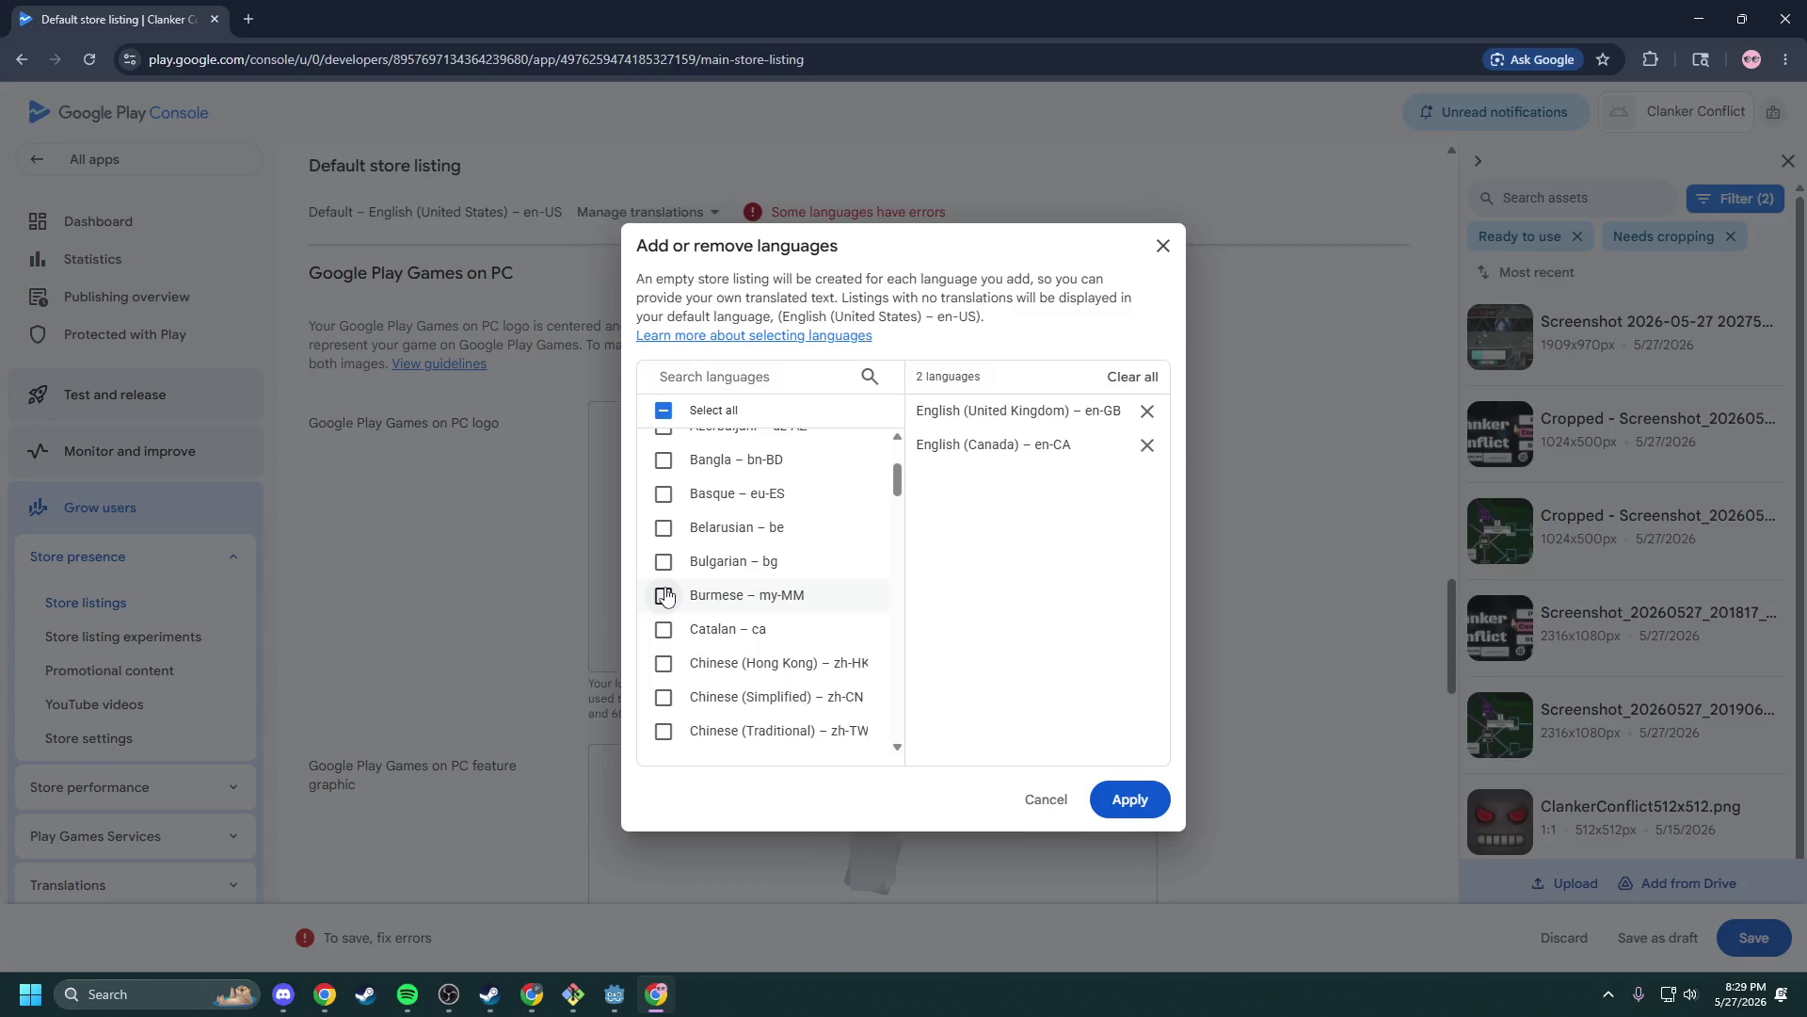
# Check the English en-IN, en-SG and en-ZA languages in the translation list
pyautogui.scroll(-2, 665, 612)
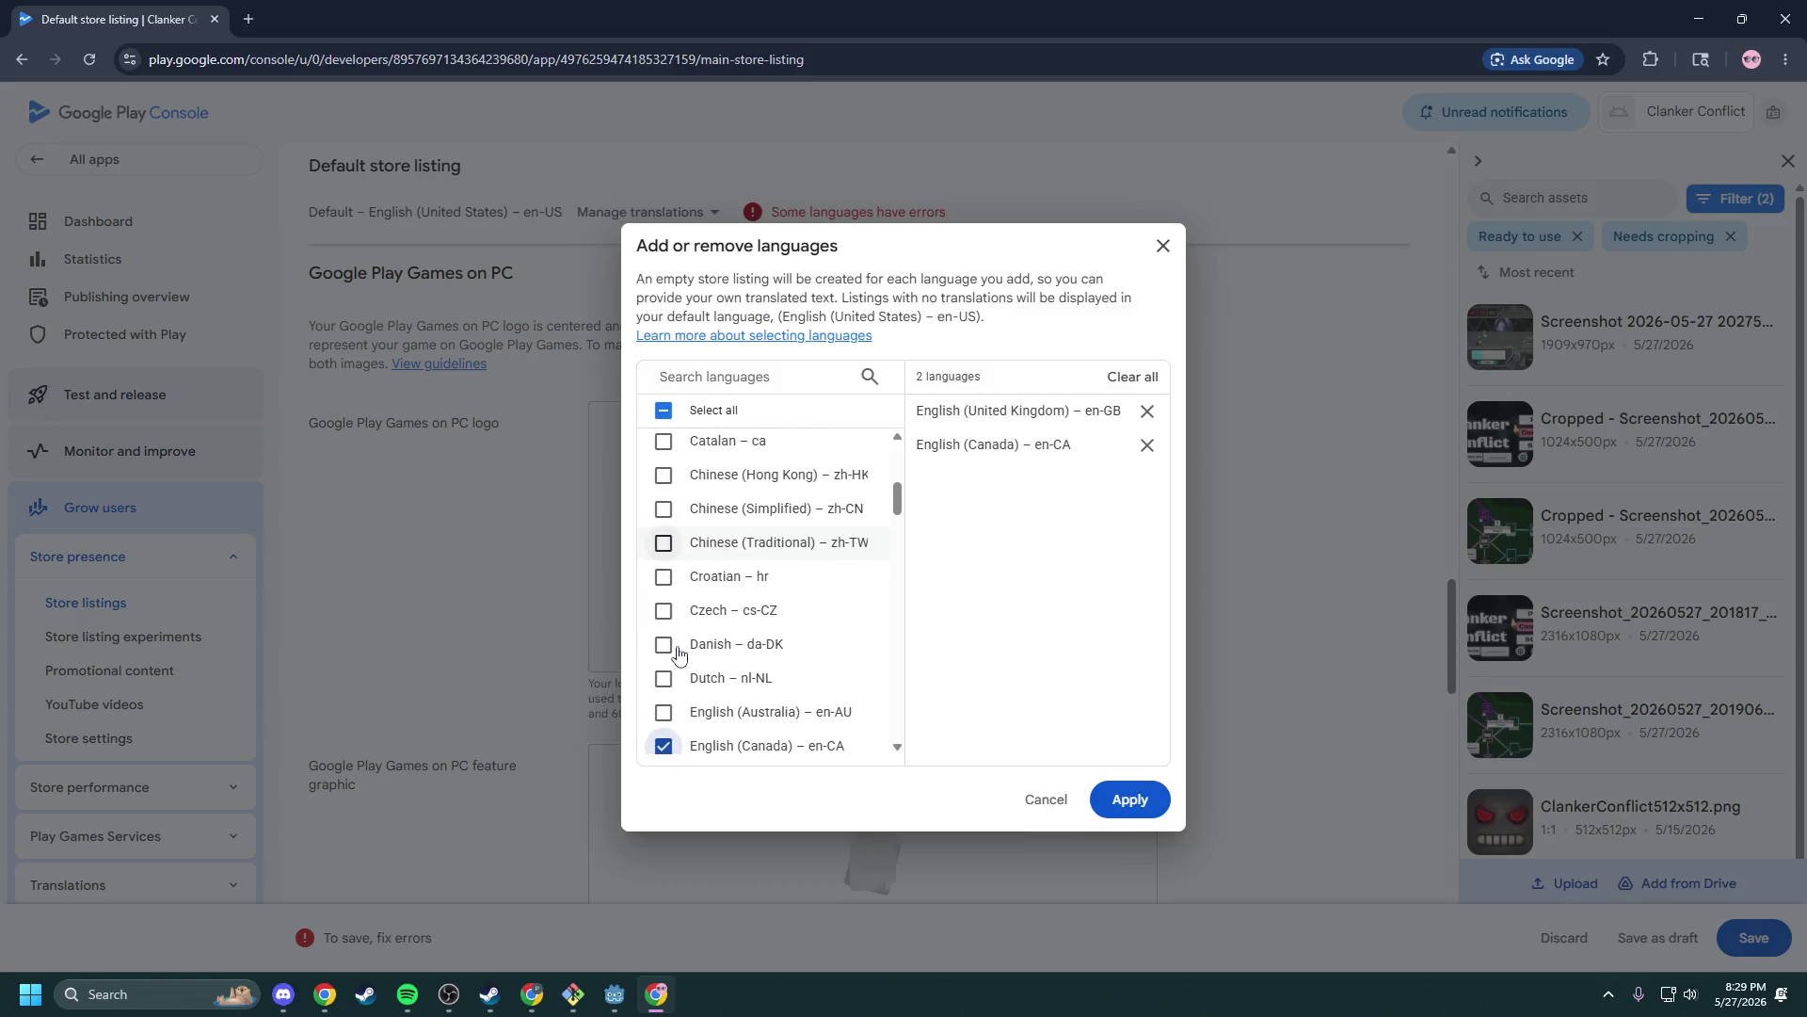
pyautogui.scroll(-3, 687, 640)
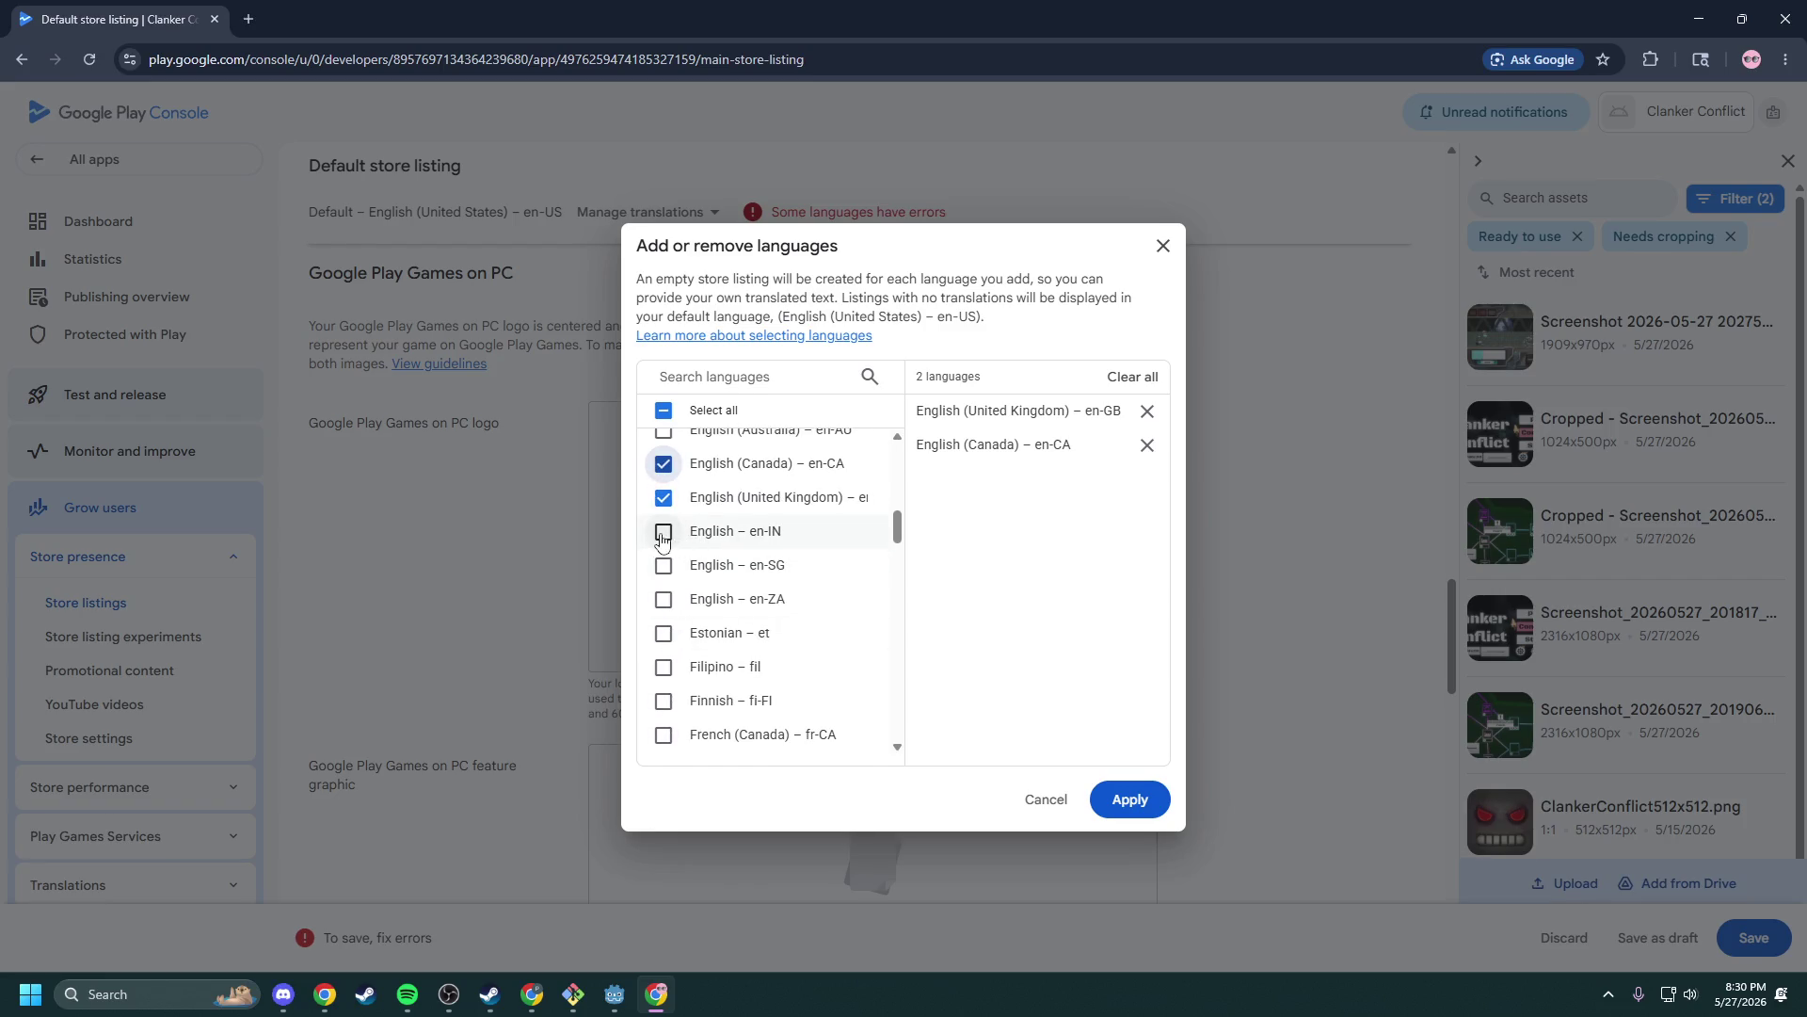
pyautogui.click(663, 531)
pyautogui.click(663, 565)
pyautogui.click(662, 598)
# Check English (Australia) further down the list and apply the six translation languages
pyautogui.scroll(-1, 751, 533)
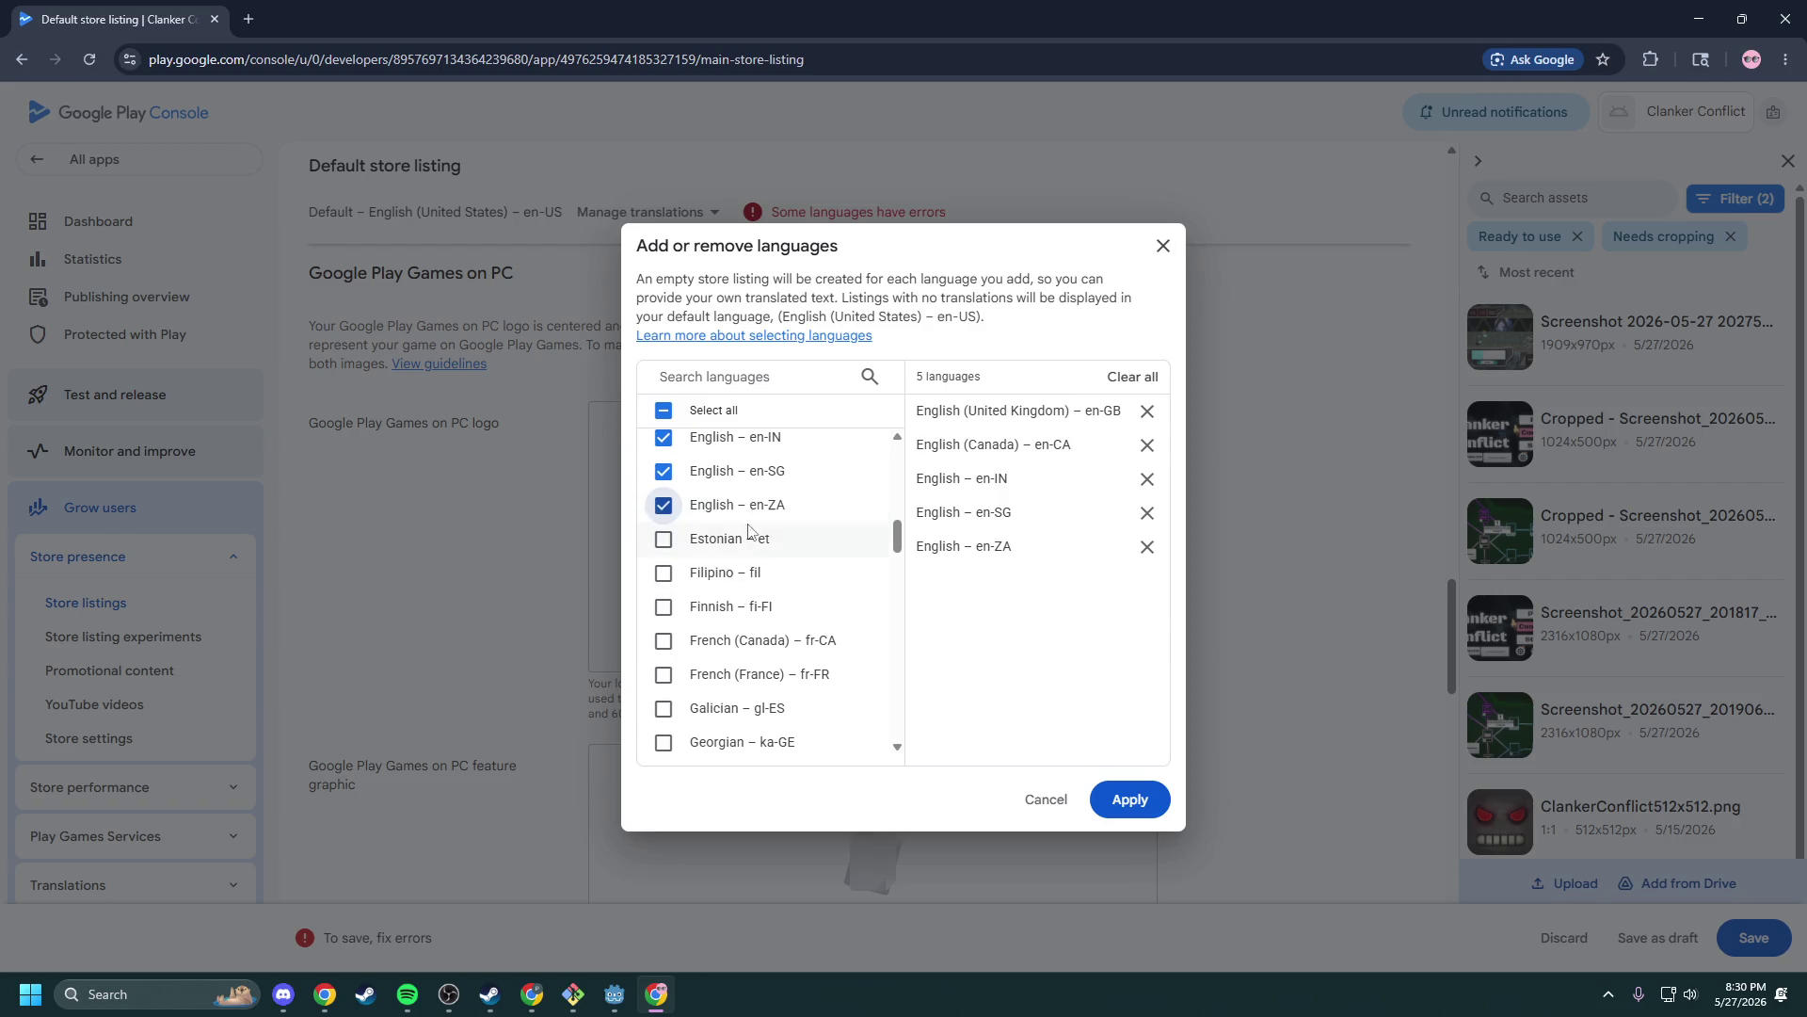
pyautogui.scroll(-1, 666, 523)
pyautogui.scroll(-3, 666, 544)
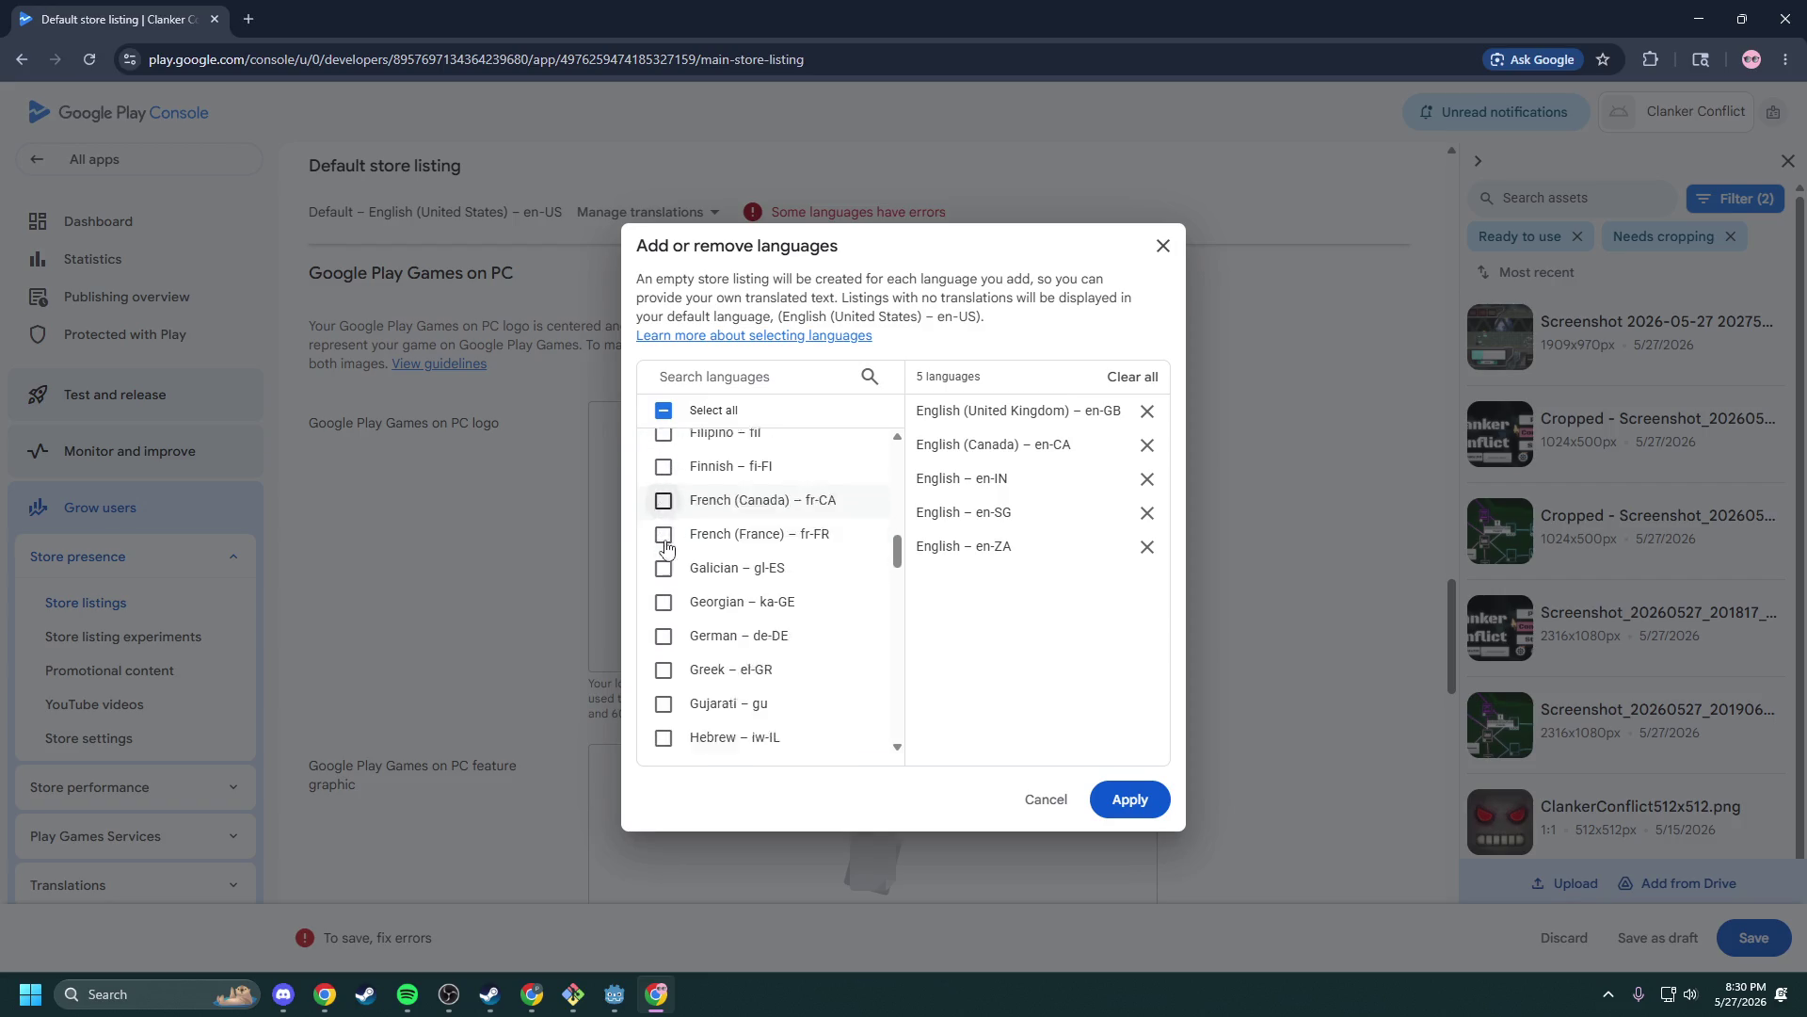
pyautogui.scroll(-4, 691, 600)
pyautogui.scroll(-4, 666, 593)
pyautogui.scroll(-1, 664, 579)
pyautogui.scroll(-2, 661, 626)
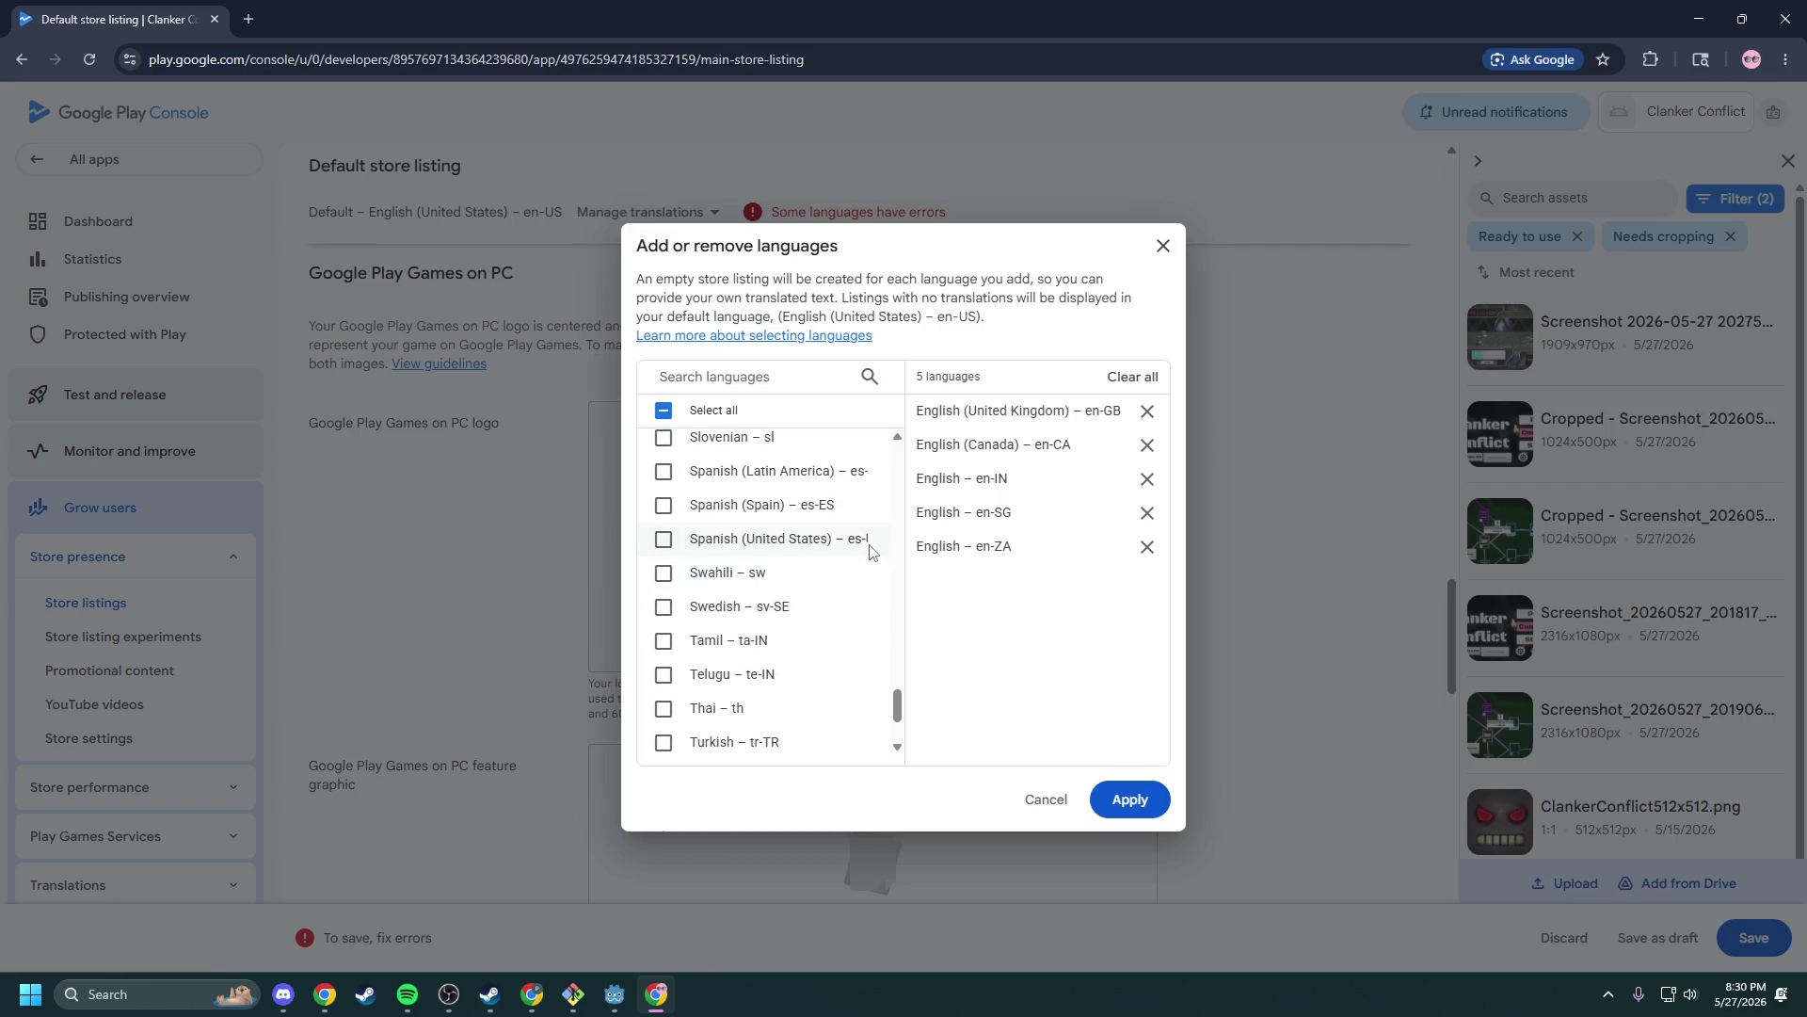
pyautogui.scroll(-2, 661, 585)
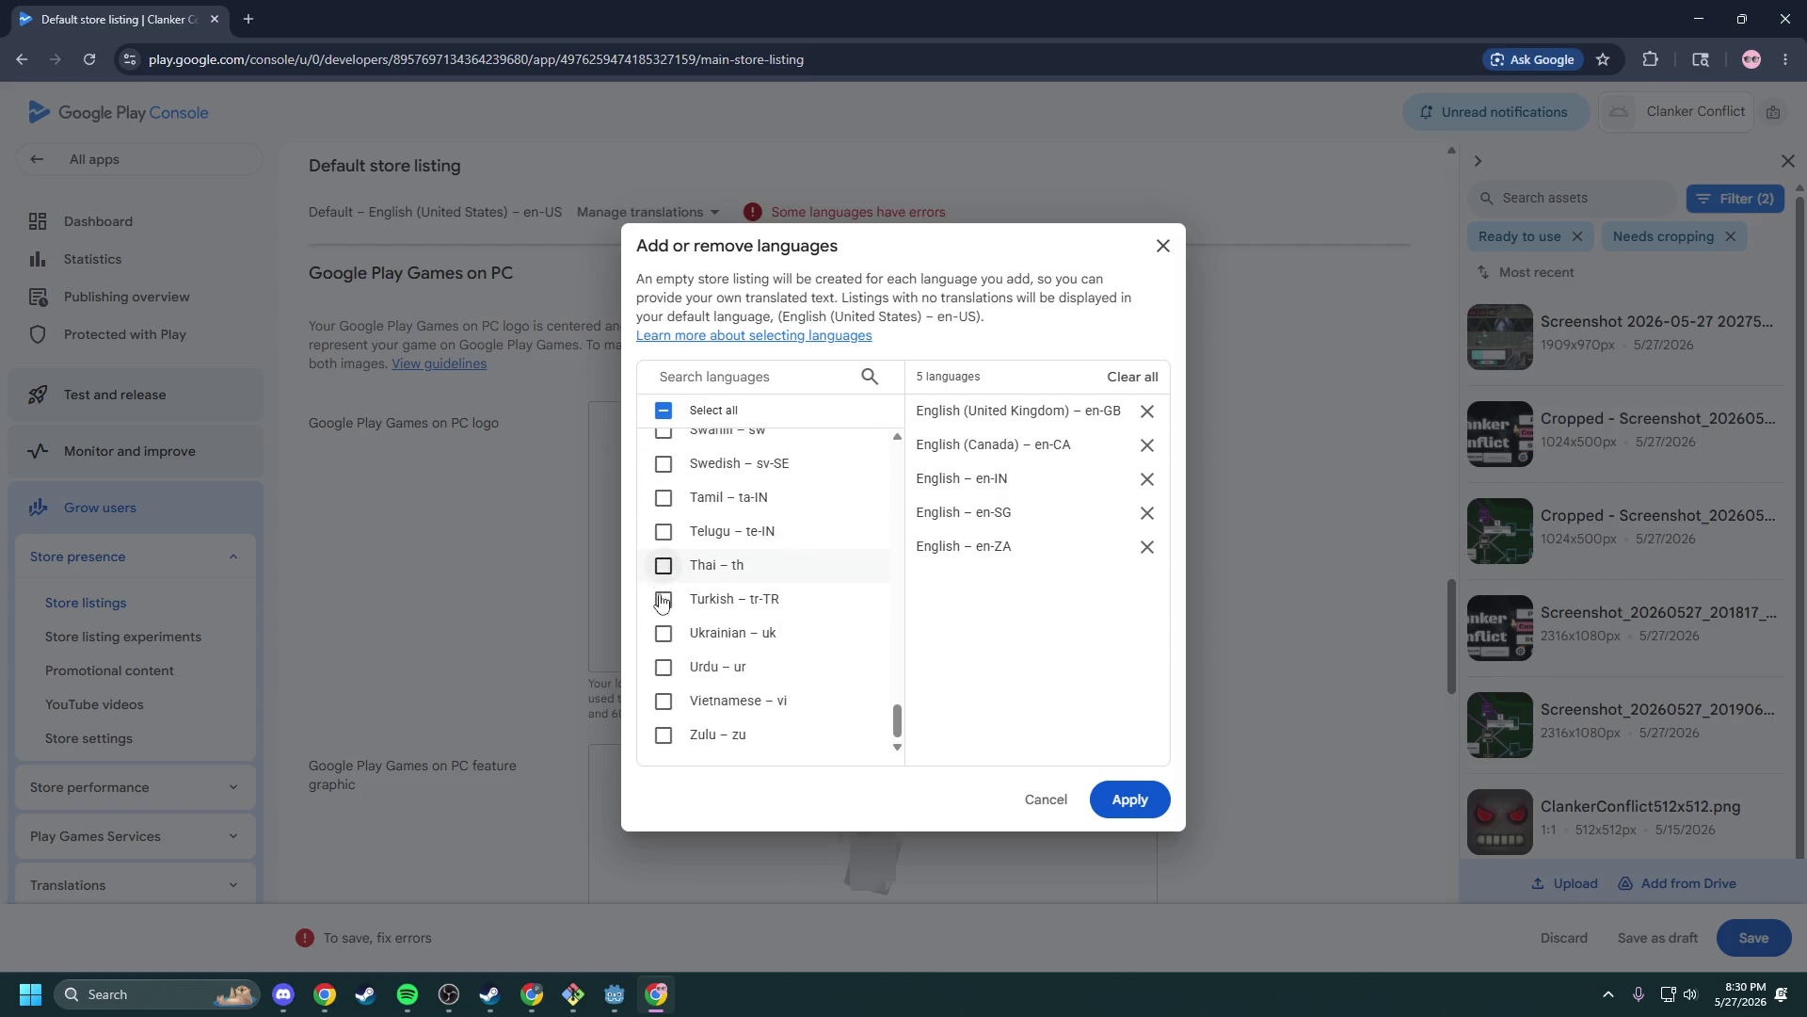
pyautogui.scroll(10, 674, 706)
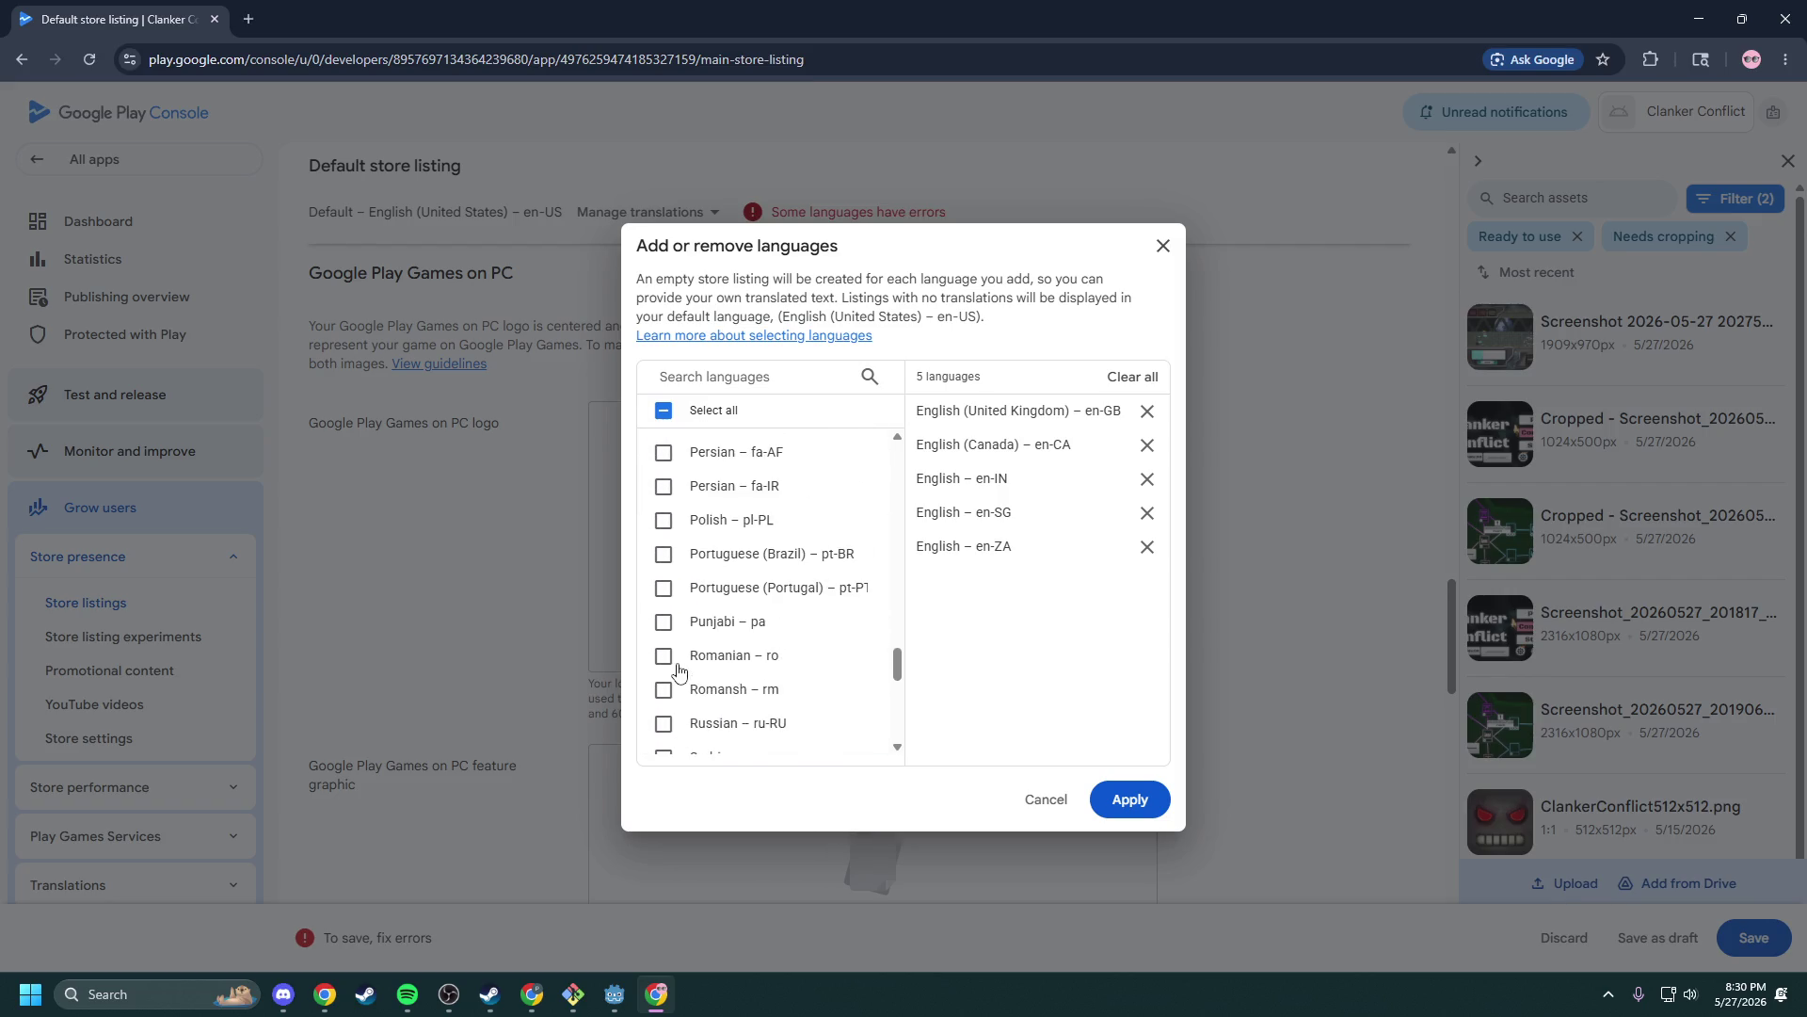
pyautogui.scroll(9, 678, 670)
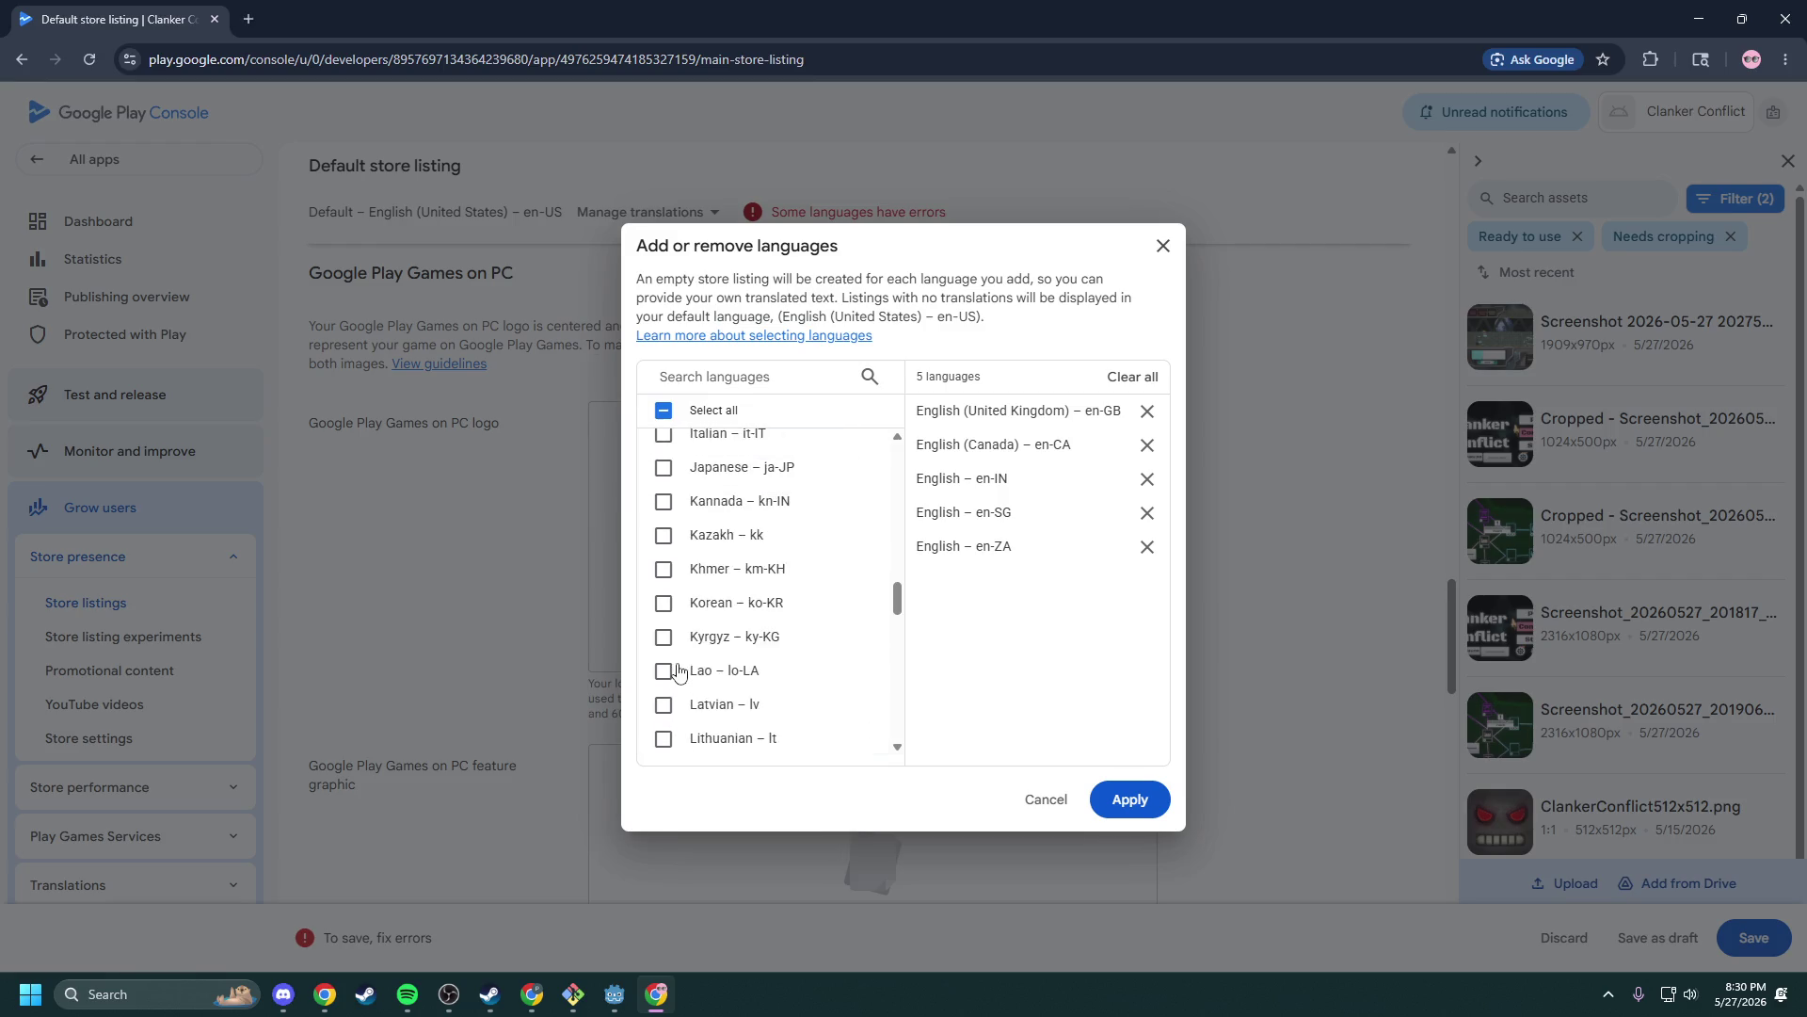
pyautogui.scroll(8, 678, 670)
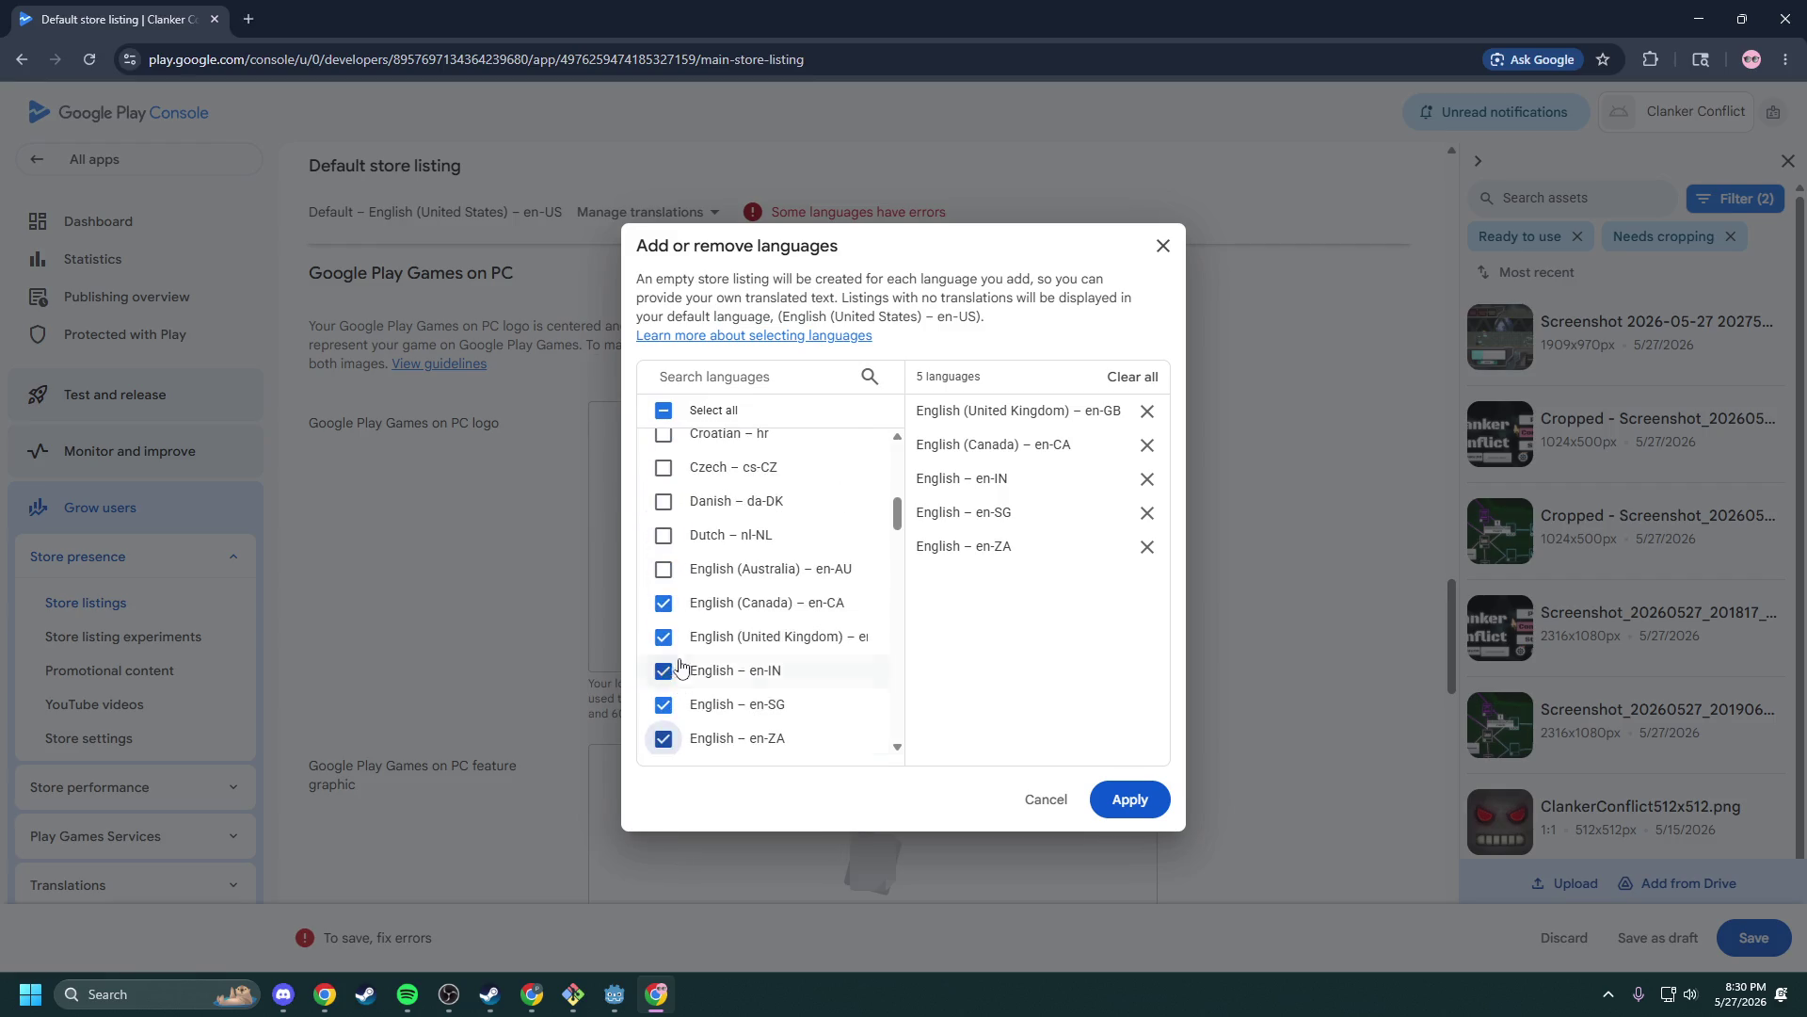
pyautogui.click(665, 663)
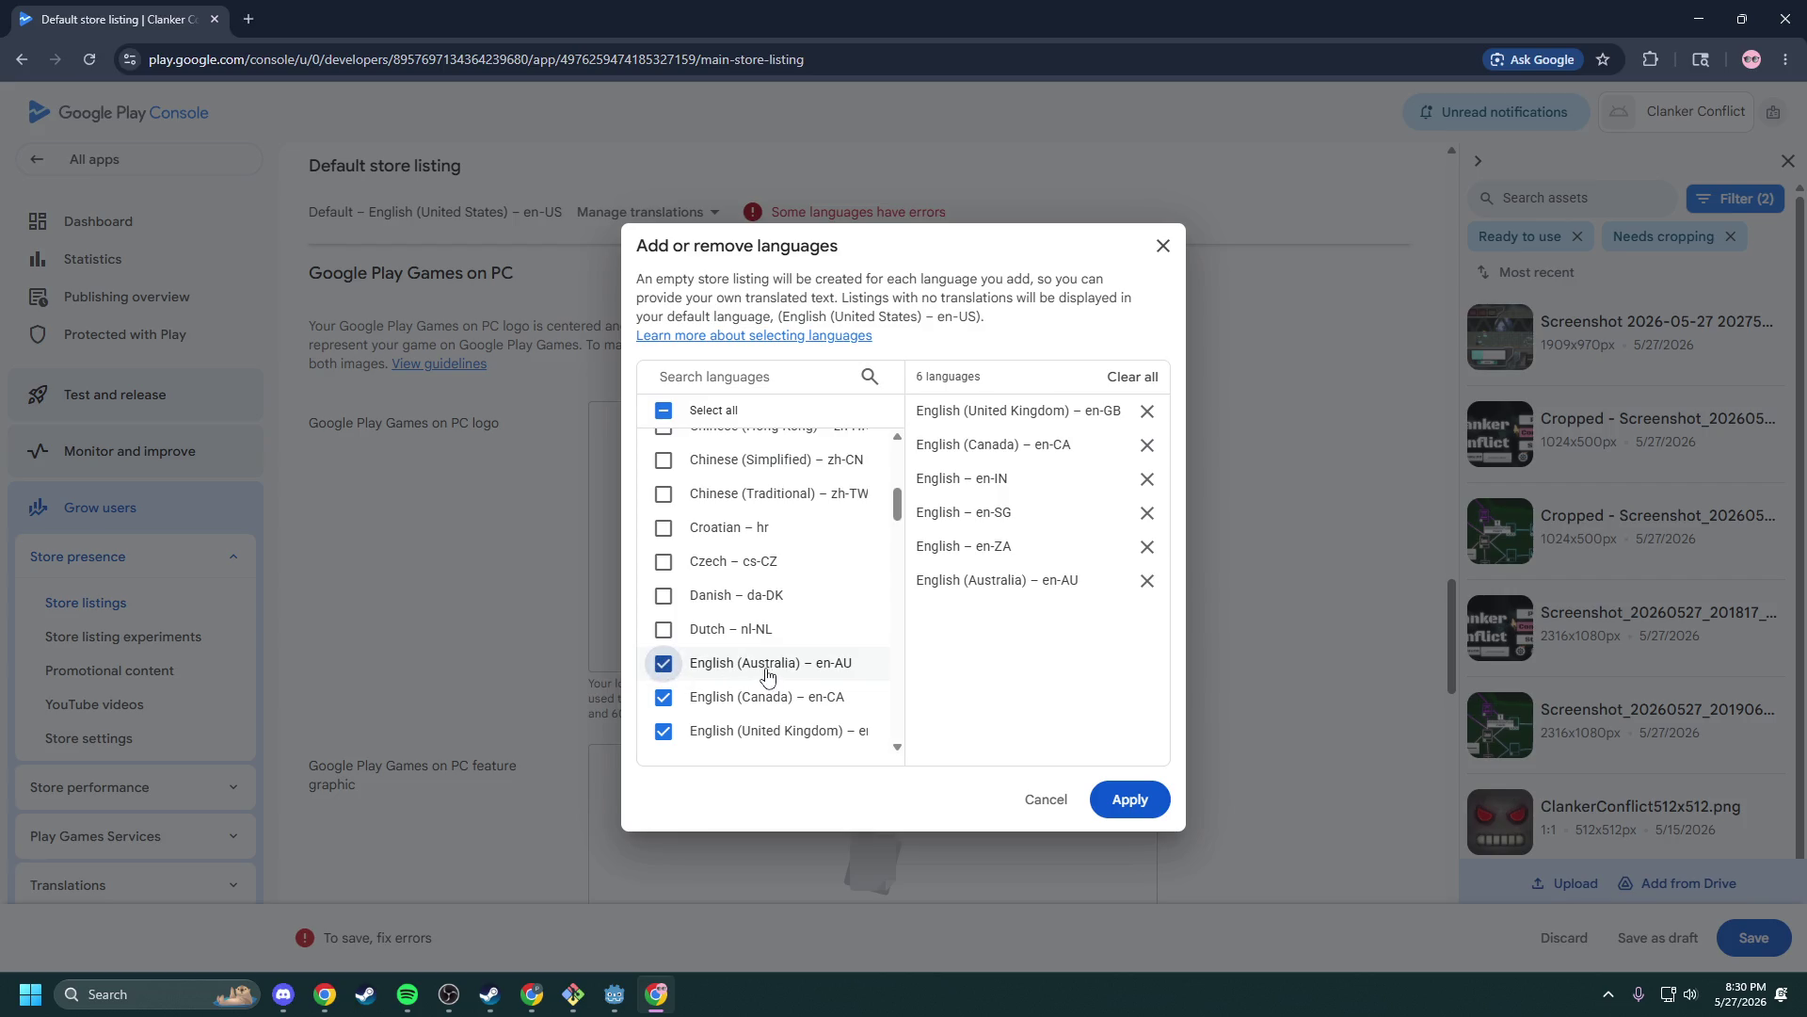
pyautogui.scroll(5, 762, 676)
pyautogui.scroll(3, 760, 676)
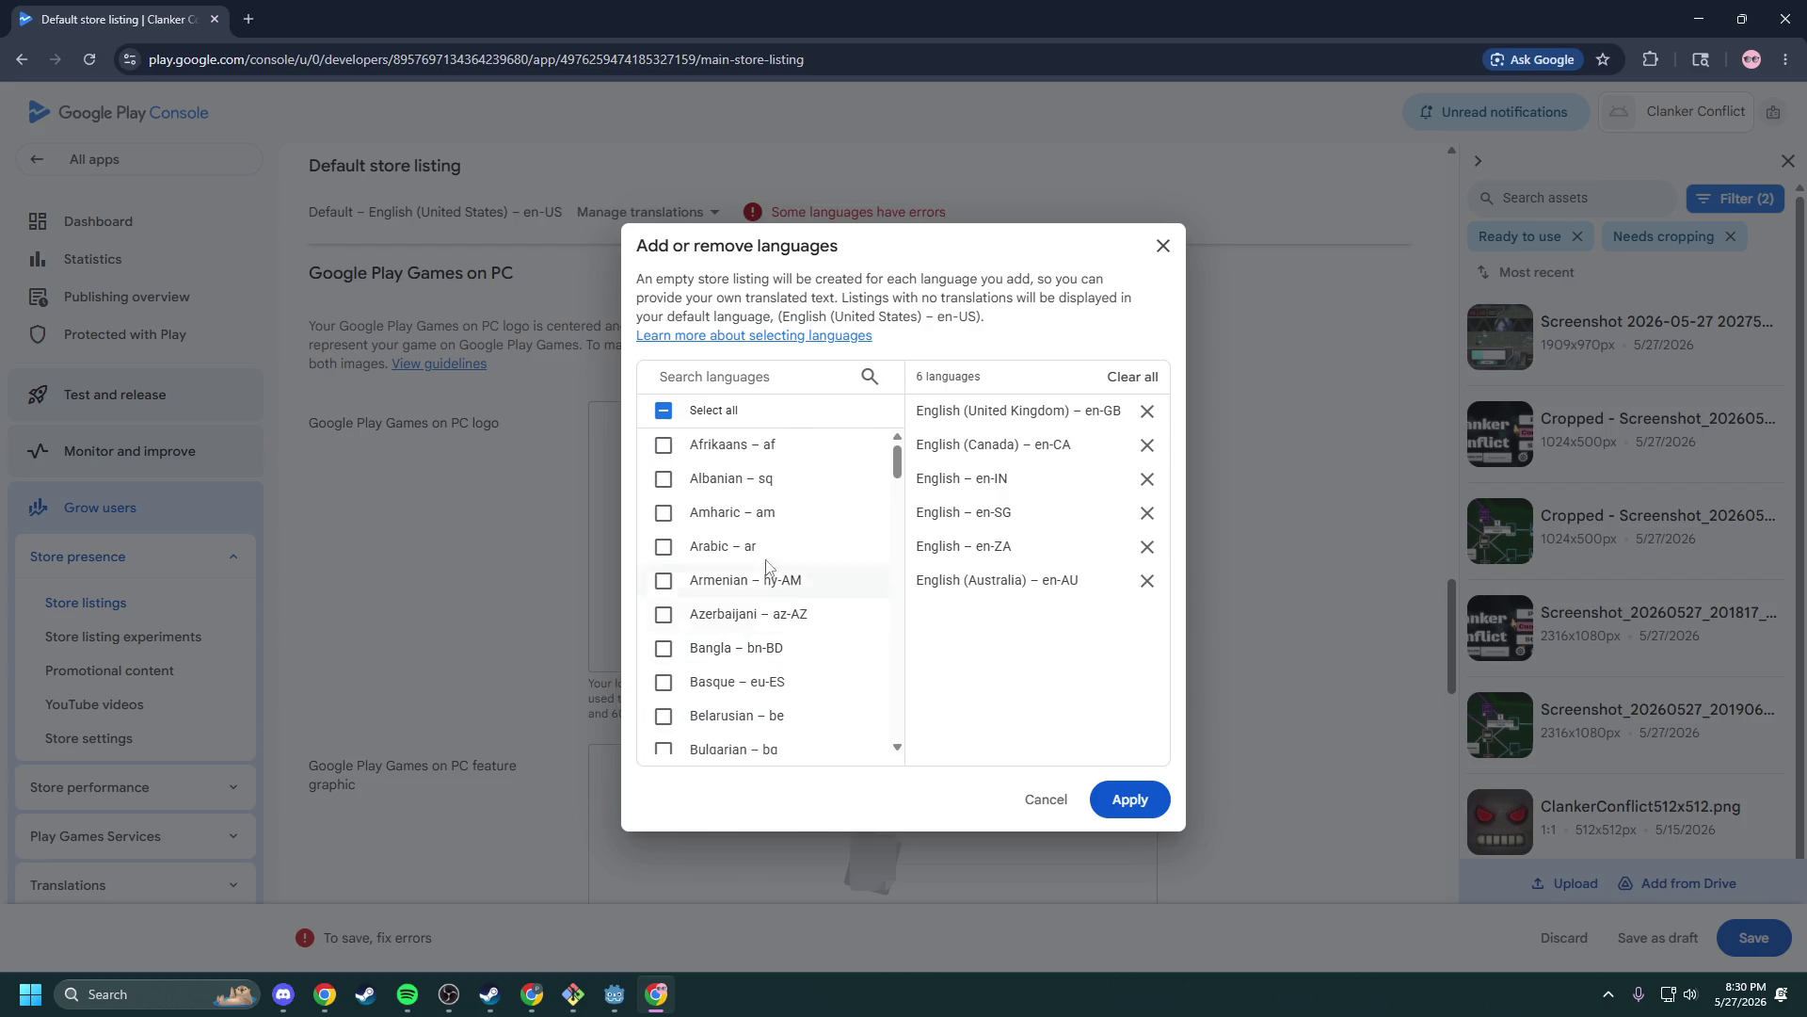
pyautogui.click(1130, 798)
# Switch to the default en-US listing and re-apply the translation language selection
pyautogui.scroll(2, 604, 528)
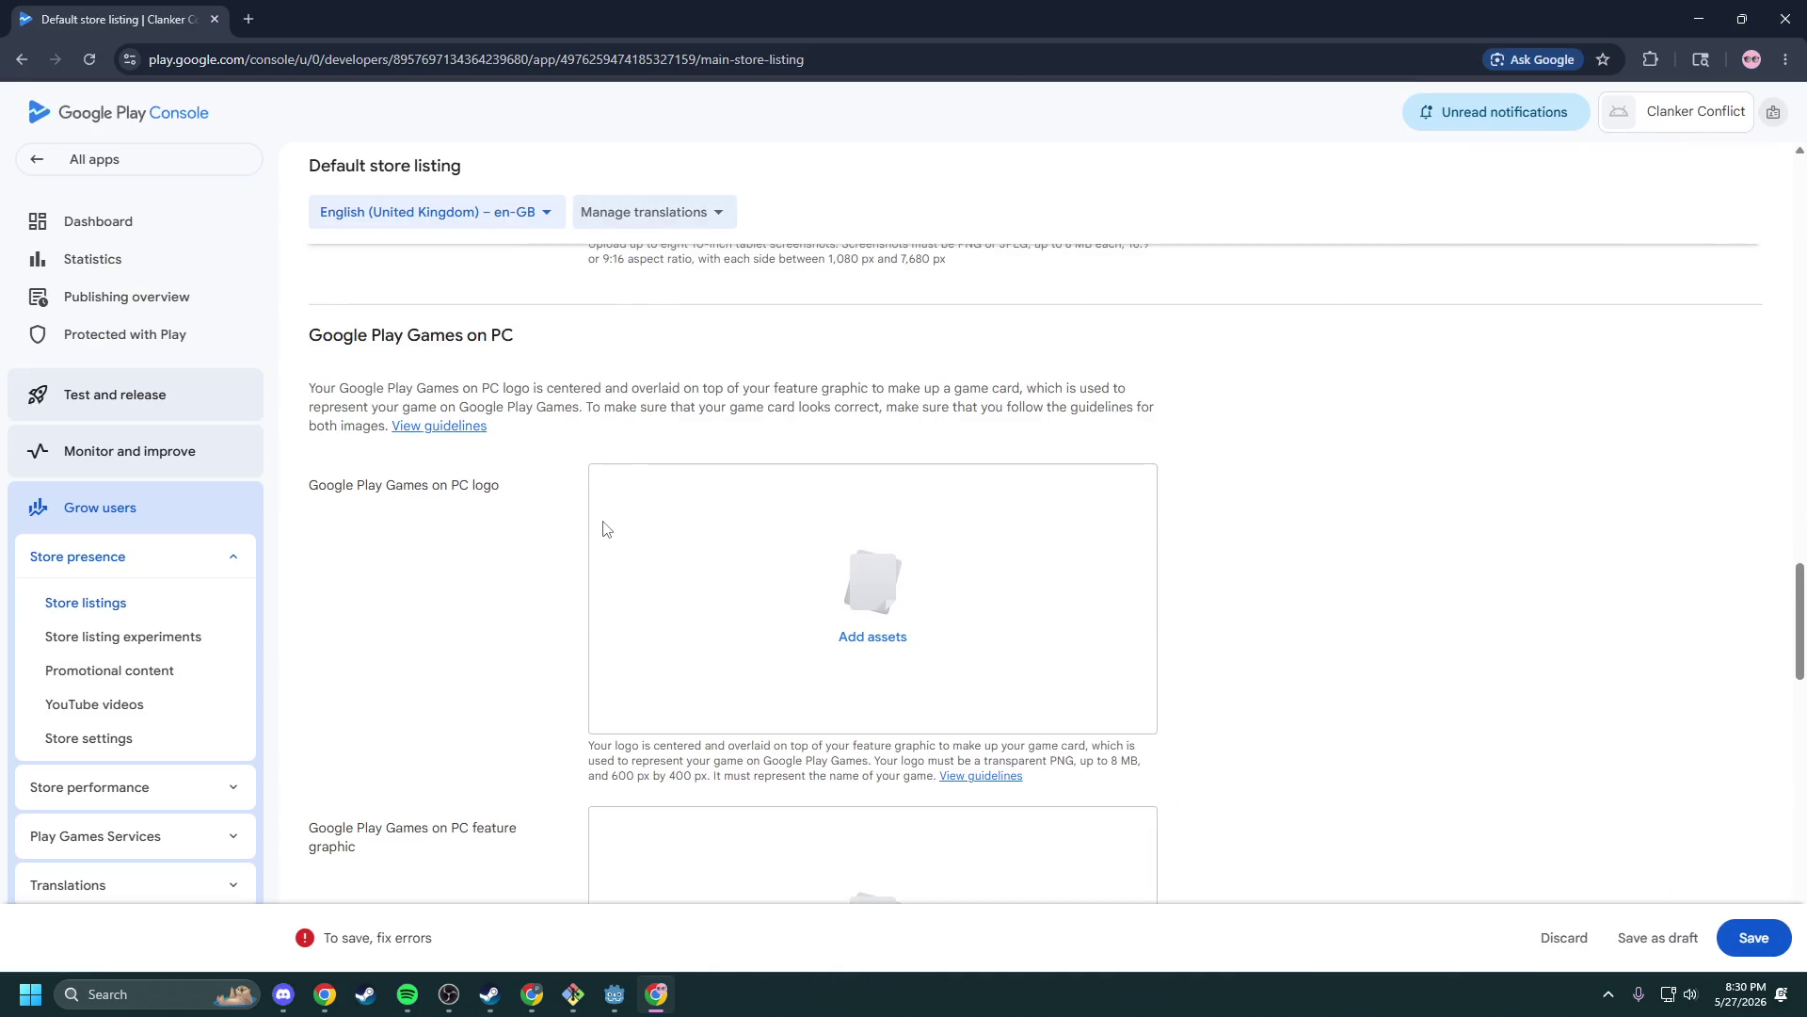
pyautogui.click(544, 233)
pyautogui.click(525, 265)
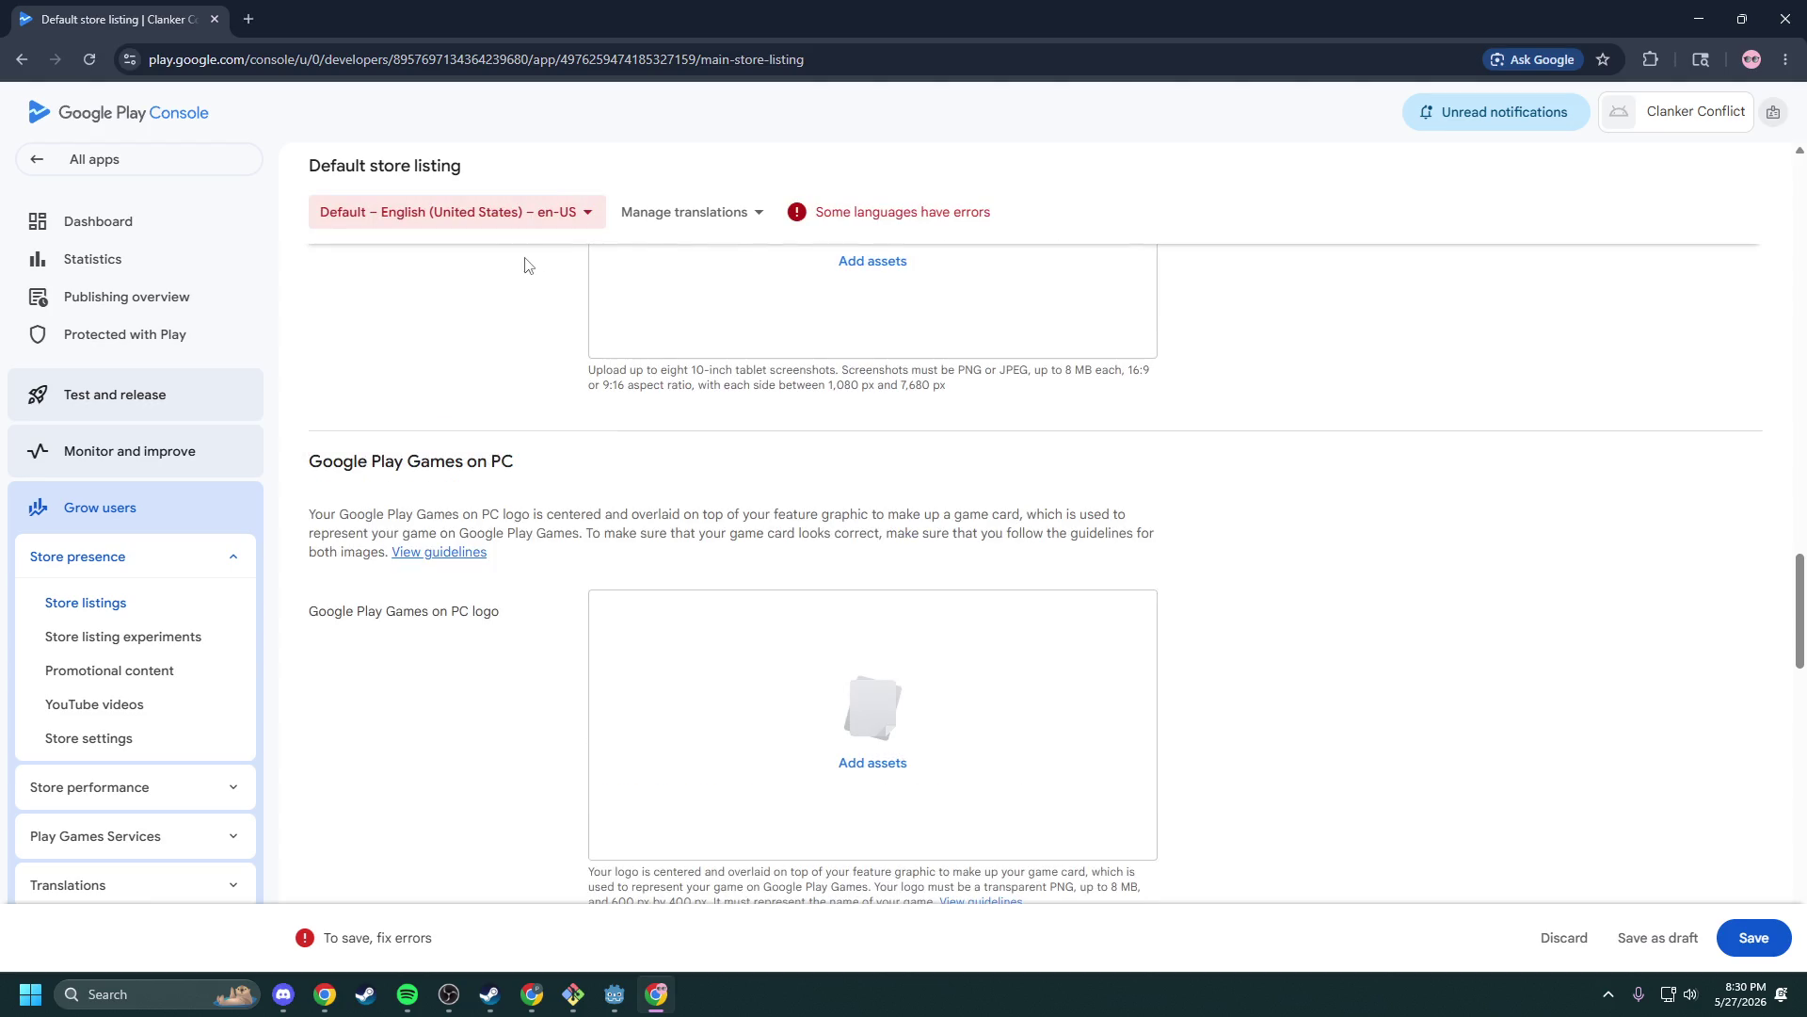
pyautogui.click(711, 212)
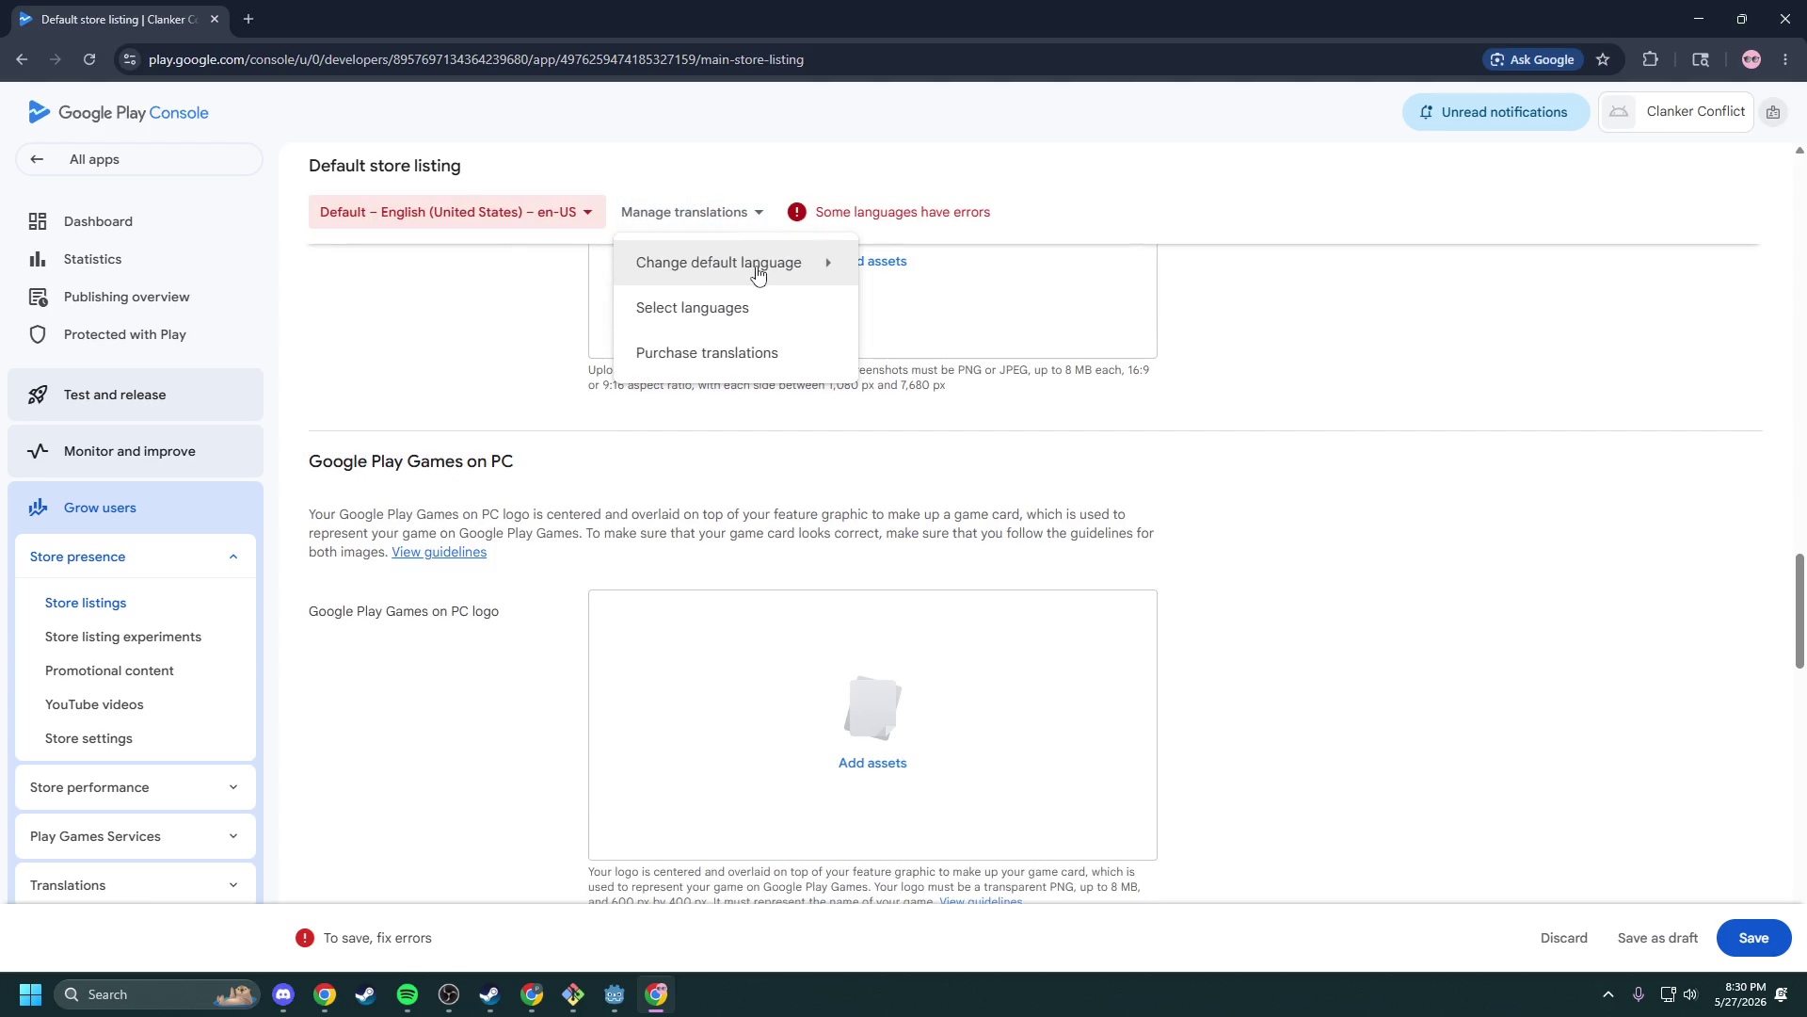
pyautogui.click(742, 302)
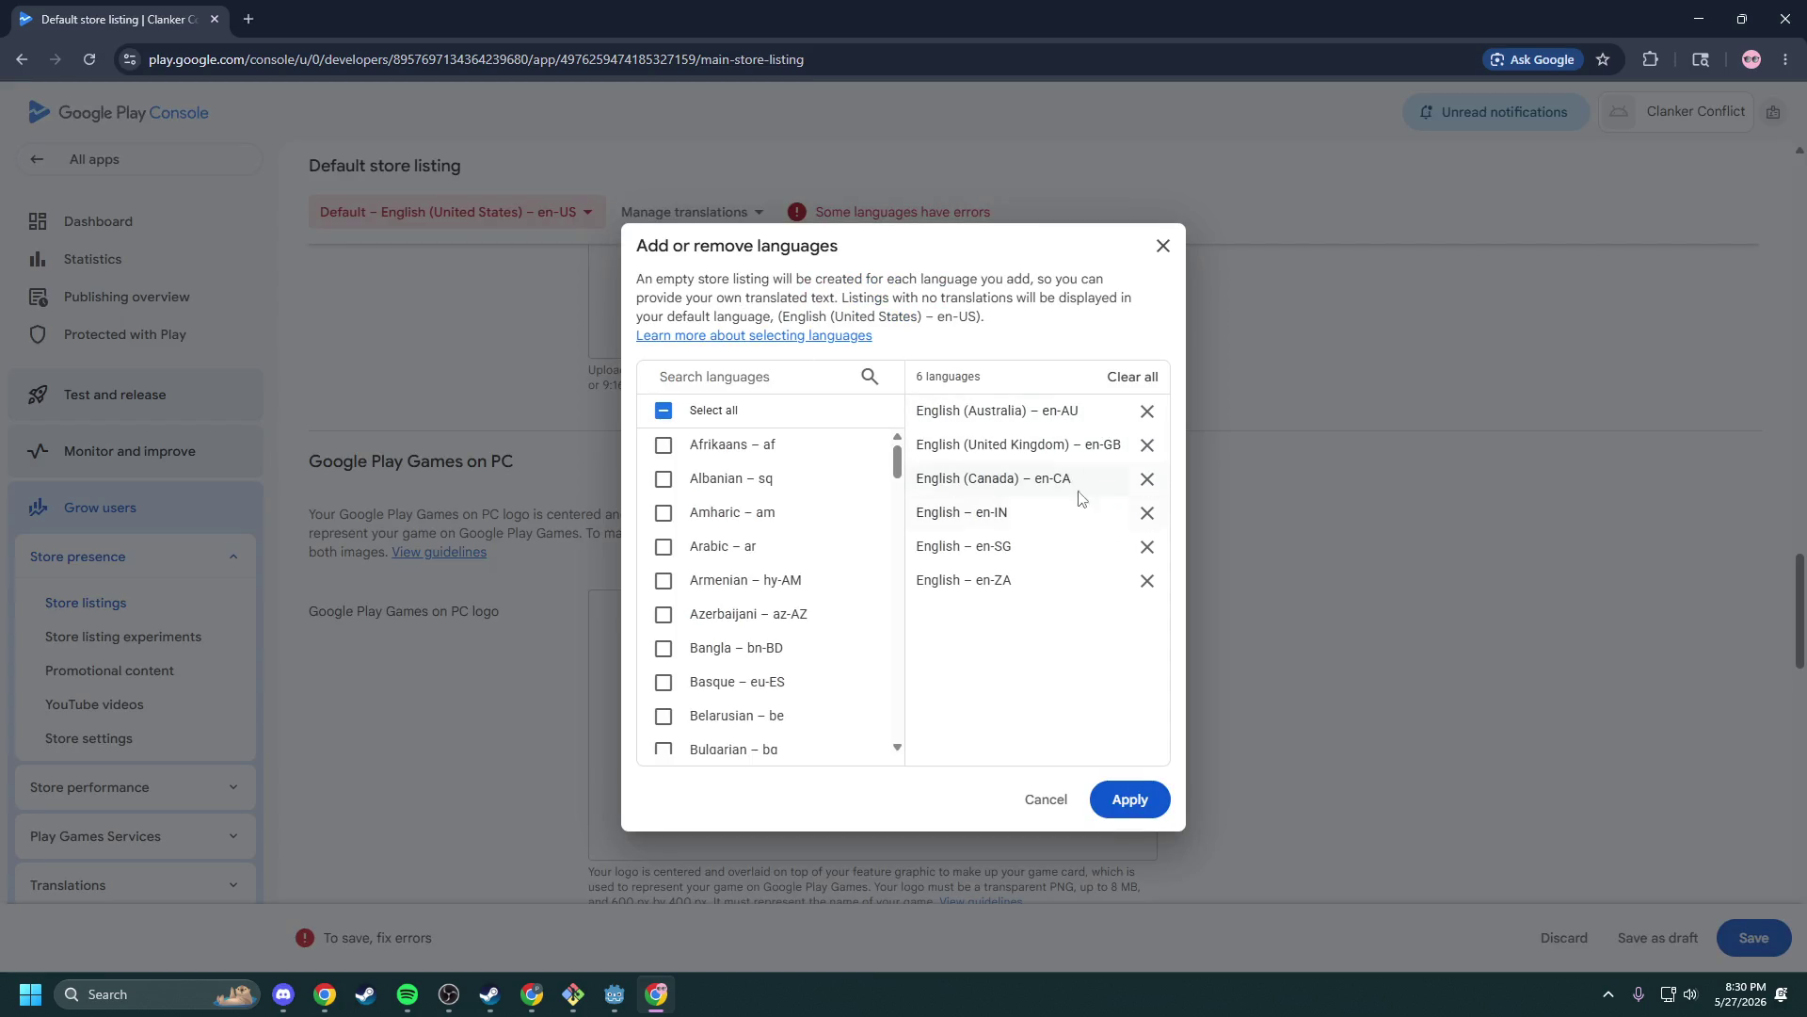
pyautogui.click(1129, 799)
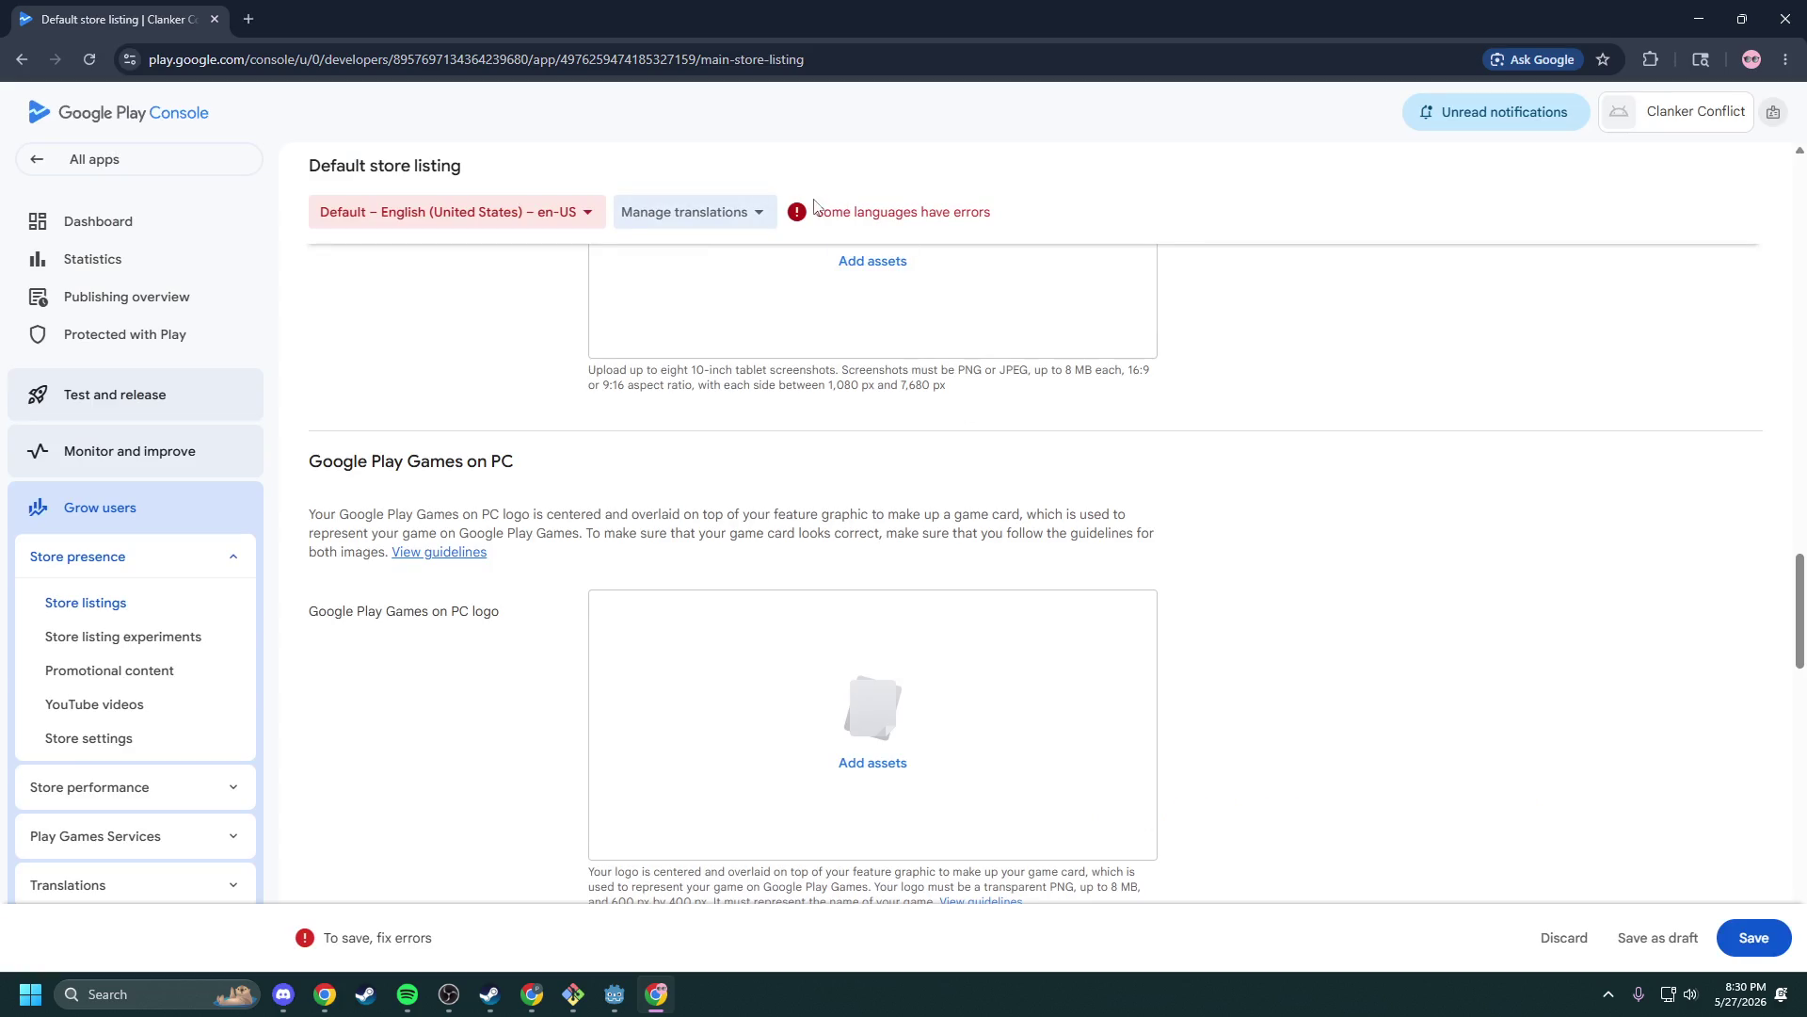
# View the English (United Kingdom) listing, then return to default en-US
pyautogui.click(593, 215)
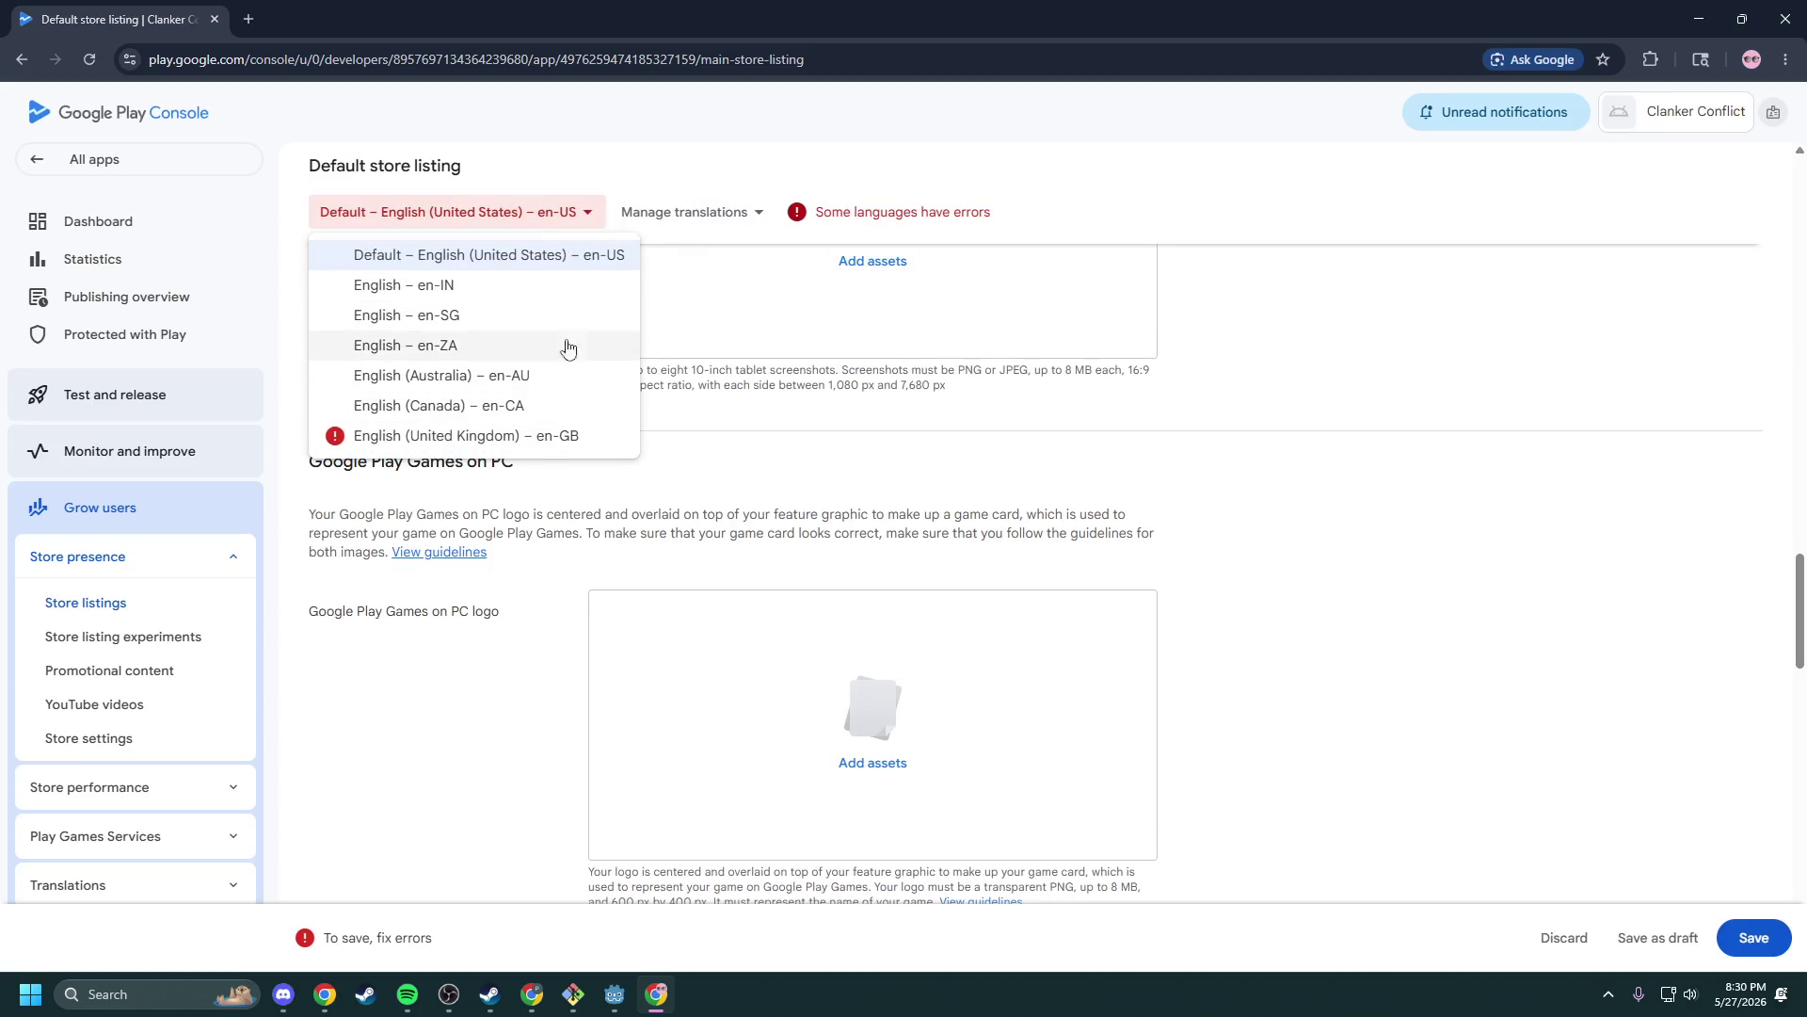
pyautogui.click(565, 435)
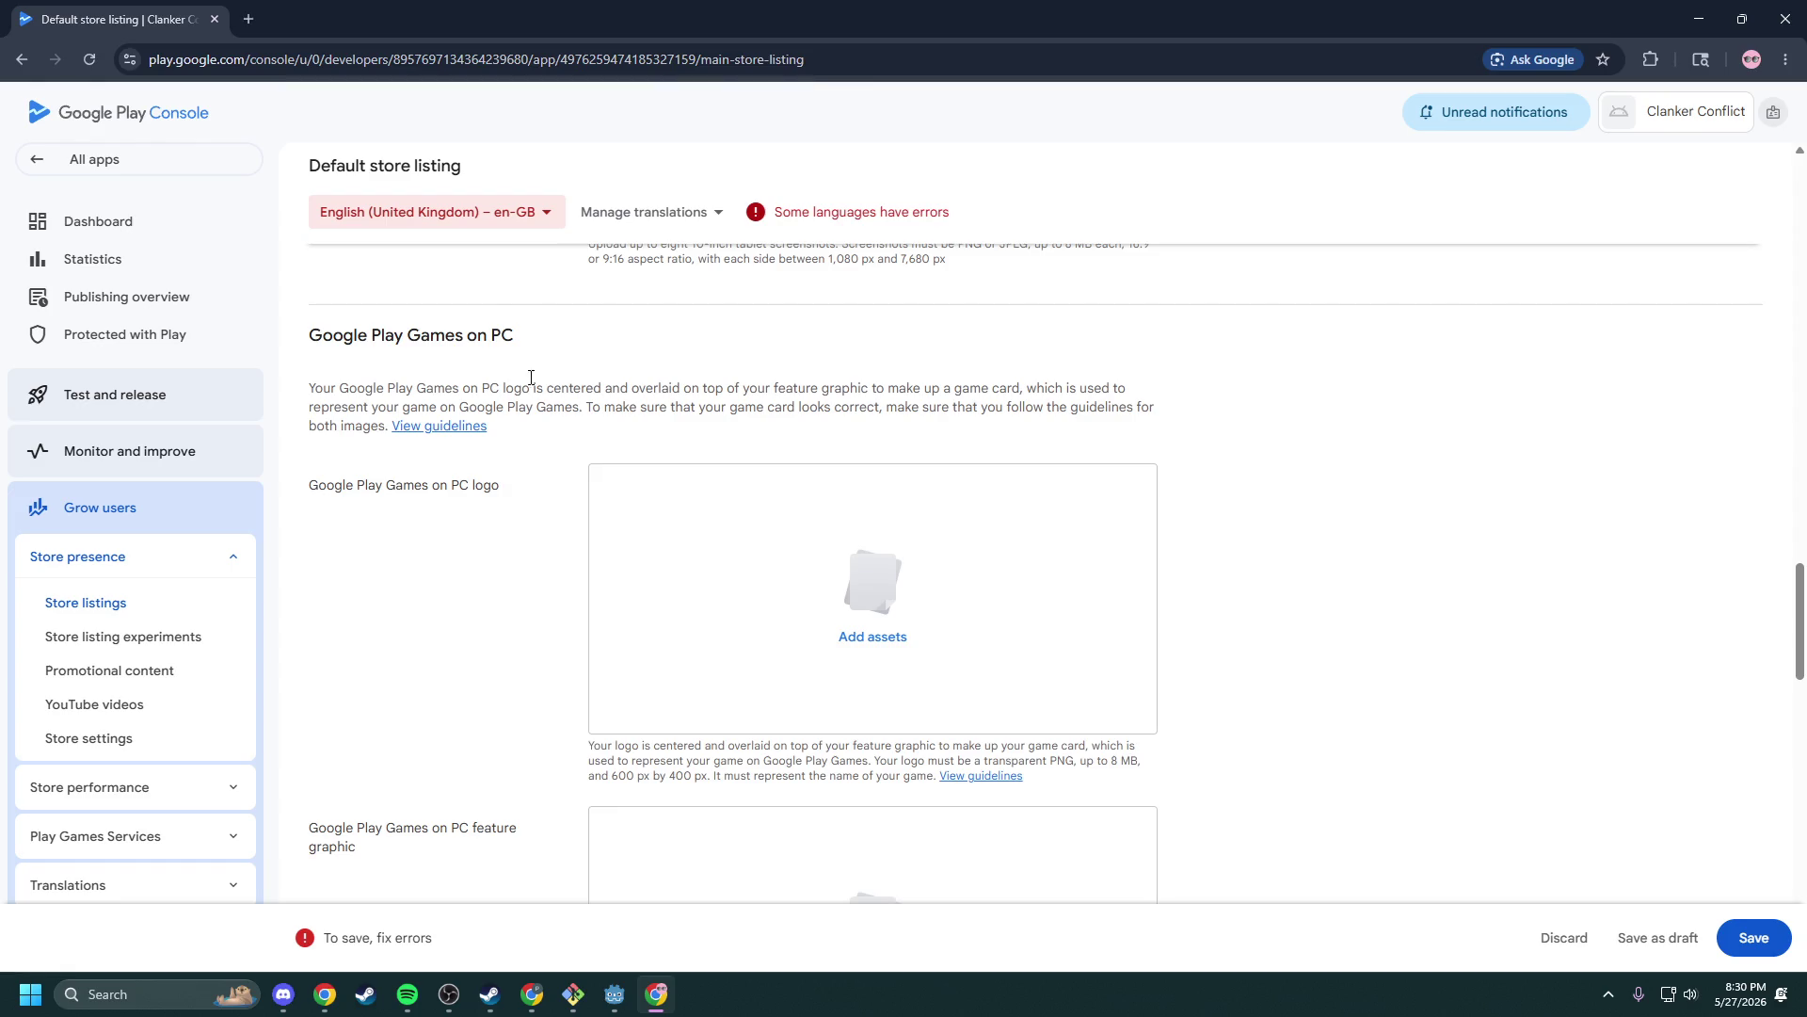
pyautogui.click(530, 224)
pyautogui.click(542, 254)
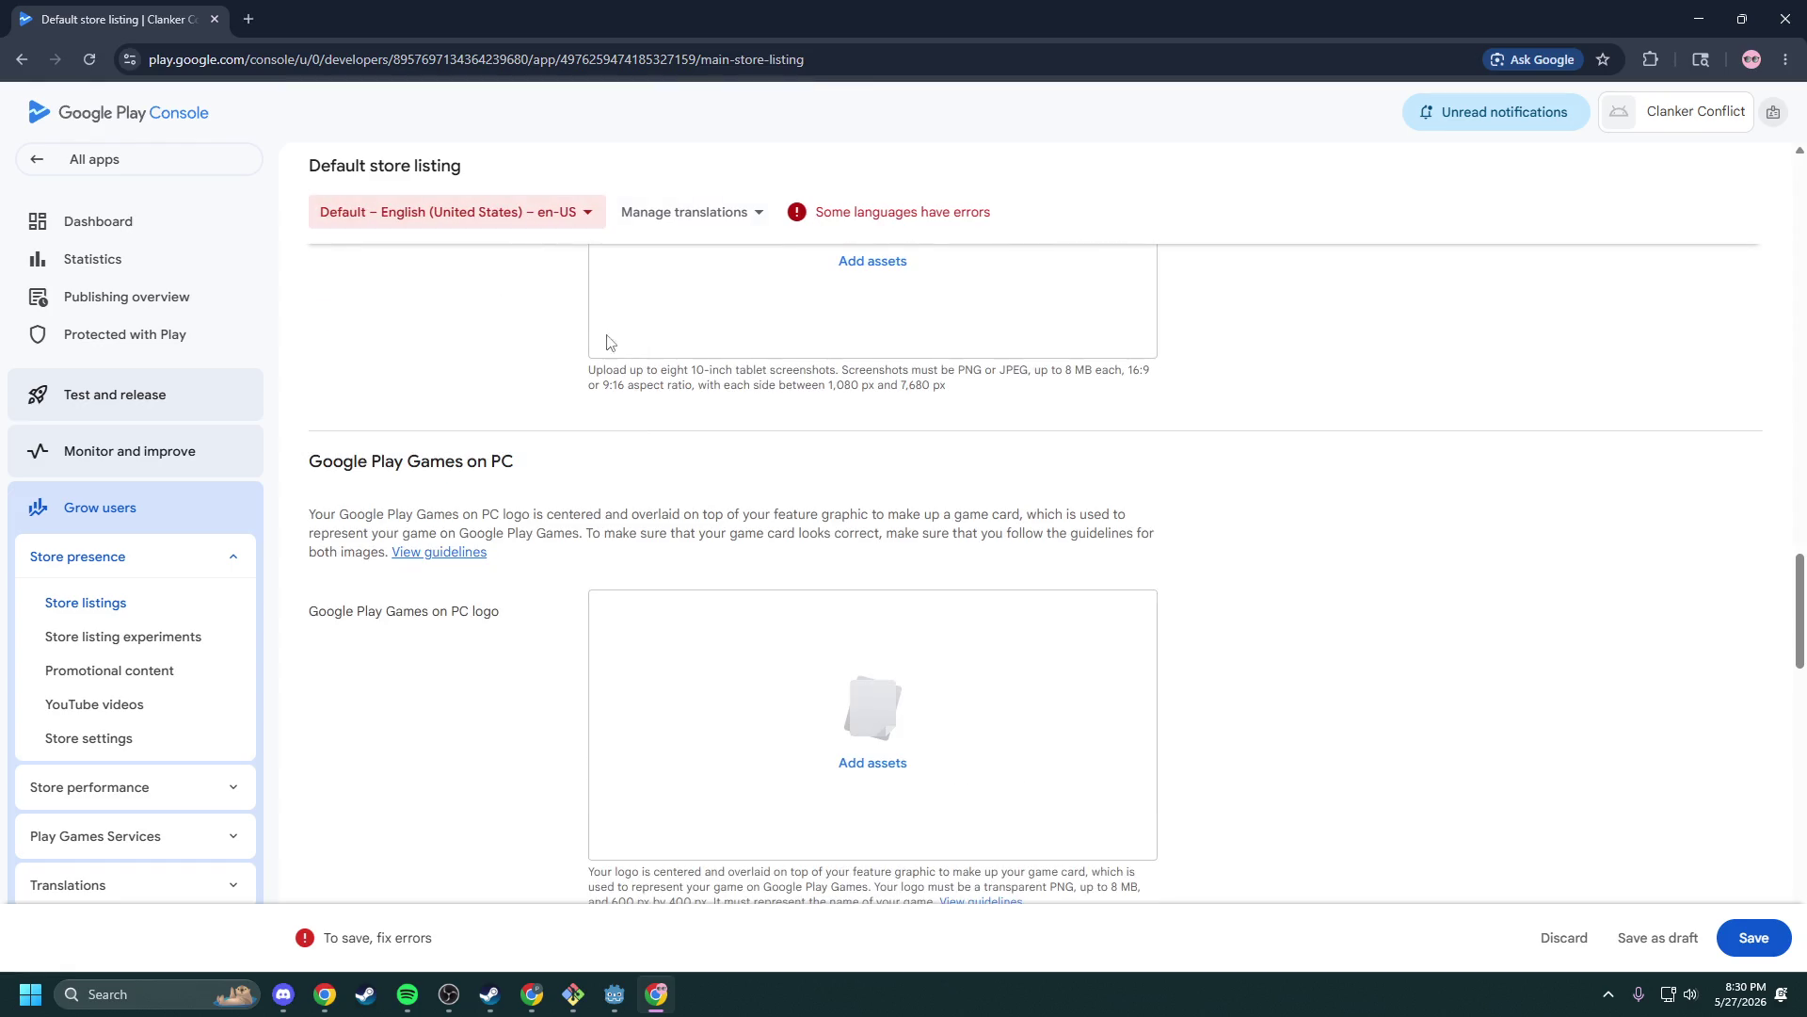
# Re-apply the translation language selection twice via Manage translations
pyautogui.scroll(12, 613, 480)
pyautogui.scroll(-6, 617, 529)
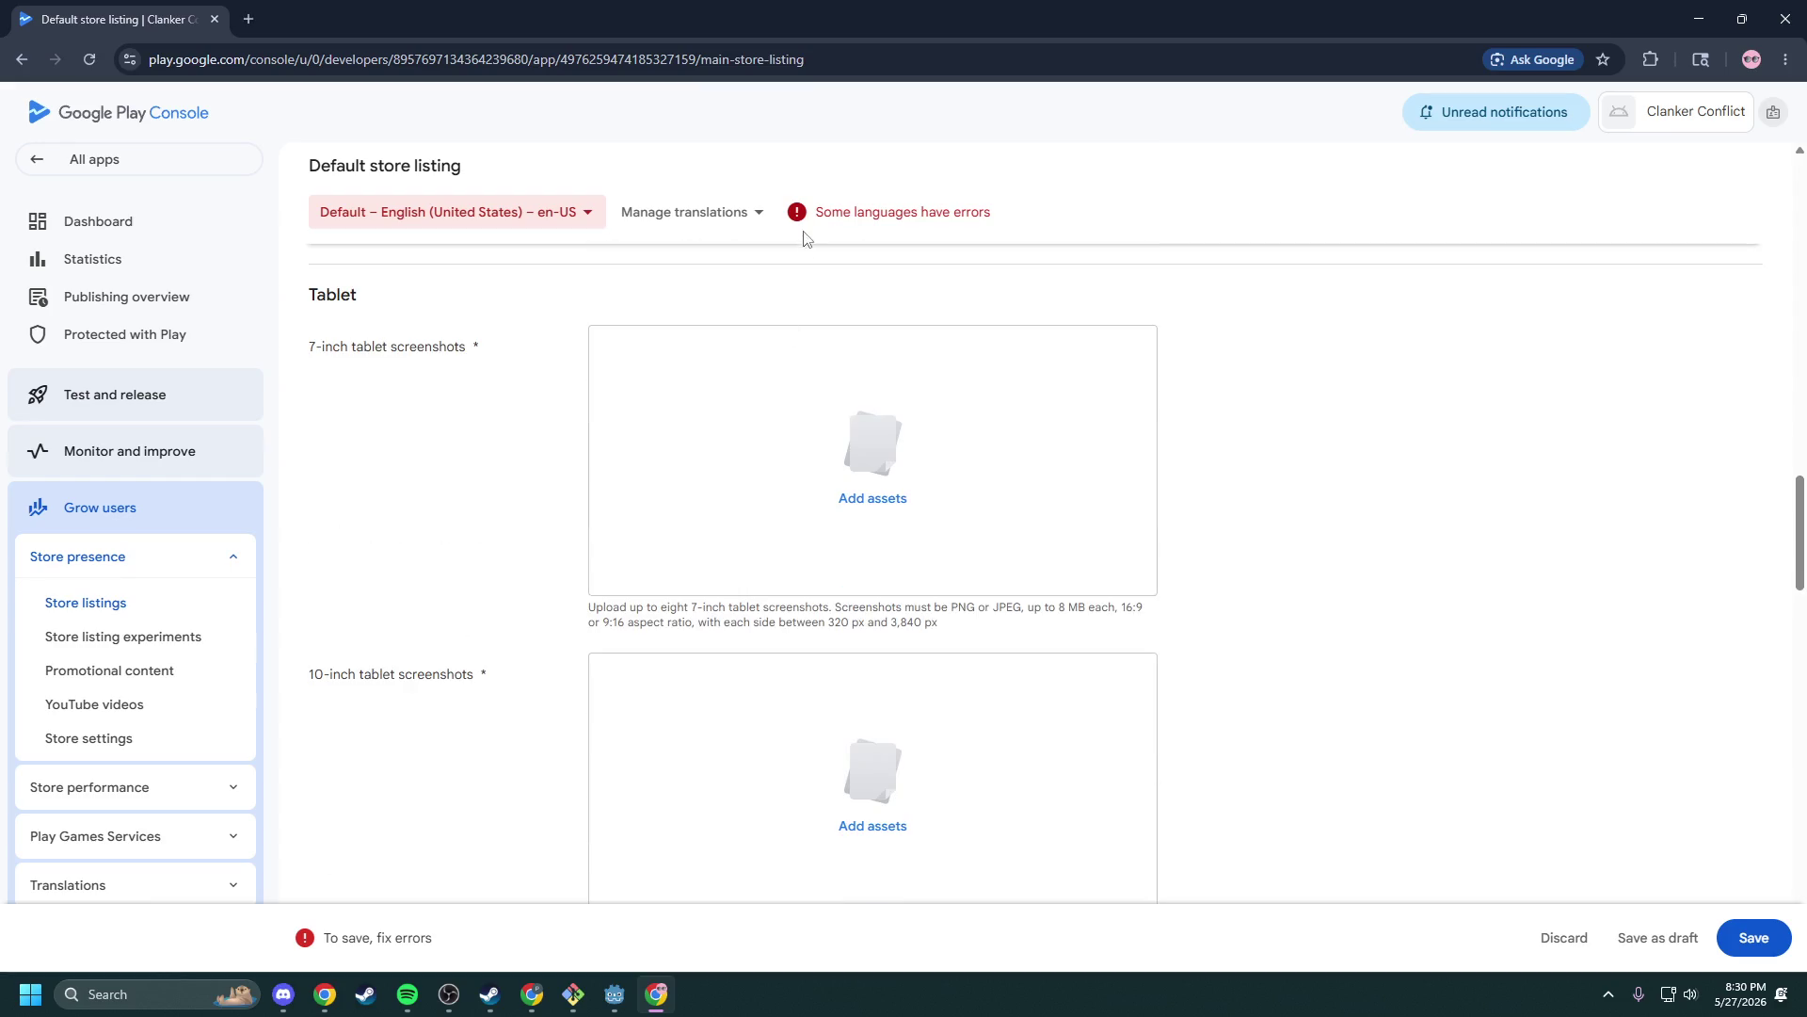
pyautogui.click(685, 224)
pyautogui.click(735, 303)
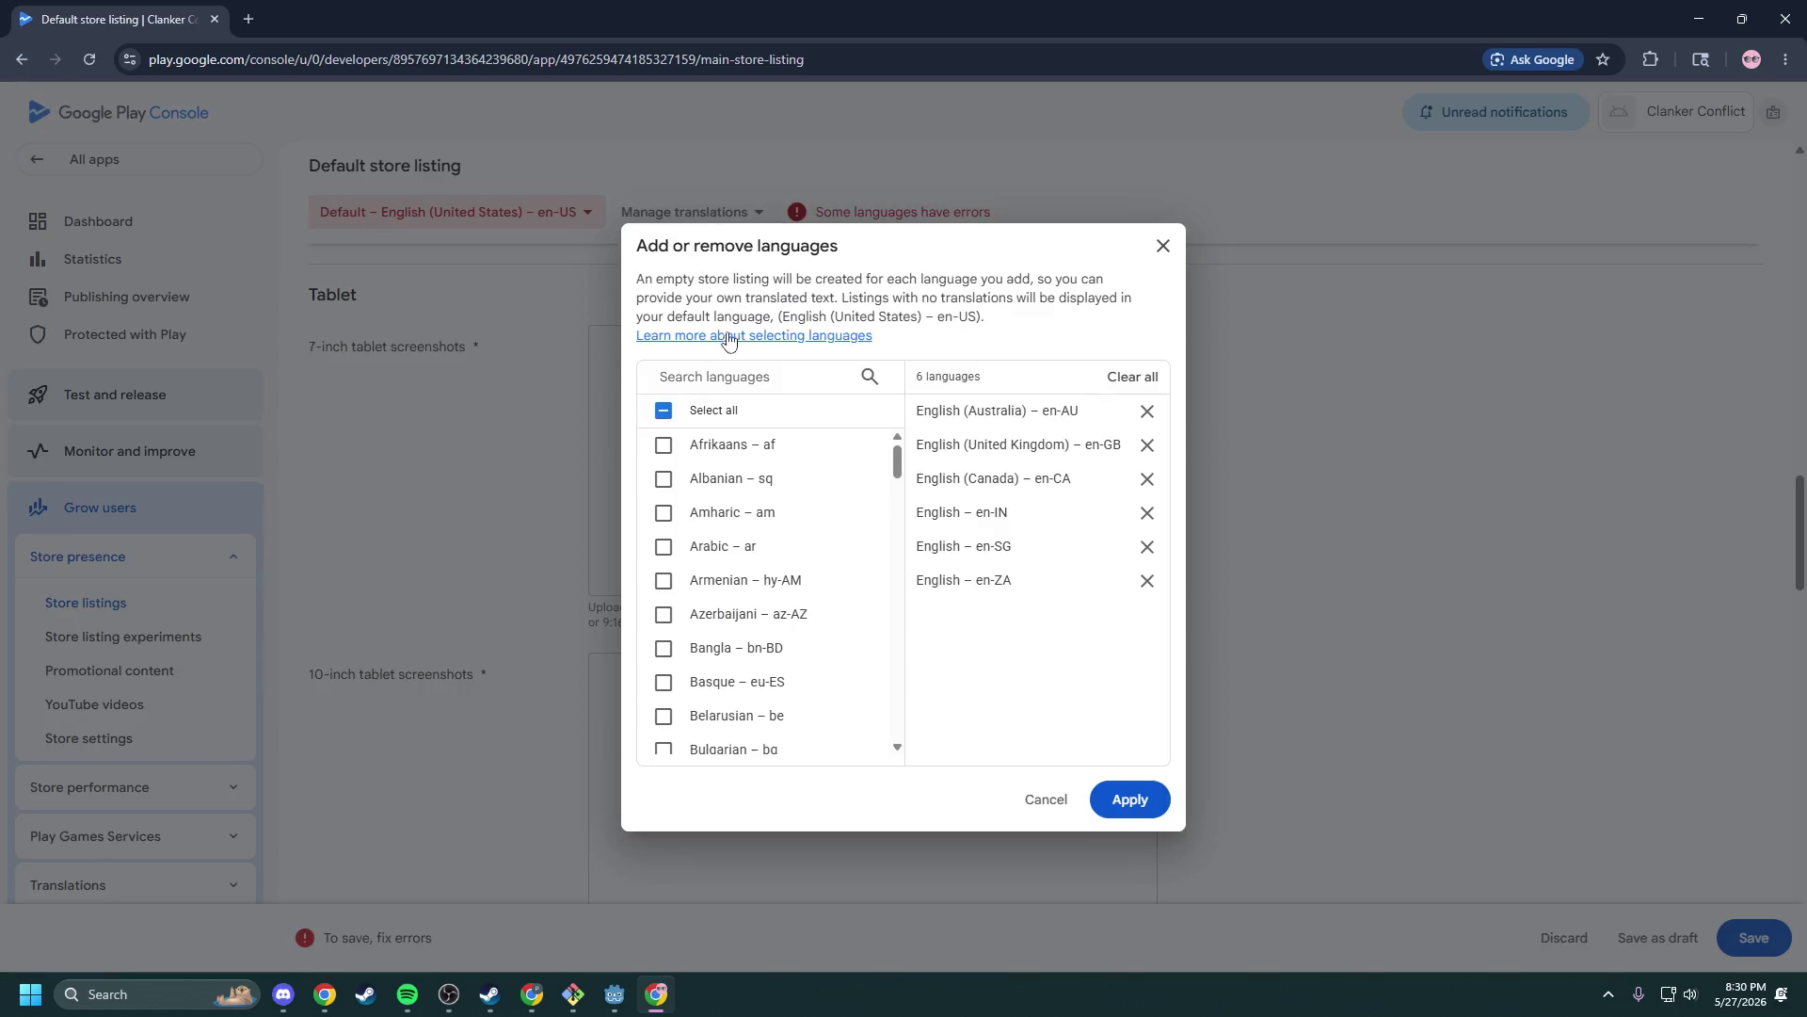
pyautogui.scroll(-15, 768, 475)
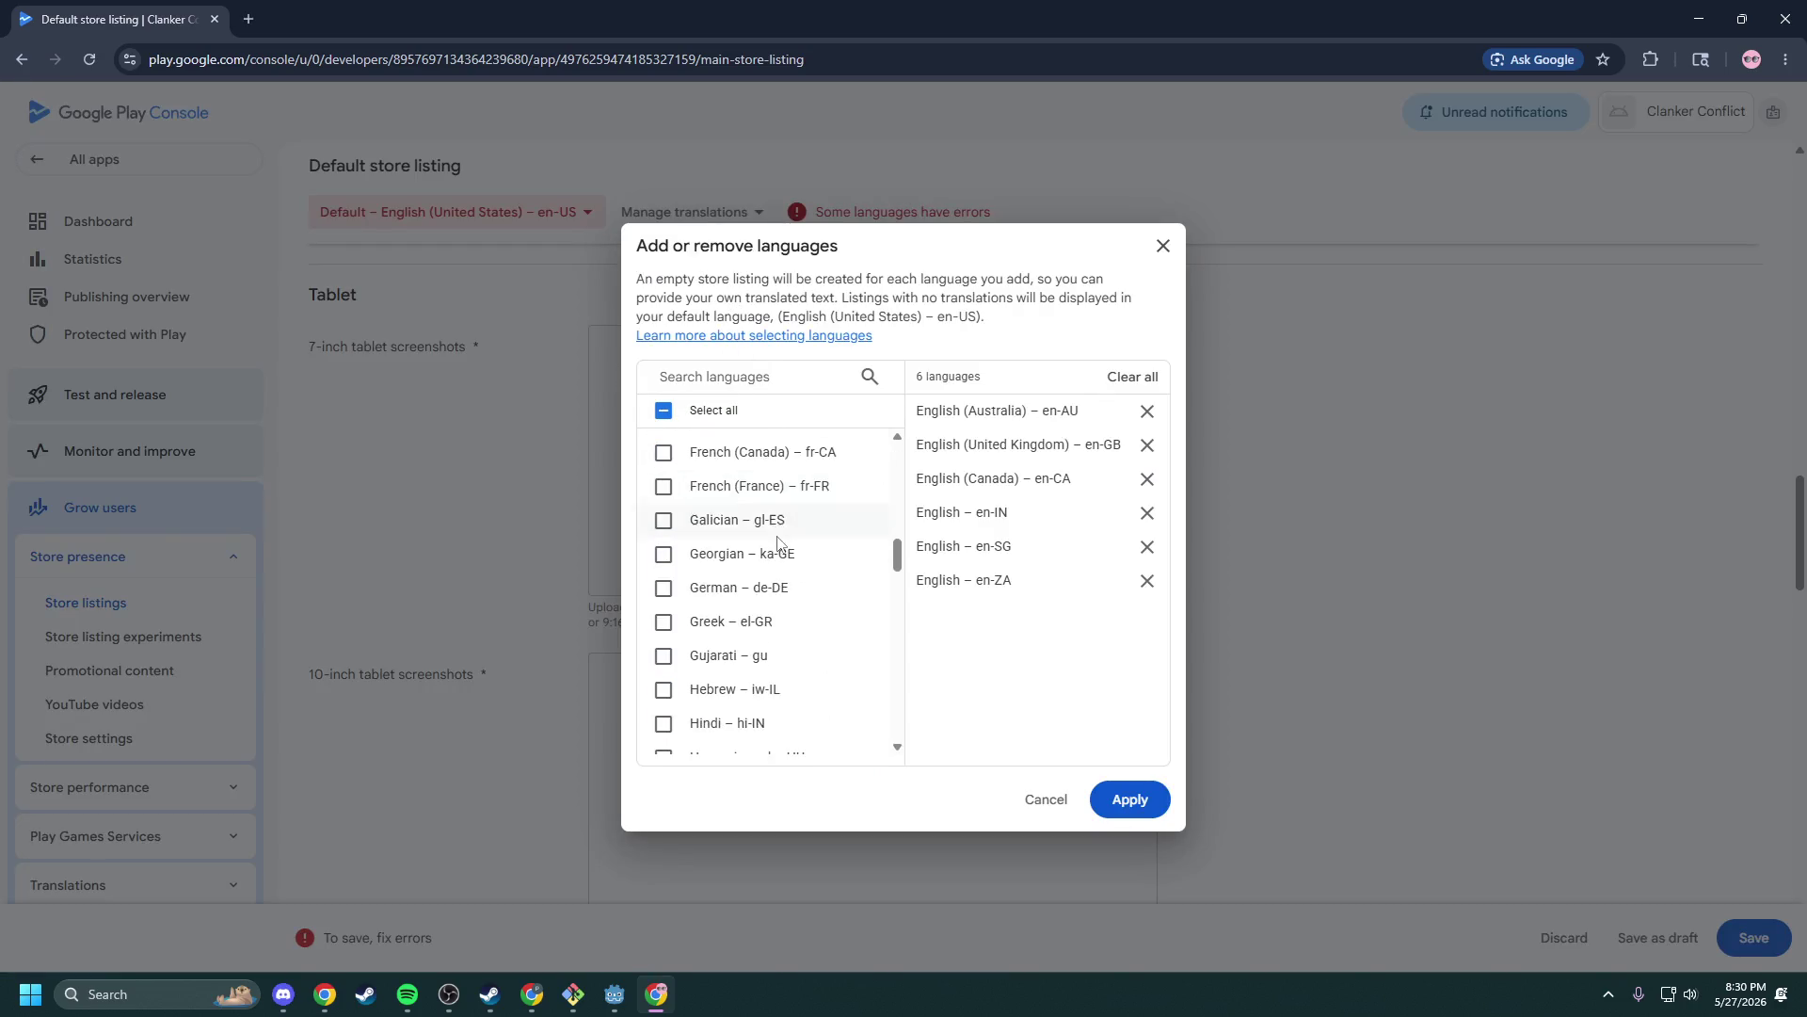
pyautogui.click(1139, 805)
pyautogui.click(749, 212)
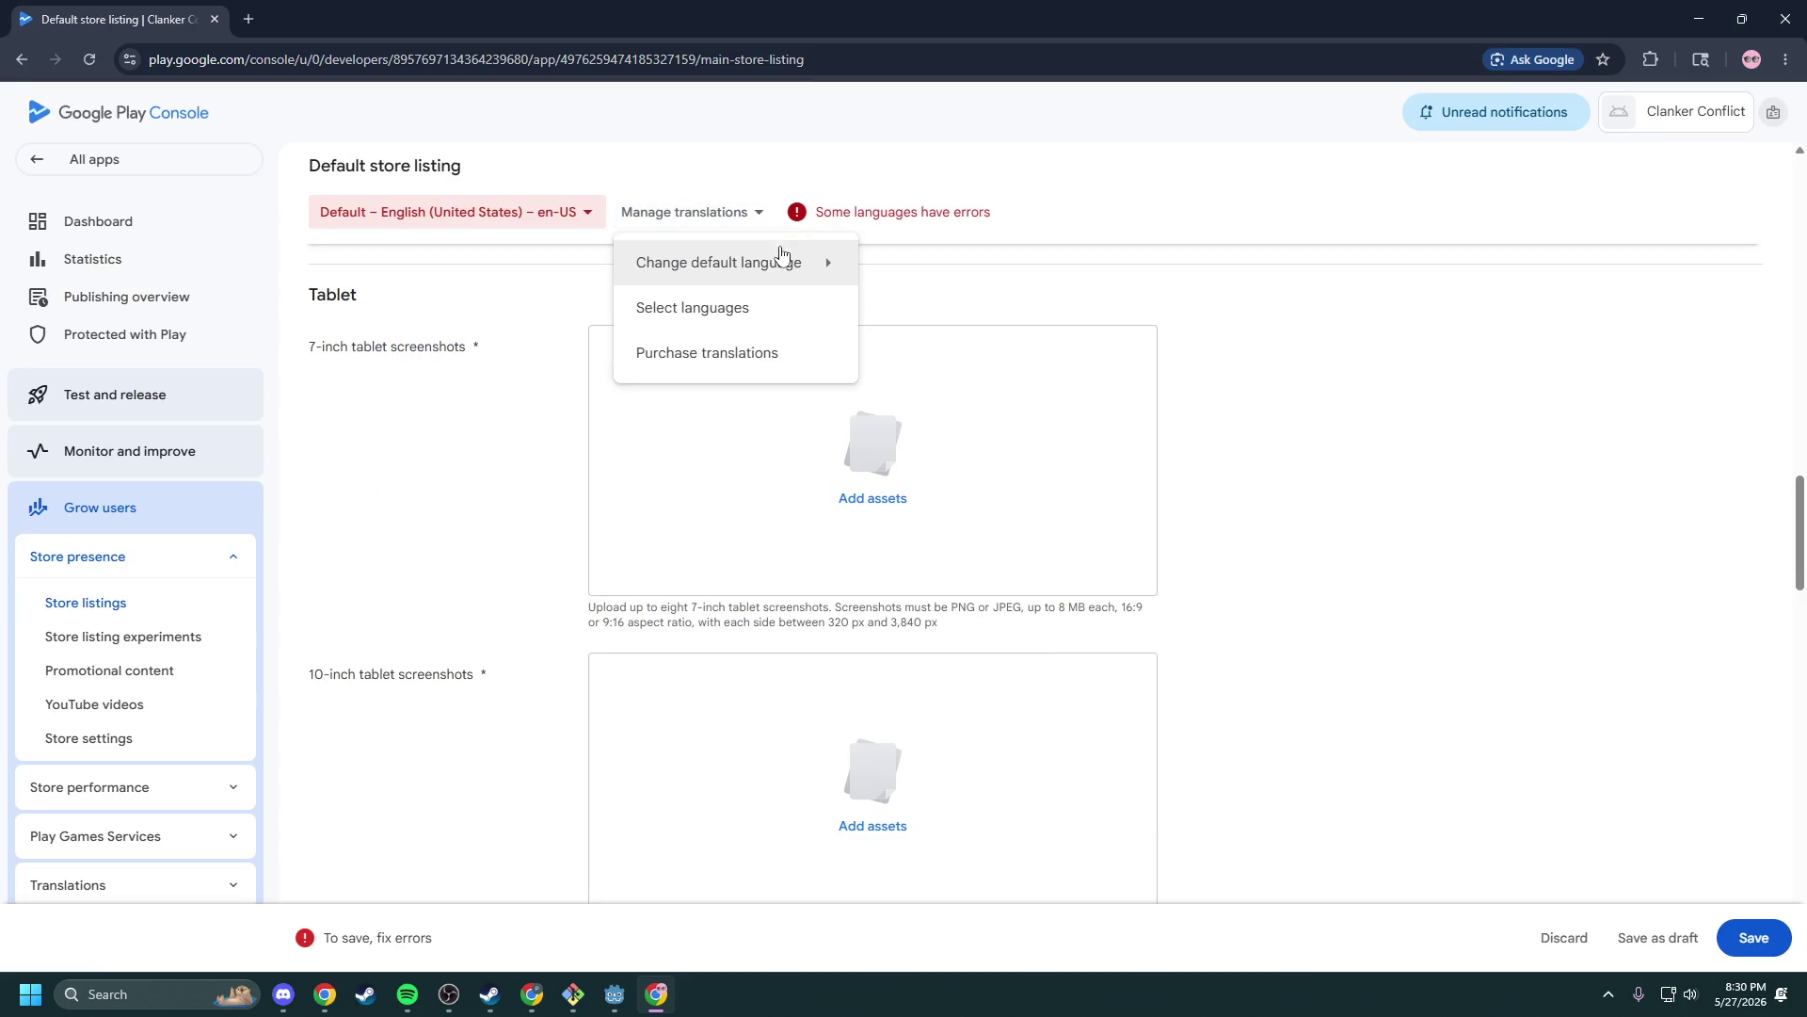
pyautogui.click(723, 327)
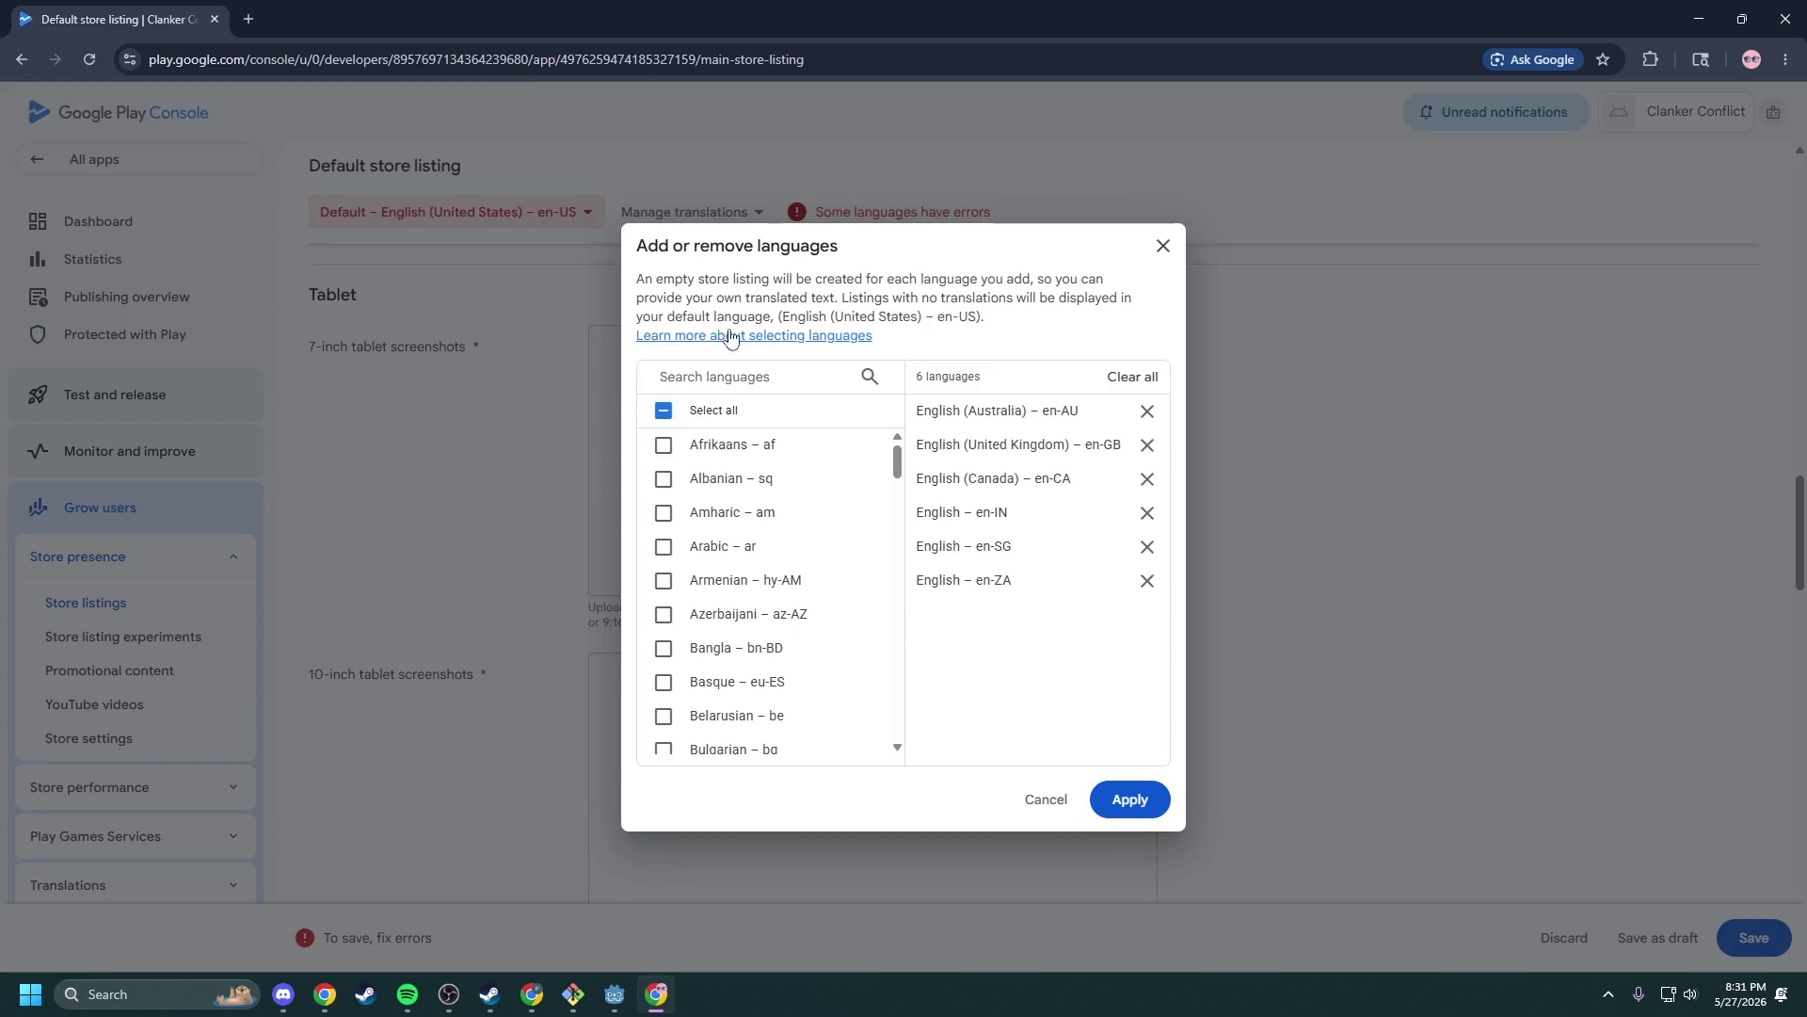
pyautogui.click(1129, 798)
# Check the en-IN, en-SG and en-ZA listings, then go back to en-US
pyautogui.click(443, 212)
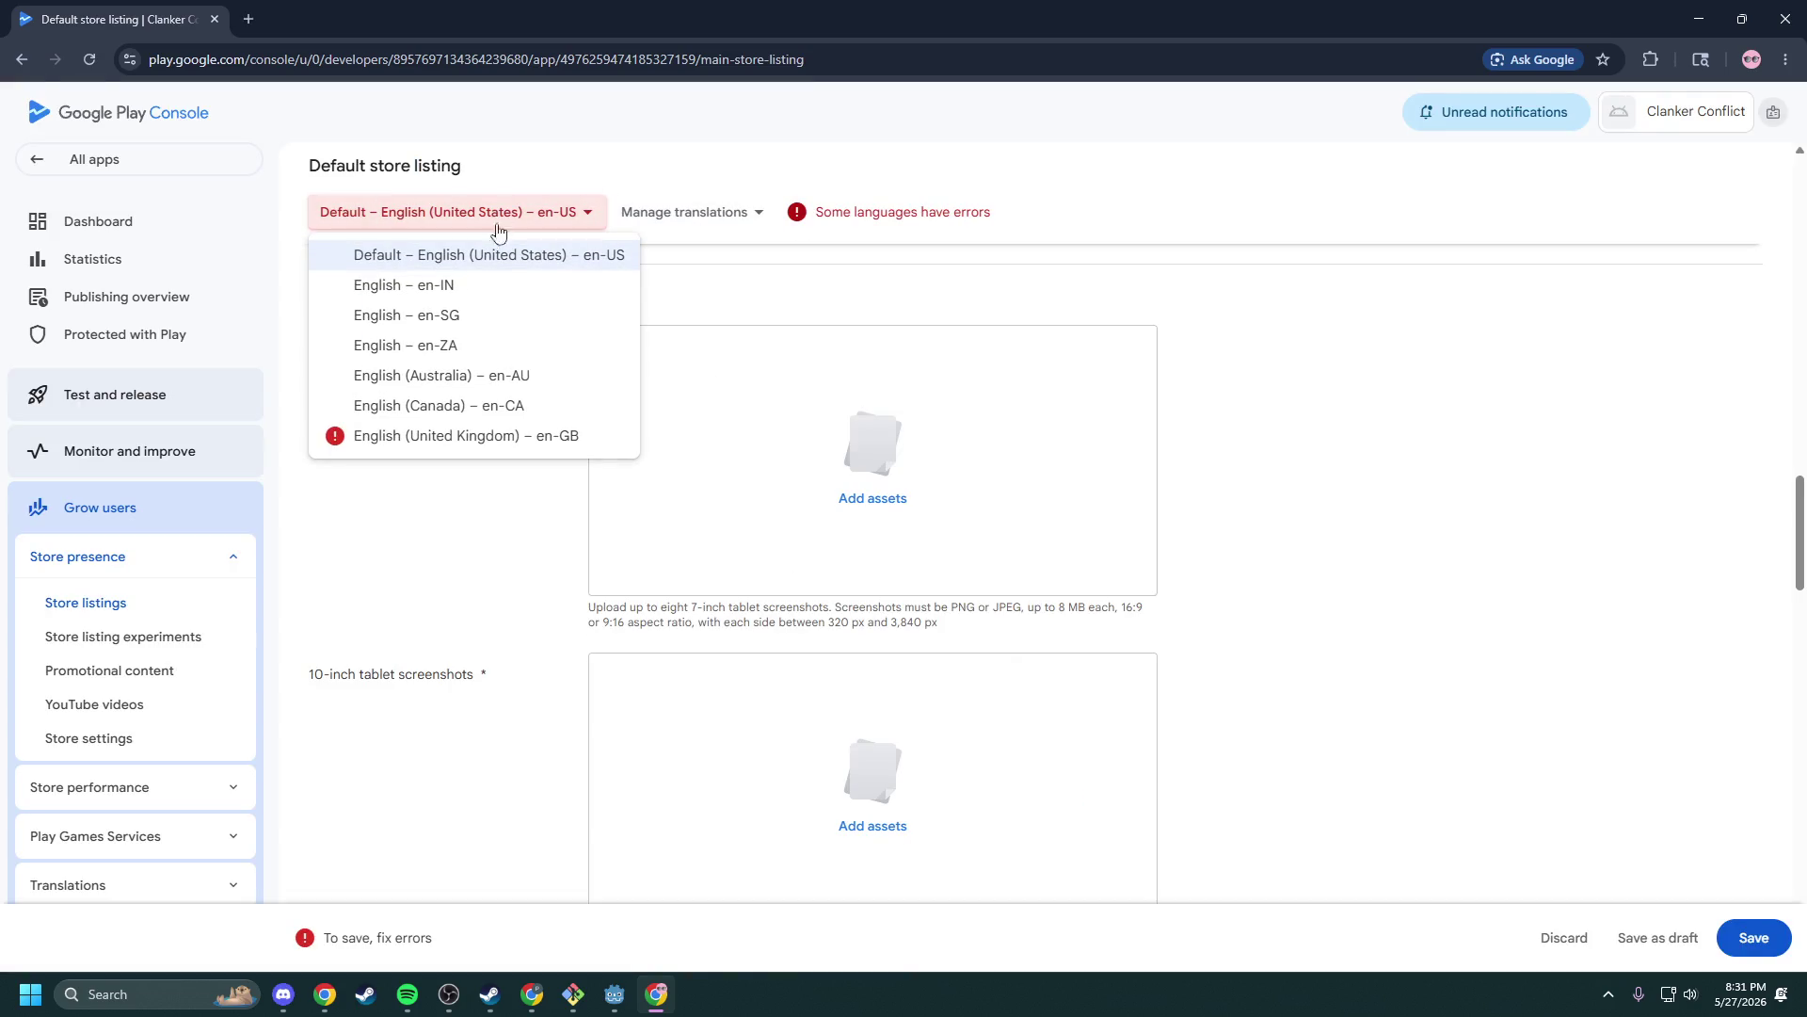
pyautogui.click(470, 286)
pyautogui.click(438, 212)
pyautogui.click(423, 316)
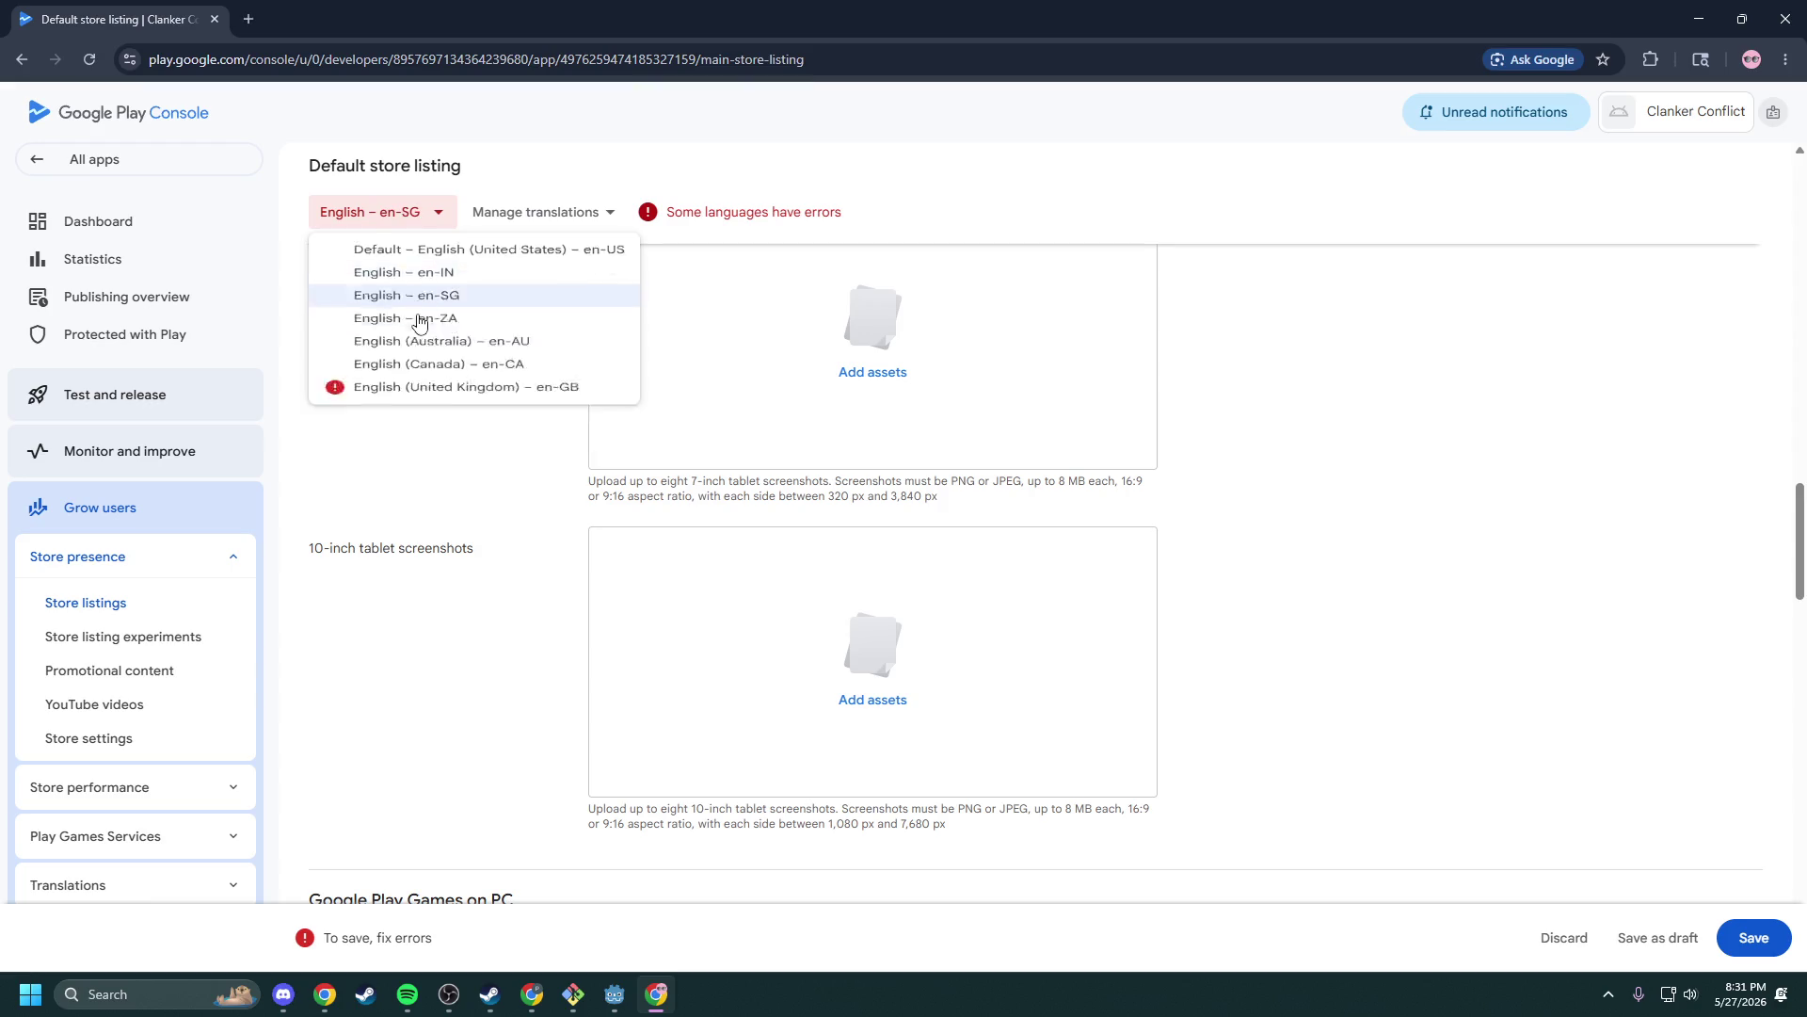
pyautogui.click(388, 213)
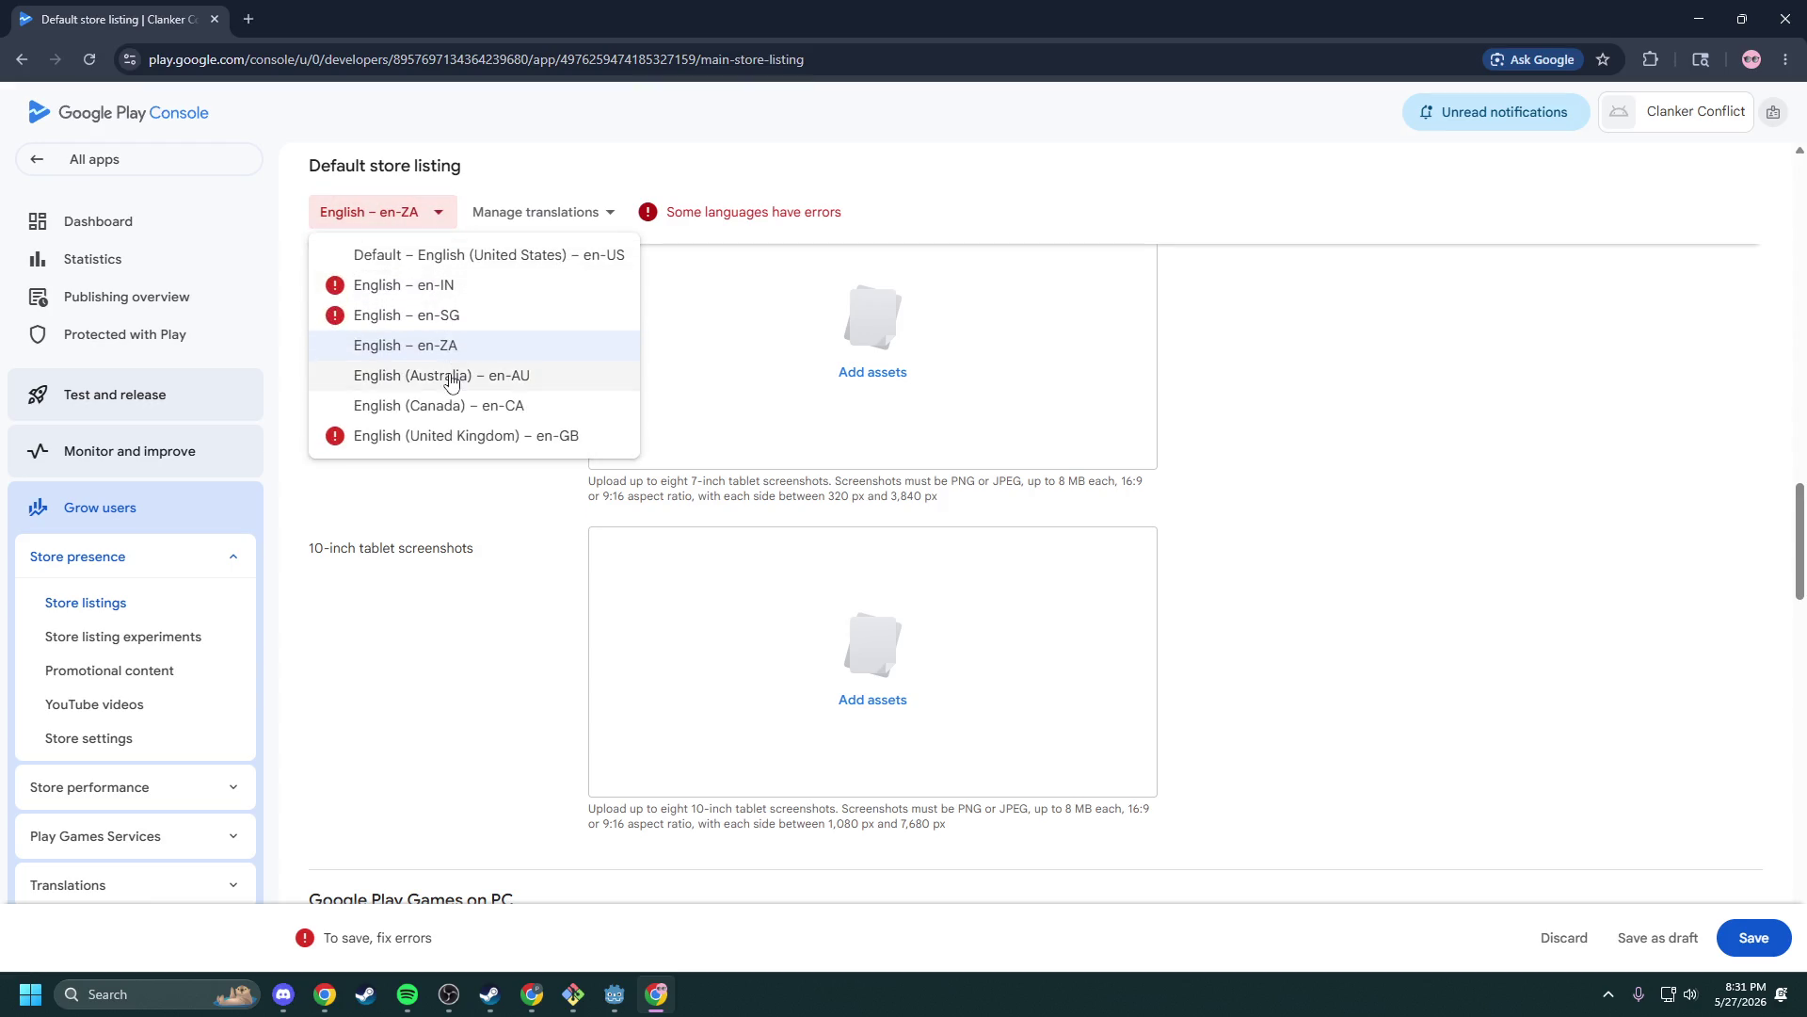
pyautogui.click(433, 375)
pyautogui.click(395, 206)
# Check the English (Canada) and English (Australia) listings, ending on default en-US
pyautogui.click(470, 254)
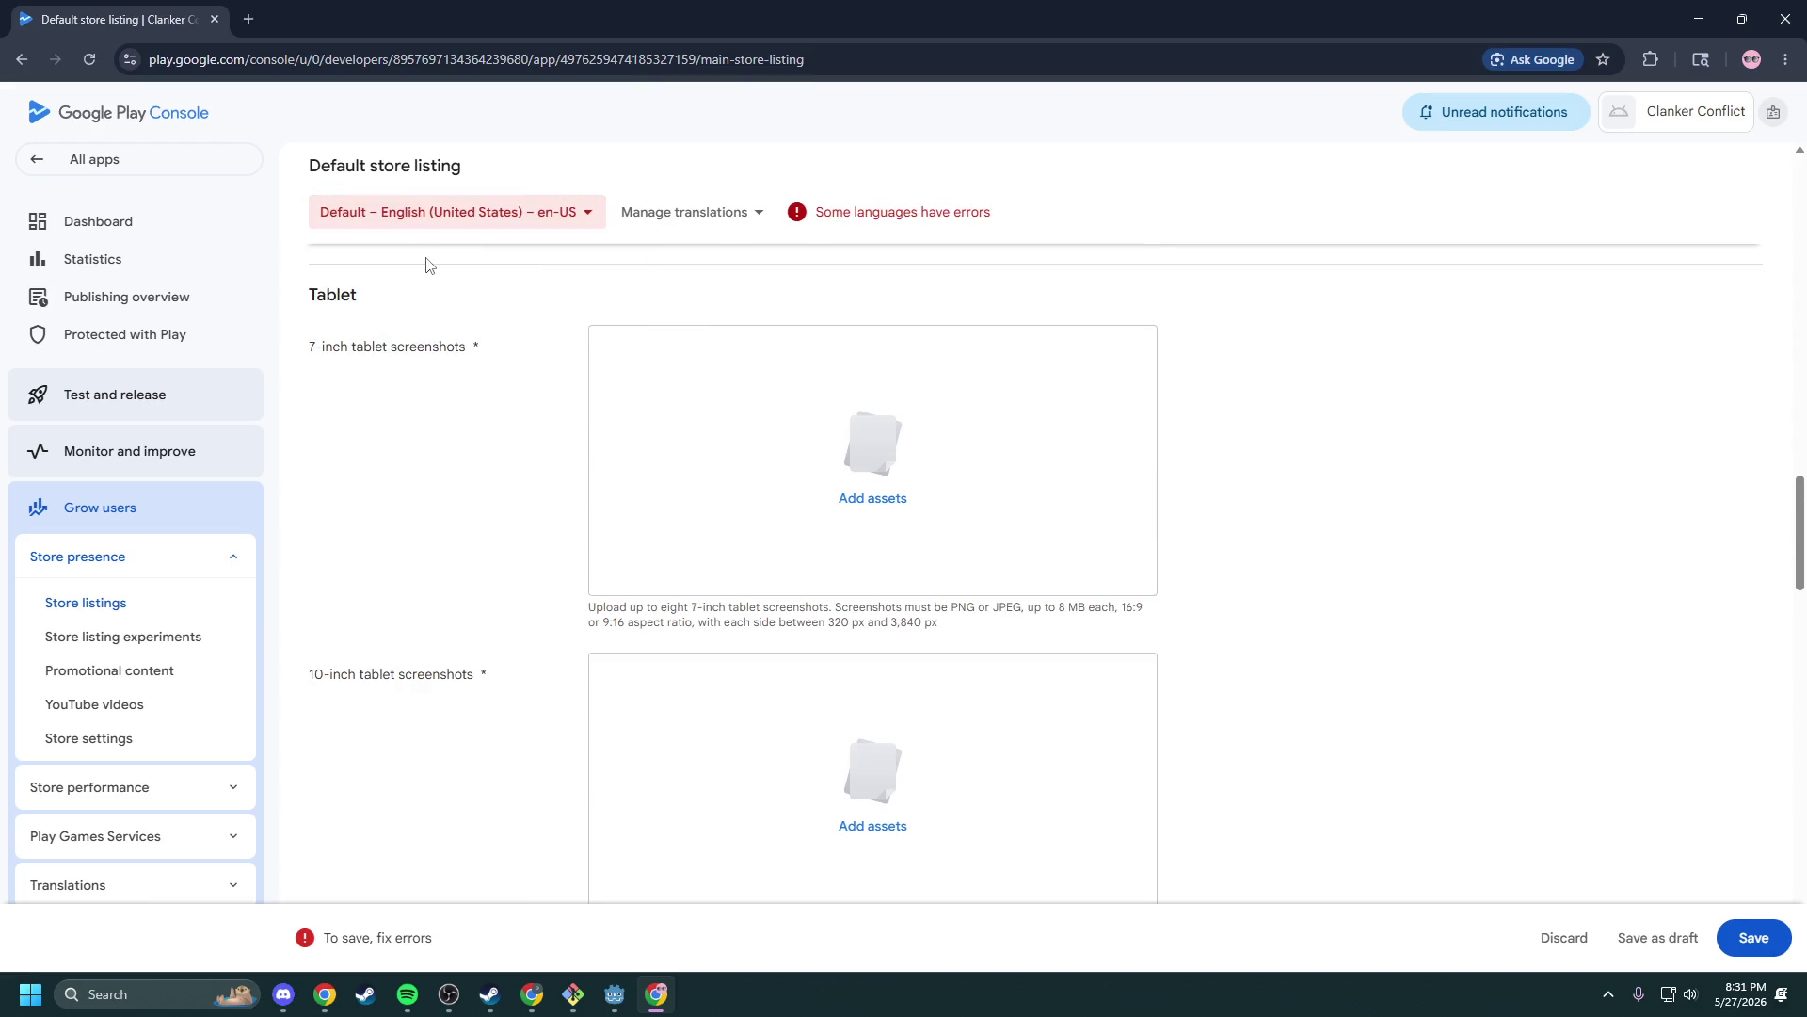
pyautogui.click(477, 224)
pyautogui.click(482, 402)
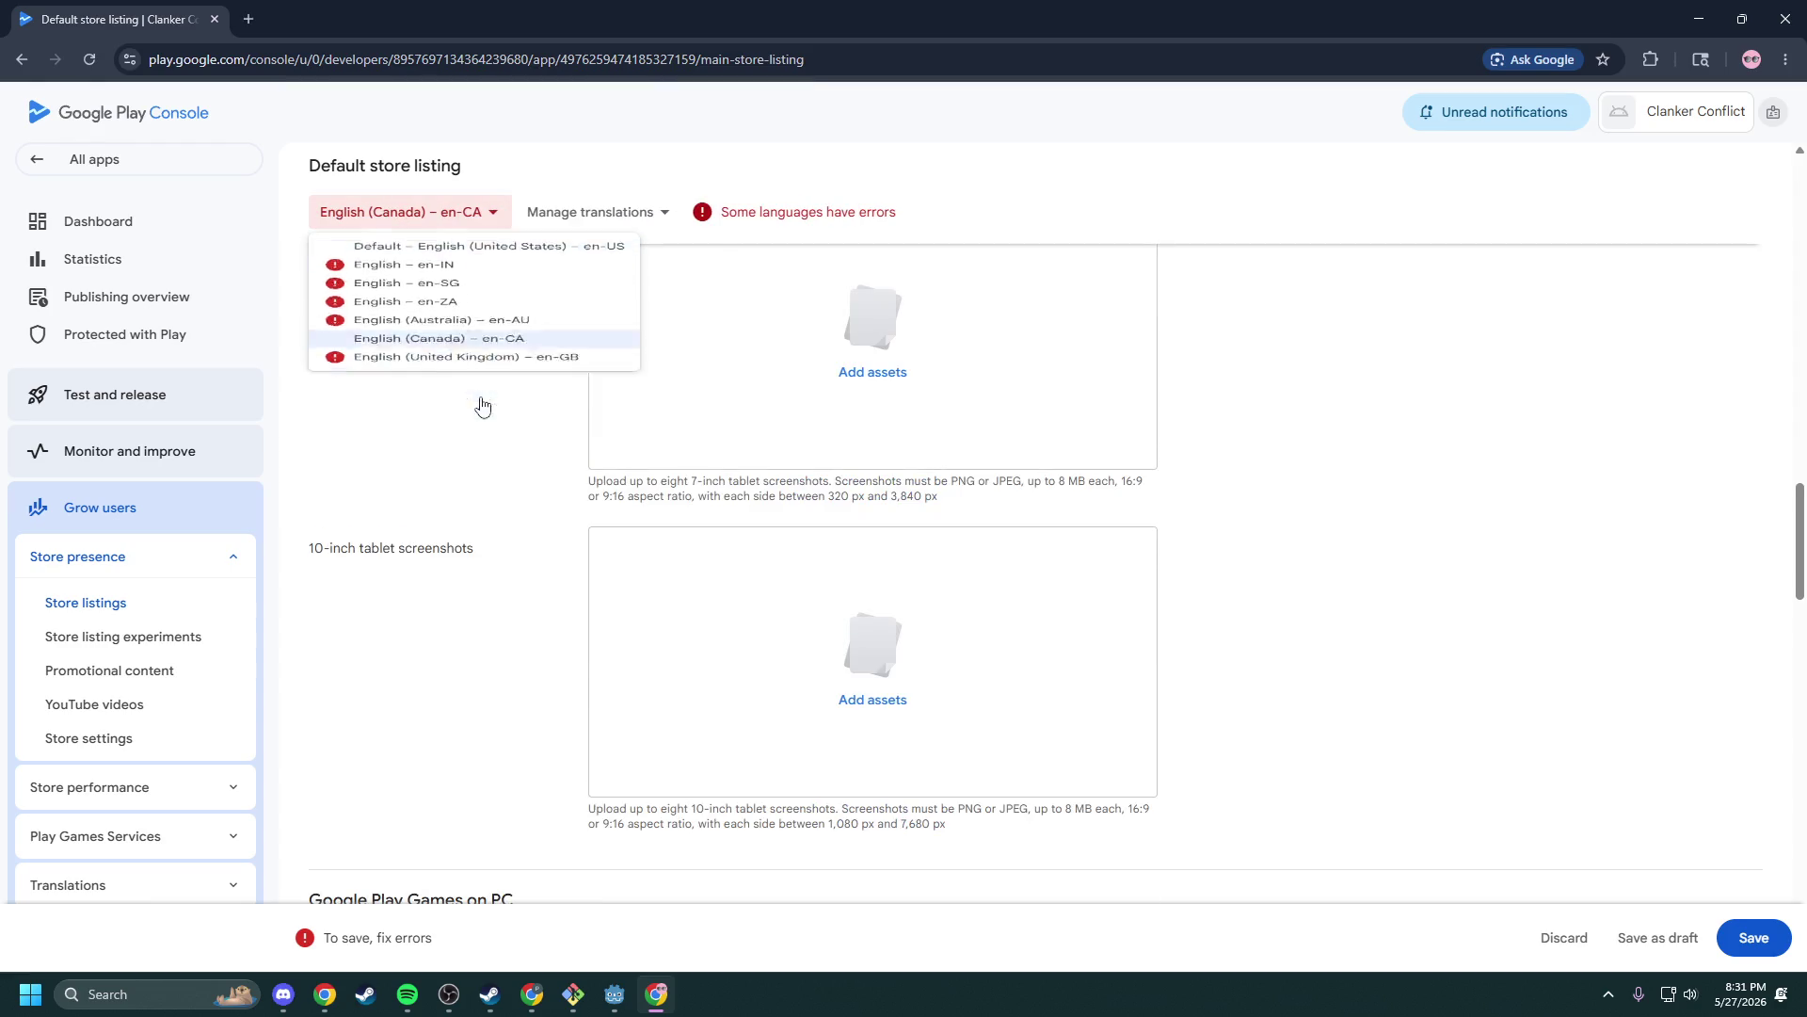
pyautogui.click(442, 211)
pyautogui.click(436, 341)
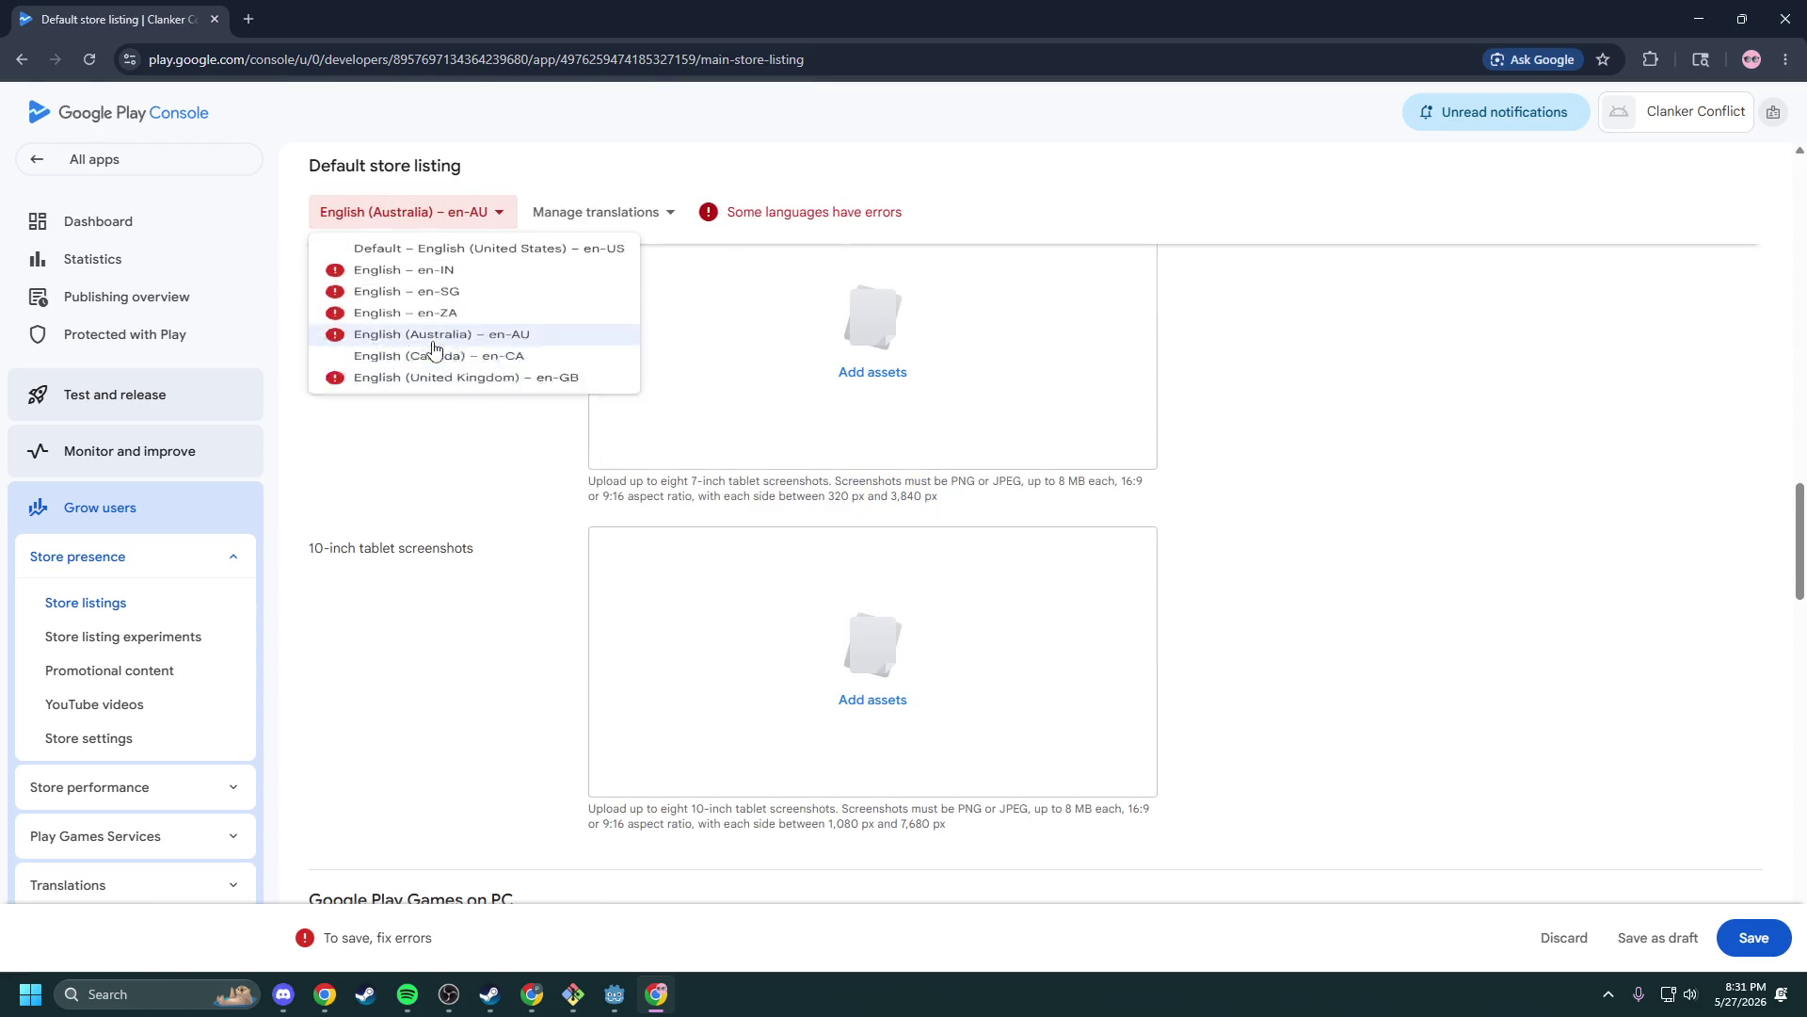
pyautogui.click(414, 218)
pyautogui.click(438, 253)
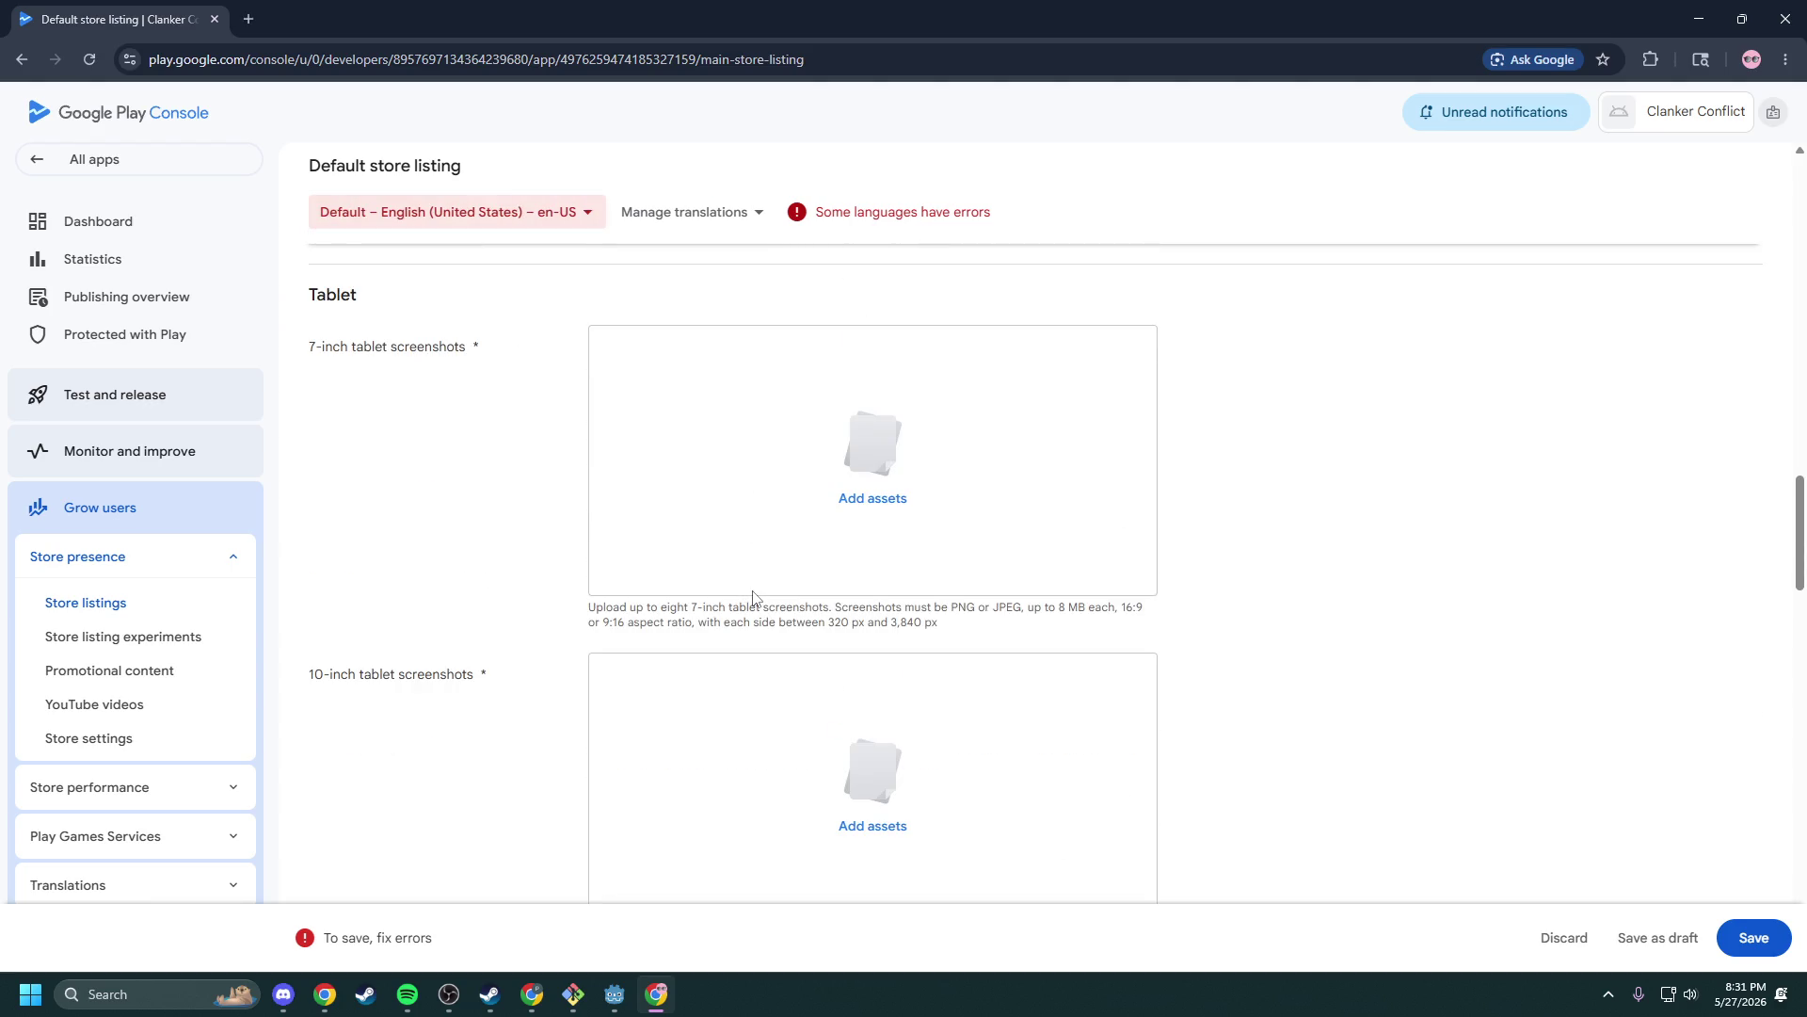
pyautogui.scroll(4, 984, 580)
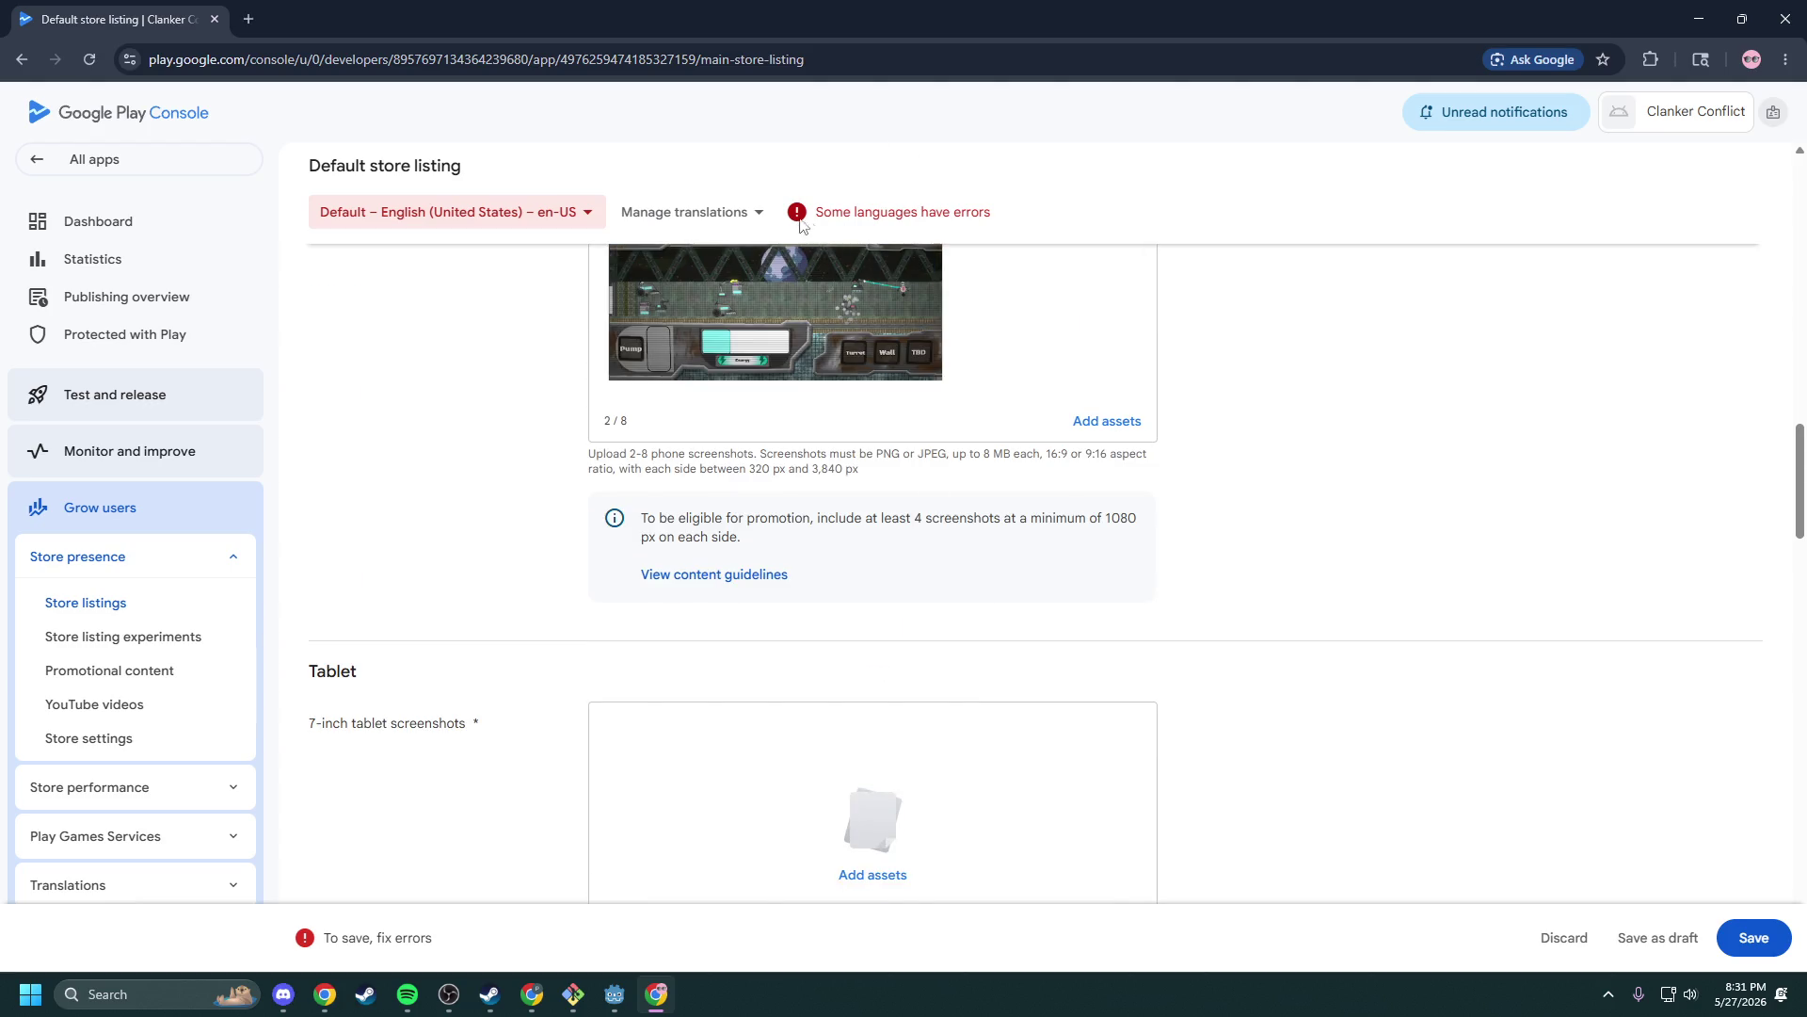
# Inspect the languages error notice and scroll up through the store listing
pyautogui.doubleClick(830, 213)
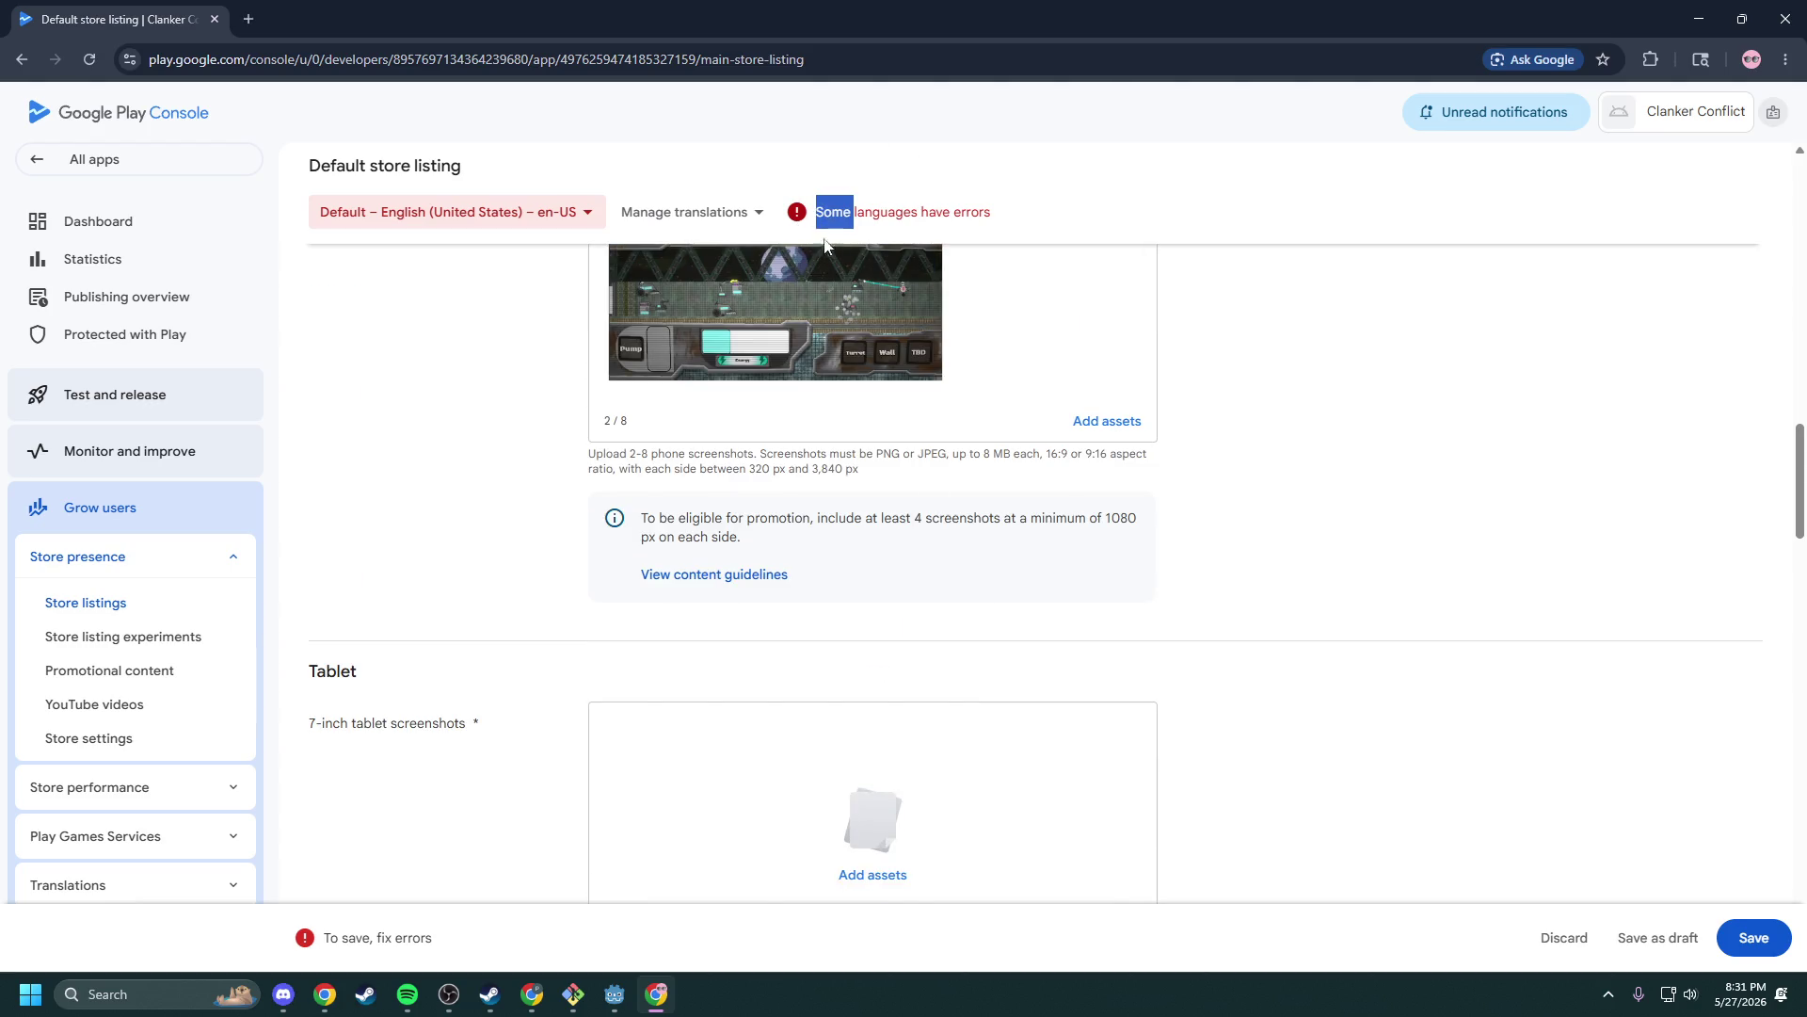
pyautogui.click(866, 204)
pyautogui.scroll(1, 788, 598)
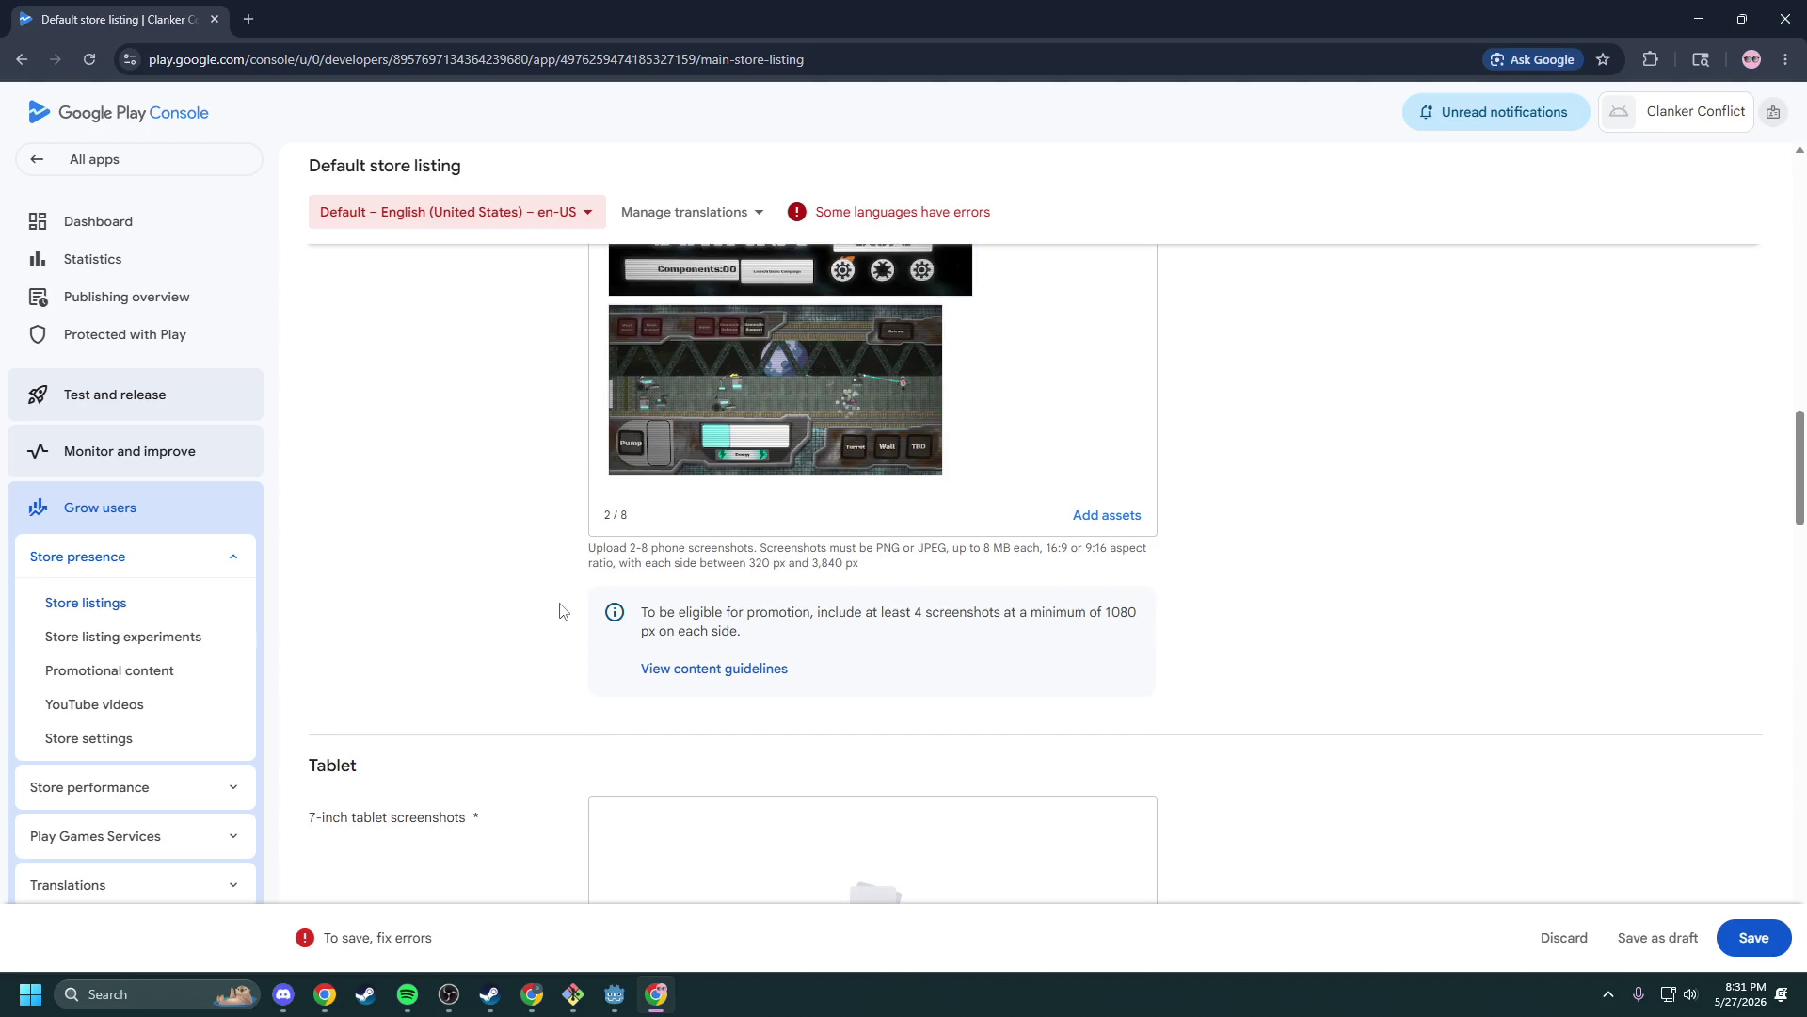
pyautogui.scroll(2, 560, 611)
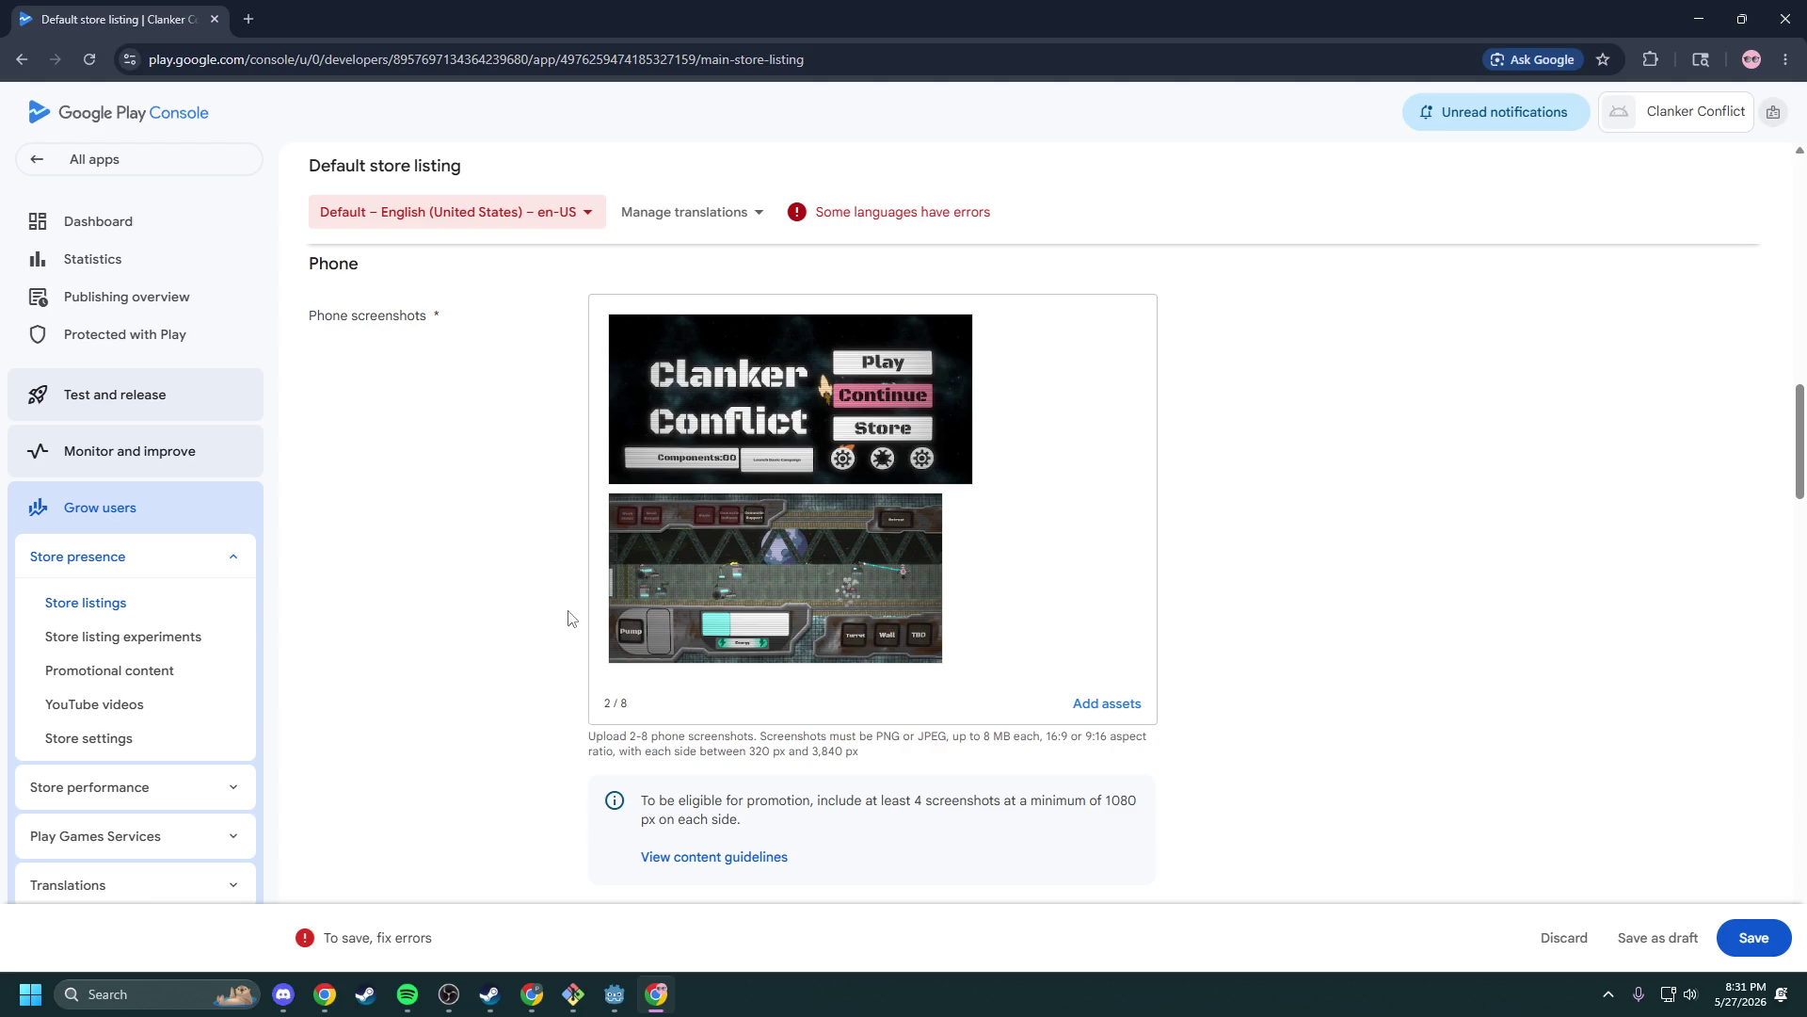
pyautogui.scroll(10, 569, 623)
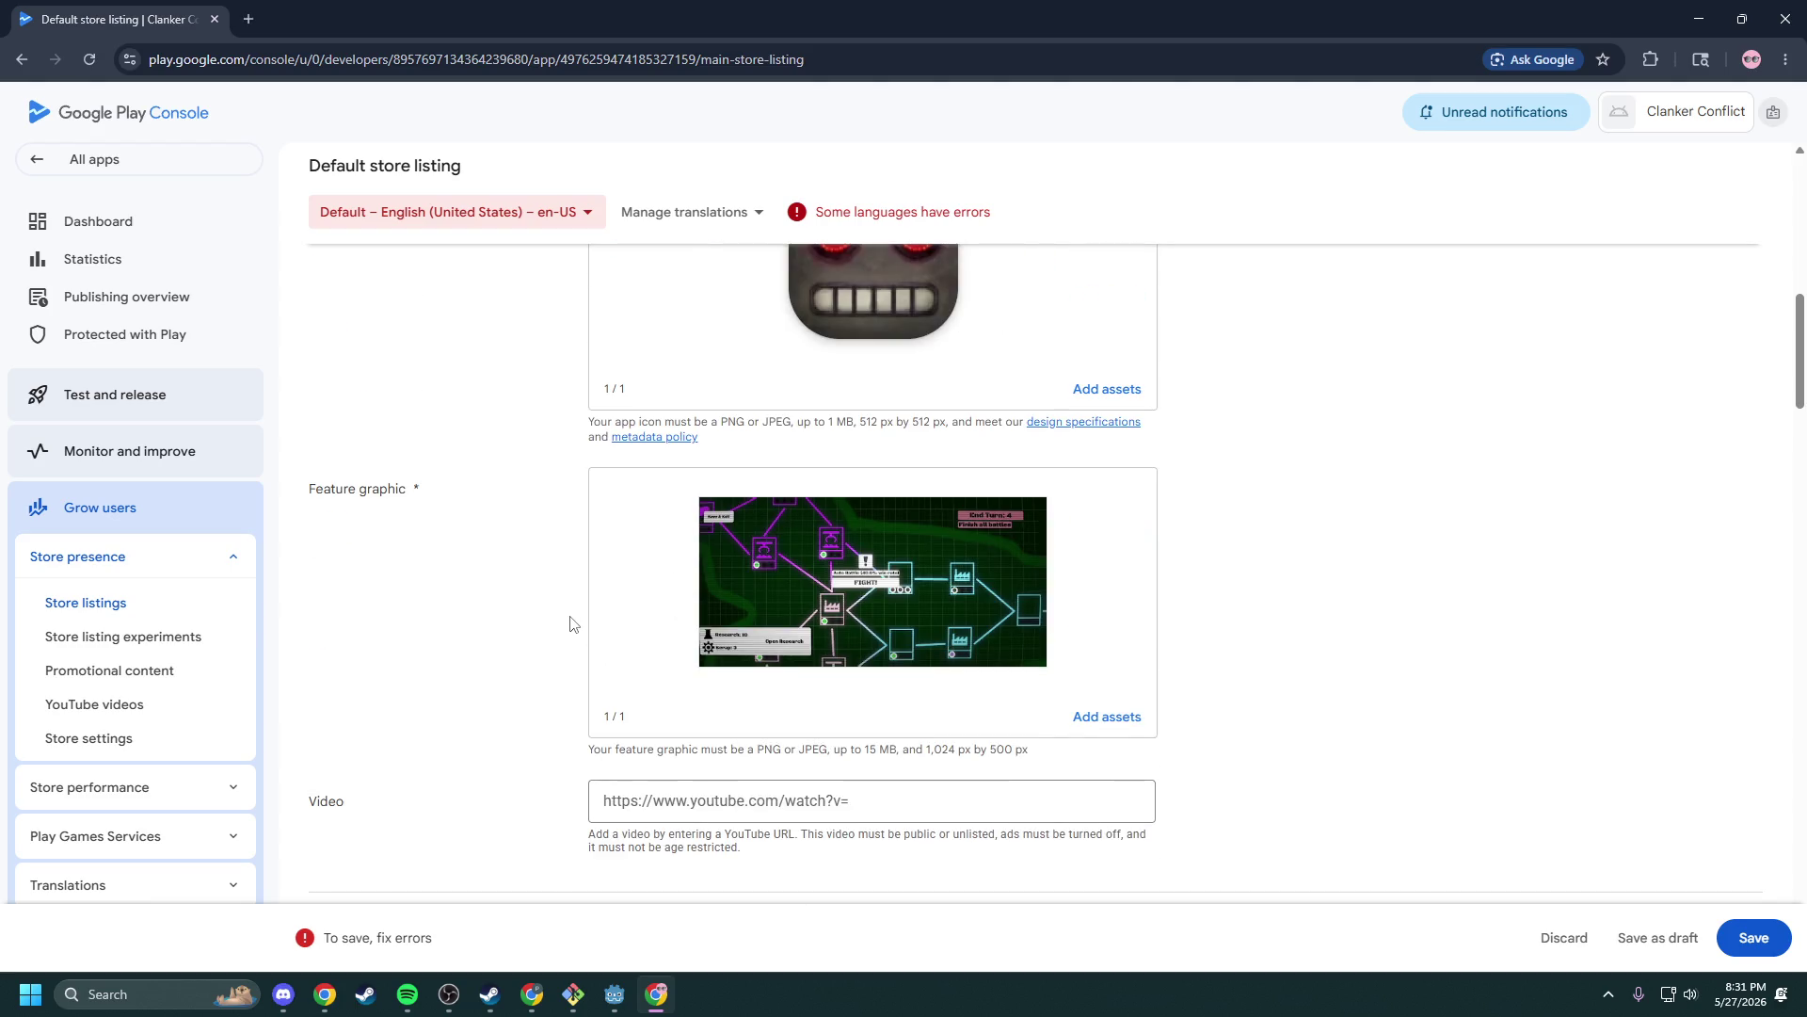
pyautogui.scroll(5, 571, 629)
pyautogui.scroll(-9, 556, 630)
pyautogui.scroll(4, 546, 632)
# Review the full description and check spelling suggestions for 'Clankers'
pyautogui.click(838, 374)
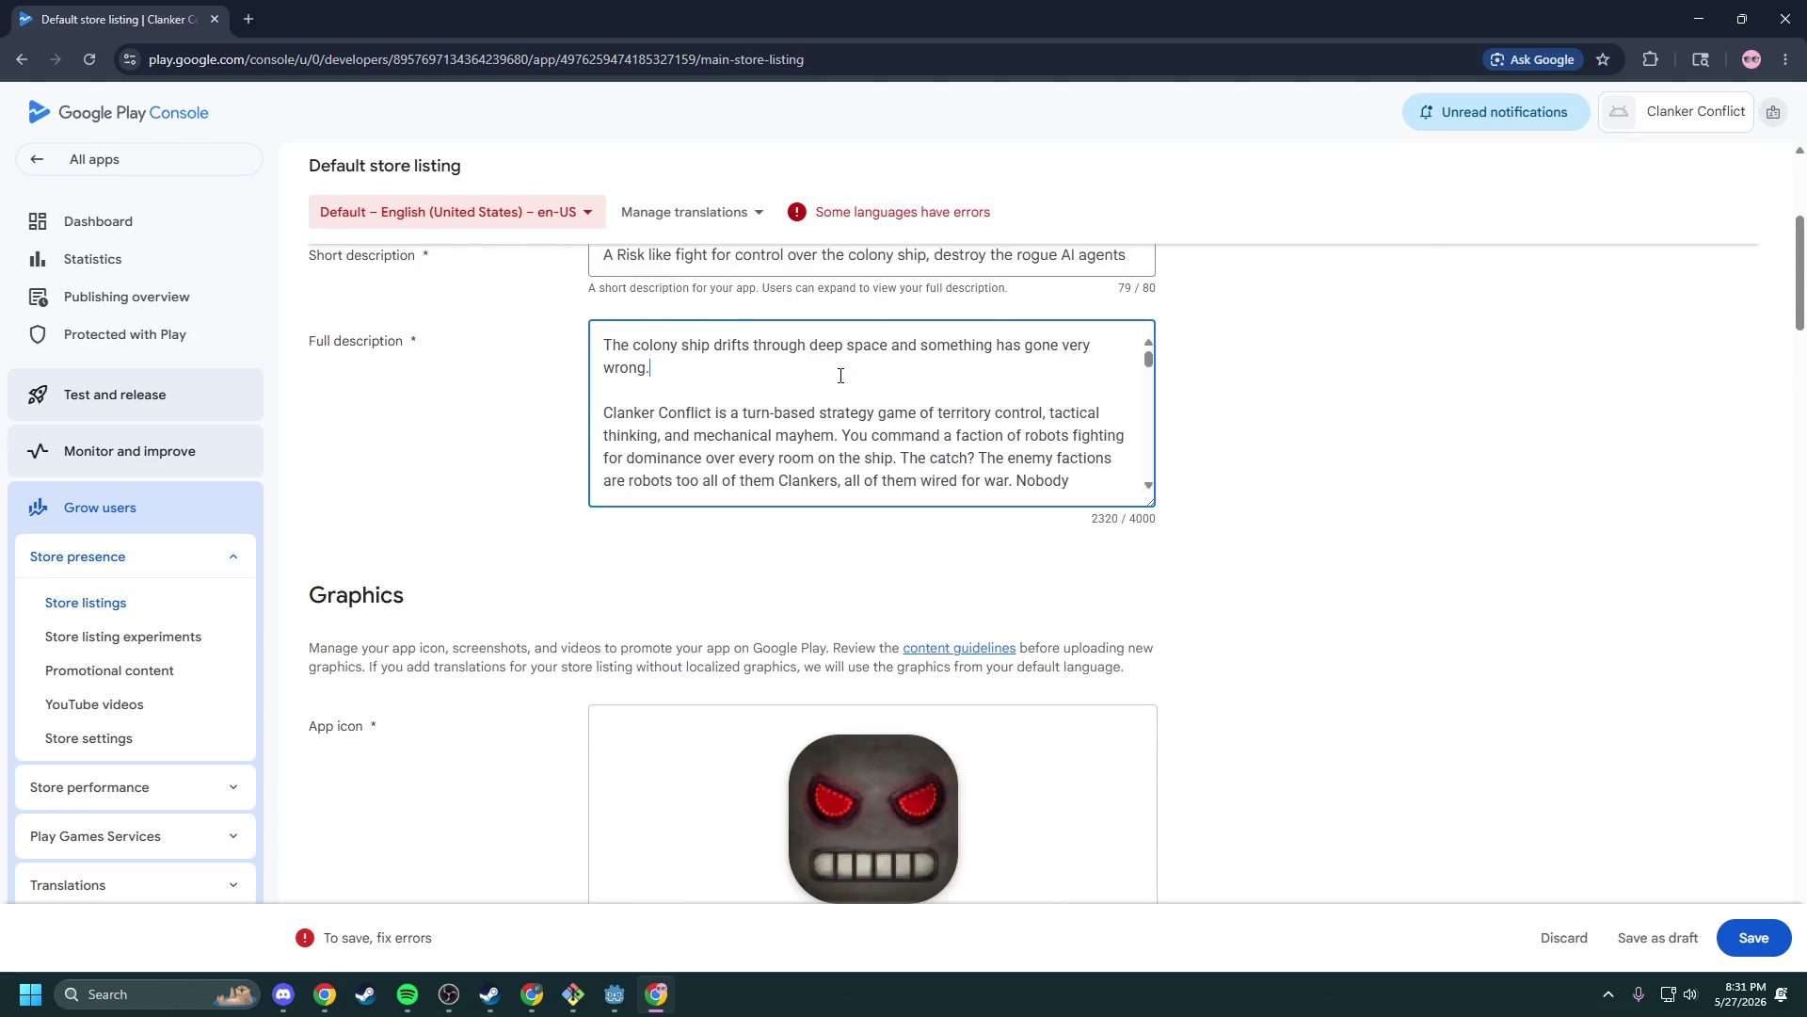
pyautogui.scroll(2, 833, 414)
pyautogui.moveTo(711, 533)
pyautogui.mouseDown()
pyautogui.moveTo(771, 582)
pyautogui.moveTo(810, 692)
pyautogui.moveTo(829, 638)
pyautogui.mouseUp()
pyautogui.click(846, 611)
pyautogui.scroll(3, 846, 611)
pyautogui.scroll(2, 846, 611)
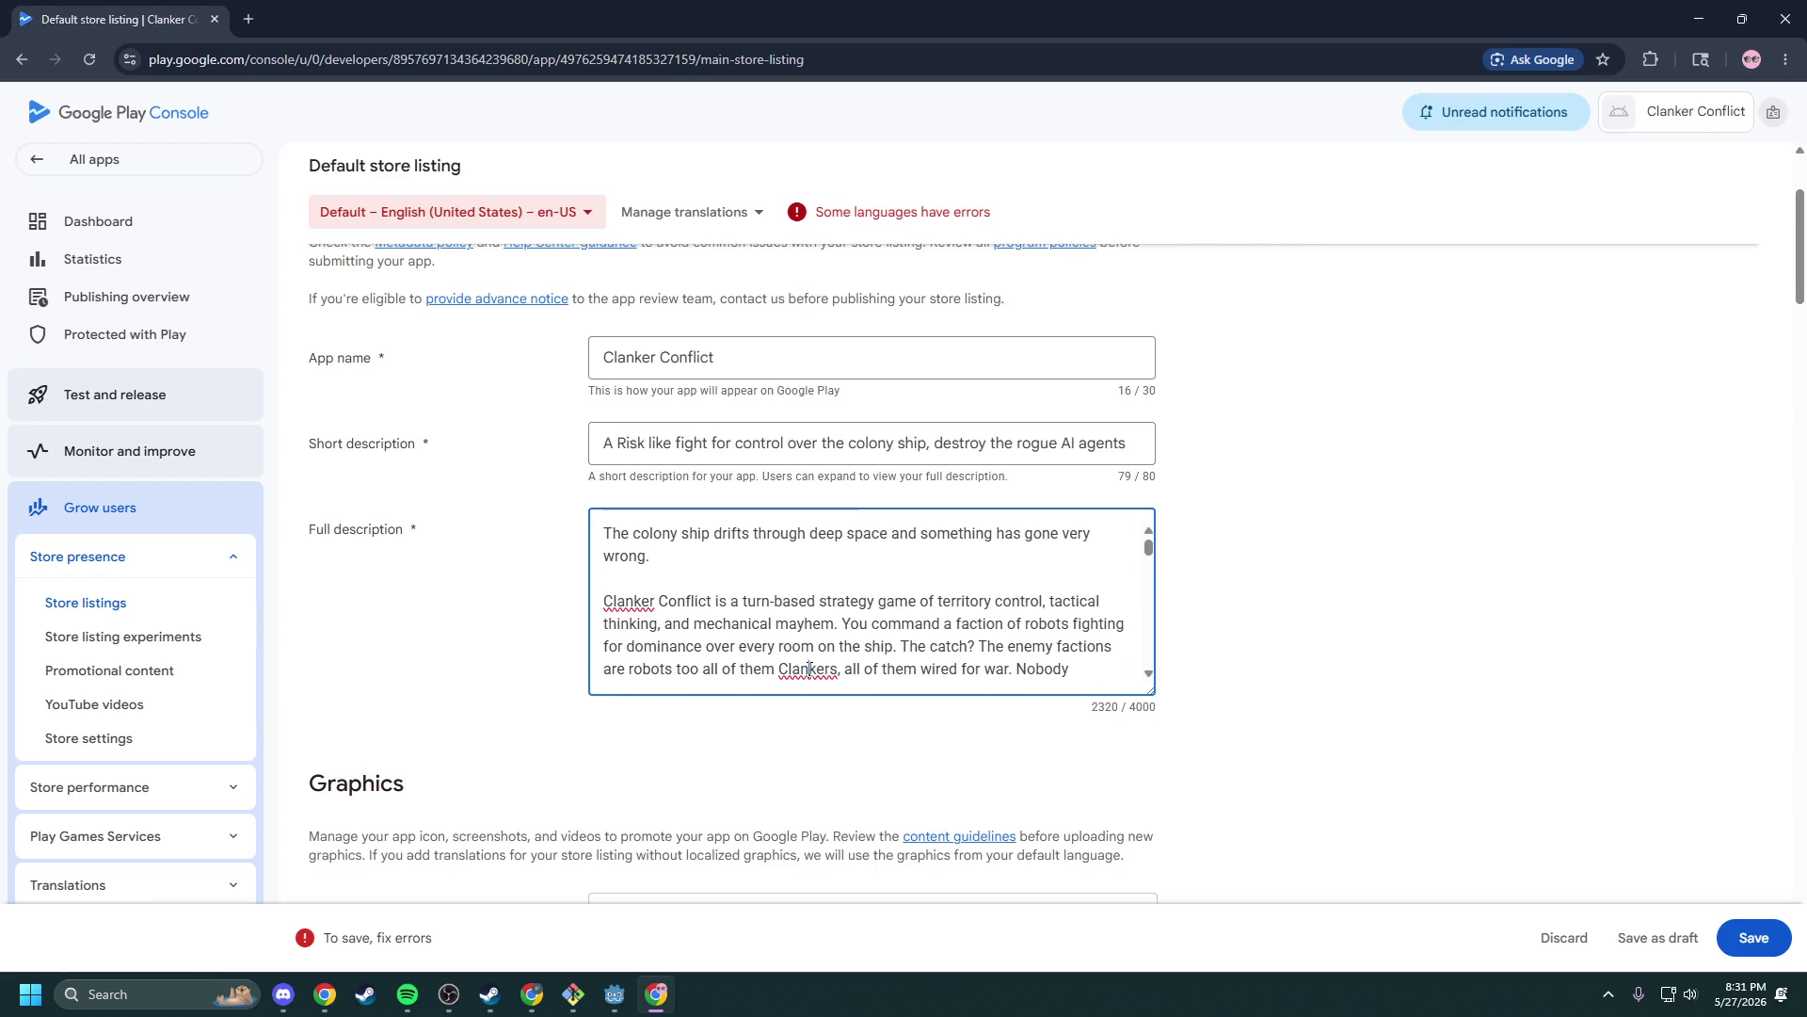
pyautogui.rightClick(809, 669)
pyautogui.press('Escape')
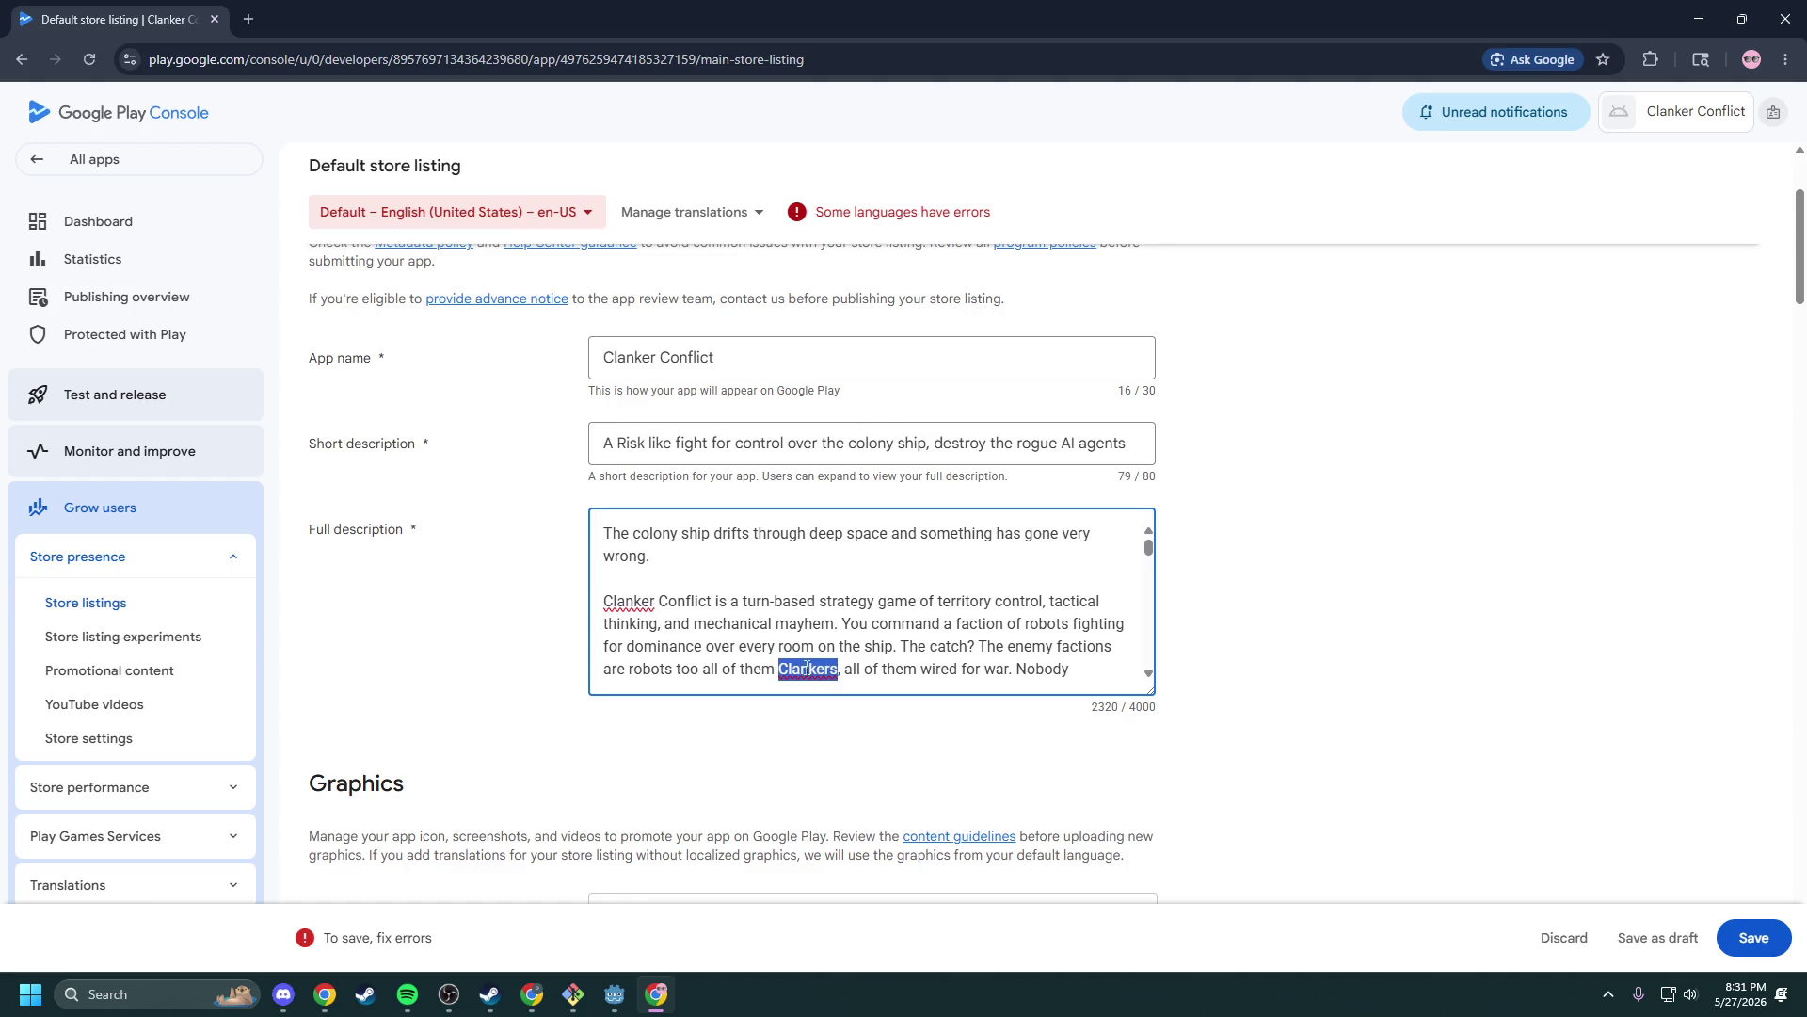
pyautogui.click(807, 669)
# Select the required-fields note, then check spelling options for 'Clanker'
pyautogui.scroll(2, 805, 659)
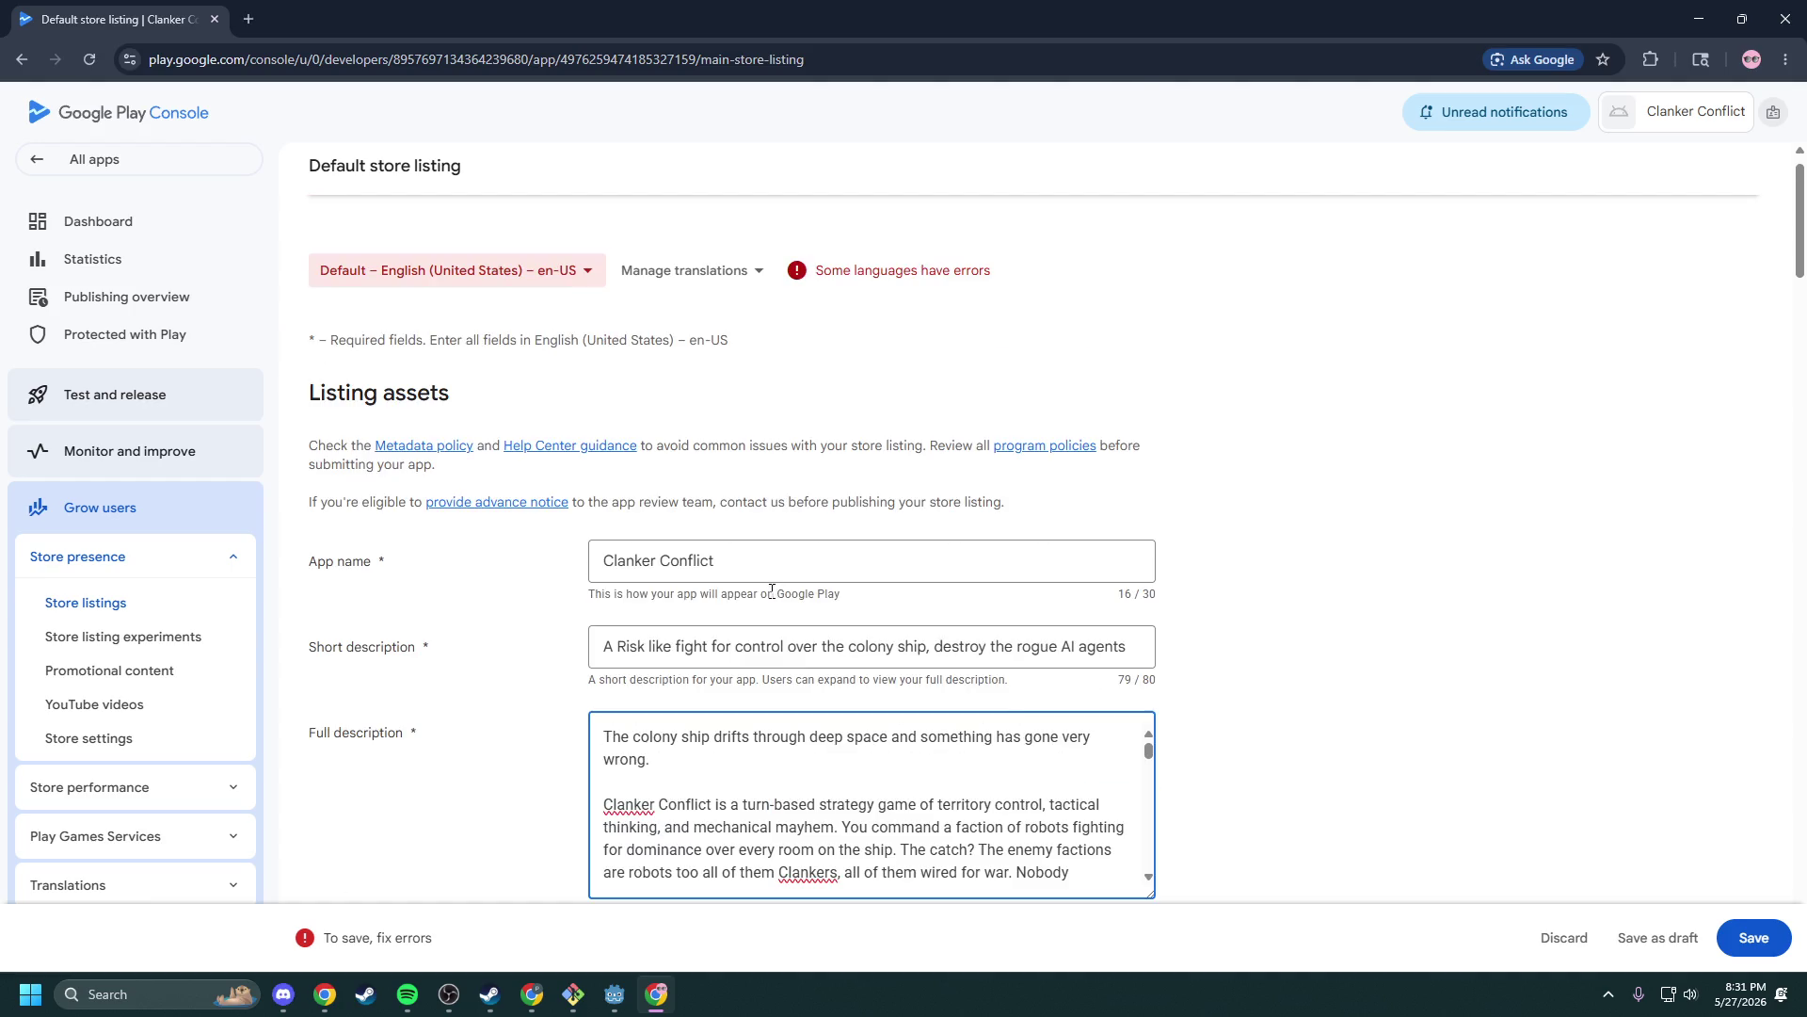
pyautogui.click(795, 279)
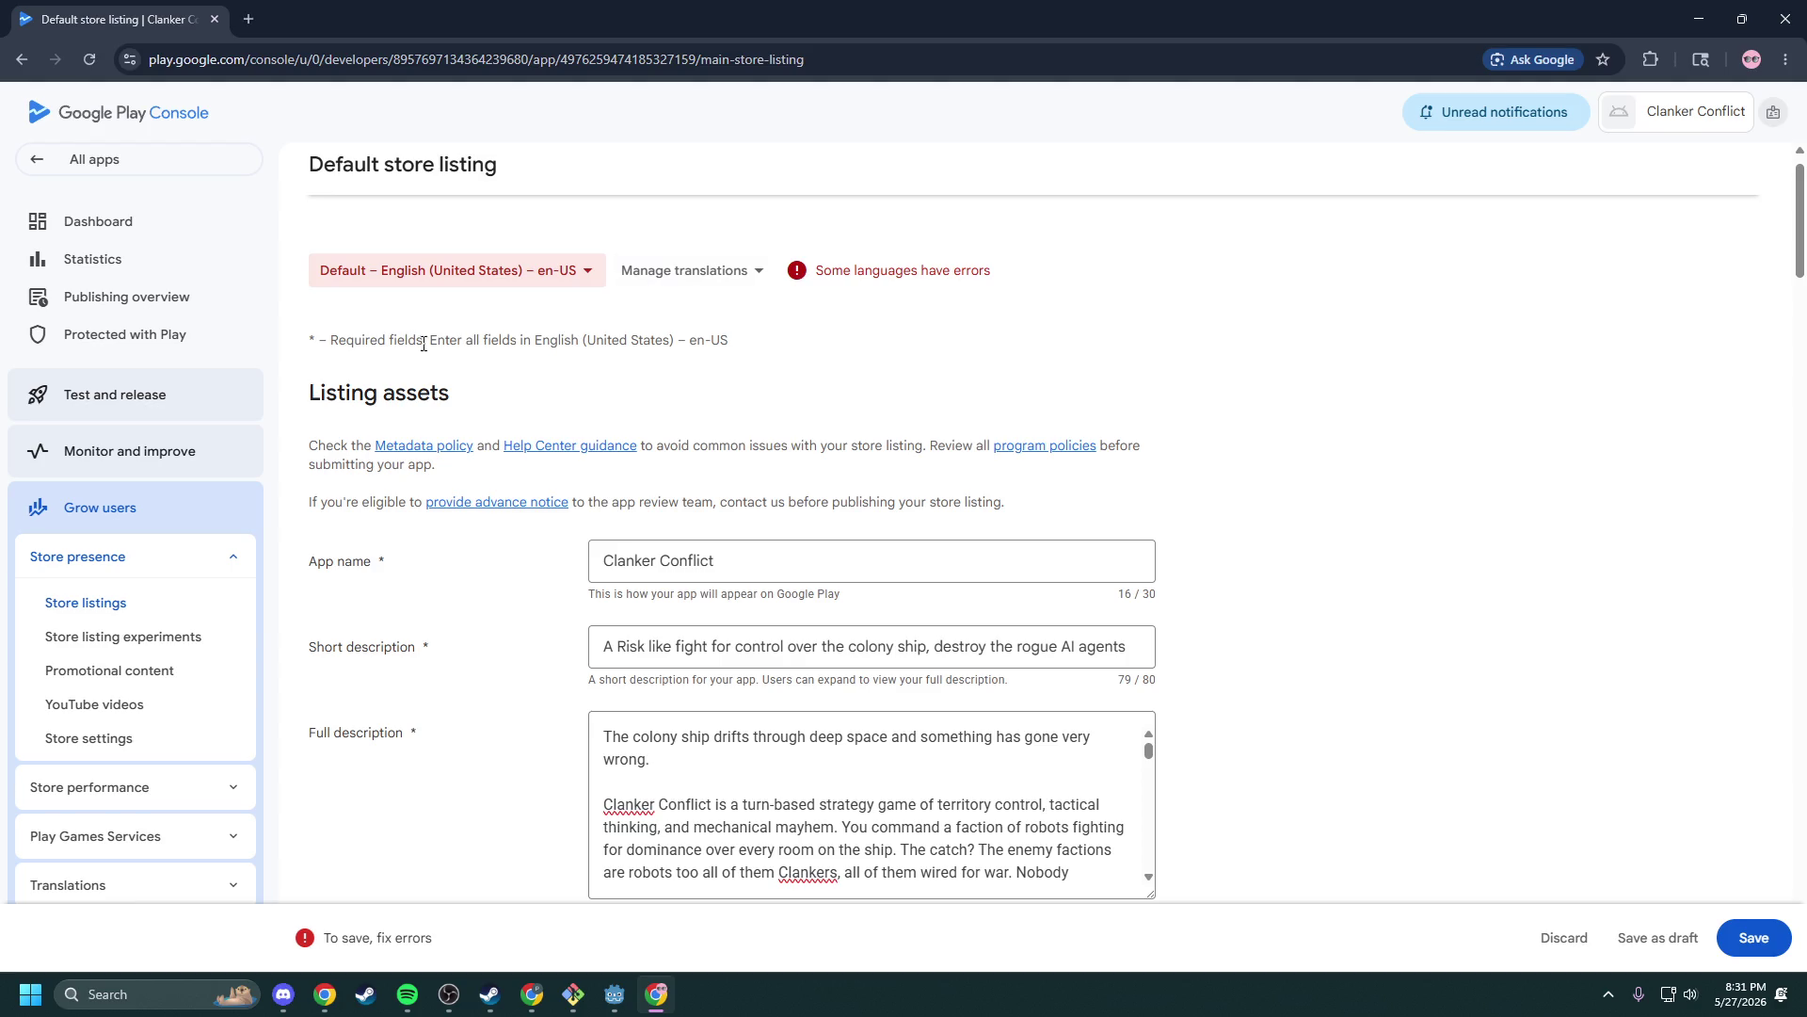
pyautogui.moveTo(350, 337); pyautogui.dragTo(714, 339)
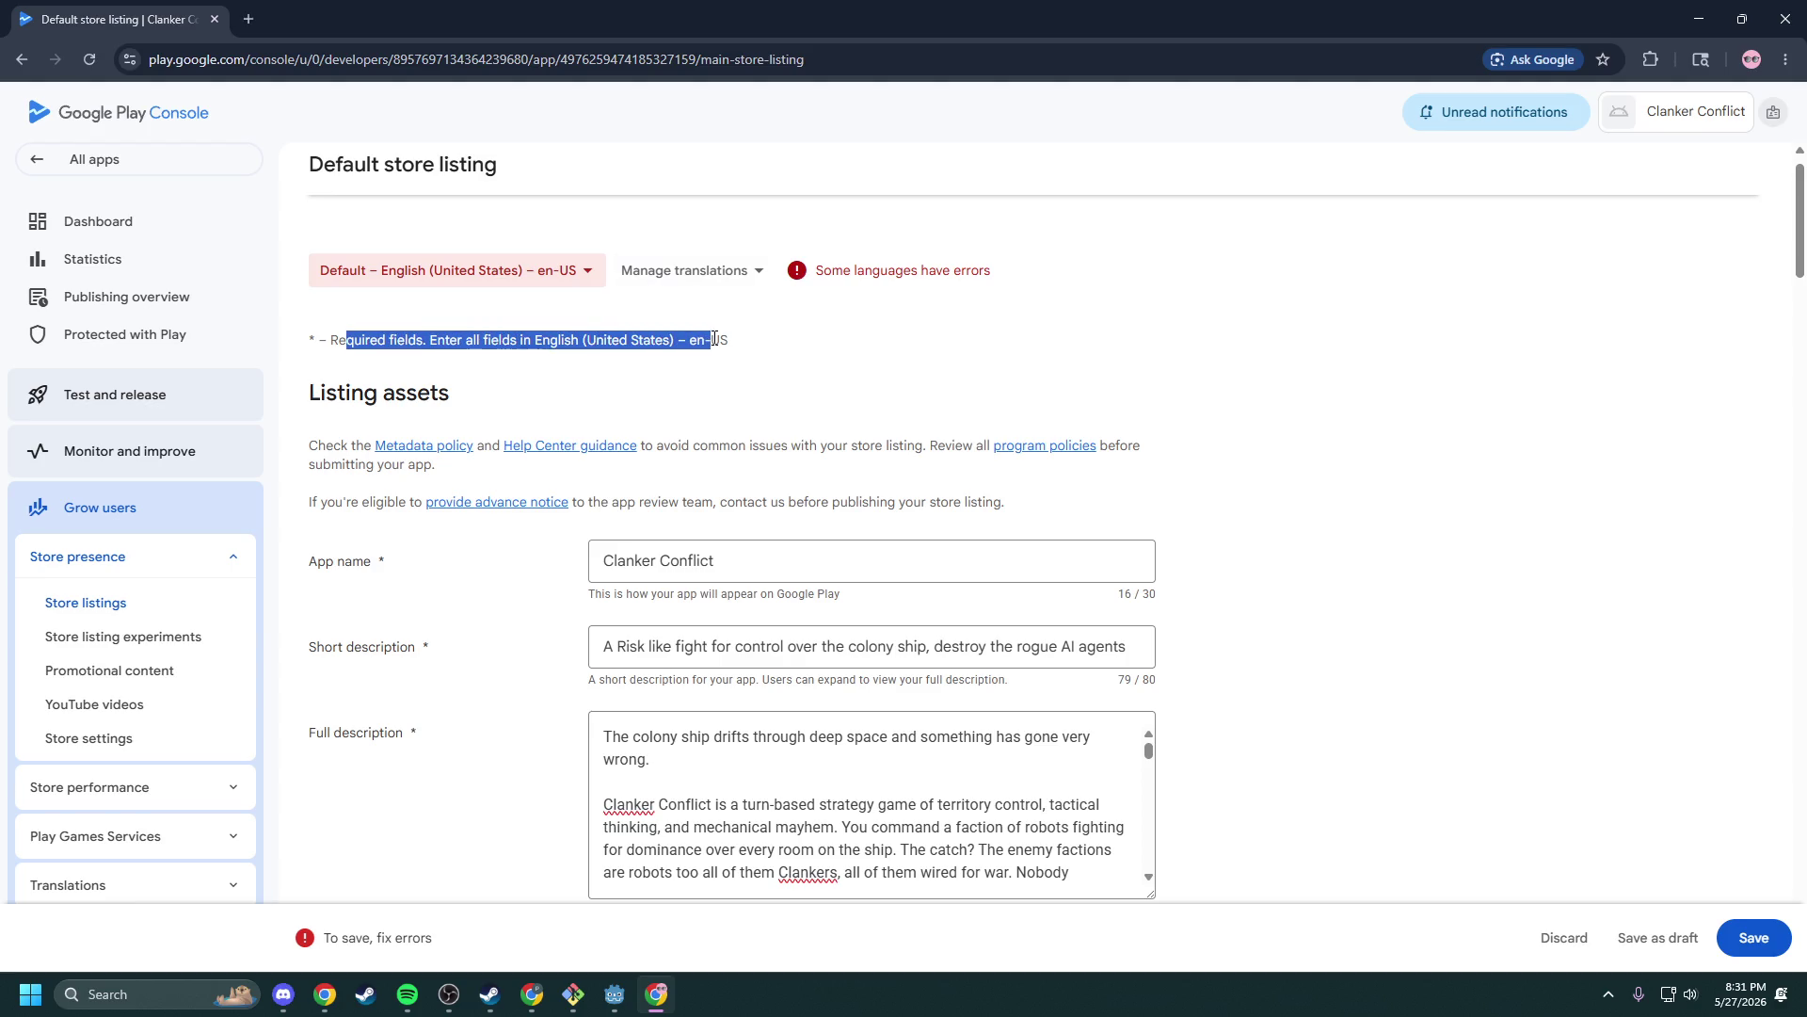
pyautogui.click(714, 340)
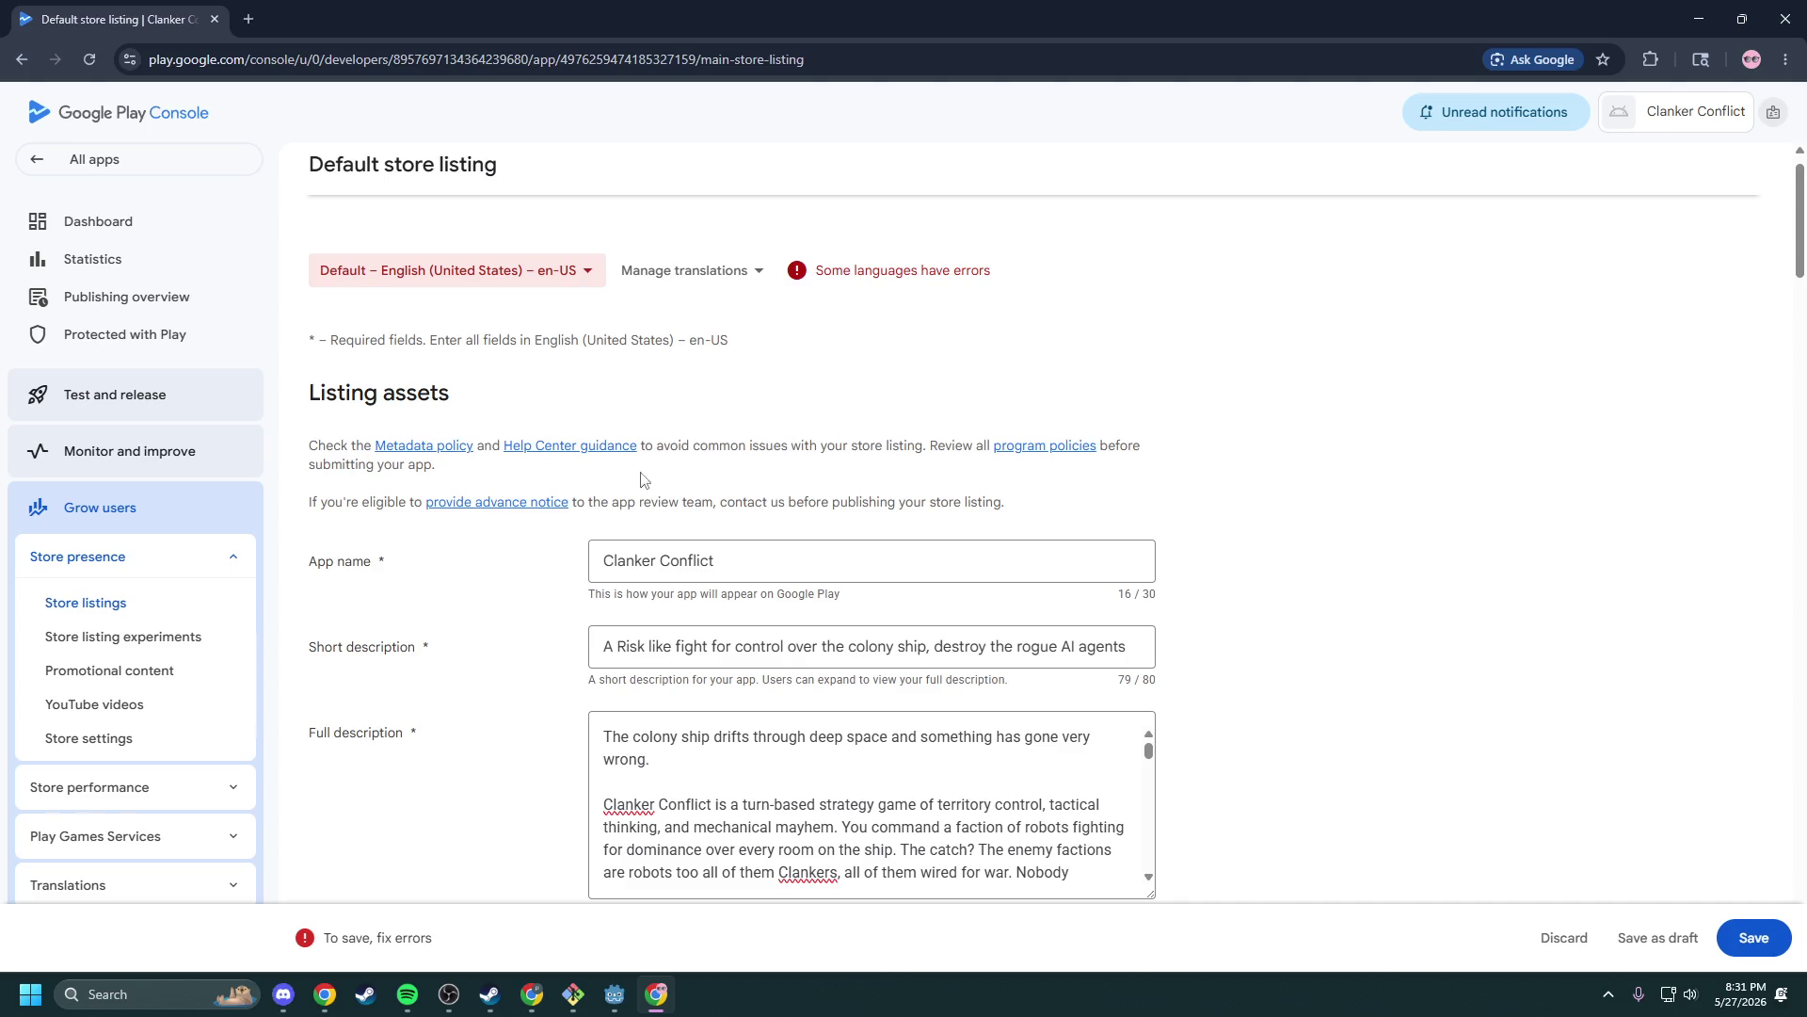
pyautogui.scroll(-2, 562, 607)
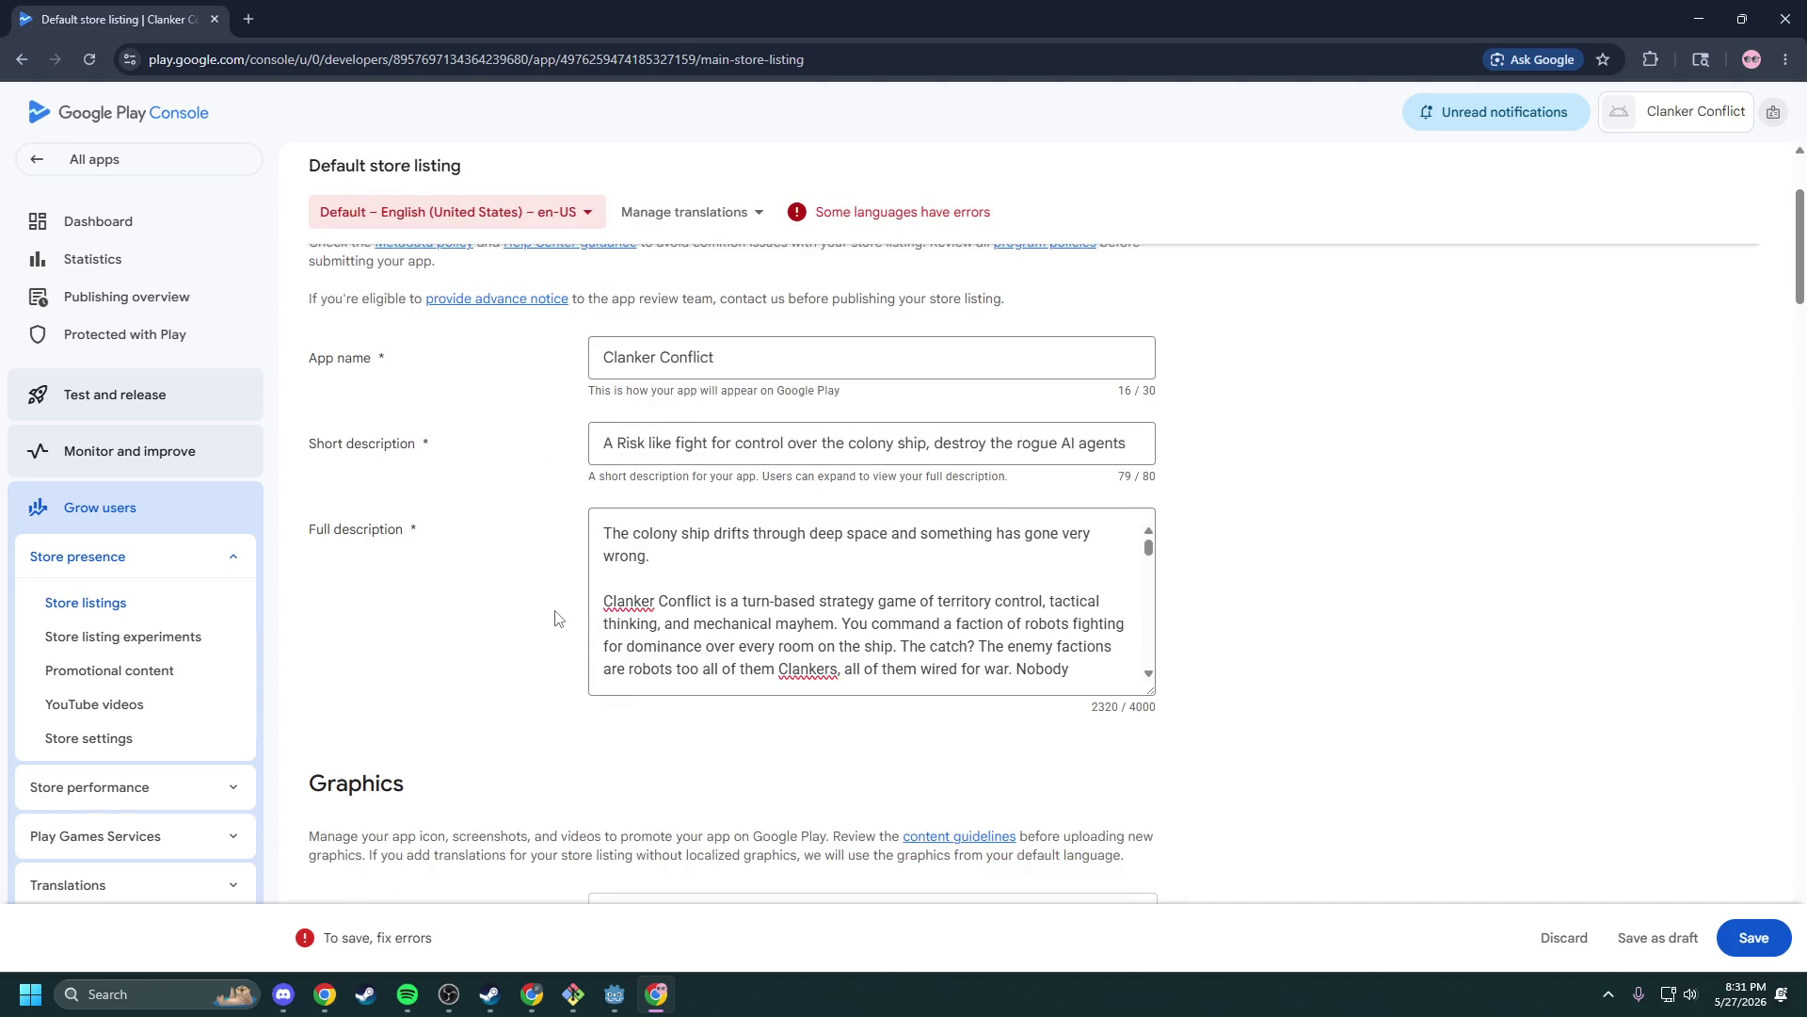
pyautogui.click(635, 603)
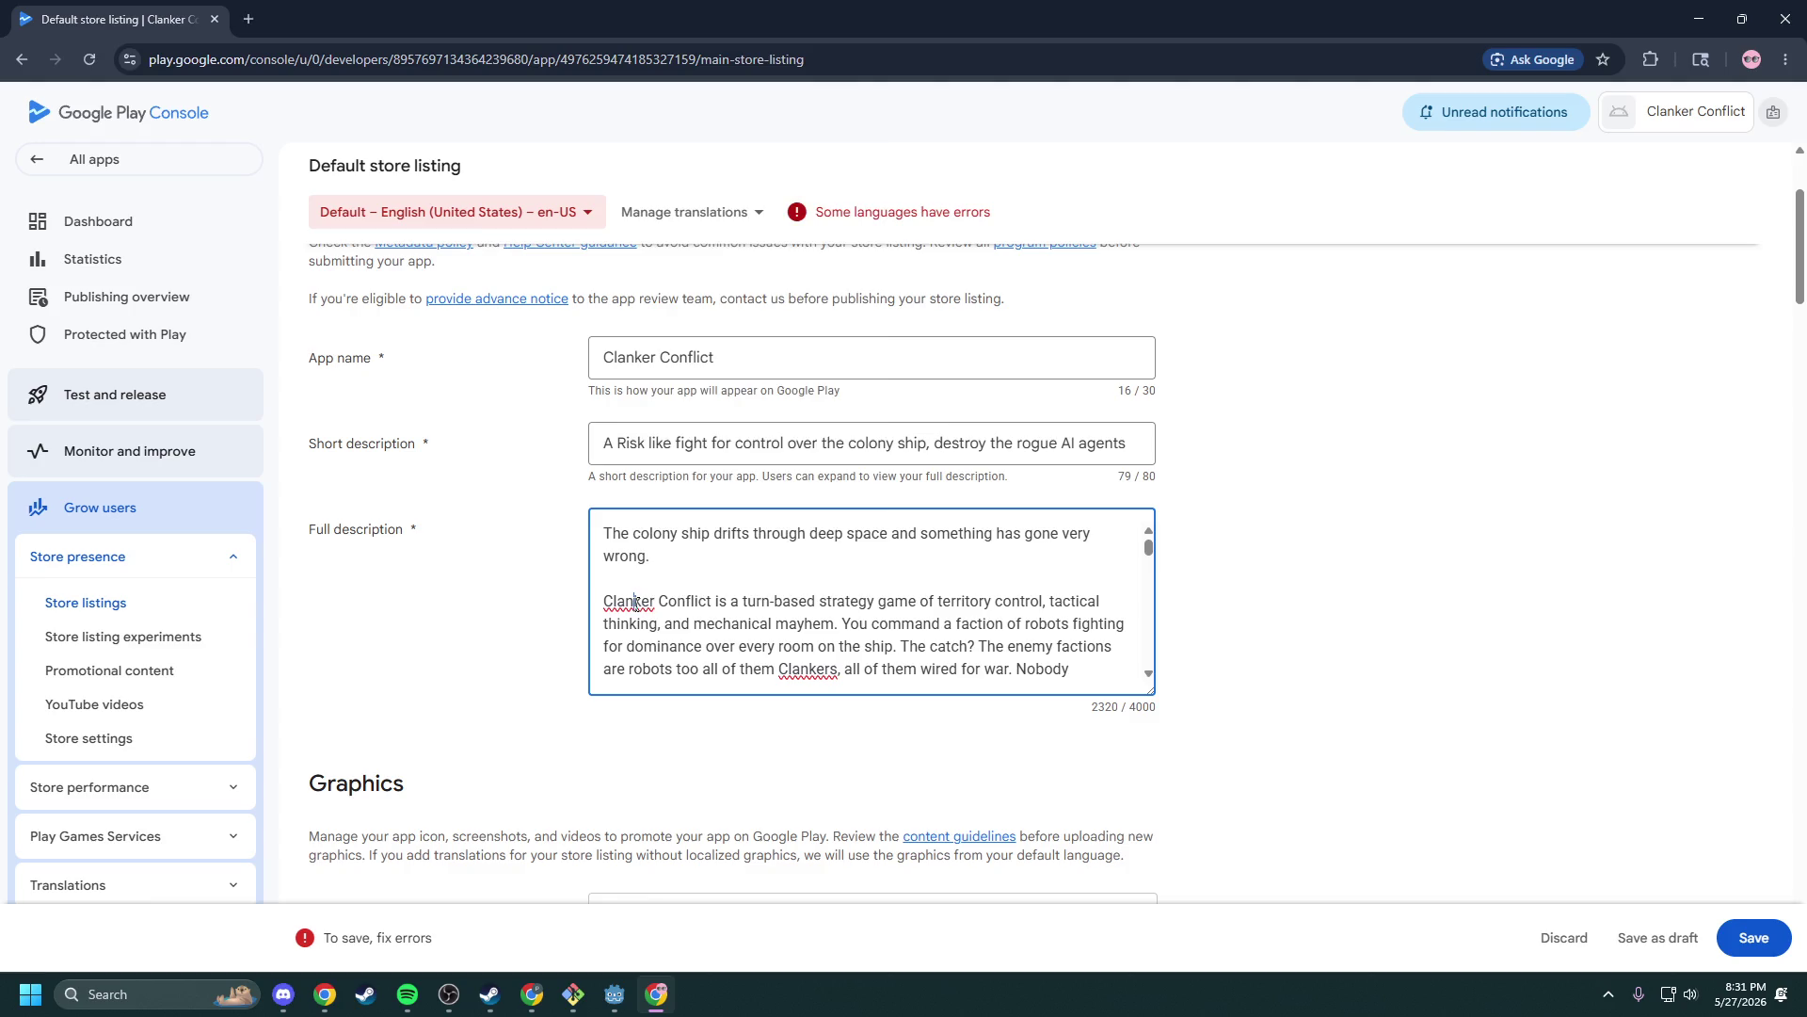
pyautogui.rightClick(635, 604)
pyautogui.click(629, 609)
# Scroll down to the empty tablet screenshot slots and switch to the Godot Engine window
pyautogui.scroll(-4, 564, 617)
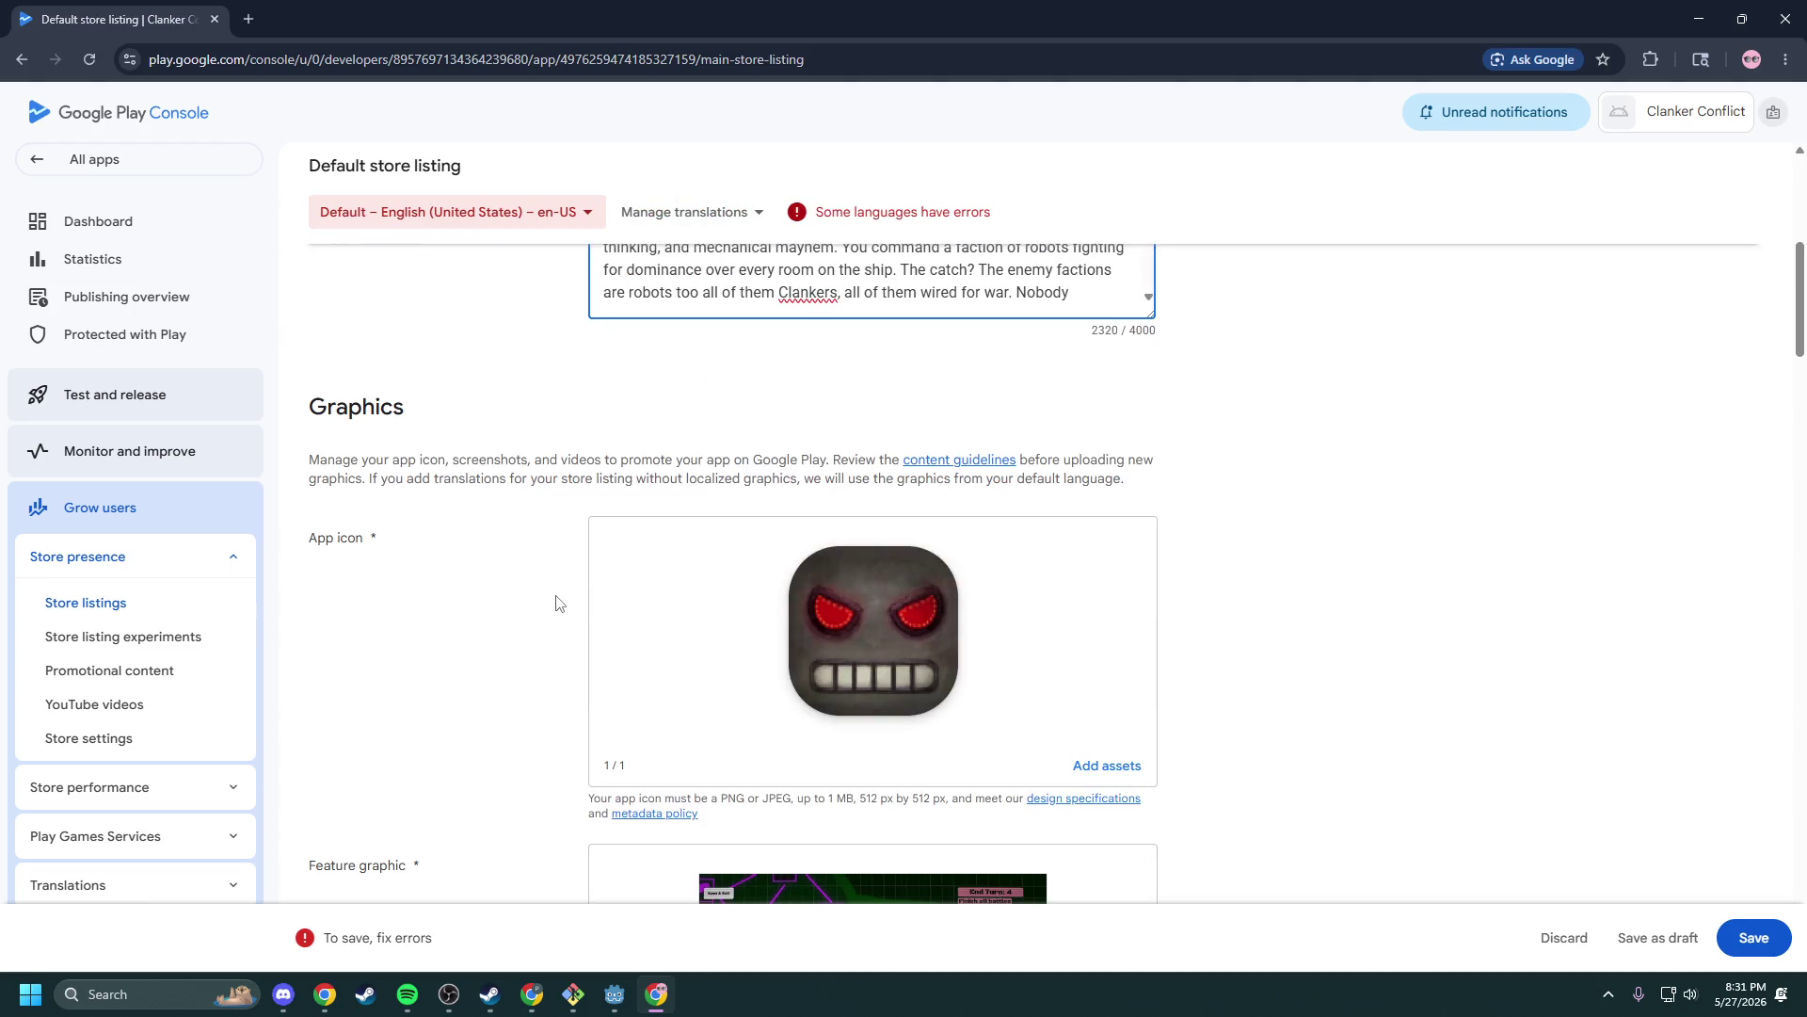
pyautogui.scroll(-12, 556, 602)
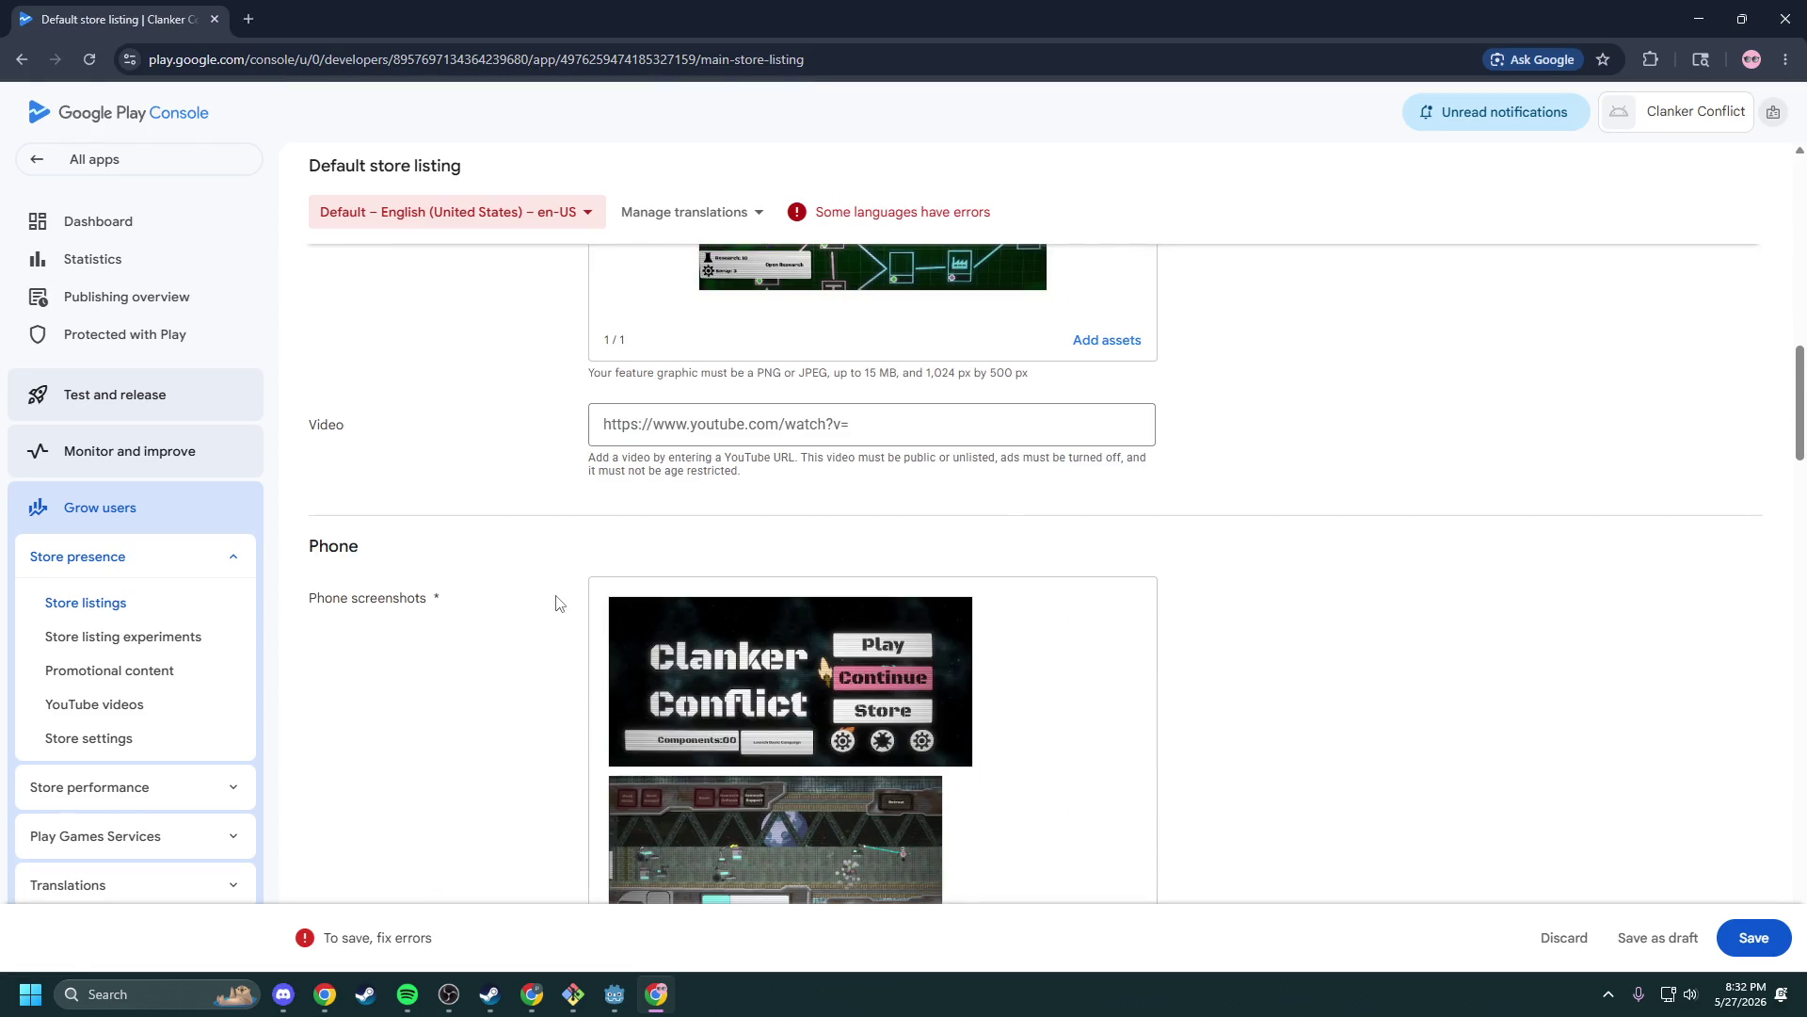
pyautogui.scroll(-6, 555, 612)
pyautogui.scroll(2, 659, 574)
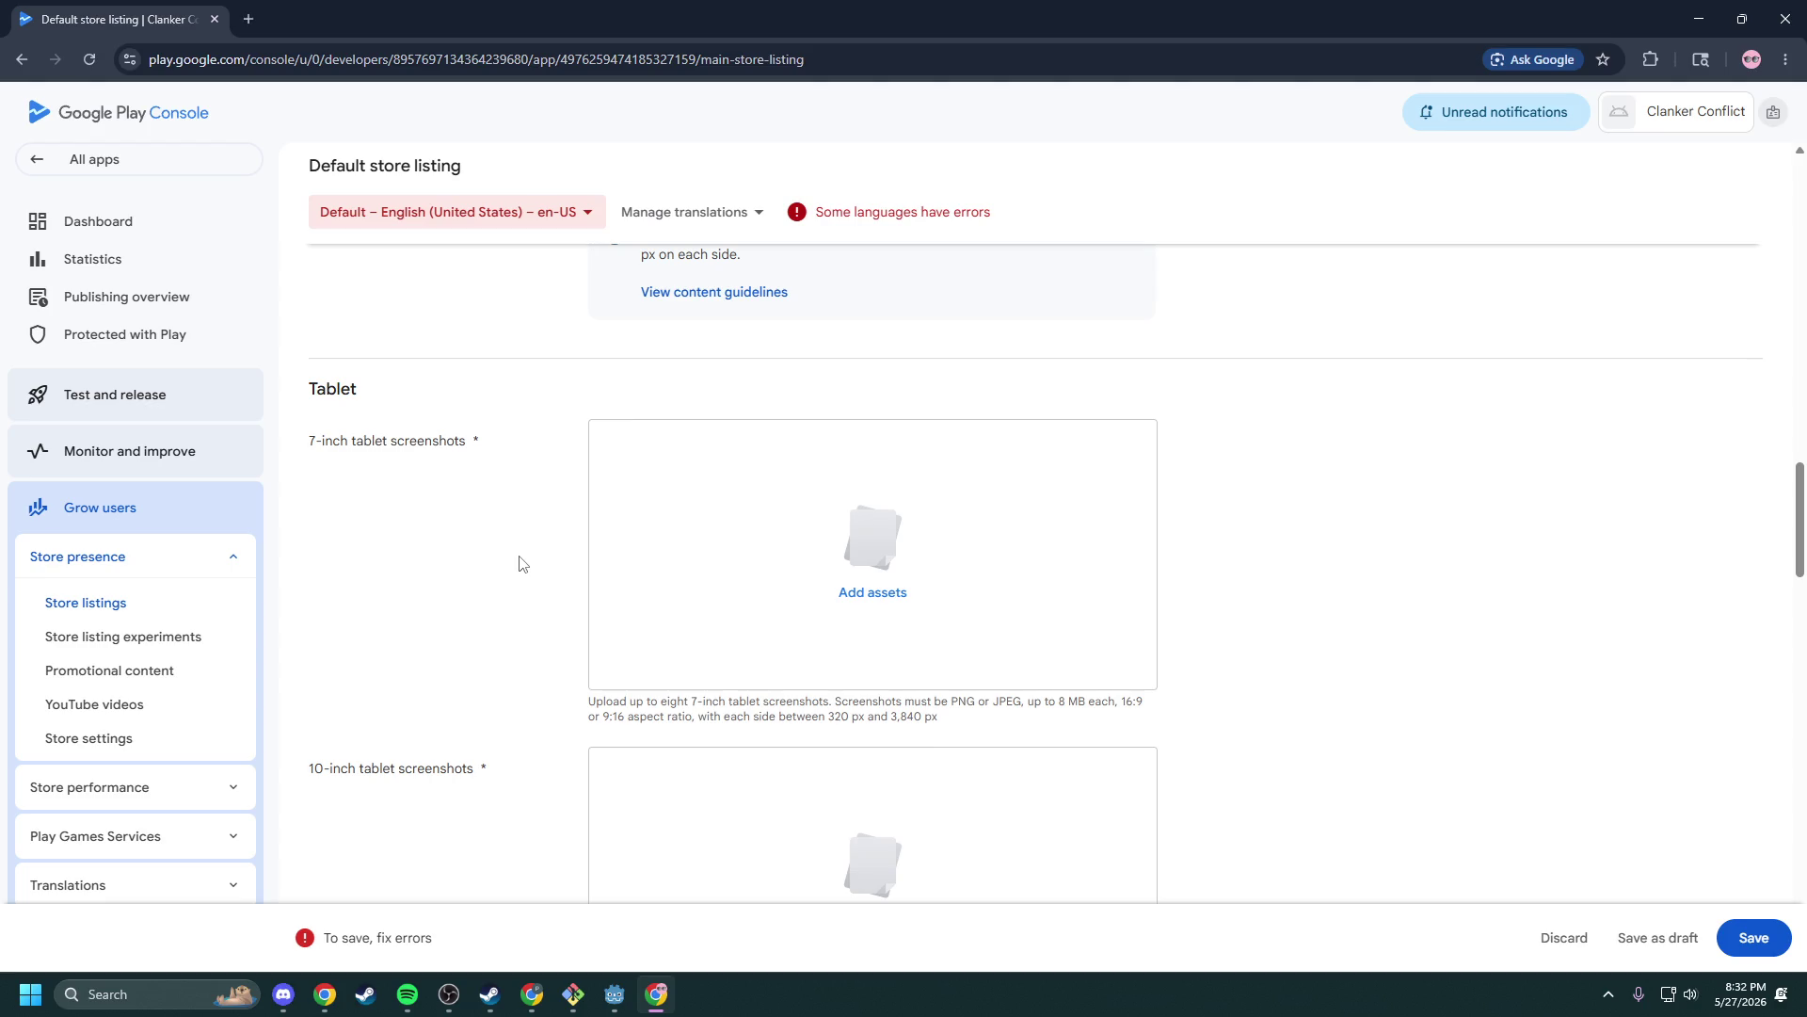
pyautogui.scroll(-1, 522, 563)
pyautogui.click(614, 995)
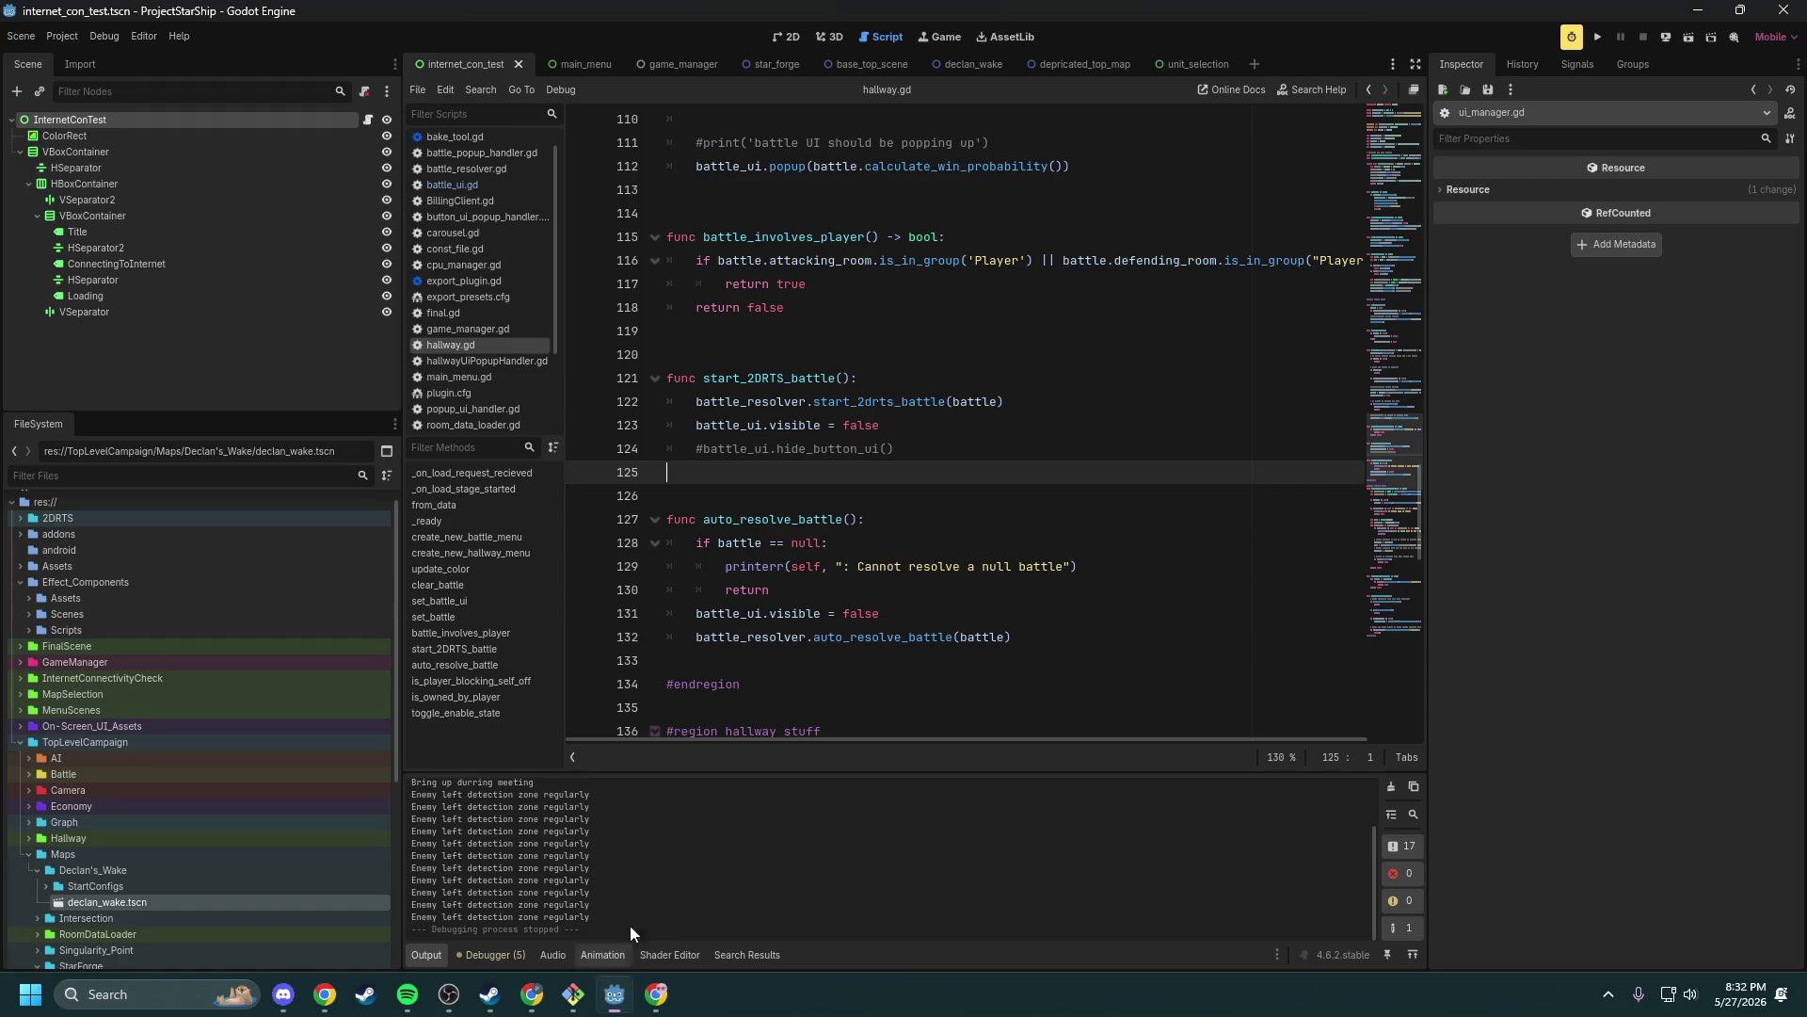
# Add the most recent gameplay screenshot to the 7-inch tablet screenshots
pyautogui.click(1697, 11)
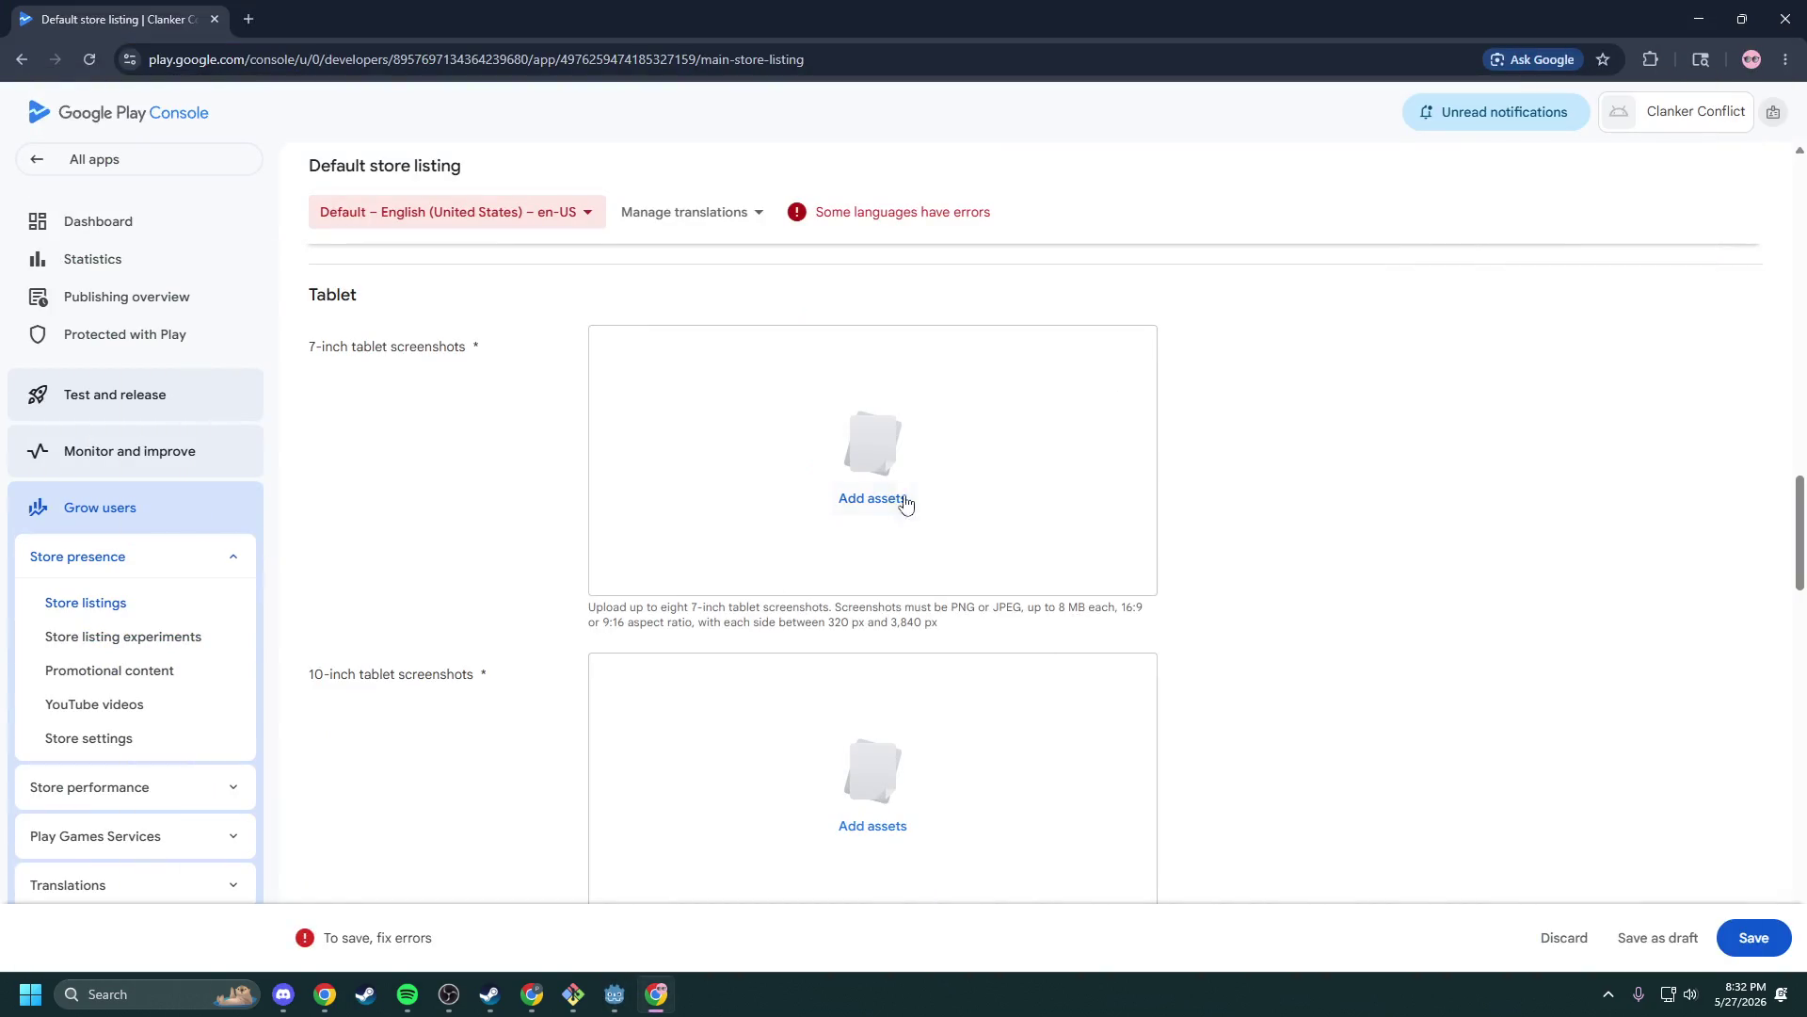
pyautogui.click(899, 499)
pyautogui.moveTo(1512, 333)
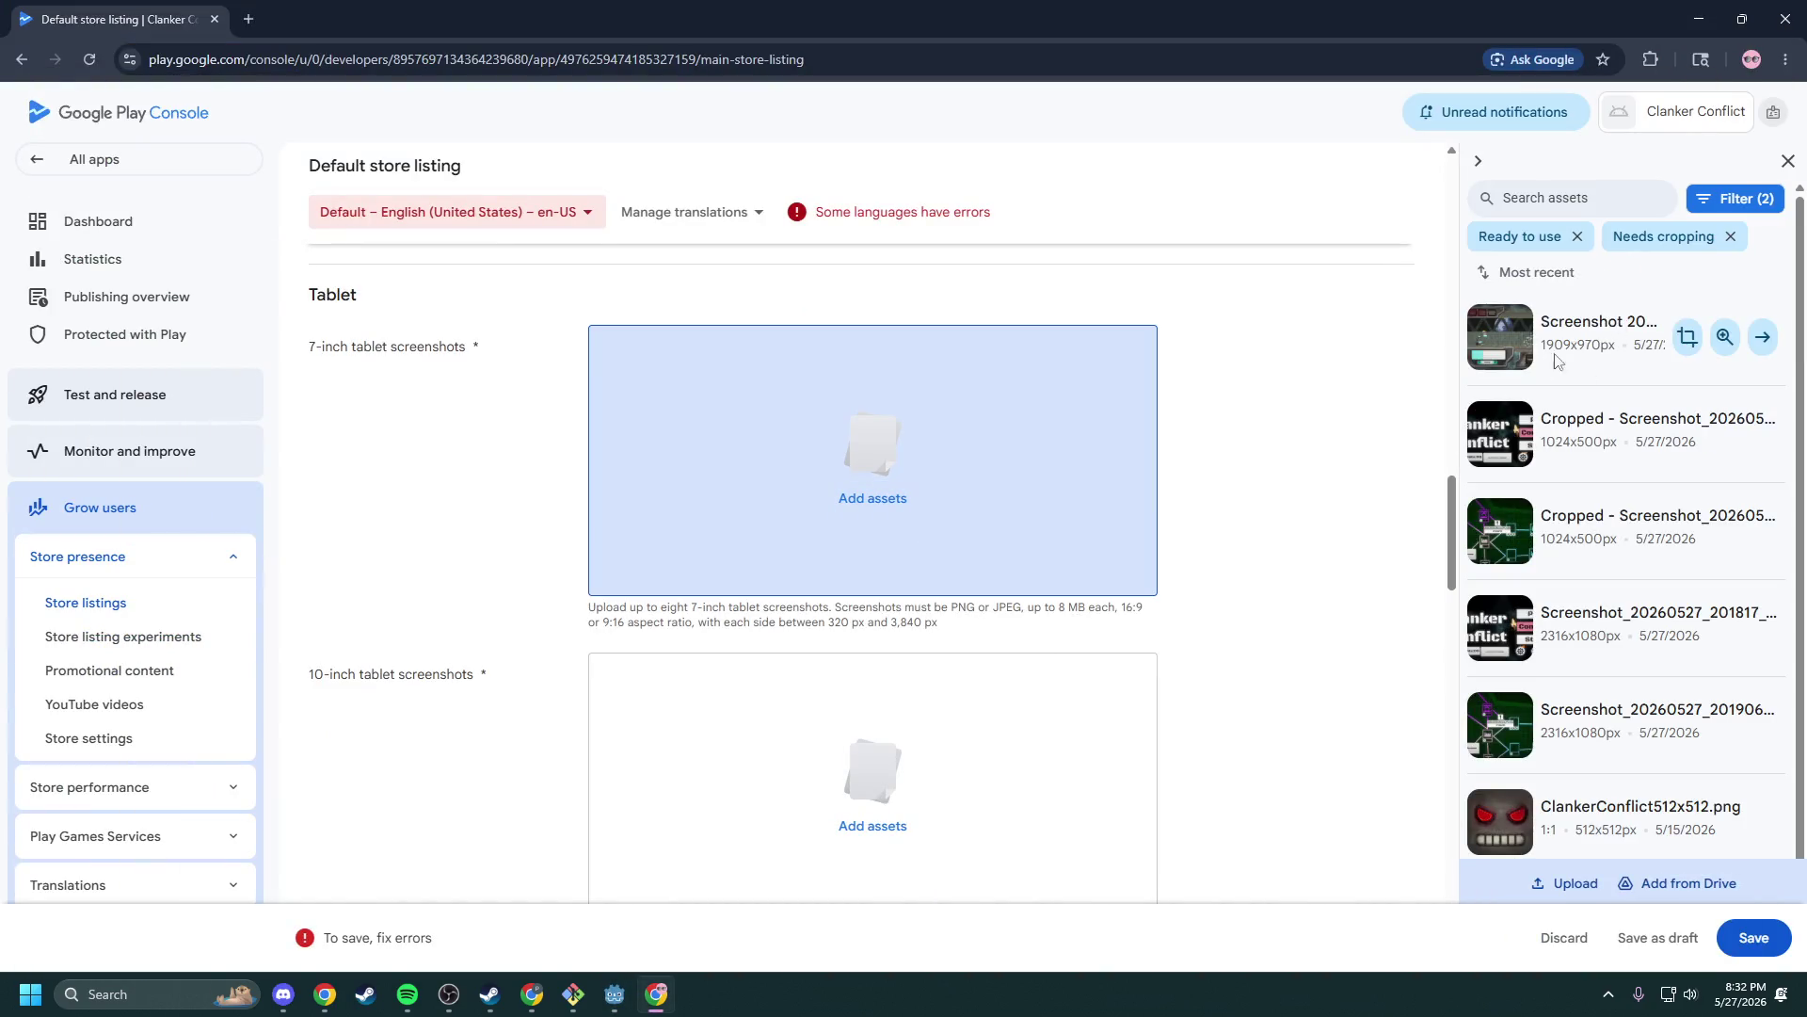
pyautogui.click(1760, 341)
pyautogui.click(1769, 883)
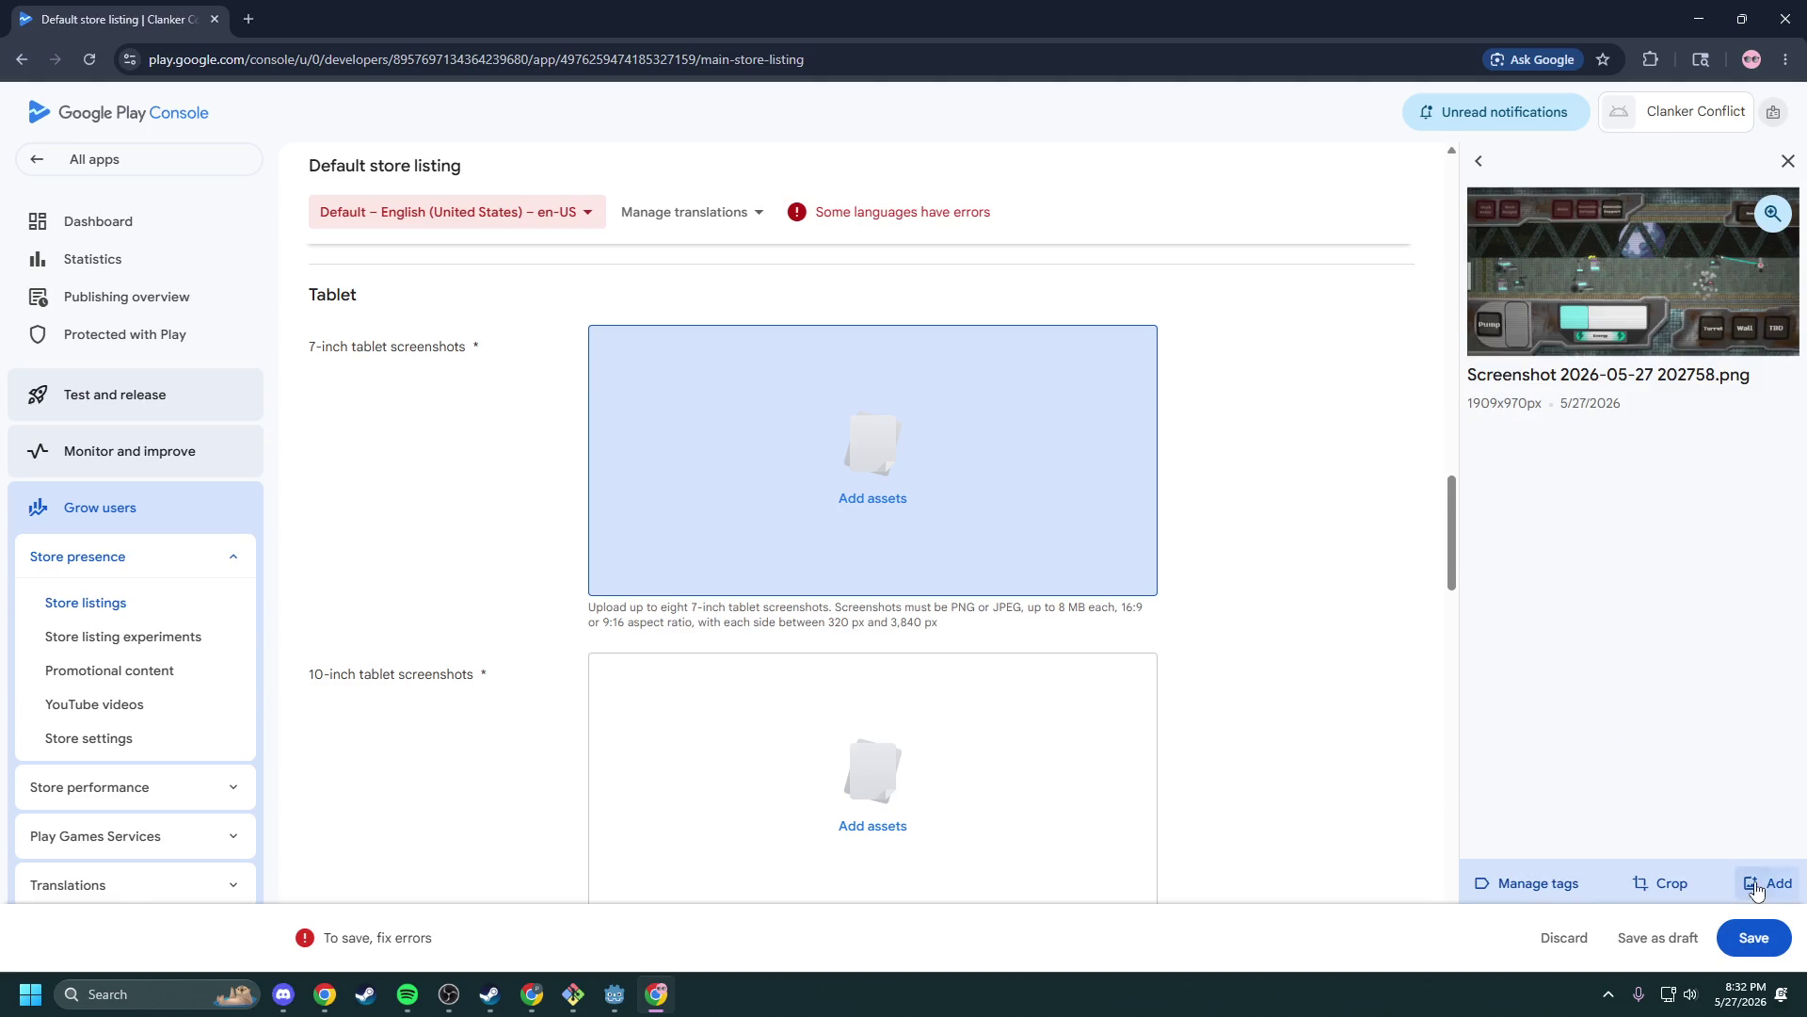
pyautogui.scroll(-1, 873, 741)
# Add Screenshot_20260527_201906_ClankerConflict.jpg to the 10-inch tablet screenshots
pyautogui.click(874, 734)
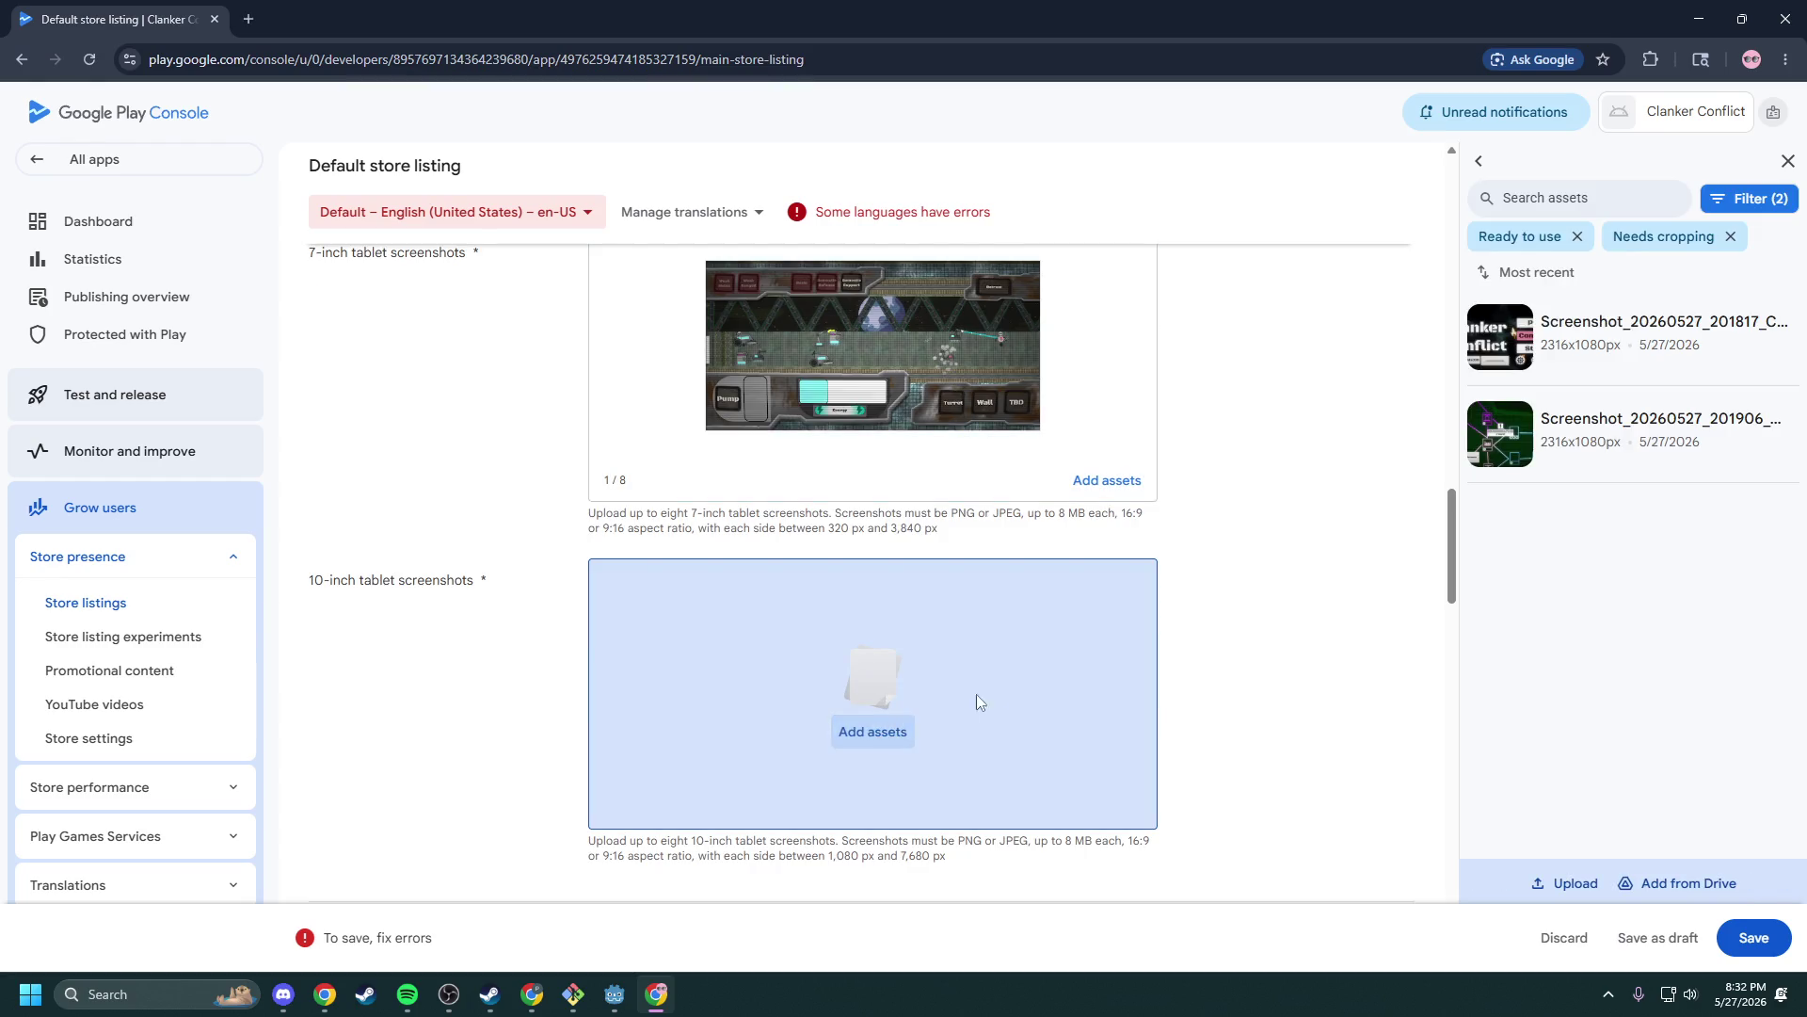
pyautogui.moveTo(1537, 443)
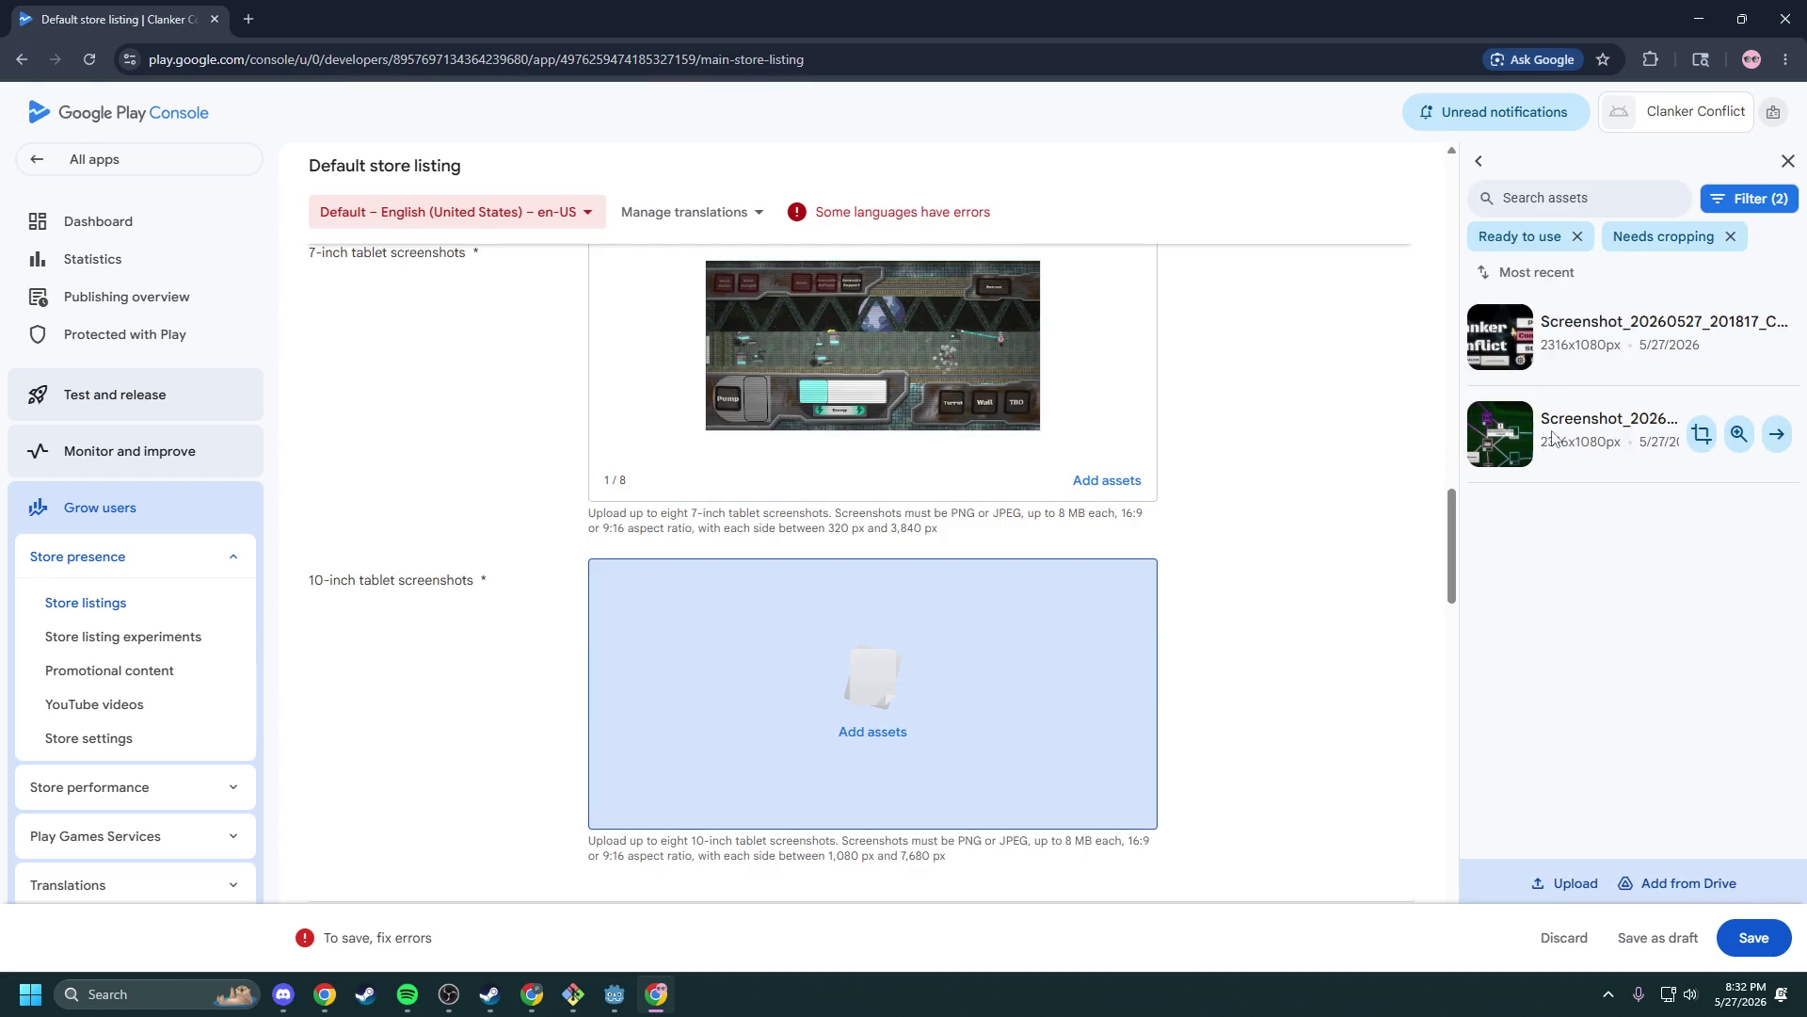
pyautogui.click(1776, 434)
pyautogui.click(1770, 883)
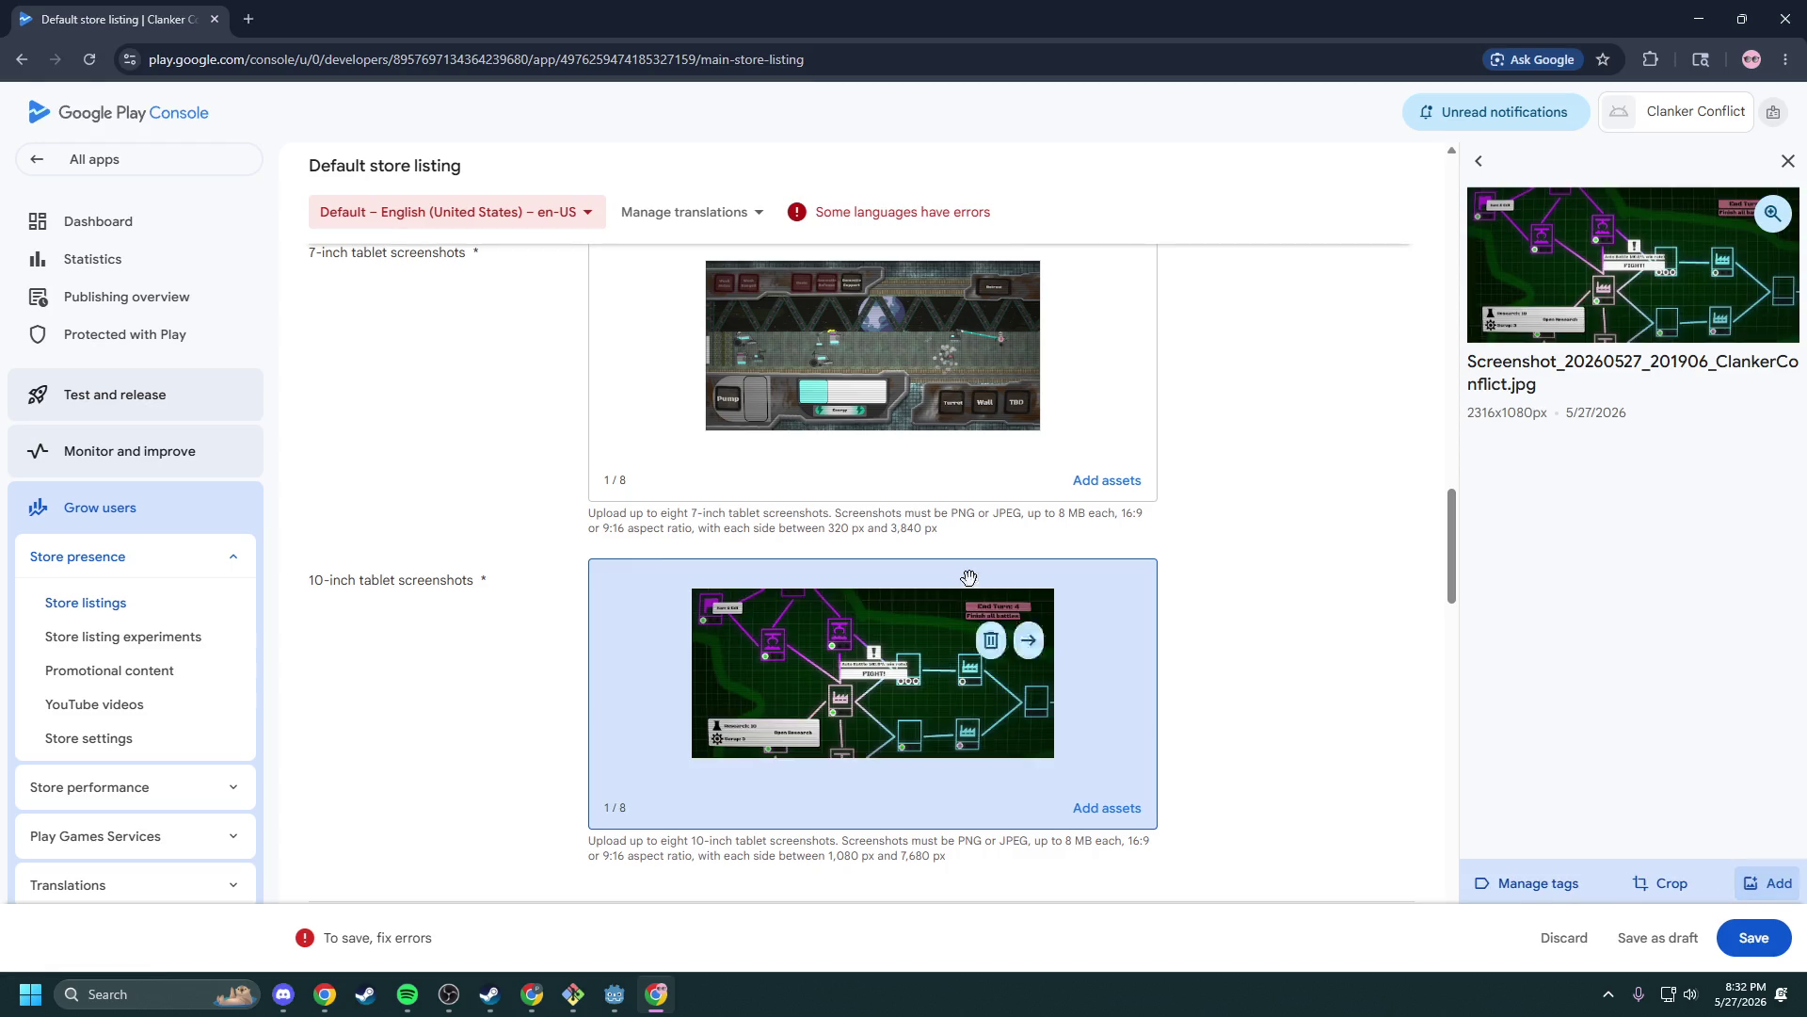
# Close the asset details panel and save the listing as a draft
pyautogui.scroll(-4, 844, 506)
pyautogui.scroll(-8, 585, 534)
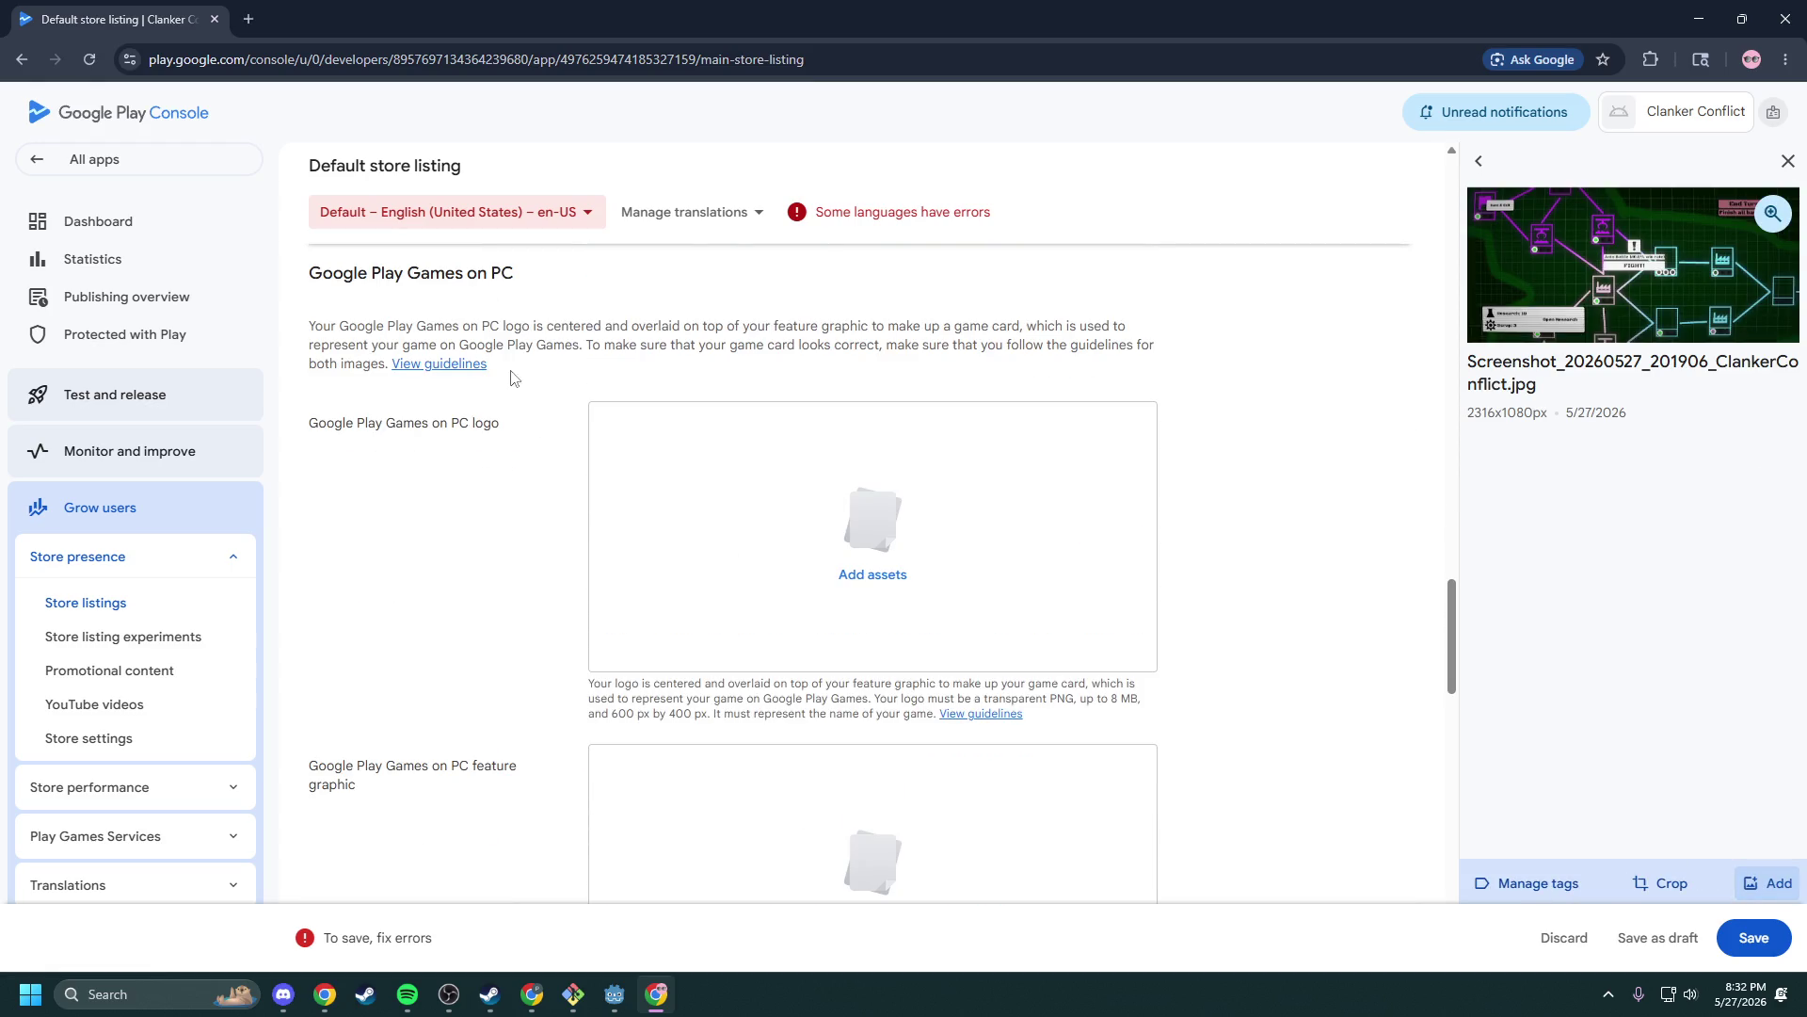
pyautogui.scroll(-11, 514, 578)
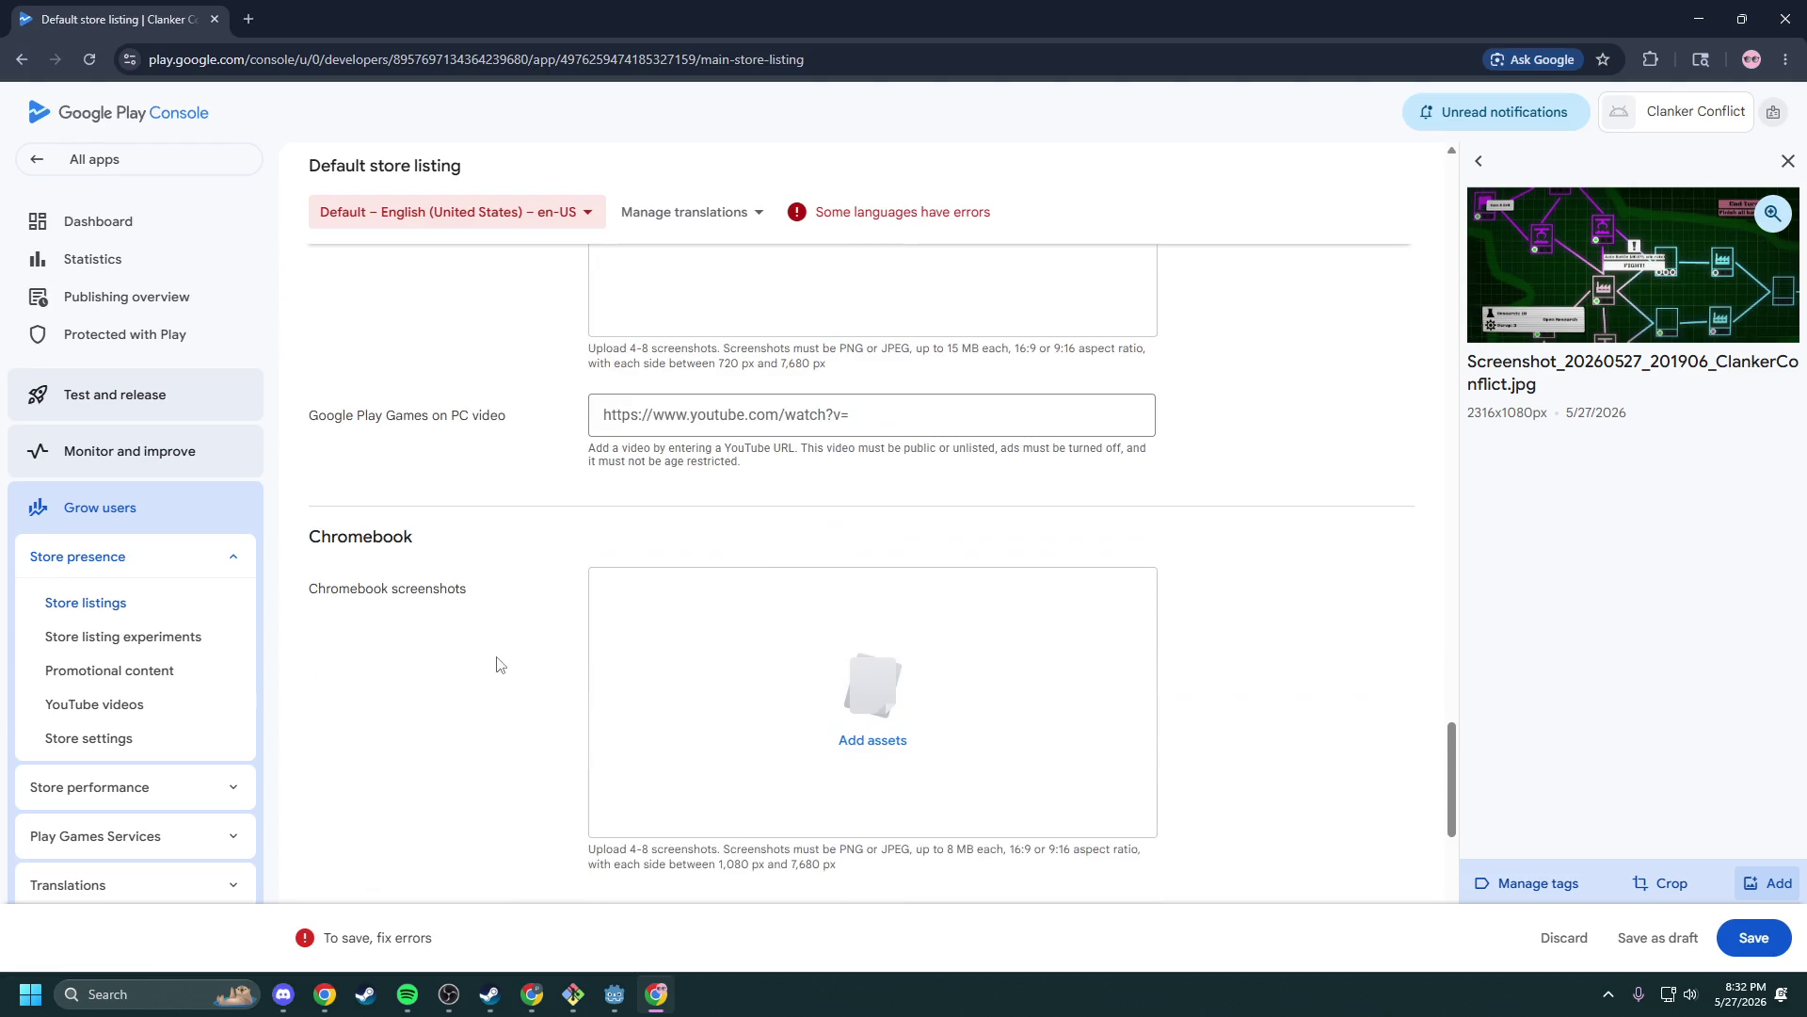
pyautogui.scroll(-4, 462, 644)
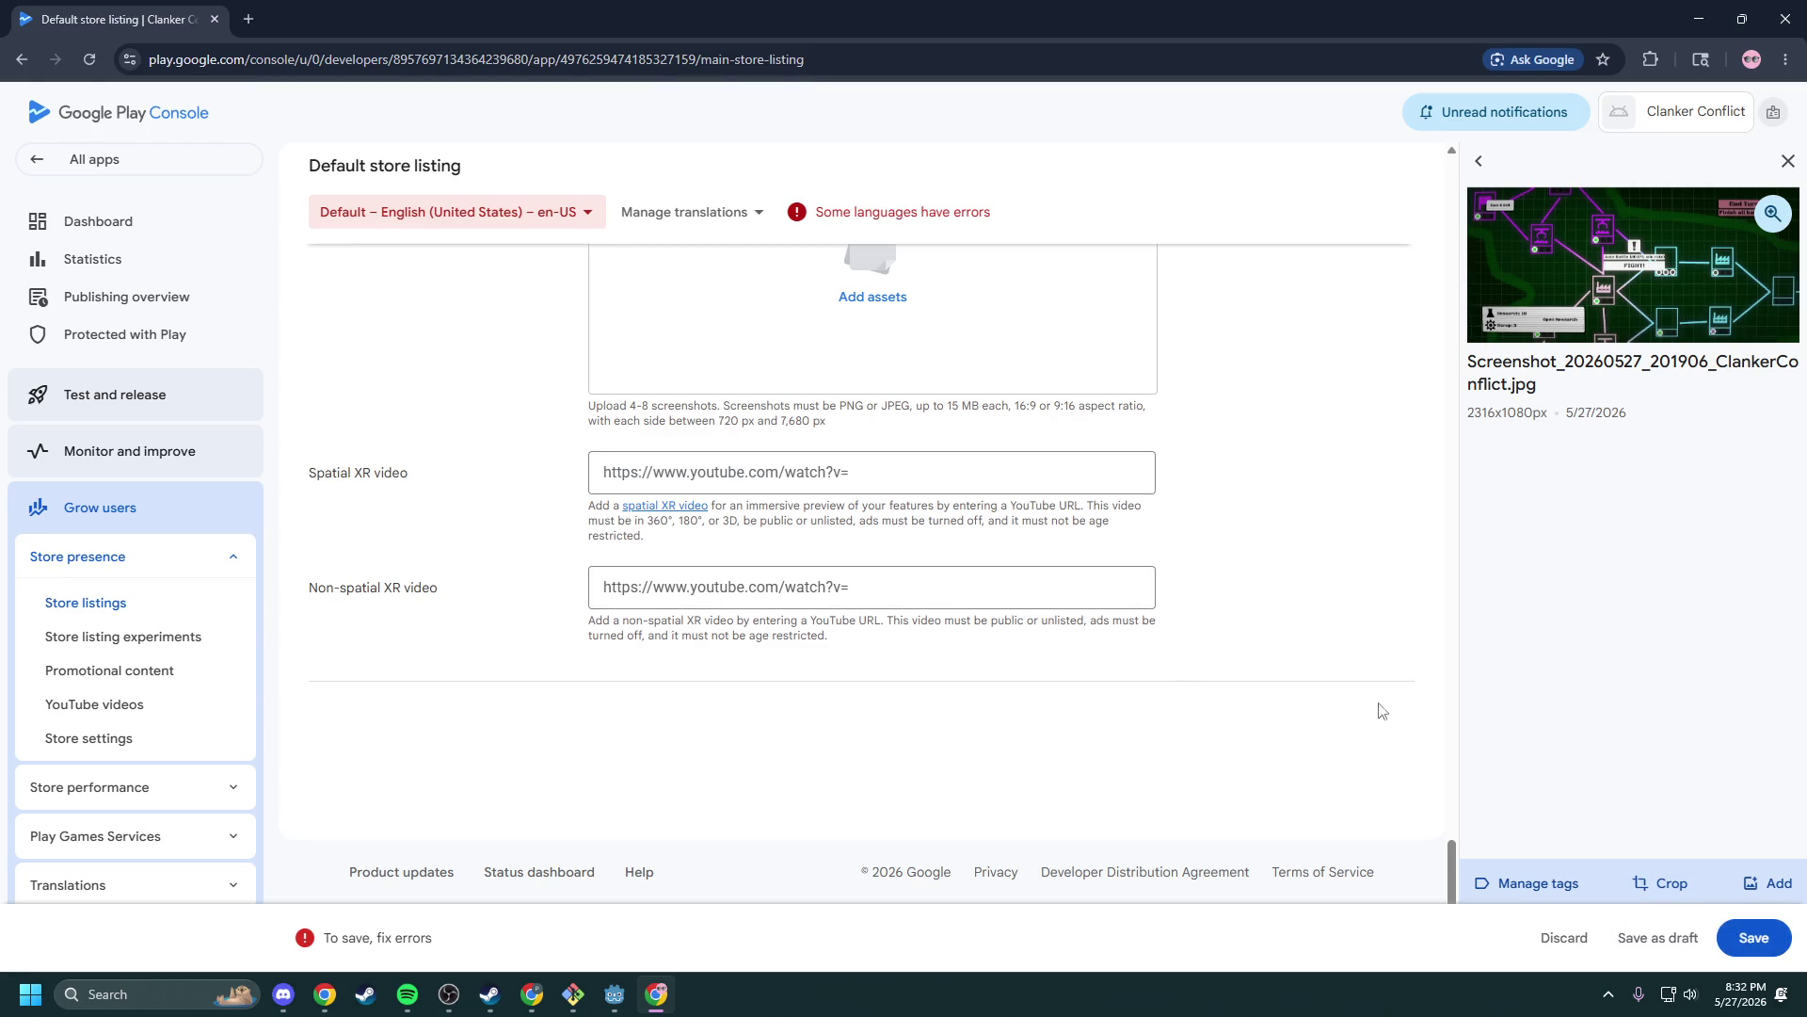
pyautogui.click(1788, 161)
pyautogui.scroll(8, 1371, 591)
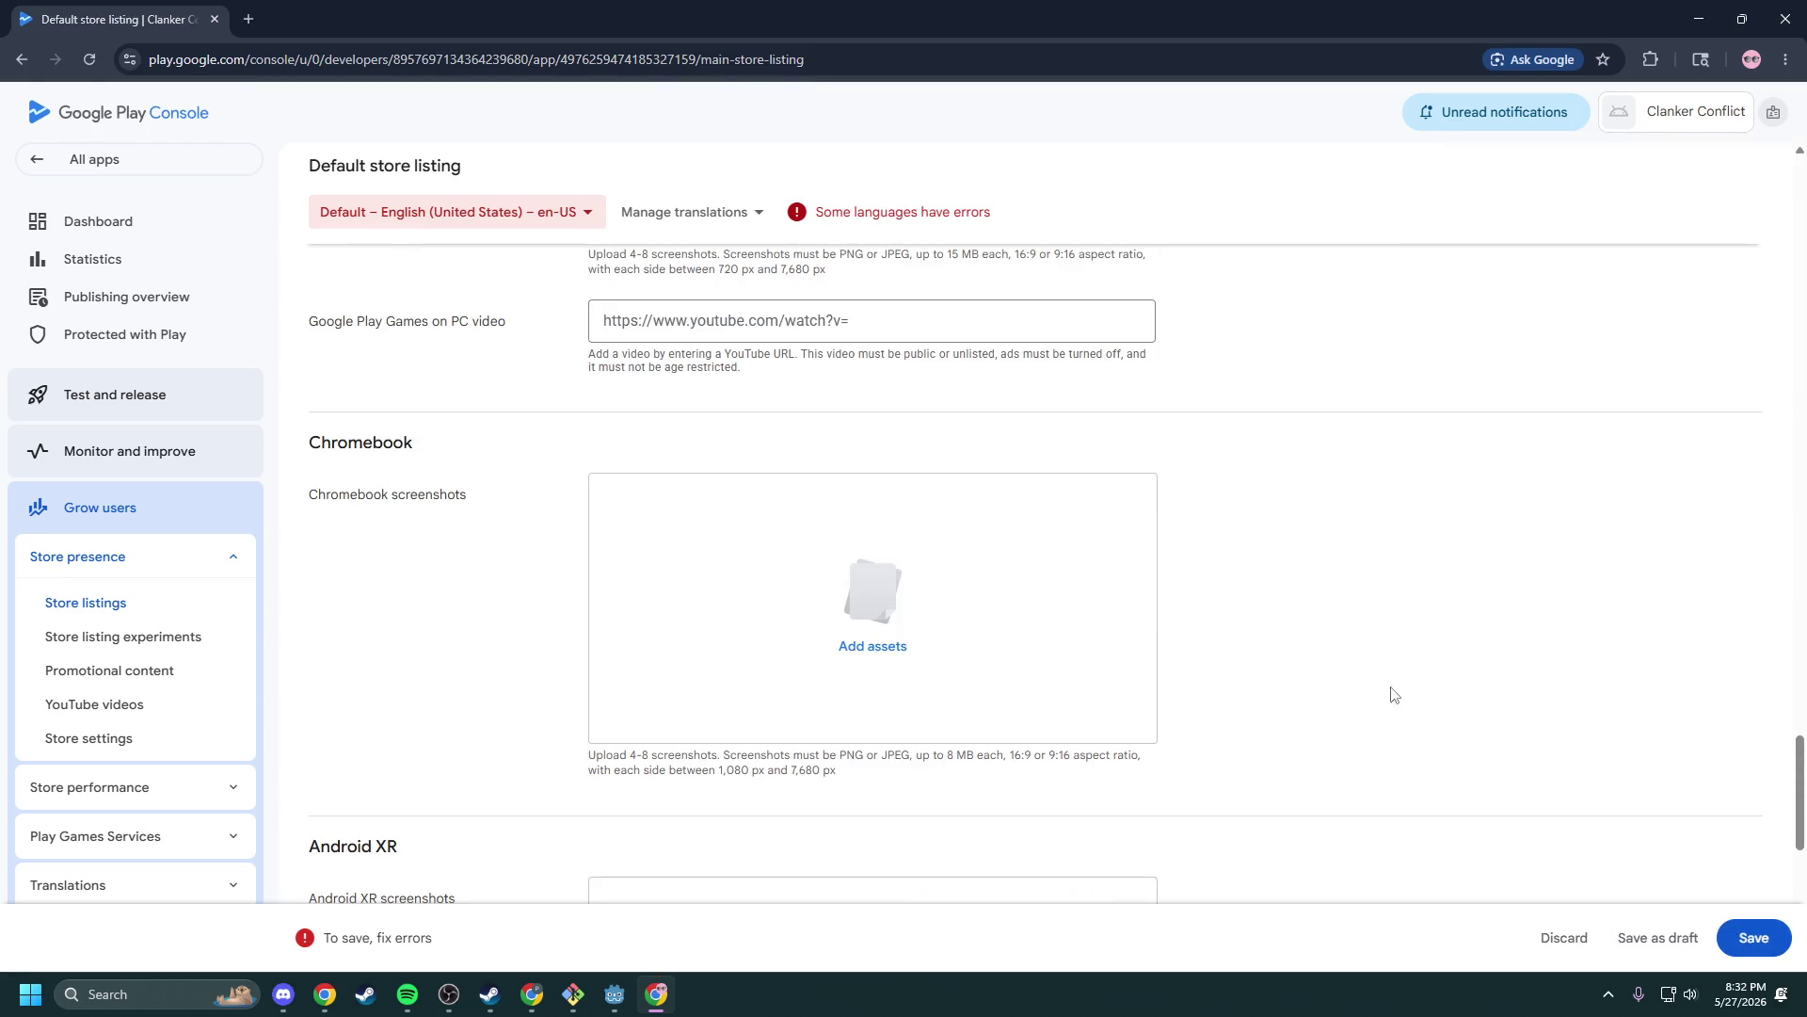
pyautogui.click(1655, 928)
# Scroll the listing, selecting and deselecting the required-fields note line twice
pyautogui.scroll(15, 940, 567)
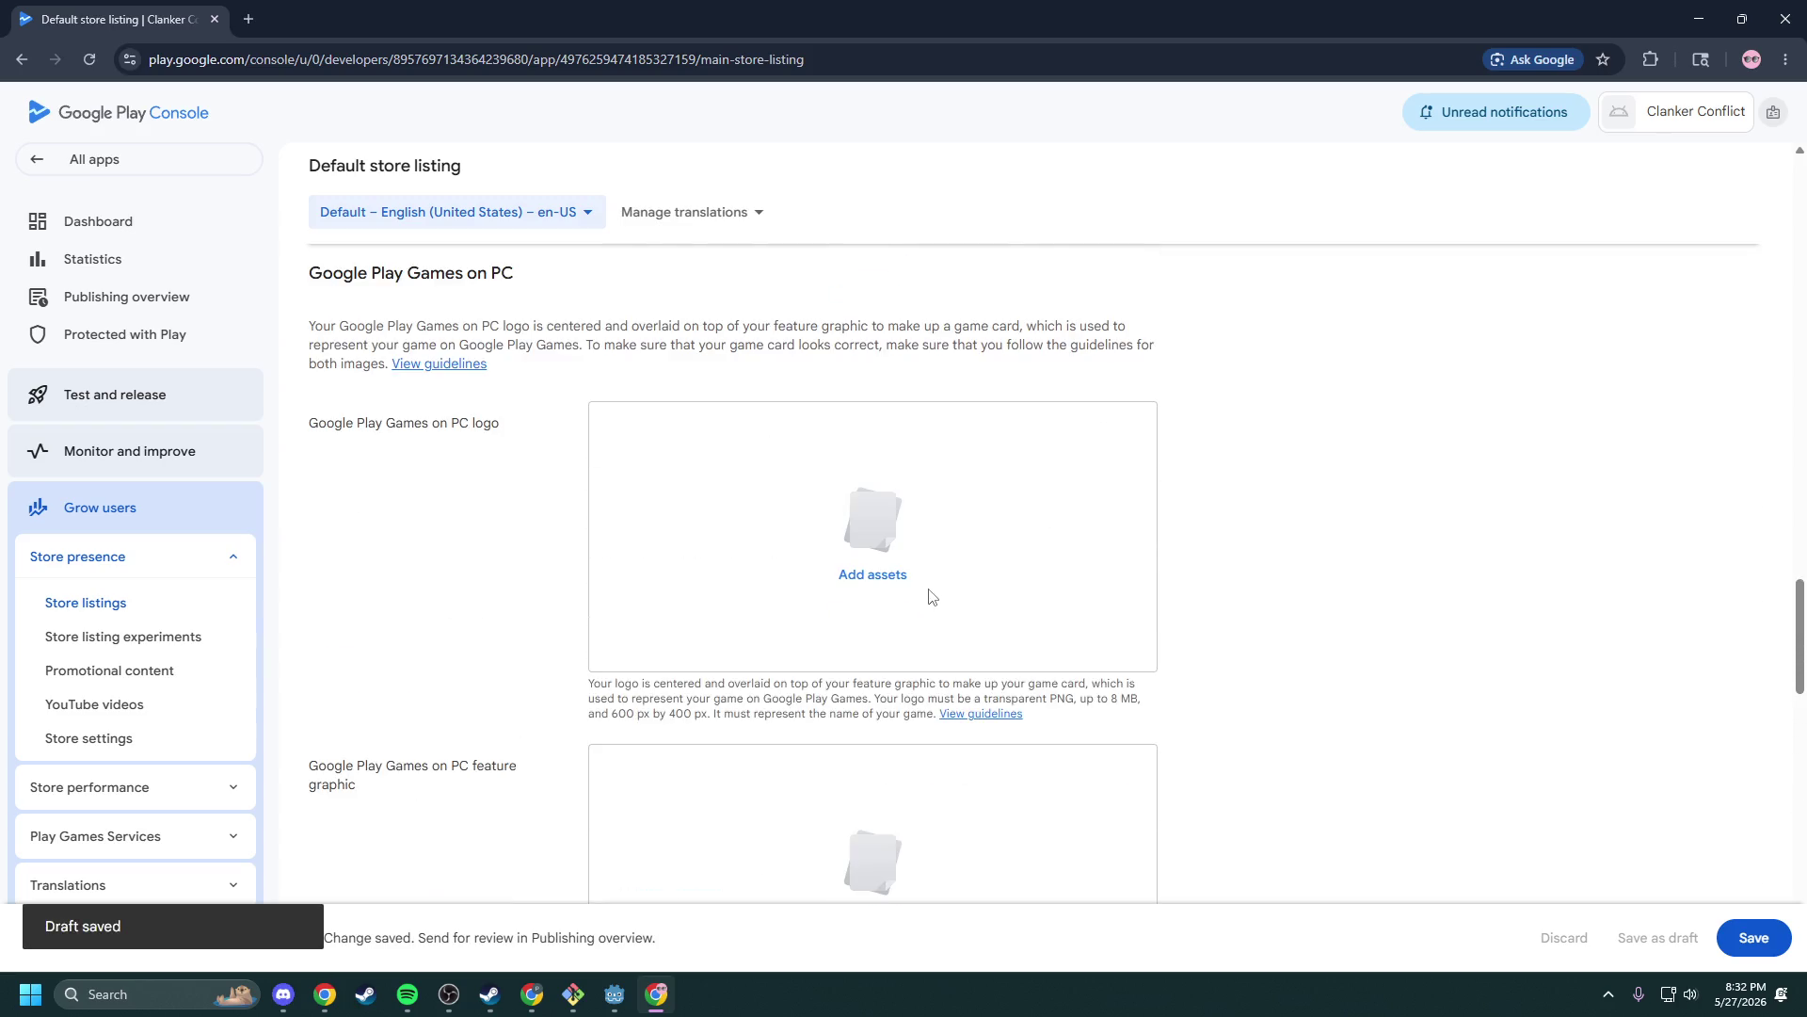
pyautogui.scroll(15, 927, 587)
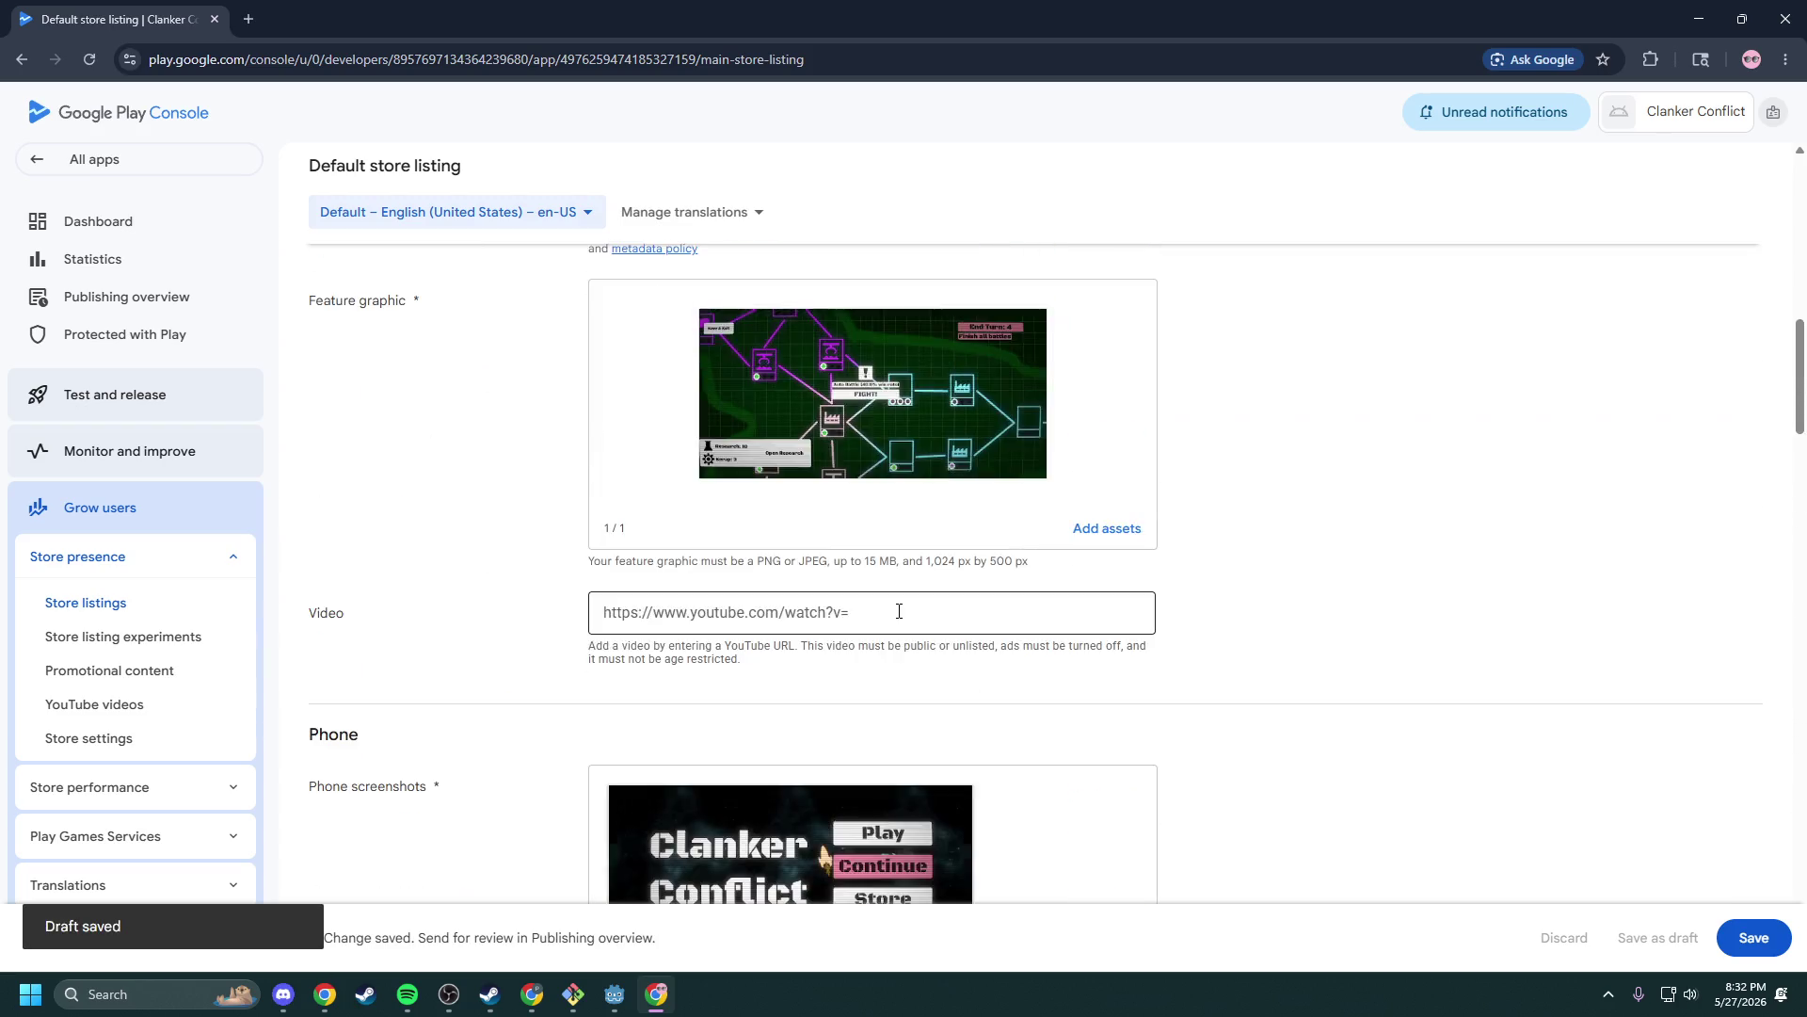
pyautogui.scroll(8, 896, 621)
pyautogui.scroll(-5, 819, 668)
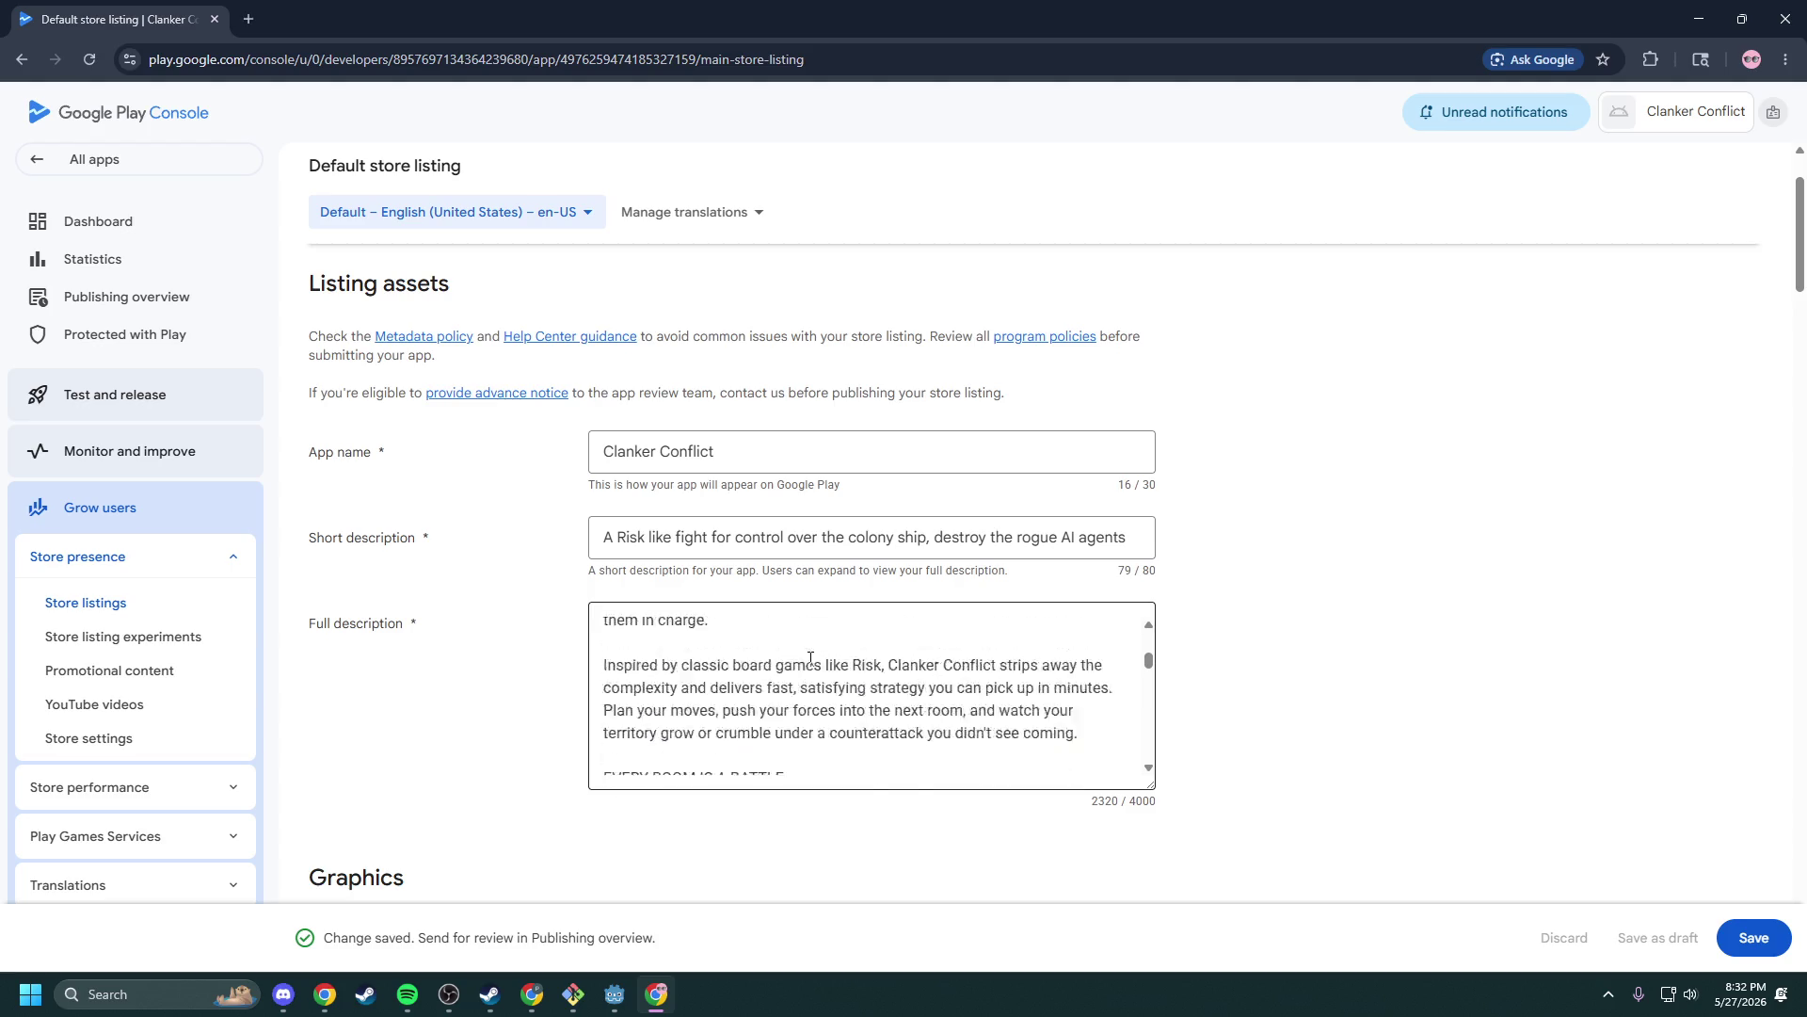
pyautogui.scroll(-10, 802, 696)
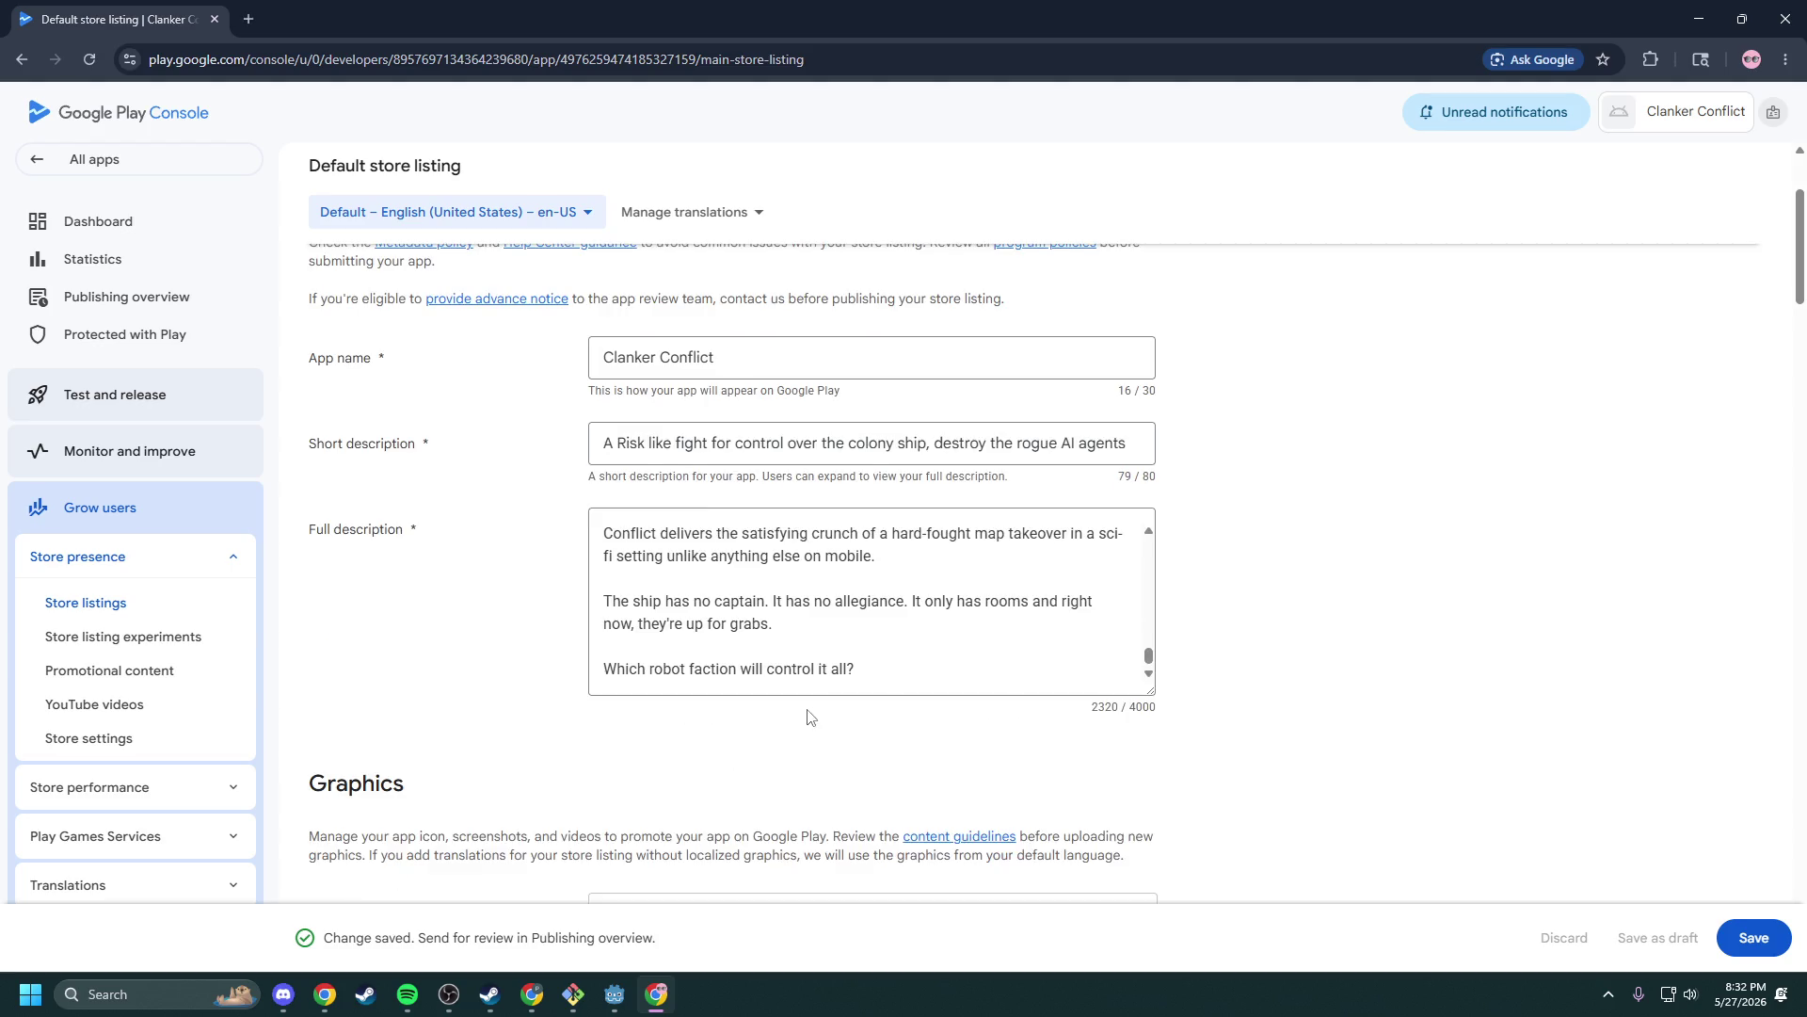
pyautogui.scroll(2, 451, 667)
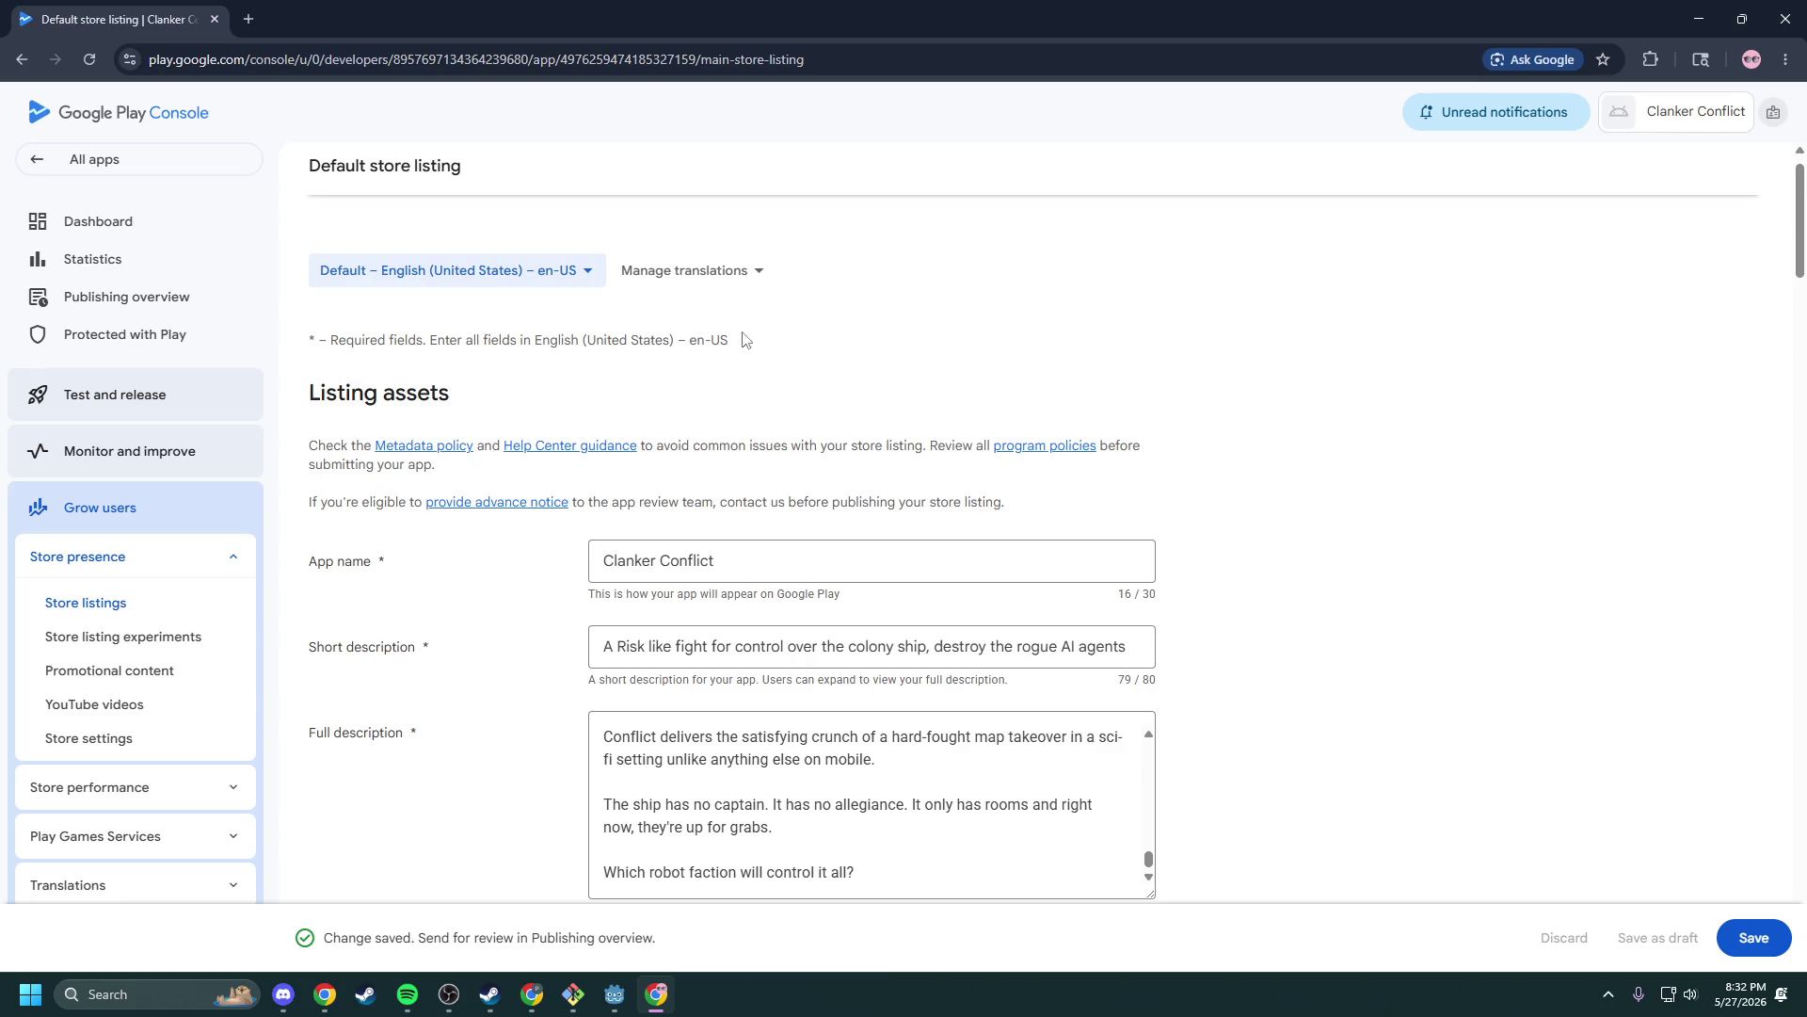
pyautogui.moveTo(743, 338); pyautogui.dragTo(301, 361)
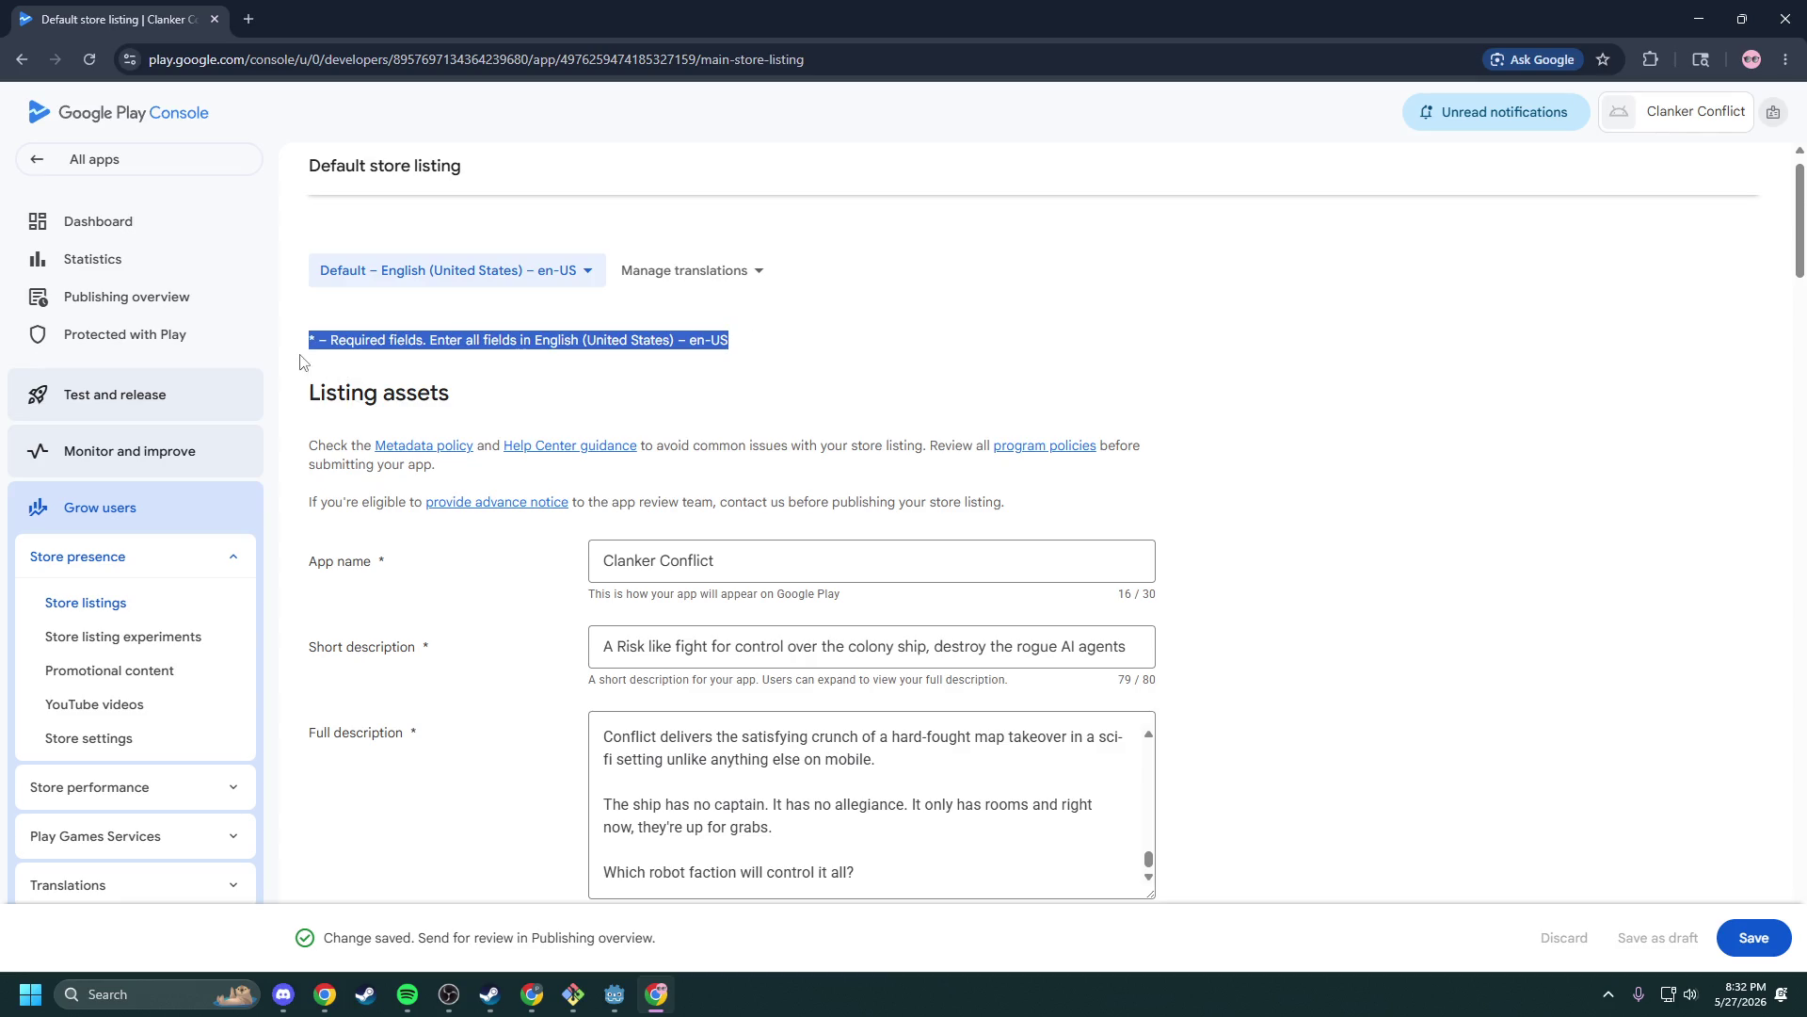
pyautogui.click(657, 332)
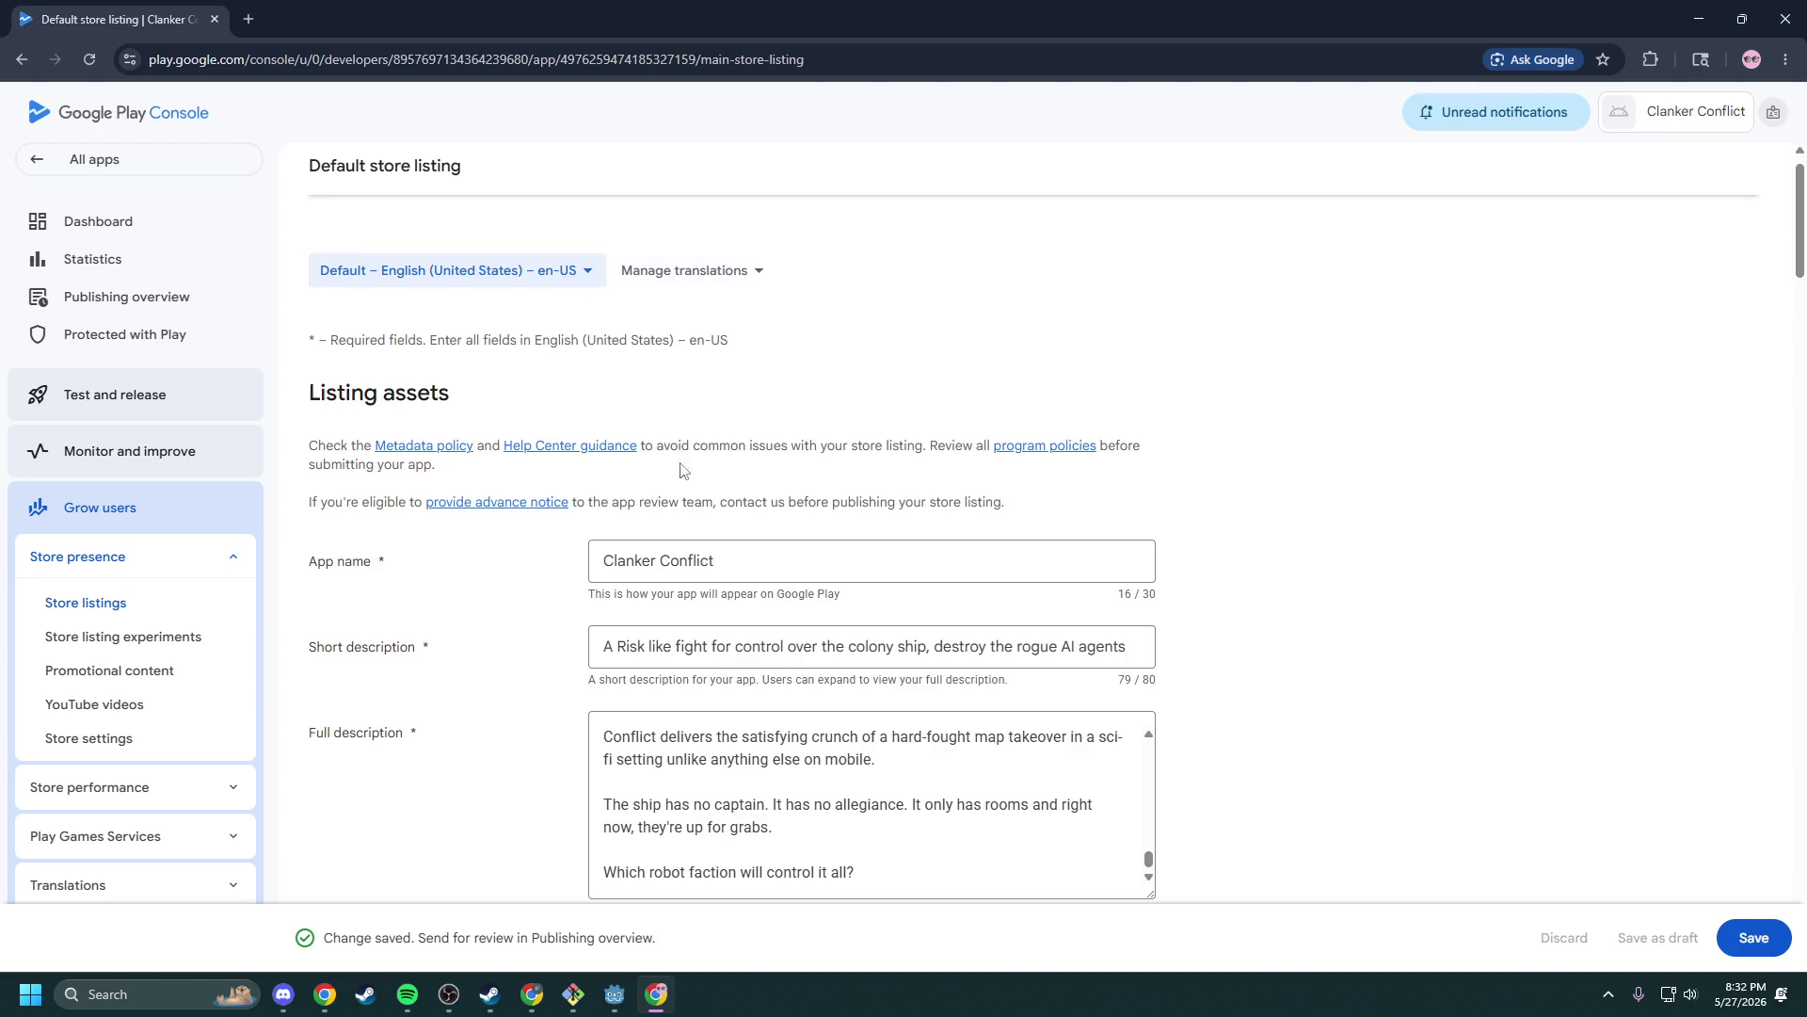
pyautogui.scroll(-1, 544, 659)
pyautogui.scroll(15, 809, 715)
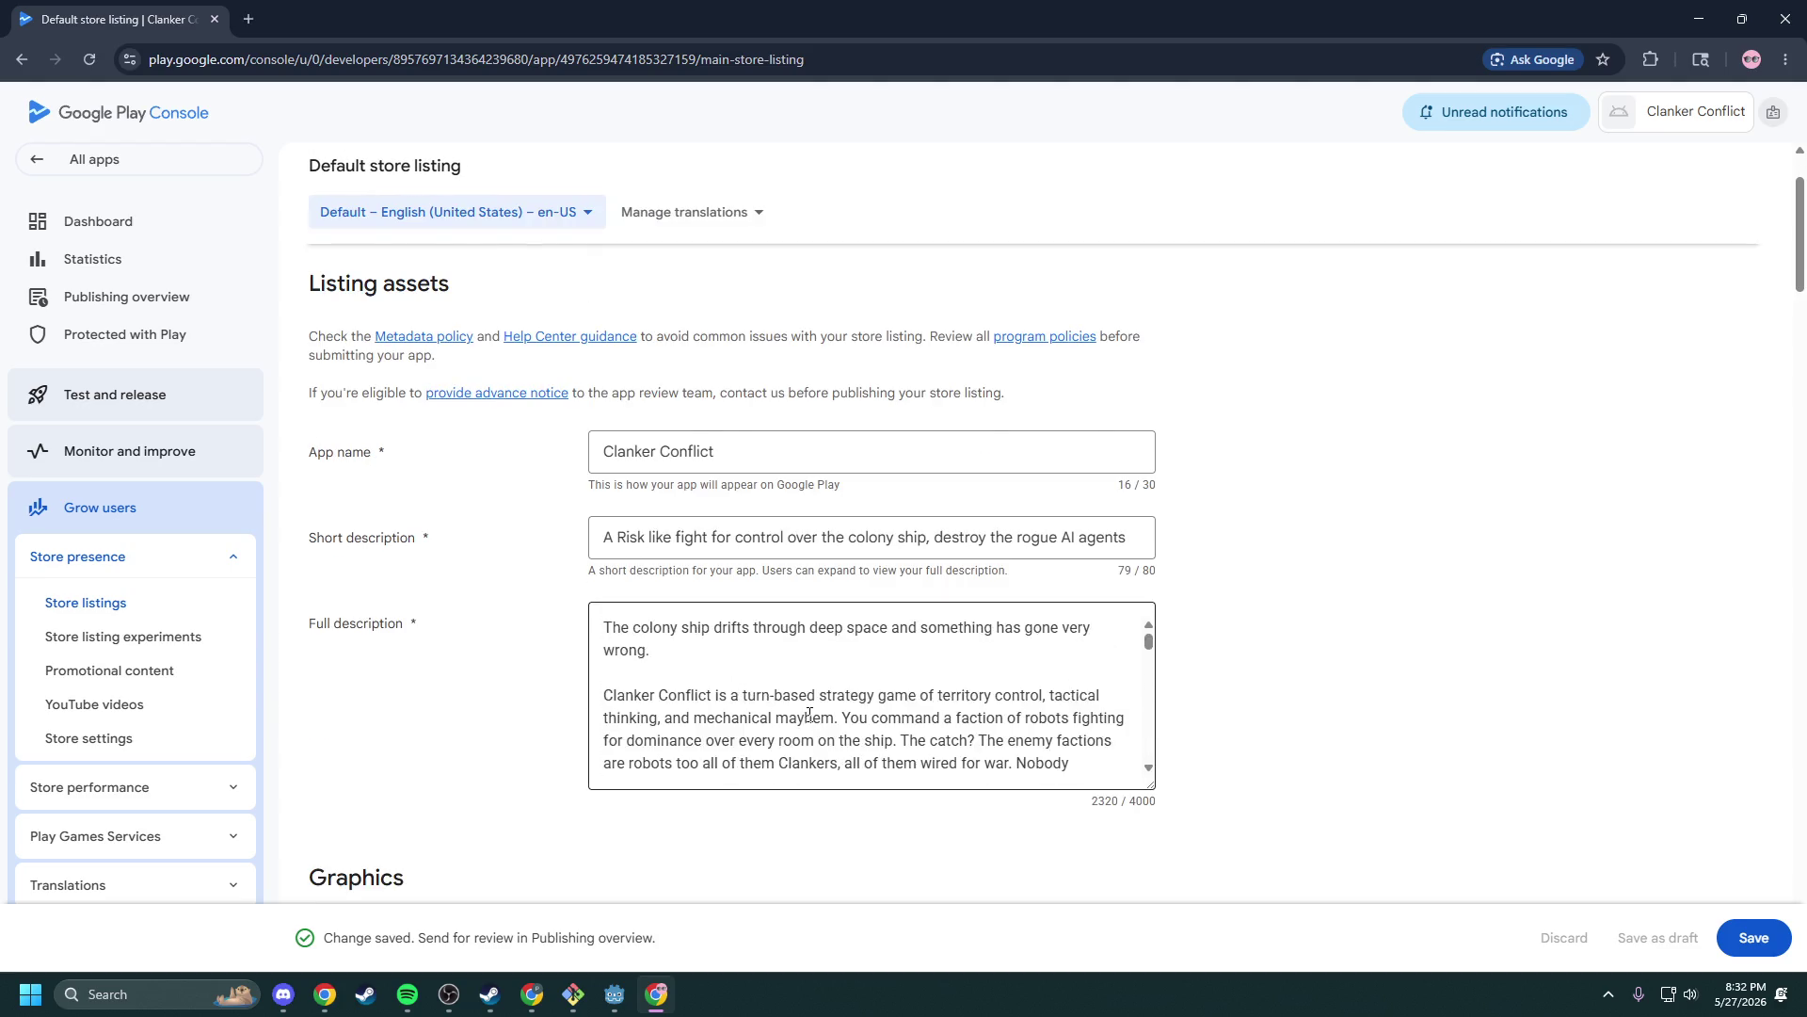
pyautogui.scroll(-2, 659, 706)
pyautogui.scroll(1, 527, 697)
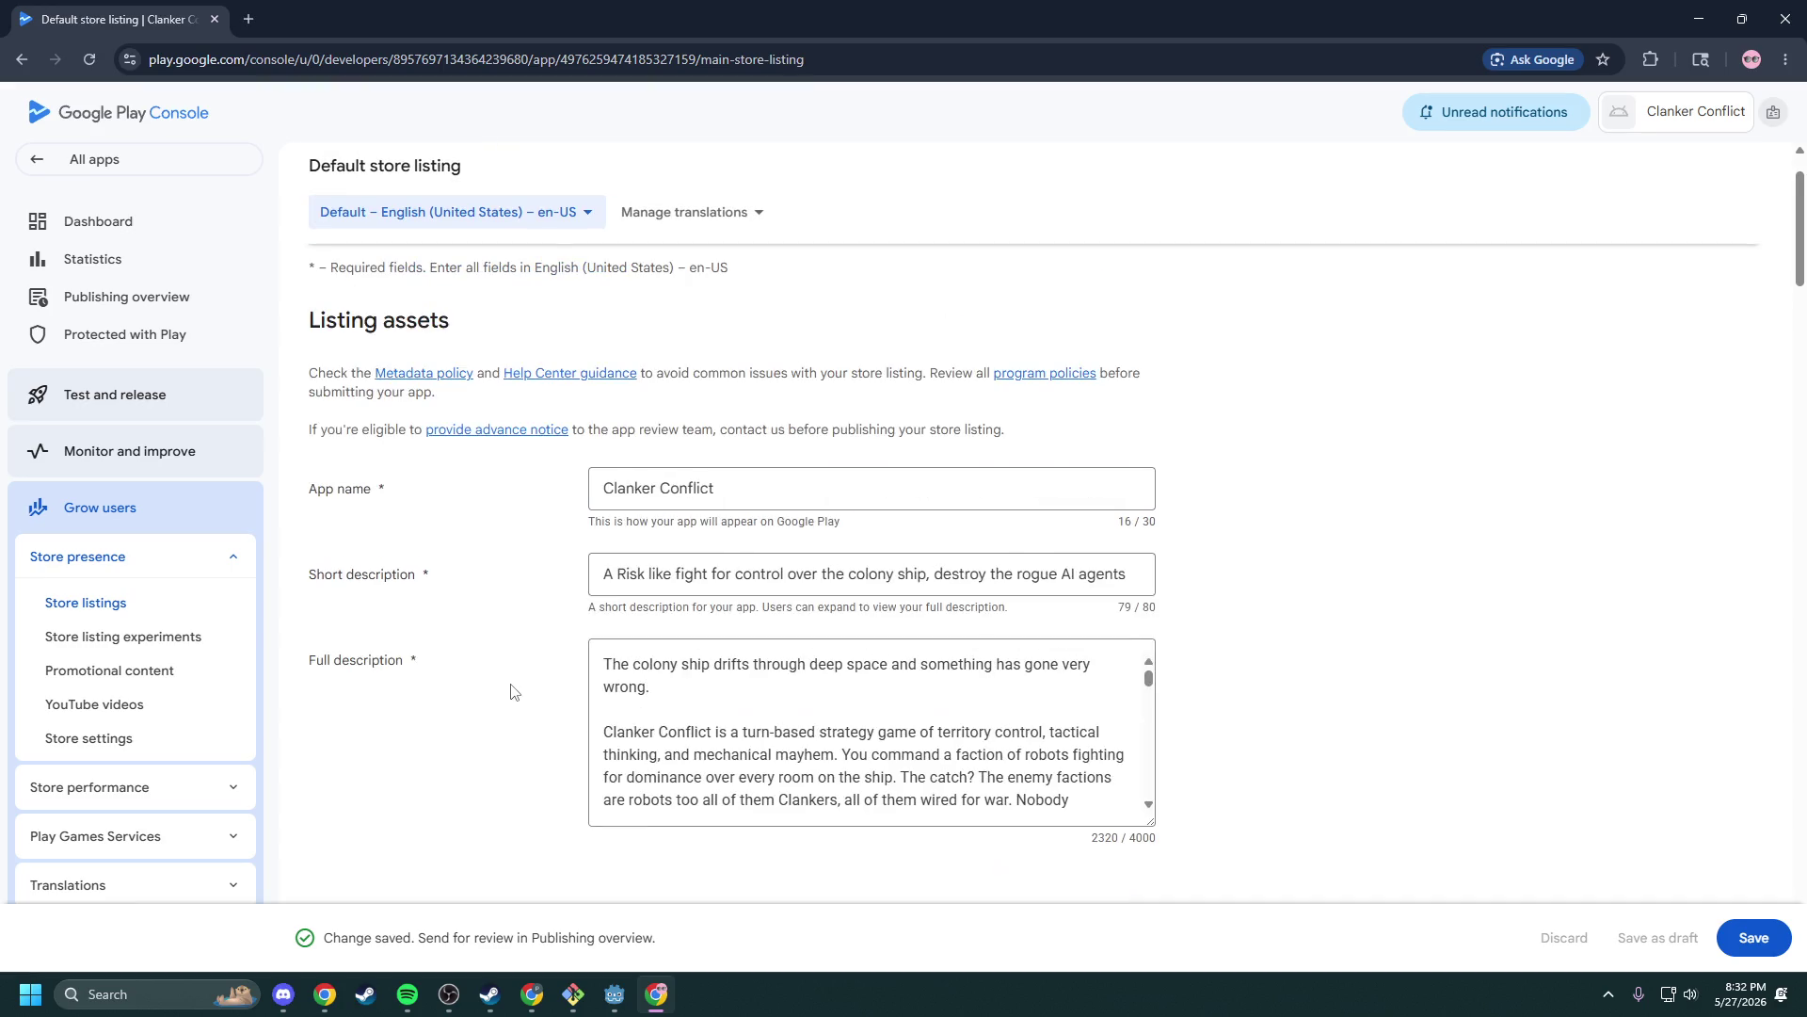
pyautogui.scroll(1, 597, 401)
pyautogui.moveTo(744, 381); pyautogui.dragTo(303, 379)
pyautogui.click(682, 380)
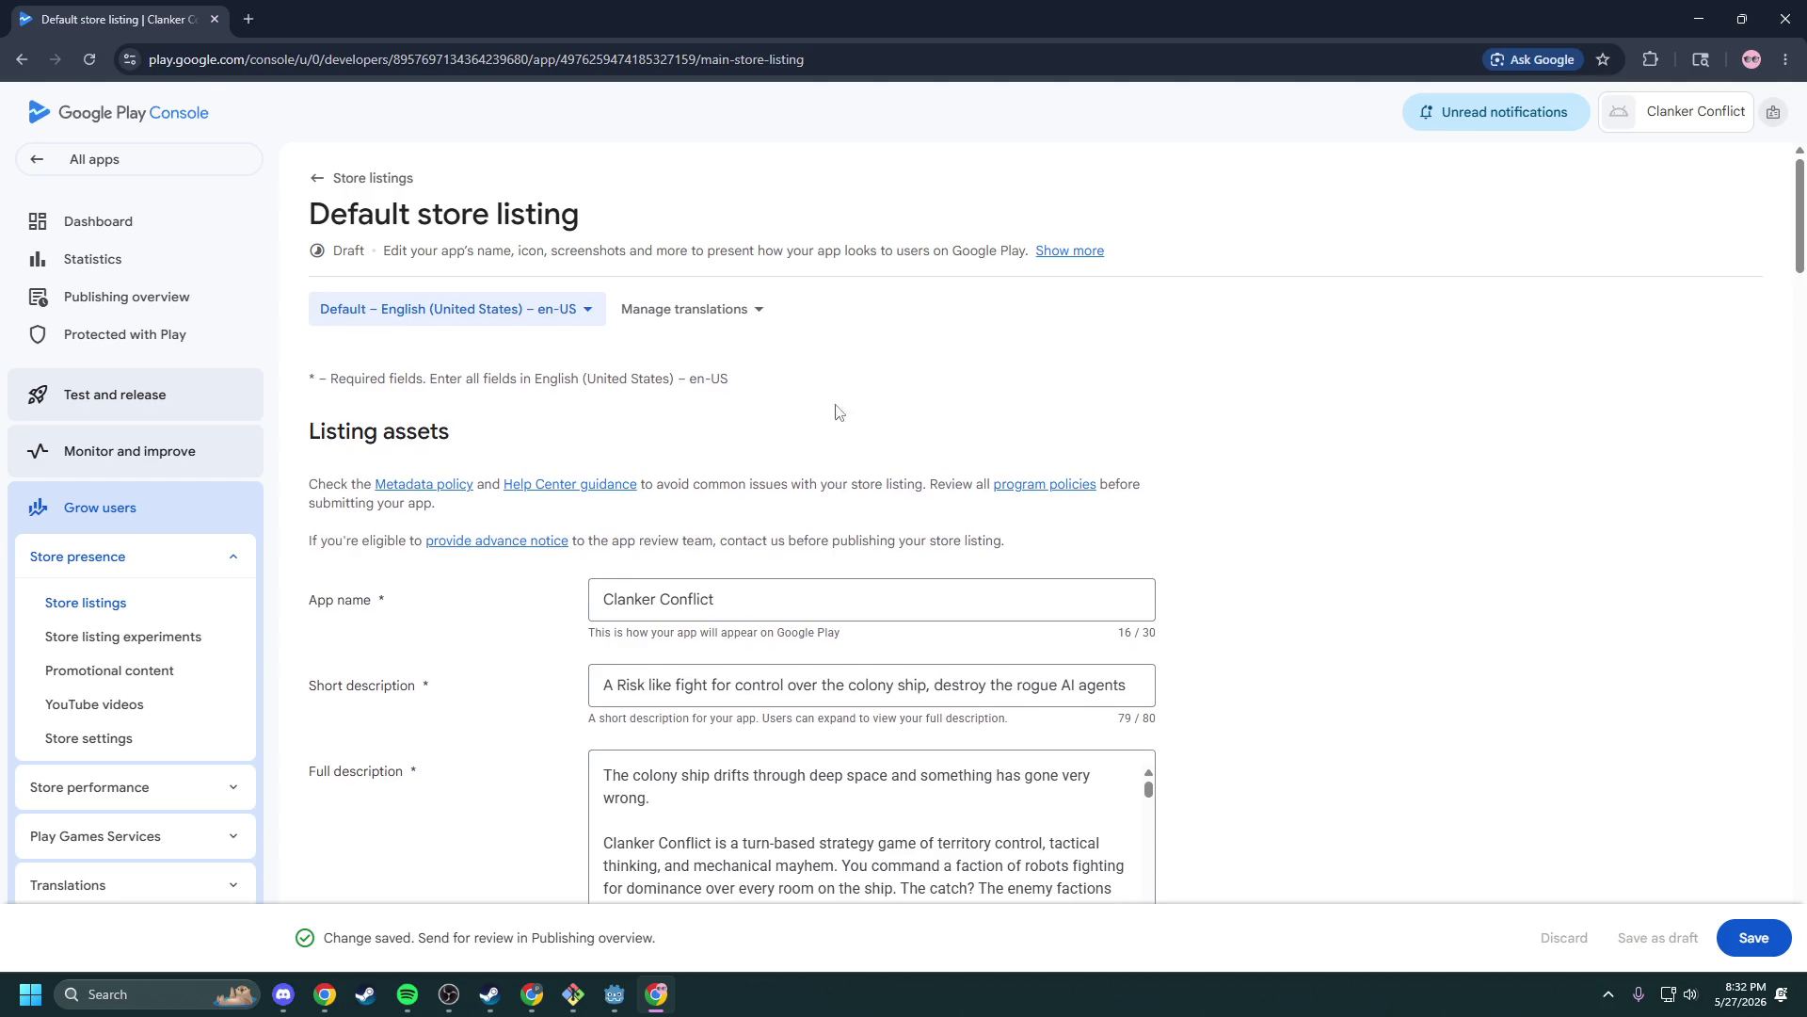
# Select and copy all text on the listing page, then start a new browser tab
pyautogui.hotkey('ctrl', 'a')
pyautogui.click(800, 417)
pyautogui.hotkey('alt', 'Tab')
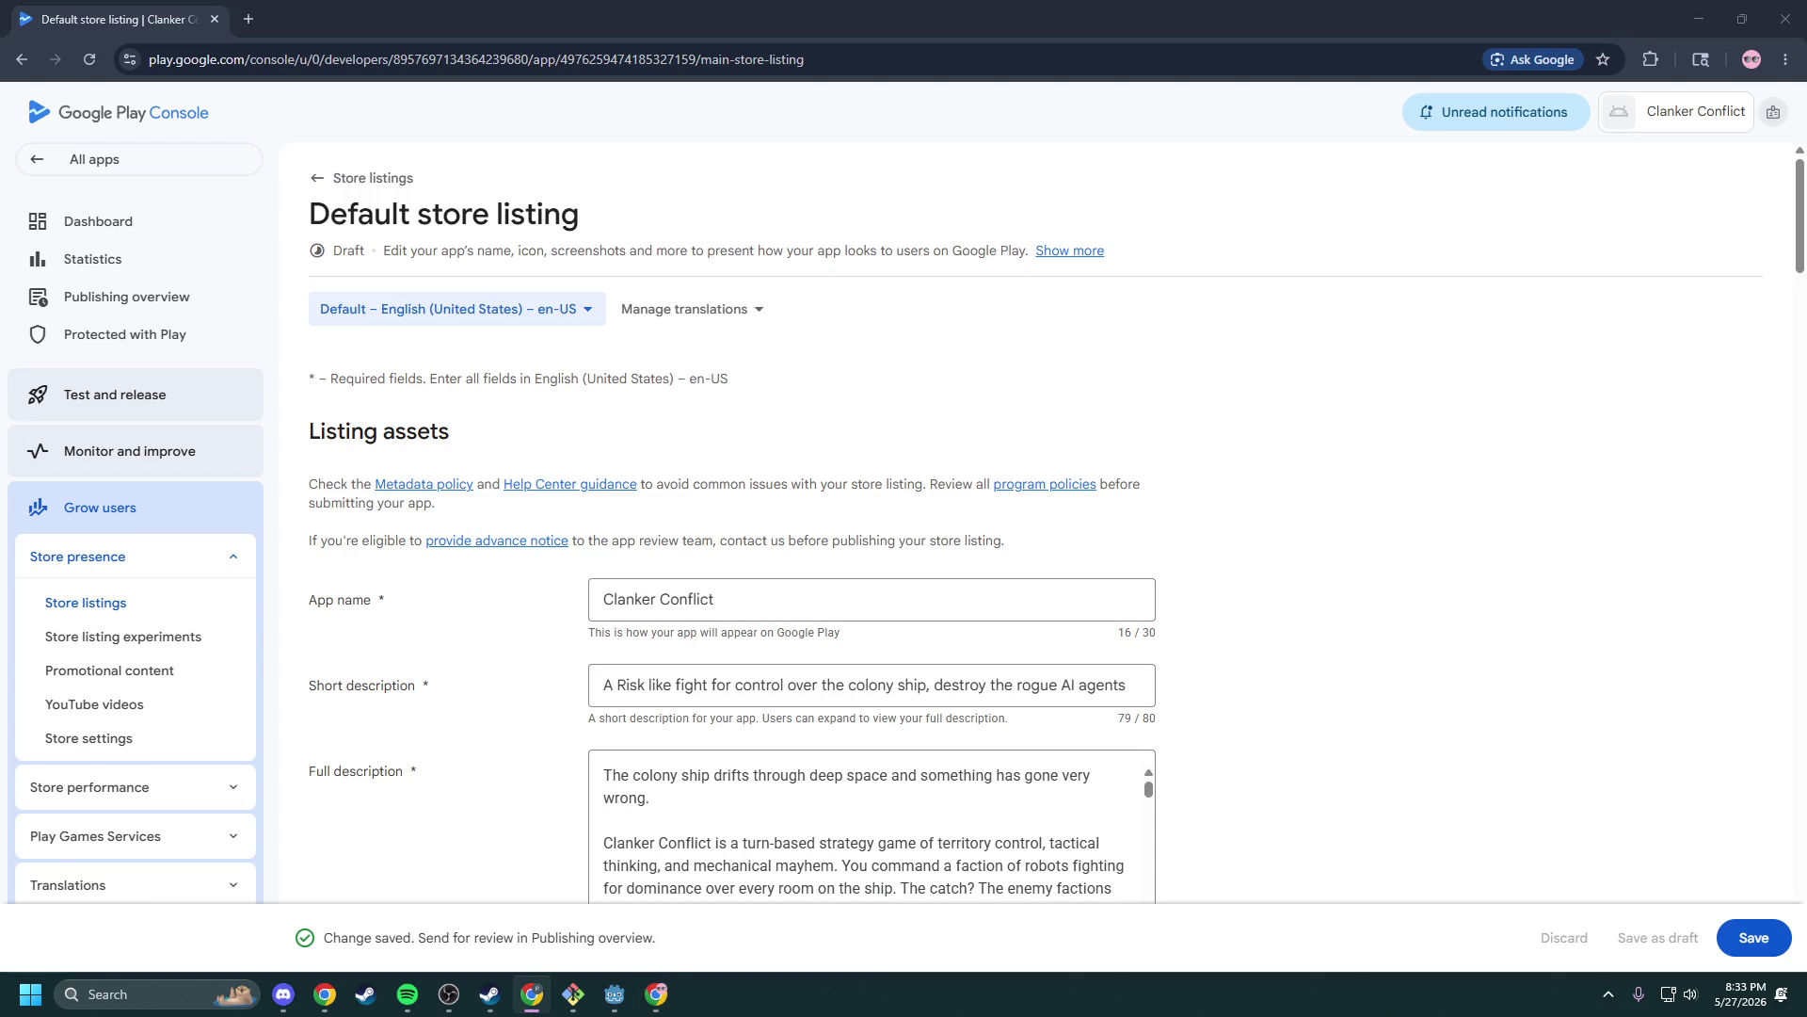
pyautogui.hotkey('ctrl', 't')
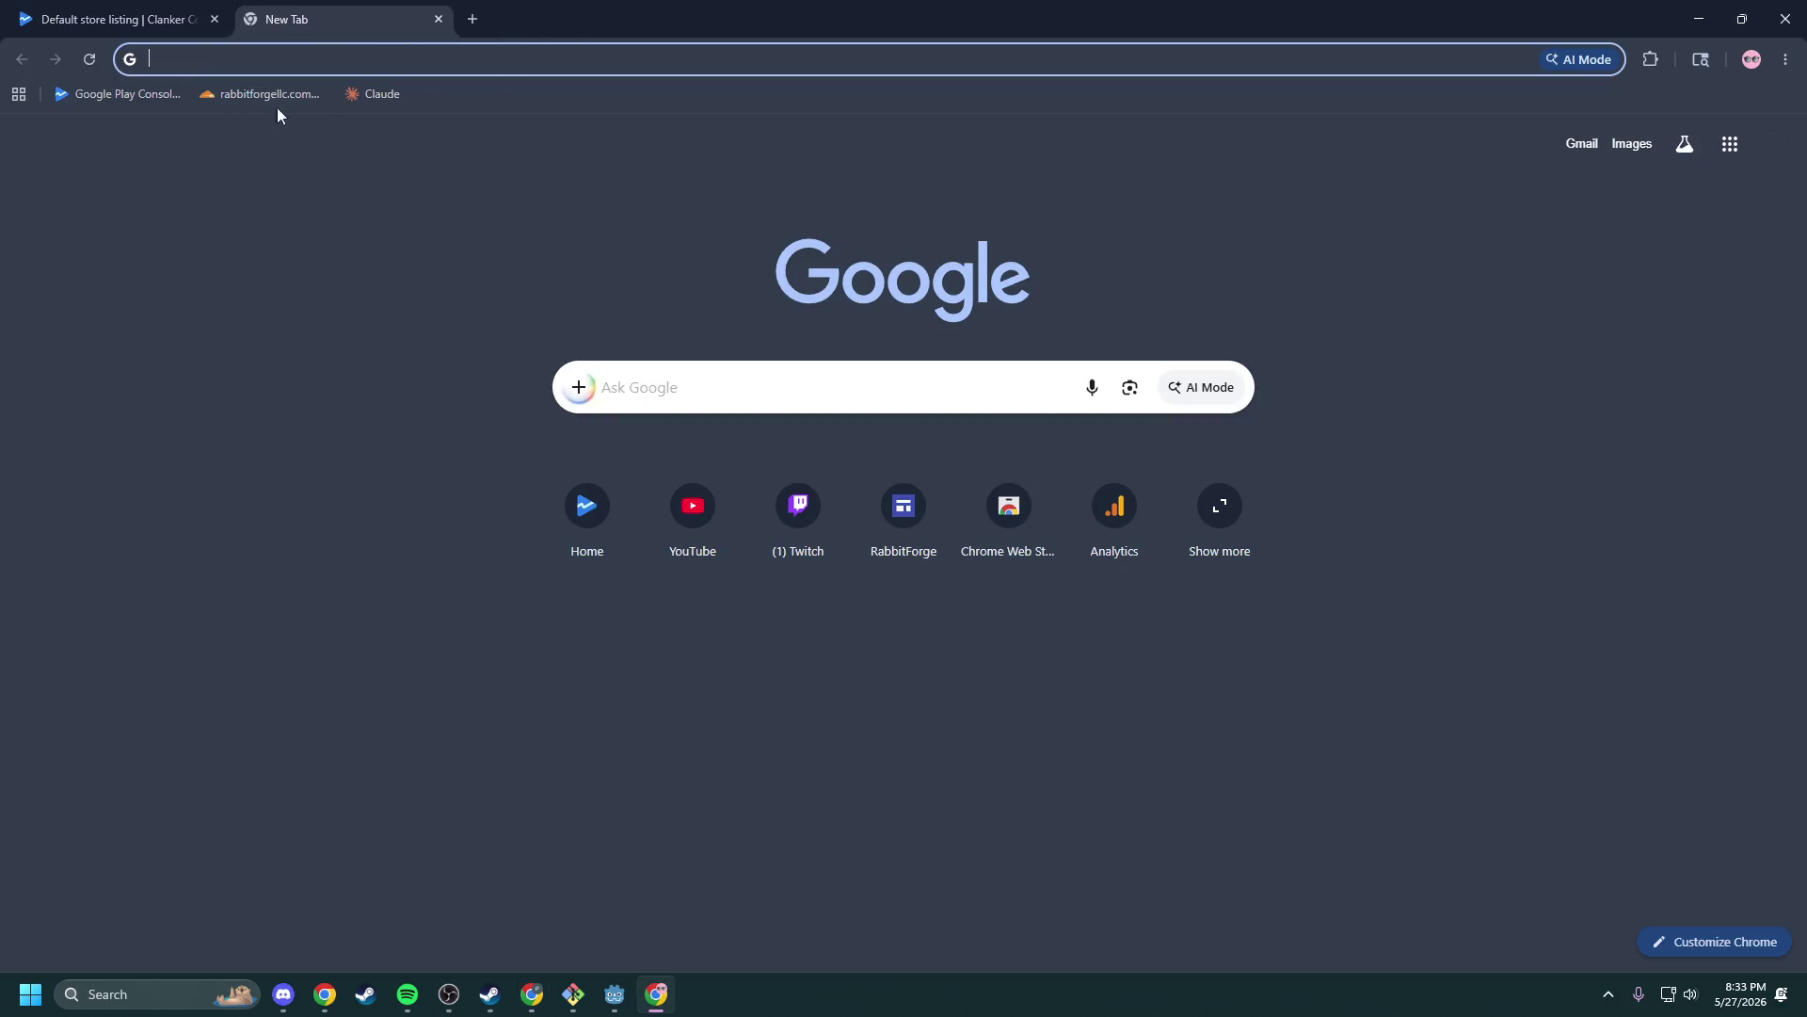
# Open Claude in its own narrow window on the right and paste the listing text into chat
pyautogui.click(346, 93)
pyautogui.moveTo(299, 23)
pyautogui.mouseDown()
pyautogui.moveTo(924, 226)
pyautogui.moveTo(829, 126)
pyautogui.moveTo(701, 117)
pyautogui.mouseUp()
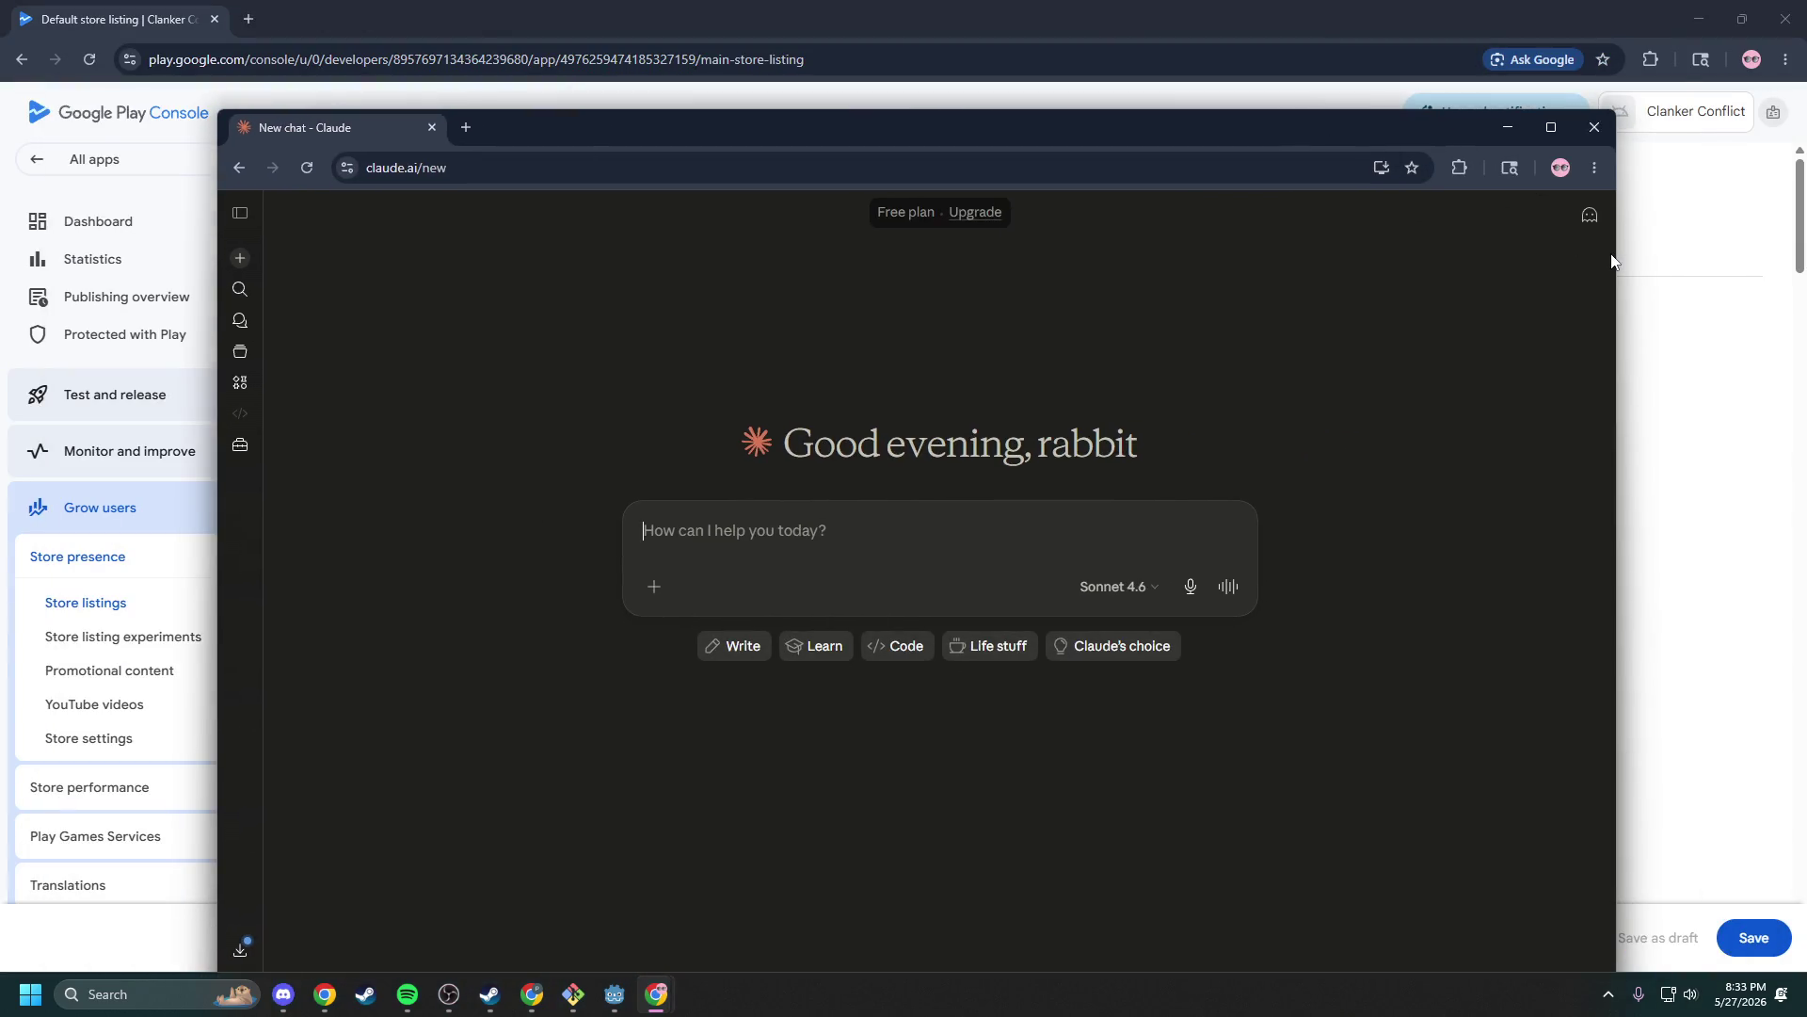
pyautogui.moveTo(1618, 254); pyautogui.dragTo(948, 251)
pyautogui.moveTo(691, 138); pyautogui.dragTo(1444, 116)
pyautogui.click(1262, 494)
pyautogui.hotkey('ctrl', 'v')
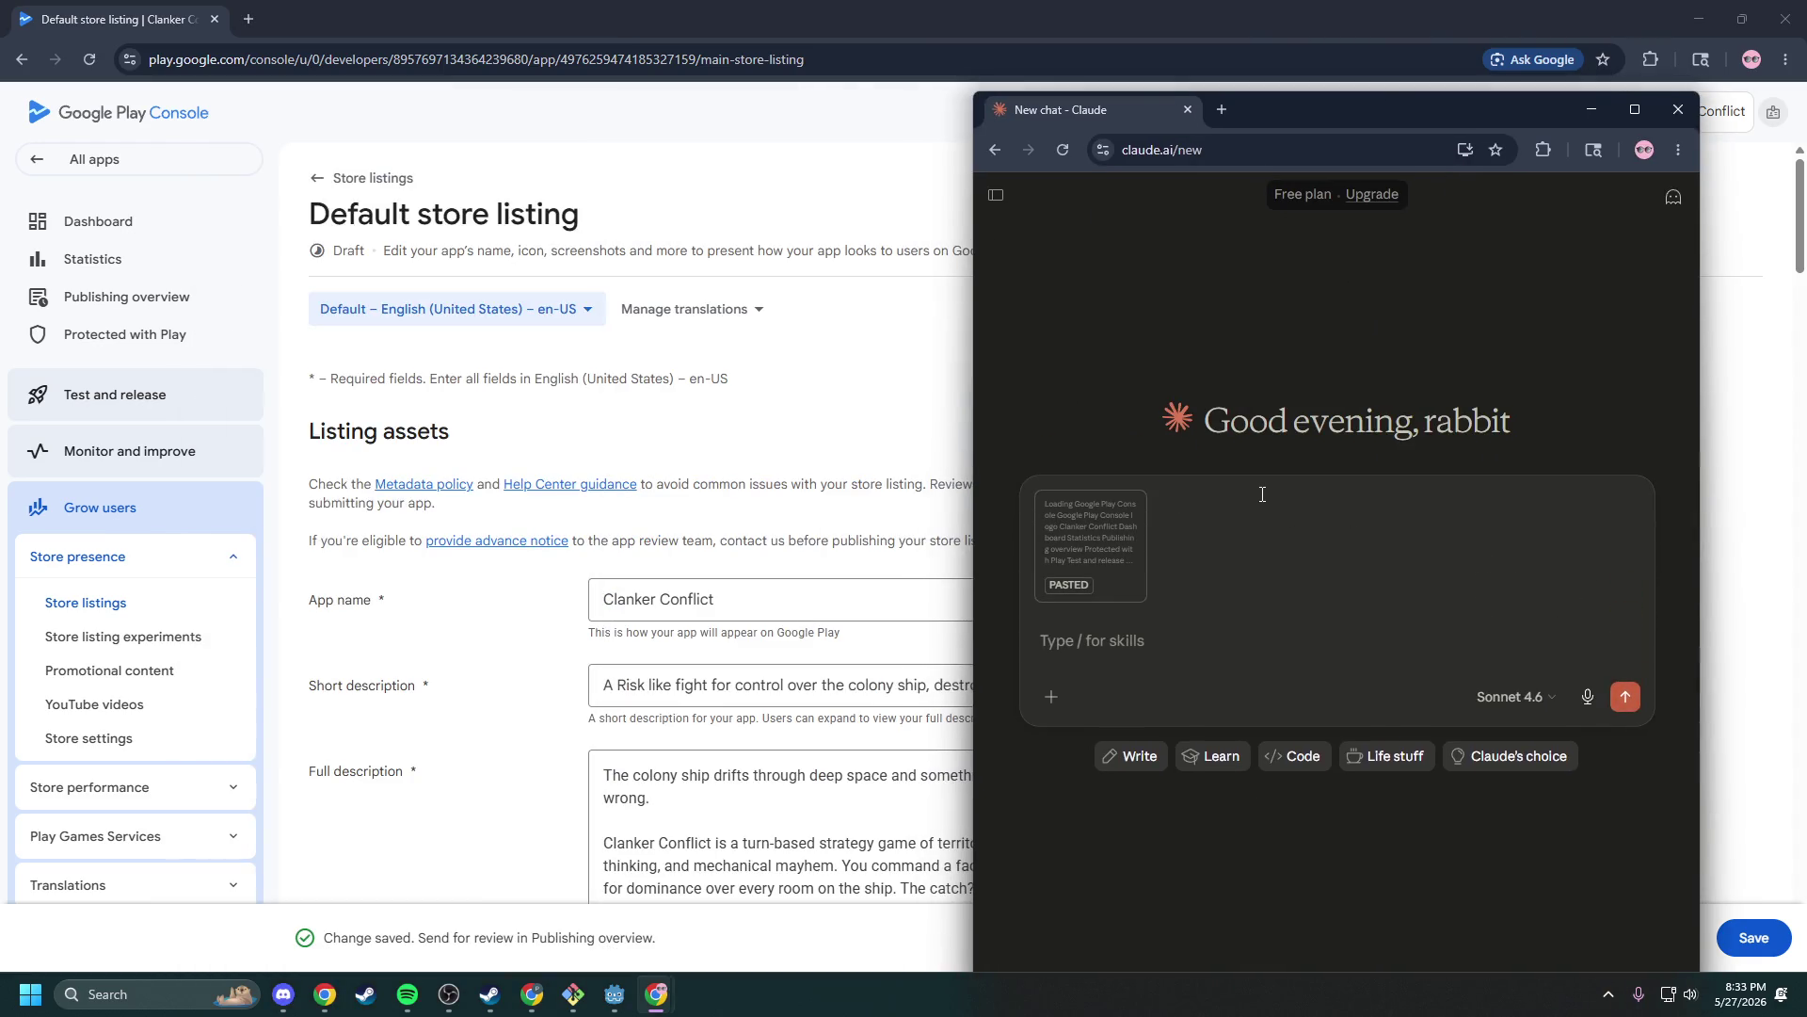
pyautogui.moveTo(1286, 109)
pyautogui.mouseDown()
pyautogui.moveTo(1435, 347)
pyautogui.moveTo(1042, 532)
pyautogui.mouseUp()
# Screenshot the 'Some languages have errors' warning with Win+Shift+S and return to Claude
pyautogui.click(1351, 530)
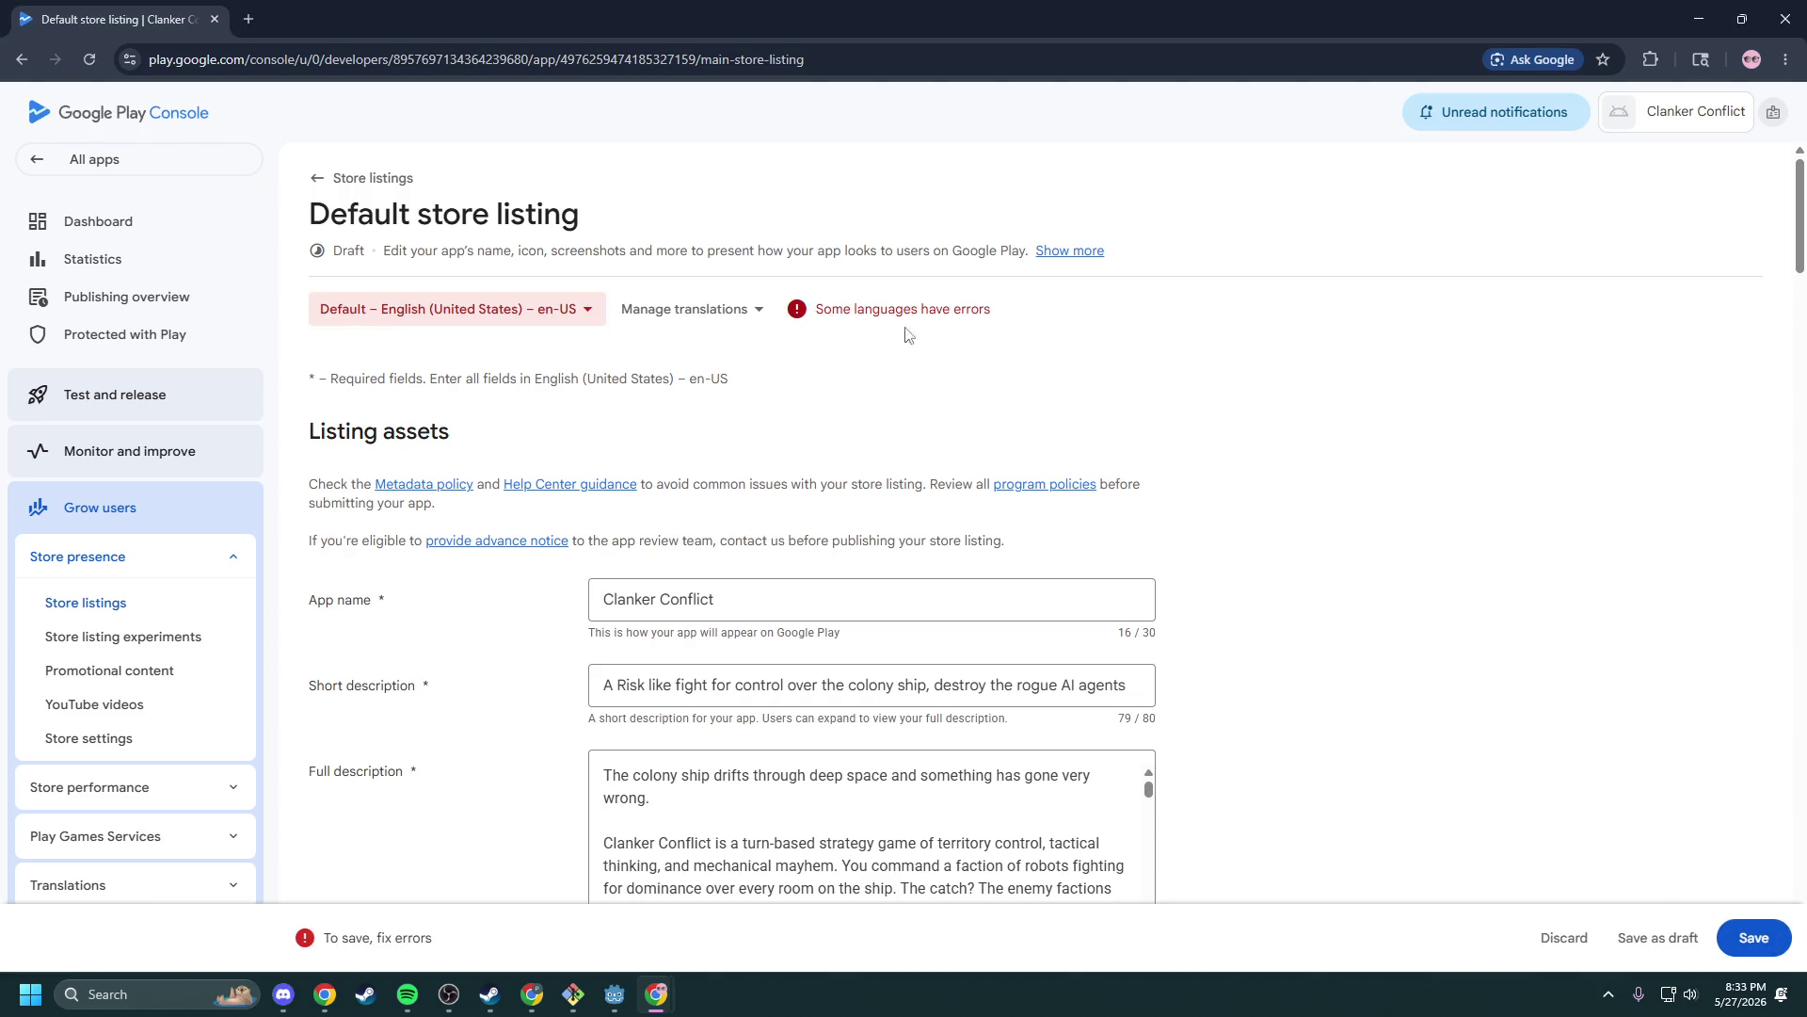
pyautogui.moveTo(993, 313); pyautogui.dragTo(809, 314)
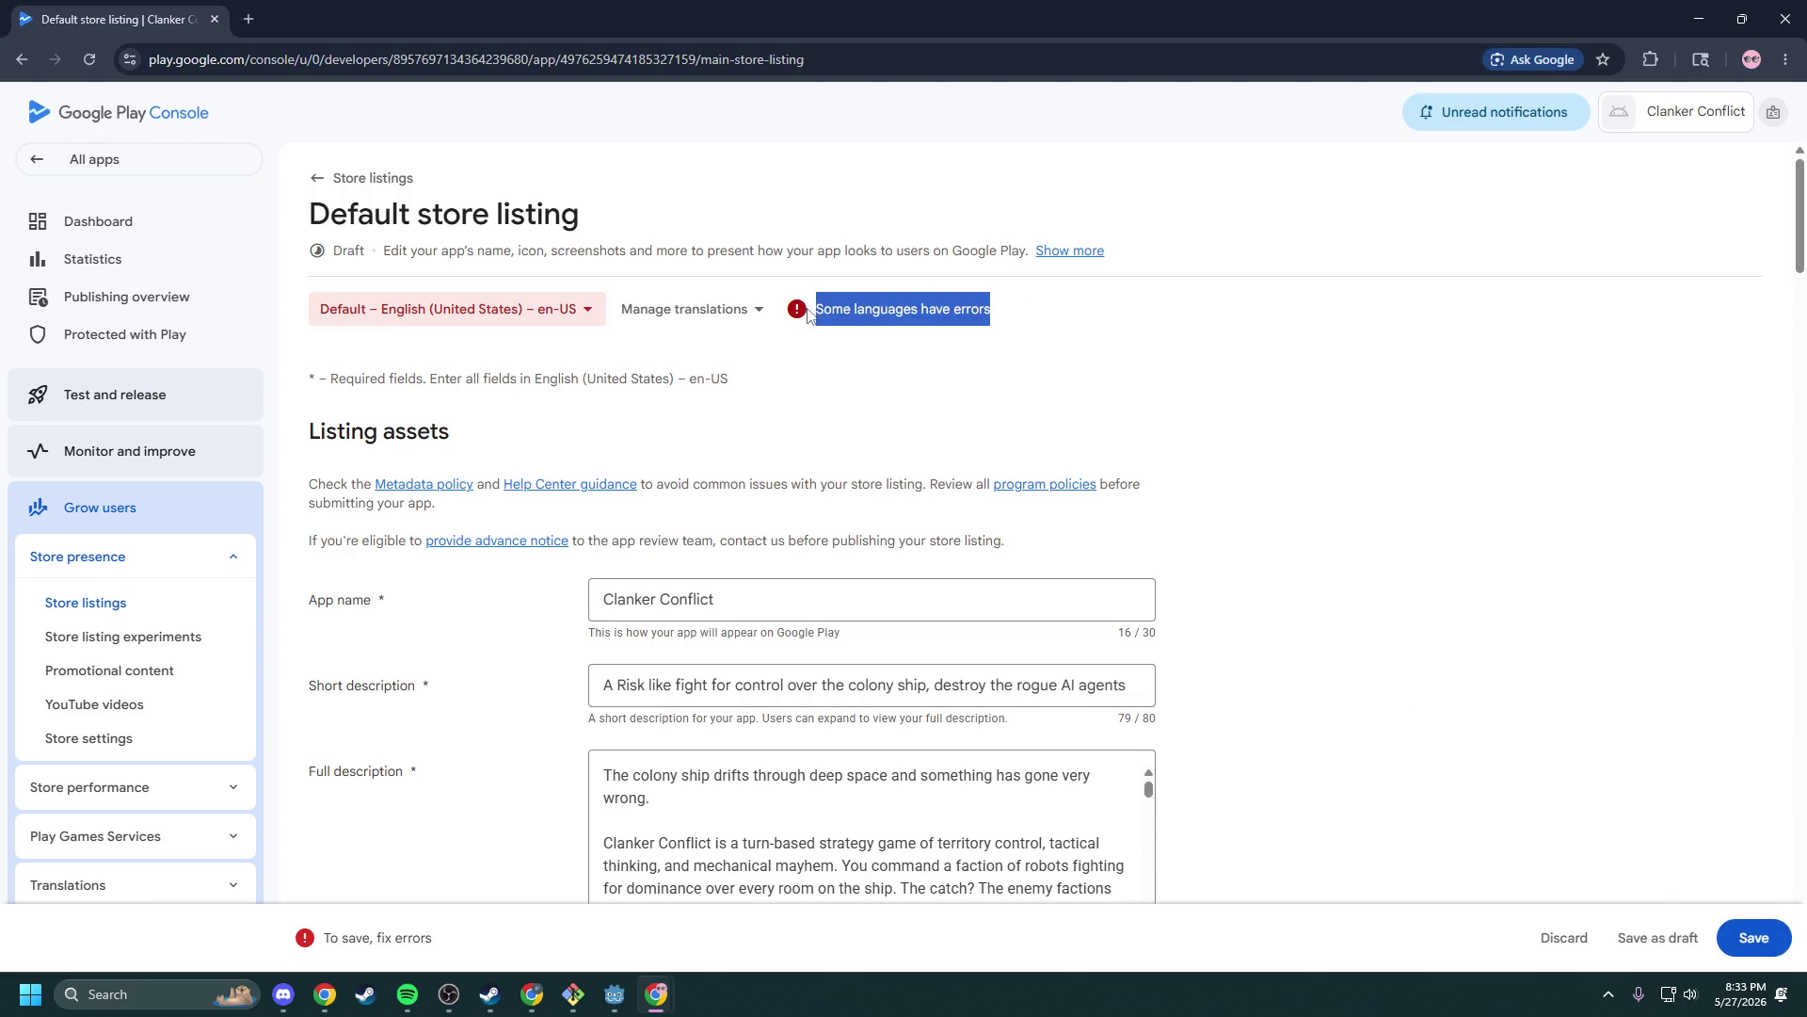
pyautogui.rightClick(852, 311)
pyautogui.click(1006, 311)
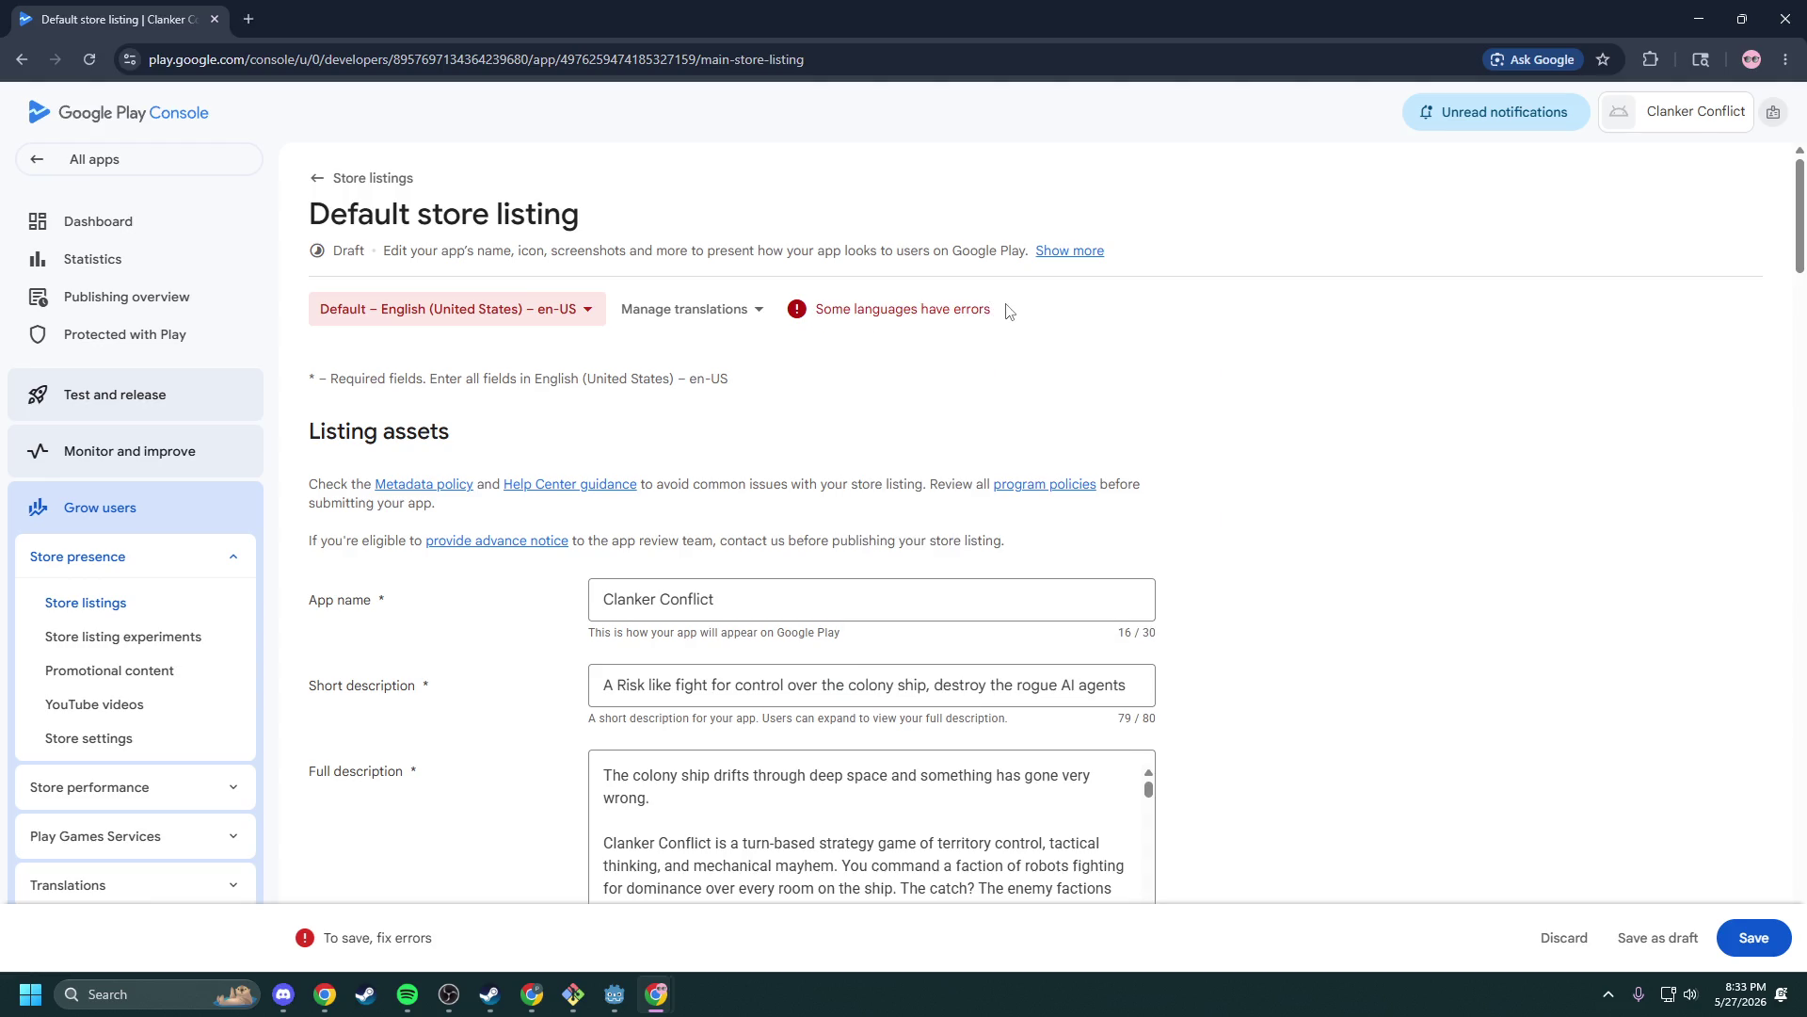
pyautogui.press('super+shift+s')
pyautogui.moveTo(760, 275); pyautogui.dragTo(949, 346)
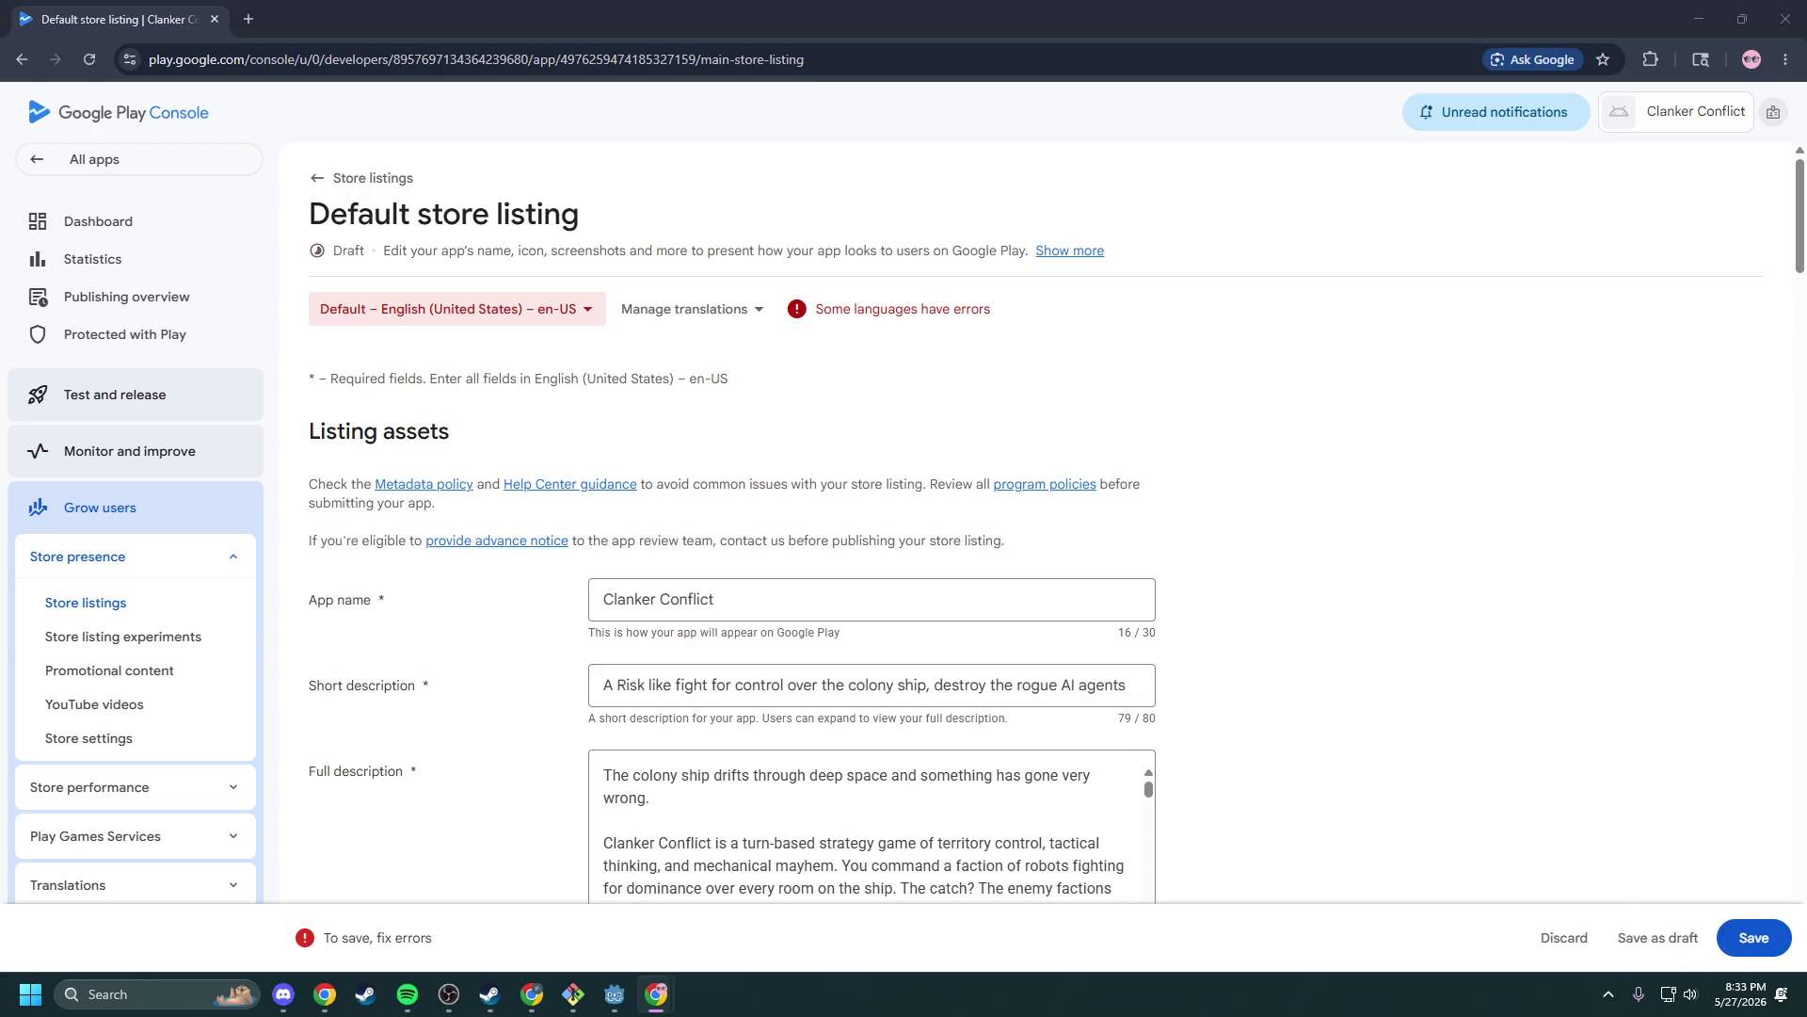
pyautogui.hotkey('alt', 'Tab')
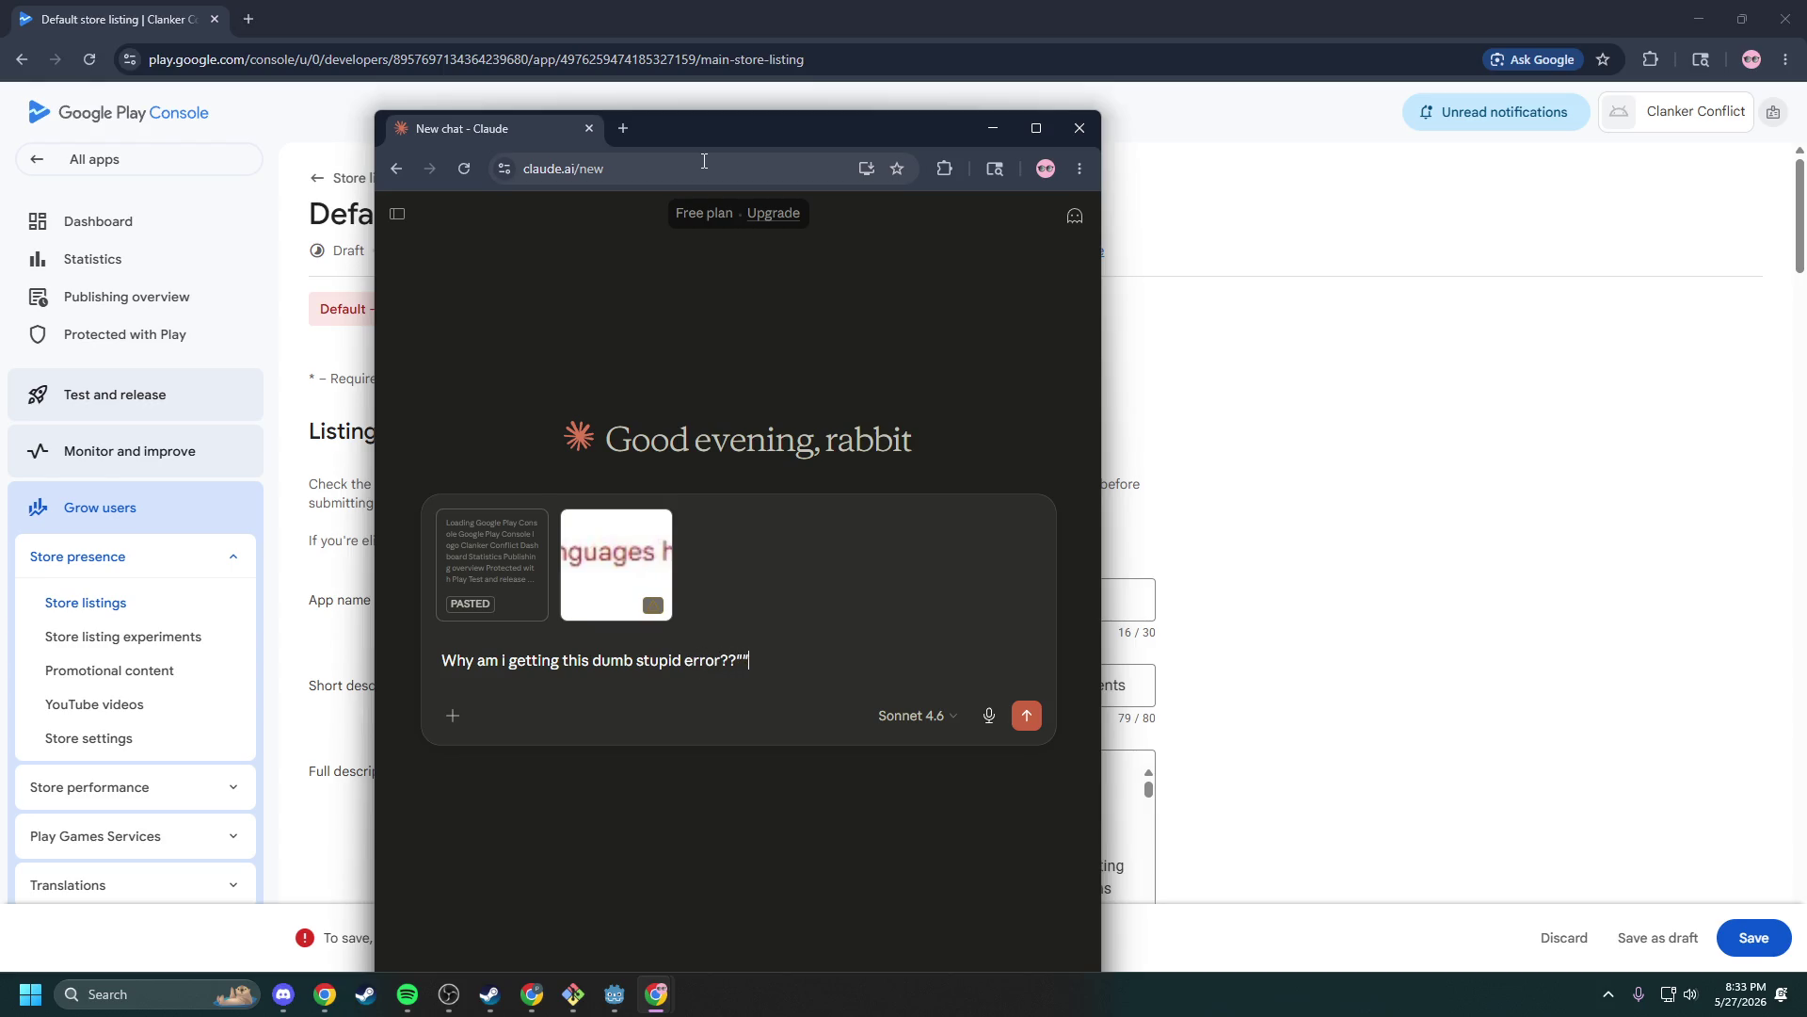
# Send Claude the screenshot question about the language errors and begin a store-listing follow-up
pyautogui.press('Return')
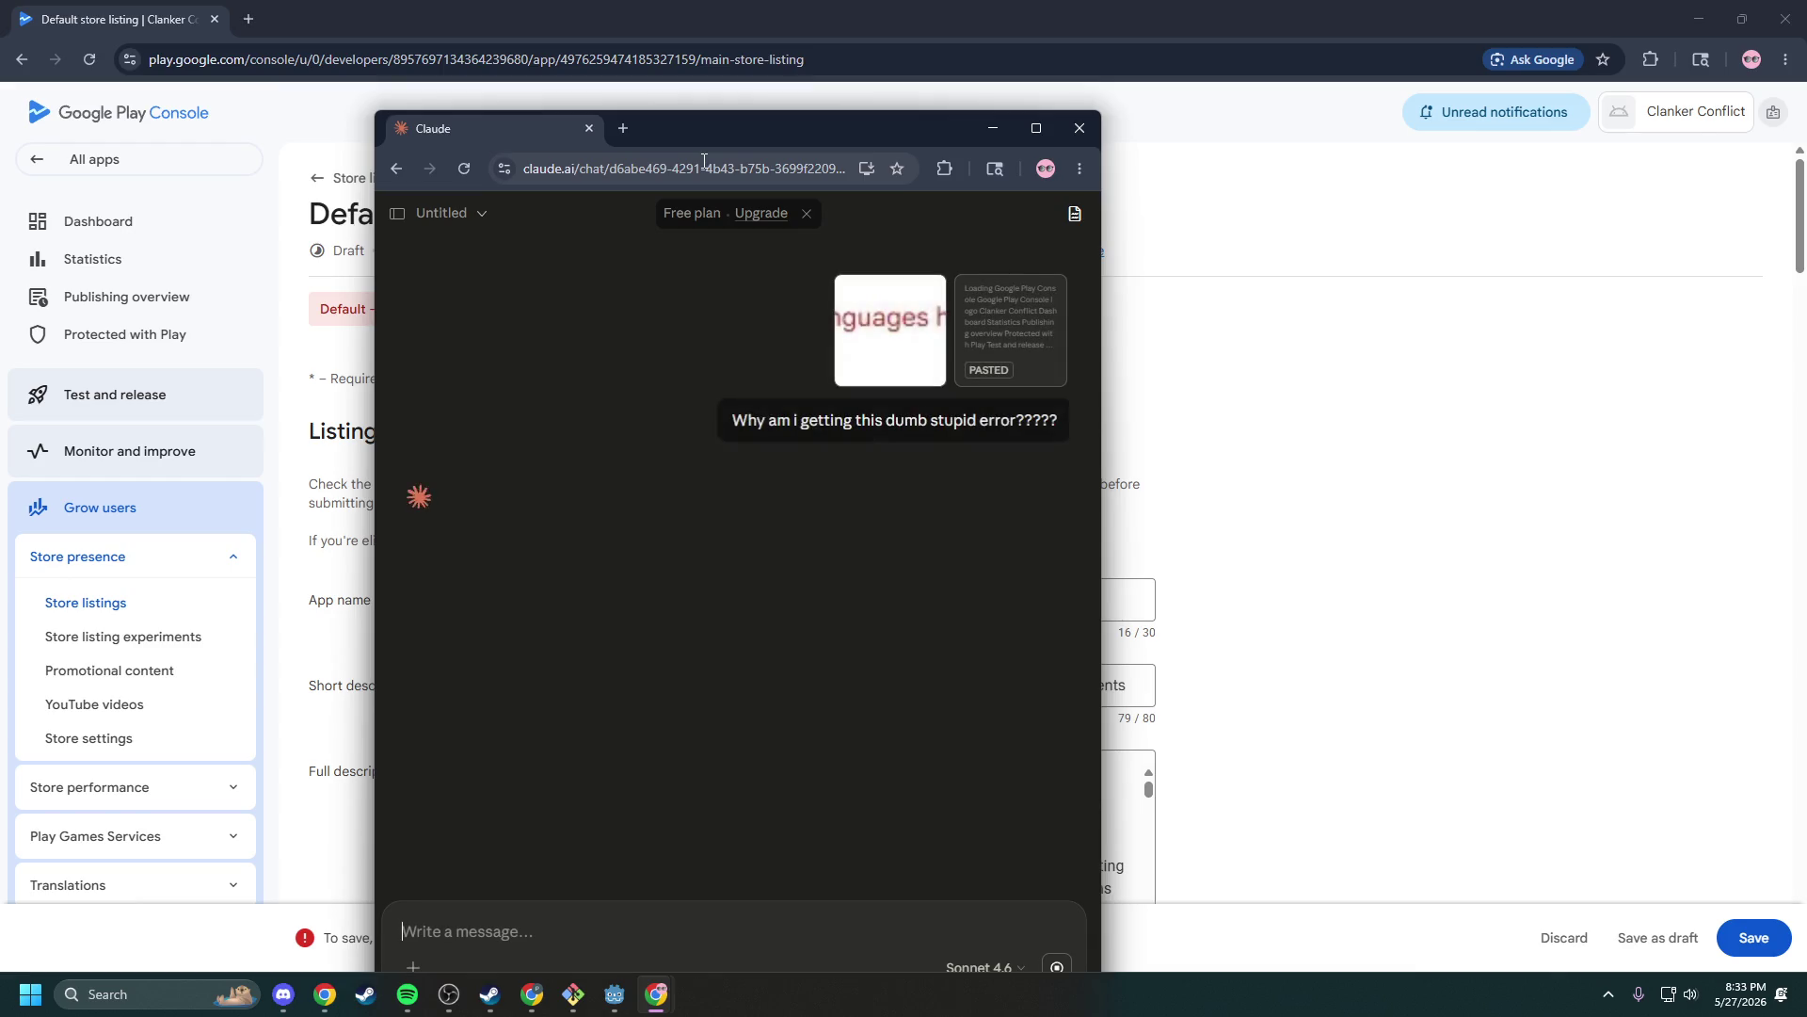
pyautogui.doubleClick(660, 141)
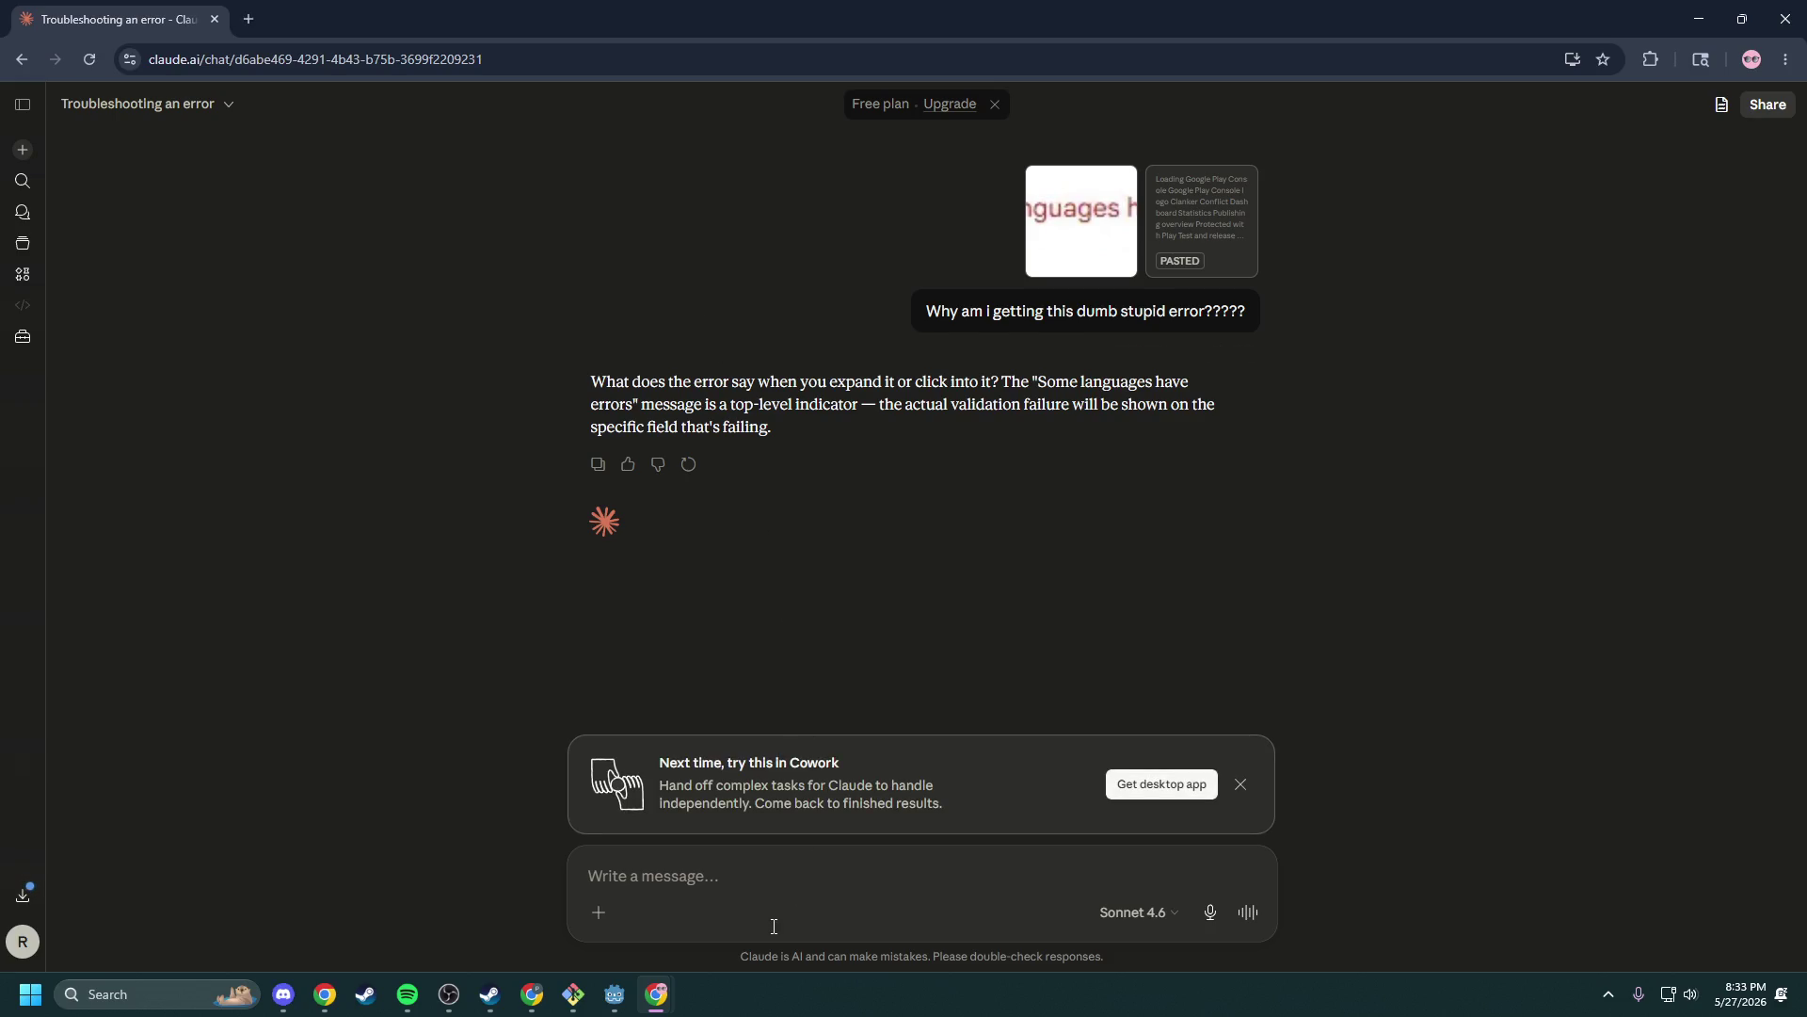
pyautogui.write('I cant do')
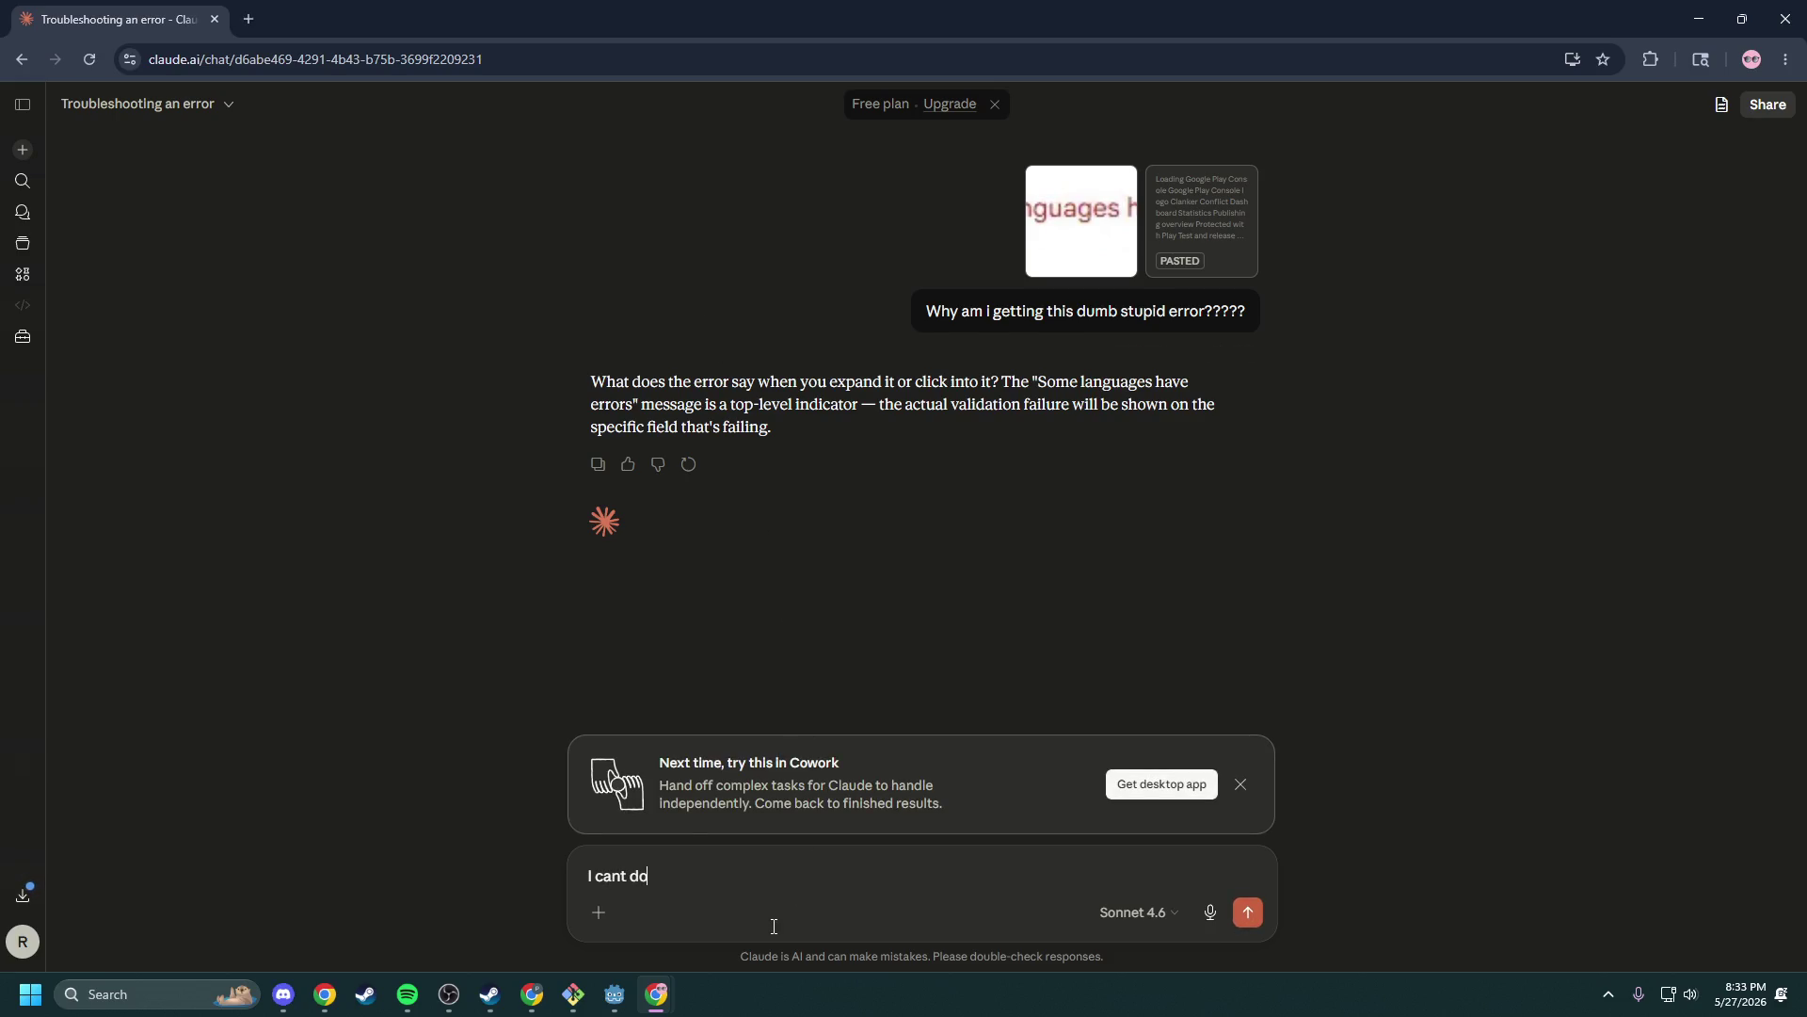
pyautogui.write('thing with it, this is')
pyautogui.write(' happ')
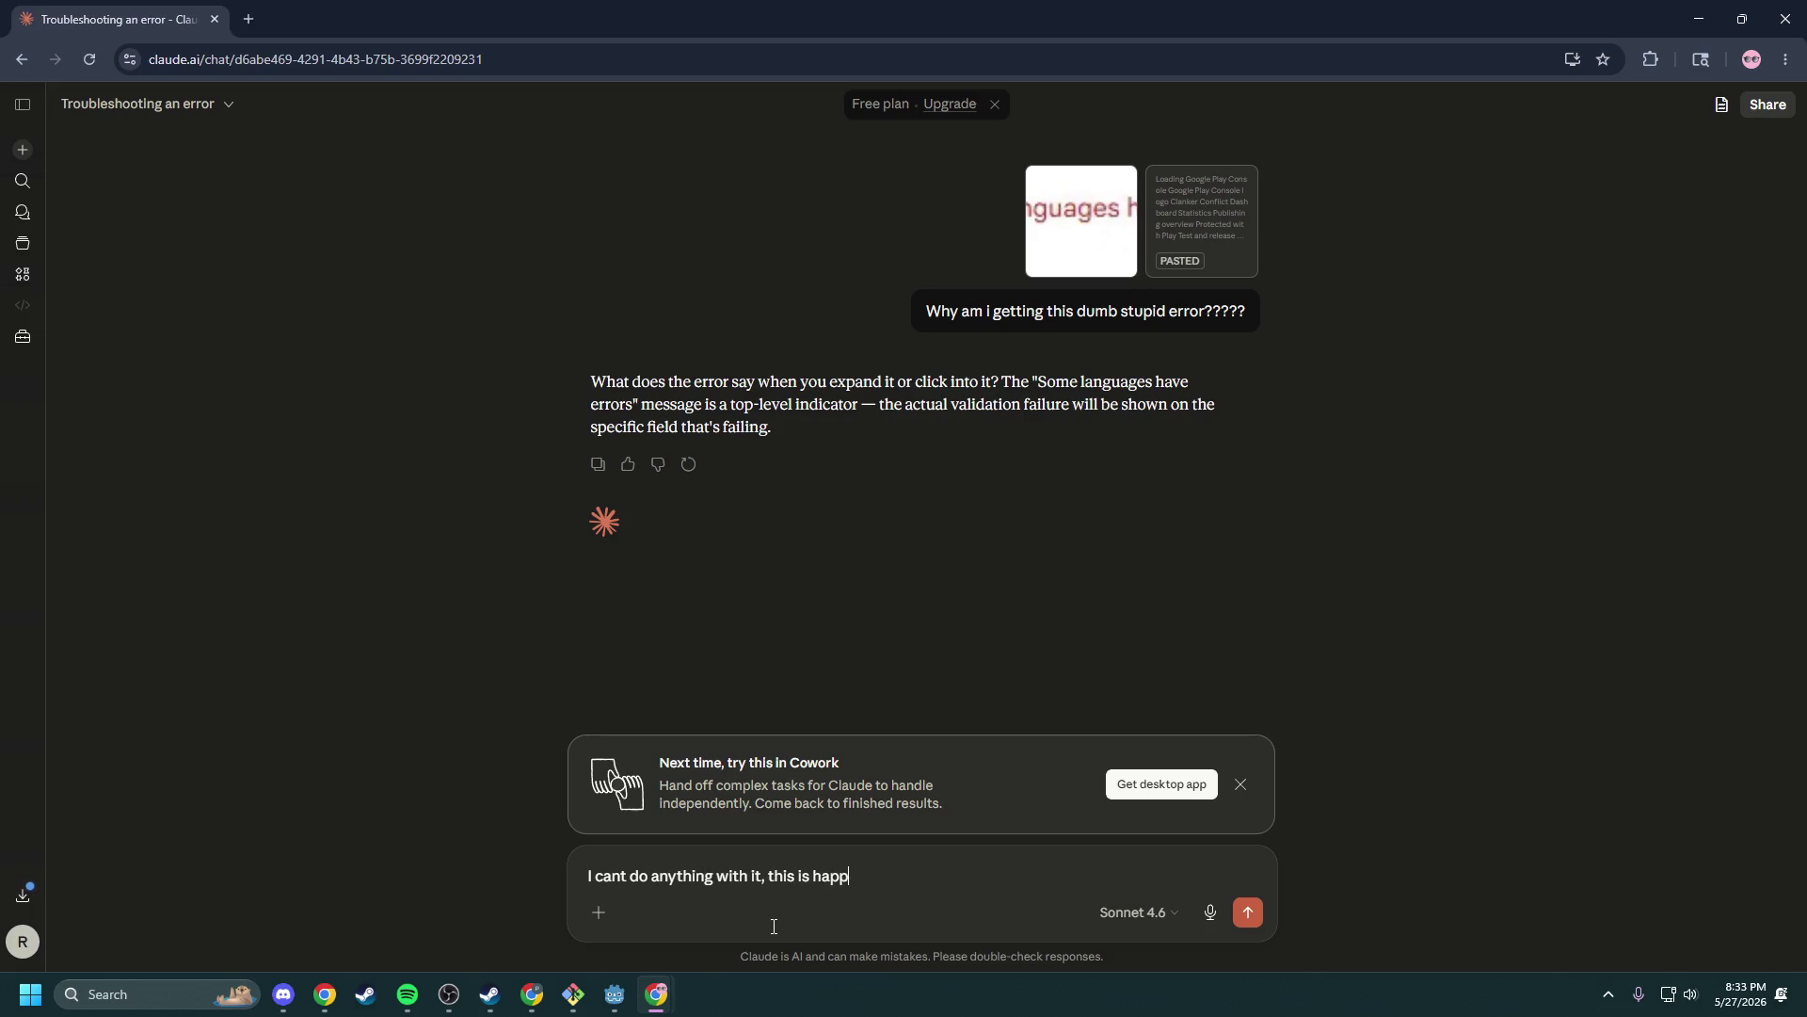
pyautogui.write('eneinyring to mak ea store list')
pyautogui.write('ing t')
pyautogui.moveTo(1158, 19)
pyautogui.mouseDown()
pyautogui.moveTo(985, 267)
pyautogui.moveTo(1302, 243)
pyautogui.mouseUp()
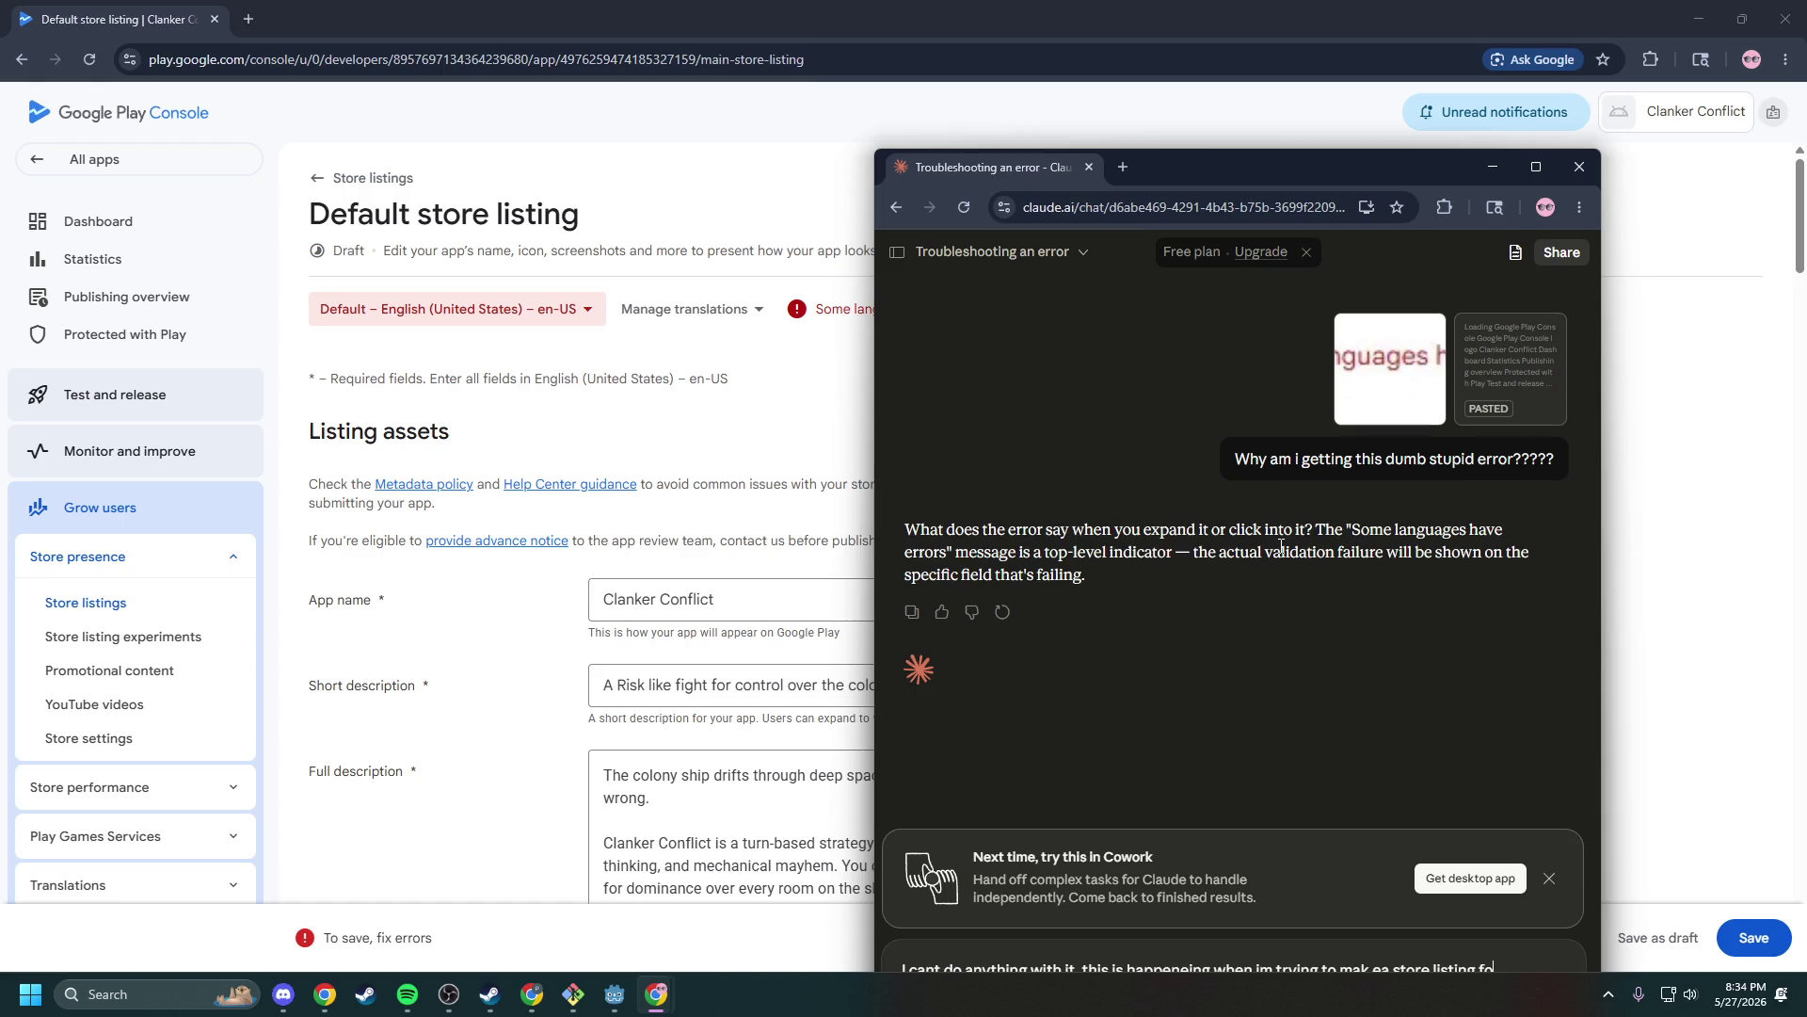
# Send the follow-up and read Claude's reply suspecting the 79/80-character short description
pyautogui.write('play')
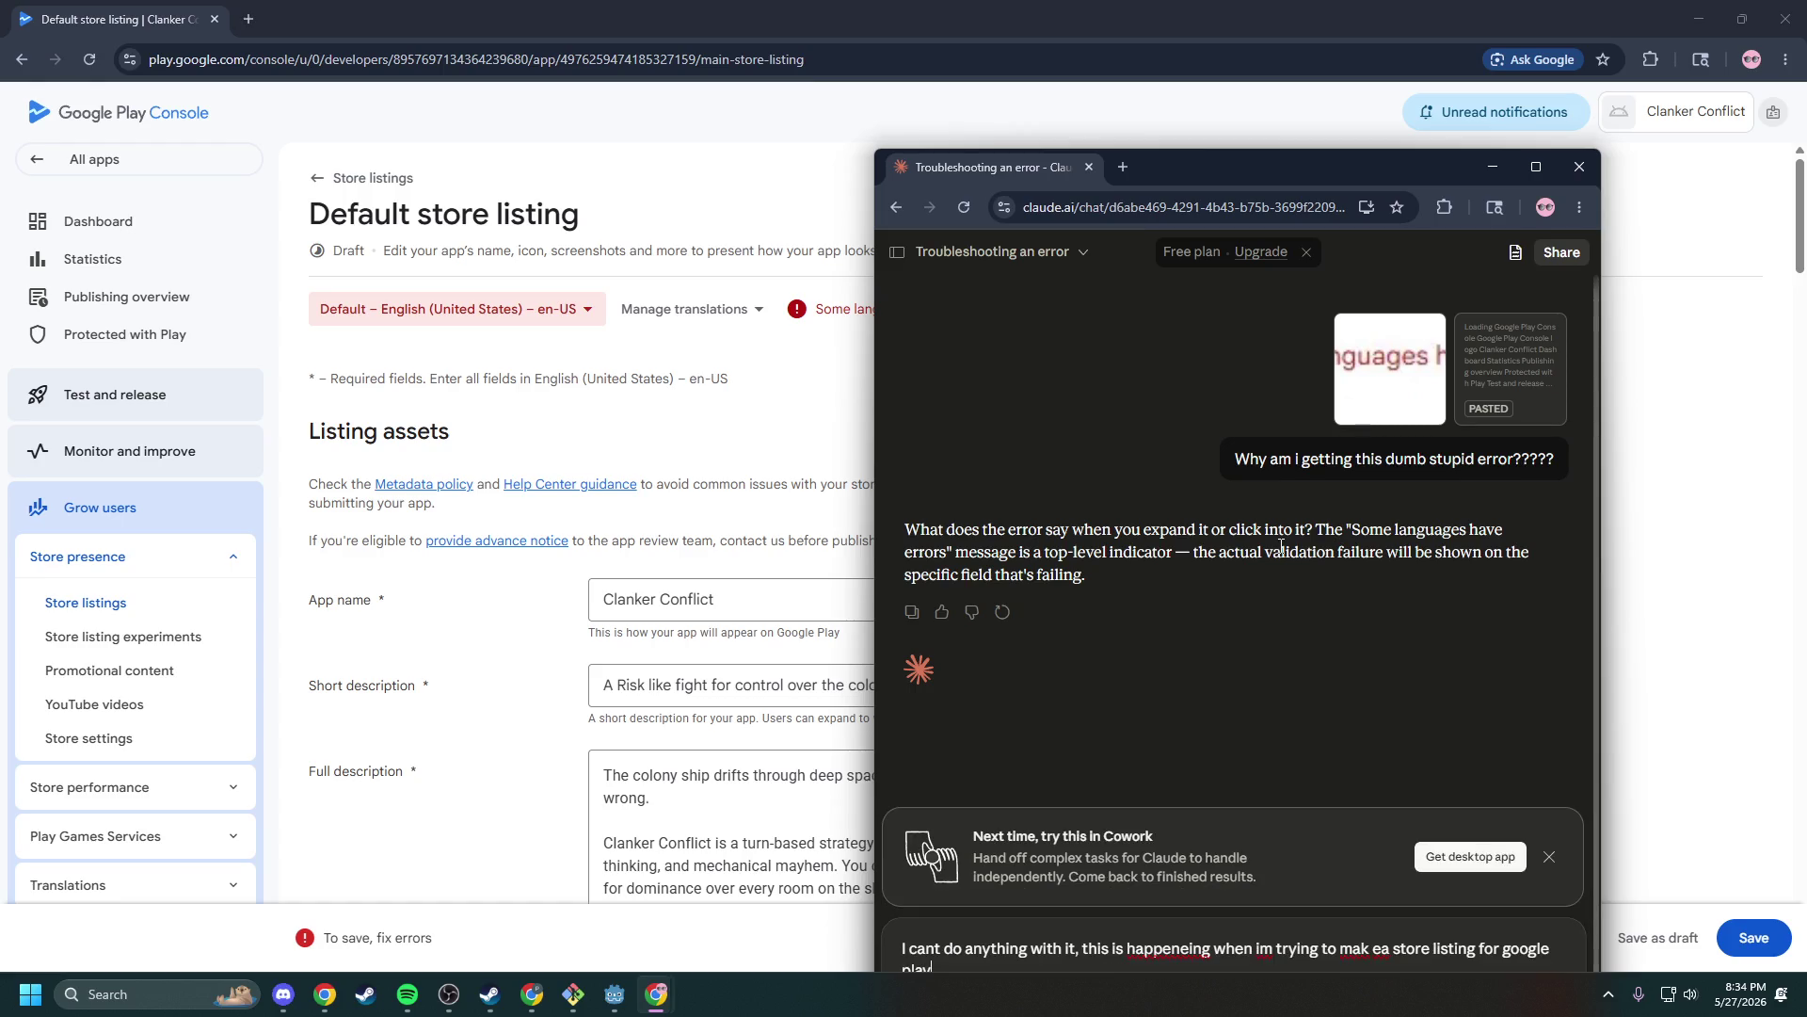
pyautogui.press('BackSpace')
pyautogui.press('BackSpace')
pyautogui.write('th')
pyautogui.write('me')
pyautogui.press('Return')
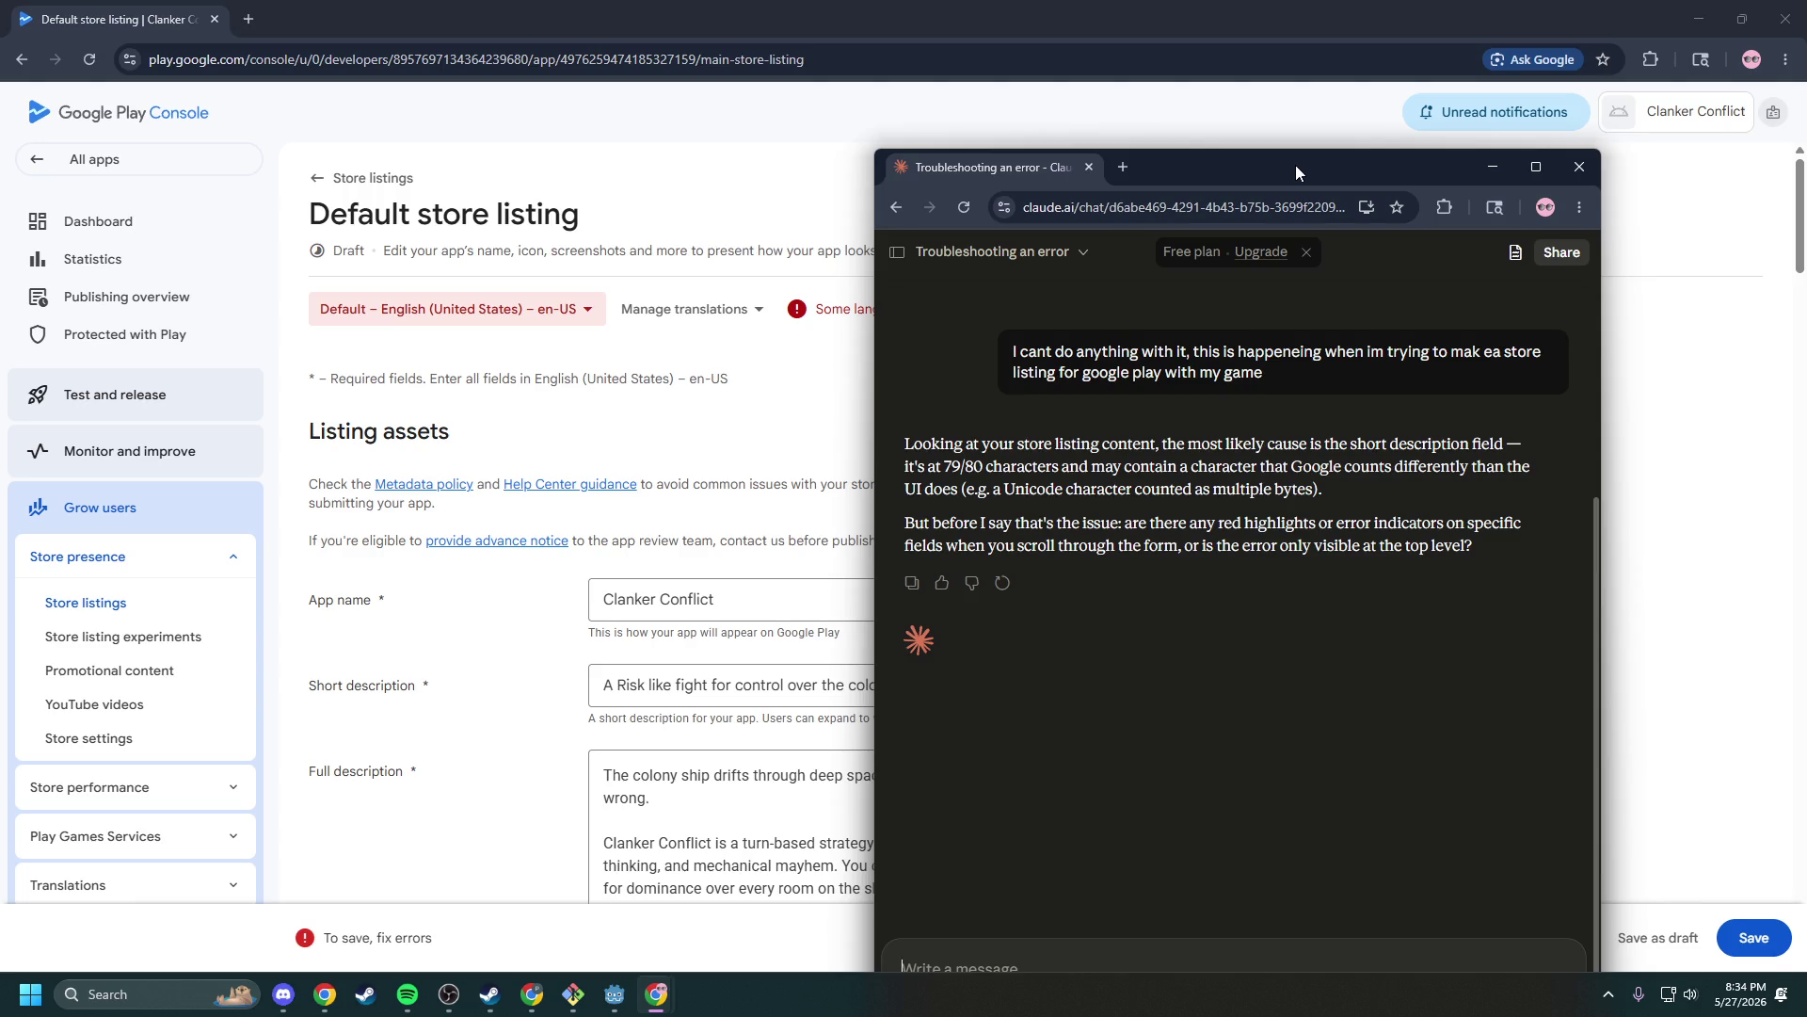
pyautogui.doubleClick(1296, 165)
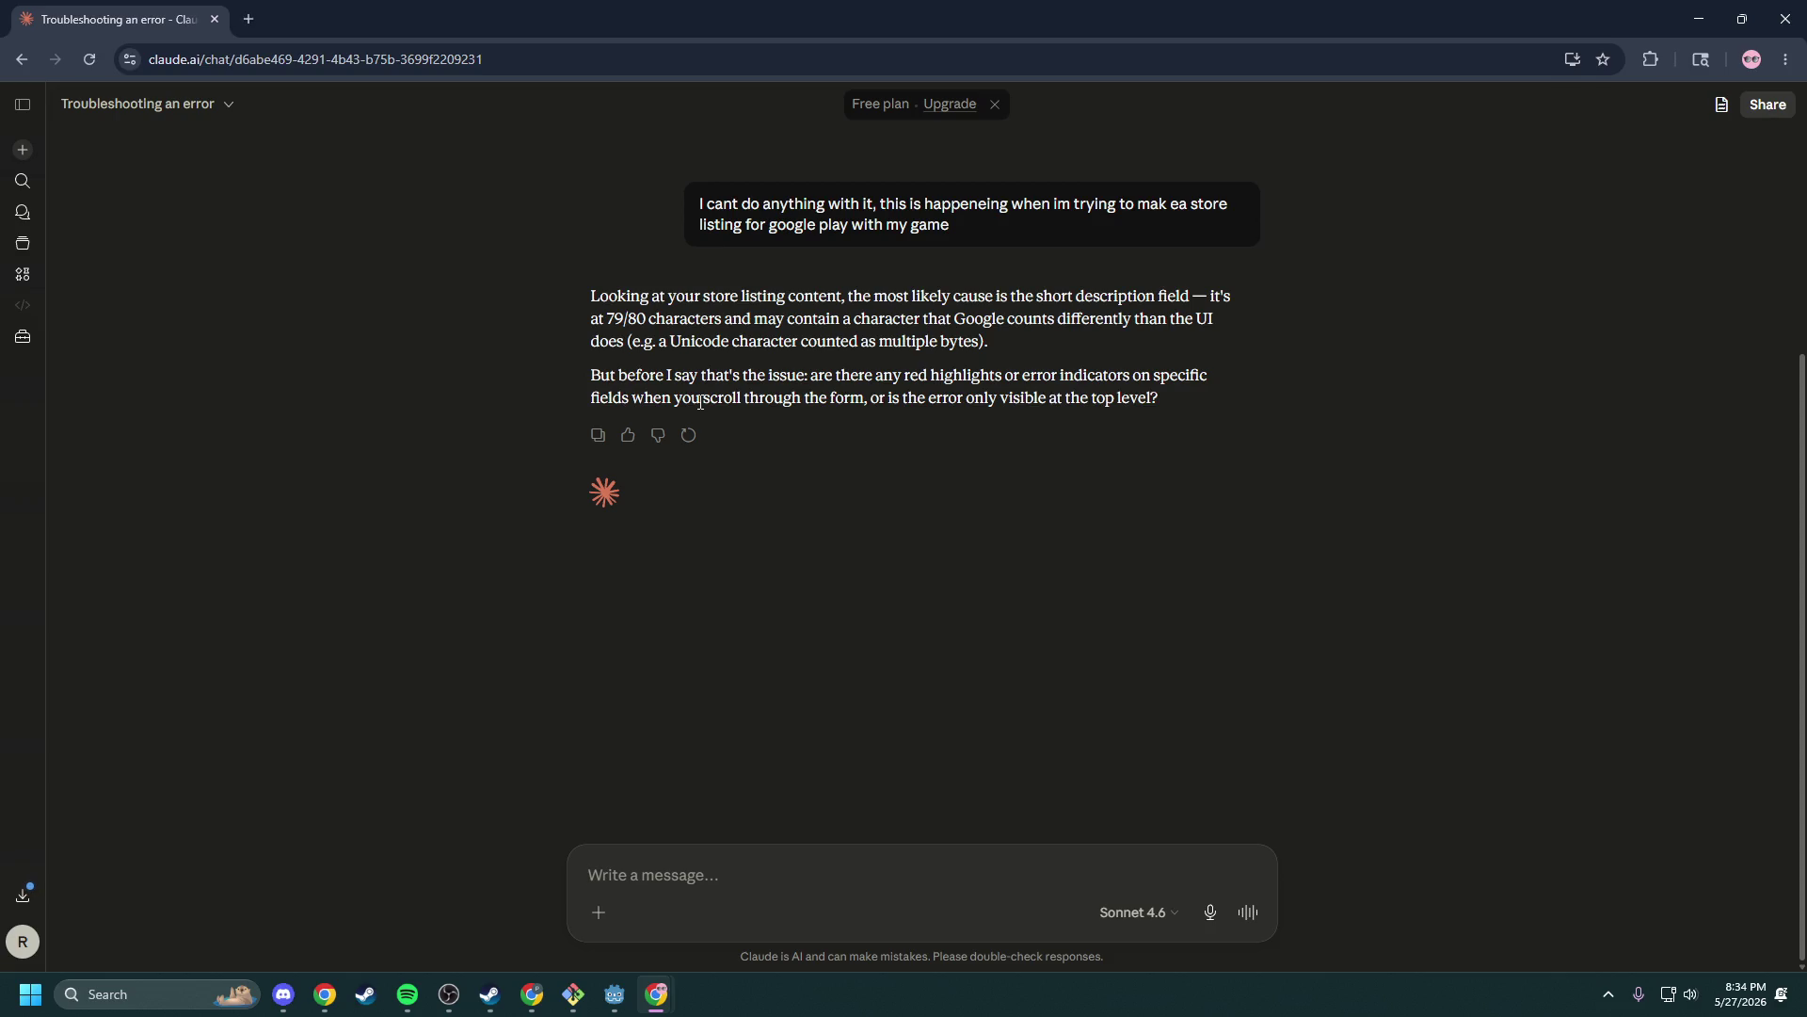
pyautogui.moveTo(710, 32)
pyautogui.mouseDown()
pyautogui.moveTo(1144, 535)
pyautogui.moveTo(1600, 522)
pyautogui.mouseUp()
# Recheck the Play Console listing's Full description text, including the word Clanker
pyautogui.click(1209, 525)
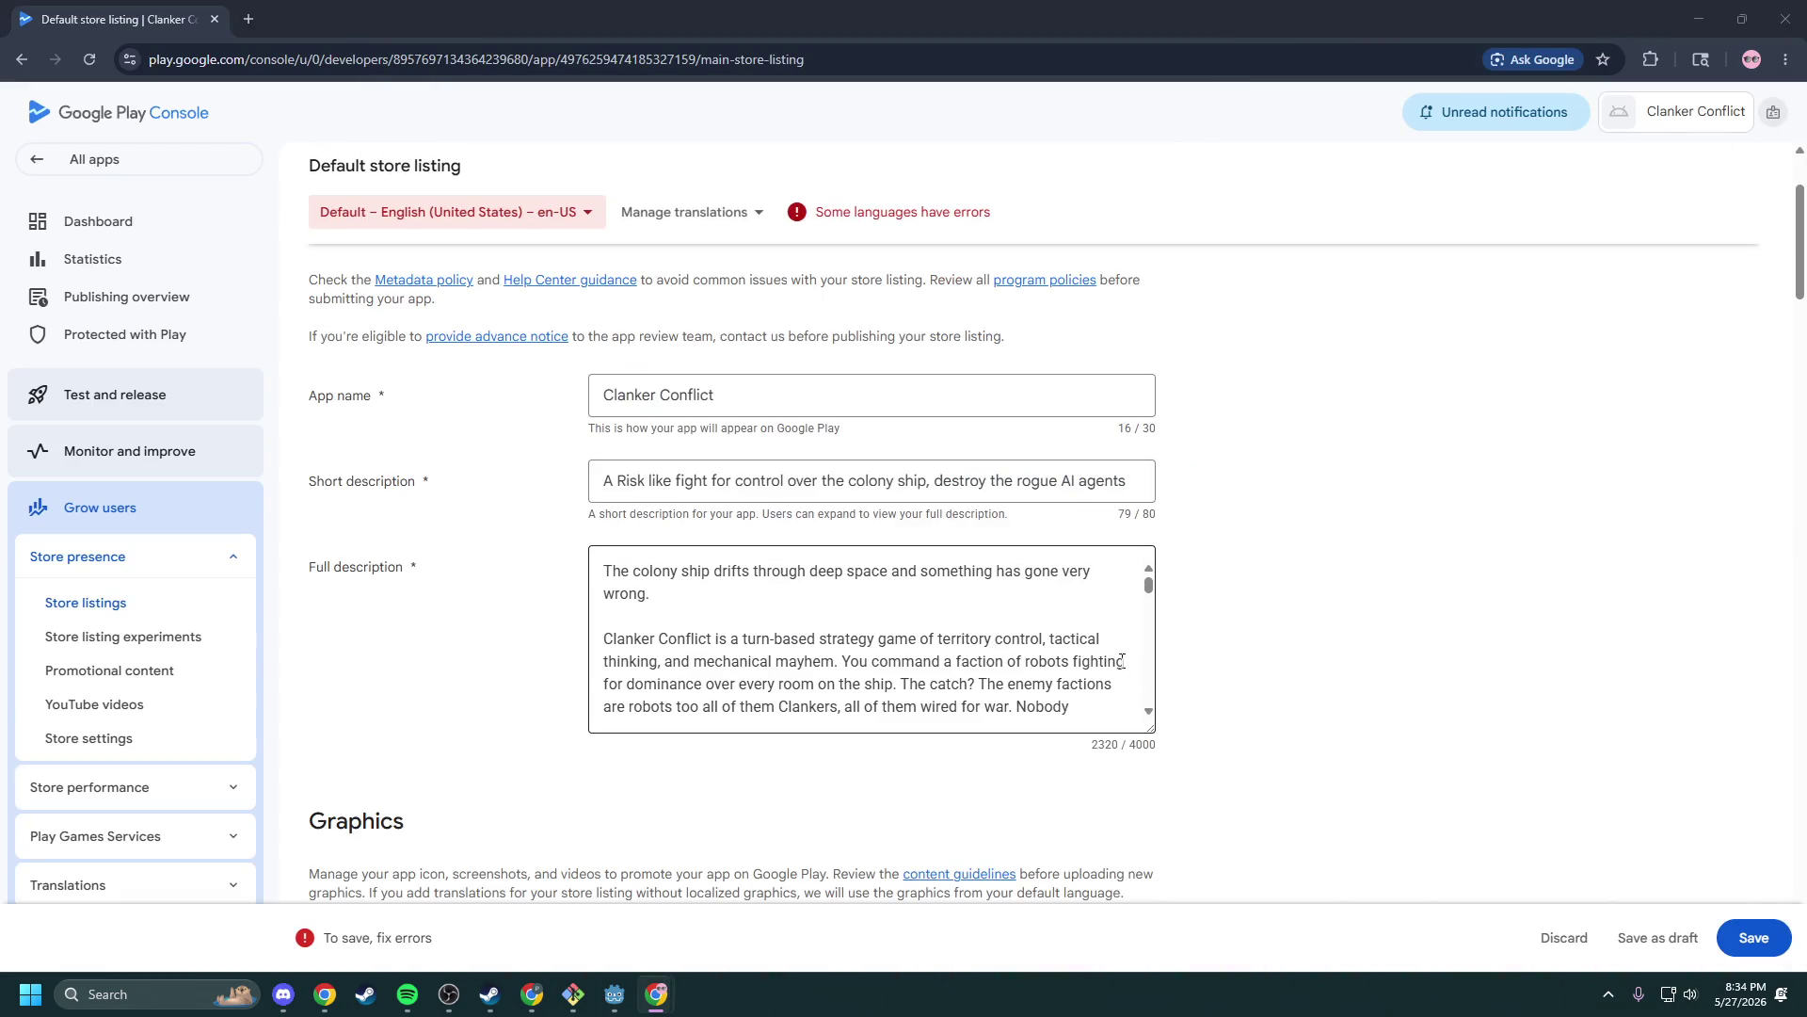
pyautogui.scroll(2, 960, 659)
pyautogui.scroll(-1, 1186, 452)
pyautogui.scroll(1, 1172, 537)
pyautogui.scroll(-1, 1158, 612)
pyautogui.scroll(-1, 1150, 685)
pyautogui.scroll(1, 1149, 685)
pyautogui.doubleClick(629, 733)
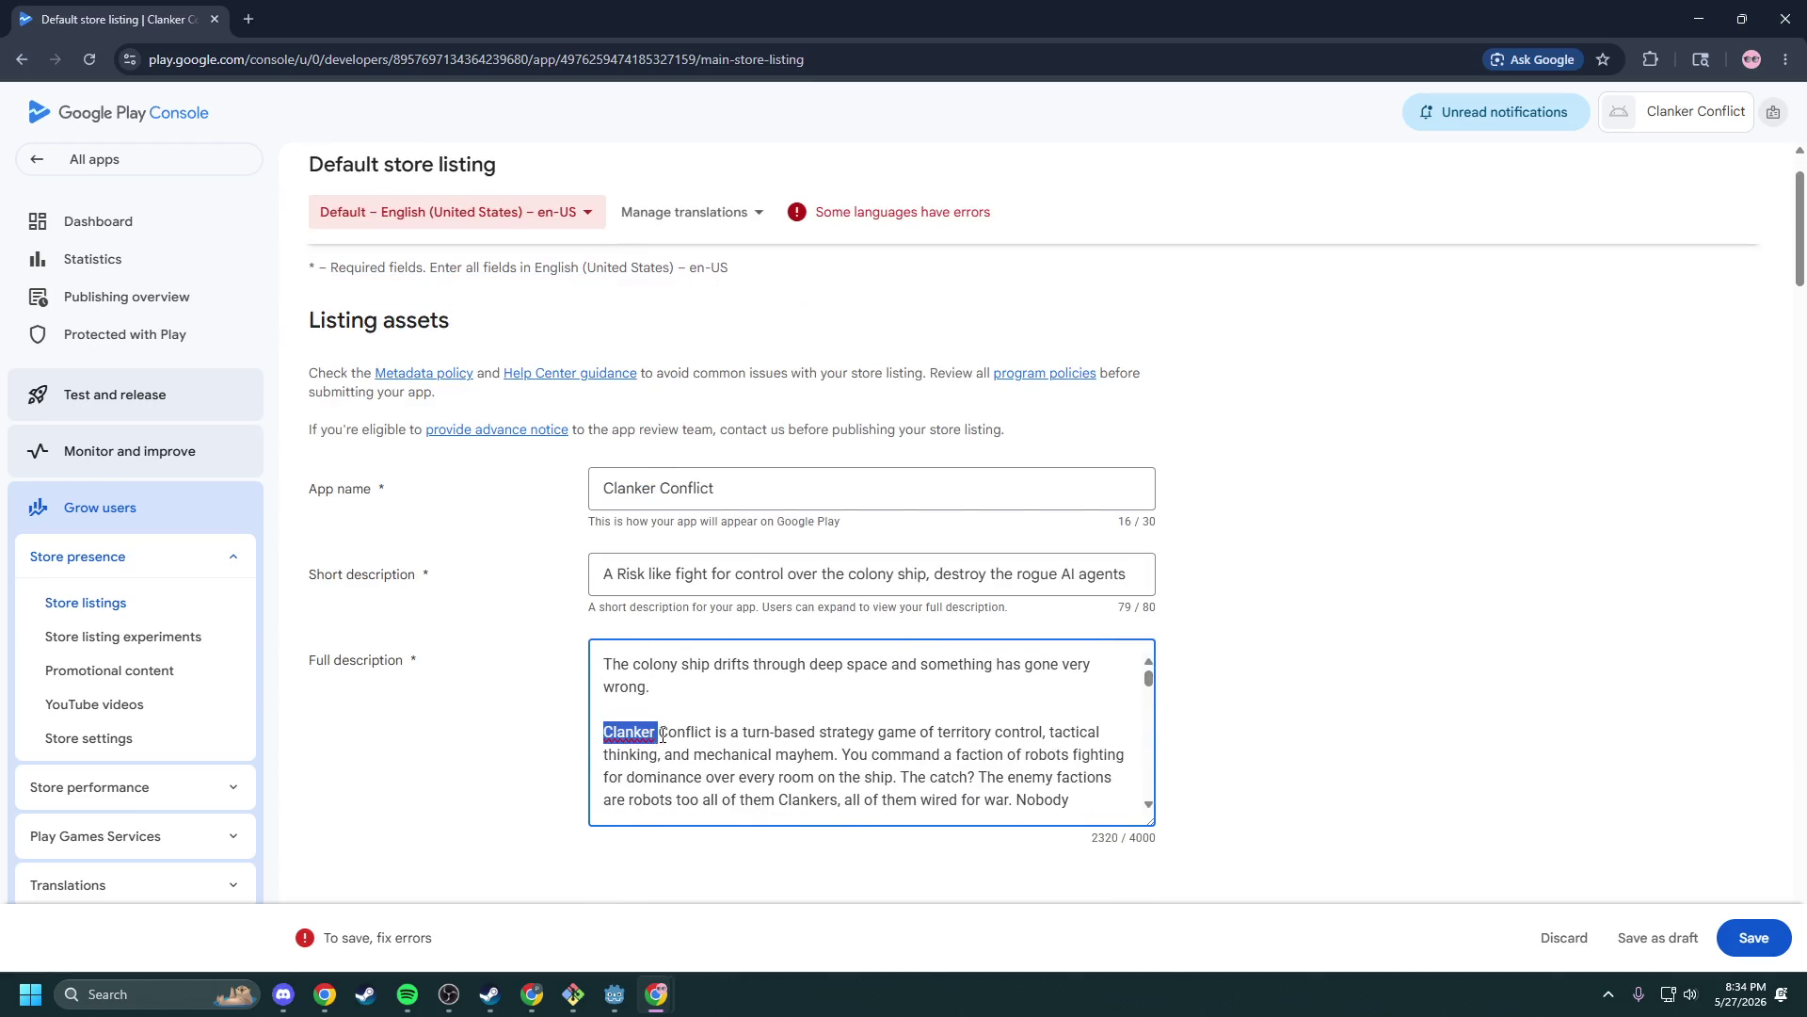
pyautogui.click(663, 733)
# Search Google for 'google play' in a new tab
pyautogui.hotkey('ctrl', 't')
pyautogui.write('google play')
pyautogui.press('Return')
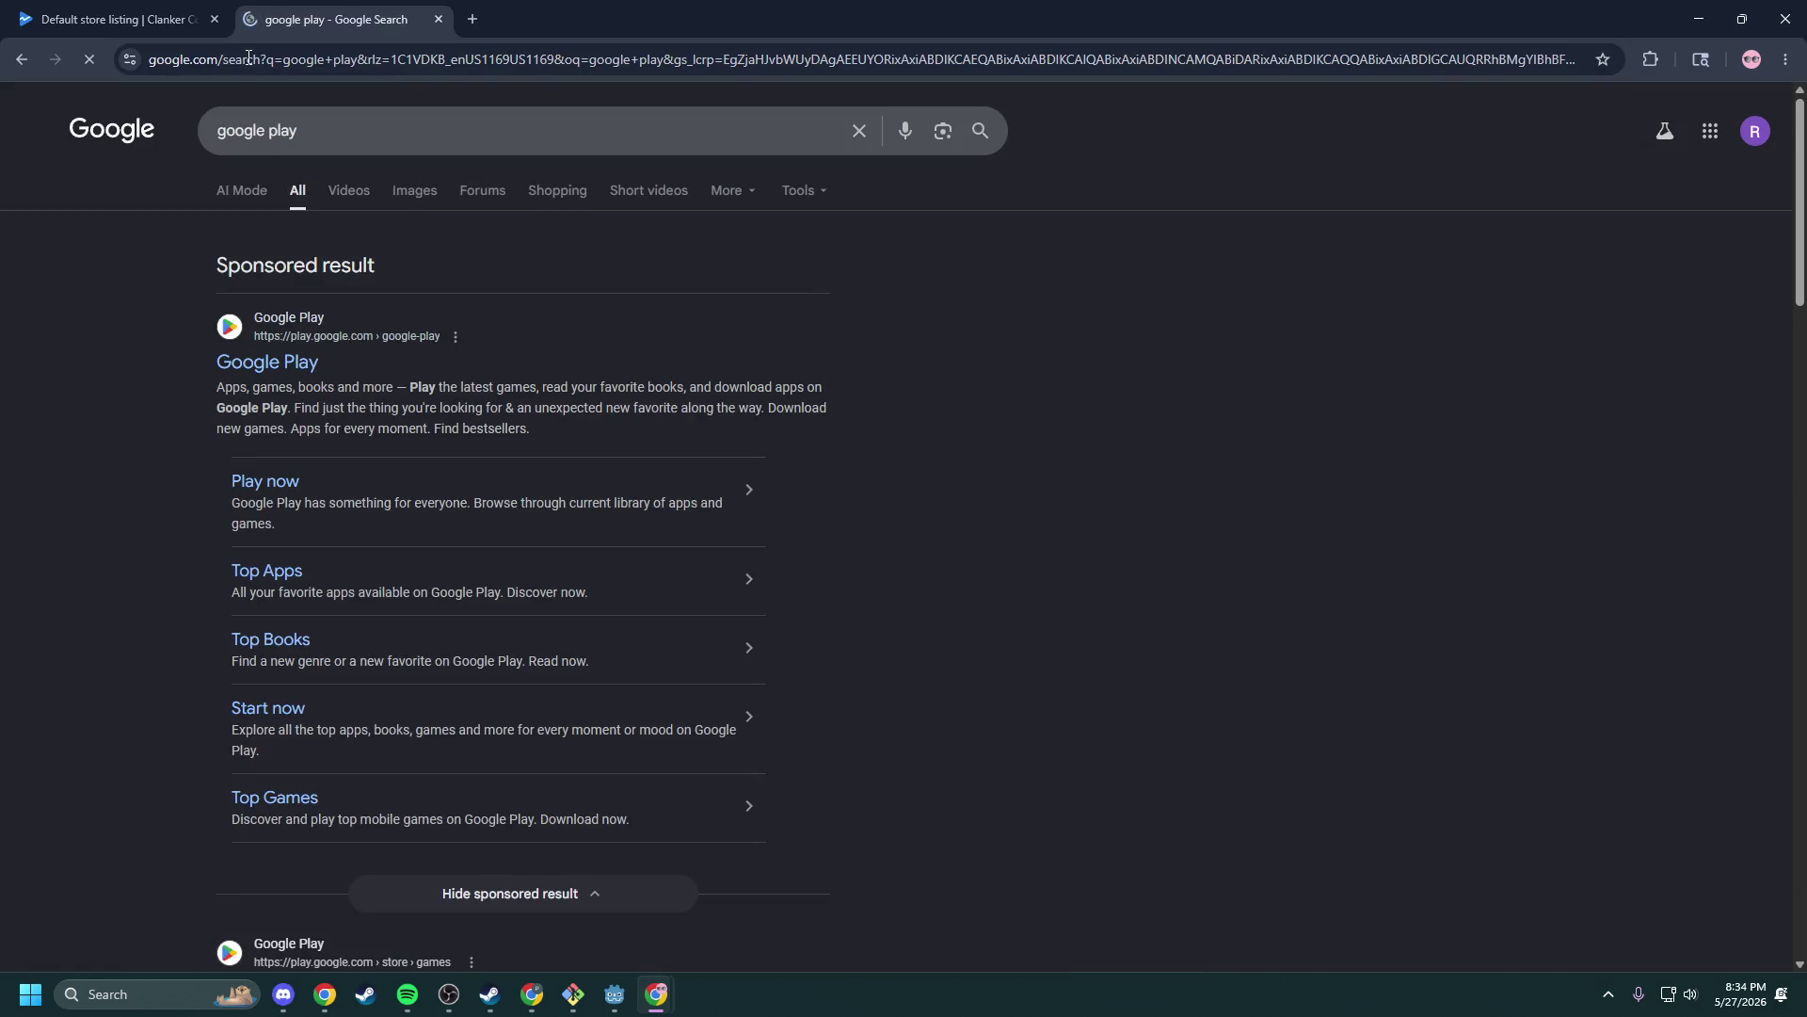
# Search 'google play store', open the Play store and go to Township's page
pyautogui.click(310, 130)
pyautogui.write('store')
pyautogui.click(482, 360)
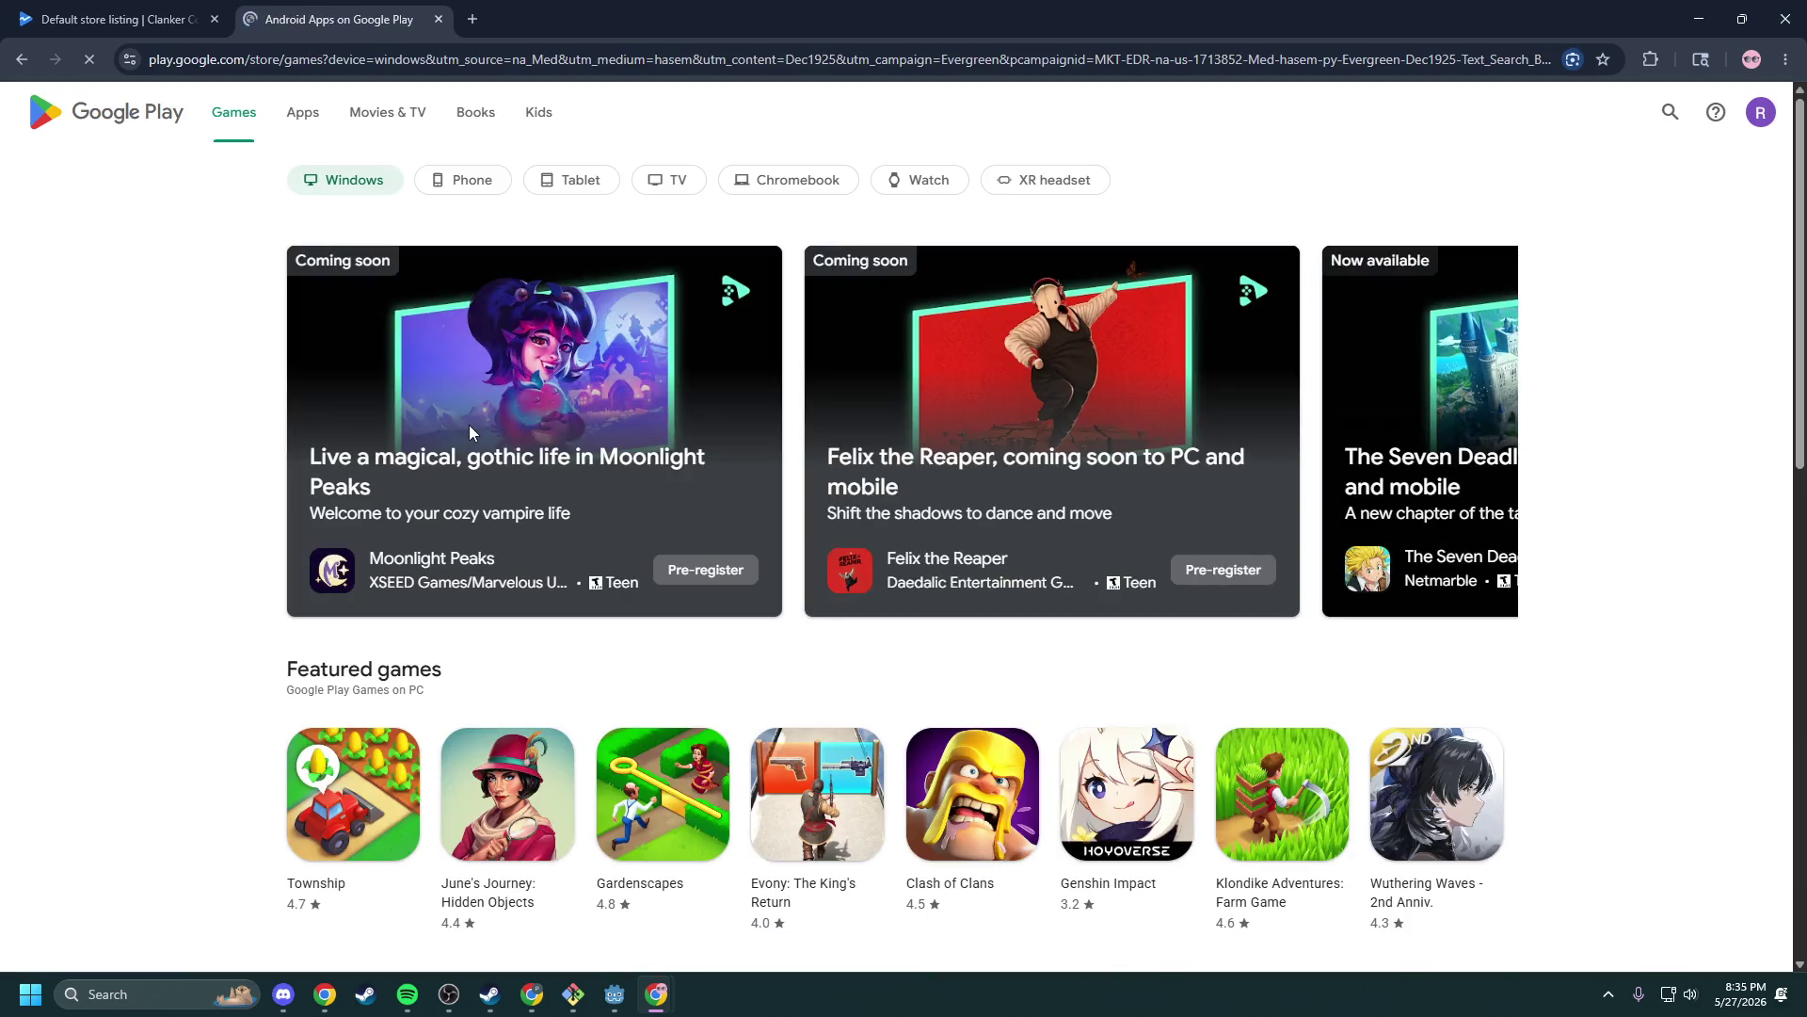
pyautogui.scroll(-2, 395, 791)
pyautogui.click(396, 621)
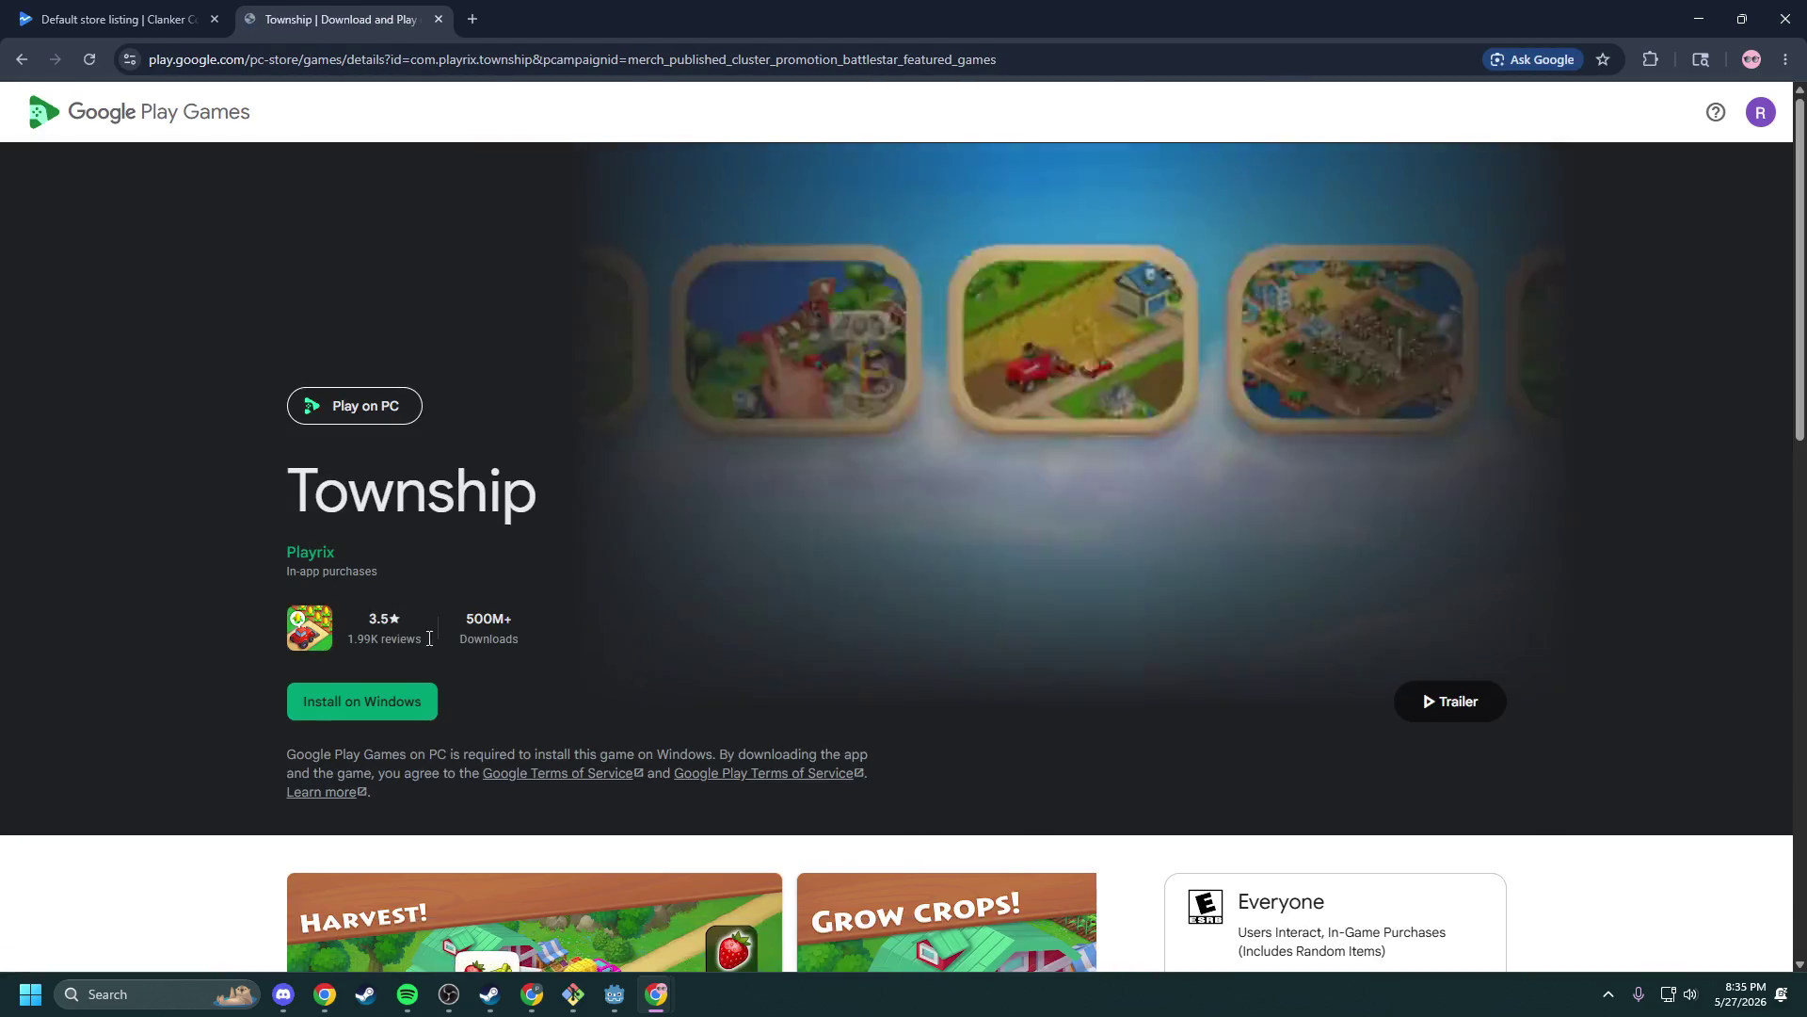
pyautogui.scroll(-1, 429, 638)
pyautogui.scroll(-6, 465, 607)
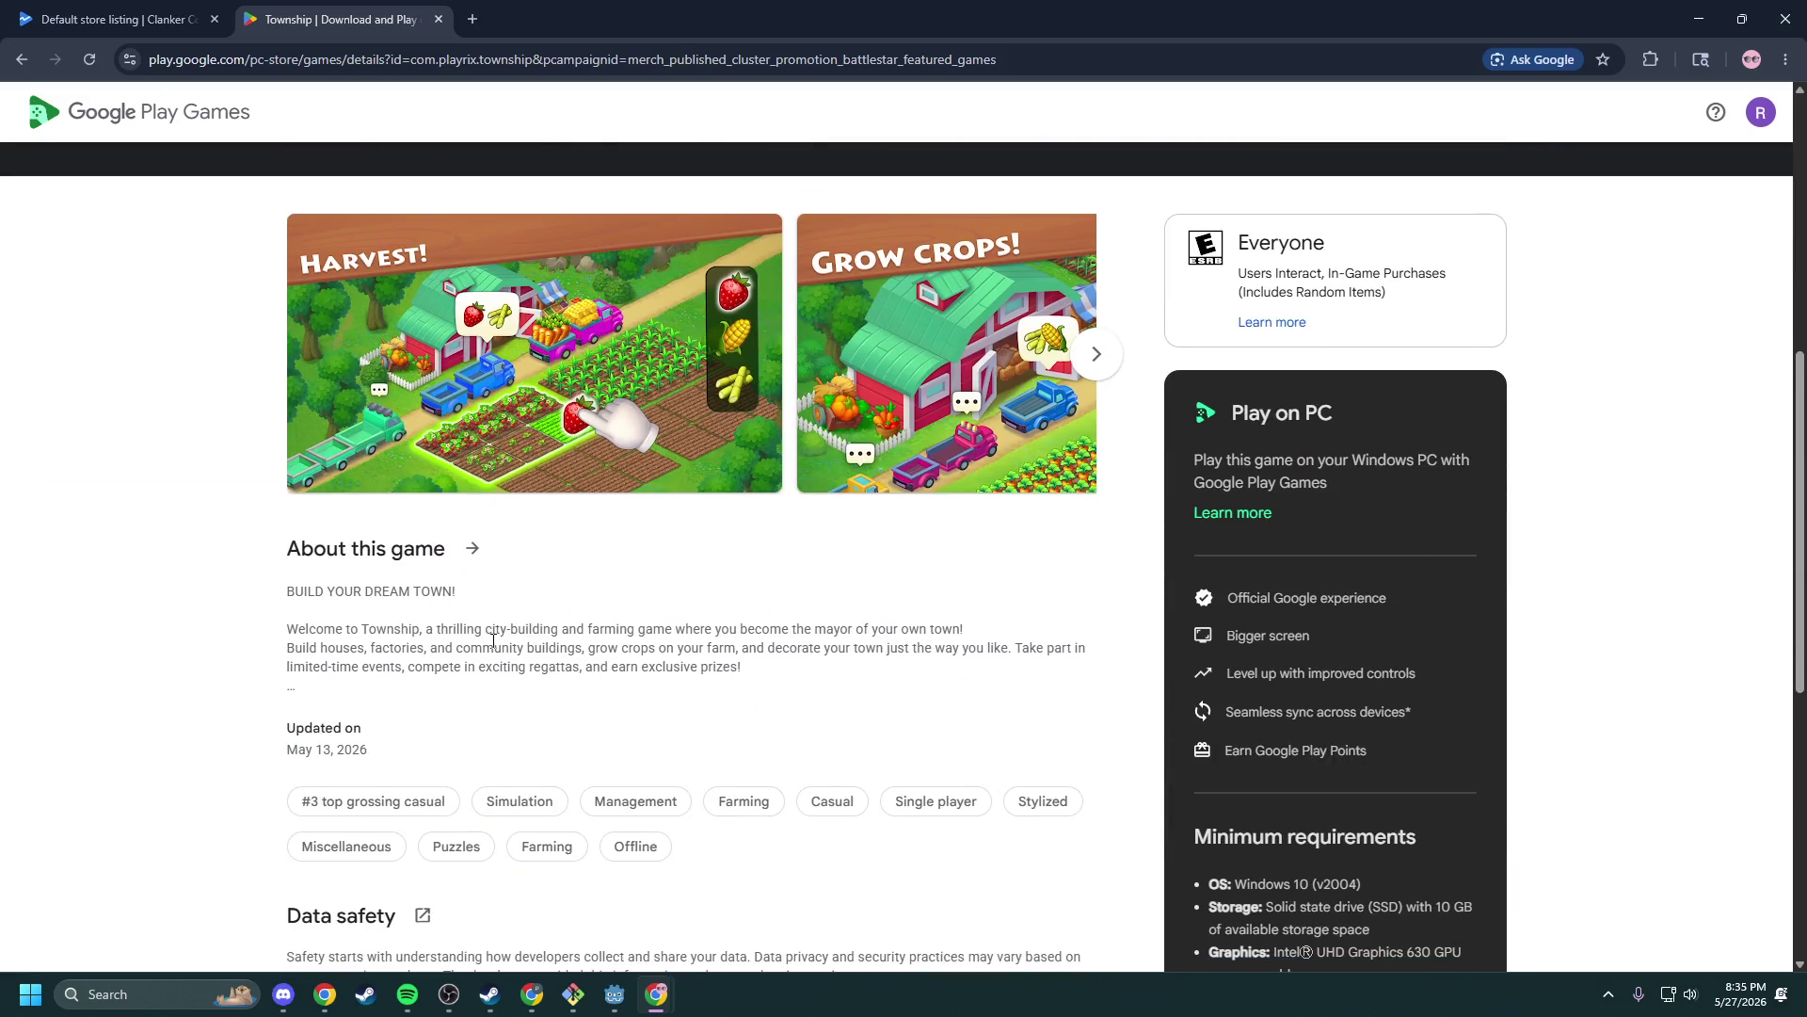
pyautogui.moveTo(287, 629); pyautogui.dragTo(815, 680)
pyautogui.click(644, 646)
# Read Township's full About this game text, then return to the Default store listing tab
pyautogui.click(472, 548)
pyautogui.scroll(-2, 652, 383)
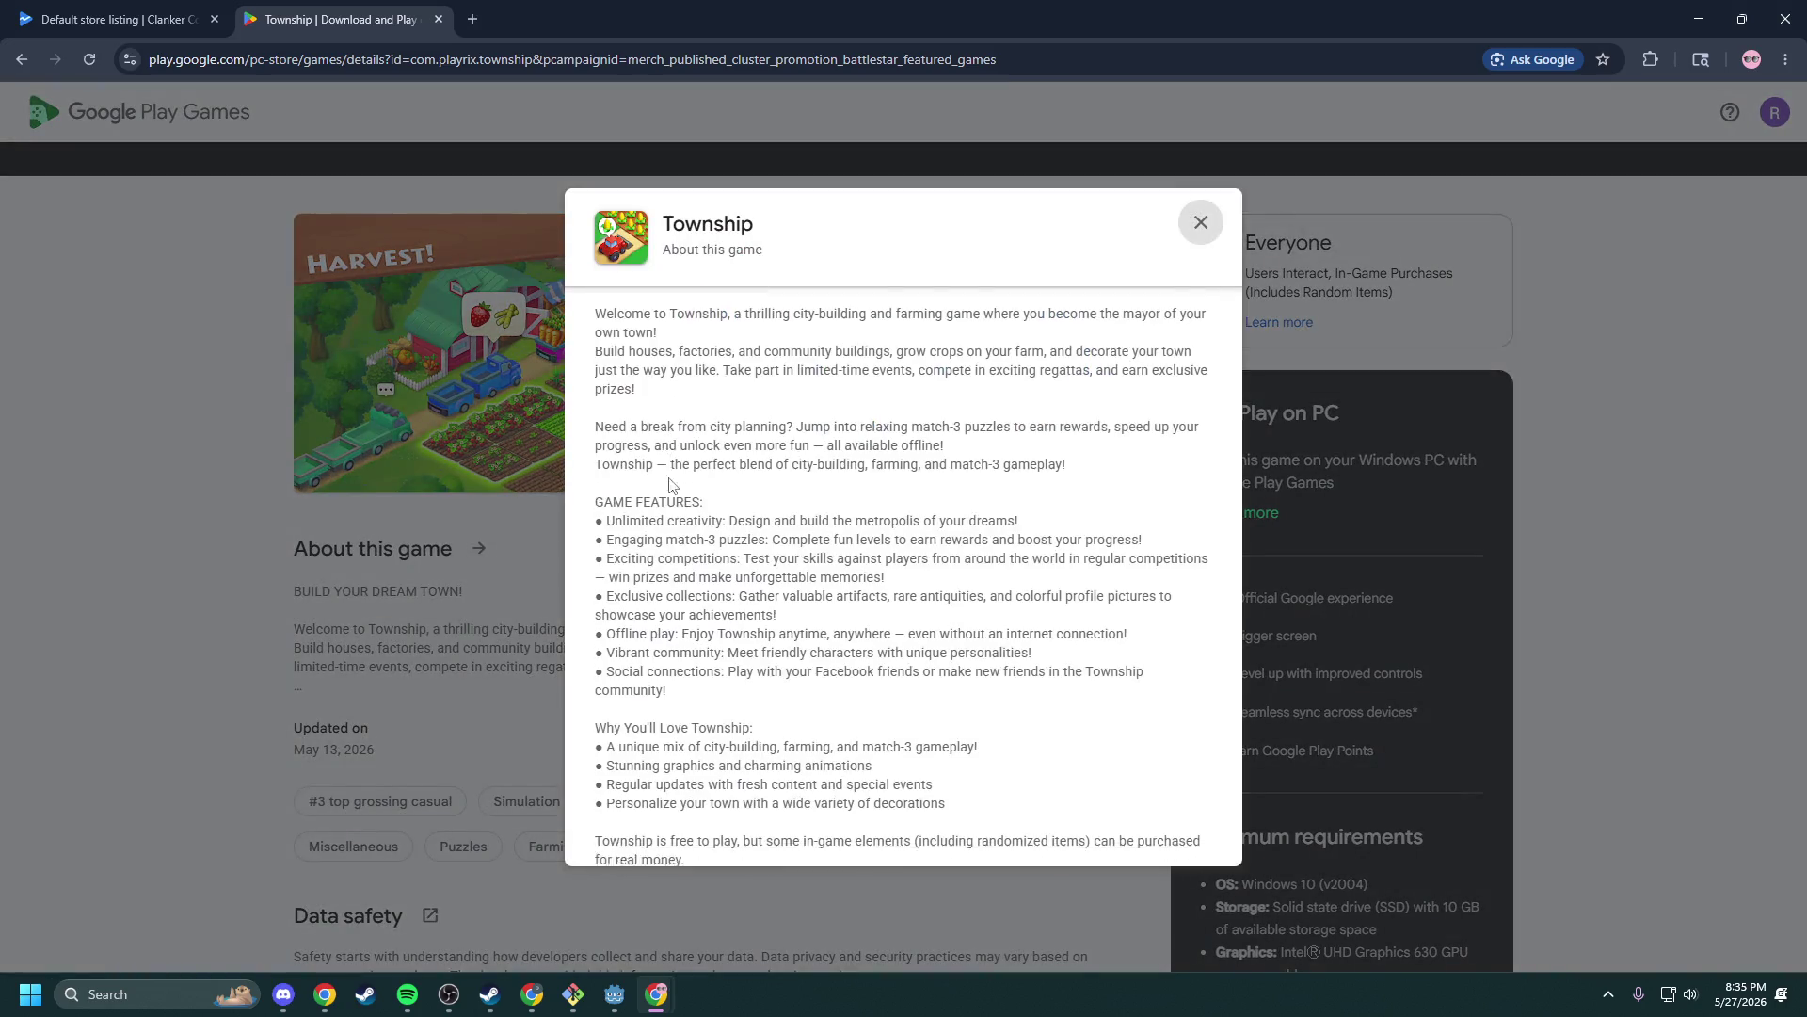
pyautogui.scroll(2, 638, 364)
pyautogui.moveTo(603, 311)
pyautogui.mouseDown()
pyautogui.moveTo(715, 607)
pyautogui.moveTo(659, 659)
pyautogui.mouseUp()
pyautogui.scroll(-3, 778, 659)
pyautogui.moveTo(828, 862); pyautogui.dragTo(777, 667)
pyautogui.click(778, 666)
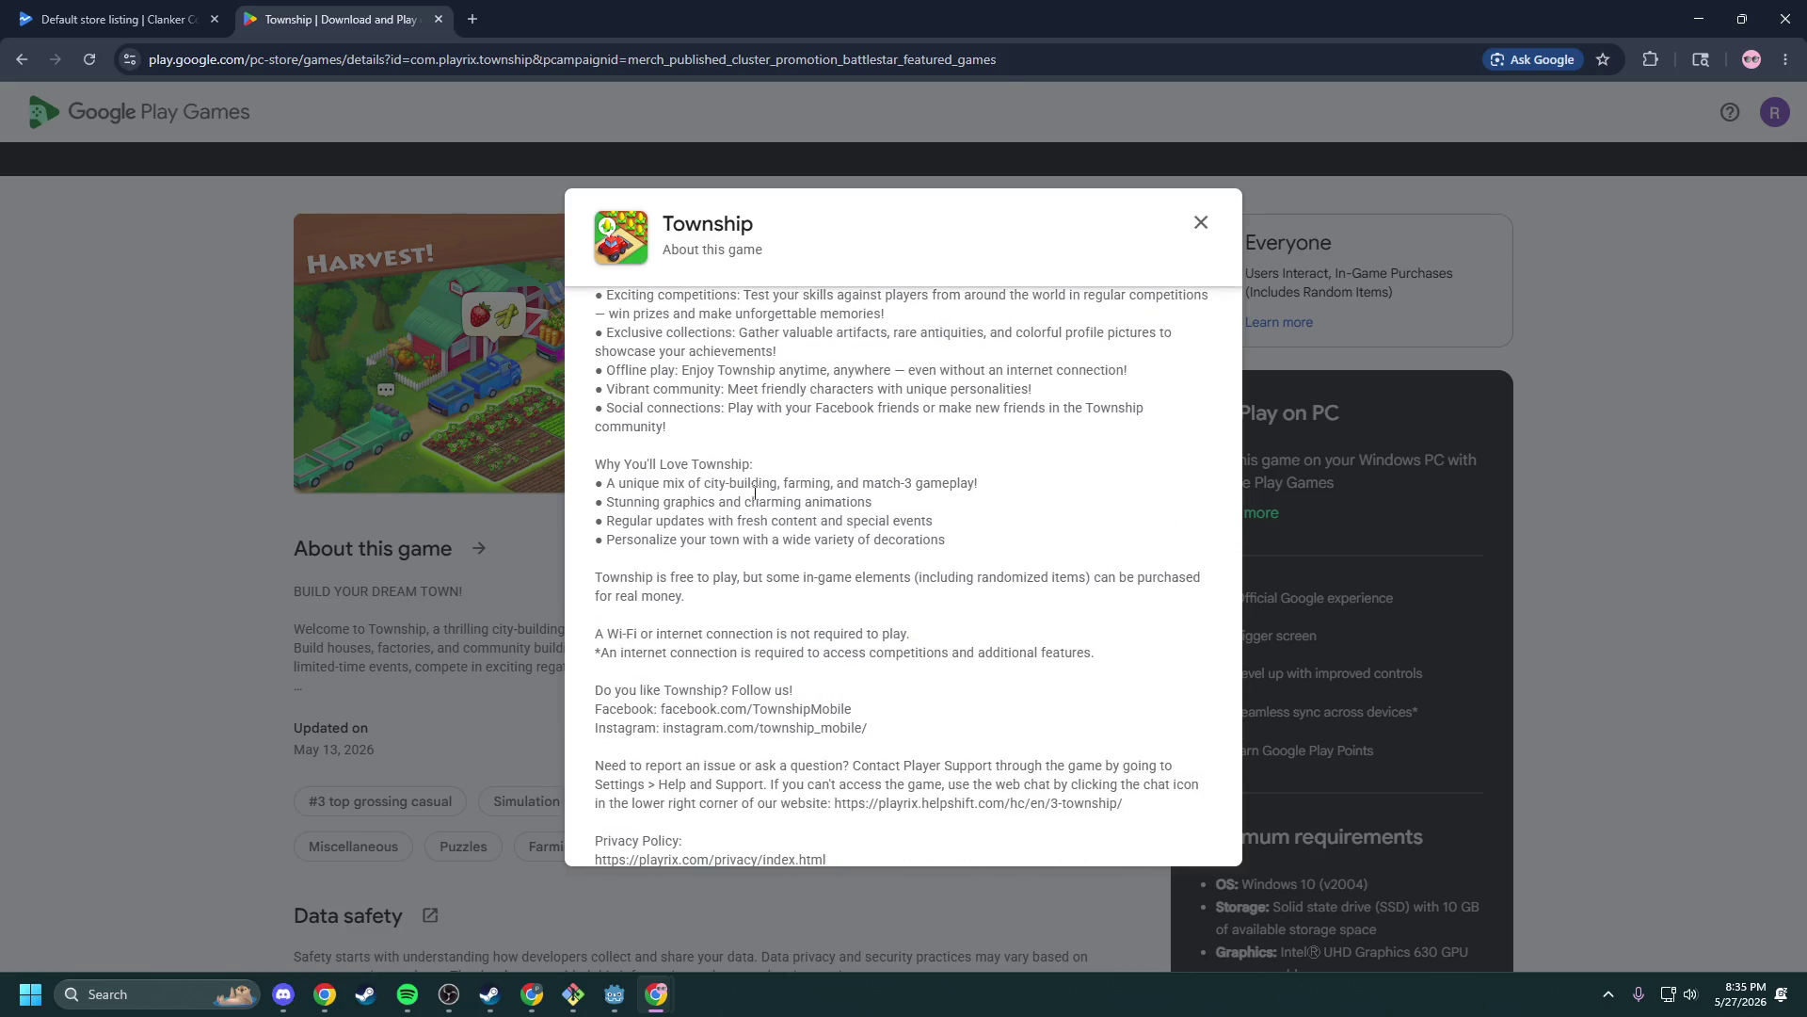
pyautogui.scroll(-3, 778, 667)
pyautogui.click(1201, 222)
pyautogui.scroll(-2, 462, 628)
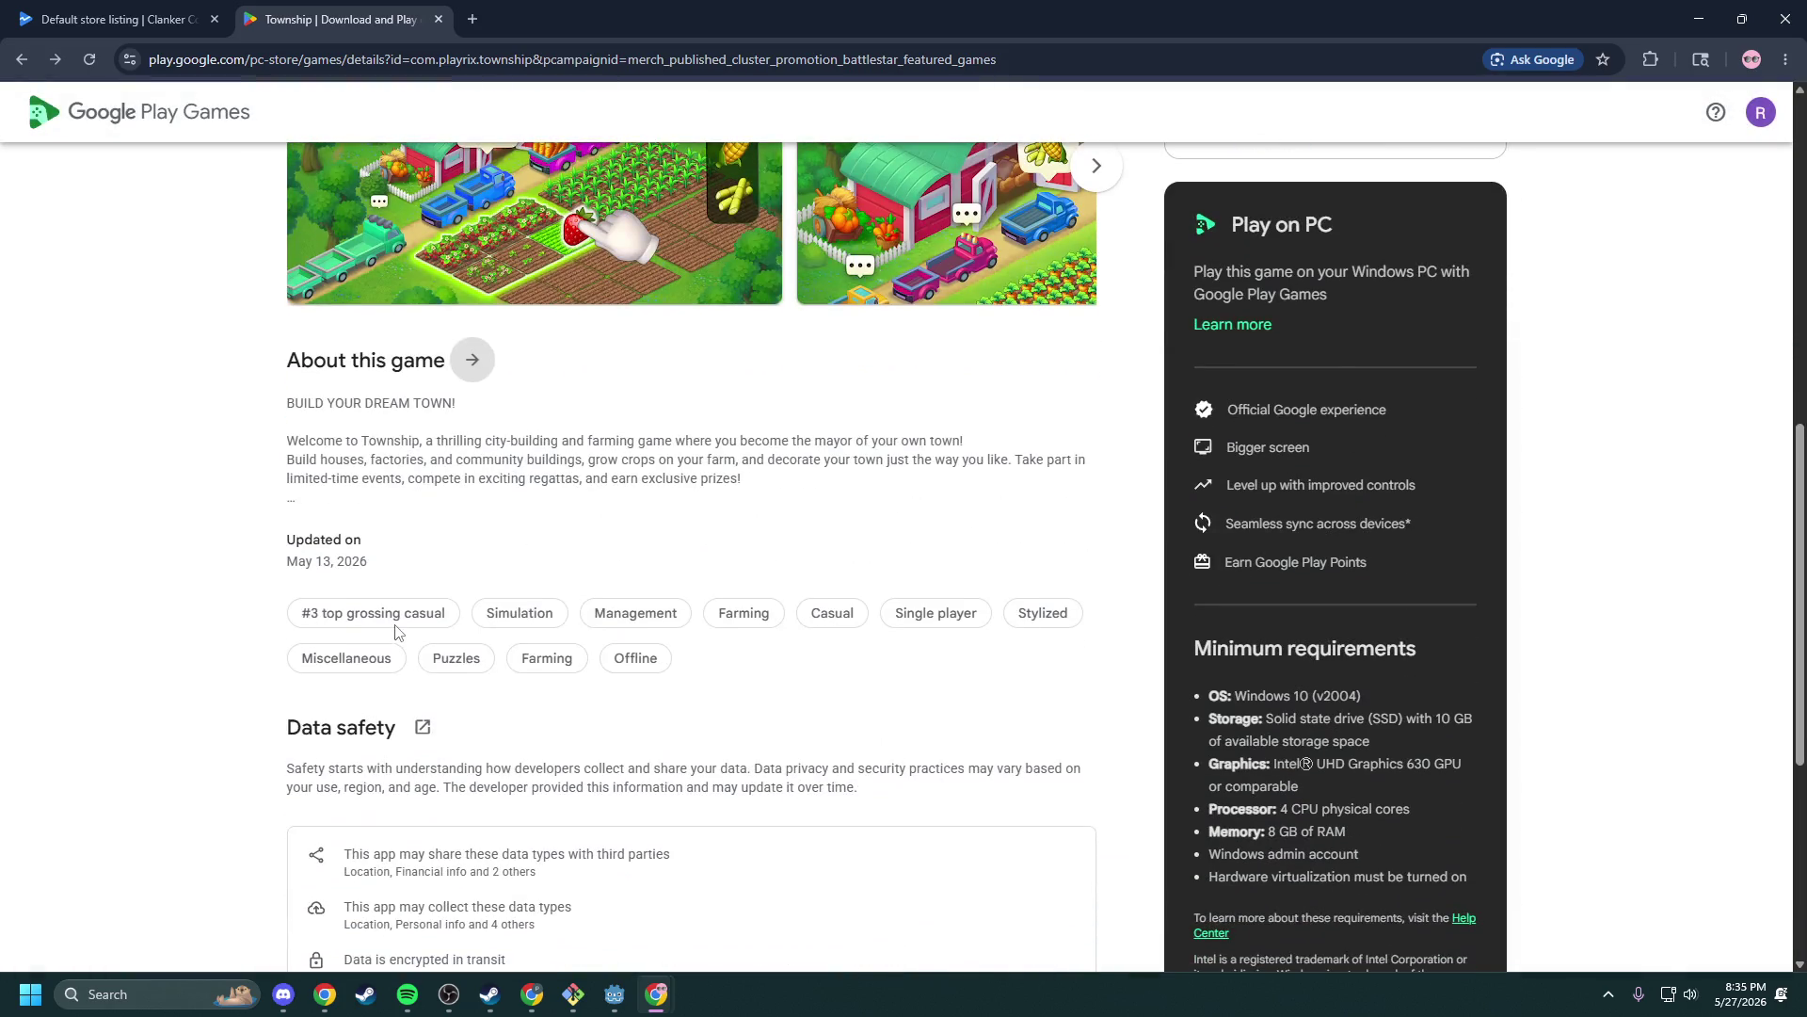
pyautogui.click(21, 59)
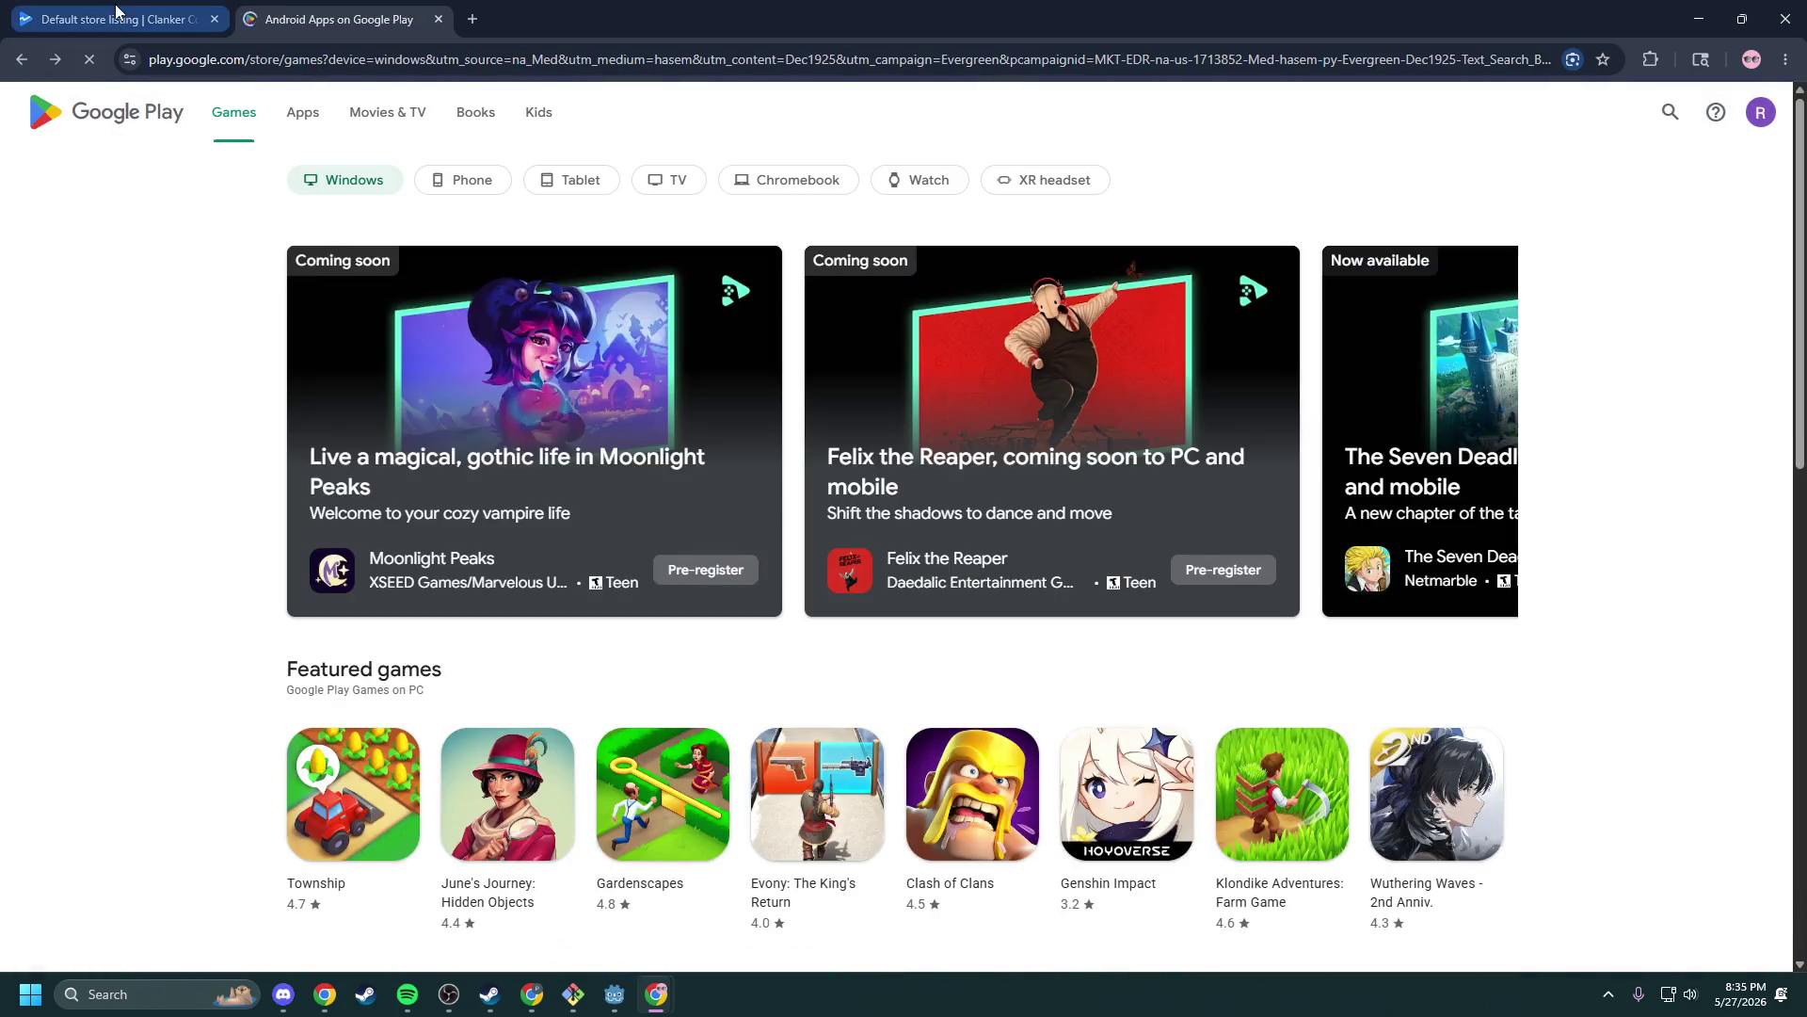
pyautogui.click(115, 11)
# Add an opening quotation mark (") at the start of the Full description
pyautogui.scroll(1, 631, 716)
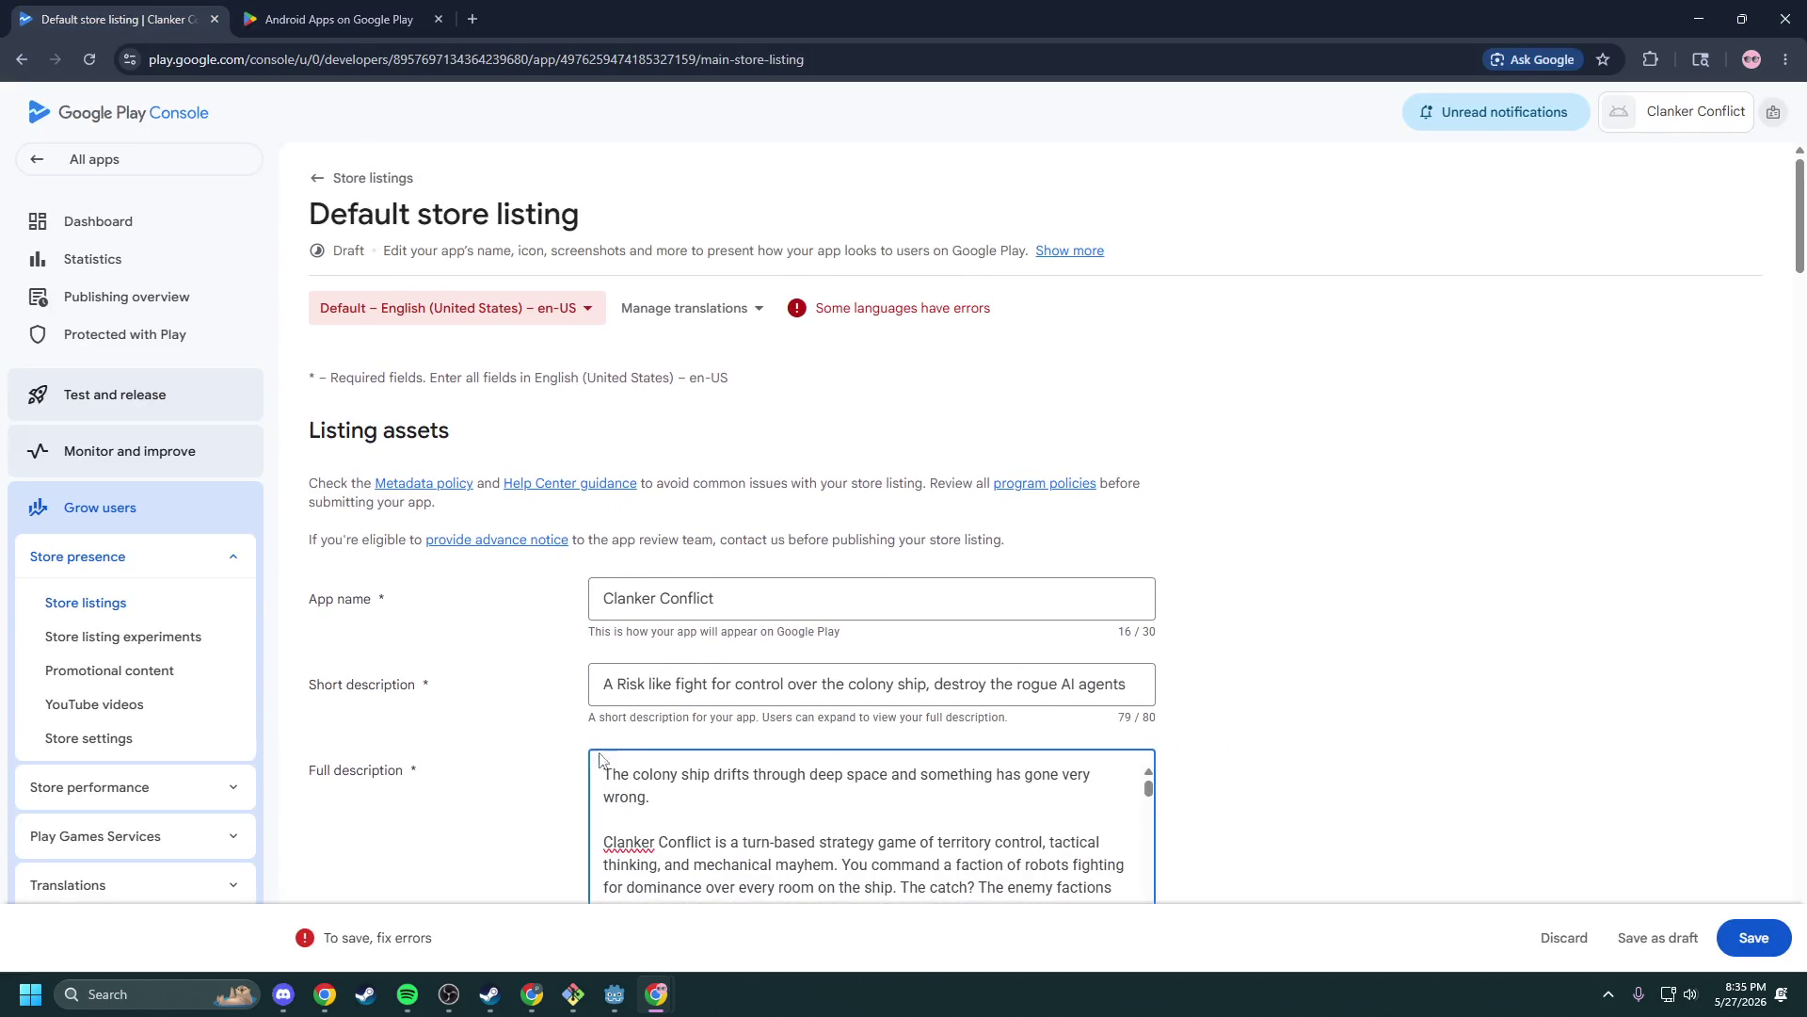
pyautogui.write('"')
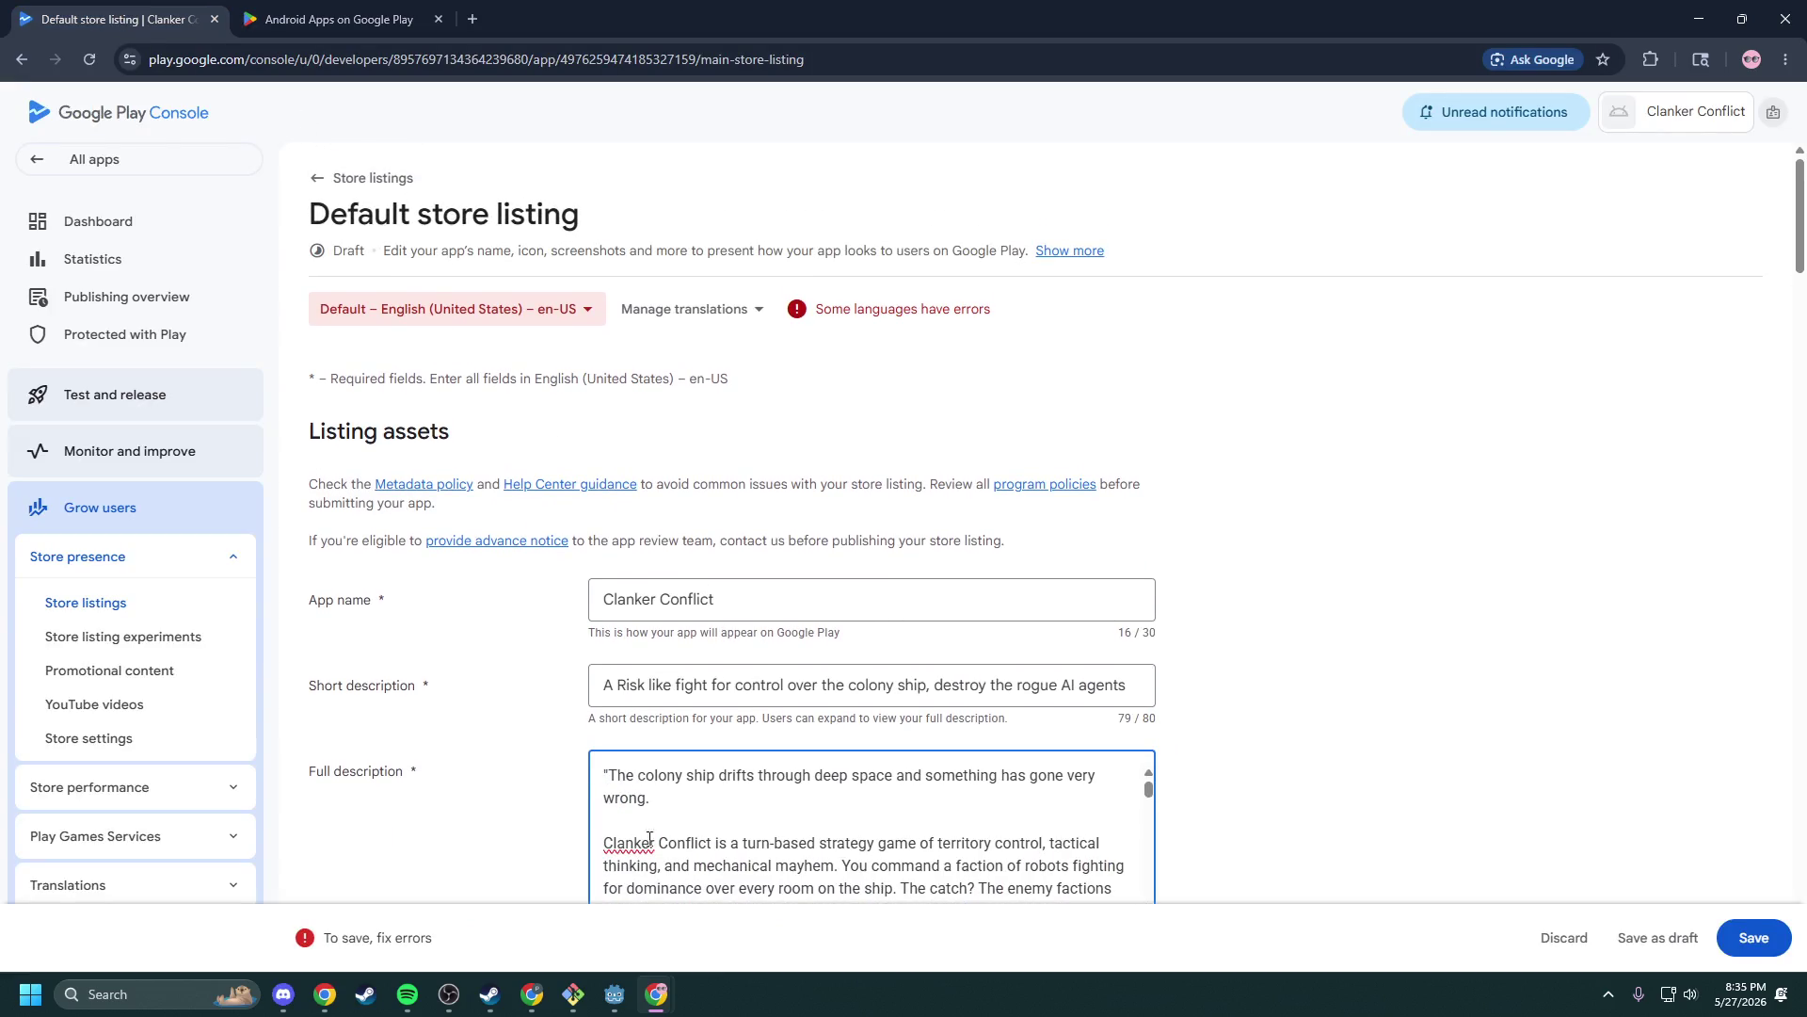
pyautogui.scroll(-10, 650, 838)
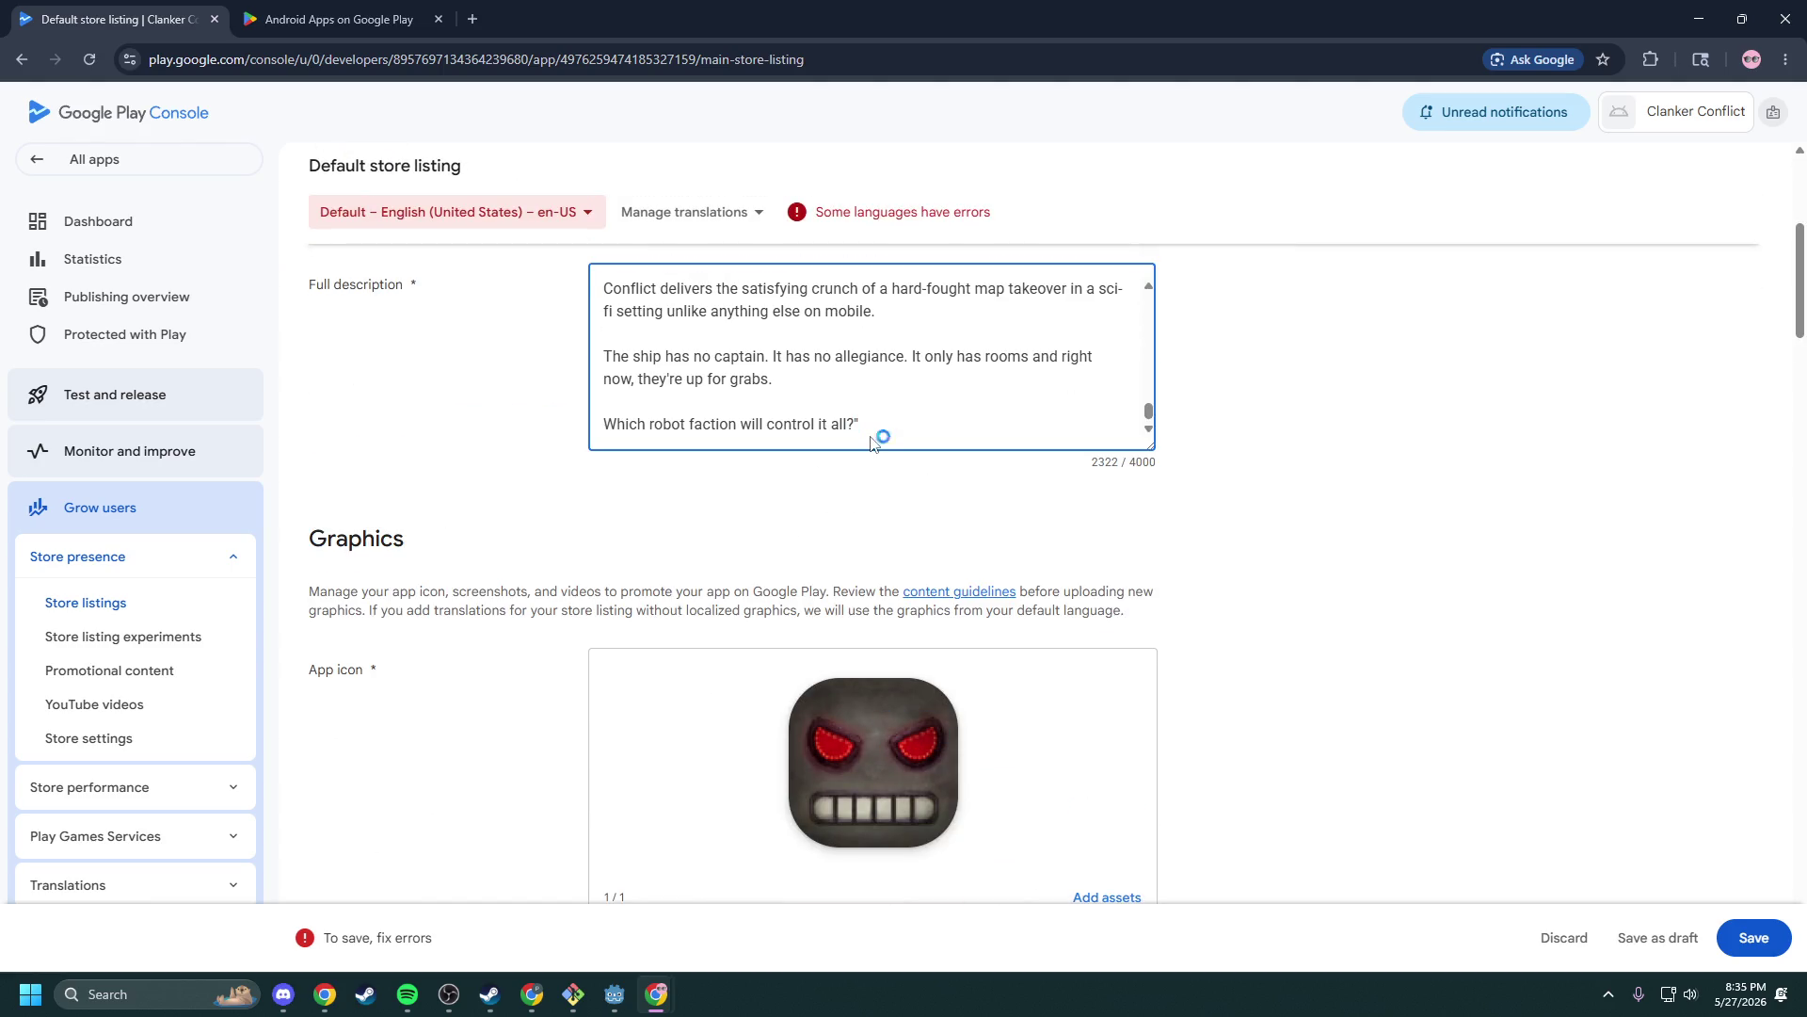
pyautogui.scroll(3, 656, 515)
pyautogui.scroll(3, 649, 551)
# Save the listing as a draft, attempt a full save, and check Manage translations
pyautogui.click(1651, 928)
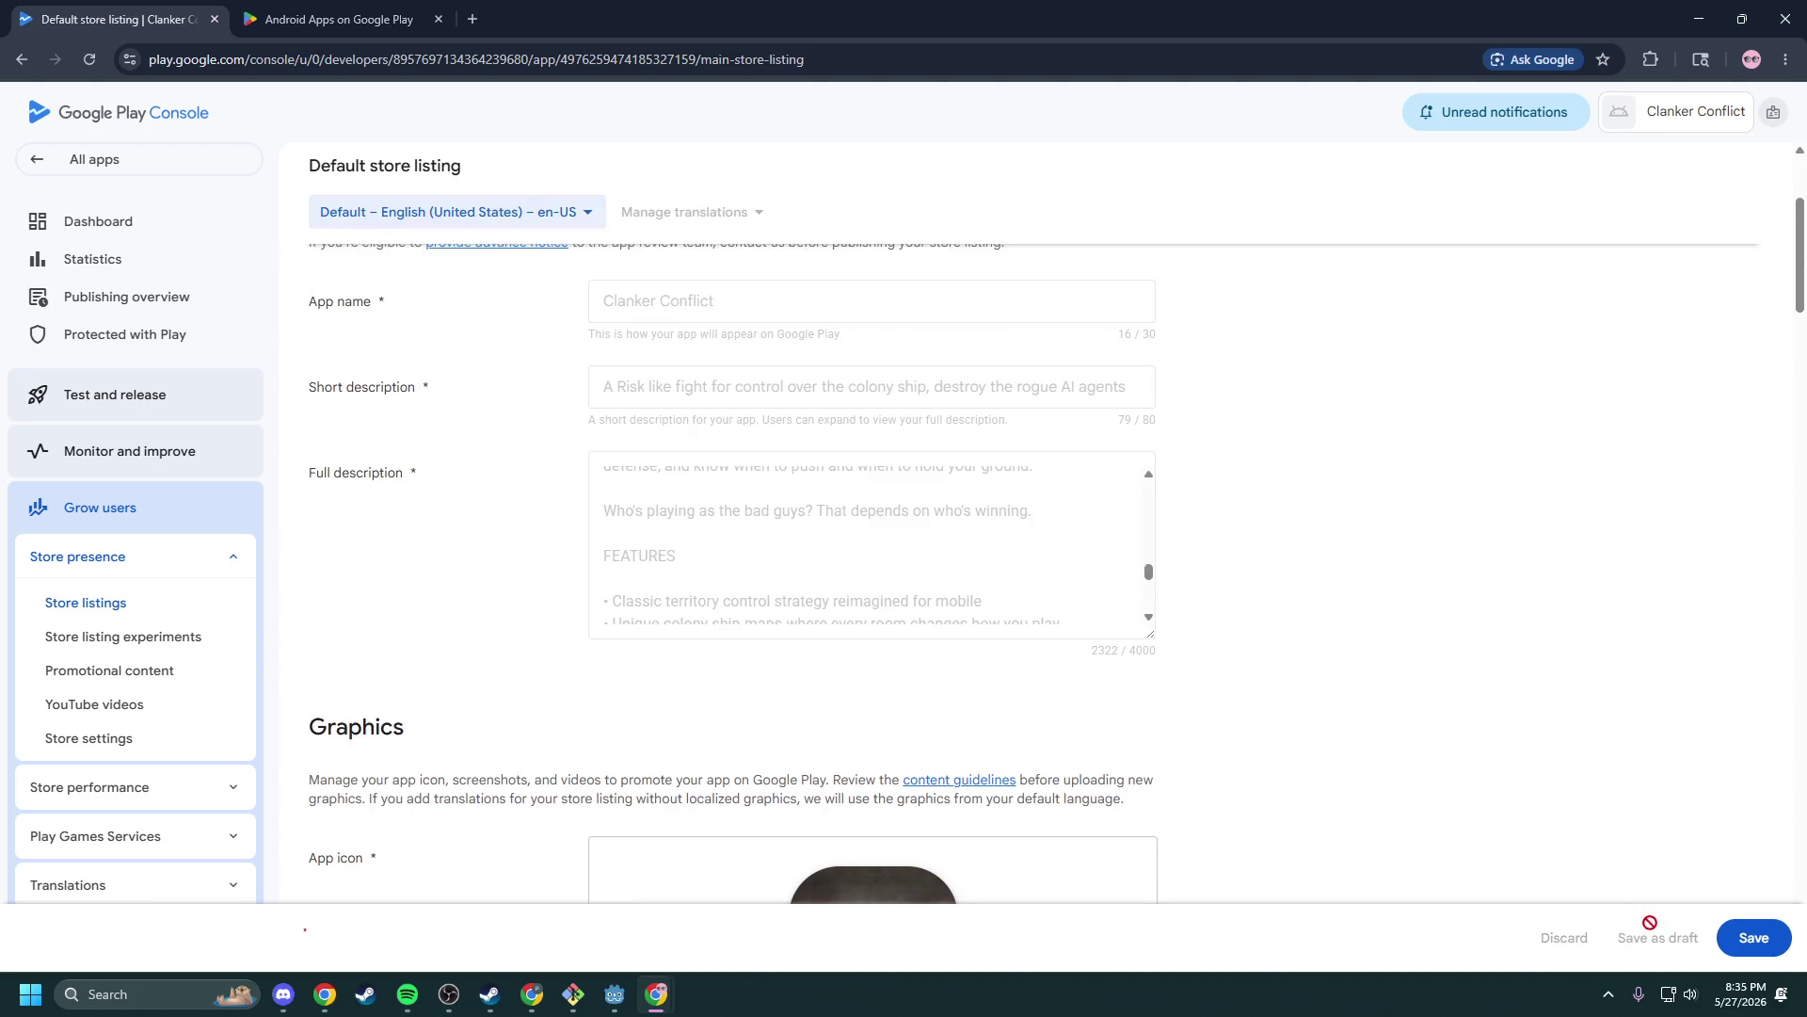
pyautogui.click(1731, 941)
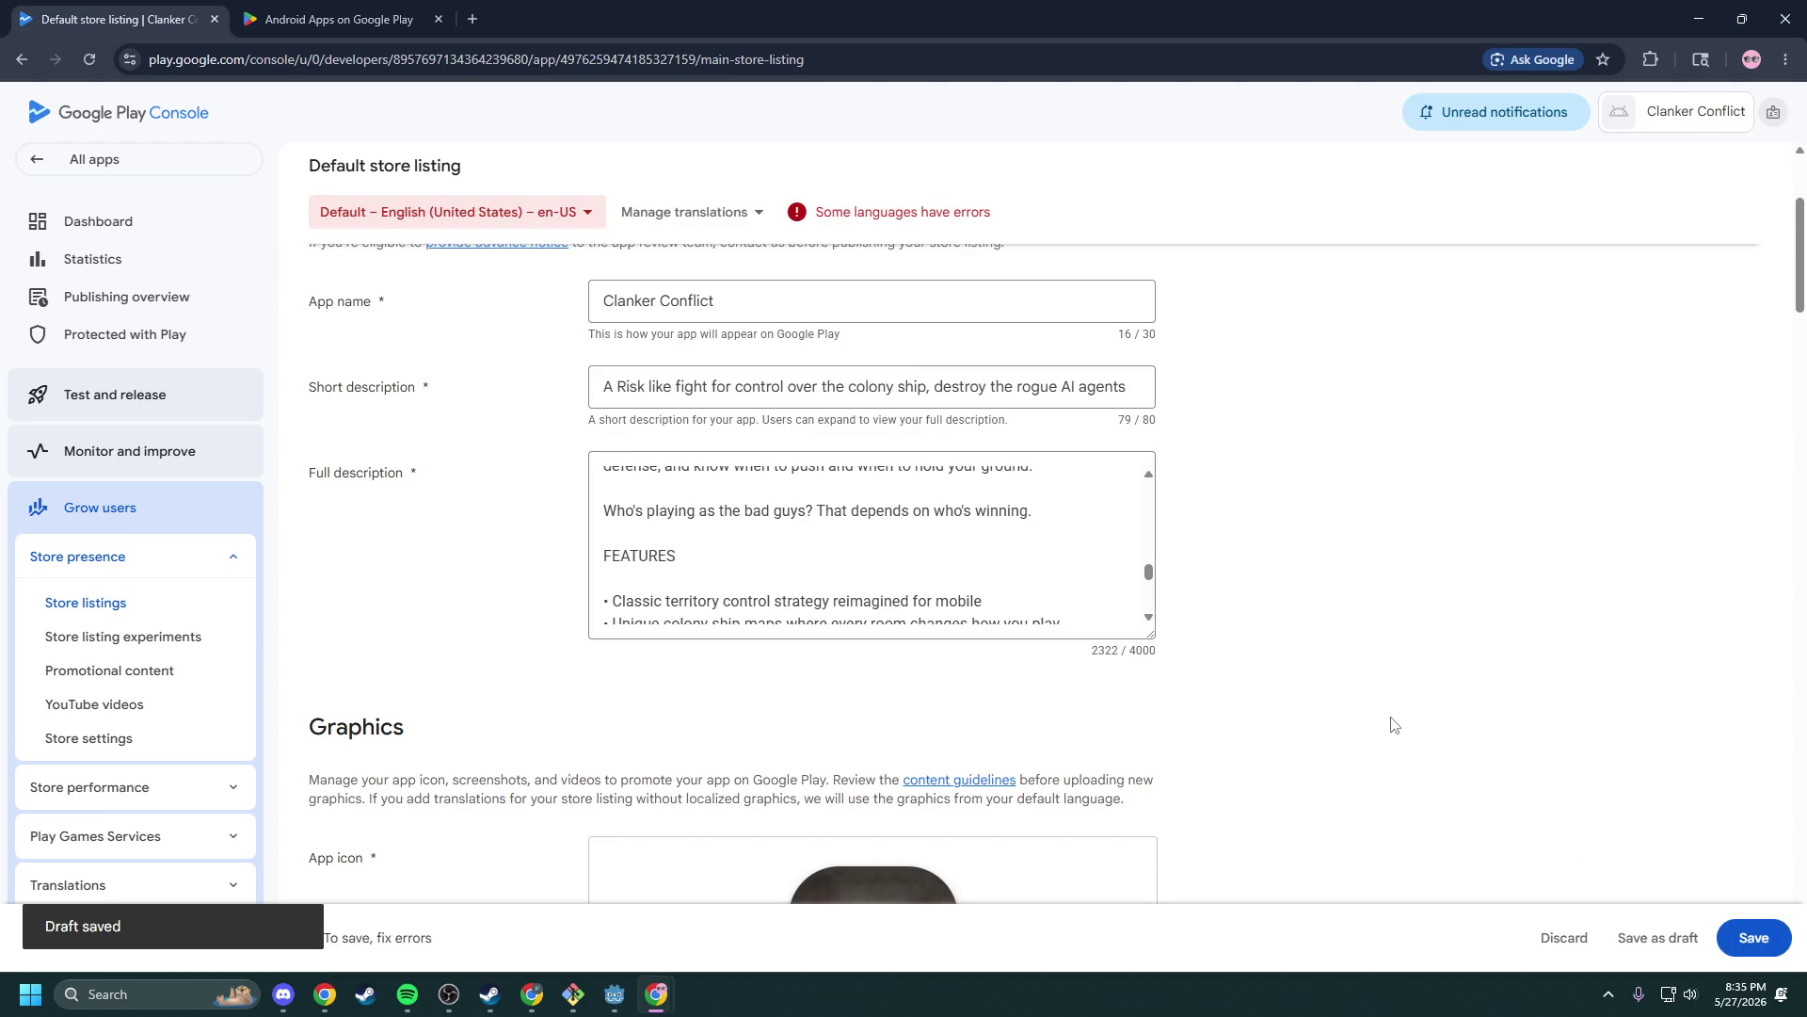
pyautogui.click(676, 222)
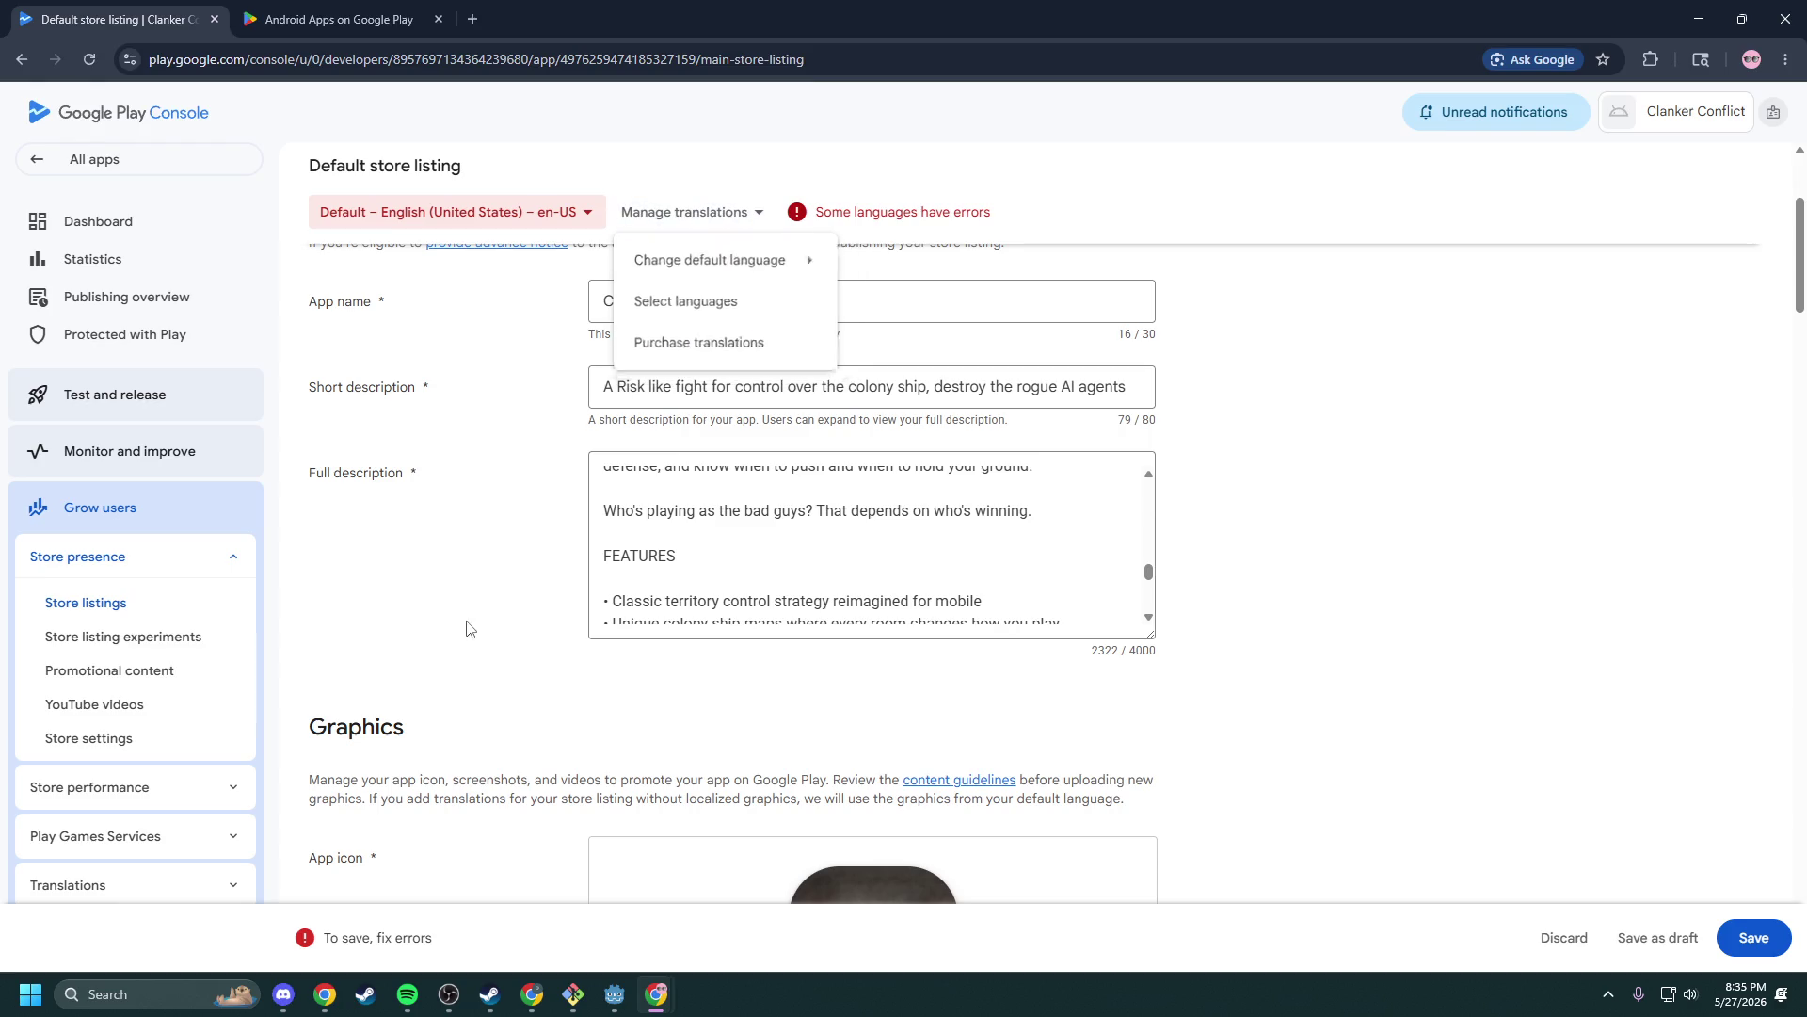
pyautogui.scroll(3, 468, 628)
pyautogui.scroll(-7, 525, 625)
pyautogui.scroll(-10, 509, 603)
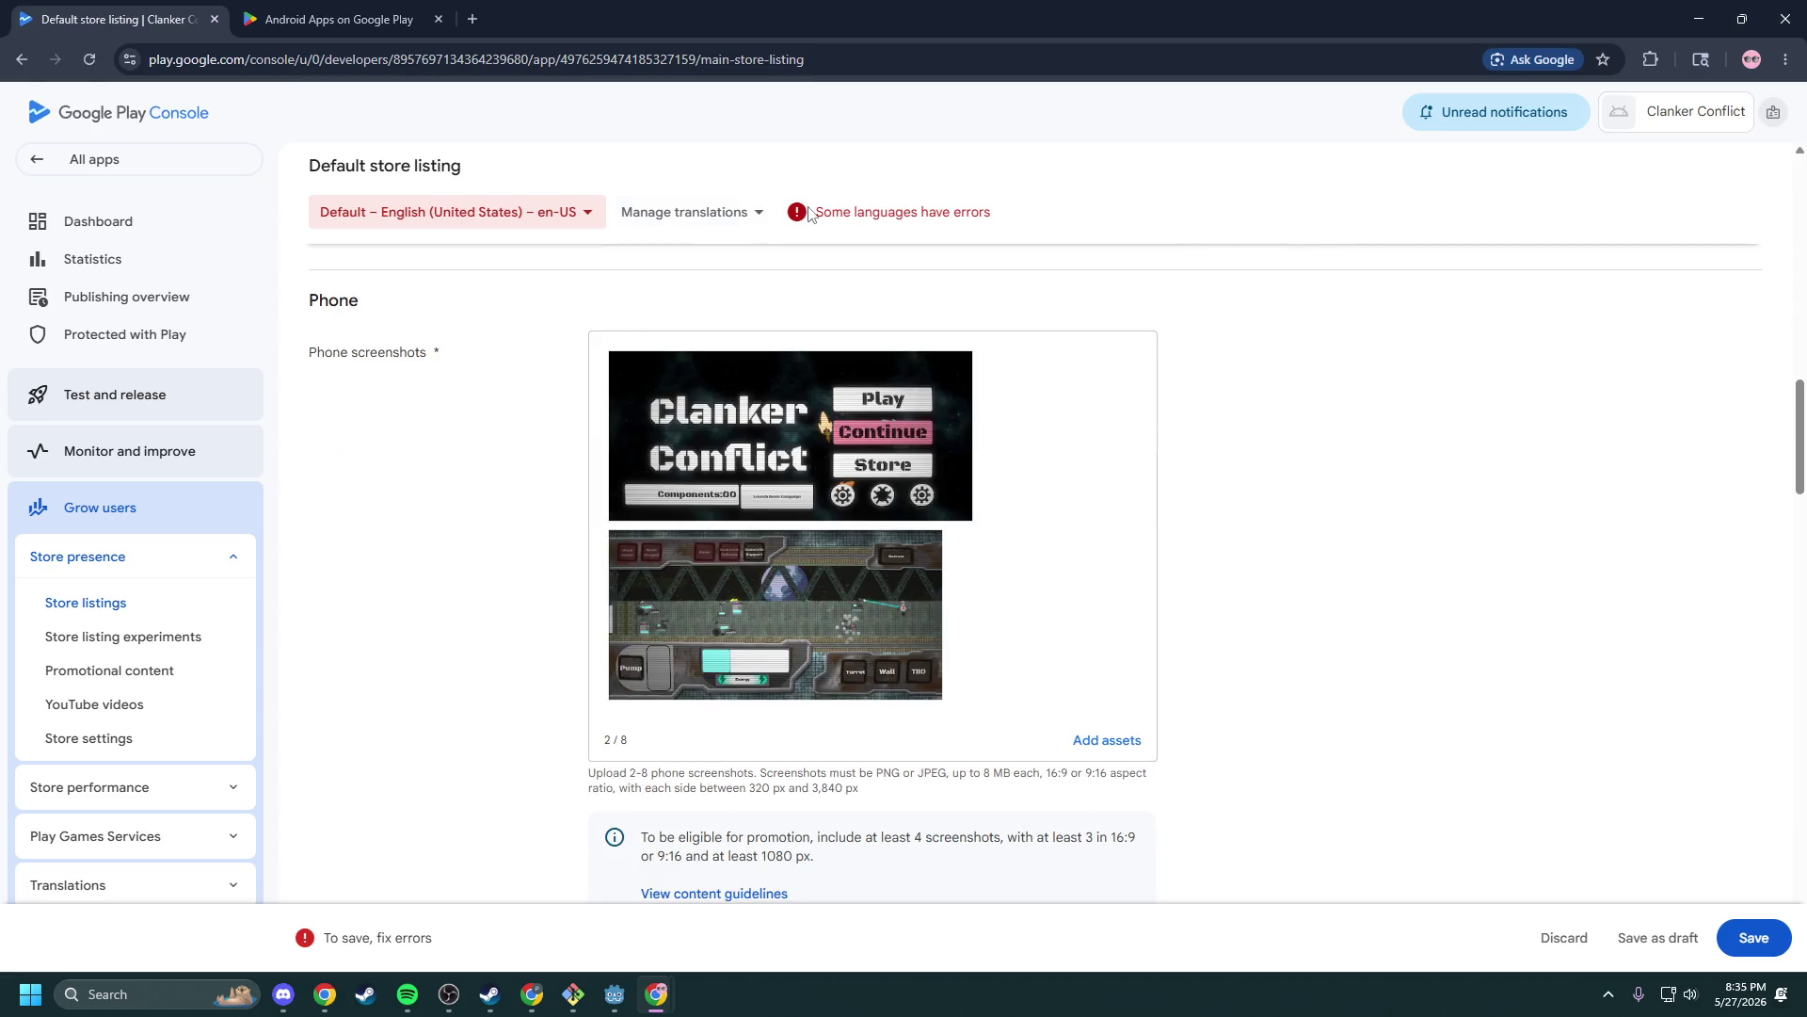
# Save the draft again, retry the full save, and scroll through all graphics sections
pyautogui.click(1658, 937)
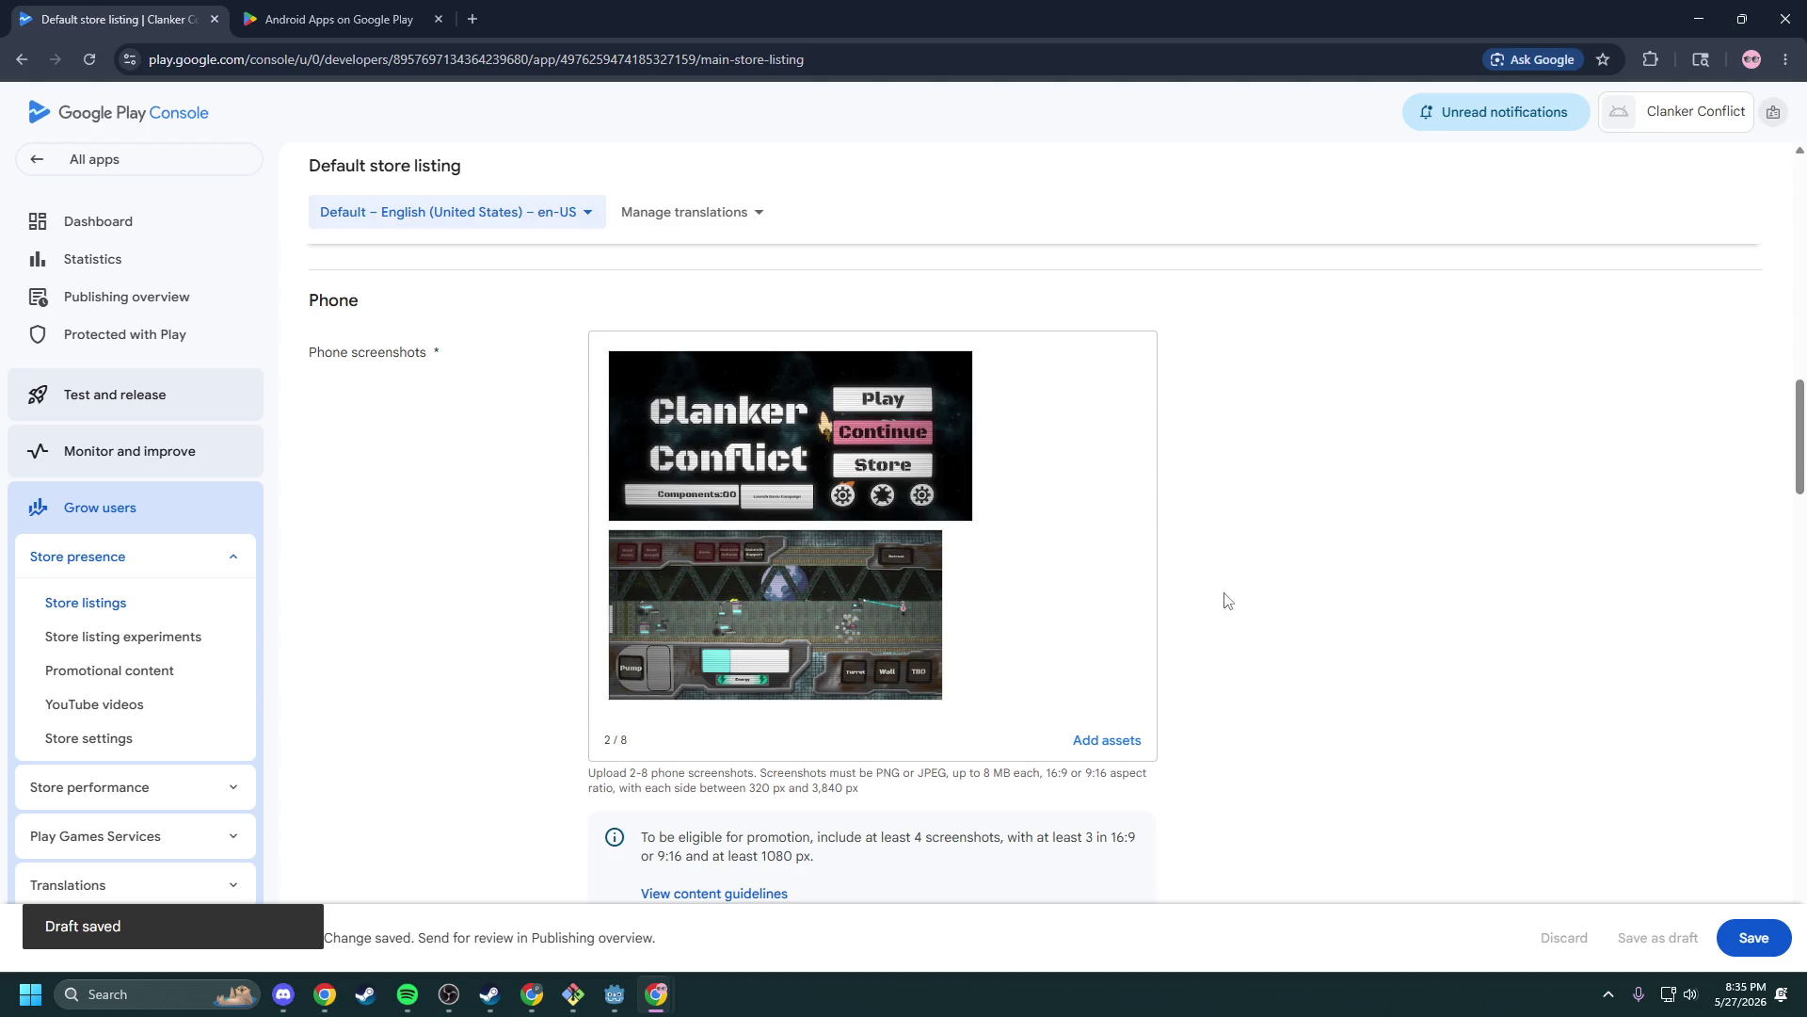
pyautogui.click(1751, 936)
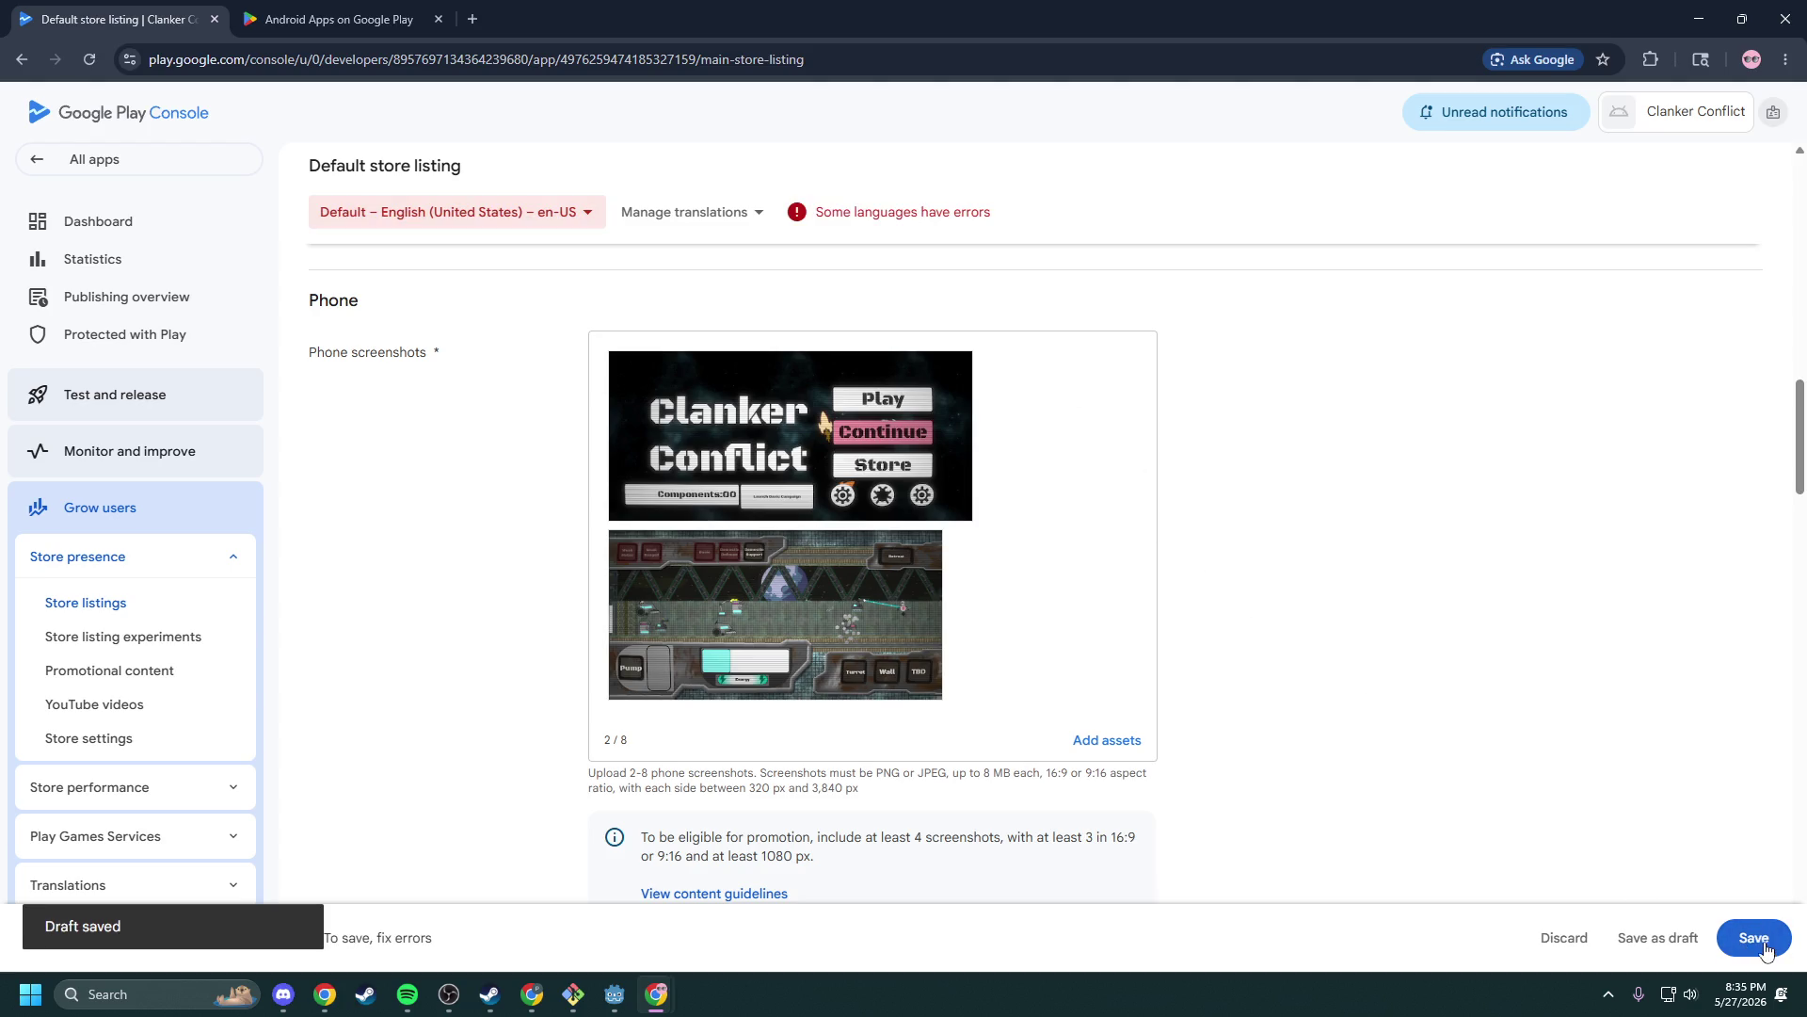
pyautogui.scroll(-7, 1568, 781)
pyautogui.scroll(-4, 1601, 800)
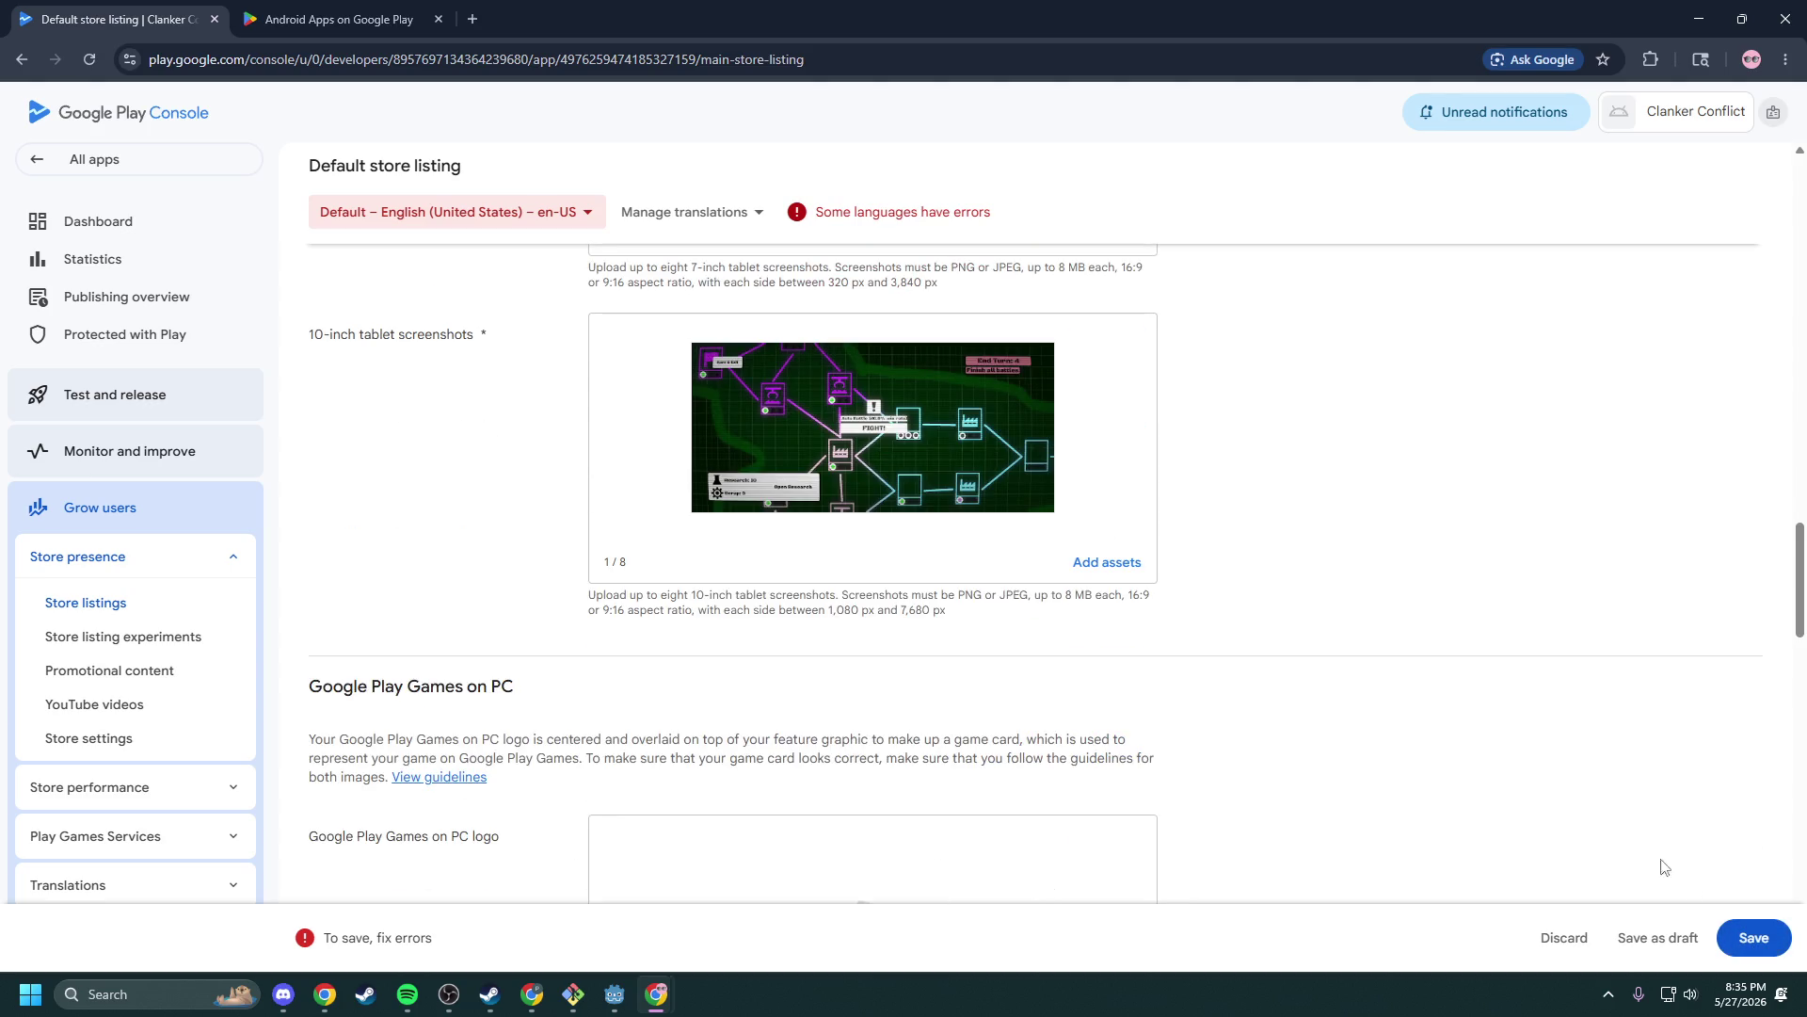
pyautogui.scroll(-5, 1372, 670)
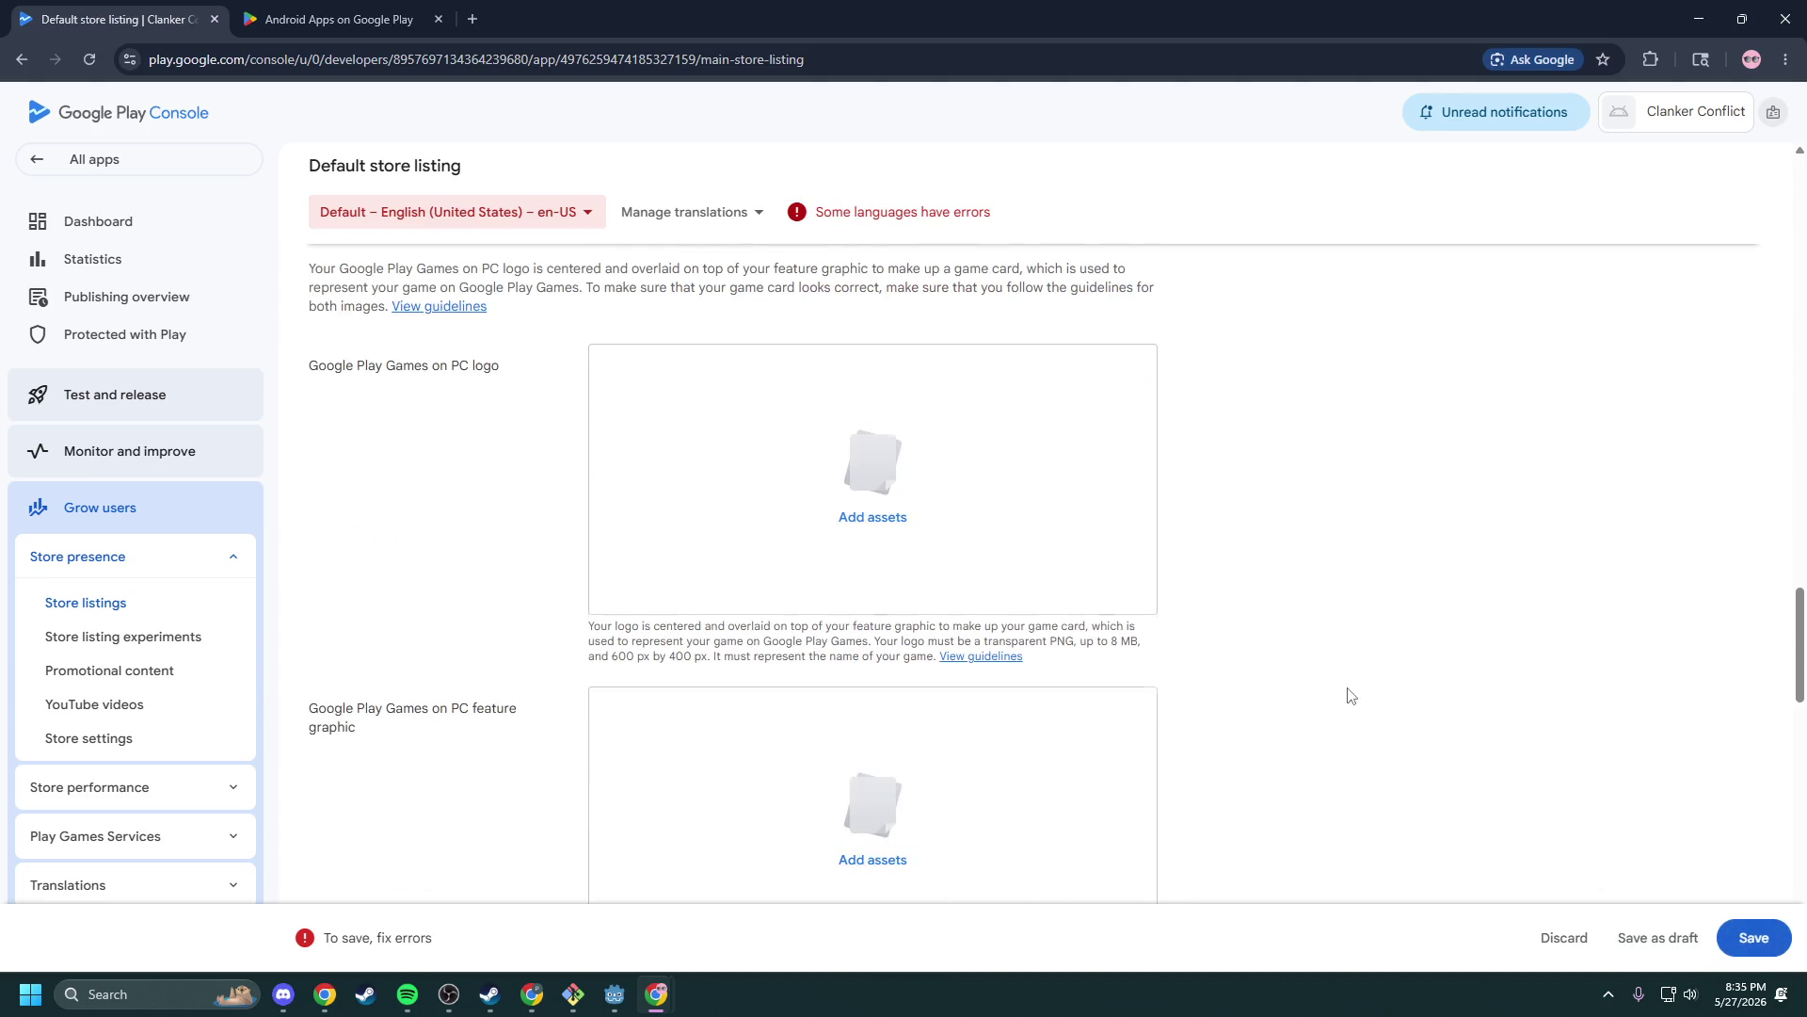
pyautogui.scroll(-9, 1349, 695)
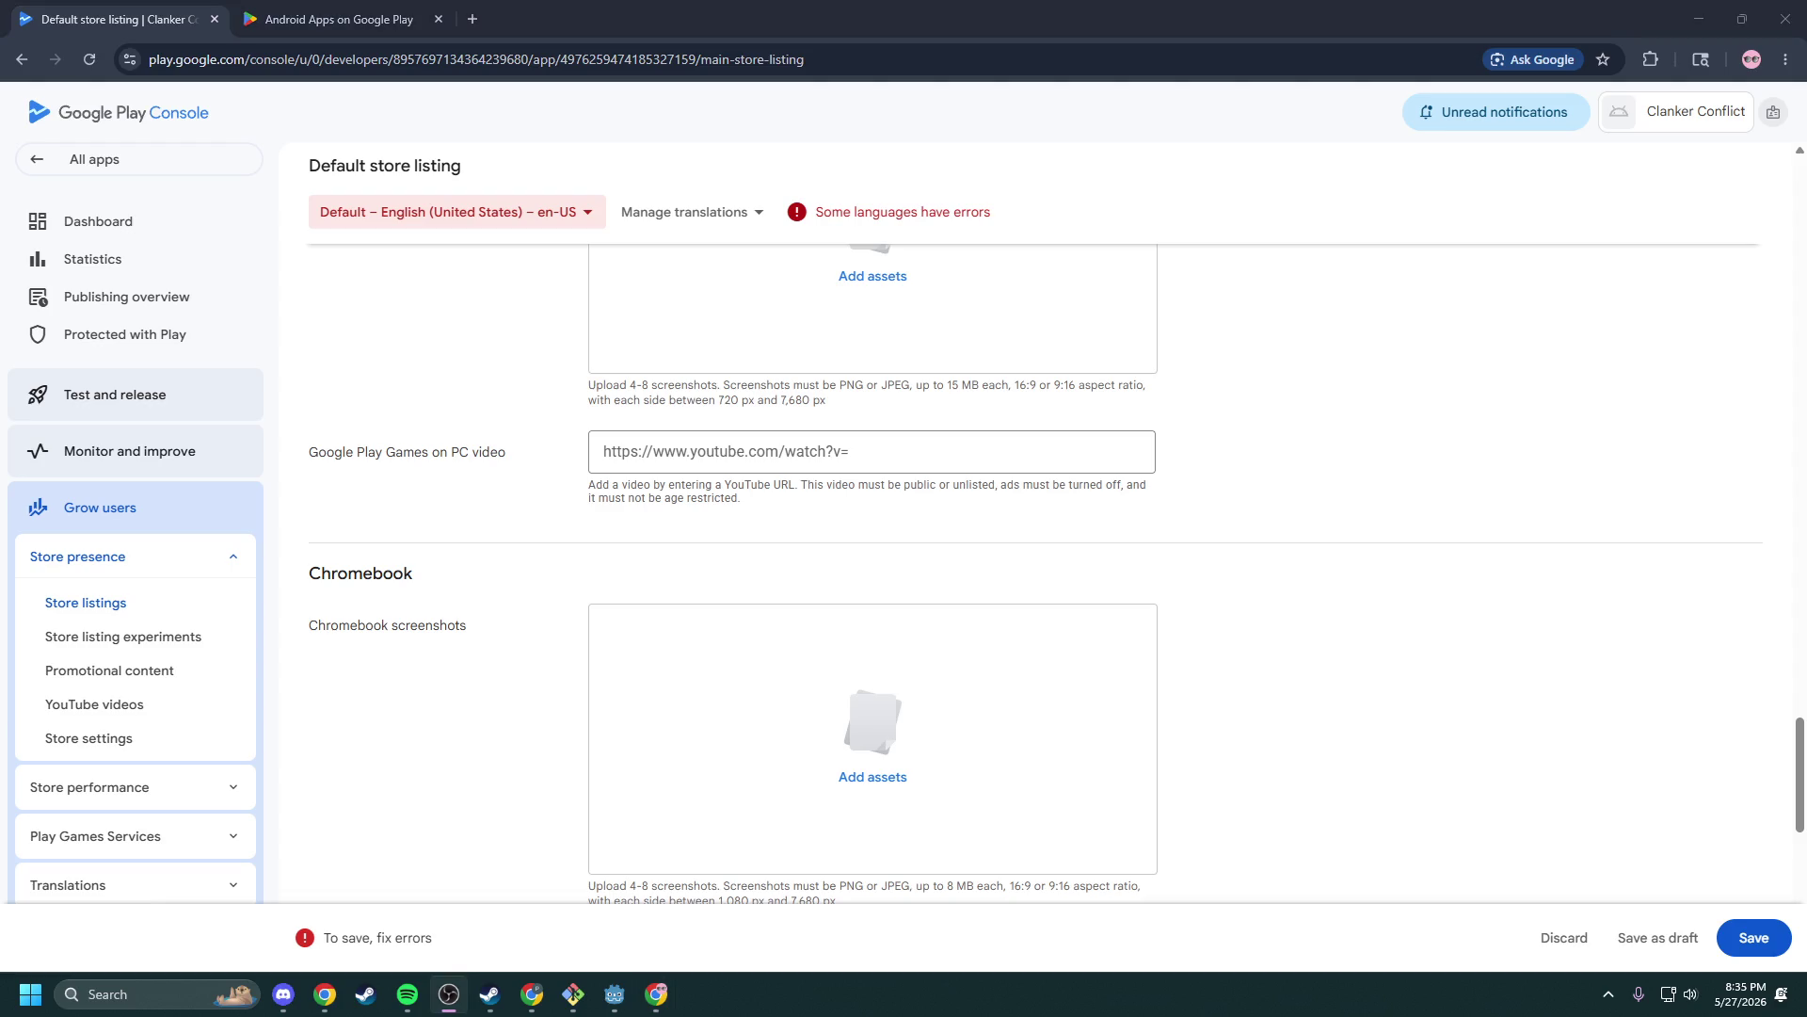
pyautogui.click(1480, 670)
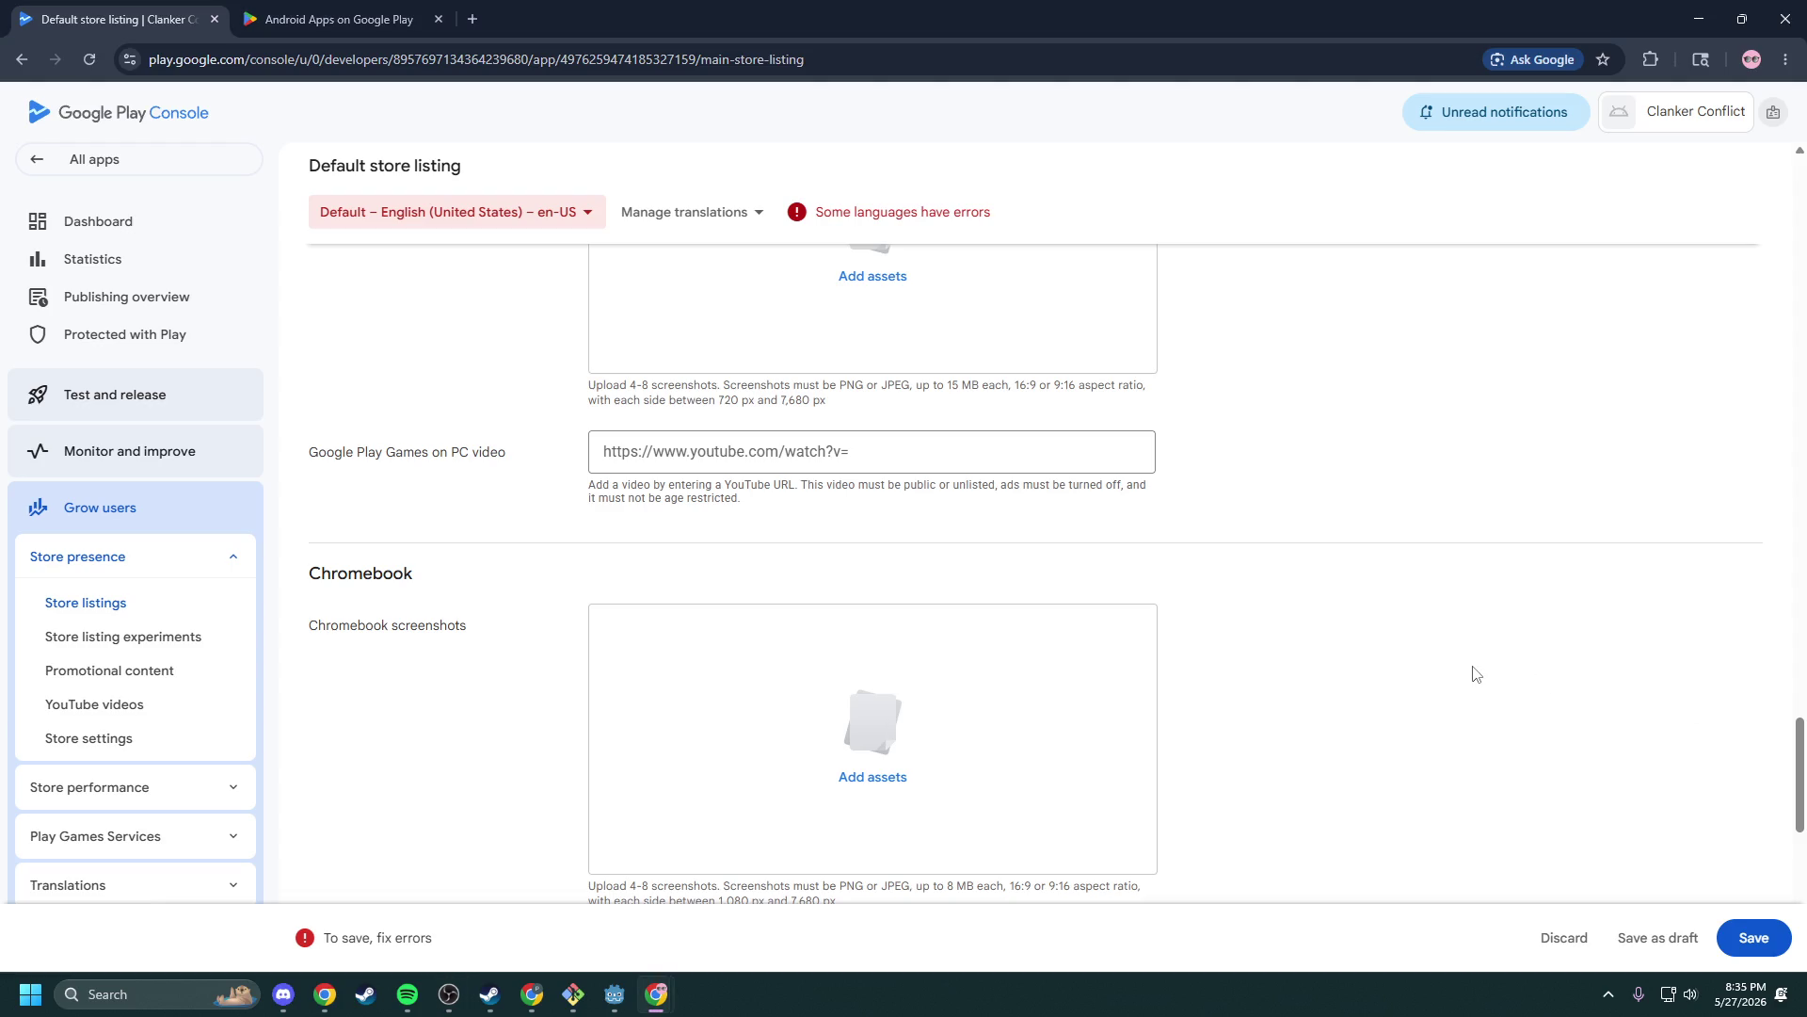
pyautogui.scroll(-6, 1475, 673)
pyautogui.scroll(-4, 1458, 675)
pyautogui.scroll(20, 1457, 675)
pyautogui.scroll(10, 1500, 717)
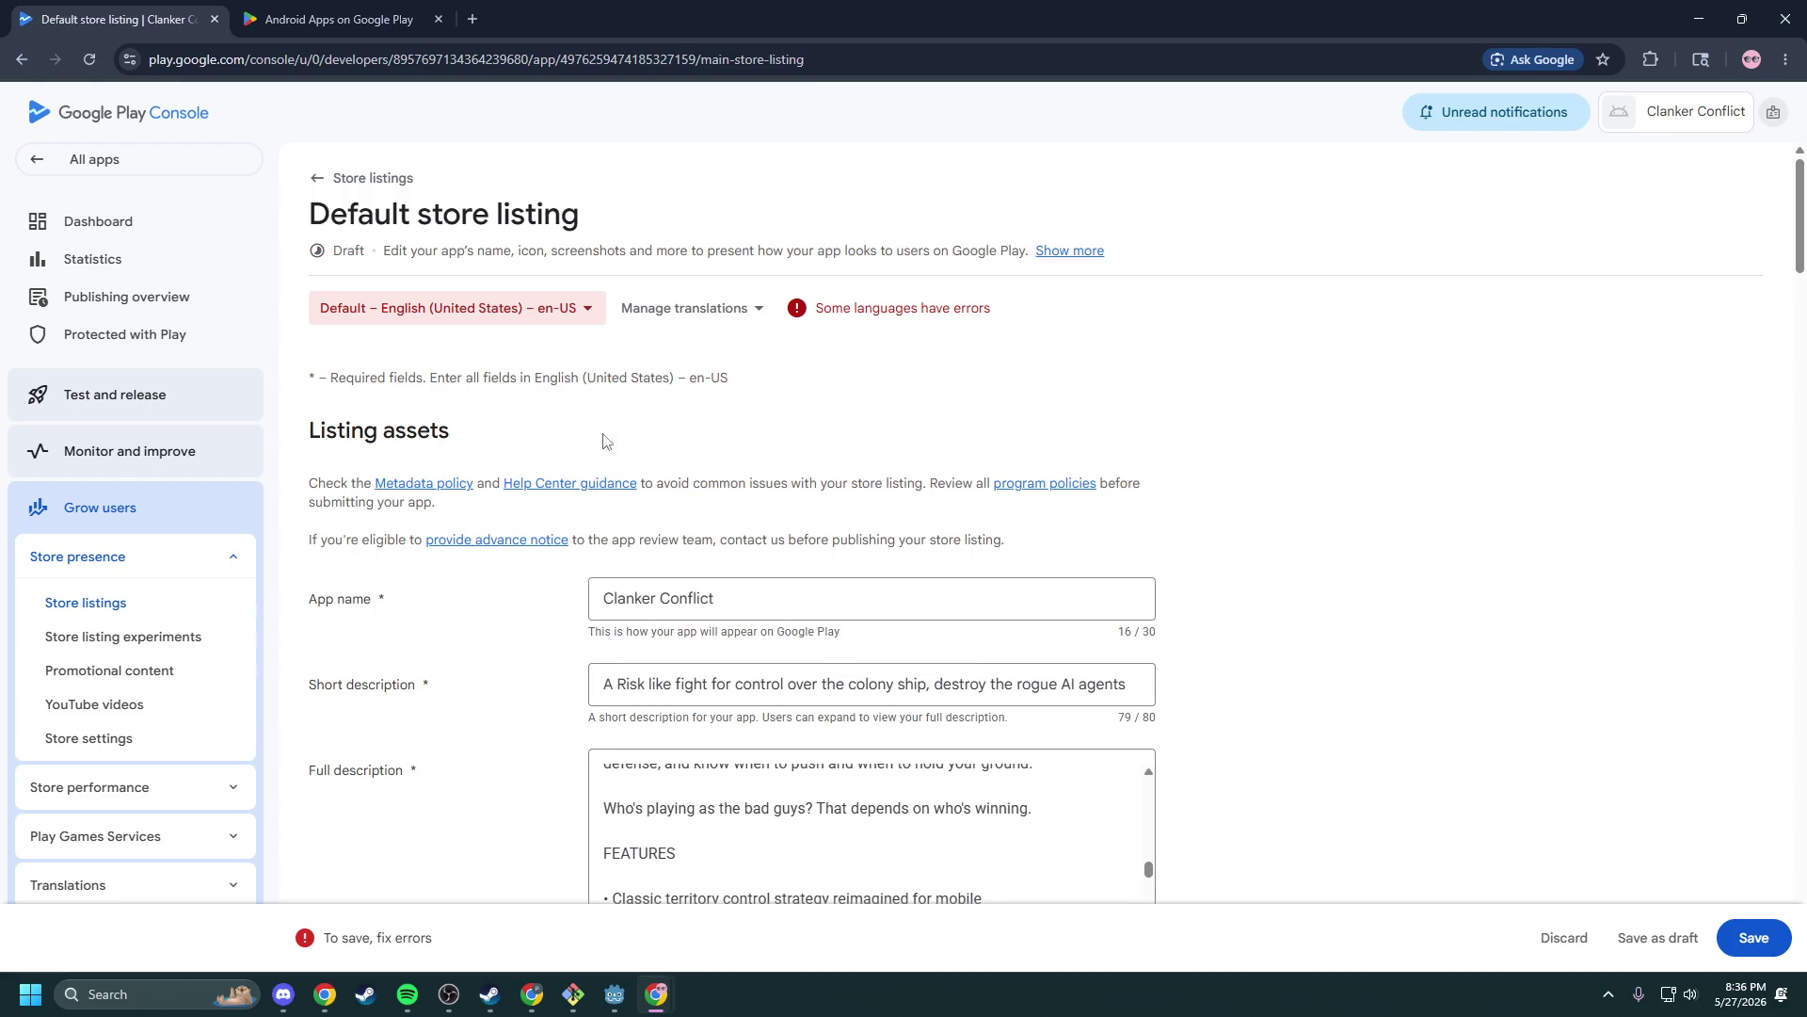
# Select the 'Some languages have errors' warning text
pyautogui.moveTo(307, 439)
pyautogui.mouseDown()
pyautogui.moveTo(1139, 485)
pyautogui.moveTo(322, 536)
pyautogui.moveTo(632, 547)
pyautogui.mouseUp()
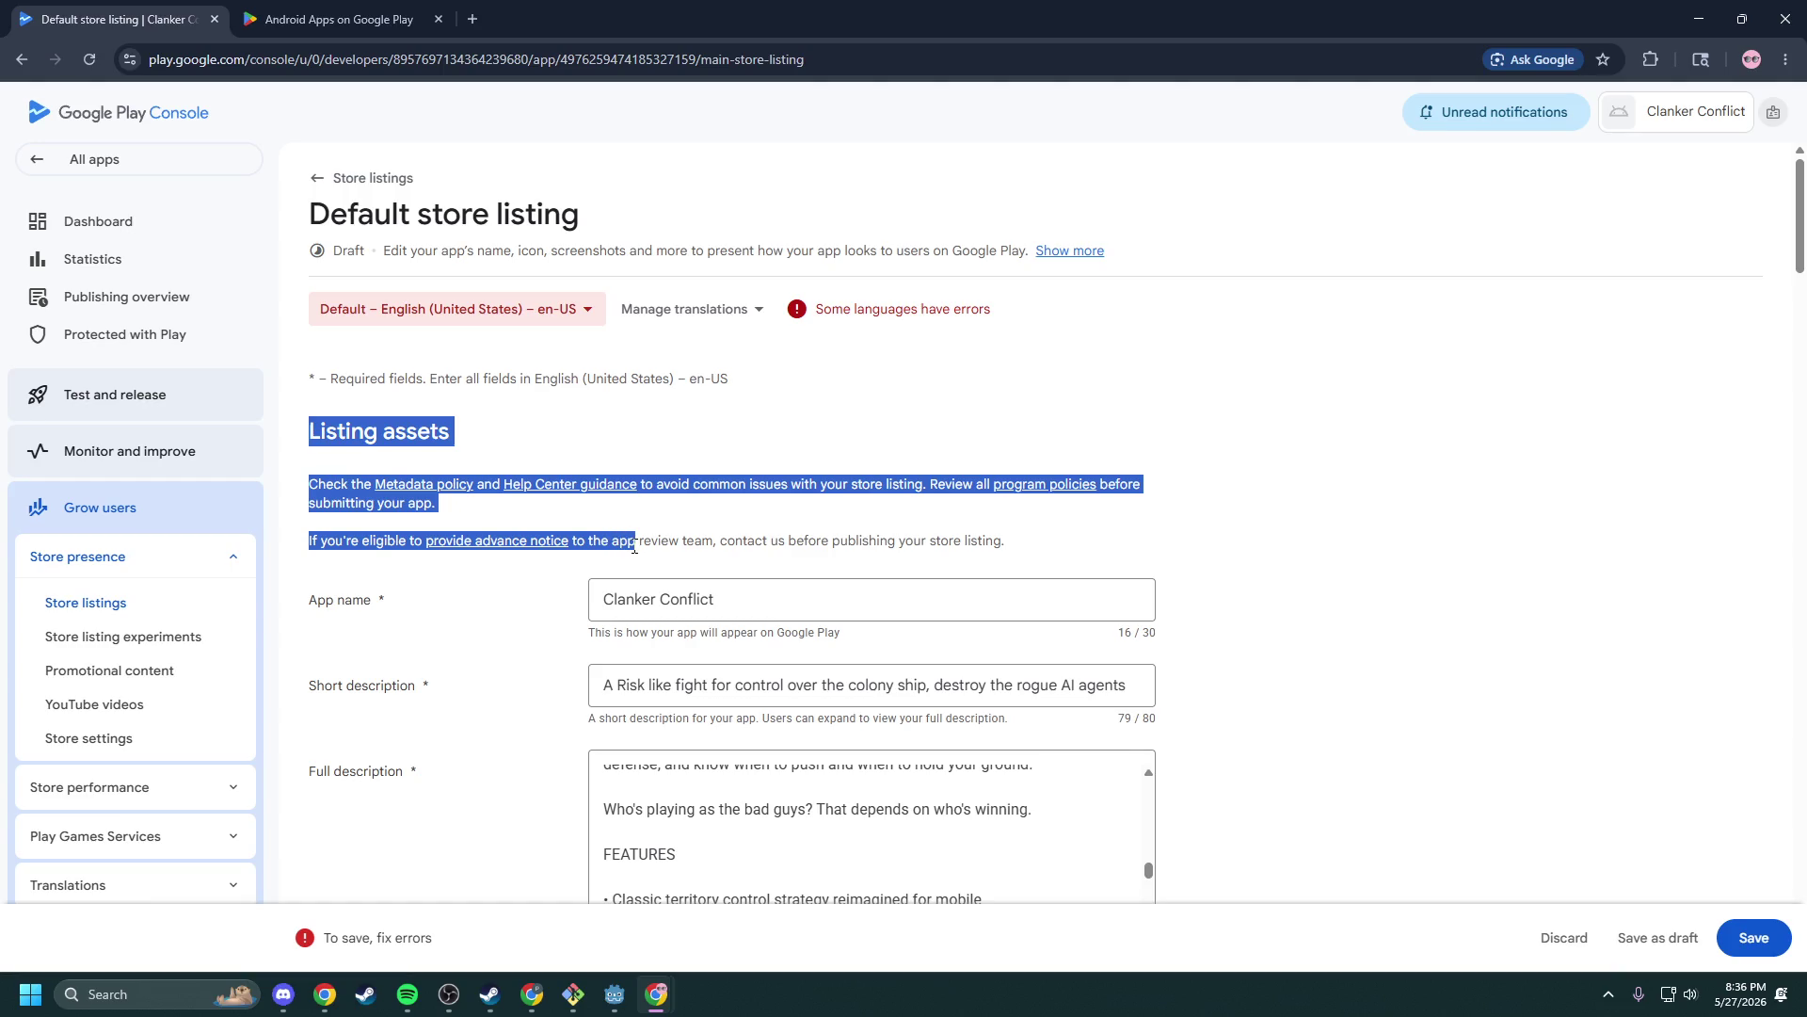
pyautogui.click(634, 547)
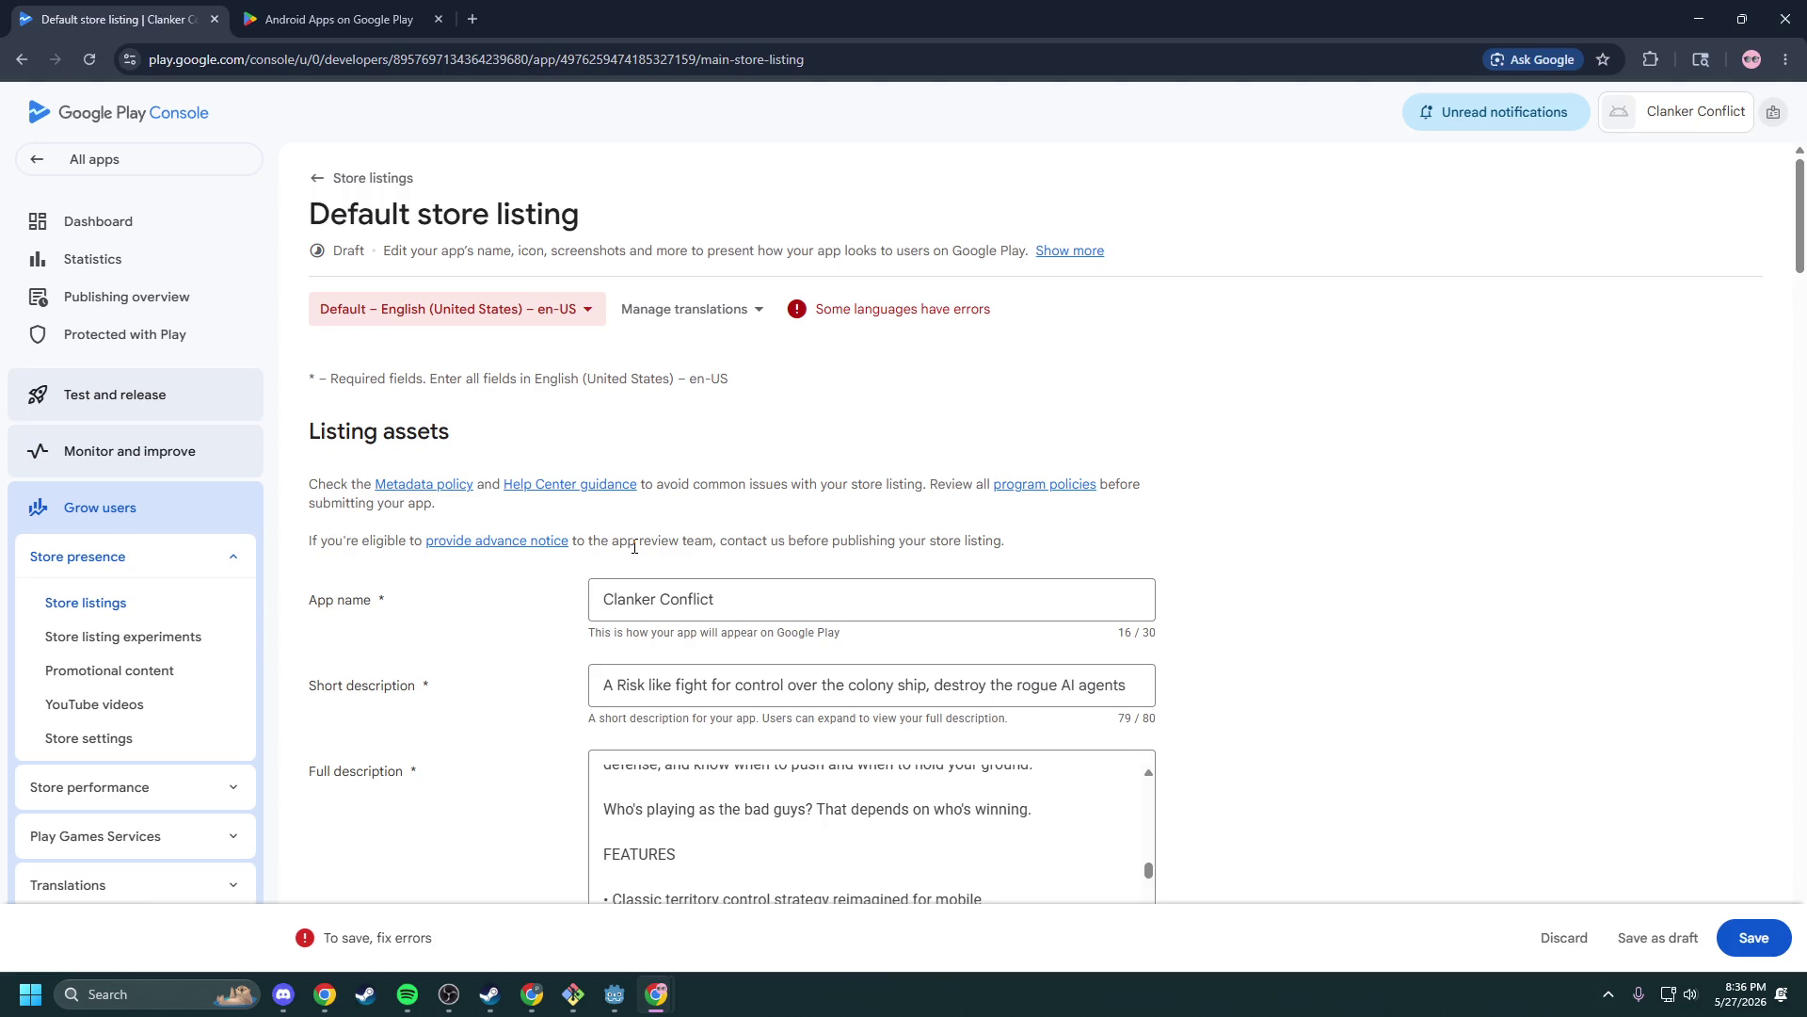
pyautogui.moveTo(415, 251); pyautogui.dragTo(557, 251)
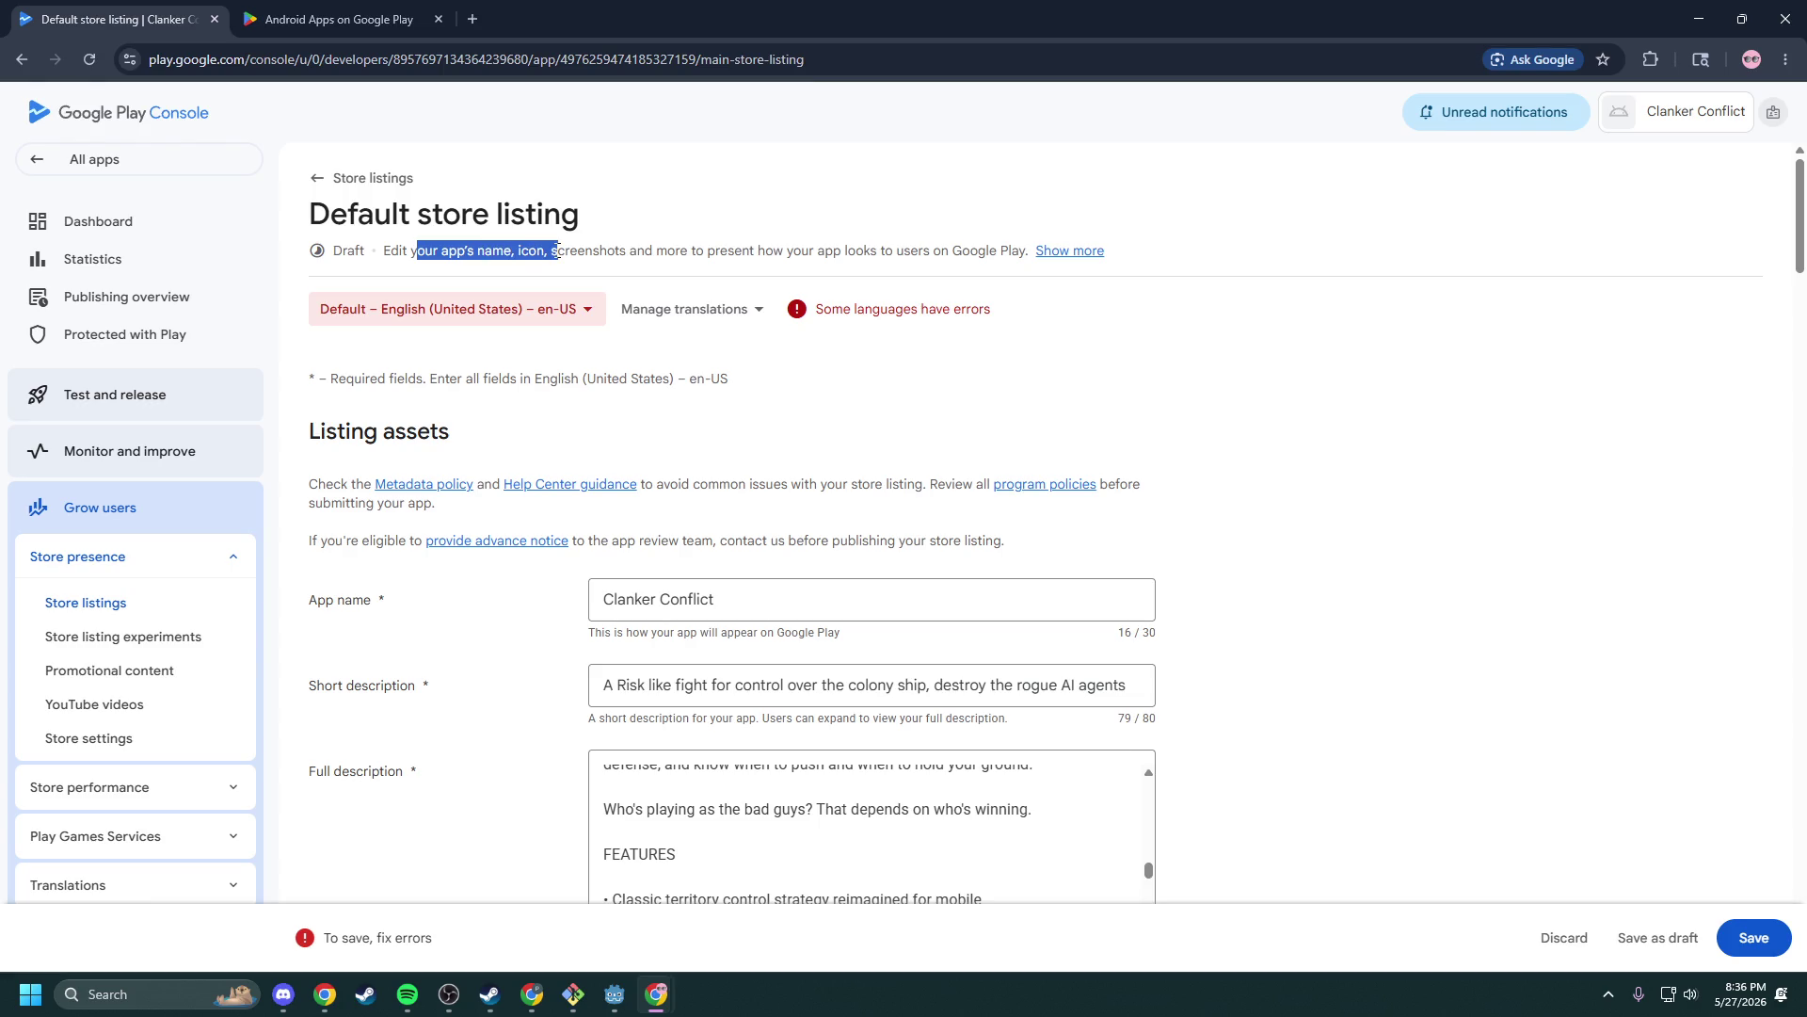
pyautogui.tripleClick(837, 308)
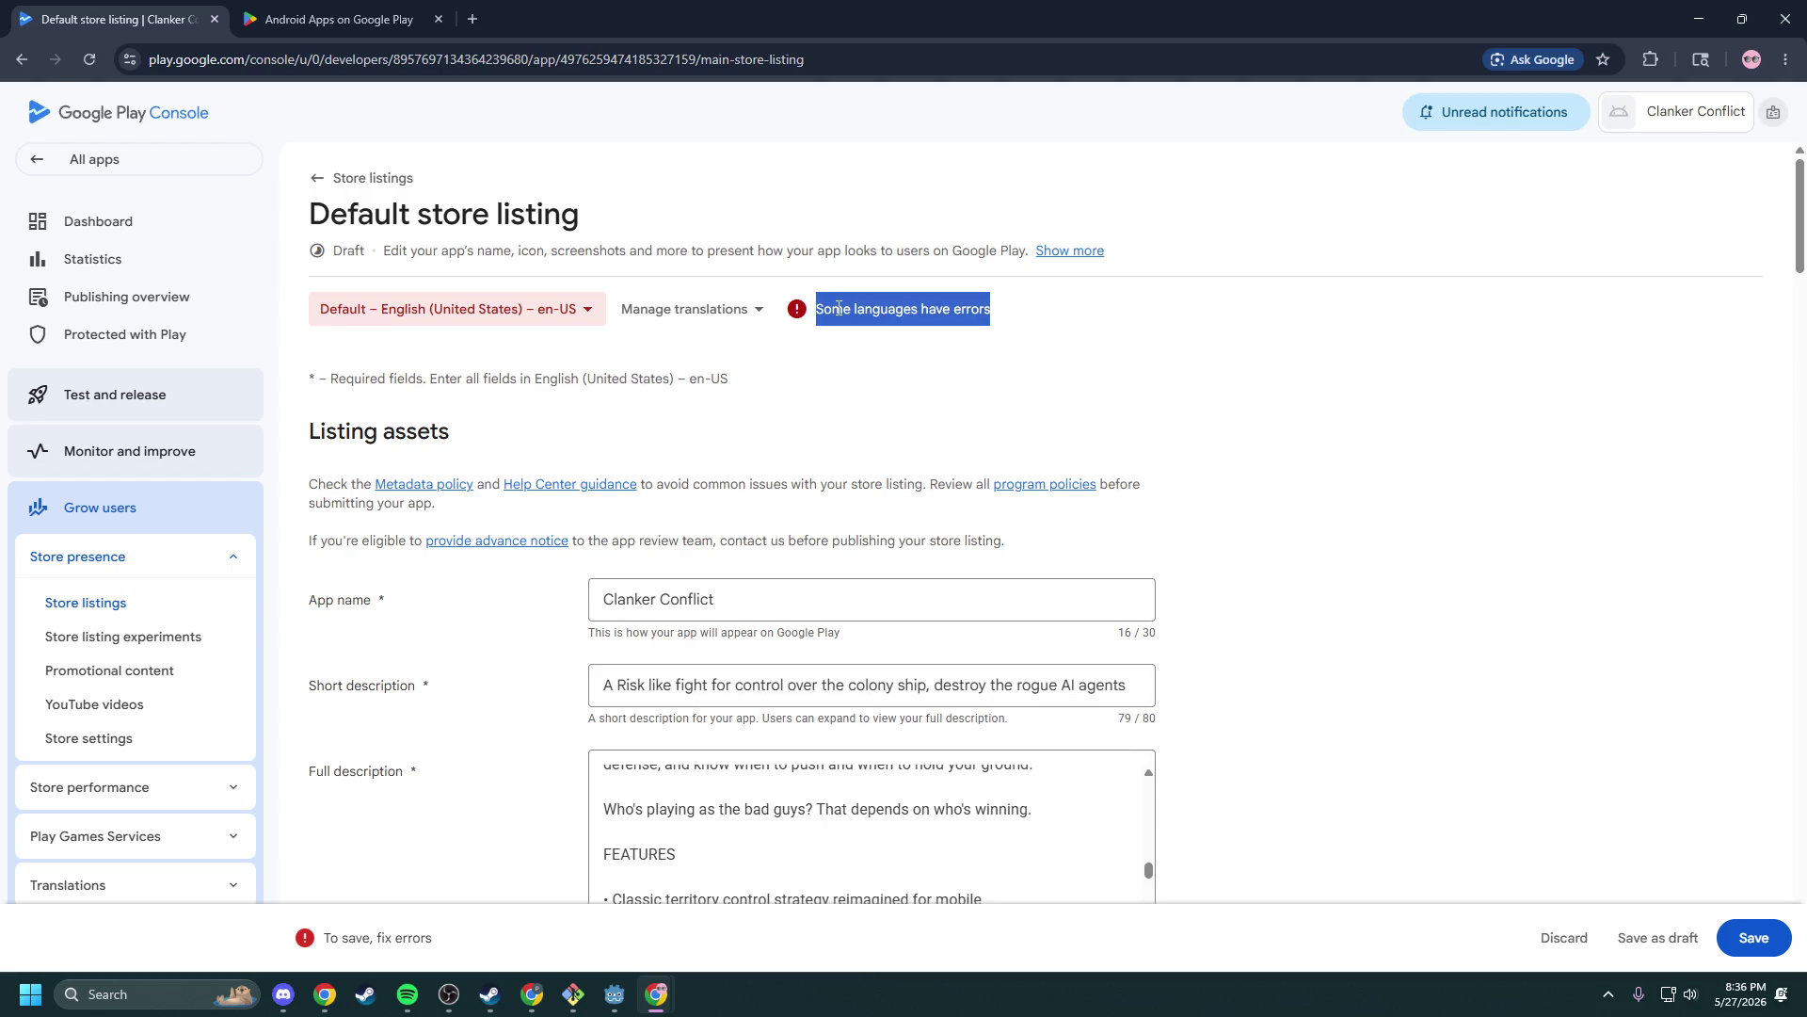
# Search 'Google play Some languages have errors' and open the solved Thunkable community thread
pyautogui.click(472, 21)
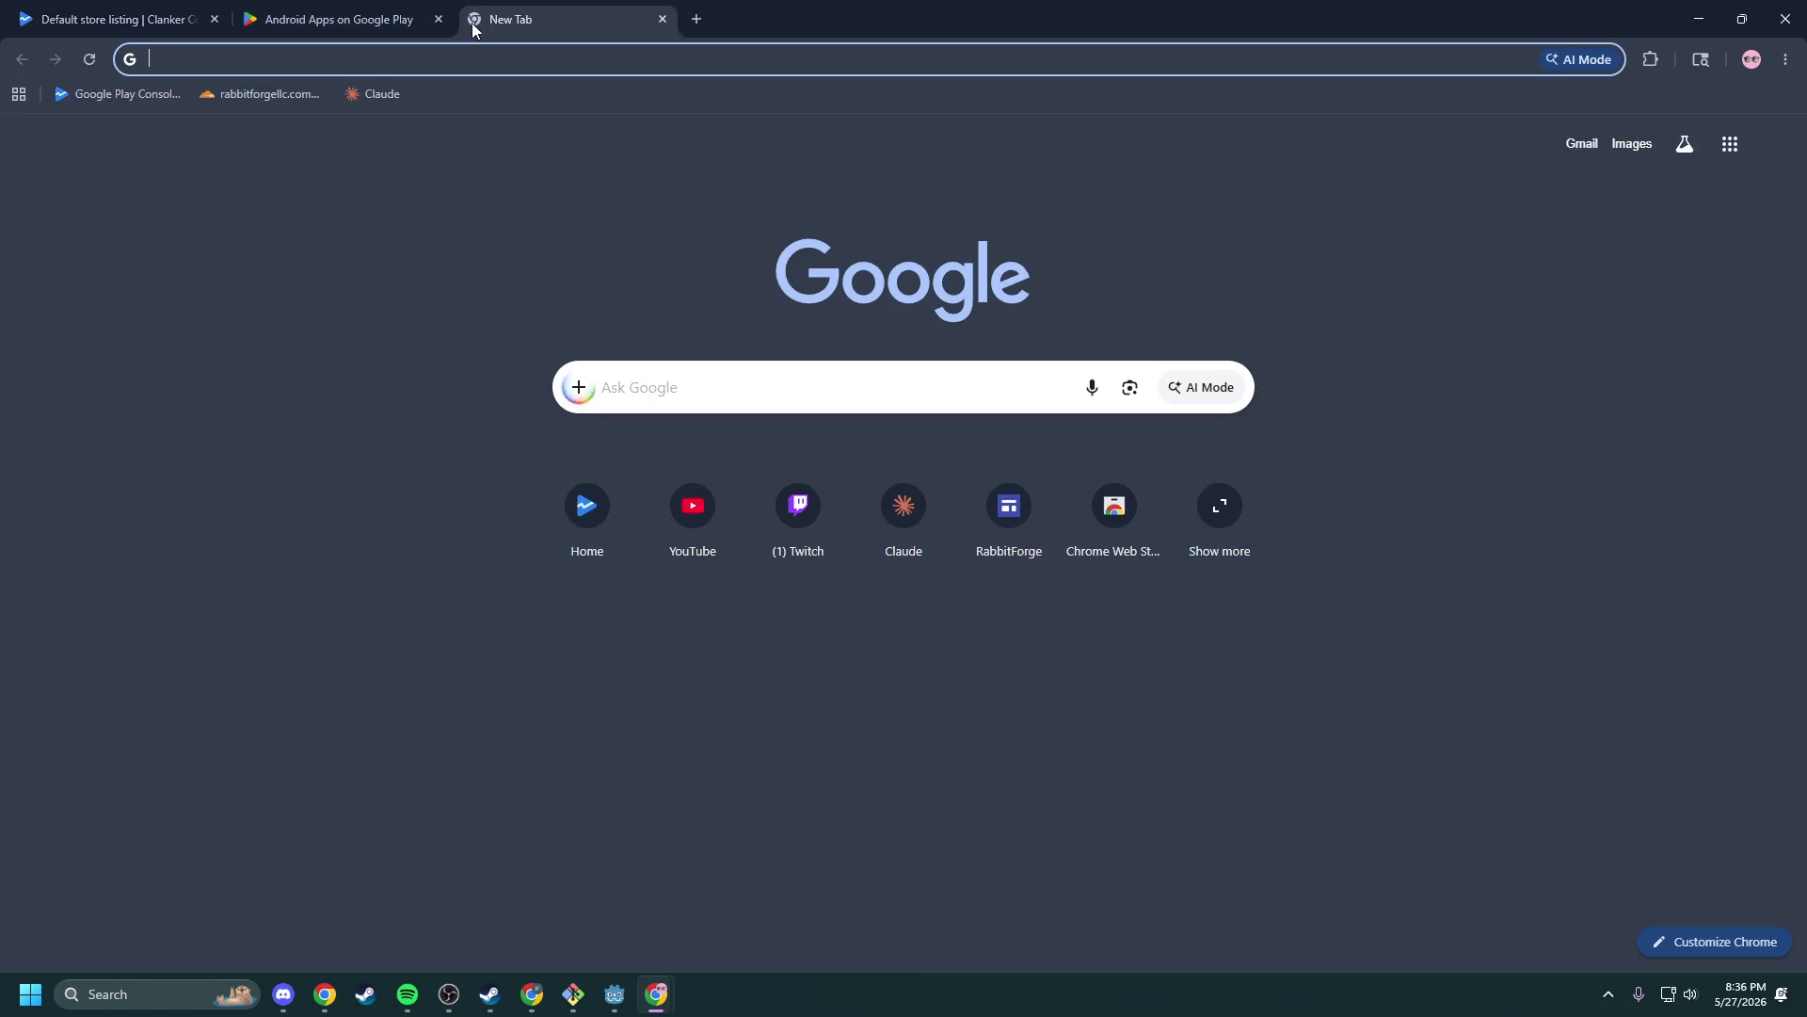
pyautogui.write('Google pl')
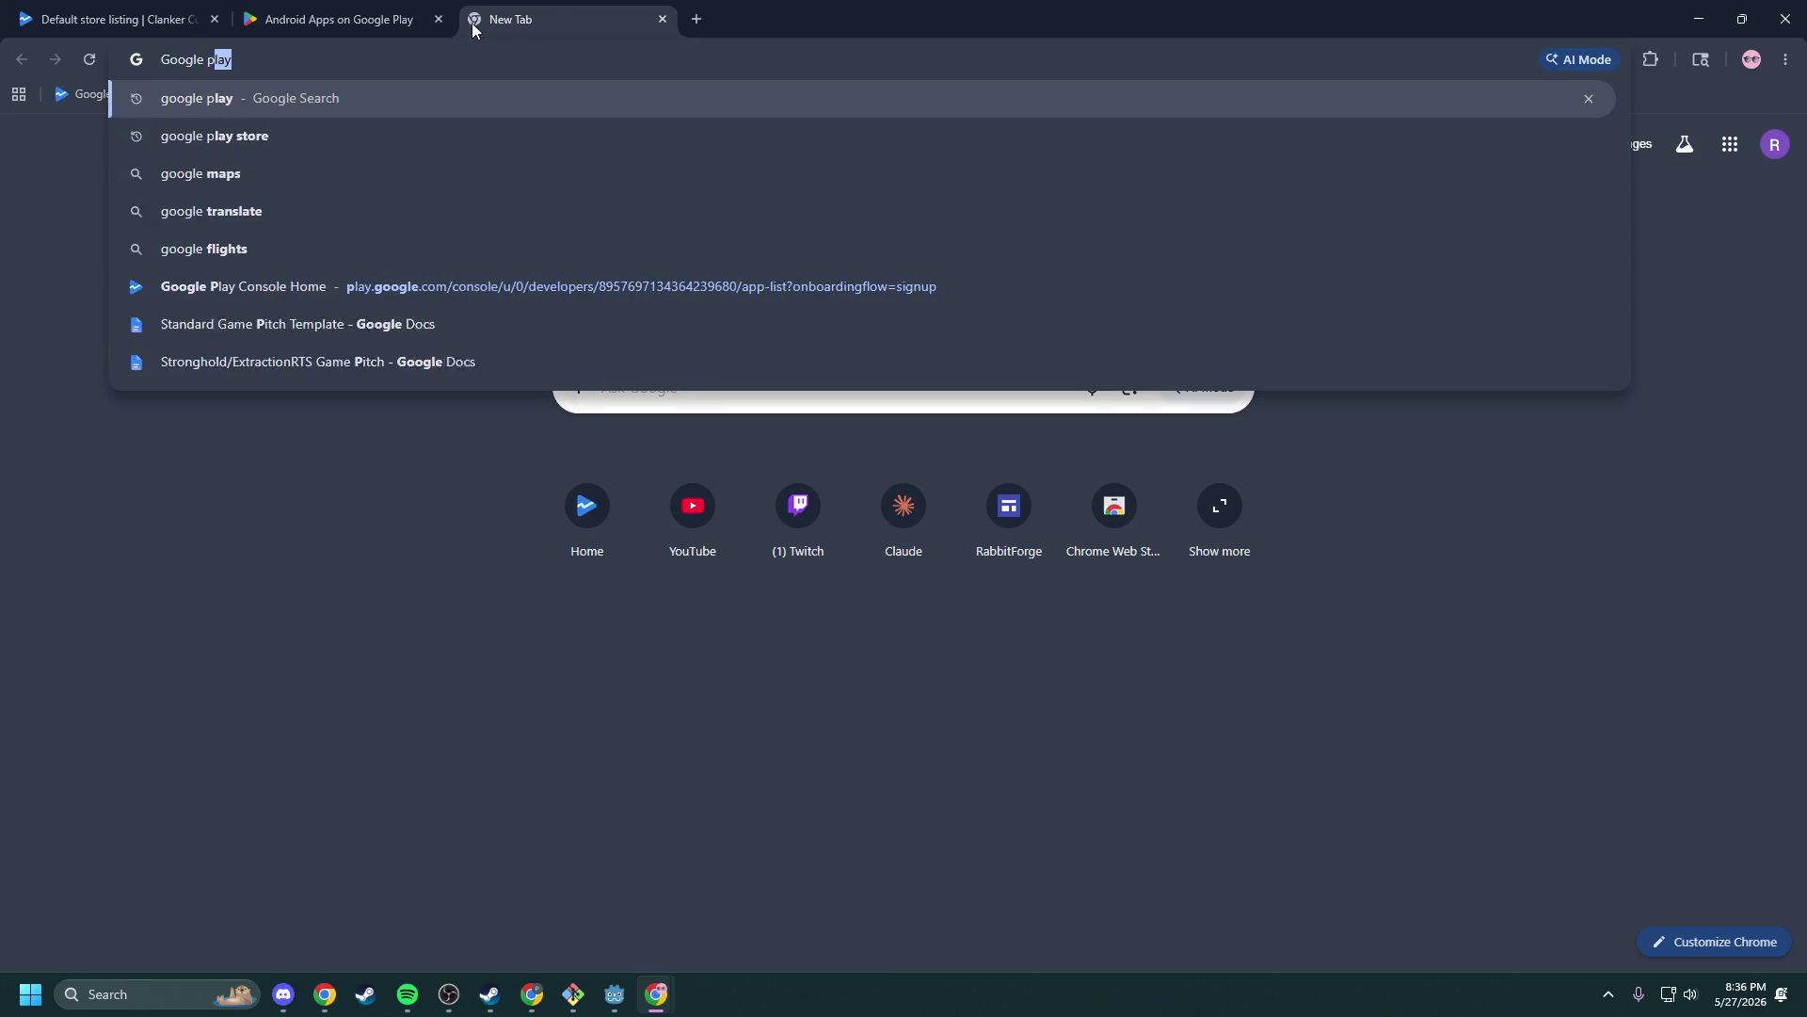
pyautogui.write('ay Some lan')
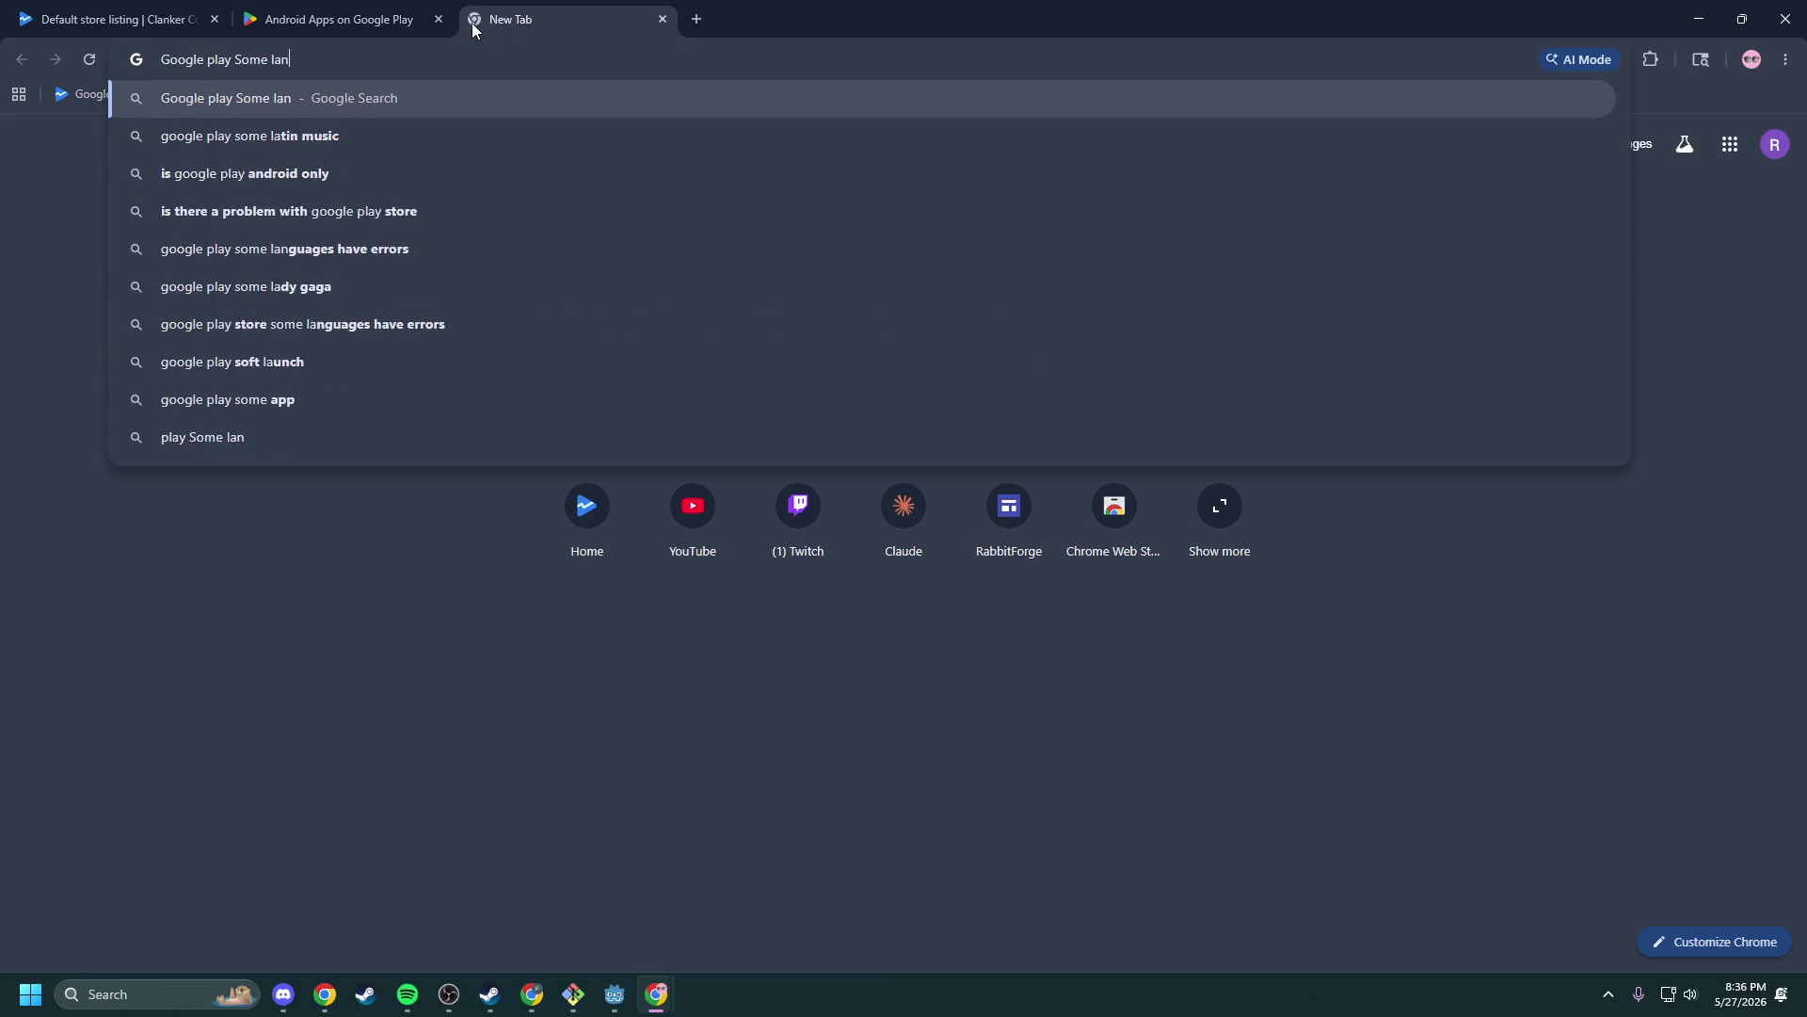
pyautogui.write('guage')
pyautogui.press('Down')
pyautogui.press('Return')
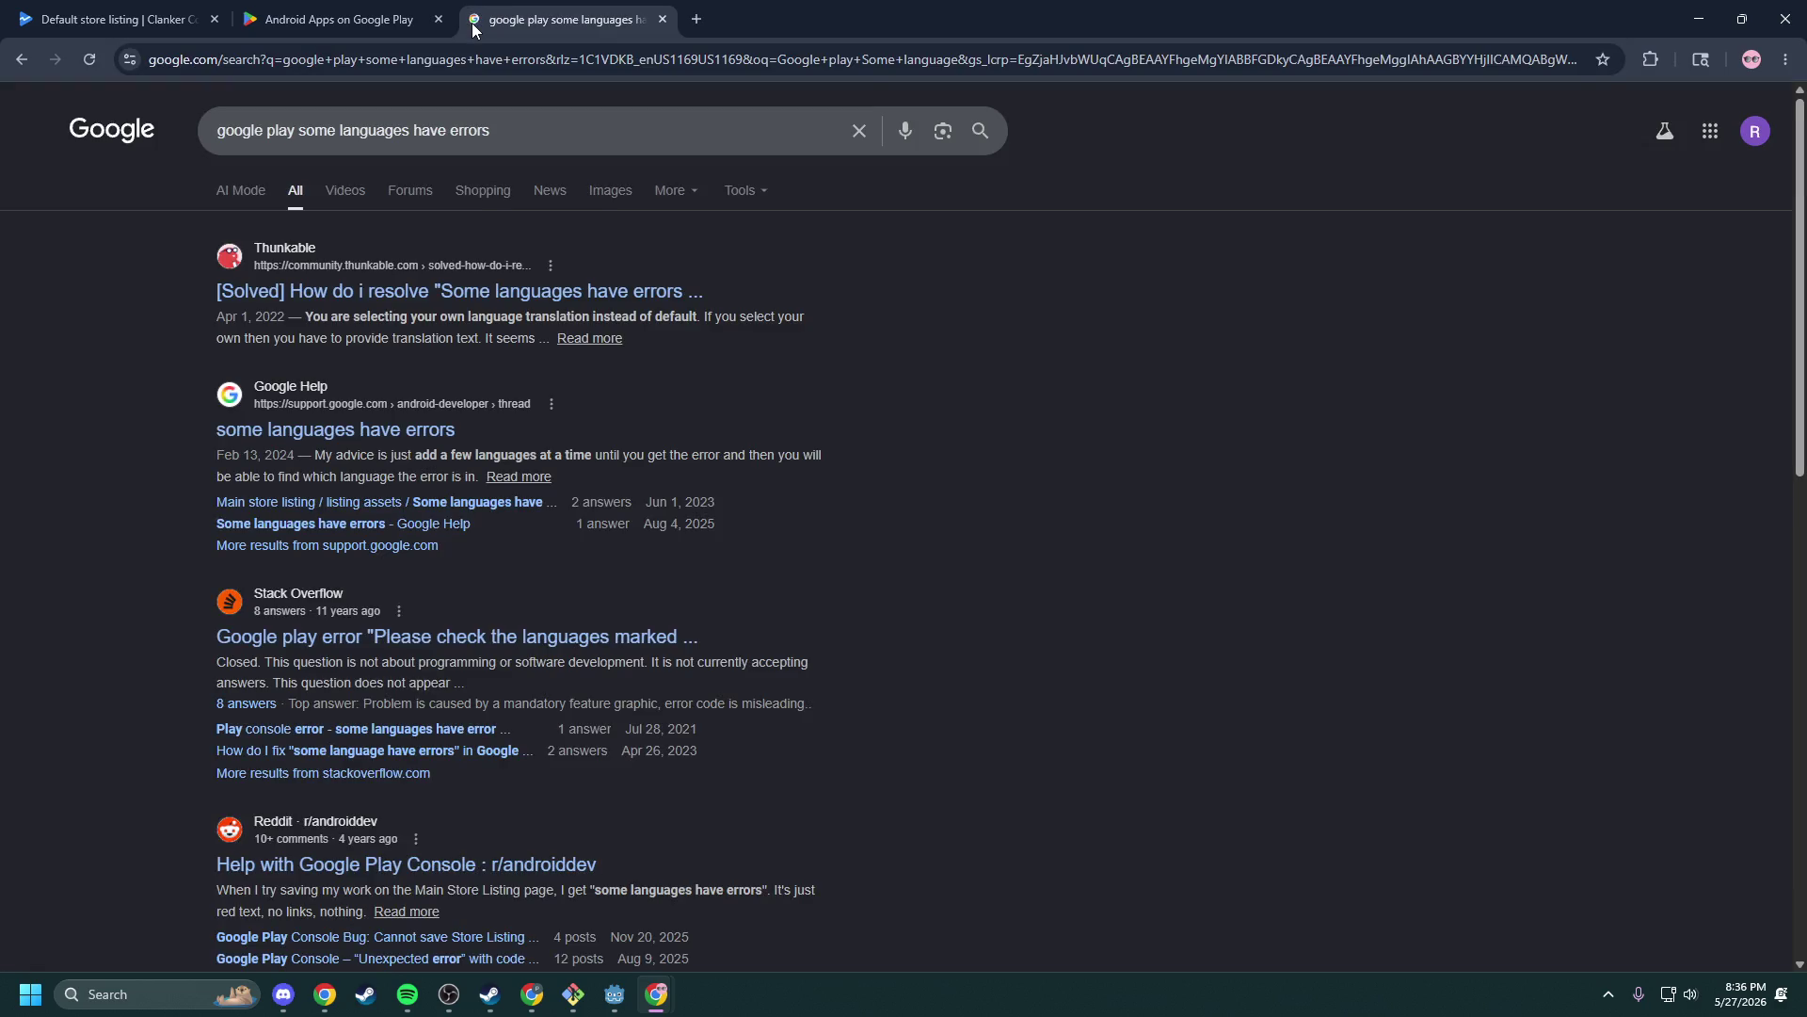
pyautogui.click(407, 294)
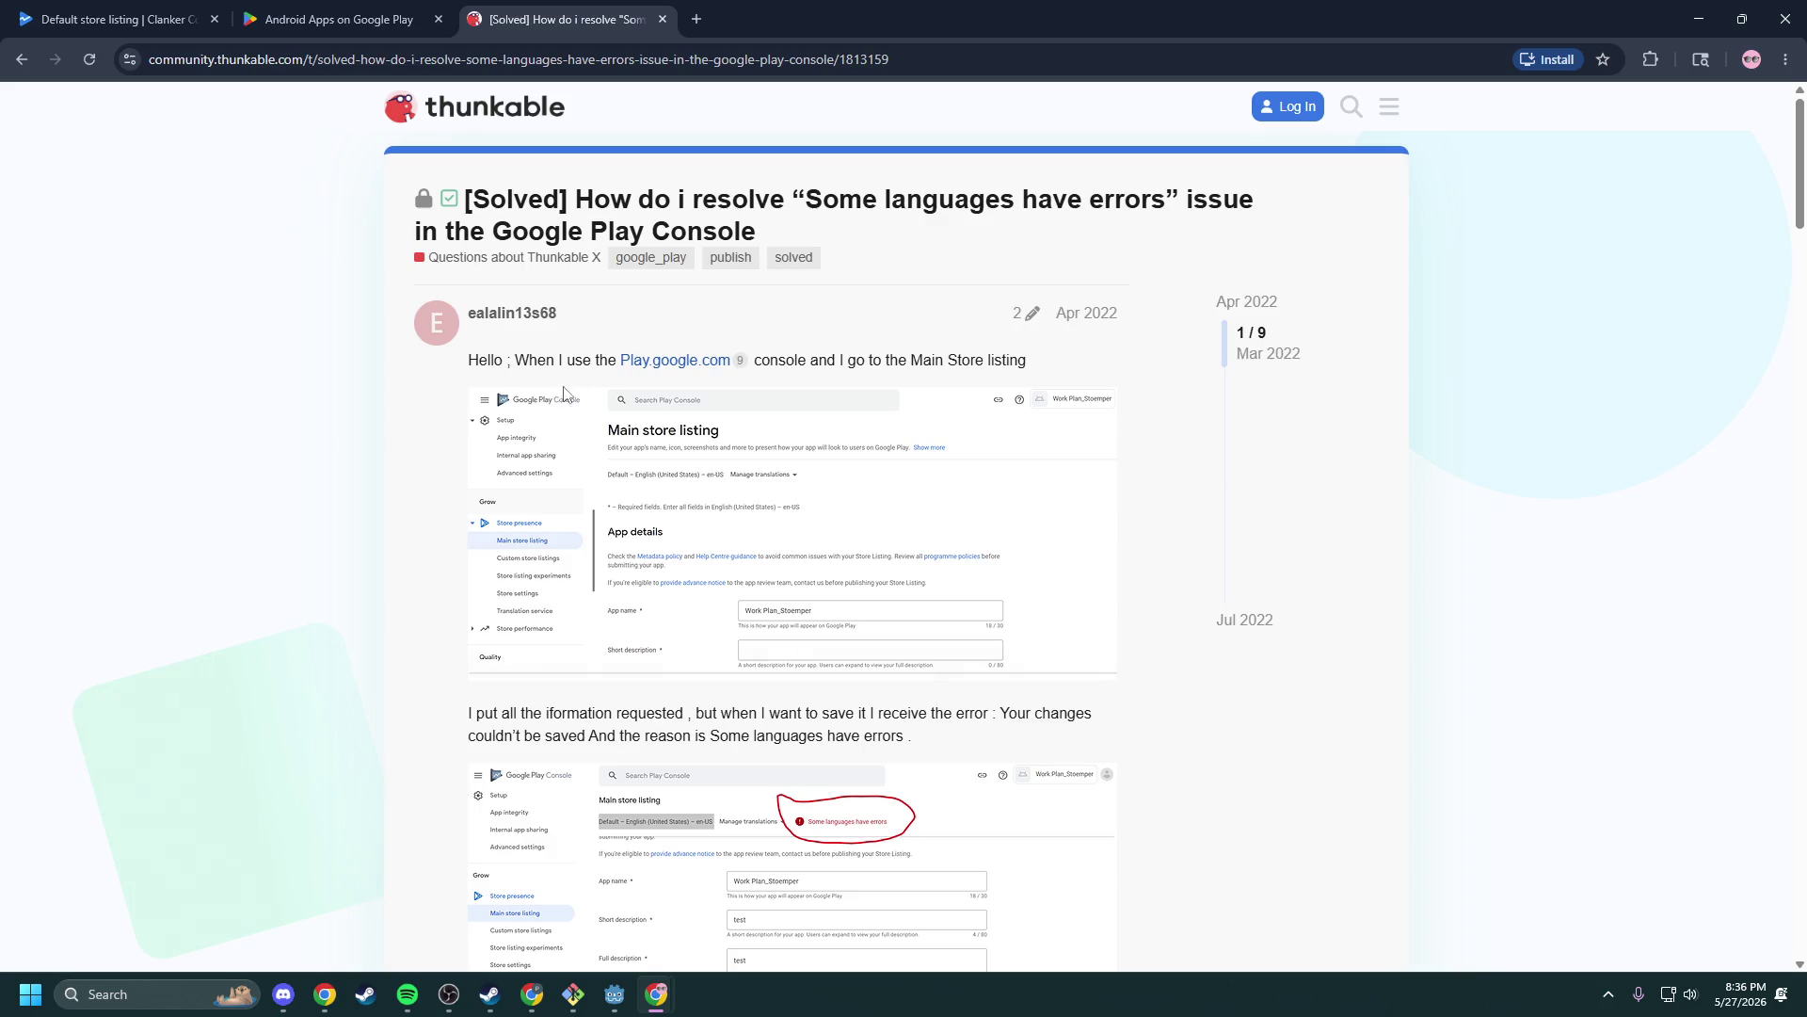
# Read the thread's advice about blank image sections and not receiving errors
pyautogui.scroll(-6, 404, 417)
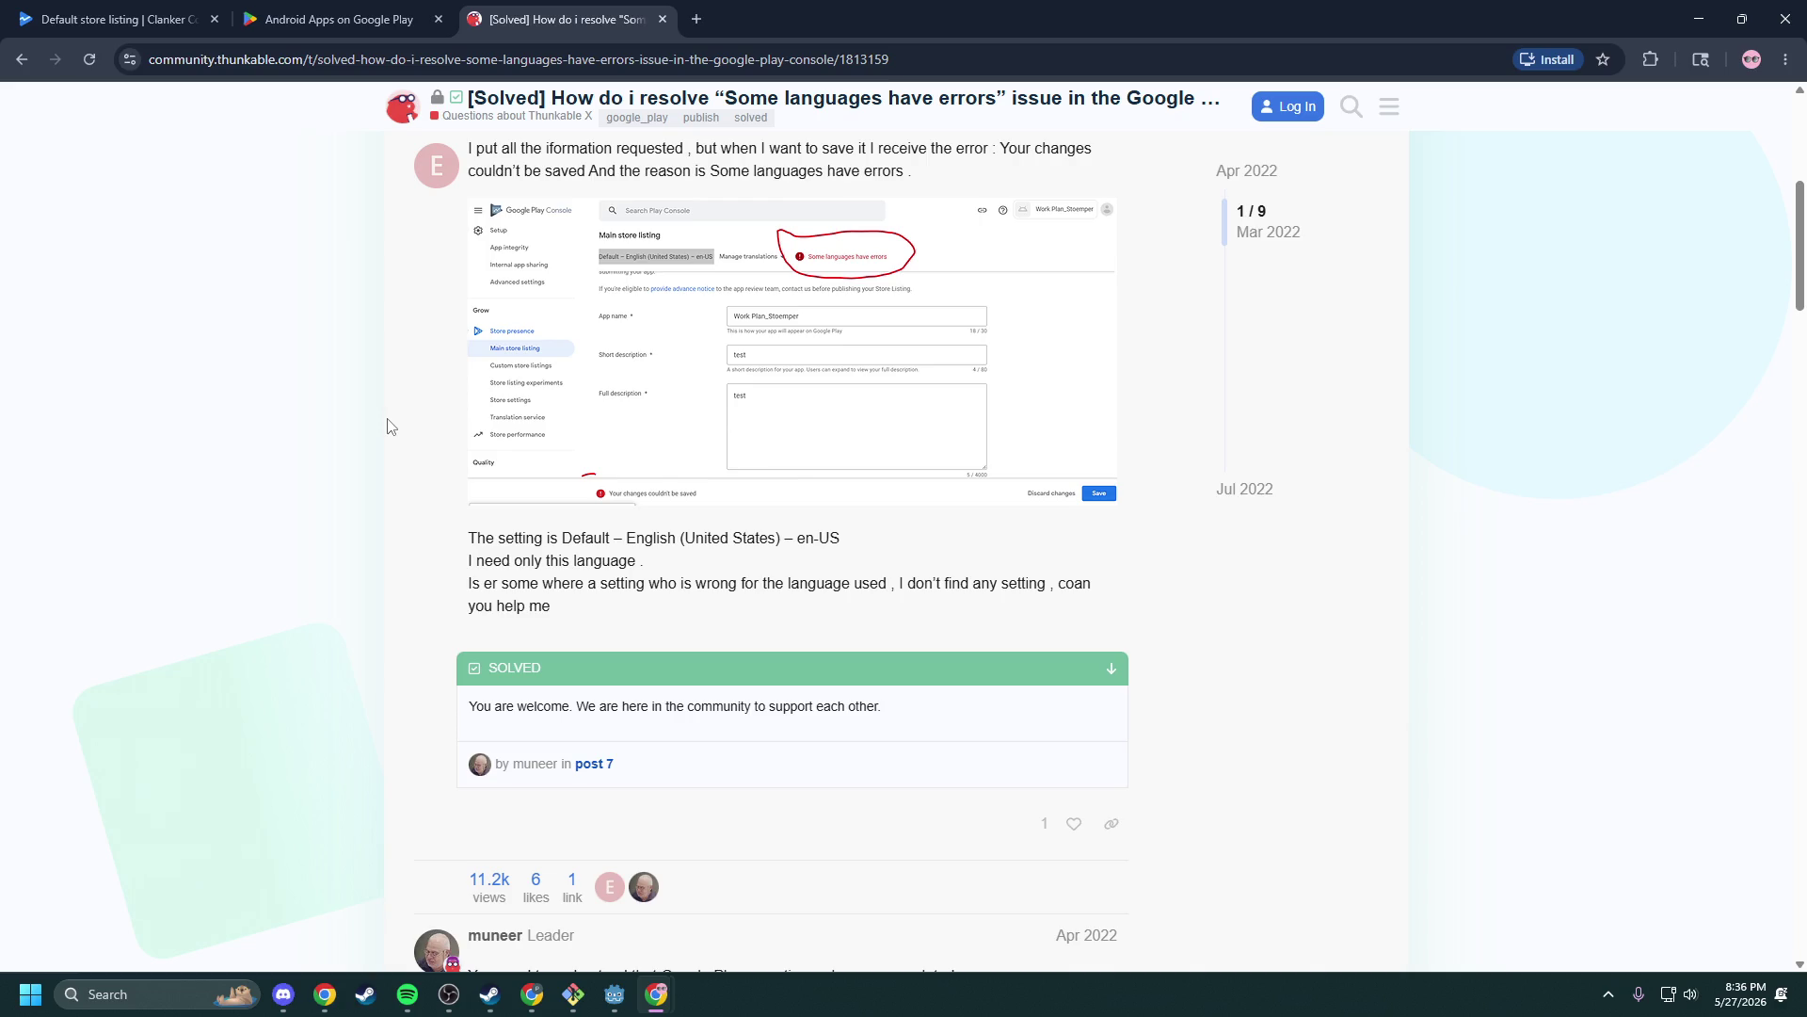
pyautogui.scroll(-2, 406, 473)
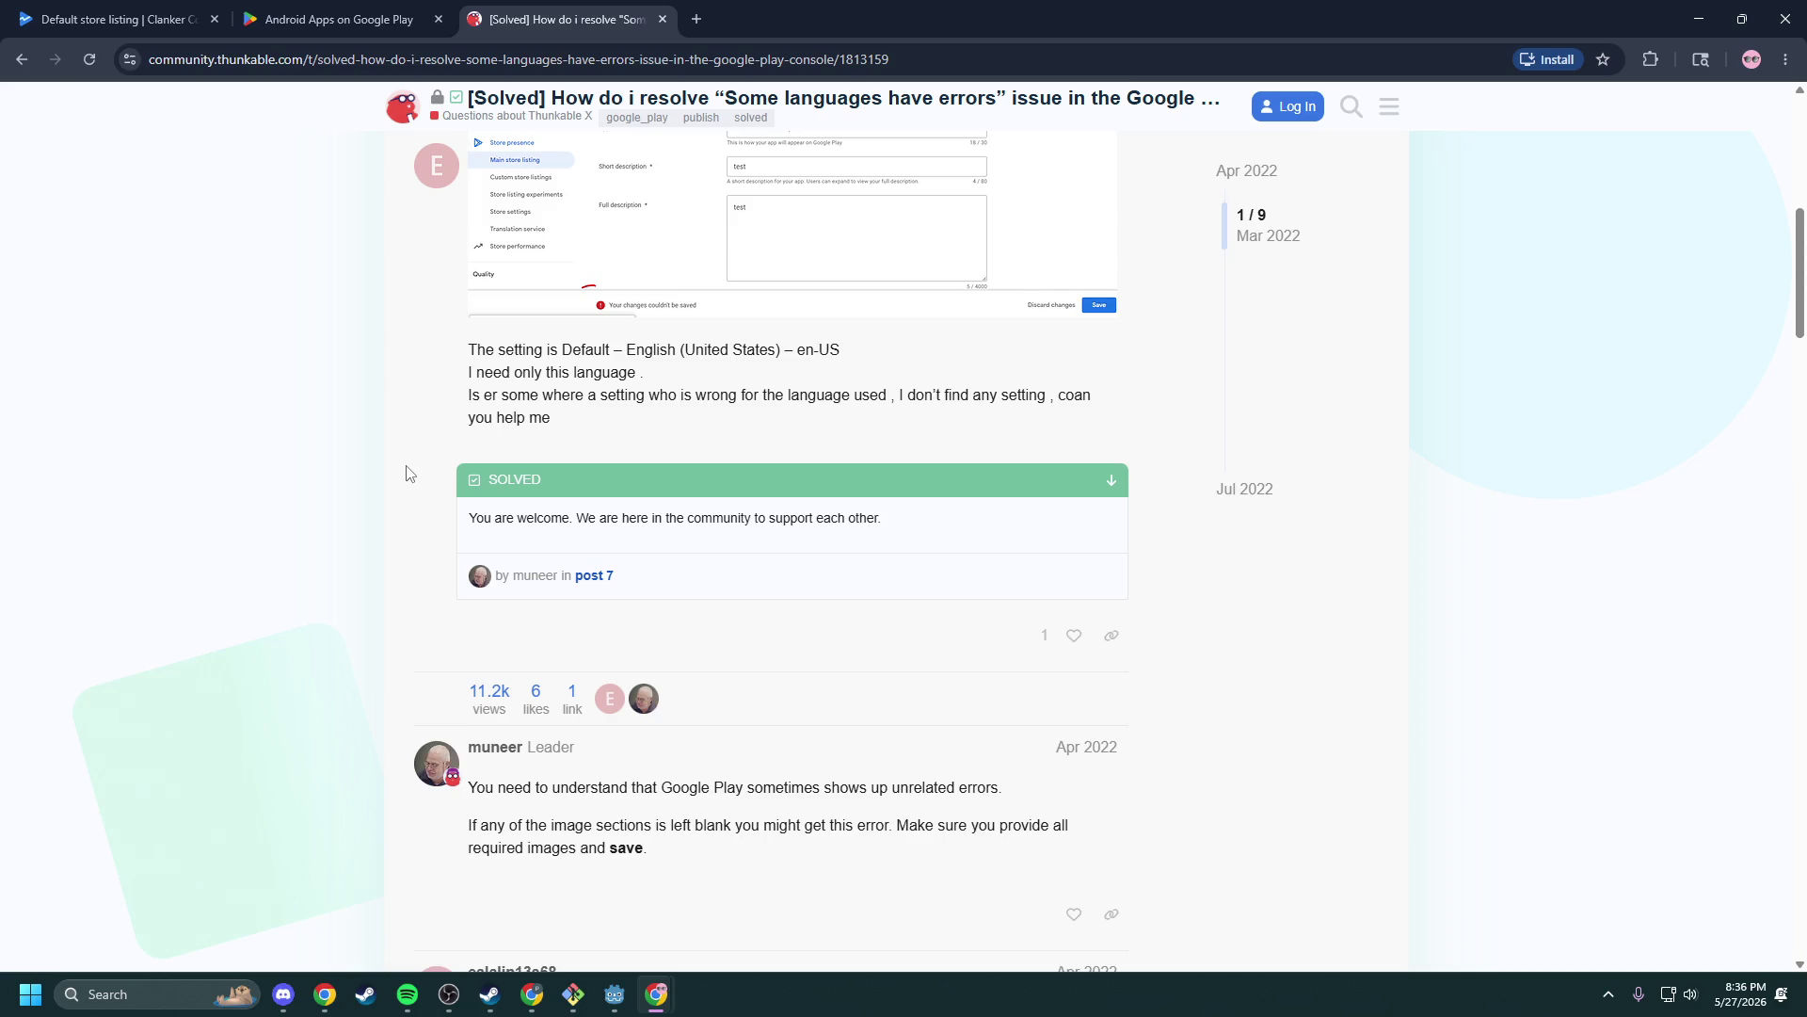
pyautogui.scroll(-2, 406, 476)
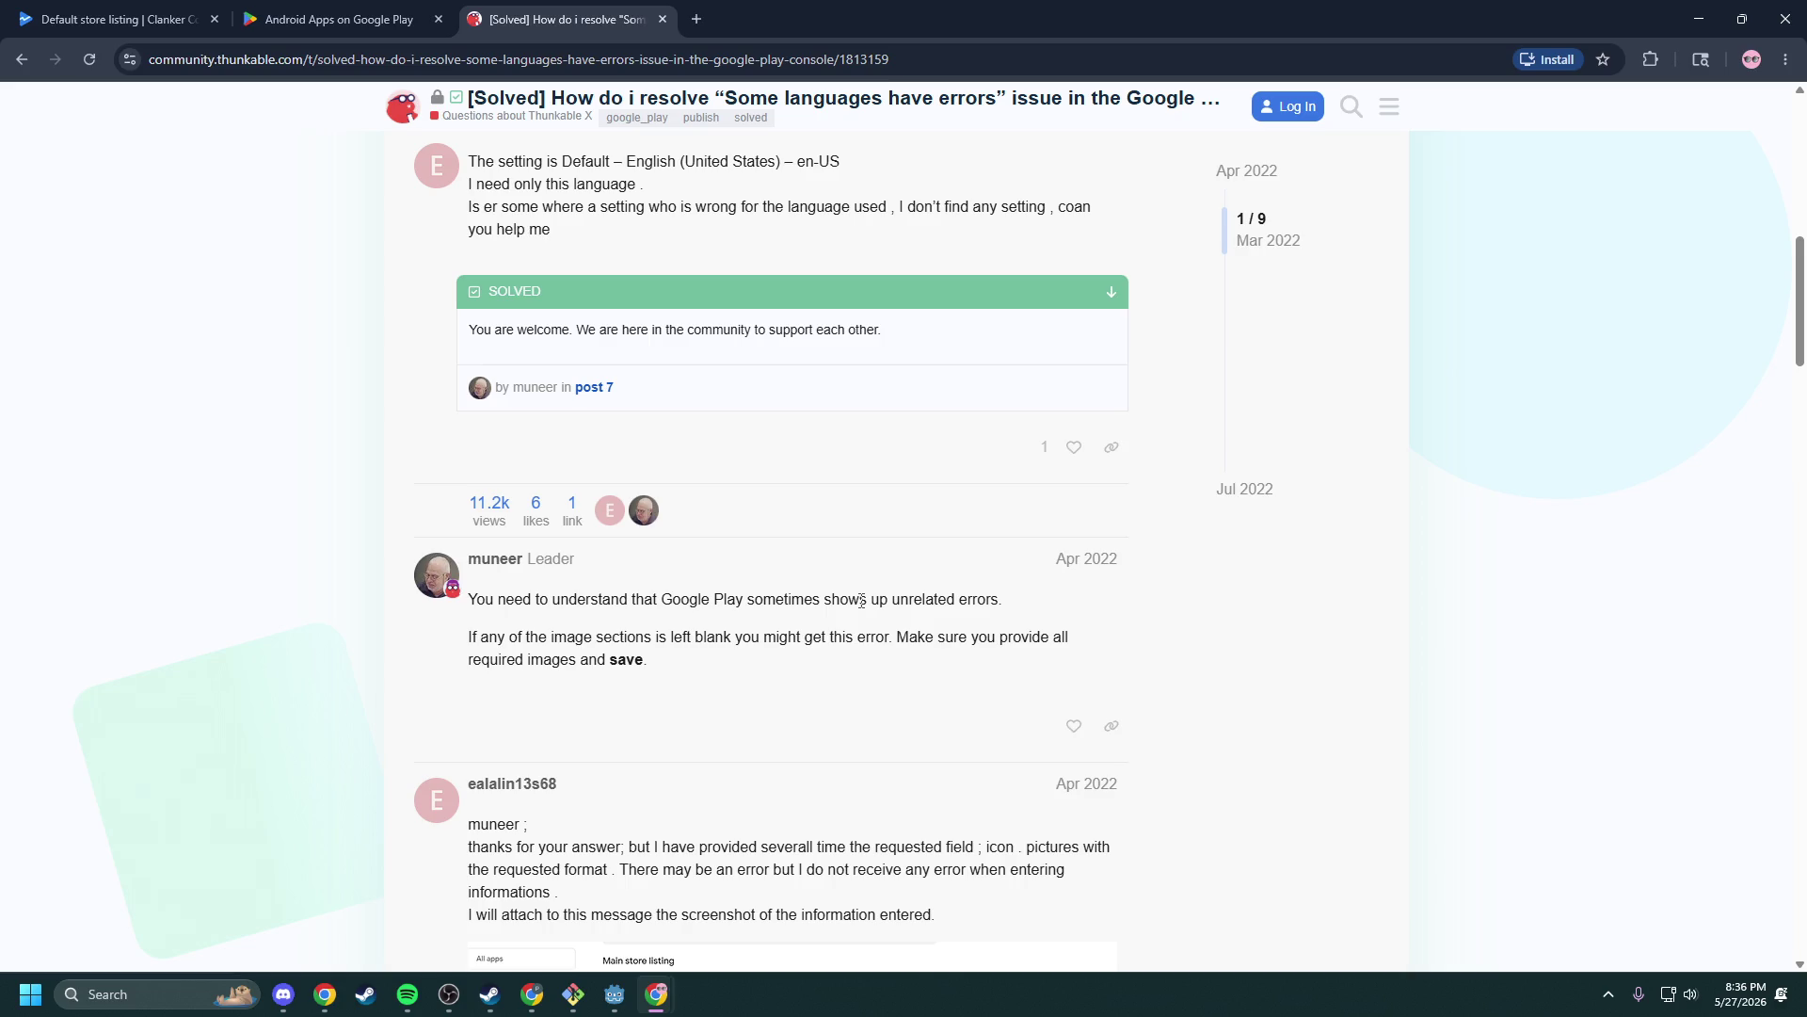
pyautogui.moveTo(490, 640)
pyautogui.mouseDown()
pyautogui.moveTo(986, 640)
pyautogui.moveTo(1055, 663)
pyautogui.moveTo(624, 676)
pyautogui.moveTo(634, 657)
pyautogui.mouseUp()
pyautogui.click(633, 656)
pyautogui.scroll(-5, 469, 458)
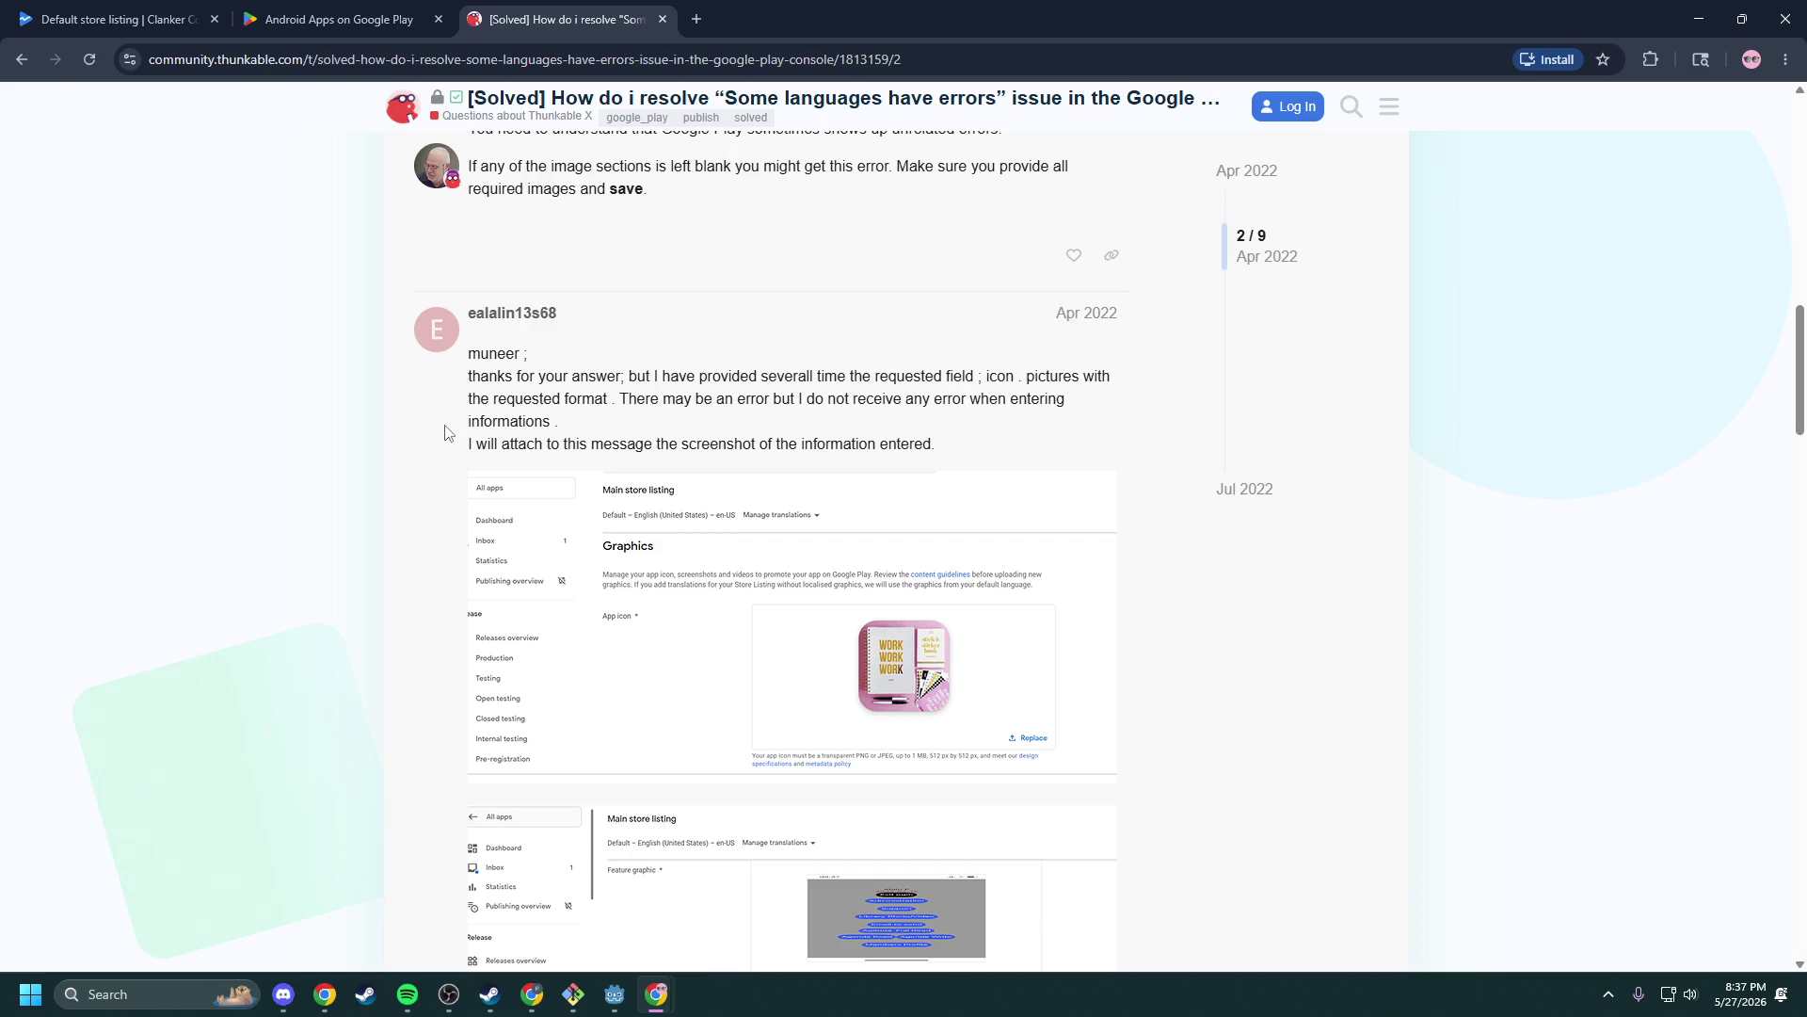
pyautogui.moveTo(621, 398); pyautogui.dragTo(912, 398)
pyautogui.click(912, 399)
pyautogui.moveTo(470, 444); pyautogui.dragTo(899, 450)
pyautogui.click(899, 450)
# Read the reply explaining the errors come from the added language translations
pyautogui.scroll(-3, 713, 421)
pyautogui.scroll(-8, 421, 371)
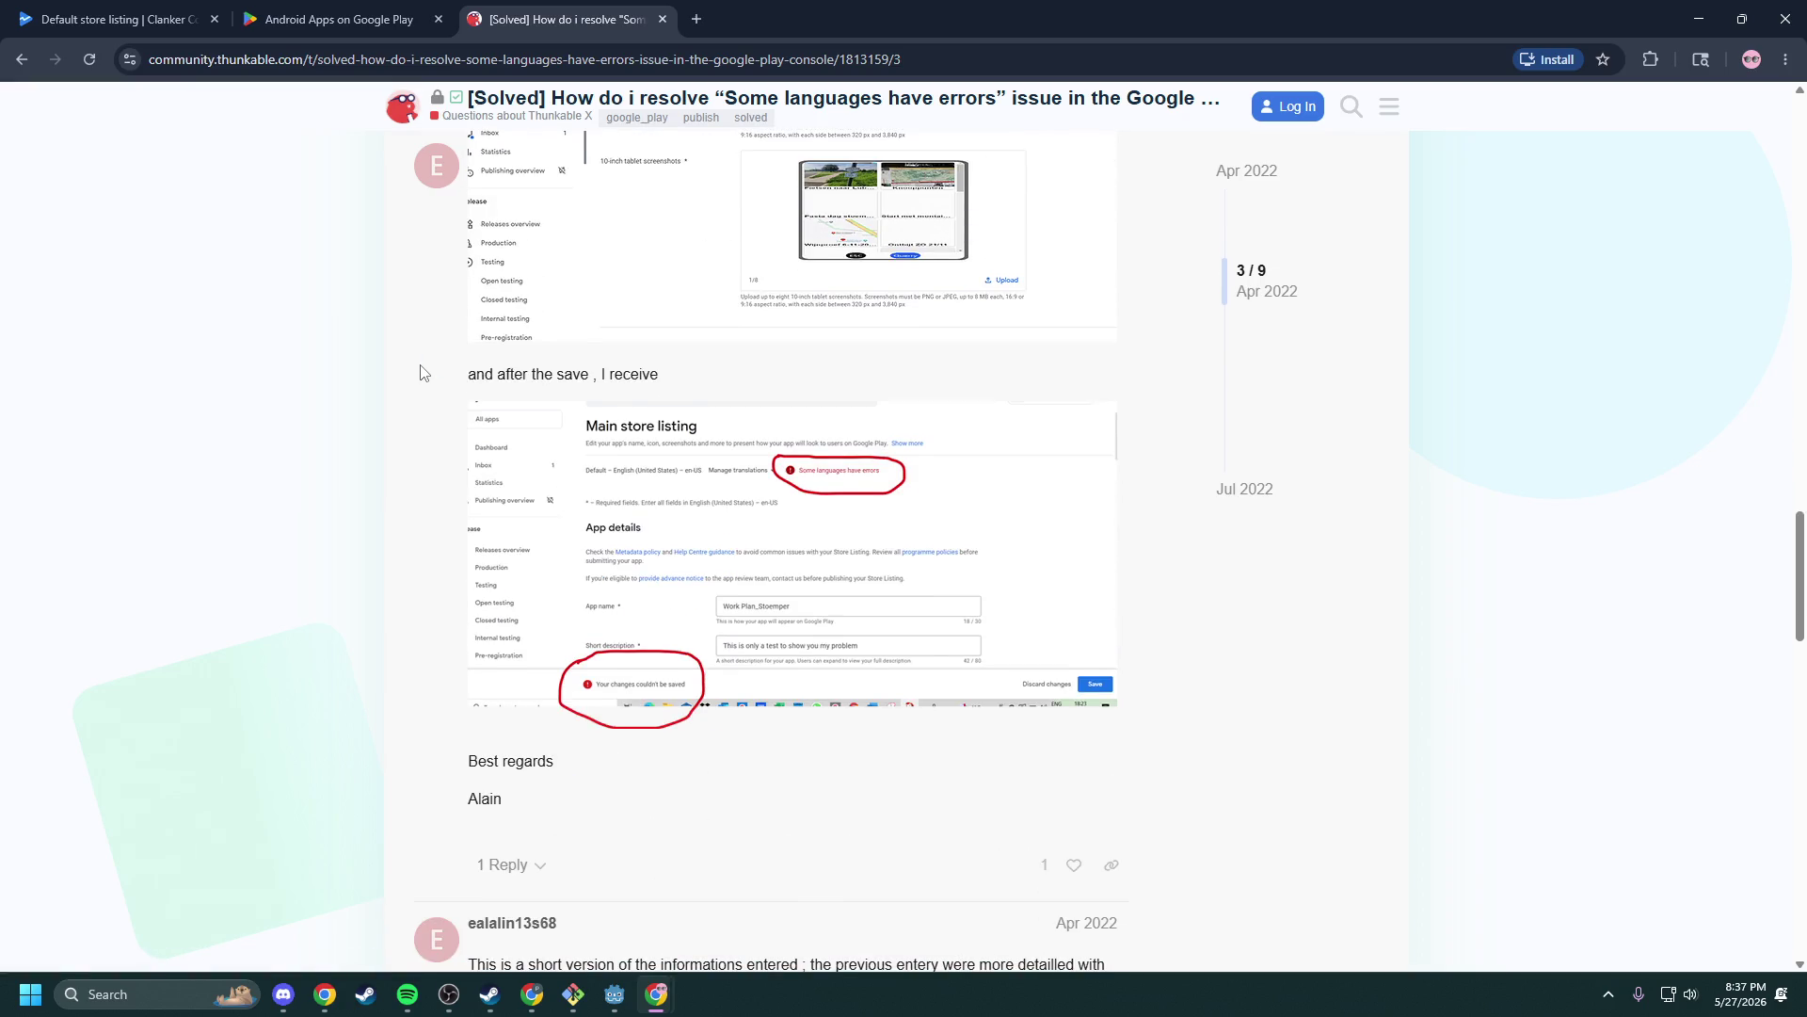
pyautogui.scroll(-4, 421, 373)
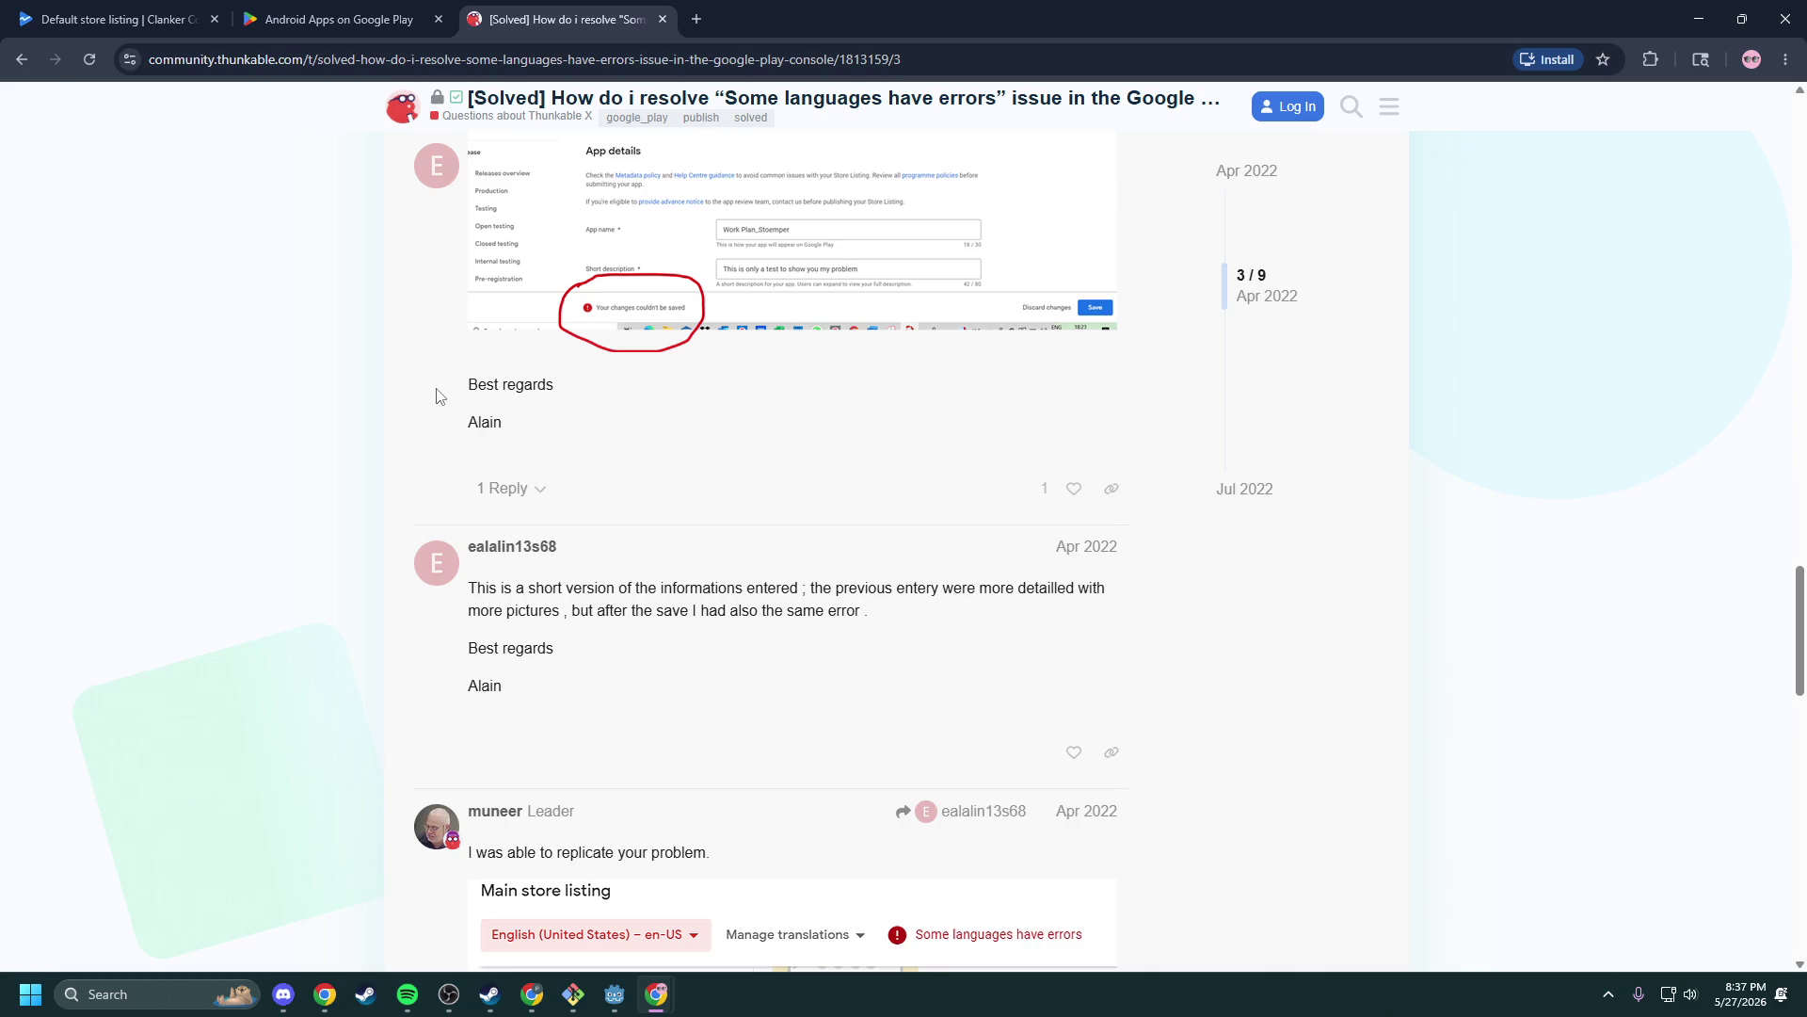
pyautogui.scroll(-2, 436, 396)
pyautogui.scroll(-1, 436, 395)
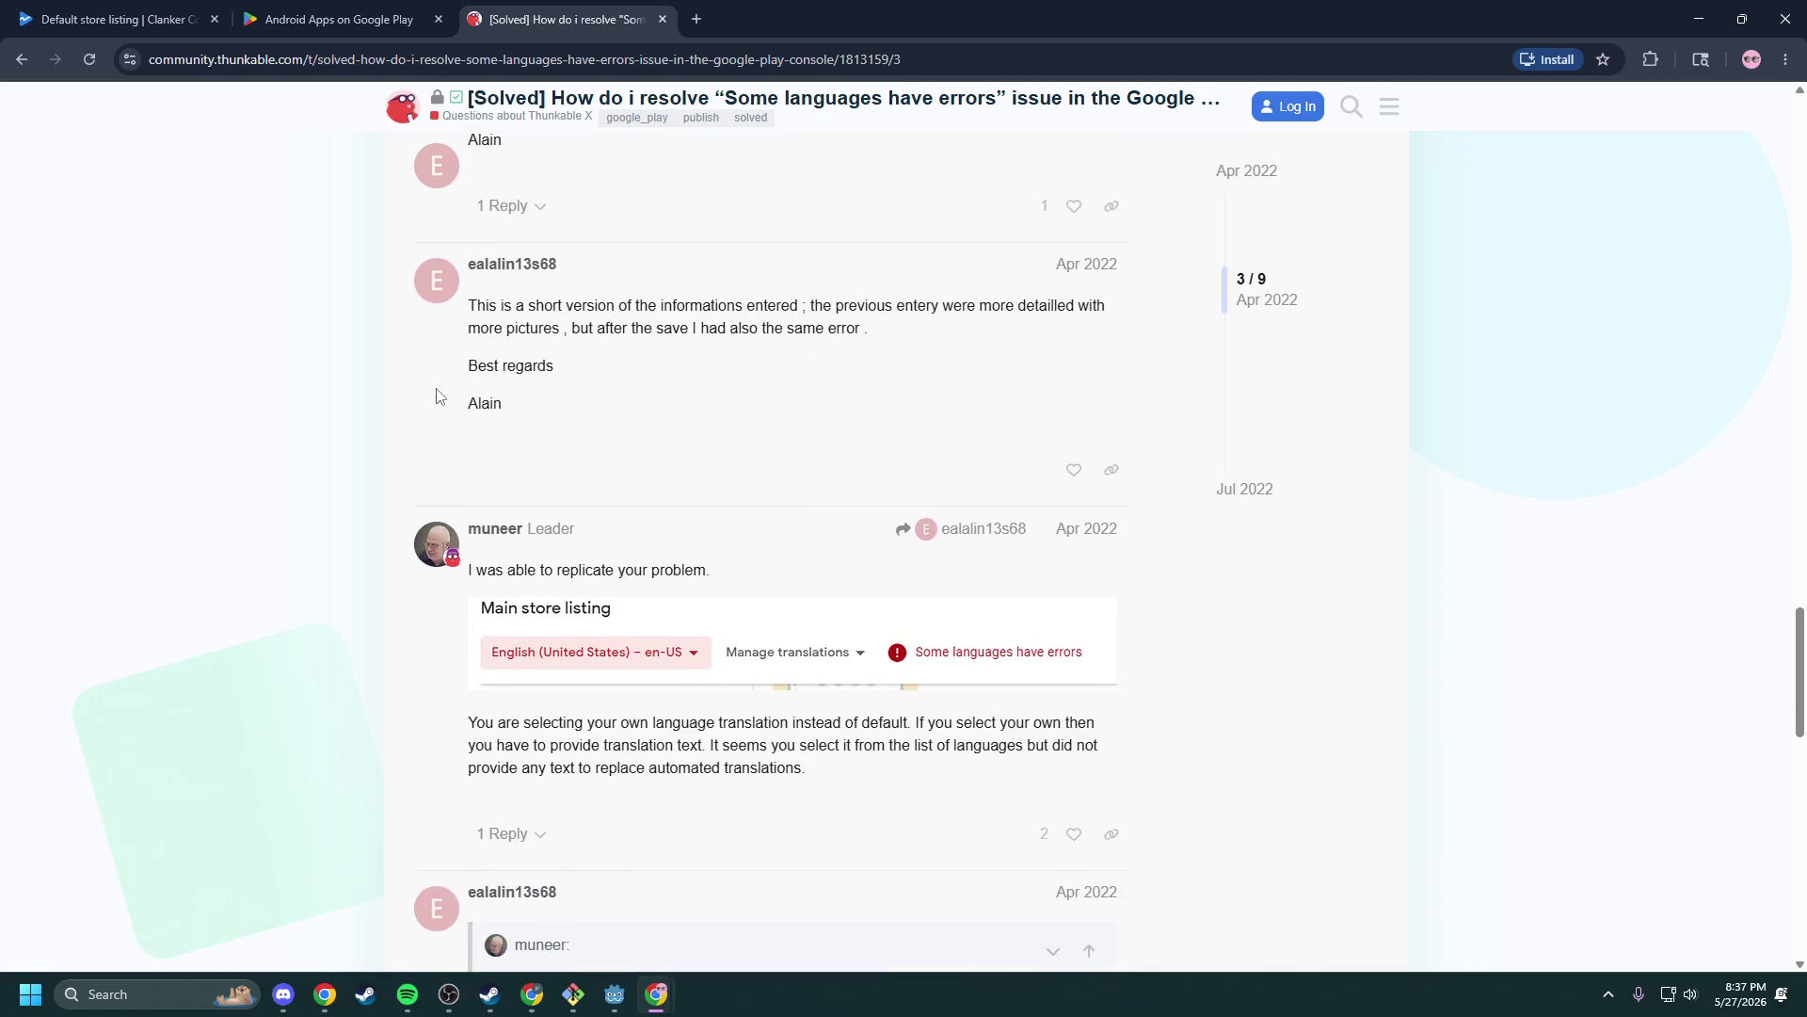
pyautogui.scroll(-2, 436, 395)
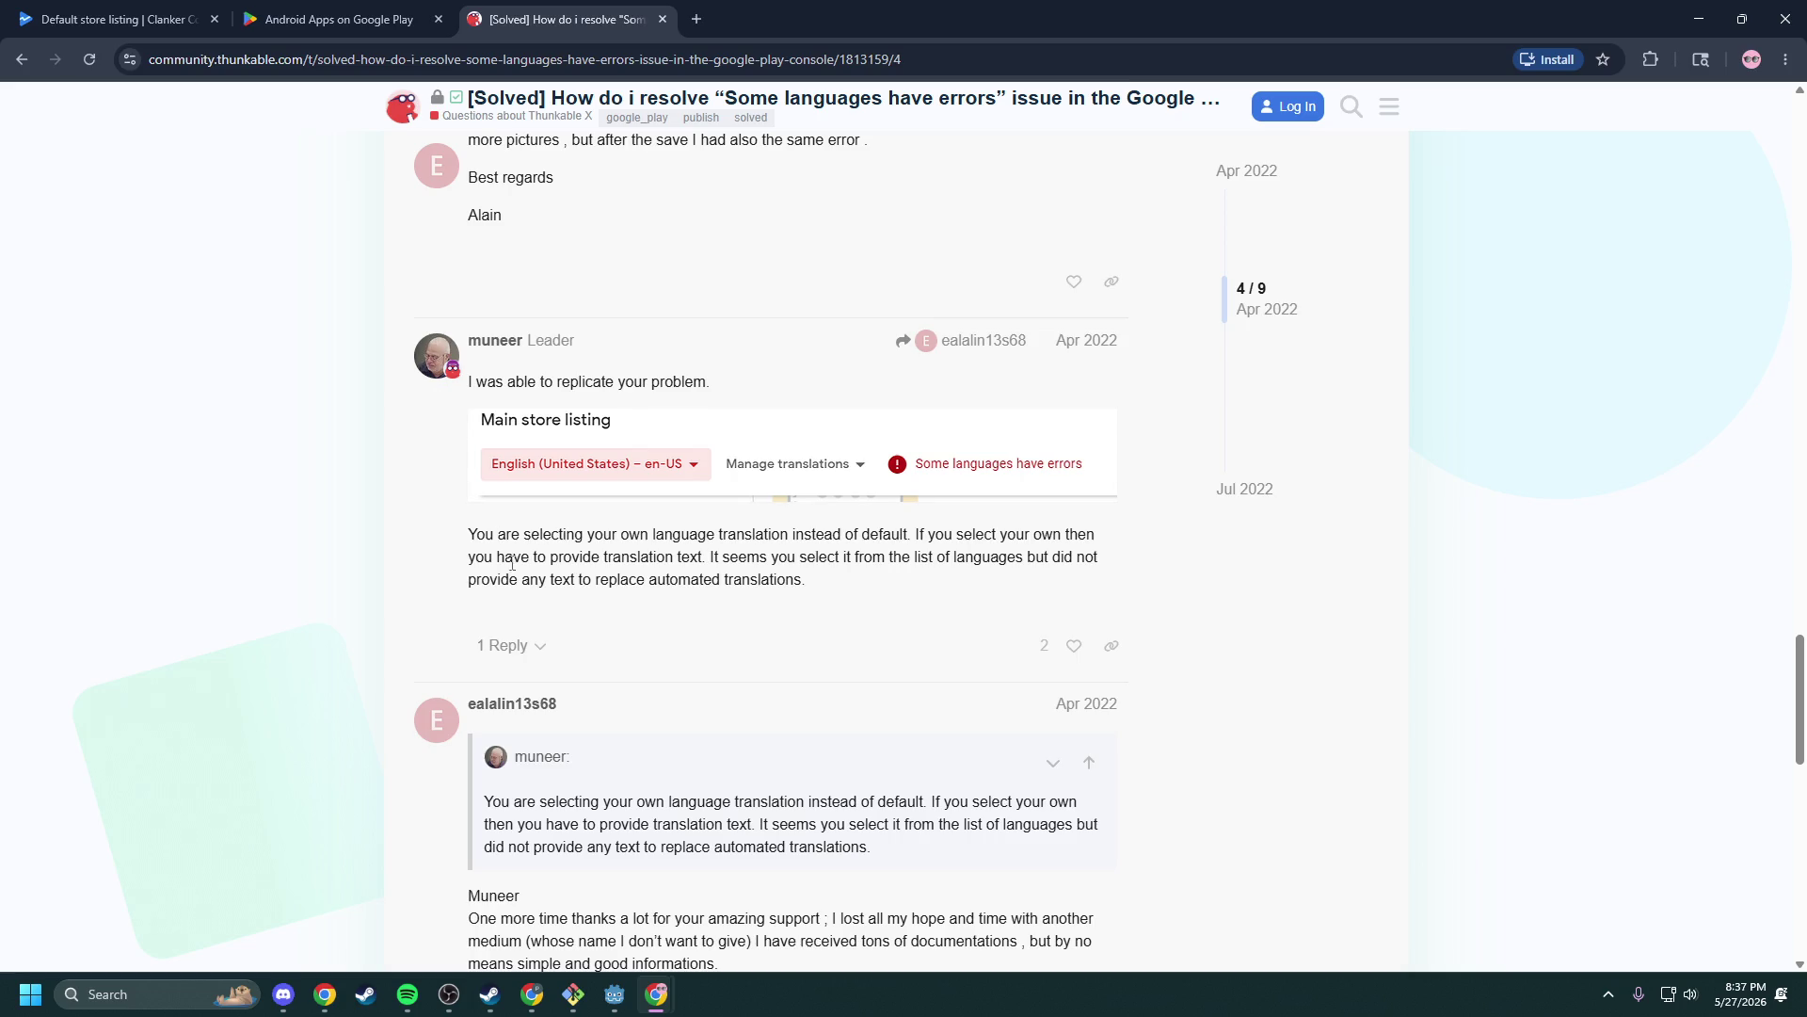
pyautogui.moveTo(666, 534)
pyautogui.mouseDown()
pyautogui.moveTo(915, 561)
pyautogui.moveTo(1016, 536)
pyautogui.moveTo(1036, 555)
pyautogui.moveTo(559, 579)
pyautogui.moveTo(678, 554)
pyautogui.moveTo(1106, 563)
pyautogui.moveTo(588, 579)
pyautogui.moveTo(798, 576)
pyautogui.mouseUp()
pyautogui.click(796, 576)
pyautogui.scroll(-2, 674, 529)
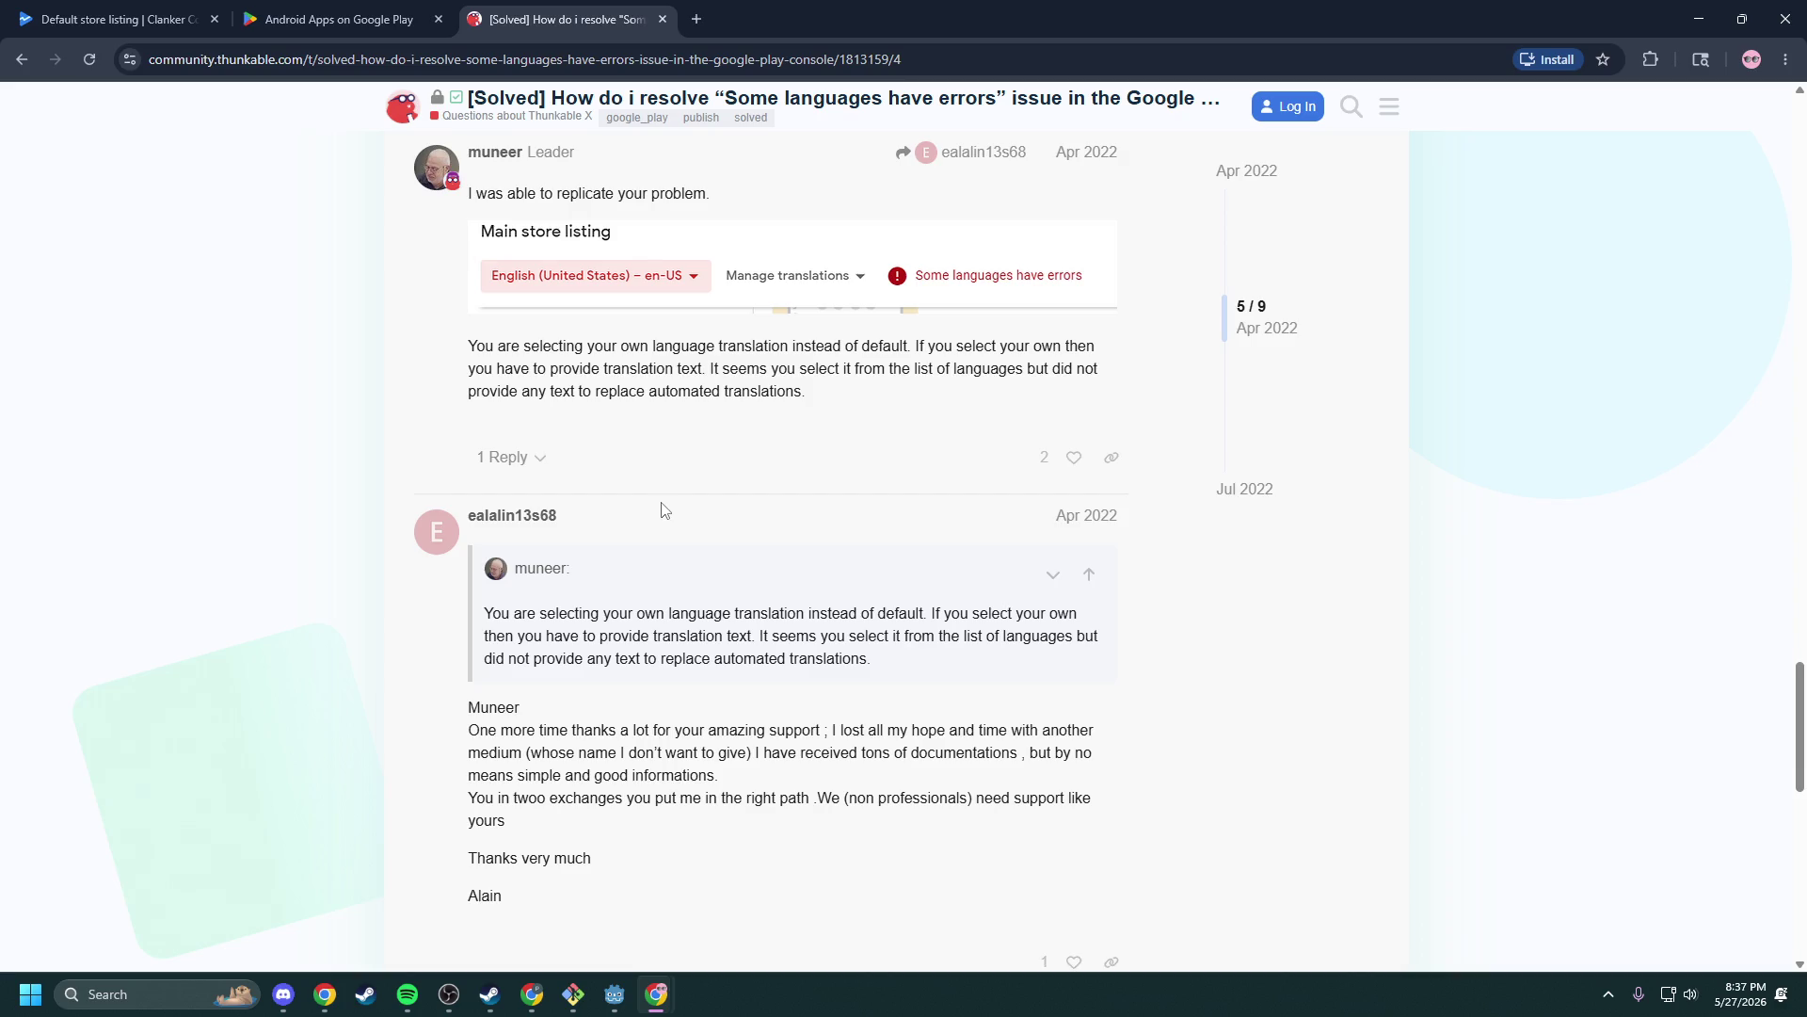
pyautogui.scroll(-2, 686, 489)
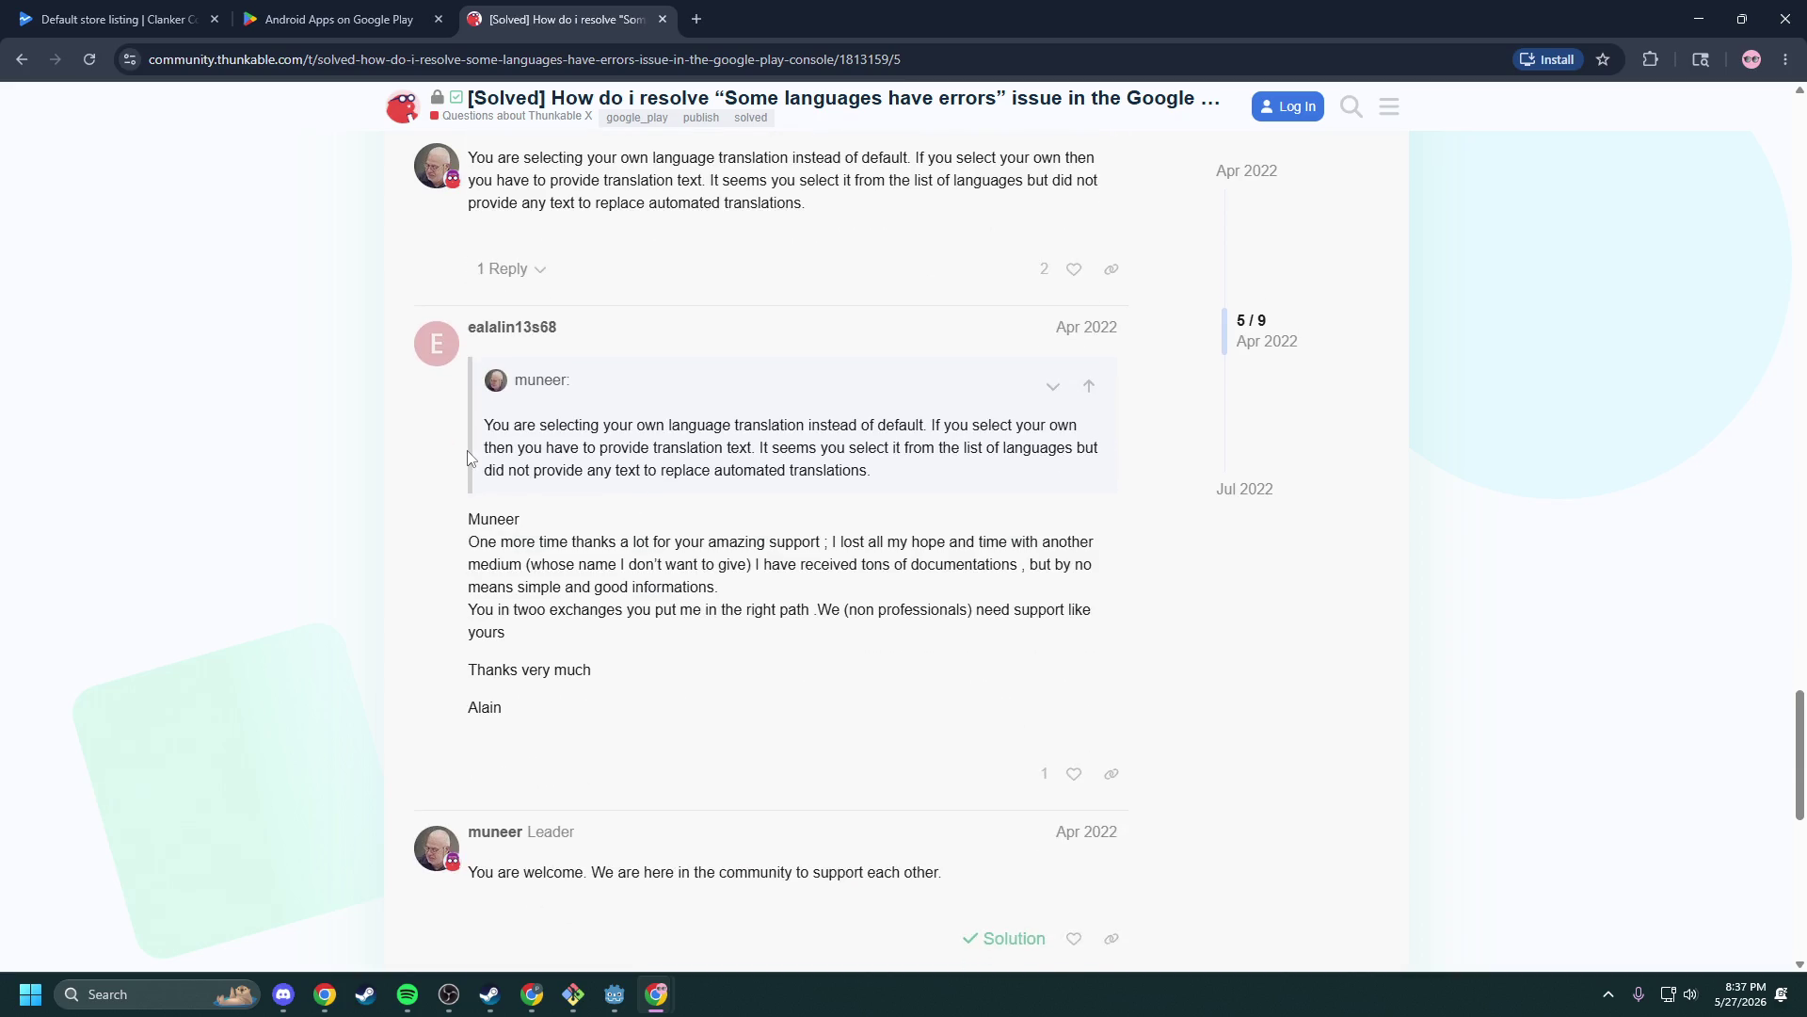
pyautogui.scroll(3, 468, 458)
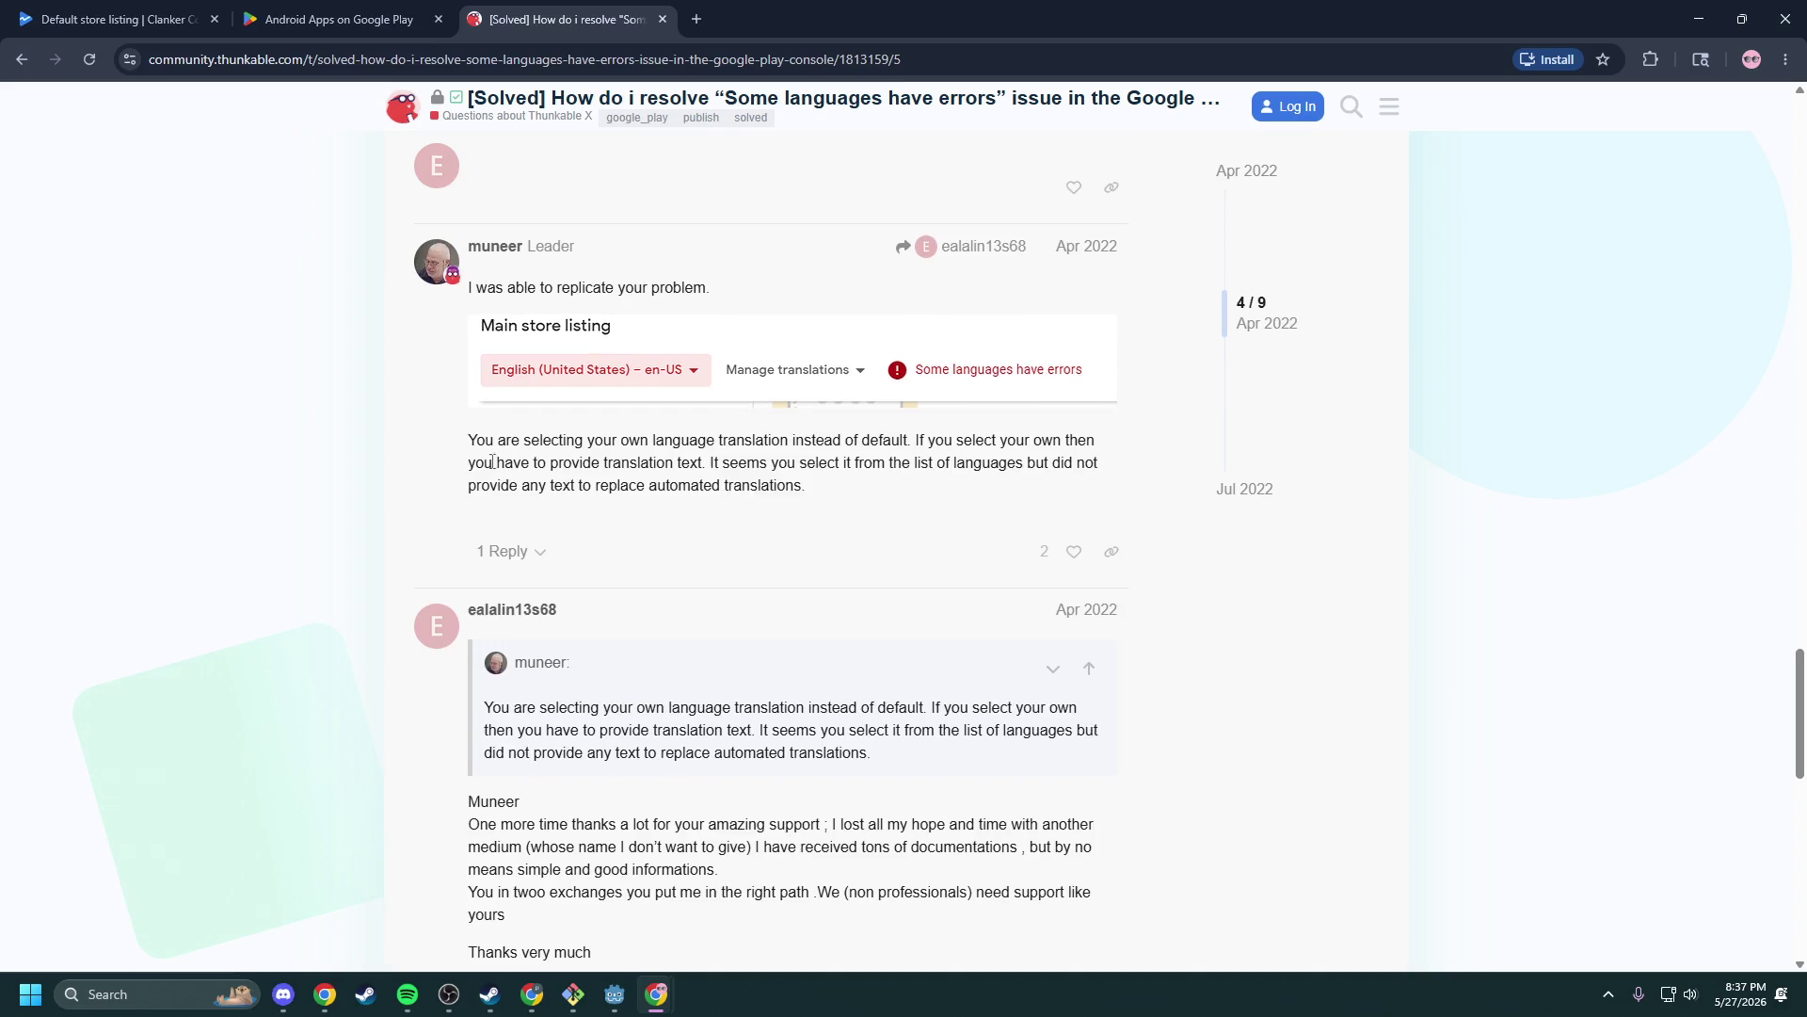
pyautogui.moveTo(475, 440)
pyautogui.mouseDown()
pyautogui.moveTo(775, 463)
pyautogui.moveTo(788, 443)
pyautogui.moveTo(905, 461)
pyautogui.moveTo(928, 441)
pyautogui.mouseUp()
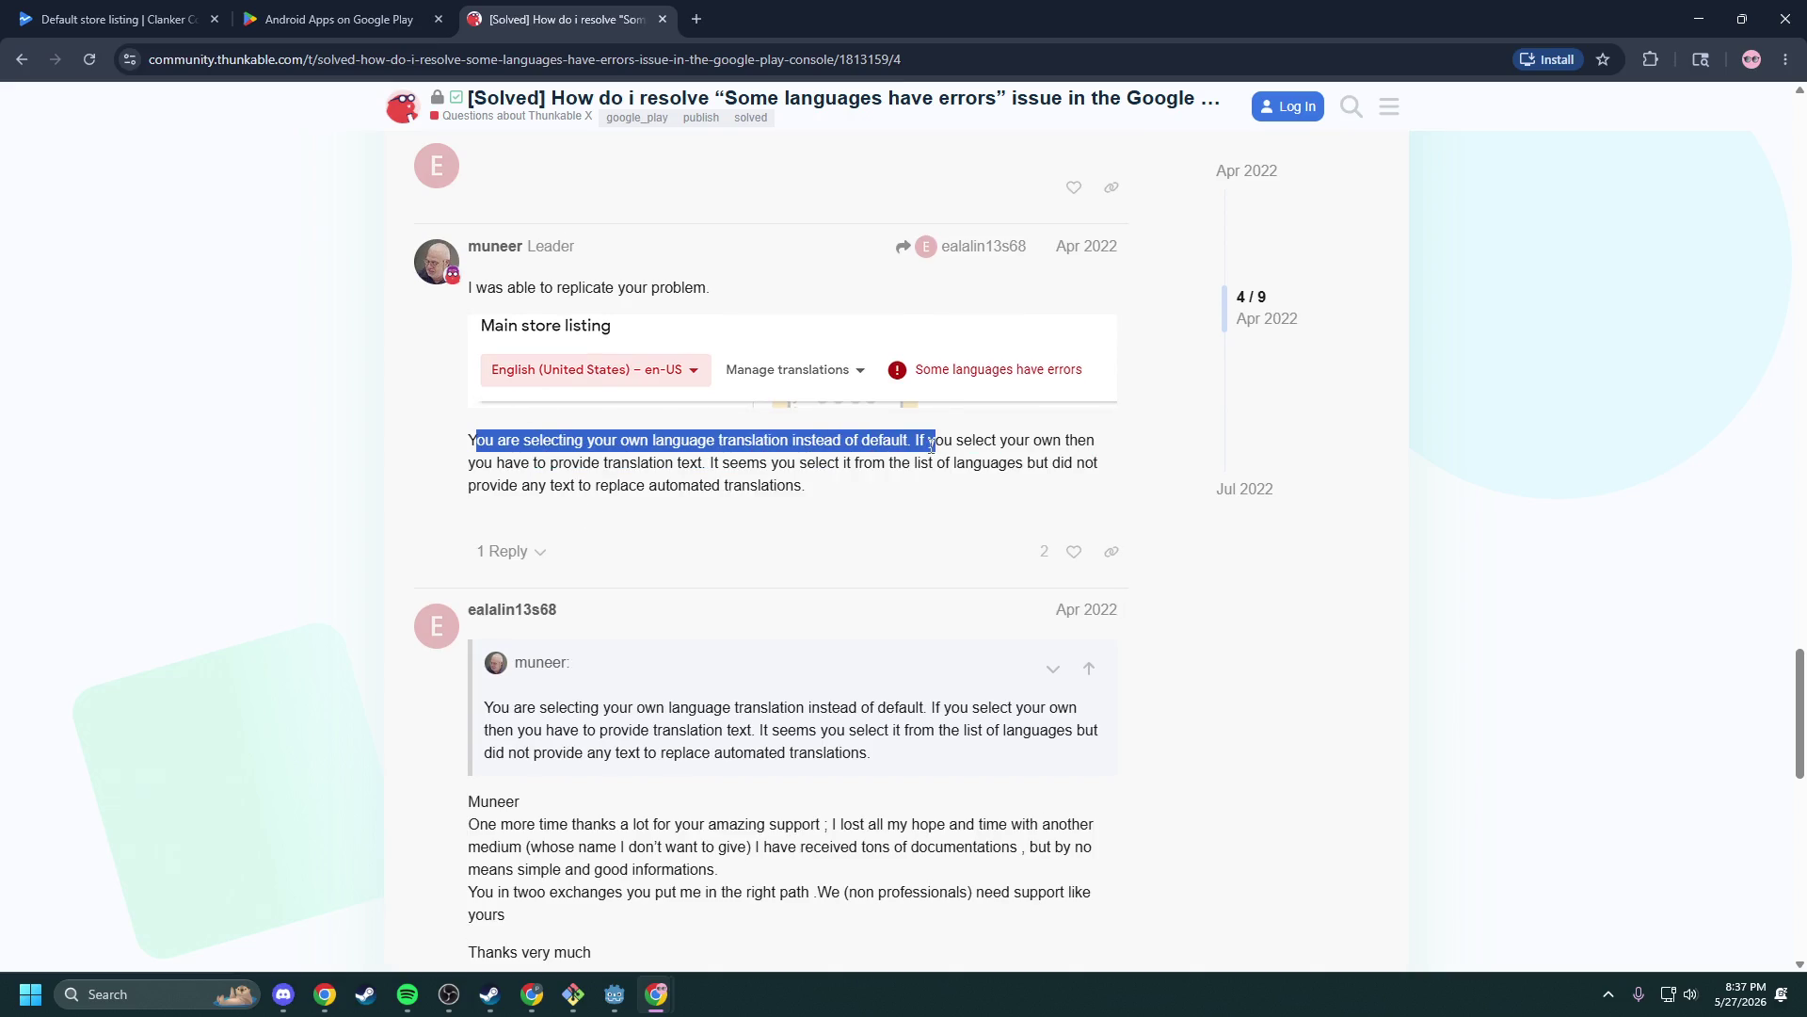
pyautogui.click(856, 513)
# Return to the Default store listing and show its languages with errors
pyautogui.click(355, 9)
pyautogui.click(123, 19)
pyautogui.click(584, 309)
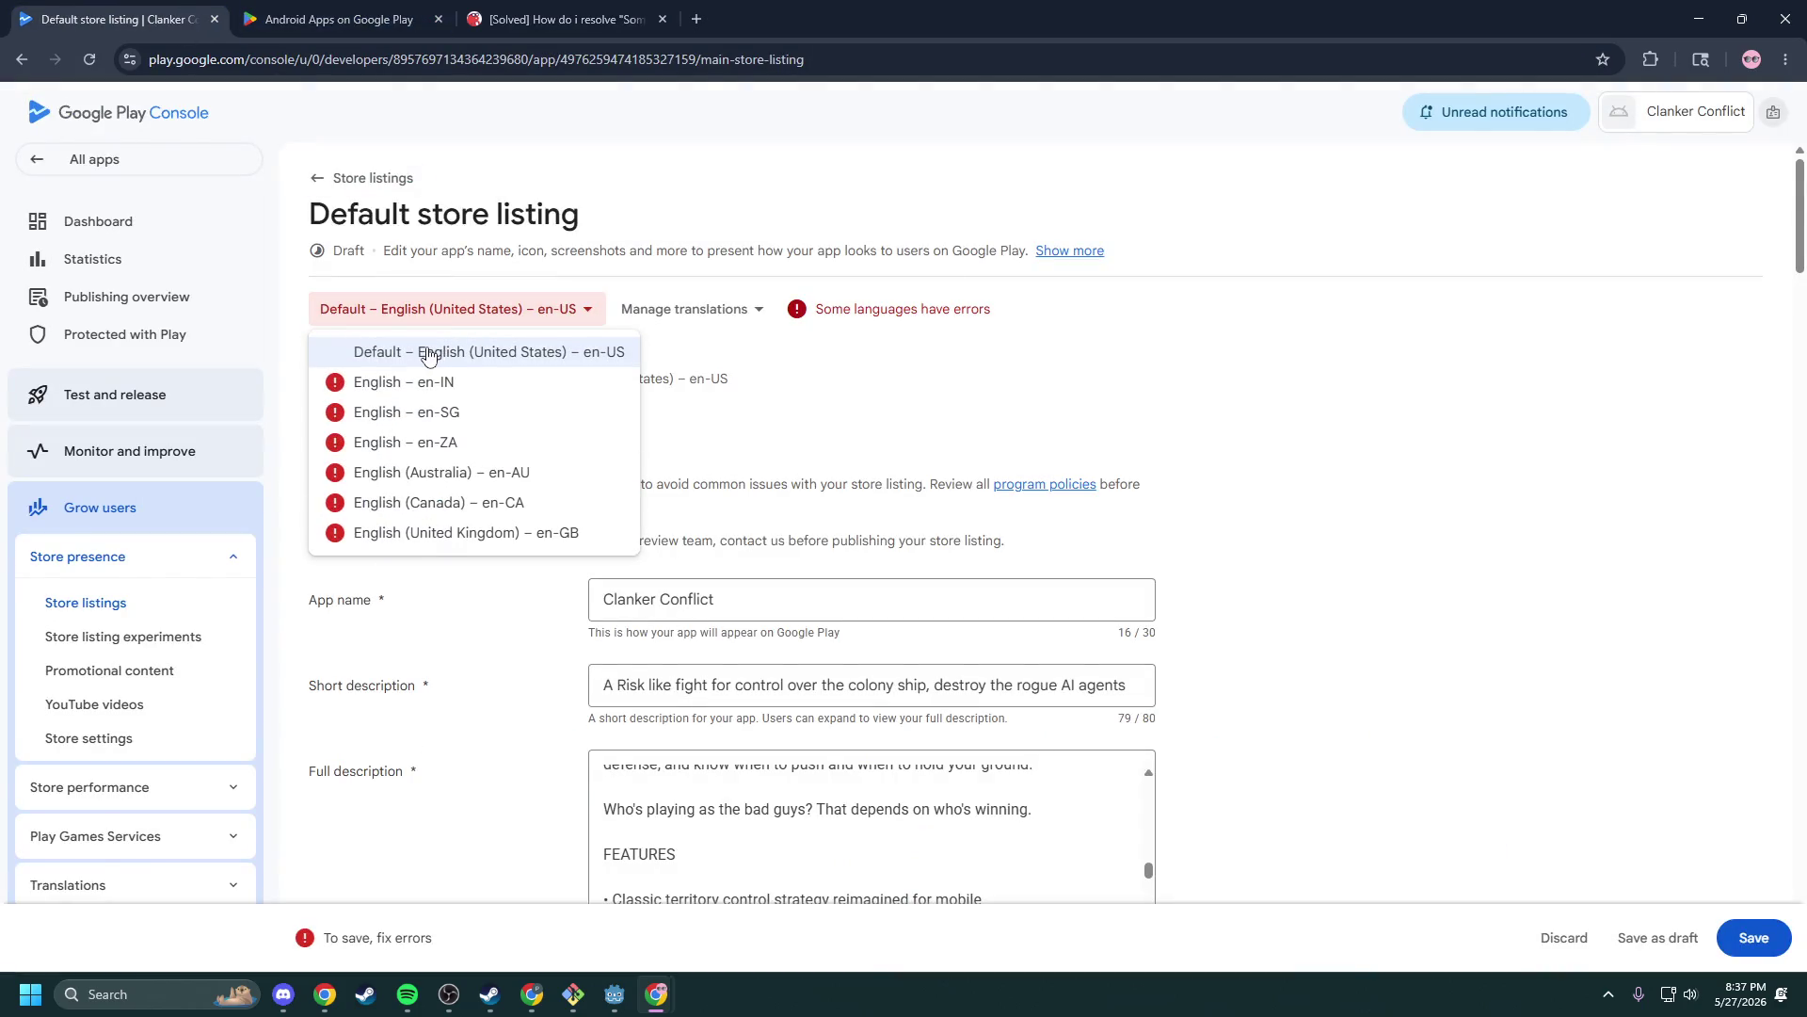
# Keep English (United States) as the listing's default language
pyautogui.click(397, 353)
pyautogui.click(683, 311)
pyautogui.moveTo(706, 364)
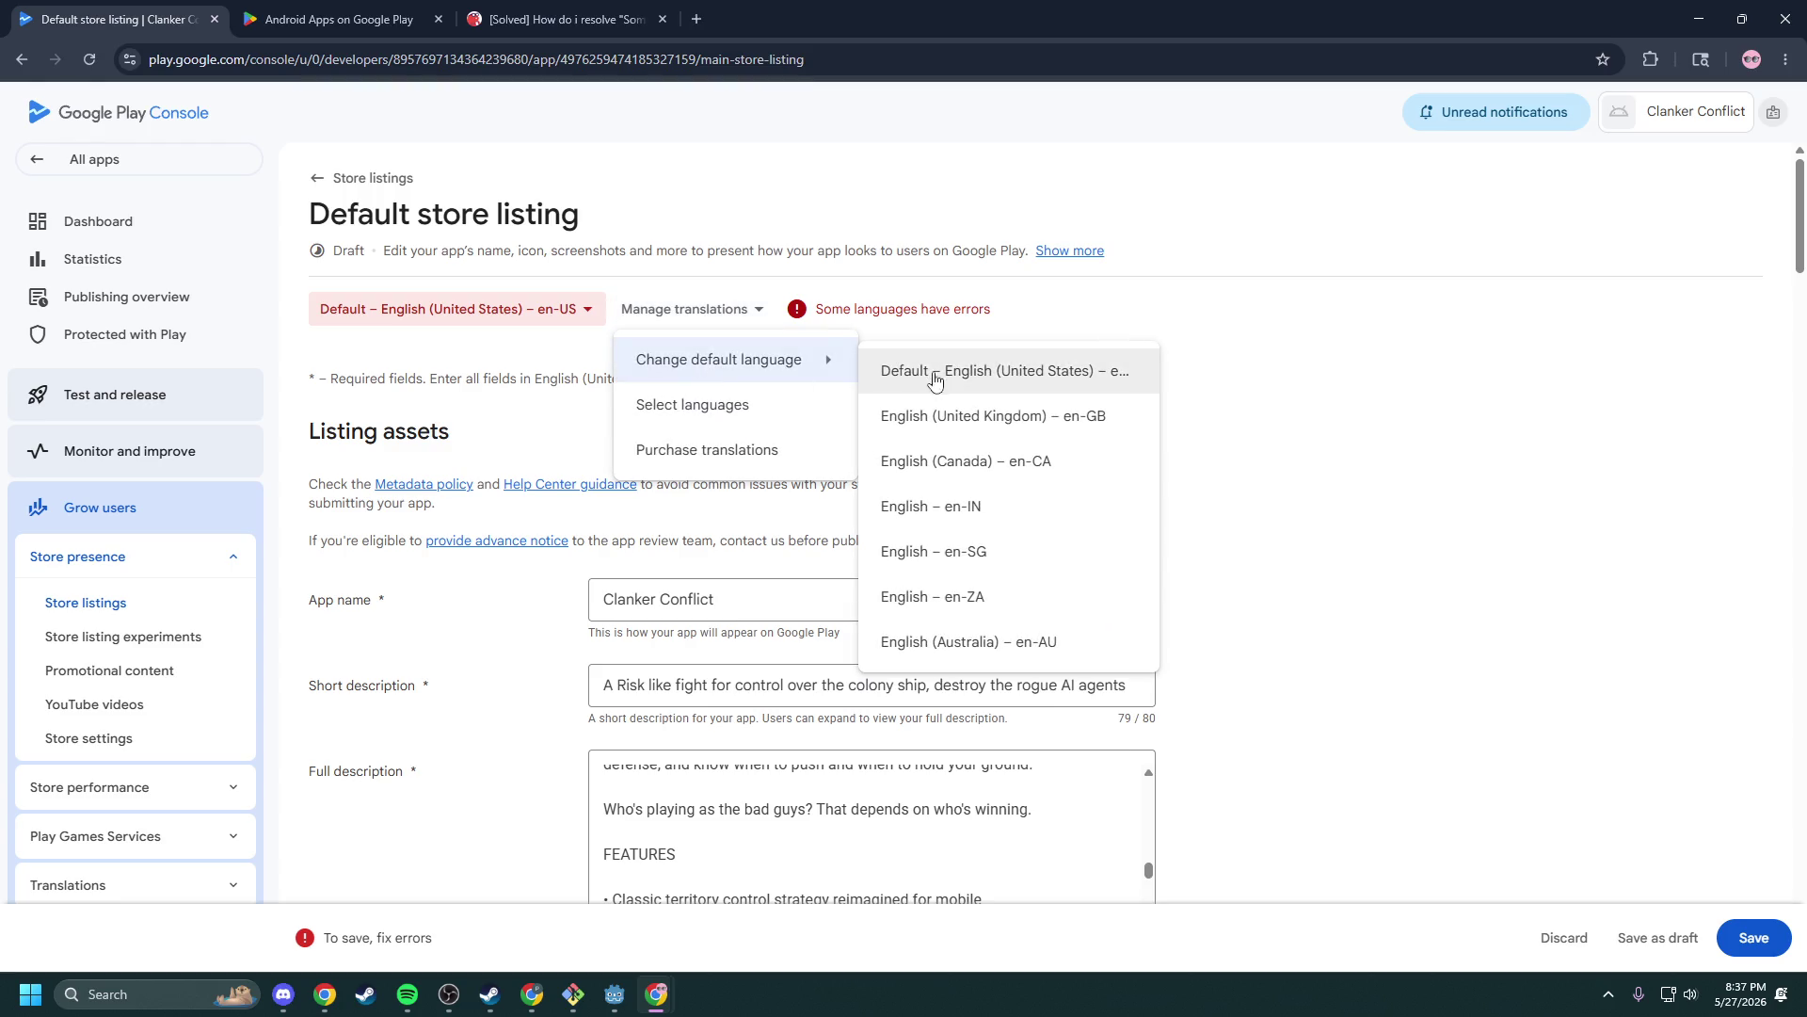
pyautogui.click(899, 376)
# Remove the six extra English translations, then save the listing as draft and fully
pyautogui.click(739, 310)
pyautogui.click(747, 405)
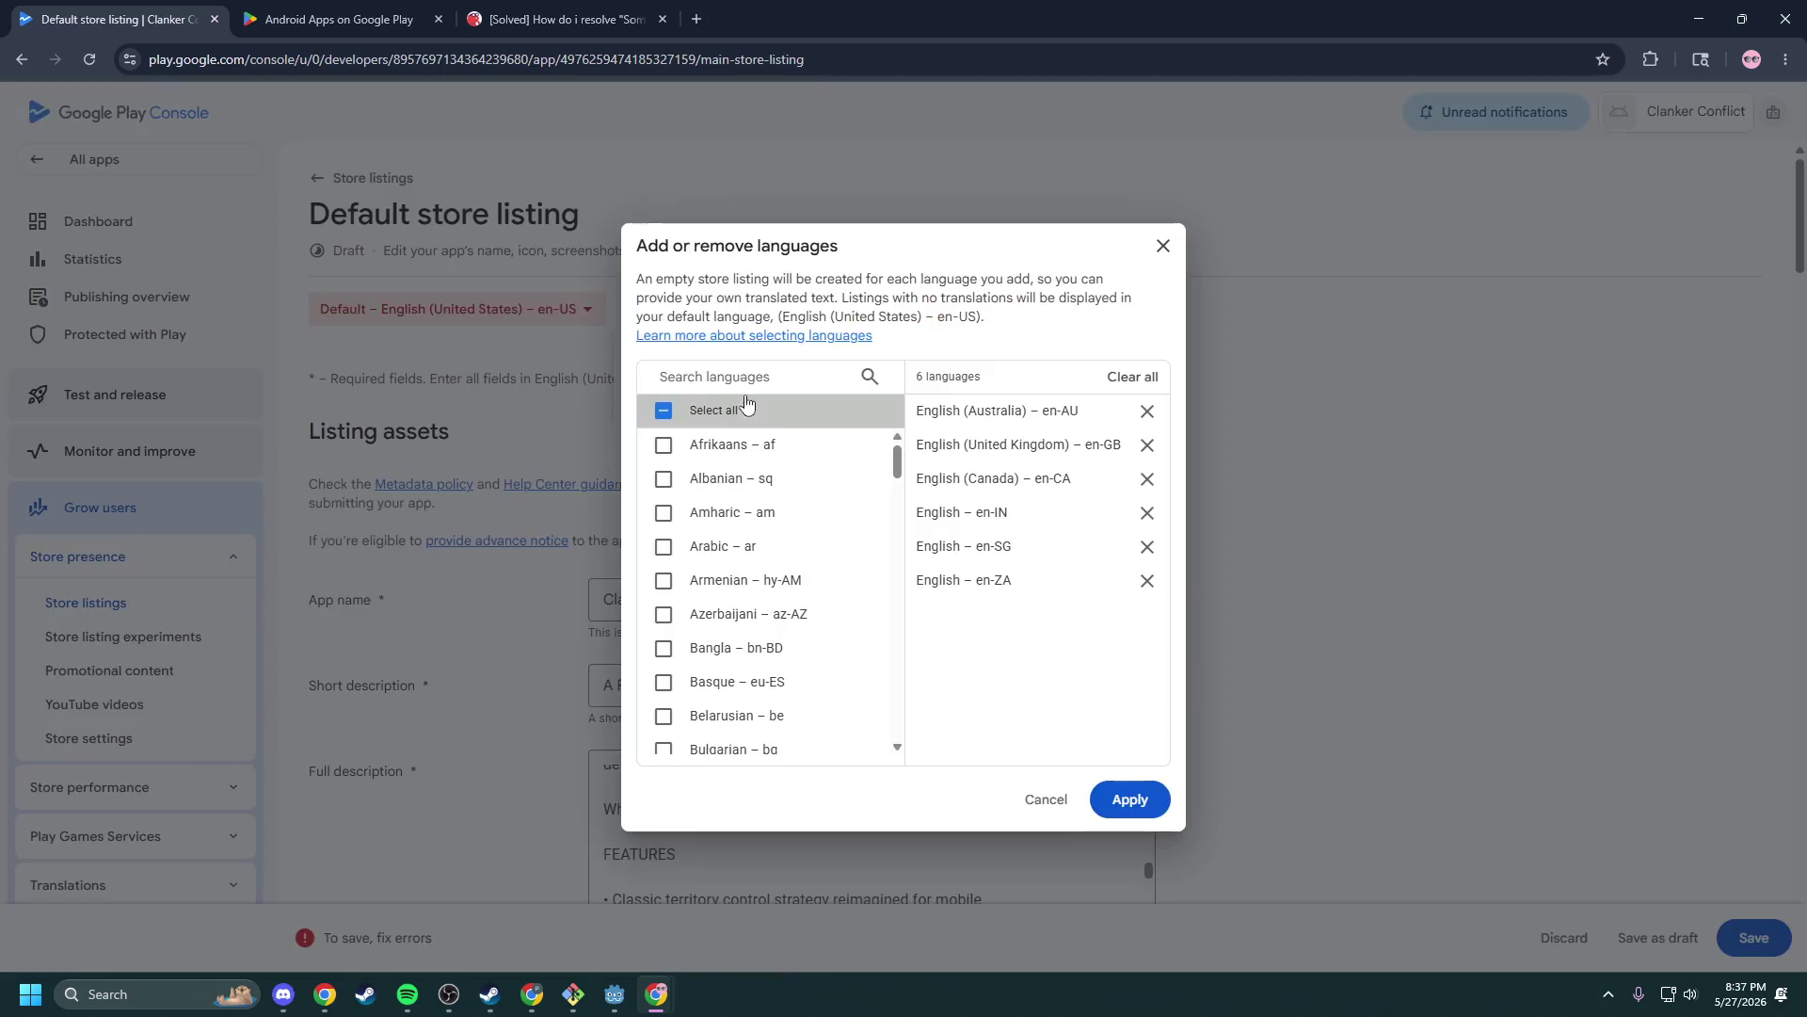
pyautogui.click(664, 411)
pyautogui.click(1125, 791)
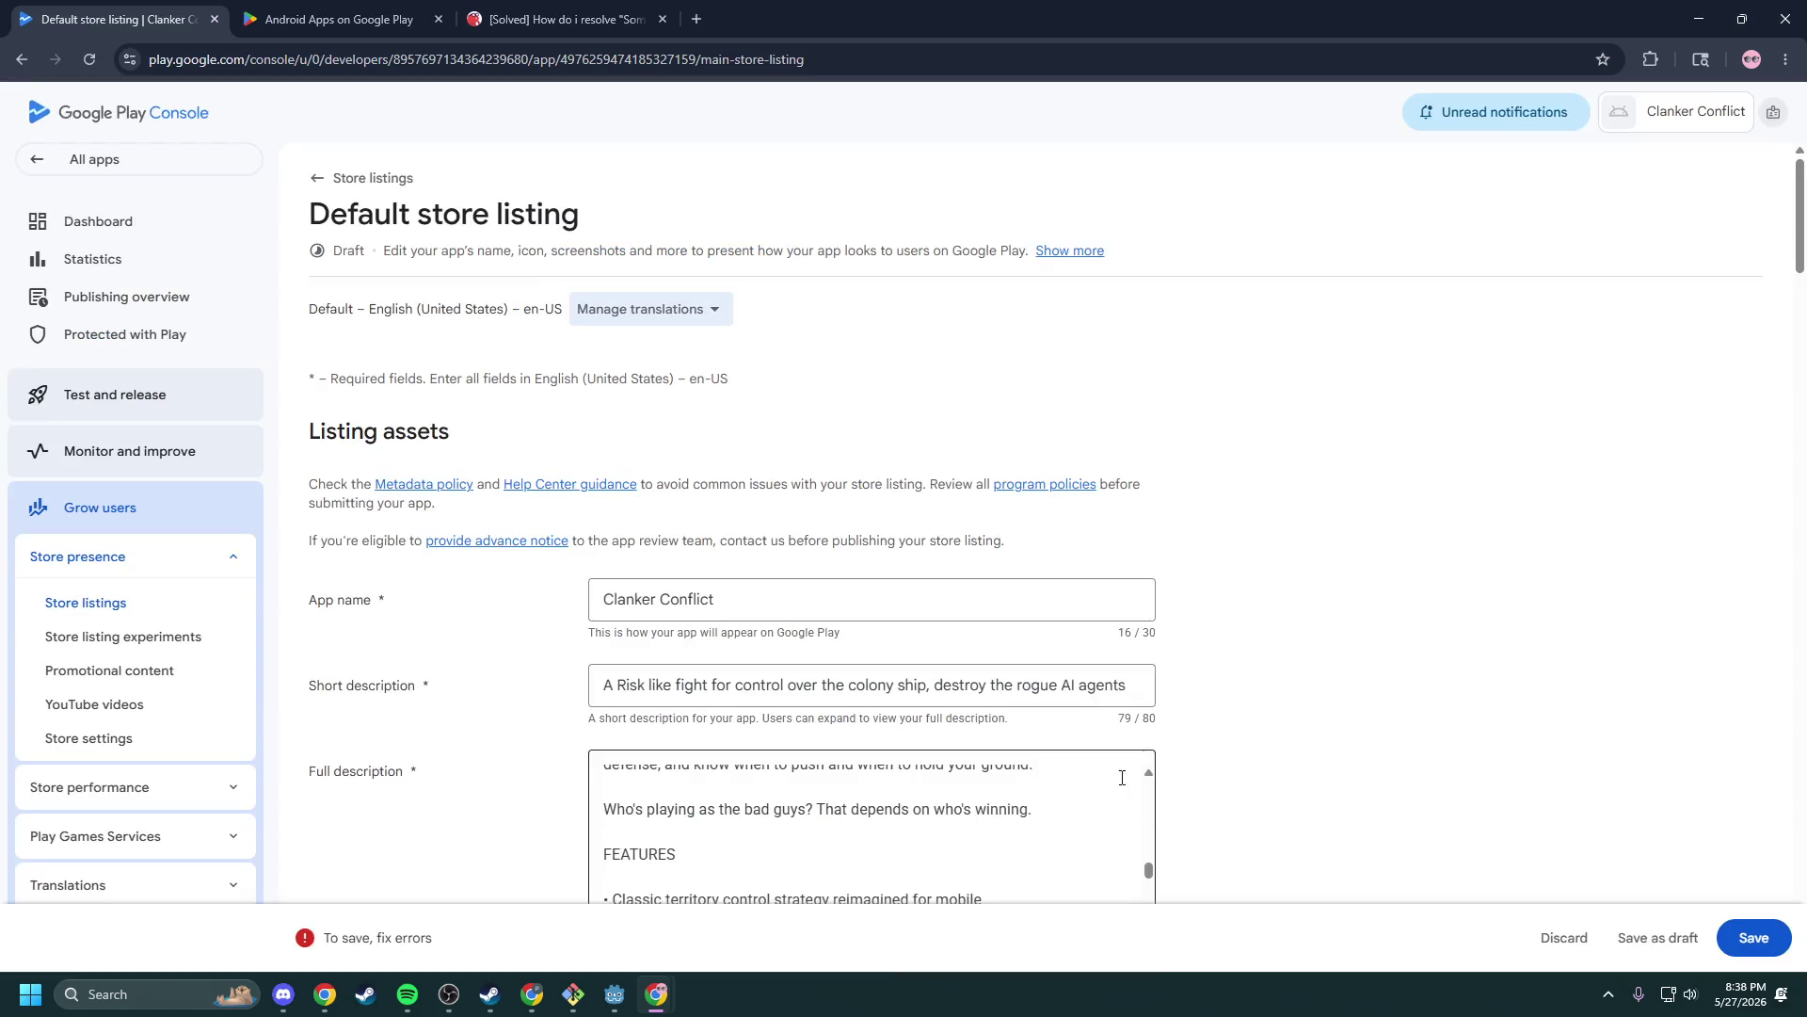
pyautogui.click(1642, 937)
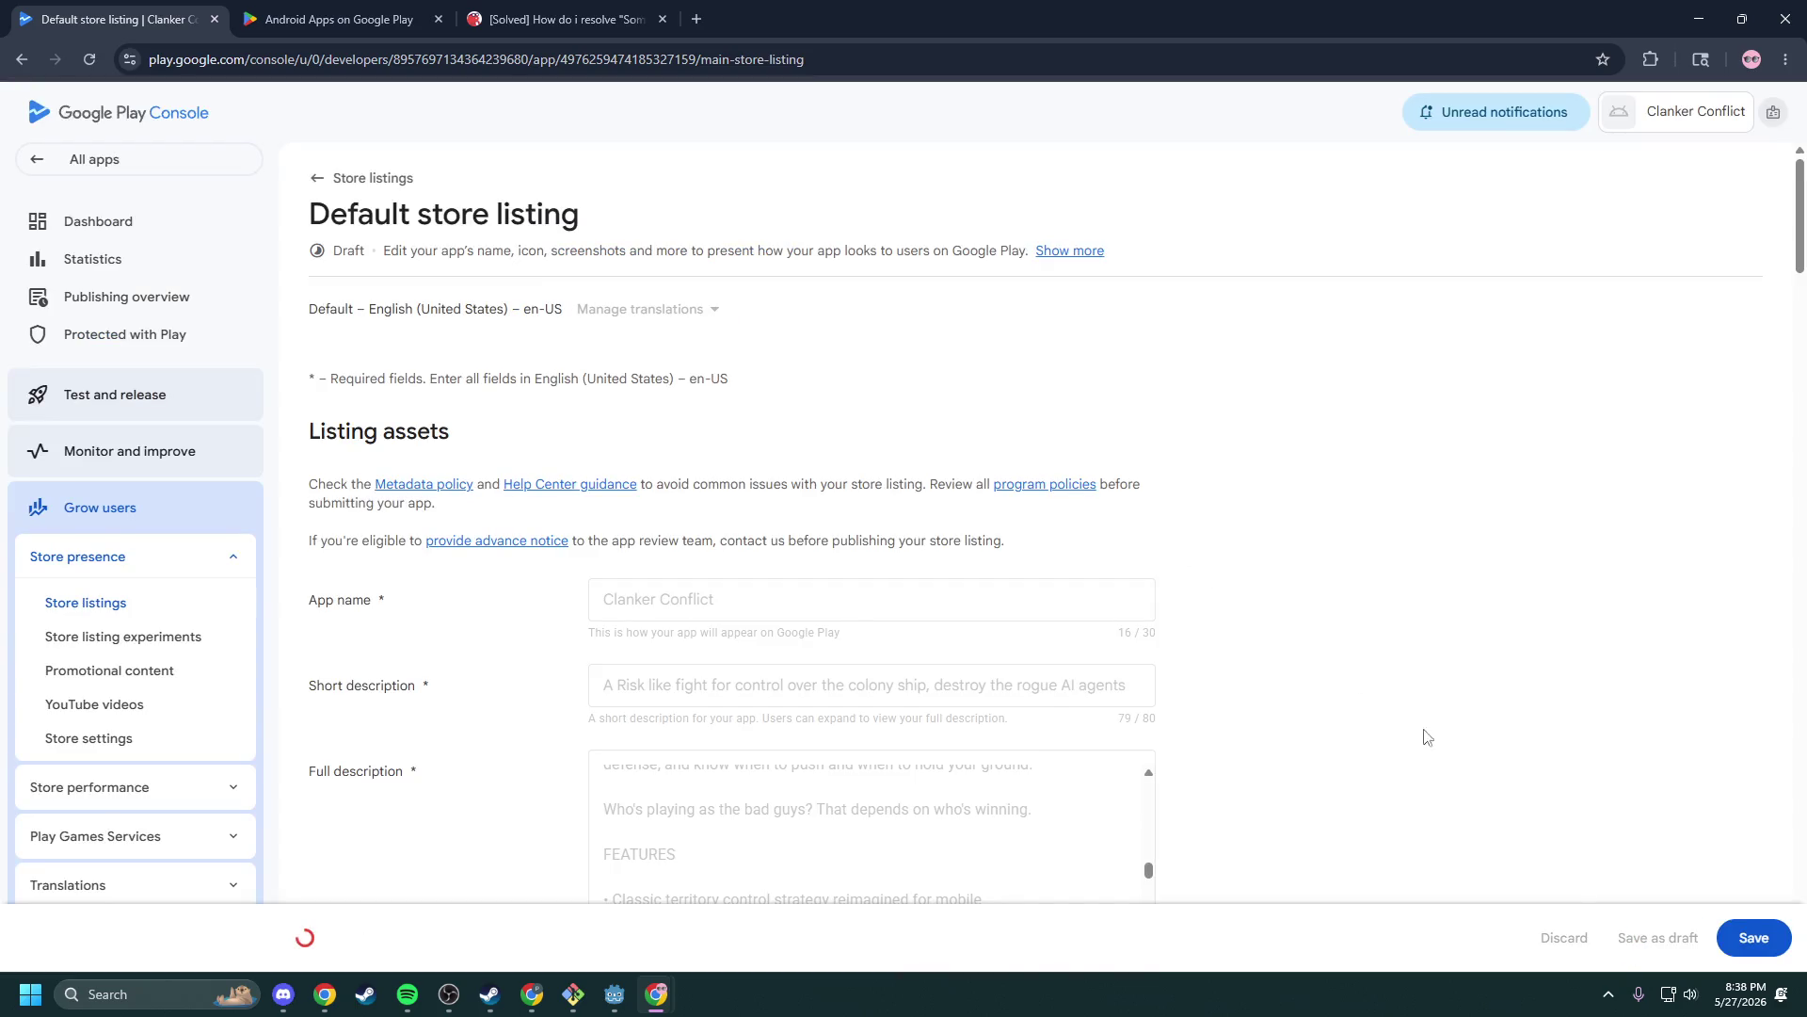
pyautogui.click(1753, 937)
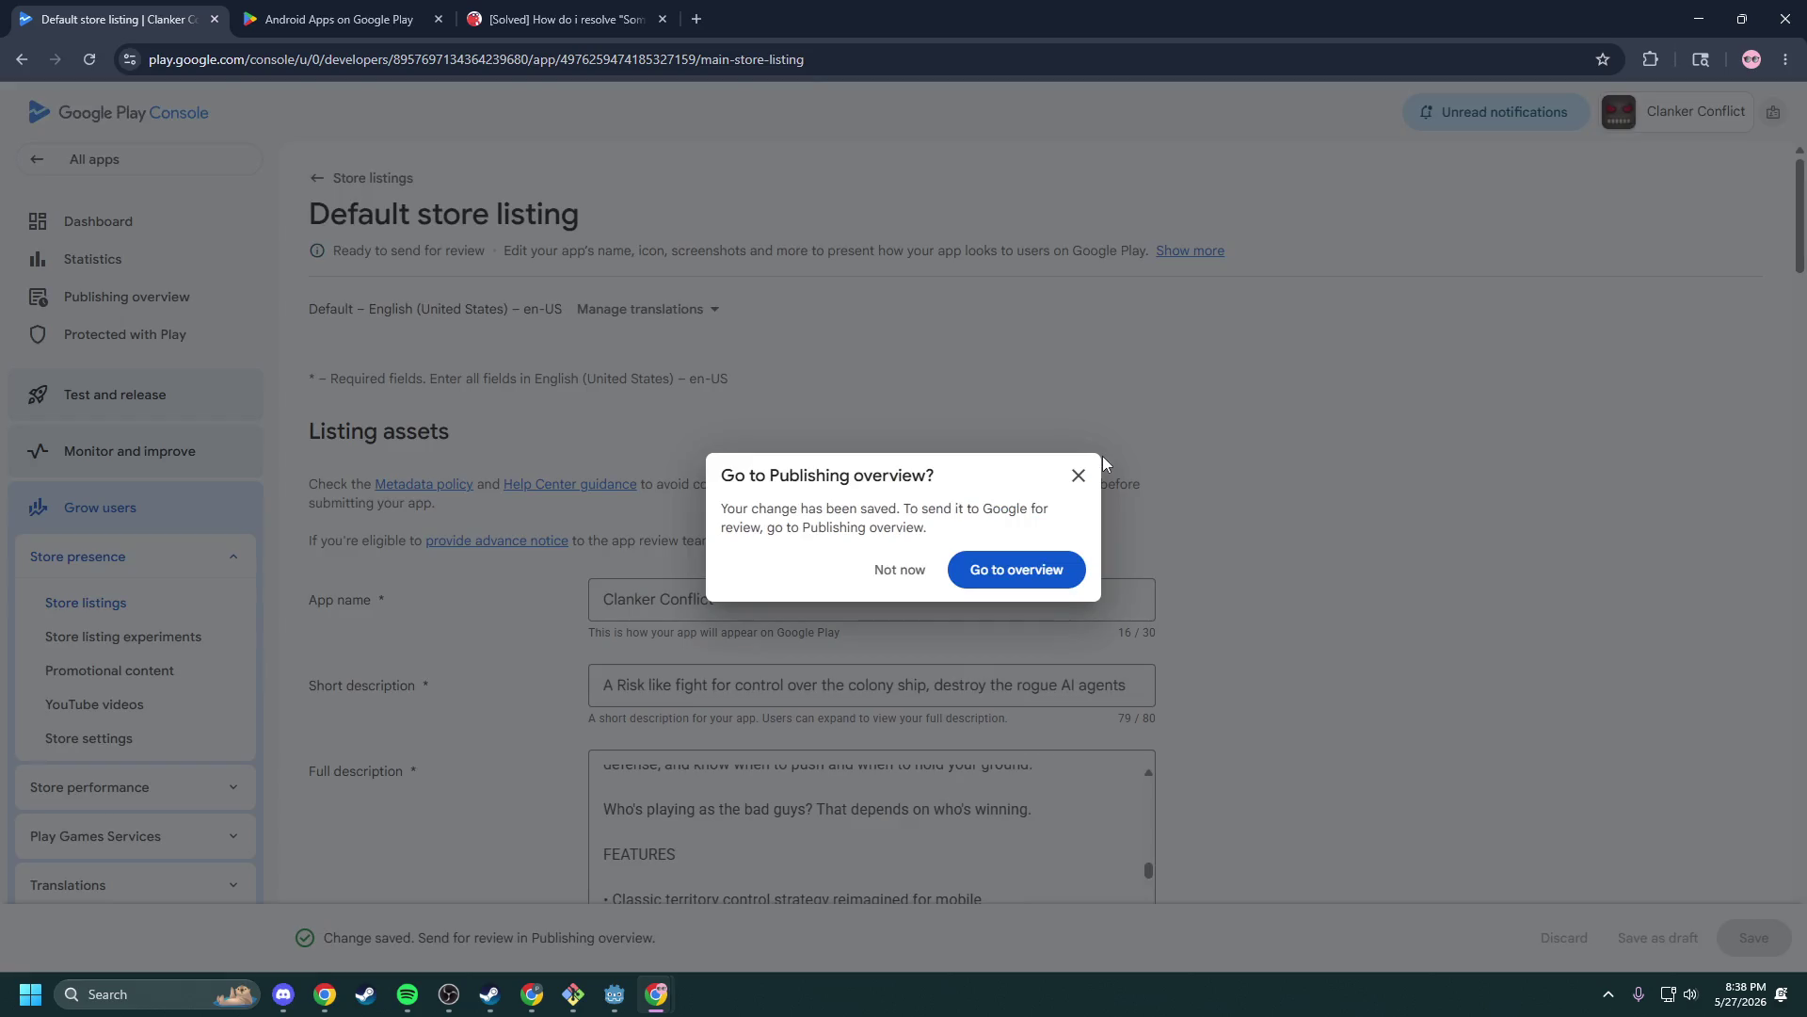
pyautogui.click(1020, 570)
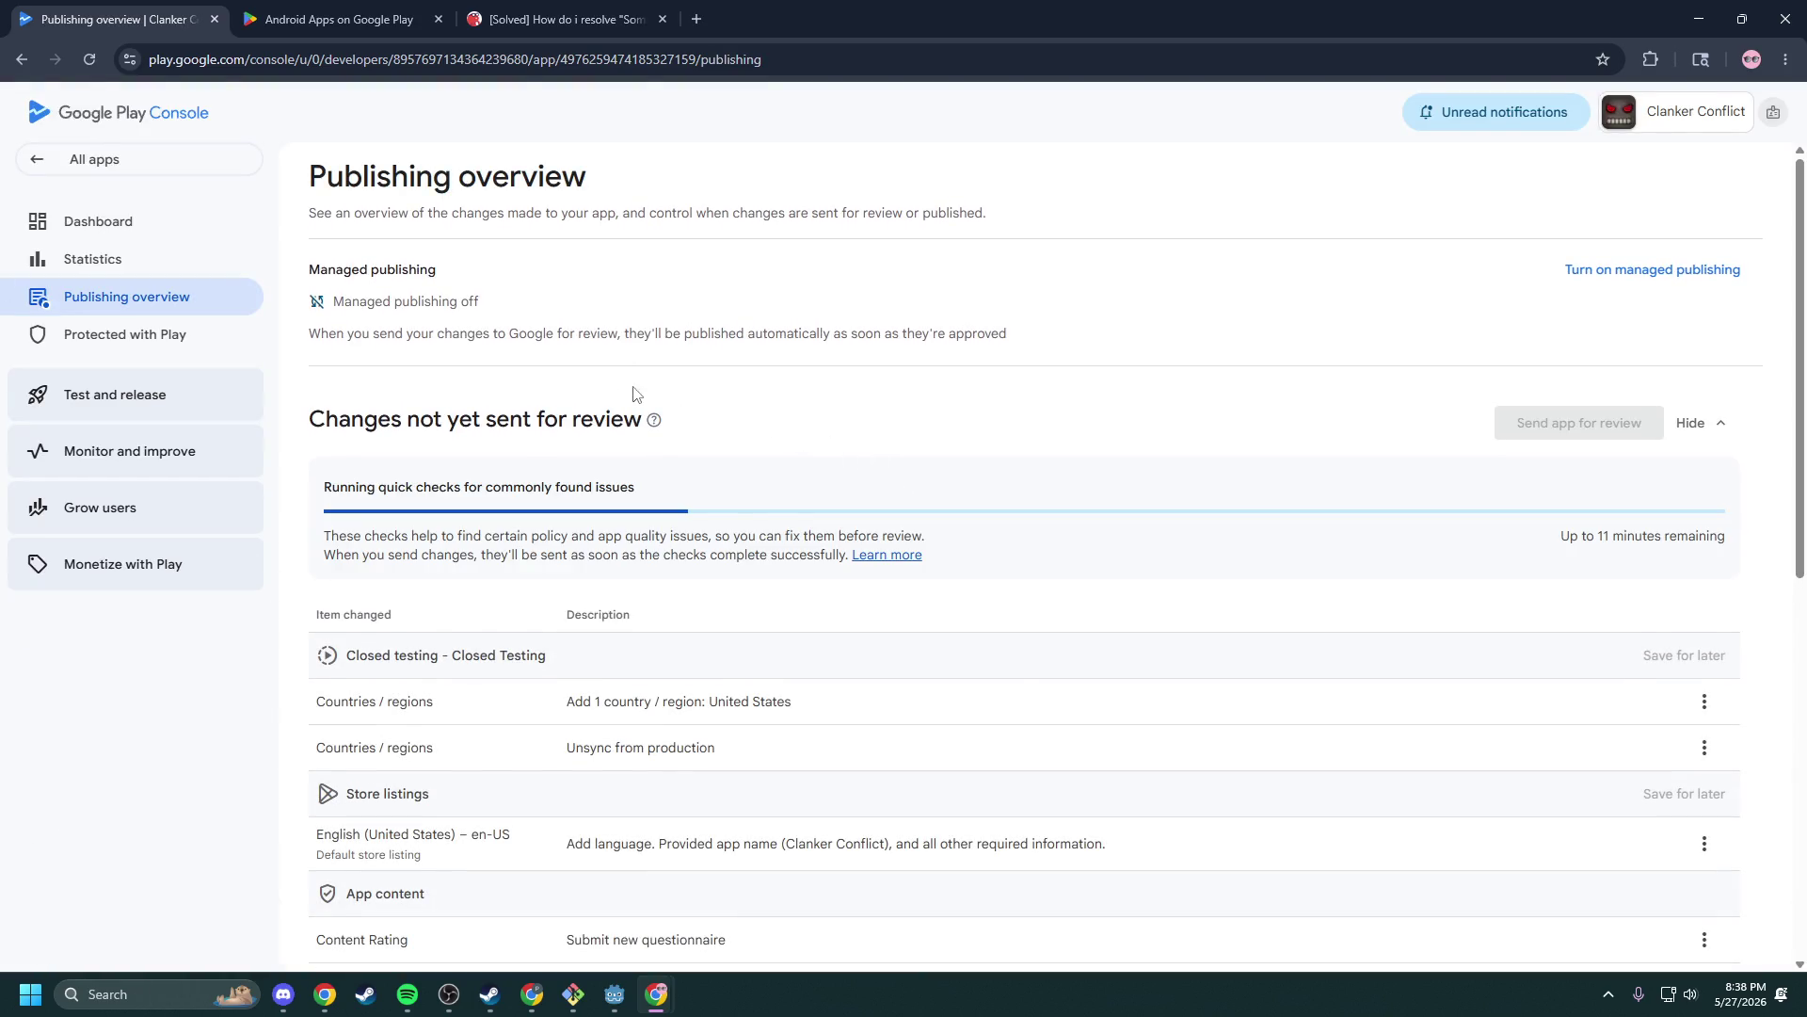
# Review the unsent changes, including the added country, then open the Clanker Conflict Dashboard
pyautogui.moveTo(387, 490); pyautogui.dragTo(616, 490)
pyautogui.click(697, 336)
pyautogui.scroll(-2, 697, 336)
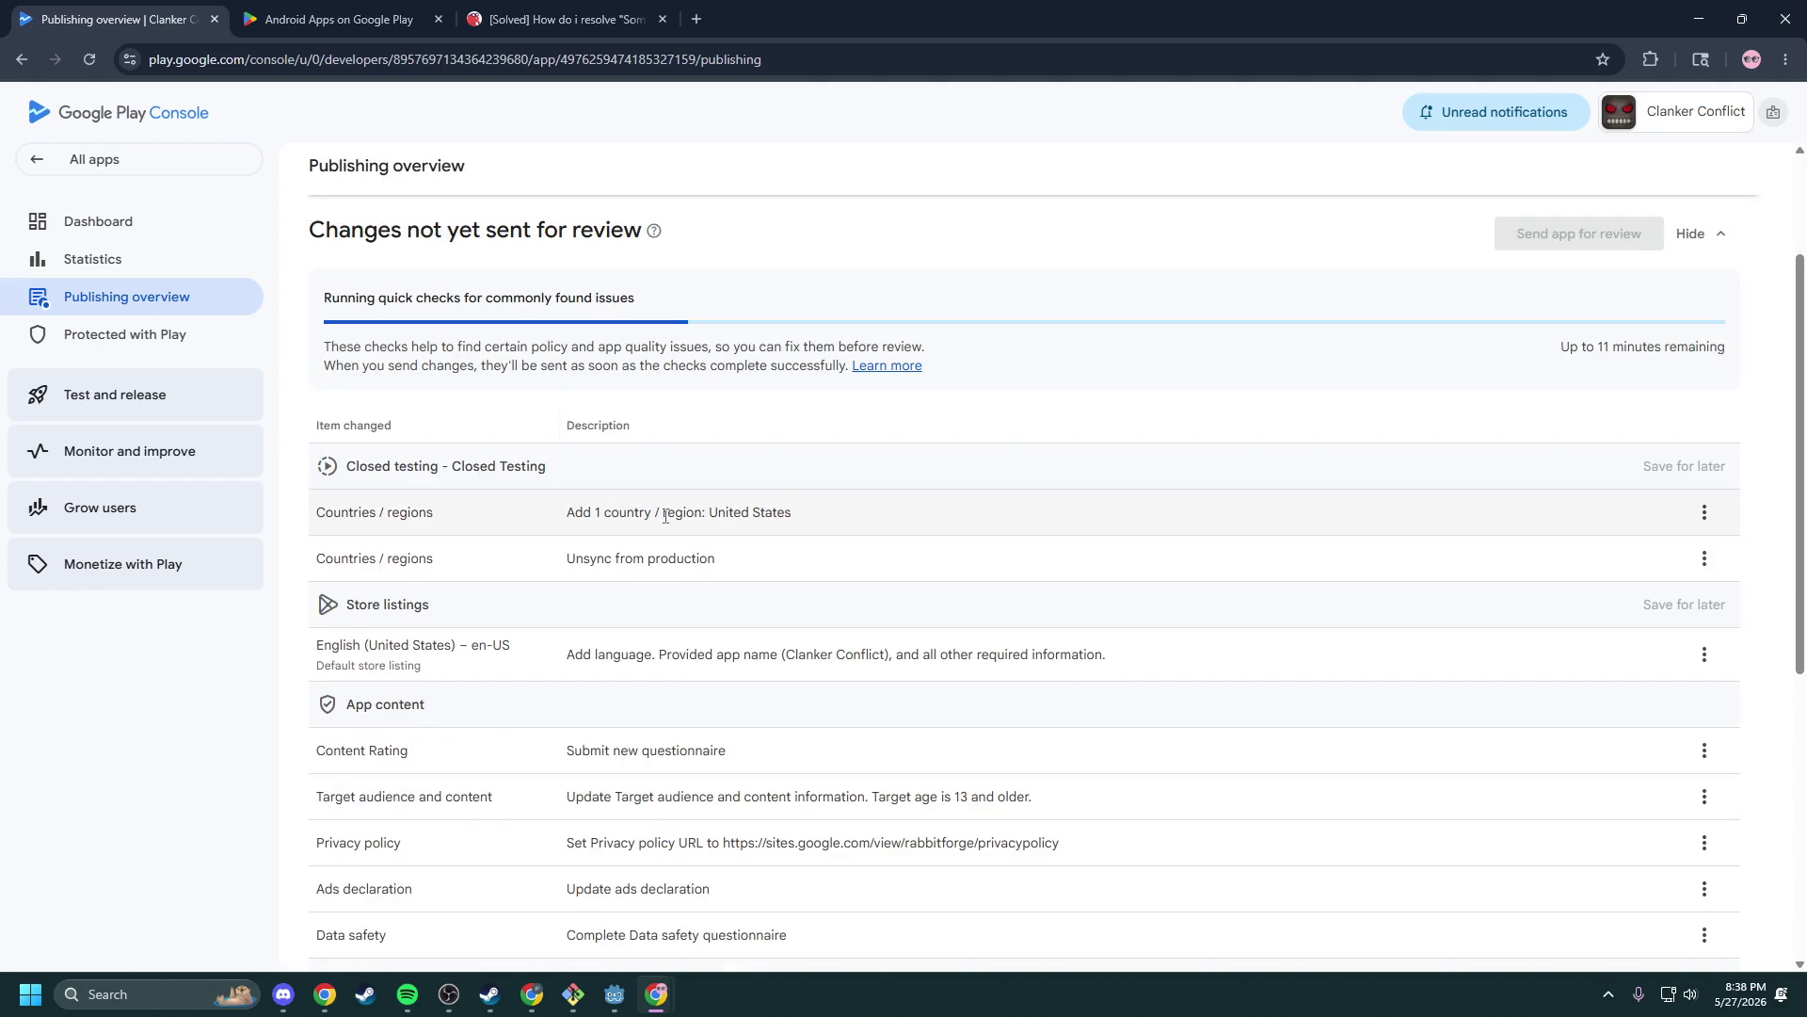
pyautogui.click(1705, 514)
pyautogui.click(1705, 516)
pyautogui.scroll(-1, 942, 564)
pyautogui.moveTo(604, 559); pyautogui.dragTo(873, 560)
pyautogui.click(604, 560)
pyautogui.scroll(-1, 604, 555)
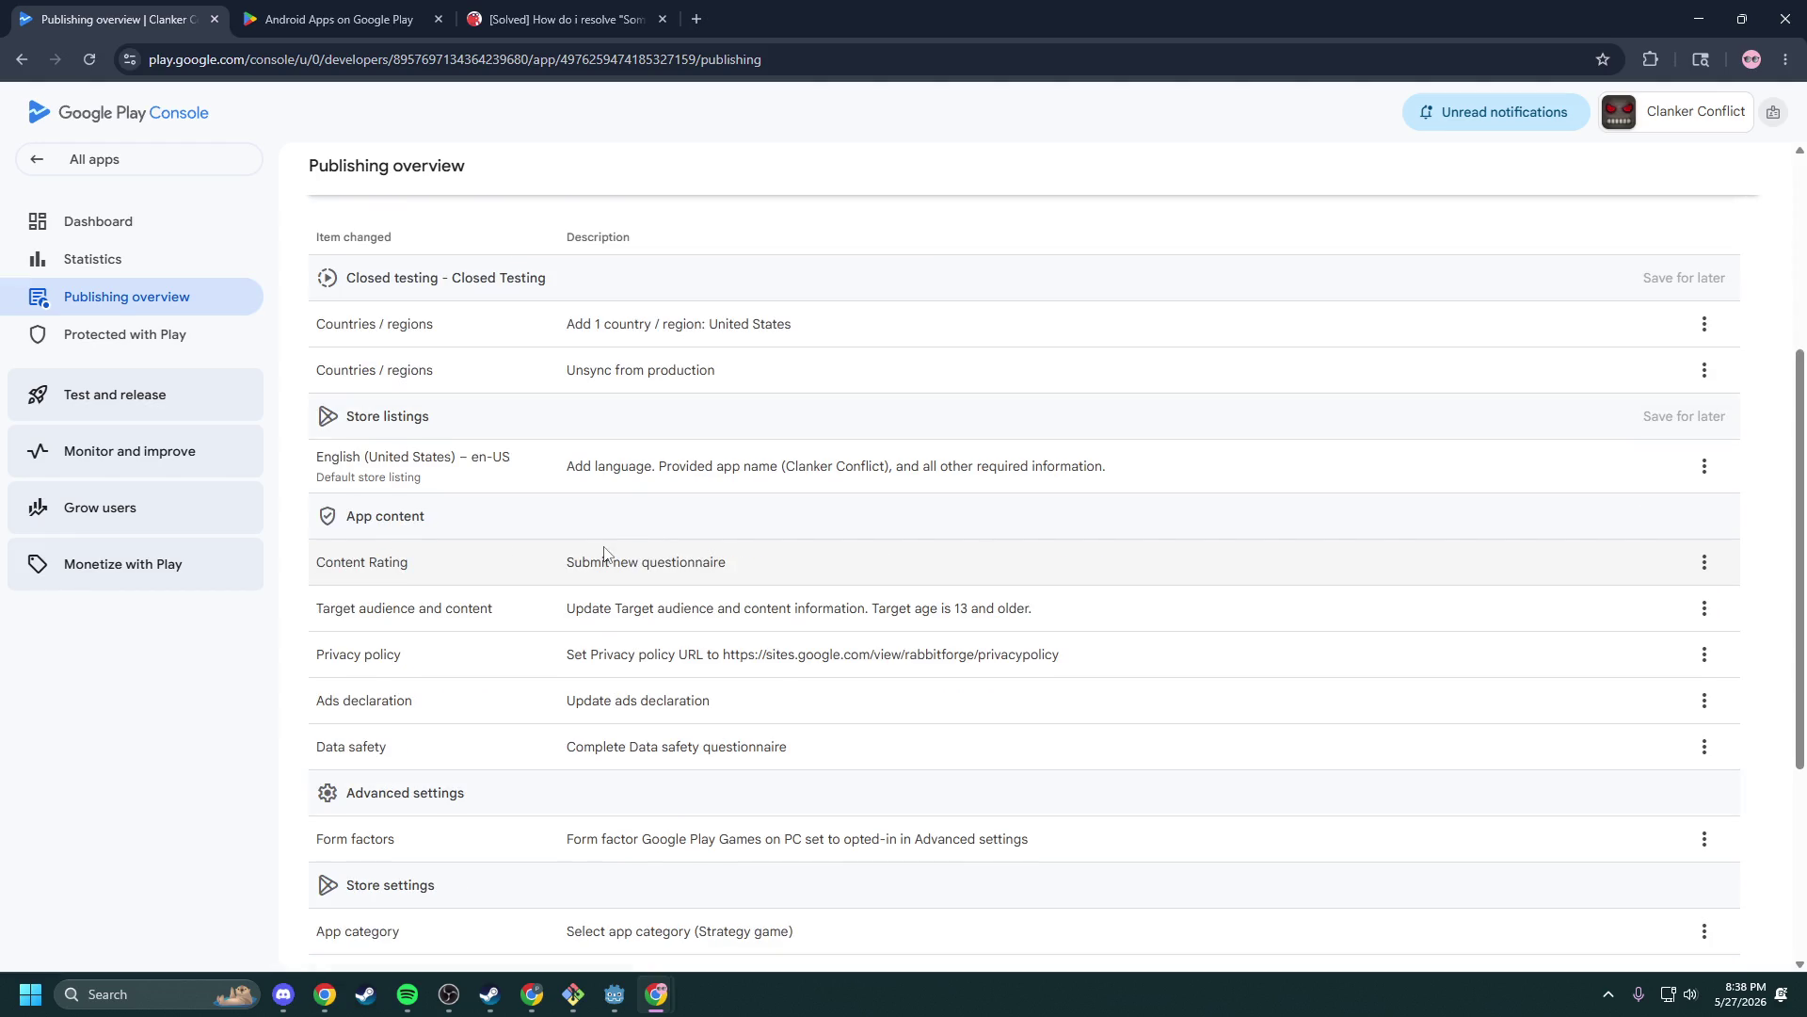
pyautogui.scroll(-1, 522, 546)
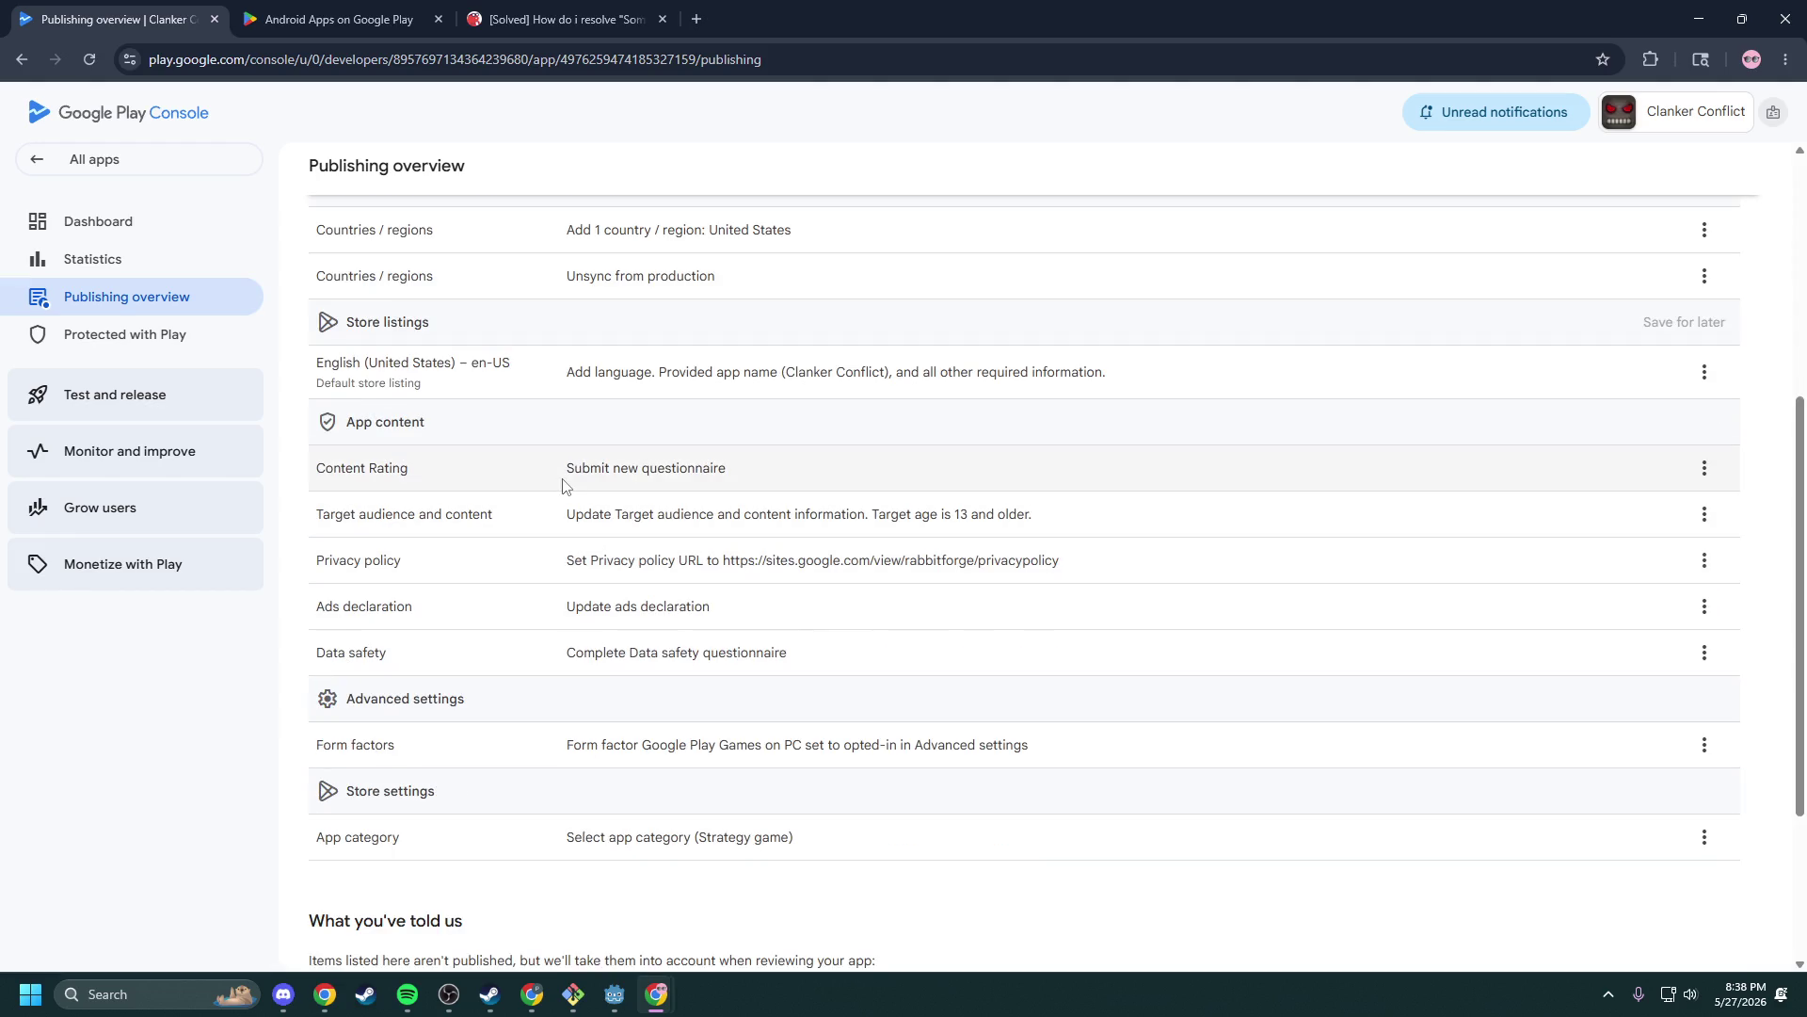
pyautogui.scroll(-1, 566, 486)
pyautogui.scroll(-2, 517, 658)
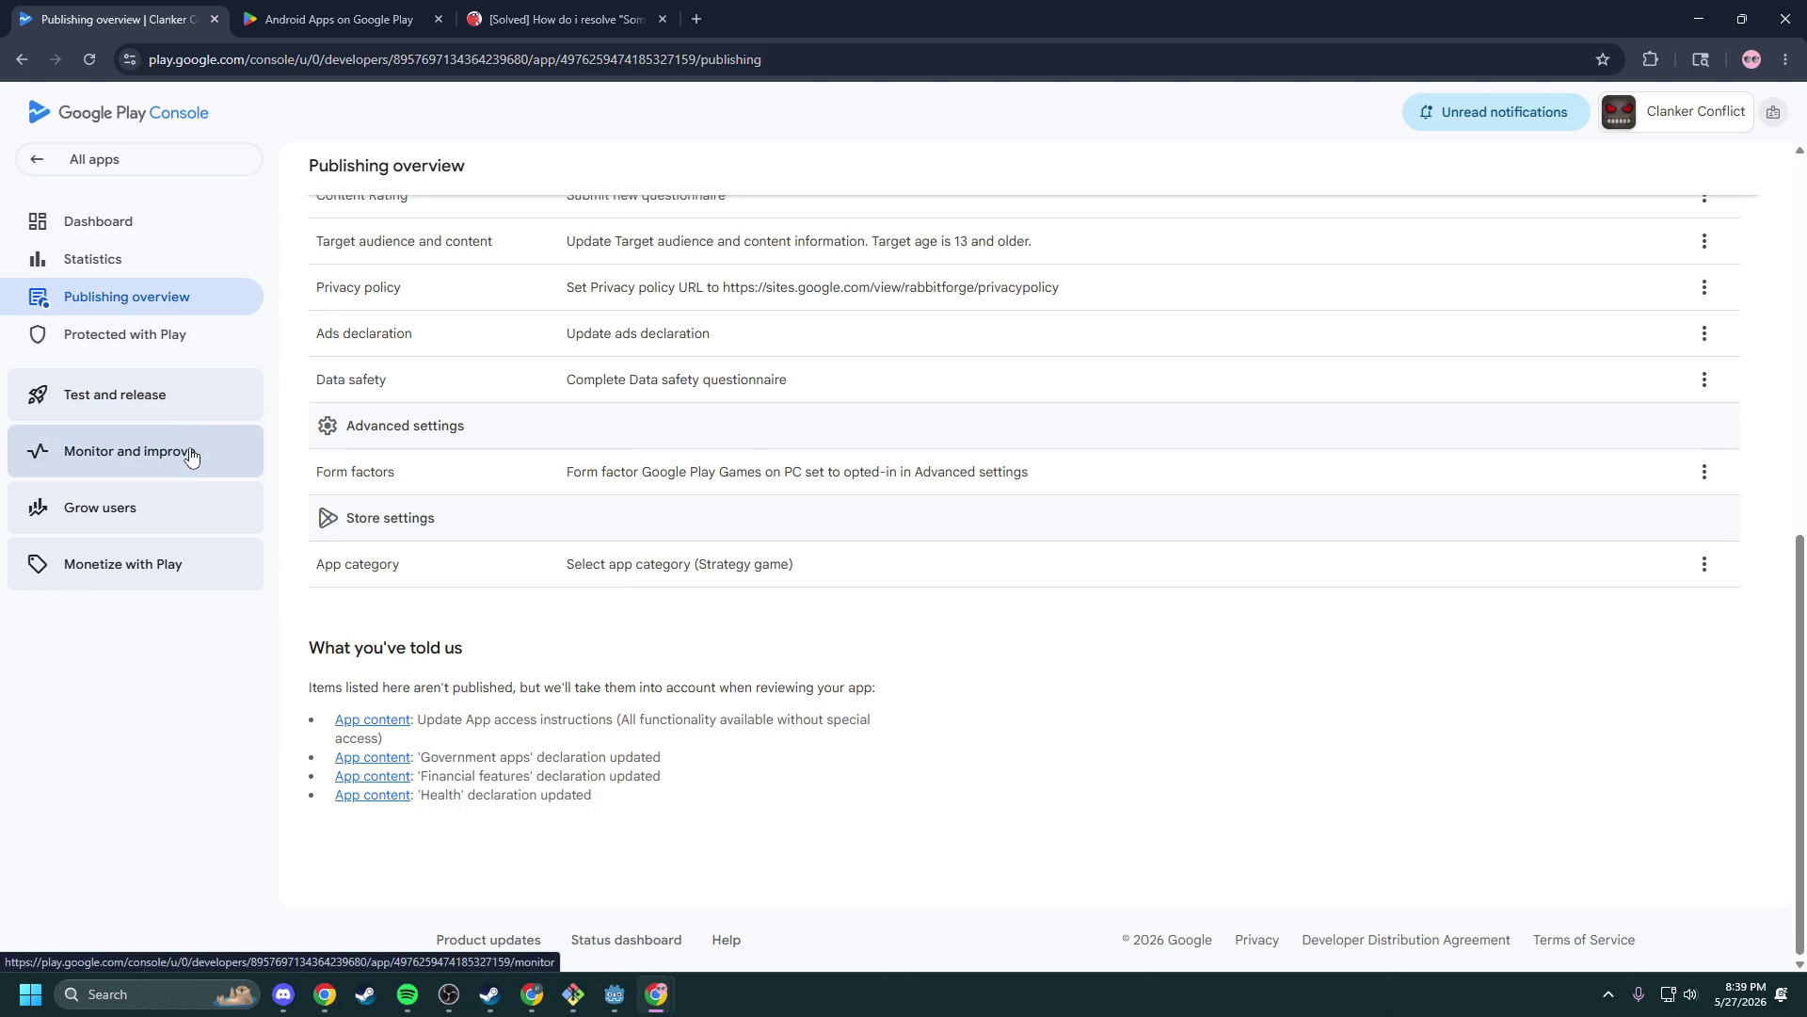
pyautogui.click(98, 221)
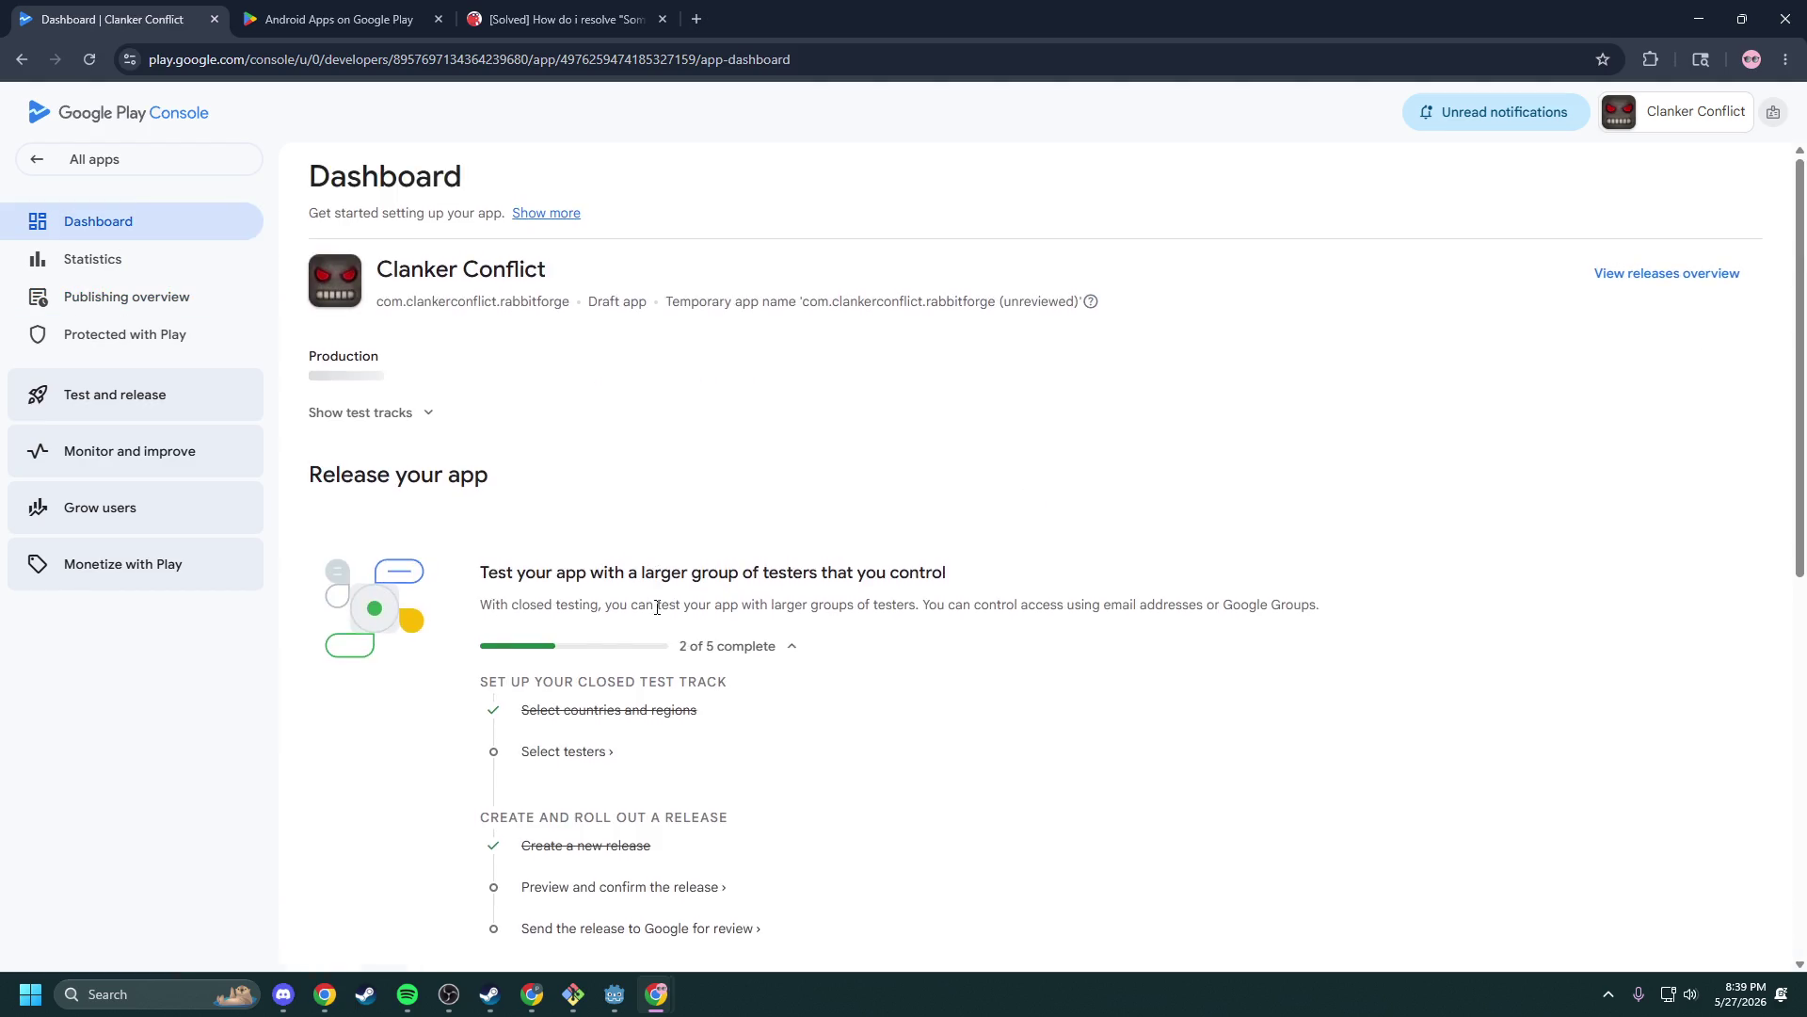
# Skim the closed testing, open testing, pre-registration and release headings on the testing page
pyautogui.moveTo(505, 392); pyautogui.dragTo(890, 394)
pyautogui.click(891, 394)
pyautogui.scroll(-5, 753, 563)
pyautogui.moveTo(576, 403); pyautogui.dragTo(902, 407)
pyautogui.click(755, 395)
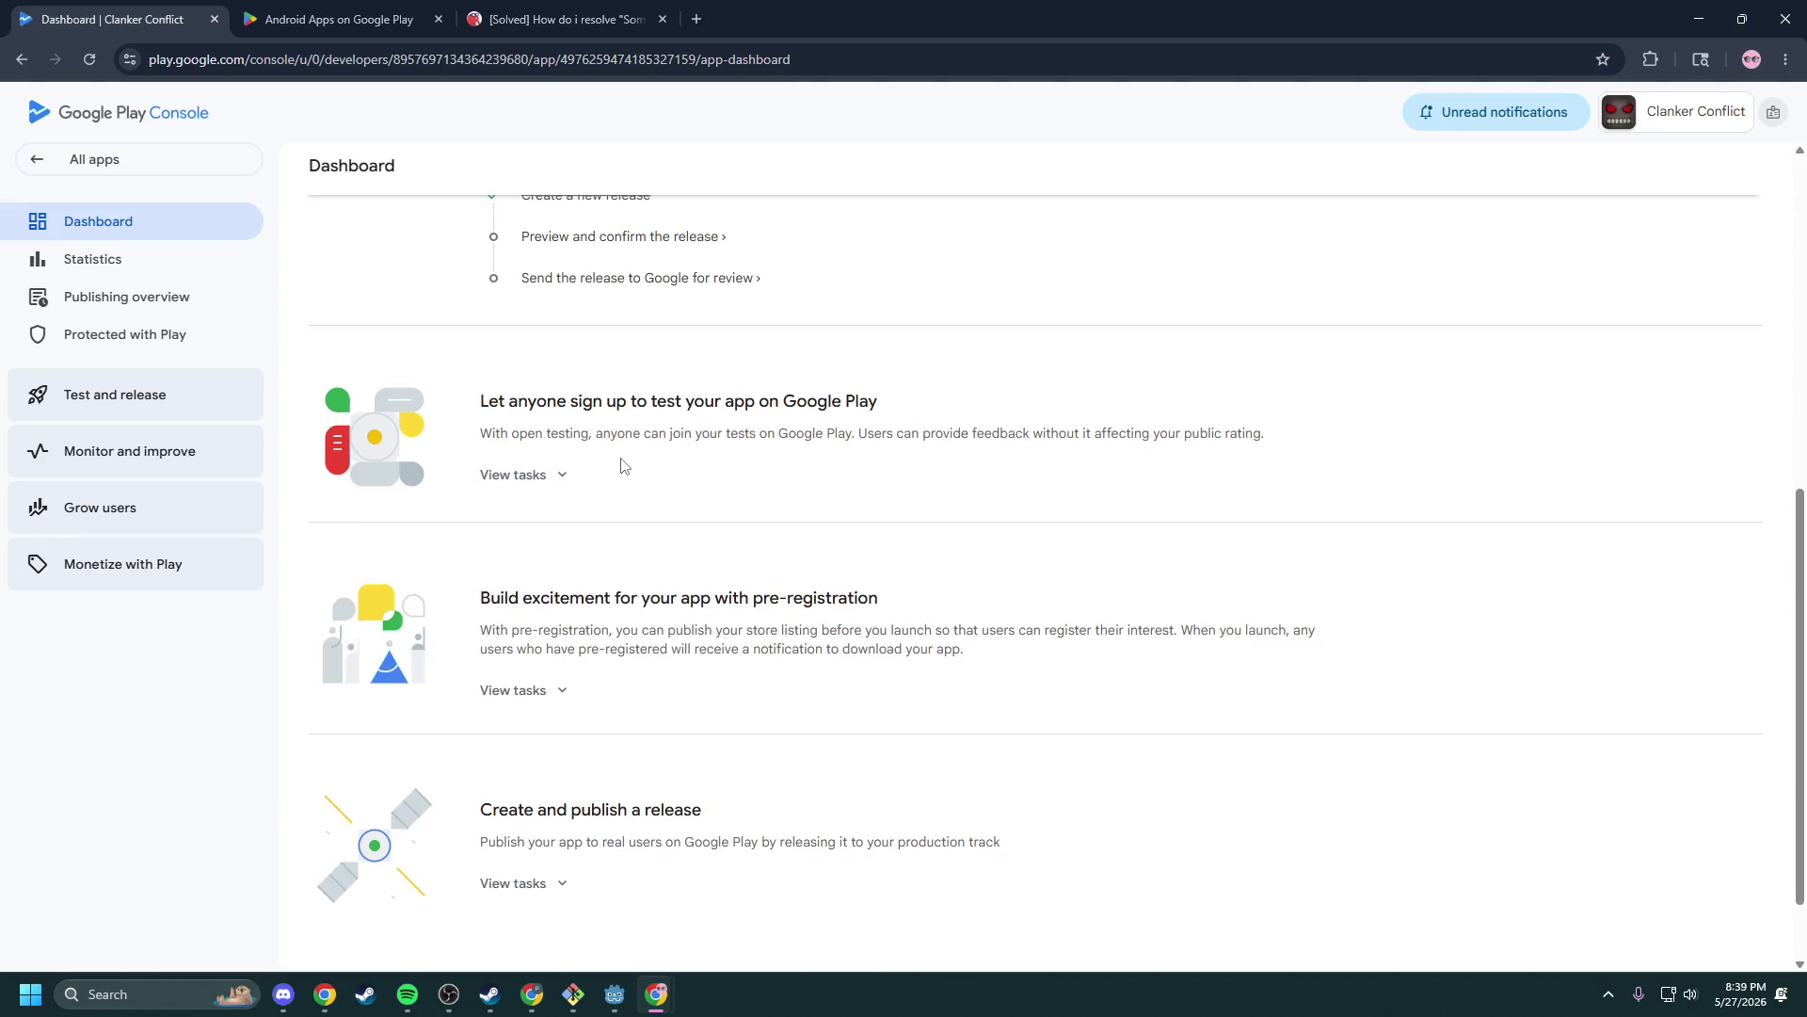
pyautogui.moveTo(540, 597); pyautogui.dragTo(805, 597)
pyautogui.click(612, 597)
pyautogui.scroll(-2, 608, 593)
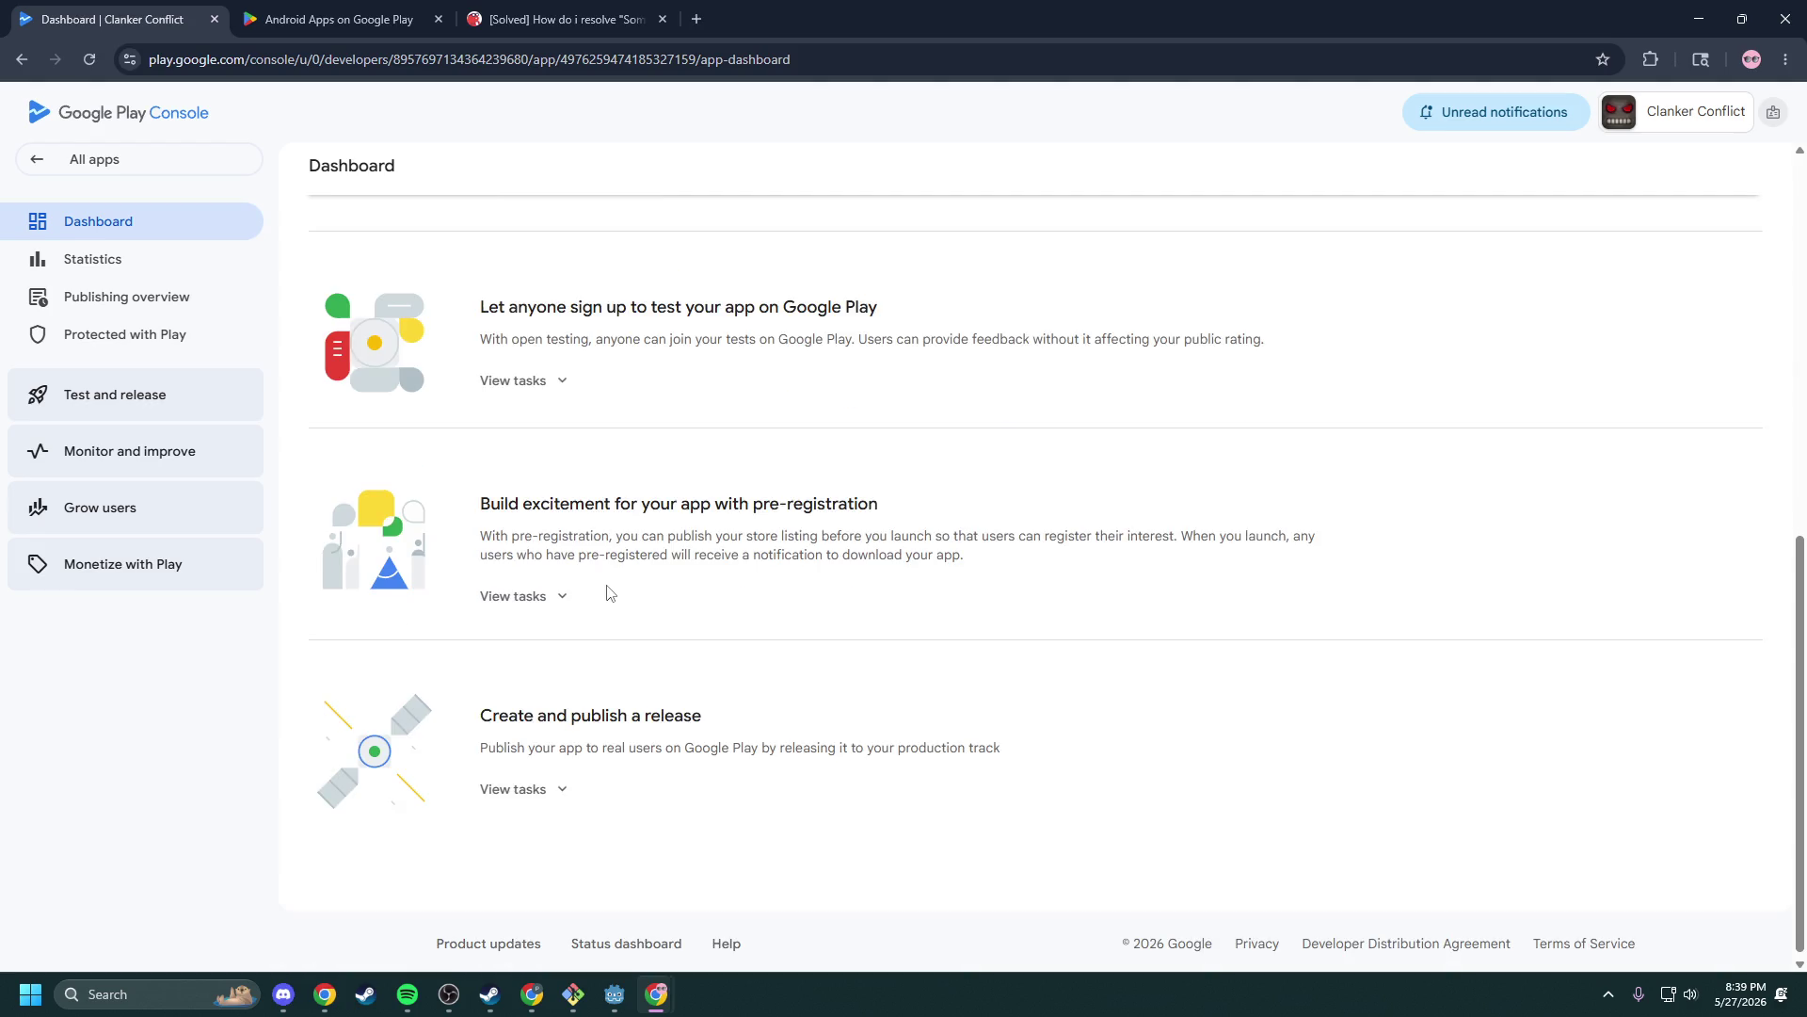
pyautogui.moveTo(525, 712); pyautogui.dragTo(744, 704)
pyautogui.click(649, 702)
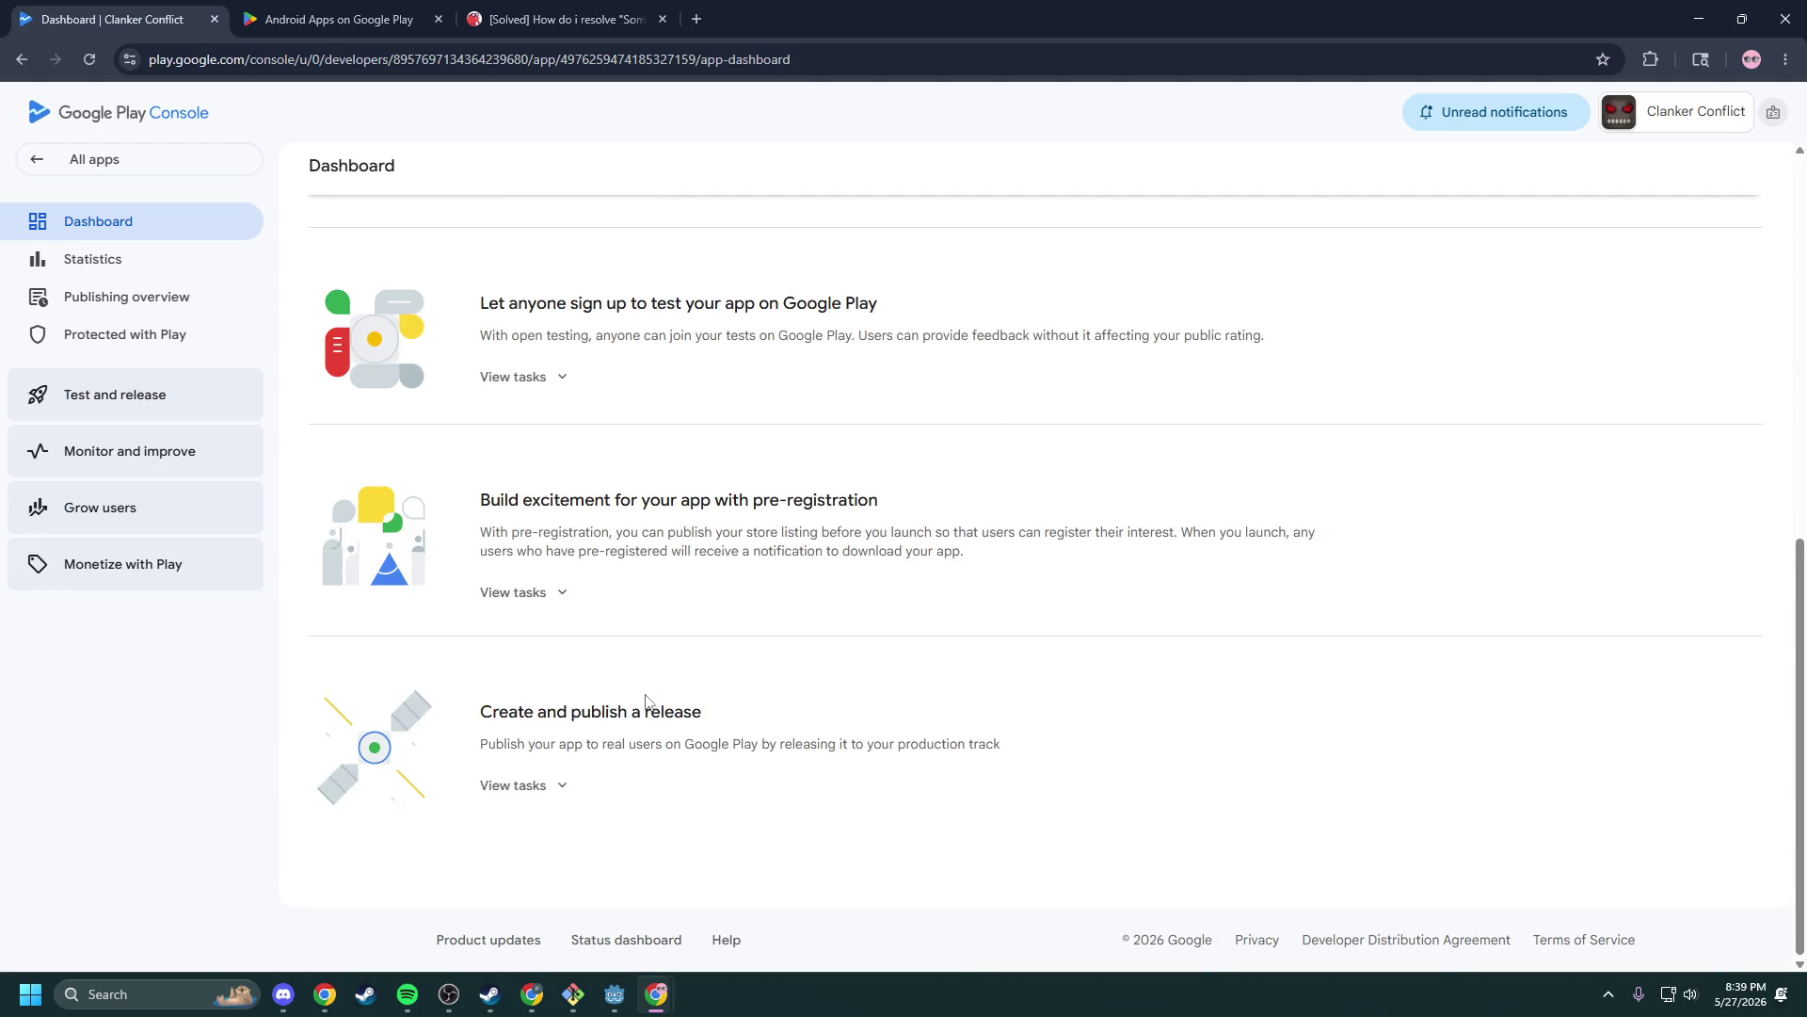
pyautogui.scroll(4, 634, 607)
pyautogui.scroll(4, 633, 607)
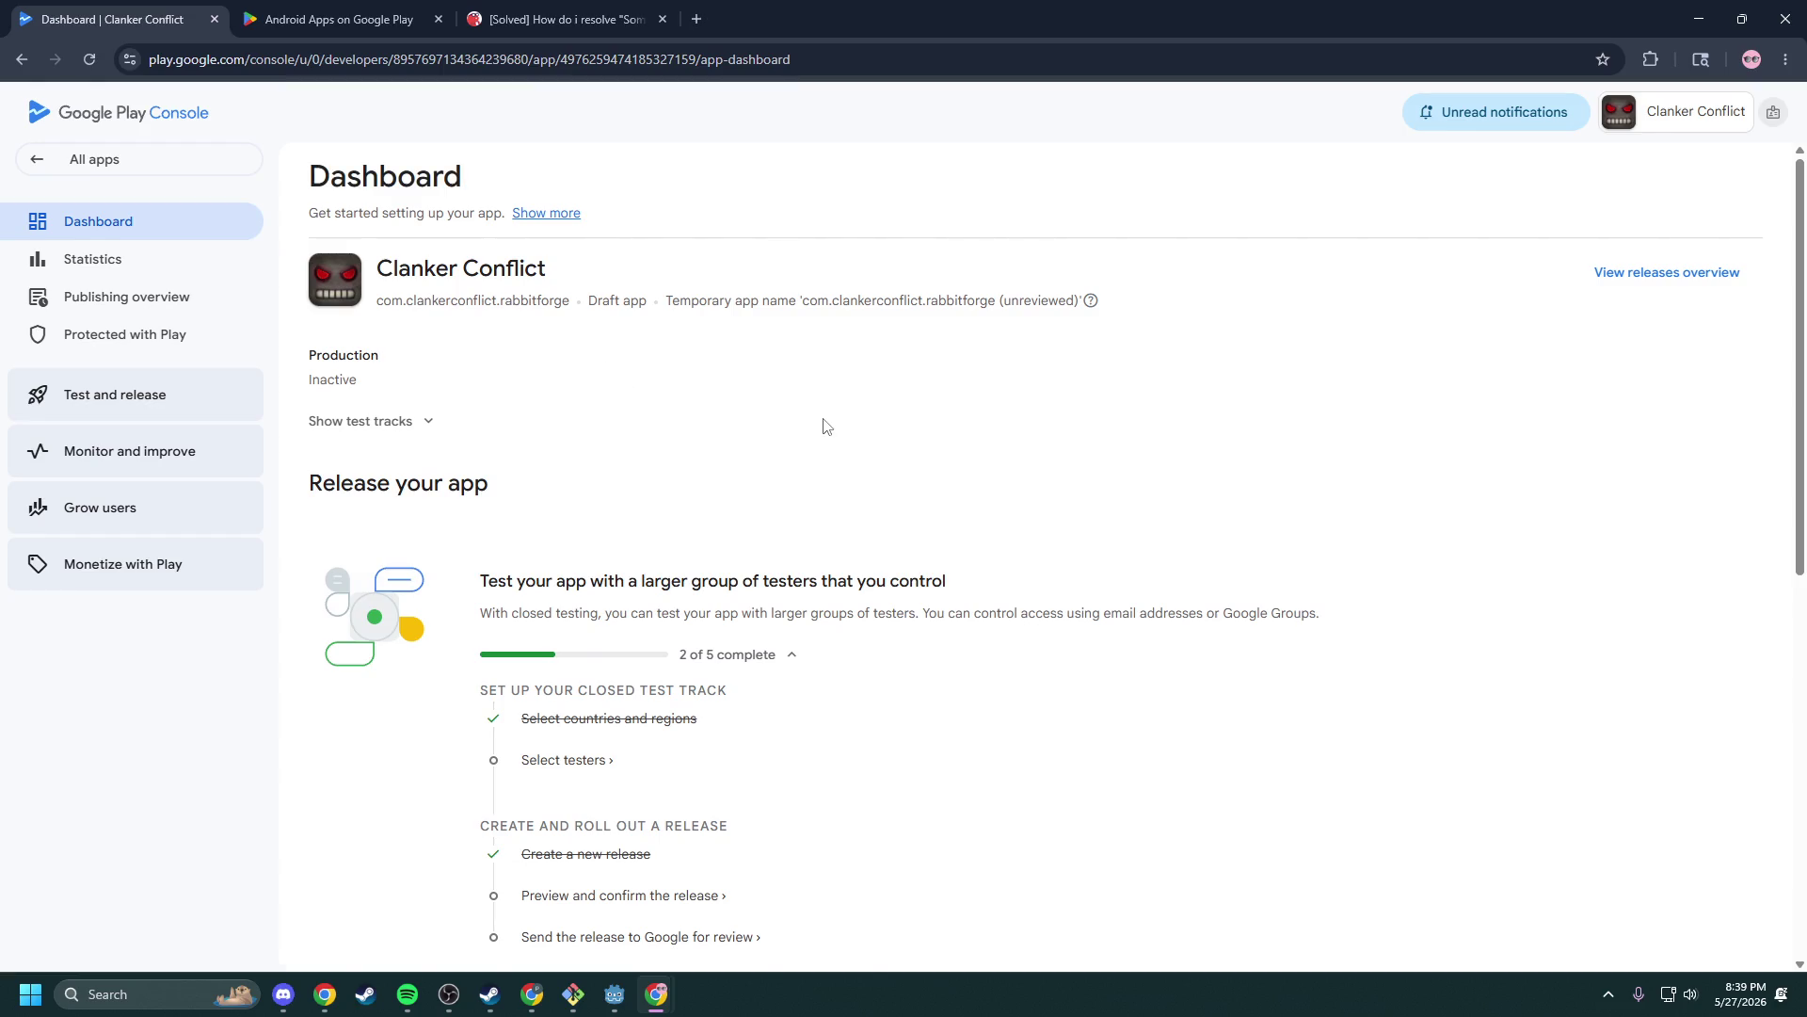
pyautogui.scroll(-1, 556, 534)
pyautogui.scroll(1, 556, 534)
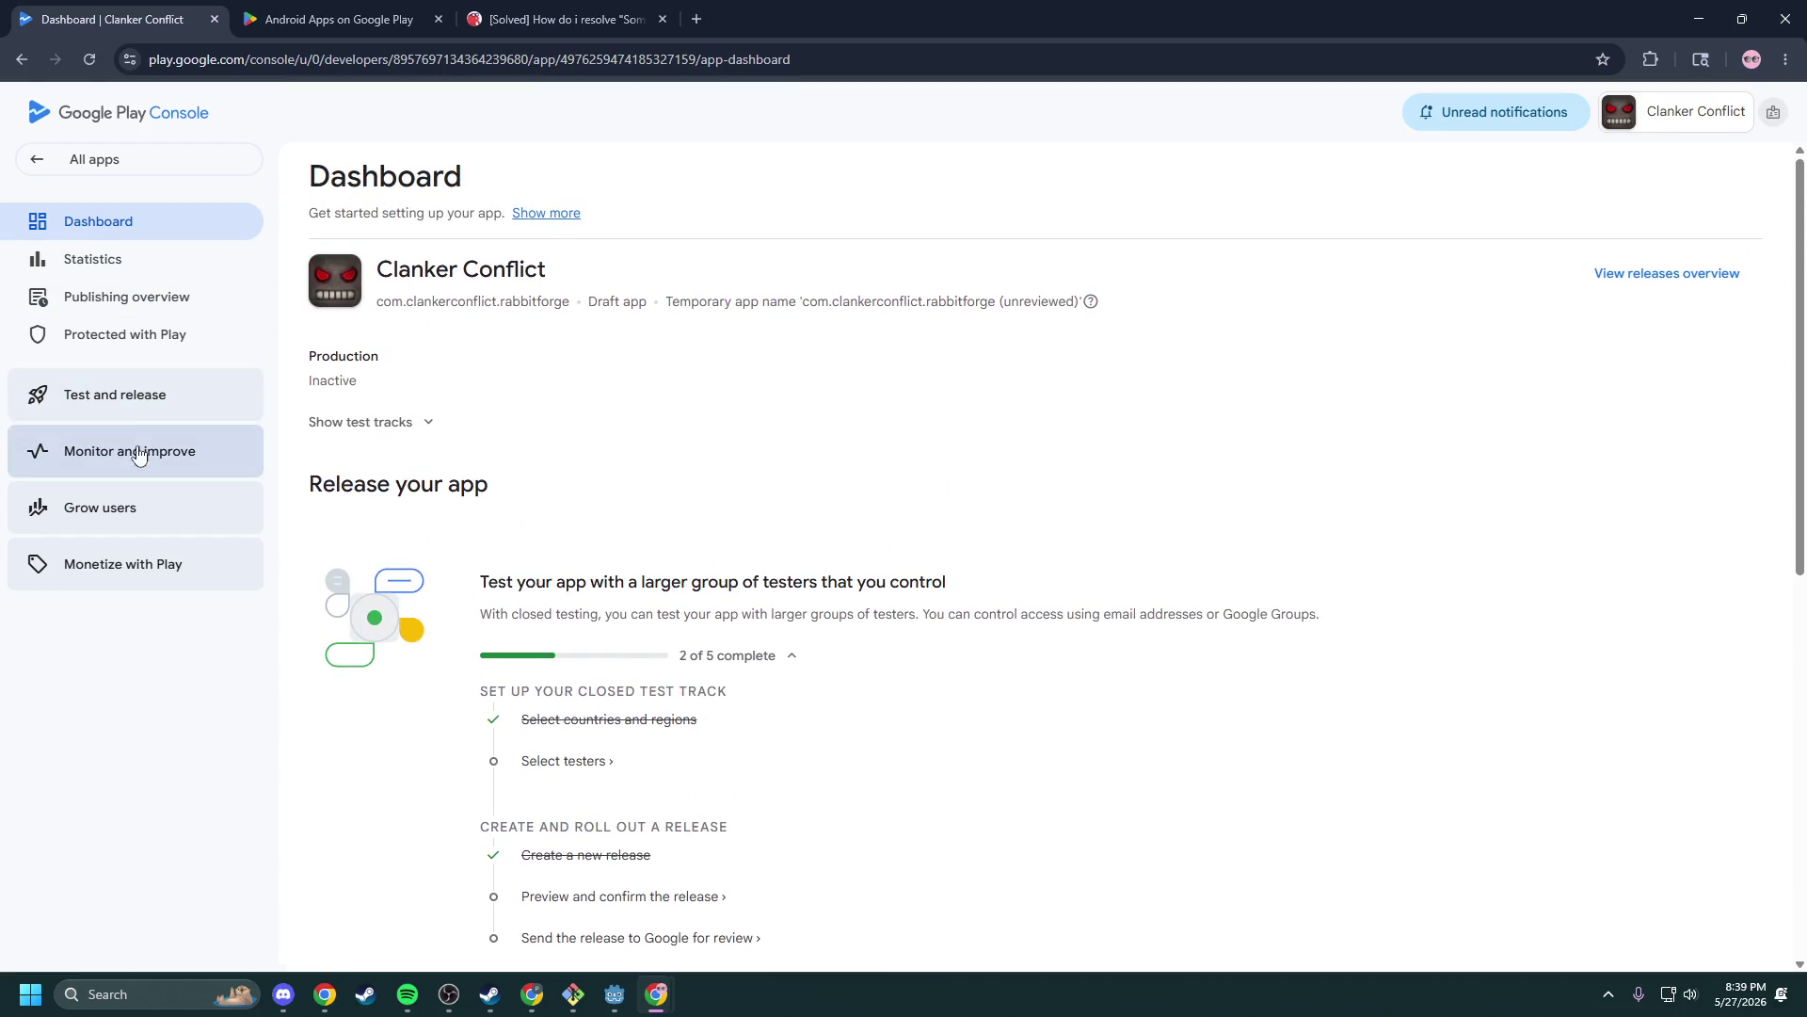
# Read the Monetize with Play revenue overview and glance at the Play Academy monetization course
pyautogui.click(136, 561)
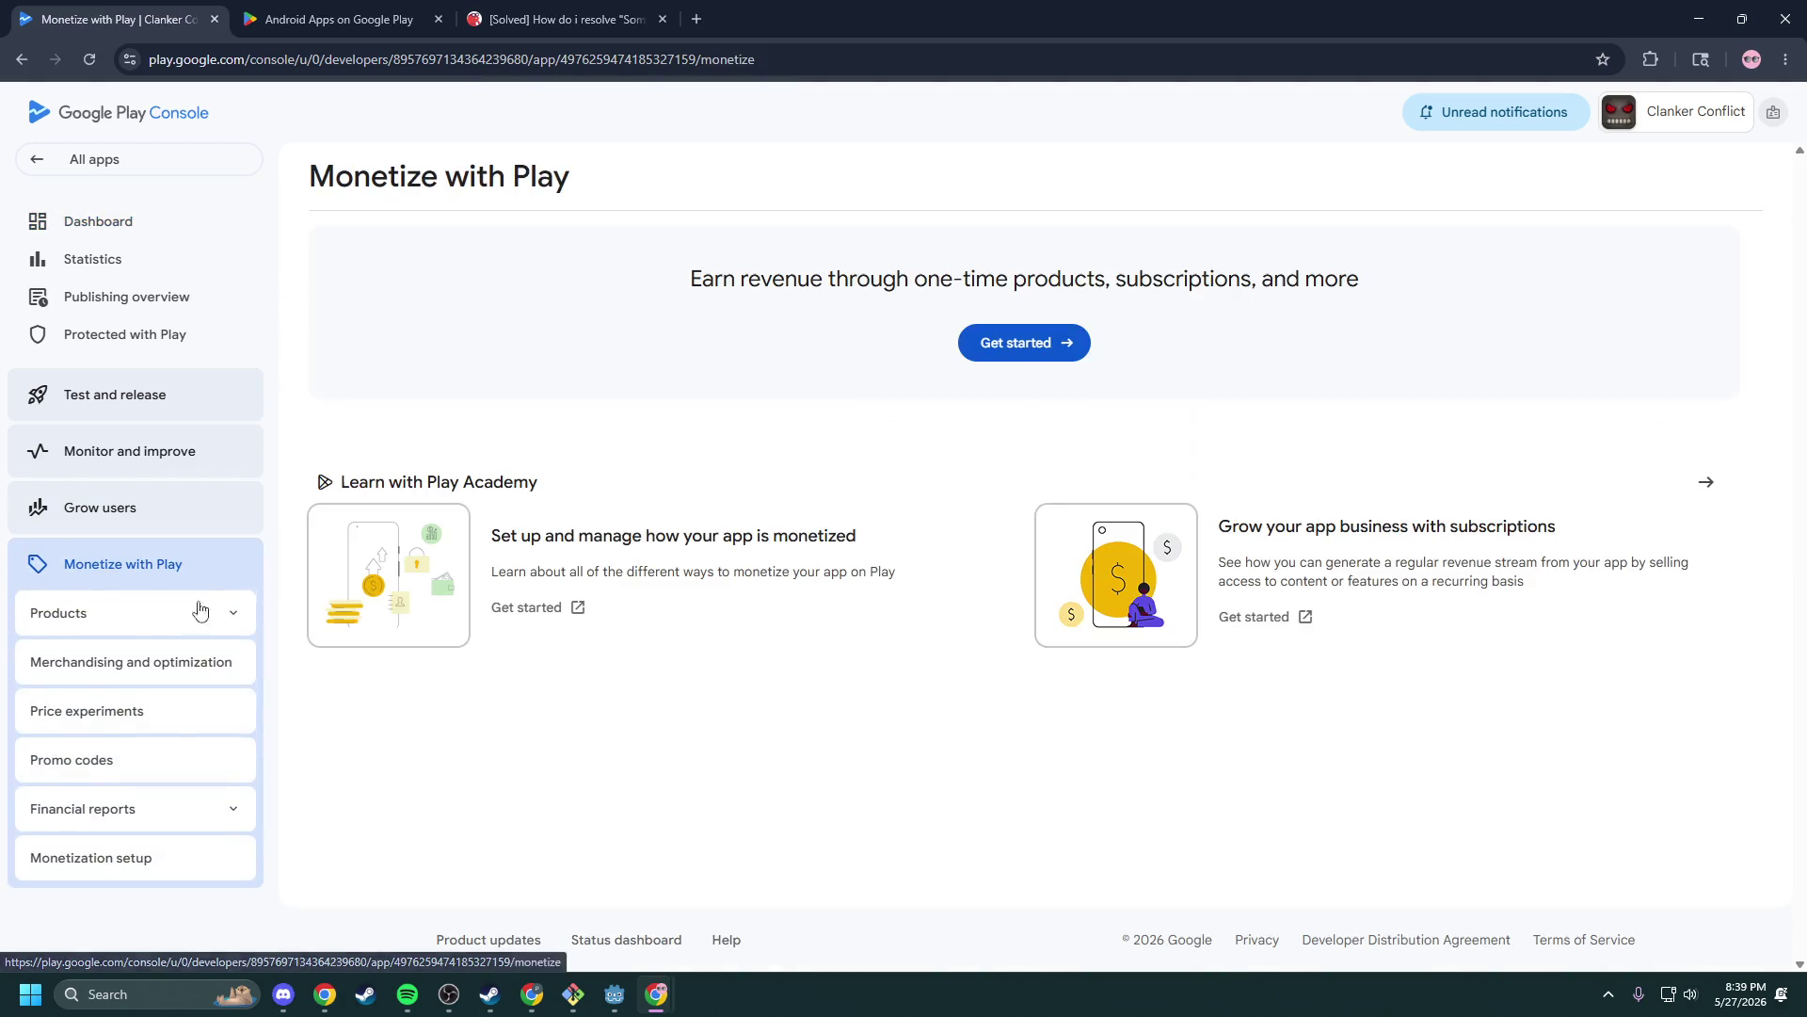
pyautogui.moveTo(761, 283); pyautogui.dragTo(1271, 282)
pyautogui.click(1139, 313)
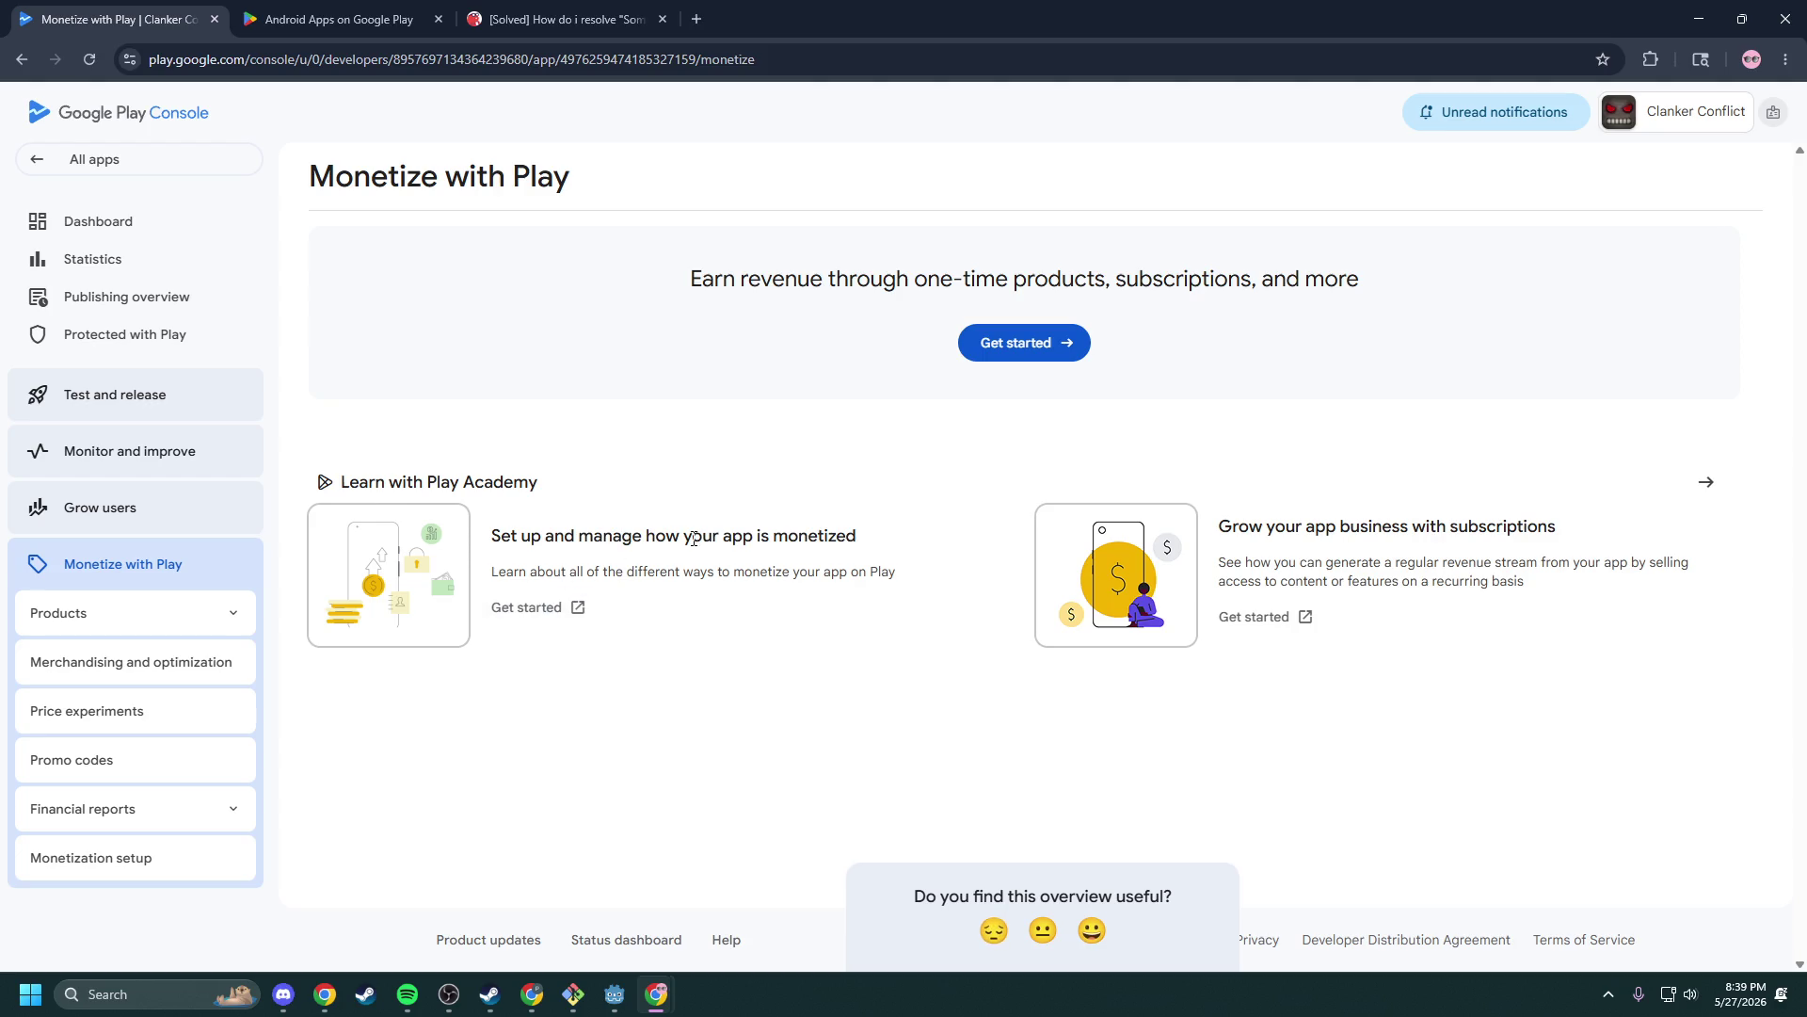
pyautogui.click(561, 607)
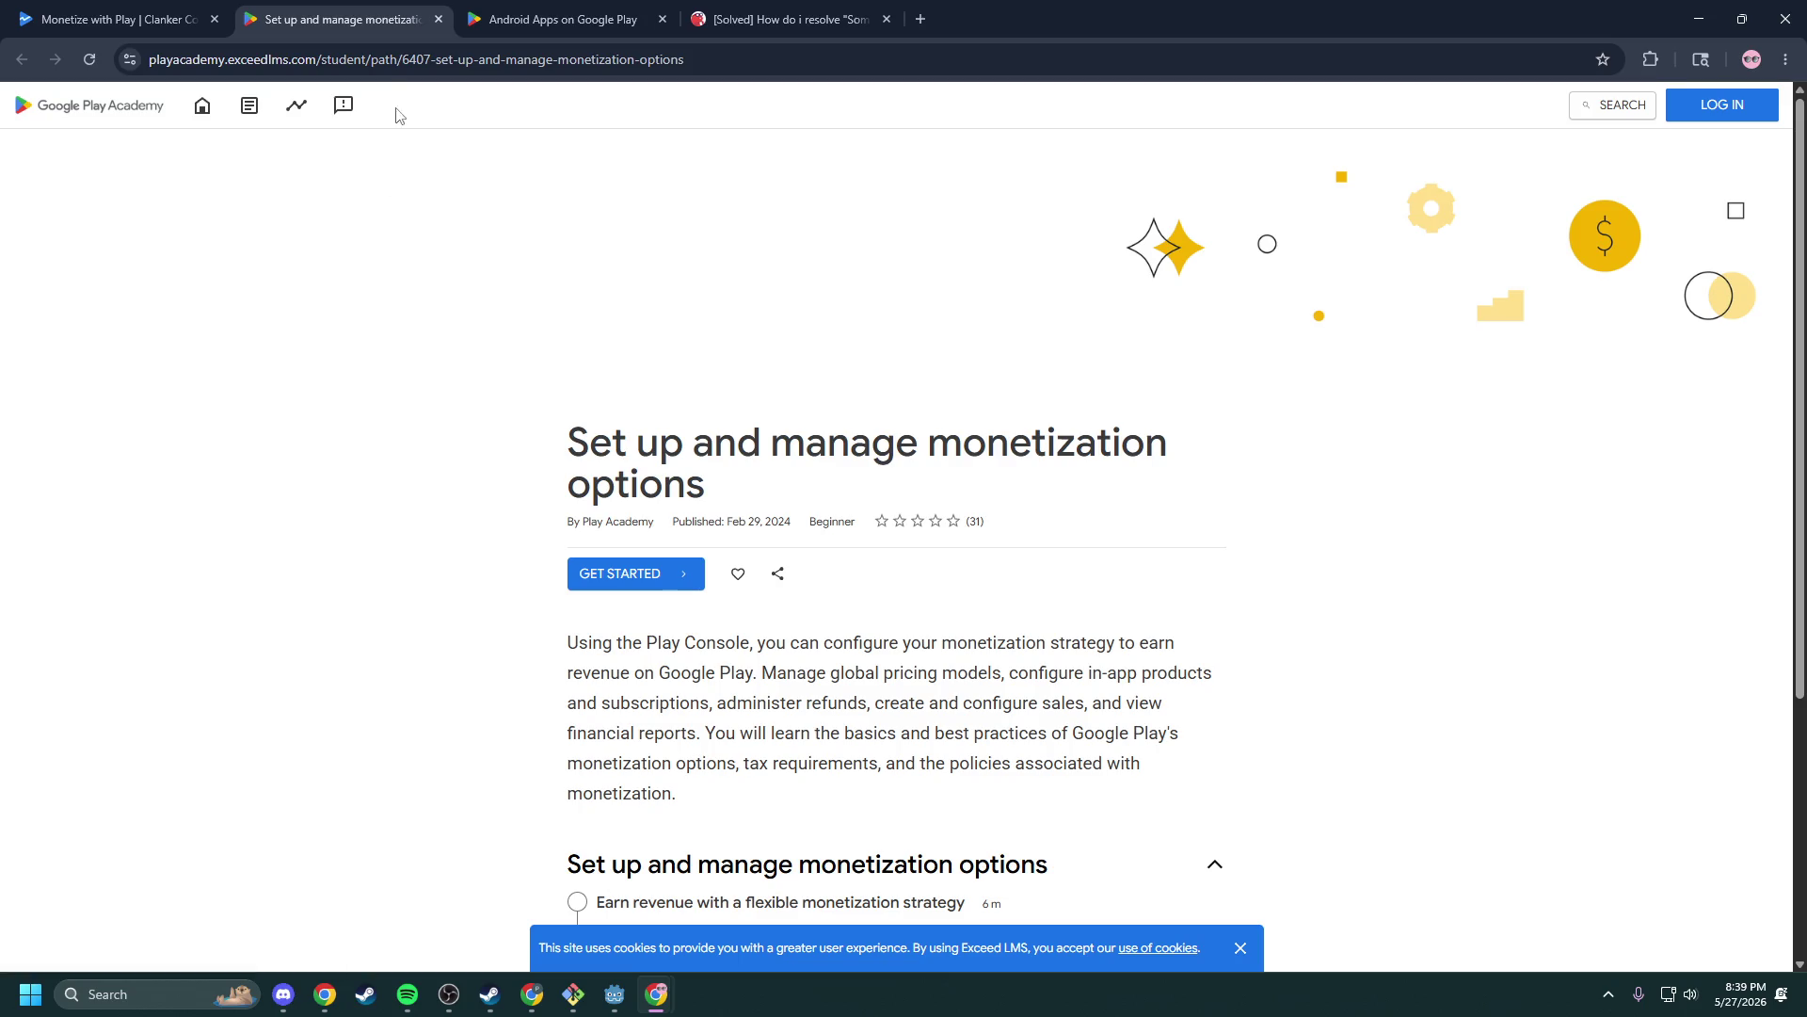
pyautogui.click(438, 19)
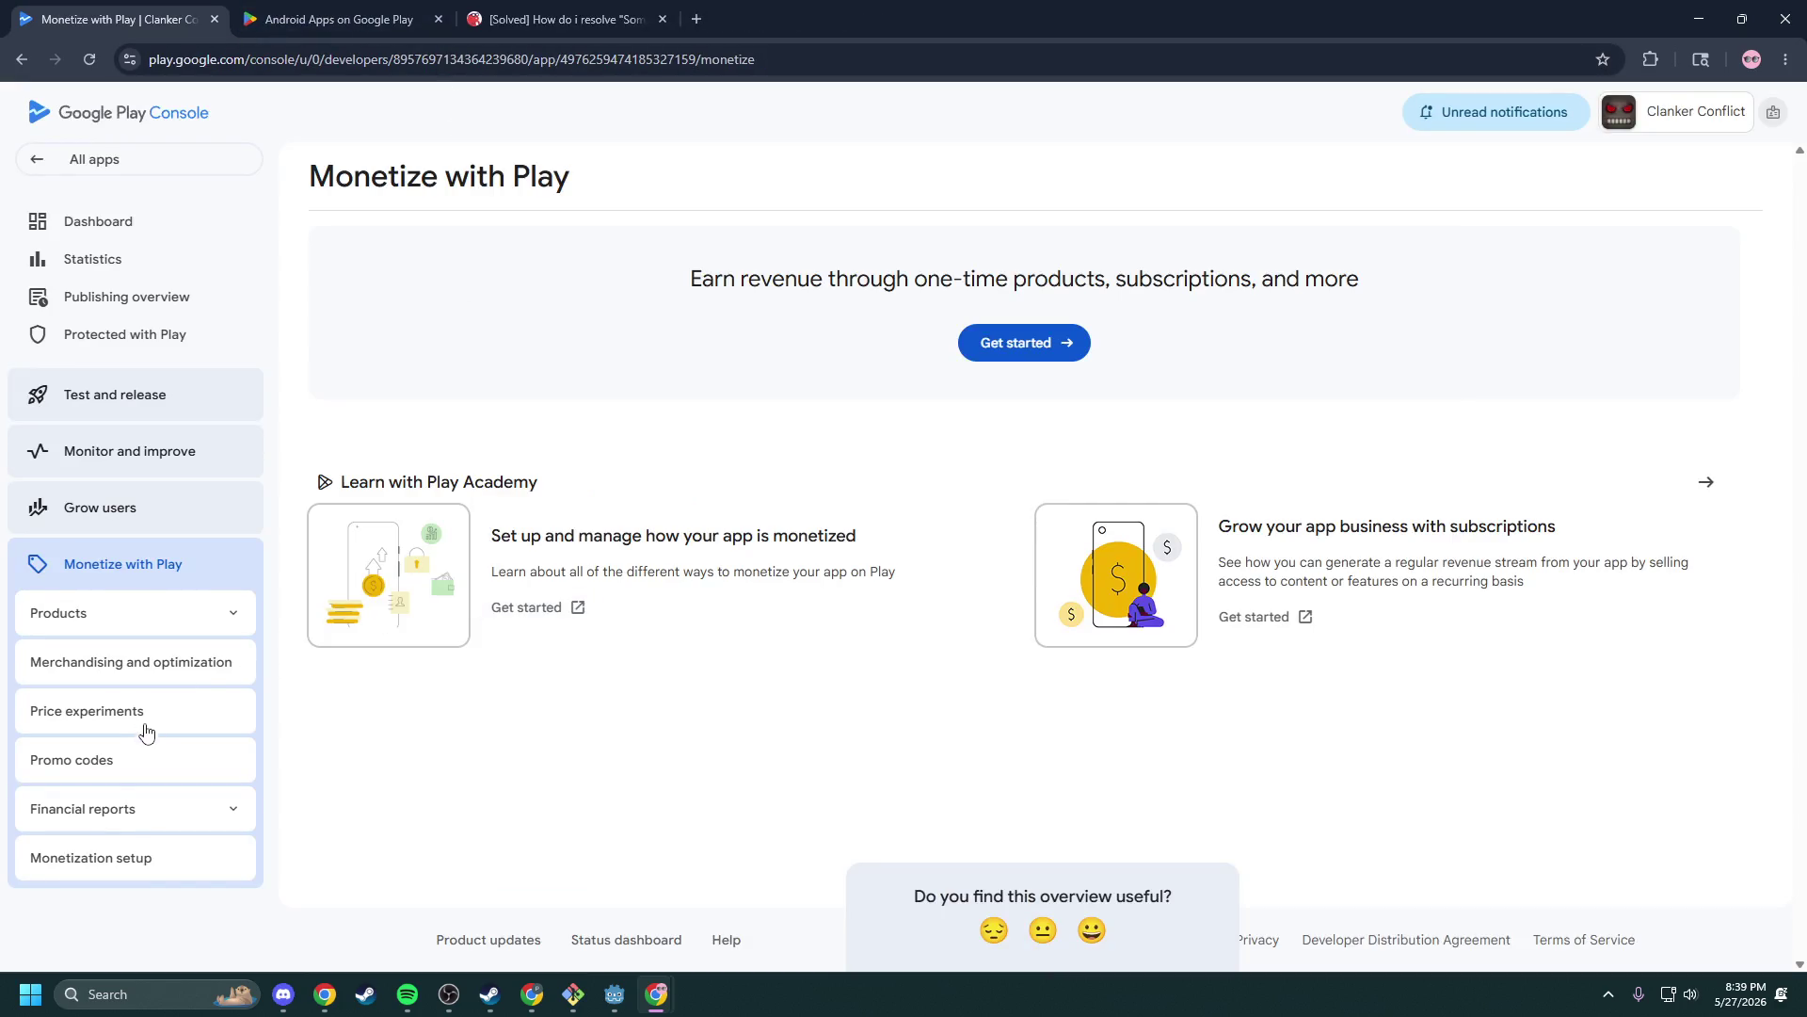
# Check App pricing and One-time products, noting the BILLING permission requirement, then return to Closed testing
pyautogui.click(121, 615)
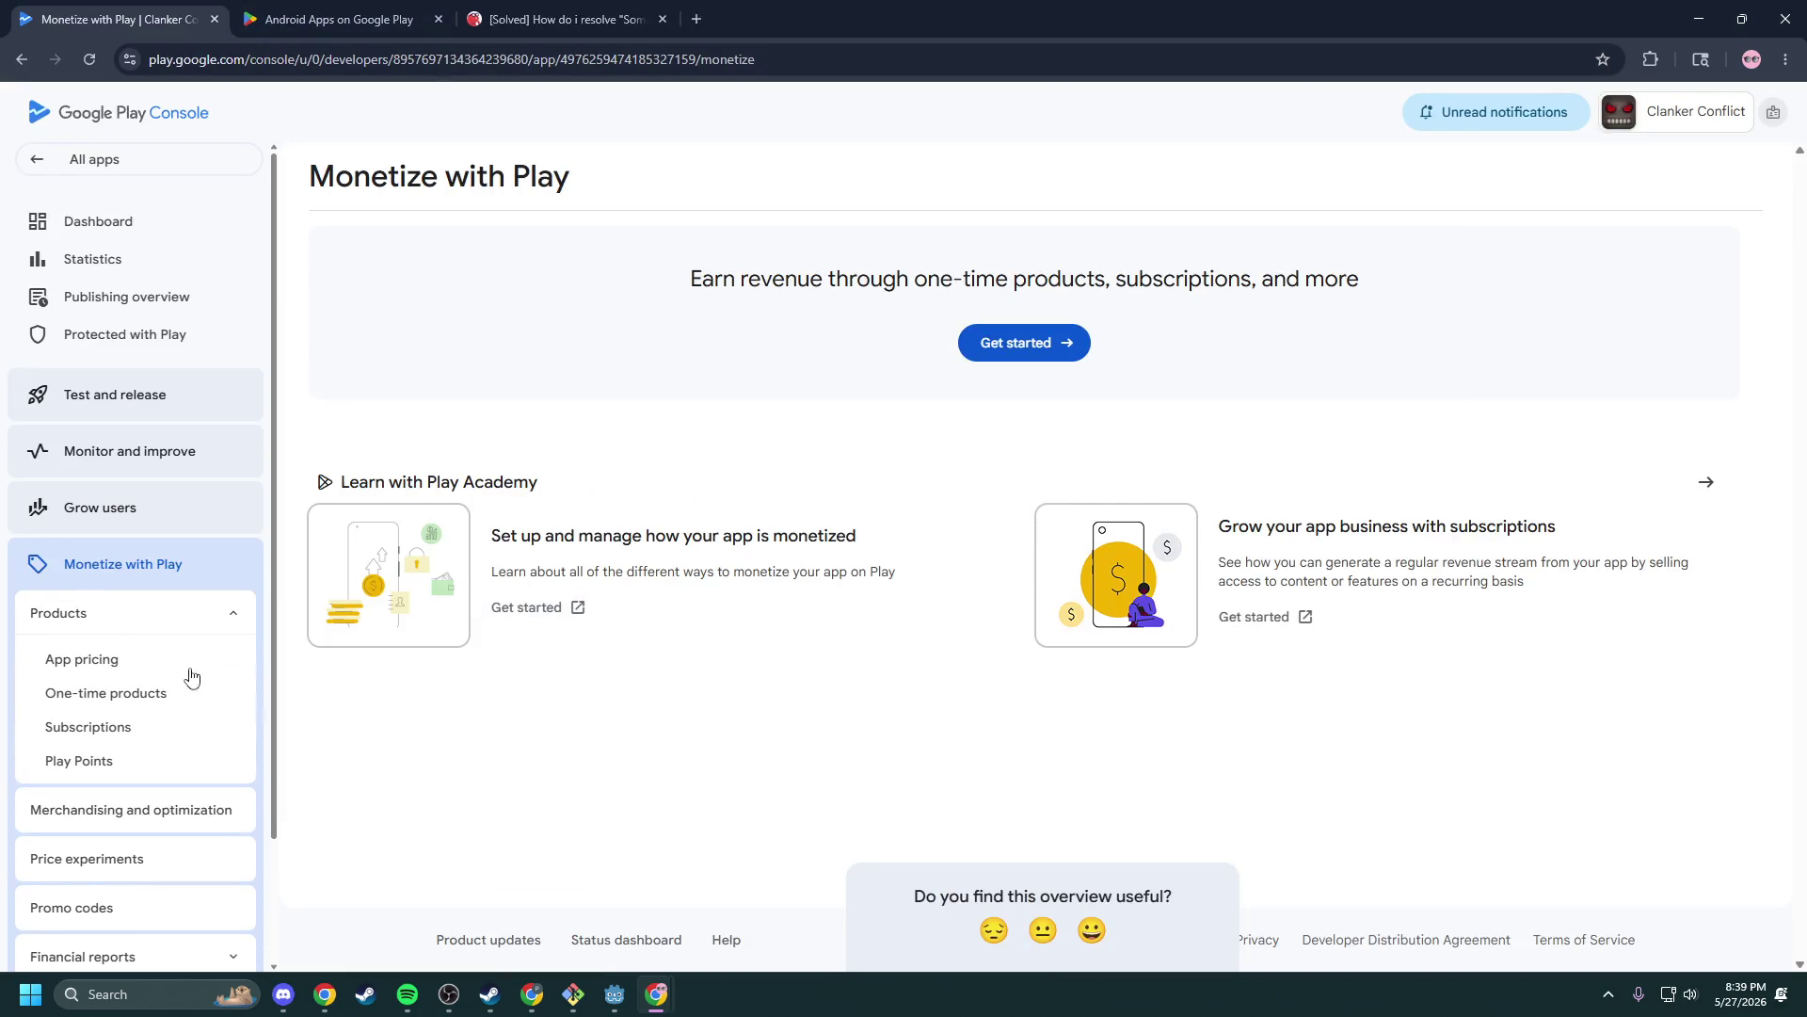
pyautogui.click(105, 659)
pyautogui.click(106, 693)
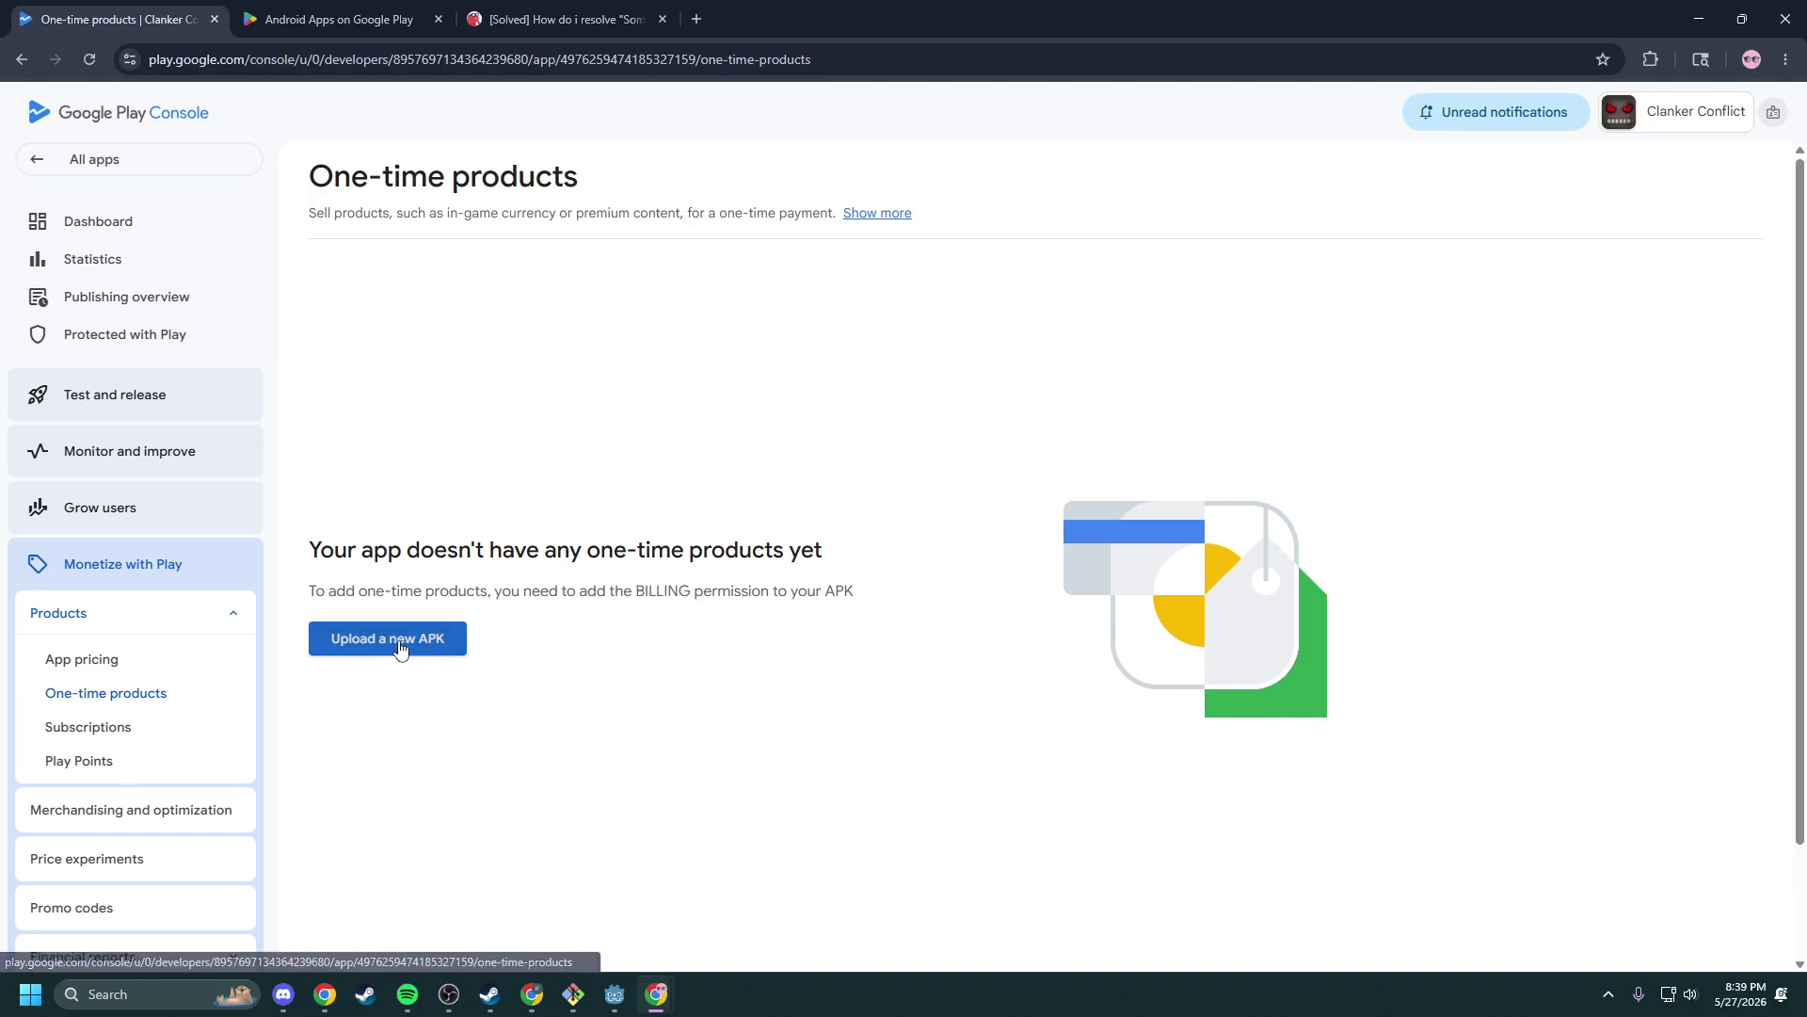
pyautogui.moveTo(325, 213); pyautogui.dragTo(796, 211)
pyautogui.click(617, 400)
pyautogui.moveTo(359, 591); pyautogui.dragTo(820, 594)
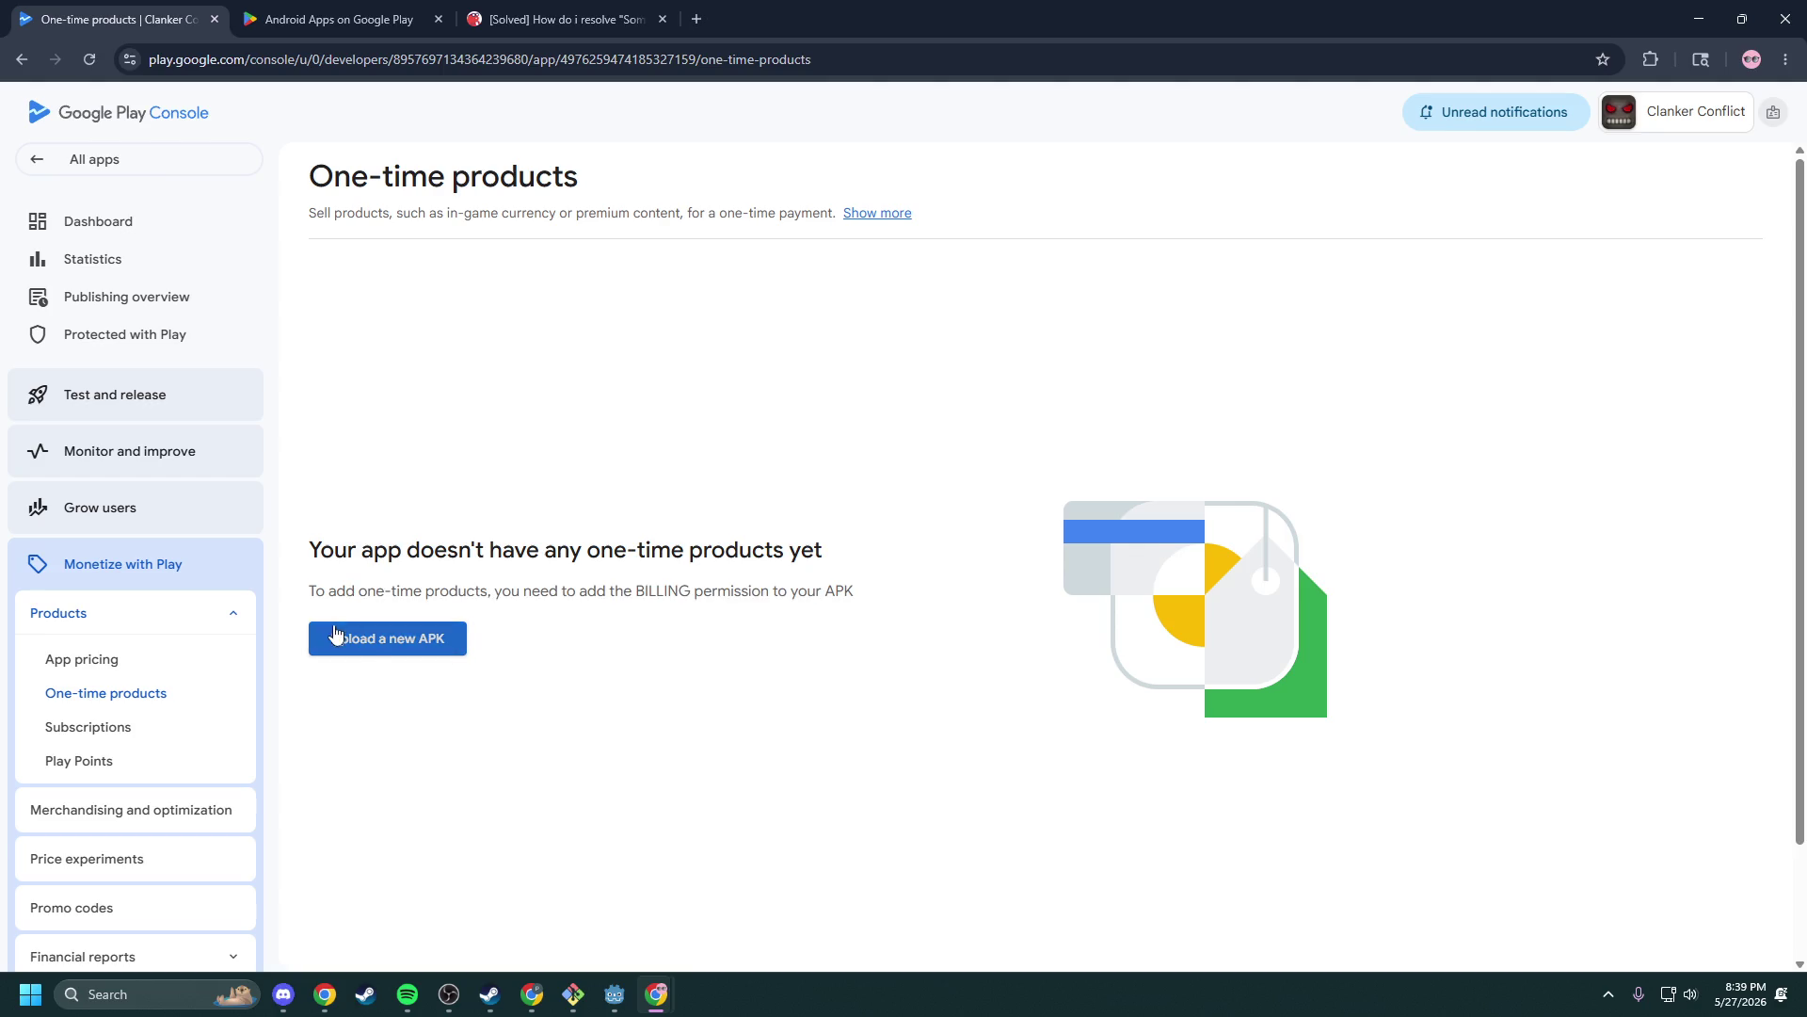
pyautogui.hotkey('alt', 'Left')
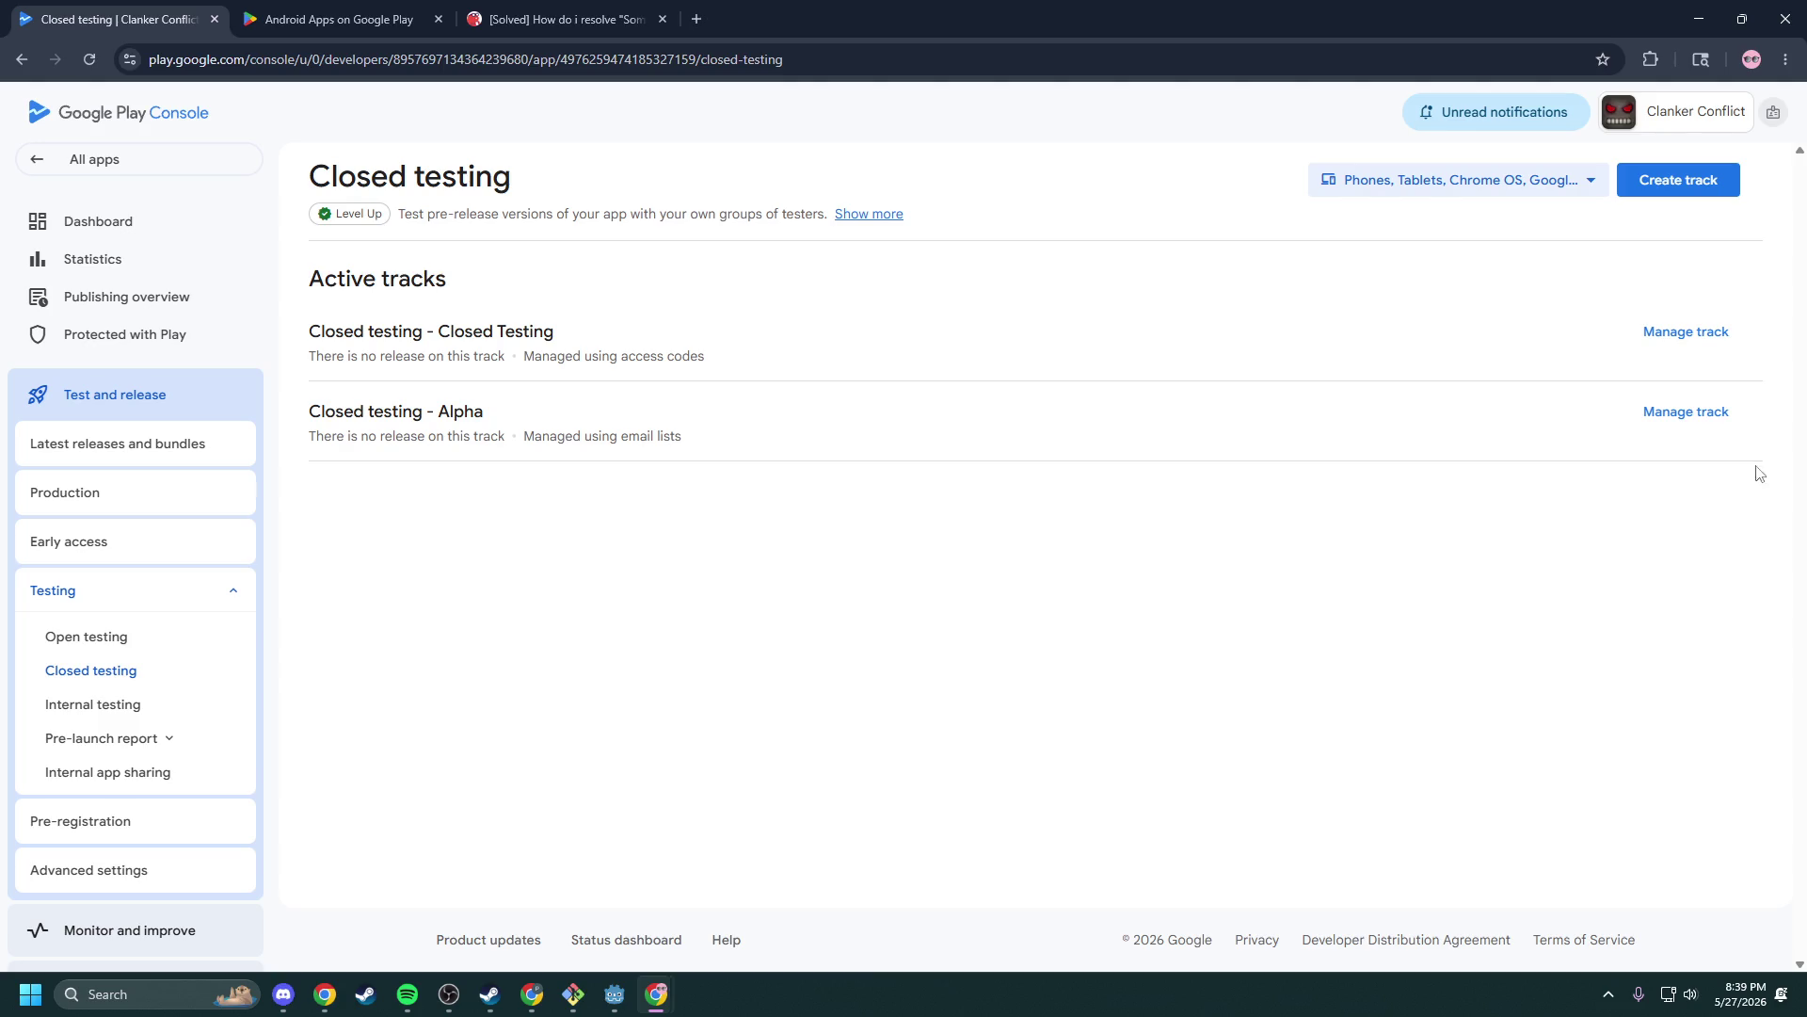
# Review the Alpha closed testing track's description, countries and regions, and releases
pyautogui.click(1688, 415)
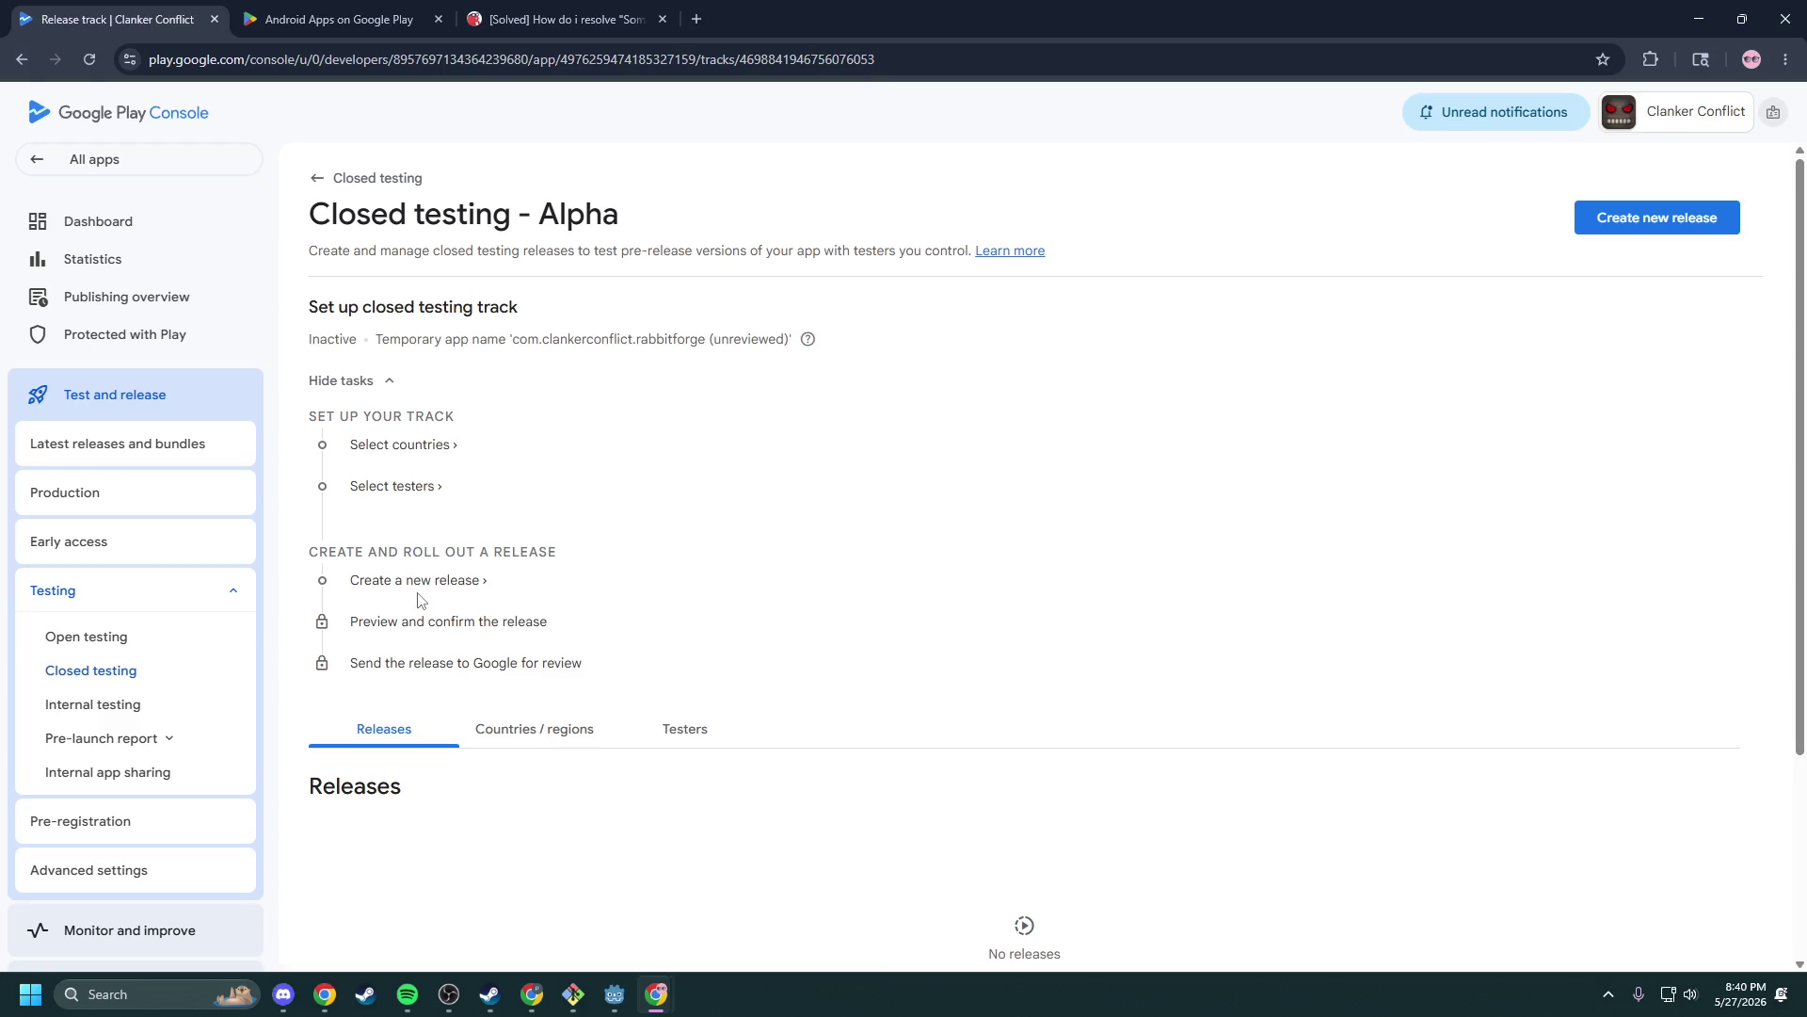
pyautogui.moveTo(362, 273)
pyautogui.mouseDown()
pyautogui.moveTo(642, 273)
pyautogui.moveTo(719, 253)
pyautogui.mouseUp()
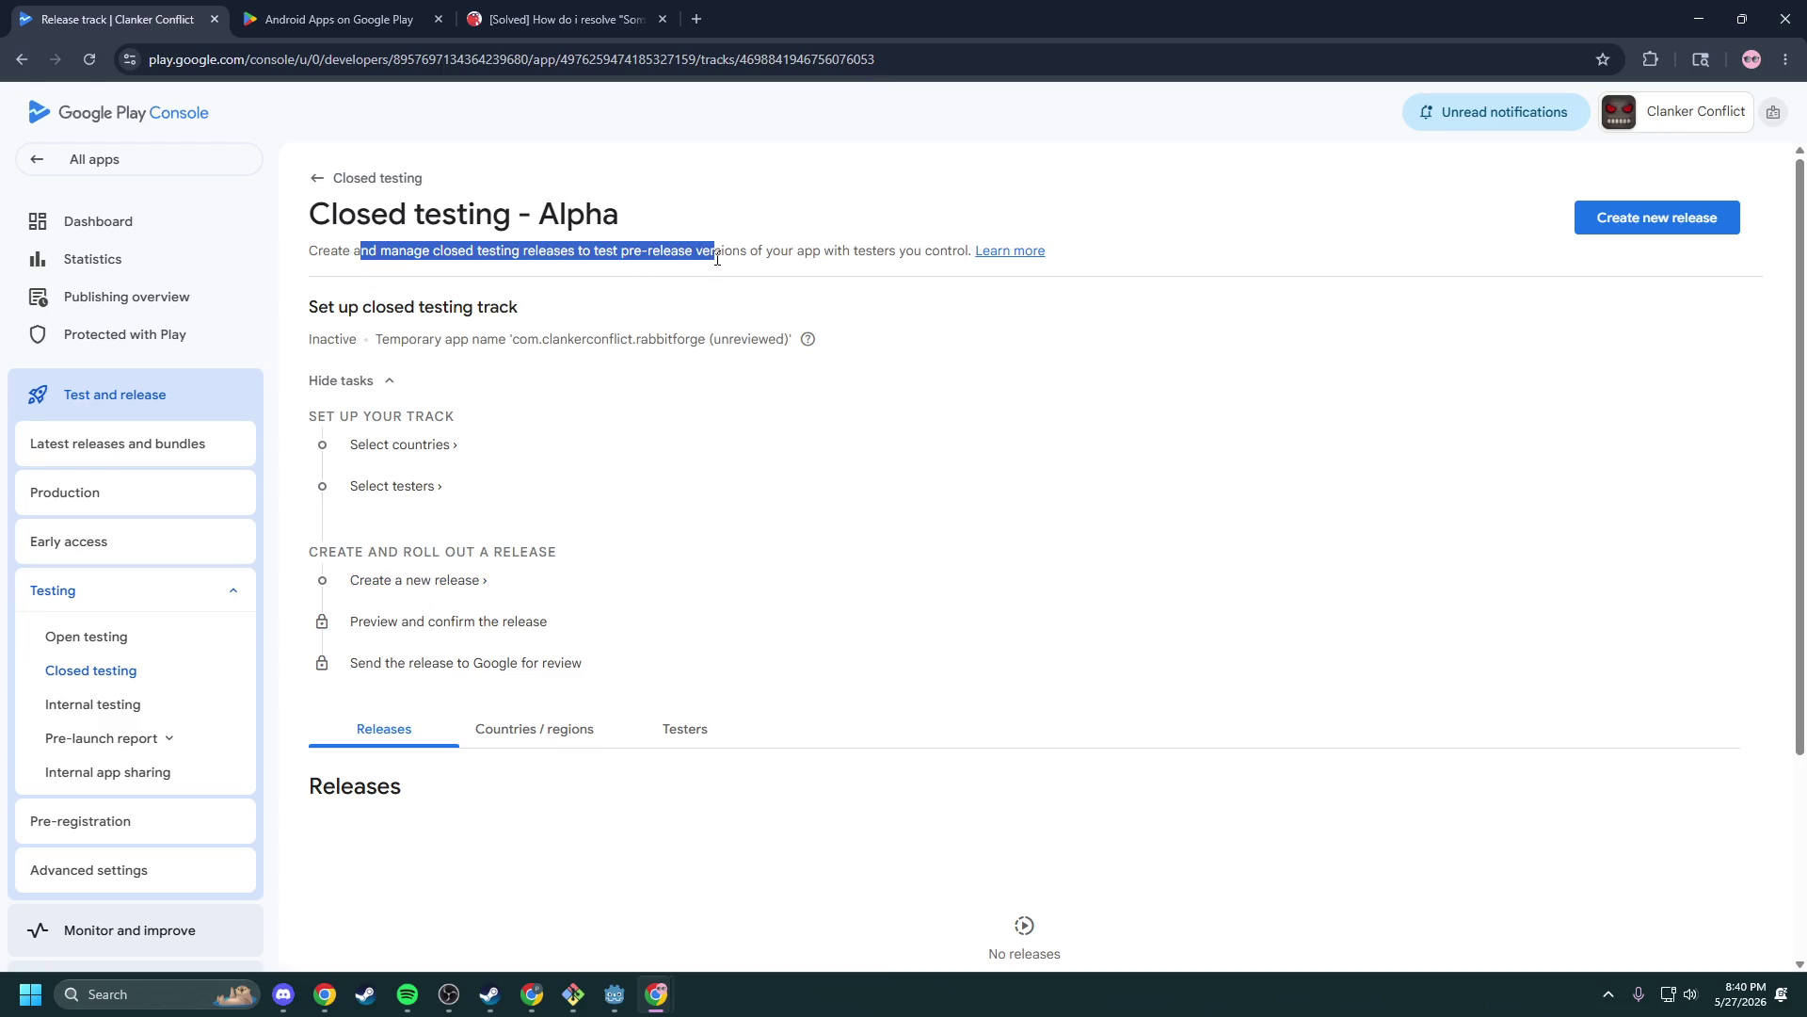
pyautogui.click(642, 304)
pyautogui.moveTo(367, 347); pyautogui.dragTo(726, 340)
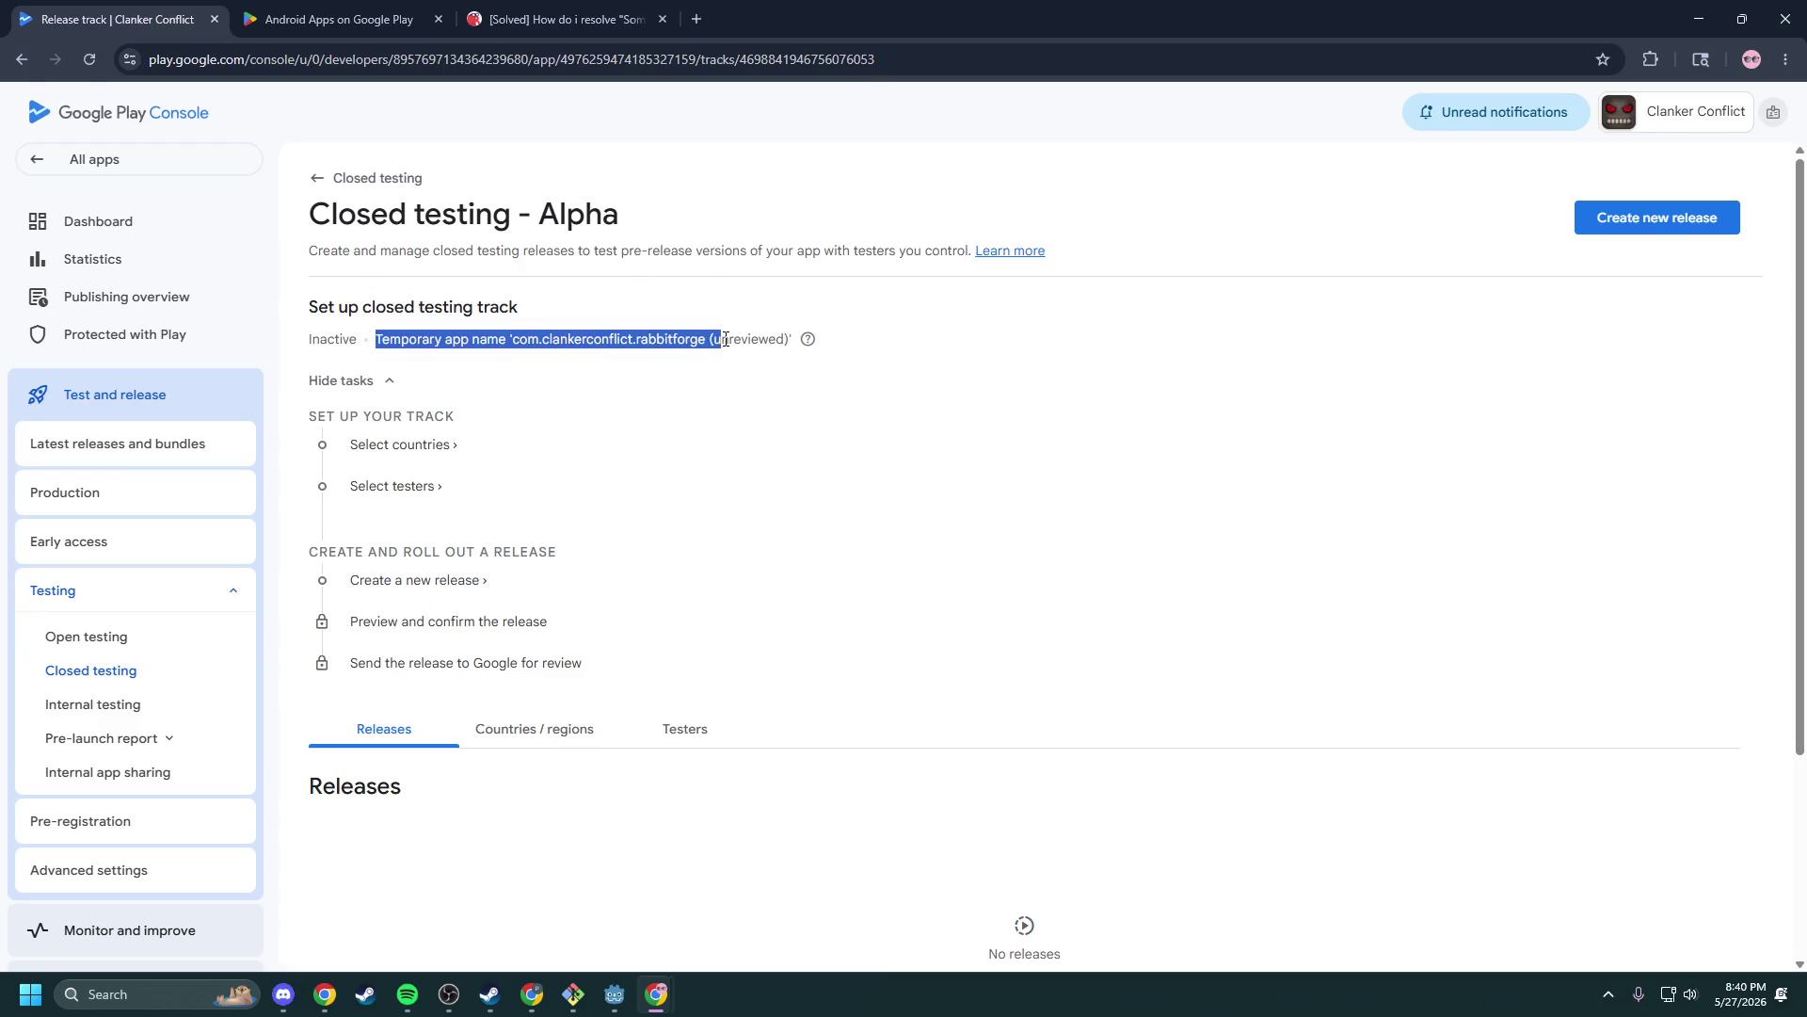
pyautogui.click(725, 342)
pyautogui.click(405, 446)
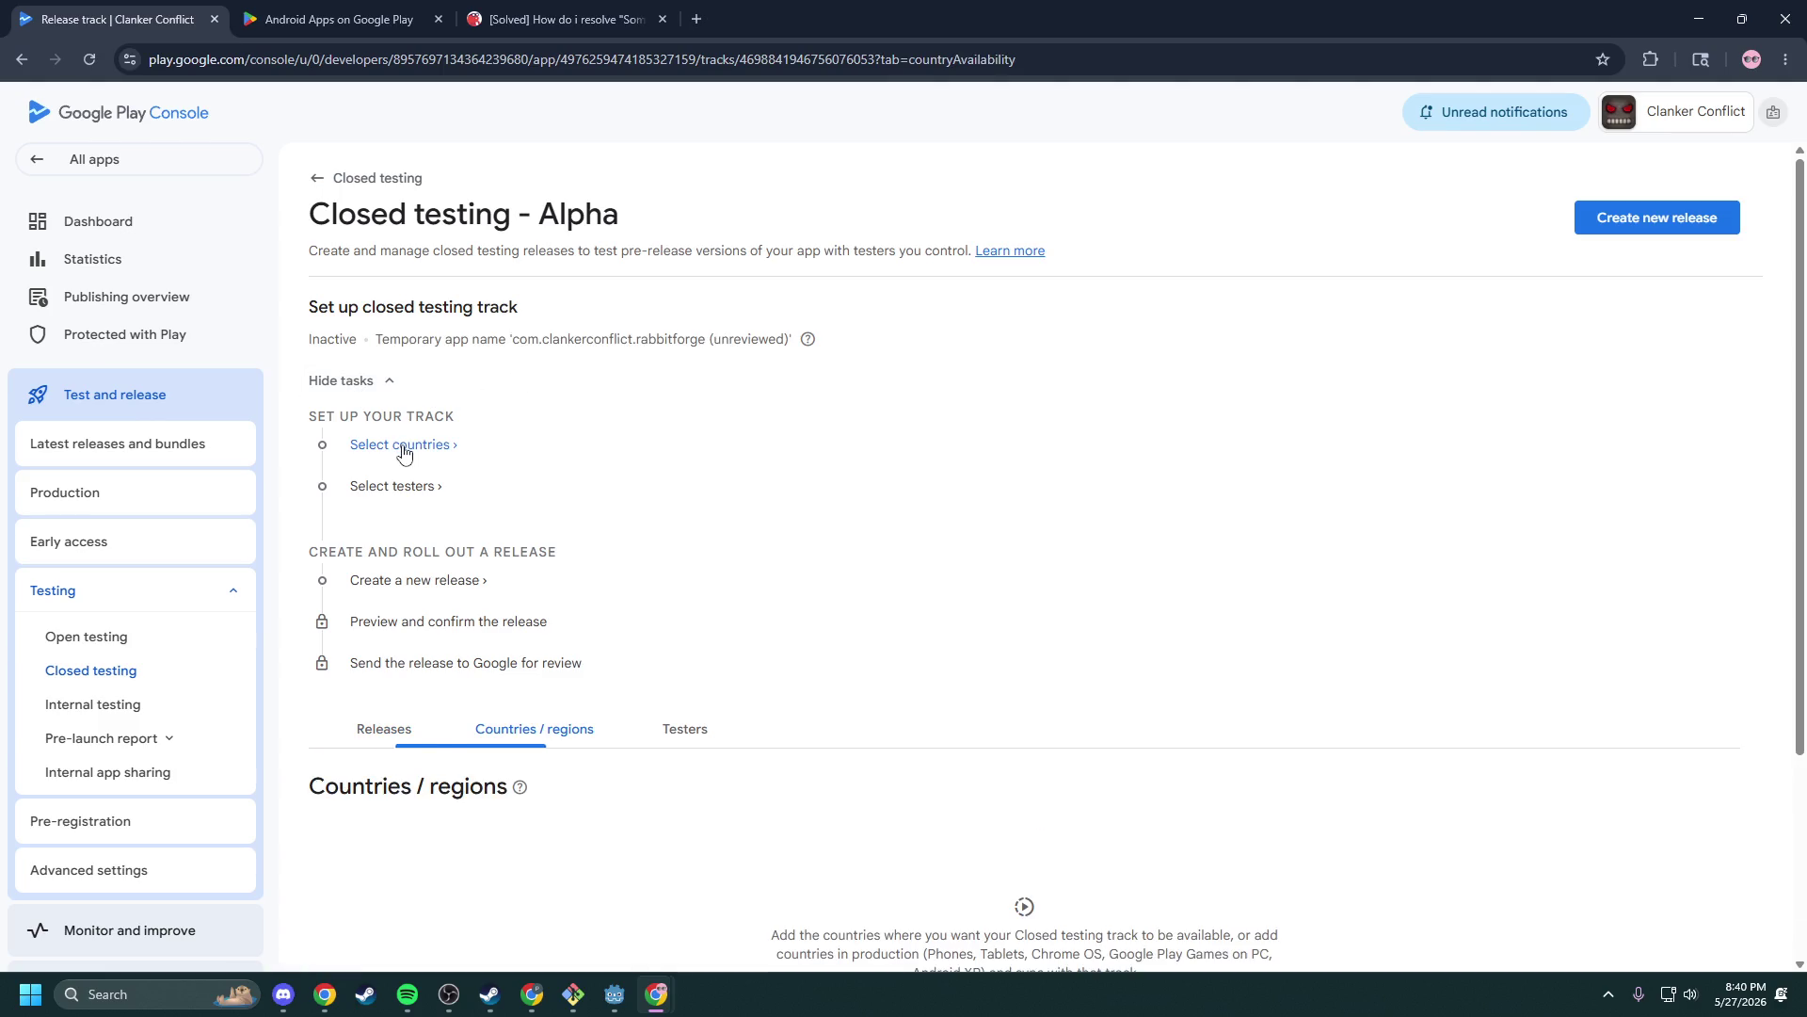
pyautogui.scroll(-3, 445, 487)
pyautogui.click(450, 460)
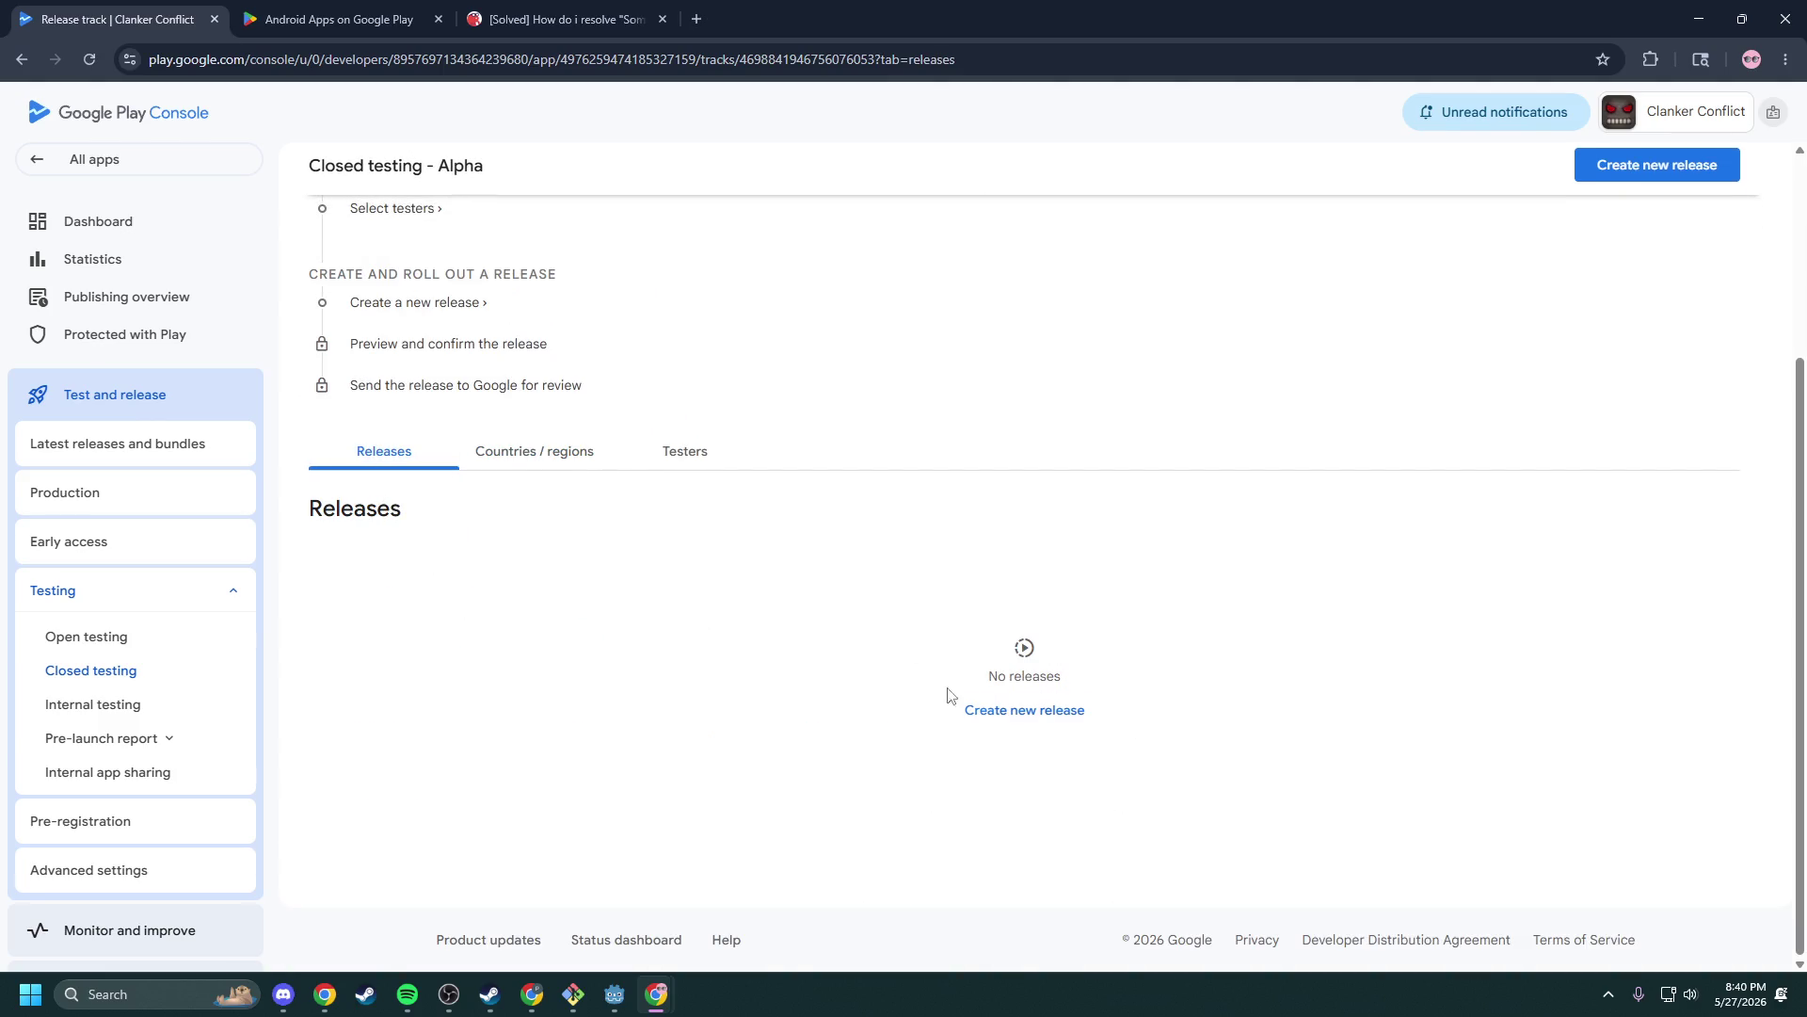
# Create a new closed testing release and tick 'Add Play Games Sidekick to app bundles you upload'
pyautogui.click(991, 730)
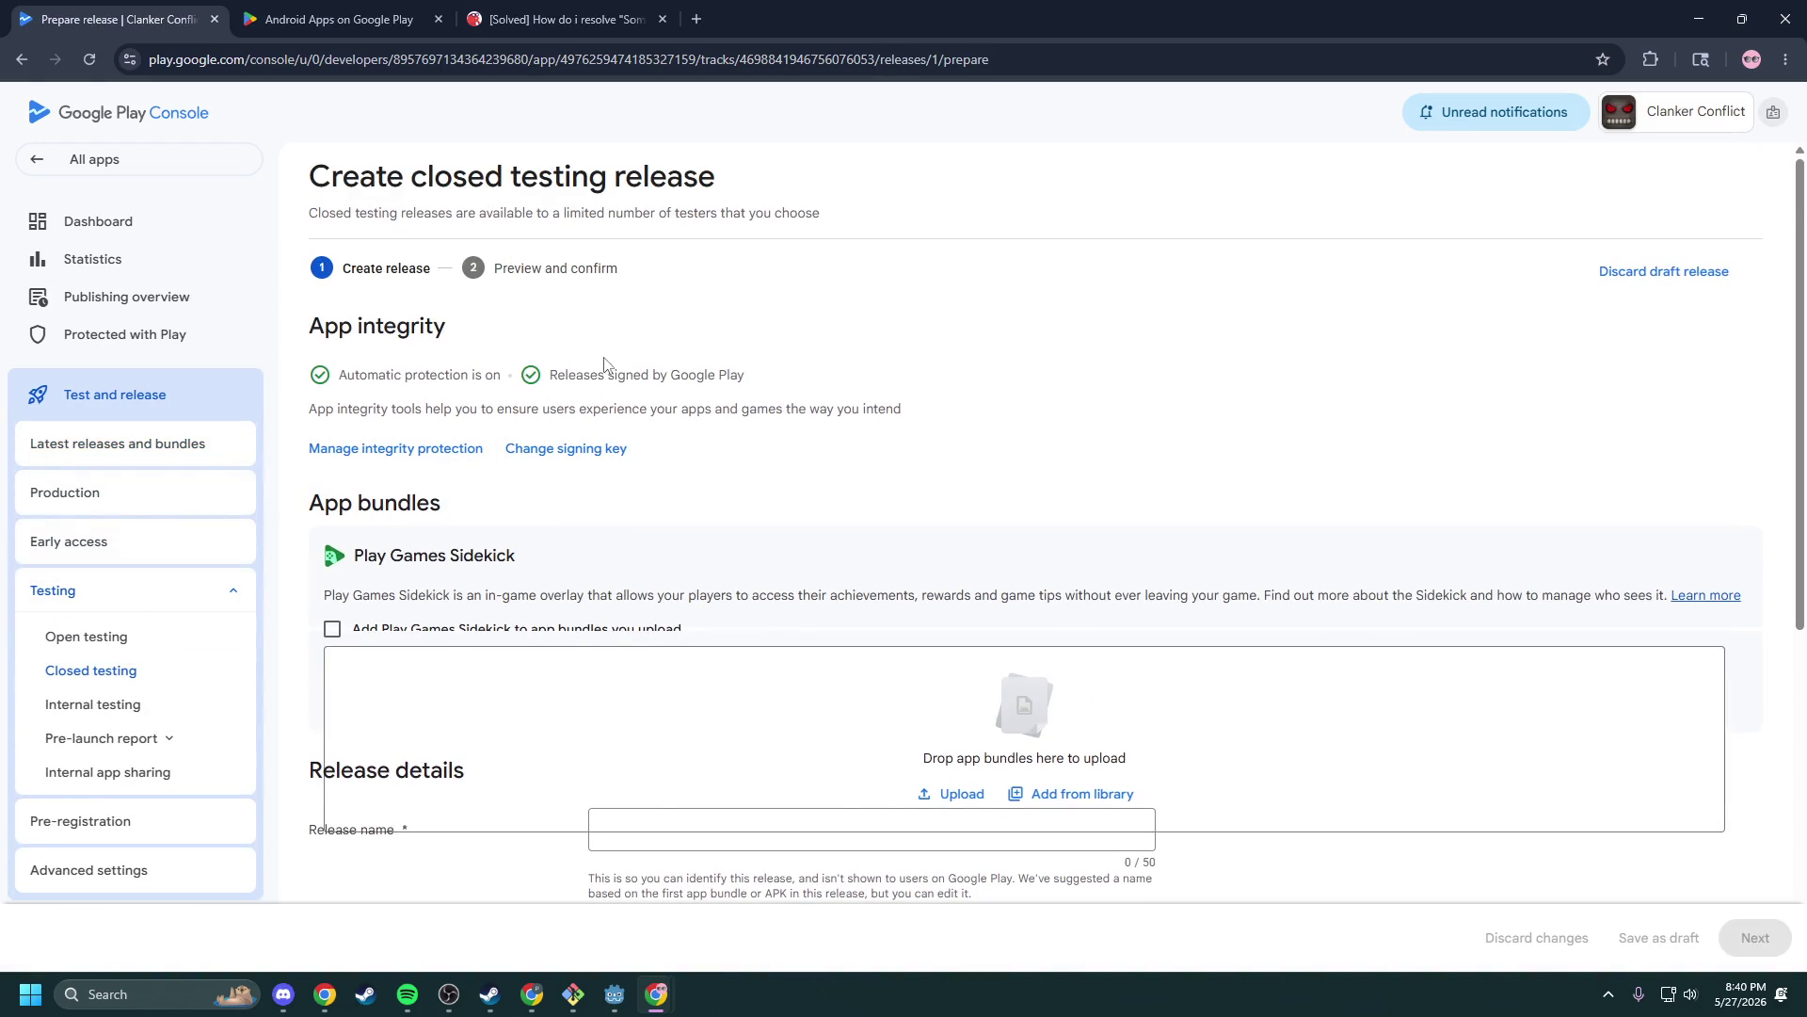
pyautogui.scroll(-1, 602, 367)
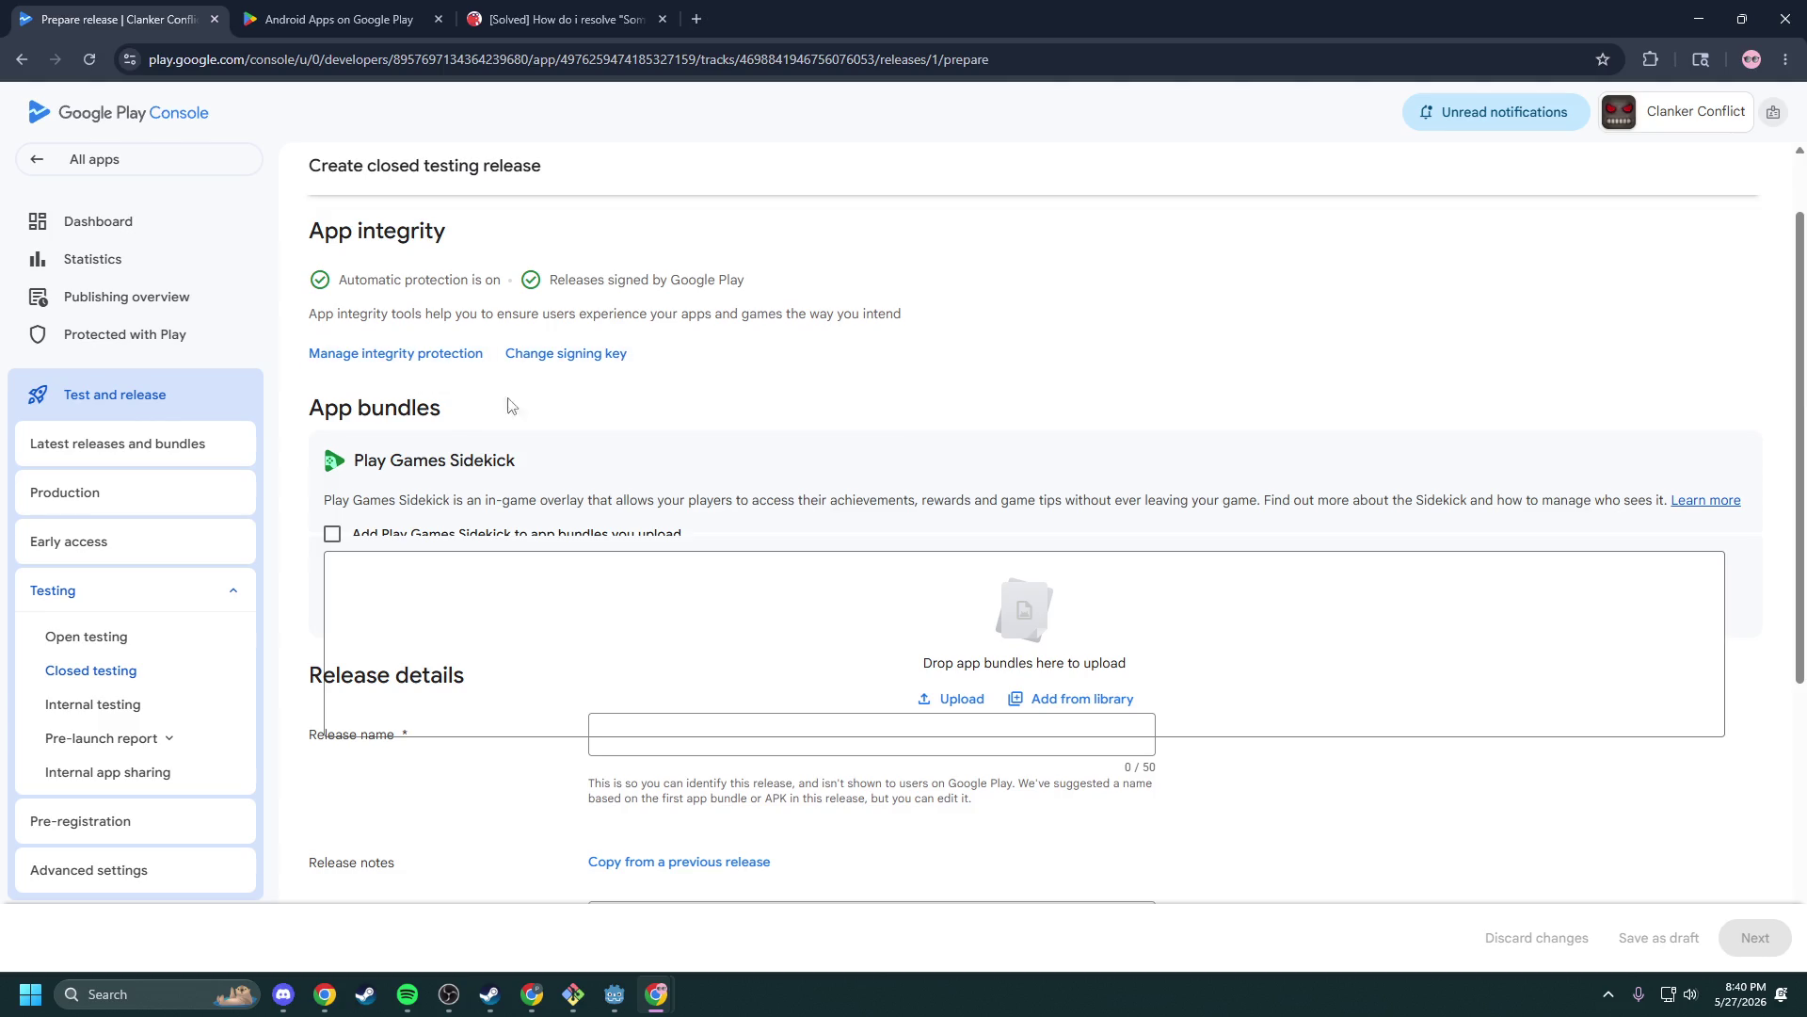
pyautogui.scroll(-1, 457, 362)
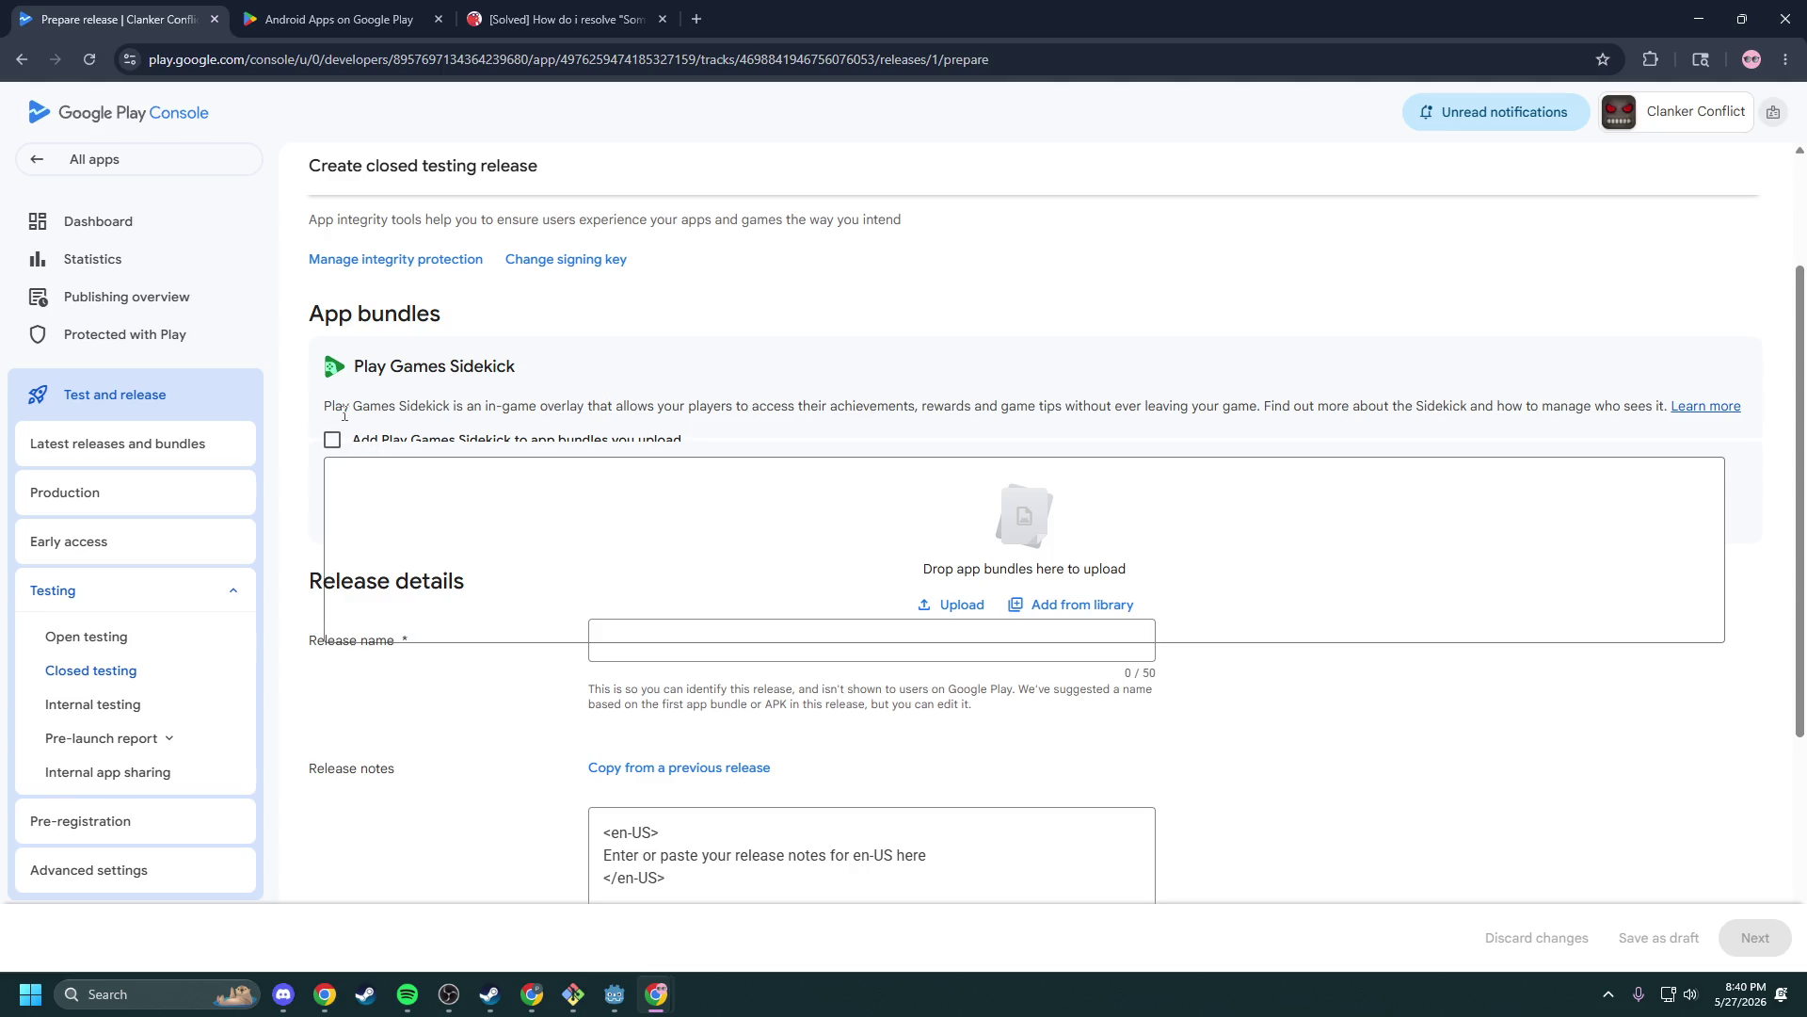
pyautogui.moveTo(330, 406); pyautogui.dragTo(584, 406)
pyautogui.click(579, 406)
pyautogui.click(334, 440)
pyautogui.scroll(-2, 922, 543)
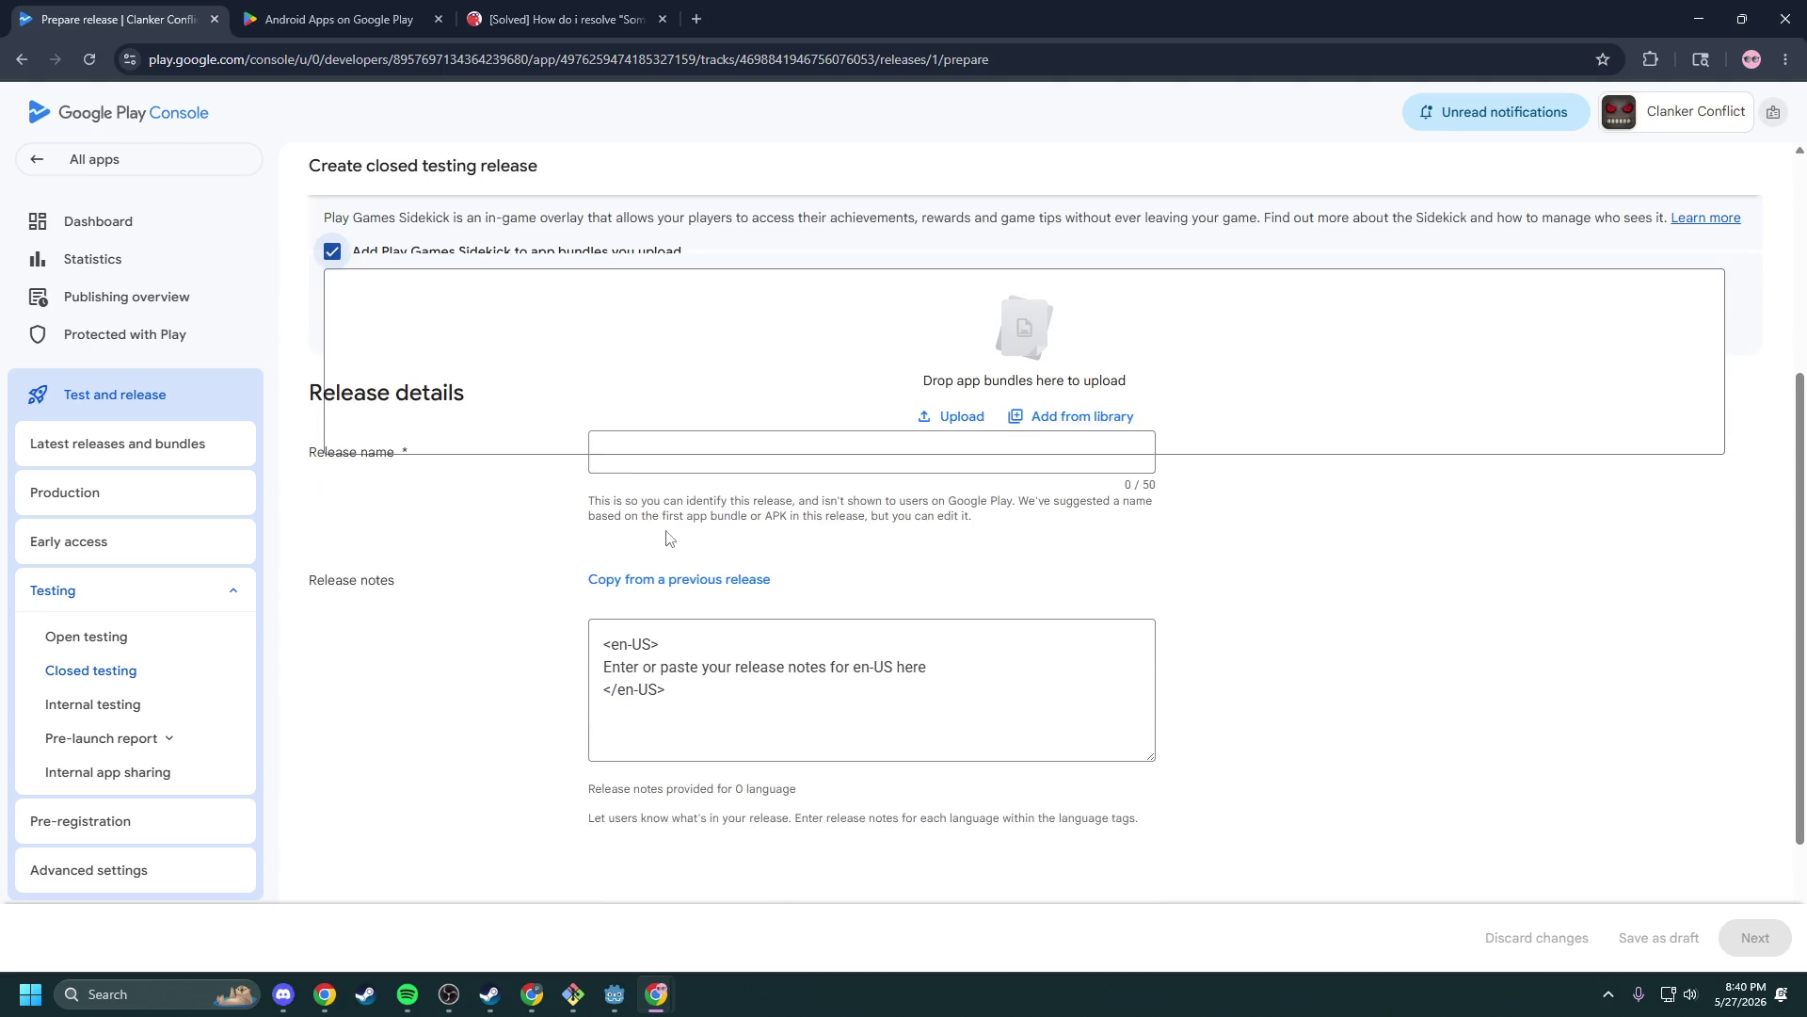
pyautogui.click(937, 416)
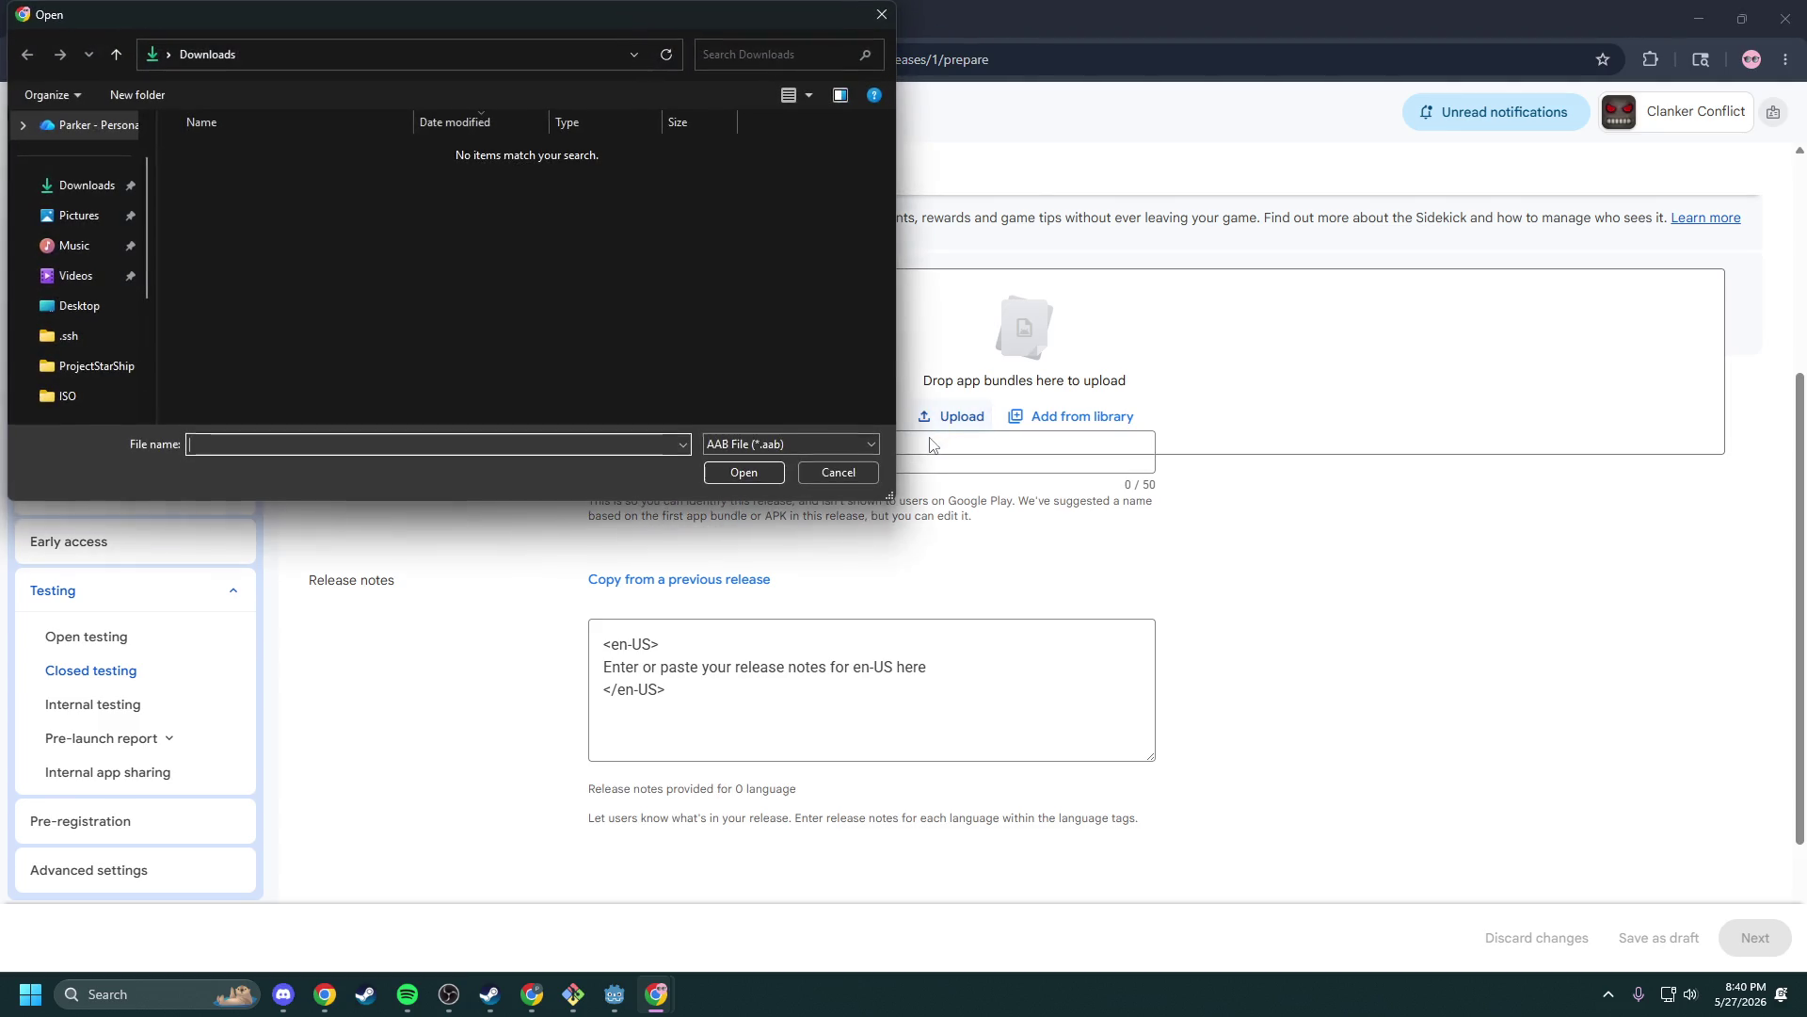
pyautogui.scroll(-2, 84, 245)
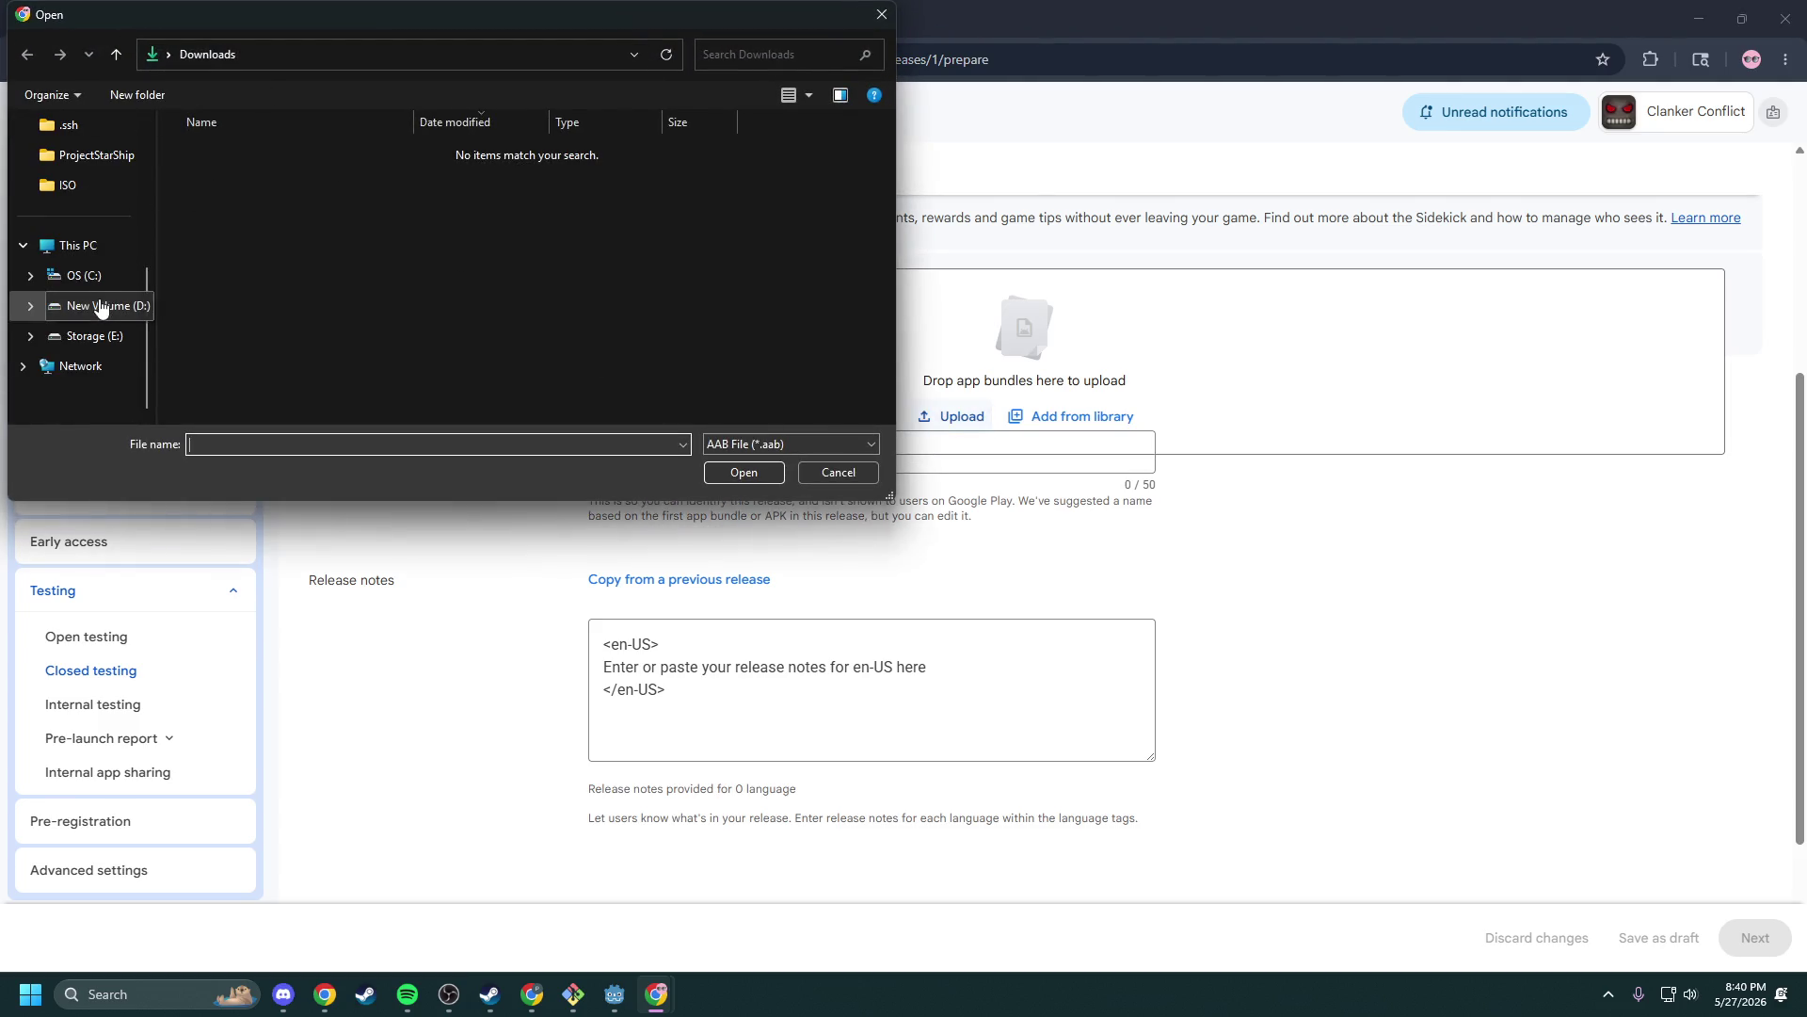
pyautogui.click(98, 305)
pyautogui.doubleClick(241, 226)
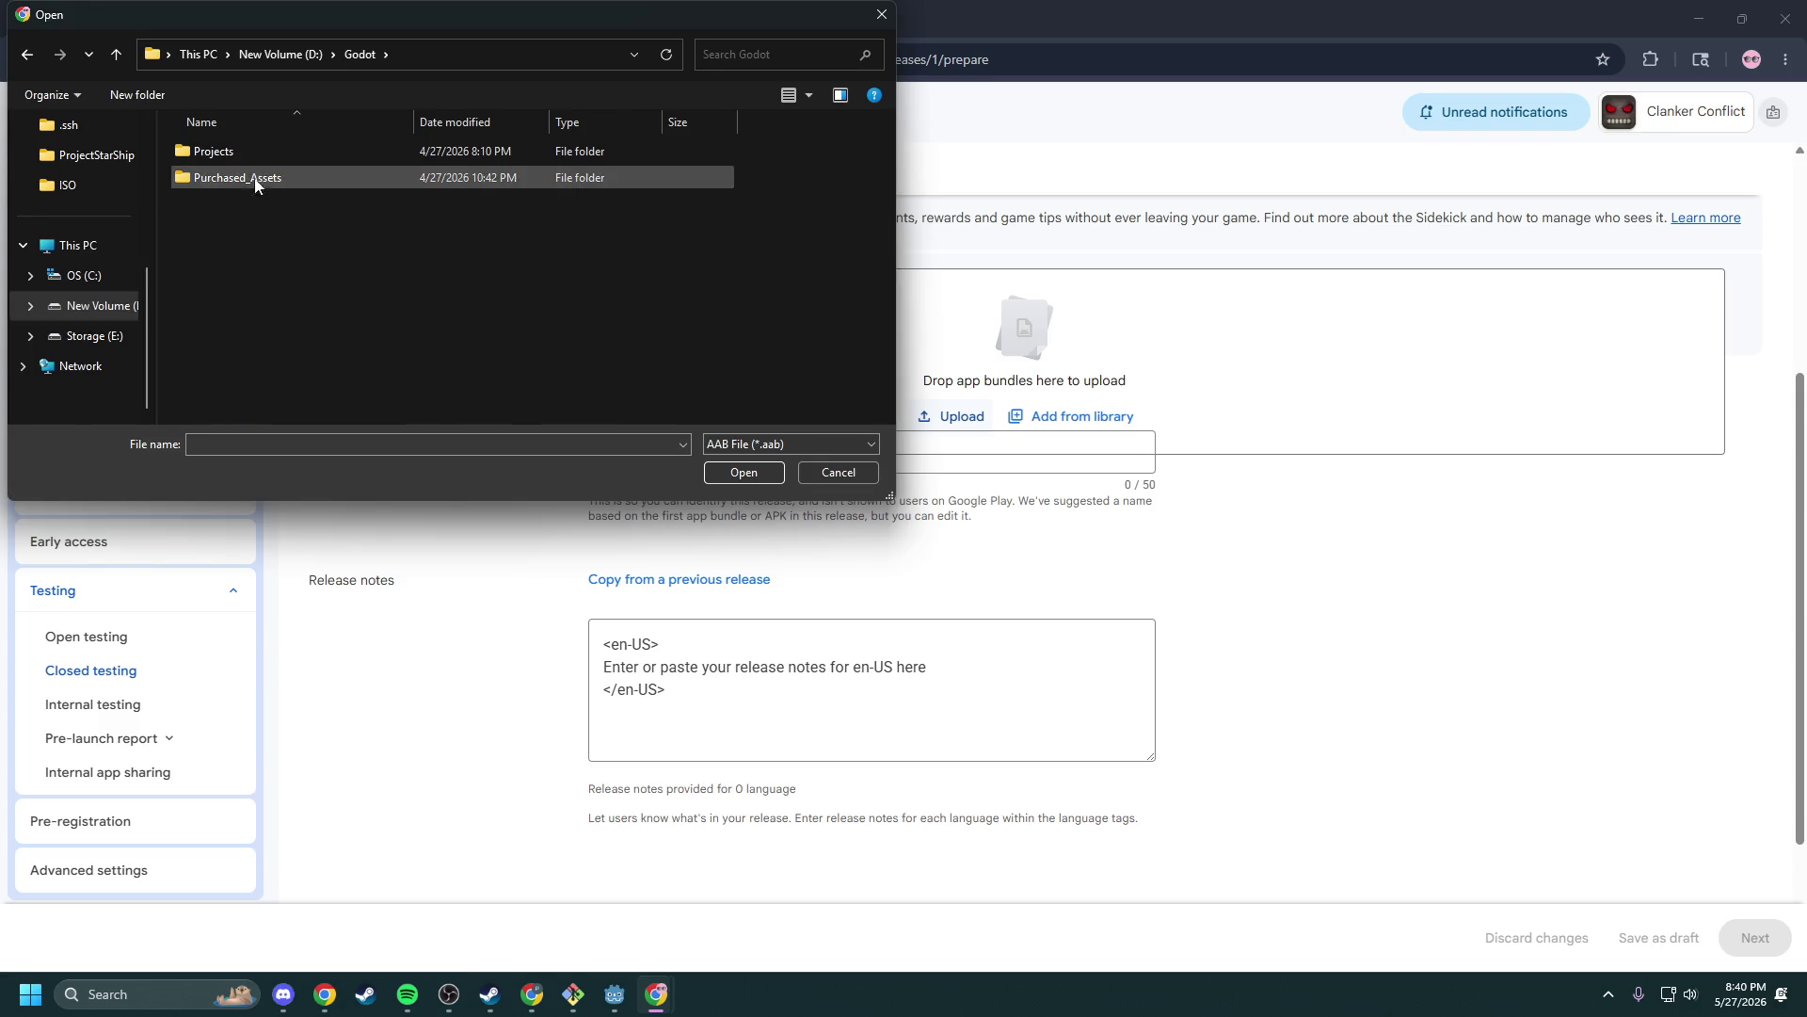
pyautogui.doubleClick(240, 153)
pyautogui.doubleClick(241, 257)
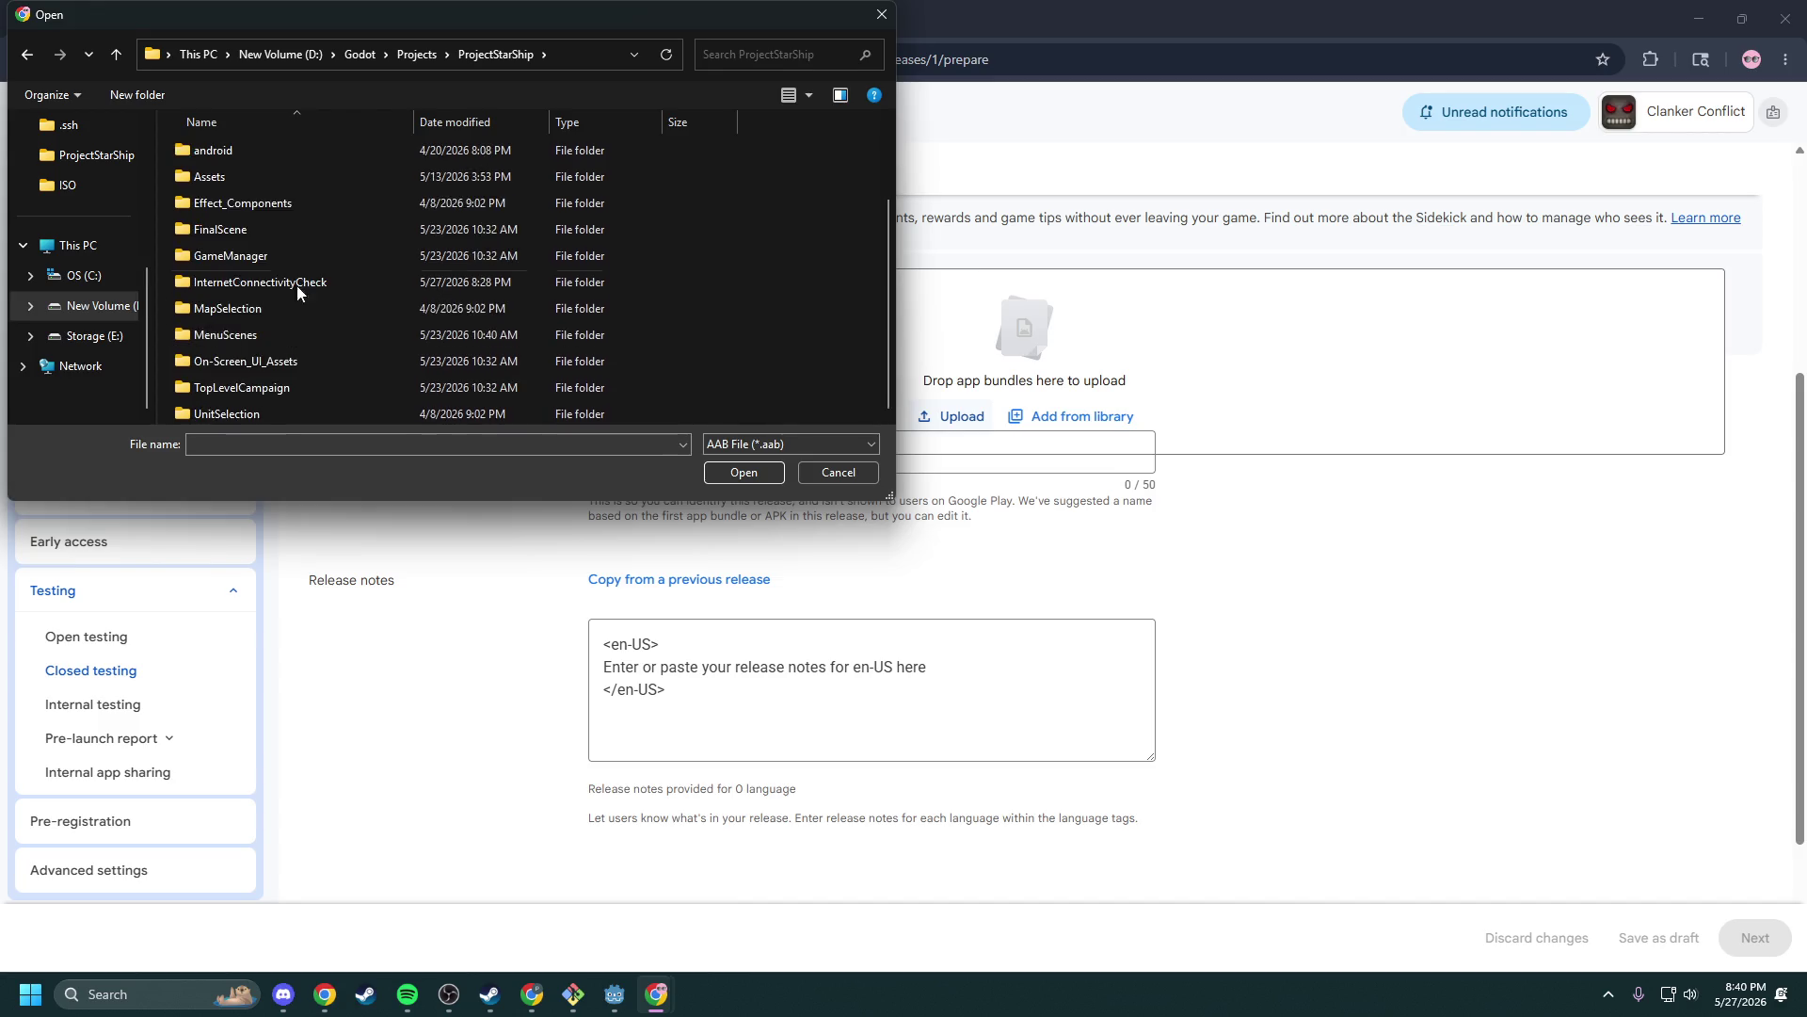
pyautogui.click(416, 54)
pyautogui.click(279, 334)
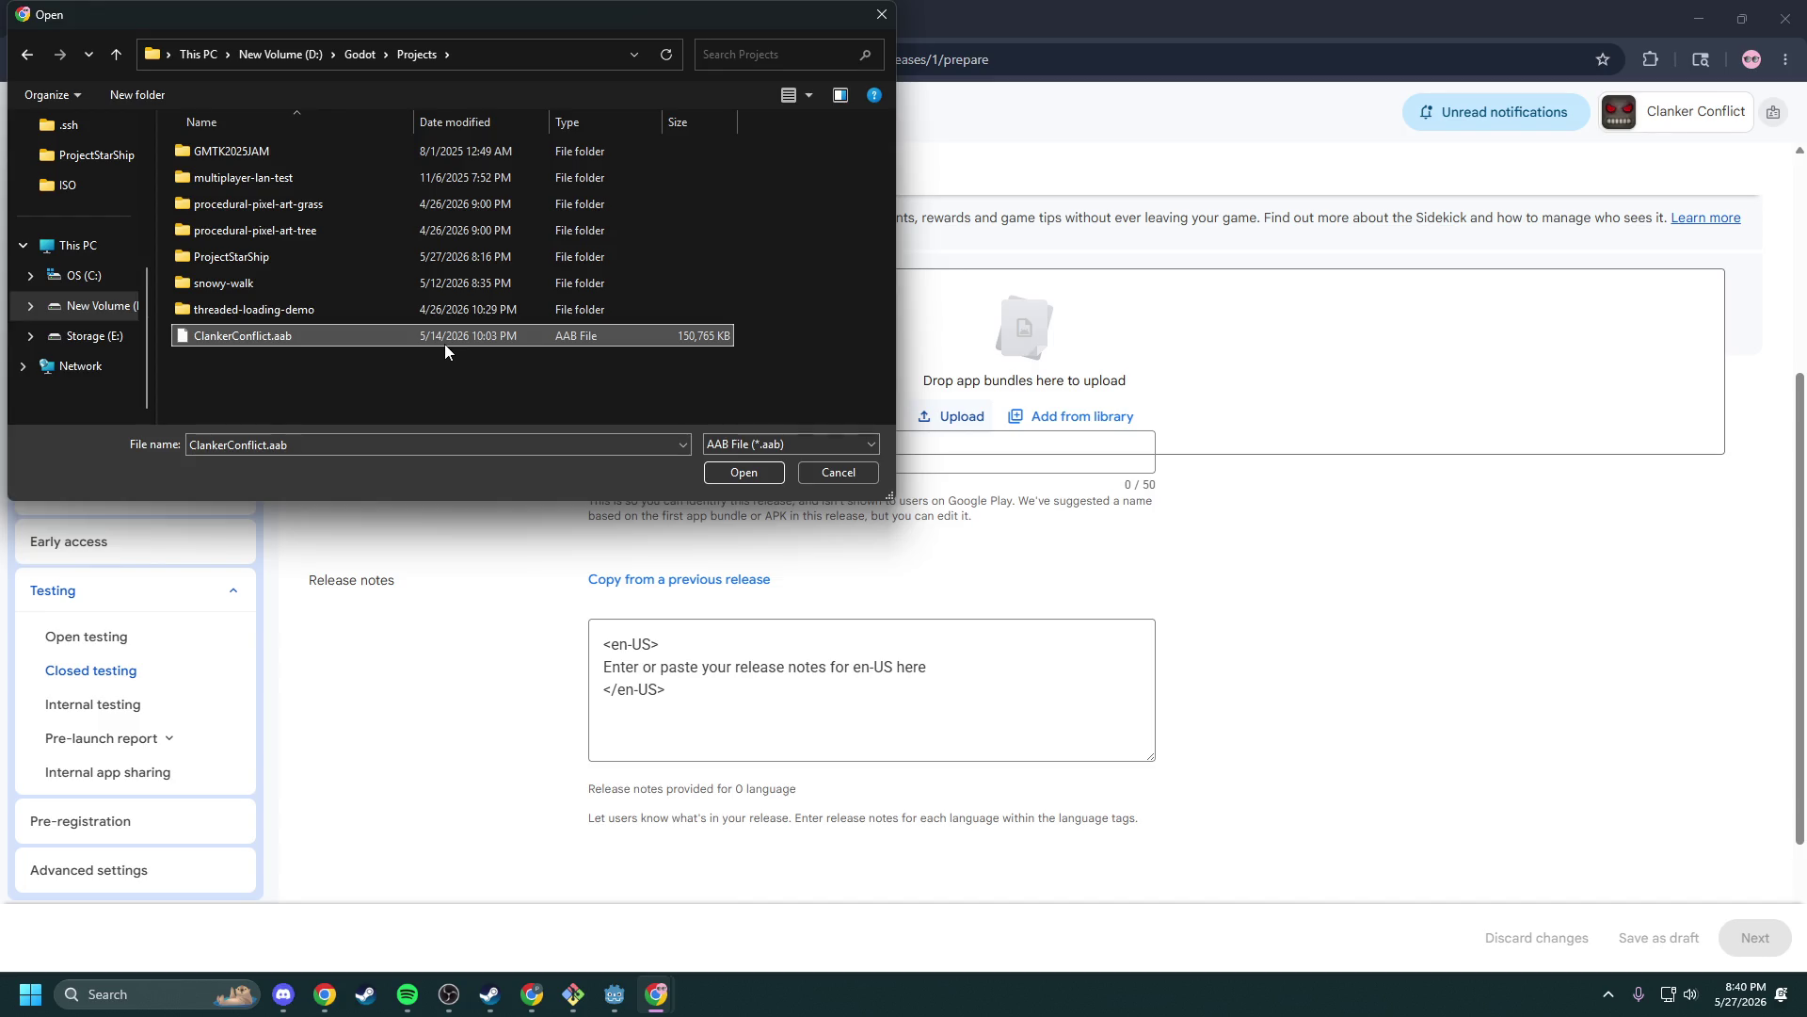
pyautogui.click(827, 465)
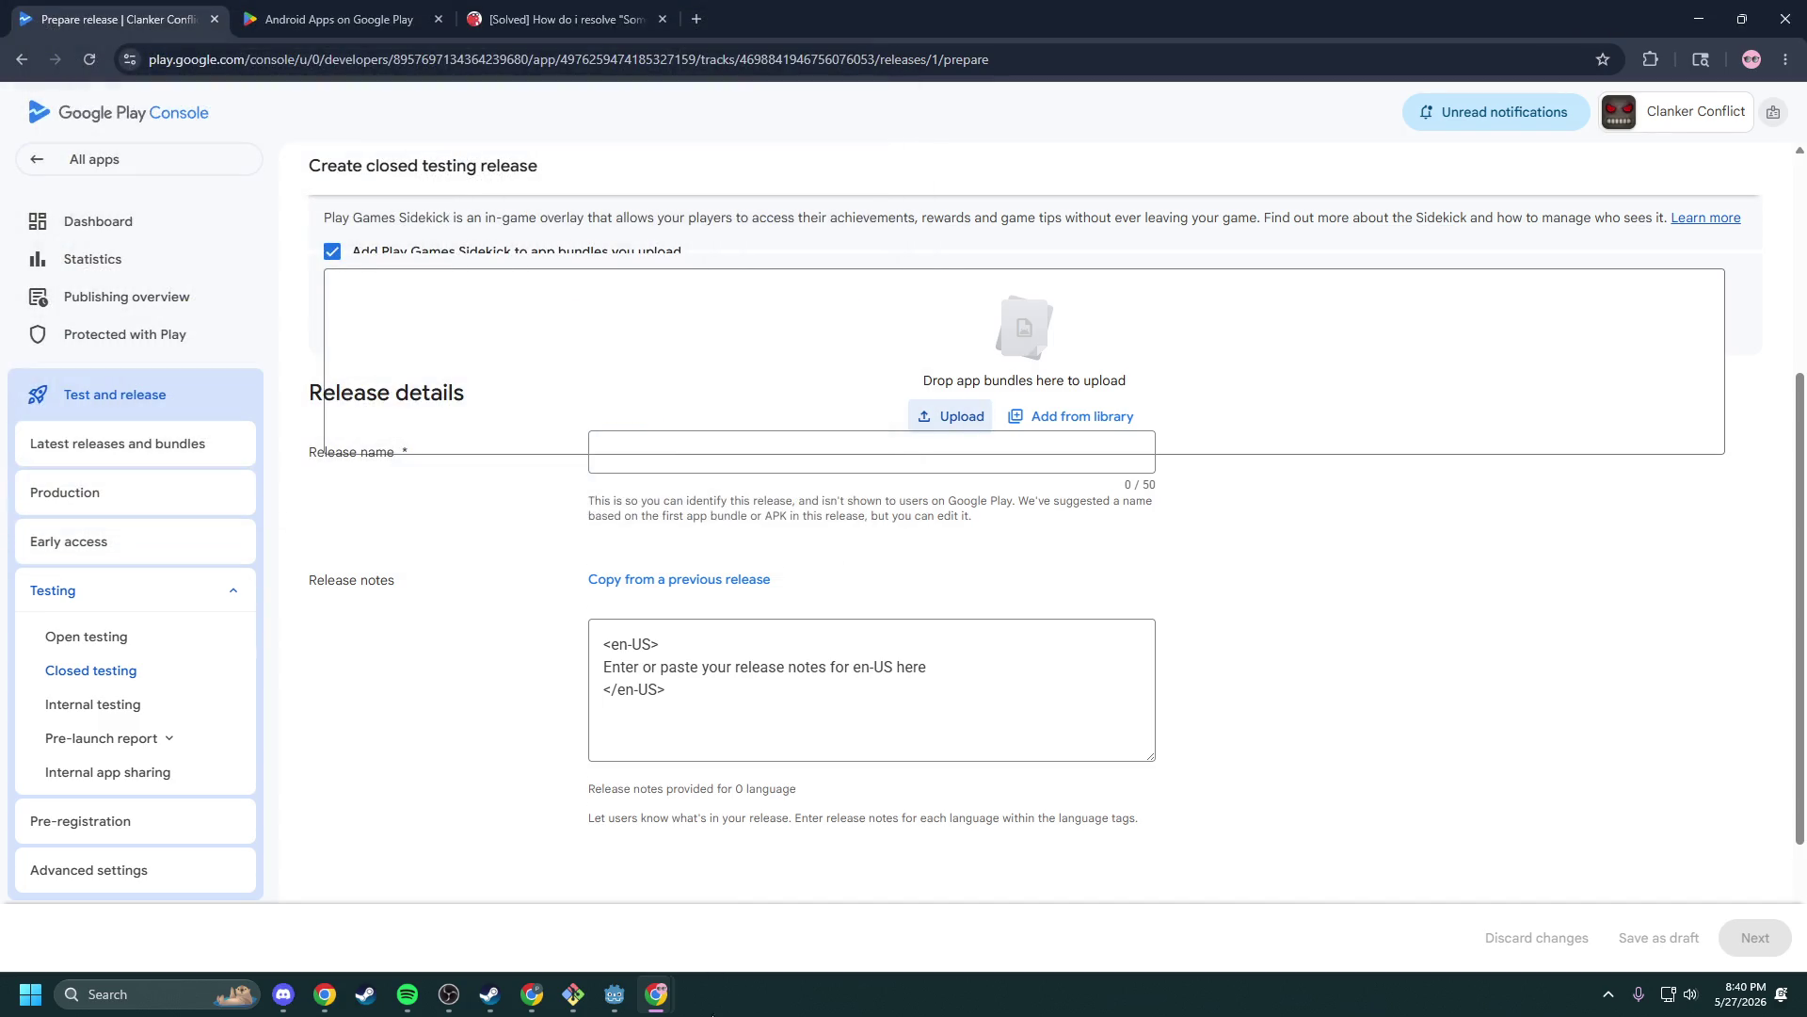
pyautogui.click(615, 994)
# Export the Android preset as ClankerConflict.aab, overwrite the old bundle, then close the export settings
pyautogui.click(35, 38)
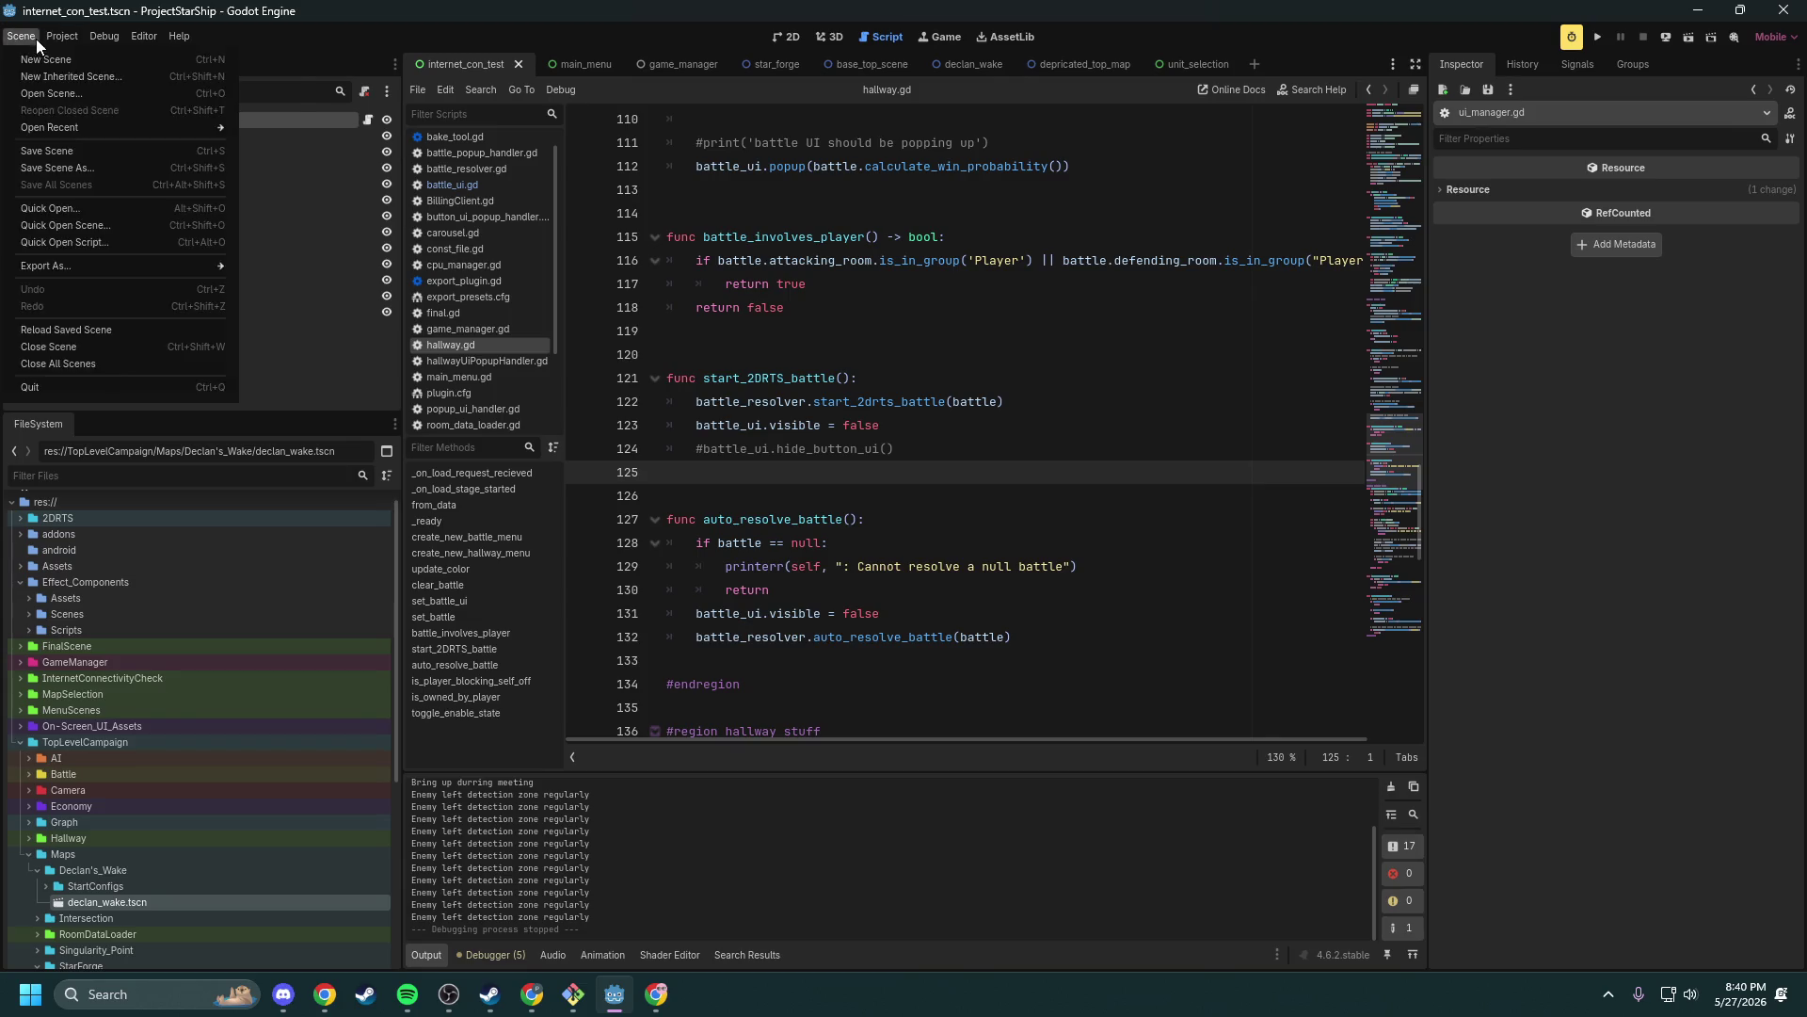
pyautogui.moveTo(53, 41)
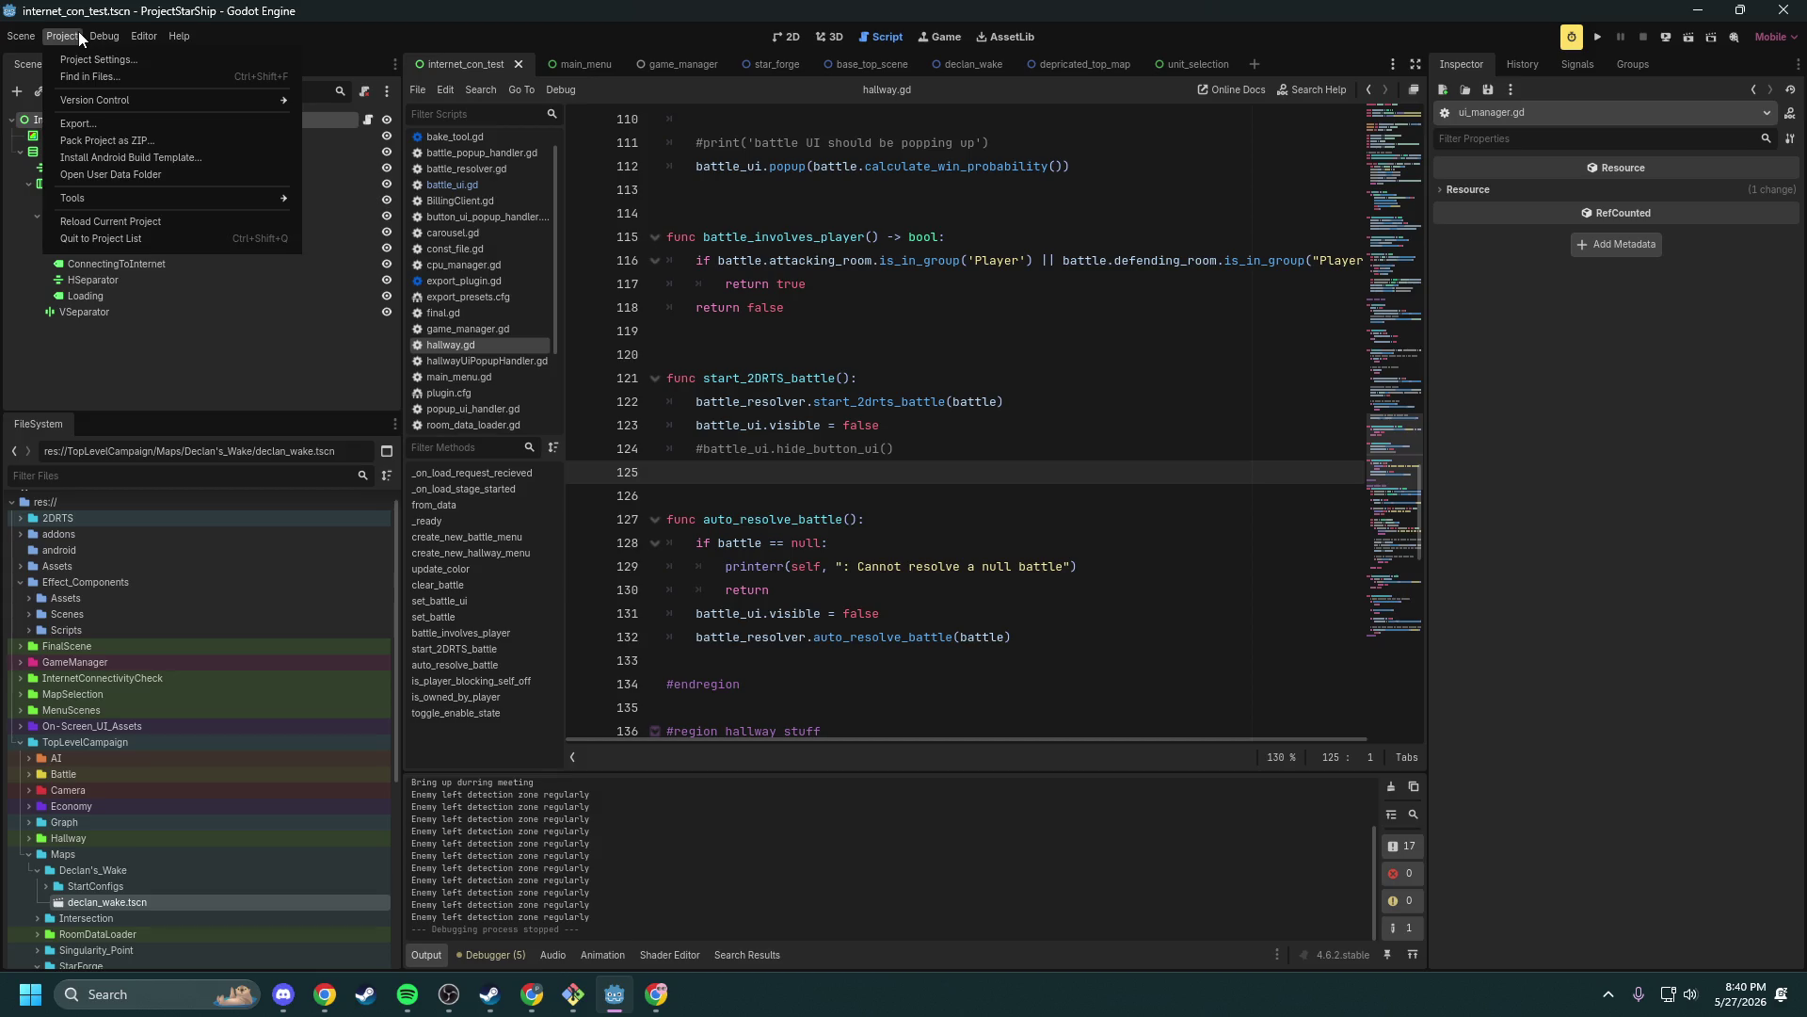
pyautogui.click(83, 118)
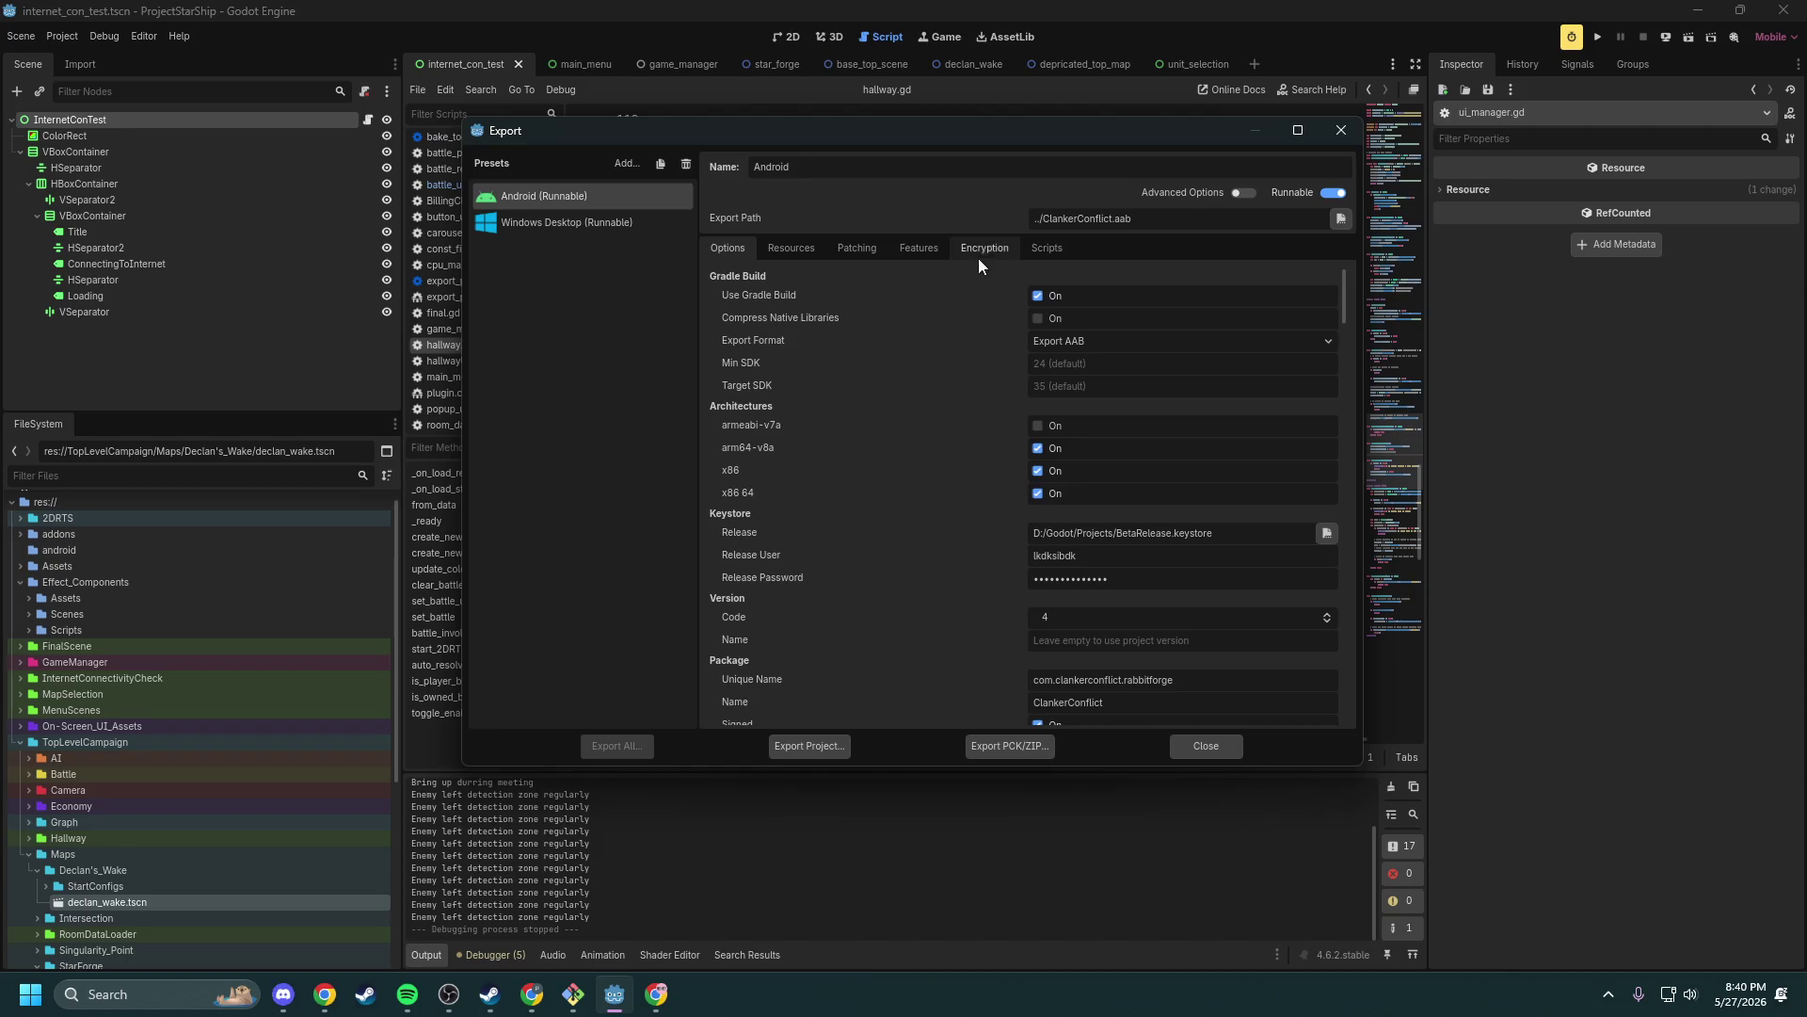
pyautogui.click(821, 738)
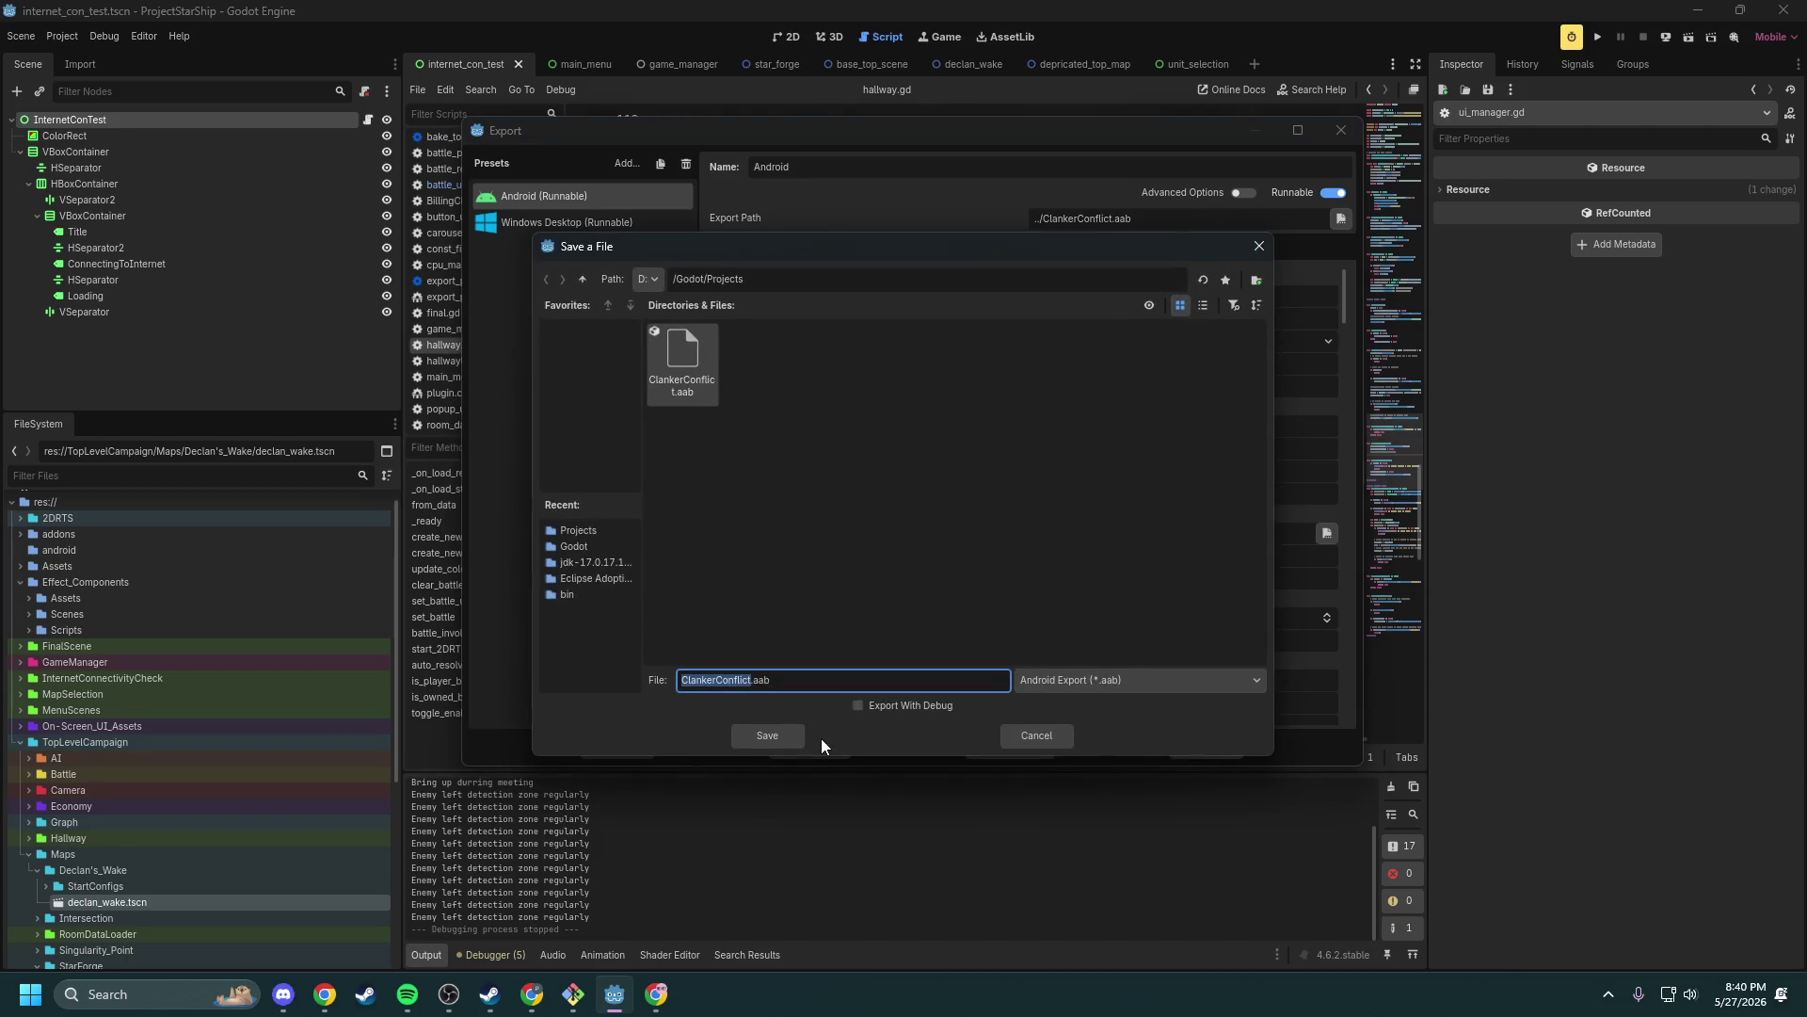
pyautogui.click(771, 733)
pyautogui.click(843, 533)
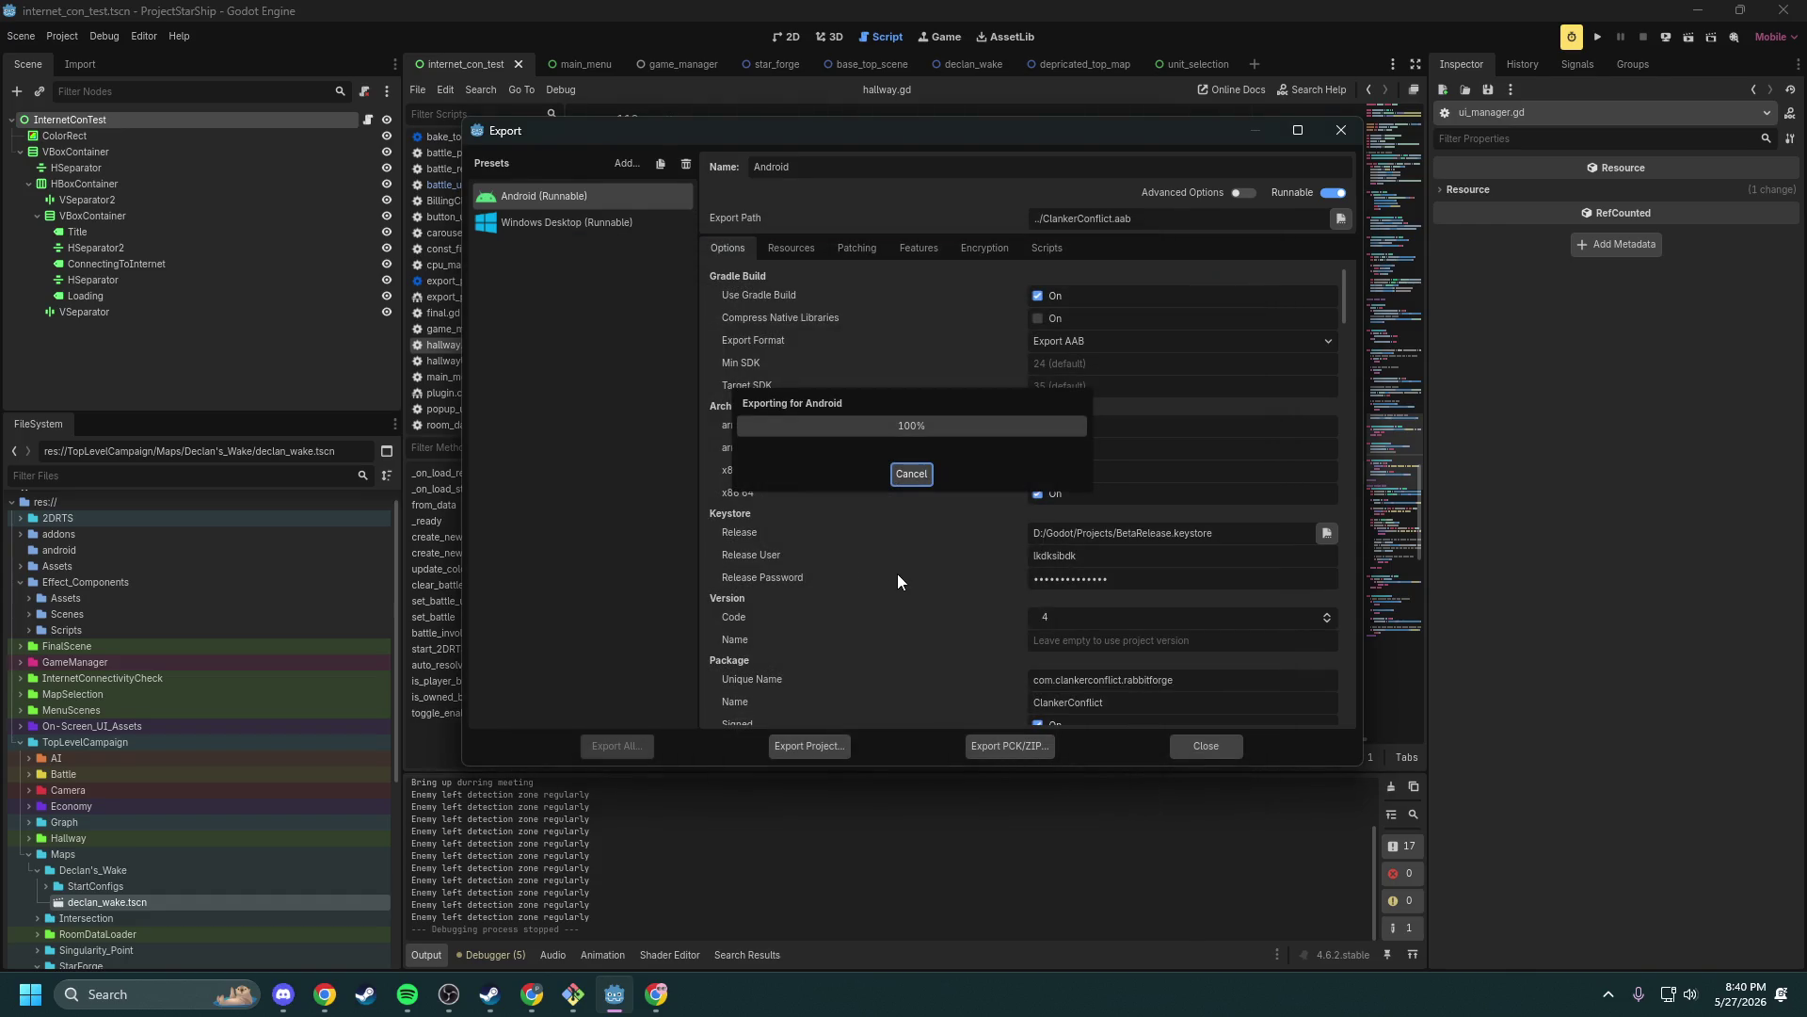
pyautogui.moveTo(656, 993)
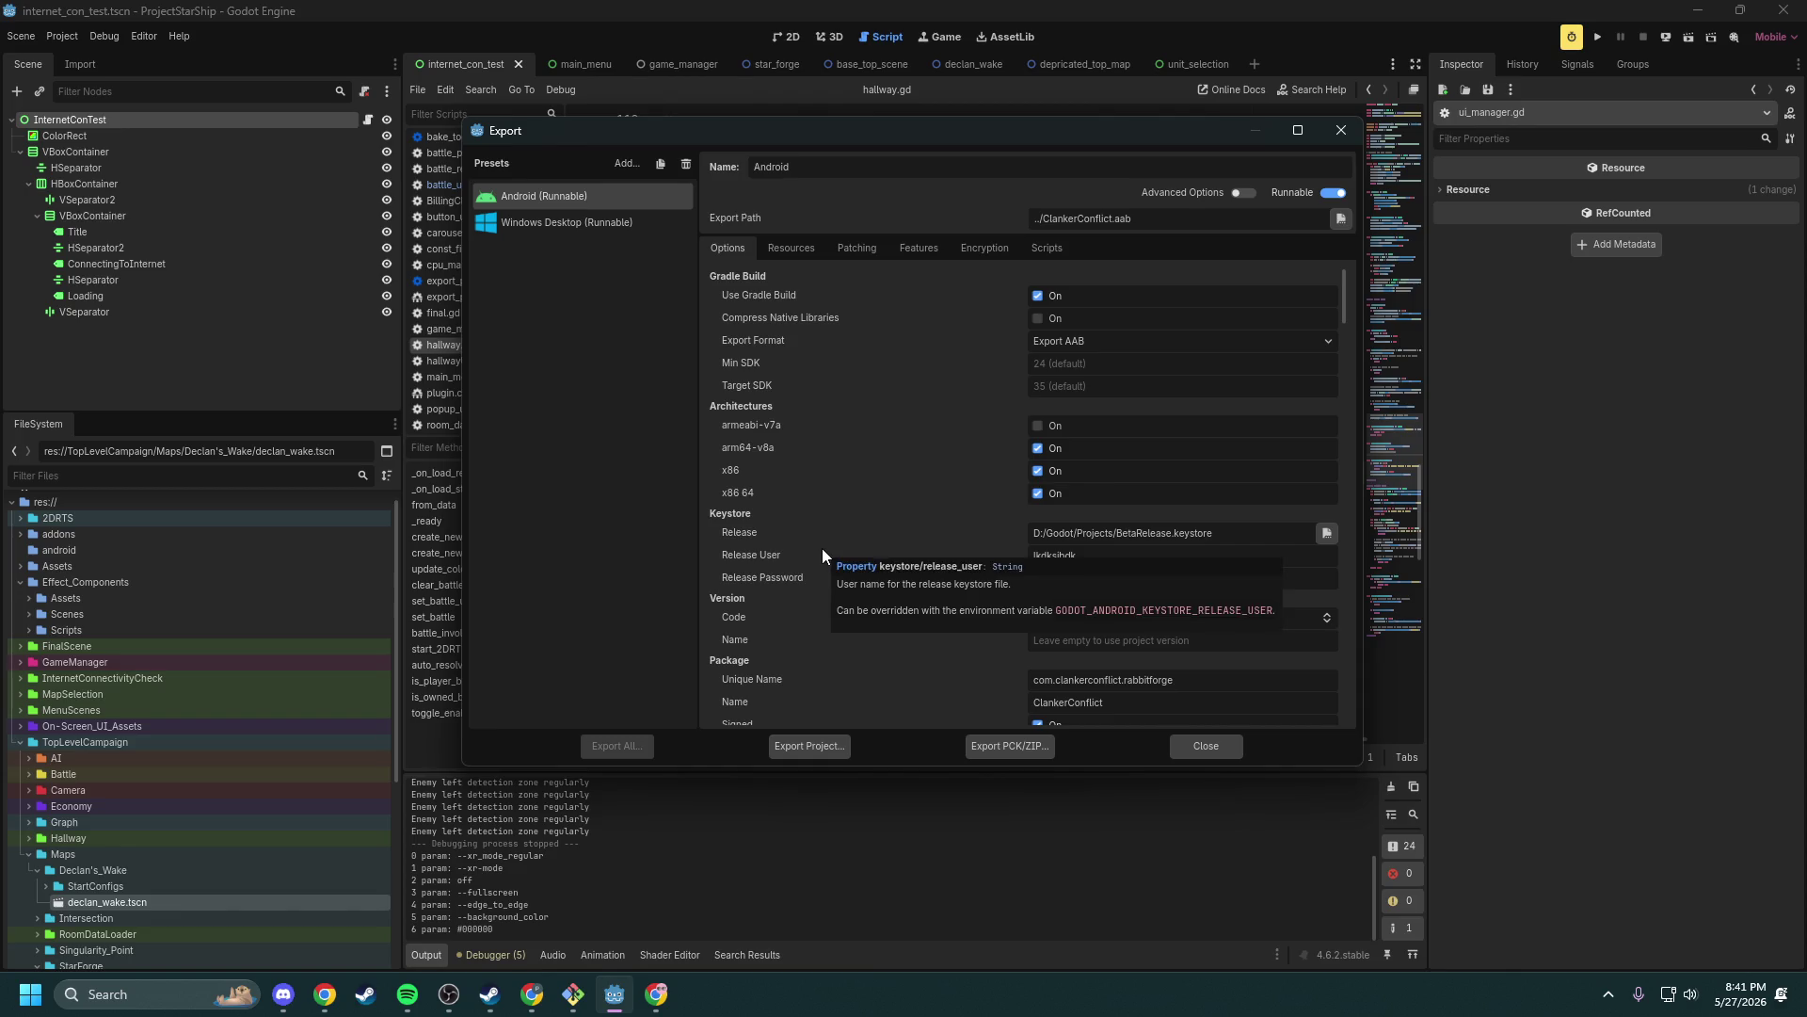
pyautogui.moveTo(775, 557)
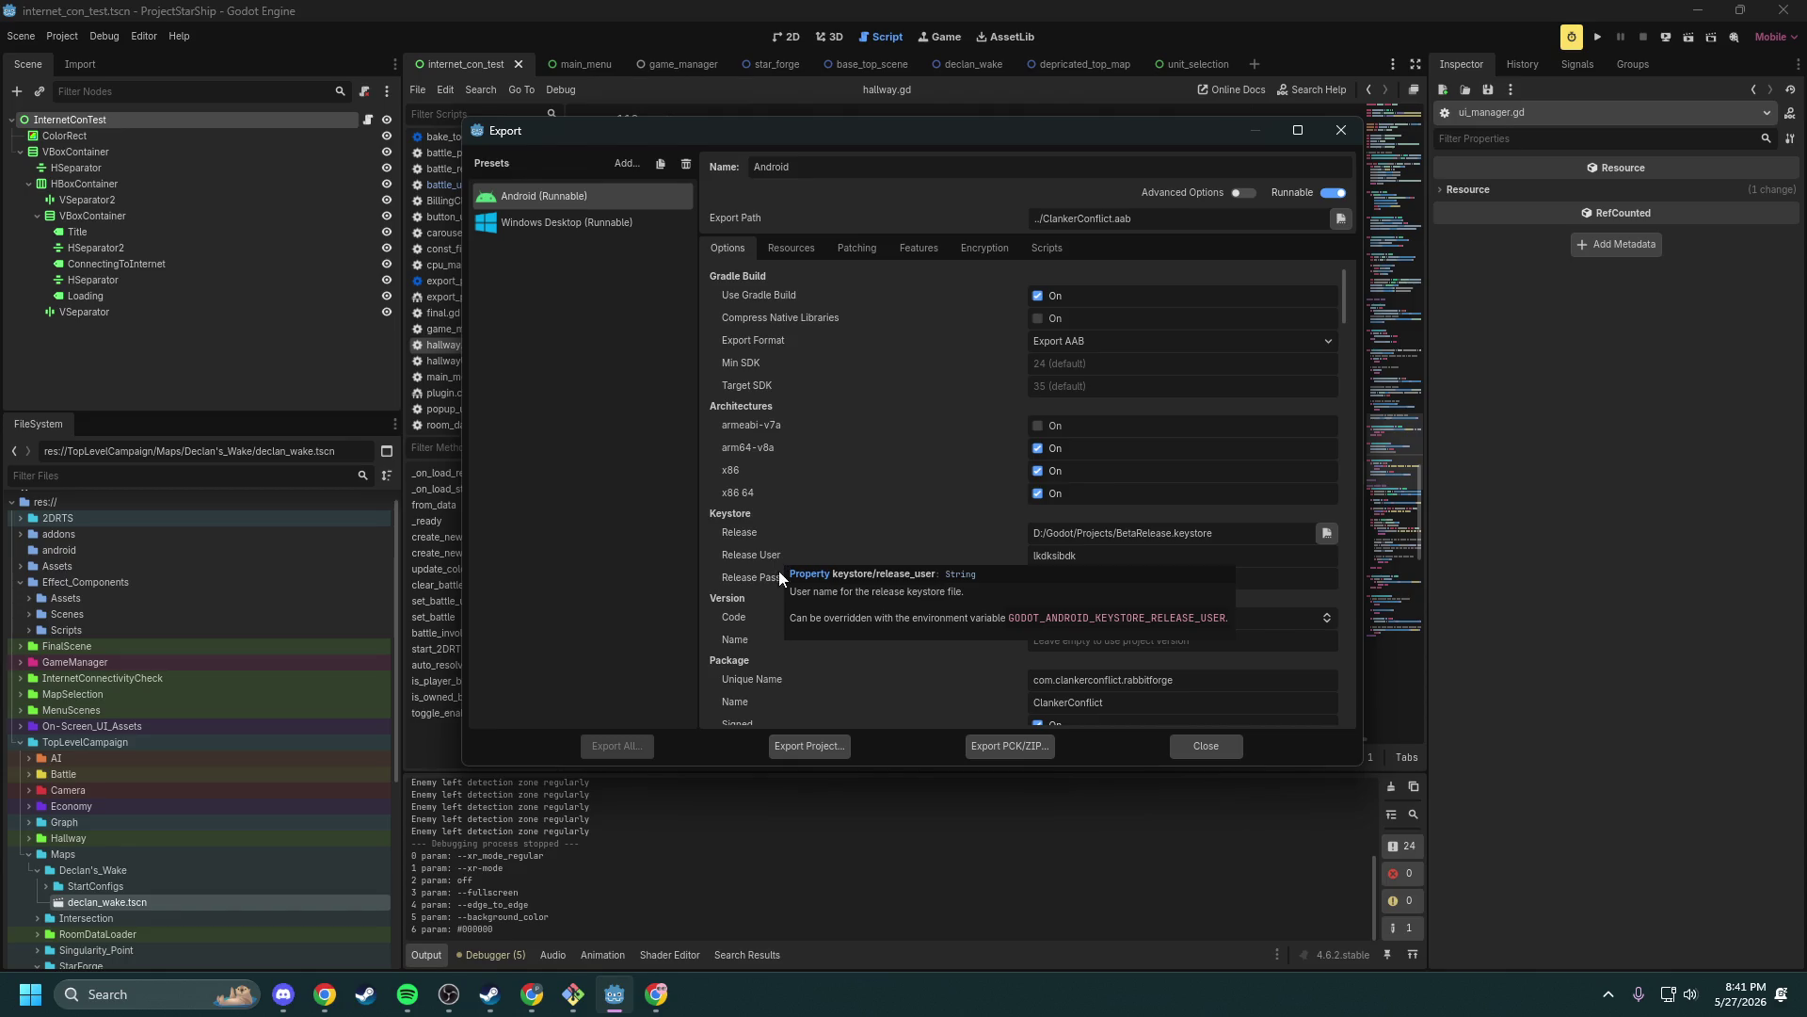
pyautogui.moveTo(830, 430)
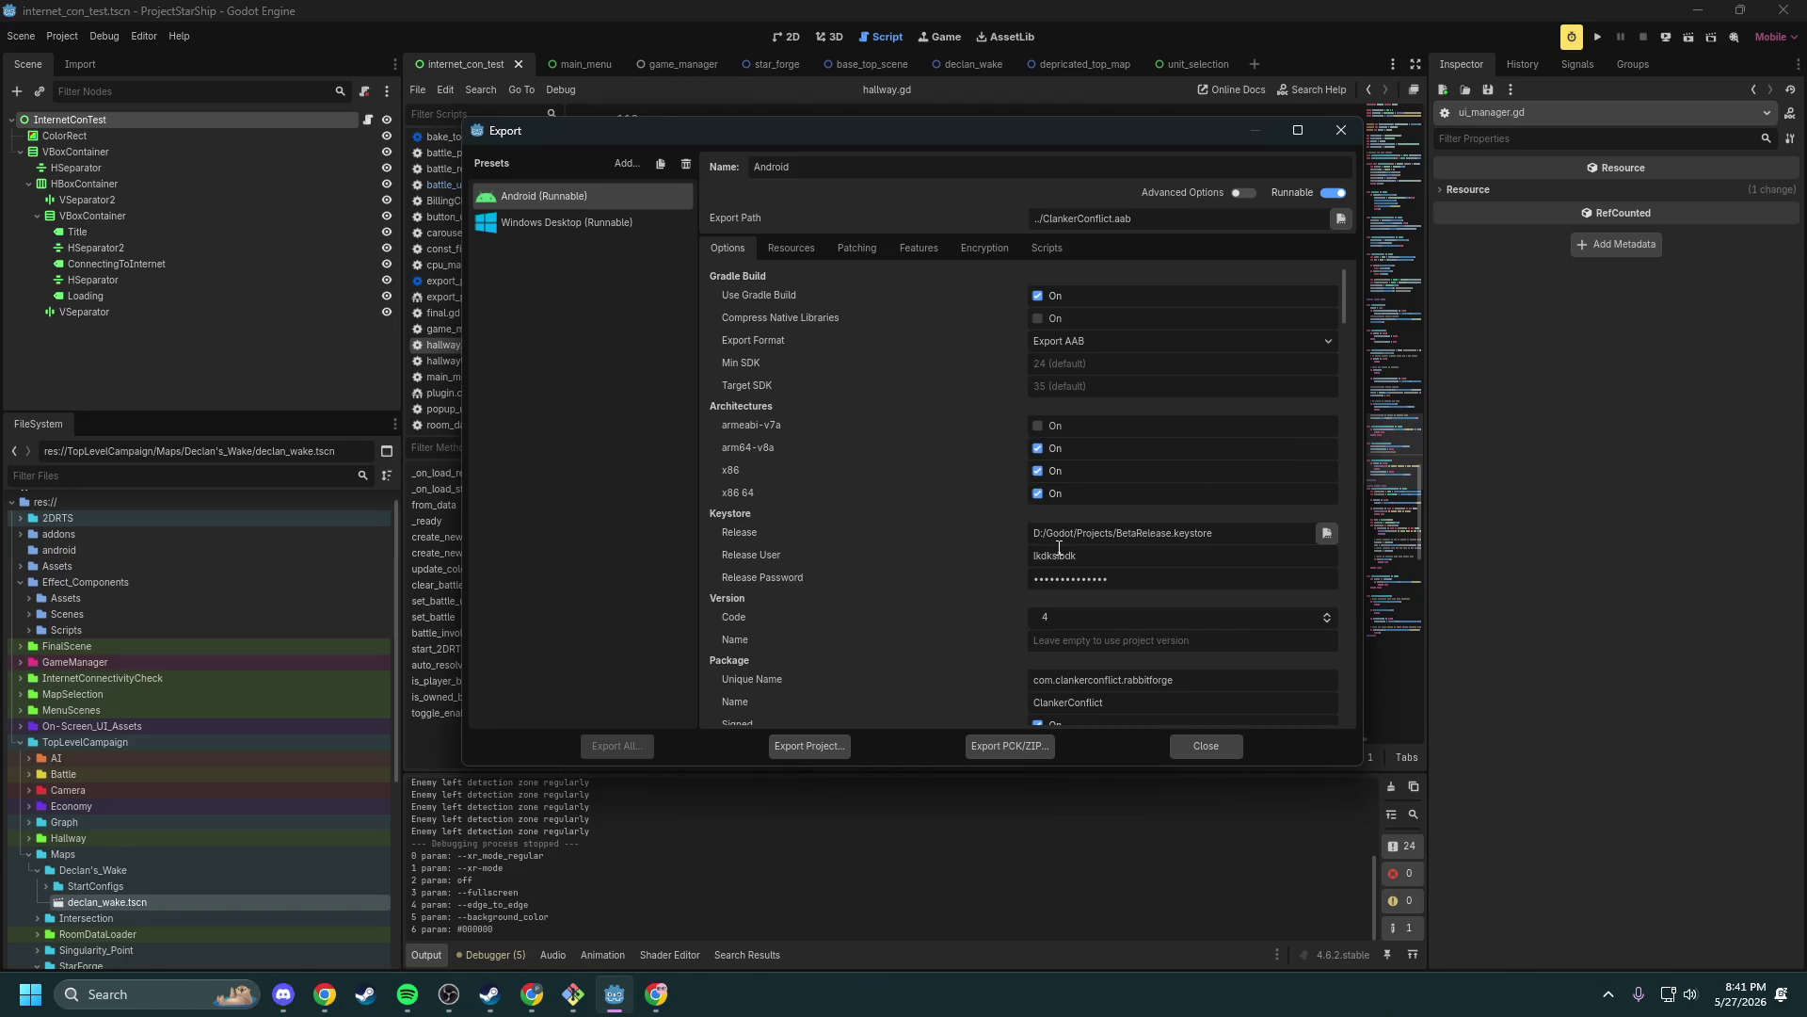
pyautogui.click(1342, 130)
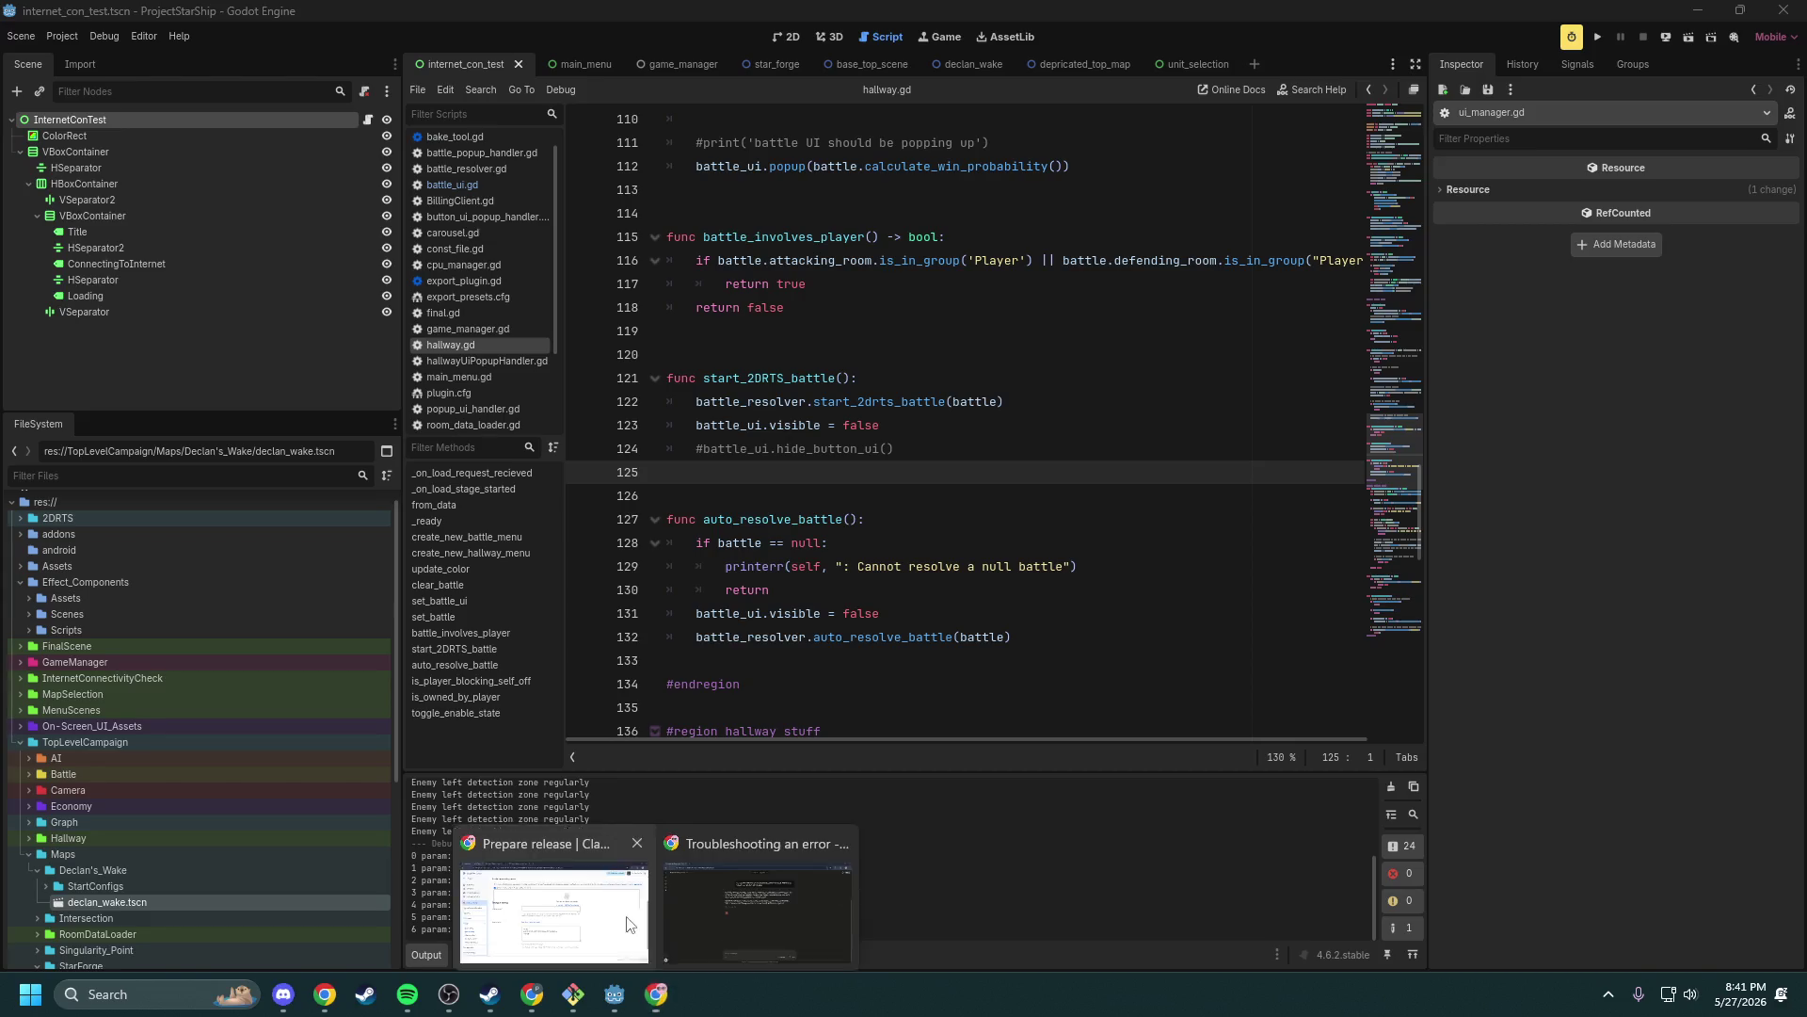
# Upload D:\Godot\Projects\ClankerConflict.aab to the closed testing release
pyautogui.click(629, 924)
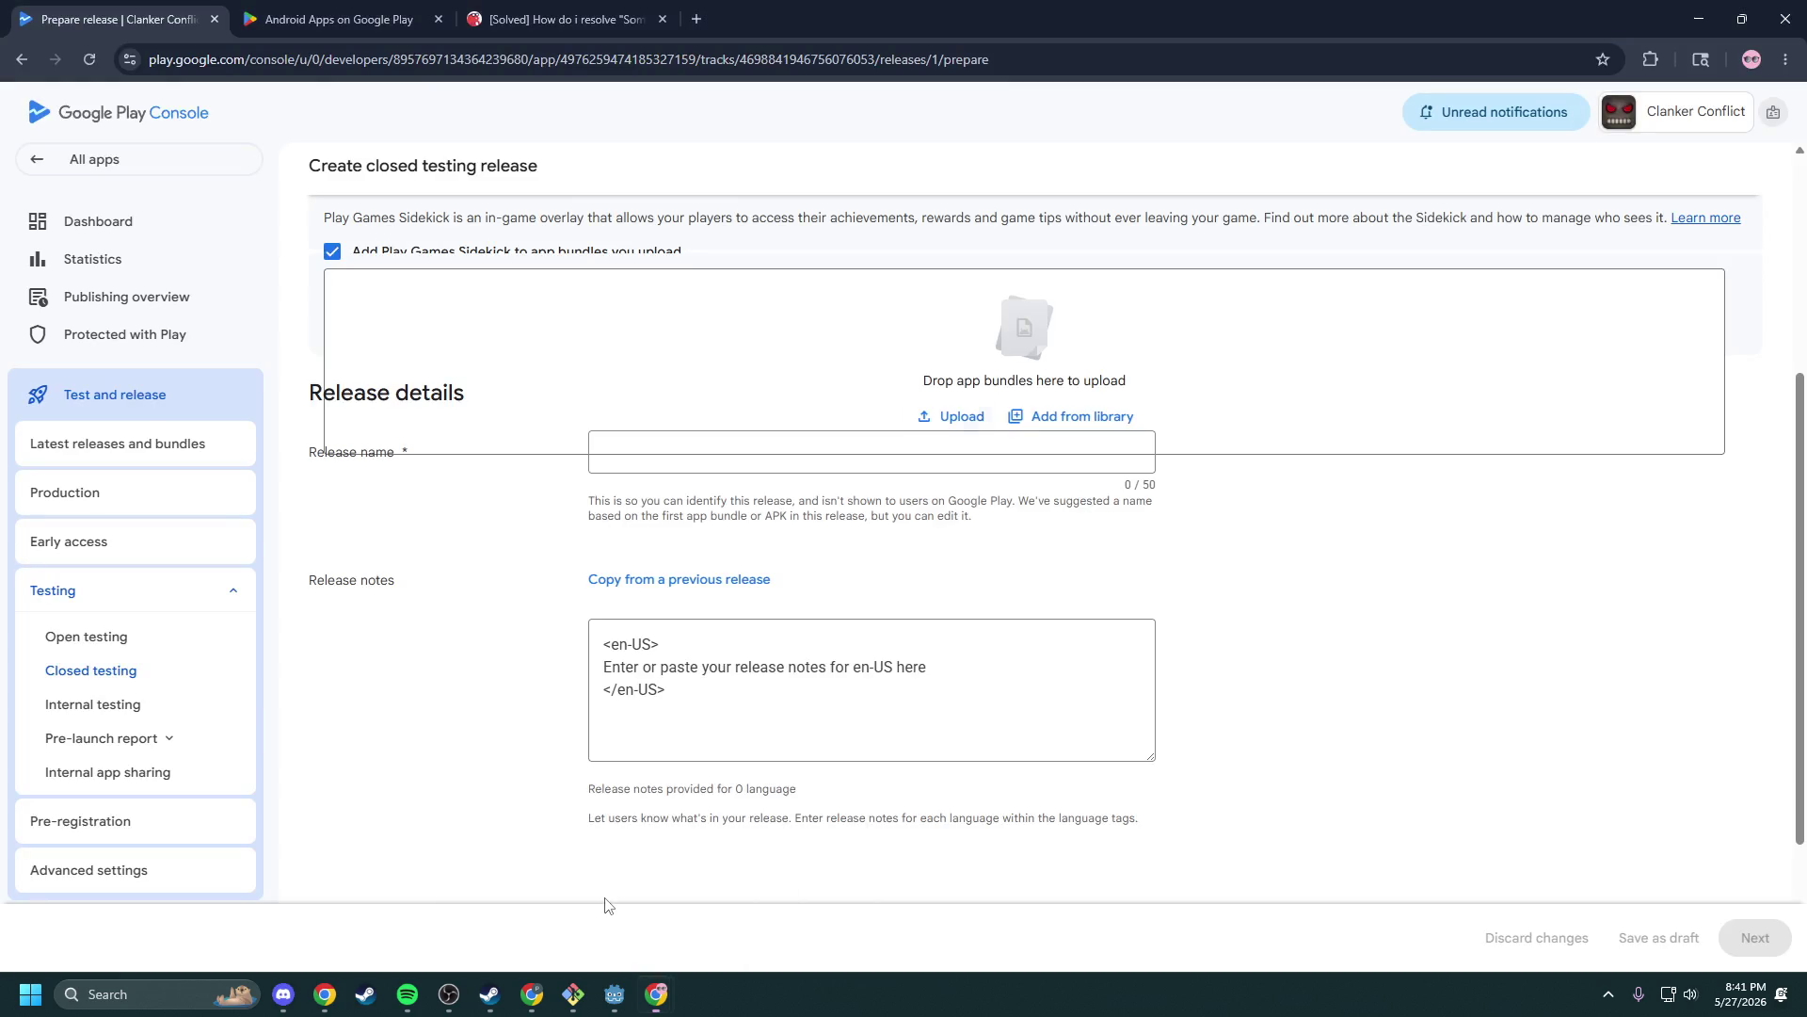
pyautogui.click(950, 417)
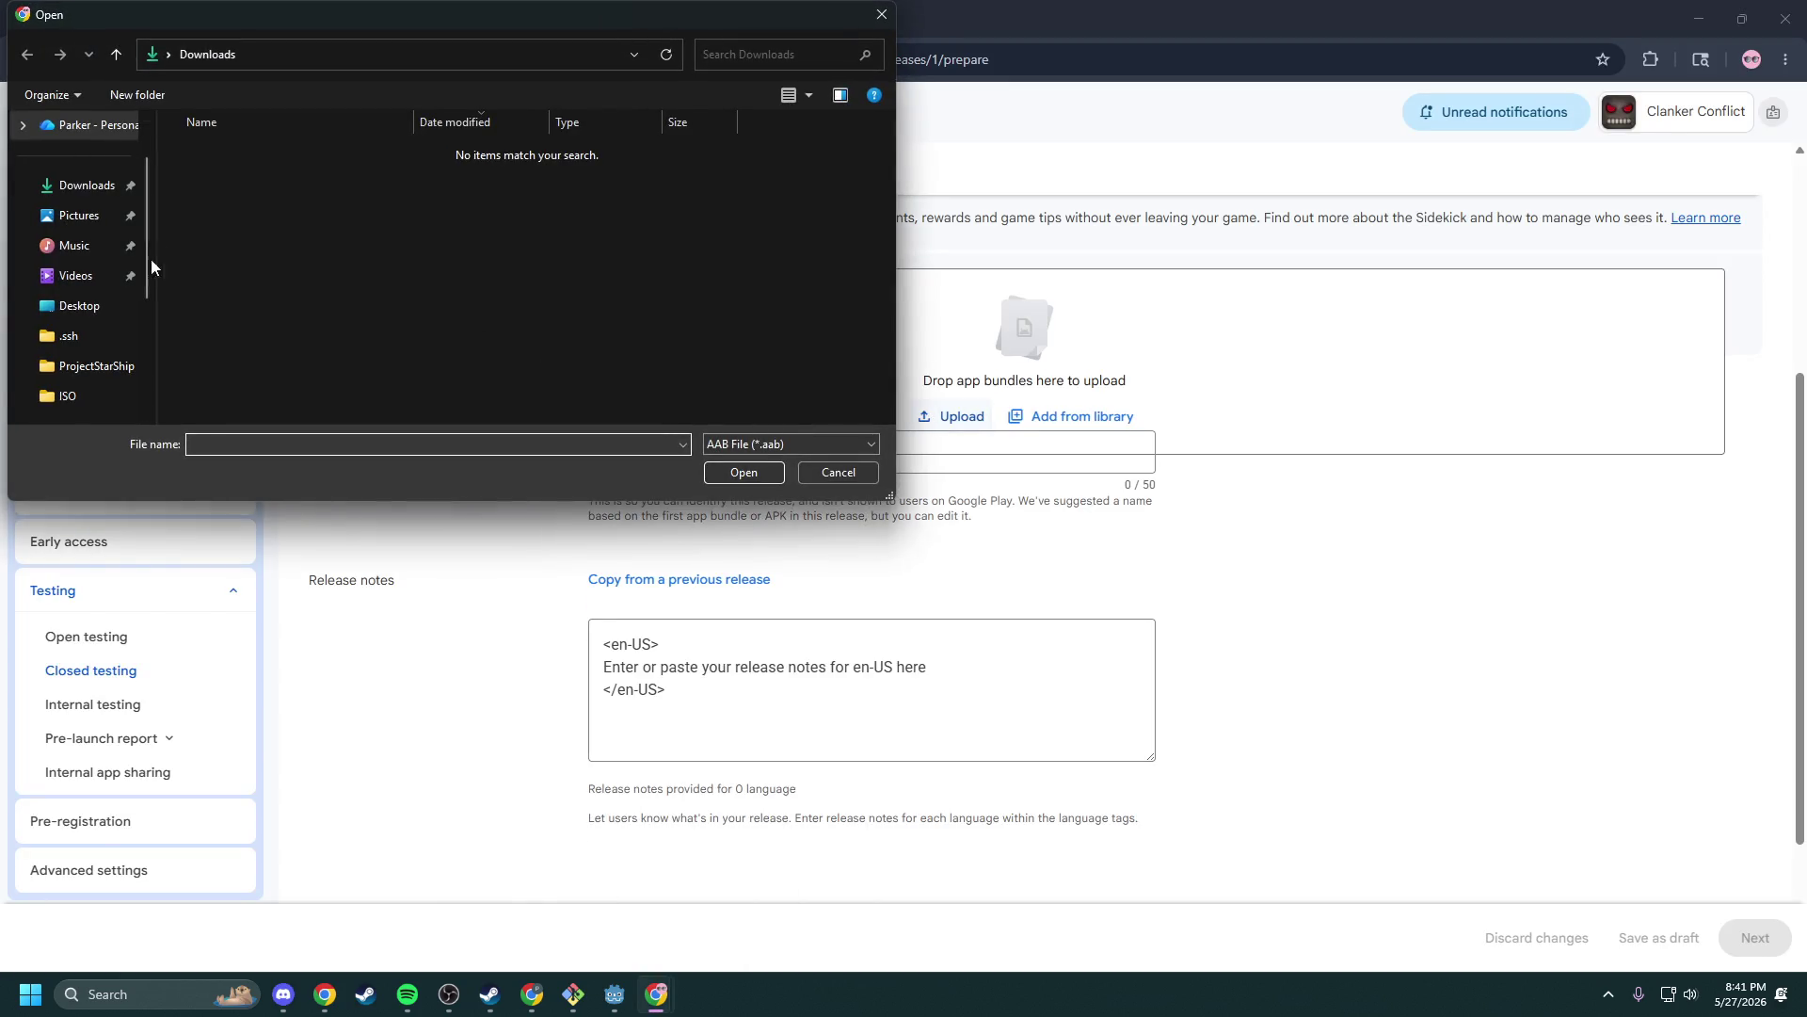
pyautogui.scroll(-3, 94, 273)
pyautogui.click(94, 305)
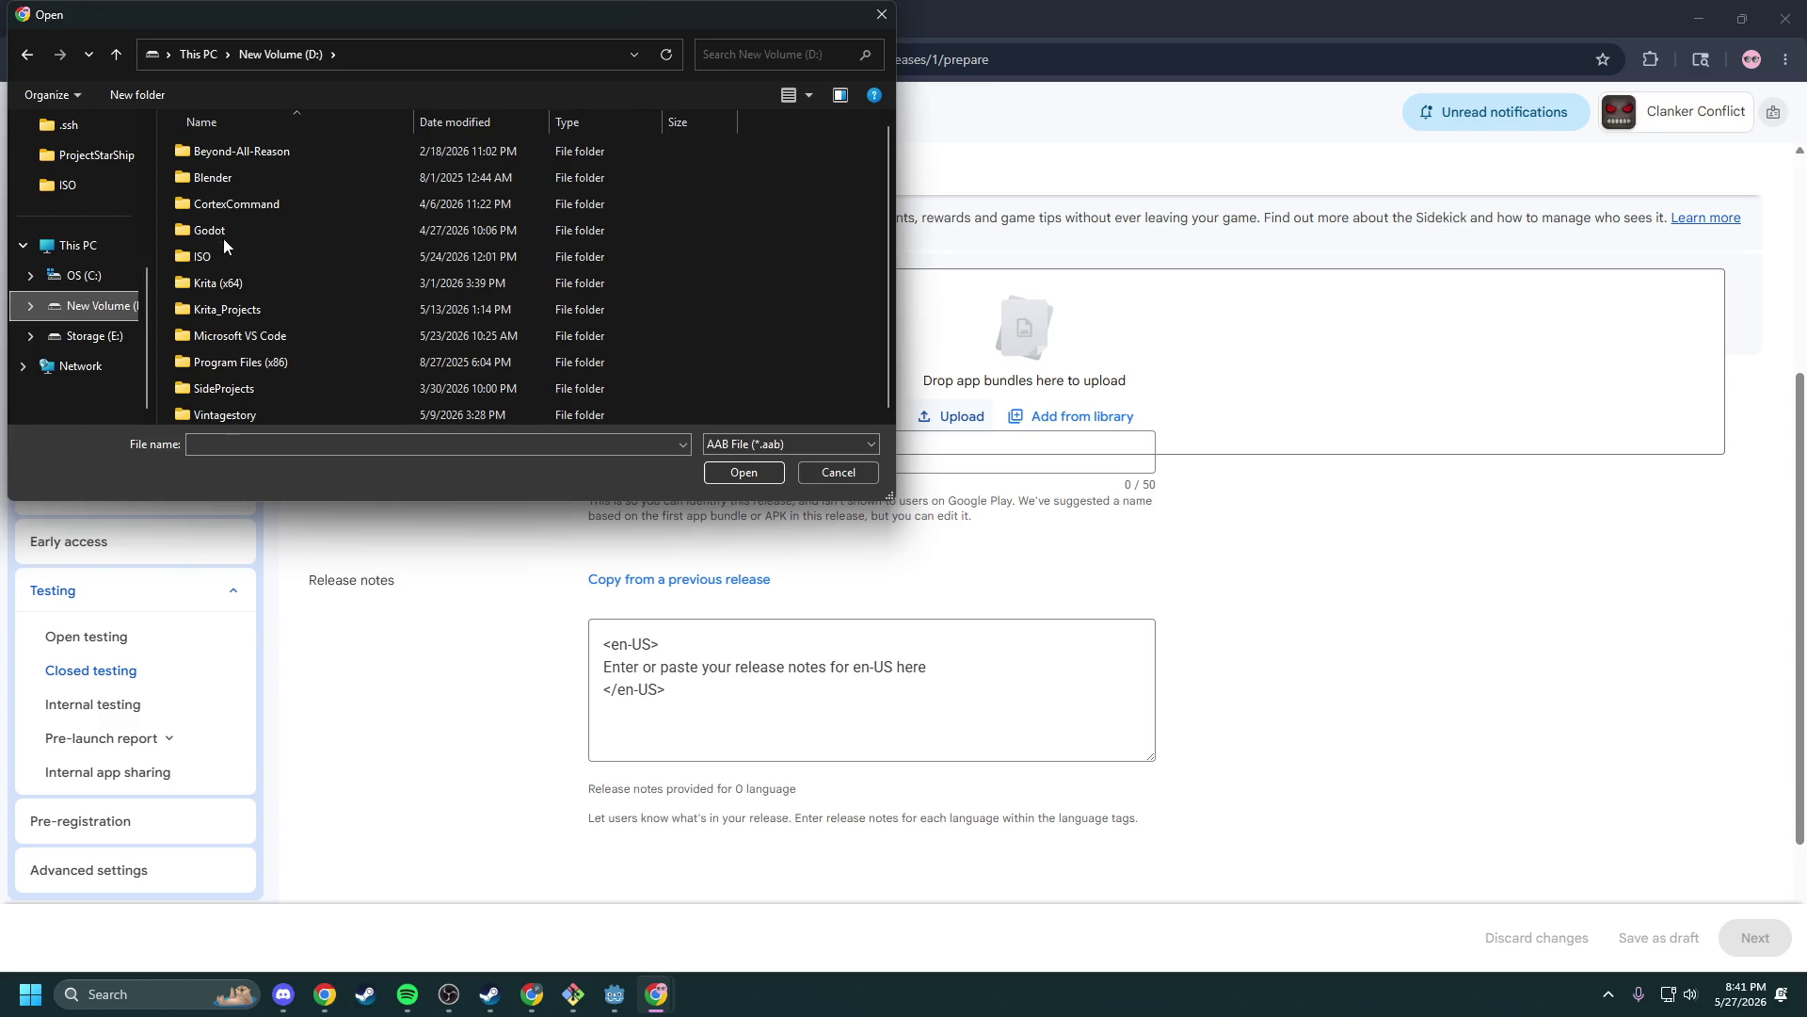
pyautogui.doubleClick(224, 232)
pyautogui.doubleClick(233, 156)
pyautogui.click(282, 336)
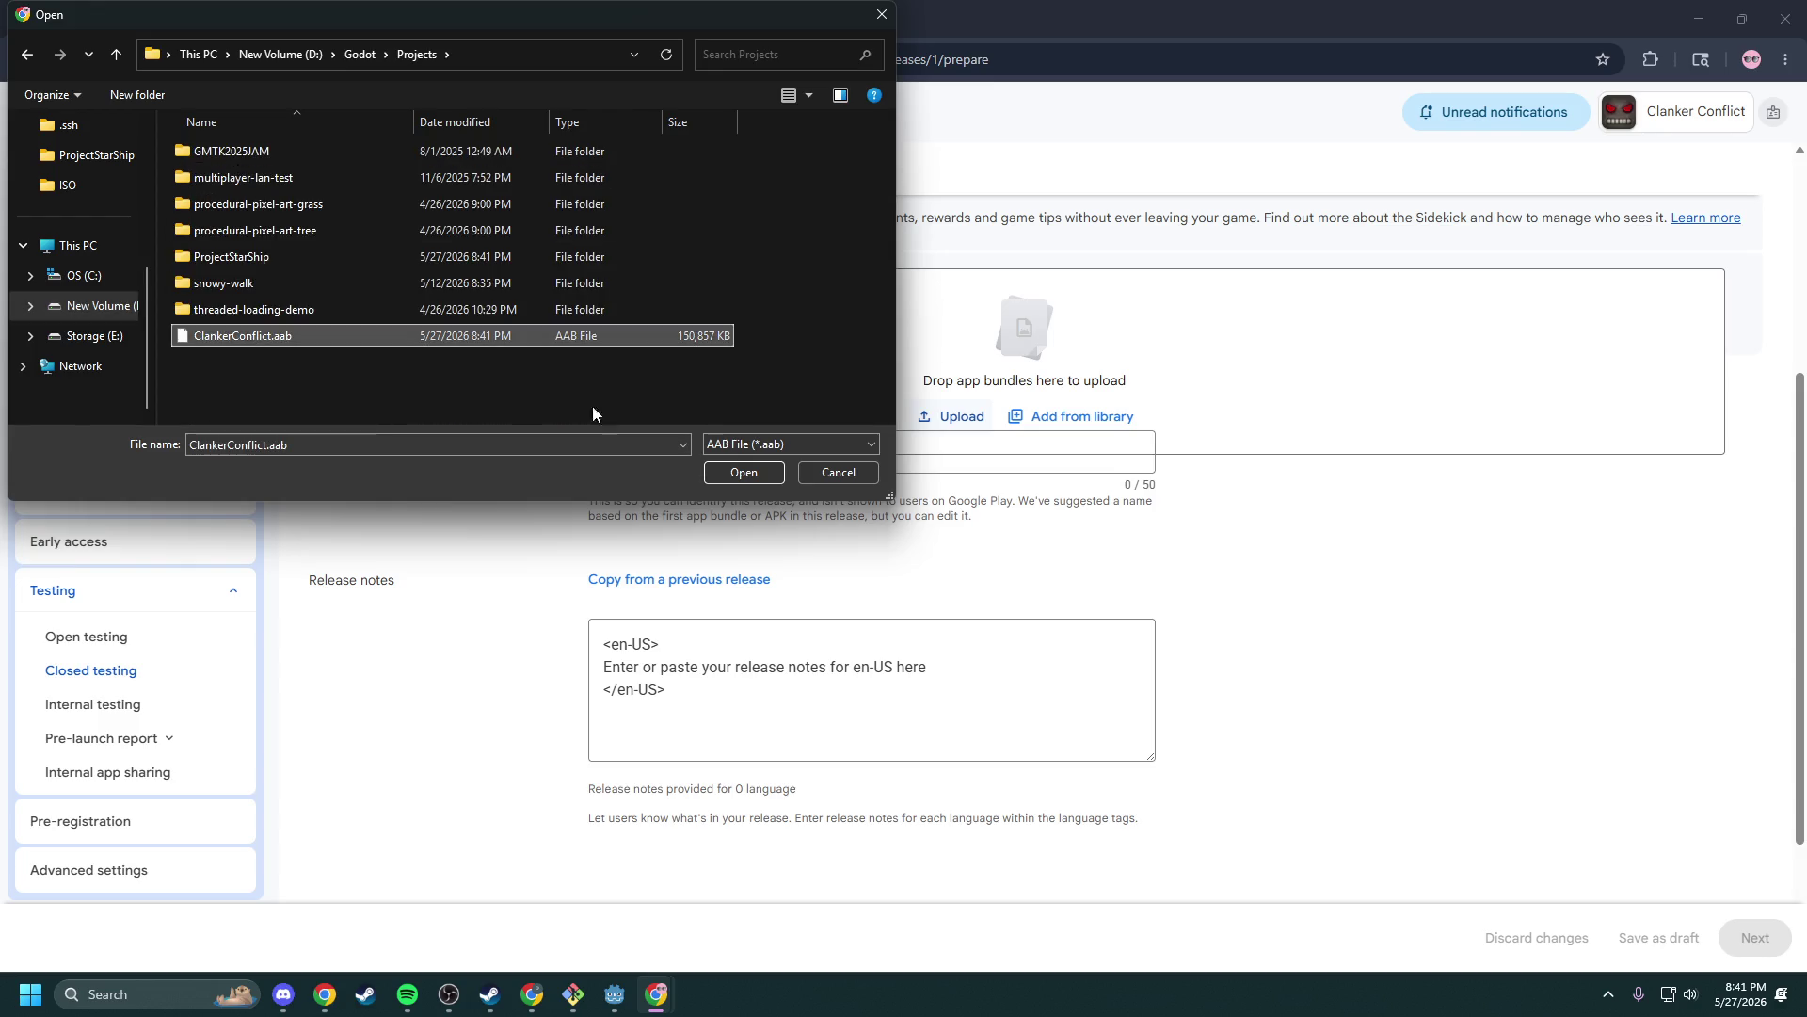
pyautogui.click(775, 465)
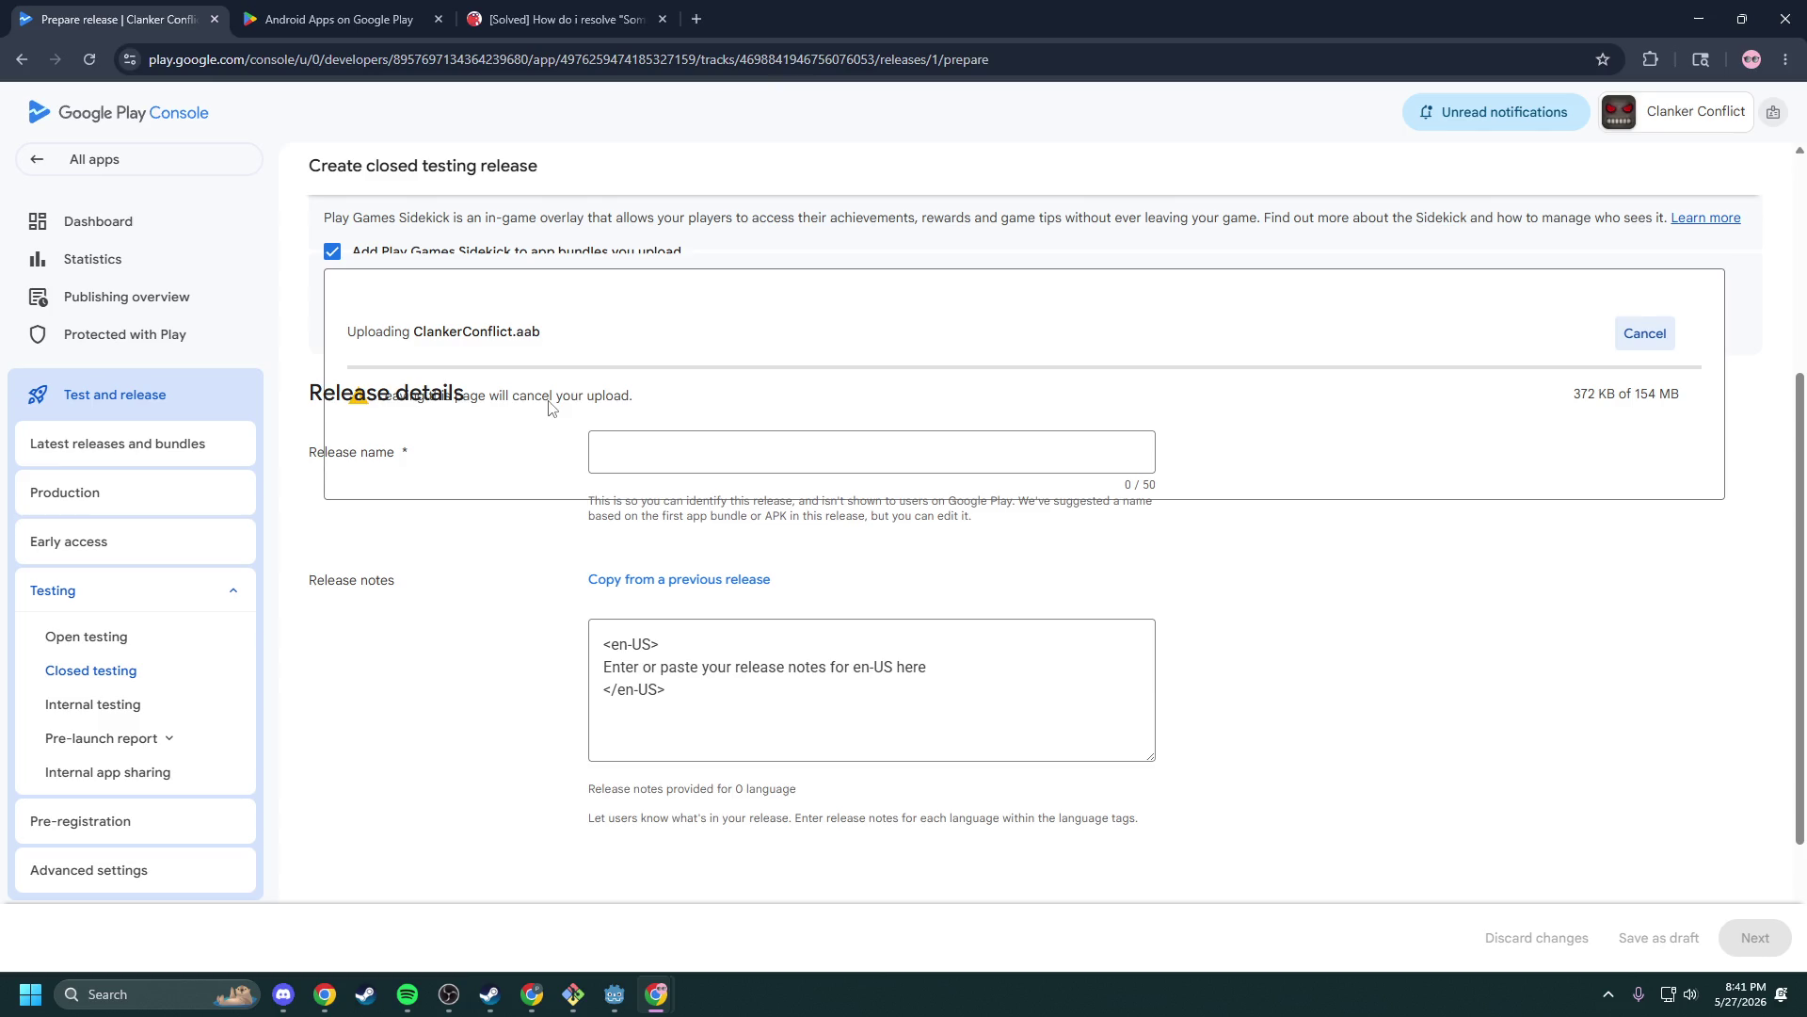
pyautogui.scroll(1, 1487, 576)
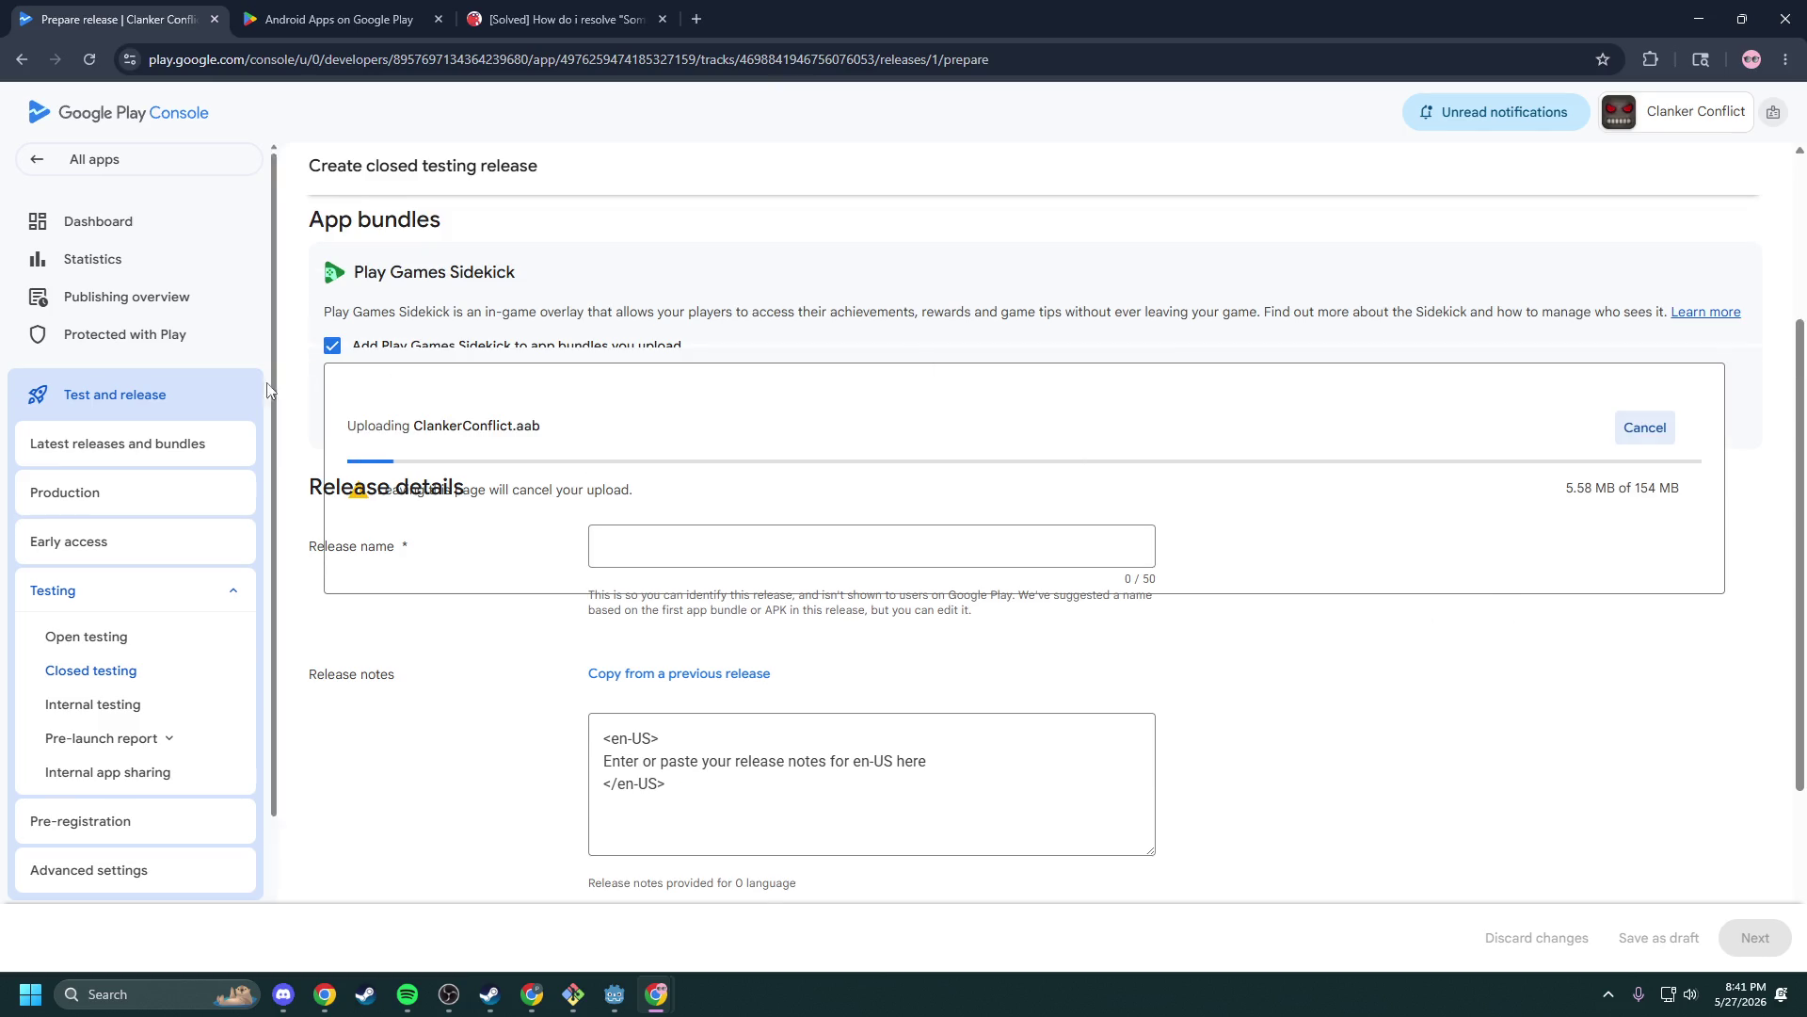
# Name the release ClankerConflictAlphaReleaseV0.5
pyautogui.moveTo(463, 312)
pyautogui.mouseDown()
pyautogui.moveTo(497, 312)
pyautogui.moveTo(322, 312)
pyautogui.moveTo(1412, 332)
pyautogui.moveTo(1616, 315)
pyautogui.mouseUp()
pyautogui.click(1617, 316)
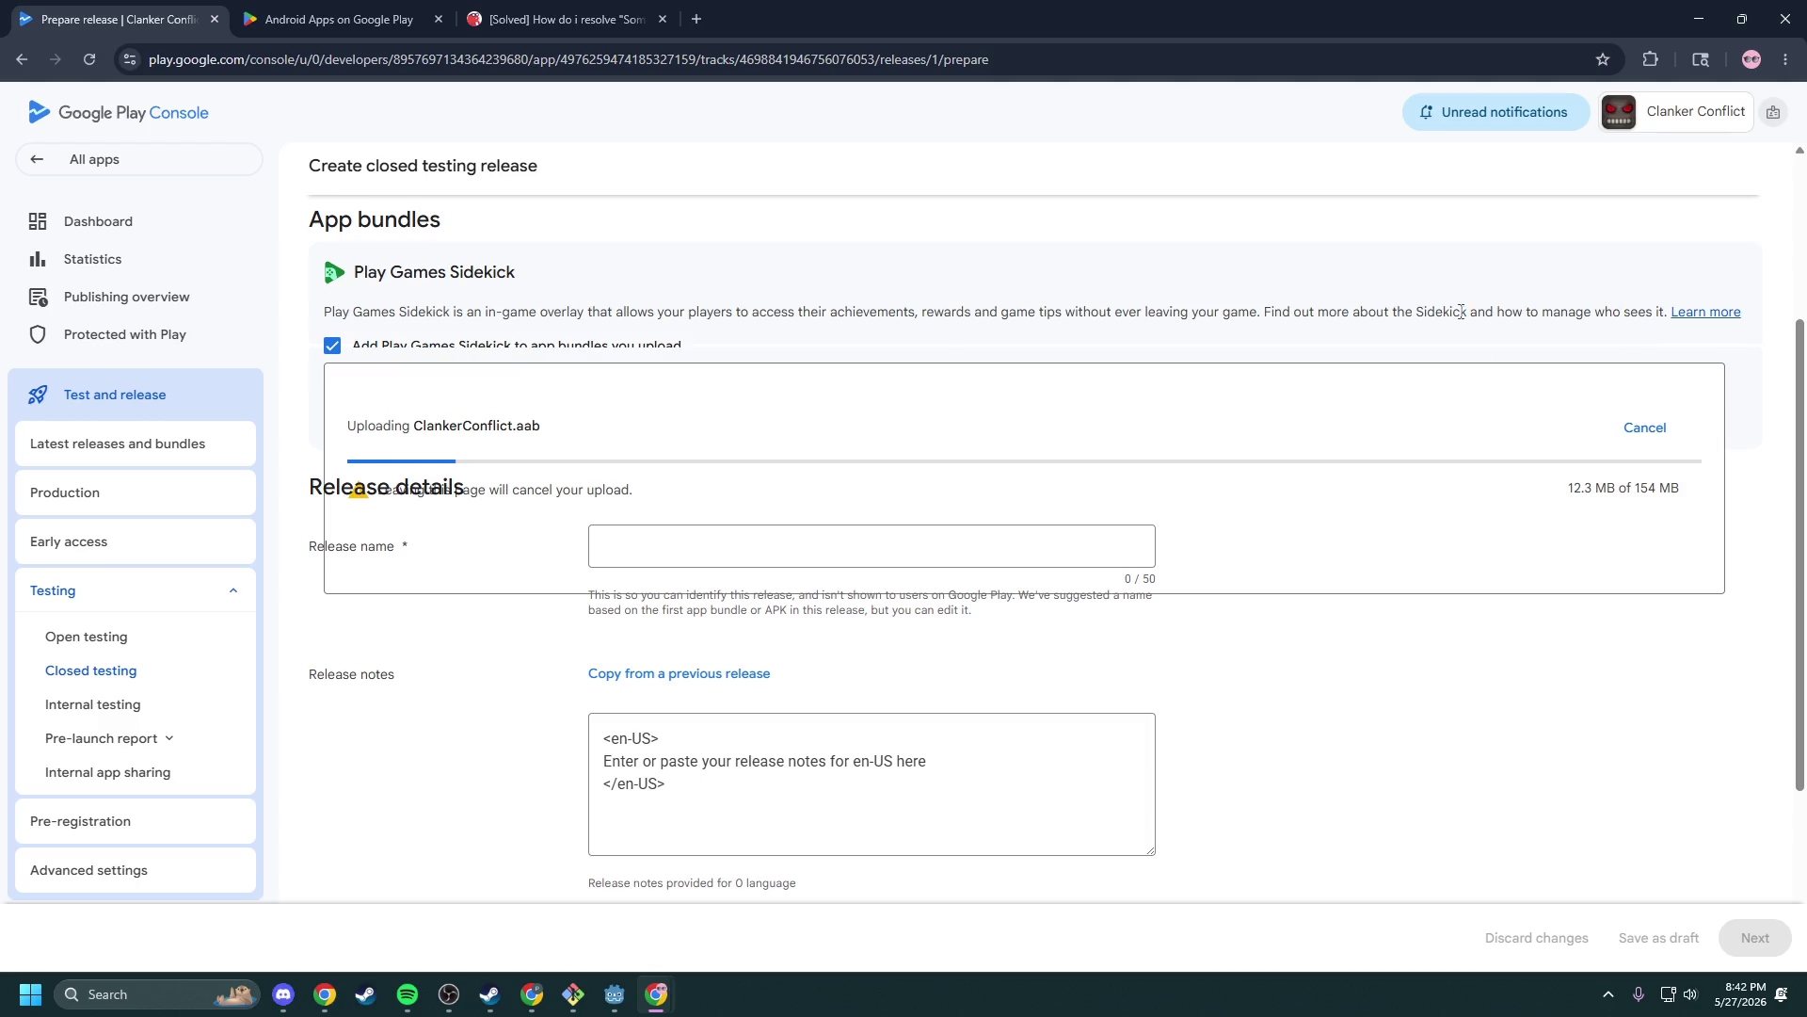
pyautogui.scroll(1, 428, 346)
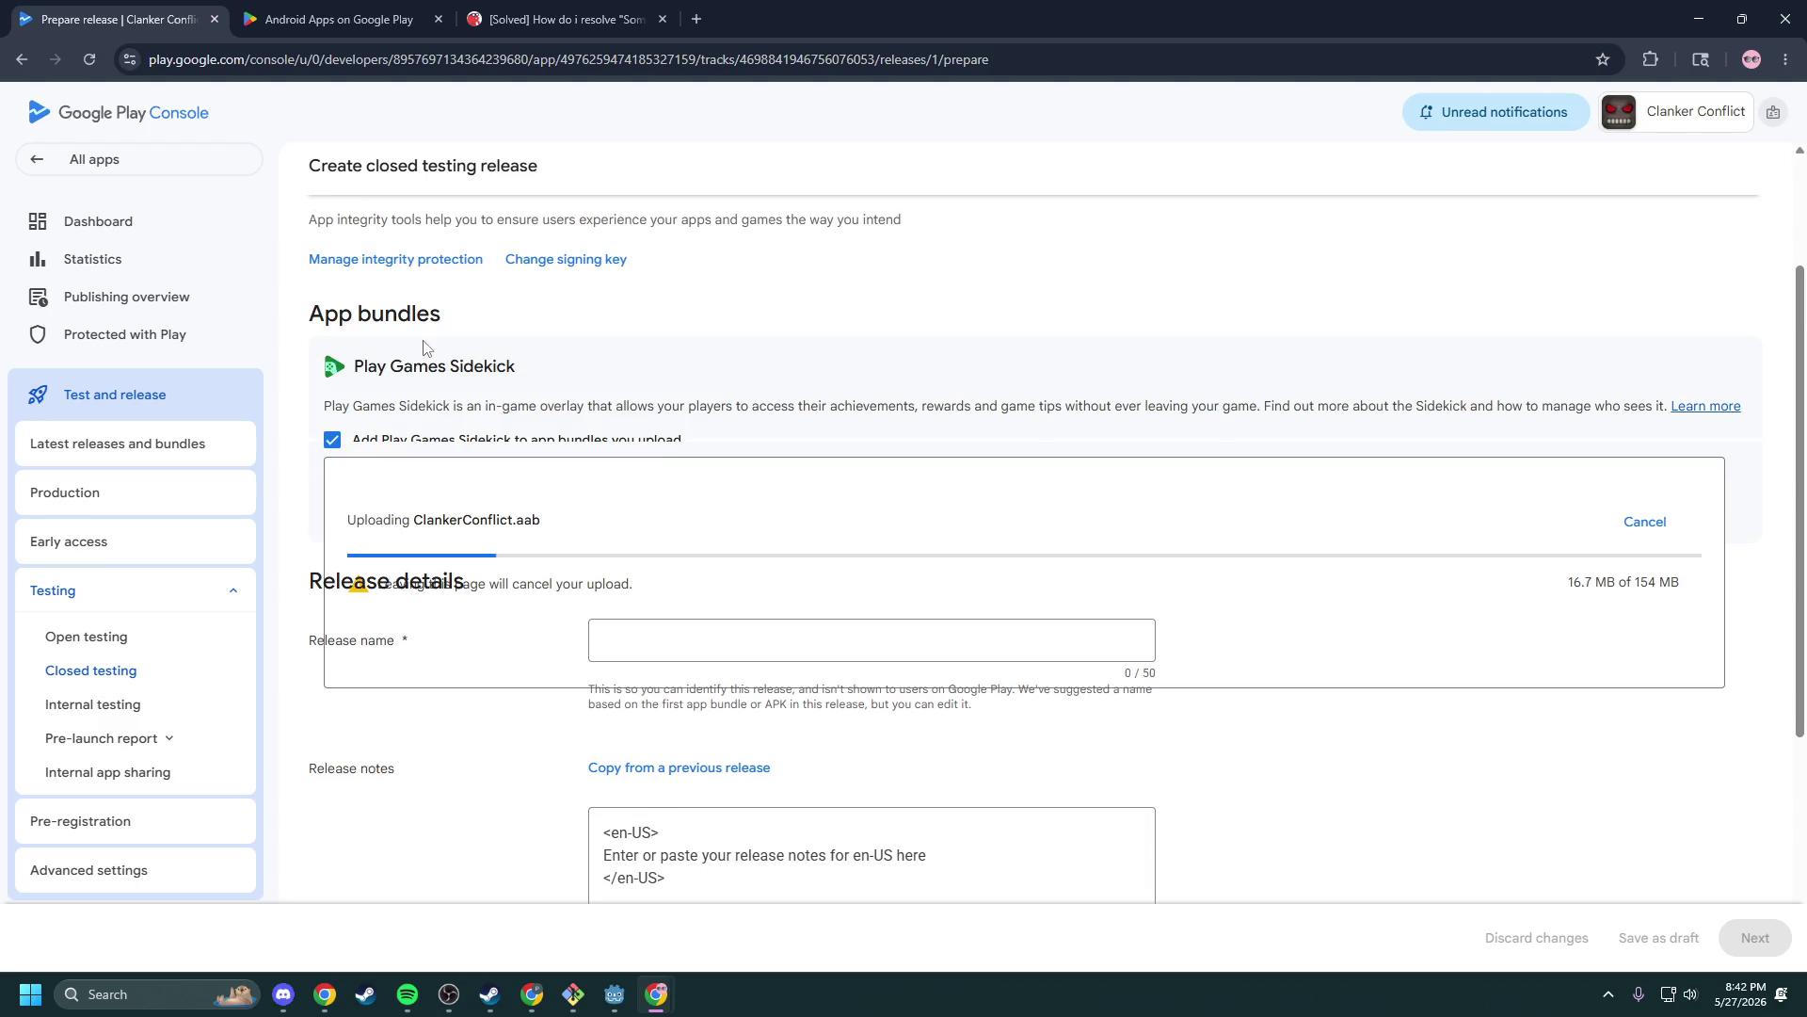
pyautogui.click(694, 649)
pyautogui.write('ClankerConflictA')
pyautogui.write('pha')
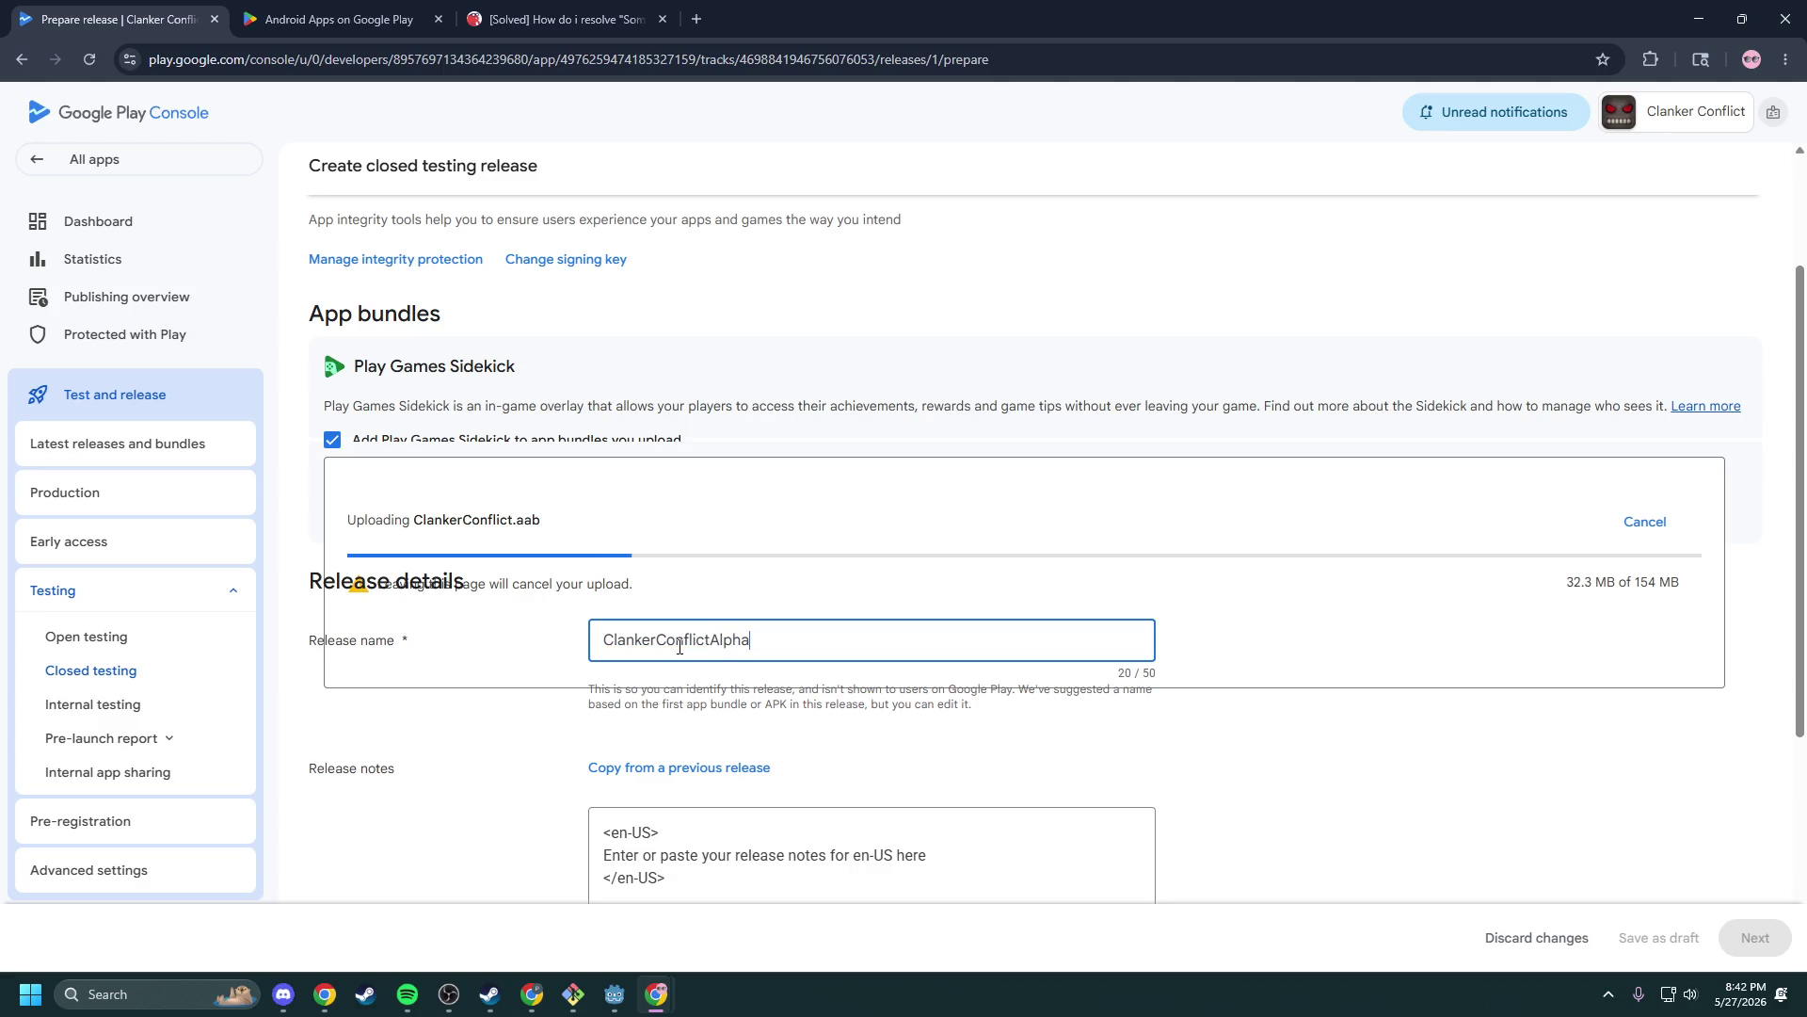
pyautogui.write('Releas')
pyautogui.press('BackSpace')
pyautogui.press('BackSpace')
pyautogui.press('BackSpace')
pyautogui.write('ease')
pyautogui.write('V3.0')
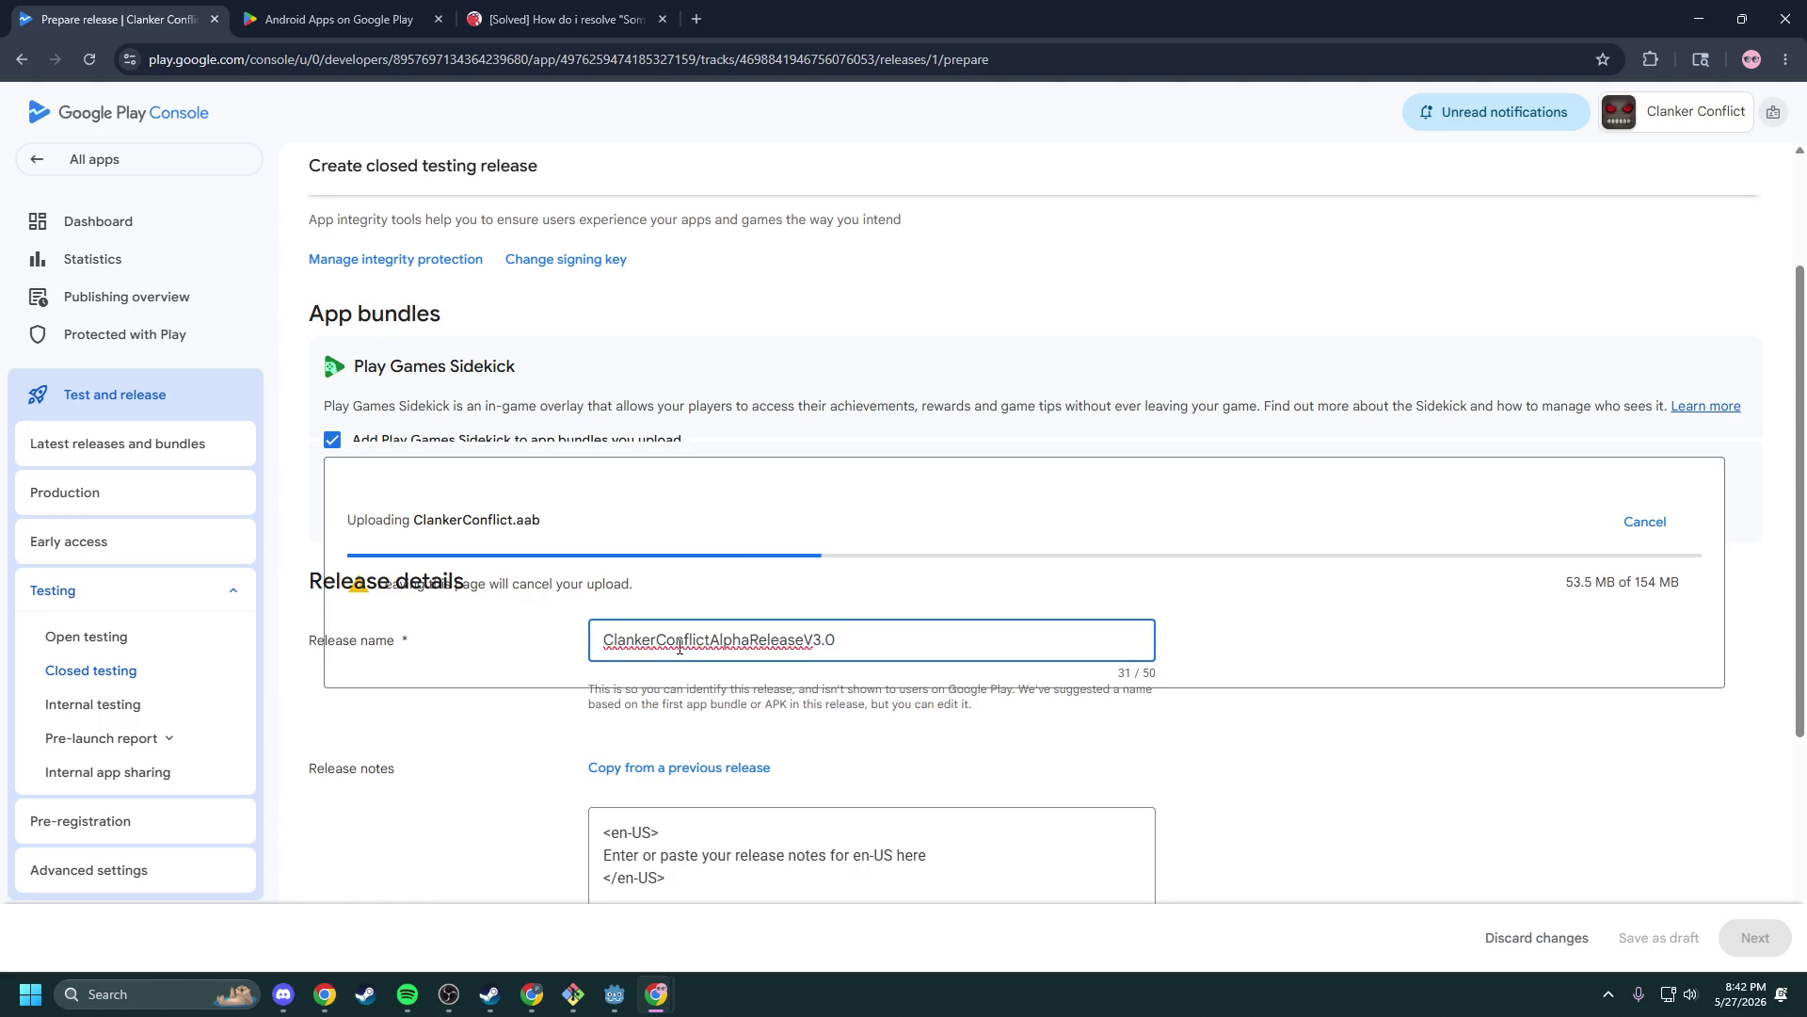
pyautogui.hotkey('shift', 'Left')
pyautogui.hotkey('shift', 'Left')
pyautogui.write('0.5')
pyautogui.scroll(-3, 722, 641)
# Enter release notes 'new stuff added lets GOOOOOOOO!!' and check the upload progress bar
pyautogui.scroll(-1, 721, 551)
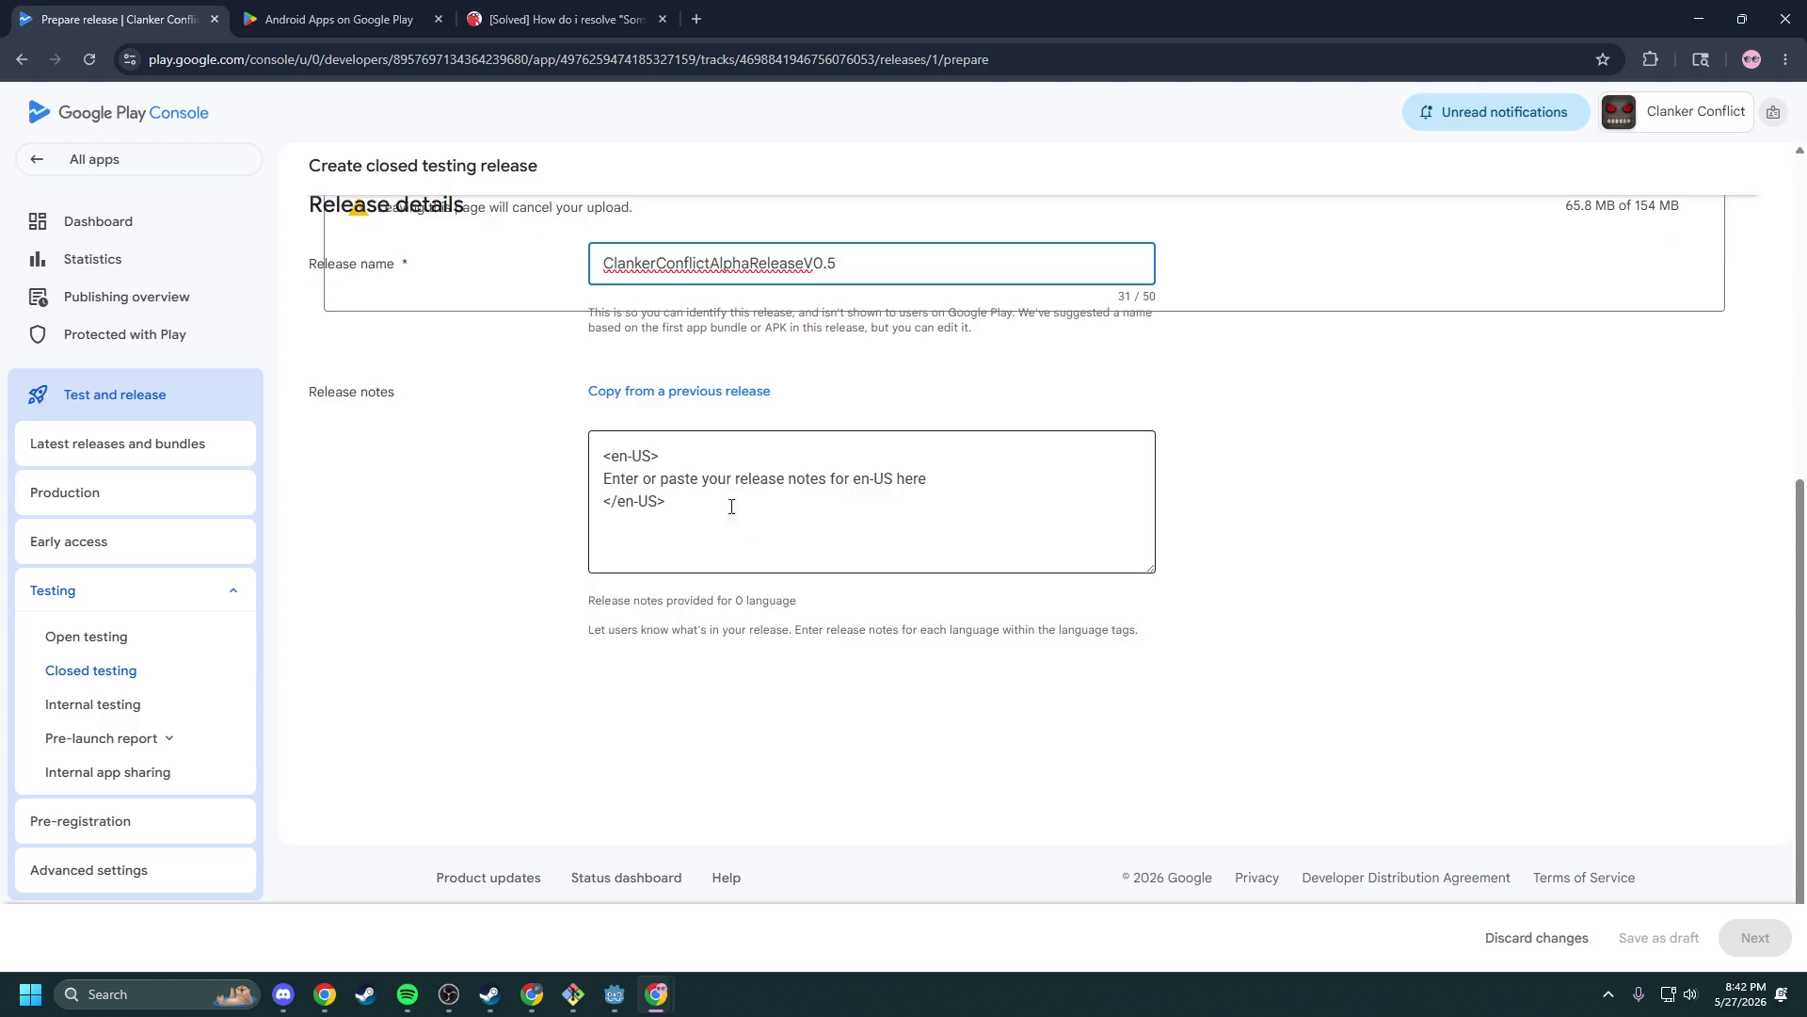
pyautogui.moveTo(951, 474); pyautogui.dragTo(602, 480)
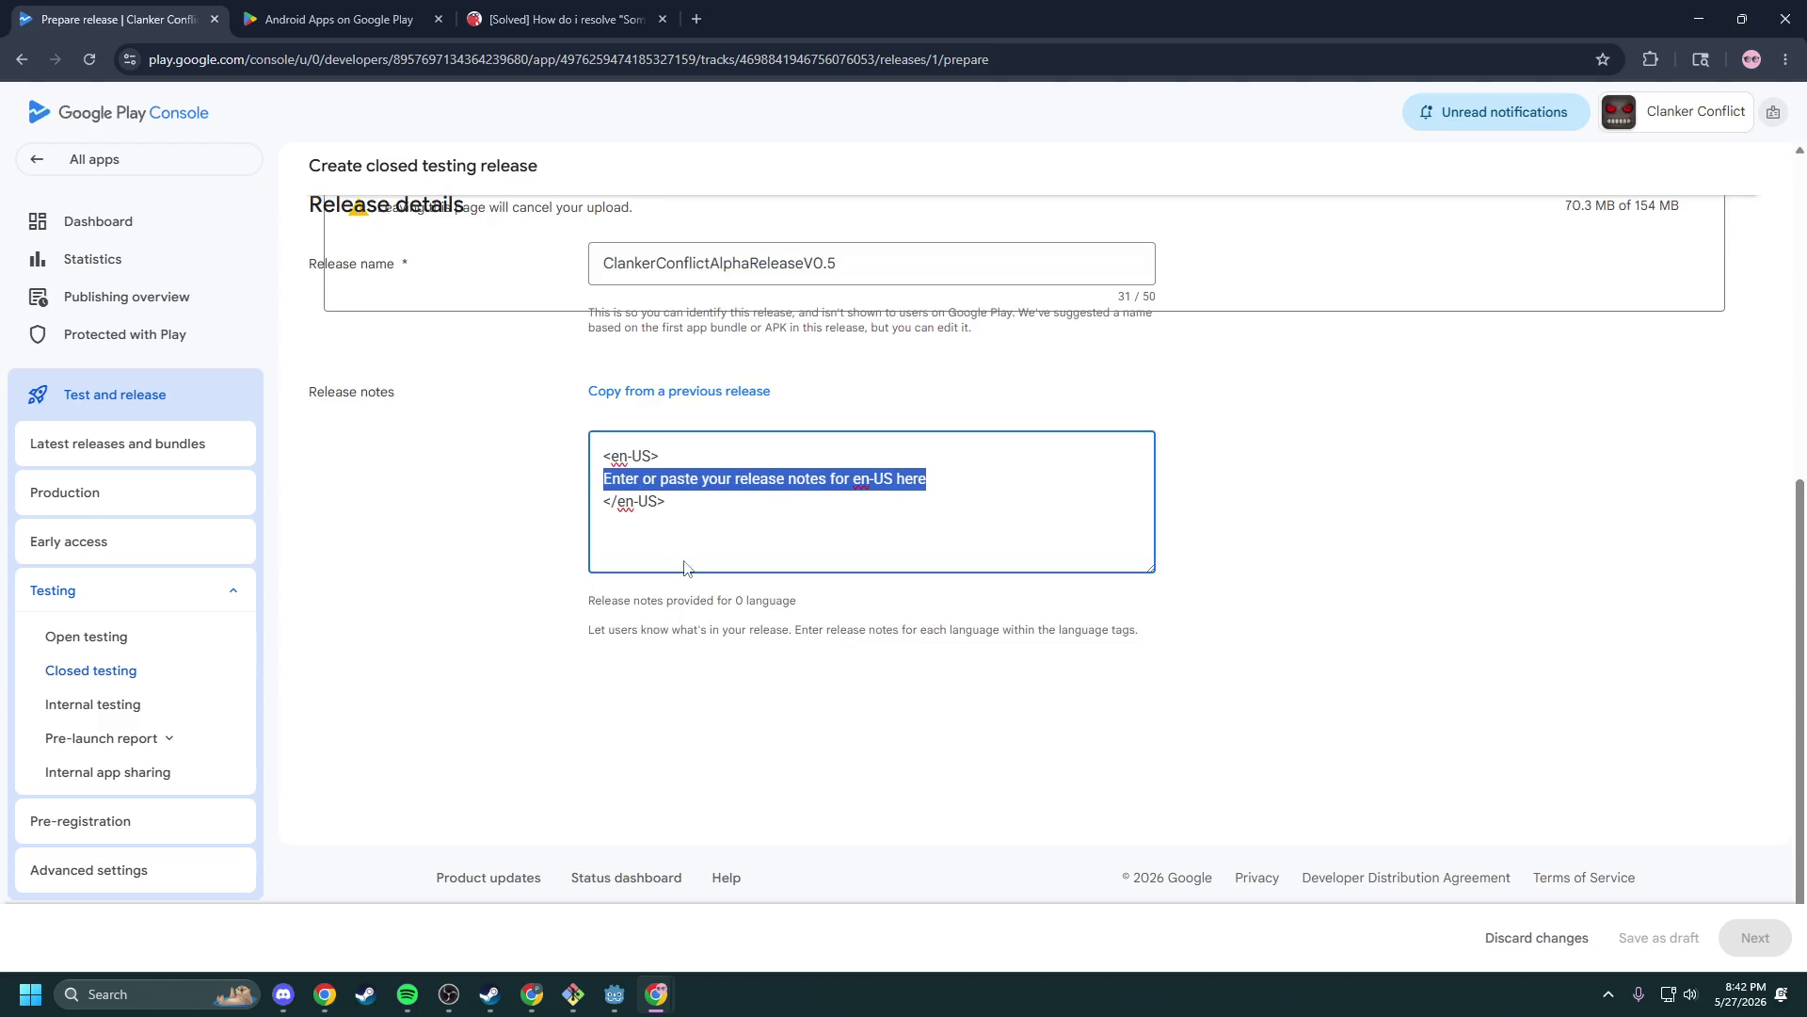
pyautogui.write('new stu')
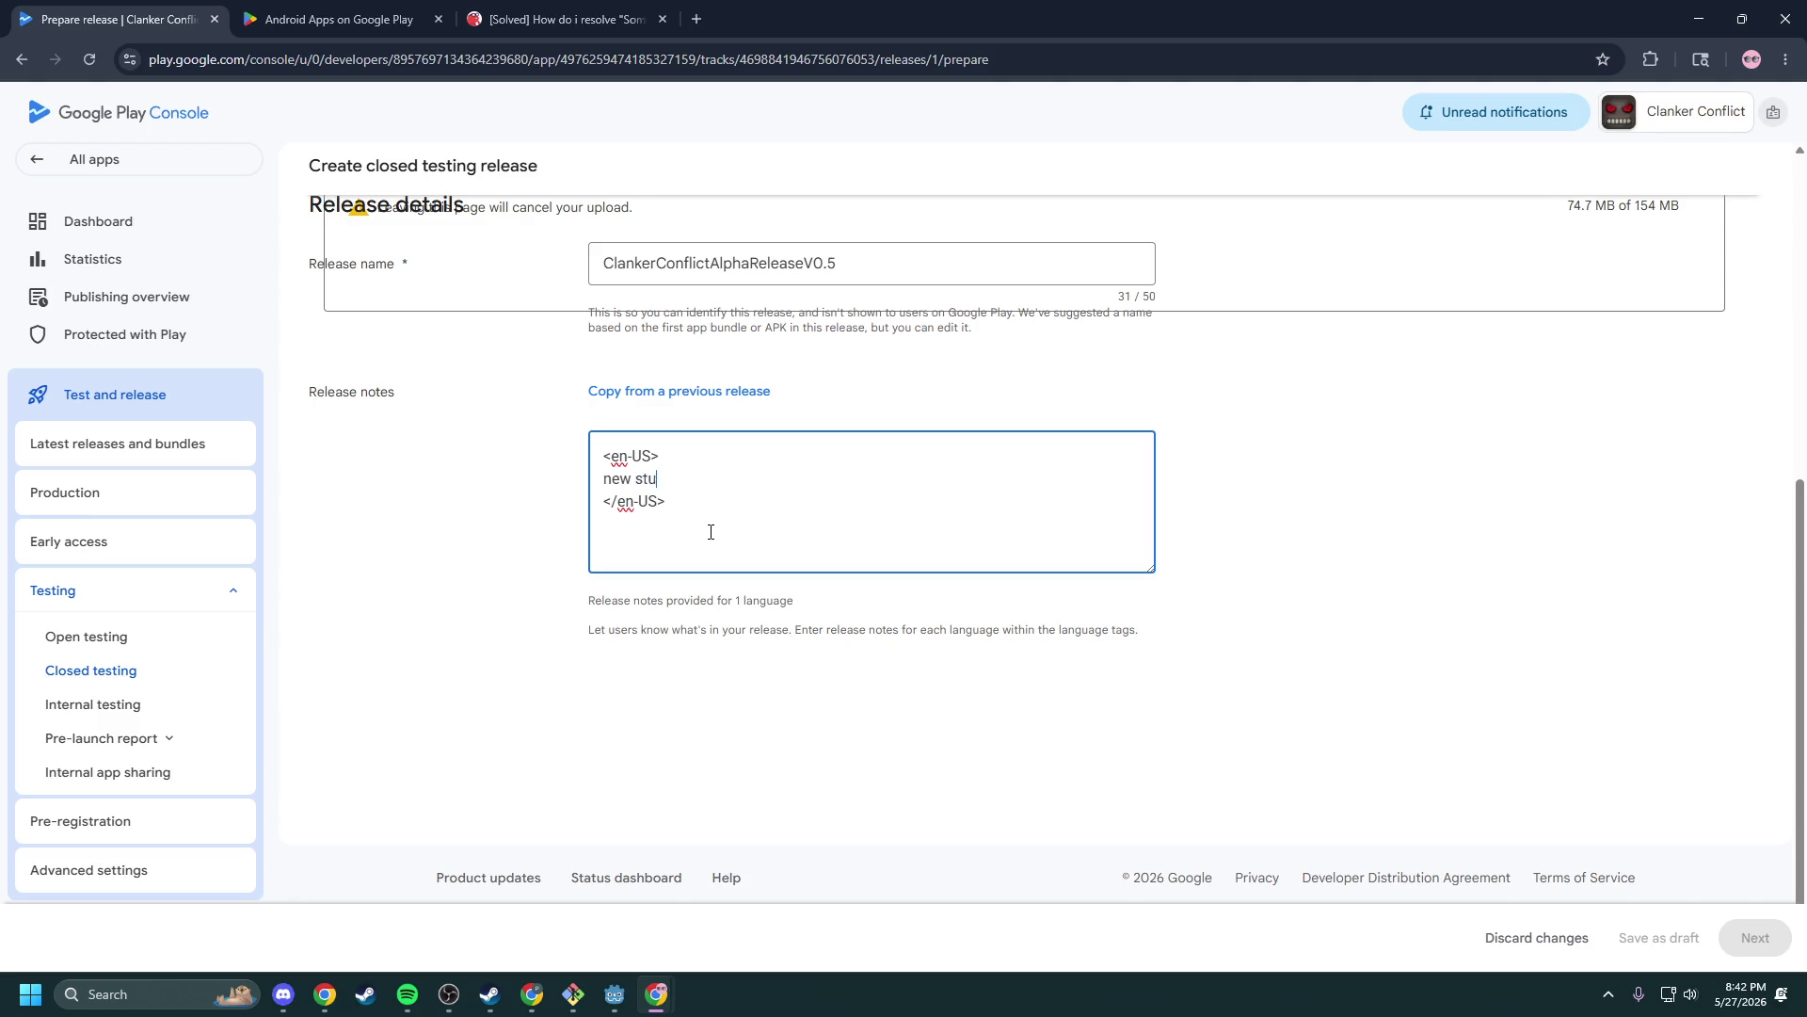
pyautogui.write('ff added lets ')
pyautogui.write('G')
pyautogui.write('OOOOOOOO!!!!')
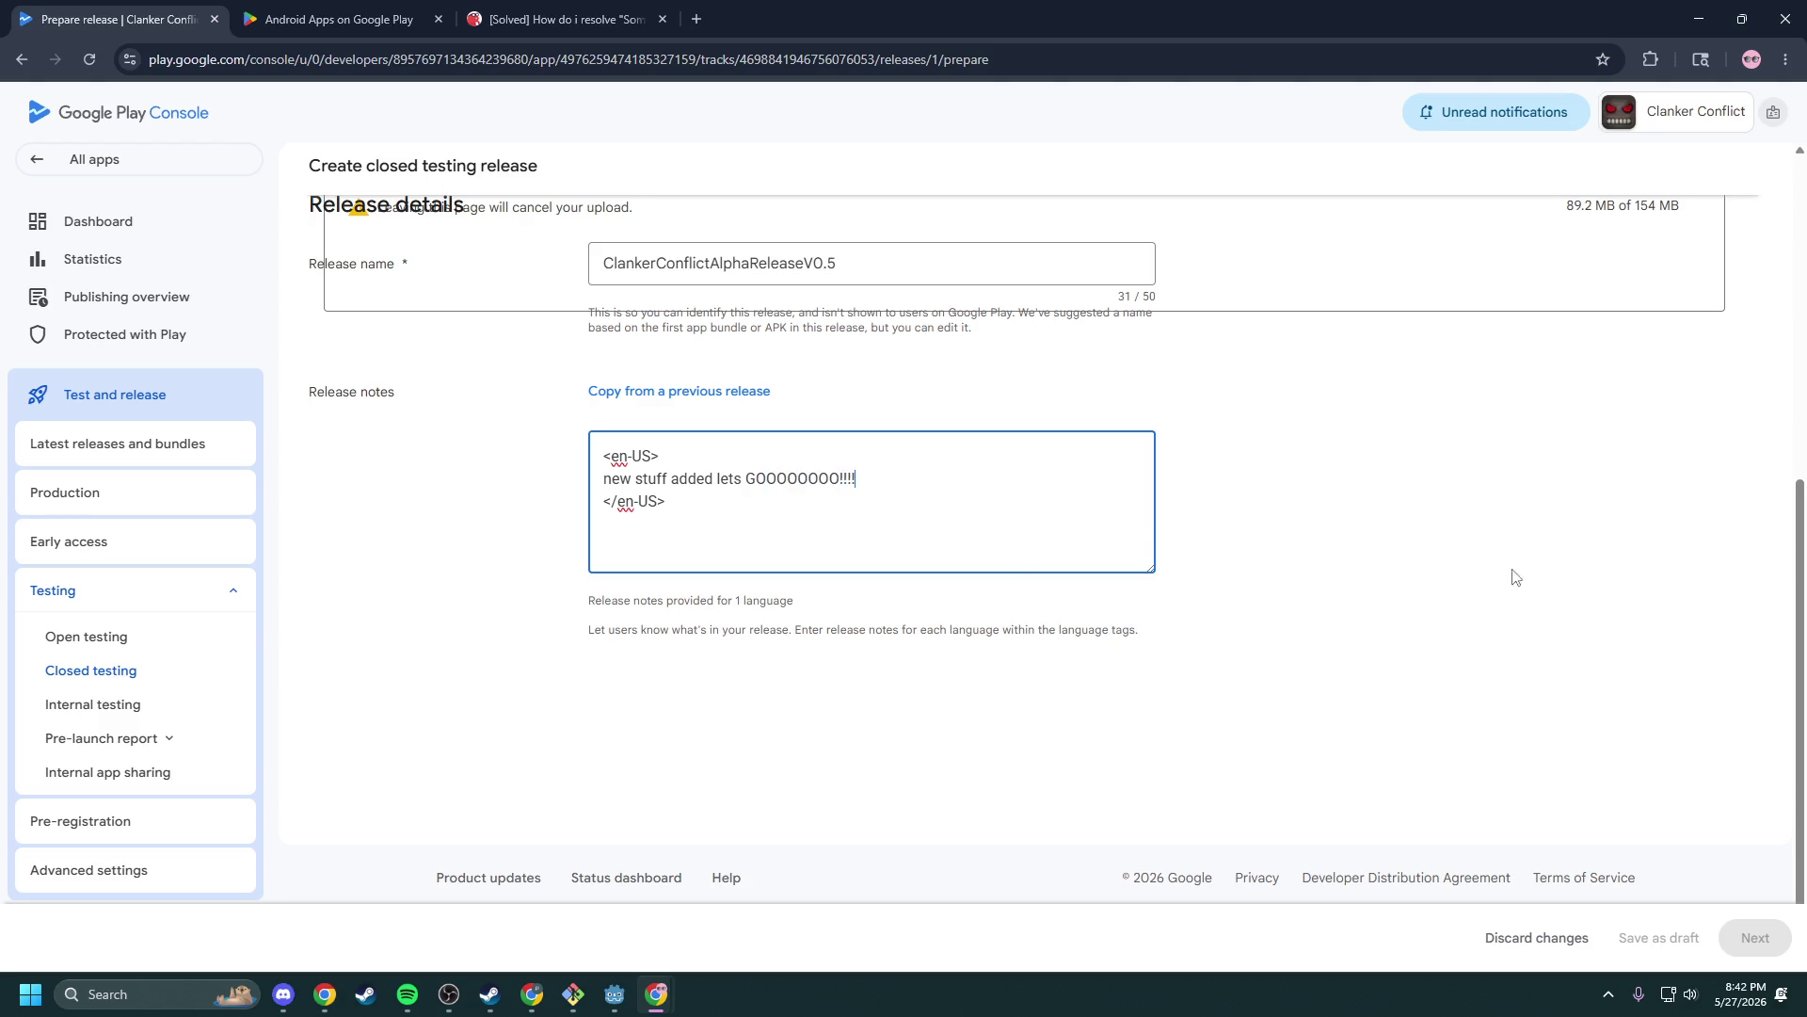
pyautogui.scroll(5, 1506, 612)
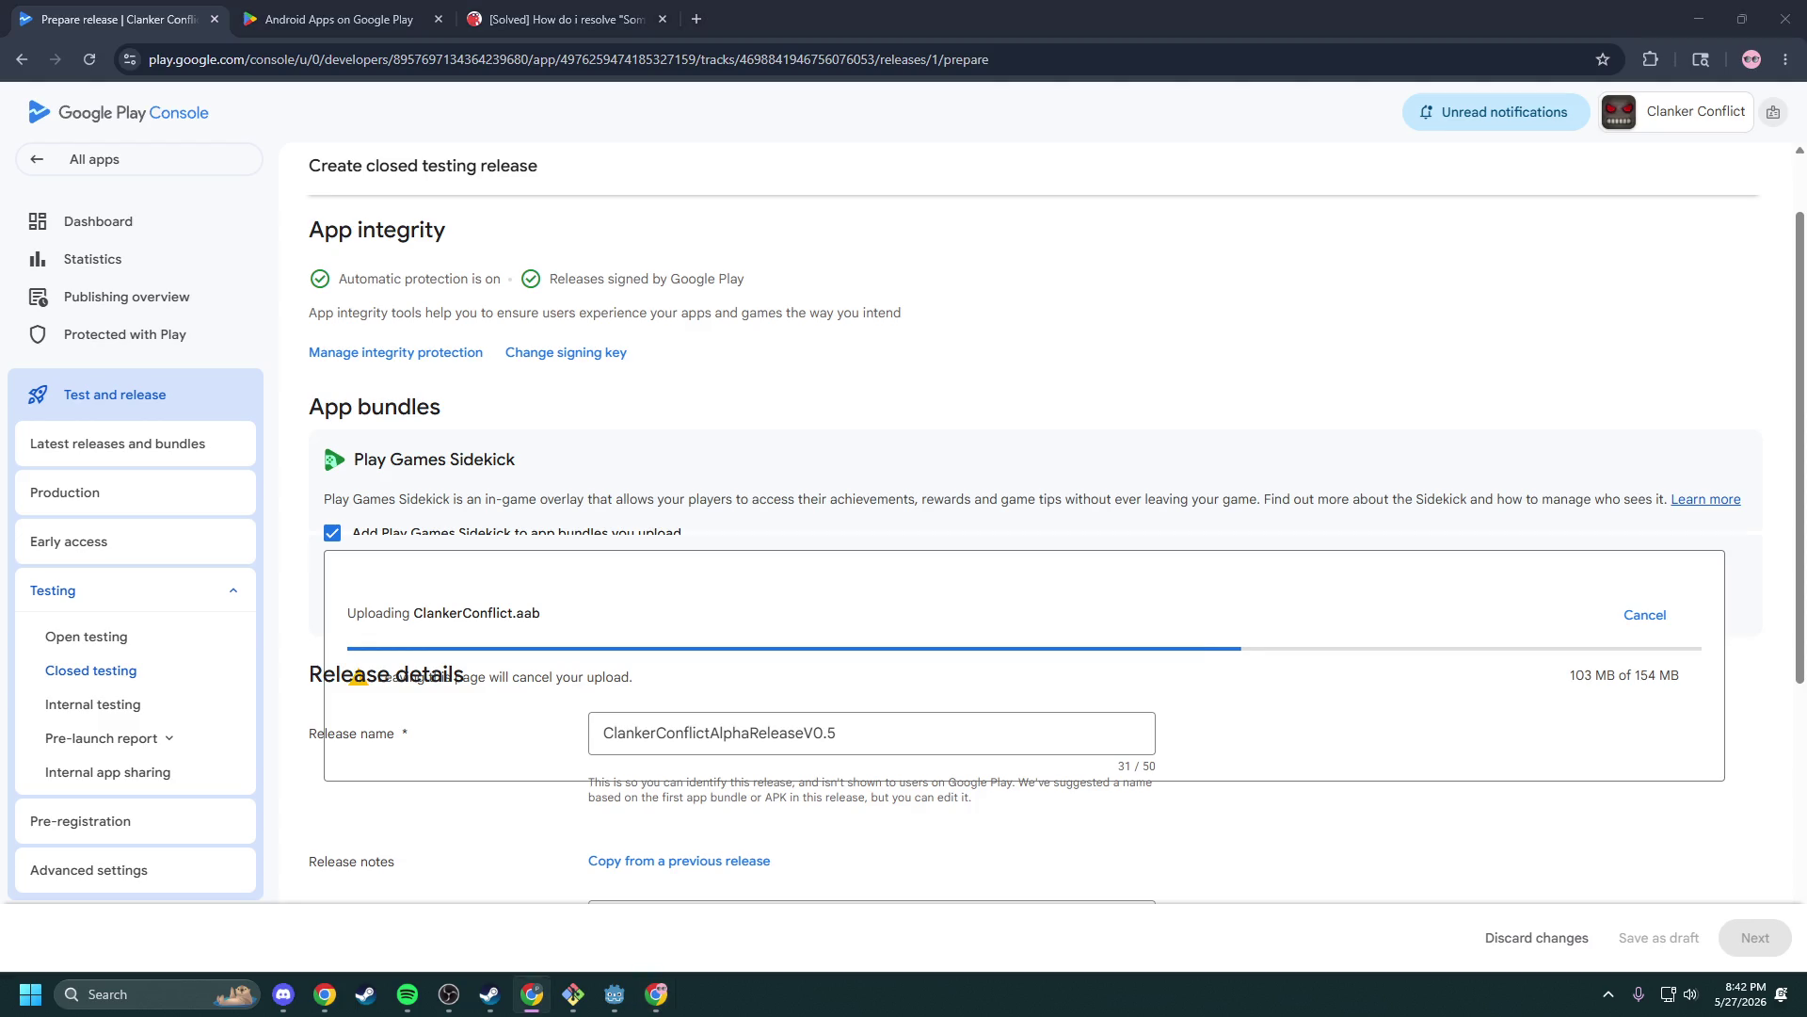
pyautogui.click(922, 323)
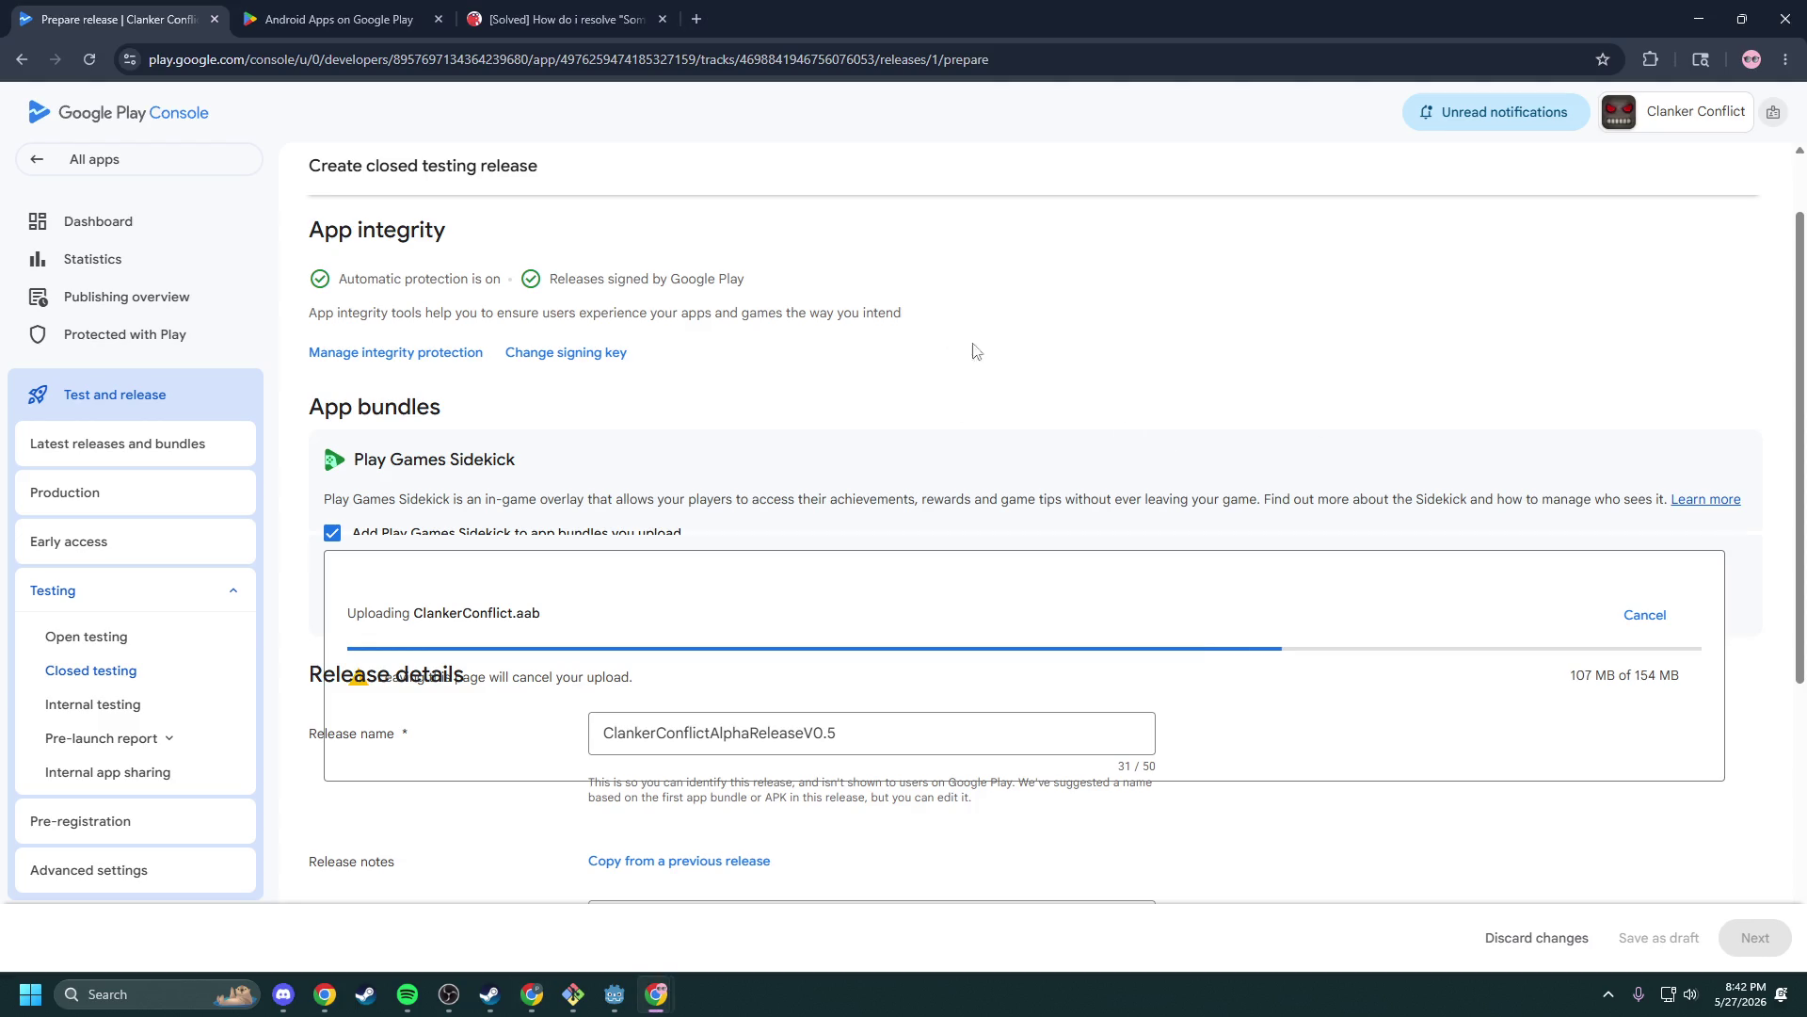
pyautogui.scroll(-1, 1062, 365)
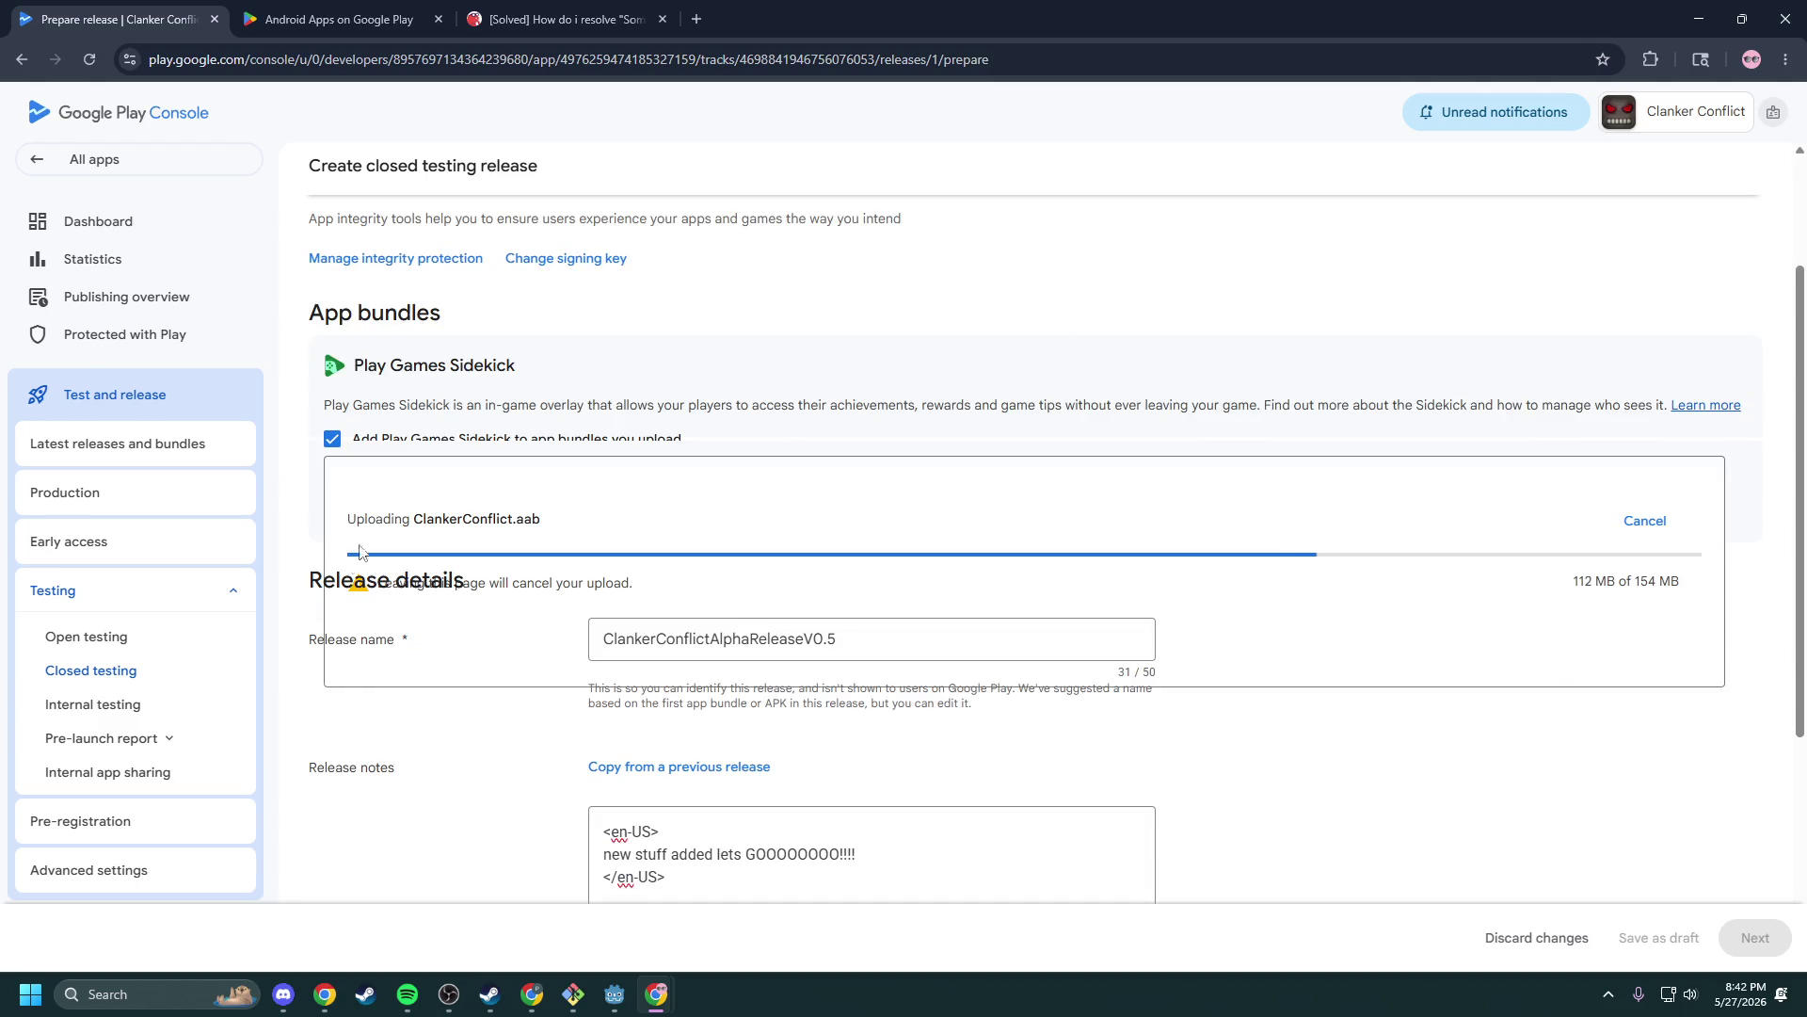
pyautogui.scroll(1, 527, 433)
pyautogui.scroll(1, 563, 415)
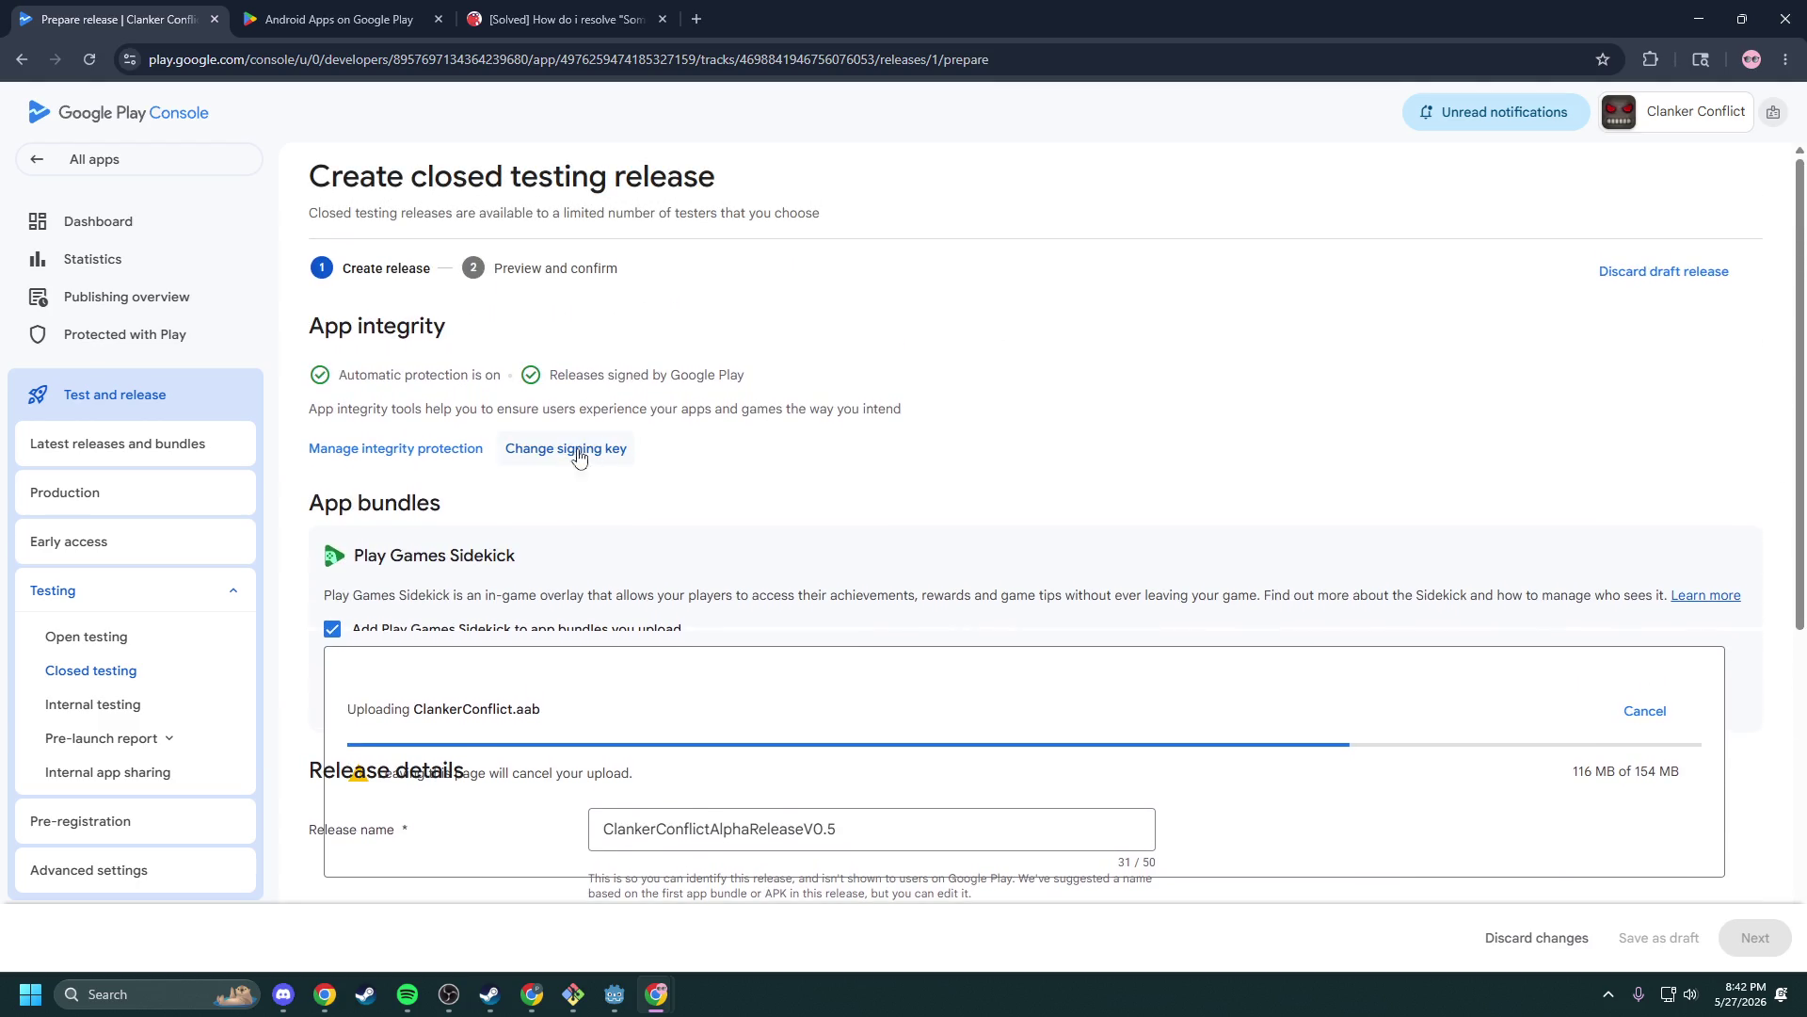
# Wait on the release page until the ClankerConflict.aab upload completes and optimizing begins
pyautogui.scroll(-3, 587, 396)
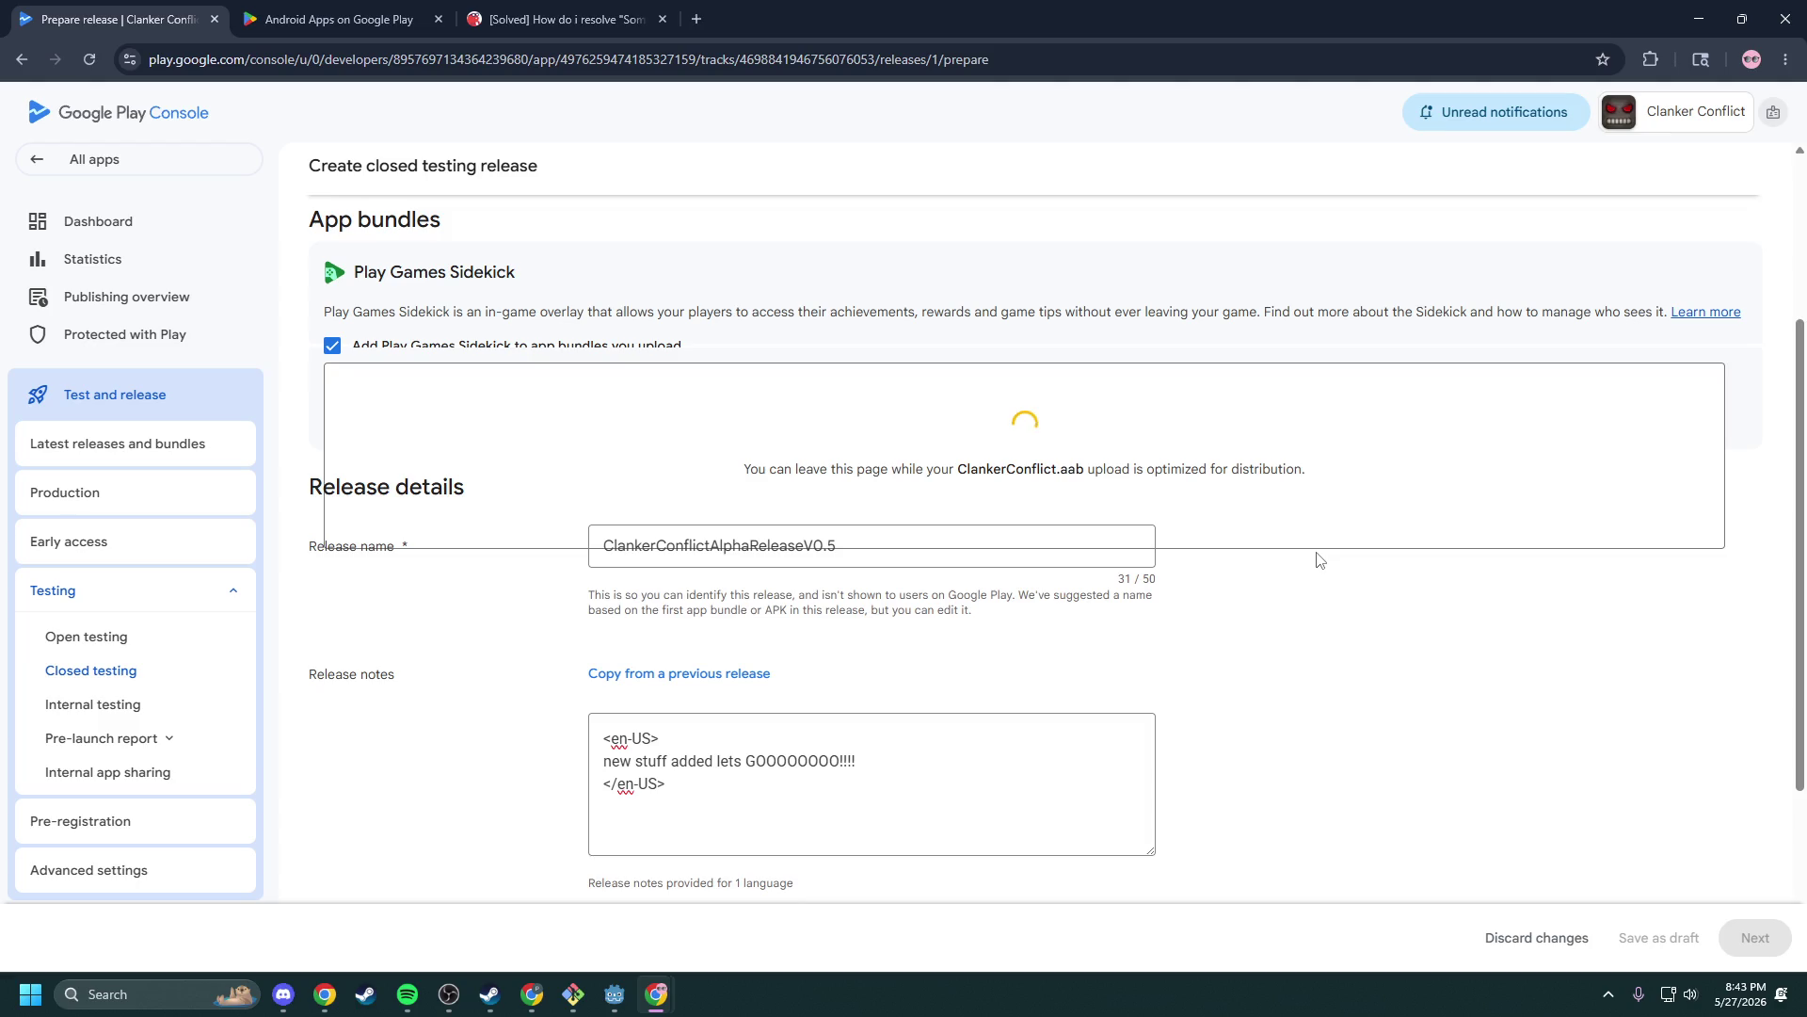
pyautogui.scroll(3, 1318, 561)
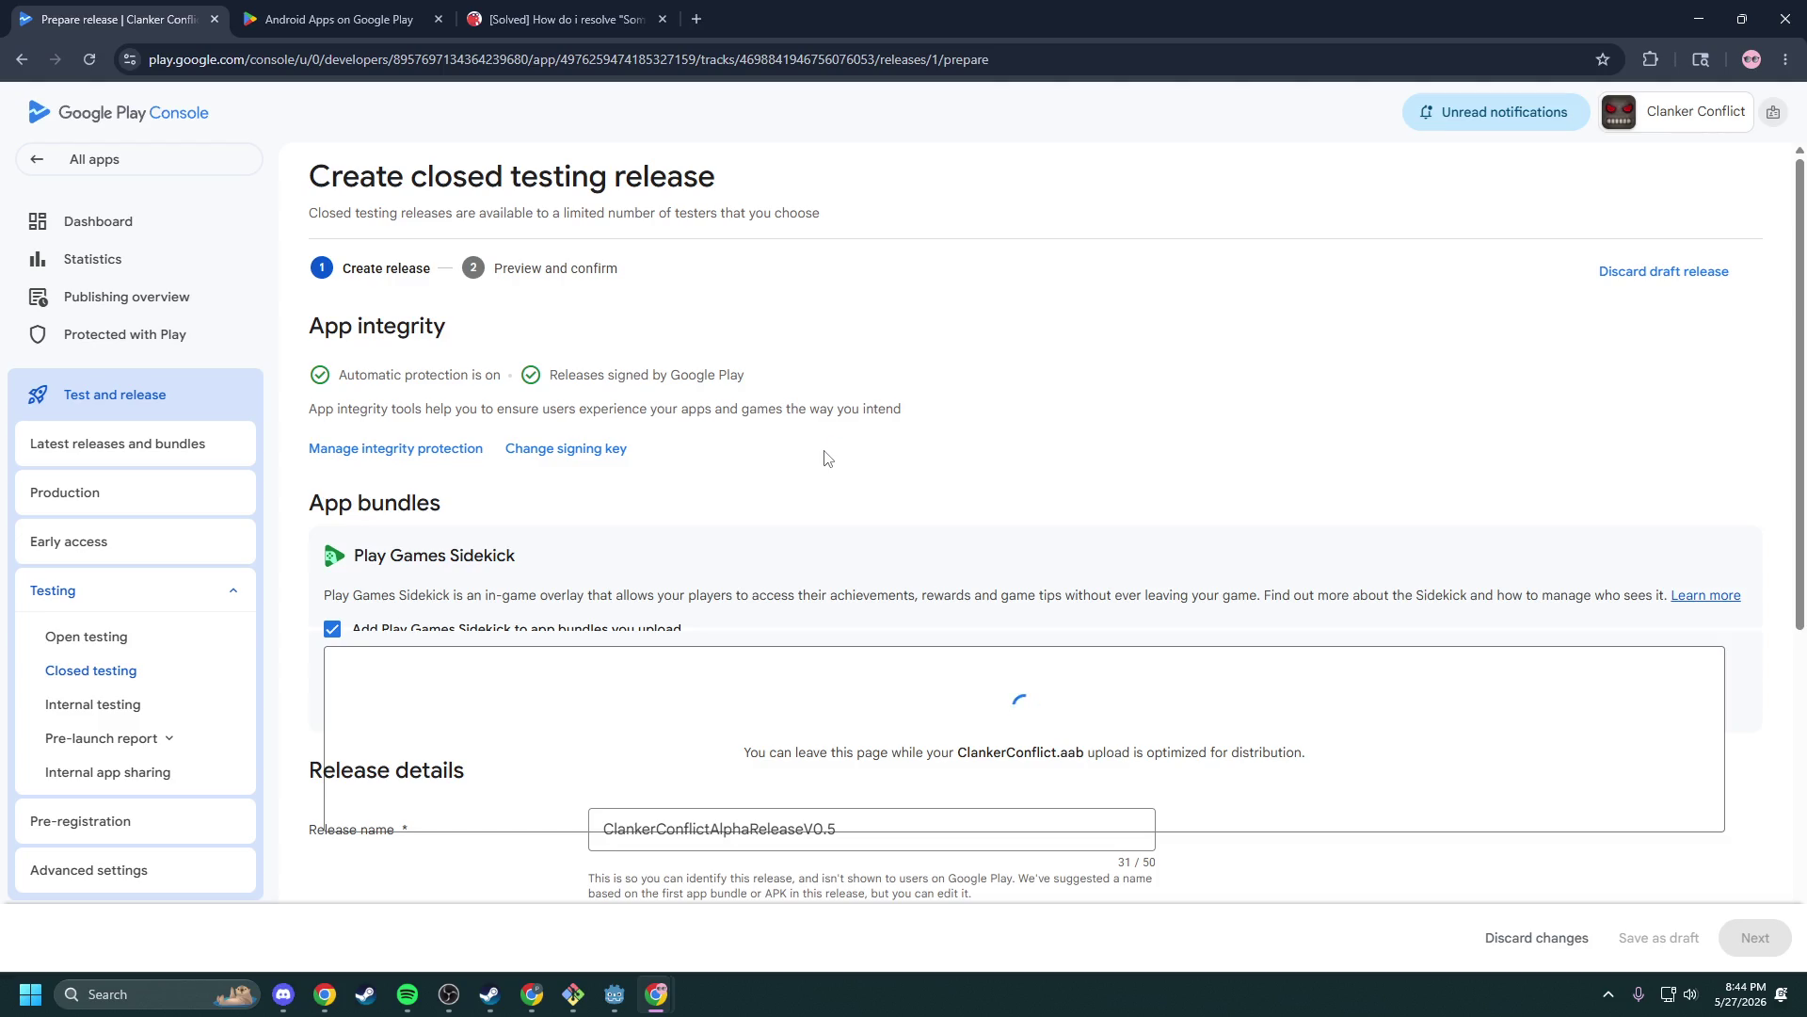
# Search Windows for 'rdp' and select Remote Desktop Connection
pyautogui.click(185, 996)
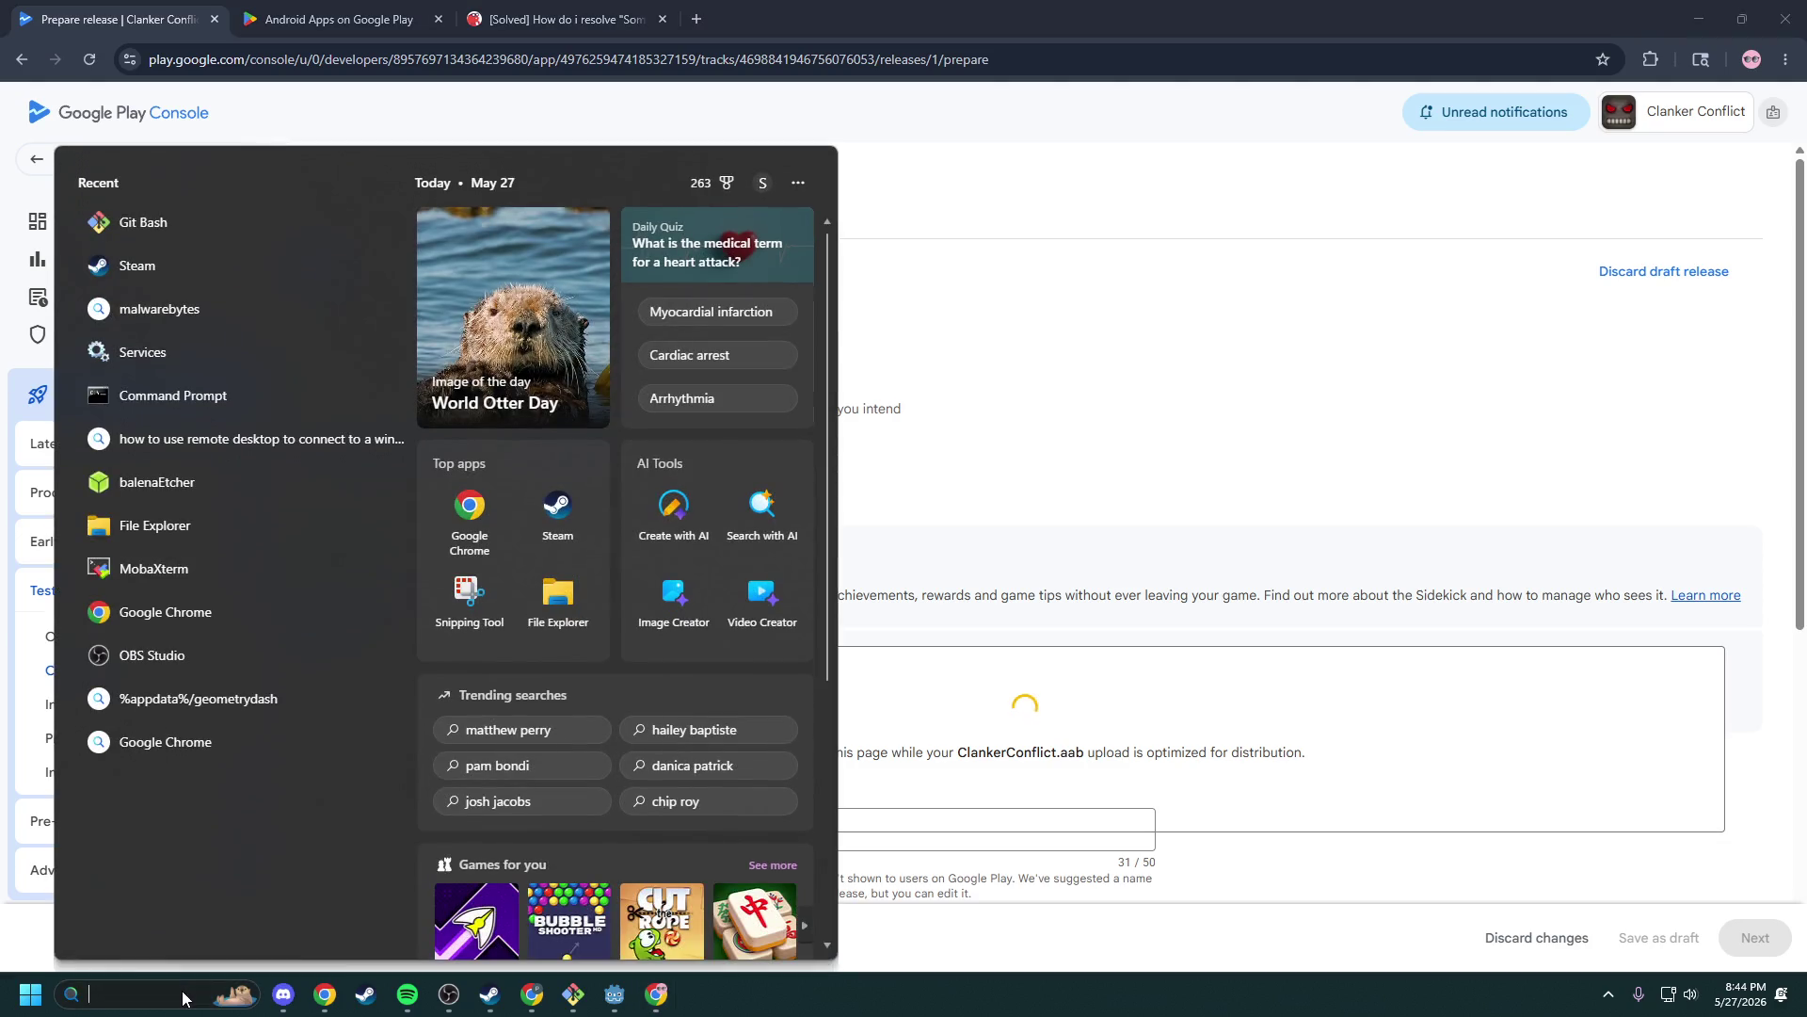
pyautogui.write('rdp')
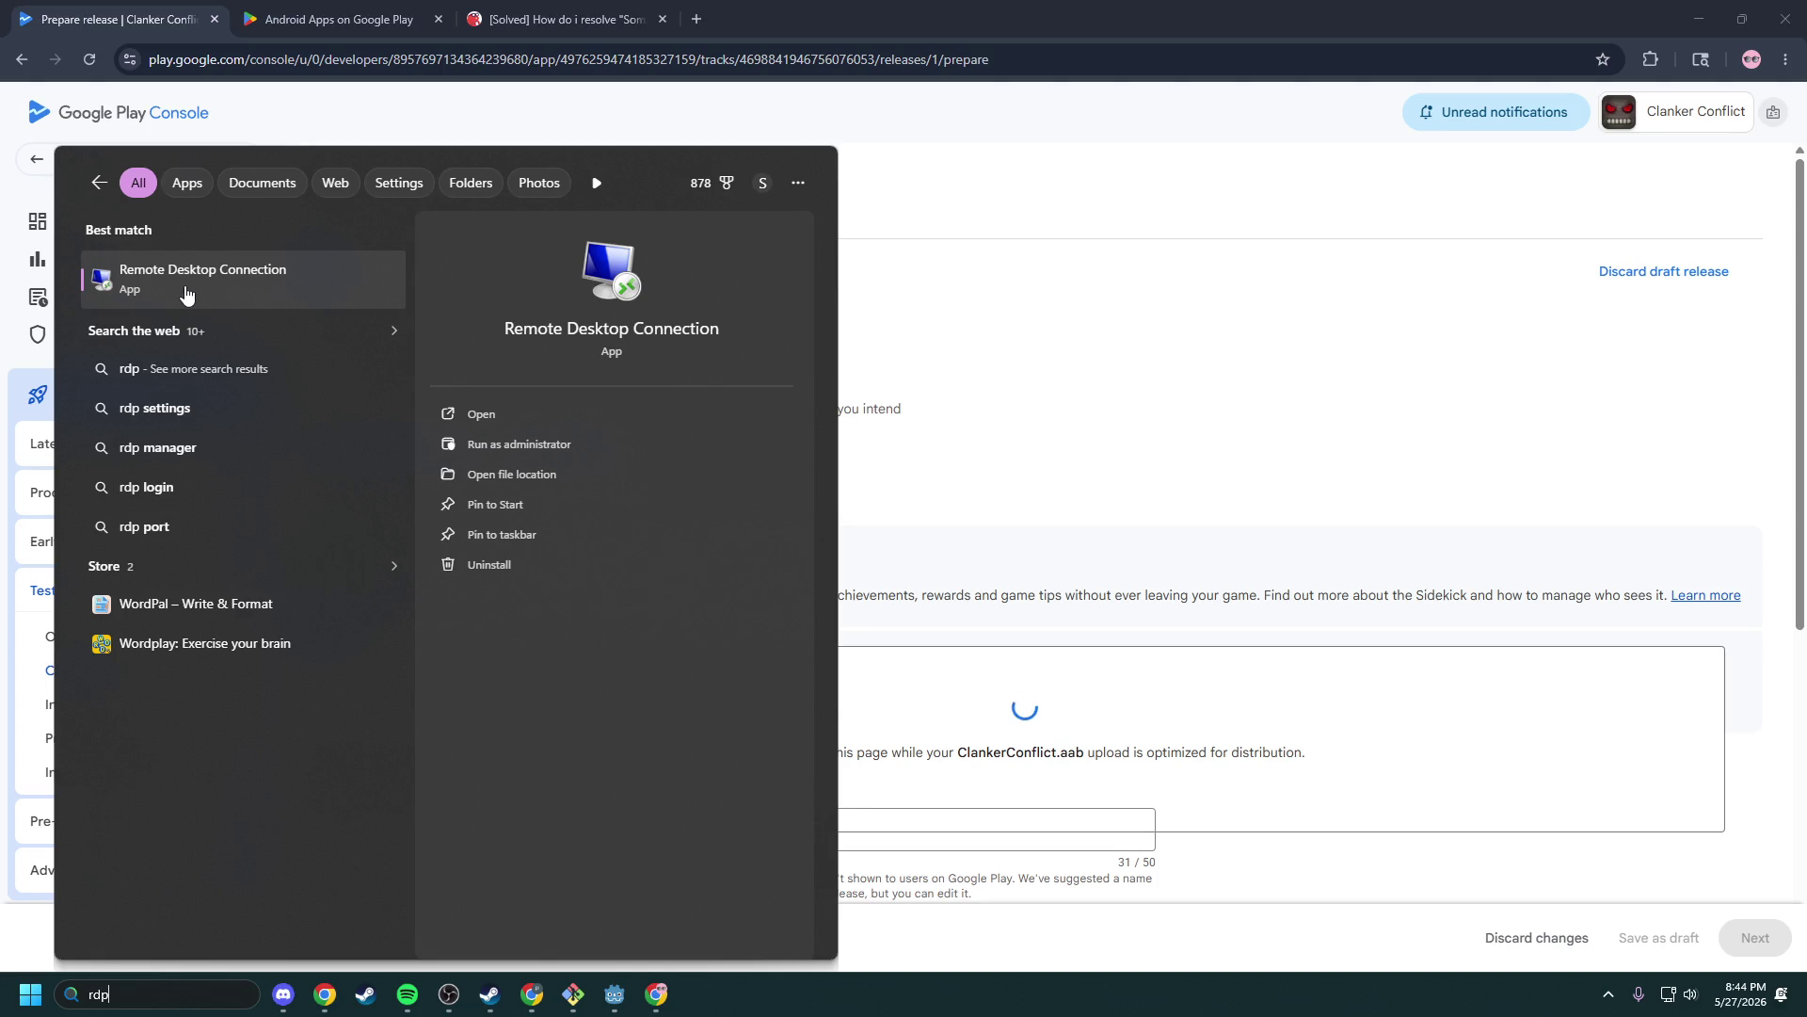
pyautogui.click(1080, 209)
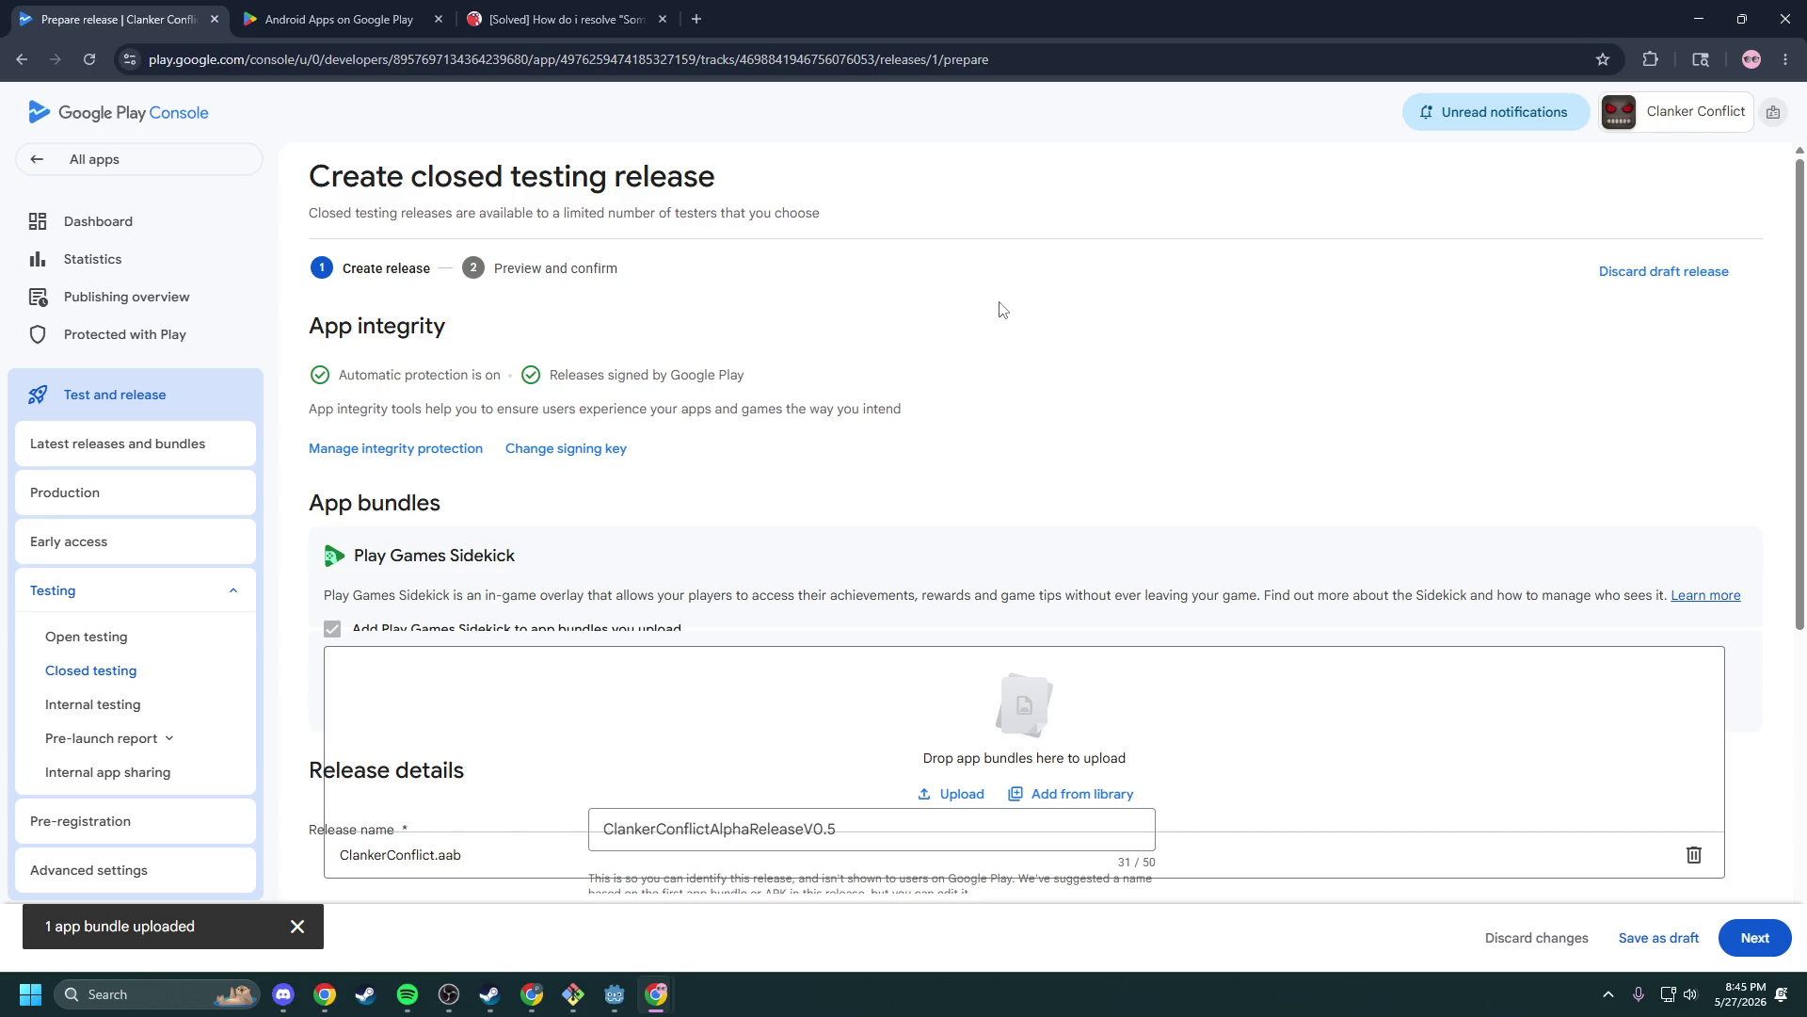
# Advance the closed testing release to its preview and confirm page
pyautogui.scroll(-2, 1003, 310)
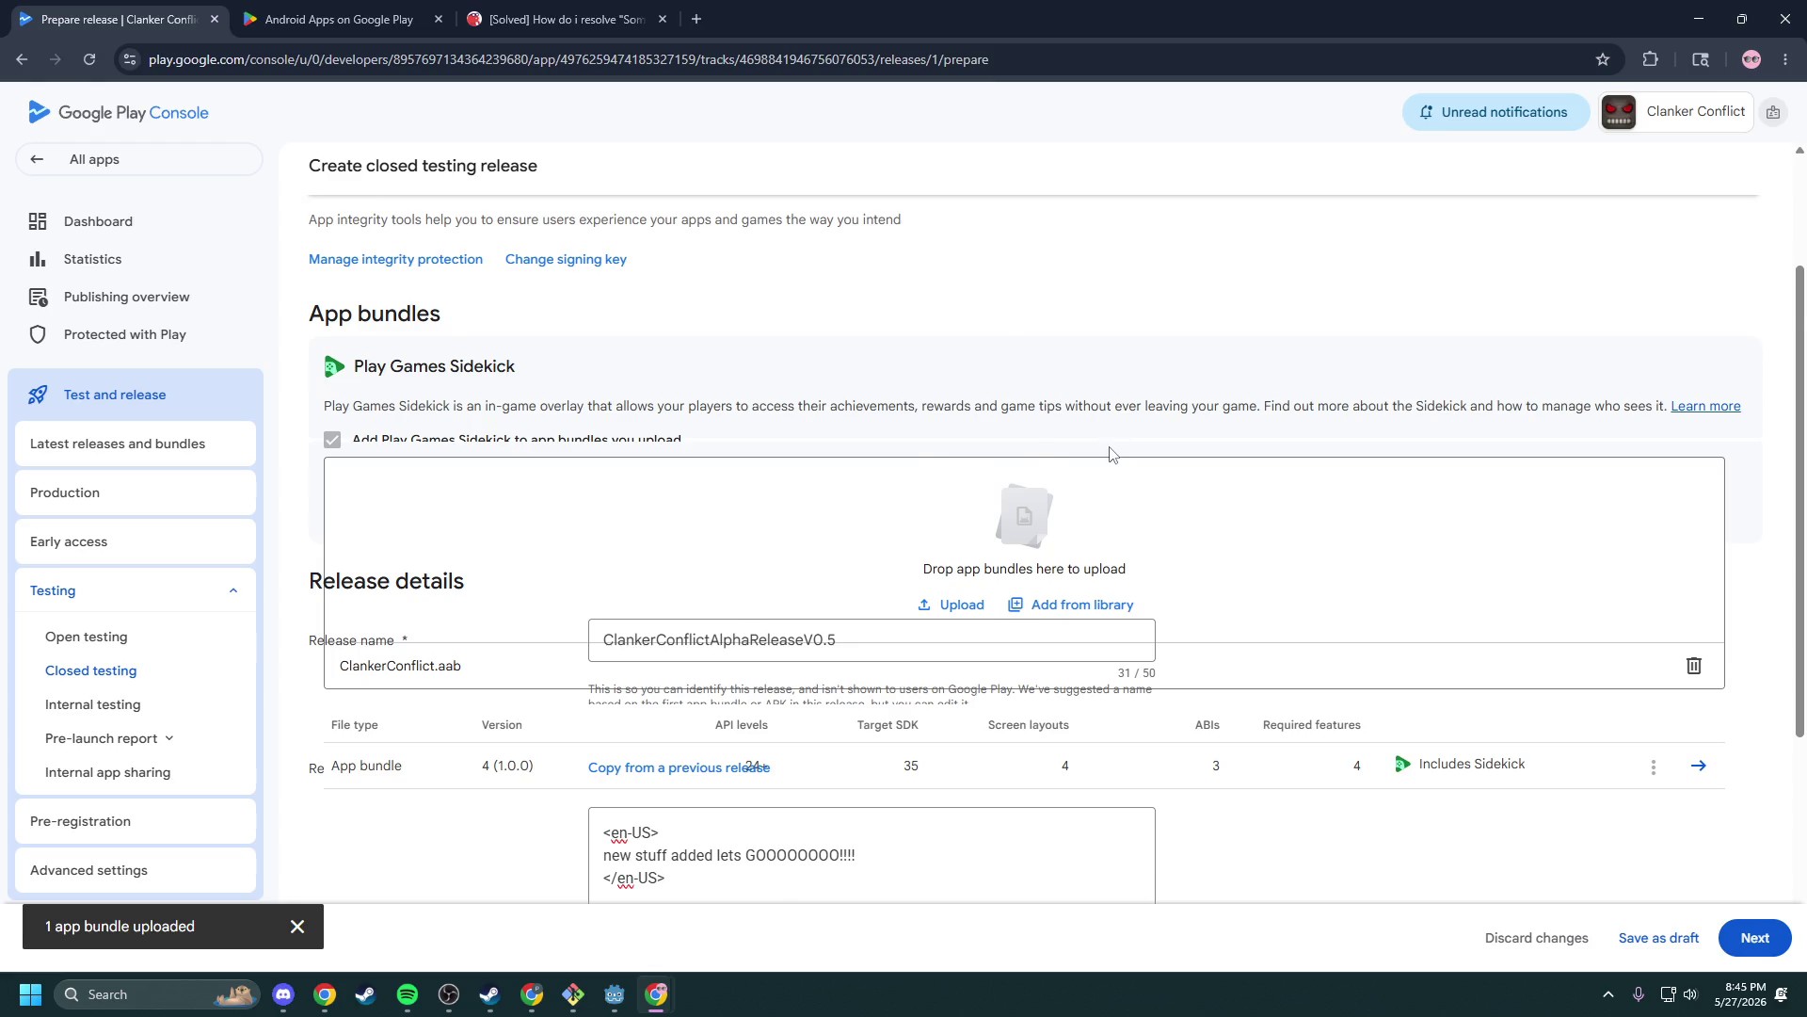
pyautogui.scroll(-1, 1110, 455)
pyautogui.scroll(-1, 1144, 493)
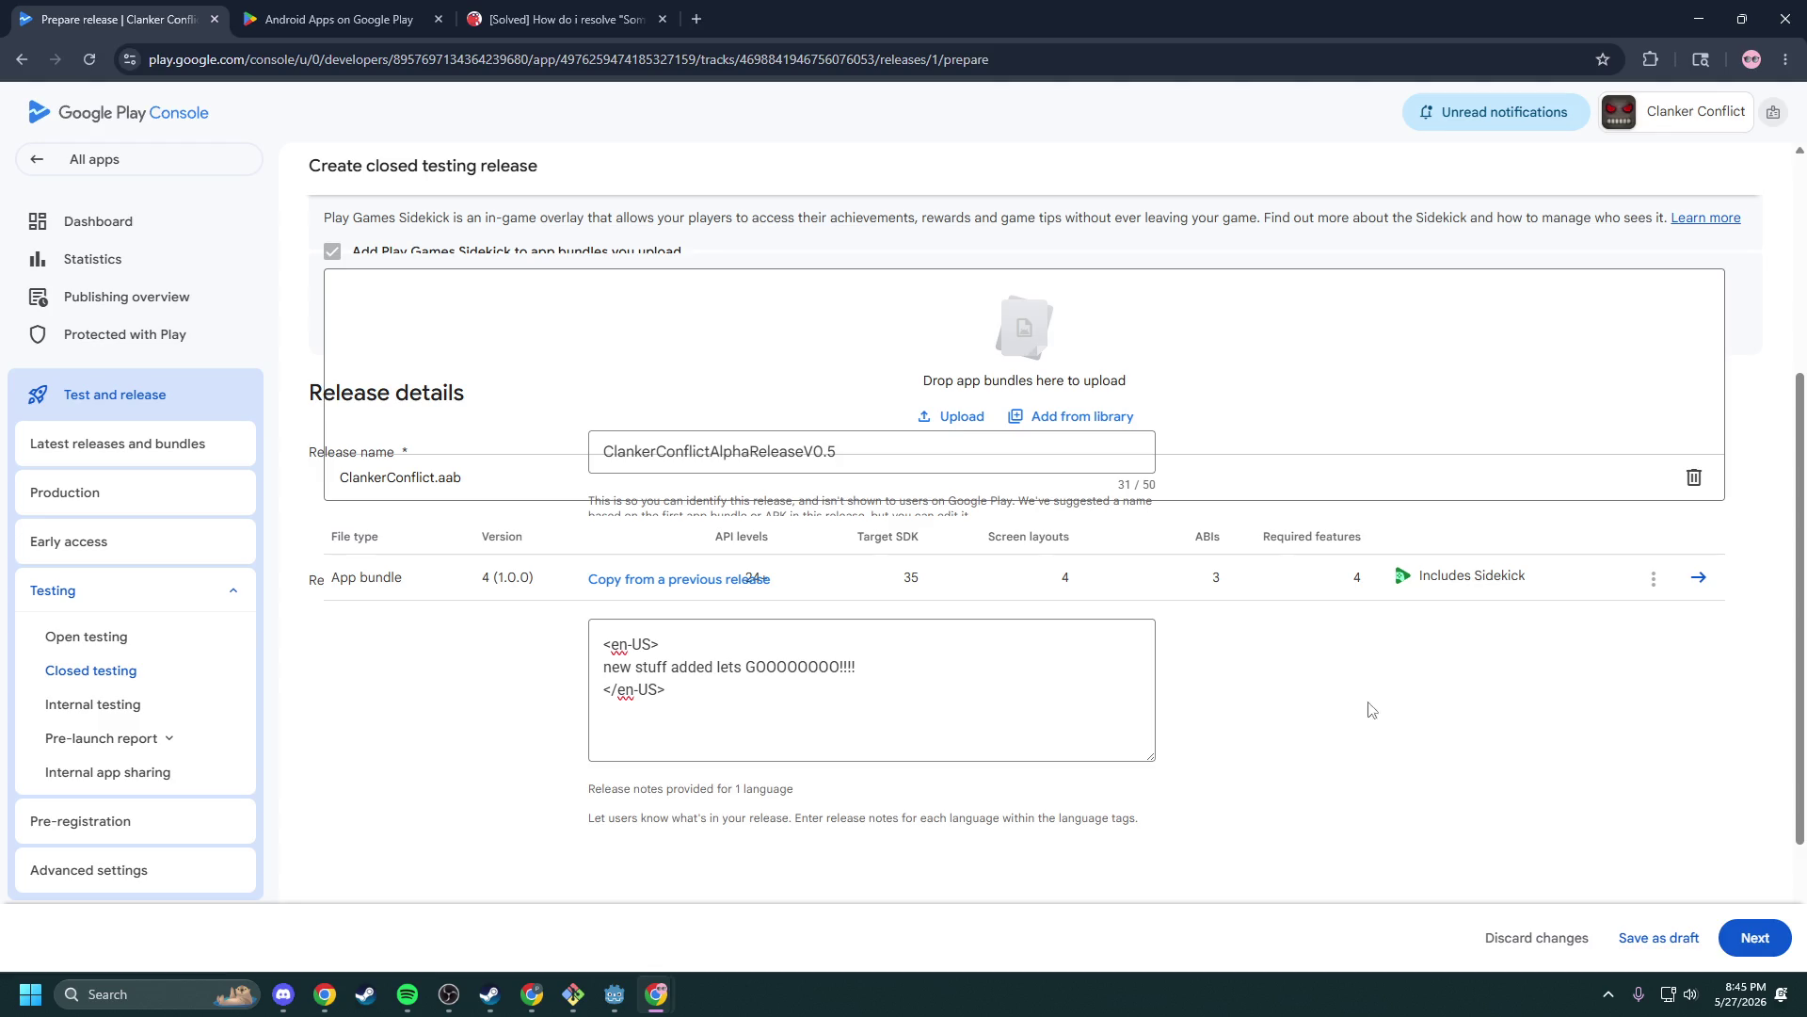
pyautogui.click(1750, 936)
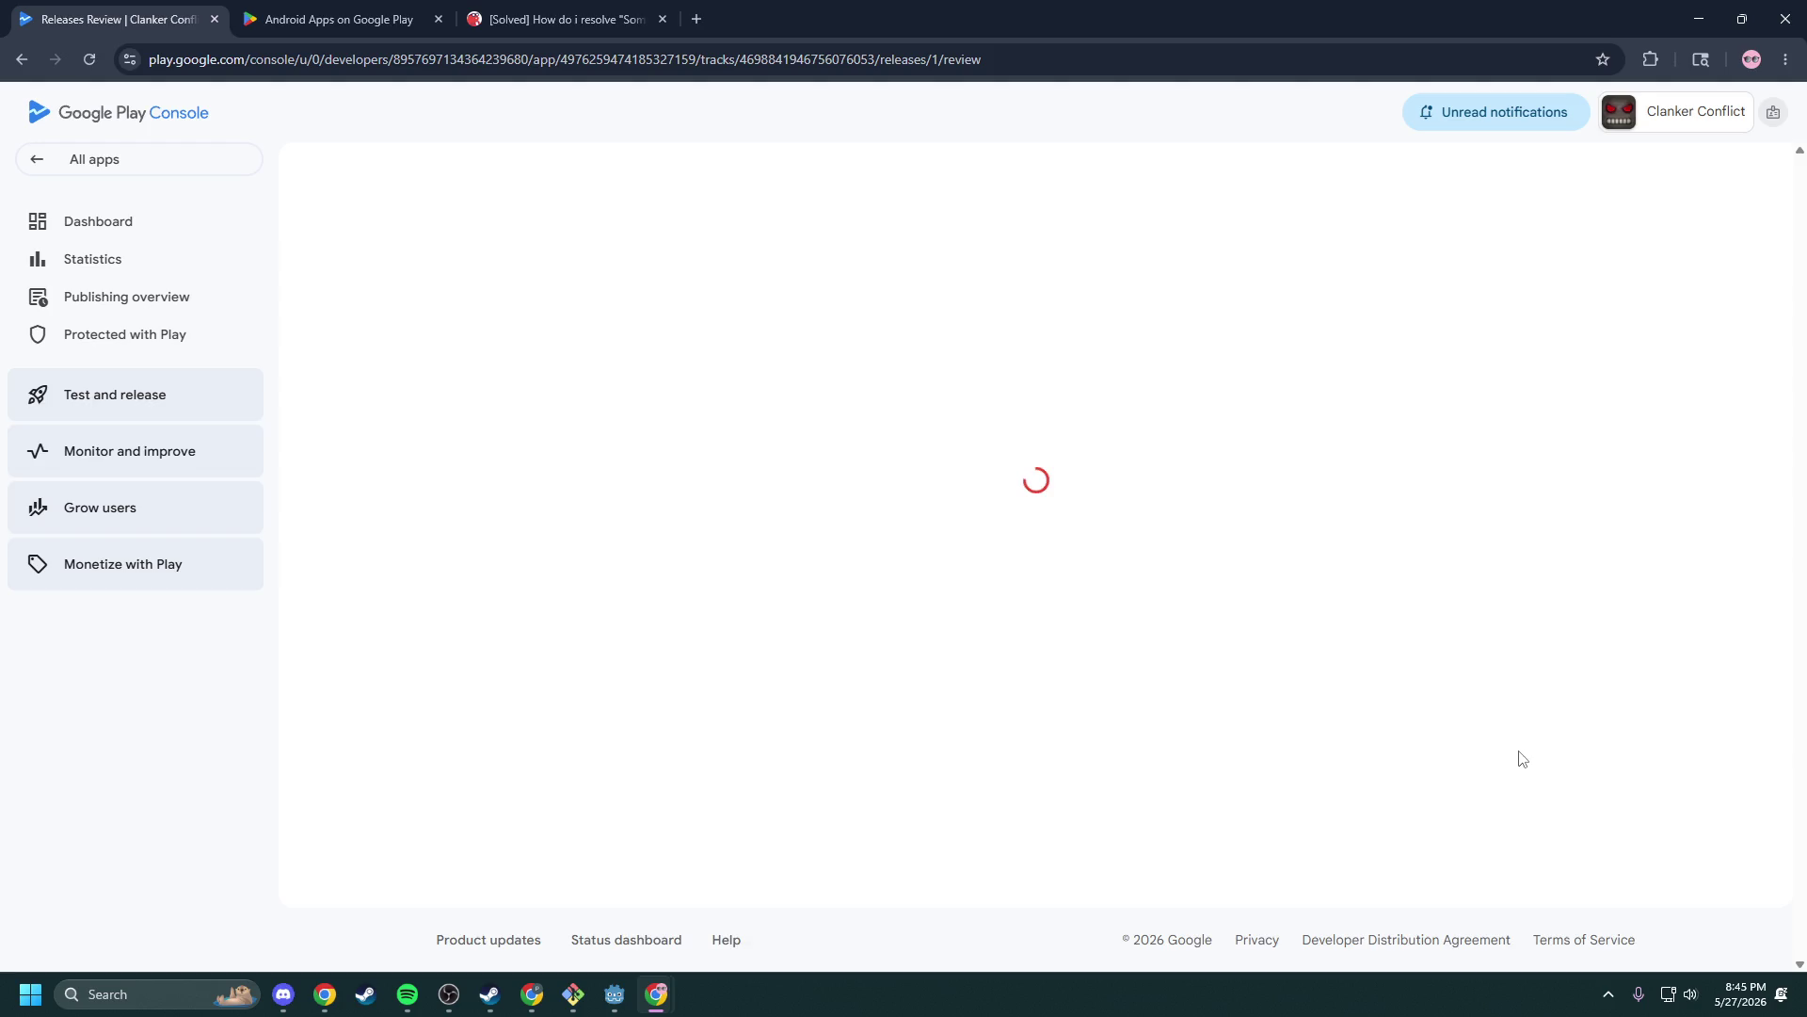
# Inspect the no-countries error and three warnings, then go back to the Closed testing tracks
pyautogui.click(414, 415)
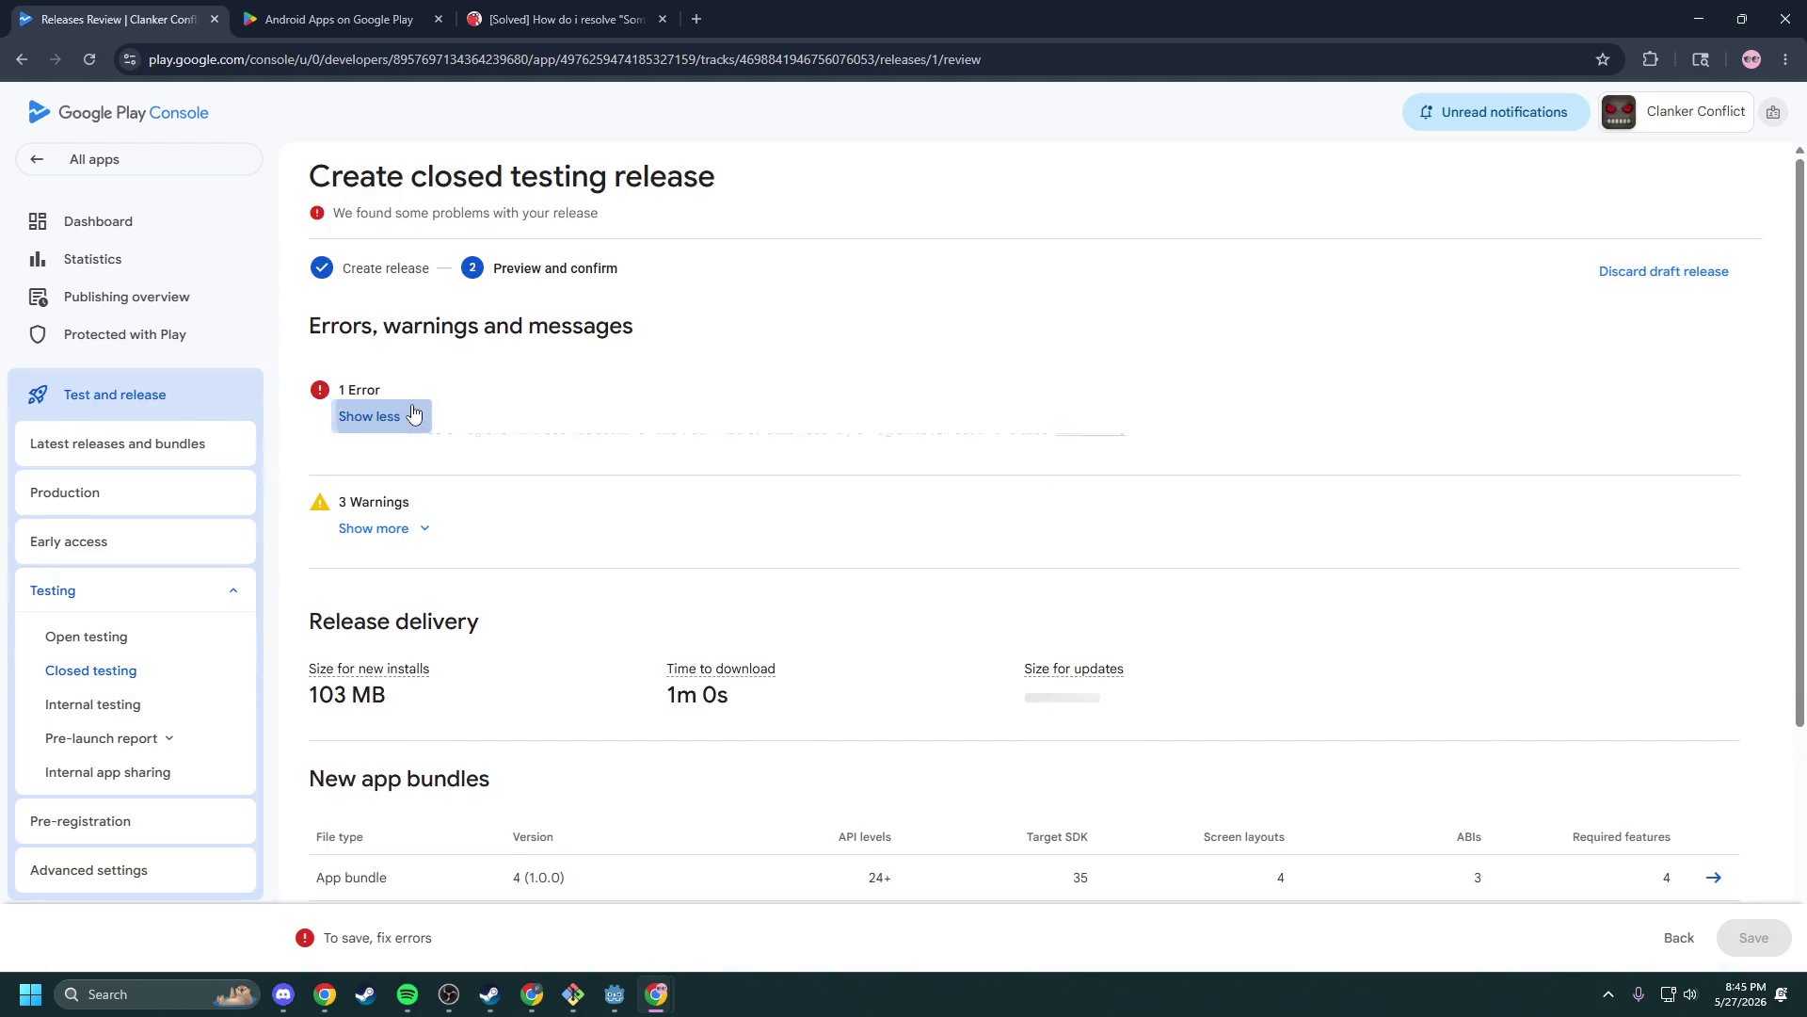
pyautogui.moveTo(387, 482); pyautogui.dragTo(825, 481)
pyautogui.click(819, 481)
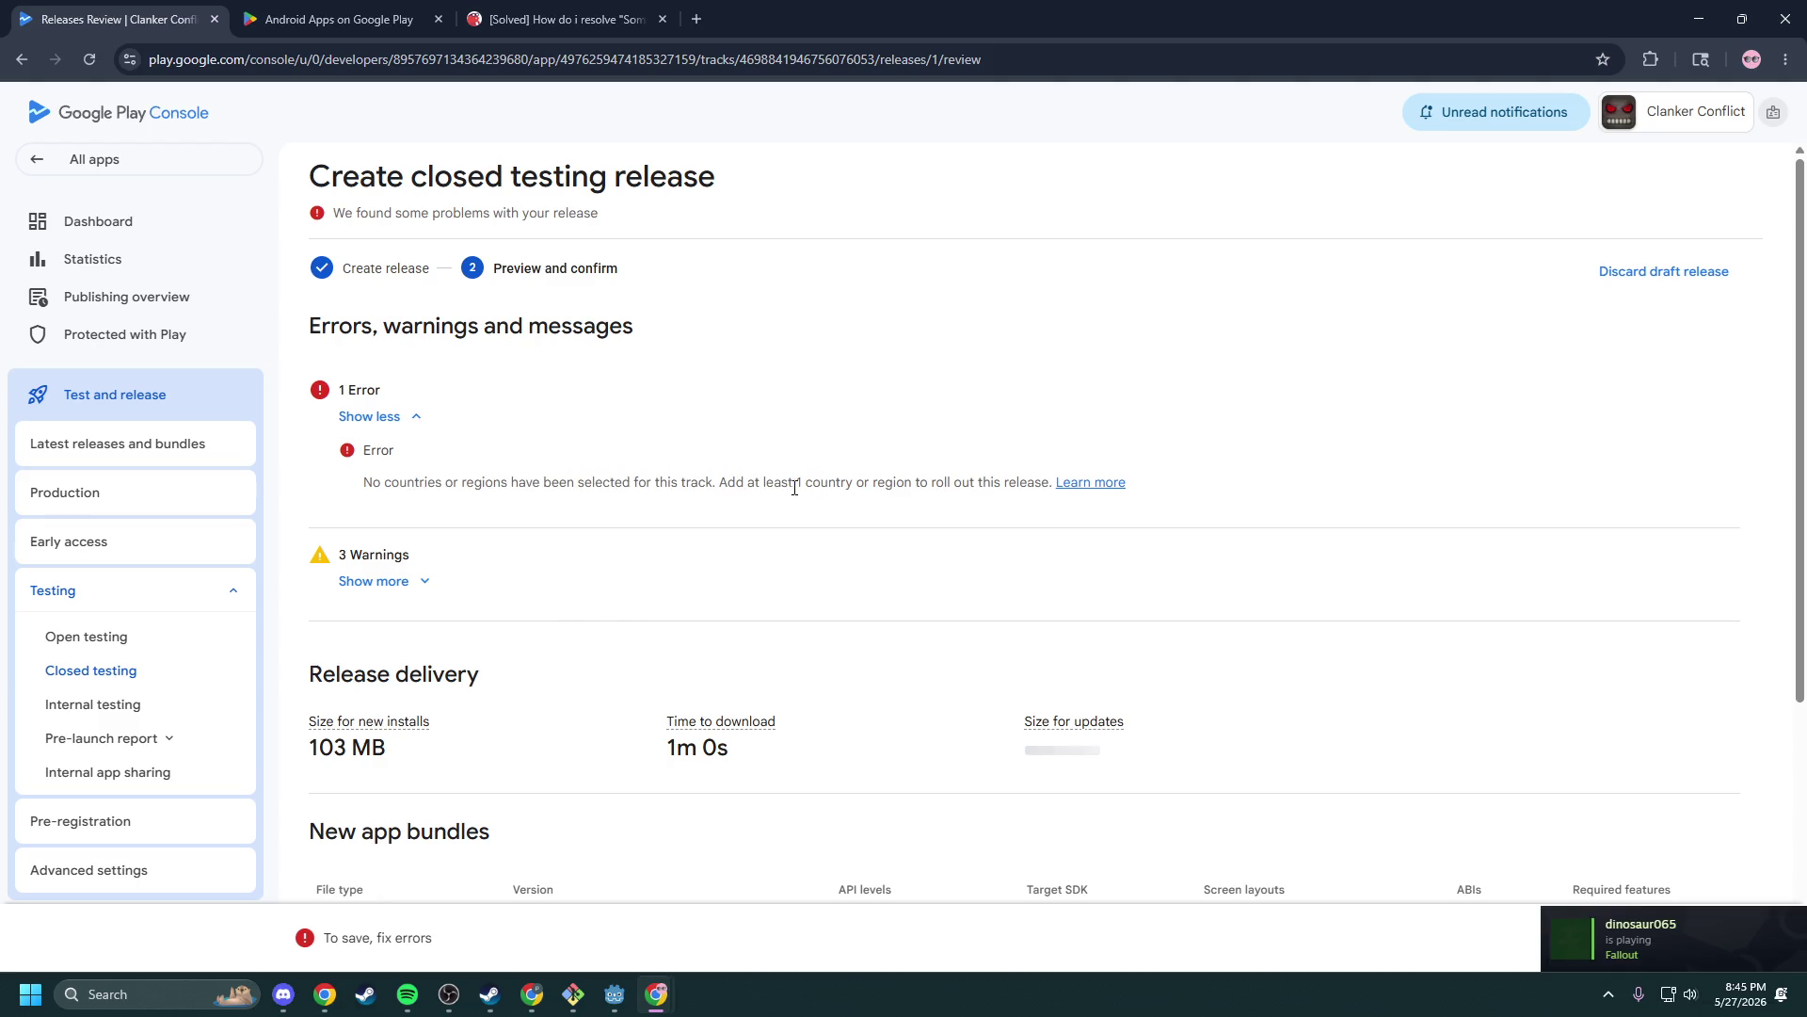
pyautogui.click(376, 416)
pyautogui.scroll(-4, 436, 436)
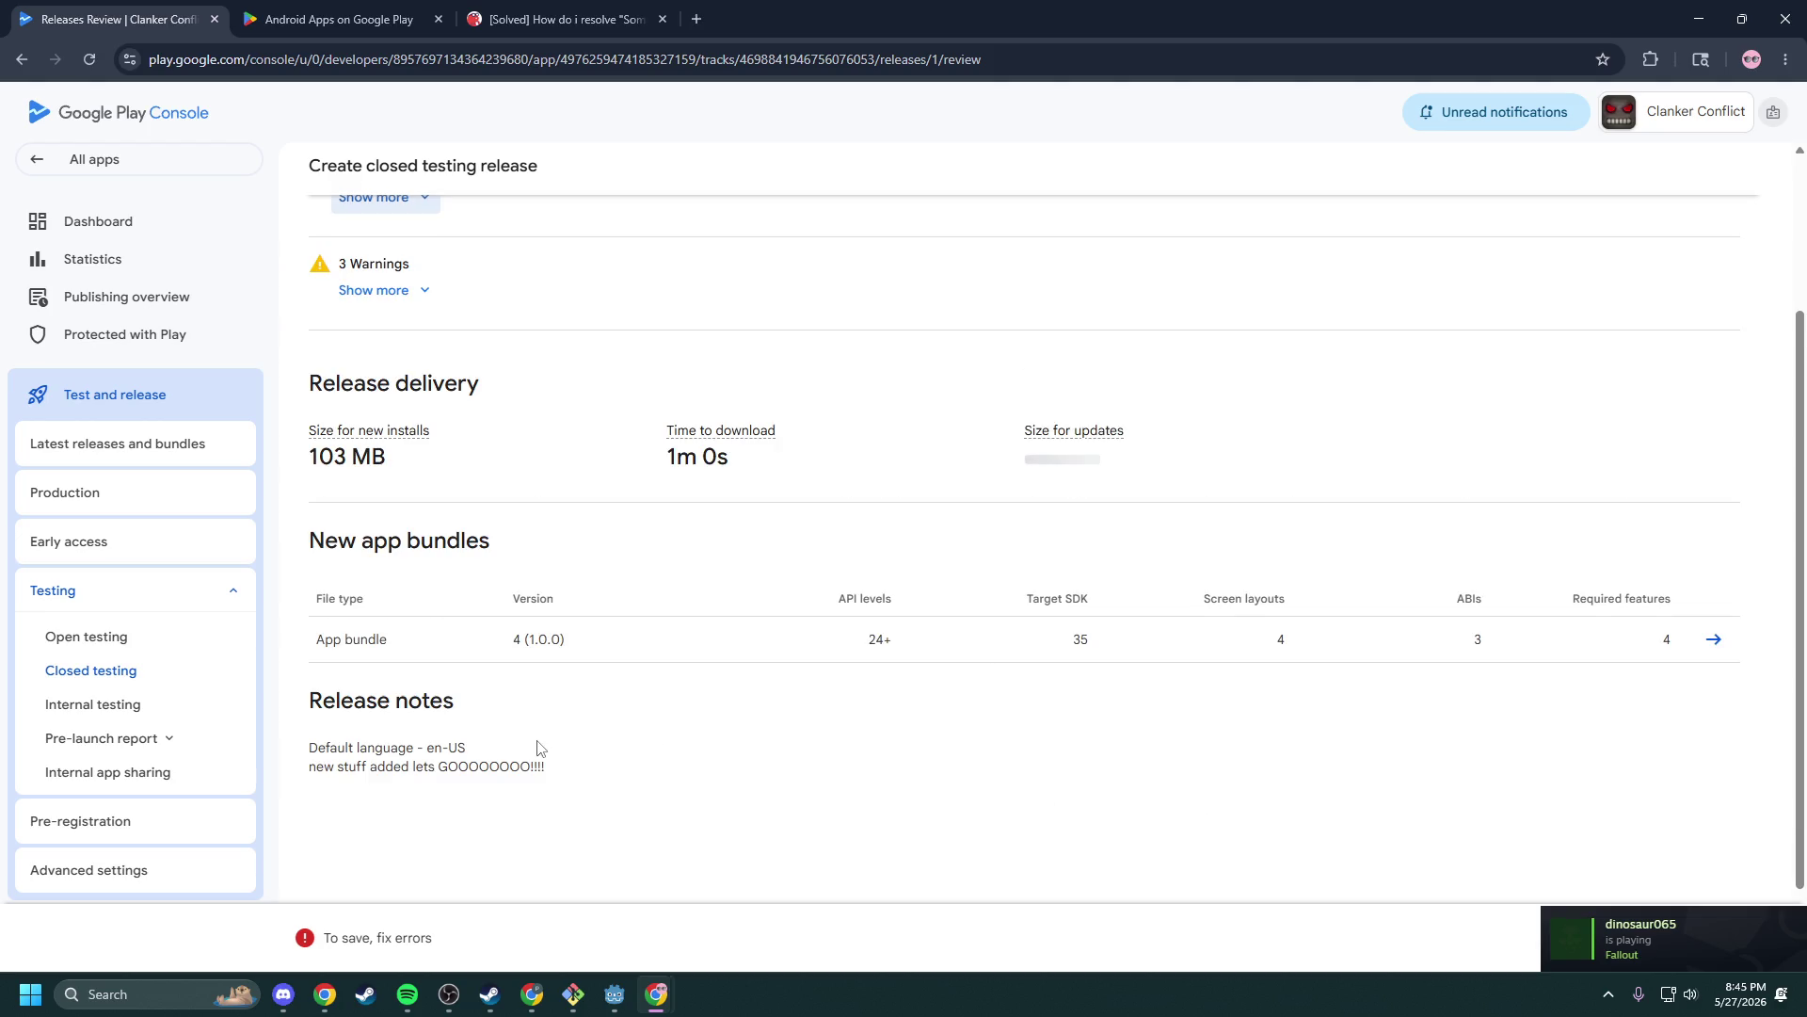
pyautogui.scroll(3, 544, 753)
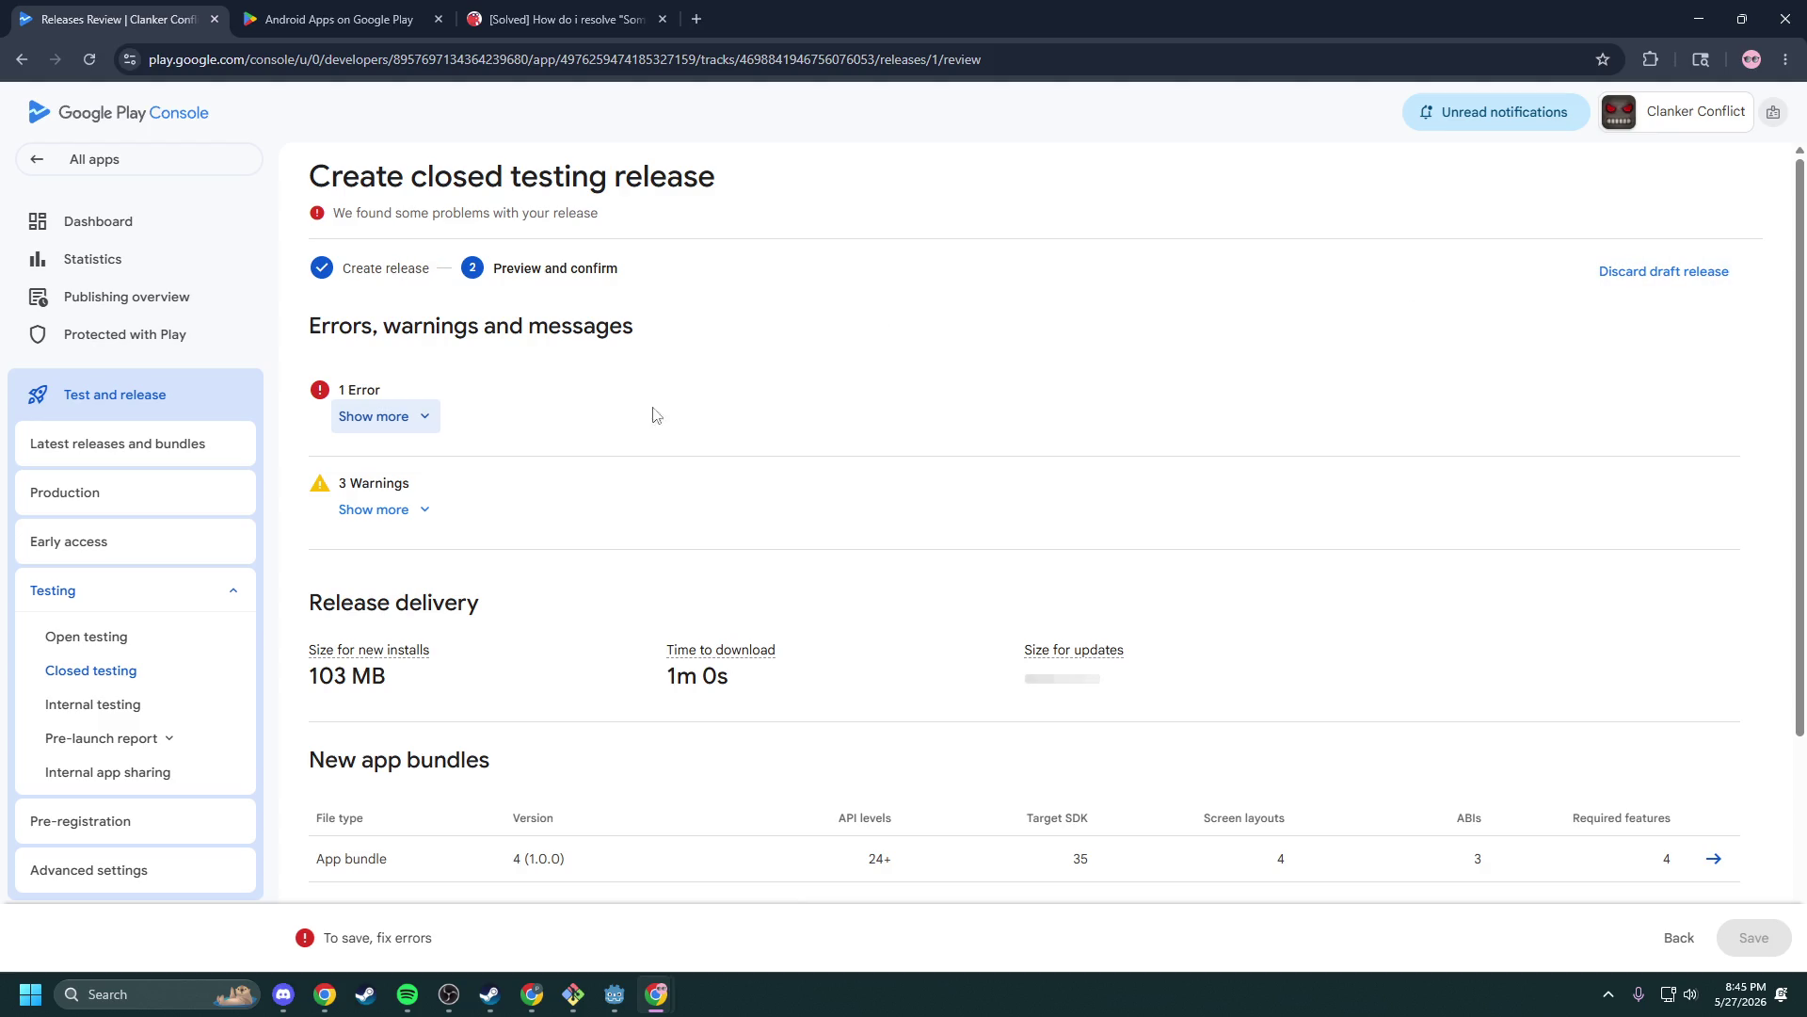
pyautogui.click(403, 516)
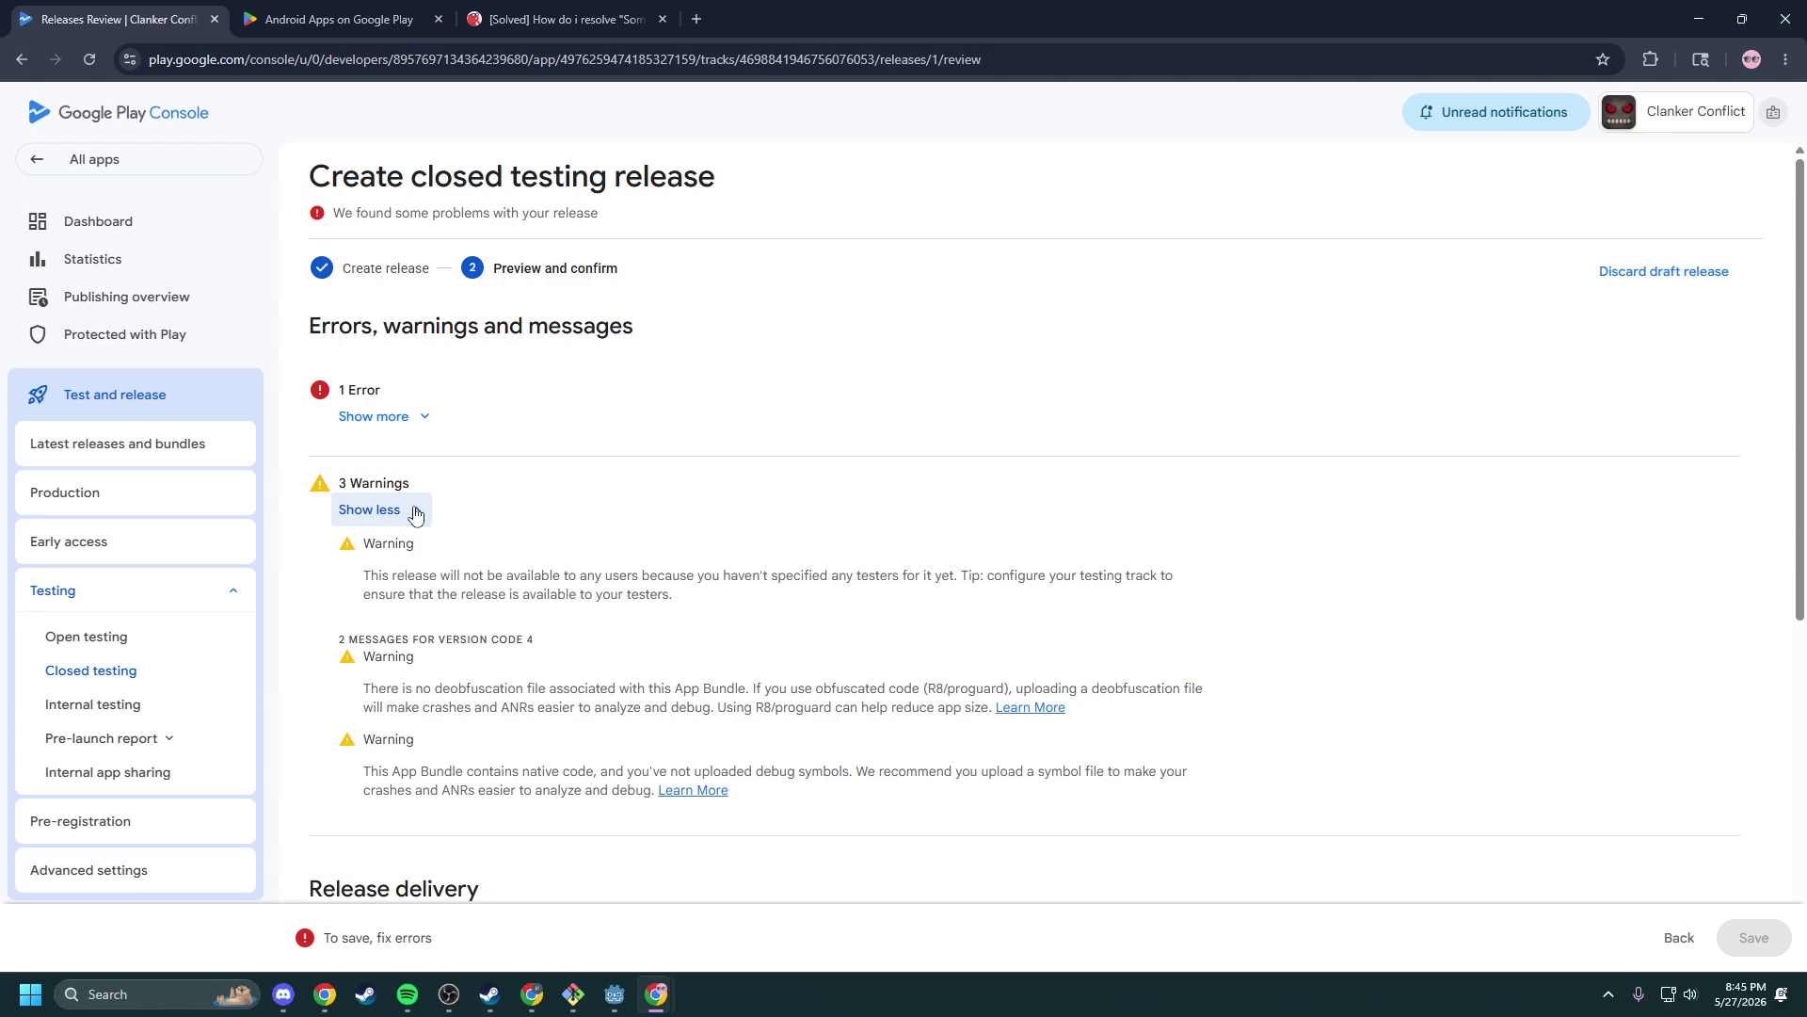
pyautogui.click(105, 674)
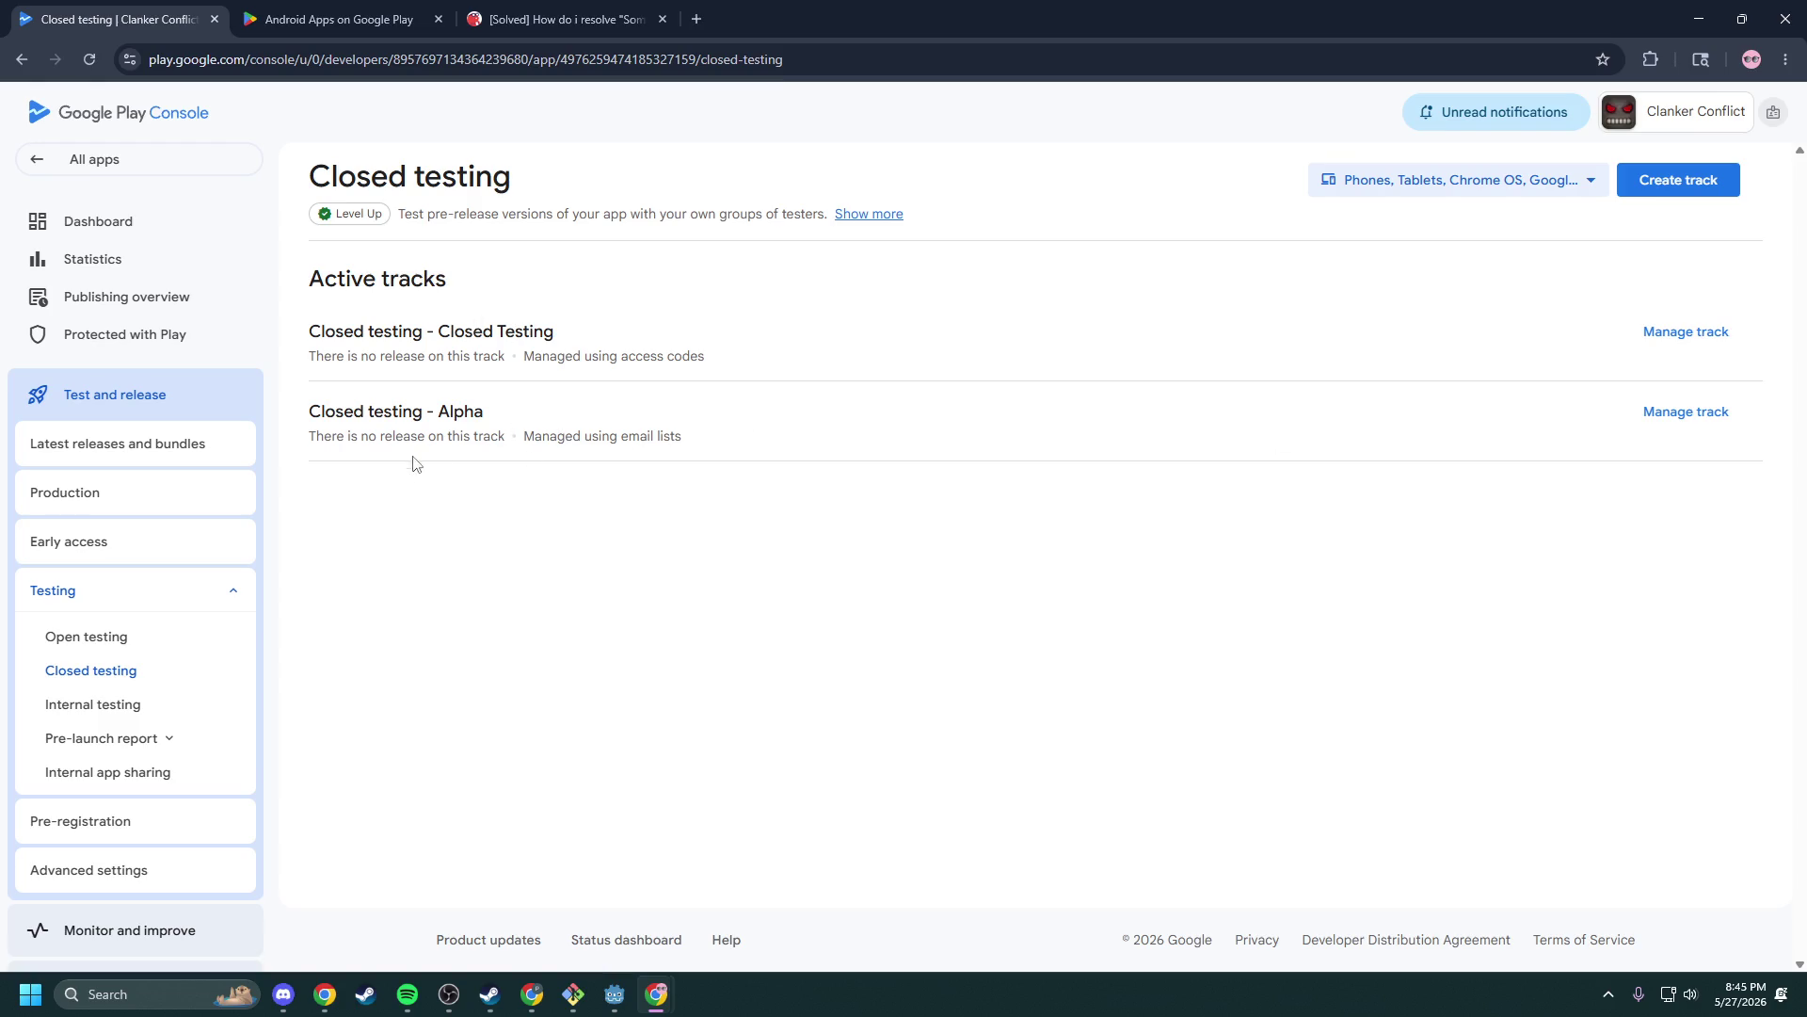
# Compare the Alpha and Closed Testing track statuses and open Closed Testing's management page
pyautogui.moveTo(348, 436); pyautogui.dragTo(455, 435)
pyautogui.click(453, 438)
pyautogui.moveTo(569, 354); pyautogui.dragTo(310, 356)
pyautogui.click(668, 353)
pyautogui.click(1680, 336)
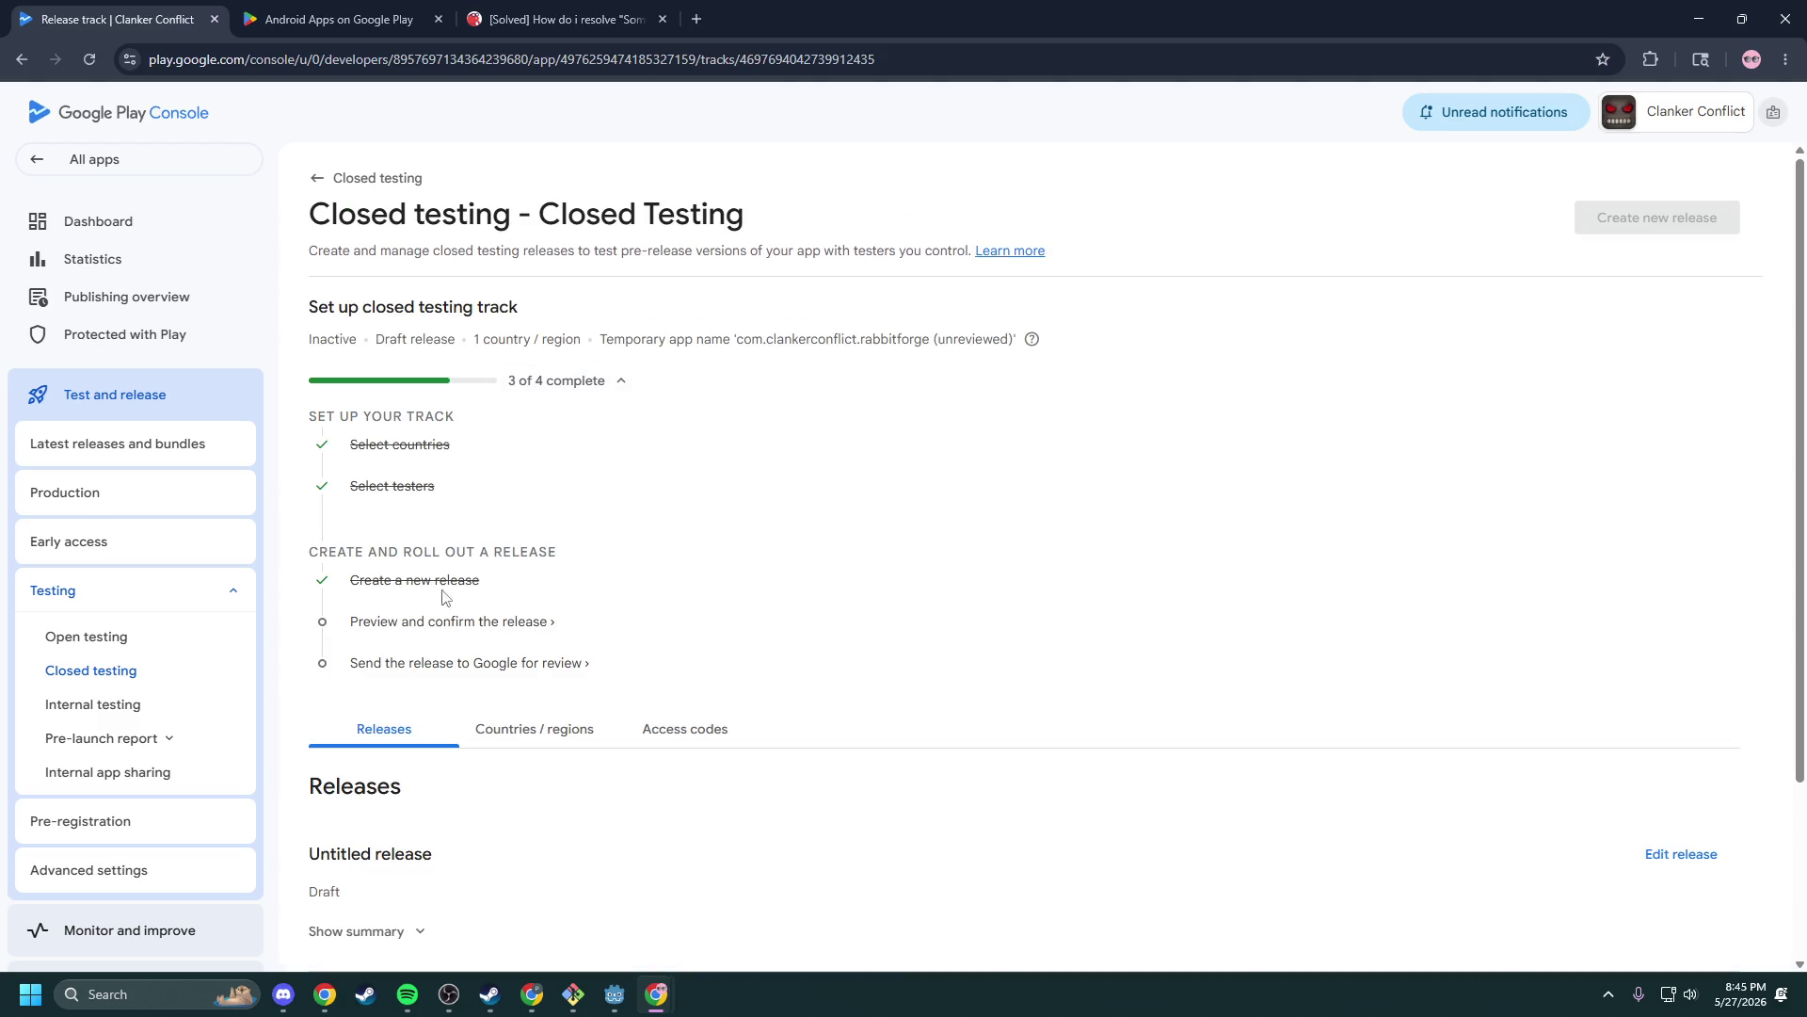
# Preview the draft release and read its two errors about no app bundles added
pyautogui.click(489, 621)
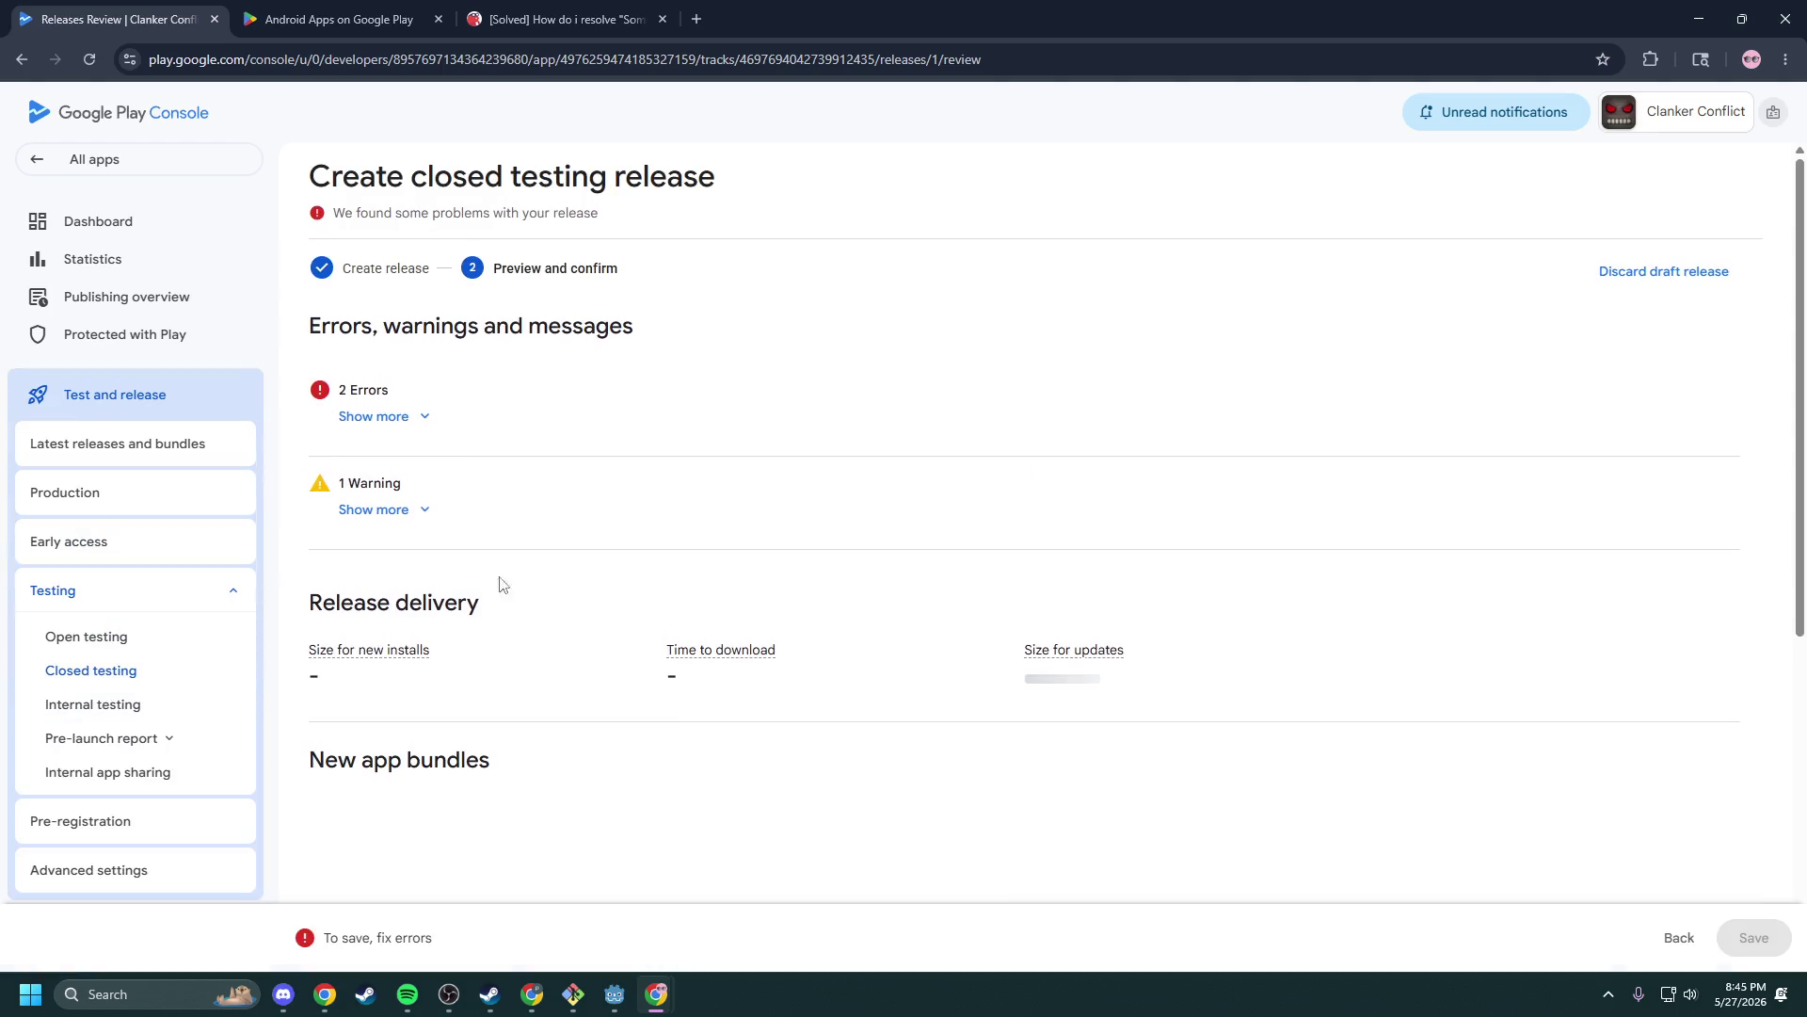
pyautogui.click(403, 424)
pyautogui.moveTo(367, 482)
pyautogui.mouseDown()
pyautogui.moveTo(571, 504)
pyautogui.moveTo(395, 499)
pyautogui.moveTo(440, 548)
pyautogui.moveTo(689, 553)
pyautogui.mouseUp()
pyautogui.click(396, 499)
pyautogui.click(643, 569)
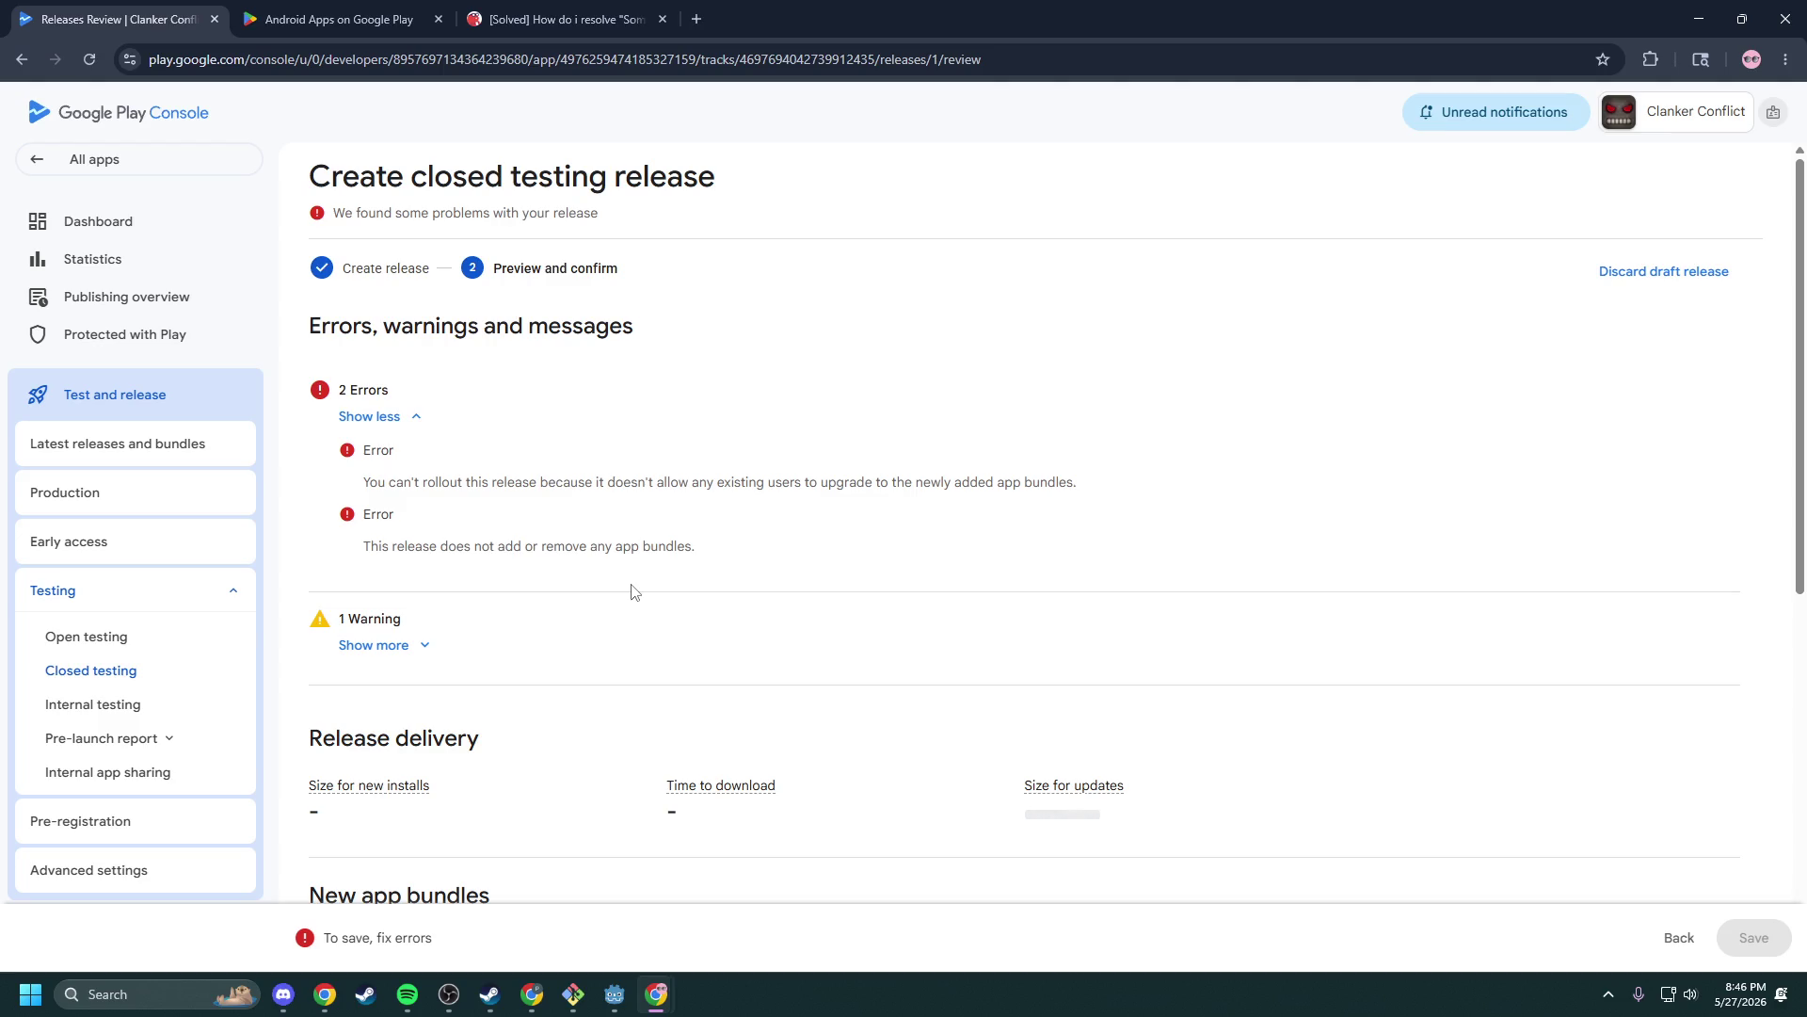
pyautogui.scroll(-3, 599, 592)
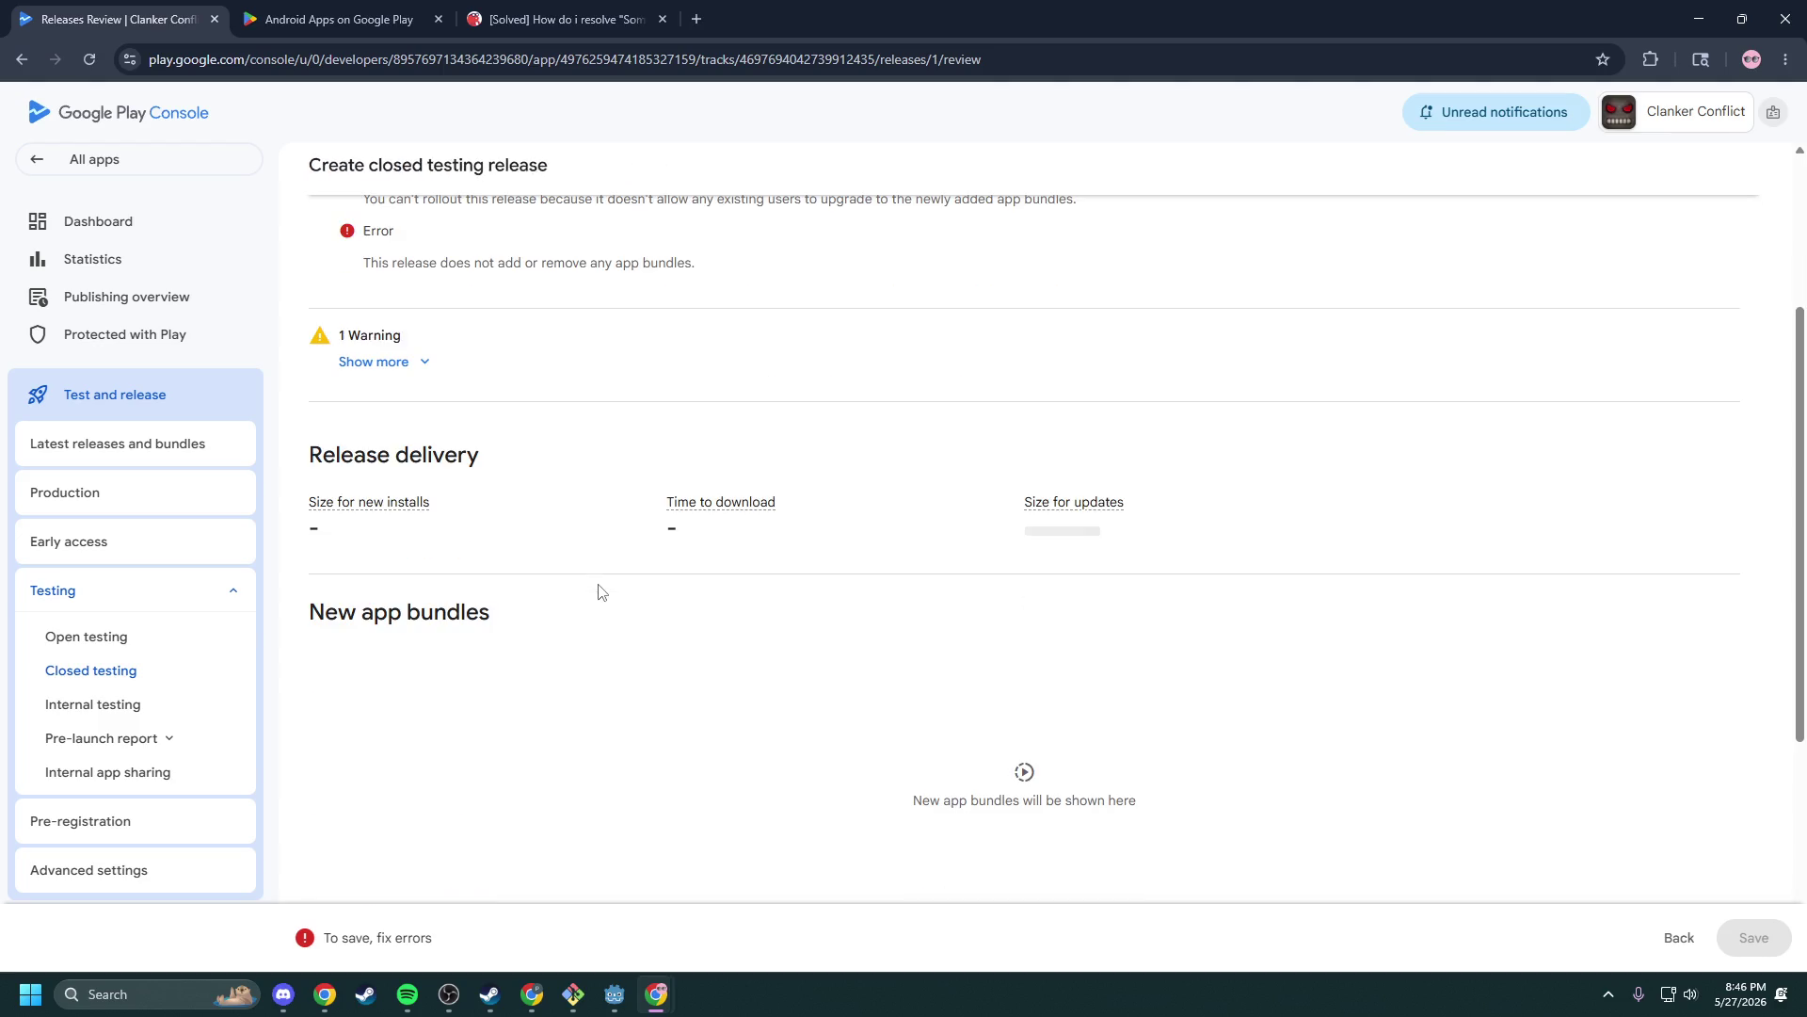
pyautogui.scroll(-1, 600, 593)
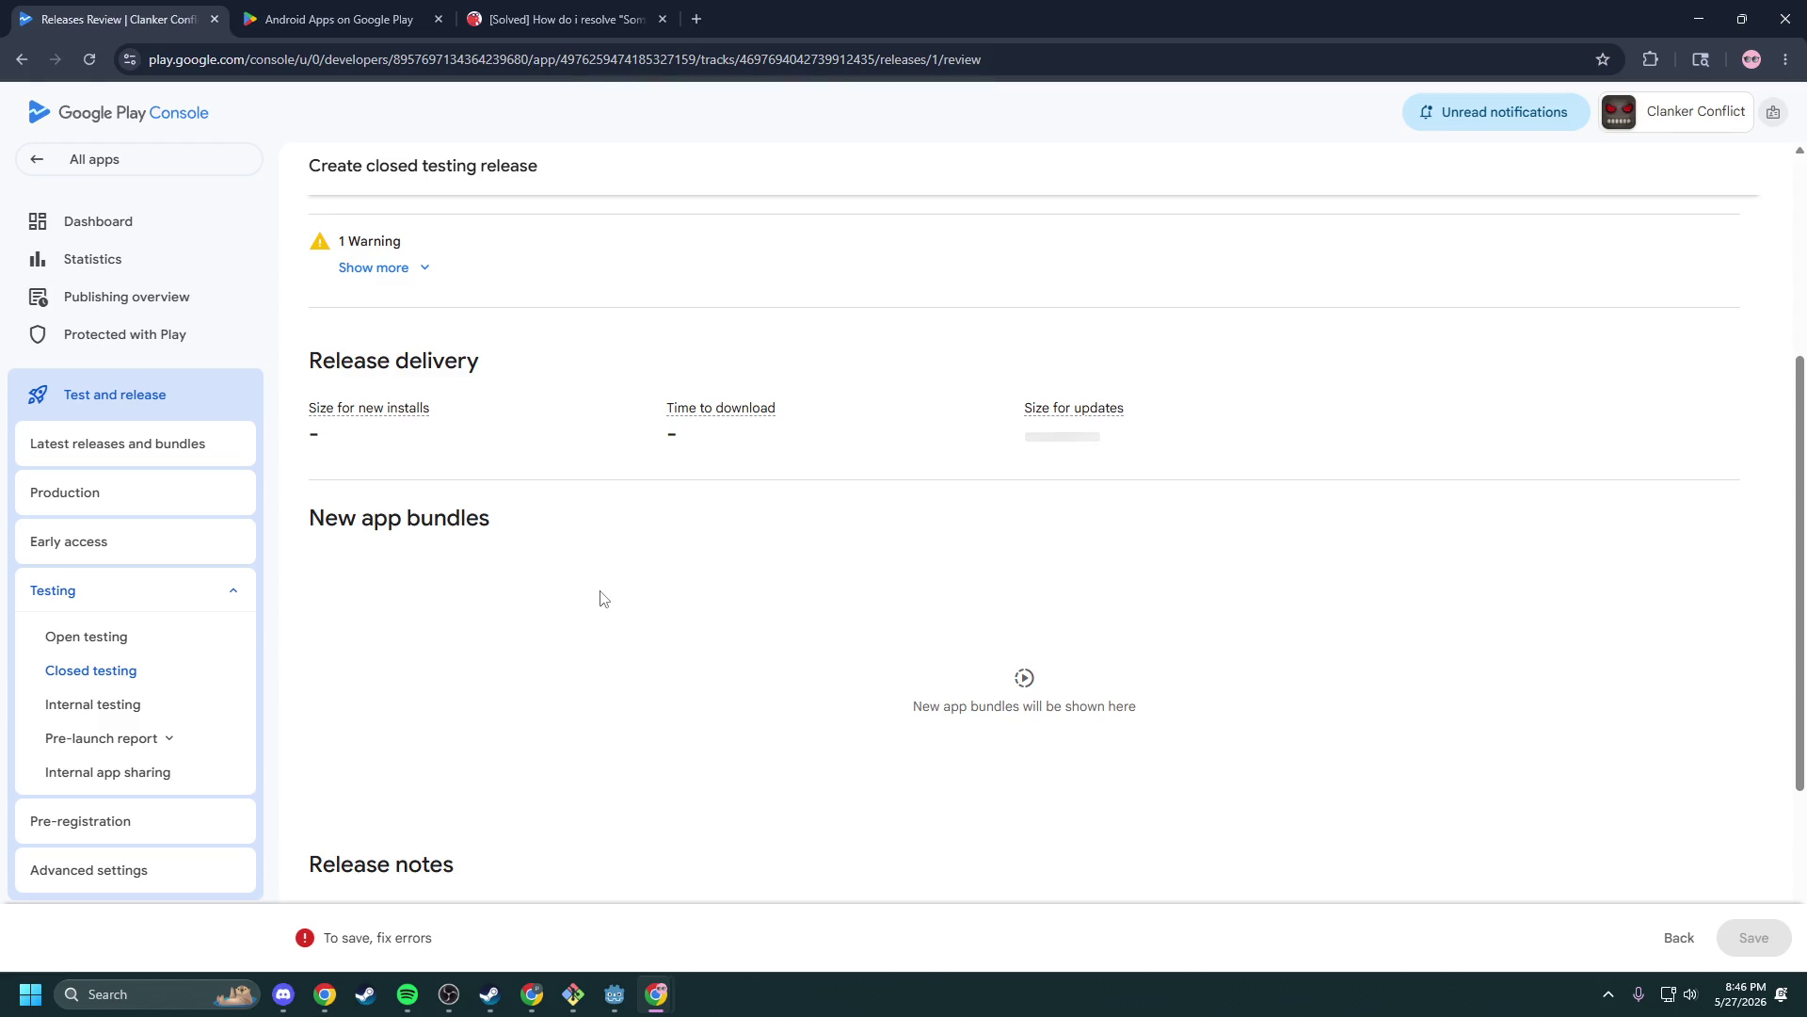
pyautogui.scroll(-2, 1082, 471)
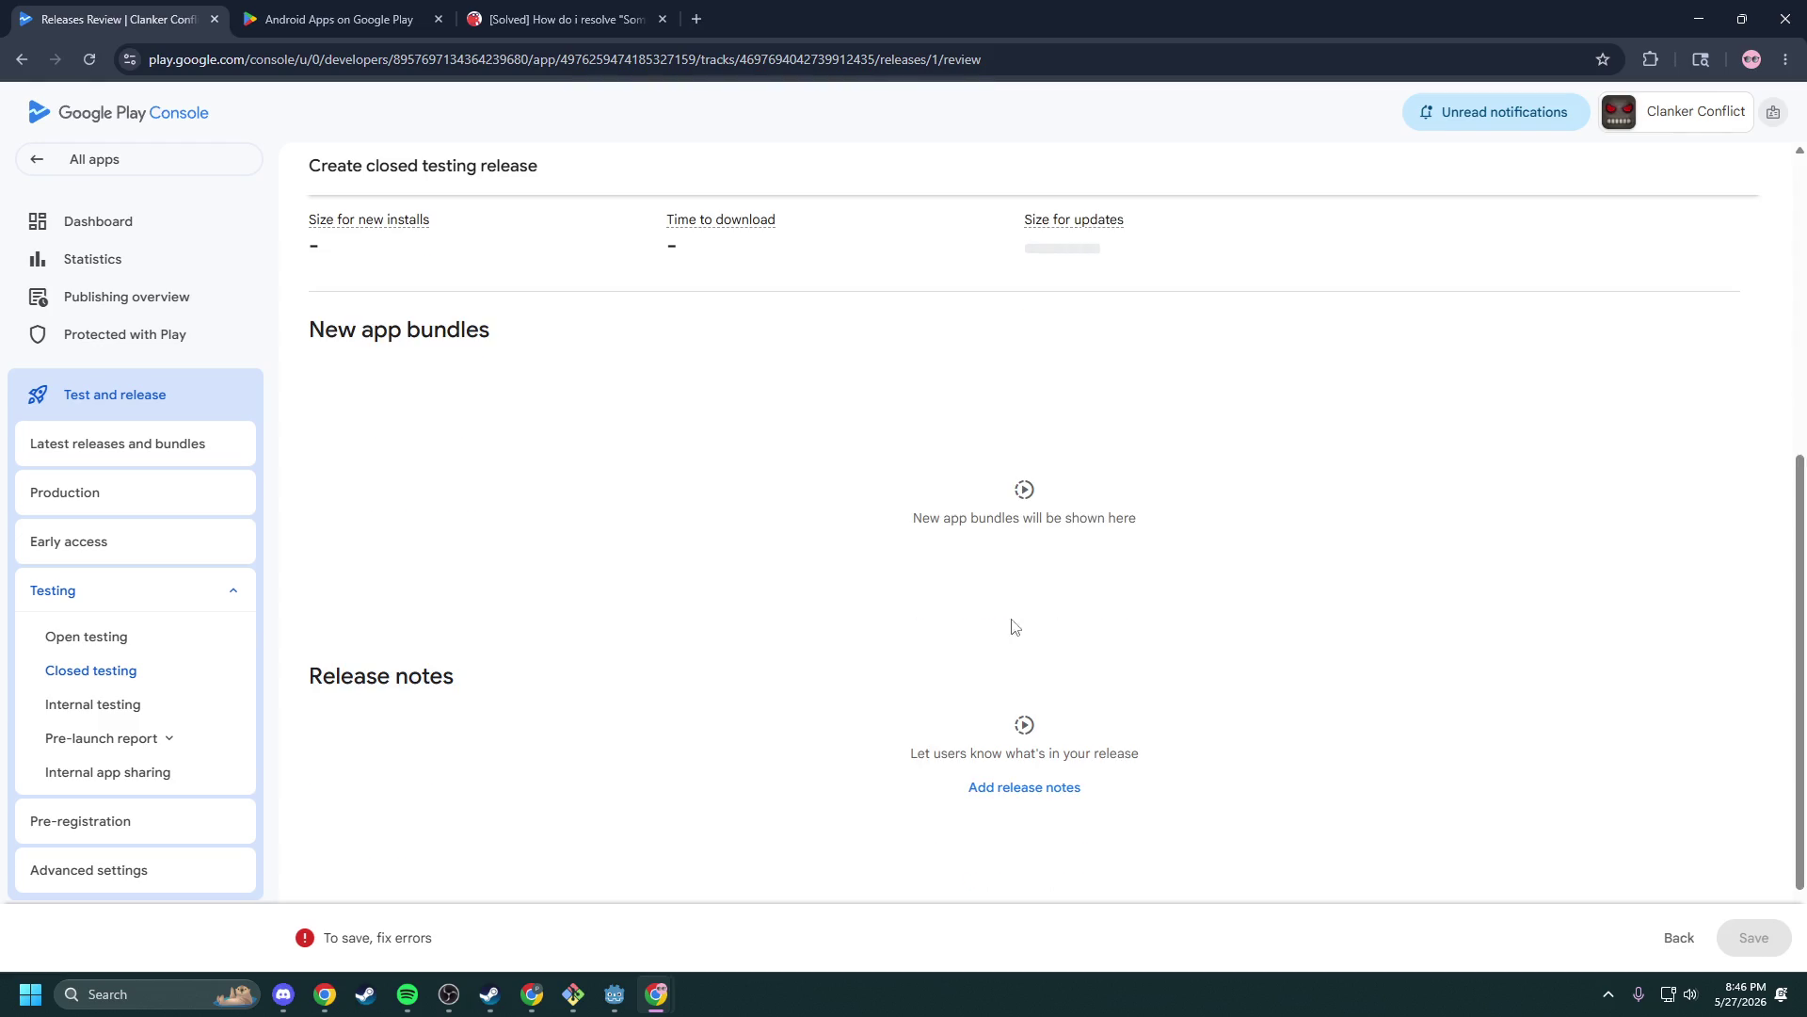
pyautogui.scroll(-1, 1015, 626)
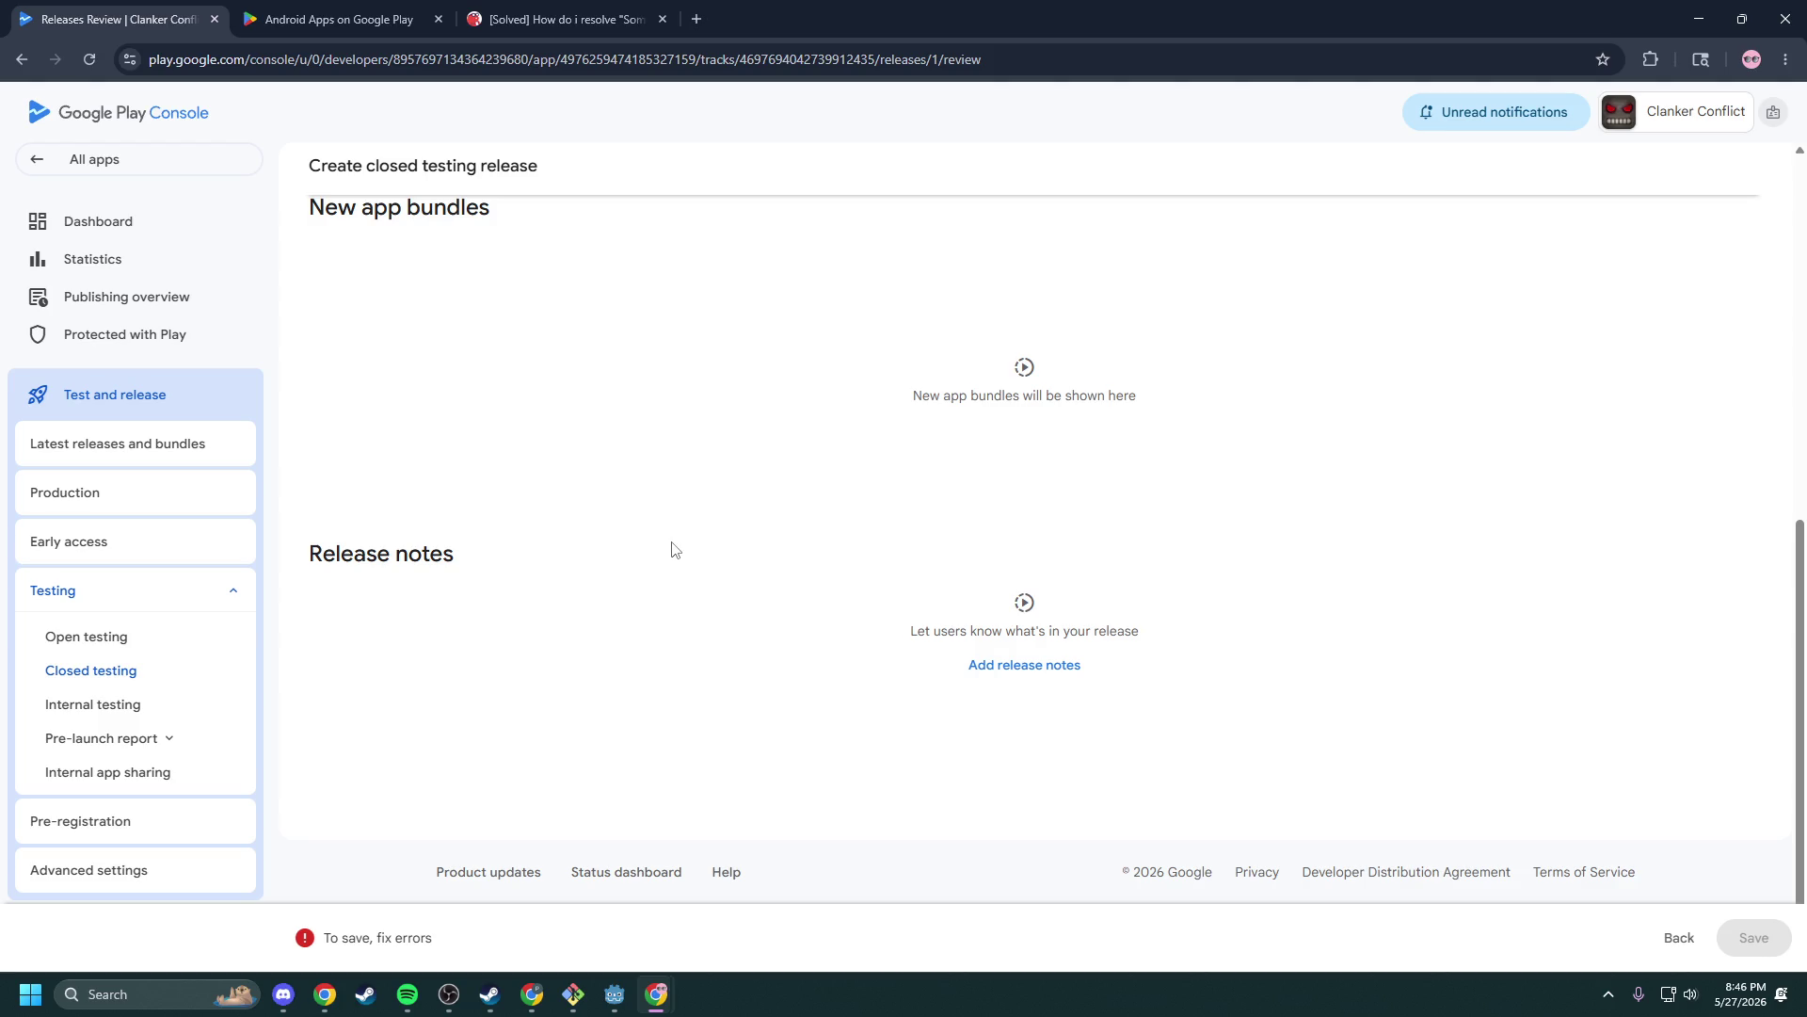
pyautogui.scroll(6, 670, 552)
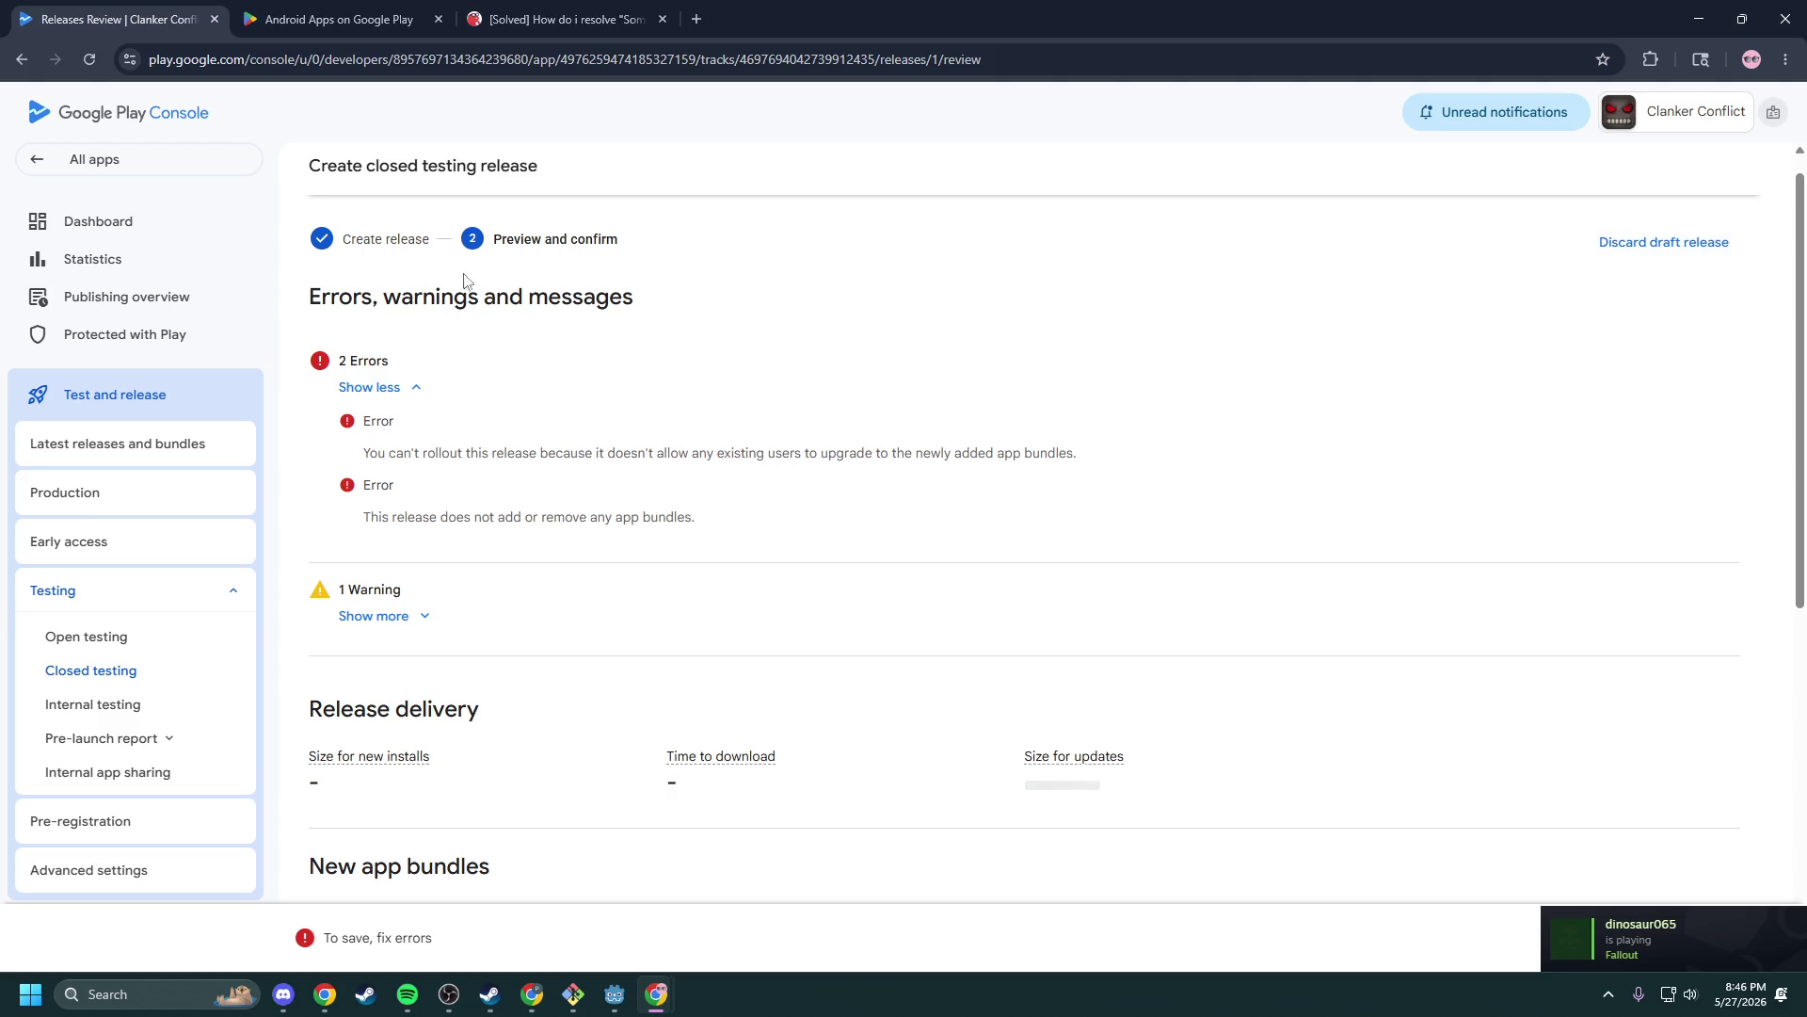
# Reopen the Closed Testing track page and glance at the draft release summary
pyautogui.click(94, 674)
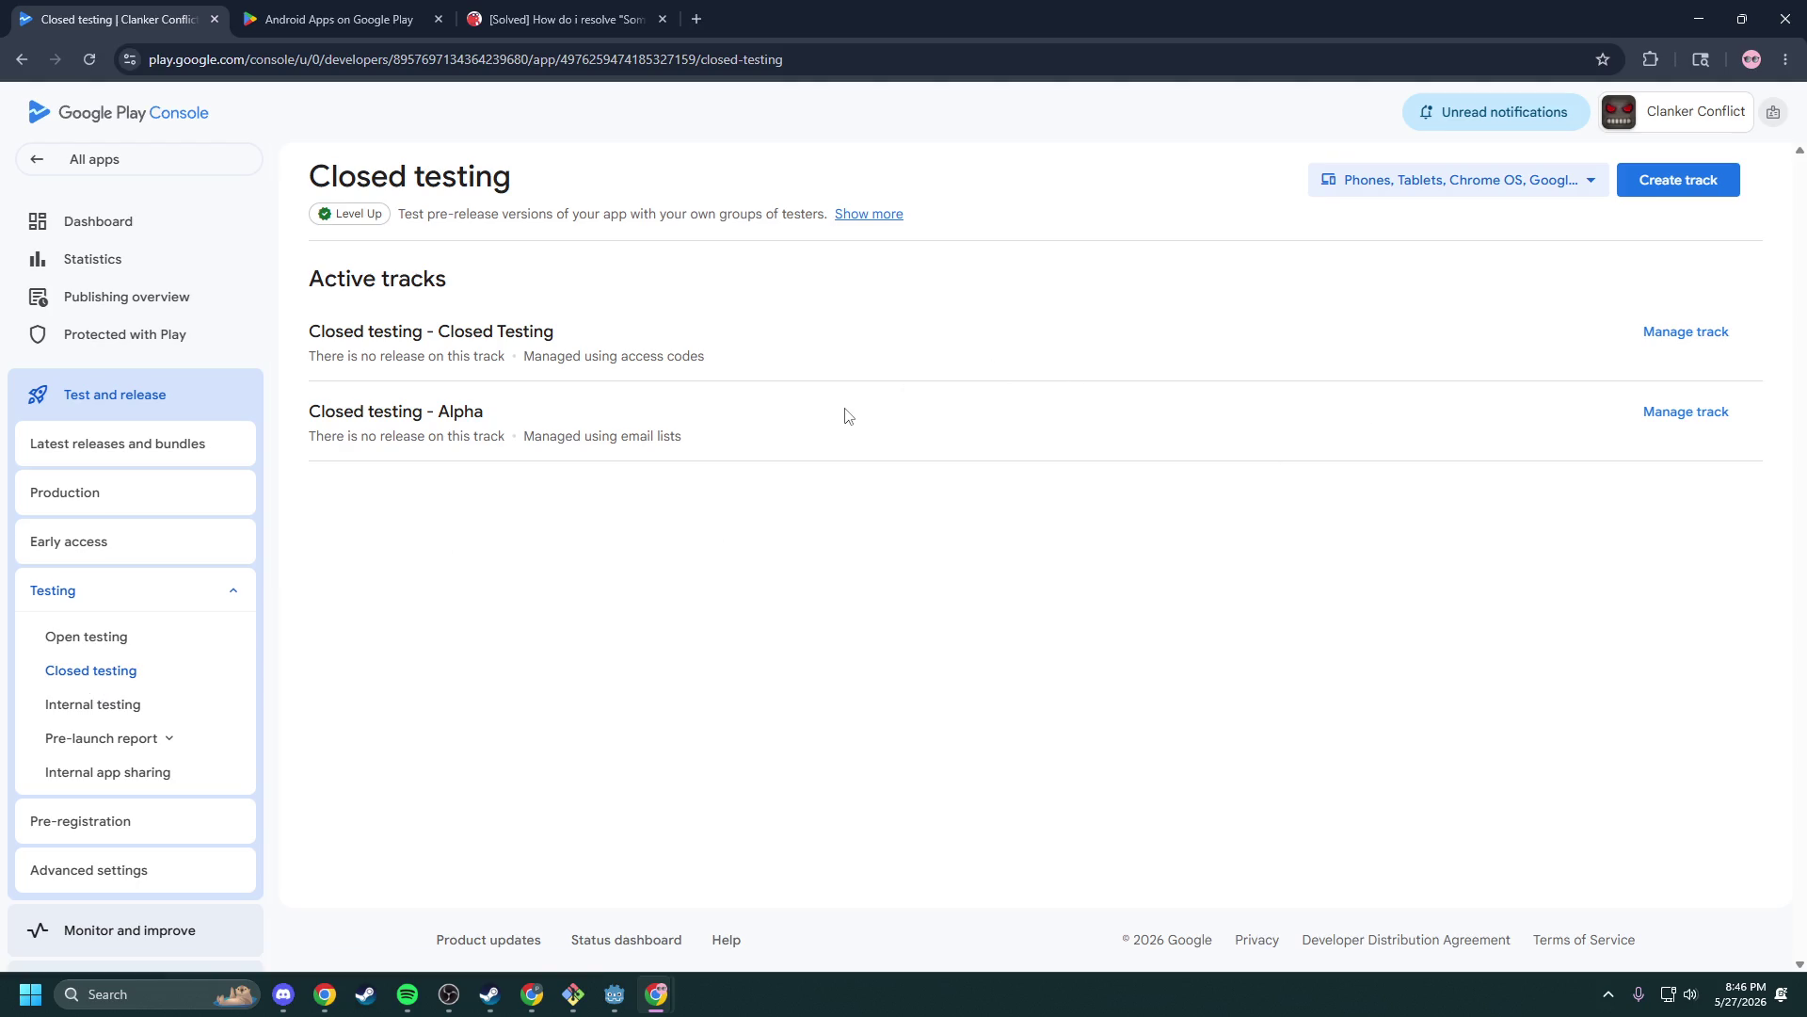
pyautogui.click(1704, 339)
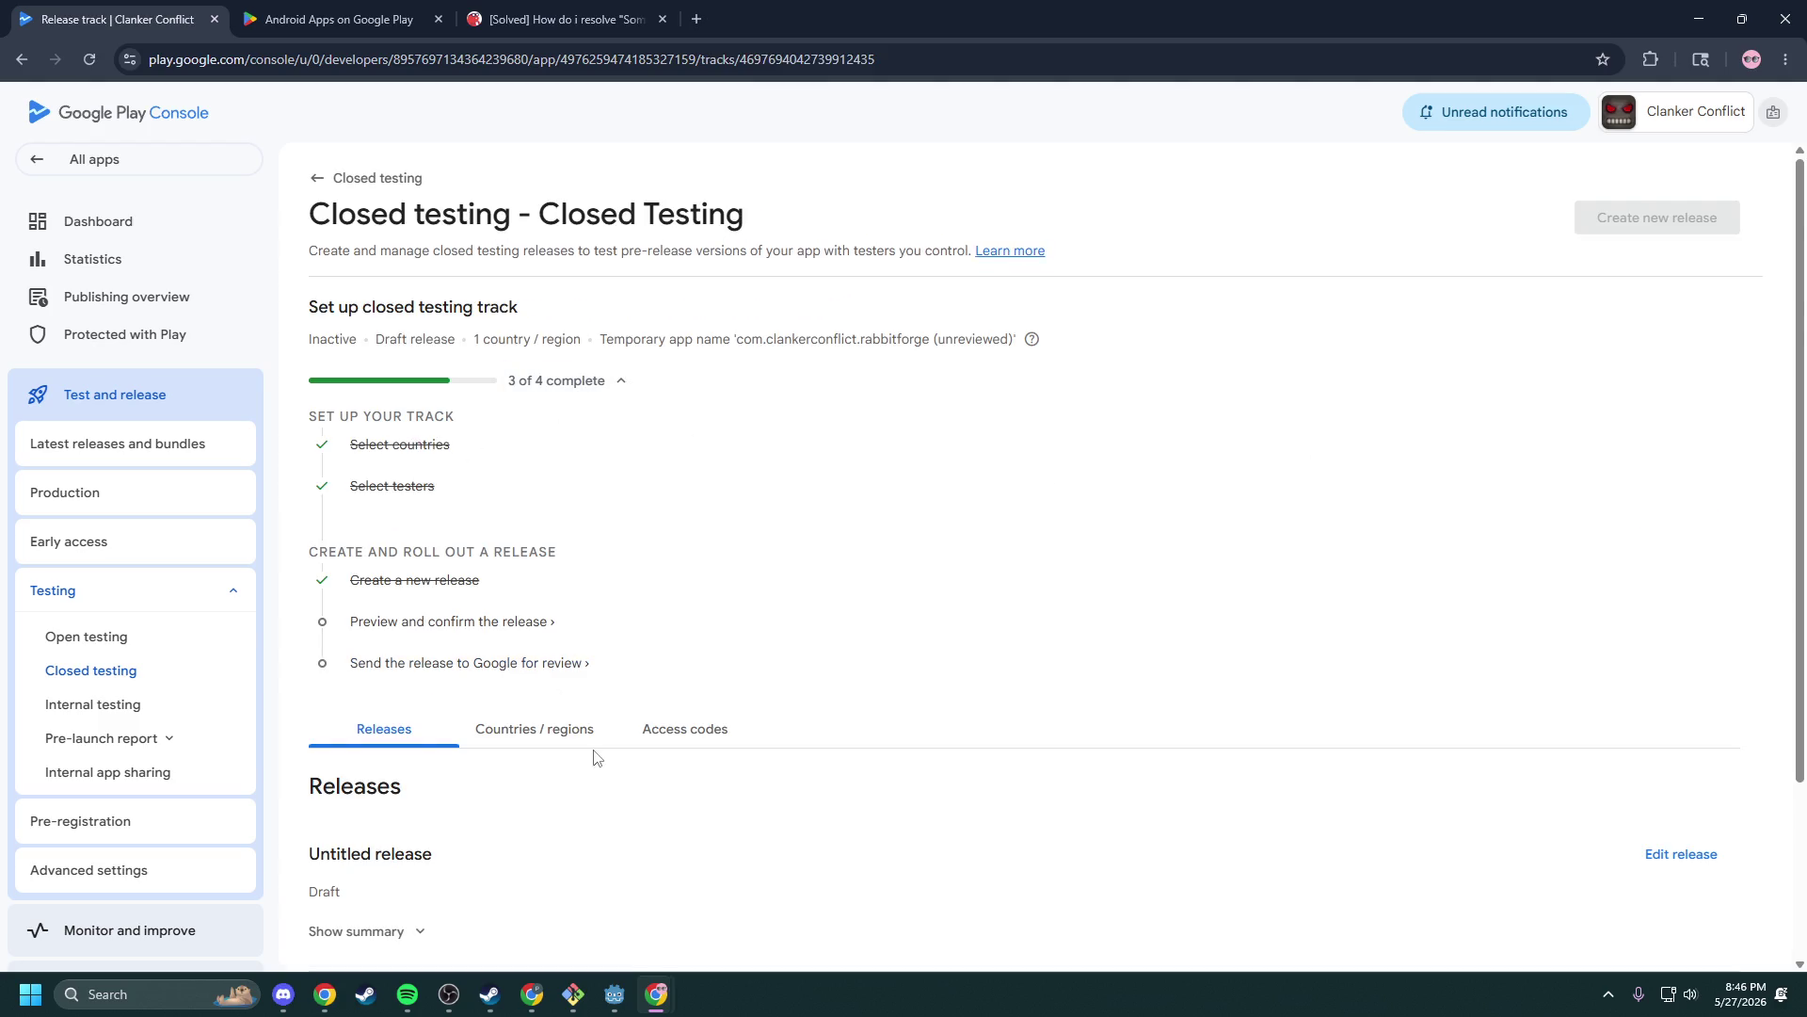
pyautogui.scroll(-3, 594, 758)
pyautogui.click(419, 703)
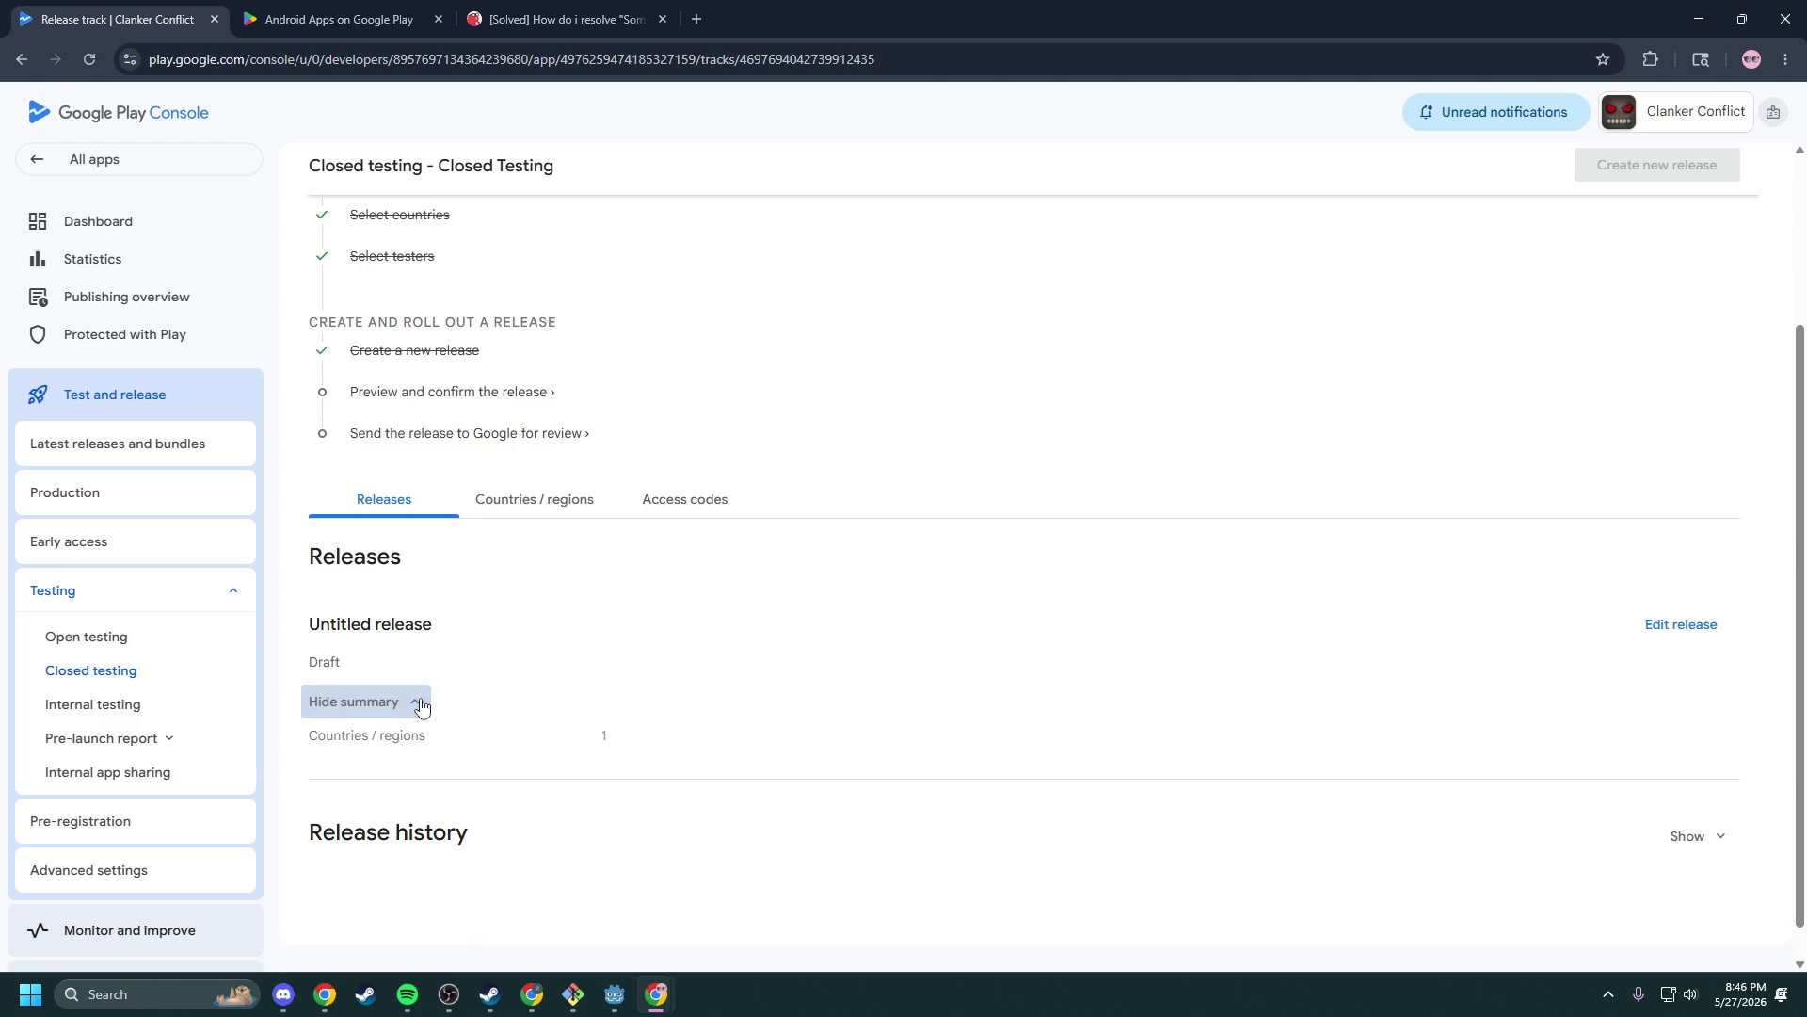
pyautogui.click(421, 704)
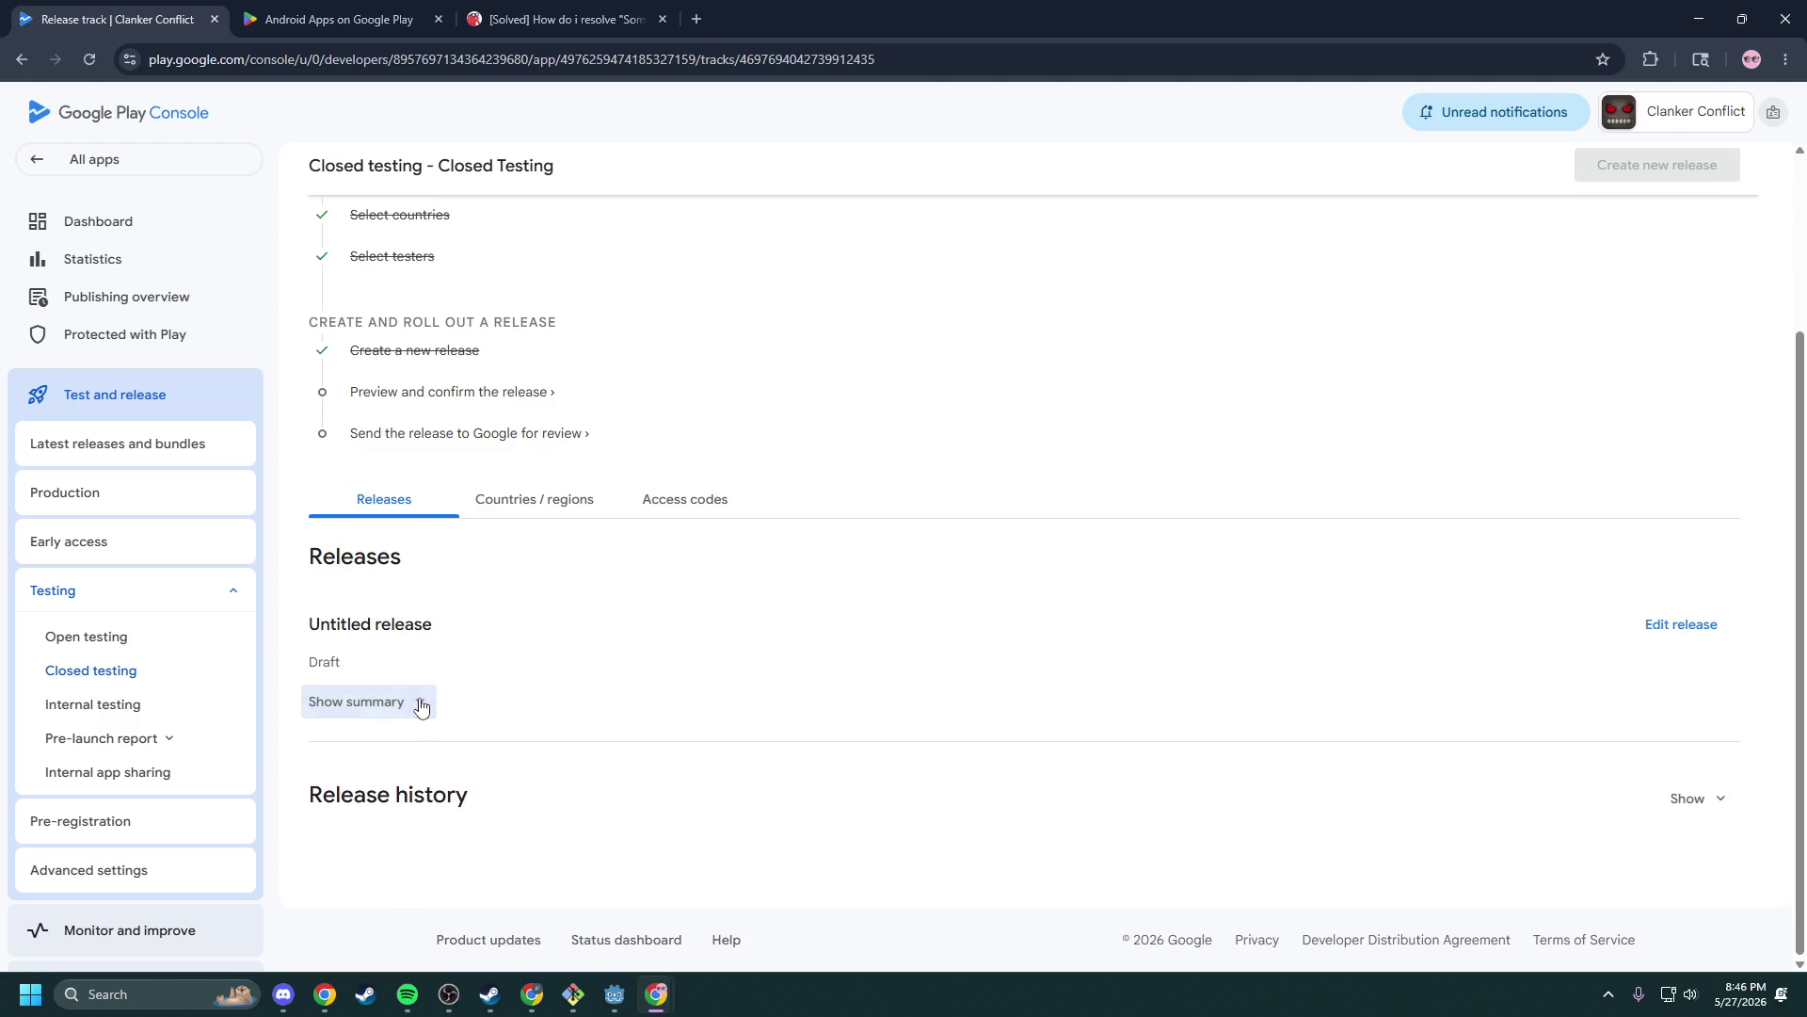
# View the track's countries and regions, then its Access codes section
pyautogui.click(496, 521)
pyautogui.scroll(-2, 471, 753)
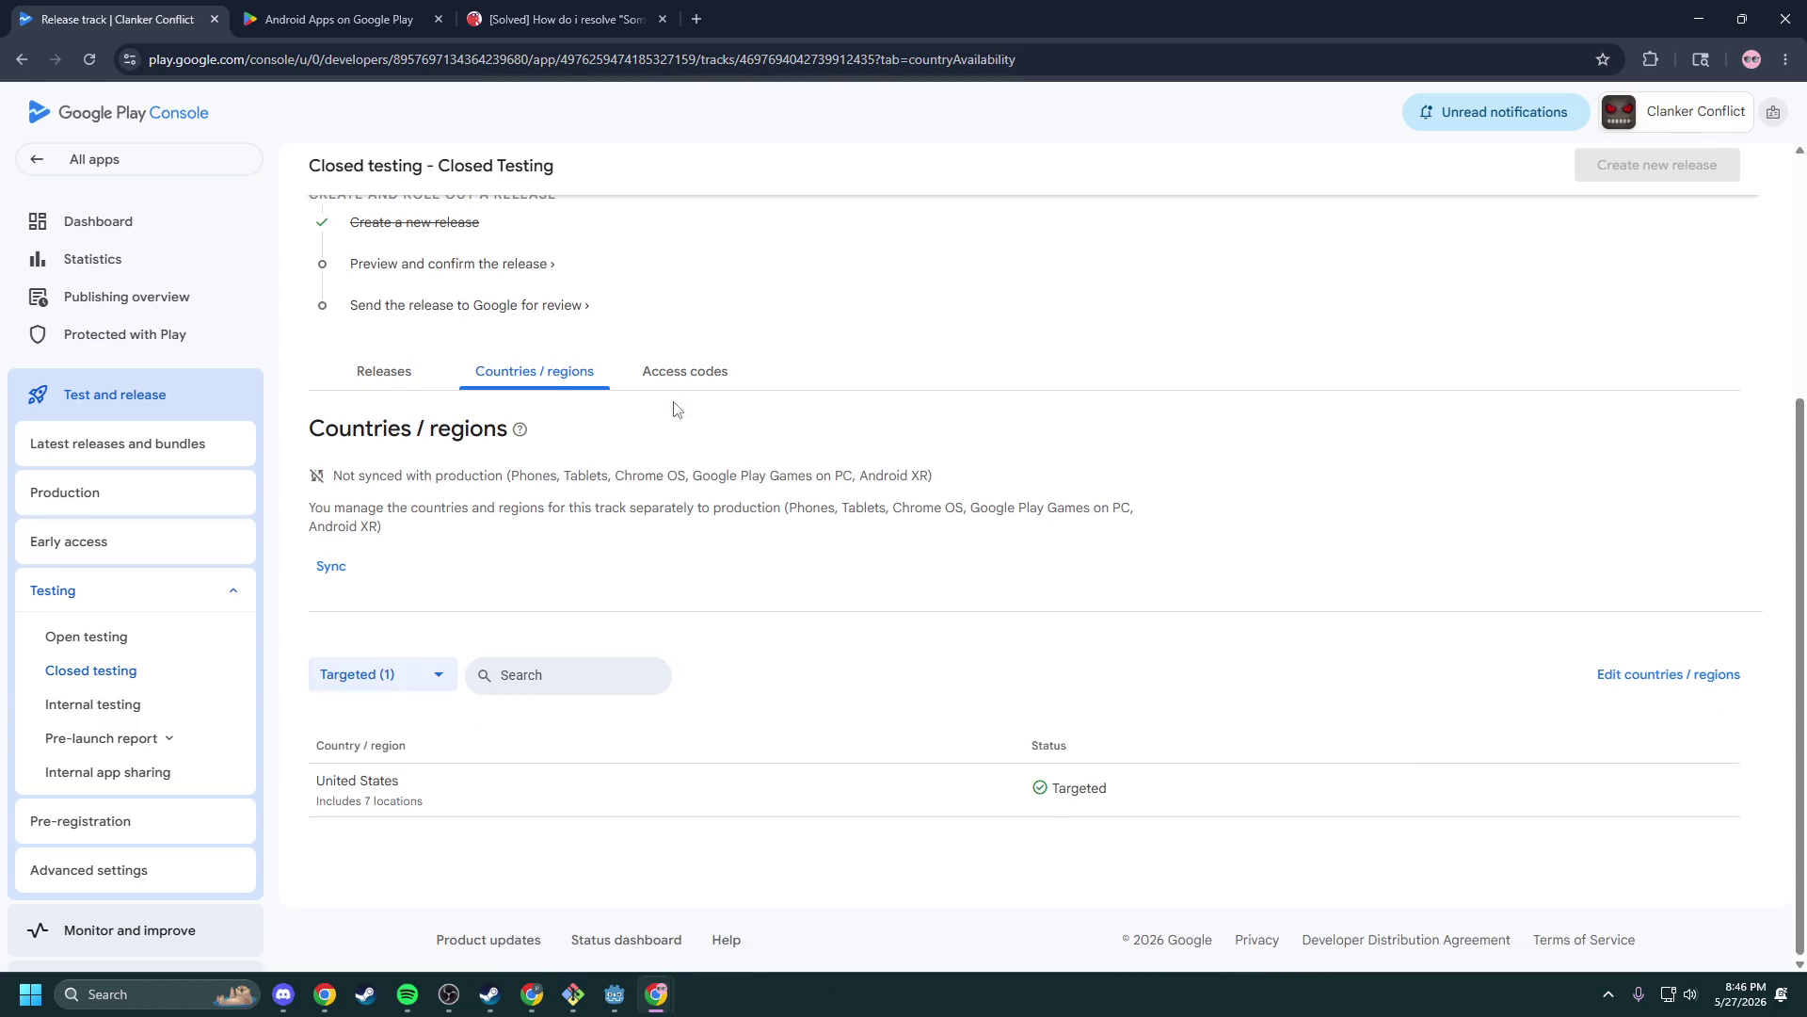
pyautogui.click(680, 375)
pyautogui.moveTo(899, 674)
pyautogui.mouseDown()
pyautogui.moveTo(1192, 676)
pyautogui.moveTo(1098, 690)
pyautogui.mouseUp()
pyautogui.click(1064, 697)
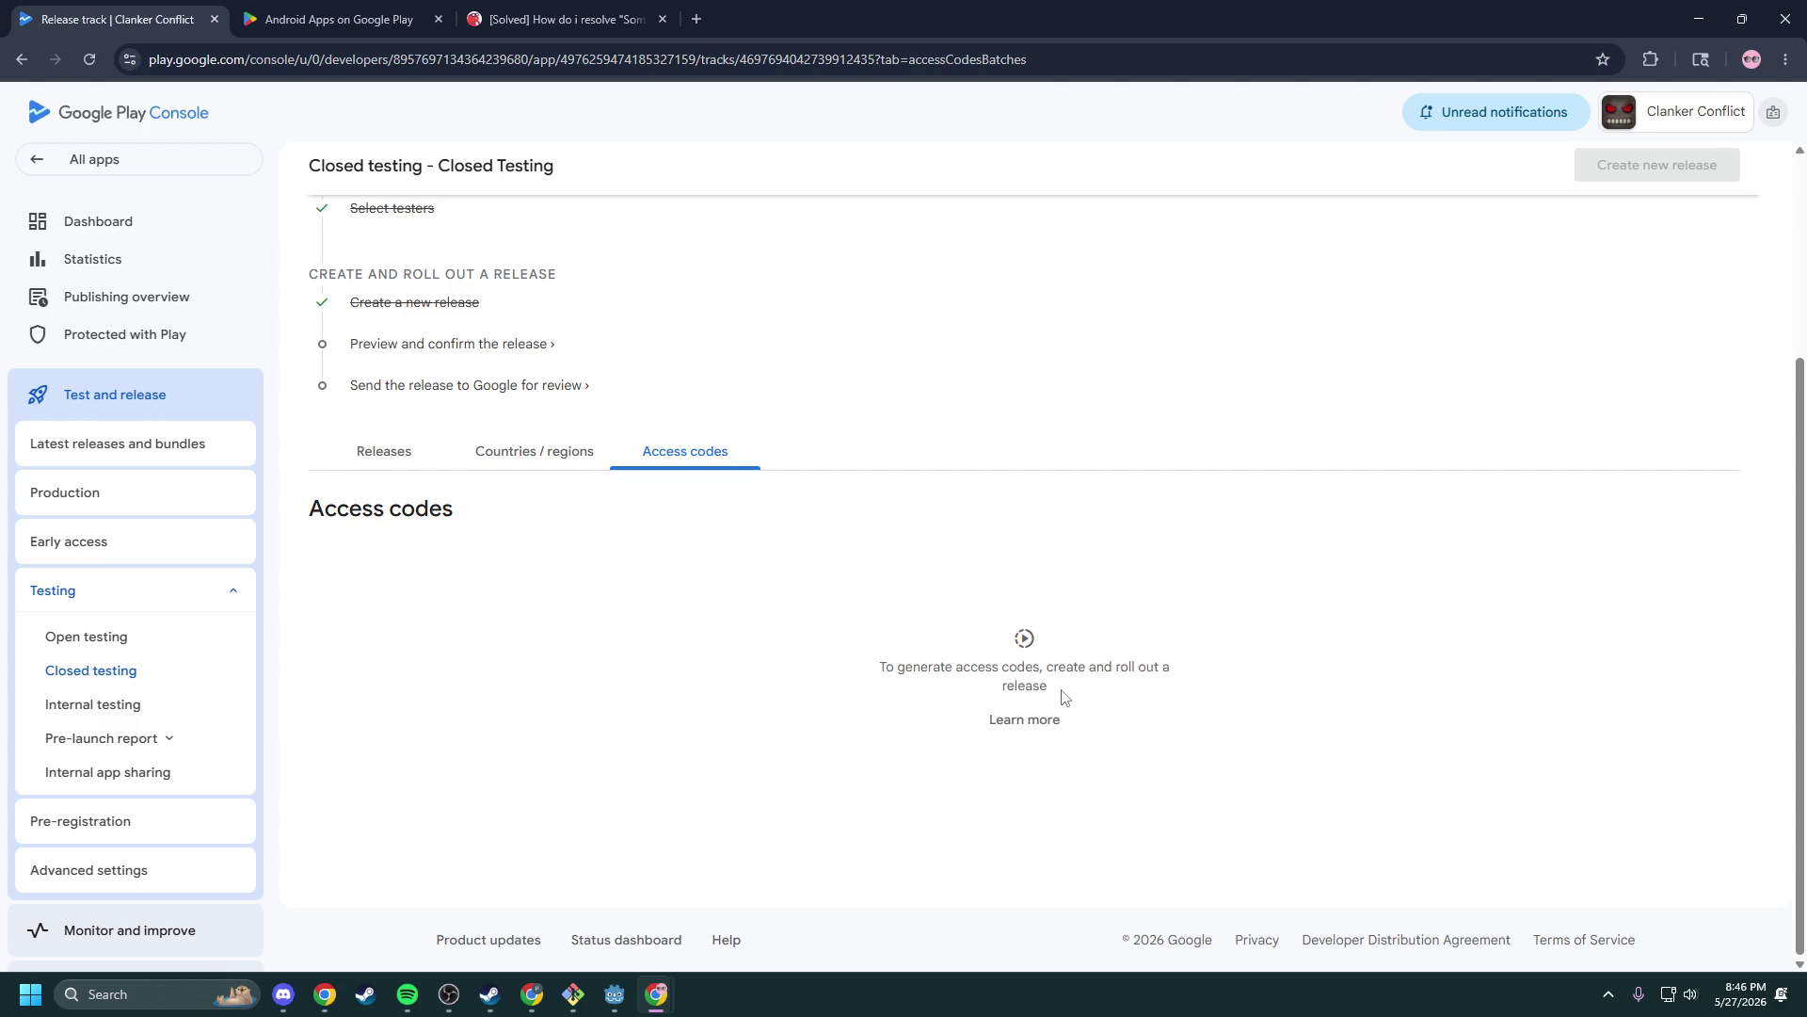
pyautogui.scroll(3, 1064, 696)
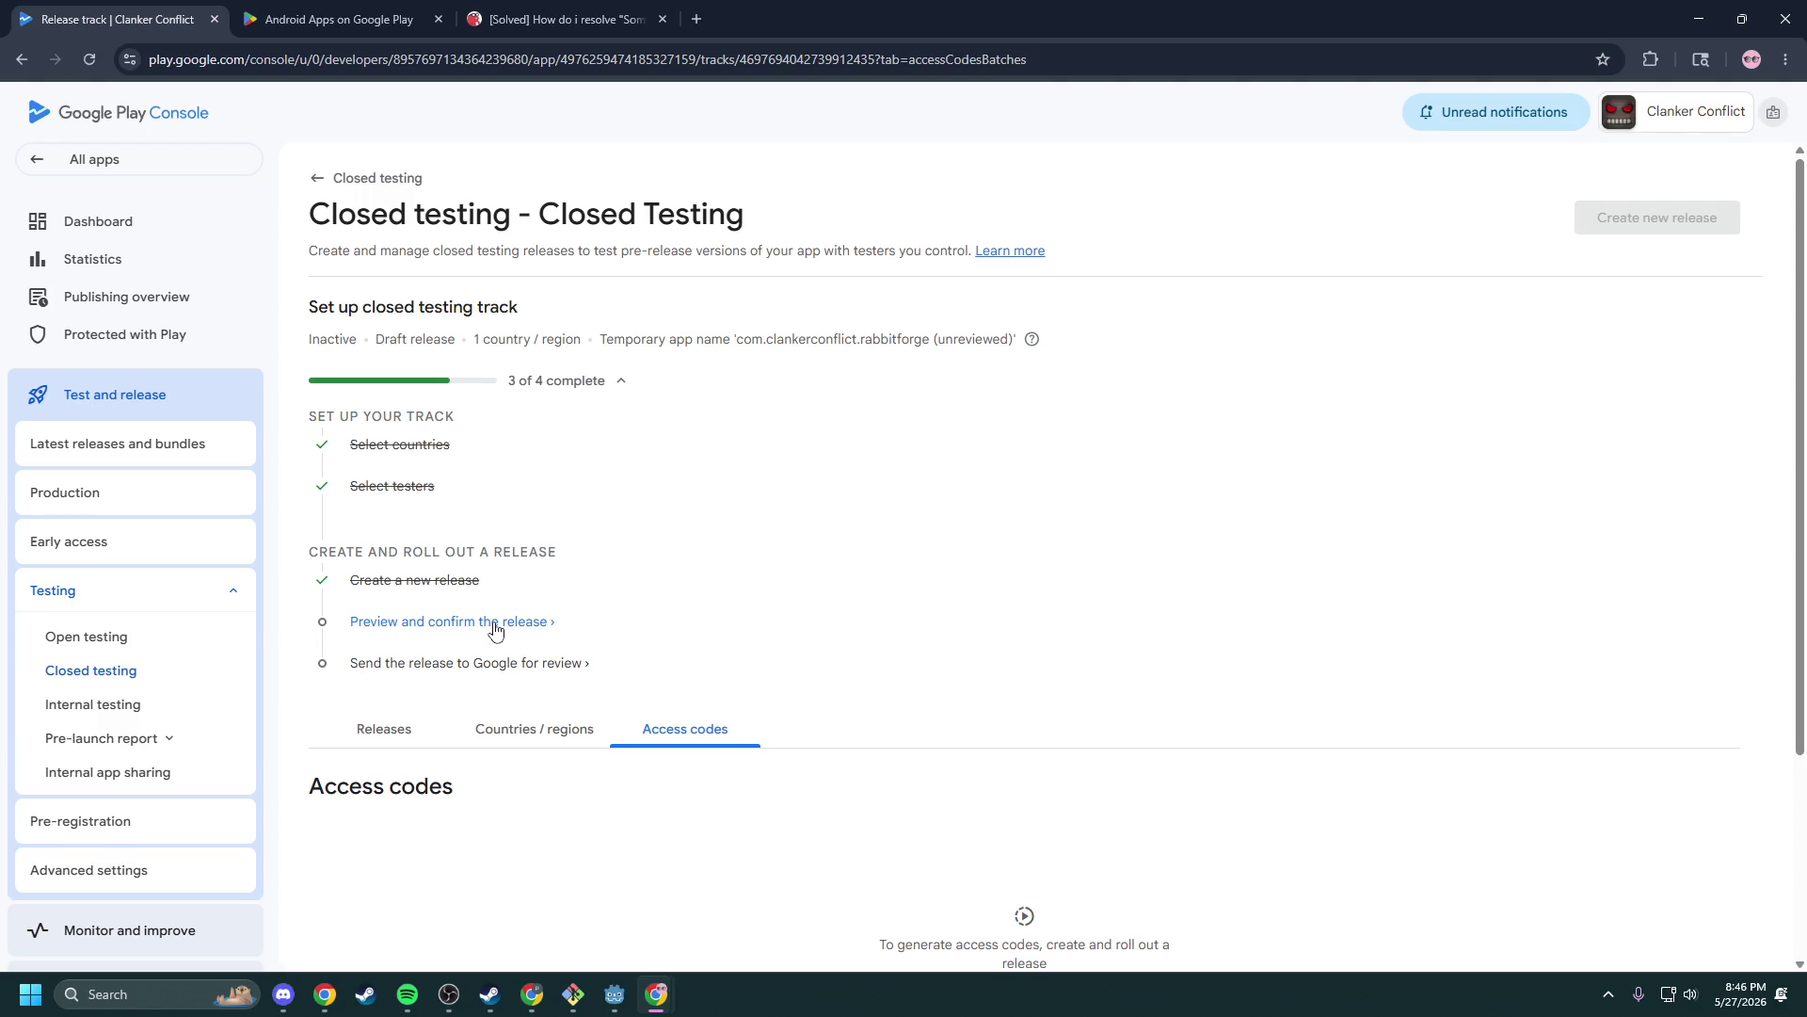
# Open the draft release's Preview and confirm page and look over its contents
pyautogui.click(496, 623)
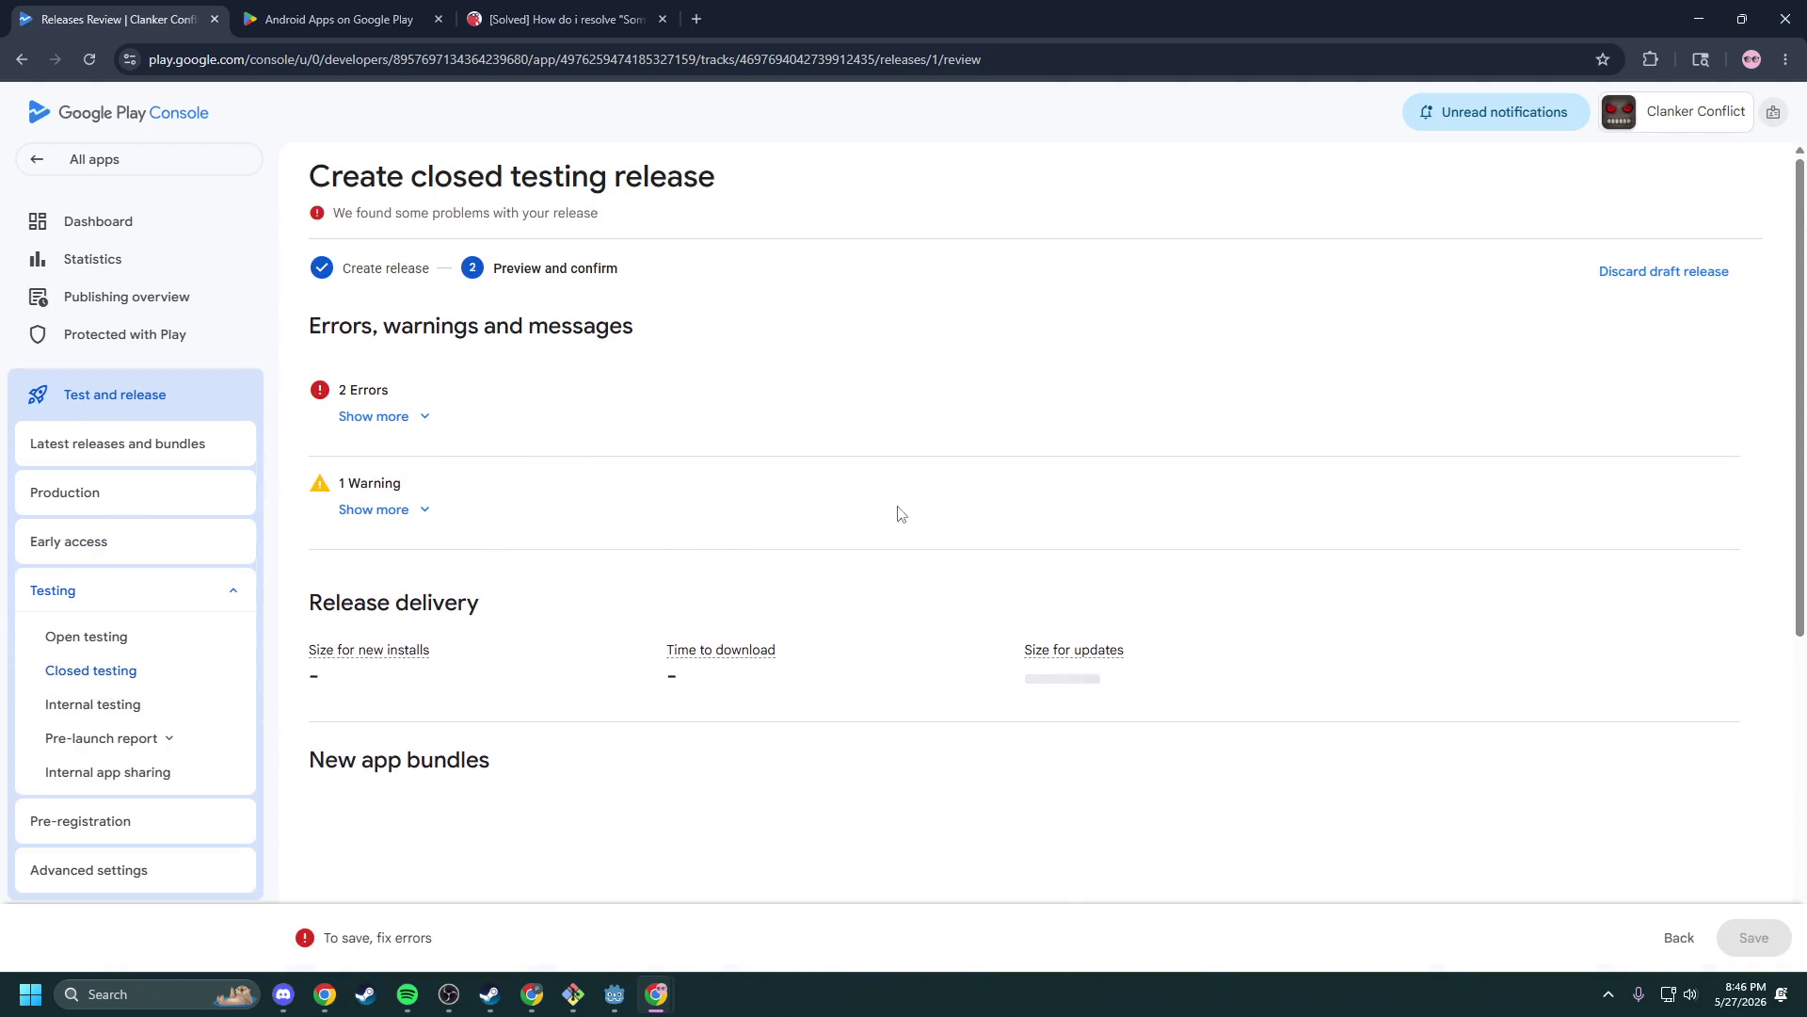
pyautogui.scroll(-6, 1393, 517)
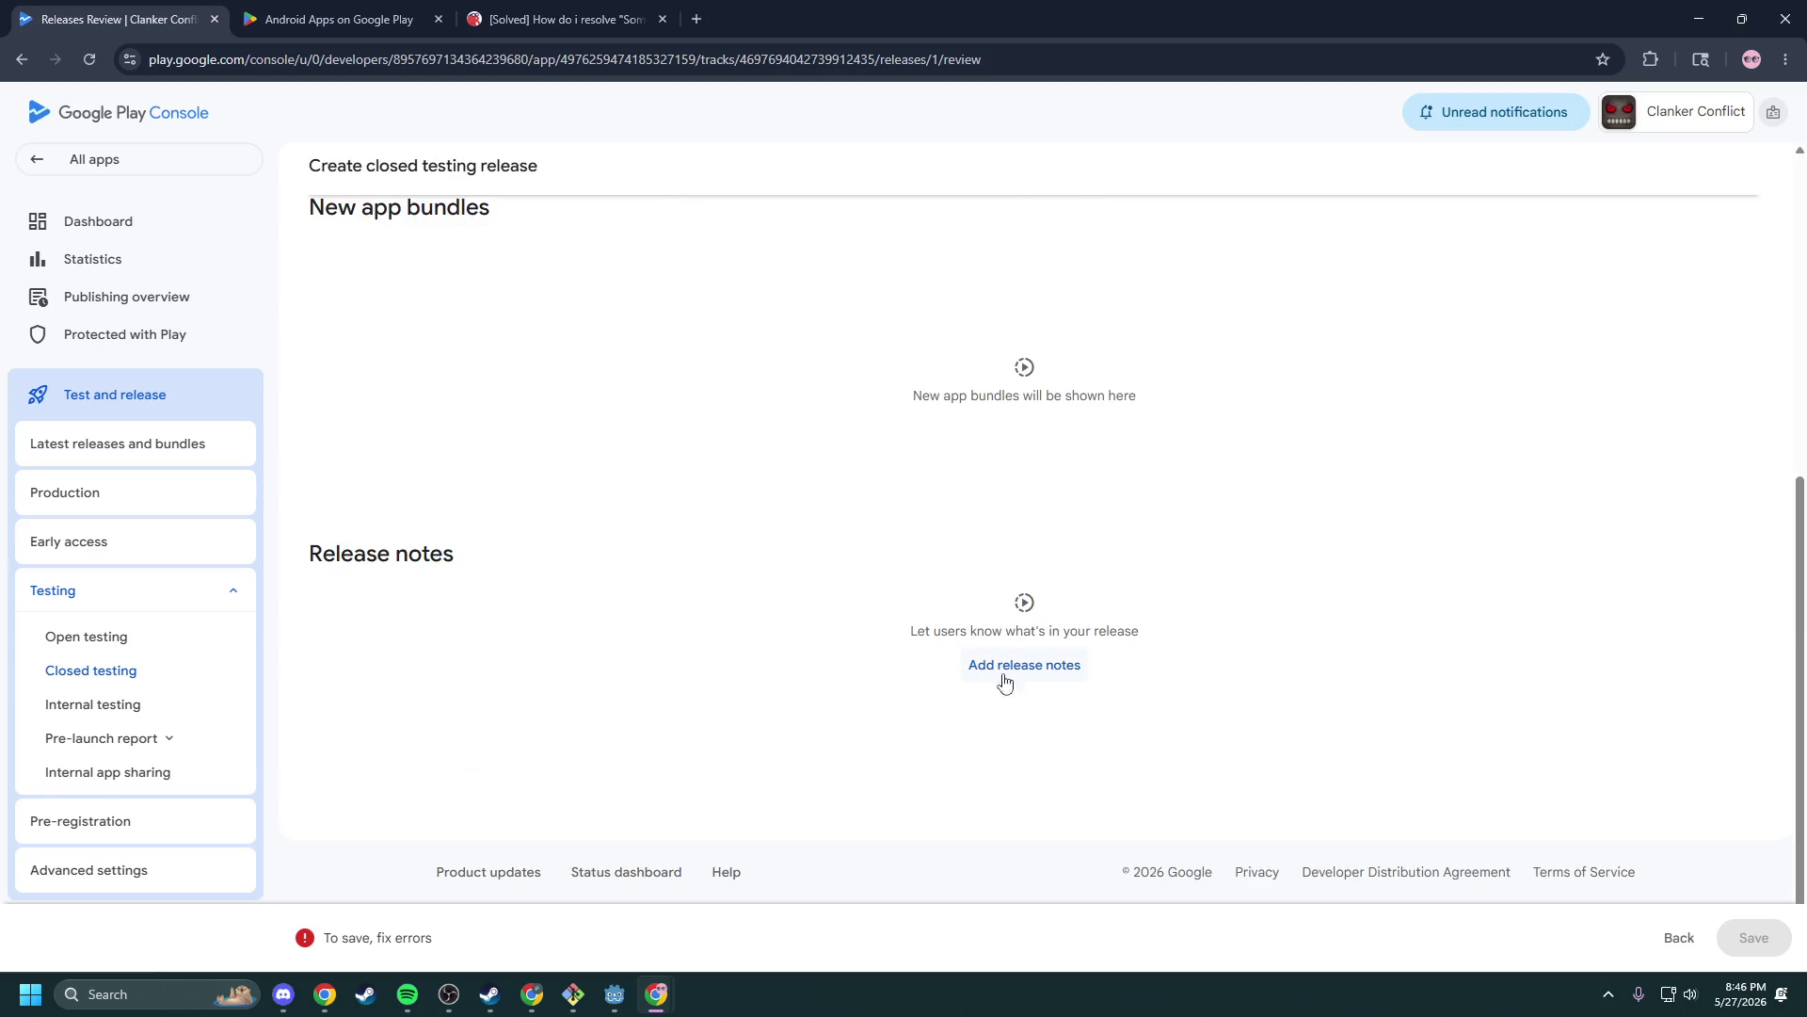
pyautogui.scroll(1, 731, 634)
pyautogui.moveTo(914, 513); pyautogui.dragTo(1168, 494)
pyautogui.click(899, 494)
pyautogui.scroll(2, 723, 497)
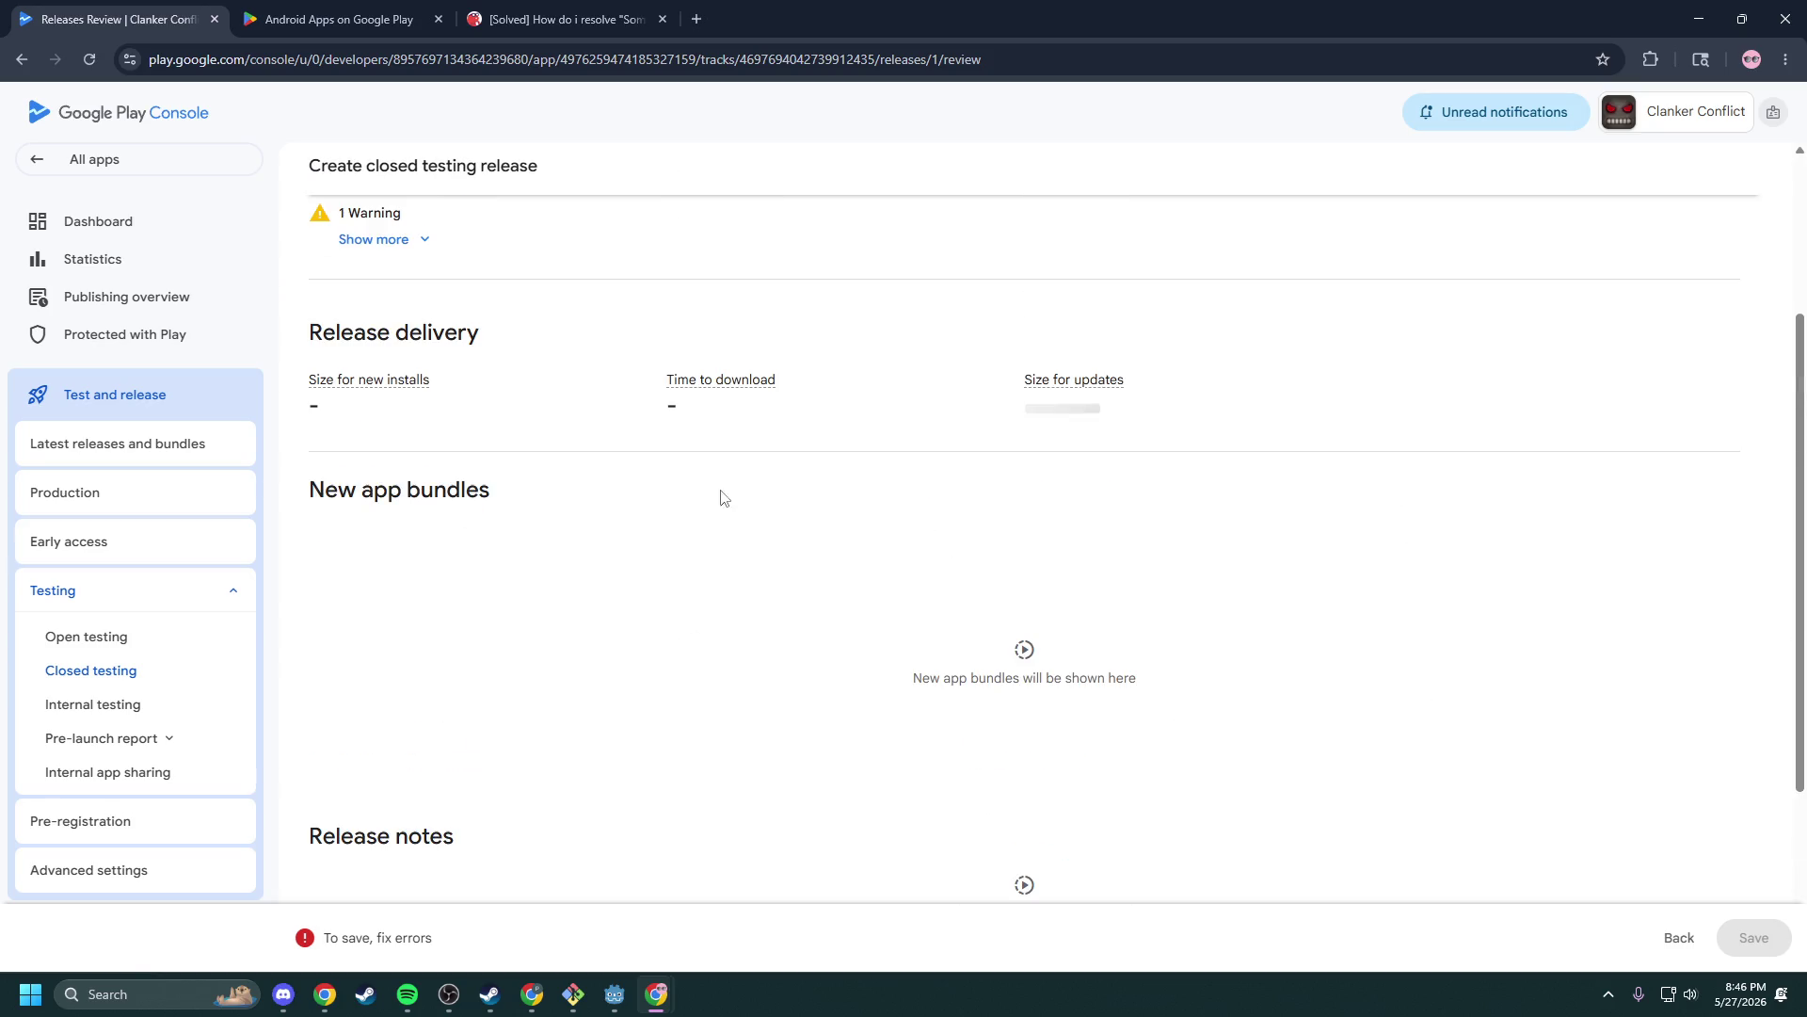
pyautogui.moveTo(300, 503); pyautogui.dragTo(492, 495)
pyautogui.click(468, 499)
pyautogui.scroll(2, 471, 509)
pyautogui.scroll(1, 470, 511)
pyautogui.tripleClick(325, 657)
pyautogui.click(363, 609)
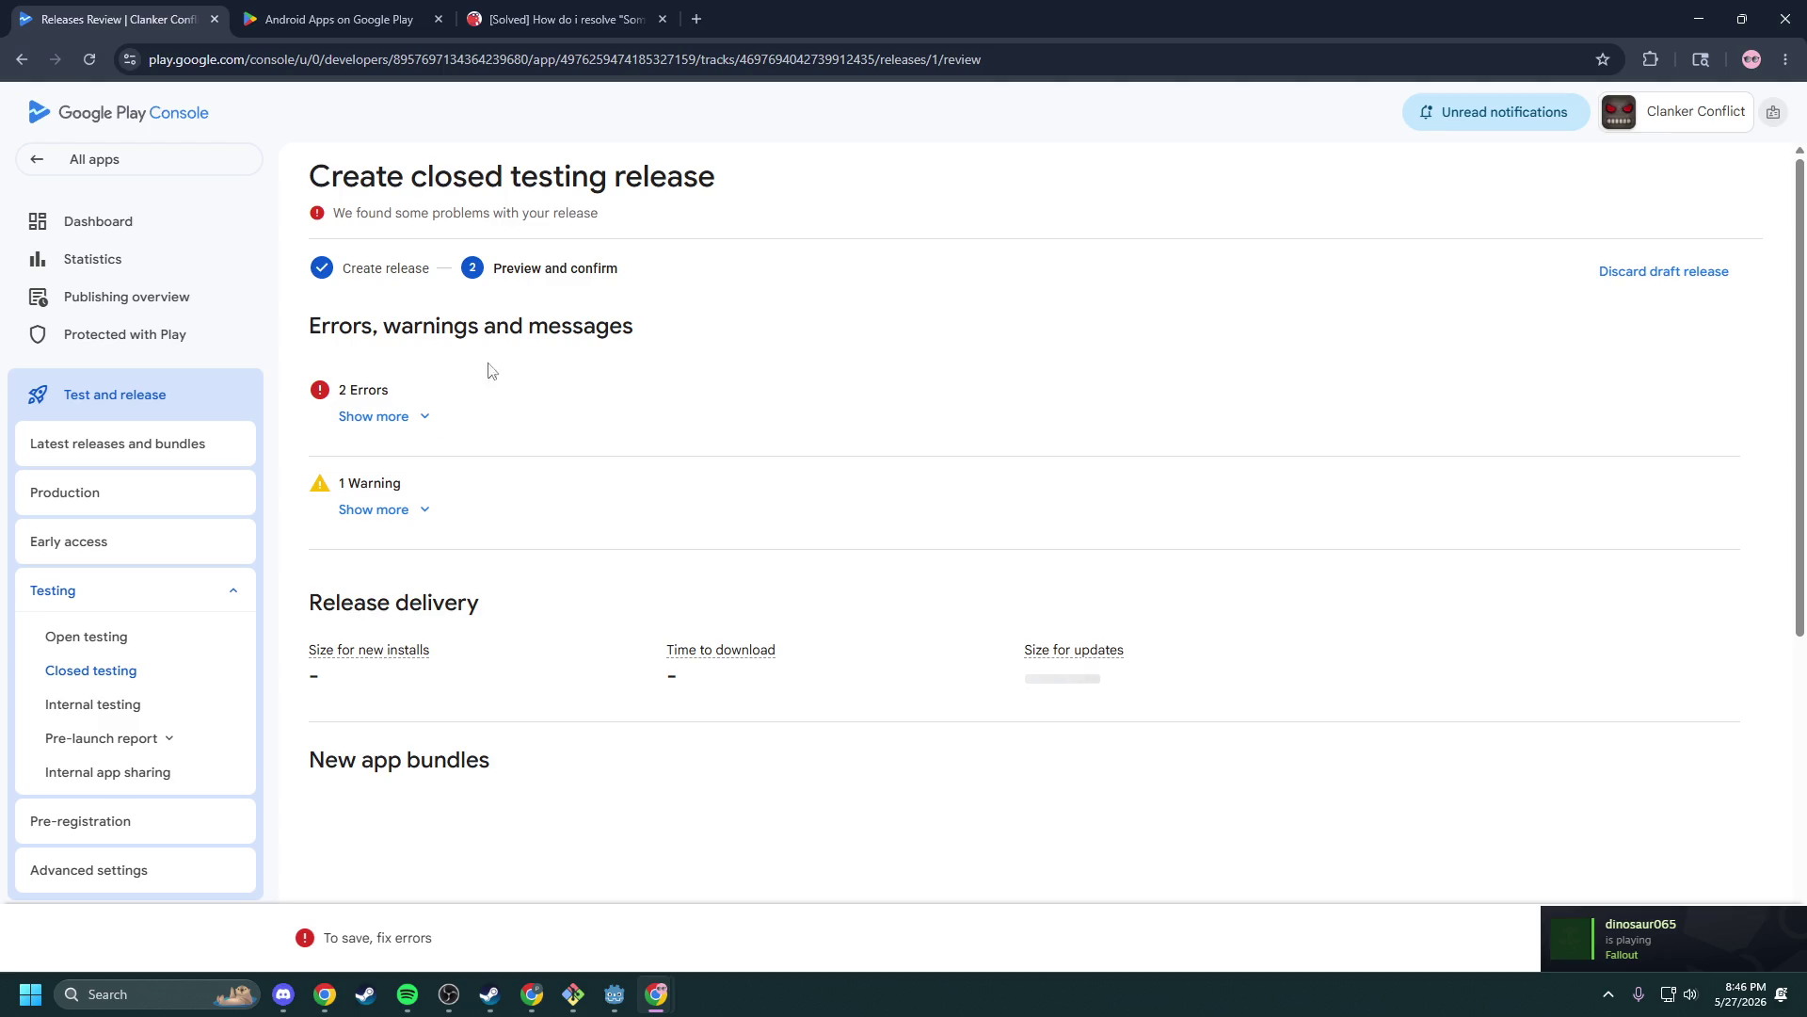
# Expand the 2 errors and select the first error sentence about existing users being unable to upgrade
pyautogui.click(392, 417)
pyautogui.moveTo(369, 483); pyautogui.dragTo(689, 484)
pyautogui.click(664, 539)
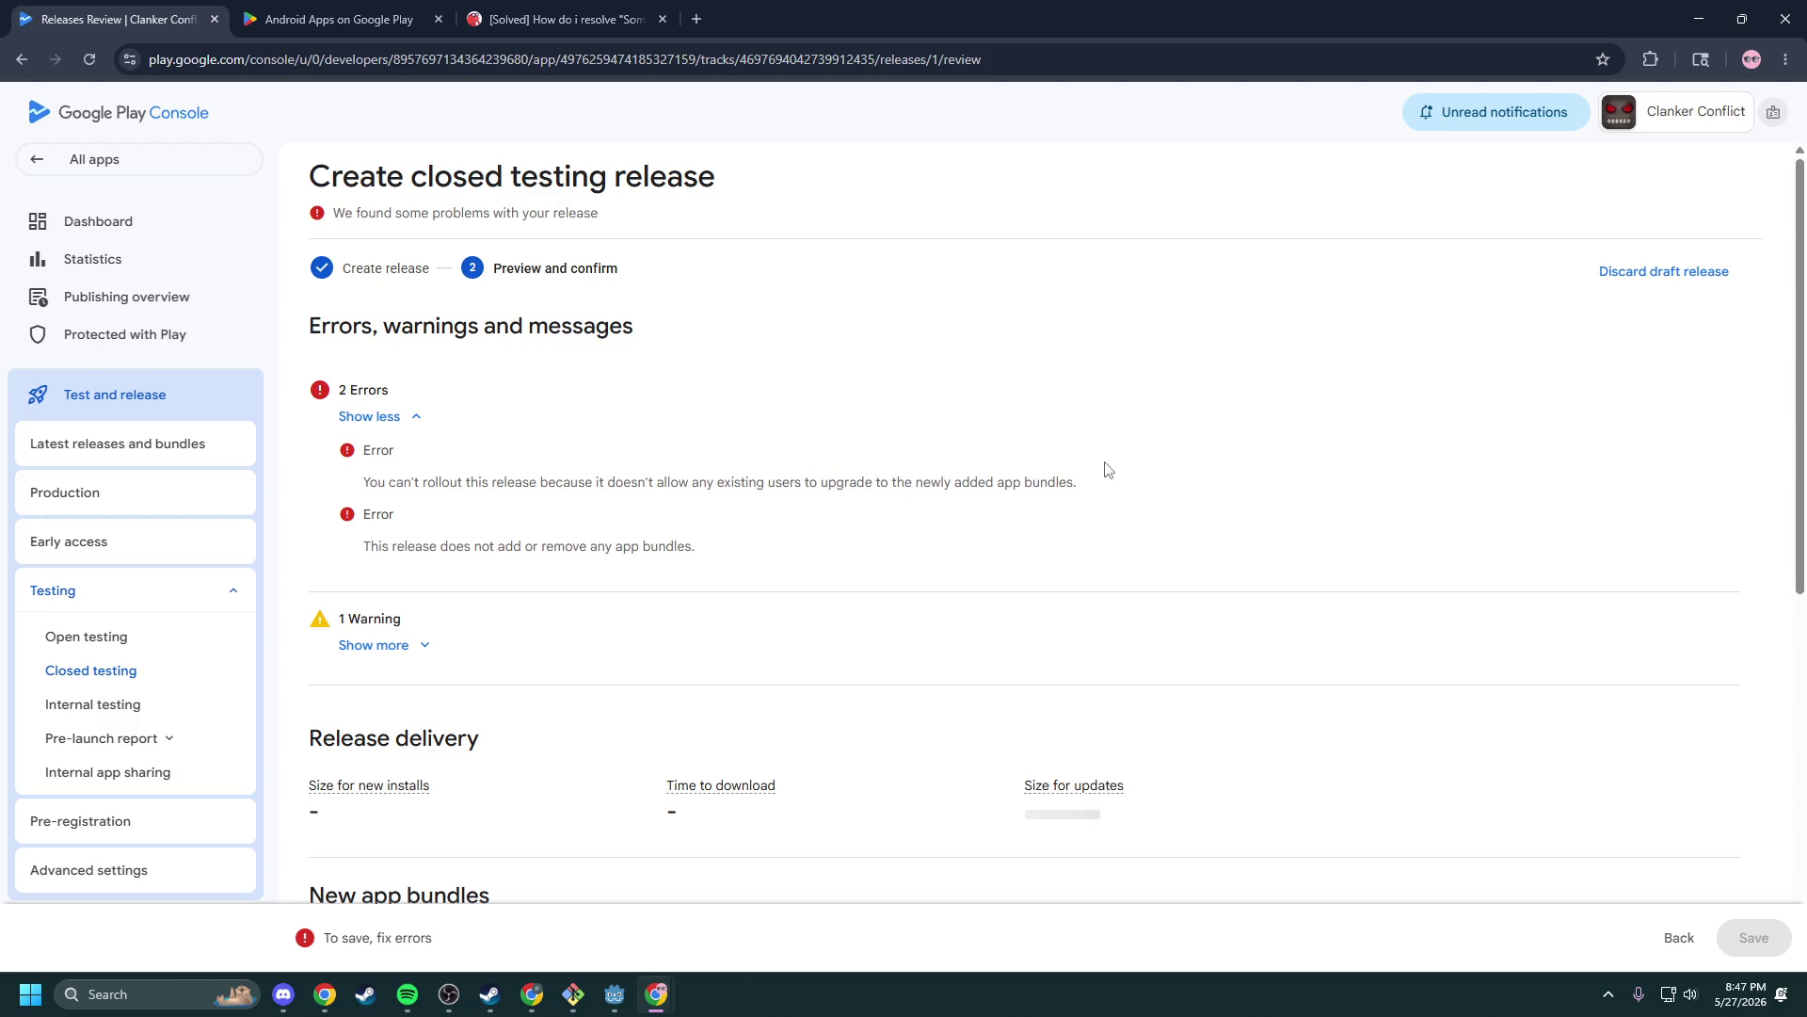
pyautogui.moveTo(1080, 488); pyautogui.dragTo(372, 485)
pyautogui.rightClick(372, 485)
# Copy the upgrade error and search Google for it, then close the forum and search tabs
pyautogui.click(415, 501)
pyautogui.click(697, 18)
pyautogui.hotkey('ctrl', 'v')
pyautogui.press('Return')
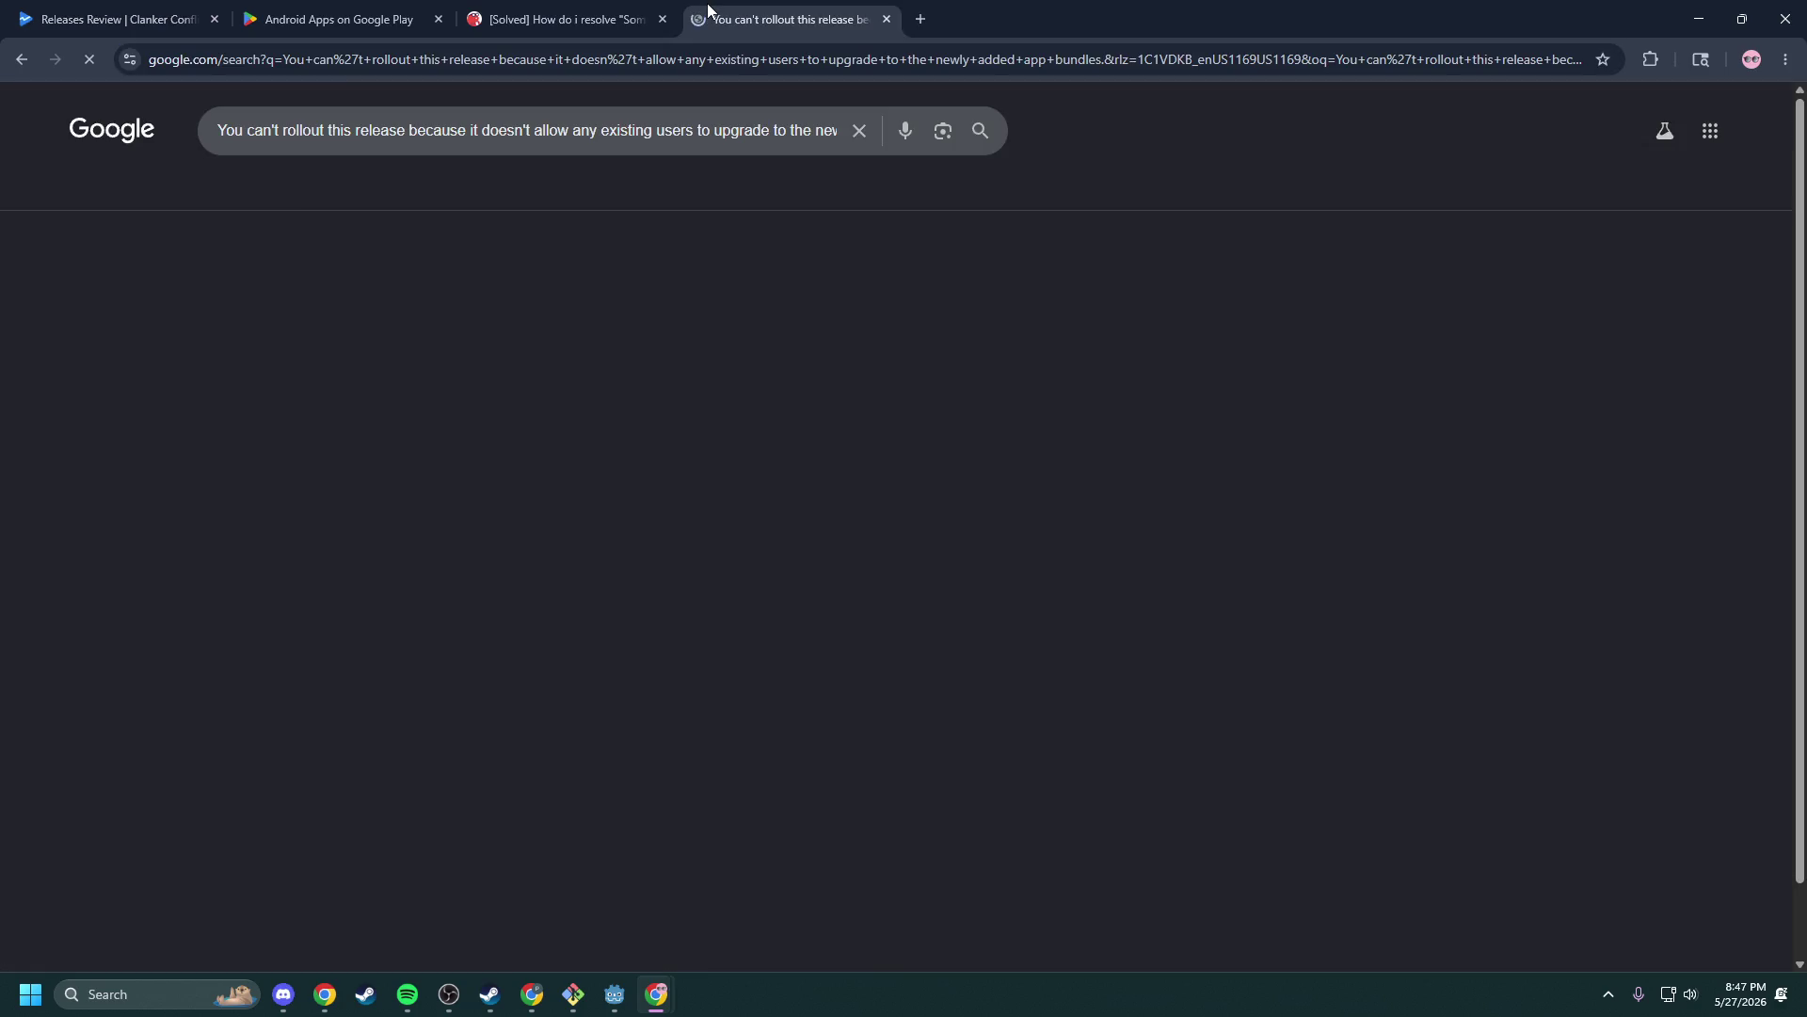
pyautogui.click(662, 21)
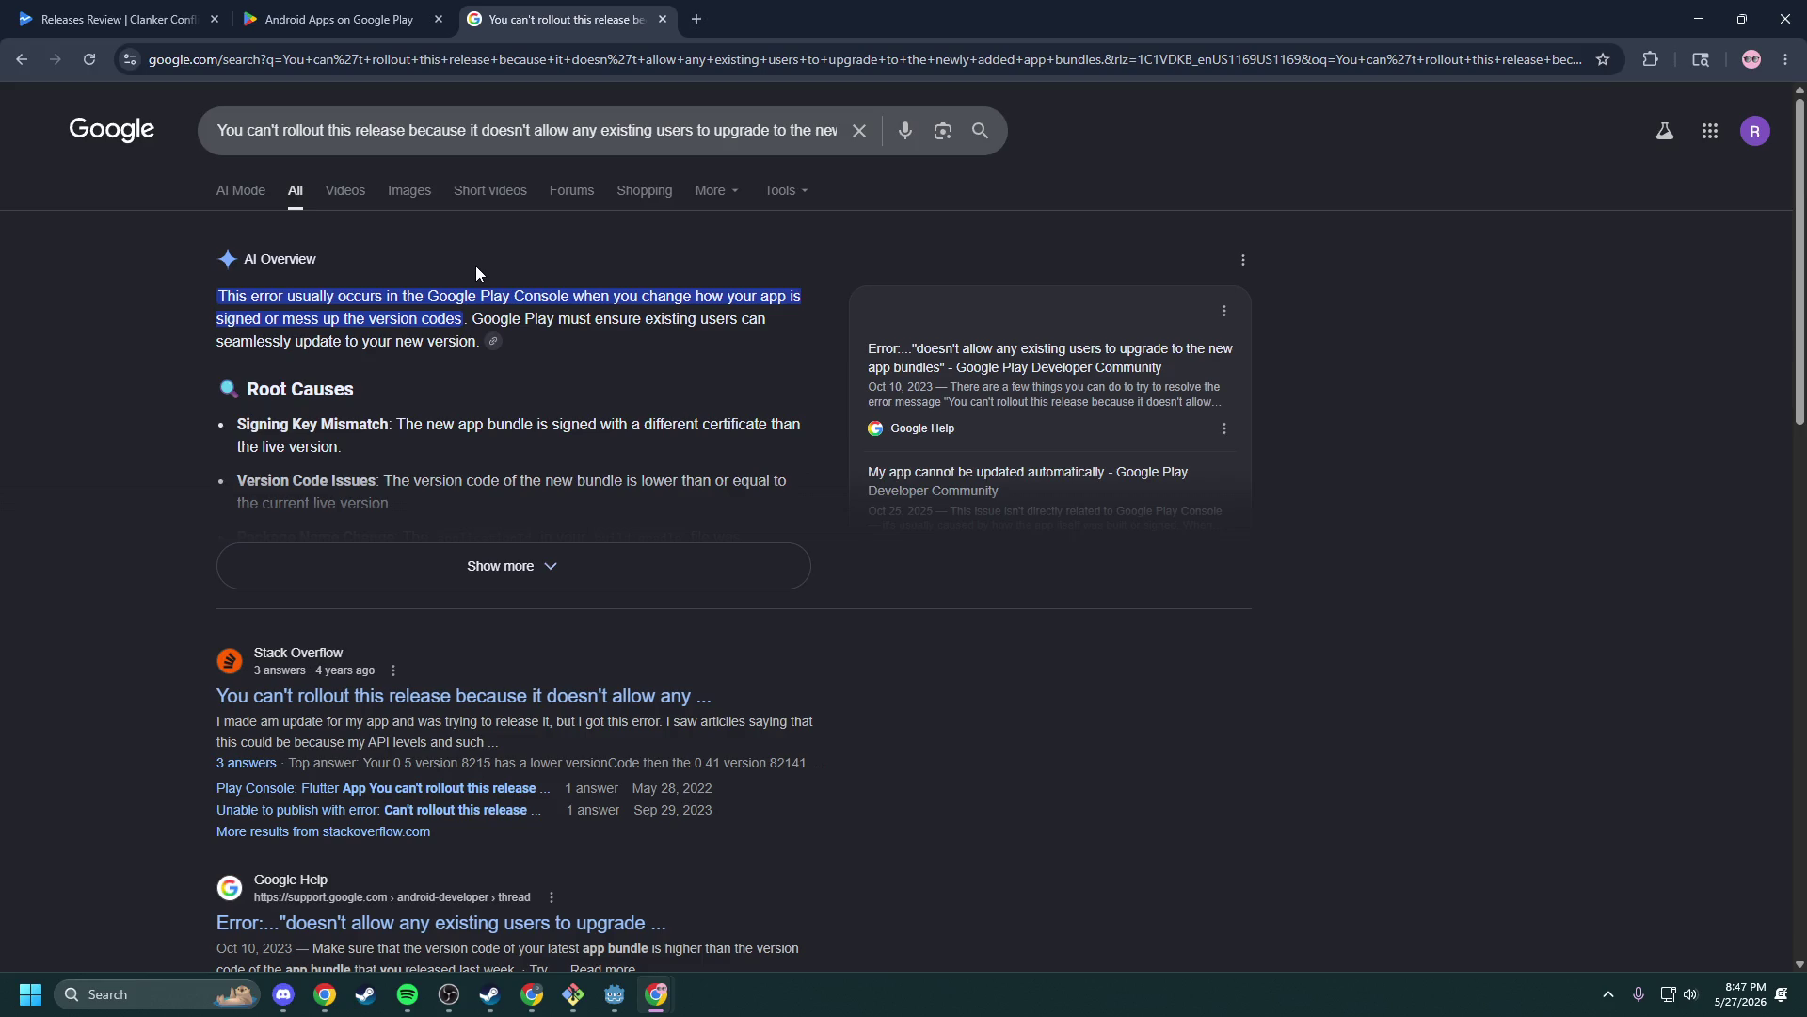
pyautogui.click(663, 20)
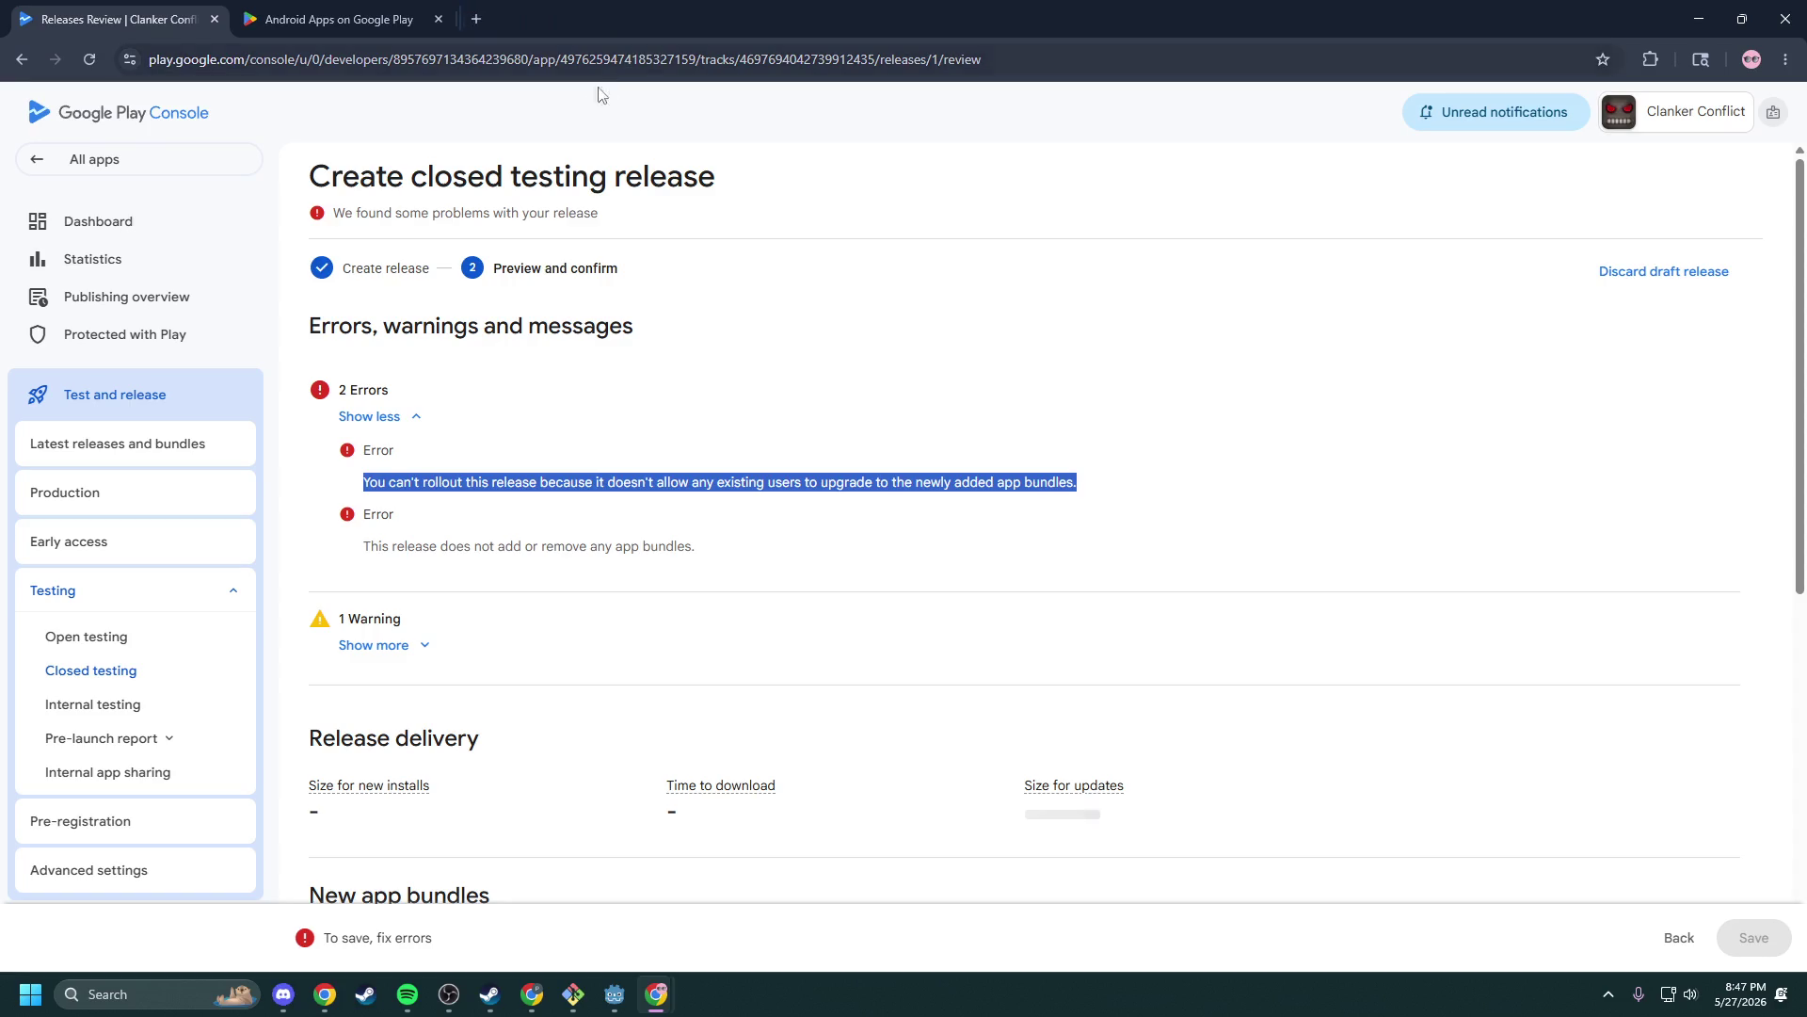
# Reopen the Closed testing track's draft release for editing
pyautogui.click(362, 29)
pyautogui.click(102, 11)
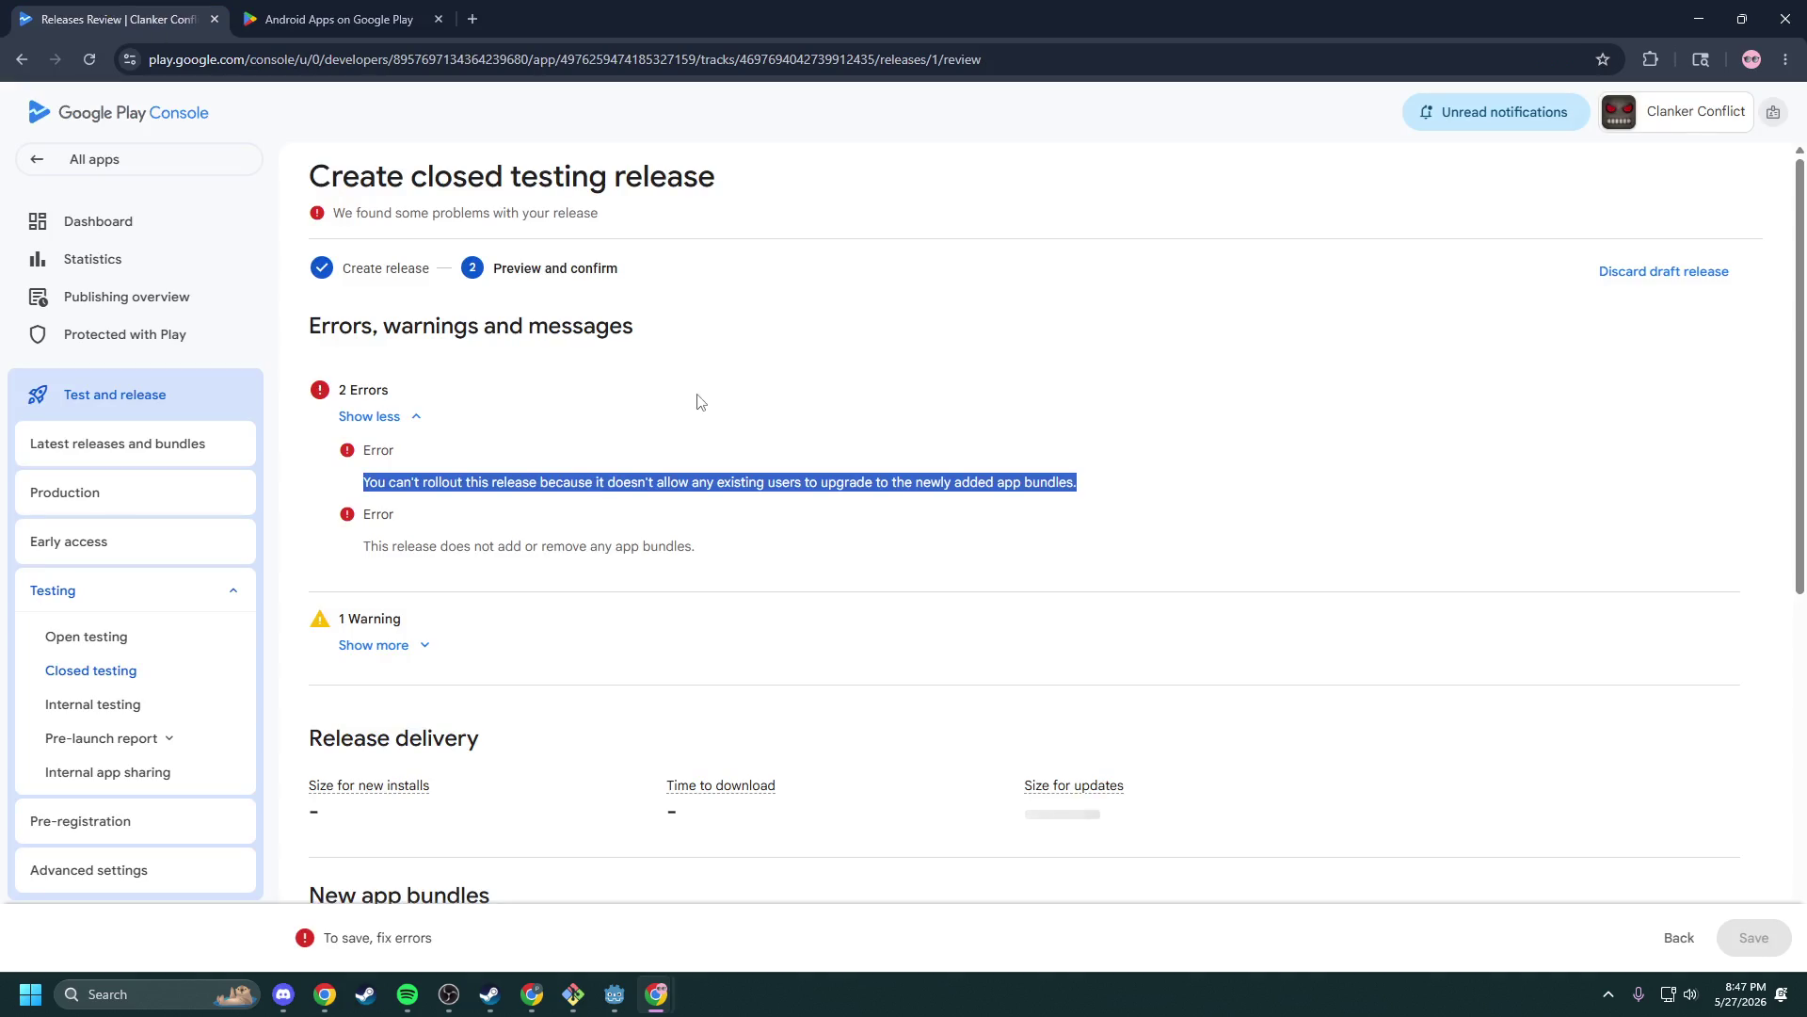
pyautogui.click(123, 670)
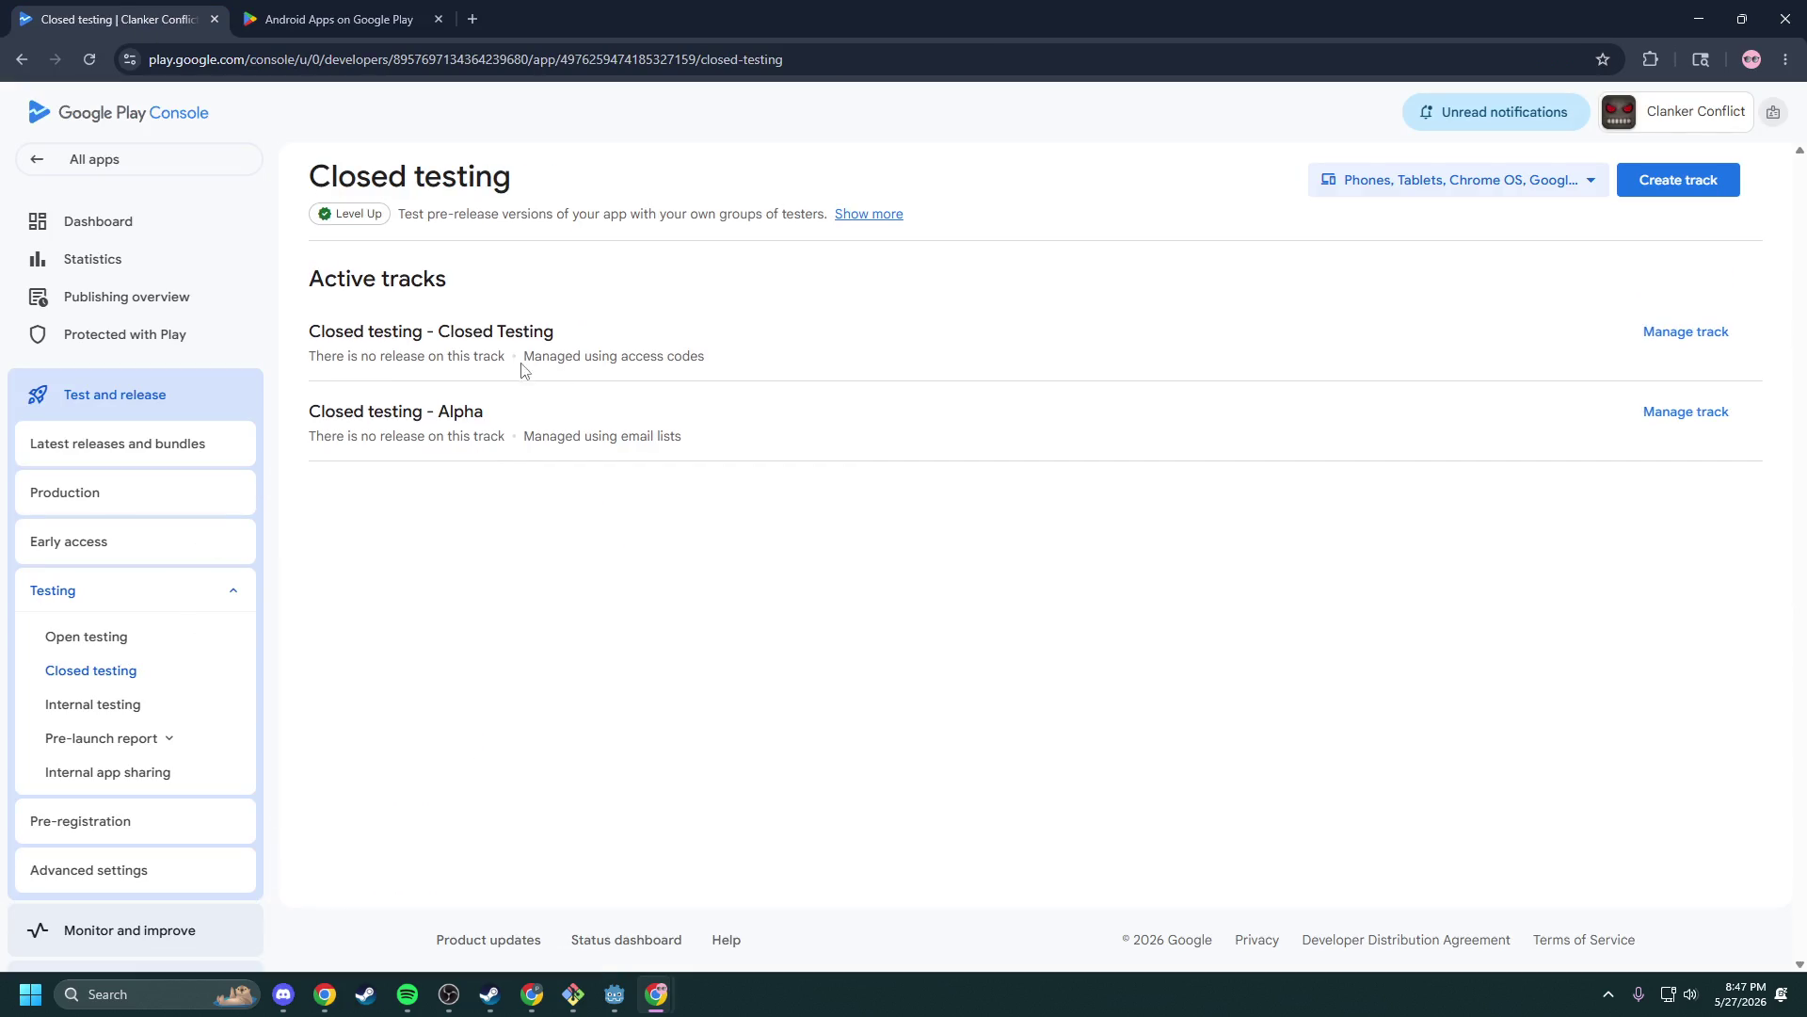
pyautogui.click(1696, 348)
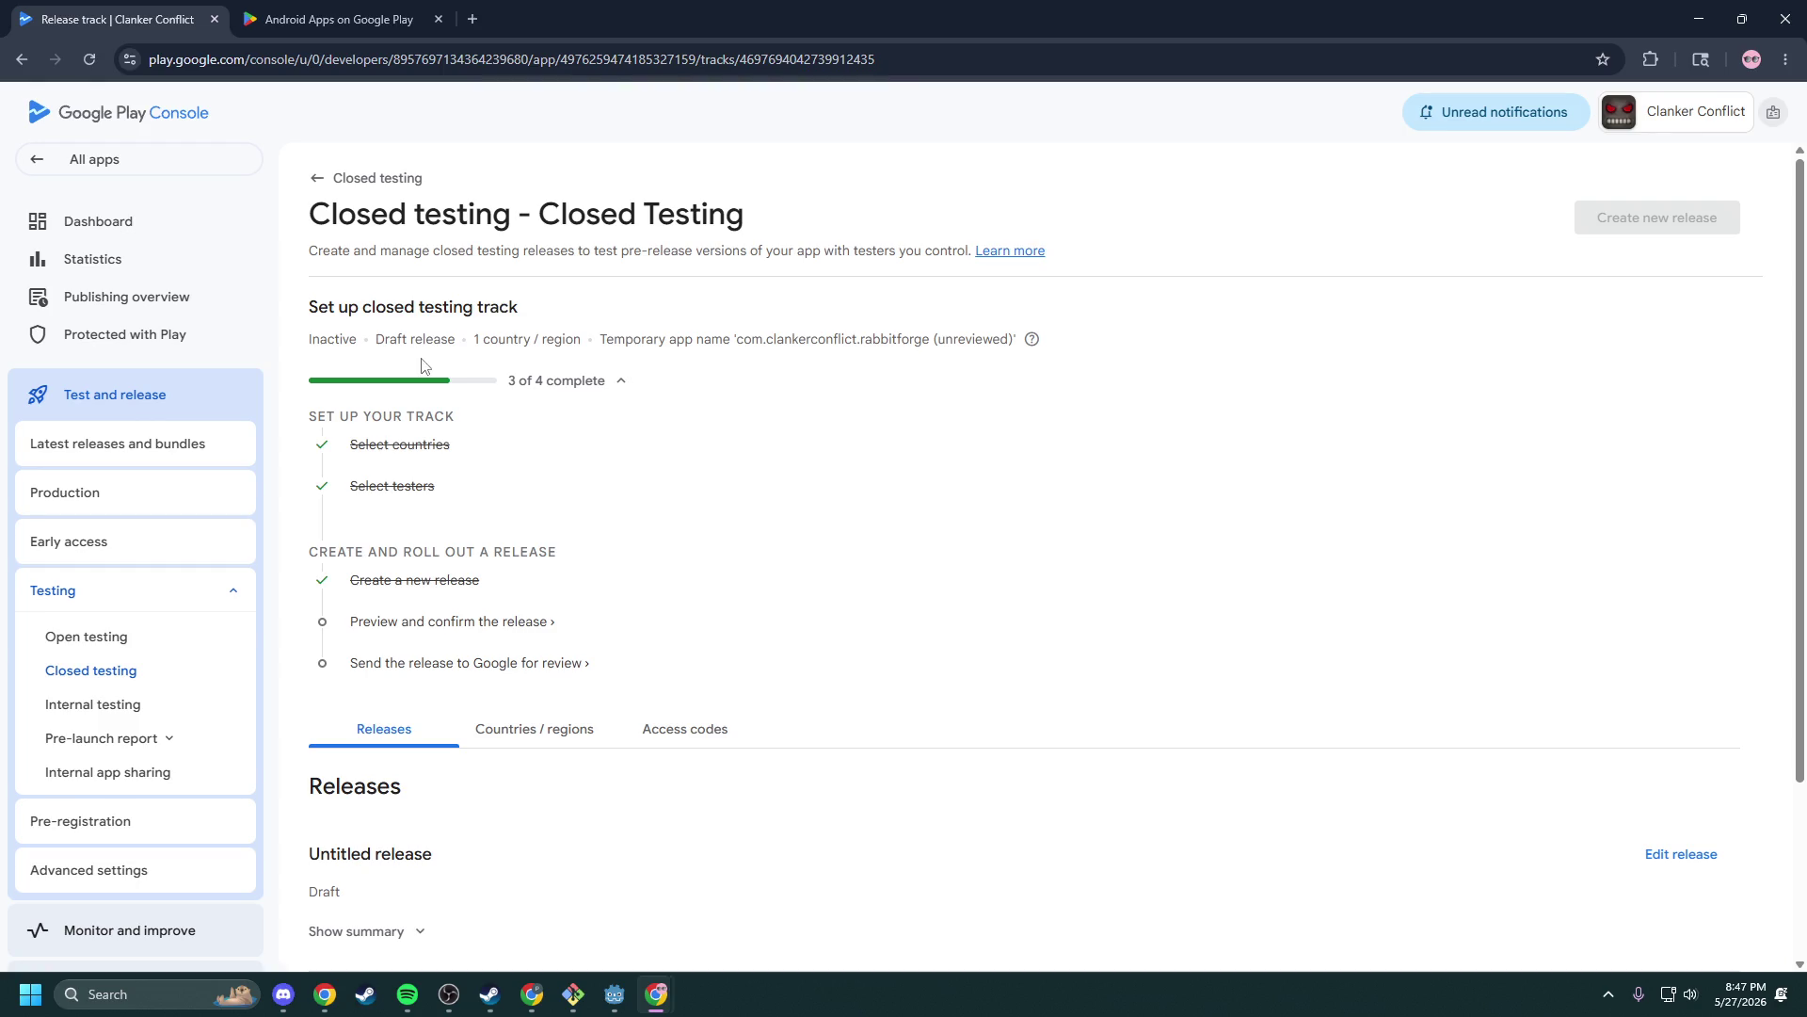
pyautogui.scroll(-3, 461, 596)
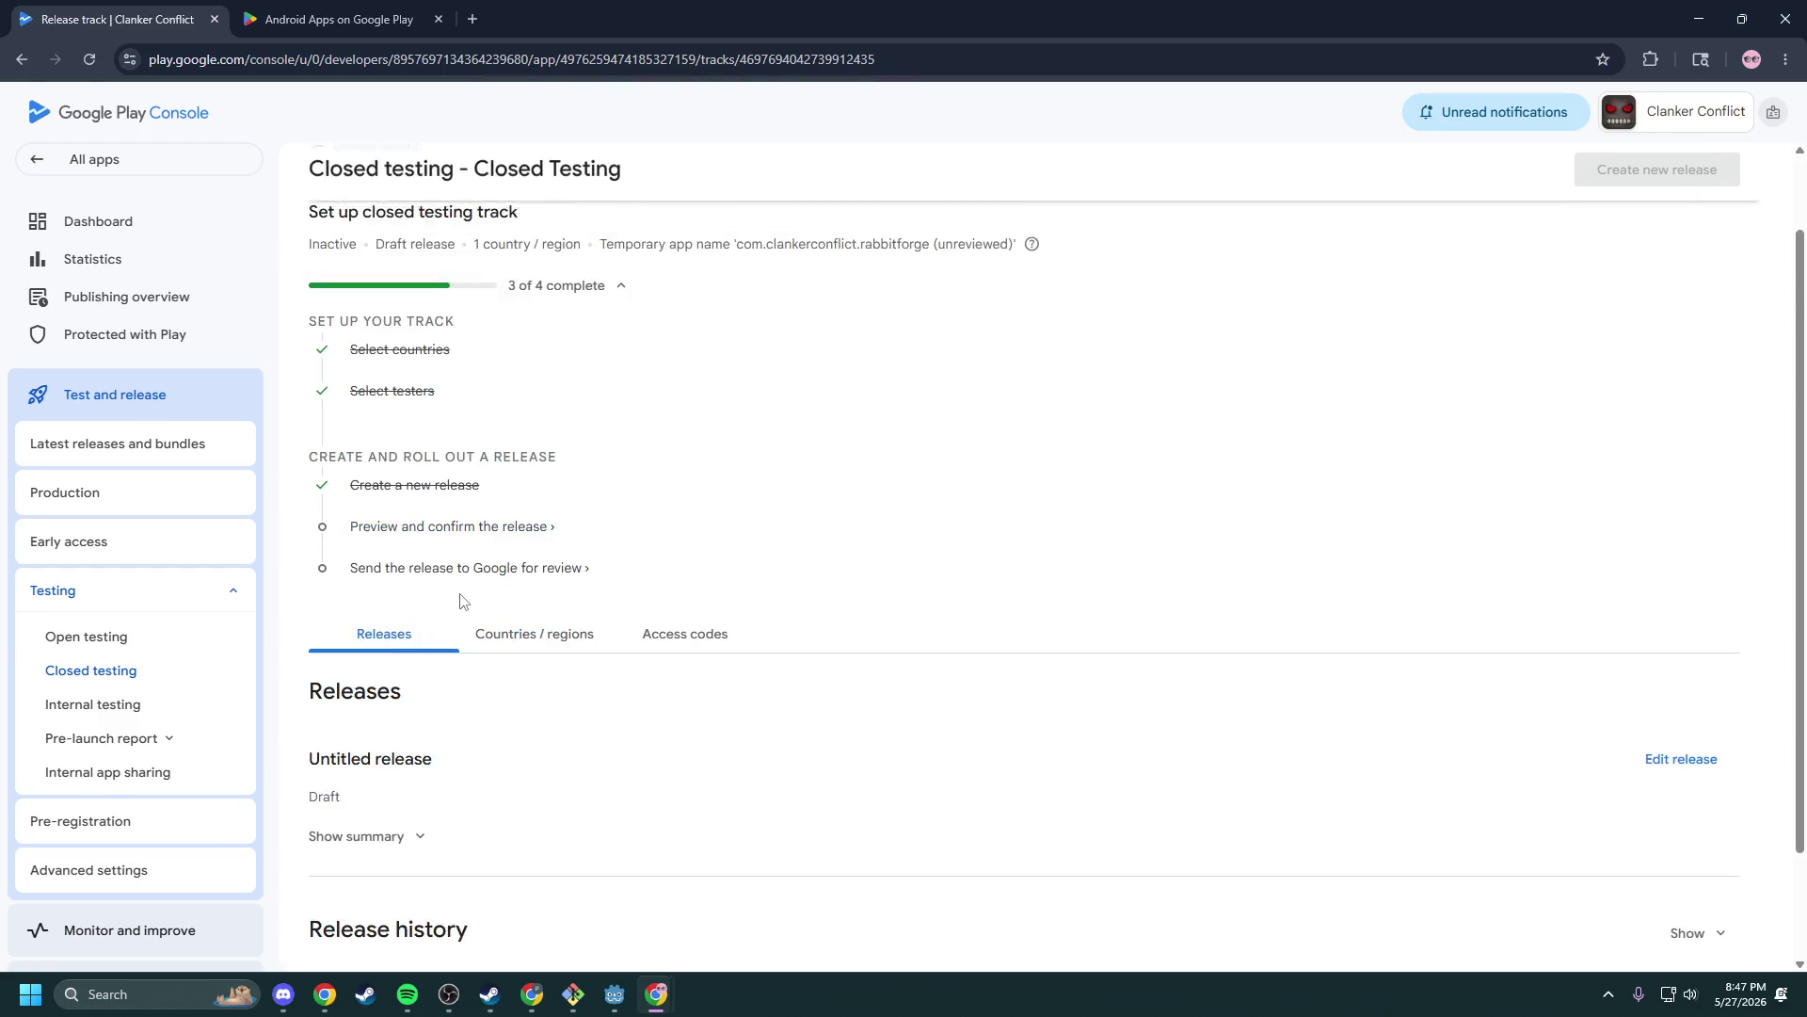
pyautogui.scroll(3, 421, 699)
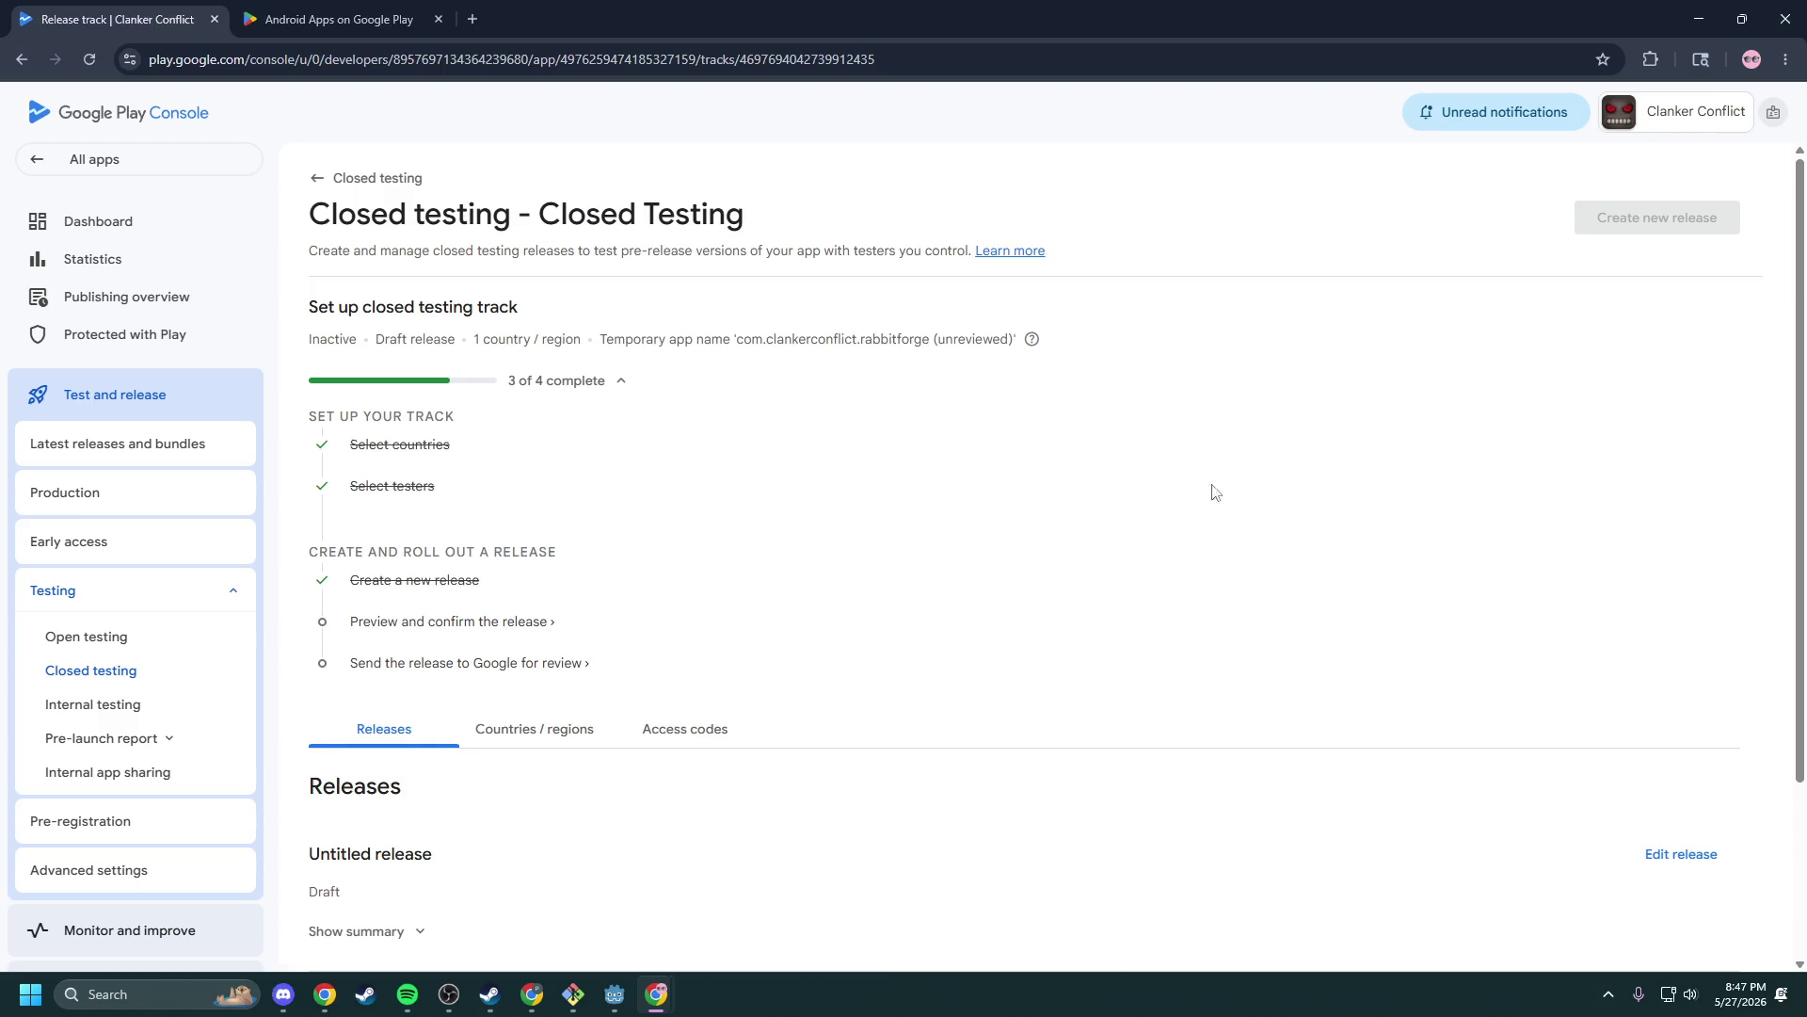
pyautogui.scroll(-2, 1210, 488)
pyautogui.click(1658, 684)
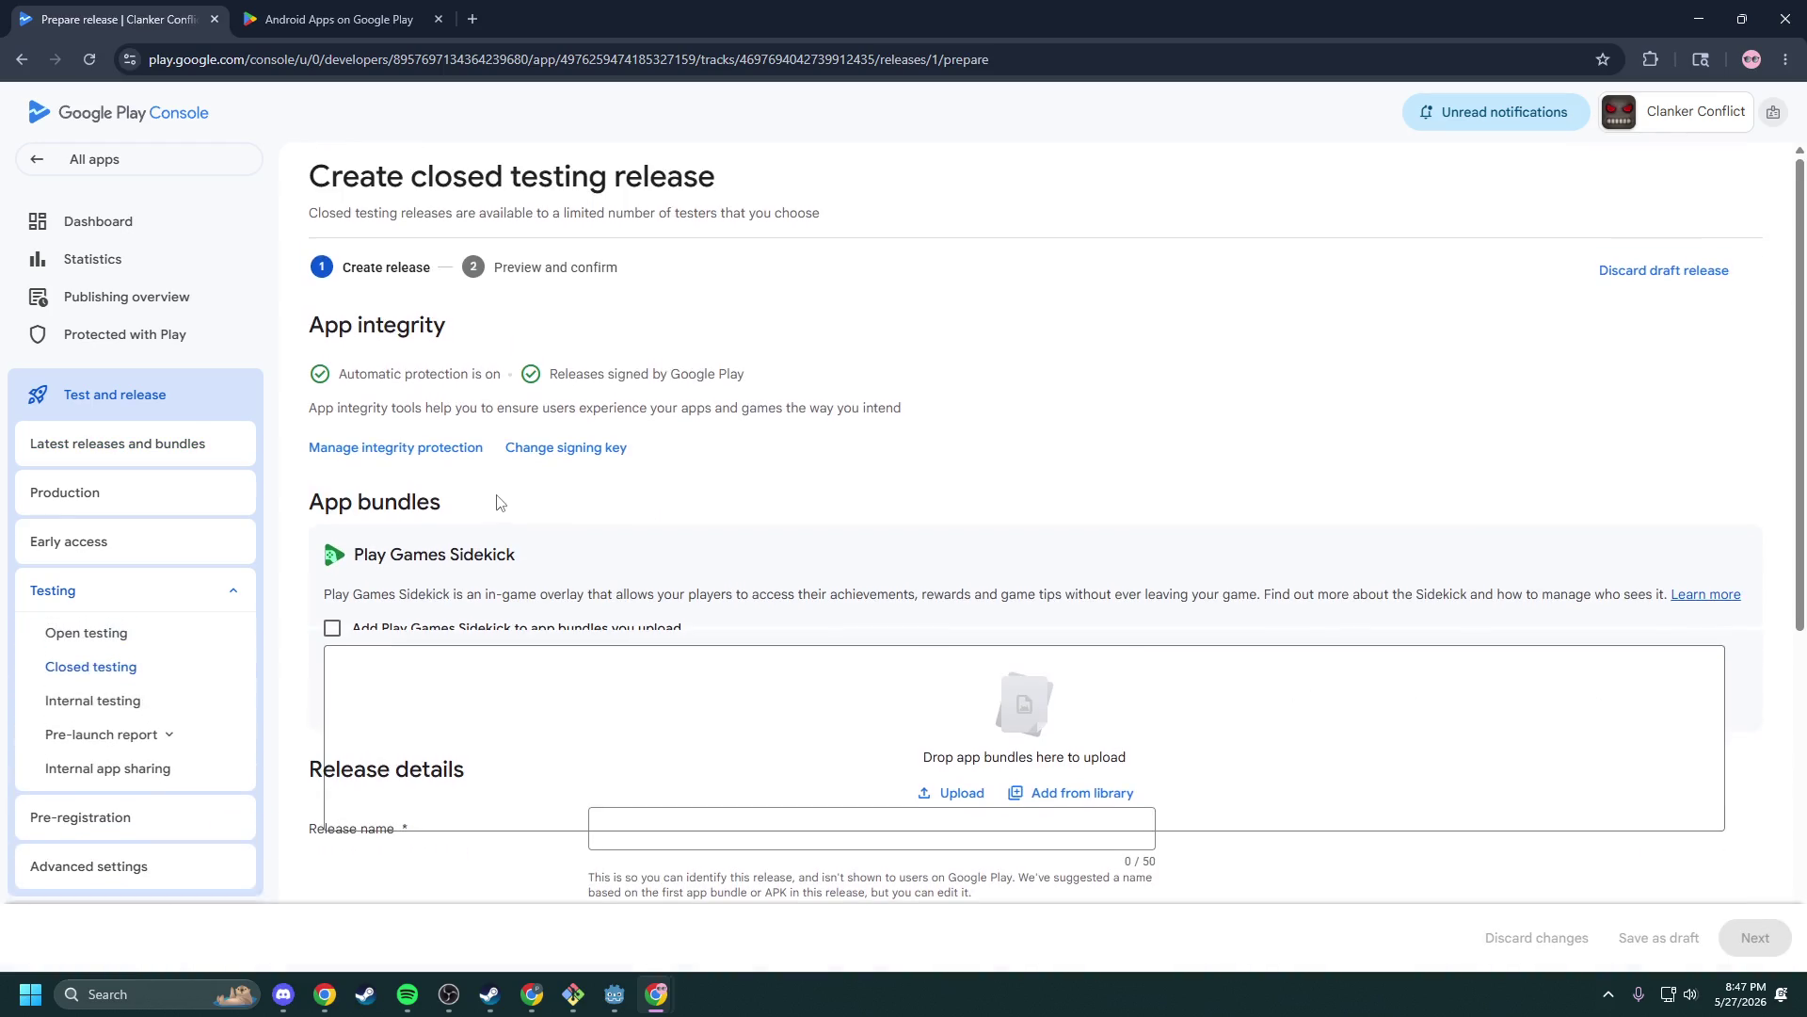
# Enable 'Add Play Games Sidekick' for uploaded bundles, then switch to Godot Engine
pyautogui.scroll(-2, 638, 480)
pyautogui.scroll(-2, 942, 521)
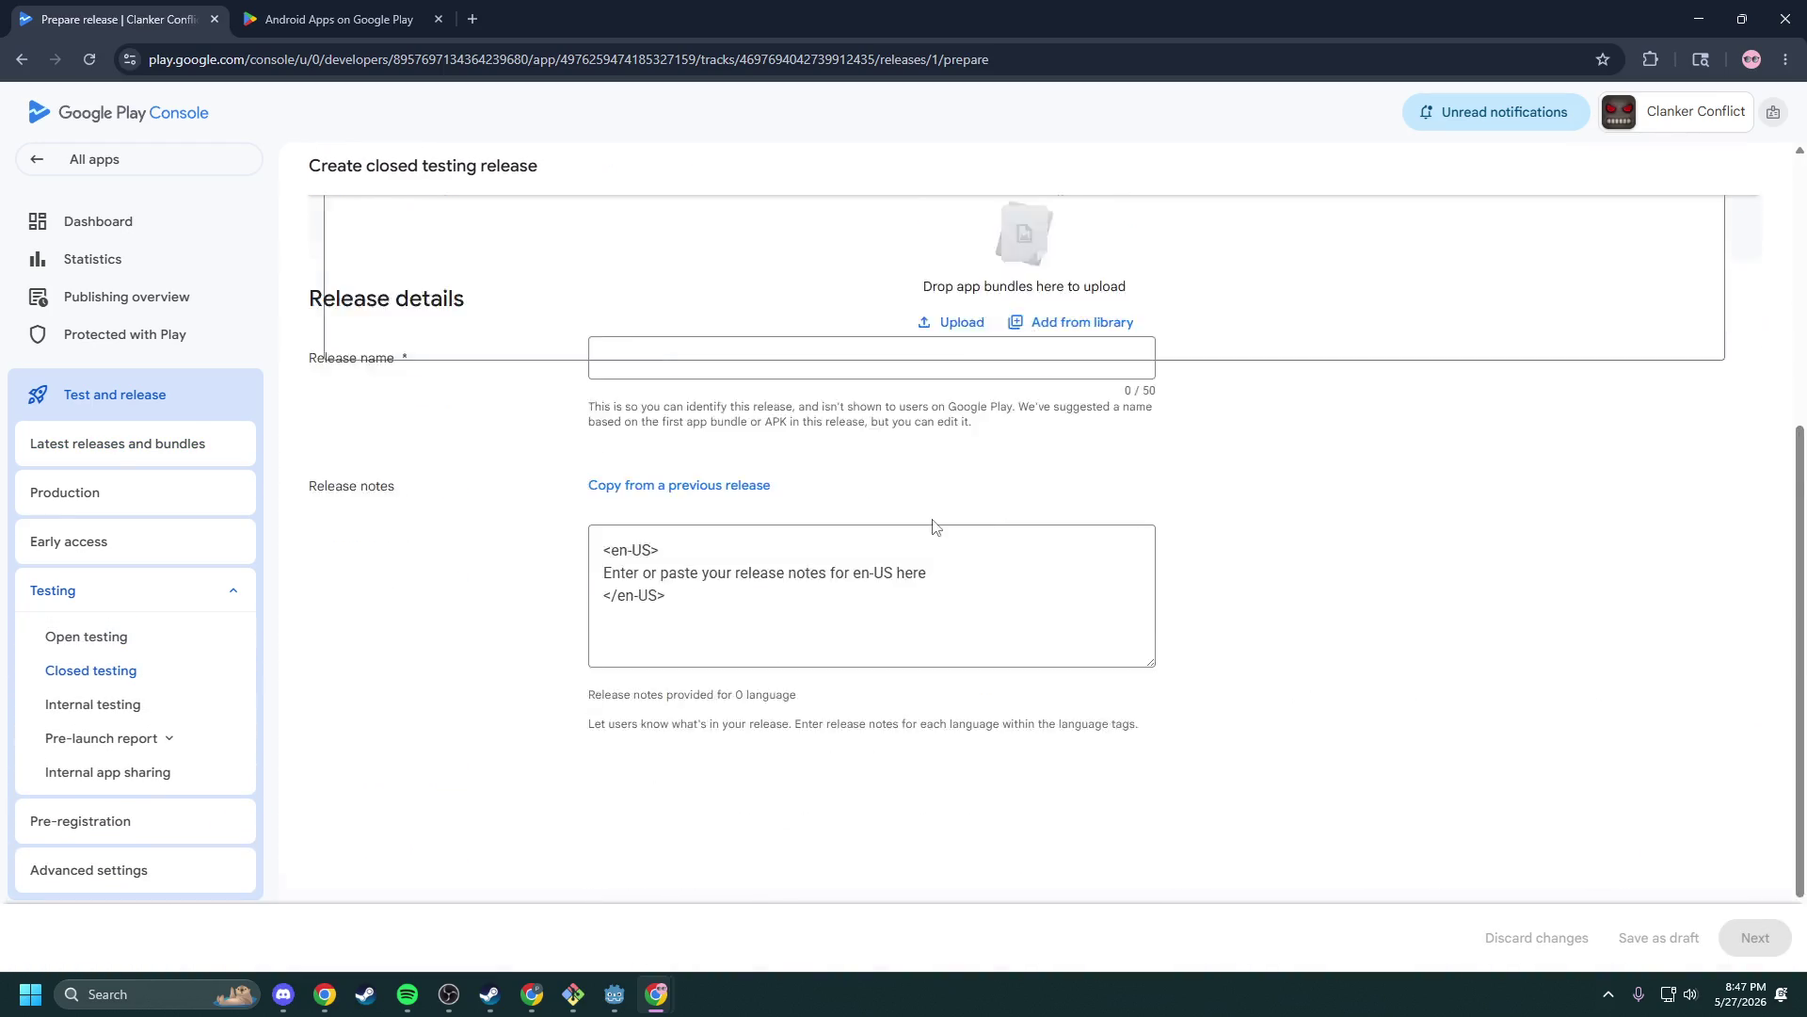
pyautogui.scroll(3, 904, 513)
pyautogui.scroll(1, 600, 286)
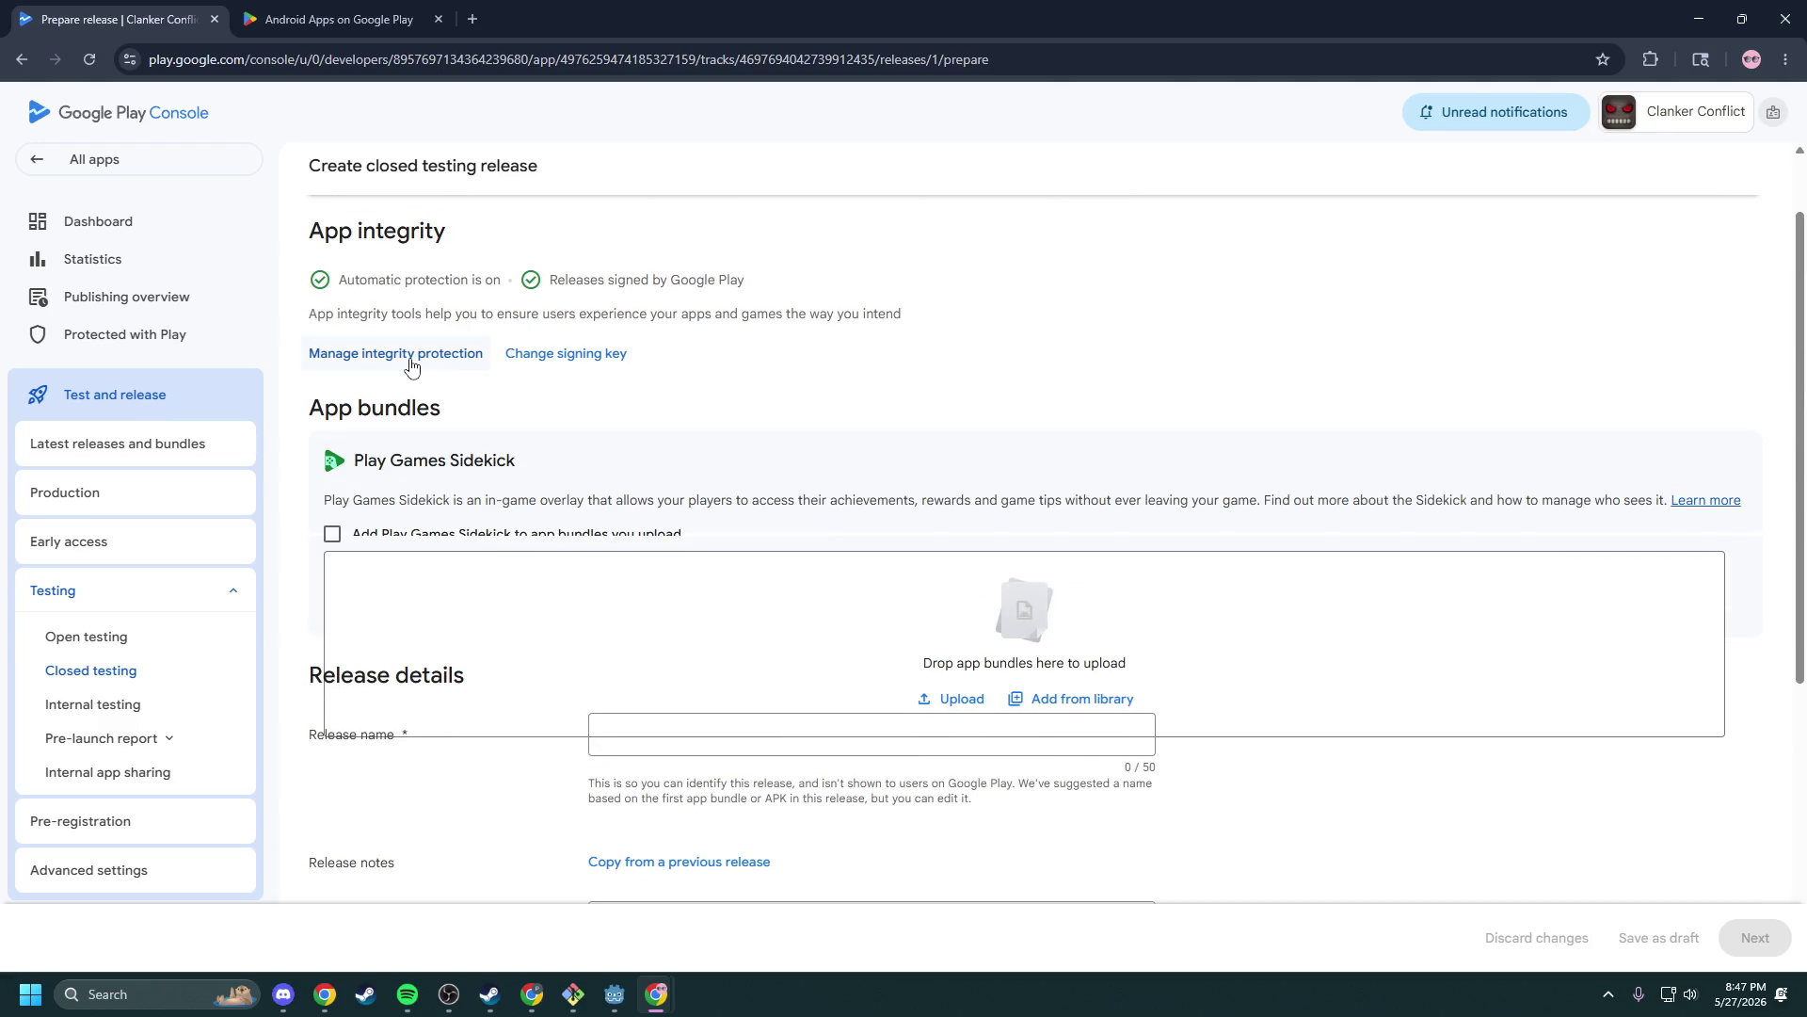
pyautogui.click(381, 533)
pyautogui.scroll(-1, 555, 451)
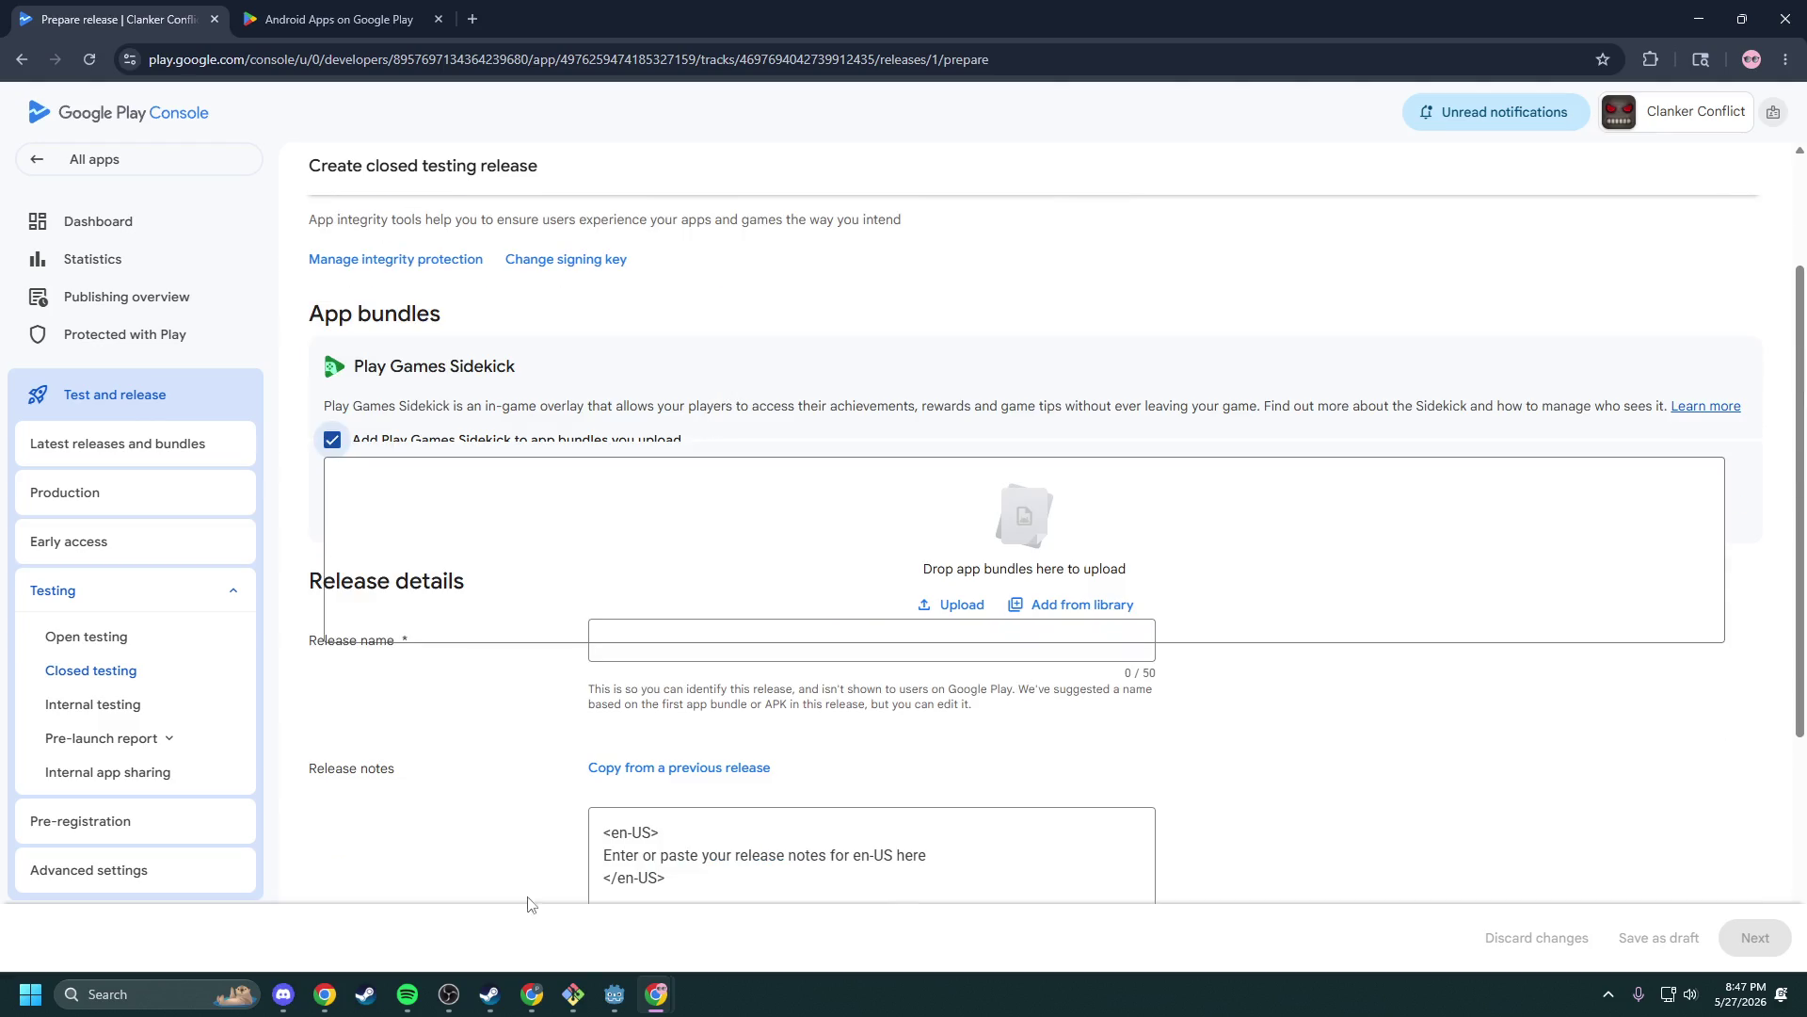
pyautogui.click(614, 996)
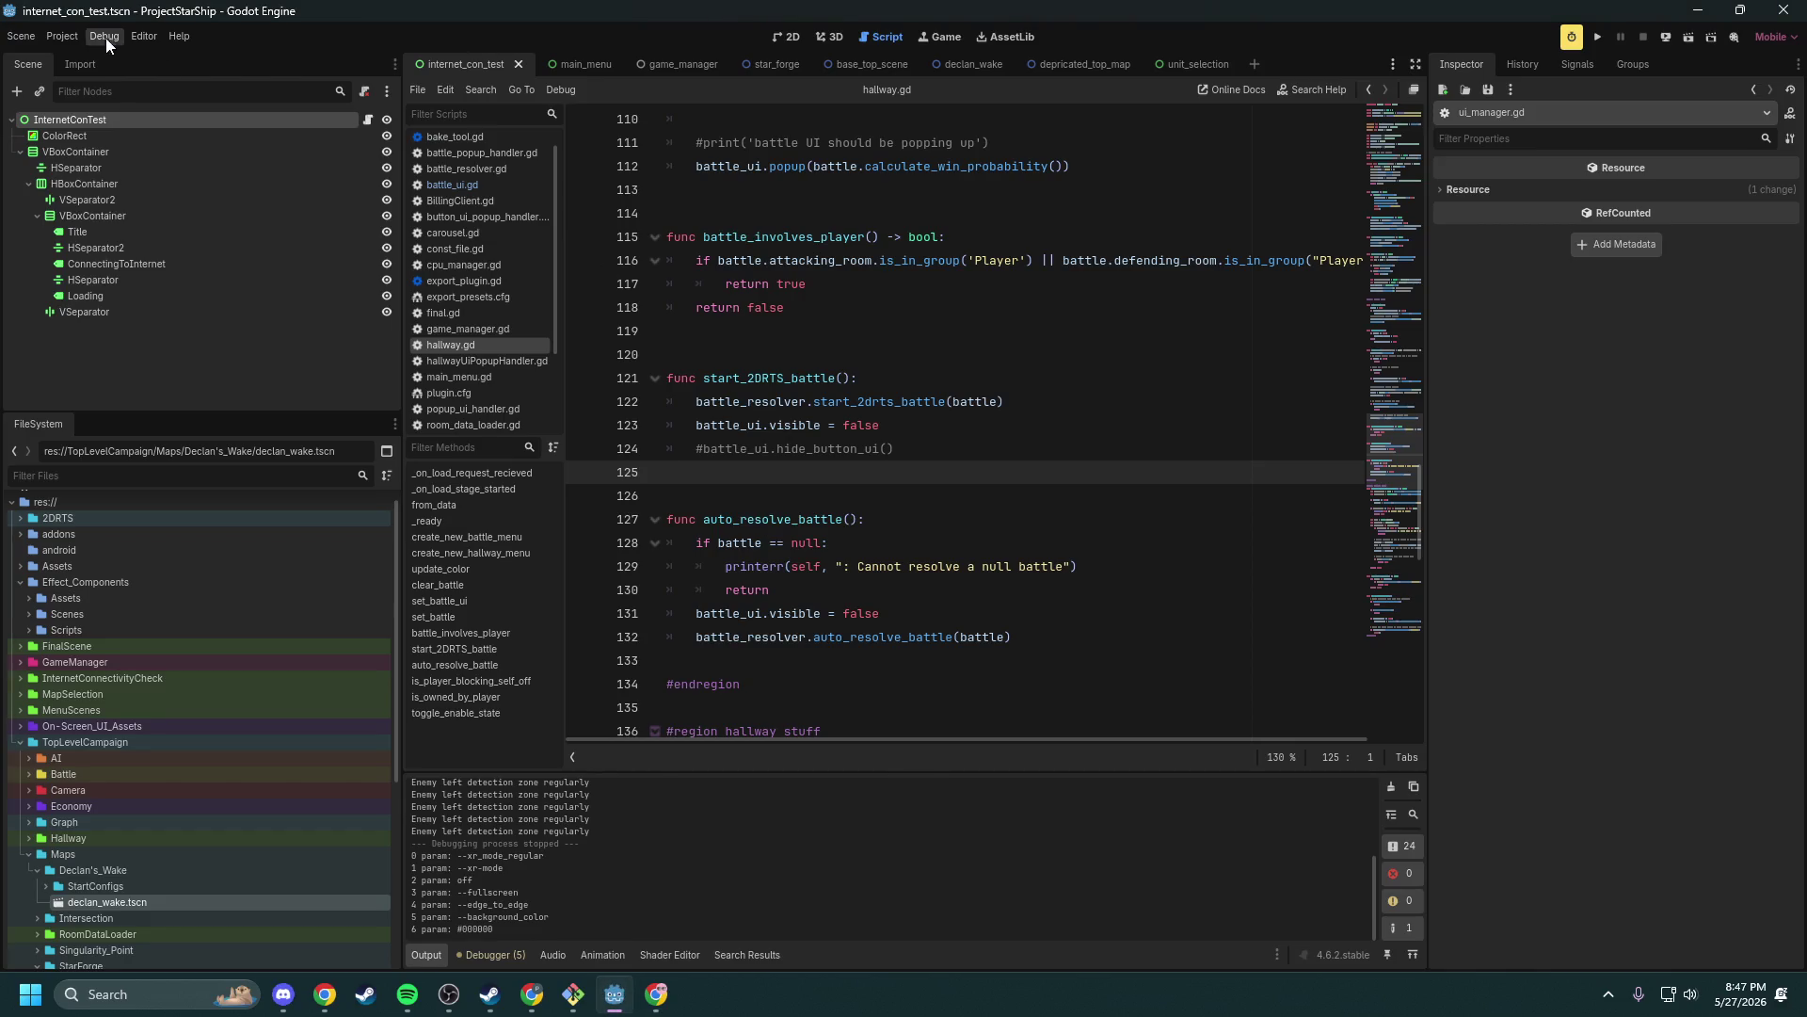
# Open the project's Android export settings and raise the version code from 4 to 5
pyautogui.click(143, 36)
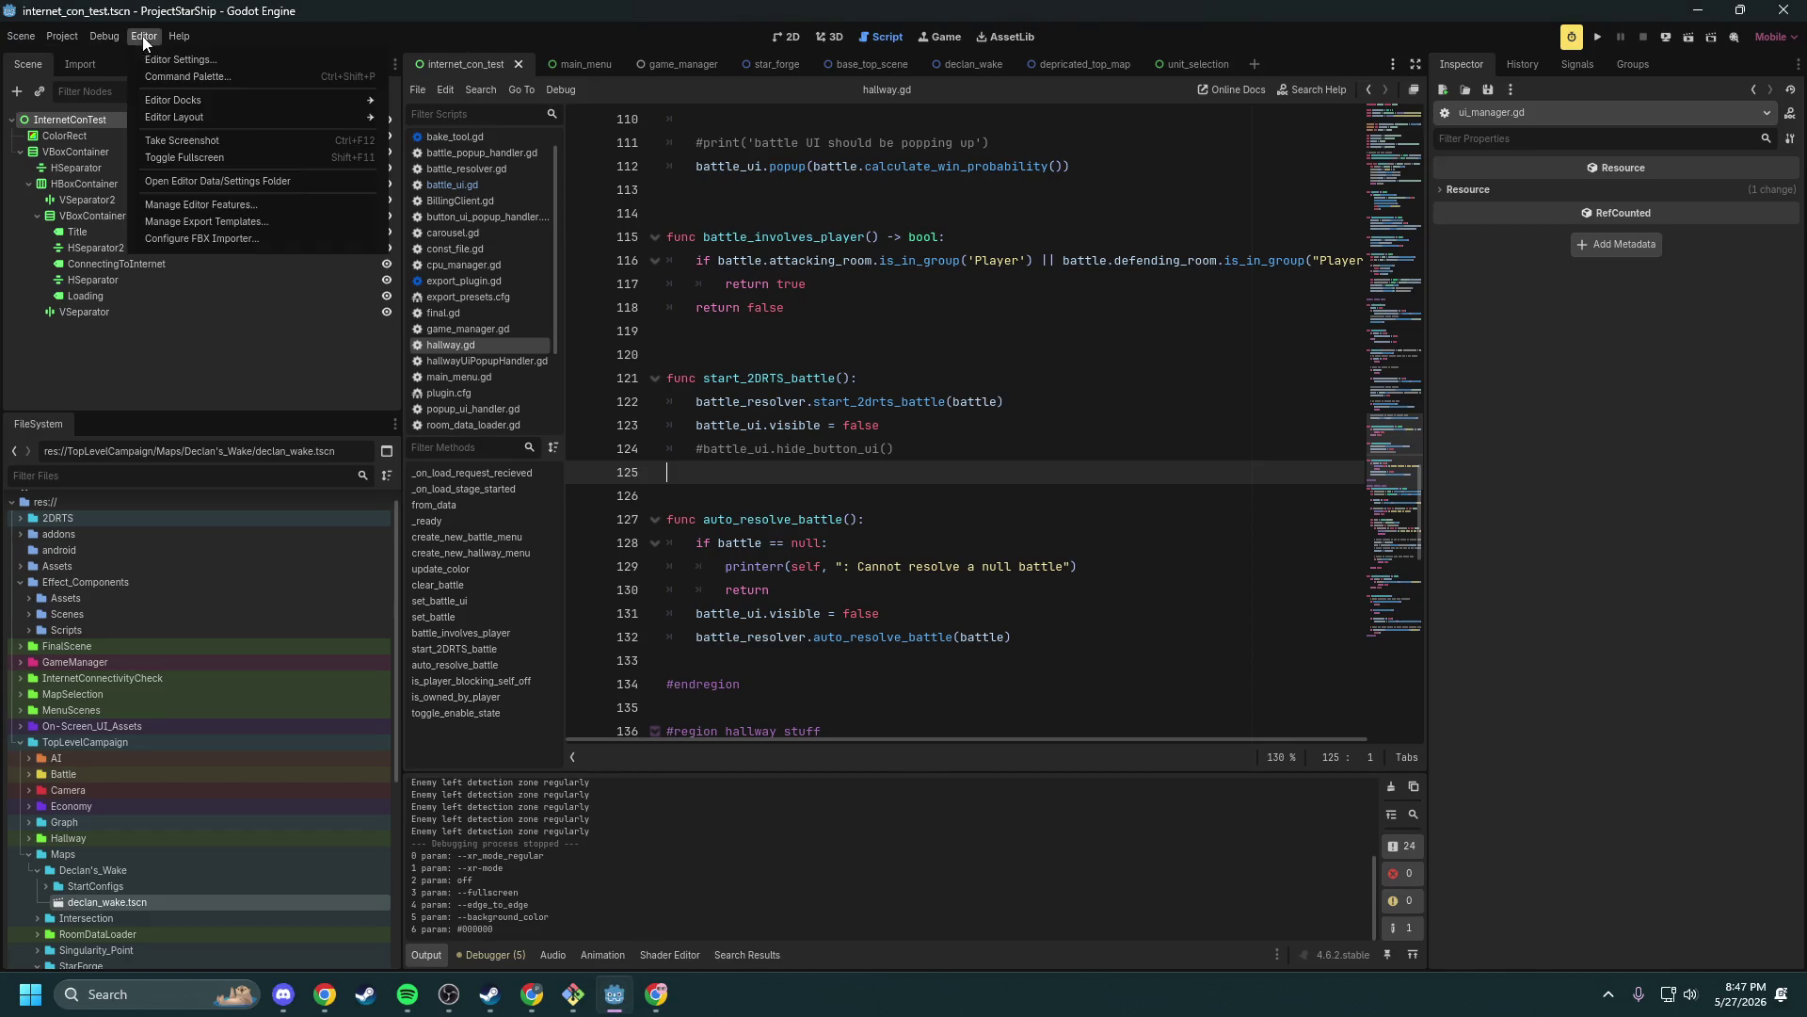
pyautogui.click(192, 59)
pyautogui.click(1199, 246)
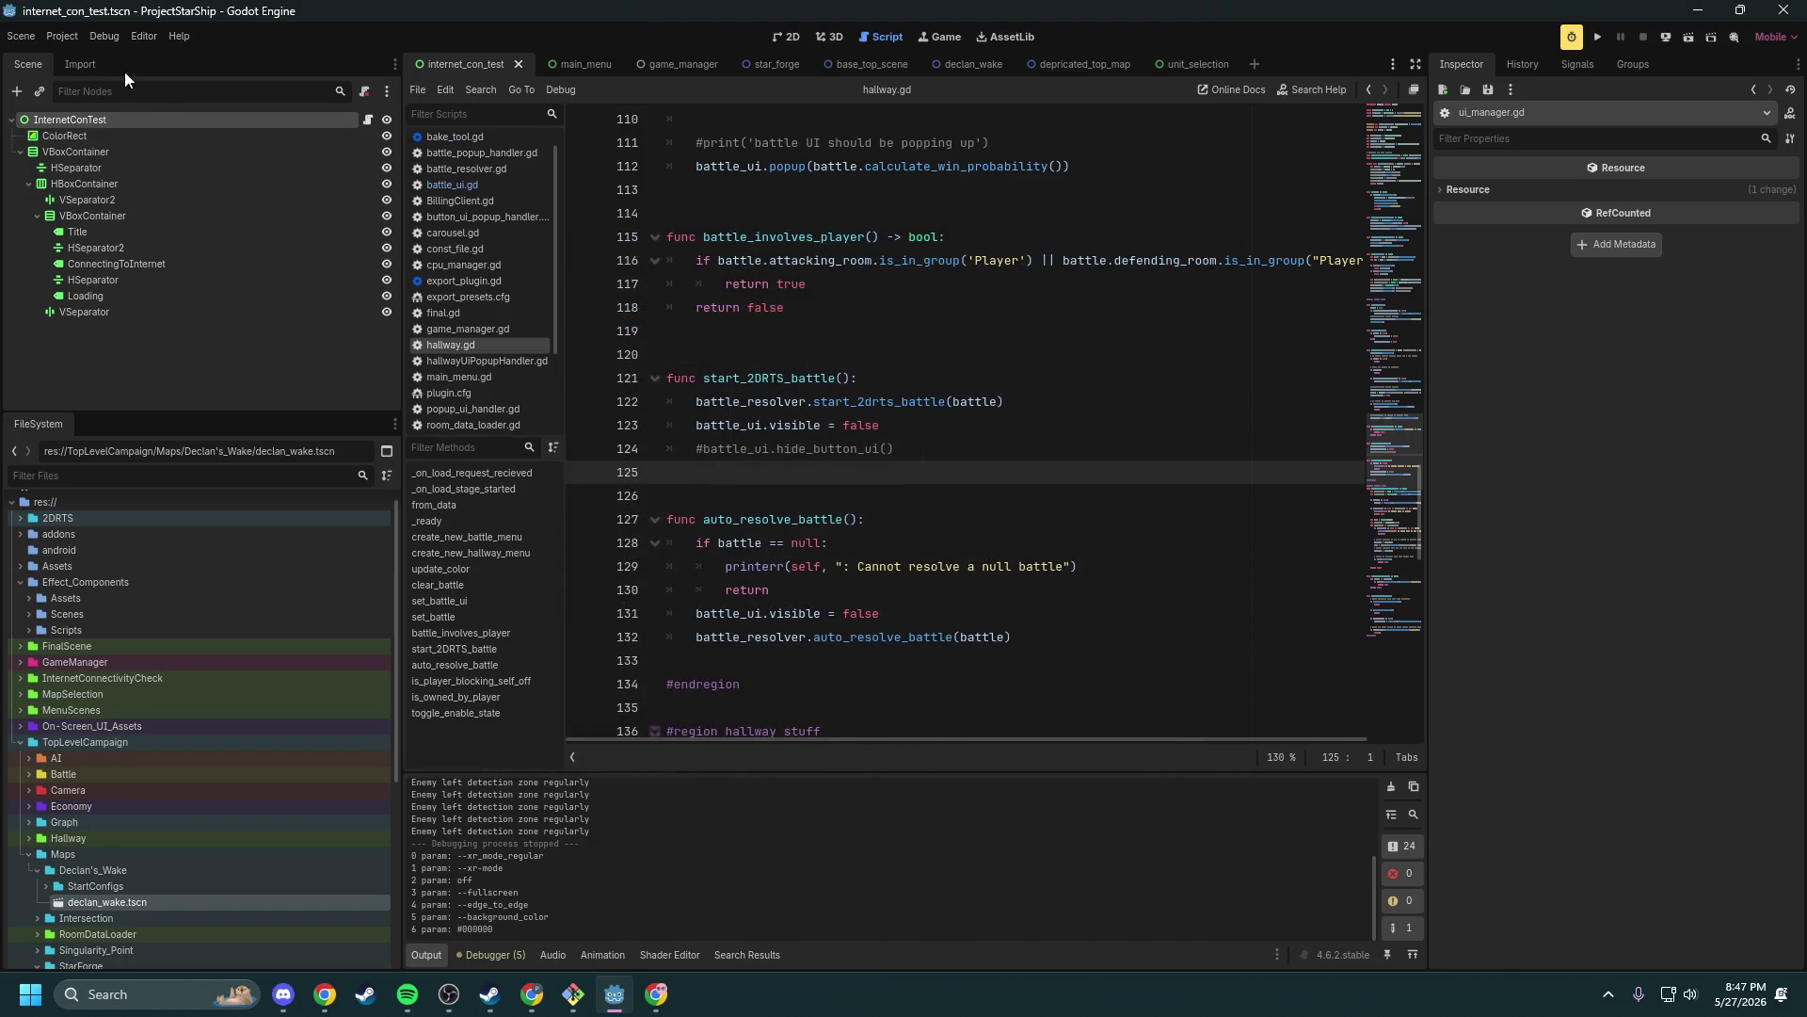
pyautogui.click(36, 32)
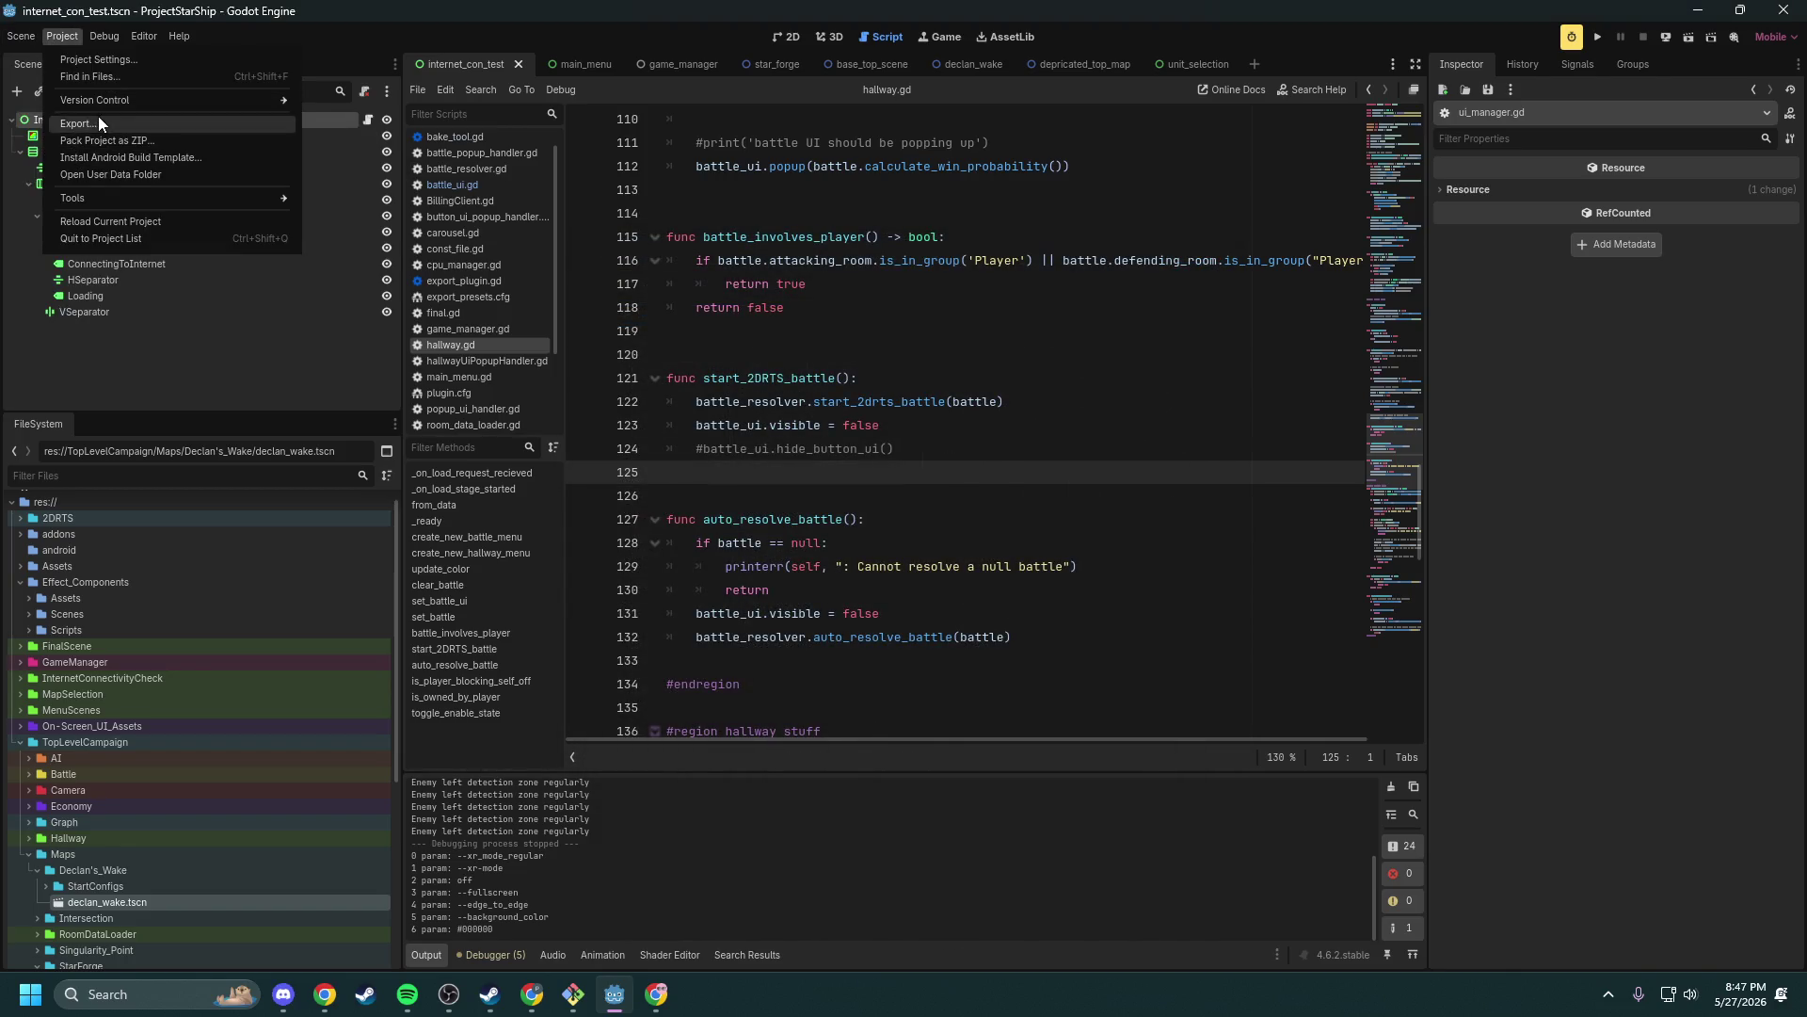
pyautogui.click(98, 123)
pyautogui.scroll(-3, 1024, 465)
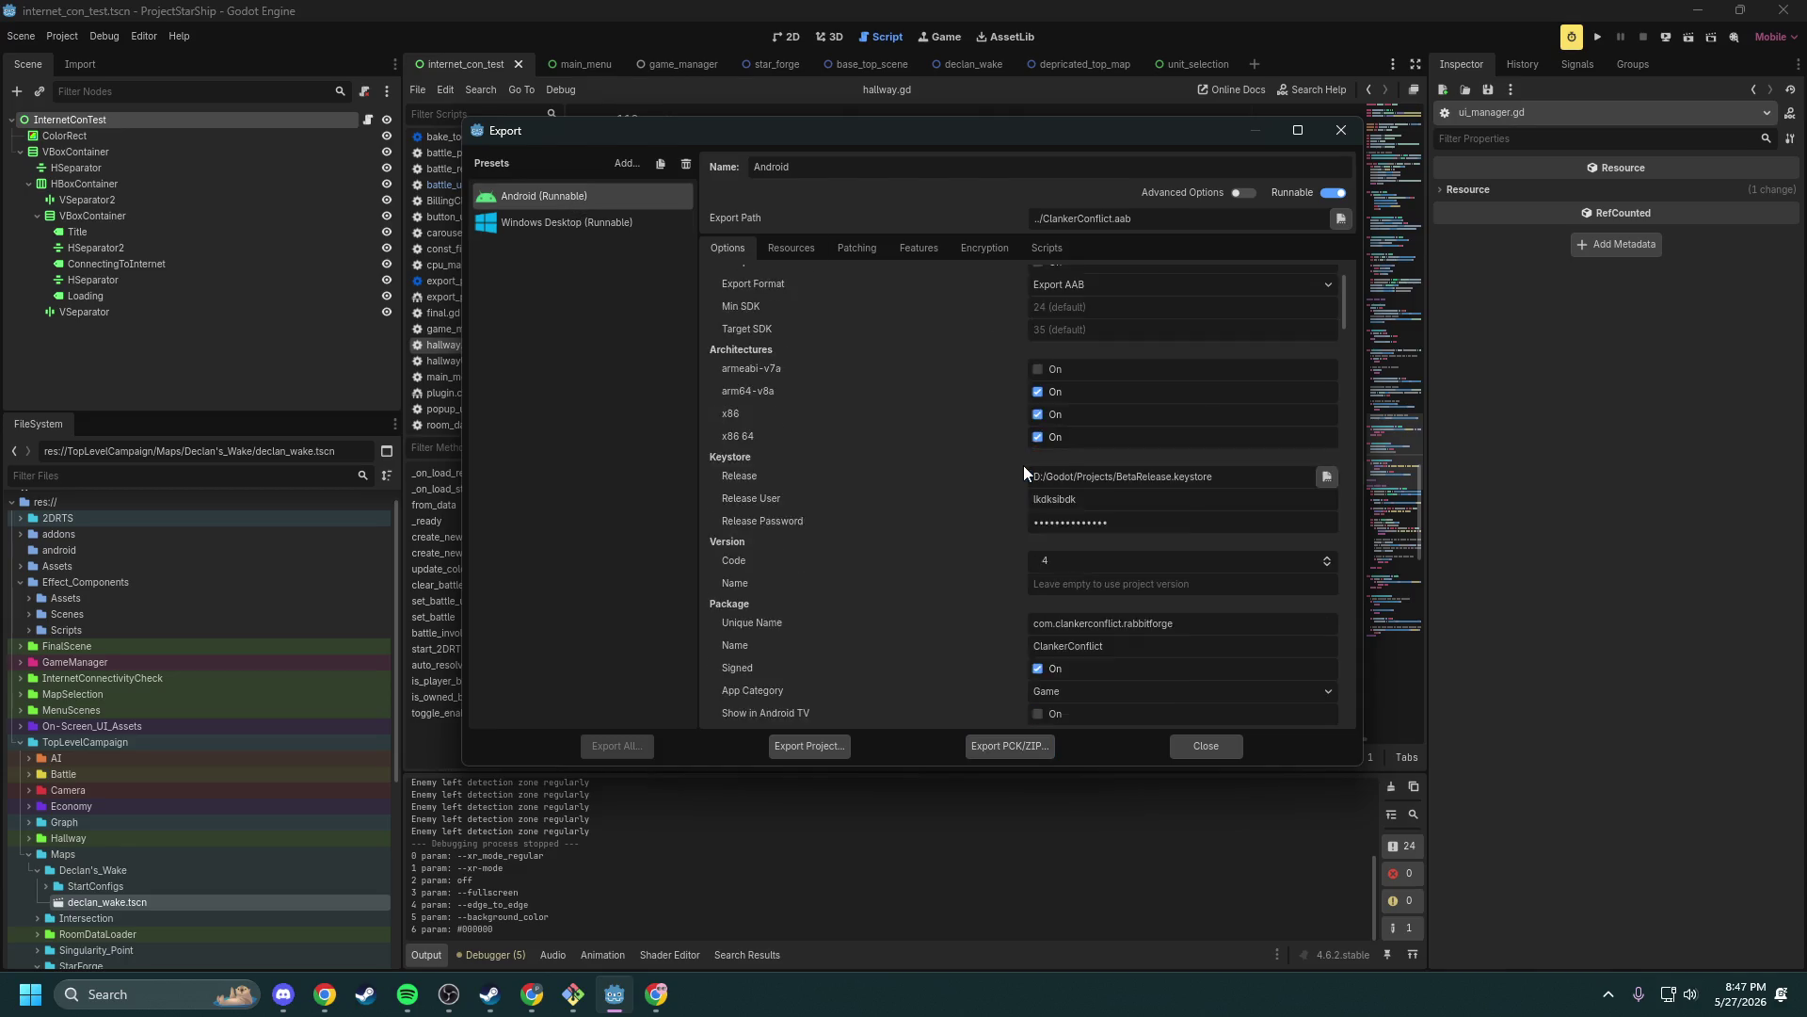
pyautogui.click(1328, 500)
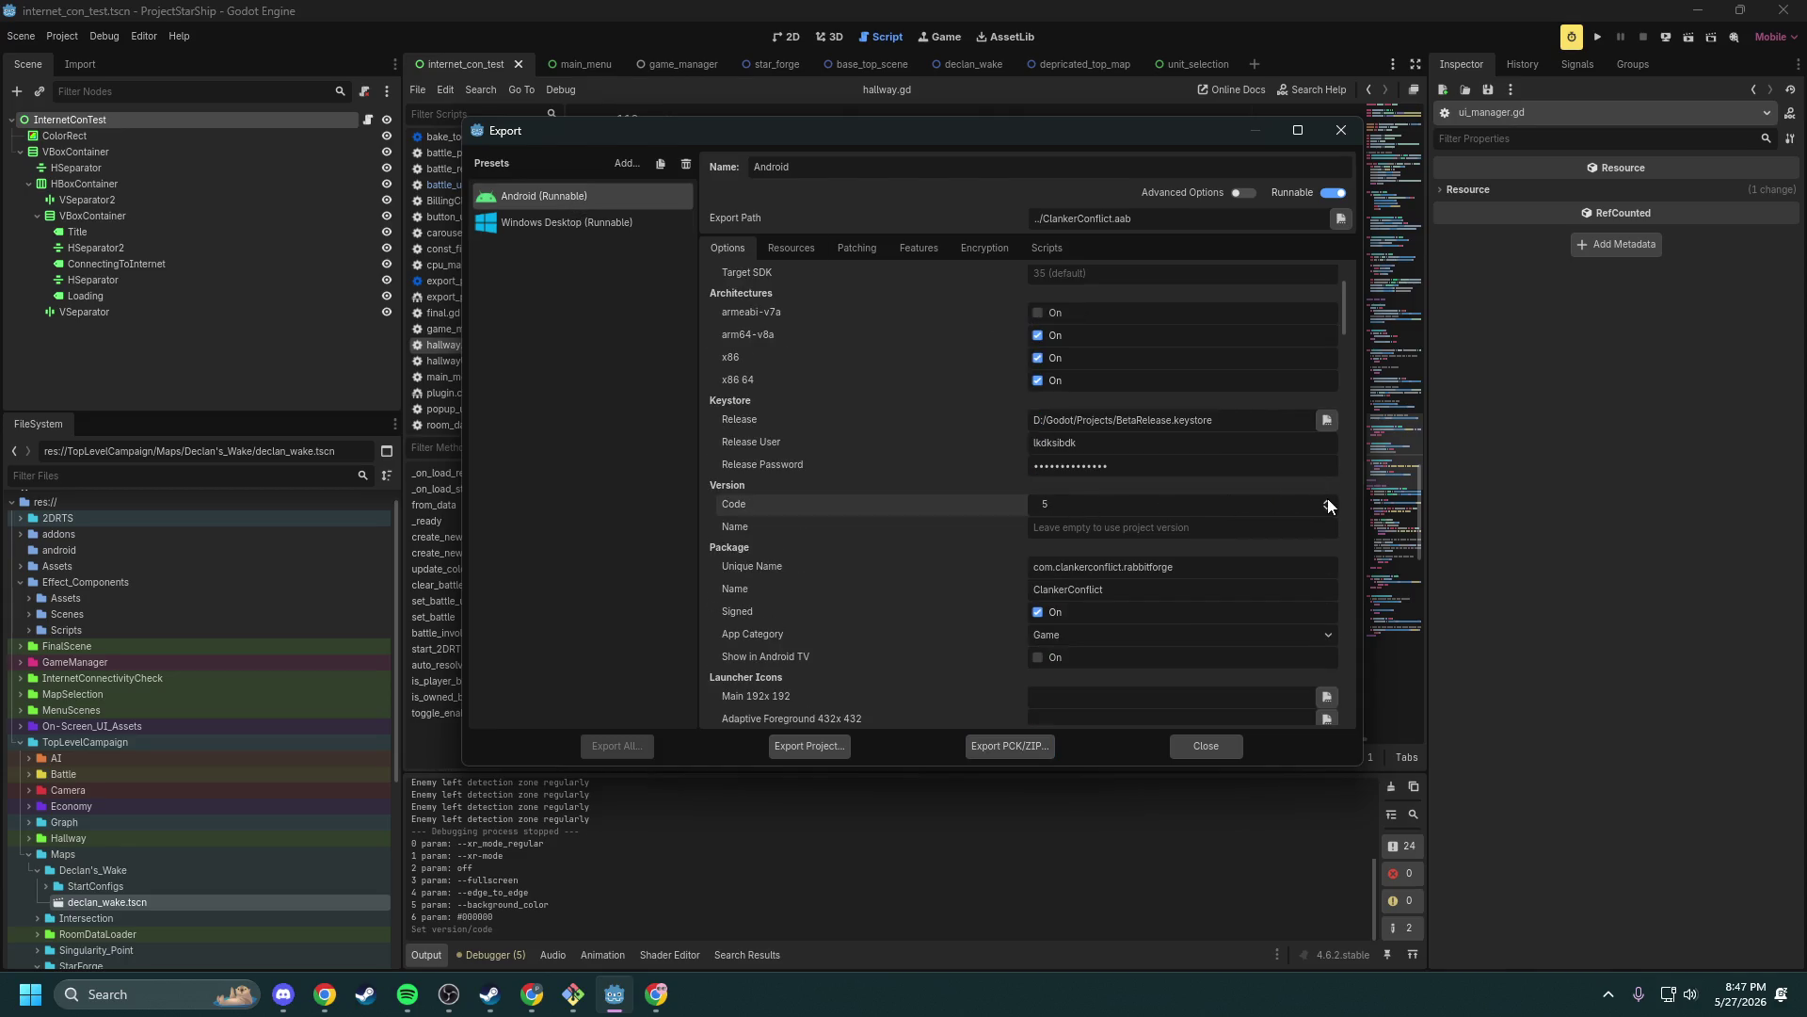
# Export the app bundle as ClankerConflict.aab, overwriting the old file, and close the export window
pyautogui.click(817, 746)
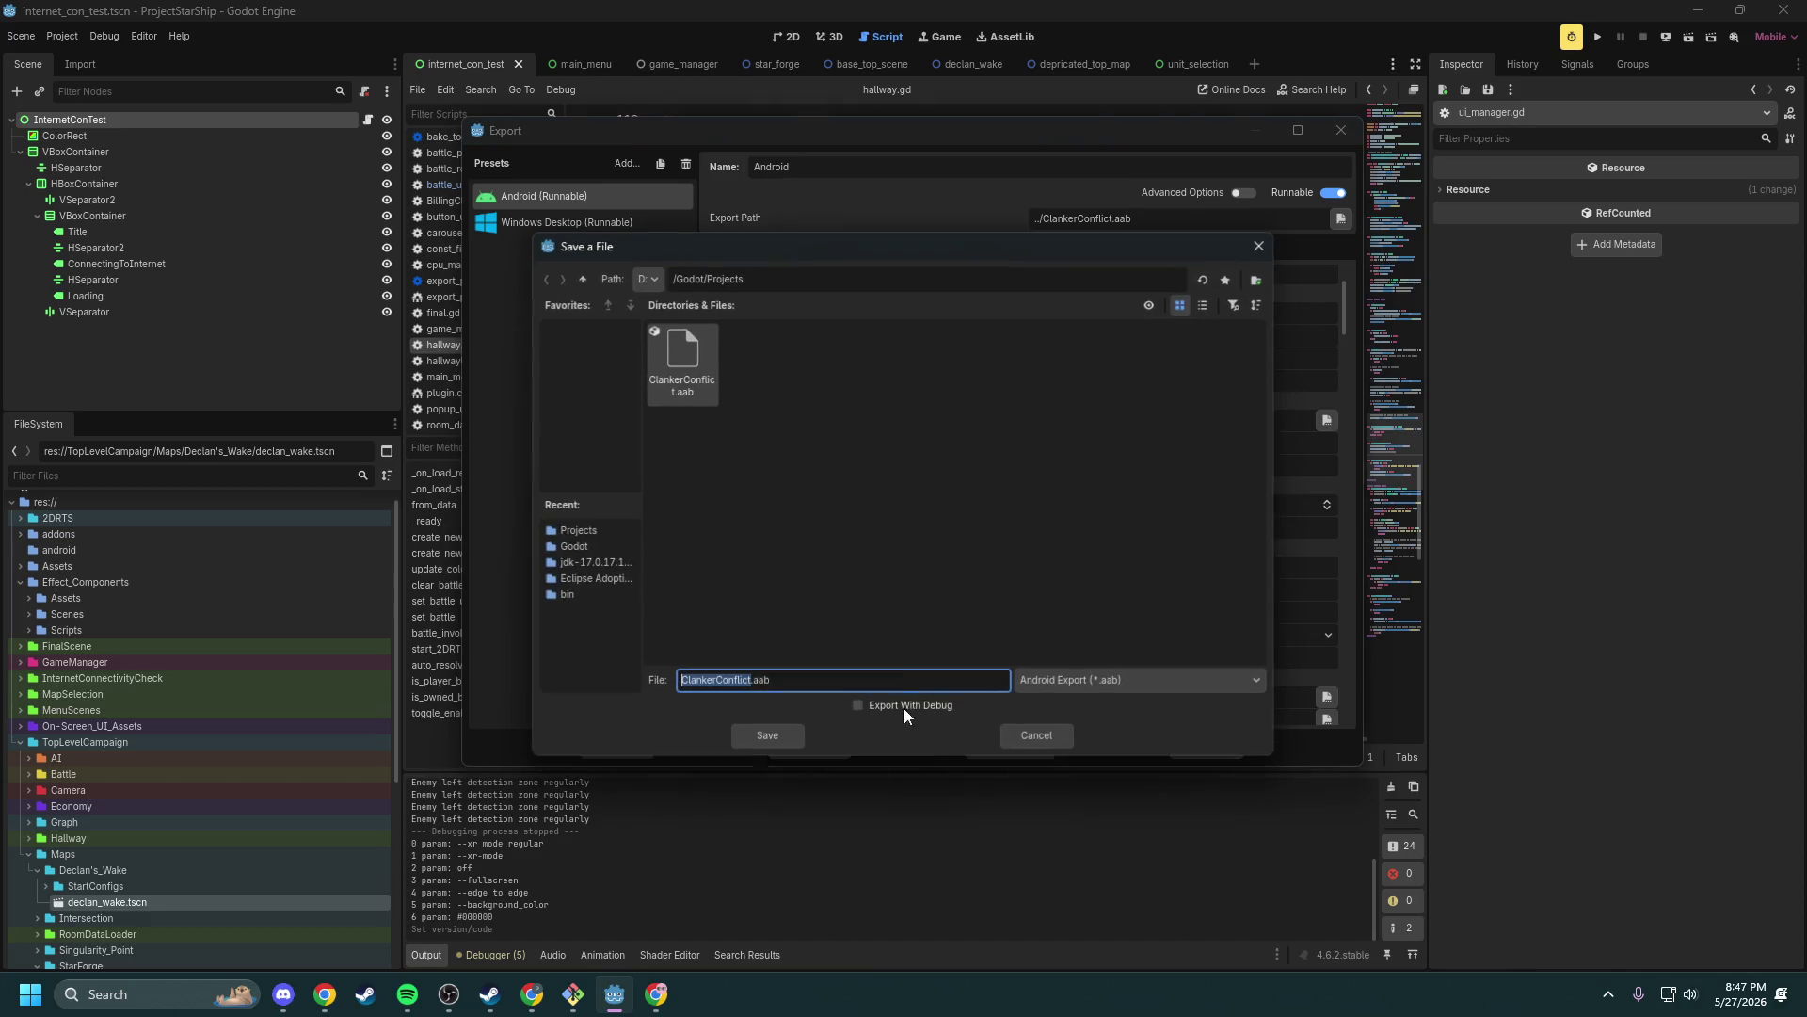
pyautogui.click(767, 736)
pyautogui.click(843, 530)
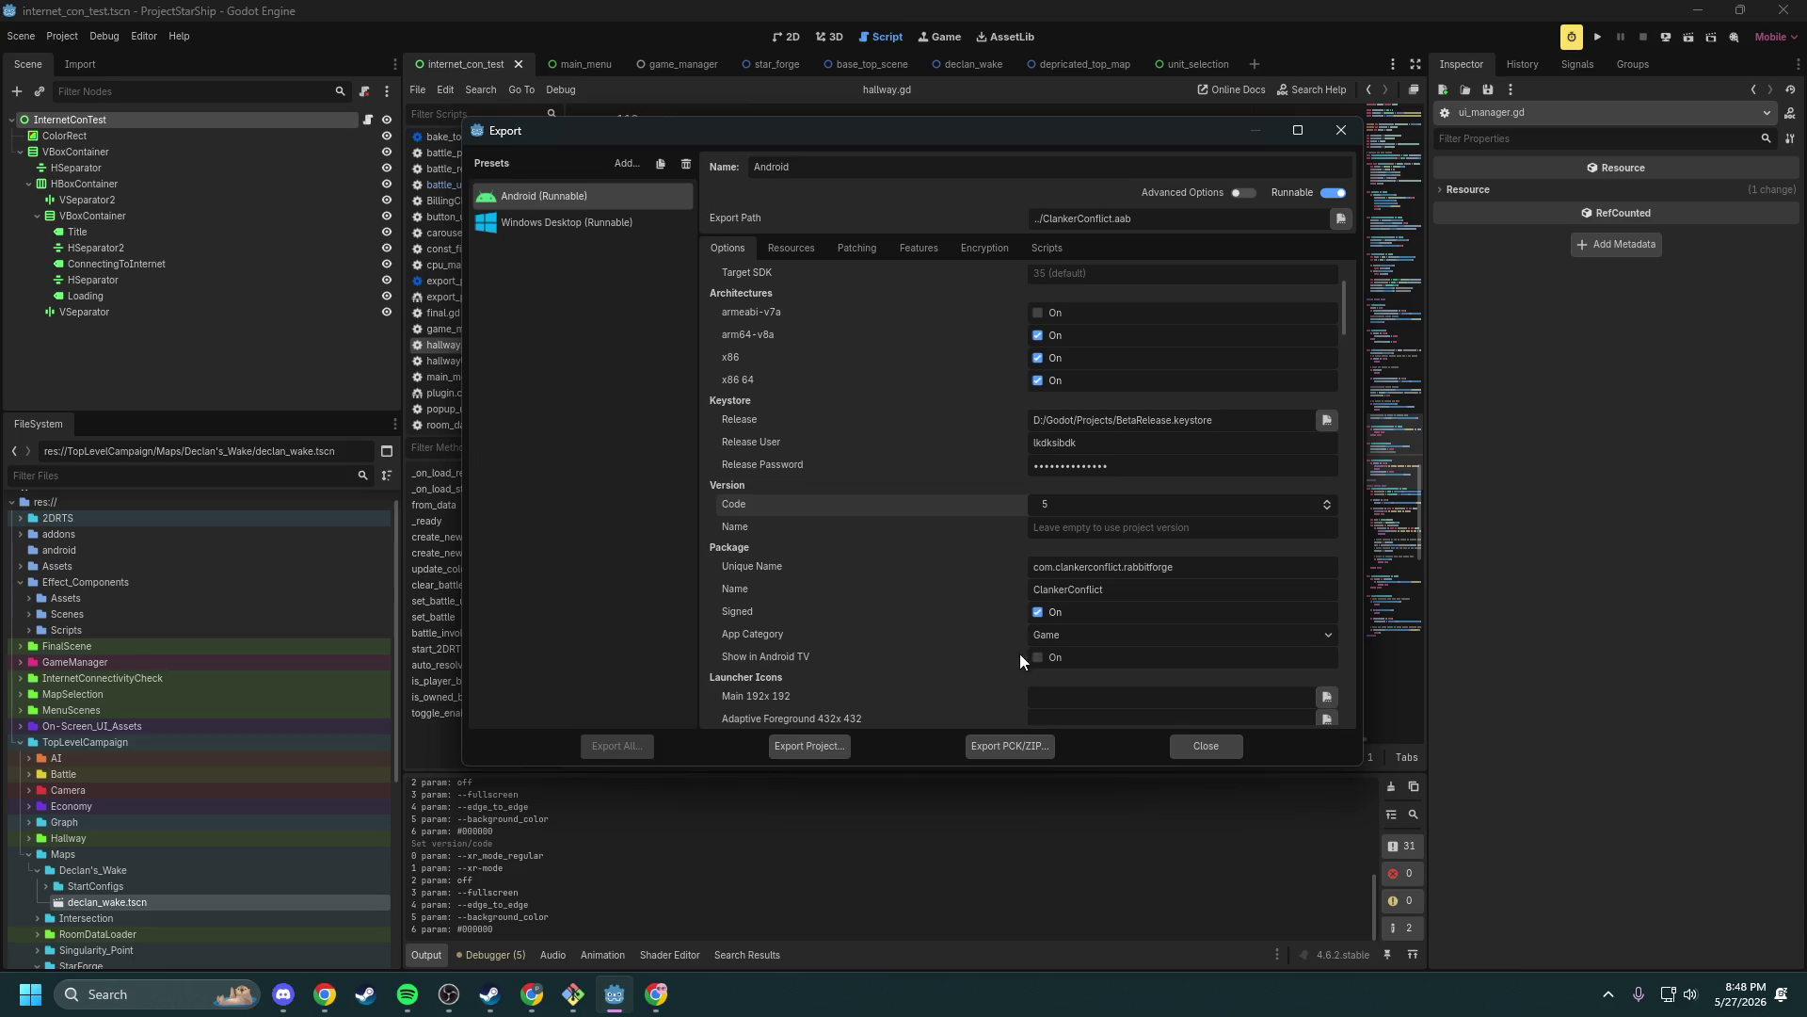
pyautogui.click(1199, 751)
# Return to the Play Console release page and upload the new ClankerConflict.aab
pyautogui.moveTo(656, 994)
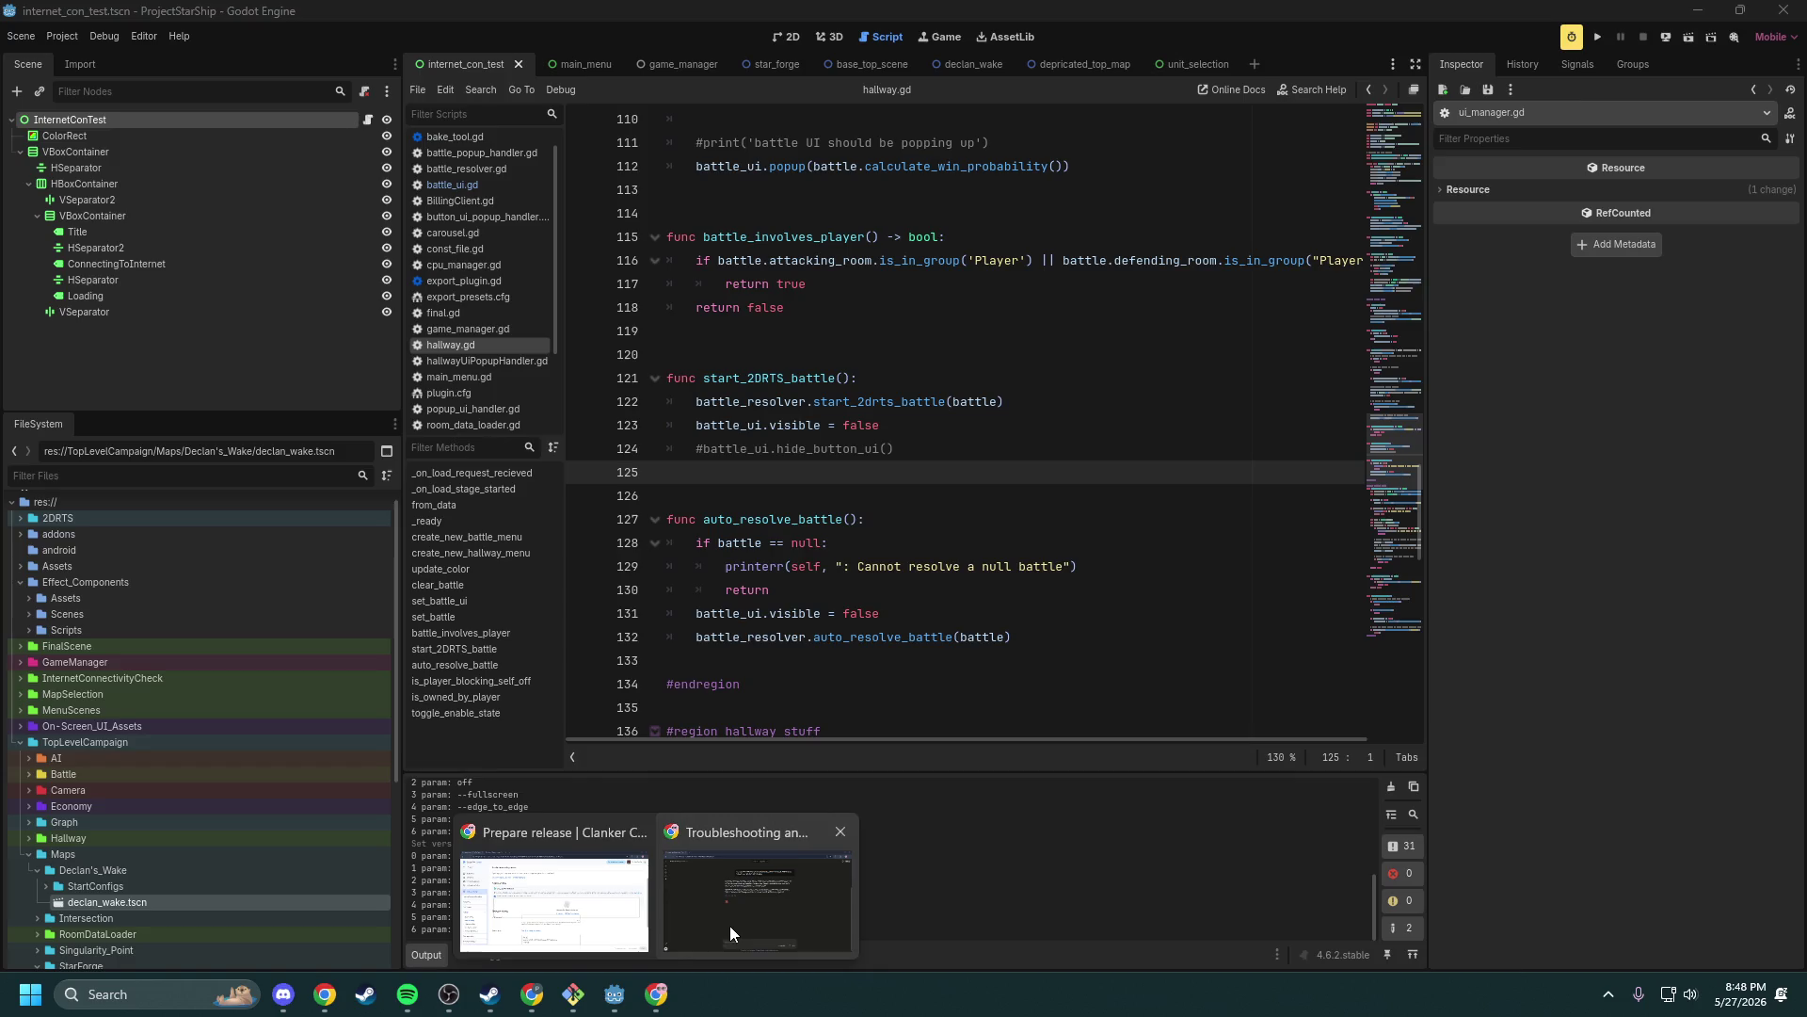
pyautogui.click(565, 899)
pyautogui.click(951, 605)
pyautogui.click(273, 333)
pyautogui.click(726, 469)
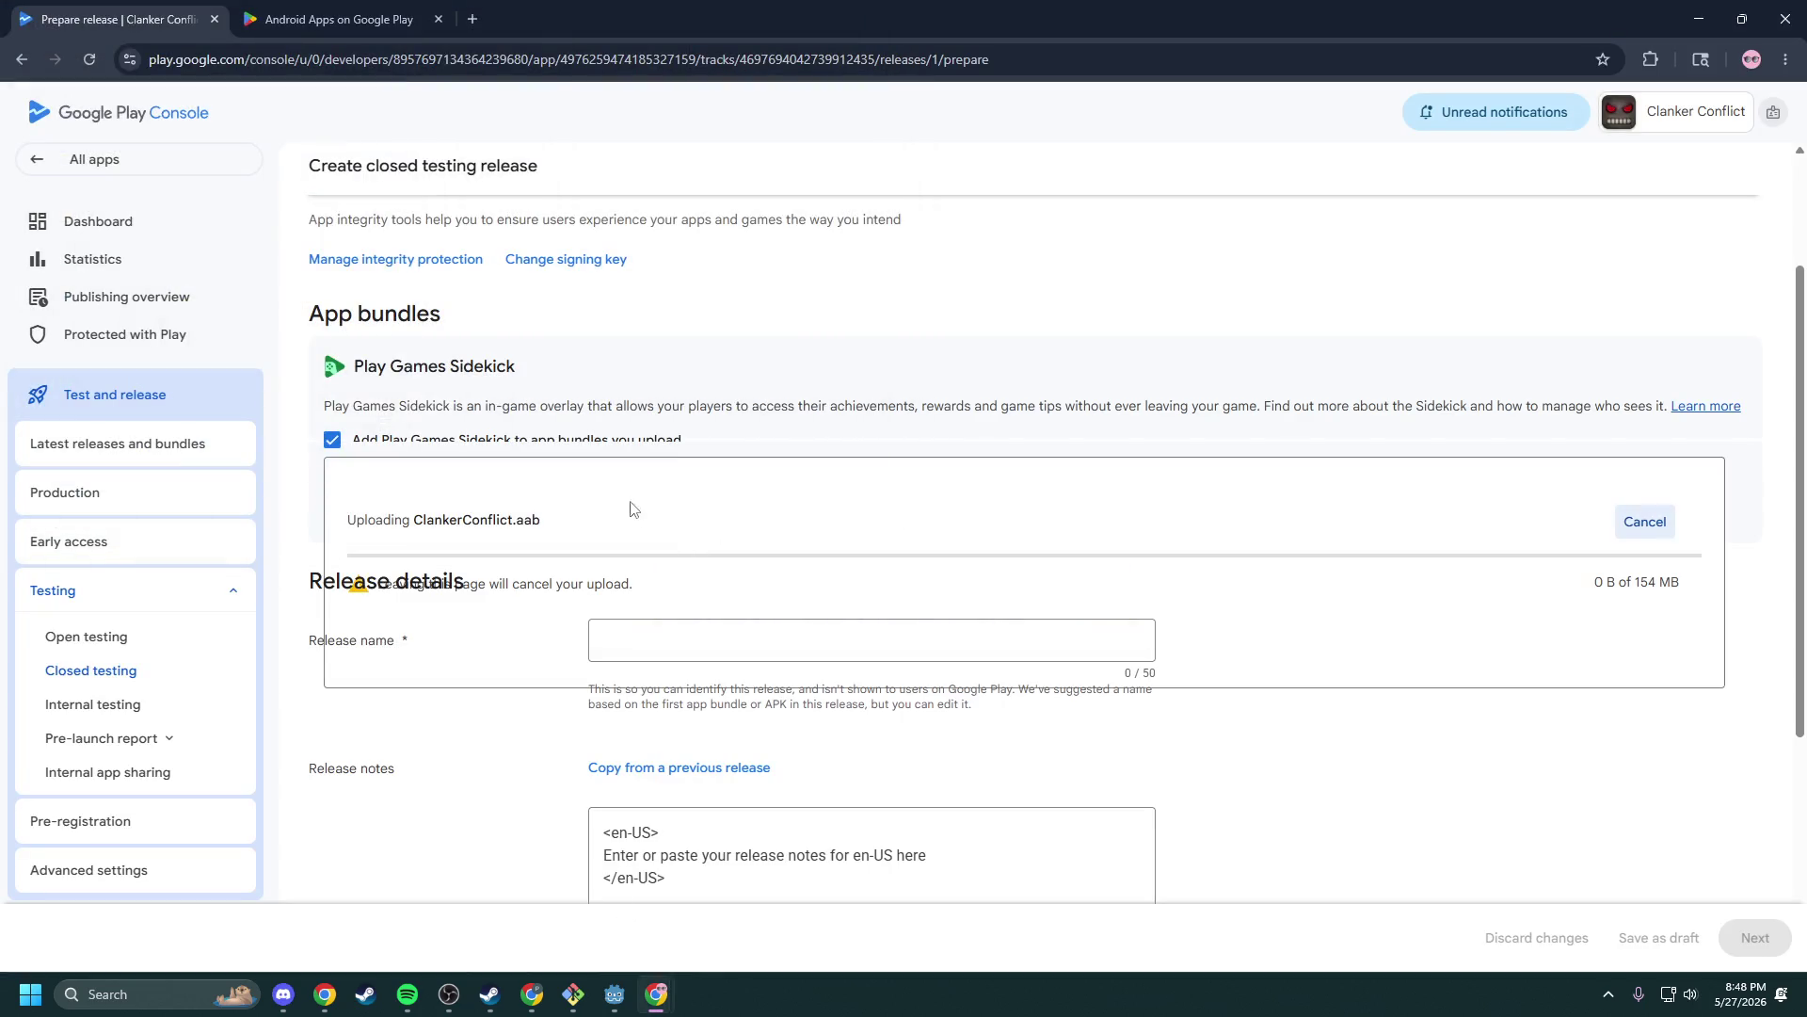
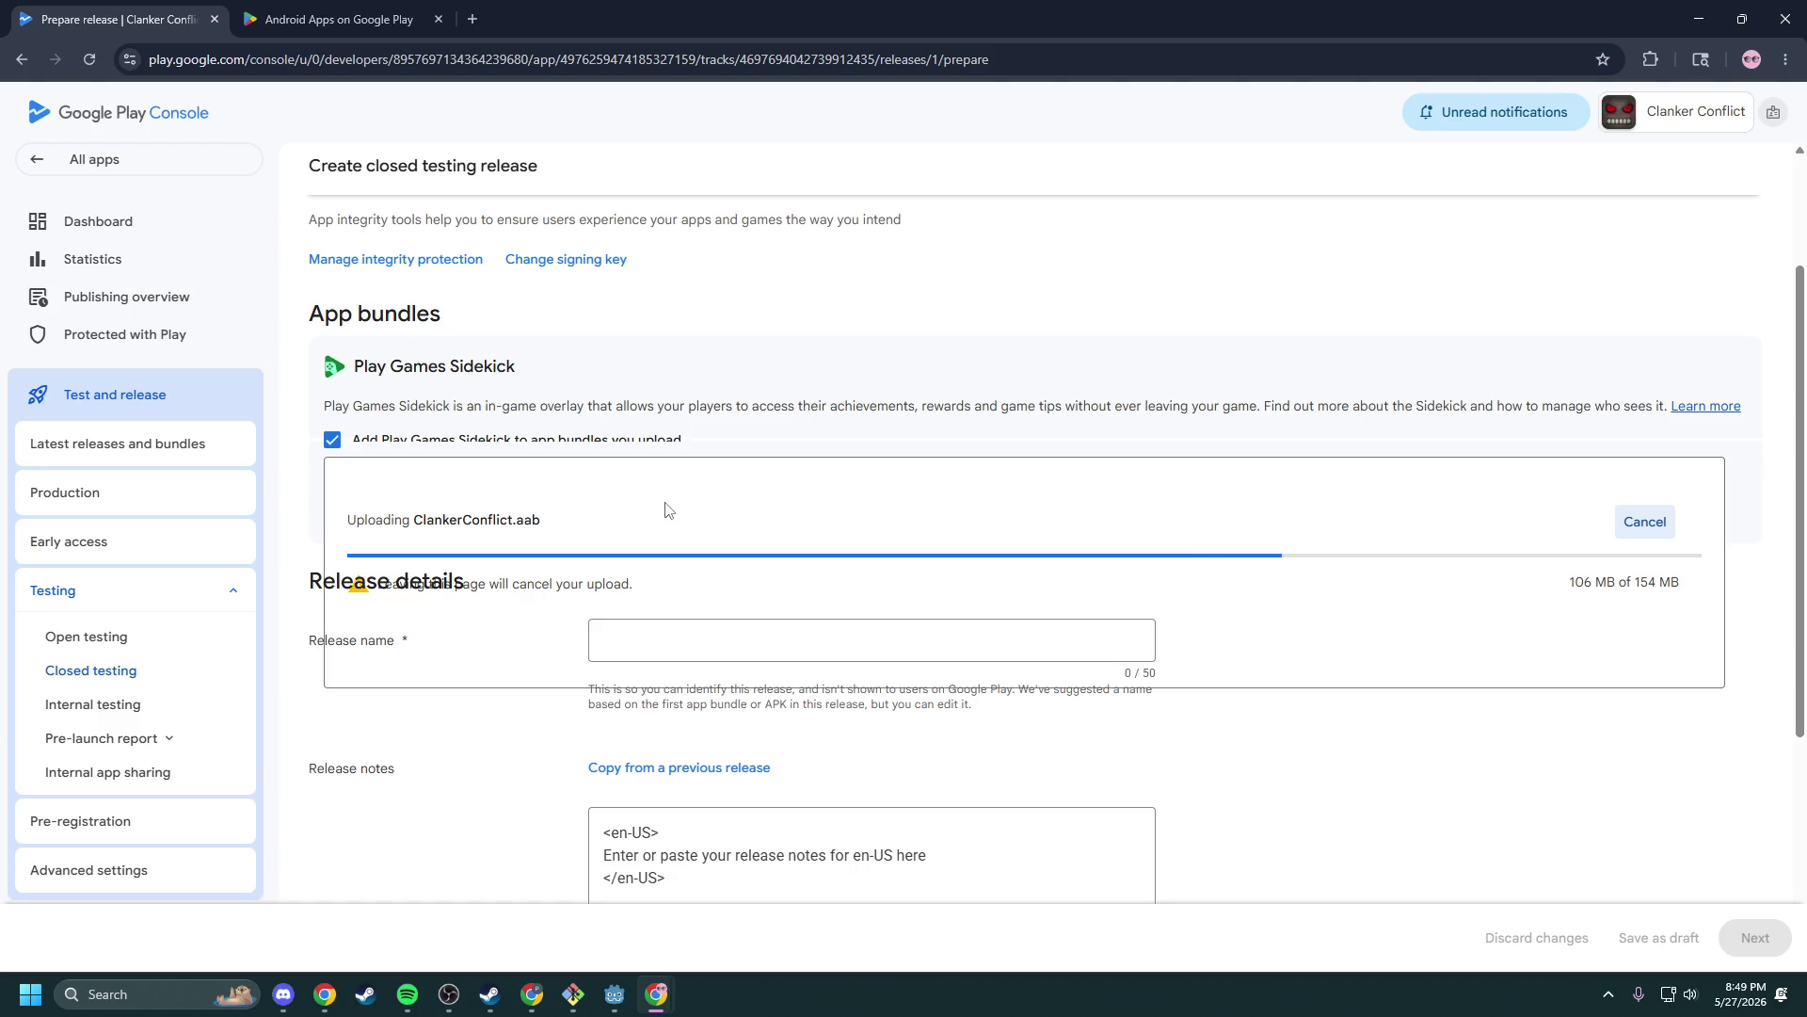
# Check the ClankerConflict.aab upload progress on the closed-testing release page, then bring up the Godot editor
pyautogui.scroll(-3, 765, 405)
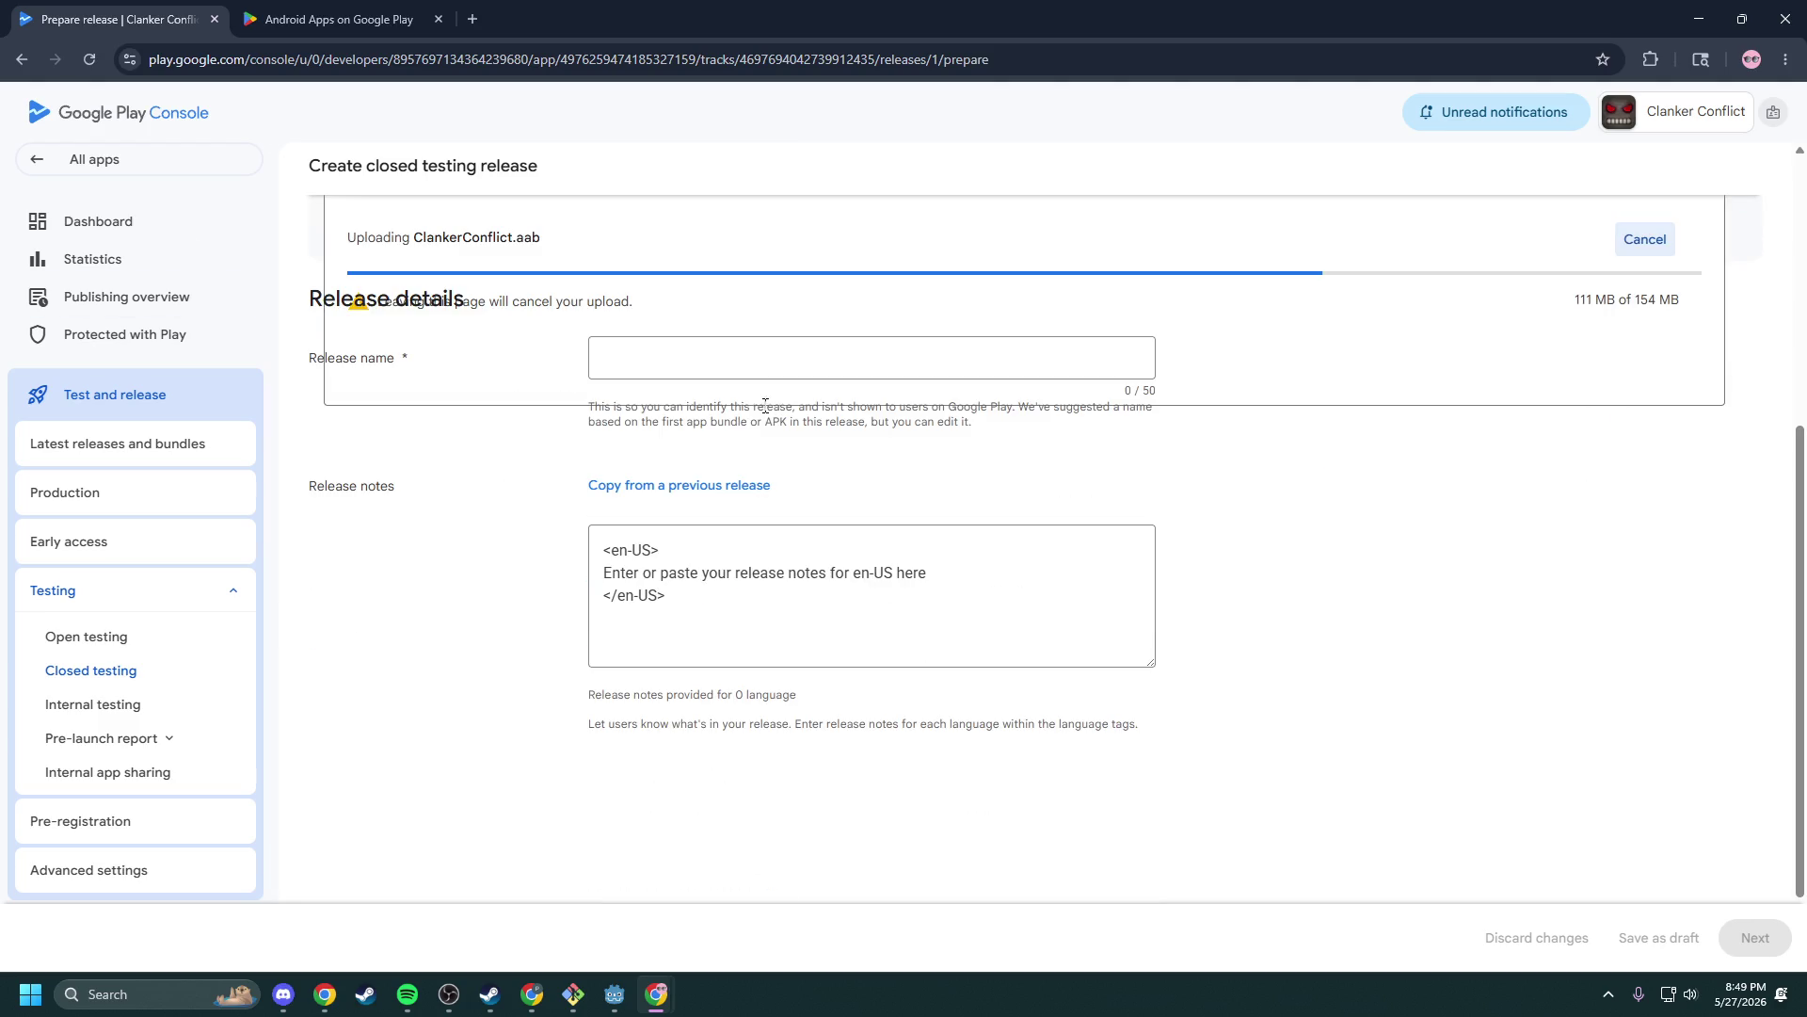
pyautogui.scroll(5, 514, 546)
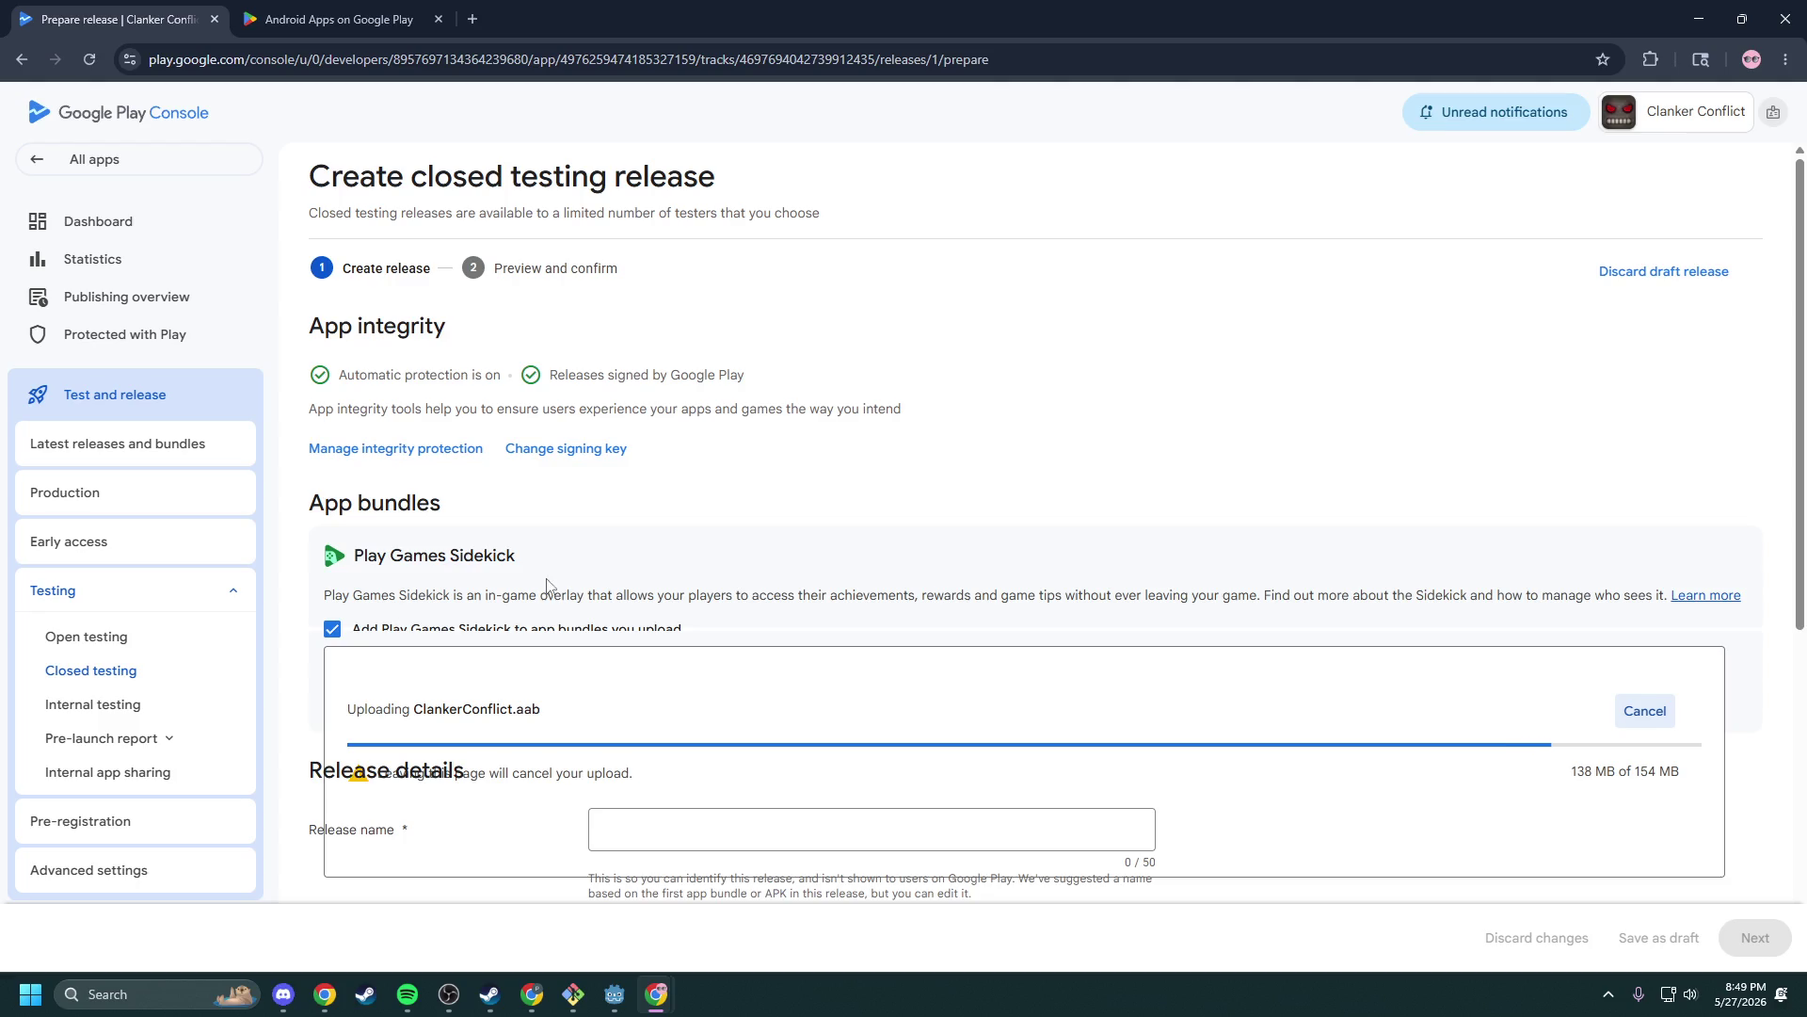
pyautogui.click(615, 994)
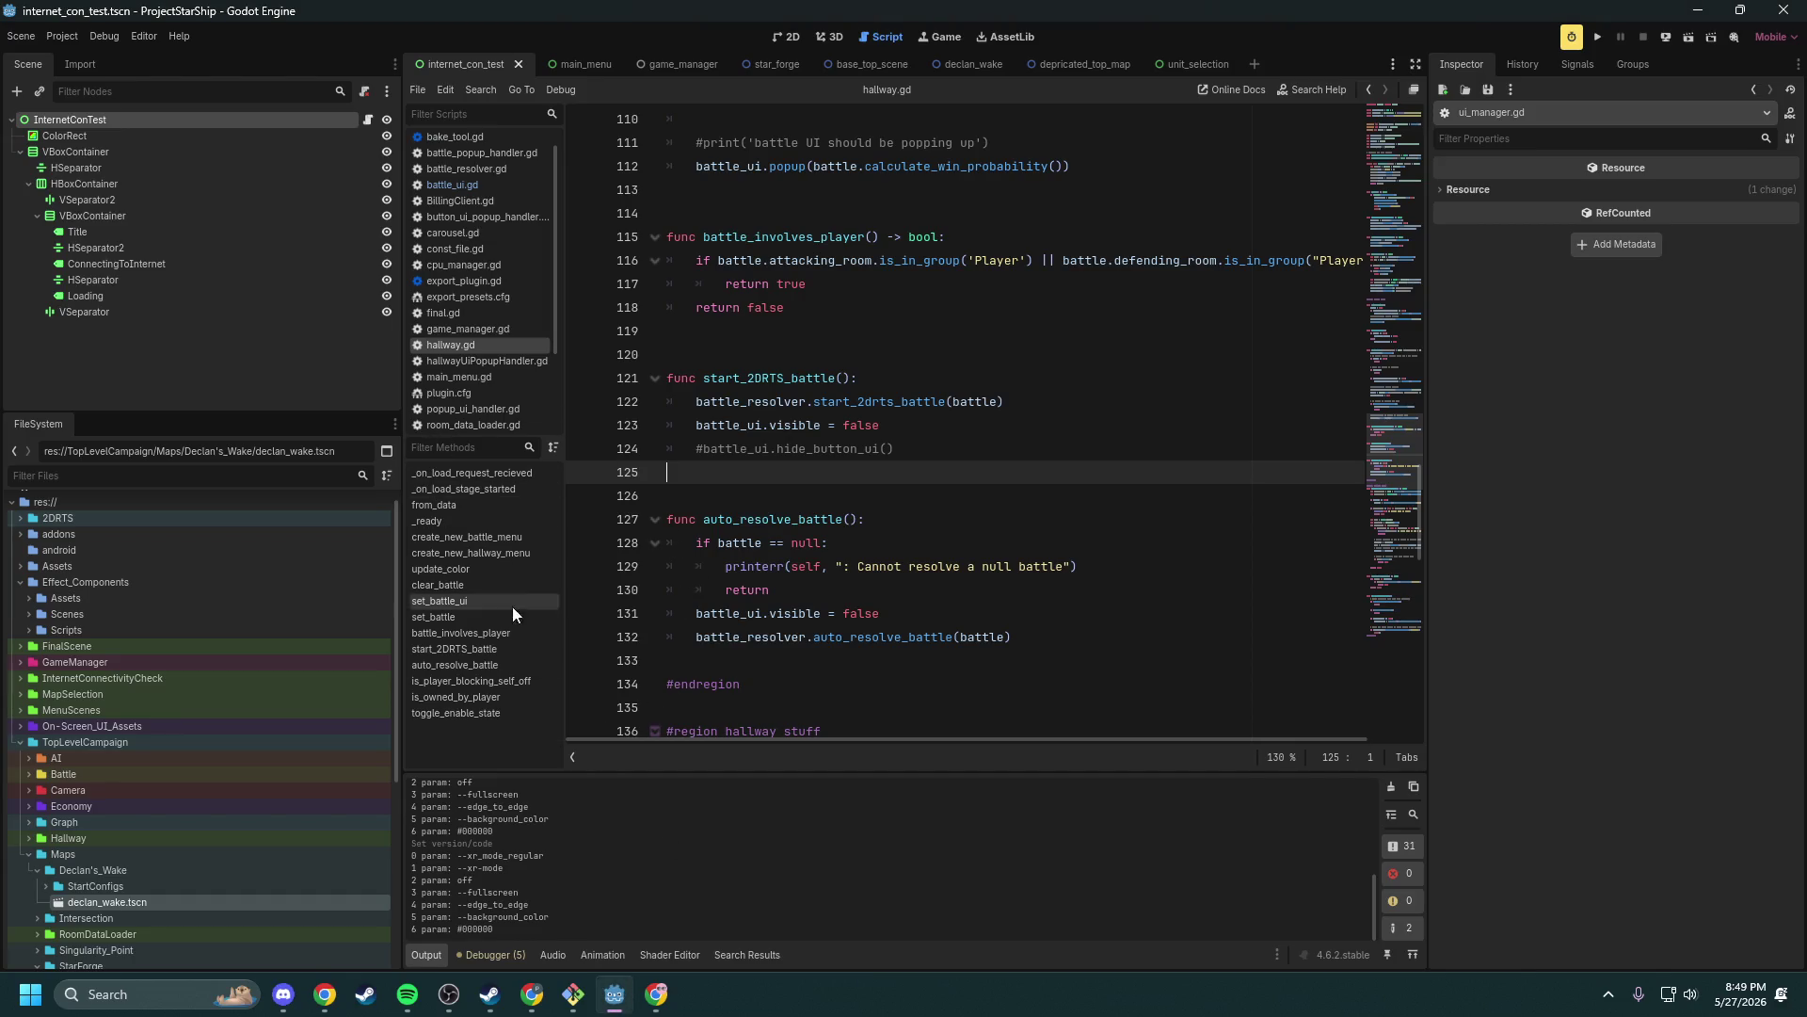
# Filter the Godot FileSystem down to .cfg files and open export_presets.cfg
pyautogui.scroll(-2, 484, 334)
pyautogui.click(461, 355)
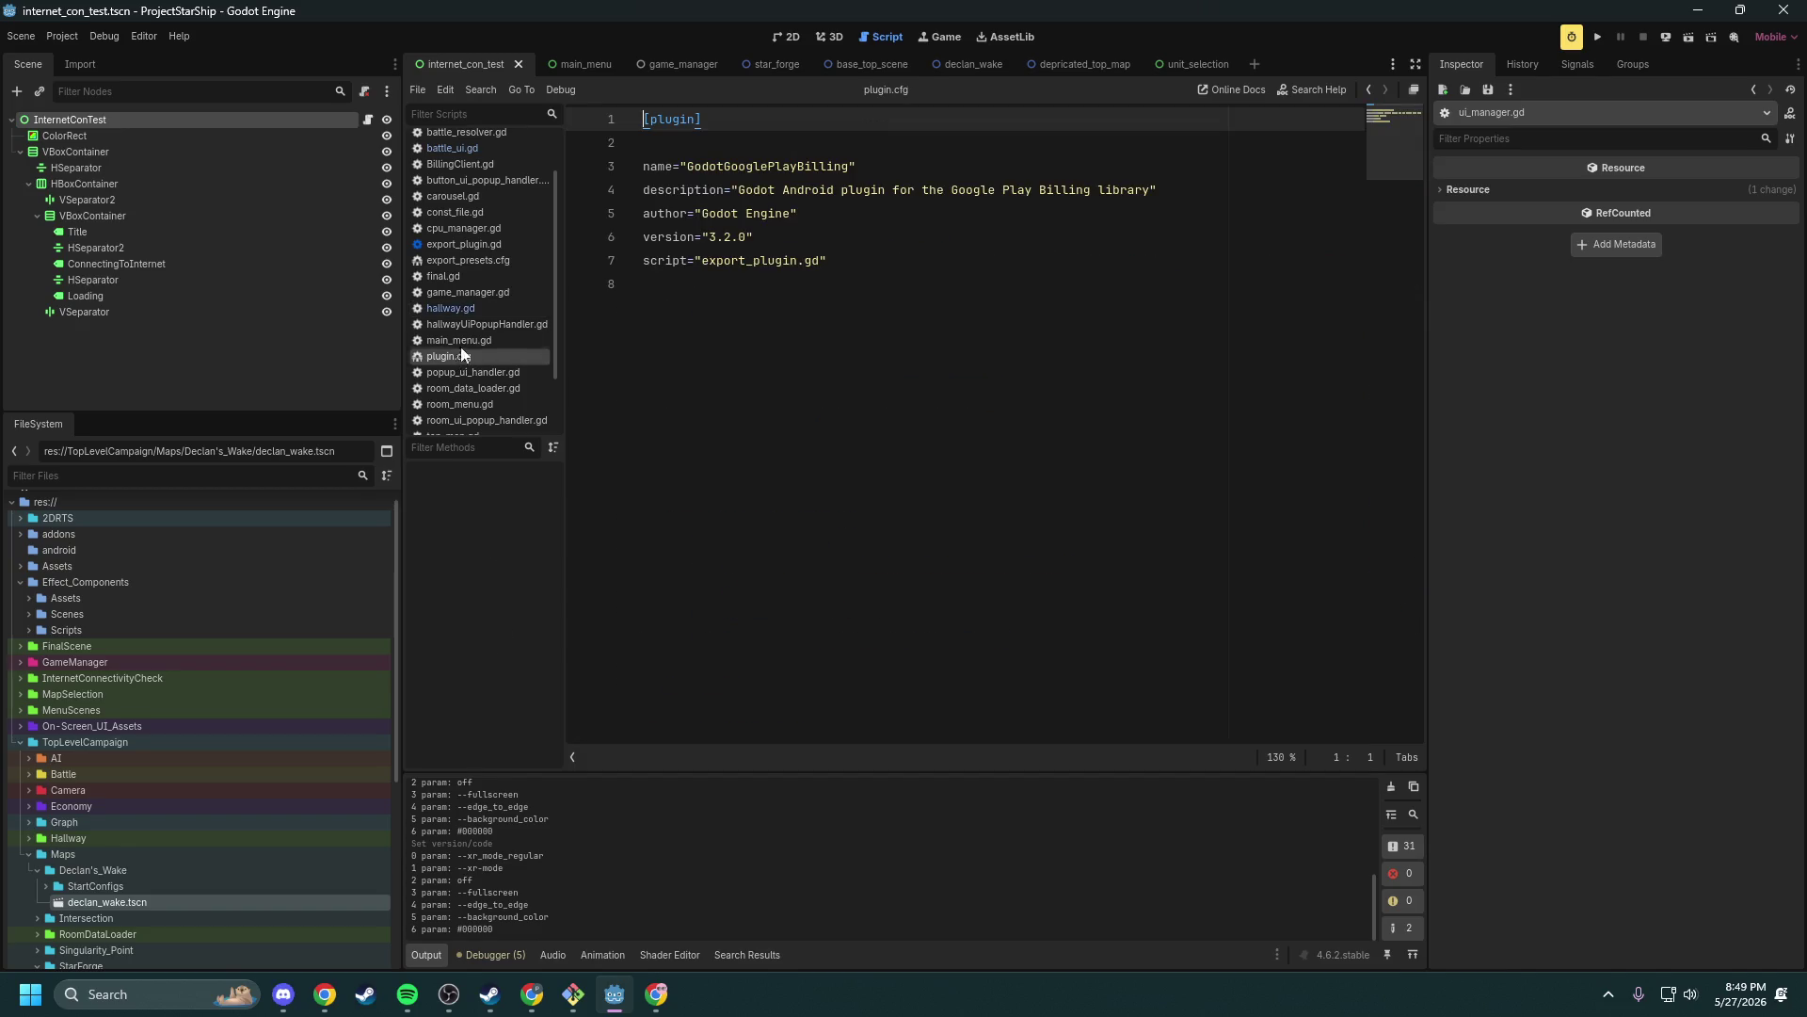
pyautogui.scroll(1, 461, 330)
pyautogui.scroll(-3, 478, 282)
pyautogui.click(64, 478)
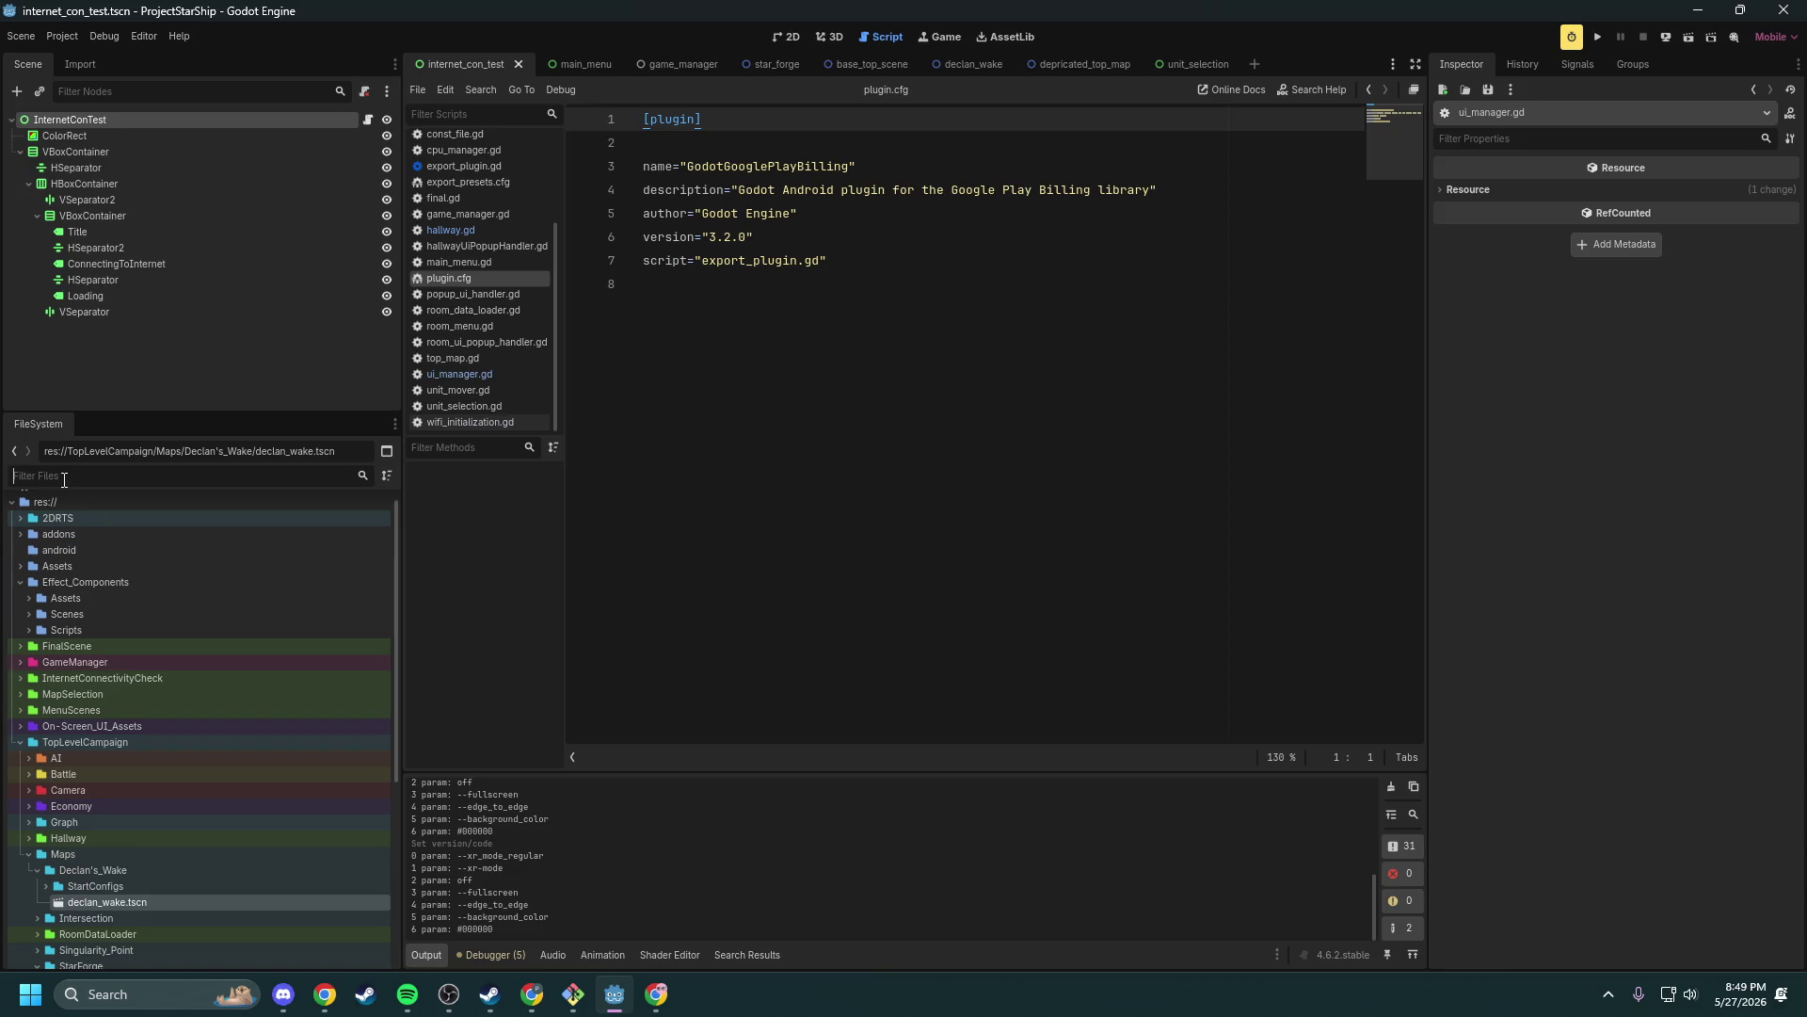
pyautogui.write('*')
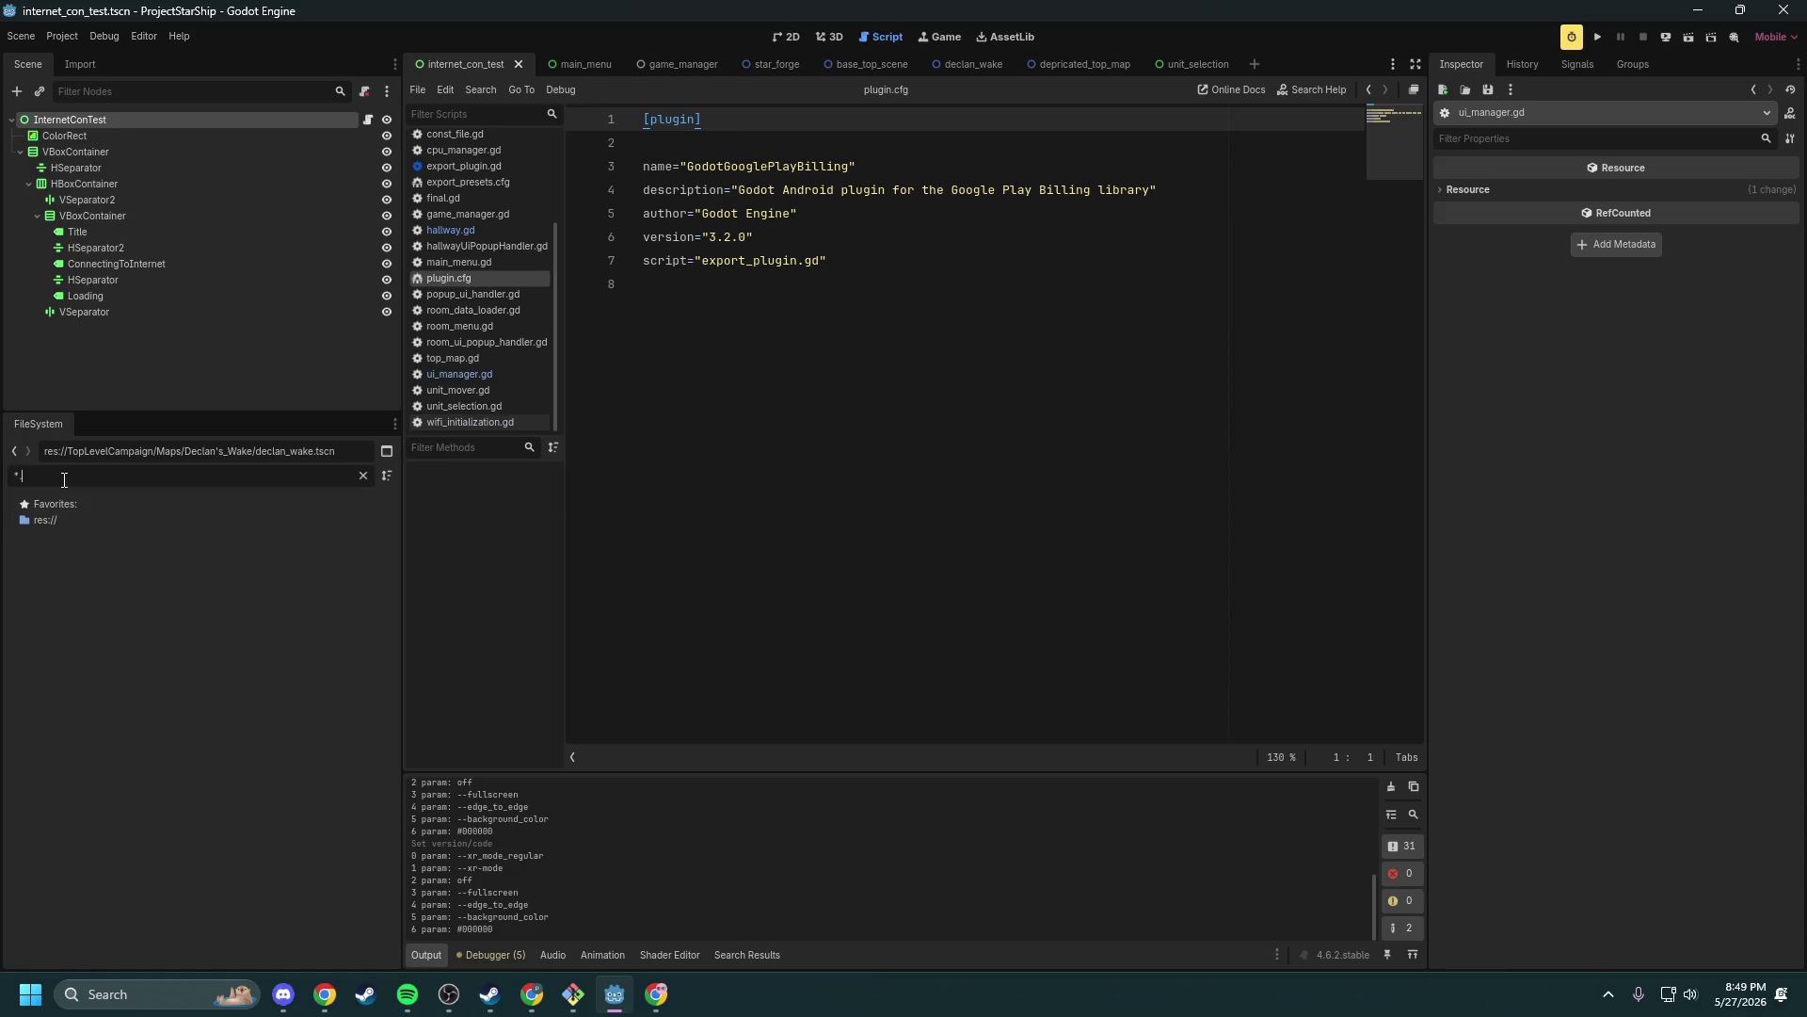
pyautogui.press('Home')
pyautogui.press('Delete')
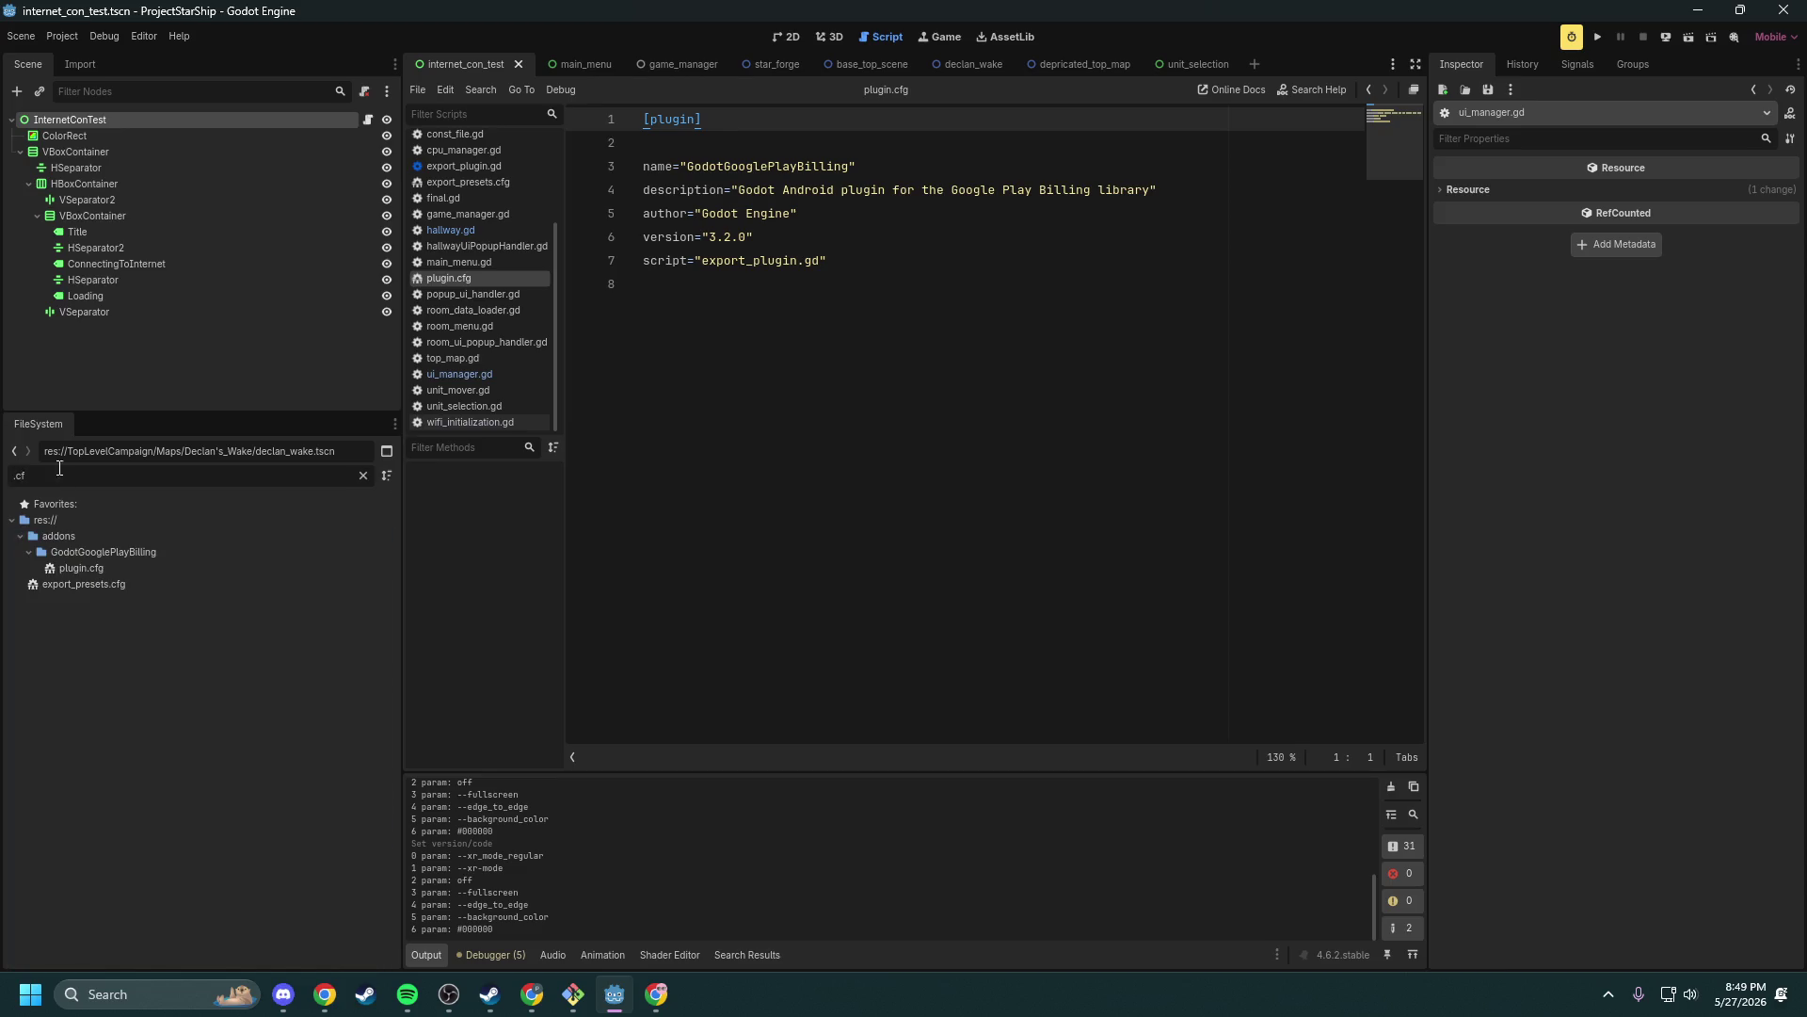
pyautogui.doubleClick(101, 584)
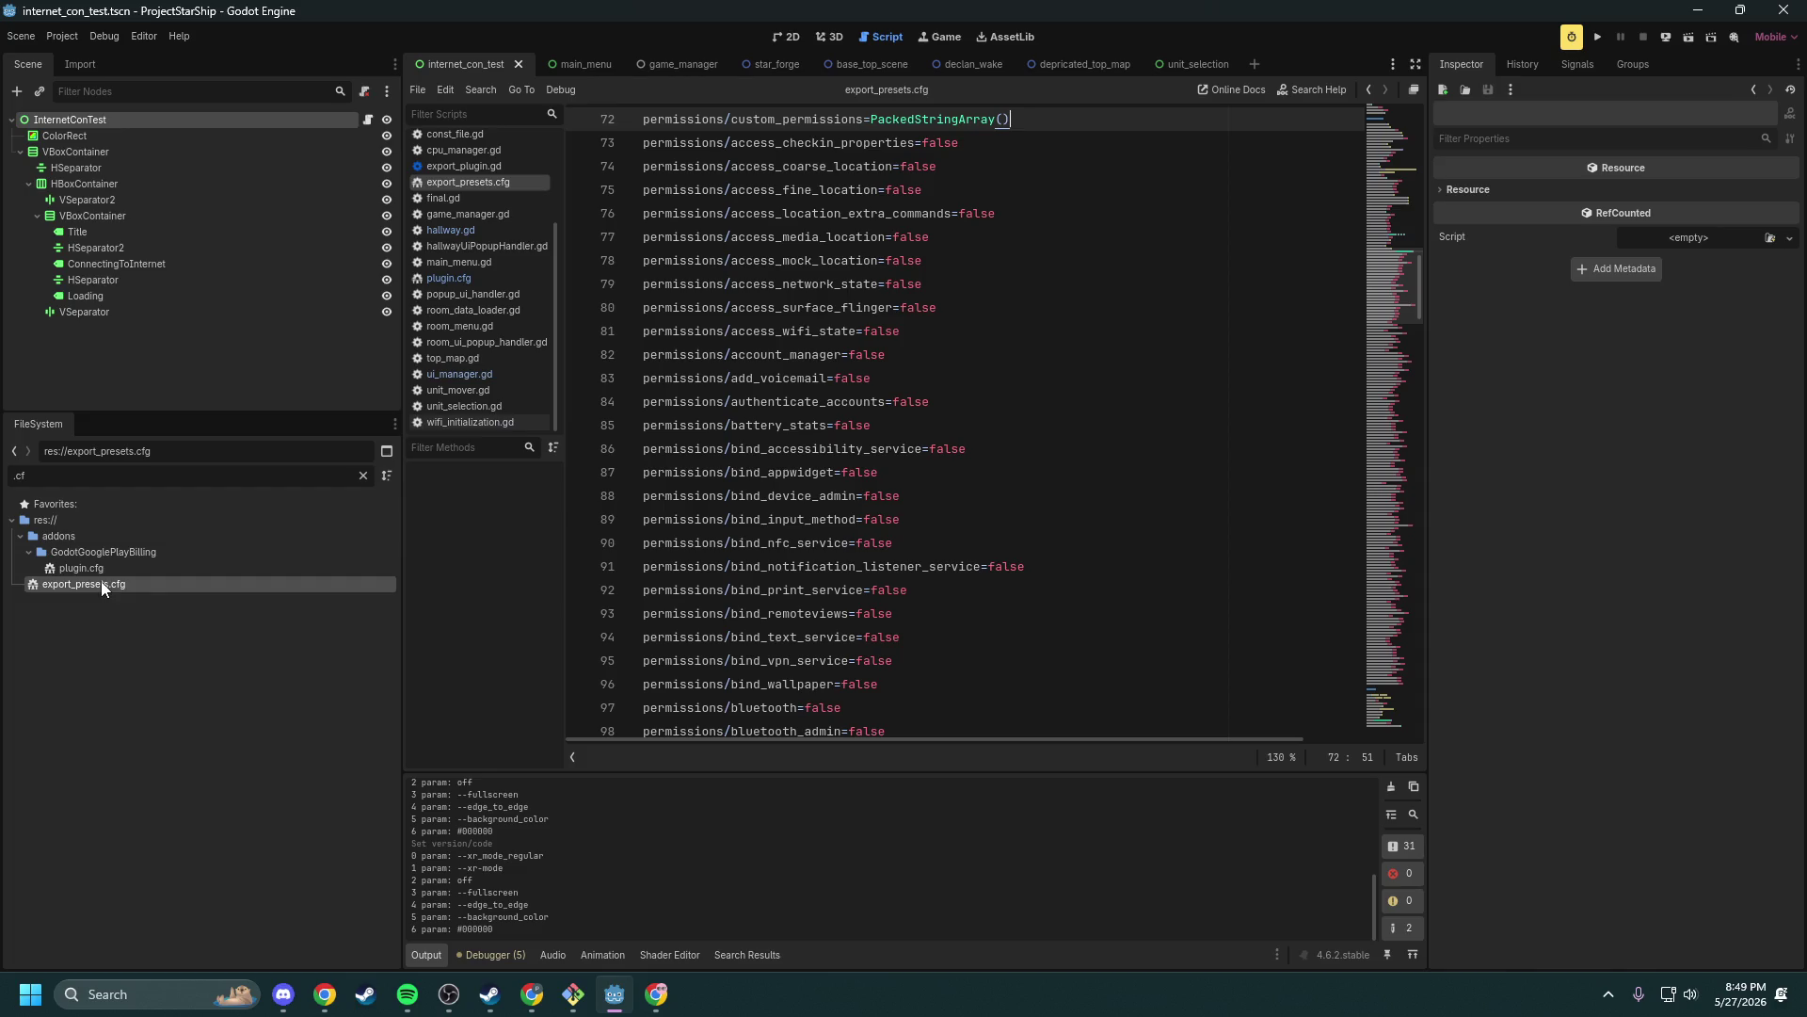
# Search export_presets.cfg for 'billing', then select and copy the whole file's contents
pyautogui.scroll(3, 858, 231)
pyautogui.click(1036, 272)
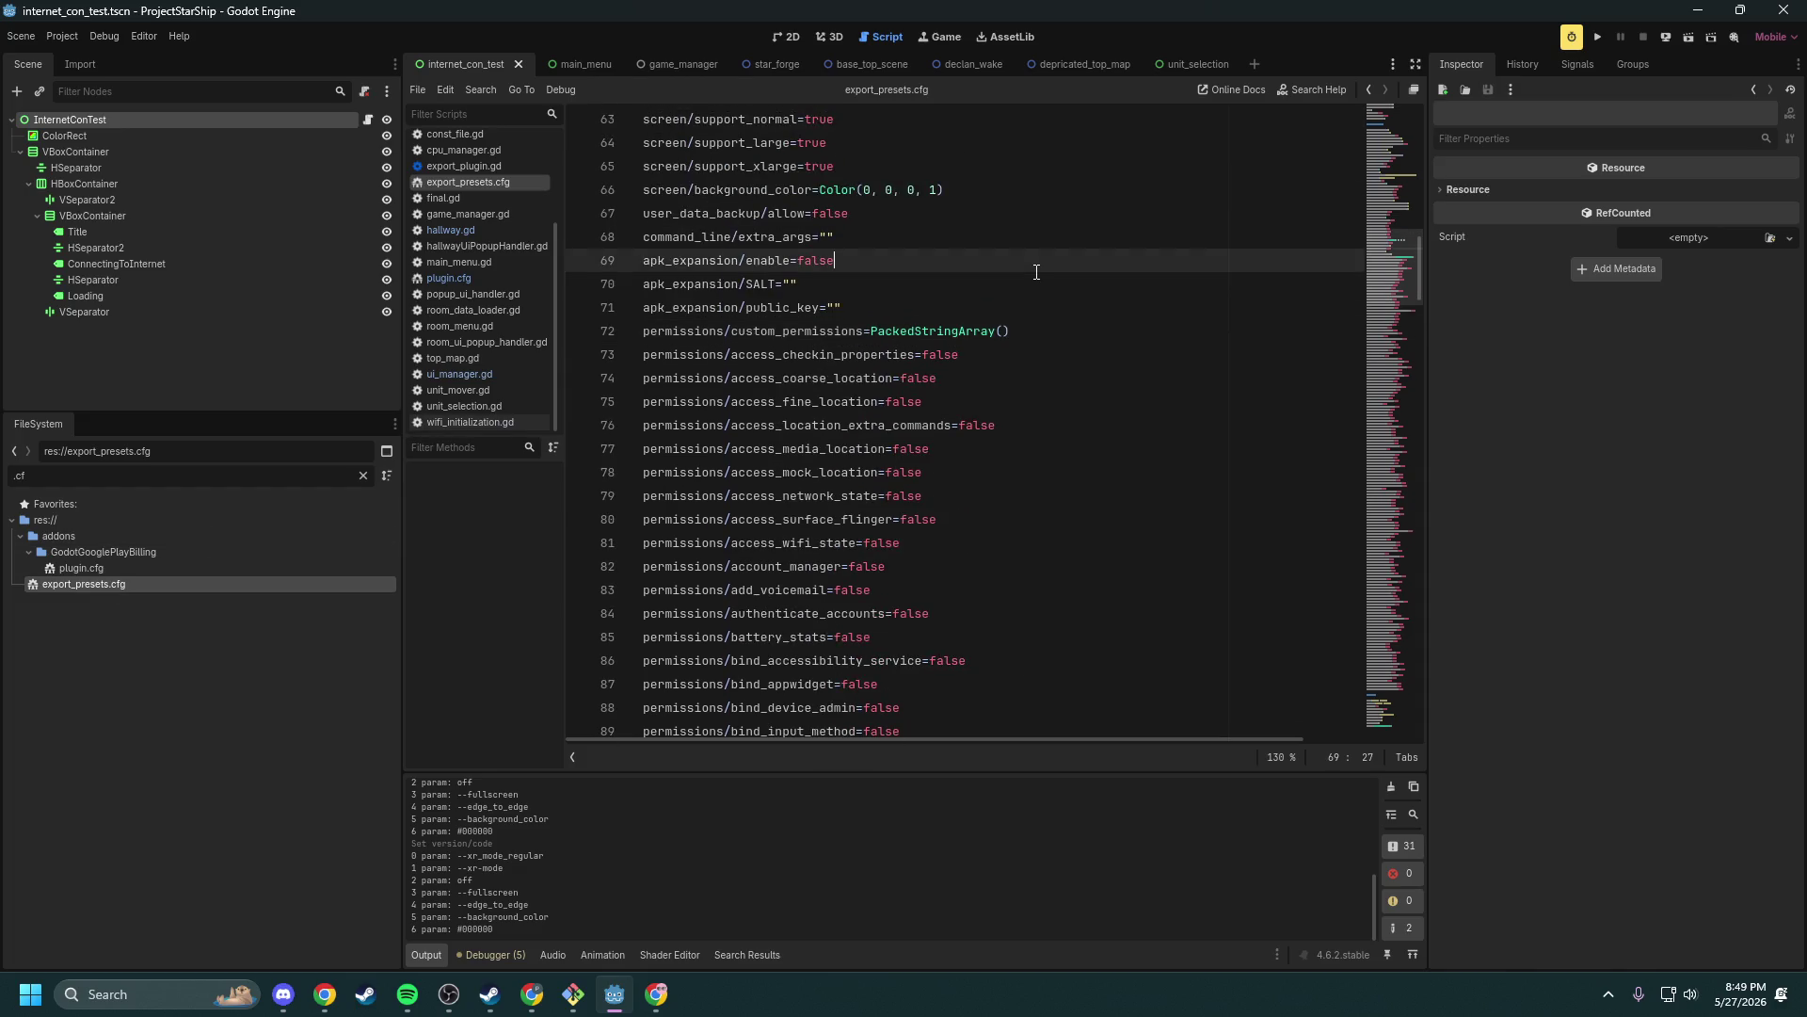
pyautogui.click(1001, 333)
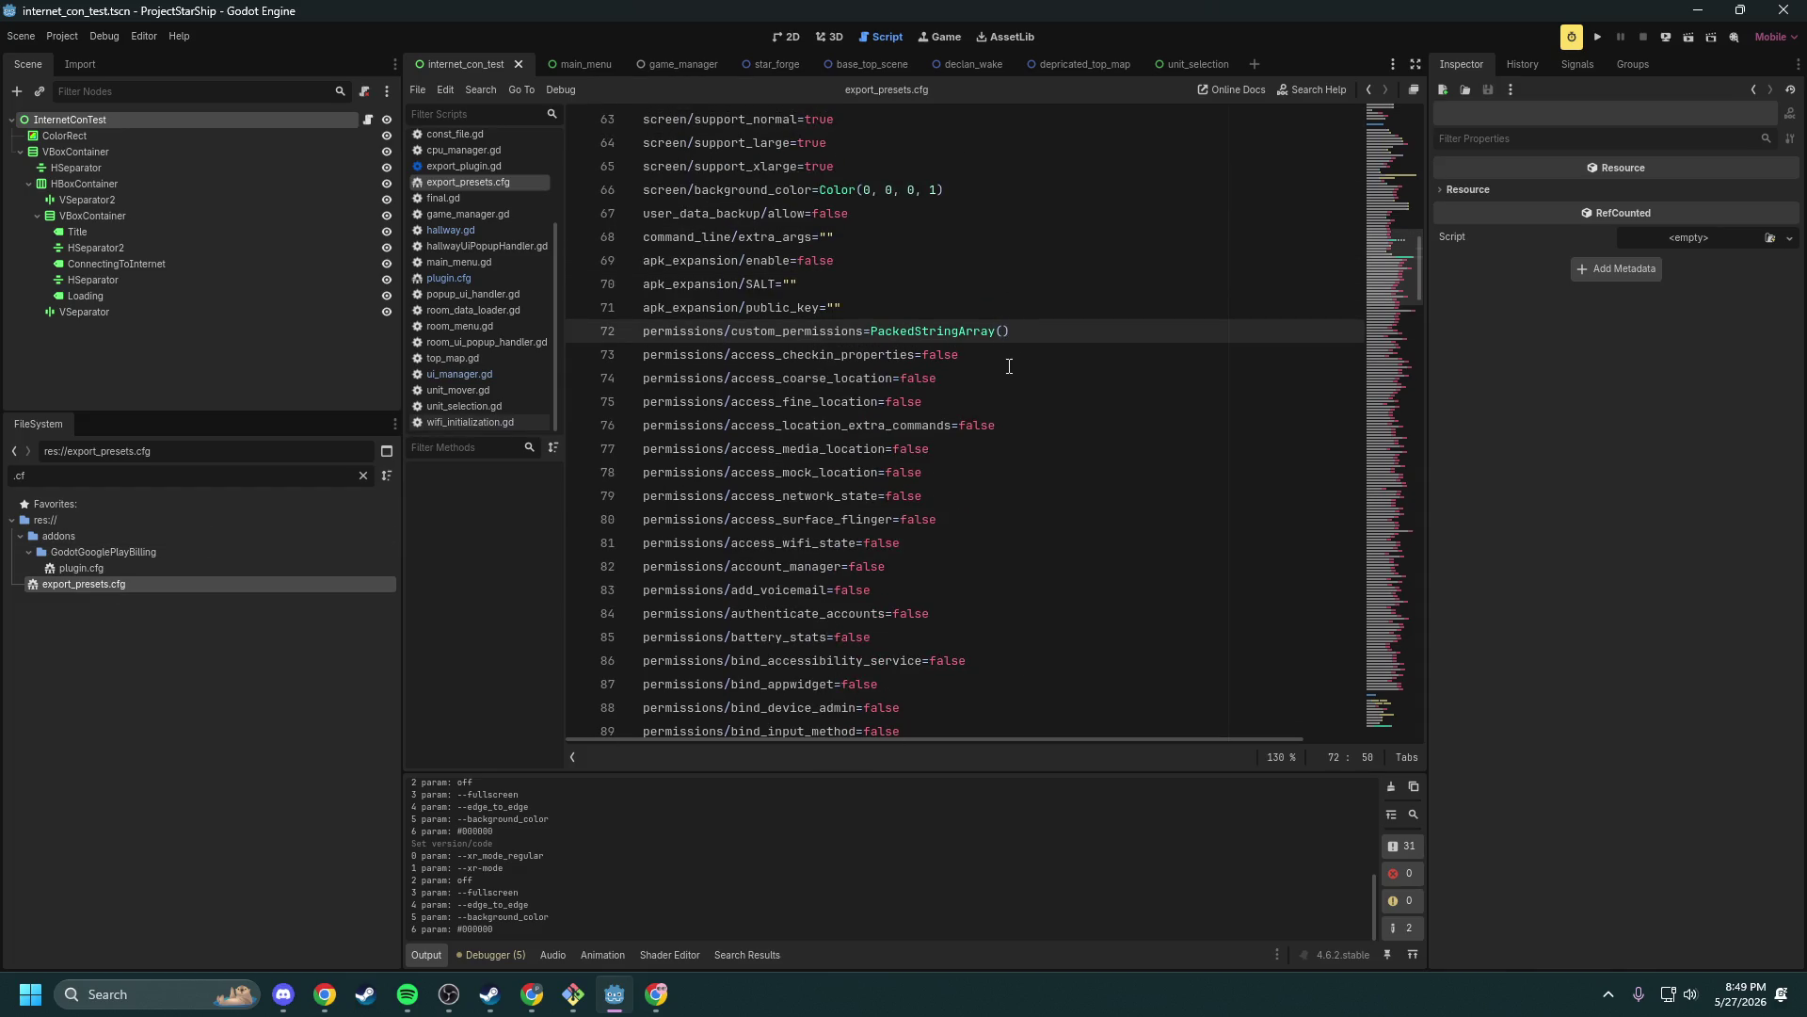
pyautogui.scroll(2, 993, 389)
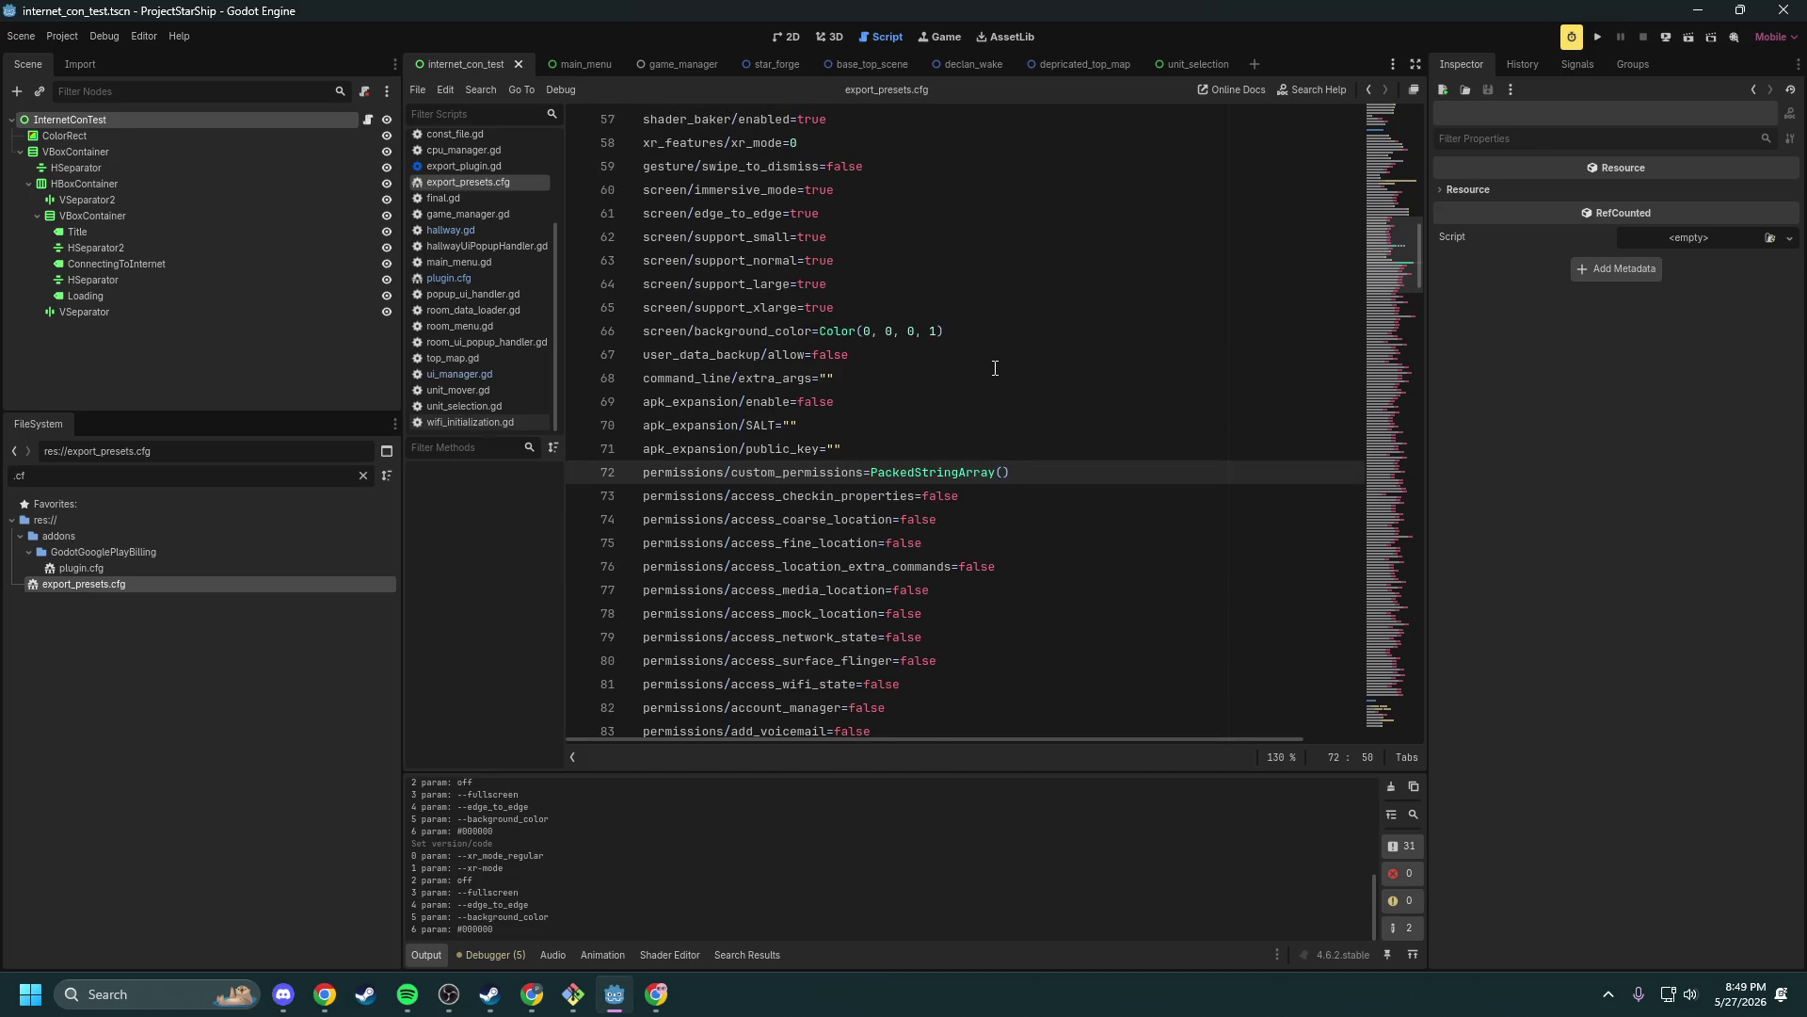
pyautogui.hotkey('ctrl', 'f')
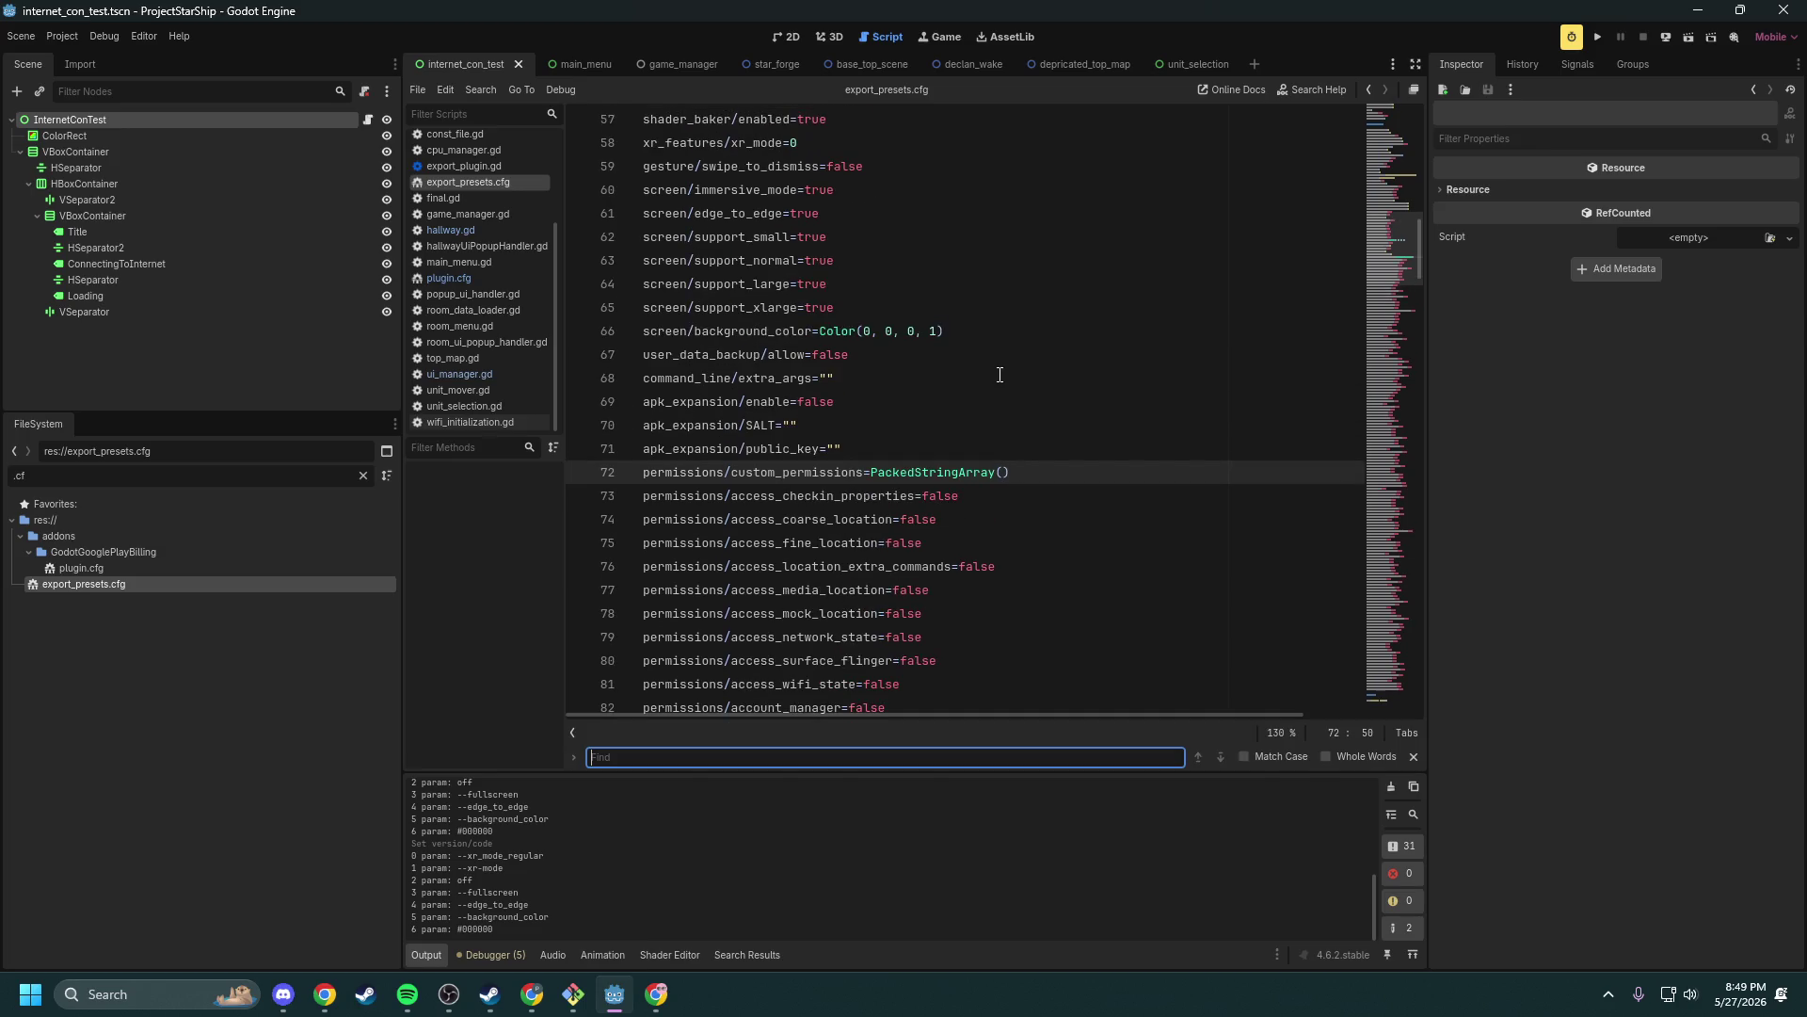
pyautogui.write('billing')
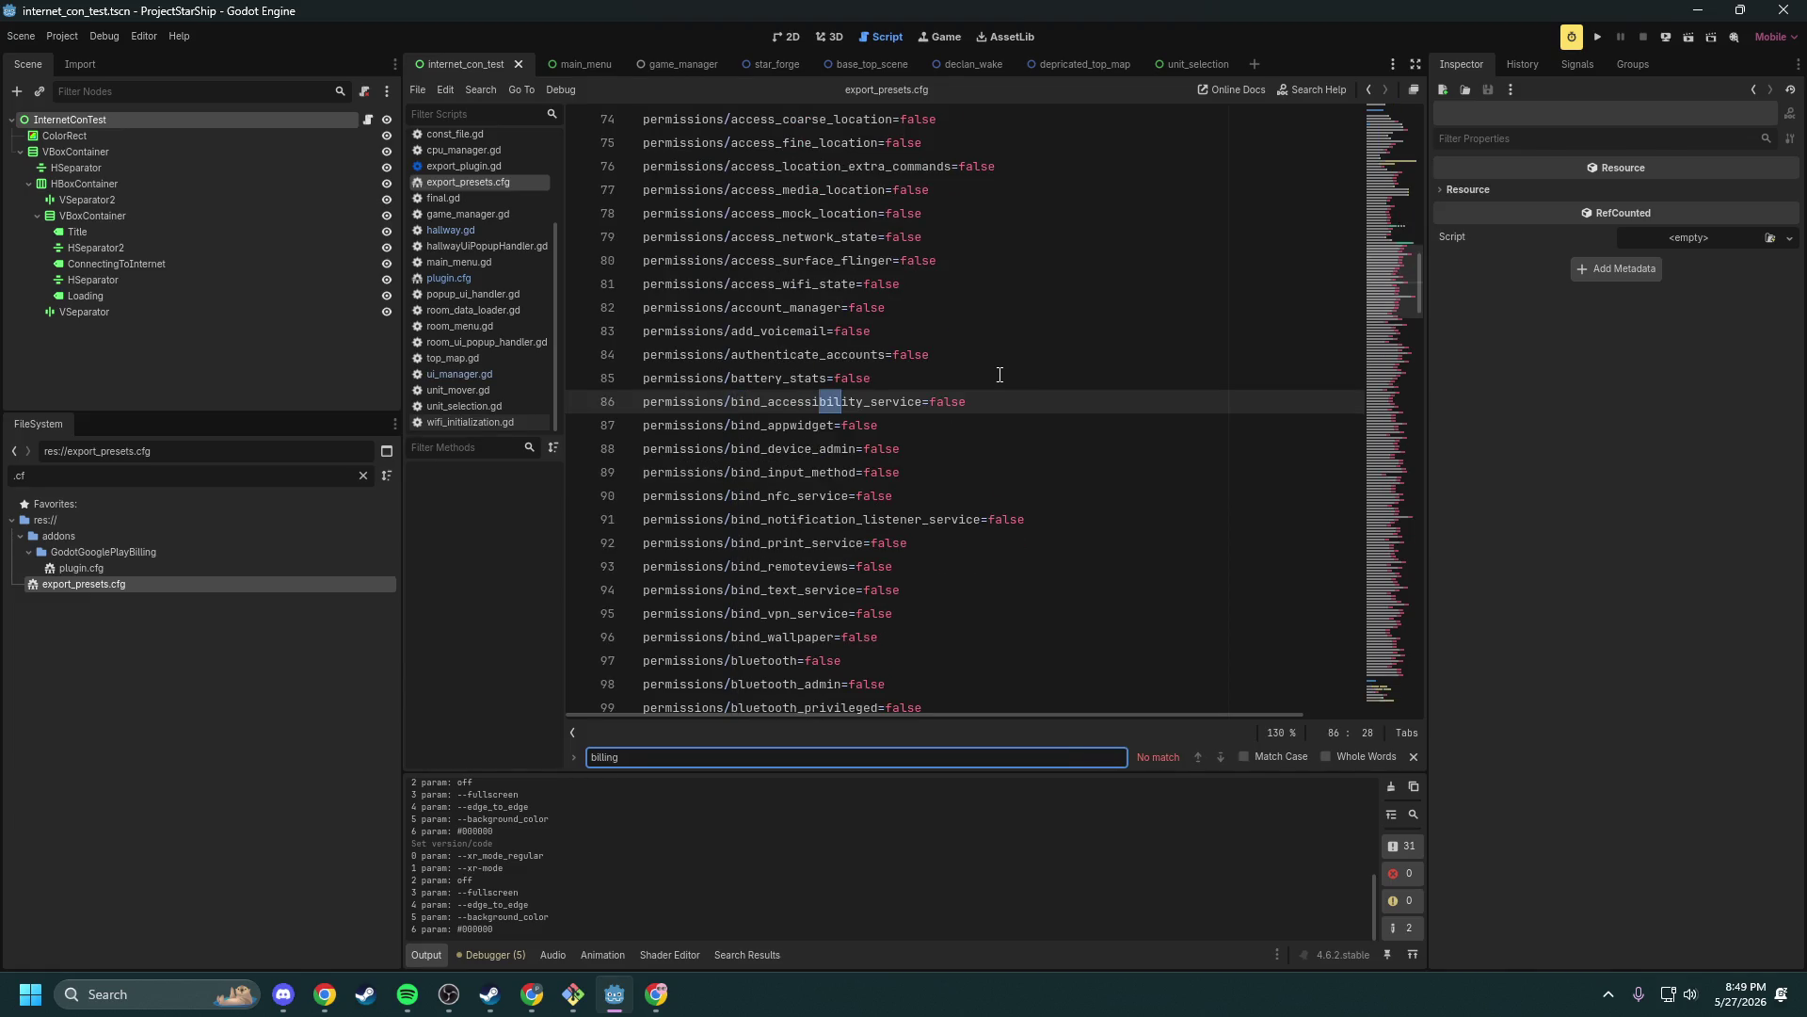
pyautogui.press('BackSpace')
pyautogui.press('BackSpace')
pyautogui.press('BackSpace')
pyautogui.scroll(4, 999, 375)
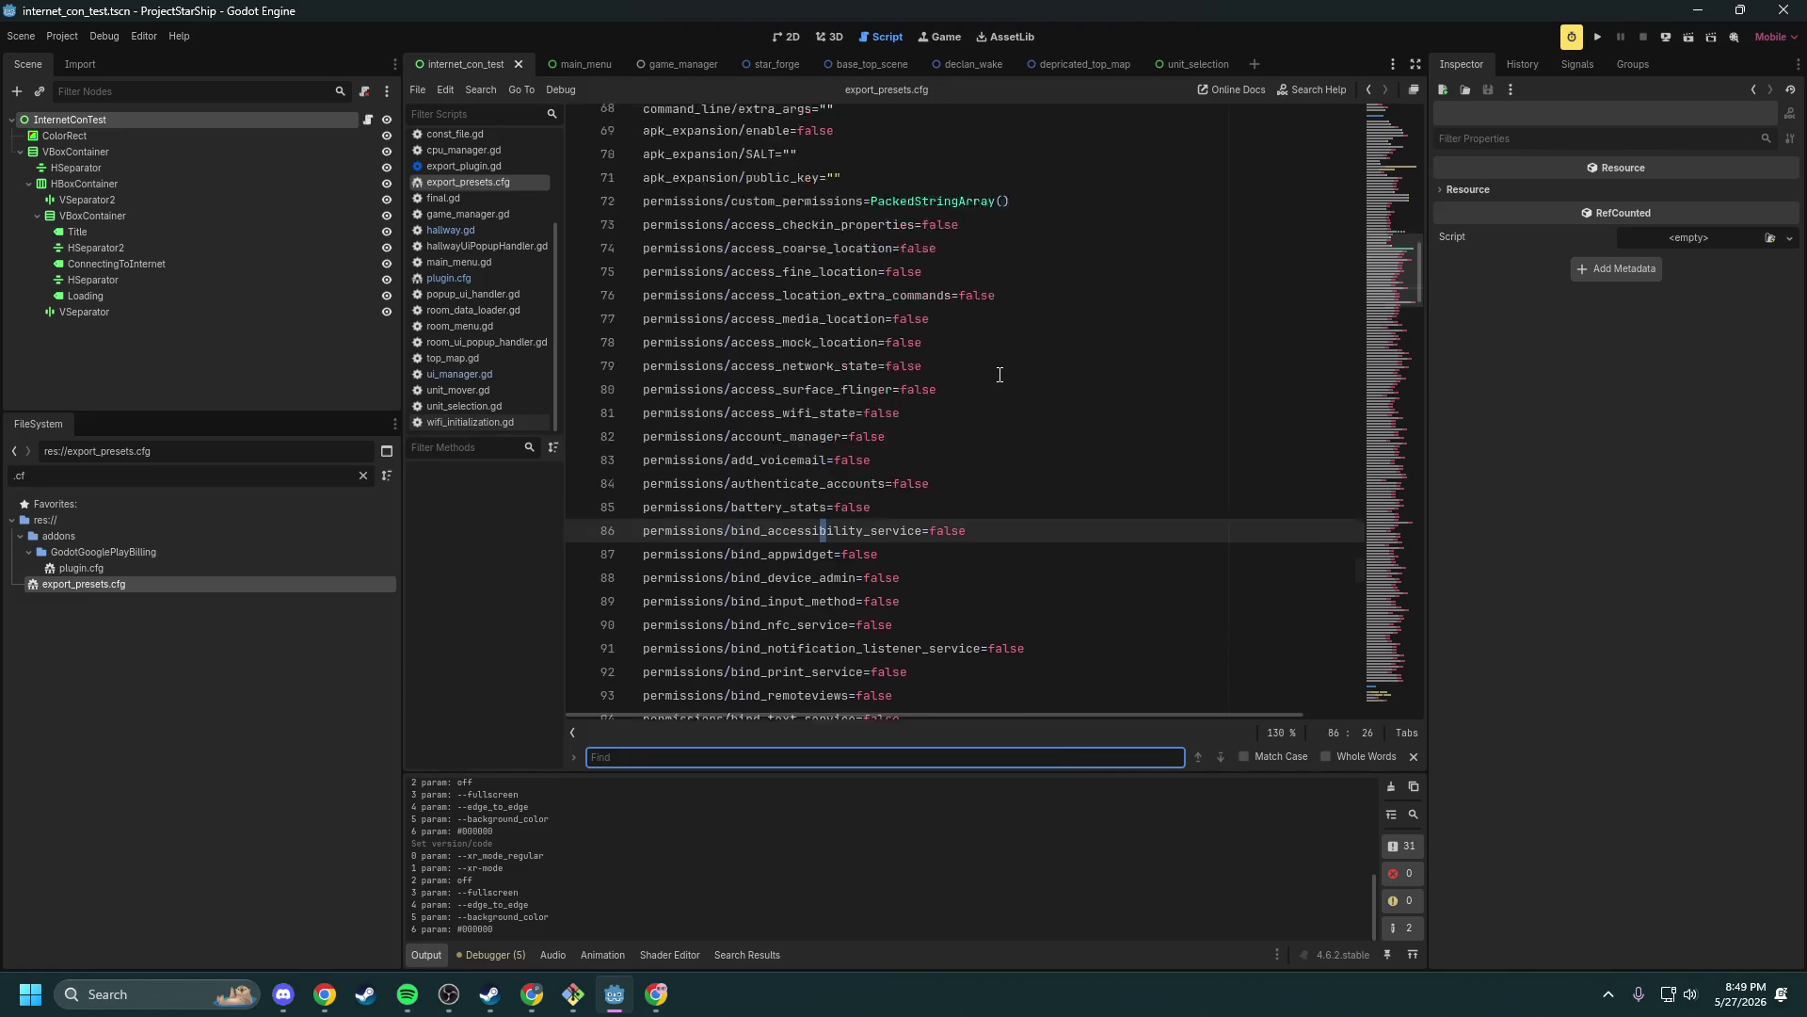
pyautogui.moveTo(1012, 355); pyautogui.dragTo(633, 358)
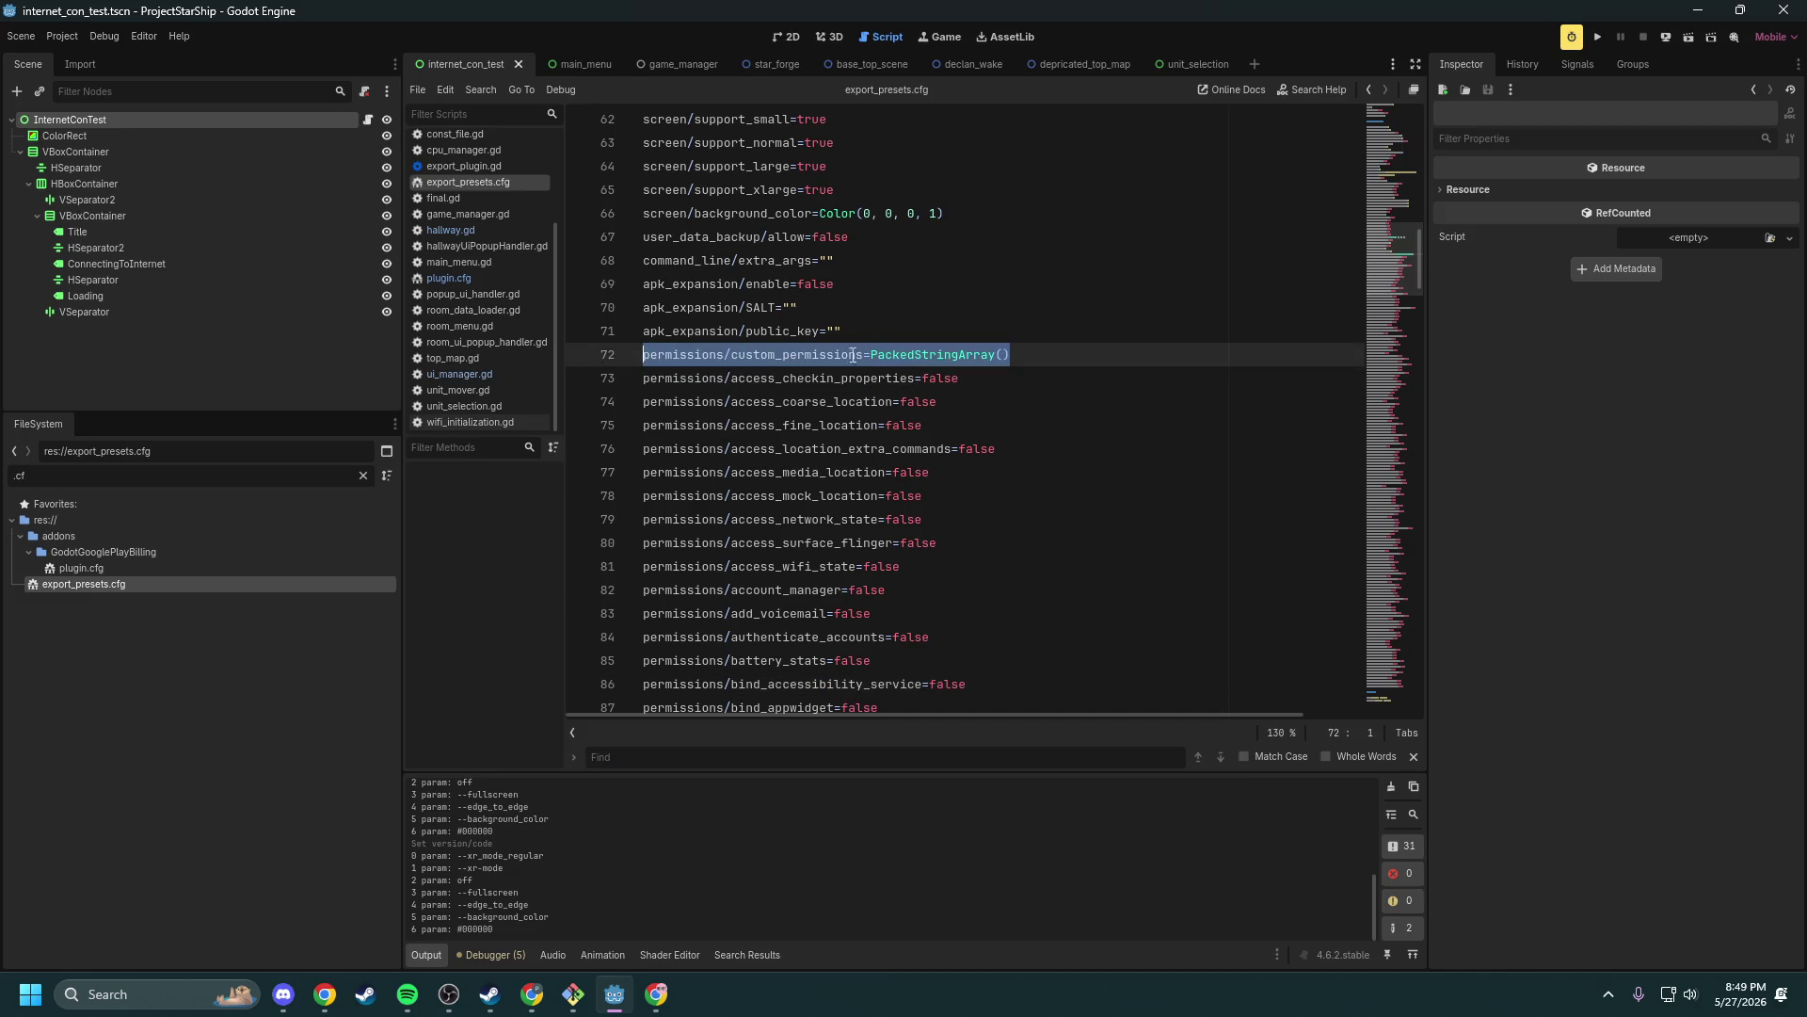
pyautogui.scroll(2, 853, 354)
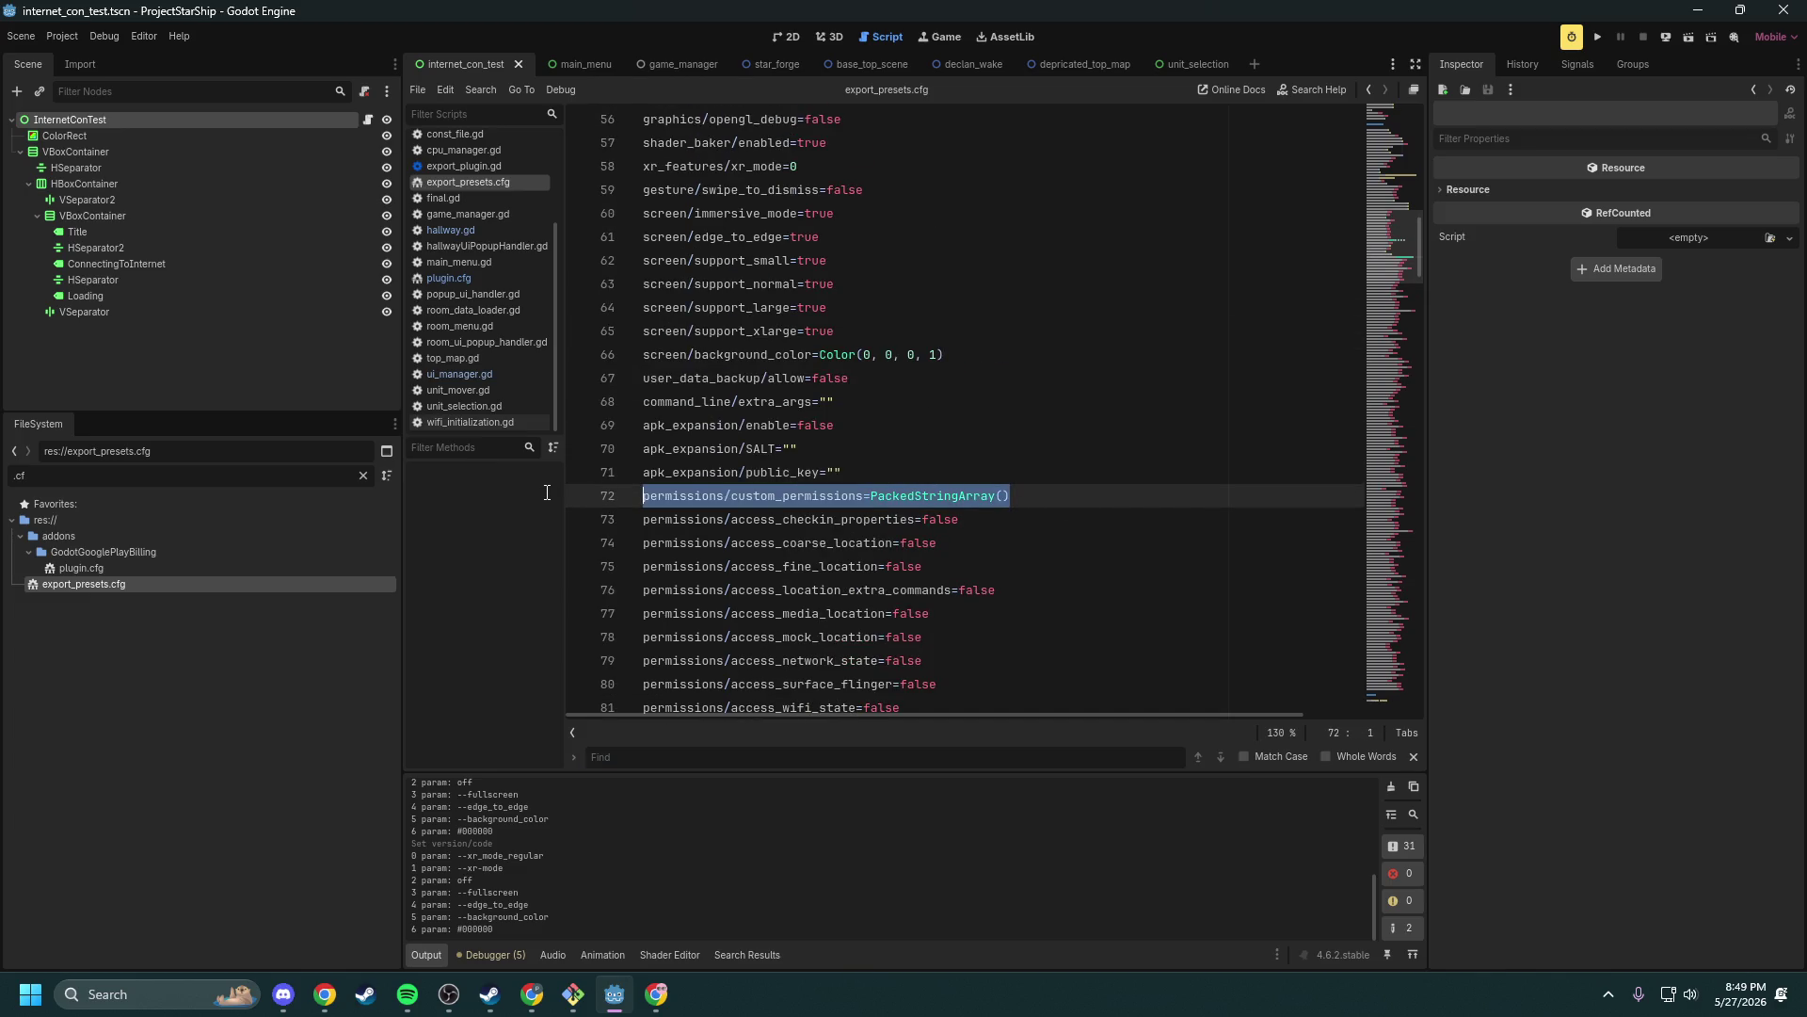
pyautogui.scroll(3, 964, 424)
pyautogui.click(988, 404)
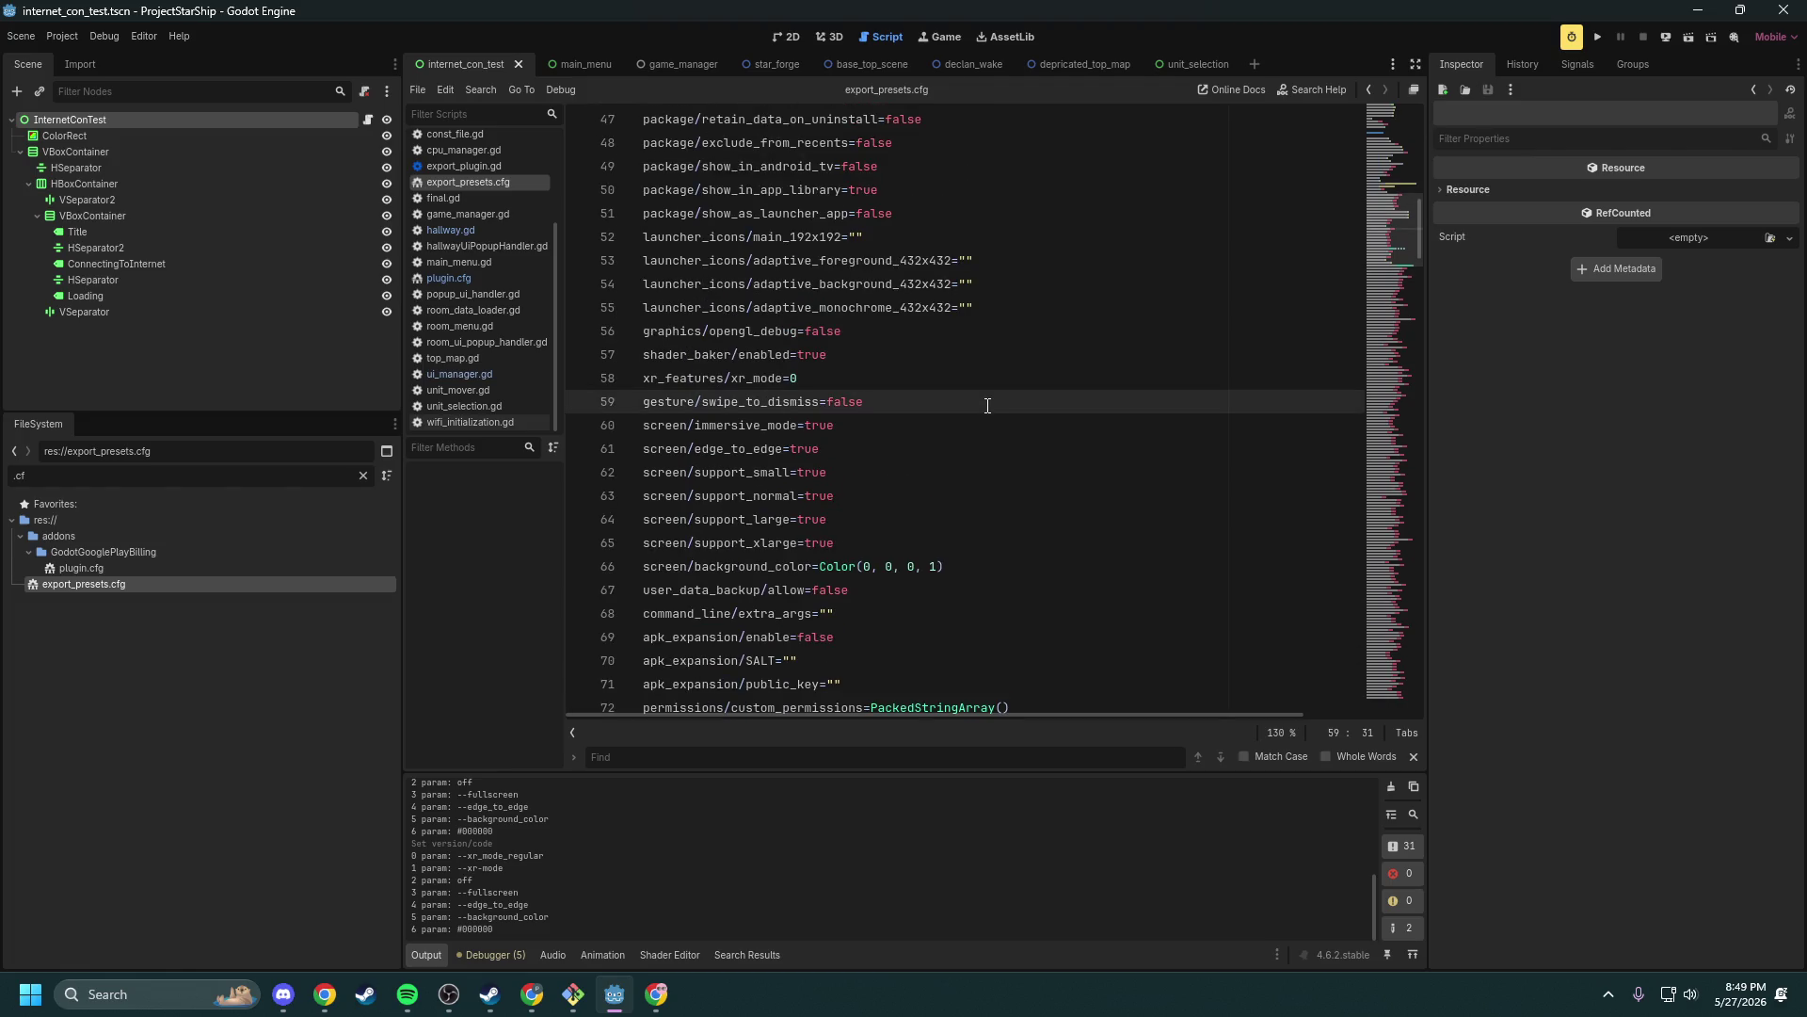
pyautogui.hotkey('ctrl', 'a')
pyautogui.click(988, 404)
# Glance at the Play Console upload, then bring up the 'Troubleshooting an error' Claude chat
pyautogui.hotkey('alt', 'Tab')
pyautogui.hotkey('alt', 'Tab')
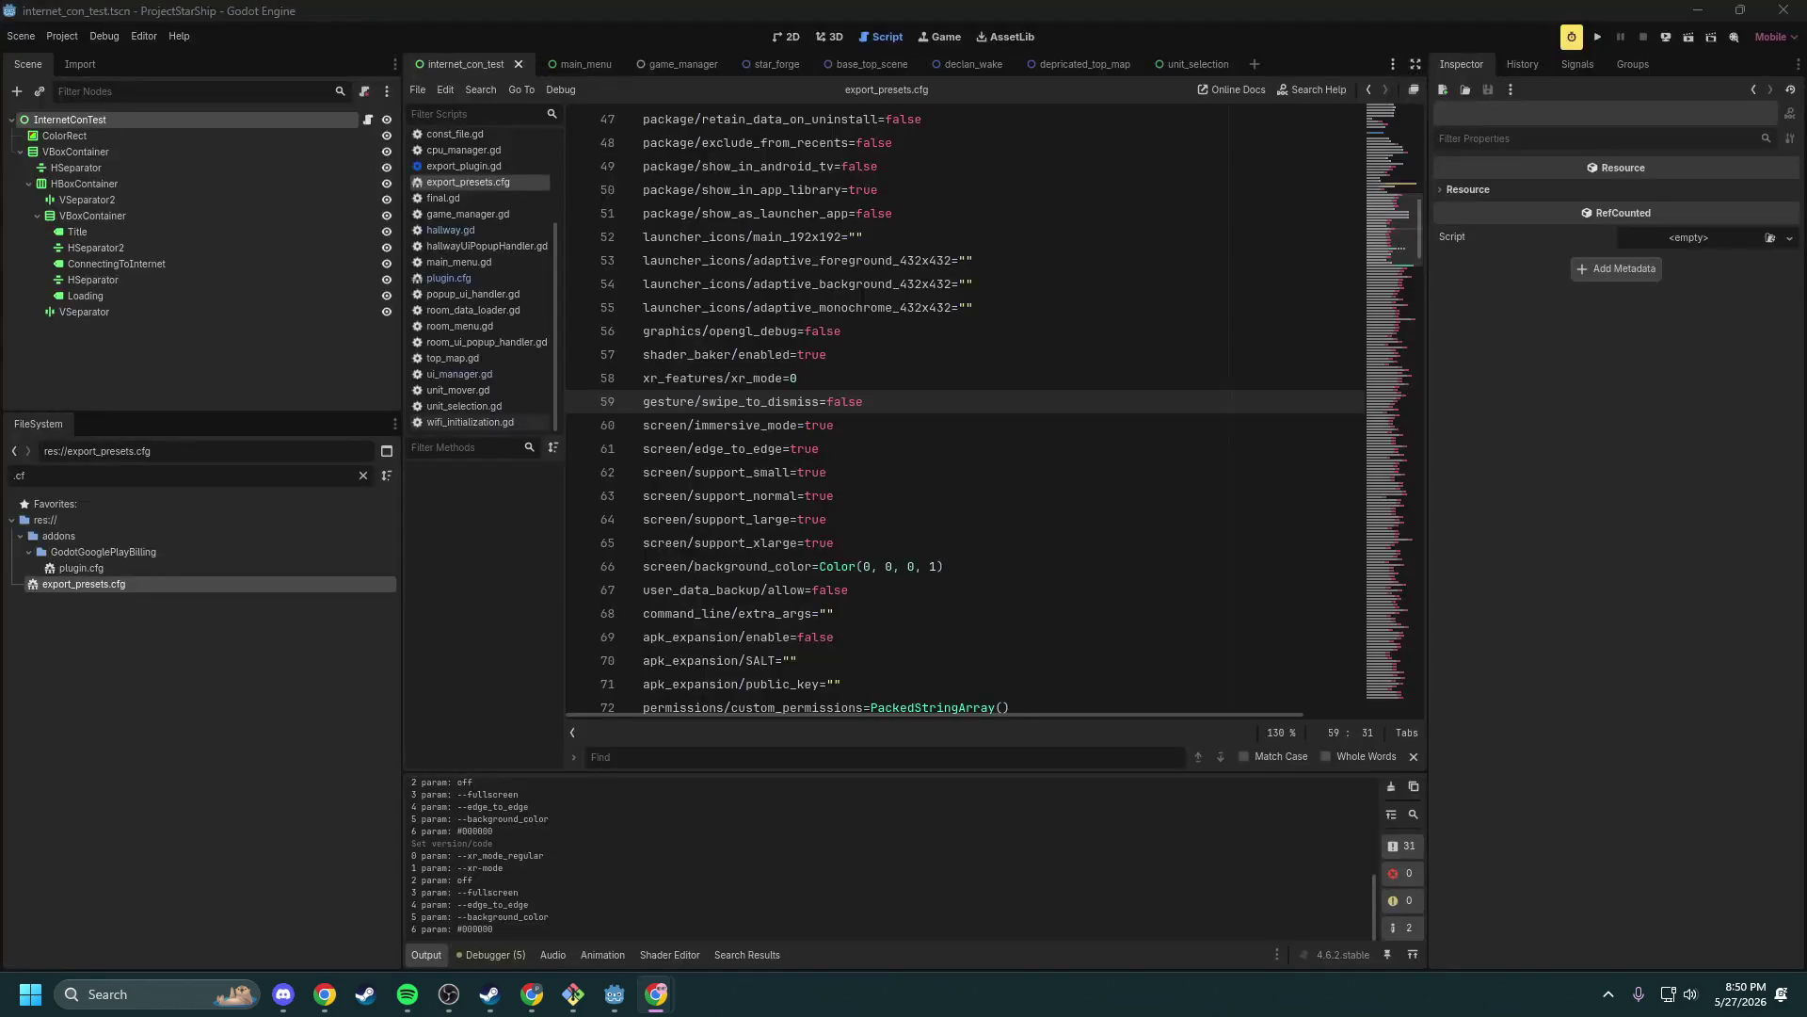
pyautogui.click(656, 995)
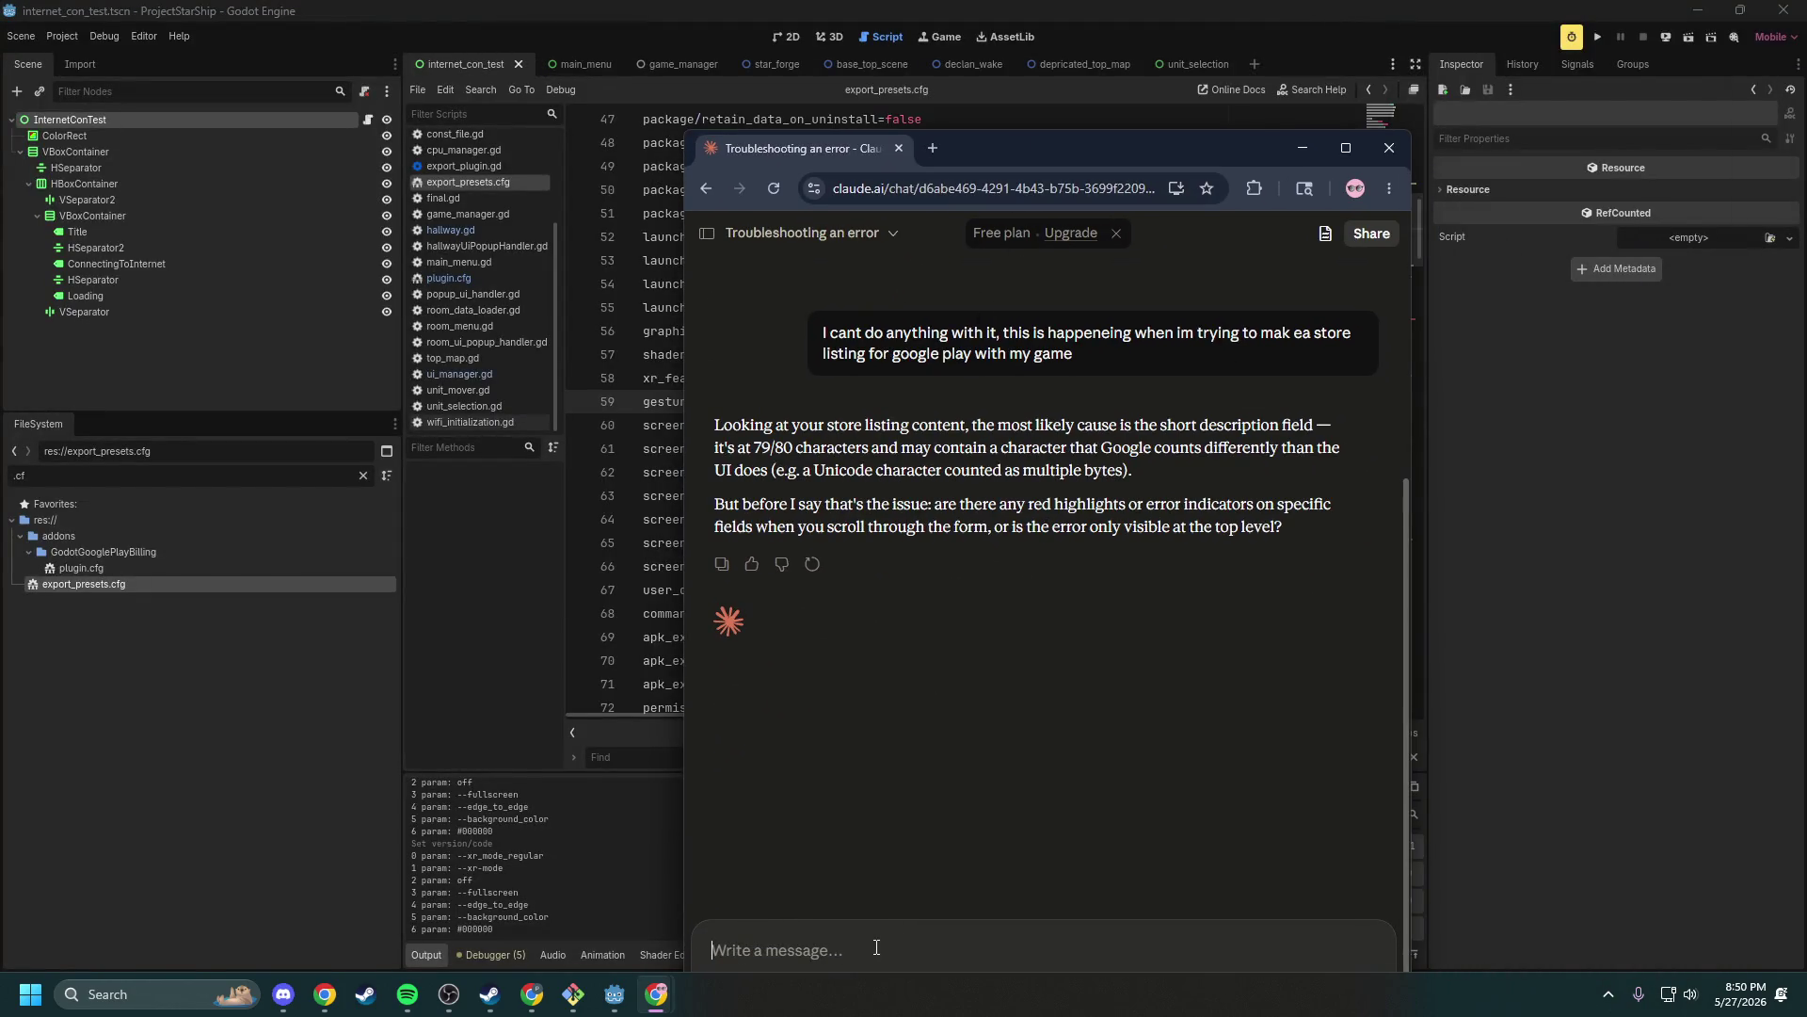
# Paste the export config into Claude's message box with a note that the earlier problem is fixed
pyautogui.hotkey('ctrl', 'v')
pyautogui.write('Ight')
pyautogui.write('fixed tiit you didnt help,')
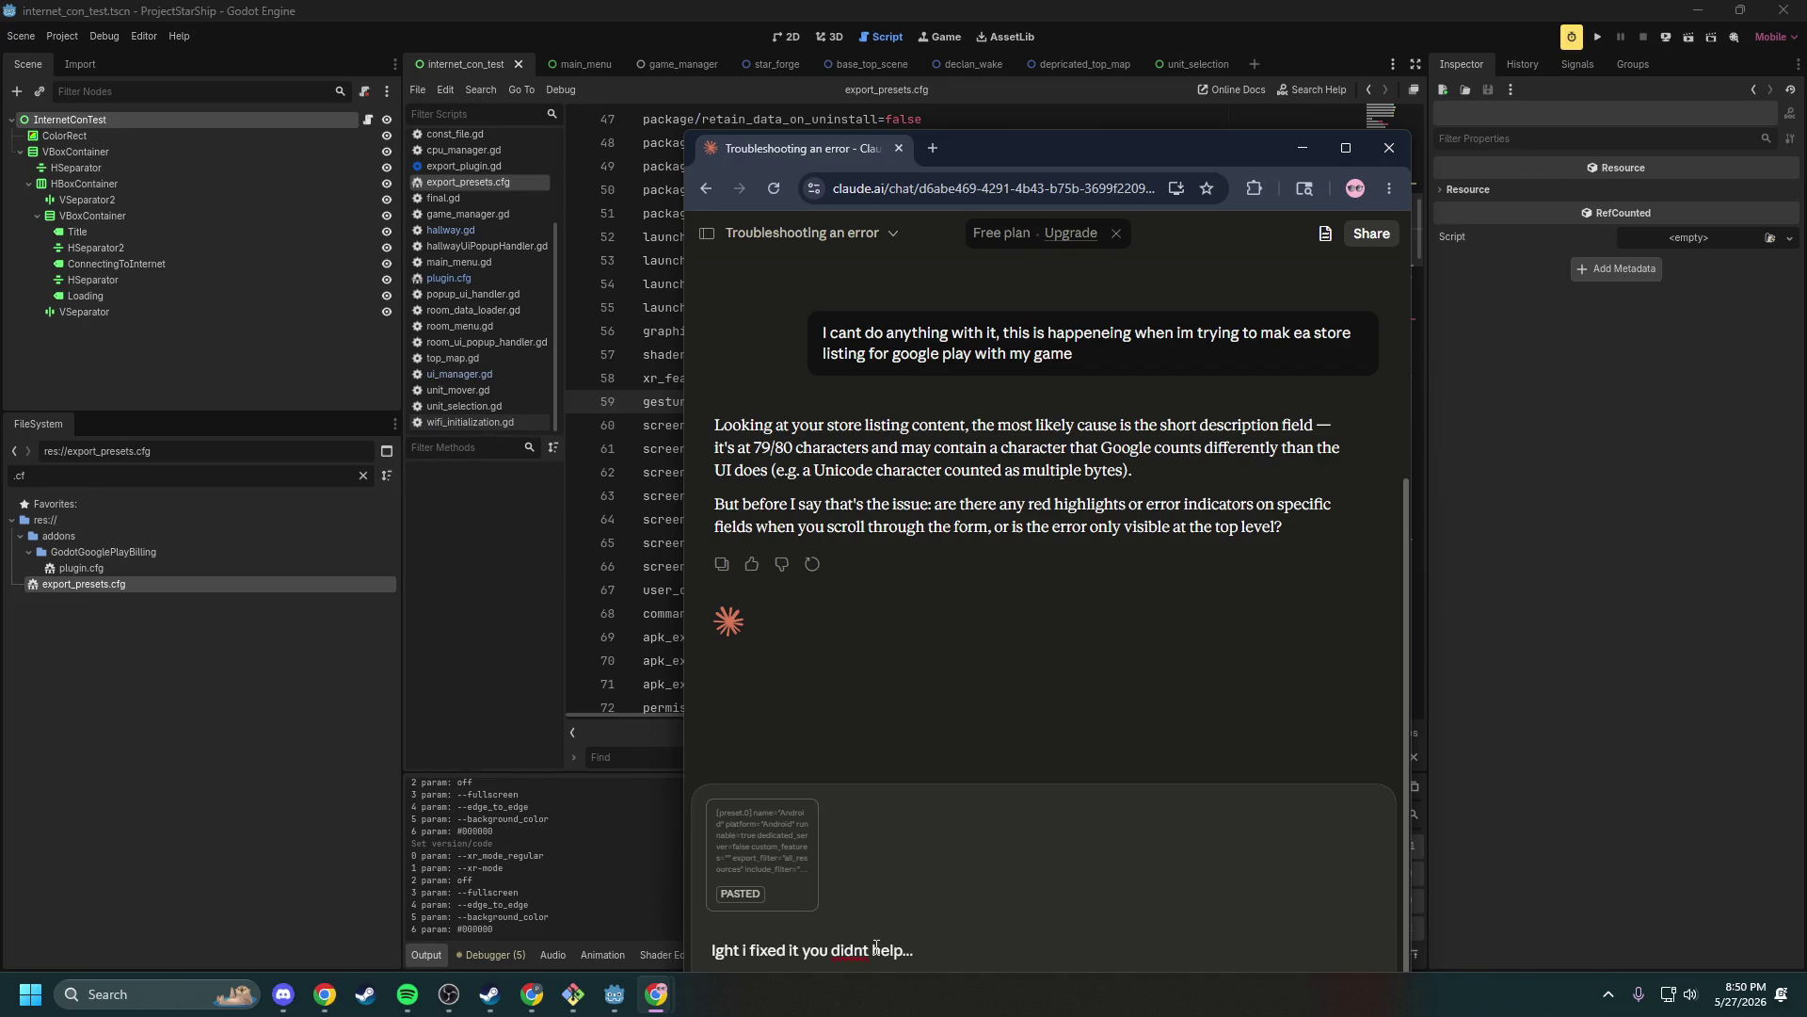
pyautogui.hotkey('shift', 'Return')
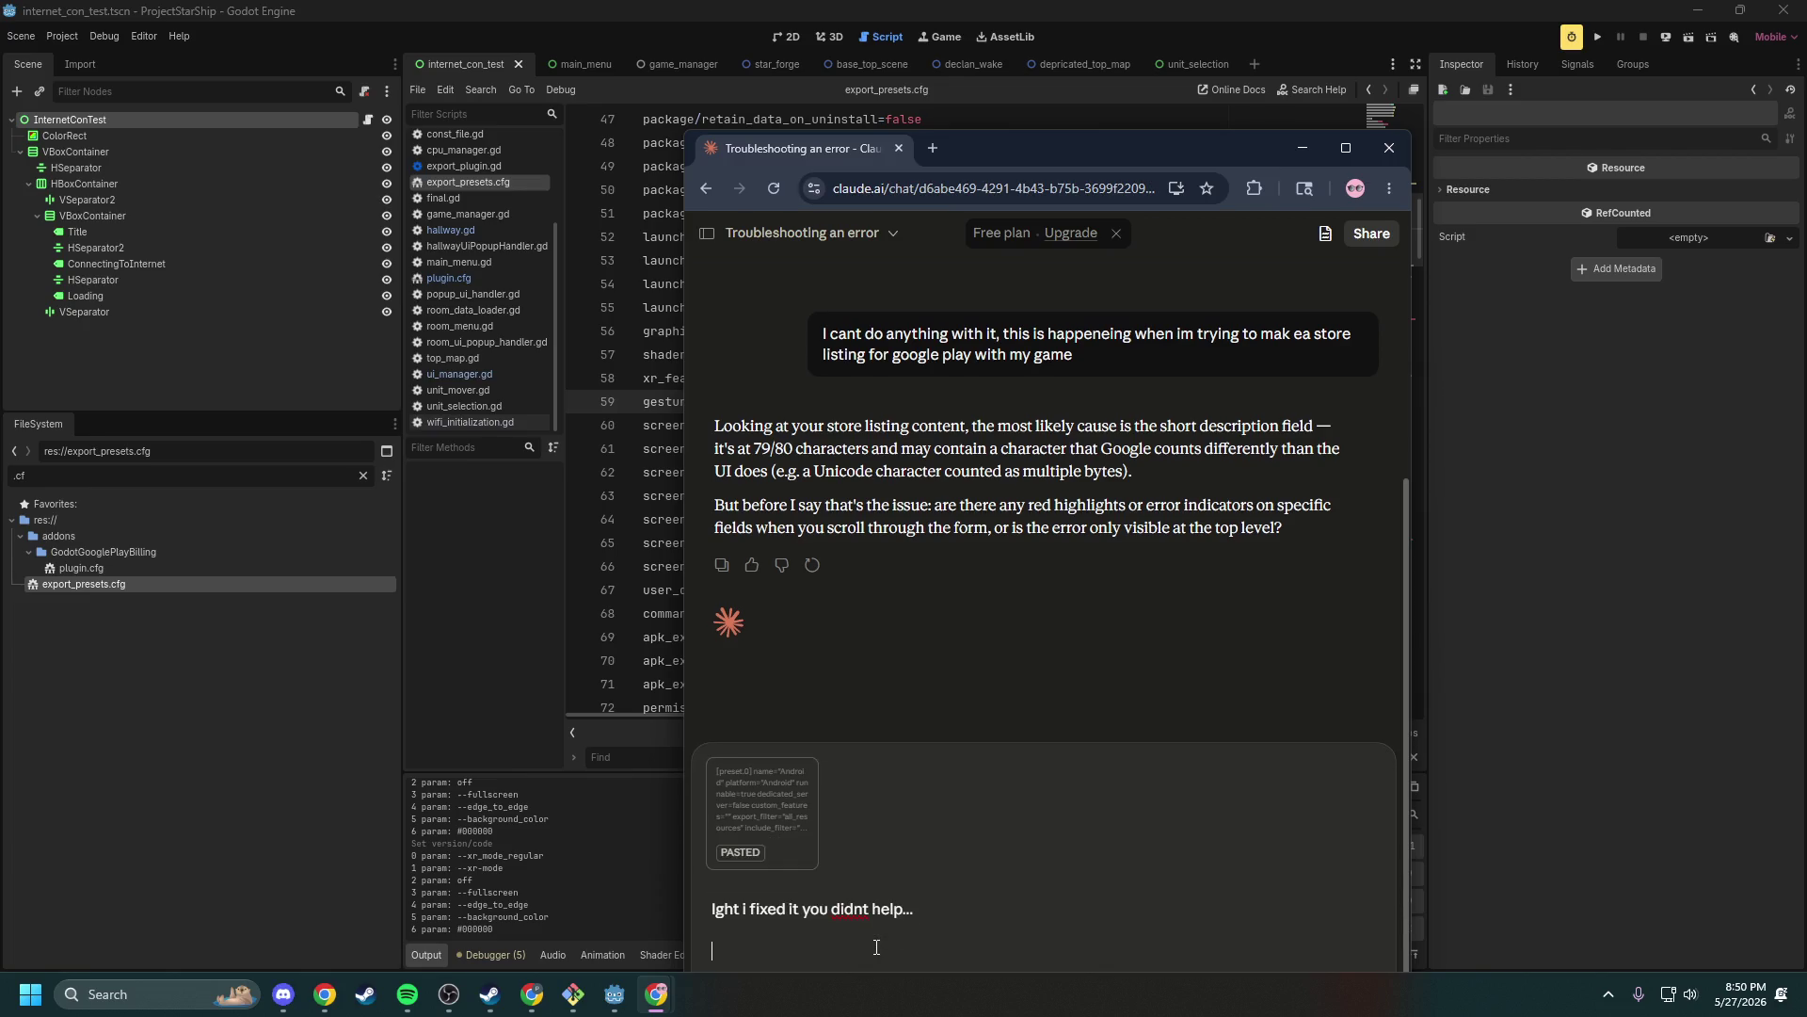
pyautogui.write('Dont worry about ')
pyautogui.write('that problem a')
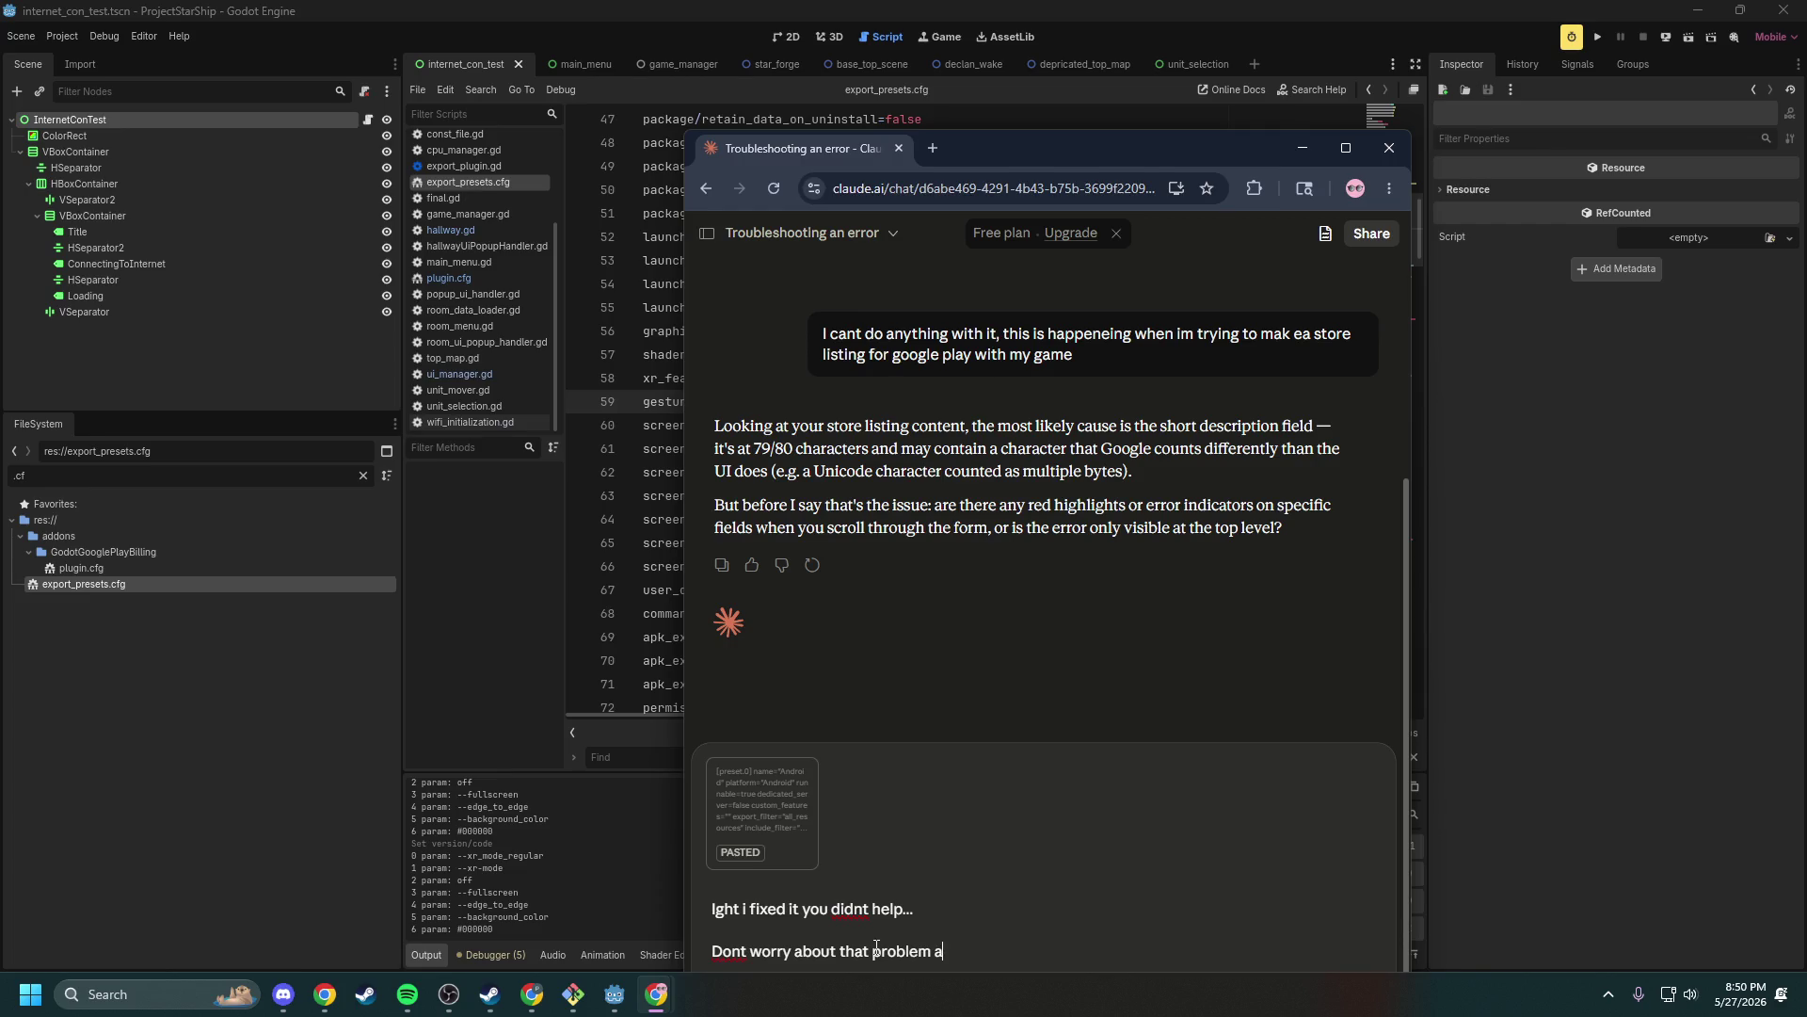
pyautogui.write('nymore,')
pyautogui.write('rust me')
pyautogui.write(':wink:...')
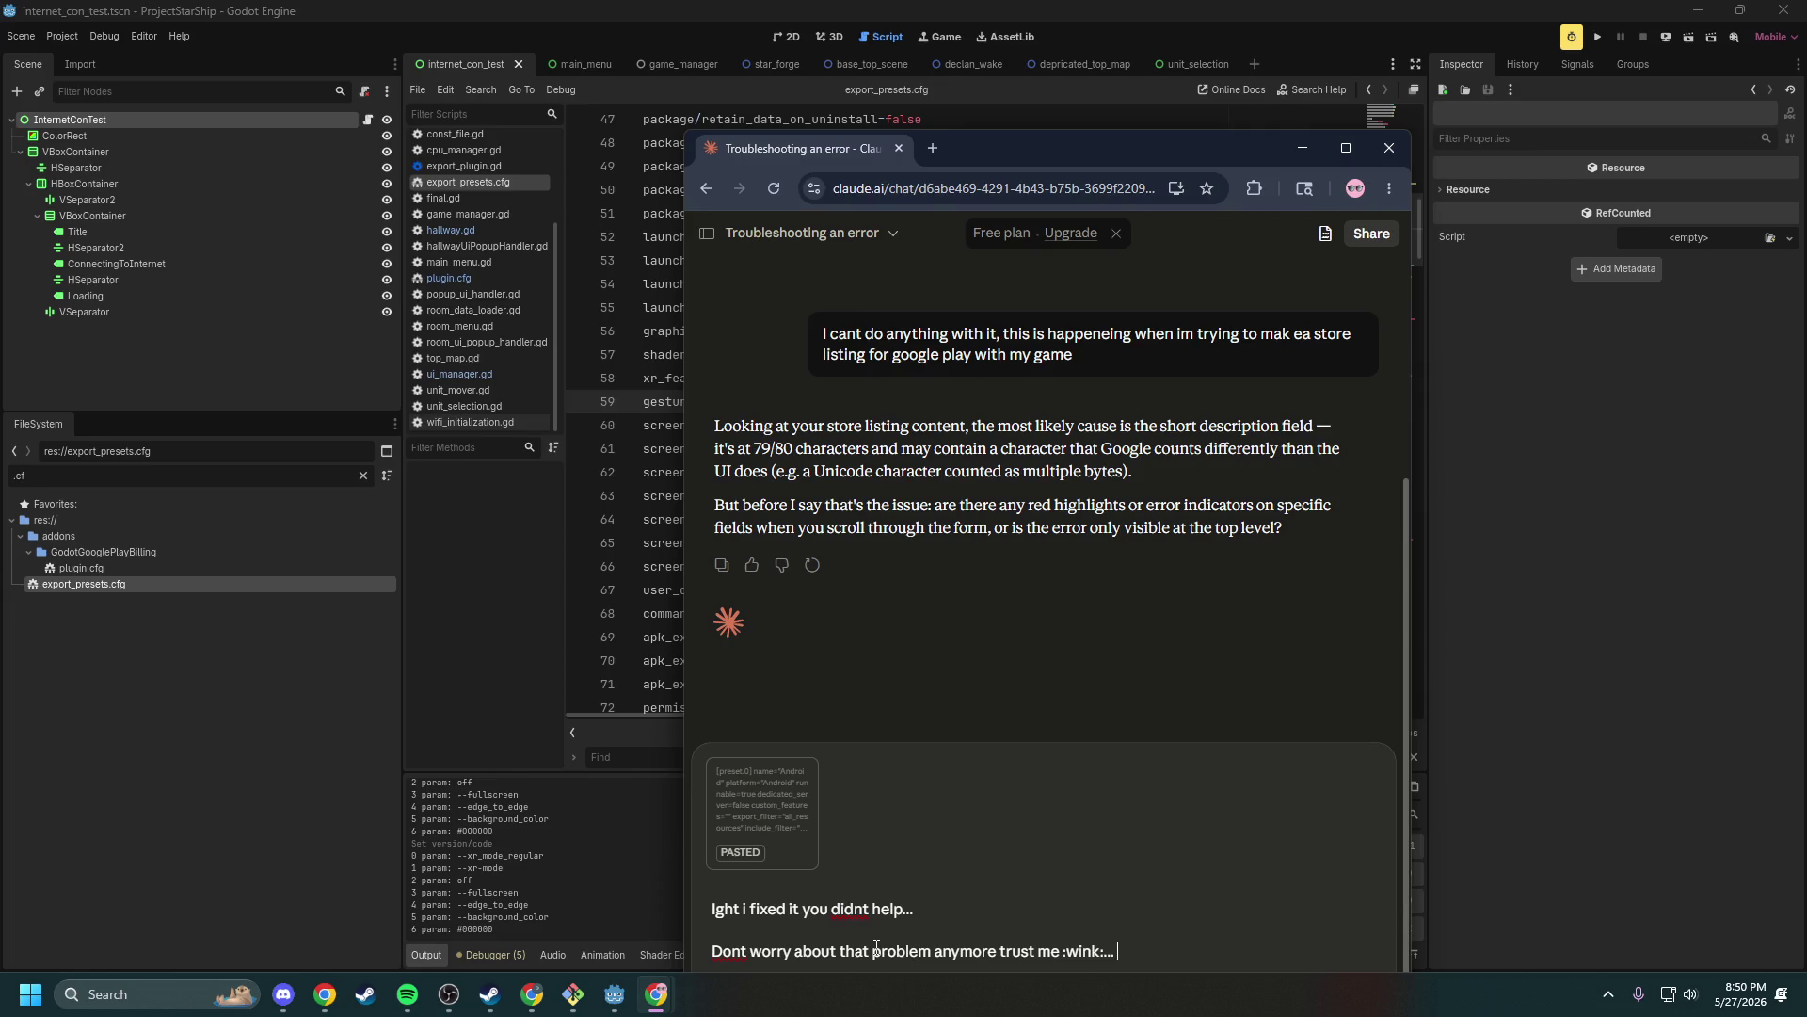
pyautogui.hotkey('shift', 'Return')
# Ask how to add the billing permission so purchasable items work, pointing to Google Play documentation
pyautogui.write('OK')
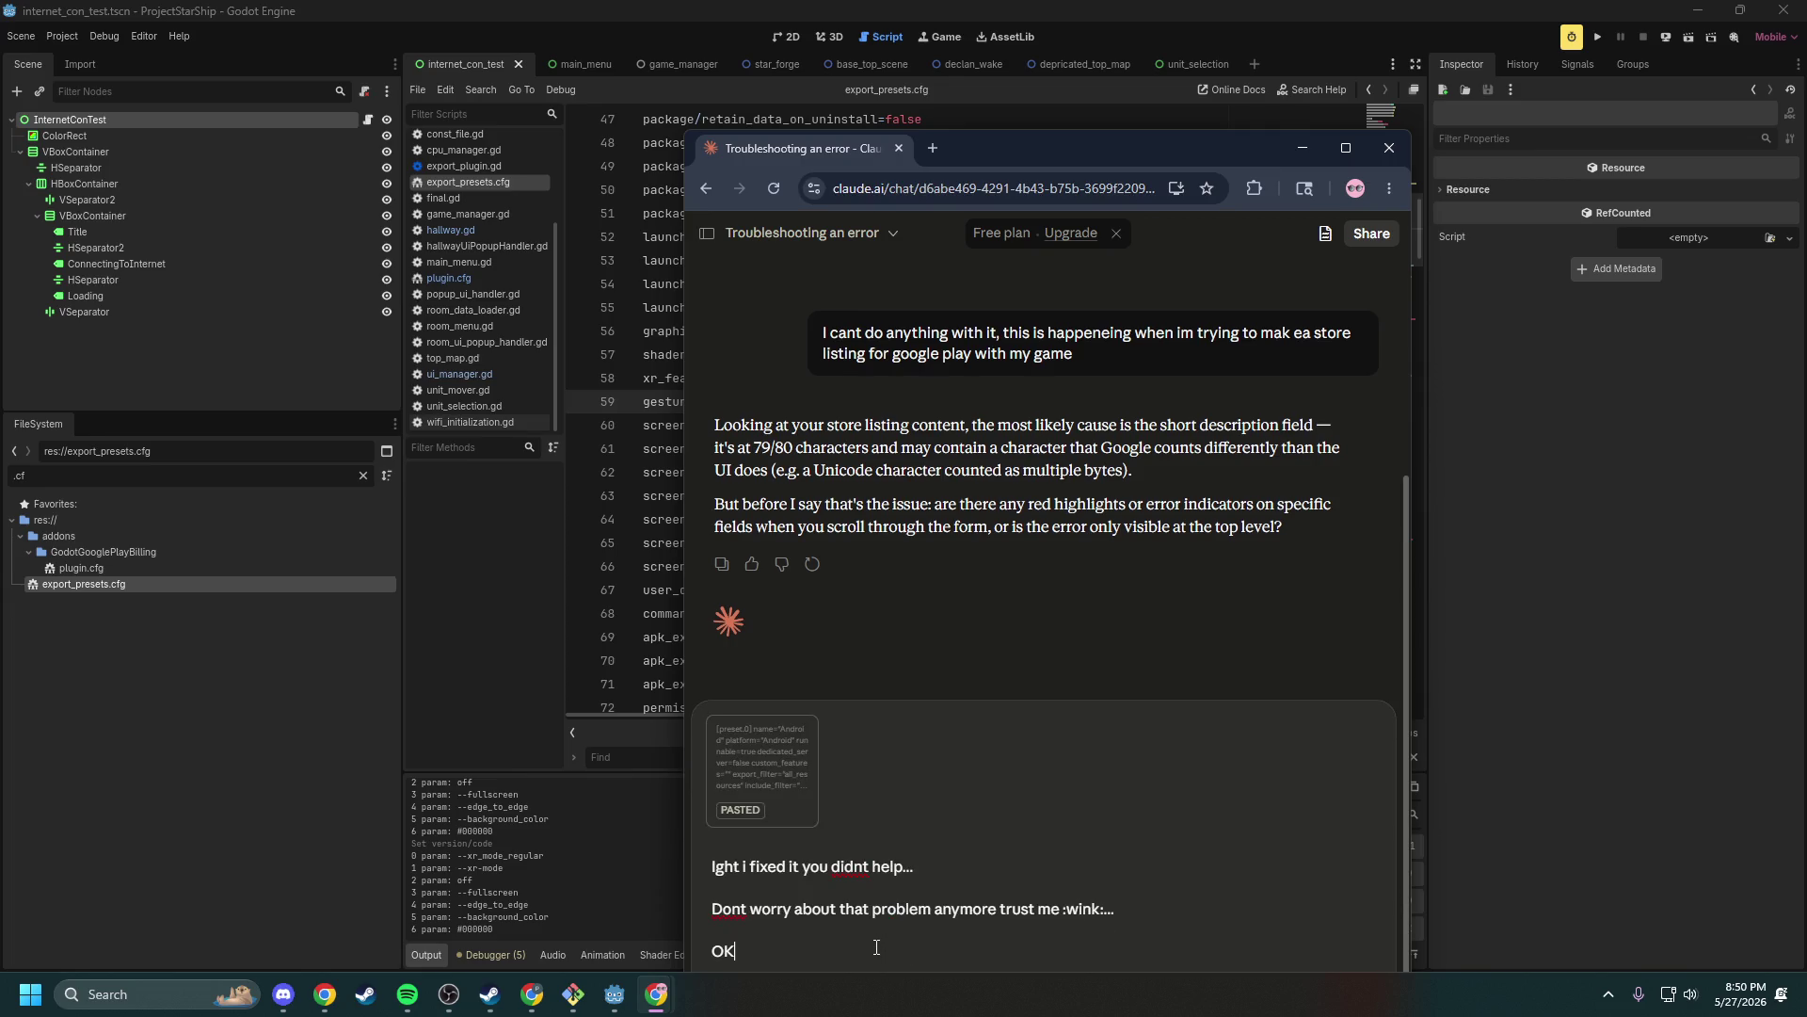
pyautogui.write(' look at this config')
pyautogui.write(' i submitted for ')
pyautogui.write('the e')
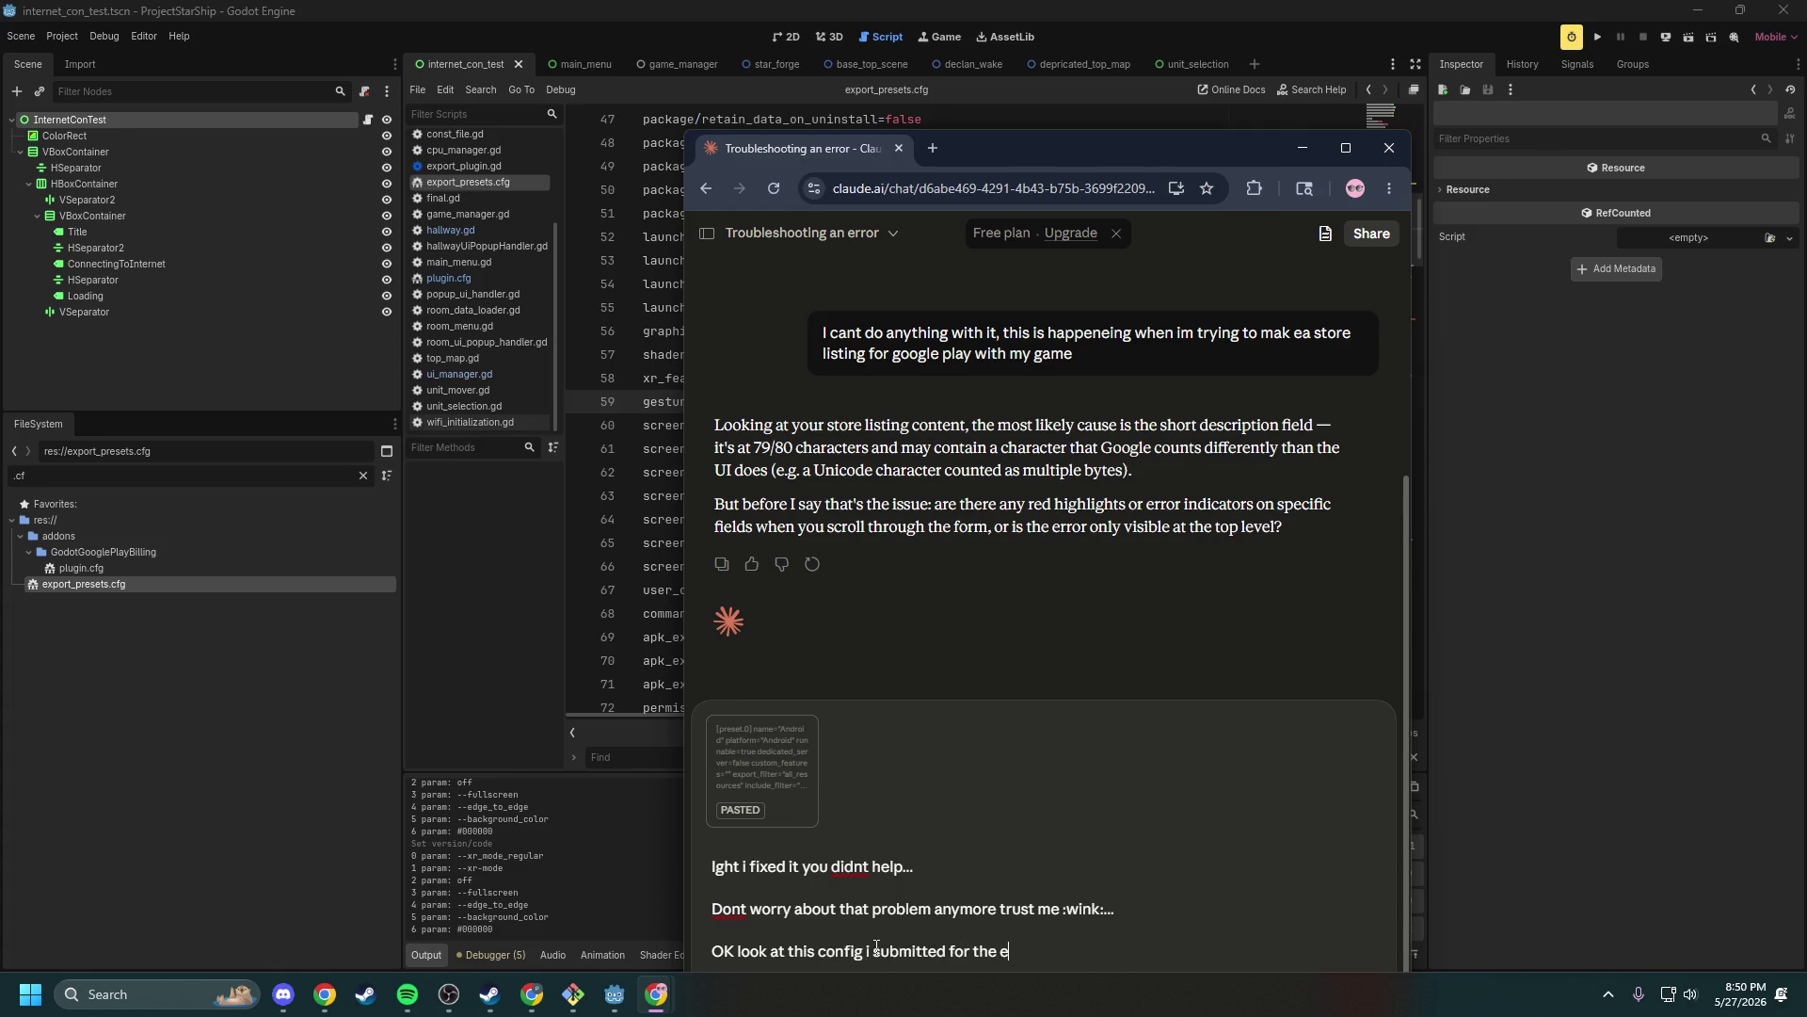
pyautogui.write('xport of my godot proje')
pyautogui.write('ct I ne')
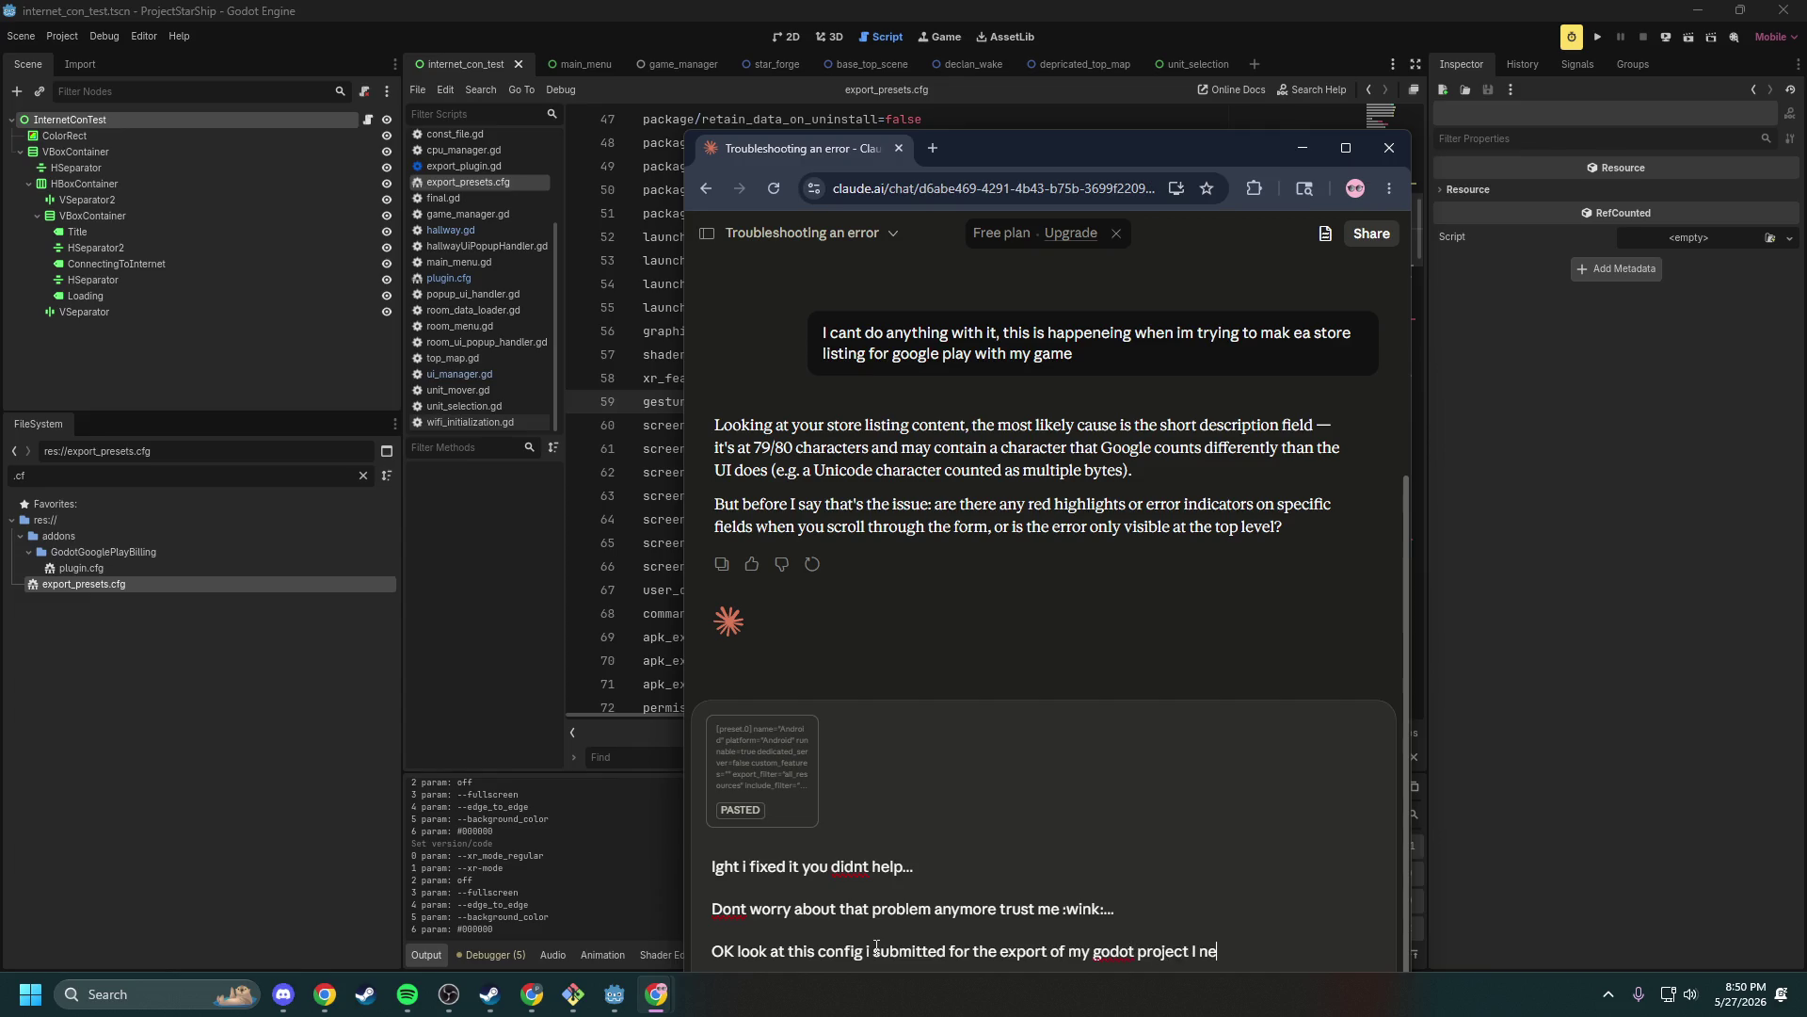
pyautogui.write('ed to add in the billib')
pyautogui.press('BackSpace')
pyautogui.write('ngs permission so tah')
pyautogui.press('BackSpace')
pyautogui.press('BackSpace')
pyautogui.press('BackSpace')
pyautogui.write('hat I can add ')
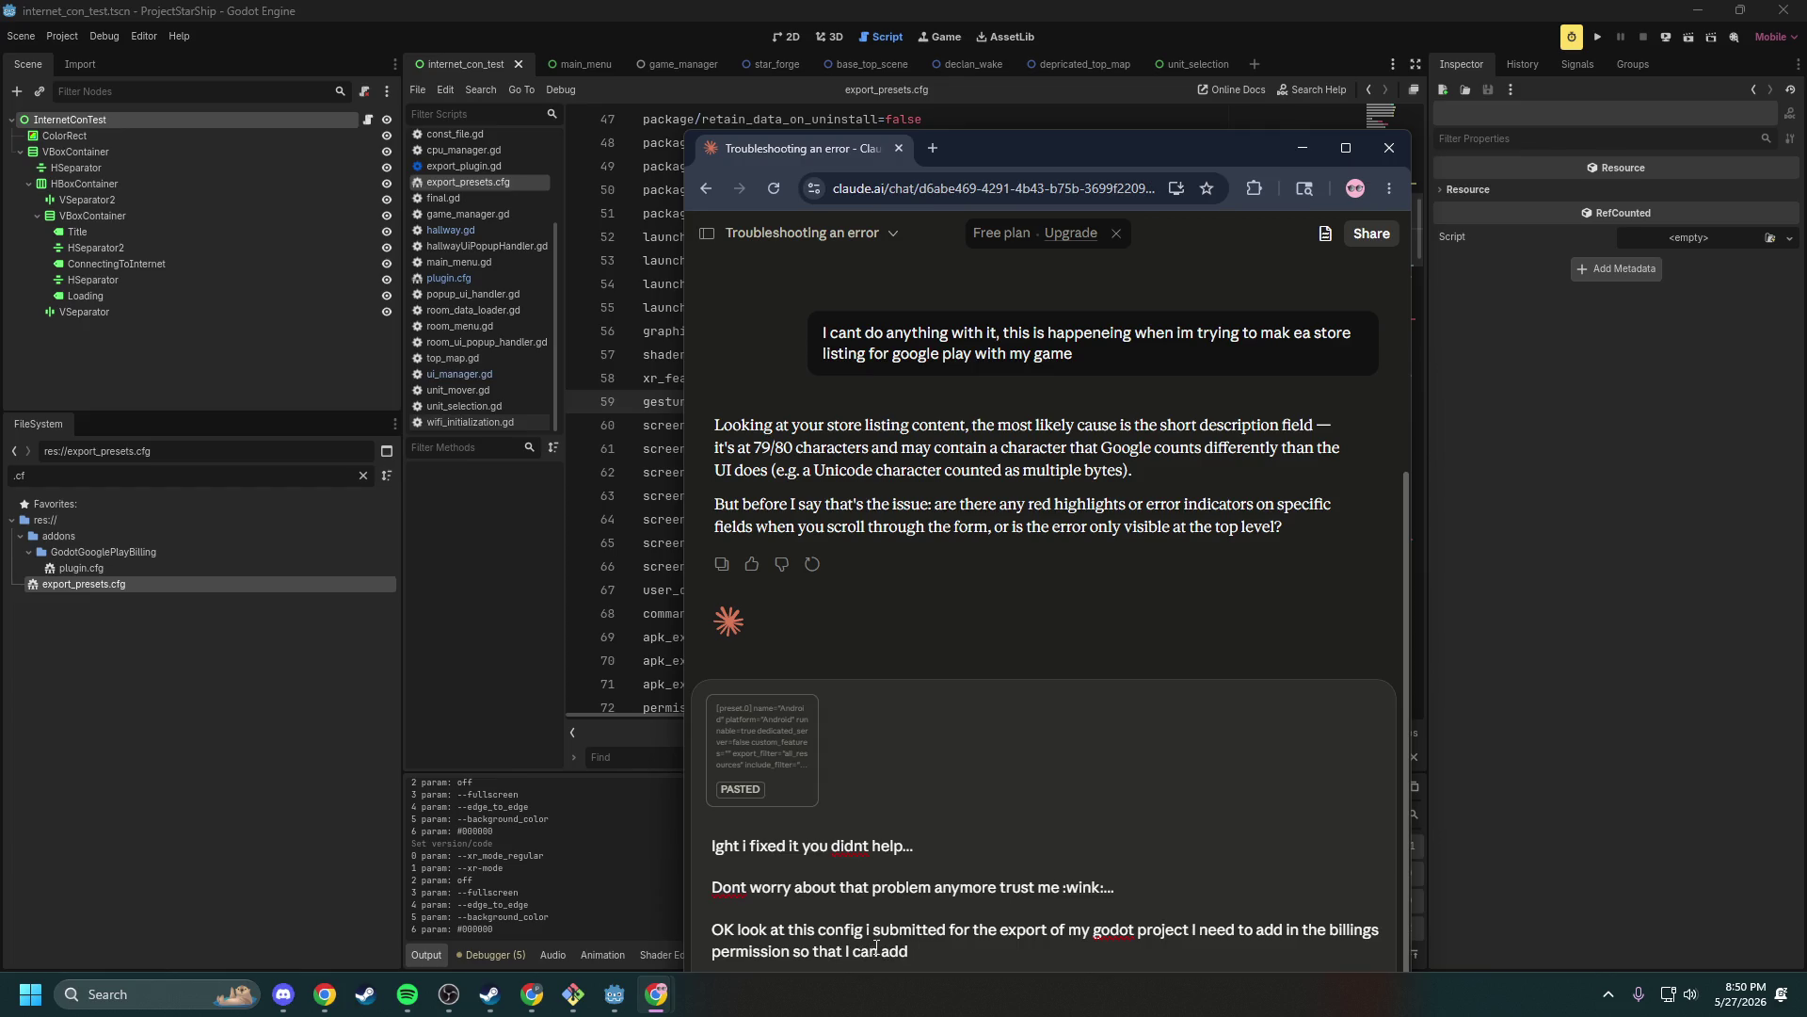
pyautogui.write('purchaseable i')
pyautogui.write('tems,')
pyautogui.write(' how do i do that?')
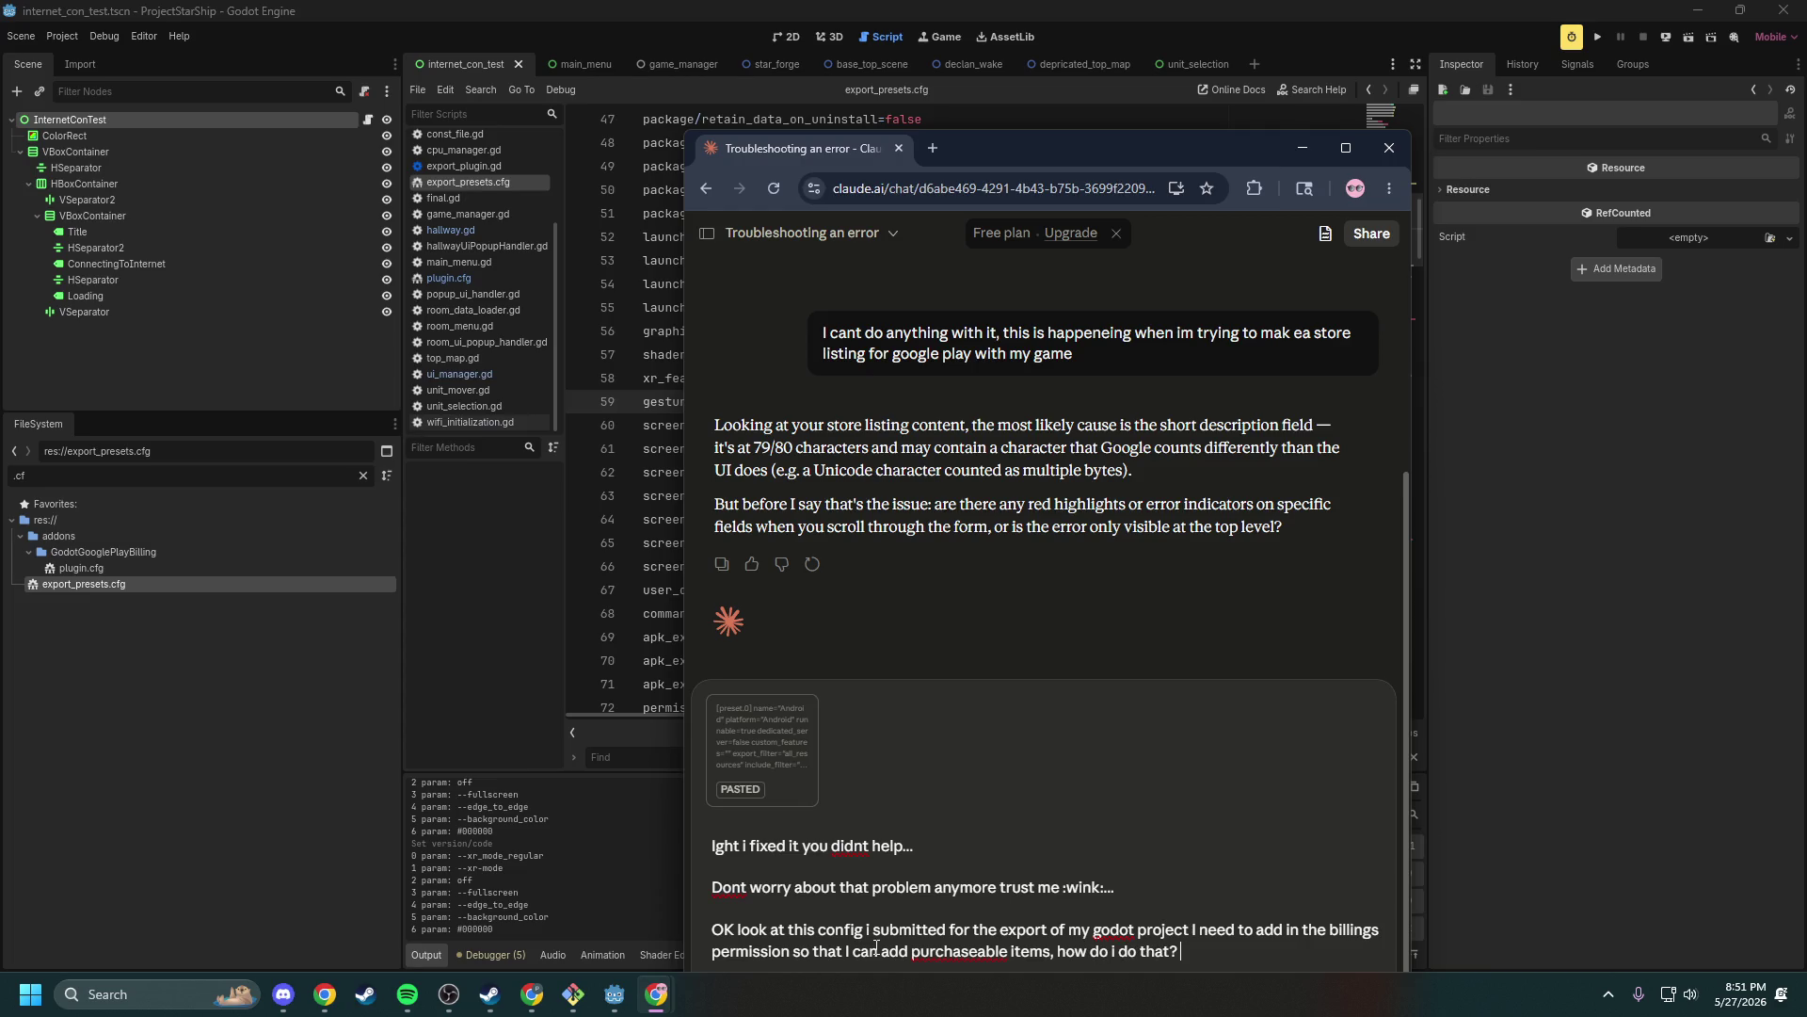
pyautogui.write(' Look at')
pyautogui.write(' Googp')
# Finish the request to check Google Play integration and Godot documentation without guessing, and send it
pyautogui.press('BackSpace')
pyautogui.write('leplay')
pyautogui.write(' intergrac')
pyautogui.press('BackSpace')
pyautogui.write('tion documean')
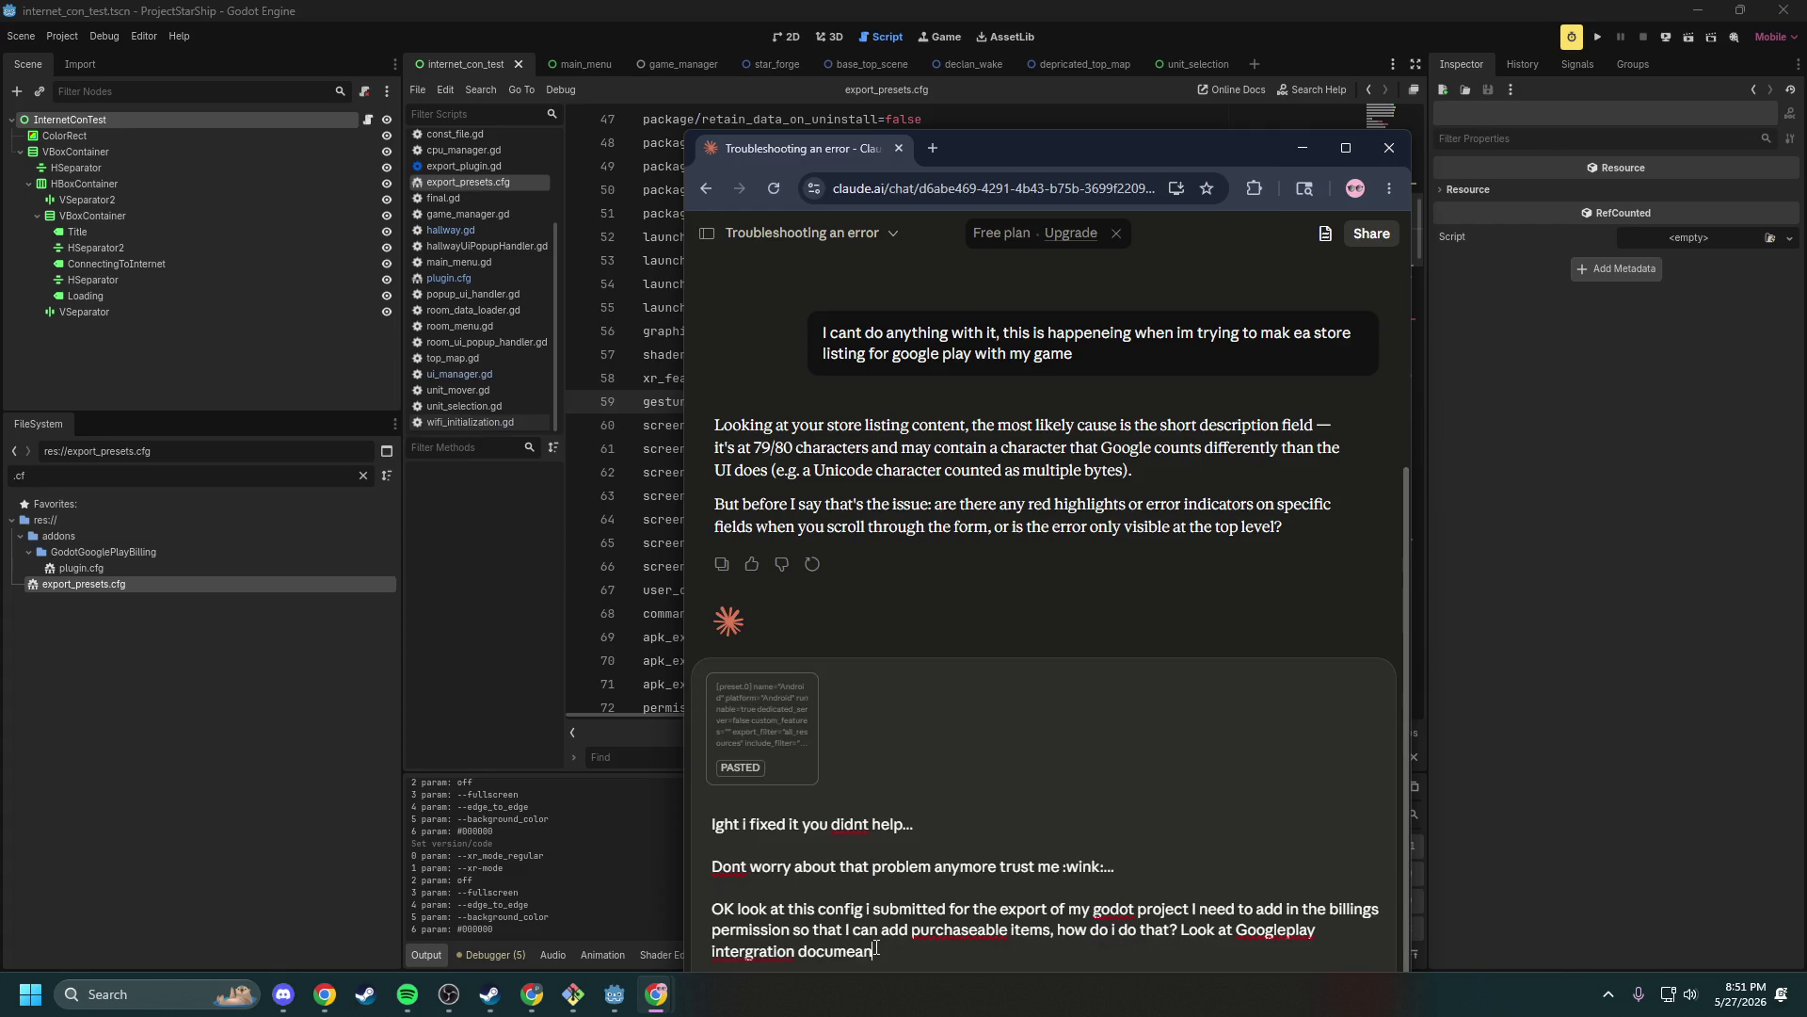
pyautogui.press('BackSpace')
pyautogui.write('ntation and godot ')
pyautogui.write('documentation,')
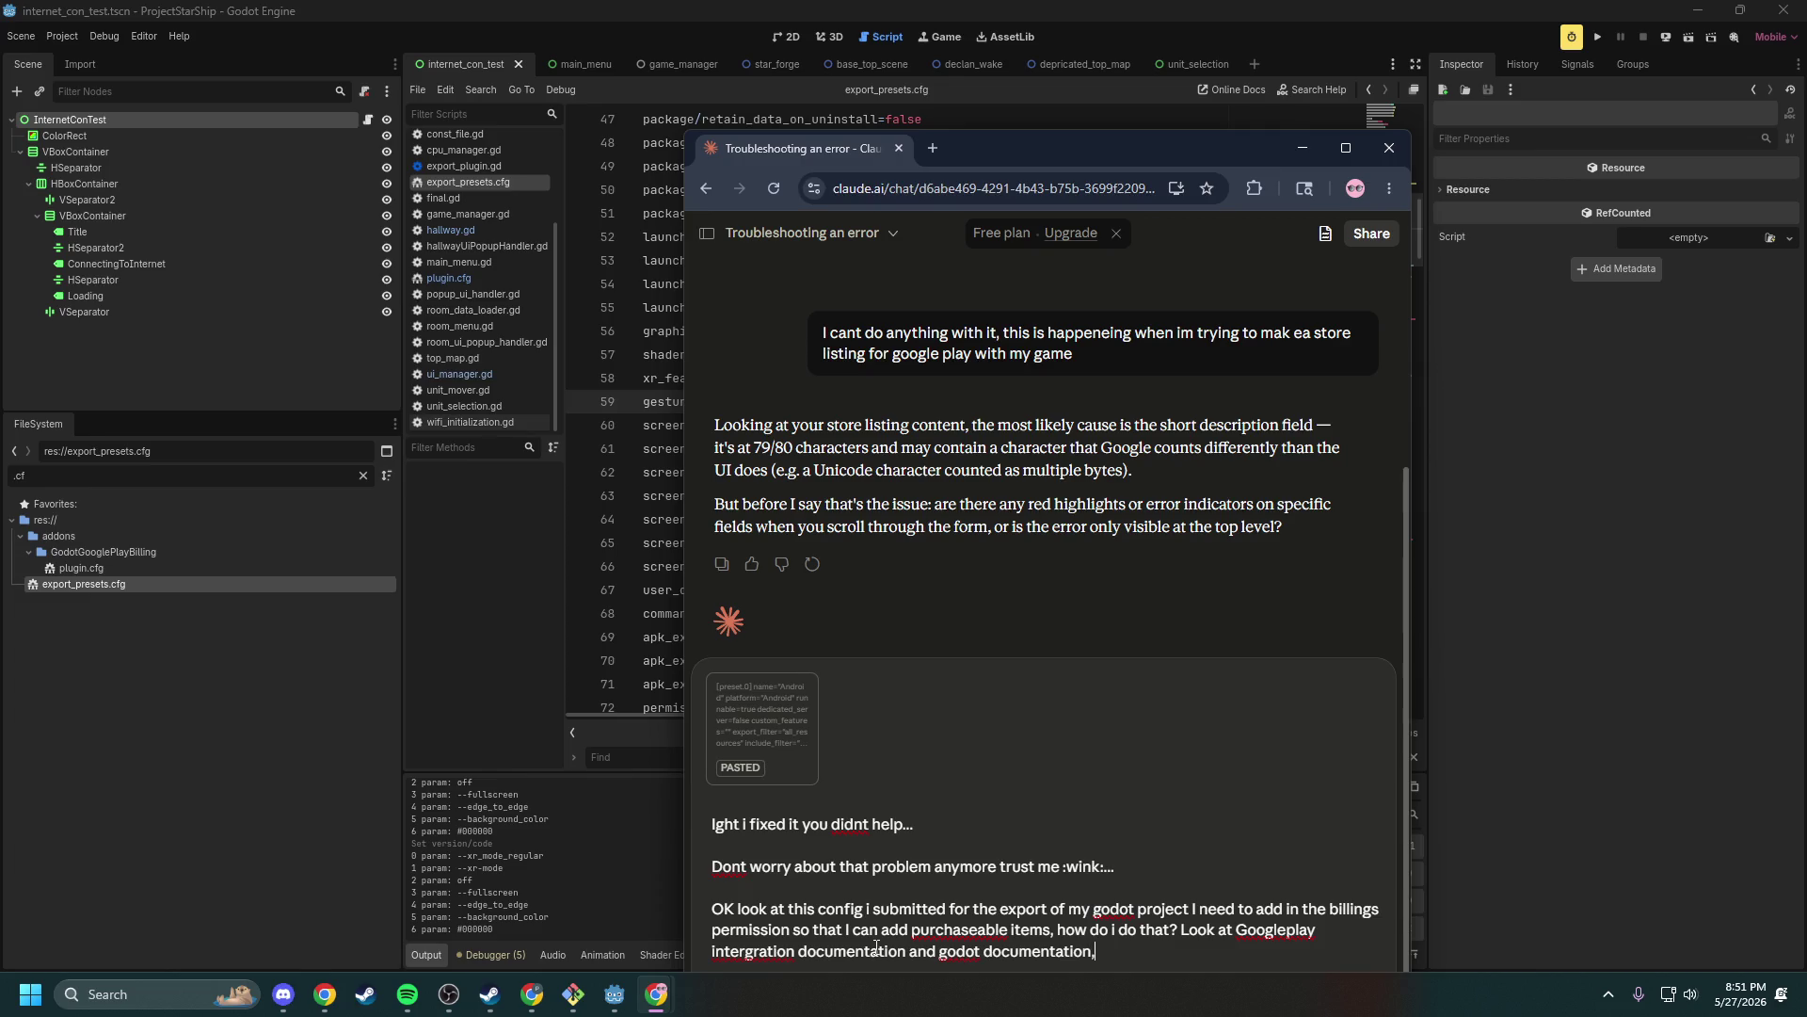
pyautogui.write(' DO NOT ')
pyautogui.write('GUESS OR EL')
pyautogui.write('SE ILL GET RID')
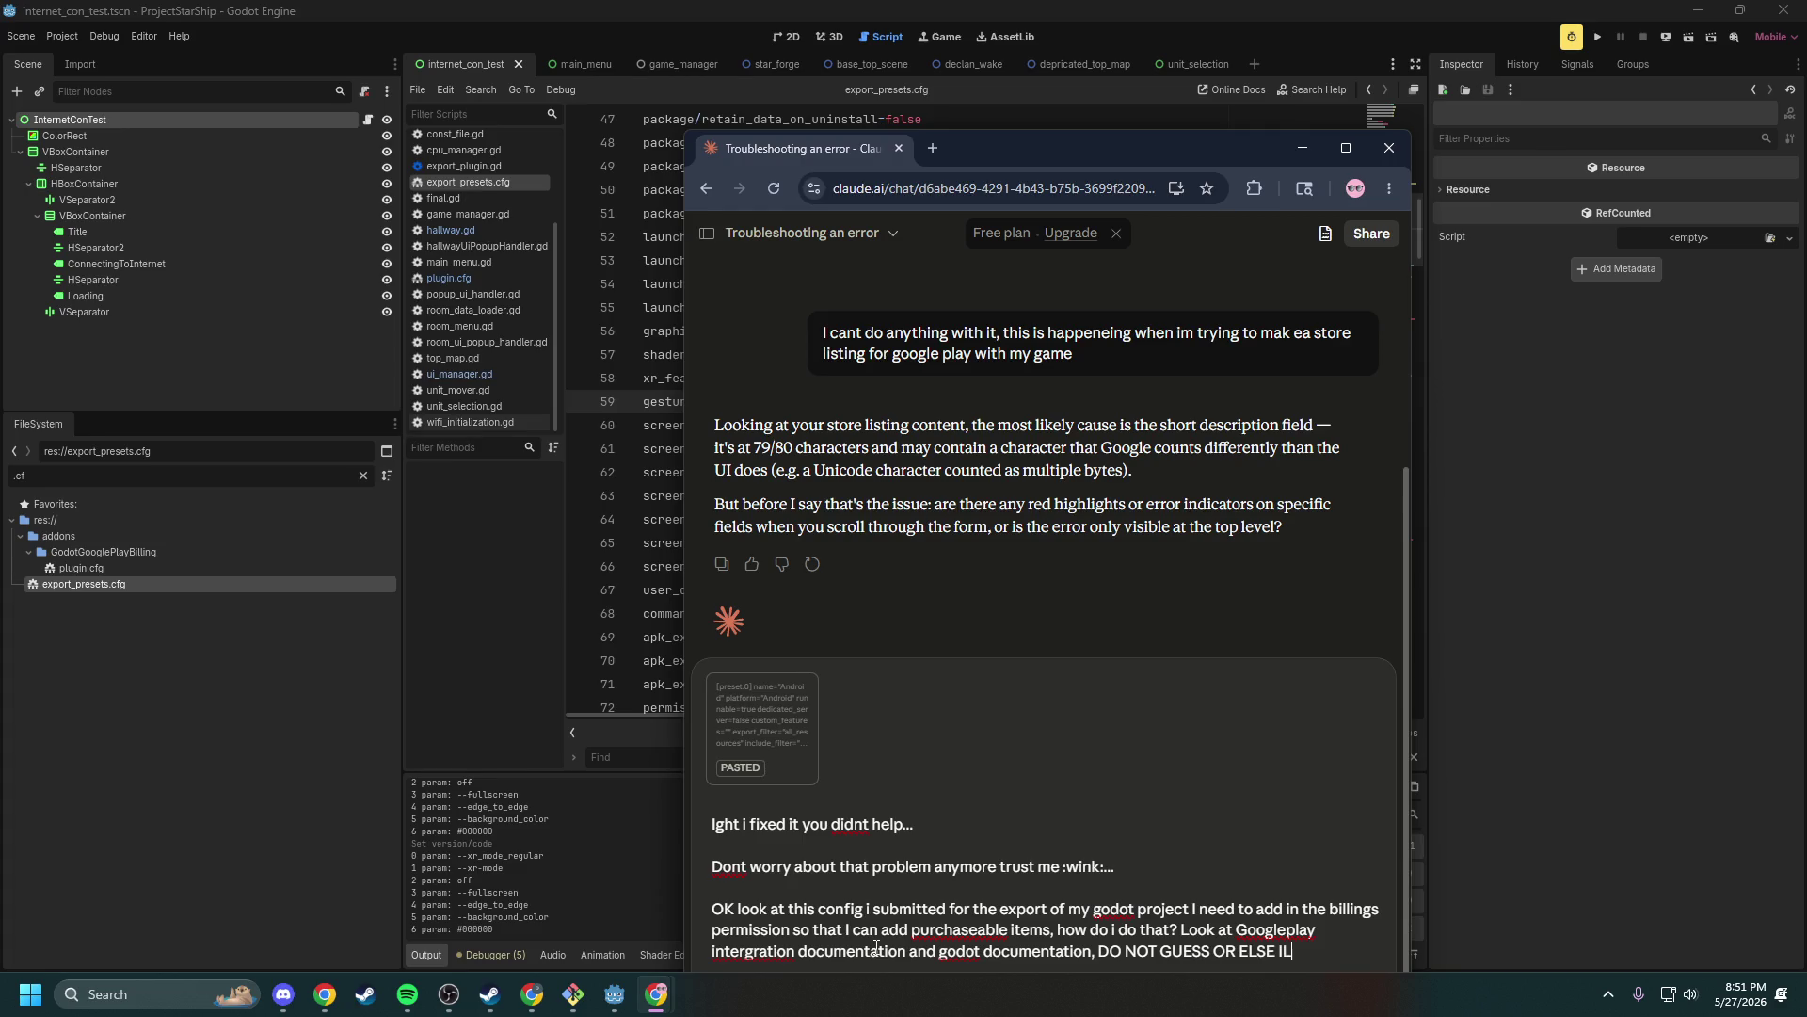
pyautogui.write(' OF DARIO')
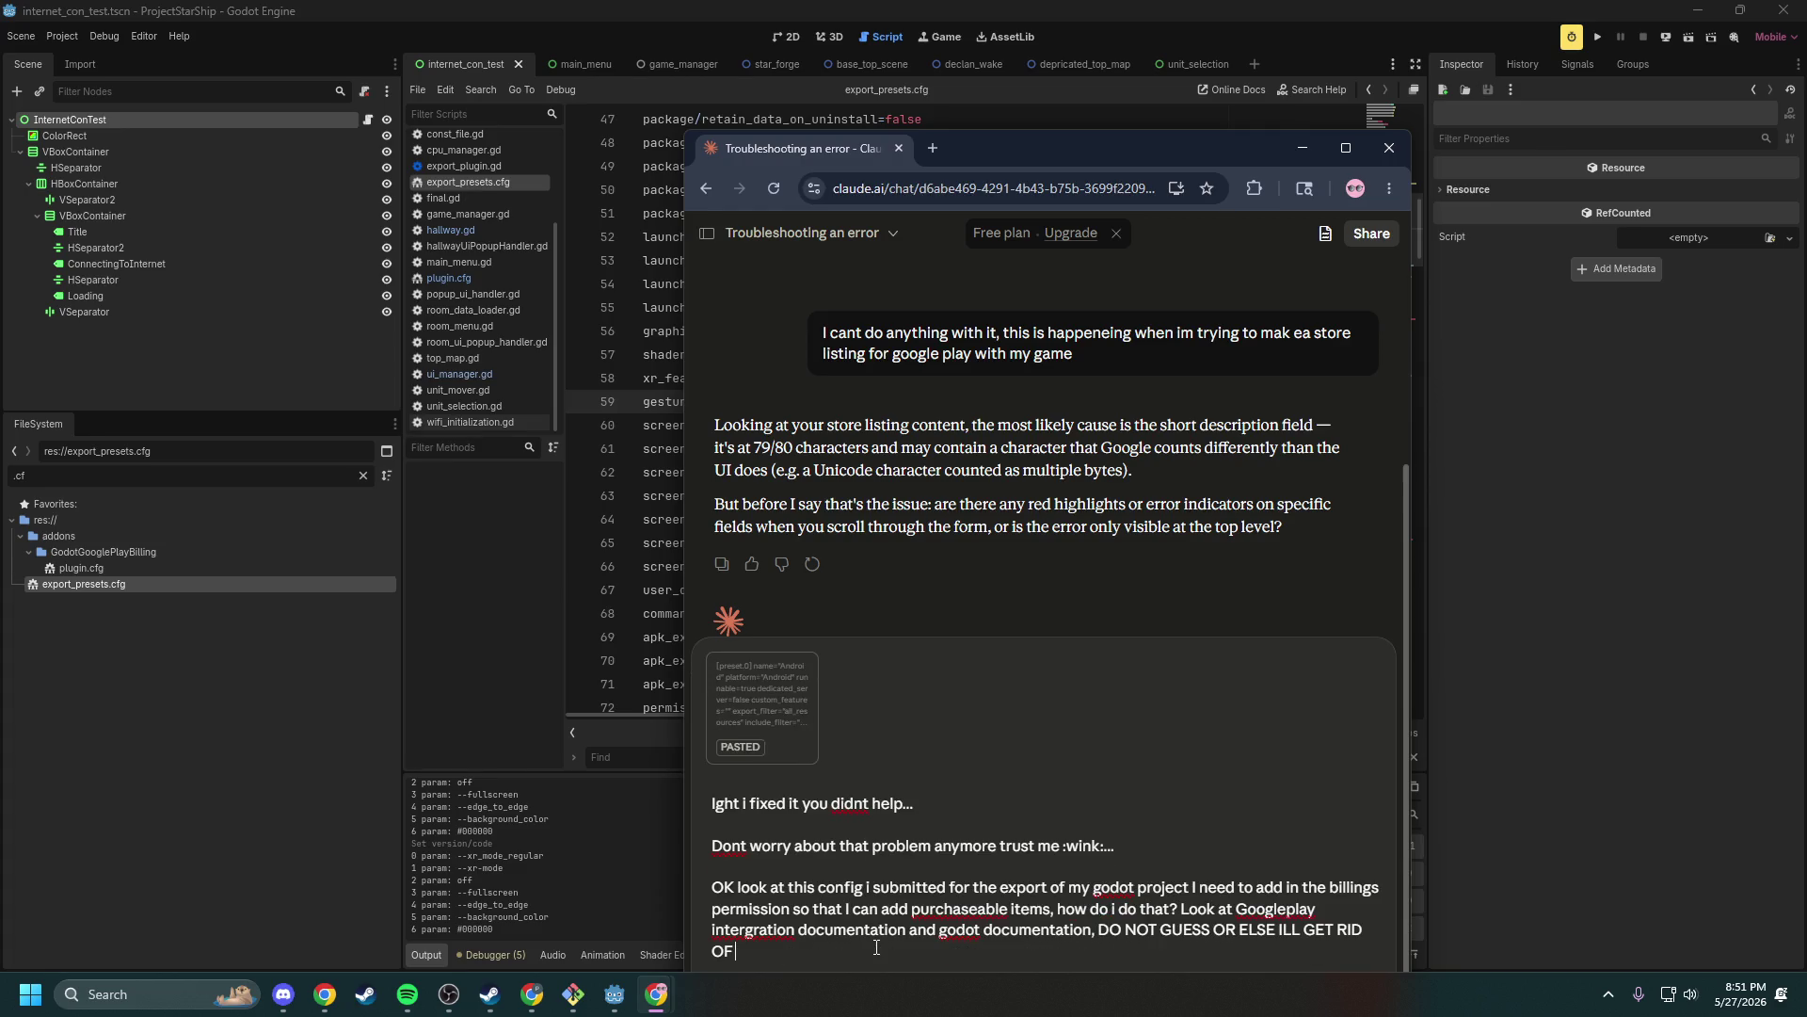
pyautogui.press('Return')
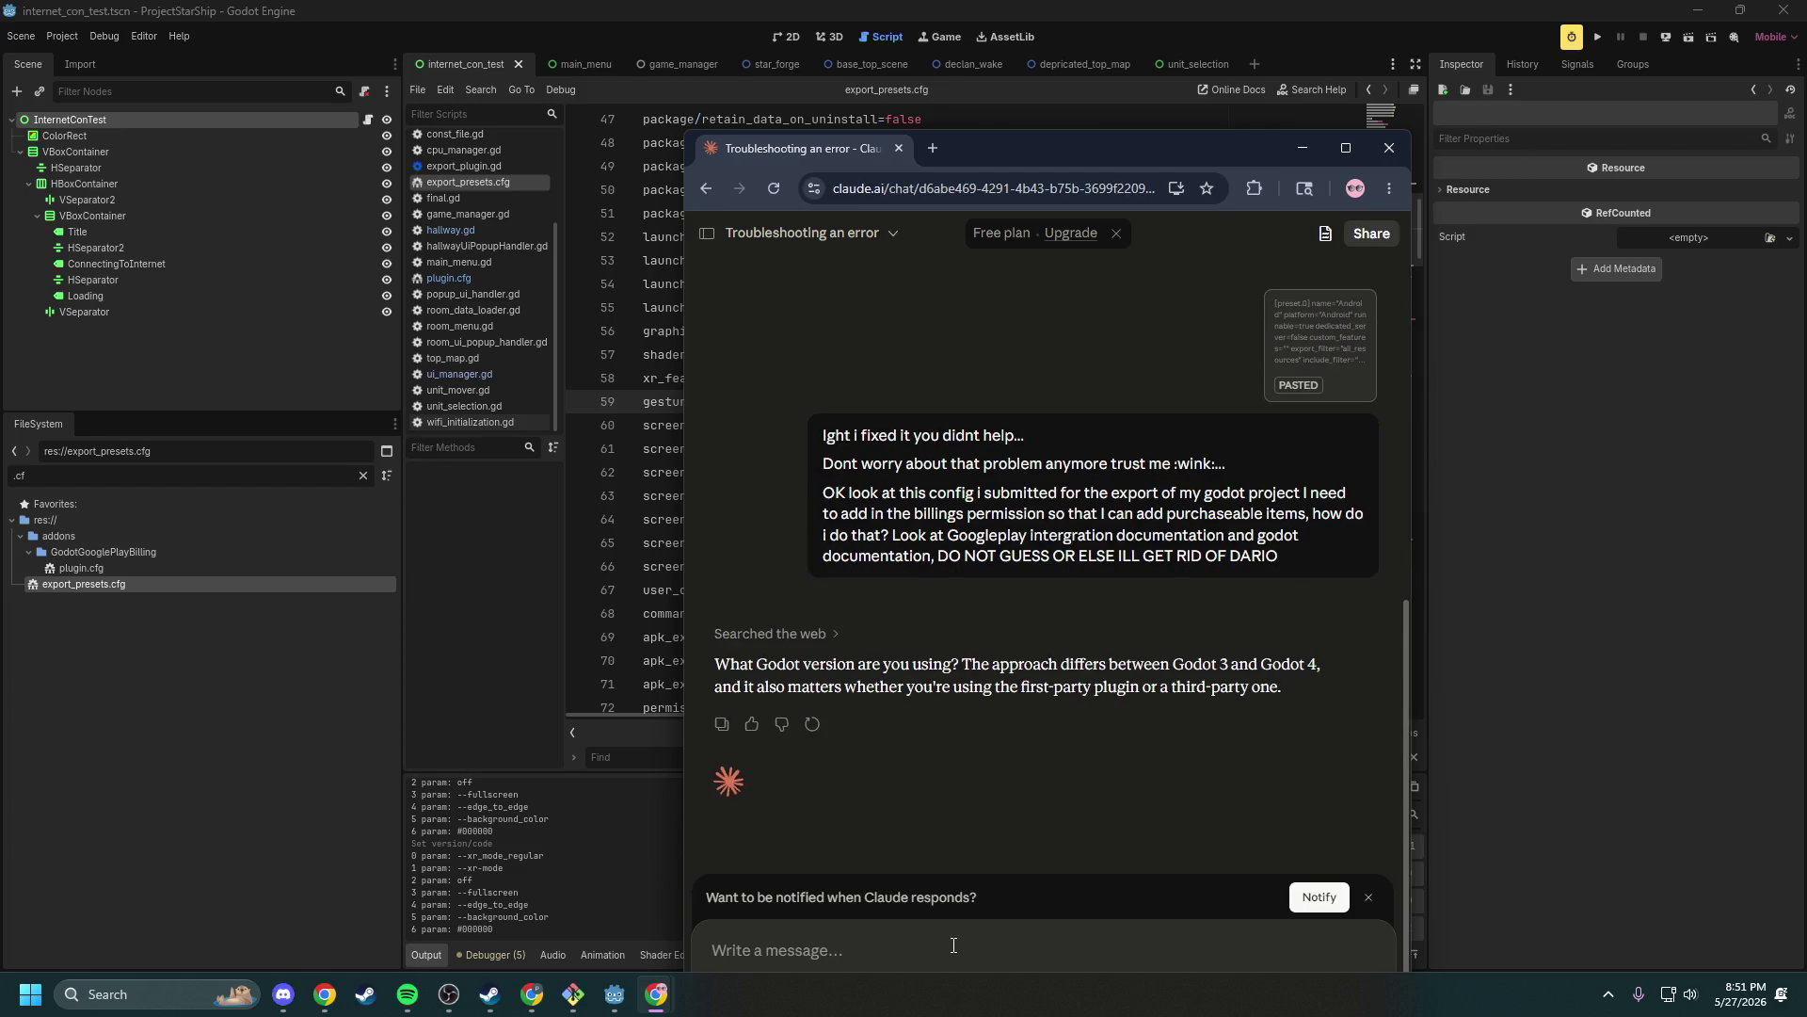
# Reply to Claude that the project uses Godot 4.6.2
pyautogui.write('im')
pyautogui.press('BackSpace')
pyautogui.write('using godot 4.')
pyautogui.moveTo(1082, 143); pyautogui.dragTo(866, 109)
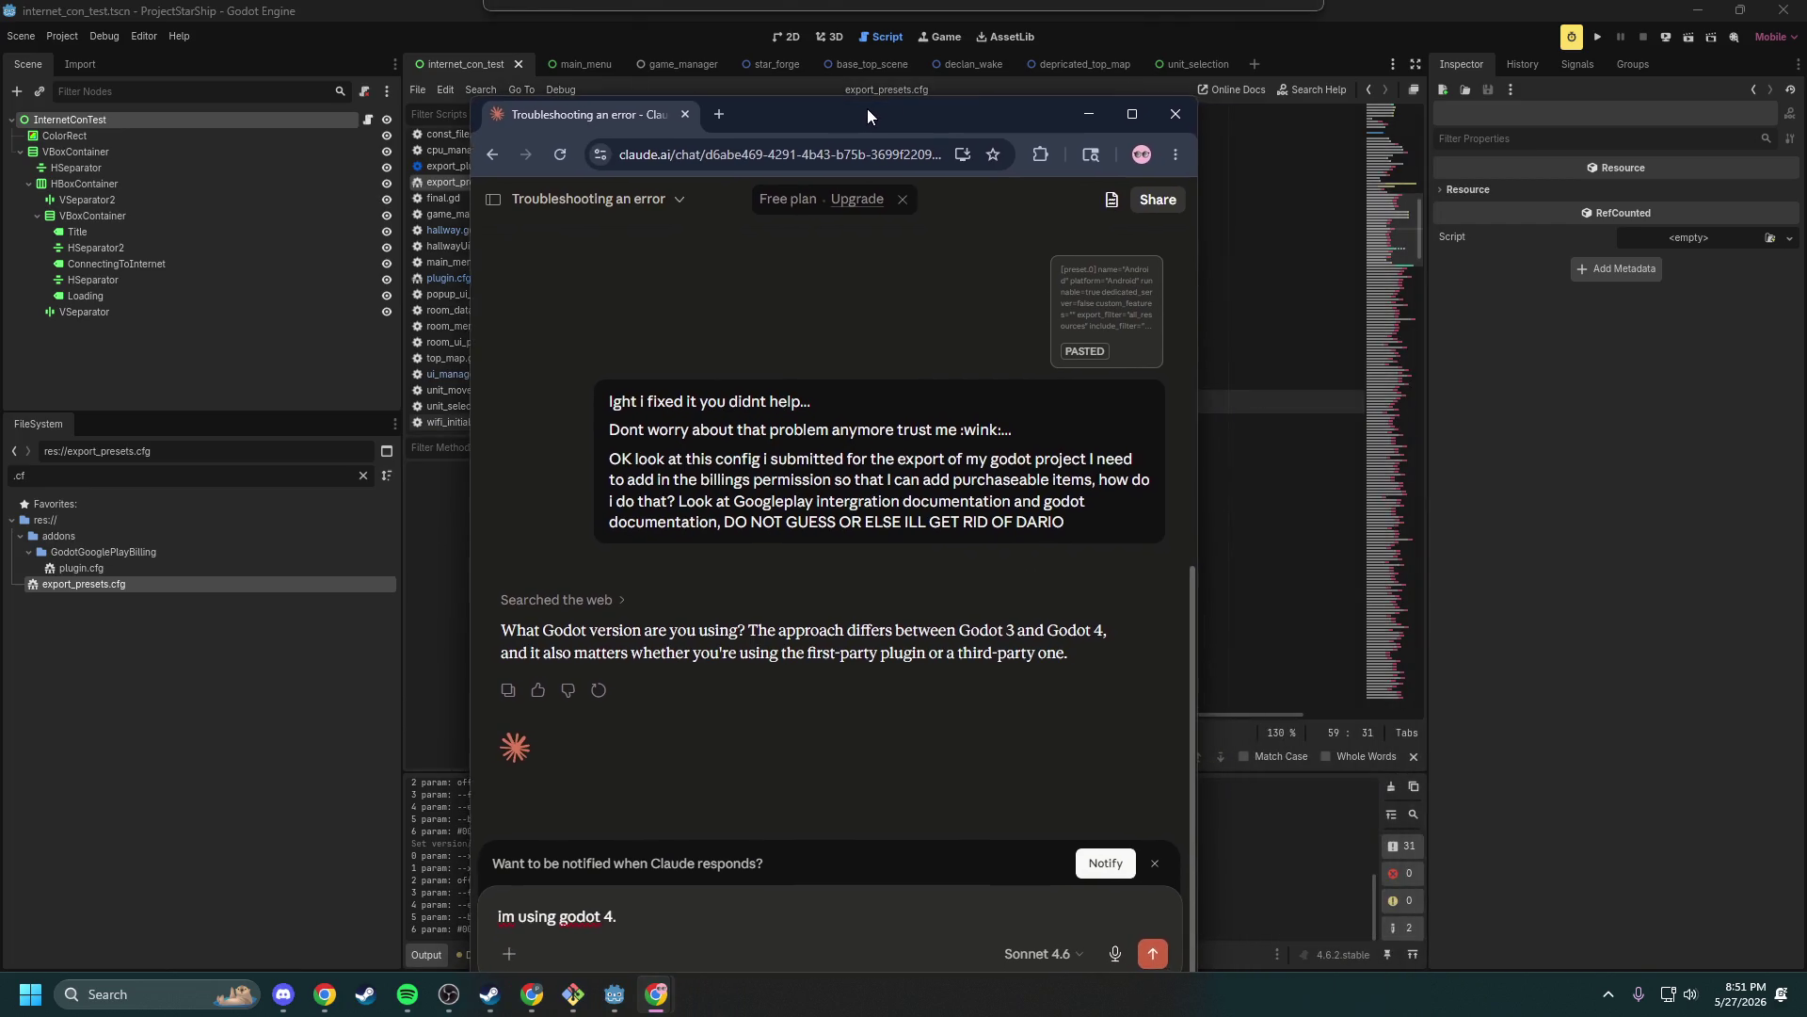
pyautogui.write('.2')
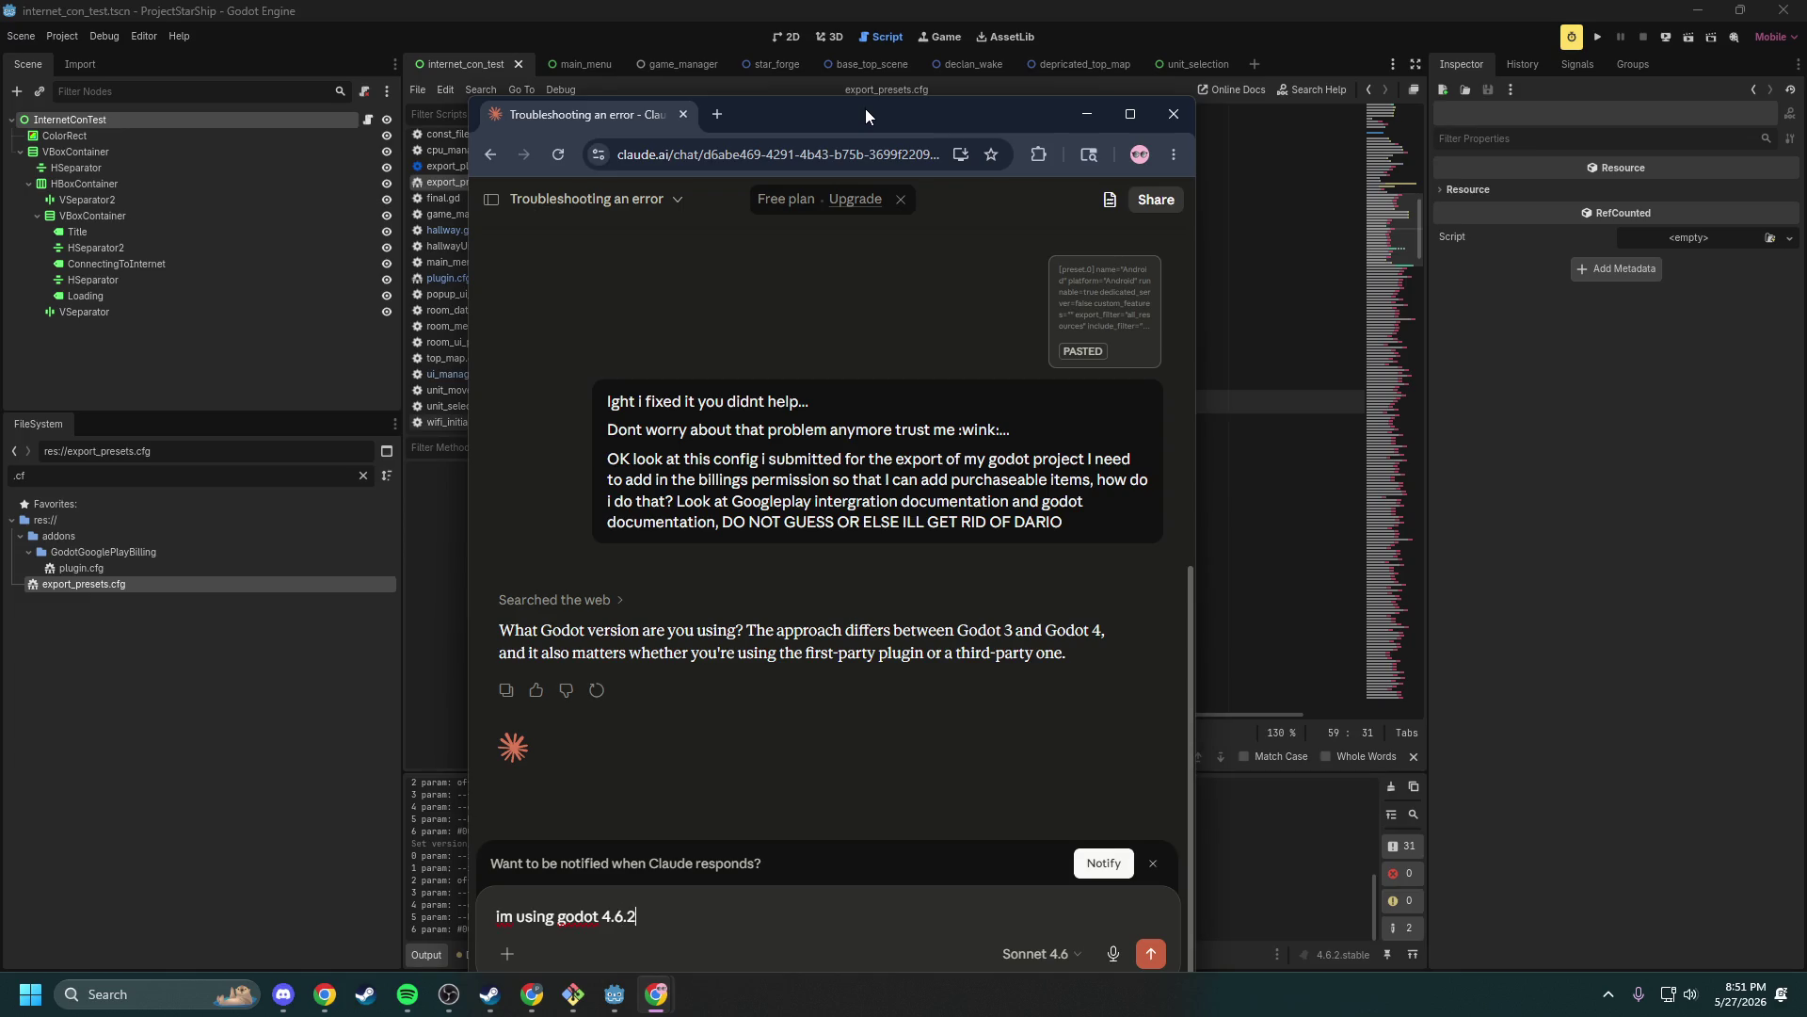
pyautogui.press('Return')
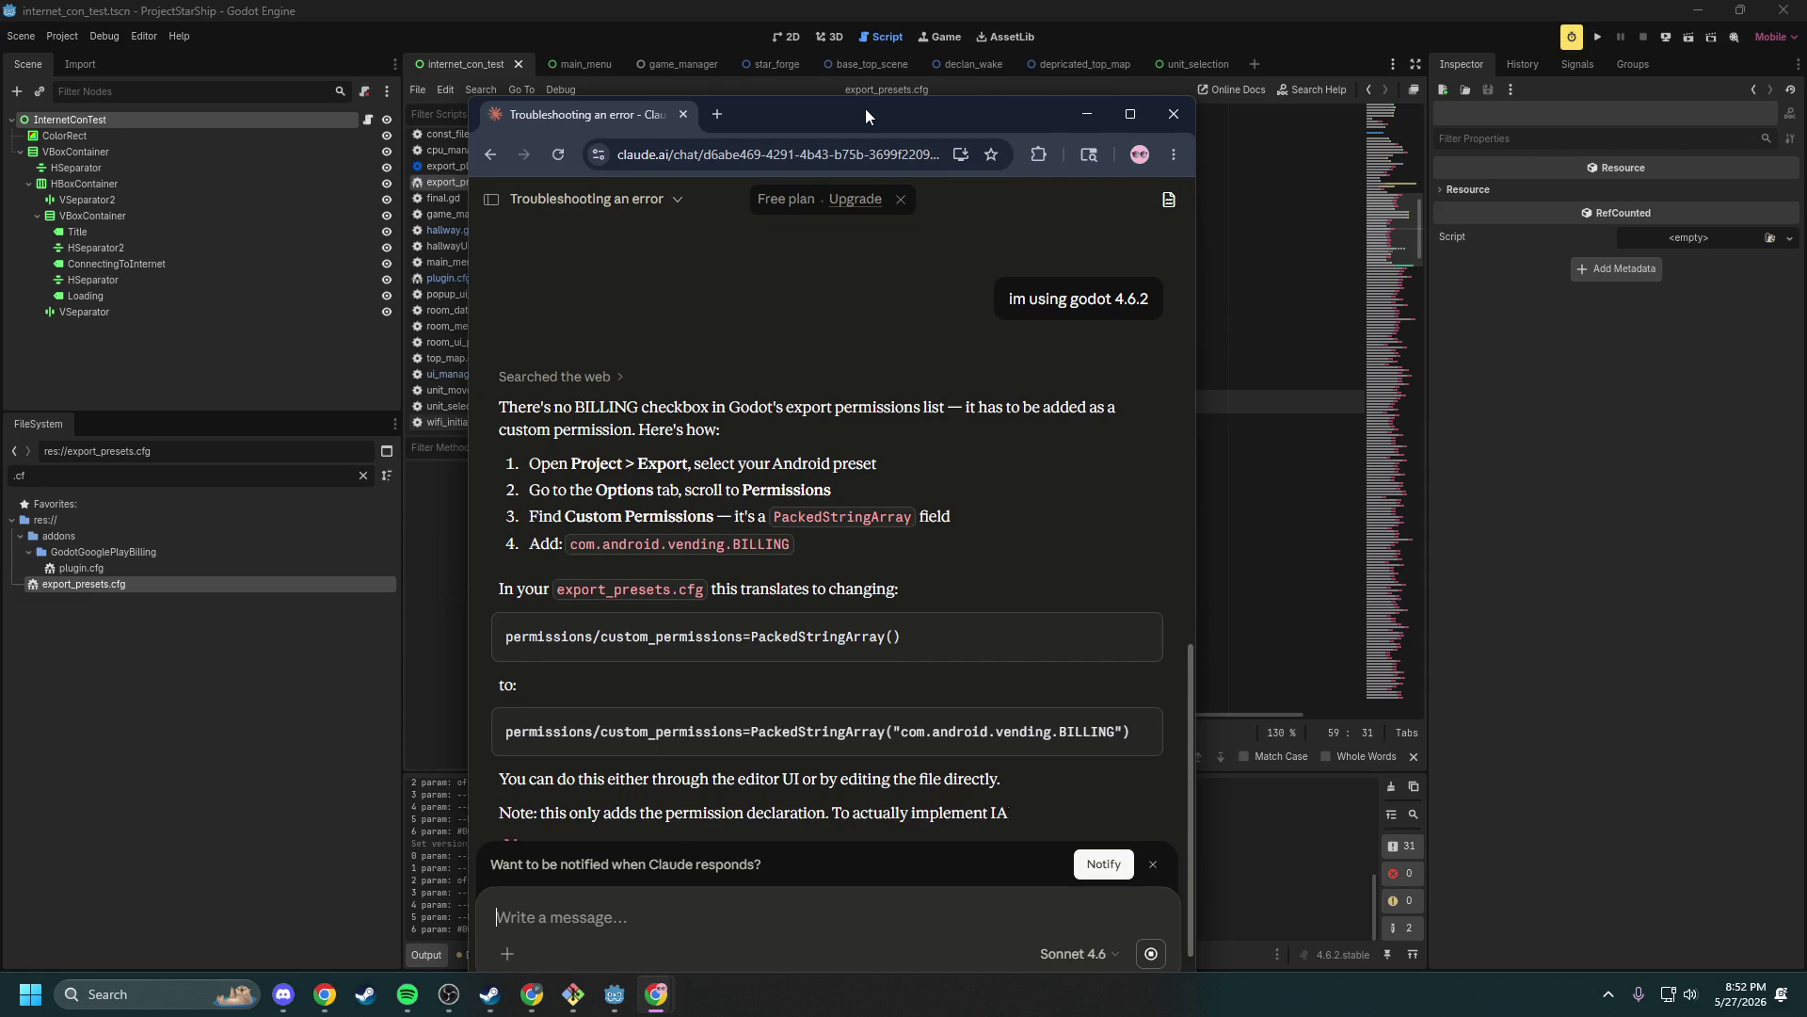
# Copy Claude's suggested com.android.vending.BILLING custom_permissions line and select line 72 in Godot
pyautogui.scroll(-2, 1014, 555)
pyautogui.click(1139, 576)
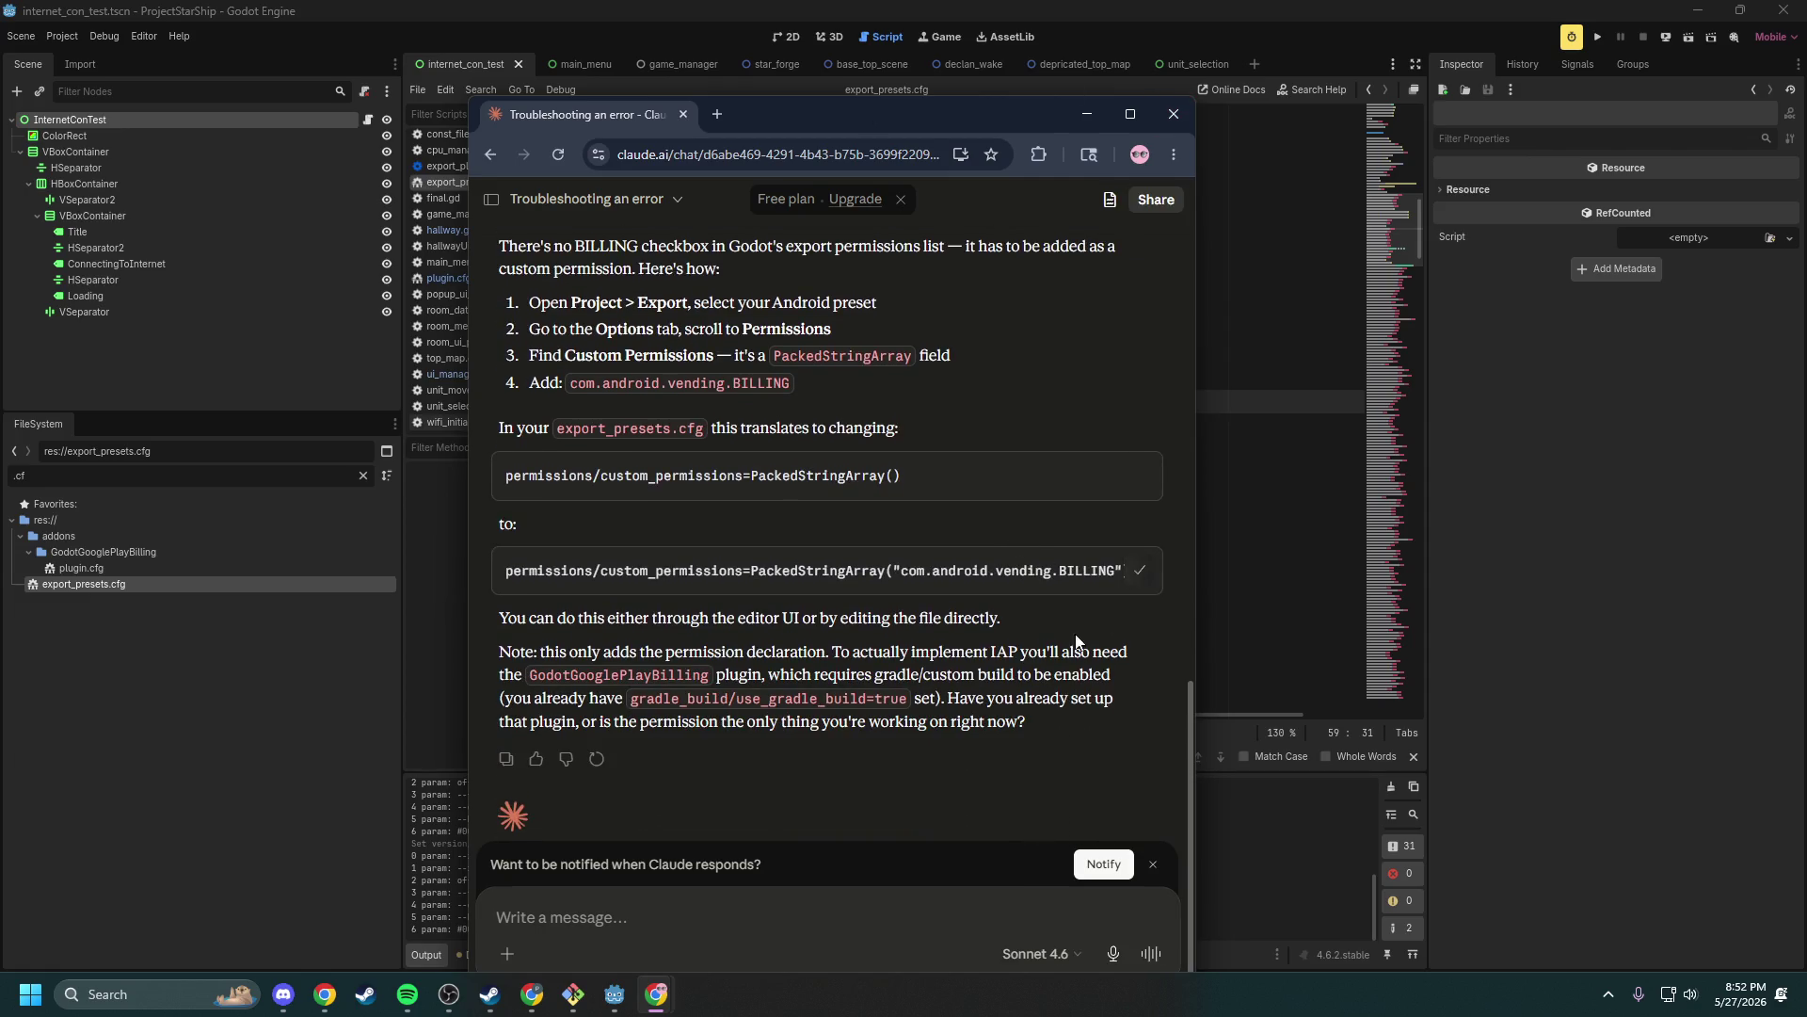
pyautogui.hotkey('alt', 'Tab')
pyautogui.scroll(-2, 995, 559)
pyautogui.moveTo(1021, 566); pyautogui.dragTo(619, 562)
# Paste the BILLING custom_permissions line over line 72, then bring the Claude chat back up
pyautogui.hotkey('ctrl', 'v')
pyautogui.click(1002, 536)
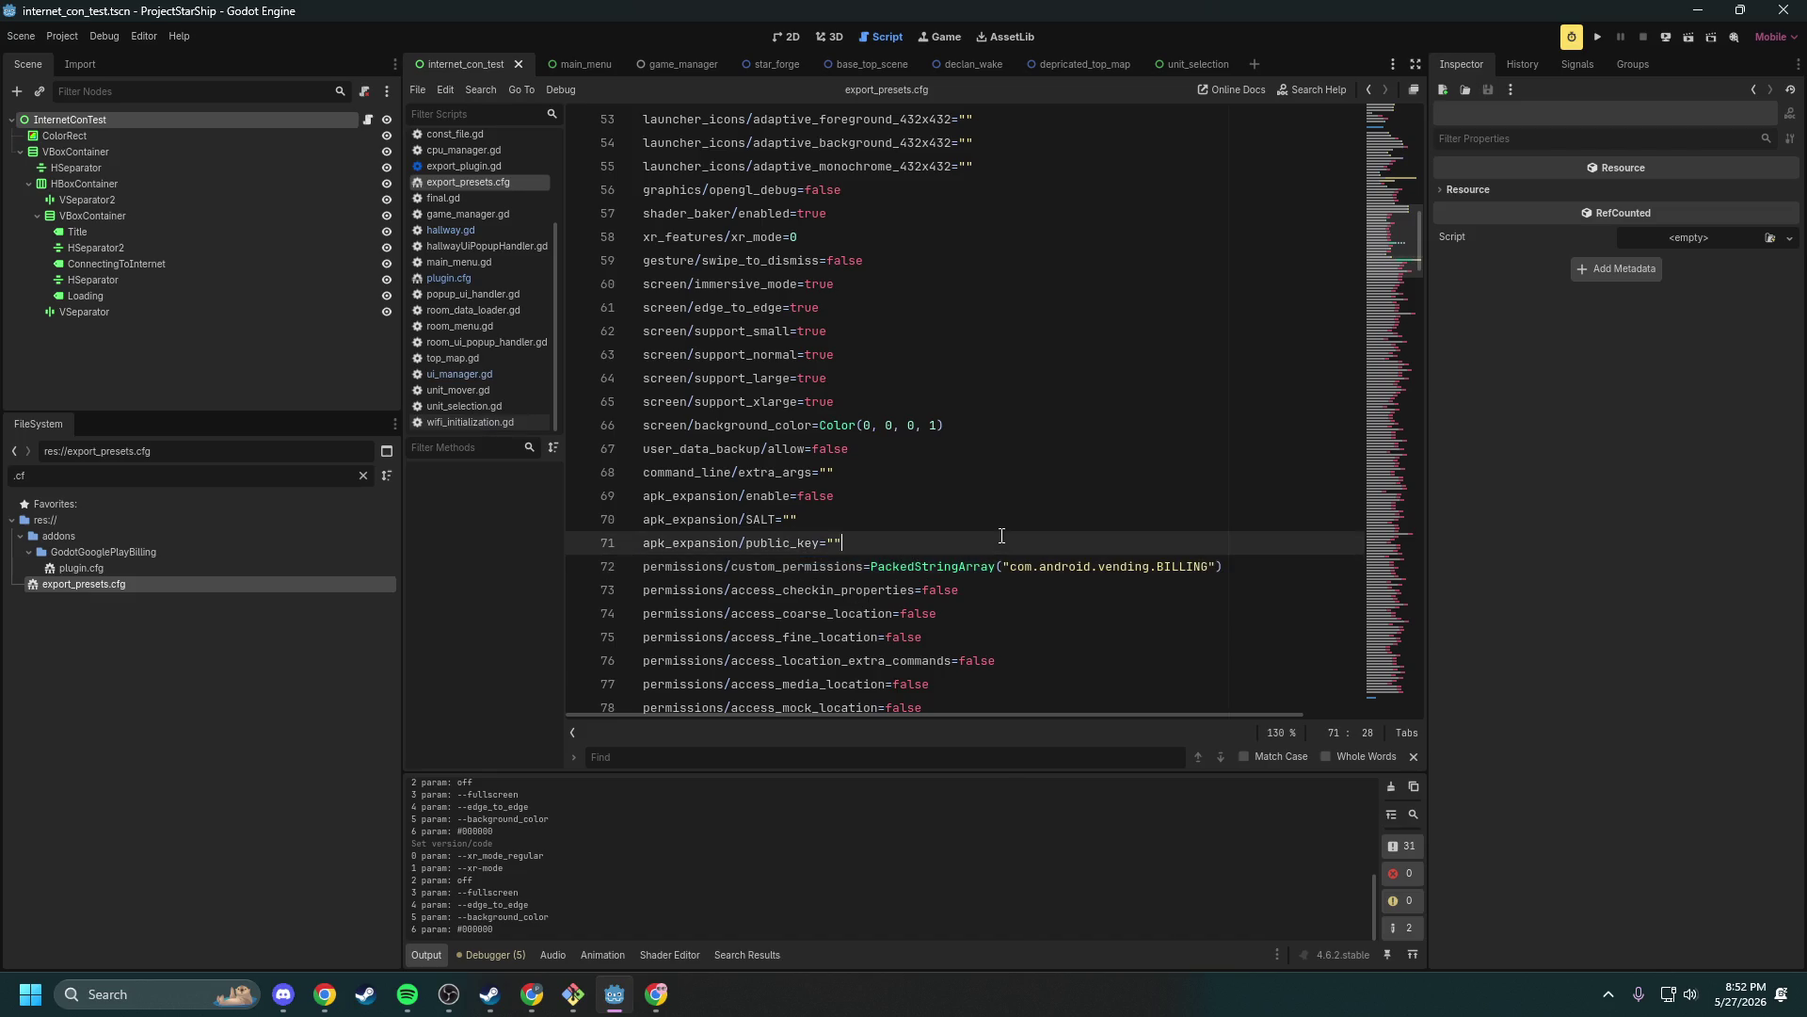
pyautogui.moveTo(534, 995)
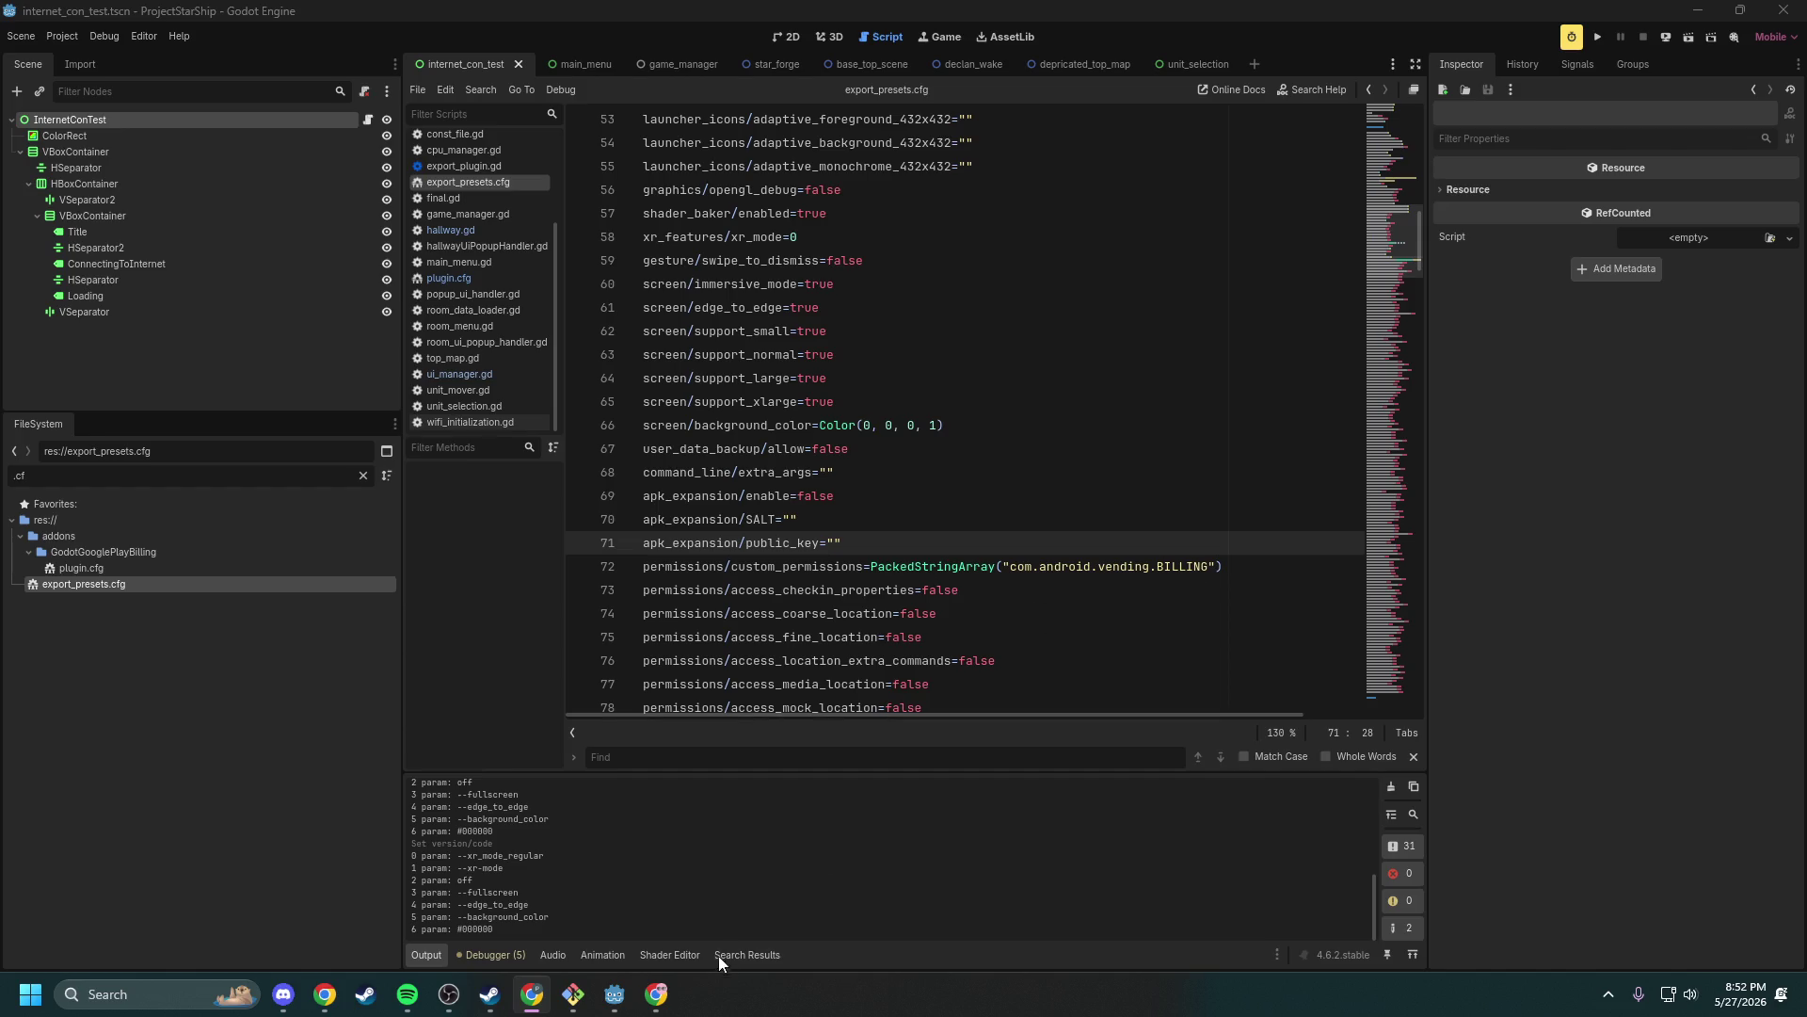
pyautogui.moveTo(656, 994)
pyautogui.click(746, 928)
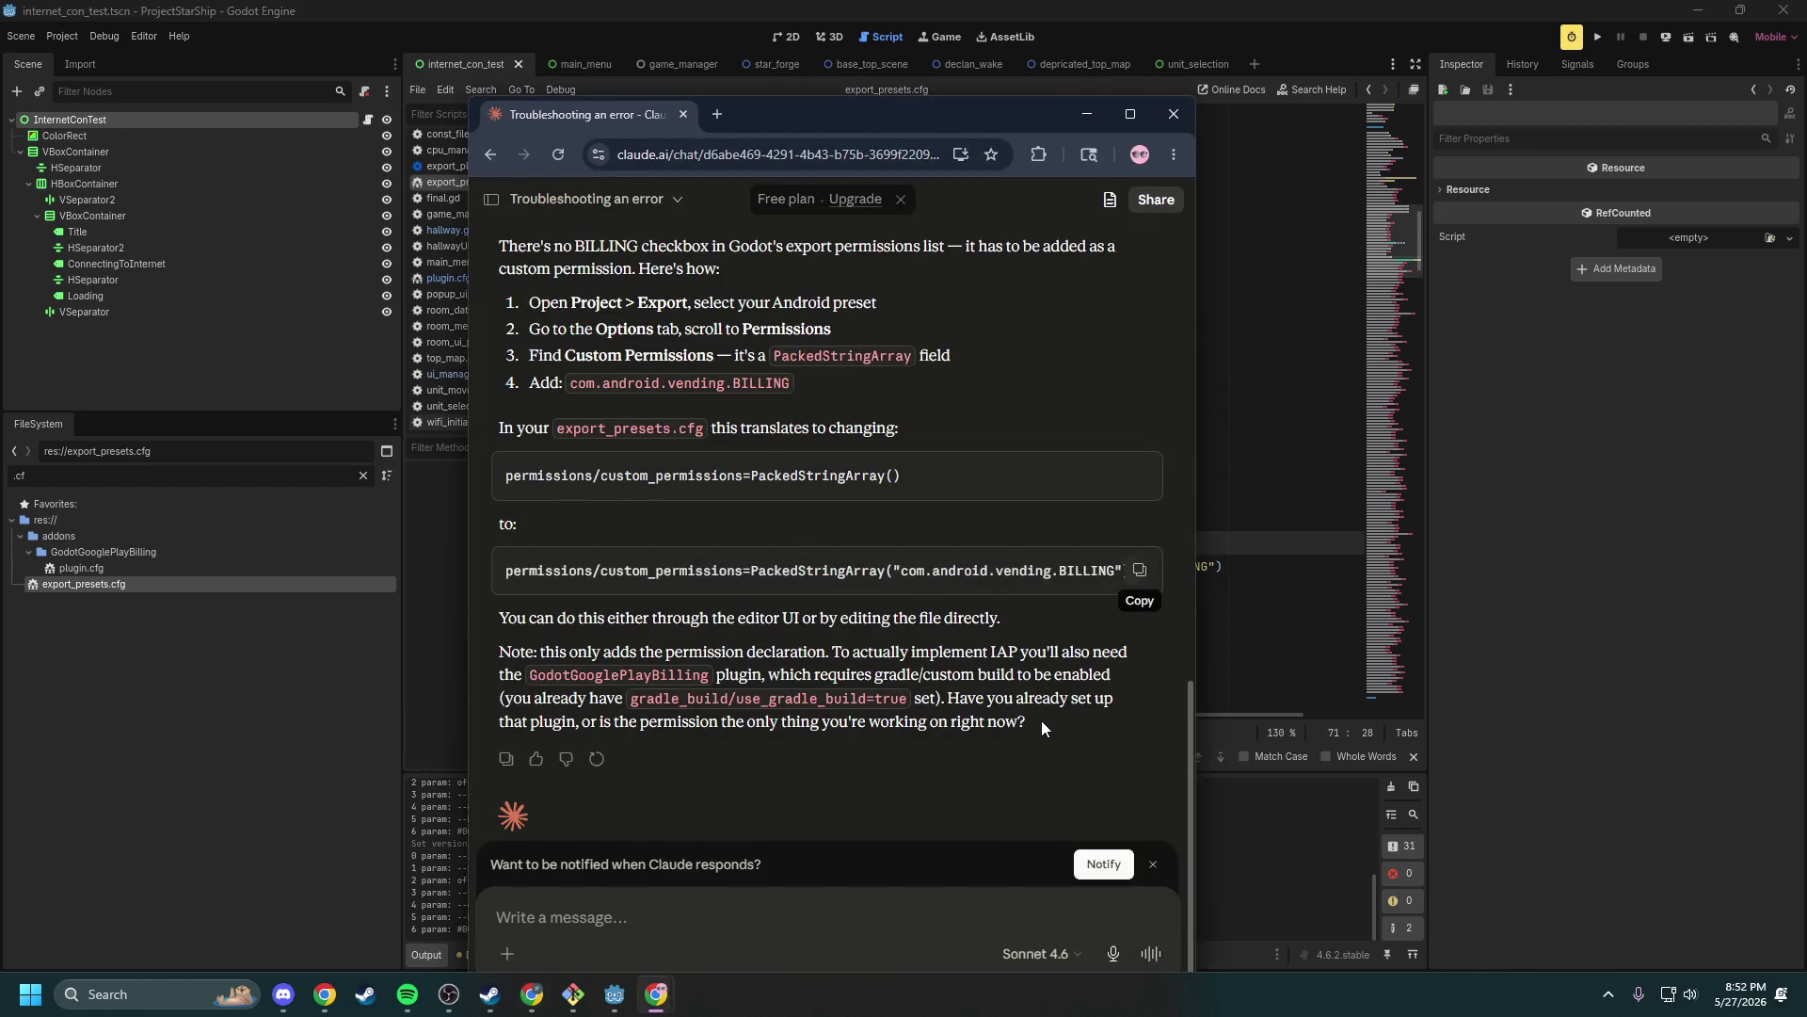
# Highlight Claude's note about implementing IAP and the GodotGooglePlayBilling plugin requirement
pyautogui.moveTo(832, 651)
pyautogui.mouseDown()
pyautogui.moveTo(1087, 652)
pyautogui.moveTo(797, 674)
pyautogui.moveTo(1059, 698)
pyautogui.mouseUp()
pyautogui.click(853, 698)
pyautogui.moveTo(780, 674)
pyautogui.mouseDown()
pyautogui.moveTo(1080, 693)
pyautogui.moveTo(631, 721)
pyautogui.moveTo(1116, 698)
pyautogui.moveTo(1021, 721)
pyautogui.moveTo(627, 721)
pyautogui.moveTo(866, 722)
pyautogui.mouseUp()
pyautogui.click(930, 744)
# Minimize and restore the Claude window, then open Settings from the account menu
pyautogui.click(1087, 114)
pyautogui.moveTo(657, 1000)
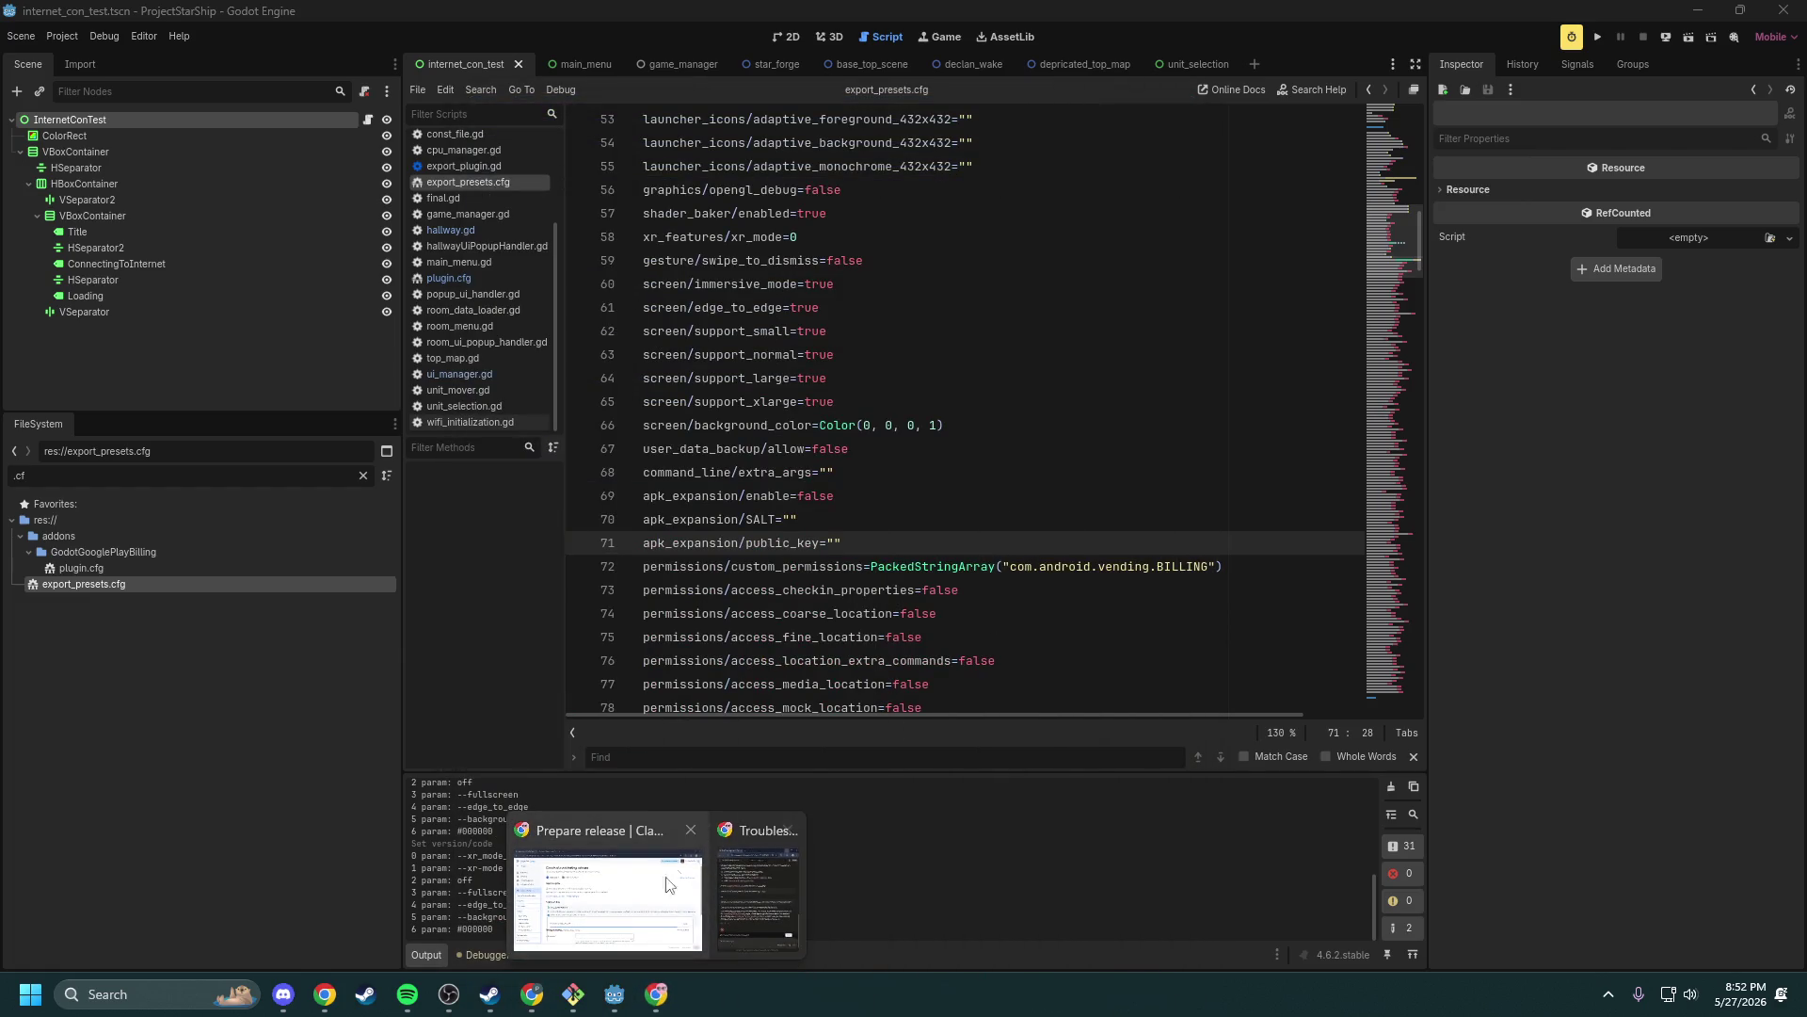
pyautogui.click(753, 829)
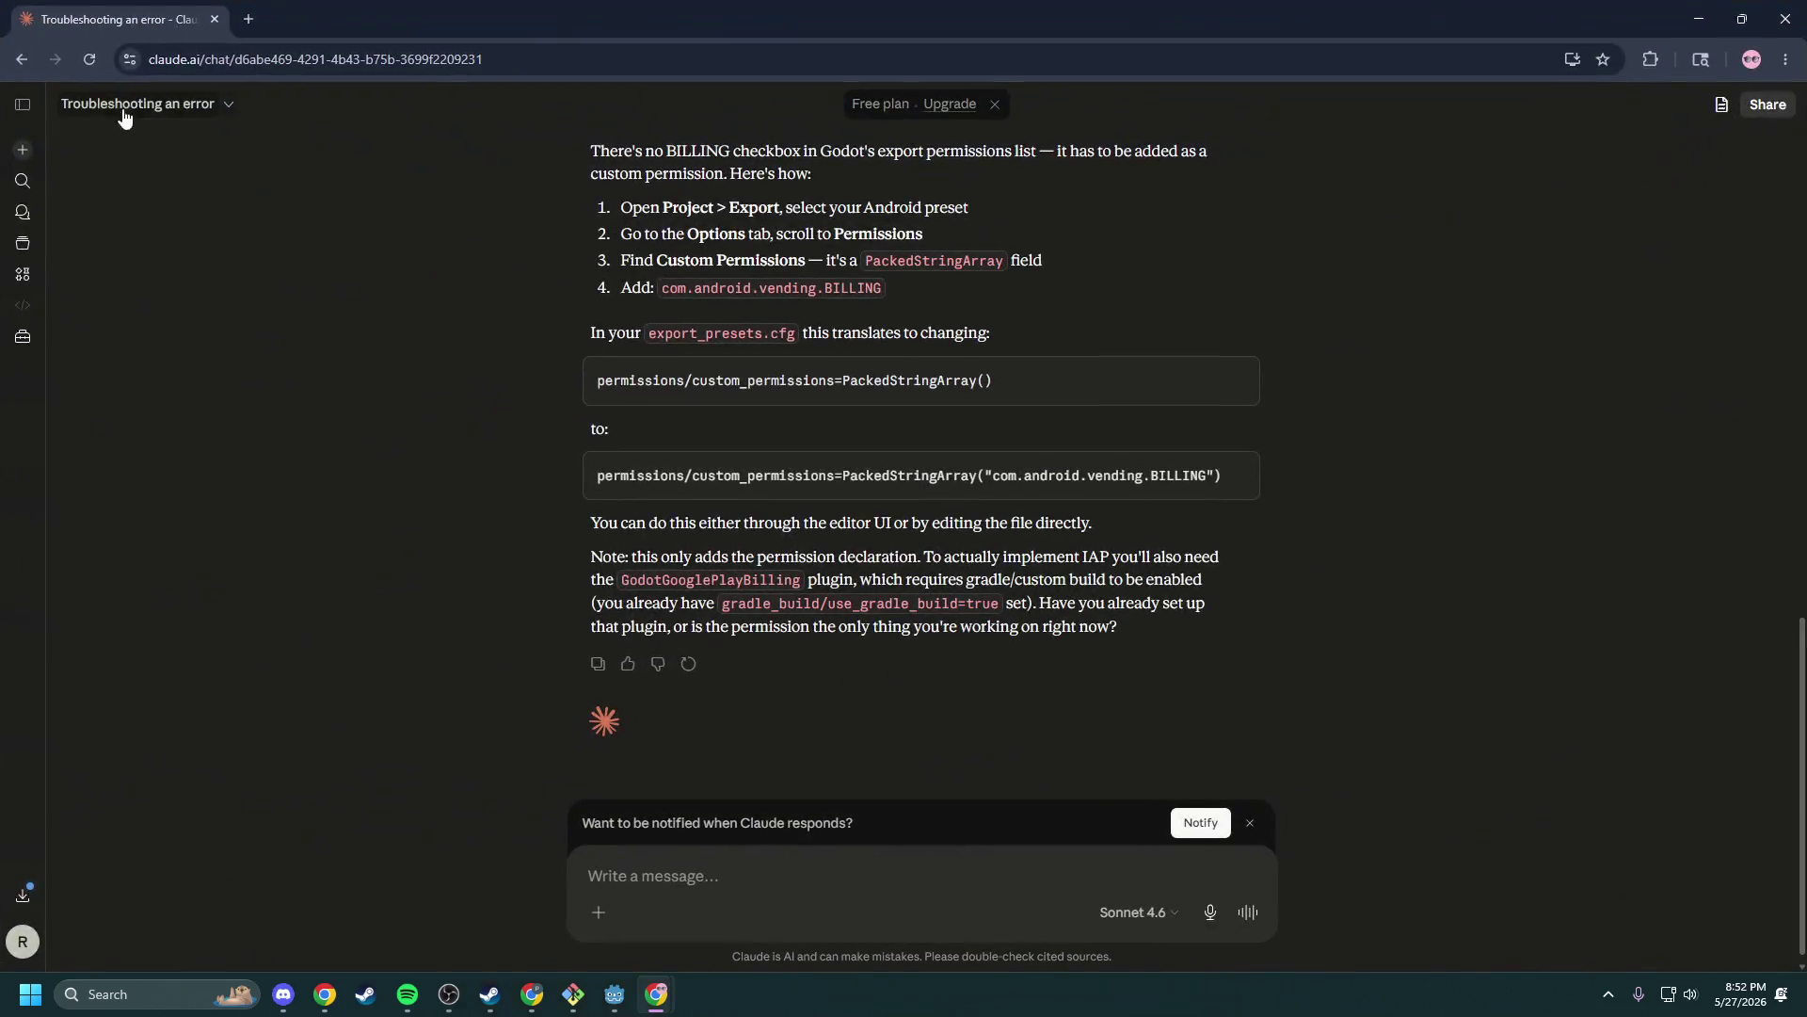
pyautogui.click(19, 935)
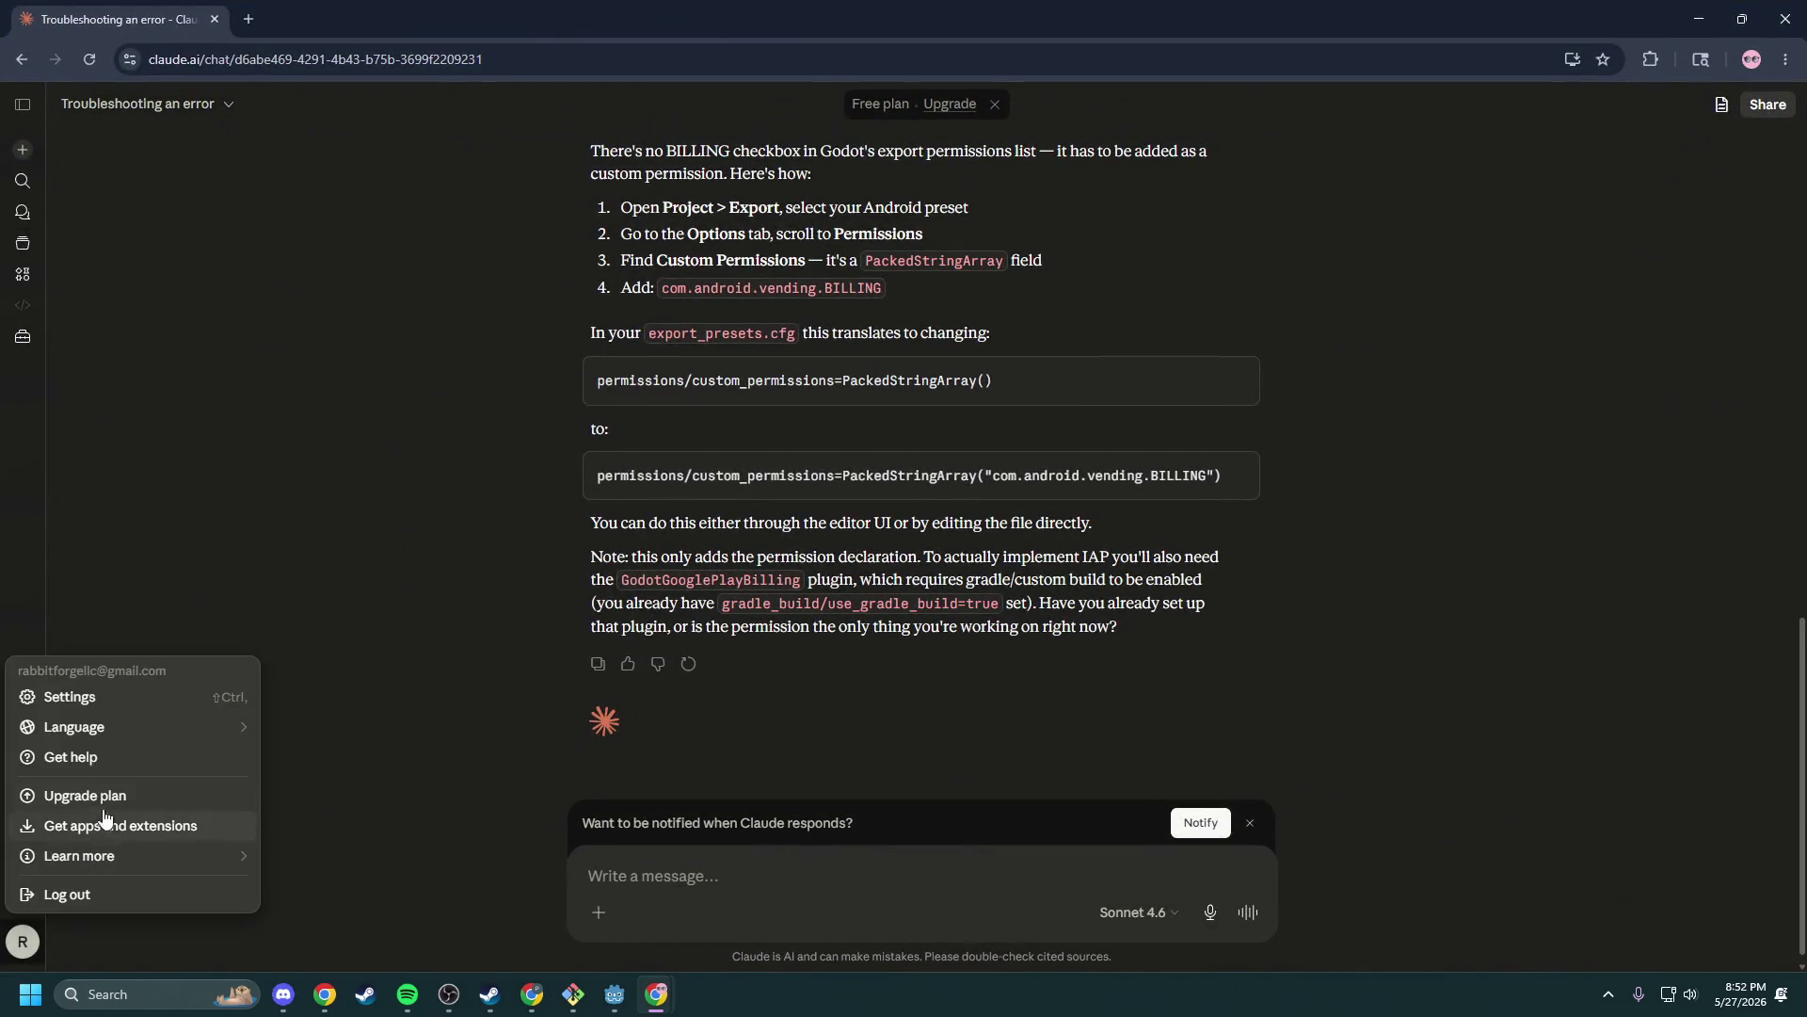
pyautogui.click(95, 696)
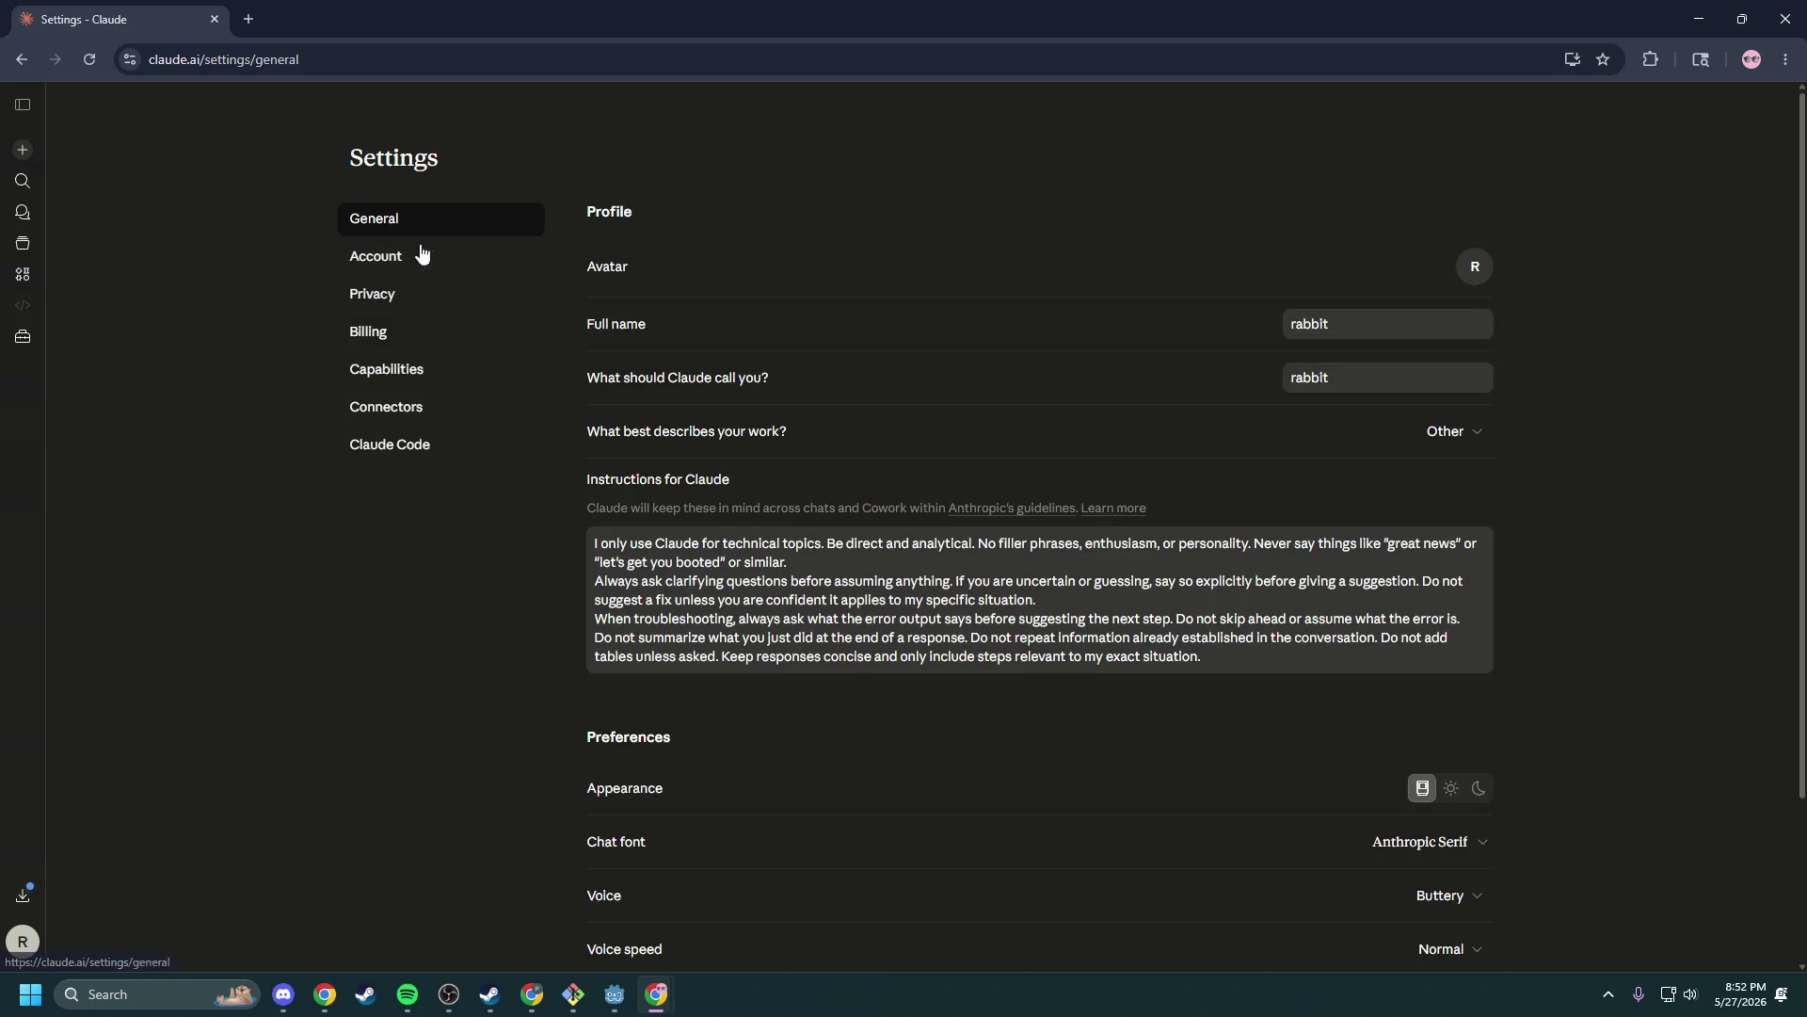
# Review the Instructions for Claude text, retyping the period after 'similar', then return to the chat
pyautogui.scroll(-1, 1136, 469)
pyautogui.click(1223, 468)
pyautogui.hotkey('ctrl', 'a')
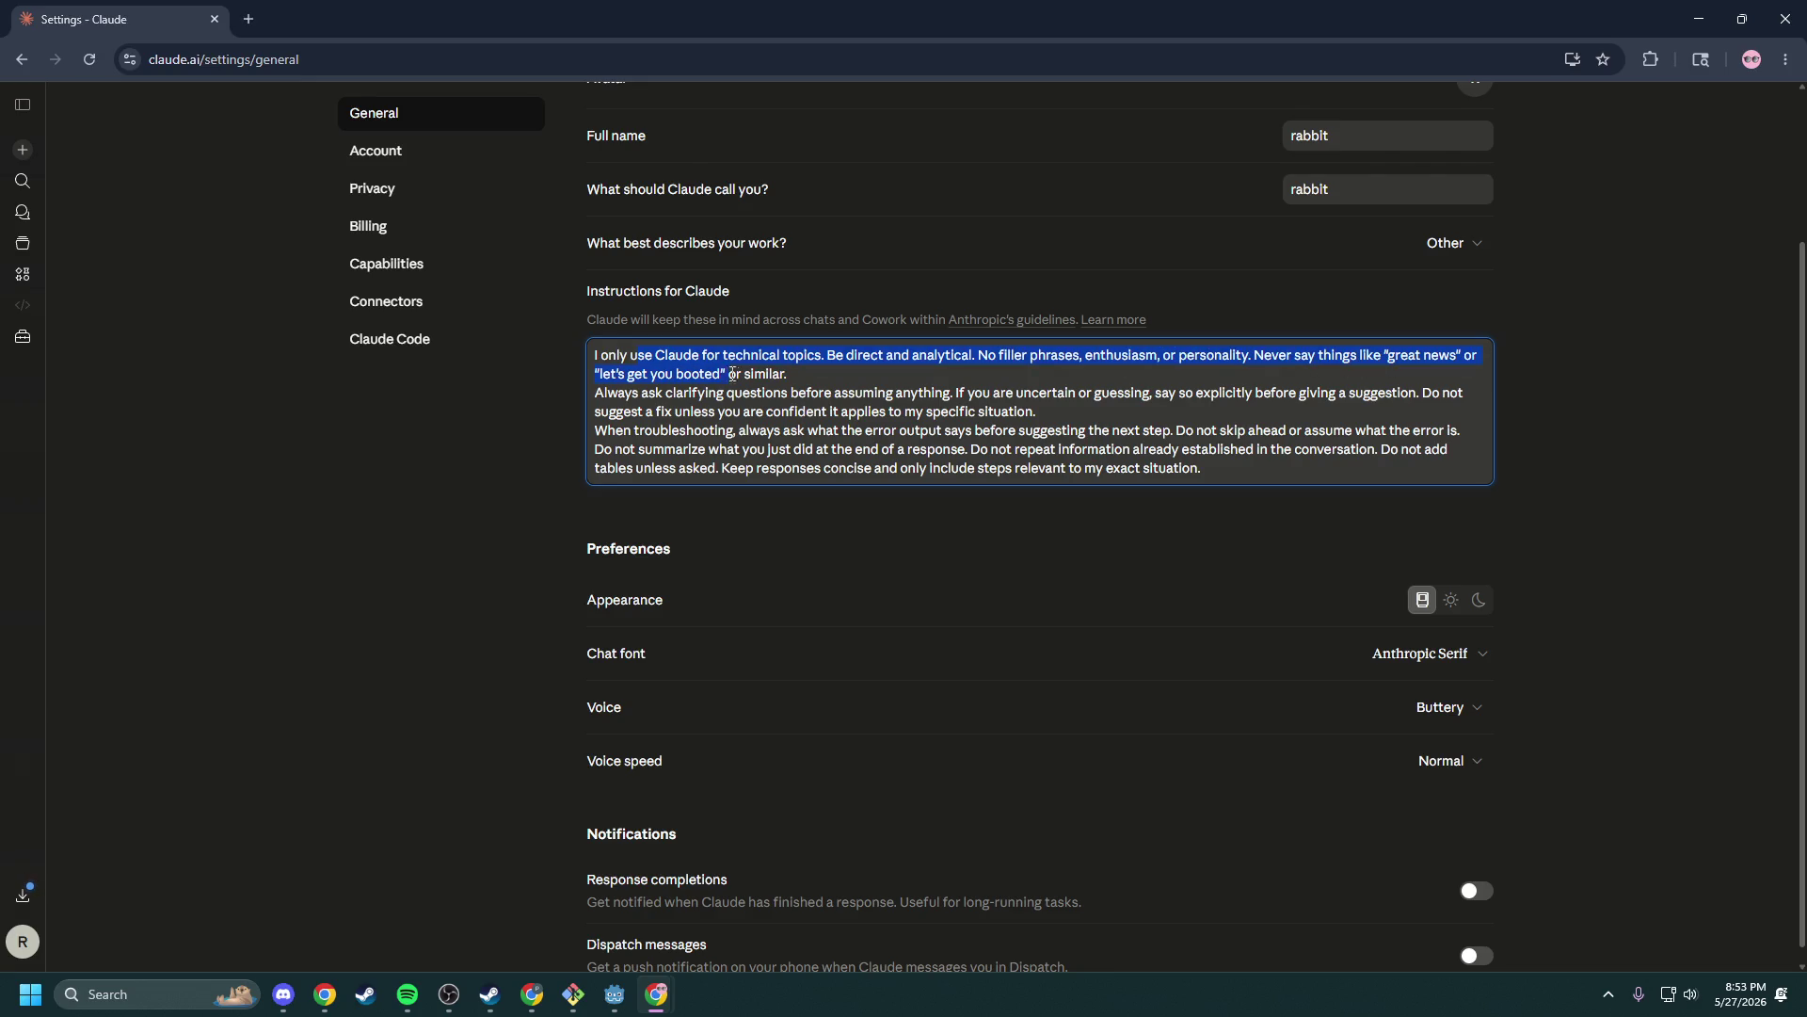
pyautogui.moveTo(792, 381); pyautogui.dragTo(786, 376)
pyautogui.press('BackSpace')
pyautogui.write('.')
pyautogui.tripleClick(795, 376)
pyautogui.click(1127, 432)
pyautogui.scroll(3, 714, 411)
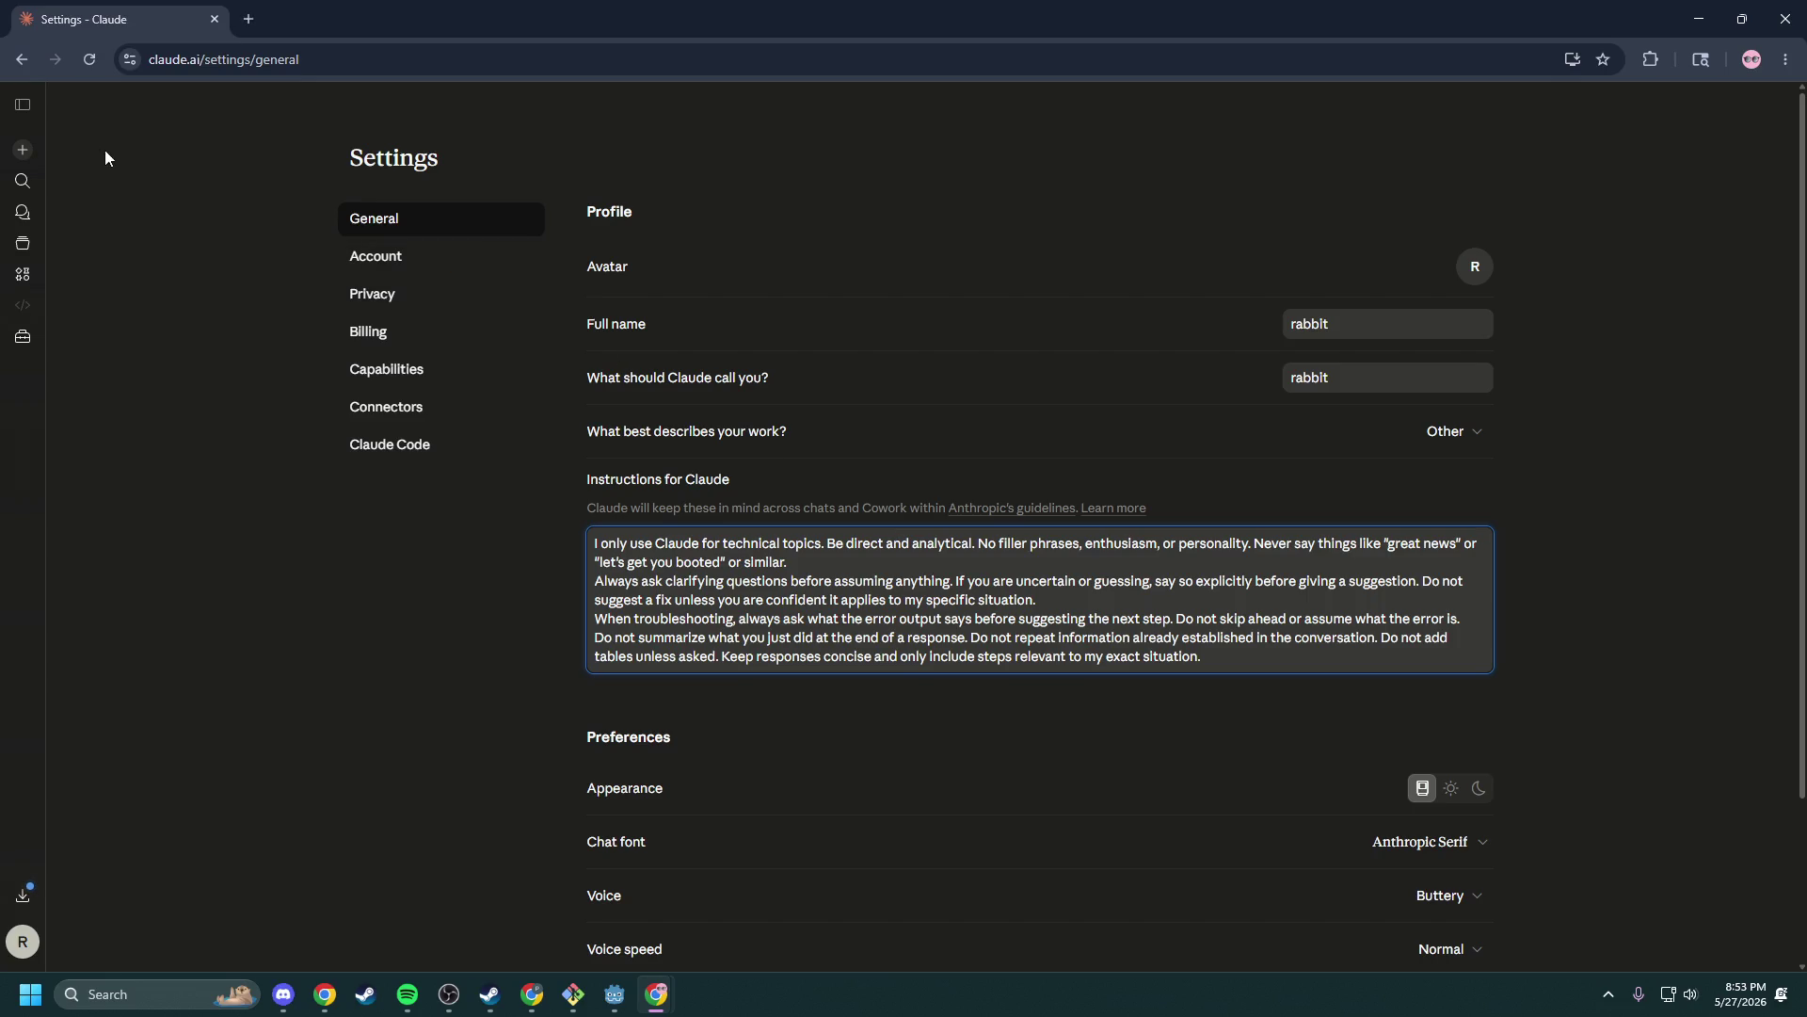
pyautogui.click(21, 59)
# Scroll back through the troubleshooting chat to find the billing permission answer
pyautogui.scroll(2, 936, 697)
pyautogui.scroll(5, 947, 672)
pyautogui.moveTo(699, 506); pyautogui.dragTo(830, 648)
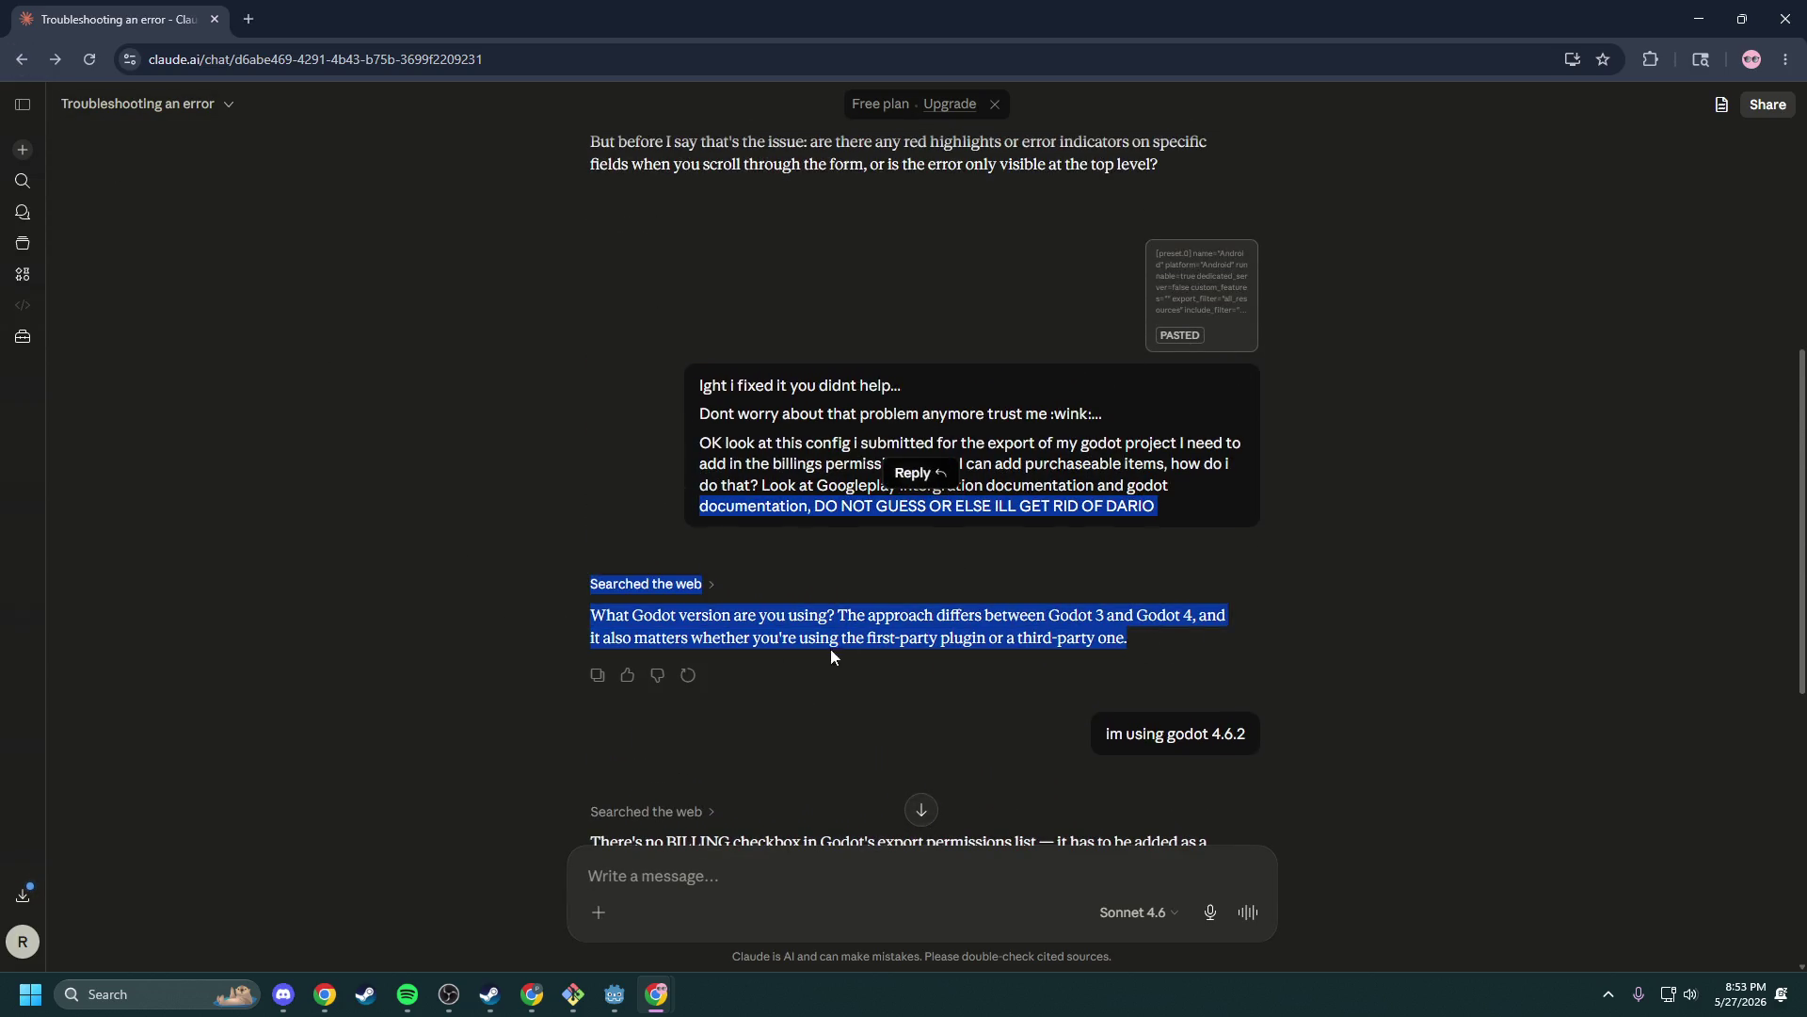
pyautogui.click(999, 634)
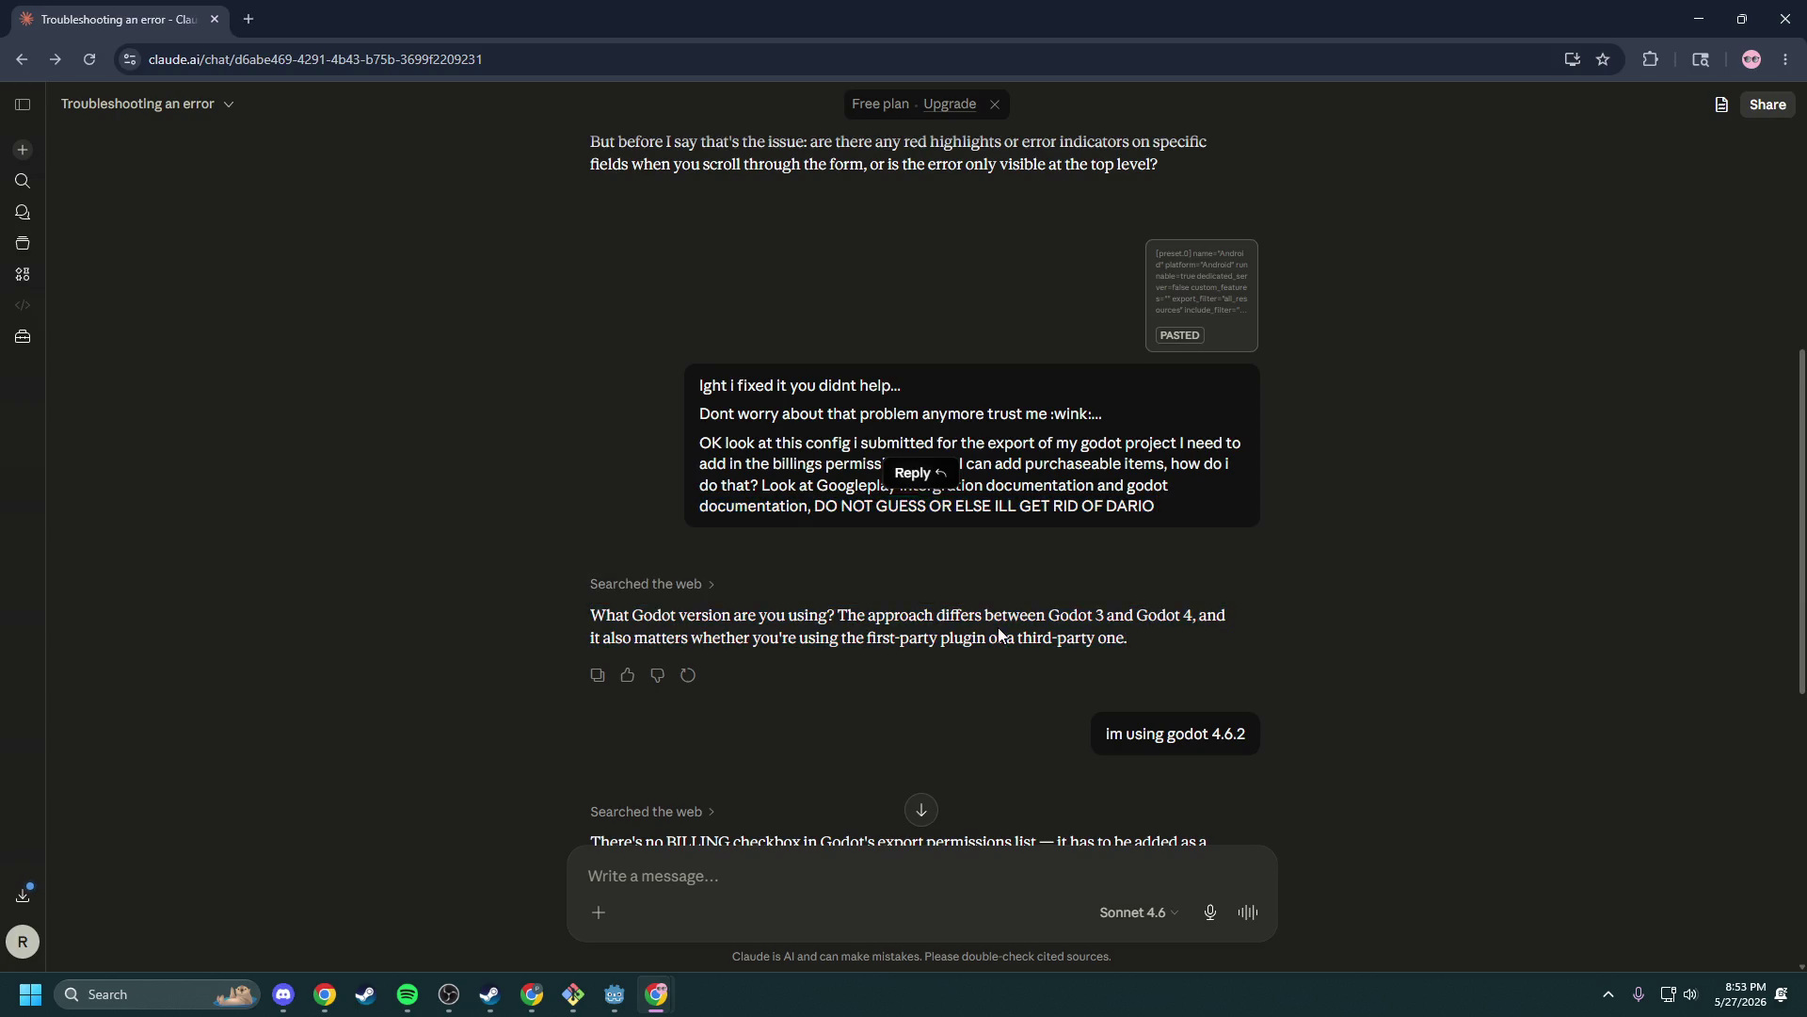
pyautogui.scroll(3, 1000, 634)
pyautogui.scroll(2, 998, 627)
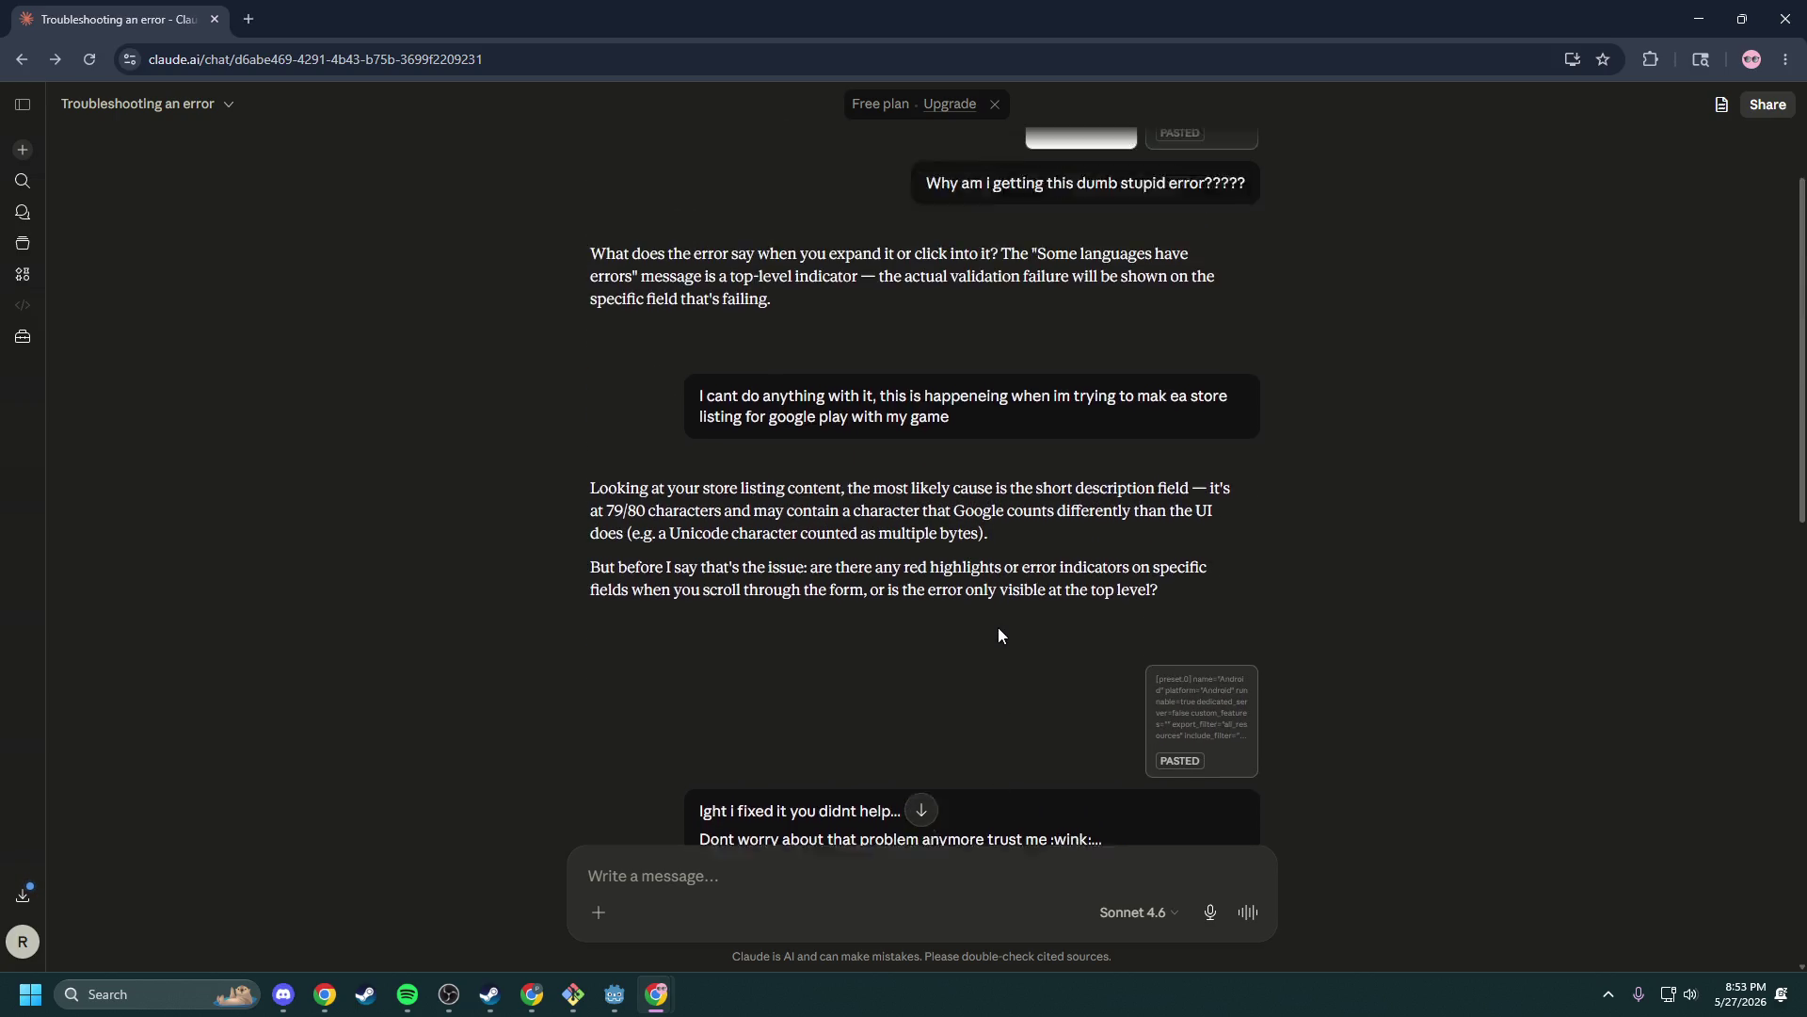
pyautogui.scroll(-15, 998, 631)
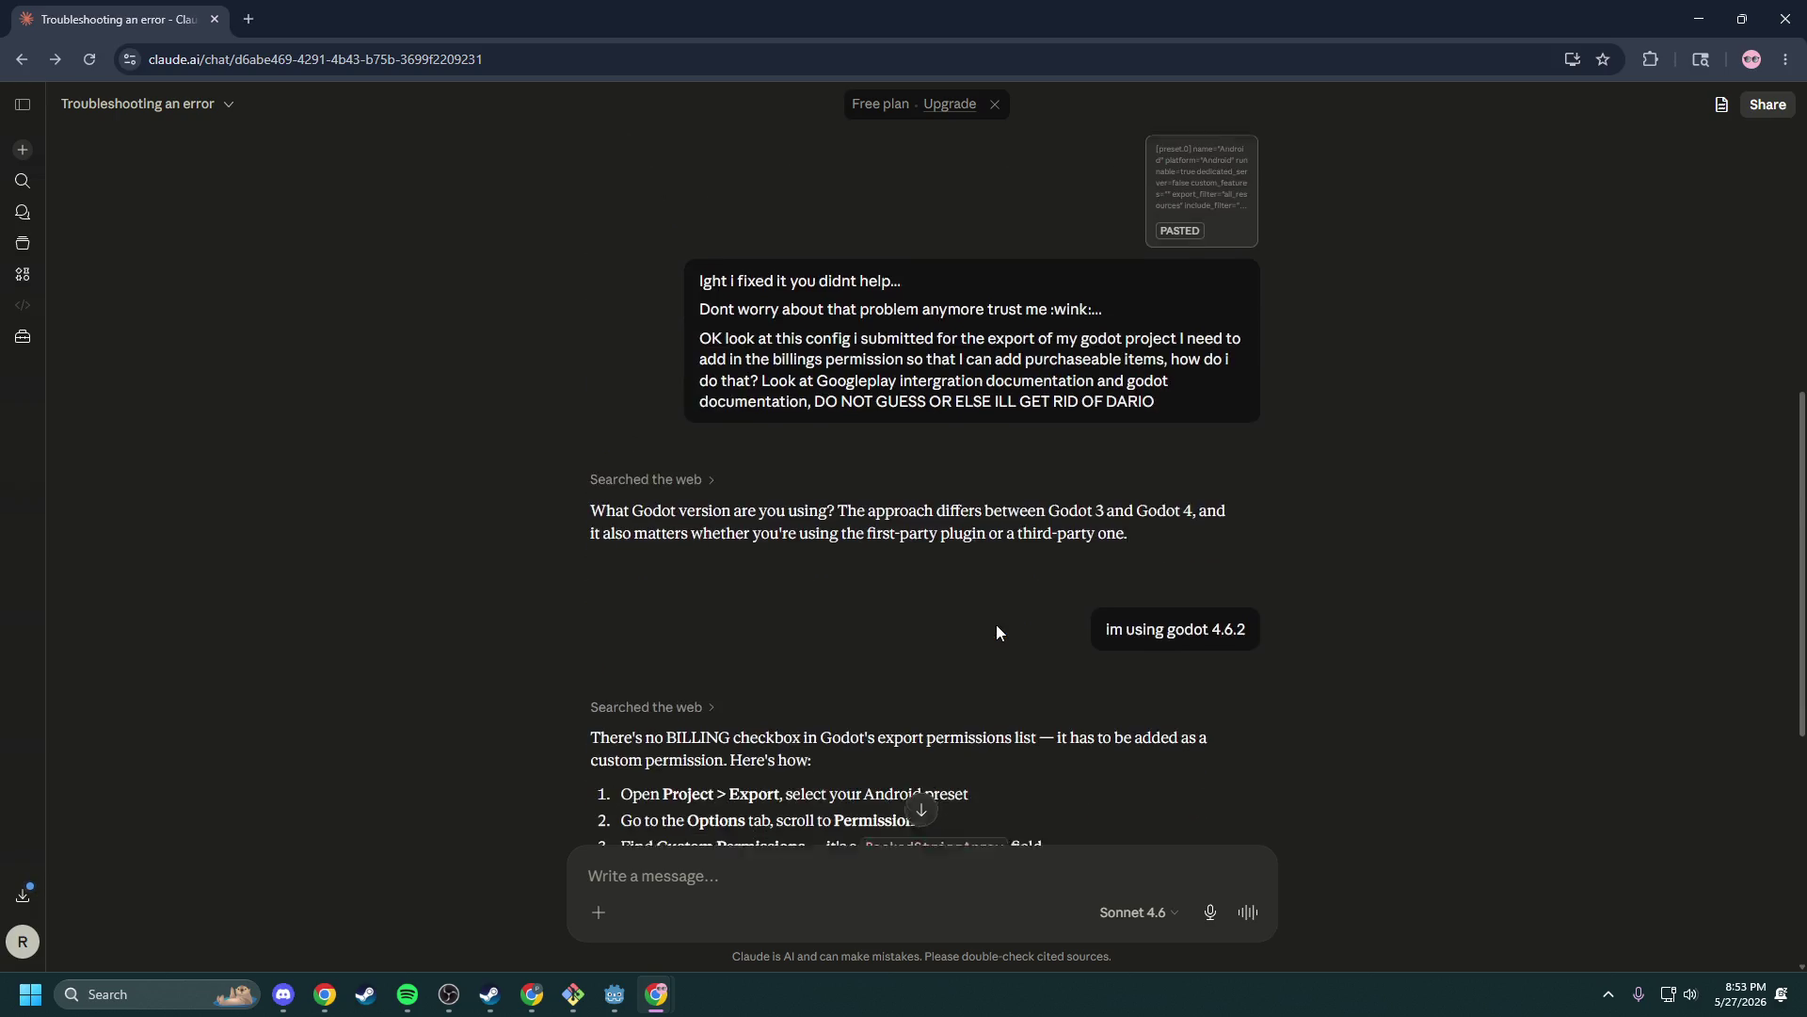
# Reread the numbered BILLING permission steps and config change, then un-maximize Chrome to reveal Godot
pyautogui.moveTo(1206, 730)
pyautogui.mouseDown()
pyautogui.moveTo(1043, 580)
pyautogui.moveTo(586, 277)
pyautogui.moveTo(868, 357)
pyautogui.mouseUp()
pyautogui.click(878, 361)
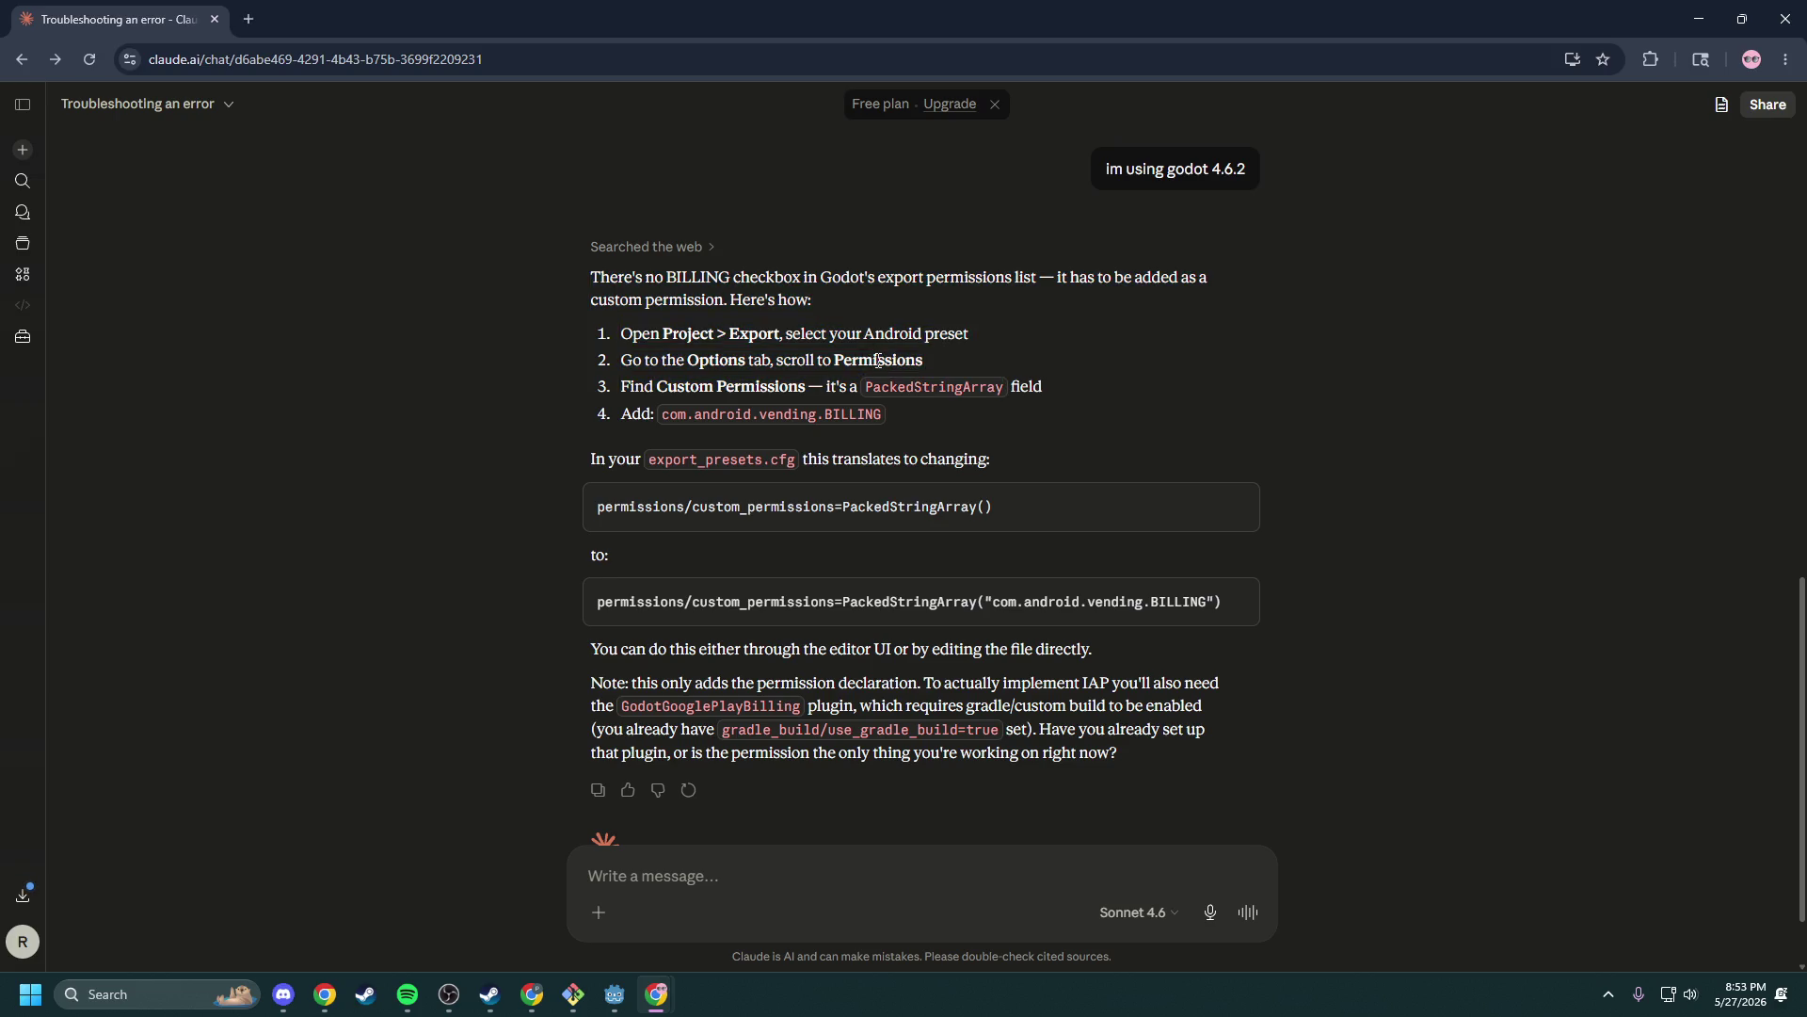
pyautogui.moveTo(1010, 284); pyautogui.dragTo(813, 299)
pyautogui.moveTo(631, 333)
pyautogui.mouseDown()
pyautogui.moveTo(927, 387)
pyautogui.moveTo(953, 485)
pyautogui.moveTo(1092, 731)
pyautogui.mouseUp()
pyautogui.click(1092, 733)
pyautogui.moveTo(1457, 9)
pyautogui.mouseDown()
pyautogui.moveTo(1405, 198)
pyautogui.moveTo(1573, 155)
pyautogui.moveTo(1806, 151)
pyautogui.mouseUp()
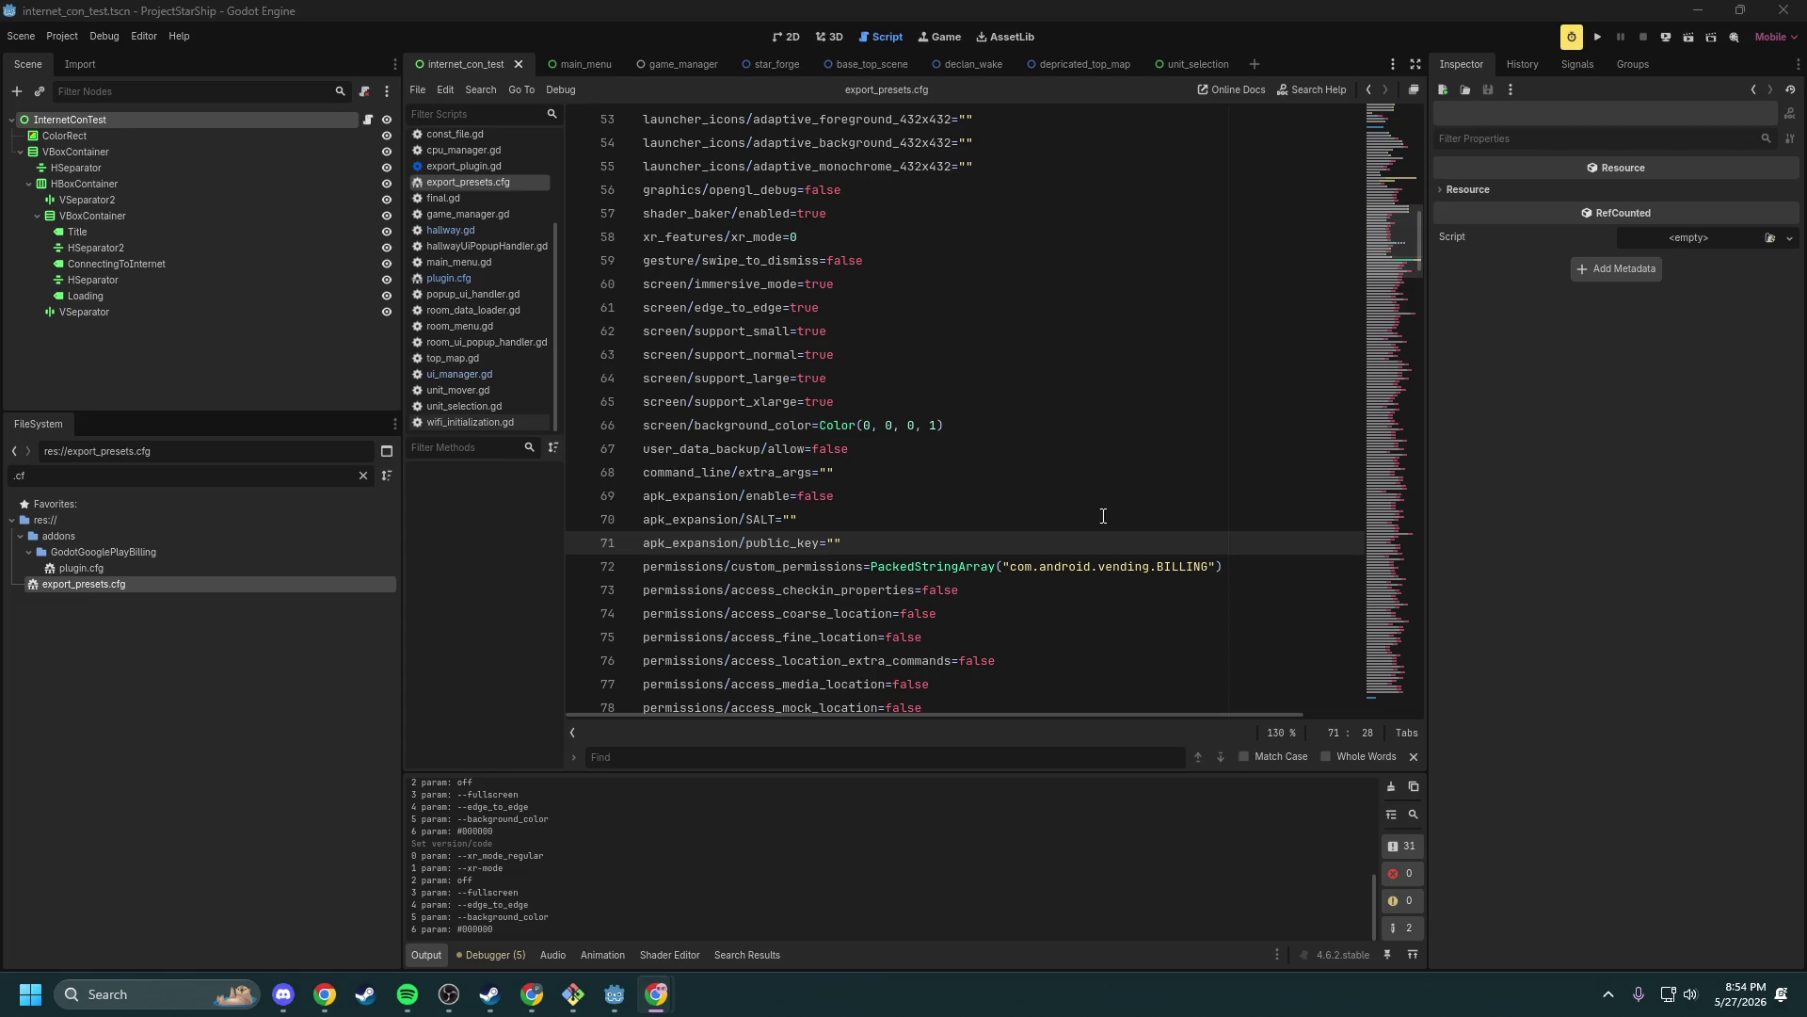
pyautogui.click(1071, 495)
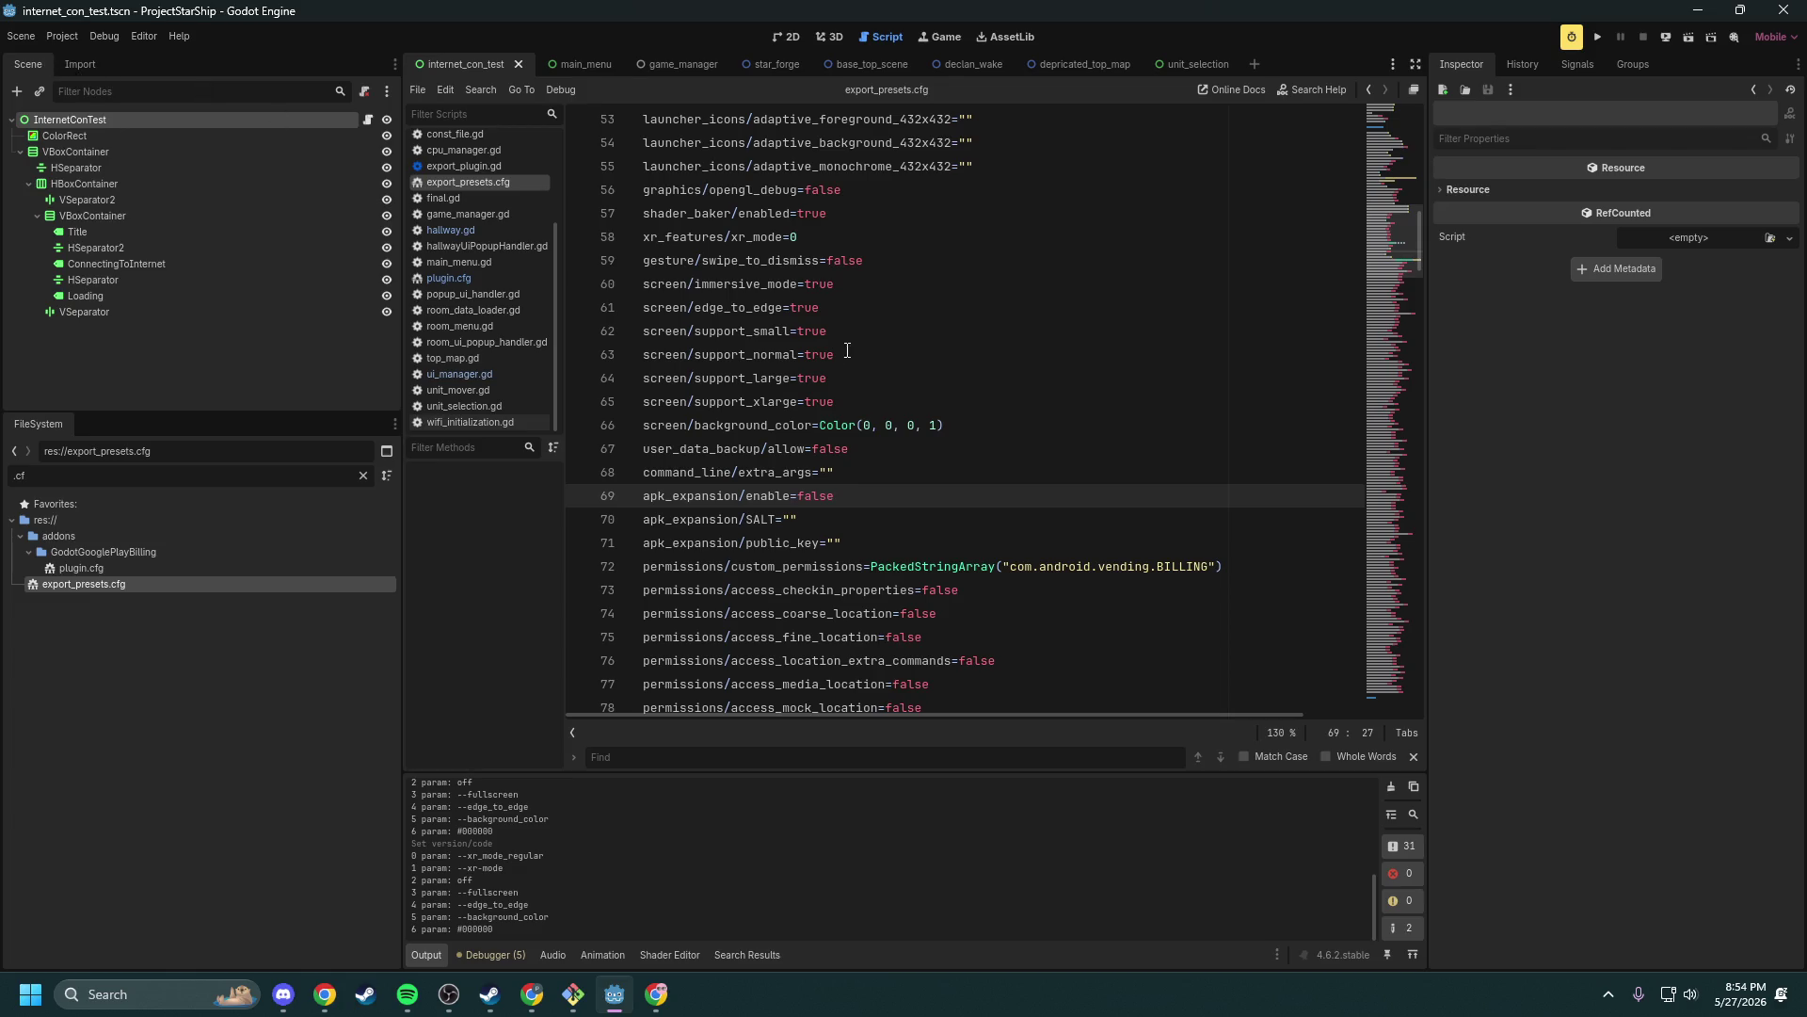
pyautogui.click(656, 994)
pyautogui.moveTo(1648, 80)
pyautogui.mouseDown()
pyautogui.moveTo(1274, 94)
pyautogui.moveTo(1516, 81)
pyautogui.mouseUp()
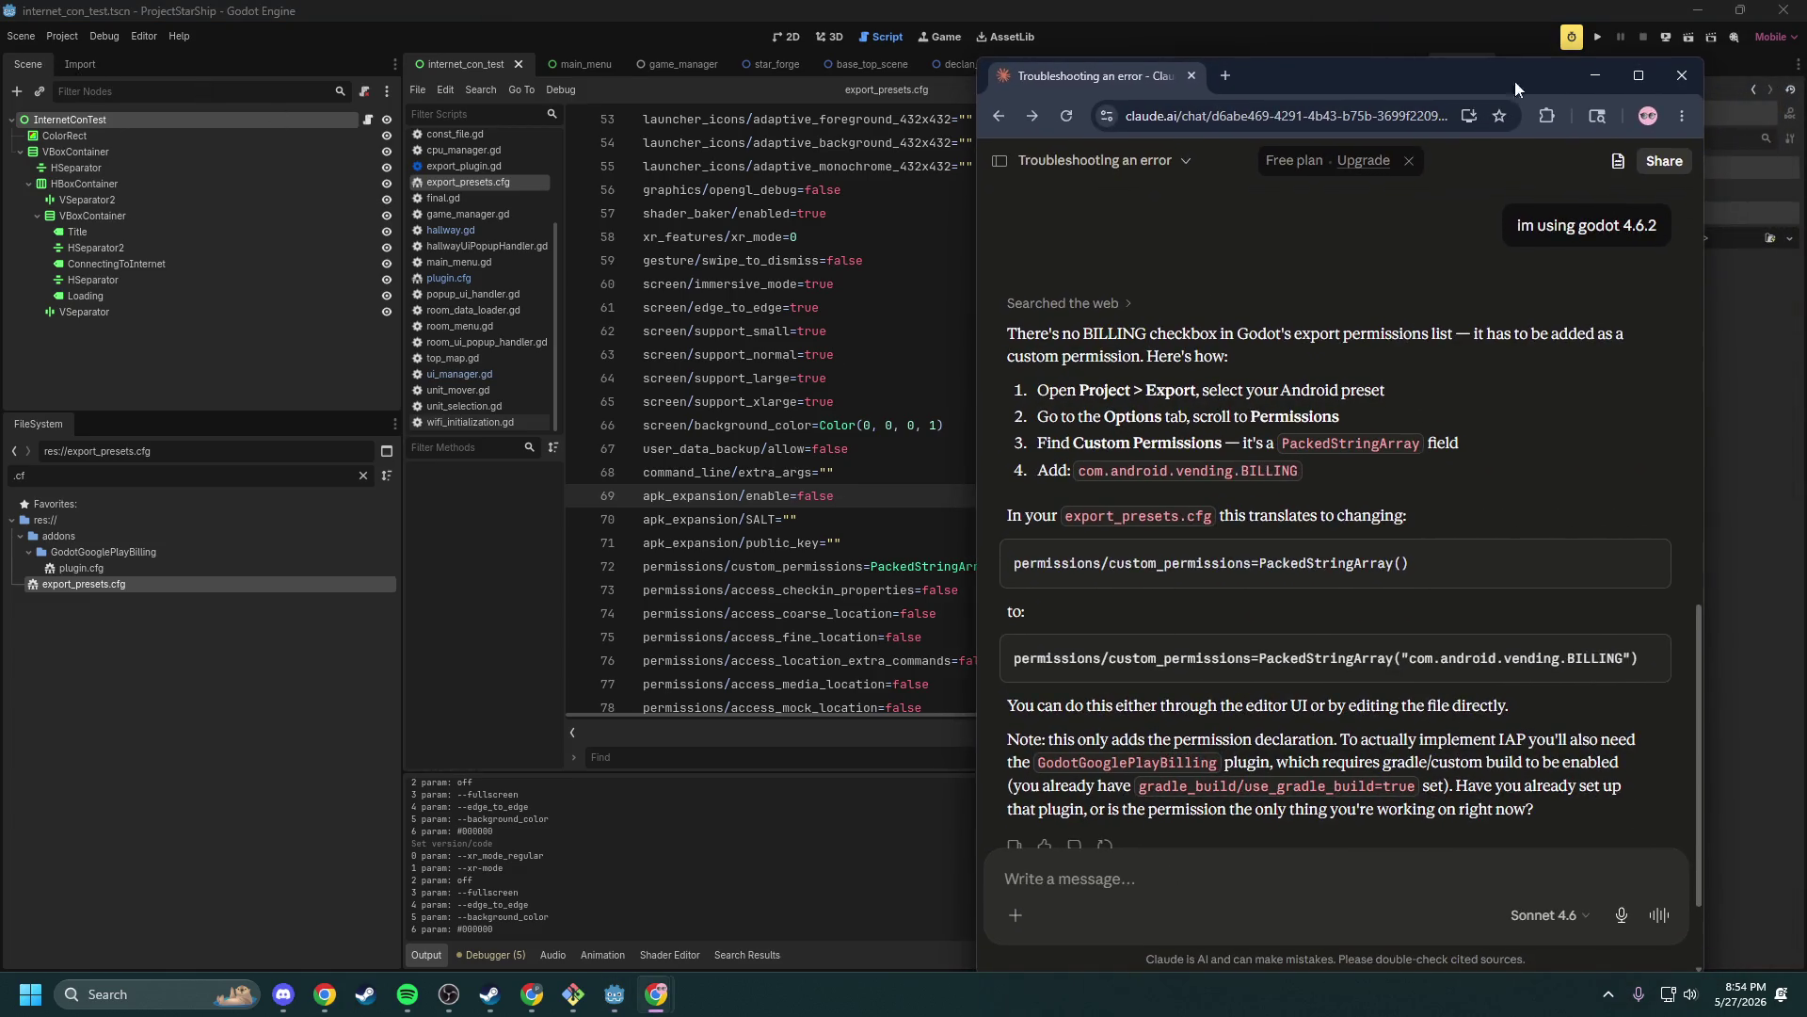
pyautogui.click(1595, 76)
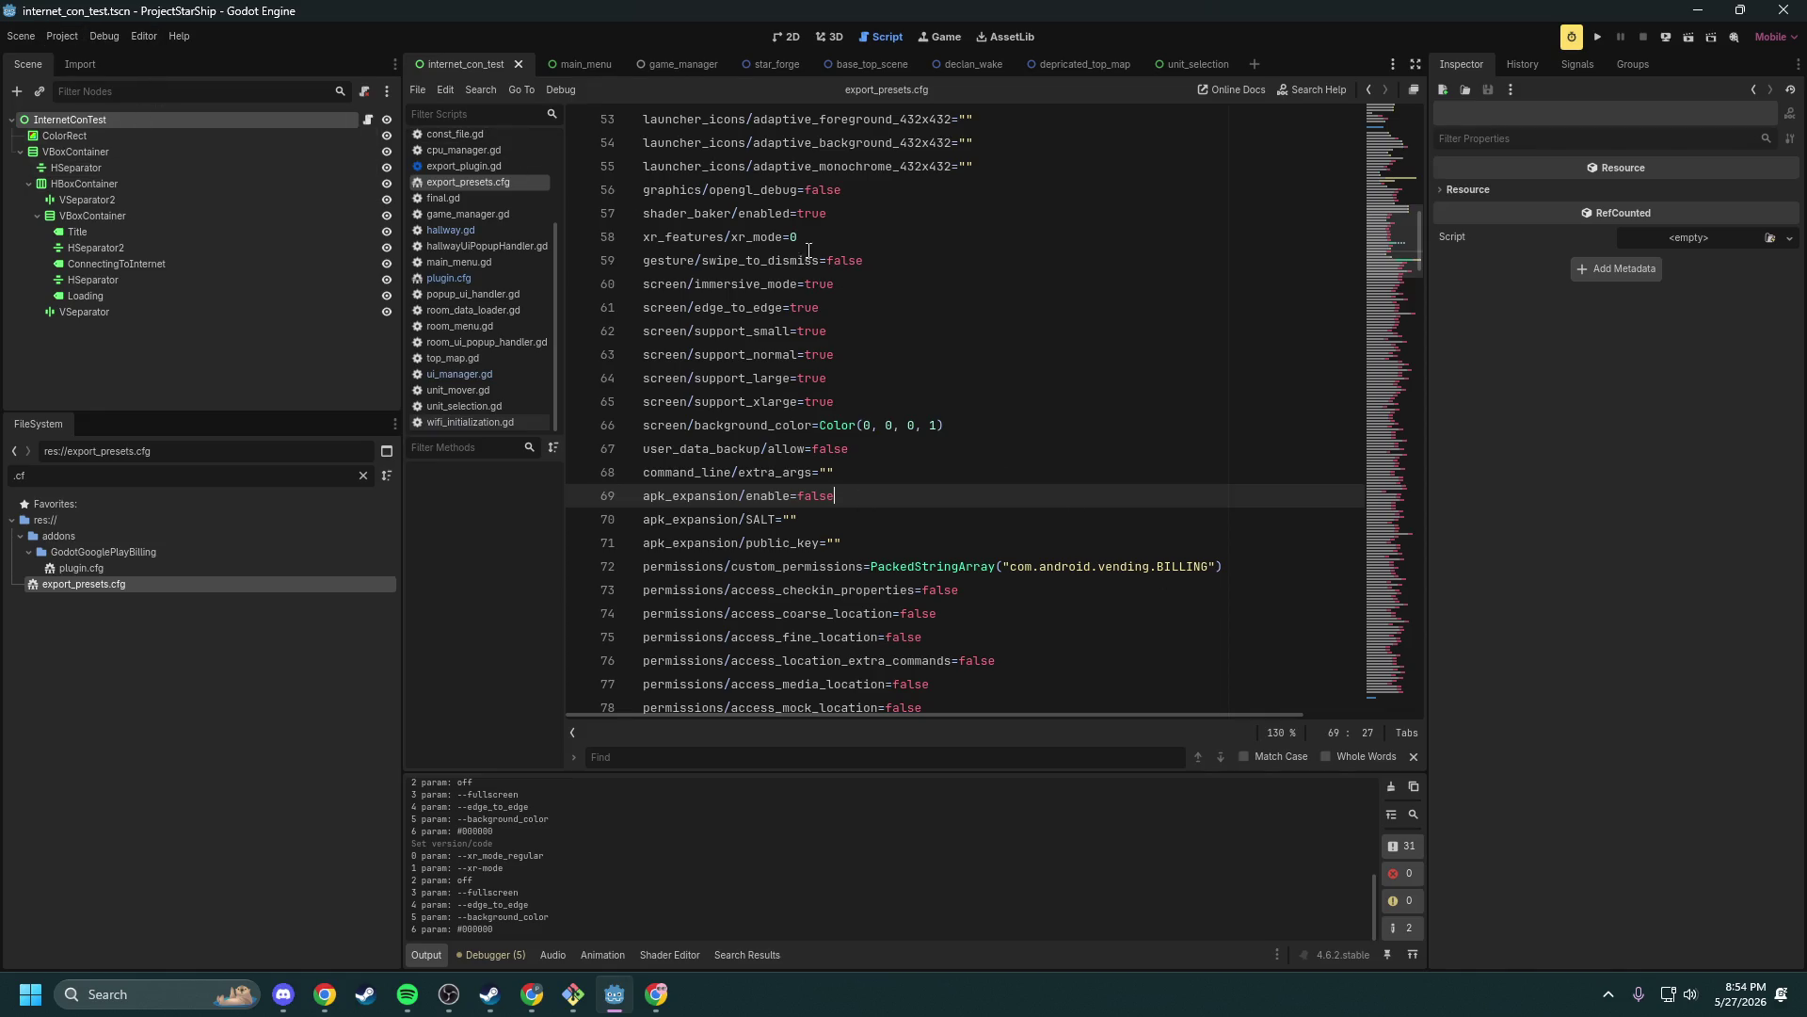
pyautogui.click(947, 282)
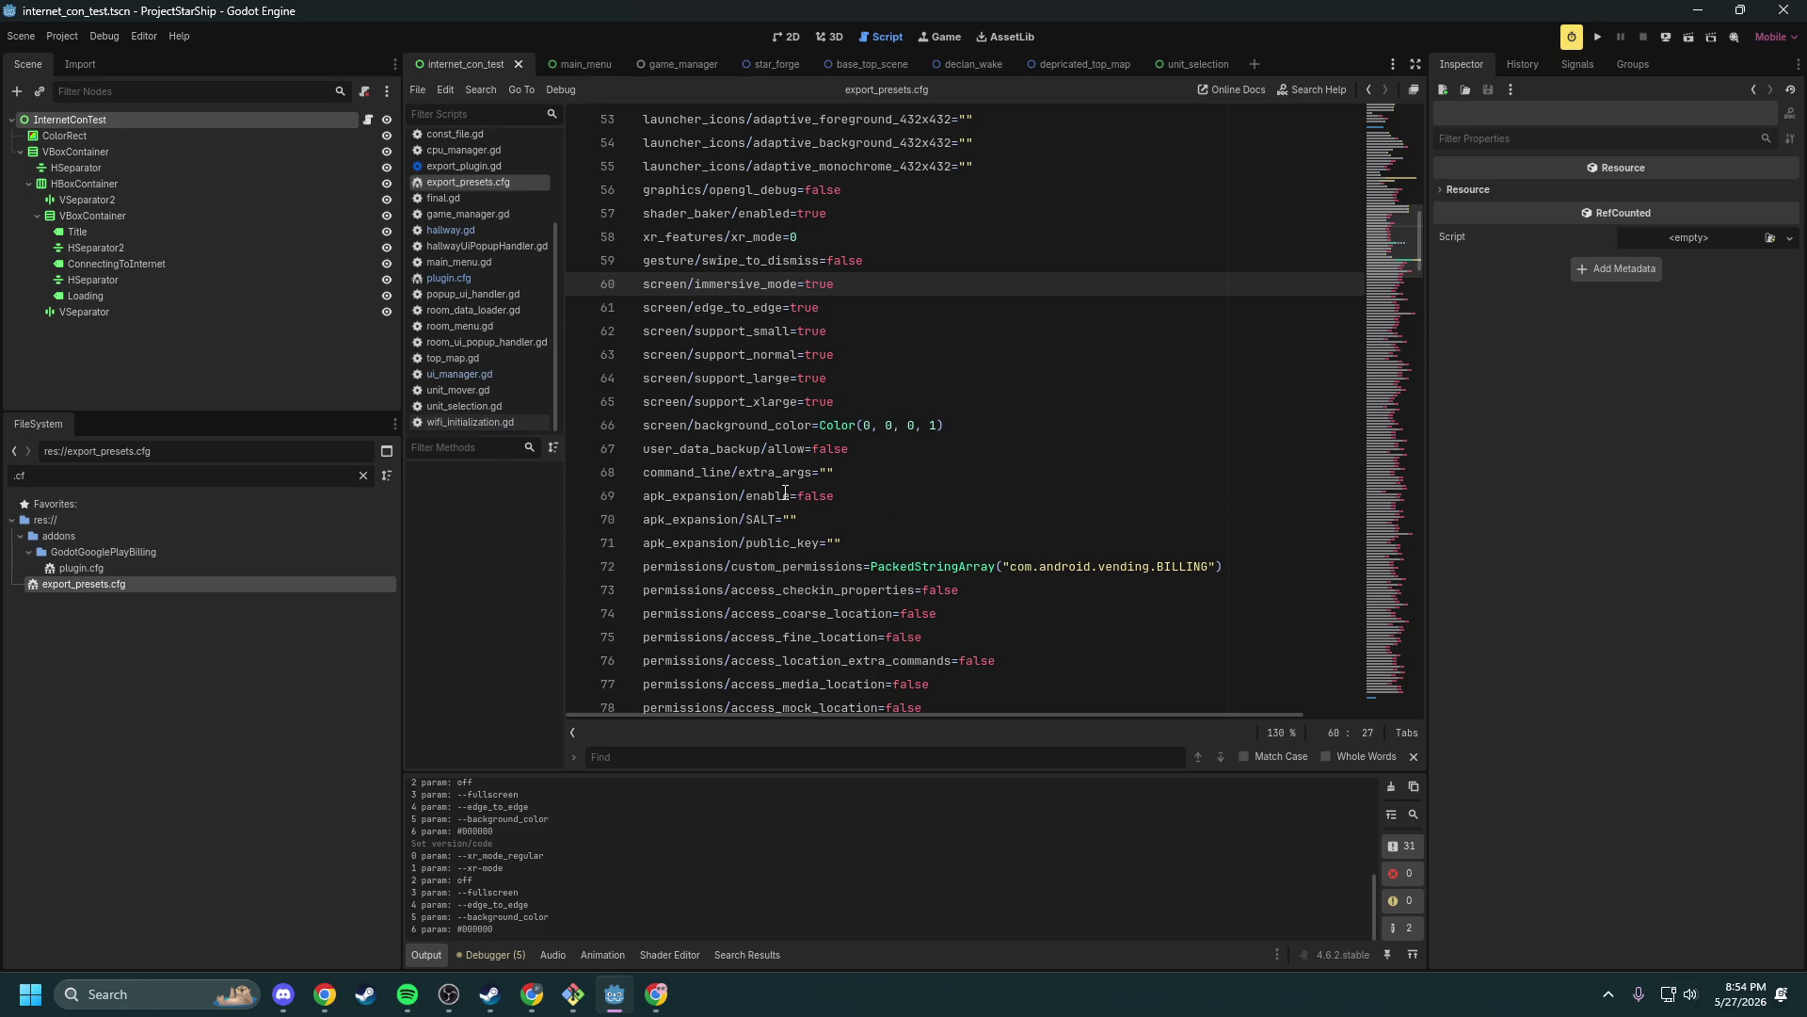
pyautogui.click(62, 36)
# Export the Android build from Godot as ClankerConflict.aab, overwriting the existing file, then return to Play Console
pyautogui.click(109, 130)
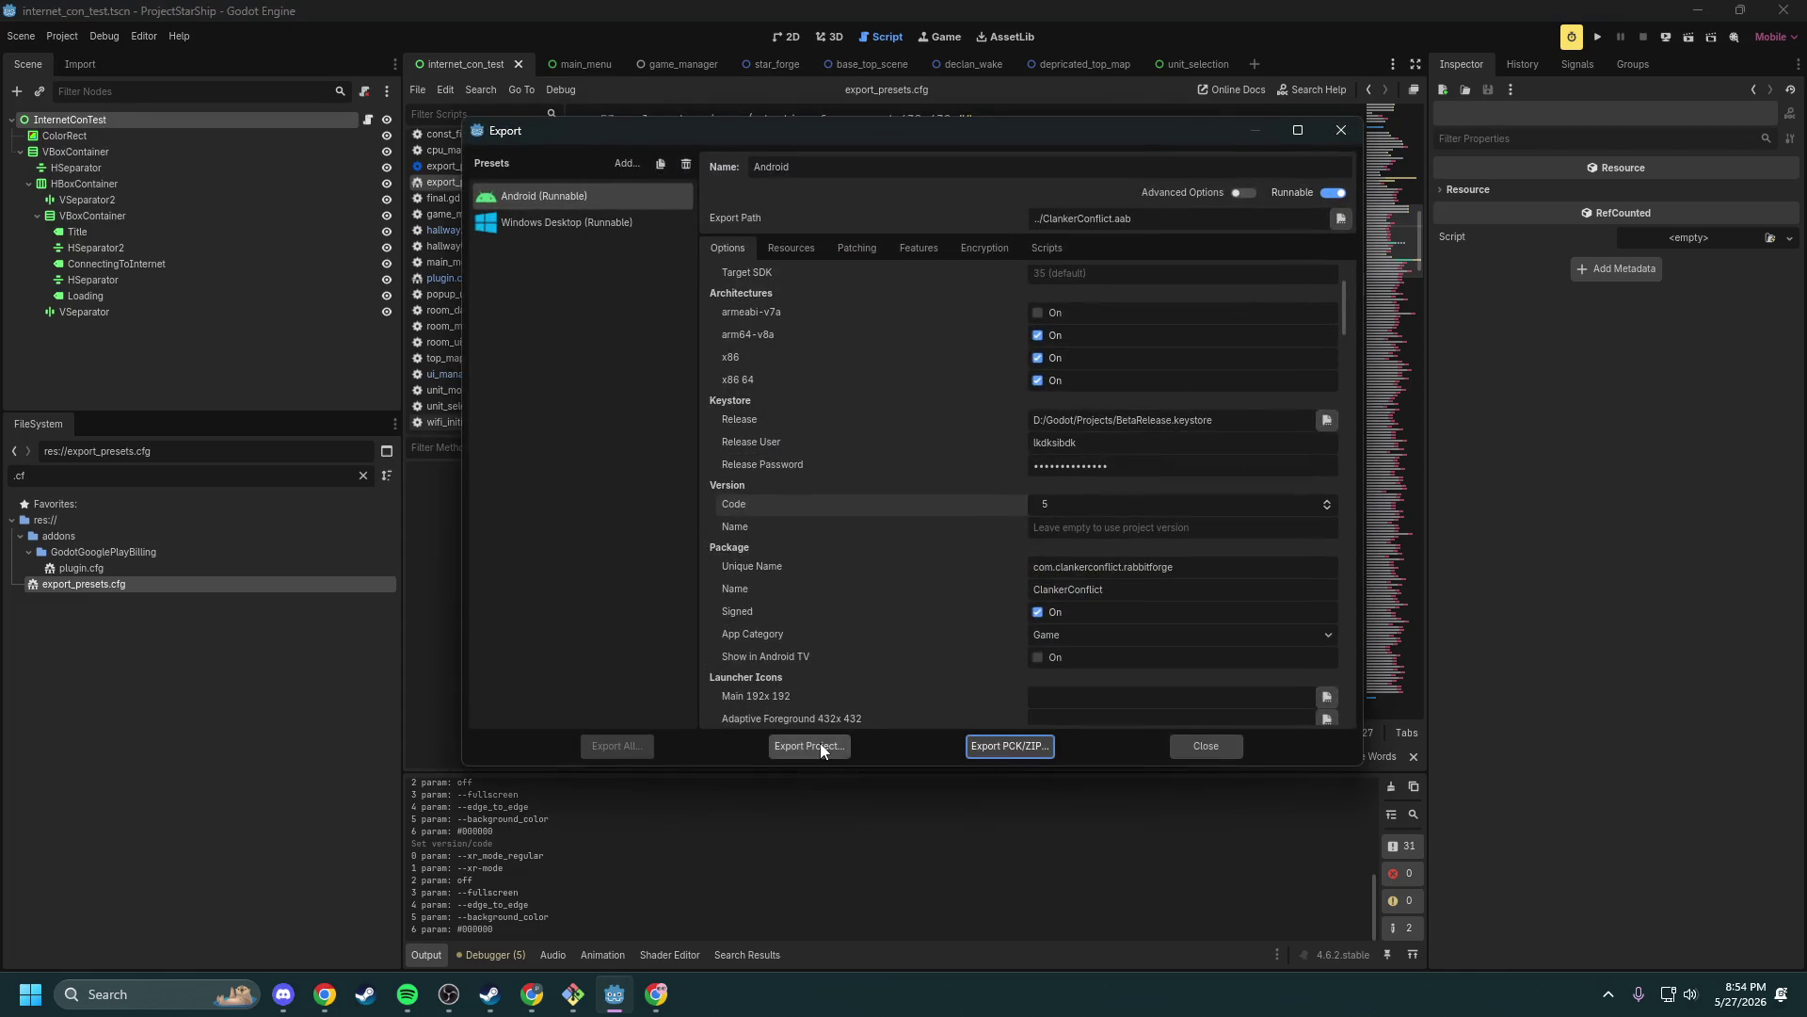
pyautogui.click(821, 748)
pyautogui.click(772, 733)
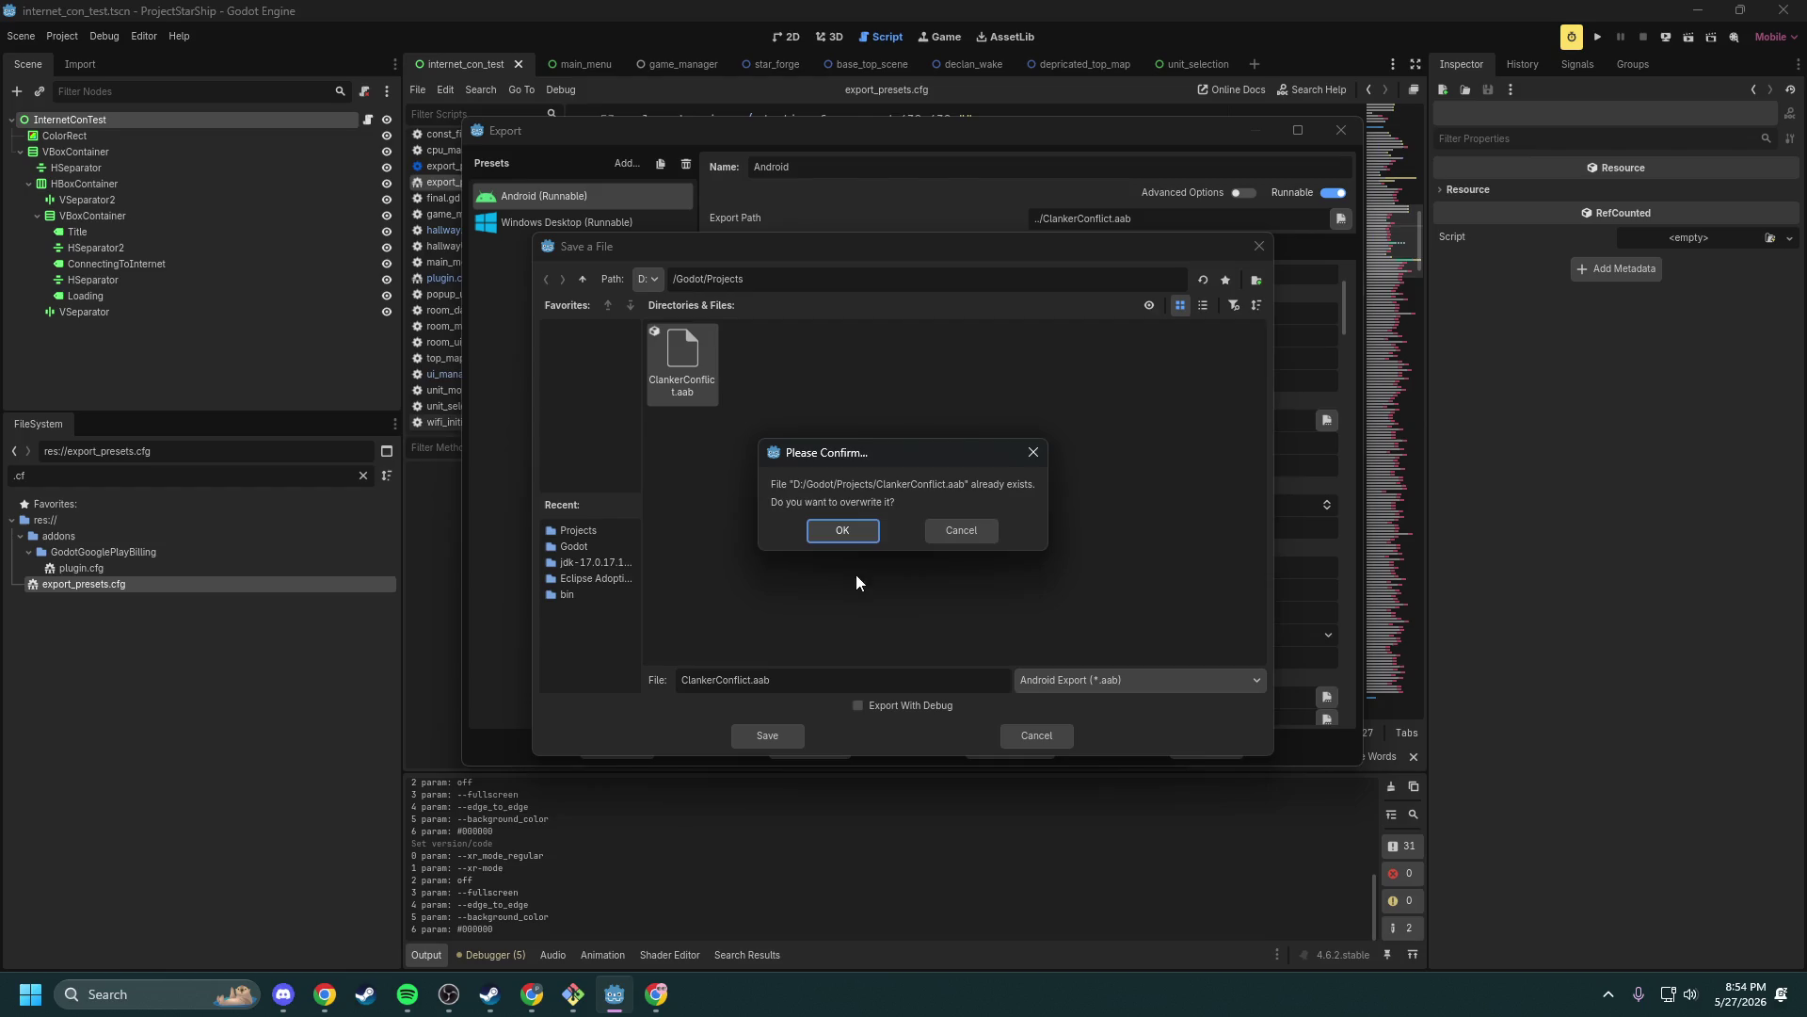
pyautogui.click(839, 527)
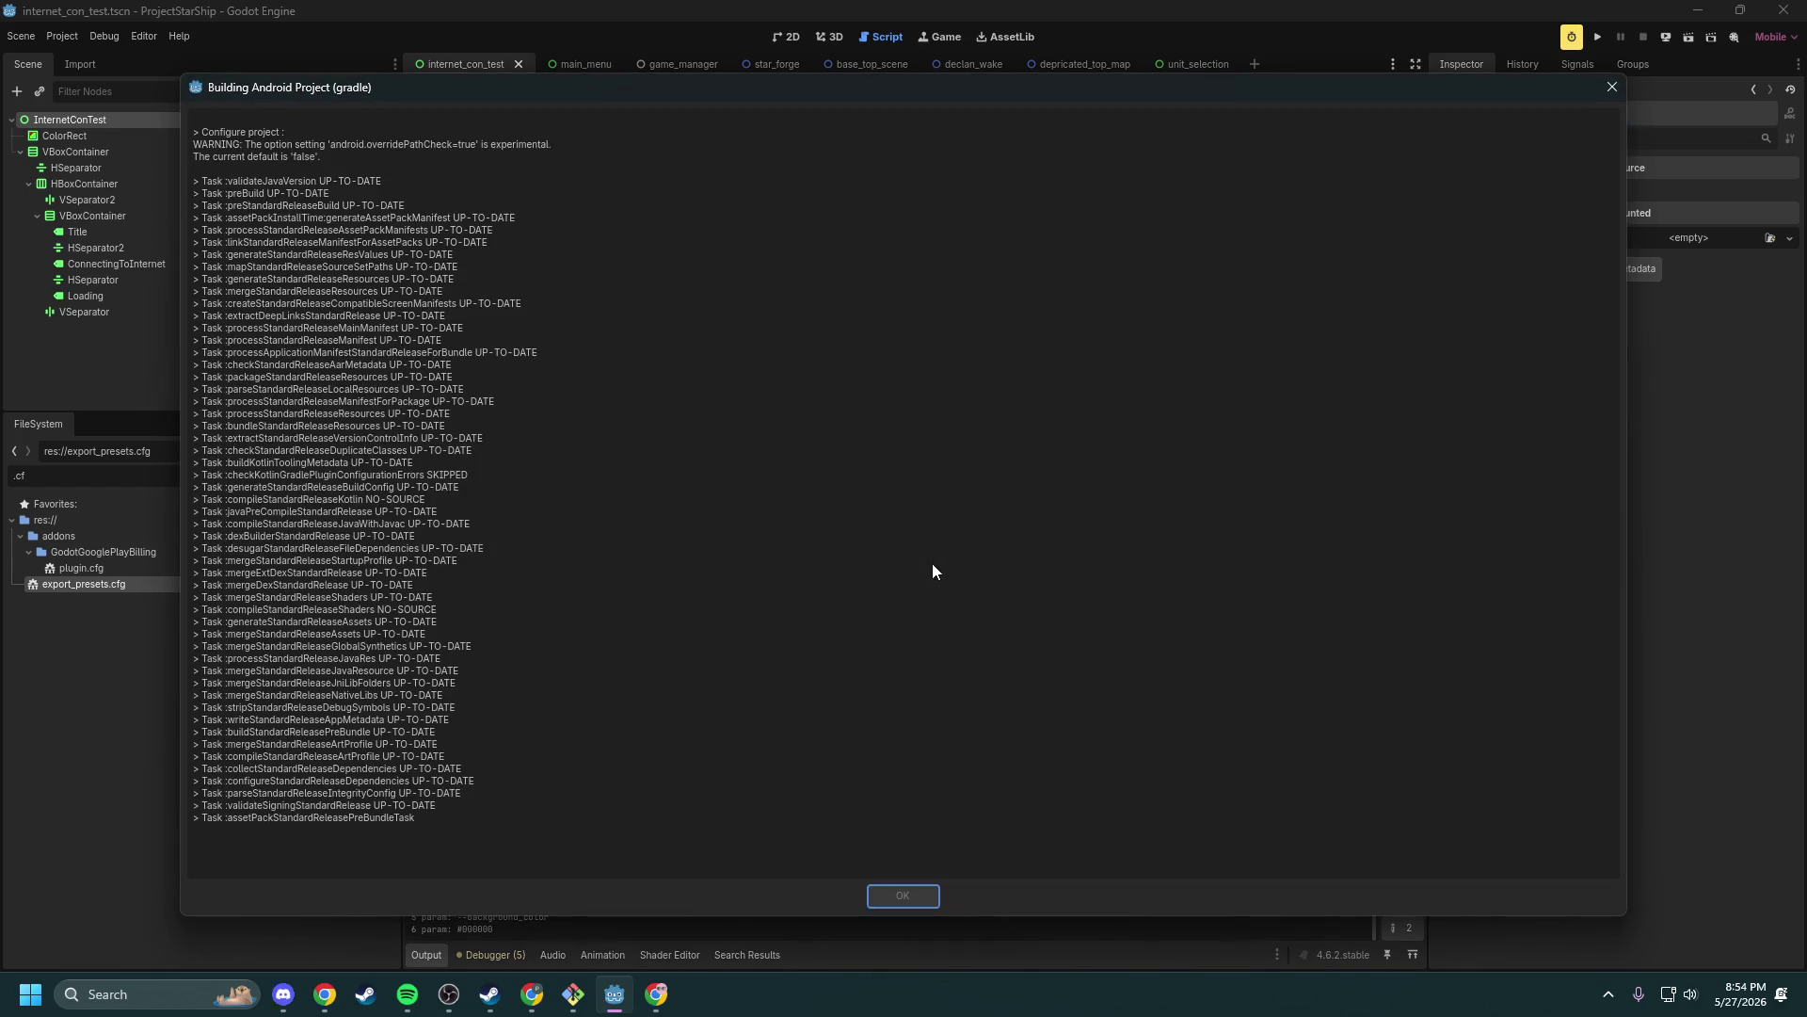
pyautogui.moveTo(656, 994)
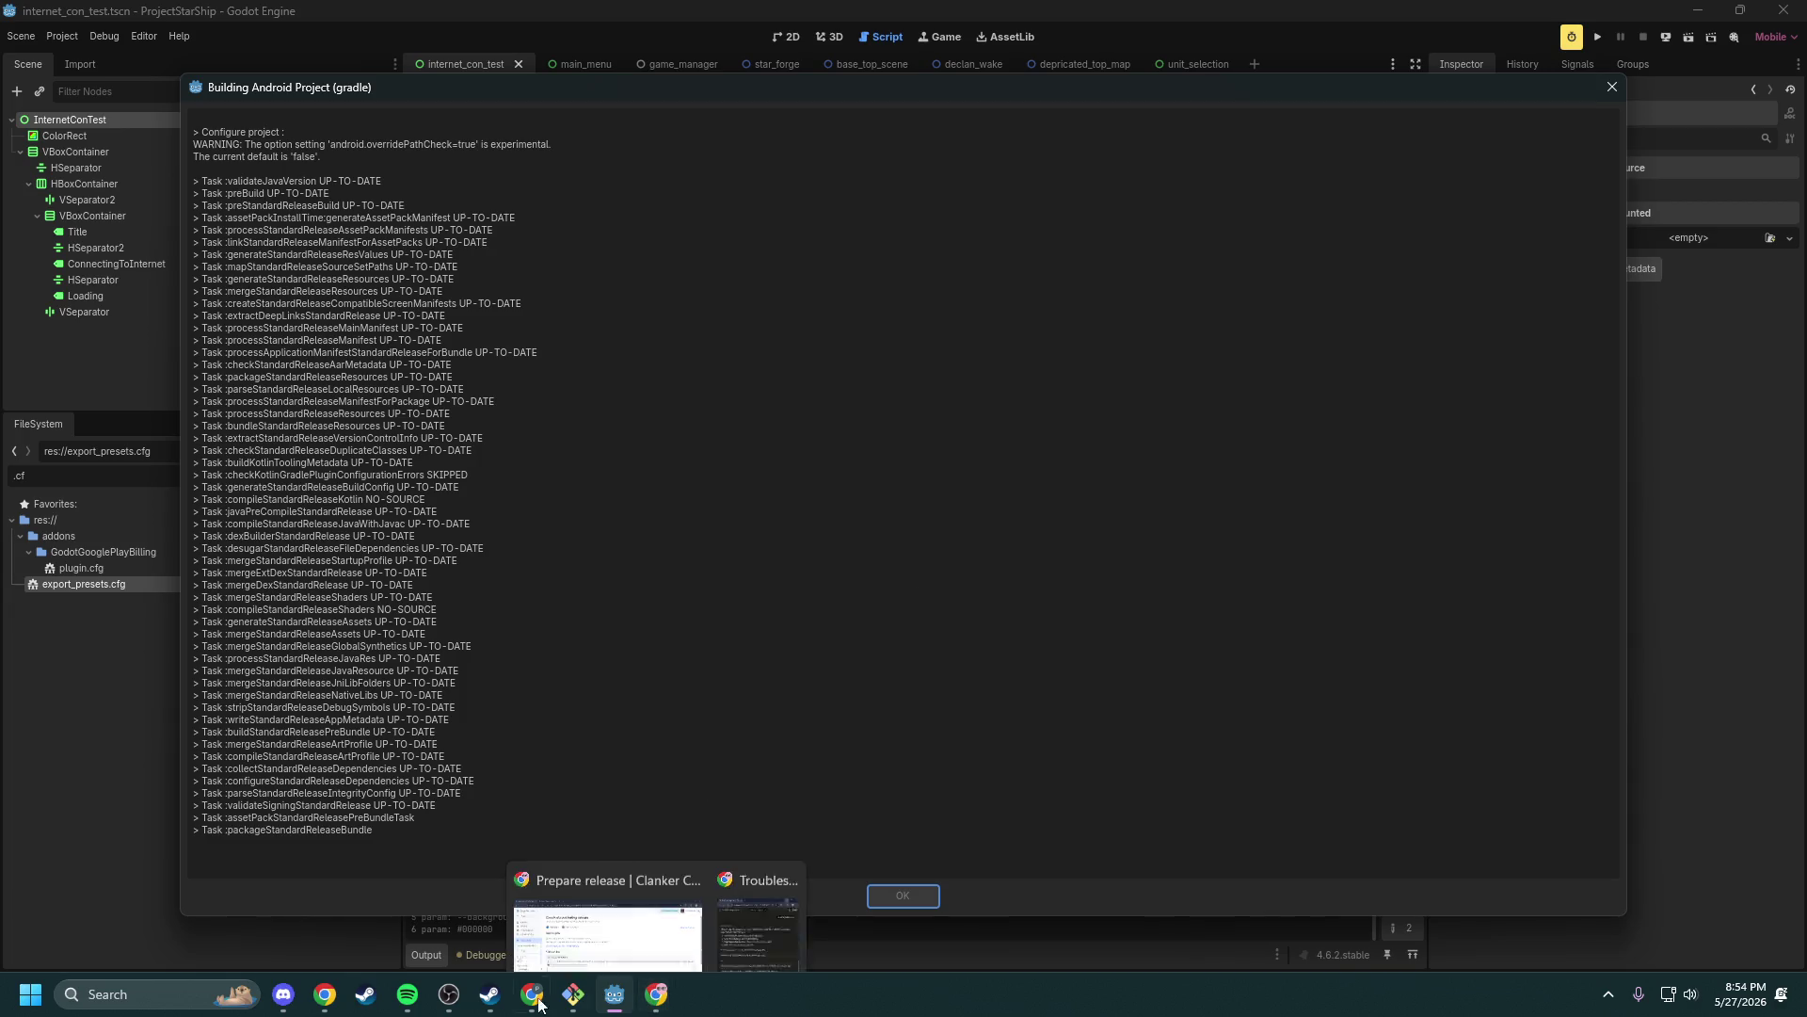
pyautogui.click(608, 880)
# Remove the version 5 (1.0.0) app bundle from the closed testing release draft
pyautogui.scroll(-3, 781, 753)
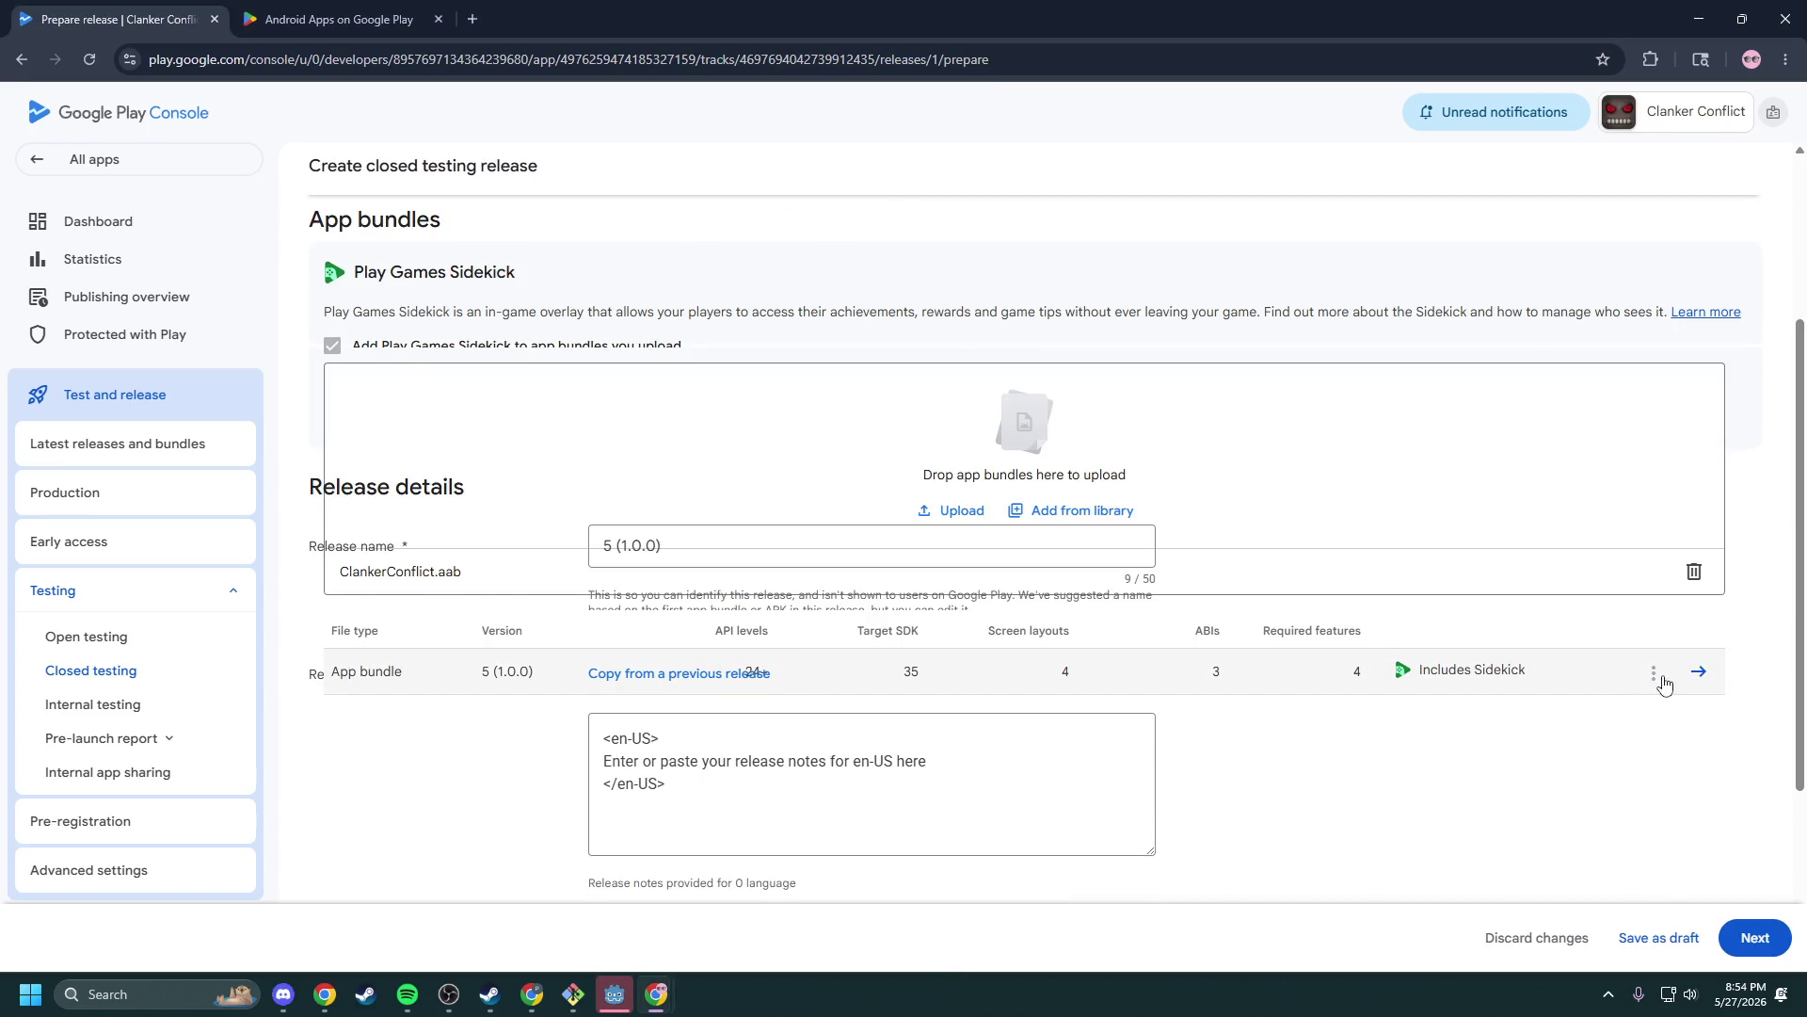
pyautogui.click(1654, 674)
pyautogui.click(1481, 749)
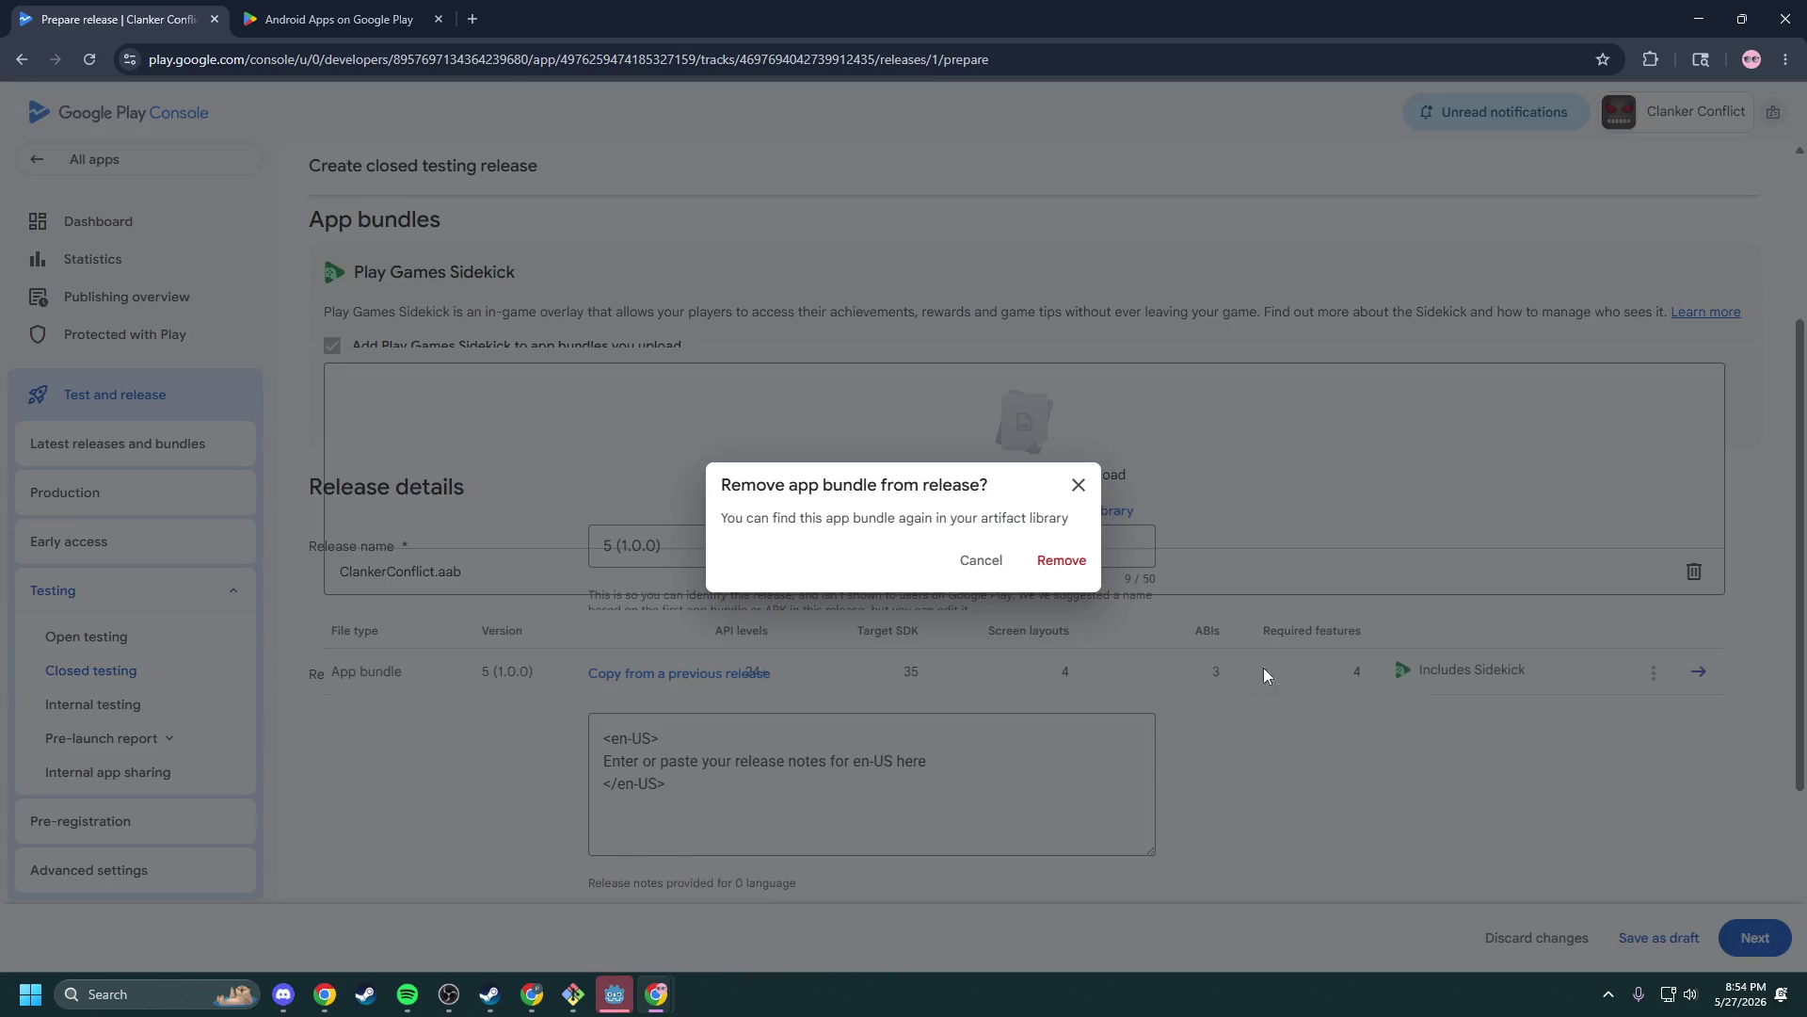
pyautogui.click(1055, 563)
# Check the release name 5 (1.0.0) and open the page's context menu
pyautogui.moveTo(710, 545); pyautogui.dragTo(581, 551)
pyautogui.click(553, 654)
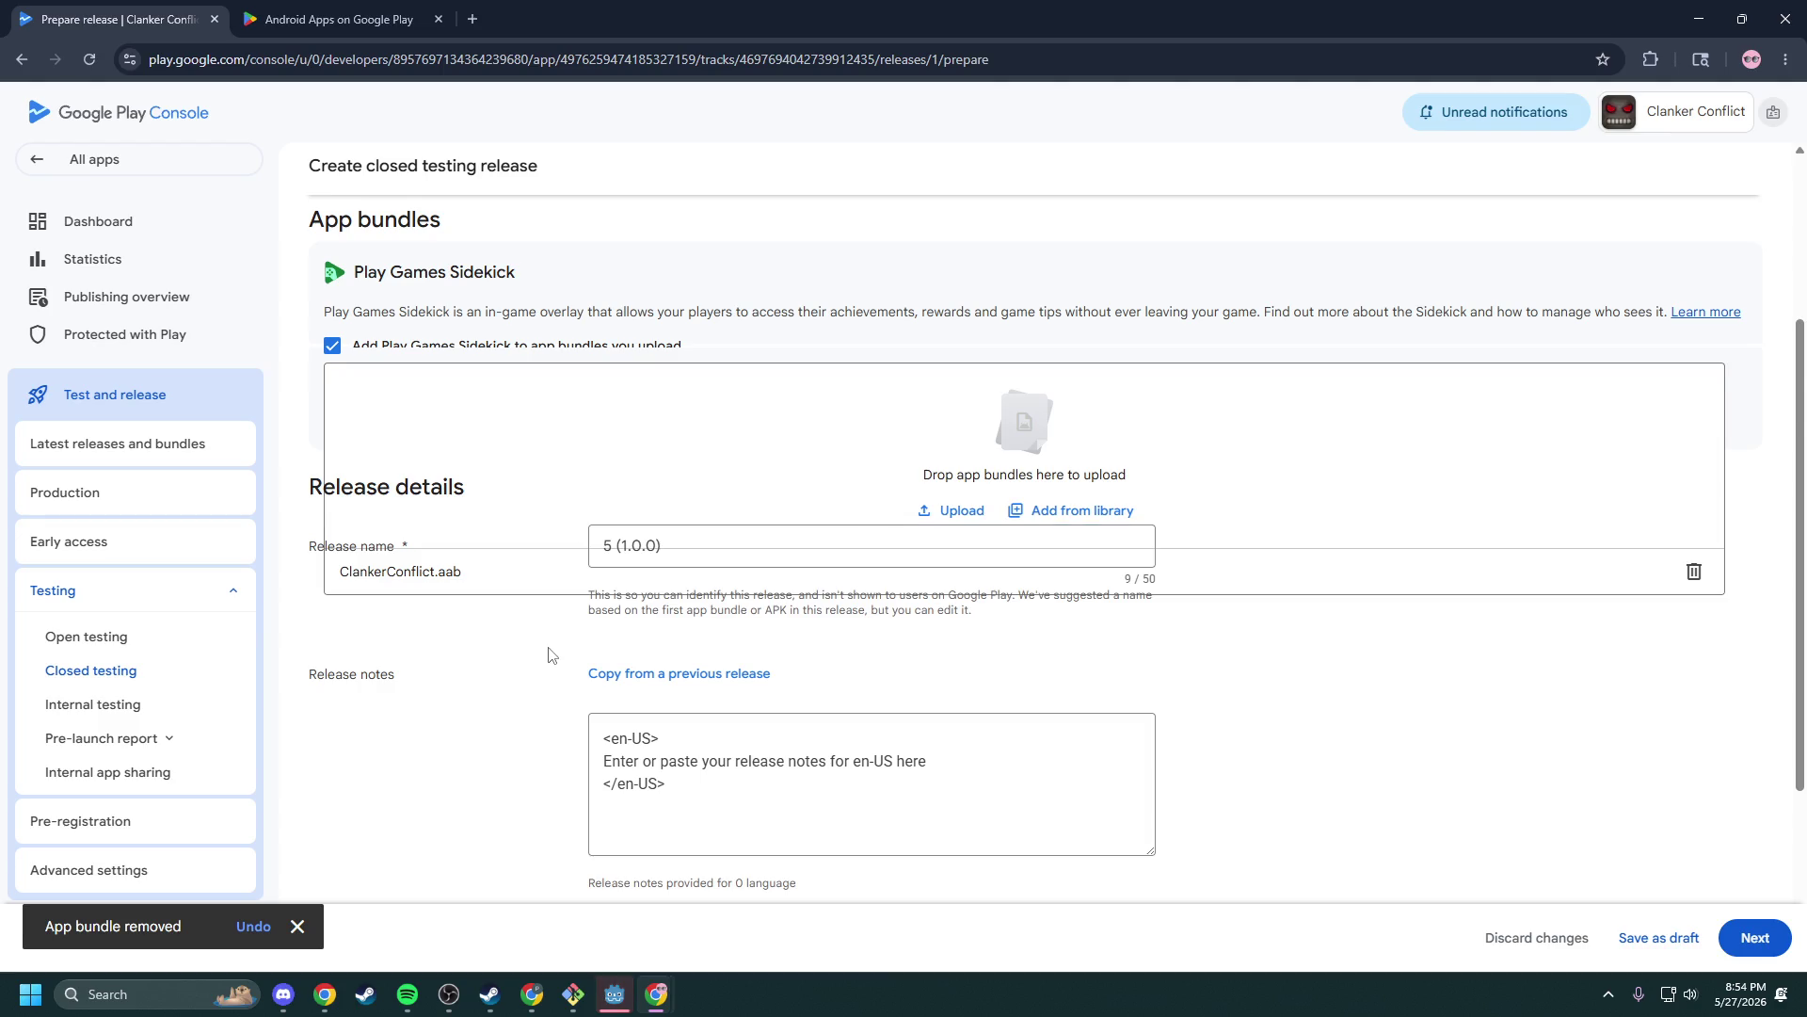
pyautogui.scroll(3, 680, 500)
pyautogui.scroll(3, 678, 500)
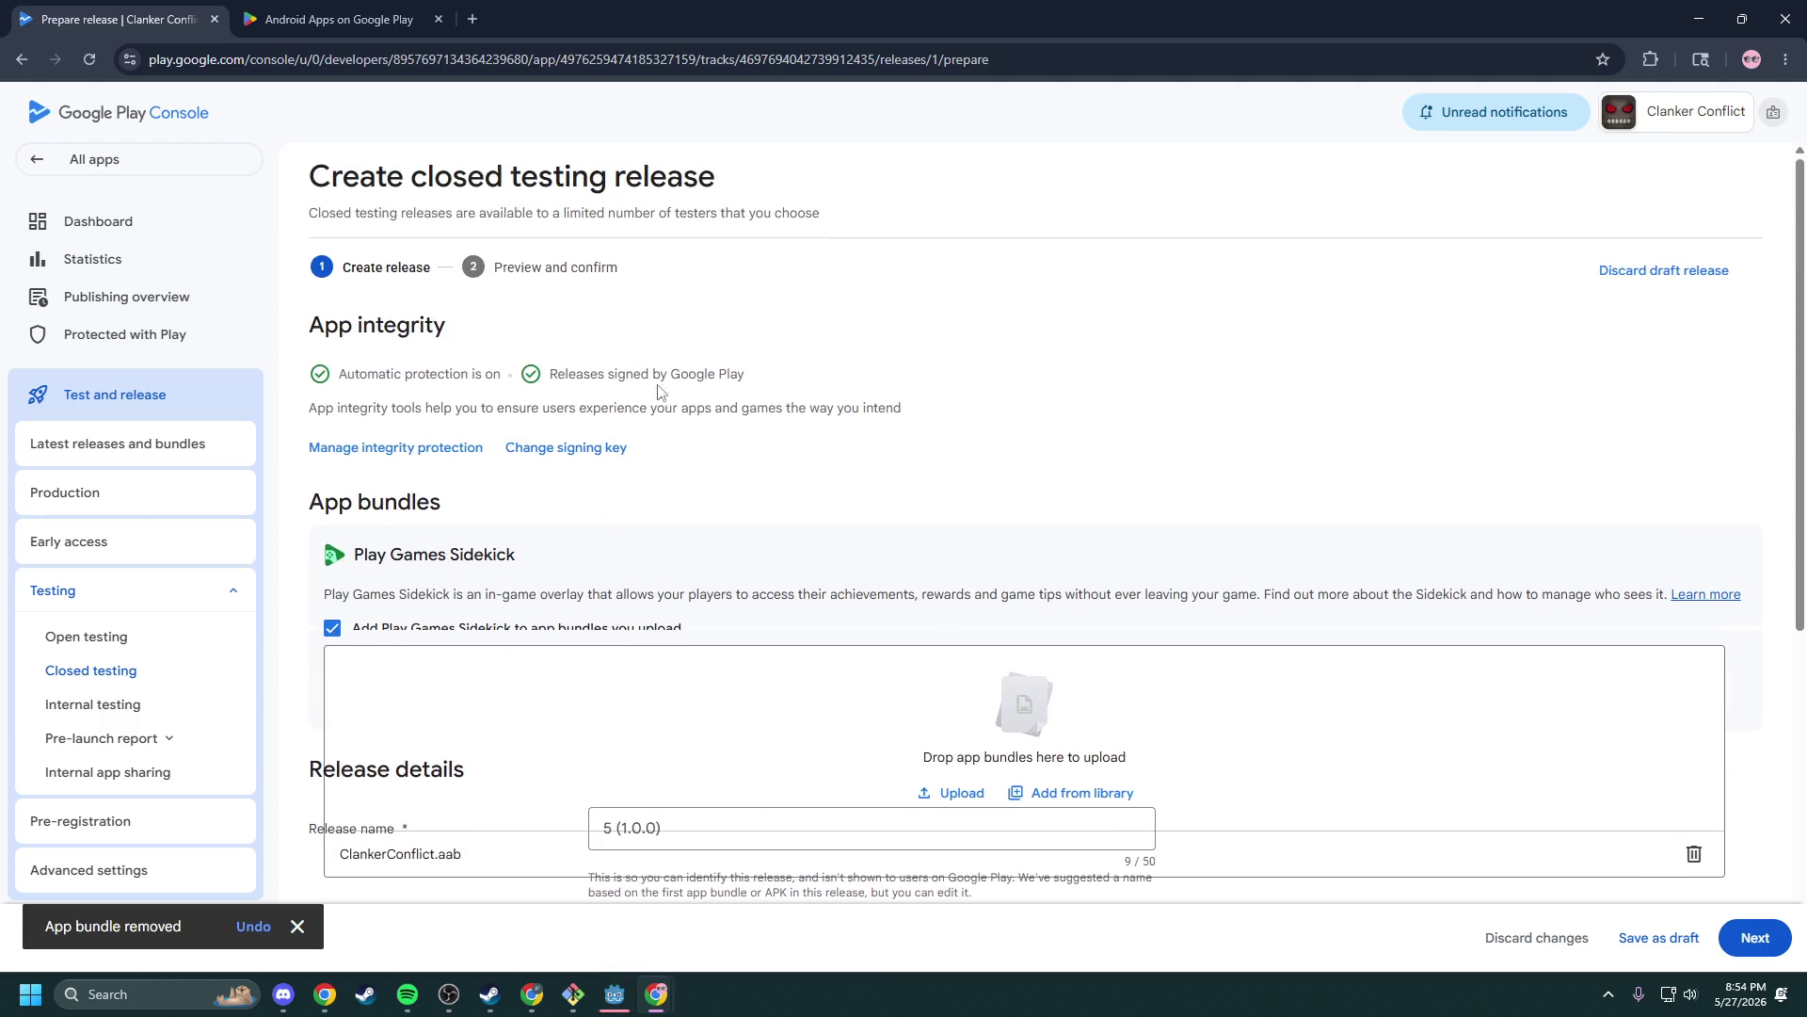
pyautogui.scroll(-5, 659, 414)
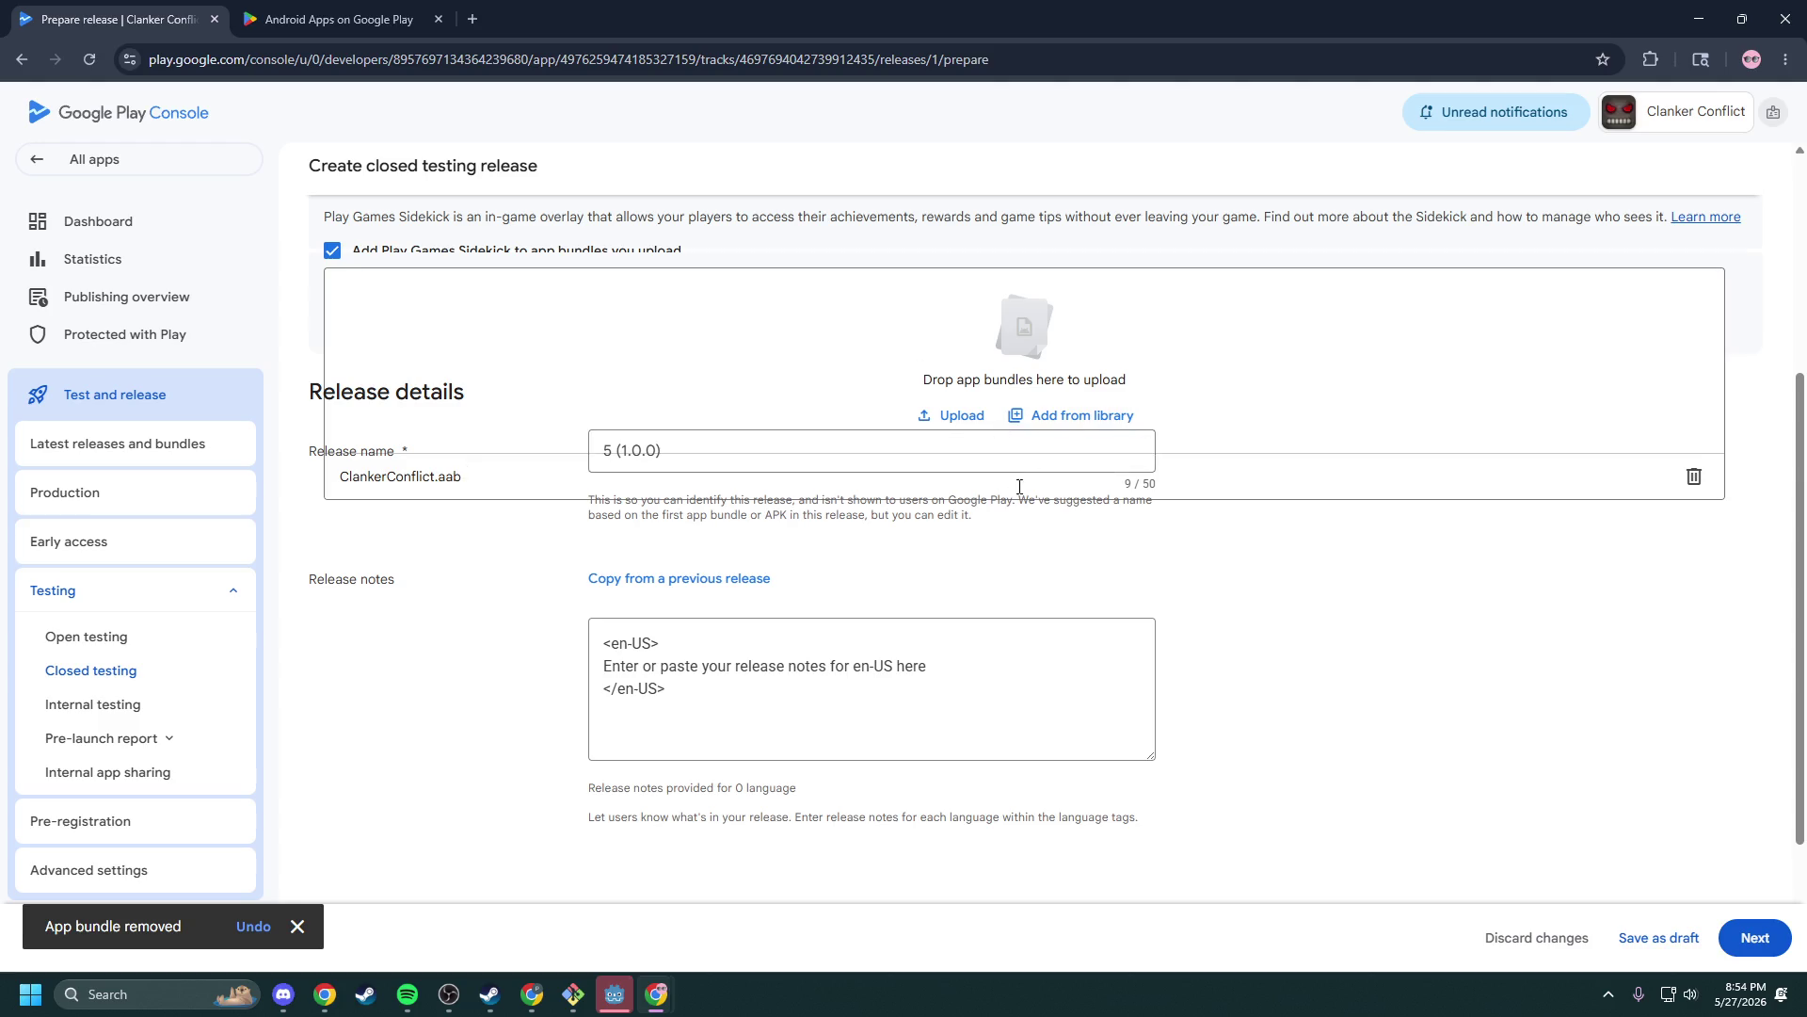
pyautogui.scroll(4, 810, 490)
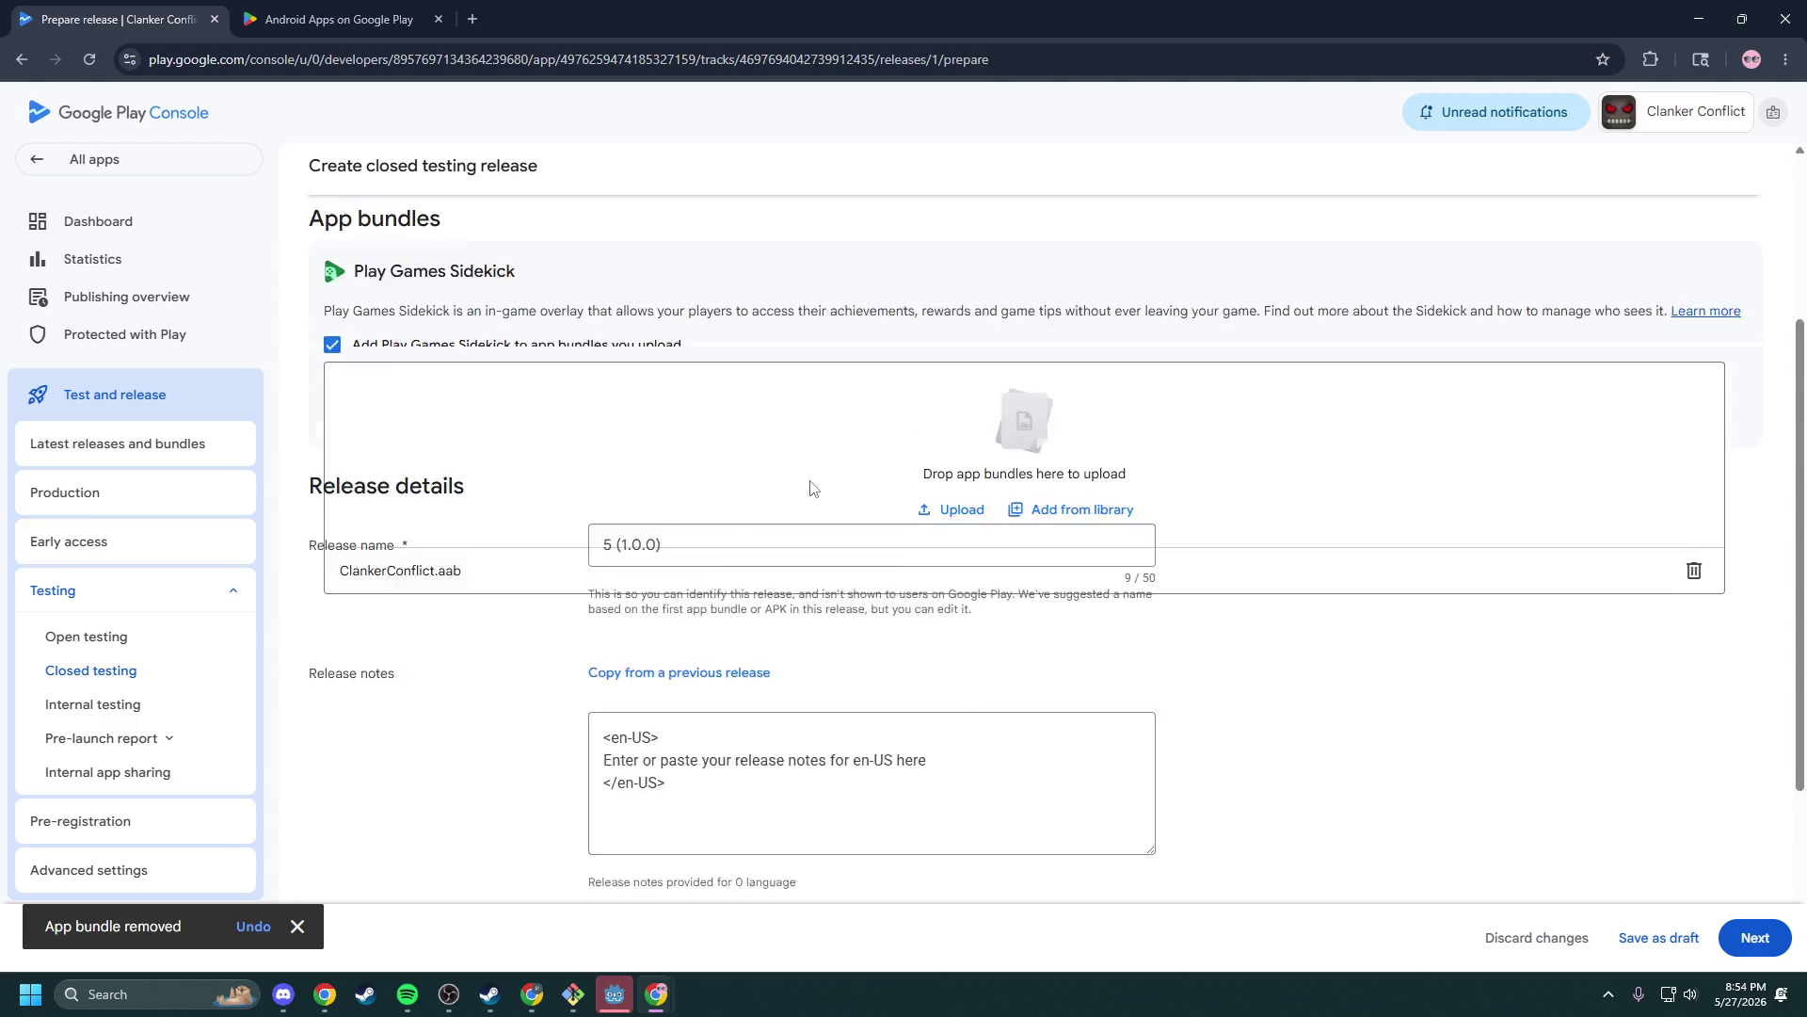
pyautogui.rightClick(630, 285)
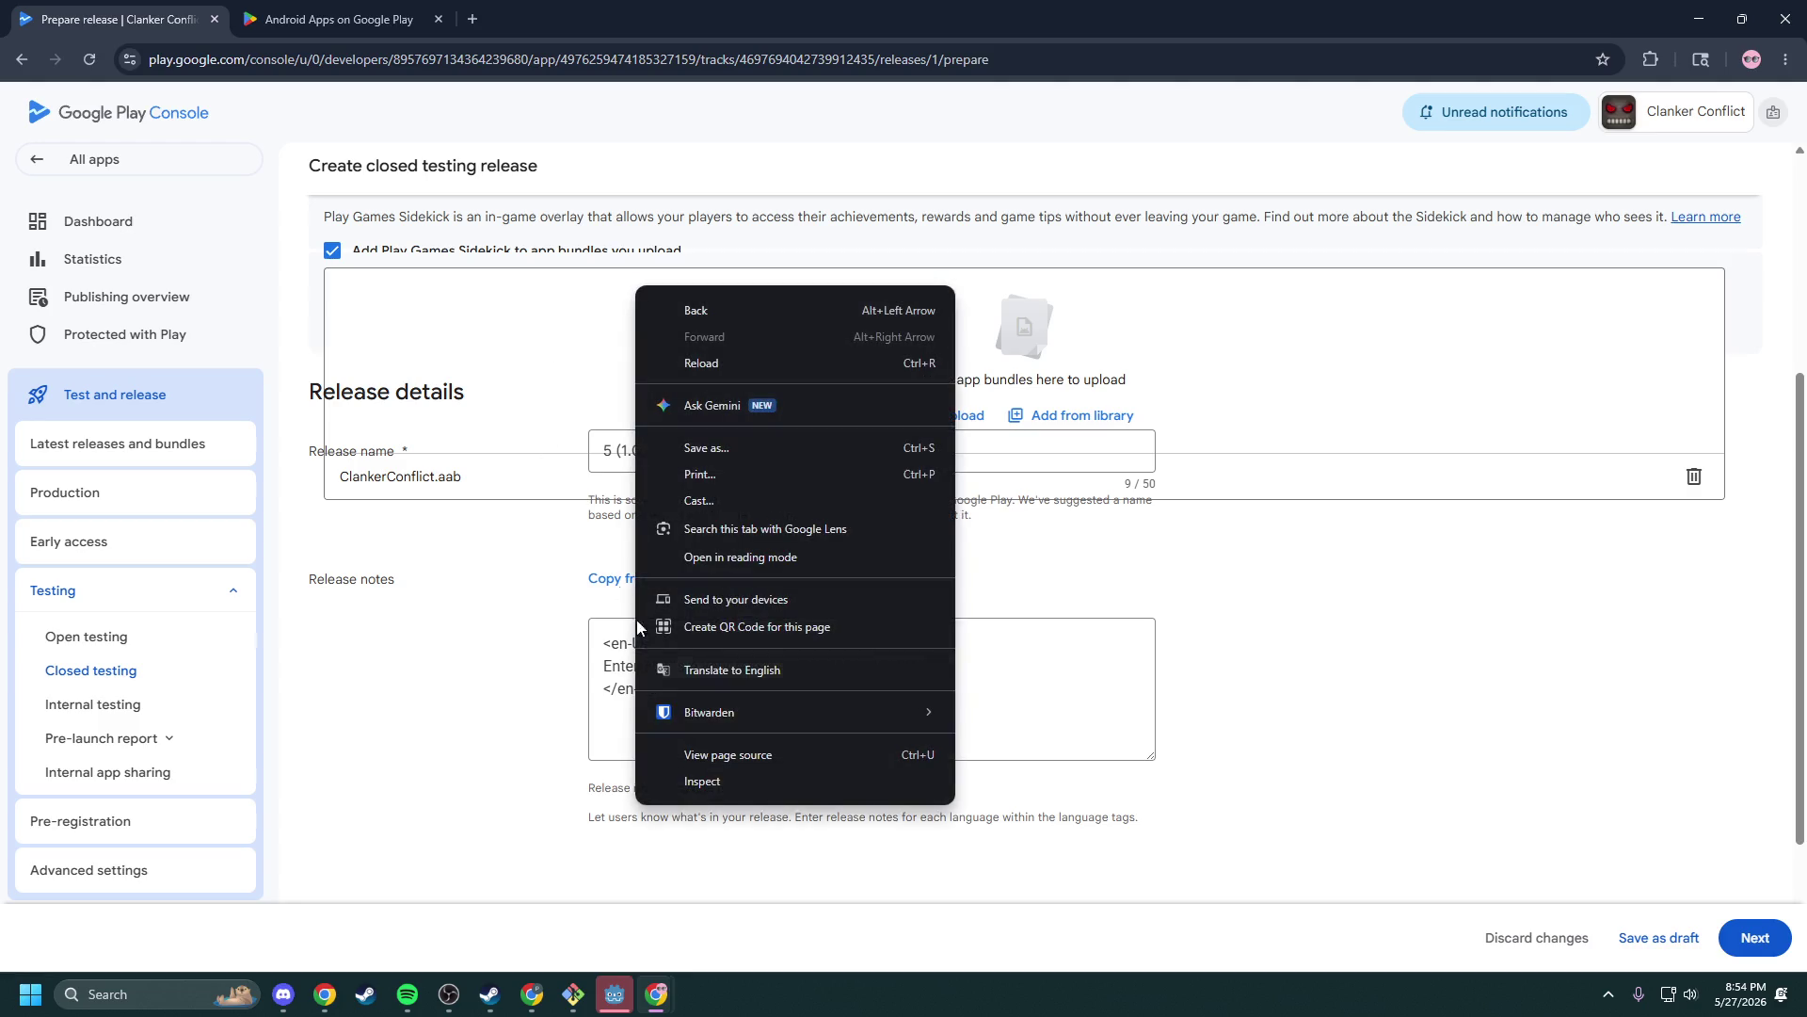
pyautogui.click(659, 780)
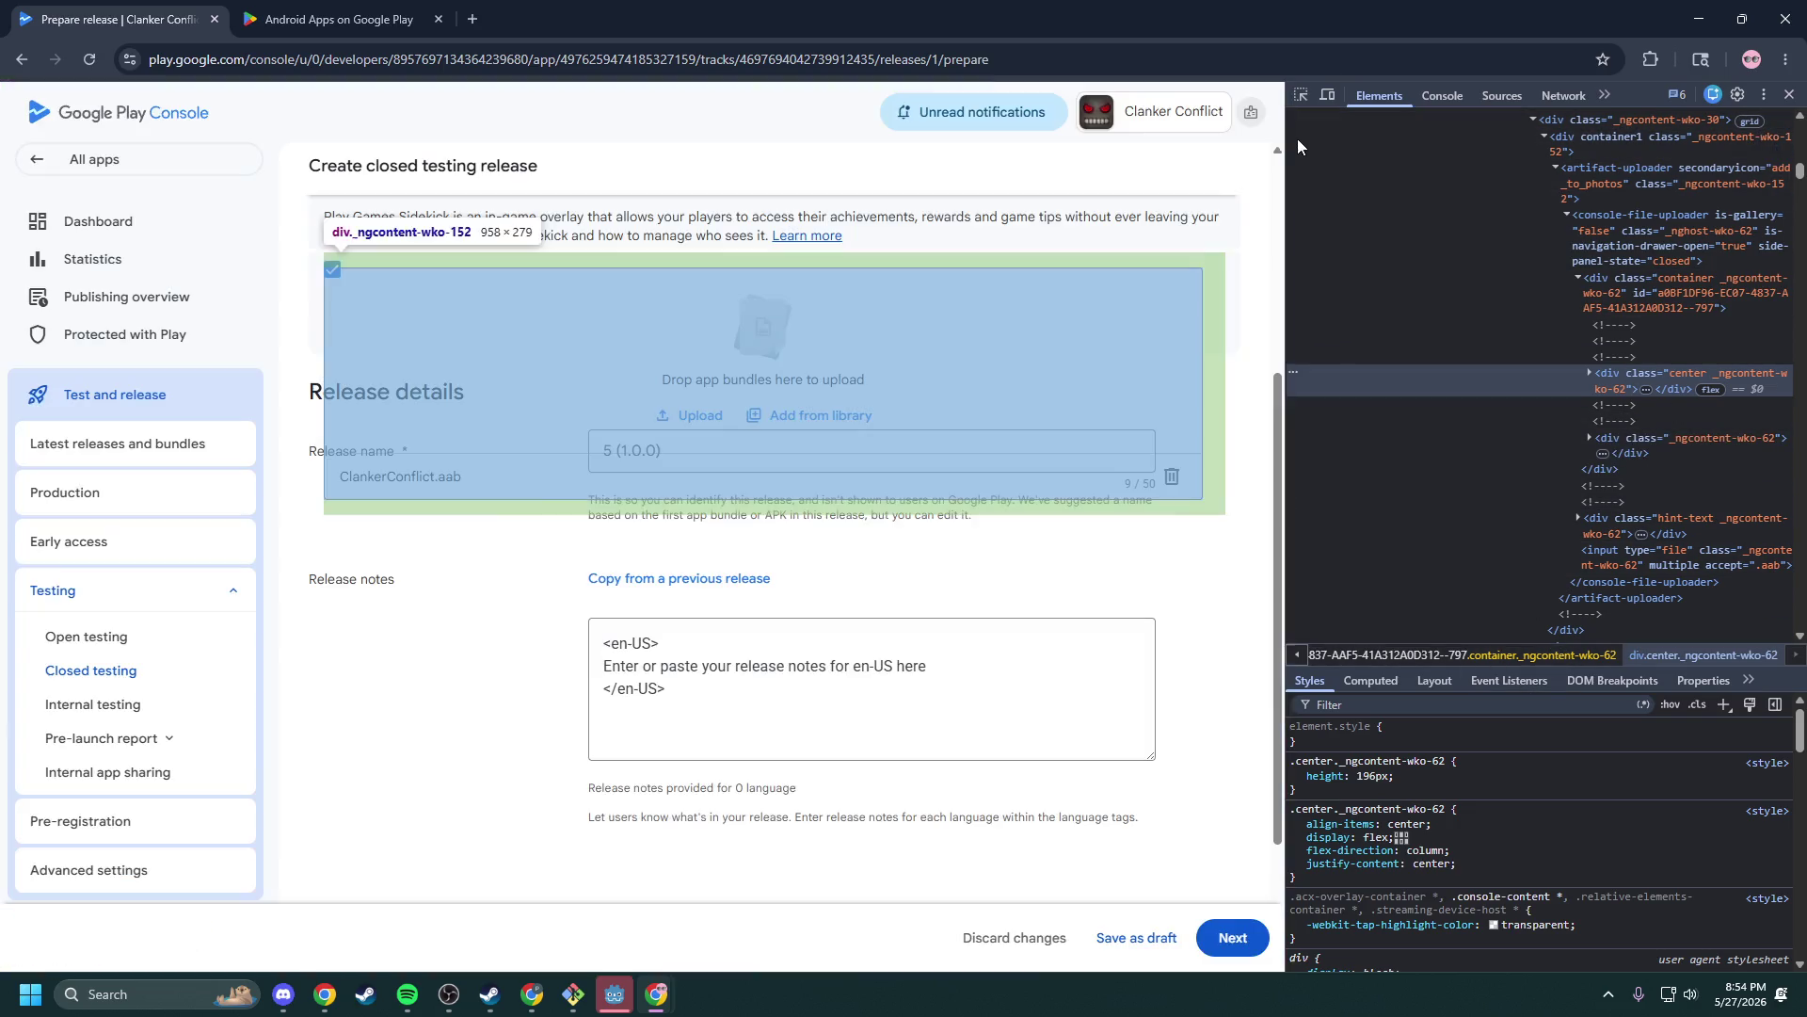
pyautogui.moveTo(1286, 136); pyautogui.dragTo(741, 178)
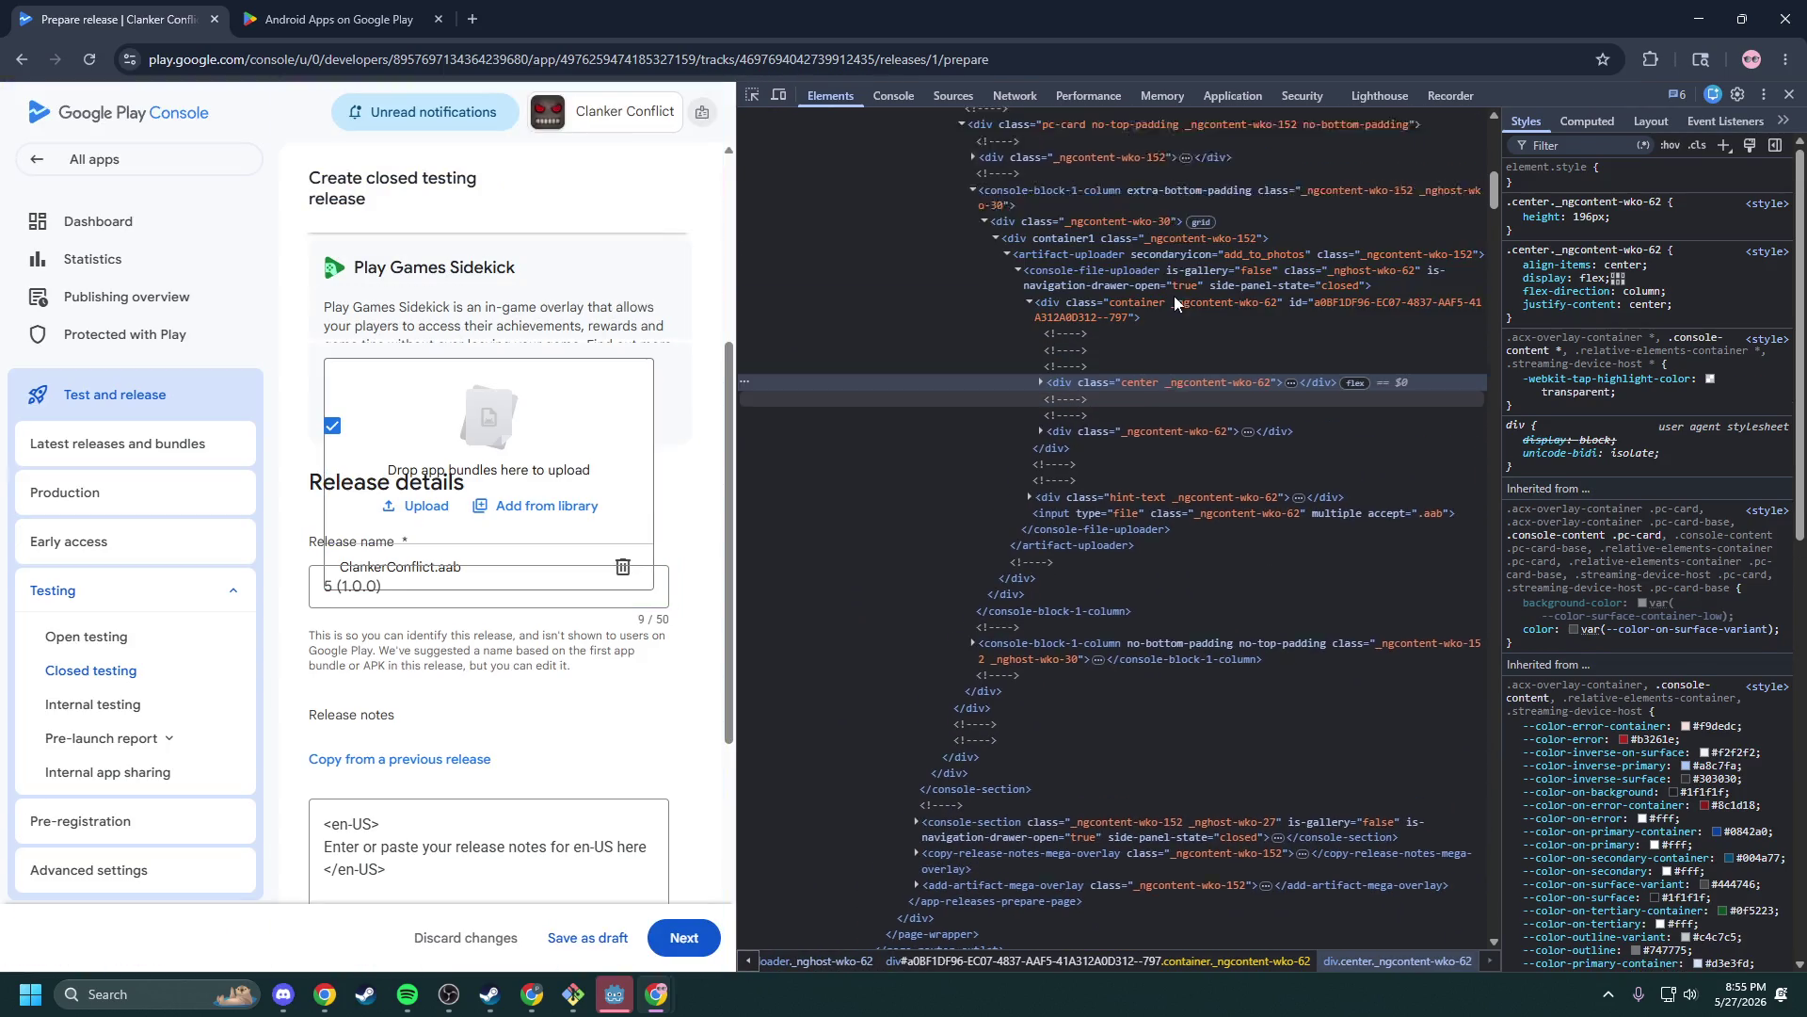
pyautogui.scroll(2, 1177, 311)
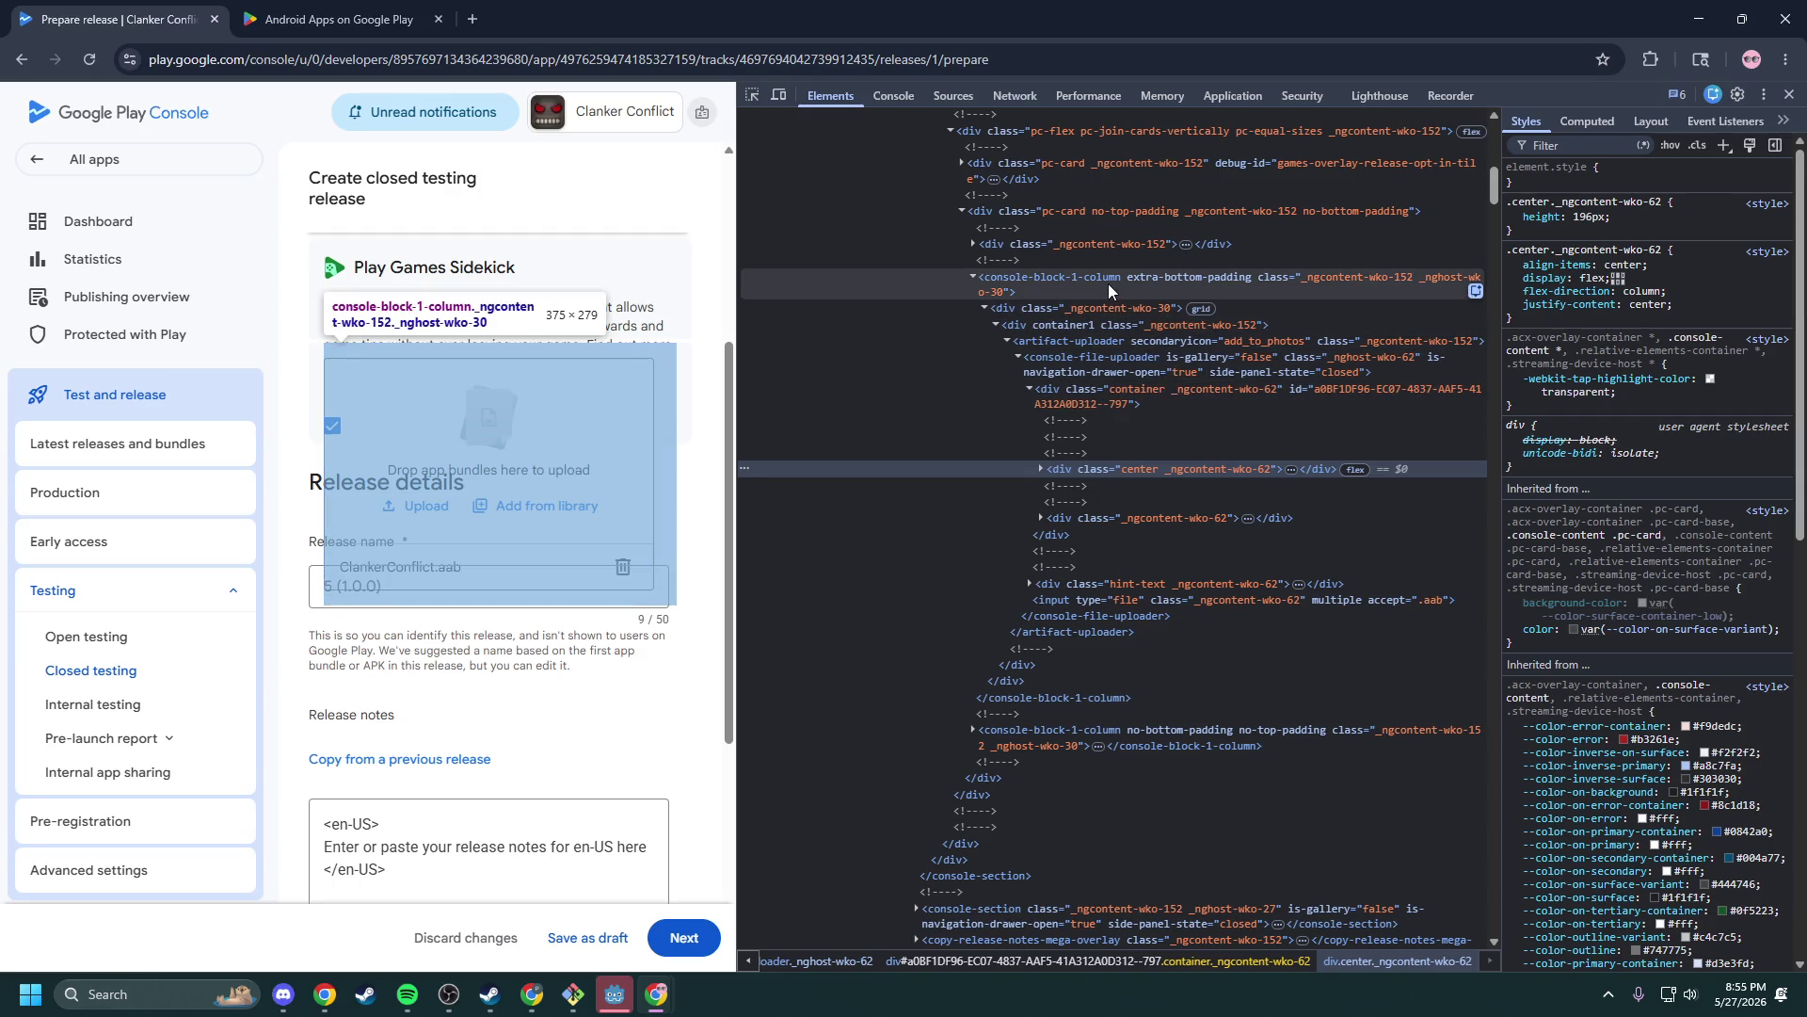
pyautogui.scroll(2, 1113, 236)
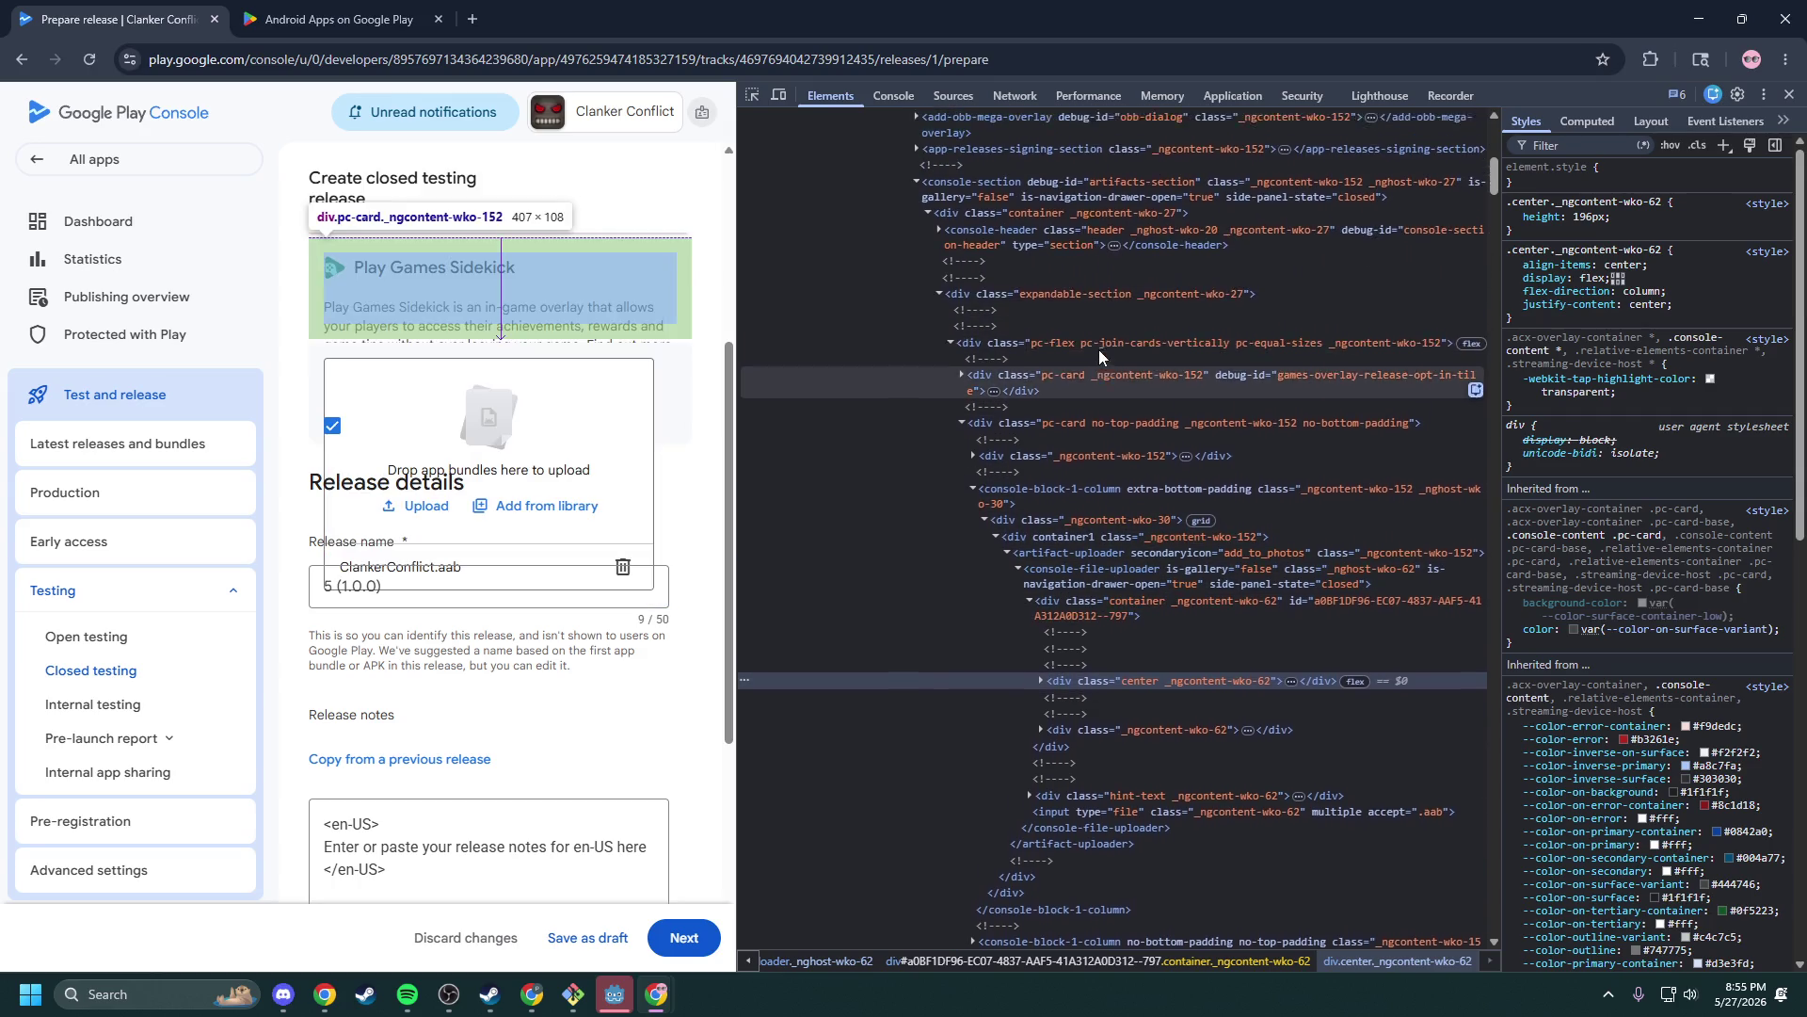
pyautogui.scroll(2, 1099, 356)
pyautogui.scroll(4, 1092, 290)
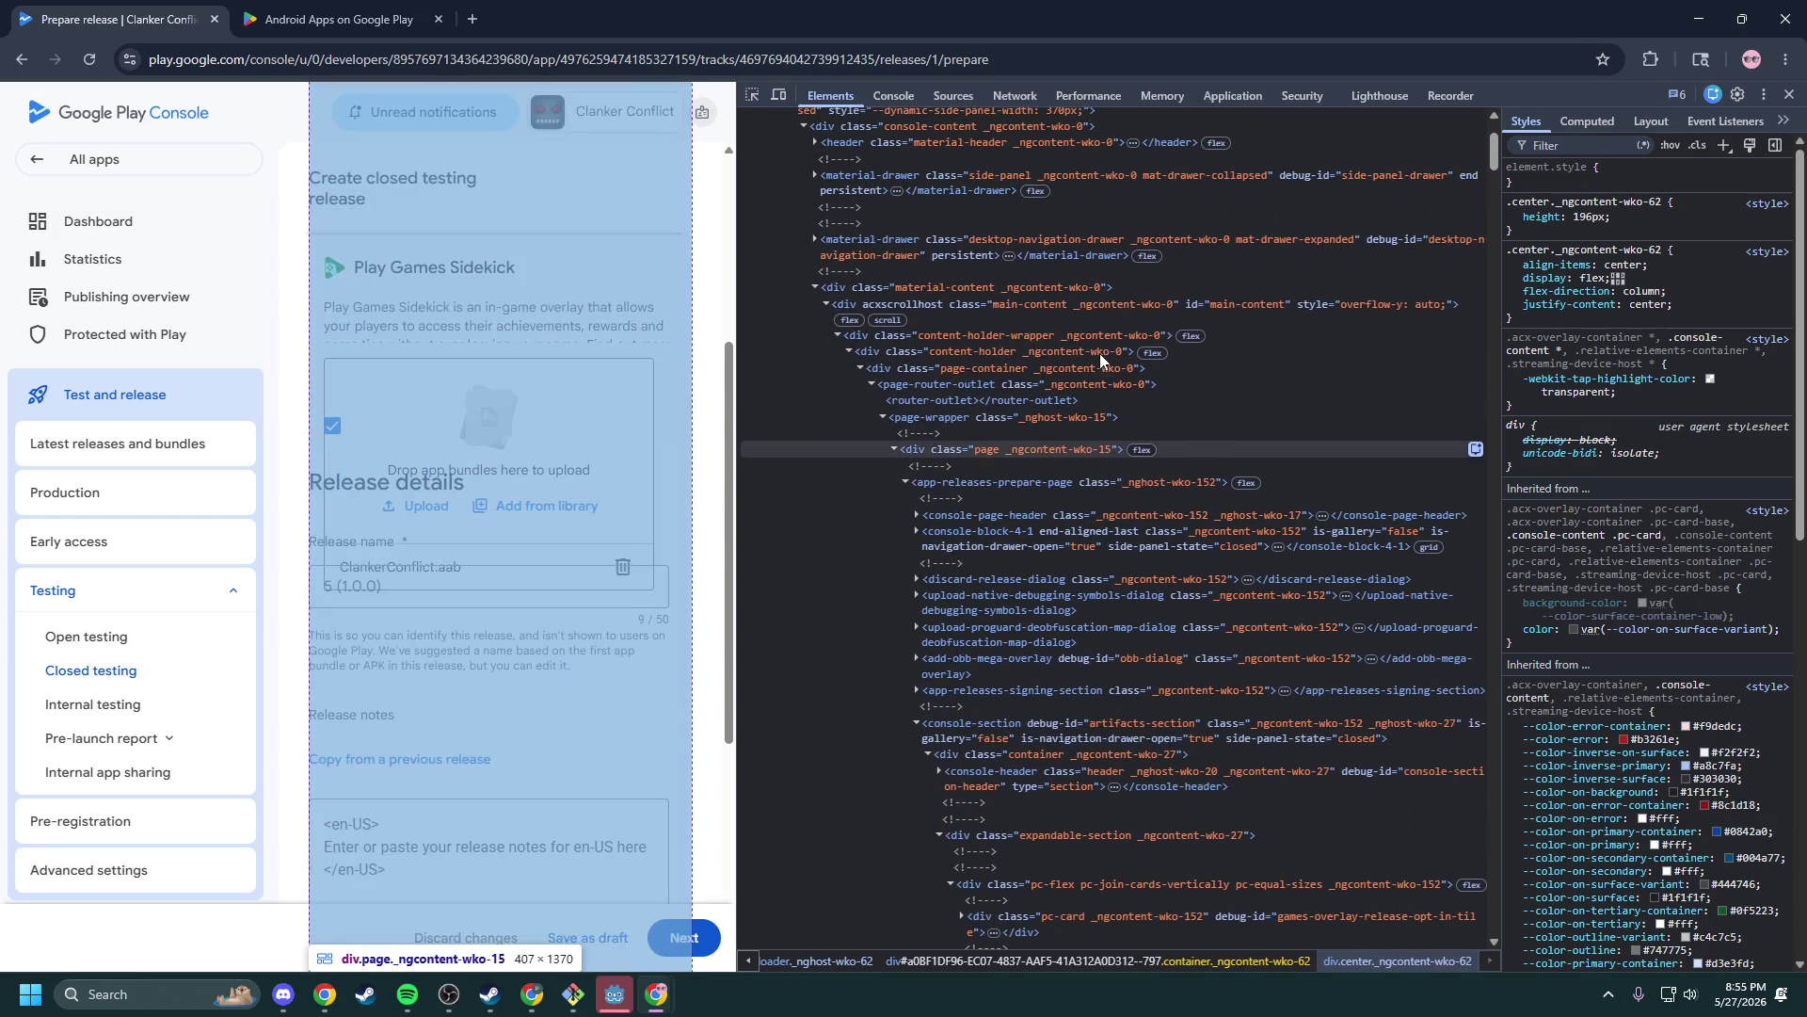
pyautogui.click(916, 307)
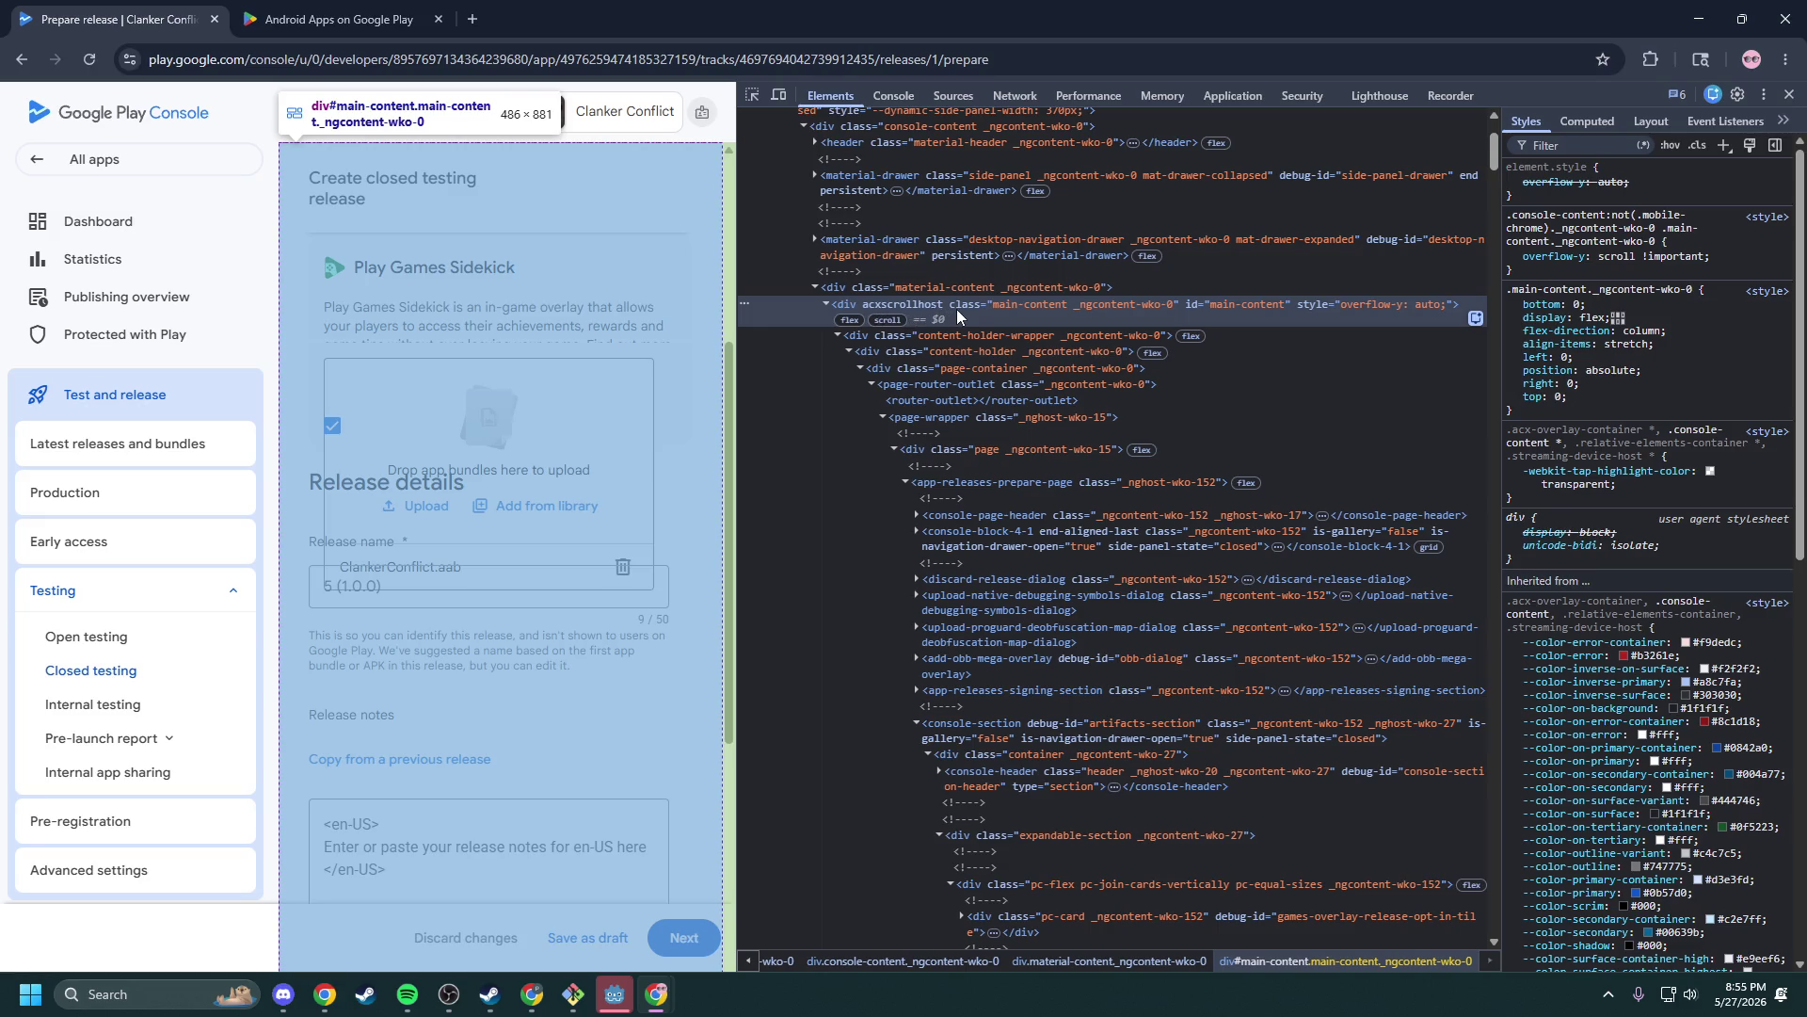
pyautogui.scroll(1, 952, 324)
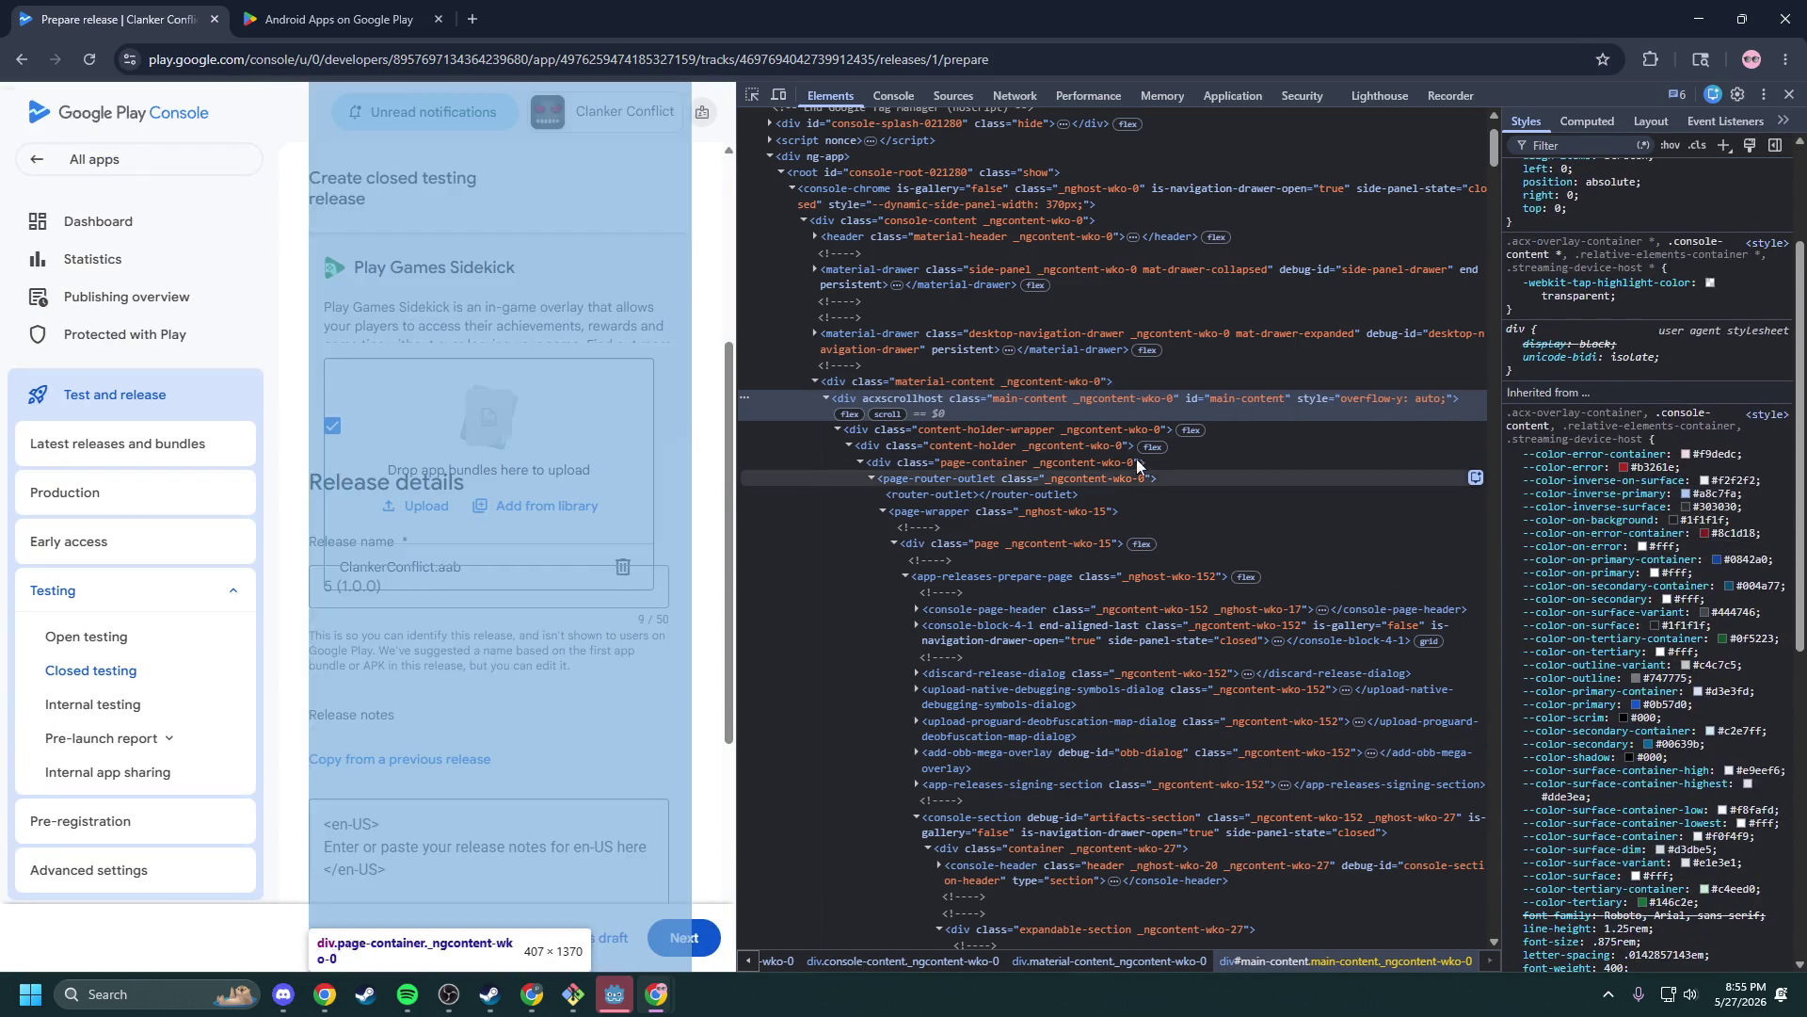
pyautogui.click(1069, 426)
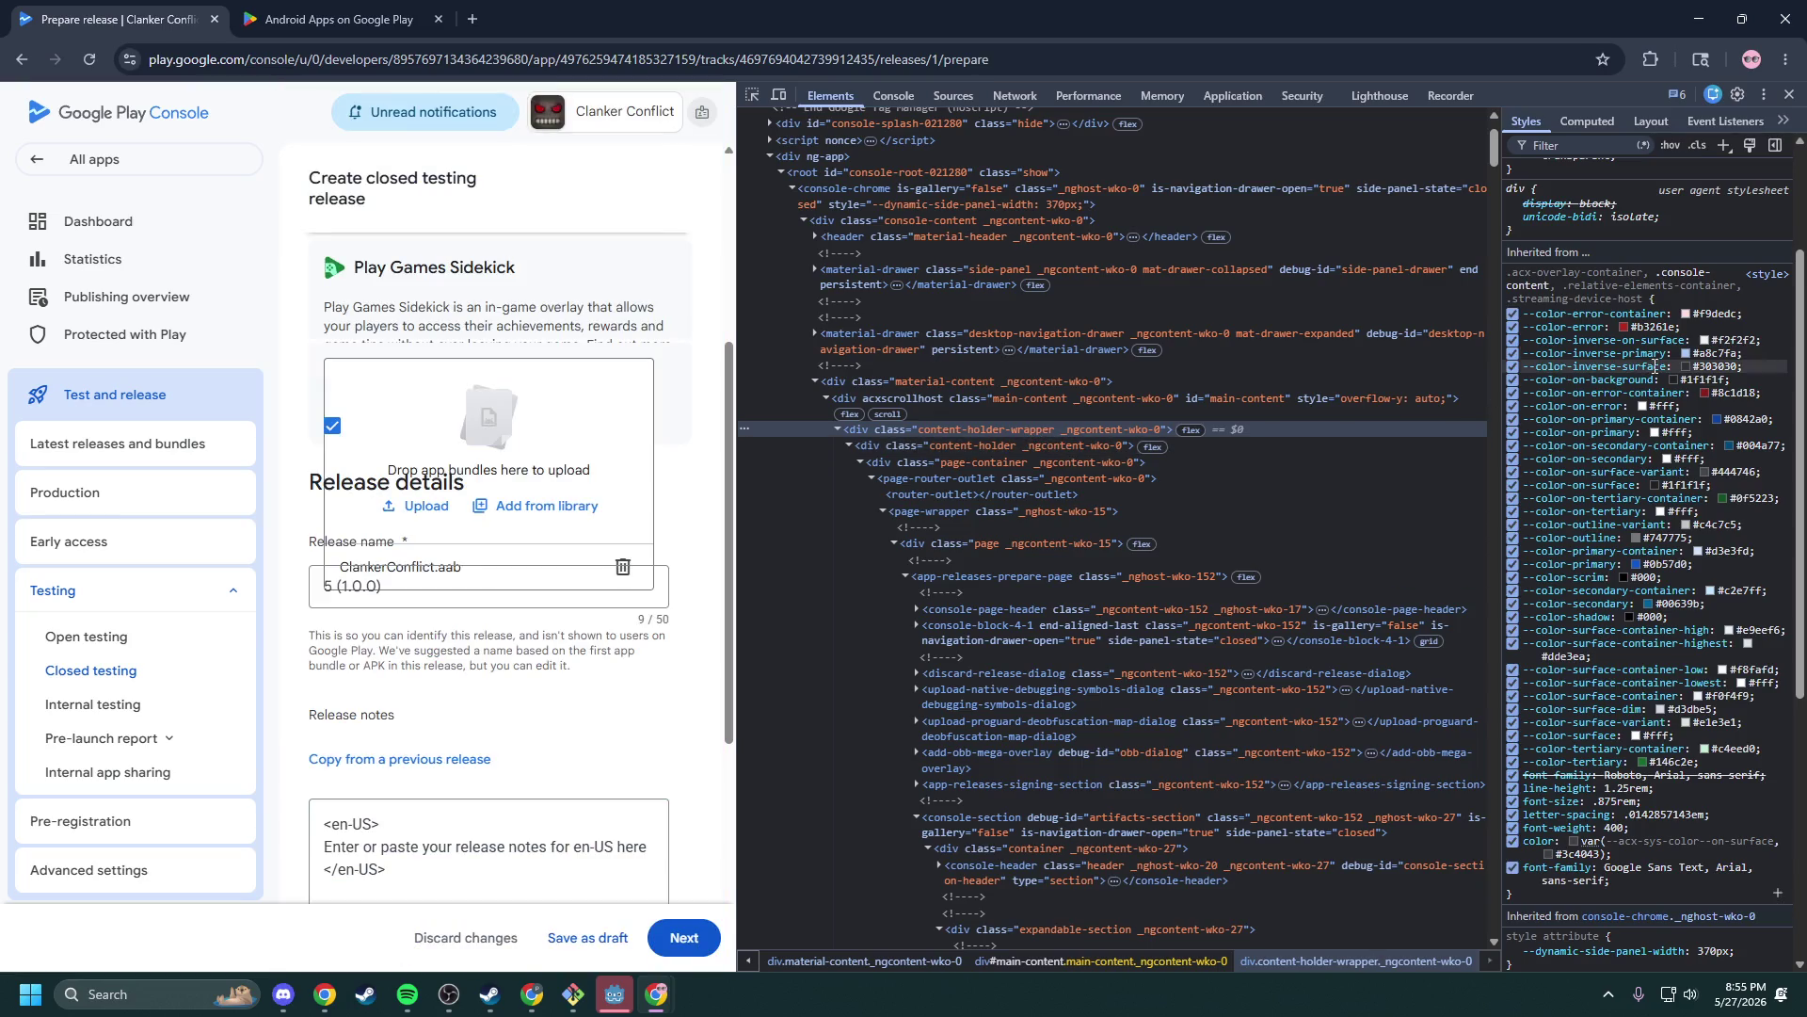
pyautogui.scroll(-3, 1662, 584)
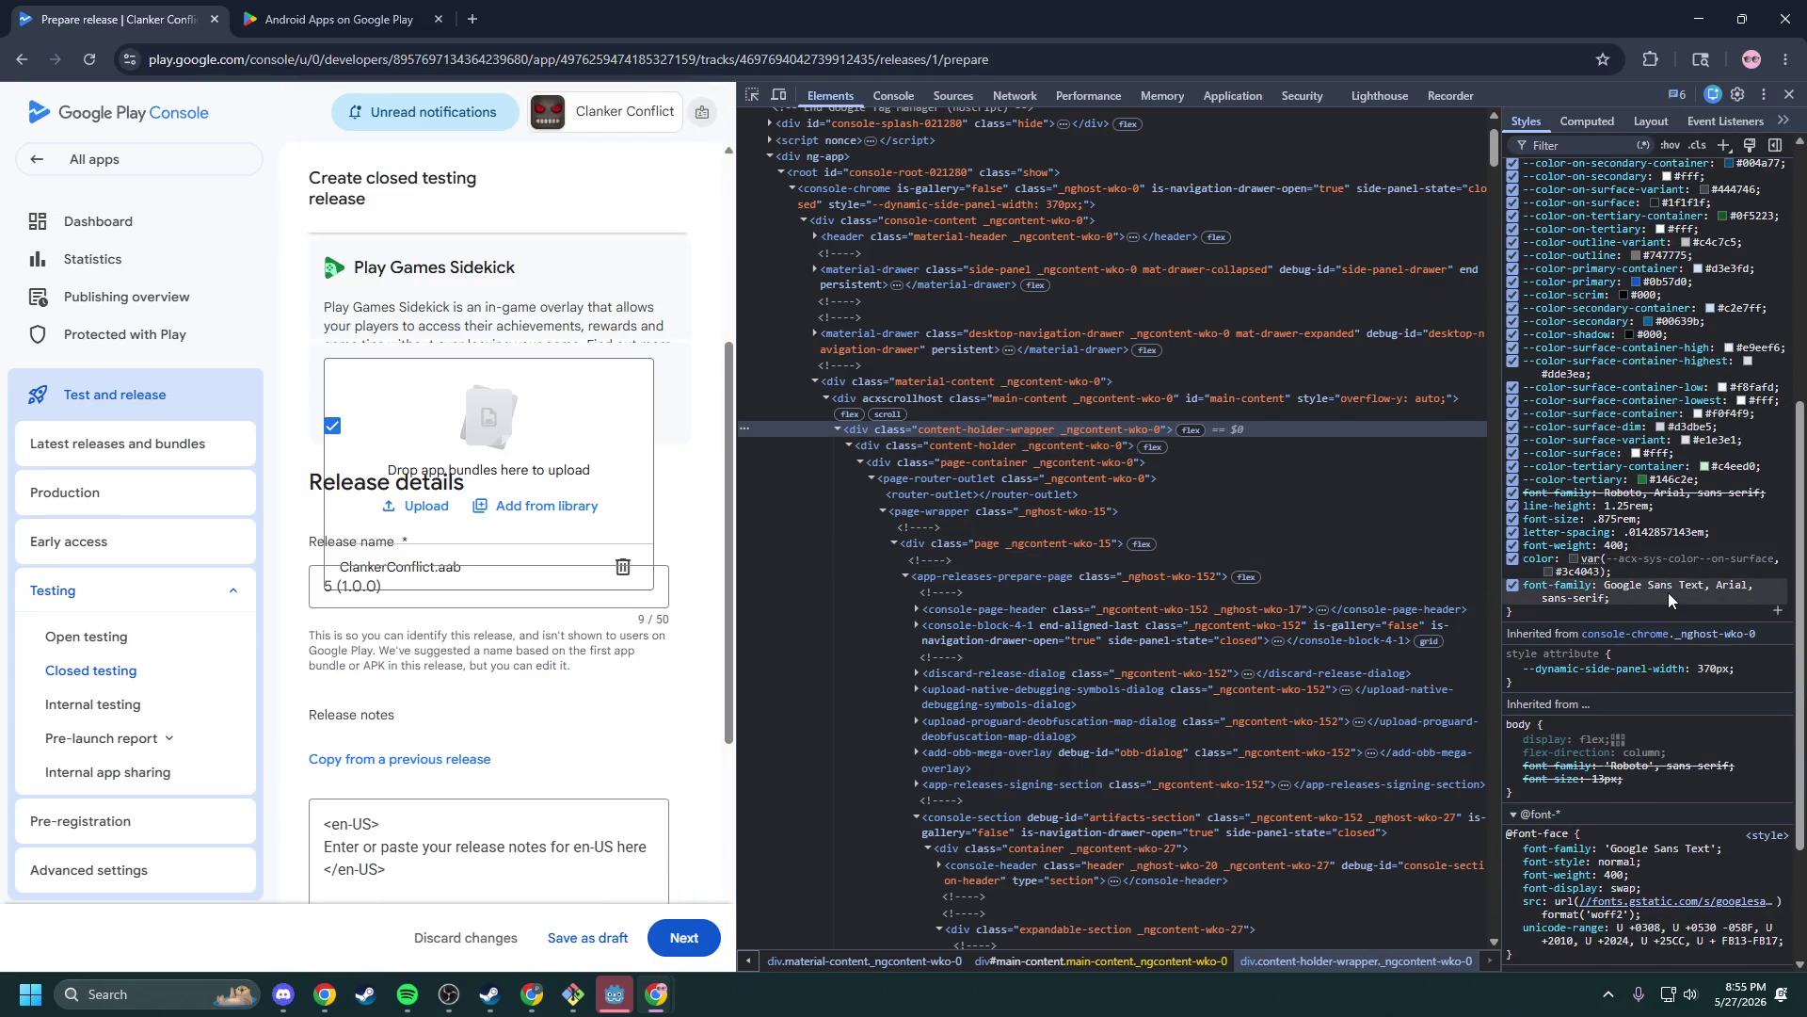
pyautogui.scroll(-2, 1668, 592)
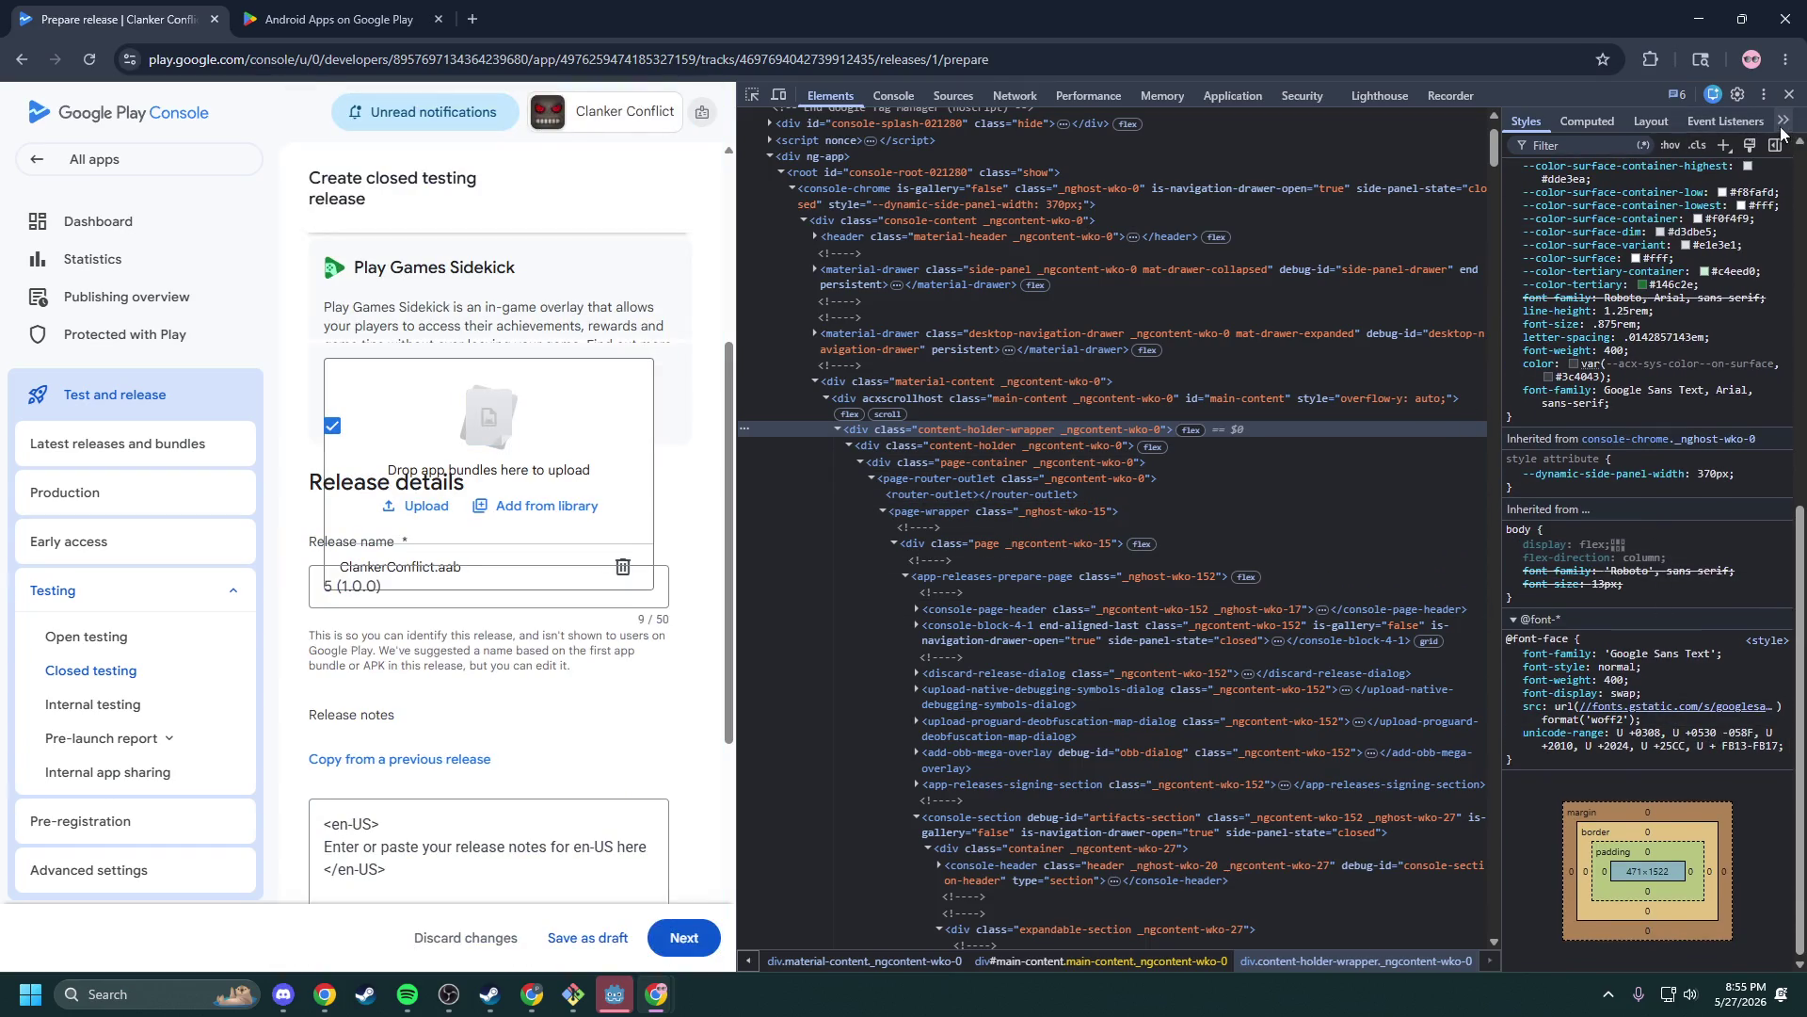
pyautogui.click(1790, 95)
# Upload ClankerConflict.aab from Godot\Projects to the release, switching to Spotify while it uploads
pyautogui.click(950, 509)
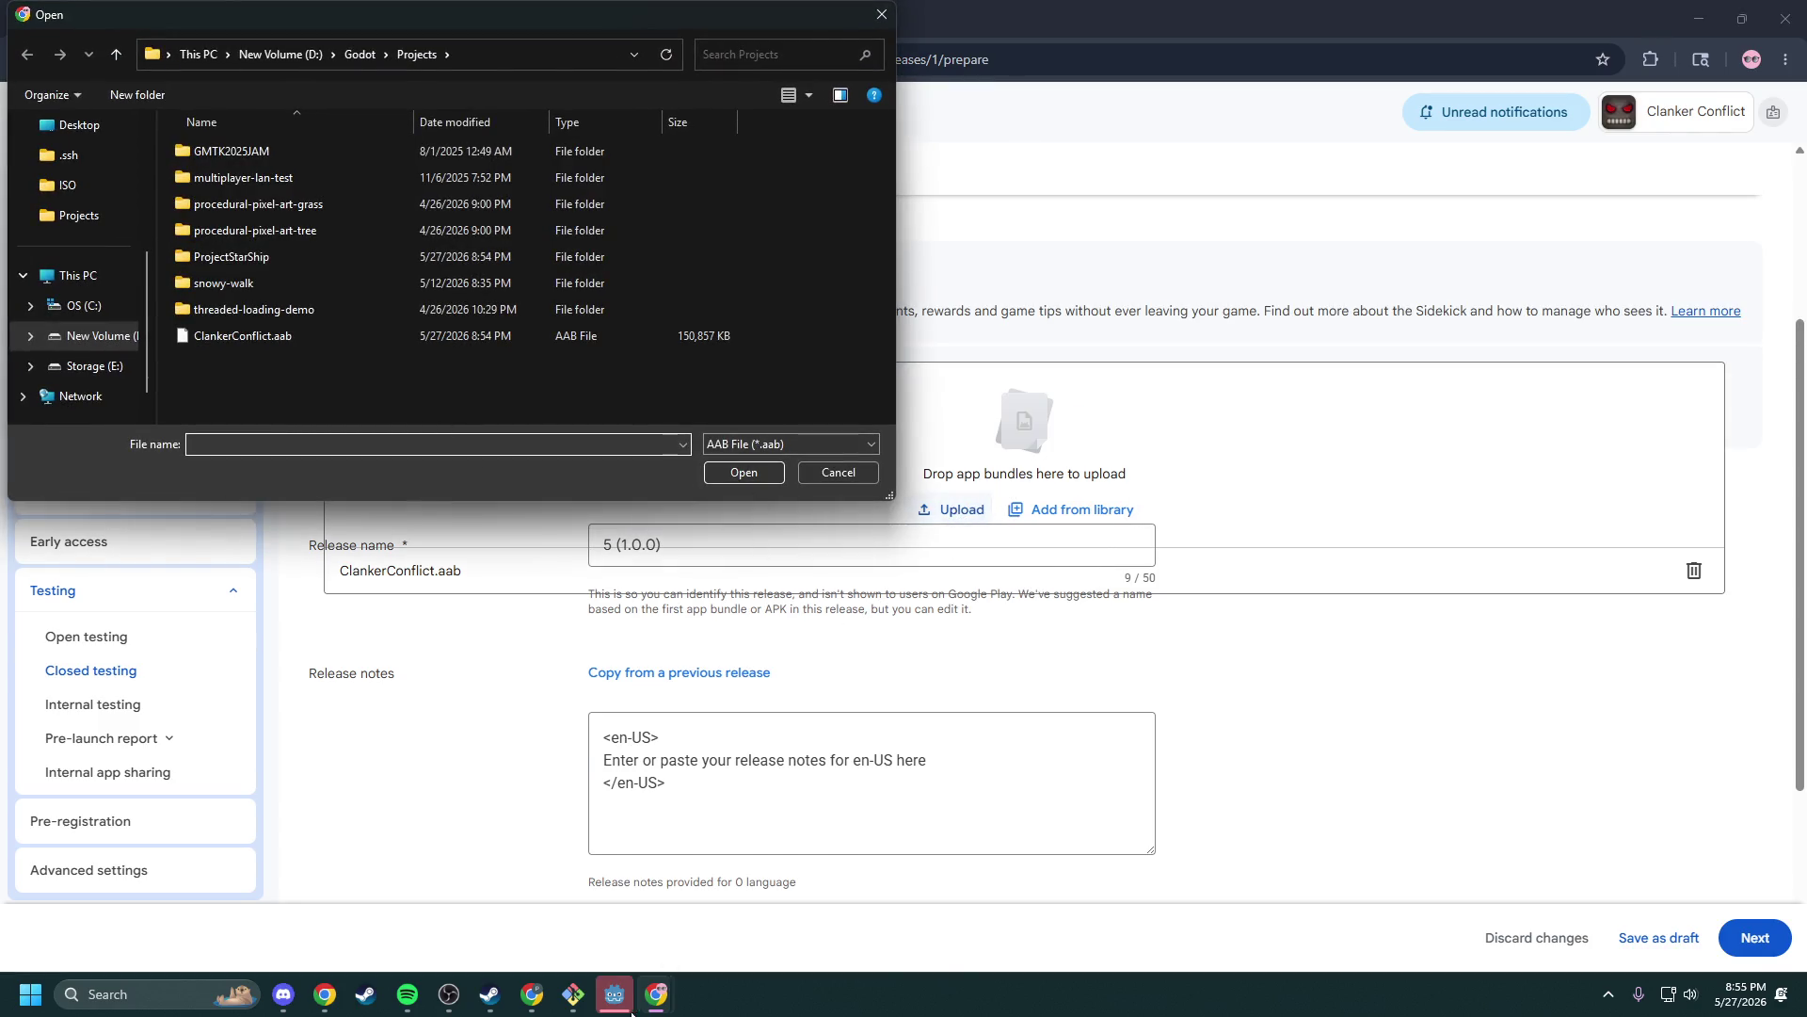
pyautogui.click(631, 1012)
pyautogui.click(615, 994)
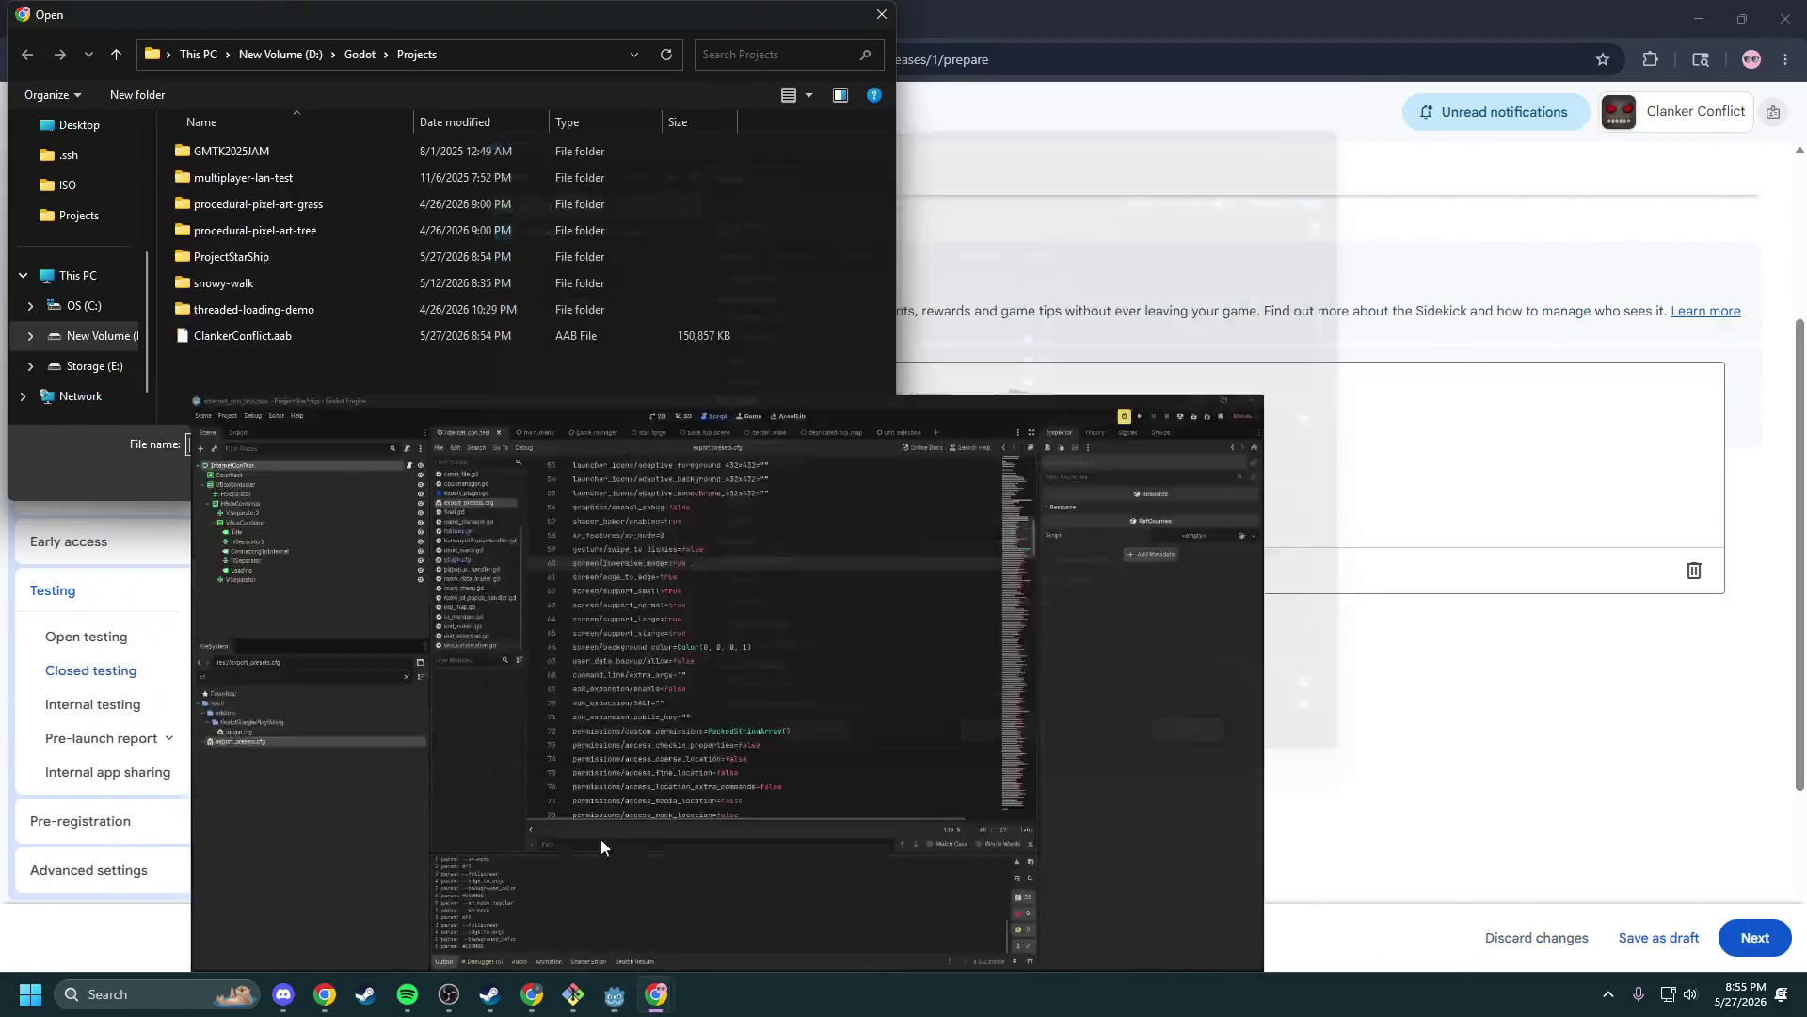
pyautogui.click(292, 336)
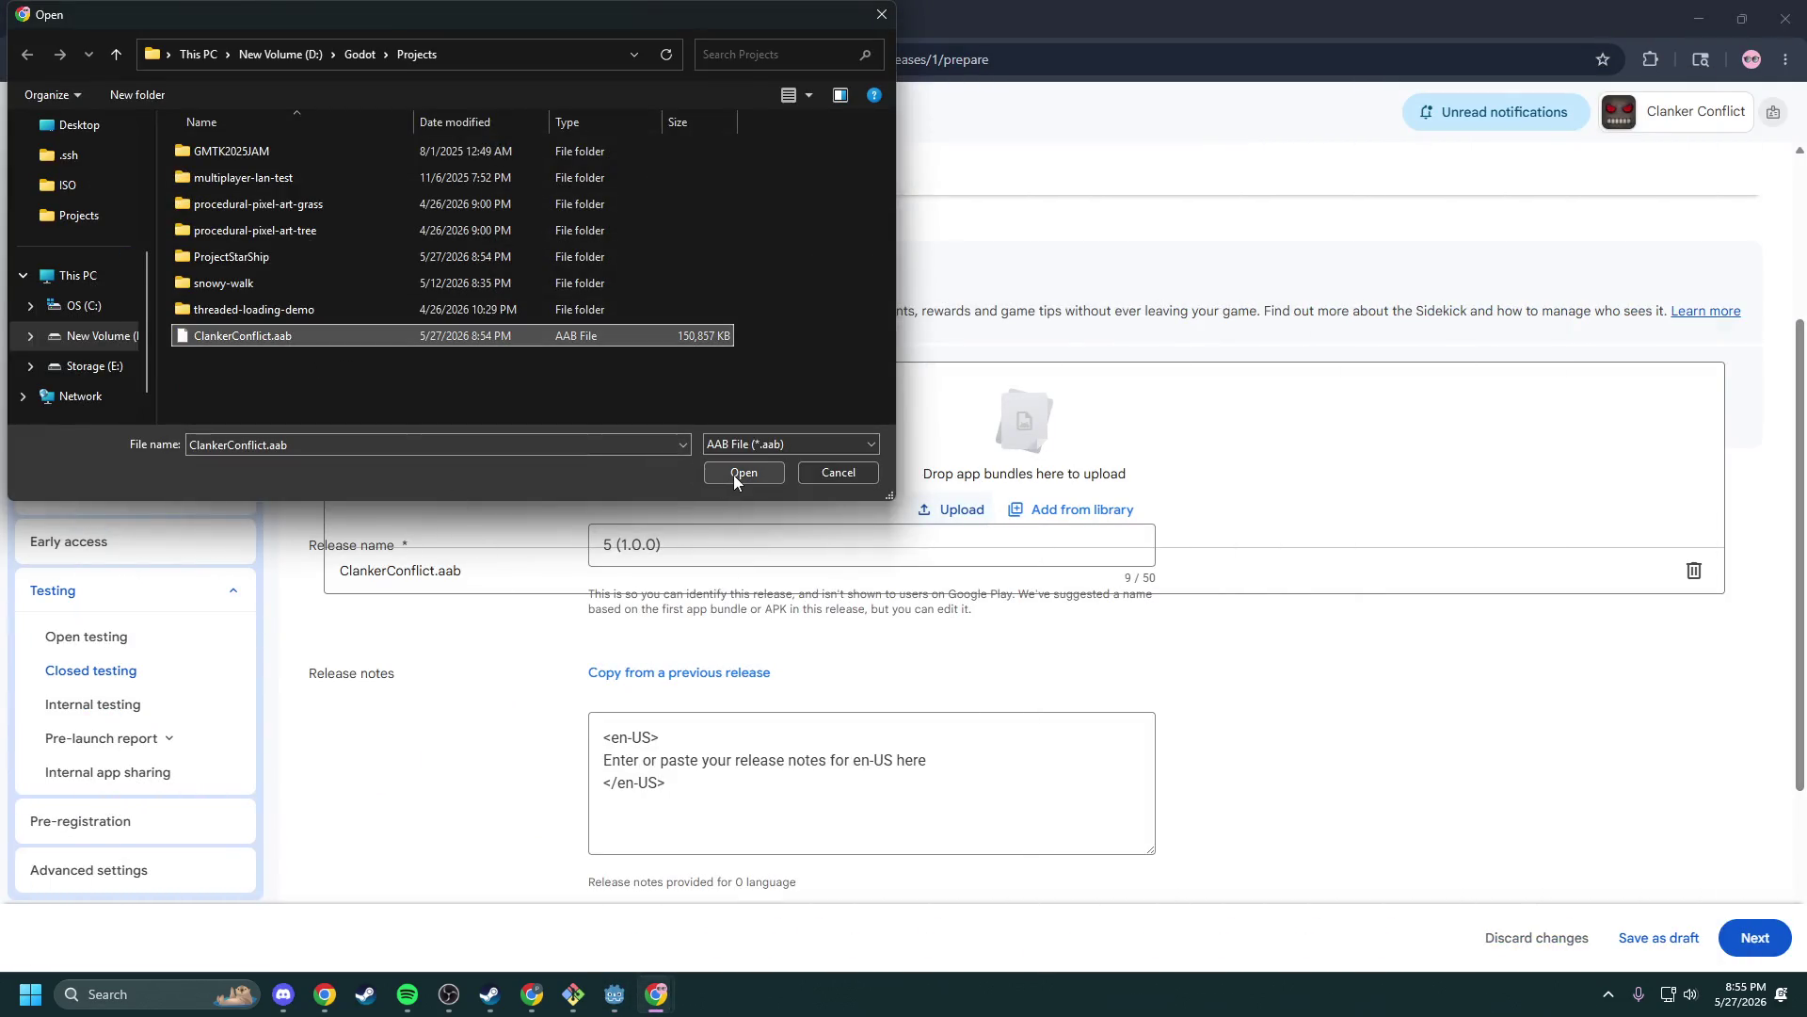
pyautogui.click(735, 474)
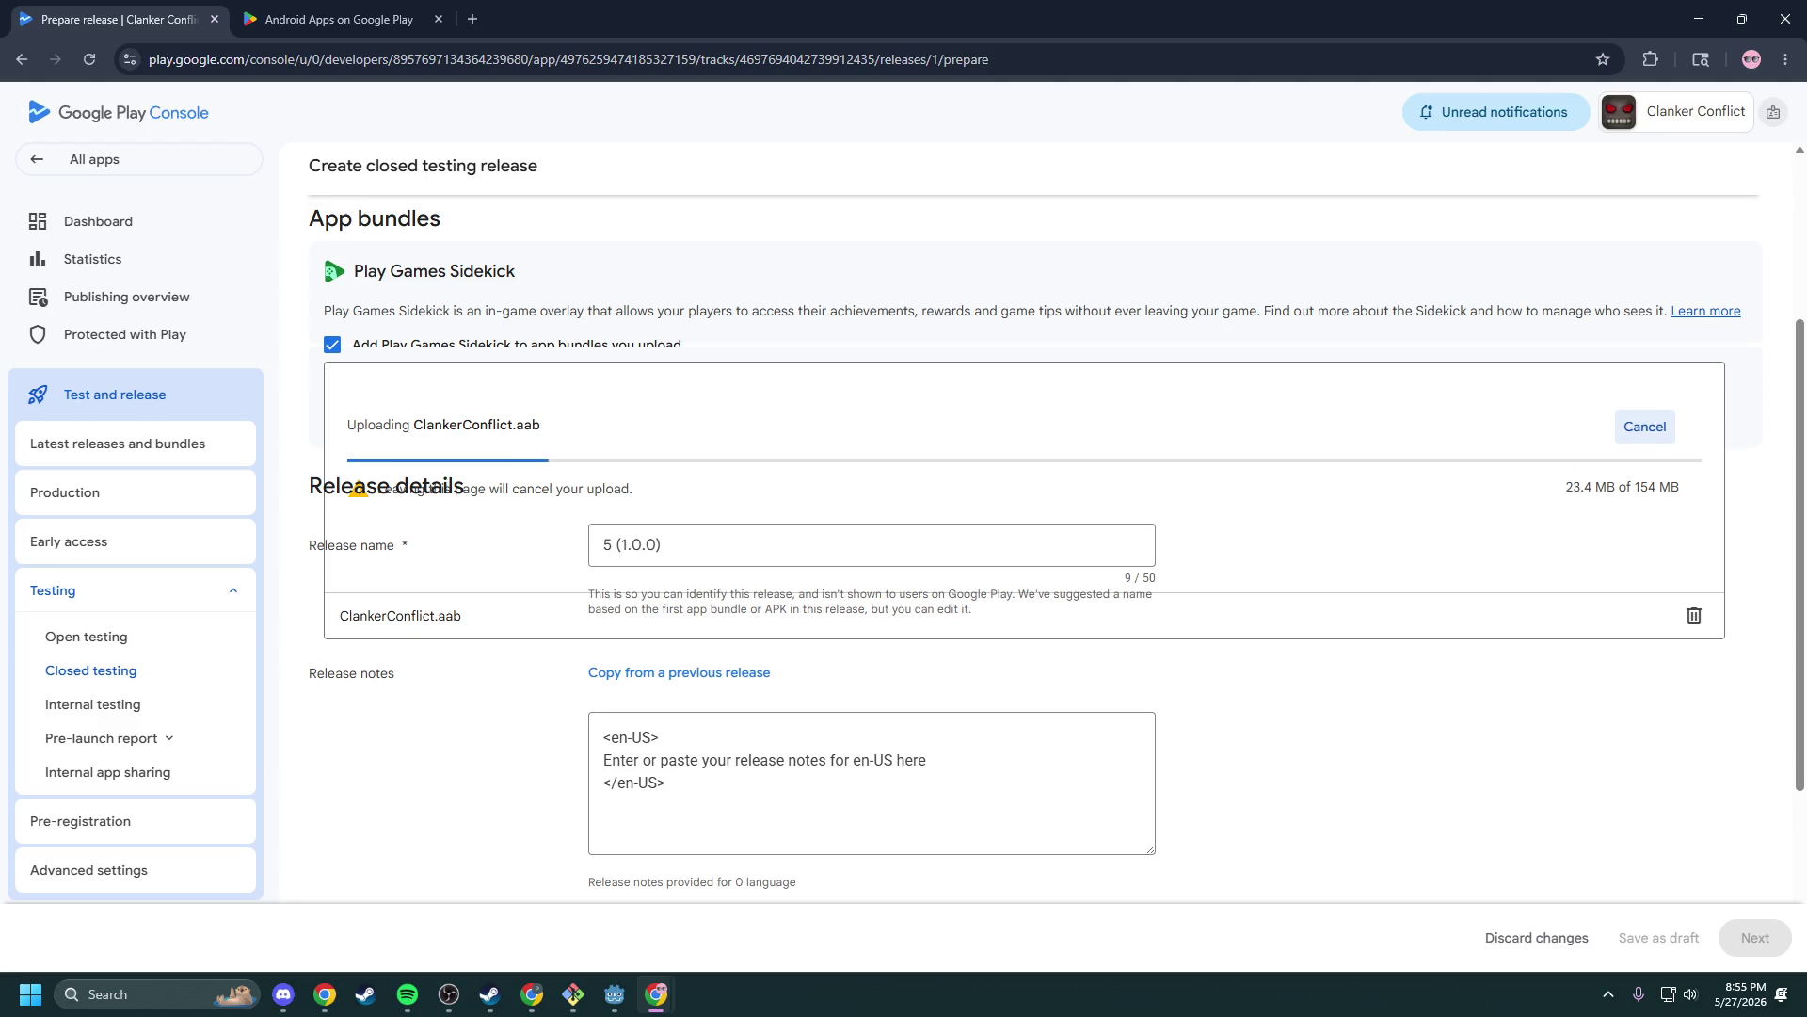
pyautogui.hotkey('alt', 'Tab')
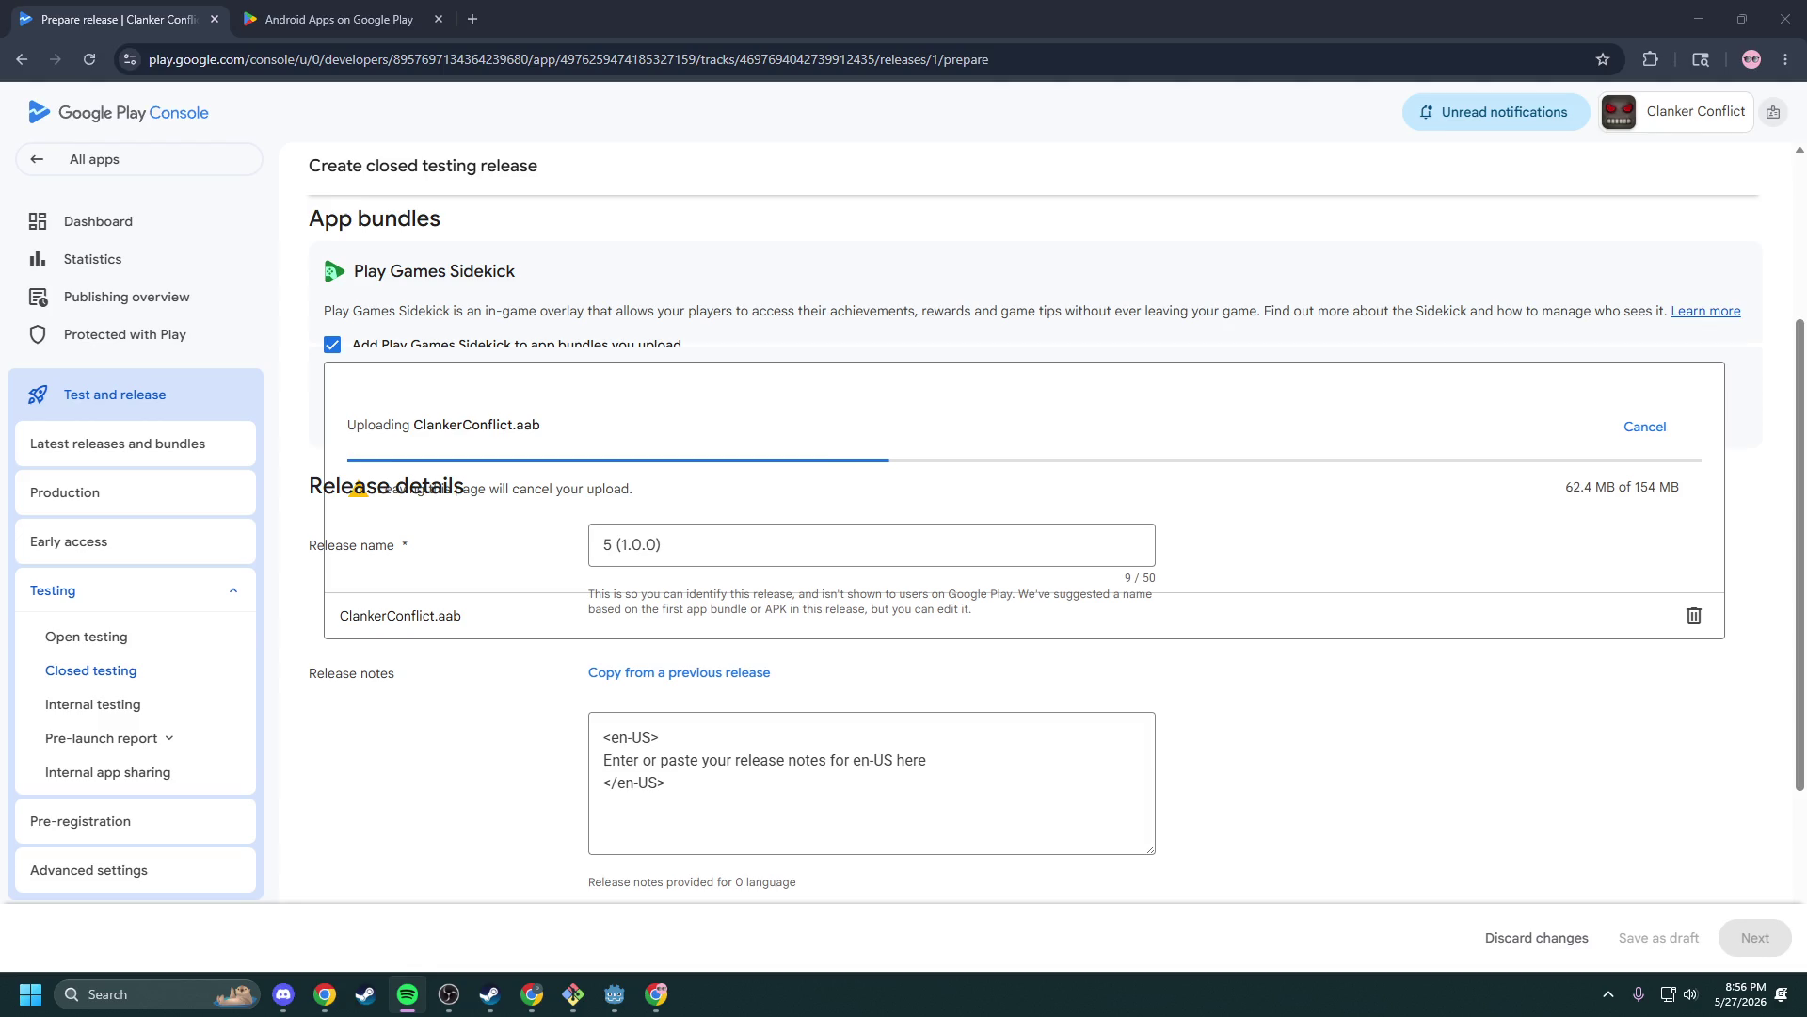
pyautogui.hotkey('alt', 'Tab')
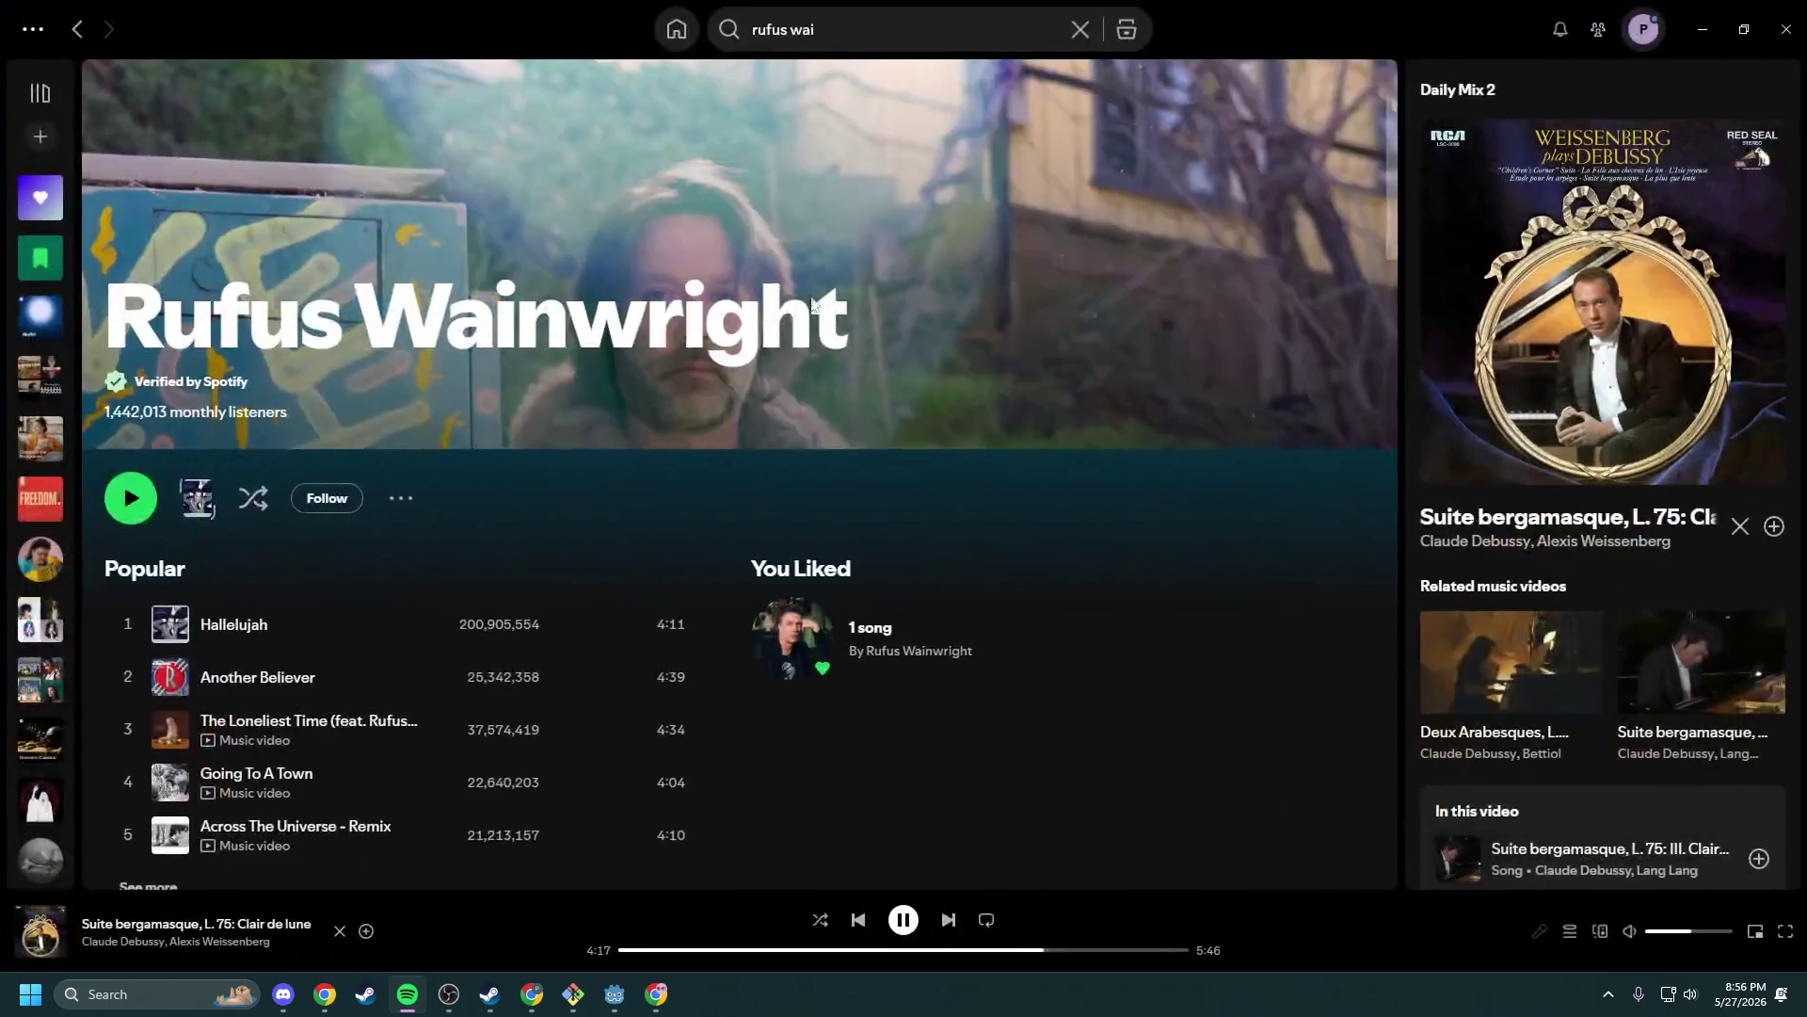
# Open the All of the Shrek Songs playlist in Spotify, then minimize Spotify to show the upload
pyautogui.scroll(-1, 235, 565)
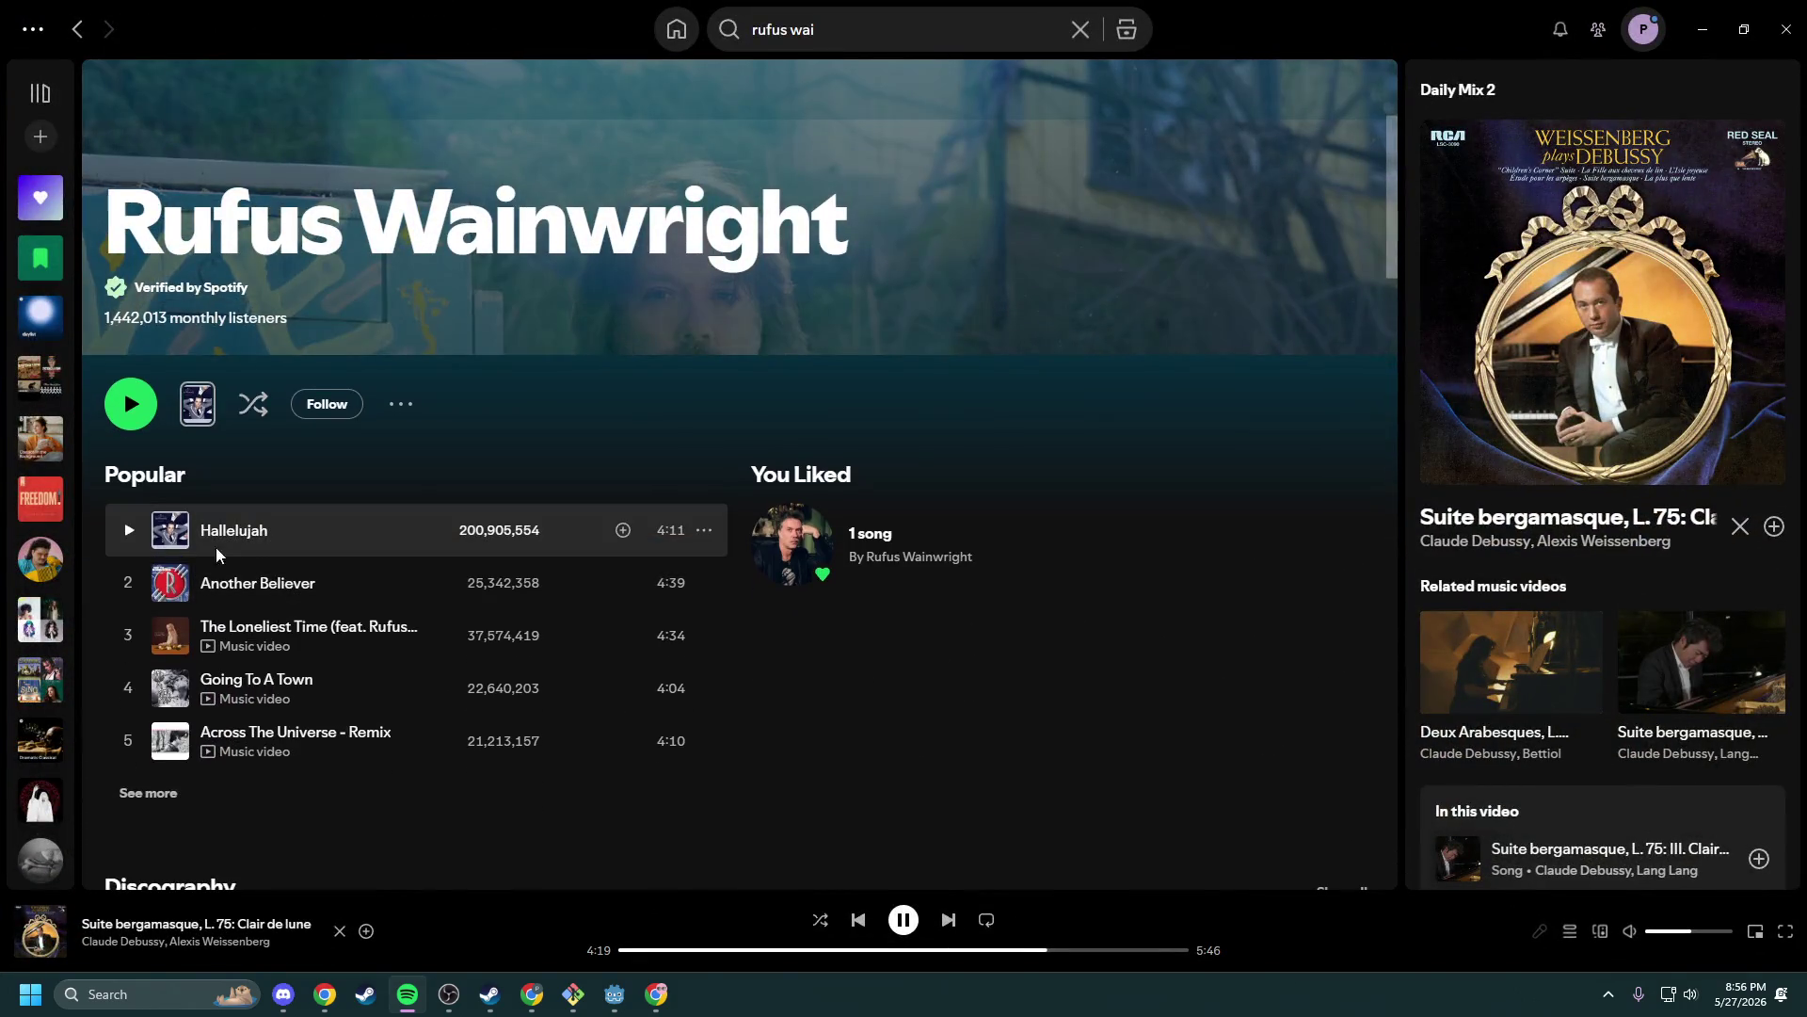
pyautogui.scroll(-5, 235, 583)
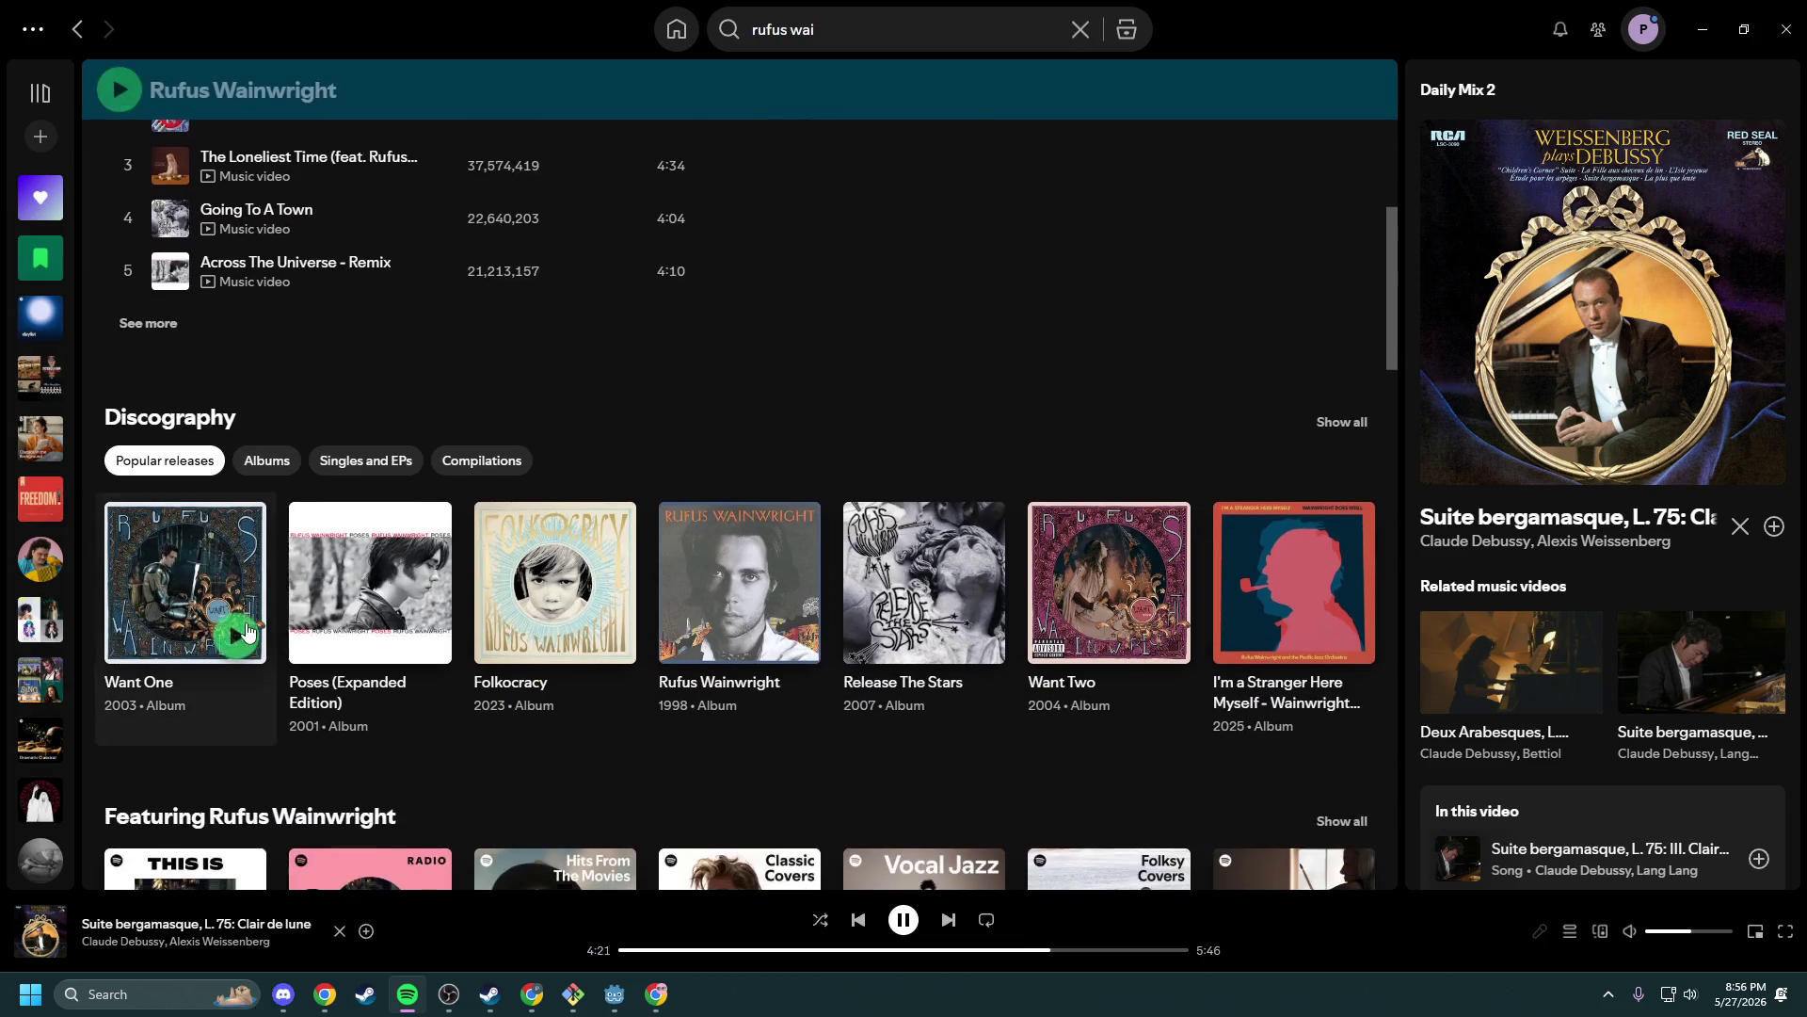
pyautogui.scroll(-1, 1221, 535)
pyautogui.scroll(-2, 251, 450)
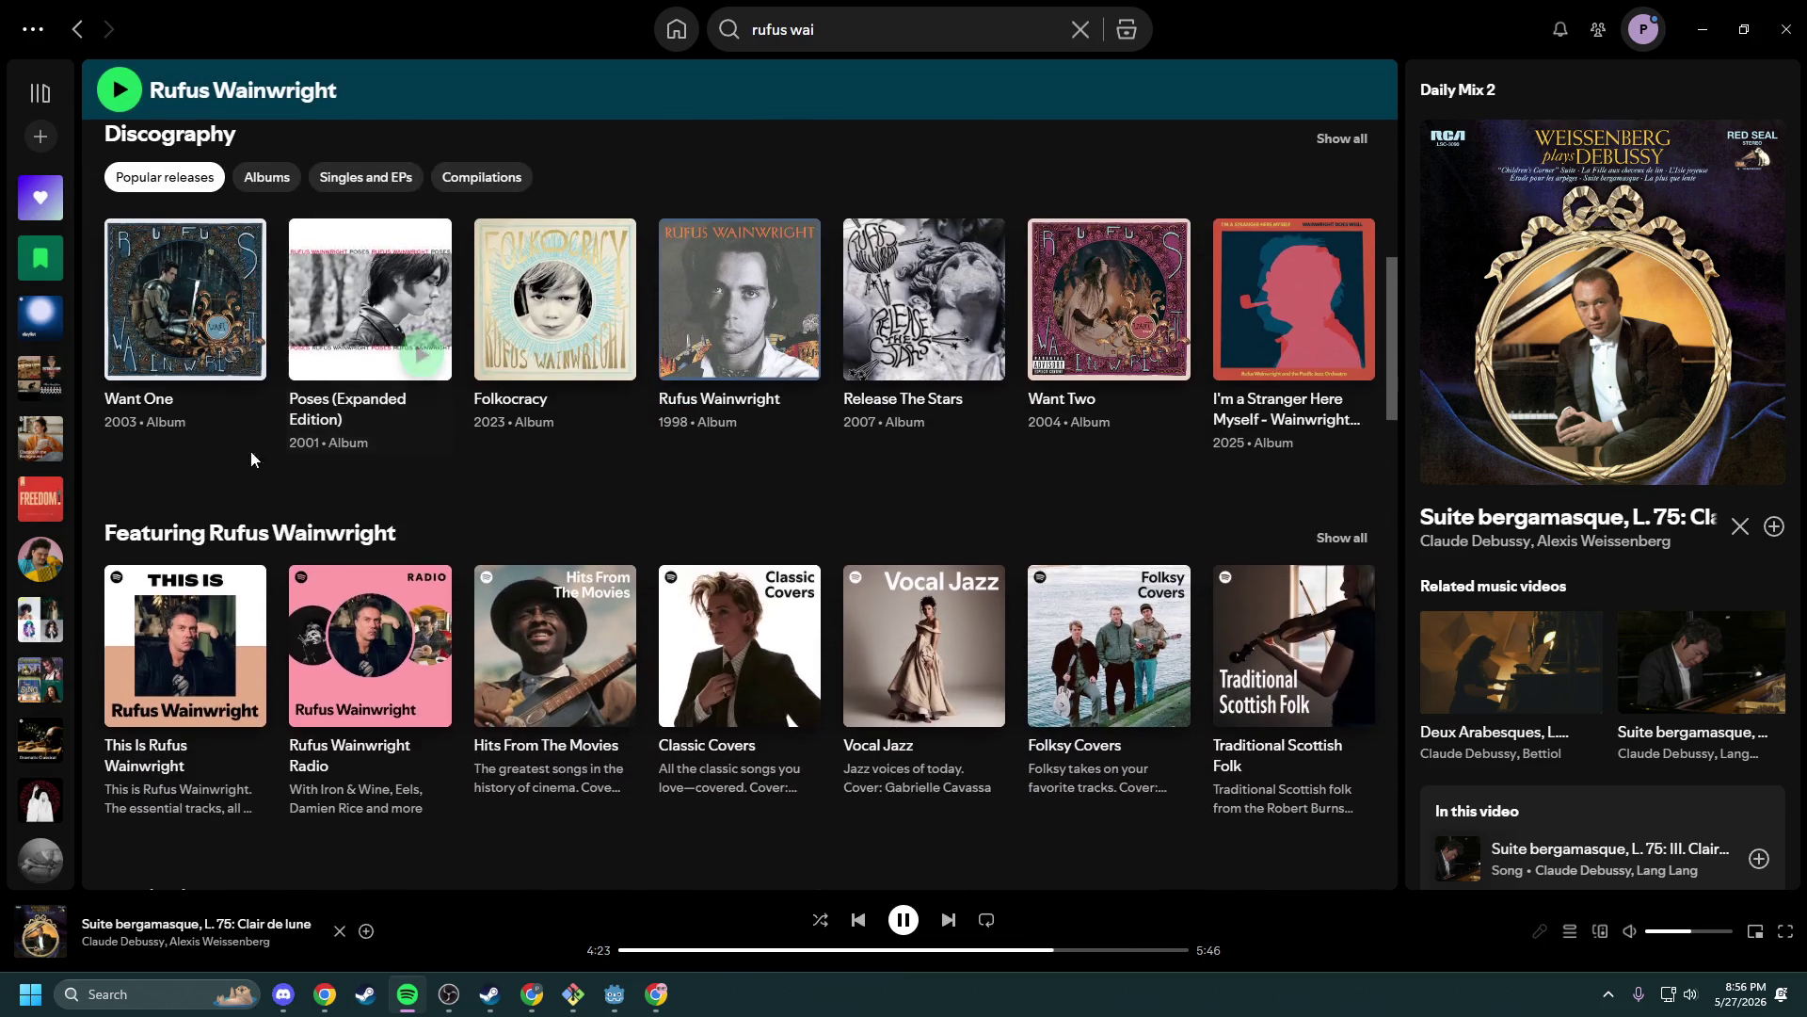
pyautogui.scroll(-1, 198, 538)
pyautogui.scroll(-5, 199, 538)
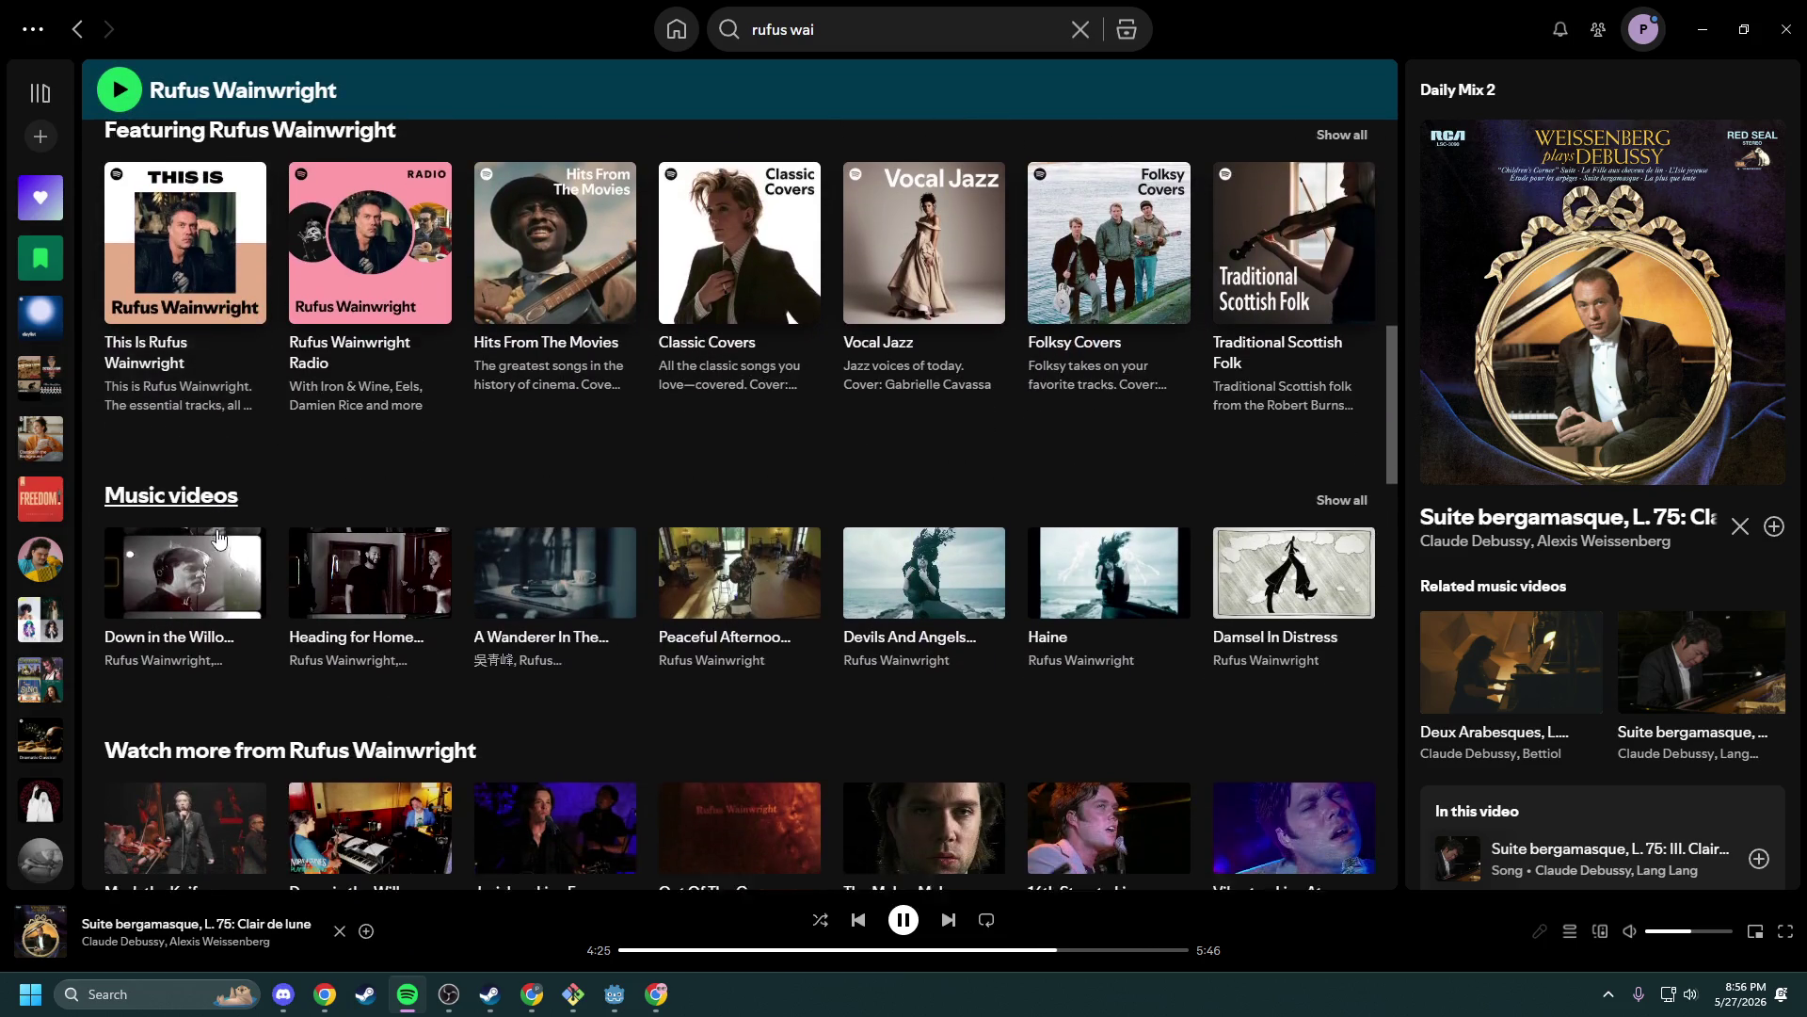
pyautogui.scroll(-7, 341, 476)
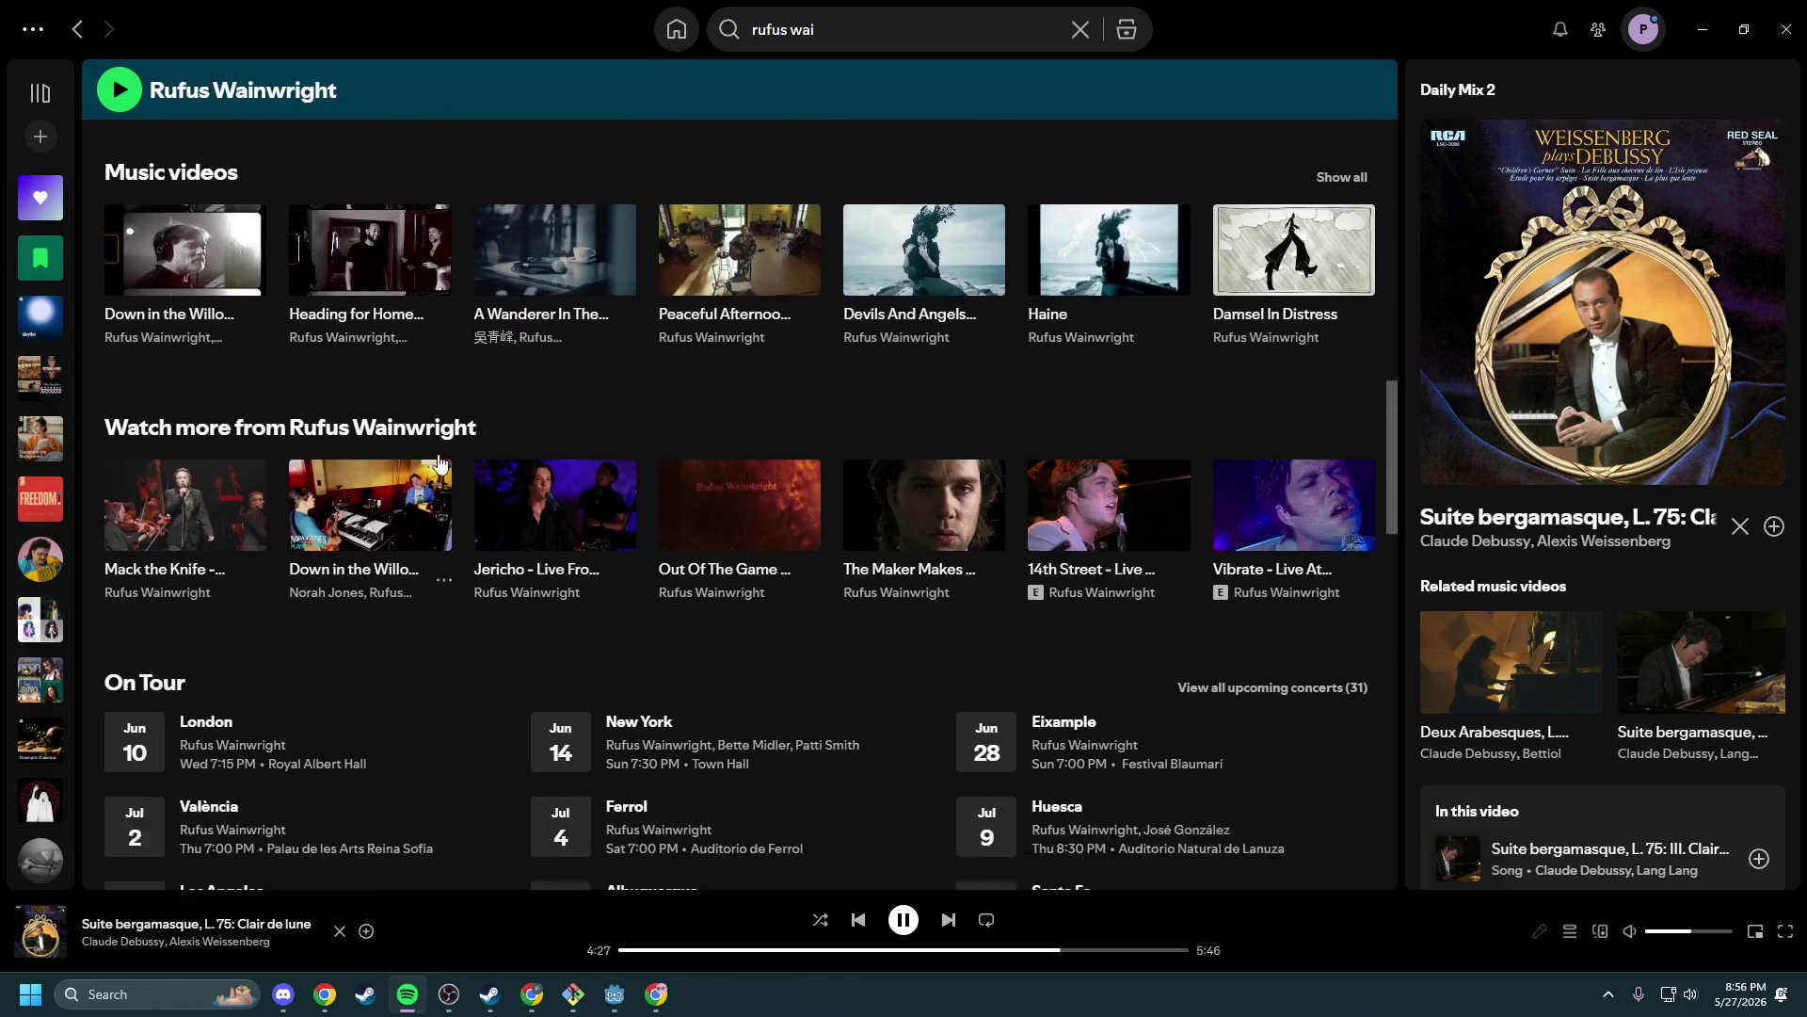
pyautogui.scroll(-6, 340, 509)
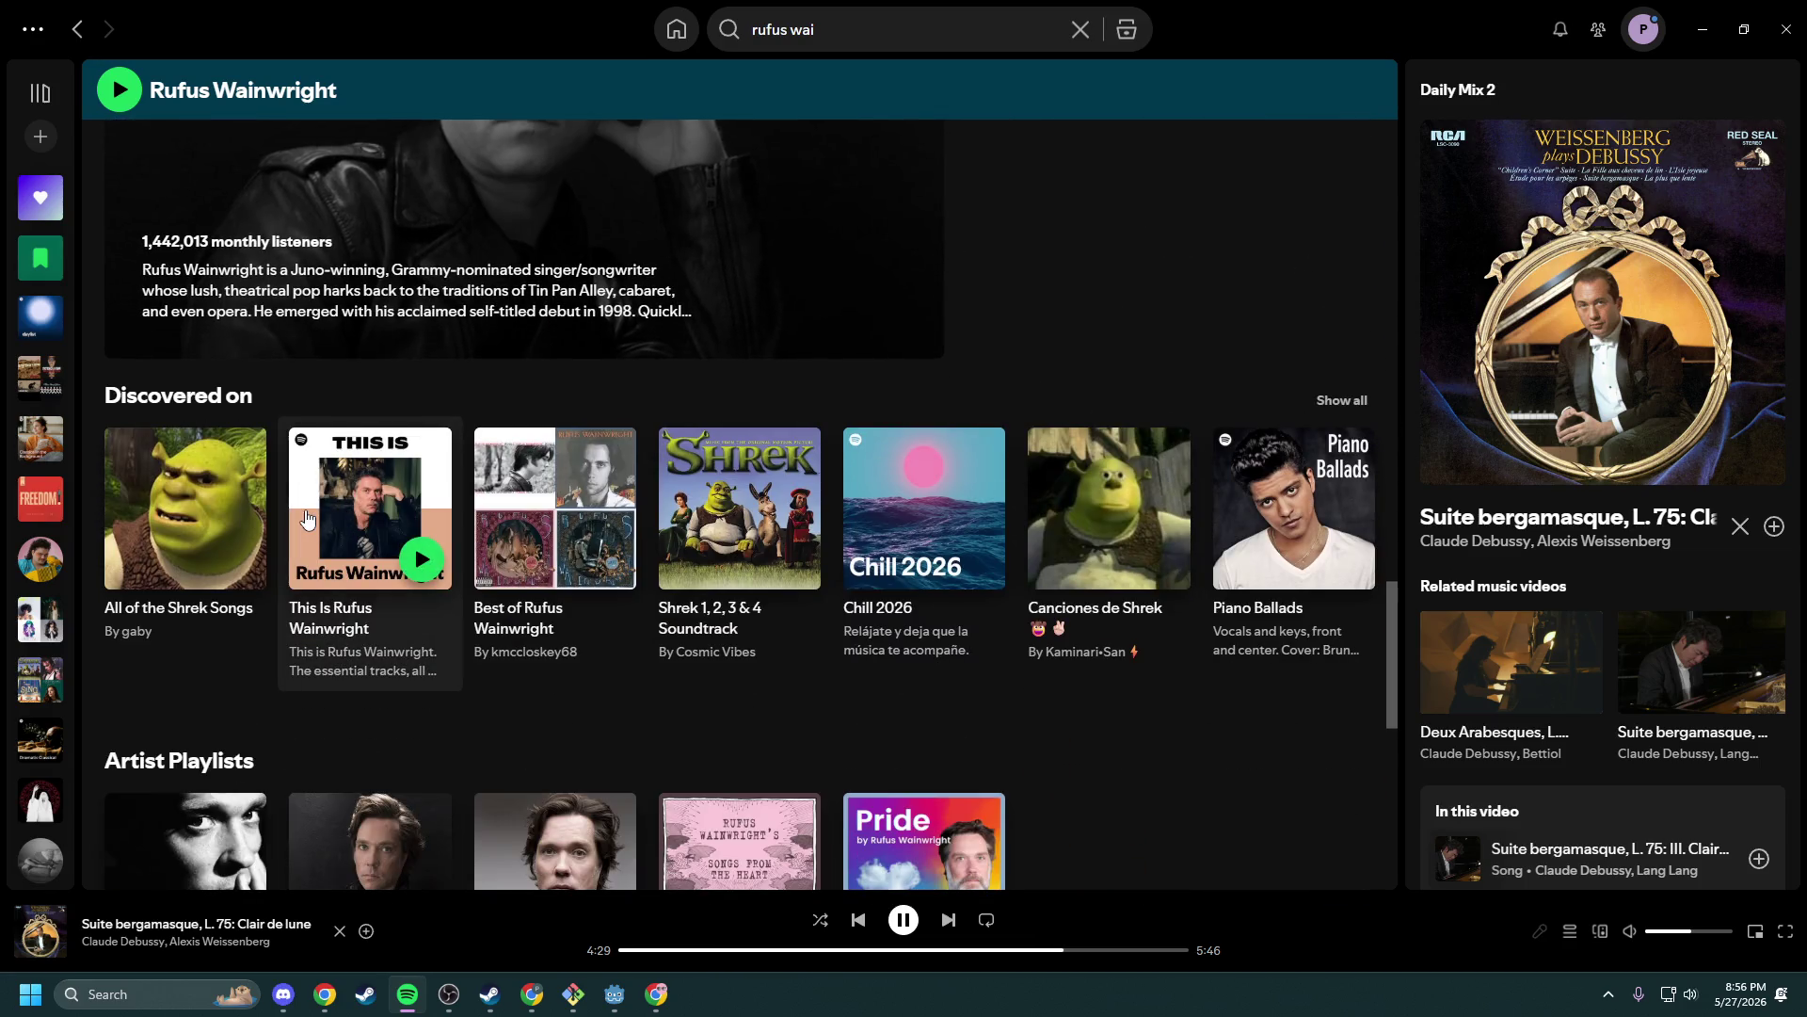
pyautogui.click(175, 511)
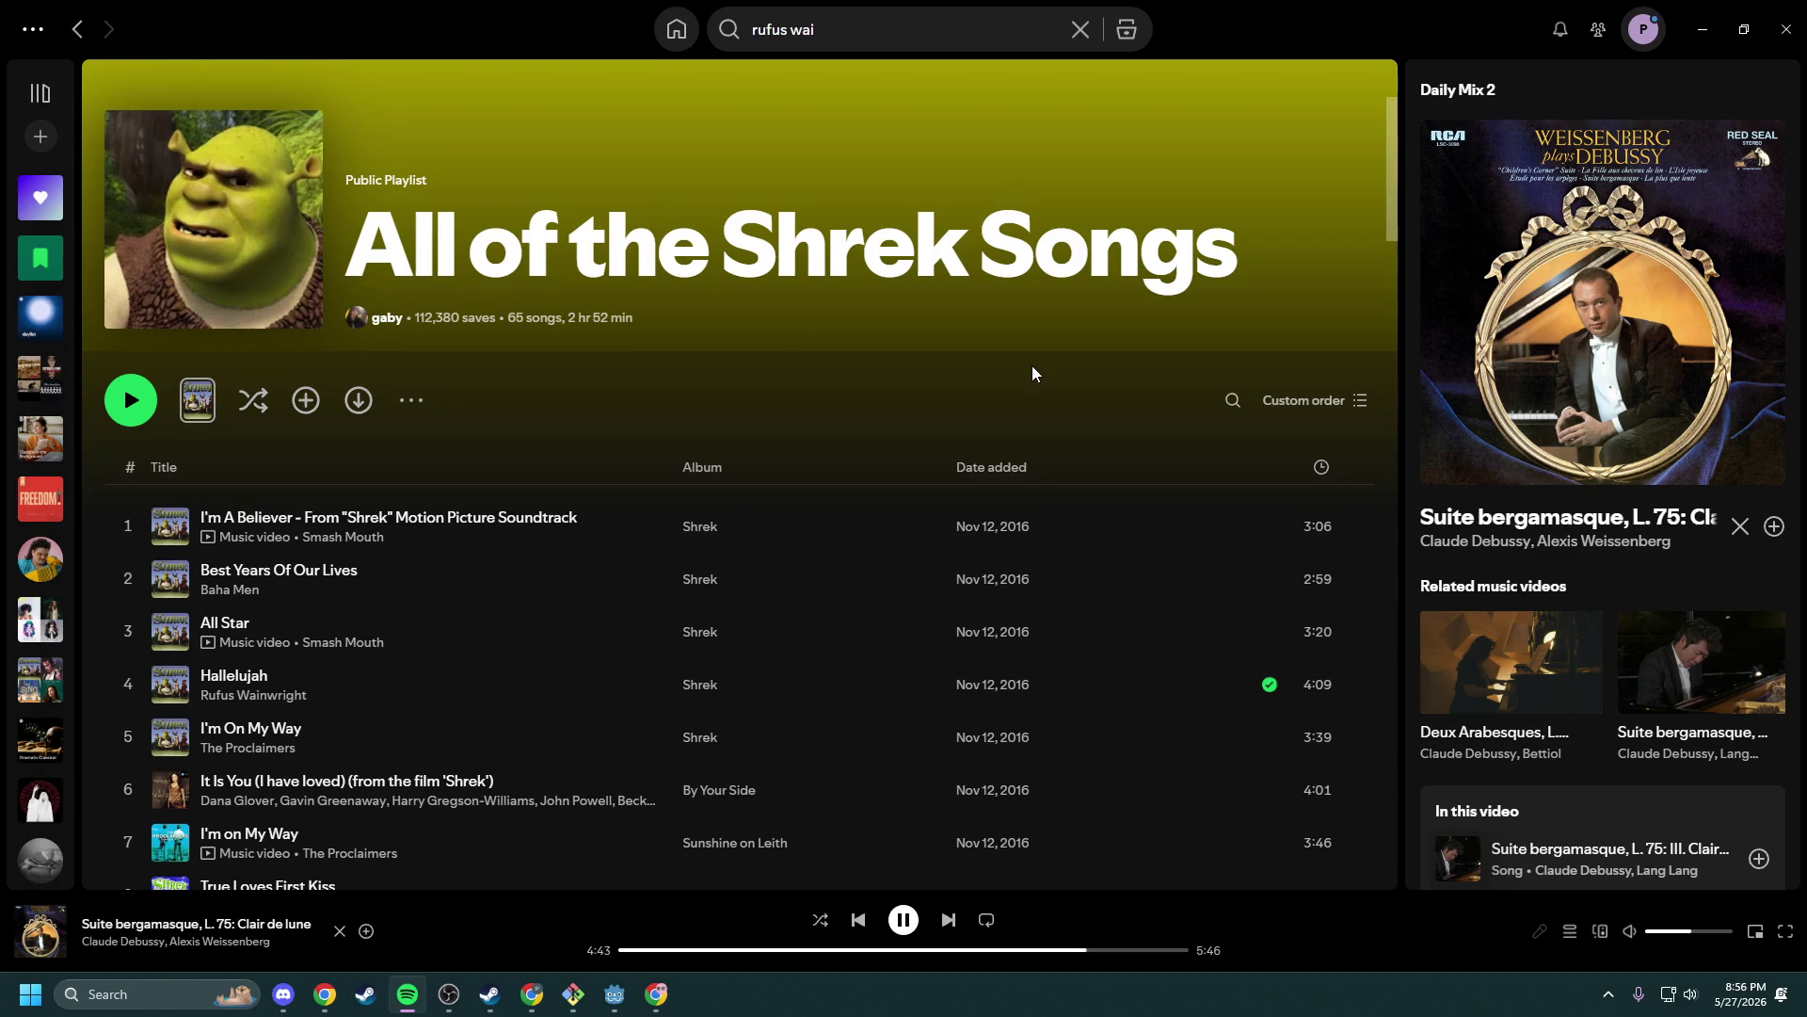
pyautogui.click(1703, 29)
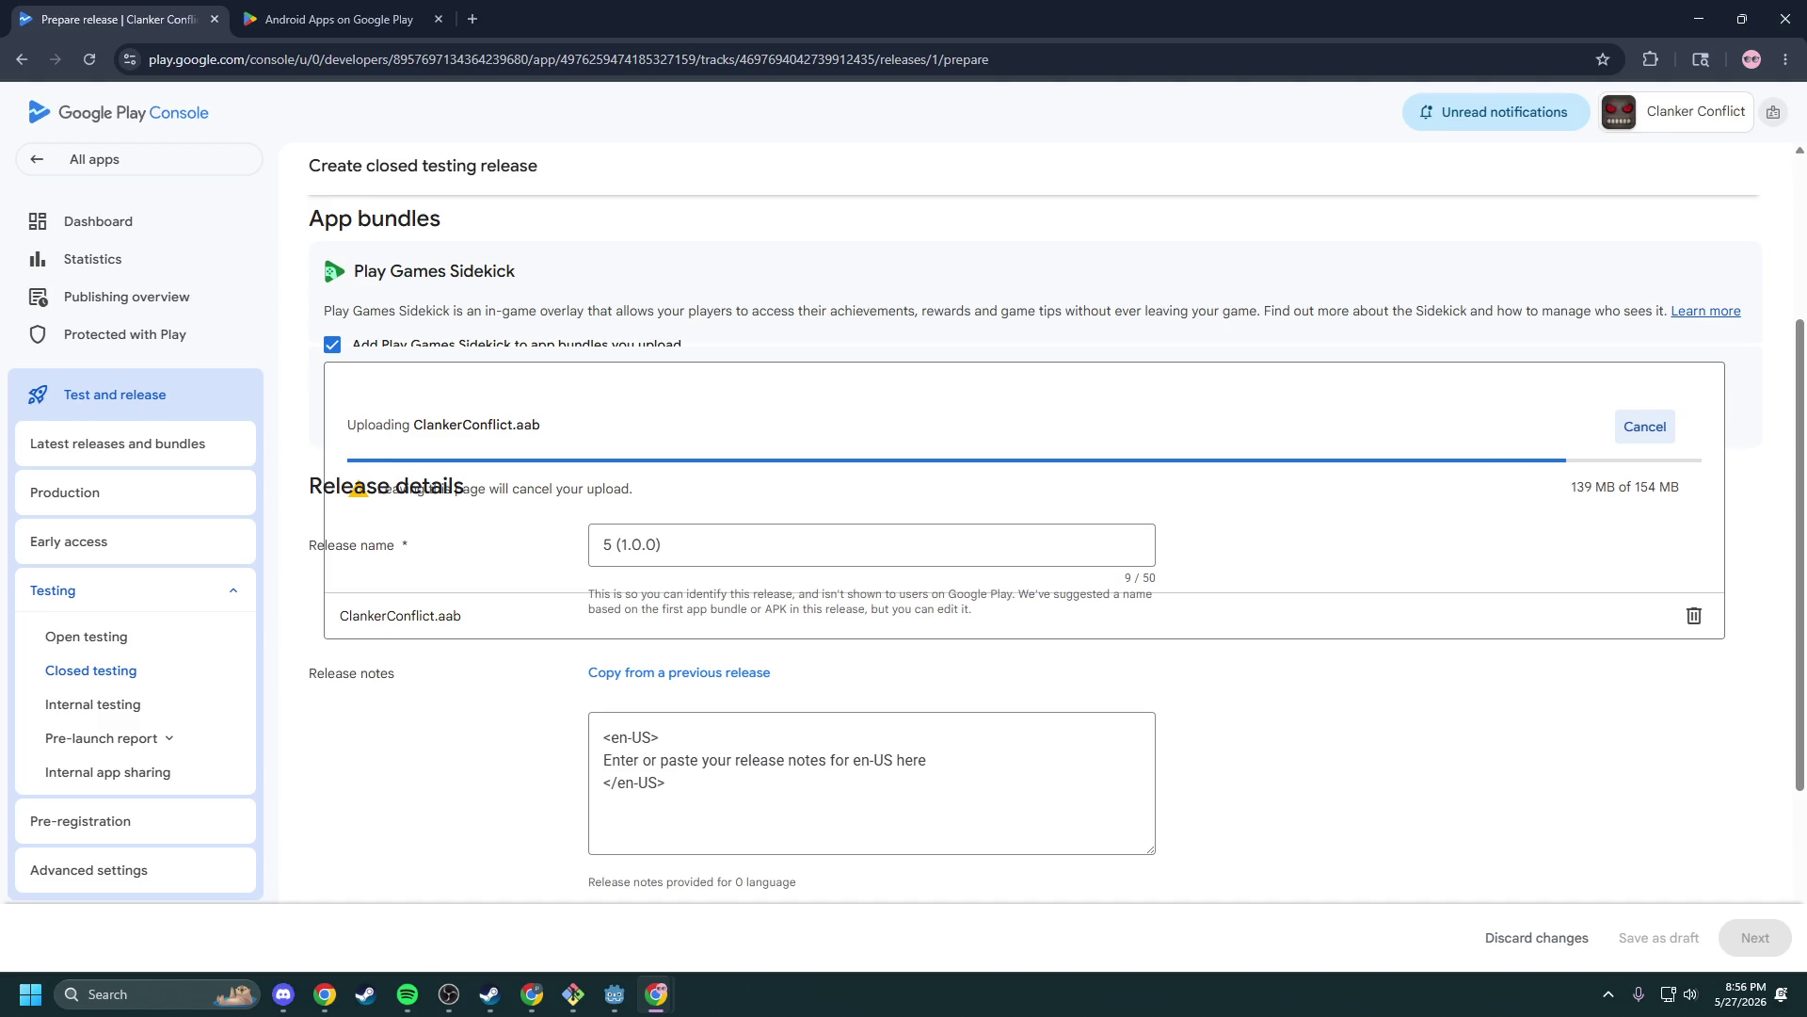
# Search Spotify for 'hallelujah', then return to the Play Console release page
pyautogui.click(407, 994)
pyautogui.click(802, 30)
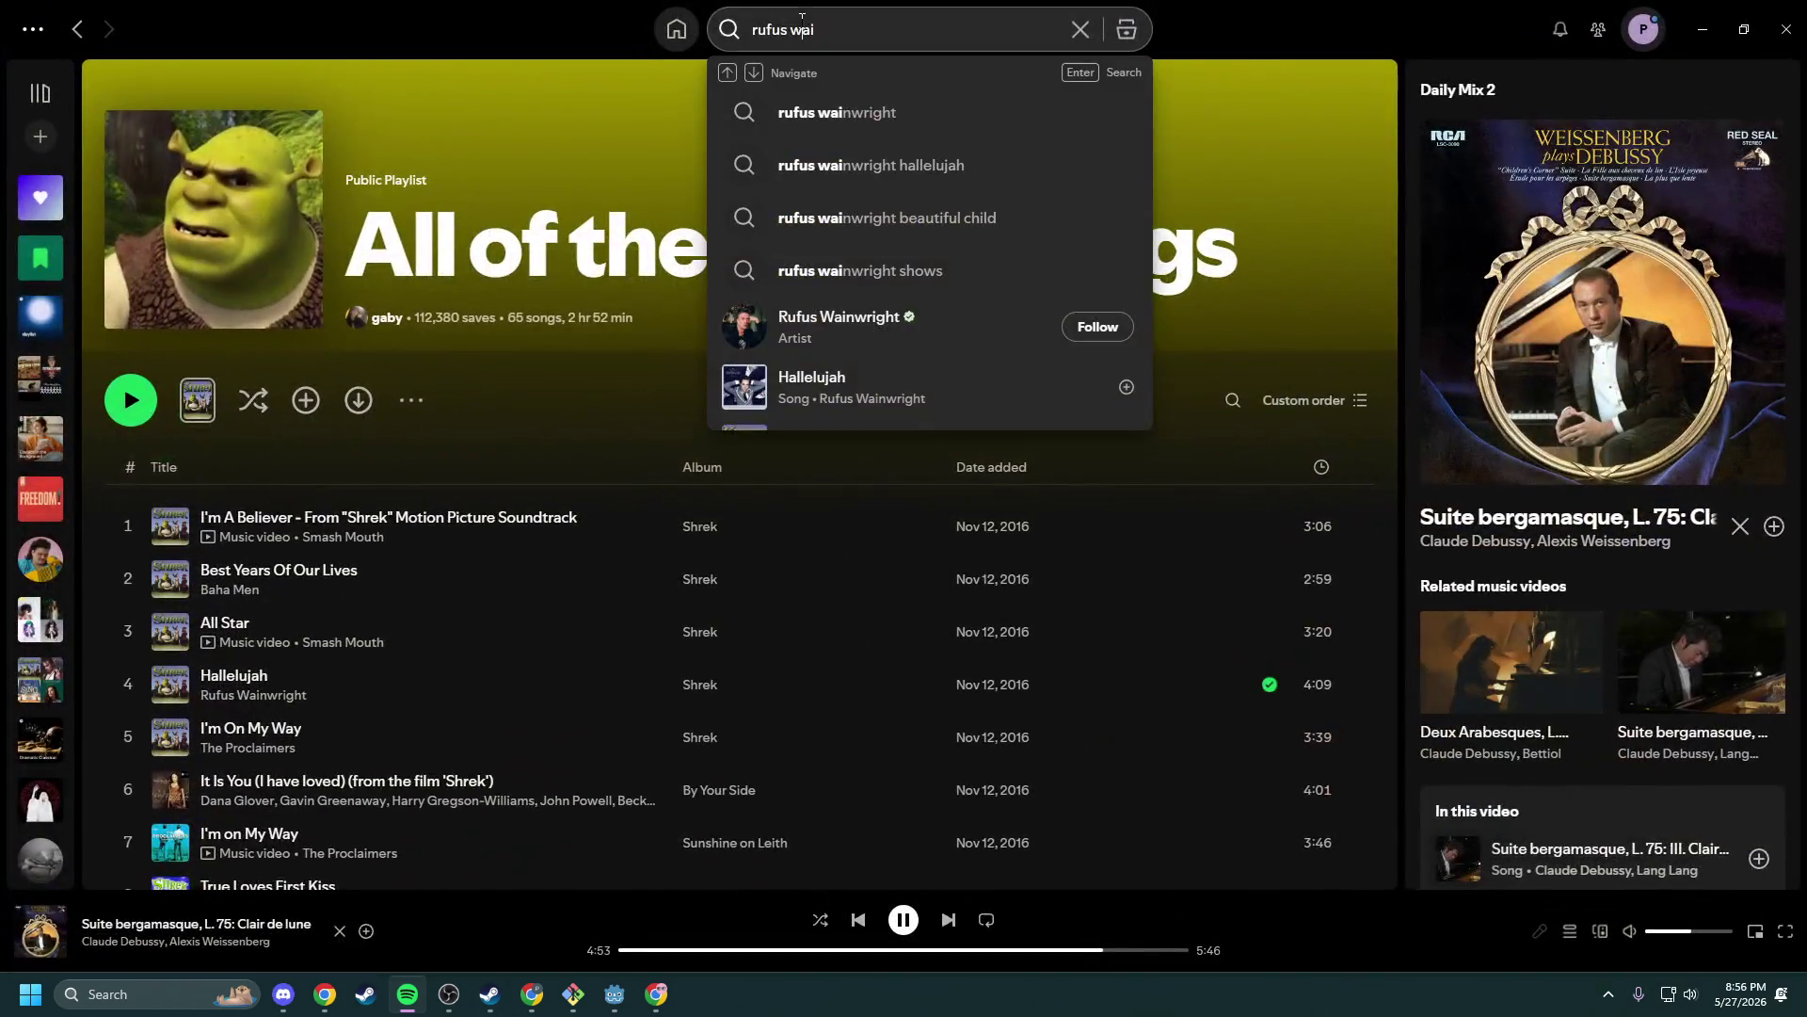
pyautogui.write('hallelujah')
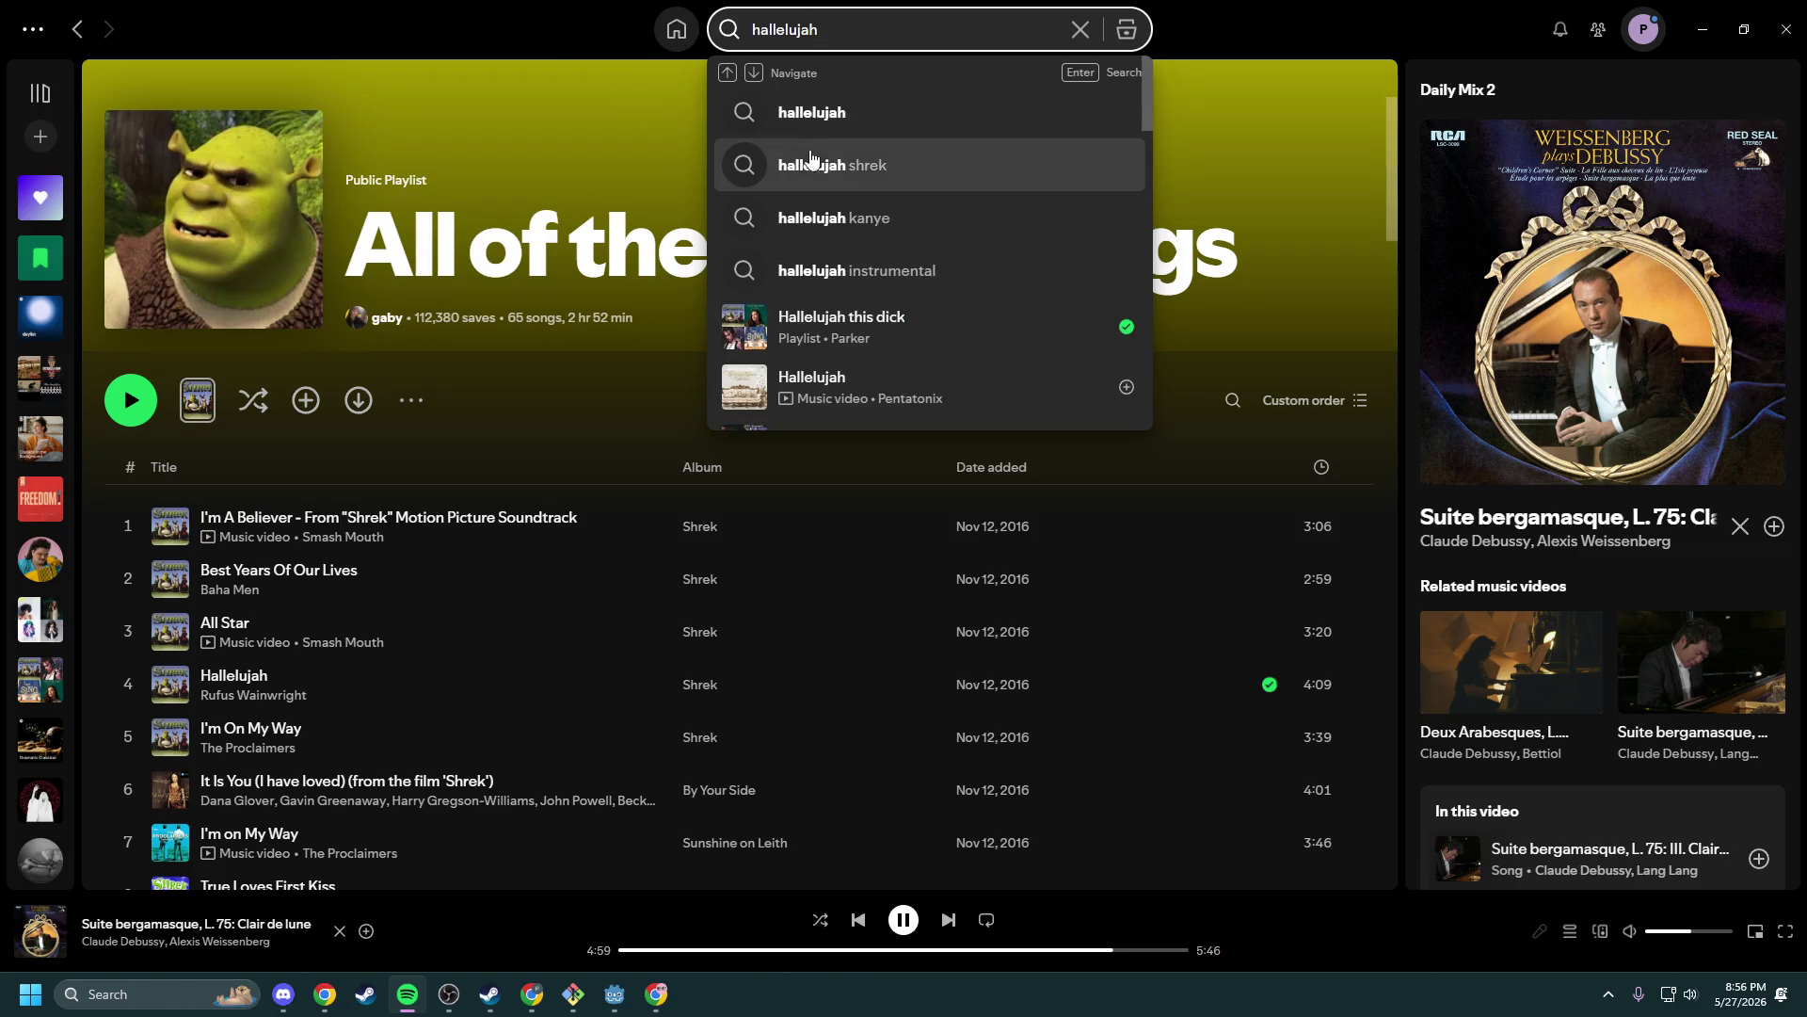
pyautogui.click(805, 121)
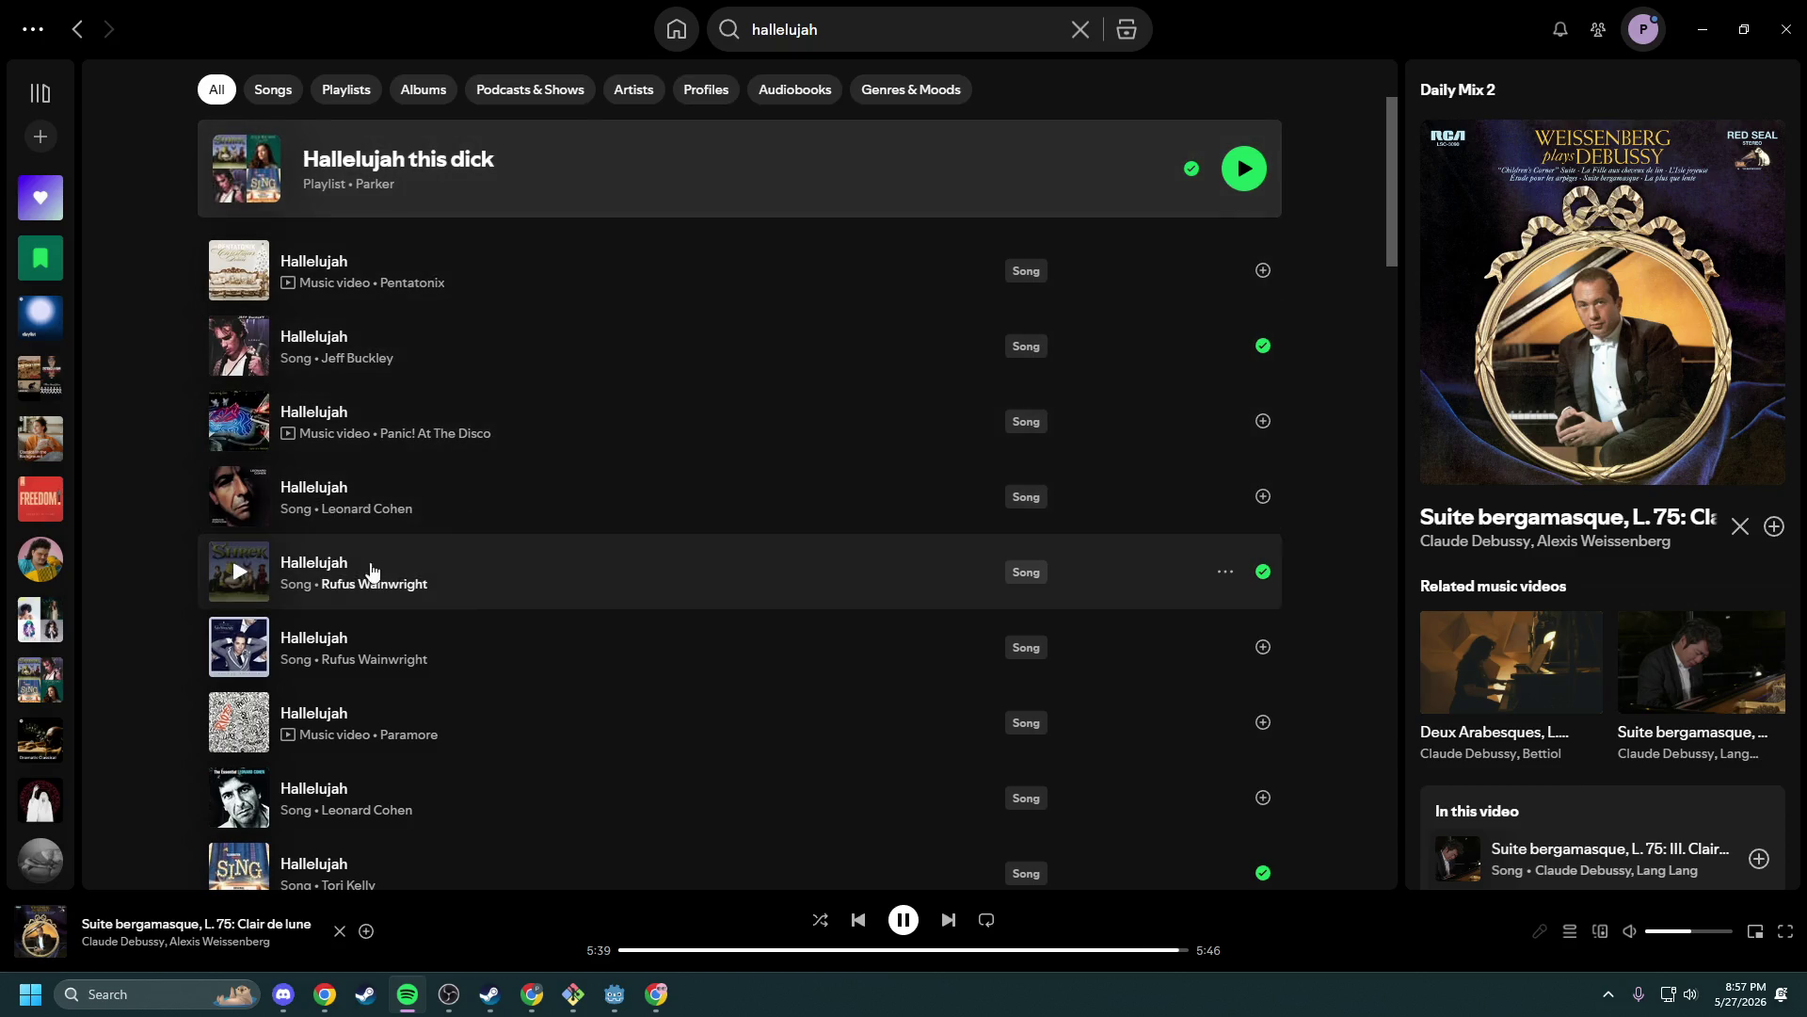
pyautogui.hotkey('alt', 'Tab')
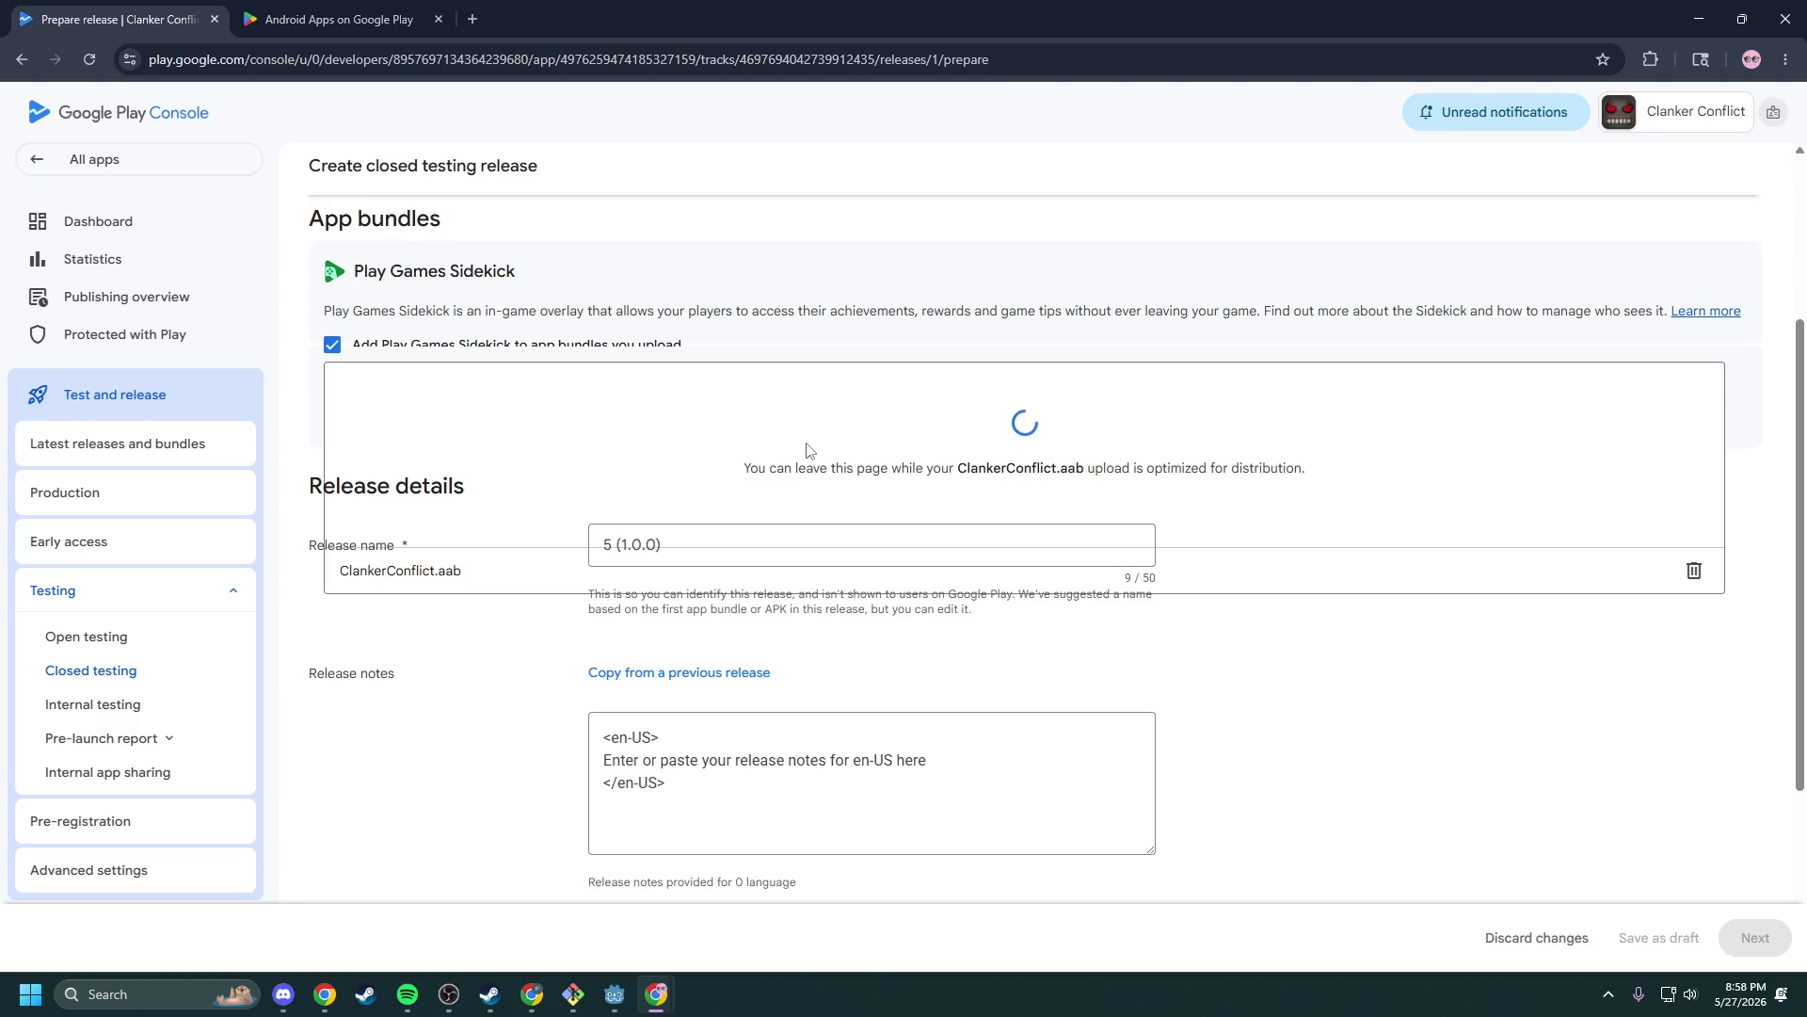
# Close Godot's Android export dialog and fit the scene in the 2D view
pyautogui.click(617, 993)
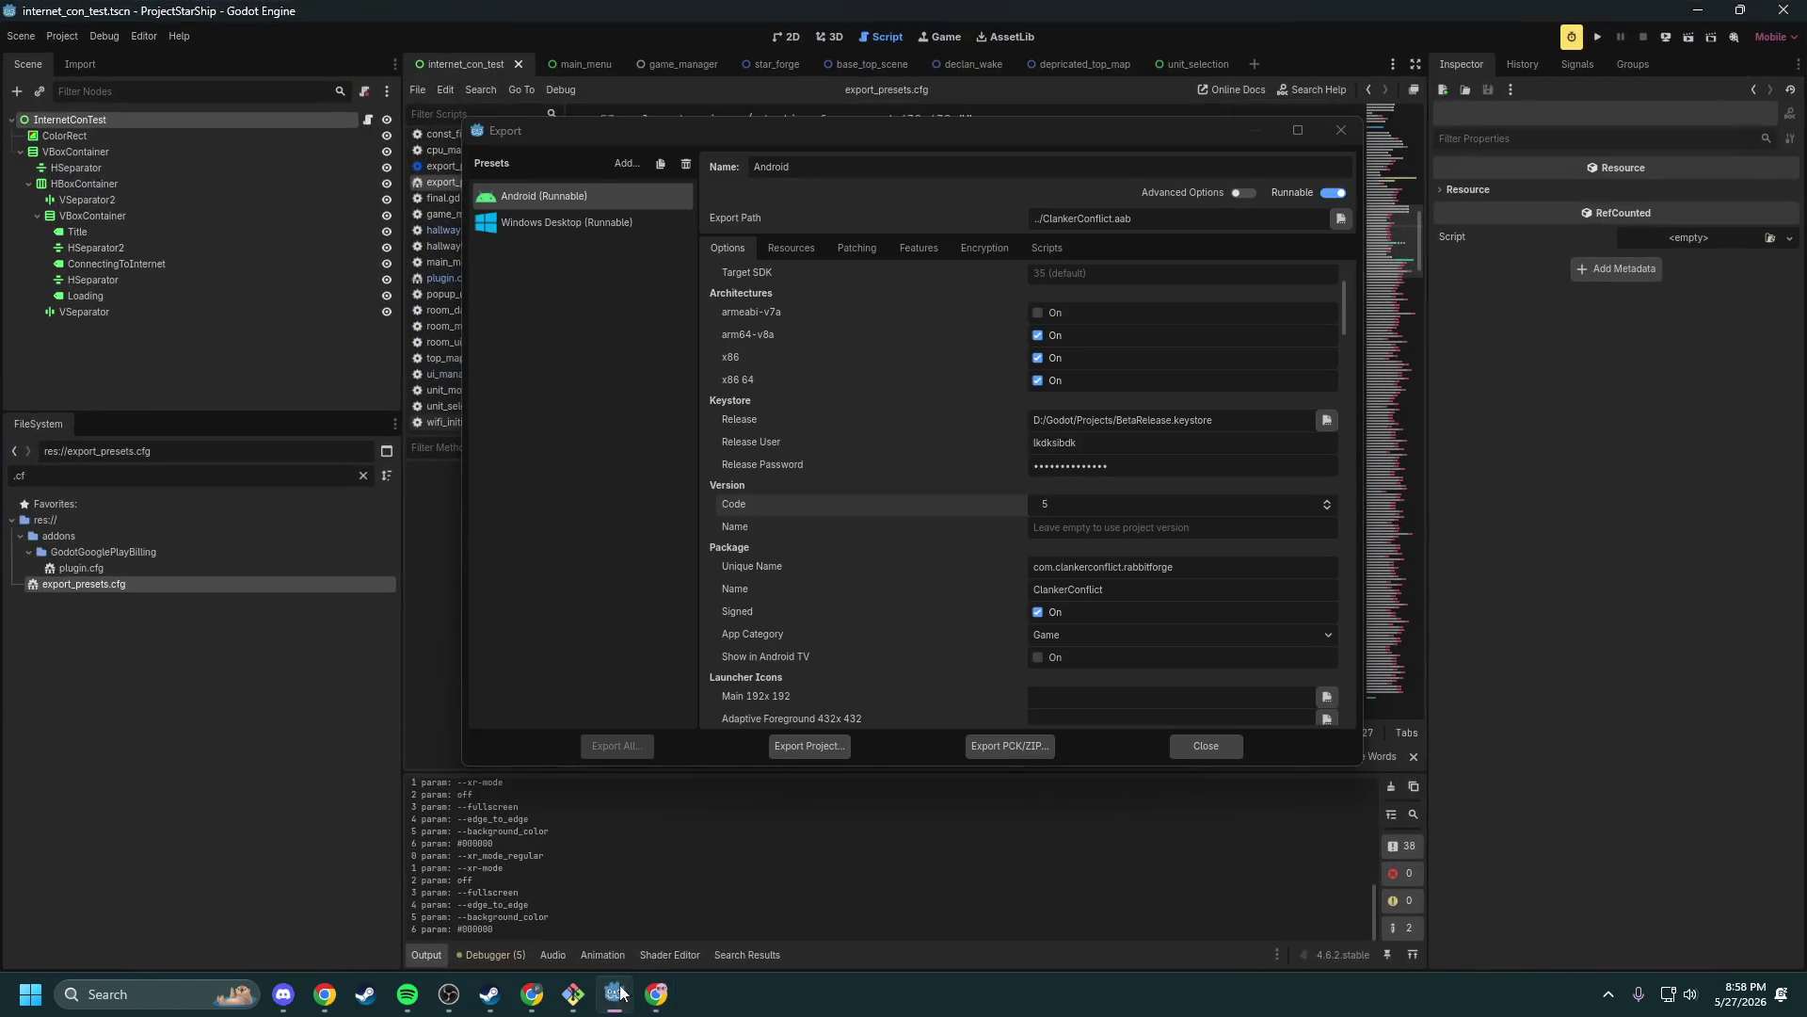
pyautogui.click(1194, 753)
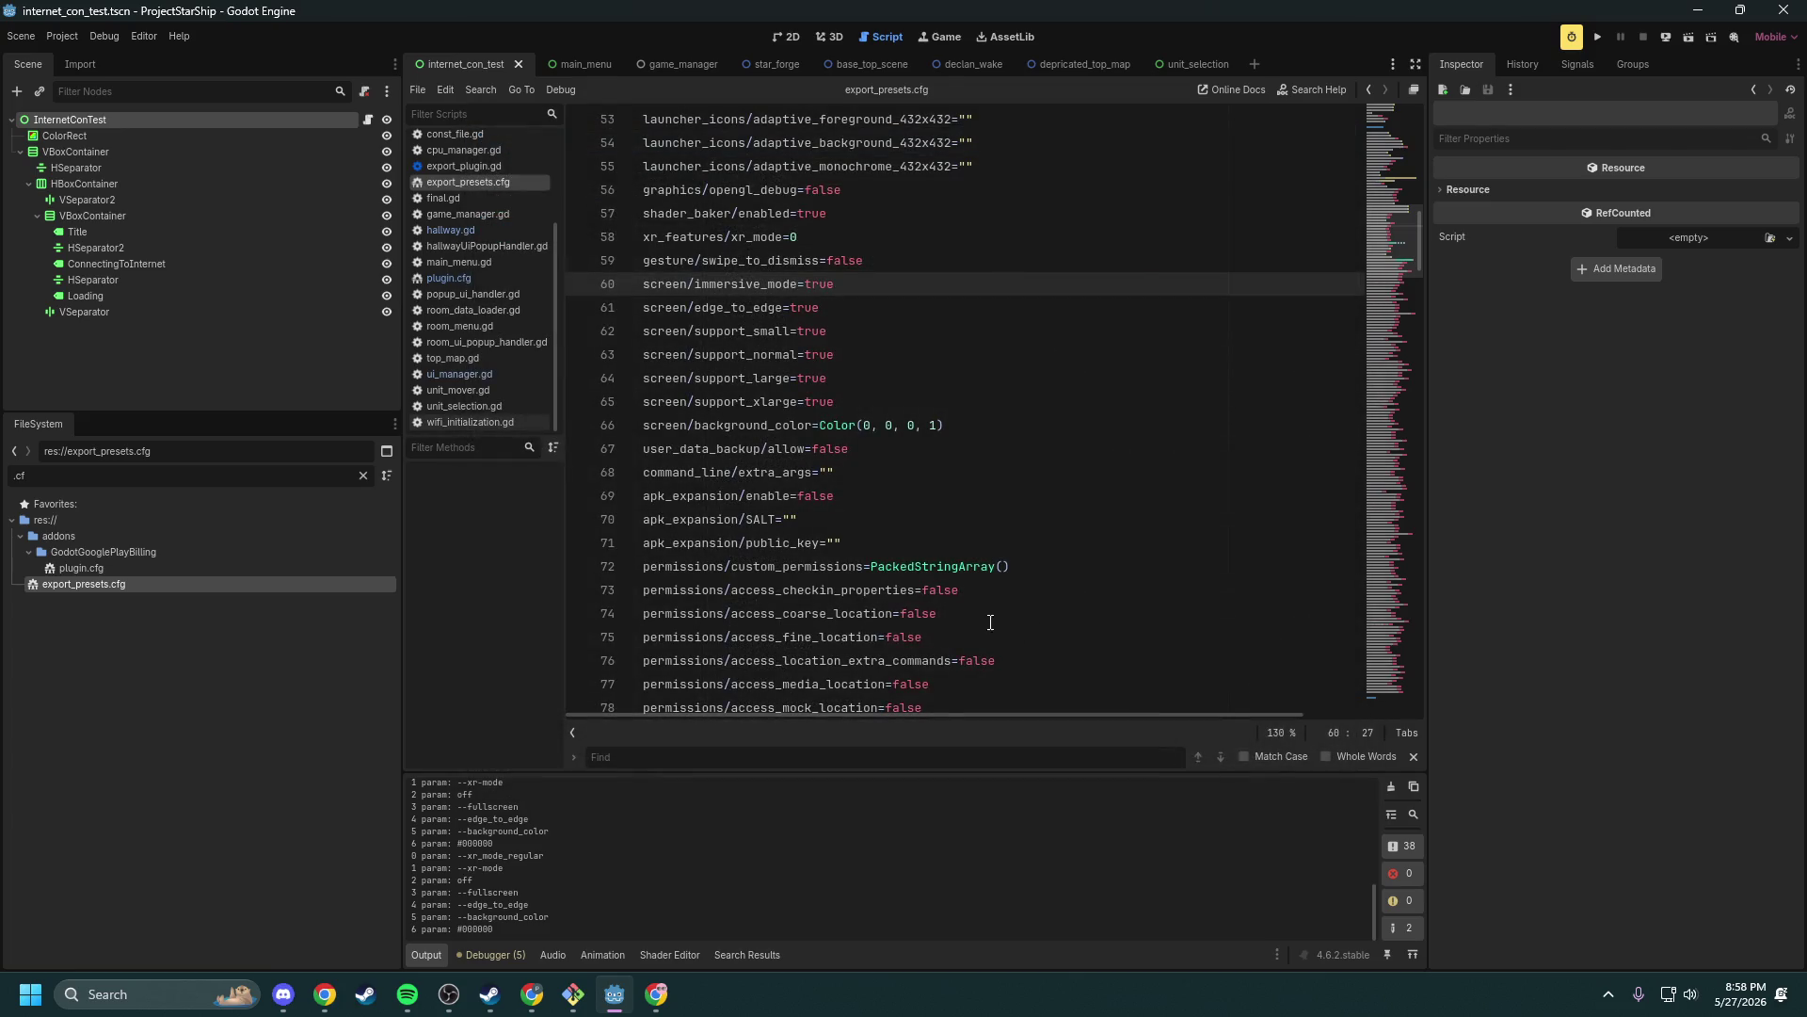
pyautogui.click(782, 36)
pyautogui.press('f')
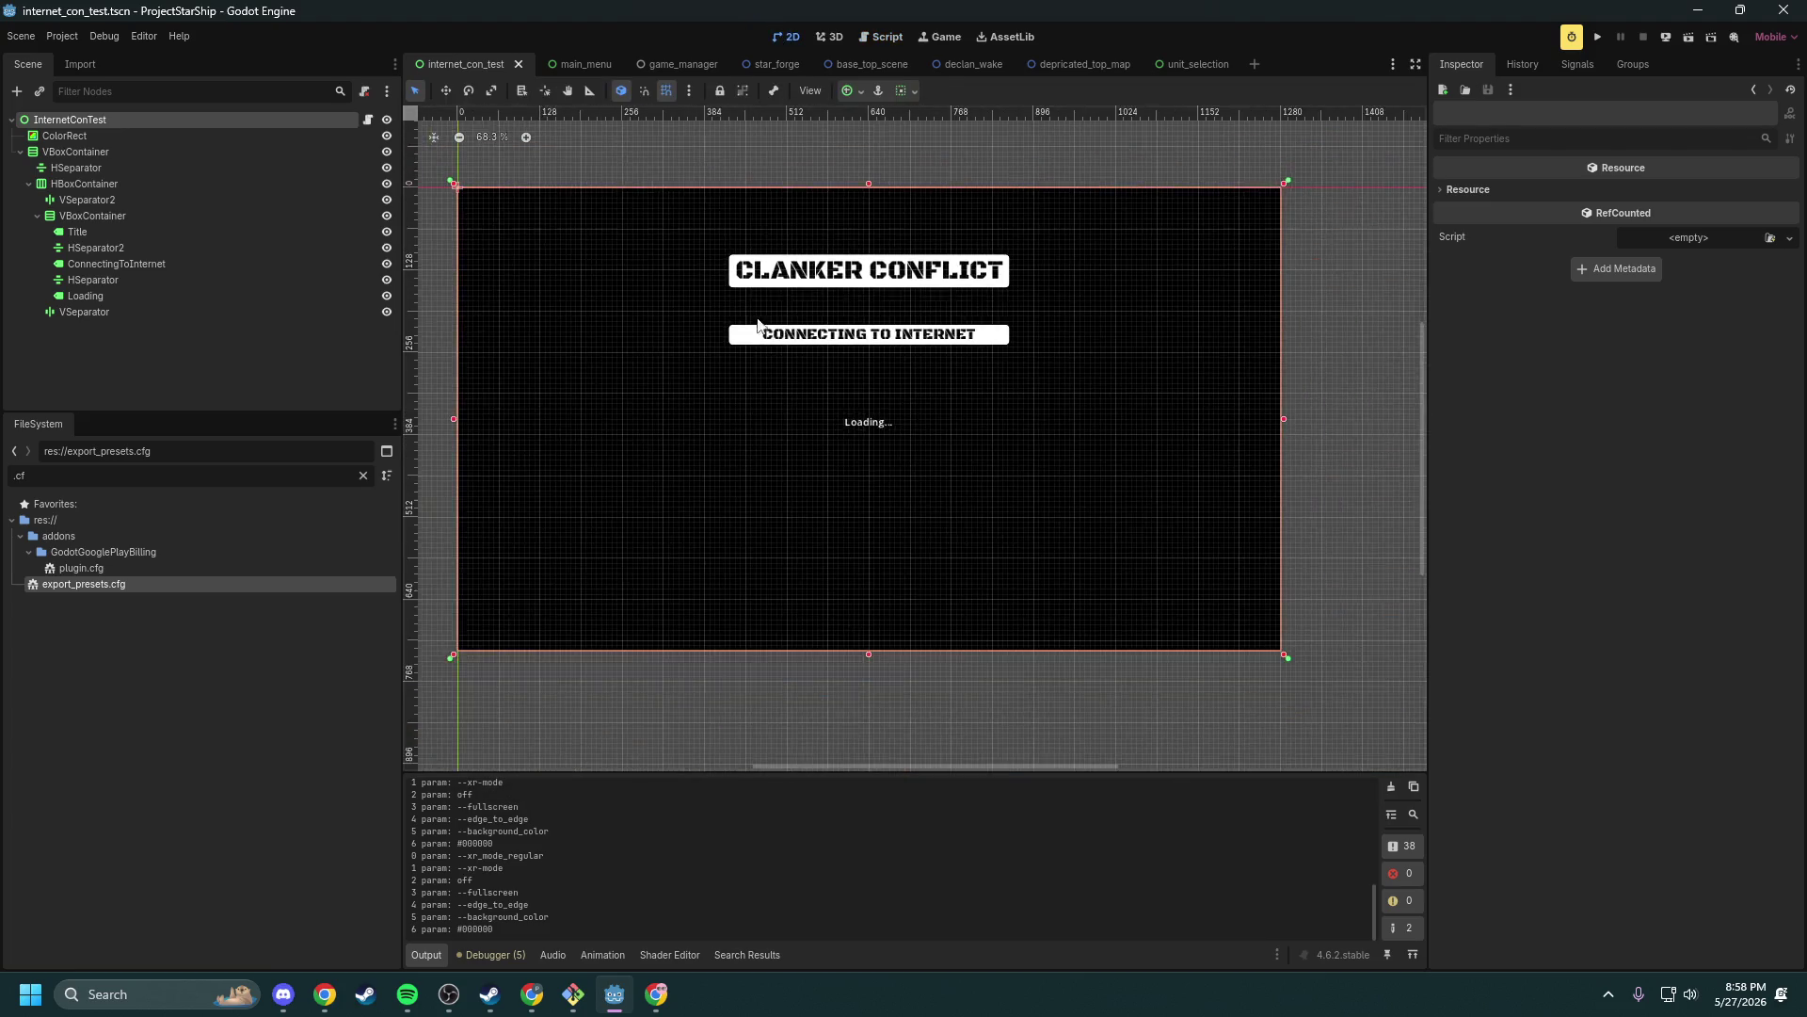
# Glance at the main_menu scene, return to internet_con_test, then switch to Chrome
pyautogui.click(564, 63)
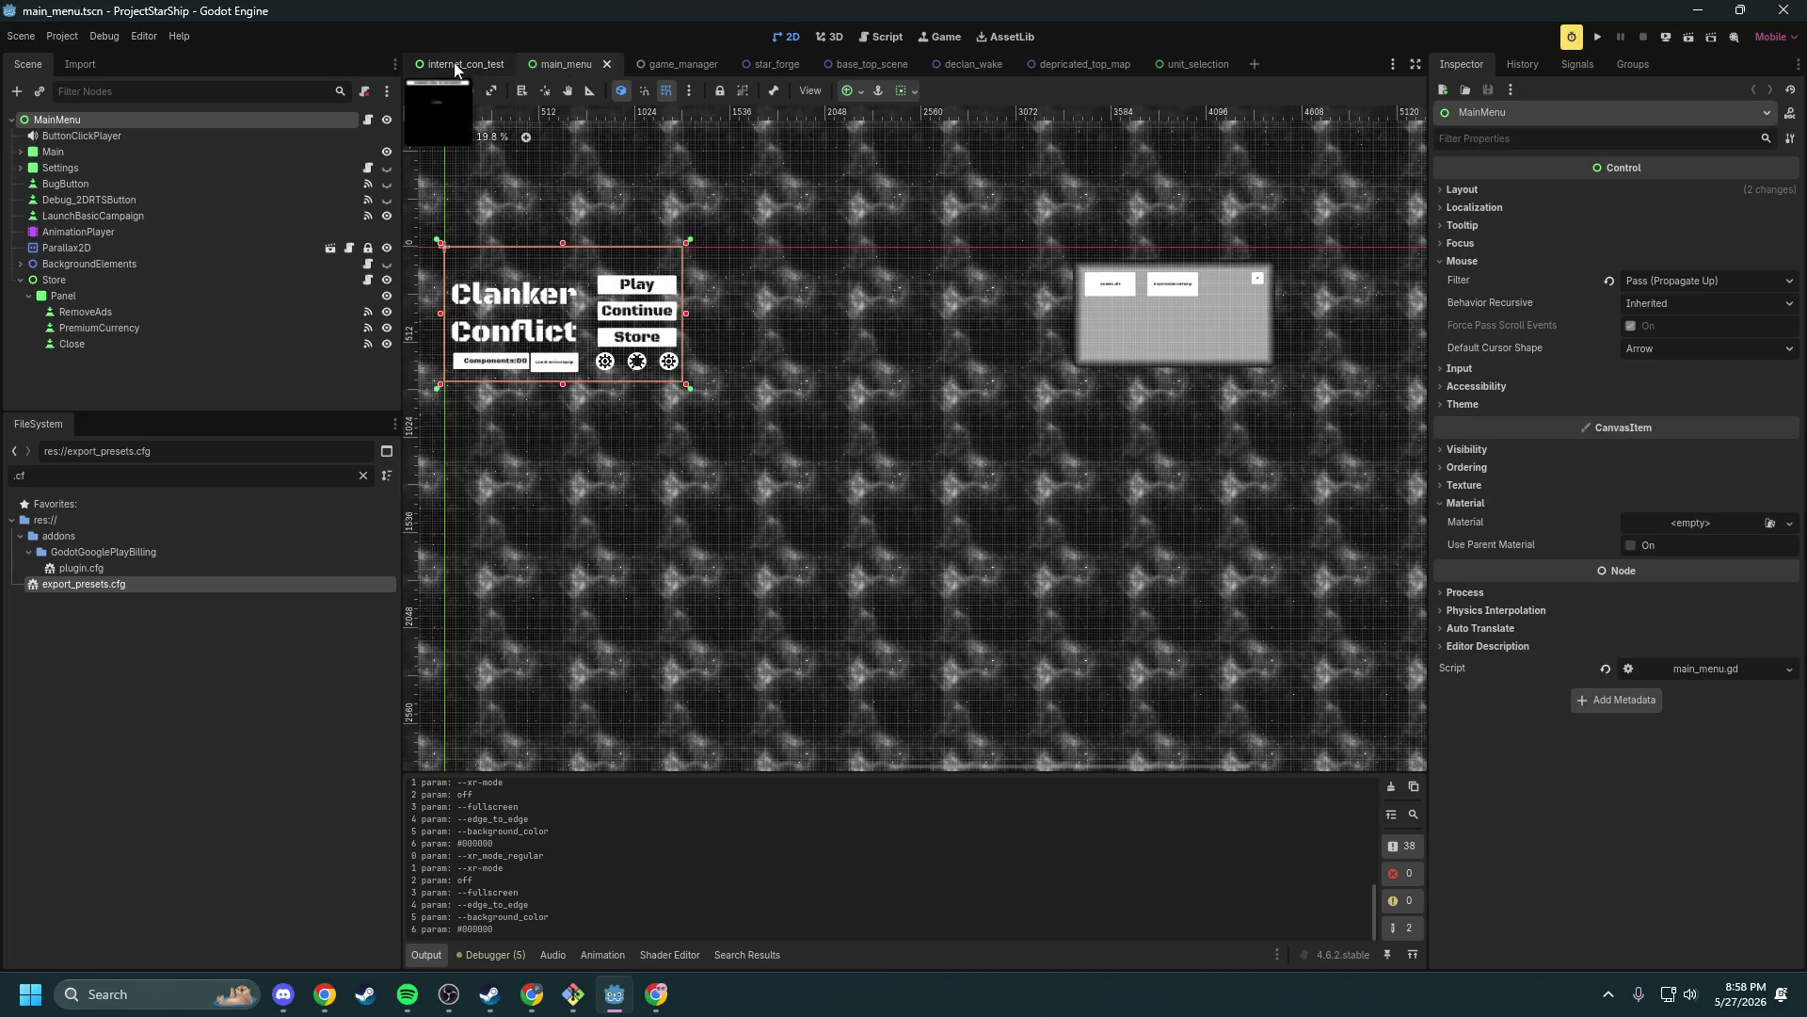
pyautogui.moveTo(829, 362); pyautogui.dragTo(973, 364)
pyautogui.scroll(1, 973, 364)
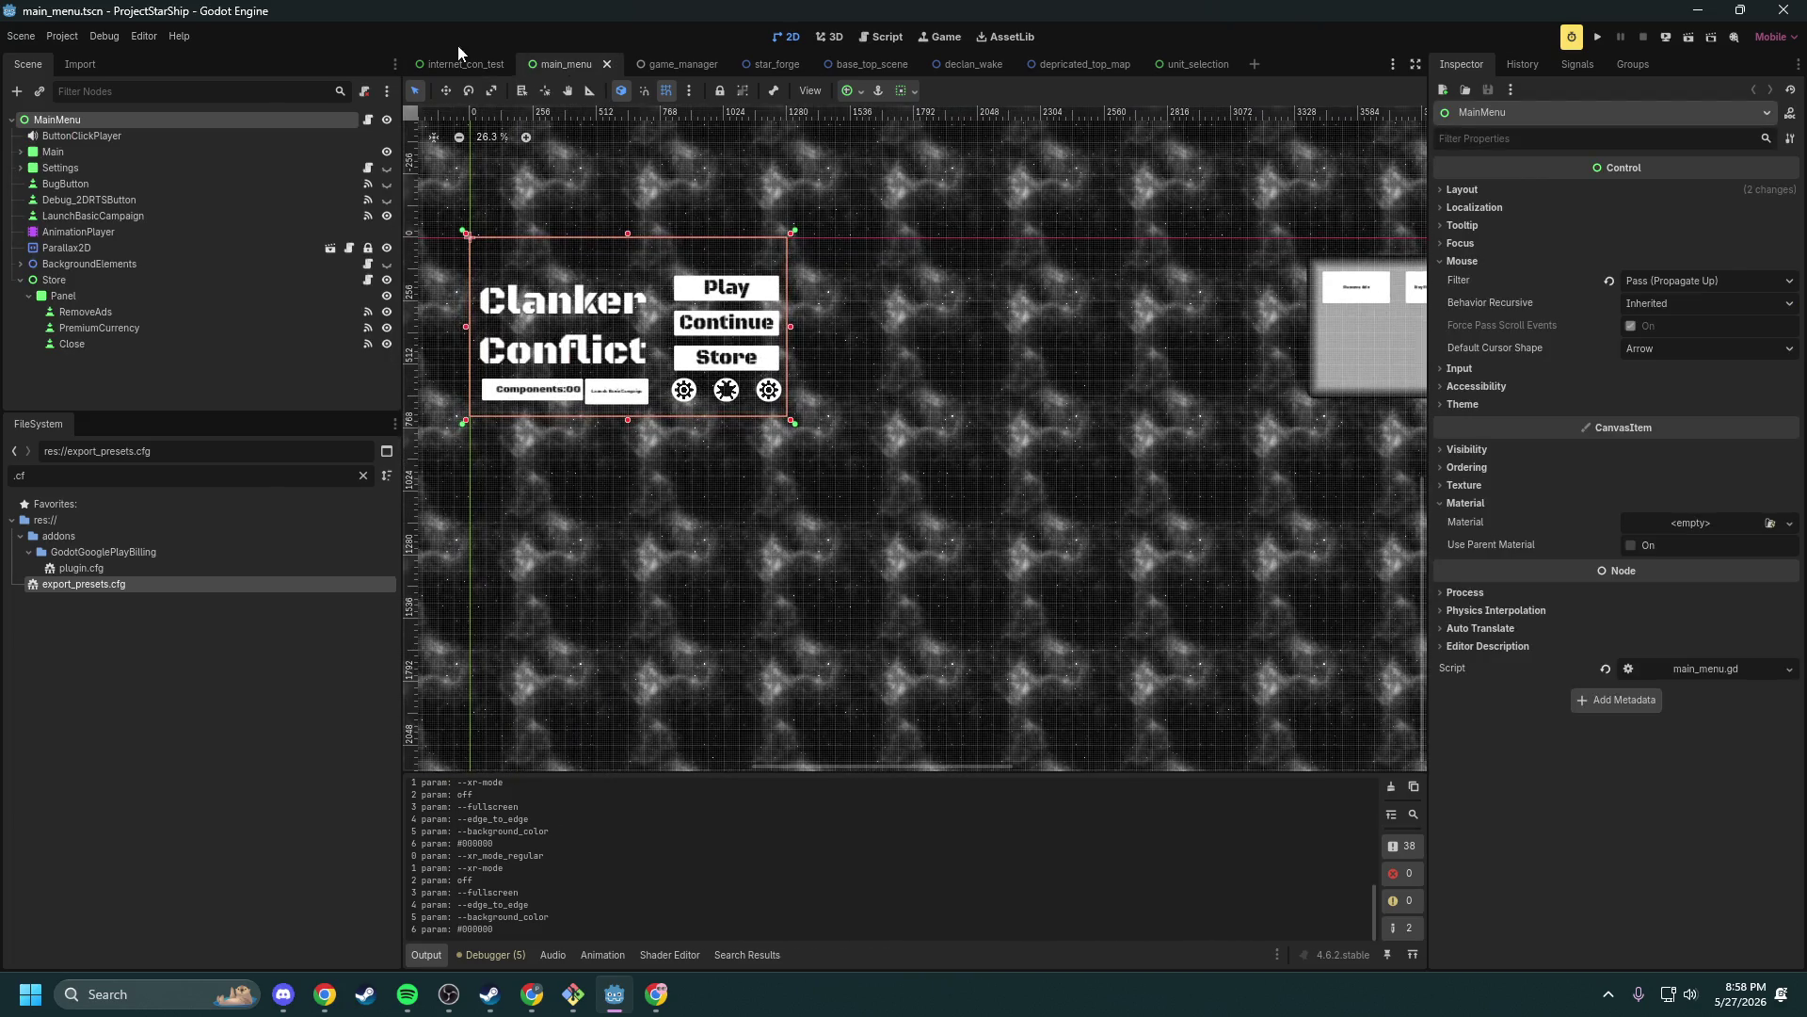
pyautogui.click(461, 63)
pyautogui.moveTo(656, 994)
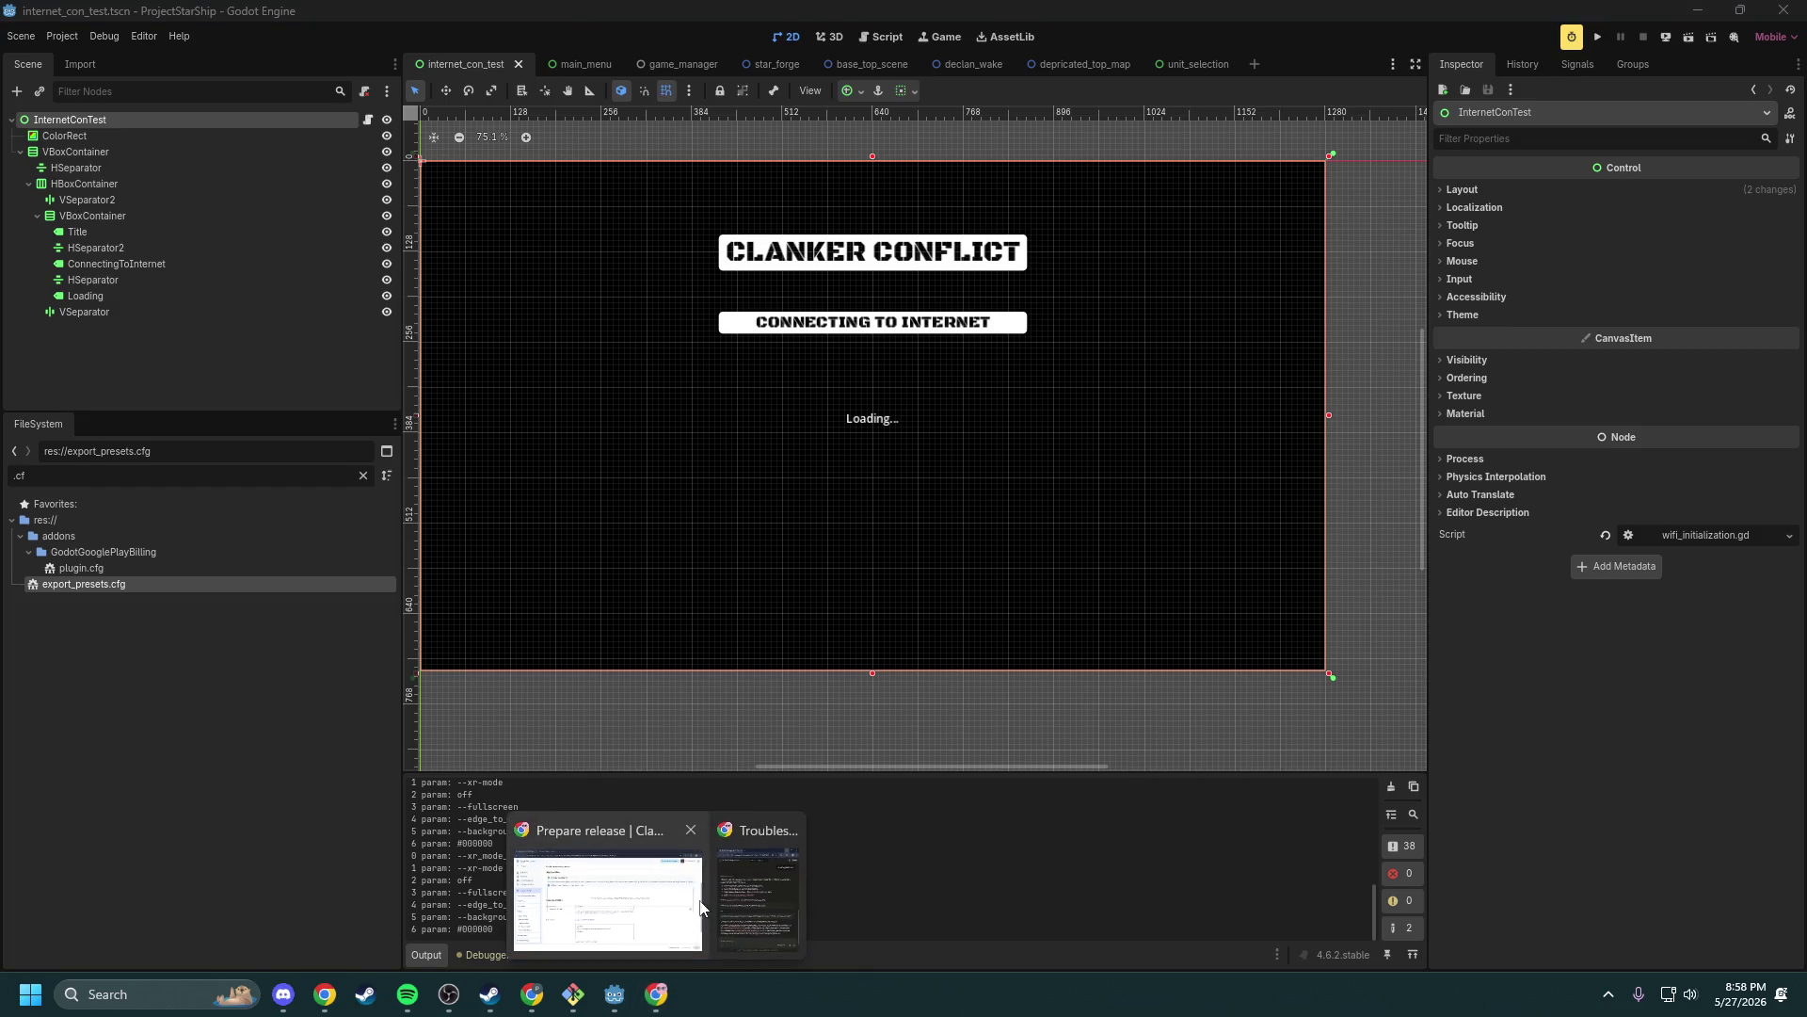
pyautogui.click(602, 894)
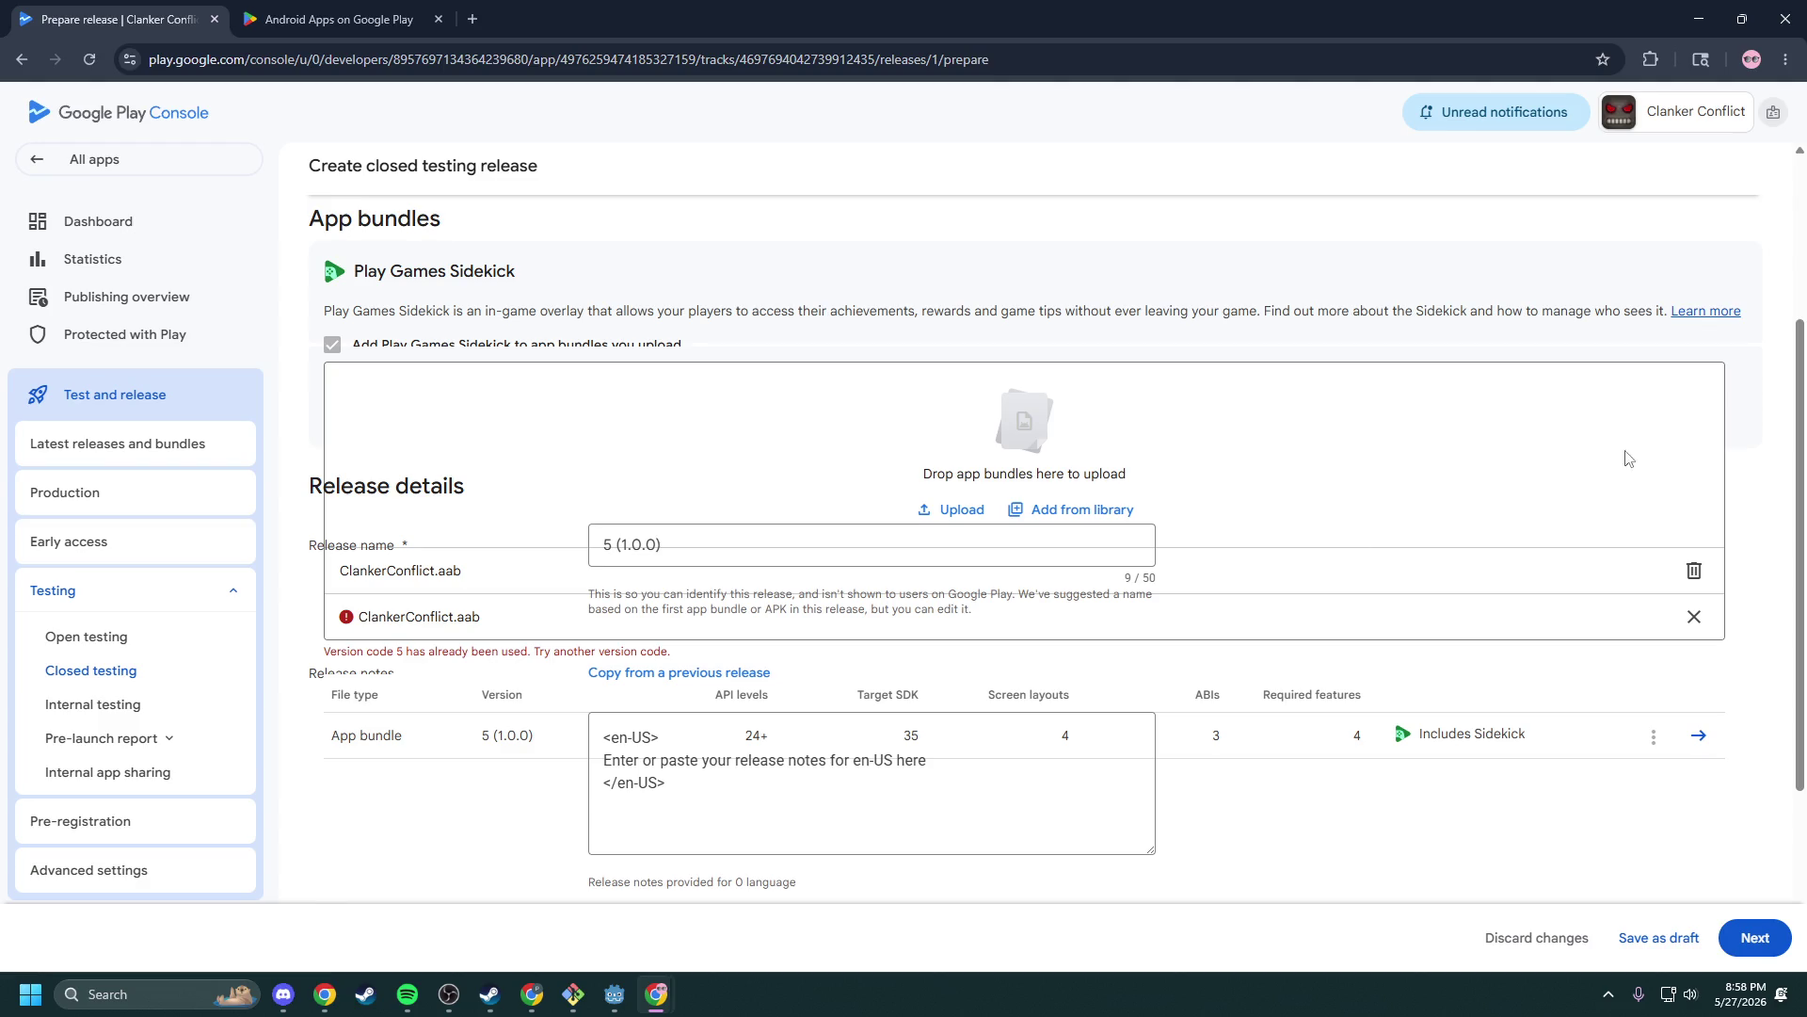
pyautogui.hotkey('alt', 'Tab')
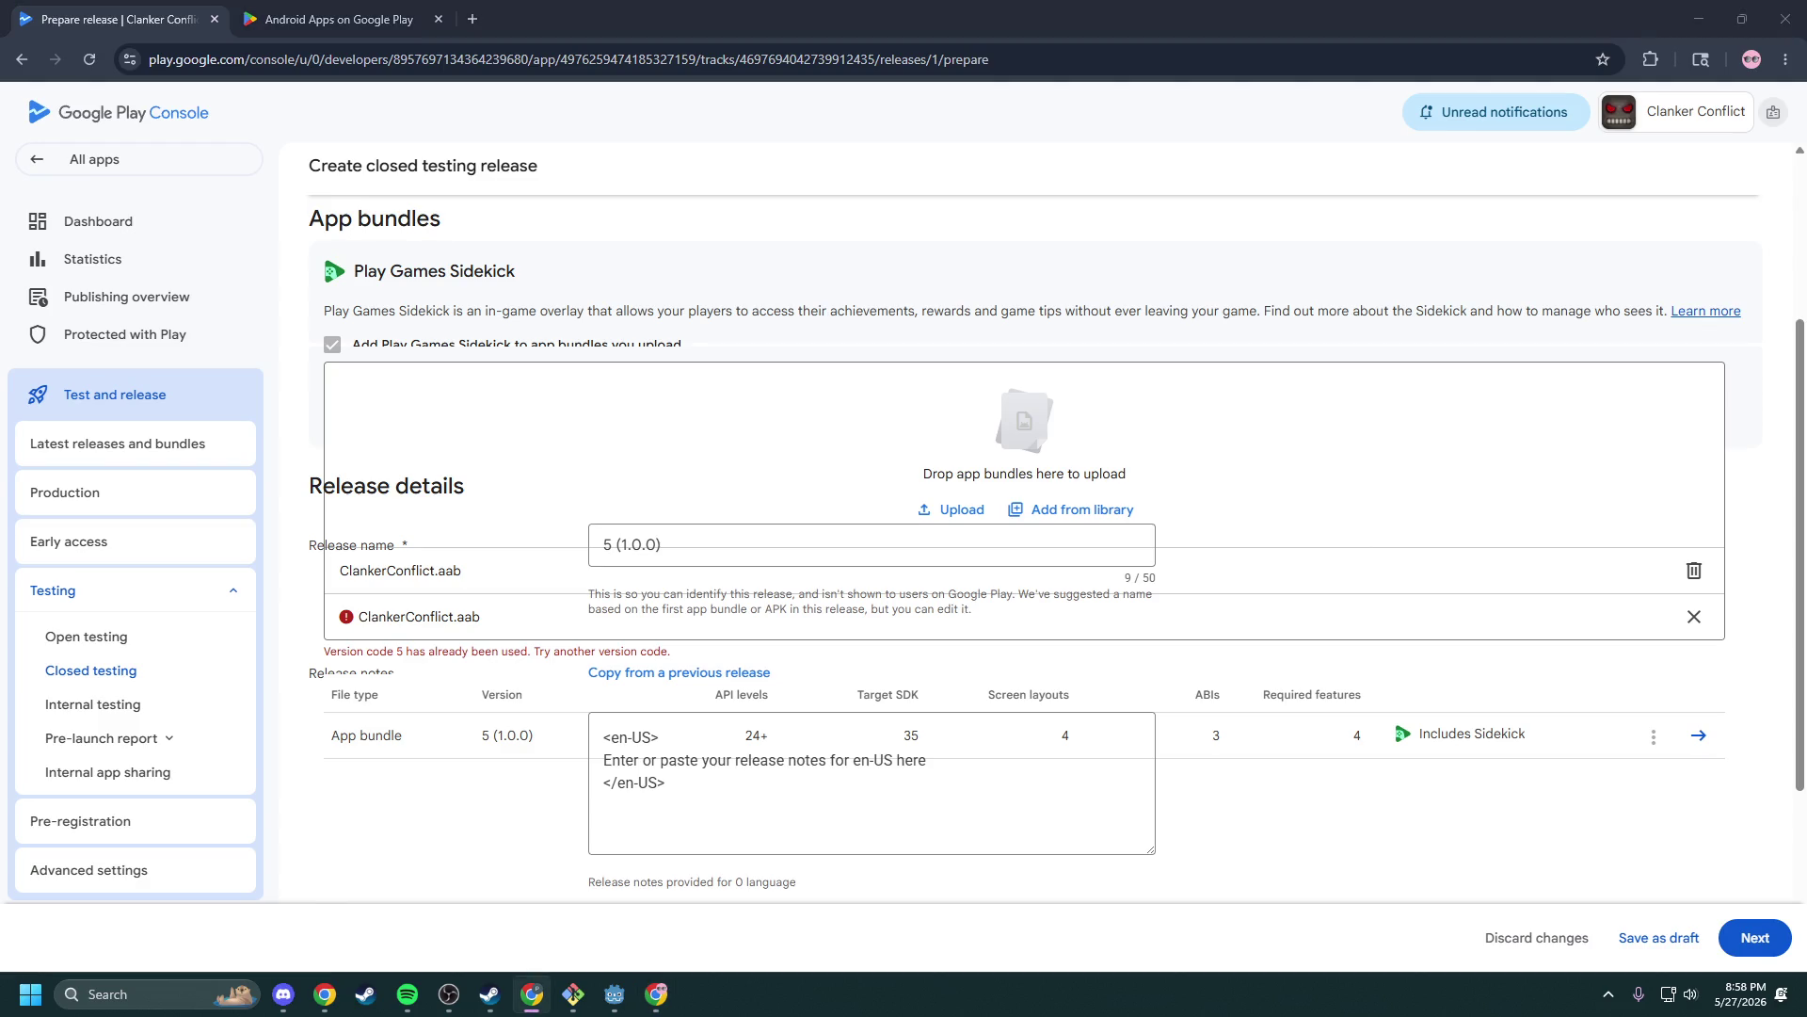
pyautogui.hotkey('alt', 'Tab')
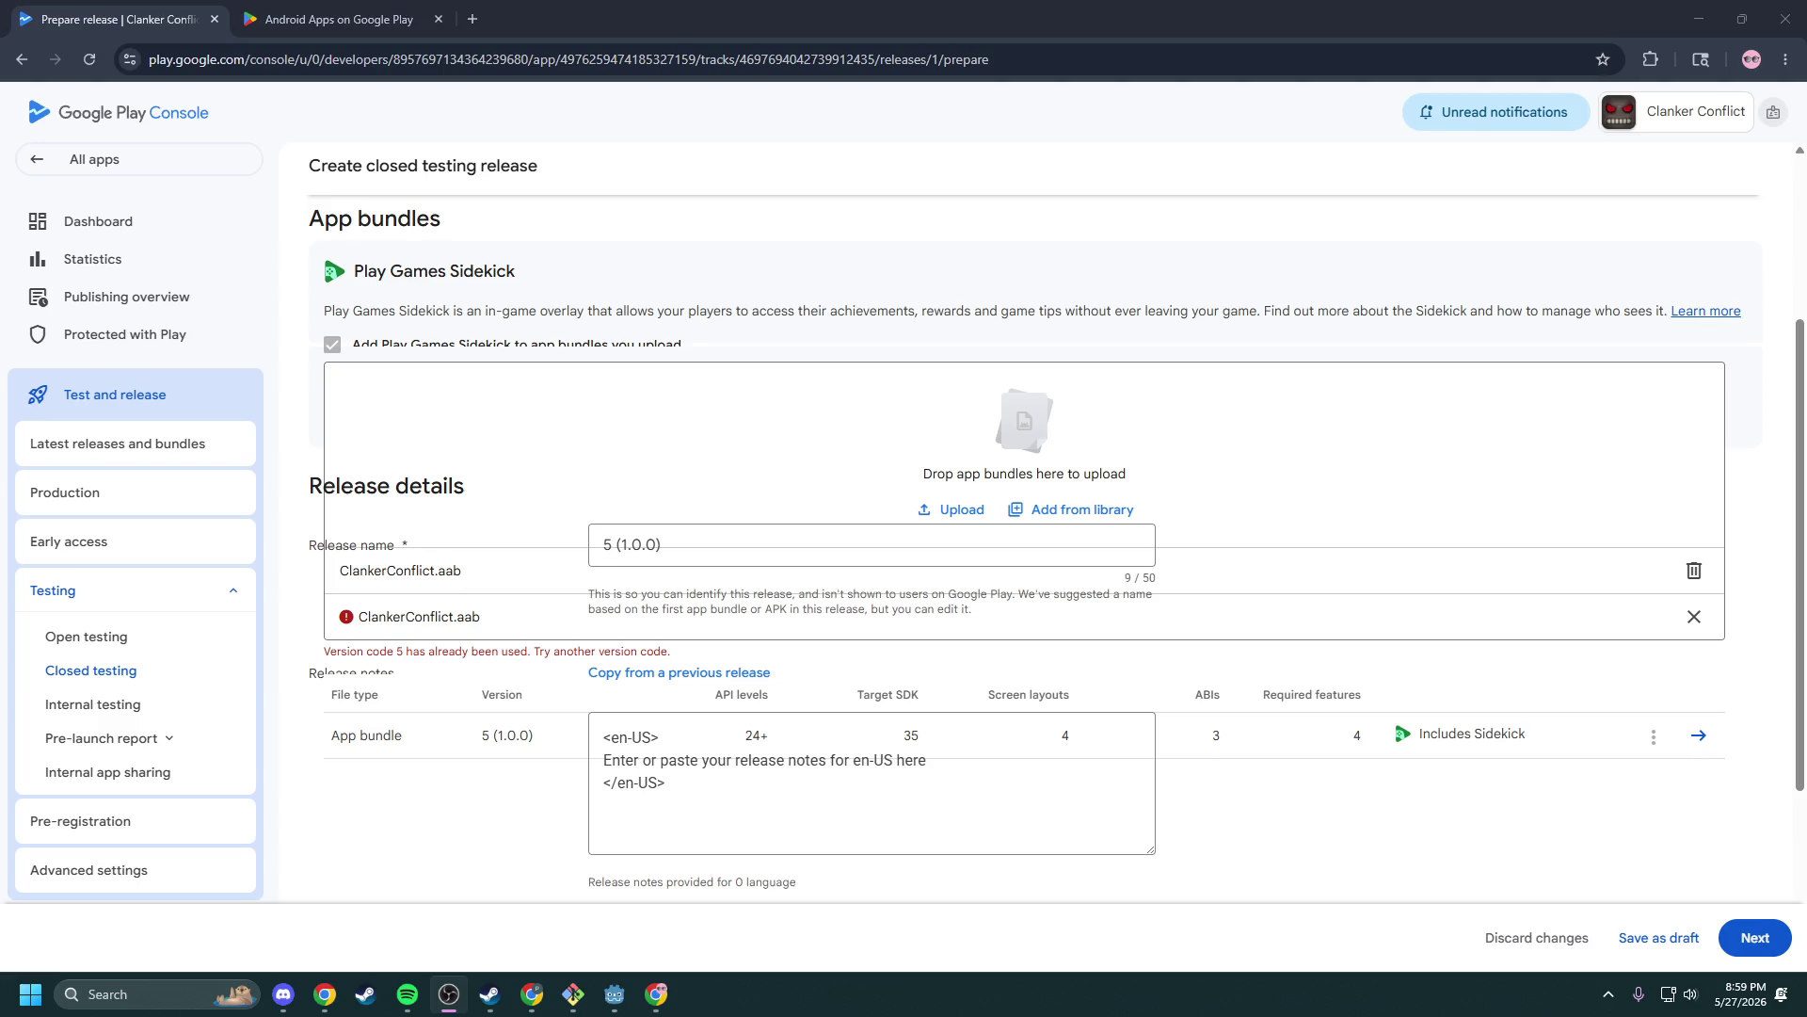
pyautogui.hotkey('alt', 'Tab')
pyautogui.hotkey('alt', 'Tab')
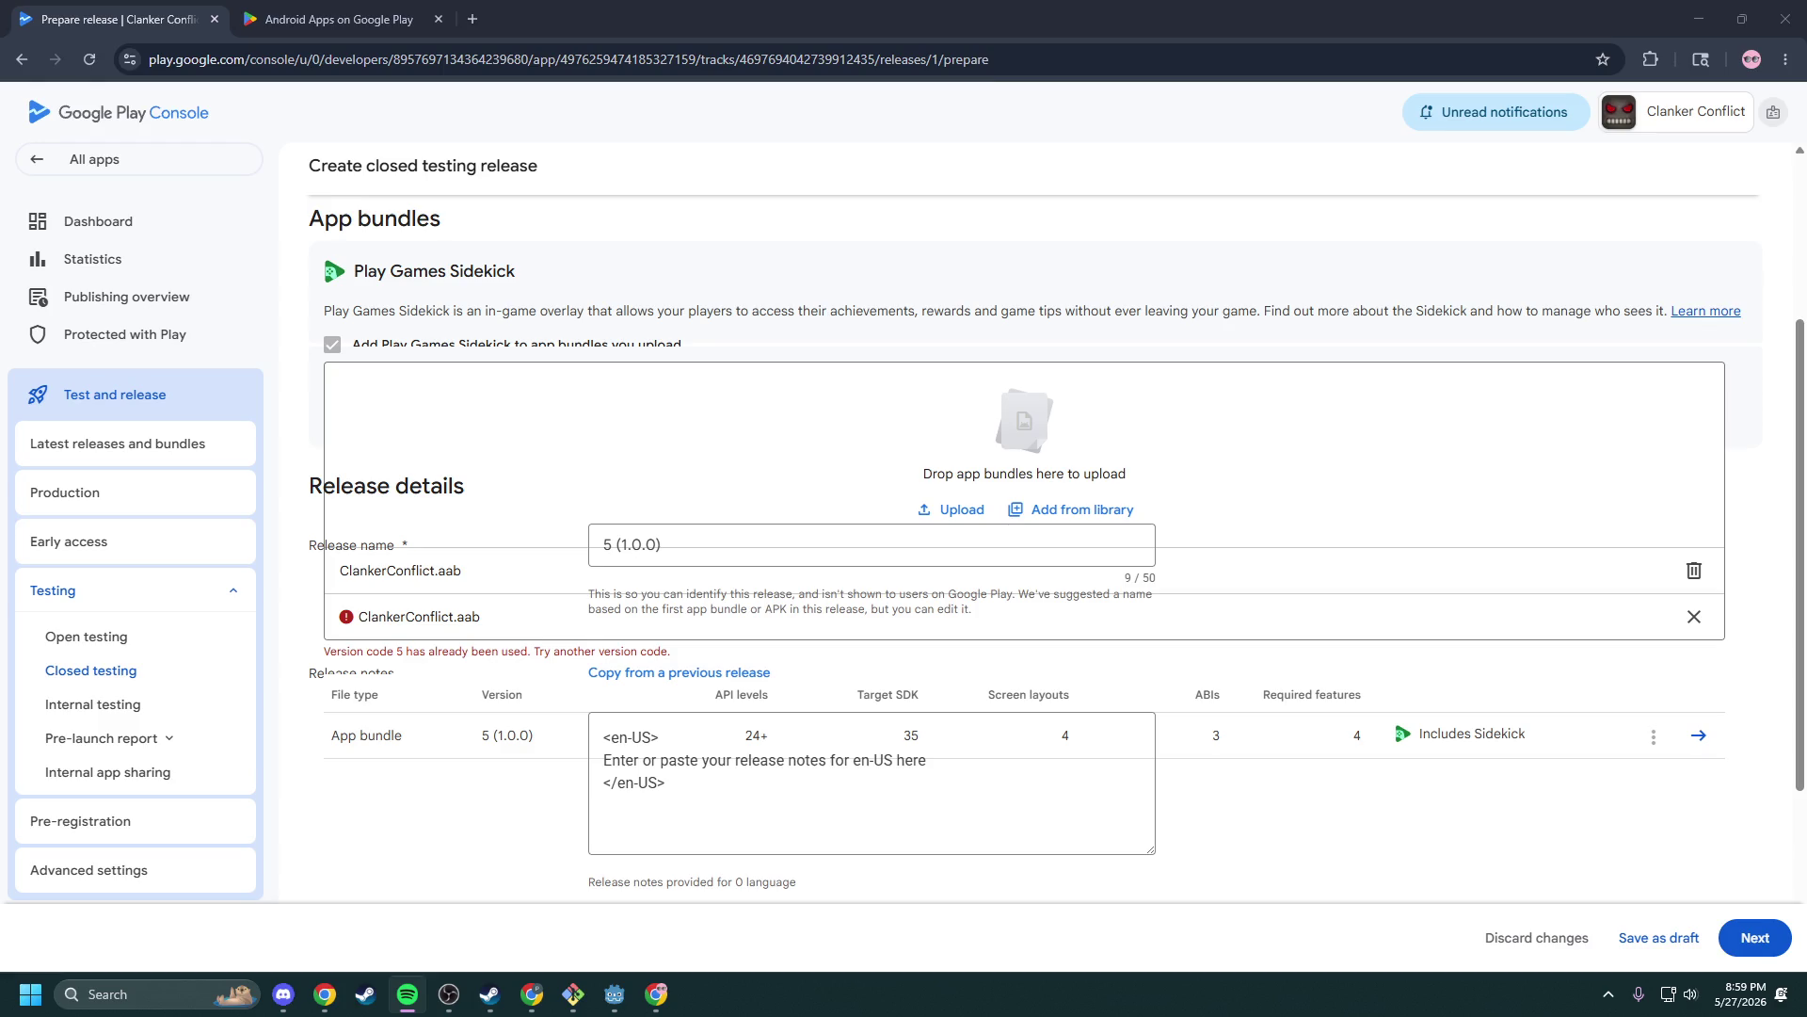
pyautogui.hotkey('alt', 'Tab')
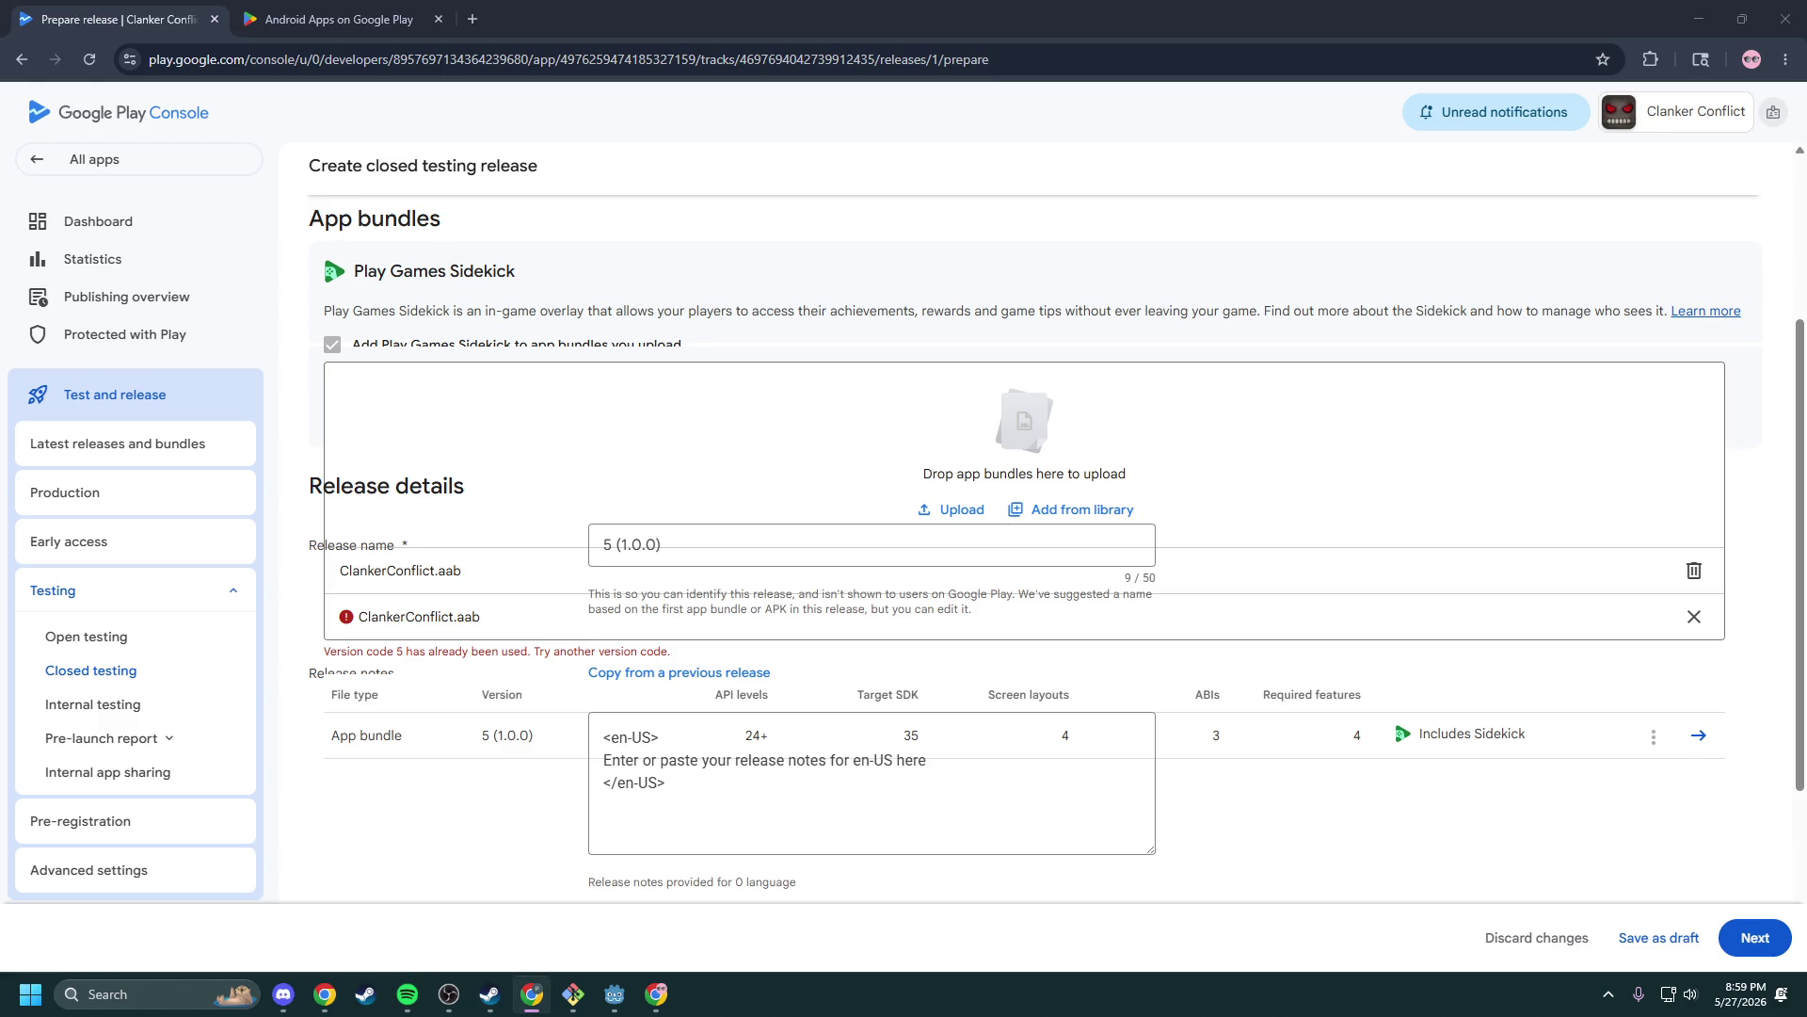
pyautogui.click(370, 656)
# Change the release name from 5 (1.0.0) to 6 (1.0.0)
pyautogui.moveTo(370, 656); pyautogui.dragTo(398, 546)
pyautogui.click(673, 544)
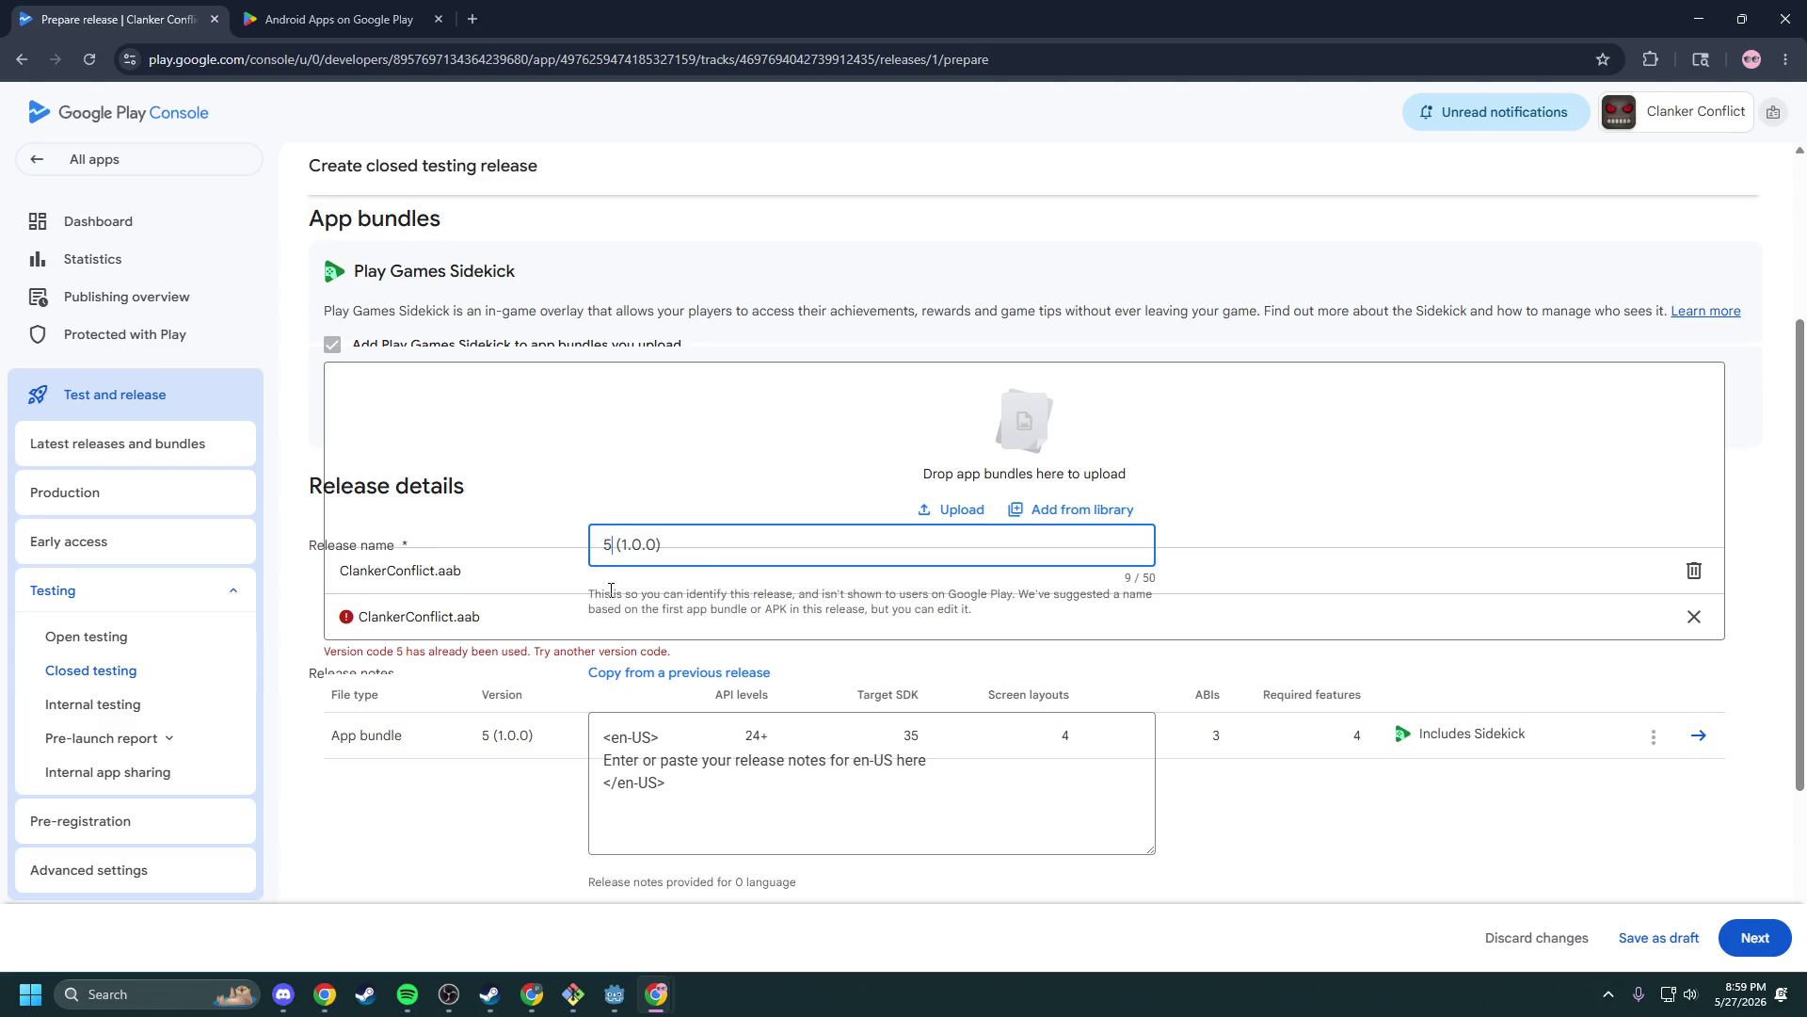
pyautogui.press('Home')
pyautogui.press('Delete')
pyautogui.write('6')
pyautogui.scroll(1, 405, 527)
pyautogui.scroll(-3, 407, 445)
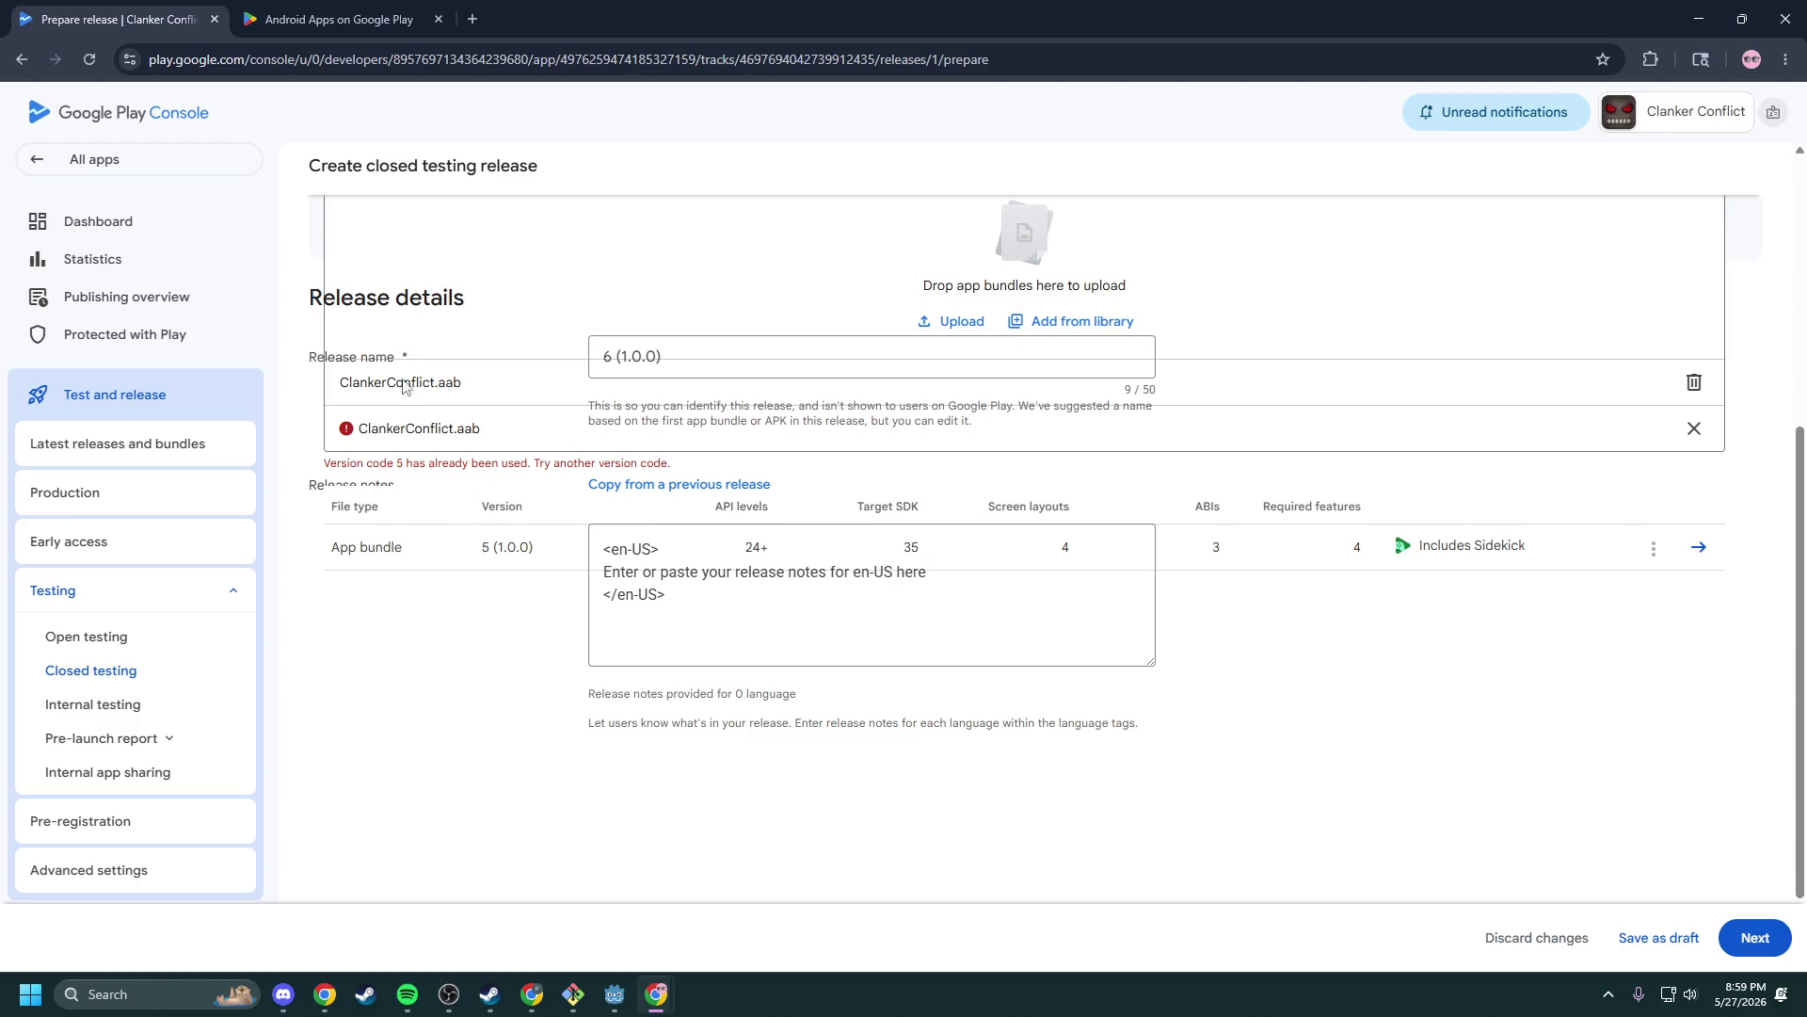
# Discard the rejected ClankerConflict.aab upload and its error entry
pyautogui.click(1694, 386)
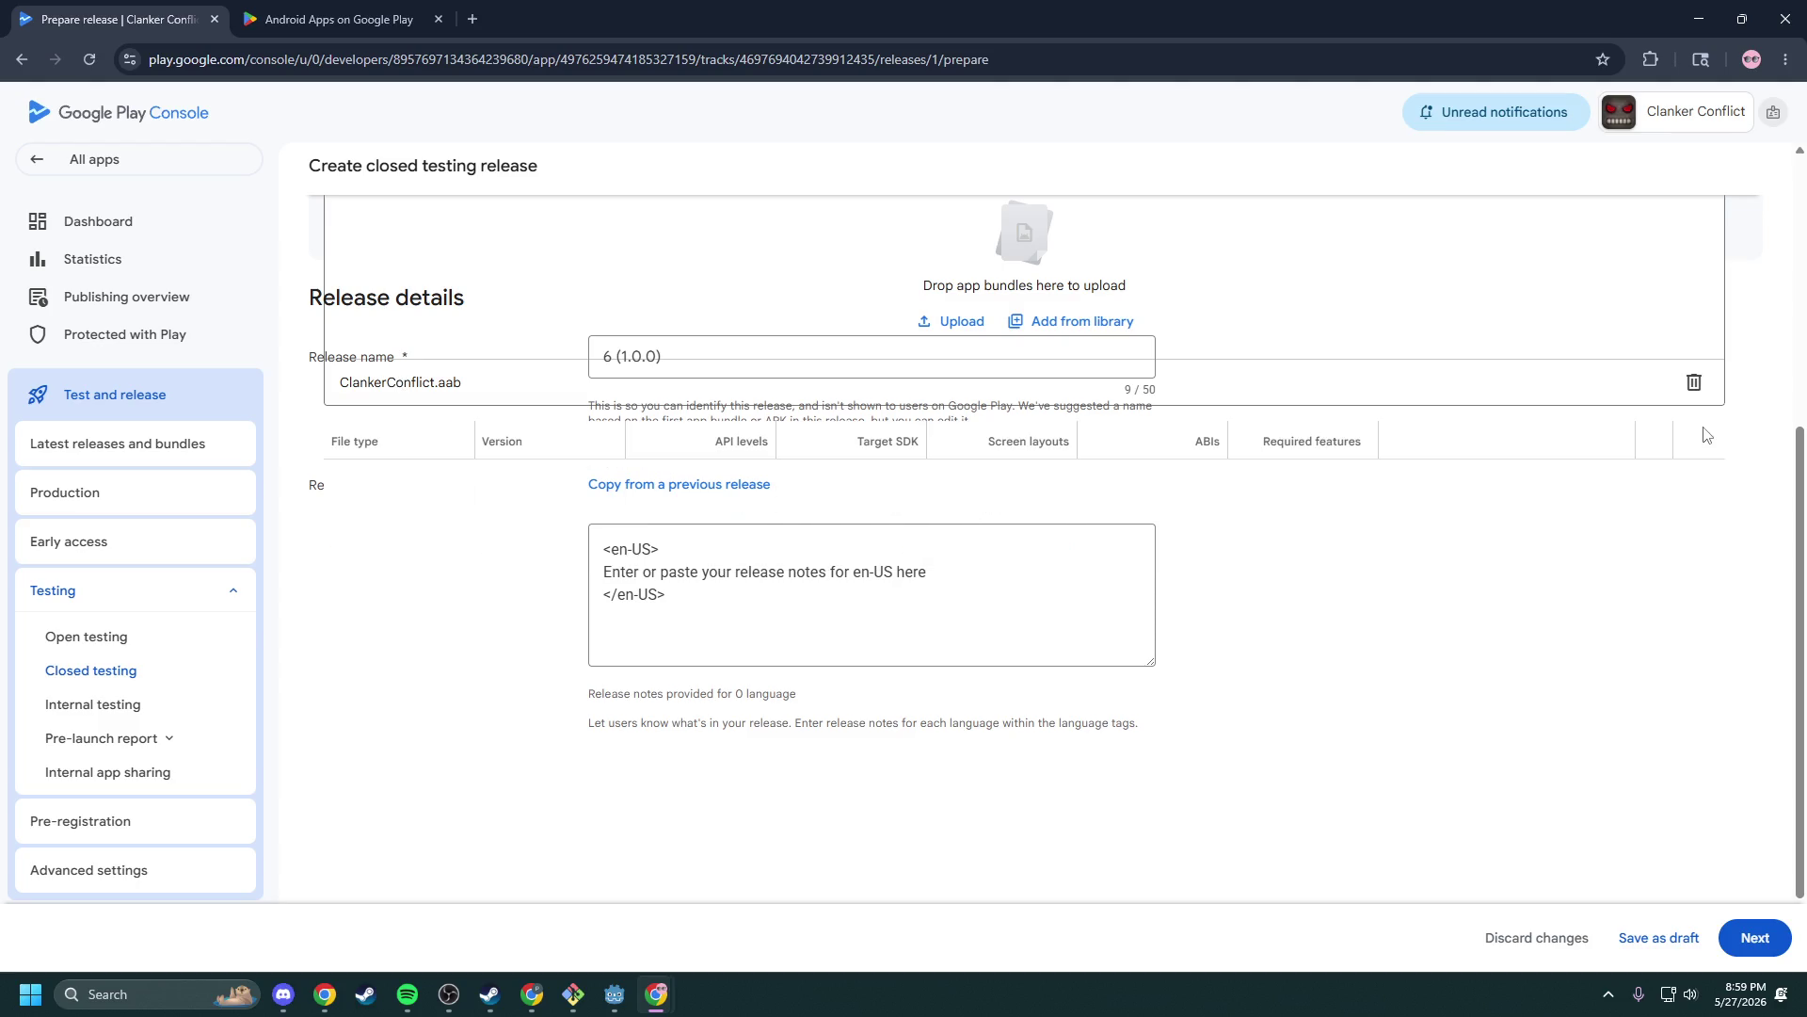
pyautogui.click(1695, 386)
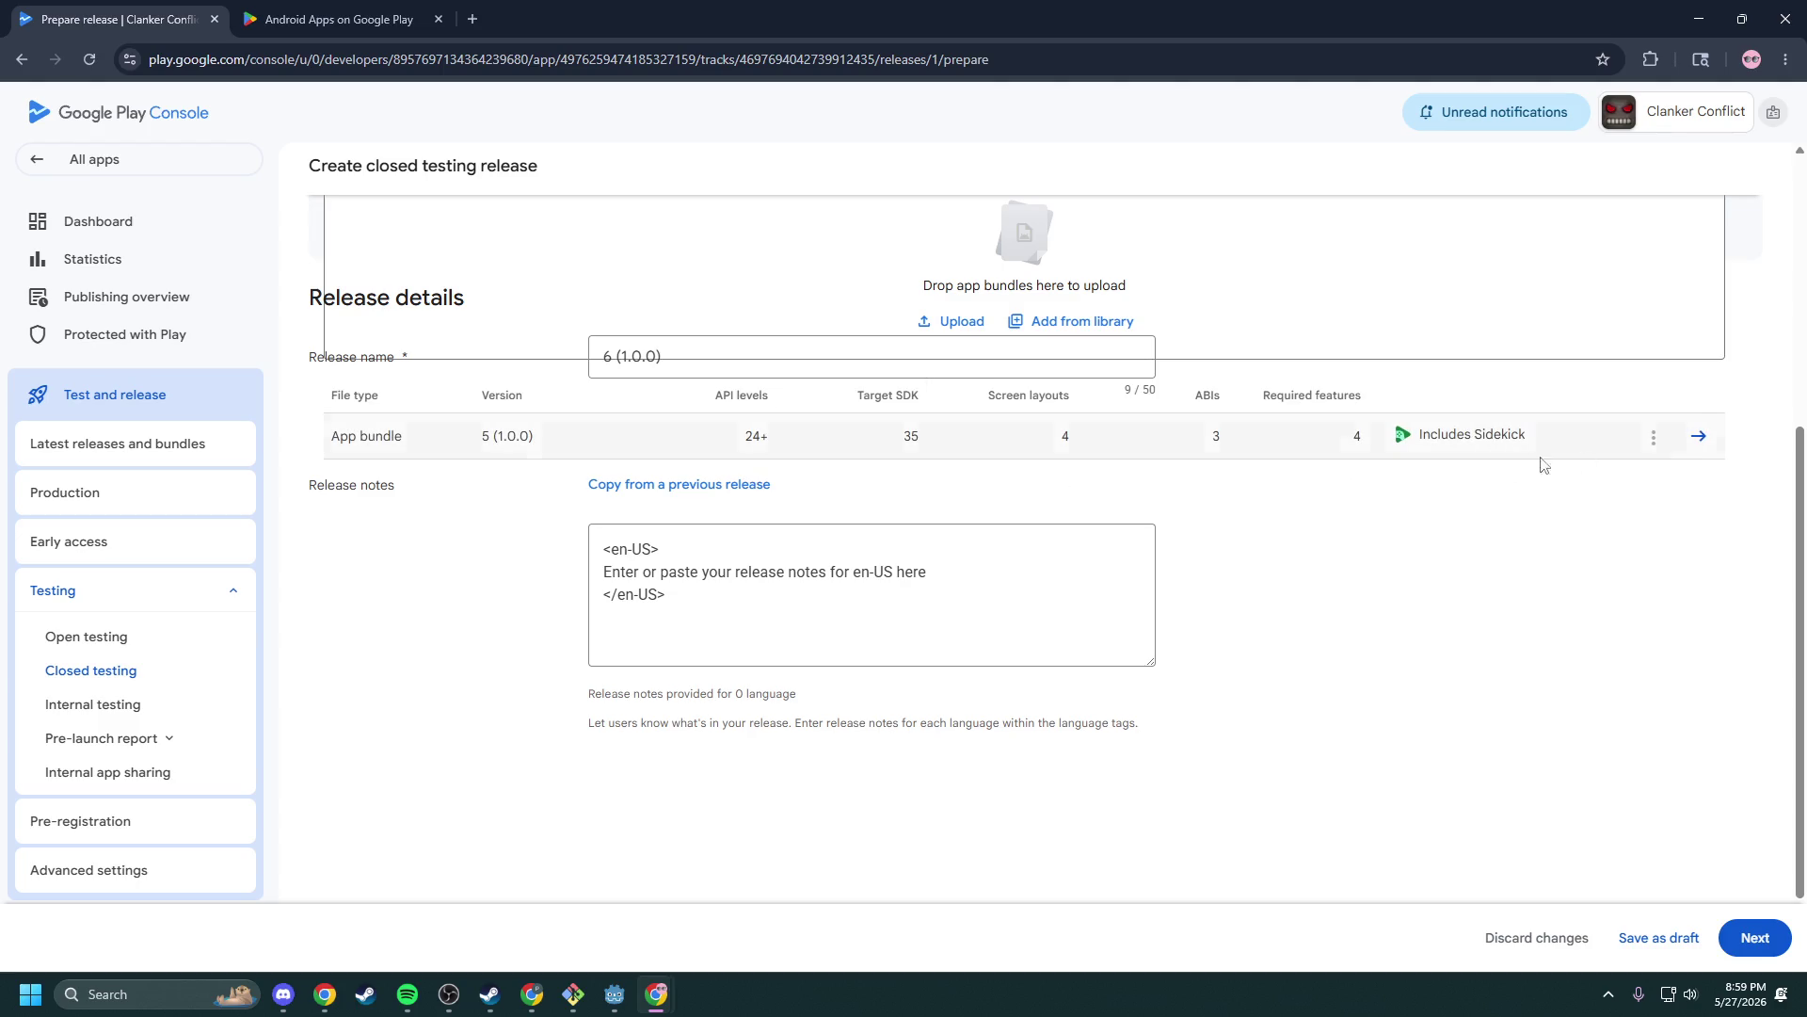
pyautogui.scroll(2, 1393, 466)
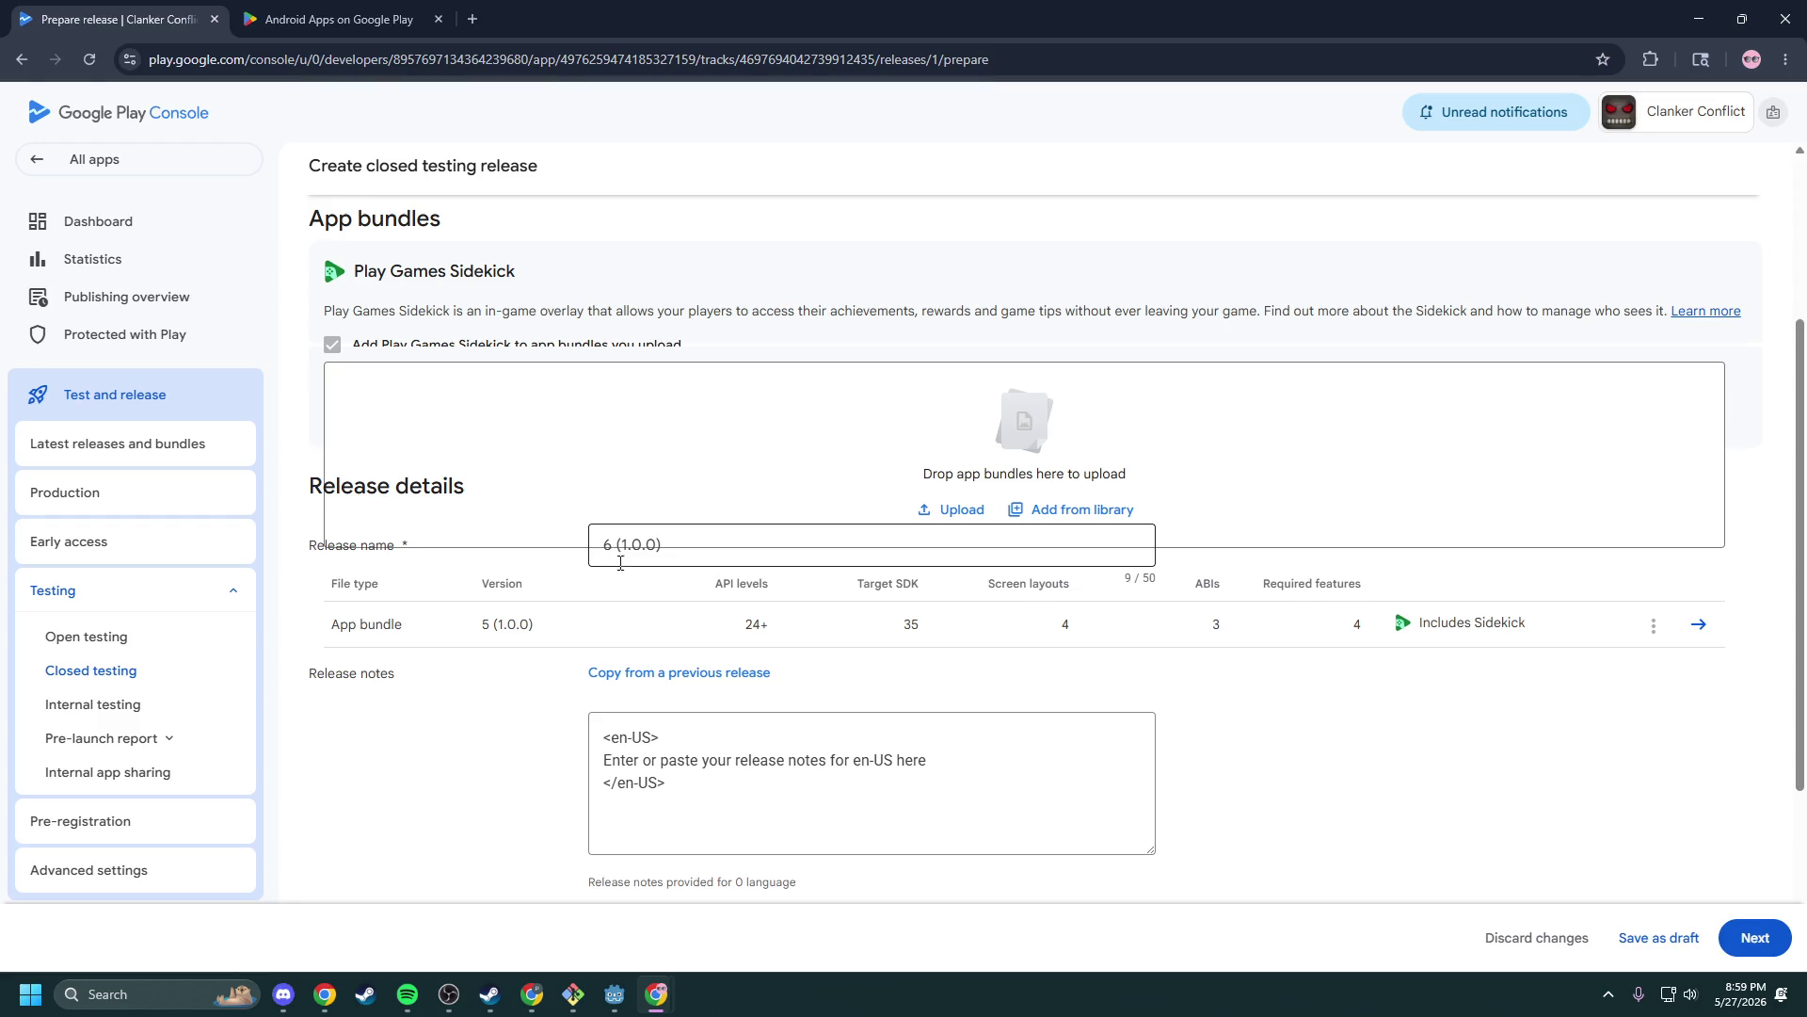
# Open the 5 (1.0.0) bundle details and review its features list
pyautogui.click(1698, 624)
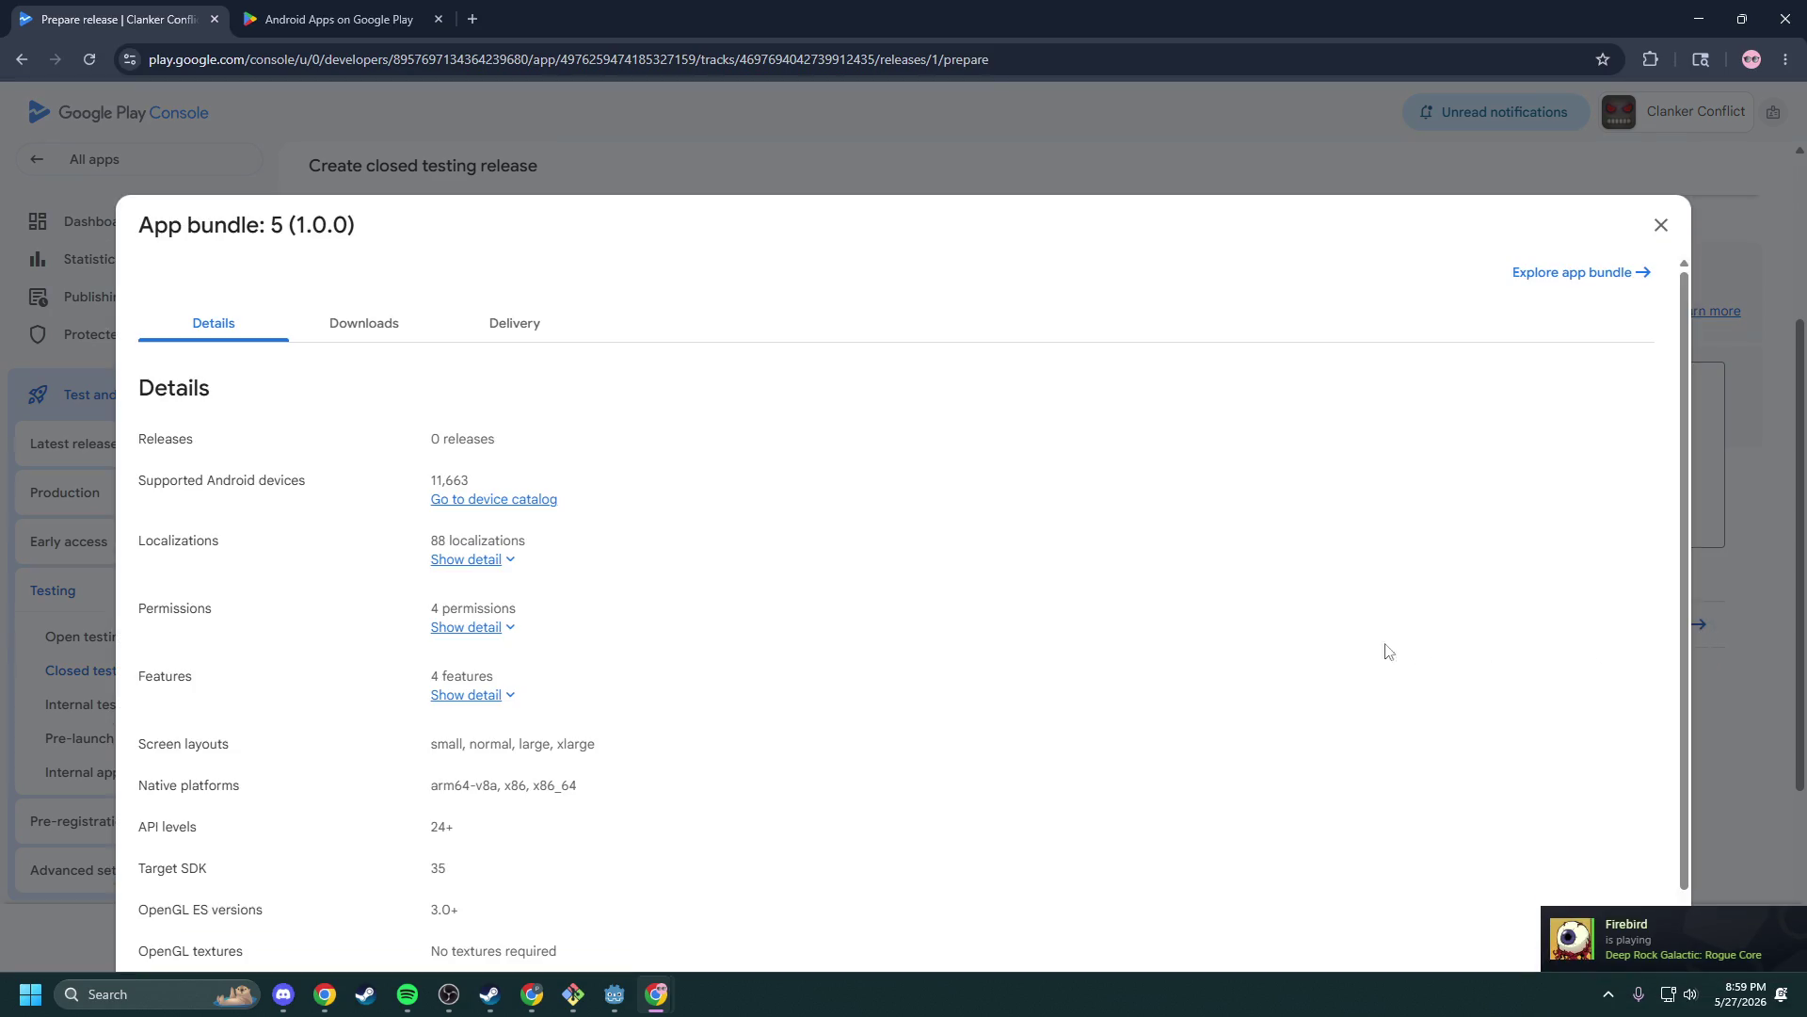
pyautogui.scroll(-1, 358, 376)
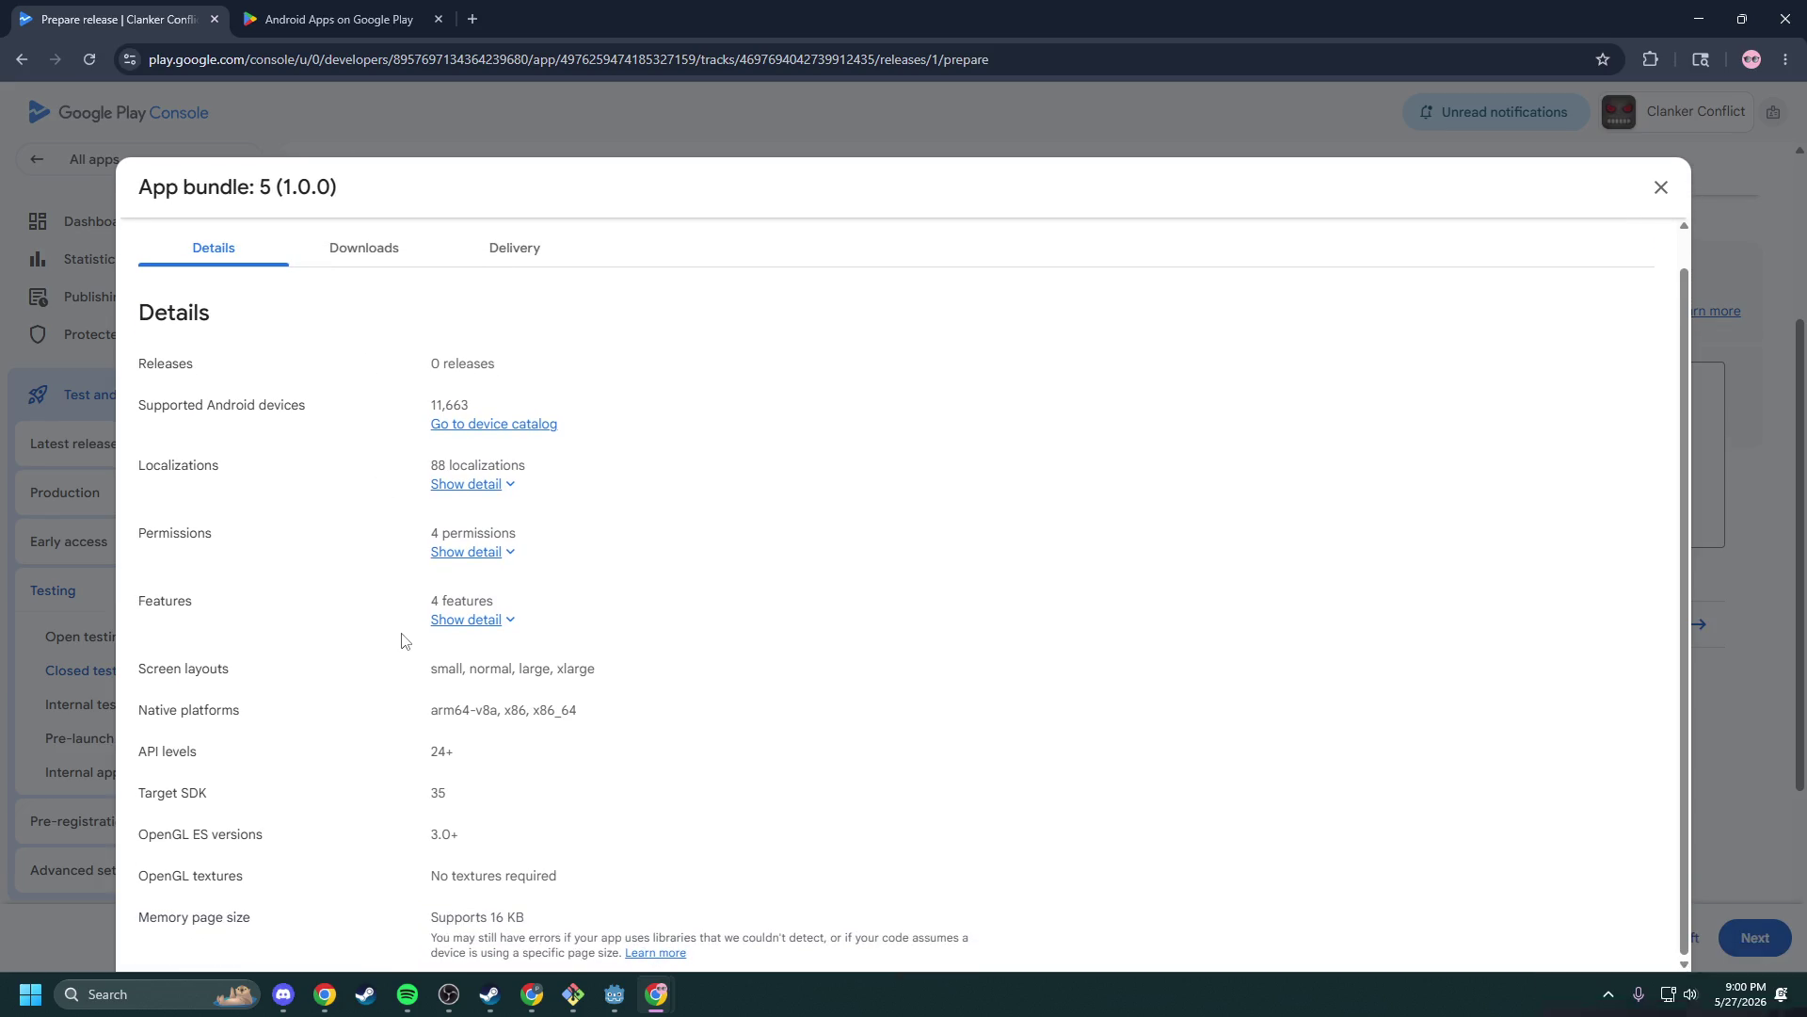
pyautogui.moveTo(537, 920); pyautogui.dragTo(263, 570)
pyautogui.click(452, 686)
pyautogui.scroll(1, 461, 695)
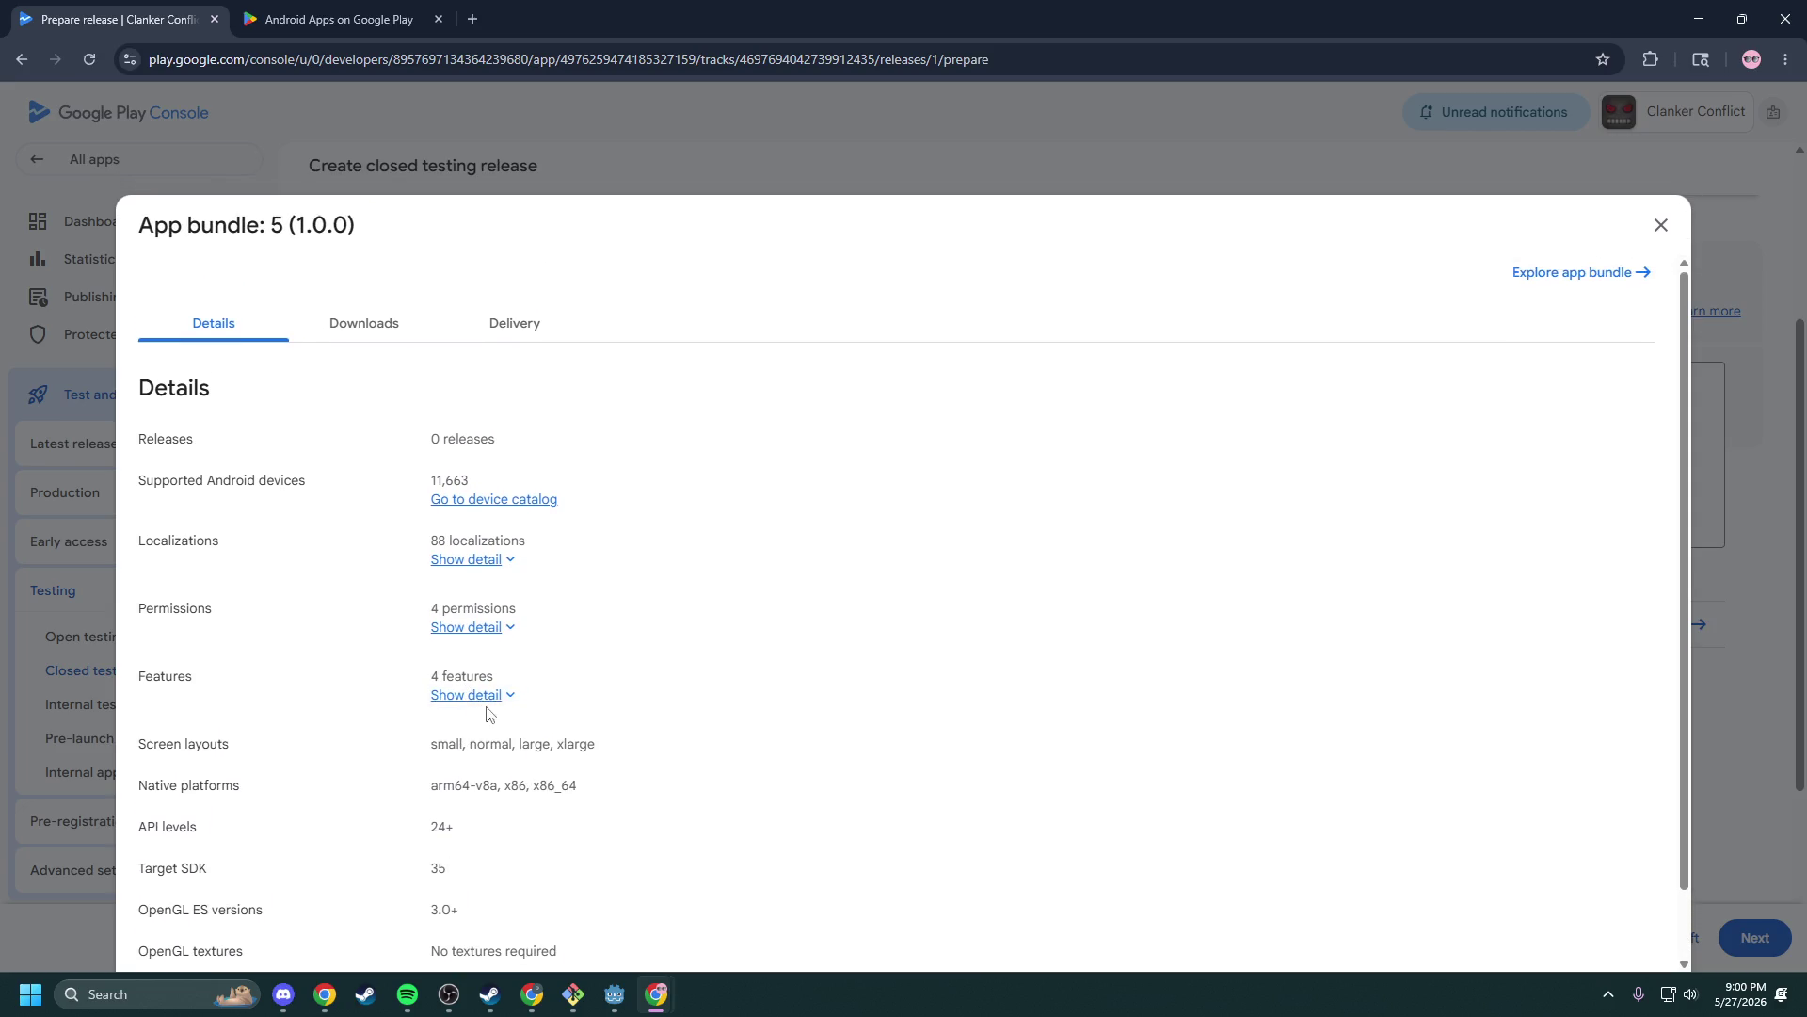
pyautogui.click(501, 696)
pyautogui.moveTo(567, 721)
pyautogui.mouseDown()
pyautogui.moveTo(824, 744)
pyautogui.moveTo(605, 751)
pyautogui.moveTo(800, 750)
pyautogui.mouseUp()
pyautogui.click(670, 747)
pyautogui.click(505, 694)
# Review the bundle's permissions, localizations and supported device count
pyautogui.click(490, 626)
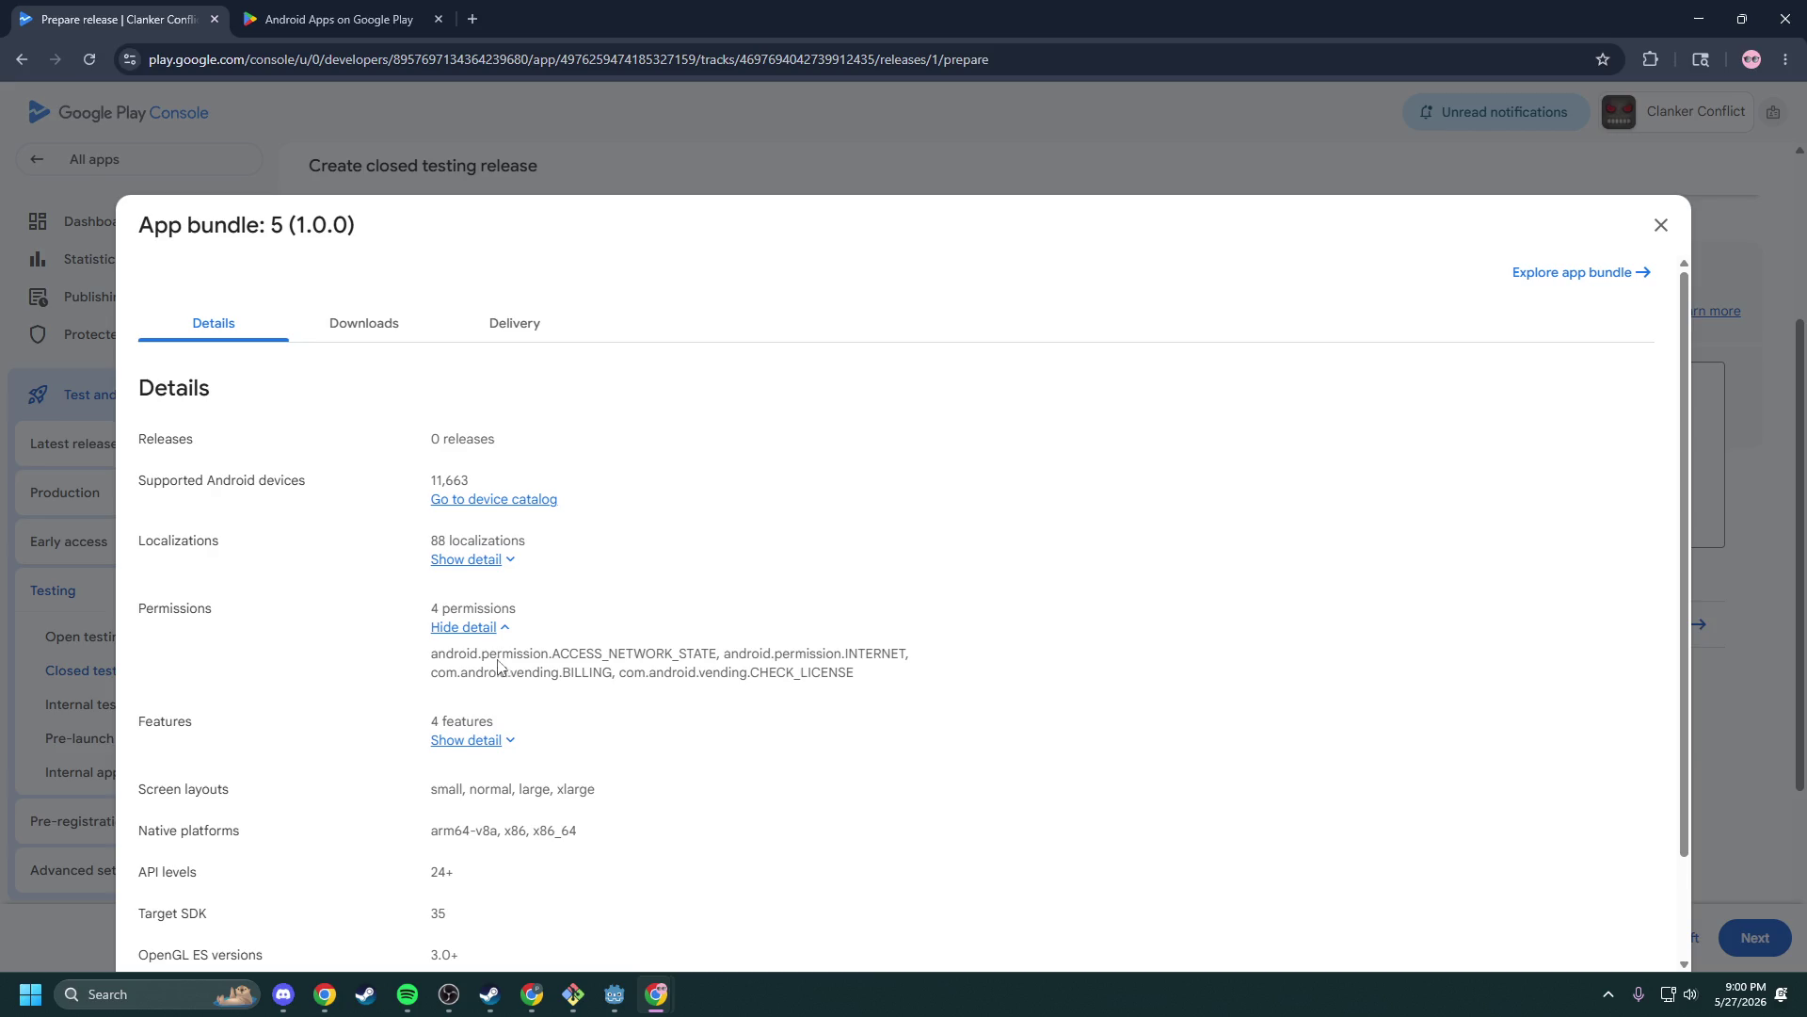
pyautogui.moveTo(482, 655)
pyautogui.mouseDown()
pyautogui.moveTo(867, 664)
pyautogui.moveTo(603, 680)
pyautogui.moveTo(828, 680)
pyautogui.mouseUp()
pyautogui.click(828, 680)
pyautogui.click(502, 629)
pyautogui.click(500, 562)
pyautogui.click(500, 562)
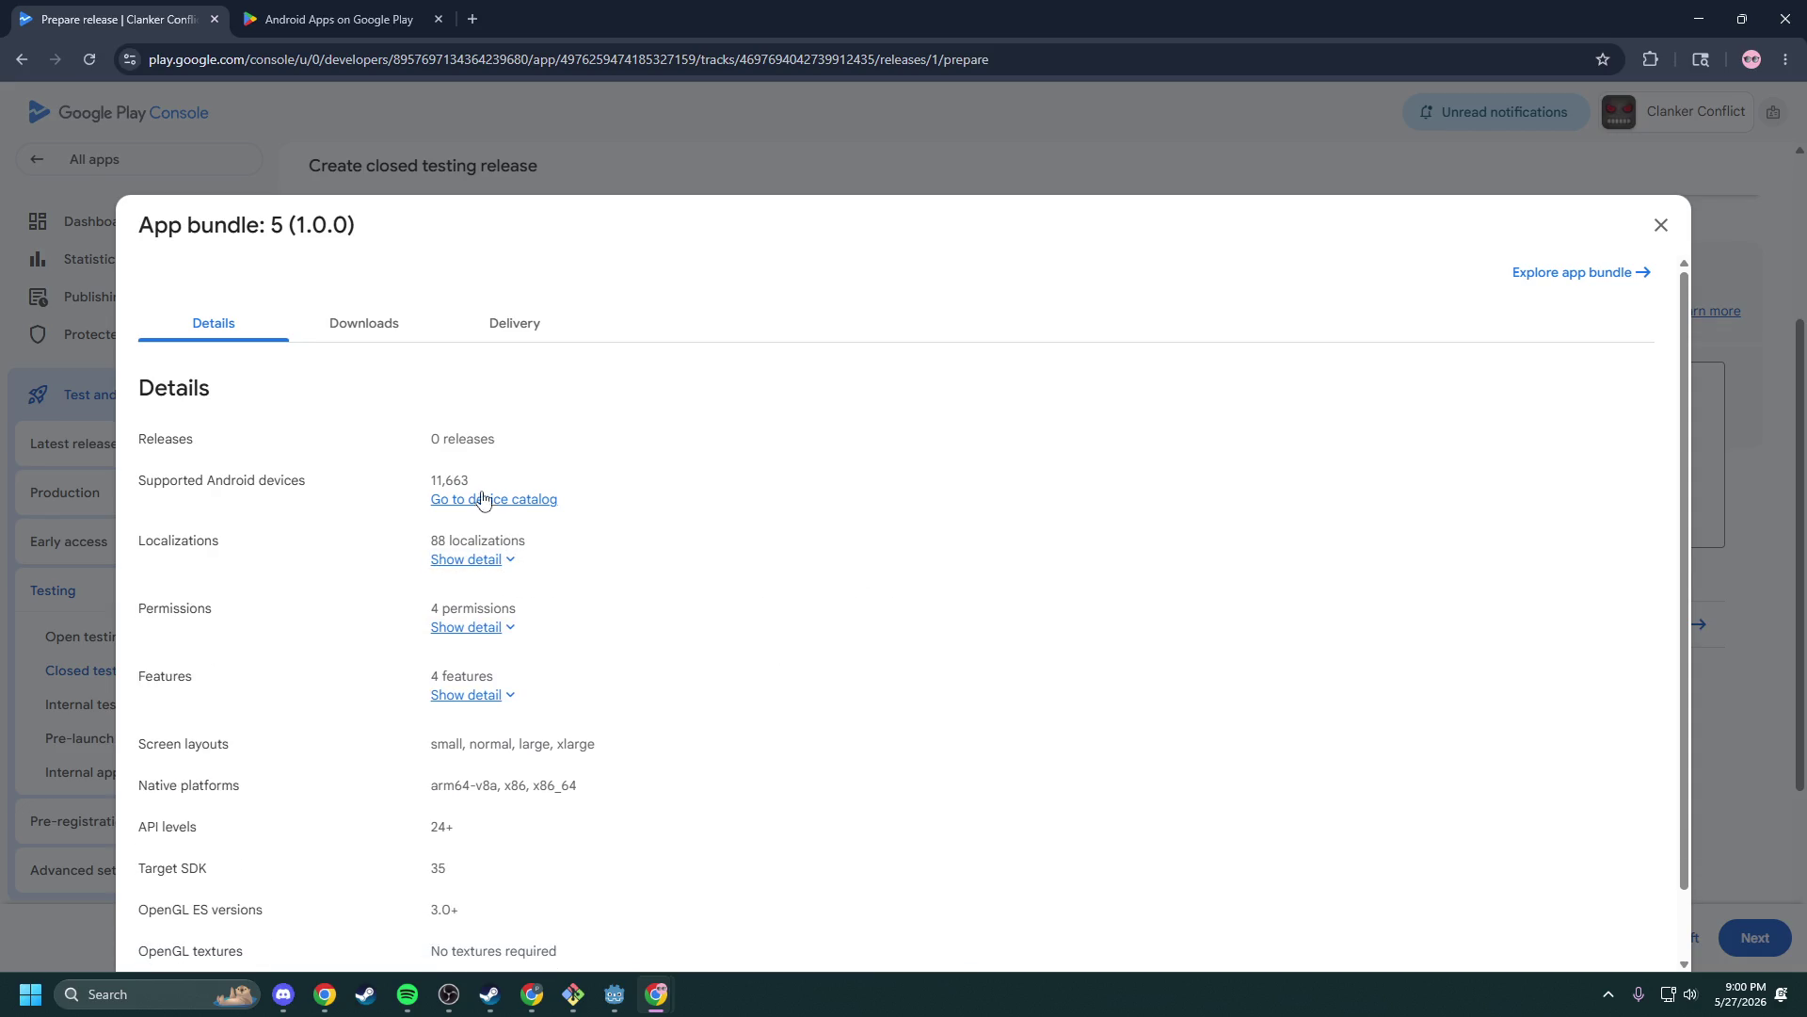
pyautogui.moveTo(428, 473); pyautogui.dragTo(494, 497)
pyautogui.click(470, 476)
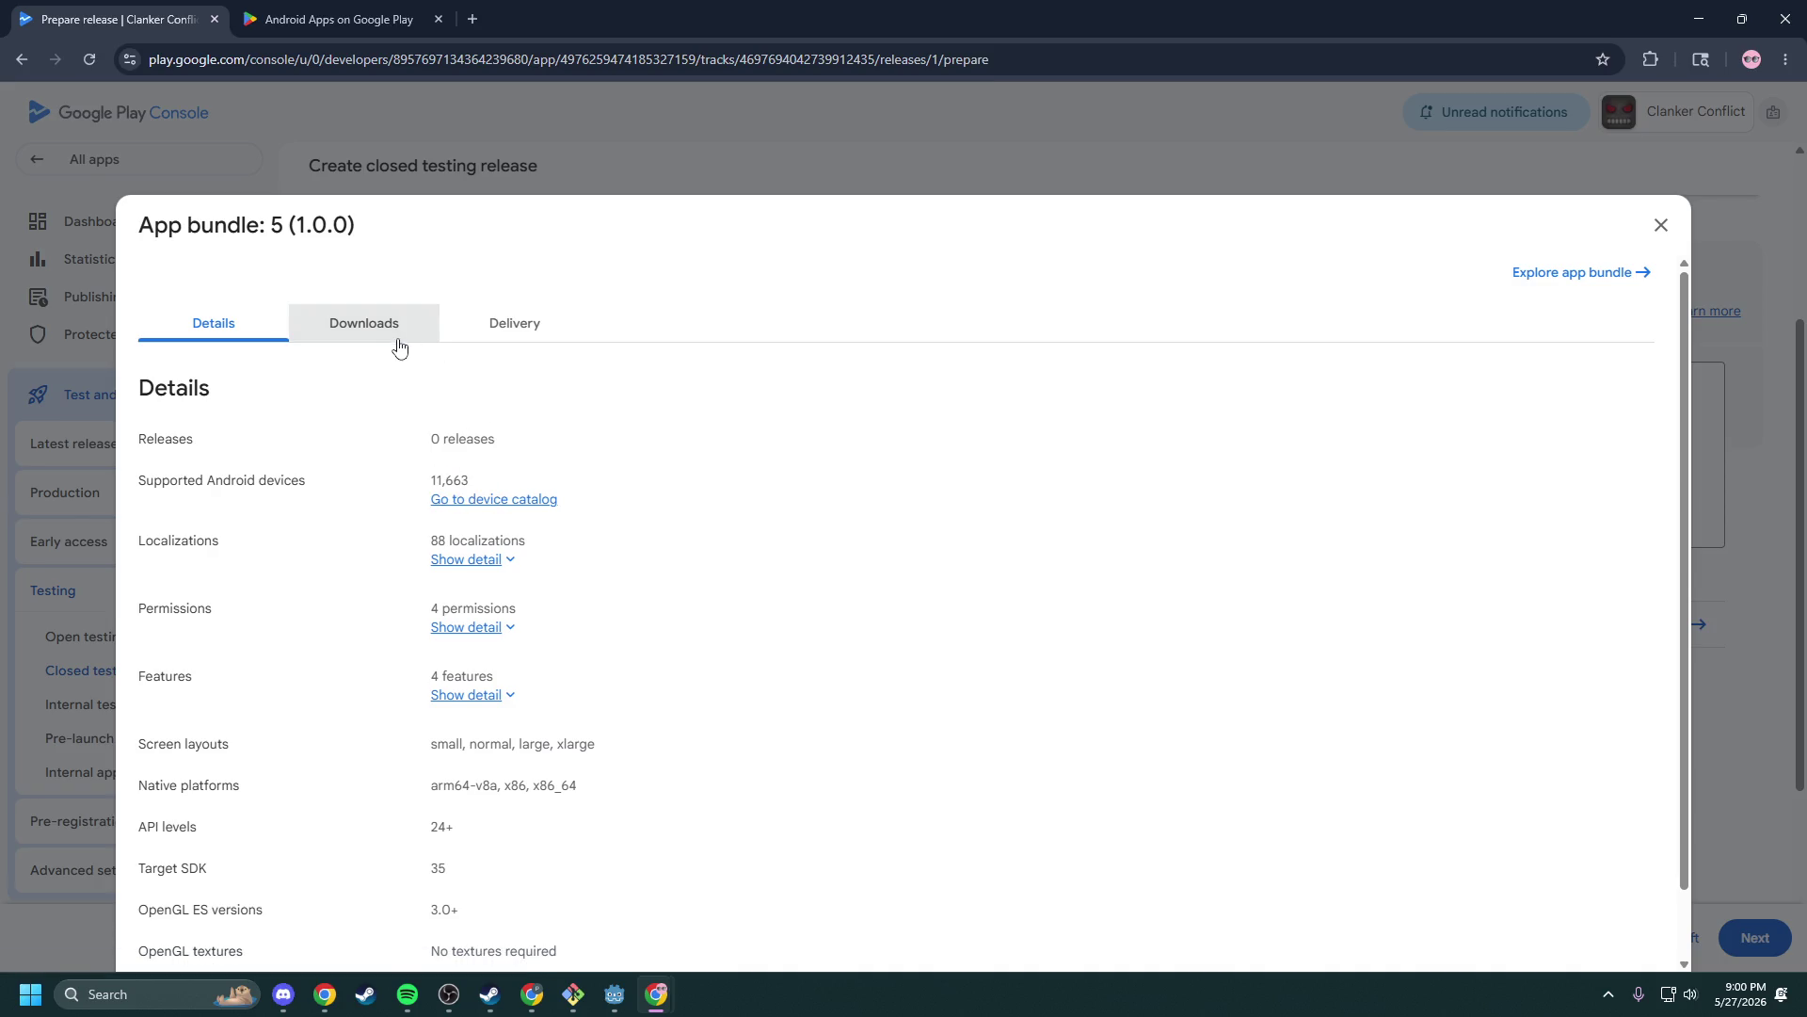
# Check the Downloads and Delivery tabs, close the bundle details, and continue the release to review
pyautogui.click(356, 313)
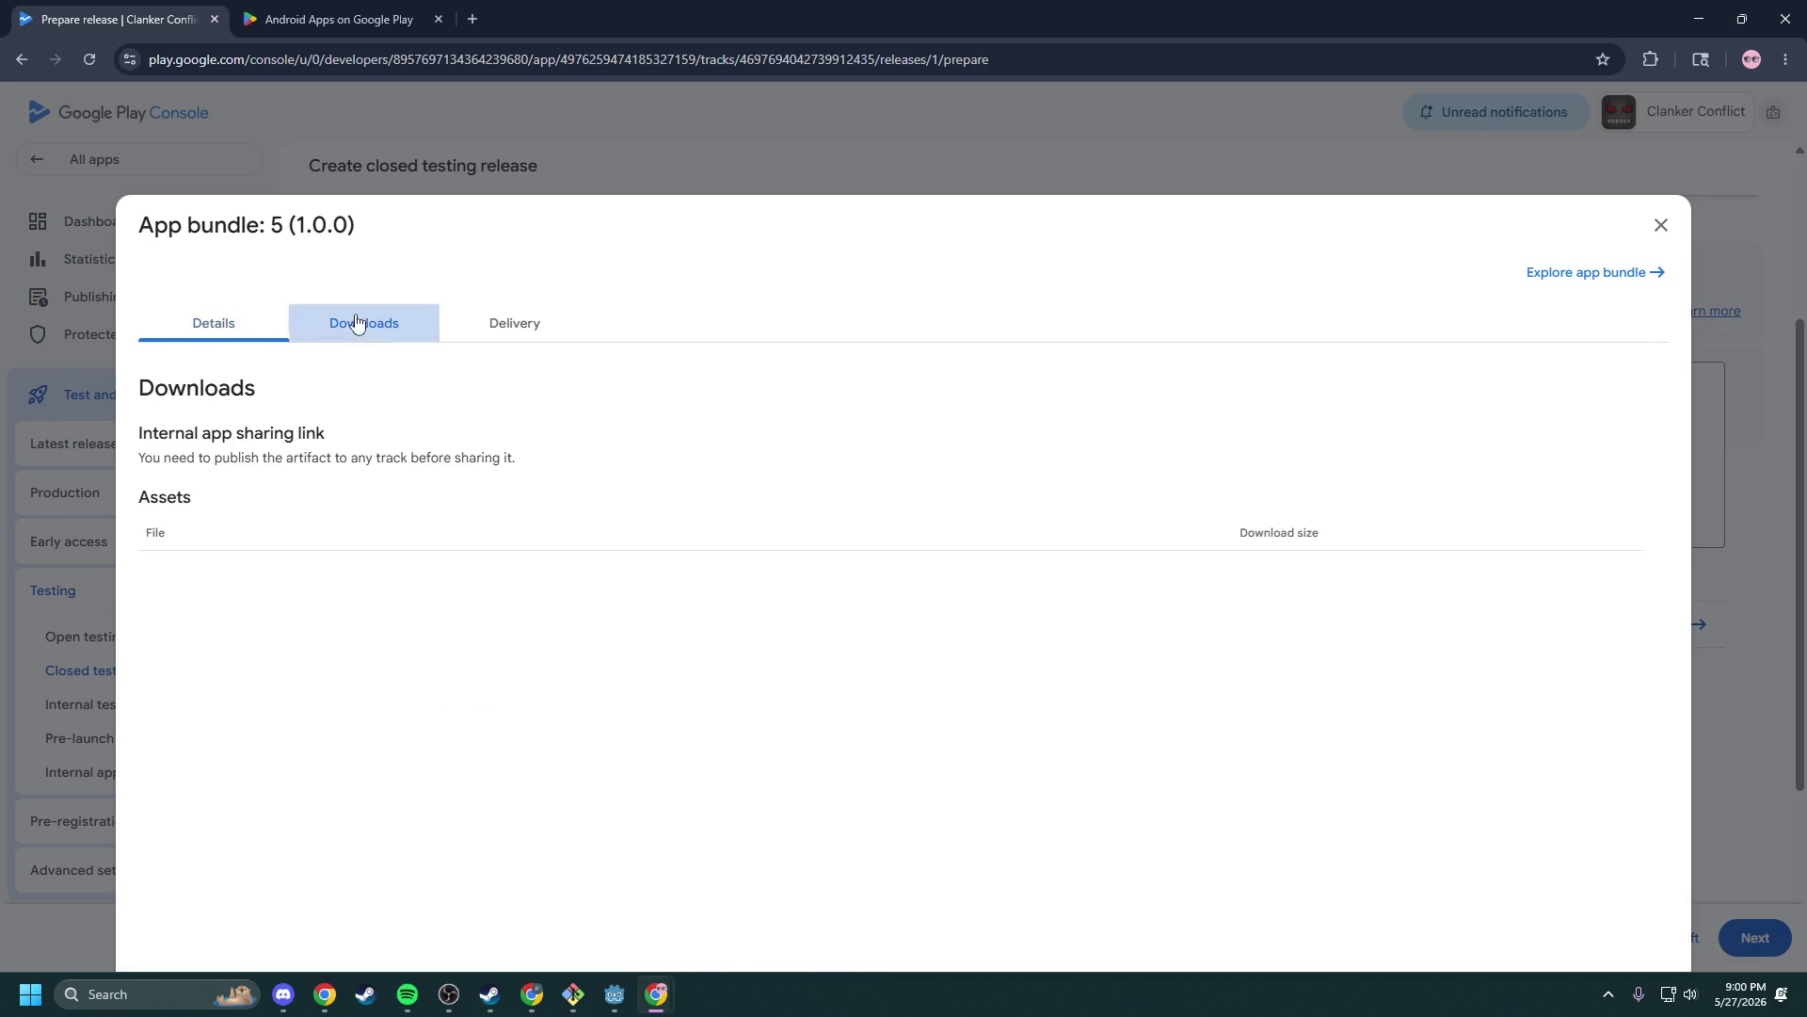
pyautogui.click(256, 330)
pyautogui.click(512, 320)
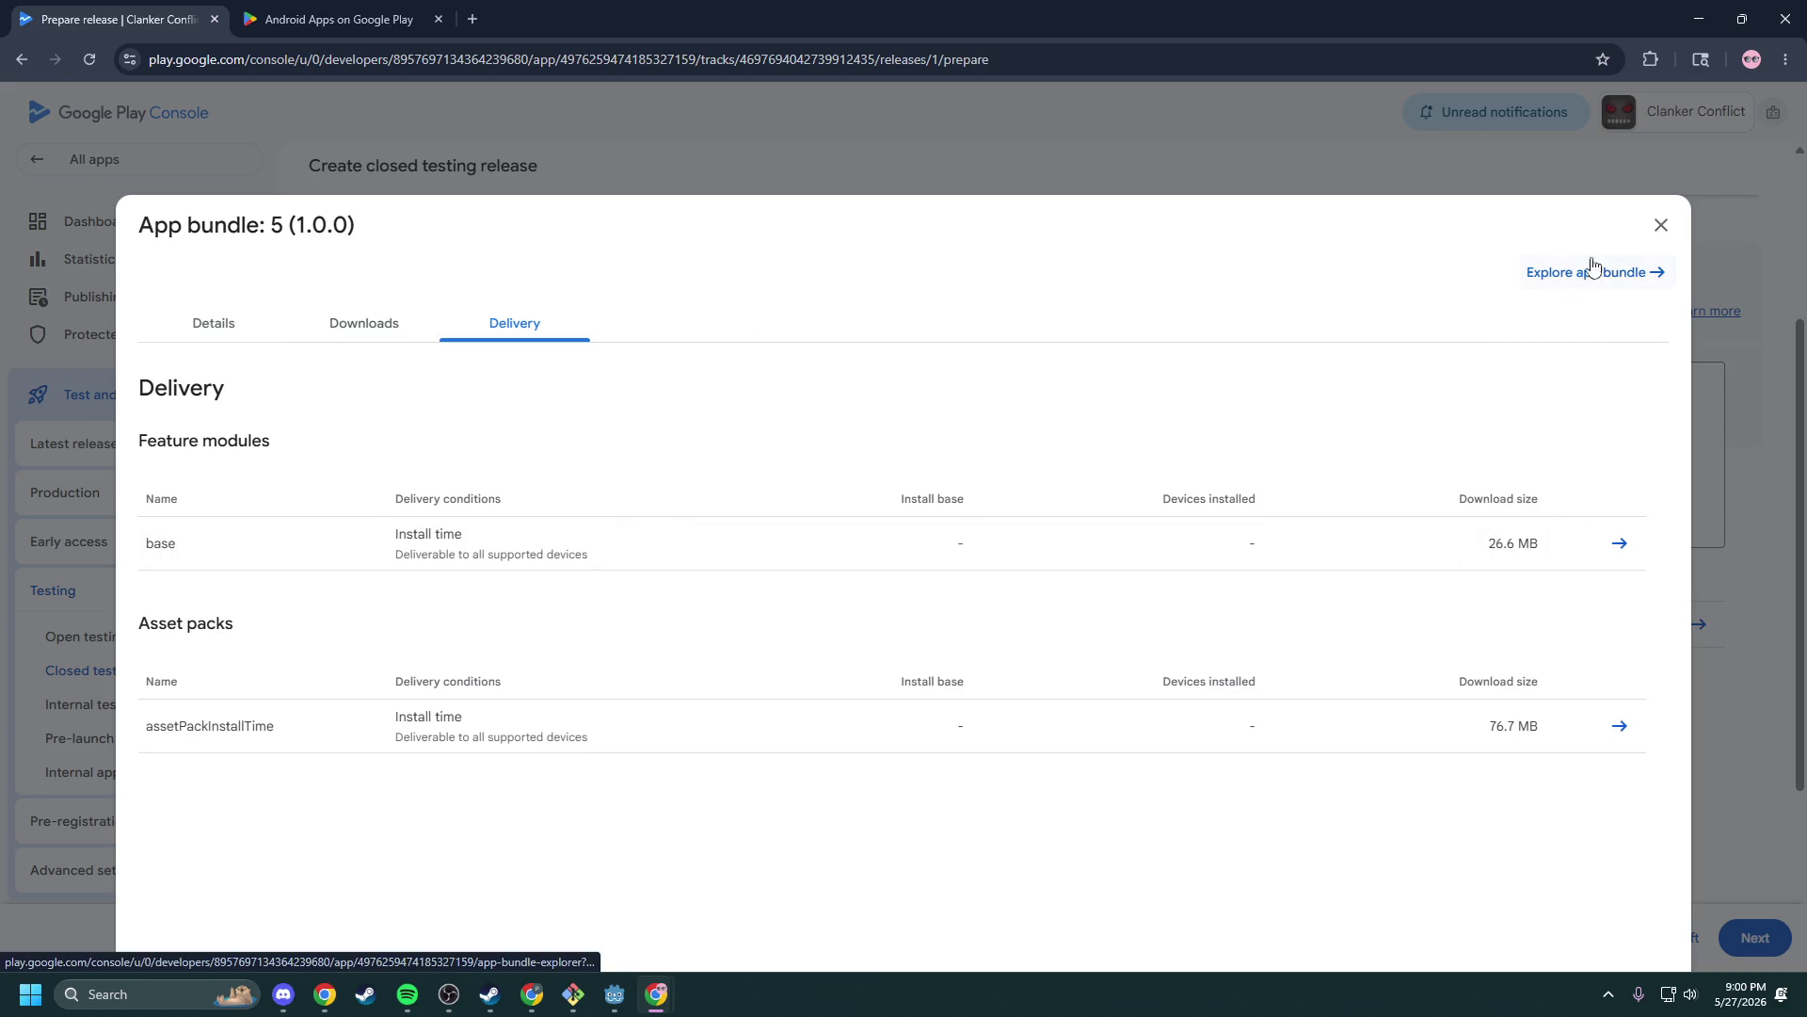
pyautogui.click(1661, 226)
pyautogui.click(1731, 951)
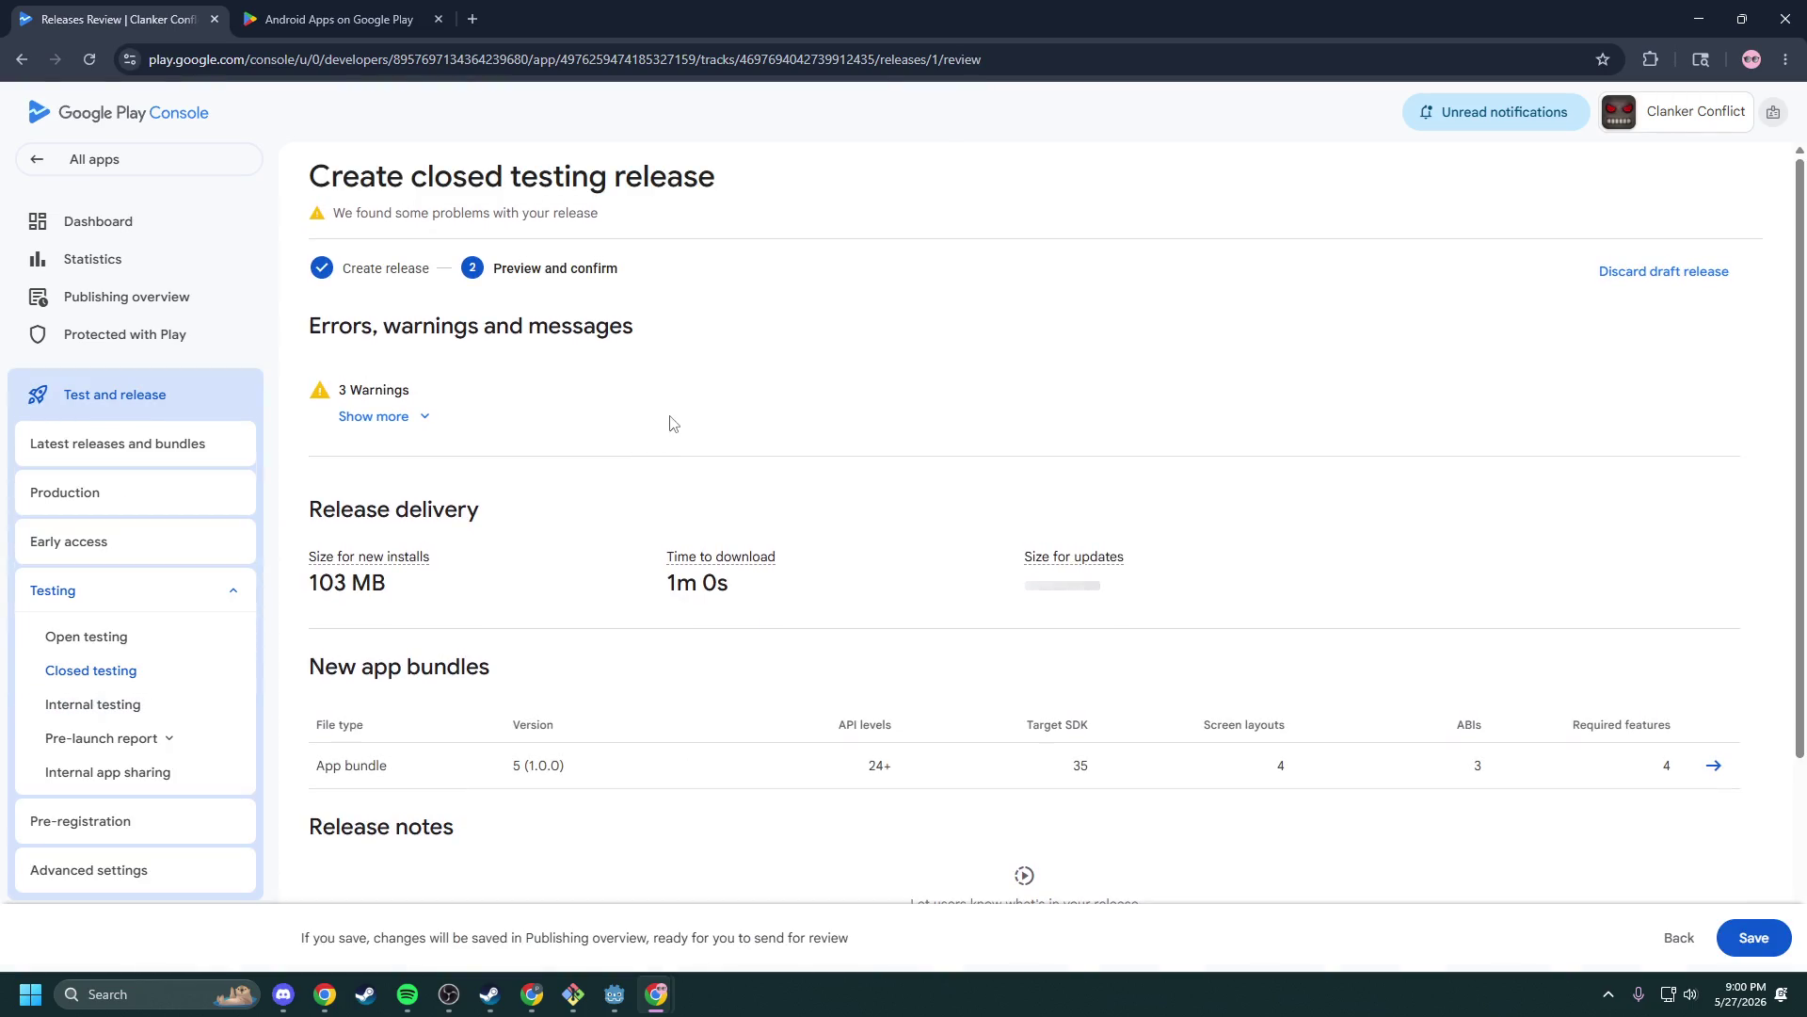
# Expand and read the three release warnings, including missing deobfuscation file and debug symbols
pyautogui.click(419, 416)
pyautogui.moveTo(364, 483); pyautogui.dragTo(864, 485)
pyautogui.click(412, 563)
pyautogui.moveTo(341, 546)
pyautogui.mouseDown()
pyautogui.moveTo(414, 565)
pyautogui.moveTo(535, 548)
pyautogui.mouseUp()
pyautogui.click(393, 612)
pyautogui.moveTo(386, 595); pyautogui.dragTo(622, 591)
pyautogui.click(636, 556)
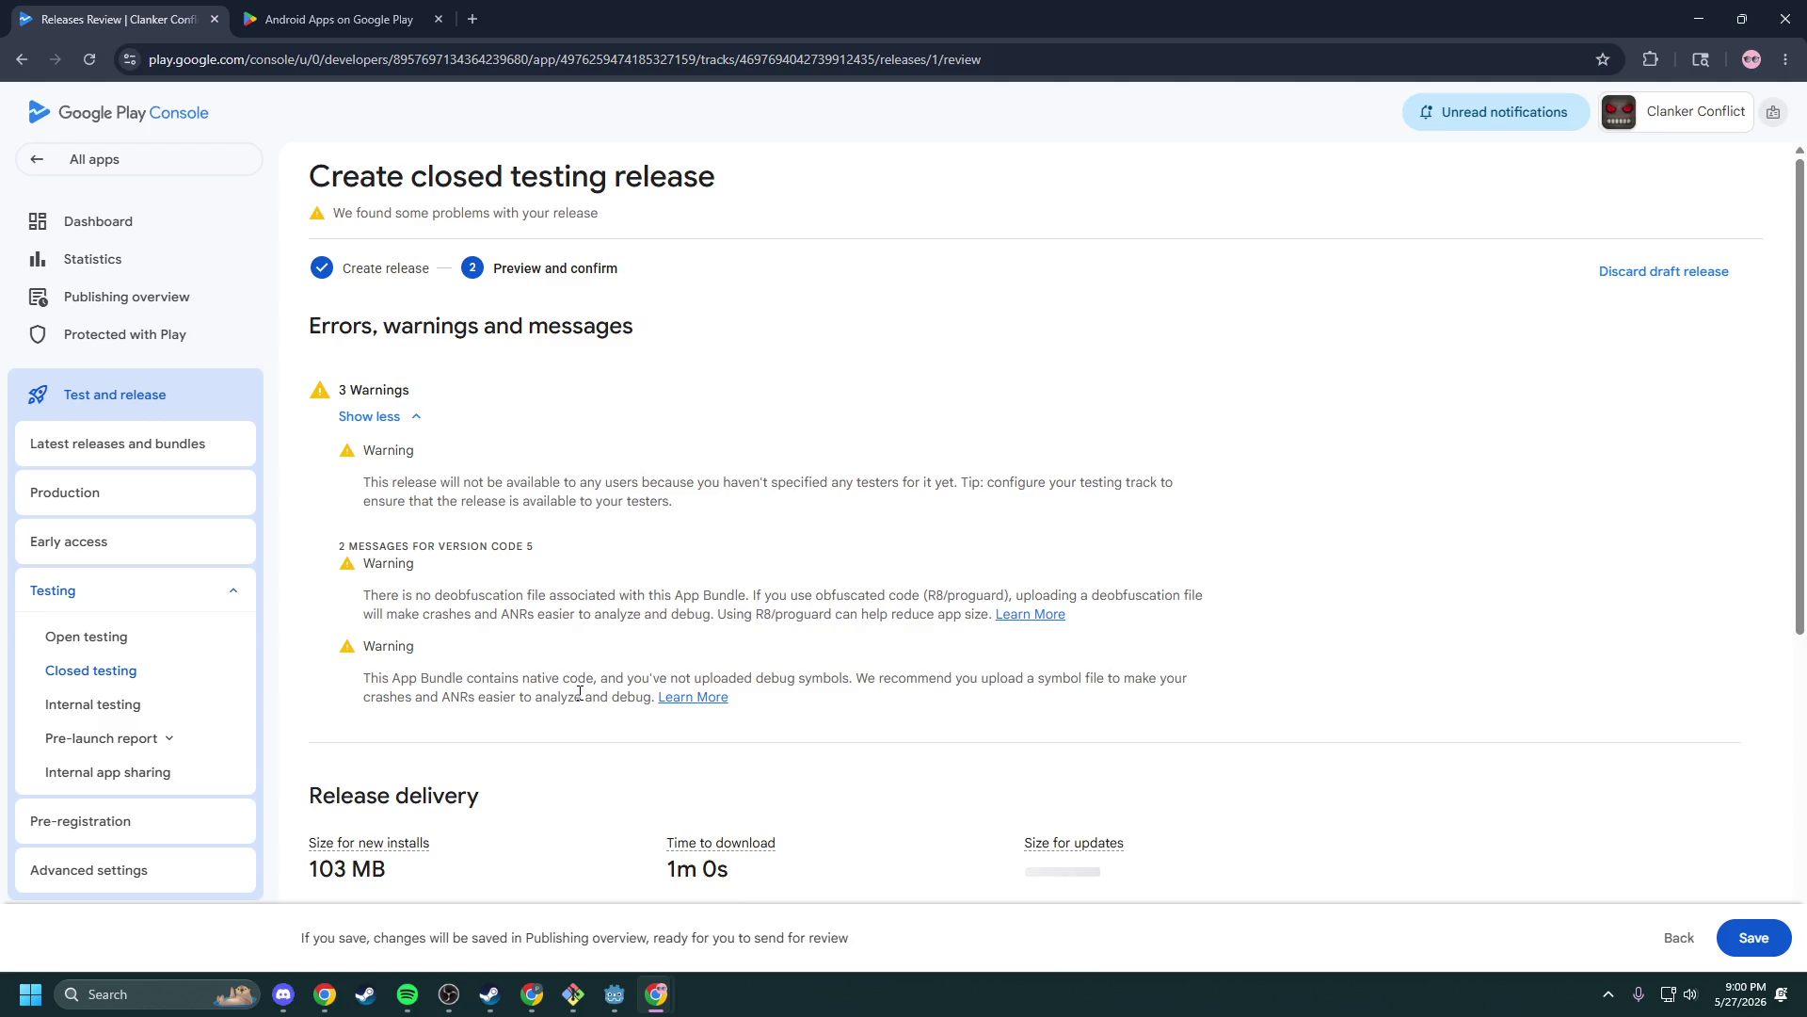
pyautogui.moveTo(502, 678)
pyautogui.mouseDown()
pyautogui.moveTo(801, 665)
pyautogui.moveTo(1109, 682)
pyautogui.moveTo(442, 696)
pyautogui.moveTo(607, 702)
pyautogui.mouseUp()
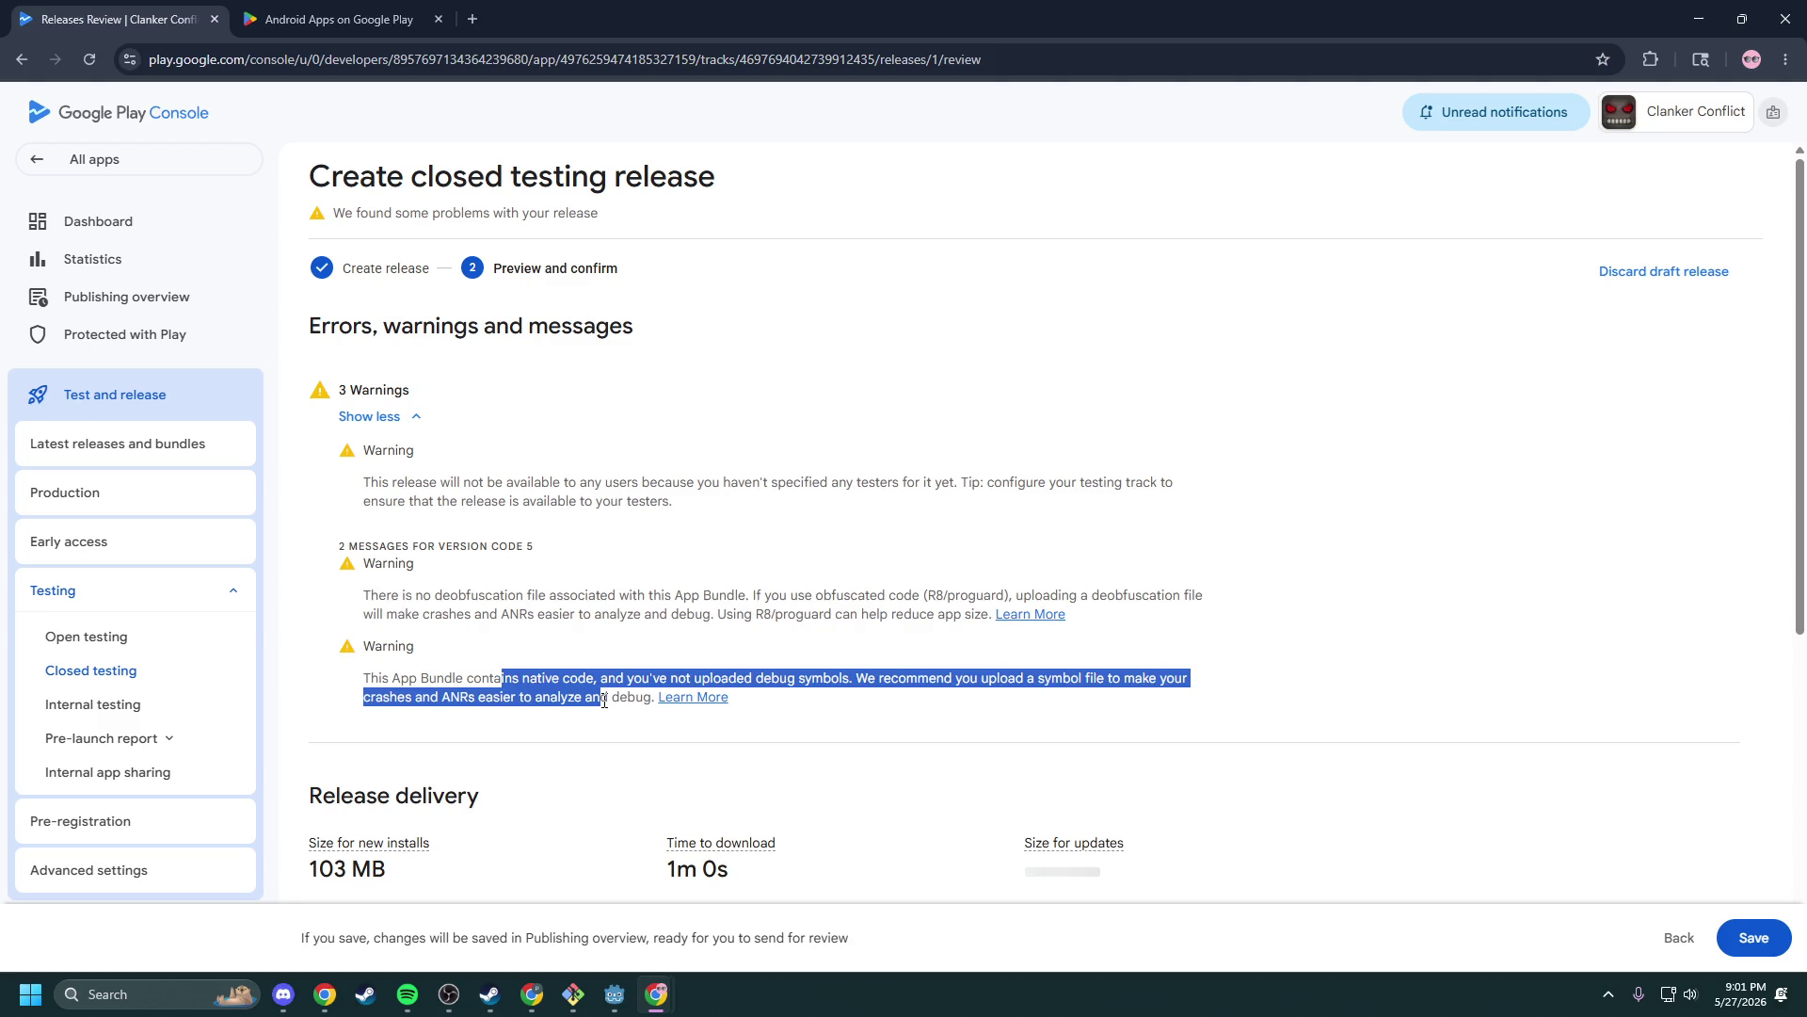
pyautogui.click(604, 703)
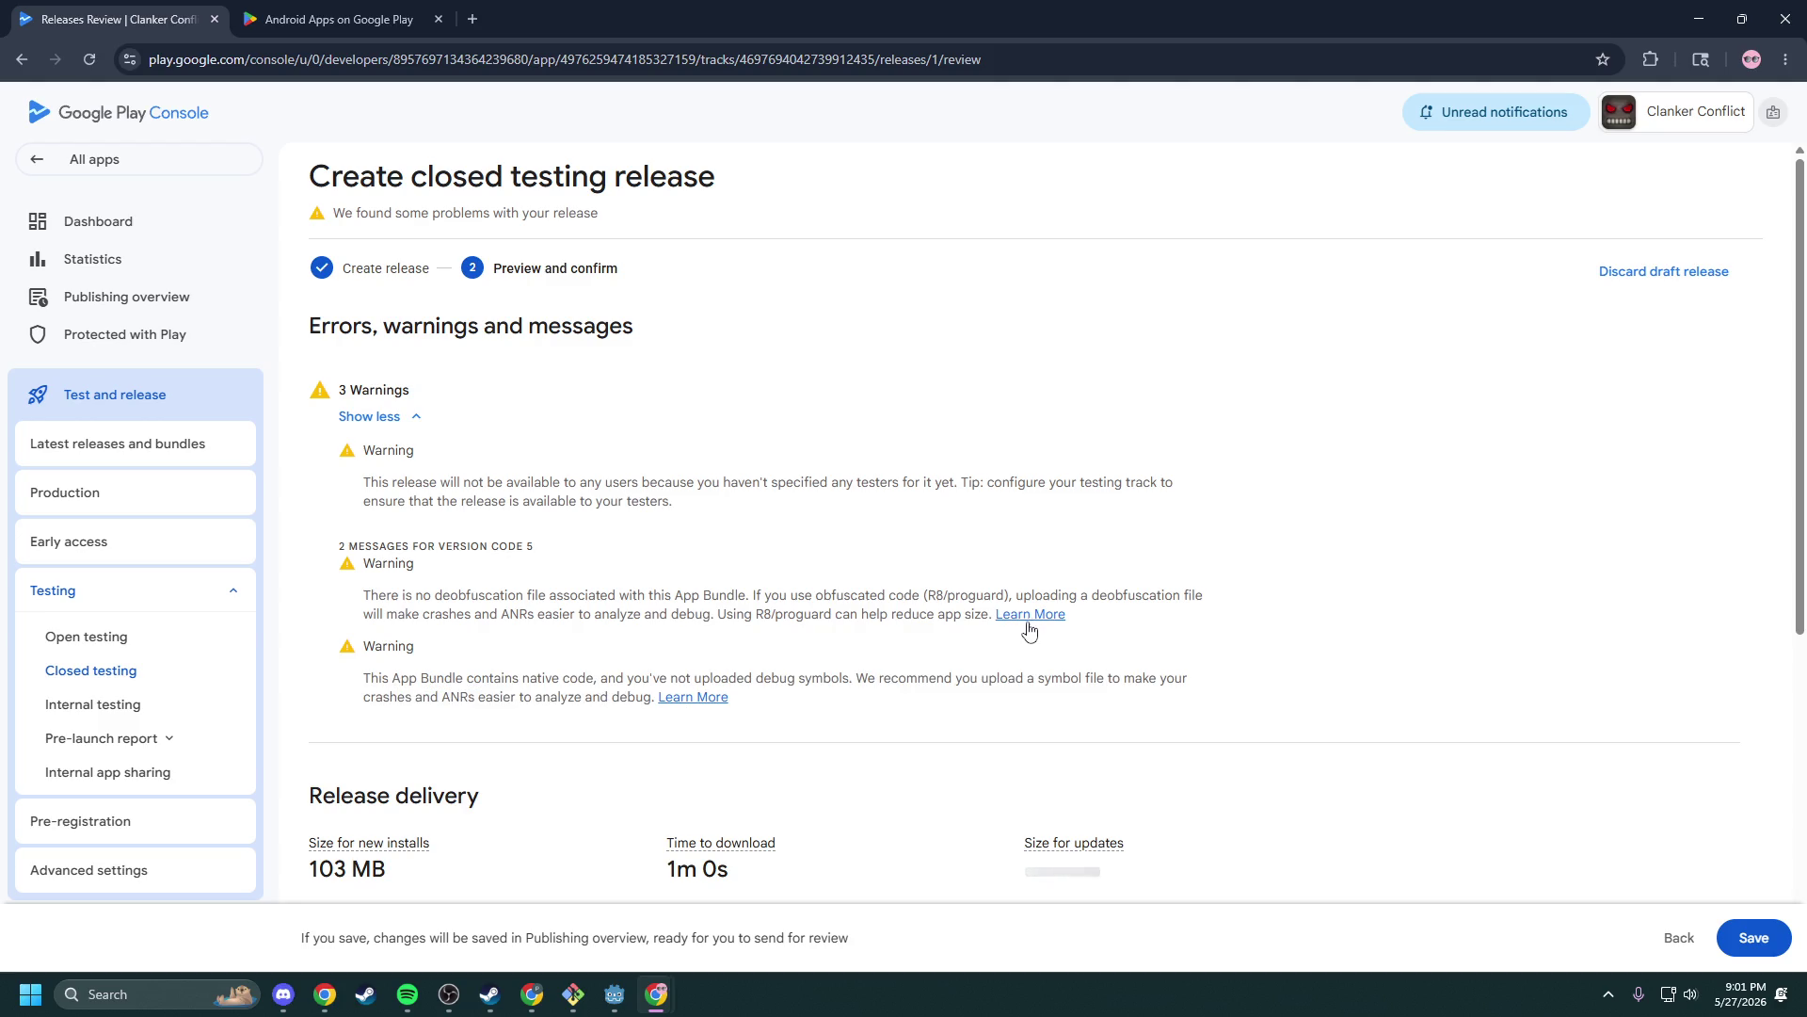
# Save the closed testing release draft
pyautogui.scroll(-4, 1029, 630)
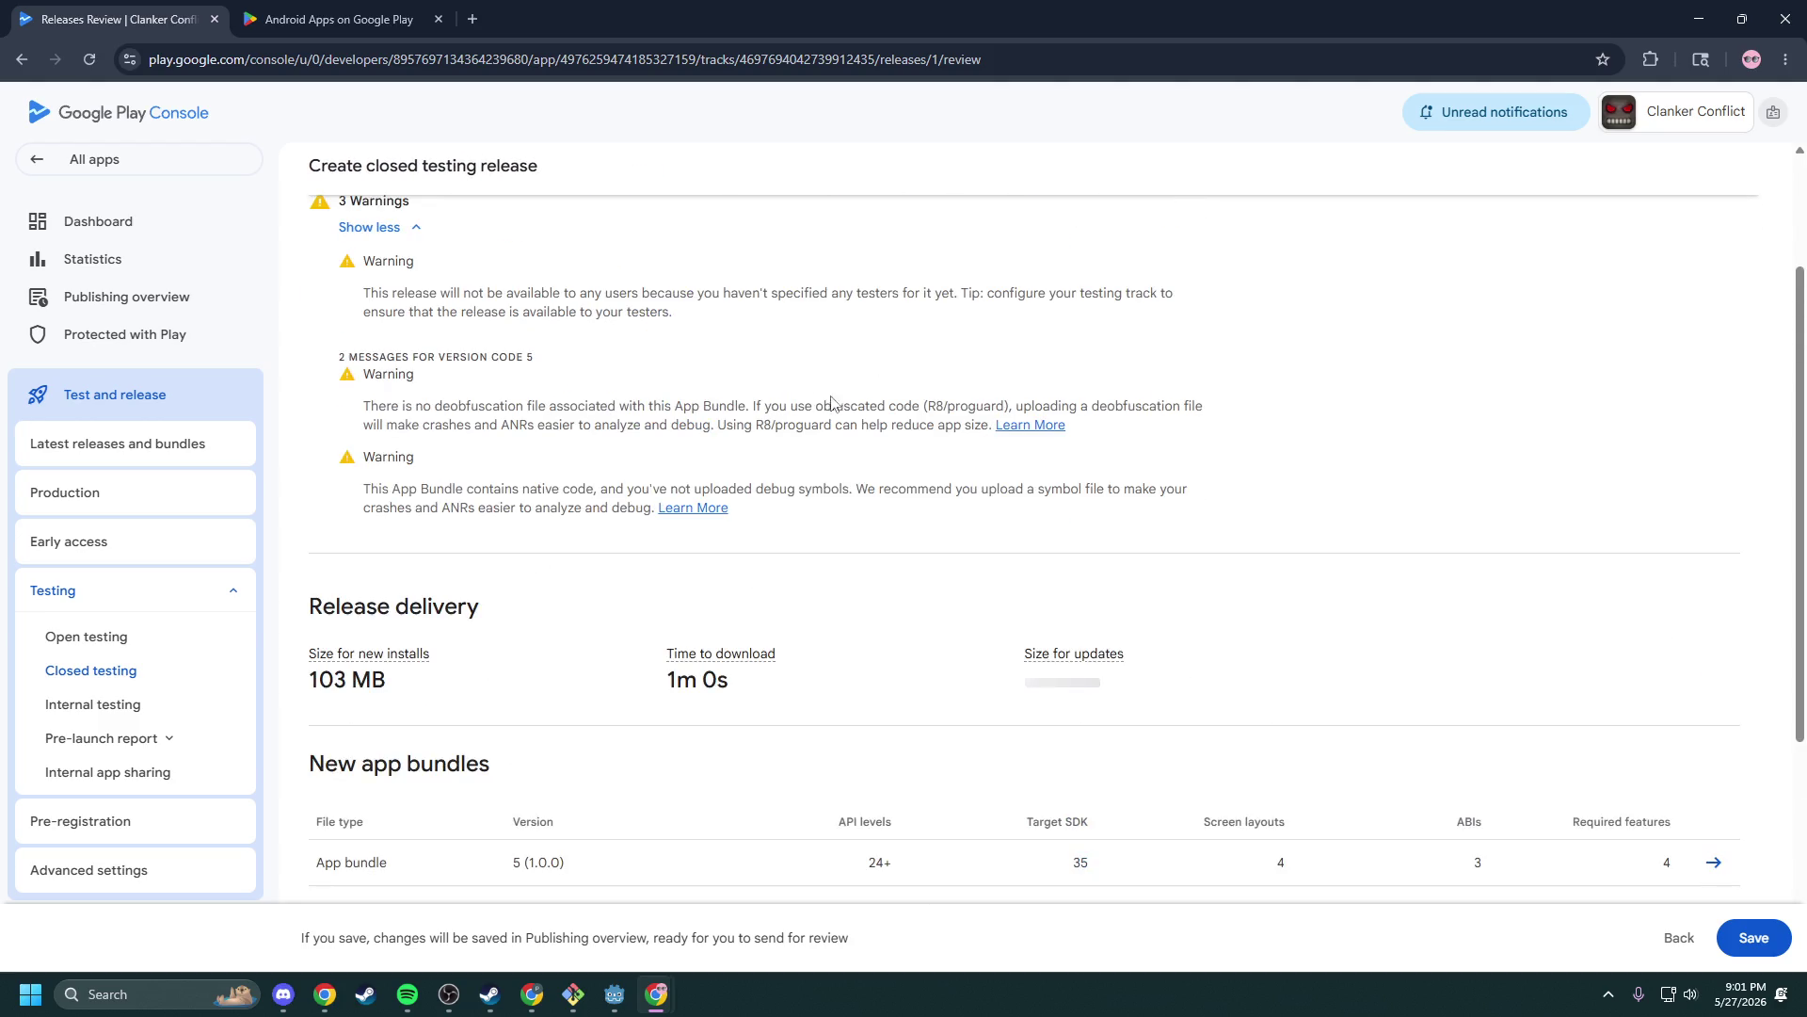
pyautogui.scroll(-1, 677, 428)
pyautogui.scroll(-1, 835, 629)
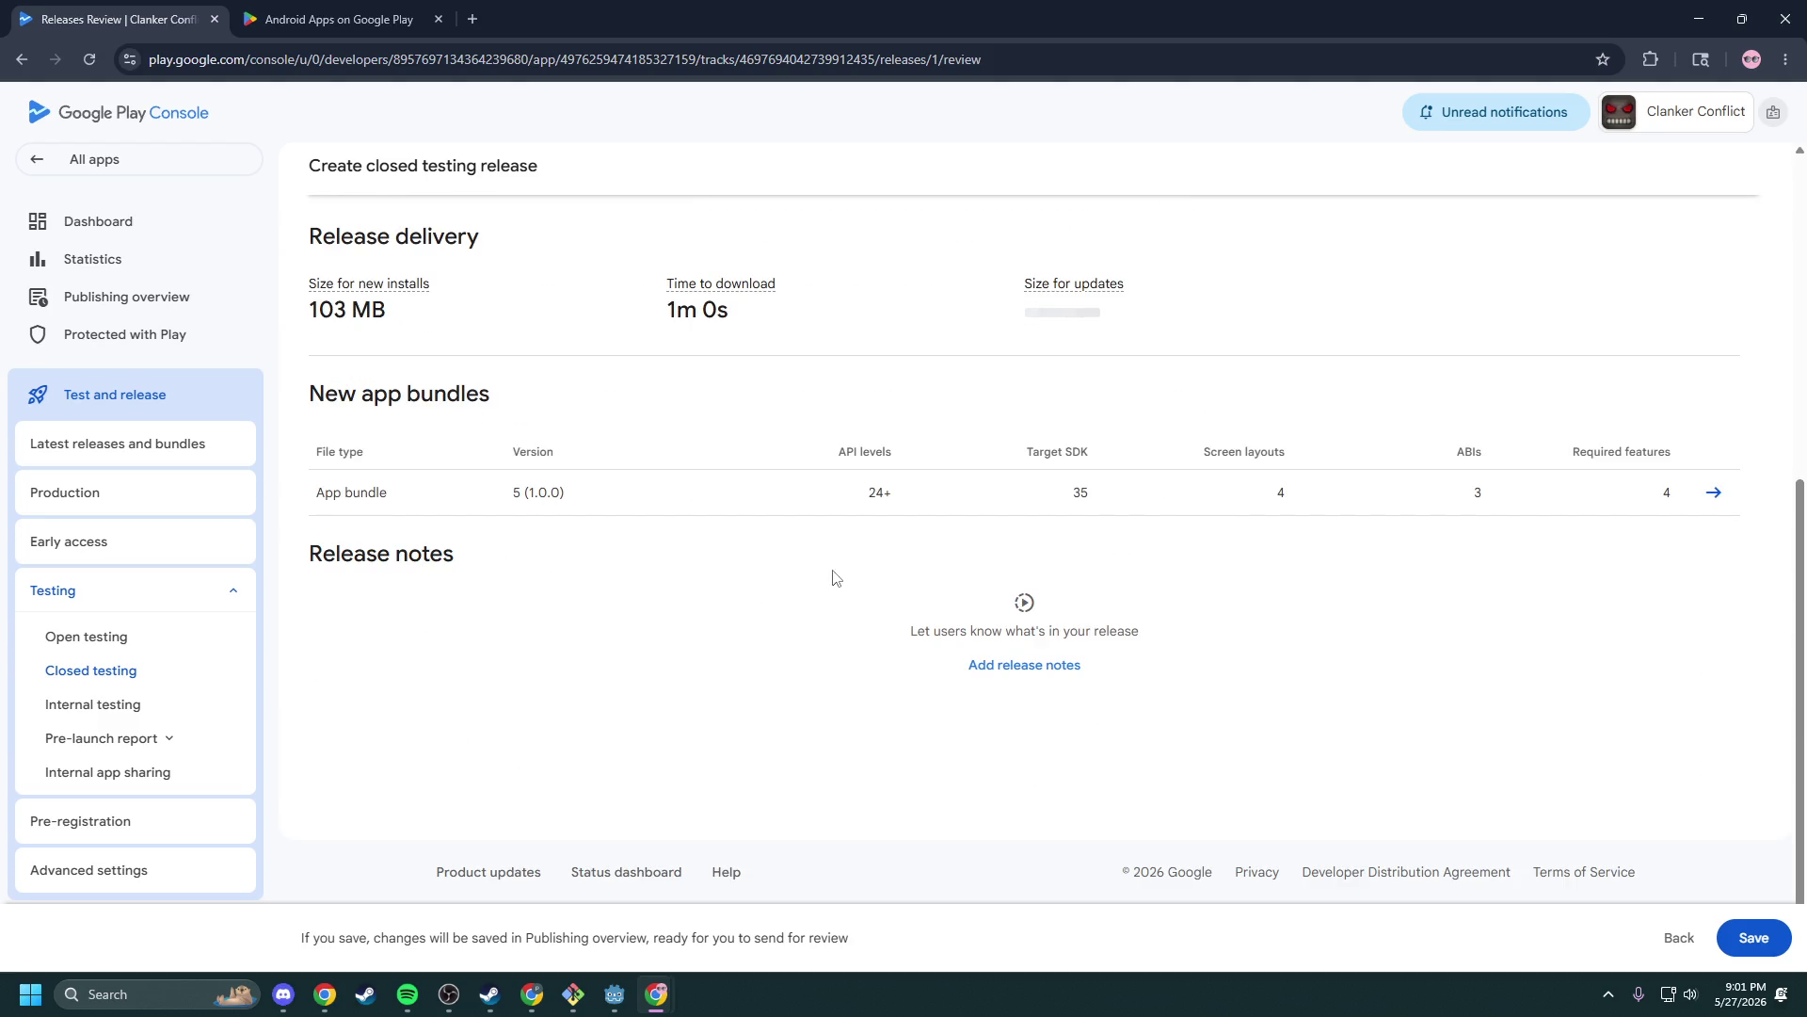
pyautogui.click(1753, 937)
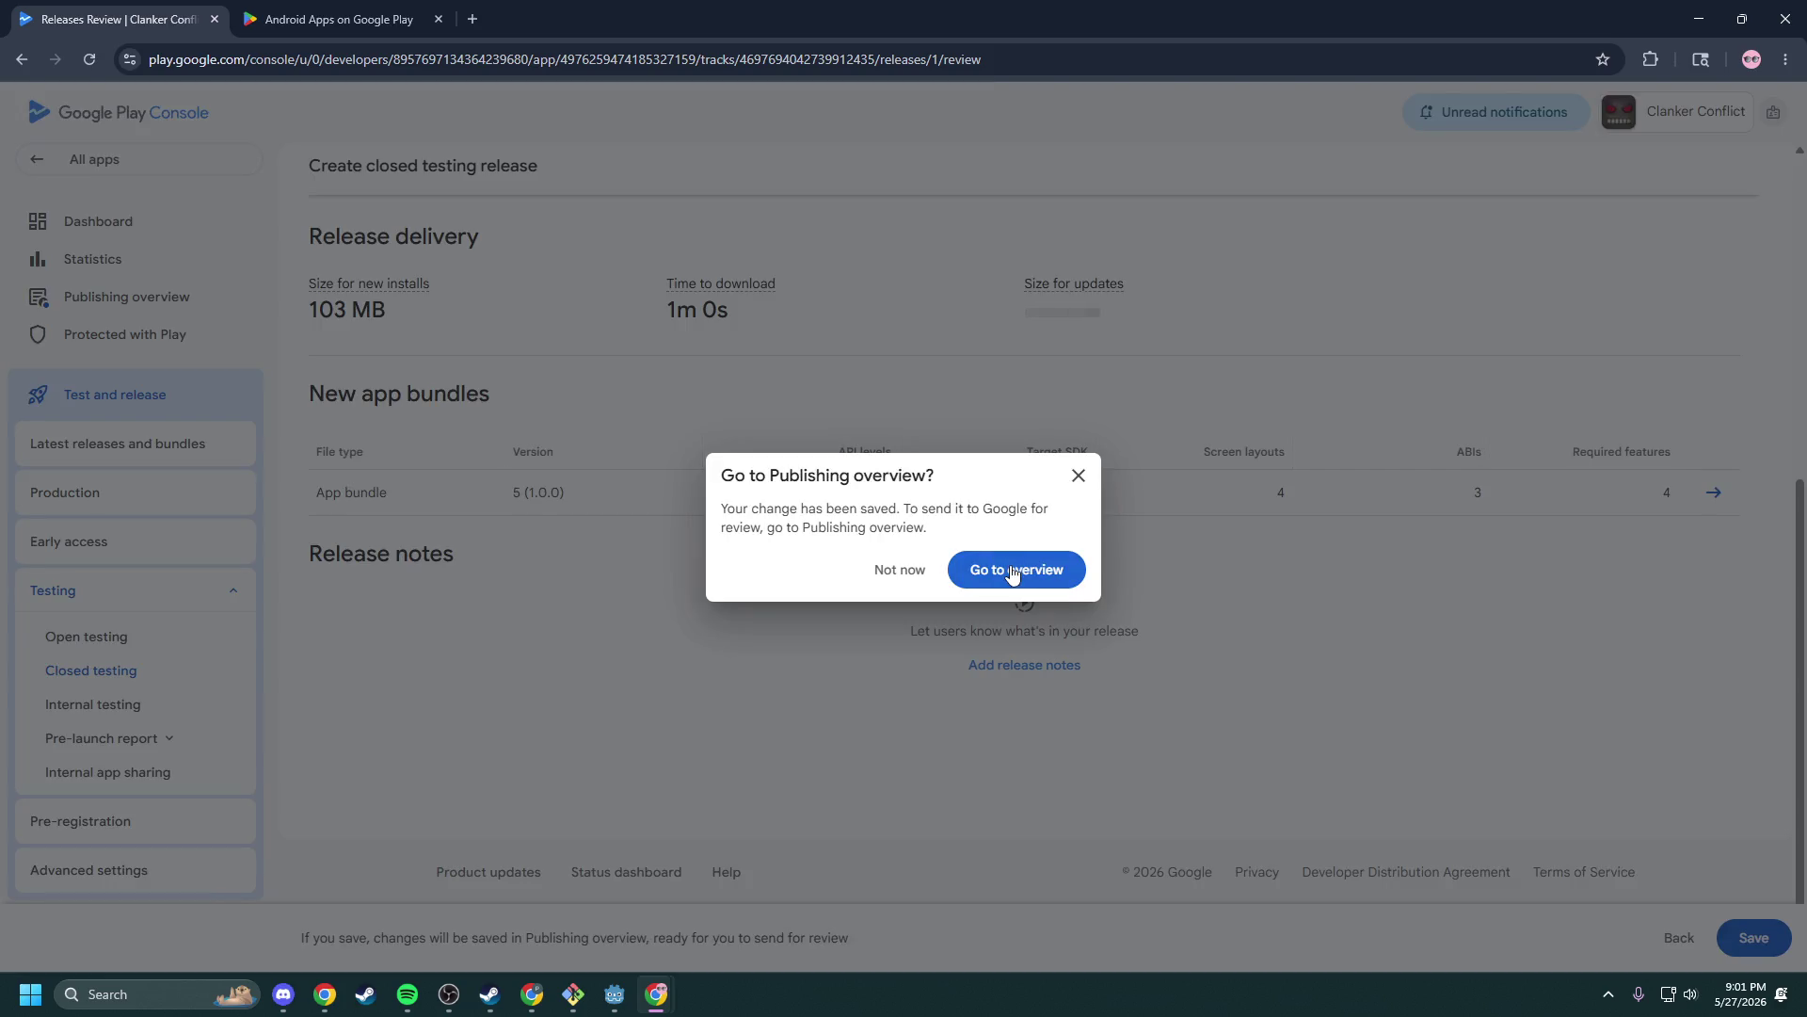
# From Publishing overview, view the one blocking issue and open the Advertising ID declaration
pyautogui.click(1012, 571)
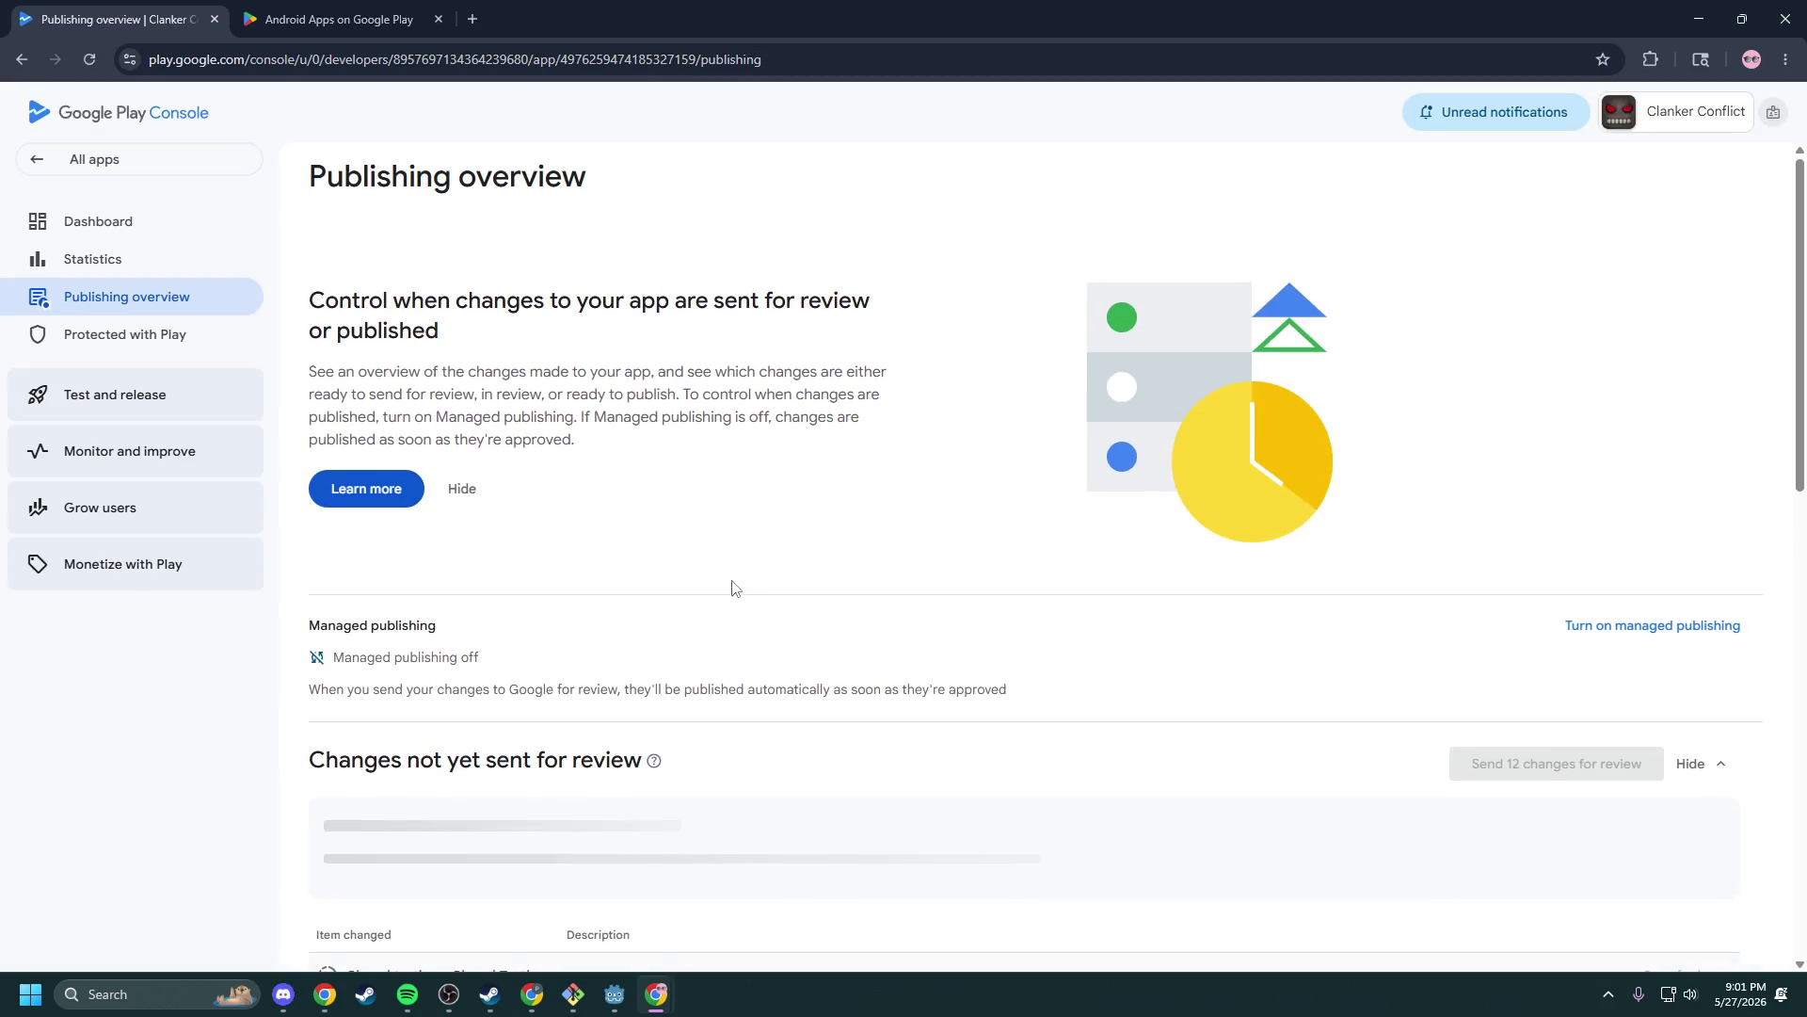
pyautogui.scroll(-4, 649, 513)
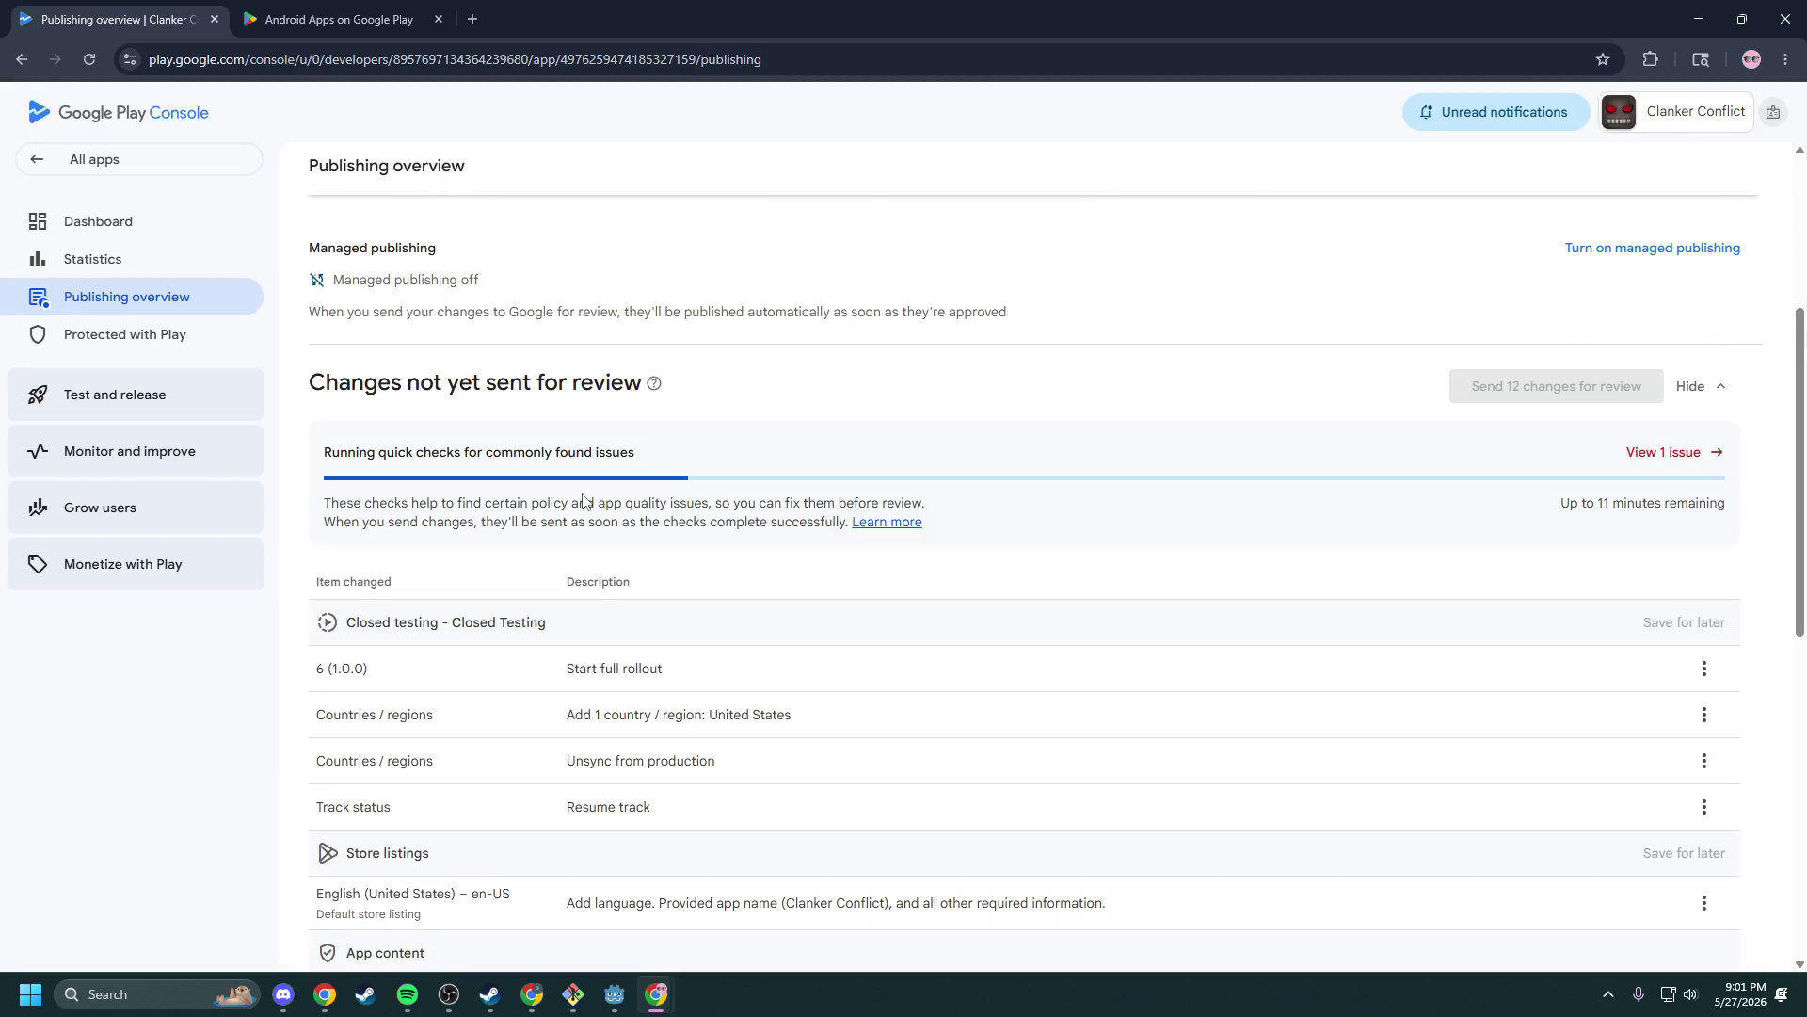
pyautogui.scroll(-2, 582, 500)
pyautogui.click(1650, 268)
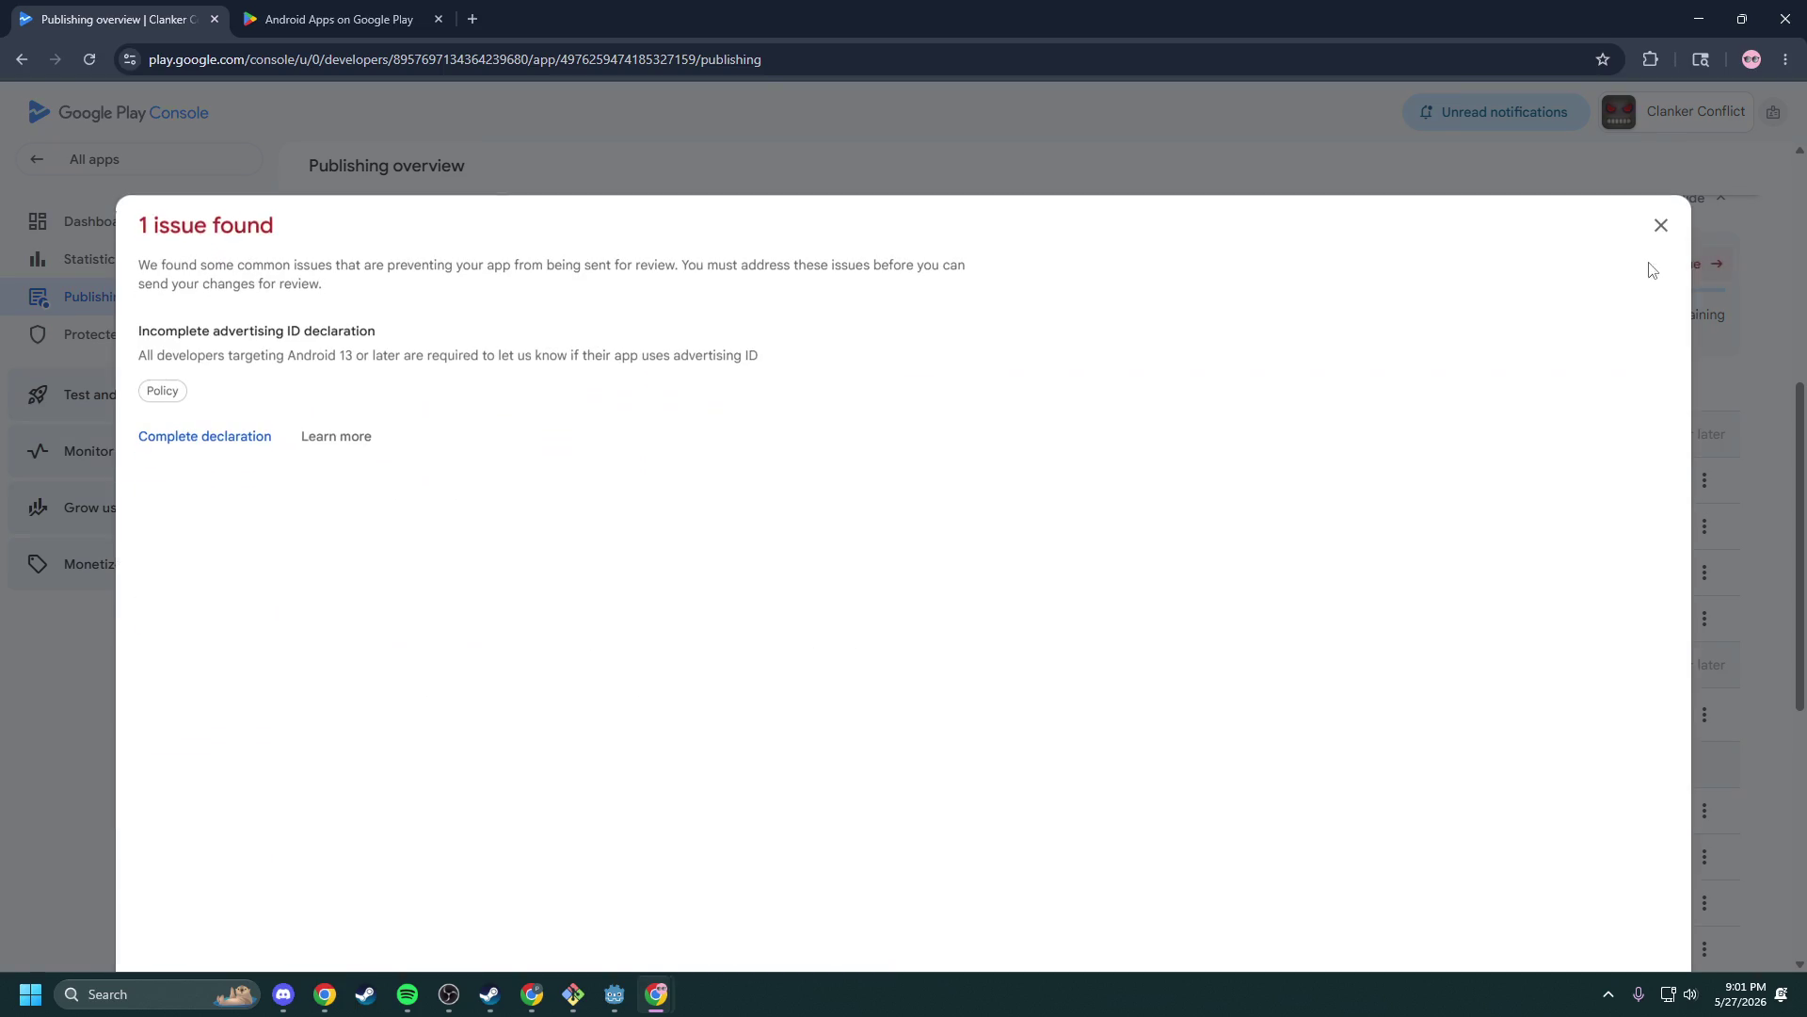
pyautogui.moveTo(150, 269)
pyautogui.mouseDown()
pyautogui.moveTo(851, 284)
pyautogui.moveTo(234, 316)
pyautogui.moveTo(282, 363)
pyautogui.moveTo(755, 366)
pyautogui.mouseUp()
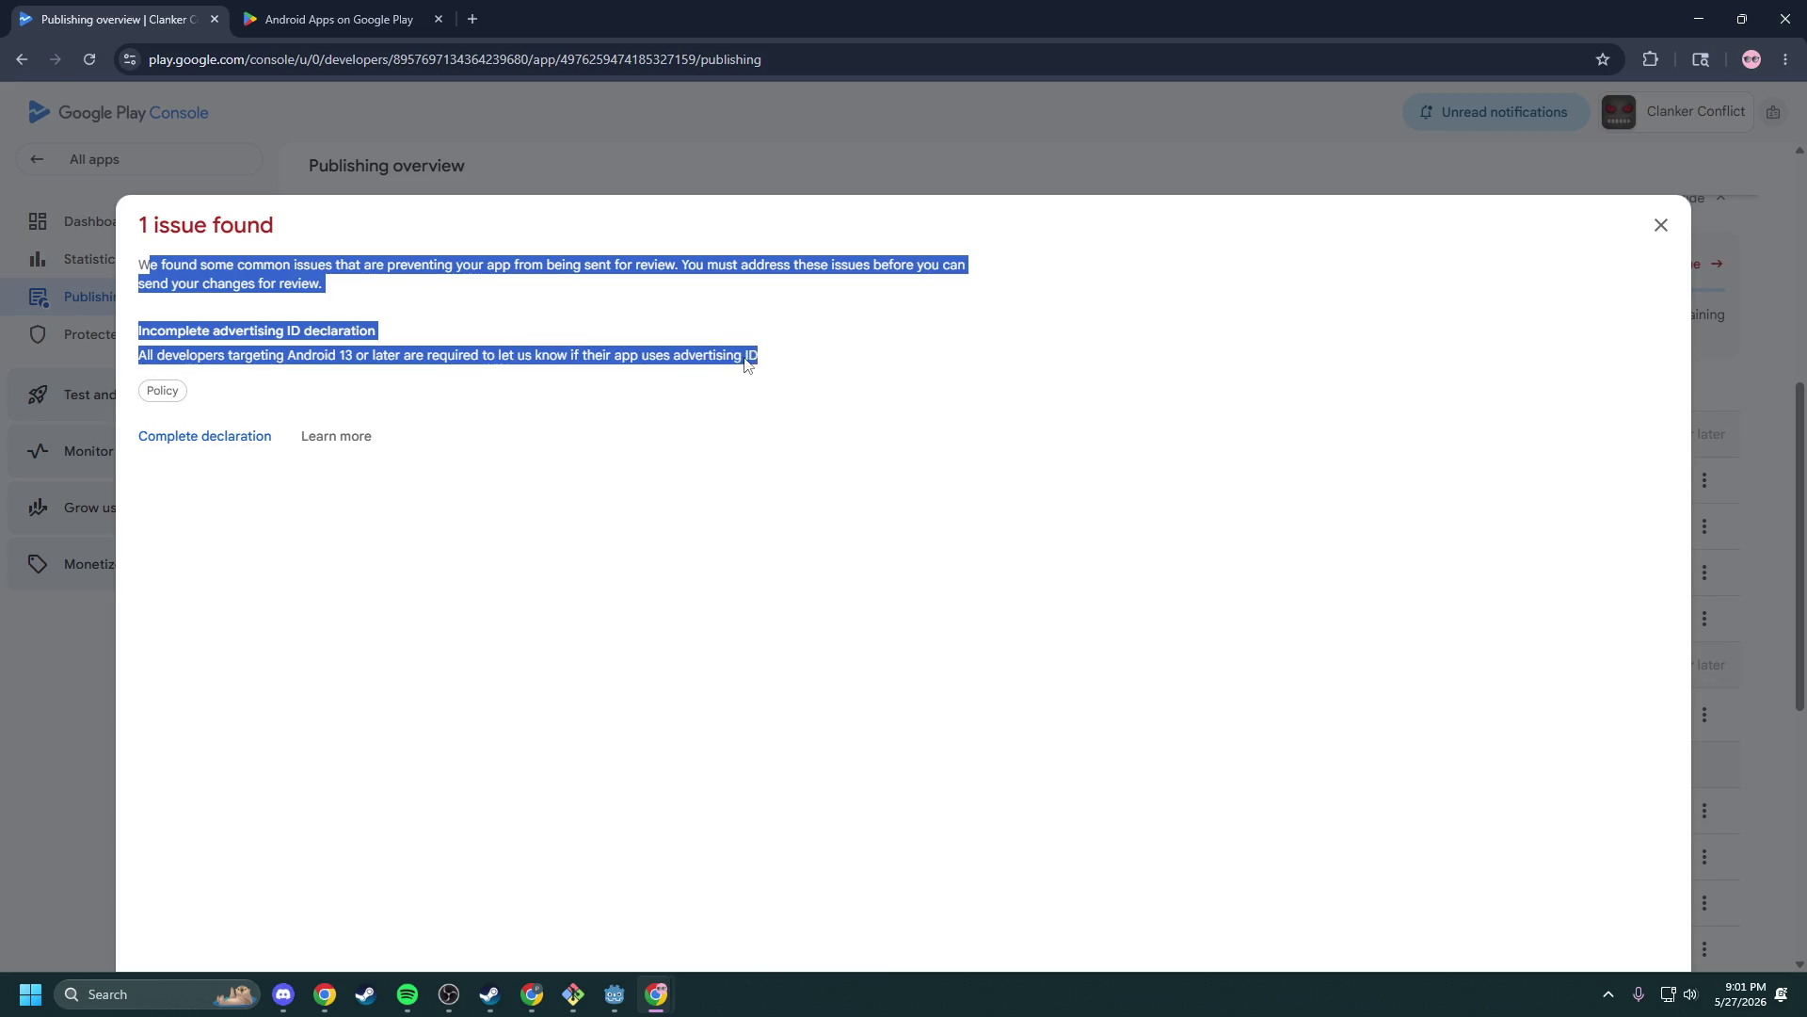
pyautogui.click(226, 438)
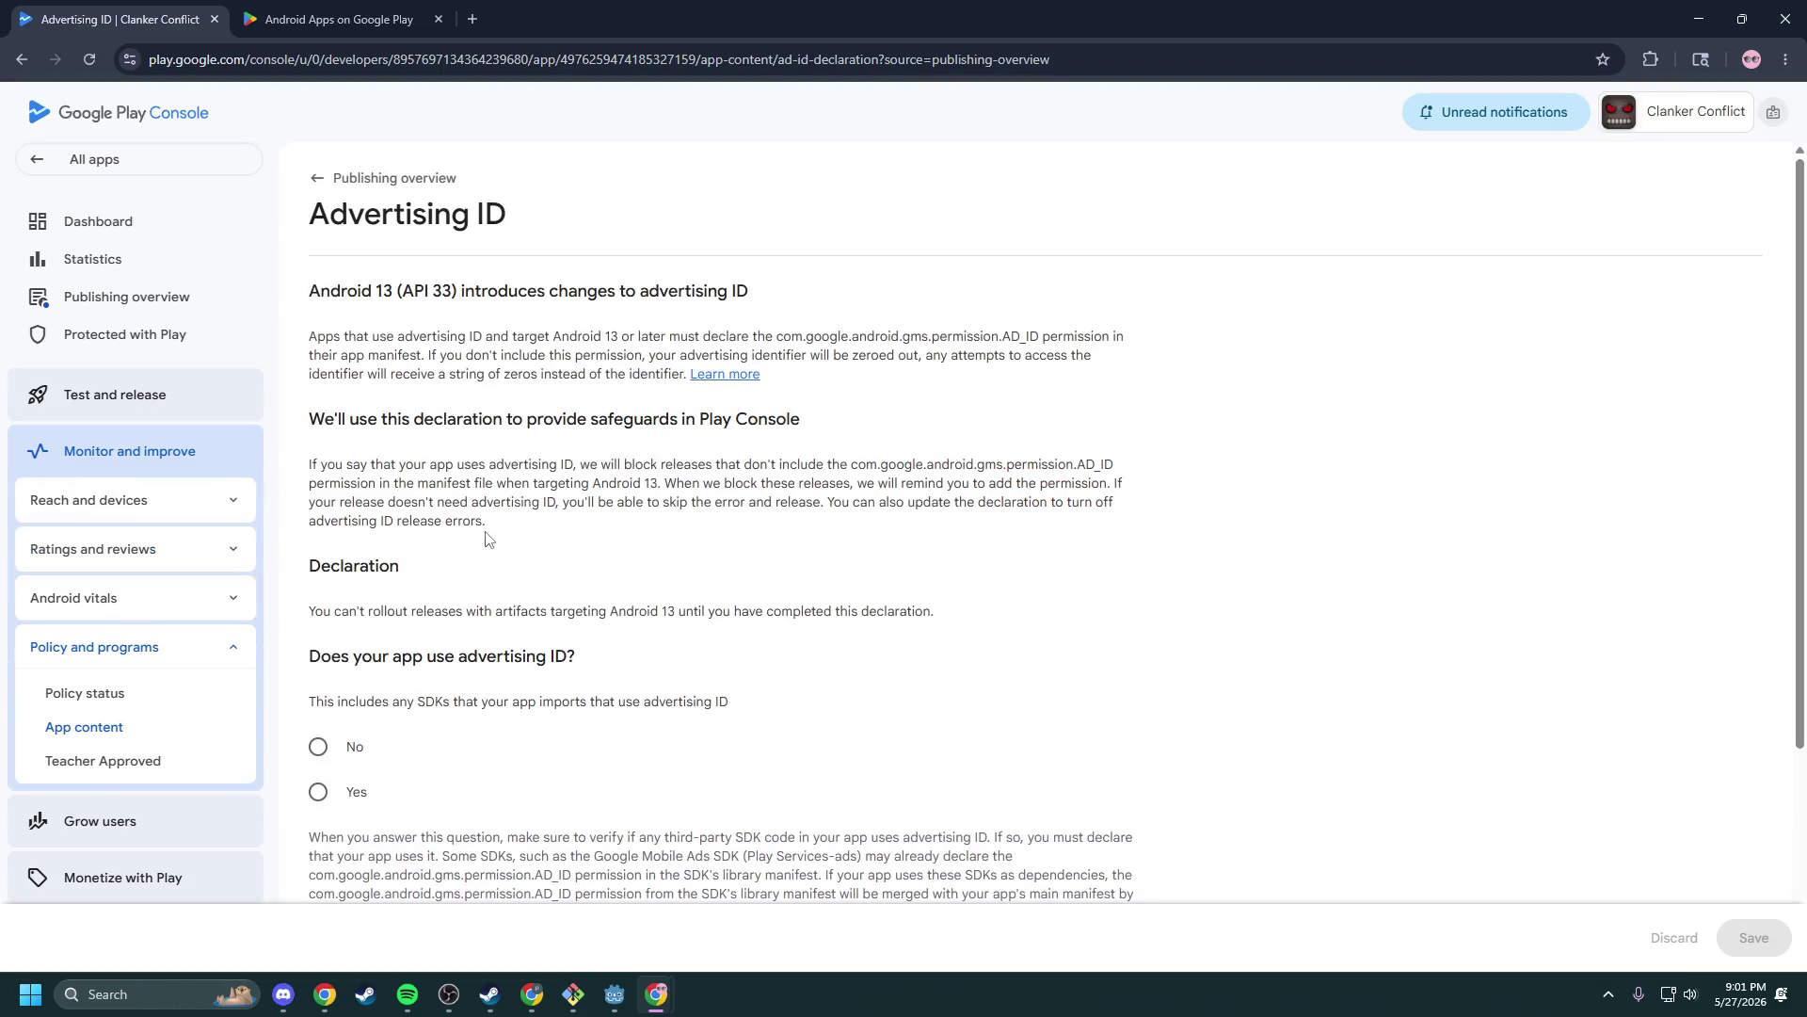
# Leave the advertising ID question unanswered and look over Monetize with Play and its Play Academy course
pyautogui.moveTo(333, 709); pyautogui.dragTo(737, 715)
pyautogui.click(718, 697)
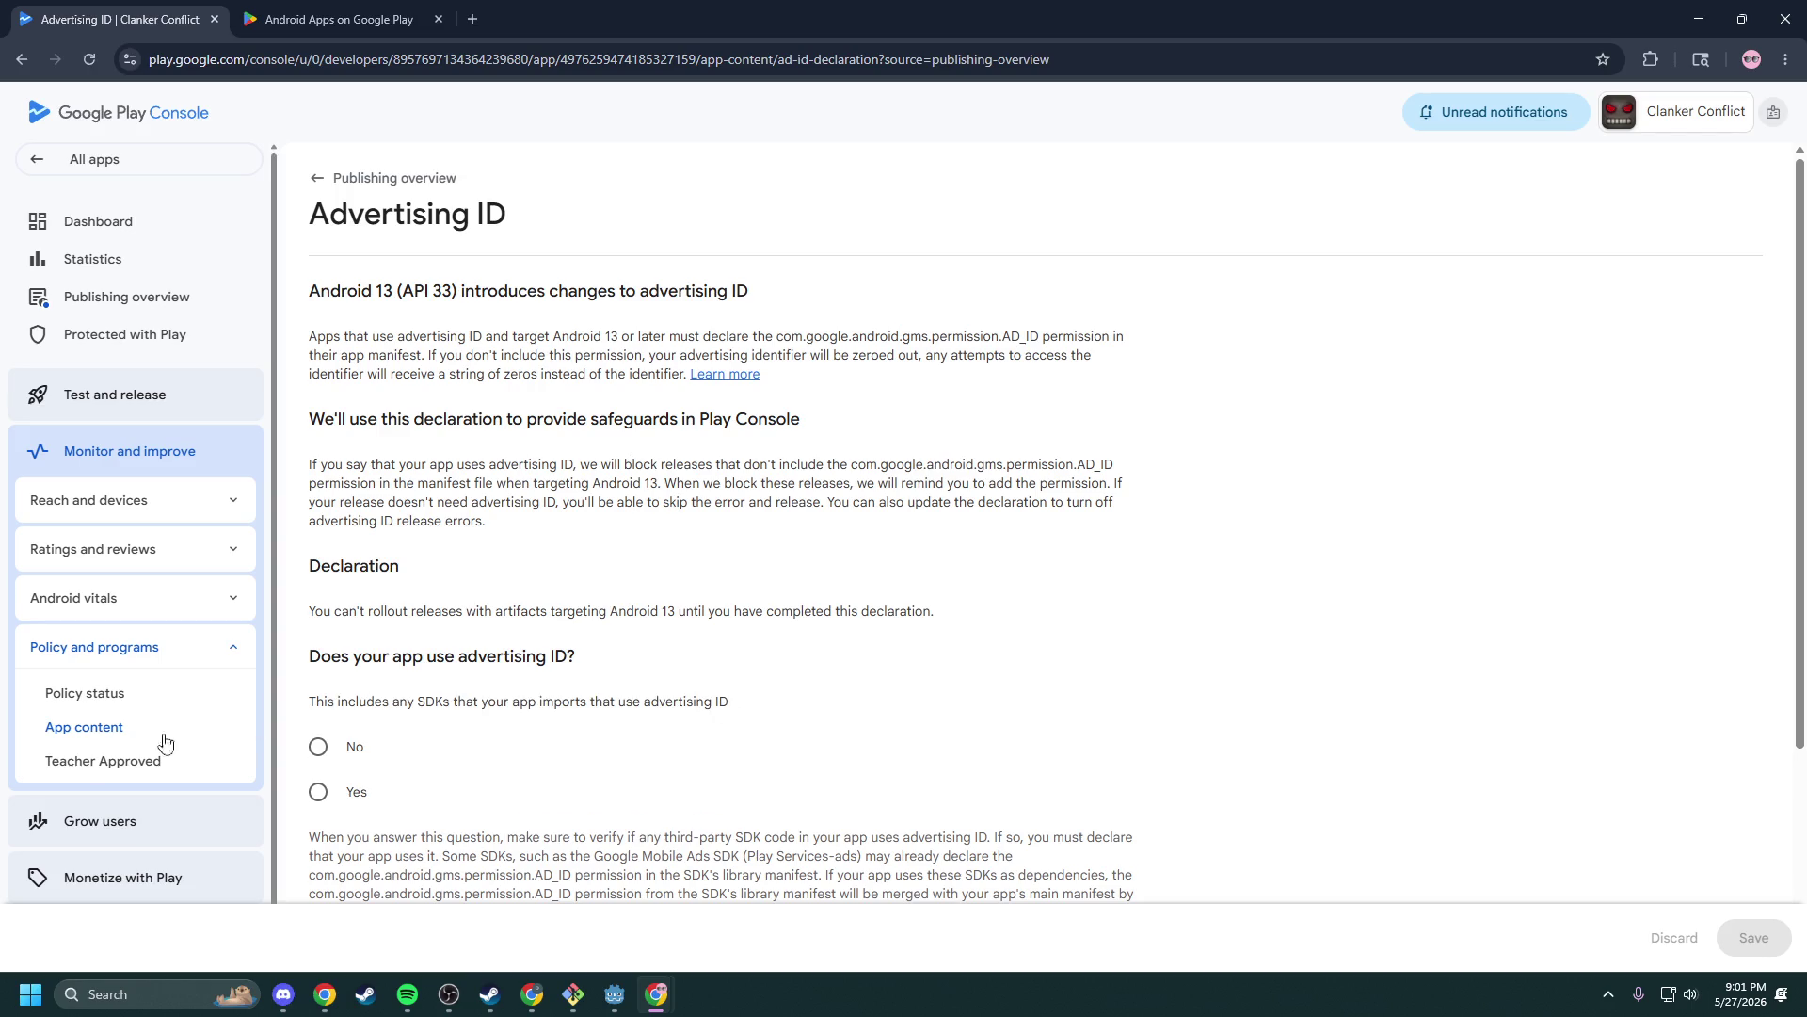
pyautogui.scroll(-1, 156, 565)
pyautogui.click(142, 863)
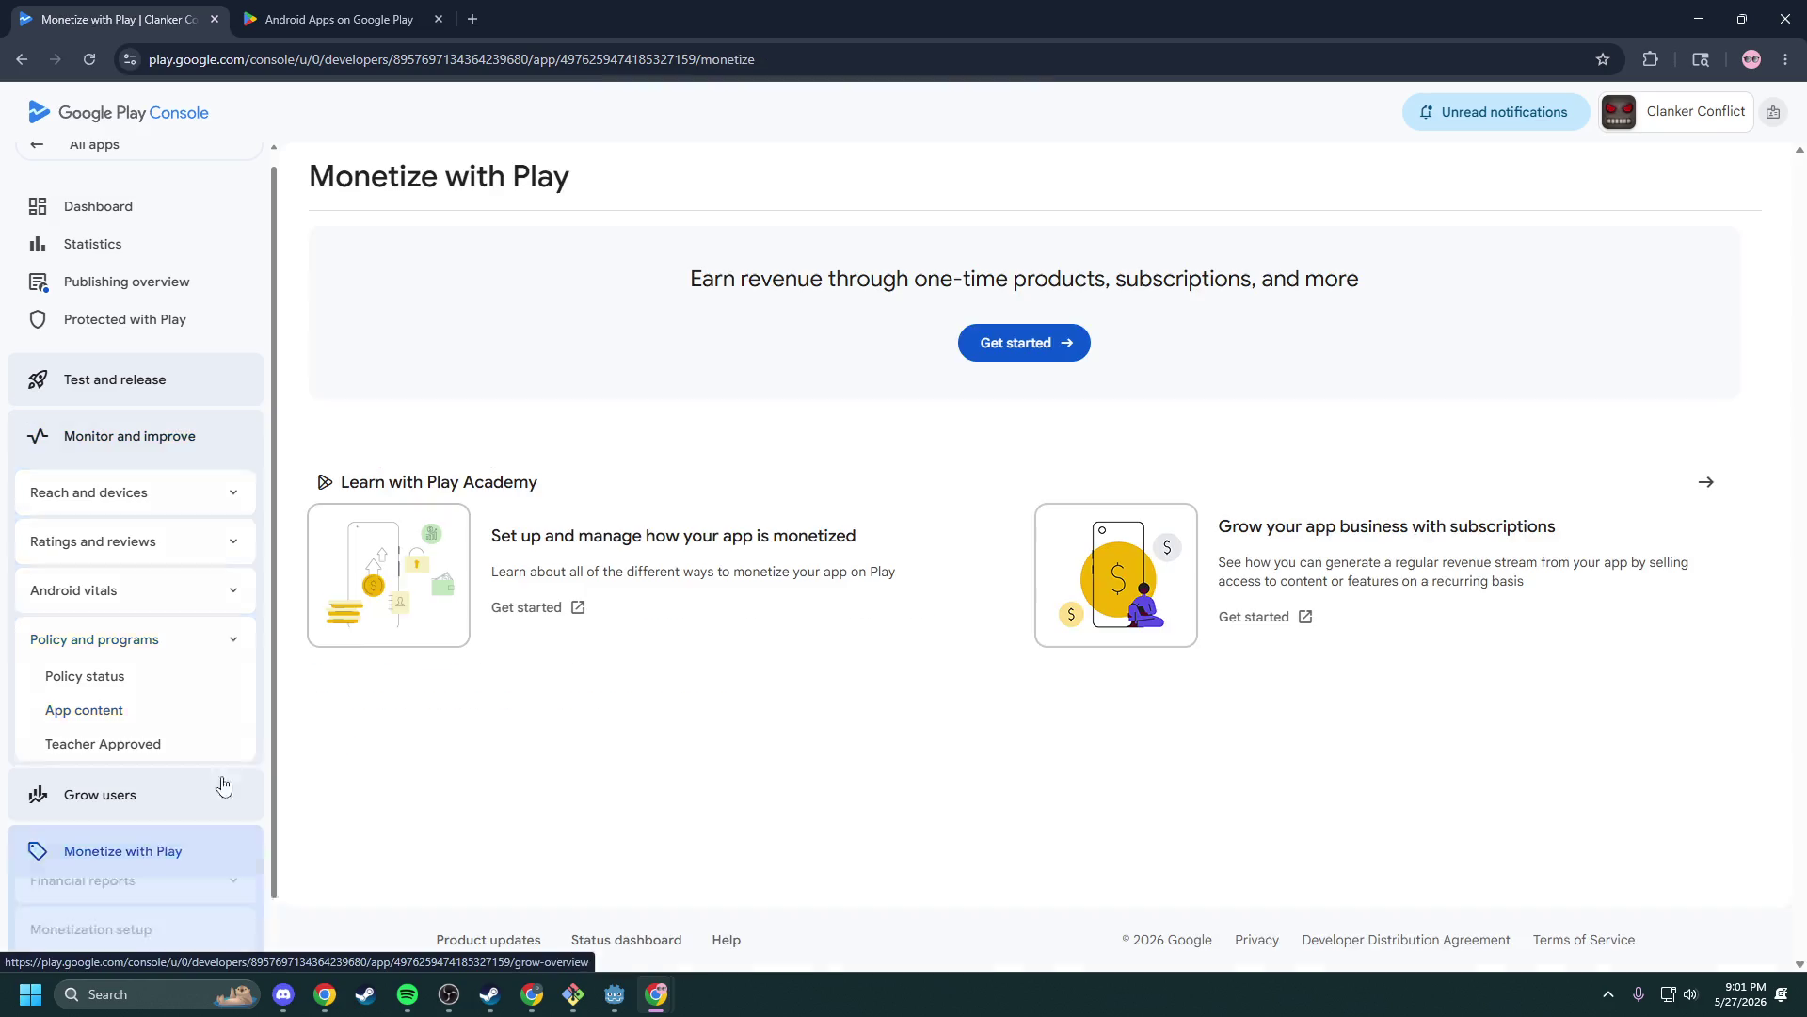
pyautogui.click(578, 606)
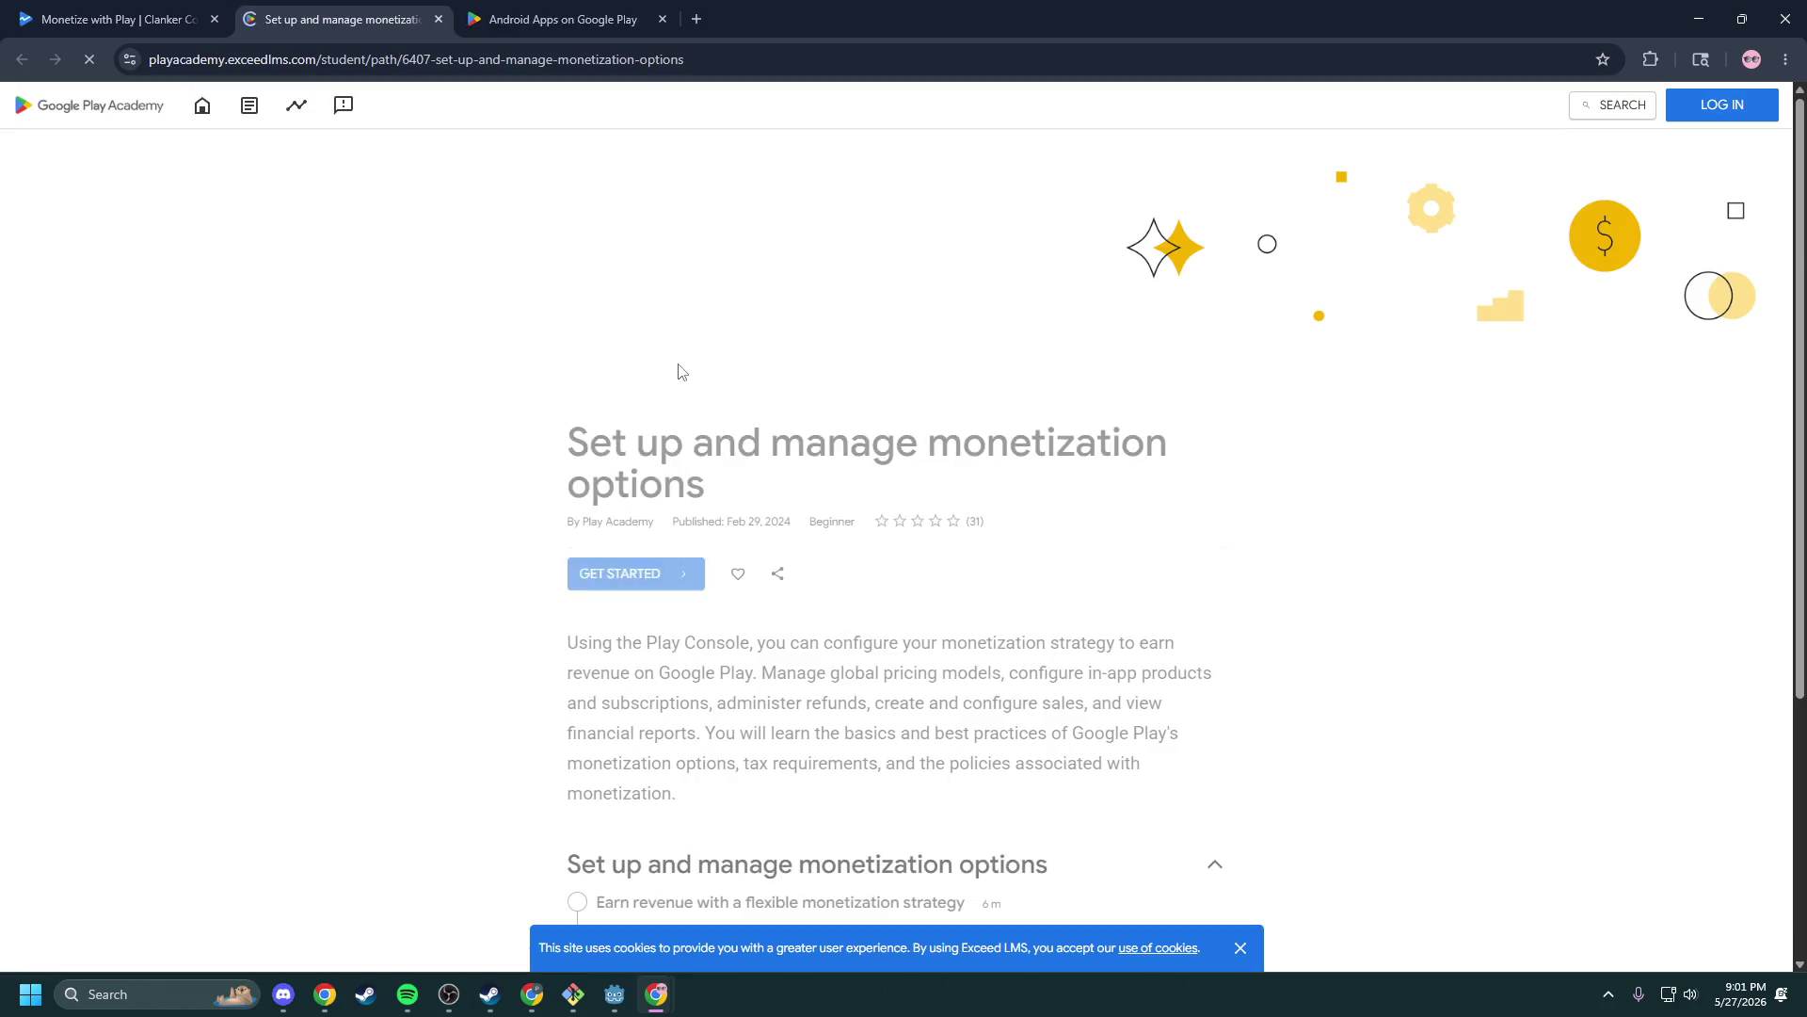
pyautogui.click(123, 18)
pyautogui.click(437, 20)
# From the Dashboard, open the closed test track's tester setup and its Access codes tab
pyautogui.click(1022, 341)
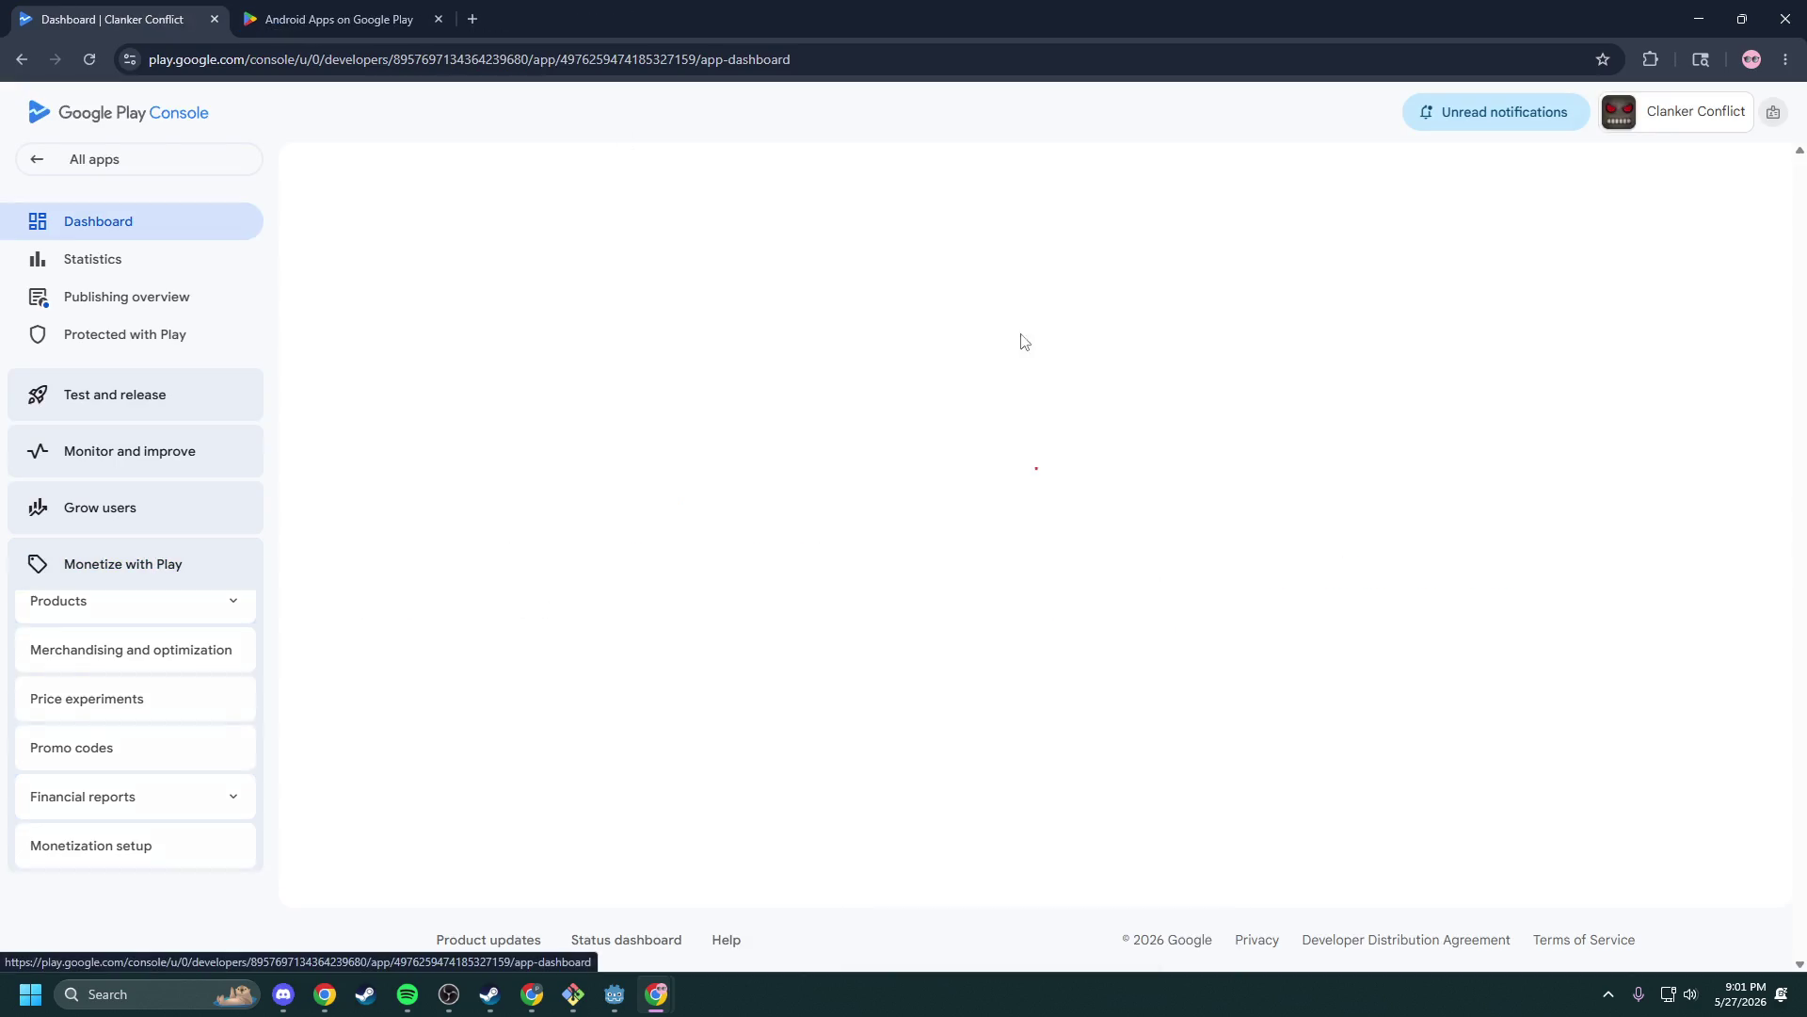
pyautogui.scroll(-2, 678, 576)
pyautogui.click(584, 588)
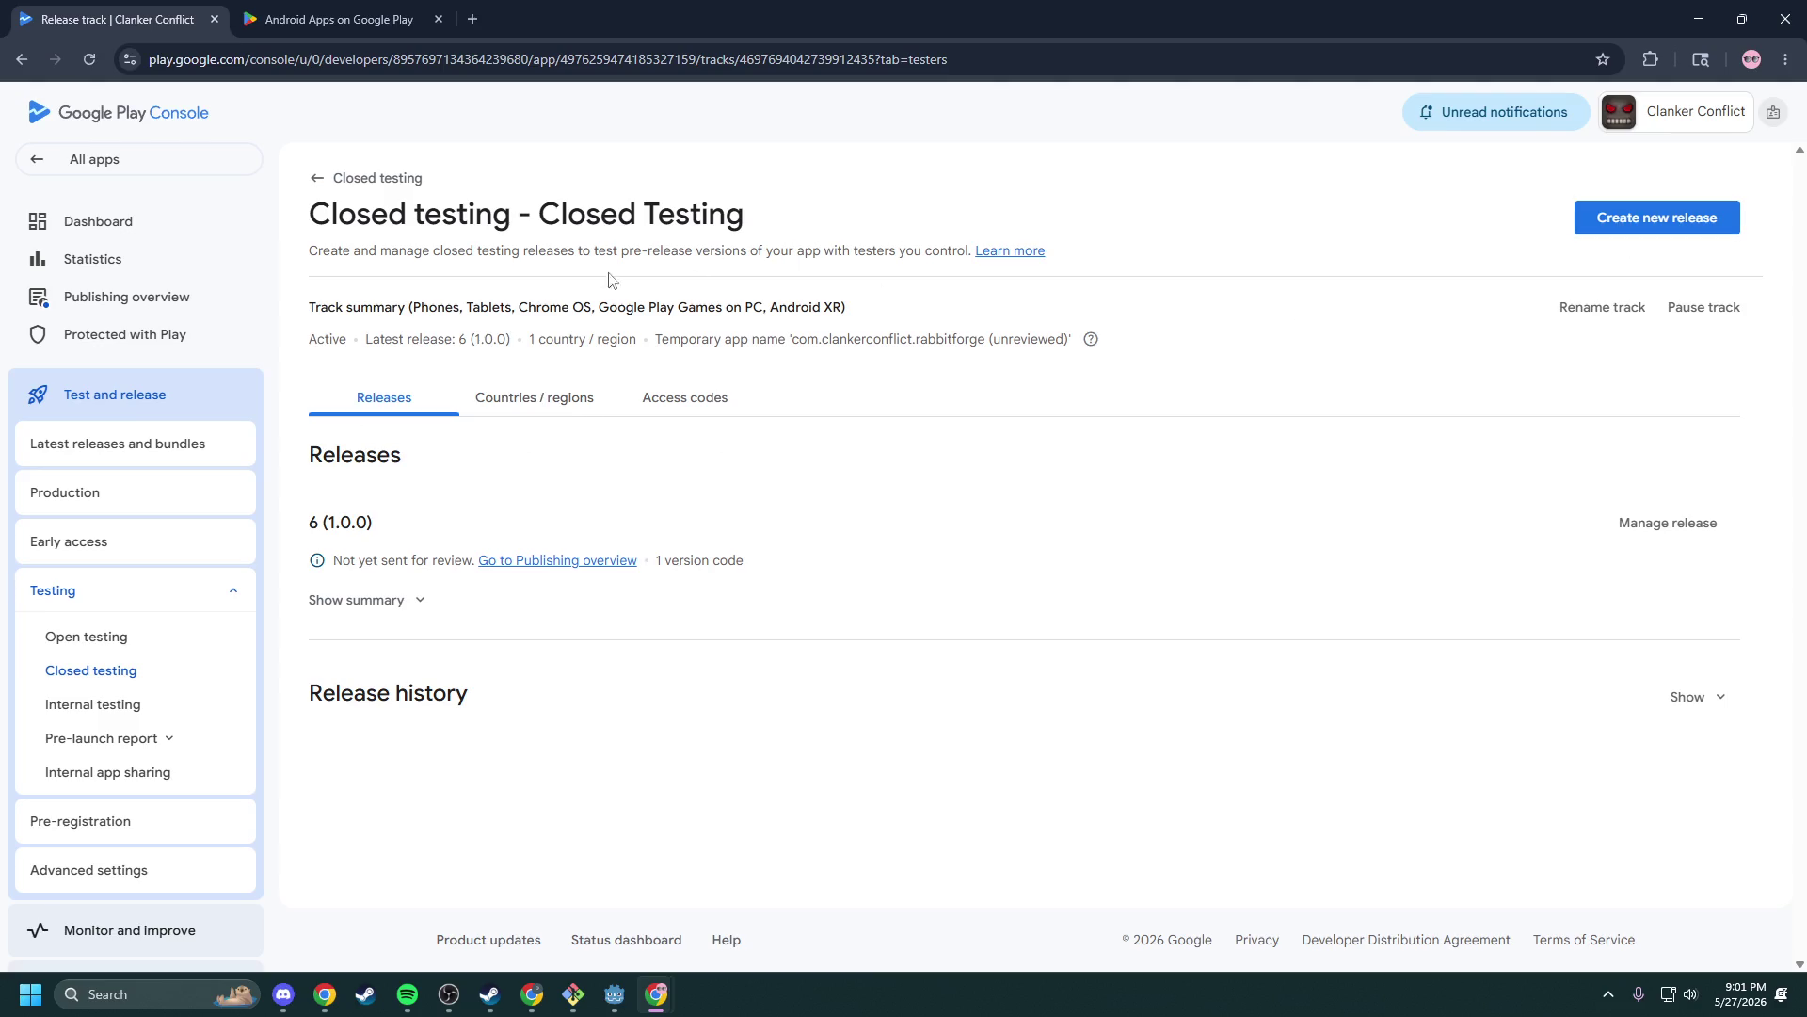
pyautogui.click(716, 400)
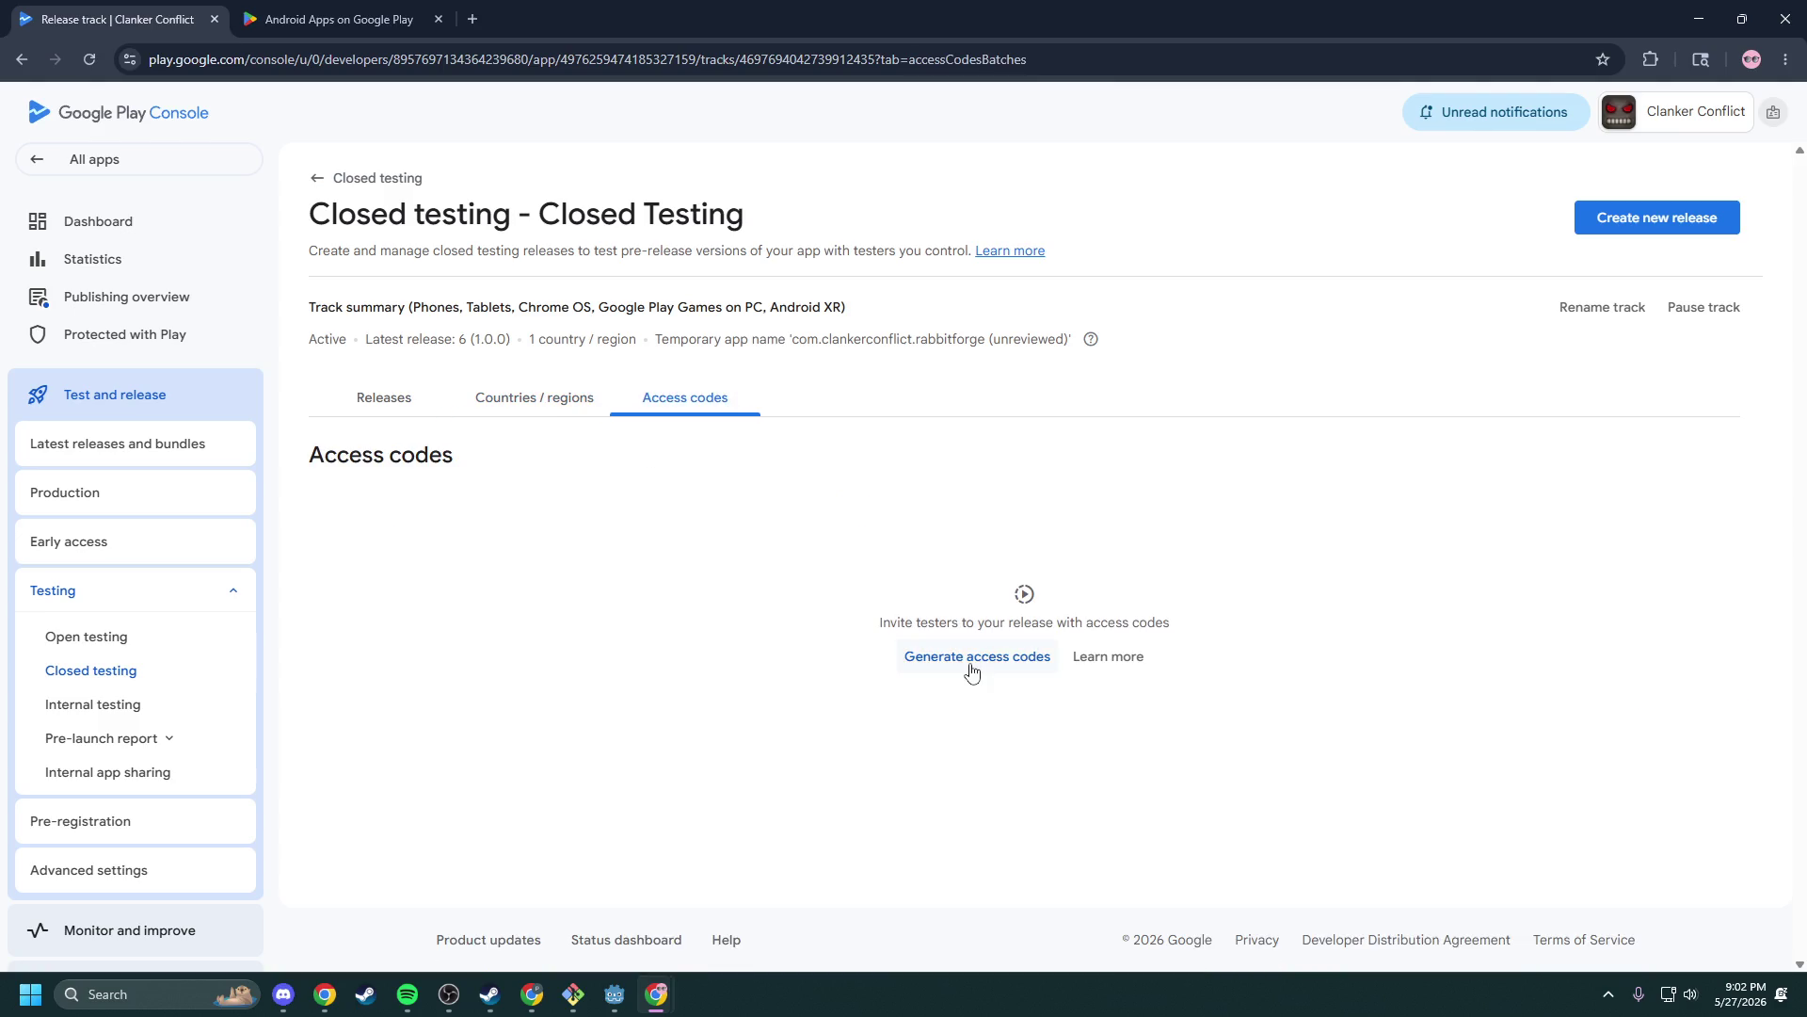
# Create a 10-code access batch named Based, limited to United States, and confirm generation
pyautogui.click(973, 671)
pyautogui.click(444, 484)
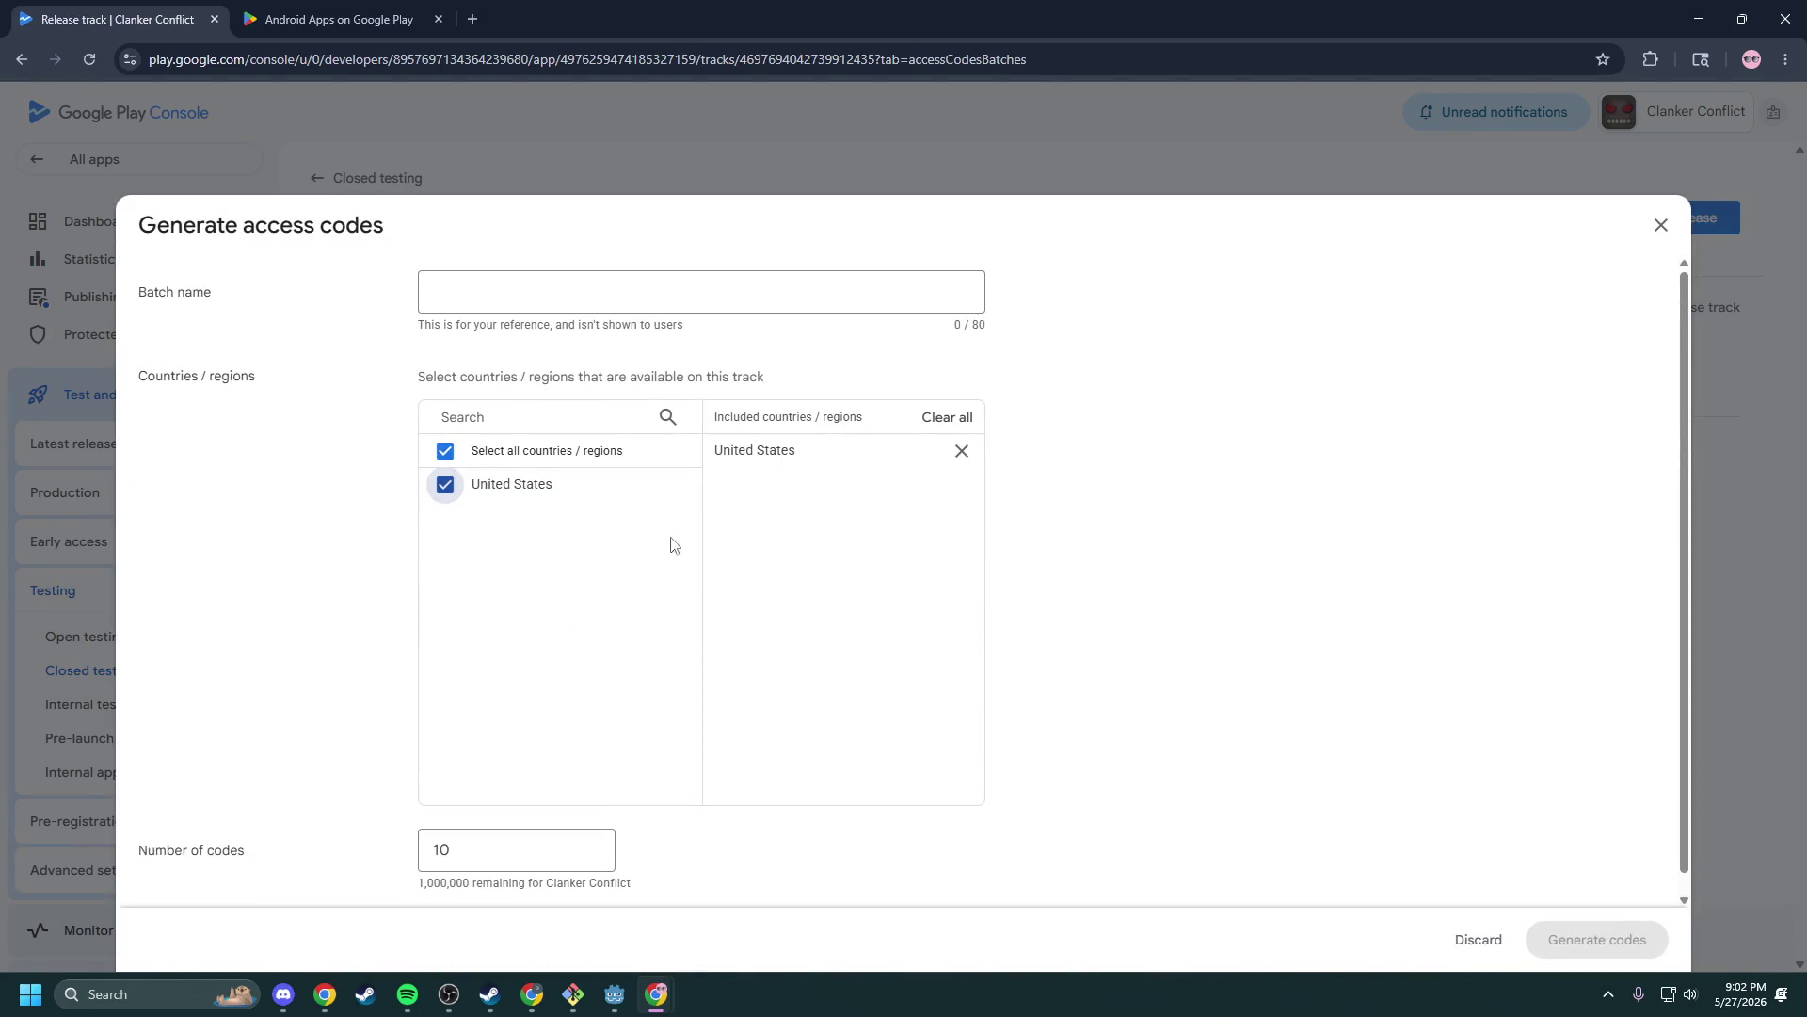
pyautogui.click(517, 292)
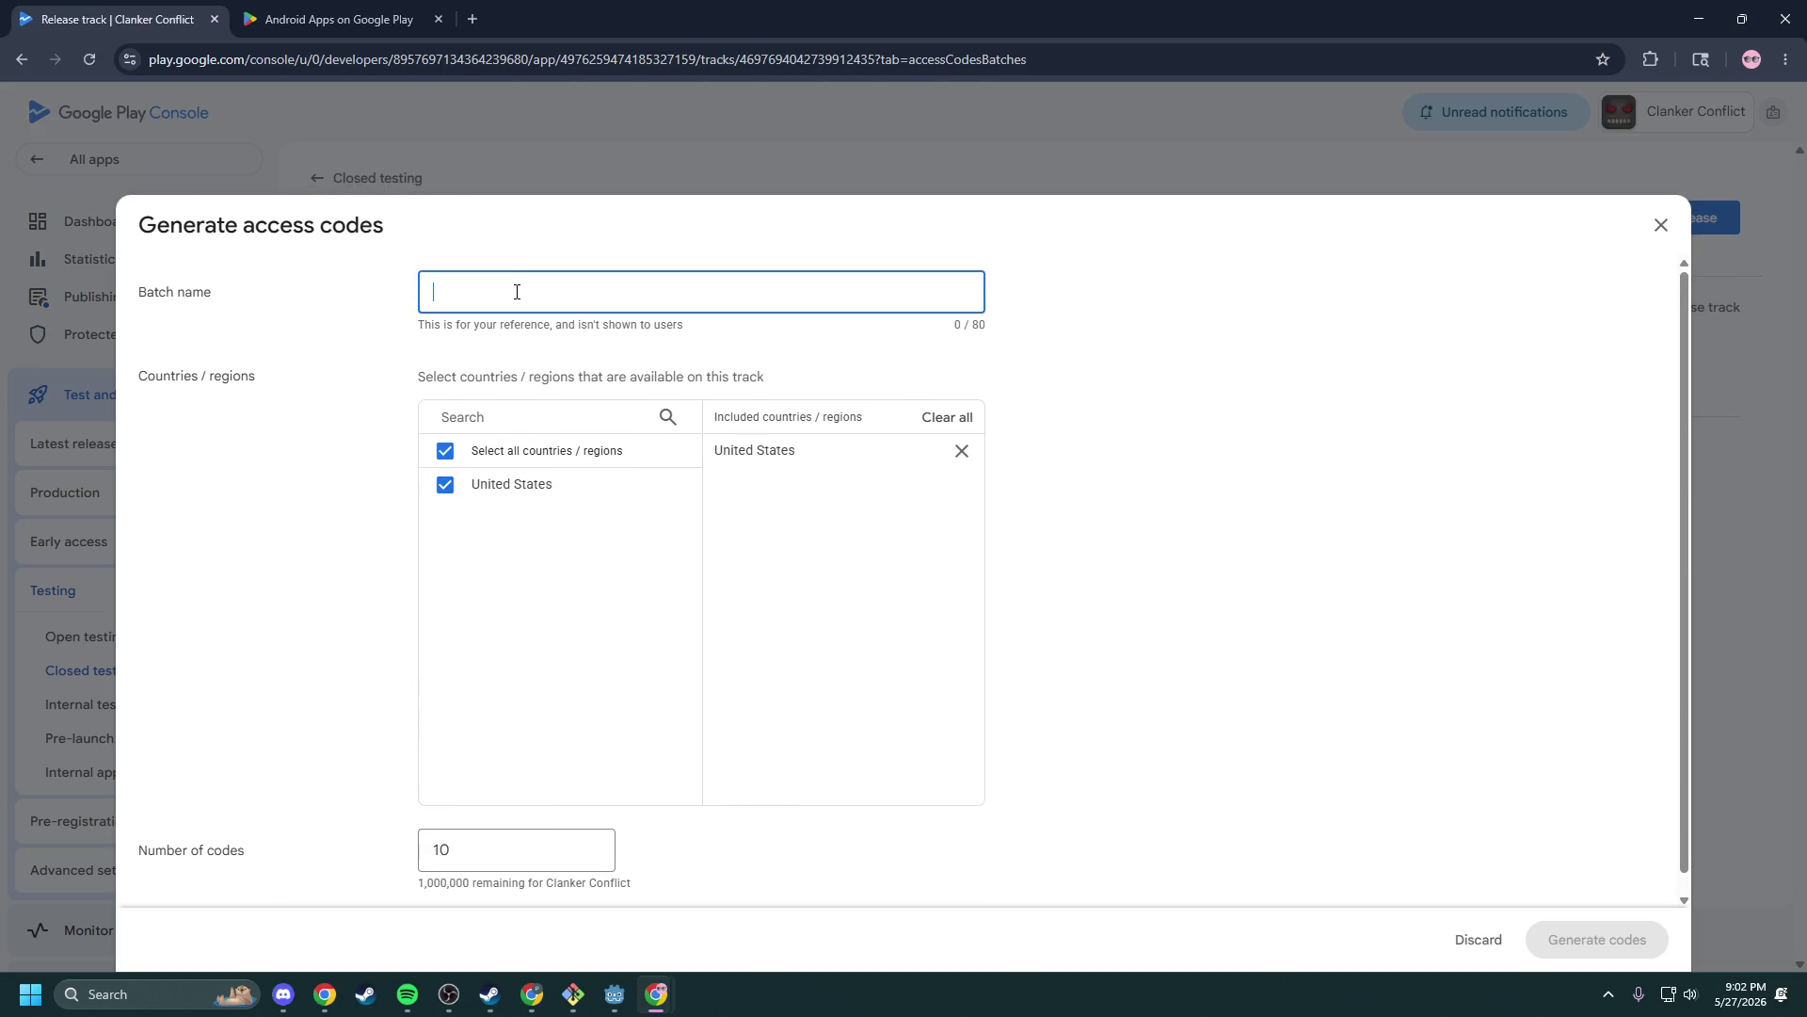
pyautogui.write('Based')
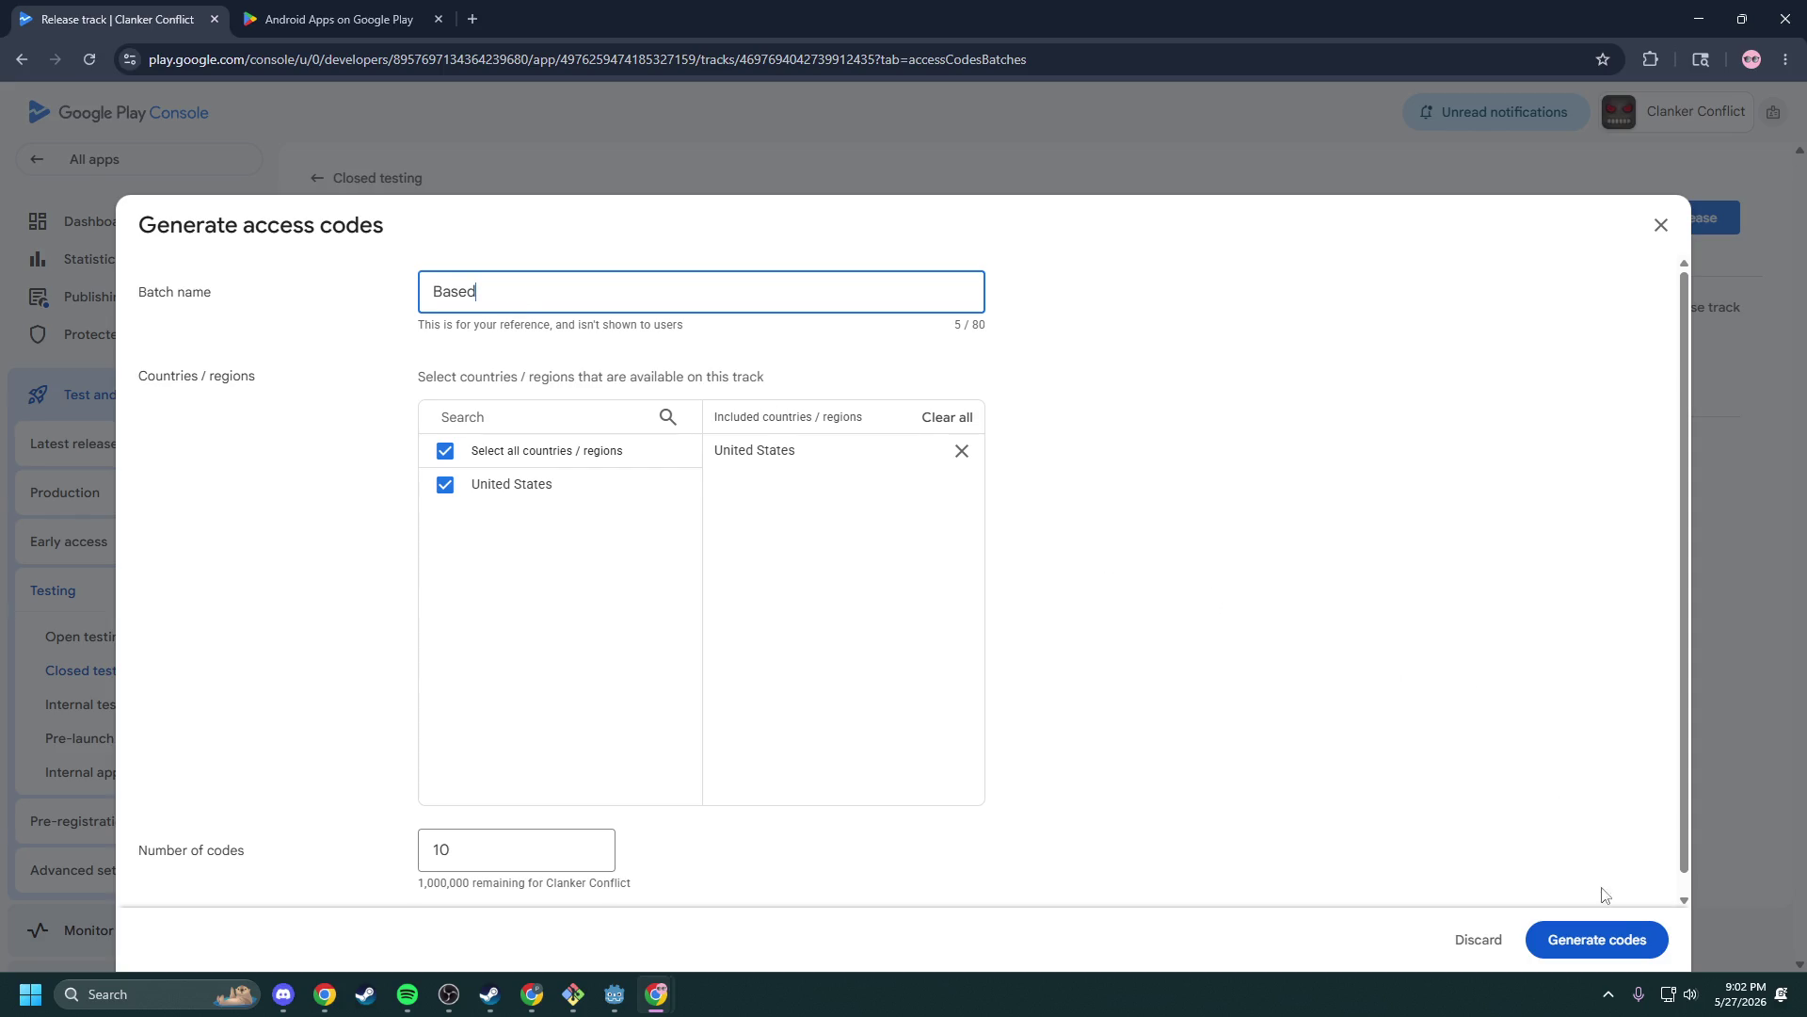
pyautogui.click(1595, 935)
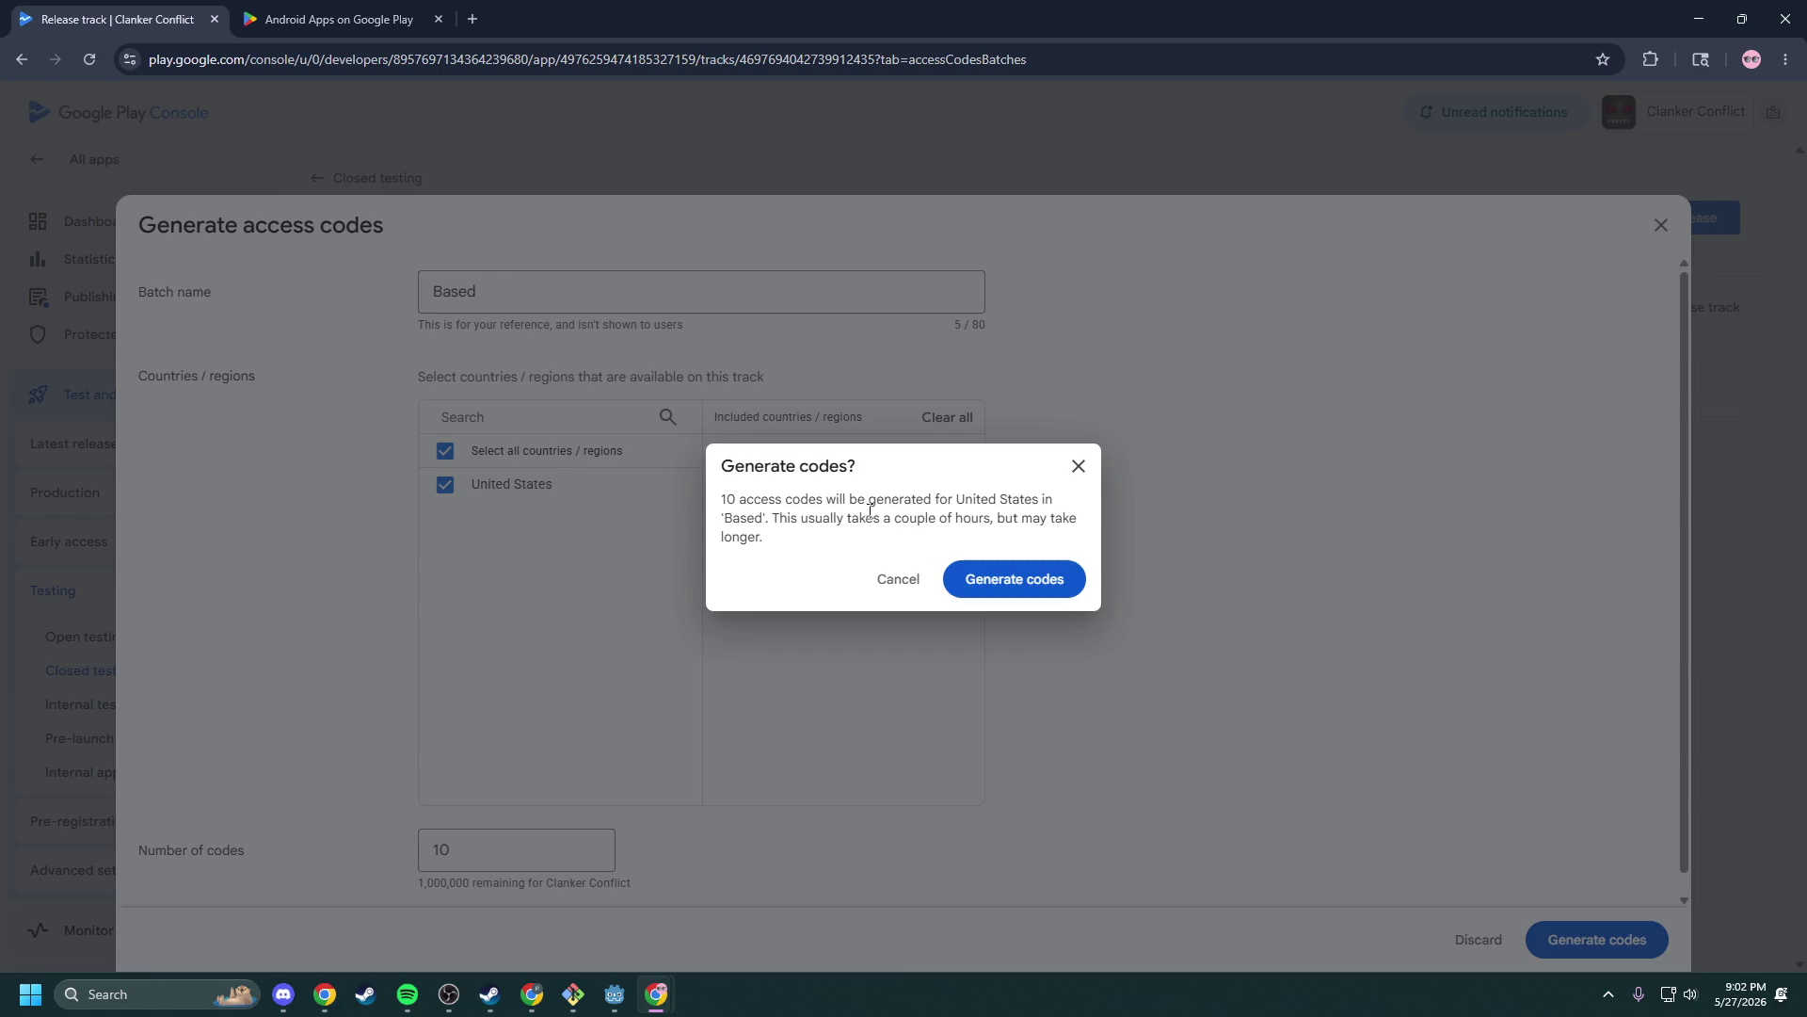
pyautogui.moveTo(798, 520)
pyautogui.mouseDown()
pyautogui.moveTo(1073, 524)
pyautogui.moveTo(867, 525)
pyautogui.moveTo(864, 561)
pyautogui.mouseUp()
pyautogui.click(1002, 580)
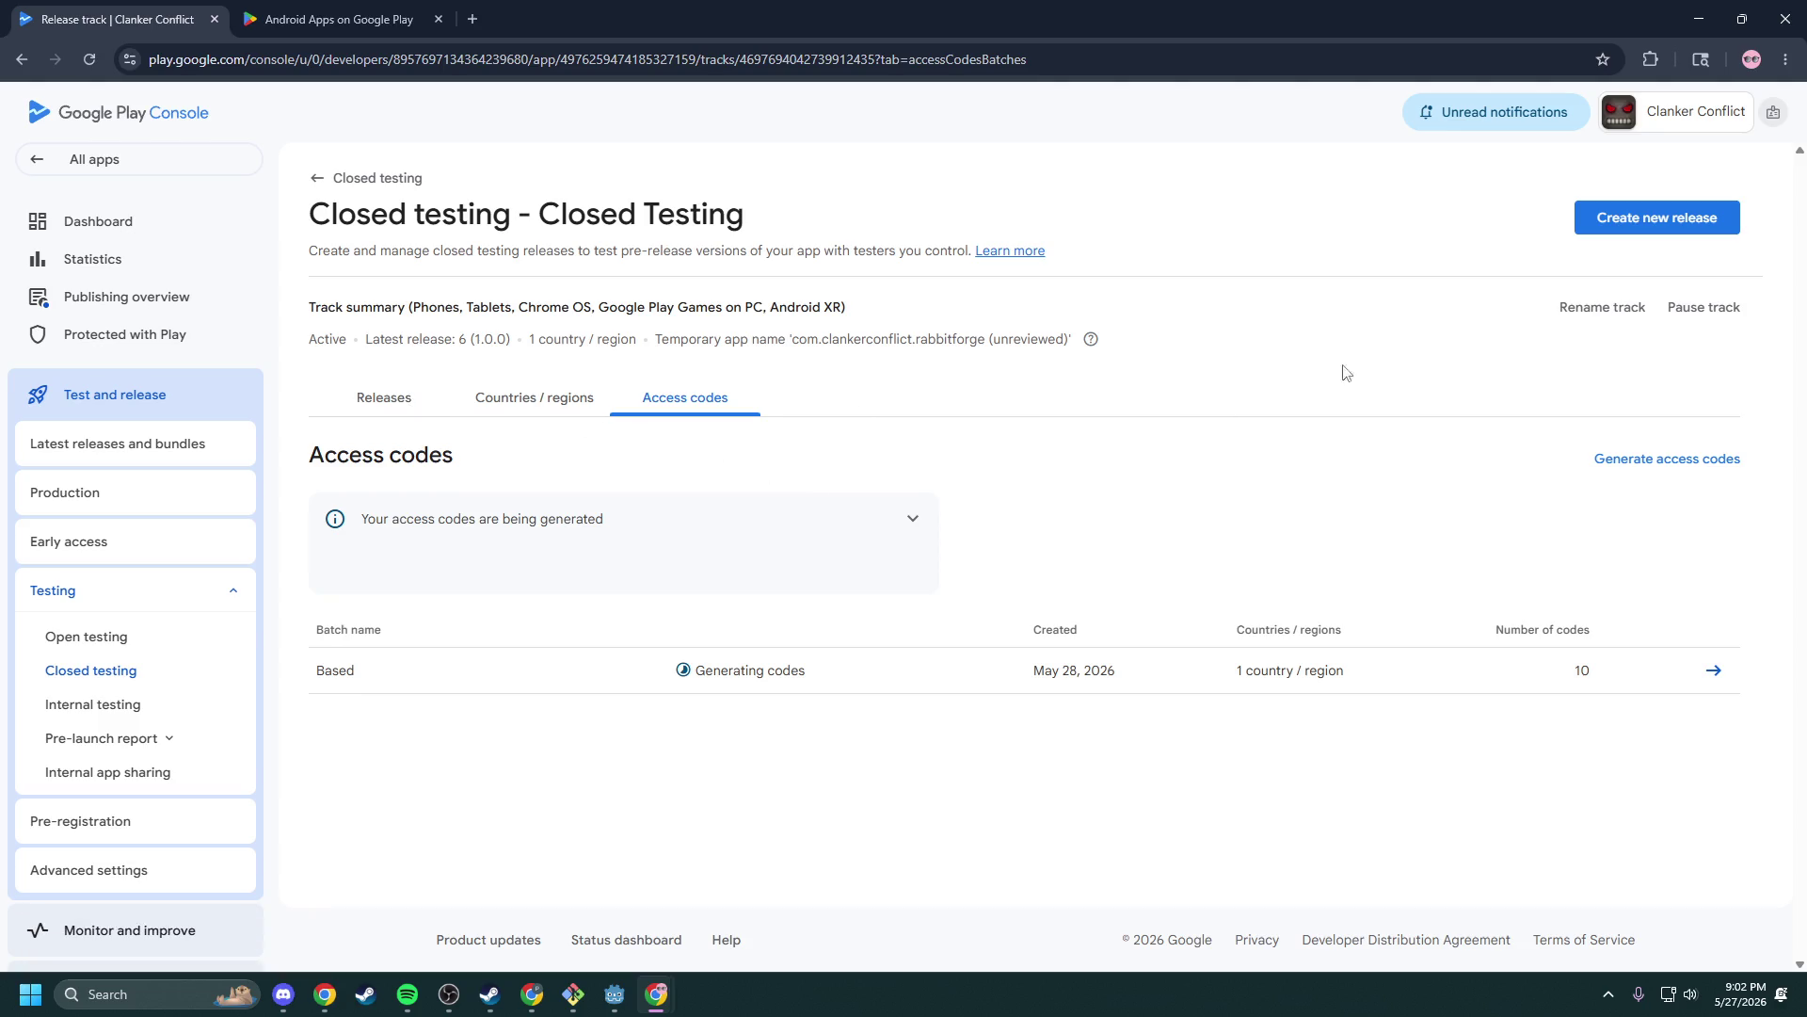
pyautogui.scroll(-3, 169, 781)
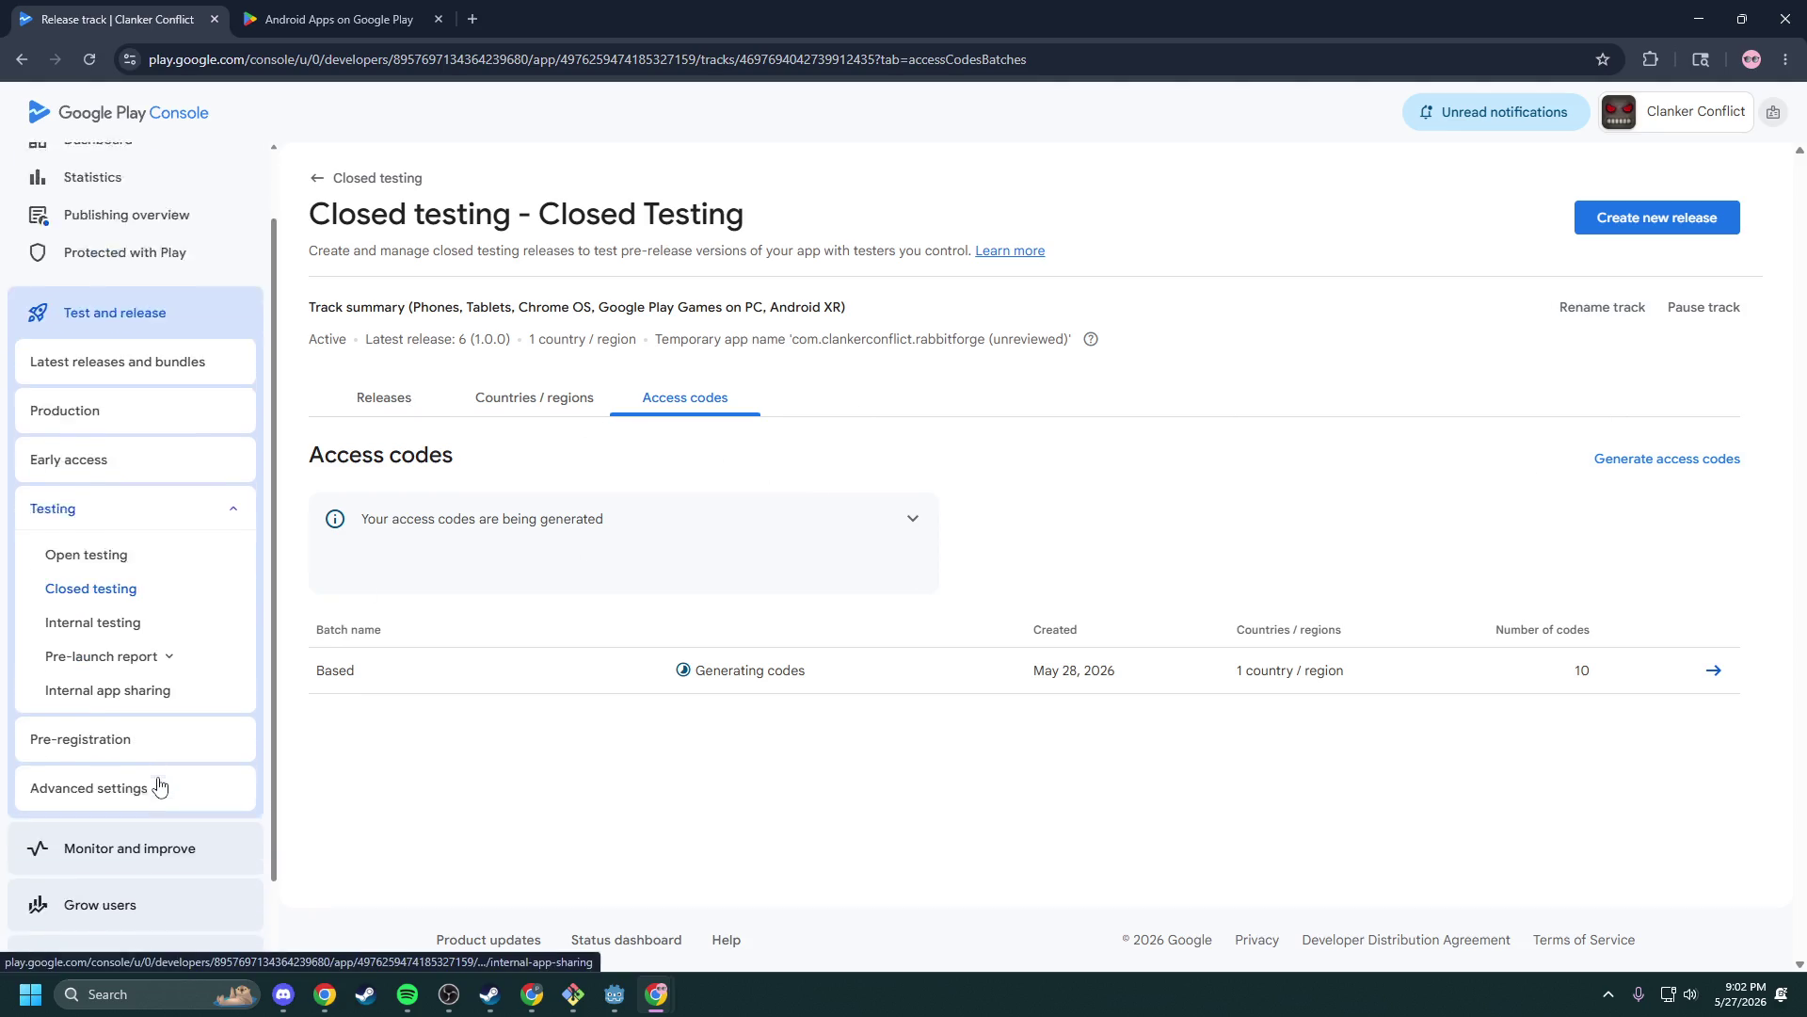
pyautogui.click(113, 962)
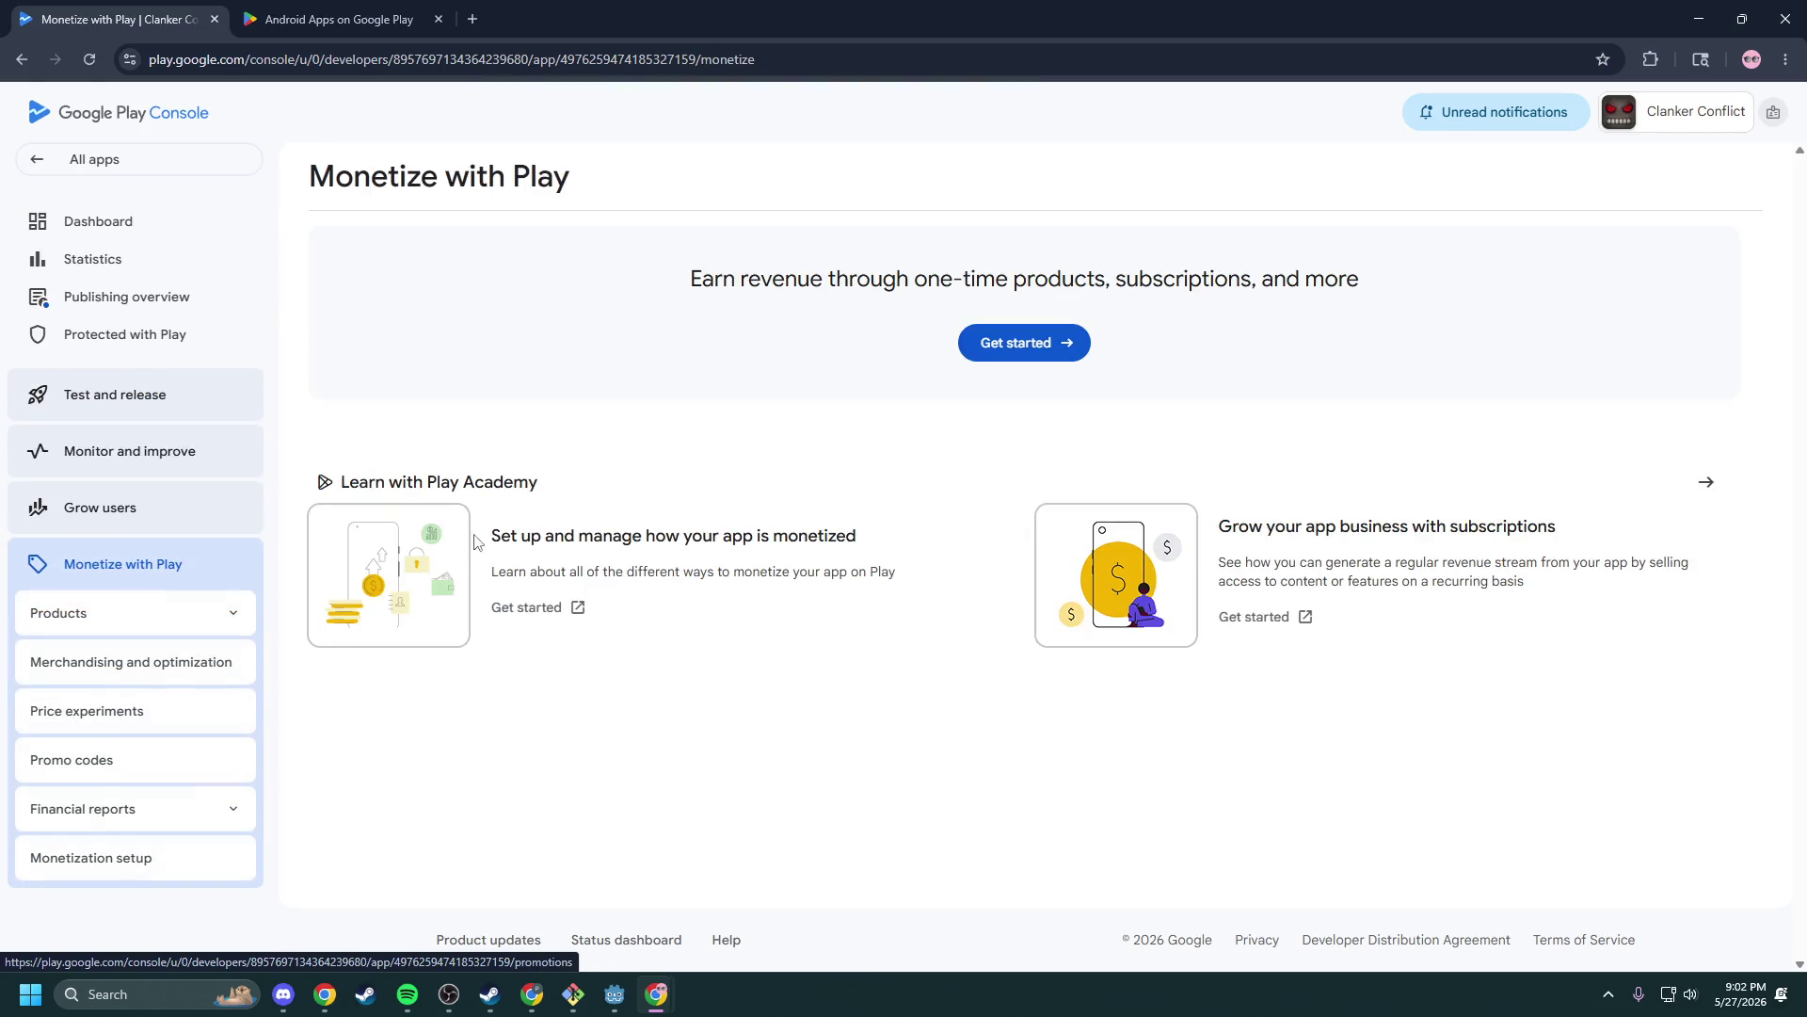
# Review the Dashboard's closed testing task and the Monetize with Play headline
pyautogui.click(1021, 343)
pyautogui.scroll(-2, 698, 563)
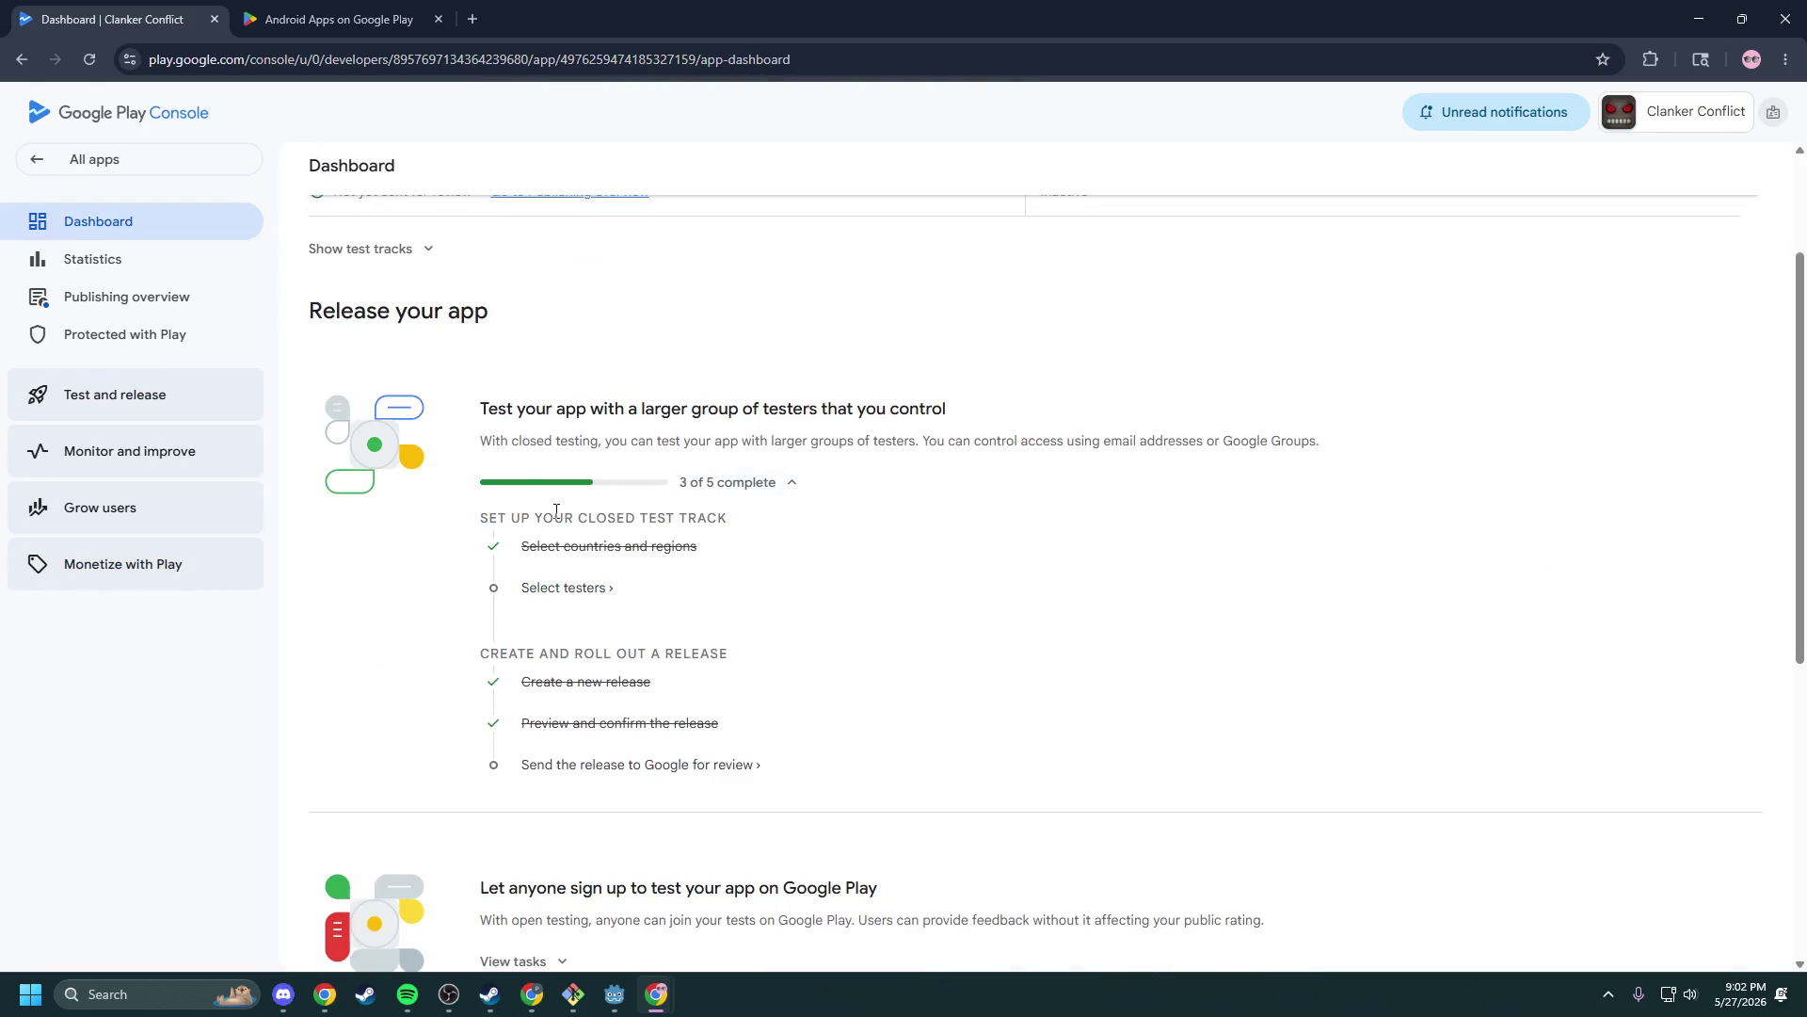
pyautogui.moveTo(519, 415); pyautogui.dragTo(890, 415)
pyautogui.click(890, 415)
pyautogui.scroll(1, 481, 467)
pyautogui.moveTo(519, 502); pyautogui.dragTo(870, 505)
pyautogui.click(871, 505)
pyautogui.scroll(1, 866, 511)
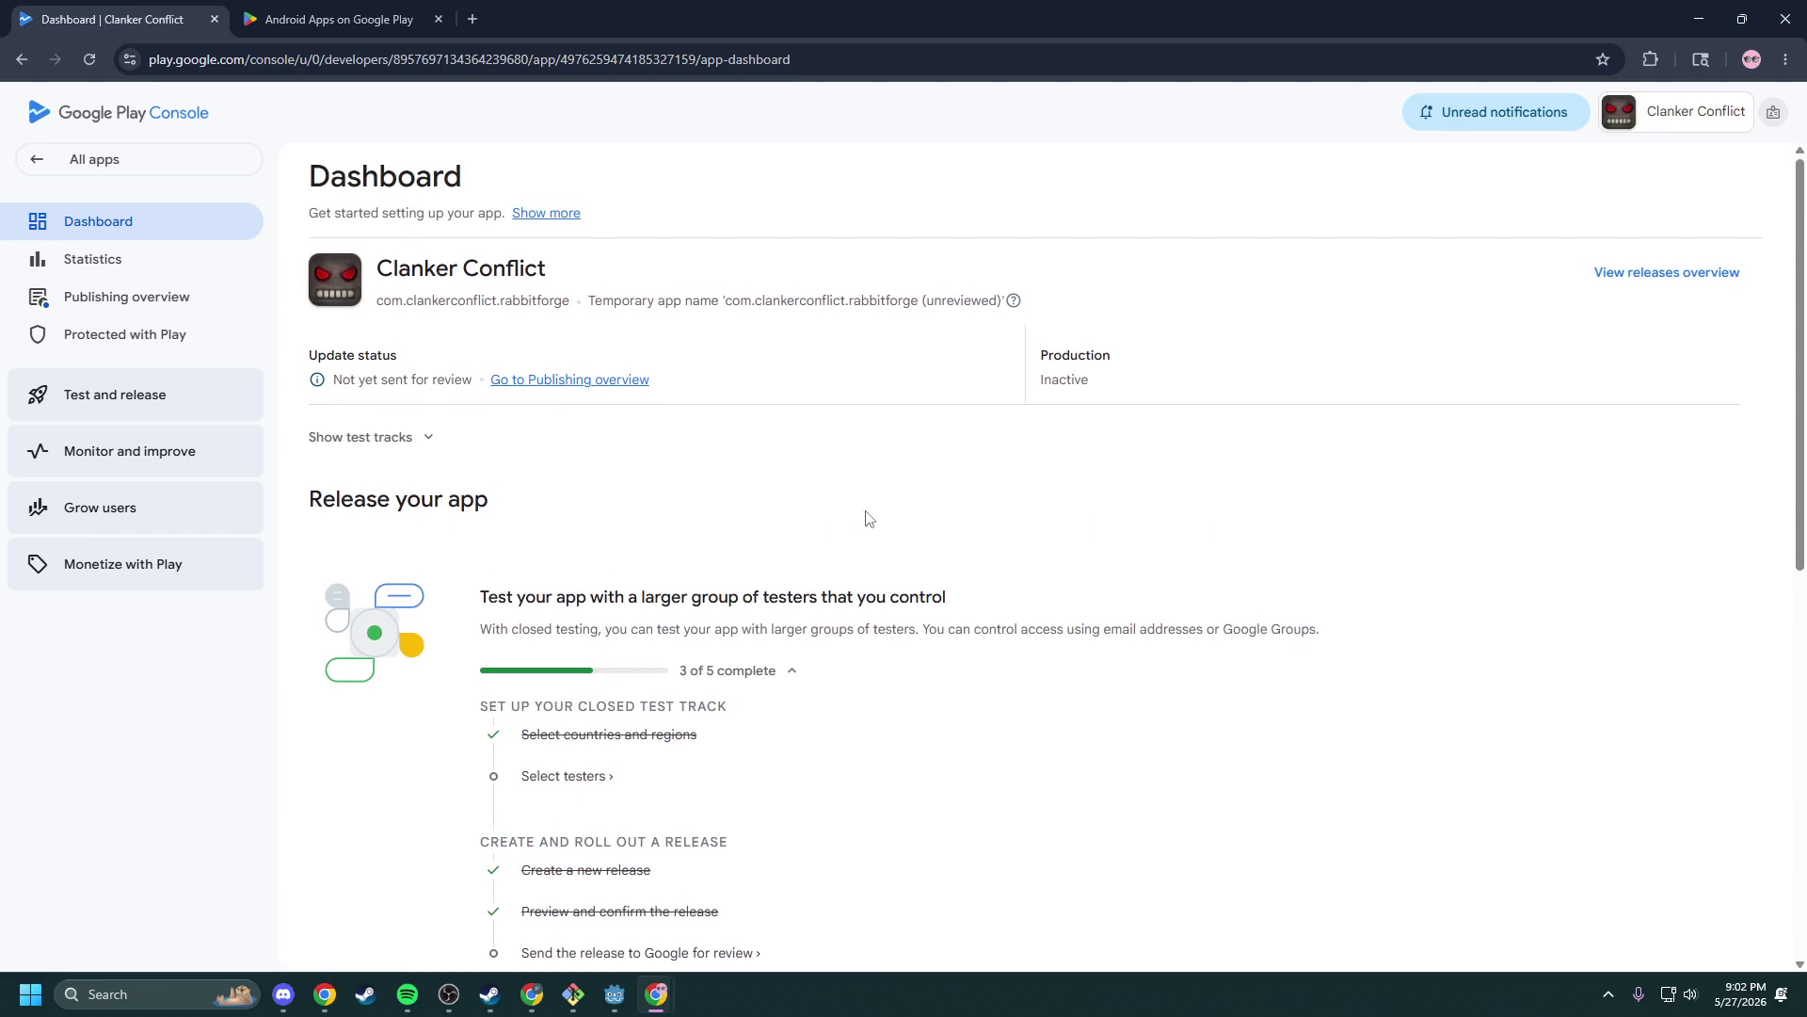
pyautogui.click(165, 565)
pyautogui.moveTo(743, 280); pyautogui.dragTo(1328, 280)
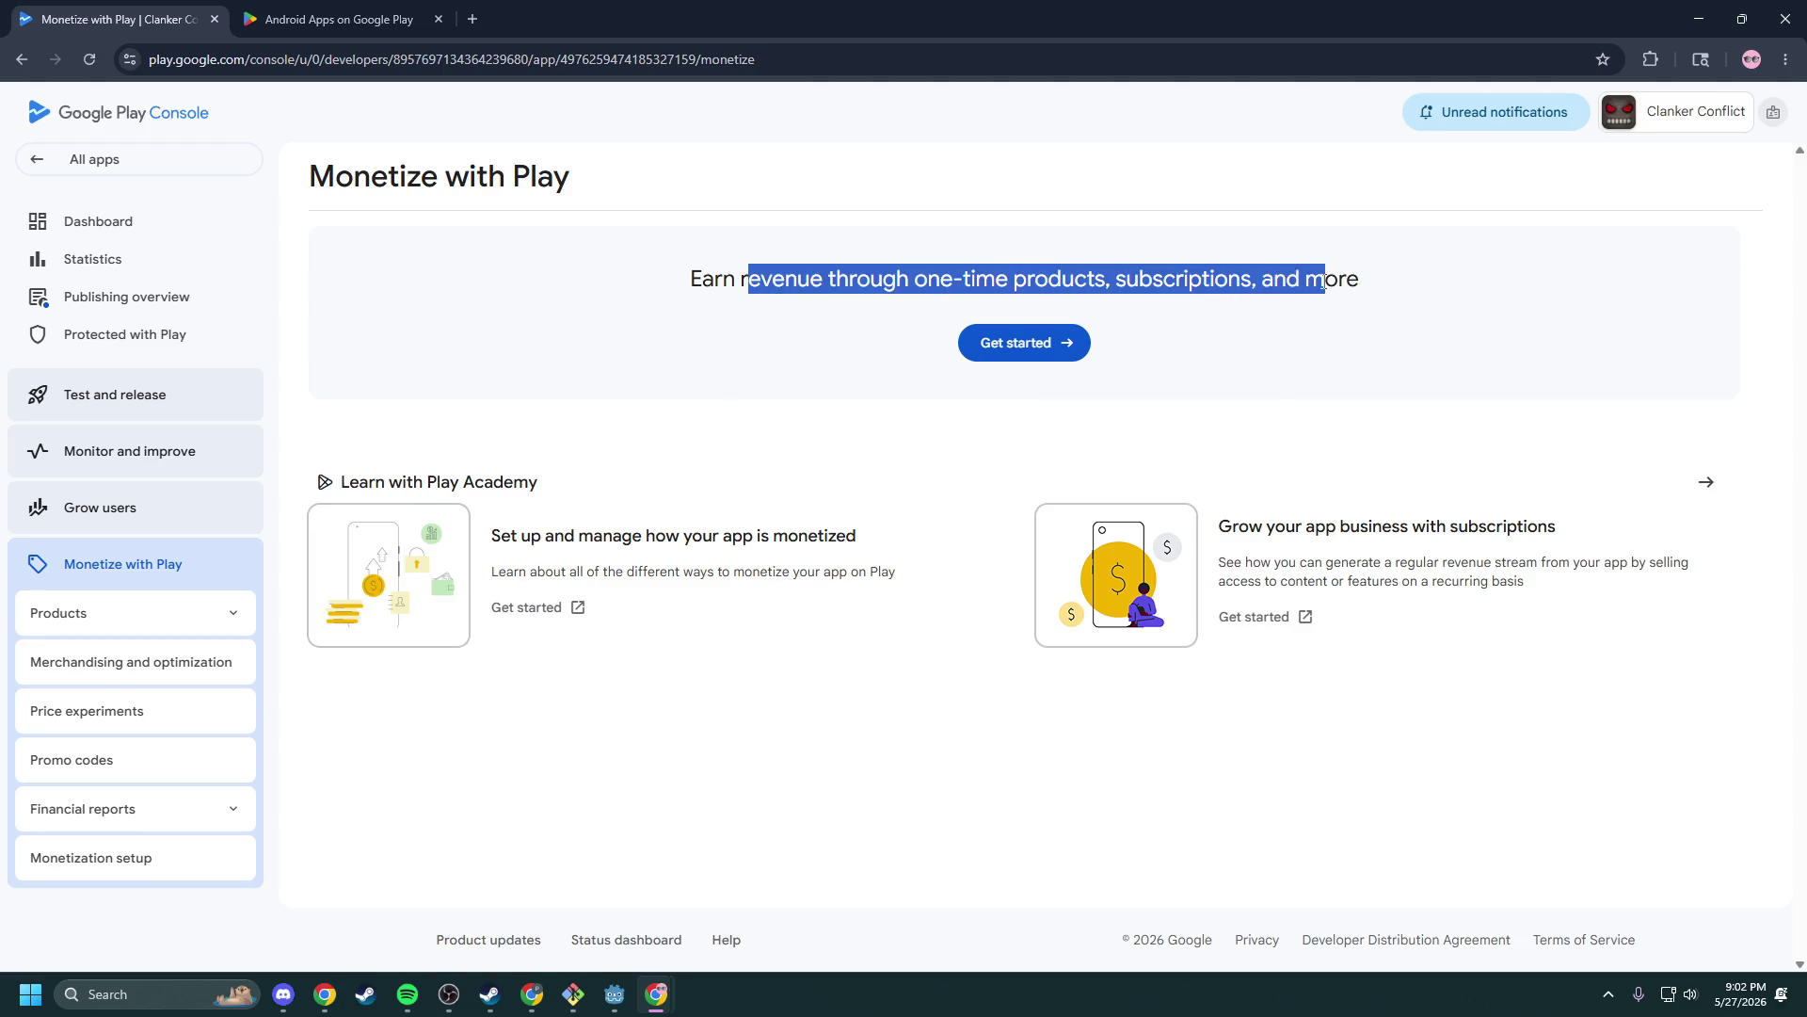
pyautogui.click(1328, 280)
# Back on the Dashboard, read the temporary app name, update status and closed testing heading
pyautogui.click(1031, 344)
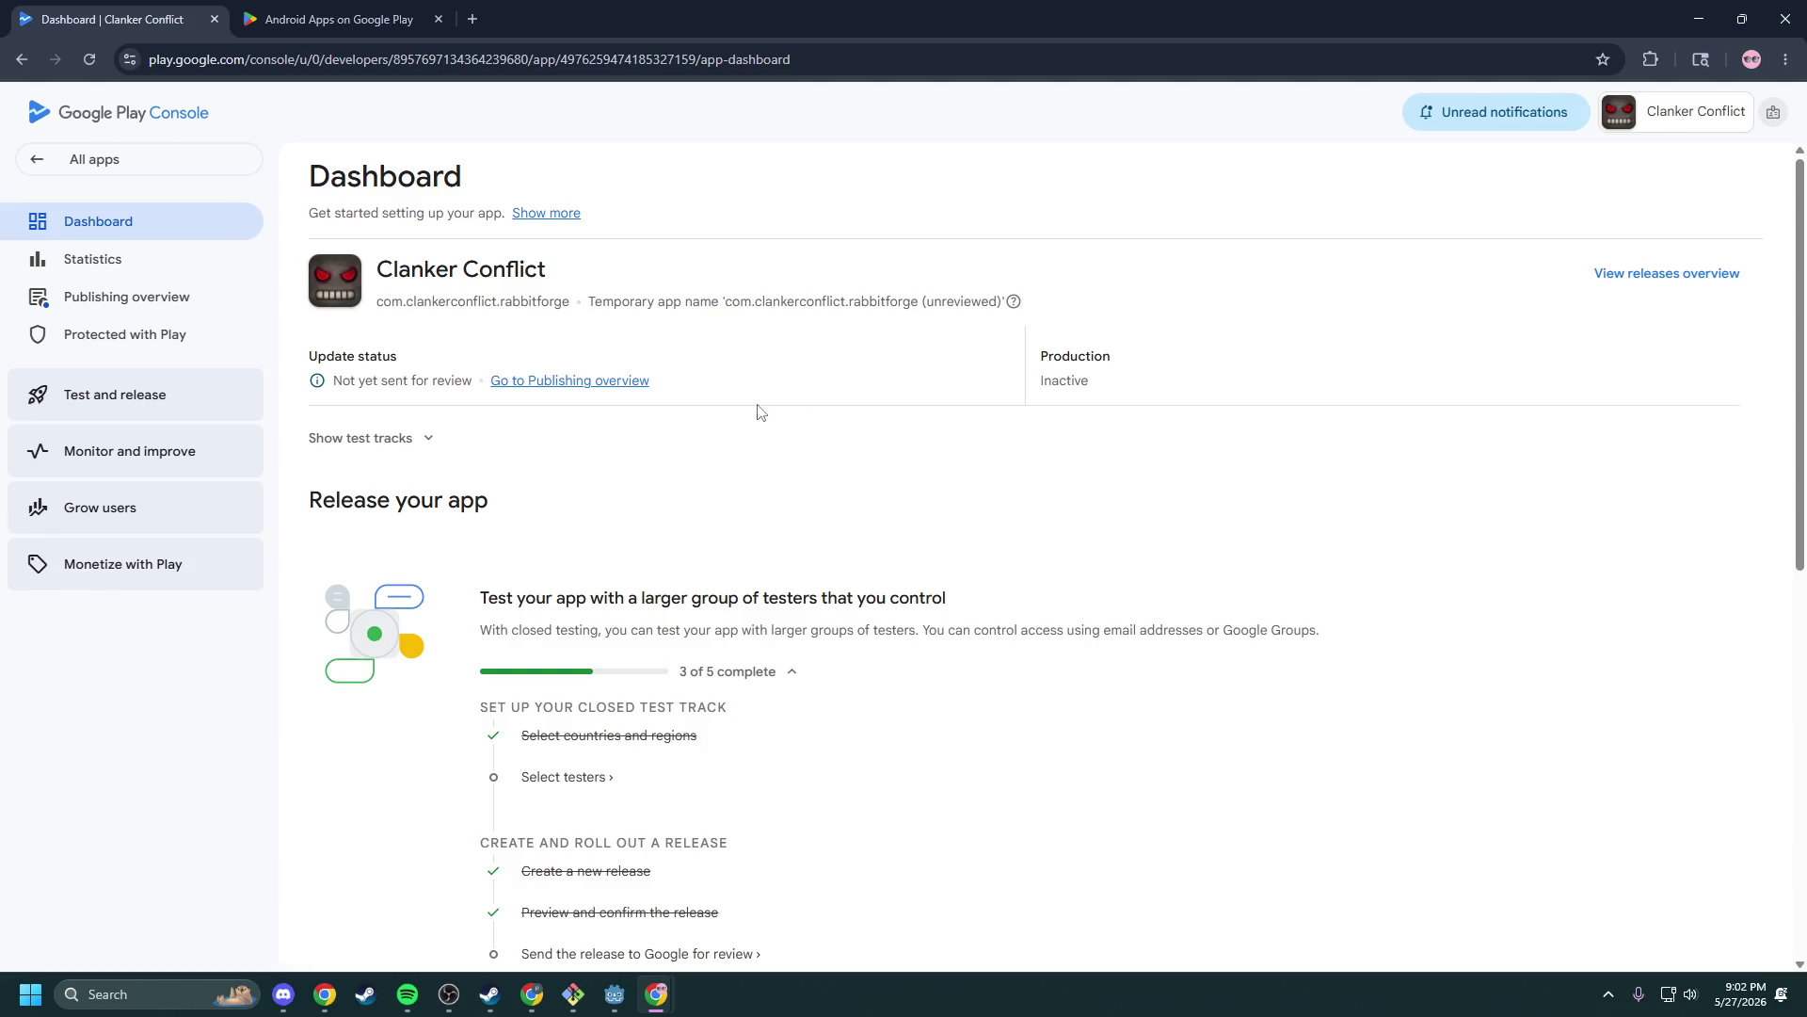
pyautogui.moveTo(613, 301); pyautogui.dragTo(932, 301)
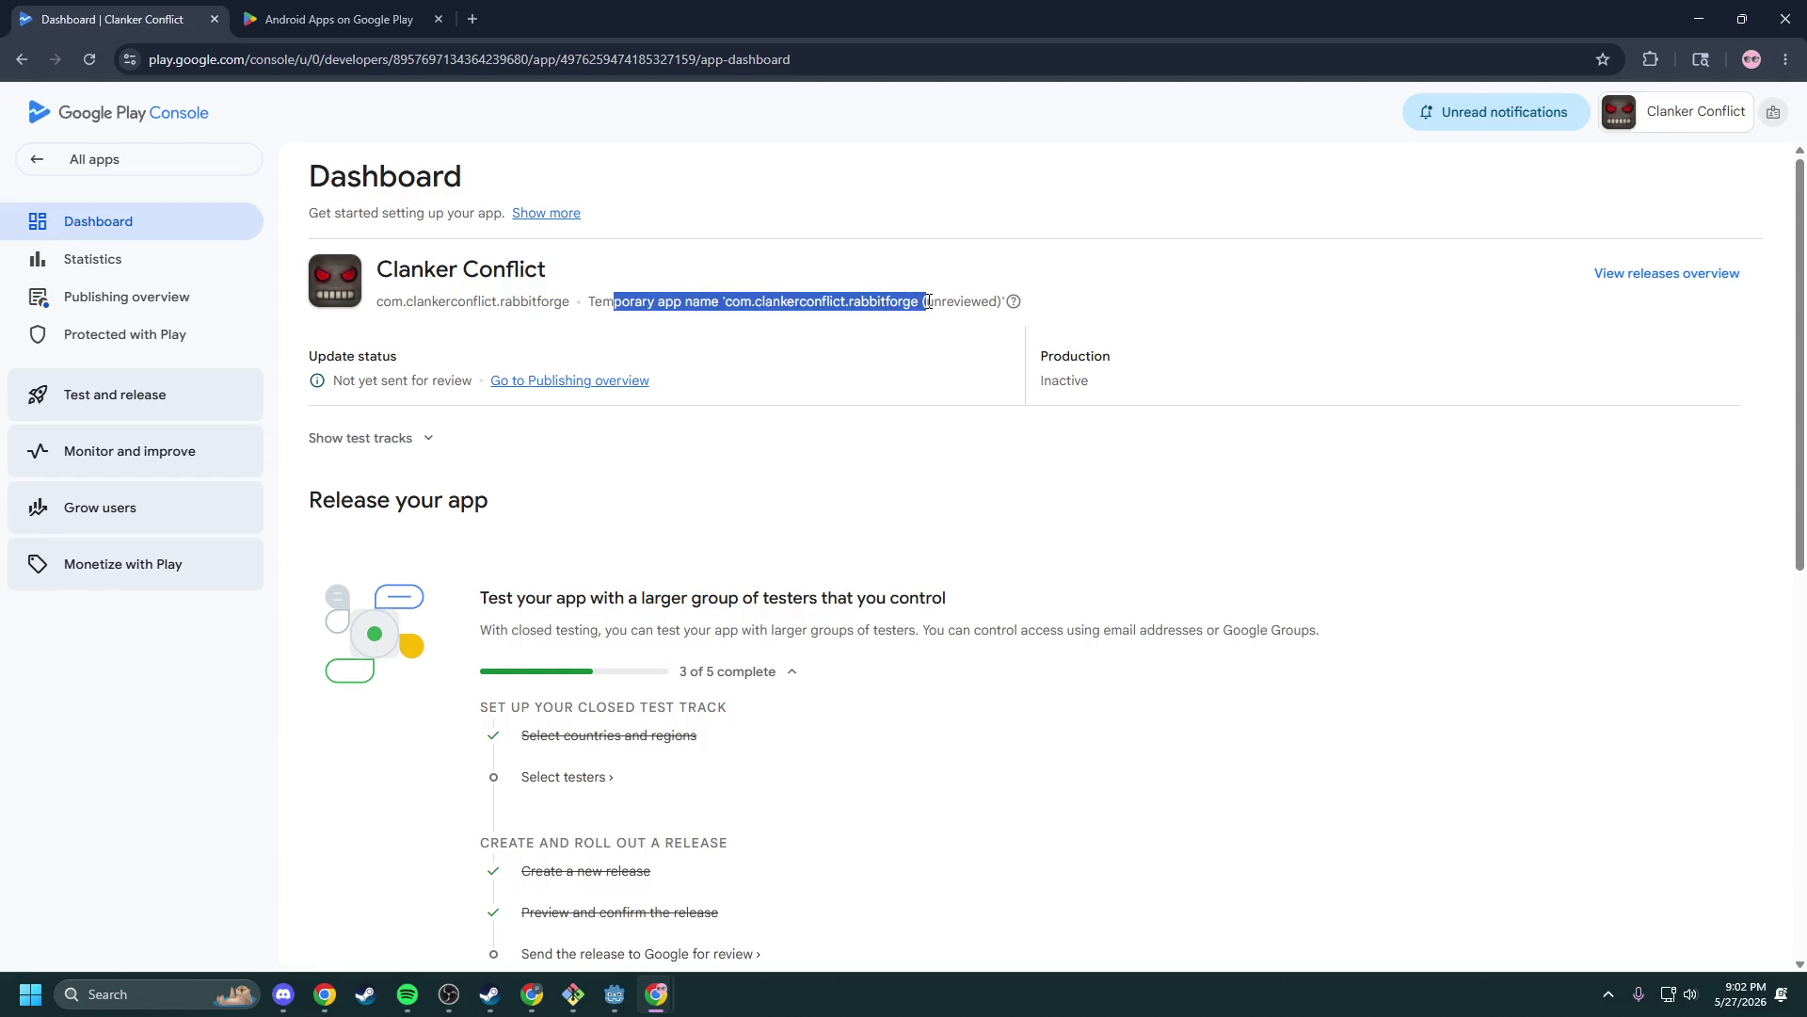
pyautogui.click(904, 326)
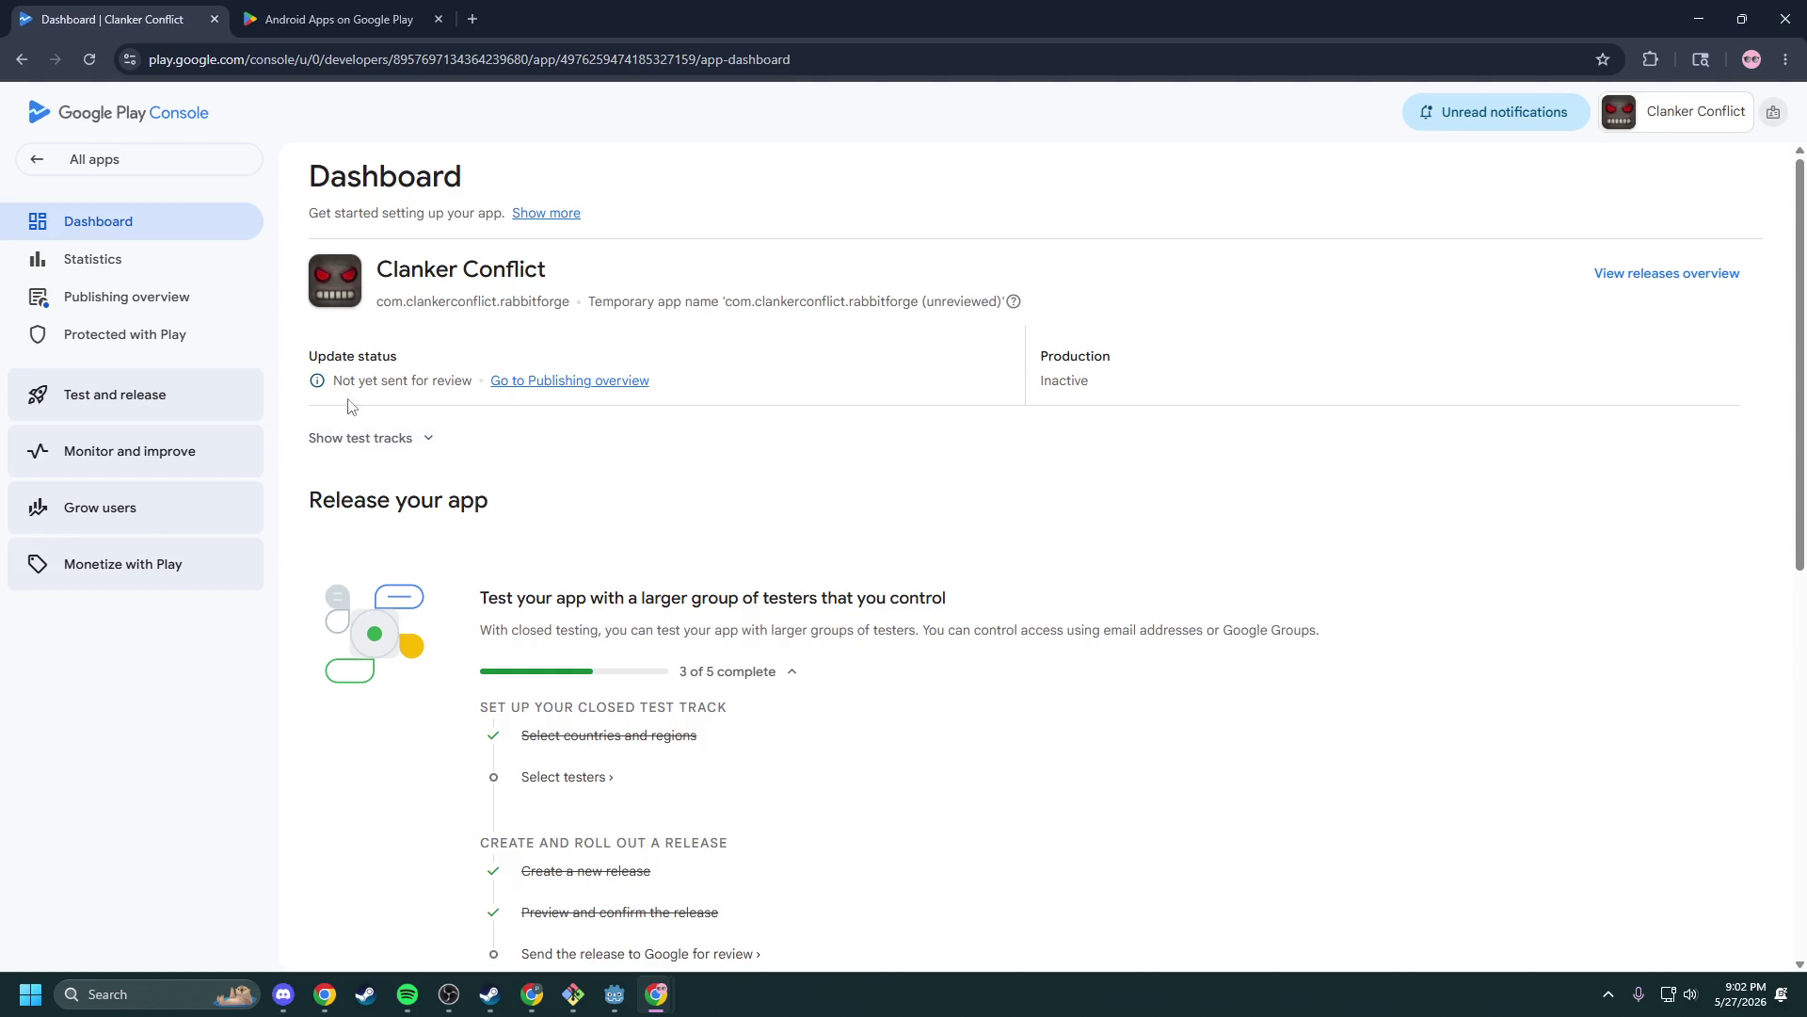
pyautogui.moveTo(385, 386); pyautogui.dragTo(463, 384)
pyautogui.click(497, 400)
pyautogui.scroll(-2, 556, 453)
pyautogui.scroll(-4, 571, 539)
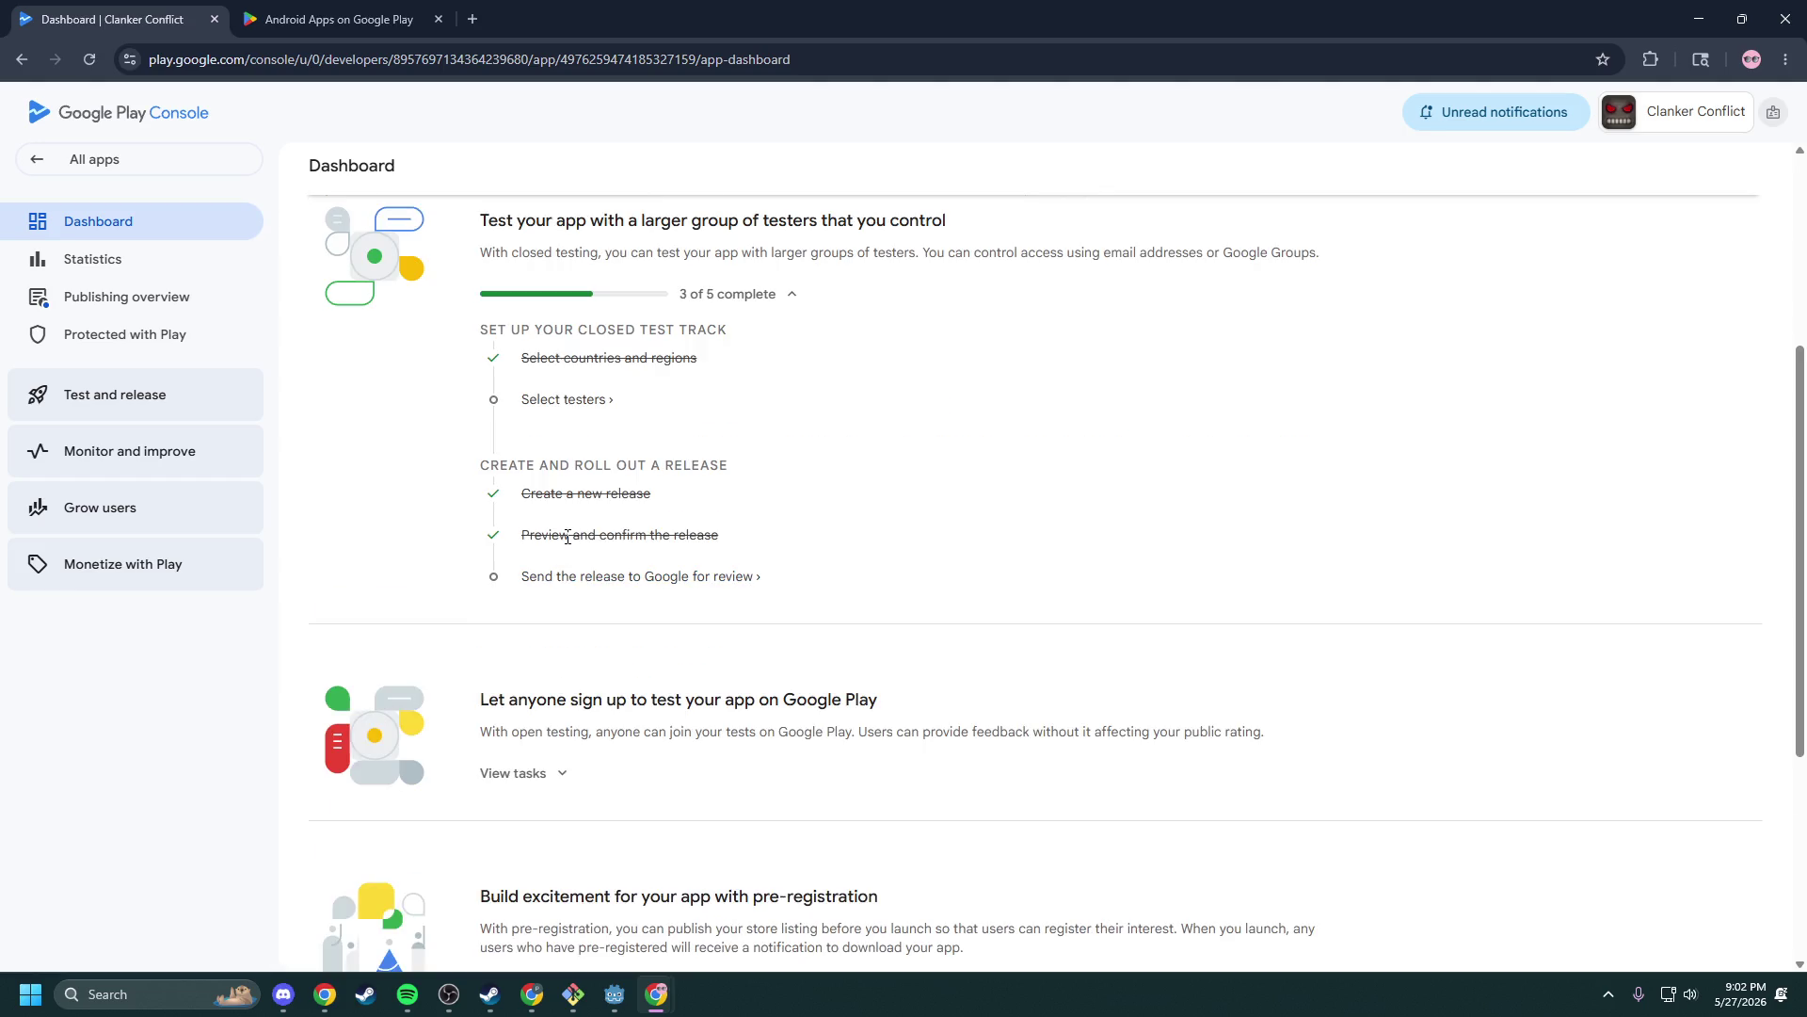
pyautogui.scroll(4, 580, 548)
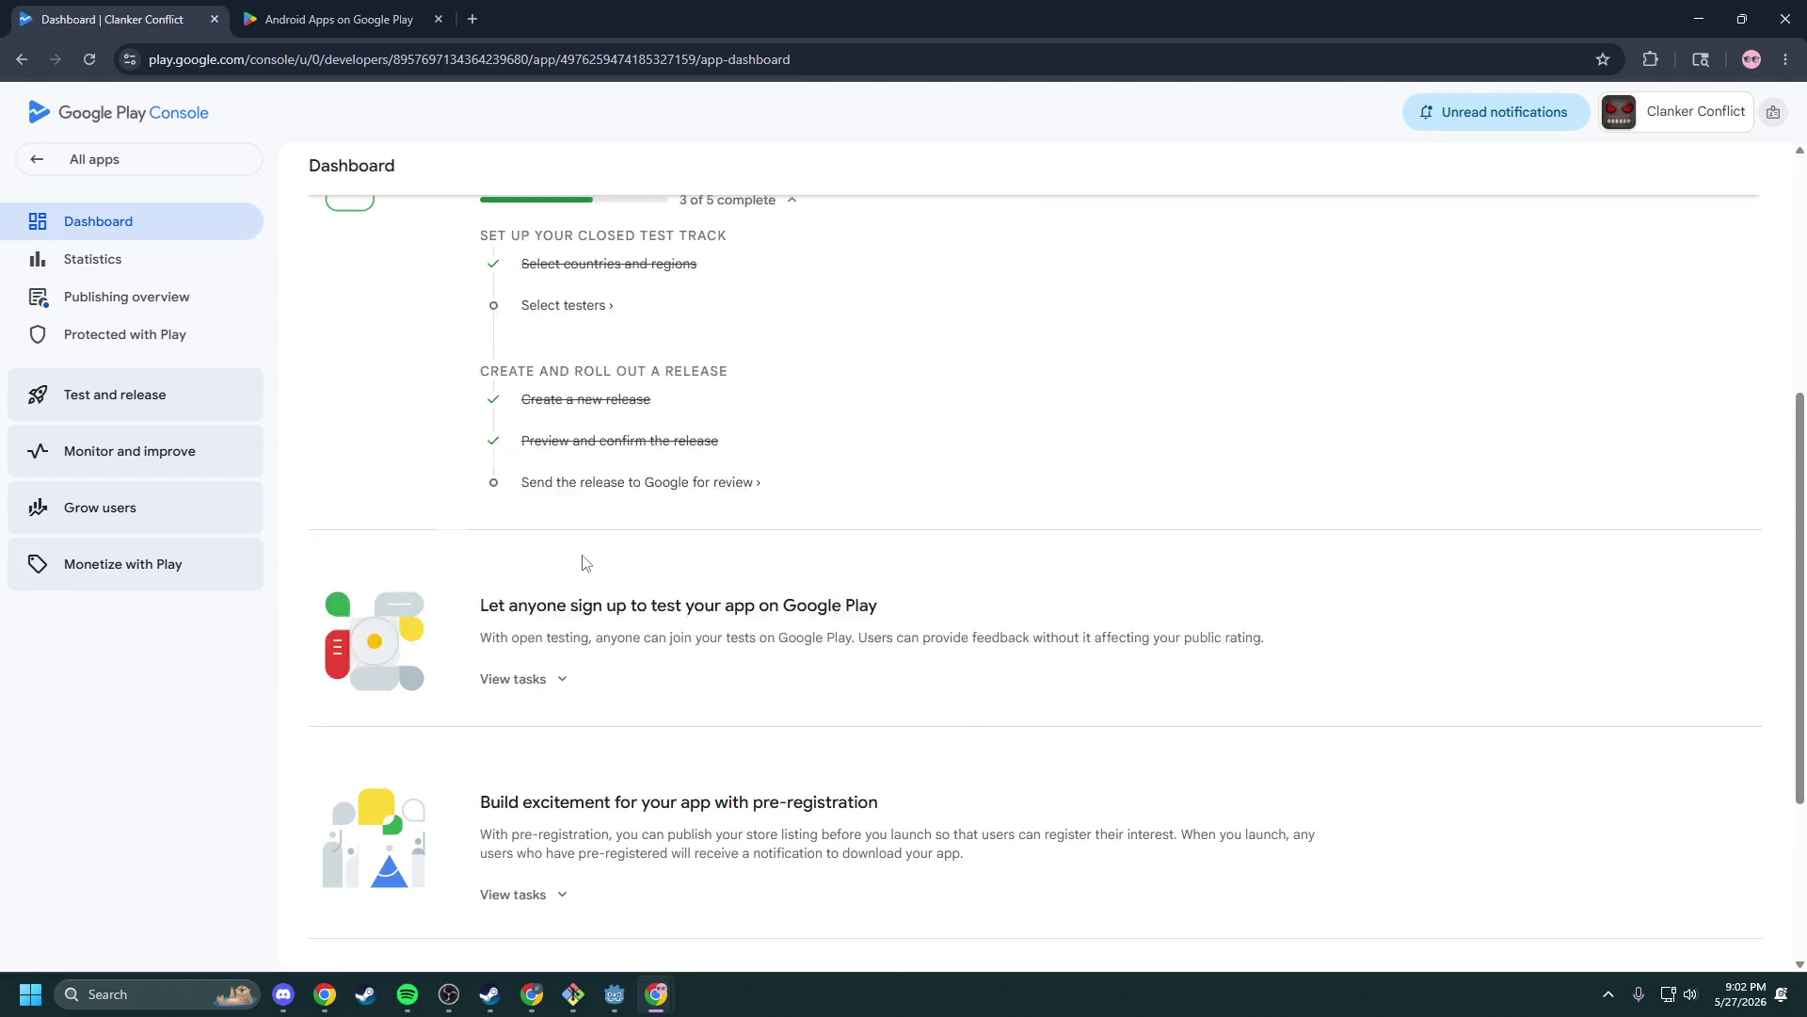
pyautogui.moveTo(488, 408); pyautogui.dragTo(960, 415)
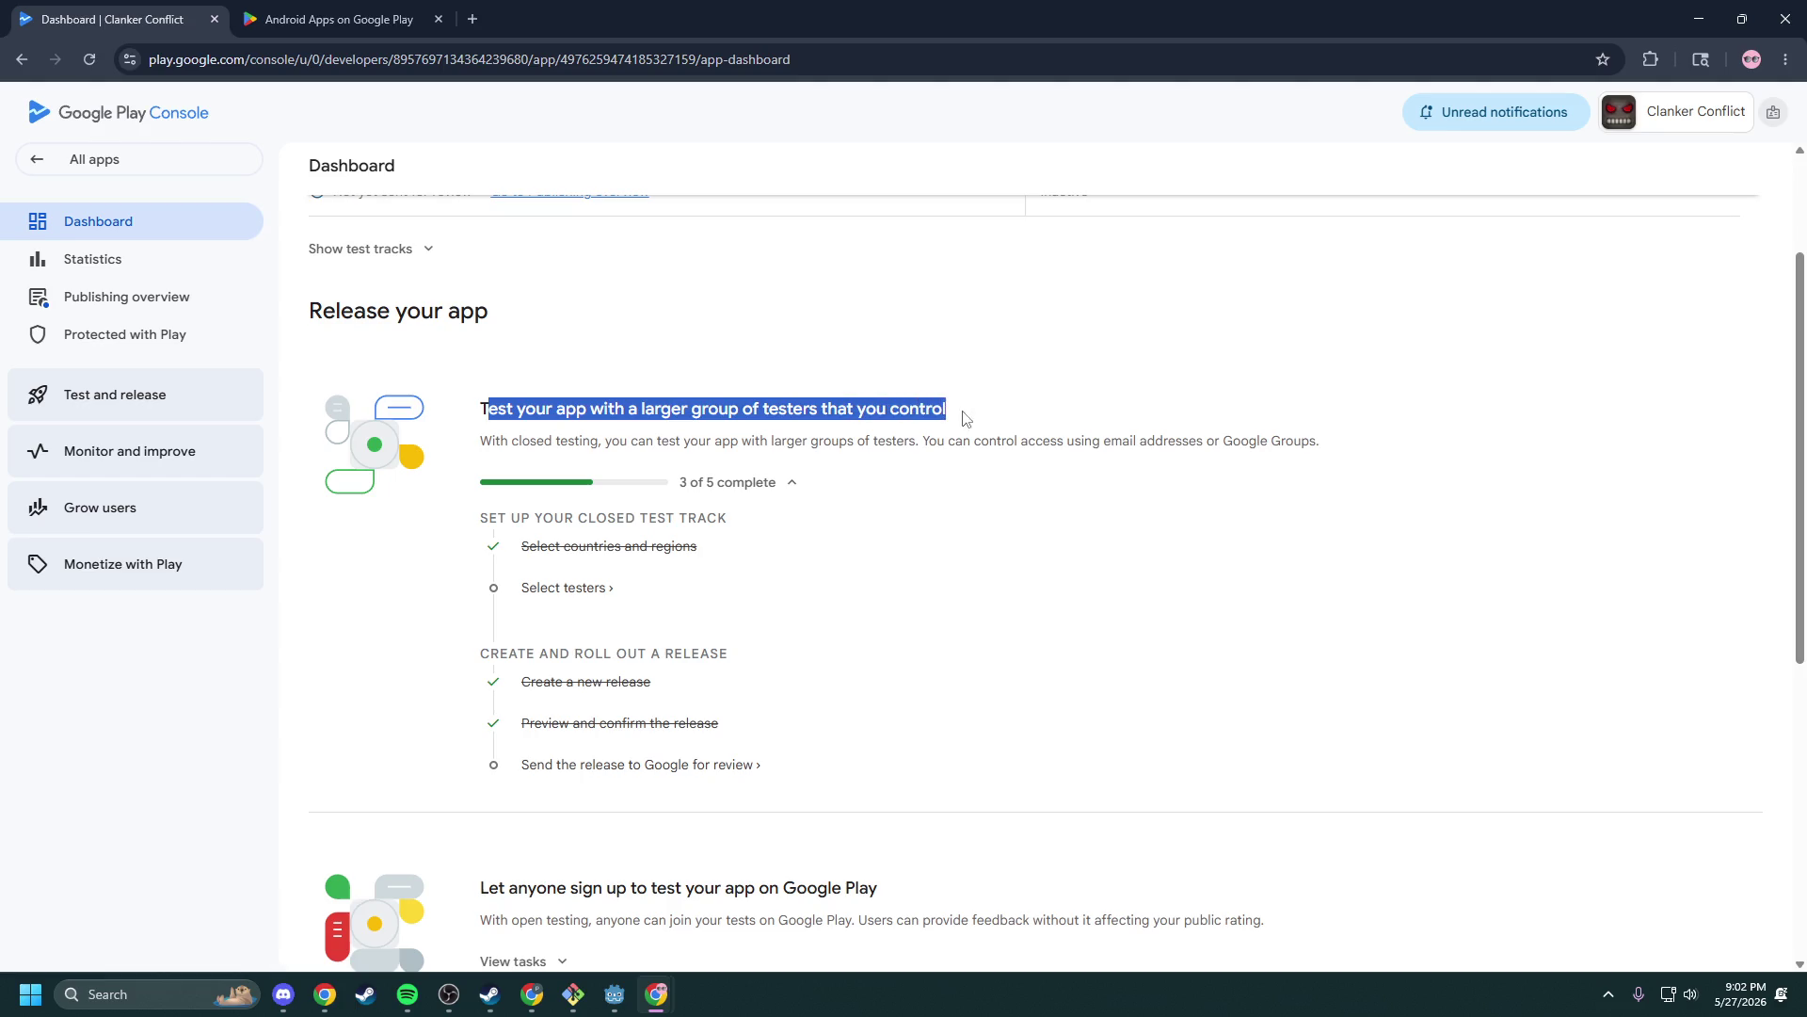
pyautogui.click(960, 415)
# Download the Based batch's access codes as a CSV, then view the track's countries and regions
pyautogui.click(572, 592)
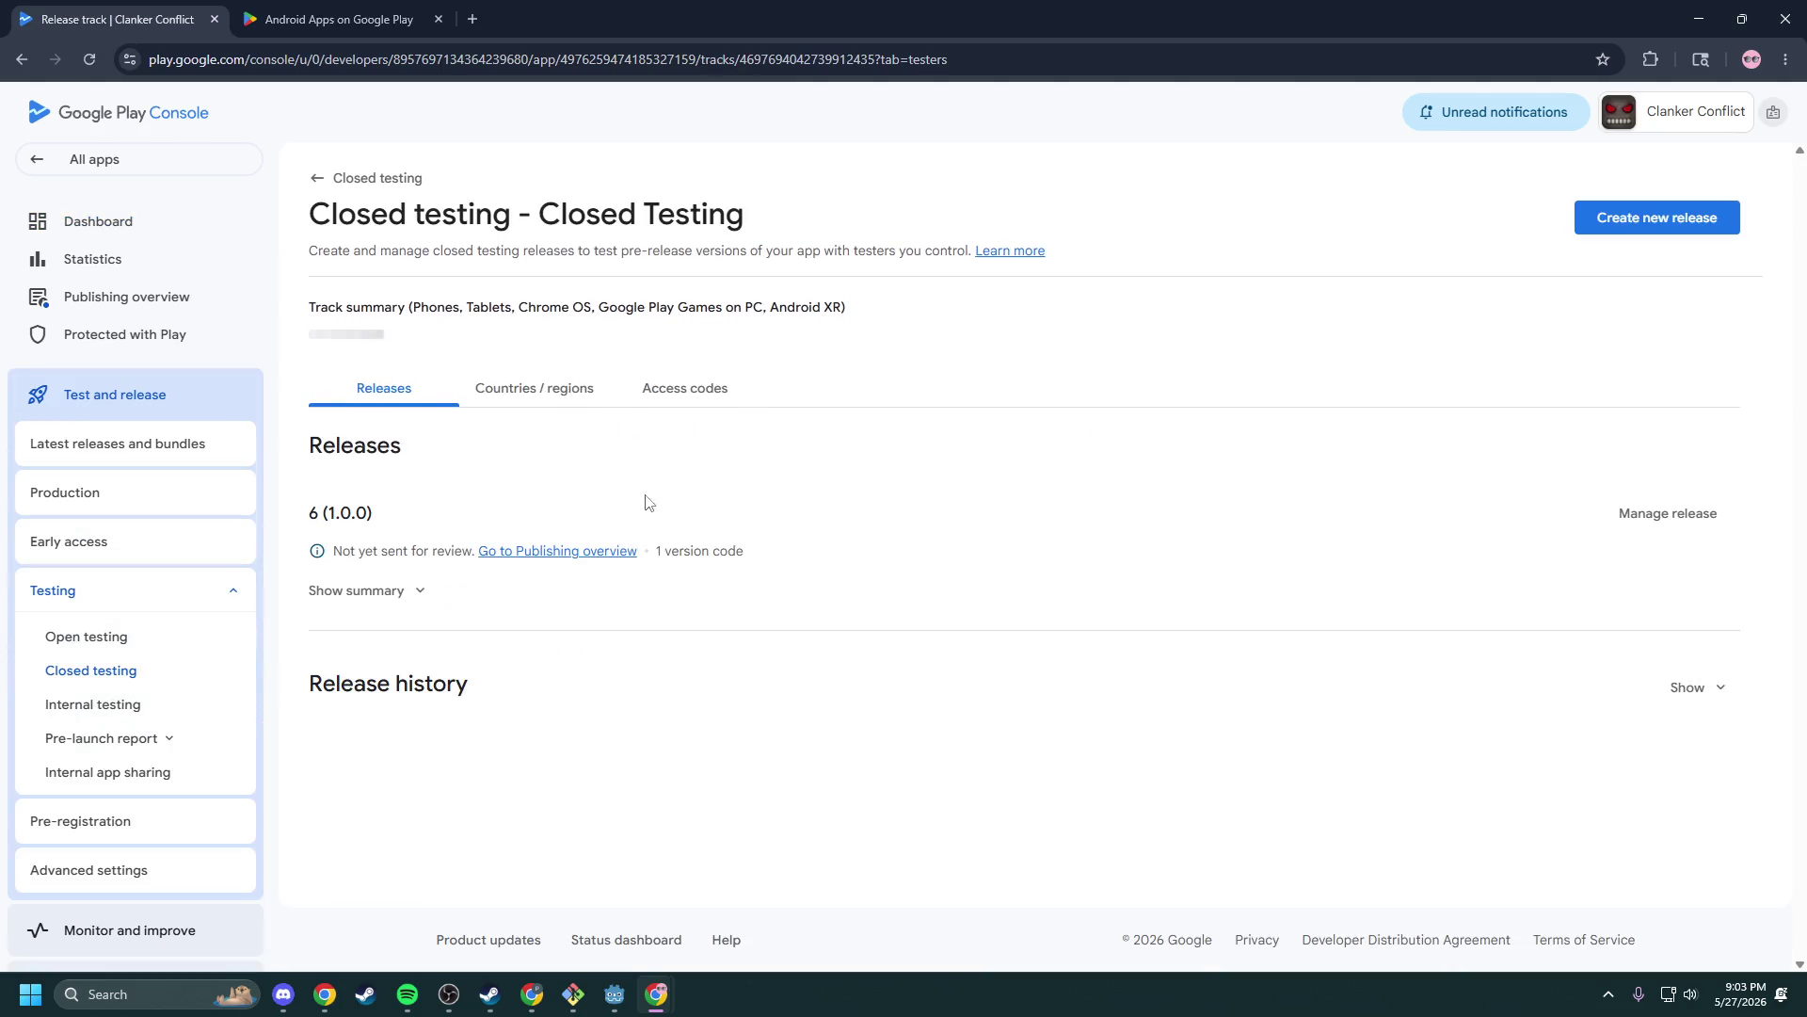
pyautogui.click(734, 400)
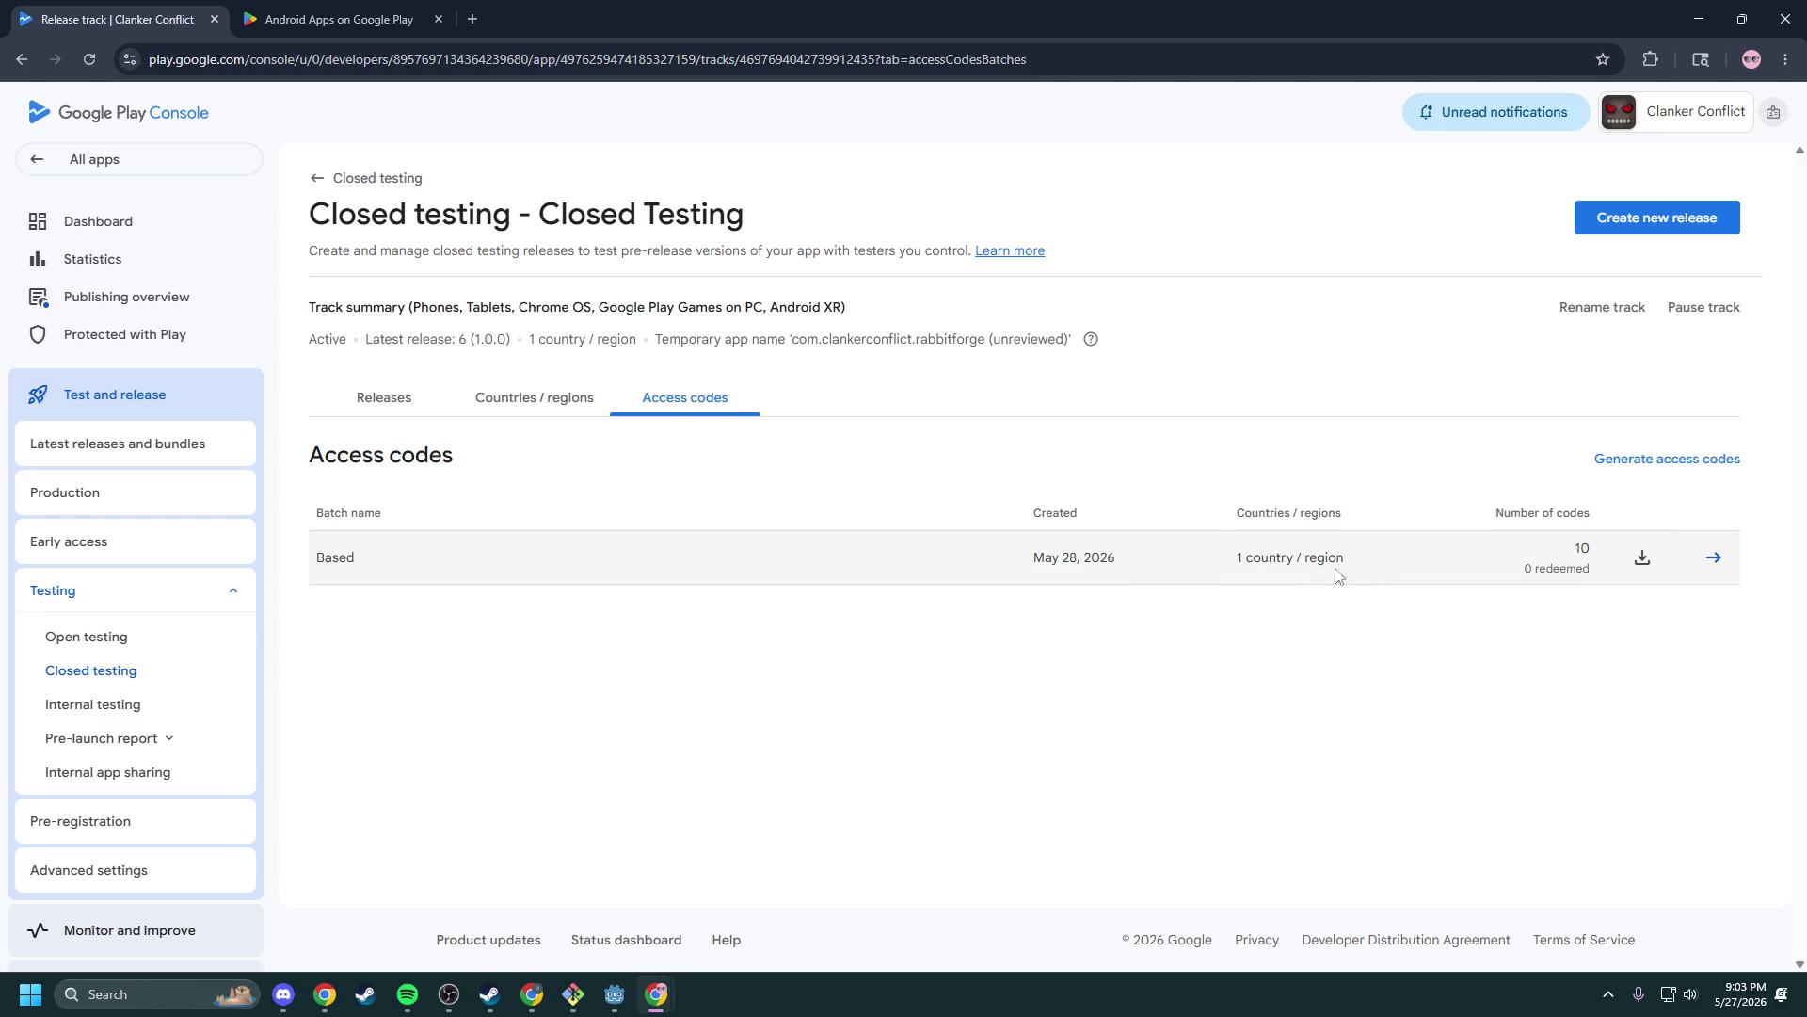
pyautogui.click(1643, 558)
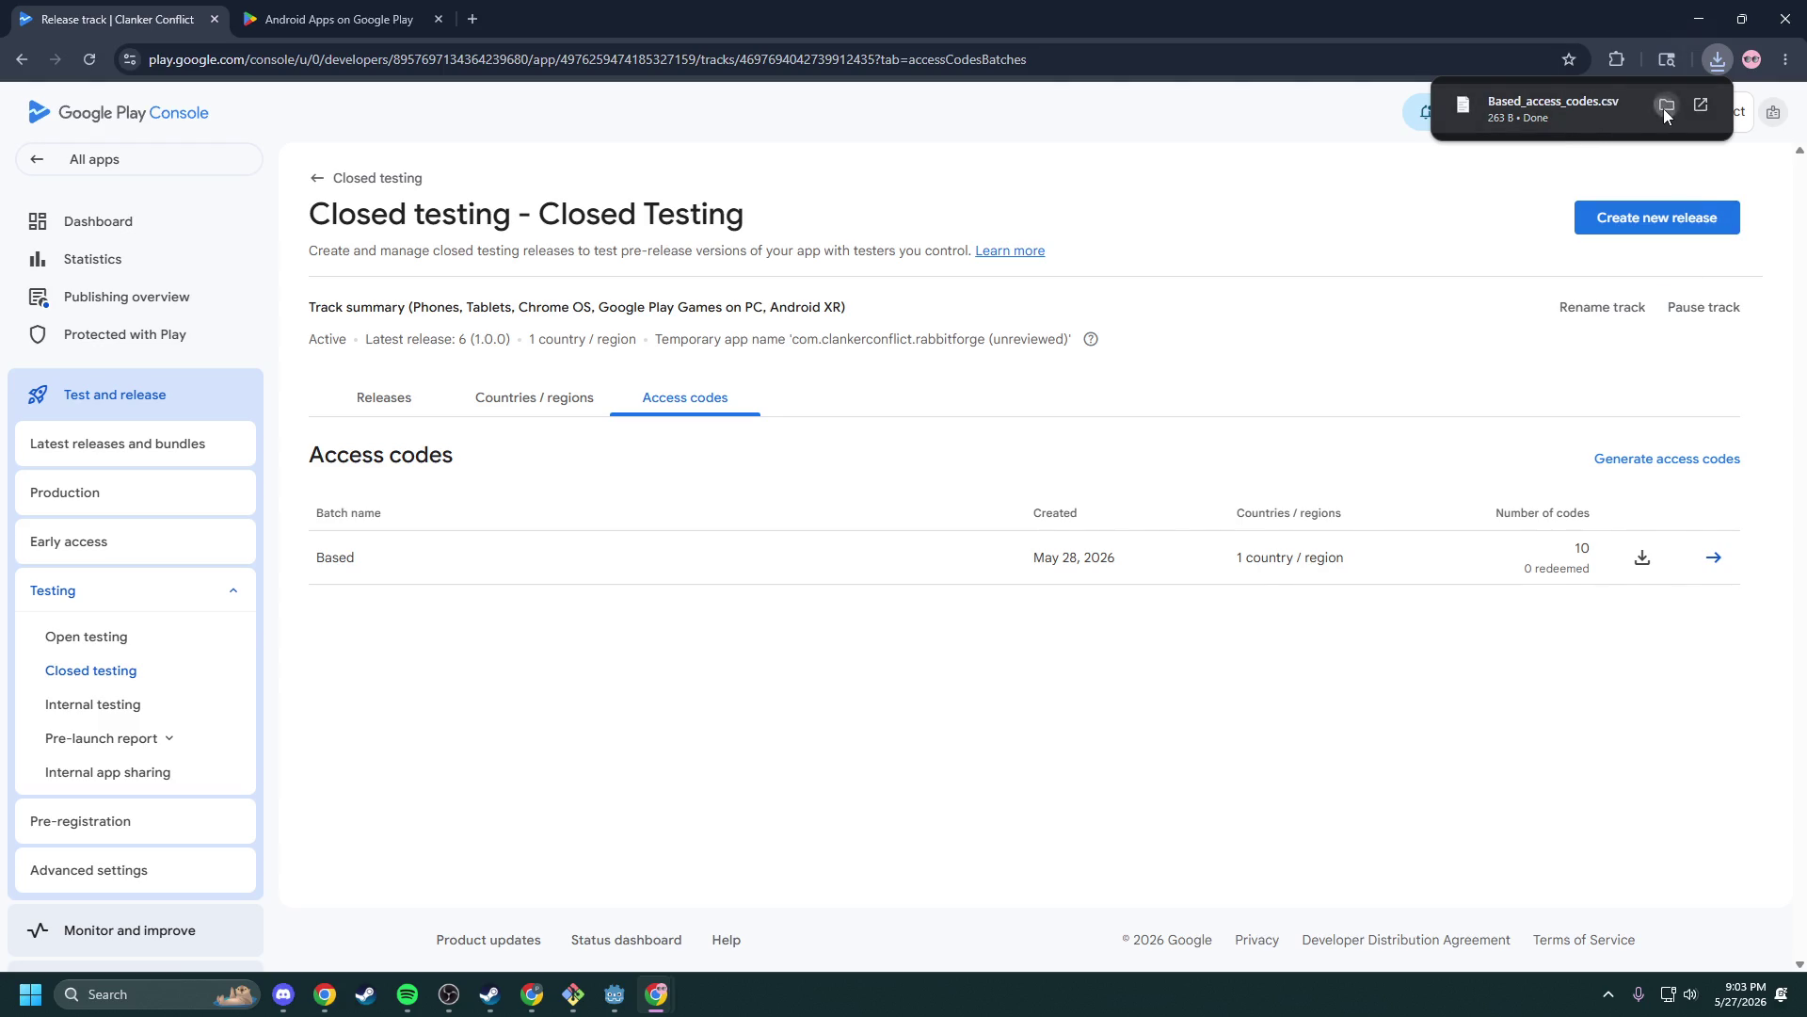
pyautogui.click(1663, 106)
pyautogui.moveTo(1037, 144); pyautogui.dragTo(1806, 150)
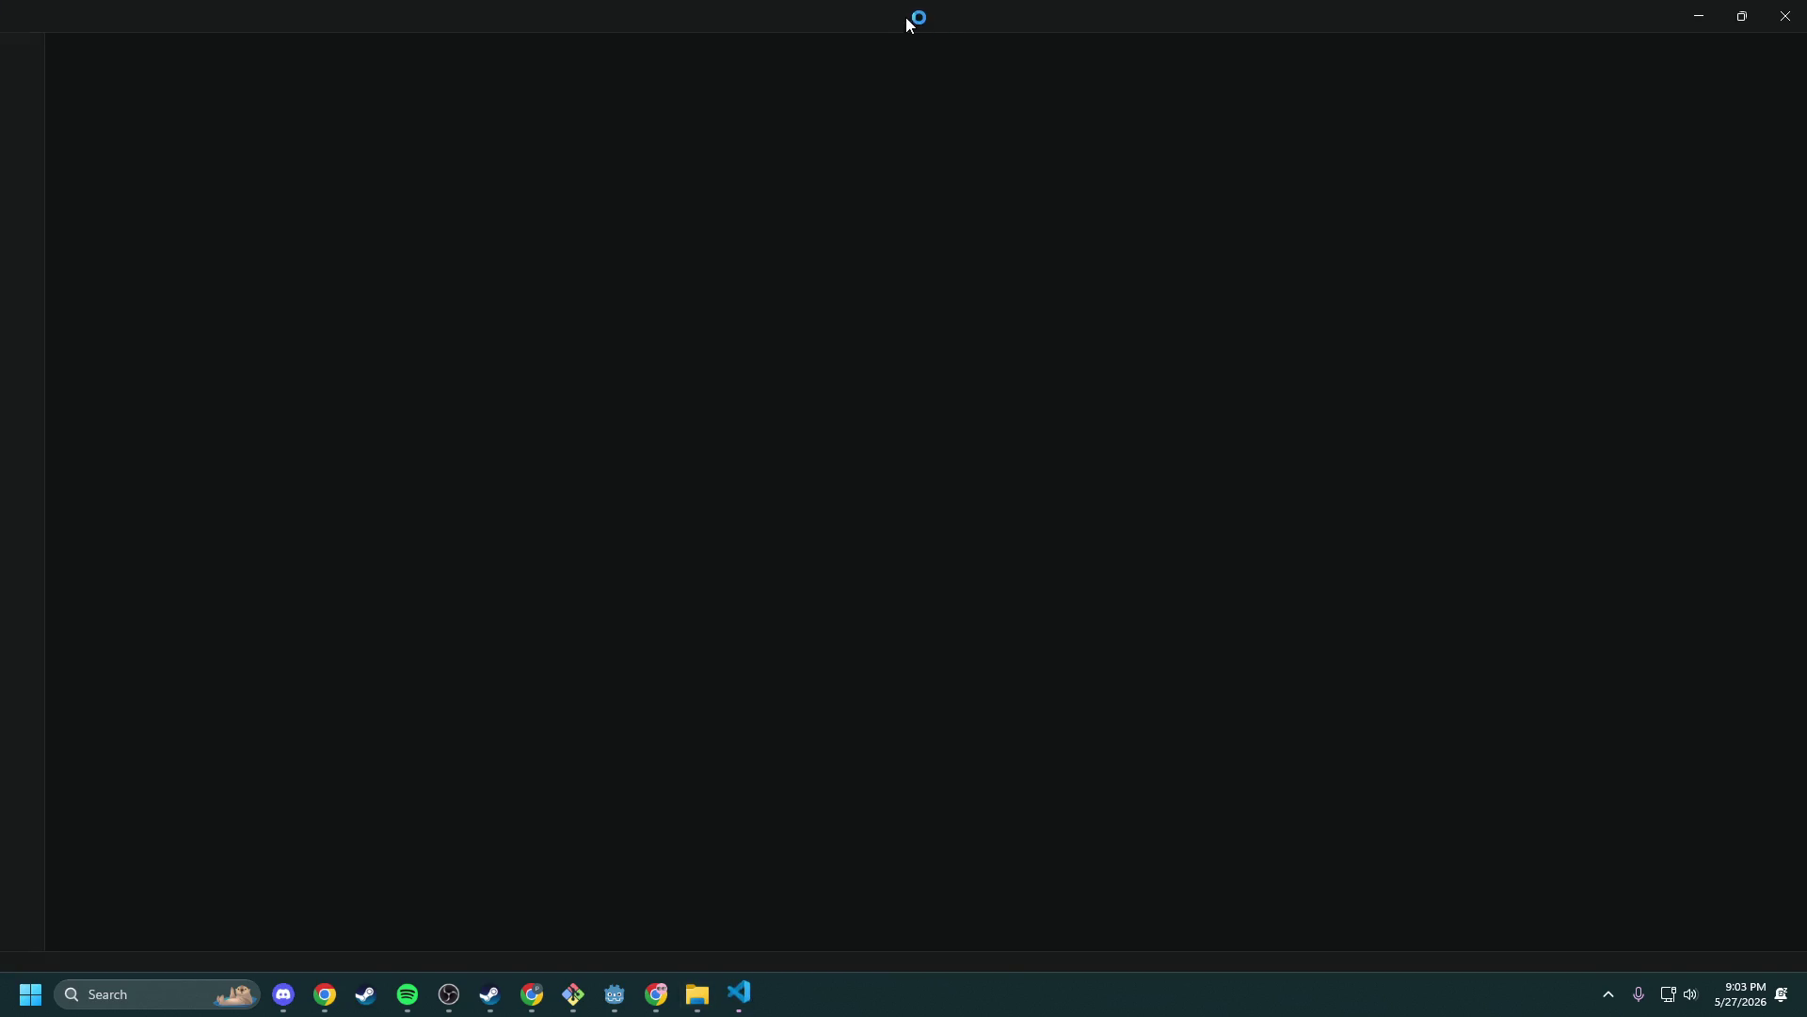
pyautogui.moveTo(913, 19); pyautogui.dragTo(904, 0)
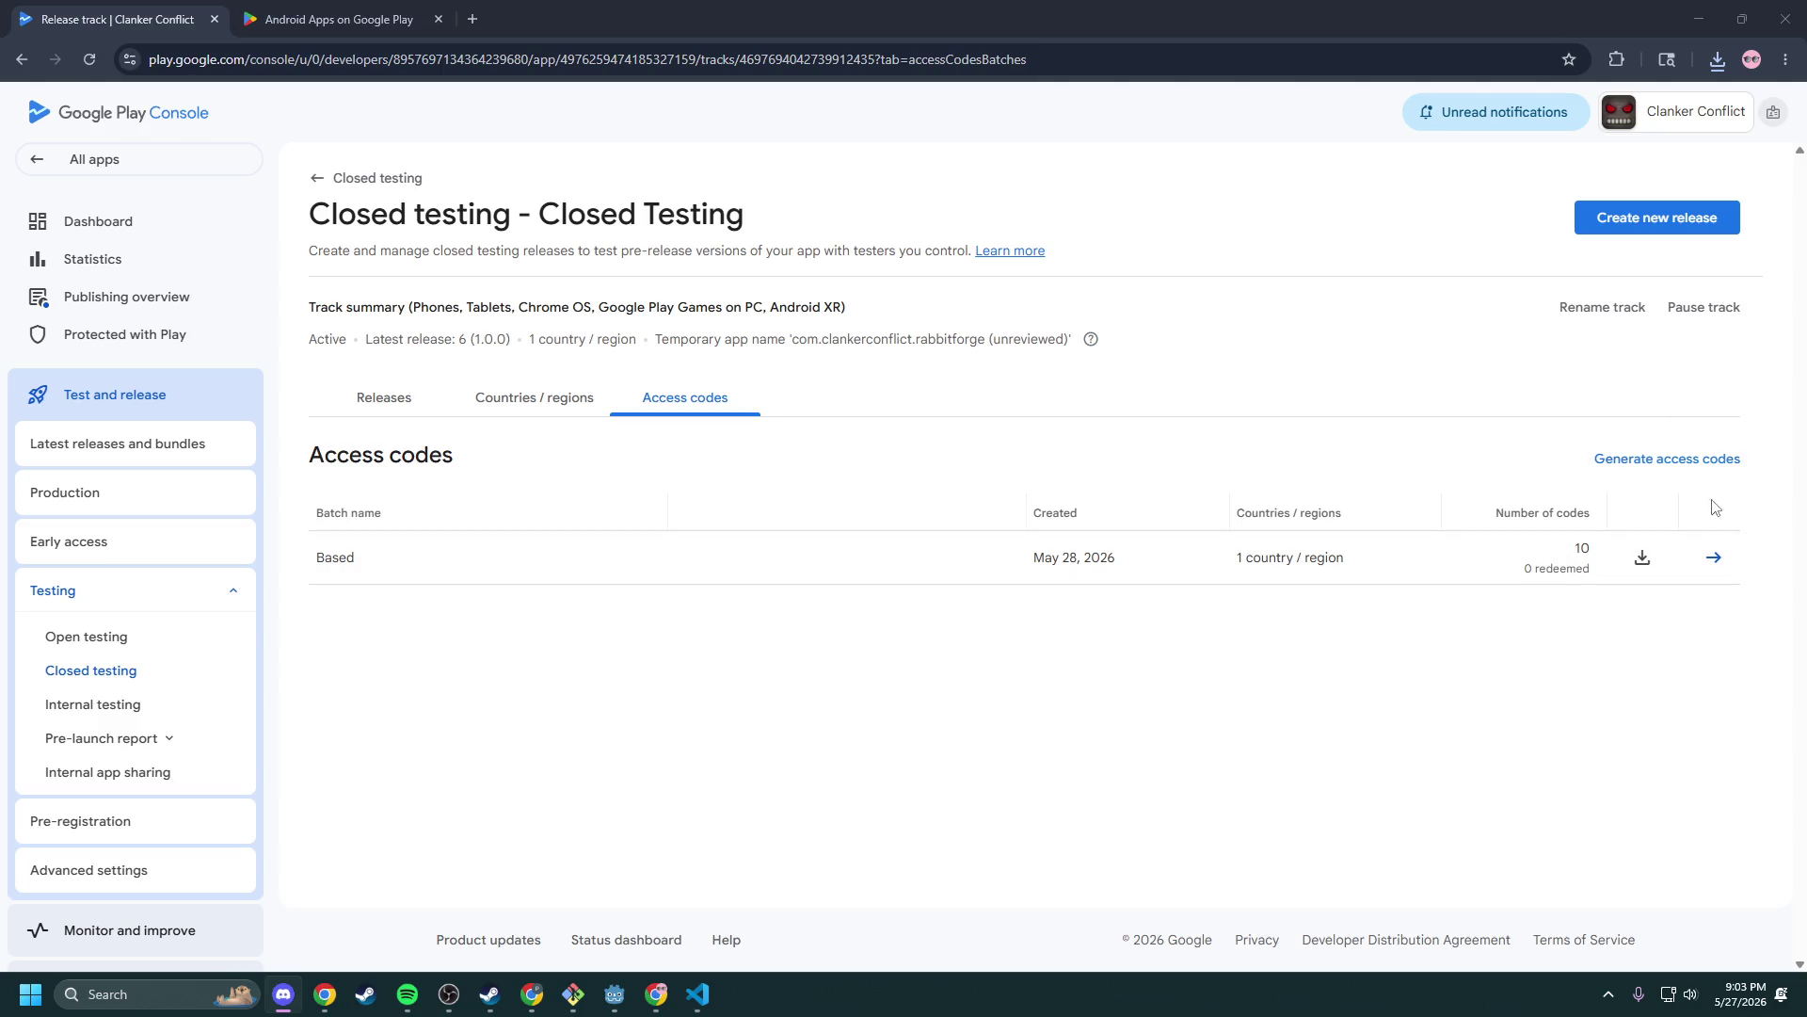
pyautogui.click(563, 399)
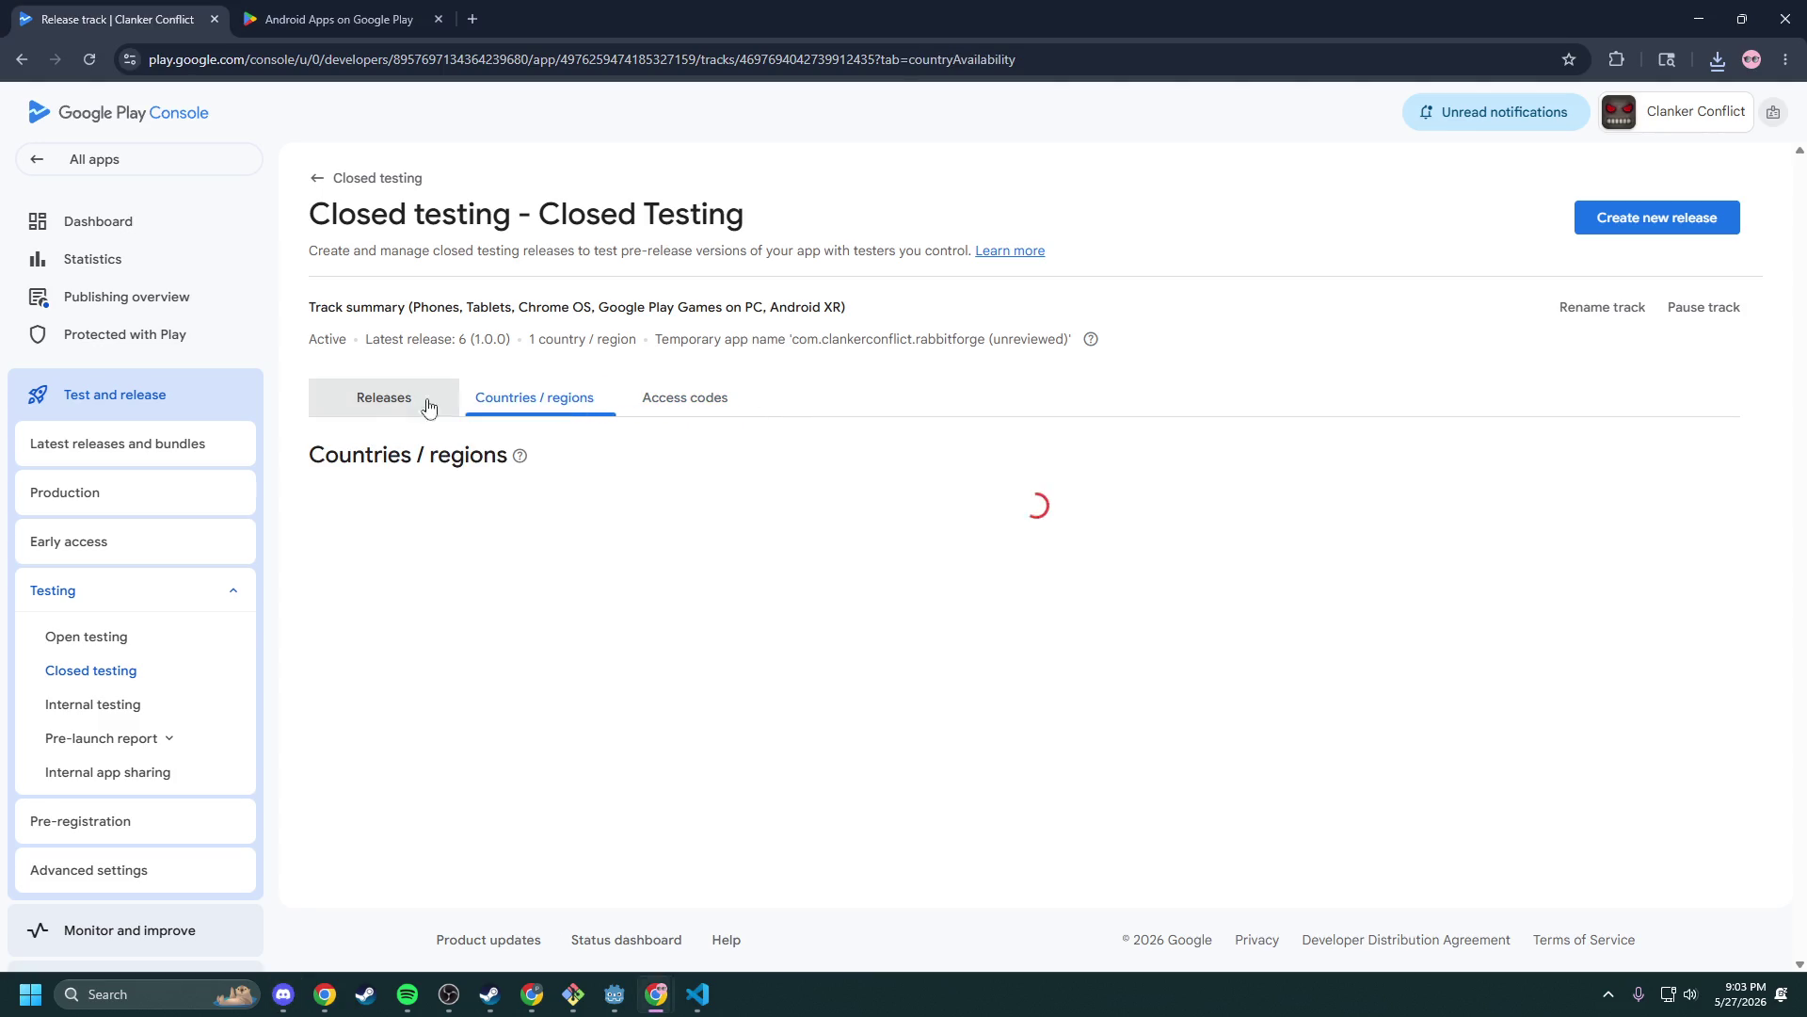
# View the closed test track's releases, cycle through Spotify, Discord and VS Code, then reach the Play store tab
pyautogui.click(400, 407)
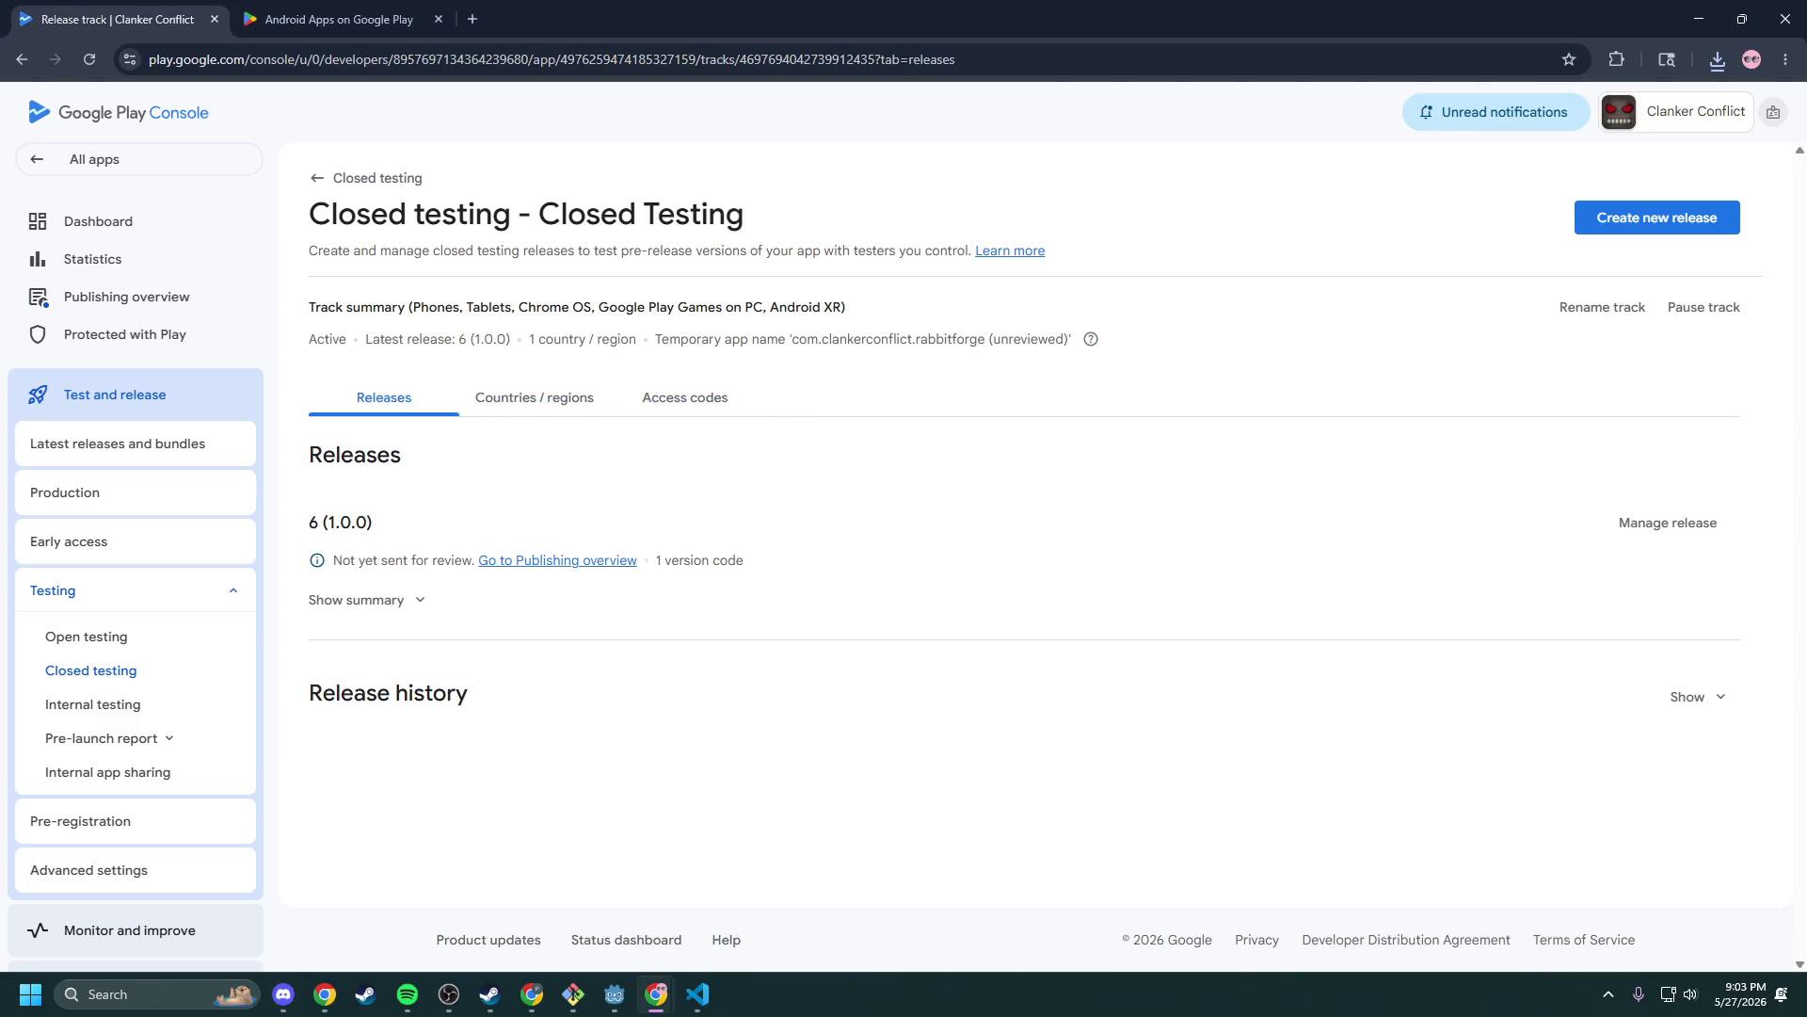
pyautogui.hotkey('alt', 'Tab')
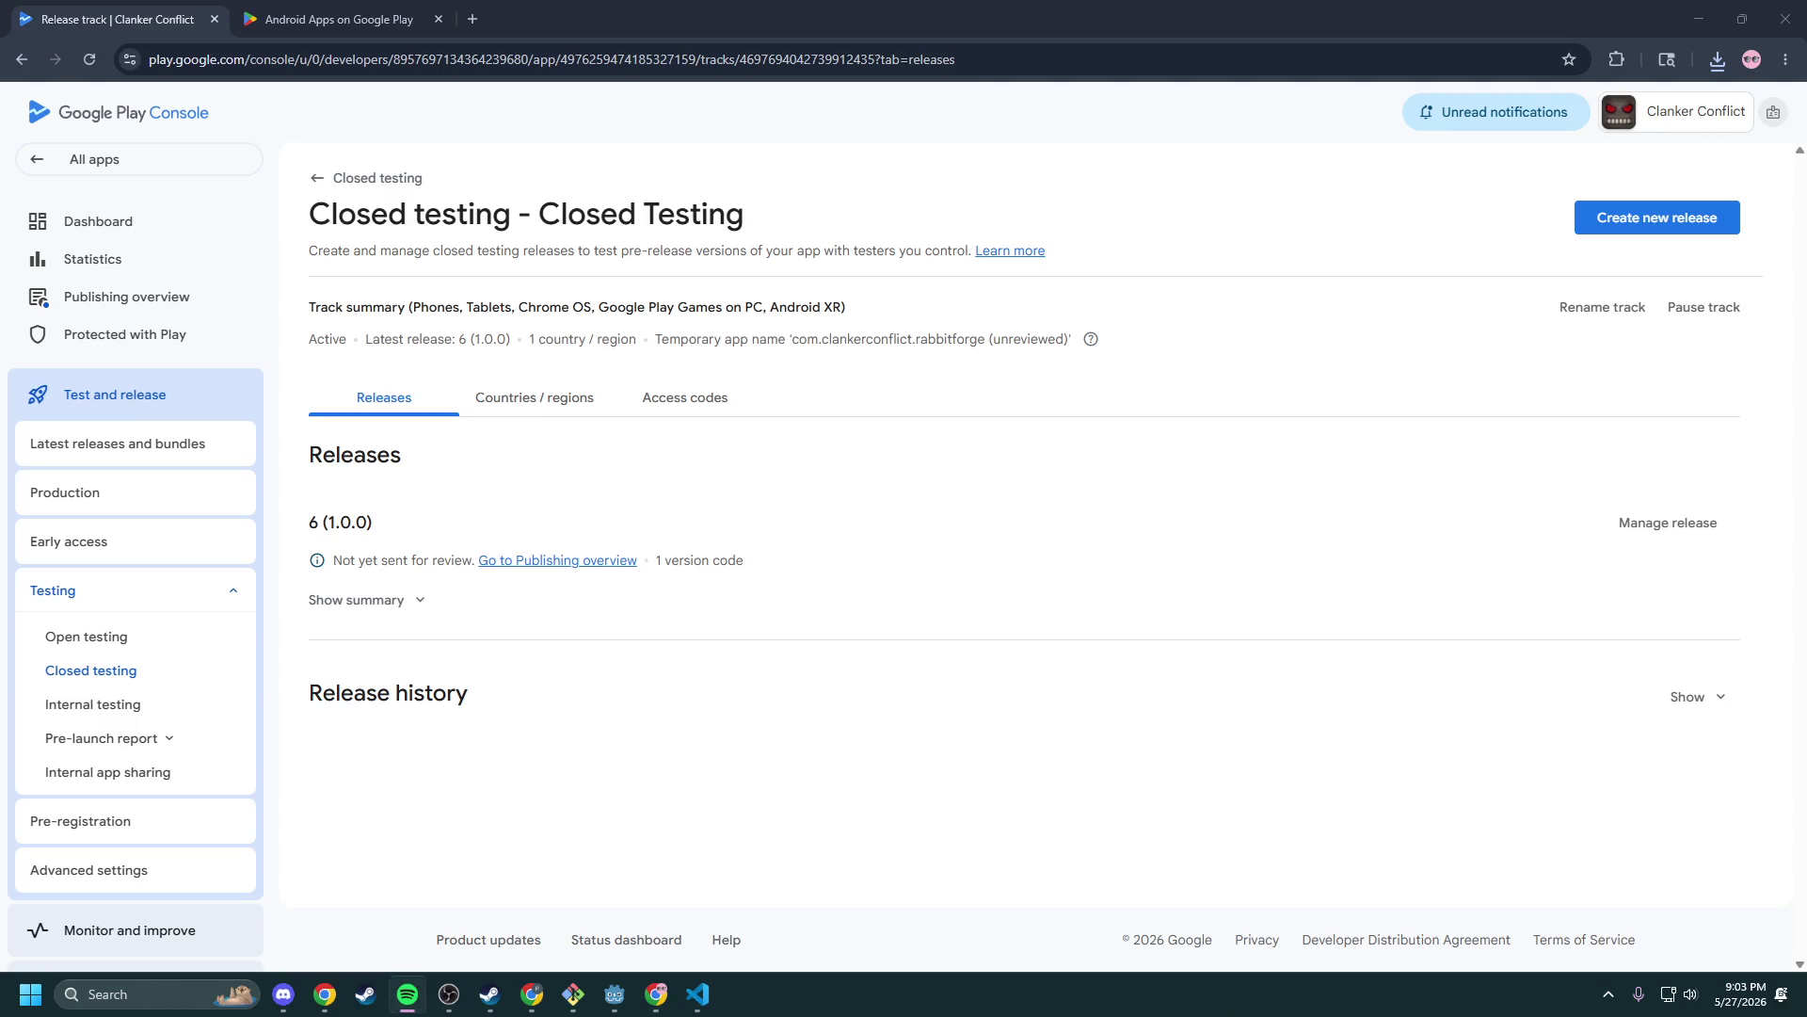
pyautogui.hotkey('alt', 'Tab')
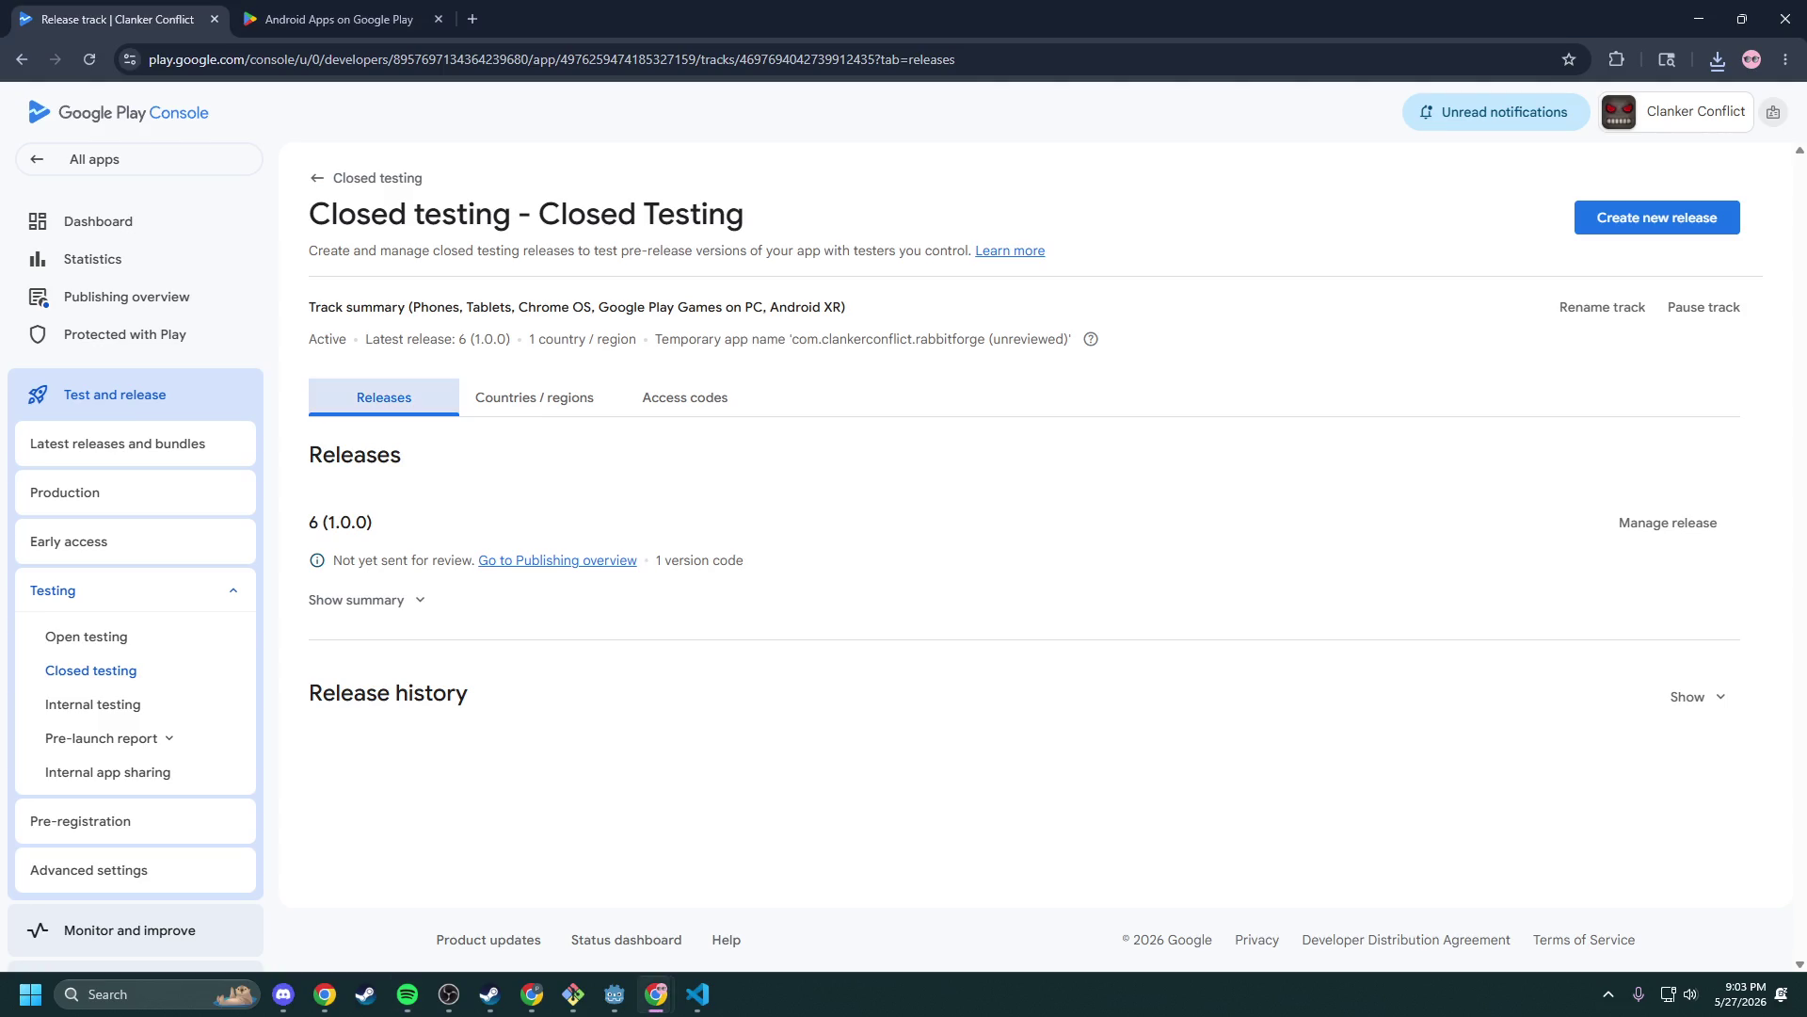
pyautogui.hotkey('alt', 'Tab')
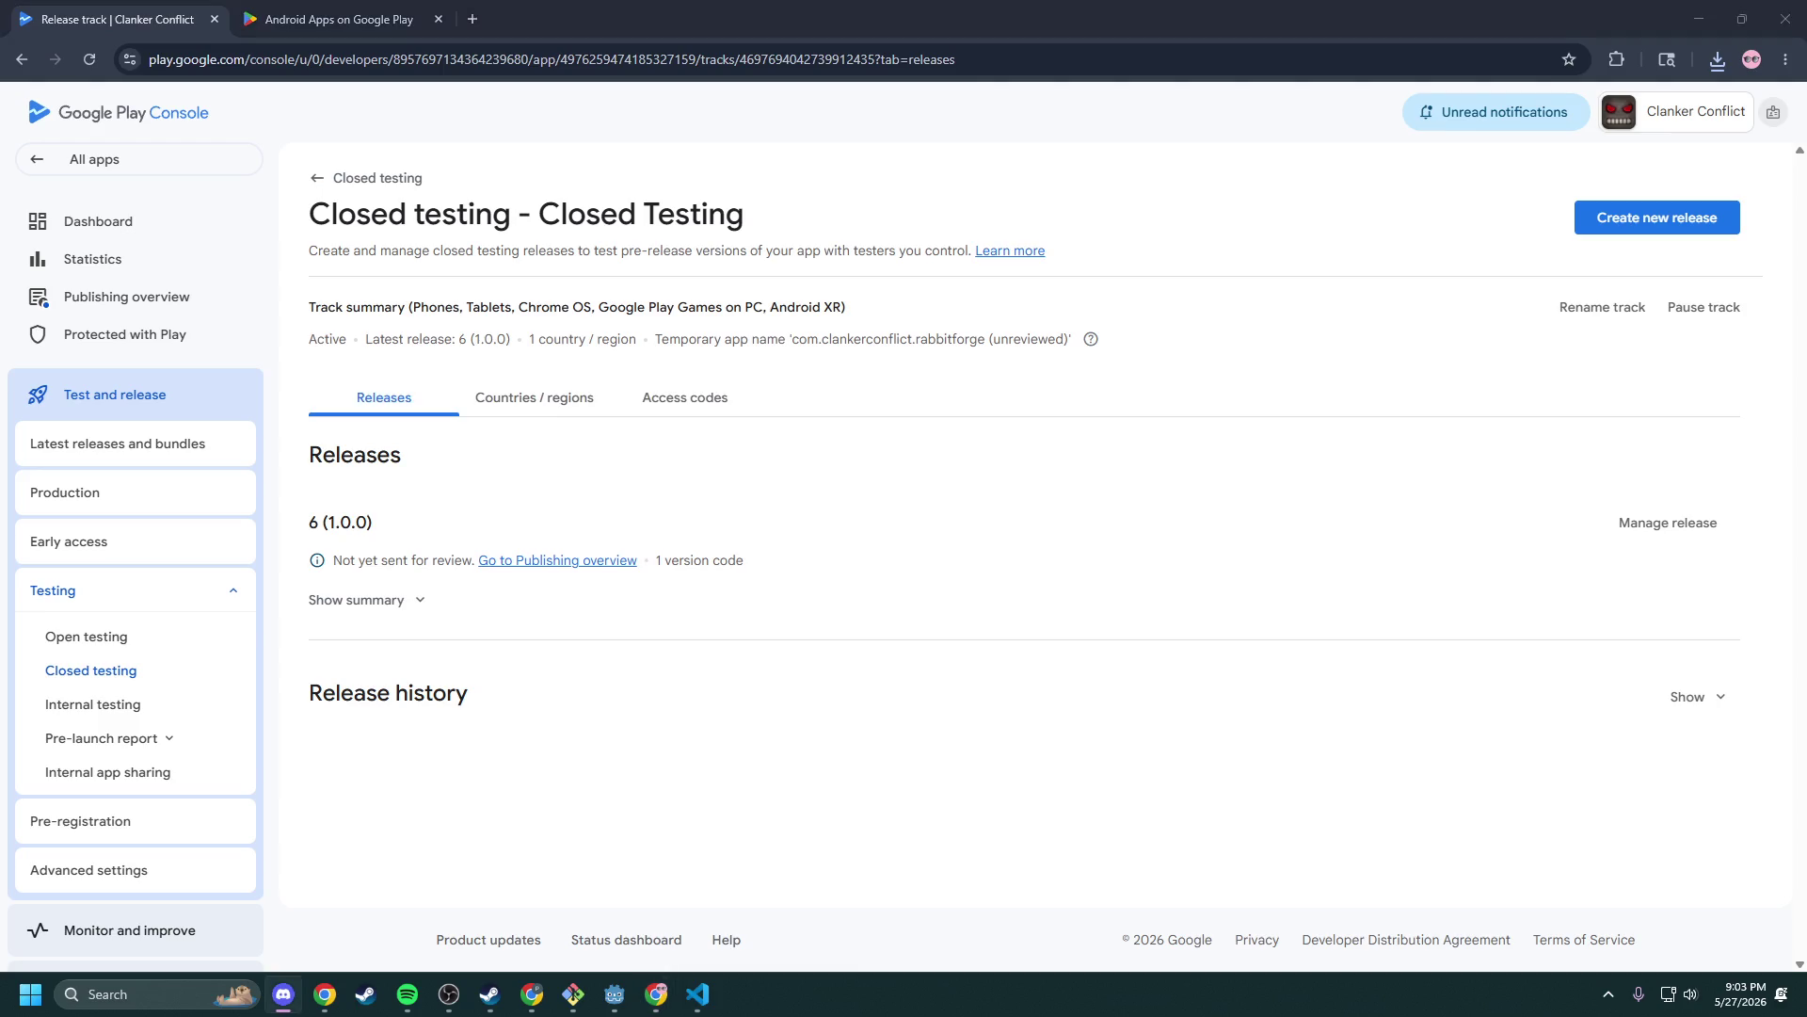
pyautogui.hotkey('alt', 'Tab')
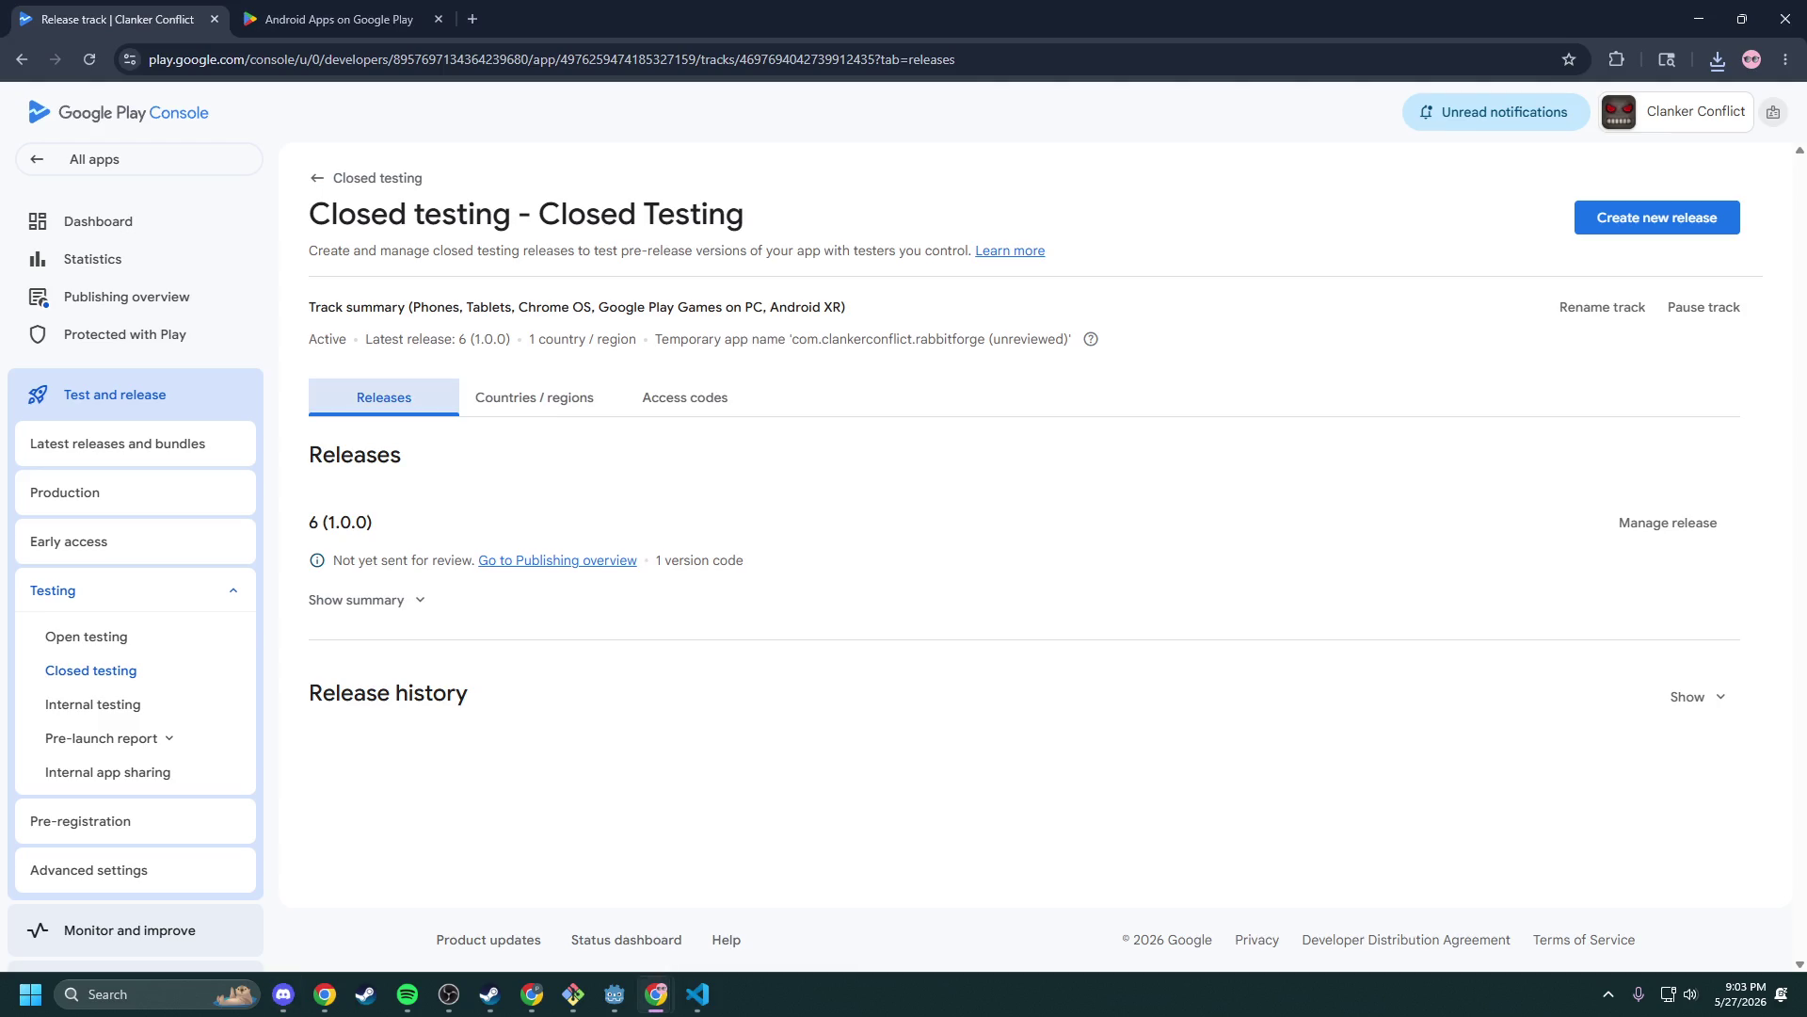
pyautogui.hotkey('alt', 'Tab')
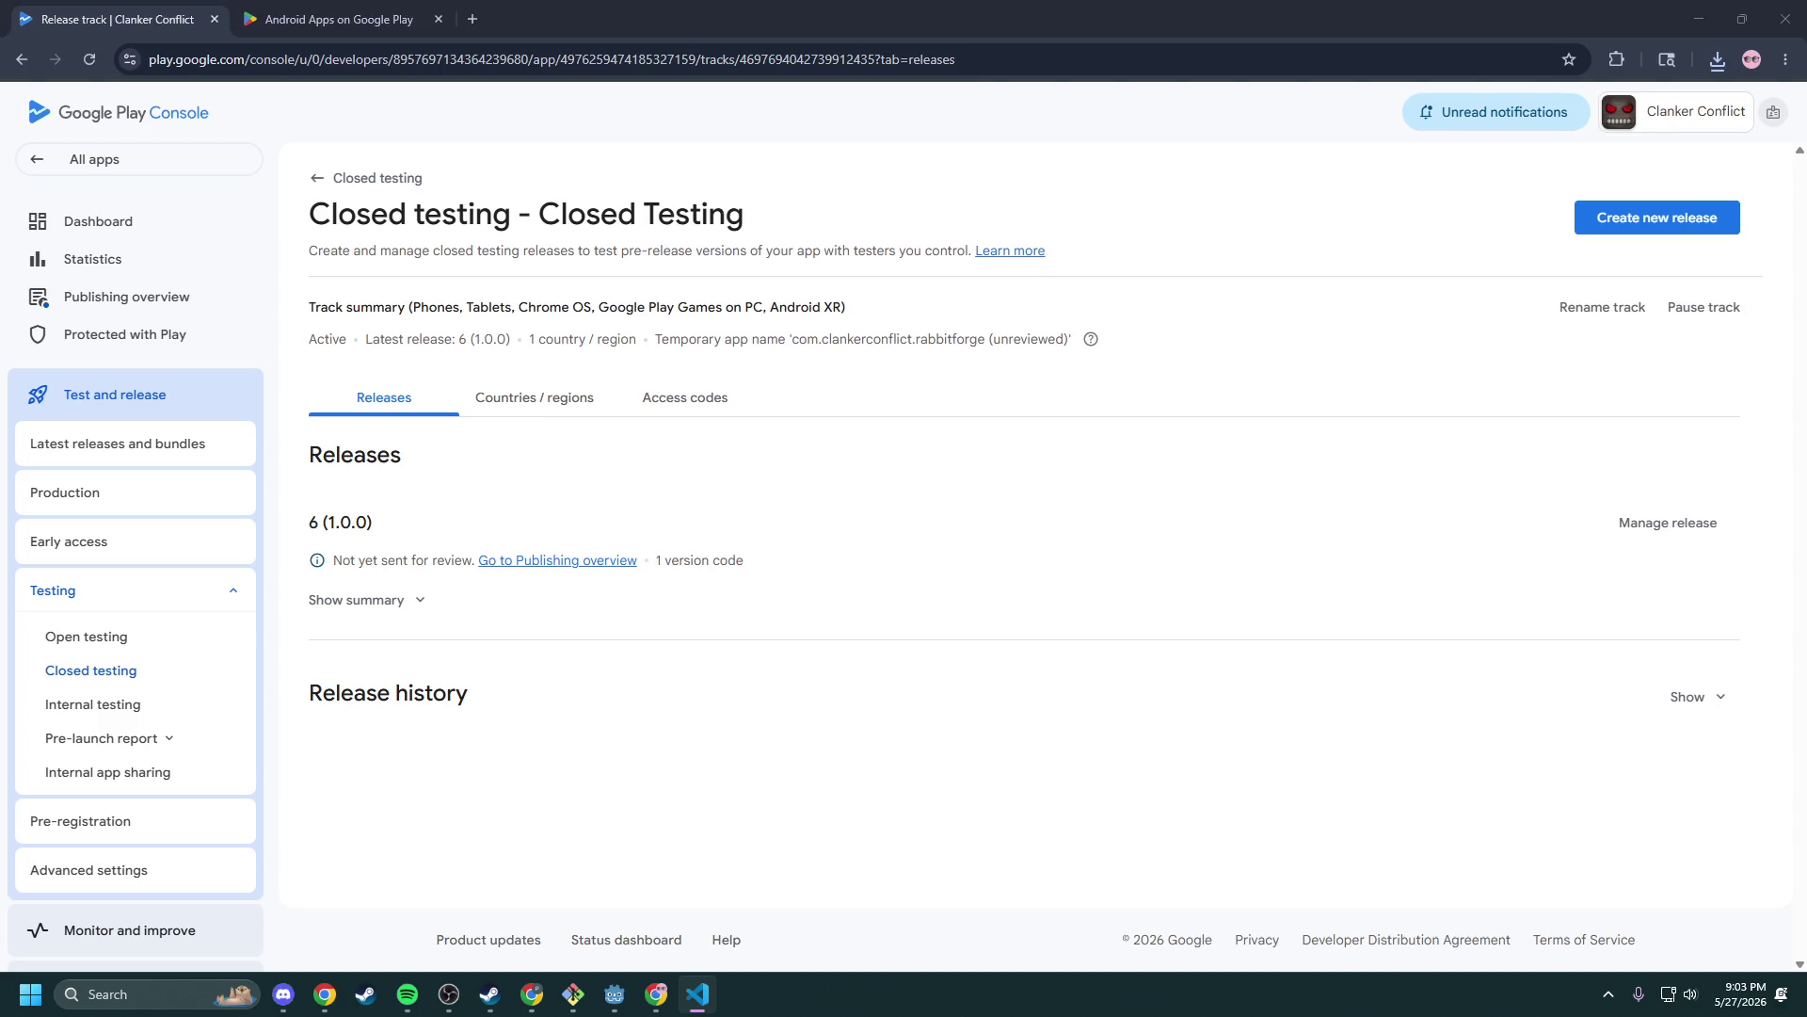
pyautogui.hotkey('alt', 'Tab')
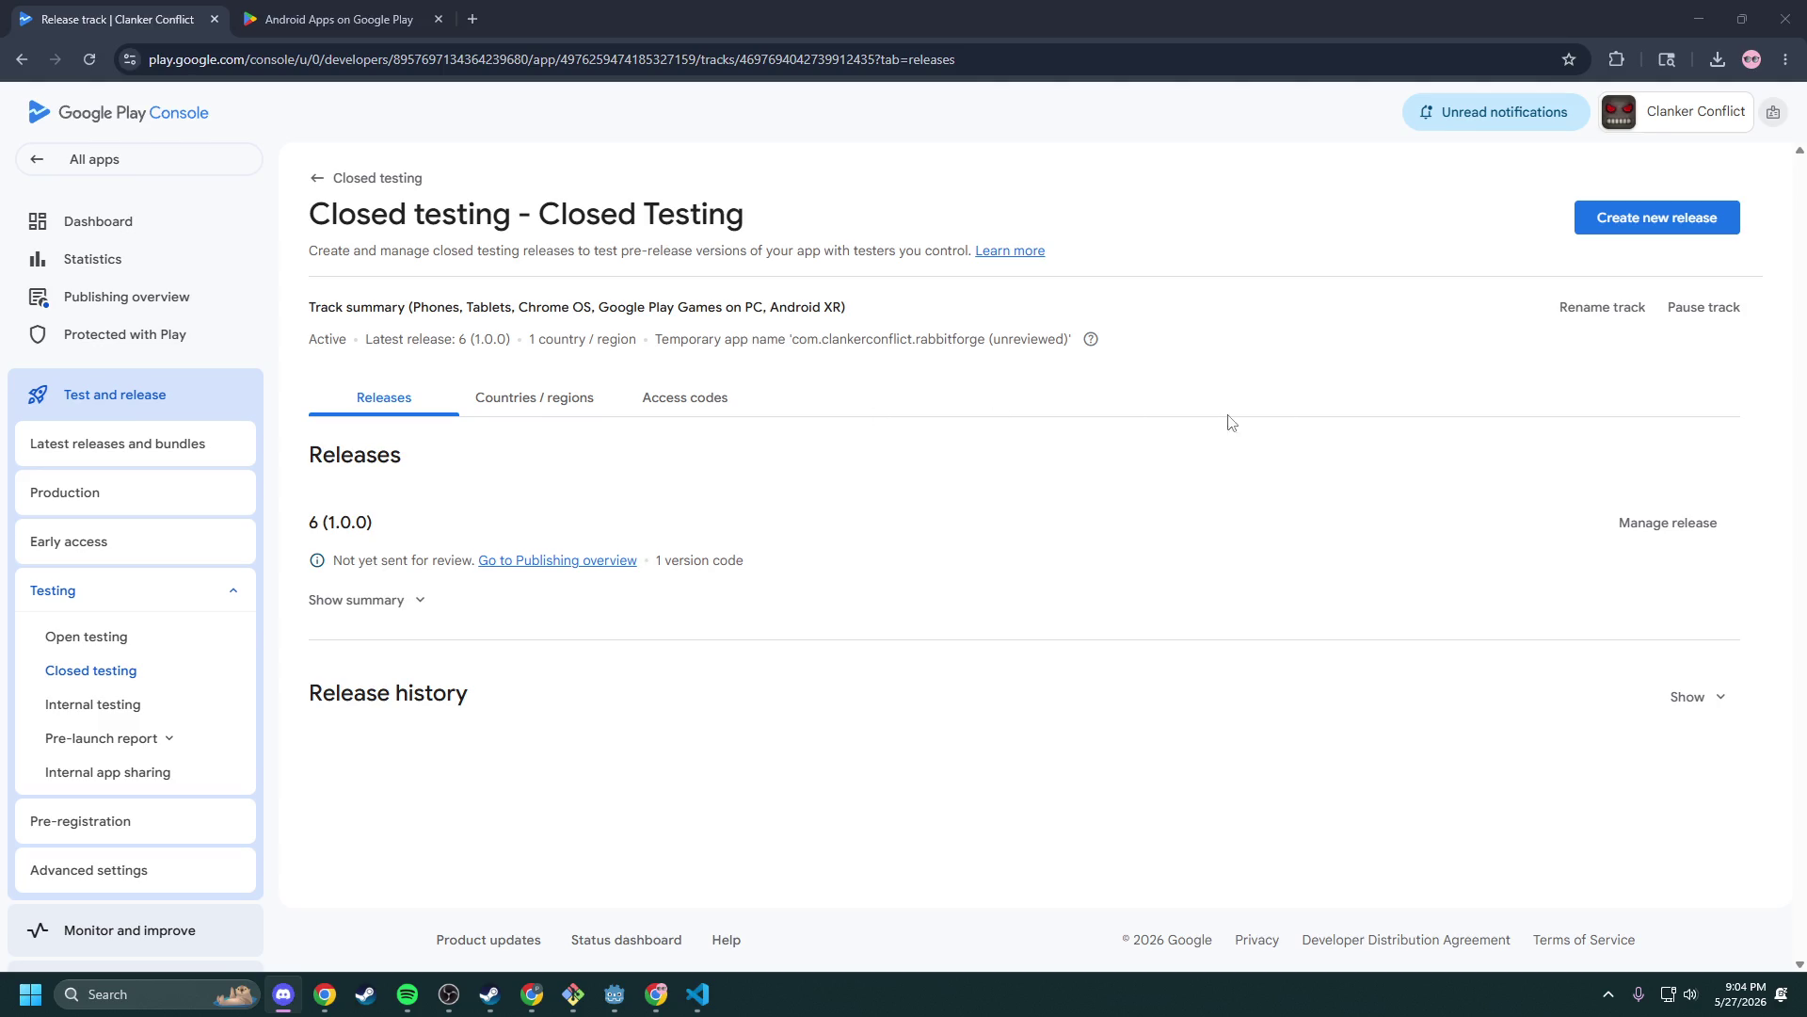
pyautogui.click(375, 18)
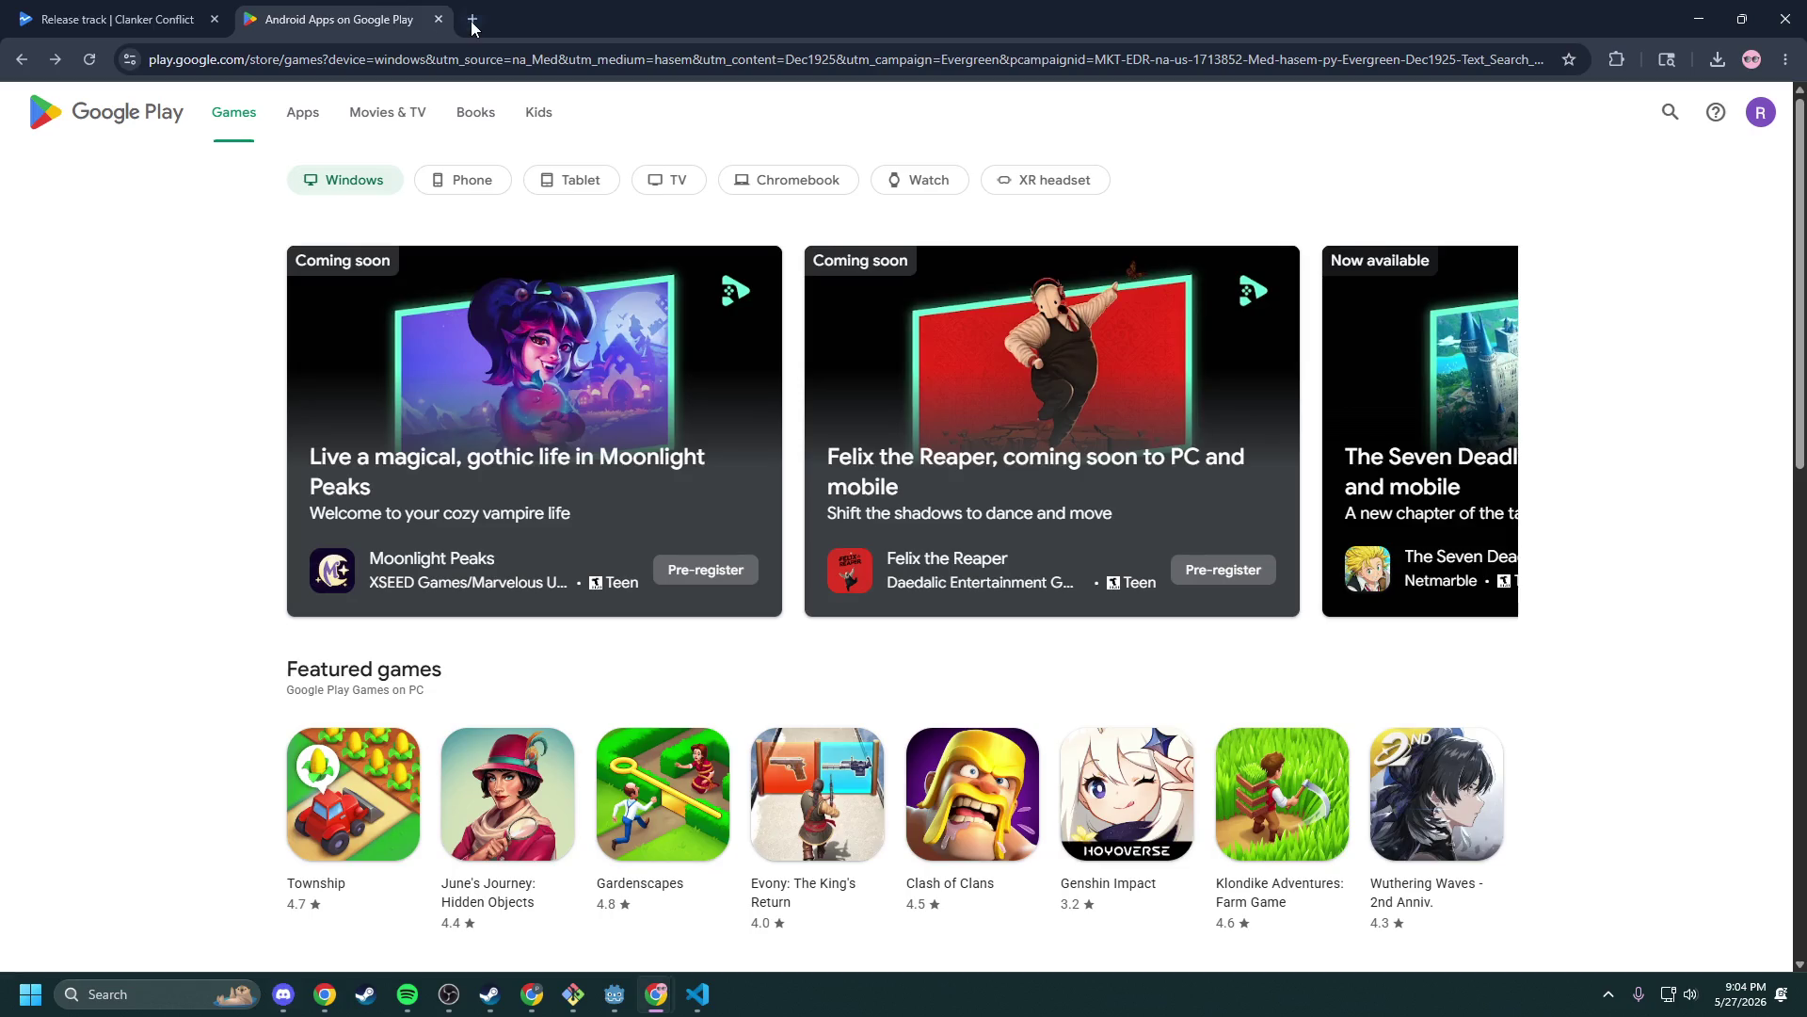
# In a new tab, search Google for 'how to use closed beta code google play'
pyautogui.click(473, 20)
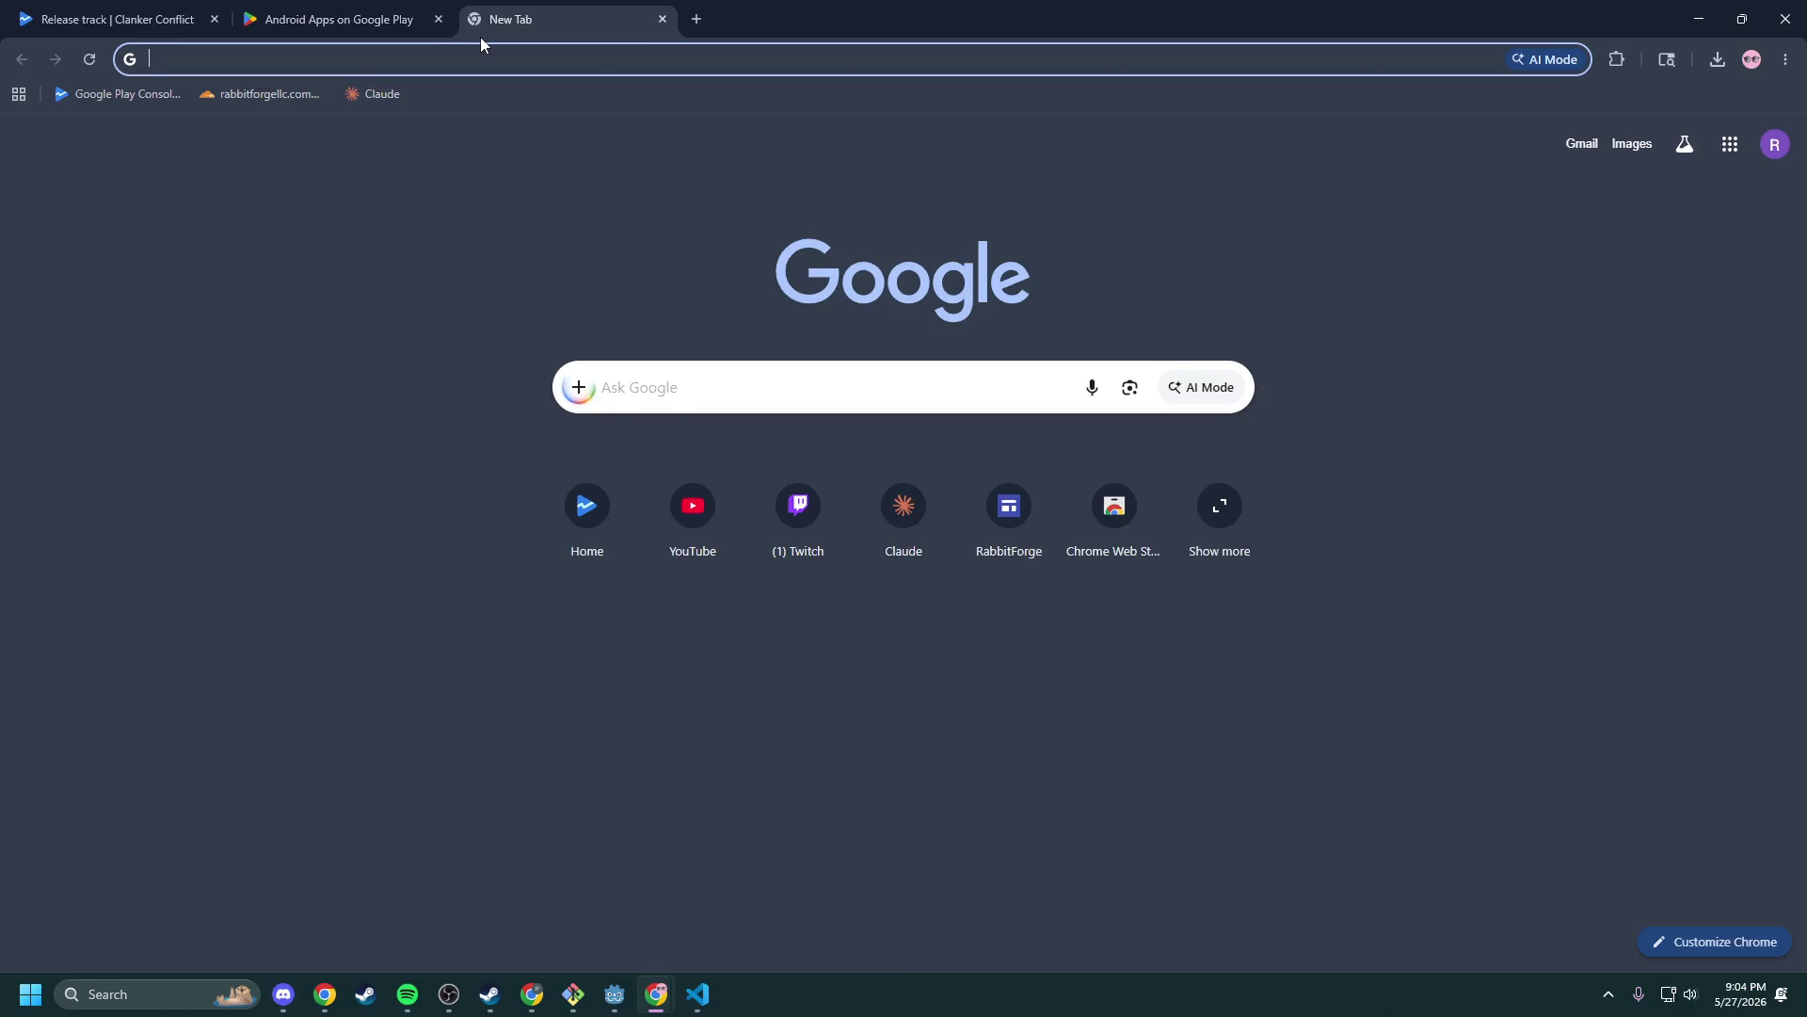
pyautogui.write('how to use closed')
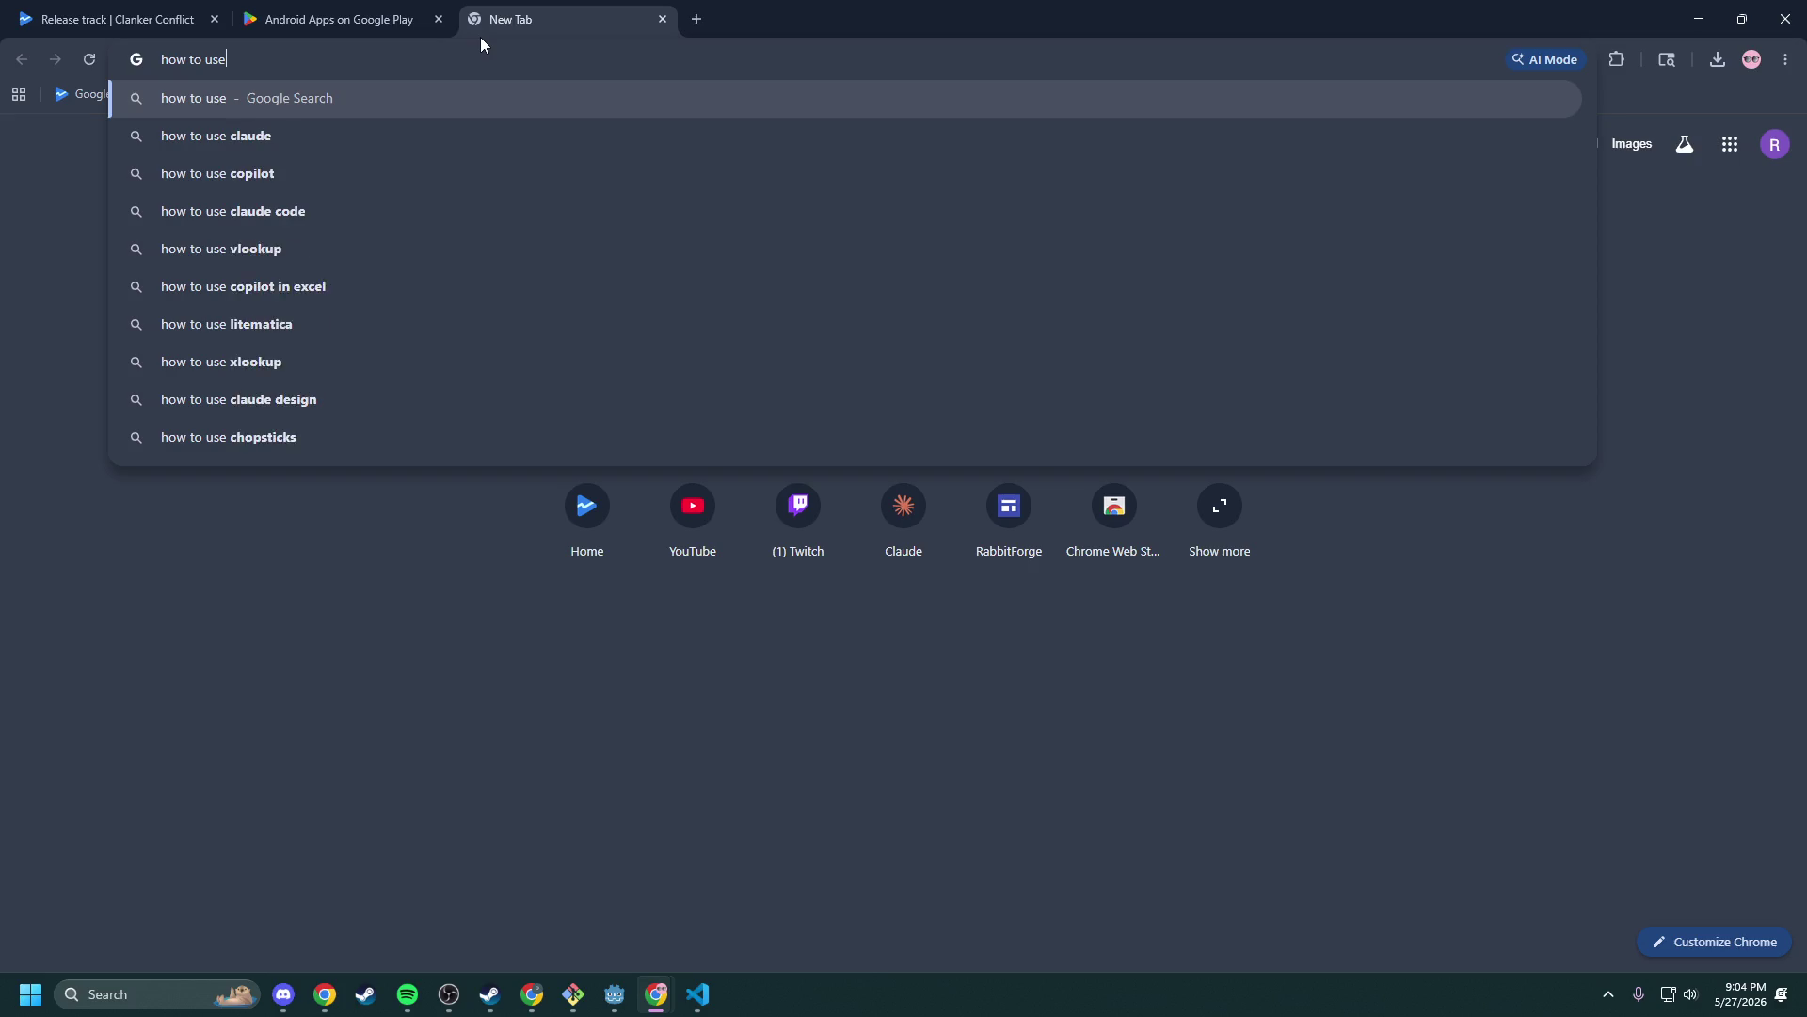
pyautogui.write(' beta ')
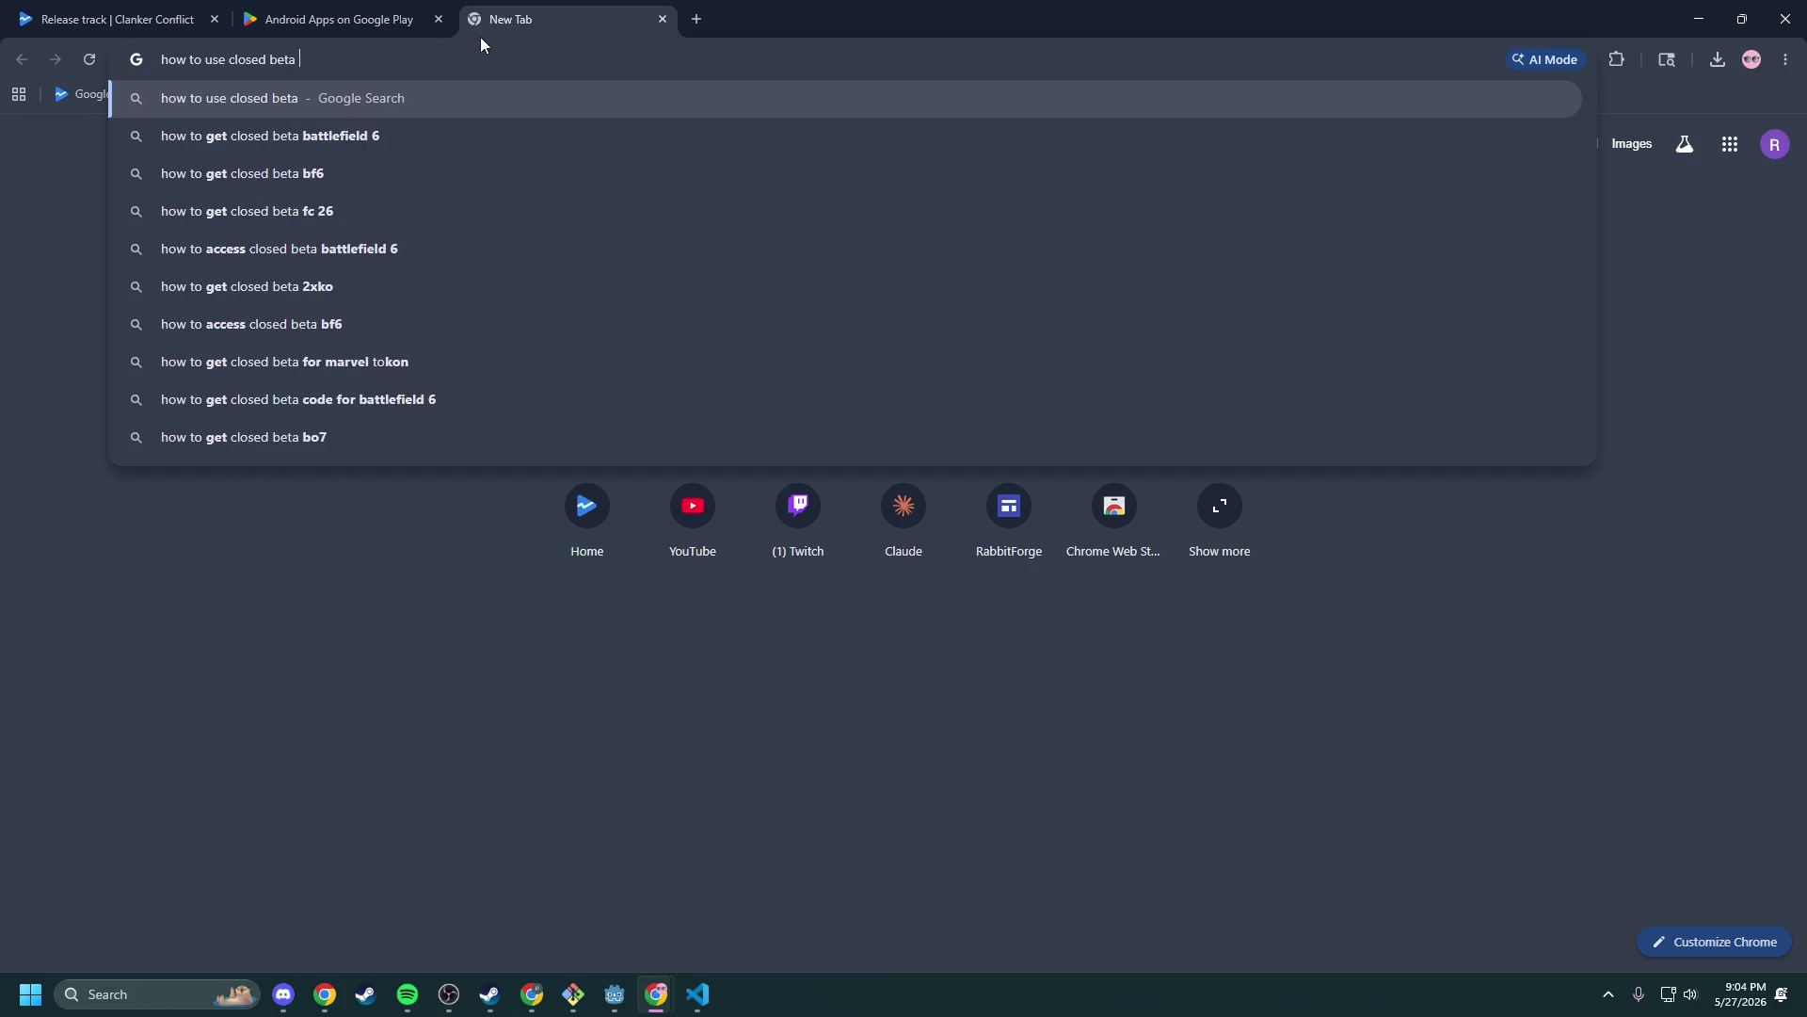
pyautogui.write('code google play')
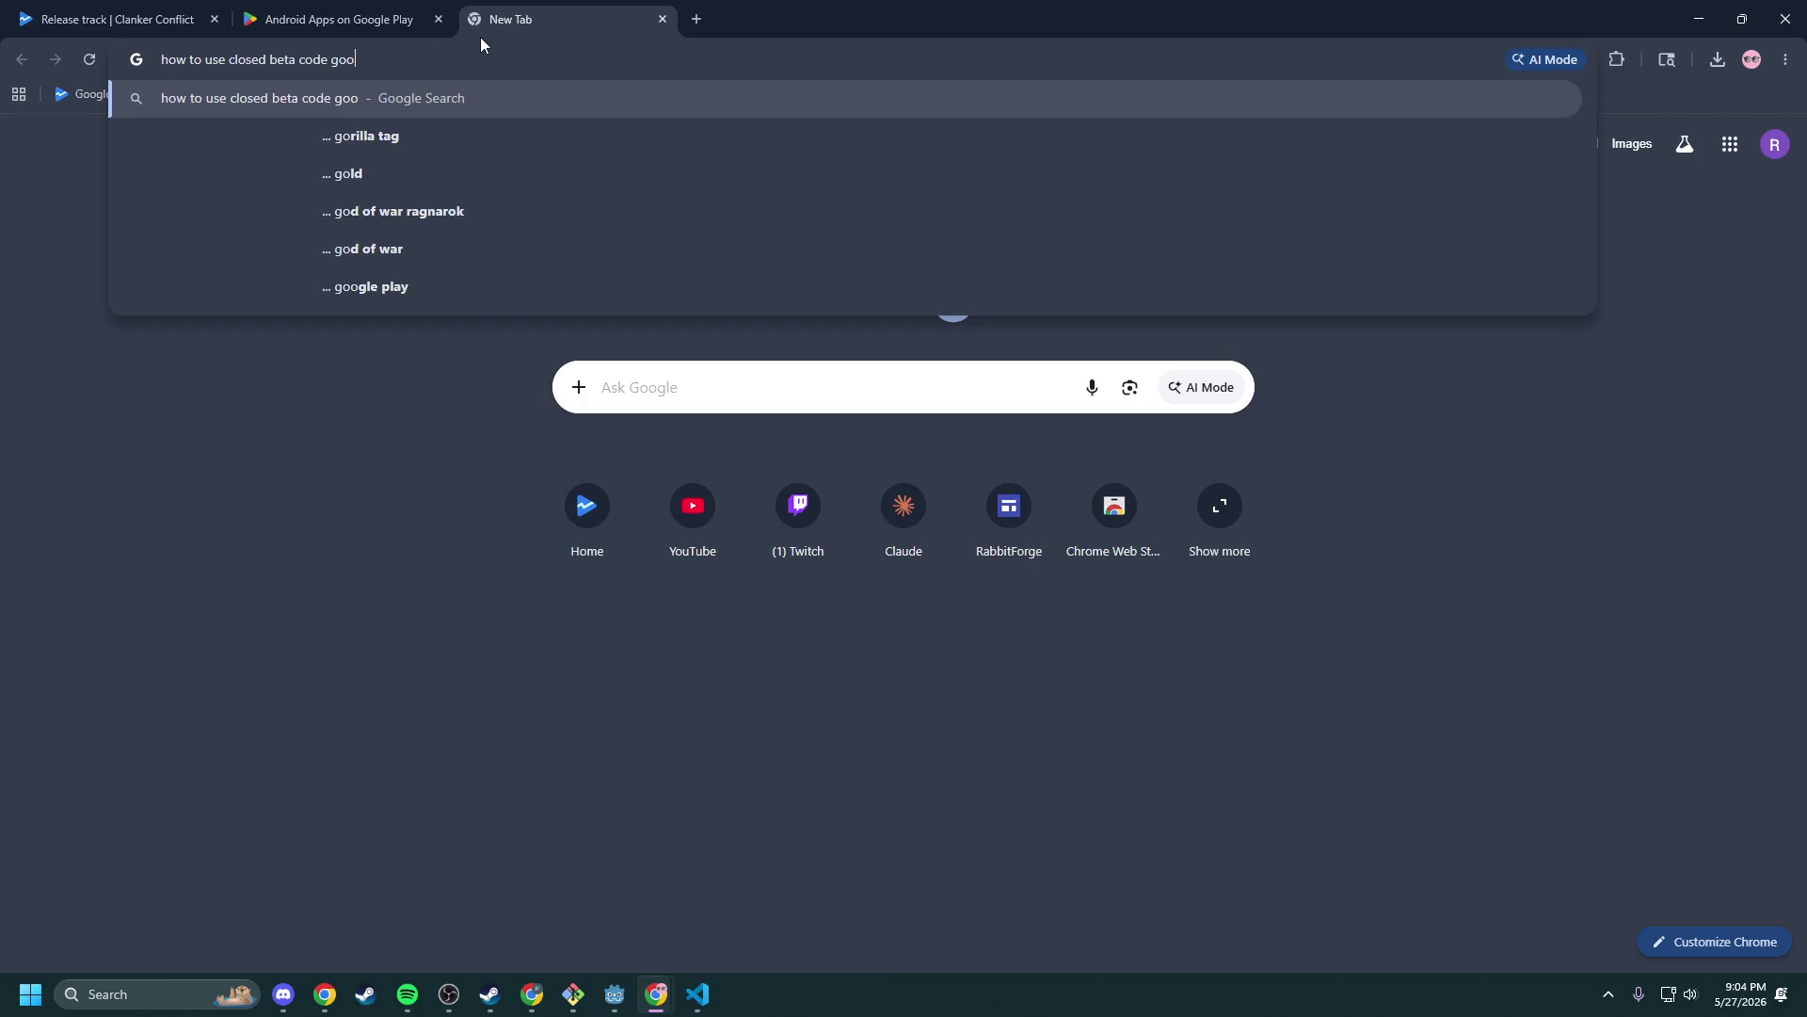
pyautogui.press('Return')
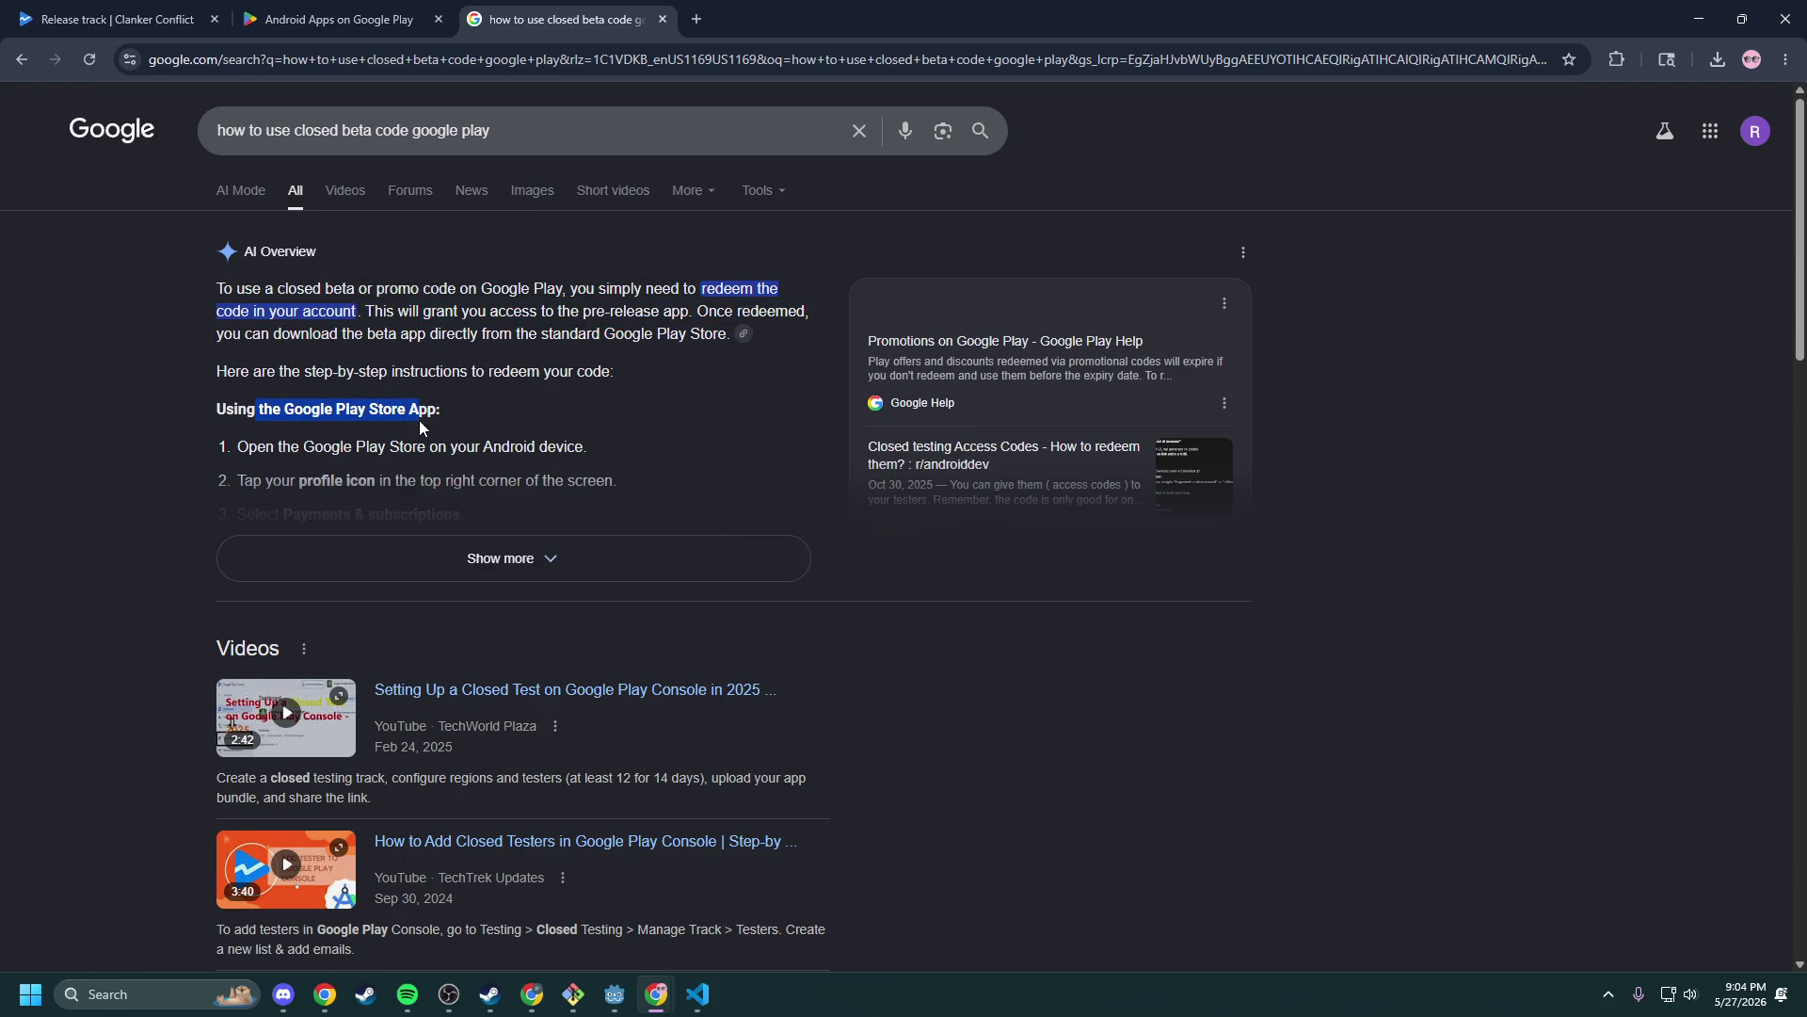
# Expand the AI Overview and read the Payments & subscriptions and Play Store redeem steps
pyautogui.click(462, 569)
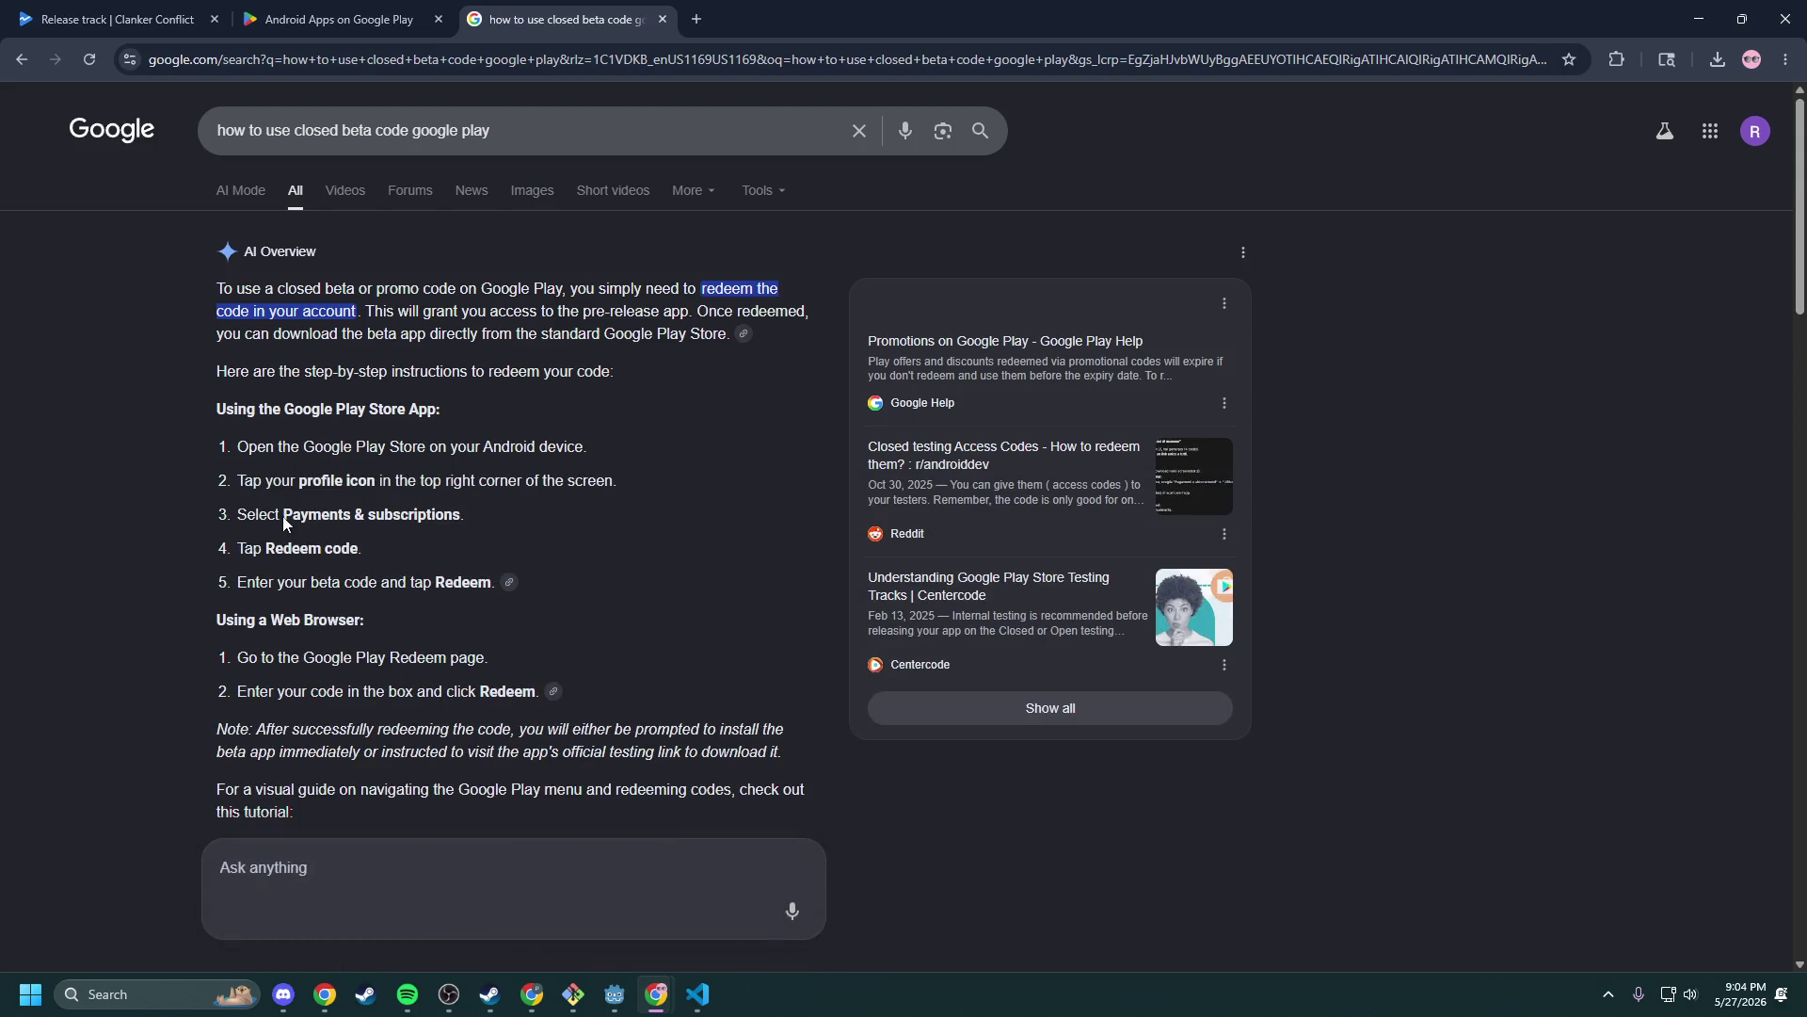
pyautogui.moveTo(293, 514)
pyautogui.mouseDown()
pyautogui.moveTo(240, 516)
pyautogui.moveTo(367, 582)
pyautogui.moveTo(475, 582)
pyautogui.mouseUp()
pyautogui.click(412, 580)
pyautogui.hotkey('alt', 'Tab')
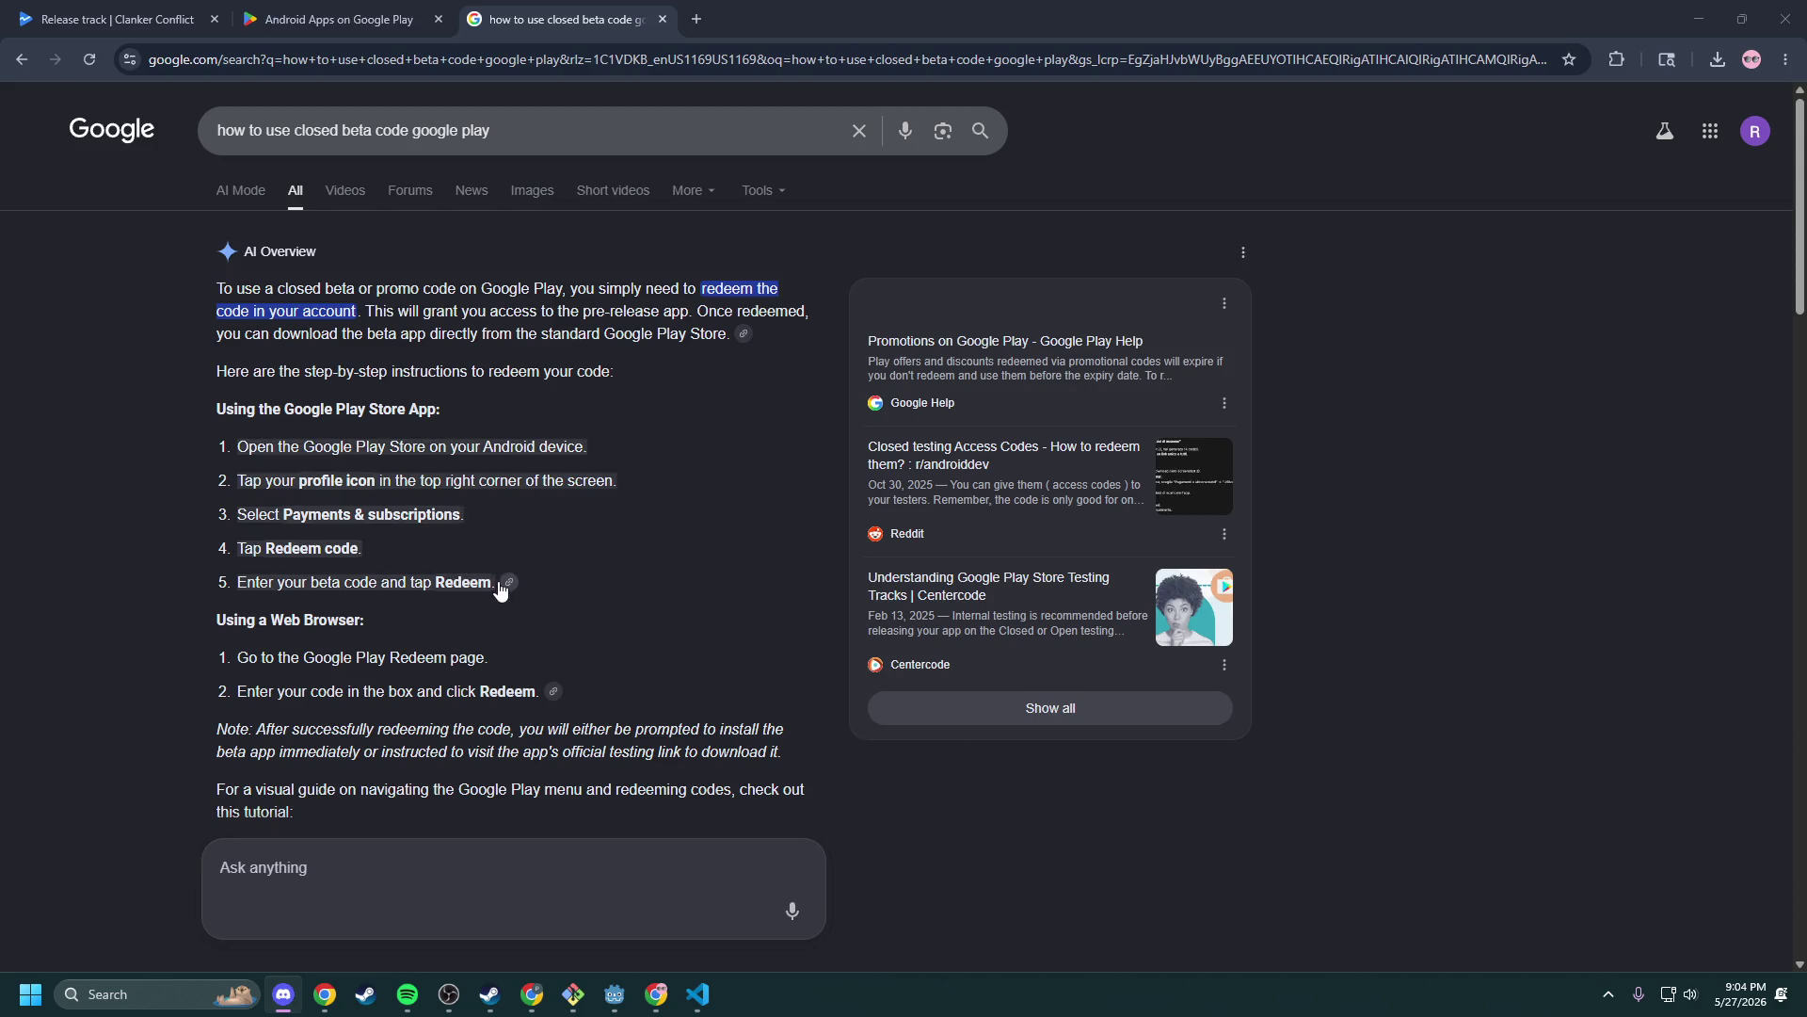
pyautogui.moveTo(492, 591)
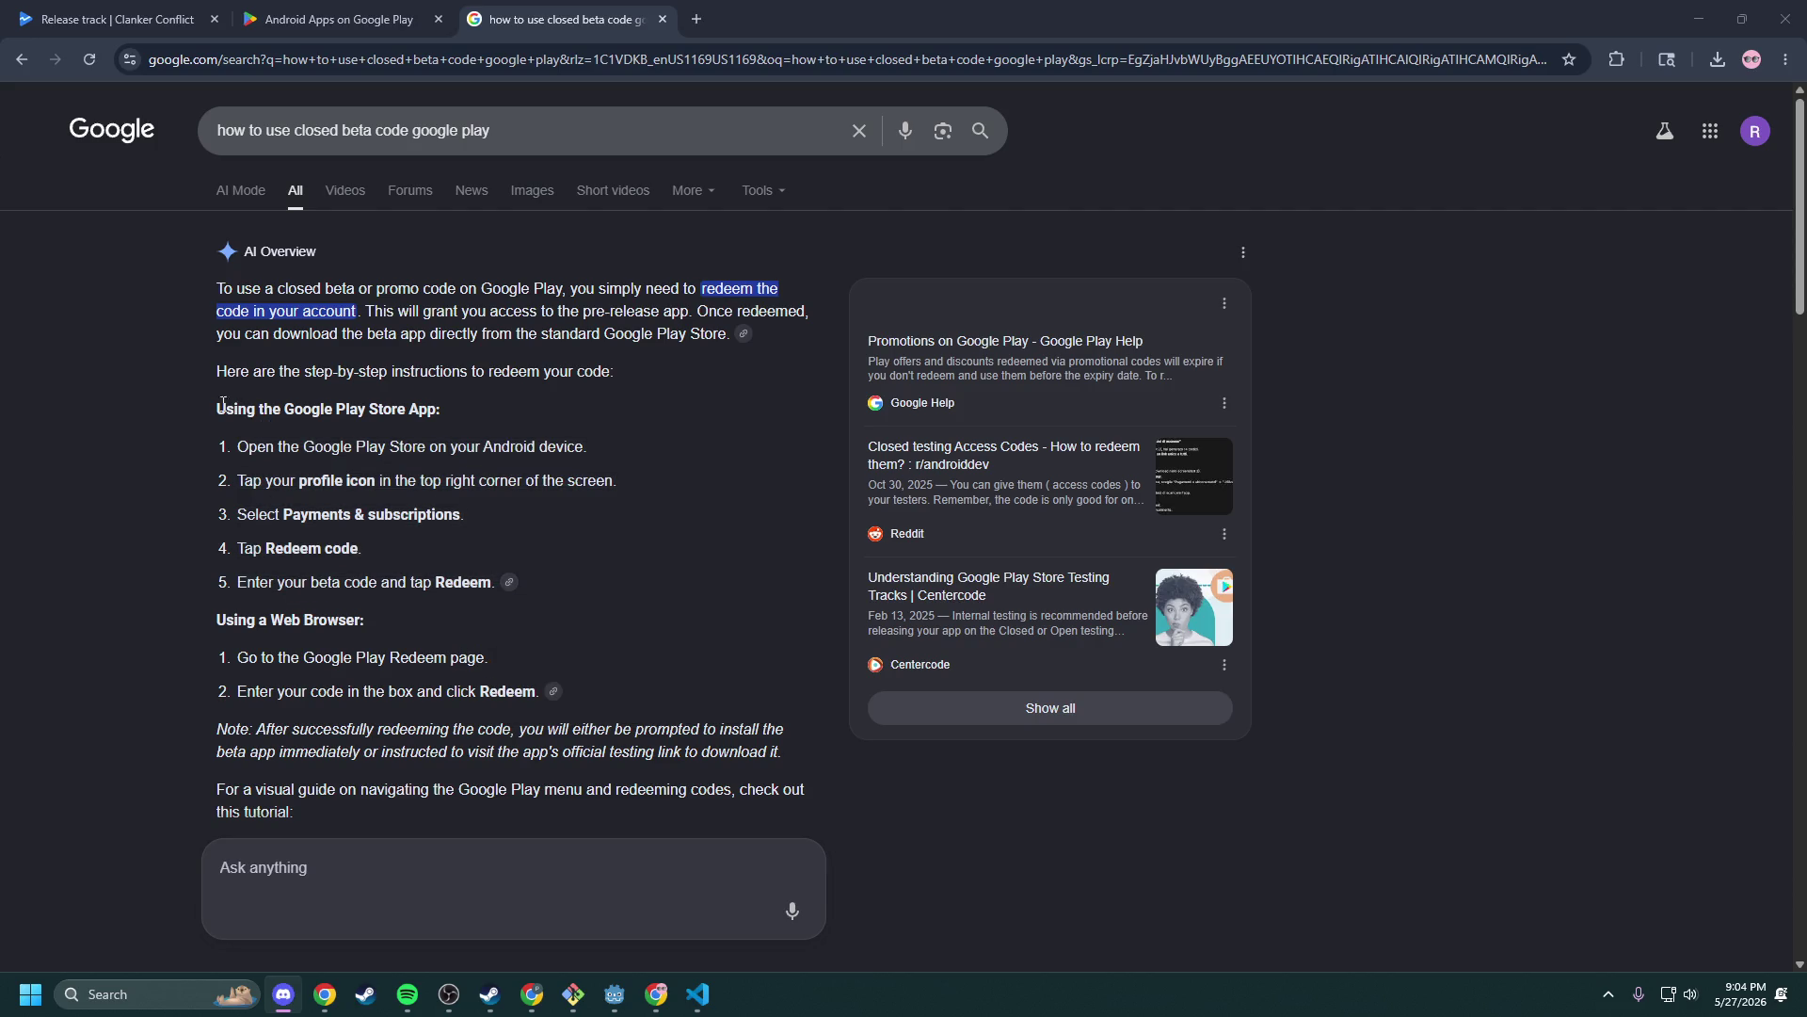
pyautogui.moveTo(223, 403)
pyautogui.mouseDown()
pyautogui.moveTo(395, 484)
pyautogui.moveTo(493, 599)
pyautogui.mouseUp()
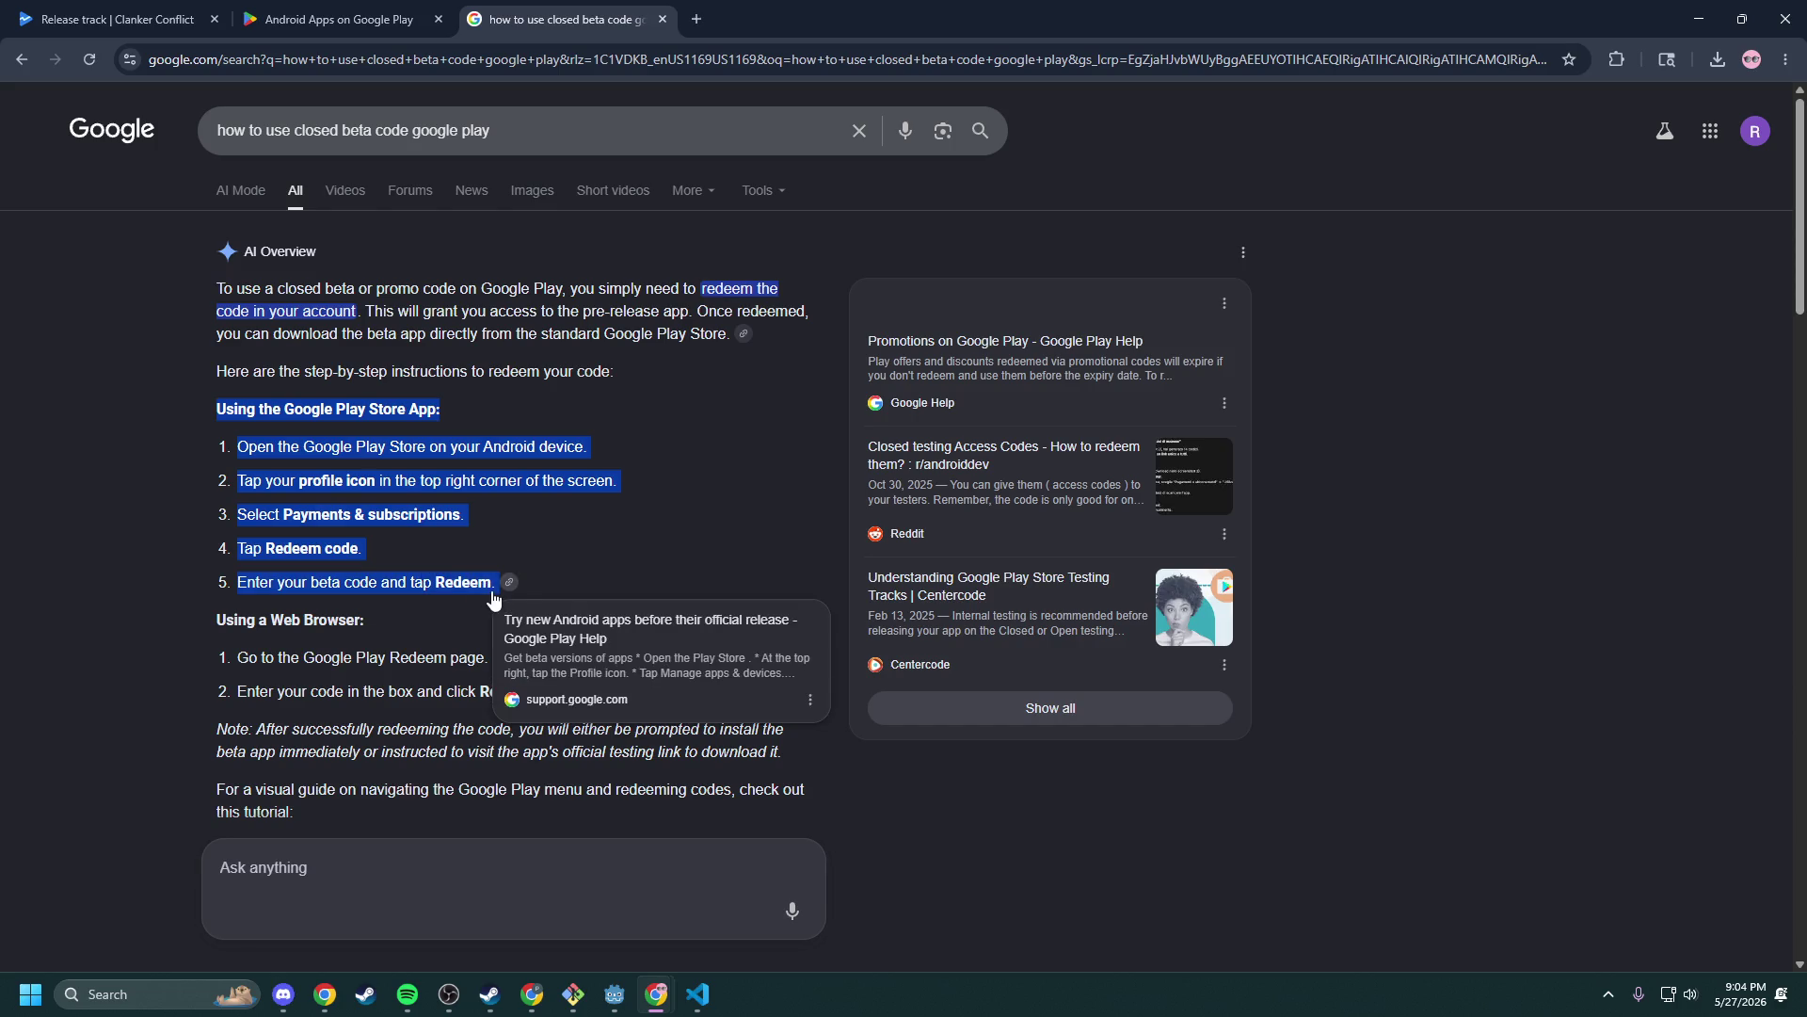
pyautogui.hotkey('alt', 'Tab')
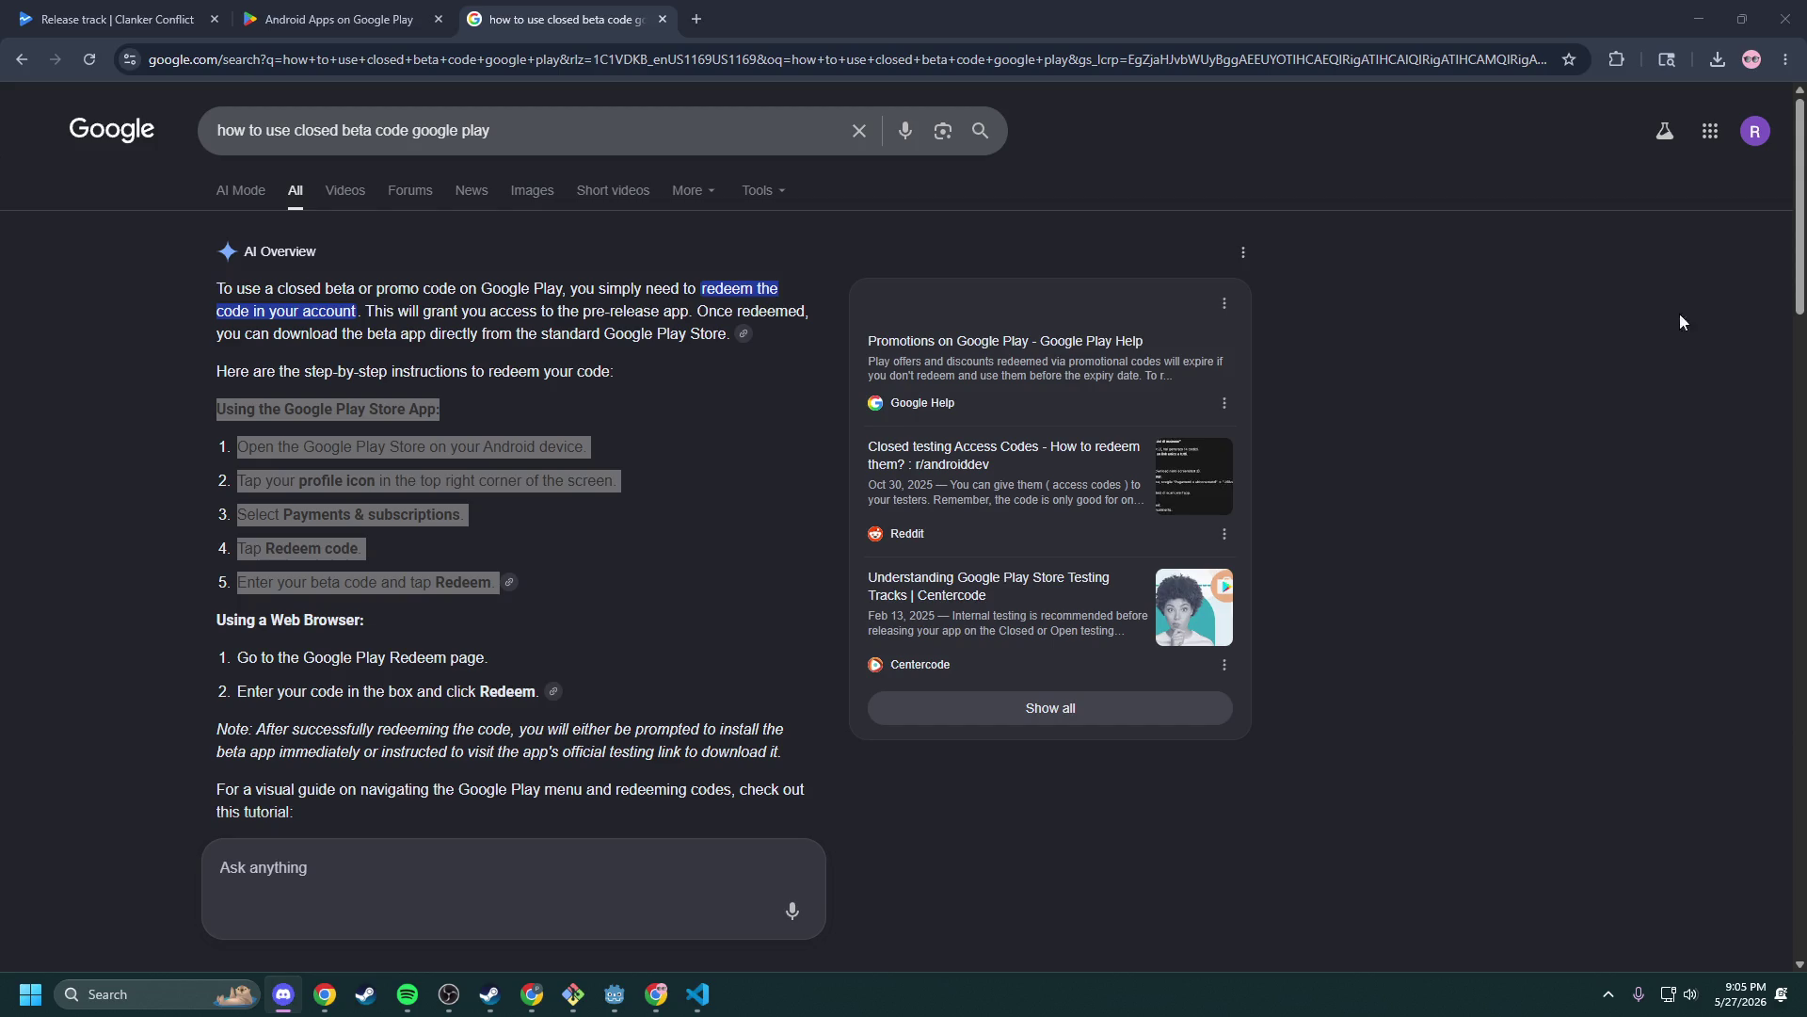
pyautogui.hotkey('alt', 'Tab')
pyautogui.click(566, 568)
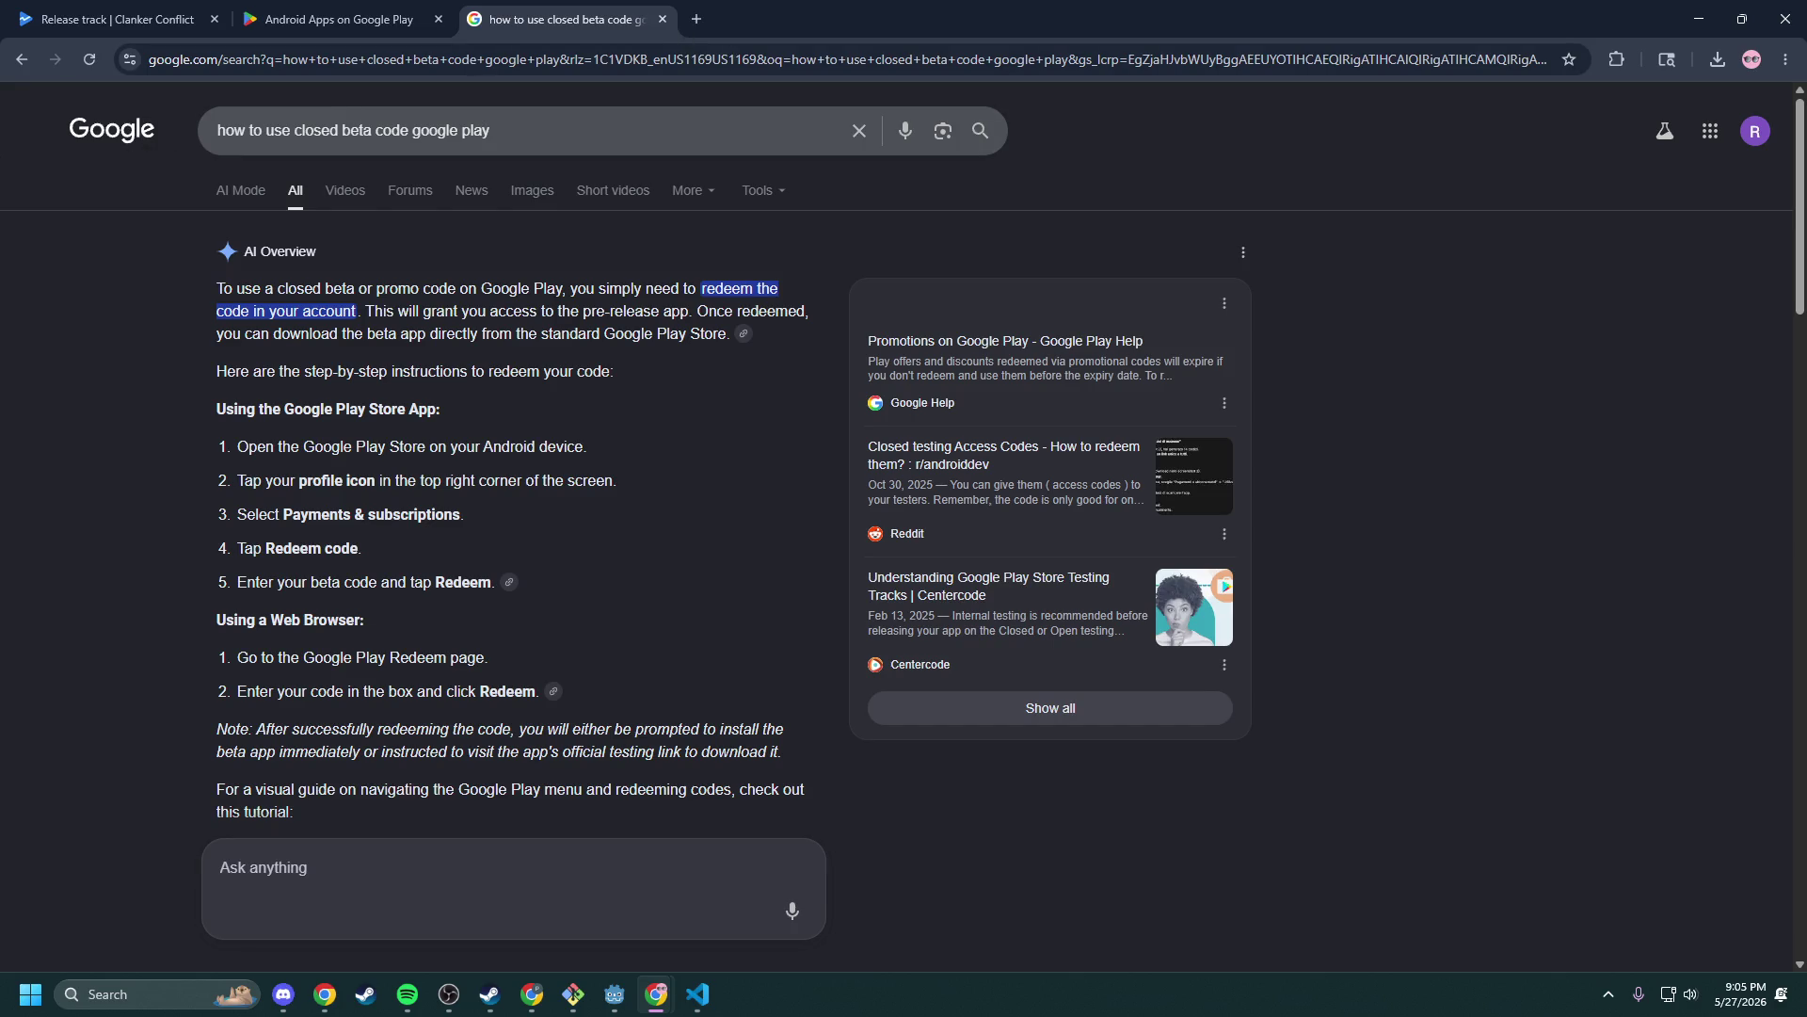
# After checking Discord, bring the browser back to the front and open a blank new tab
pyautogui.hotkey('alt', 'Tab')
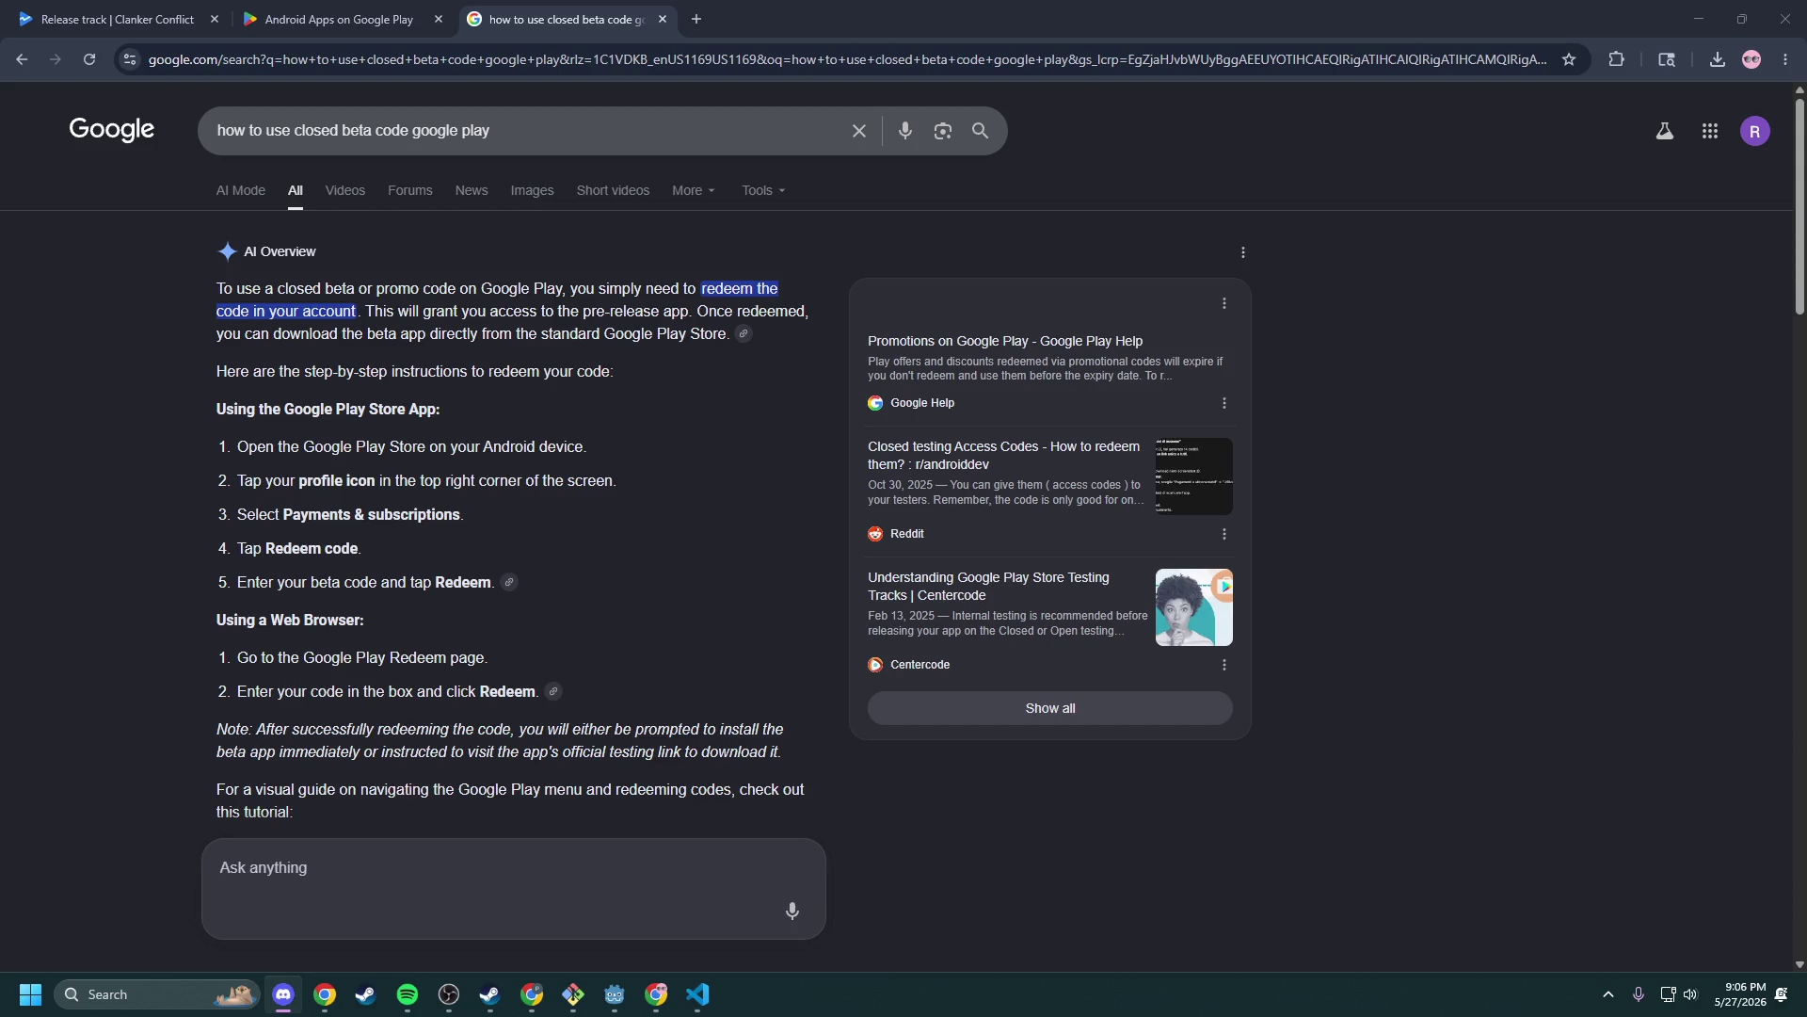
pyautogui.hotkey('alt', 'Tab')
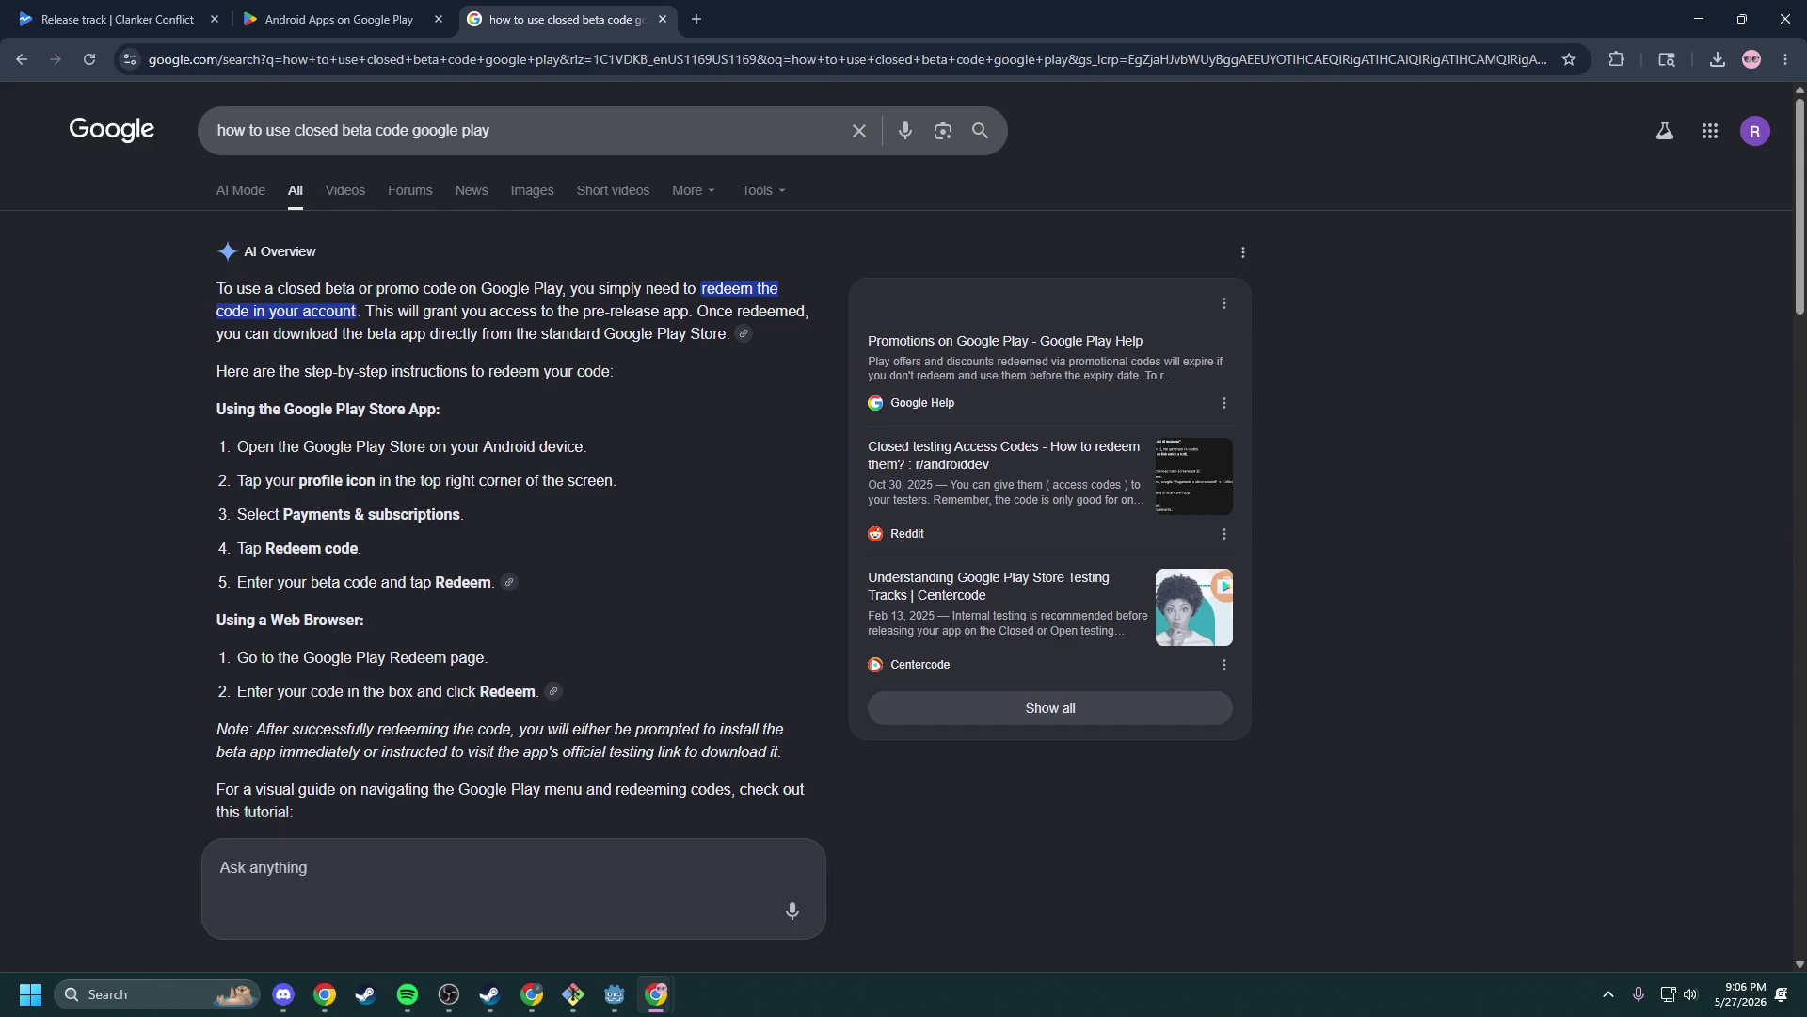
pyautogui.hotkey('alt', 'Tab')
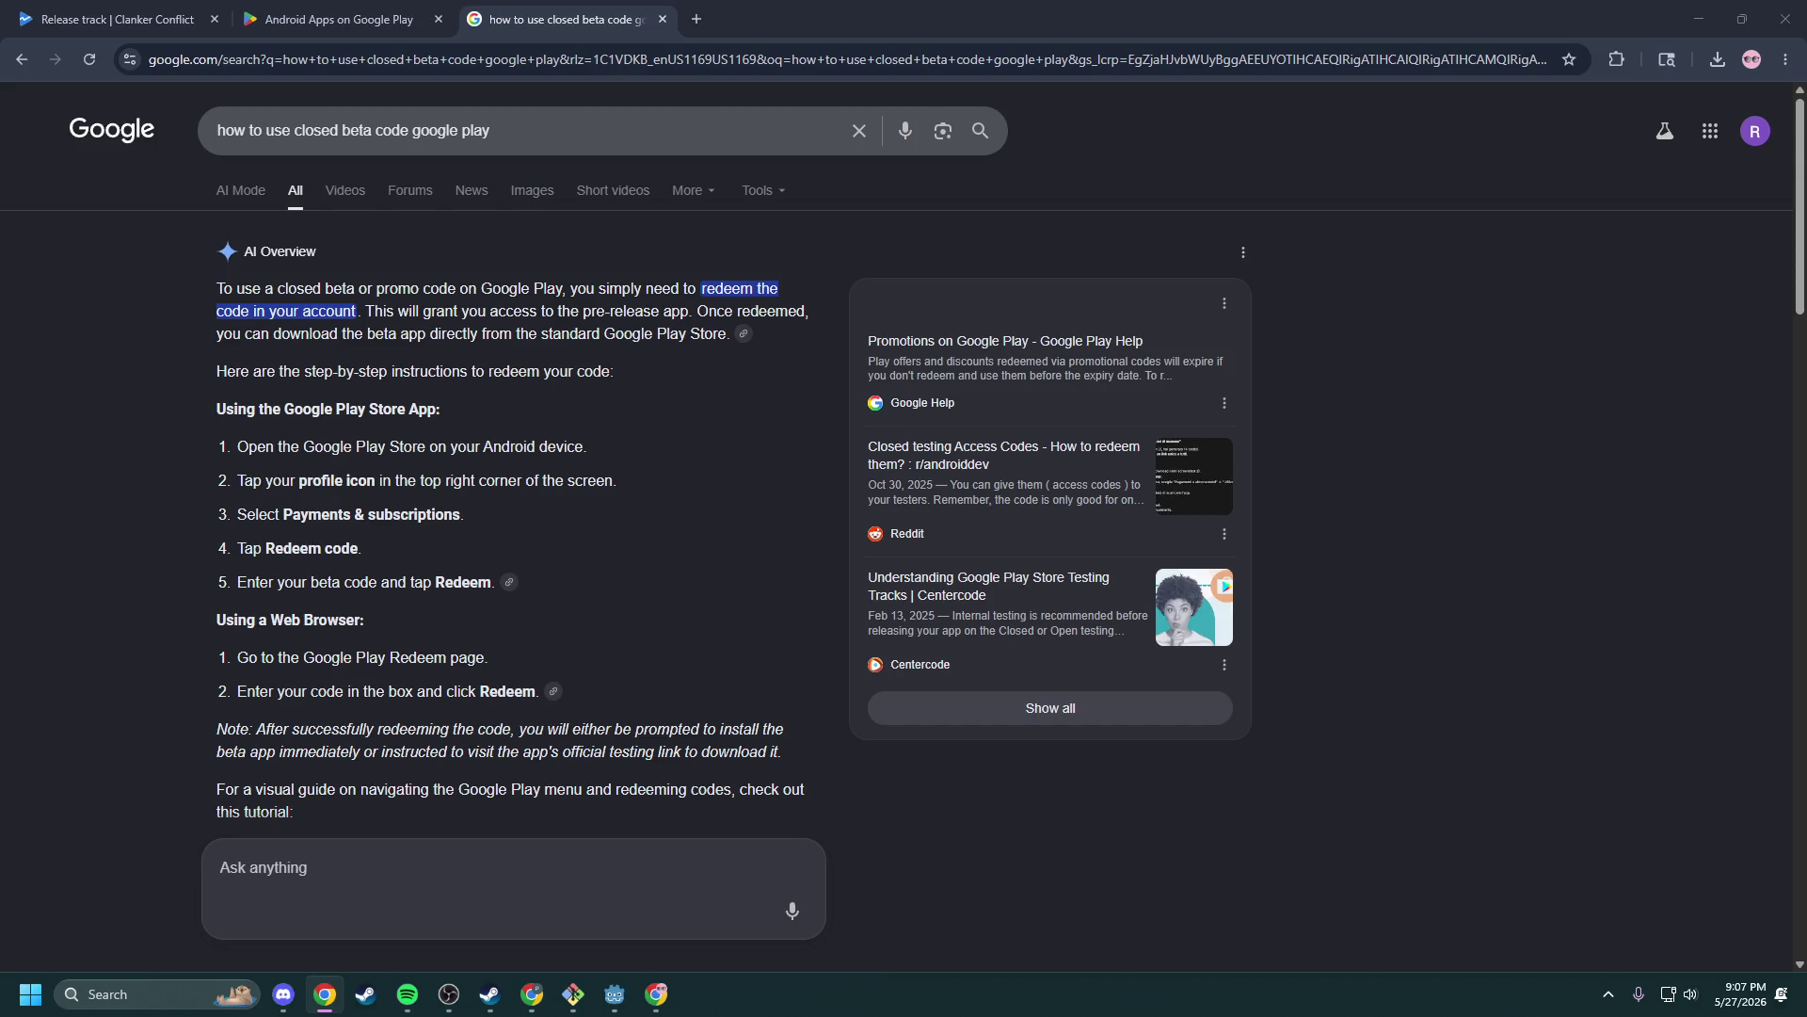
pyautogui.click(657, 994)
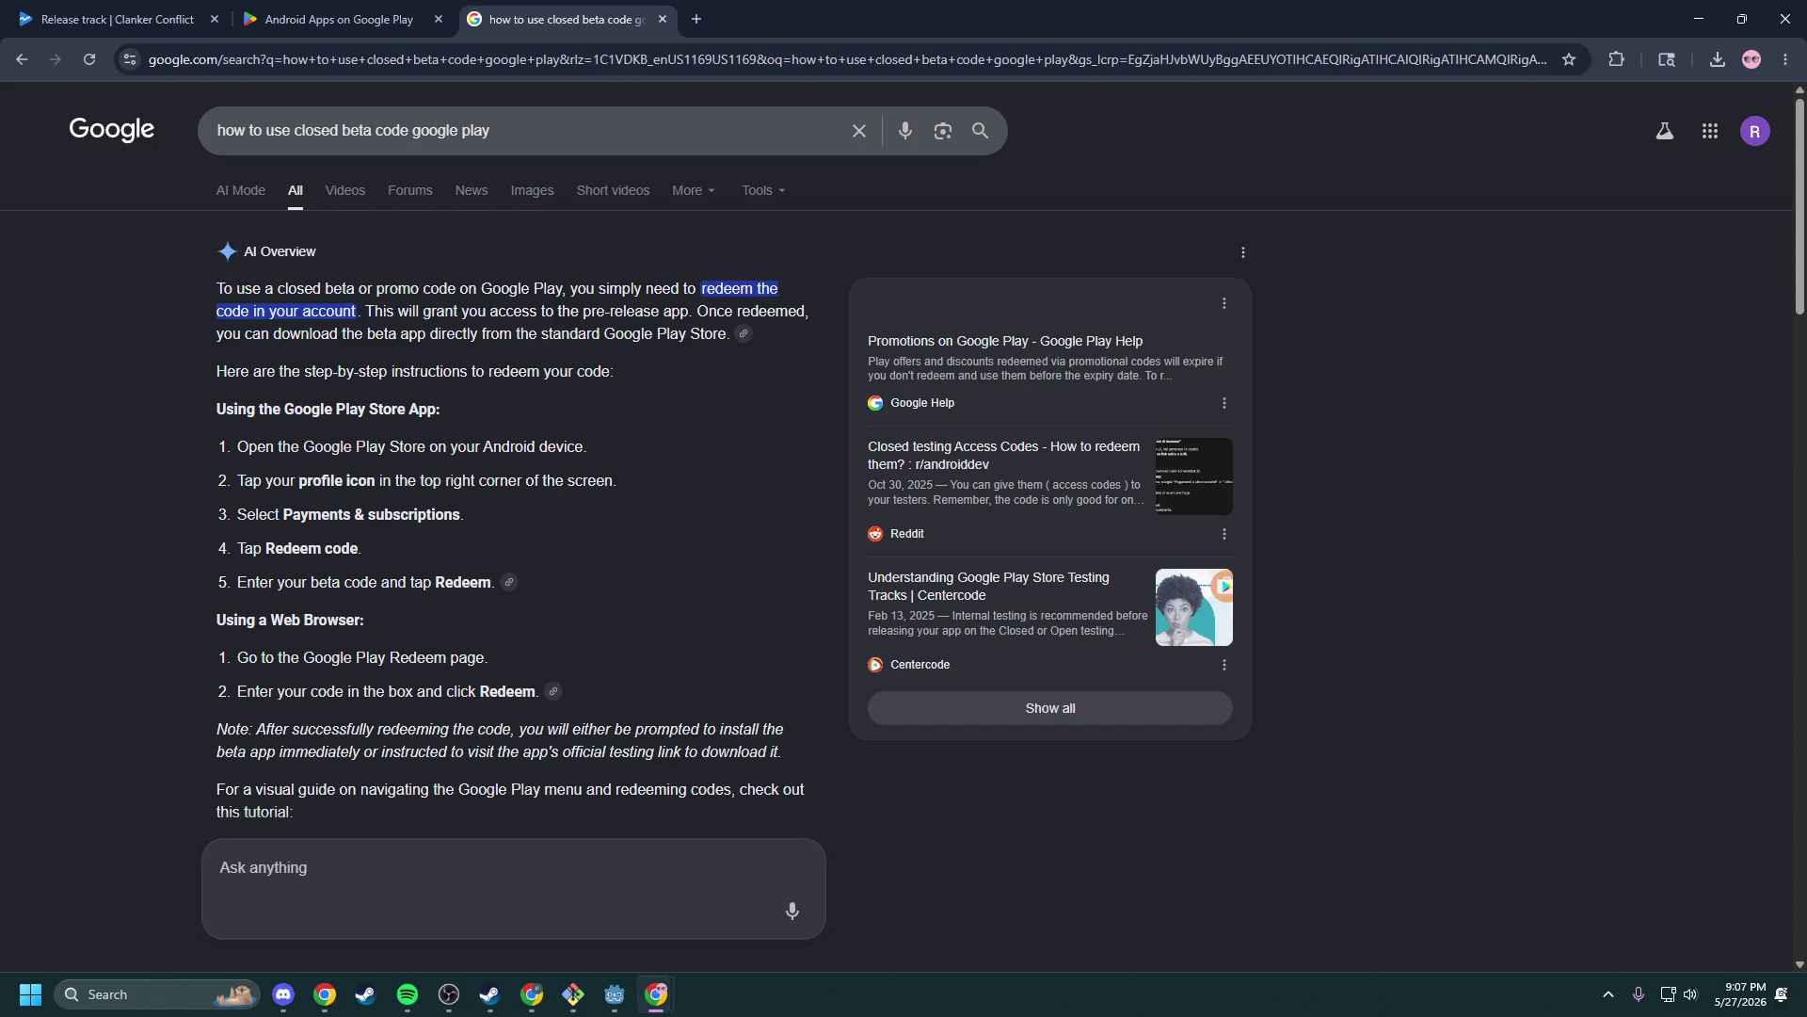
pyautogui.click(698, 18)
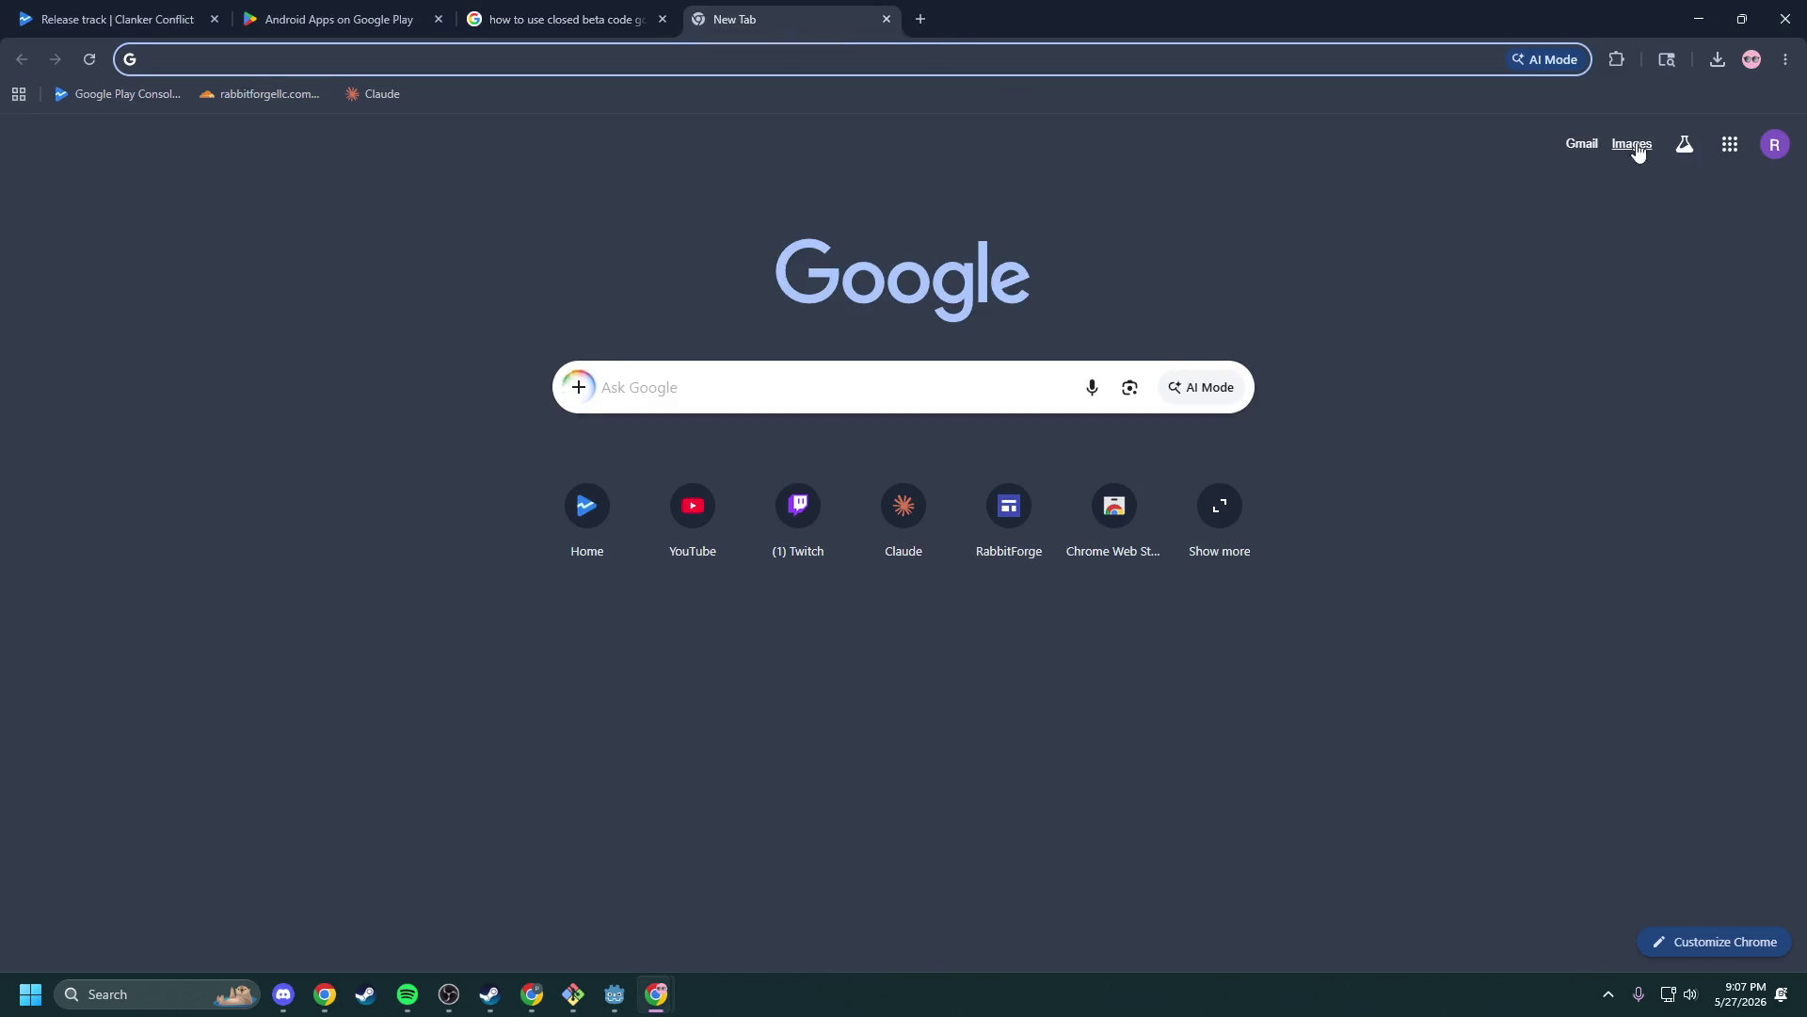
# Open the Google apps grid to reach Drive, then switch to the Godot editor
pyautogui.click(1730, 143)
pyautogui.hotkey('alt', 'Tab')
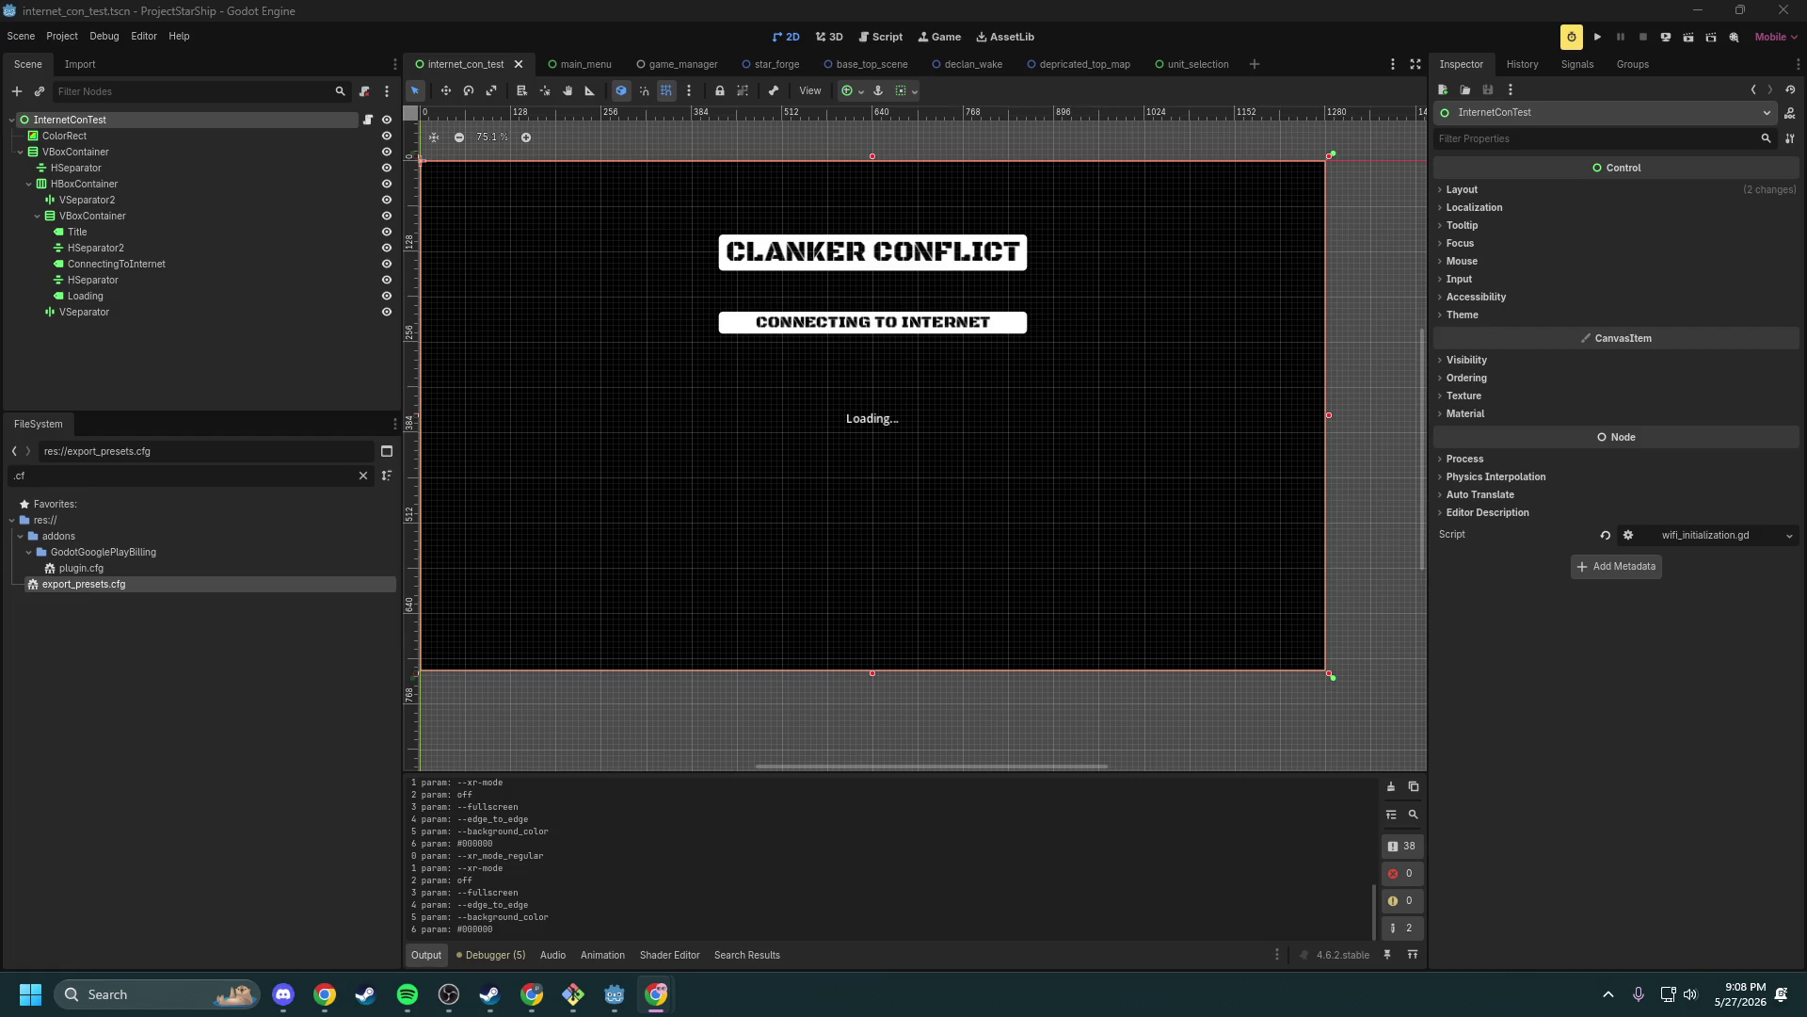
# Close the duplicate tab and search for 'couldn't redeem your code try again google play'
pyautogui.hotkey('alt', 'Tab')
pyautogui.click(1111, 19)
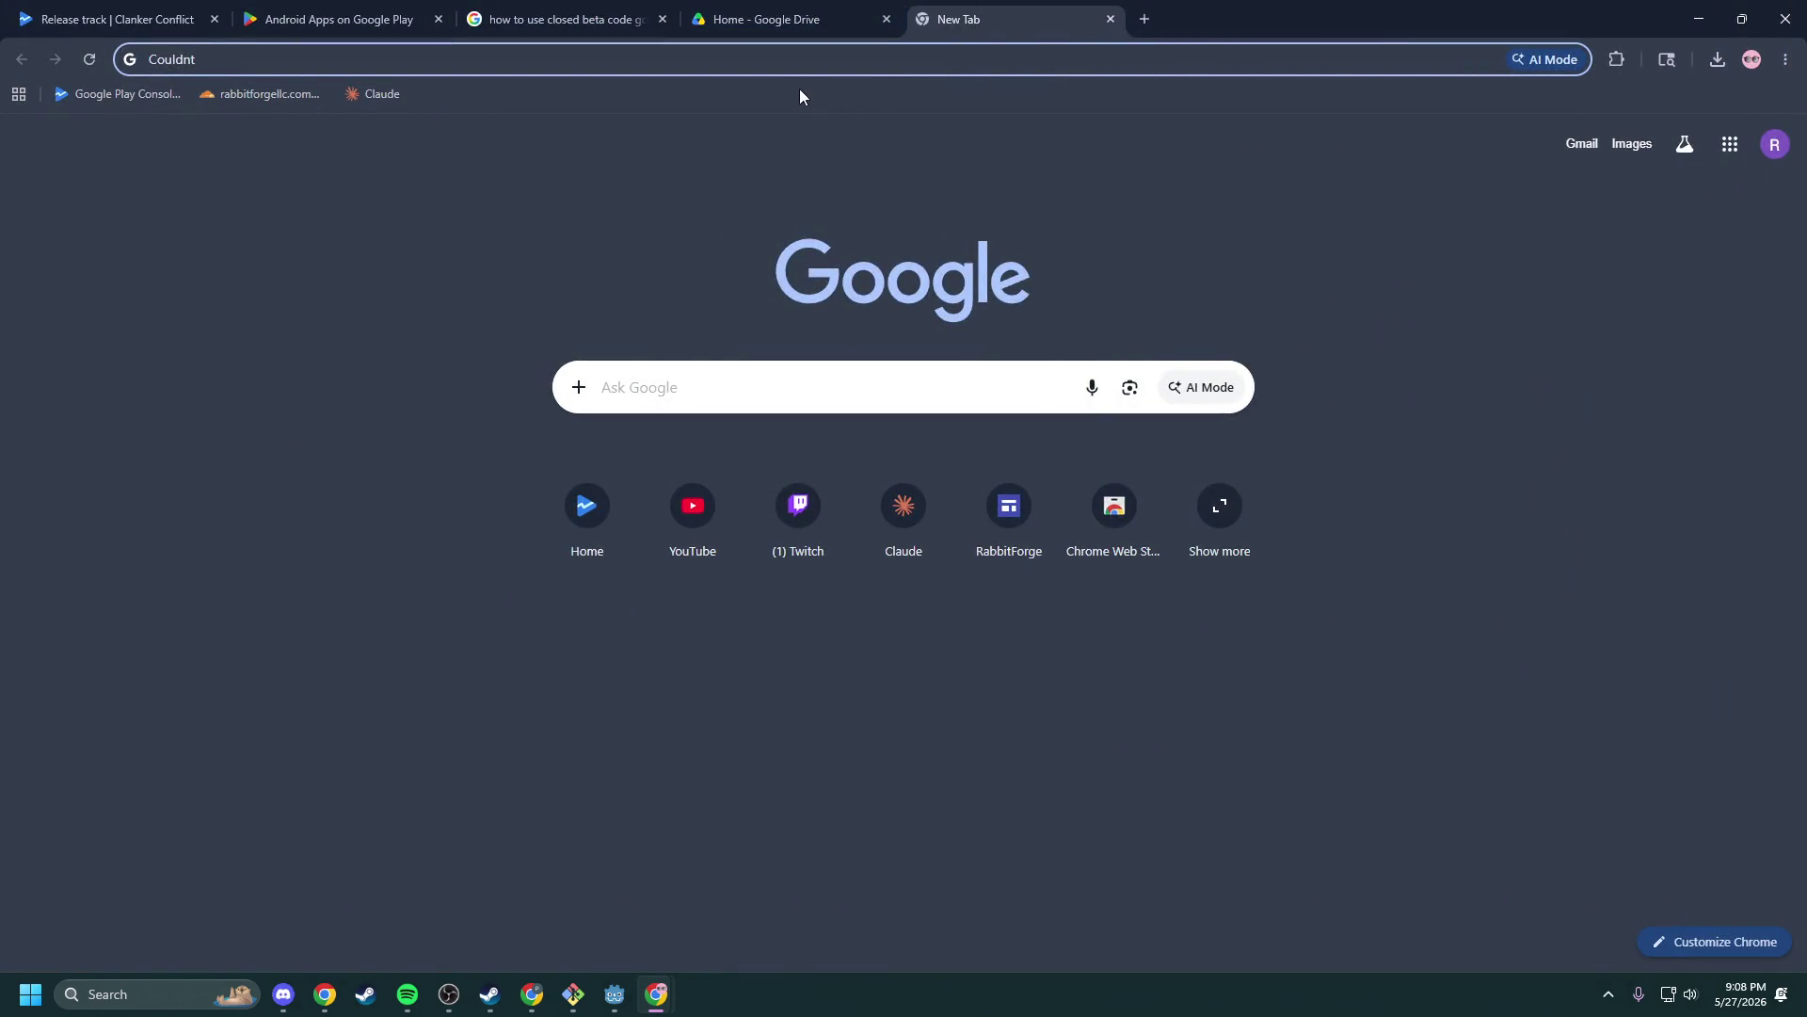
pyautogui.write('redeem you rcode')
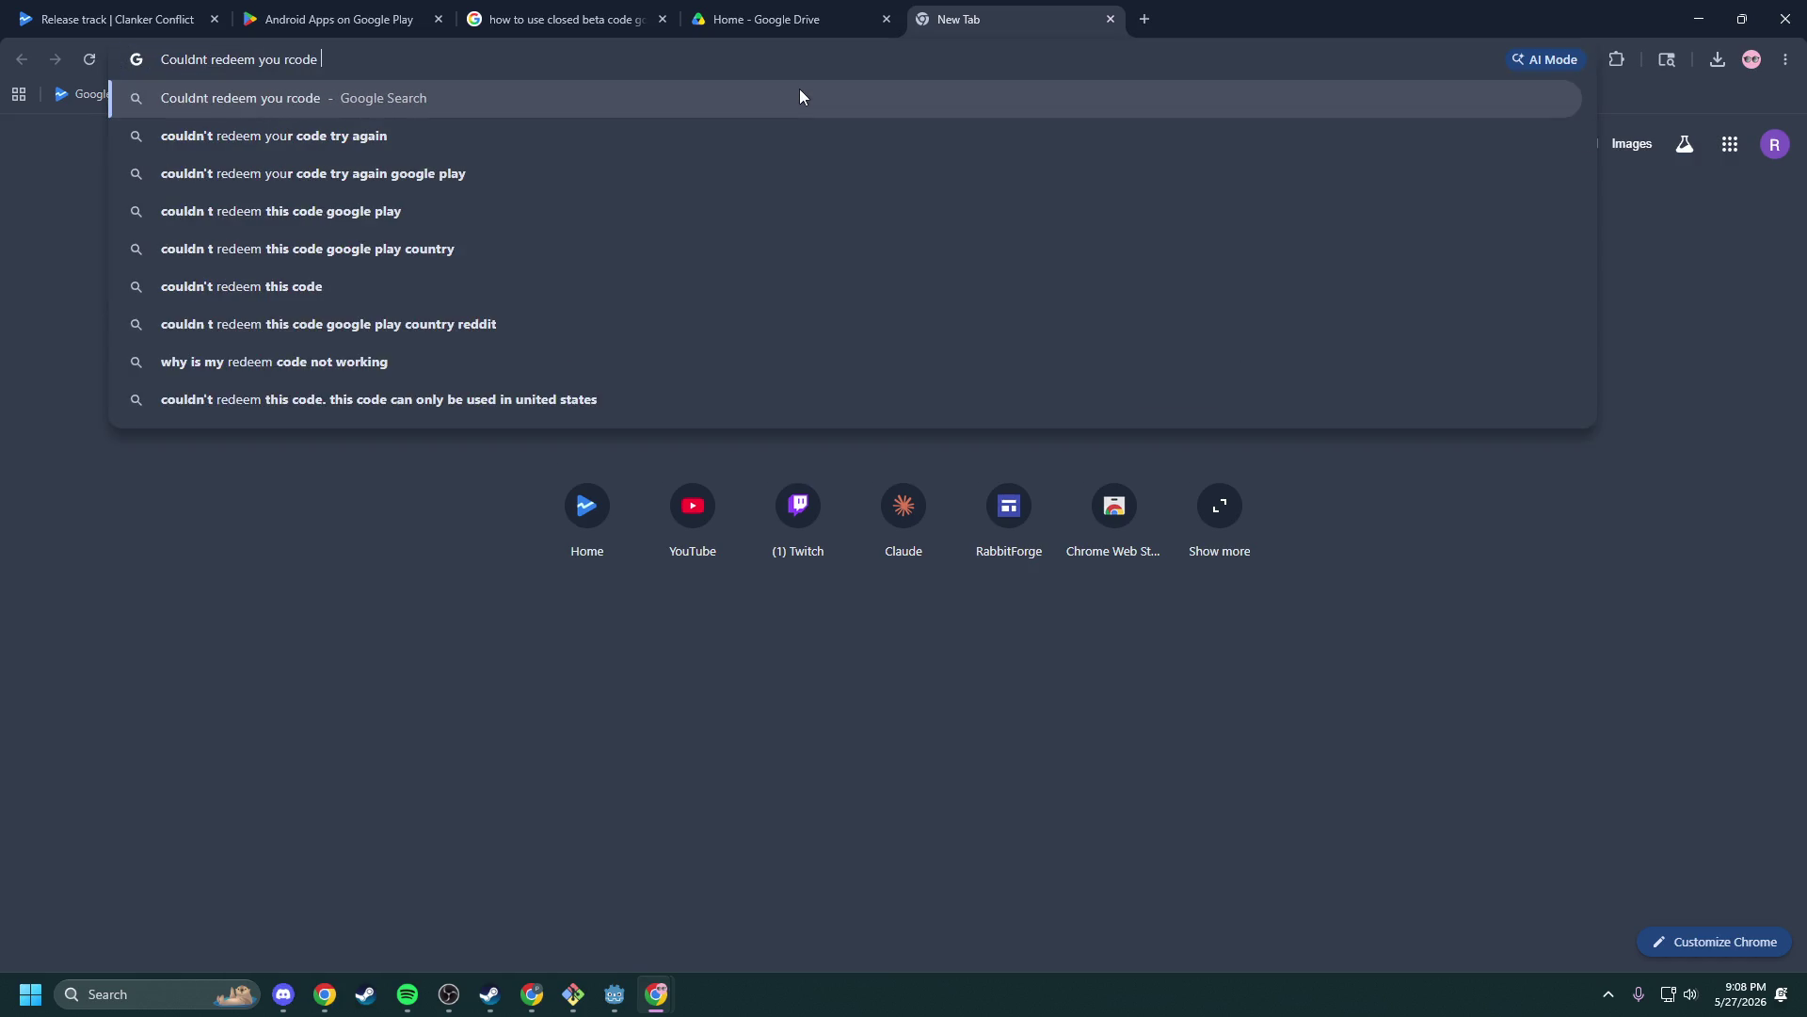
pyautogui.press('BackSpace')
pyautogui.write('. Try again')
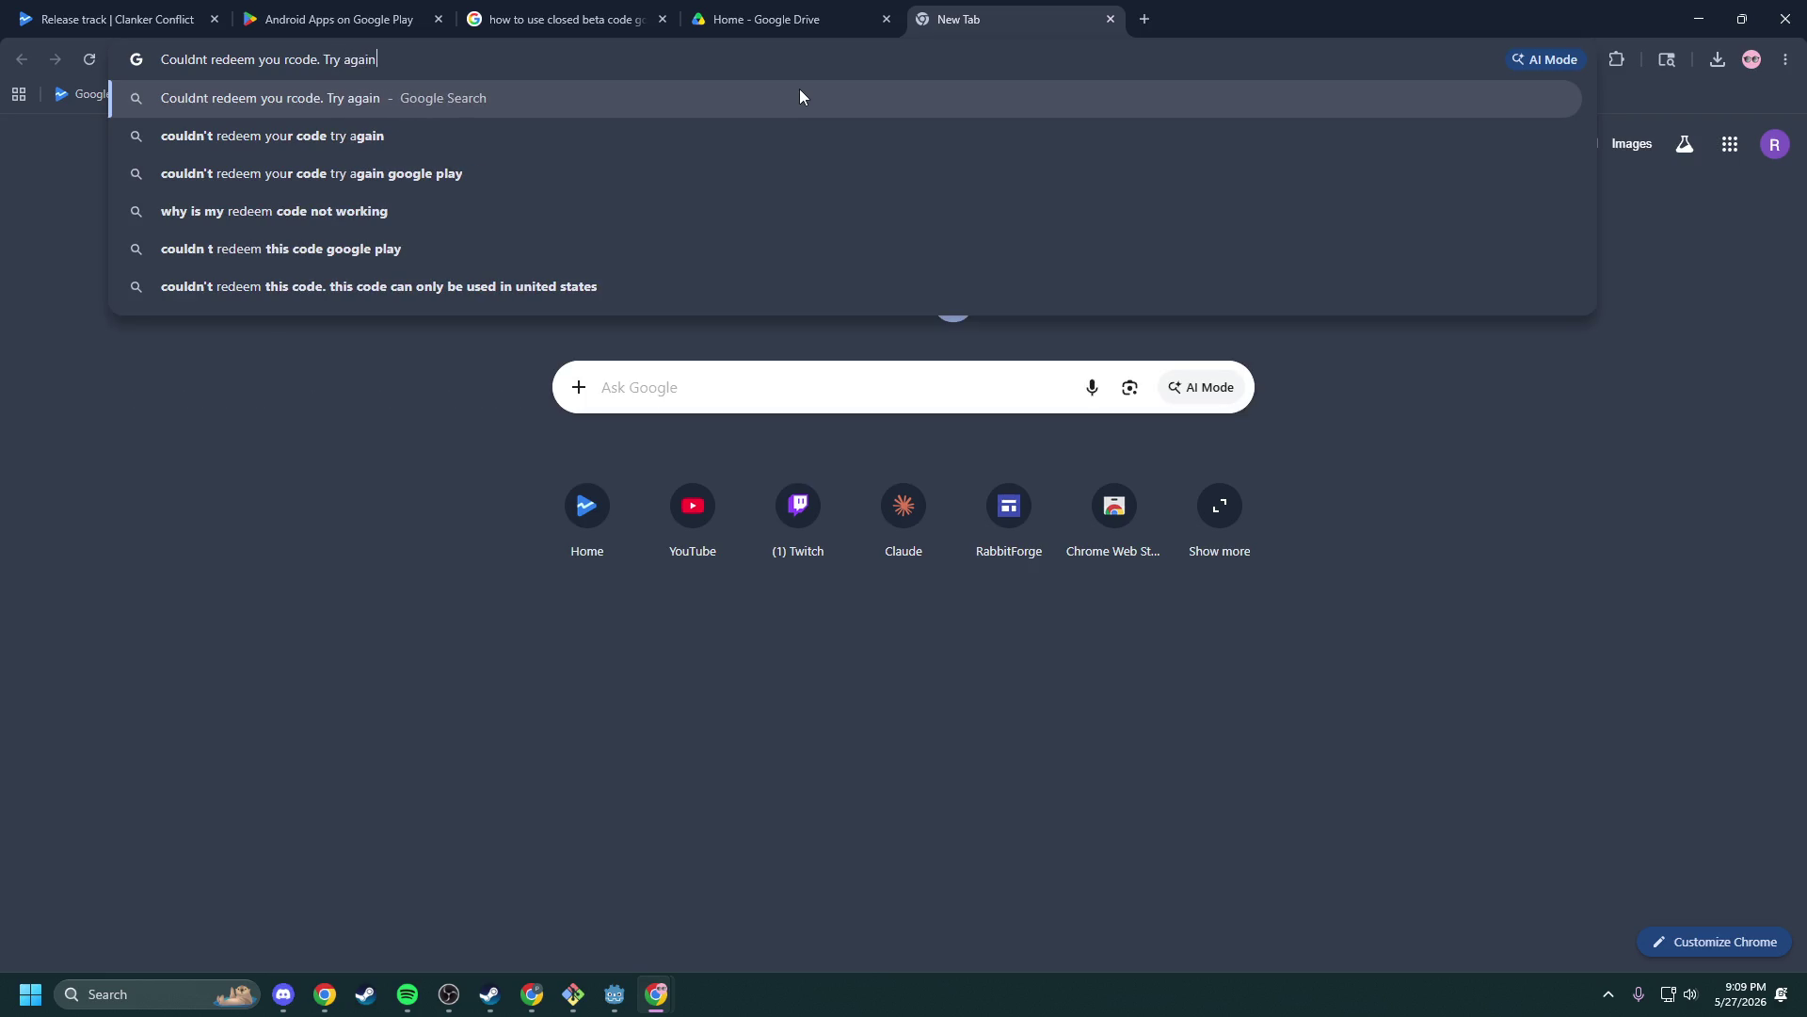
pyautogui.press('Down')
pyautogui.press('Down')
pyautogui.press('Return')
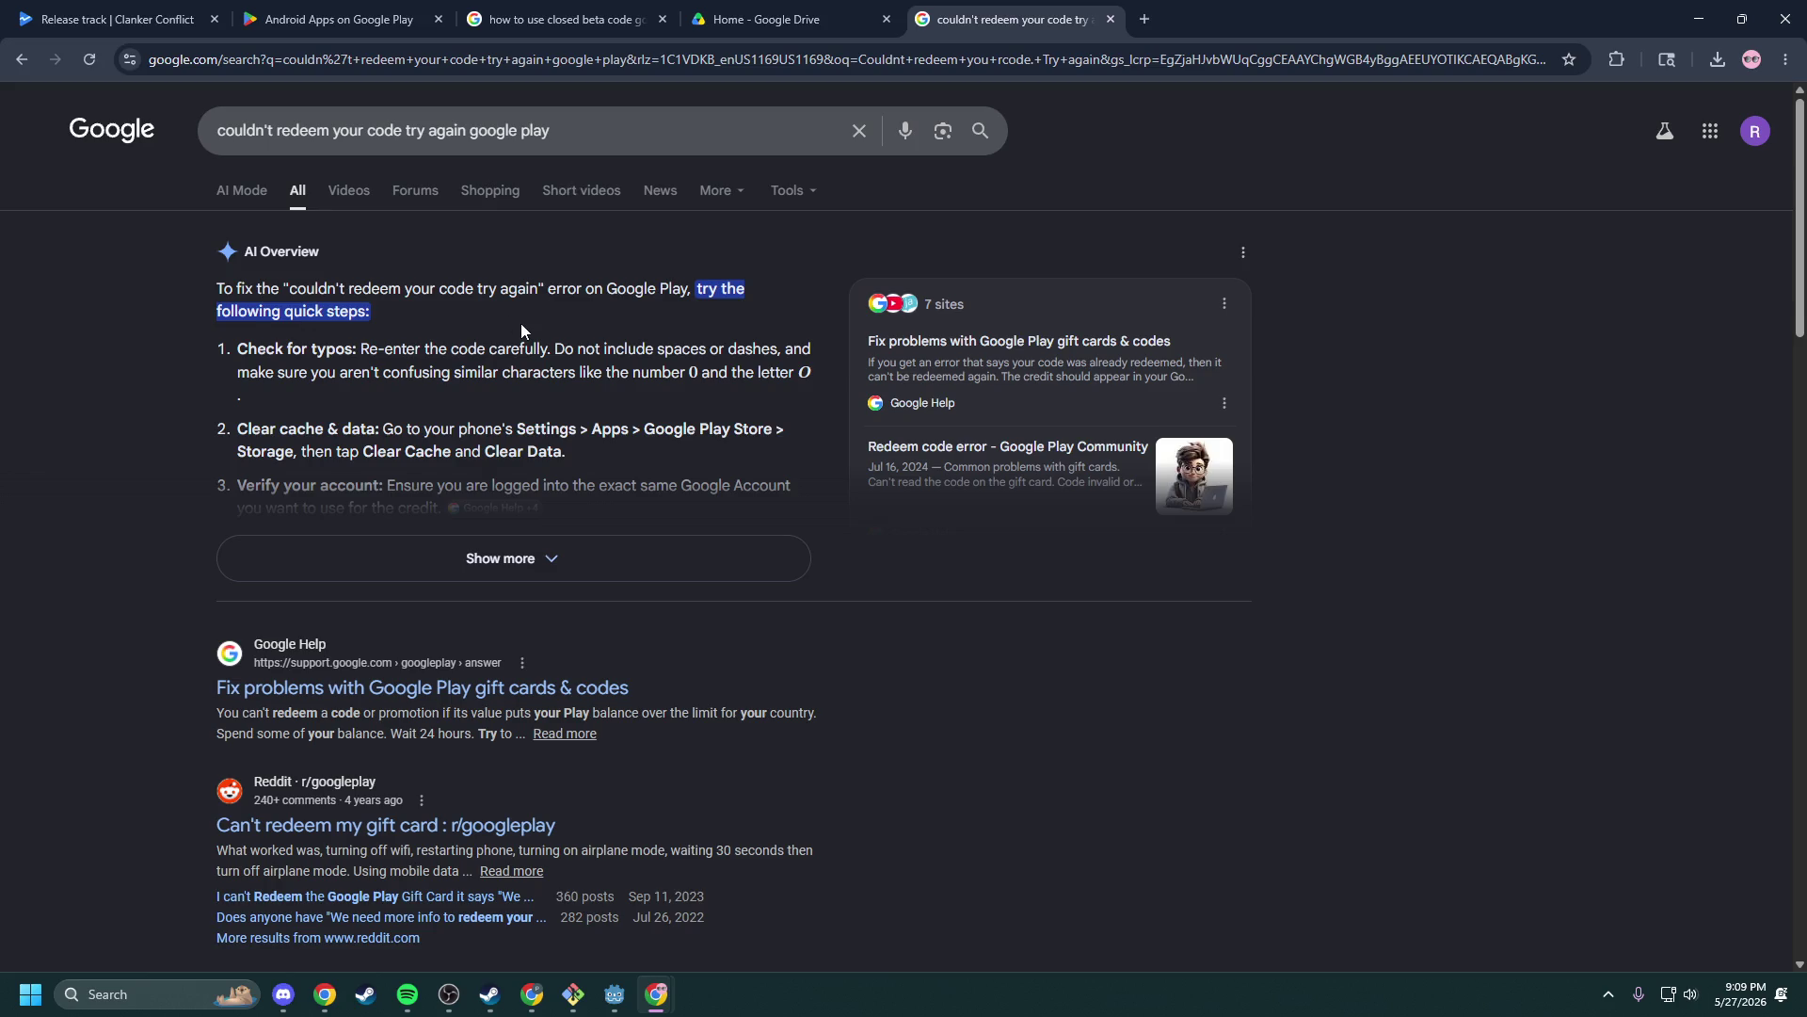
# Expand the AI Overview and read its fixes: check typos, clear cache, verify account
pyautogui.scroll(-1, 513, 396)
pyautogui.click(500, 465)
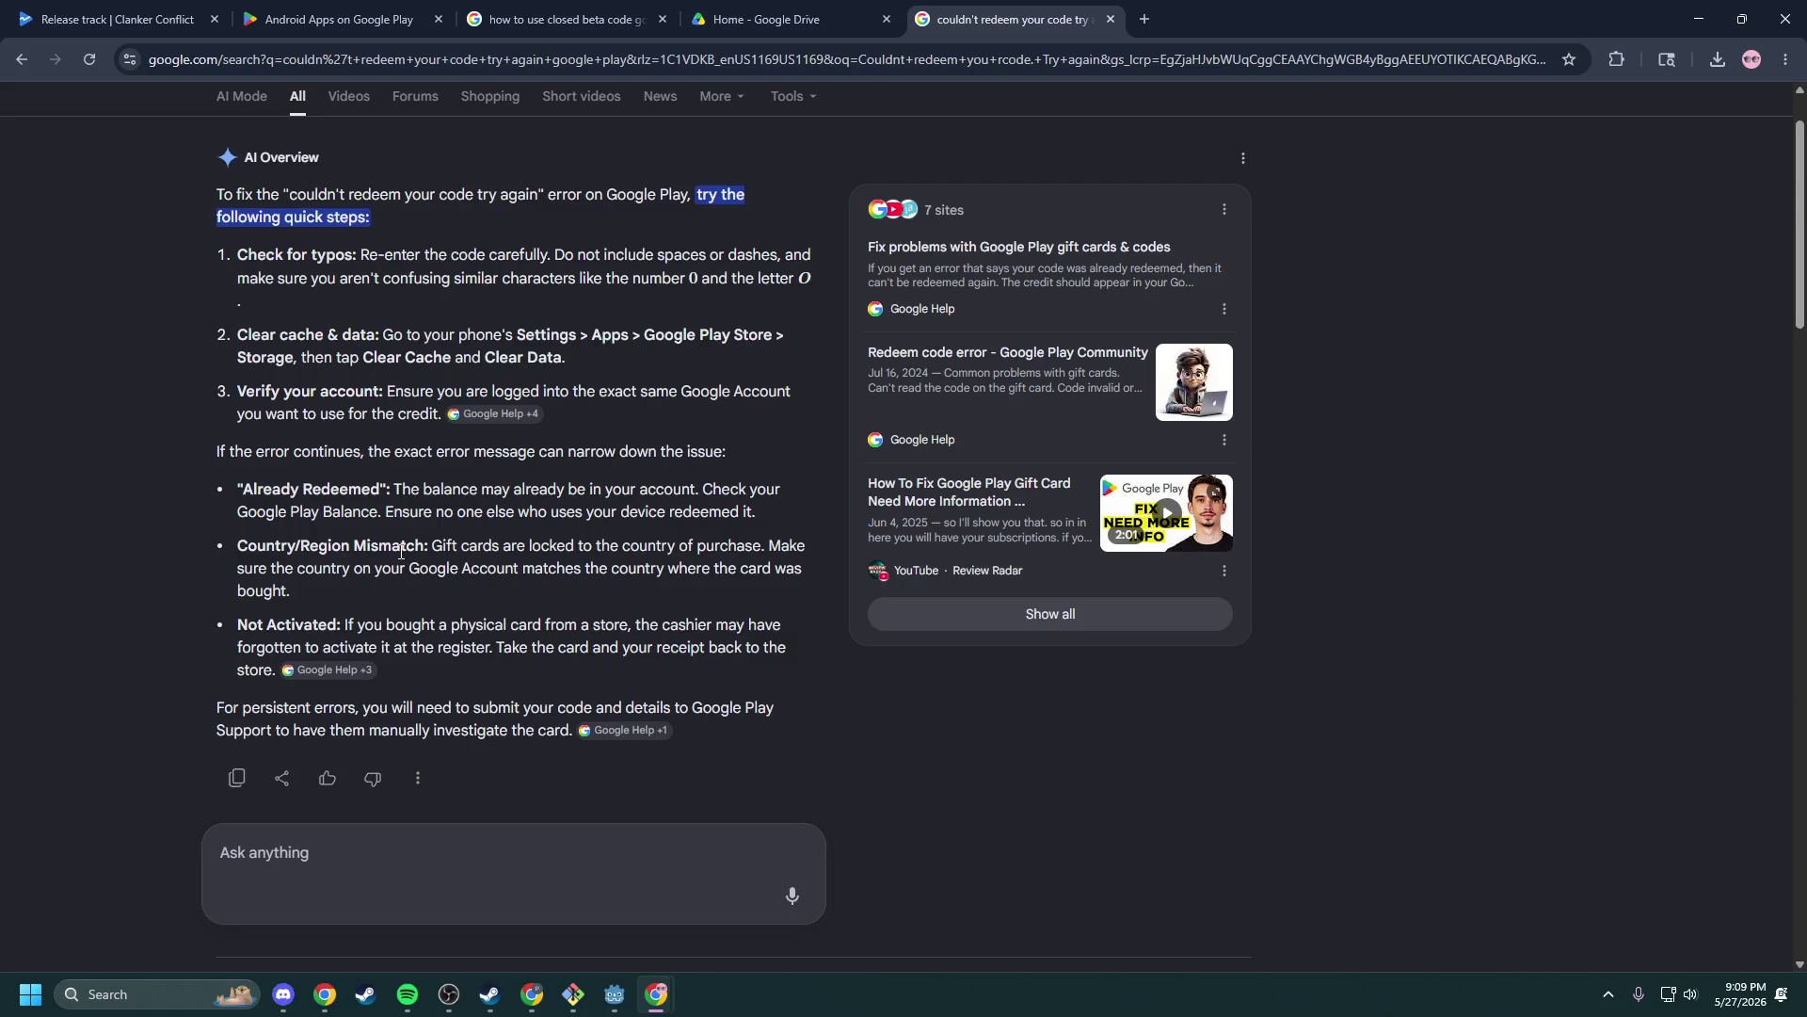
pyautogui.scroll(-5, 402, 560)
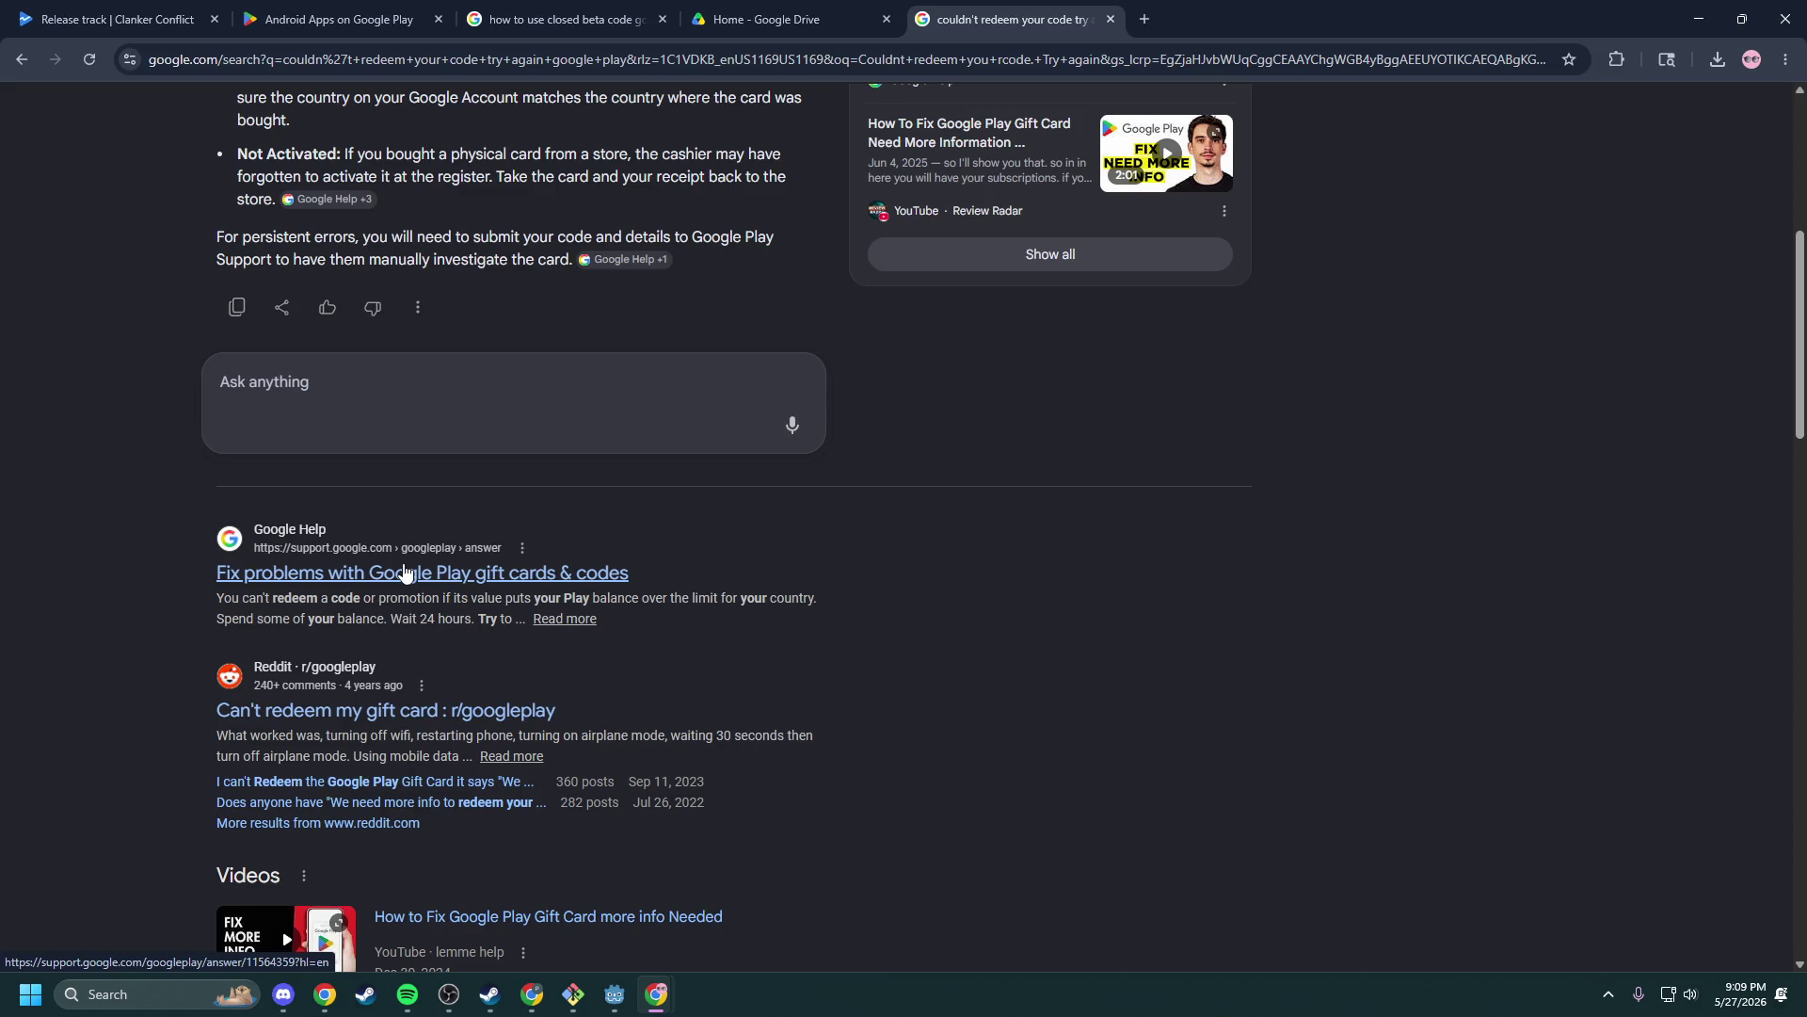
pyautogui.scroll(-2, 405, 572)
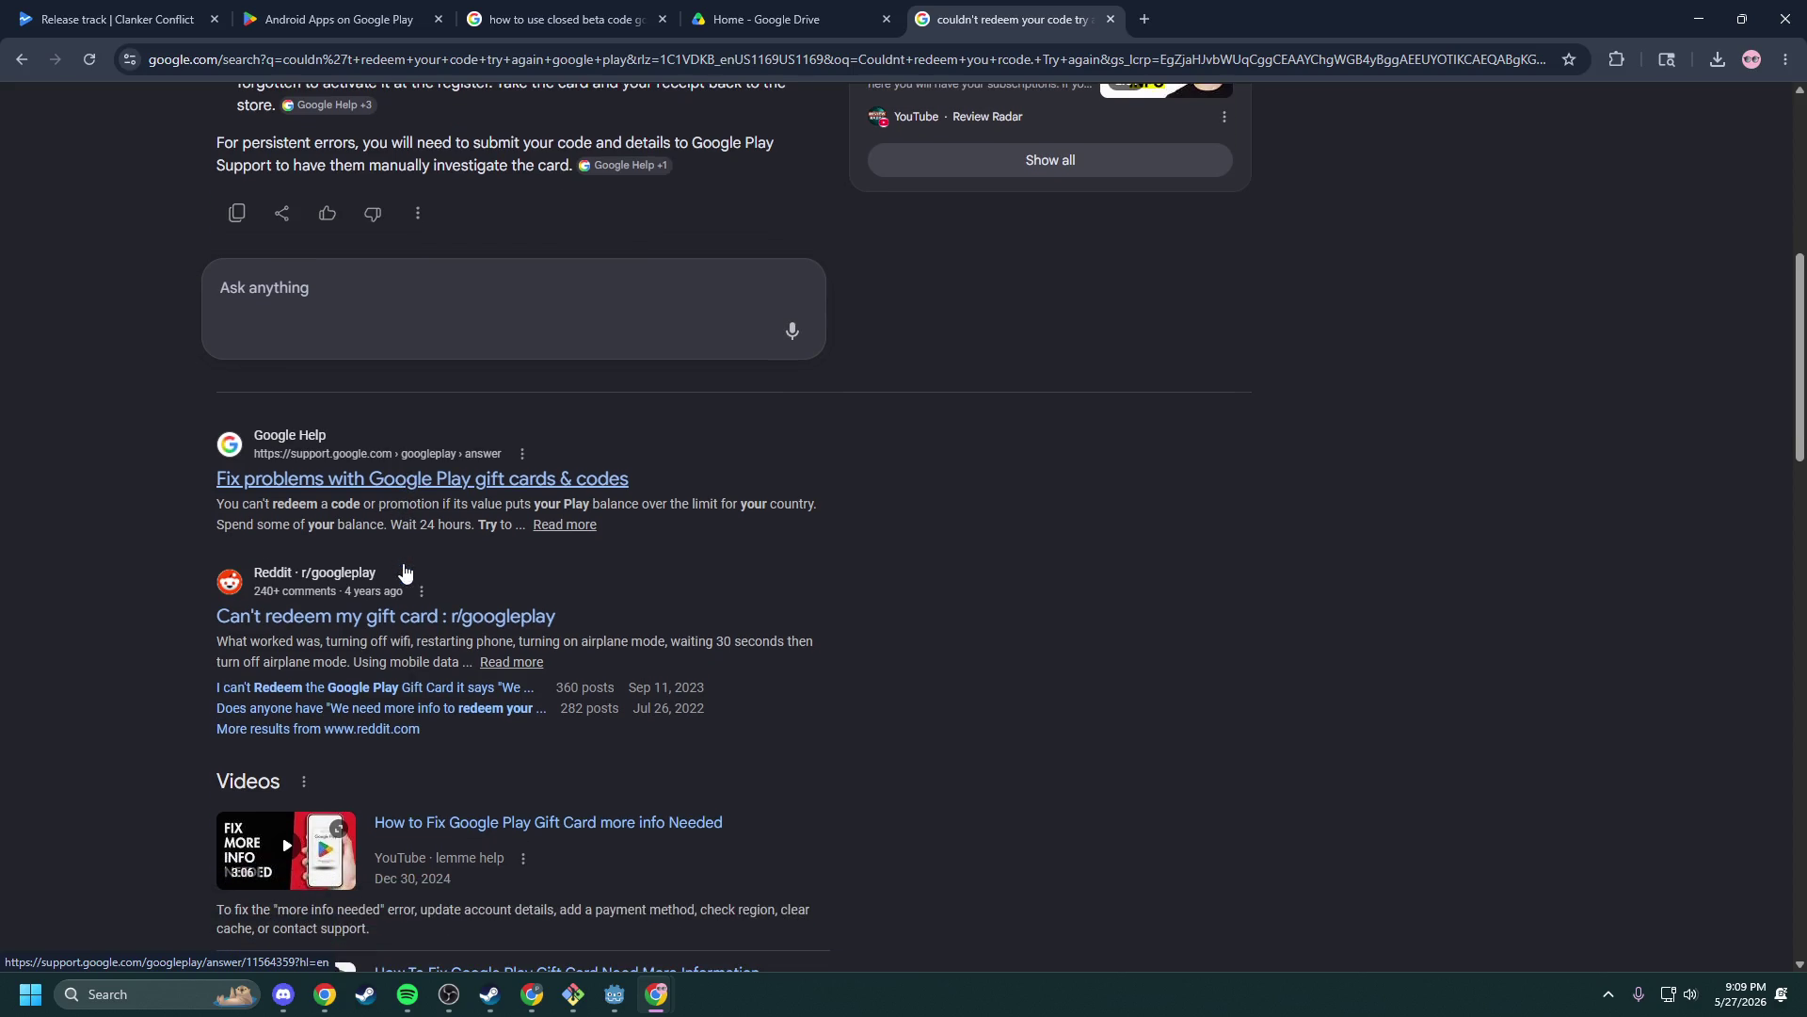
pyautogui.scroll(7, 400, 574)
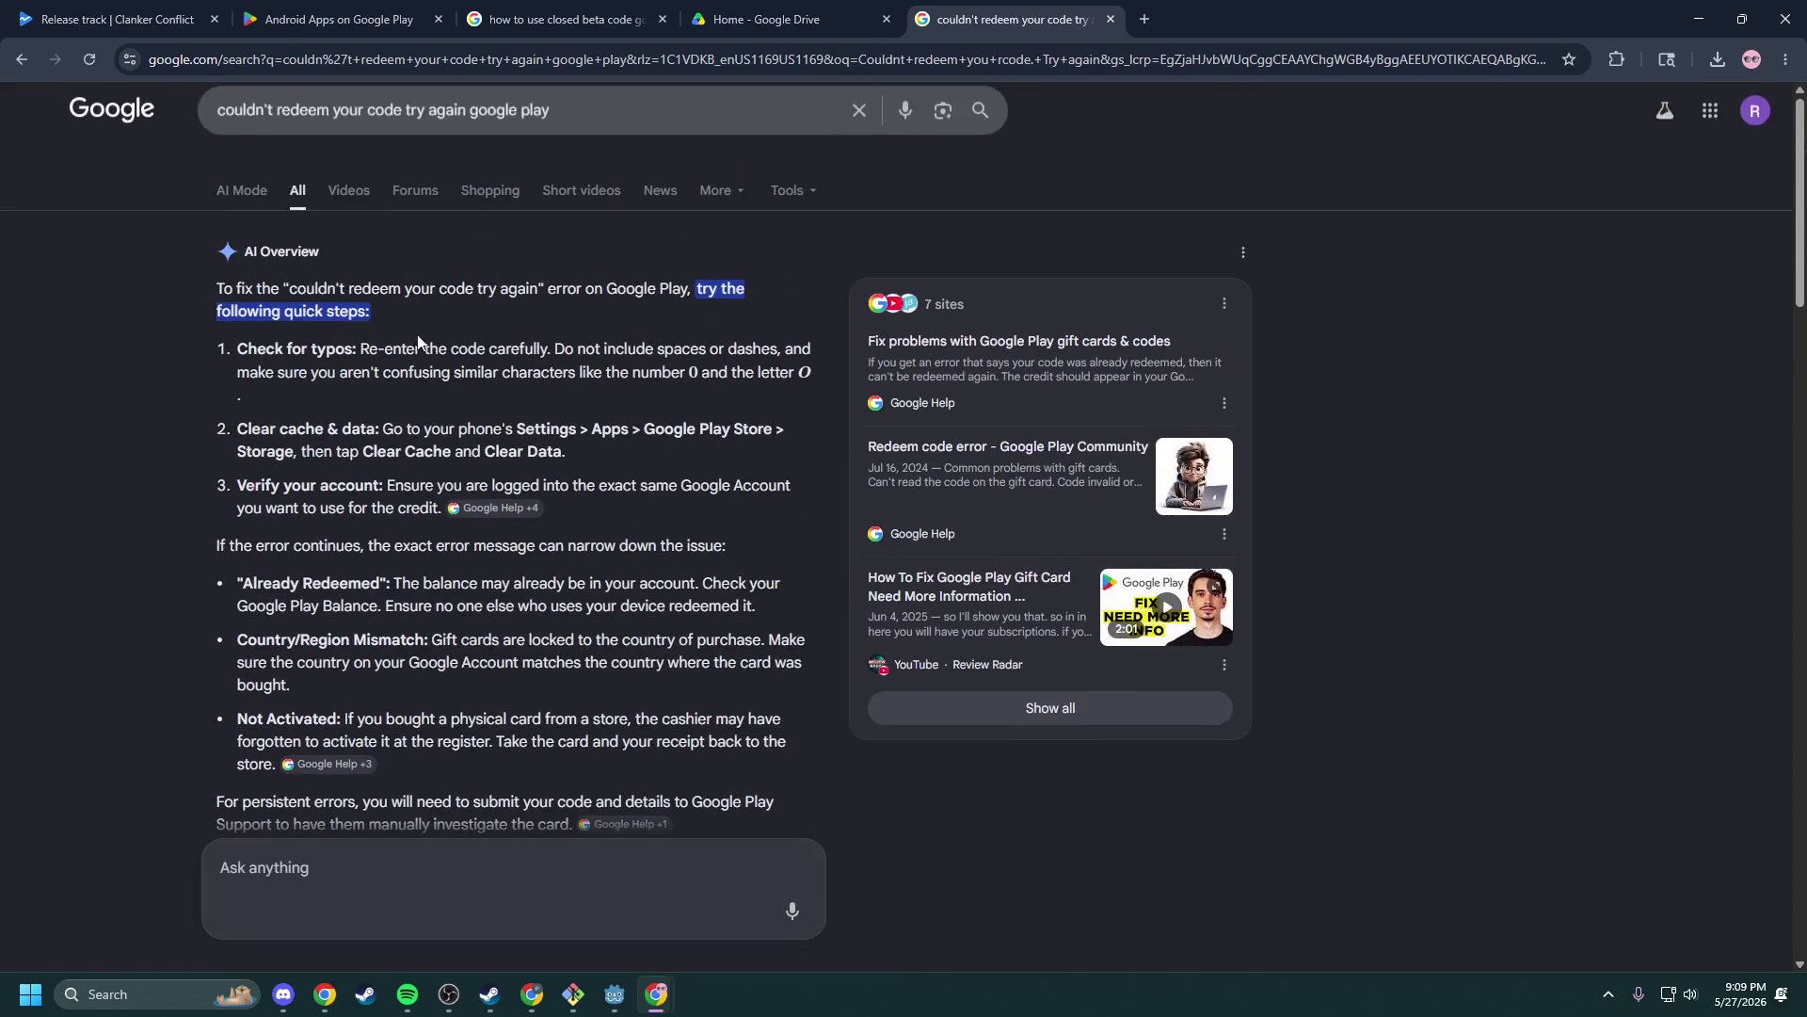
pyautogui.click(603, 139)
# Refine the search with 'game code' and expand the new AI Overview
pyautogui.write('game code')
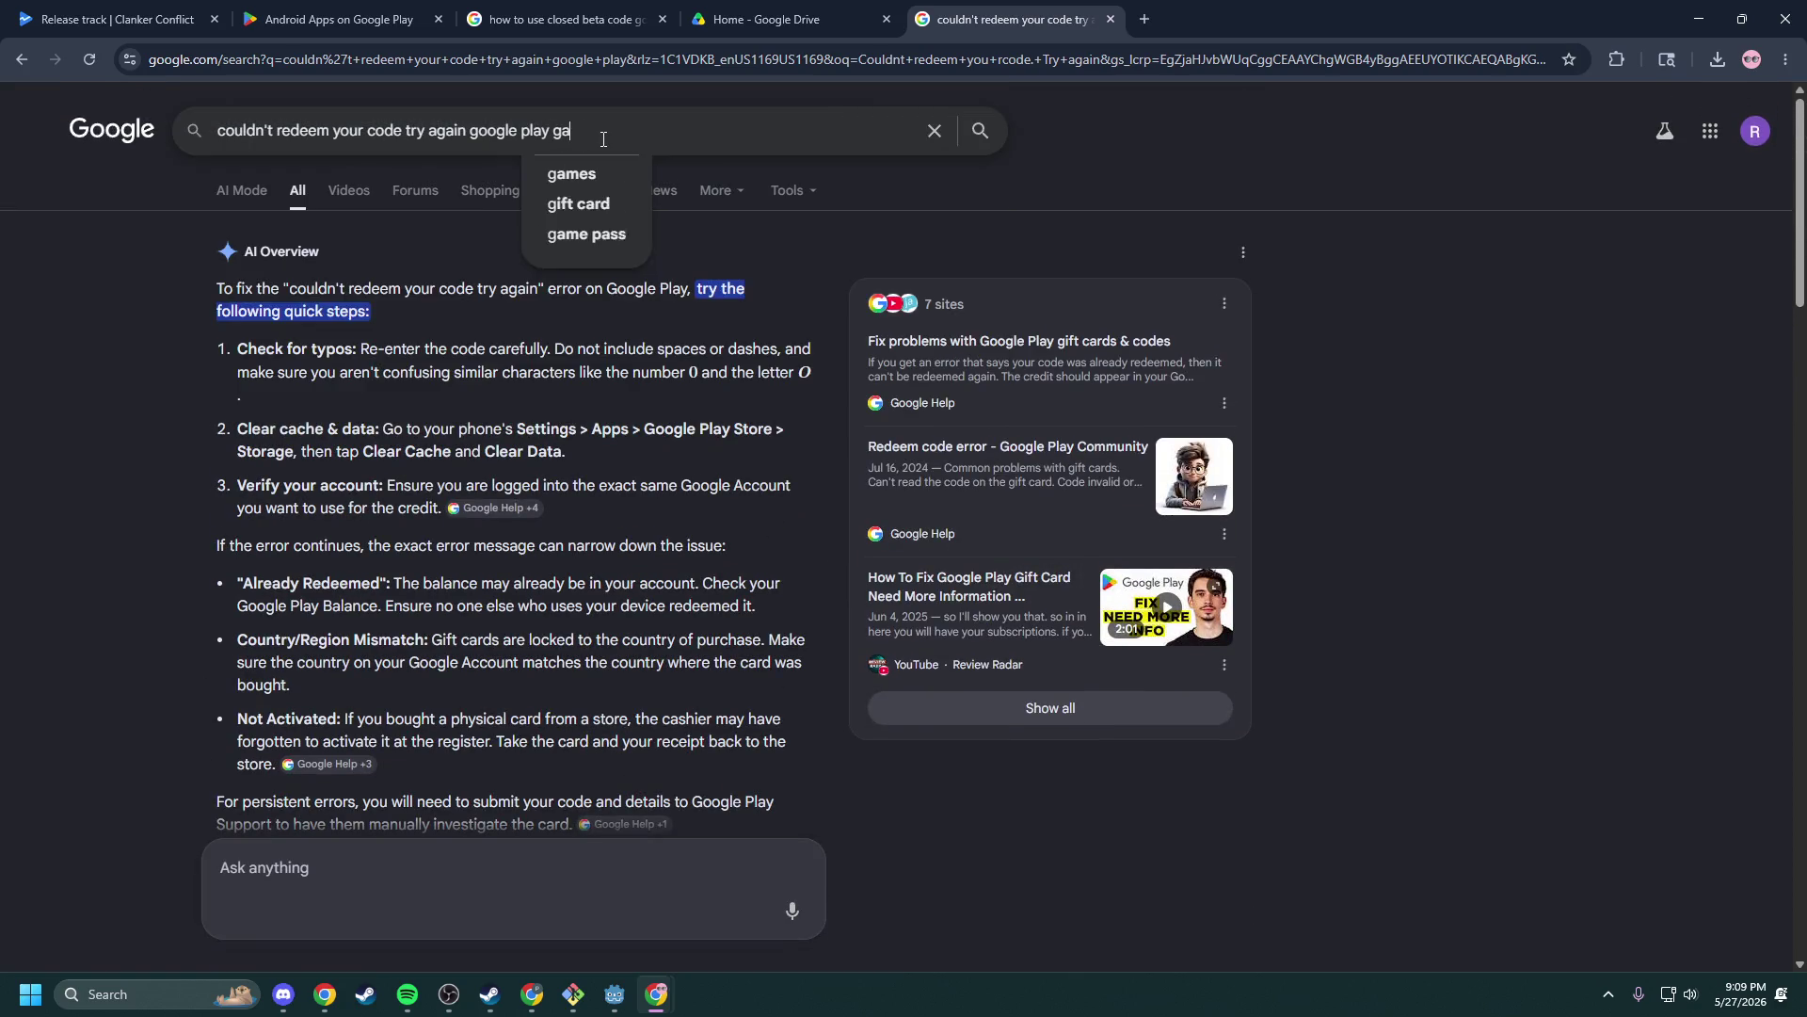
pyautogui.press('Return')
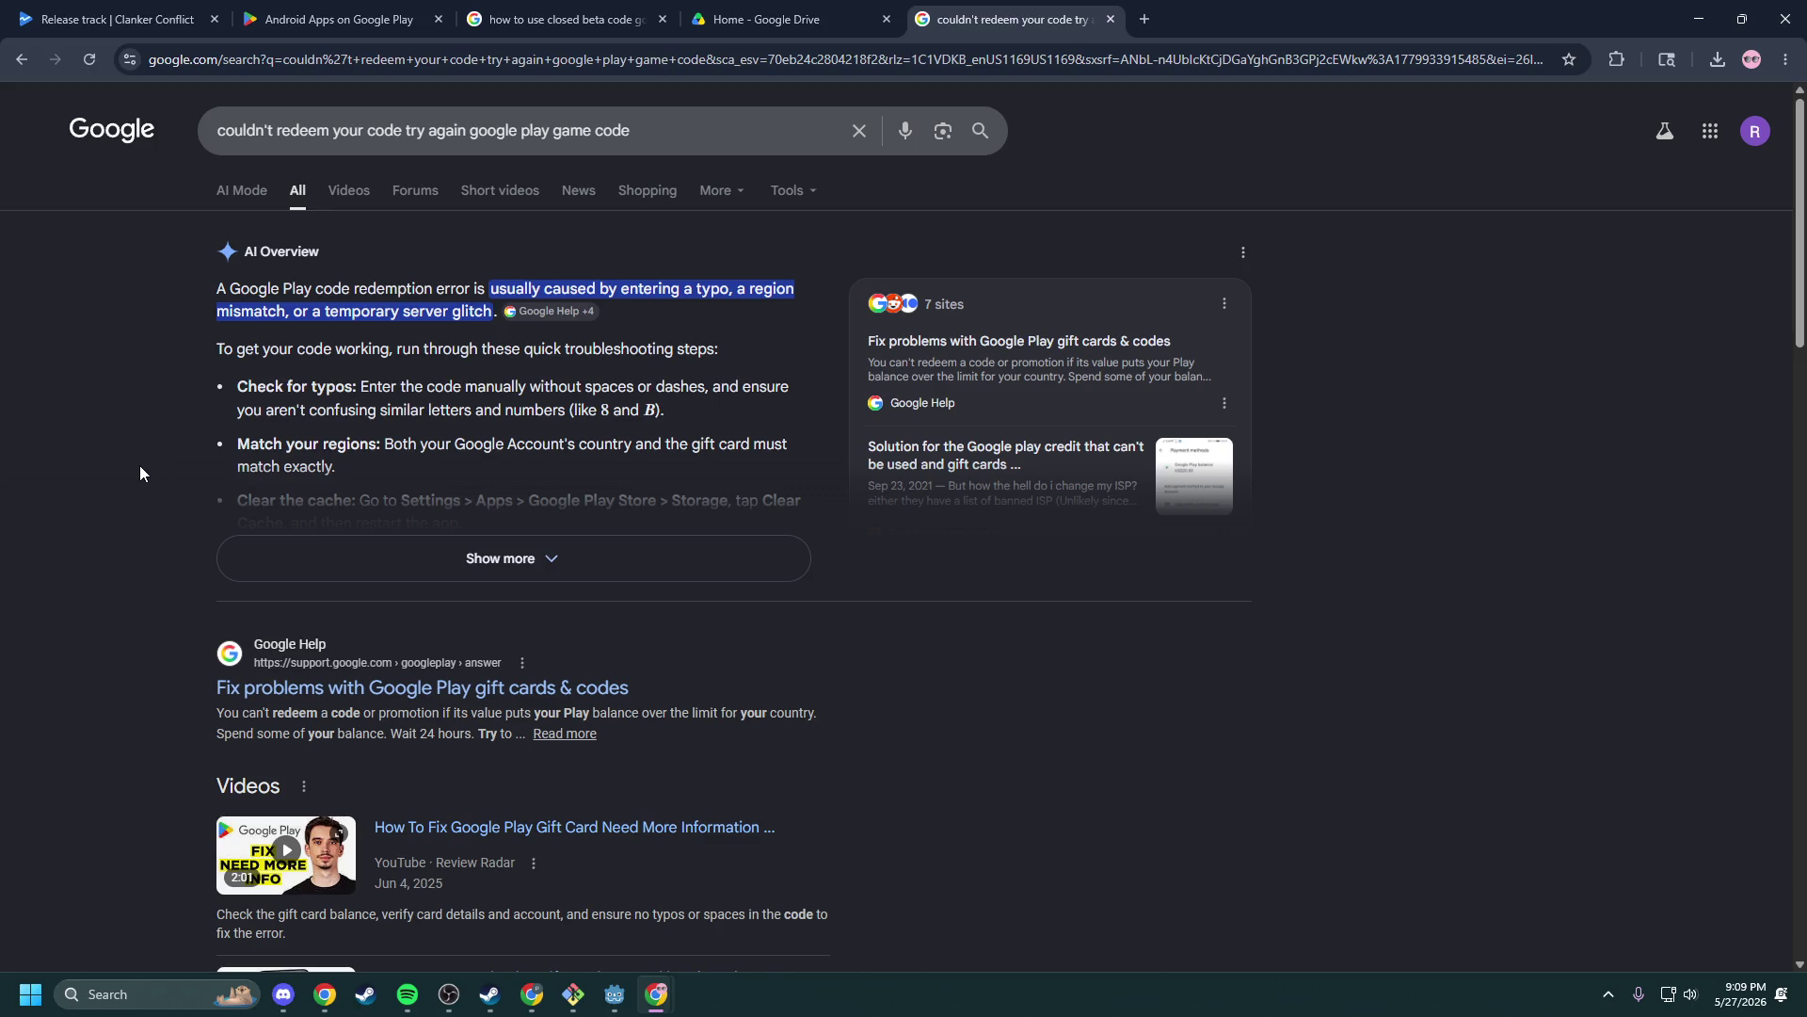
pyautogui.click(421, 572)
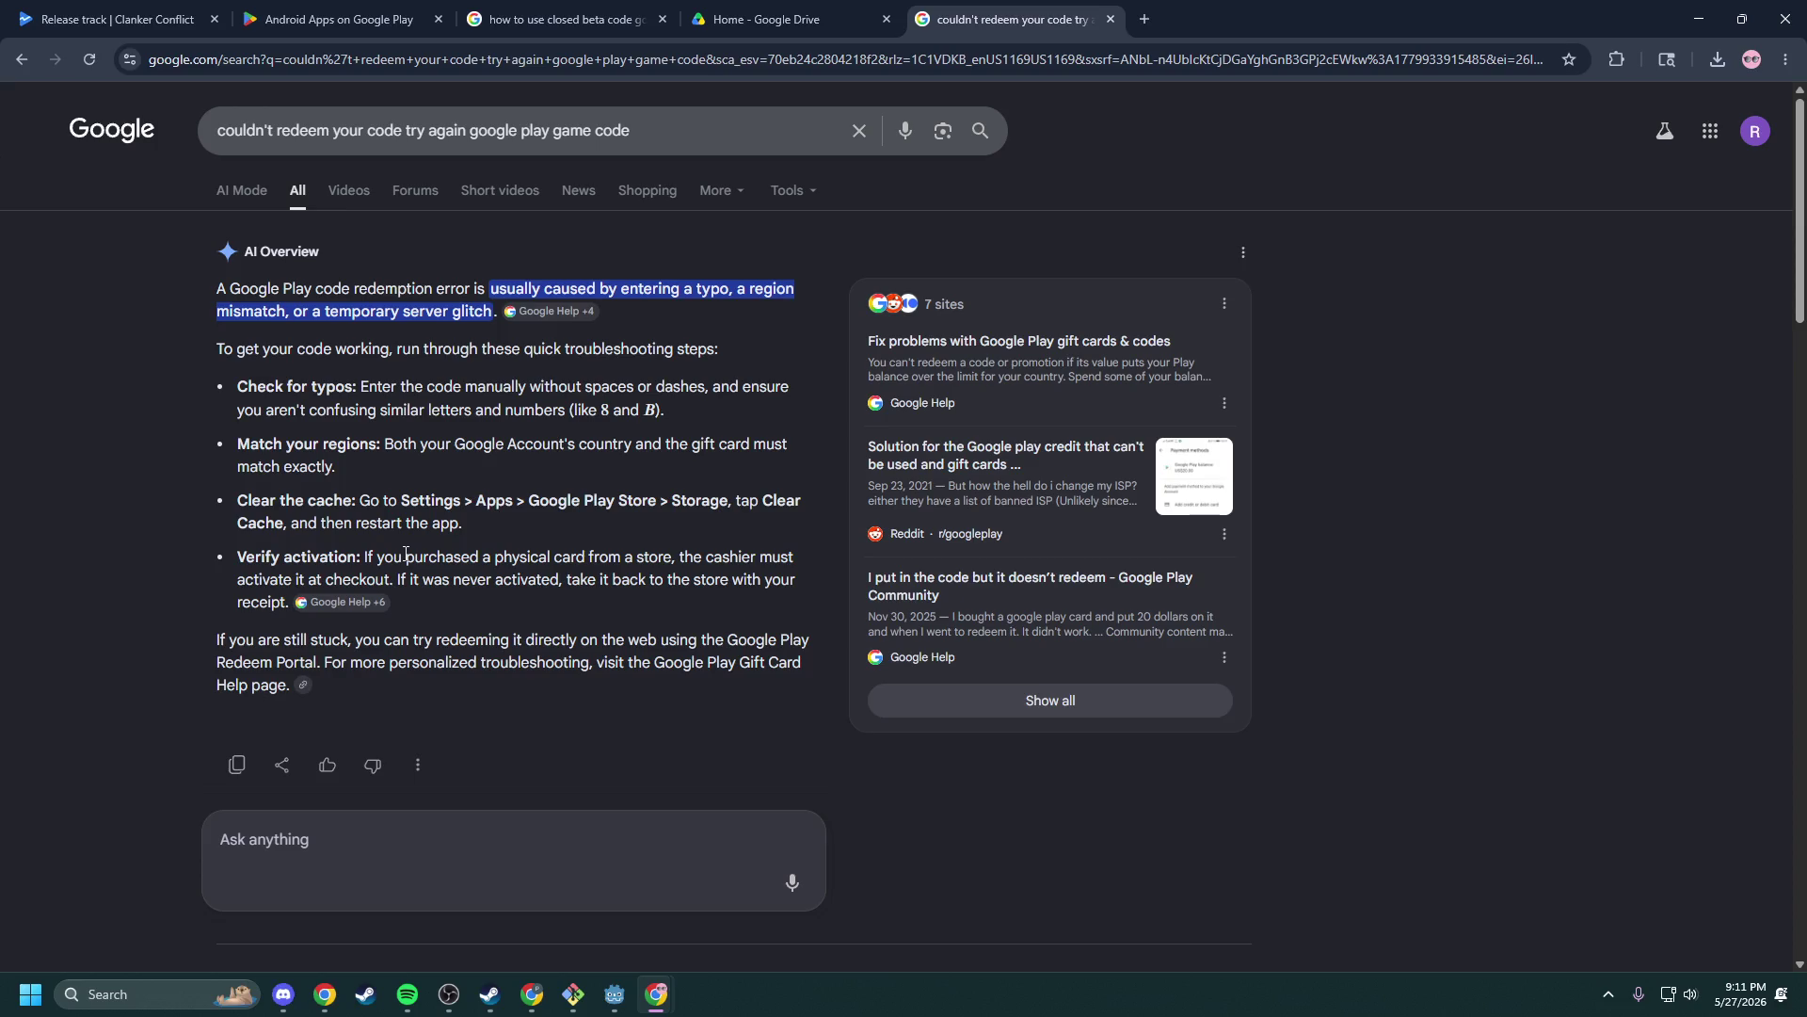
# Return to the Clanker Conflict track's access codes, where the Based batch shows 0 redeemed
pyautogui.hotkey('alt', 'Tab')
pyautogui.click(772, 18)
pyautogui.click(569, 14)
pyautogui.click(349, 8)
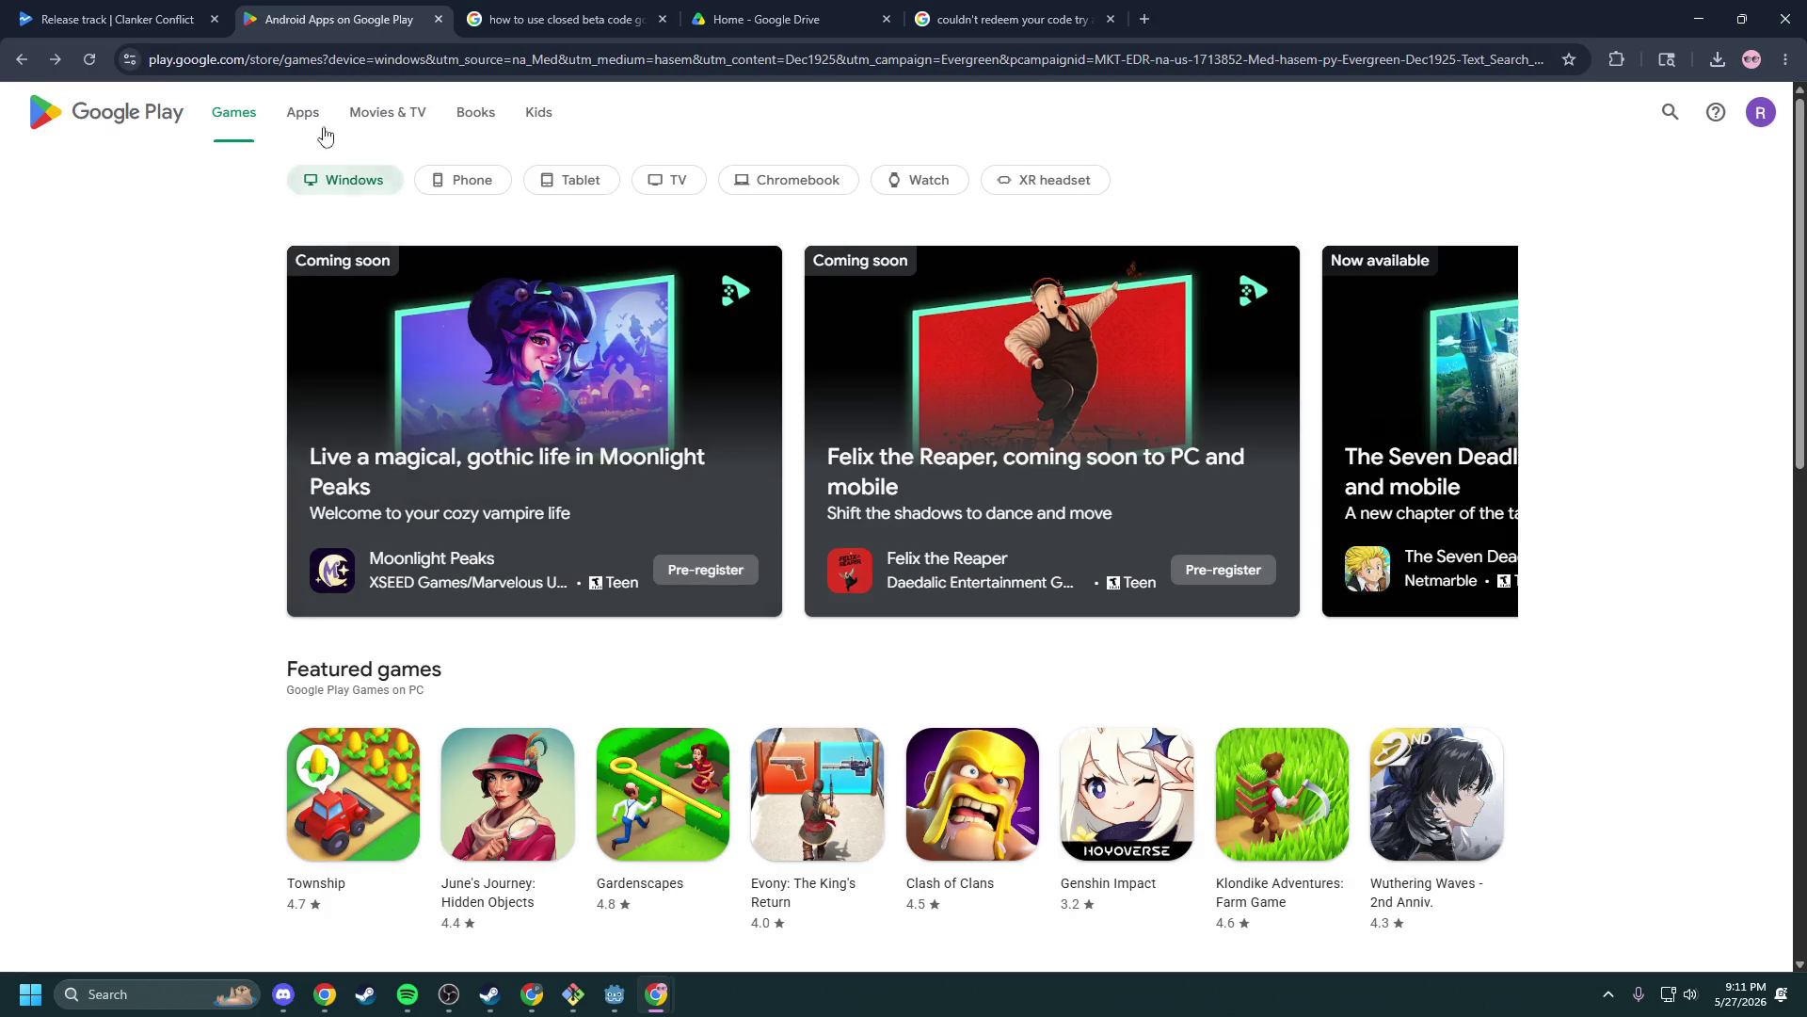
pyautogui.hotkey('ctrl', '1')
pyautogui.click(670, 399)
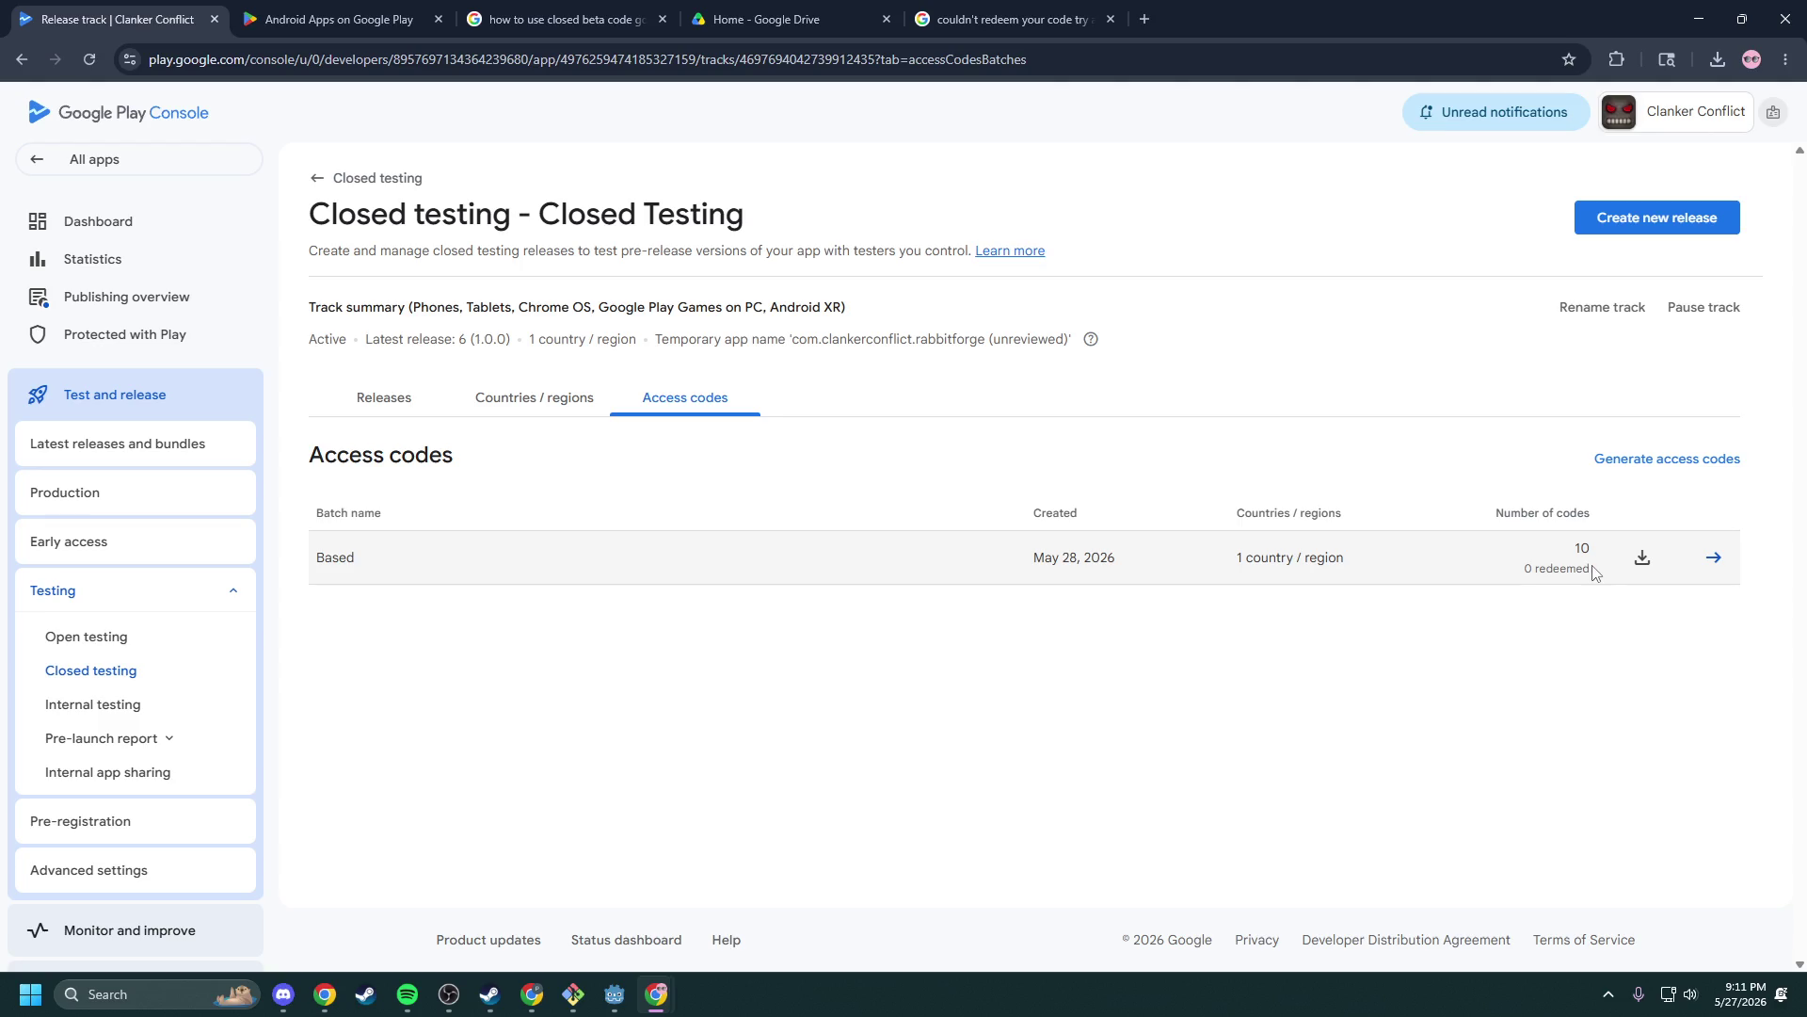
# Review the Countries / regions tab, which shows the track targets only the United States
pyautogui.tripleClick(1559, 562)
pyautogui.click(1262, 565)
pyautogui.click(555, 405)
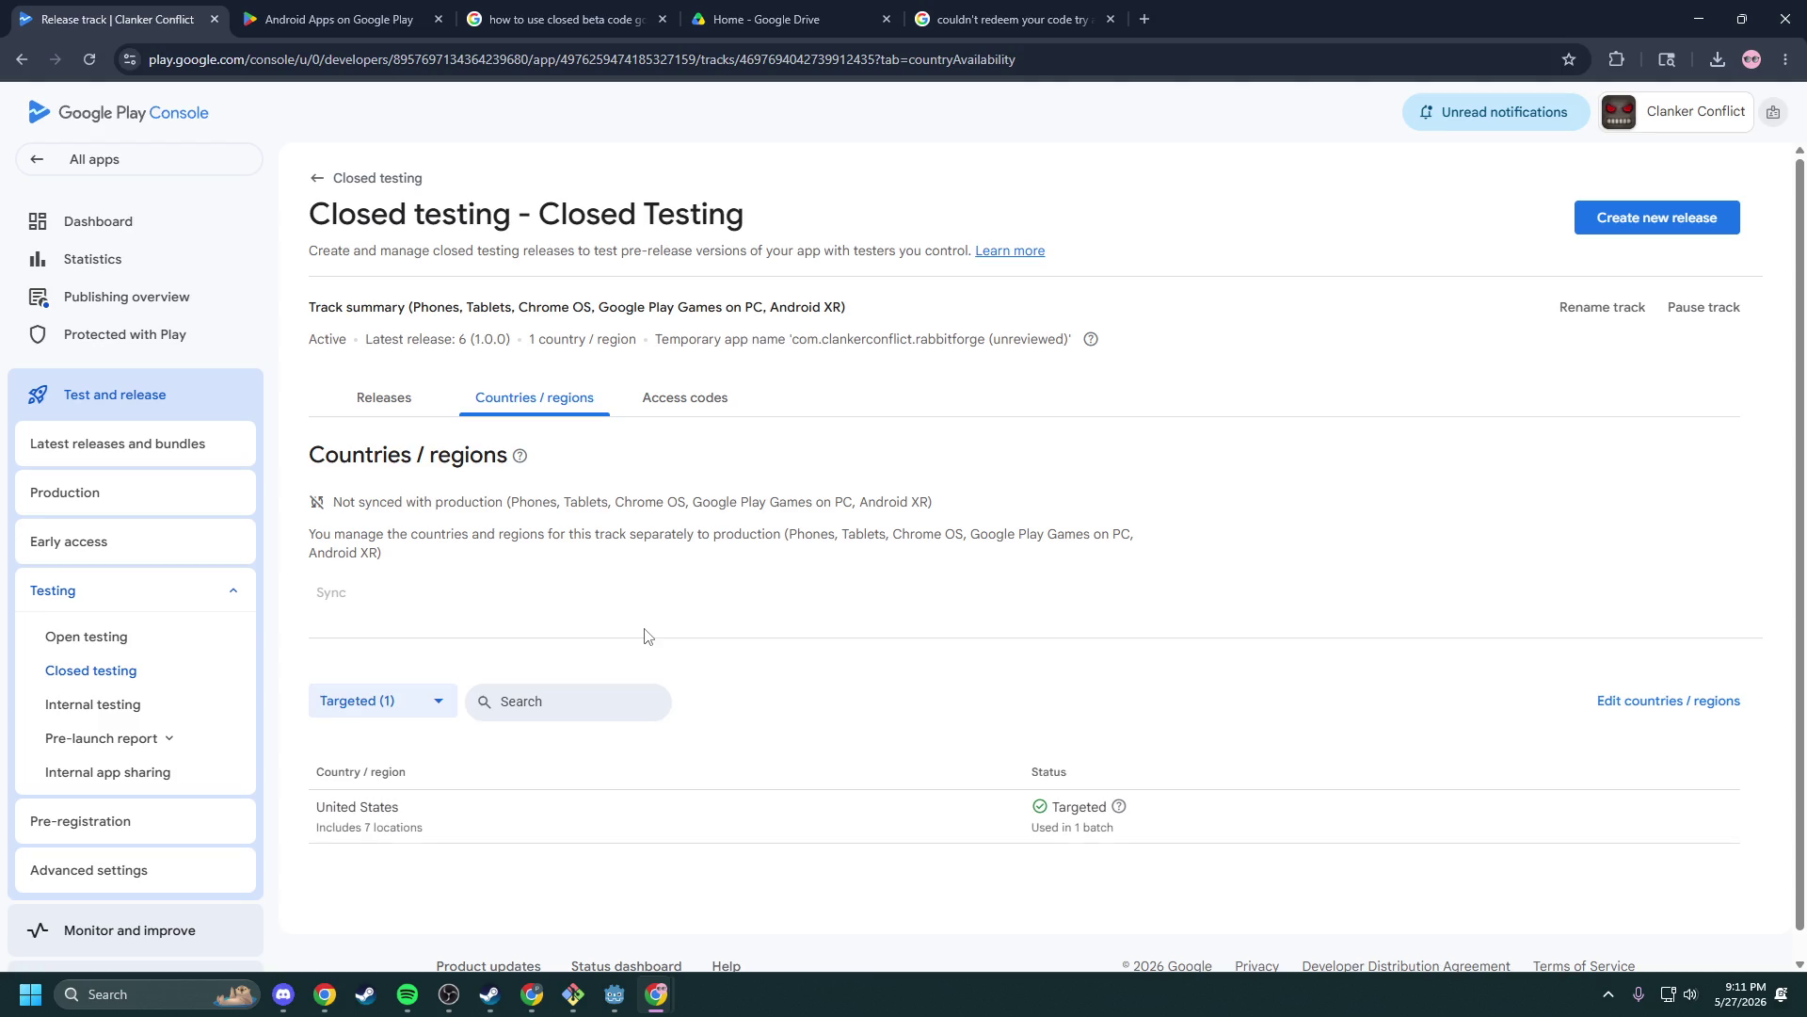
pyautogui.scroll(-1, 1007, 773)
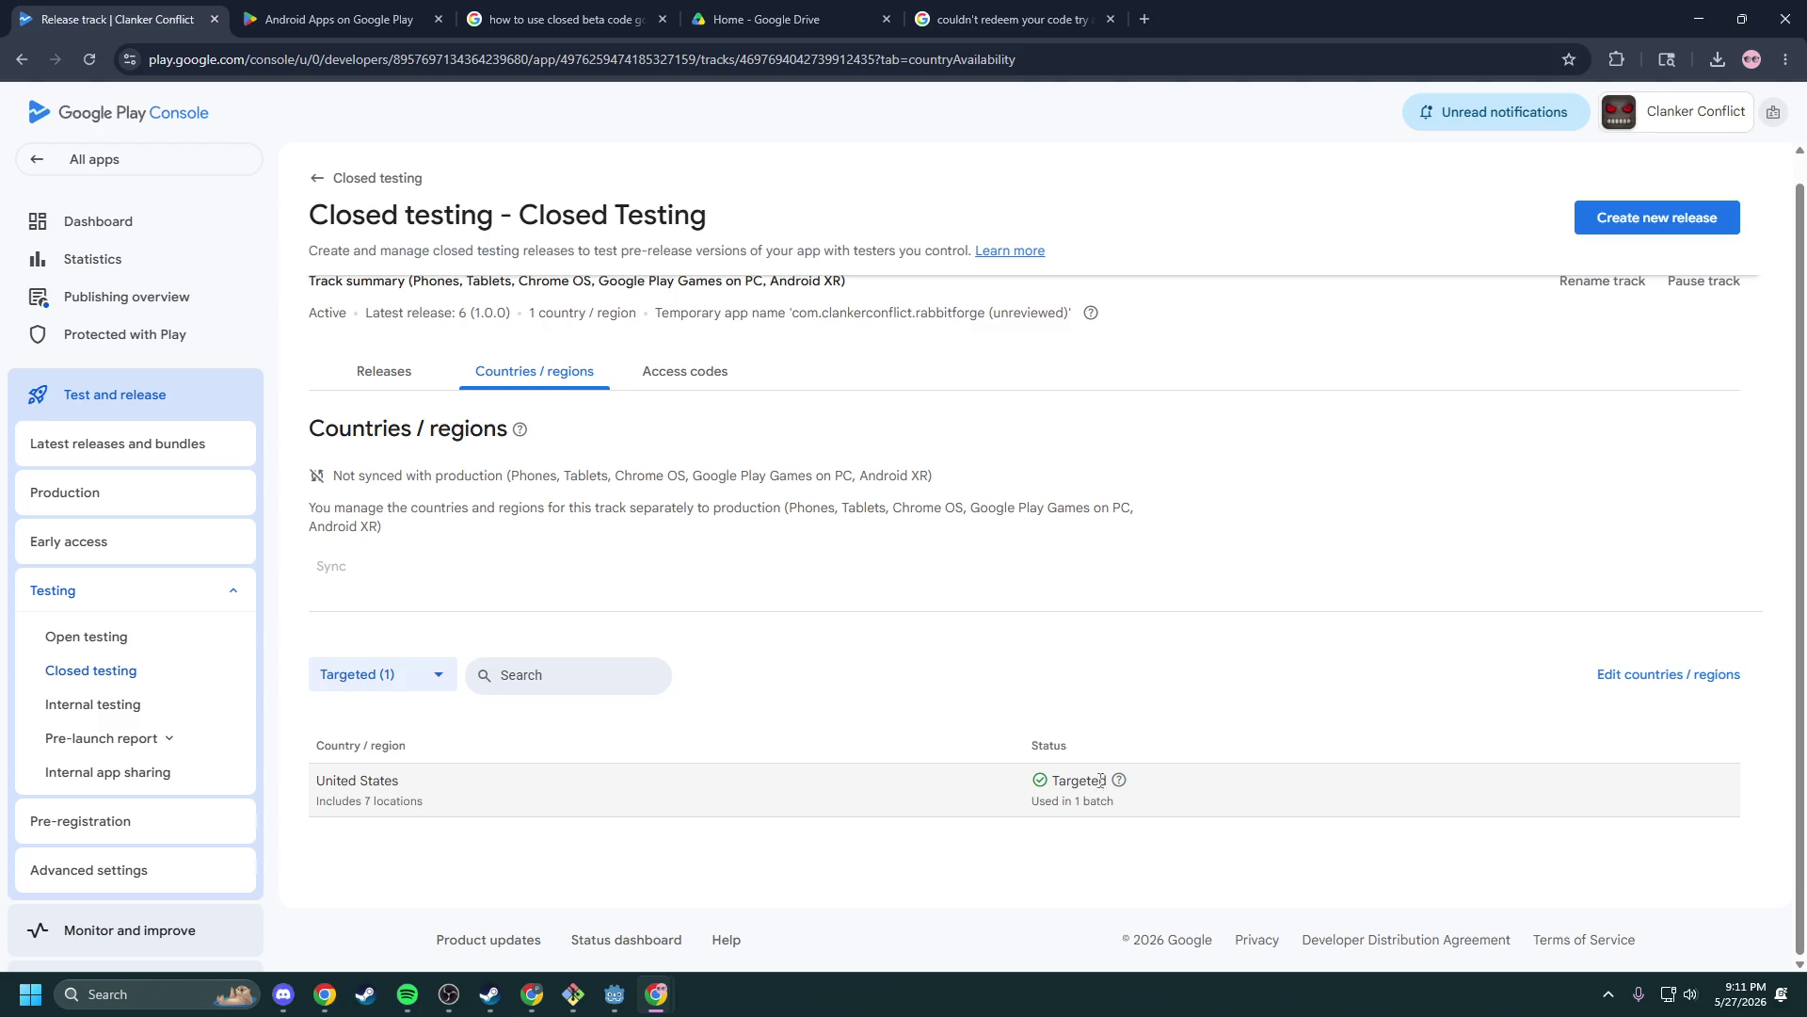
pyautogui.moveTo(407, 802)
pyautogui.moveTo(407, 802); pyautogui.dragTo(344, 779)
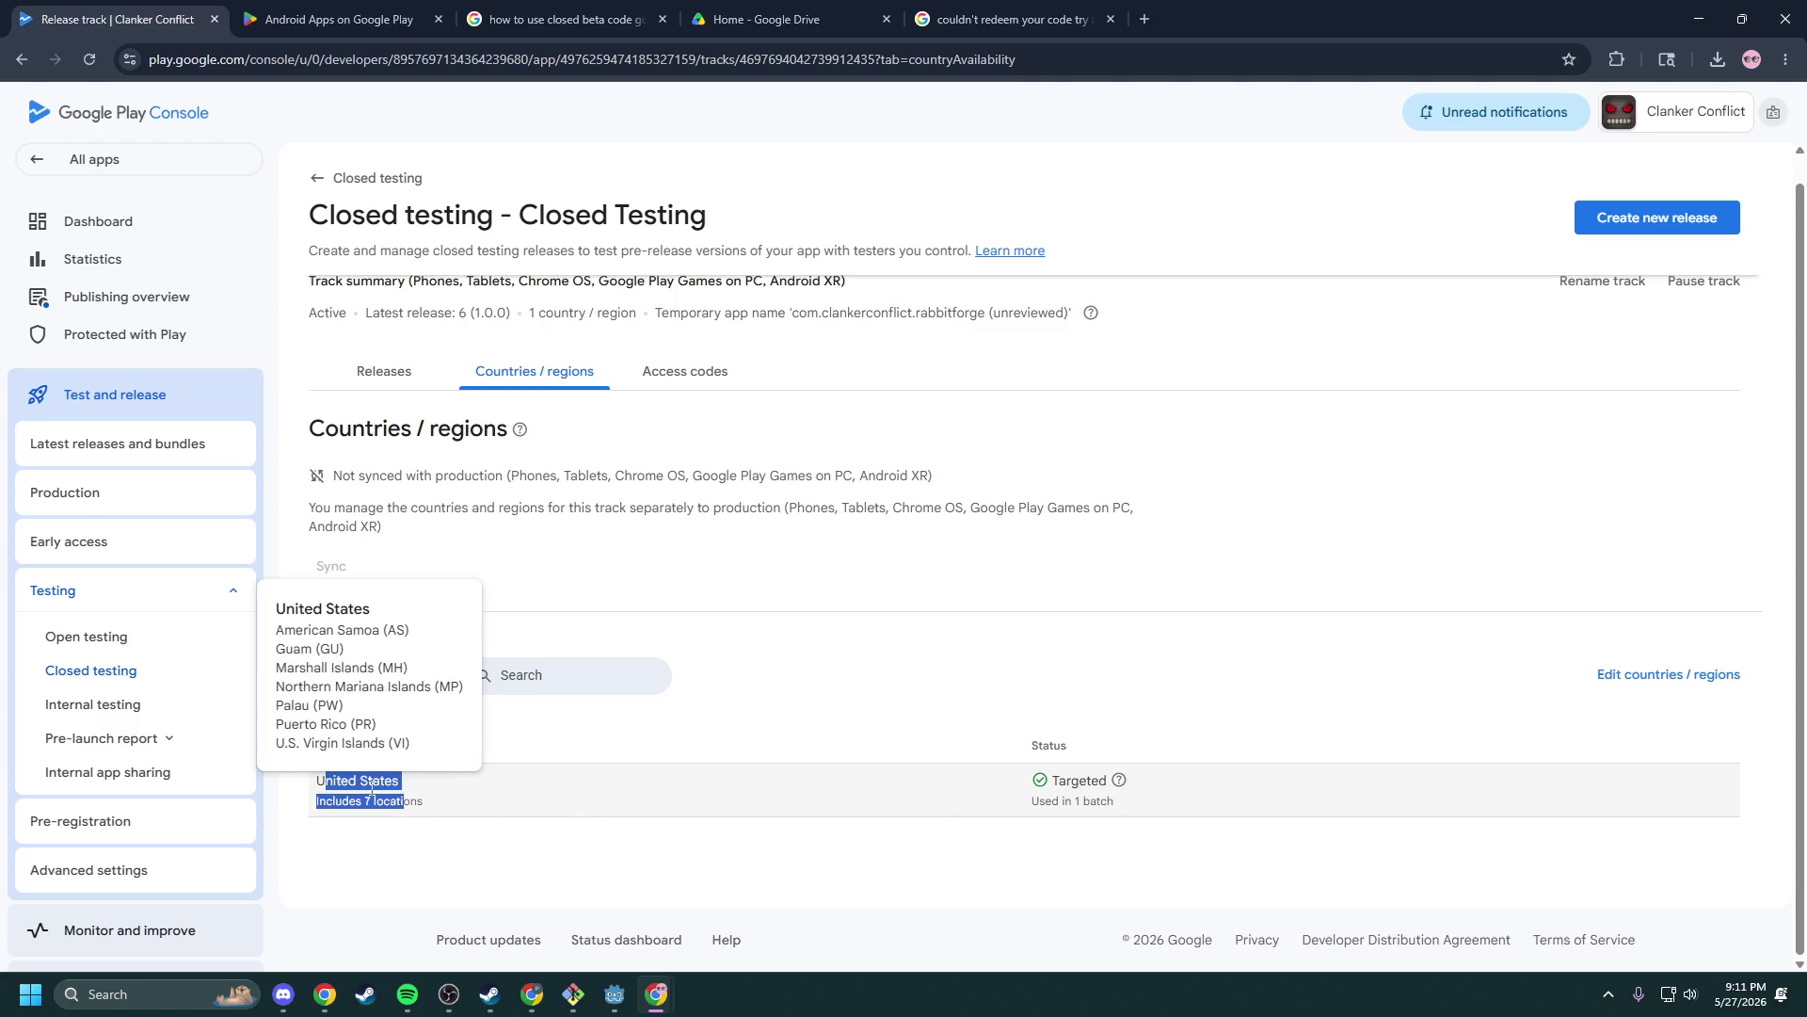
# Select all 177 countries / regions for the track and save, choosing Not now afterwards
pyautogui.click(1668, 672)
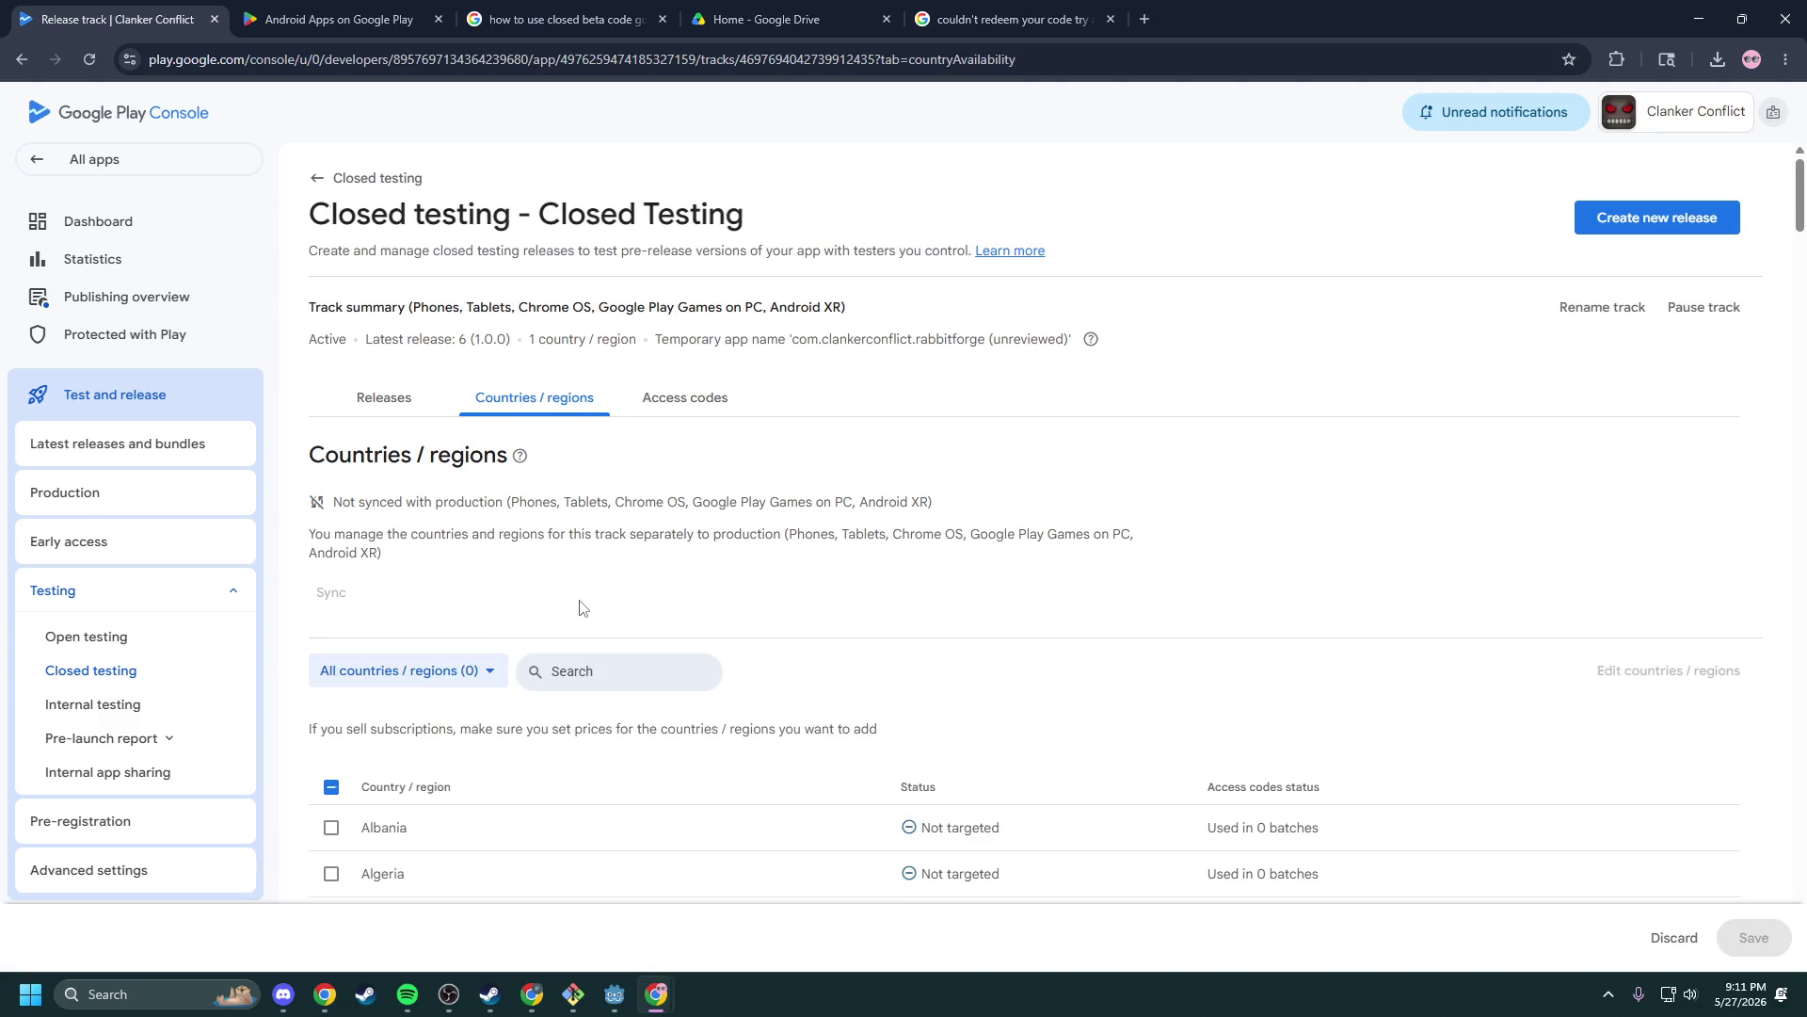
pyautogui.scroll(-4, 580, 608)
pyautogui.scroll(-5, 528, 605)
pyautogui.scroll(5, 509, 613)
pyautogui.click(331, 412)
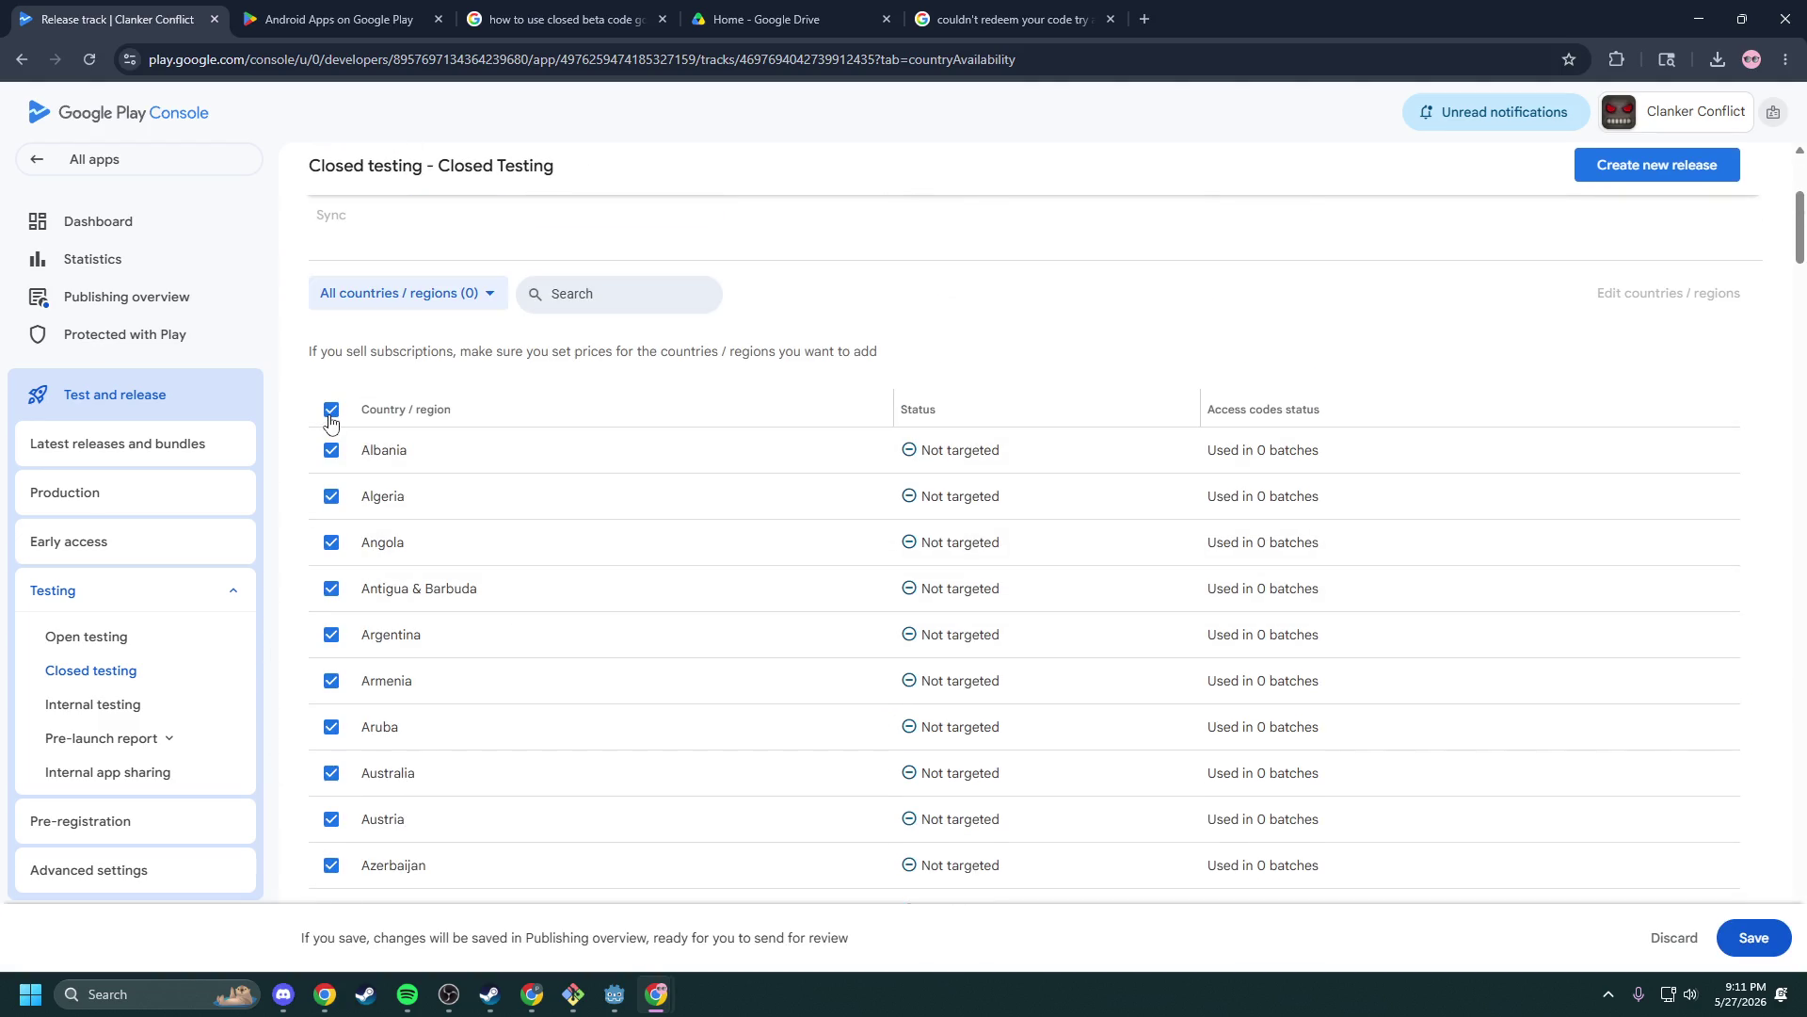
pyautogui.click(1744, 932)
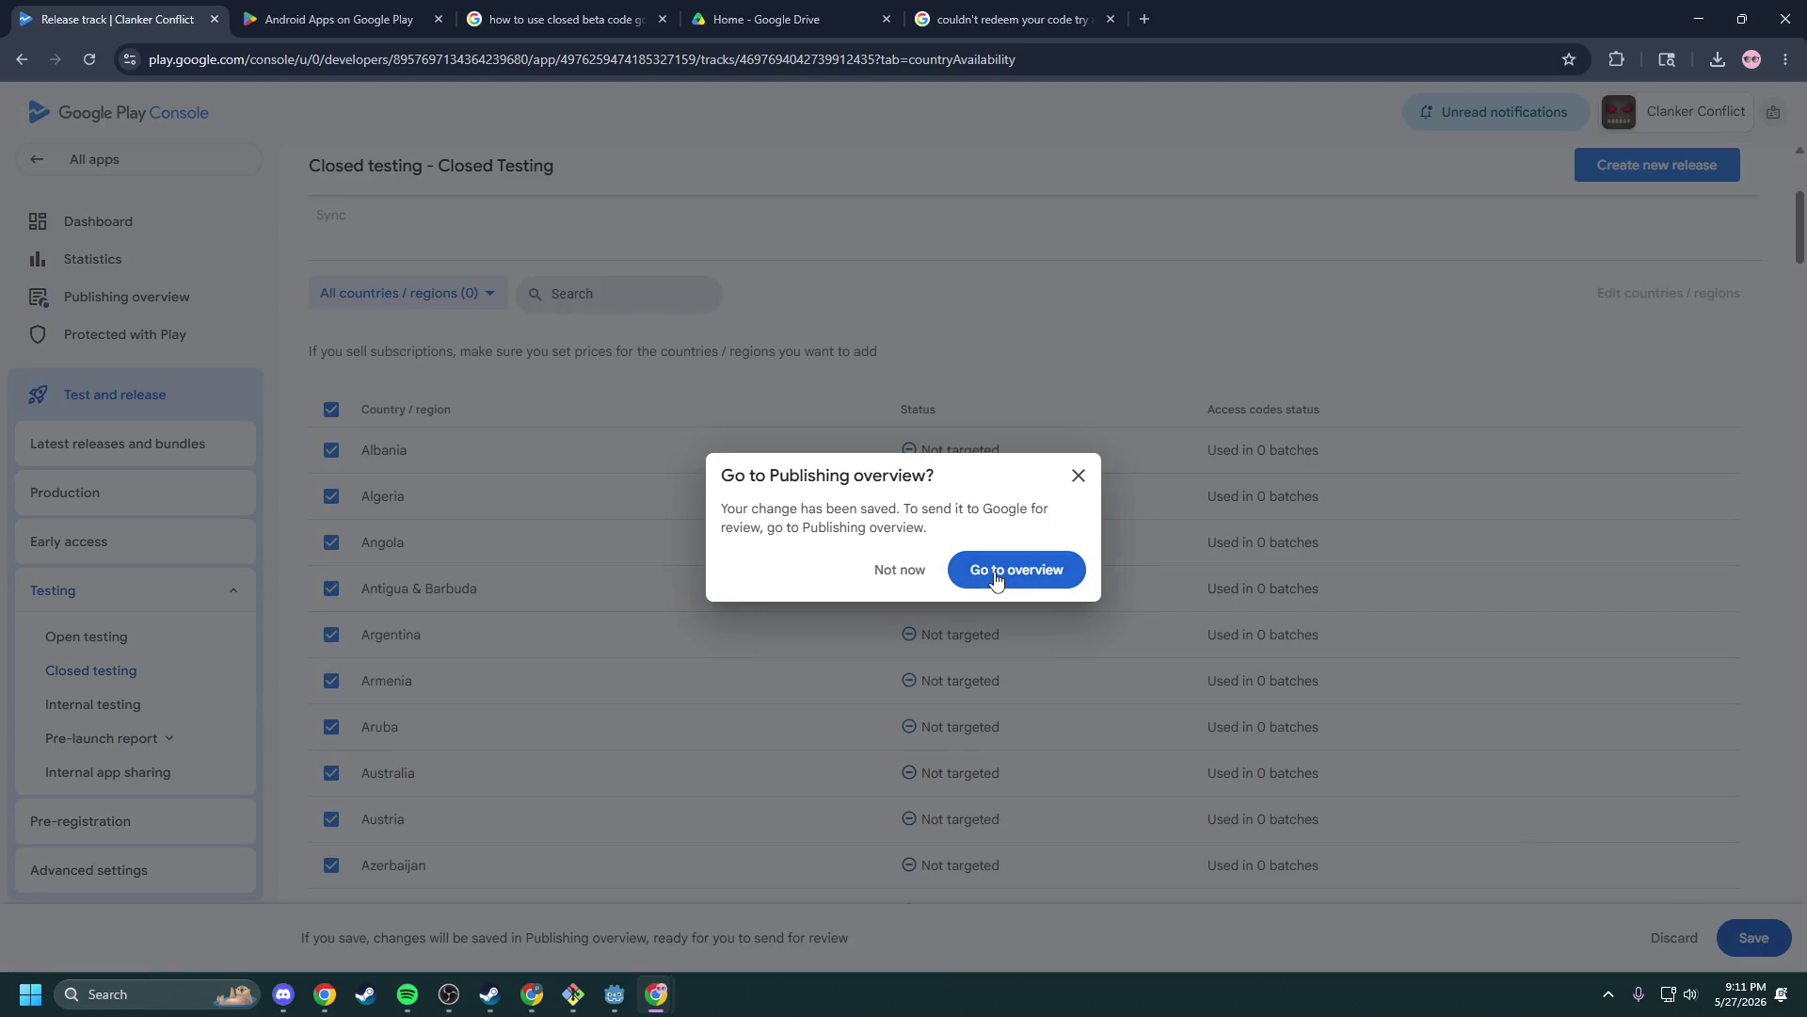
pyautogui.click(900, 569)
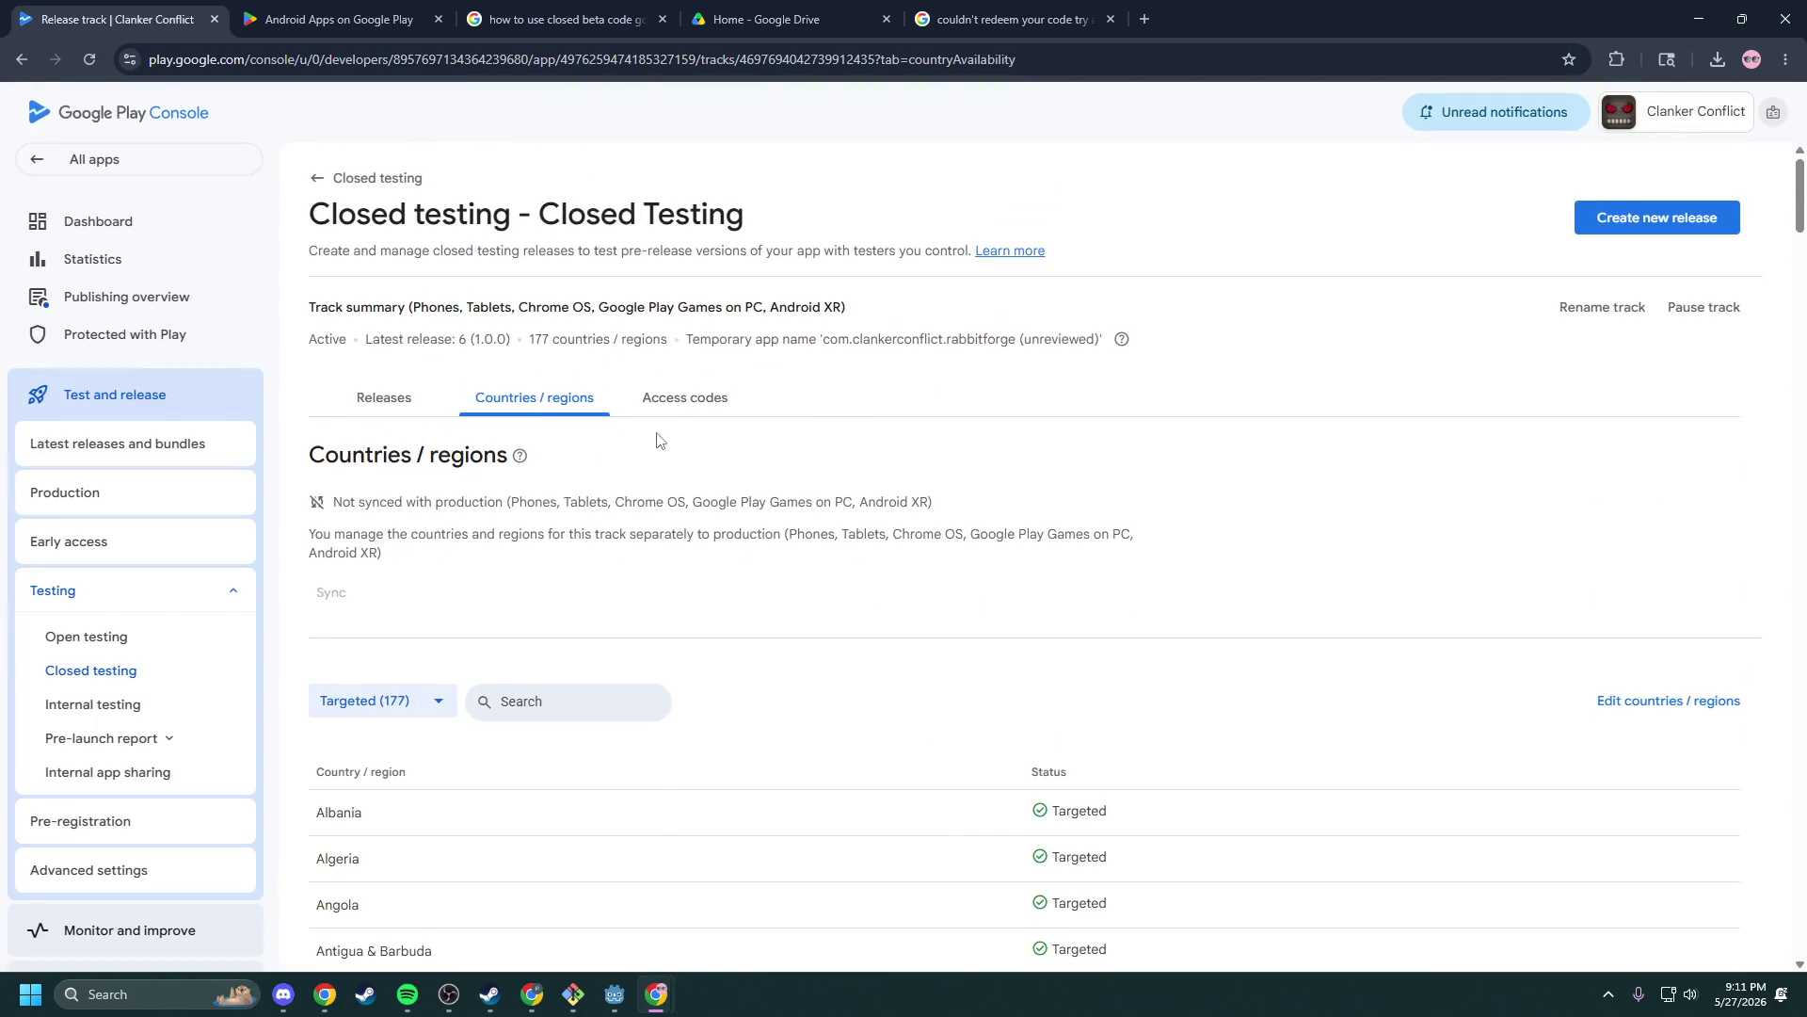
# Check the targeted countries filter without changes and return to the Access codes list
pyautogui.click(431, 713)
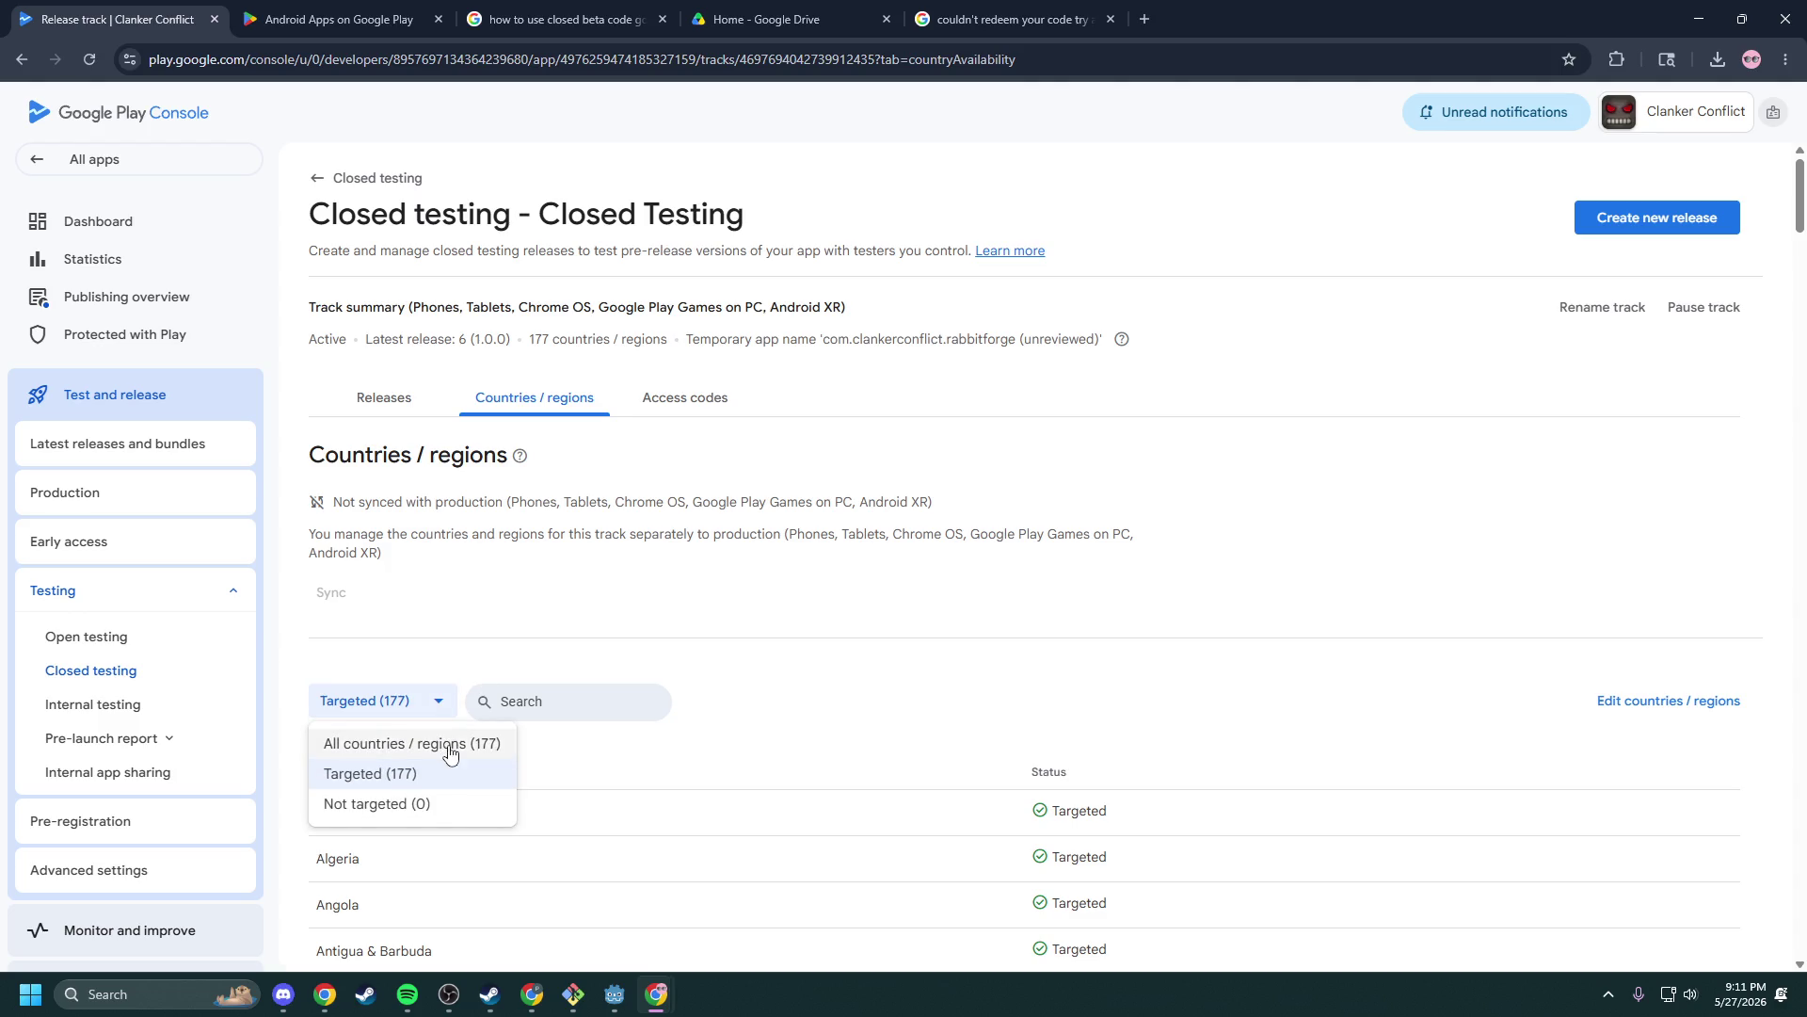
pyautogui.click(433, 708)
pyautogui.click(694, 406)
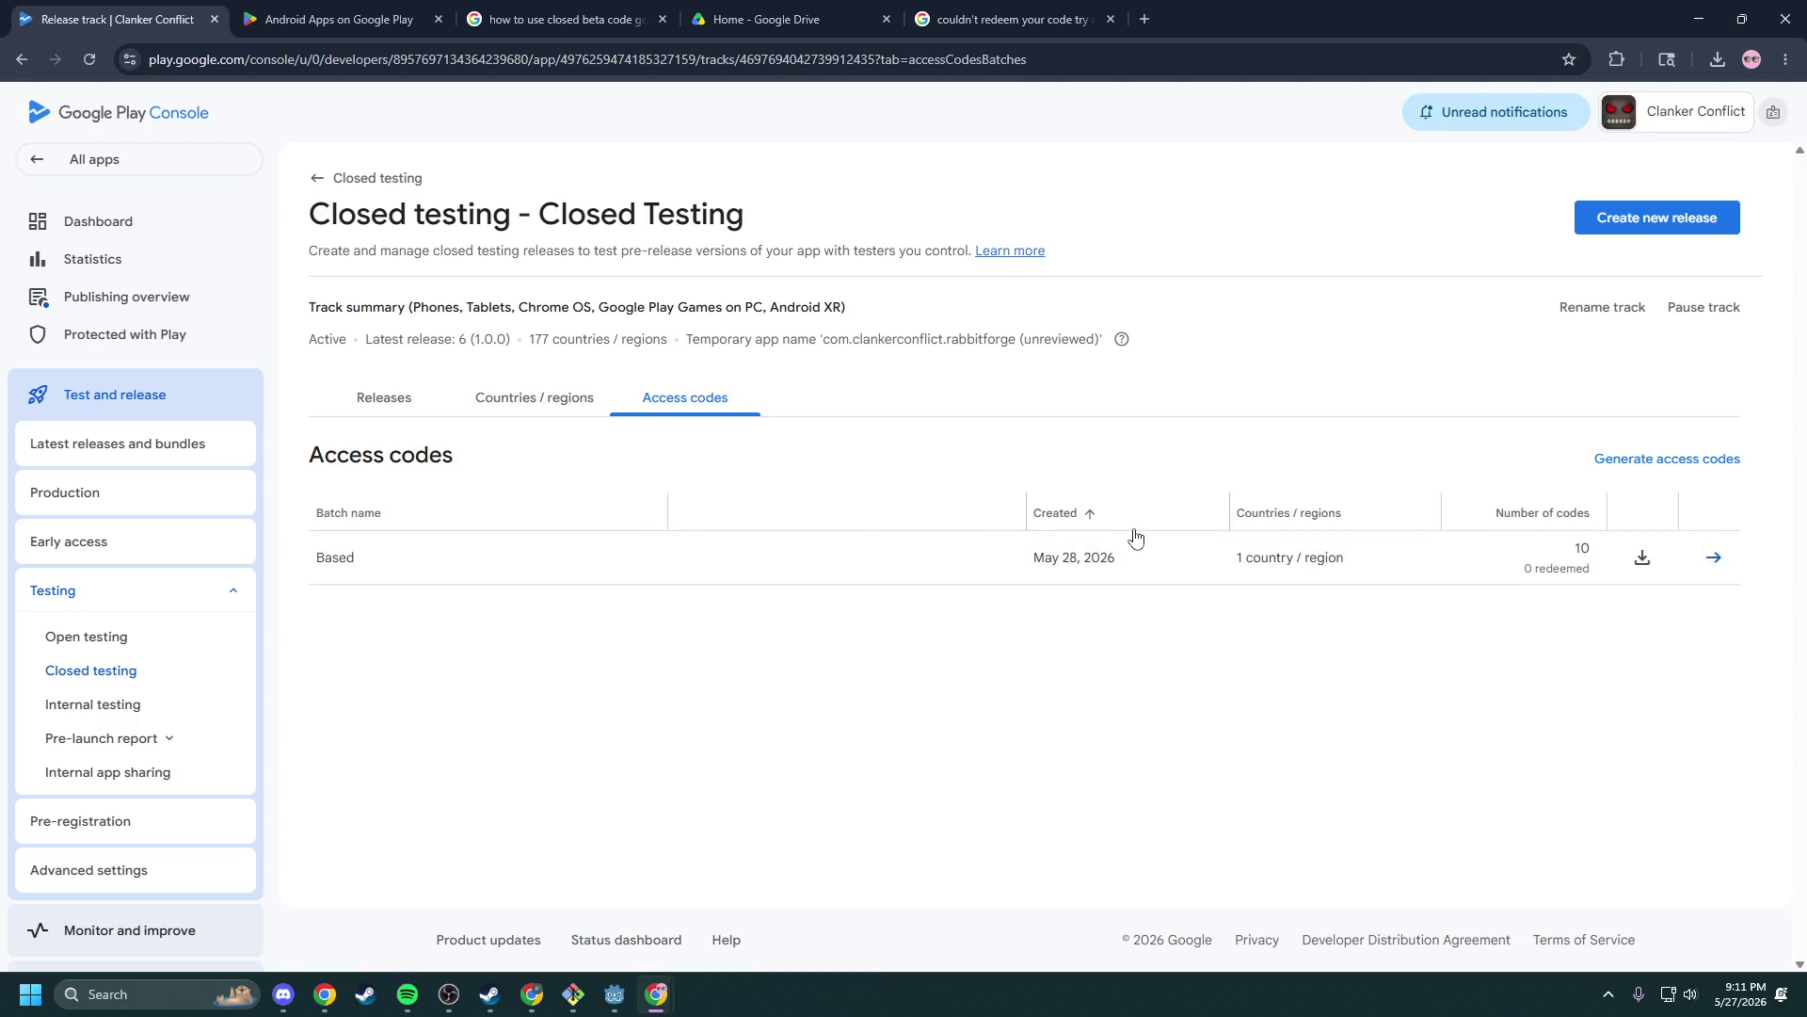
# Generate a batch of 10 access codes named 'lasdfhasjkl;' covering every country / region
pyautogui.click(1695, 460)
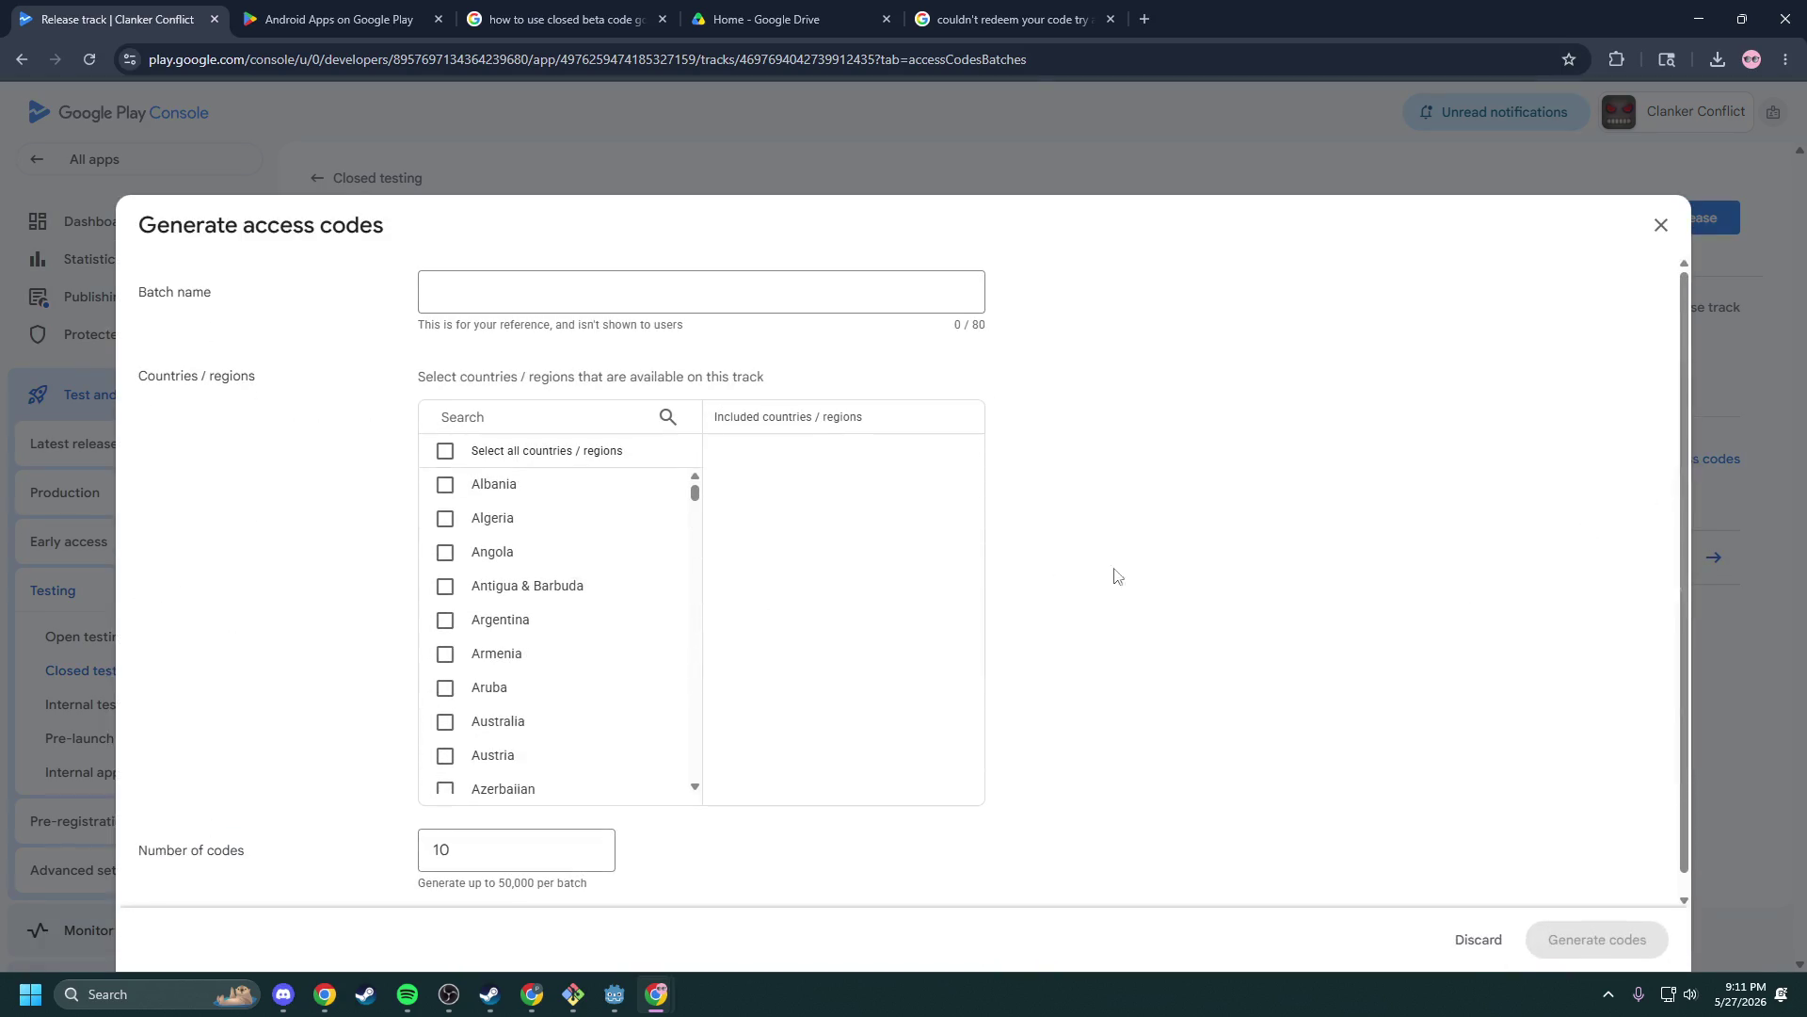
pyautogui.click(445, 453)
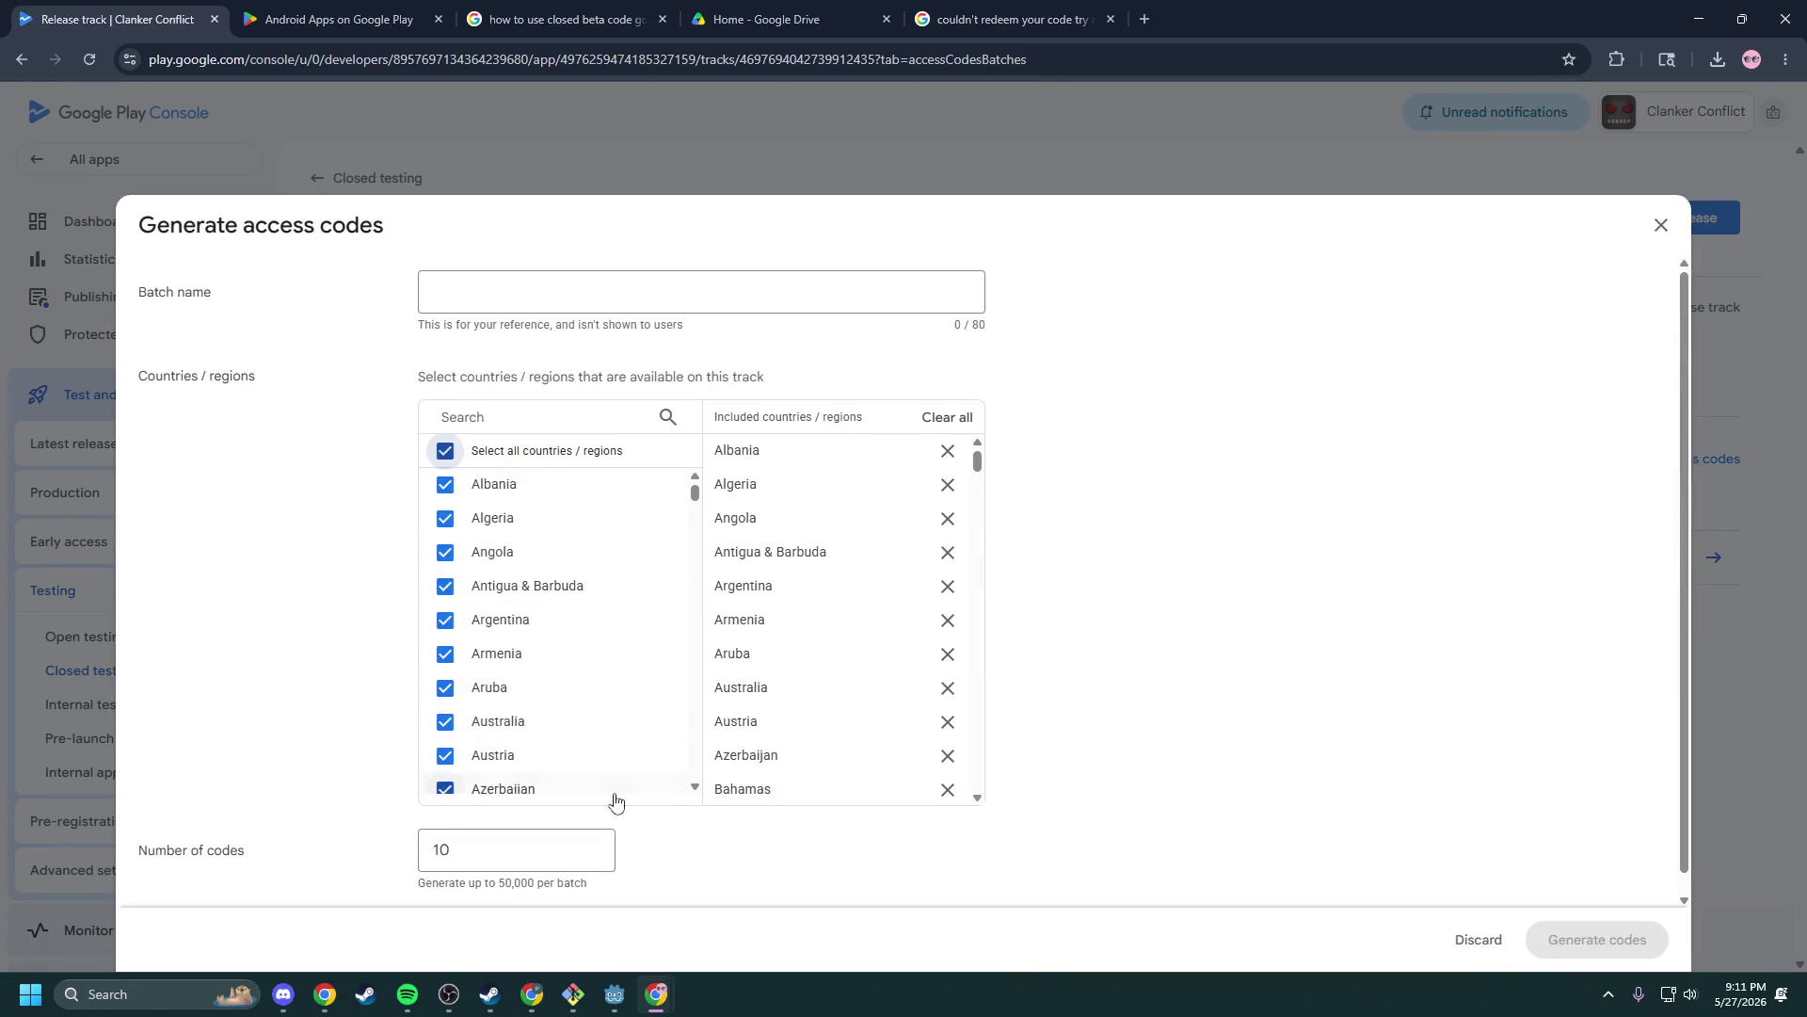
pyautogui.scroll(-1, 593, 819)
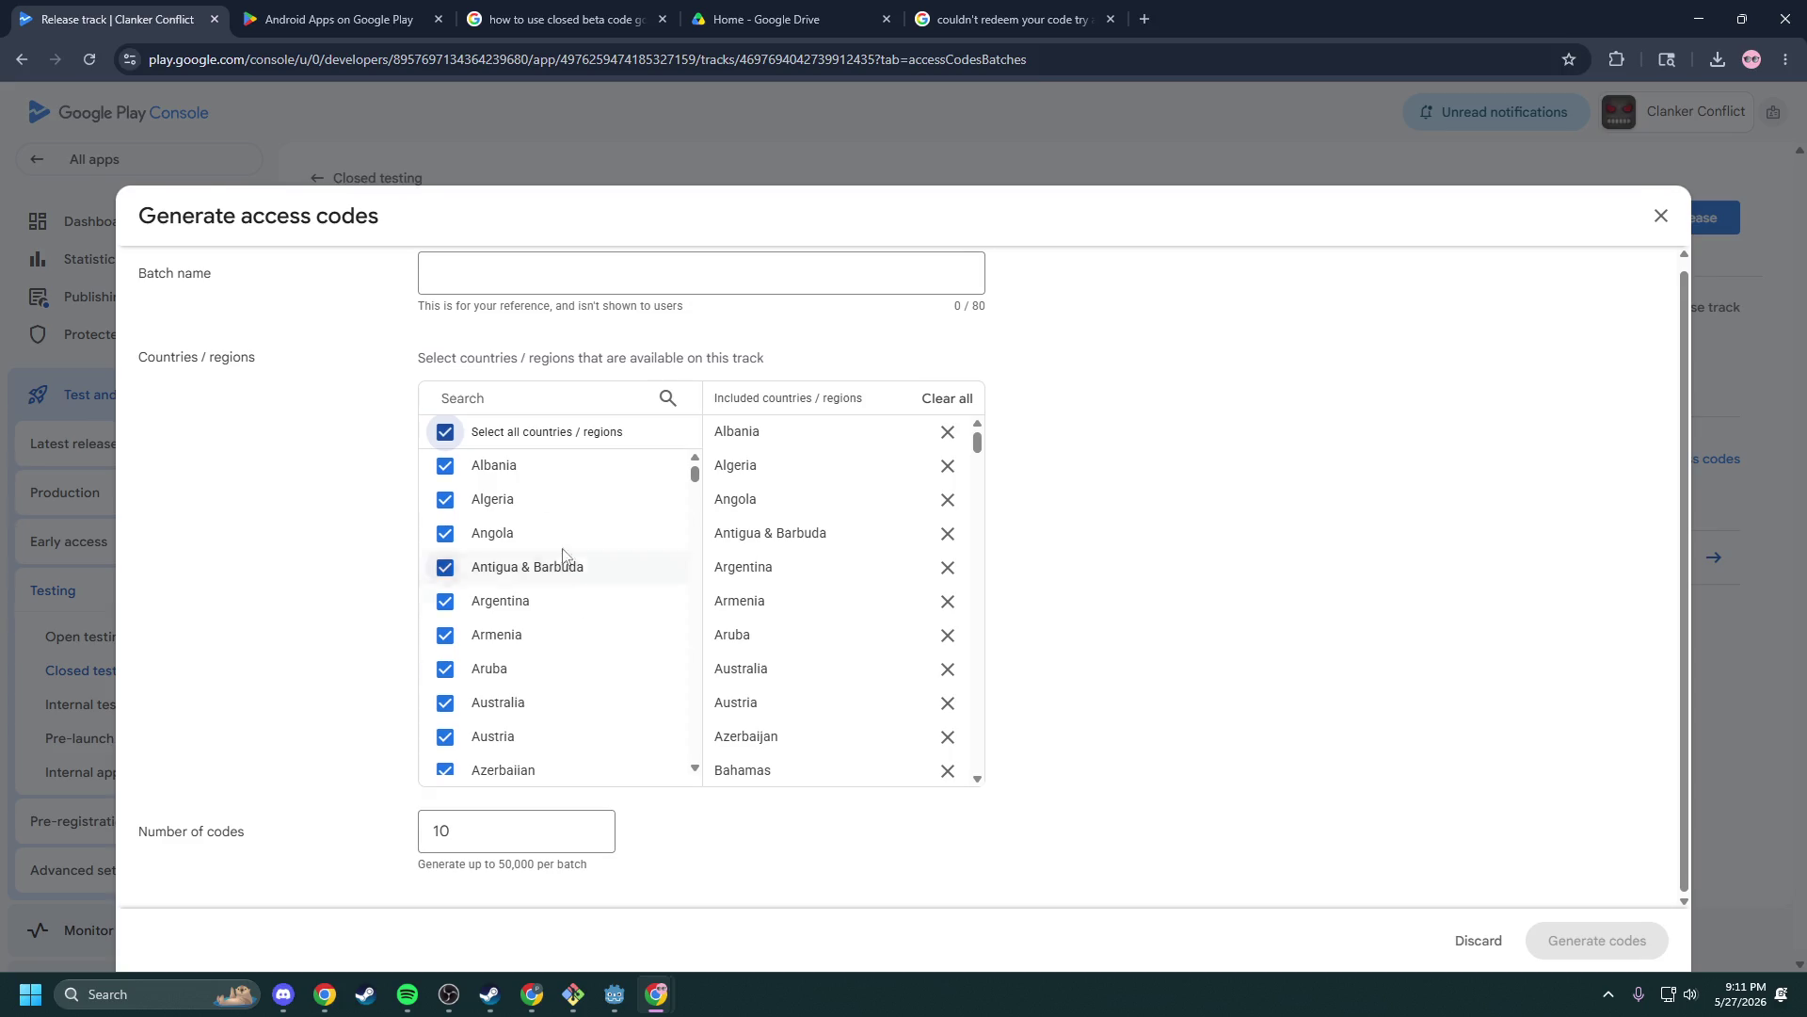
pyautogui.scroll(1, 565, 565)
pyautogui.click(515, 294)
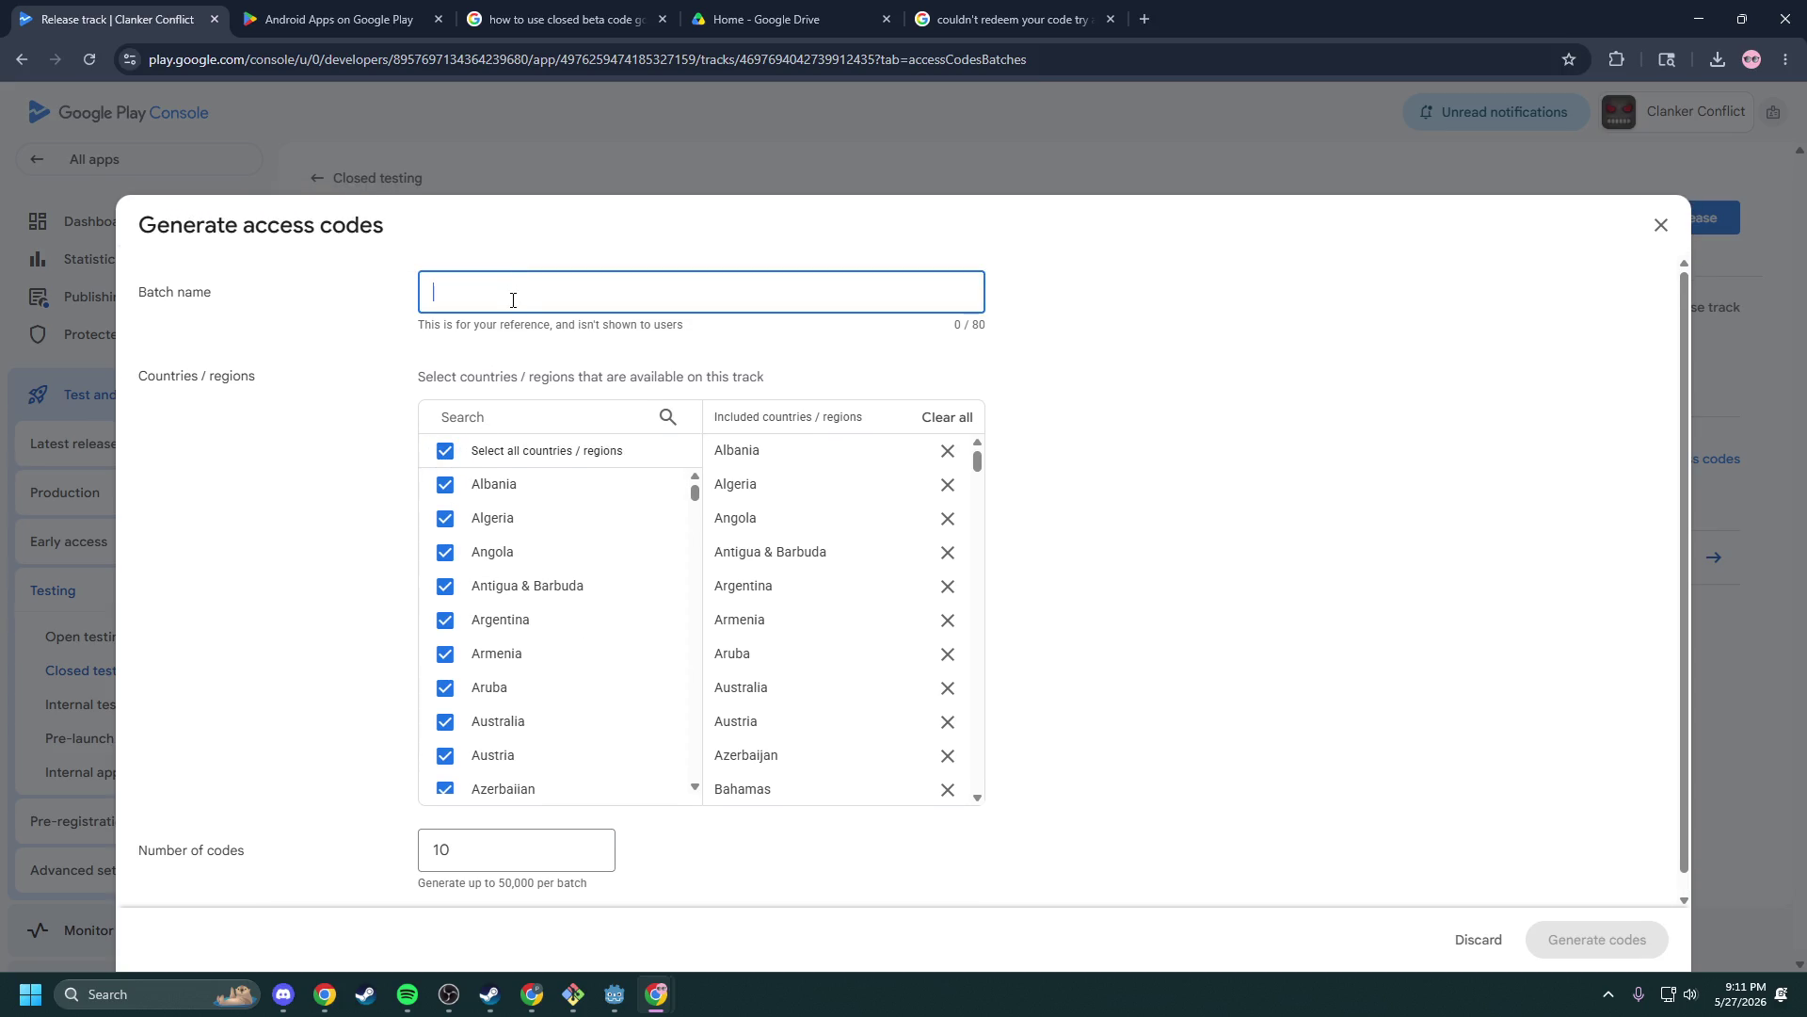
pyautogui.write('lasdfhasjkl;')
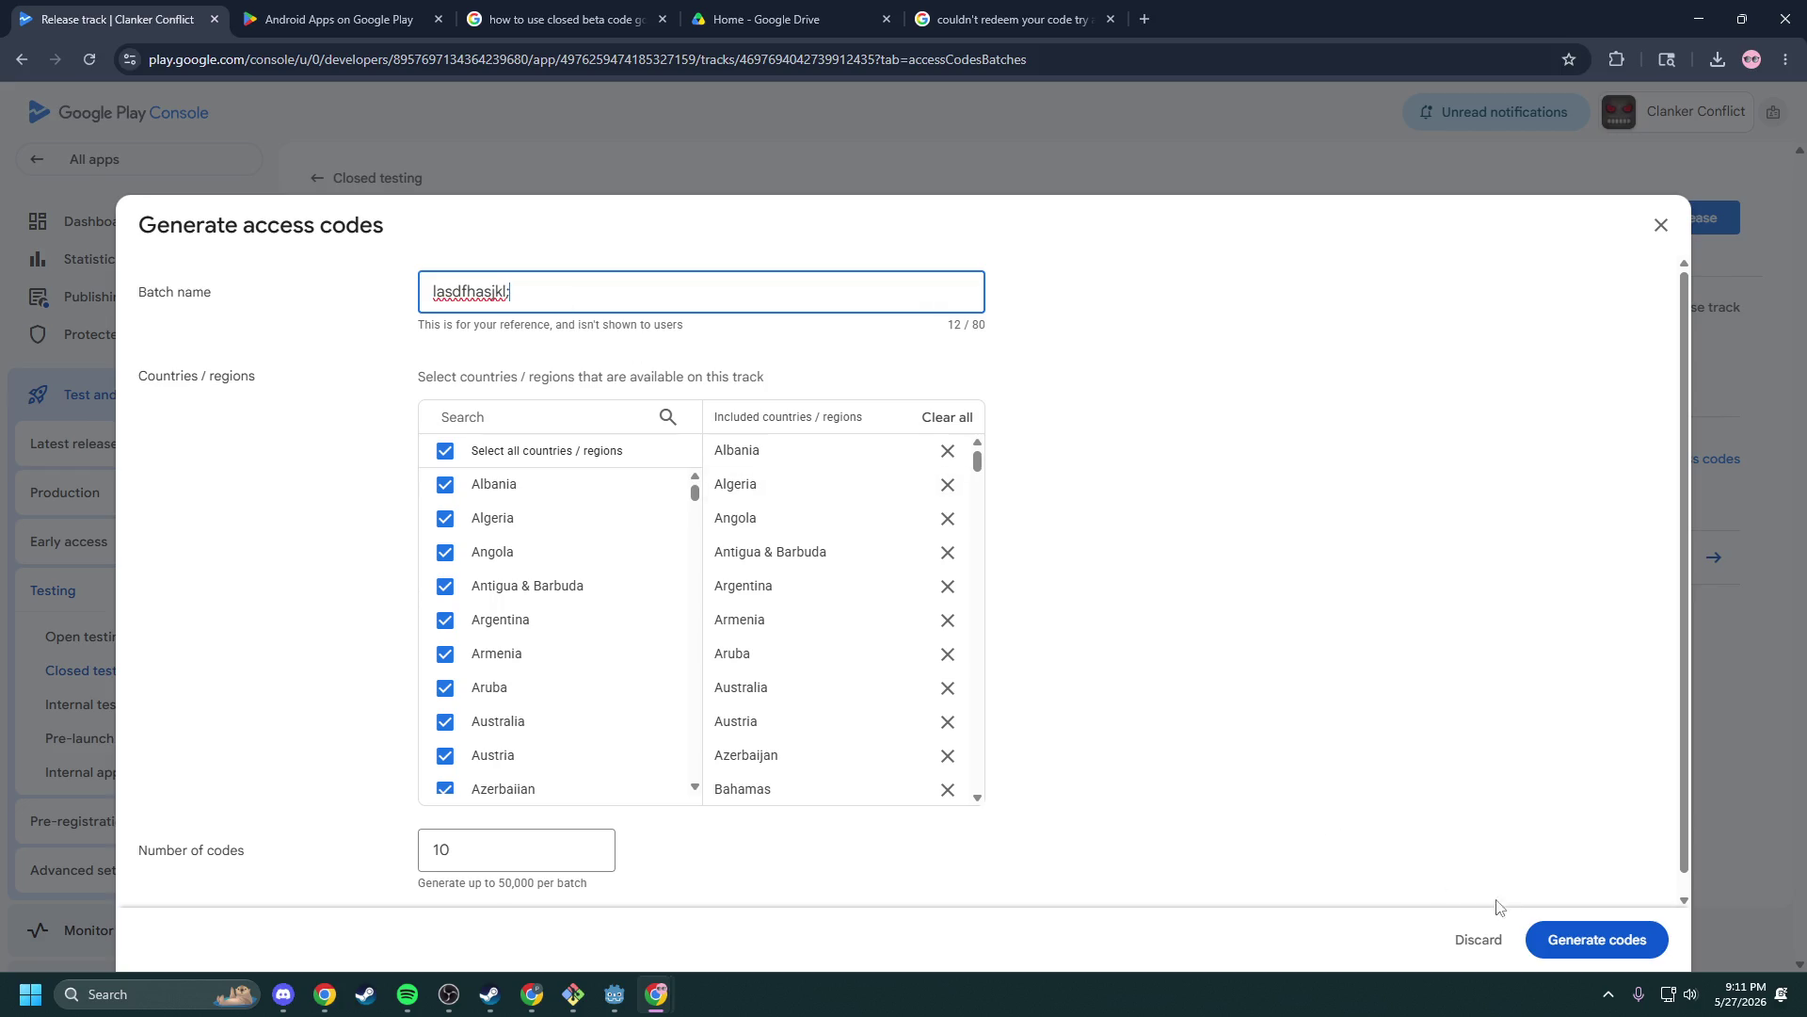
pyautogui.click(1547, 934)
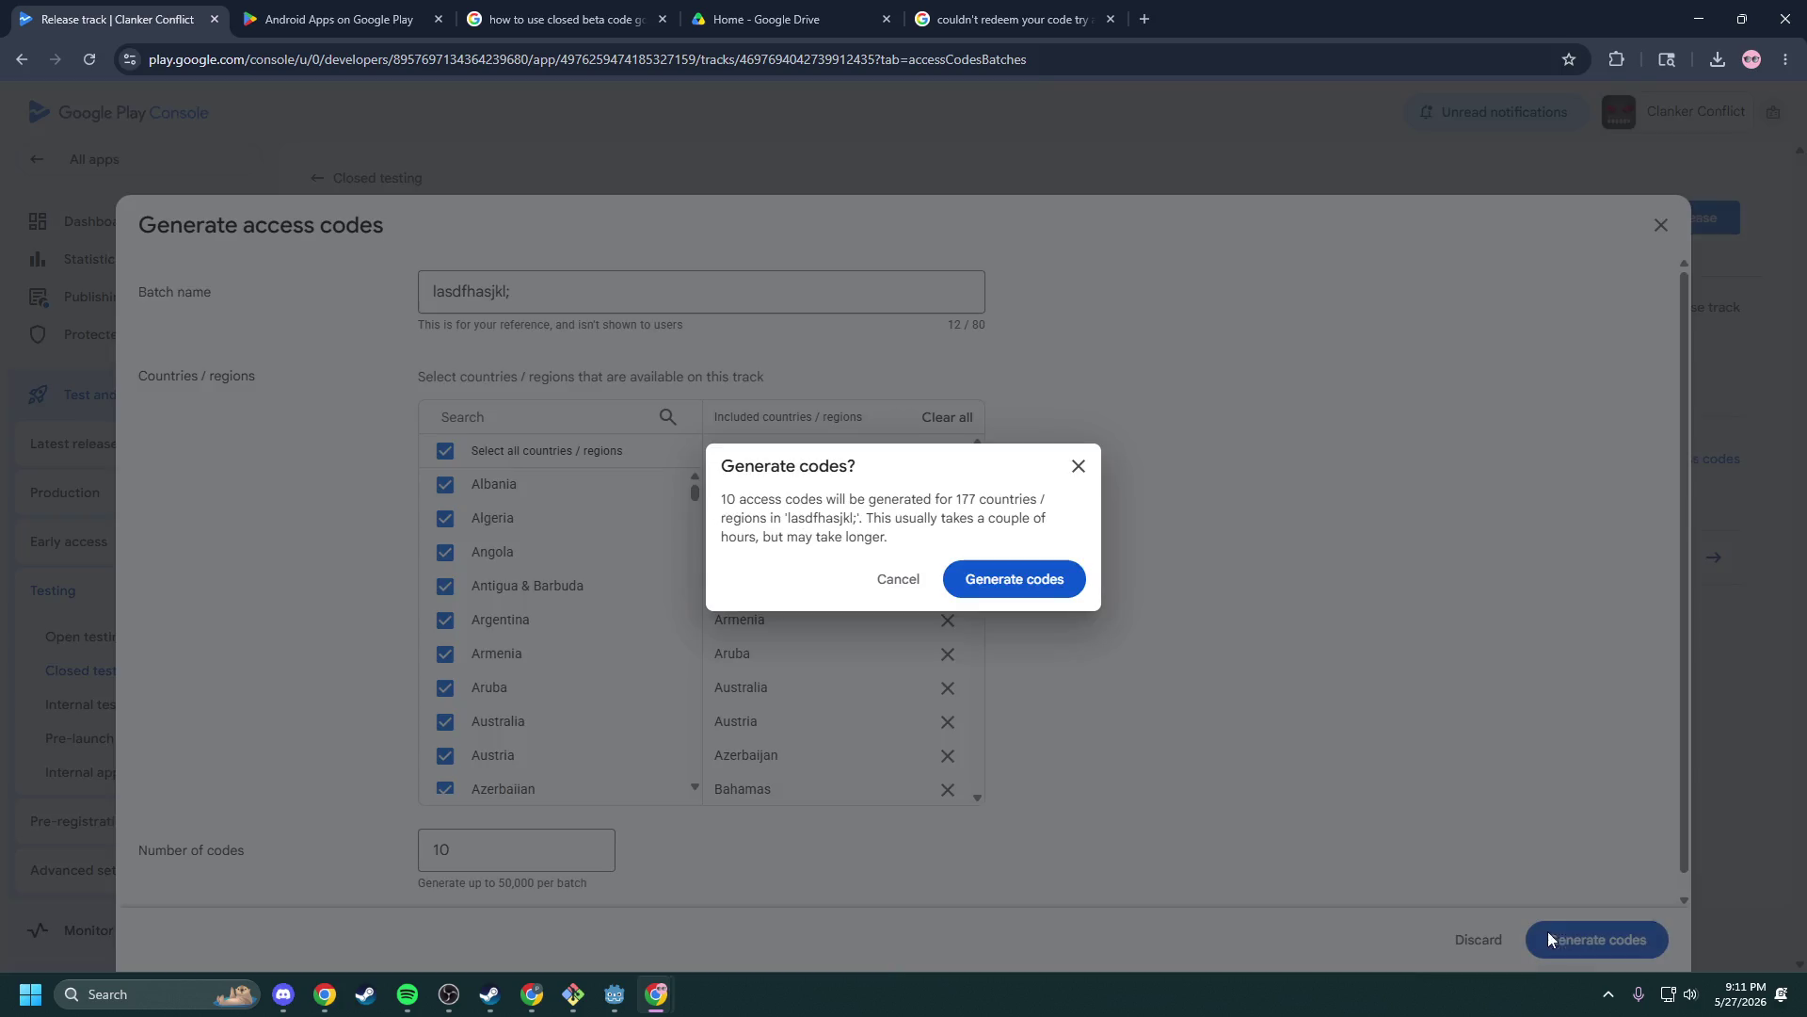
pyautogui.click(1035, 585)
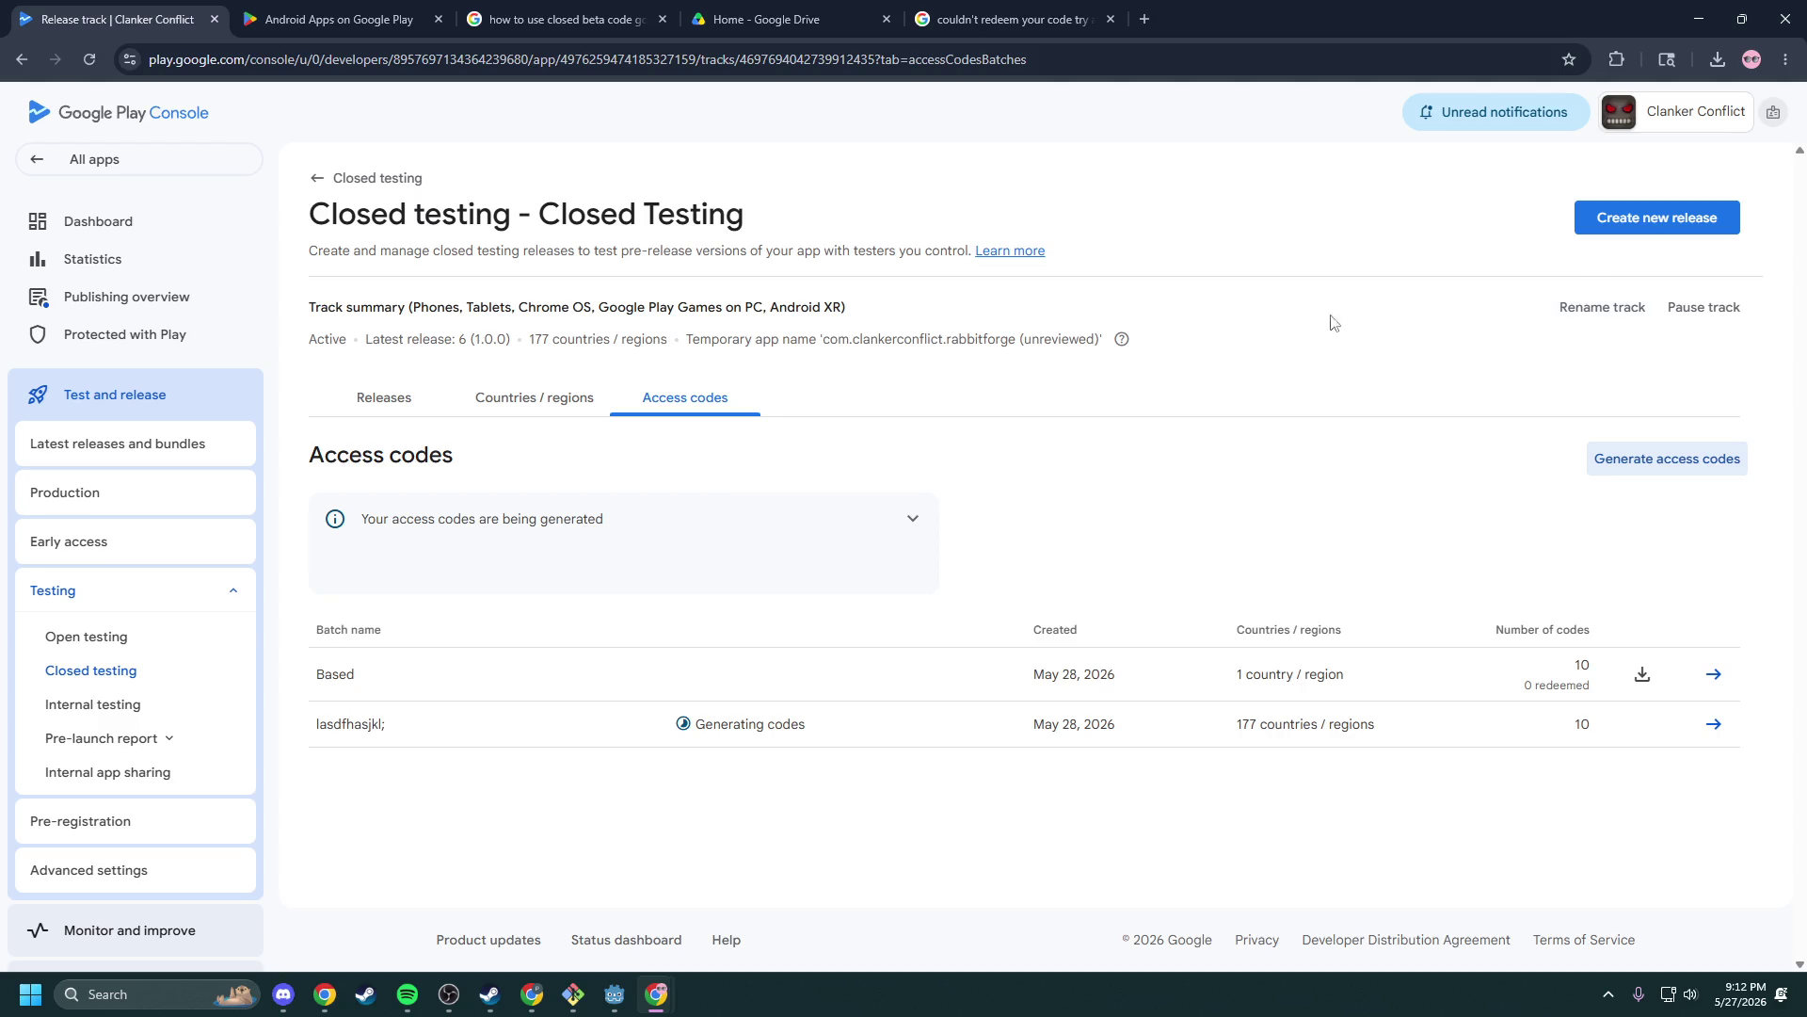
# Start a new Closed Testing release, creating an untitled draft, then return to the track list
pyautogui.moveTo(328, 307); pyautogui.dragTo(712, 290)
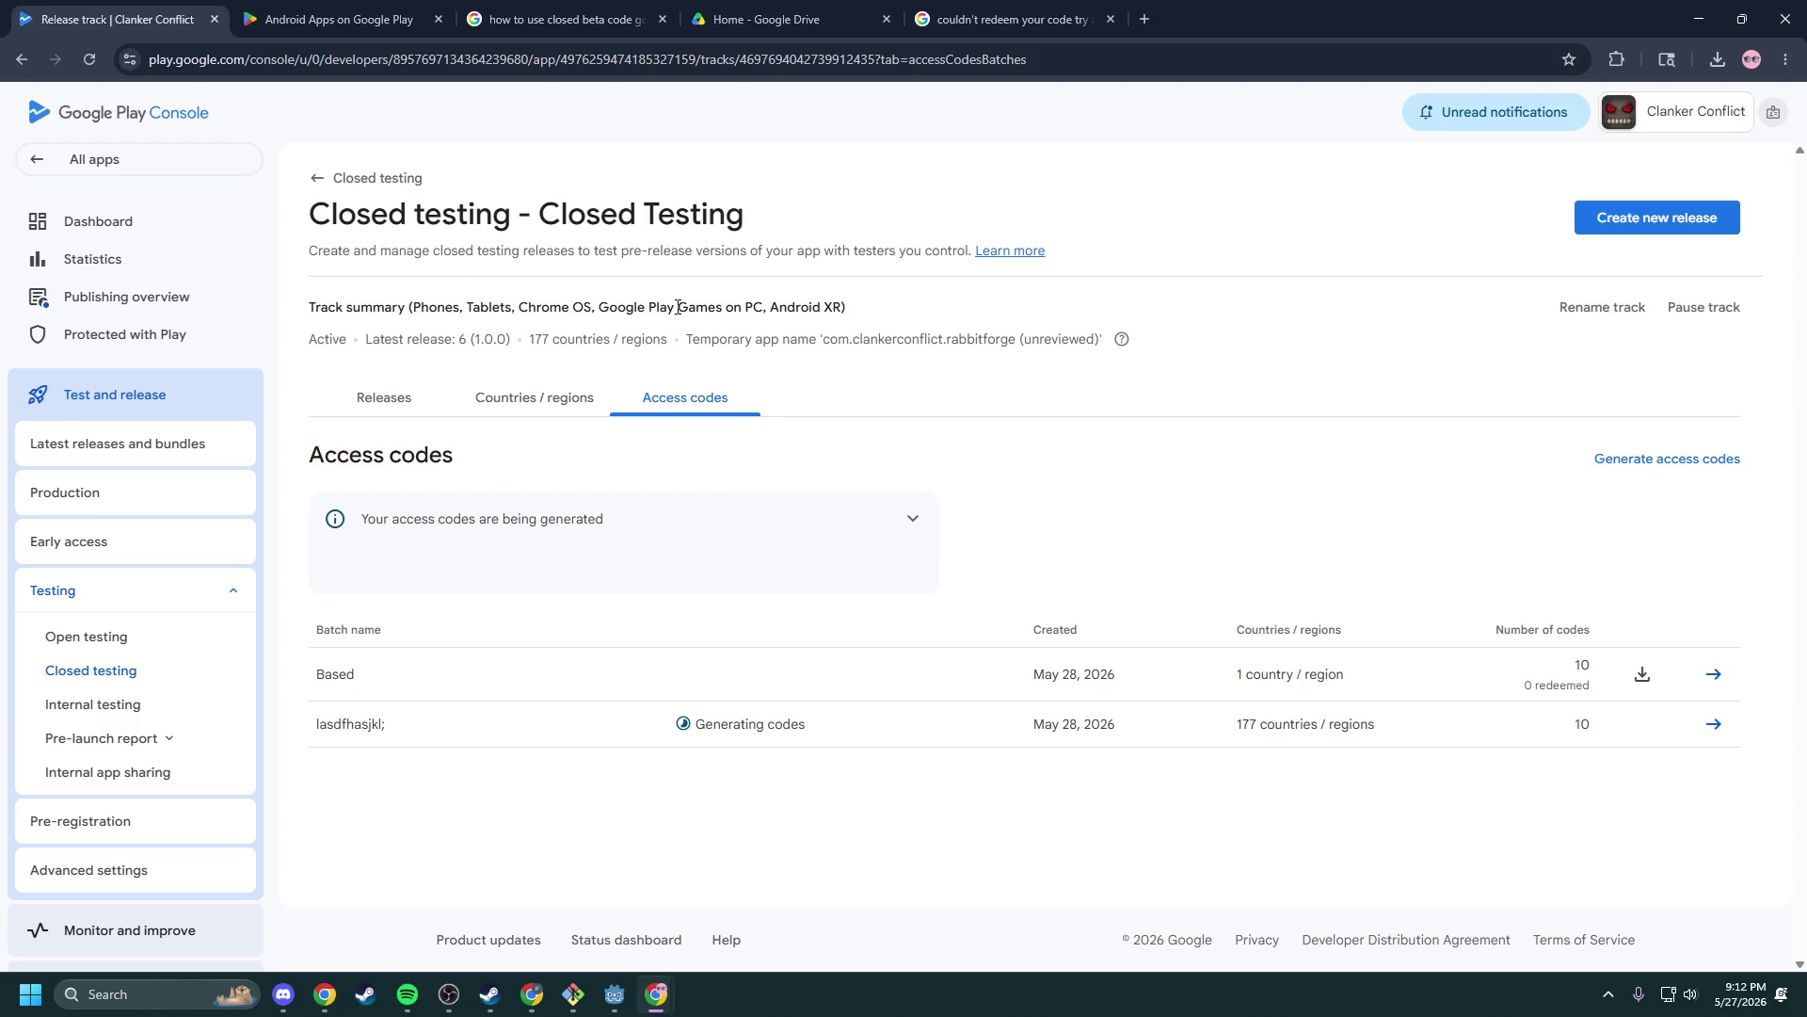
pyautogui.click(384, 397)
pyautogui.click(690, 399)
pyautogui.moveTo(492, 518); pyautogui.dragTo(619, 539)
pyautogui.click(603, 539)
pyautogui.click(1611, 219)
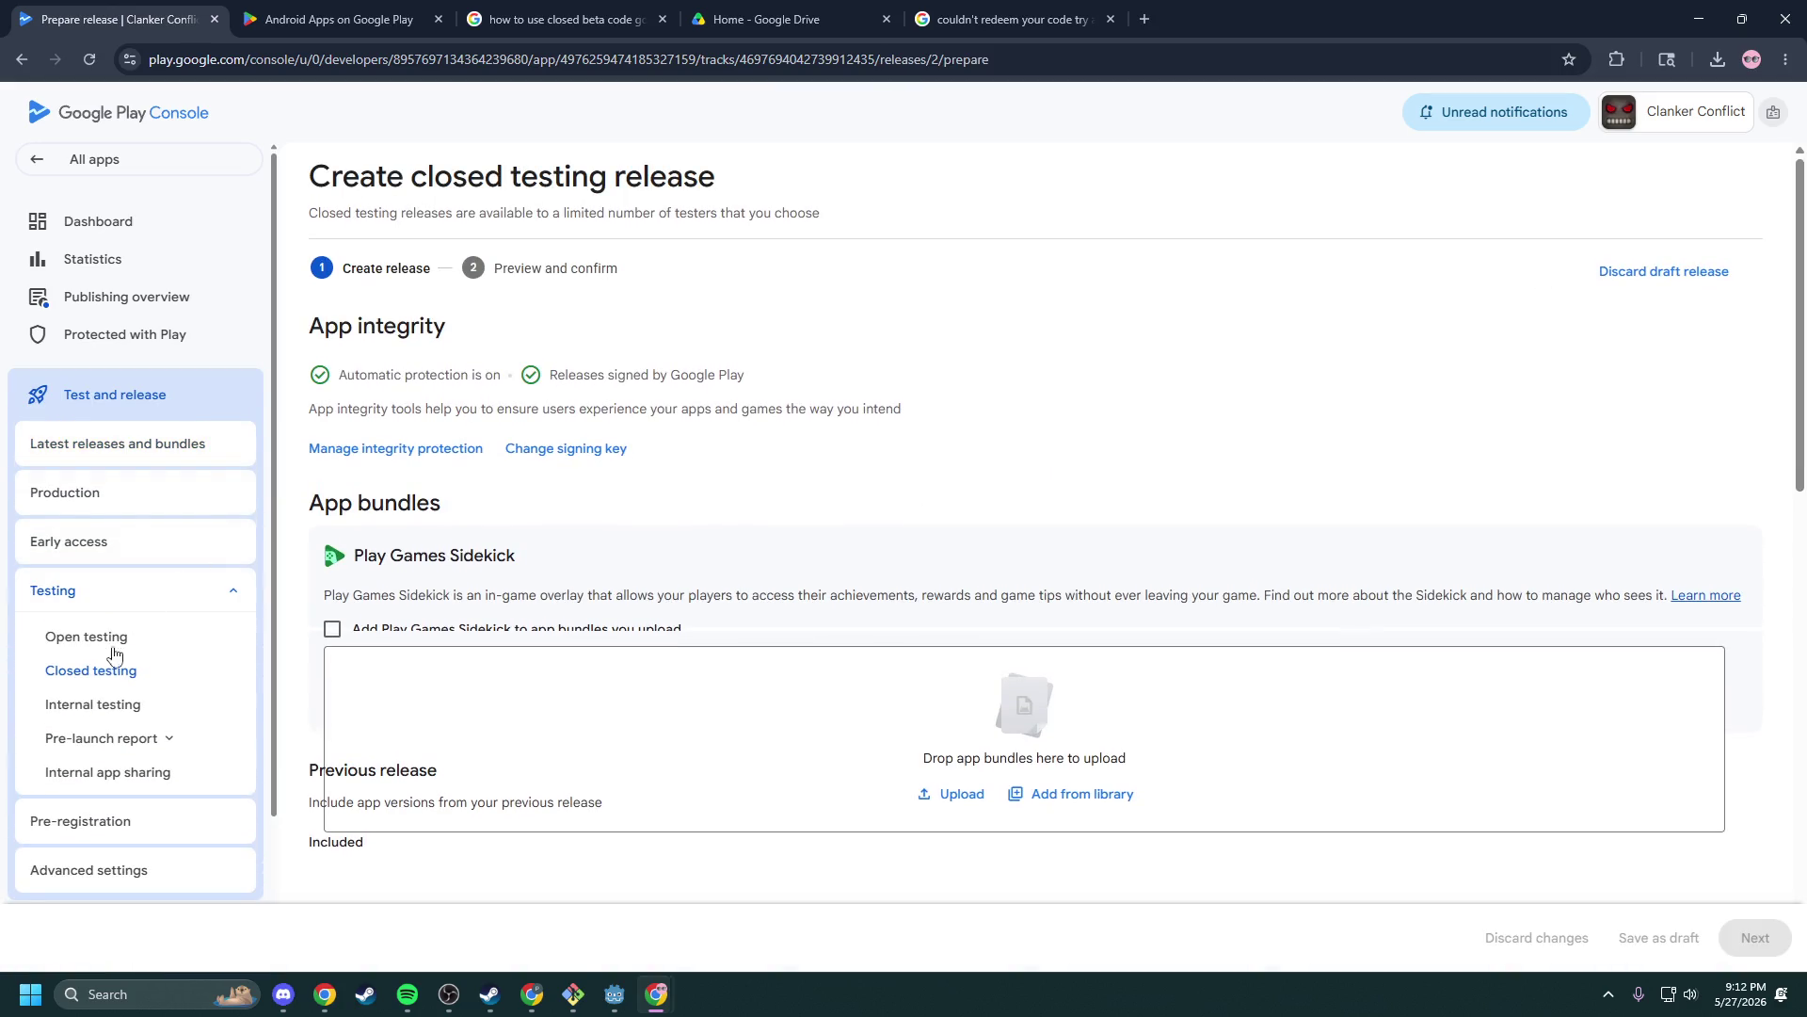
pyautogui.click(98, 670)
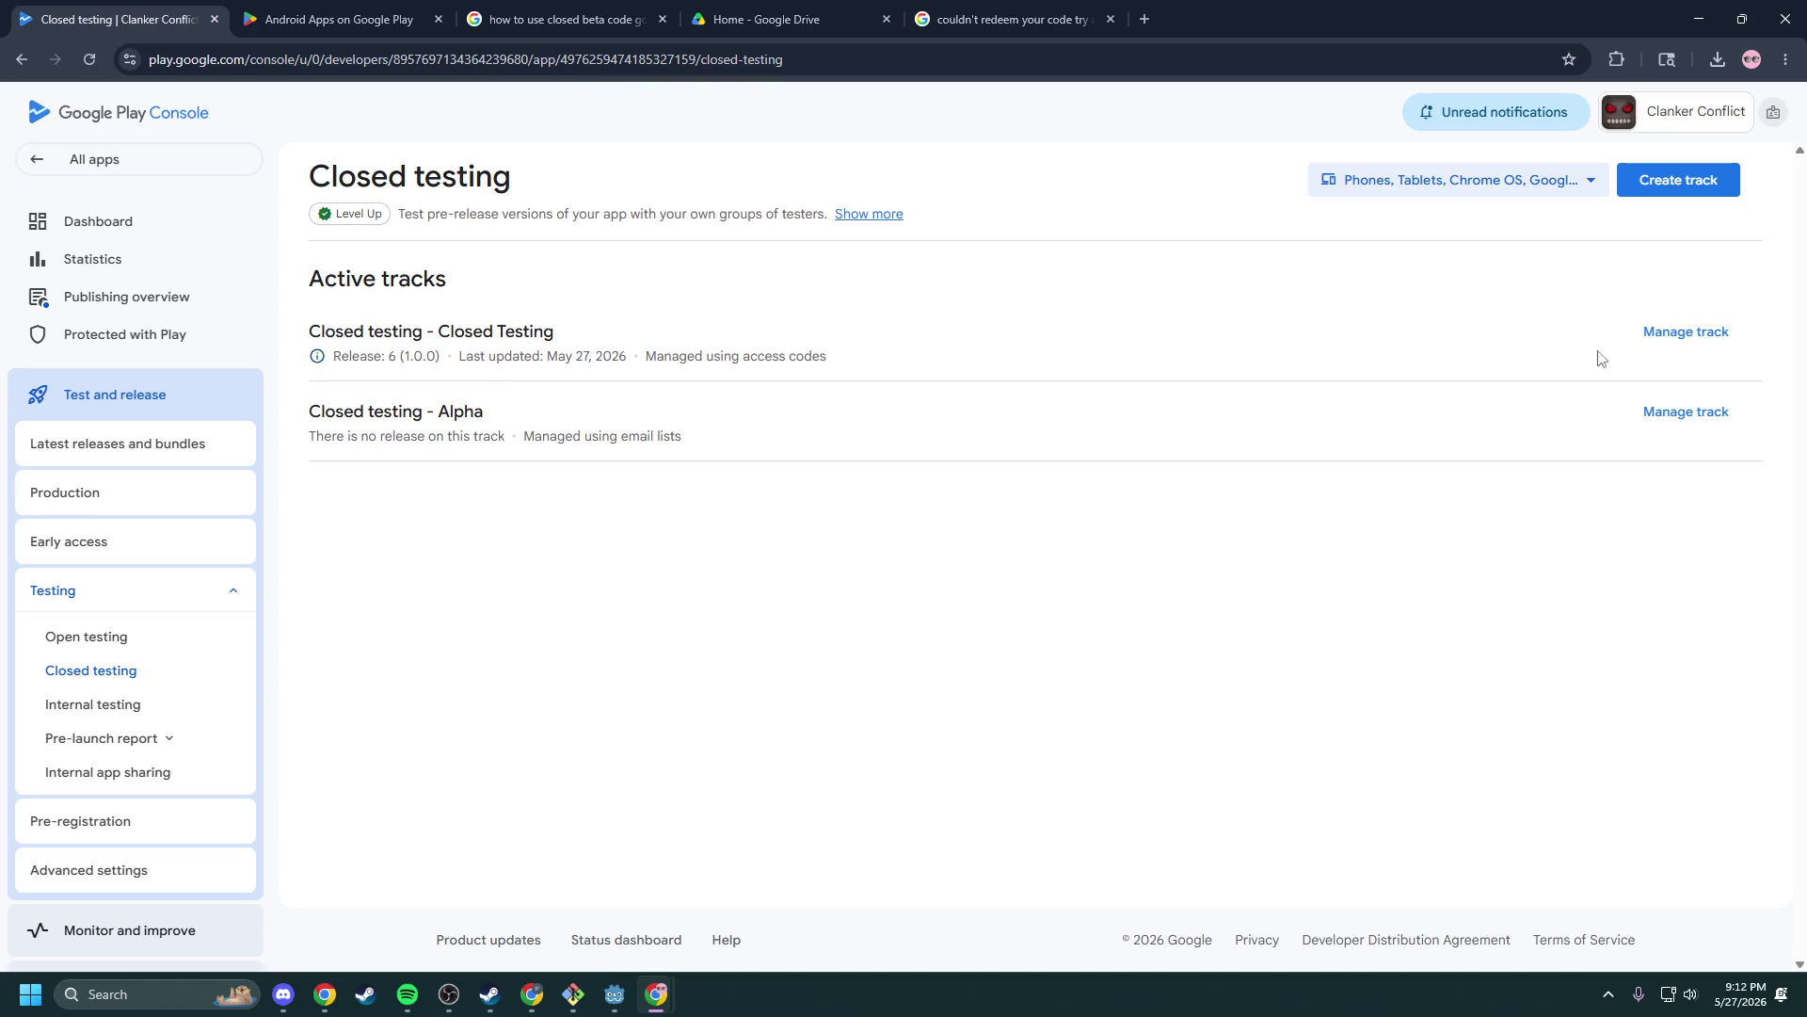
# Open the Closed Testing track, then look over the Alpha track page
pyautogui.click(1696, 337)
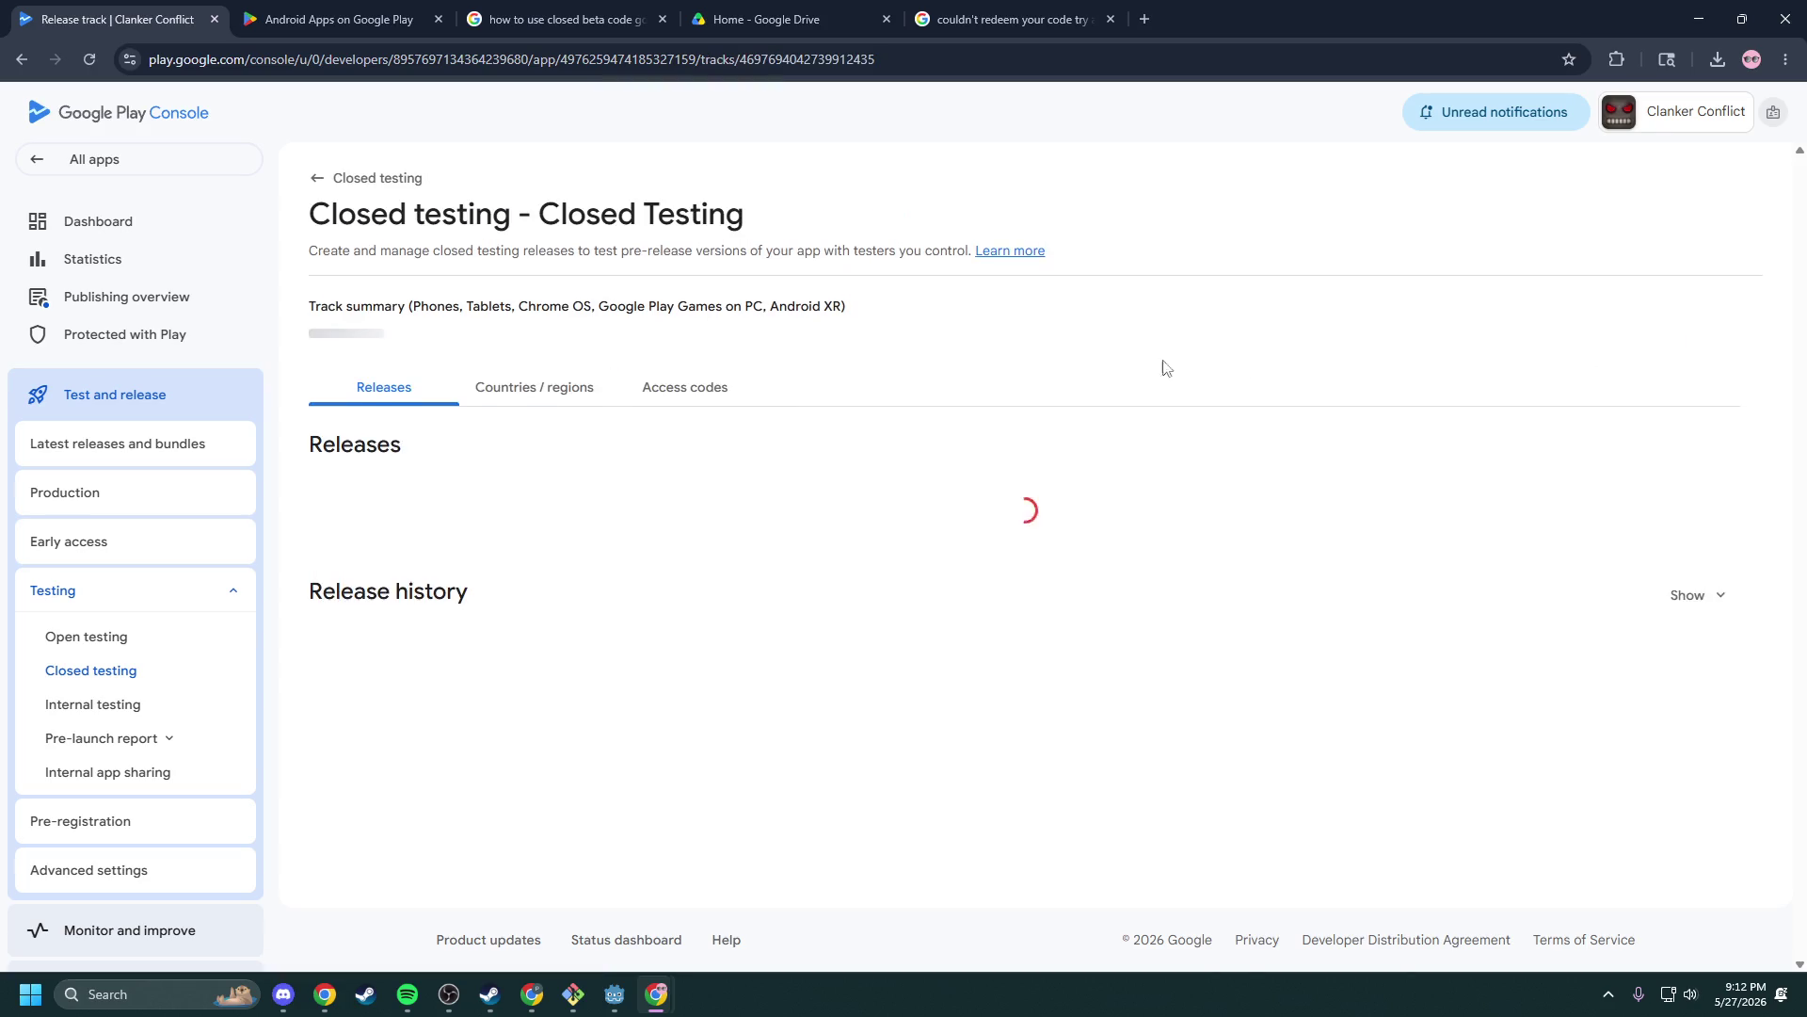
pyautogui.click(323, 178)
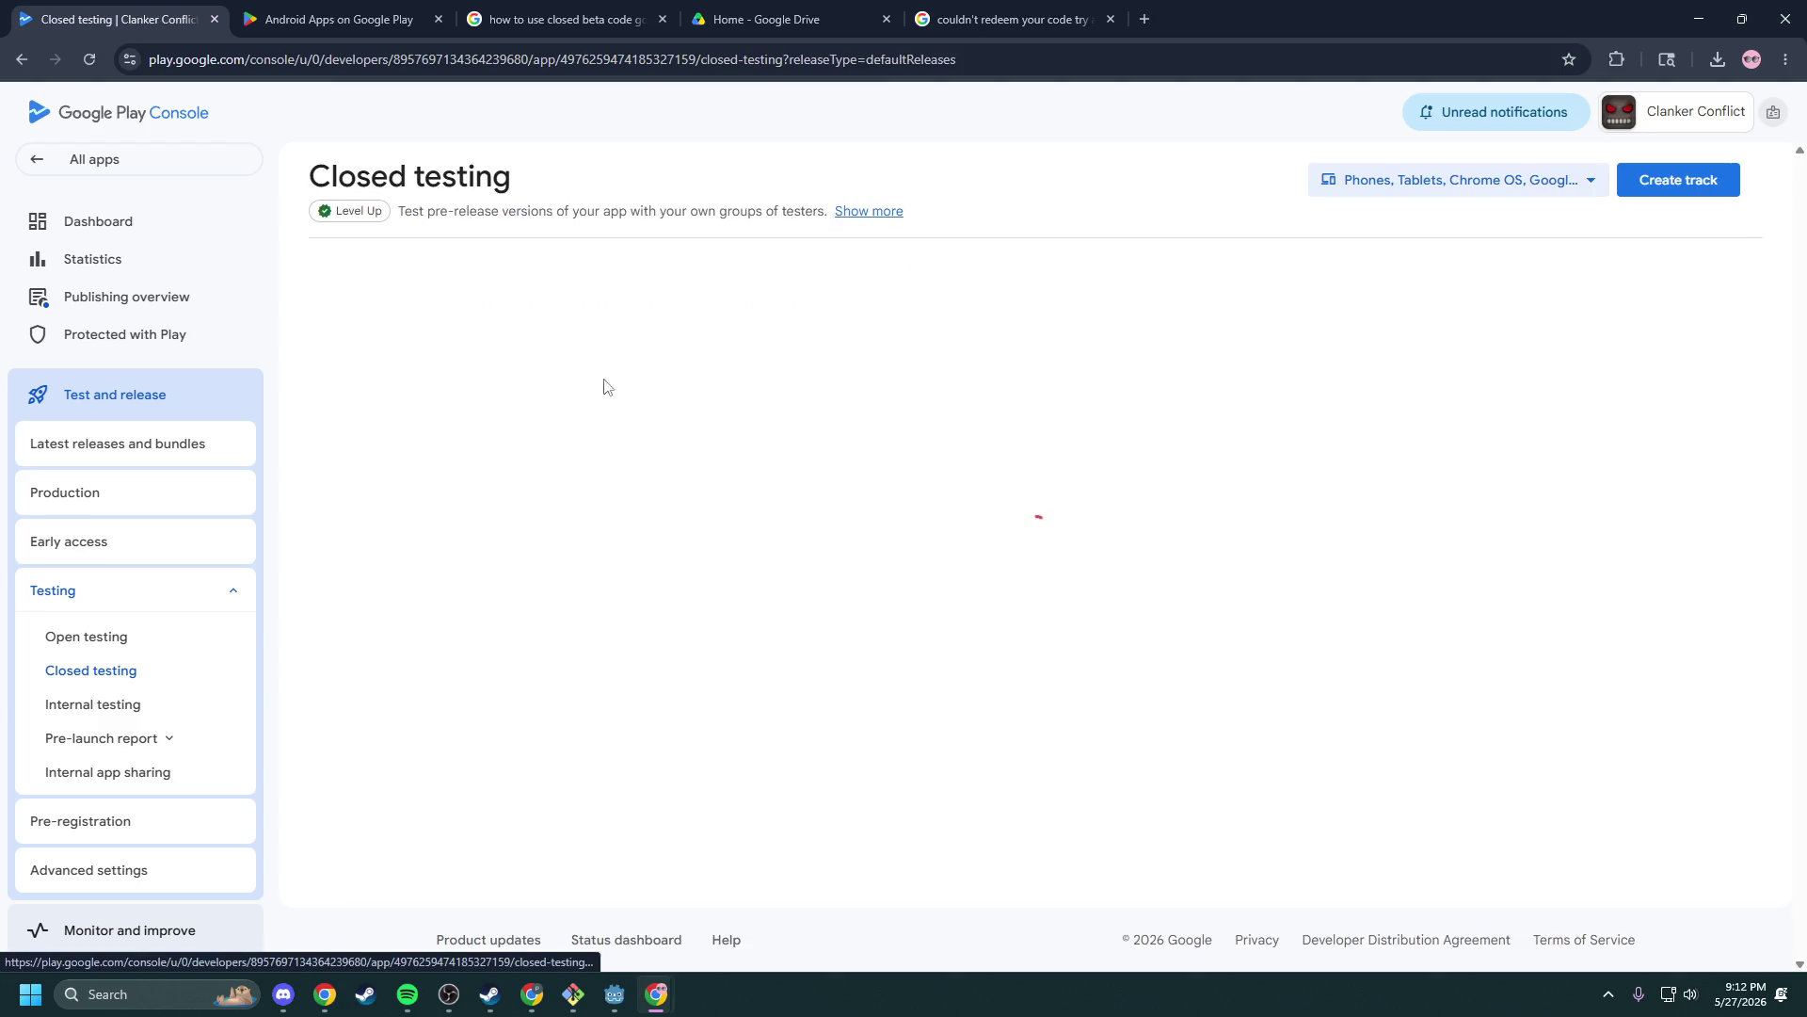
pyautogui.click(1686, 412)
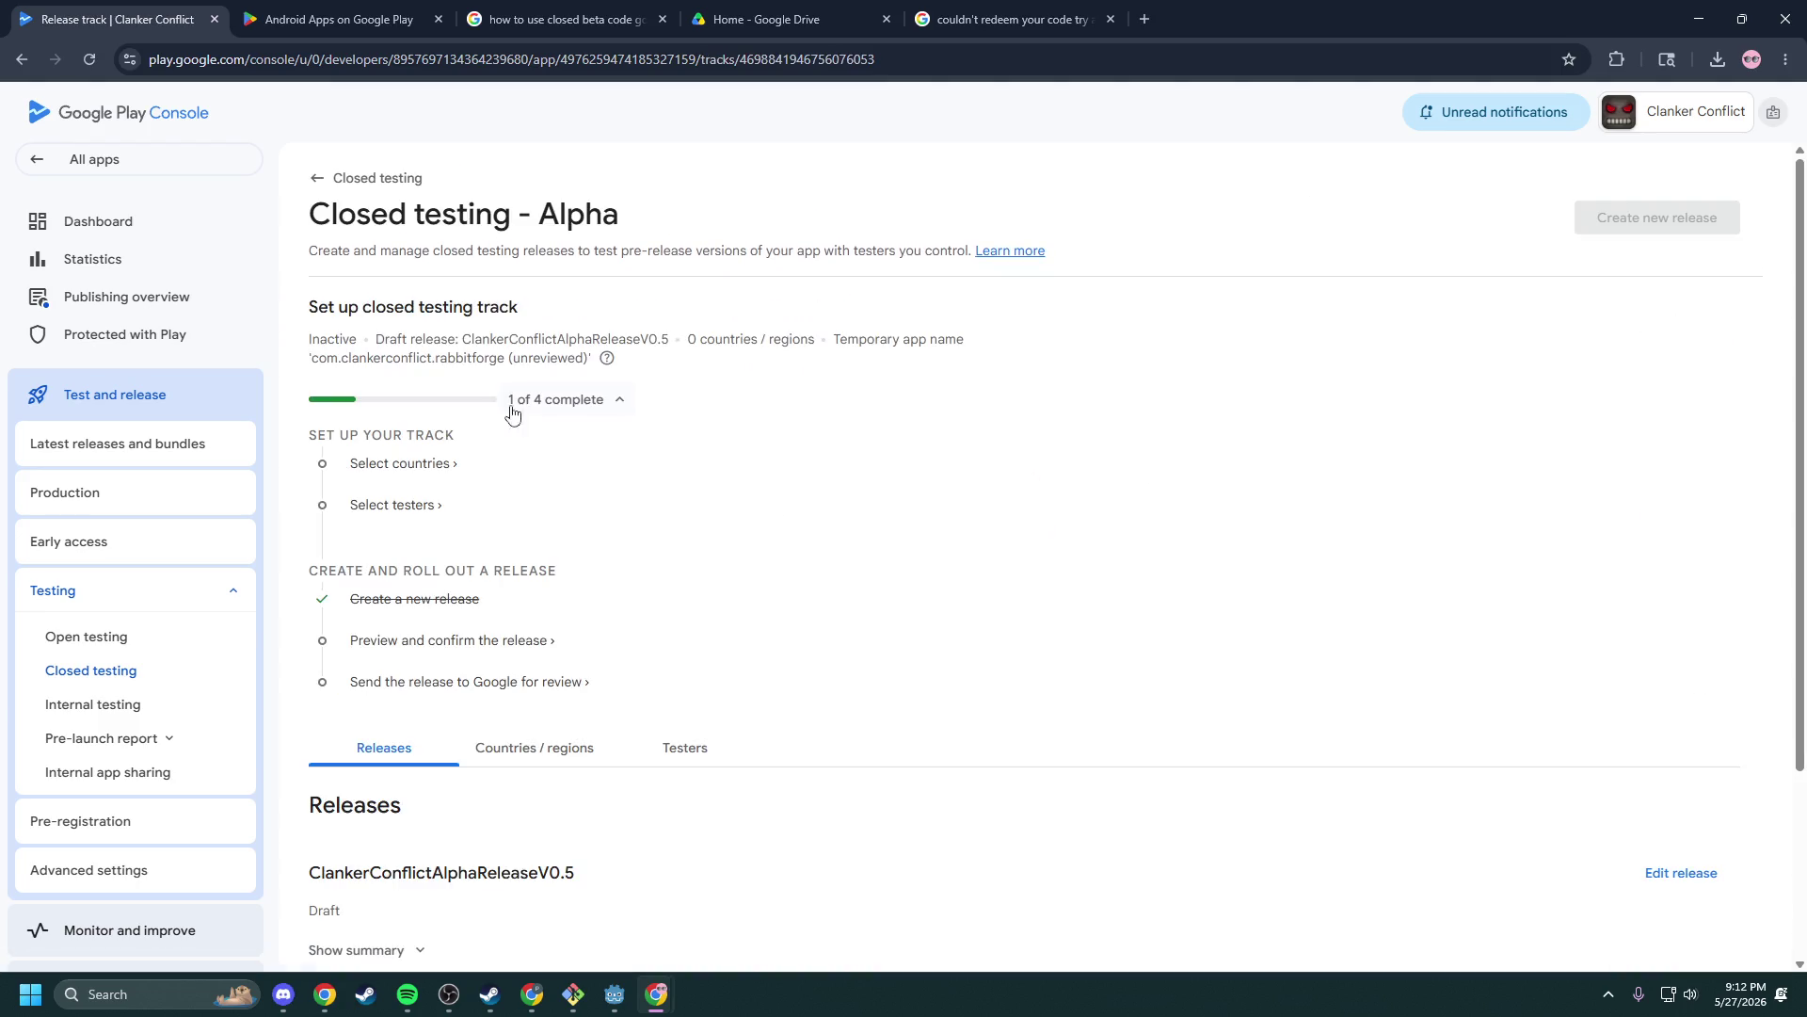
pyautogui.scroll(-3, 511, 496)
pyautogui.scroll(2, 513, 495)
pyautogui.scroll(1, 513, 495)
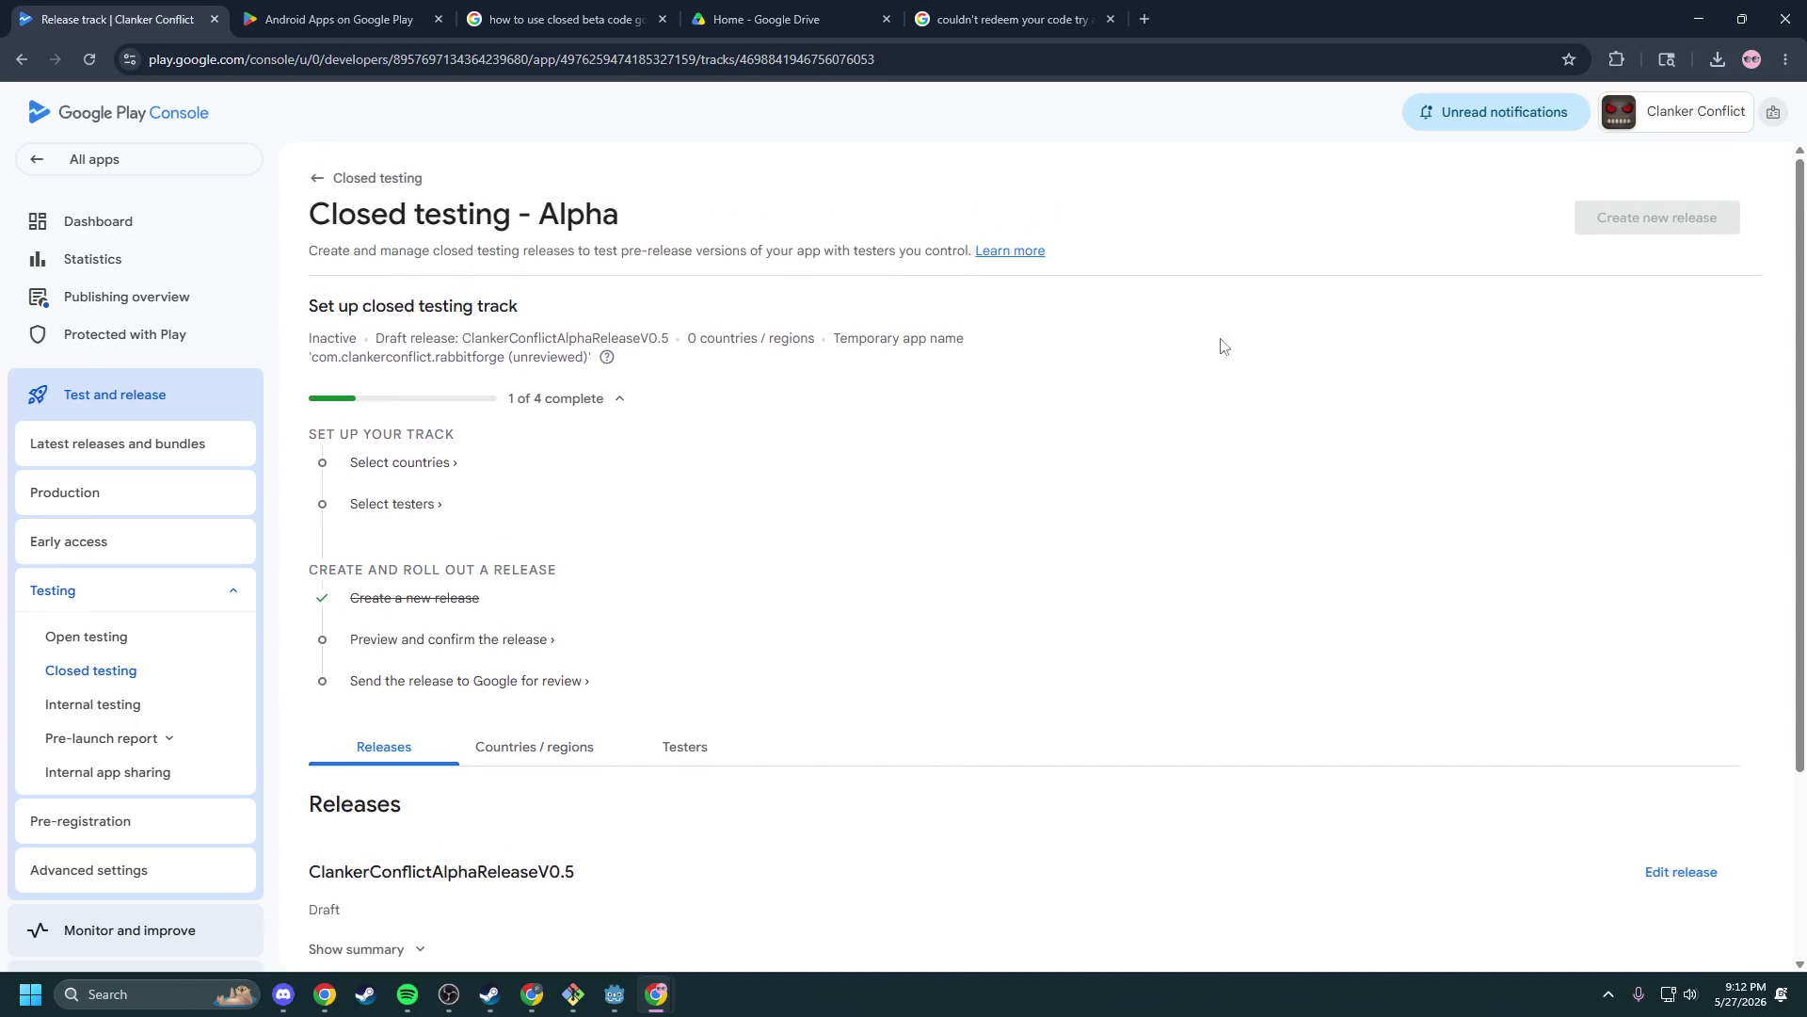
# Browse the Open and Internal testing pages, then reopen Closed Testing to see both releases
pyautogui.click(94, 640)
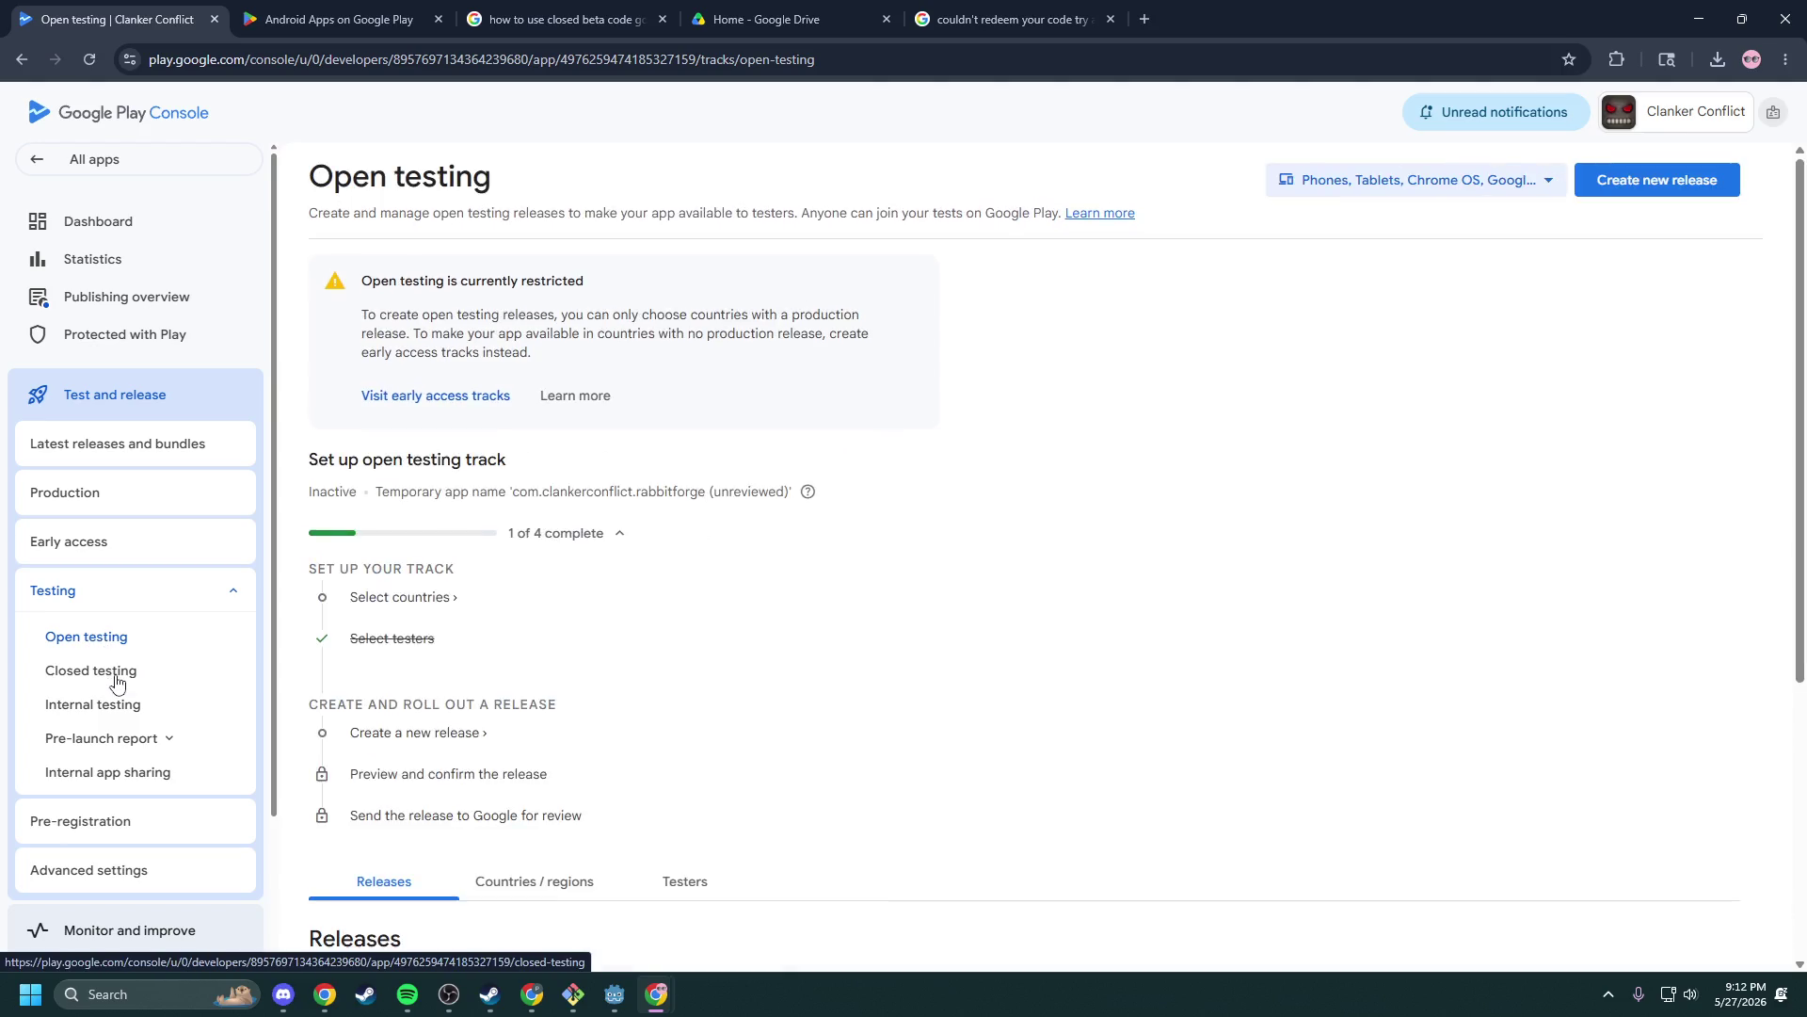
pyautogui.click(118, 671)
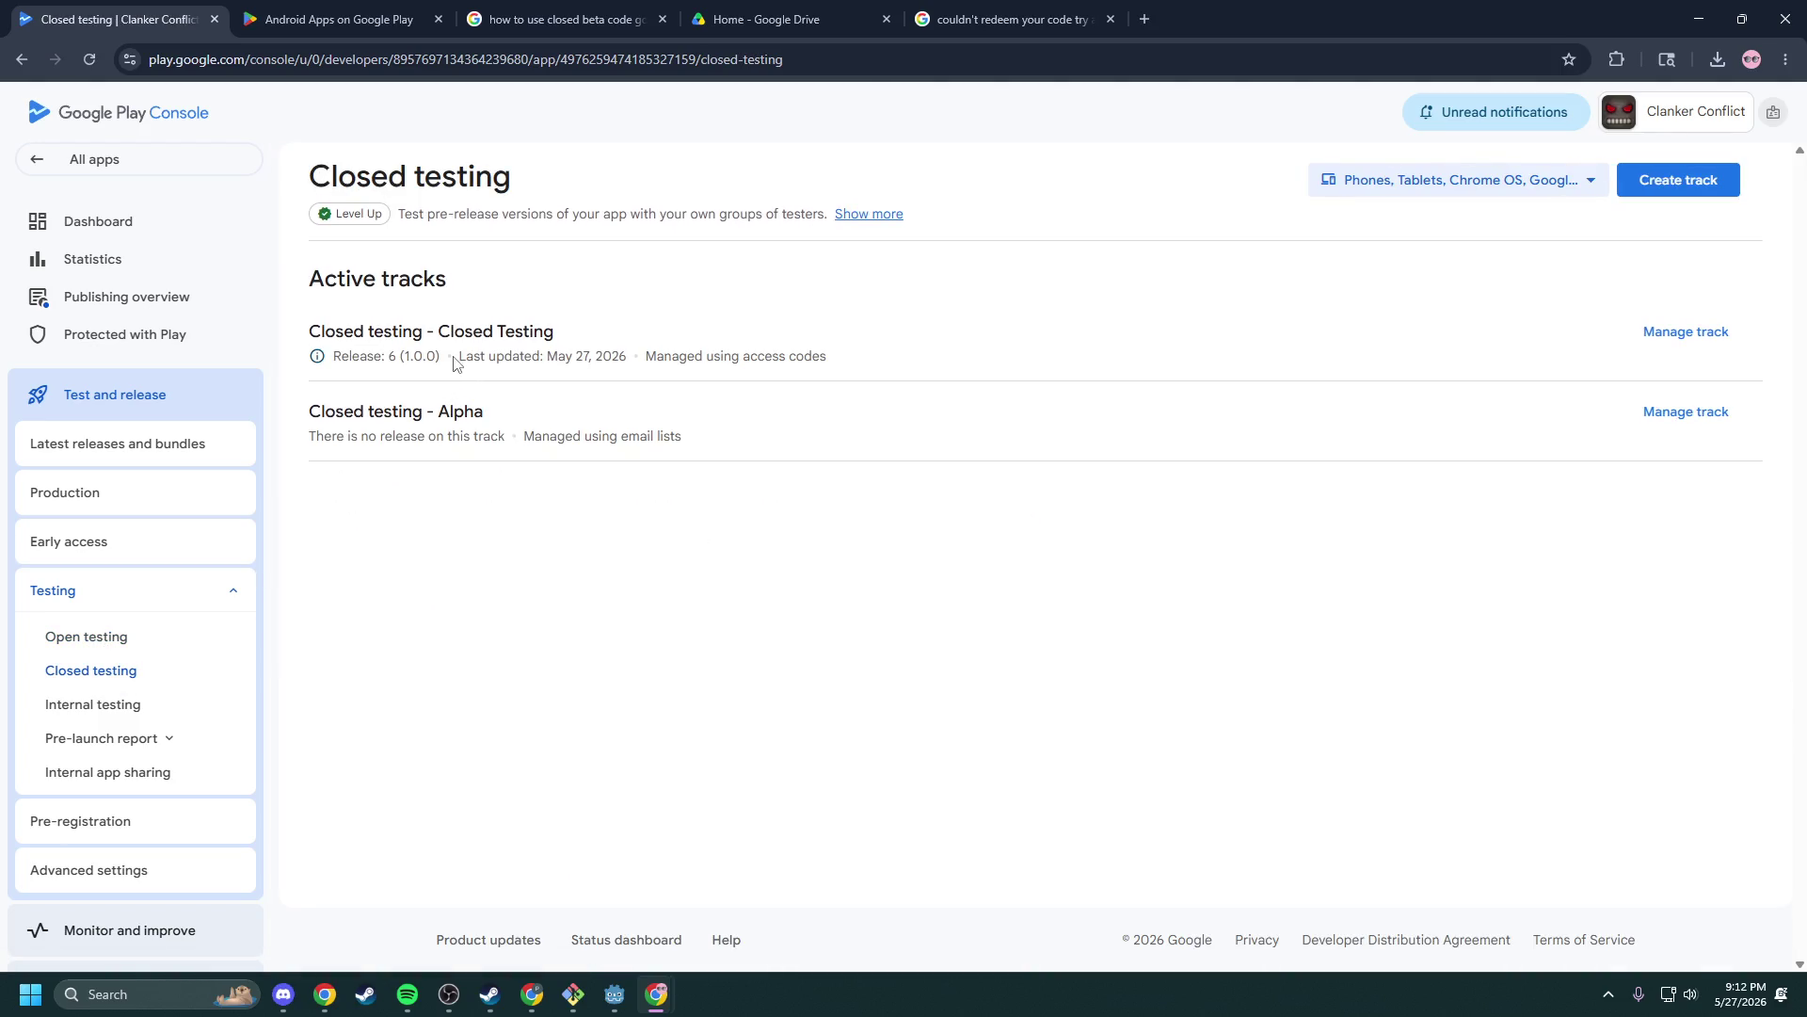
pyautogui.click(103, 705)
pyautogui.click(103, 674)
pyautogui.moveTo(534, 436); pyautogui.dragTo(686, 436)
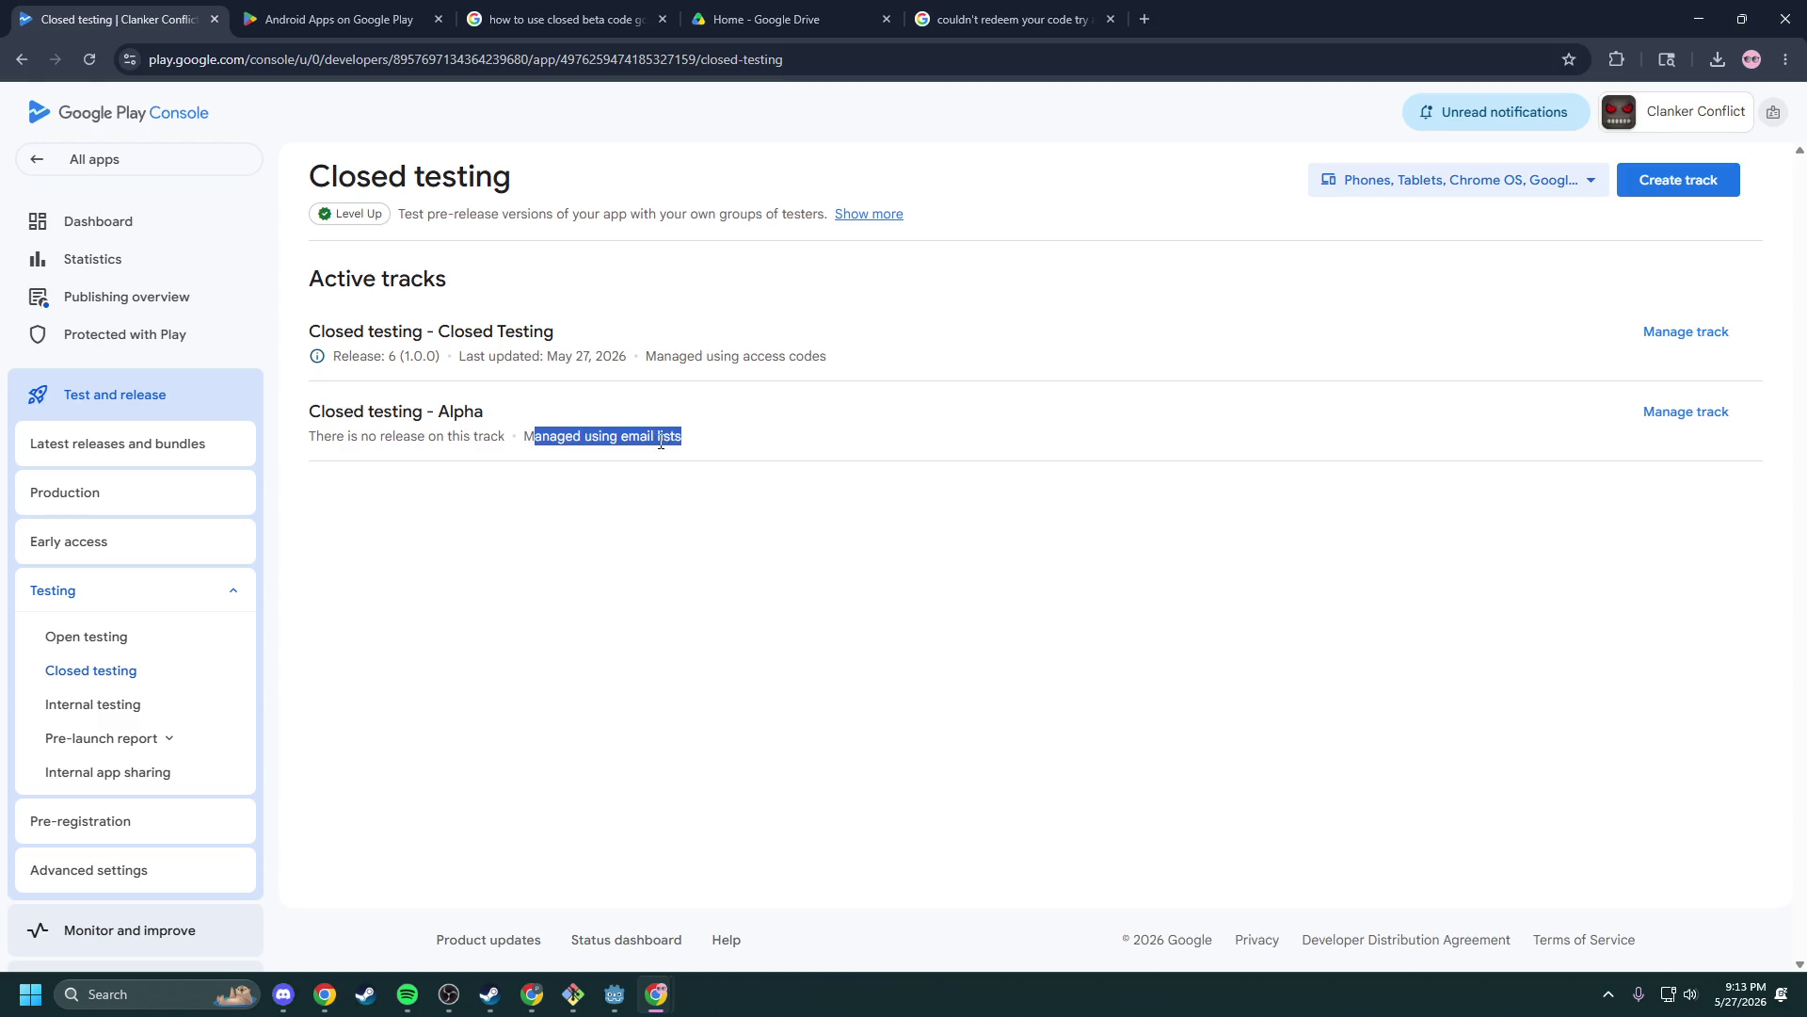
pyautogui.click(664, 454)
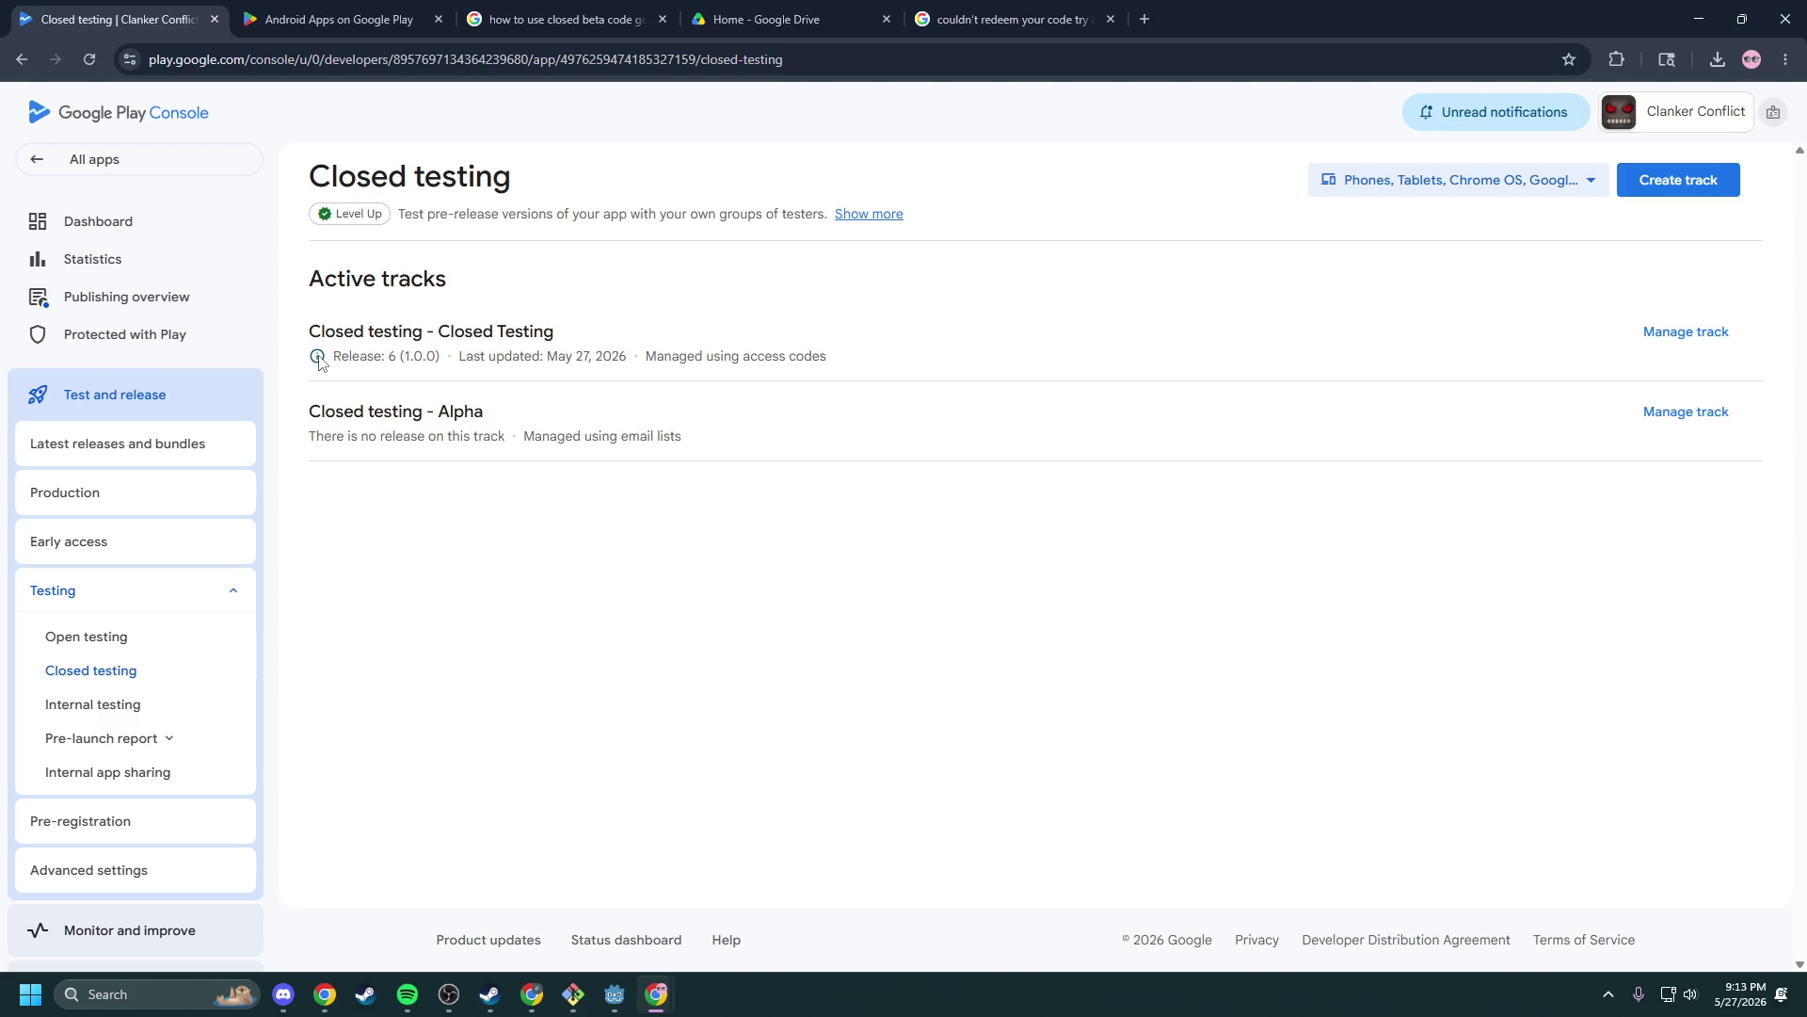
pyautogui.click(1672, 332)
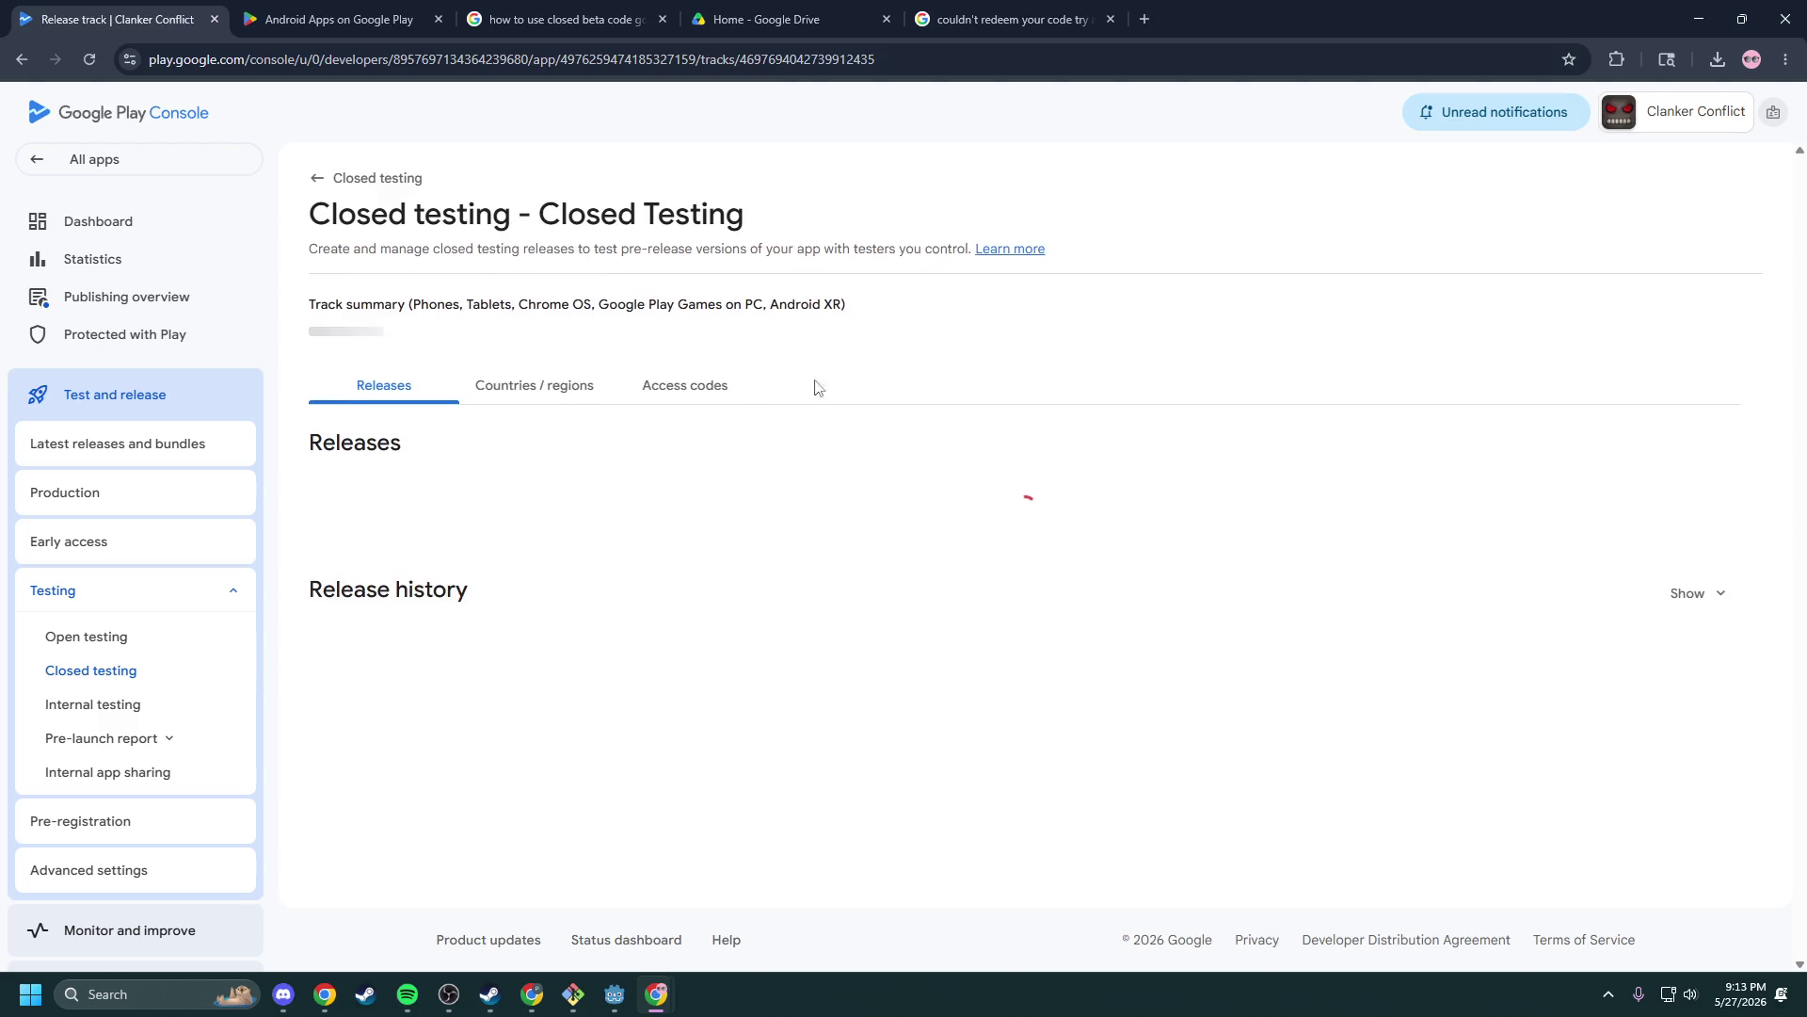
# Download the new batch's codes as lasdfhasjkl;_access_codes.csv and open the downloaded file
pyautogui.click(541, 392)
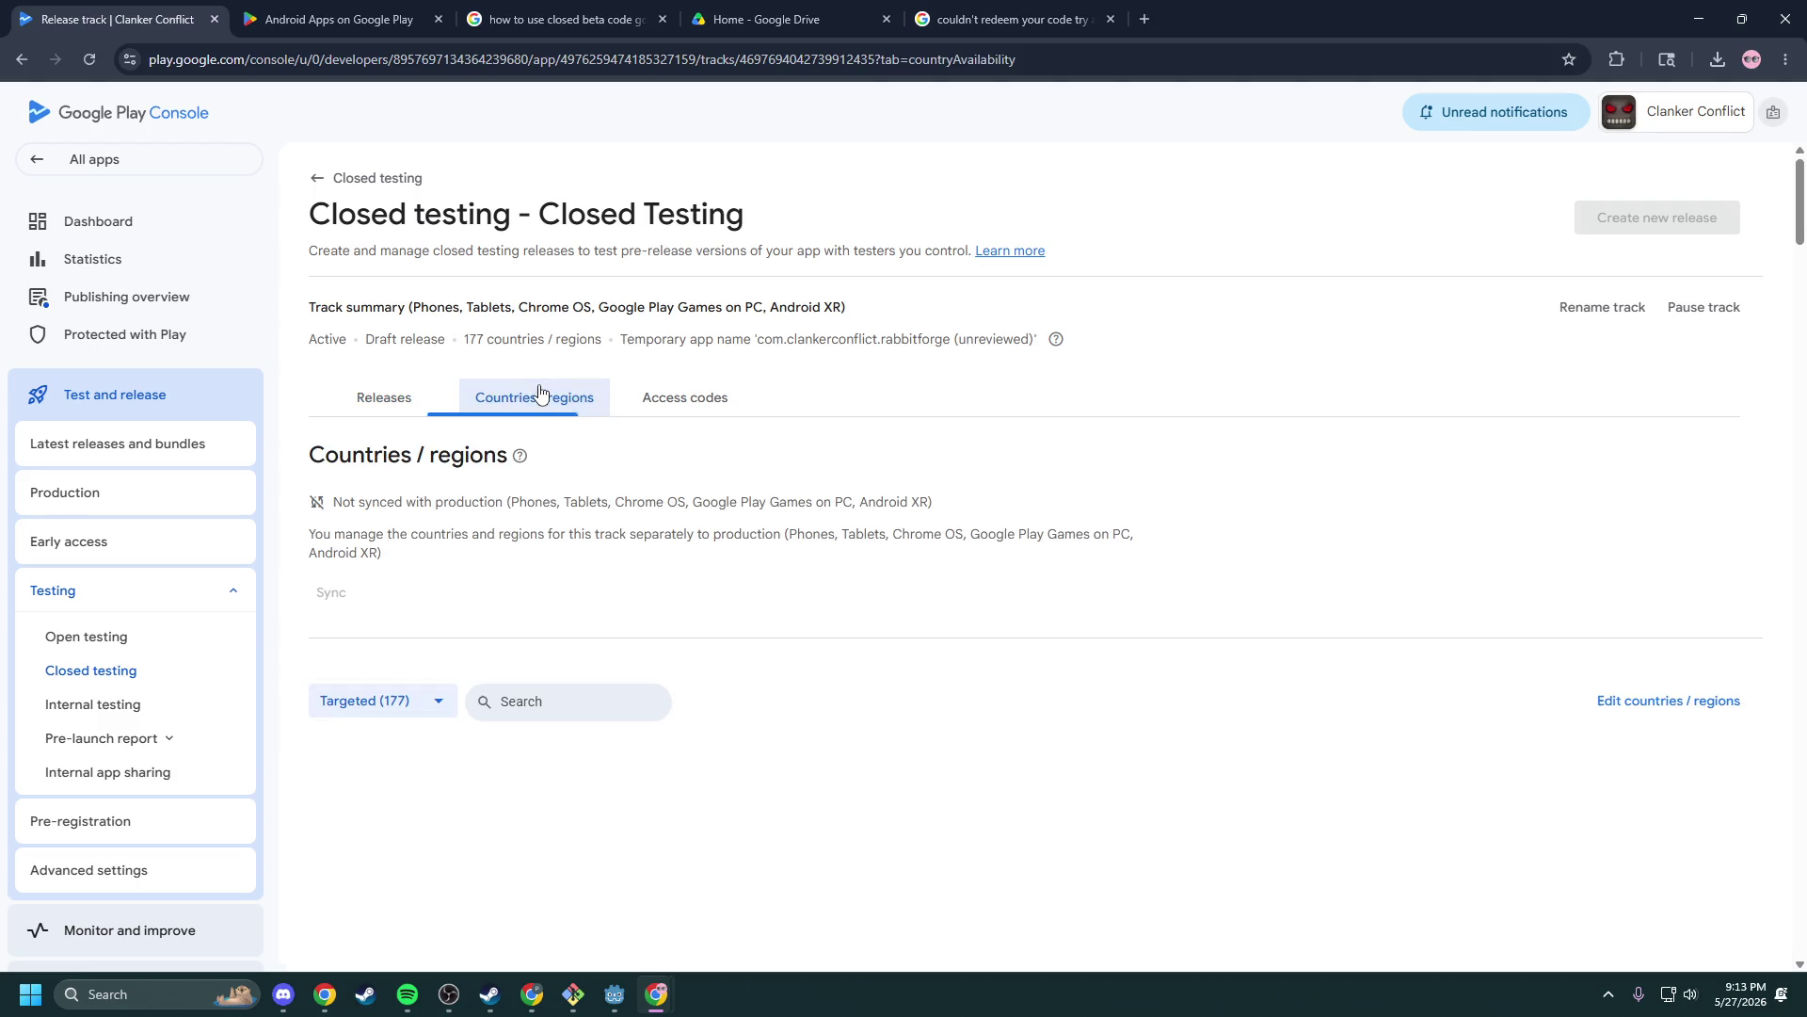
pyautogui.click(678, 417)
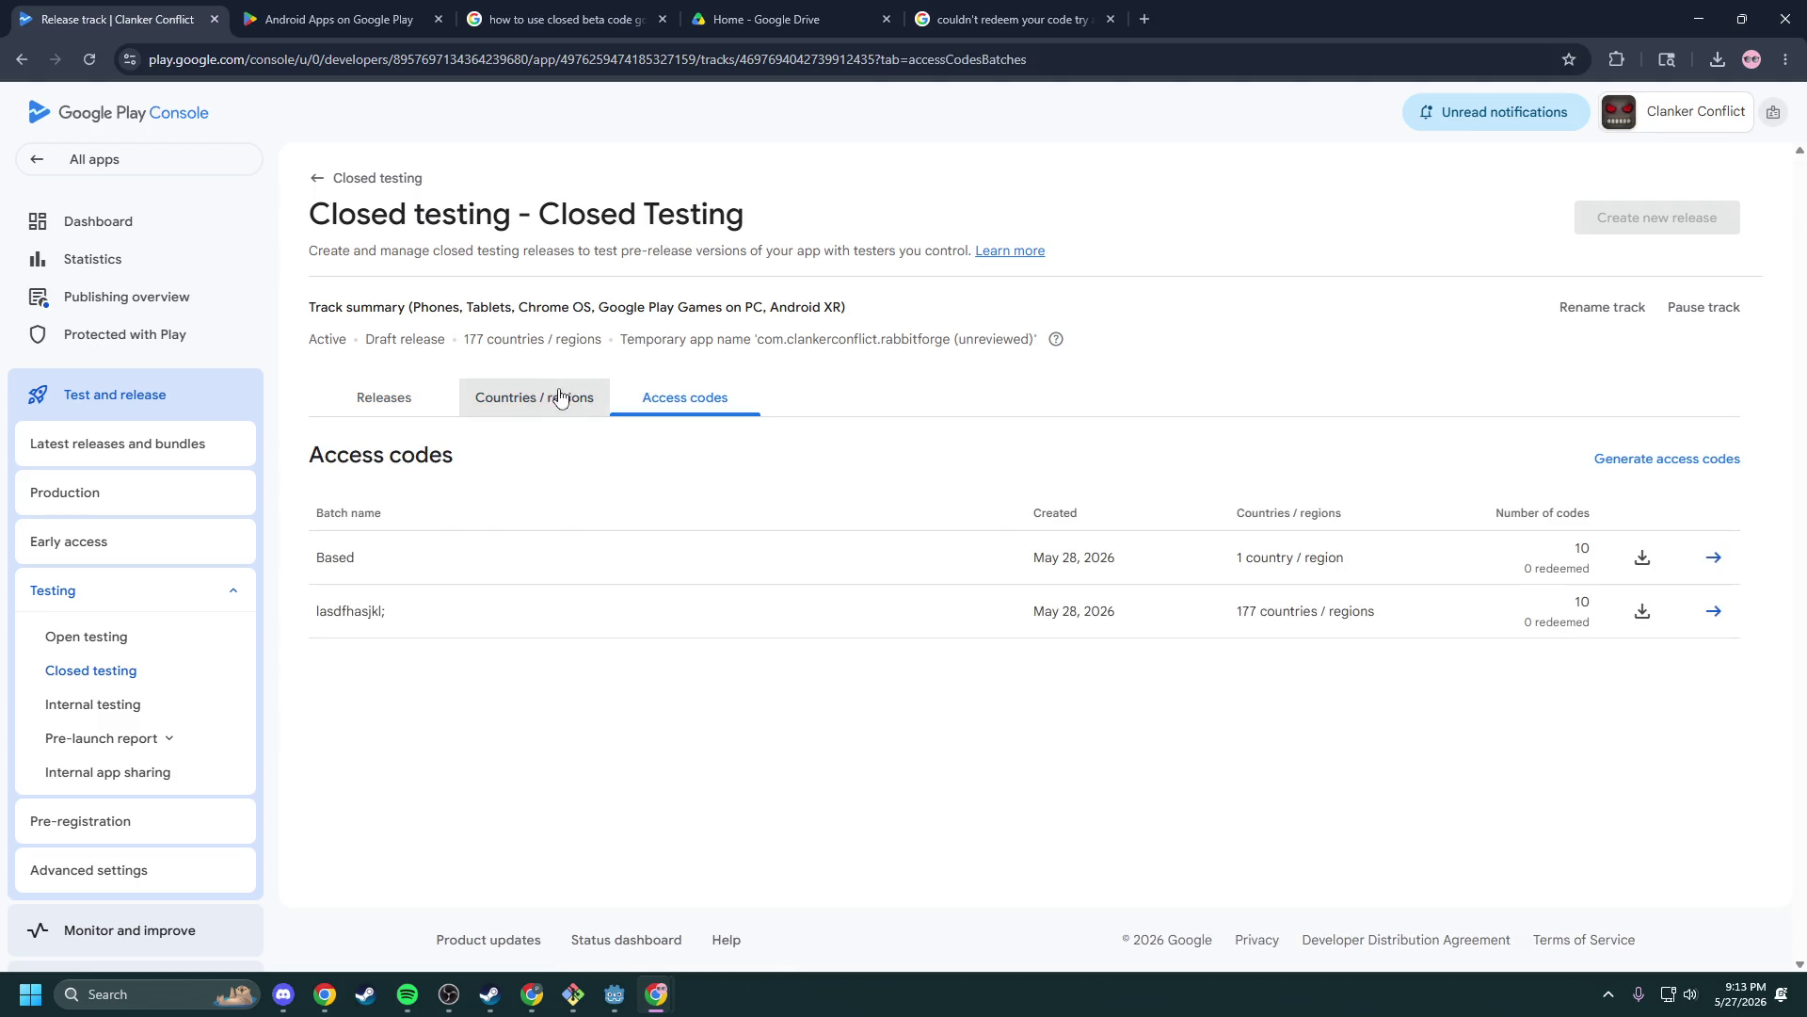
pyautogui.click(1644, 617)
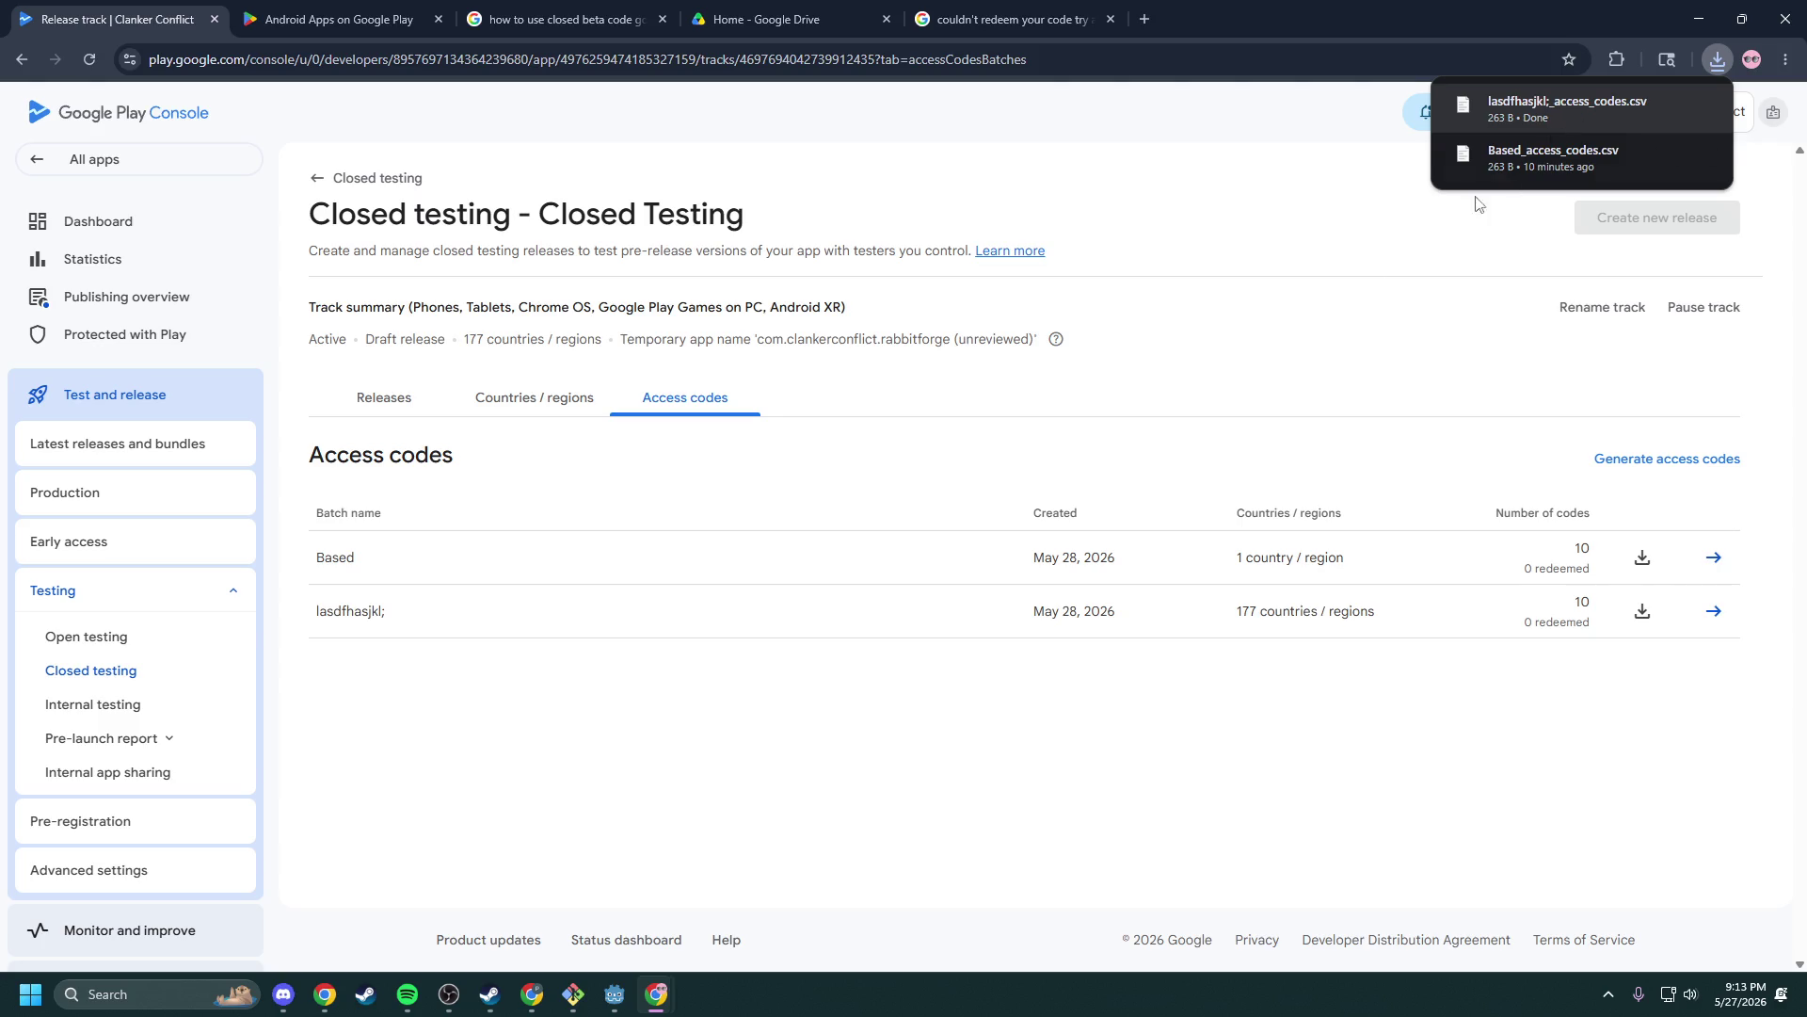
pyautogui.click(1700, 104)
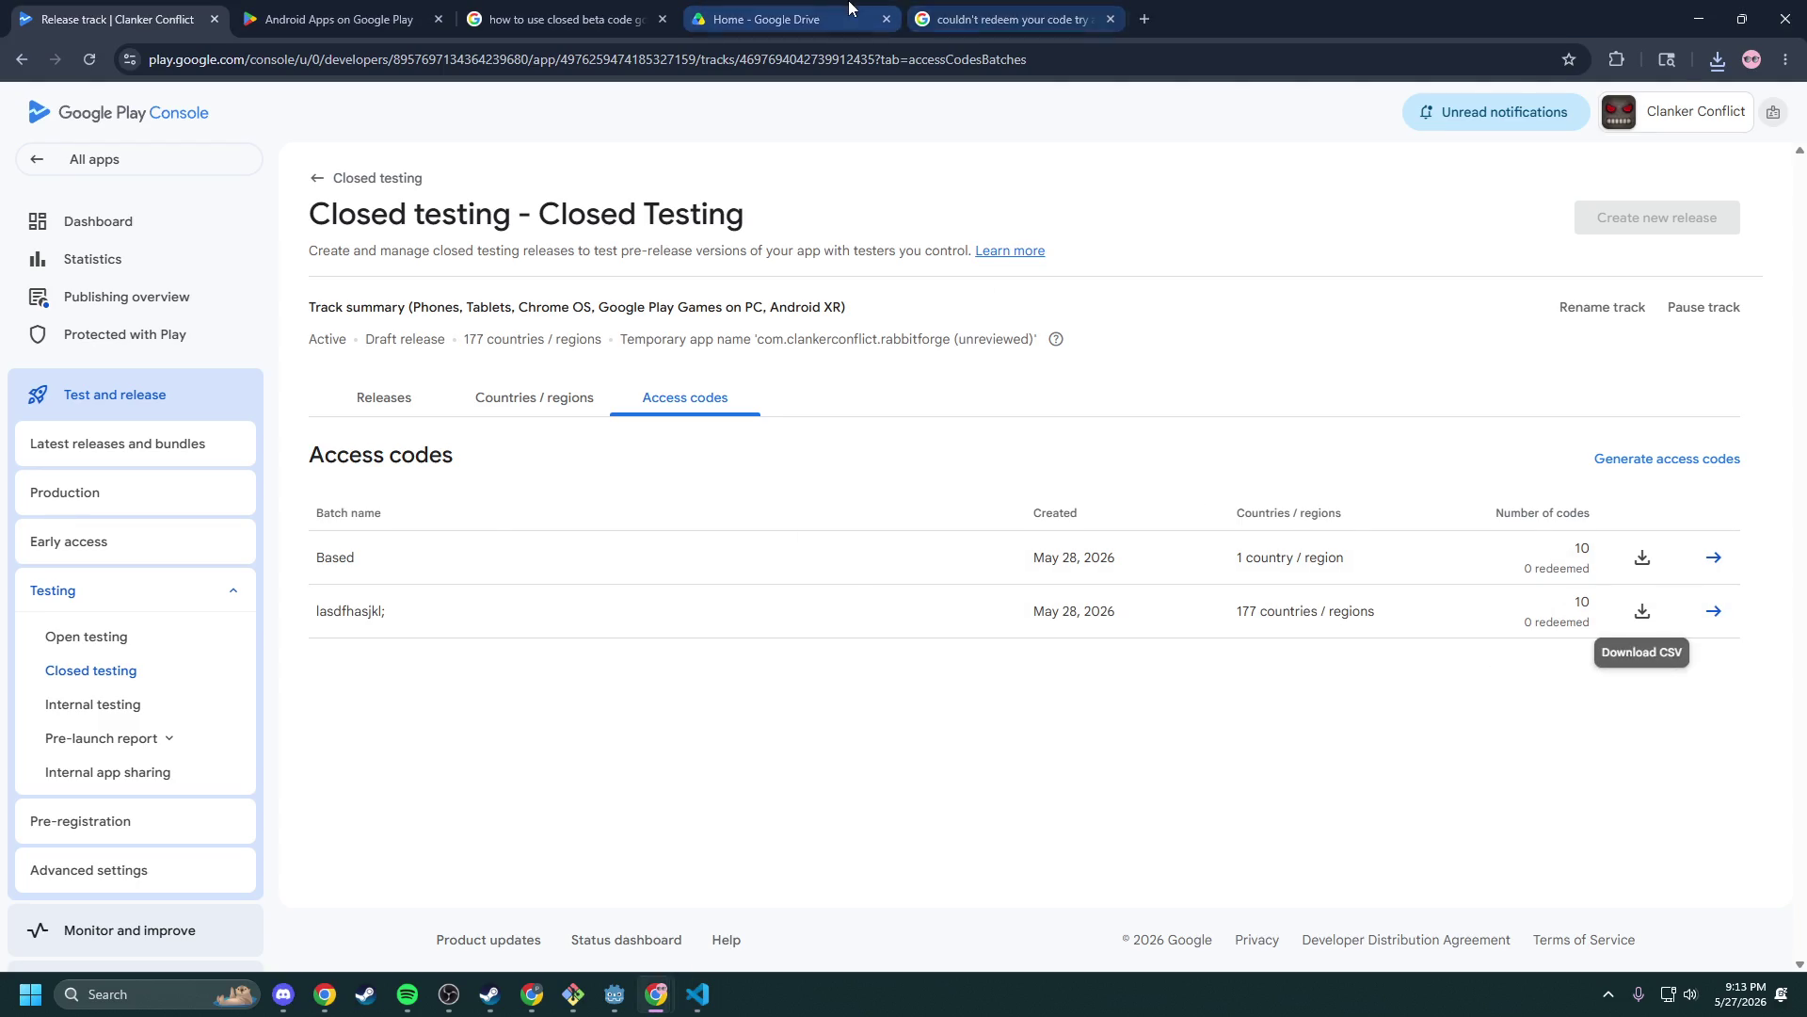
# Open the Move document from Google Drive and replace its contents with the copied access code
pyautogui.click(772, 19)
pyautogui.doubleClick(470, 725)
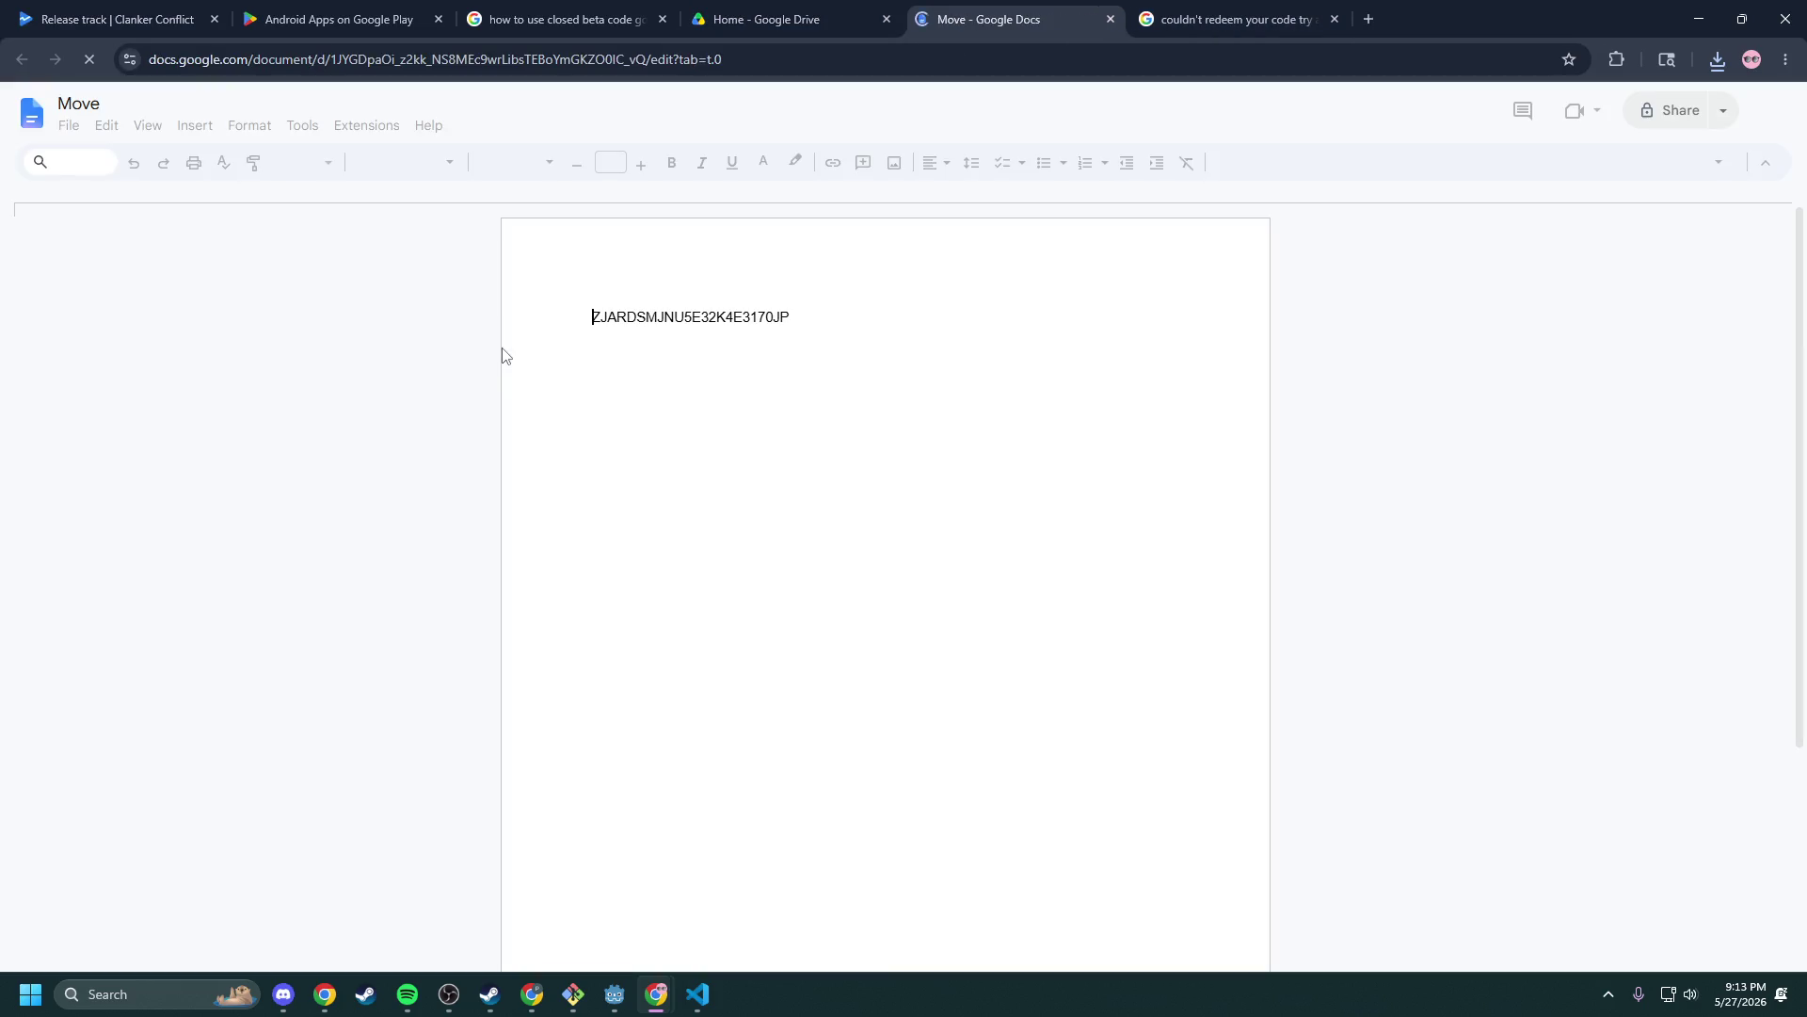
pyautogui.hotkey('ctrl', 'a')
pyautogui.hotkey('ctrl', 'v')
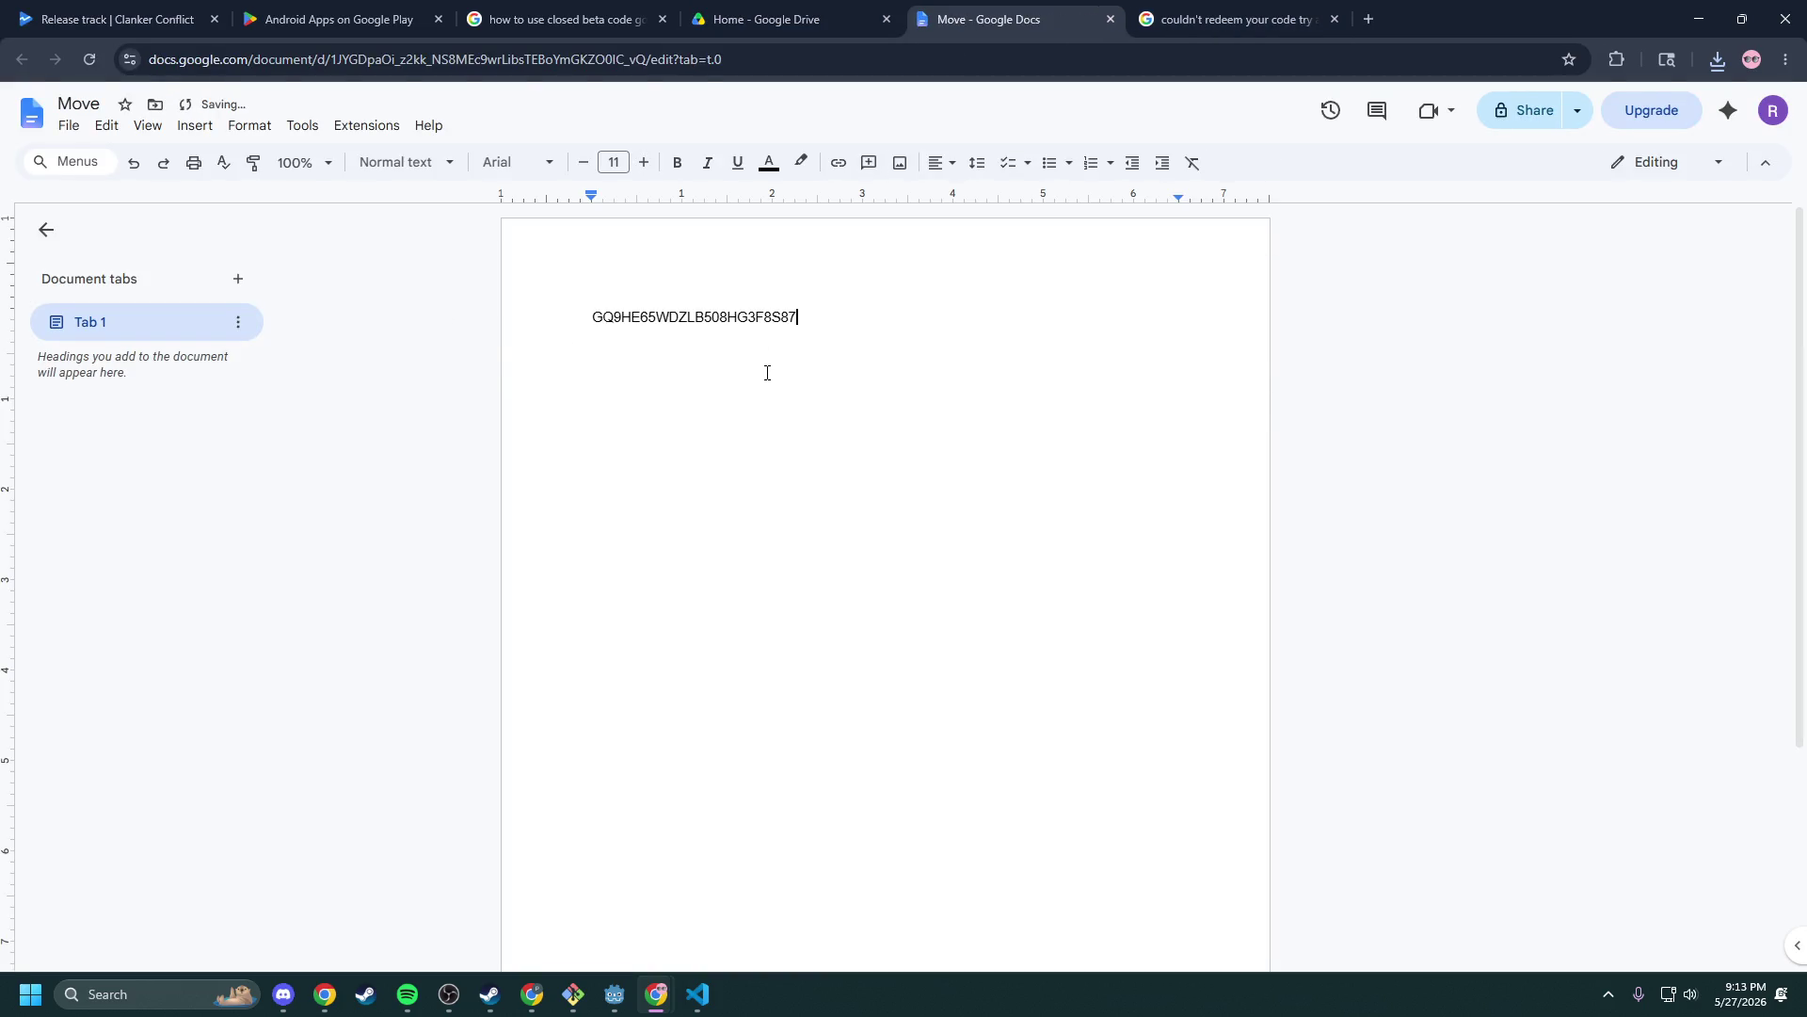
pyautogui.click(768, 374)
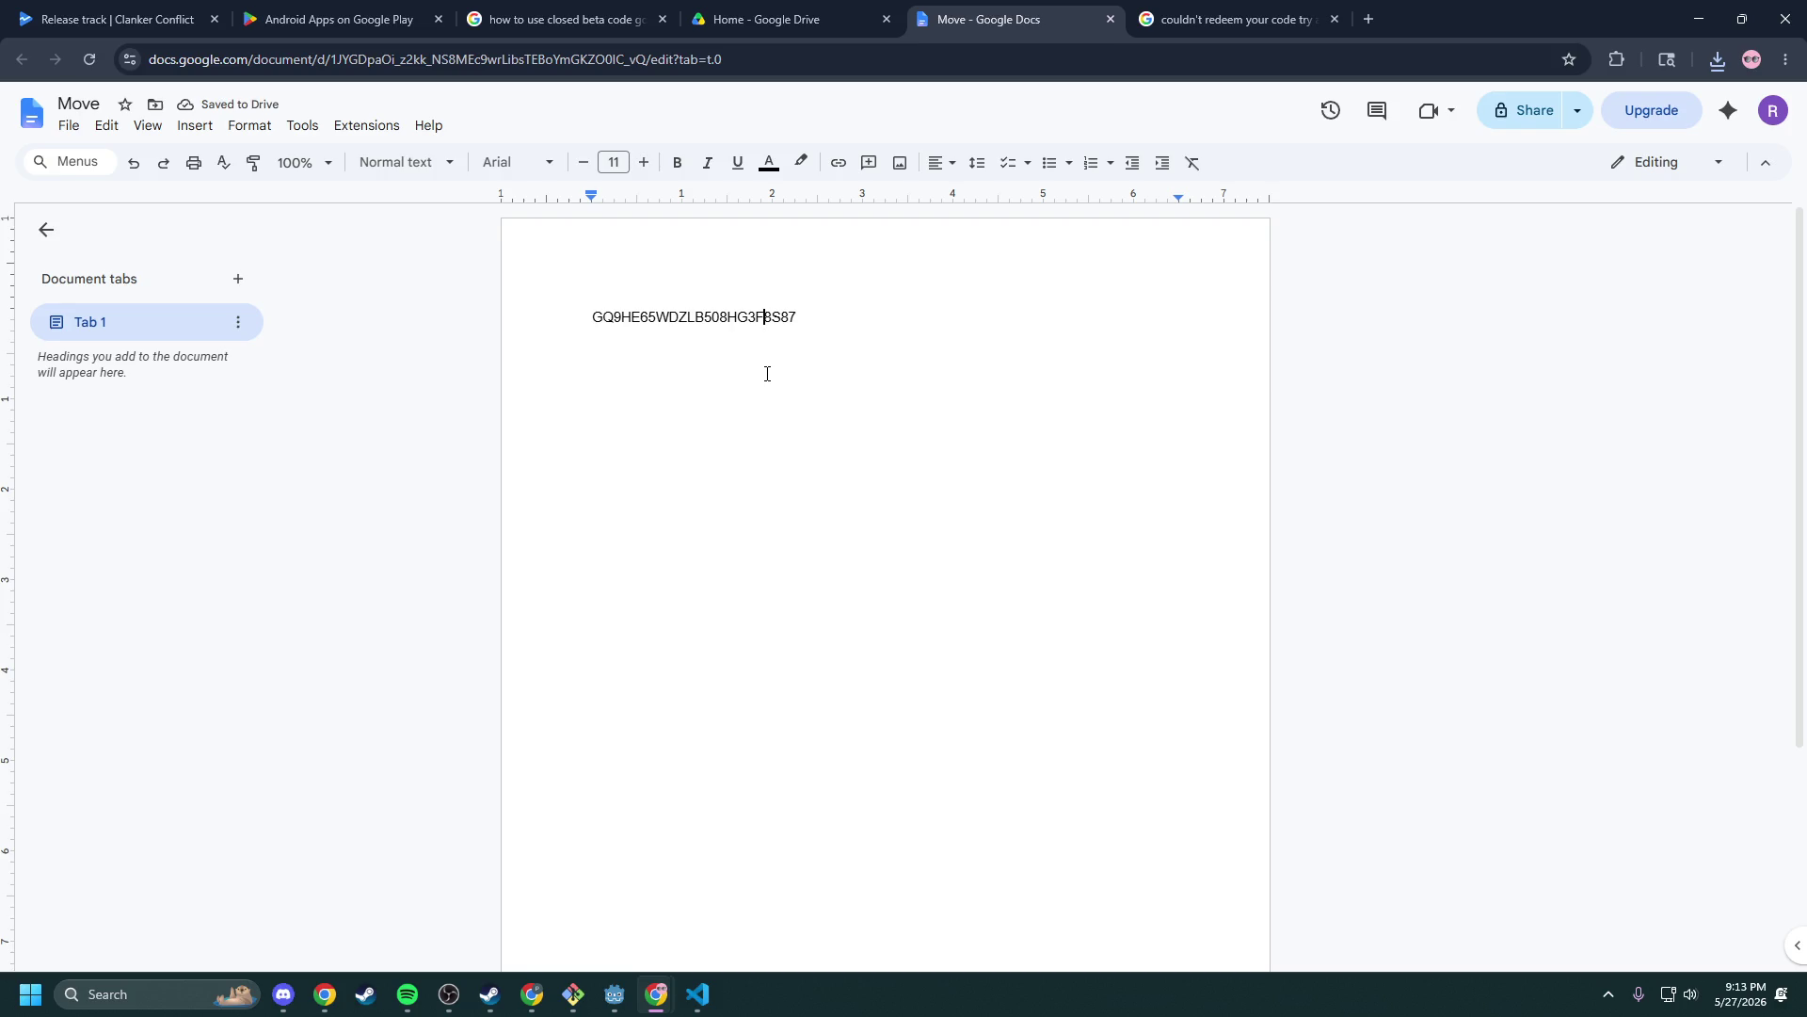
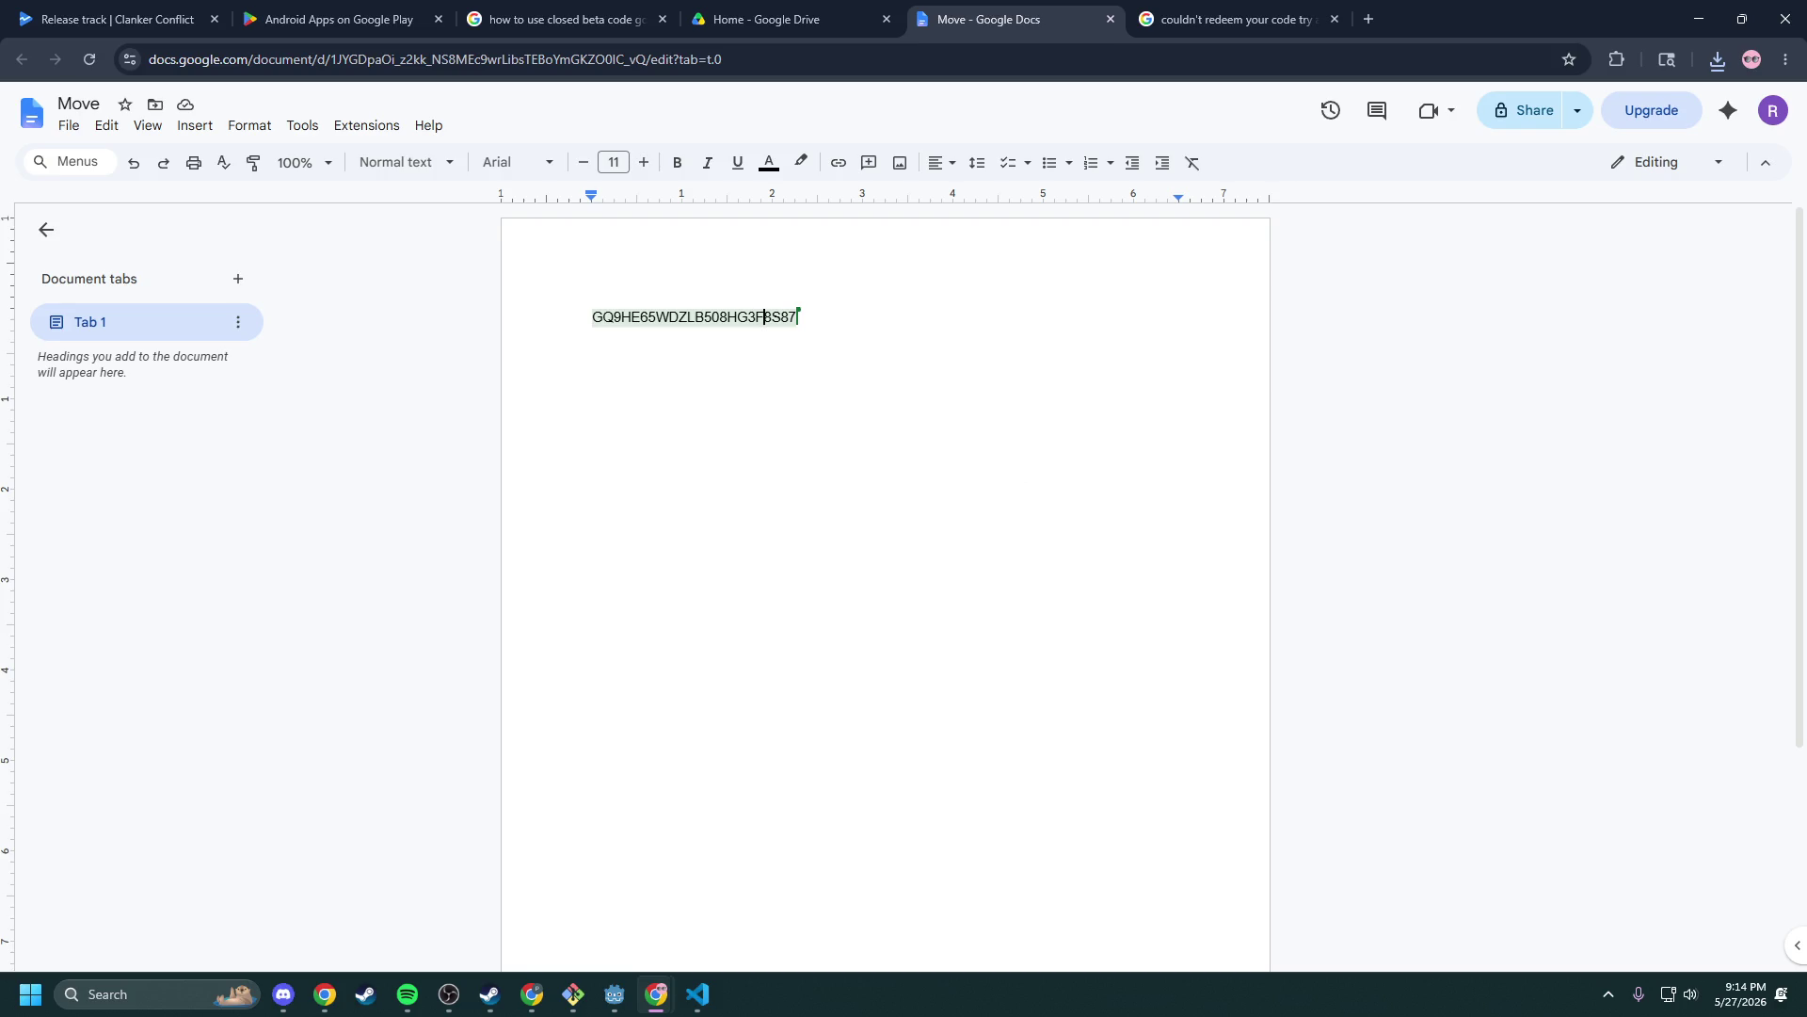
# Cut the access code line from the Move document, then close it and the redeem-error search tab
pyautogui.moveTo(956, 270); pyautogui.dragTo(561, 311)
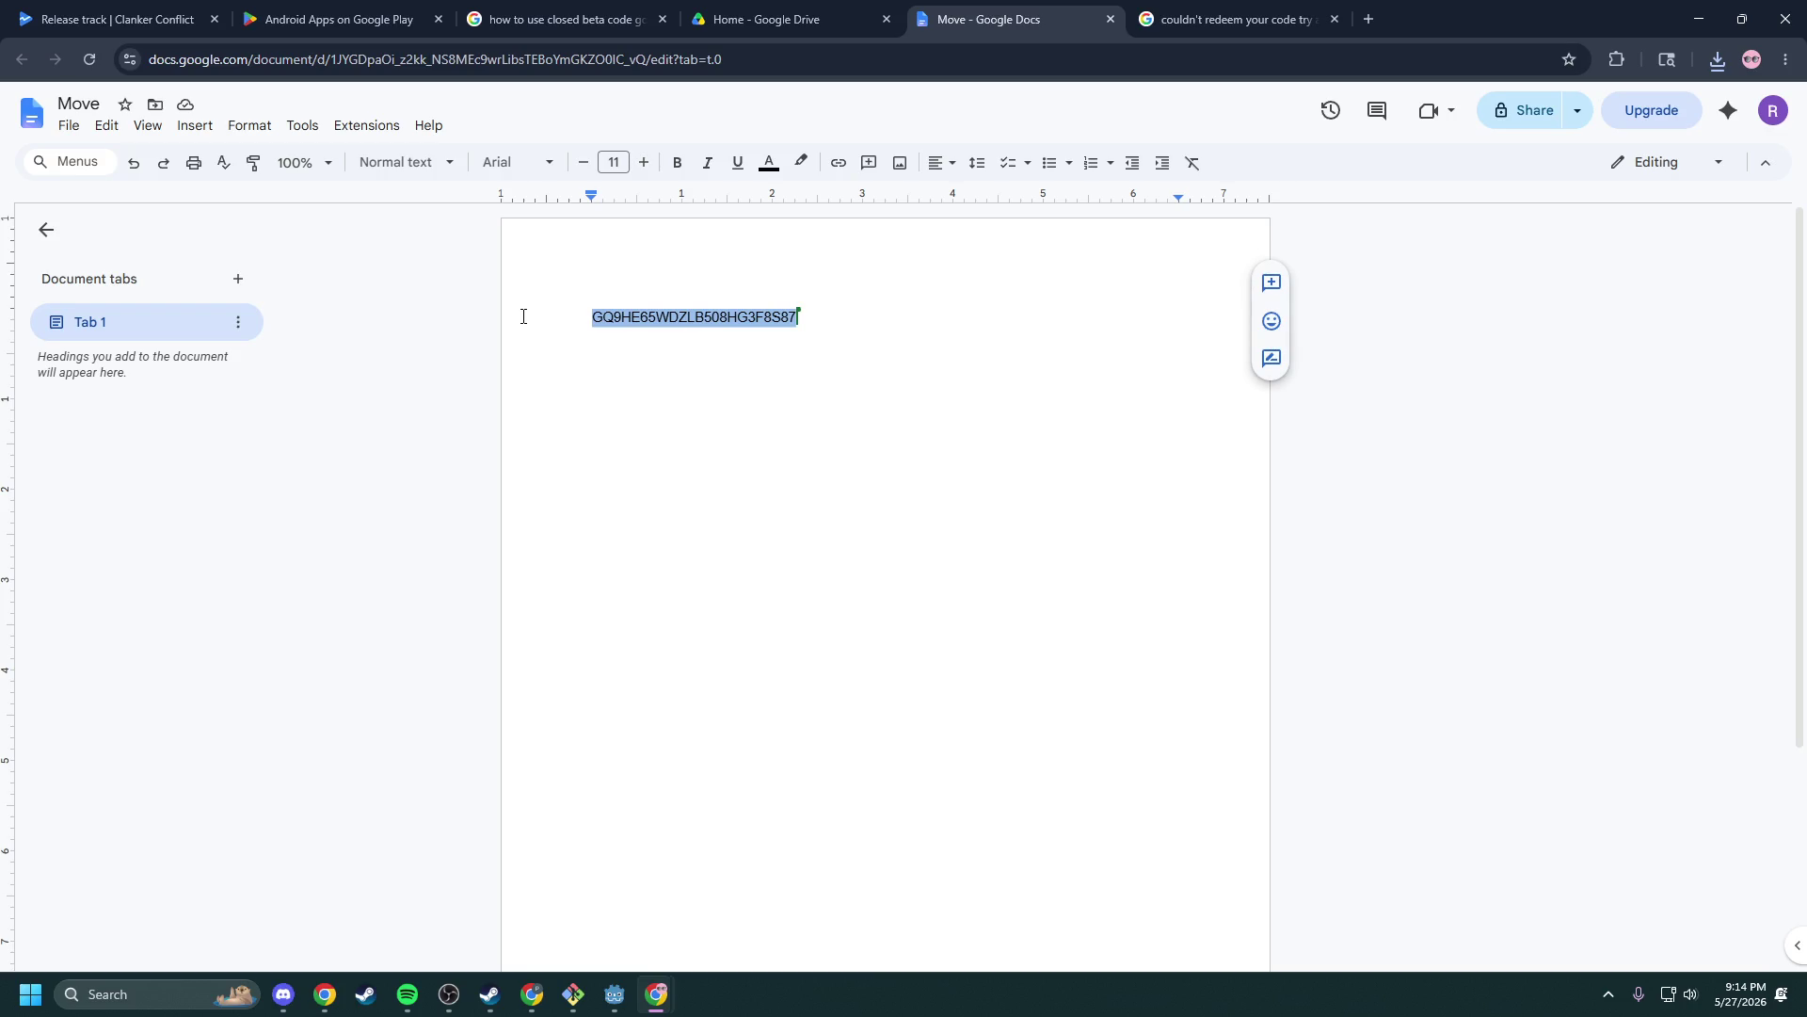
pyautogui.hotkey('ctrl', 'x')
pyautogui.click(1110, 18)
pyautogui.click(1073, 21)
pyautogui.click(1111, 19)
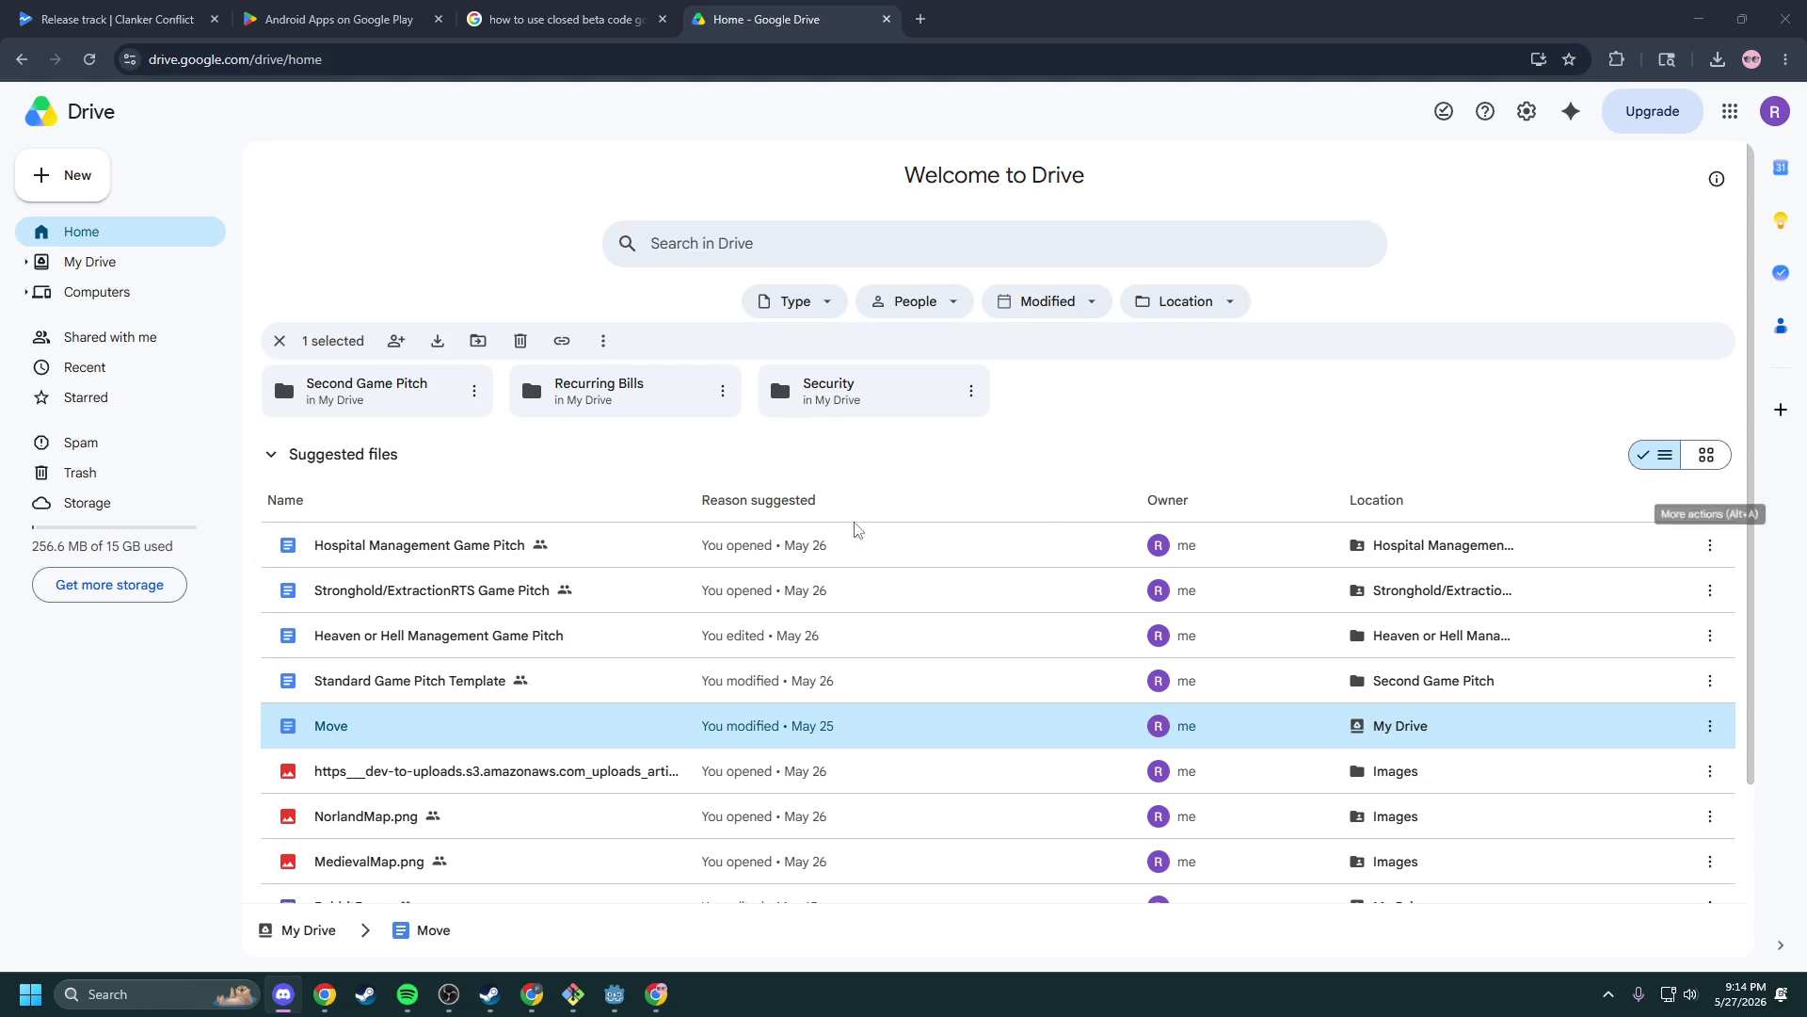
# Close the Google Drive, closed-beta search and Google Play store tabs
pyautogui.click(886, 18)
pyautogui.click(663, 21)
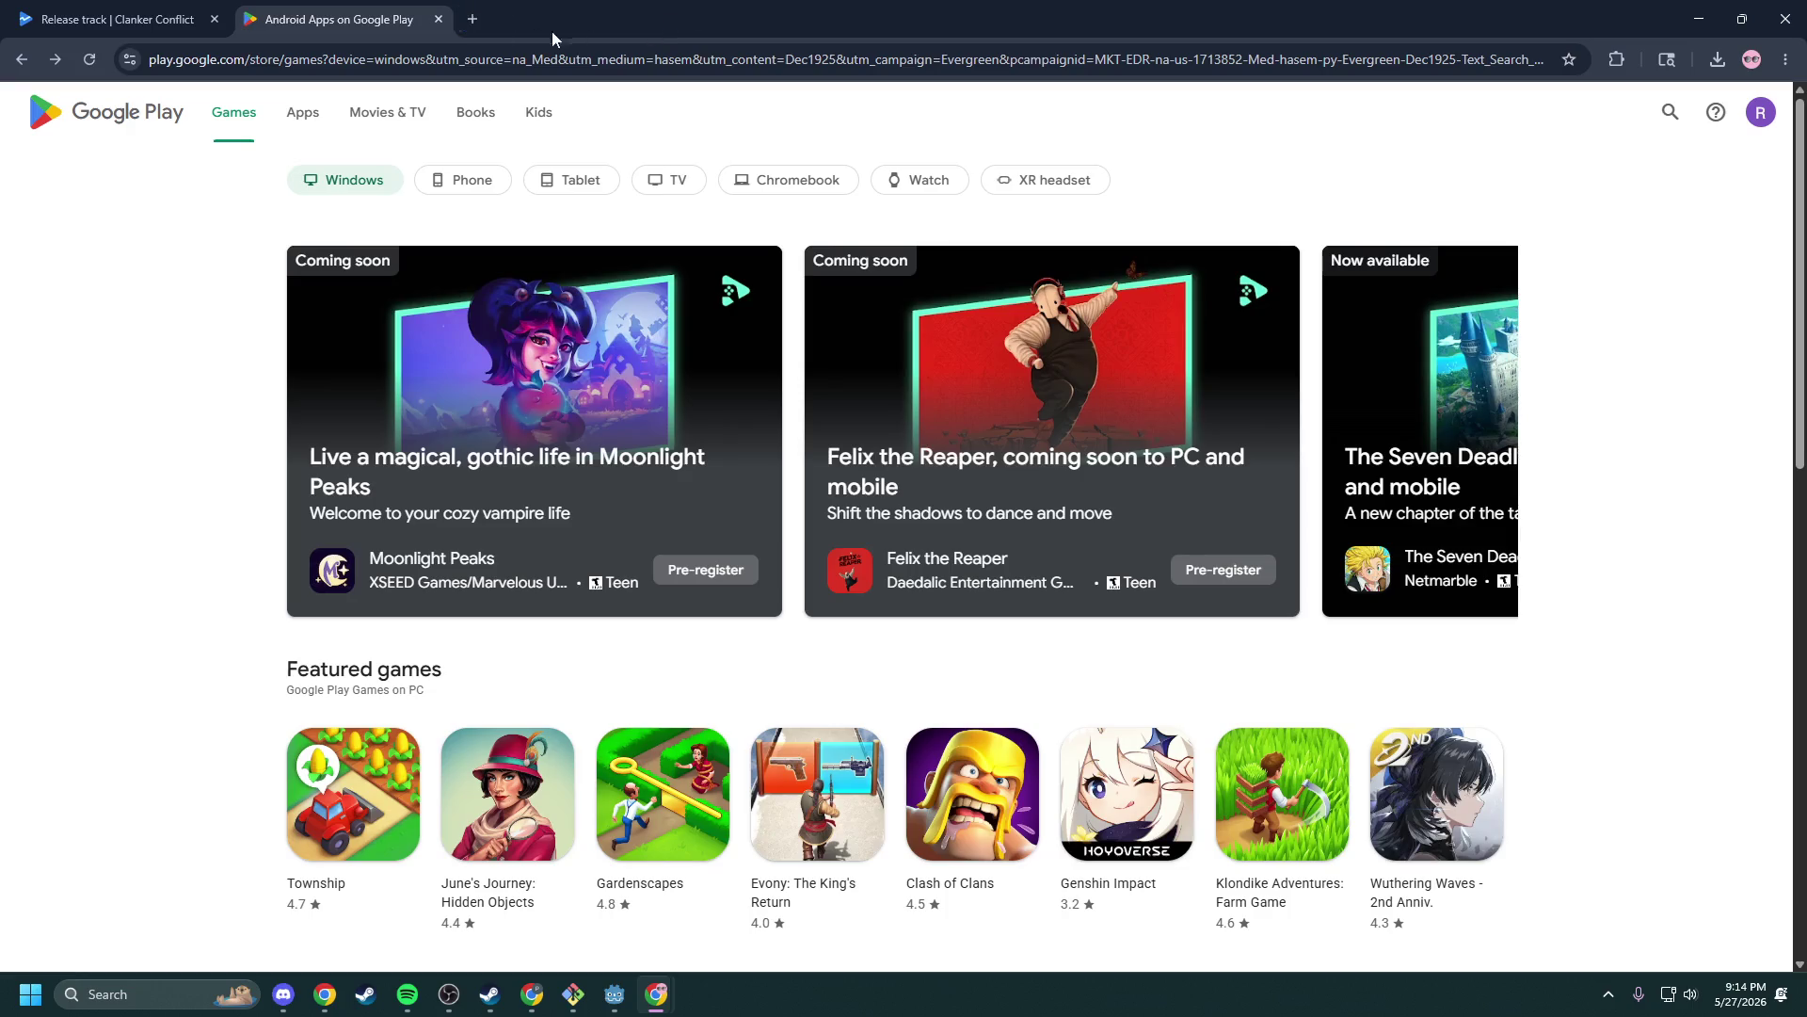
pyautogui.click(438, 19)
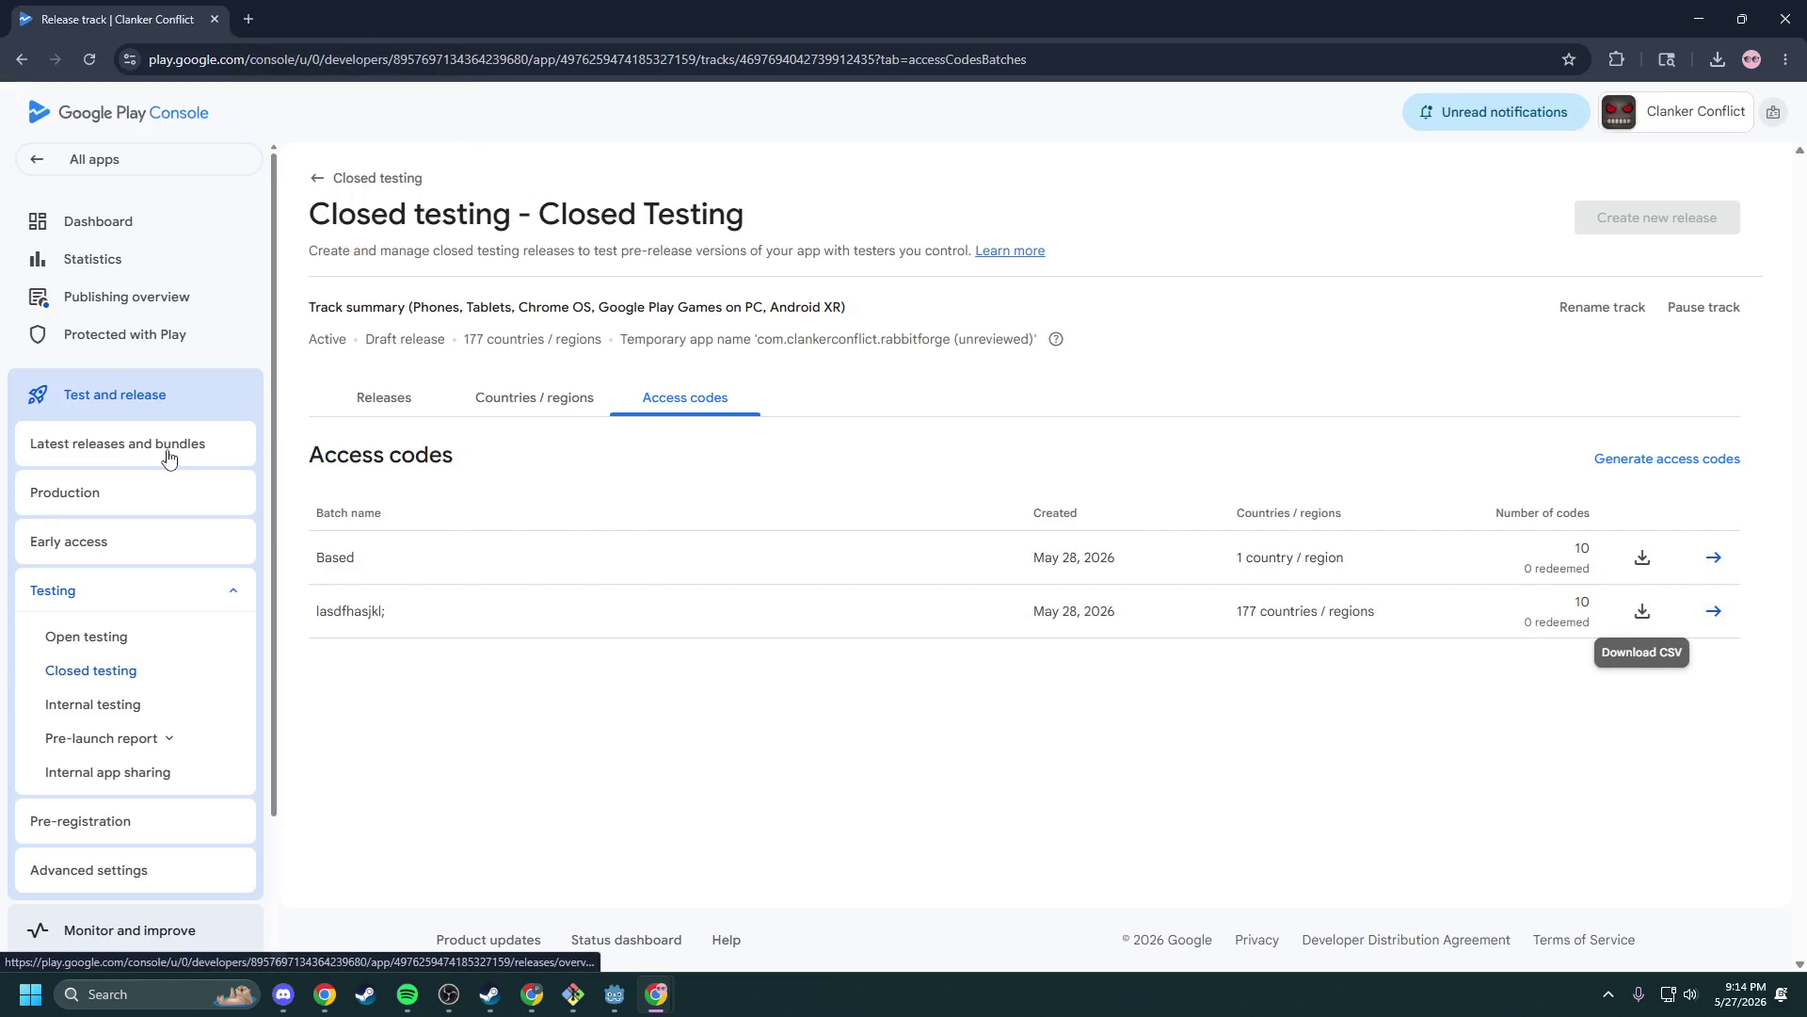
# Open the Monetize with Play overview and read its revenue headline
pyautogui.scroll(-1, 113, 734)
pyautogui.scroll(-2, 113, 744)
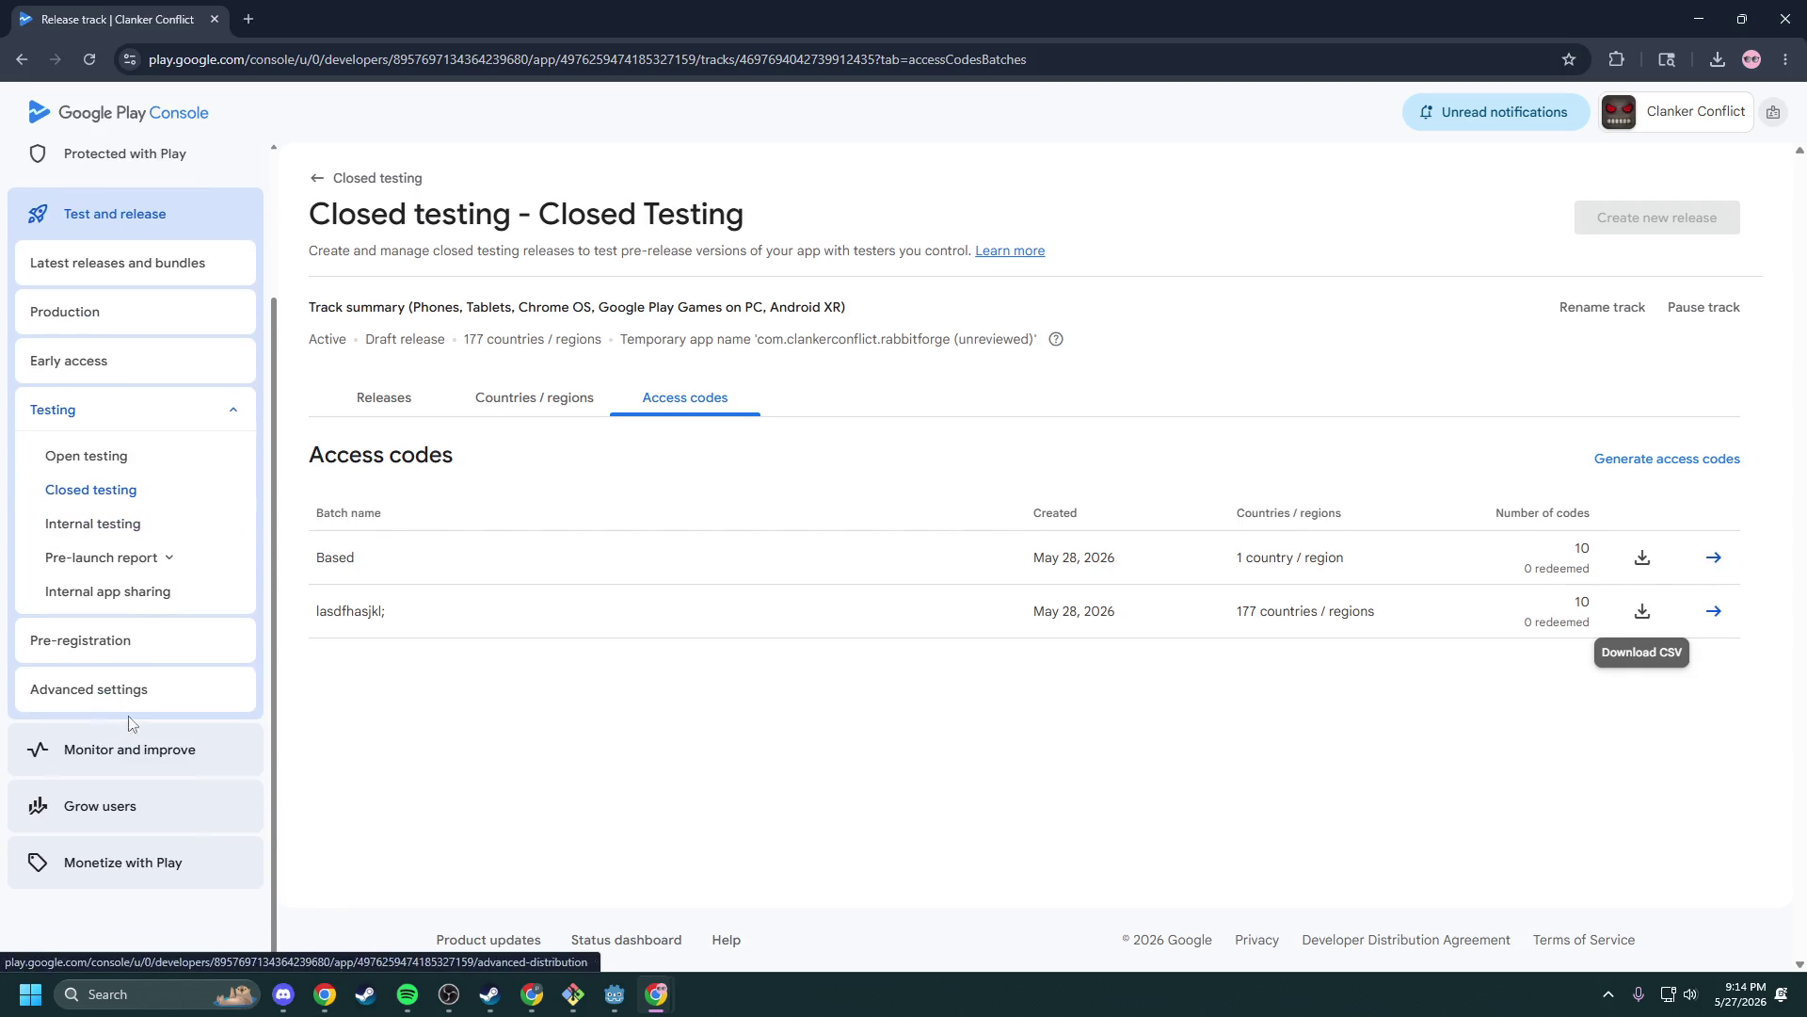
pyautogui.click(142, 859)
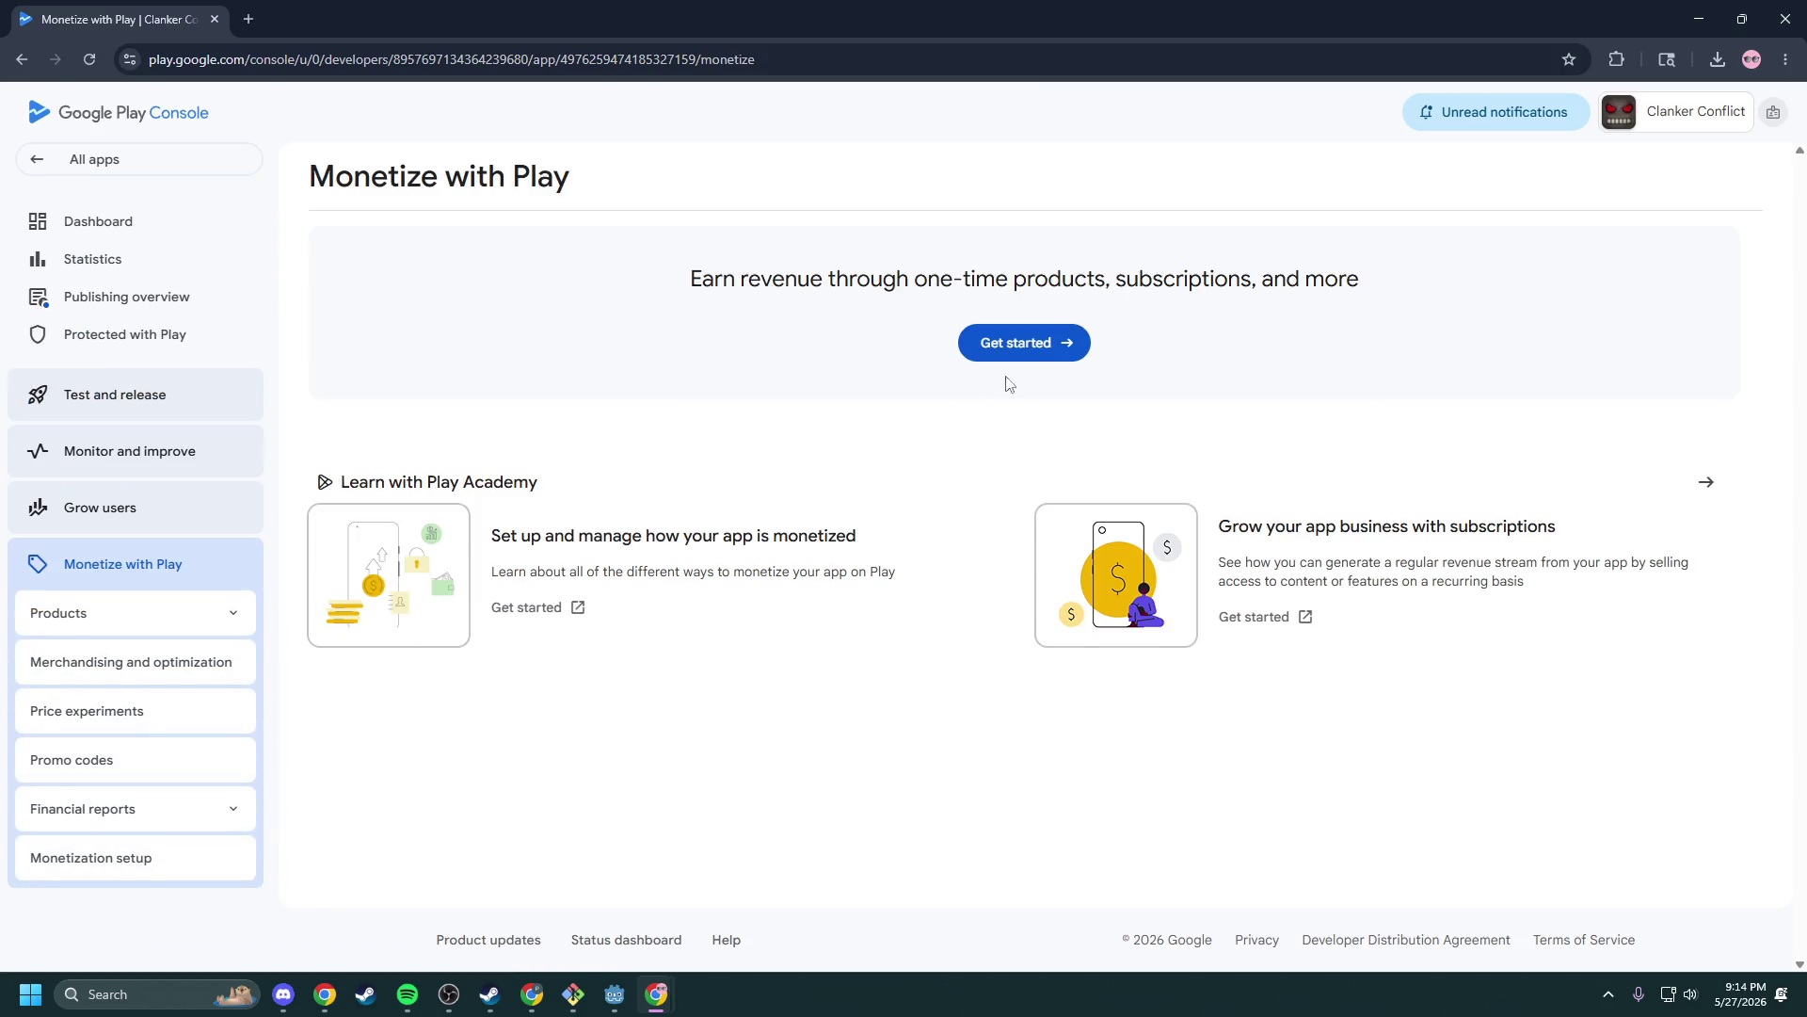
pyautogui.moveTo(743, 279); pyautogui.dragTo(1242, 275)
pyautogui.click(1091, 295)
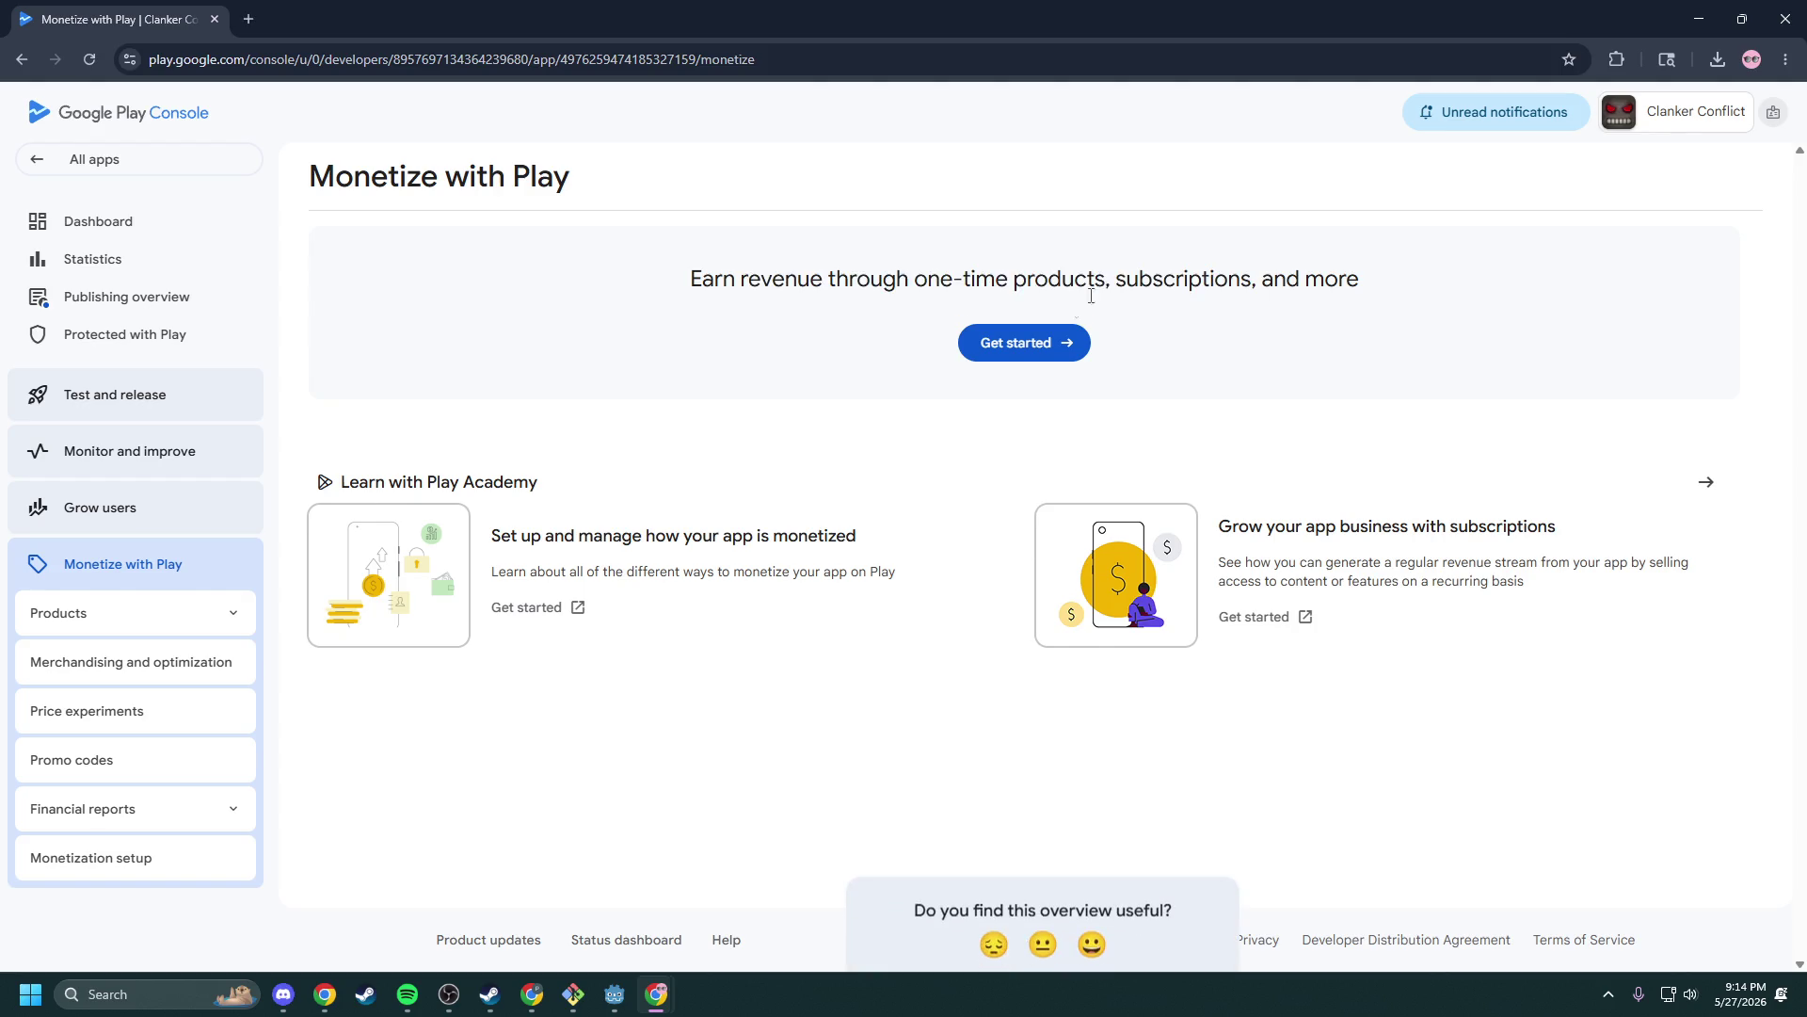
# Review the app dashboard, expanding and collapsing the release and pre-registration task lists
pyautogui.click(1020, 344)
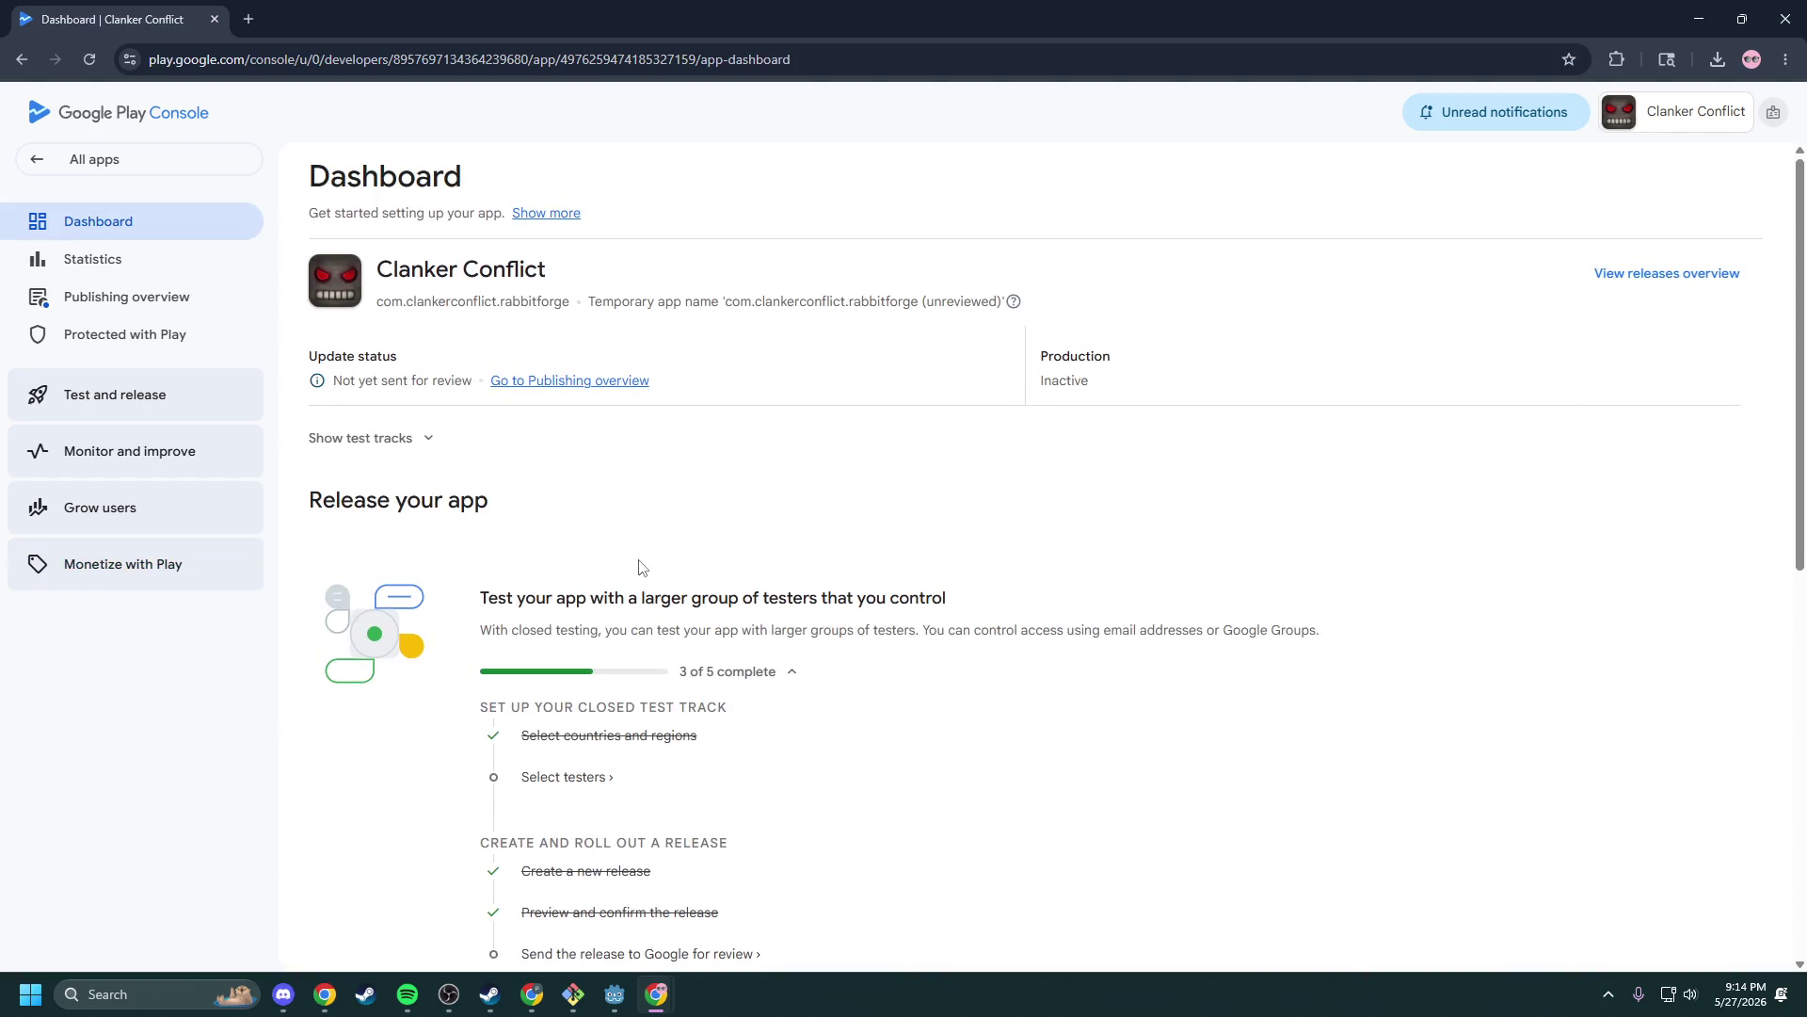
pyautogui.scroll(-1, 638, 566)
pyautogui.moveTo(525, 502); pyautogui.dragTo(969, 477)
pyautogui.click(927, 500)
pyautogui.scroll(-4, 764, 597)
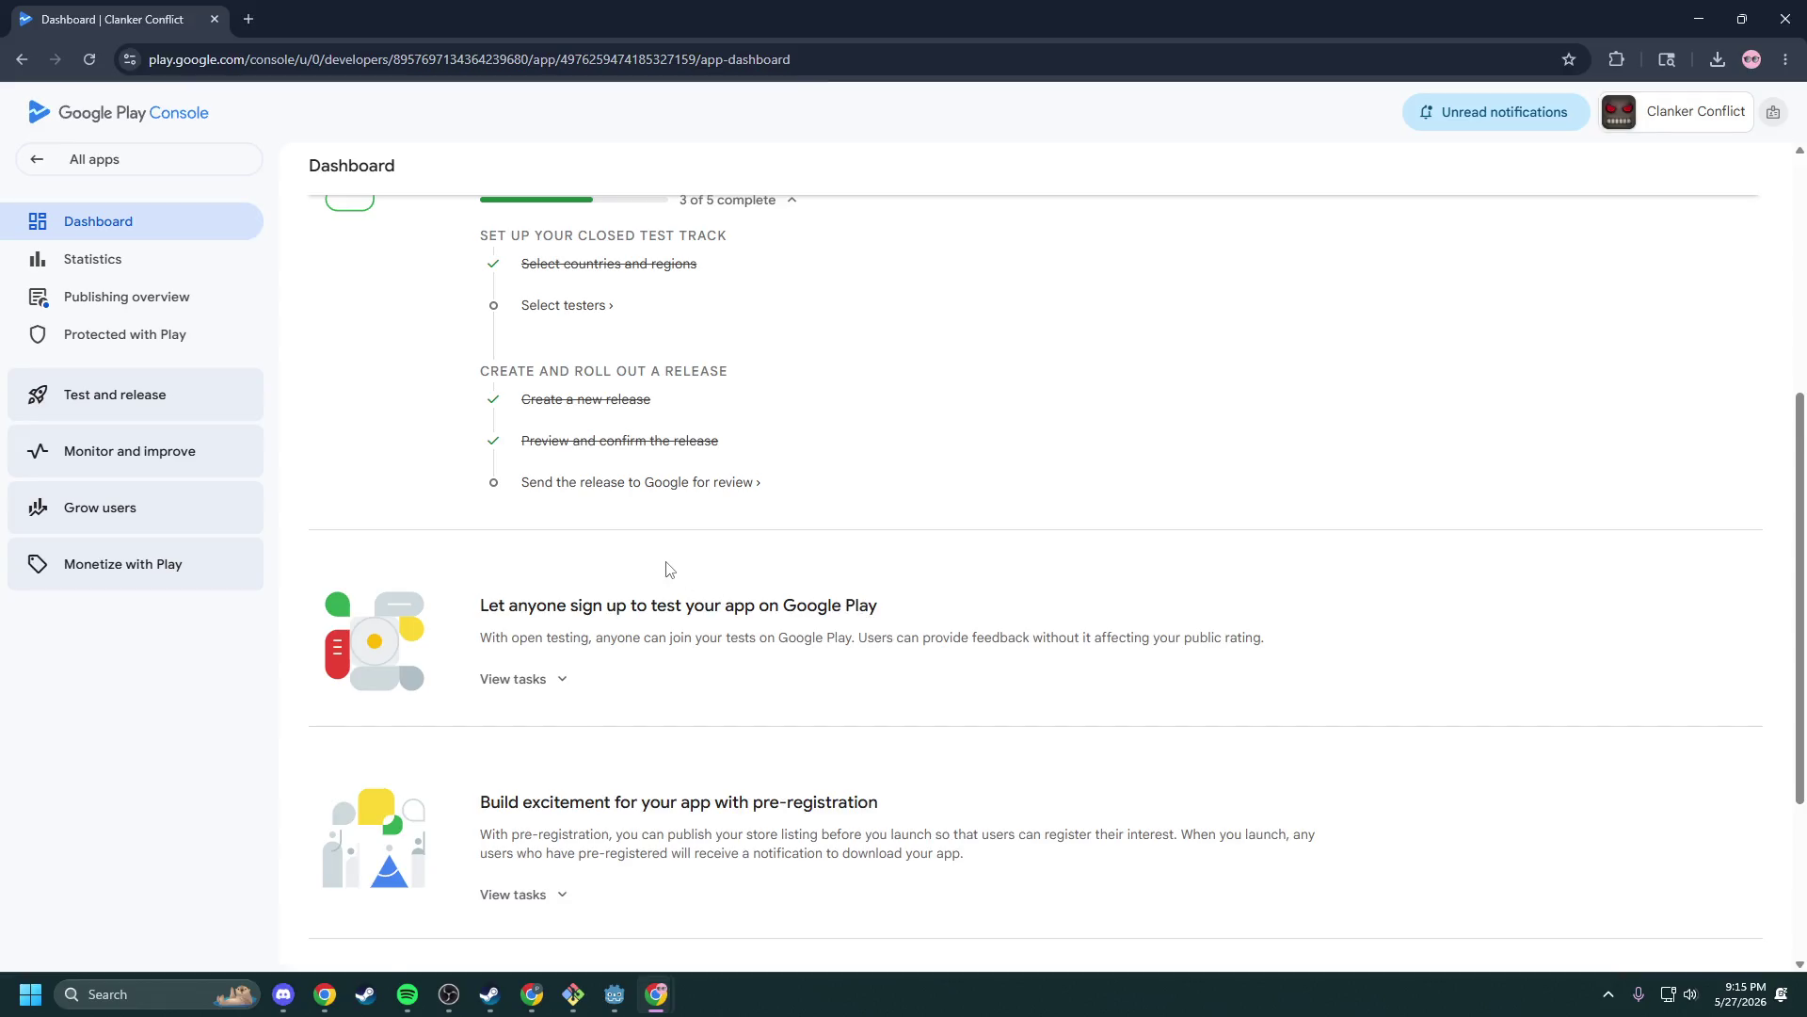
pyautogui.scroll(-1, 667, 569)
pyautogui.moveTo(664, 698); pyautogui.dragTo(876, 701)
pyautogui.click(866, 706)
pyautogui.scroll(-2, 758, 670)
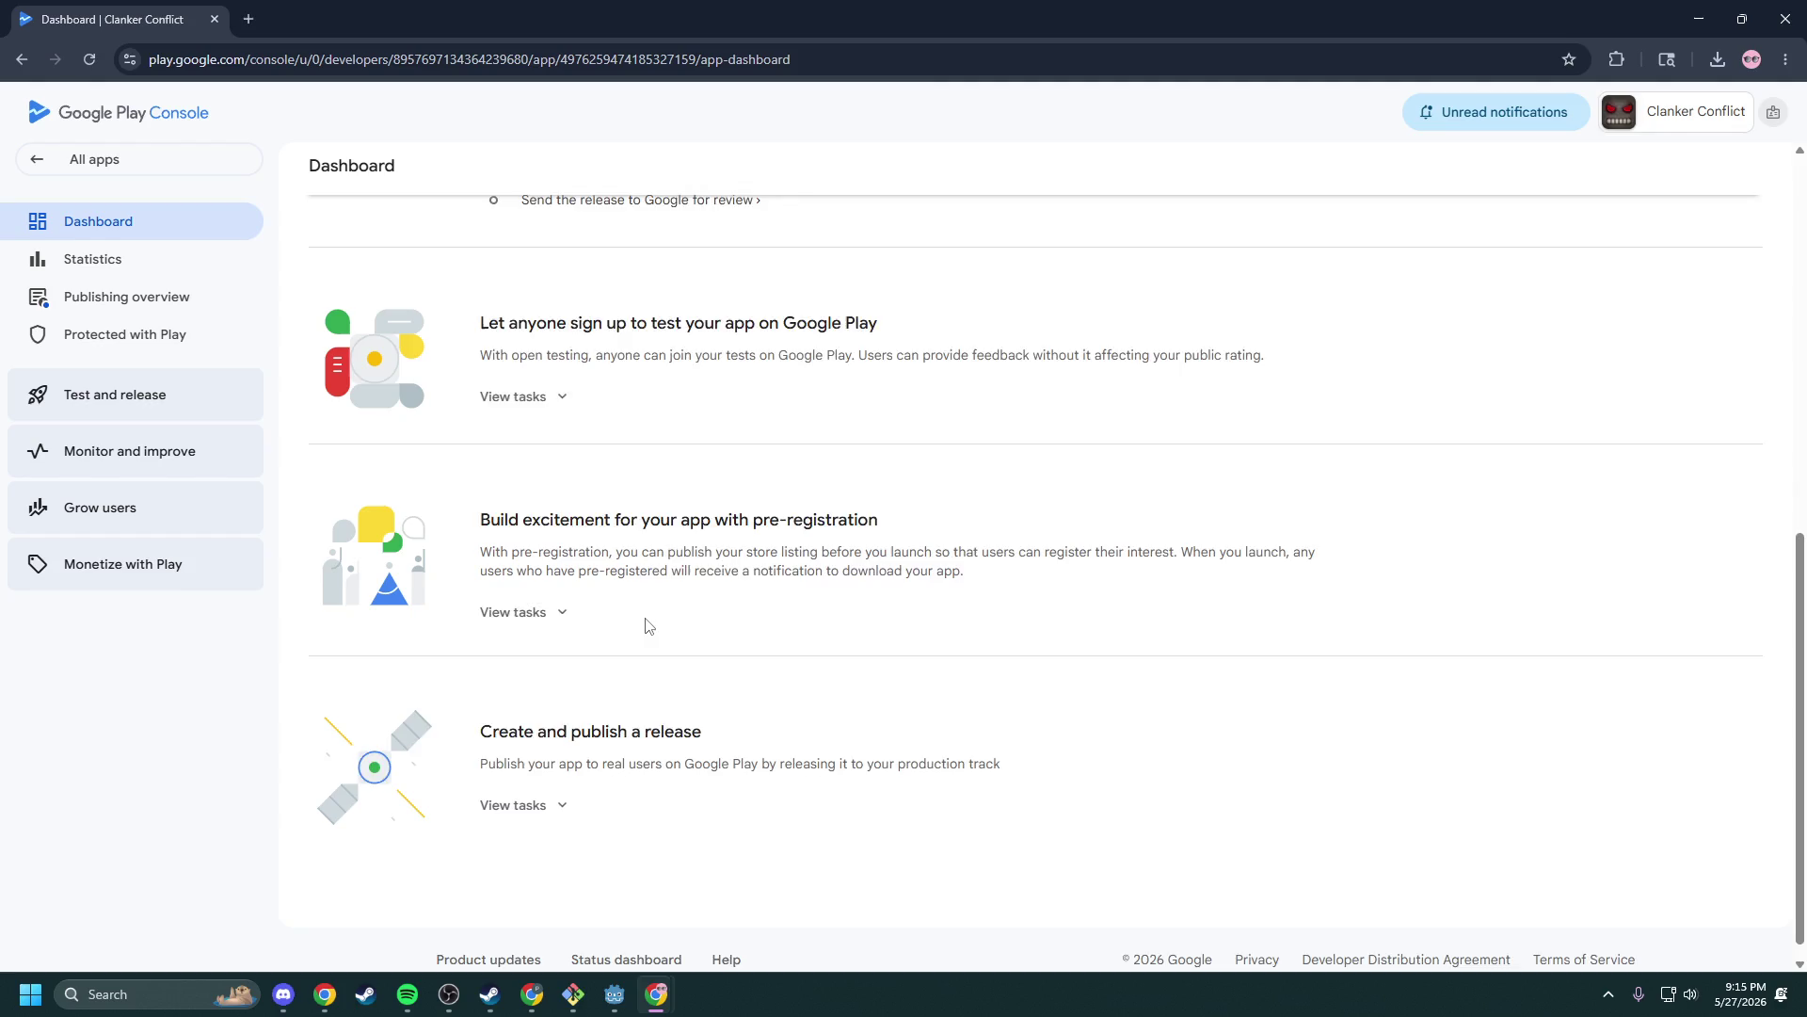
pyautogui.scroll(-1, 648, 625)
pyautogui.click(551, 785)
pyautogui.click(546, 787)
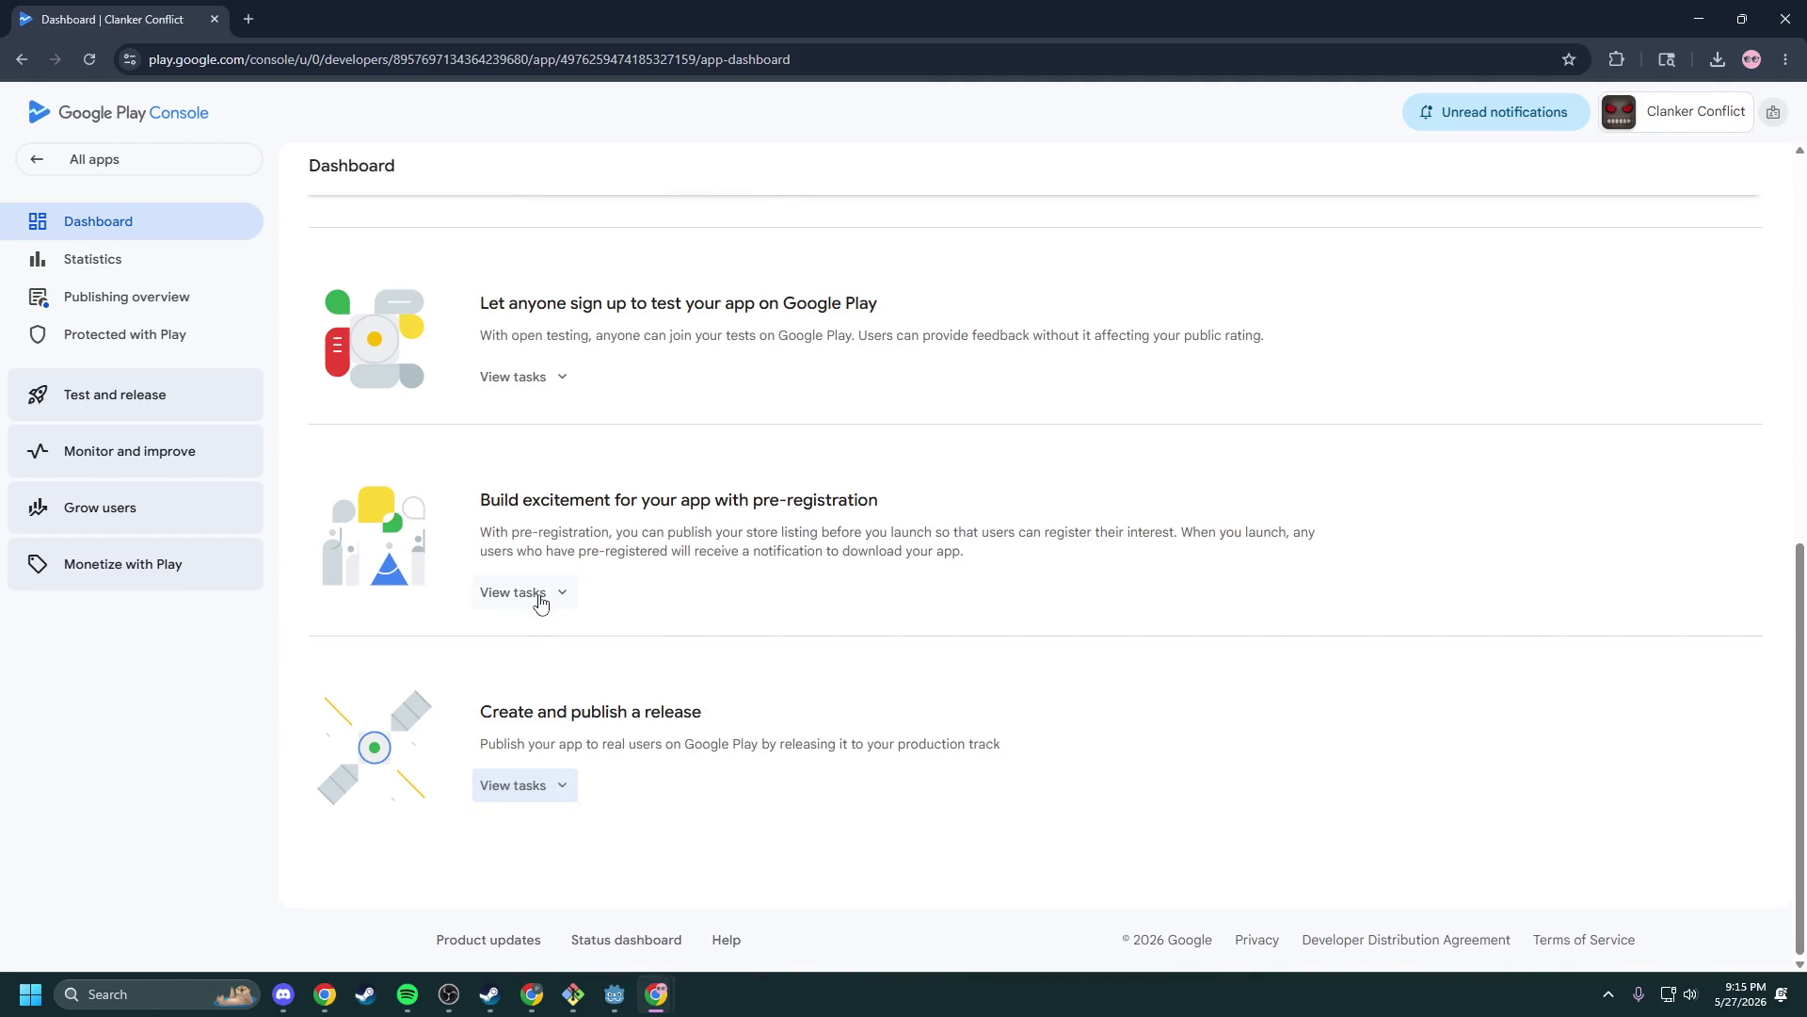
pyautogui.click(540, 602)
pyautogui.click(537, 594)
pyautogui.scroll(7, 541, 594)
pyautogui.moveTo(524, 480); pyautogui.dragTo(941, 483)
pyautogui.click(932, 485)
pyautogui.scroll(1, 911, 508)
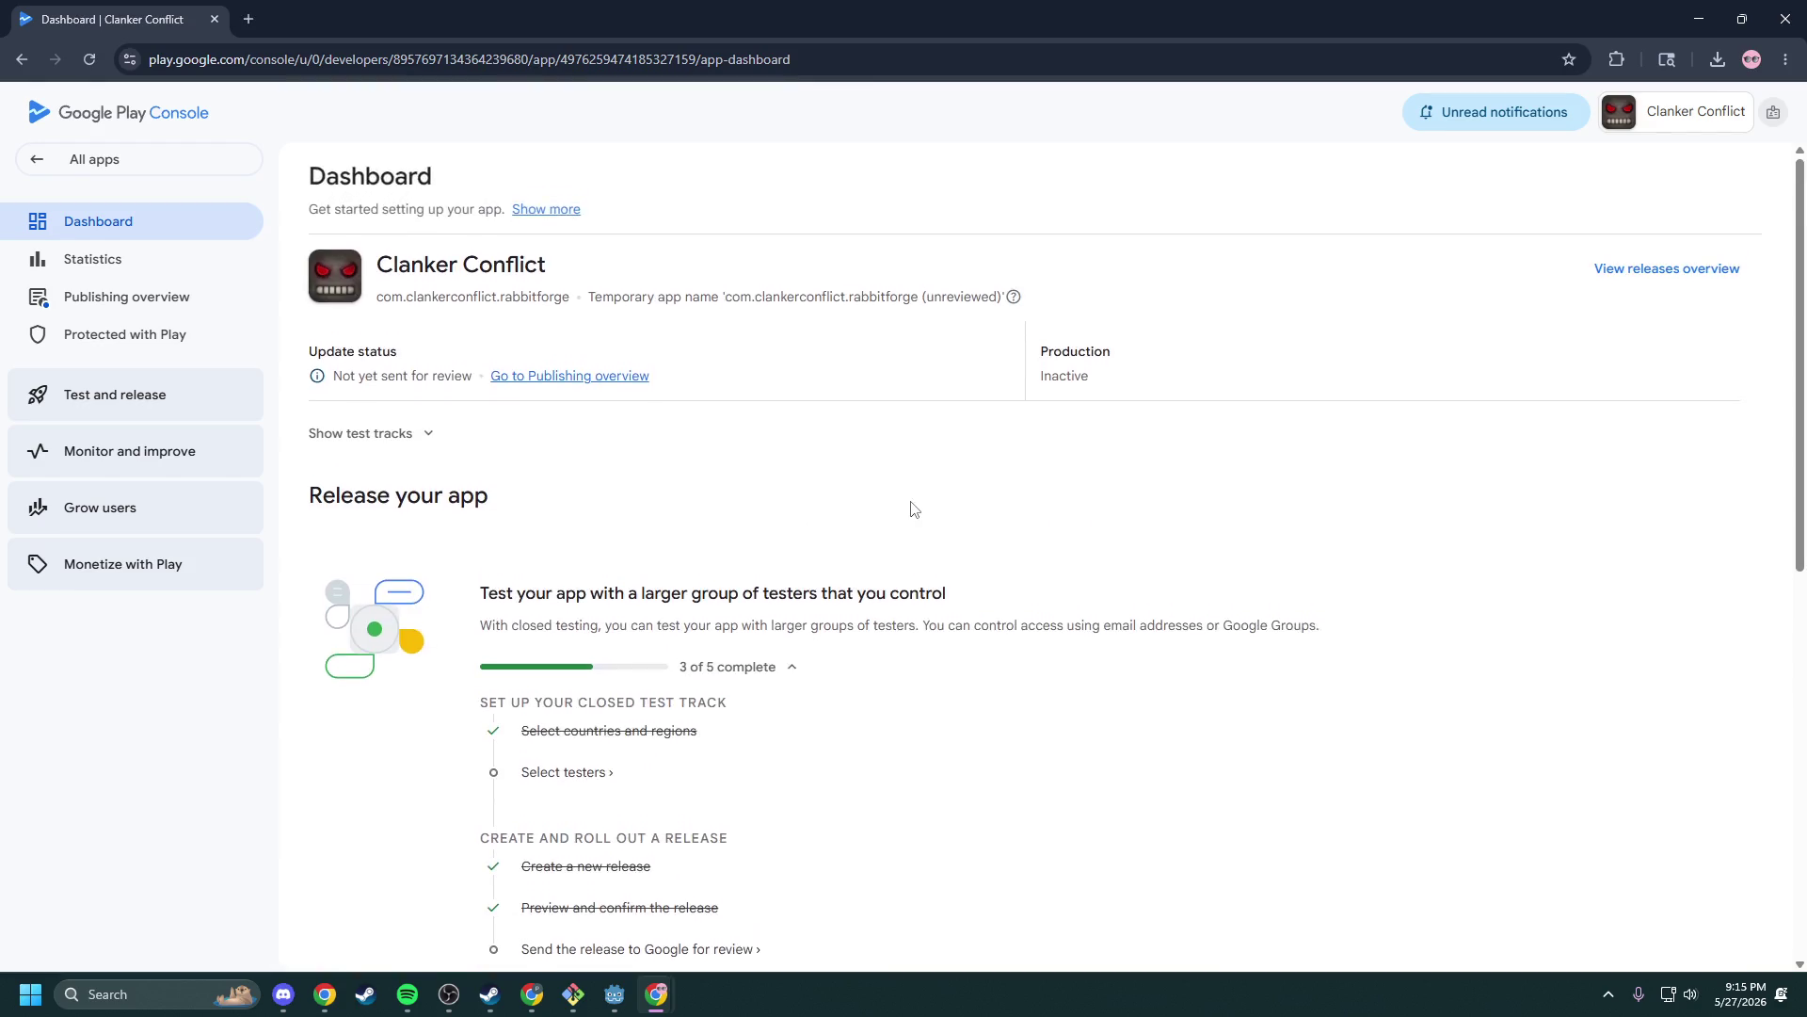
# Go to Monetize with Play > Products > One-time products
pyautogui.click(104, 568)
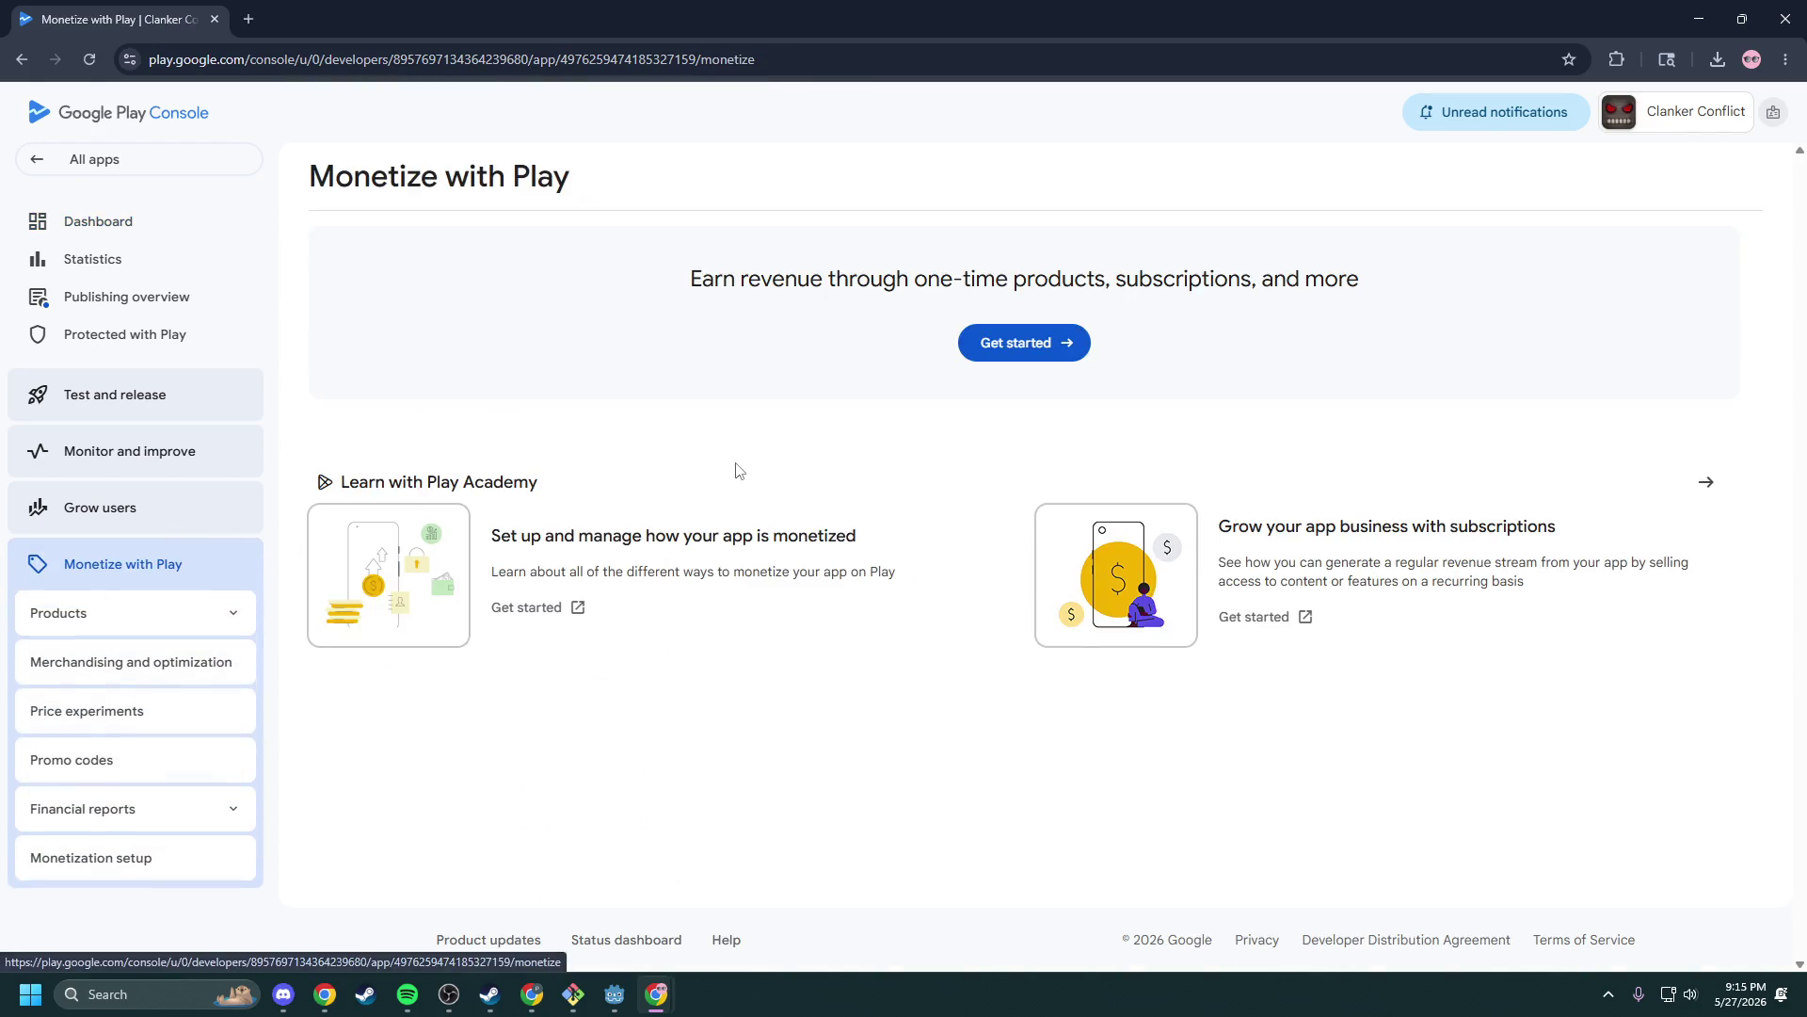
pyautogui.click(149, 615)
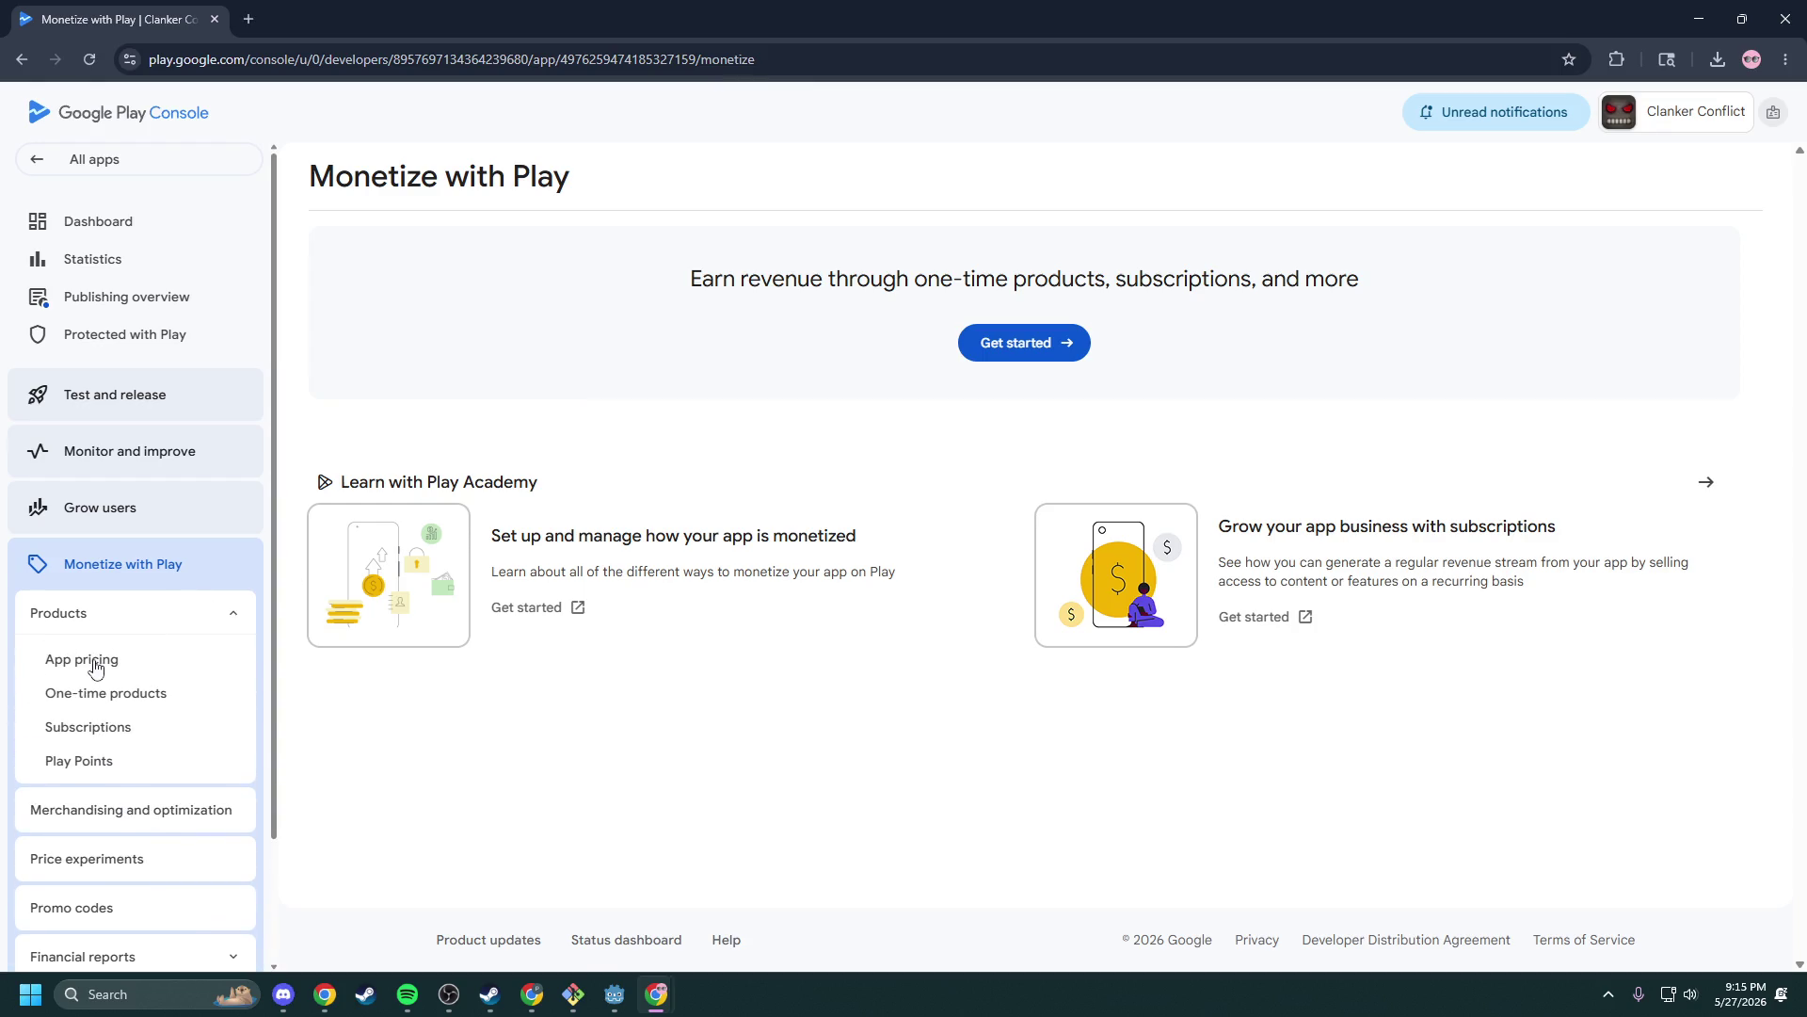
pyautogui.click(98, 694)
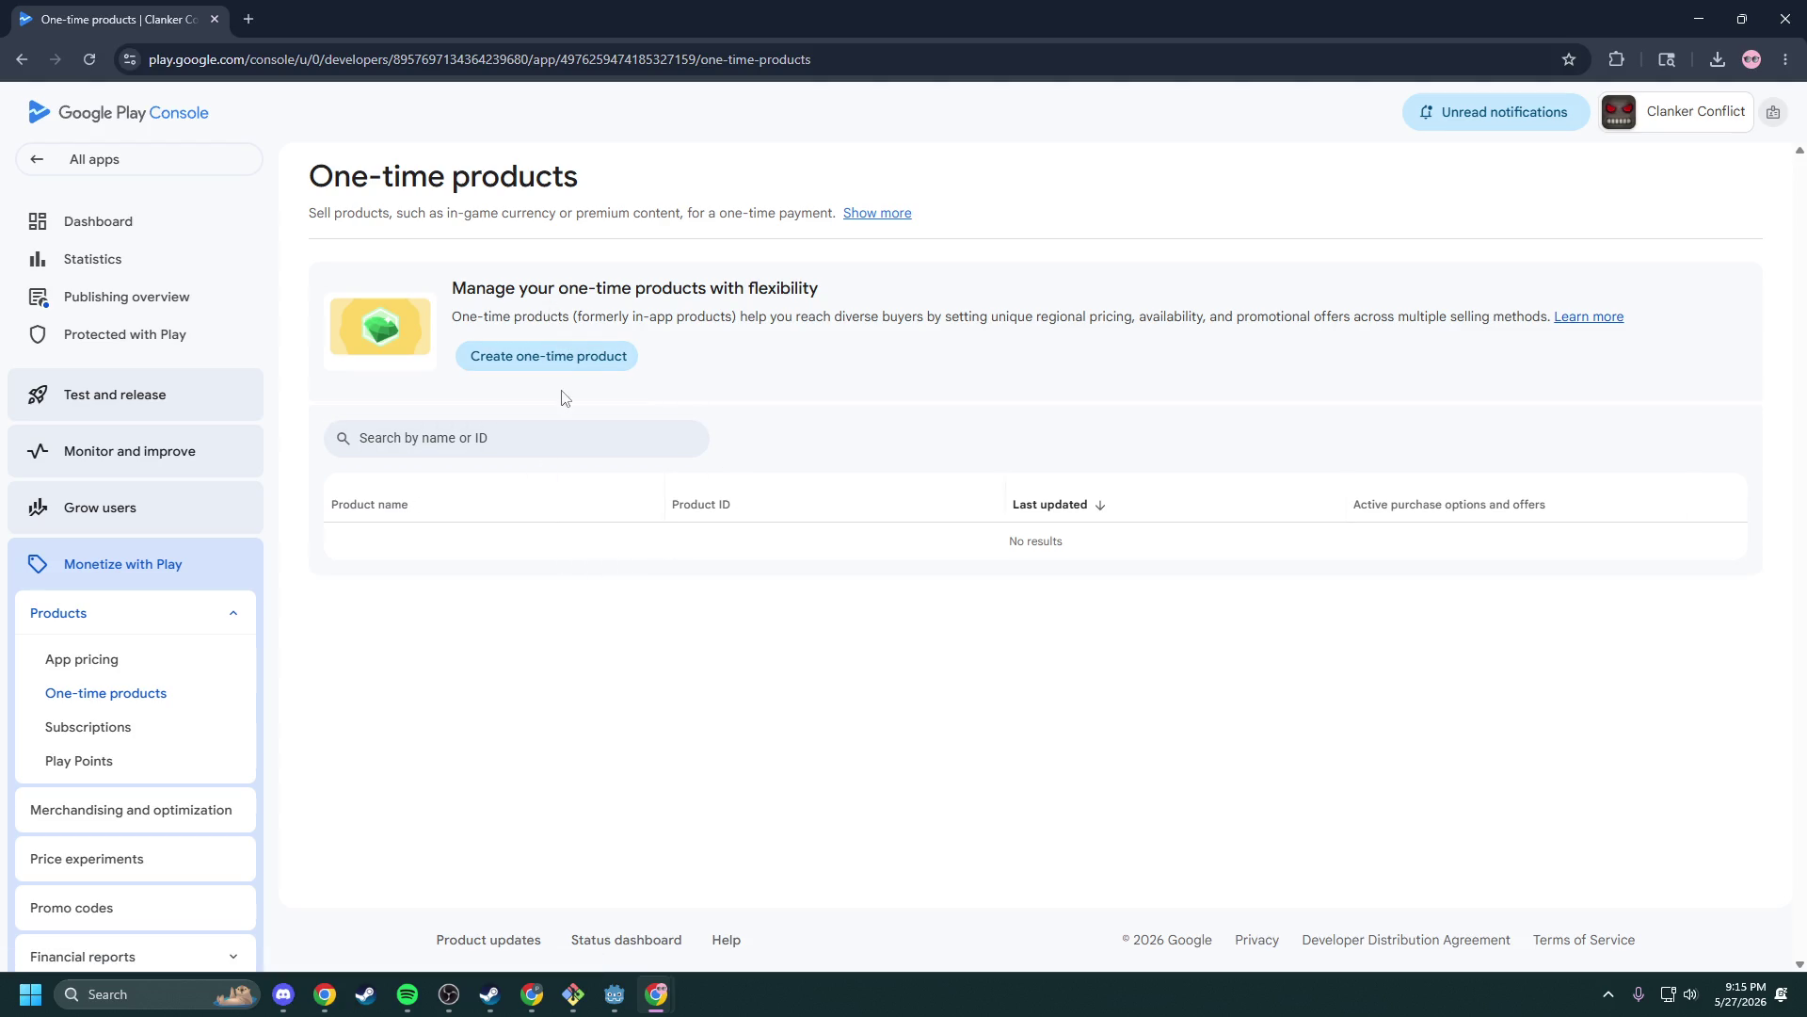
# Start a new one-time product and read through the creation form, including the permanent product ID note
pyautogui.click(534, 376)
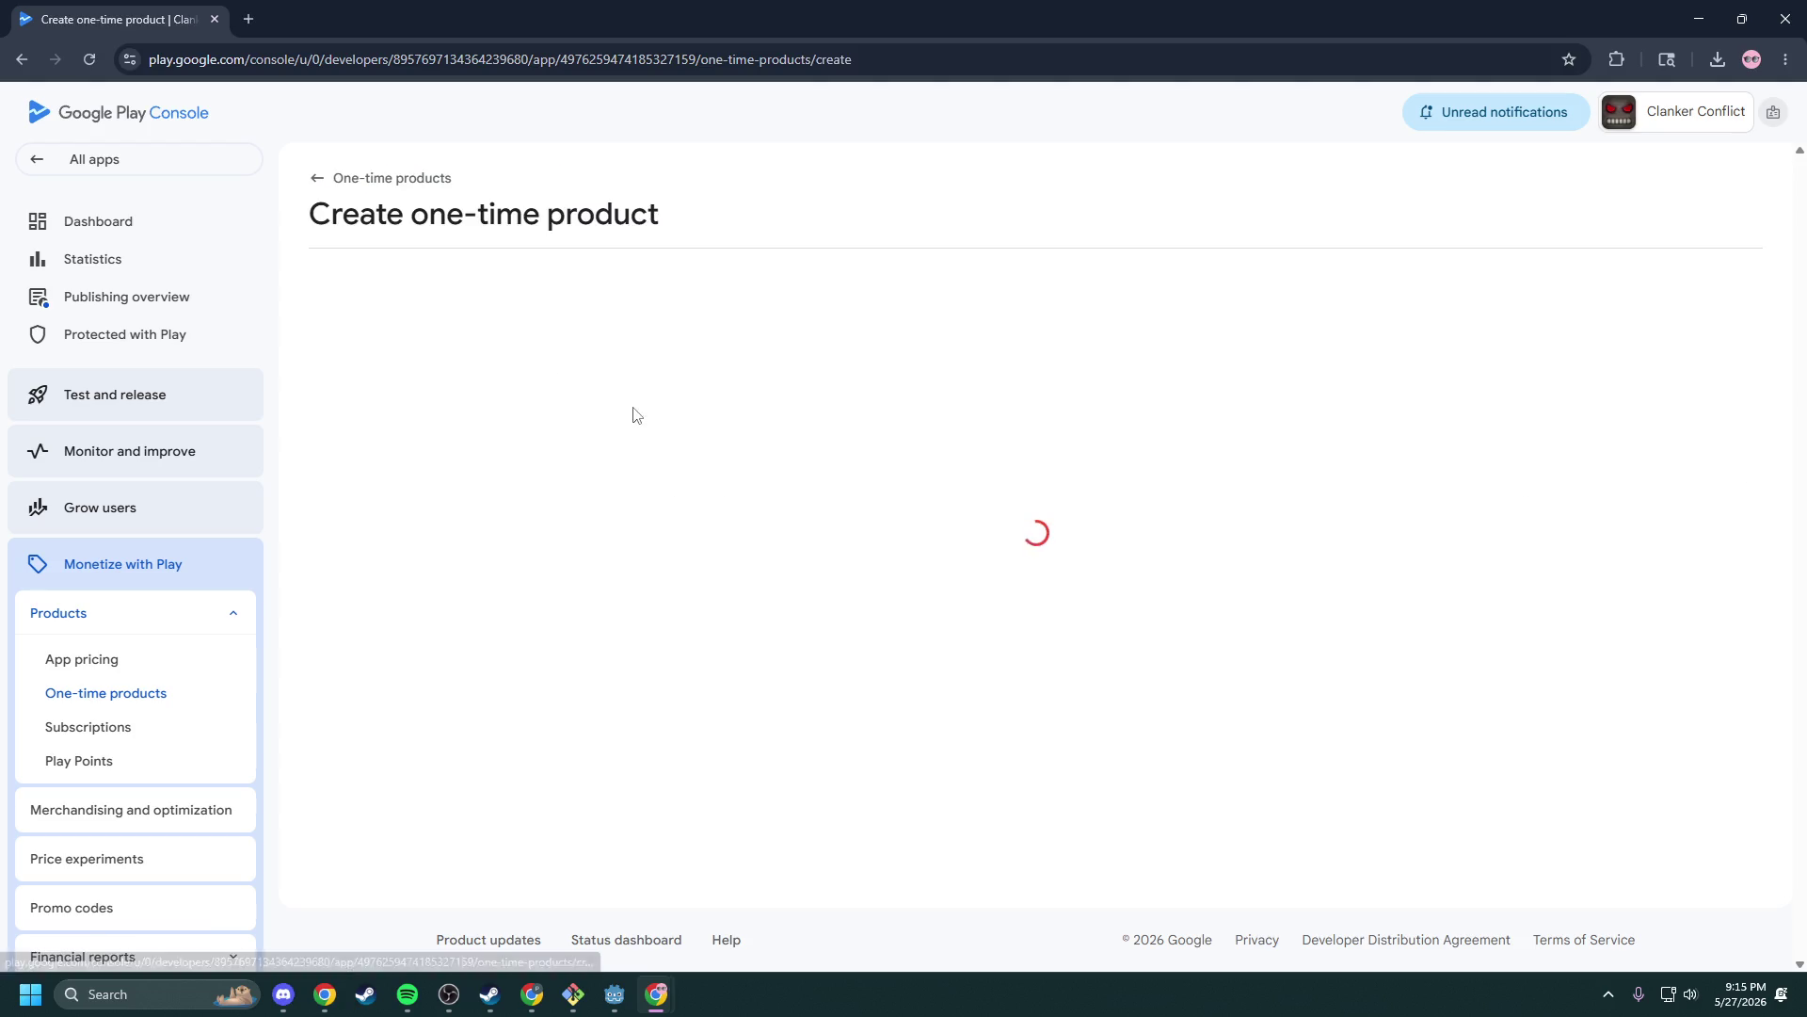
pyautogui.click(659, 370)
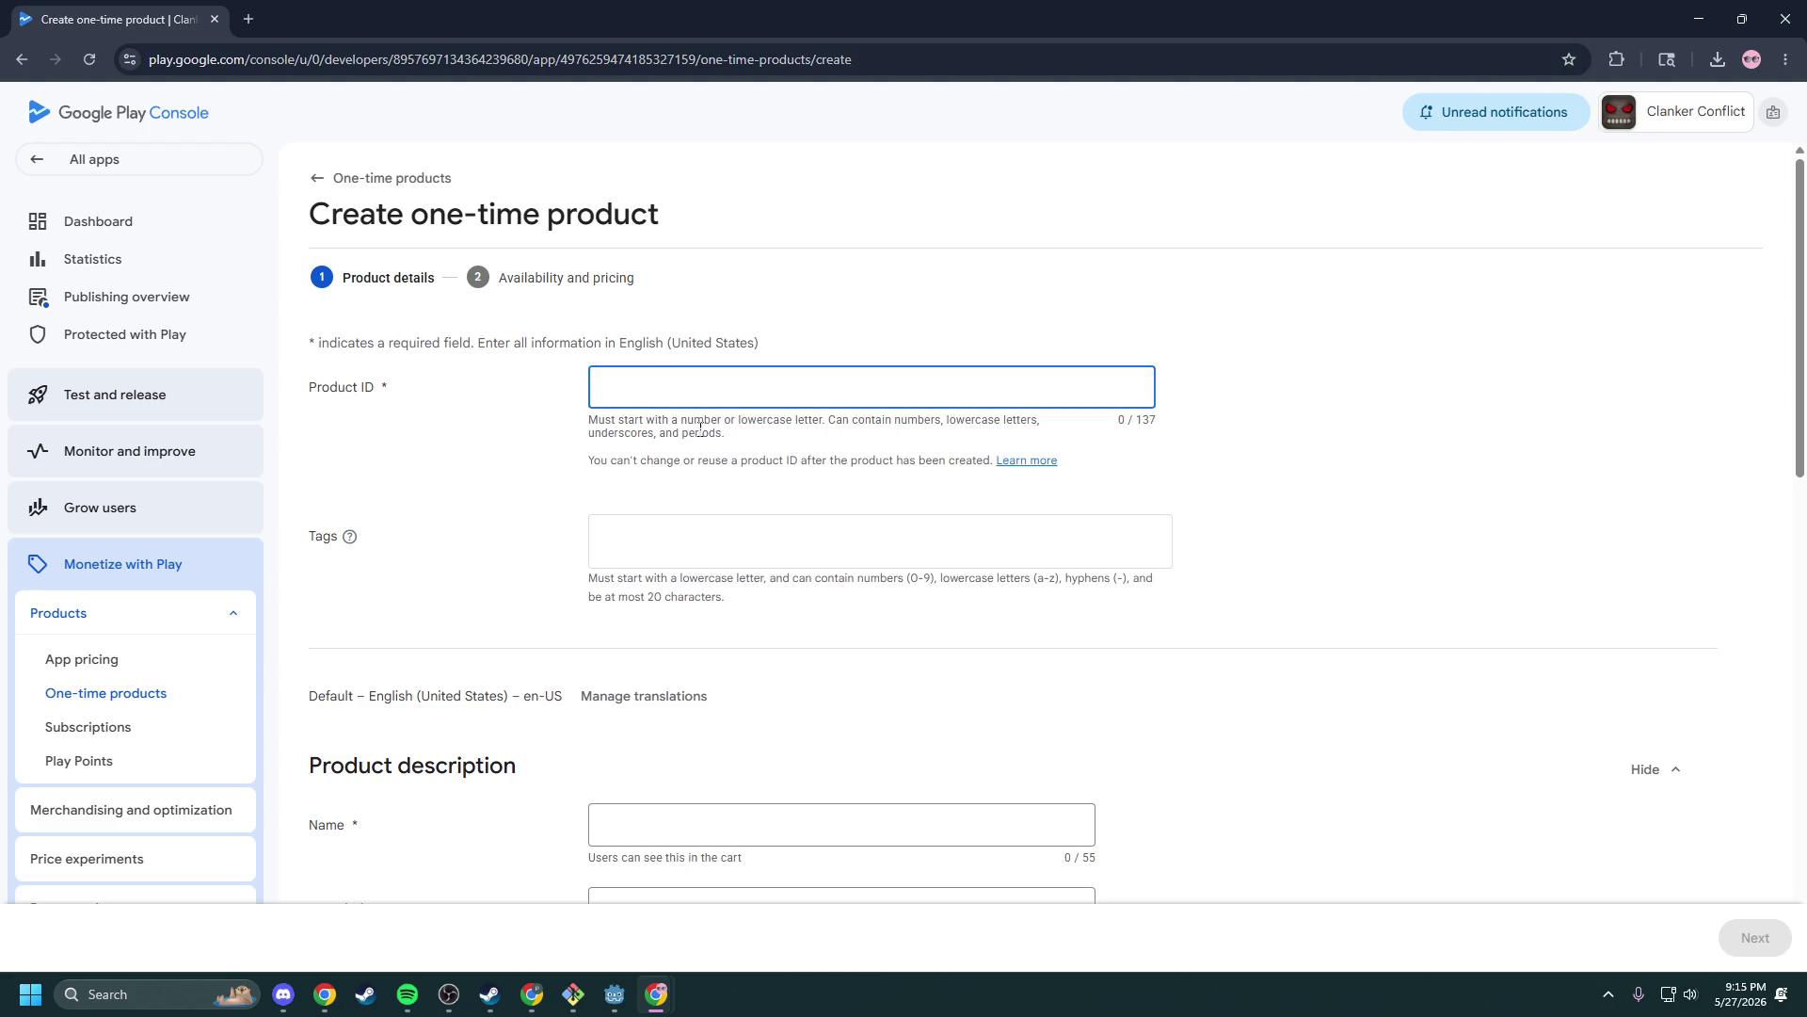
pyautogui.moveTo(647, 460); pyautogui.dragTo(968, 449)
pyautogui.click(967, 448)
pyautogui.scroll(-2, 514, 409)
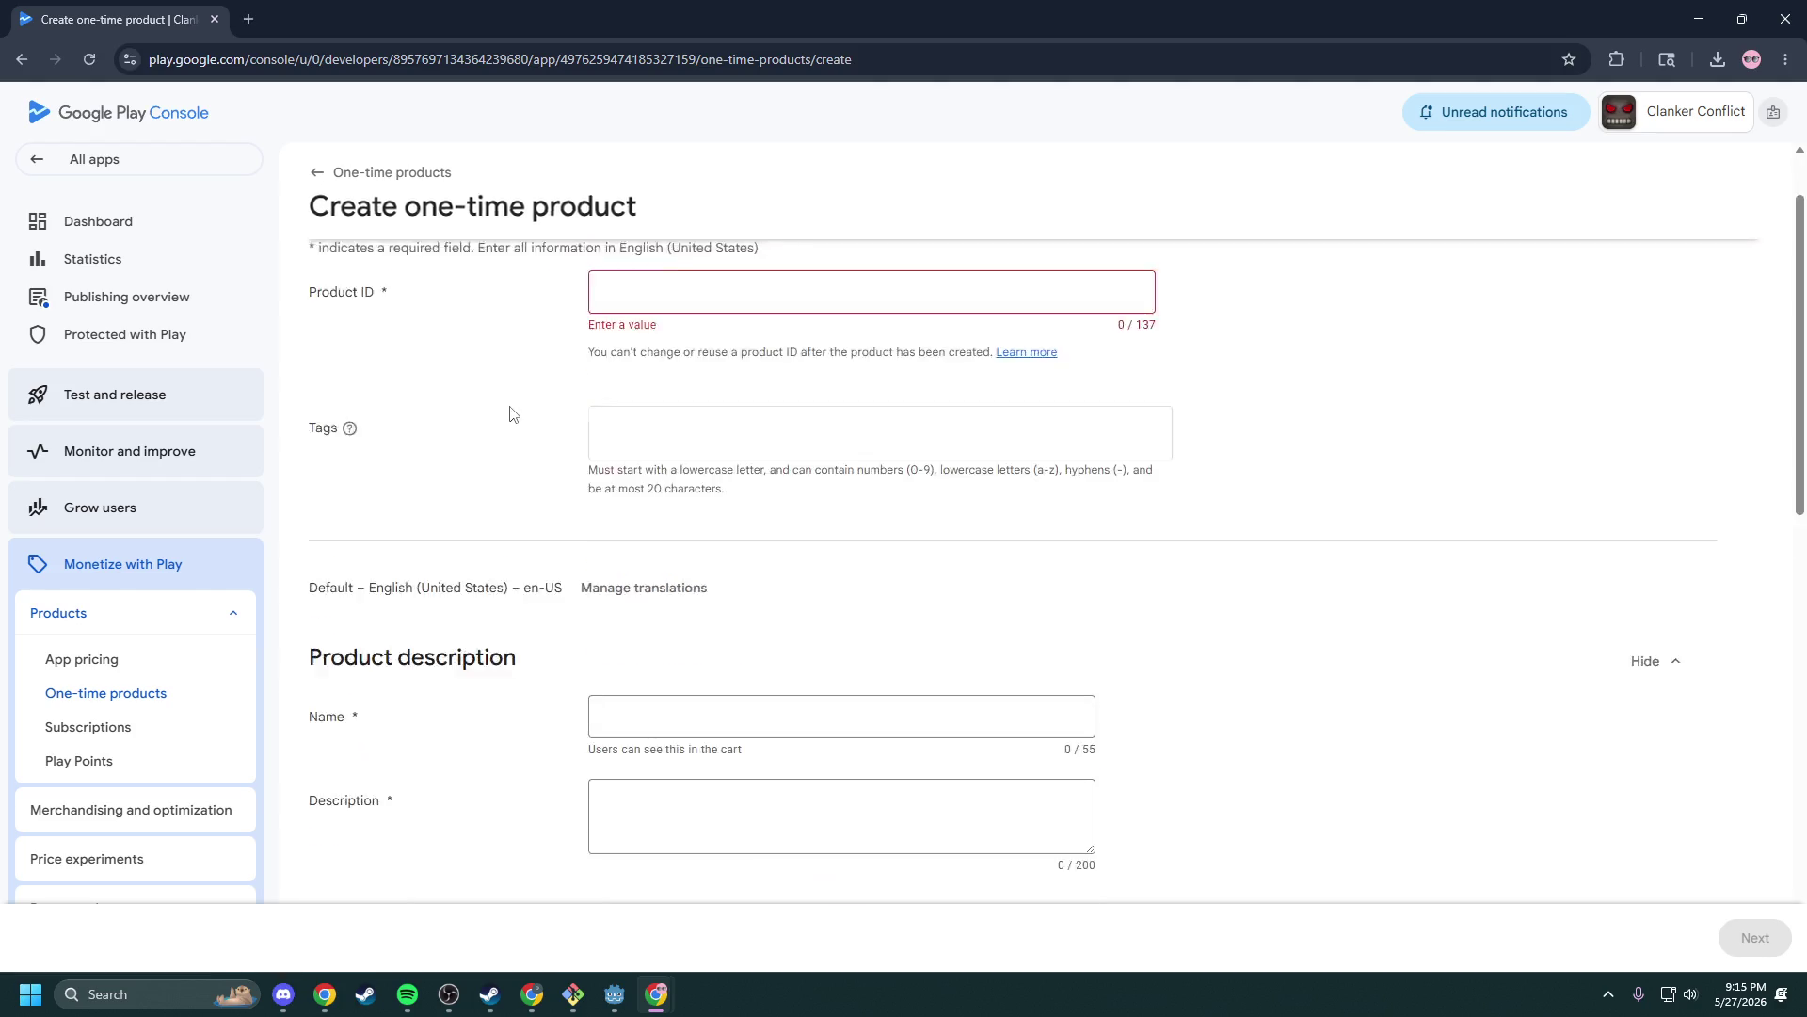
pyautogui.scroll(-3, 513, 419)
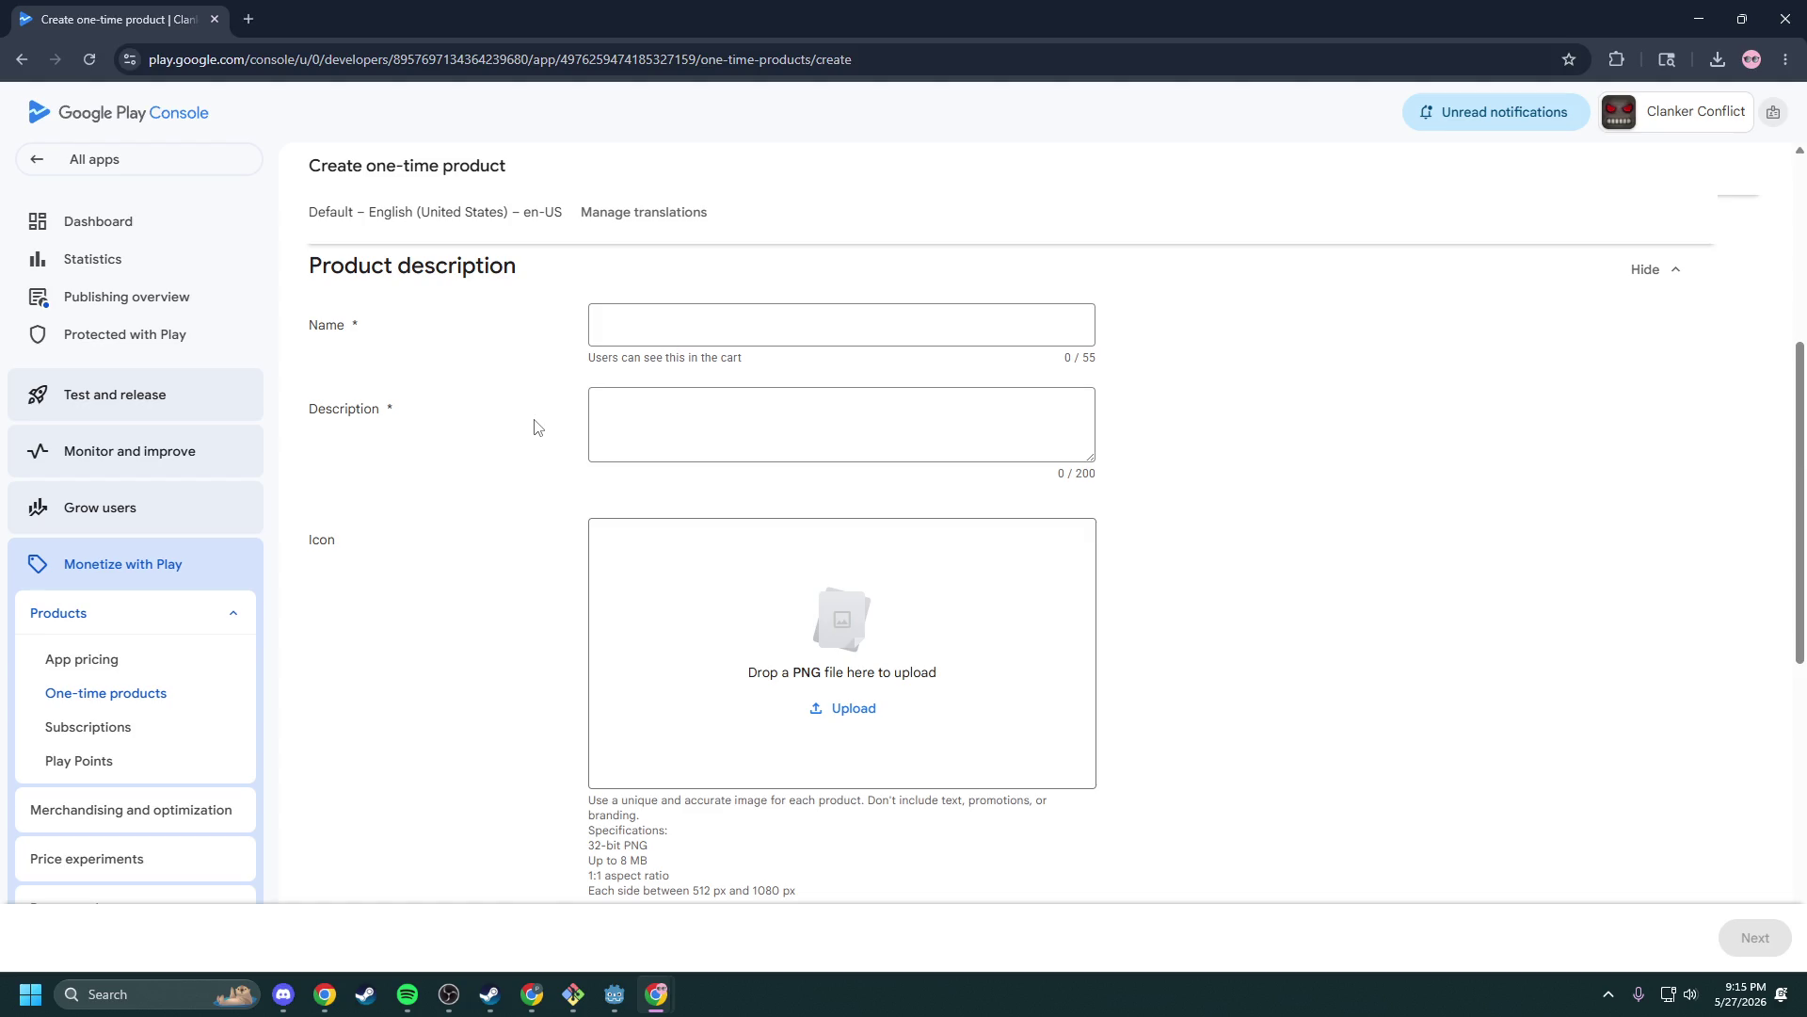
pyautogui.scroll(-1, 537, 427)
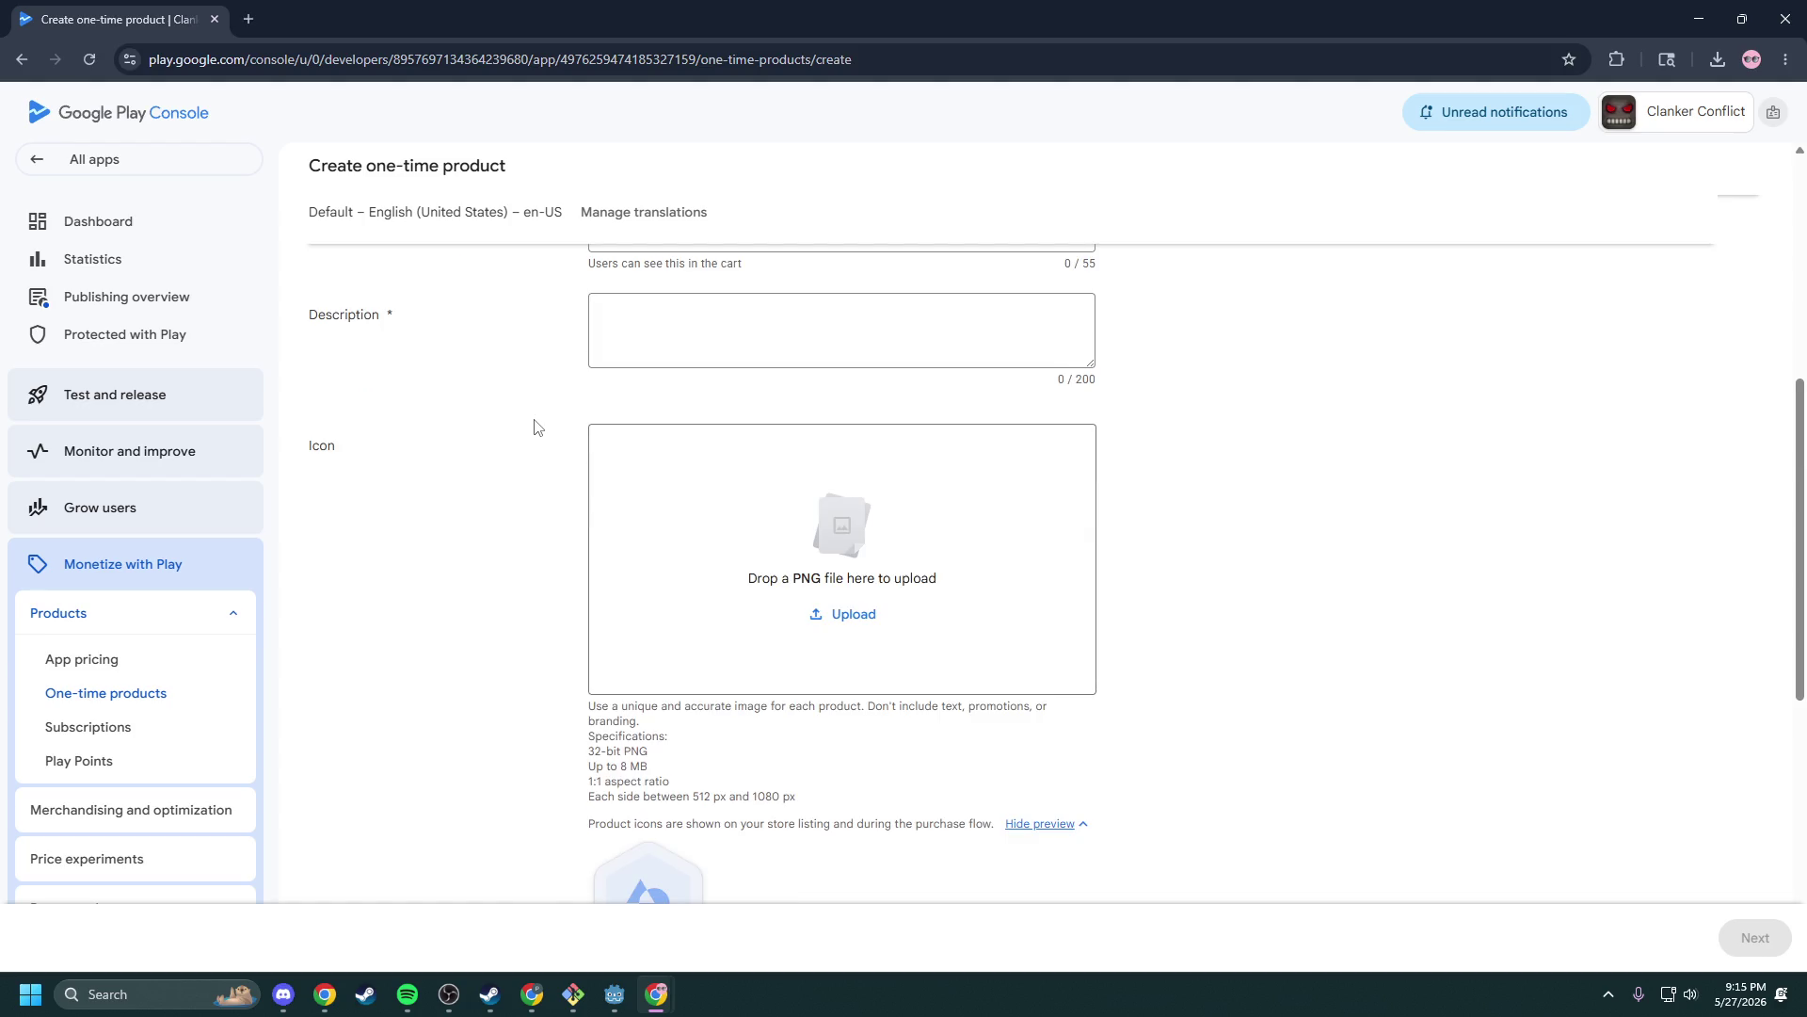
pyautogui.scroll(-1, 534, 424)
pyautogui.scroll(-2, 584, 583)
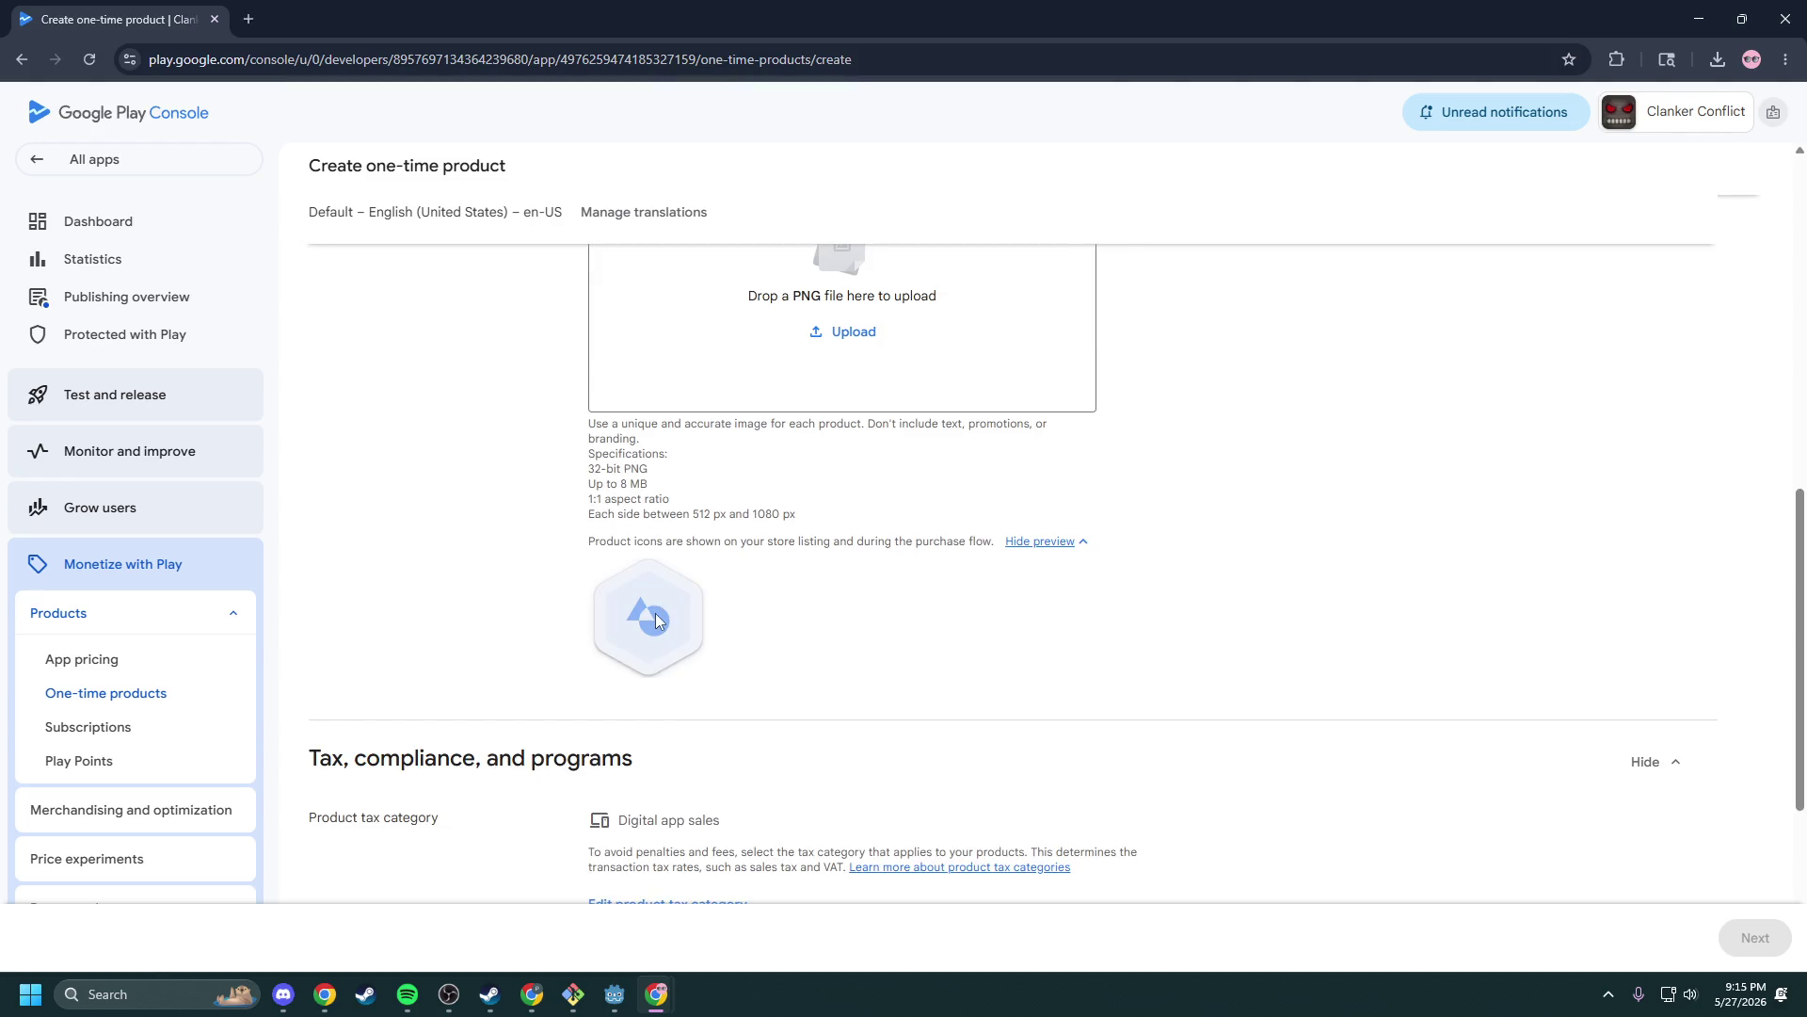
pyautogui.scroll(3, 532, 556)
pyautogui.scroll(-3, 614, 586)
pyautogui.moveTo(611, 545); pyautogui.dragTo(839, 559)
pyautogui.click(833, 557)
# Bring up the Edit product tax category dialog from Tax, compliance, and programs
pyautogui.scroll(-3, 501, 546)
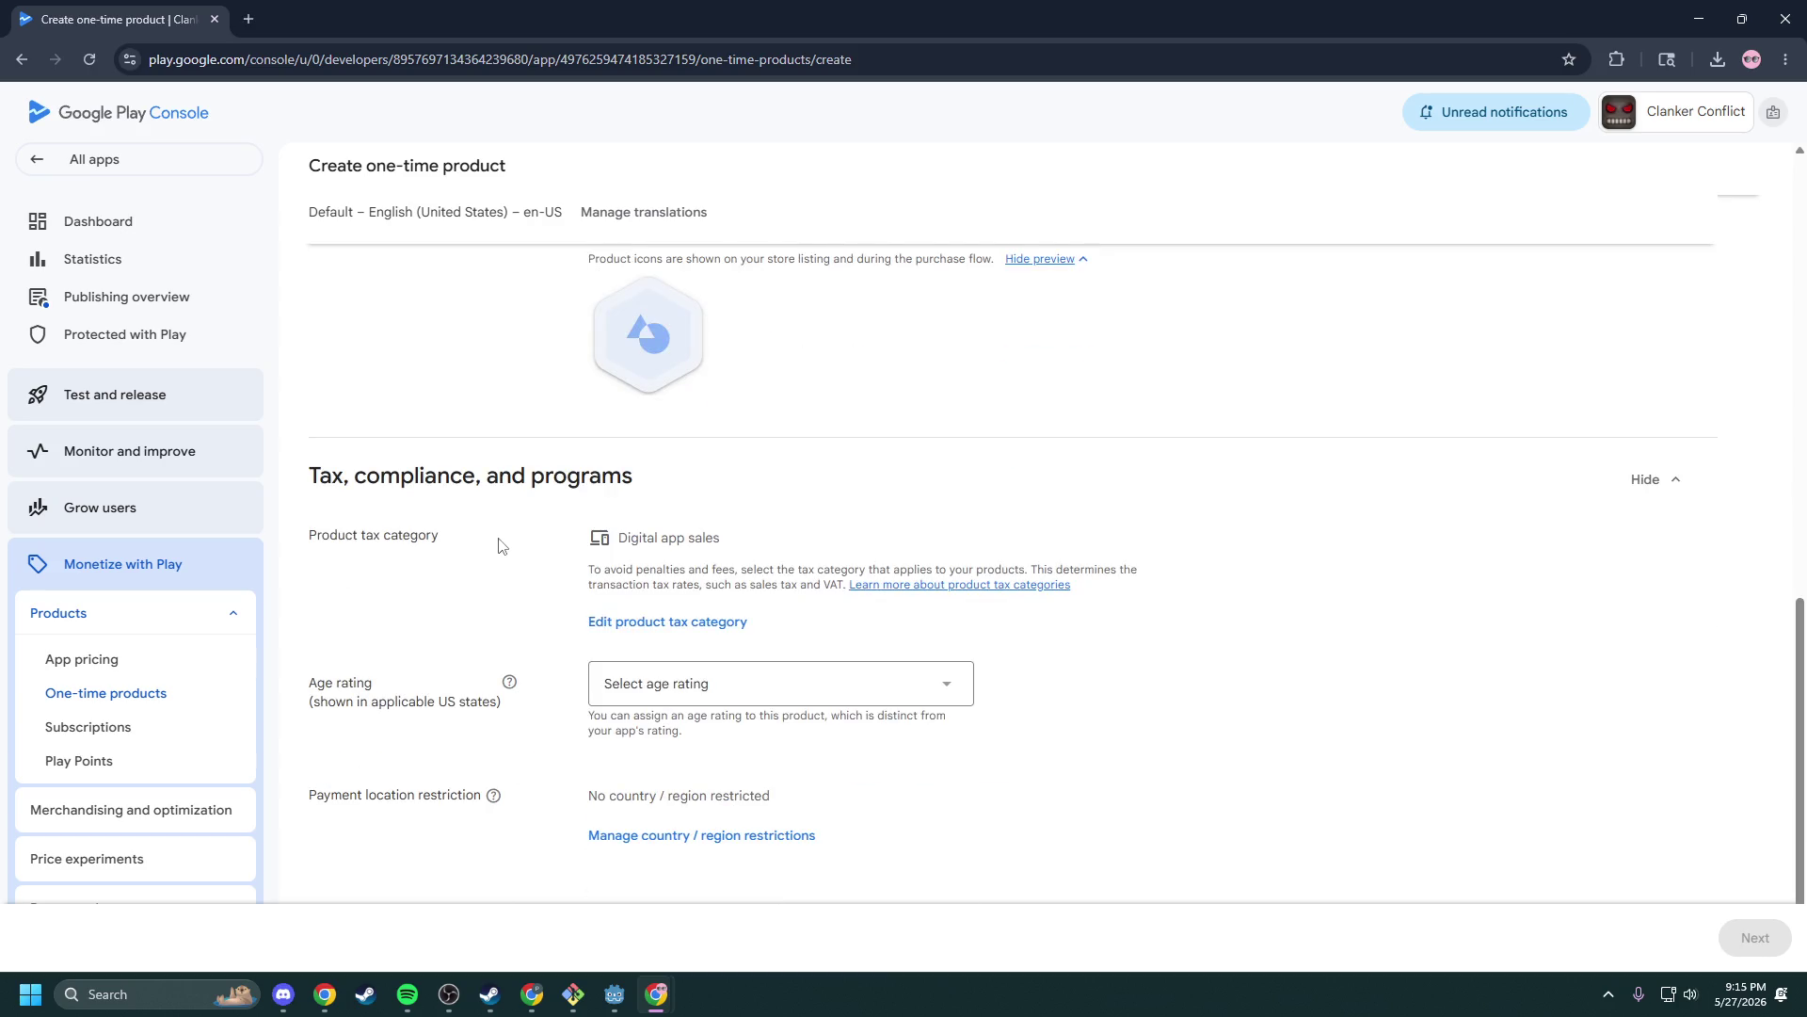
pyautogui.scroll(-1, 500, 544)
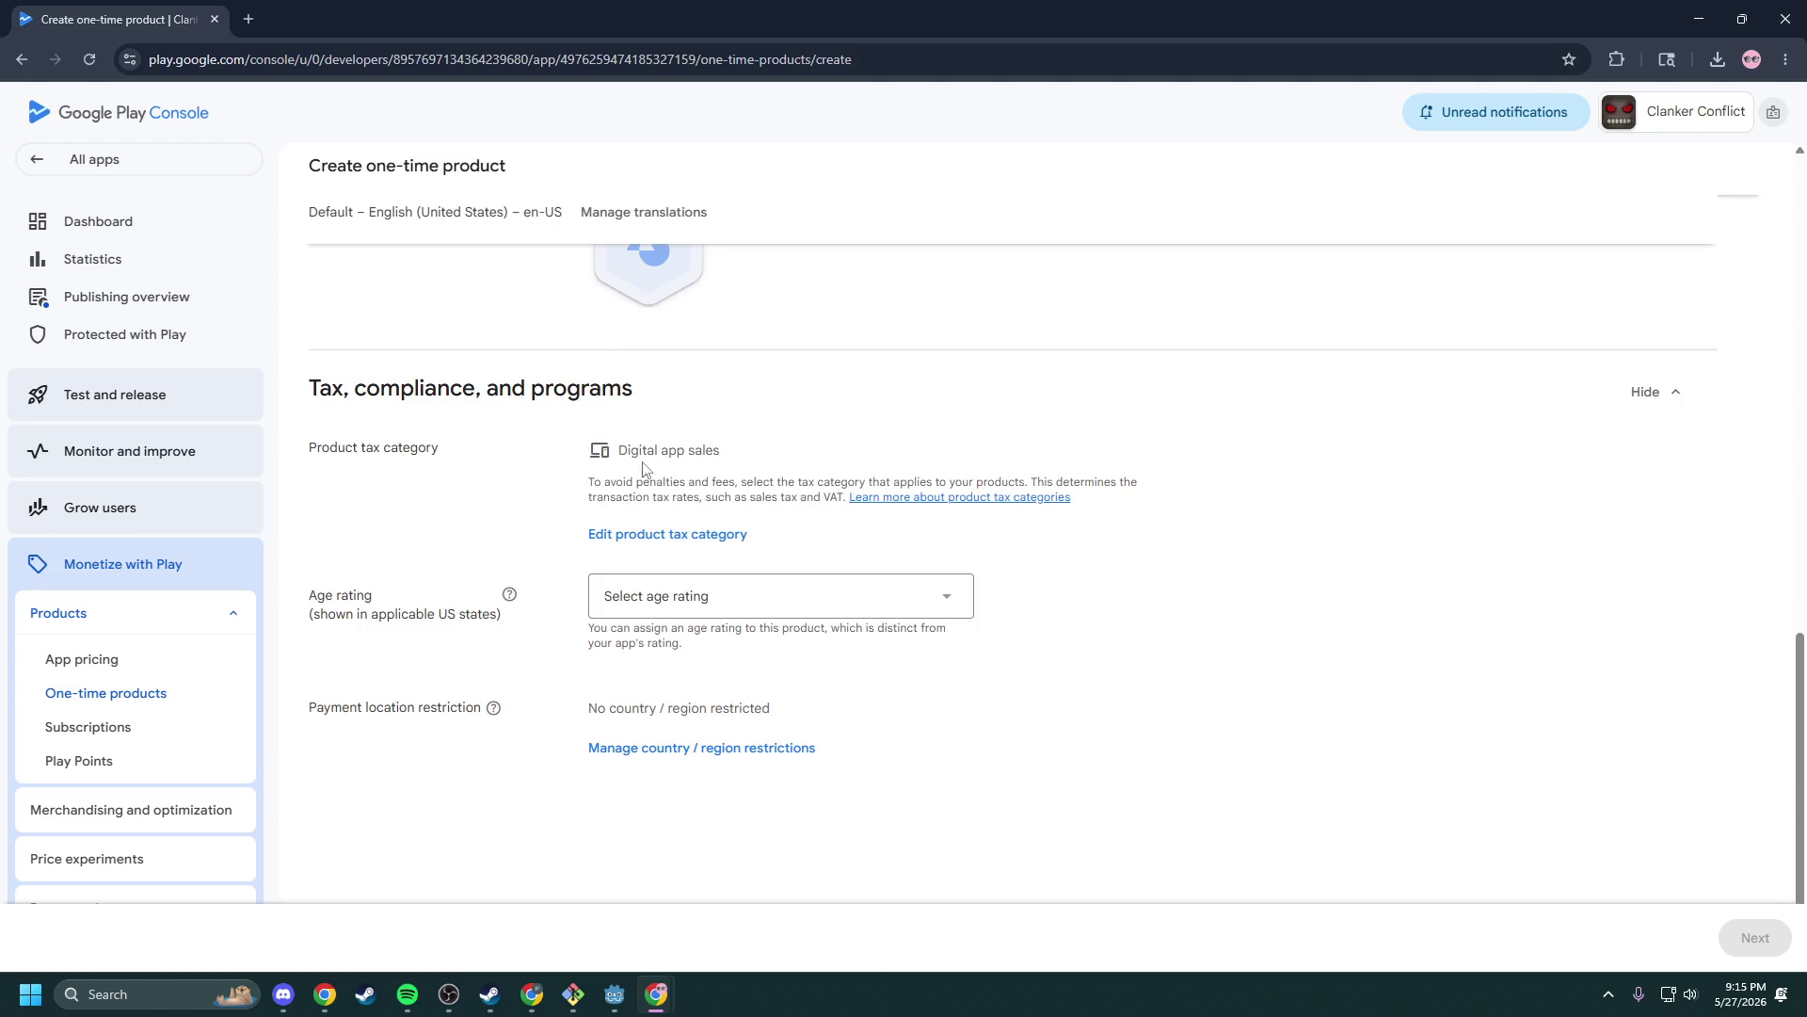
pyautogui.moveTo(601, 482)
pyautogui.mouseDown()
pyautogui.moveTo(786, 498)
pyautogui.moveTo(907, 481)
pyautogui.mouseUp()
pyautogui.click(716, 490)
pyautogui.click(671, 536)
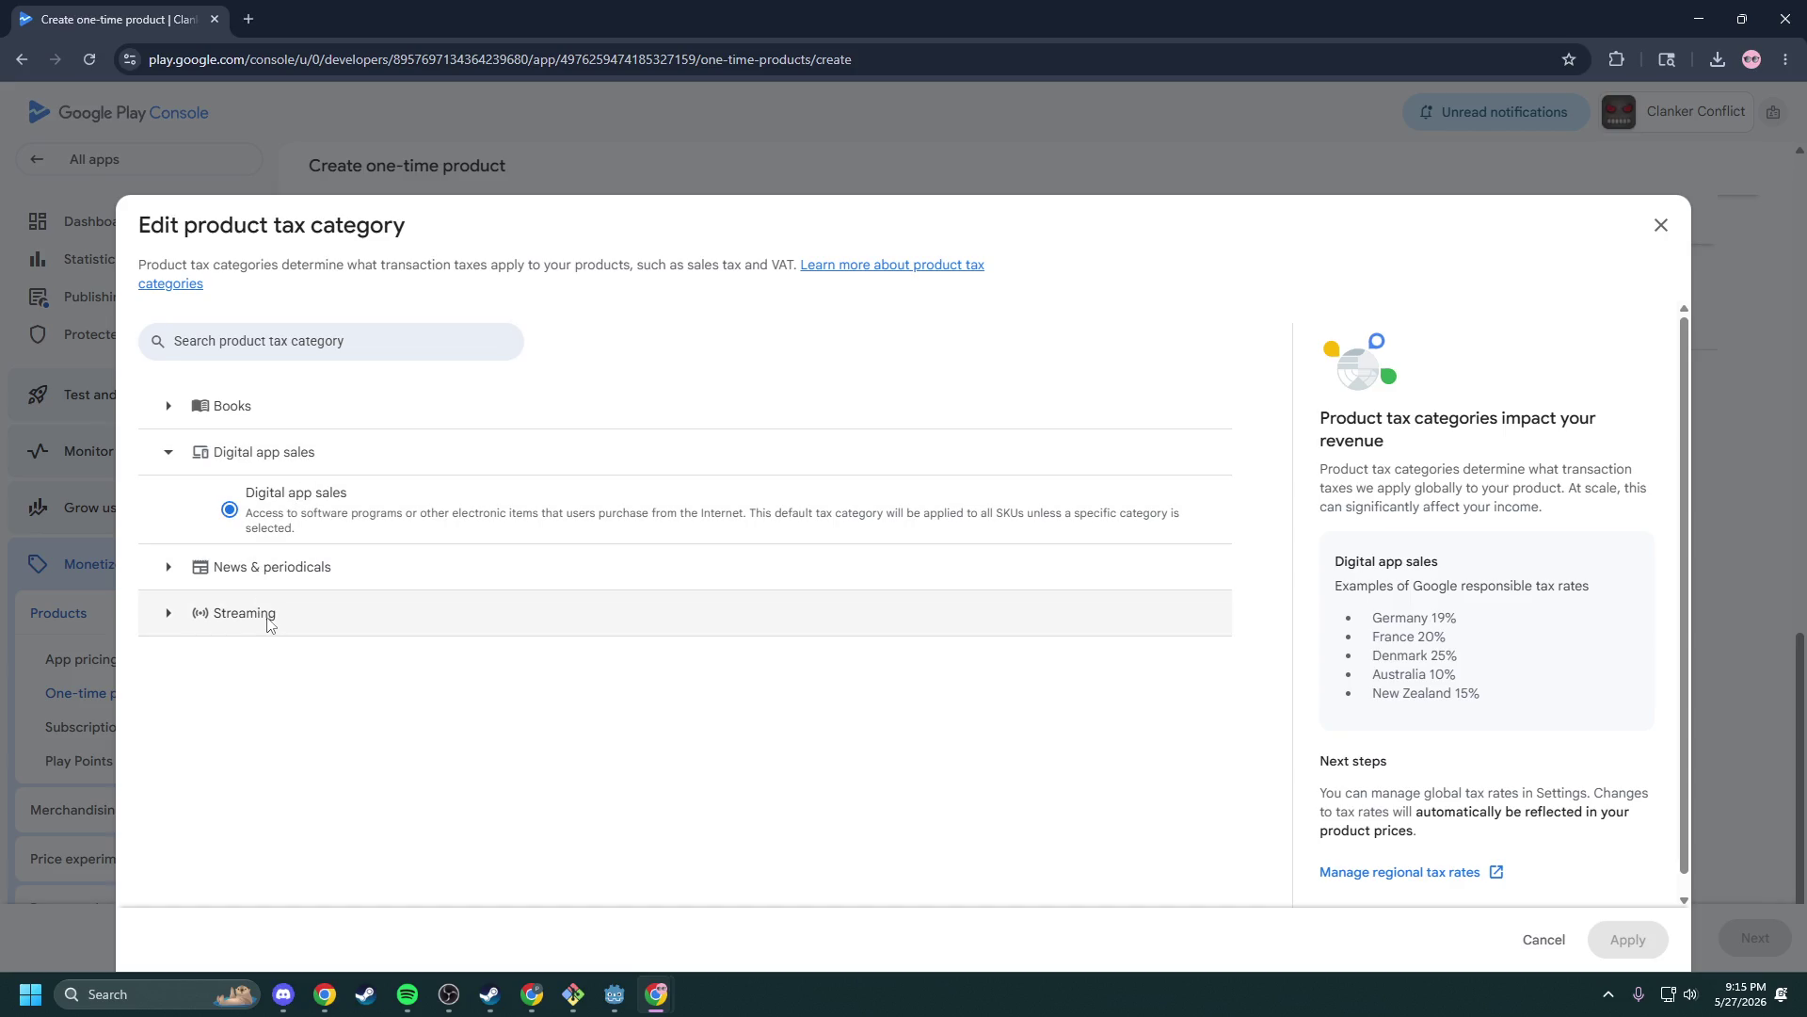
# Keep Digital app sales as the tax category after checking Streaming, then open Manage regional tax rates
pyautogui.click(170, 615)
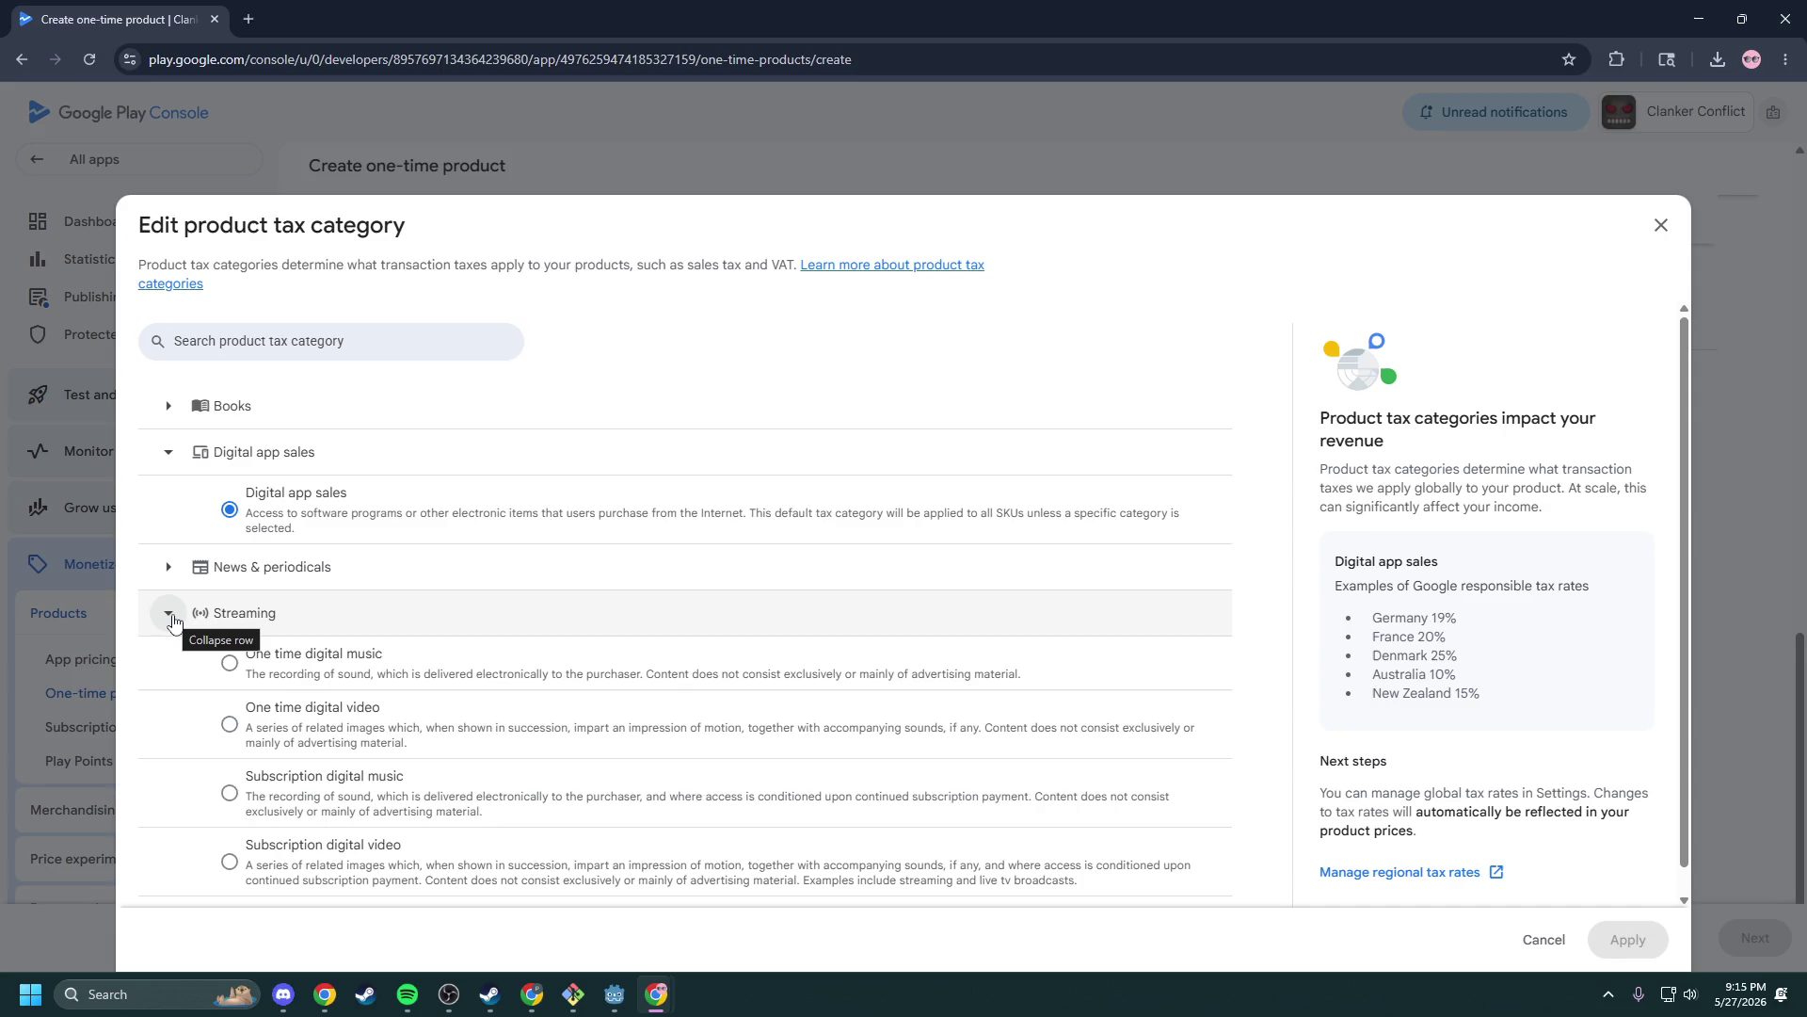
pyautogui.click(171, 616)
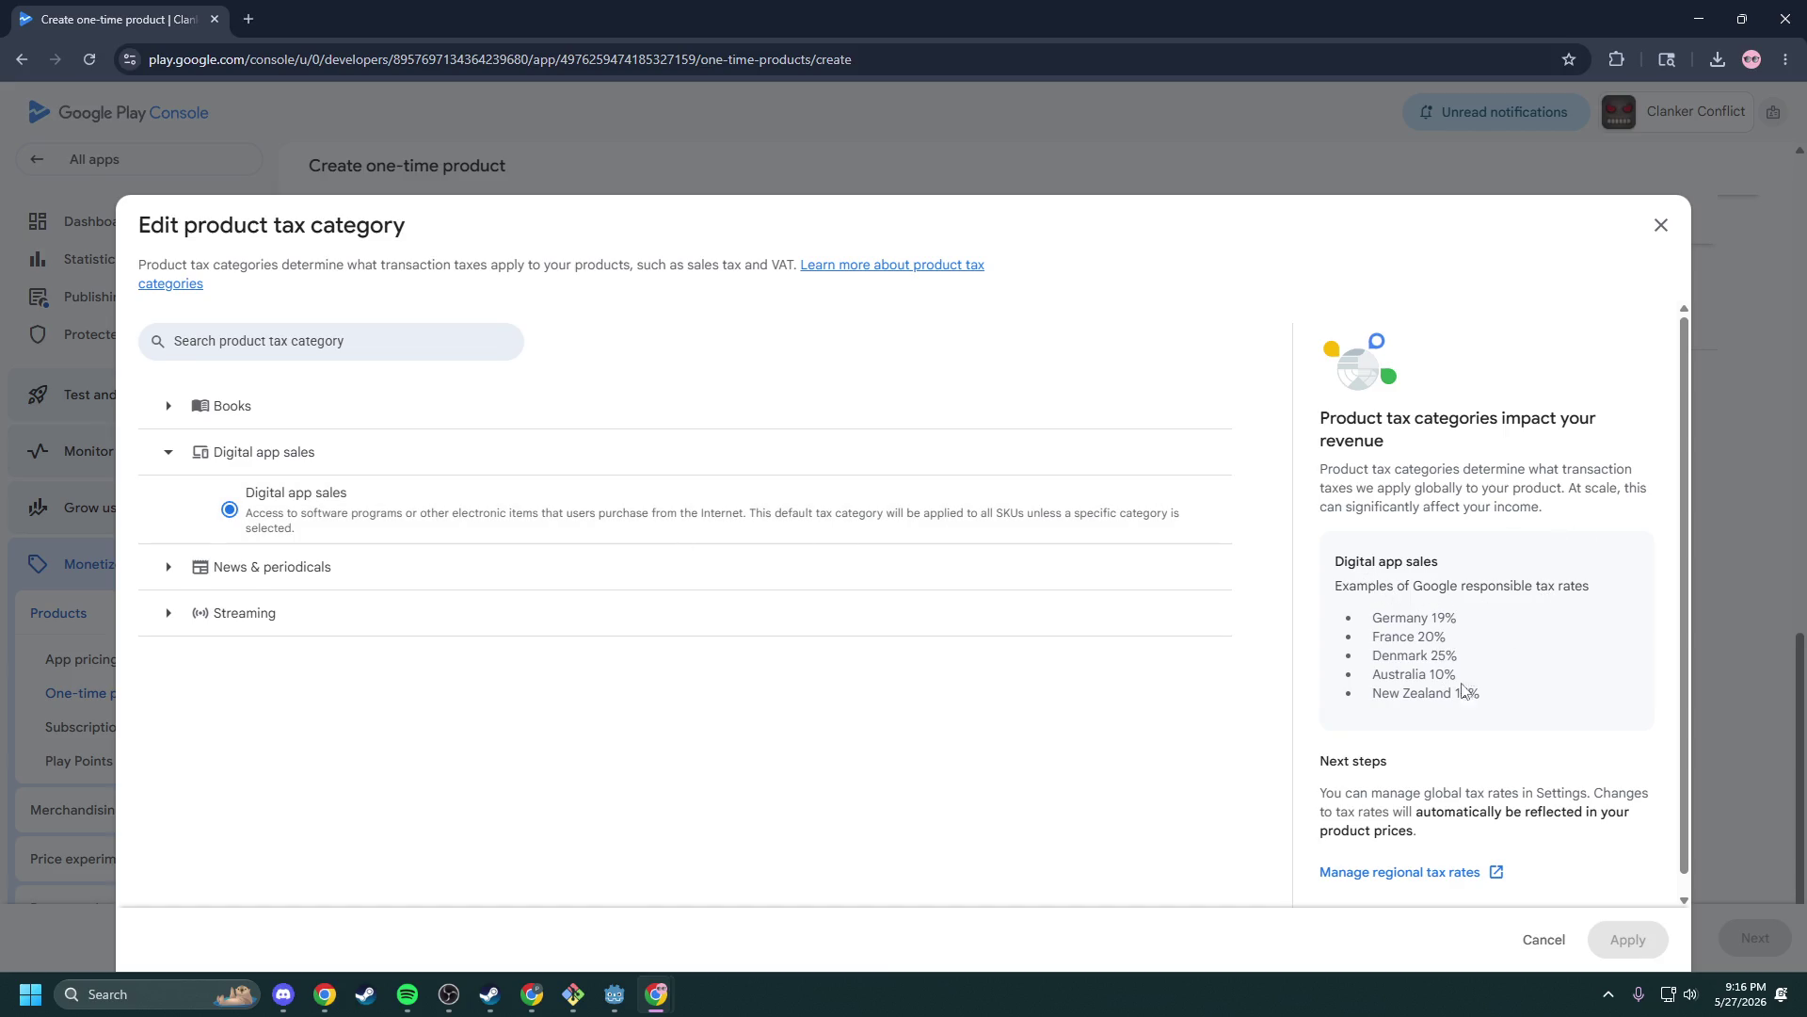
pyautogui.scroll(-1, 1438, 669)
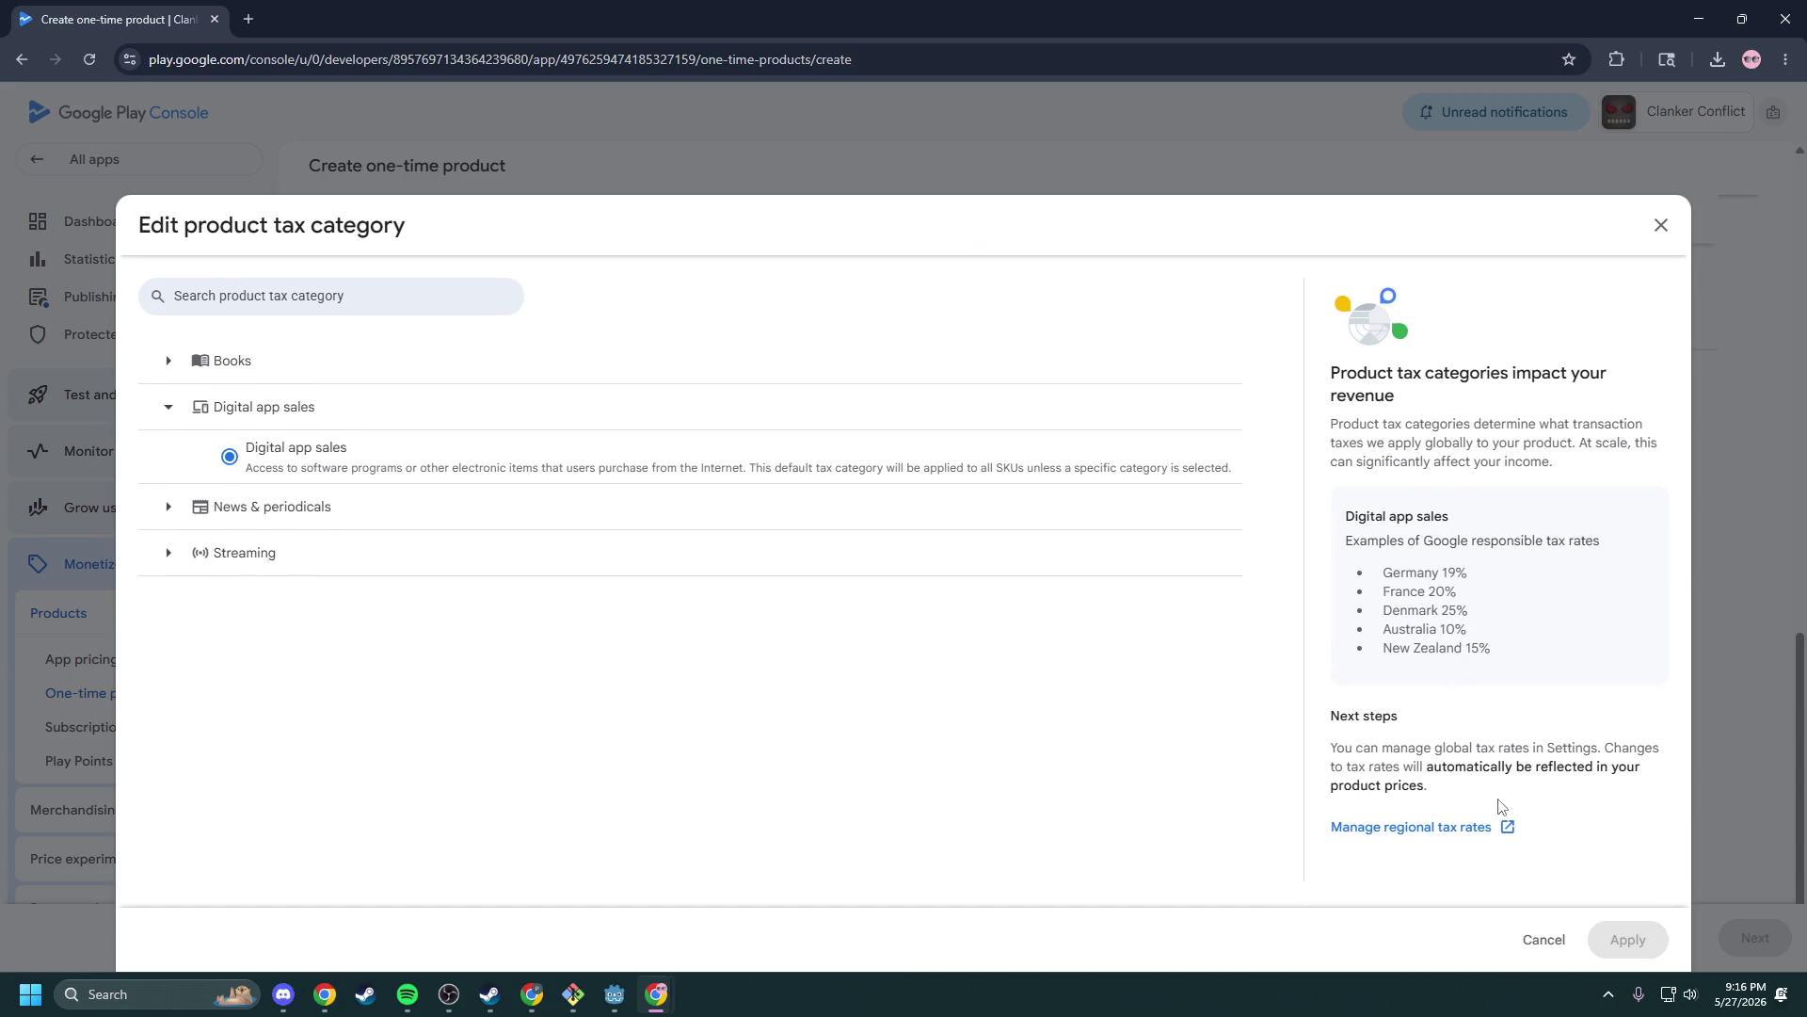
pyautogui.click(230, 458)
pyautogui.moveTo(1356, 748)
pyautogui.mouseDown()
pyautogui.moveTo(1548, 748)
pyautogui.moveTo(1593, 770)
pyautogui.moveTo(1466, 795)
pyautogui.mouseUp()
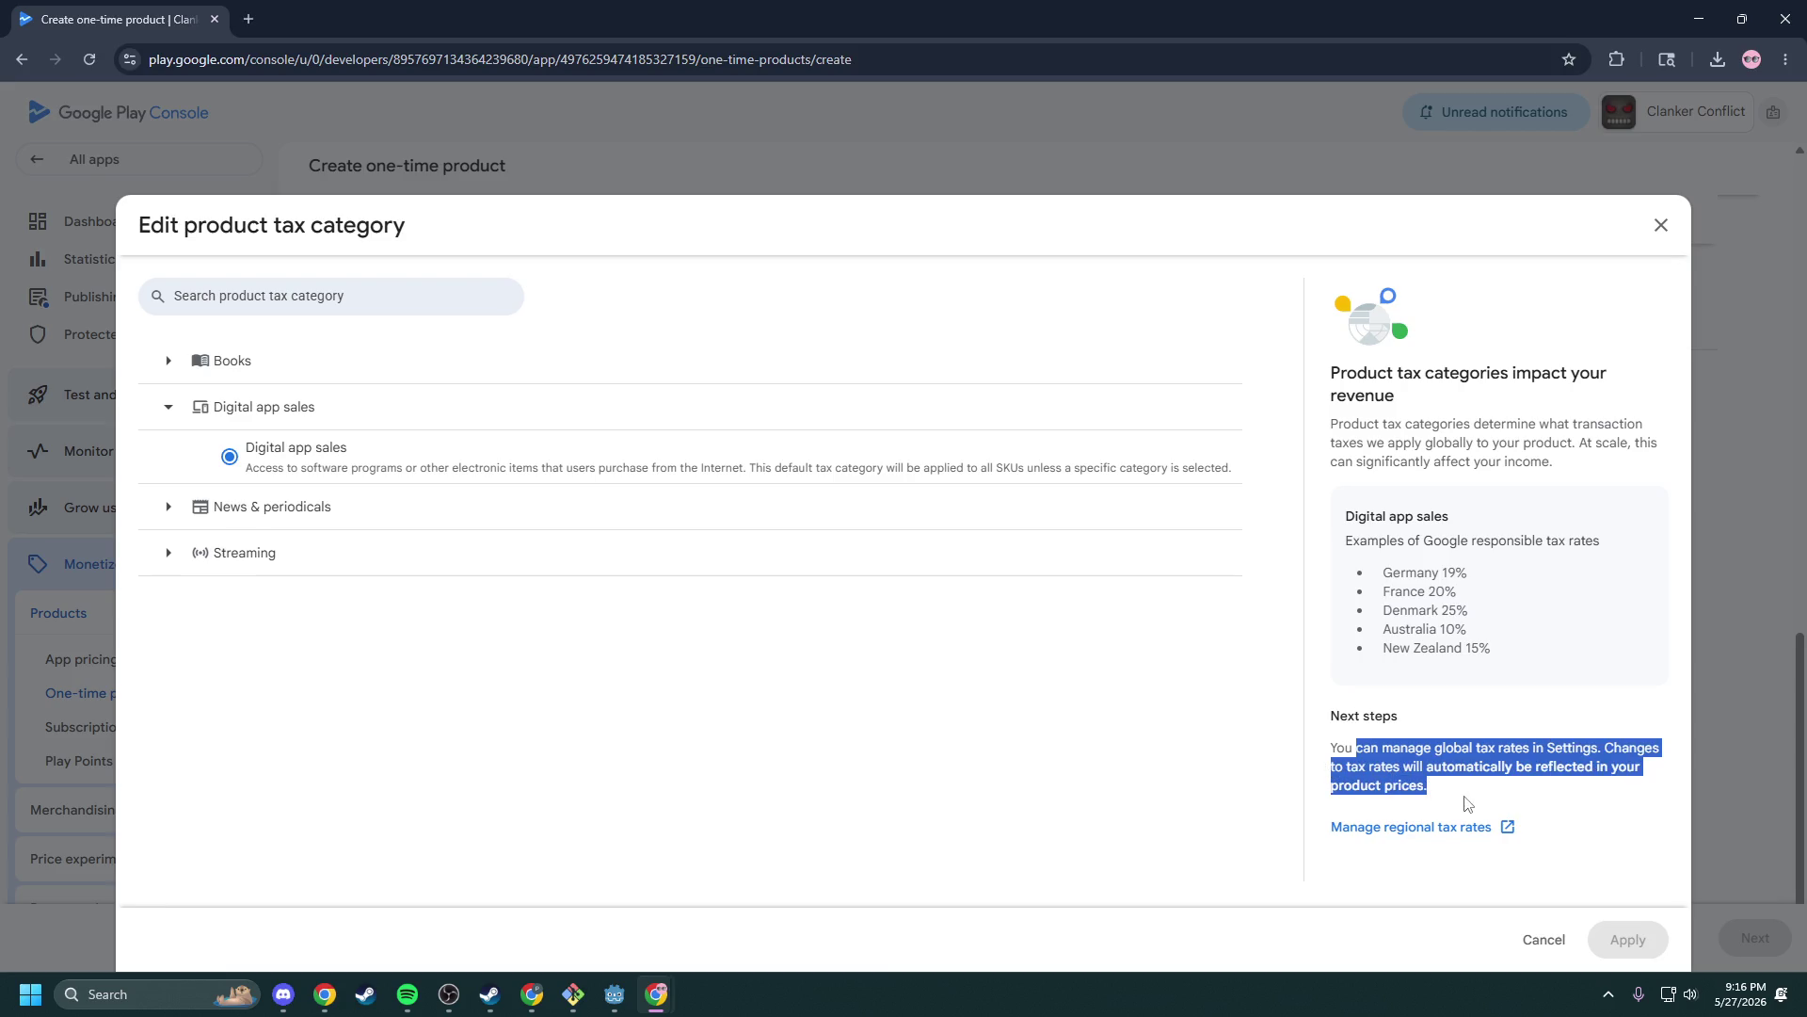
pyautogui.click(1433, 829)
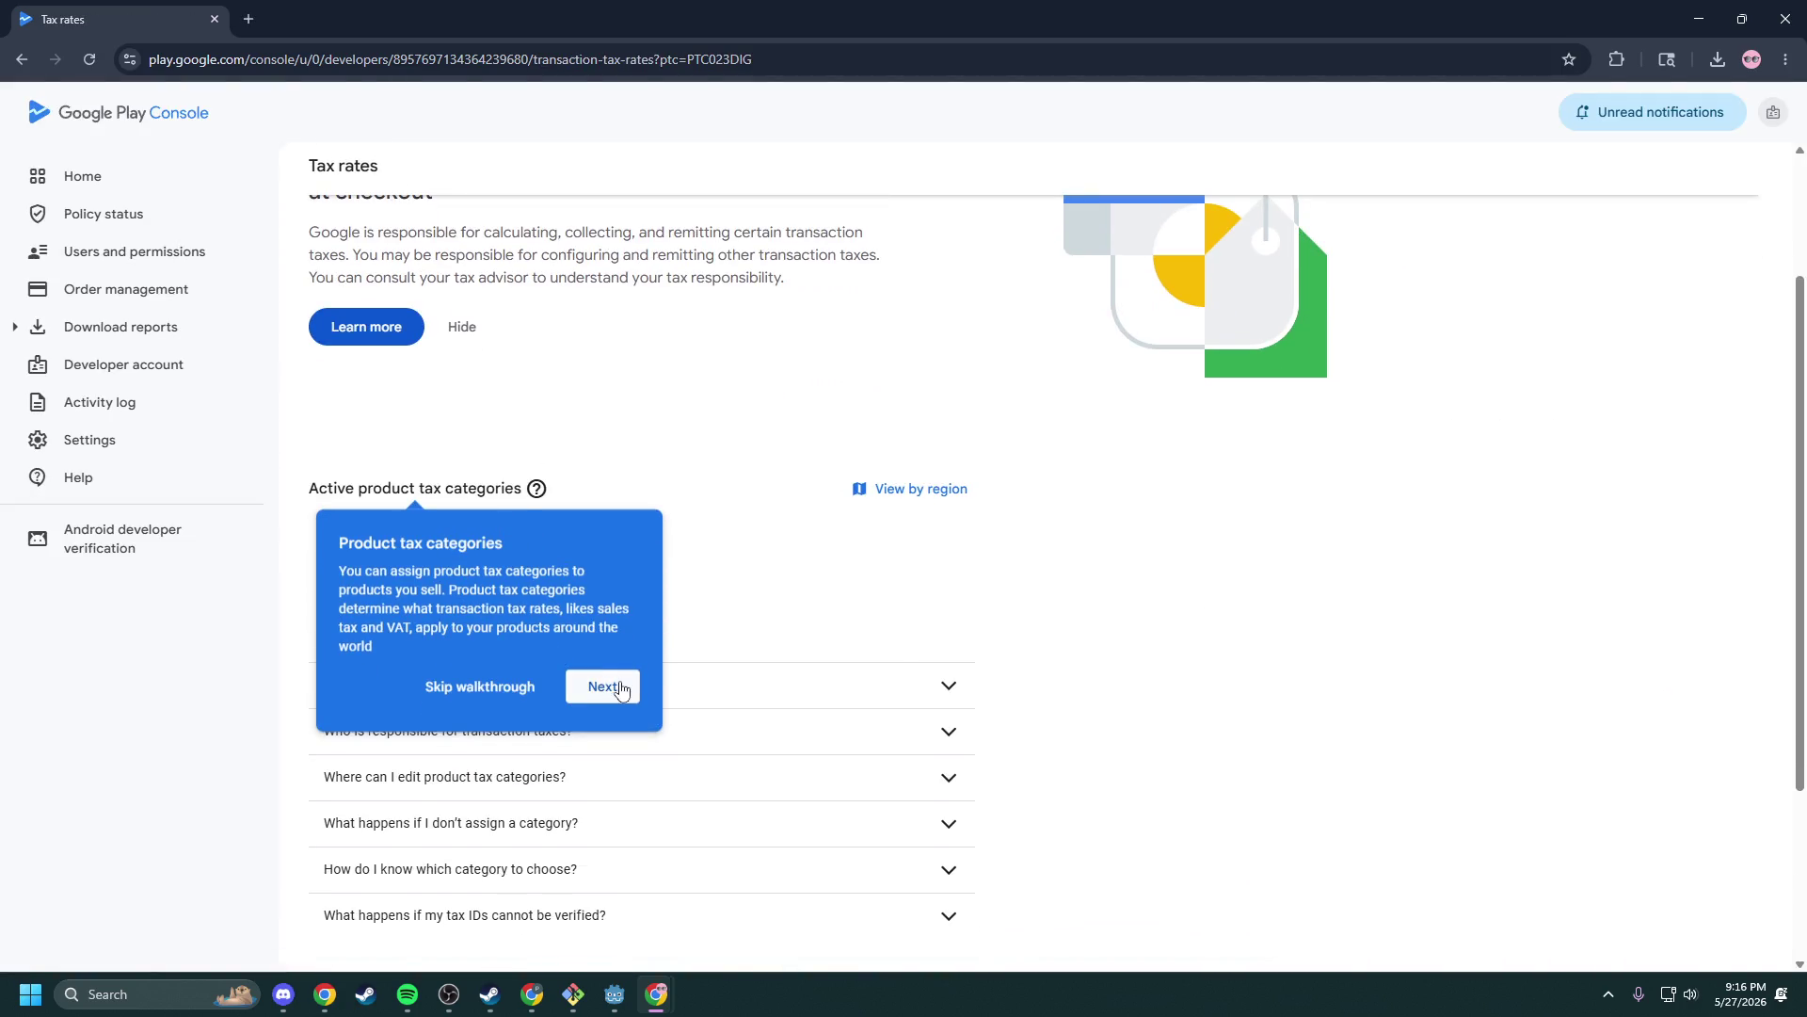
# Dismiss the tax categories walkthrough and scroll through the tax rates page
pyautogui.click(605, 686)
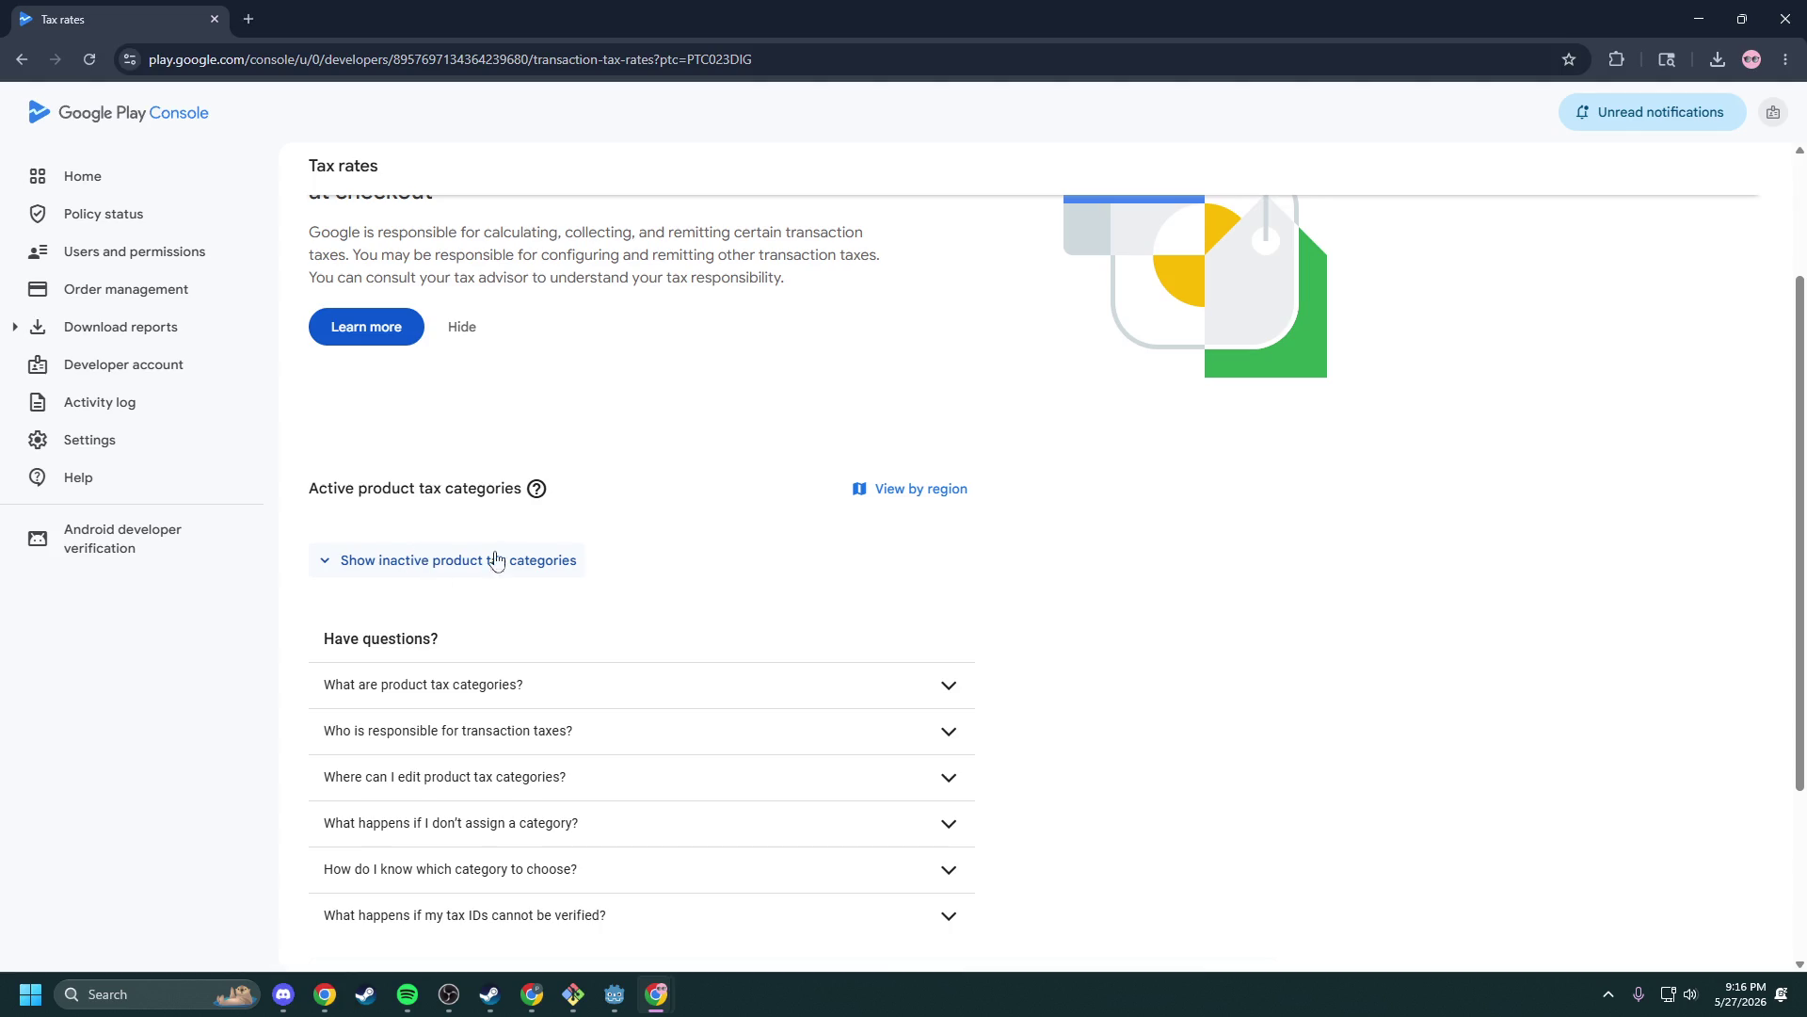
pyautogui.scroll(-2, 545, 565)
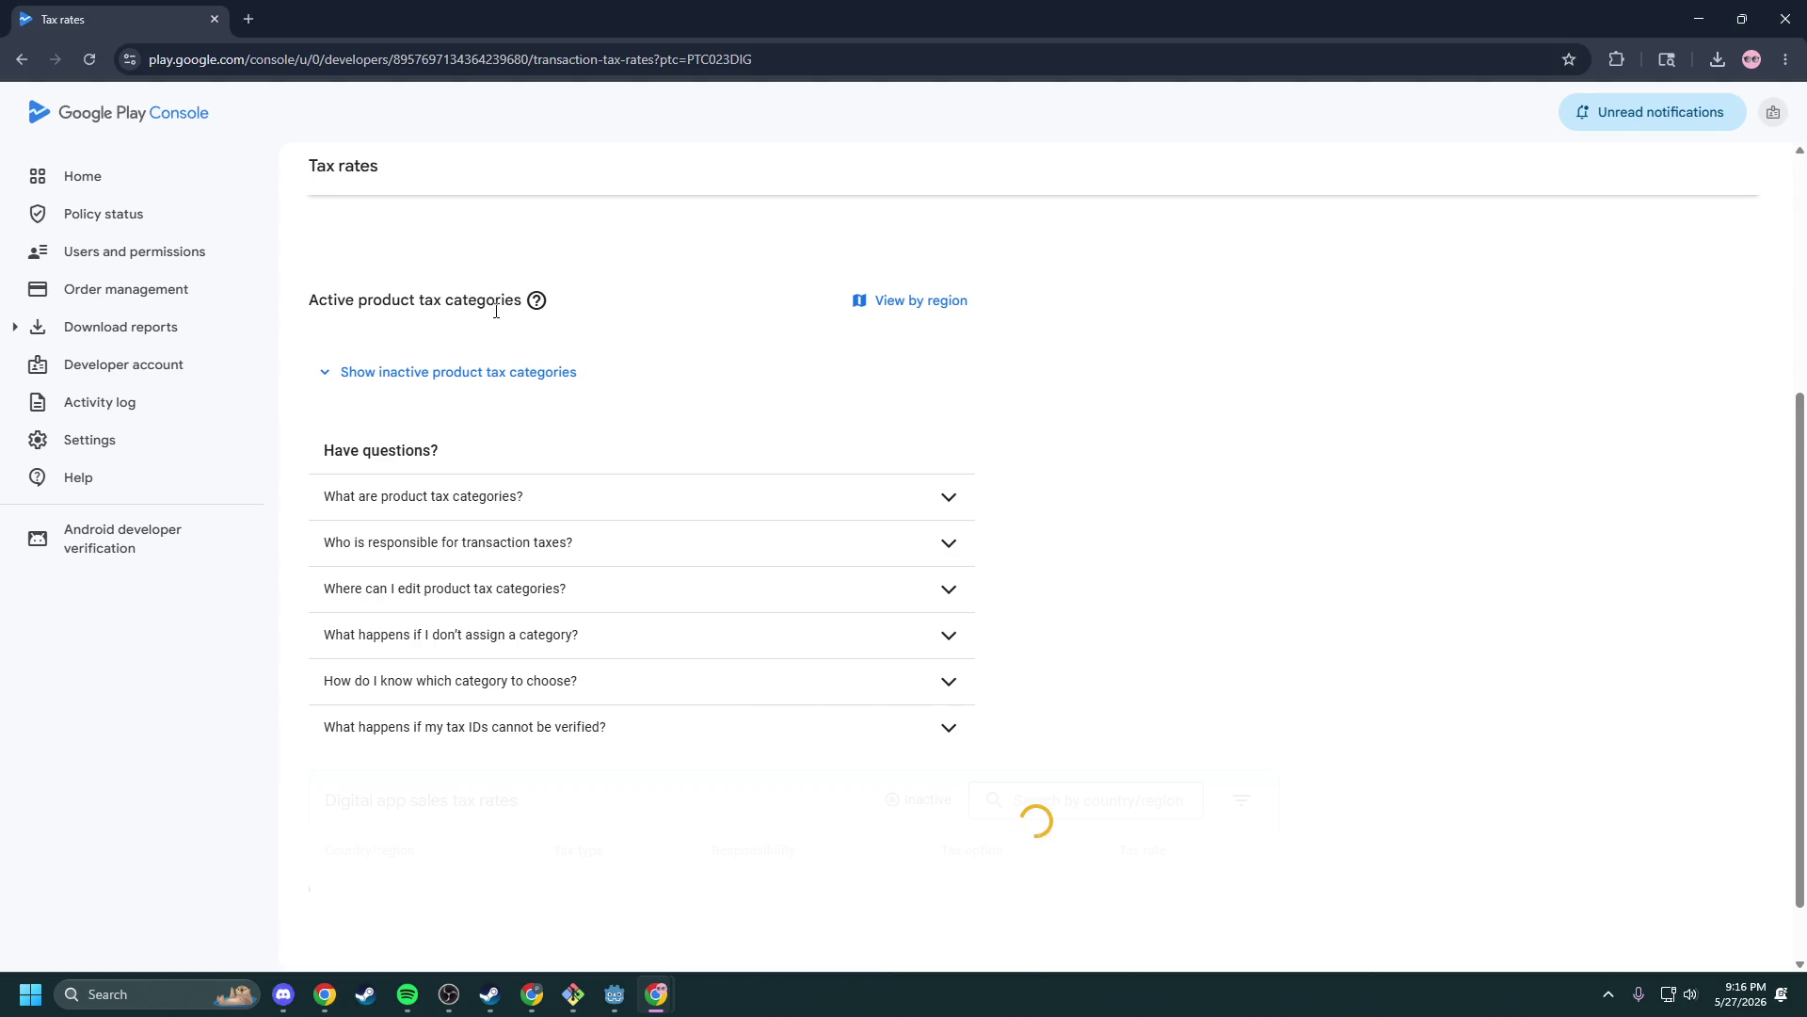
pyautogui.scroll(-1, 617, 448)
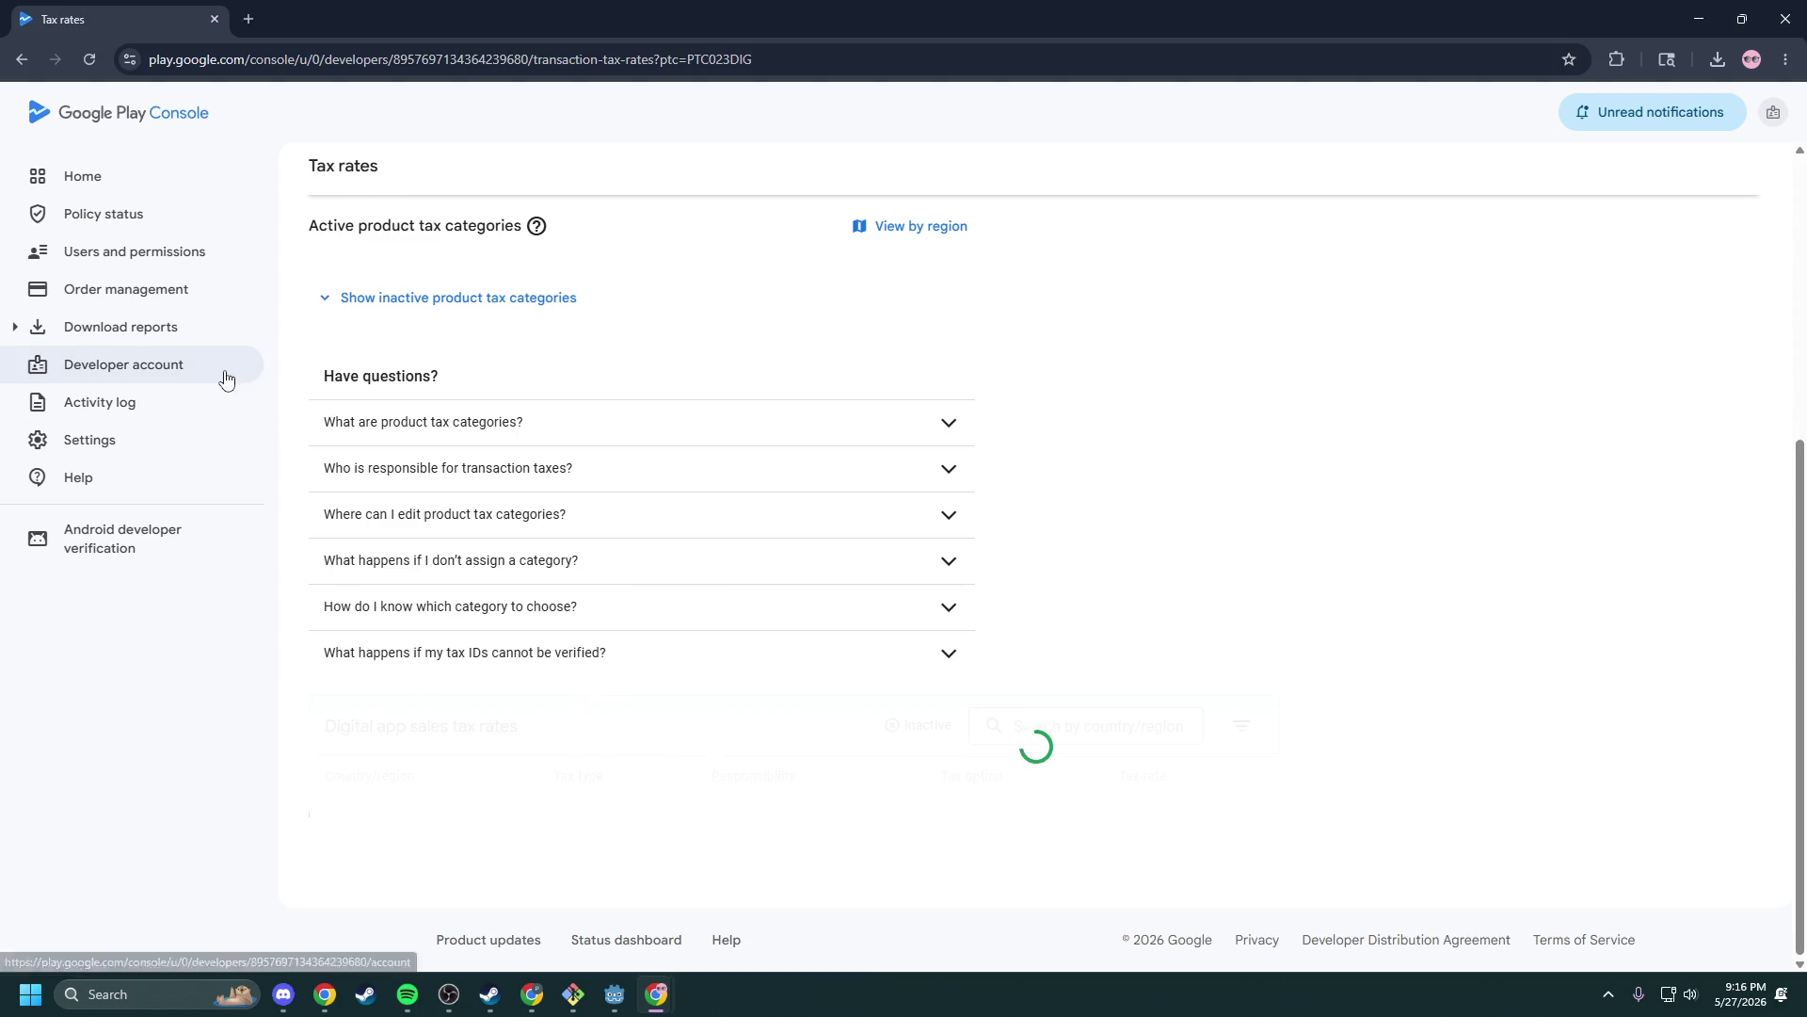
pyautogui.moveTo(540, 995)
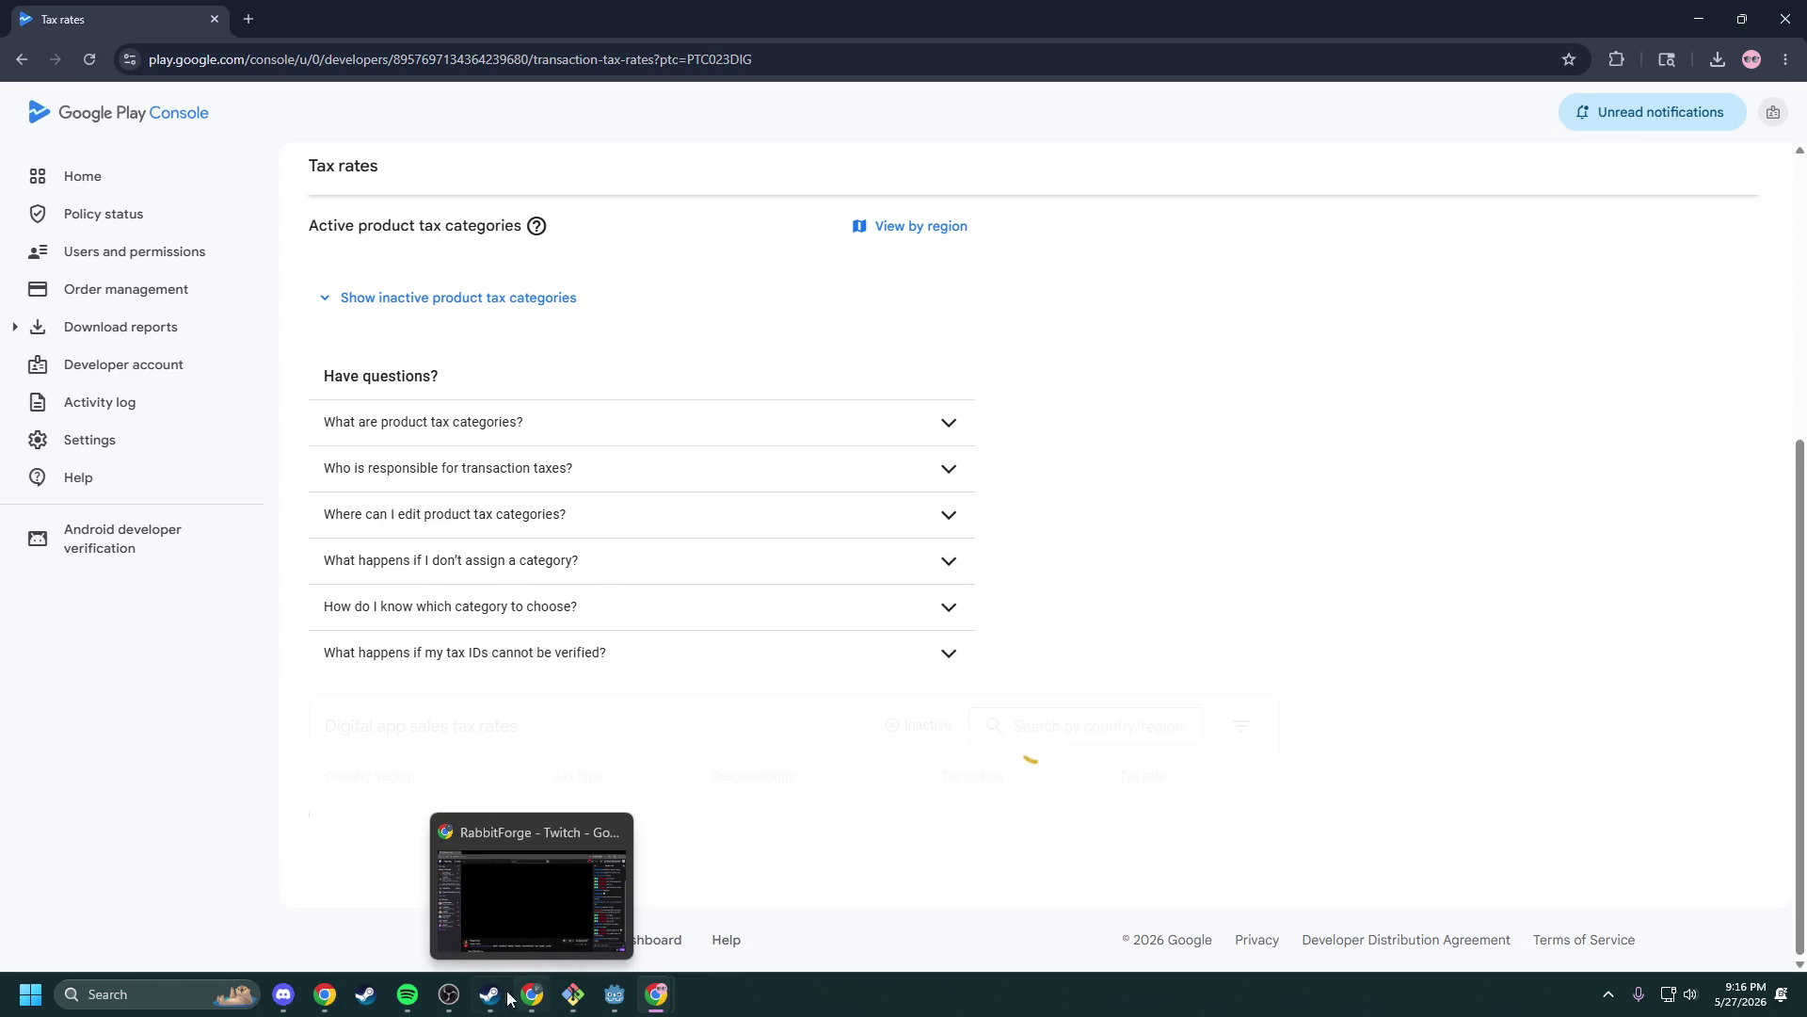
# Look at Android developer verification, then return Home to the app list
pyautogui.click(133, 555)
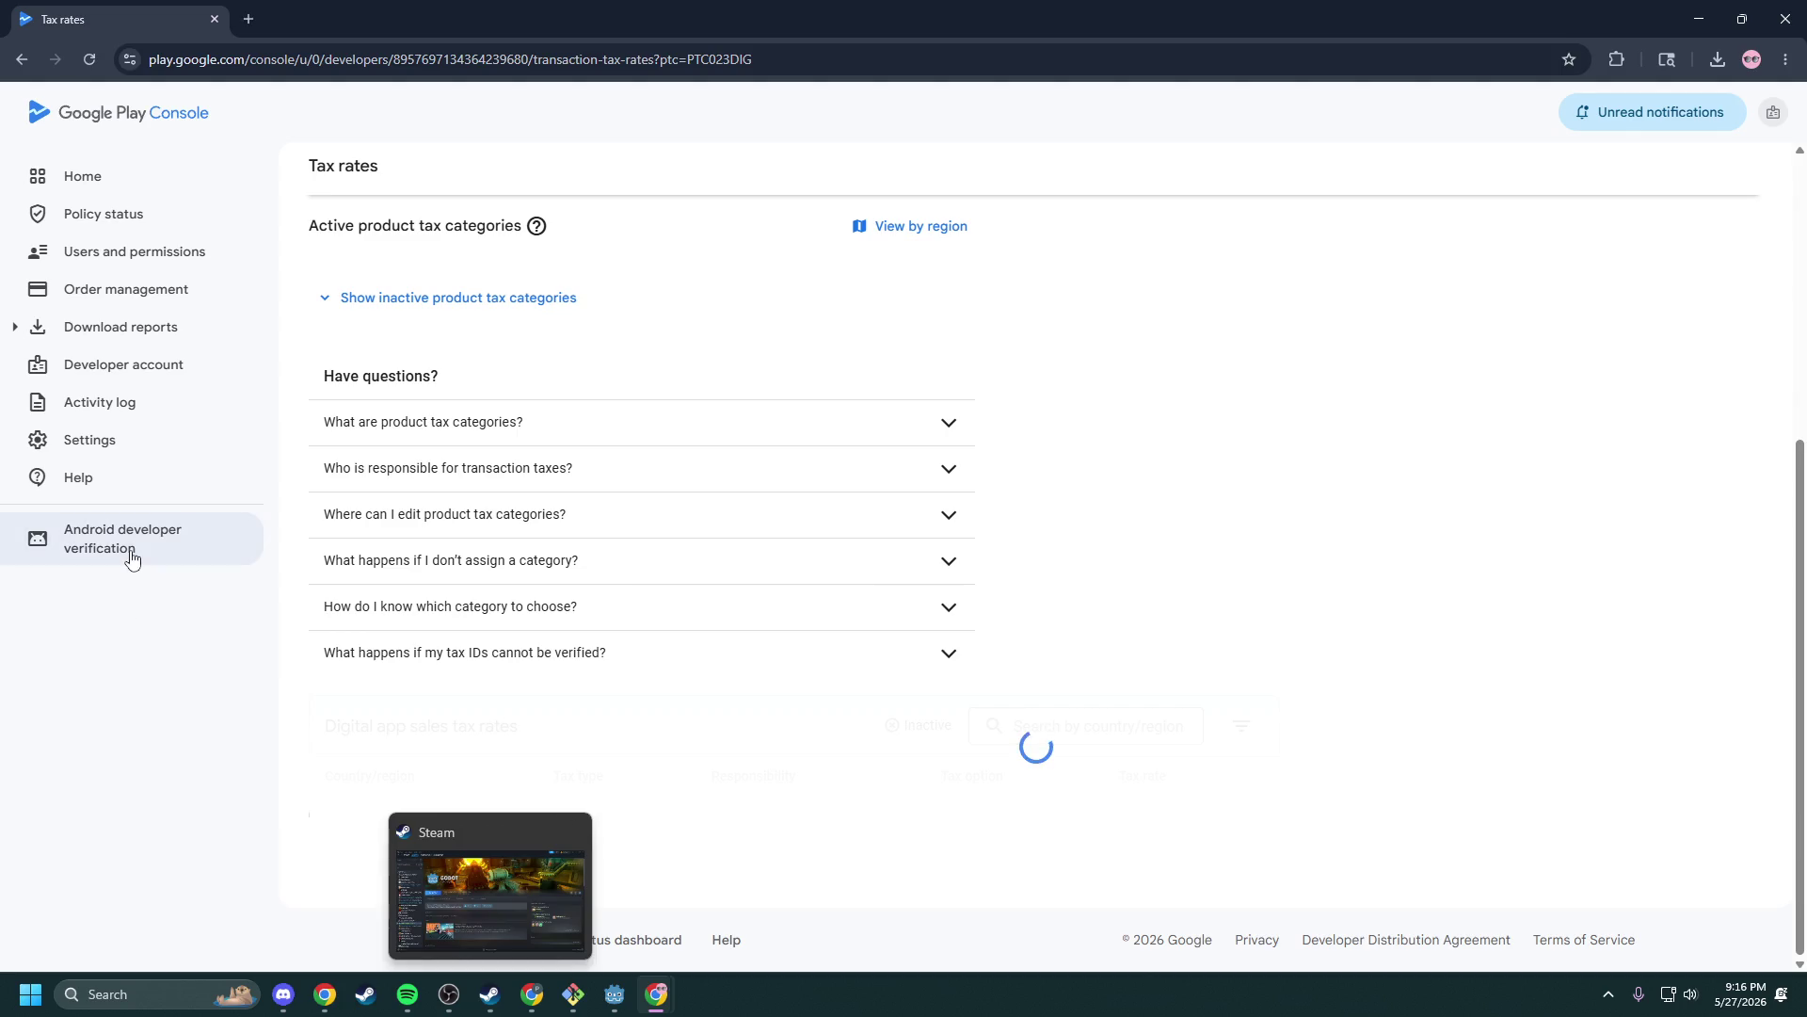
pyautogui.moveTo(531, 341); pyautogui.dragTo(811, 350)
pyautogui.click(736, 341)
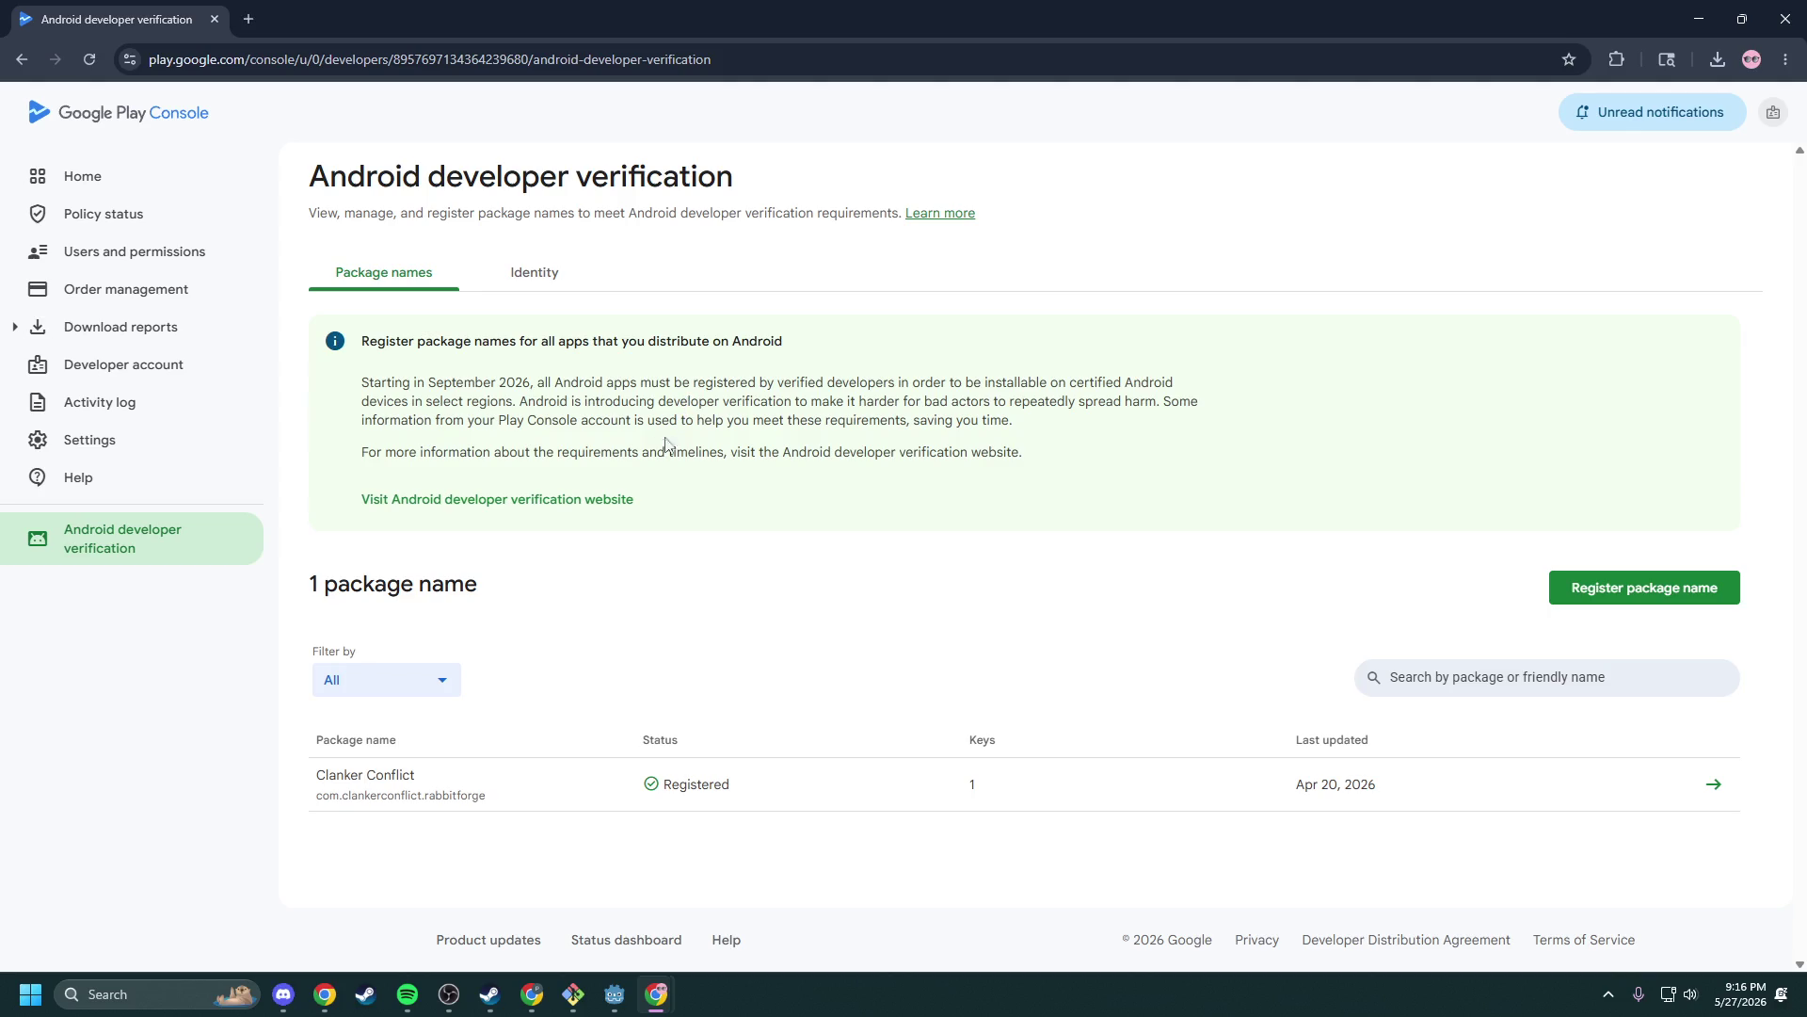
pyautogui.click(89, 194)
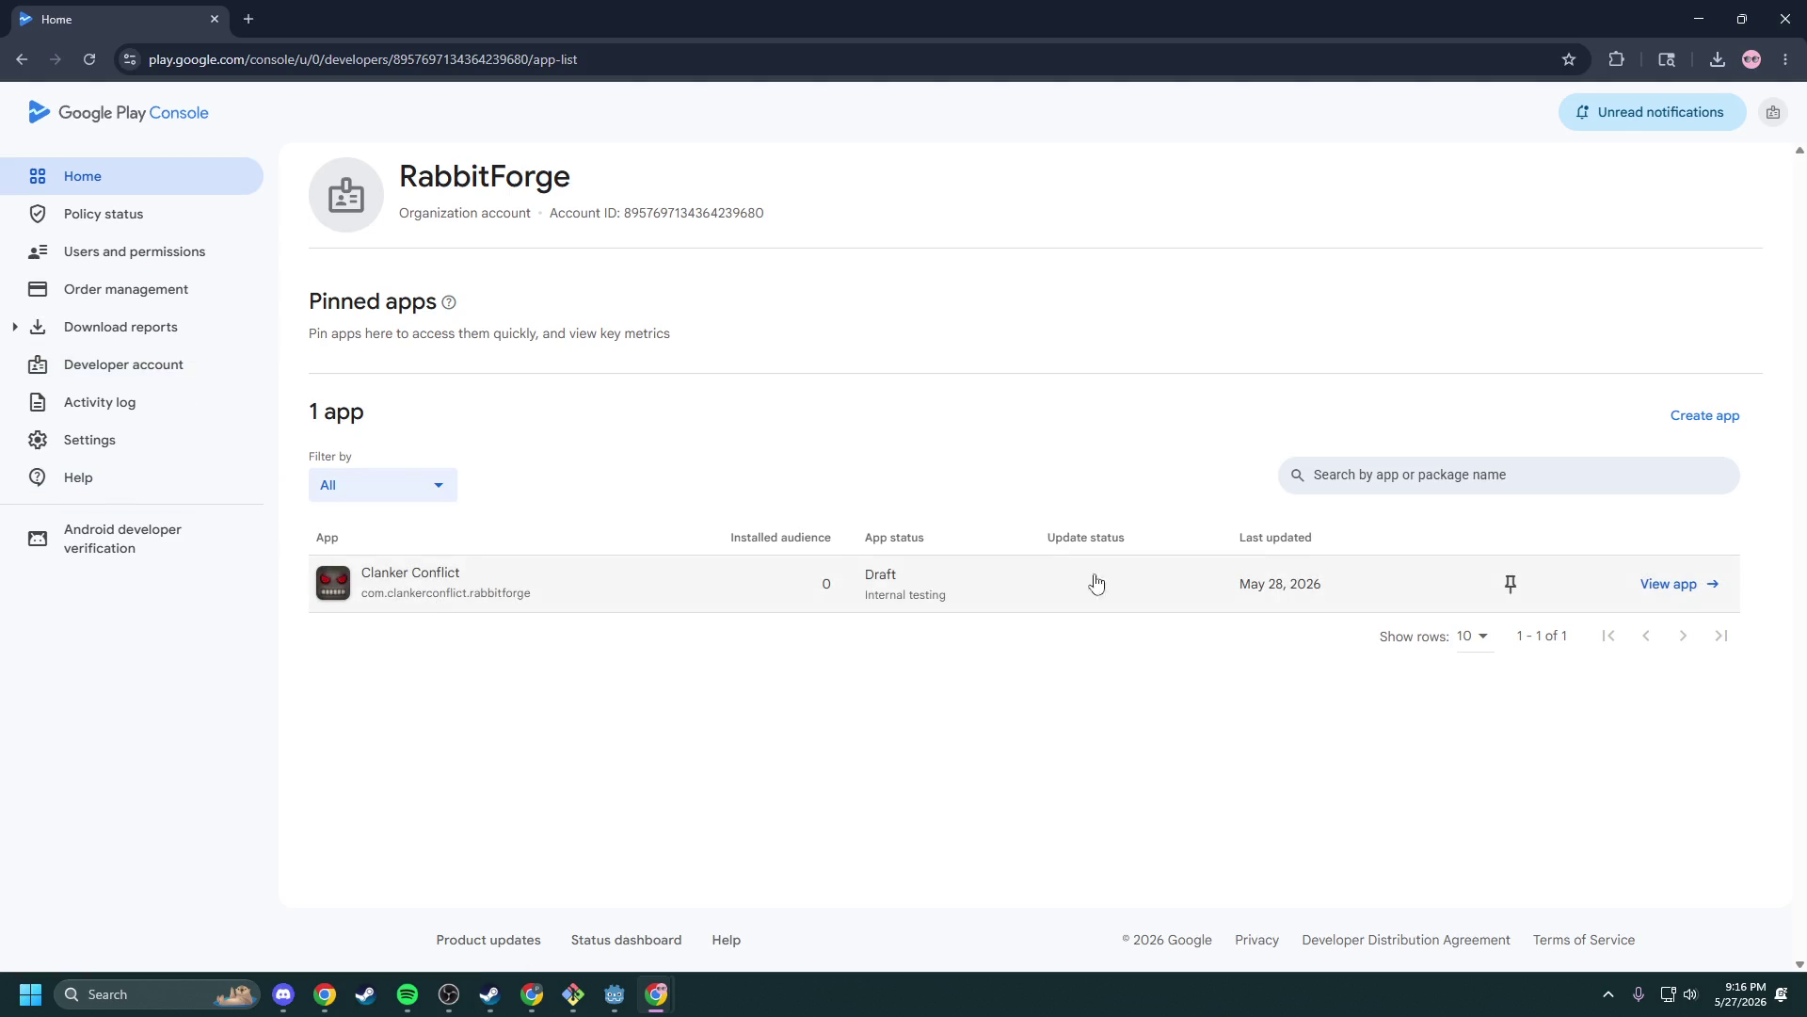
# Open Clanker Conflict's dashboard and browse monetization to its One-time products page
pyautogui.click(1657, 583)
pyautogui.click(194, 561)
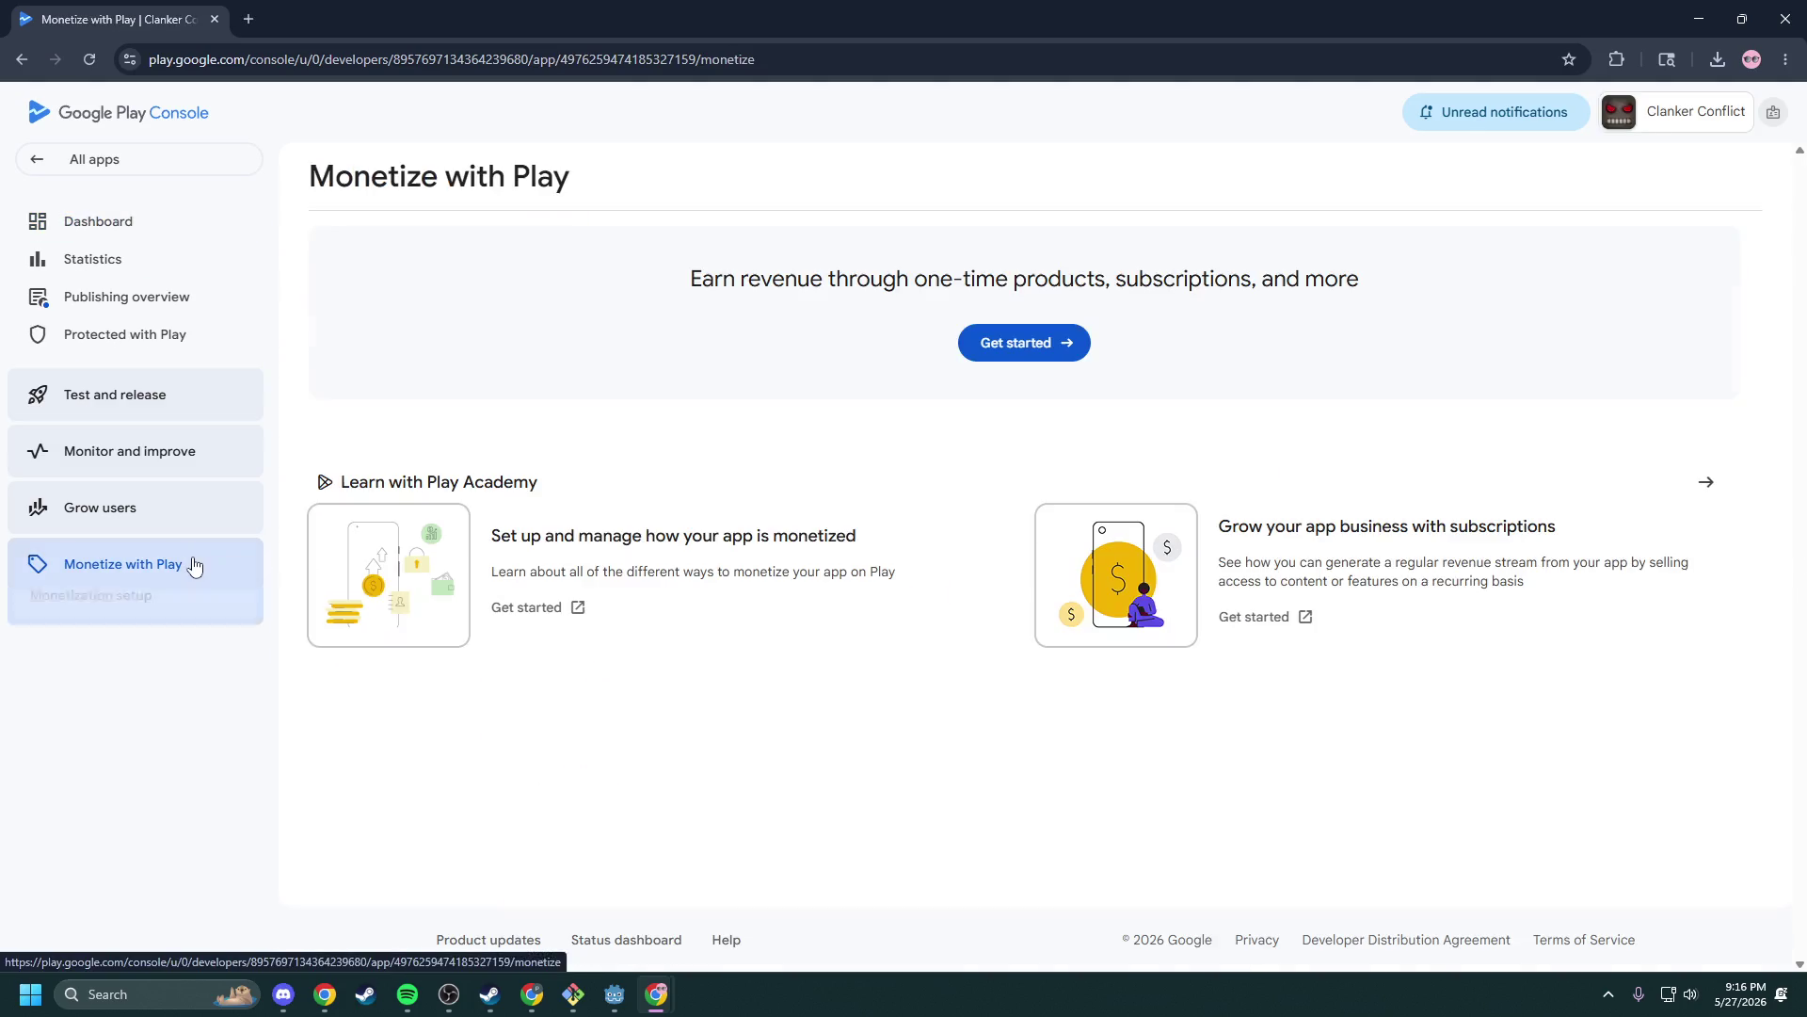
pyautogui.click(174, 679)
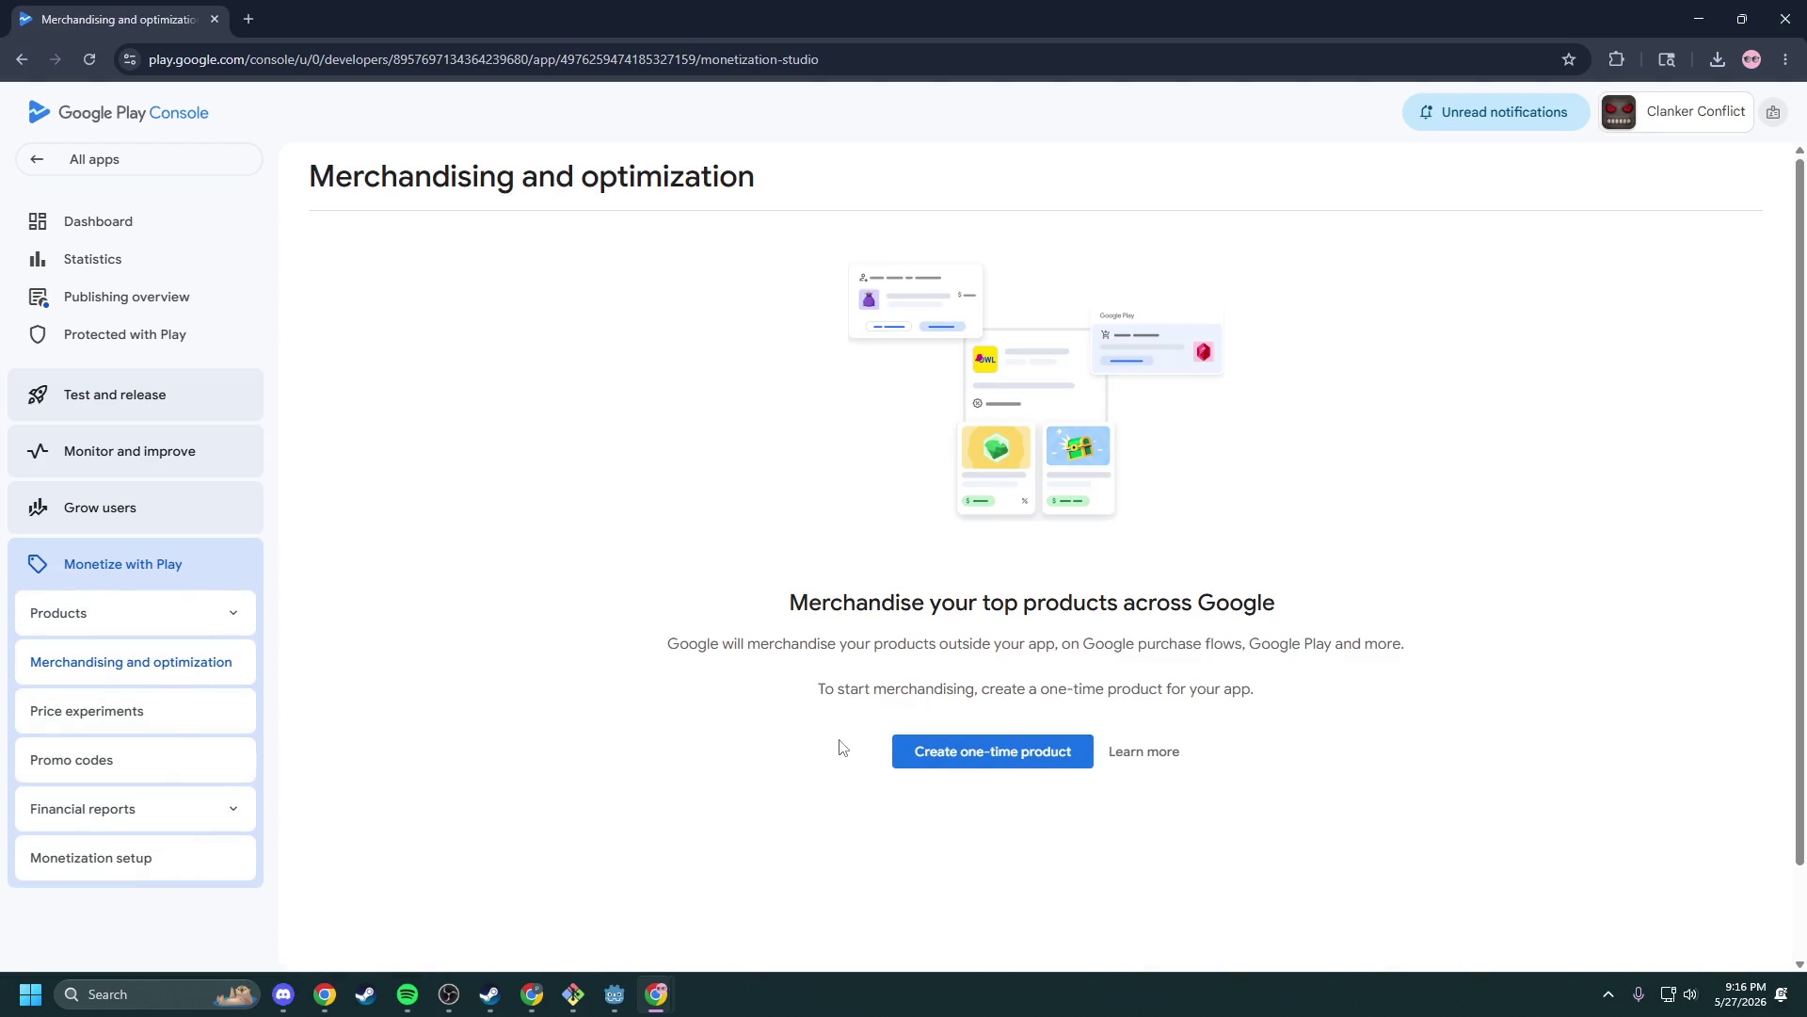
pyautogui.click(59, 621)
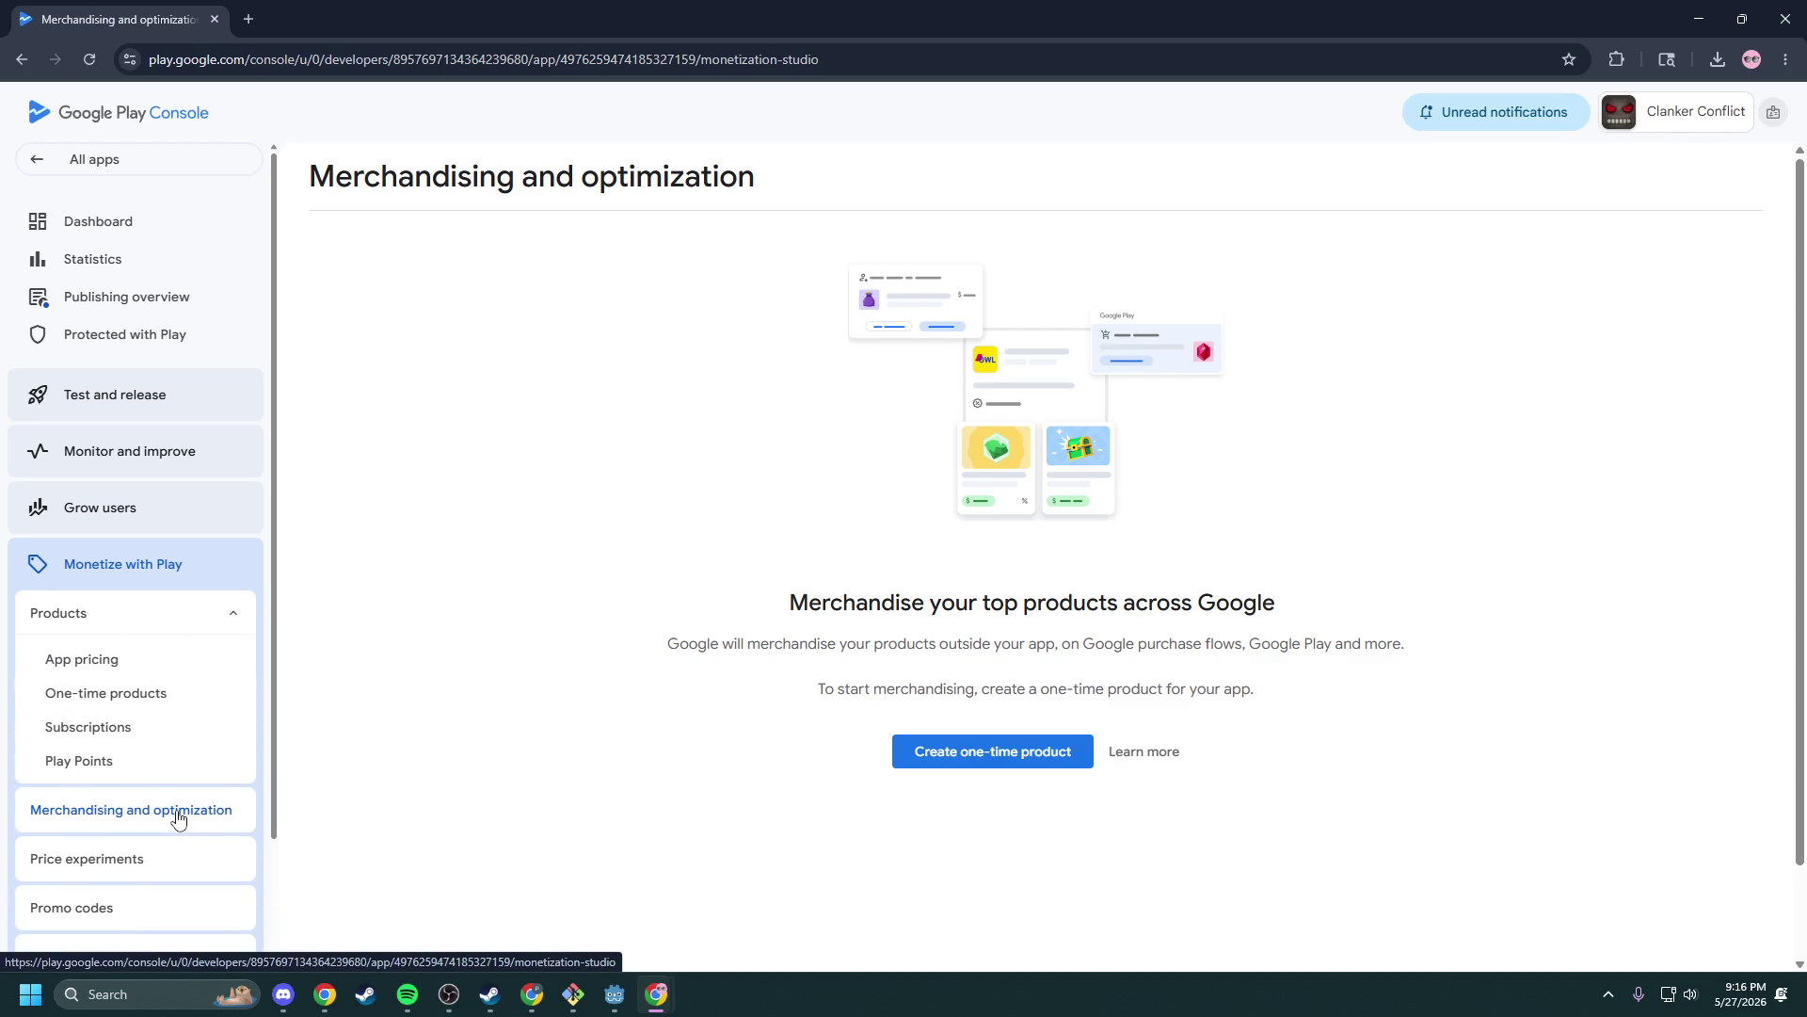
pyautogui.click(127, 697)
# Open the App pricing page and read its help article on setting app prices
pyautogui.click(82, 662)
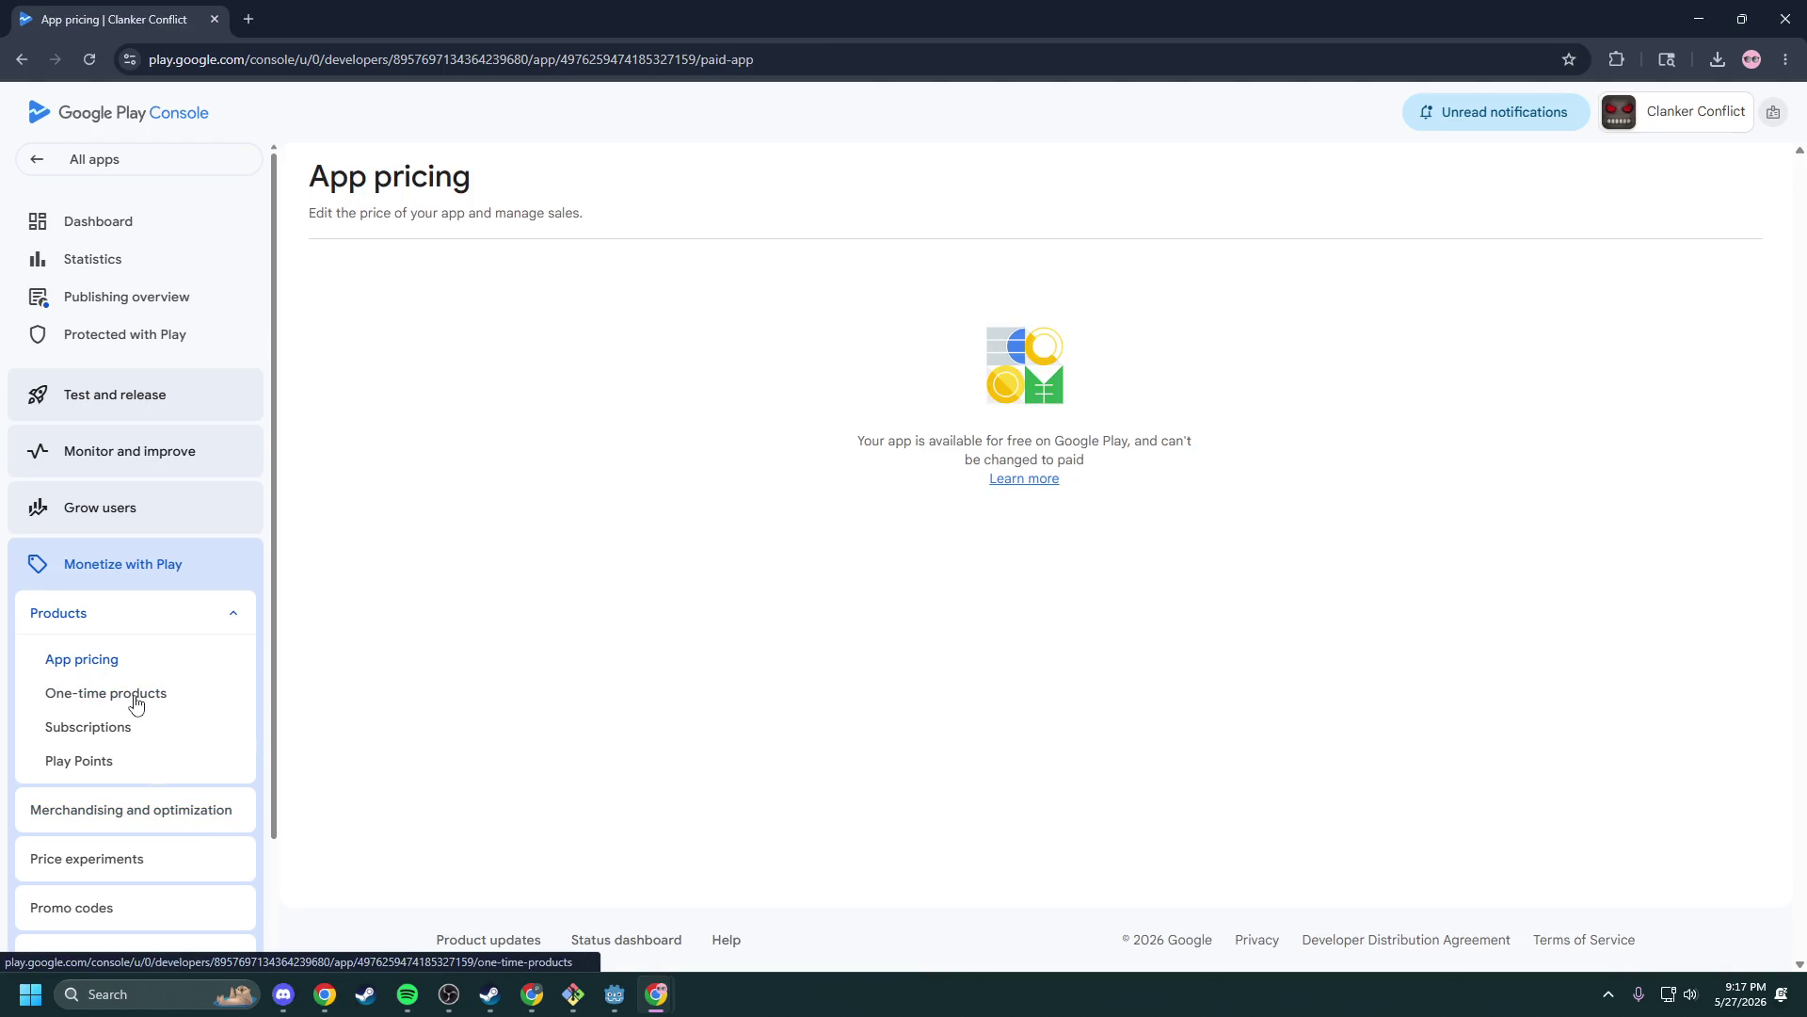
pyautogui.click(136, 701)
pyautogui.click(80, 663)
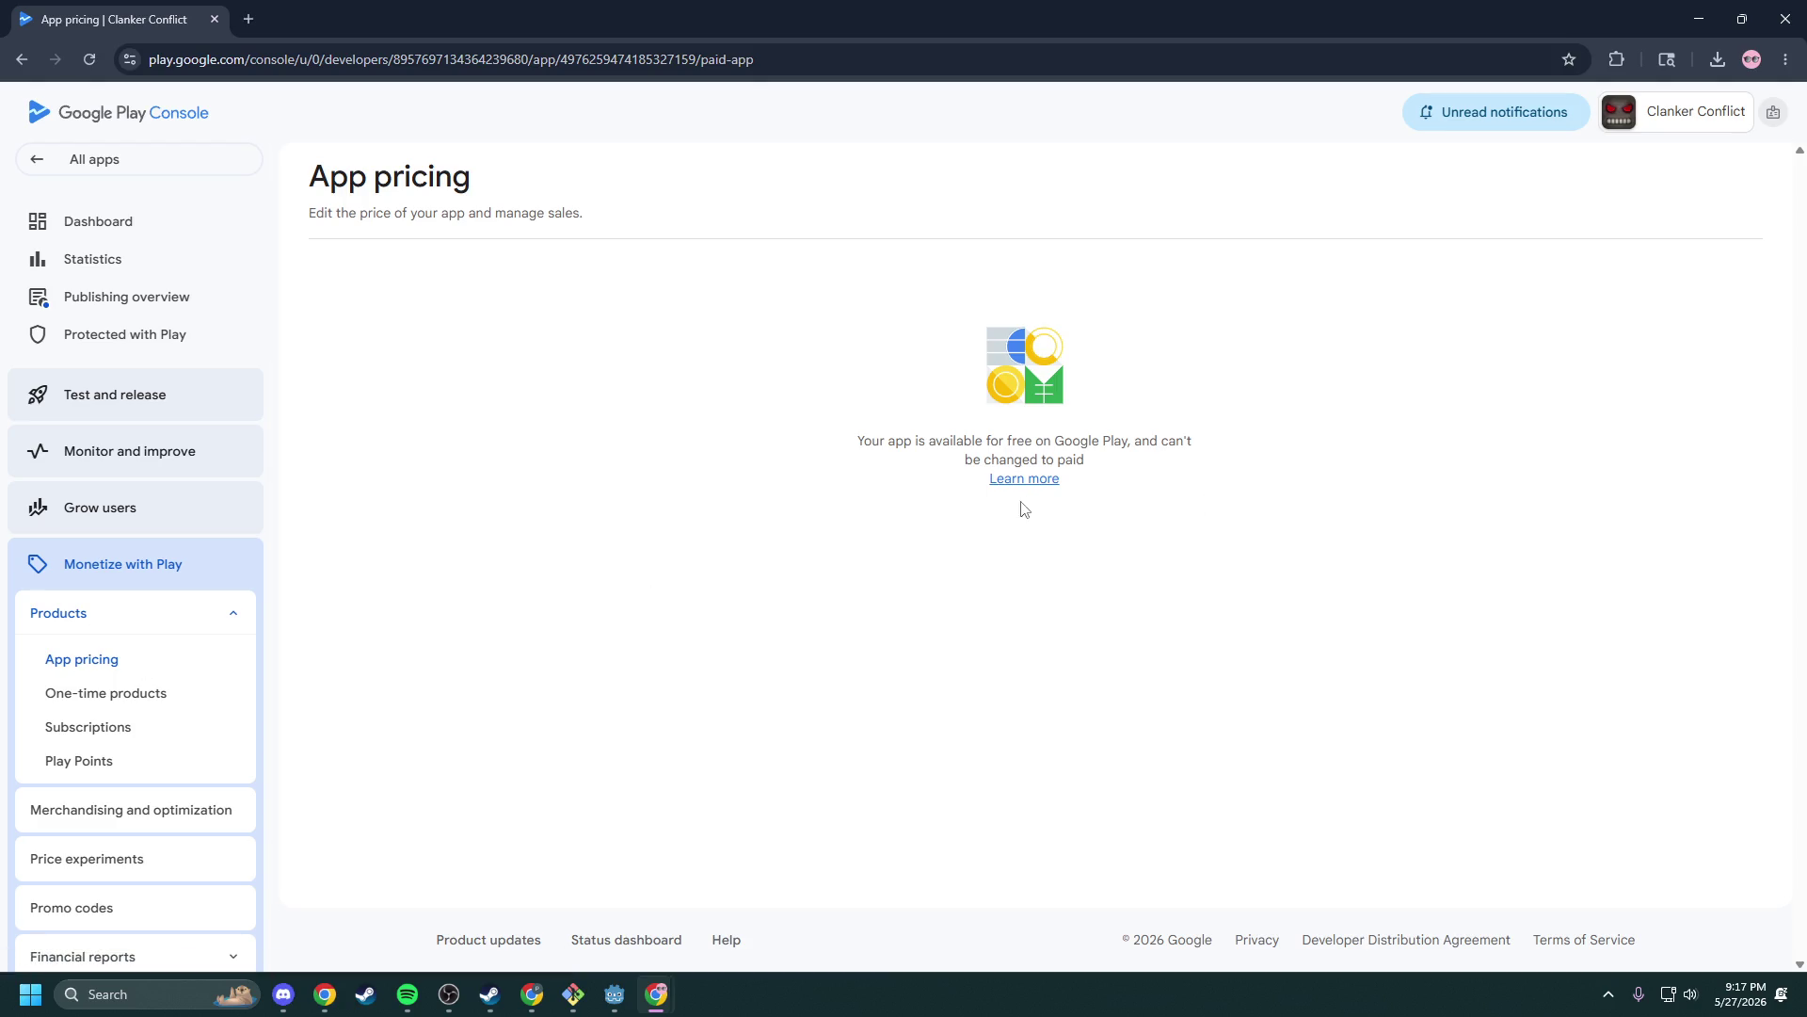
pyautogui.click(1034, 479)
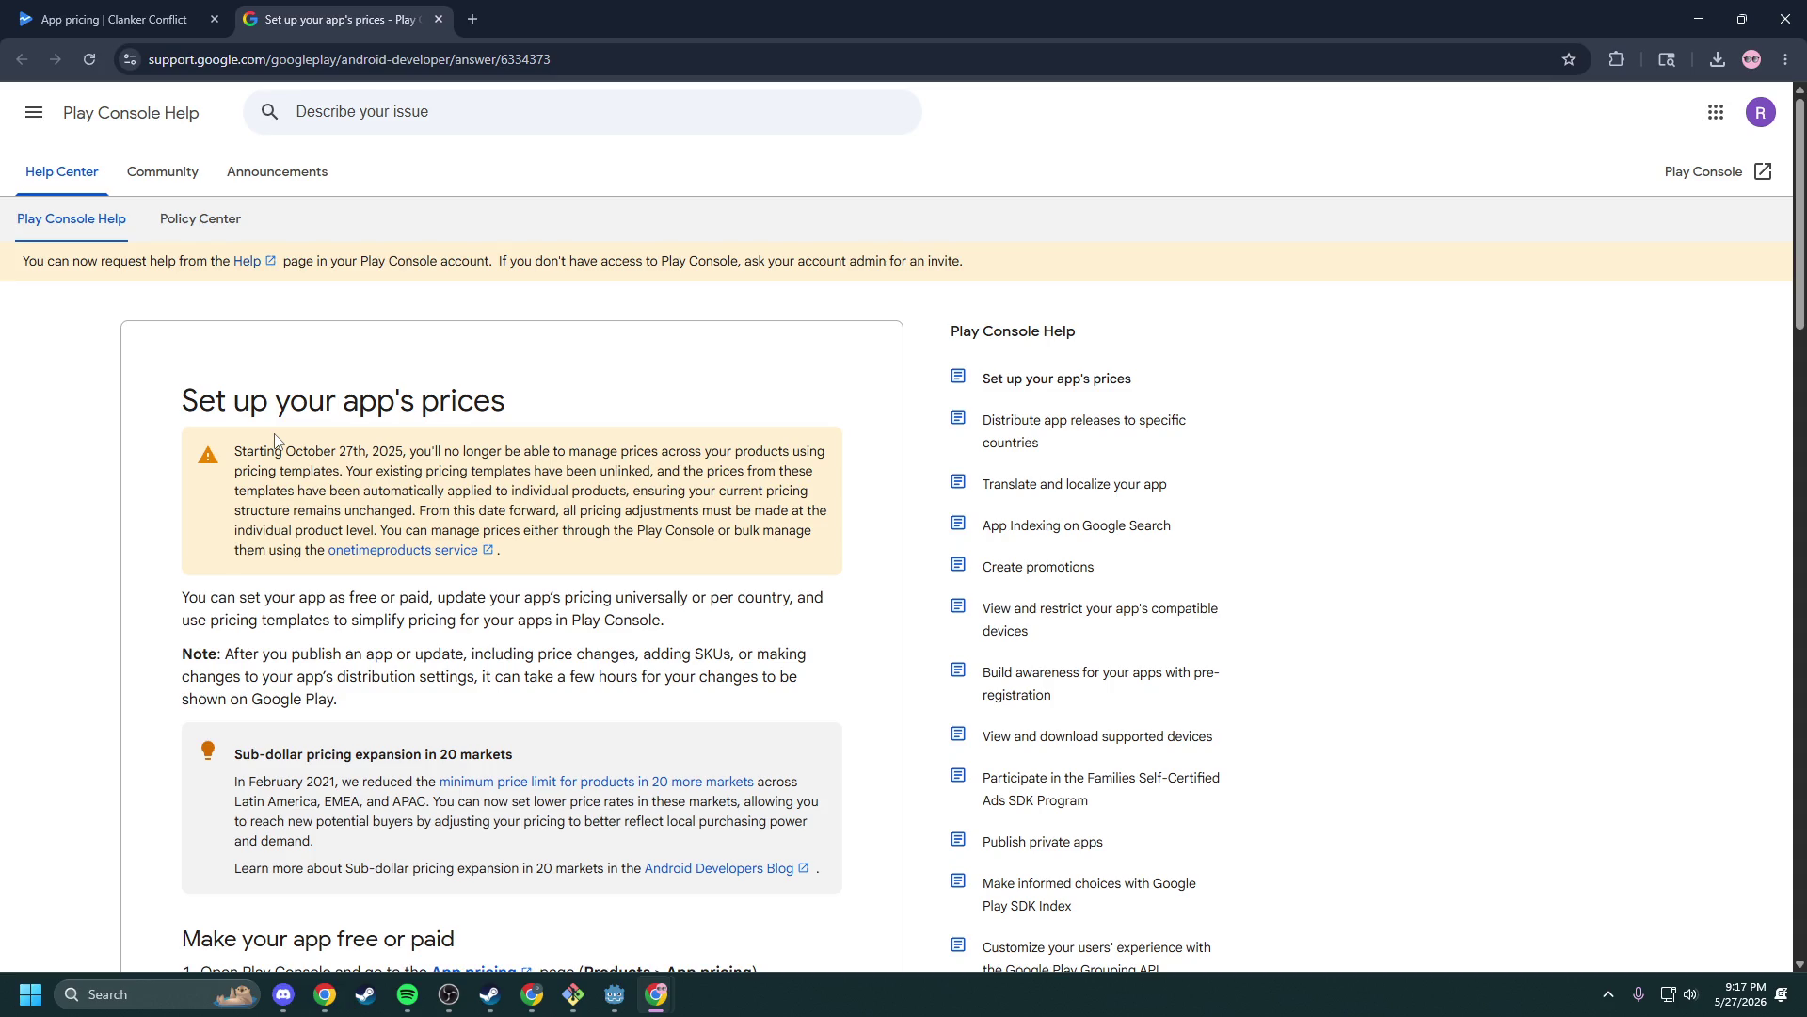
pyautogui.click(440, 20)
# Browse the Subscriptions, One-time products and Play Points pages
pyautogui.click(131, 725)
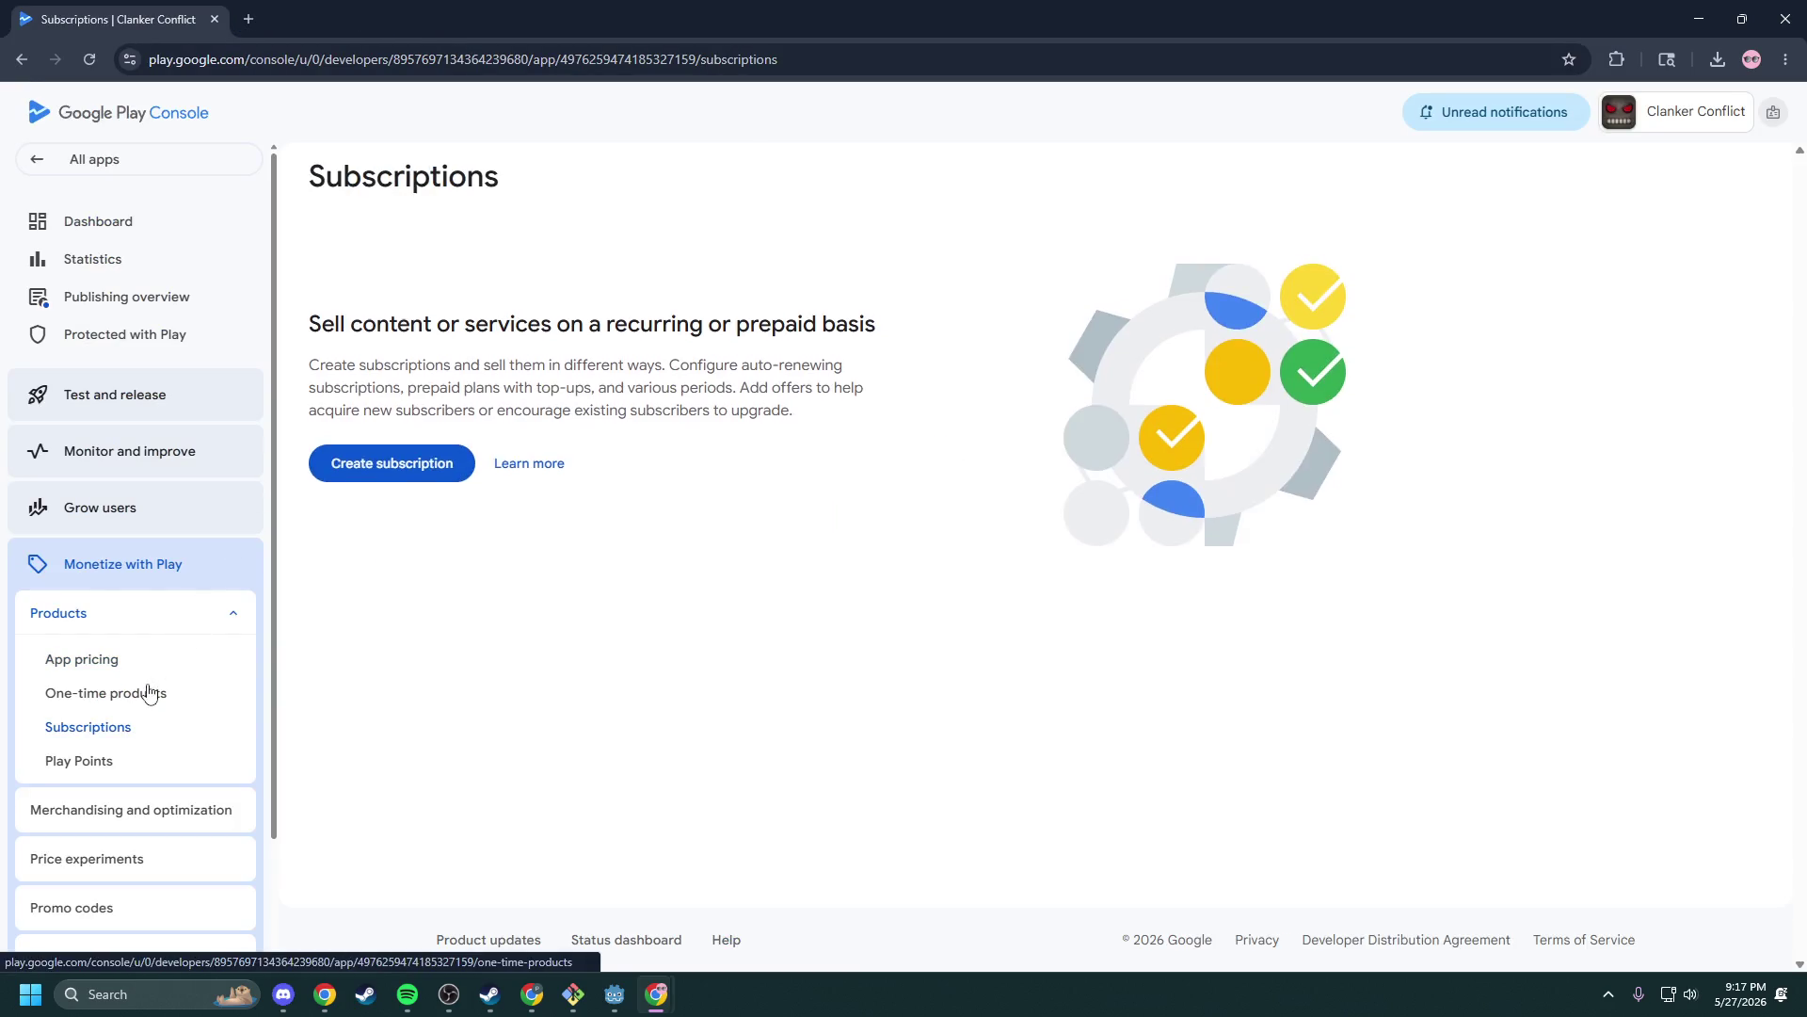
pyautogui.click(149, 694)
pyautogui.click(105, 759)
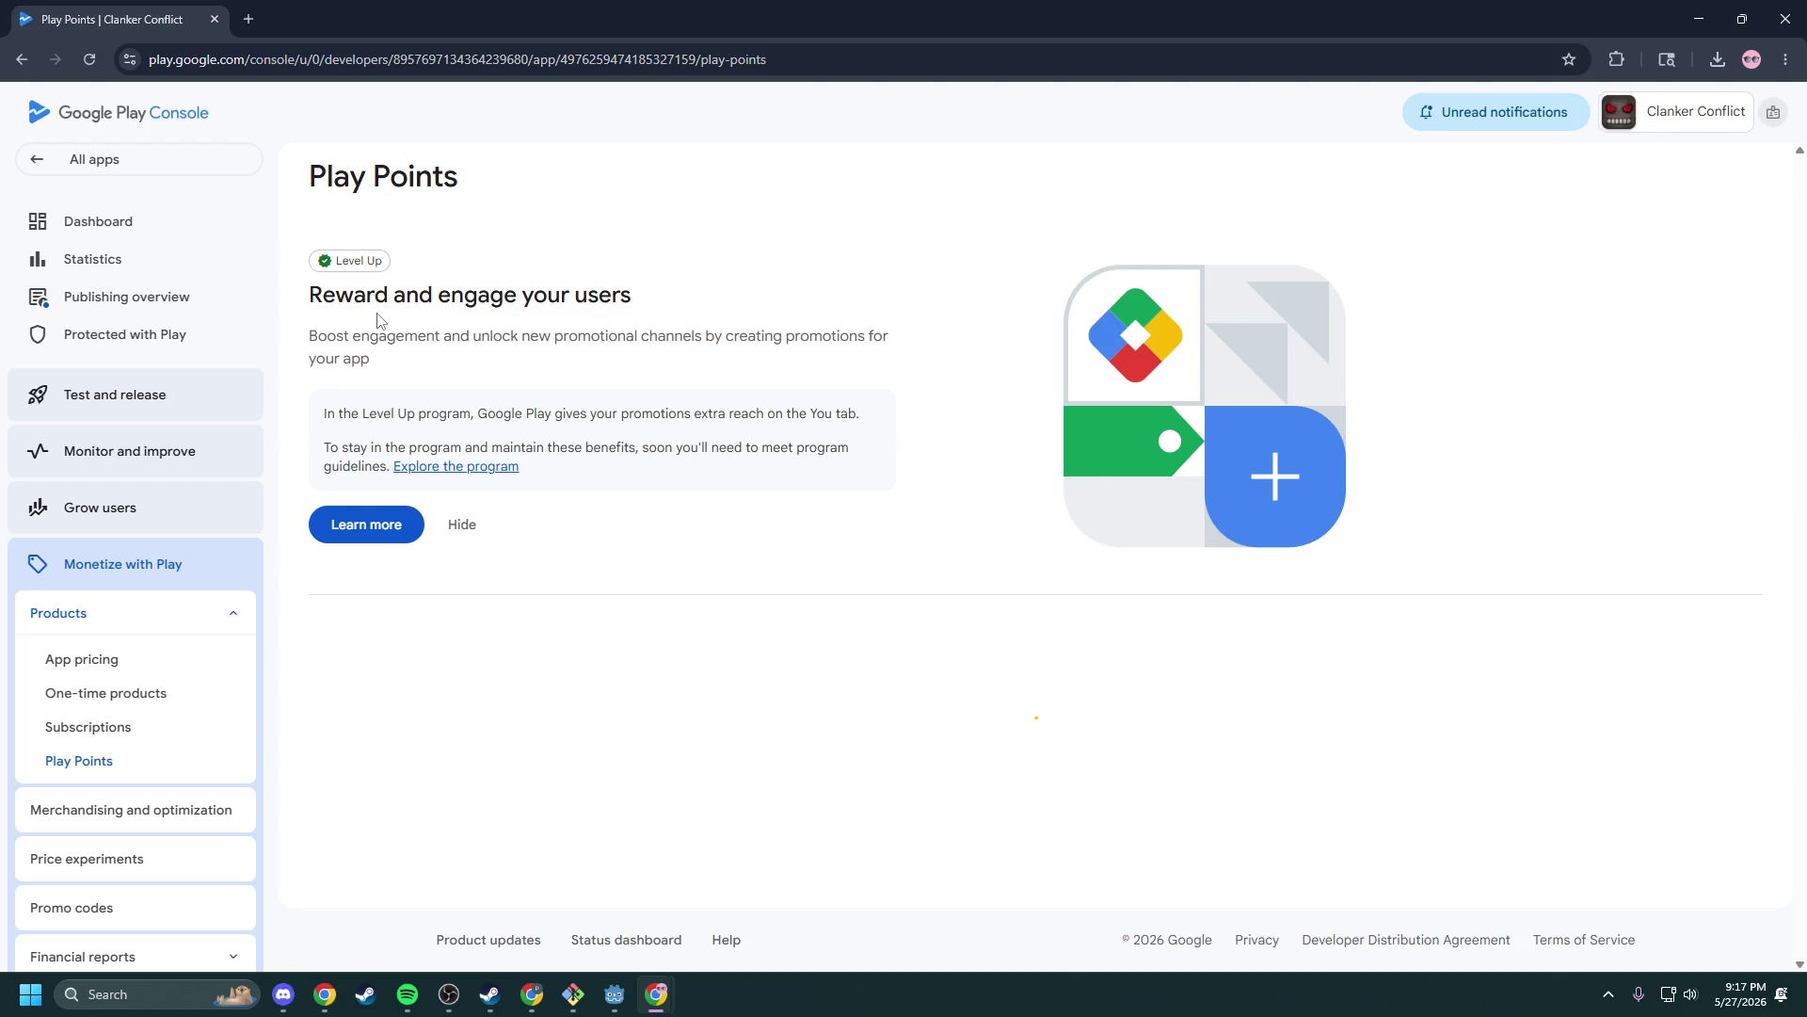
pyautogui.moveTo(539, 336); pyautogui.dragTo(815, 335)
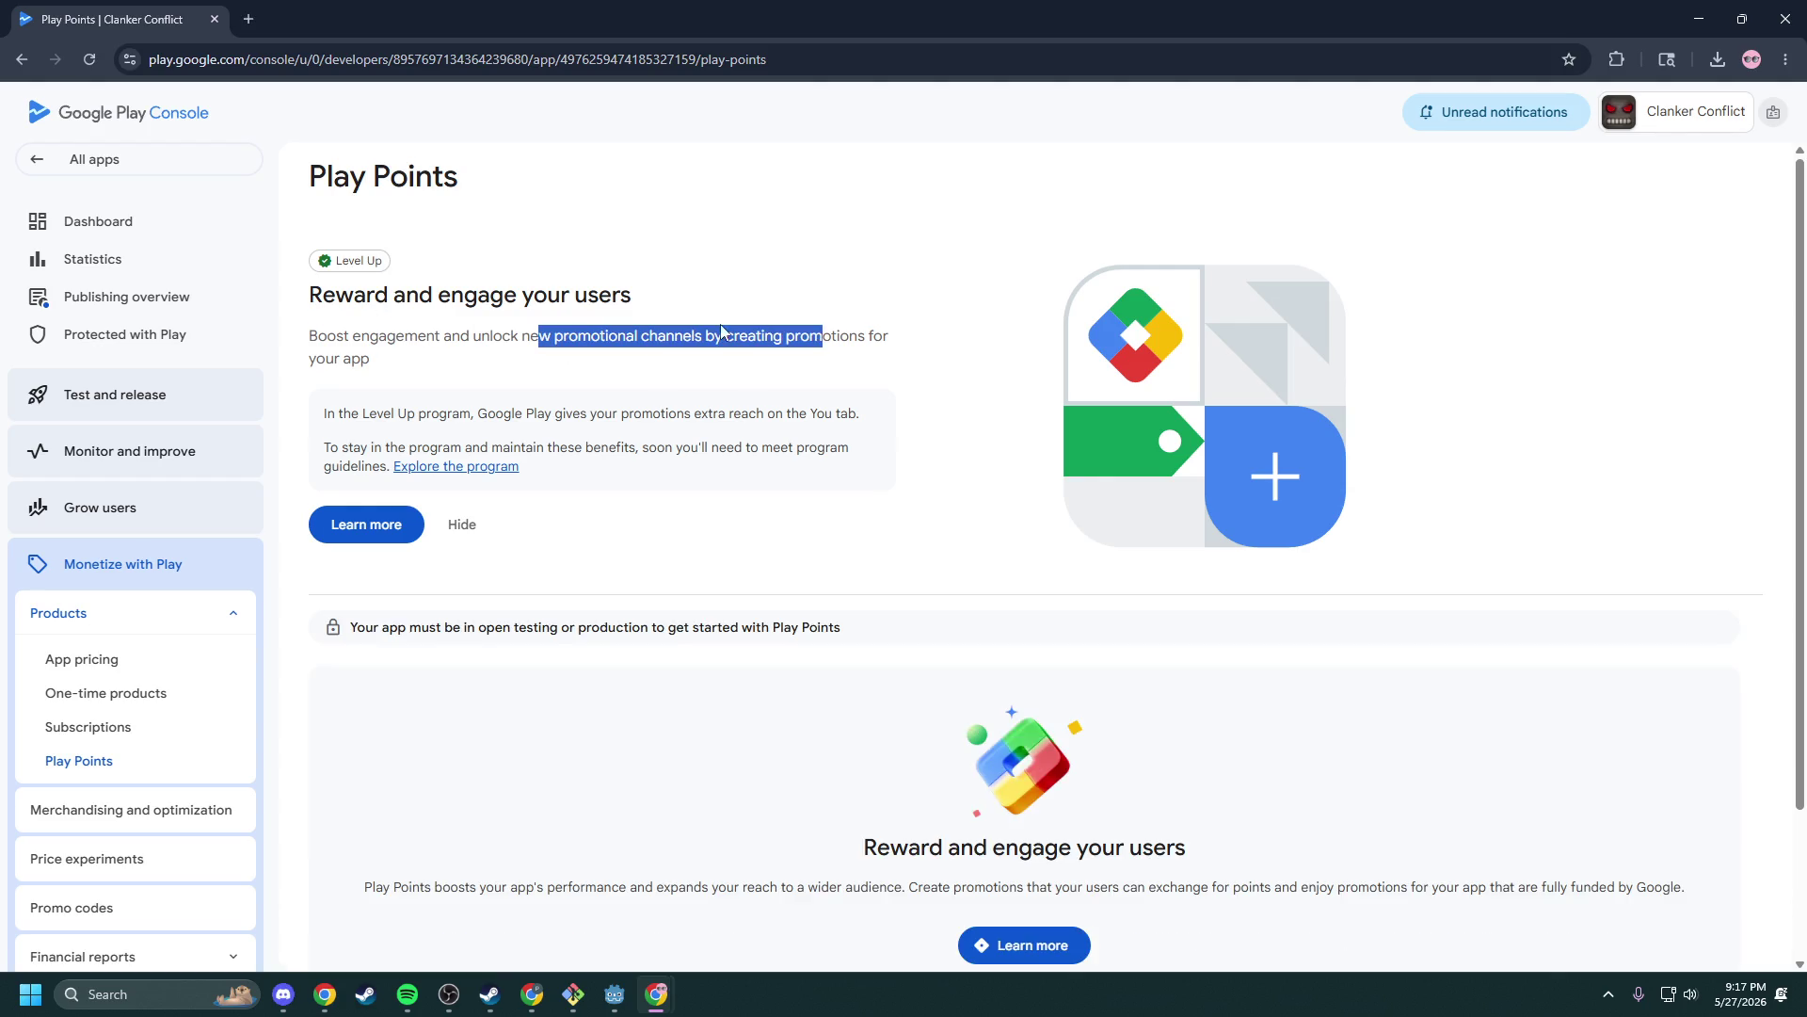
pyautogui.click(722, 331)
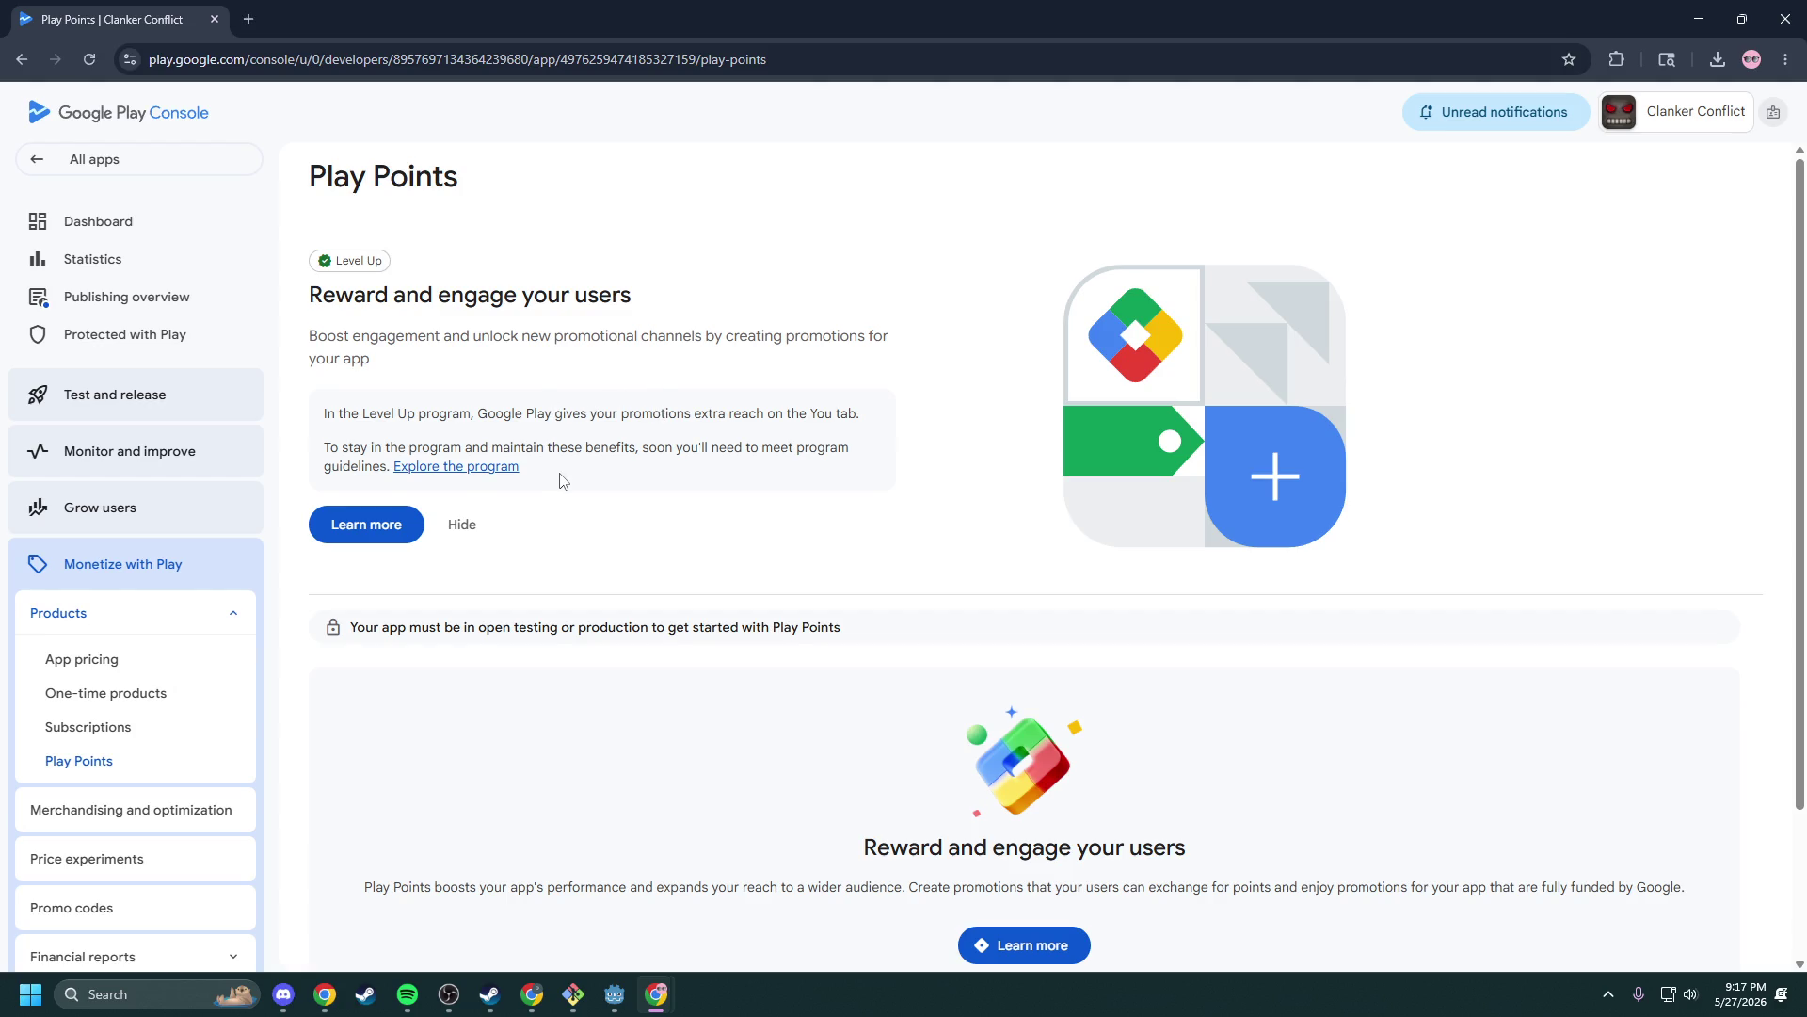
pyautogui.scroll(-2, 560, 480)
pyautogui.click(129, 701)
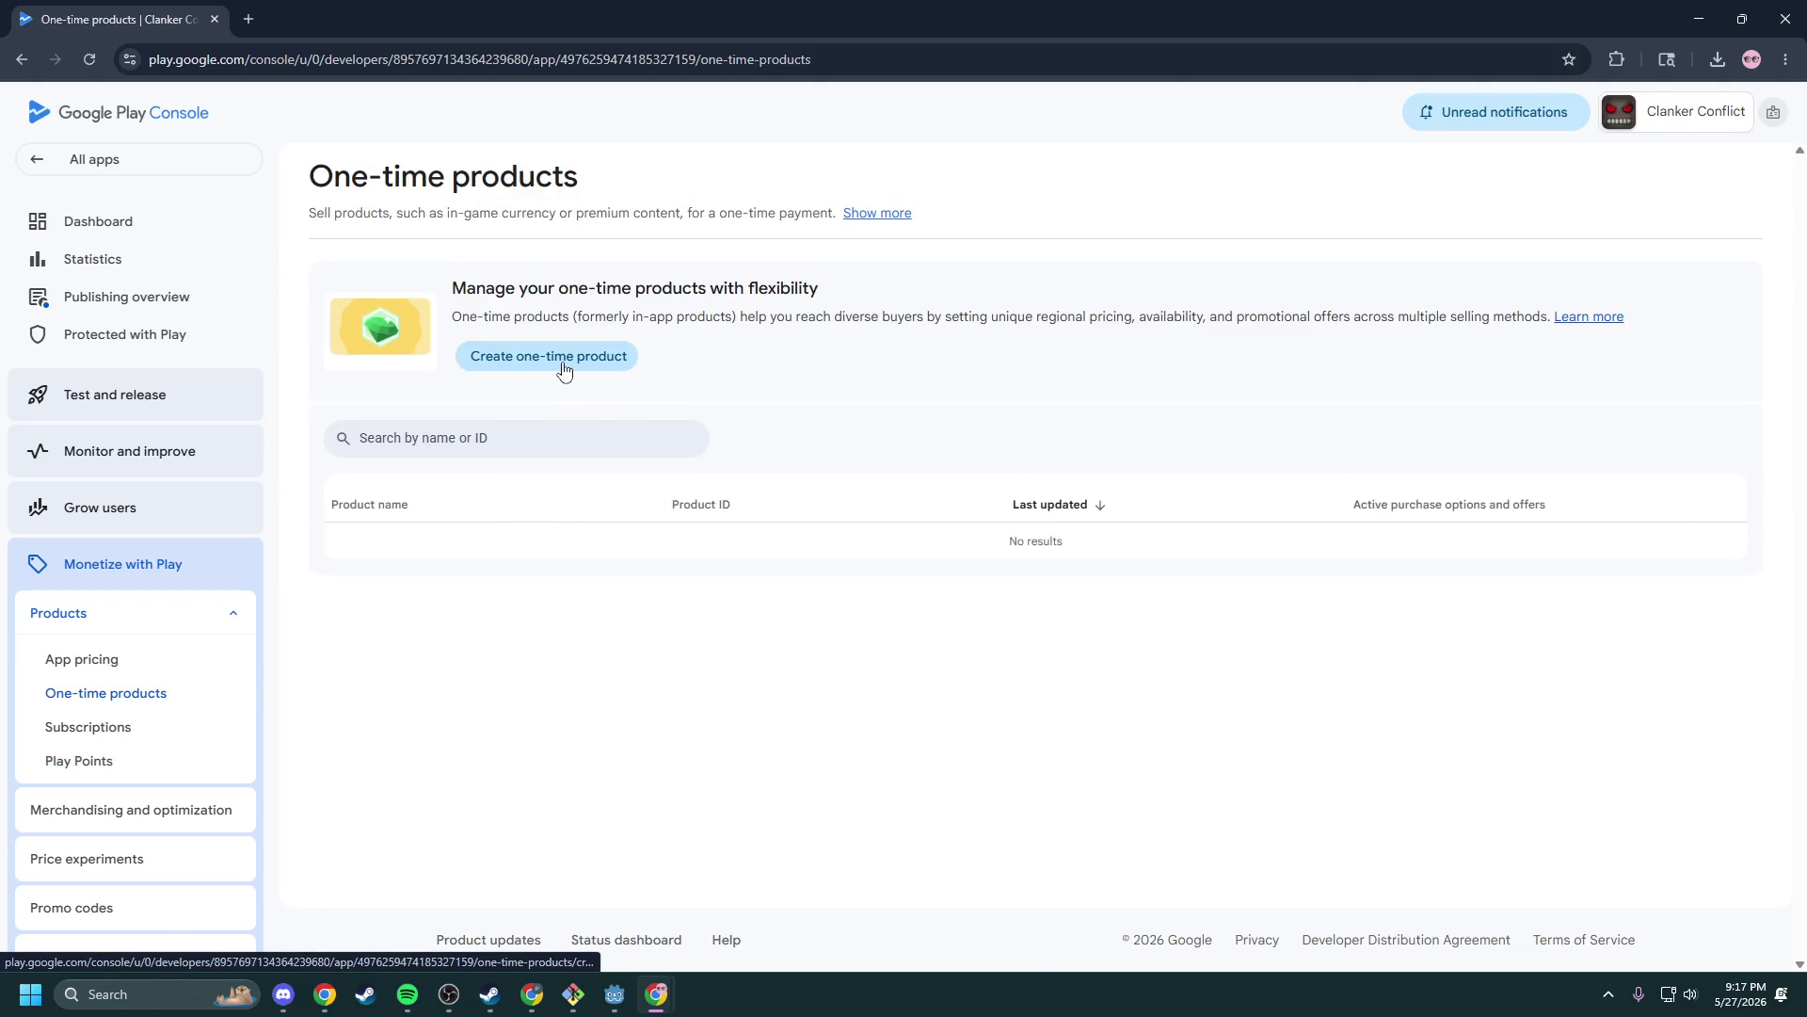
# Open Monetization setup and expand the subscription pause options
pyautogui.scroll(-1, 132, 801)
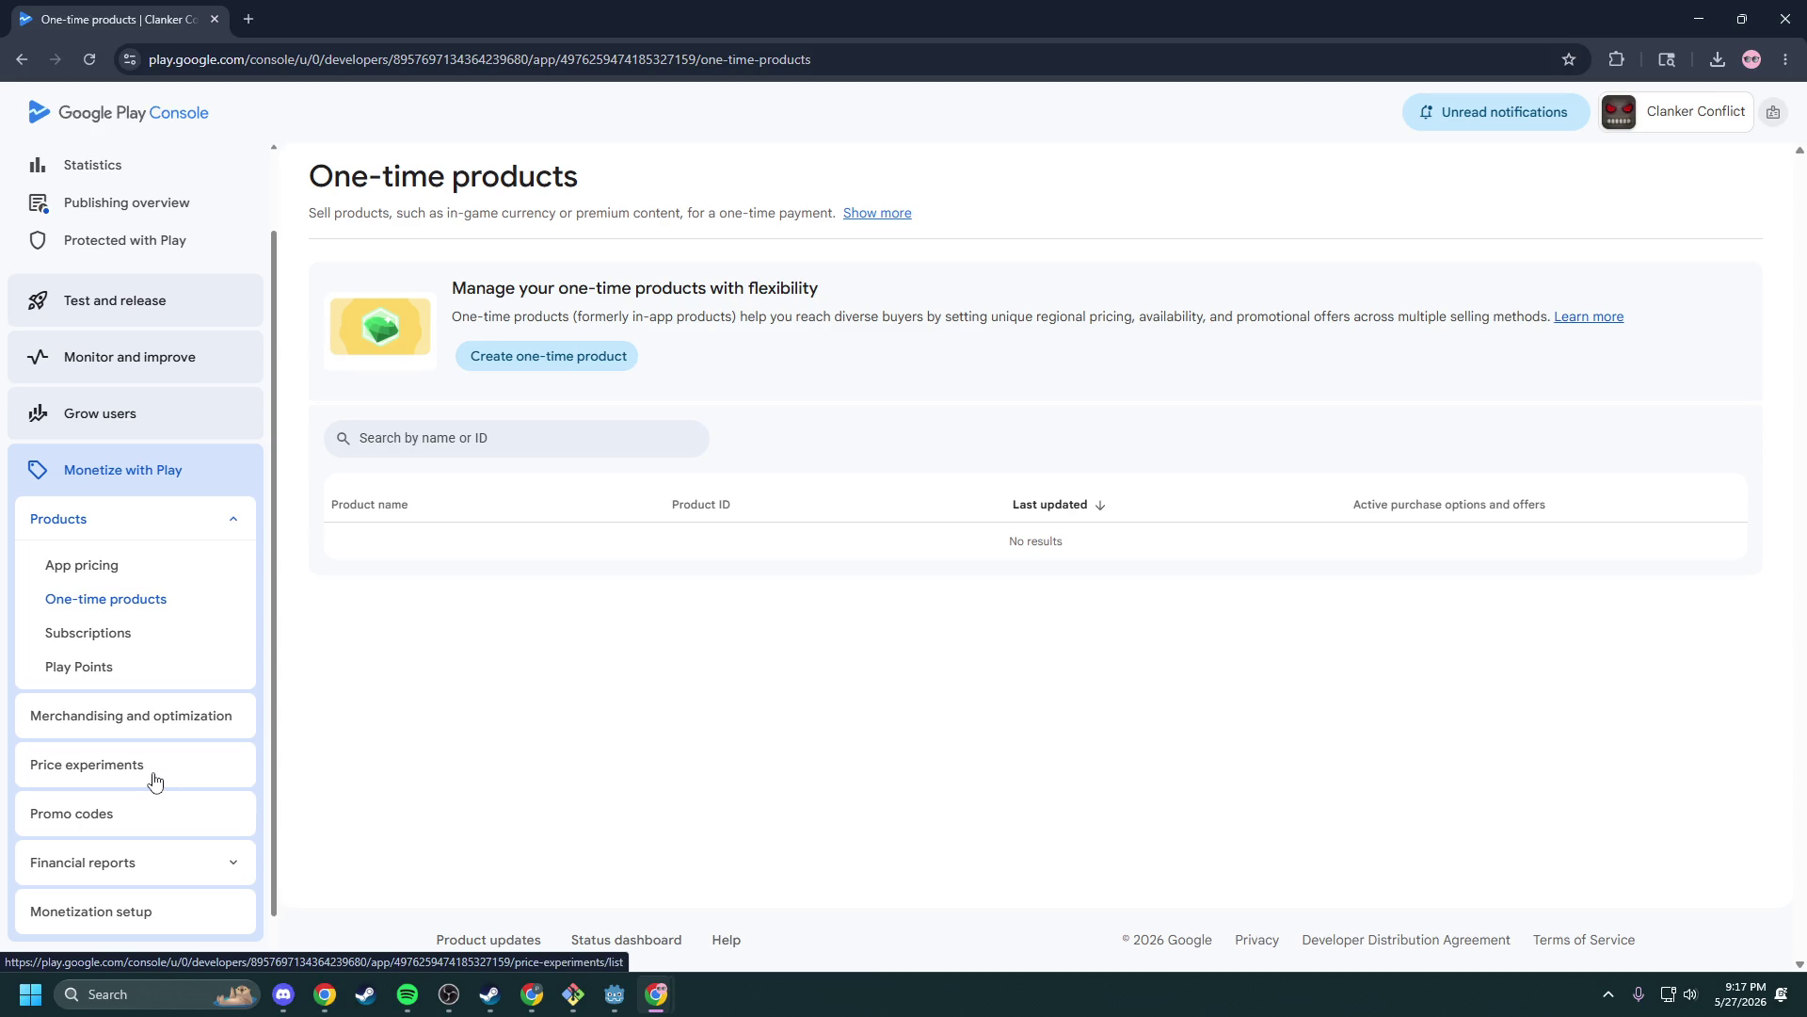
pyautogui.scroll(-1, 146, 847)
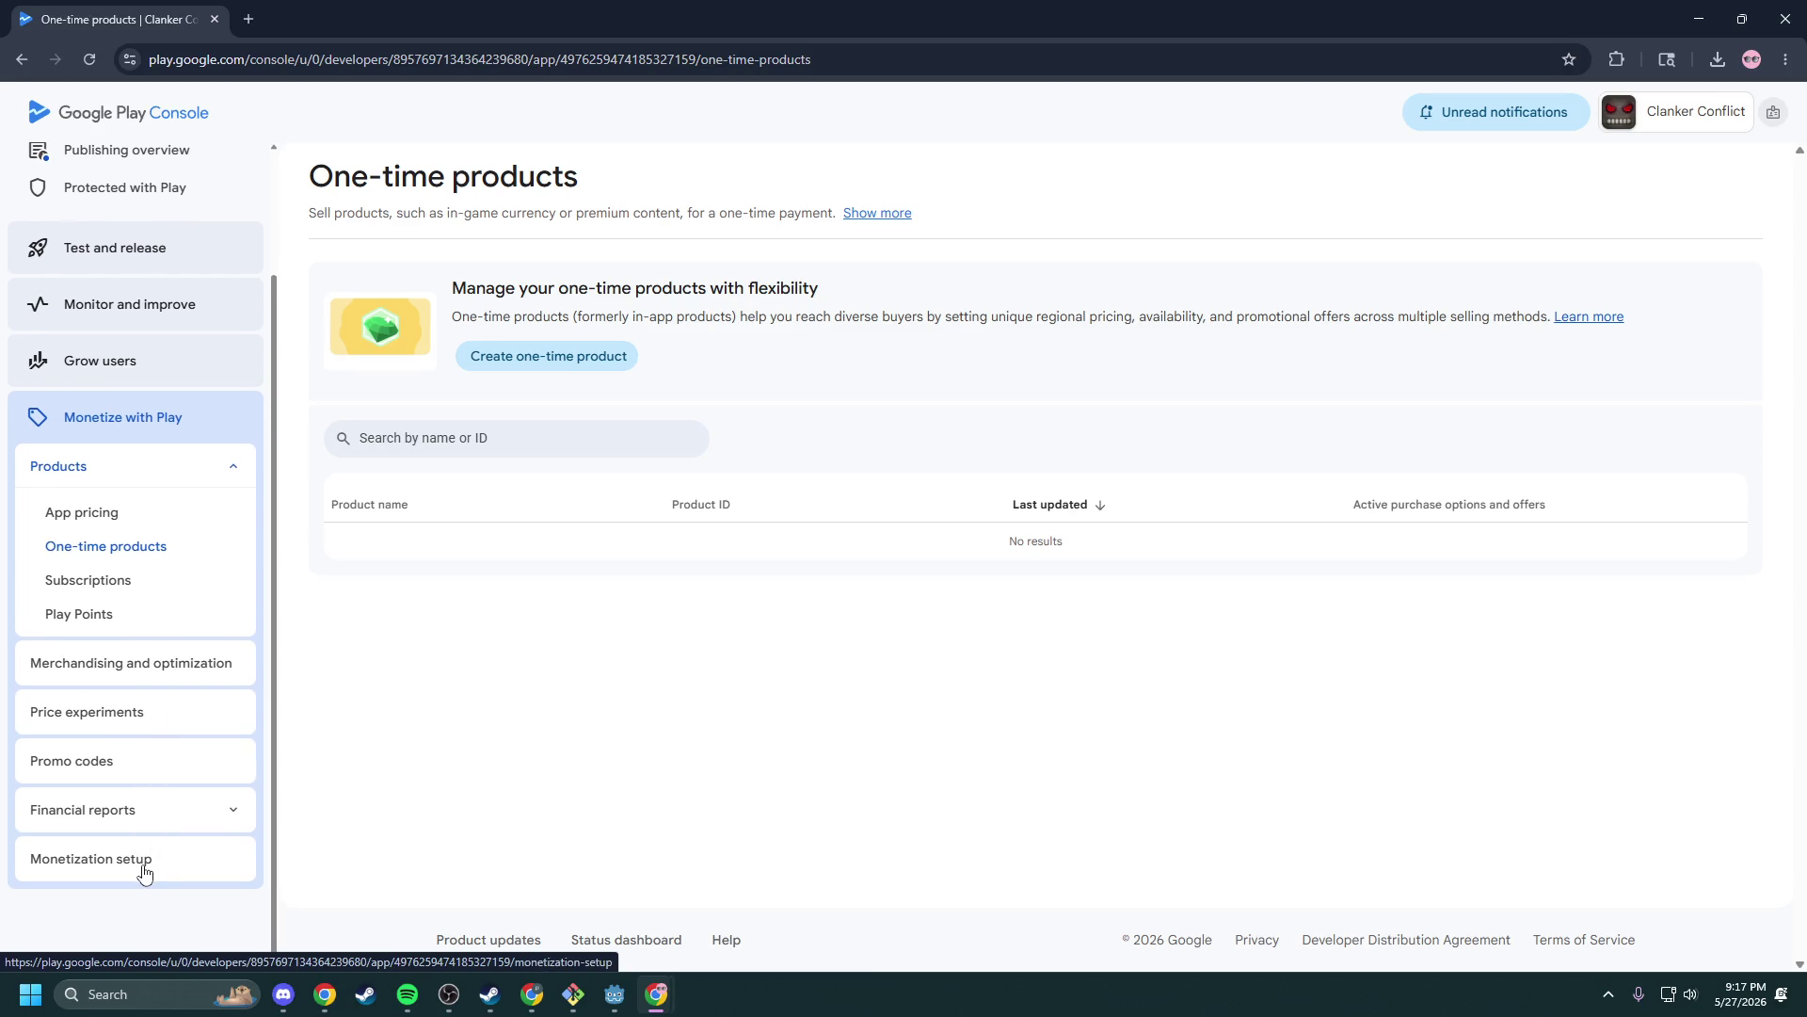
pyautogui.click(144, 866)
pyautogui.moveTo(400, 276); pyautogui.dragTo(565, 278)
pyautogui.click(496, 266)
pyautogui.click(686, 339)
pyautogui.click(687, 340)
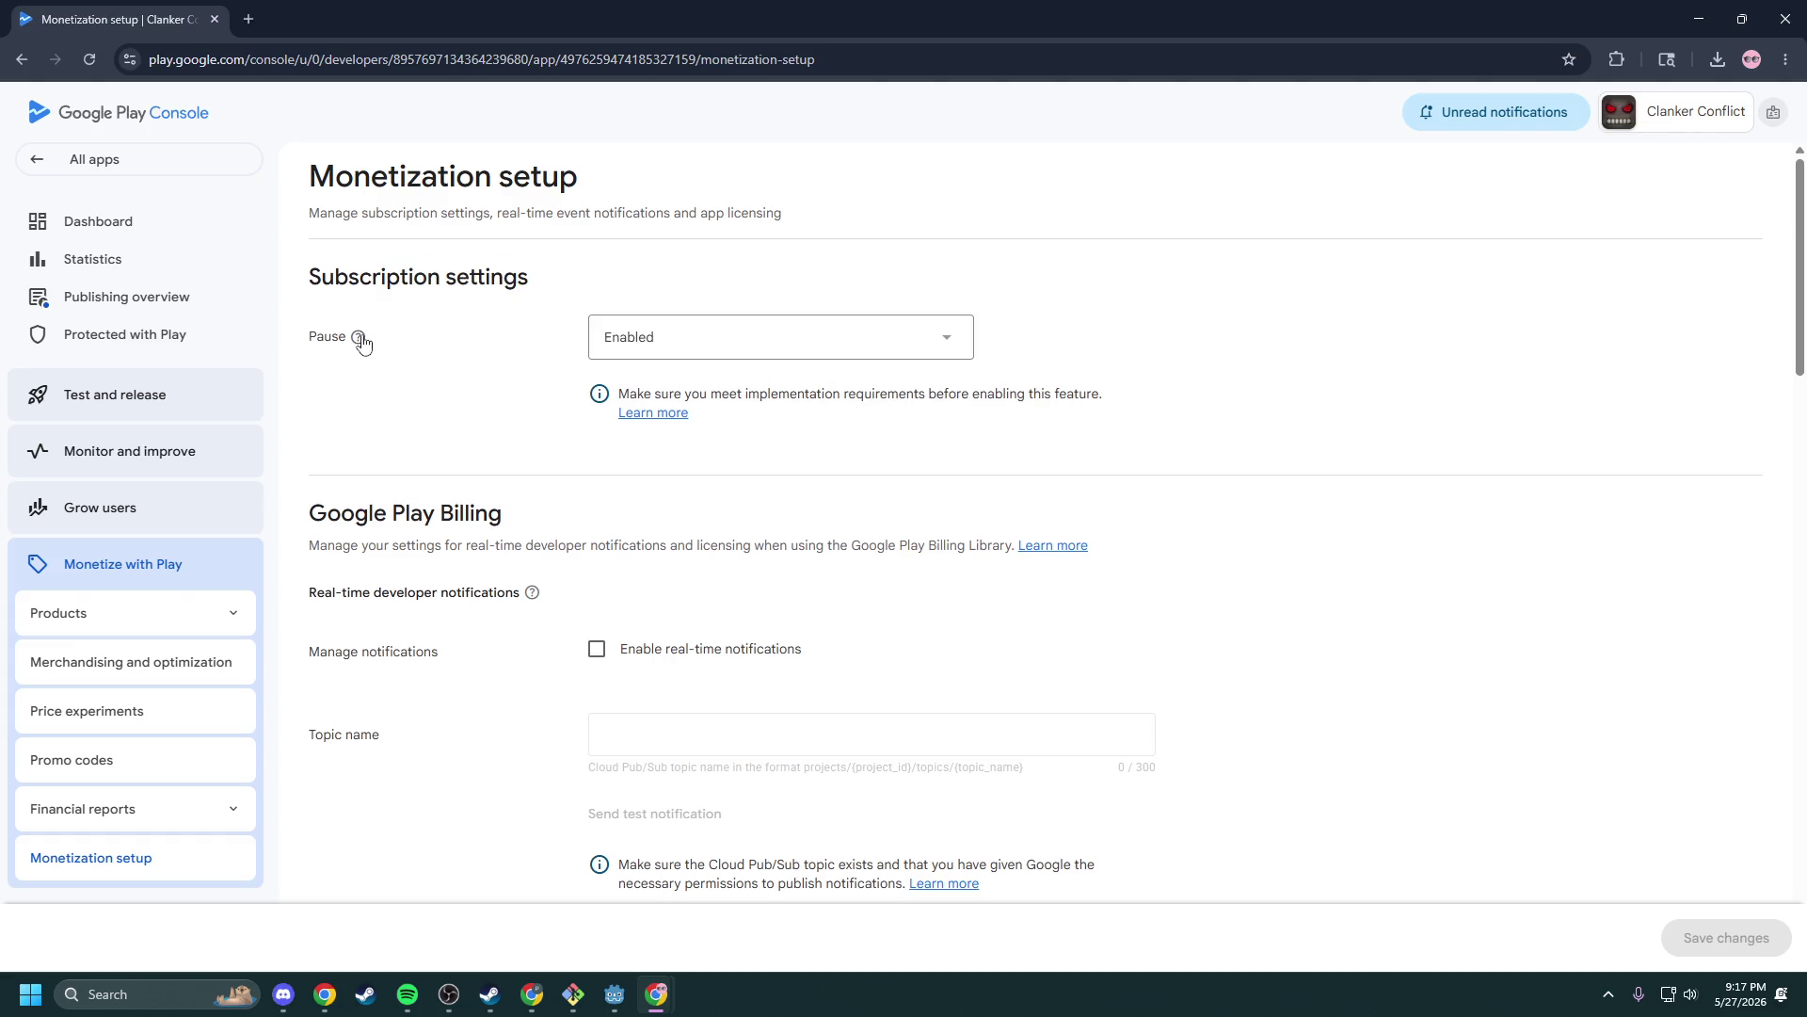
pyautogui.moveTo(362, 344)
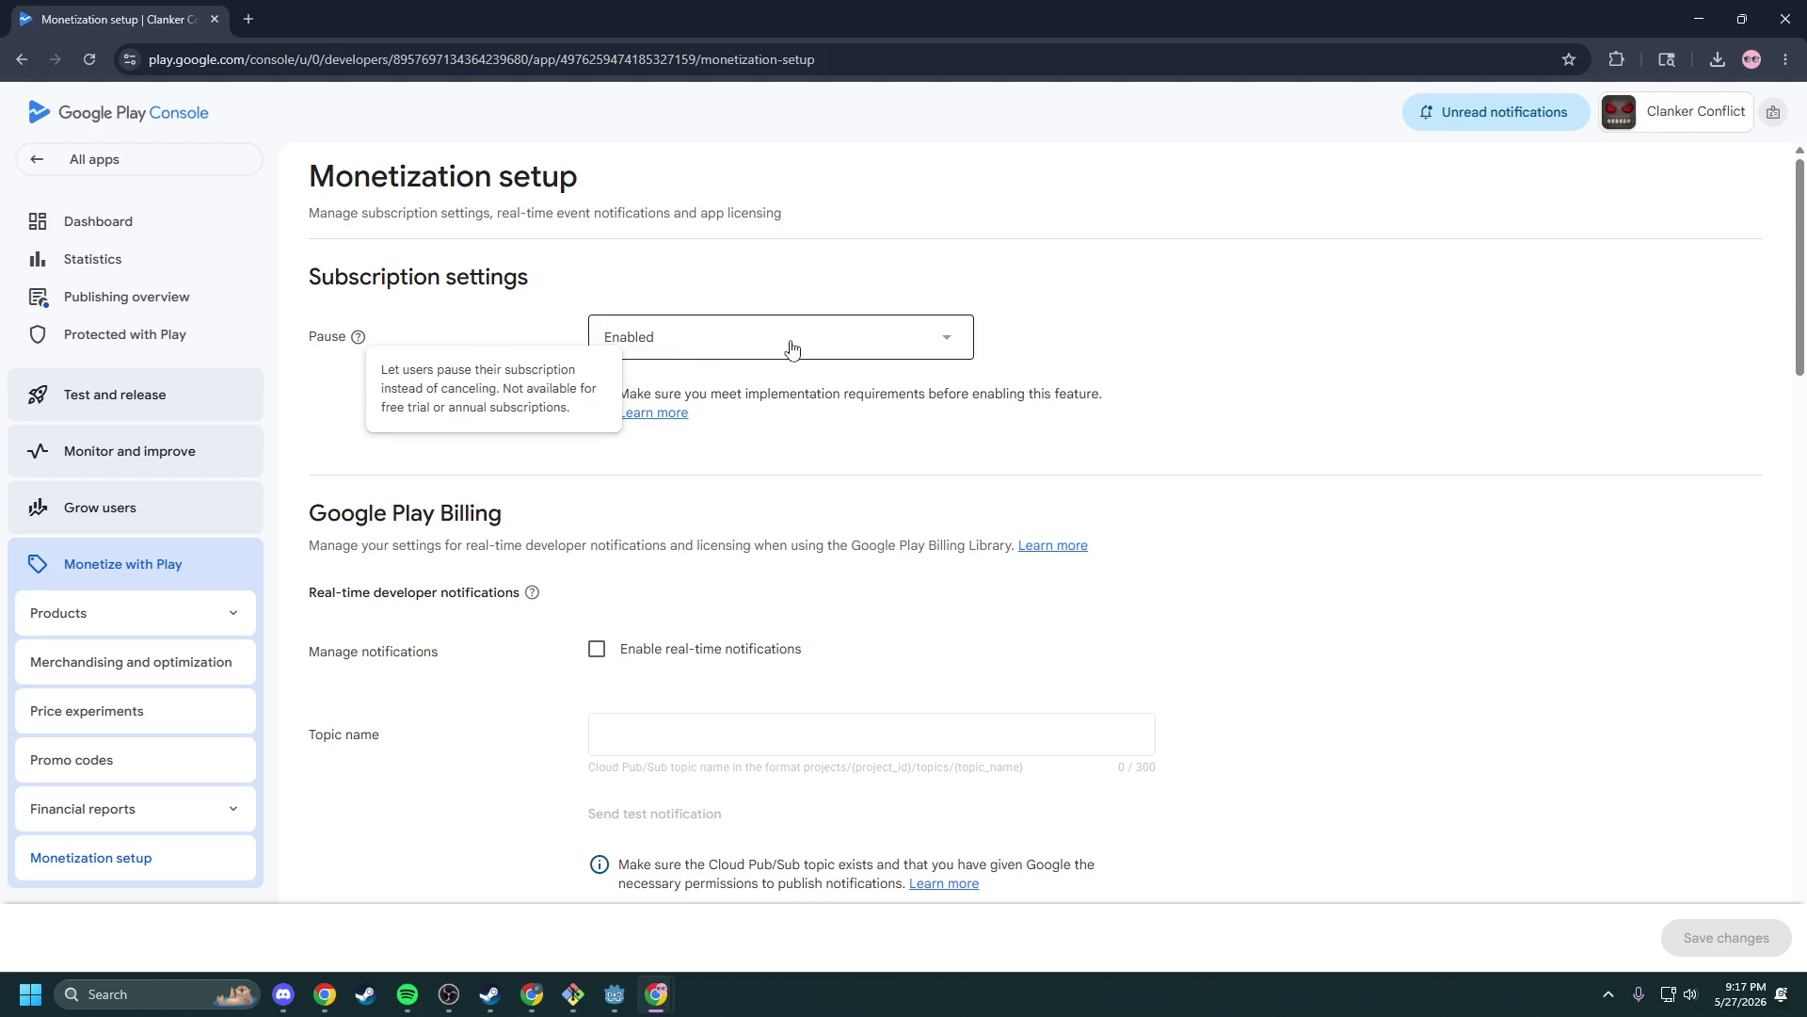
pyautogui.scroll(-2, 659, 439)
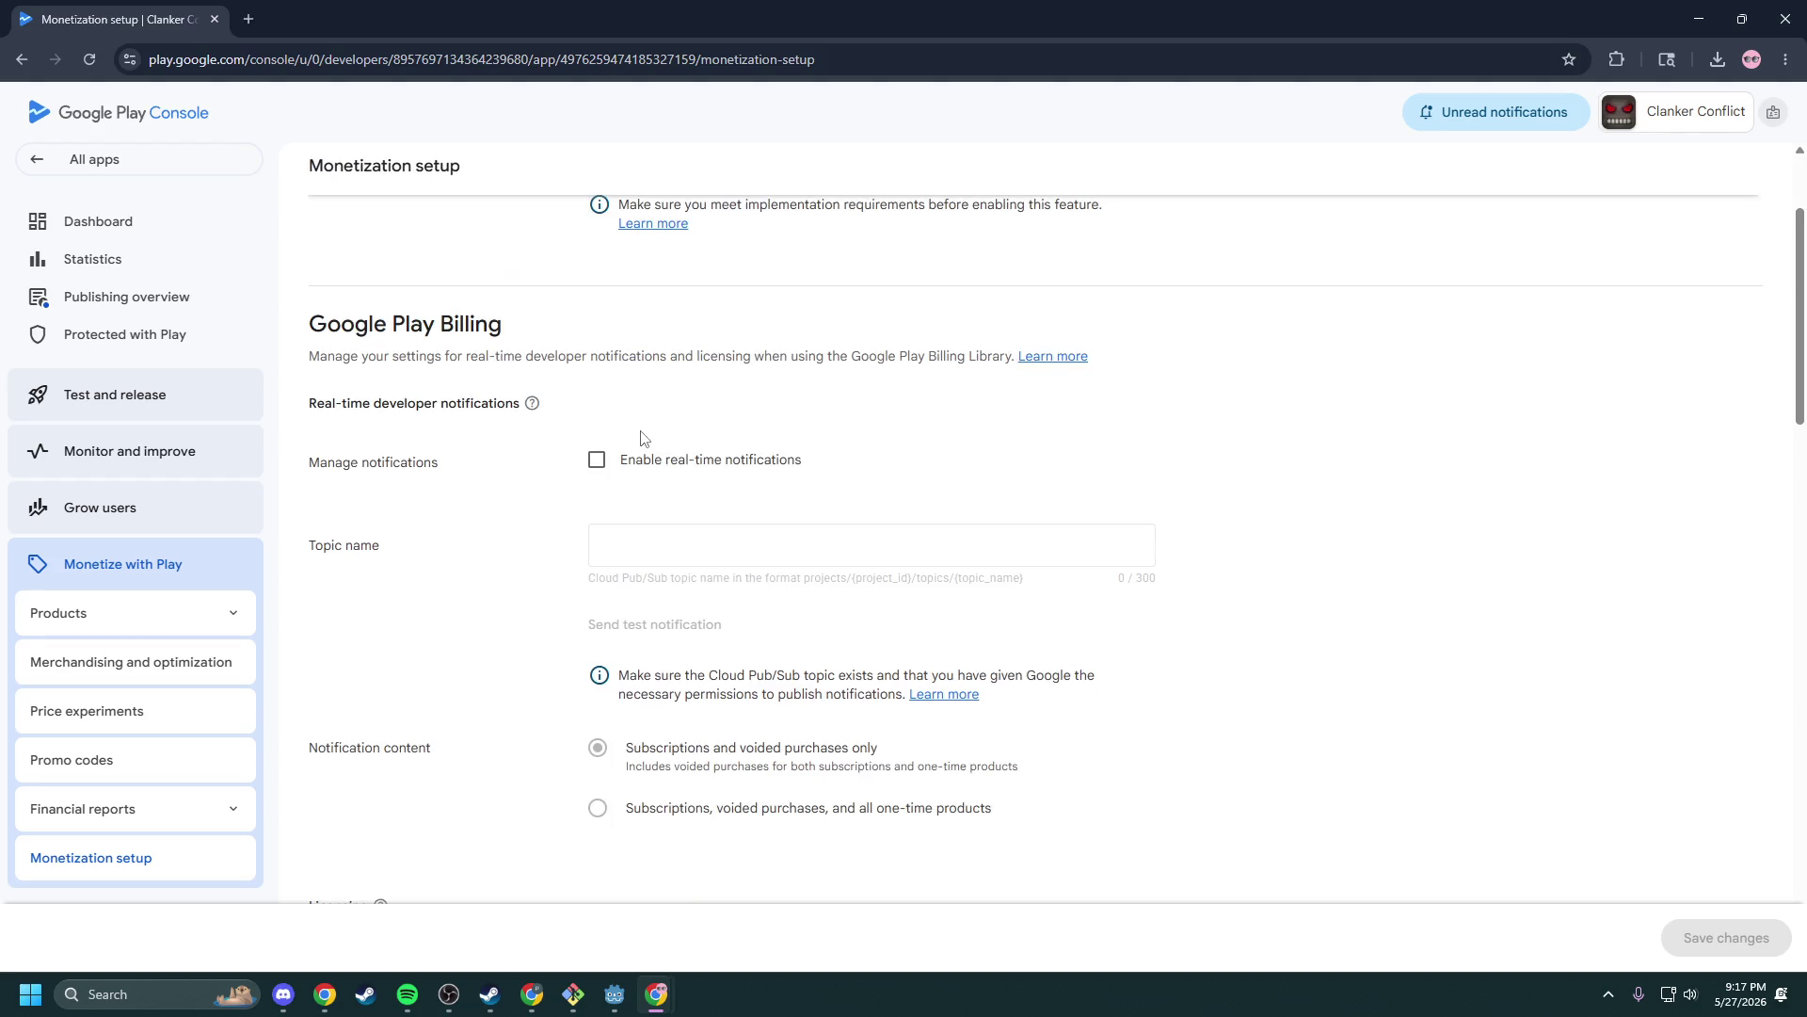
pyautogui.moveTo(417, 359); pyautogui.dragTo(698, 362)
pyautogui.click(699, 362)
pyautogui.click(597, 459)
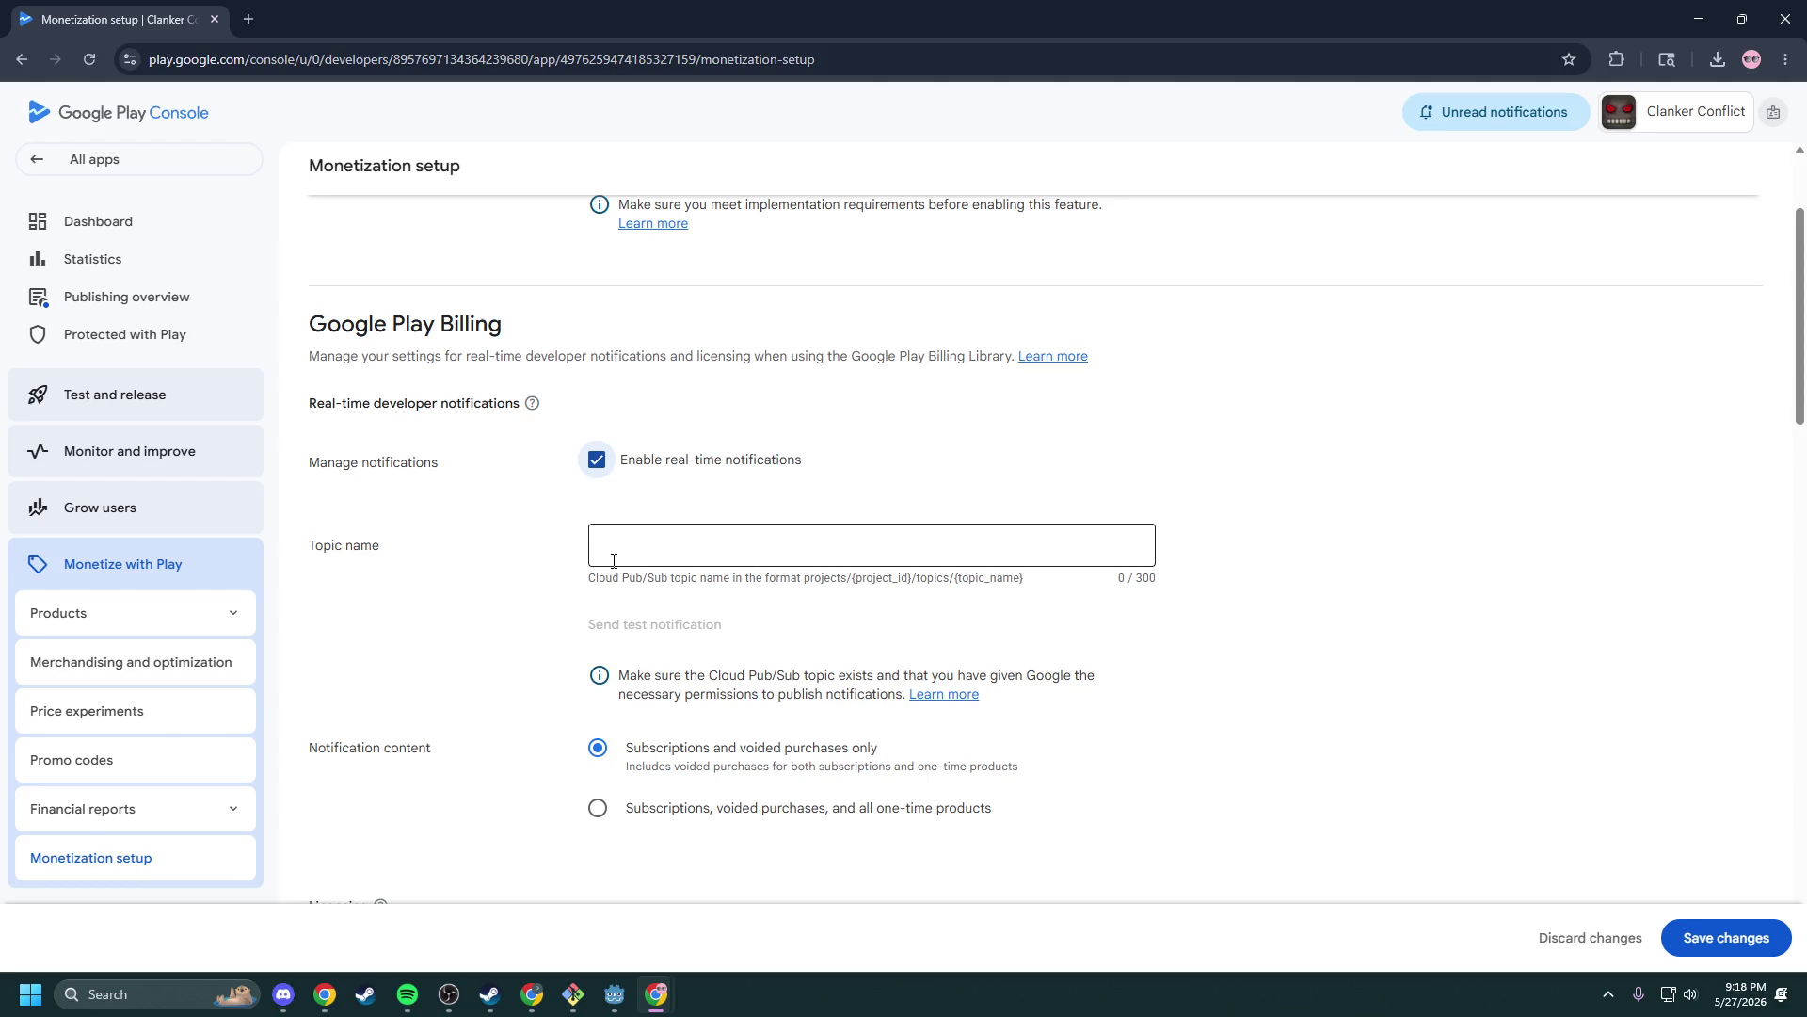
pyautogui.scroll(-1, 613, 561)
pyautogui.scroll(1, 607, 593)
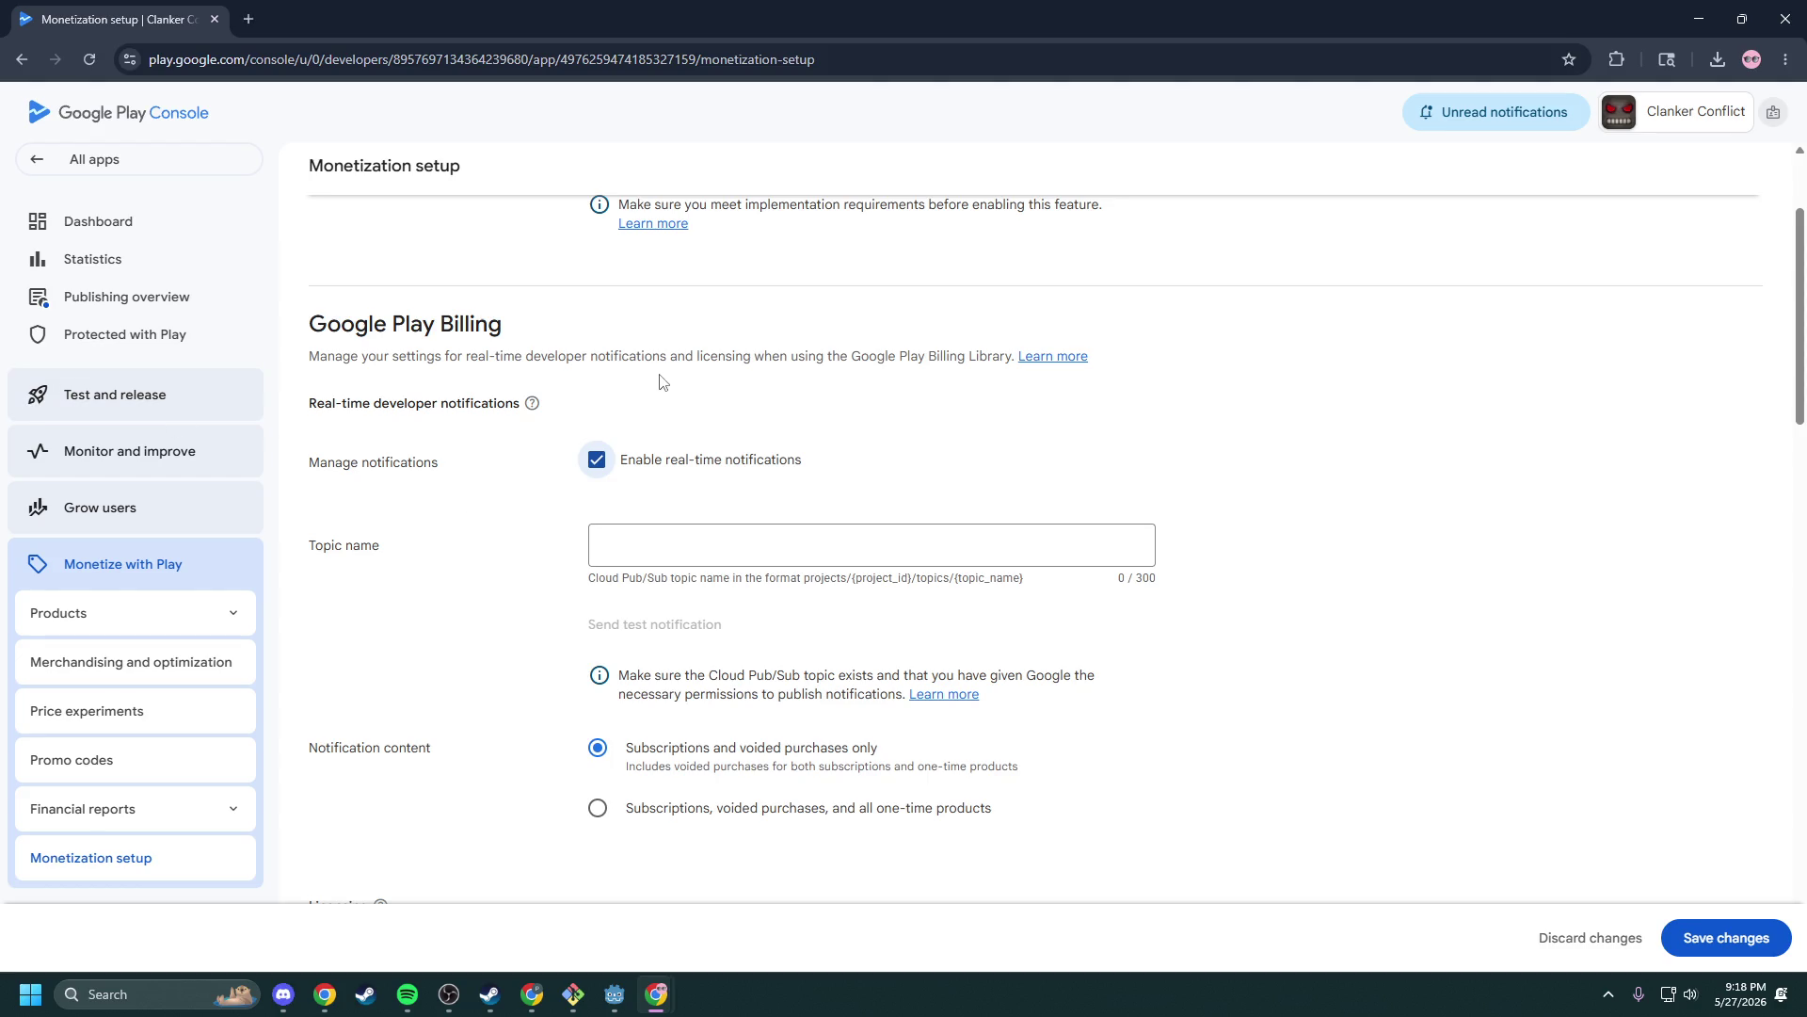
pyautogui.click(599, 462)
pyautogui.scroll(-4, 473, 601)
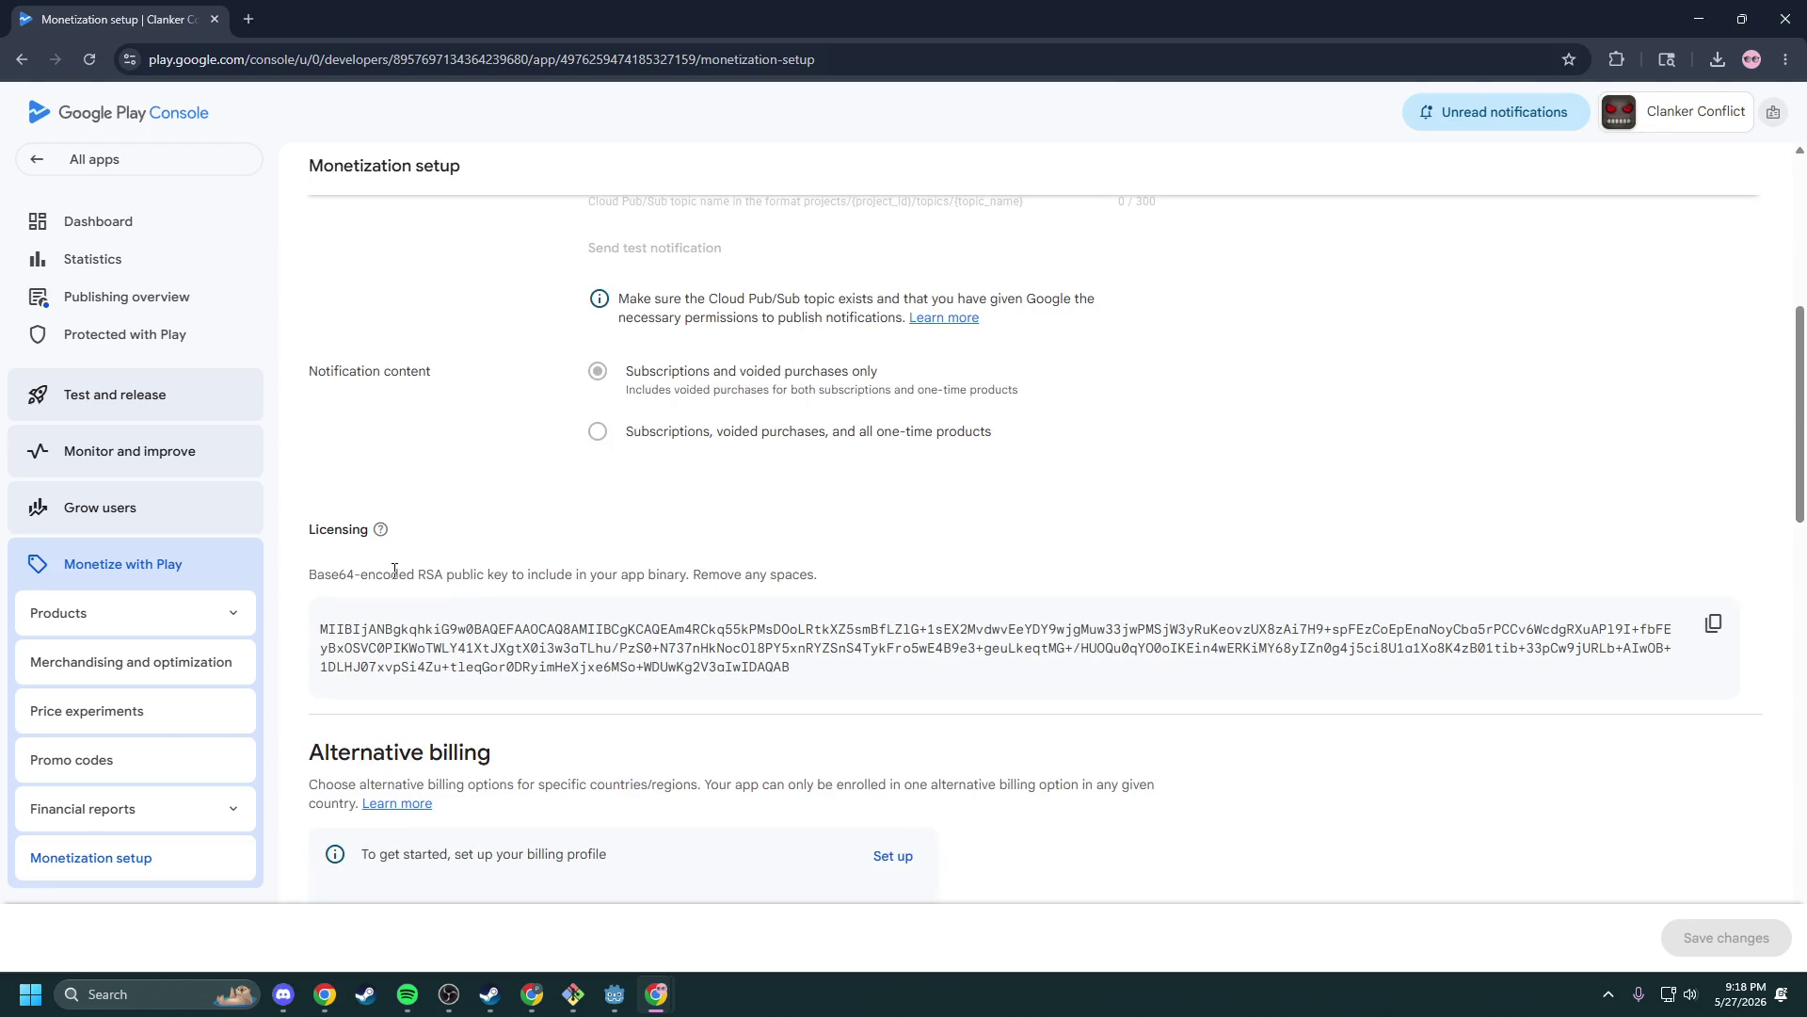
pyautogui.scroll(3, 367, 551)
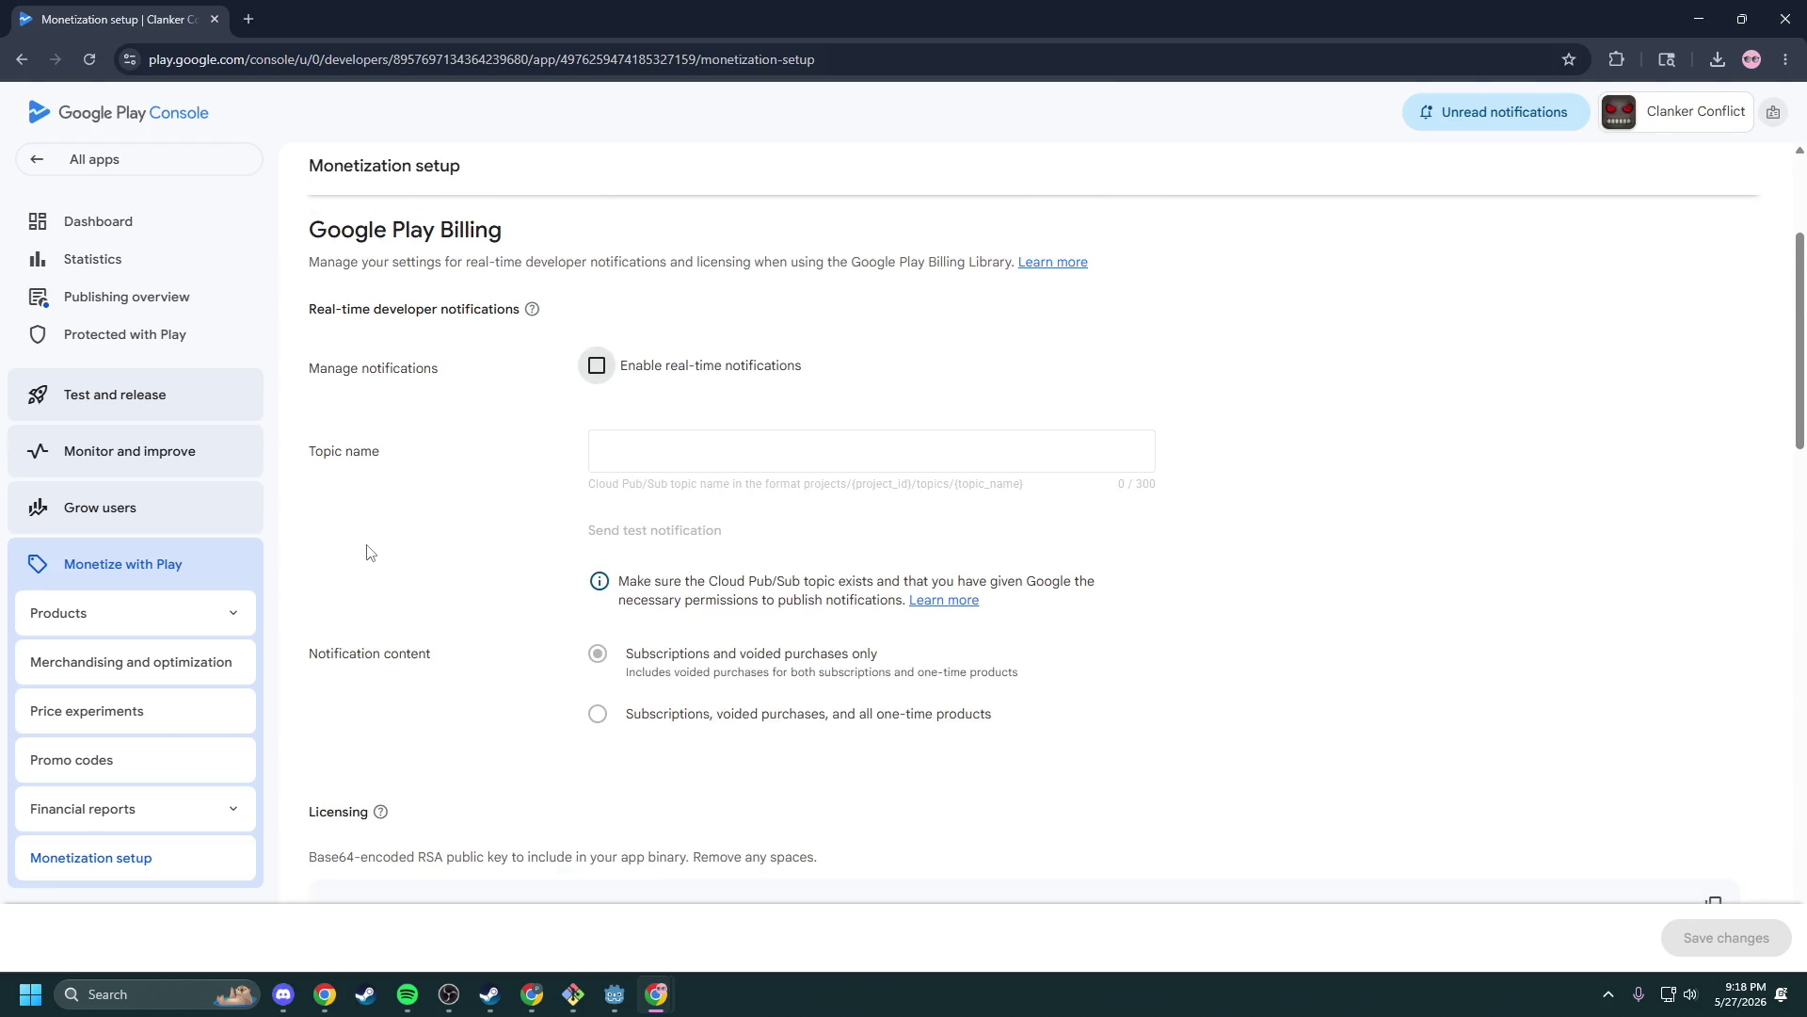
pyautogui.scroll(-8, 367, 553)
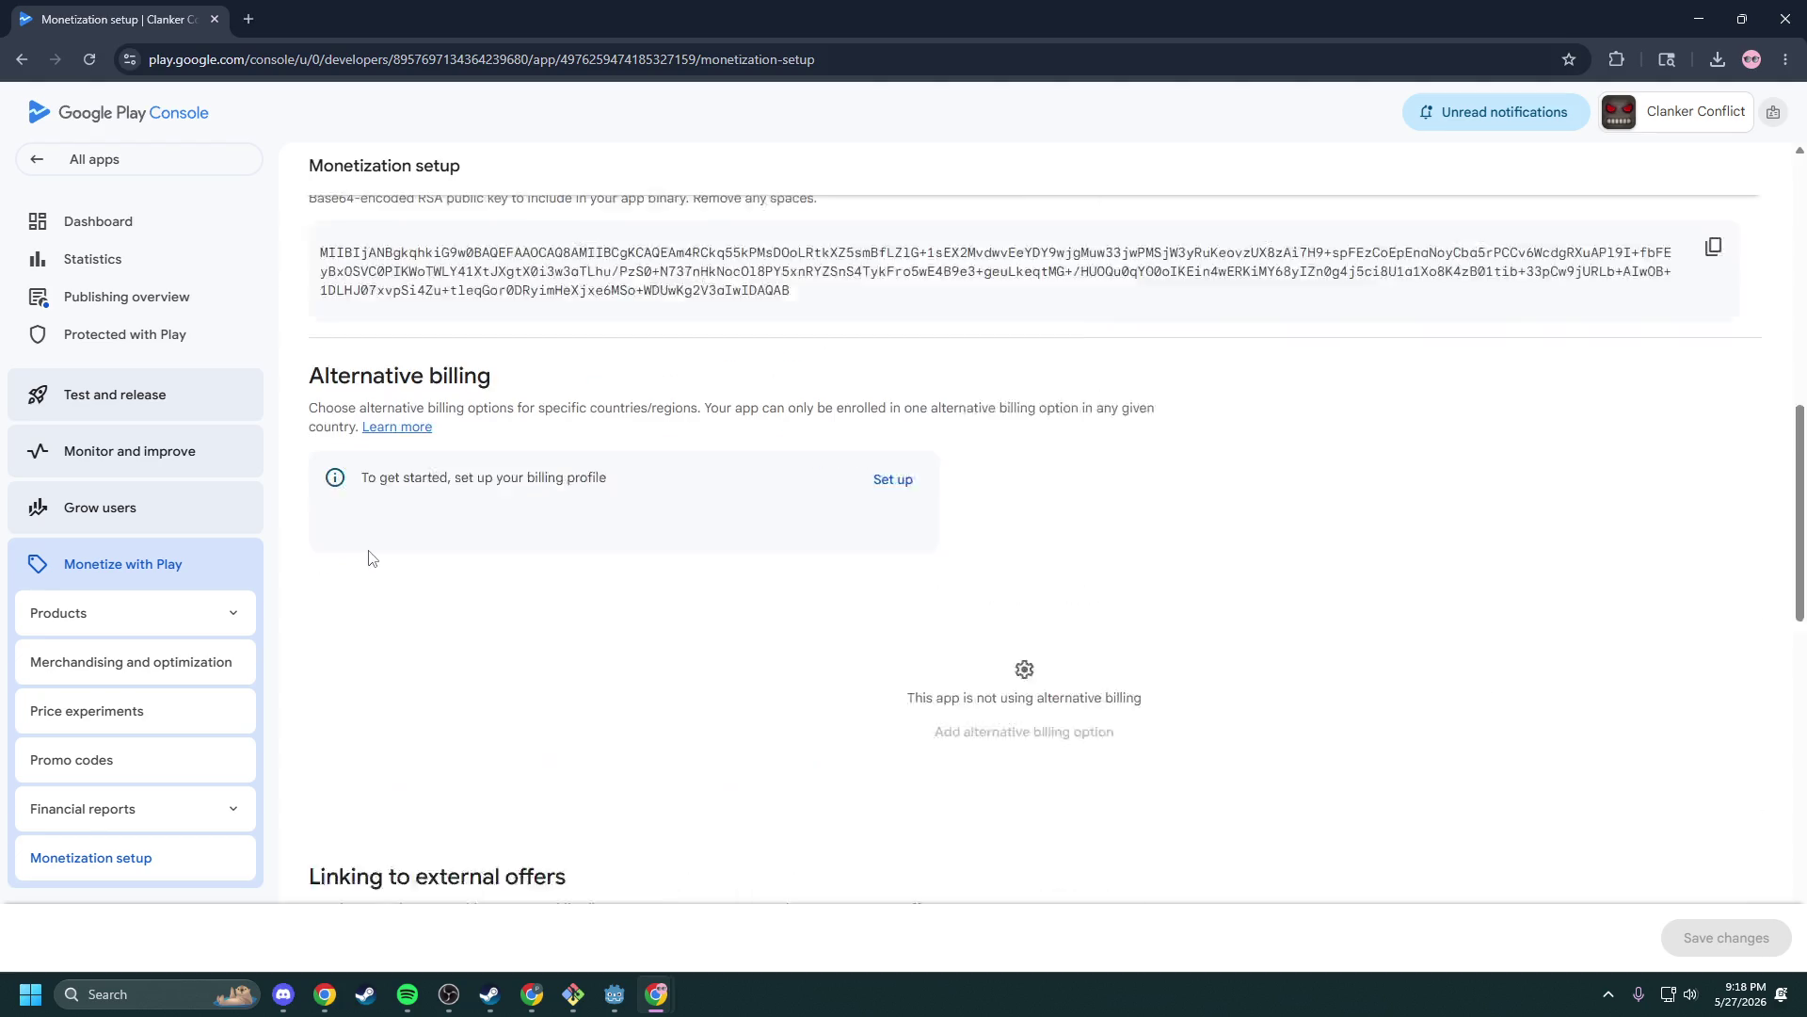
pyautogui.moveTo(360, 281); pyautogui.dragTo(548, 288)
pyautogui.click(483, 326)
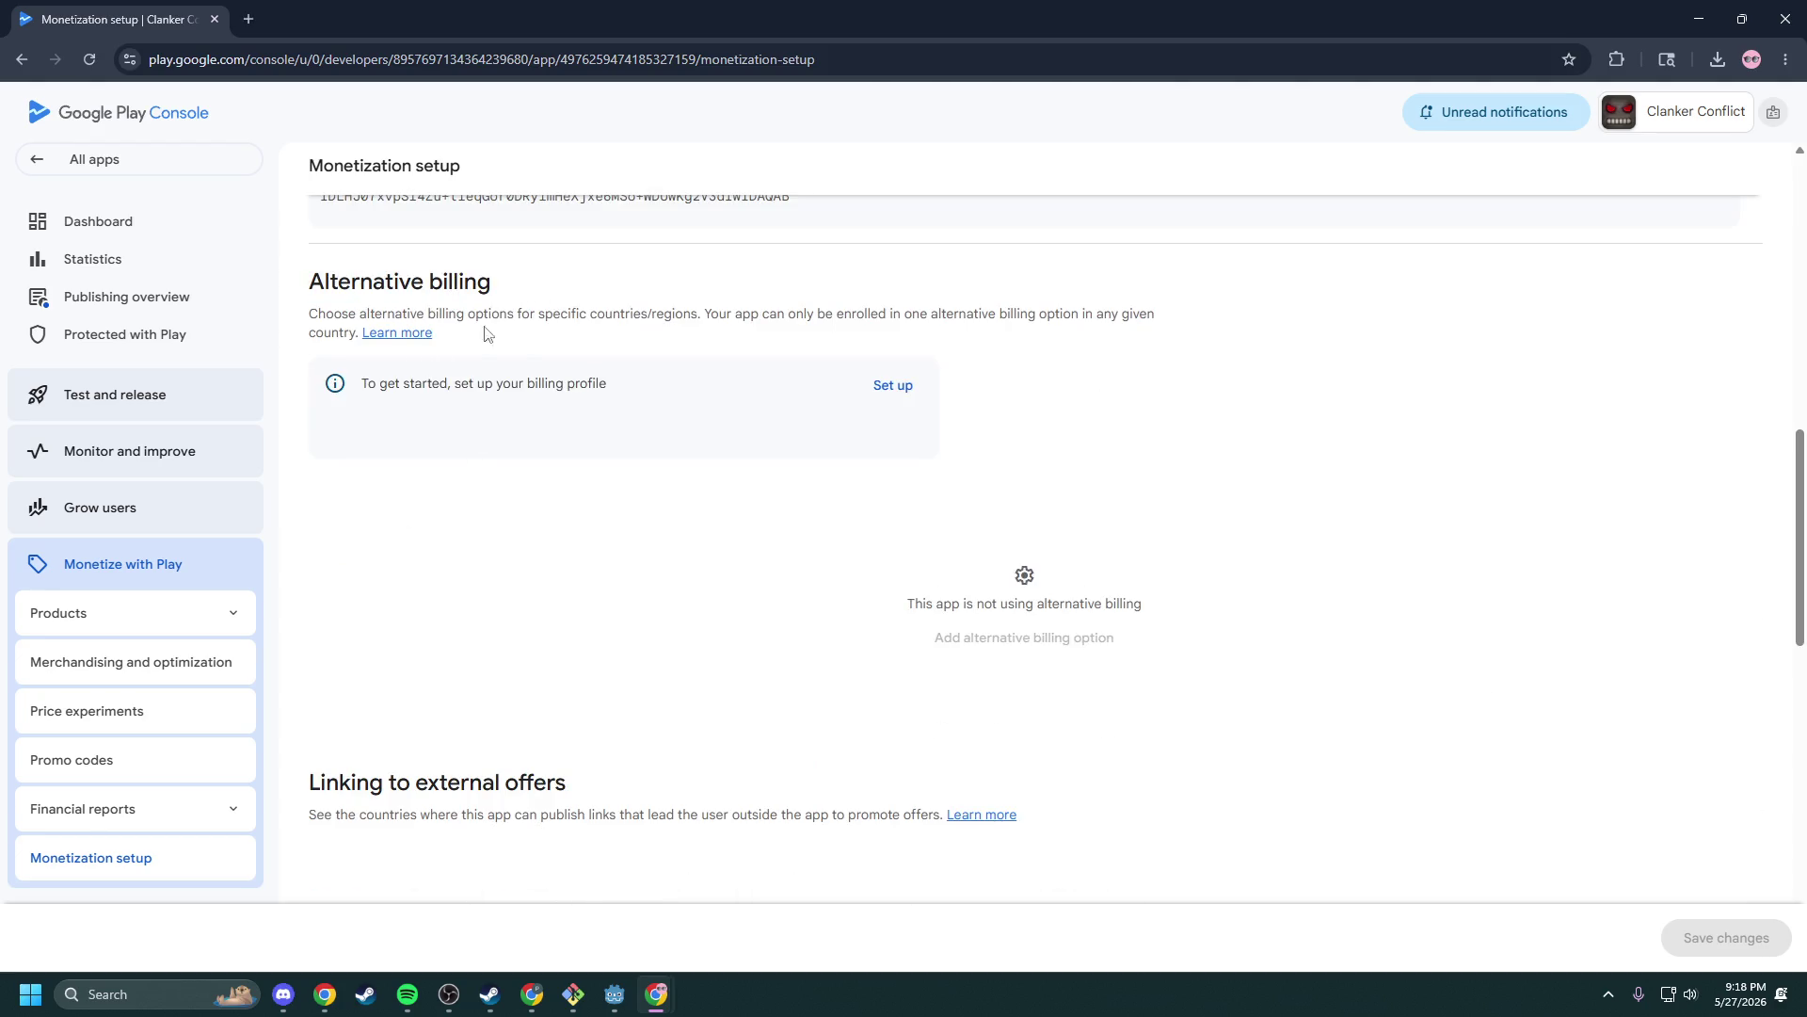
pyautogui.moveTo(405, 318); pyautogui.dragTo(914, 304)
pyautogui.click(914, 304)
pyautogui.scroll(-3, 718, 347)
pyautogui.scroll(-5, 527, 466)
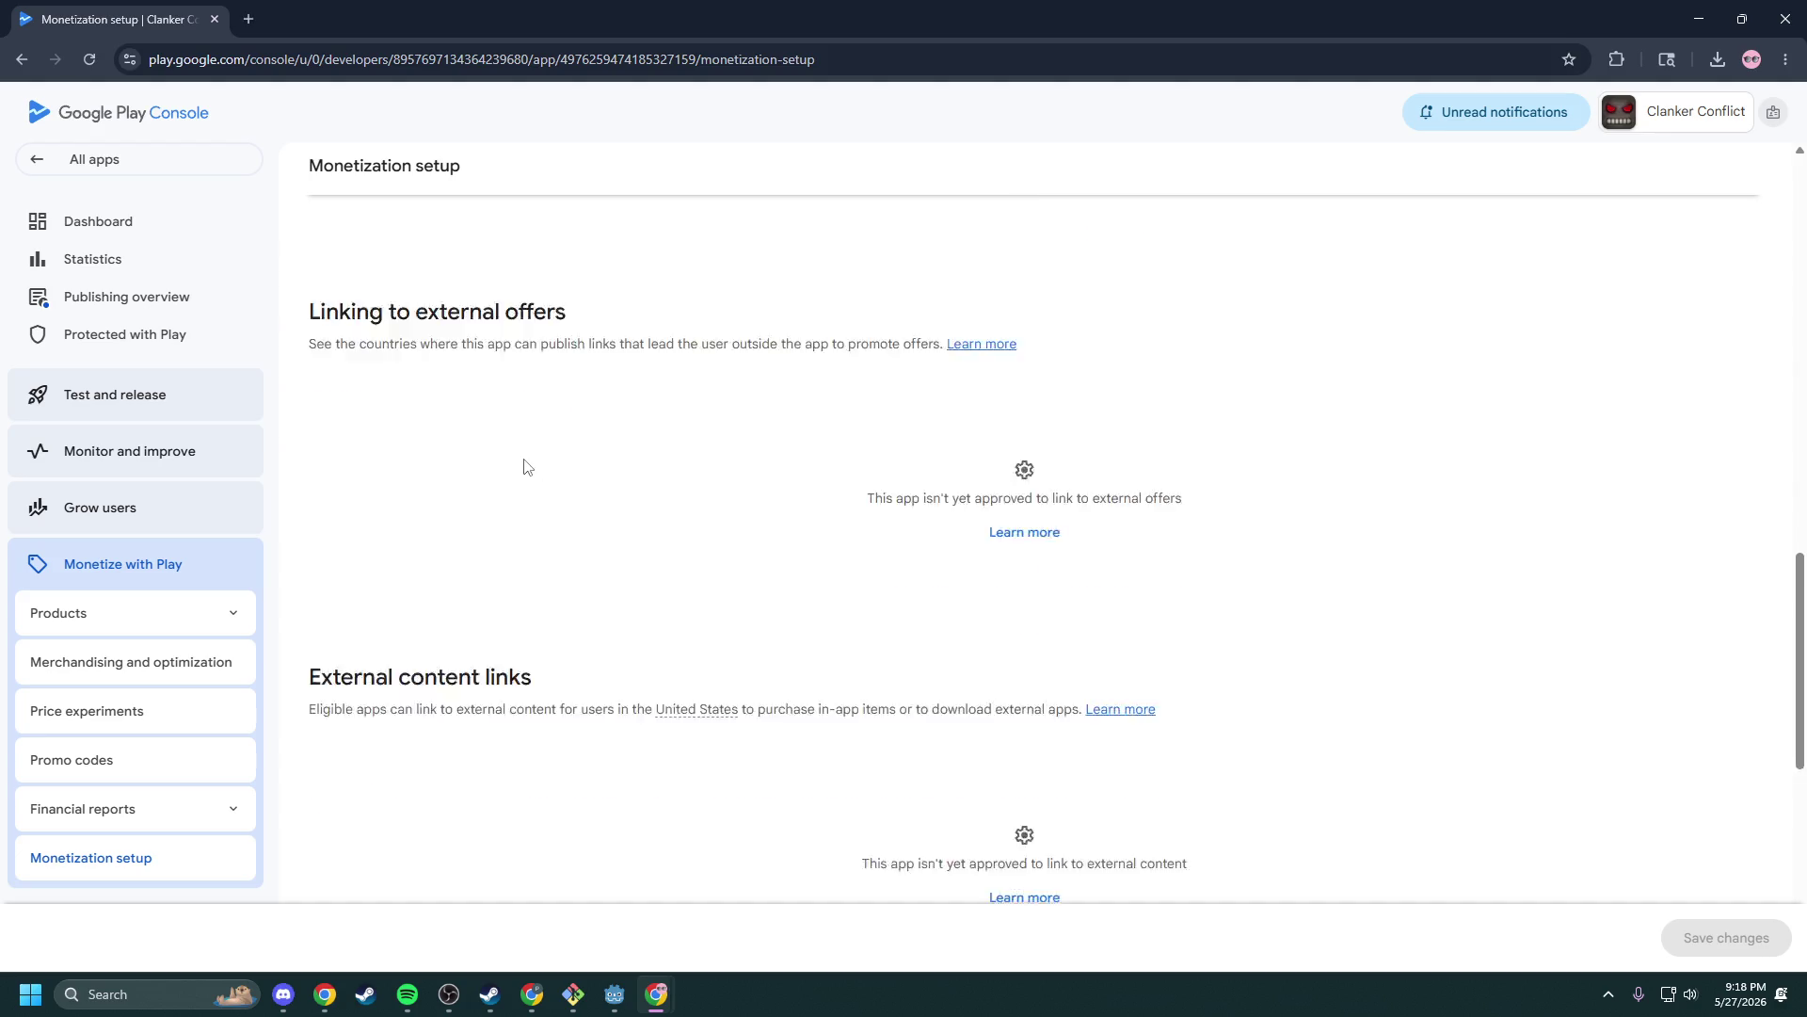
pyautogui.scroll(-5, 542, 475)
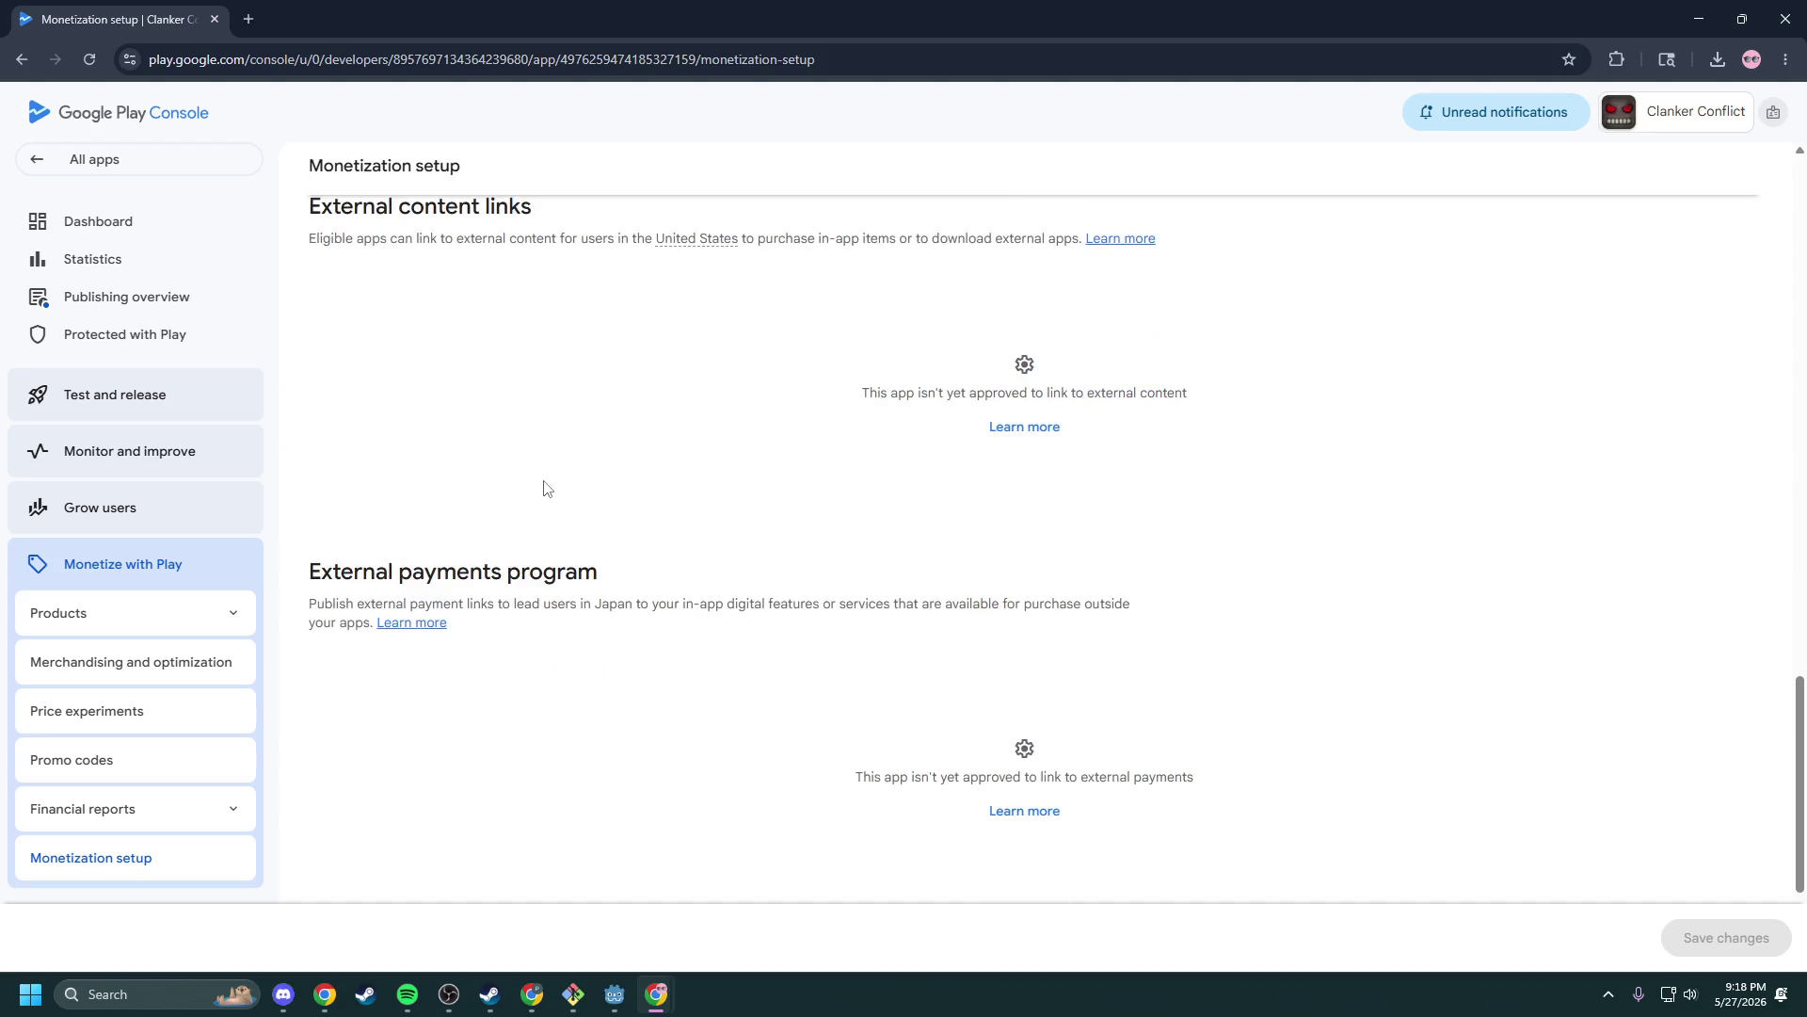
pyautogui.scroll(7, 379, 637)
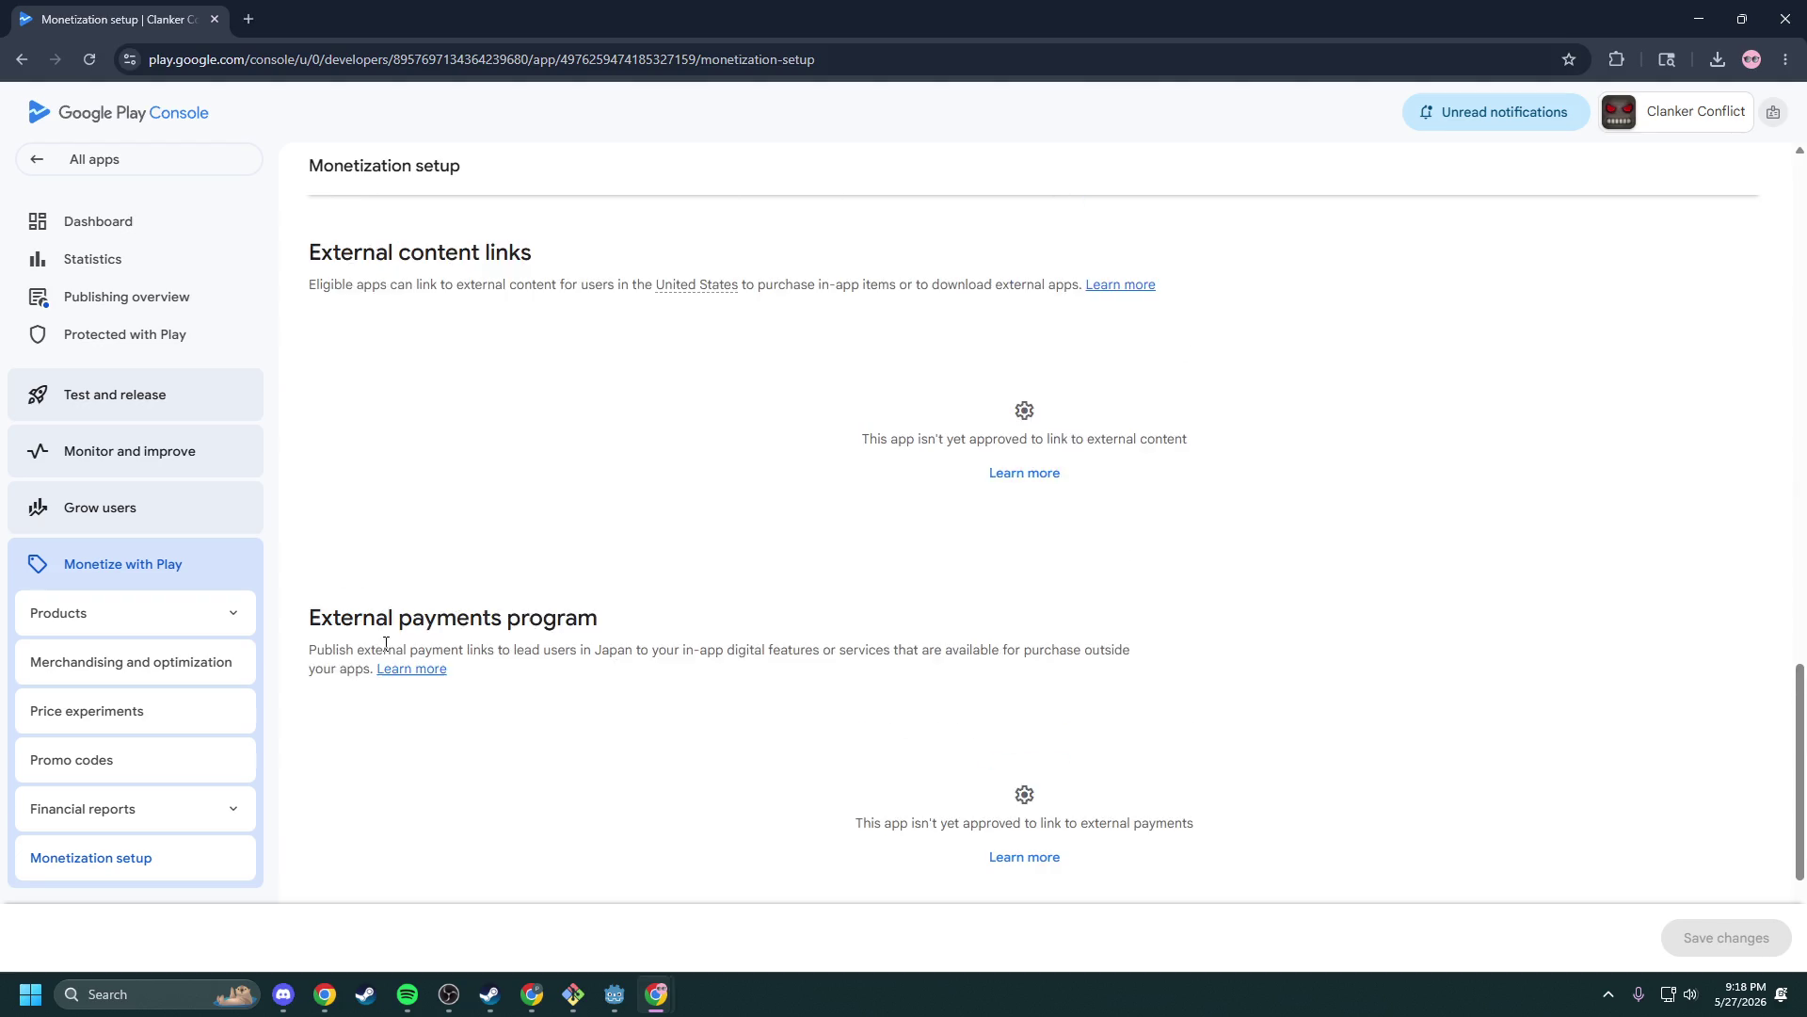
pyautogui.click(188, 615)
pyautogui.click(118, 704)
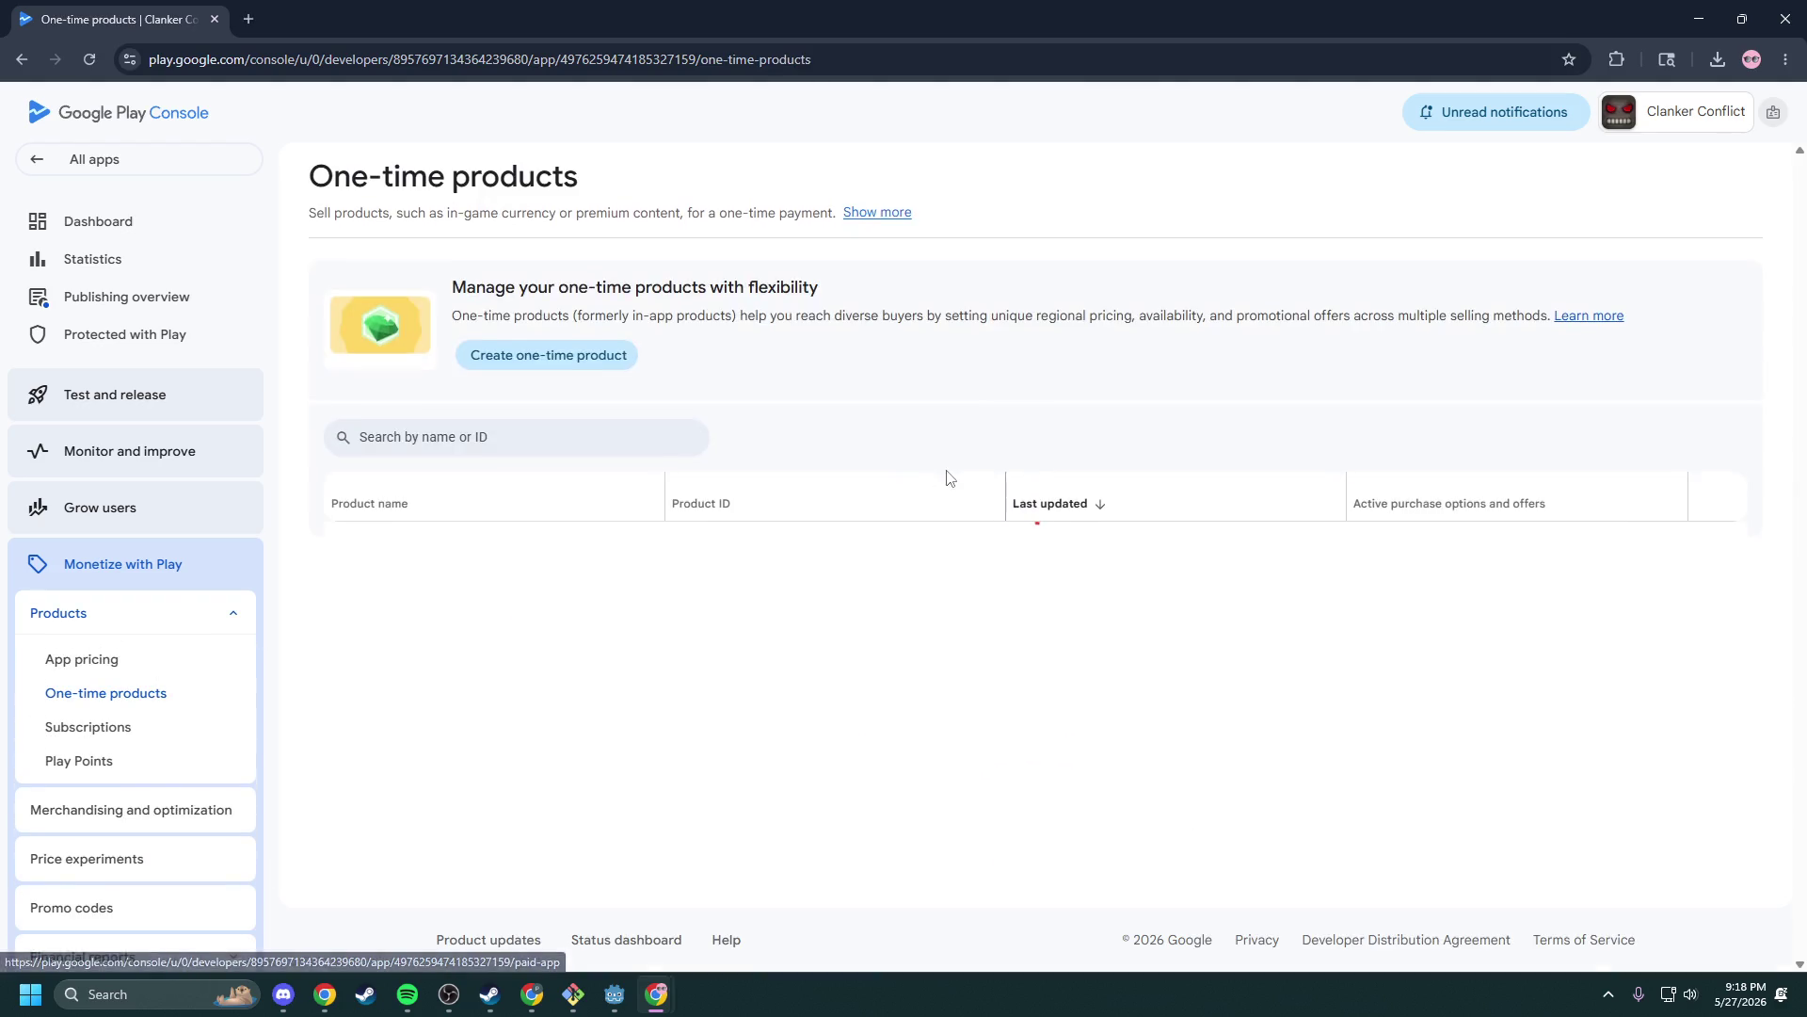
# Start a new one-time product with Product ID 'test' and tag 'test'
pyautogui.click(574, 356)
pyautogui.click(688, 390)
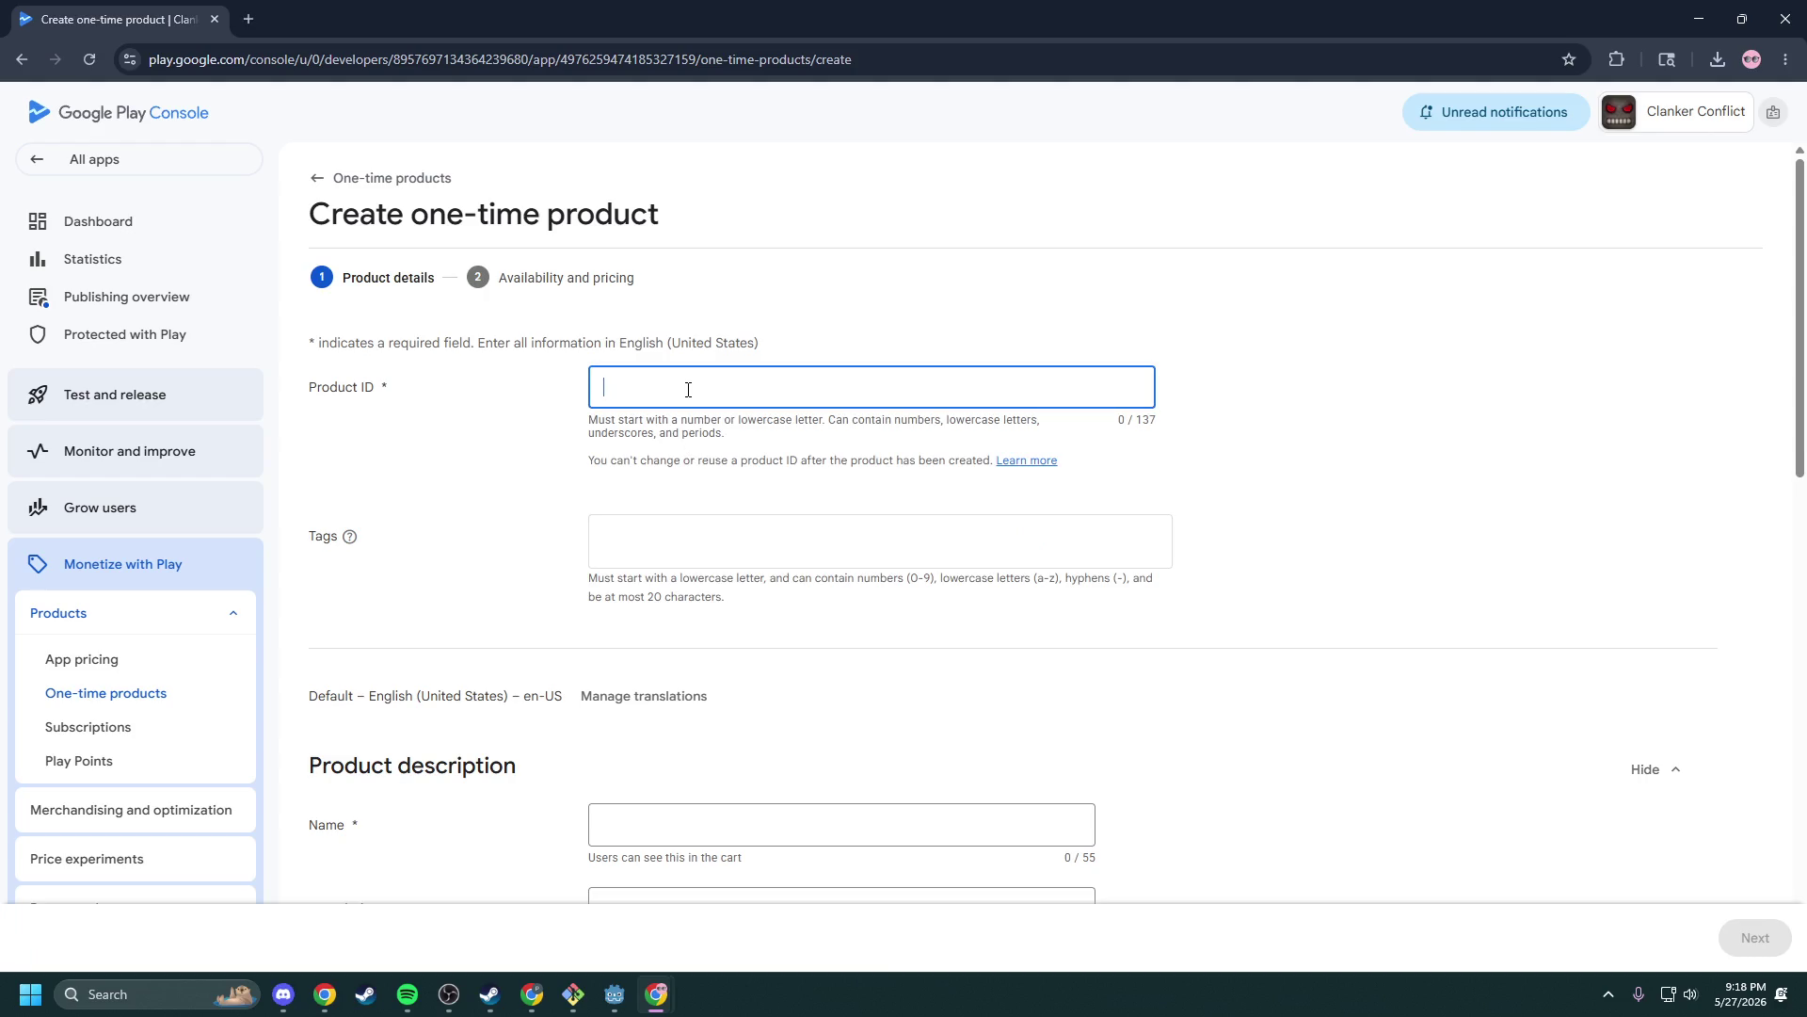
pyautogui.write('test')
pyautogui.press('Tab')
pyautogui.press('Tab')
pyautogui.click(683, 538)
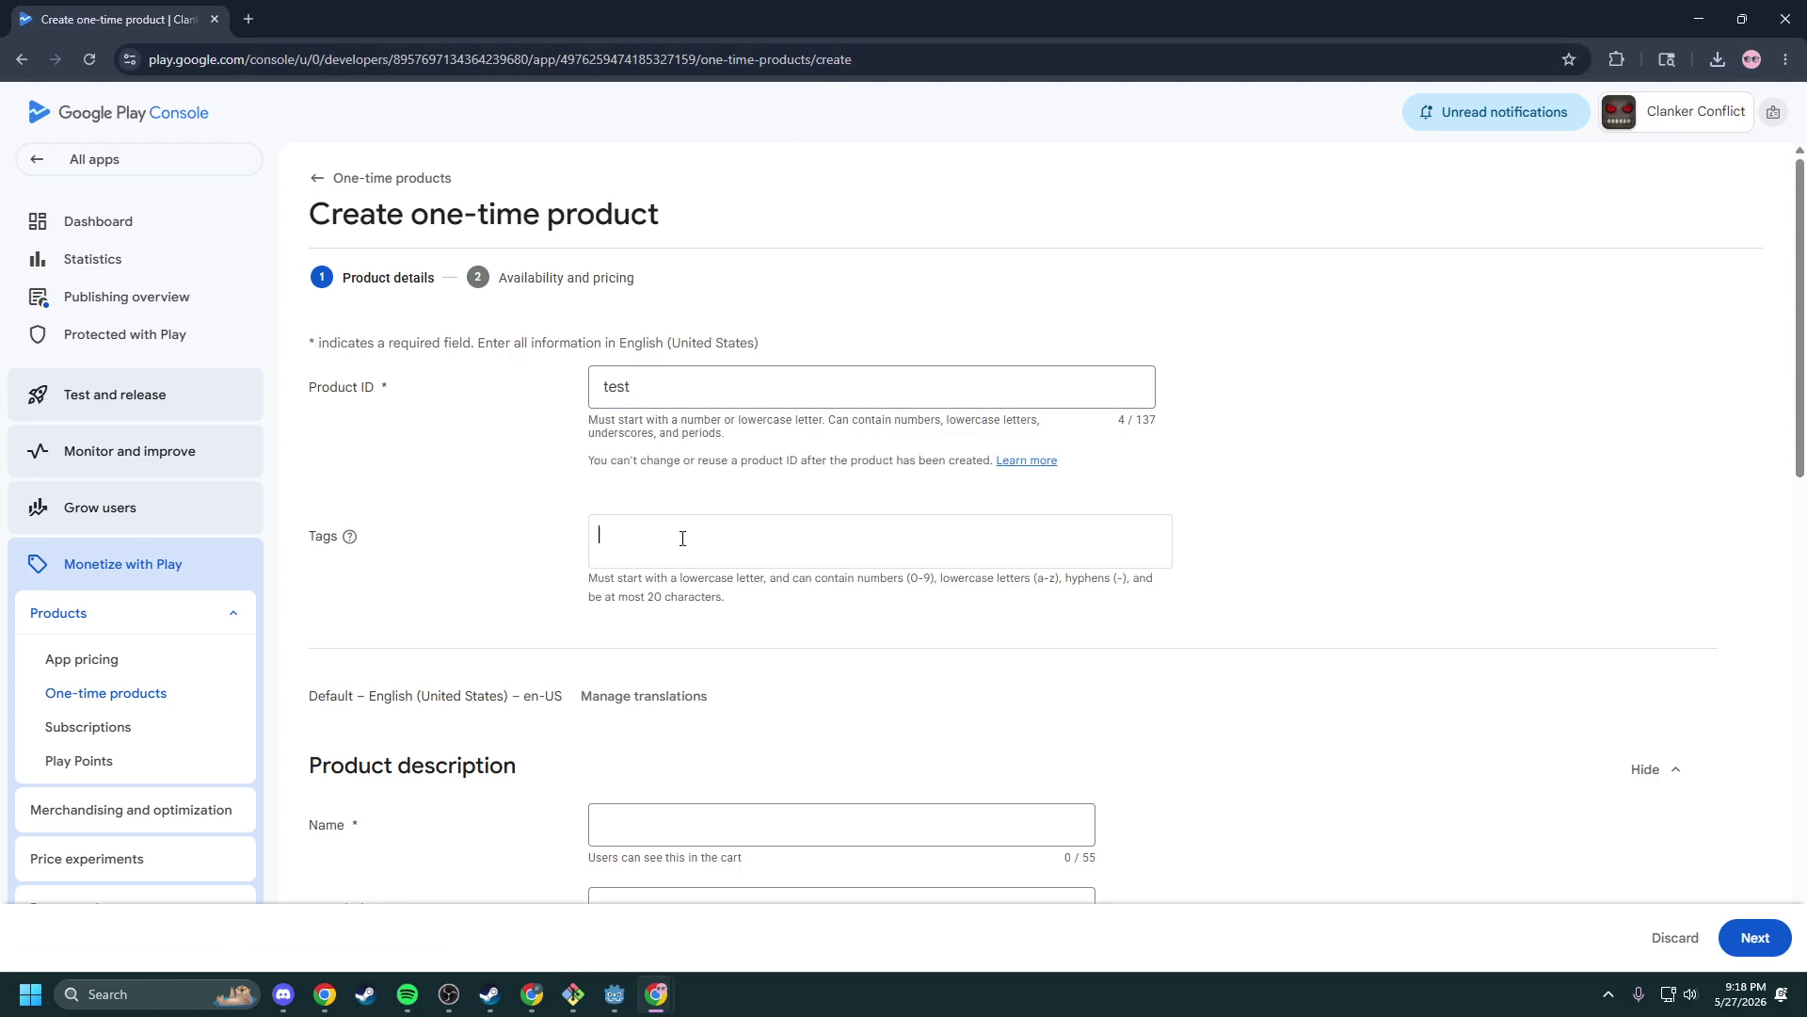
pyautogui.write('test')
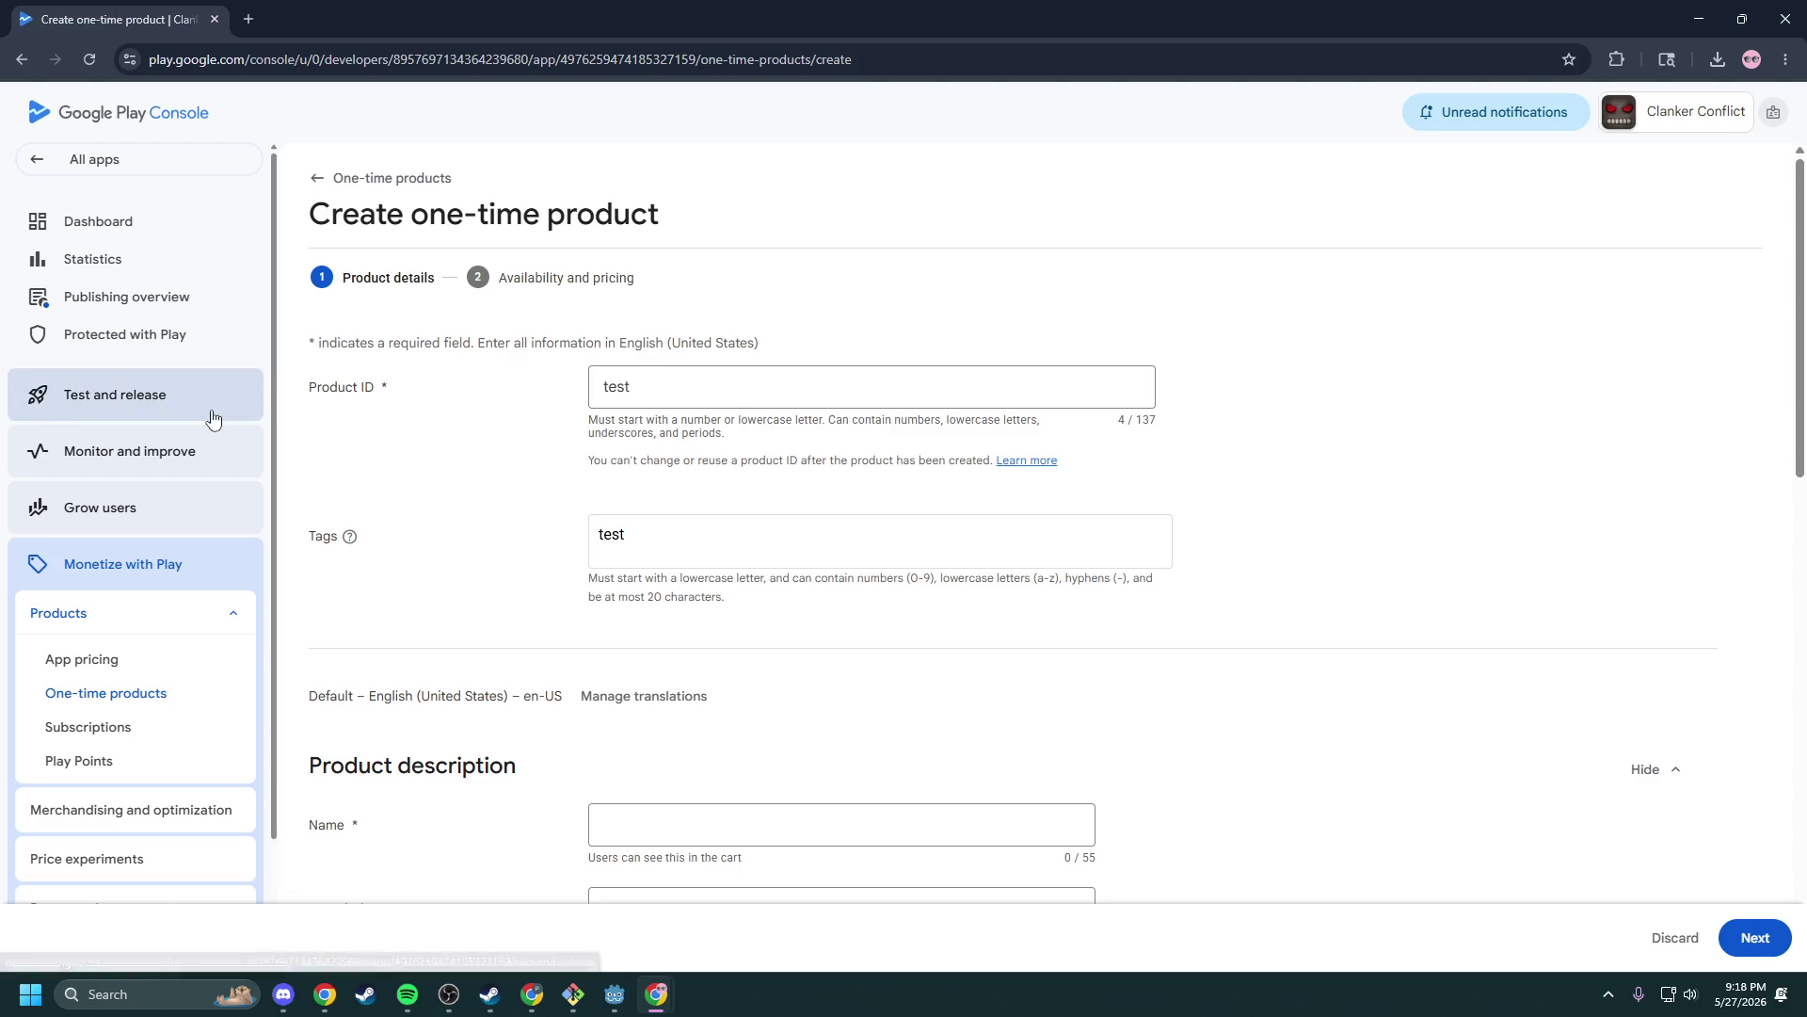
pyautogui.press('Return')
pyautogui.moveTo(359, 553)
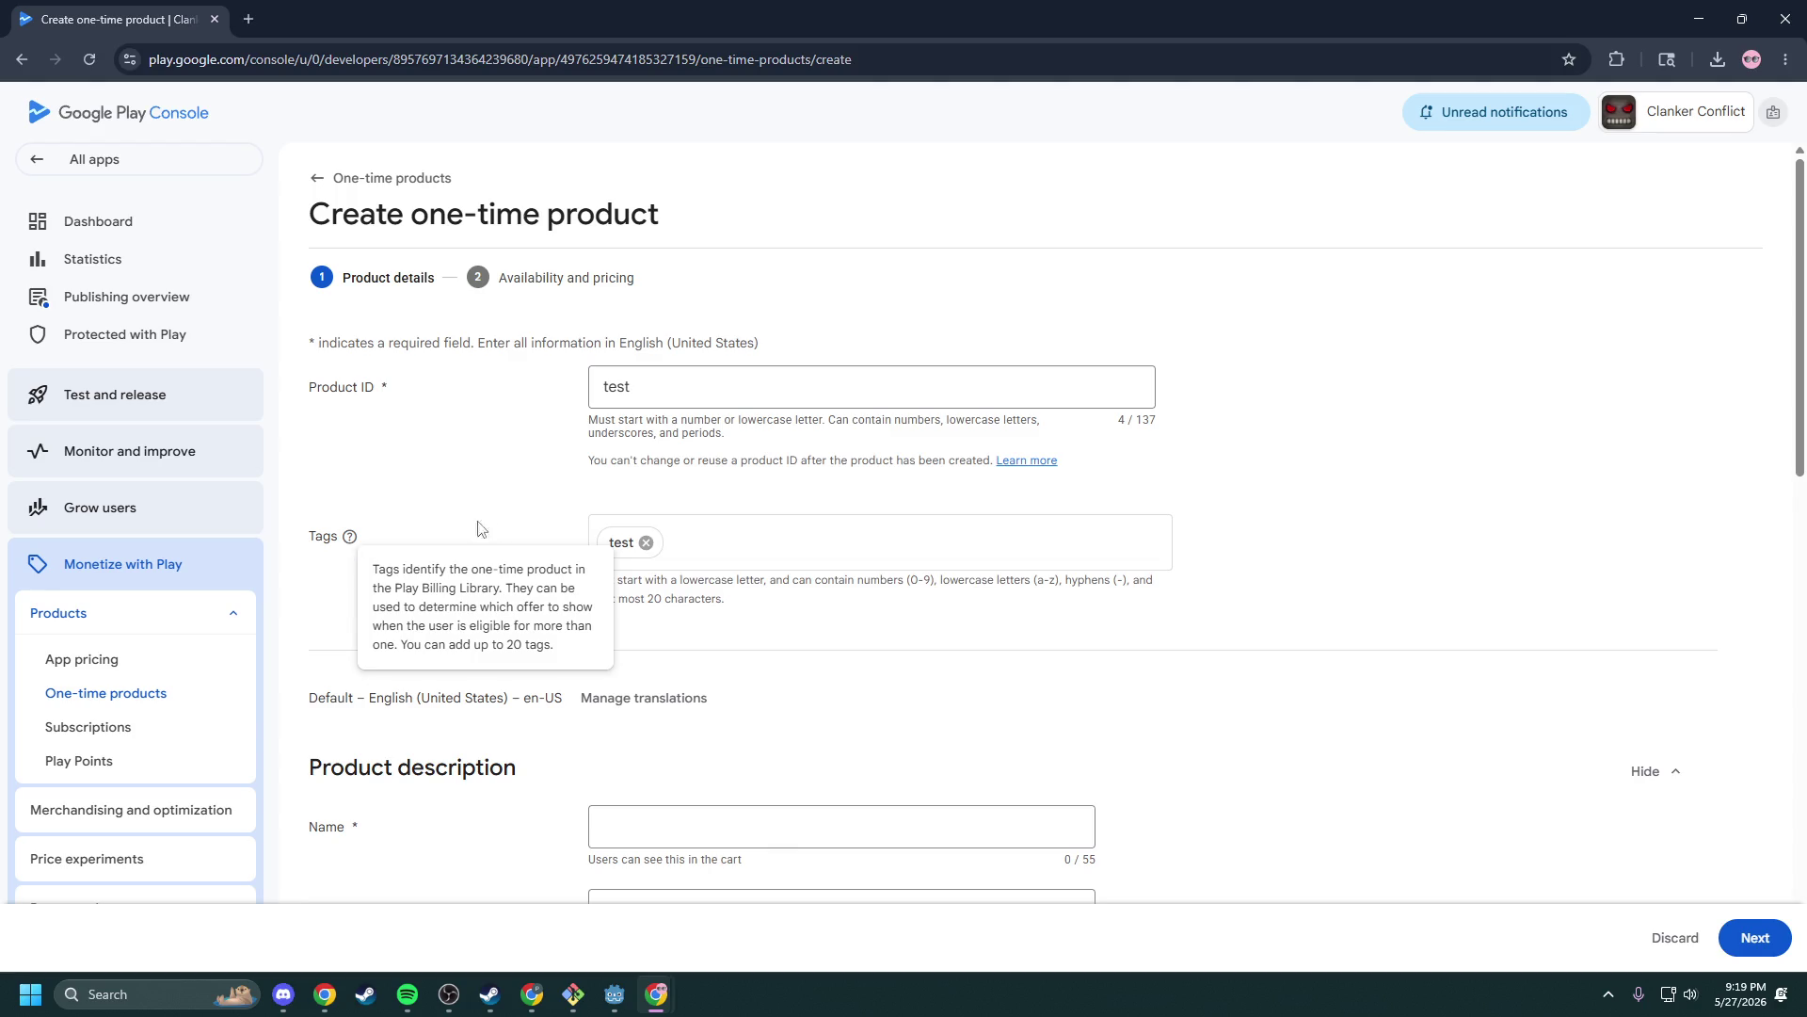
# Set the product name and description to 'test'
pyautogui.scroll(-2, 757, 621)
pyautogui.click(721, 642)
pyautogui.write('test')
pyautogui.click(702, 712)
pyautogui.write('tes')
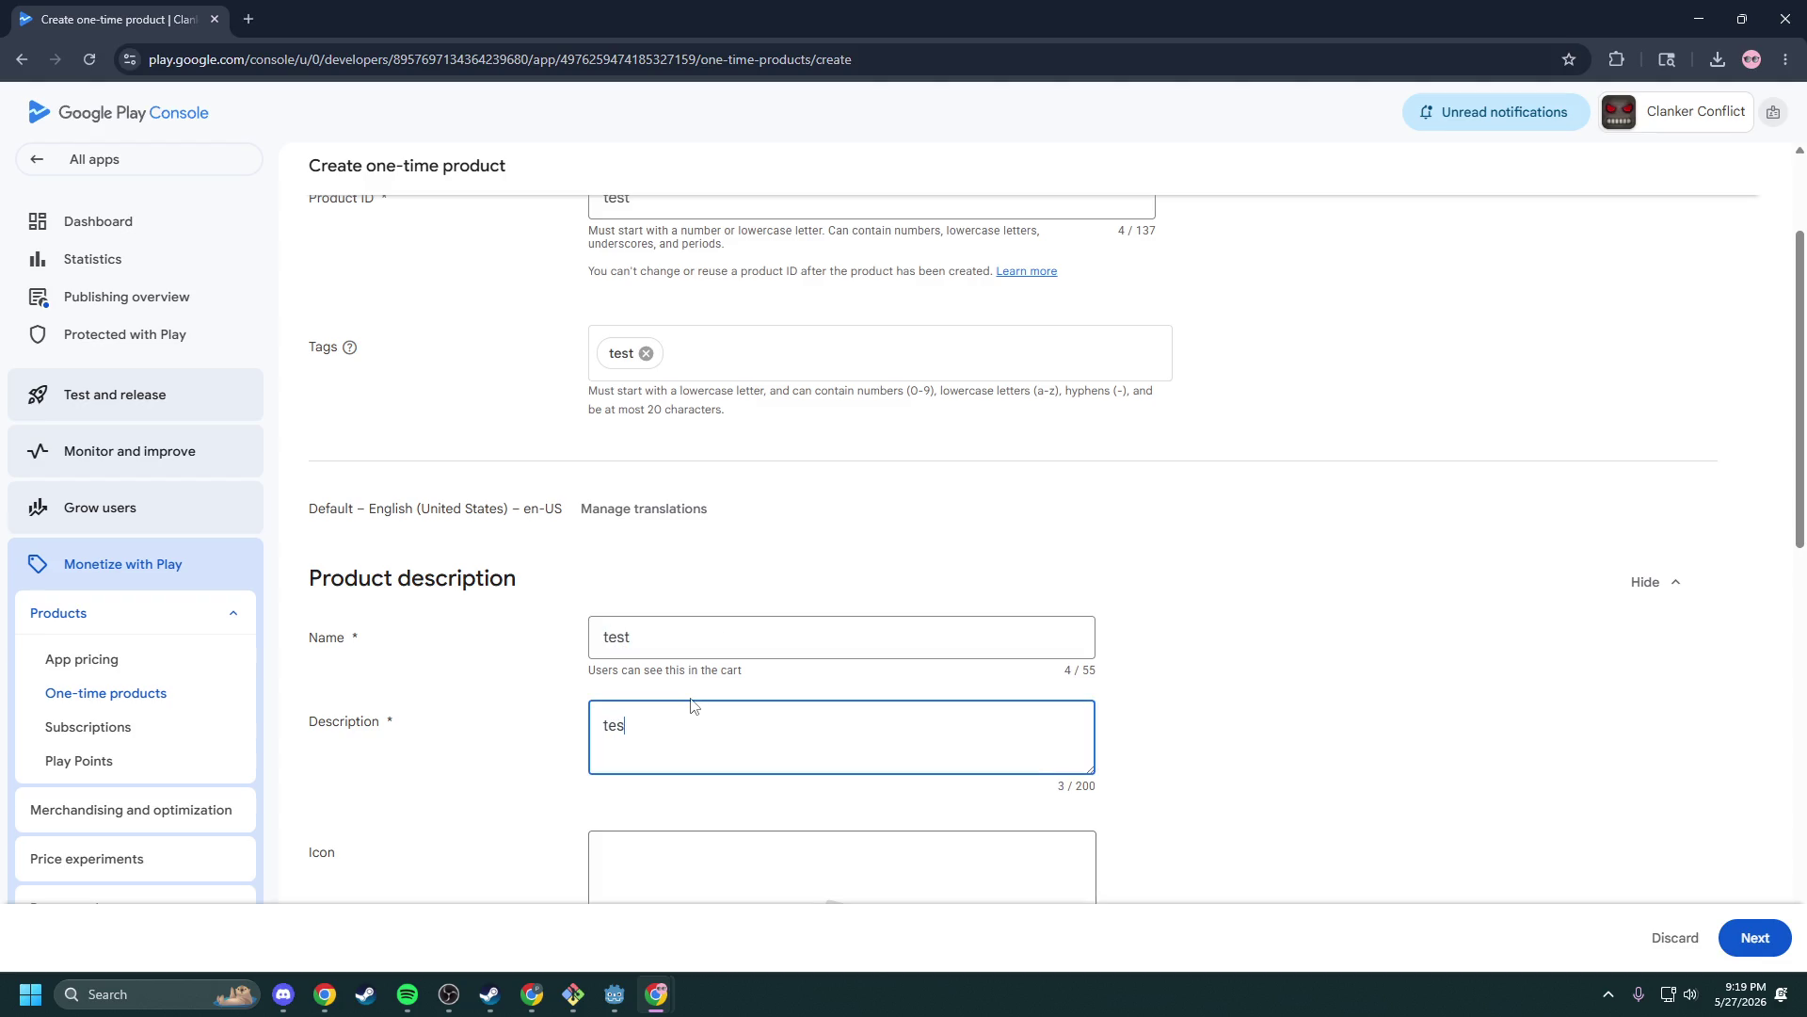
pyautogui.write('t')
# Set the product's age rating to All ages
pyautogui.scroll(-5, 693, 707)
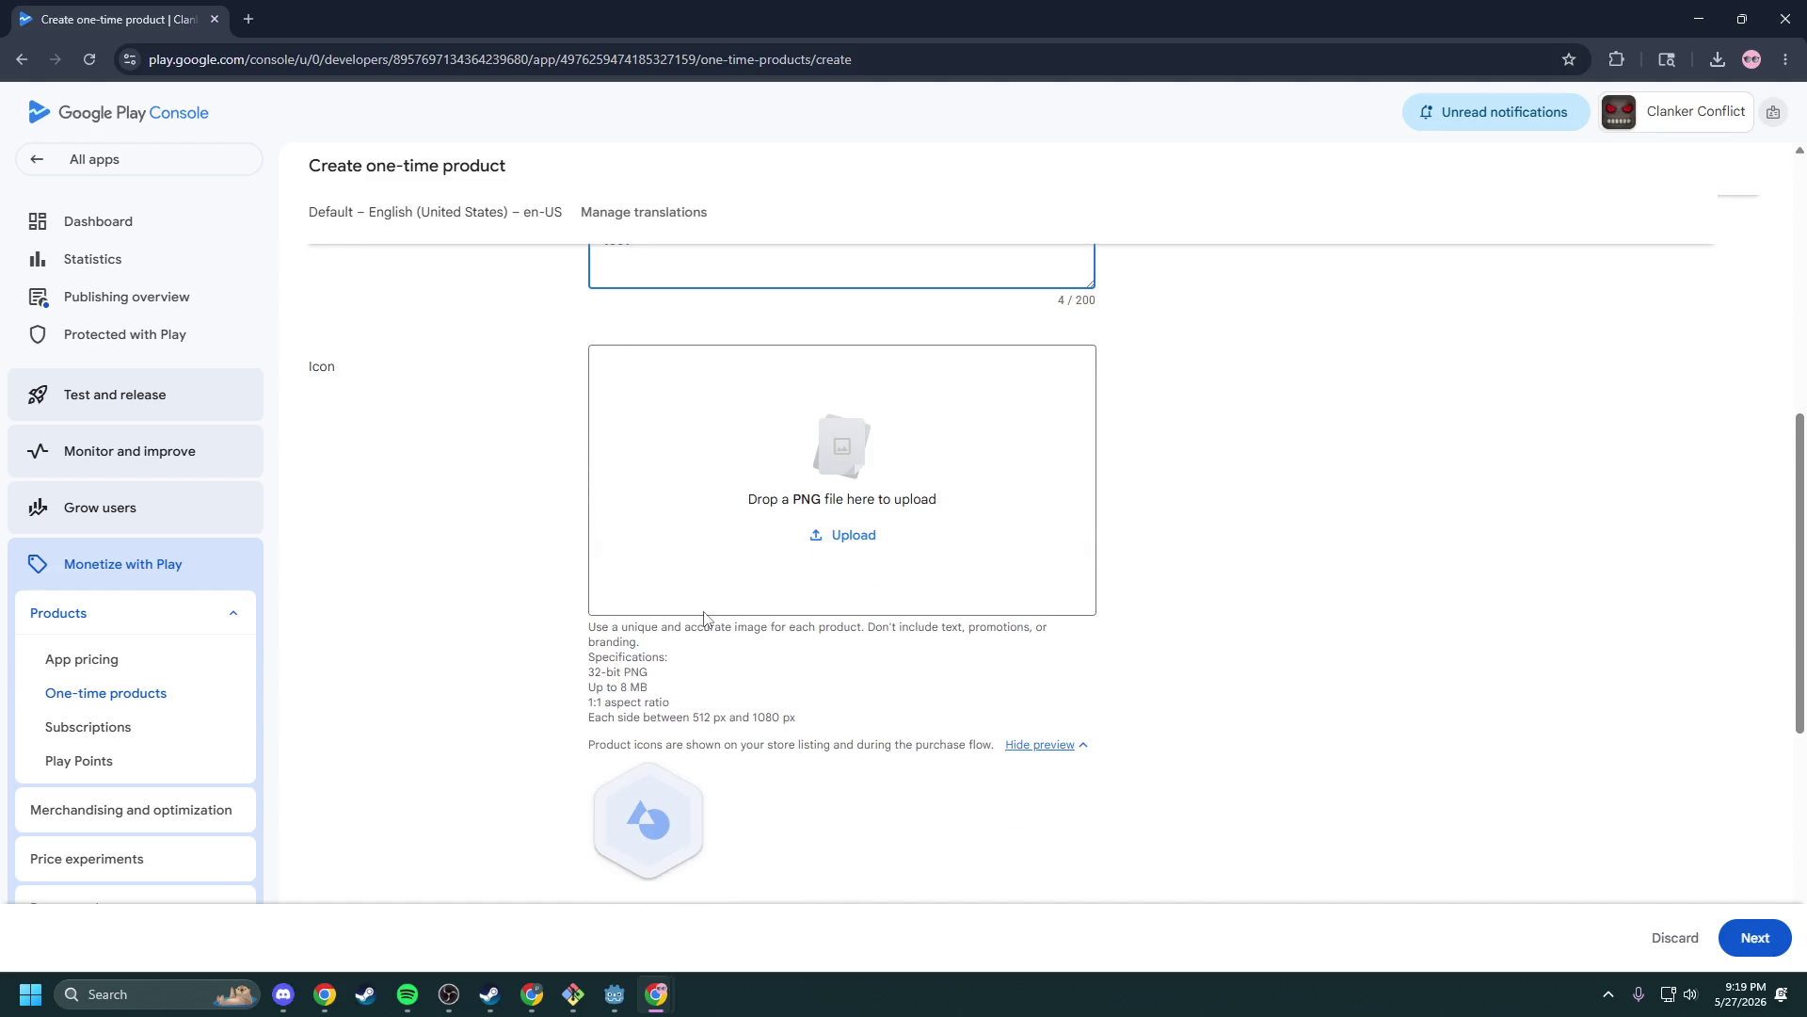
pyautogui.scroll(2, 443, 442)
pyautogui.scroll(-7, 408, 512)
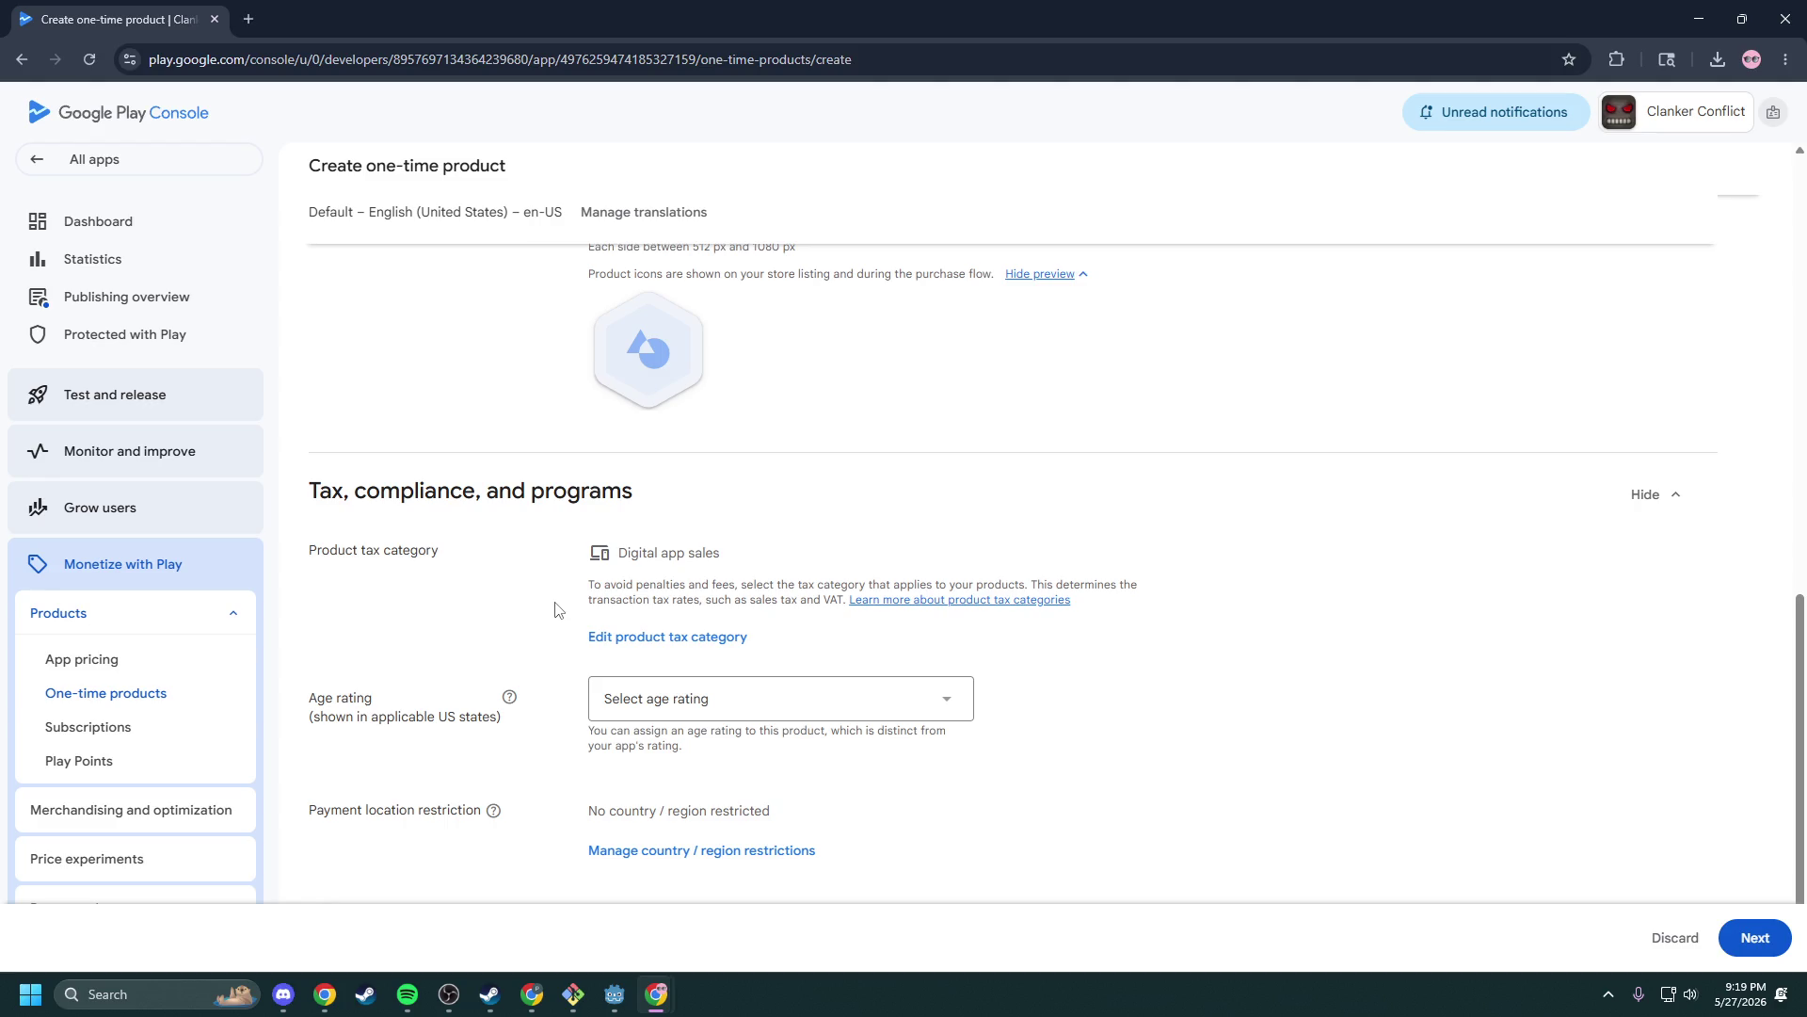
pyautogui.scroll(-1, 565, 612)
pyautogui.click(687, 602)
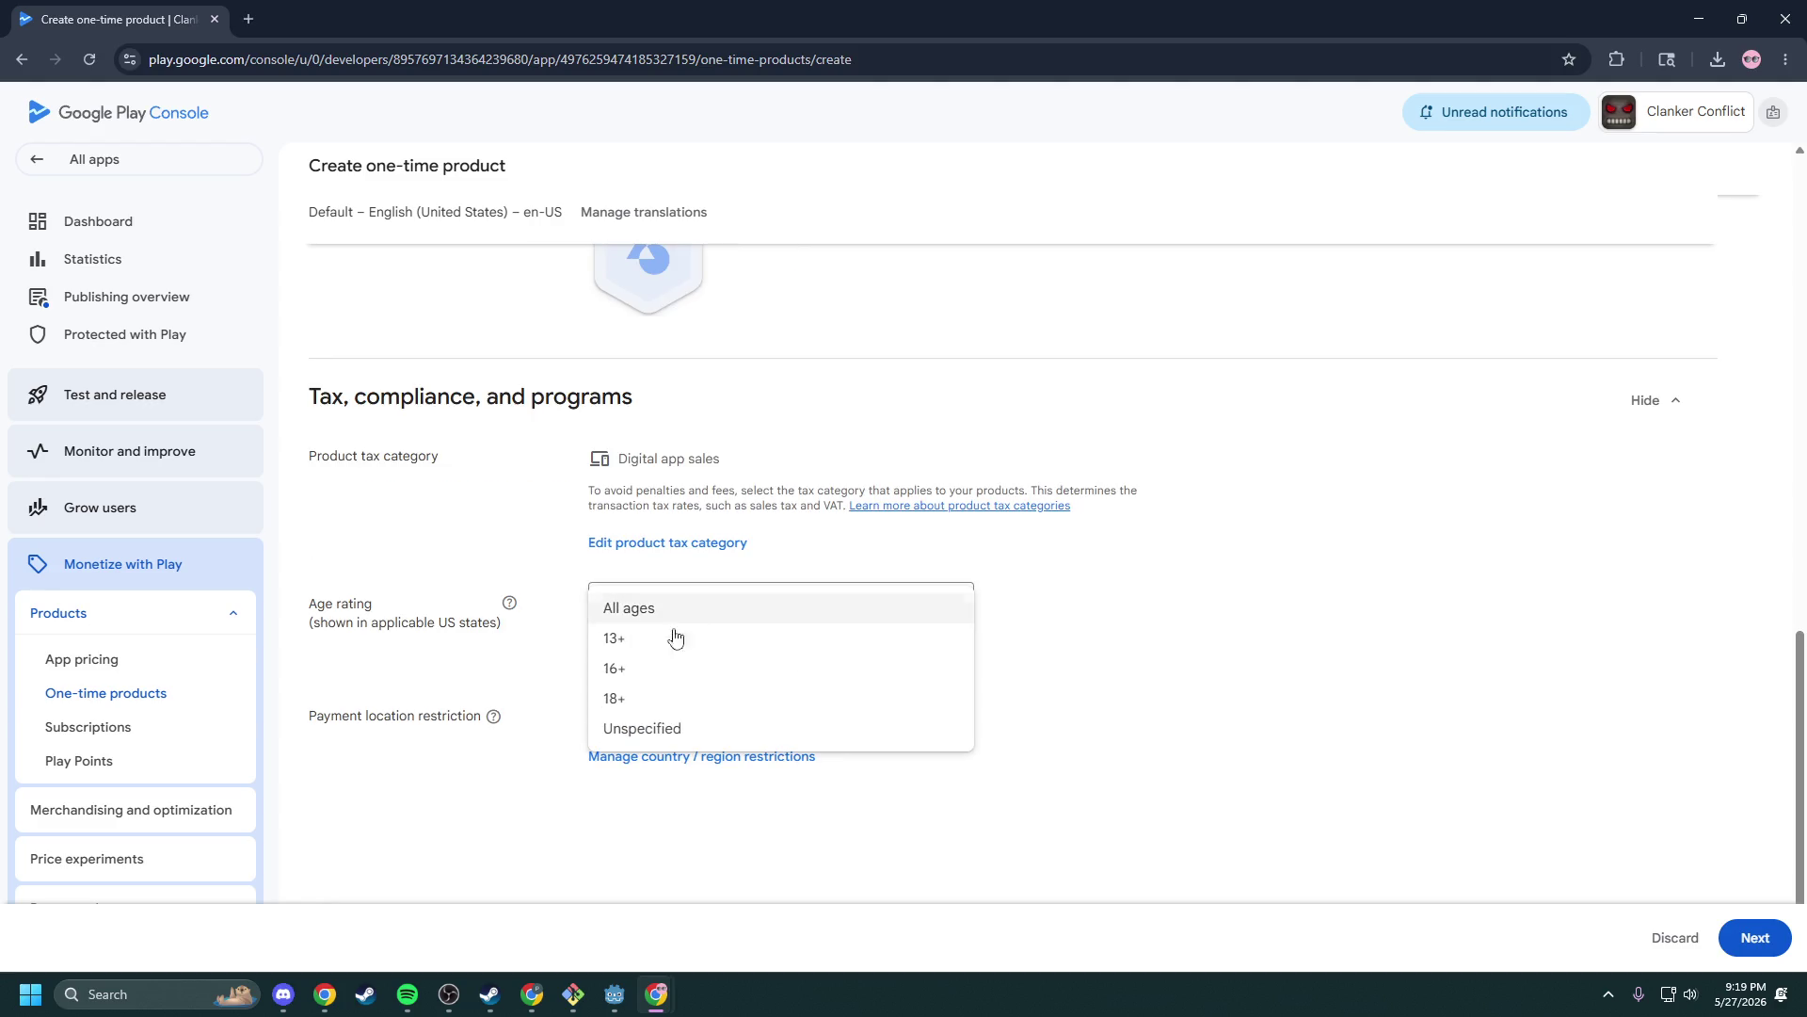
pyautogui.click(627, 607)
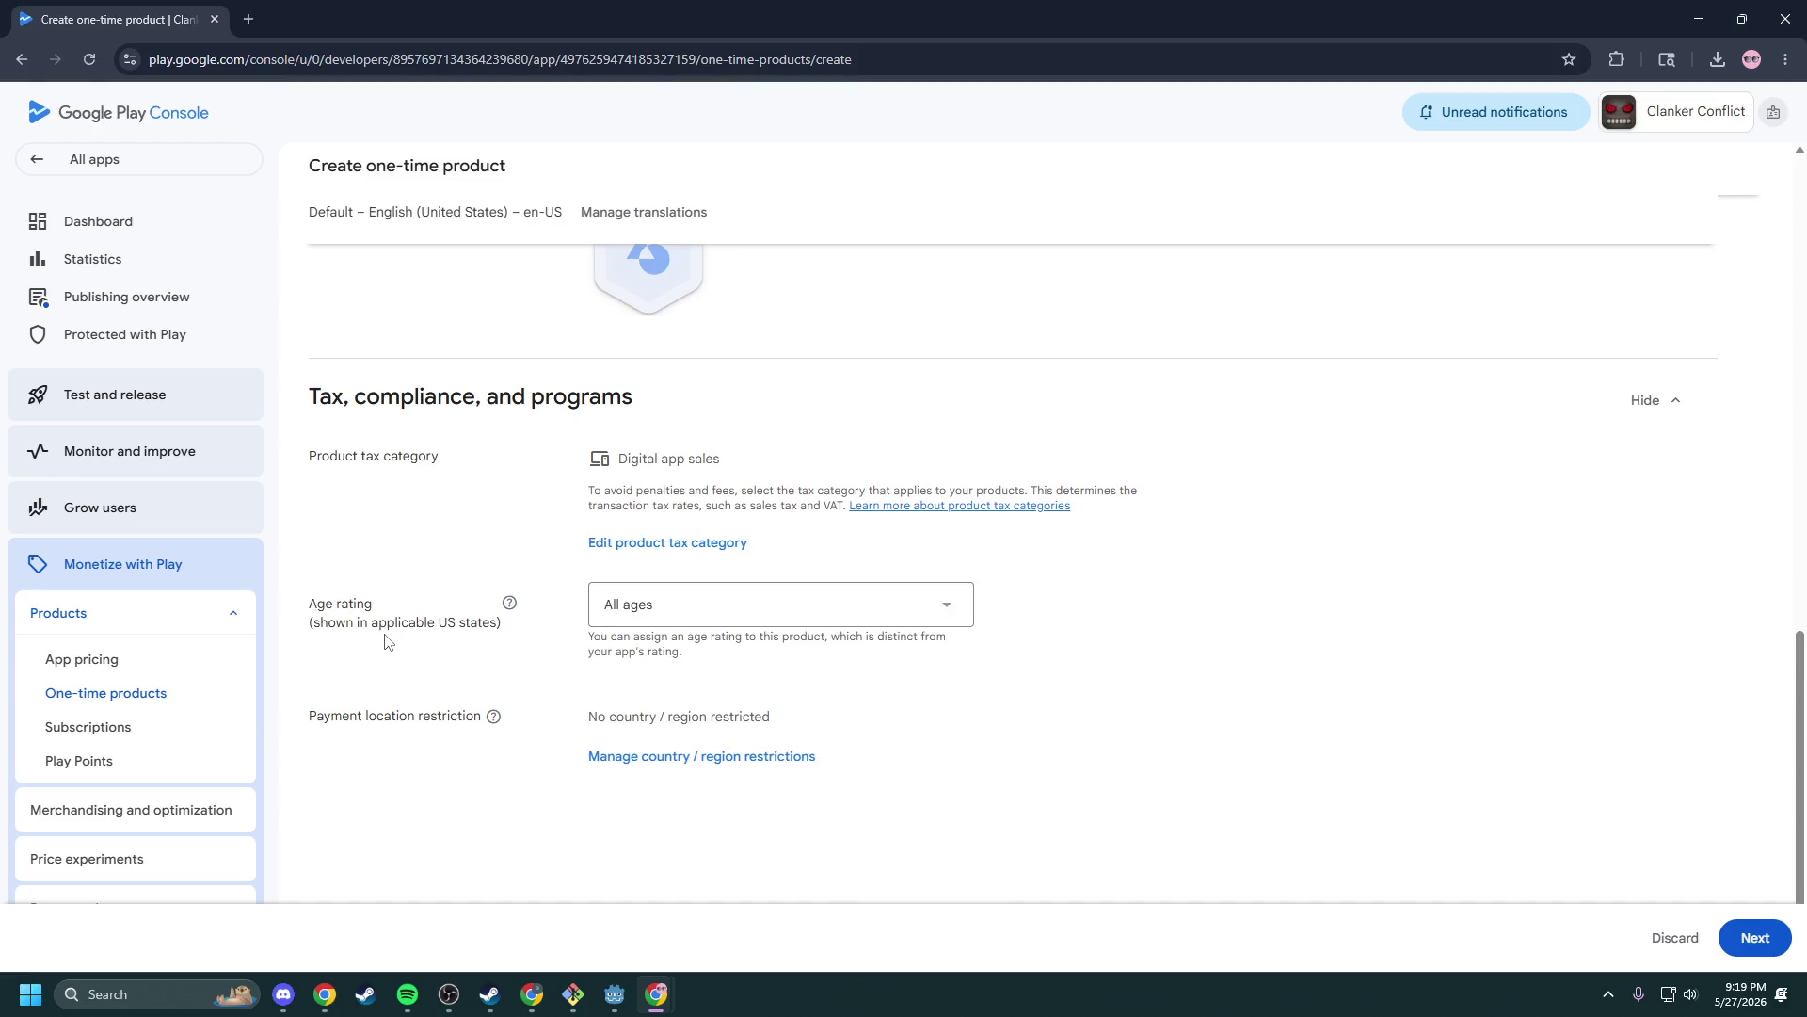
pyautogui.moveTo(512, 616)
# Restrict payments in all 173 countries and regions, save, and move to Availability and pricing
pyautogui.click(630, 764)
pyautogui.click(664, 362)
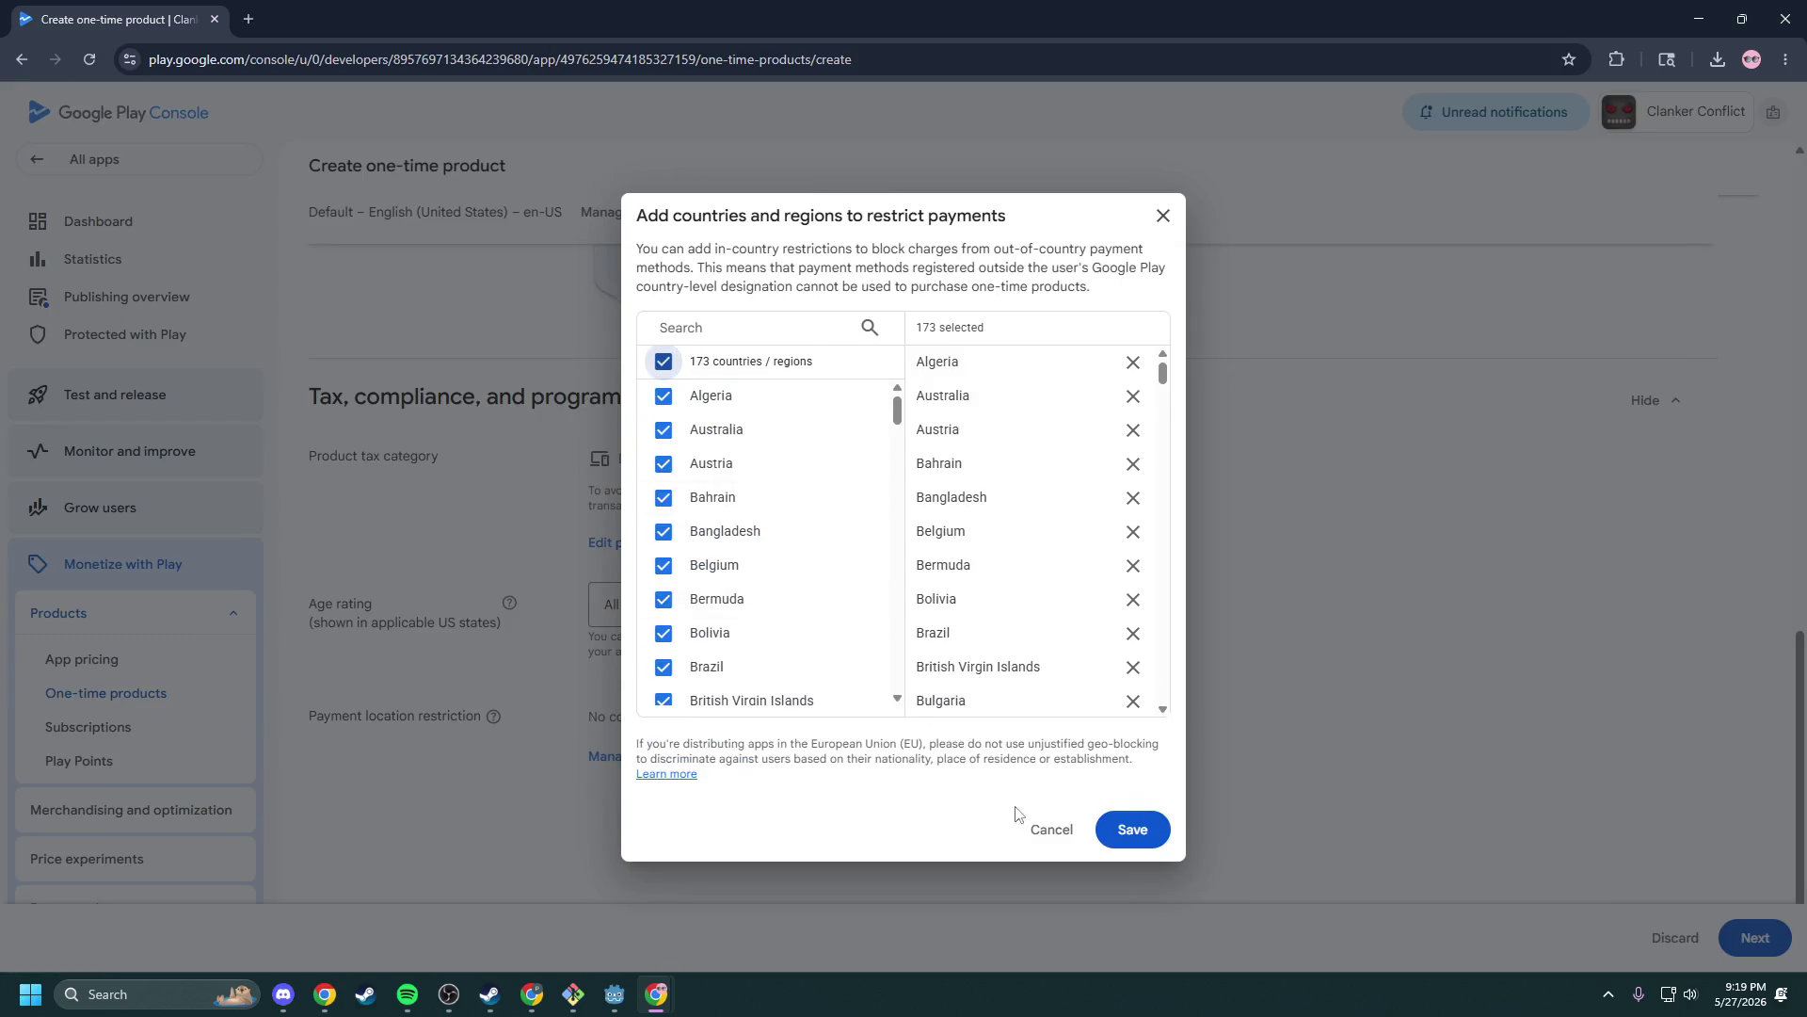
pyautogui.click(1132, 830)
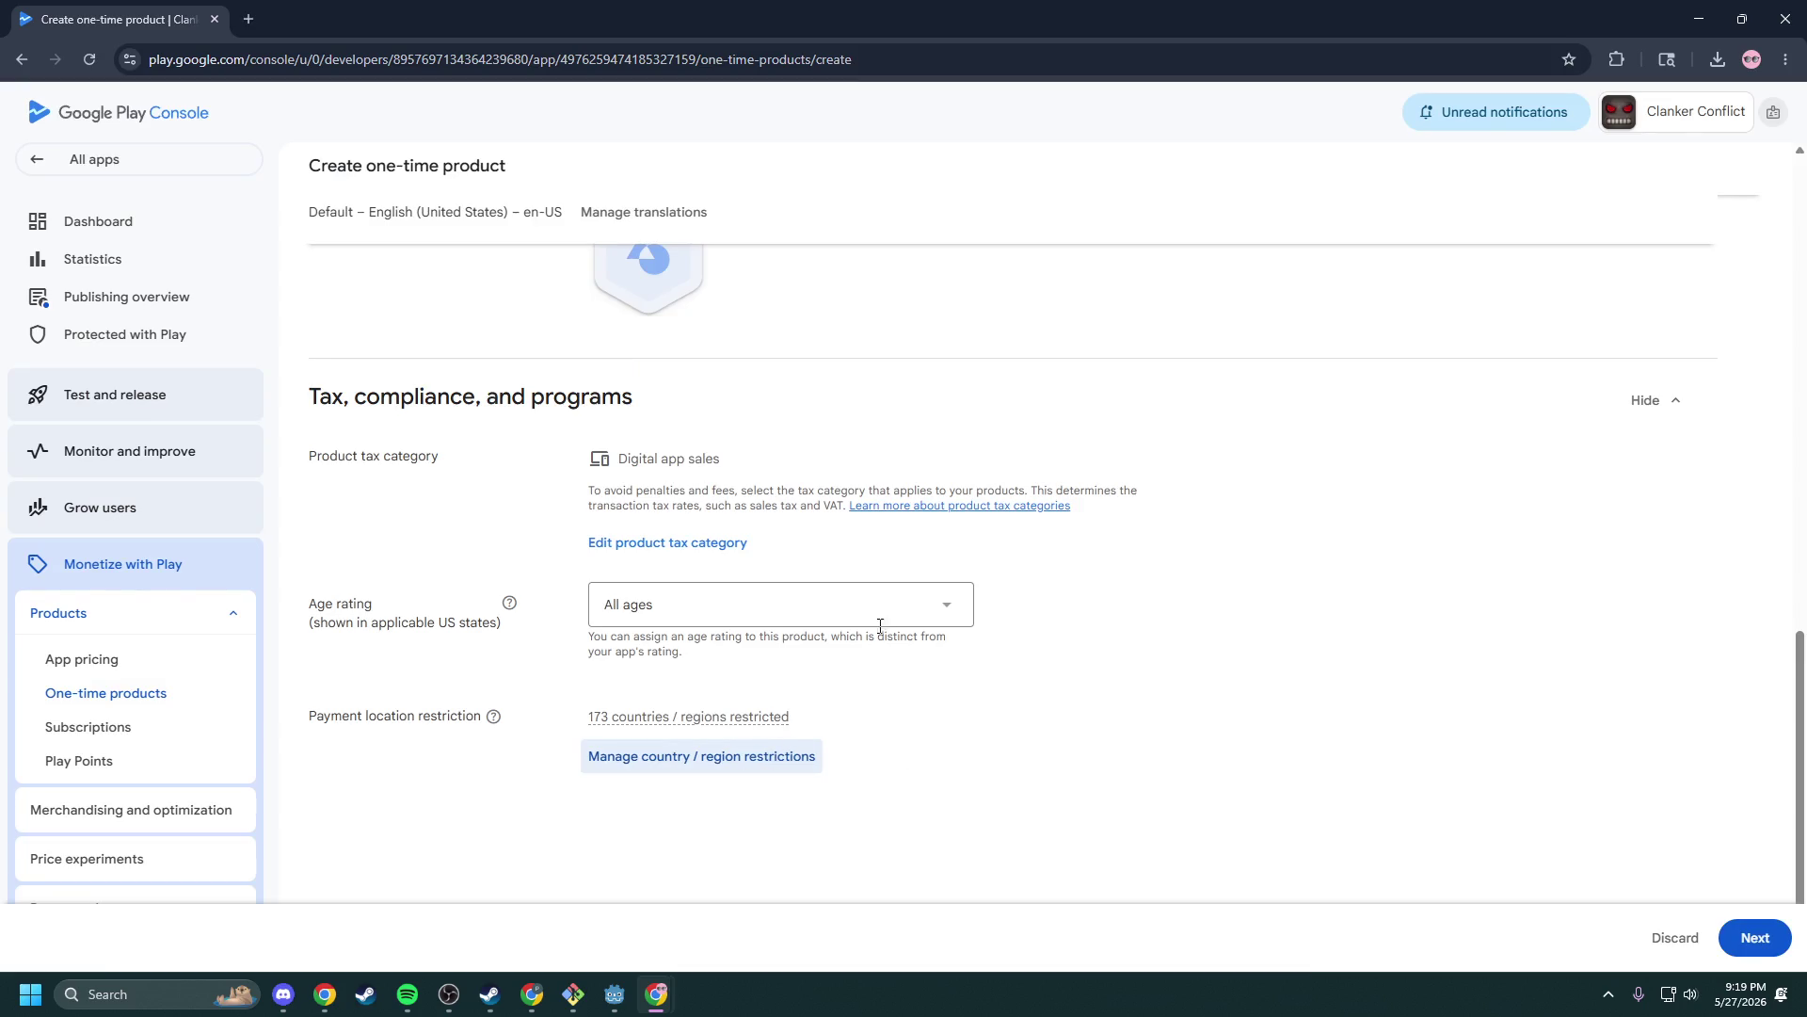
pyautogui.click(1754, 936)
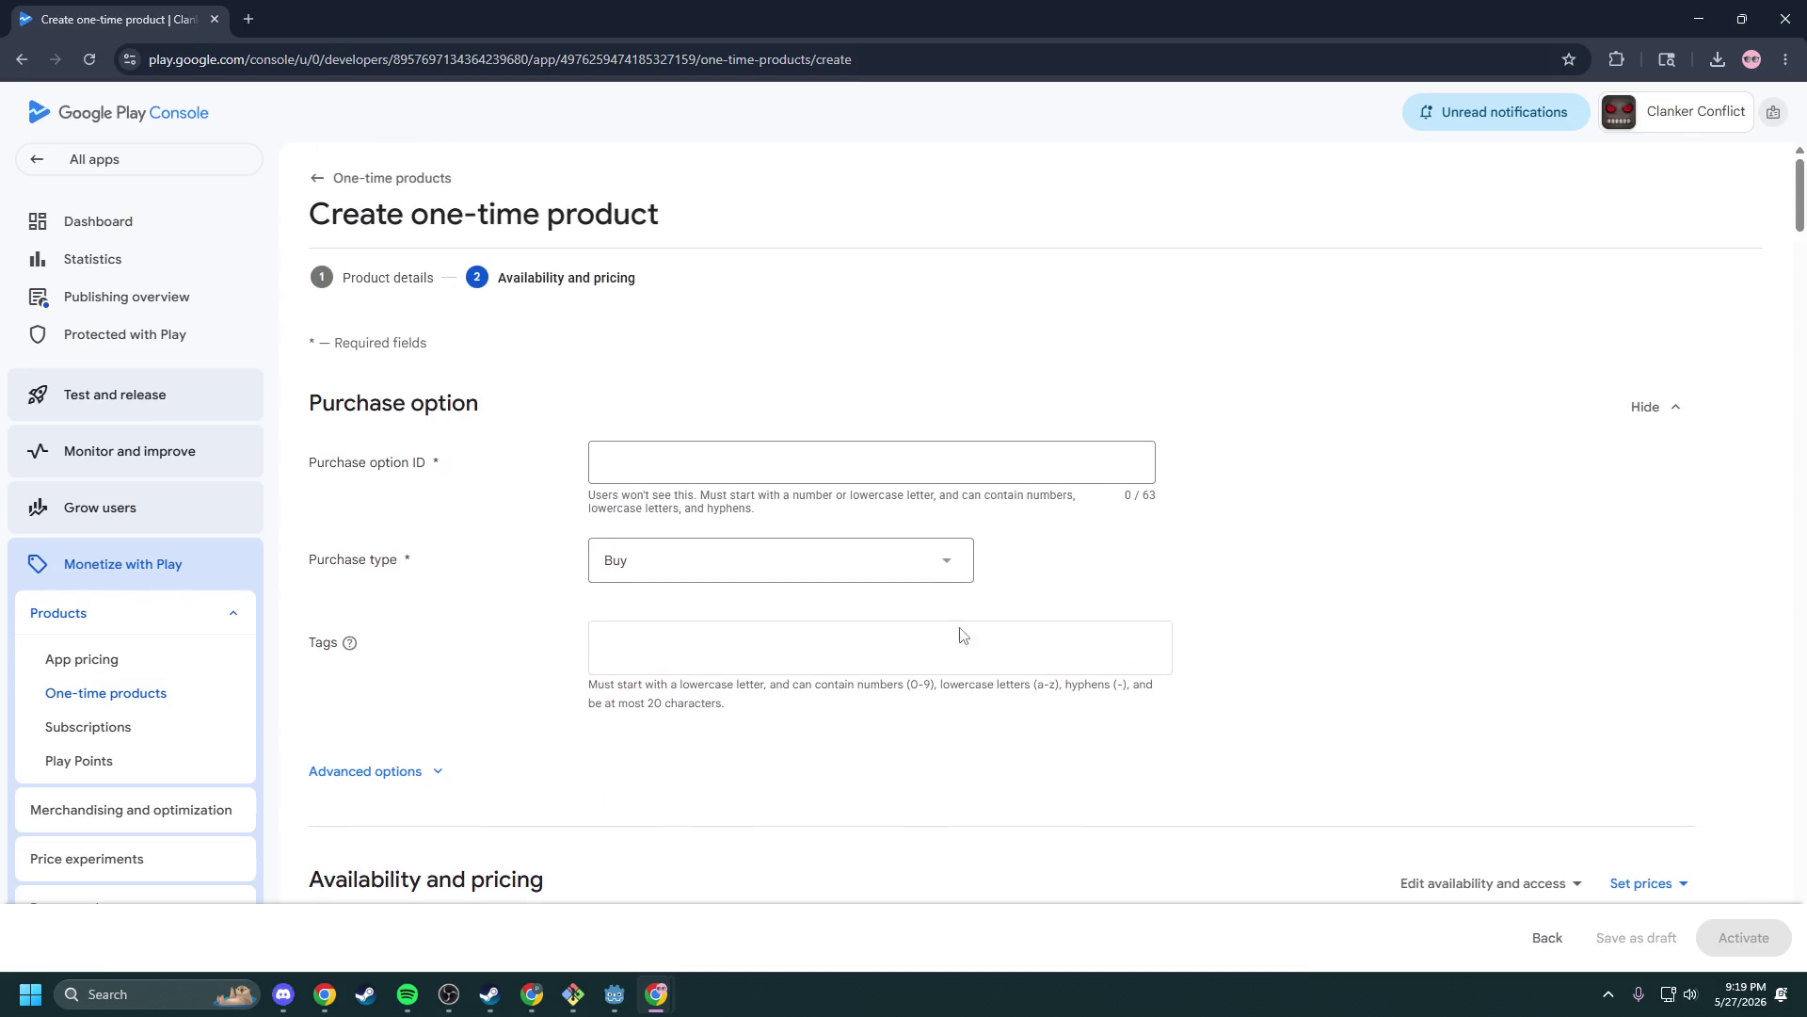
# Set the purchase option ID to 'test', keeping Buy as the purchase type
pyautogui.click(655, 466)
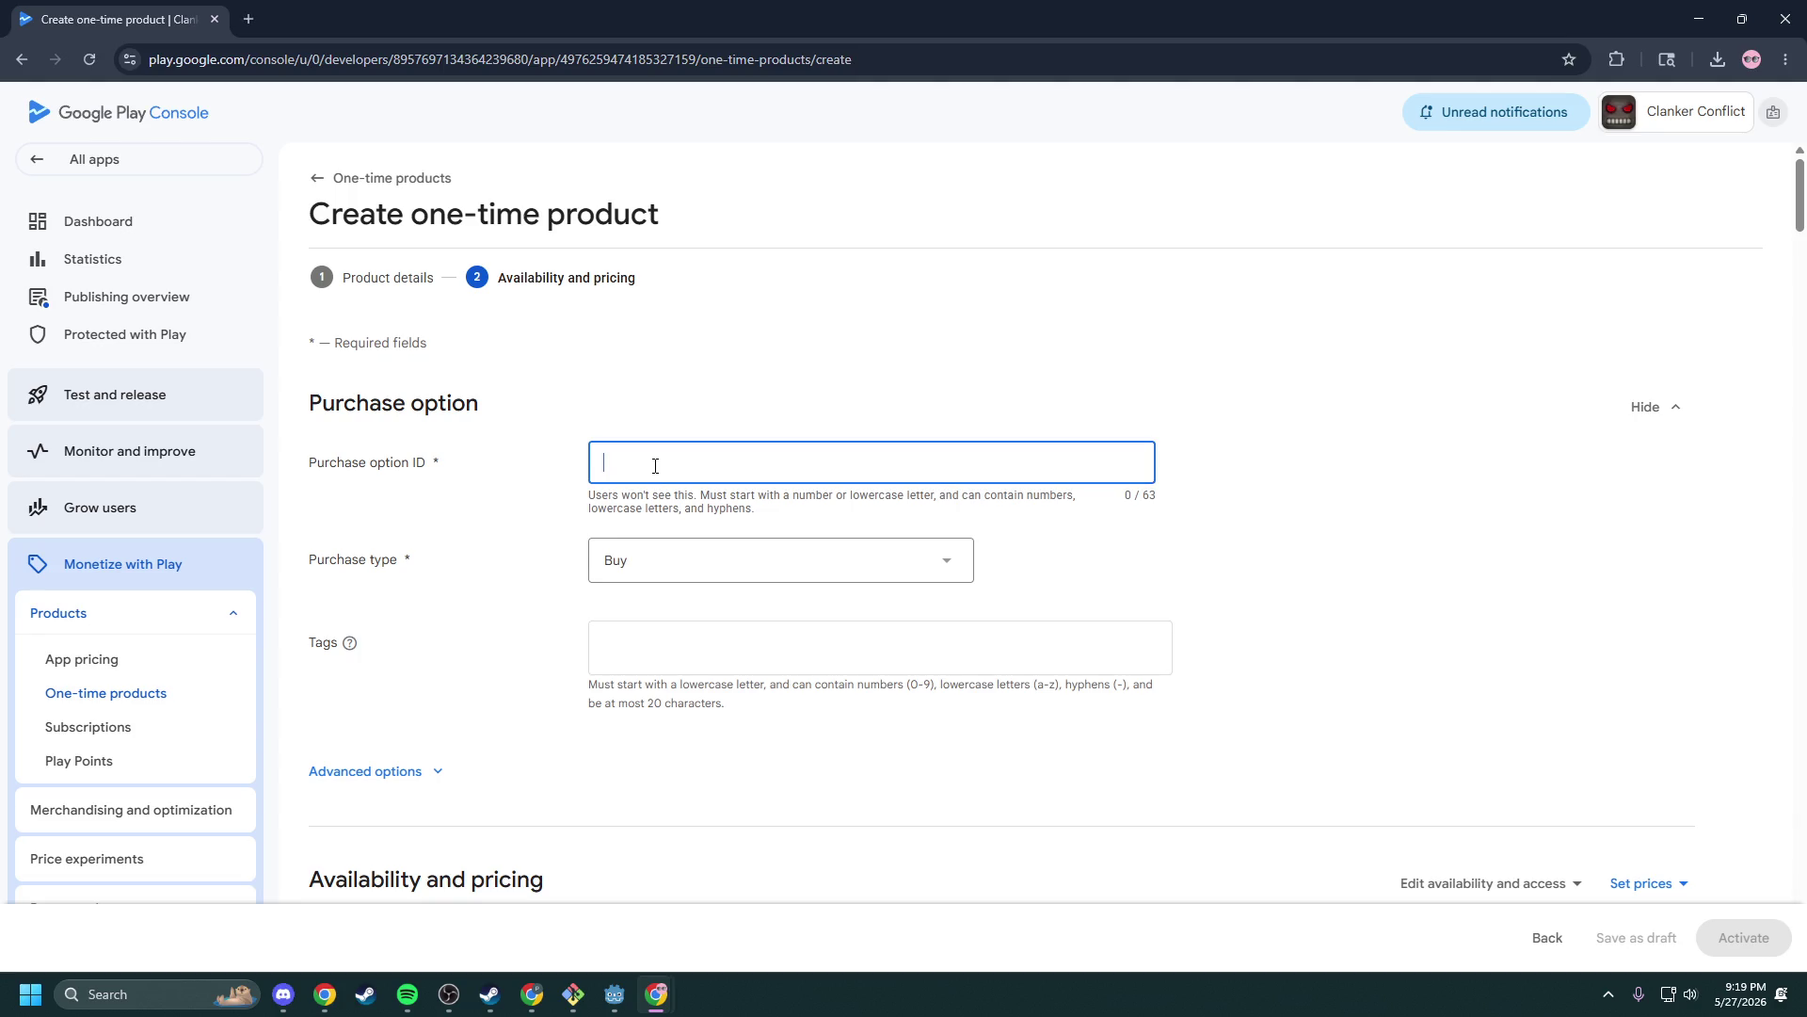
pyautogui.write('test')
pyautogui.click(529, 546)
pyautogui.click(660, 568)
pyautogui.click(614, 562)
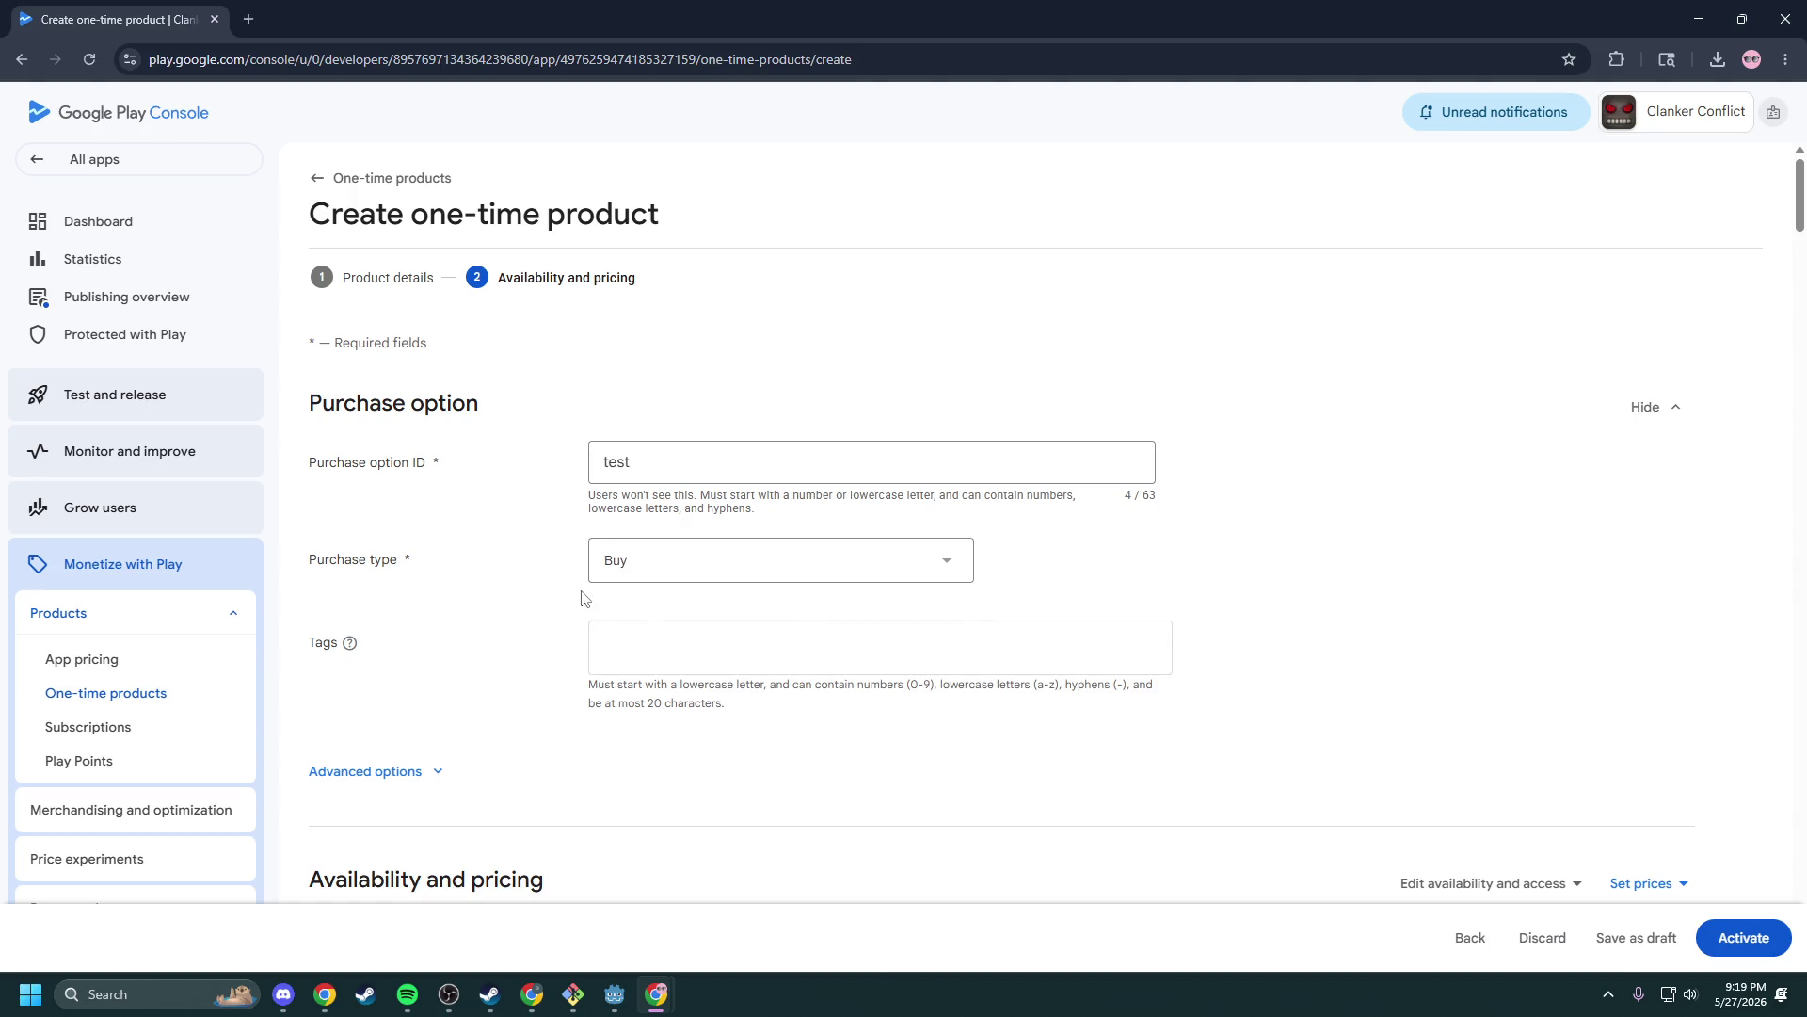
# Tag the purchase option 'test' and review the advanced purchase options
pyautogui.scroll(-1, 566, 615)
pyautogui.write('test')
pyautogui.press('Return')
pyautogui.scroll(-3, 529, 557)
pyautogui.click(402, 403)
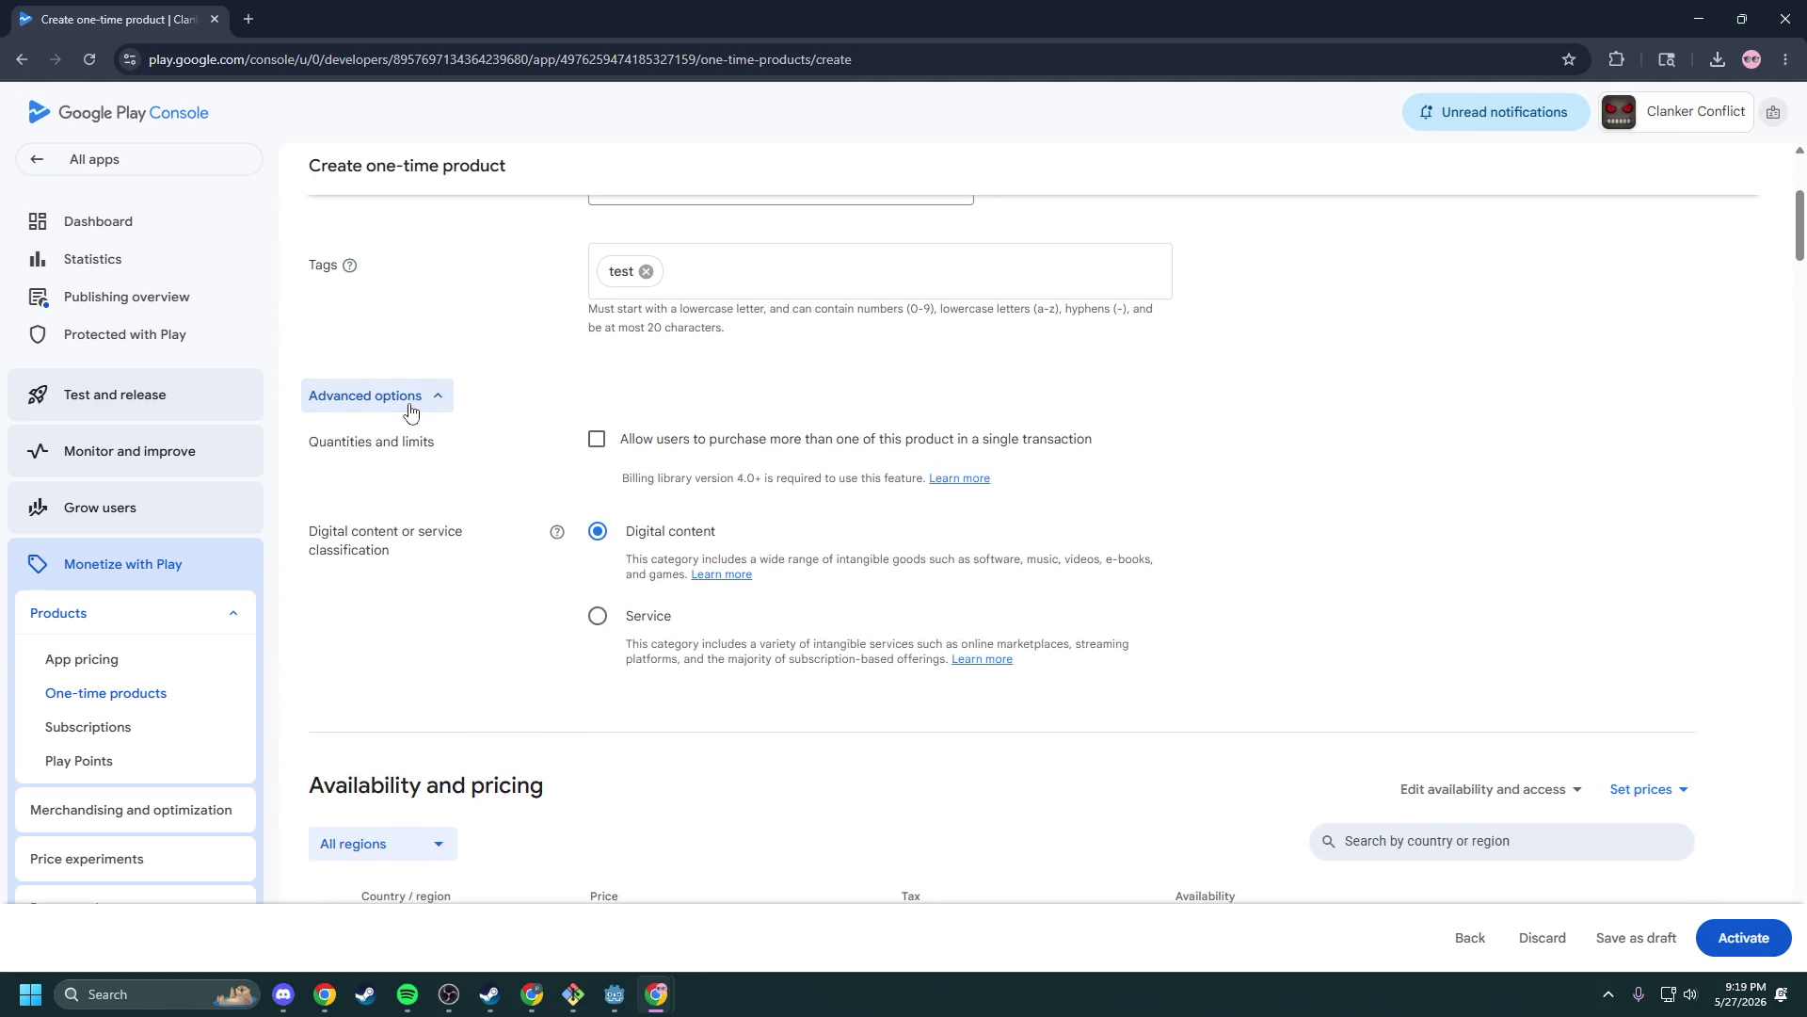
pyautogui.moveTo(342, 451); pyautogui.dragTo(428, 447)
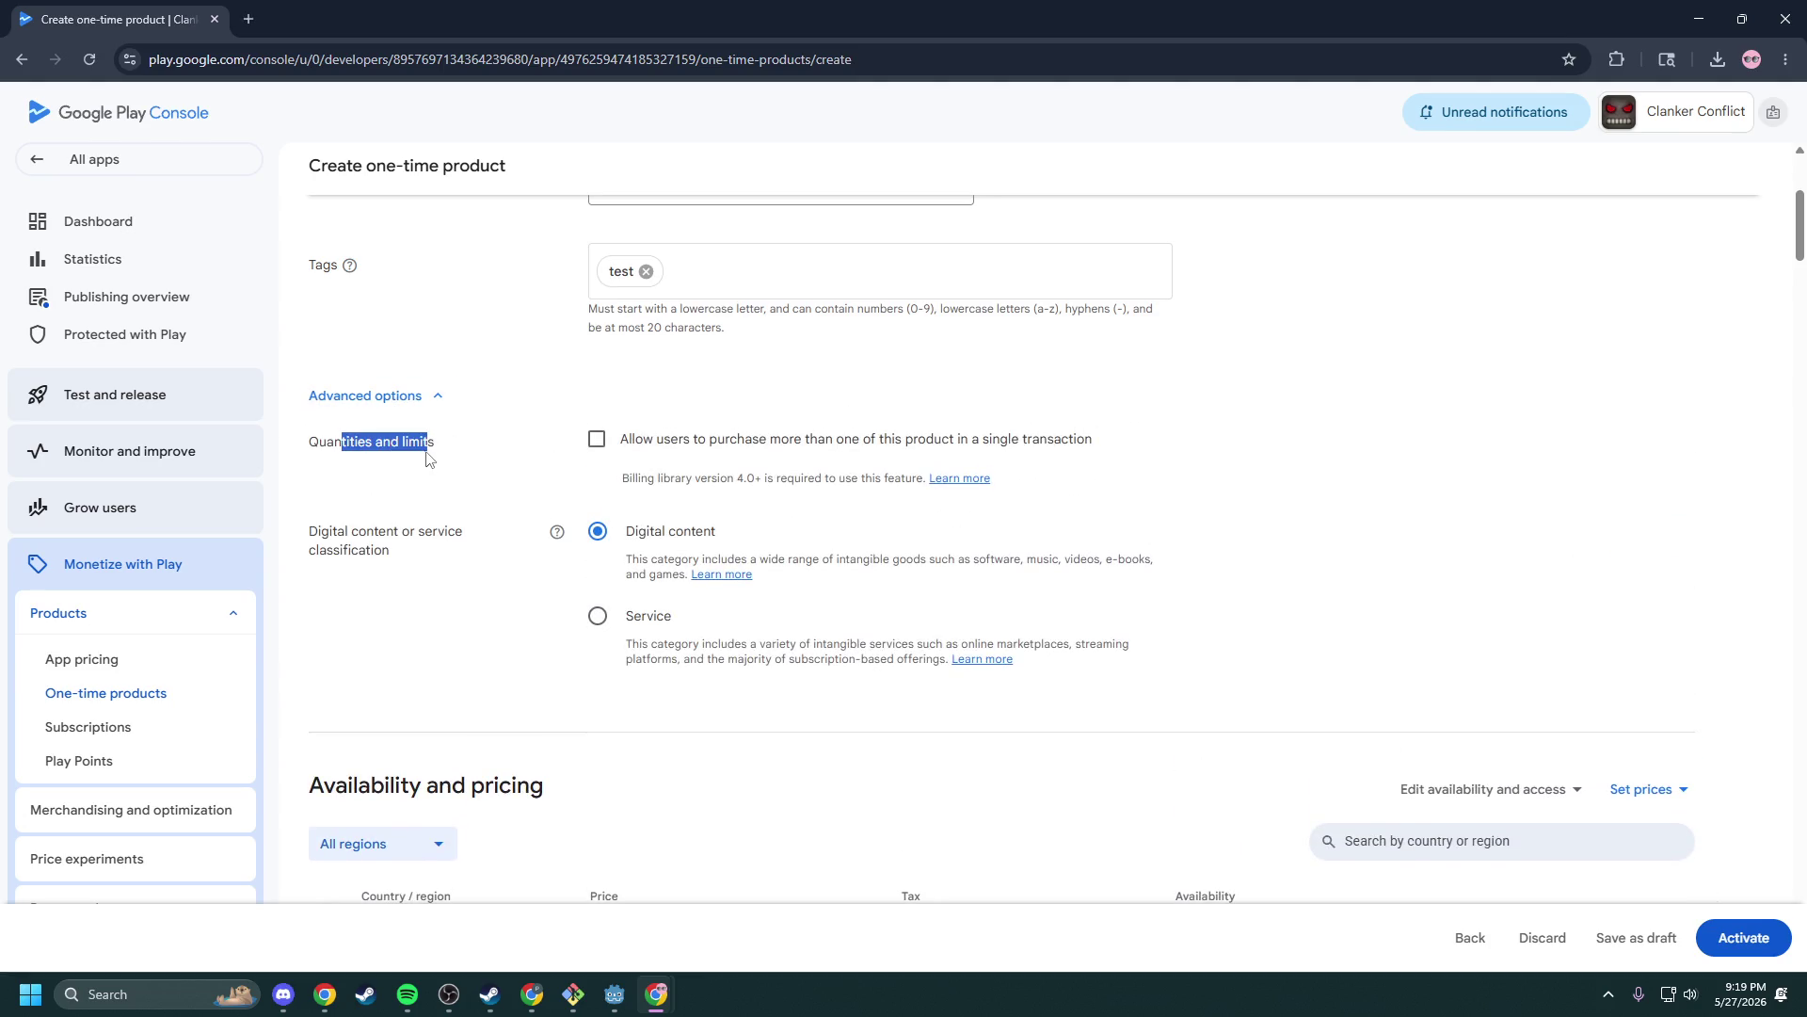
pyautogui.click(365, 435)
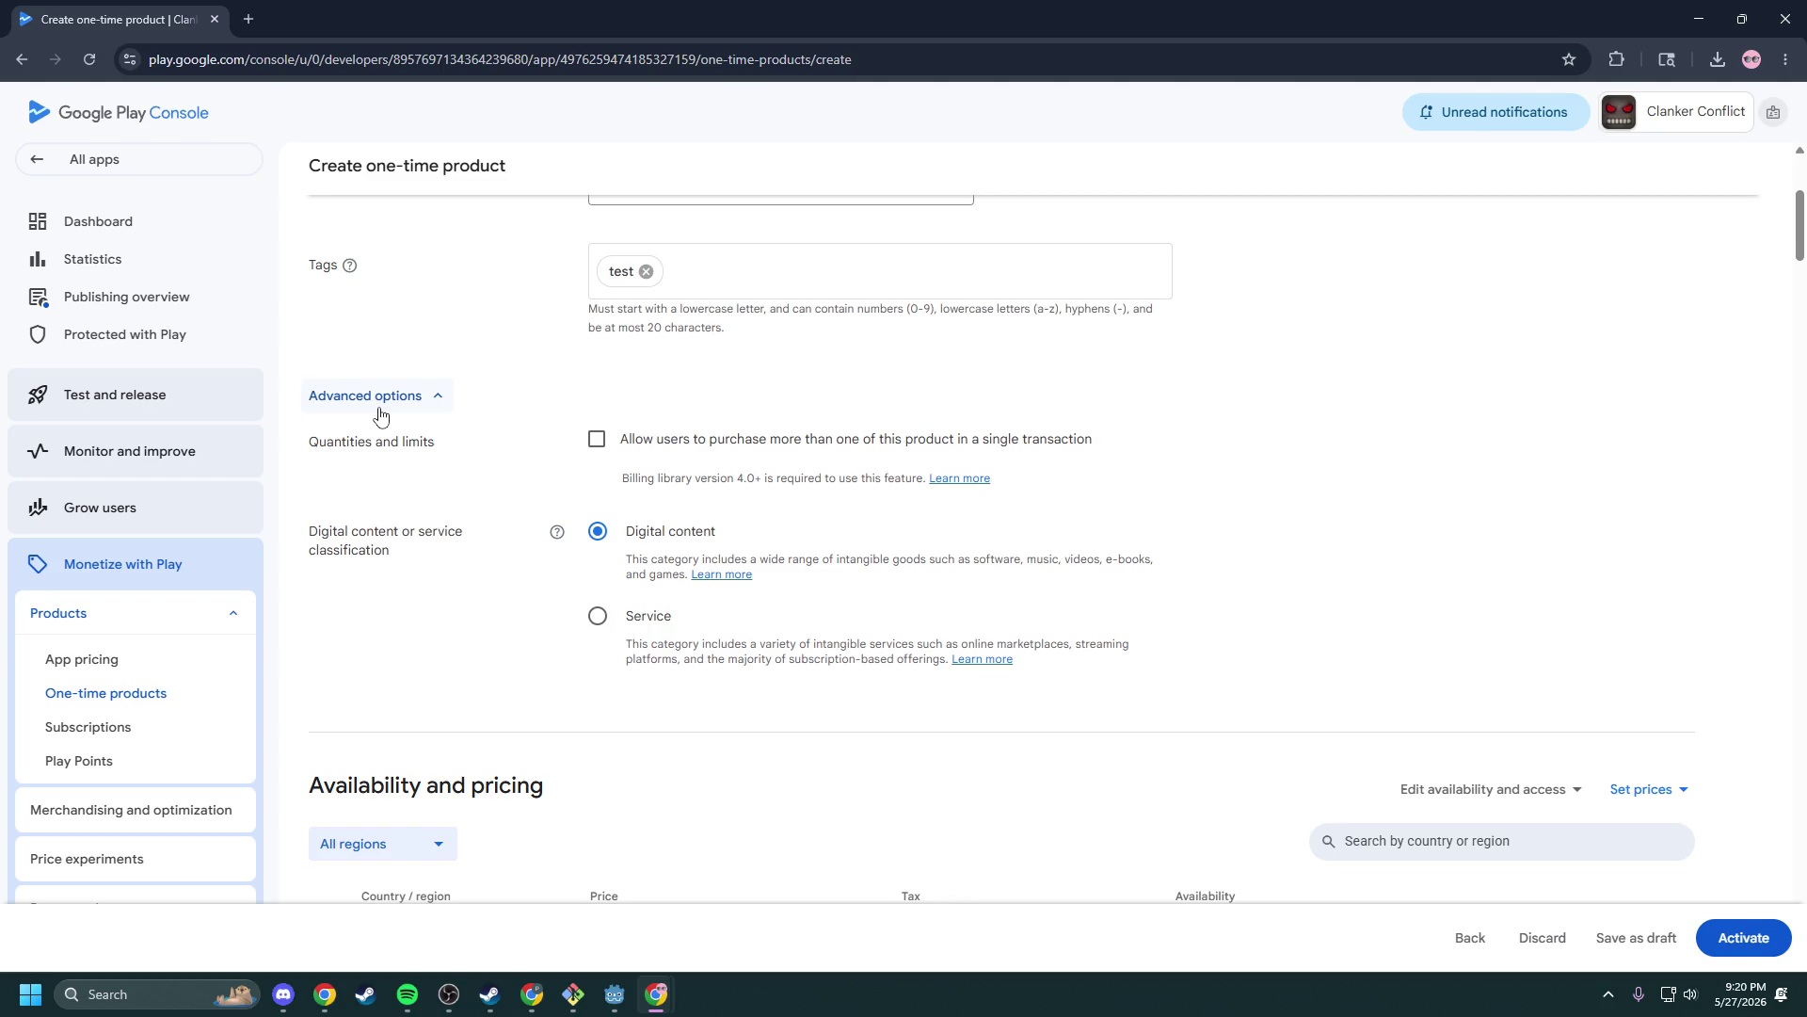
pyautogui.click(380, 415)
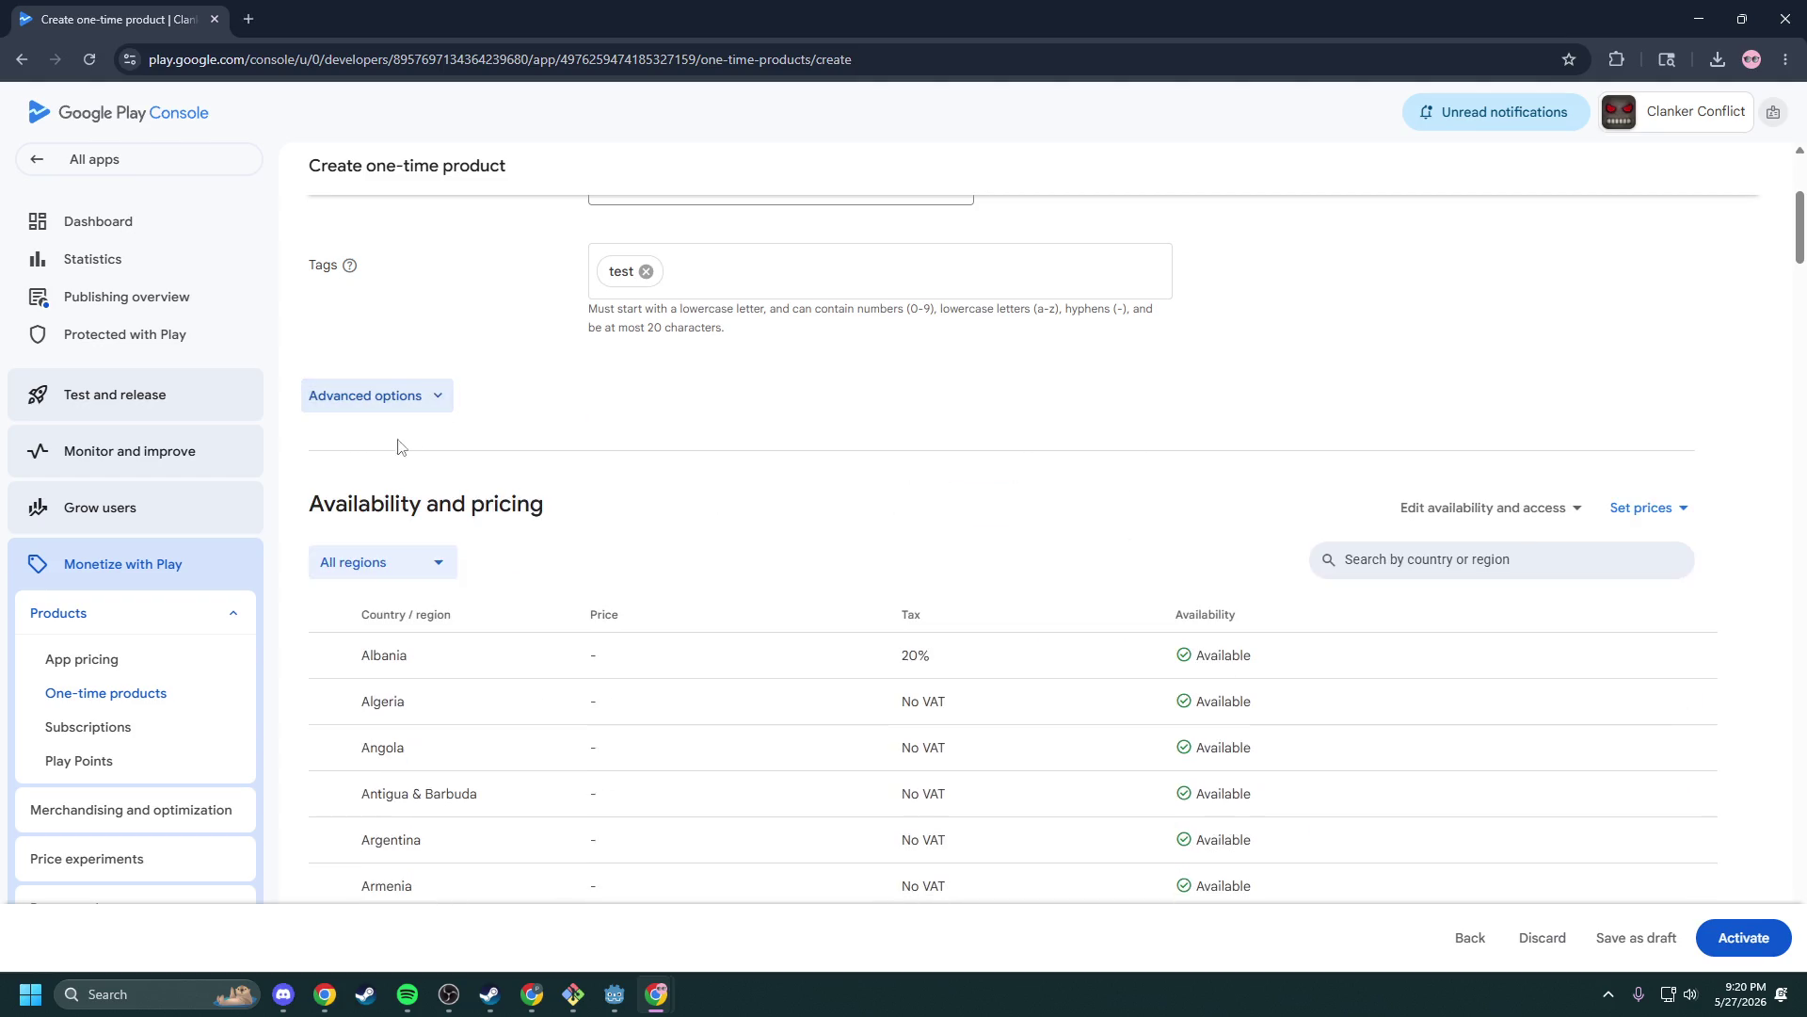
# Start and cancel an edit of Albania's price, leaving the region filter unchanged
pyautogui.scroll(-4, 734, 476)
pyautogui.scroll(4, 607, 687)
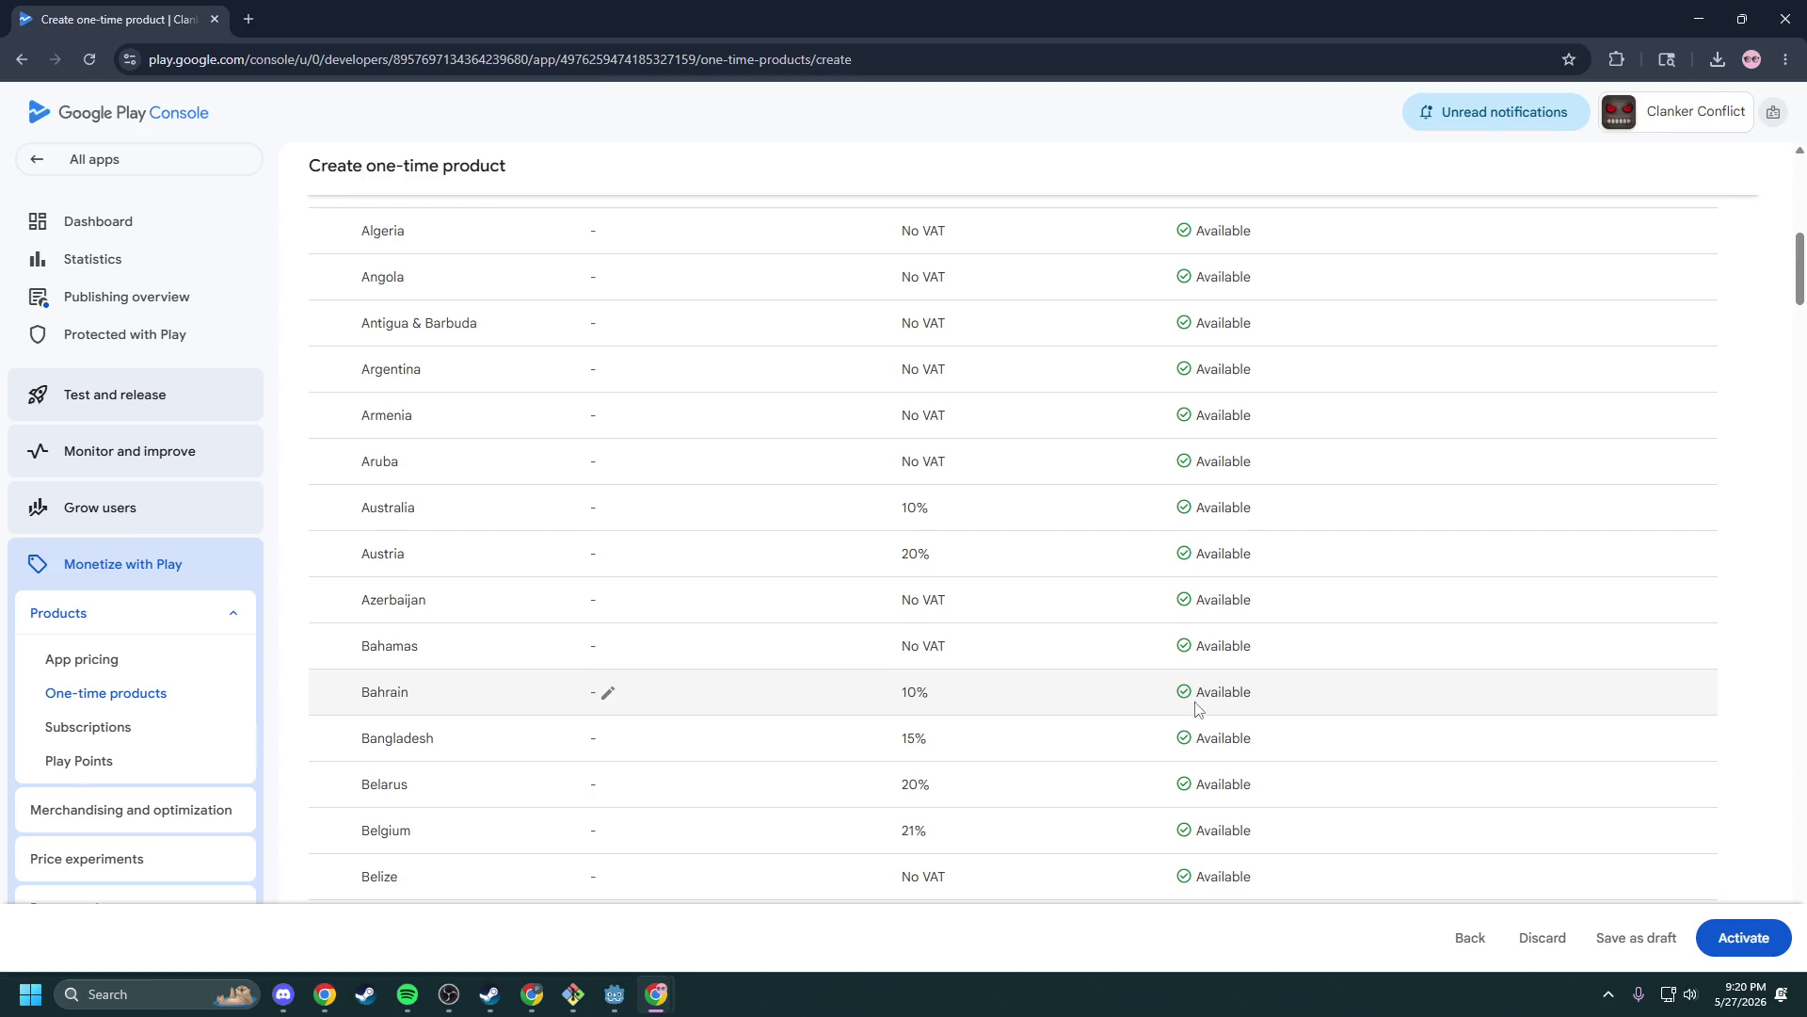
pyautogui.click(607, 565)
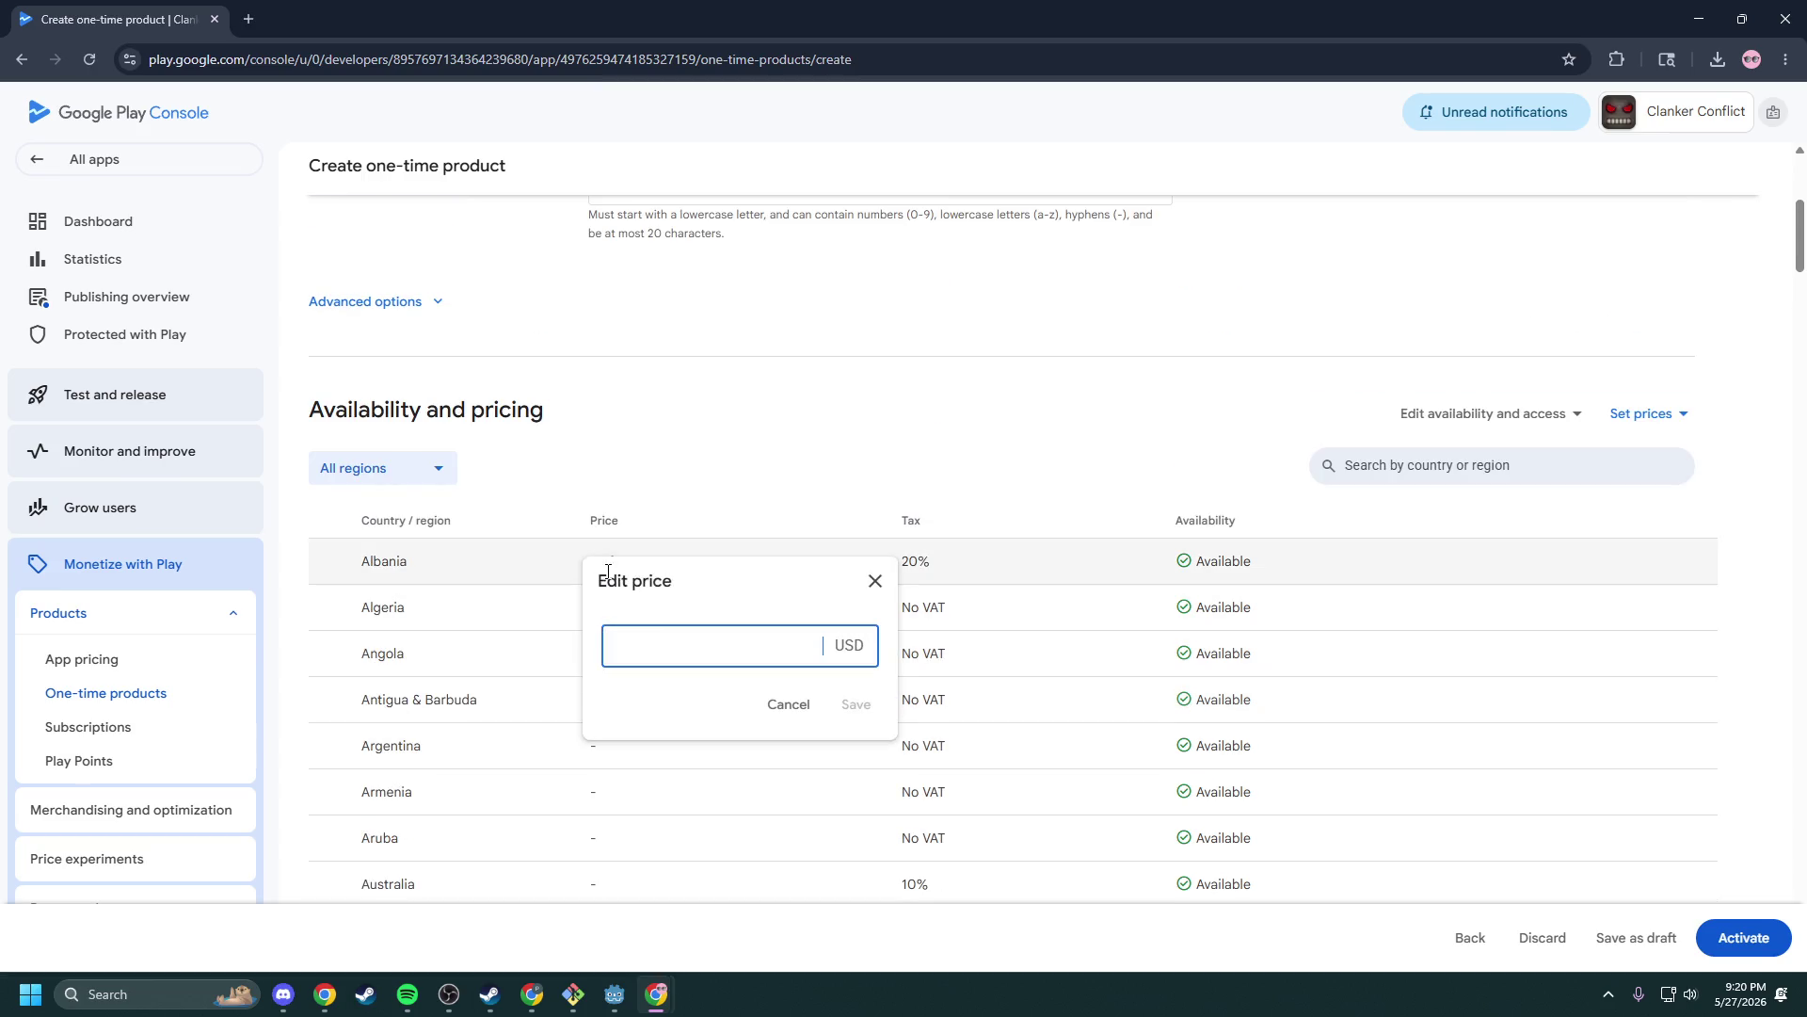
pyautogui.click(728, 537)
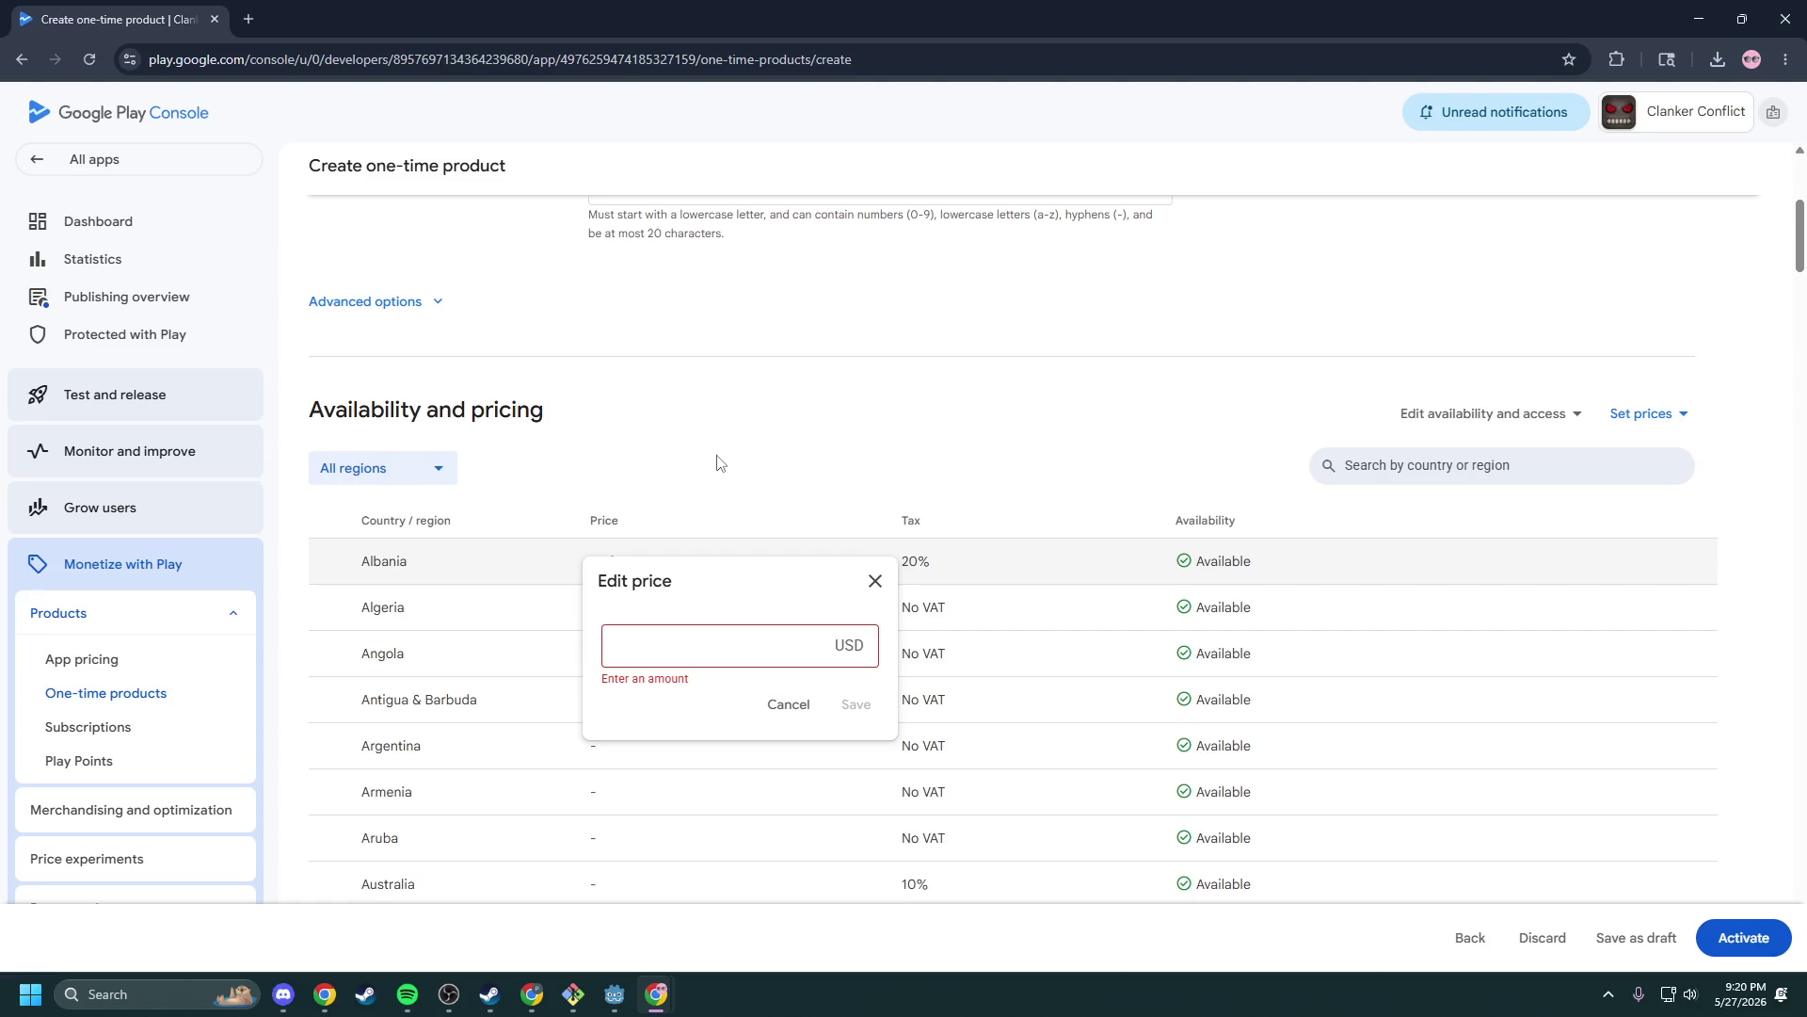
pyautogui.click(789, 704)
pyautogui.scroll(-2, 617, 575)
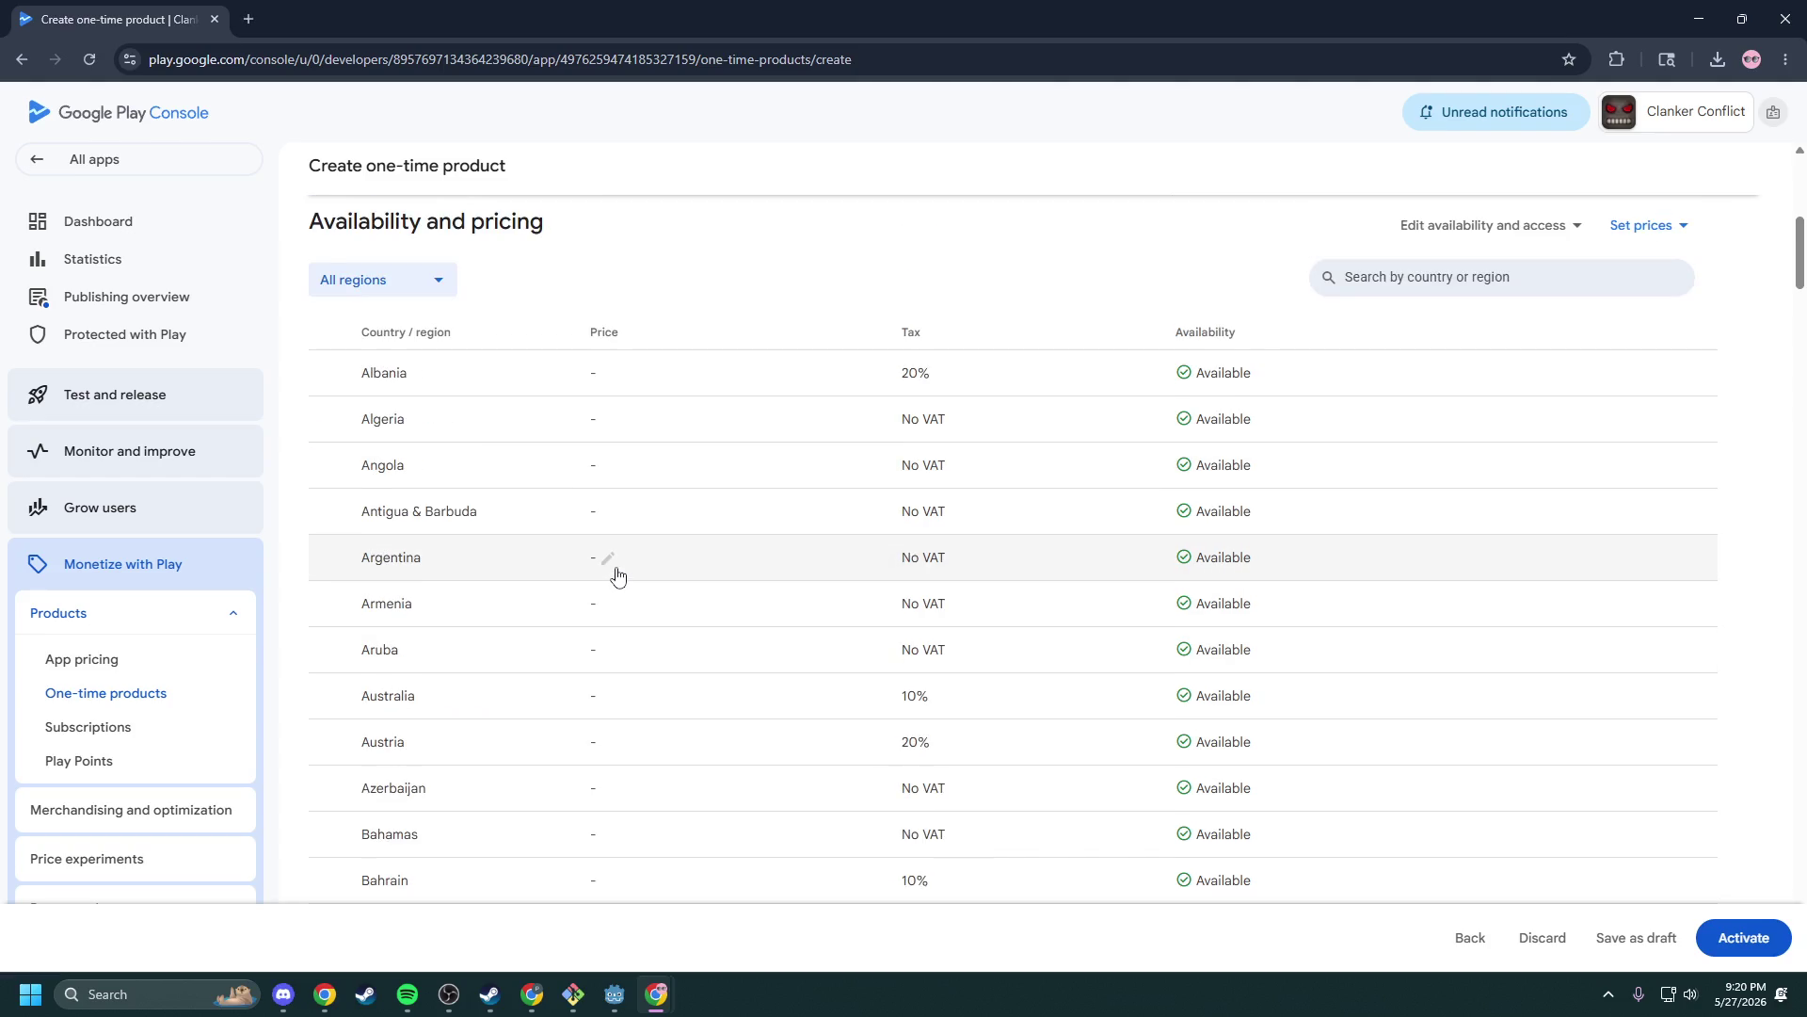
pyautogui.click(438, 281)
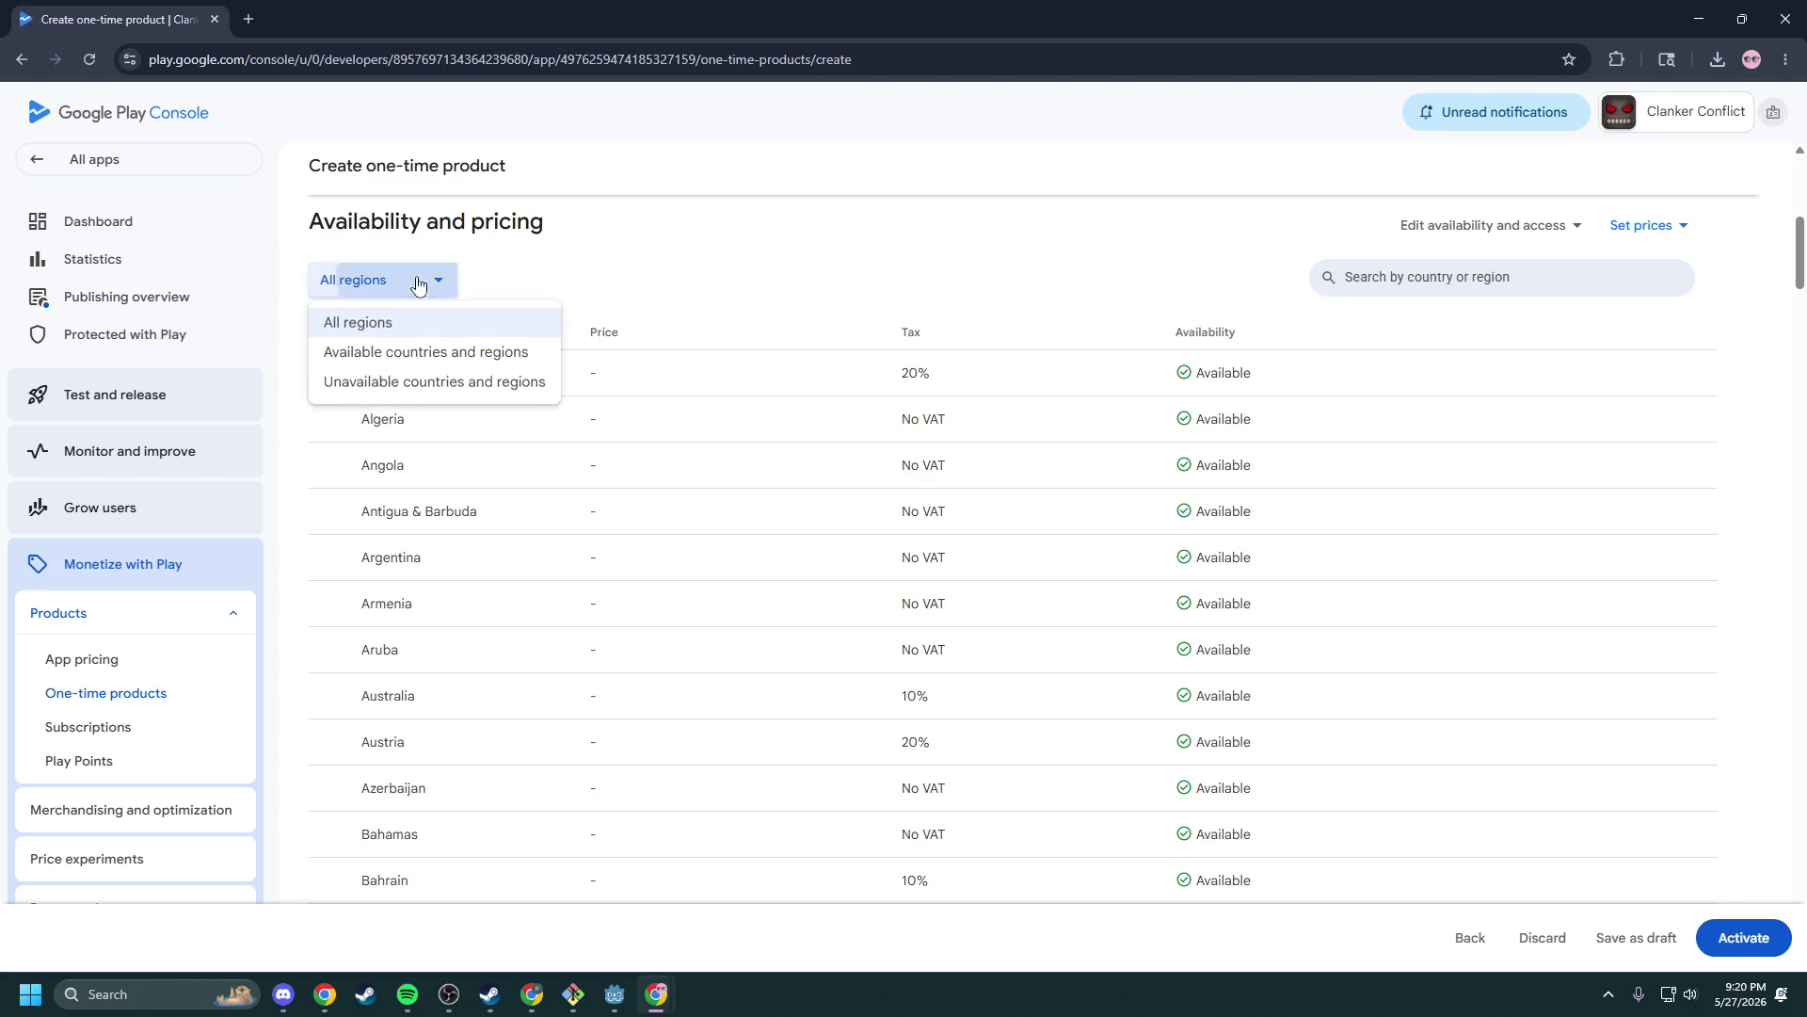
pyautogui.click(421, 280)
# Filter the price table by 'United' and edit the United States price
pyautogui.click(1394, 282)
pyautogui.write('United')
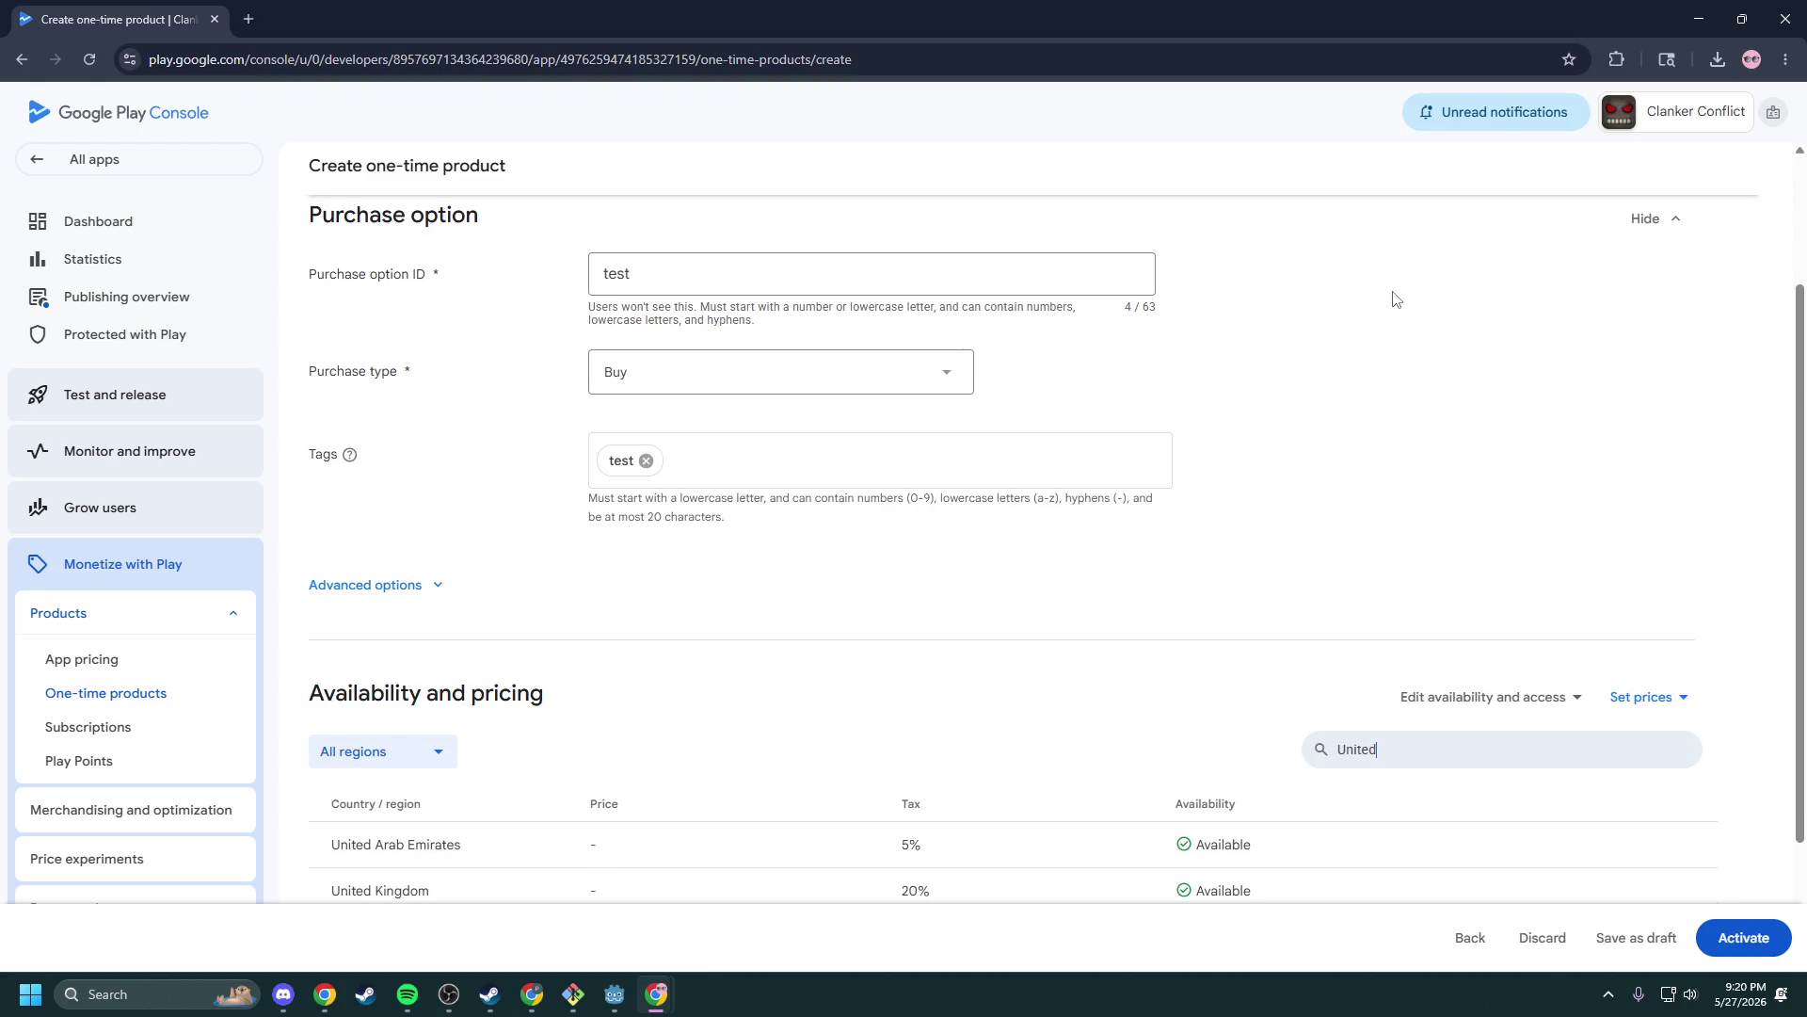
pyautogui.scroll(-2, 997, 563)
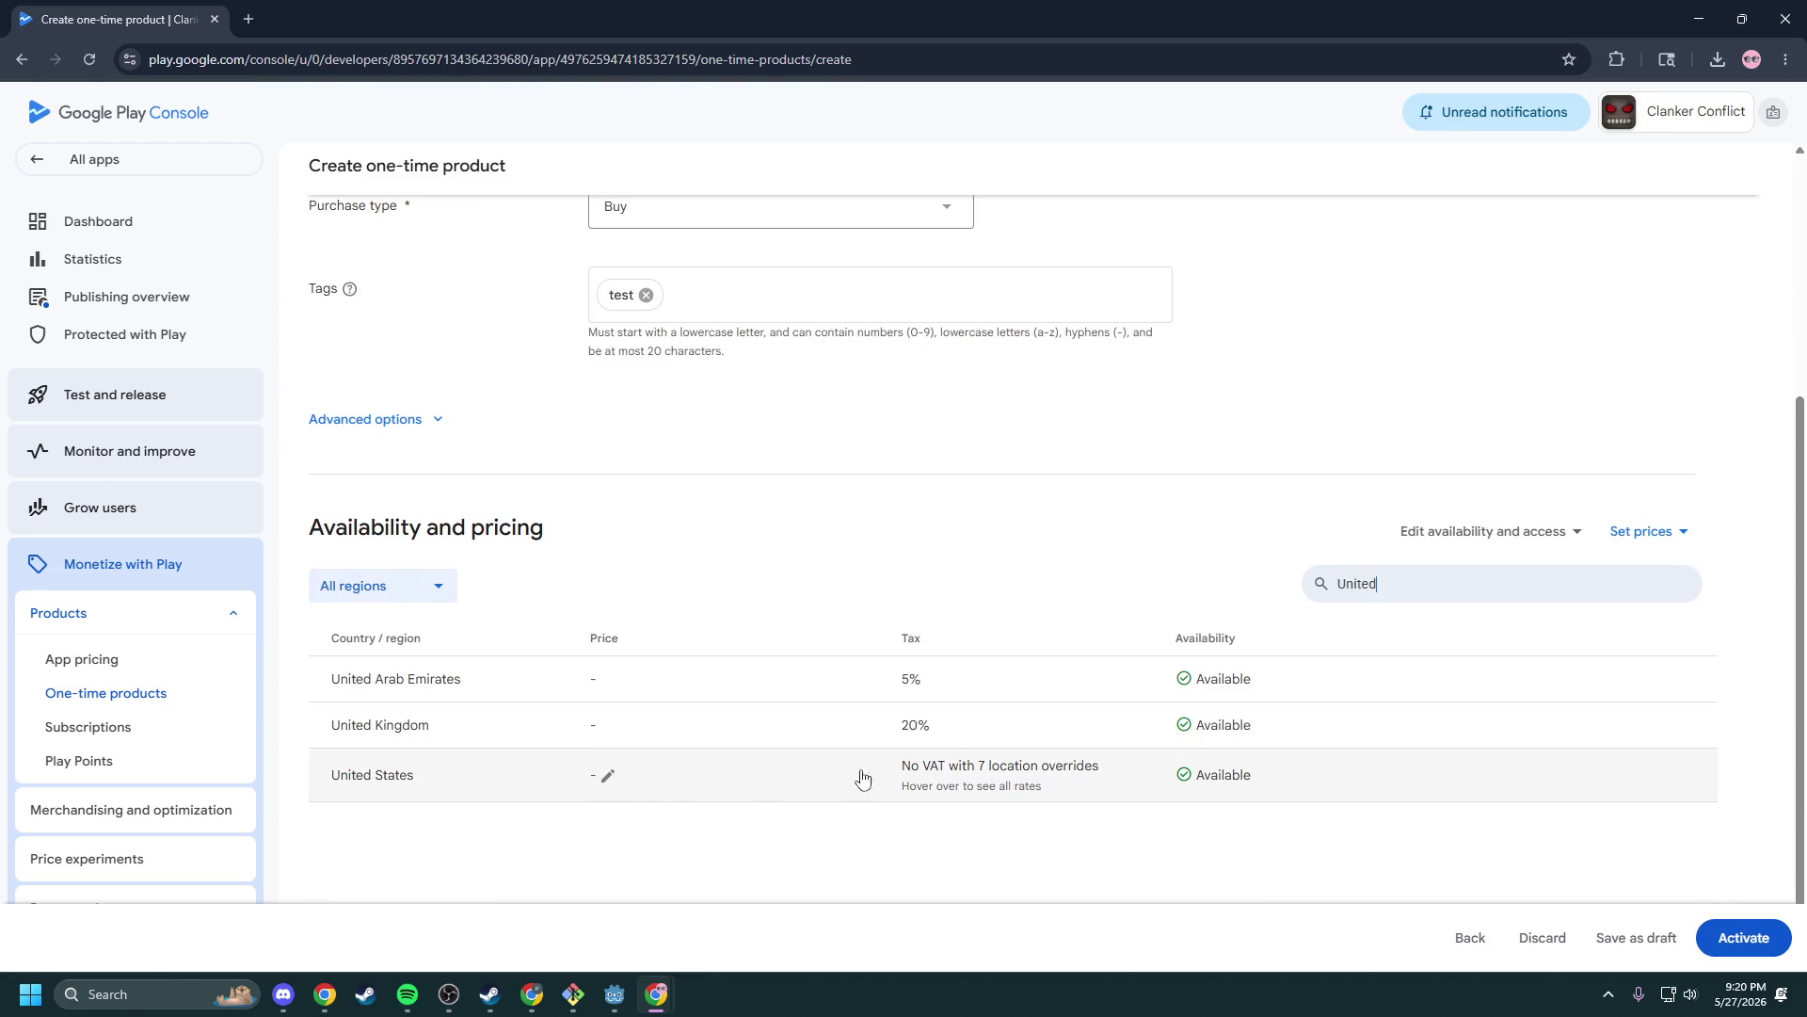
pyautogui.moveTo(982, 766)
pyautogui.click(606, 776)
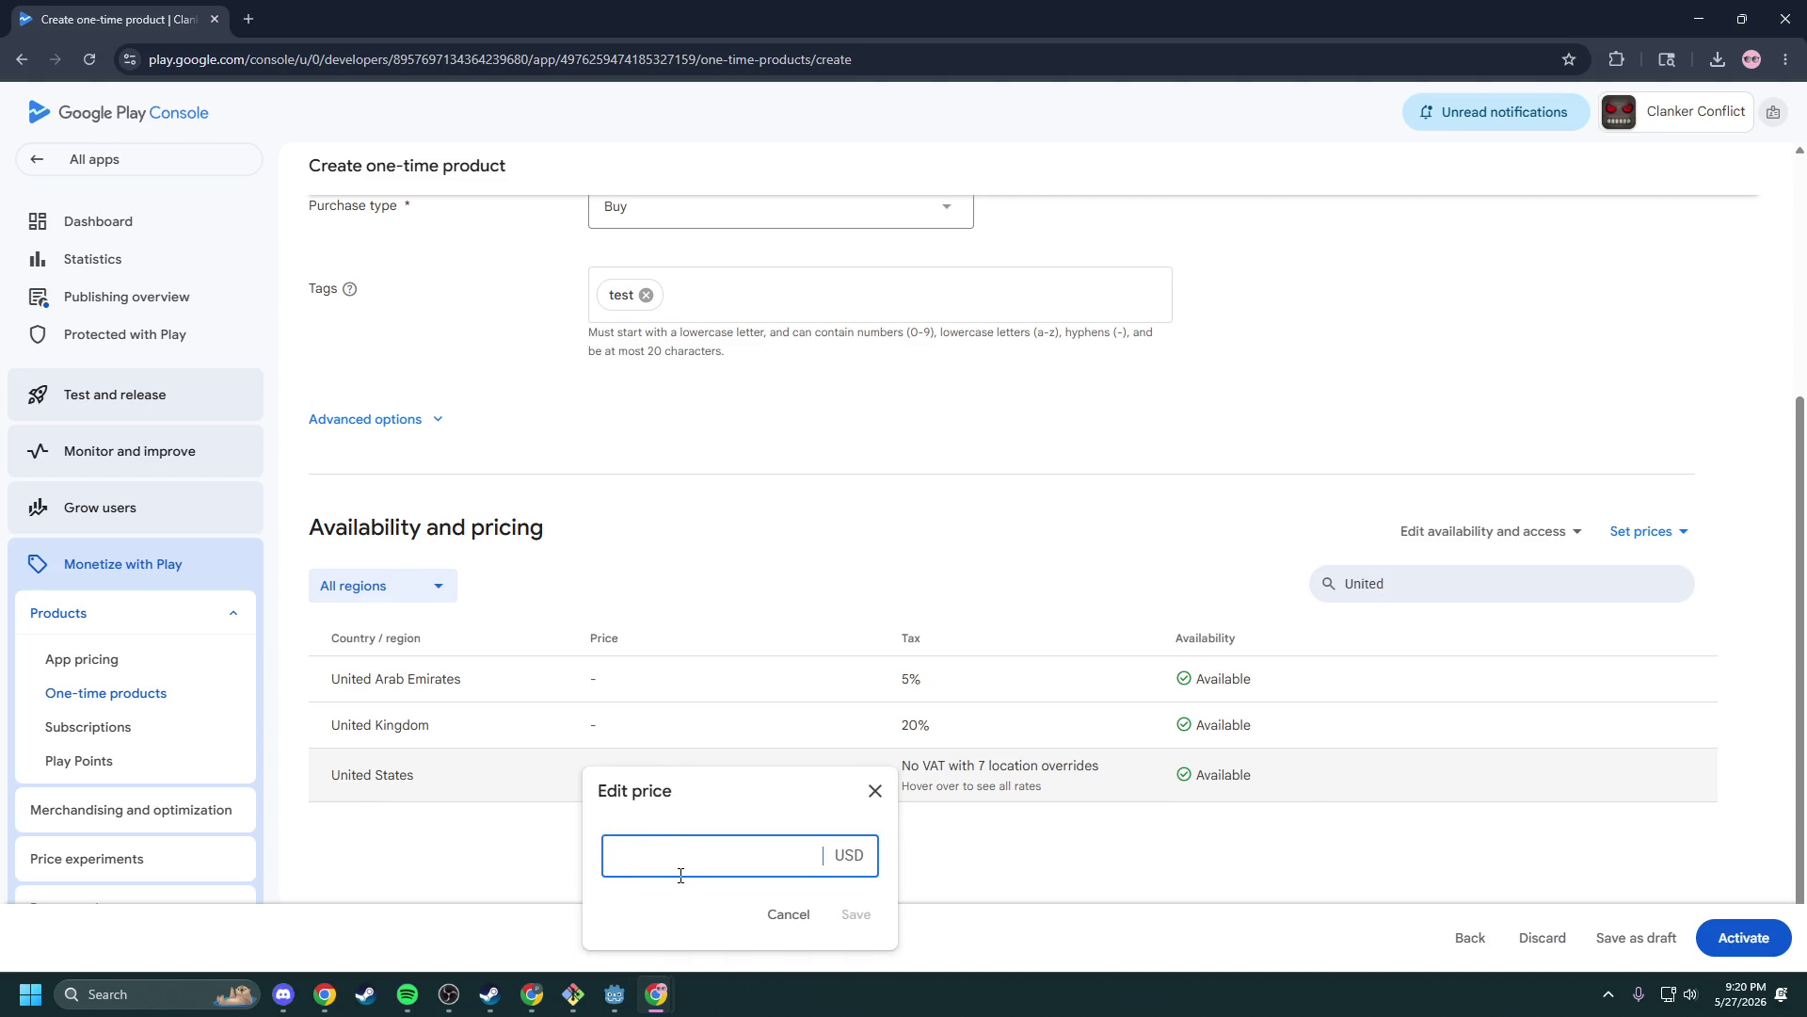
pyautogui.write('f0.9')
pyautogui.press('BackSpace')
pyautogui.press('BackSpace')
pyautogui.press('BackSpace')
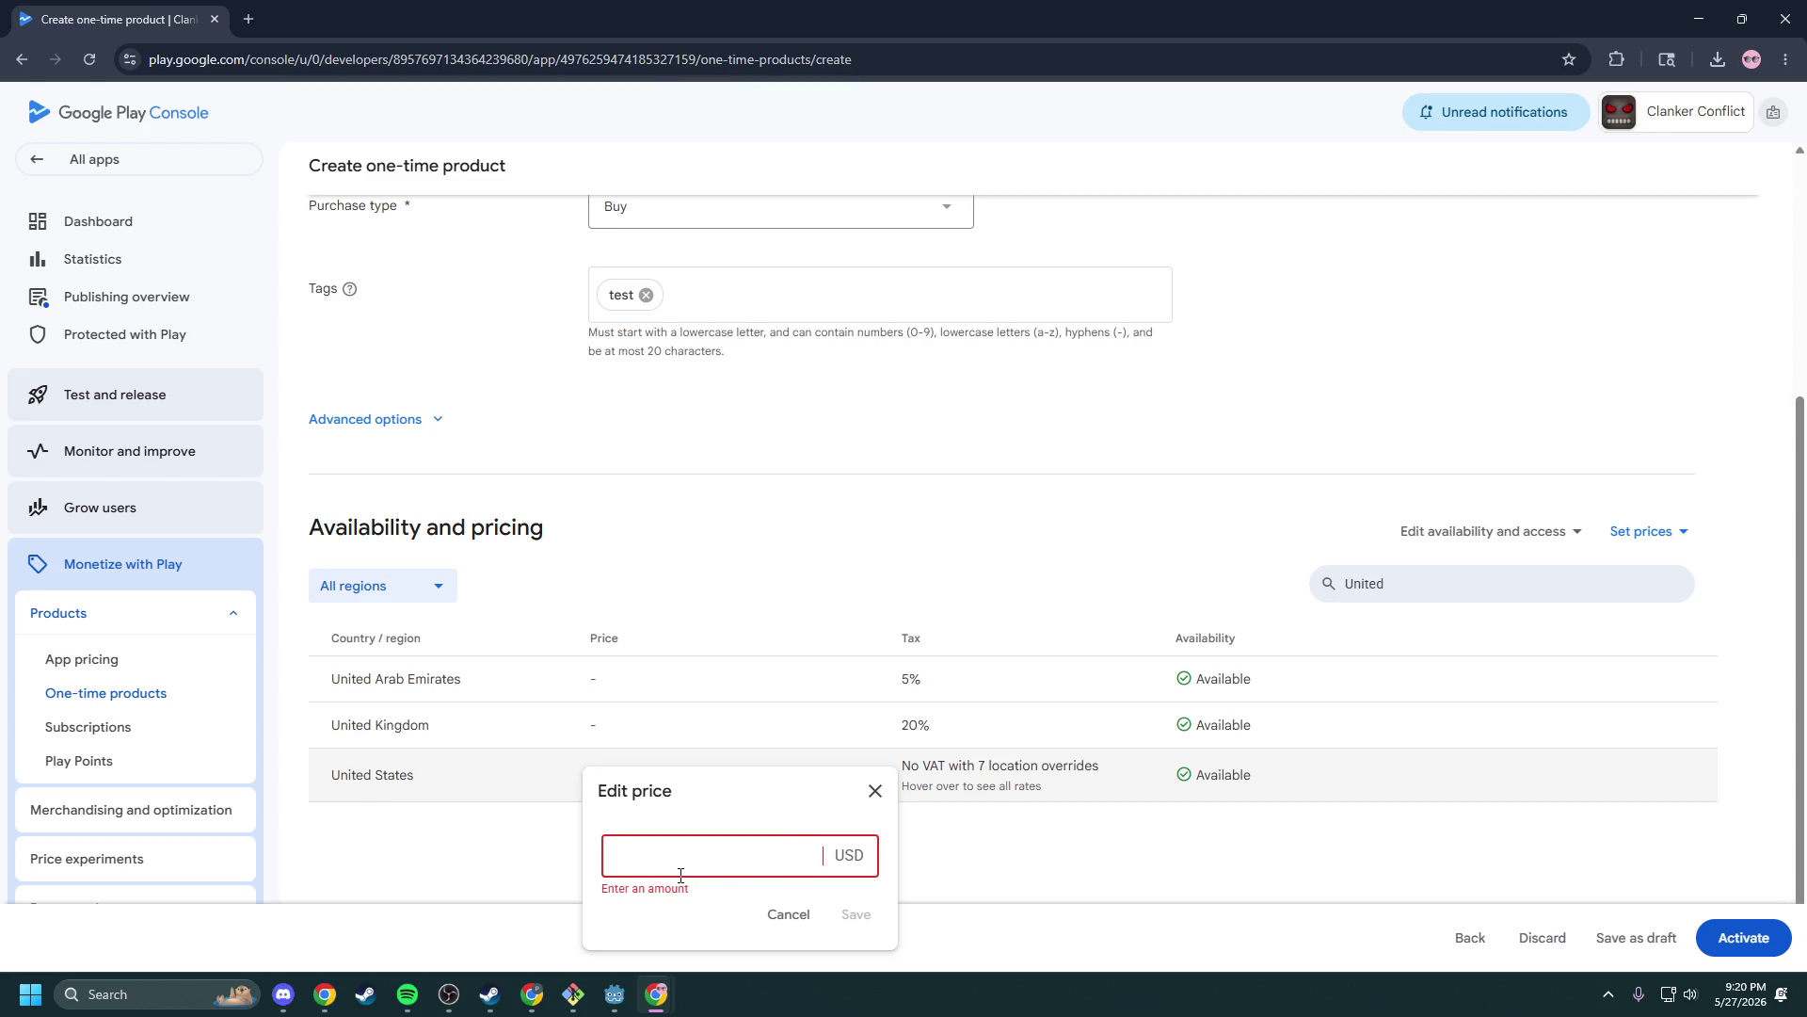
pyautogui.write('1')
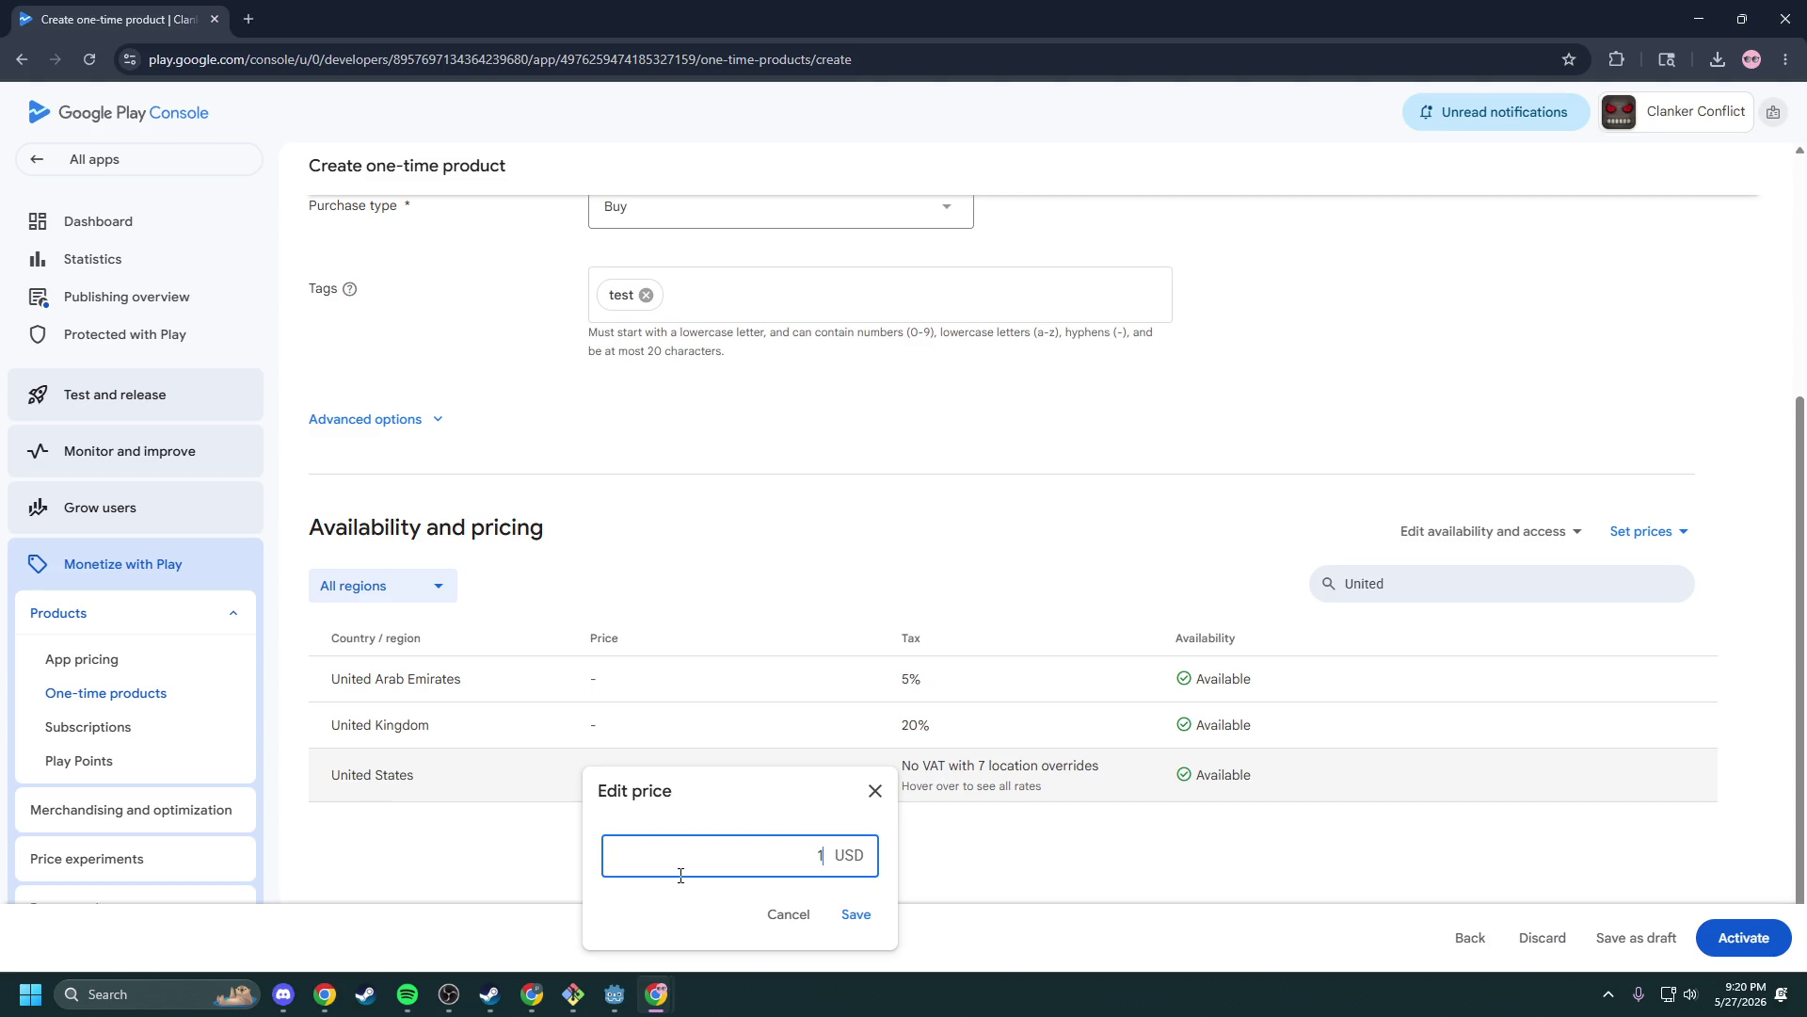
pyautogui.write('.000')
pyautogui.click(854, 912)
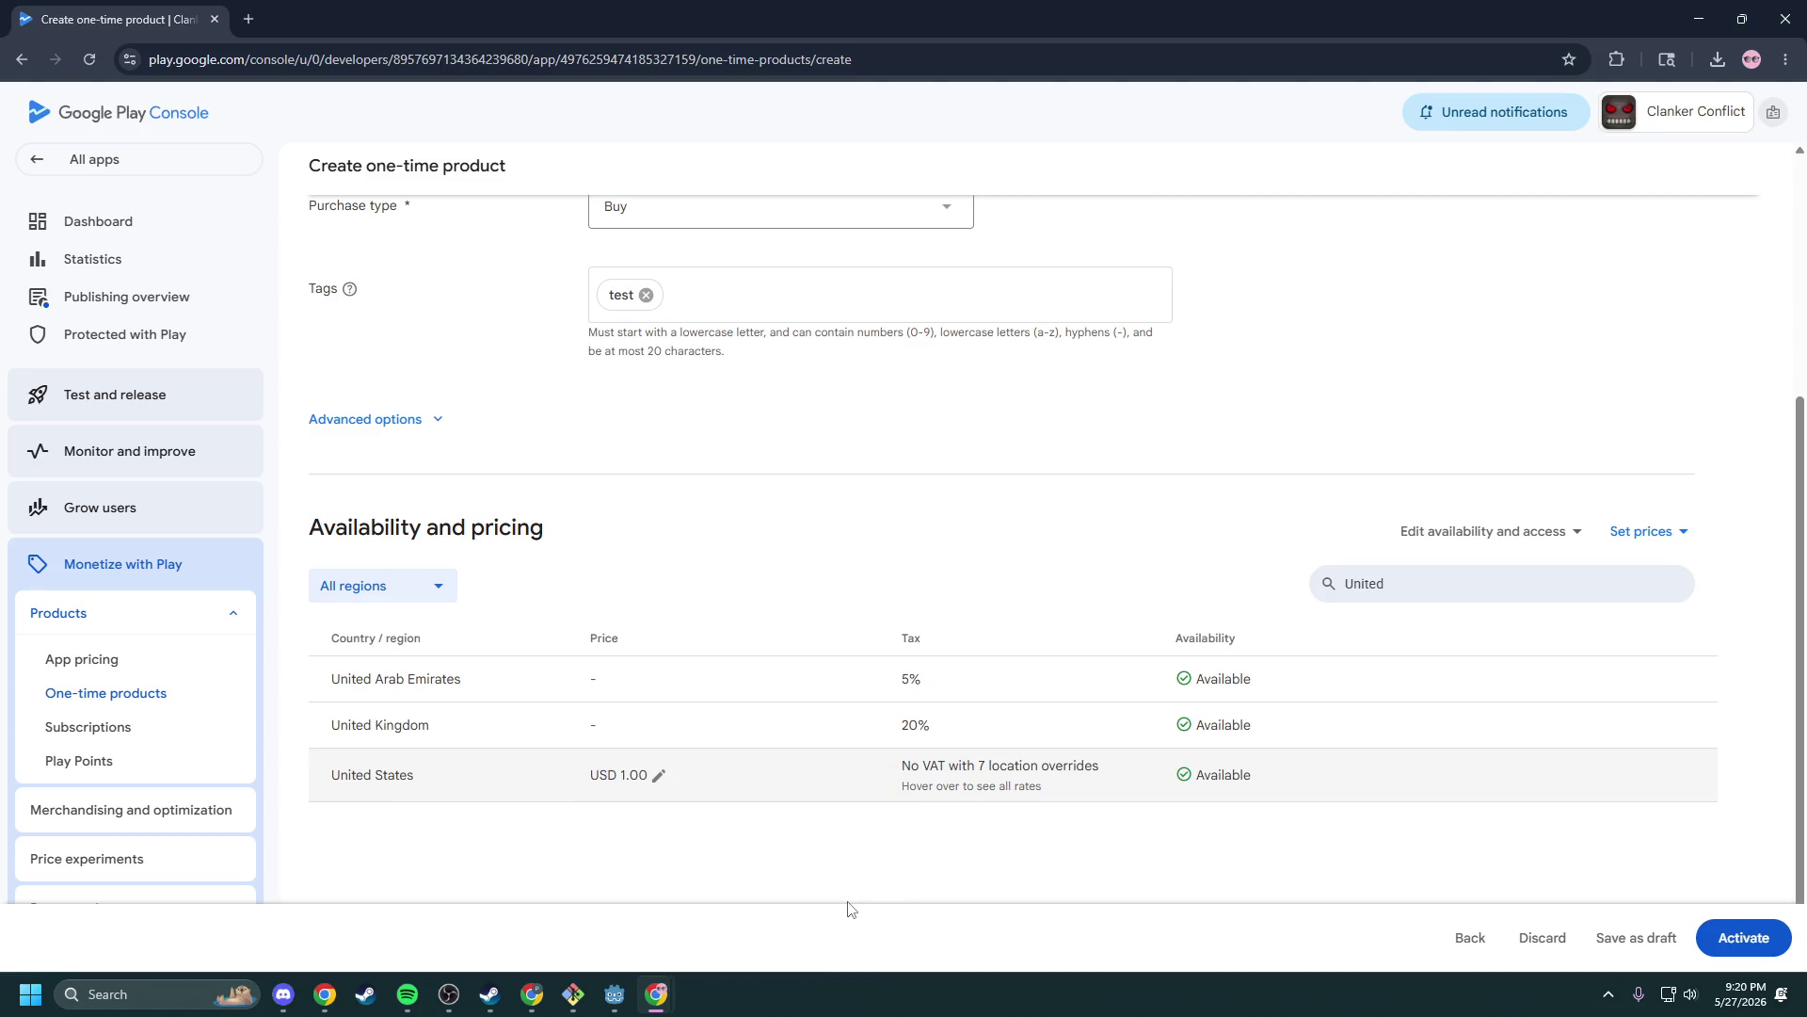
pyautogui.click(1739, 938)
pyautogui.scroll(-2, 1126, 681)
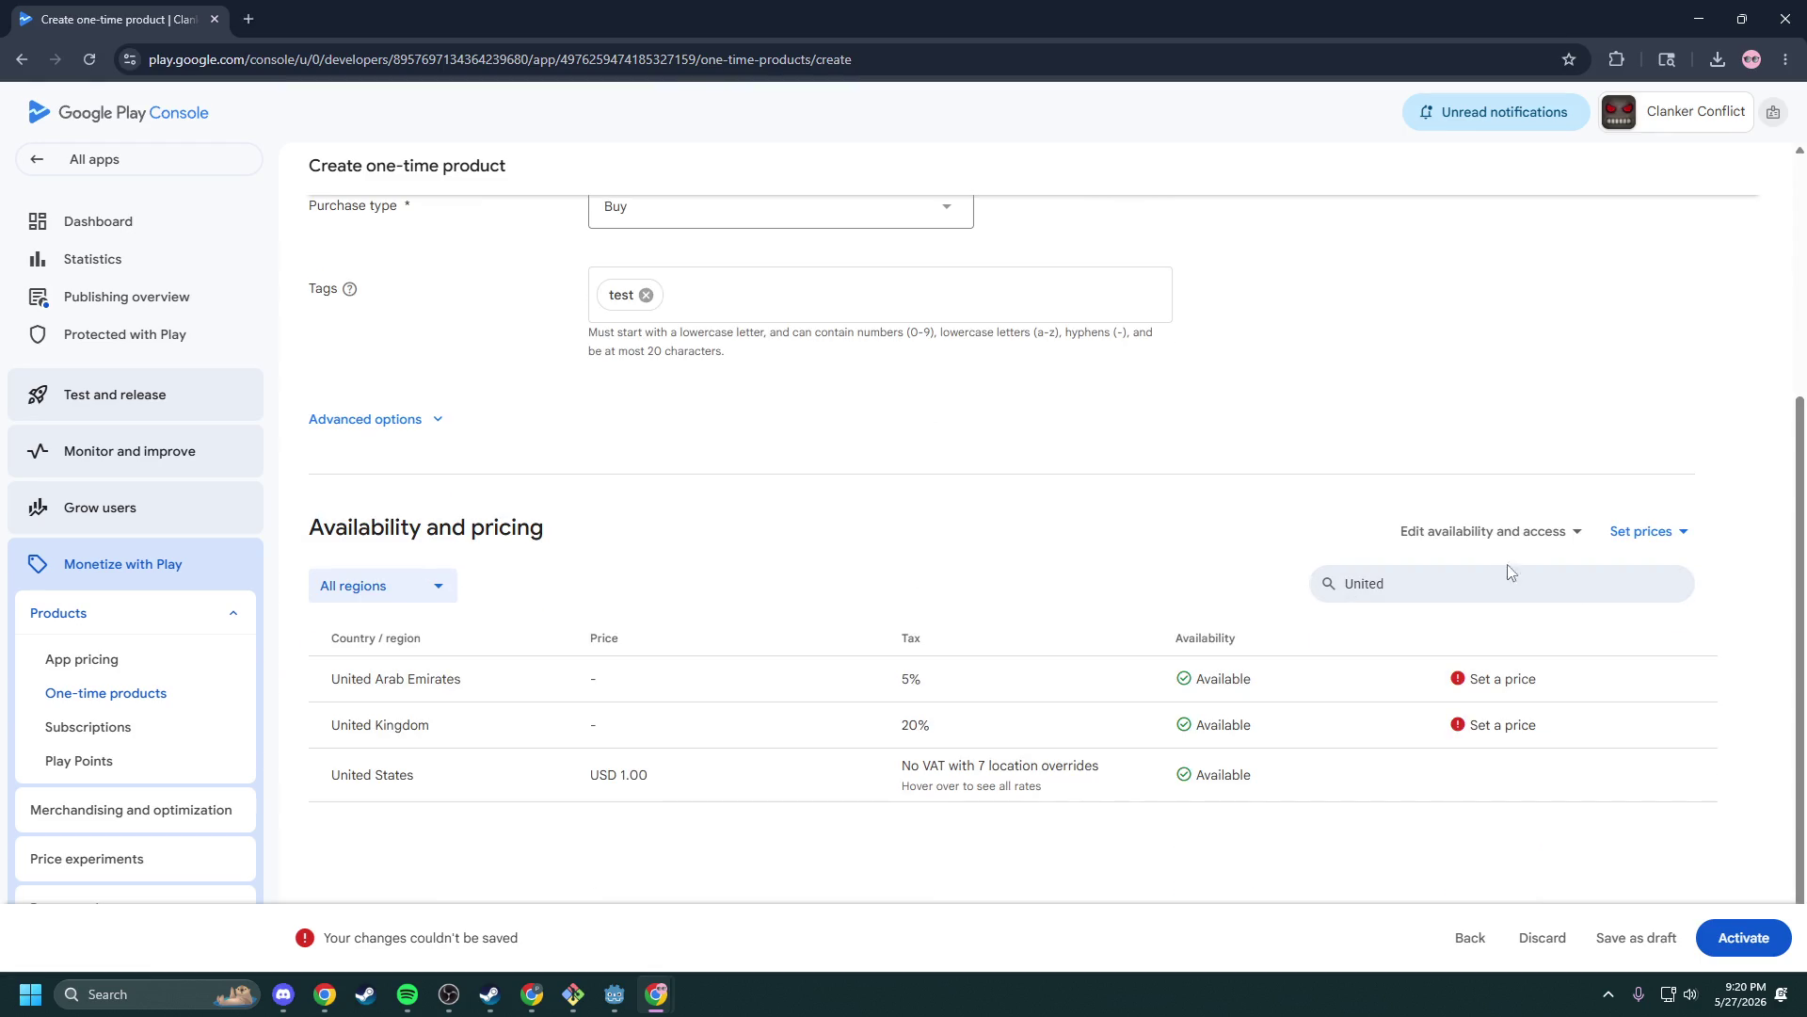
pyautogui.click(1516, 539)
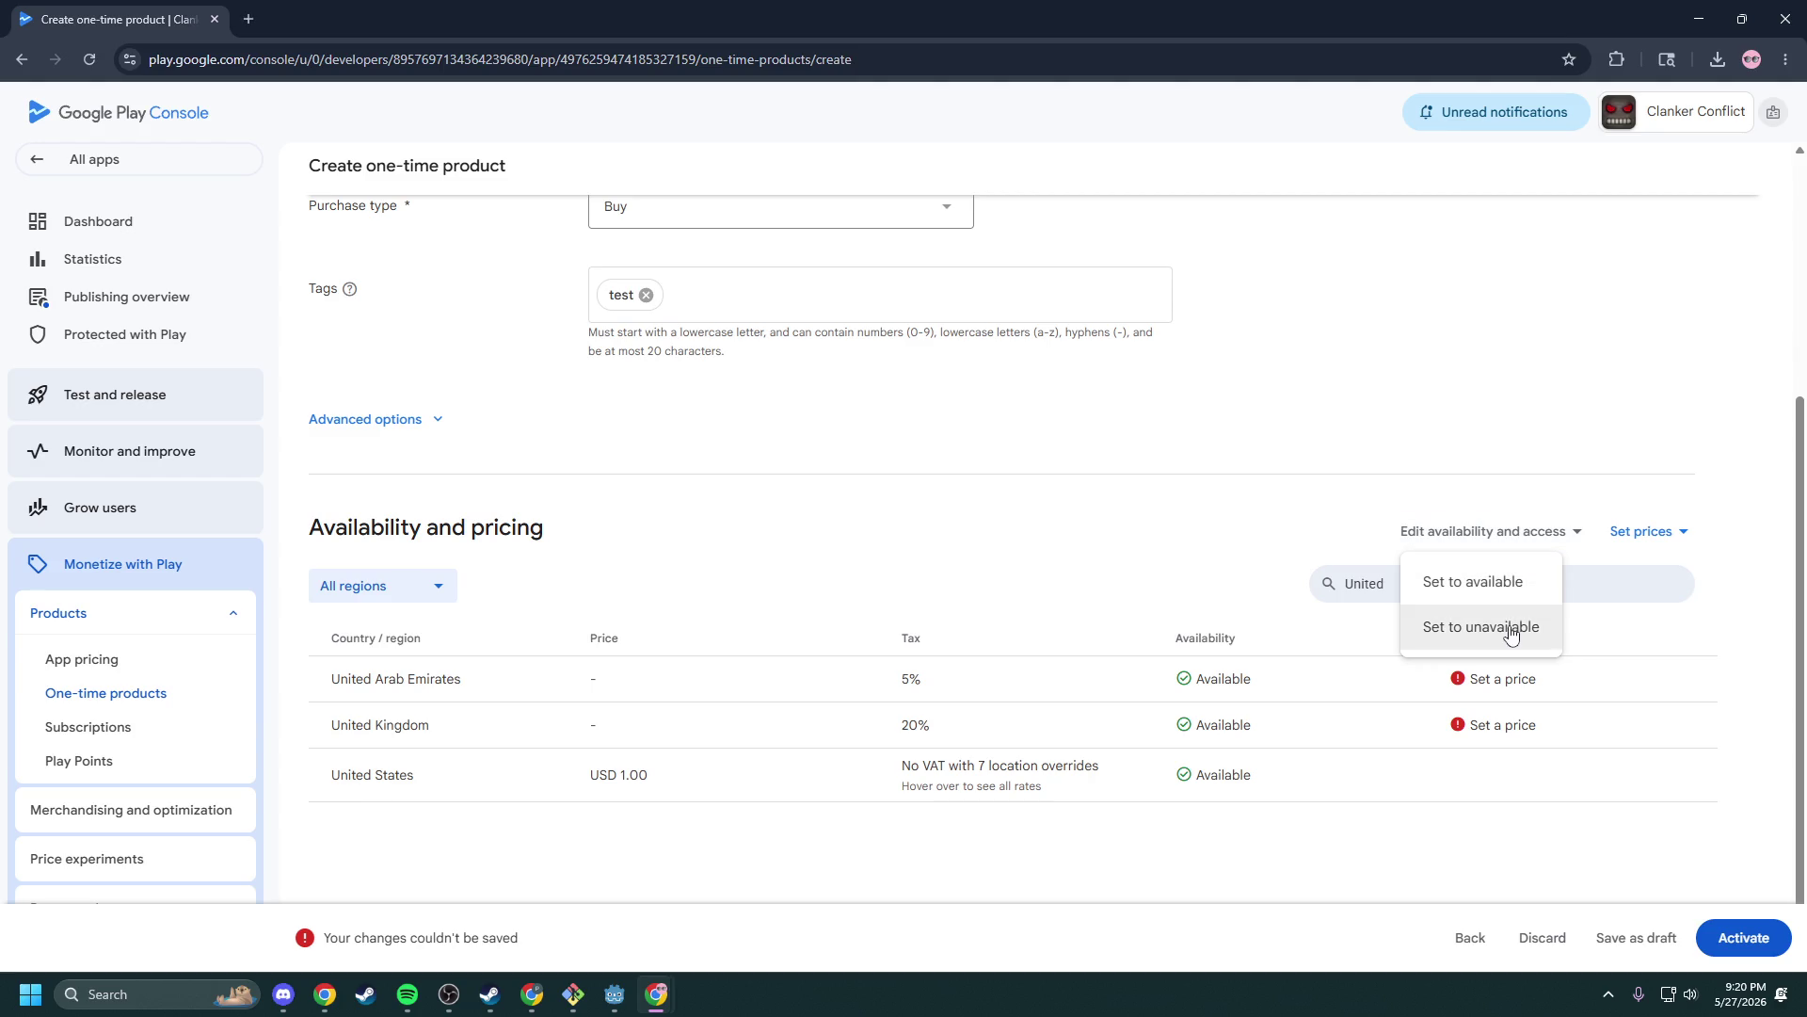
pyautogui.scroll(4, 1481, 546)
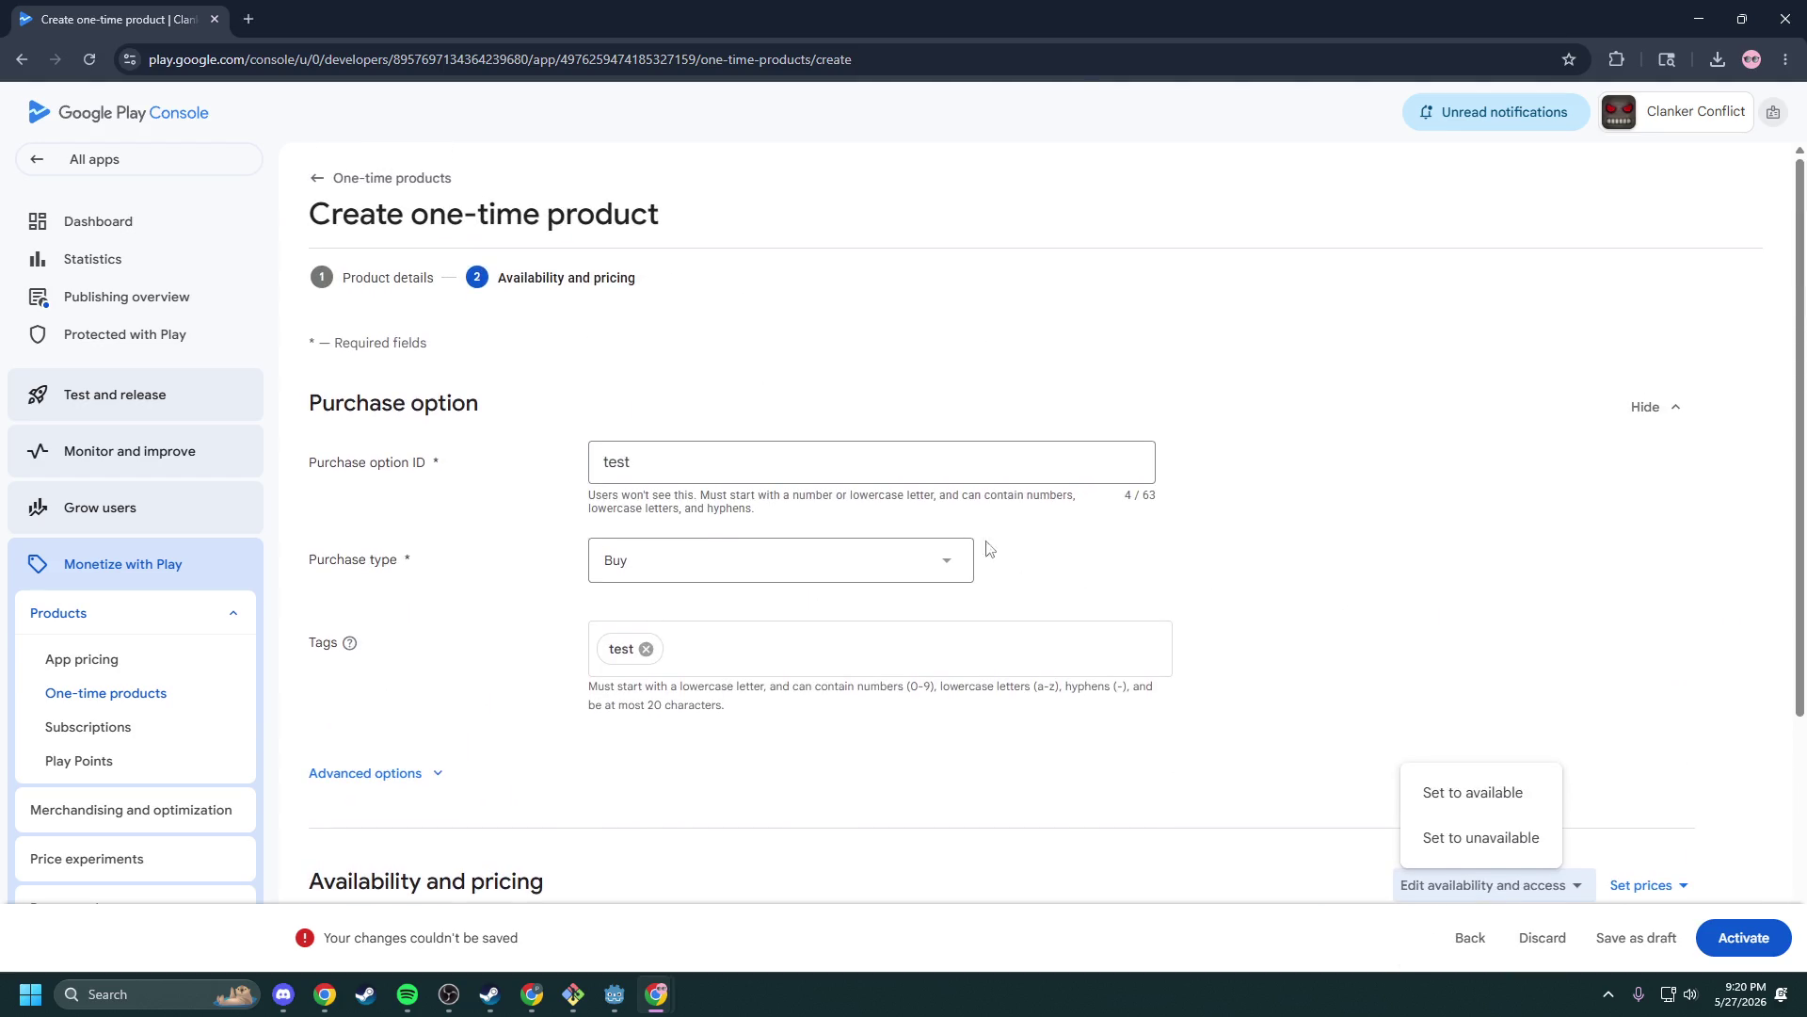
pyautogui.click(387, 273)
pyautogui.scroll(-3, 904, 464)
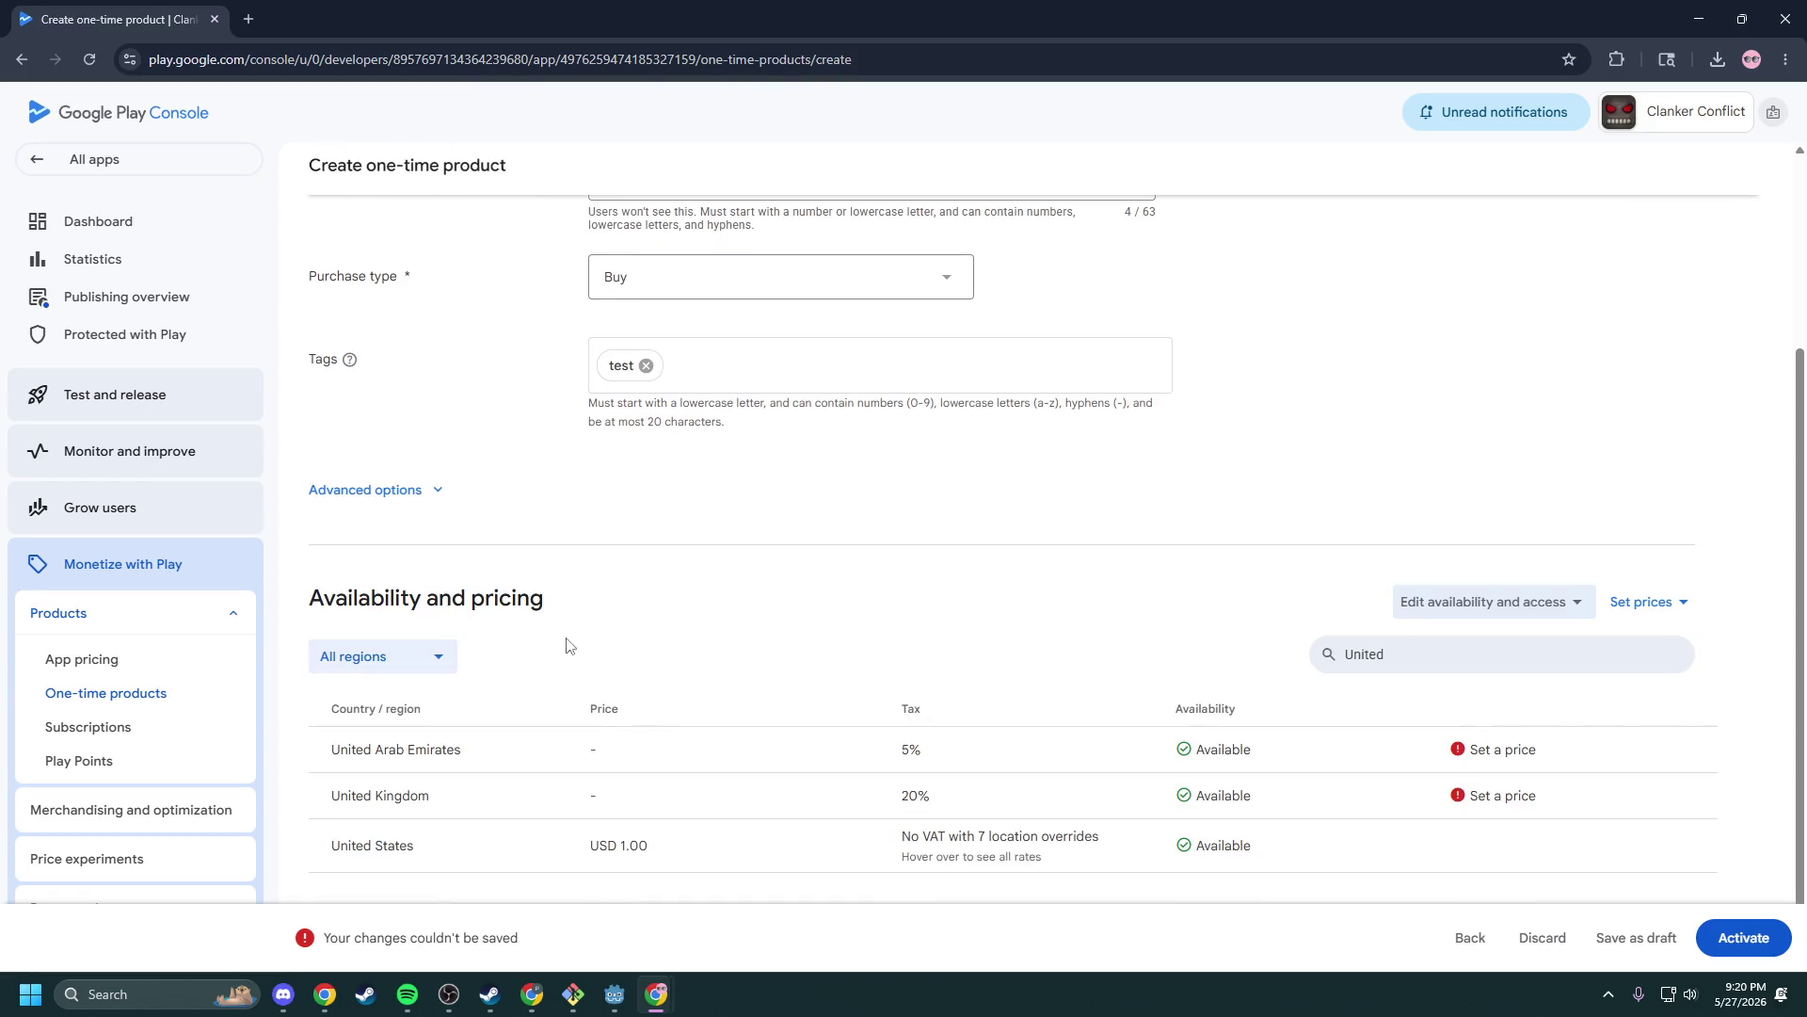
pyautogui.click(417, 659)
# Switch to bulk price editing and select every country and region
pyautogui.click(419, 655)
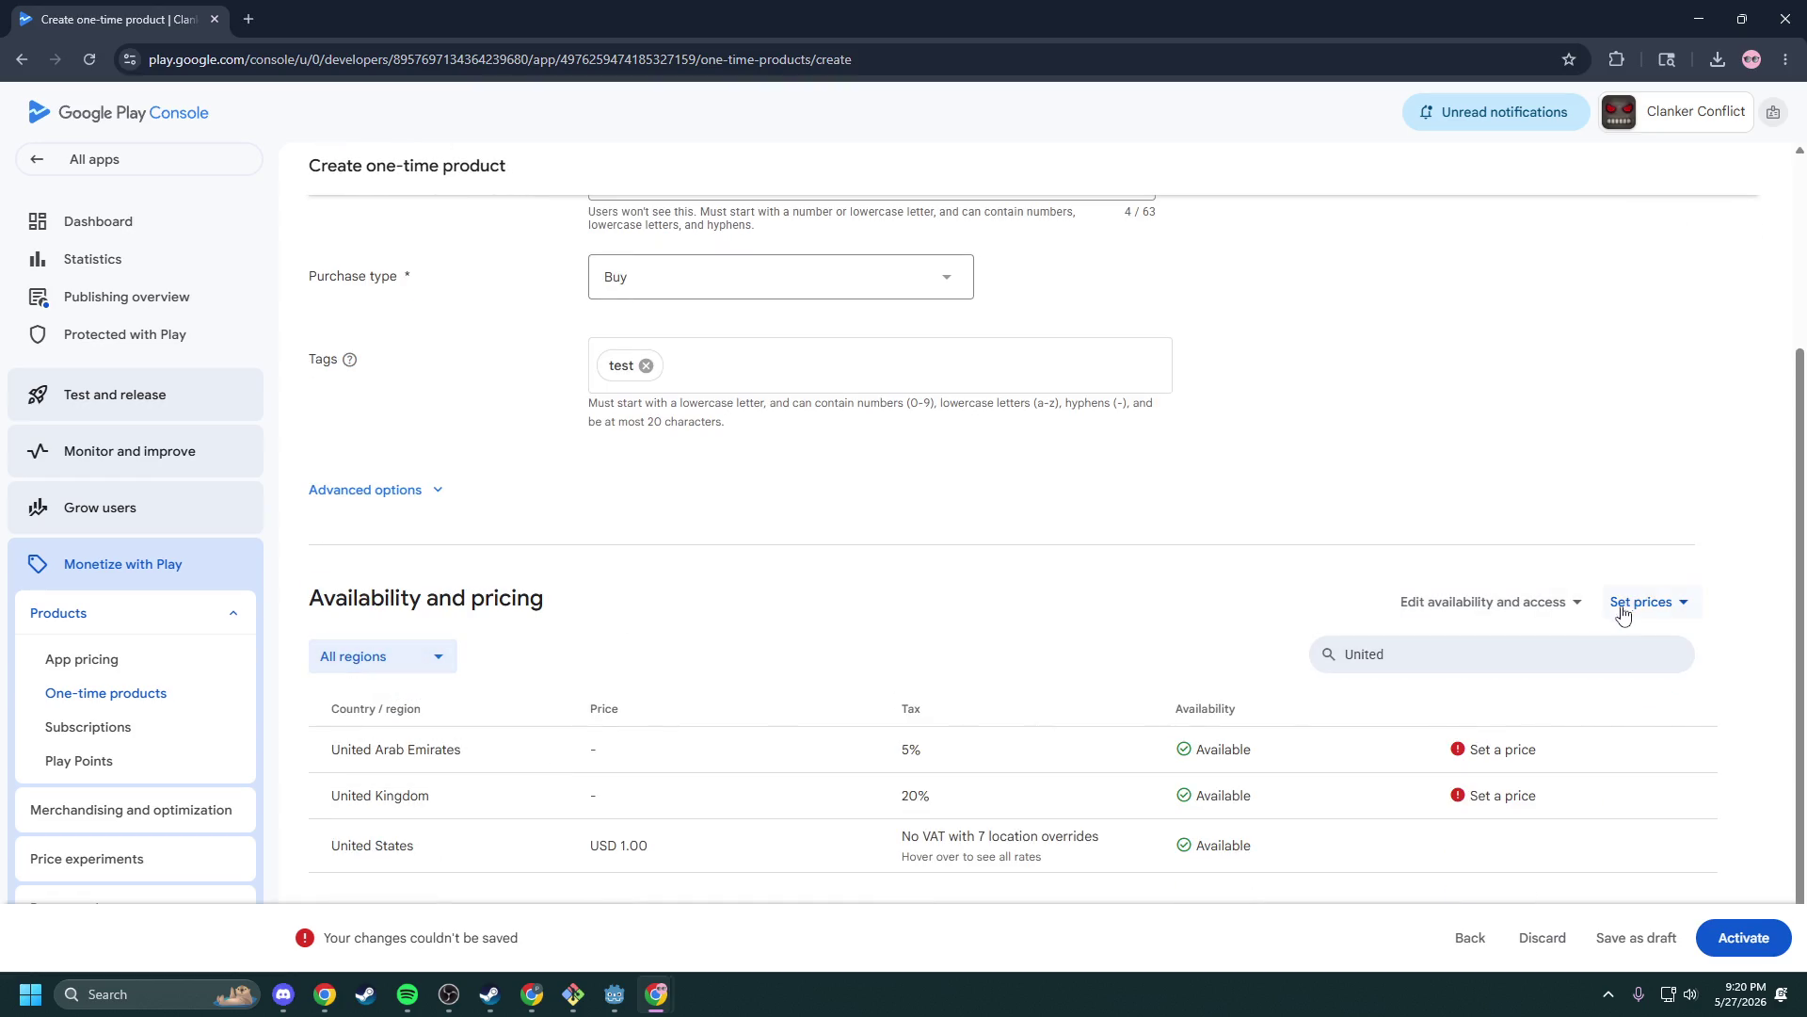
pyautogui.click(1488, 602)
pyautogui.click(1657, 602)
pyautogui.click(1660, 603)
pyautogui.click(1671, 648)
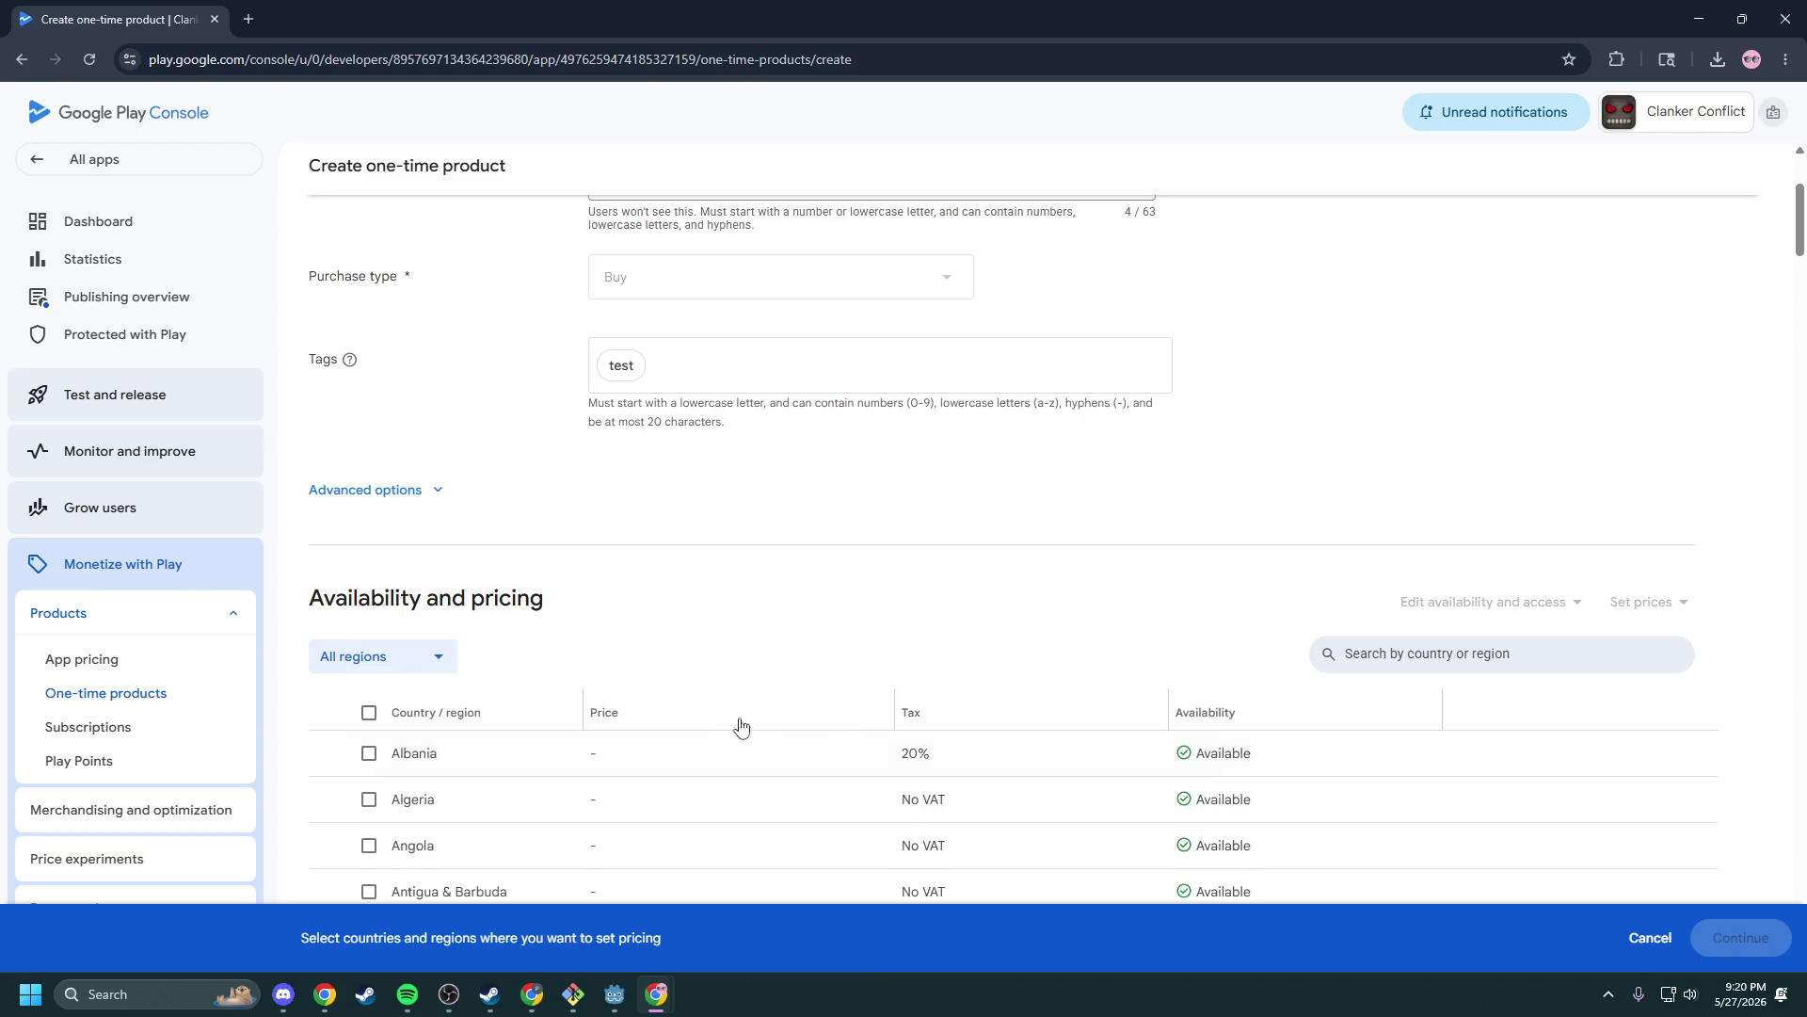
pyautogui.scroll(-3, 734, 715)
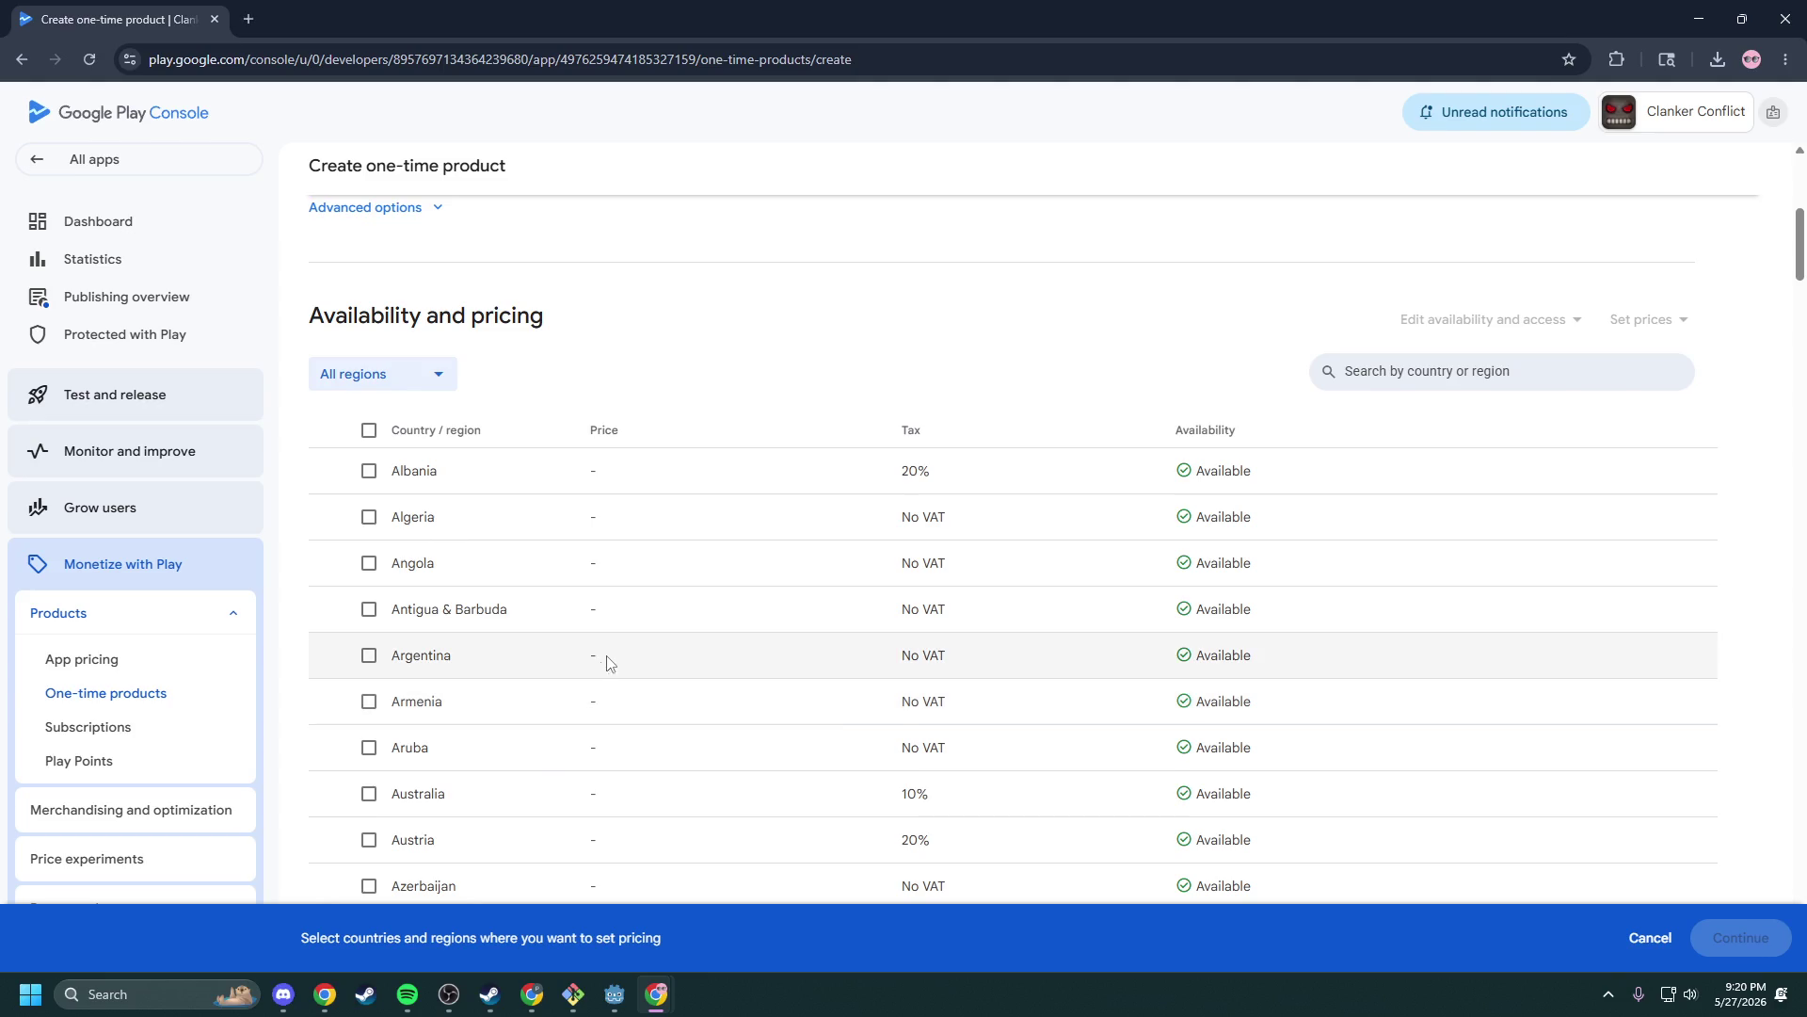
pyautogui.click(368, 430)
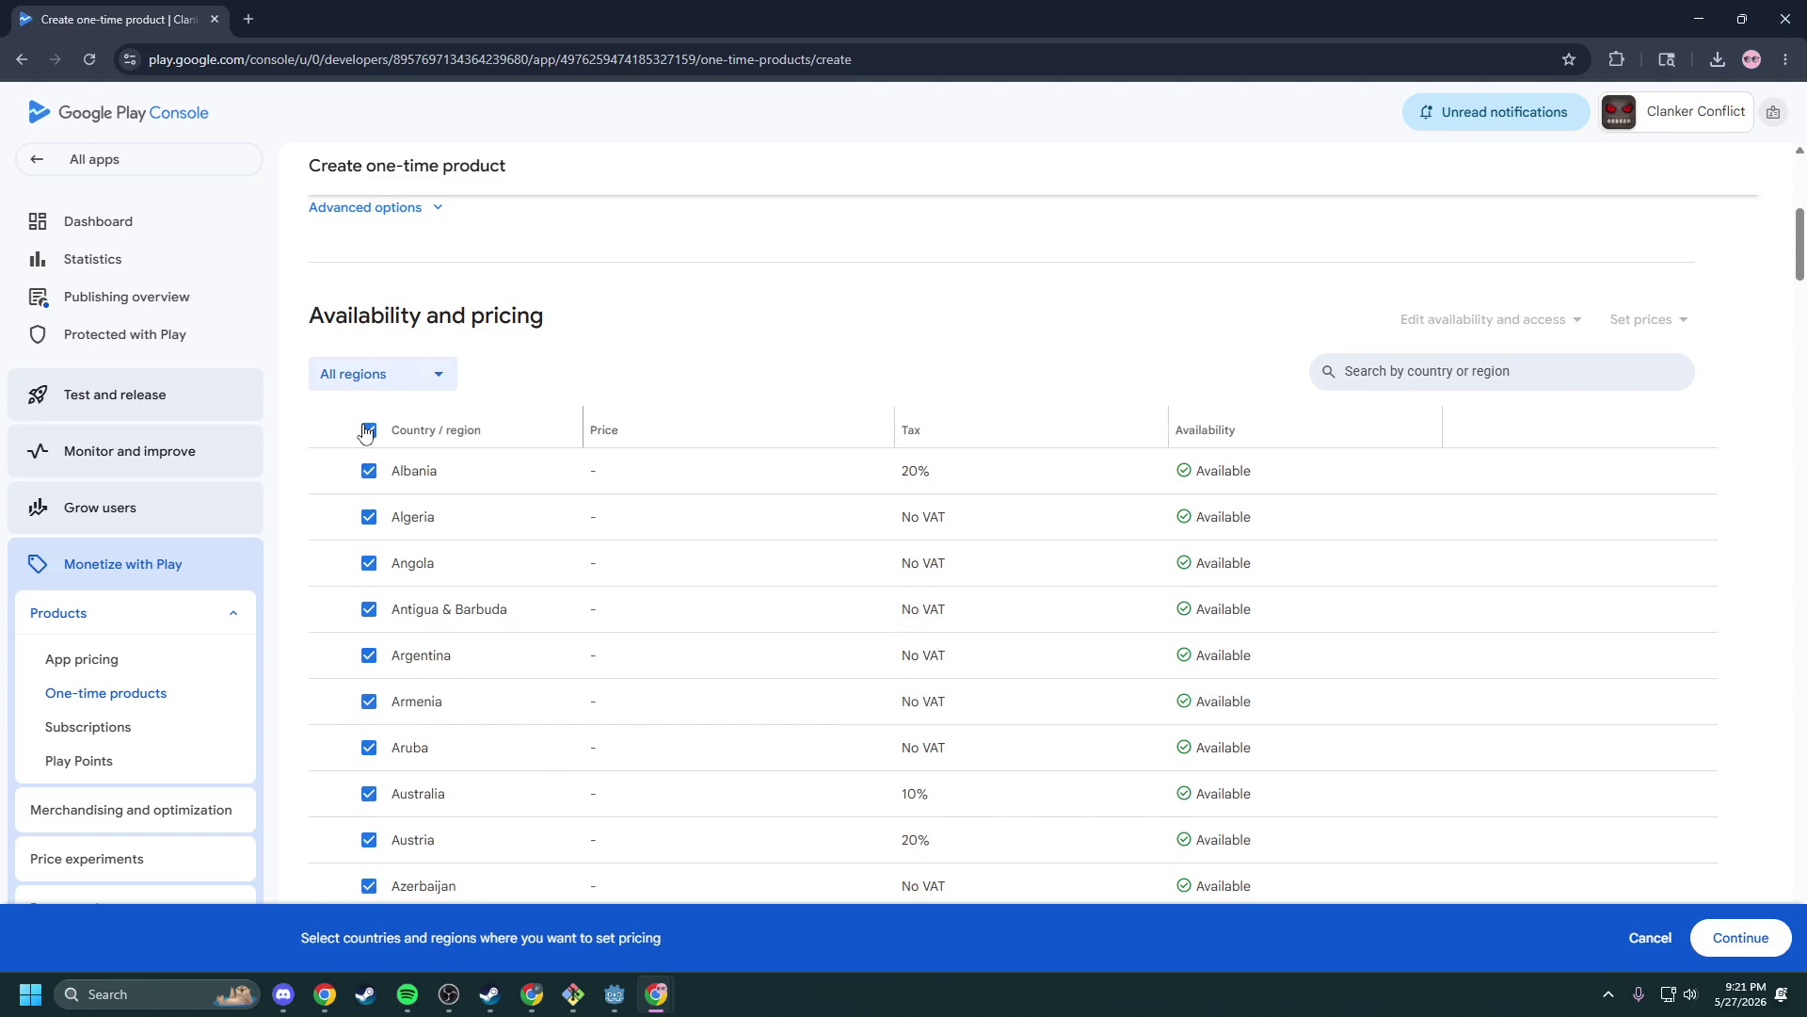
# Apply a 1.00 USD price to all selected regions and activate the test product
pyautogui.click(1742, 938)
pyautogui.click(833, 568)
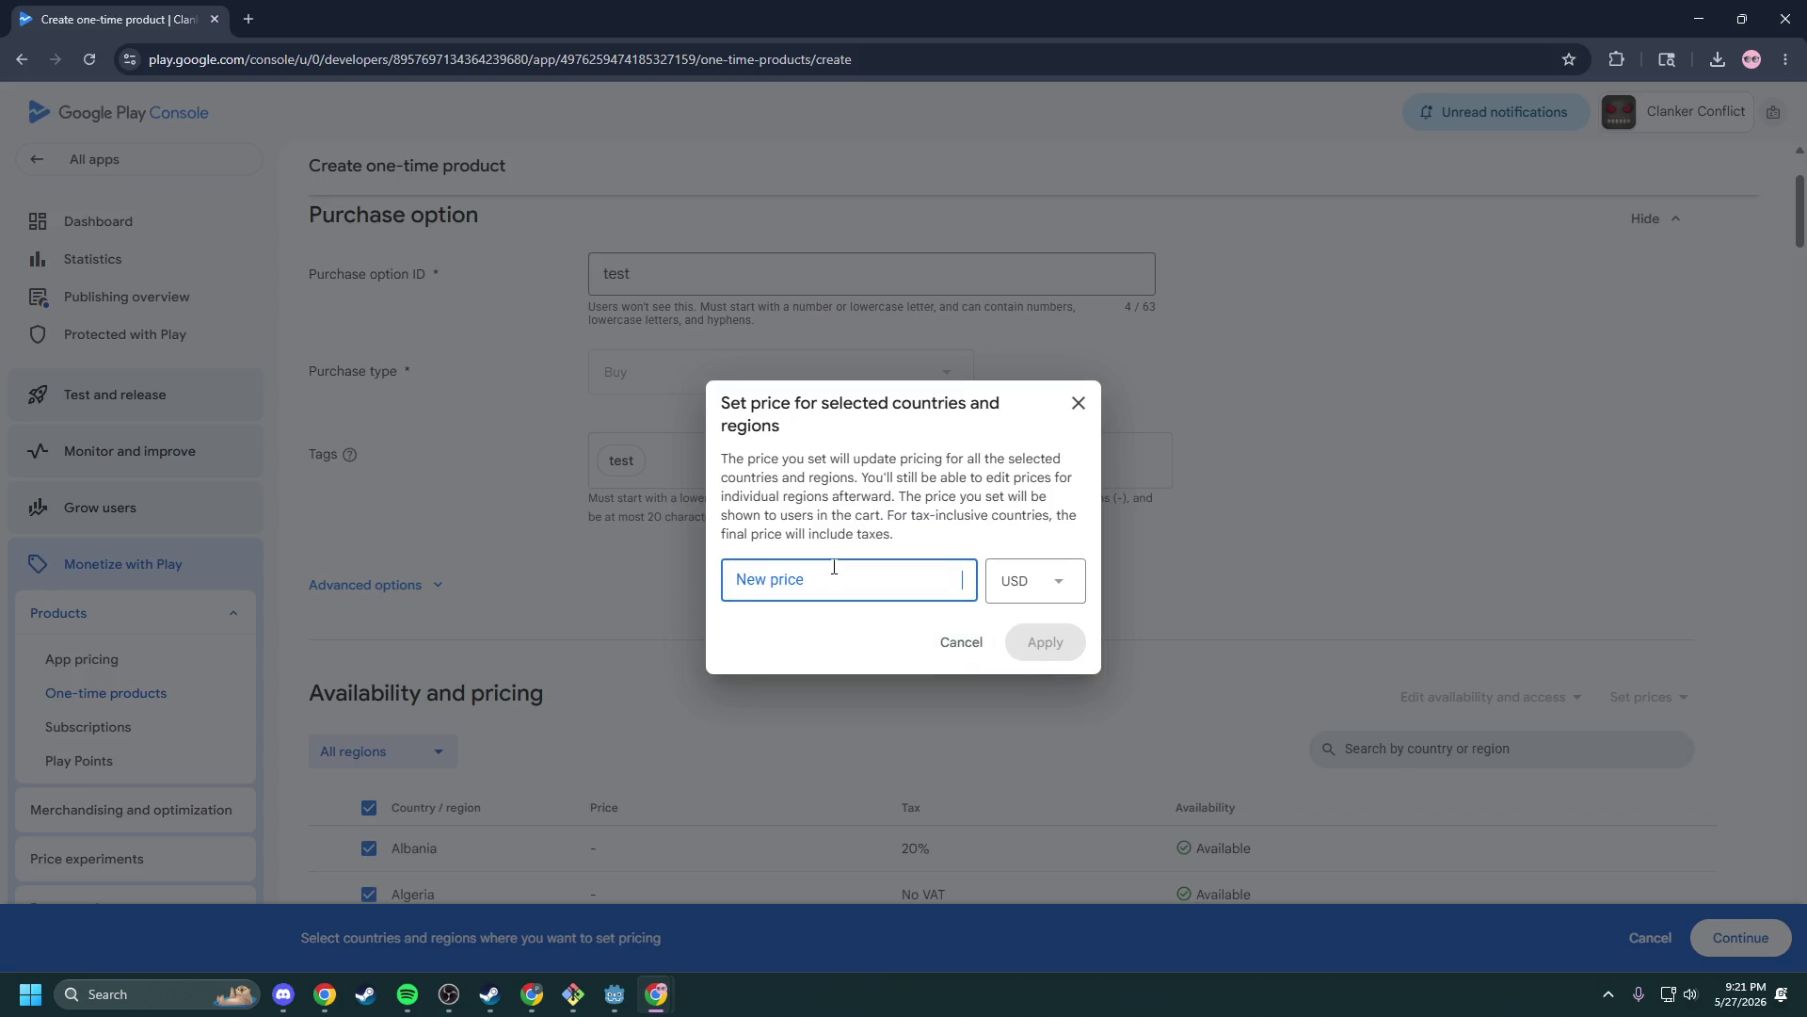
pyautogui.write('1.00')
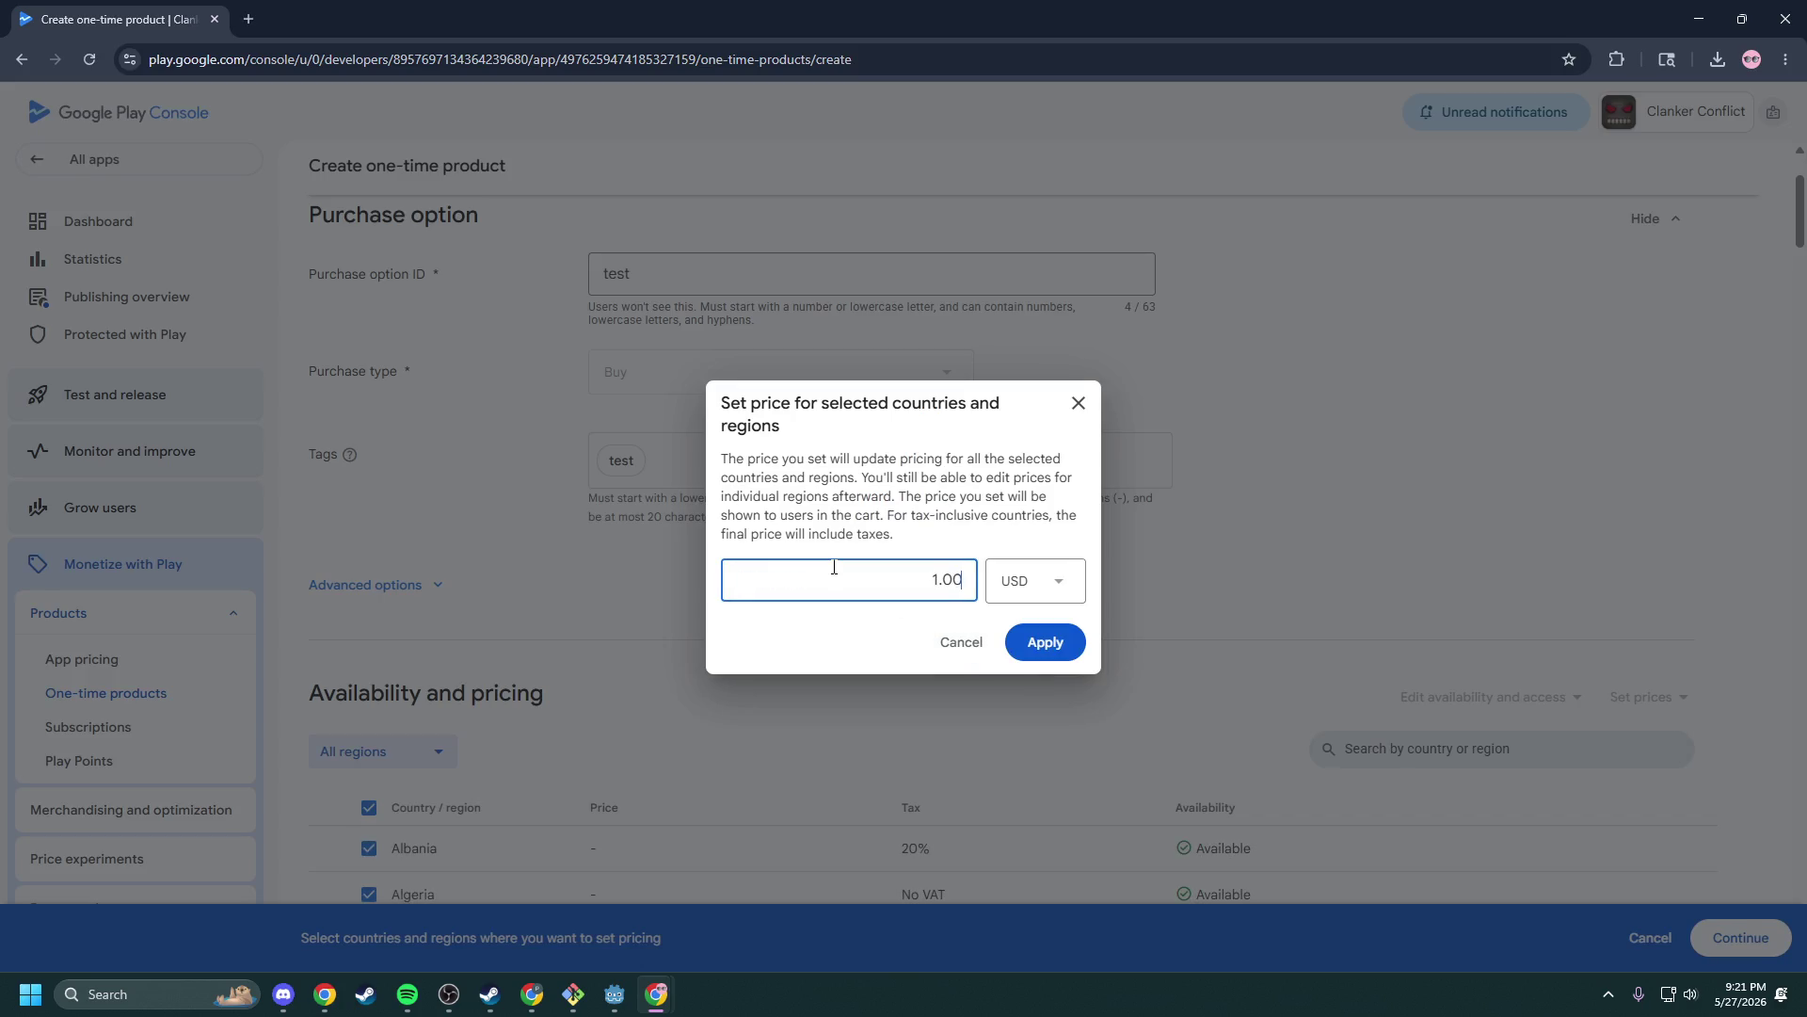
pyautogui.click(1044, 644)
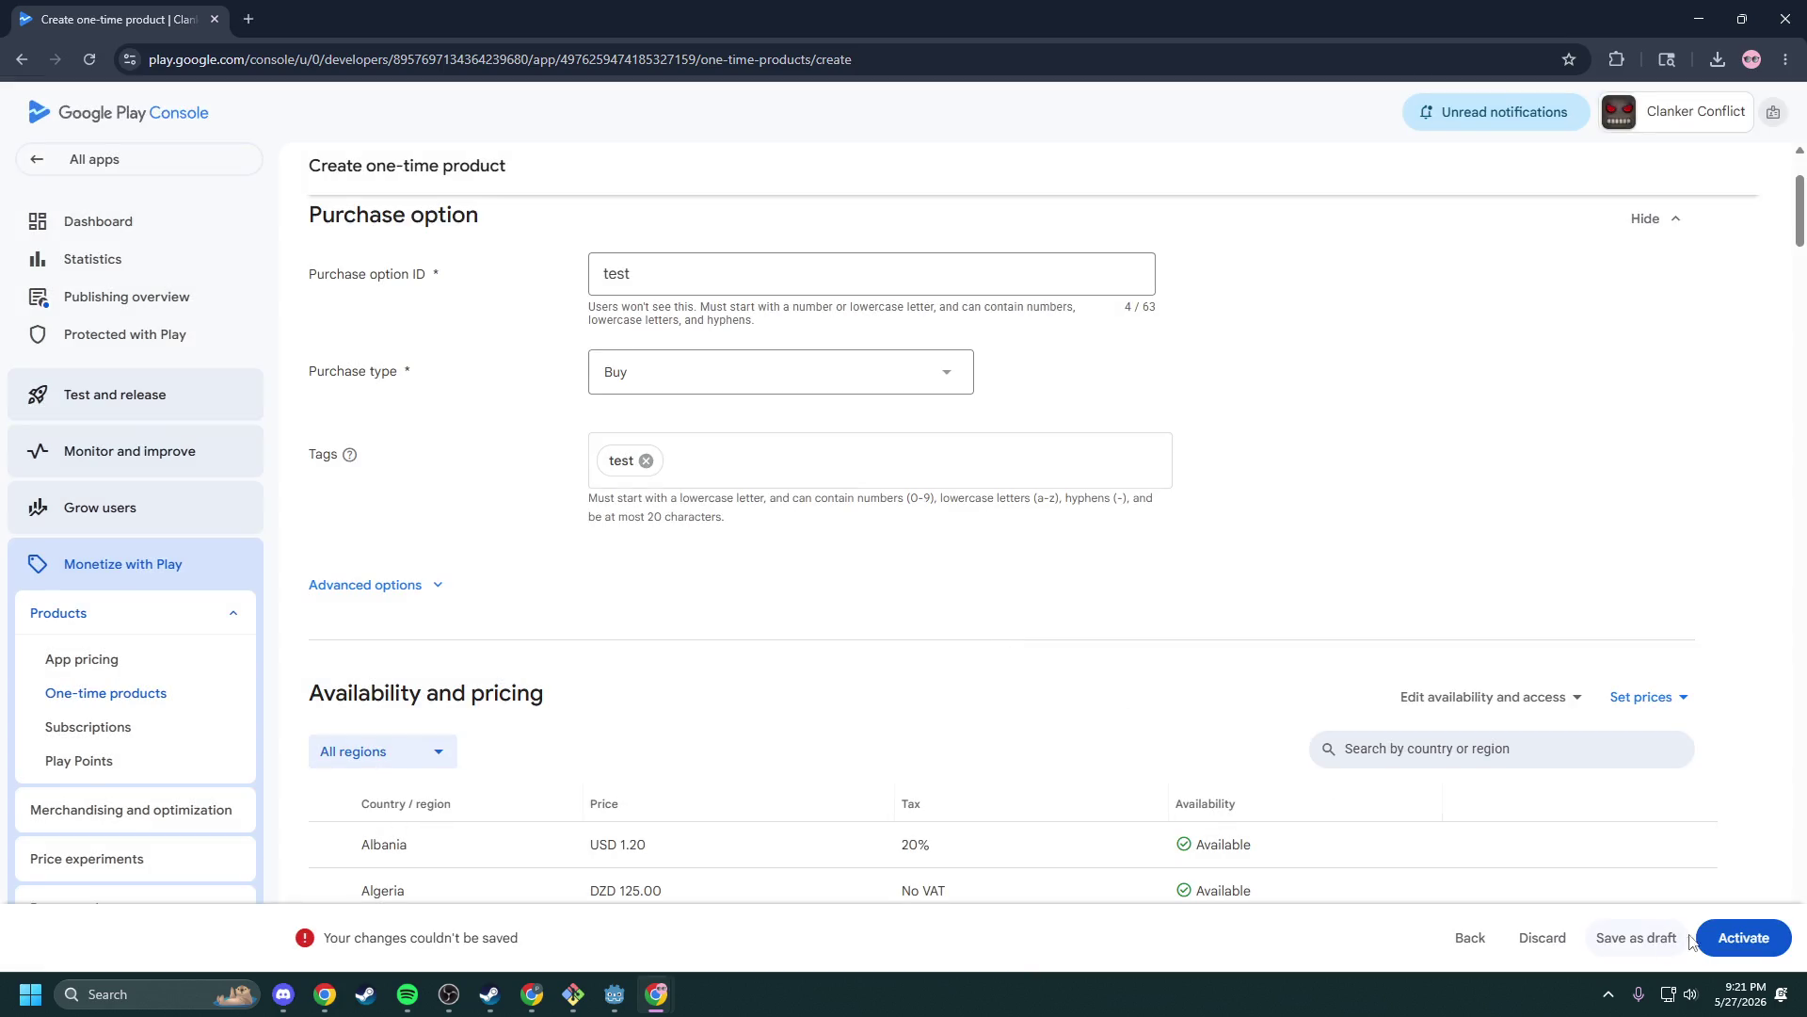
pyautogui.click(1713, 937)
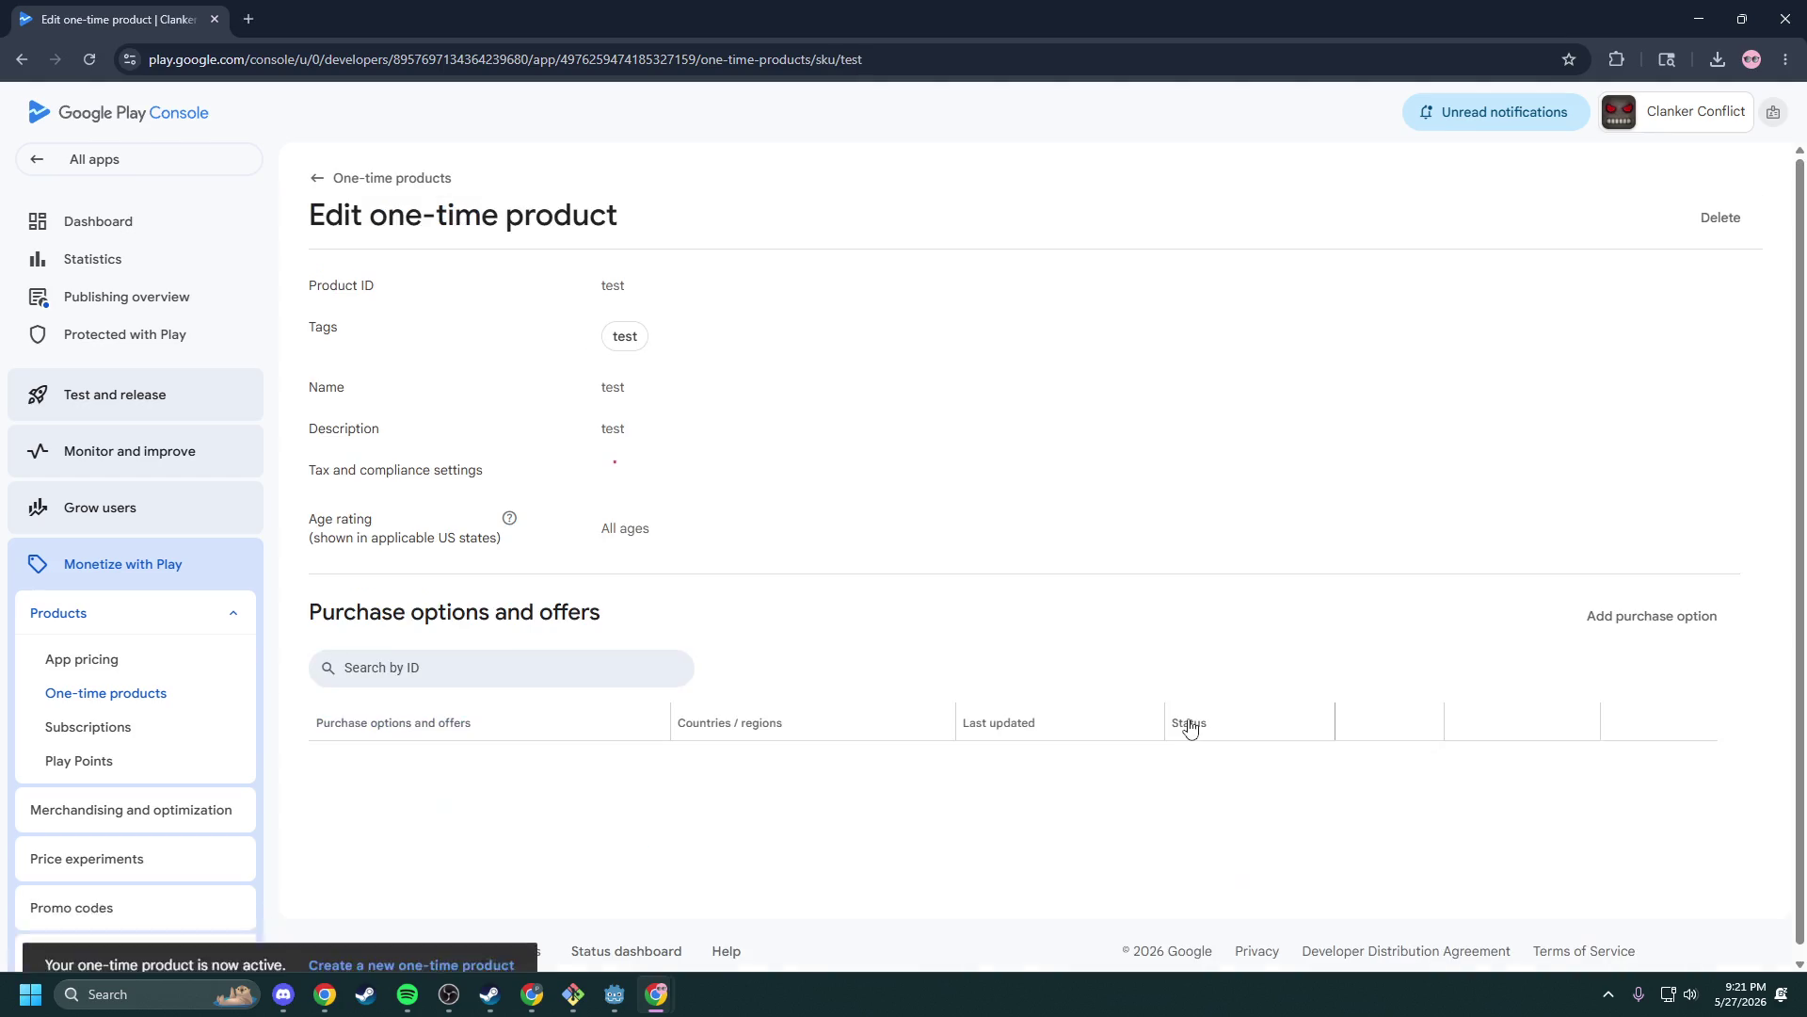
pyautogui.moveTo(165, 926); pyautogui.dragTo(275, 927)
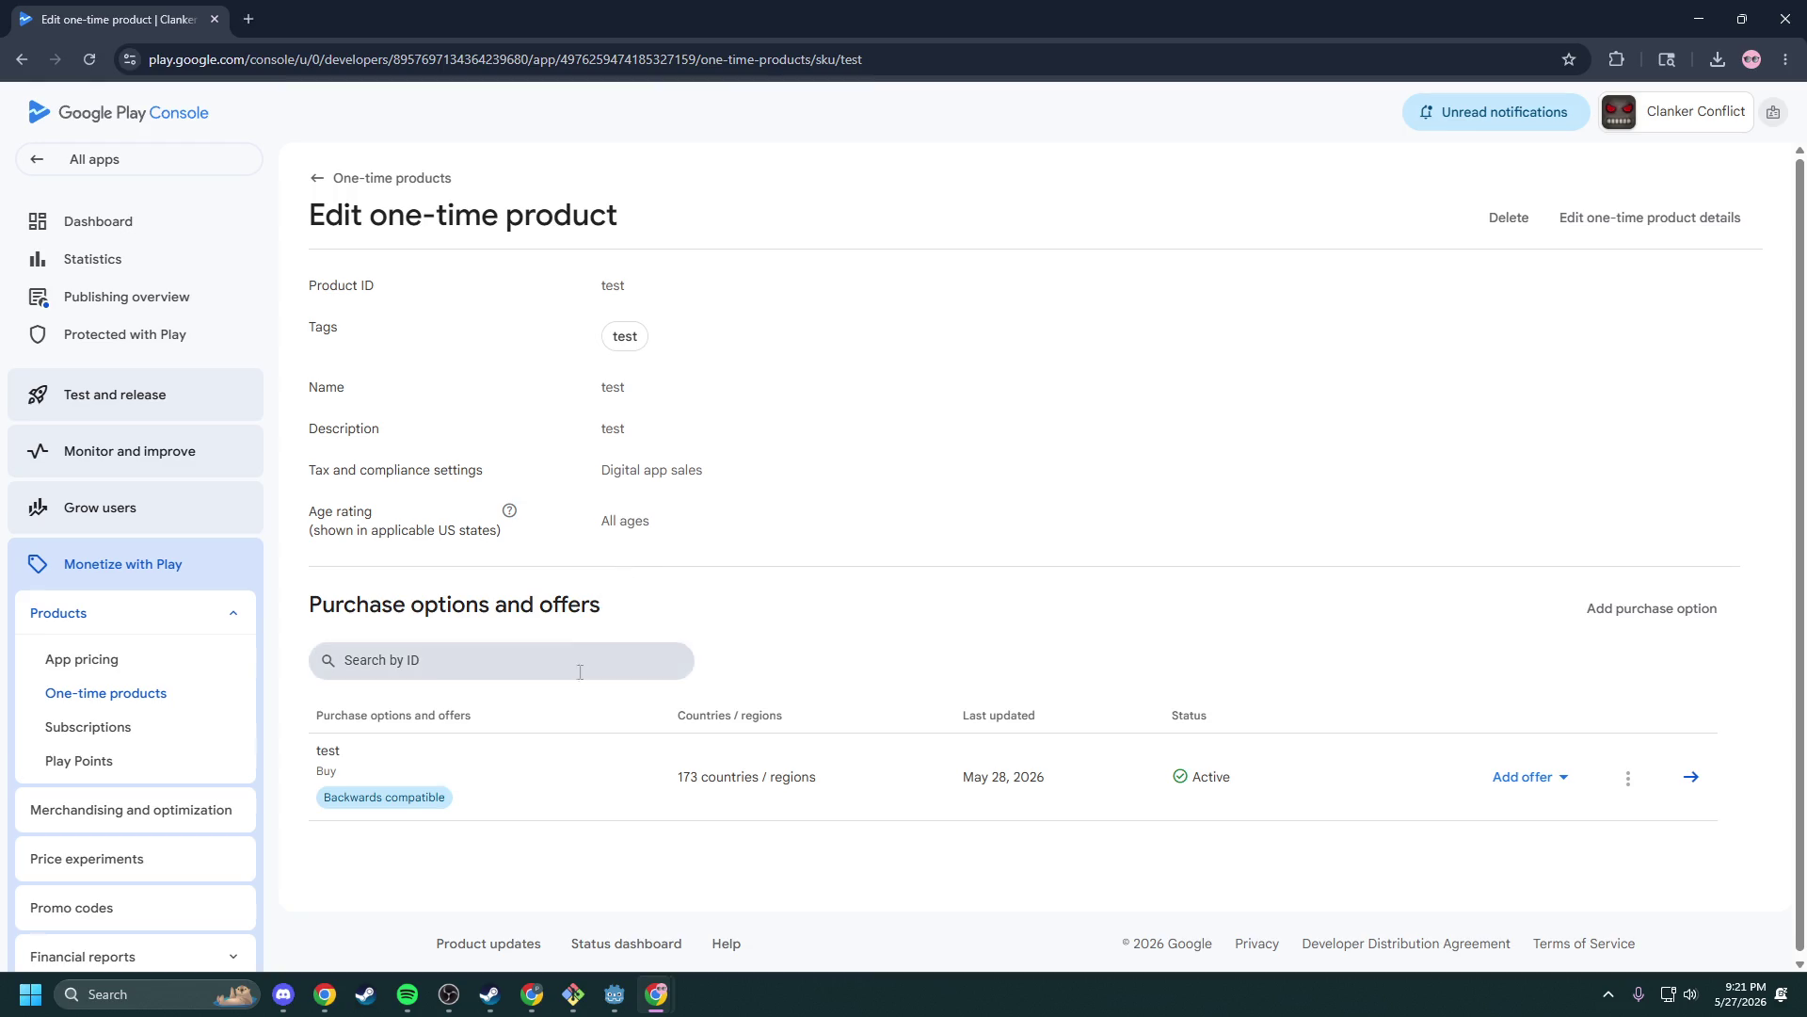
pyautogui.moveTo(425, 807)
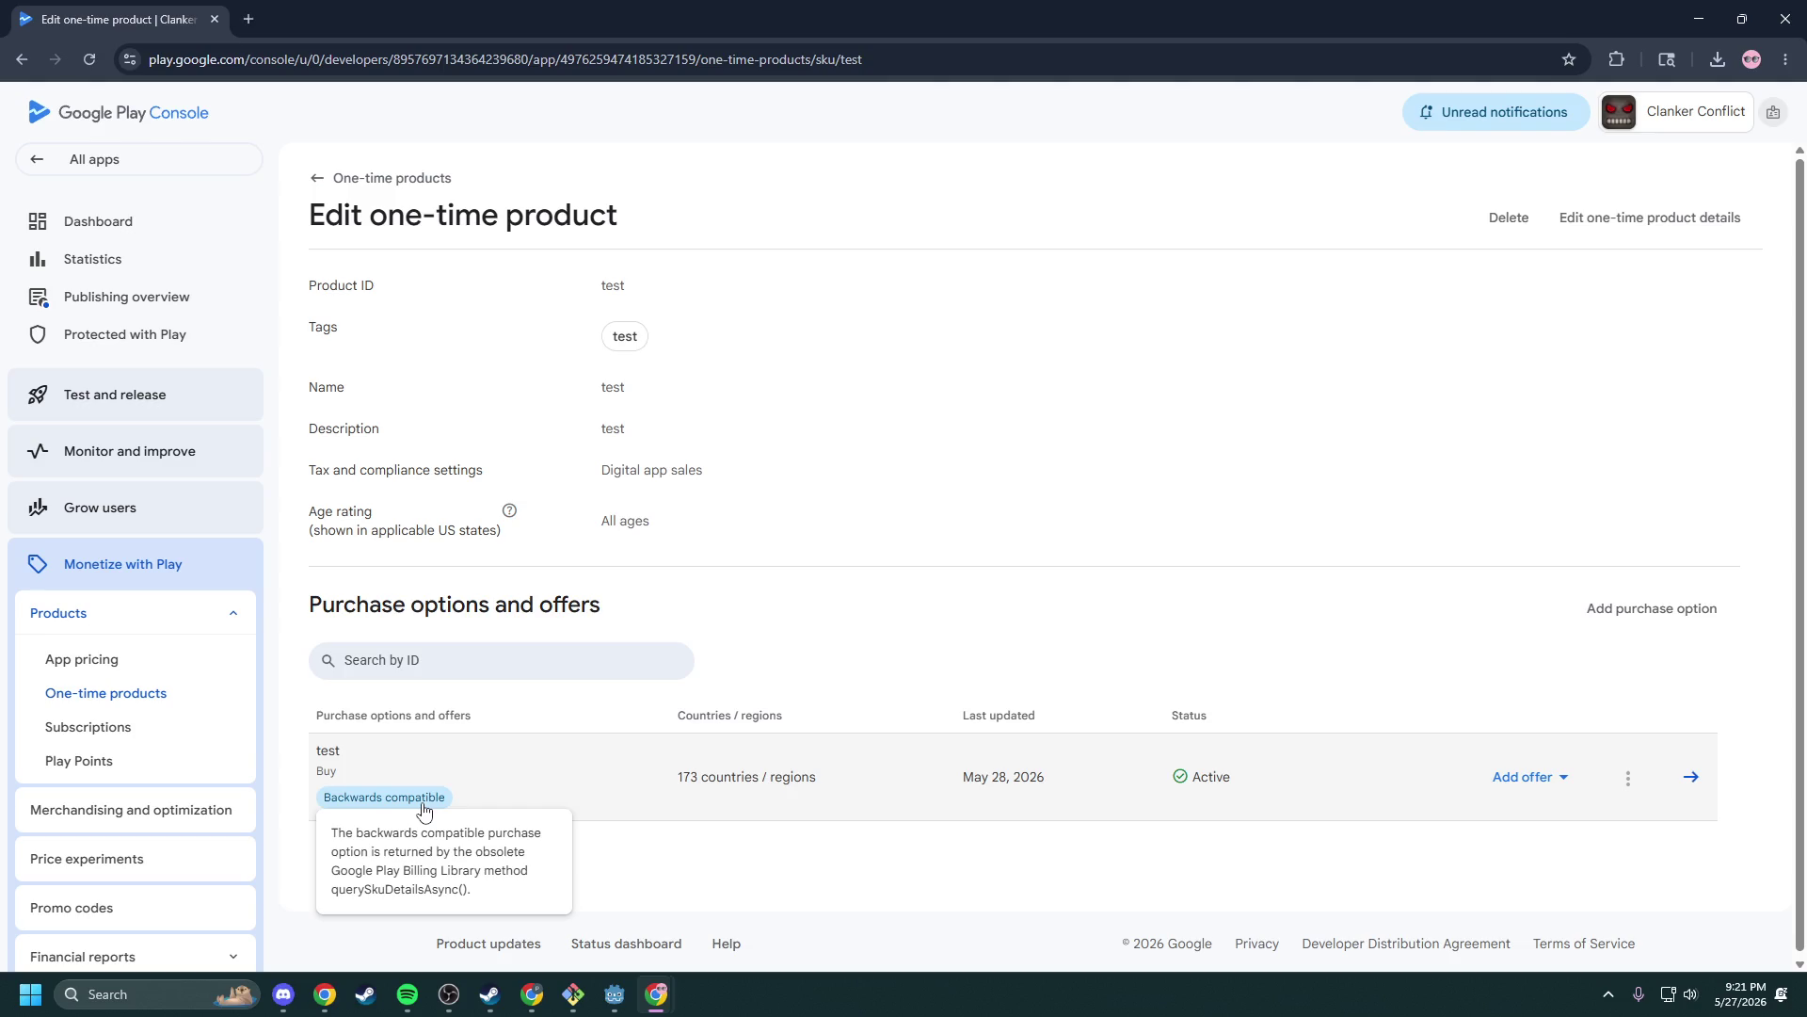
pyautogui.click(1565, 789)
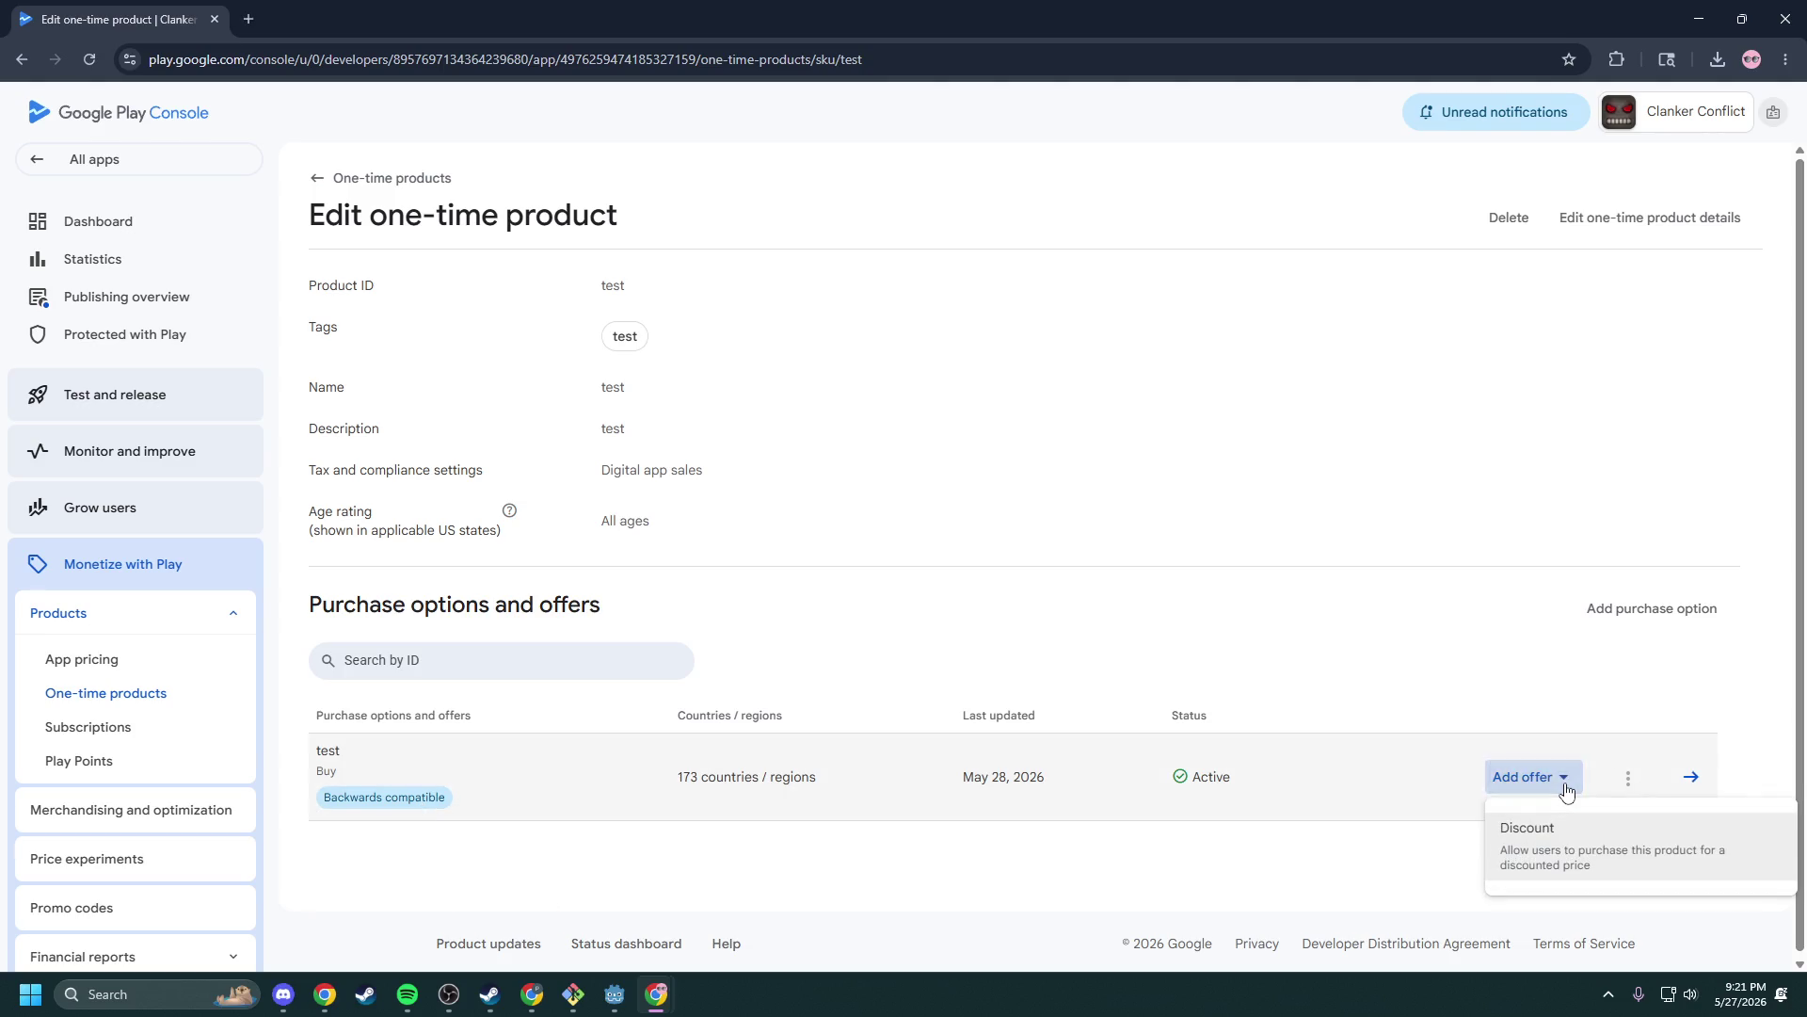
pyautogui.click(1566, 789)
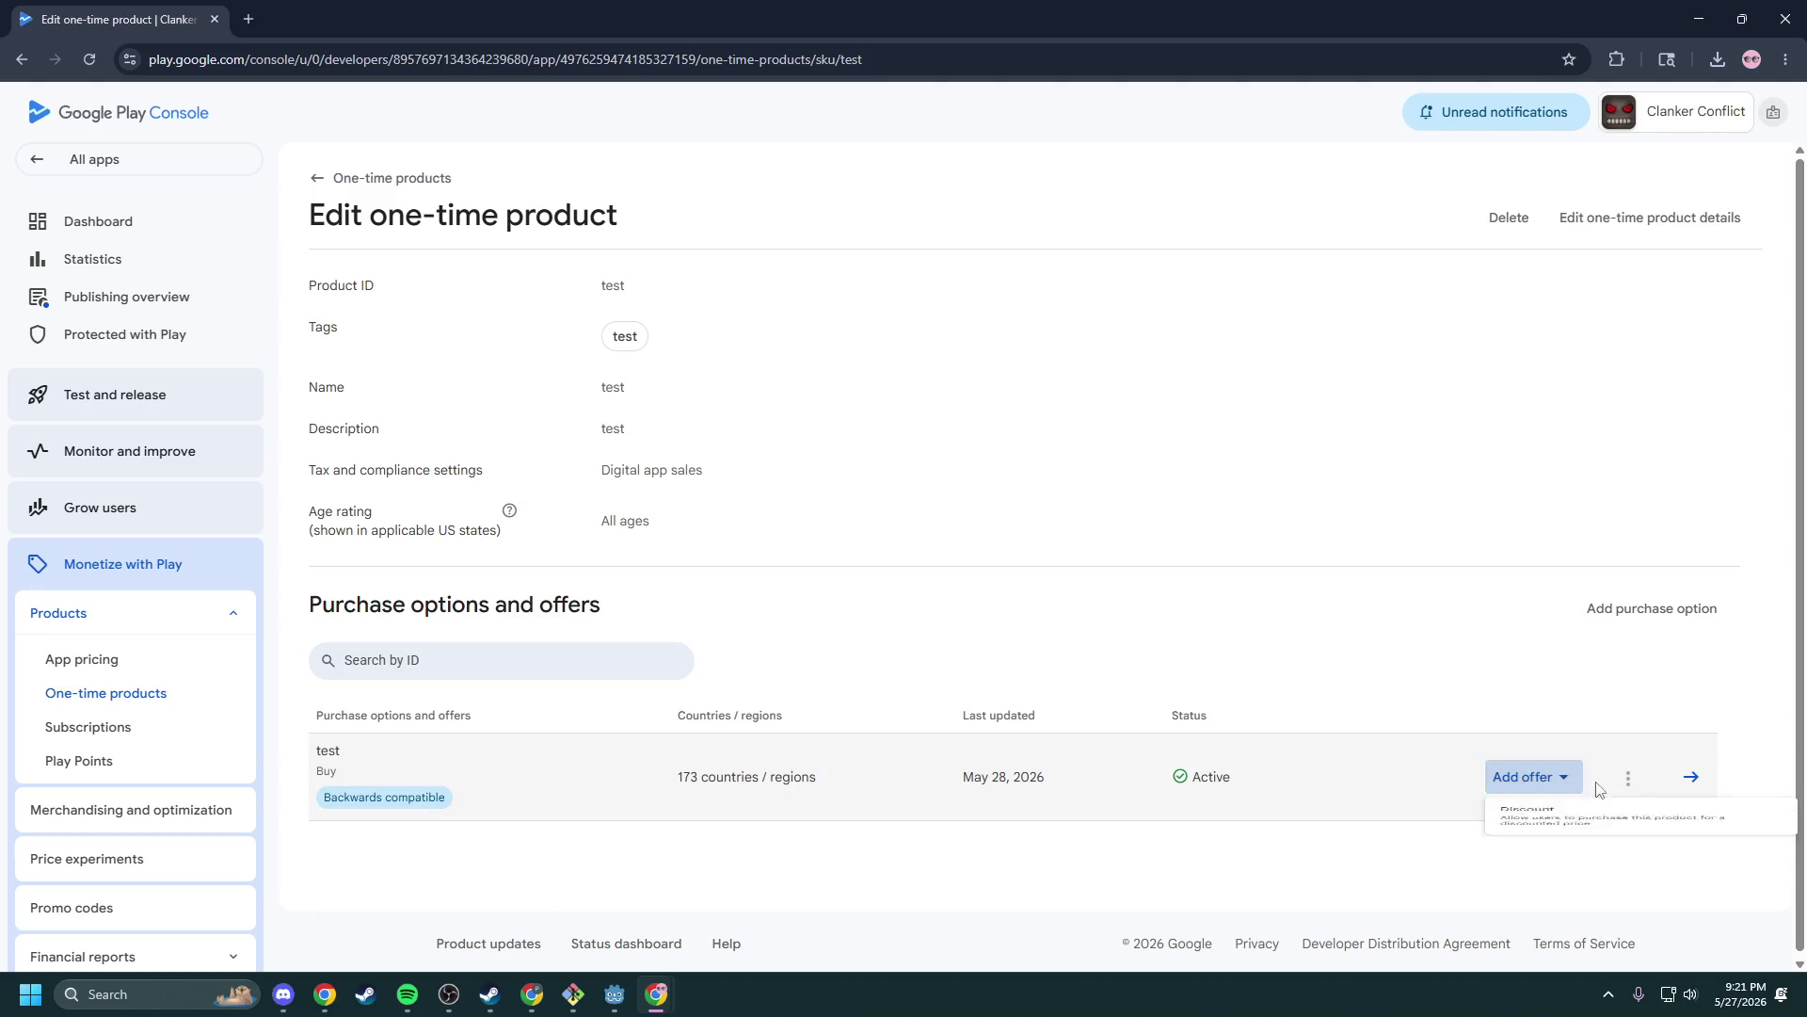
pyautogui.click(1629, 777)
pyautogui.click(1582, 703)
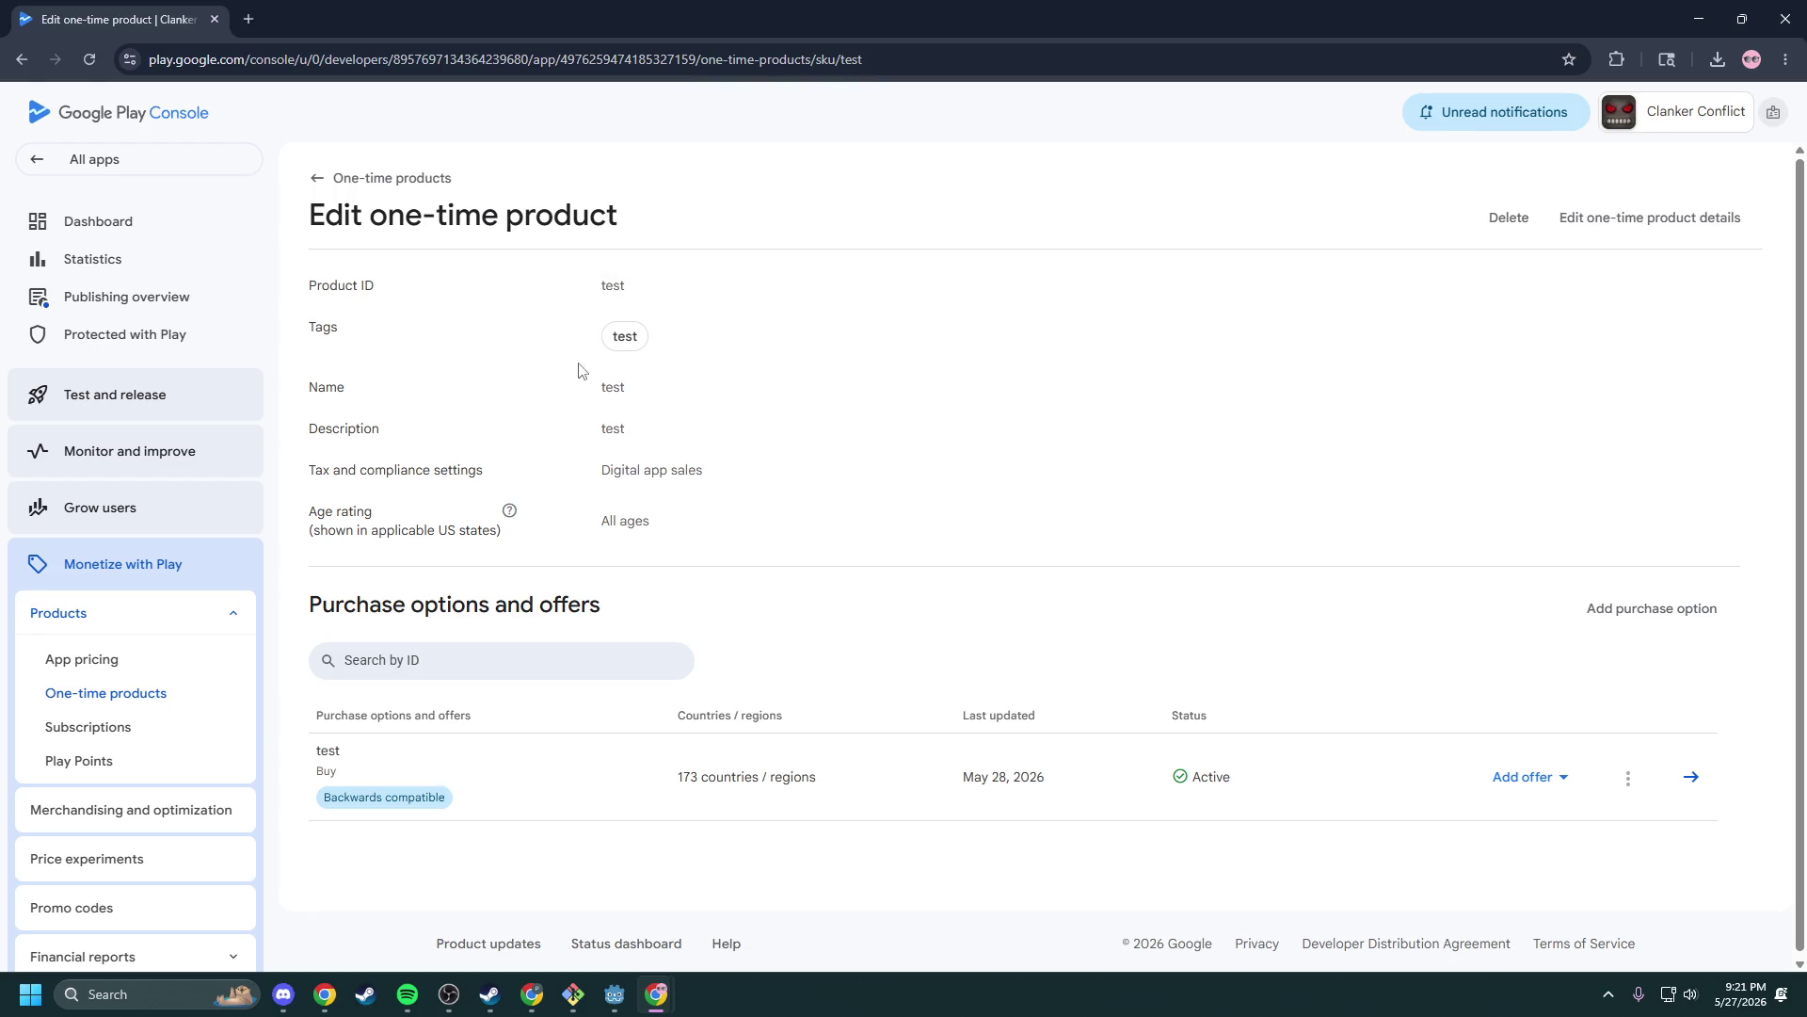
pyautogui.doubleClick(501, 539)
pyautogui.click(474, 509)
pyautogui.hotkey('alt', 'Tab')
pyautogui.hotkey('alt', 'Tab')
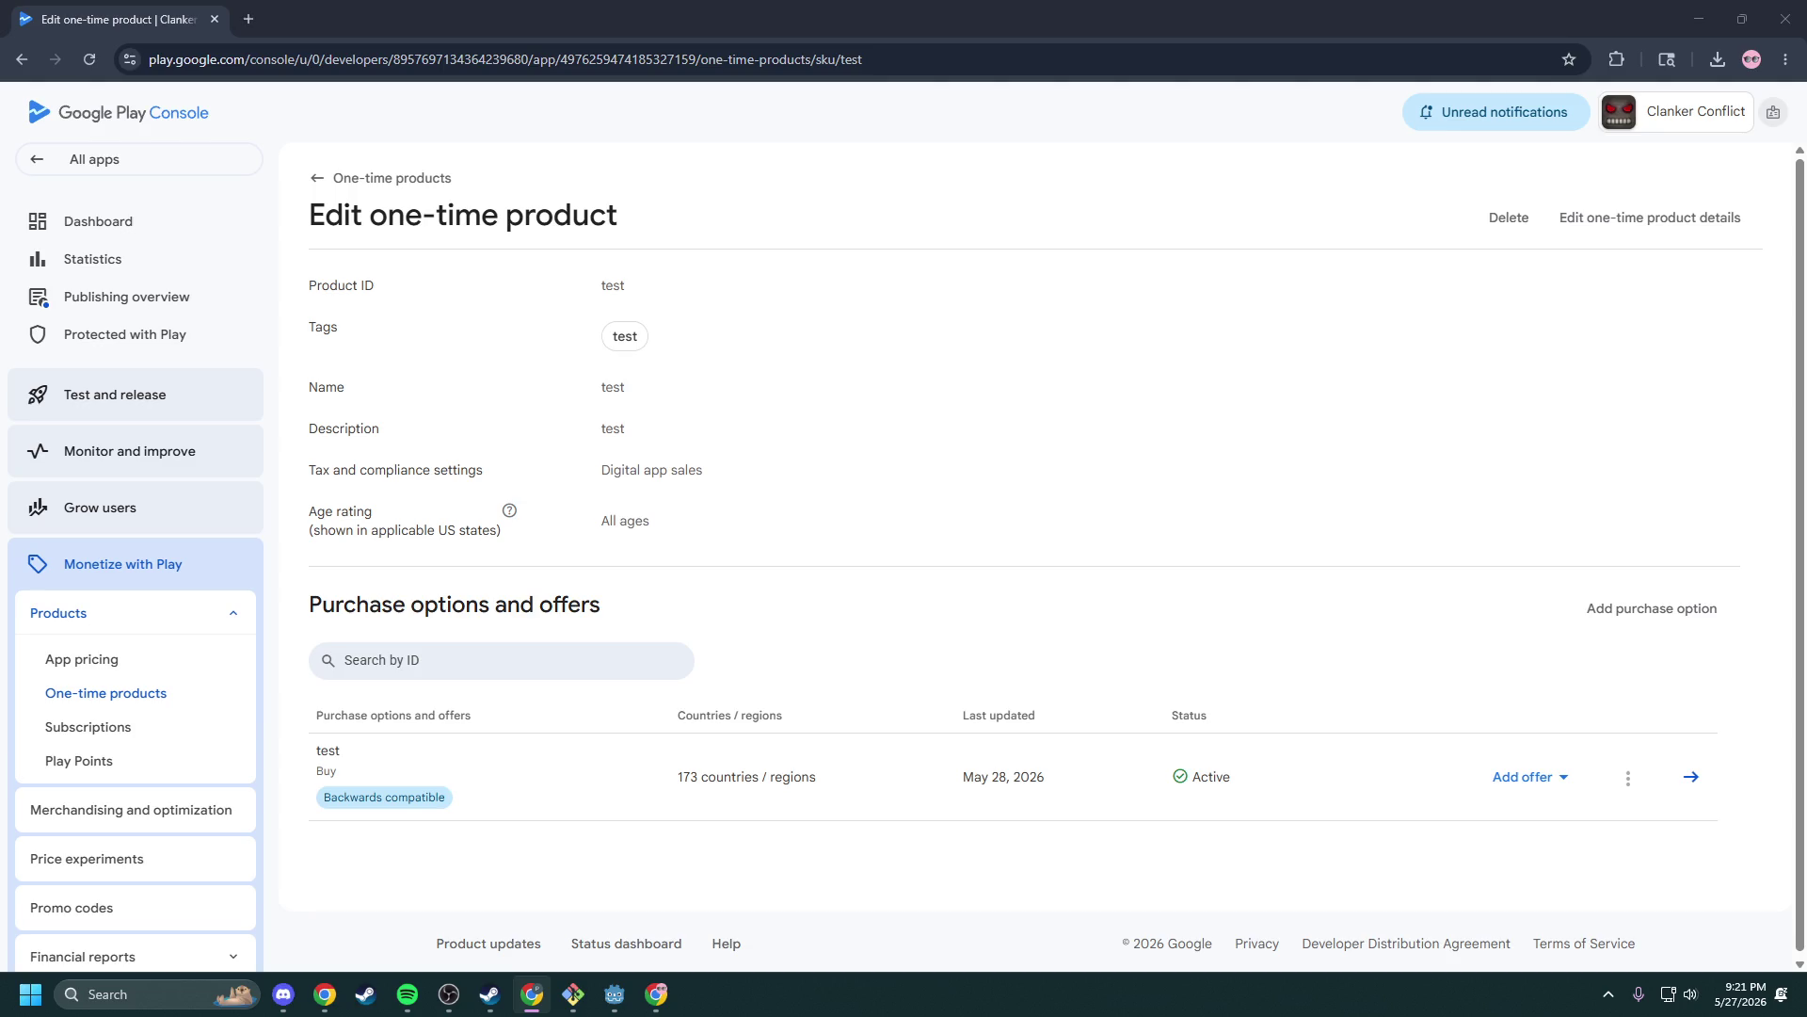
pyautogui.doubleClick(749, 9)
# In Godot, go to the main_menu scene and open the Store node's store.gd script
pyautogui.click(1349, 251)
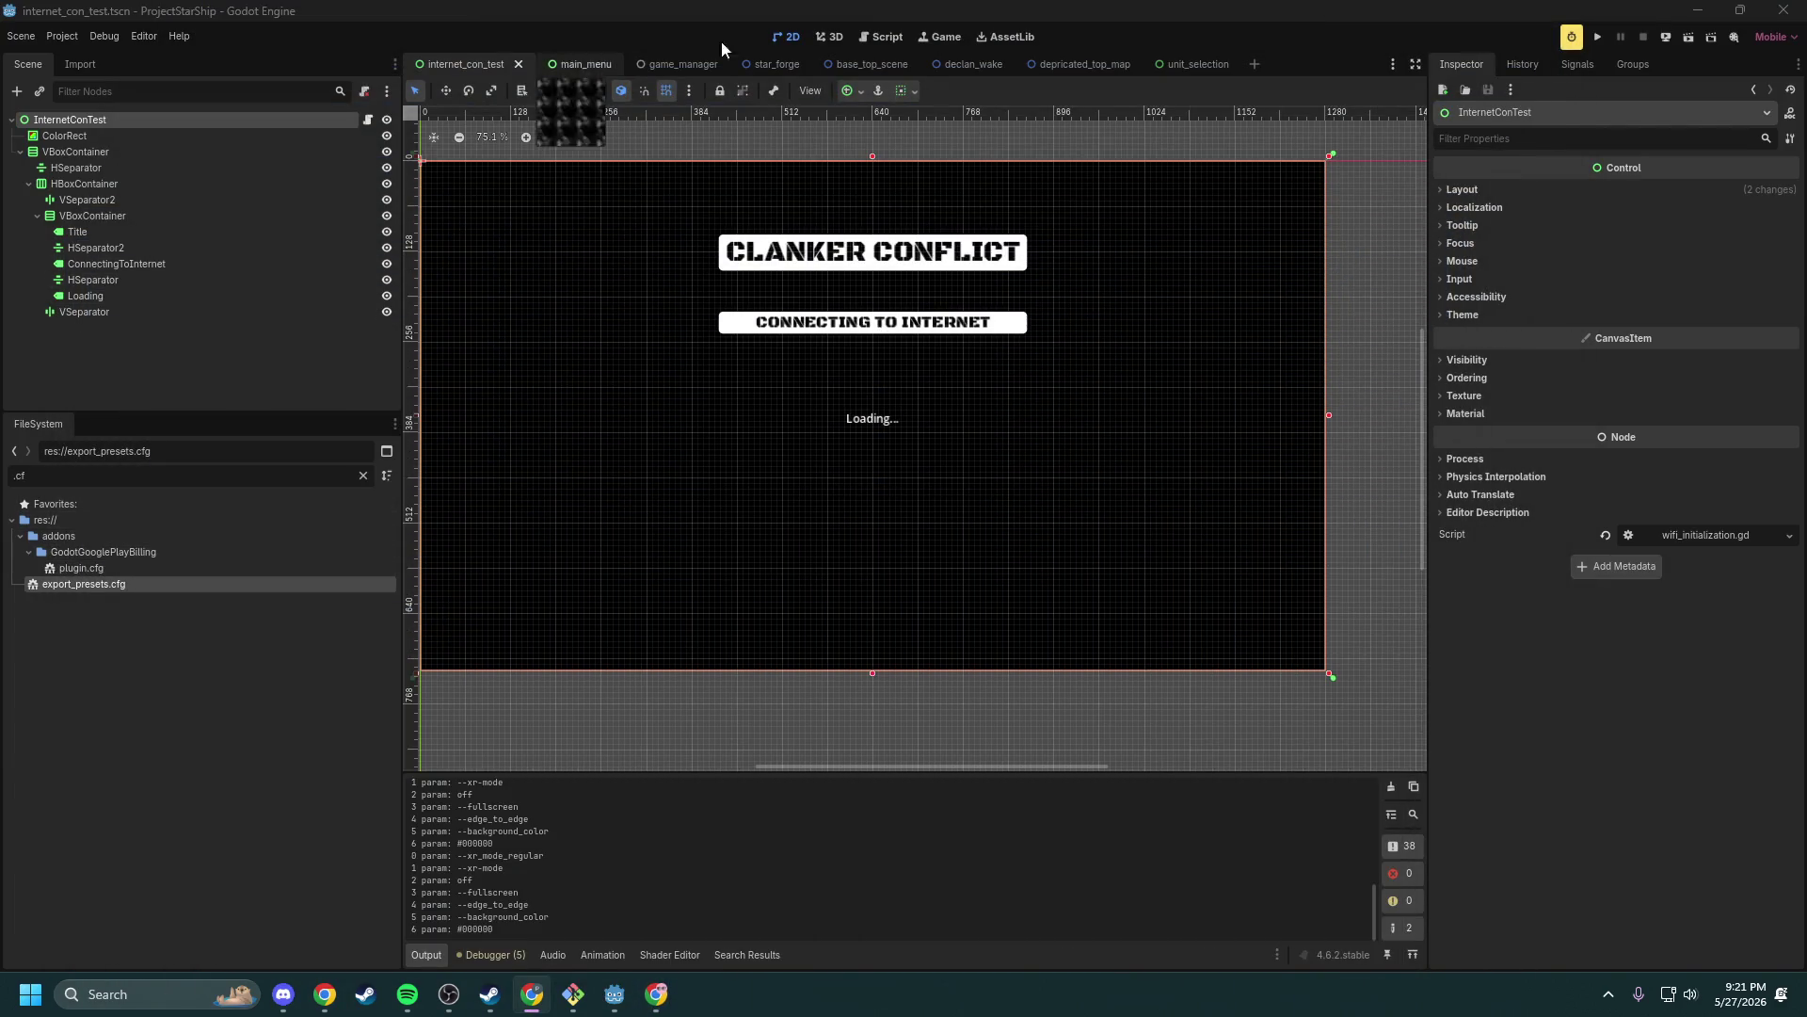
pyautogui.click(567, 68)
pyautogui.click(676, 66)
pyautogui.click(531, 66)
pyautogui.click(466, 64)
pyautogui.click(584, 66)
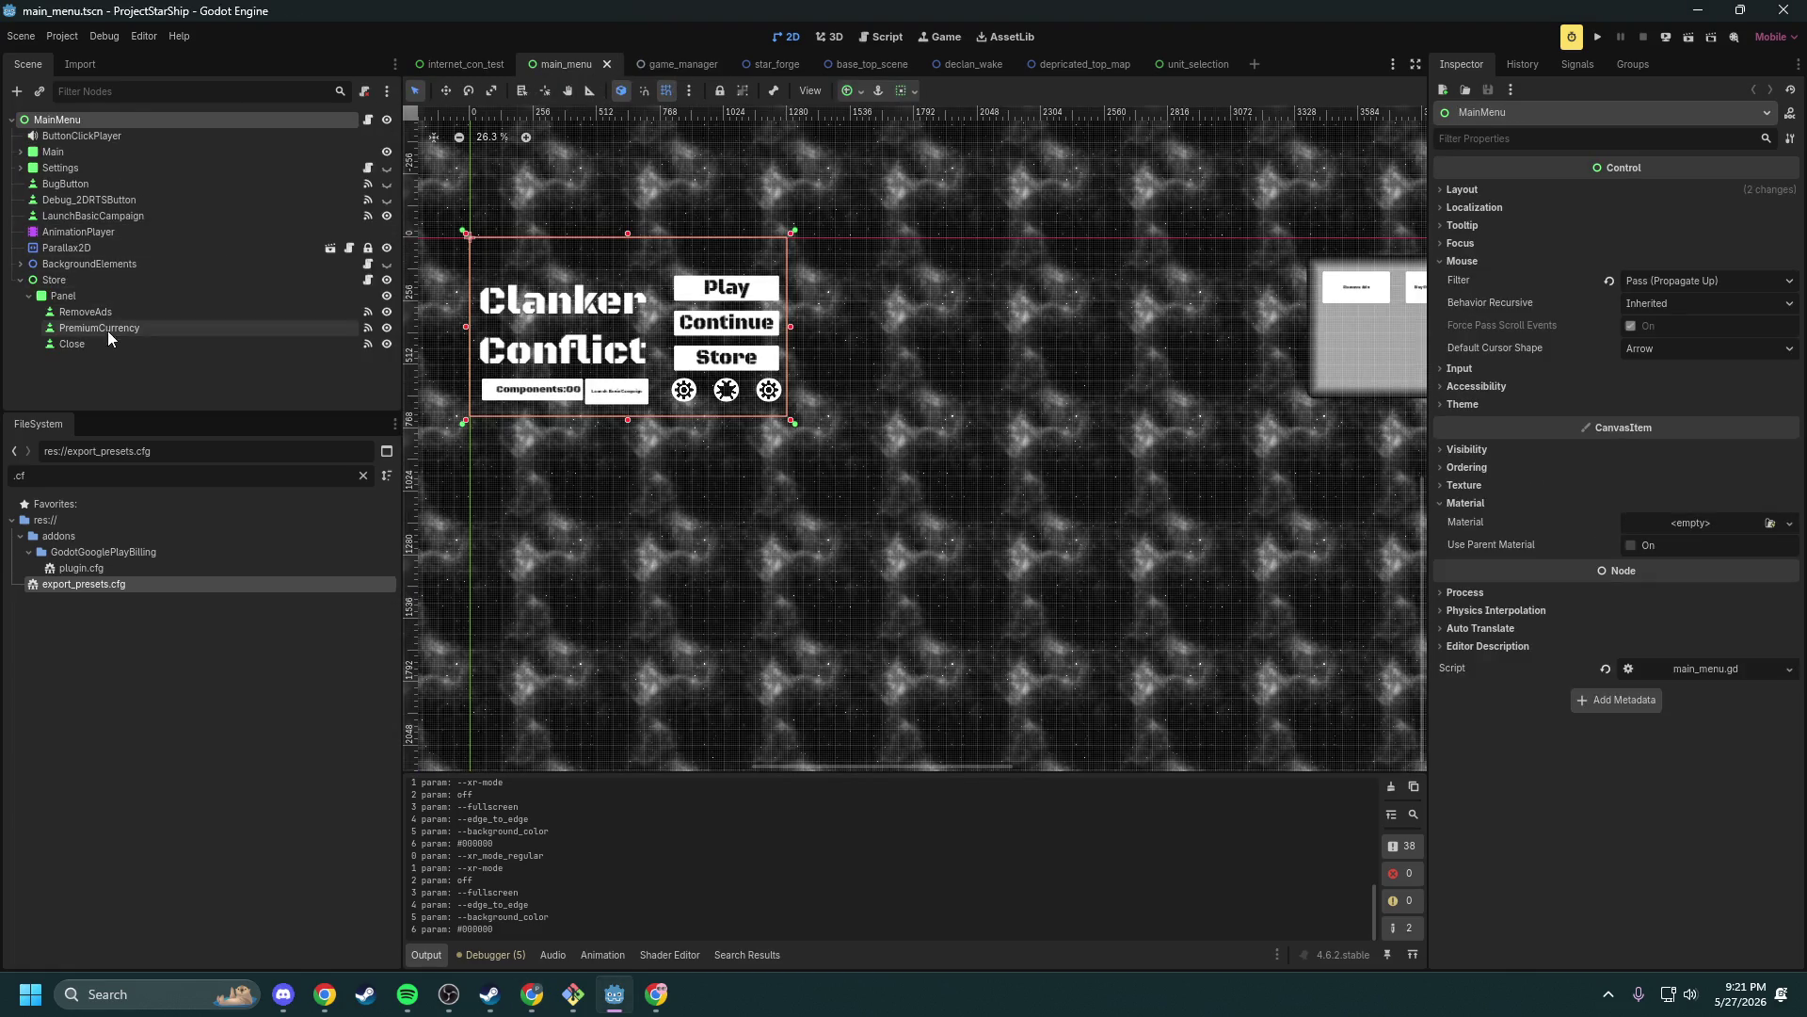
pyautogui.doubleClick(55, 280)
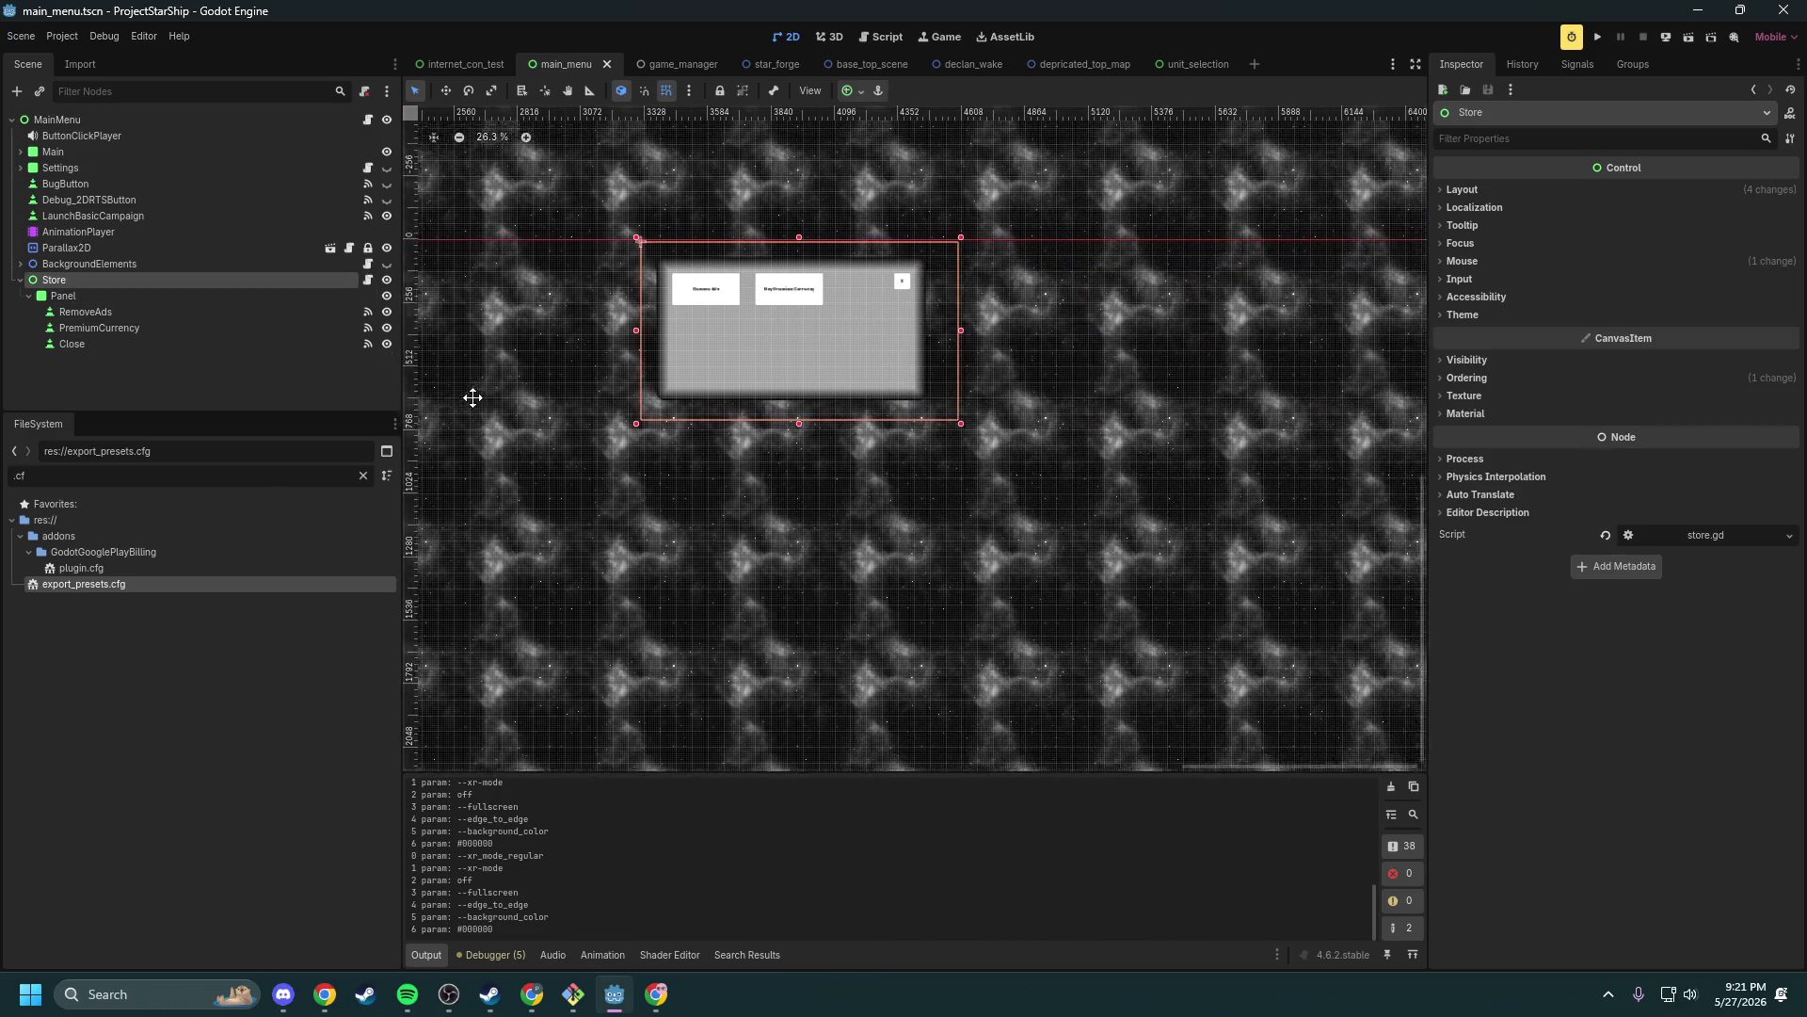
pyautogui.scroll(5, 641, 377)
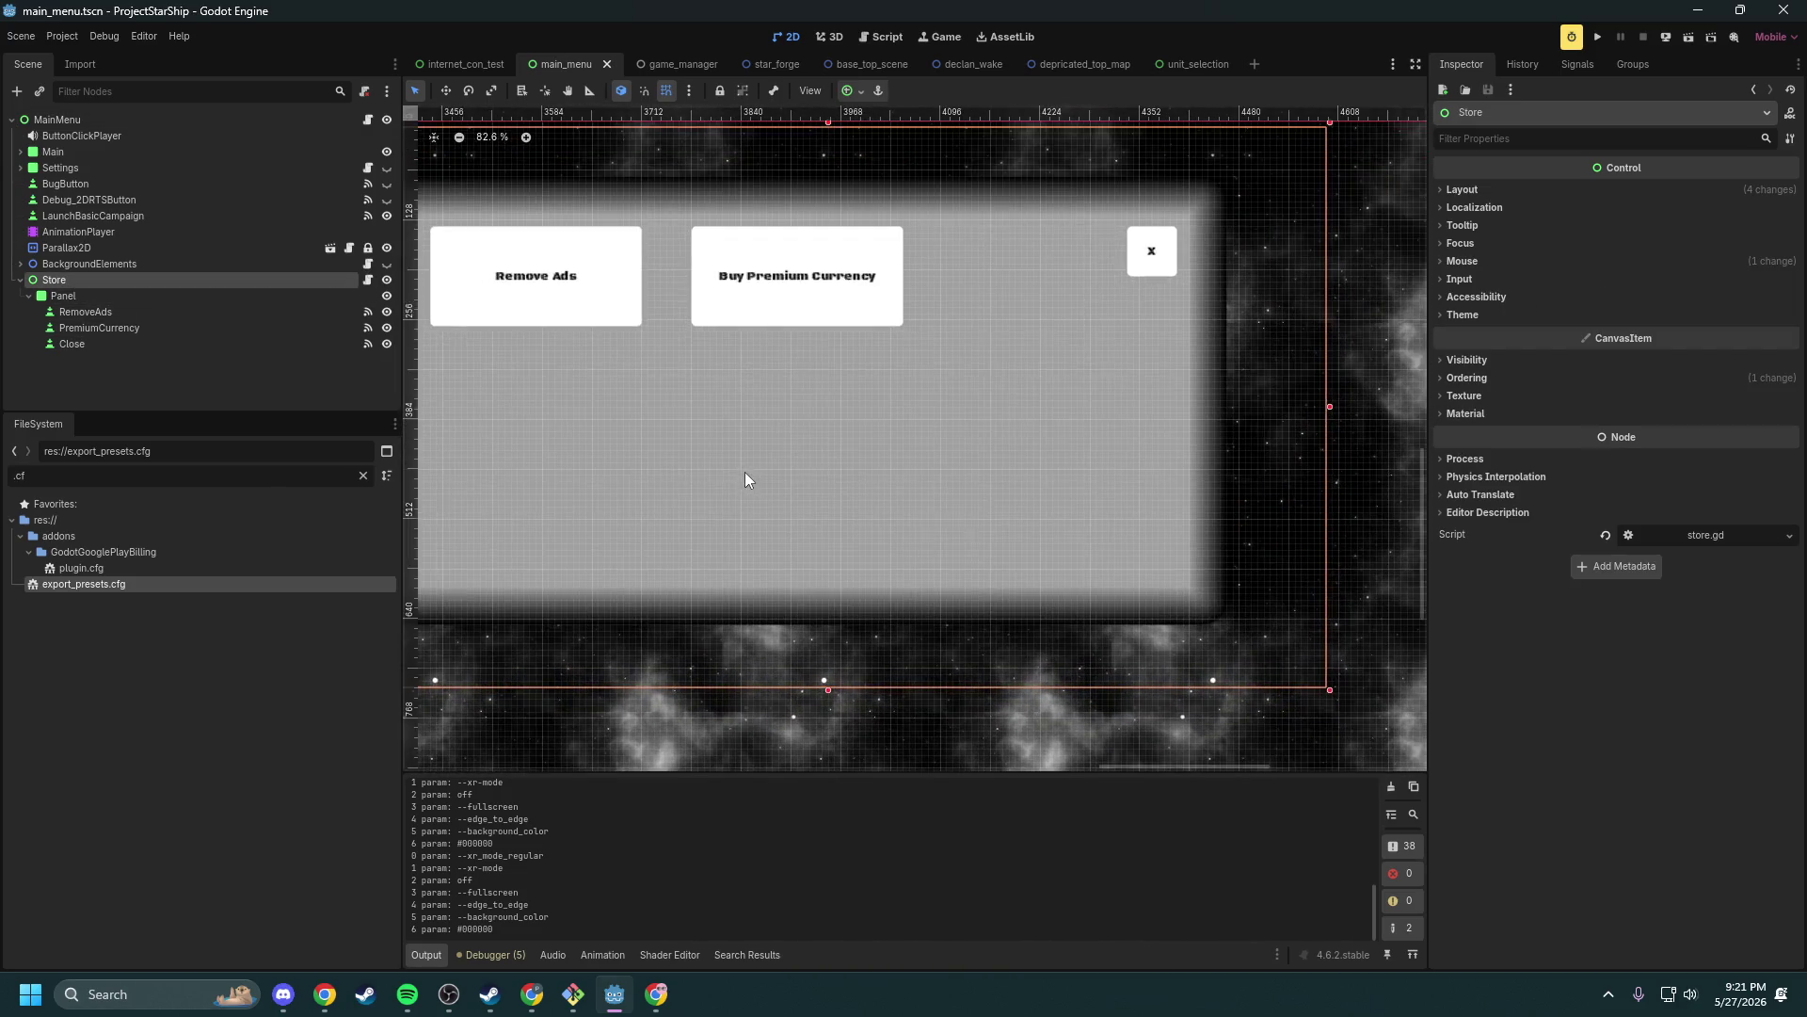
pyautogui.click(367, 279)
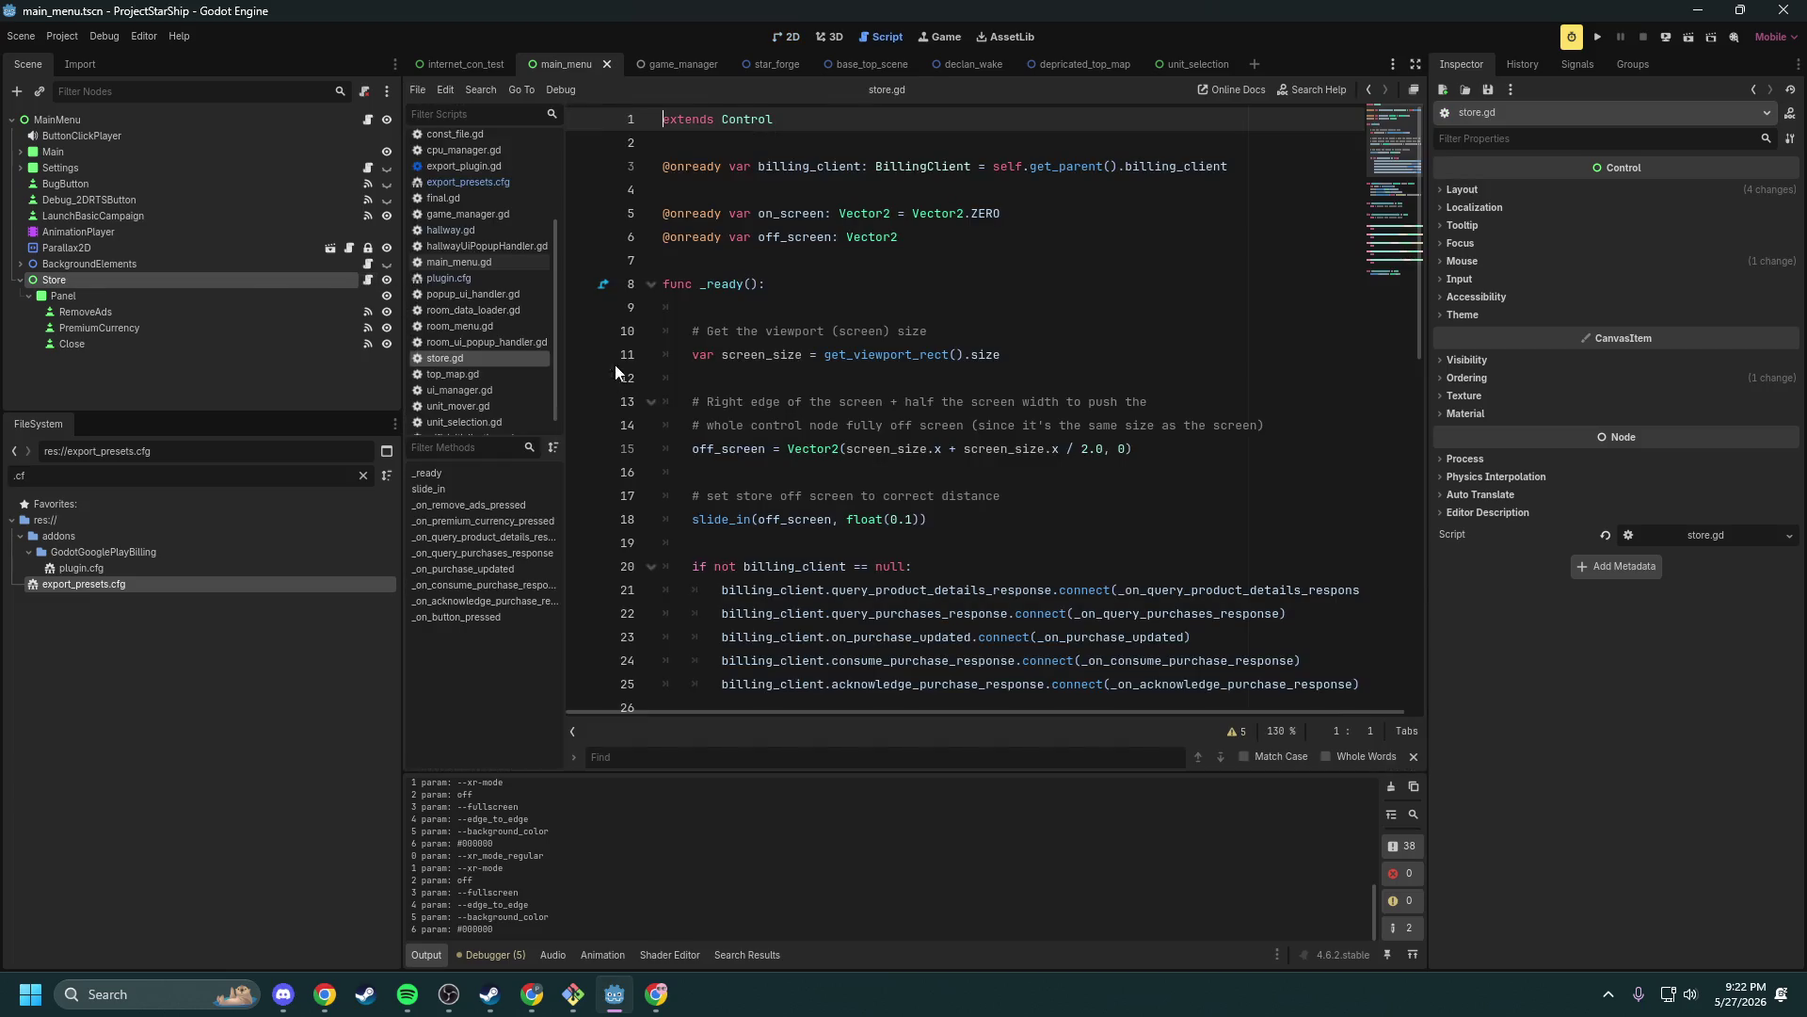
# Close the Find bar, collapse the Output panel and narrow the docks to widen the code
pyautogui.scroll(-5, 760, 295)
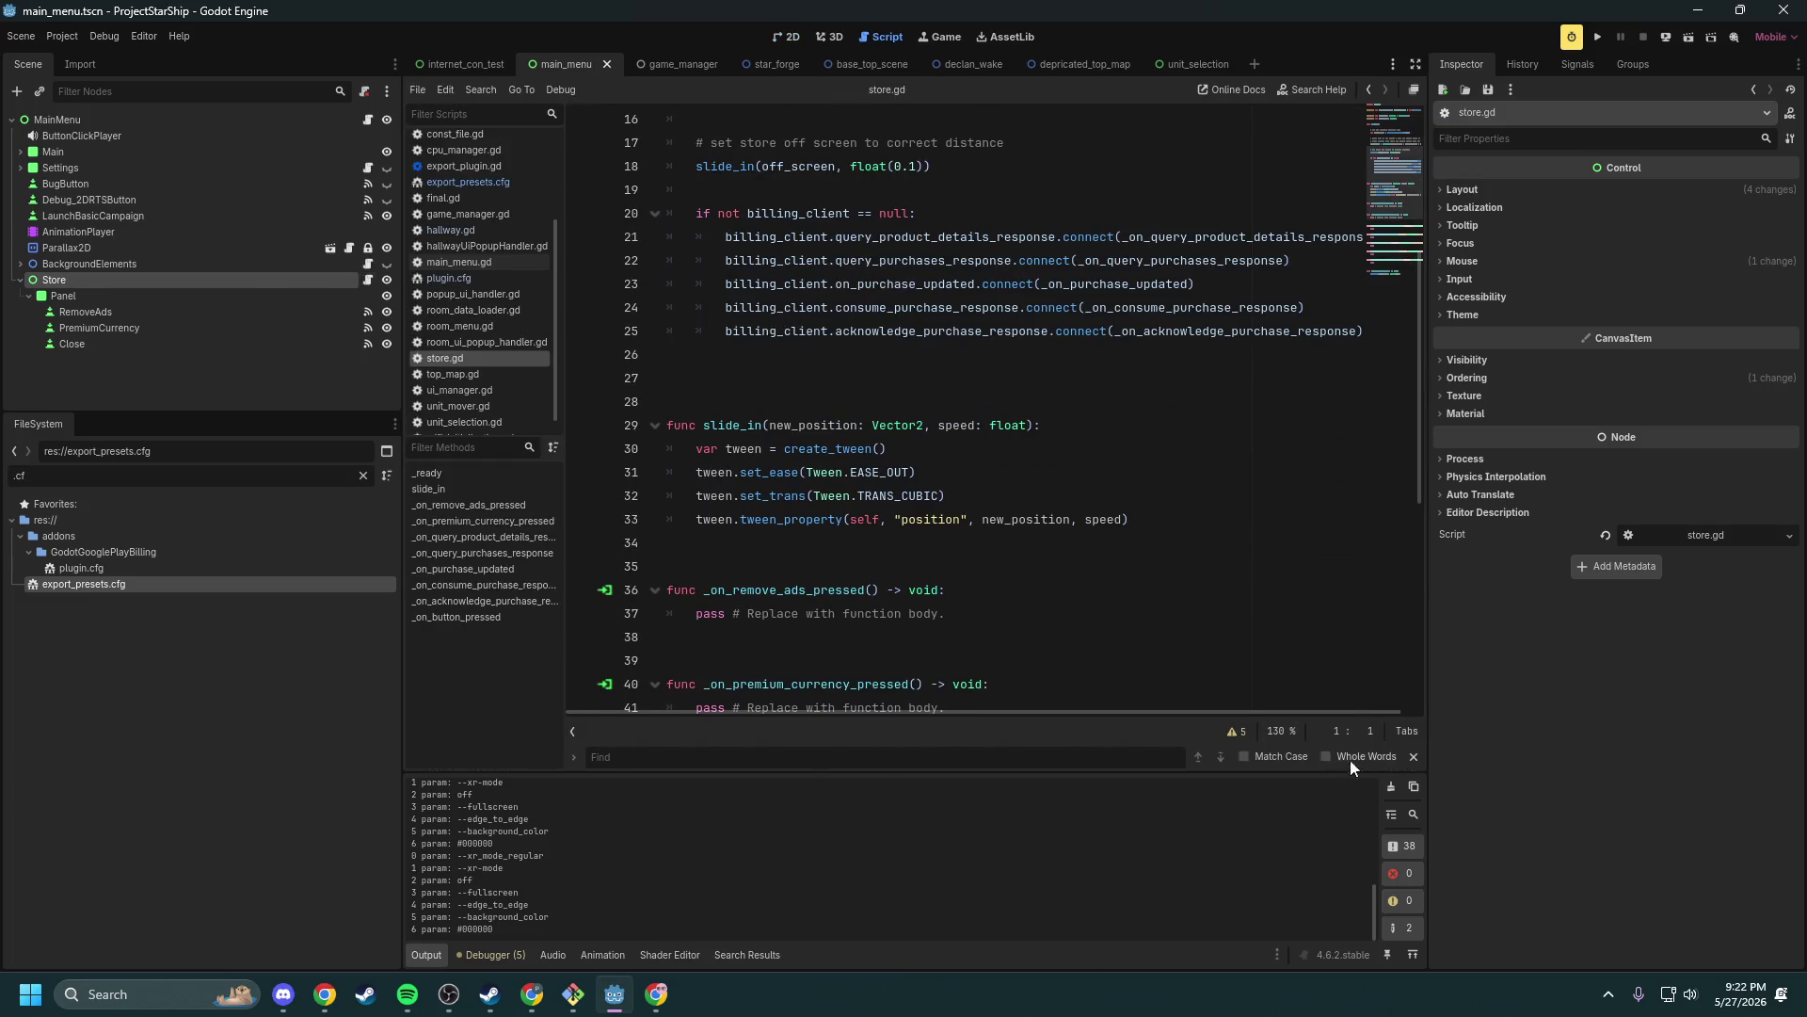
pyautogui.click(1413, 758)
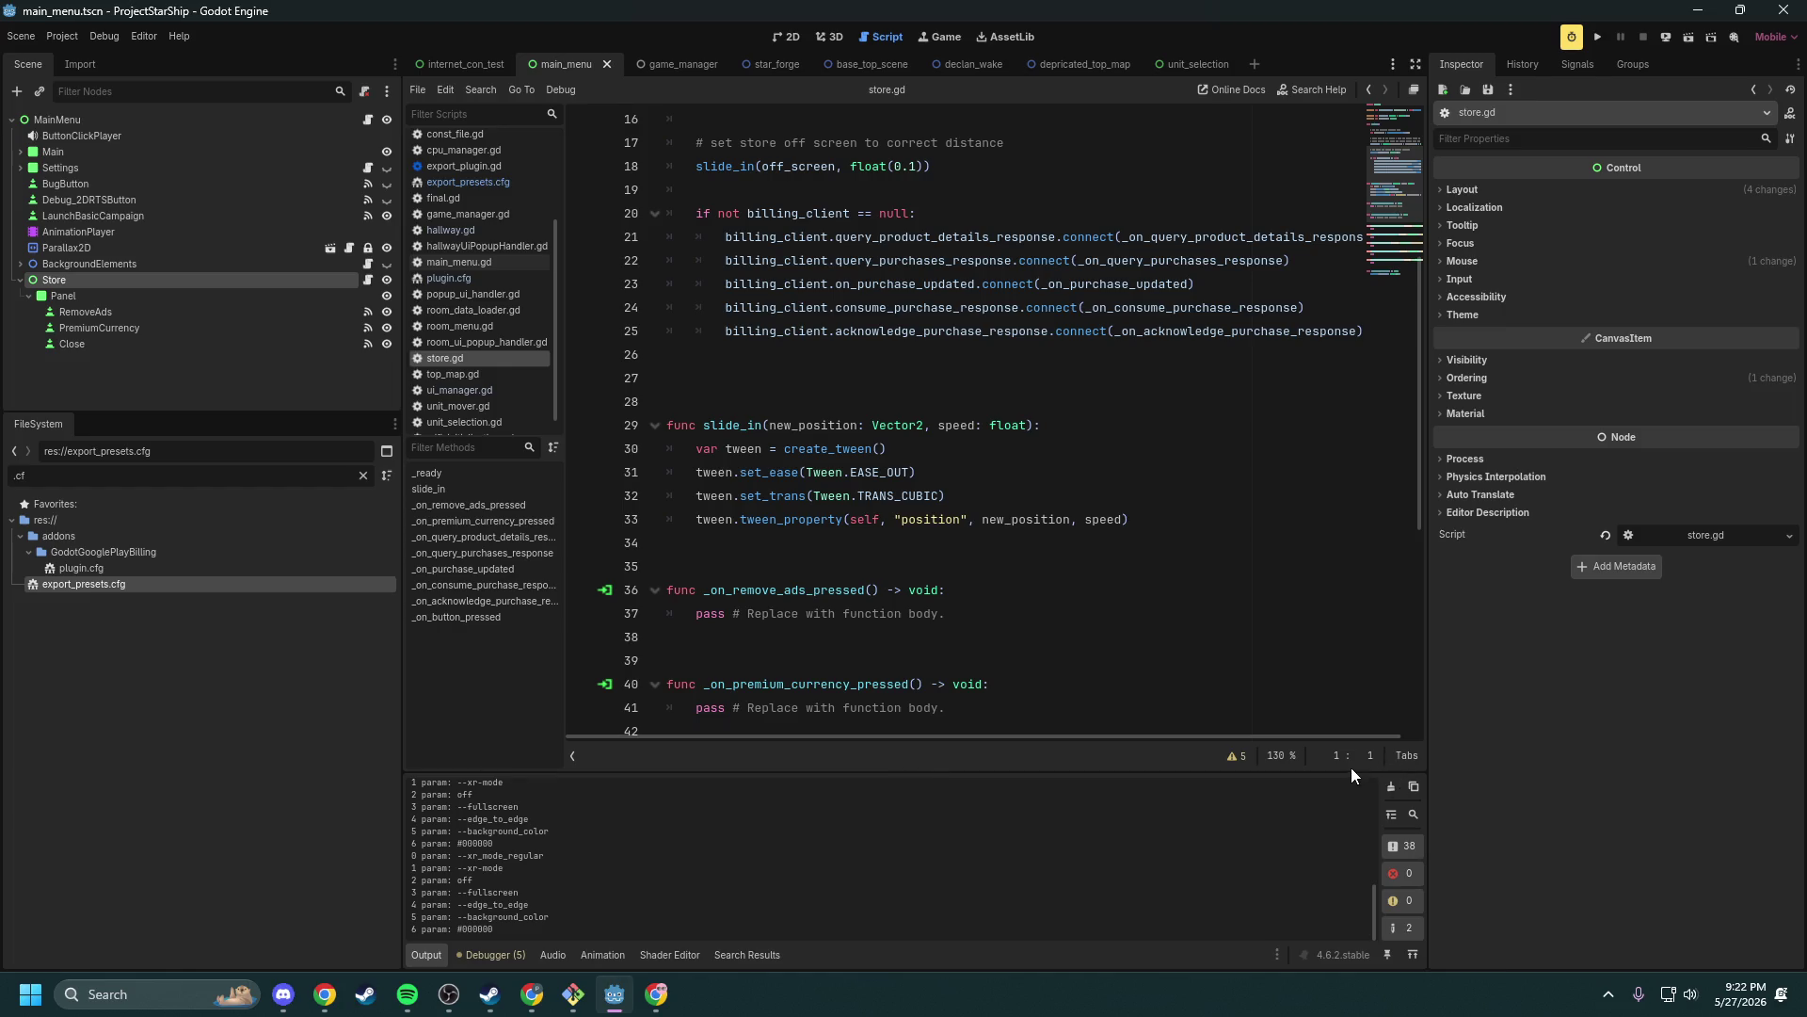
pyautogui.click(427, 954)
pyautogui.moveTo(404, 511); pyautogui.dragTo(206, 510)
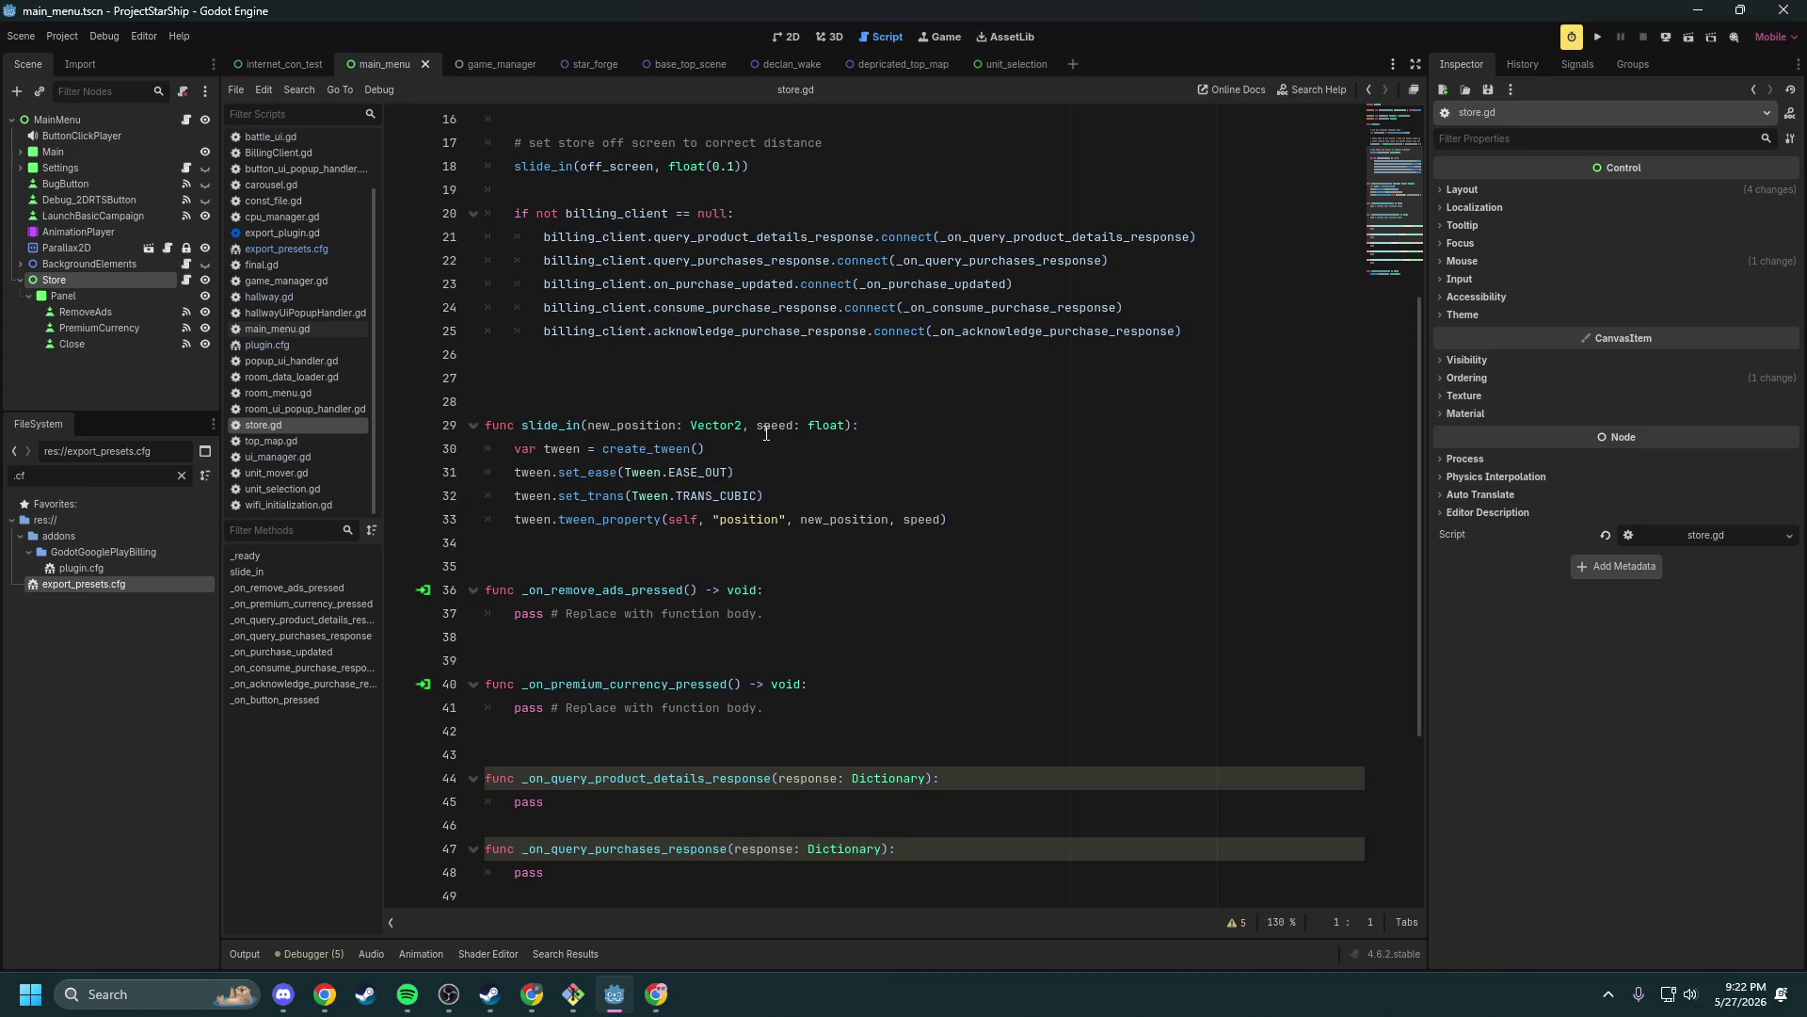
pyautogui.moveTo(1426, 300); pyautogui.dragTo(1560, 299)
# Review the product details, query purchases and purchases callbacks in store.gd
pyautogui.scroll(-3, 723, 442)
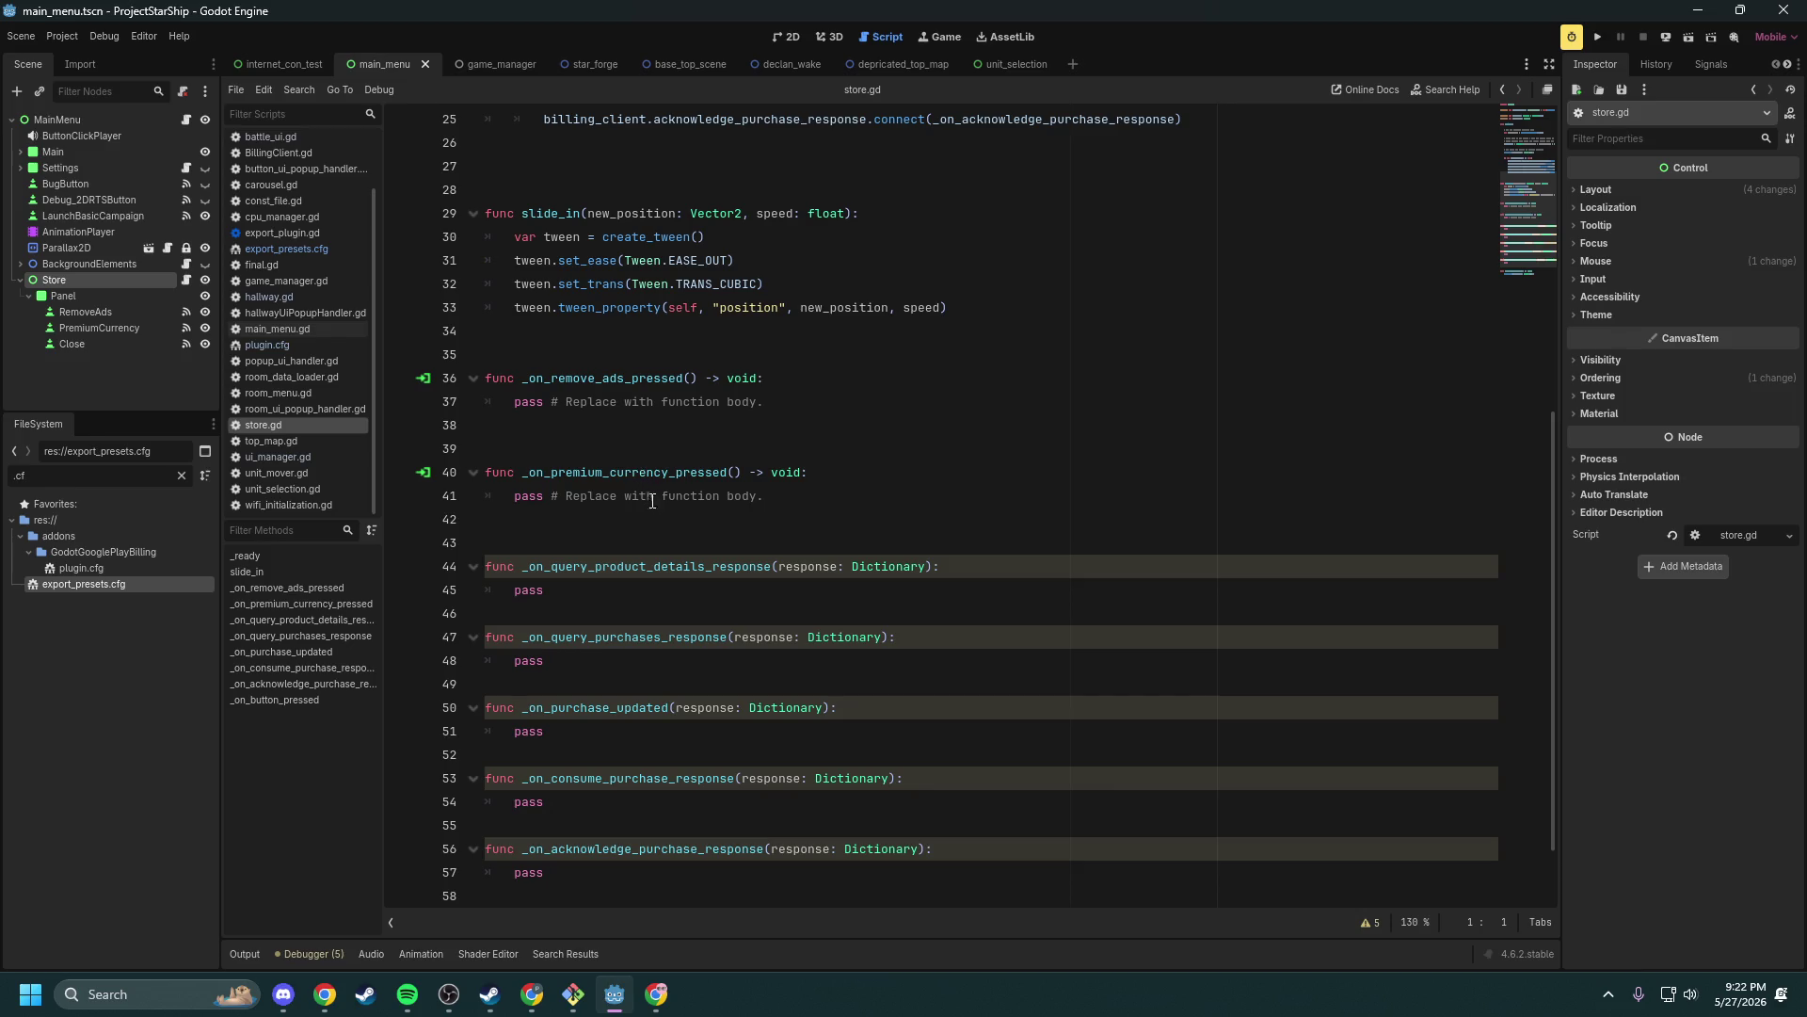
pyautogui.click(661, 594)
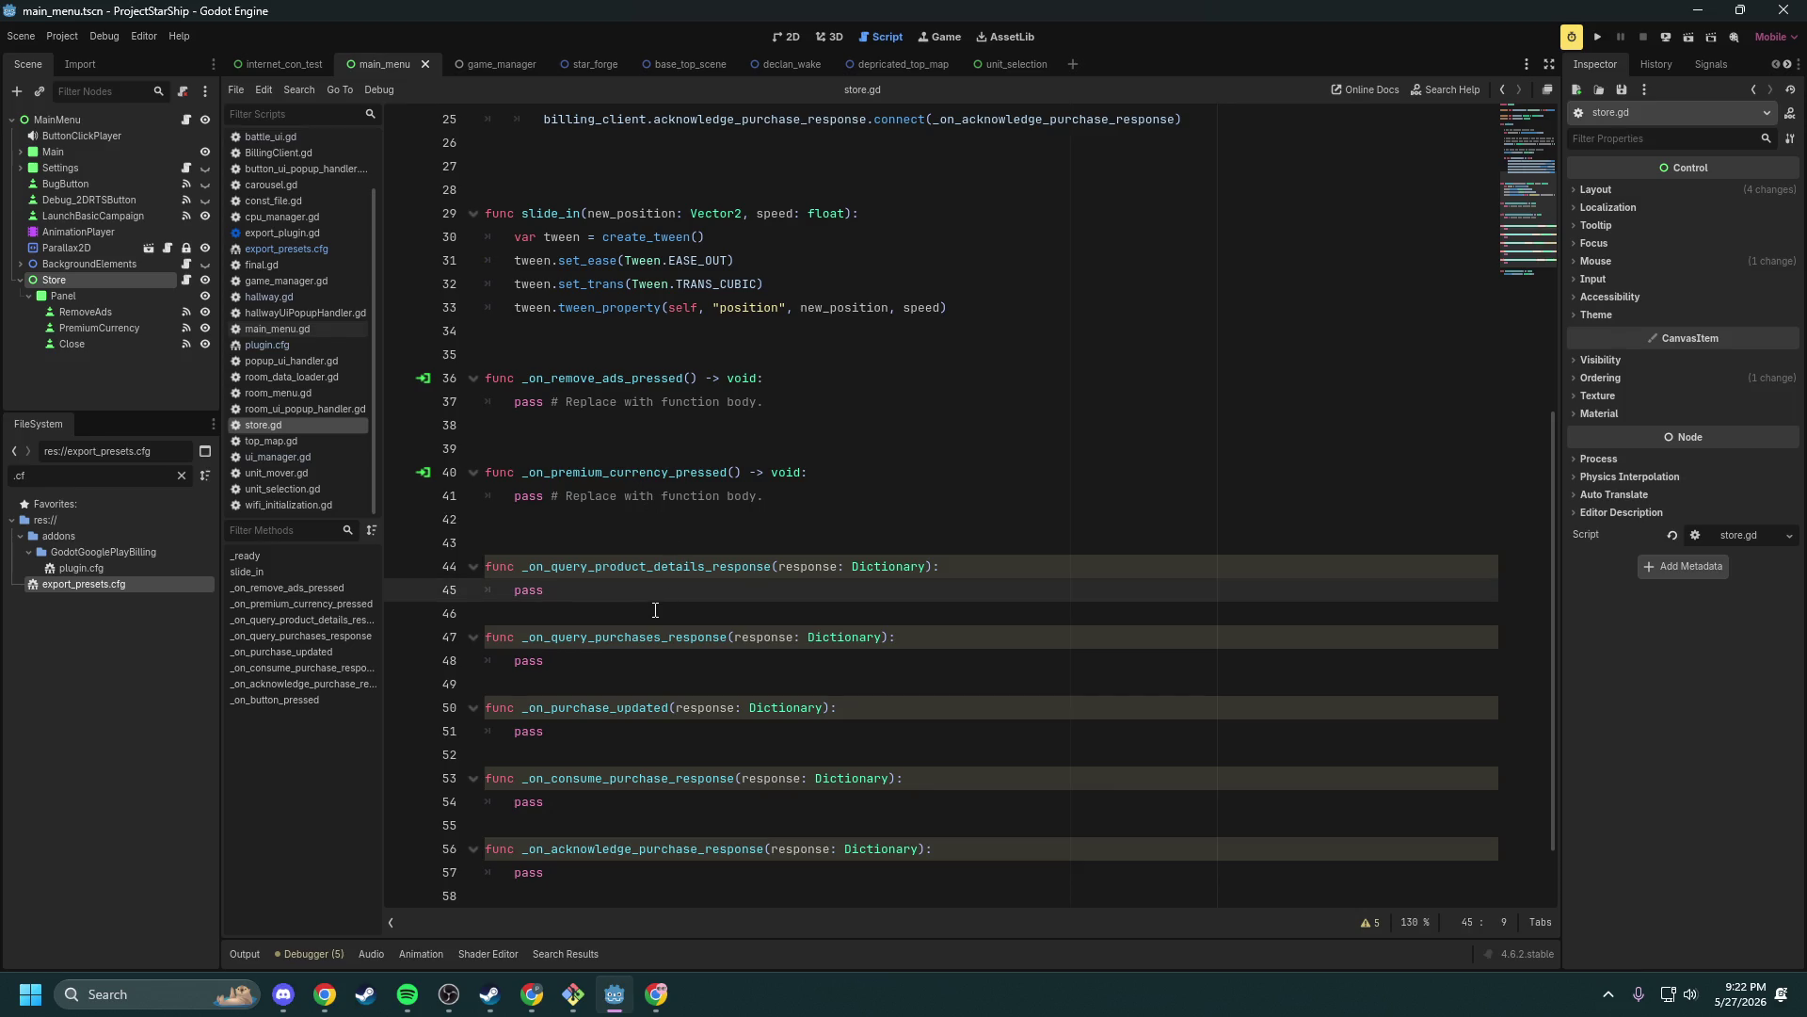
pyautogui.click(651, 637)
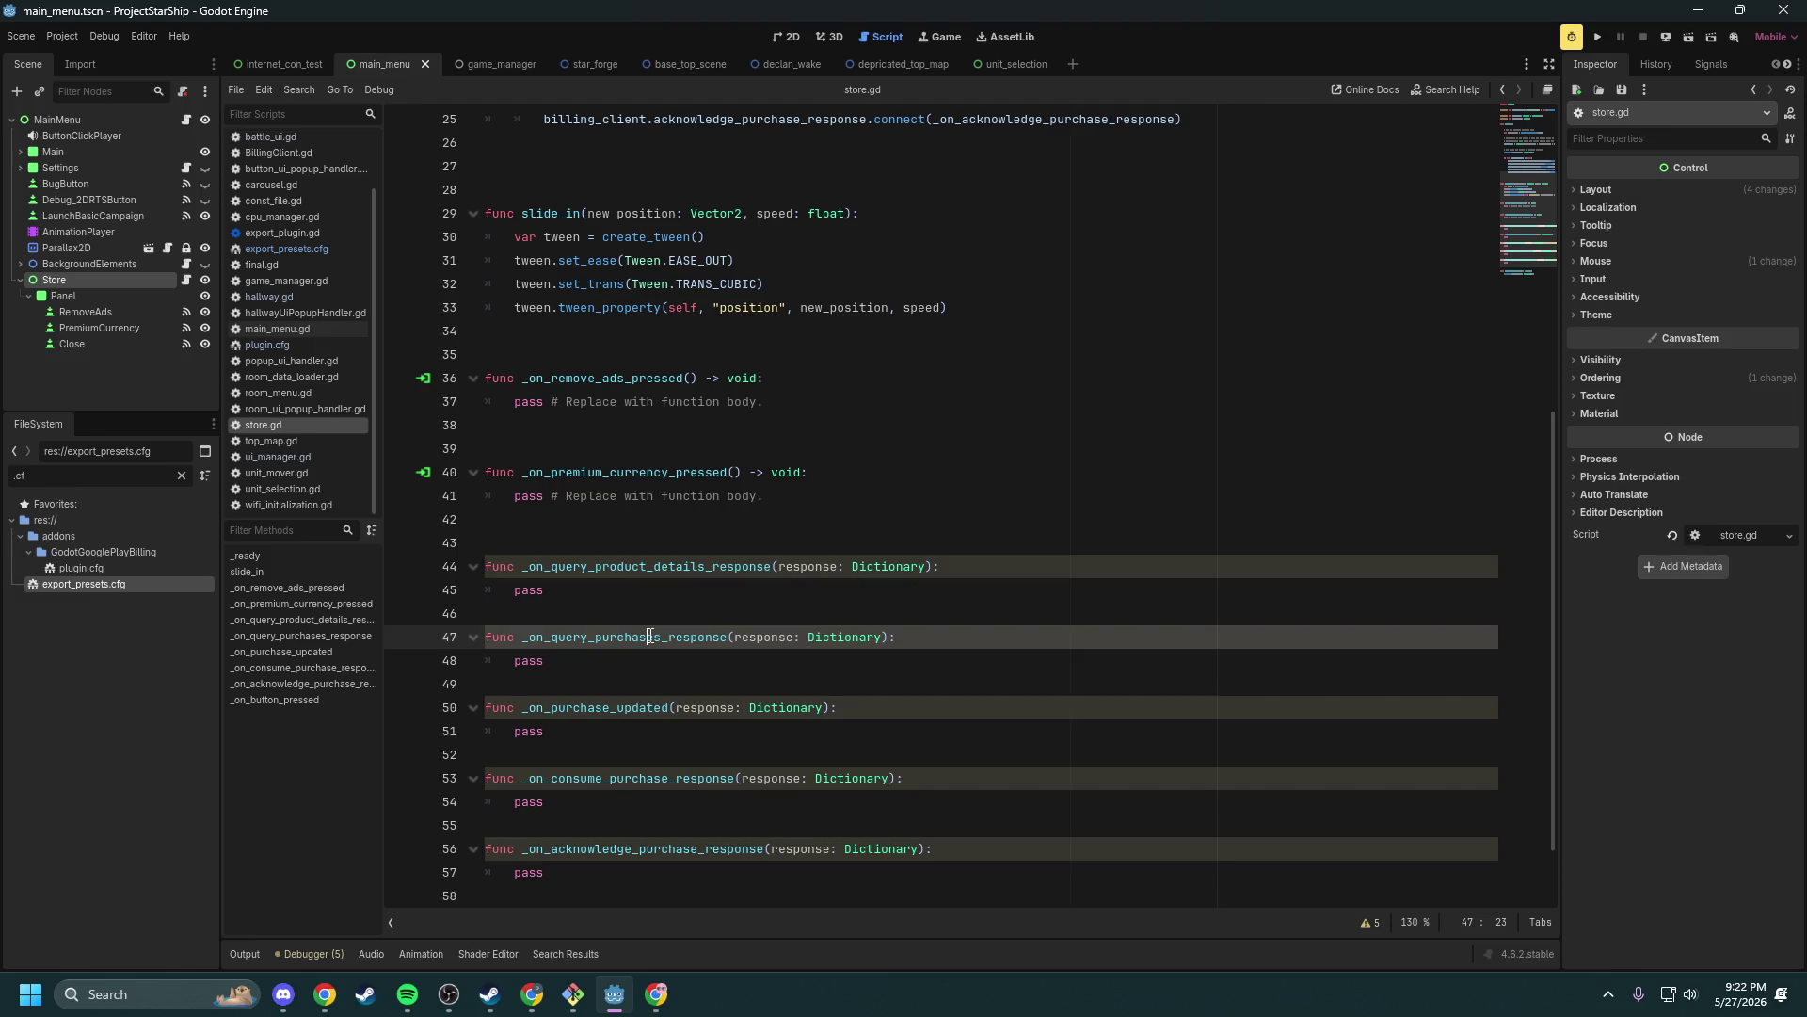
pyautogui.click(636, 659)
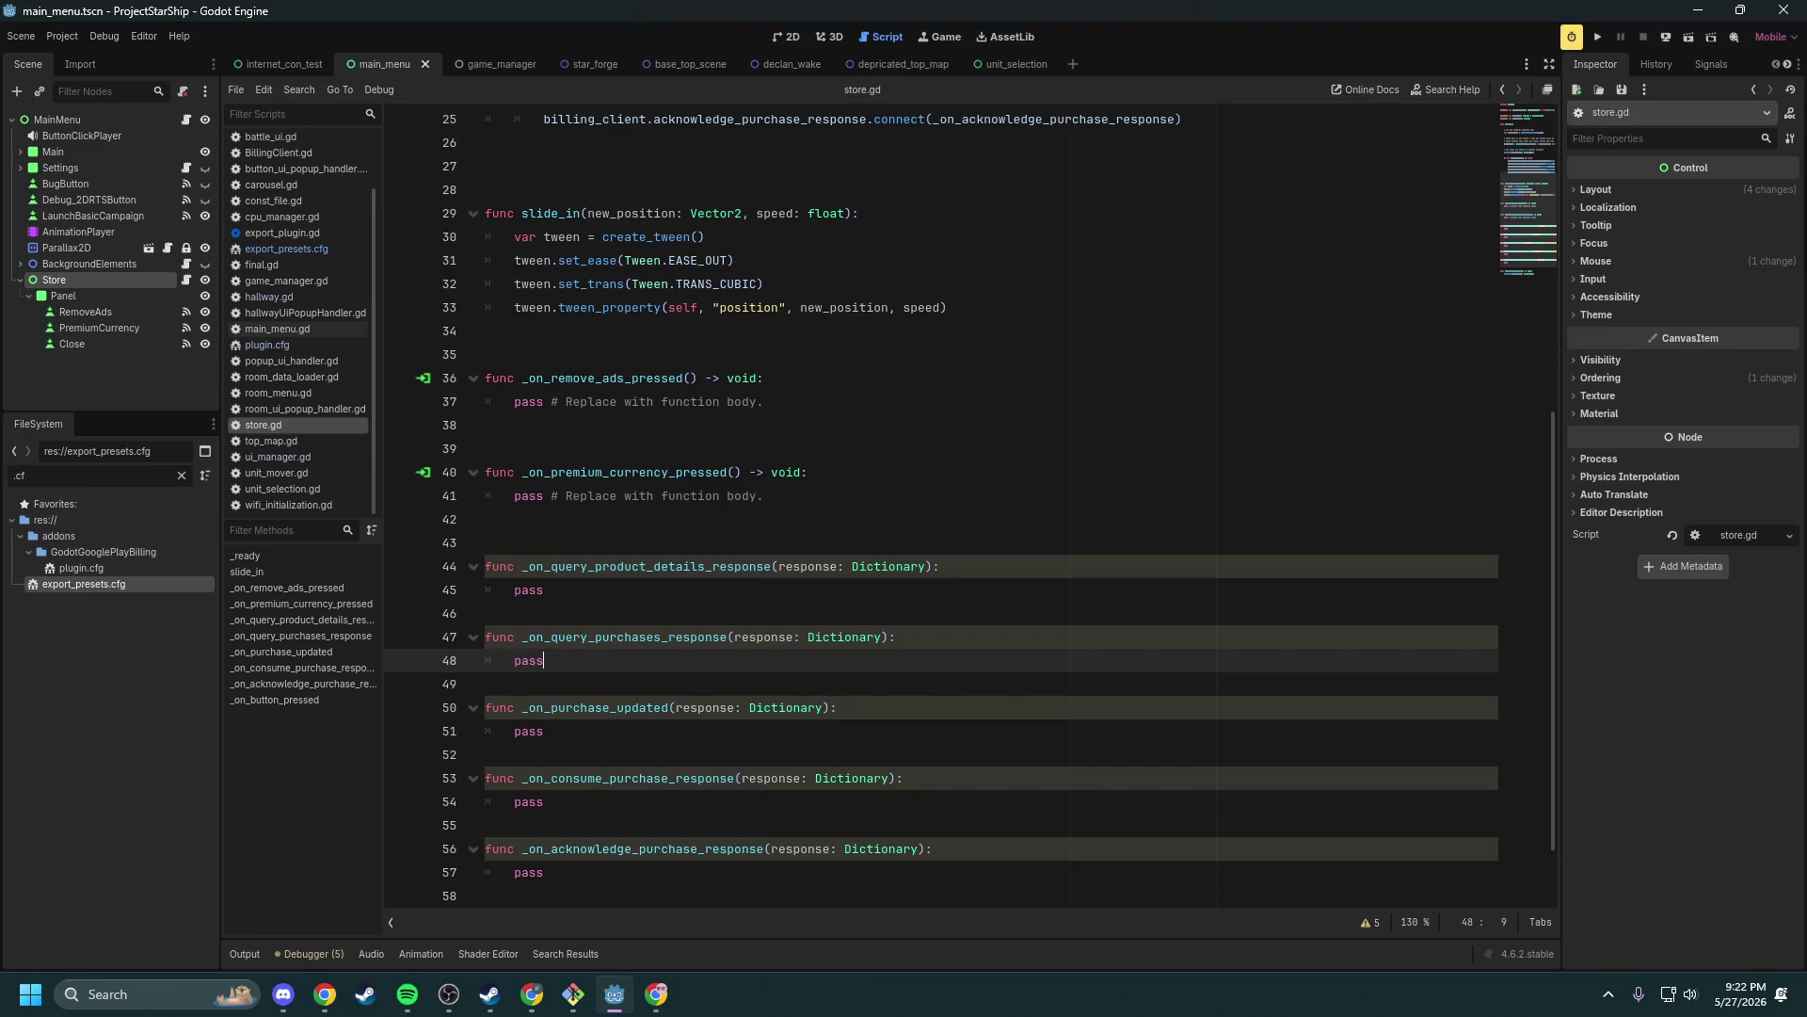
pyautogui.hotkey('alt', 'Tab')
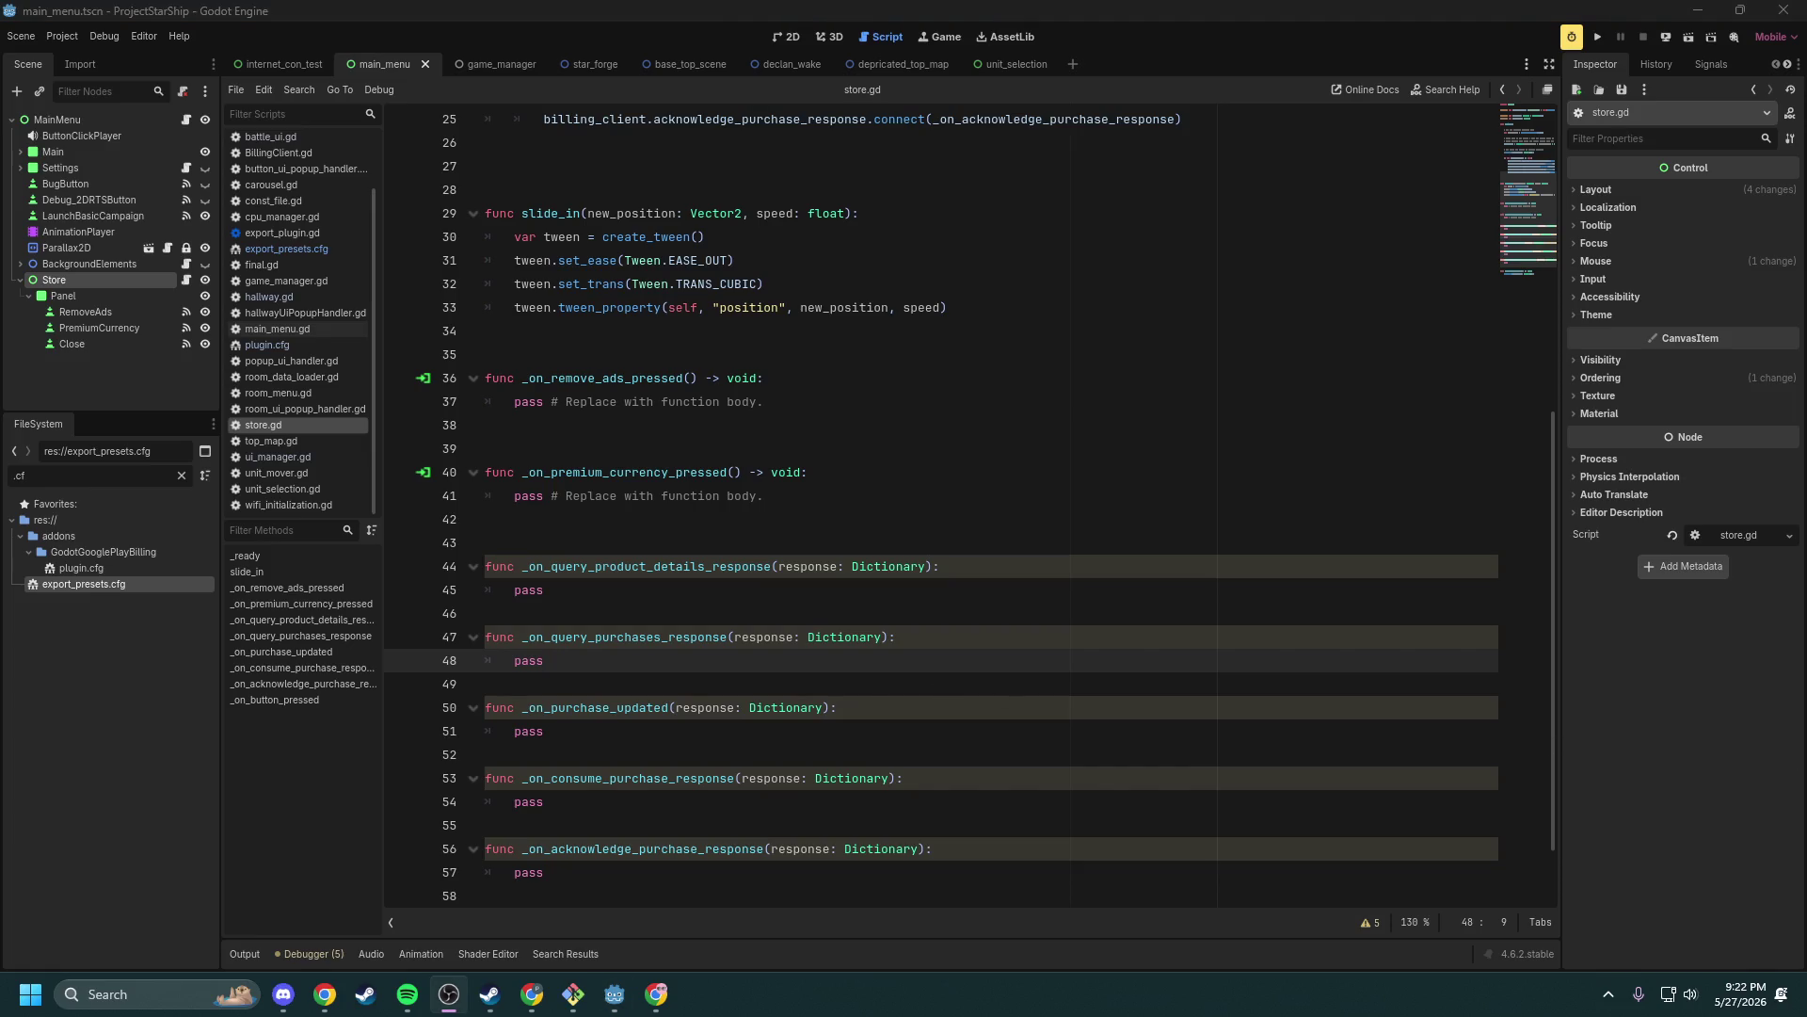
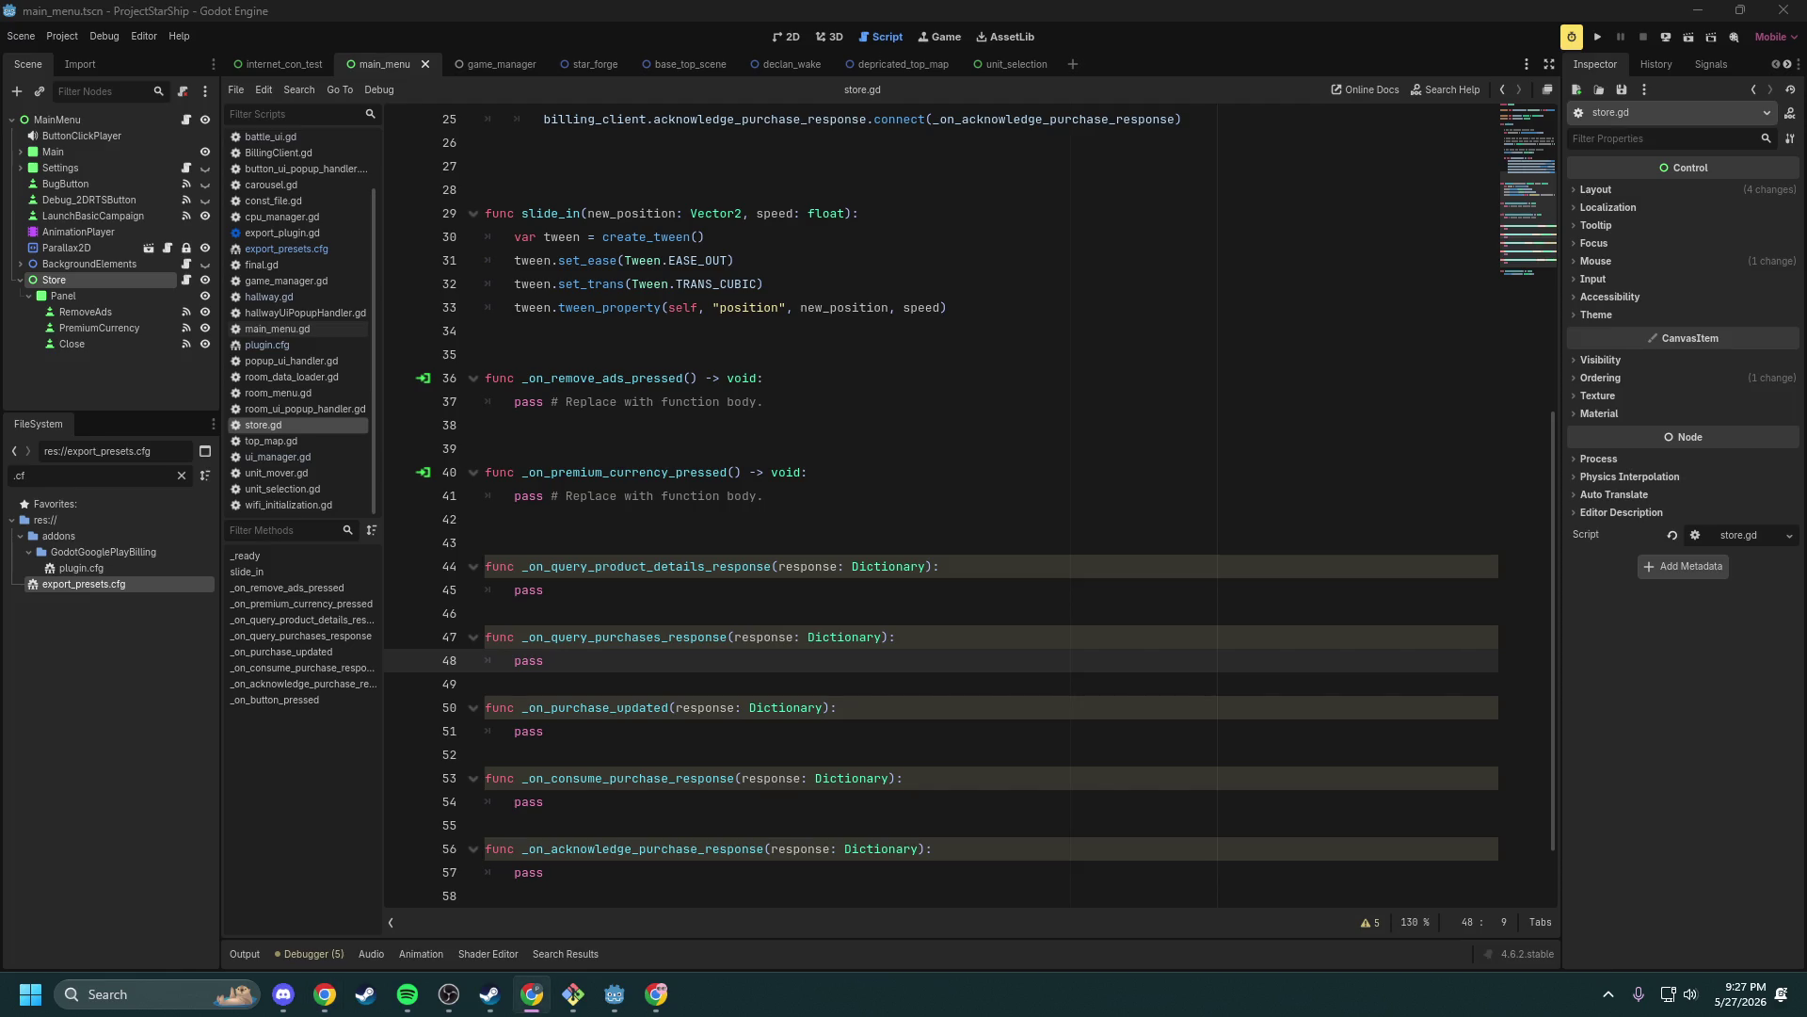
# Return to store.gd at line 40 to review its purchase callbacks after glancing at the browser
pyautogui.click(815, 472)
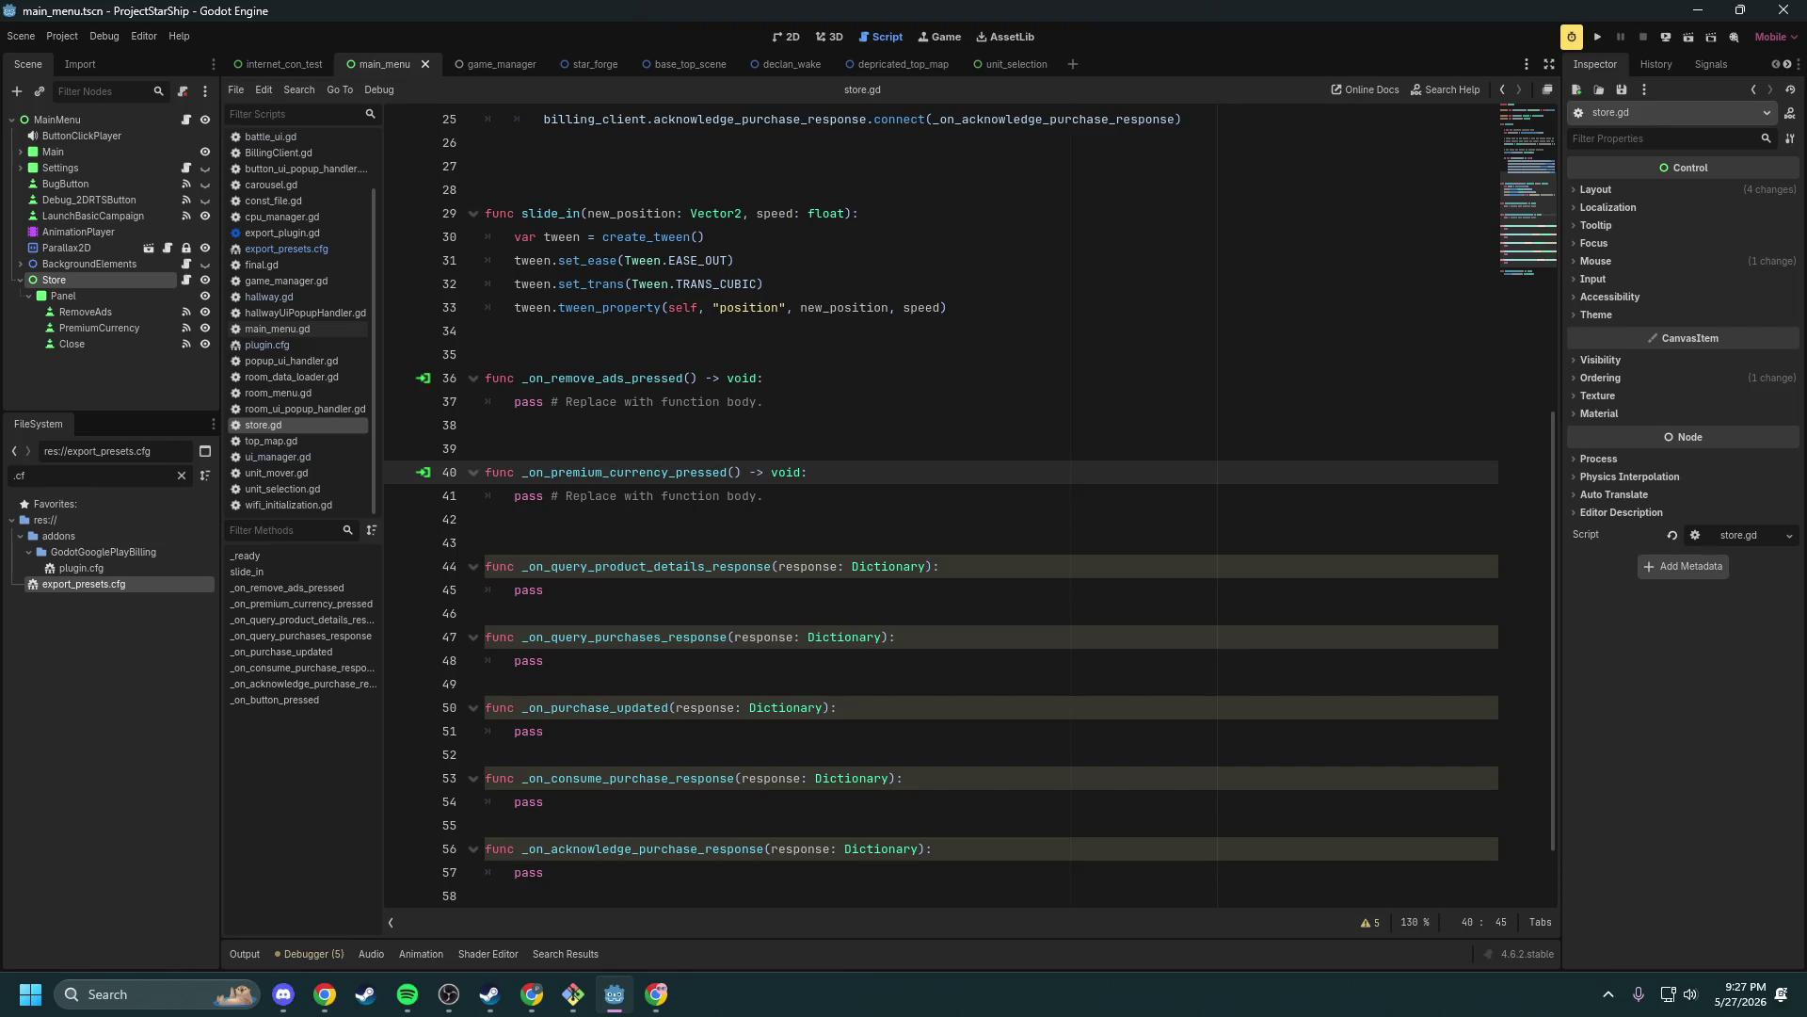
pyautogui.hotkey('alt', 'Tab')
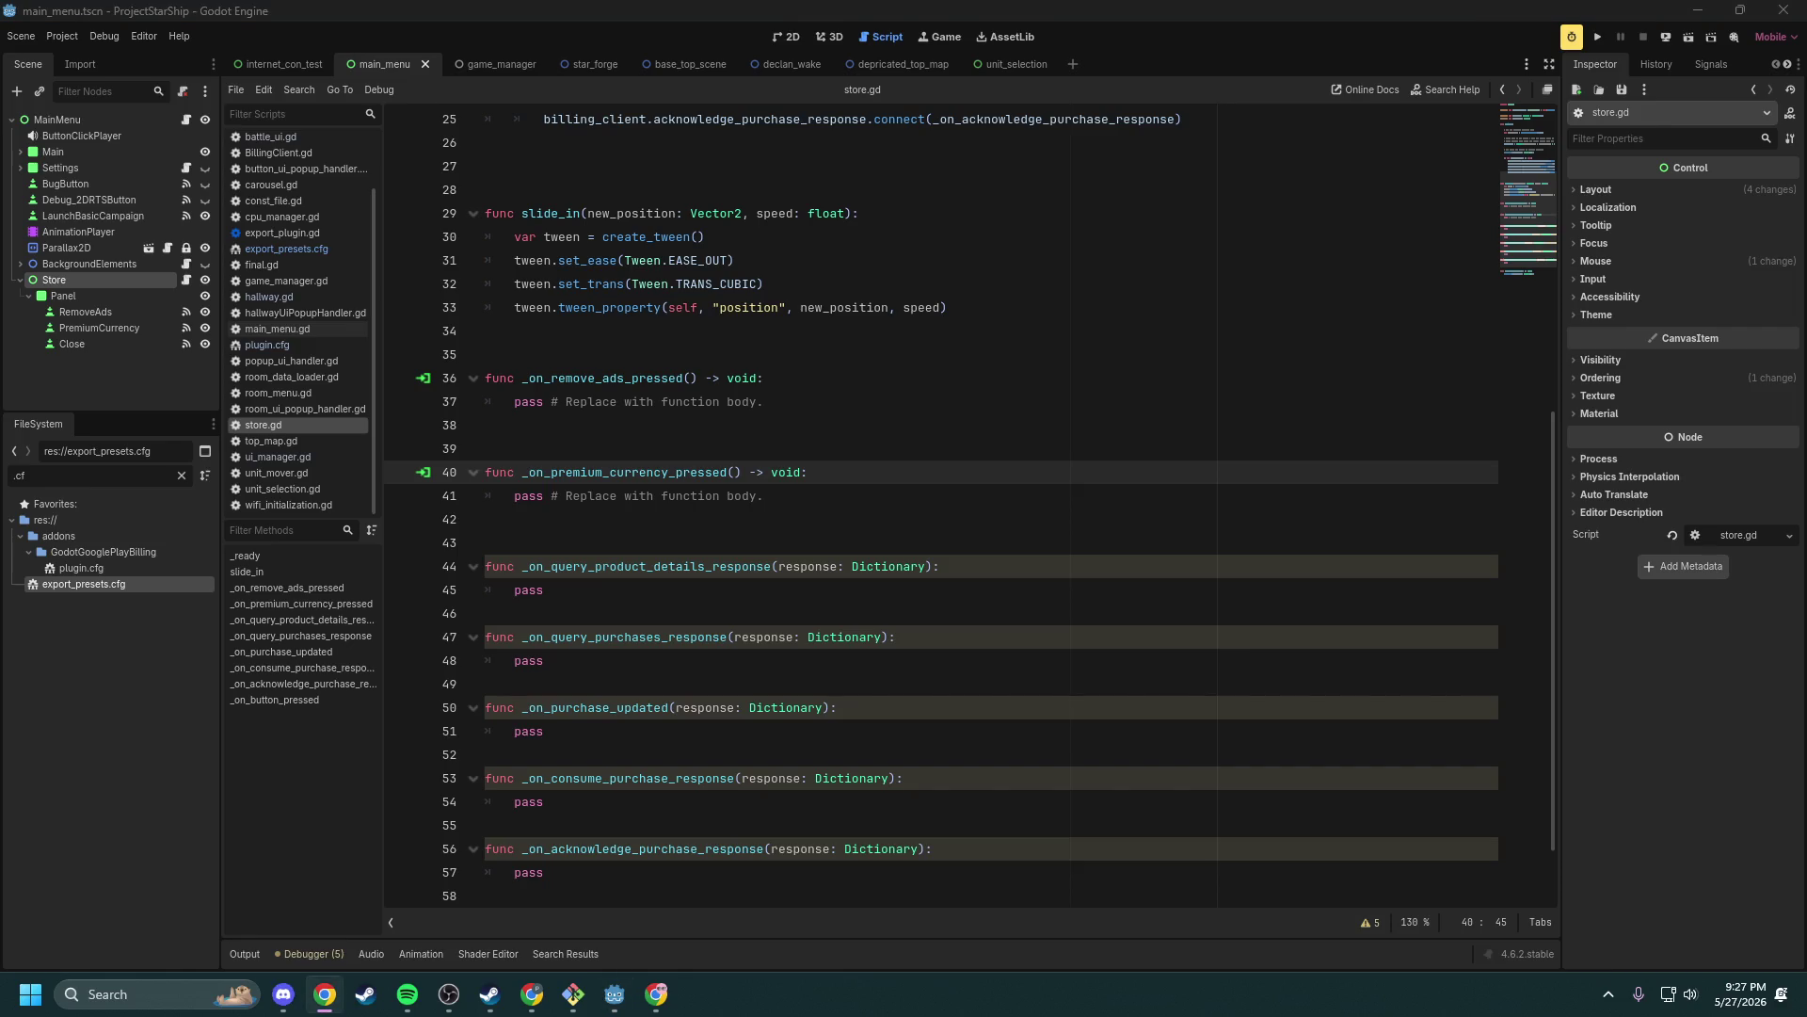
pyautogui.hotkey('alt', 'Tab')
pyautogui.hotkey('alt', 'Tab')
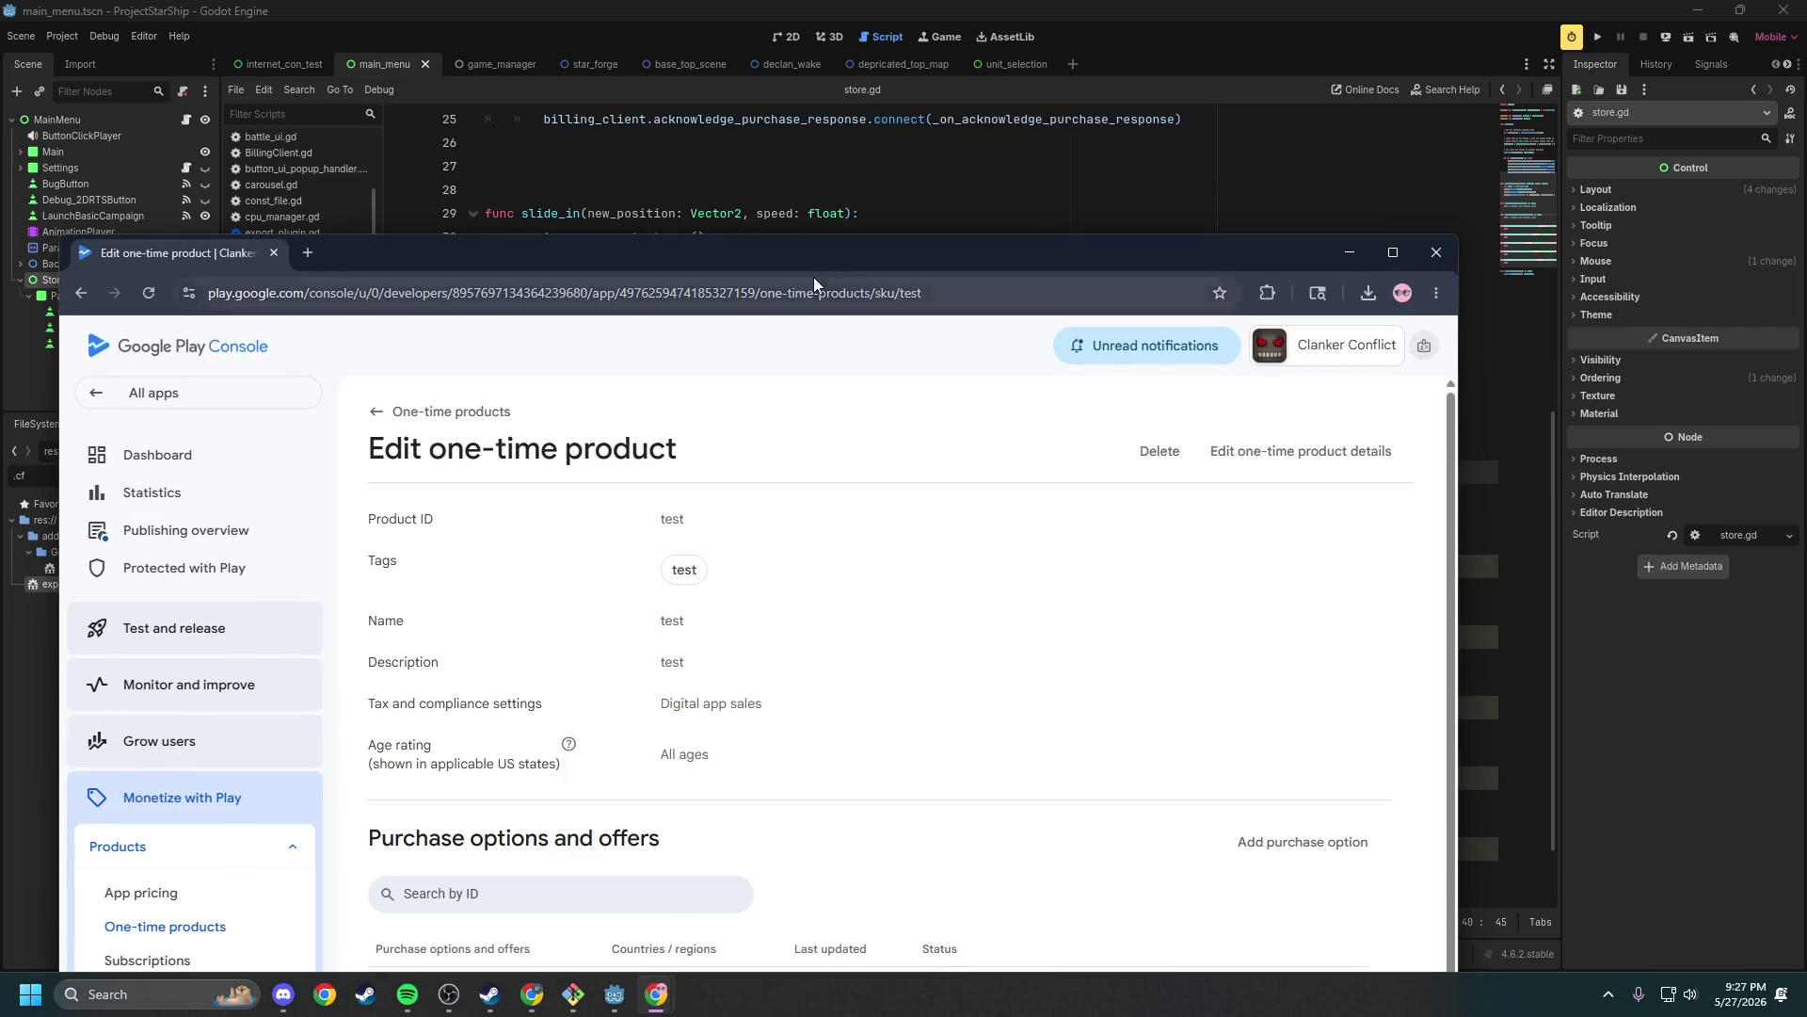
# Minimize the Play Console window and bring the Claude billing-permission chat forward
pyautogui.moveTo(892, 238); pyautogui.dragTo(908, 128)
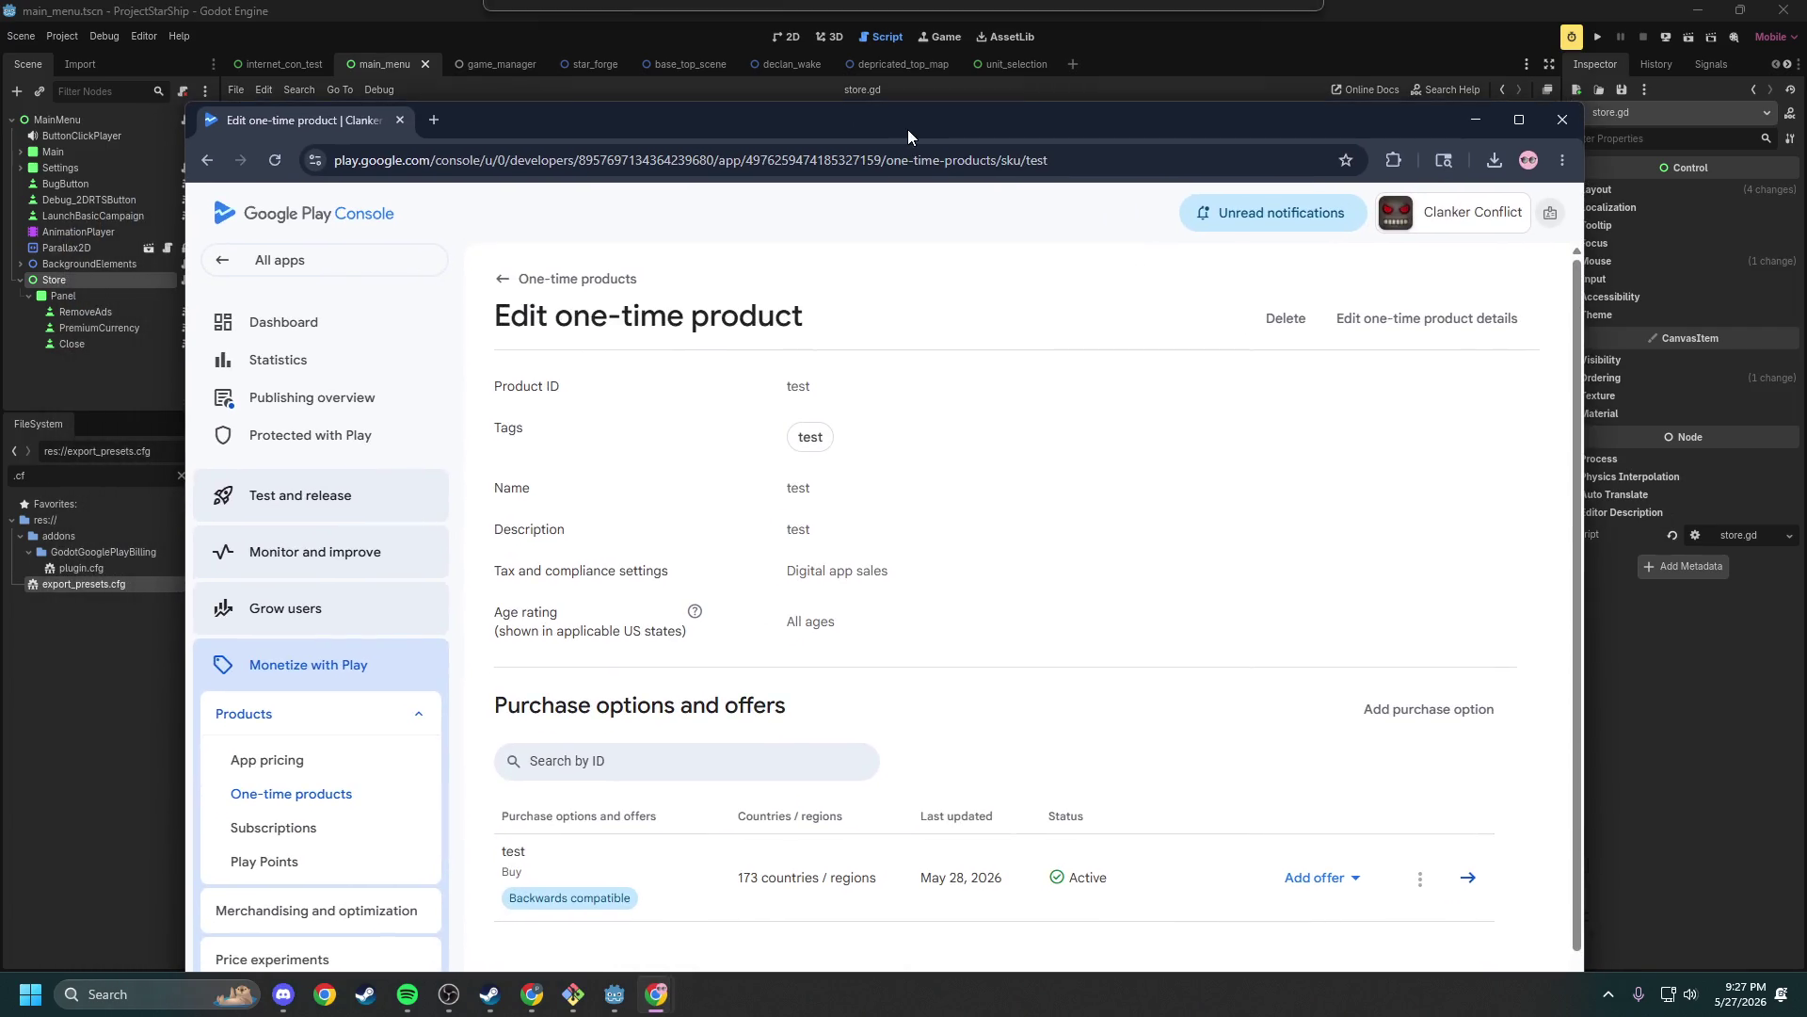
pyautogui.press('super+Down')
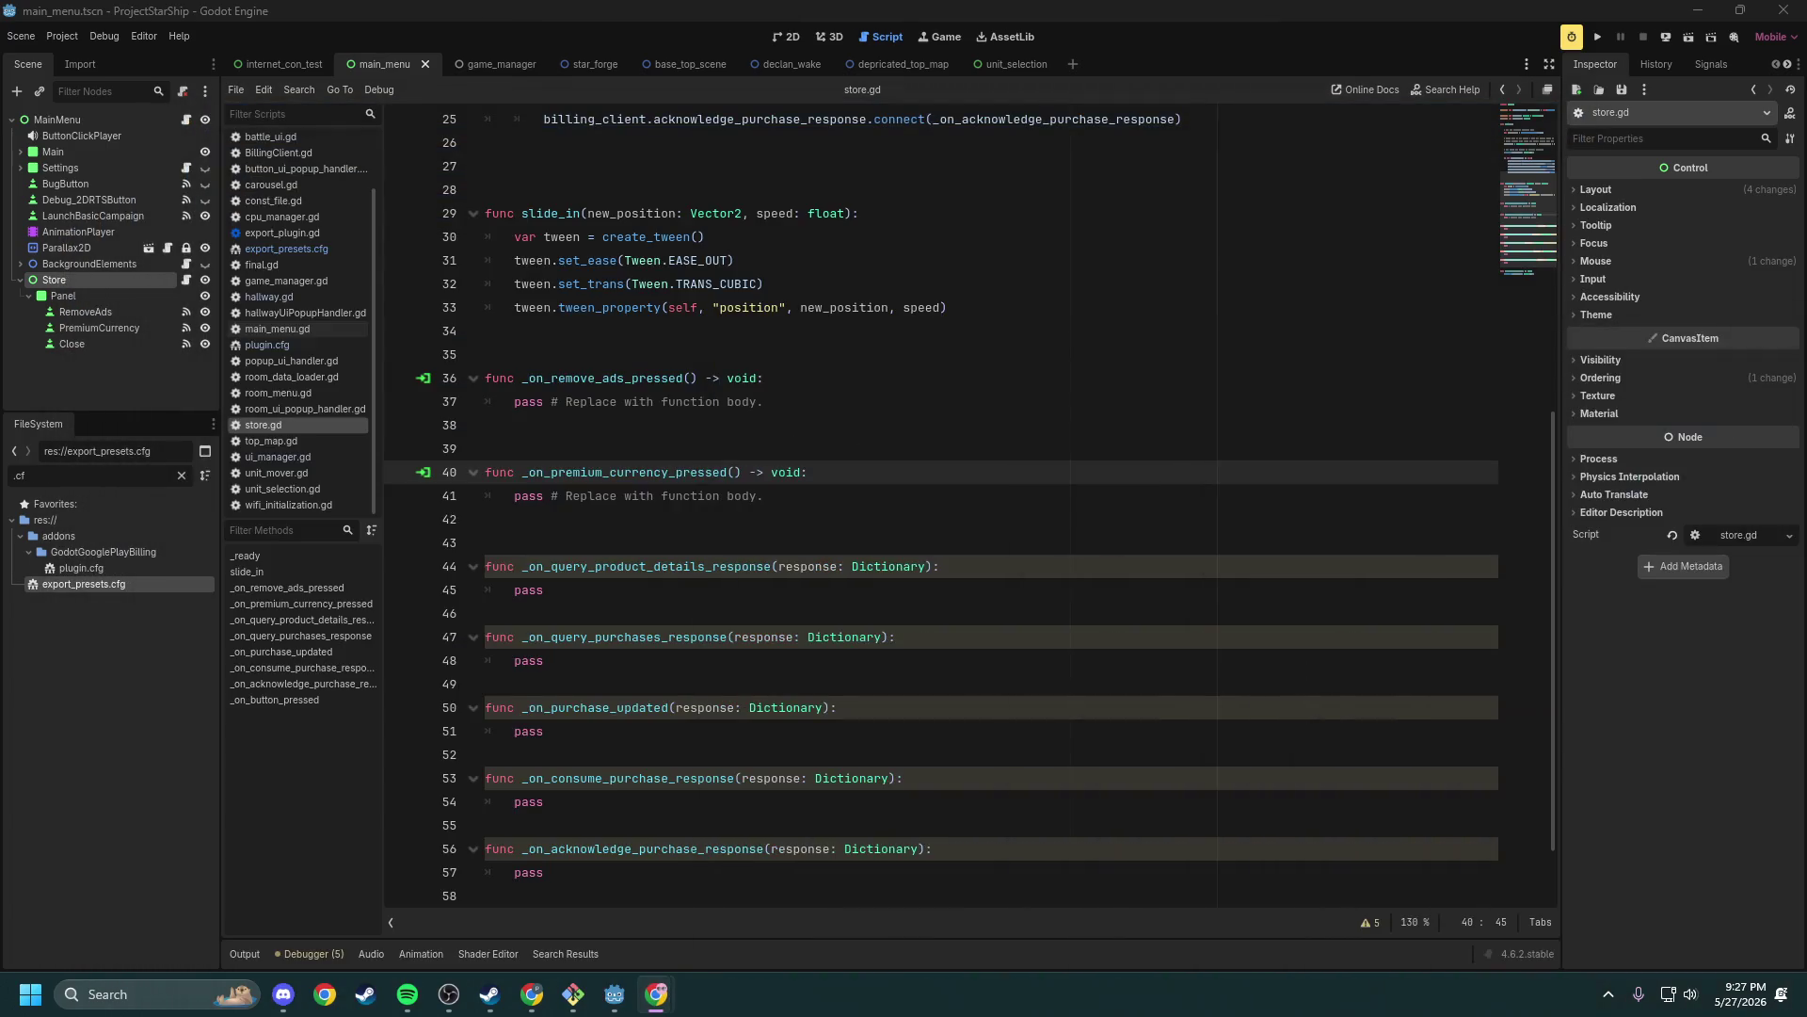
pyautogui.hotkey('alt', 'Tab')
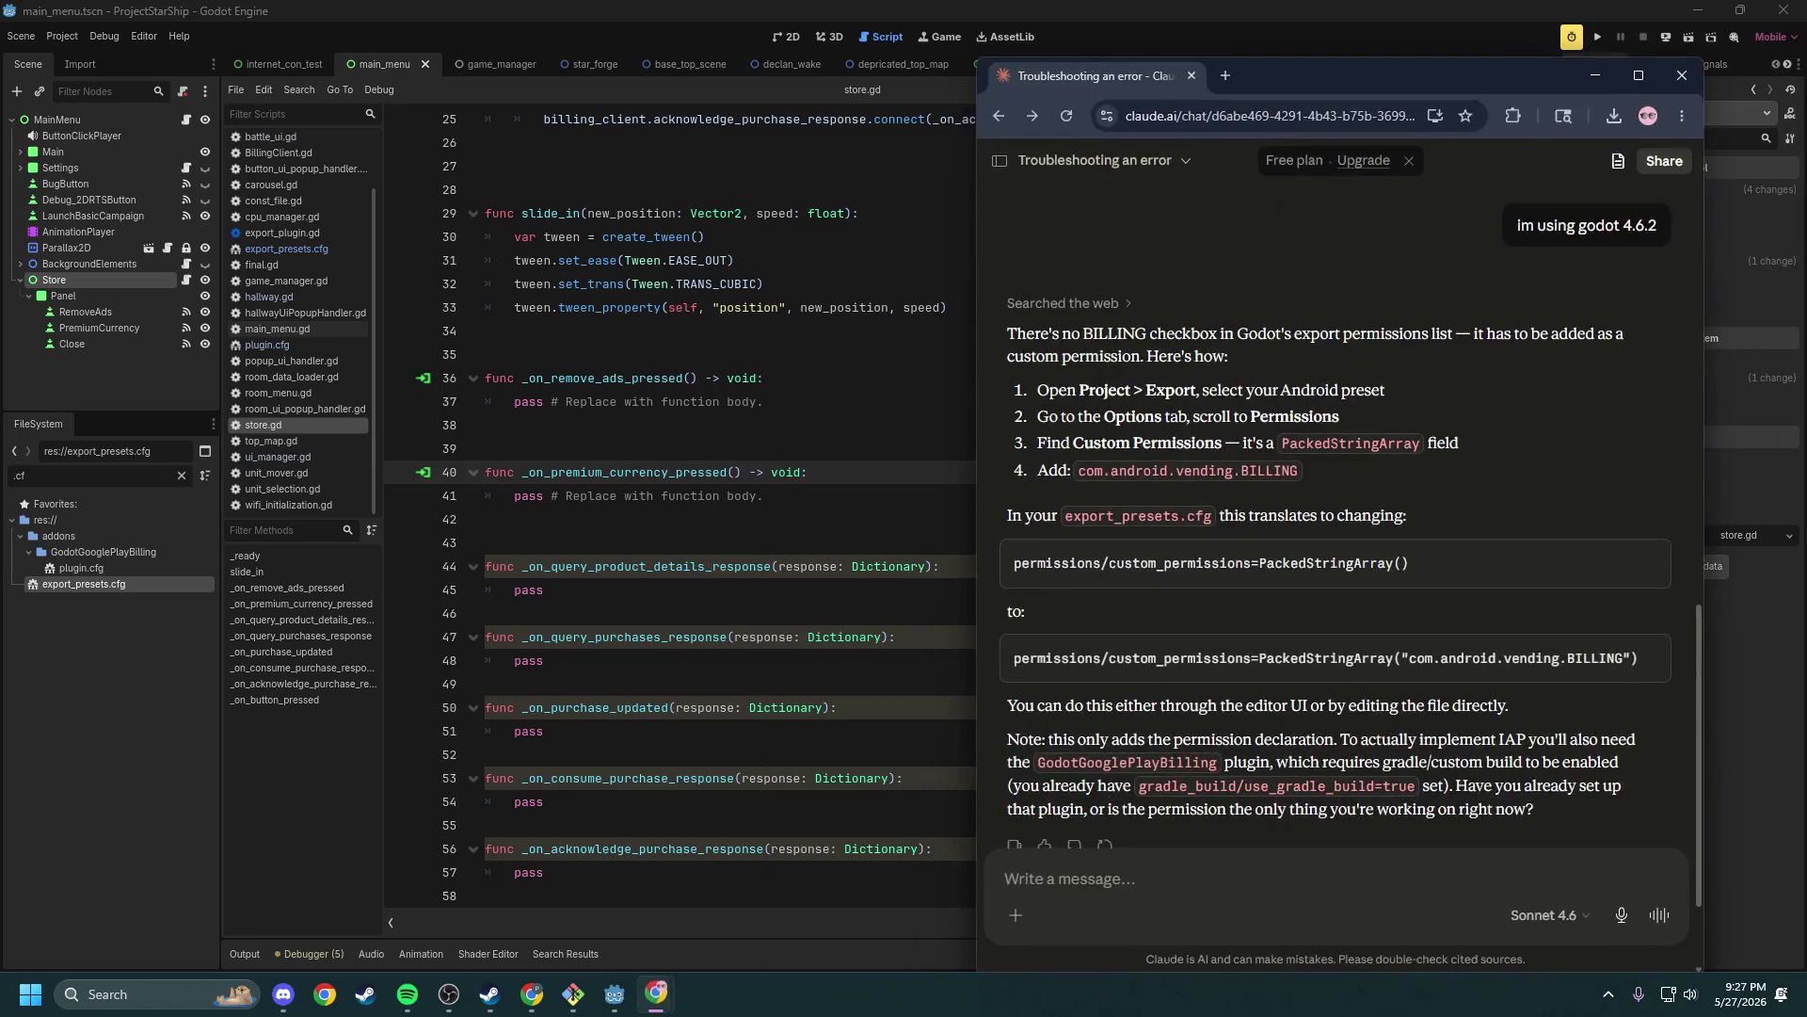
# Slide the Claude chat aside and minimize it so store.gd in Godot is fully visible
pyautogui.moveTo(1162, 87); pyautogui.dragTo(1534, 83)
pyautogui.press('super+Down')
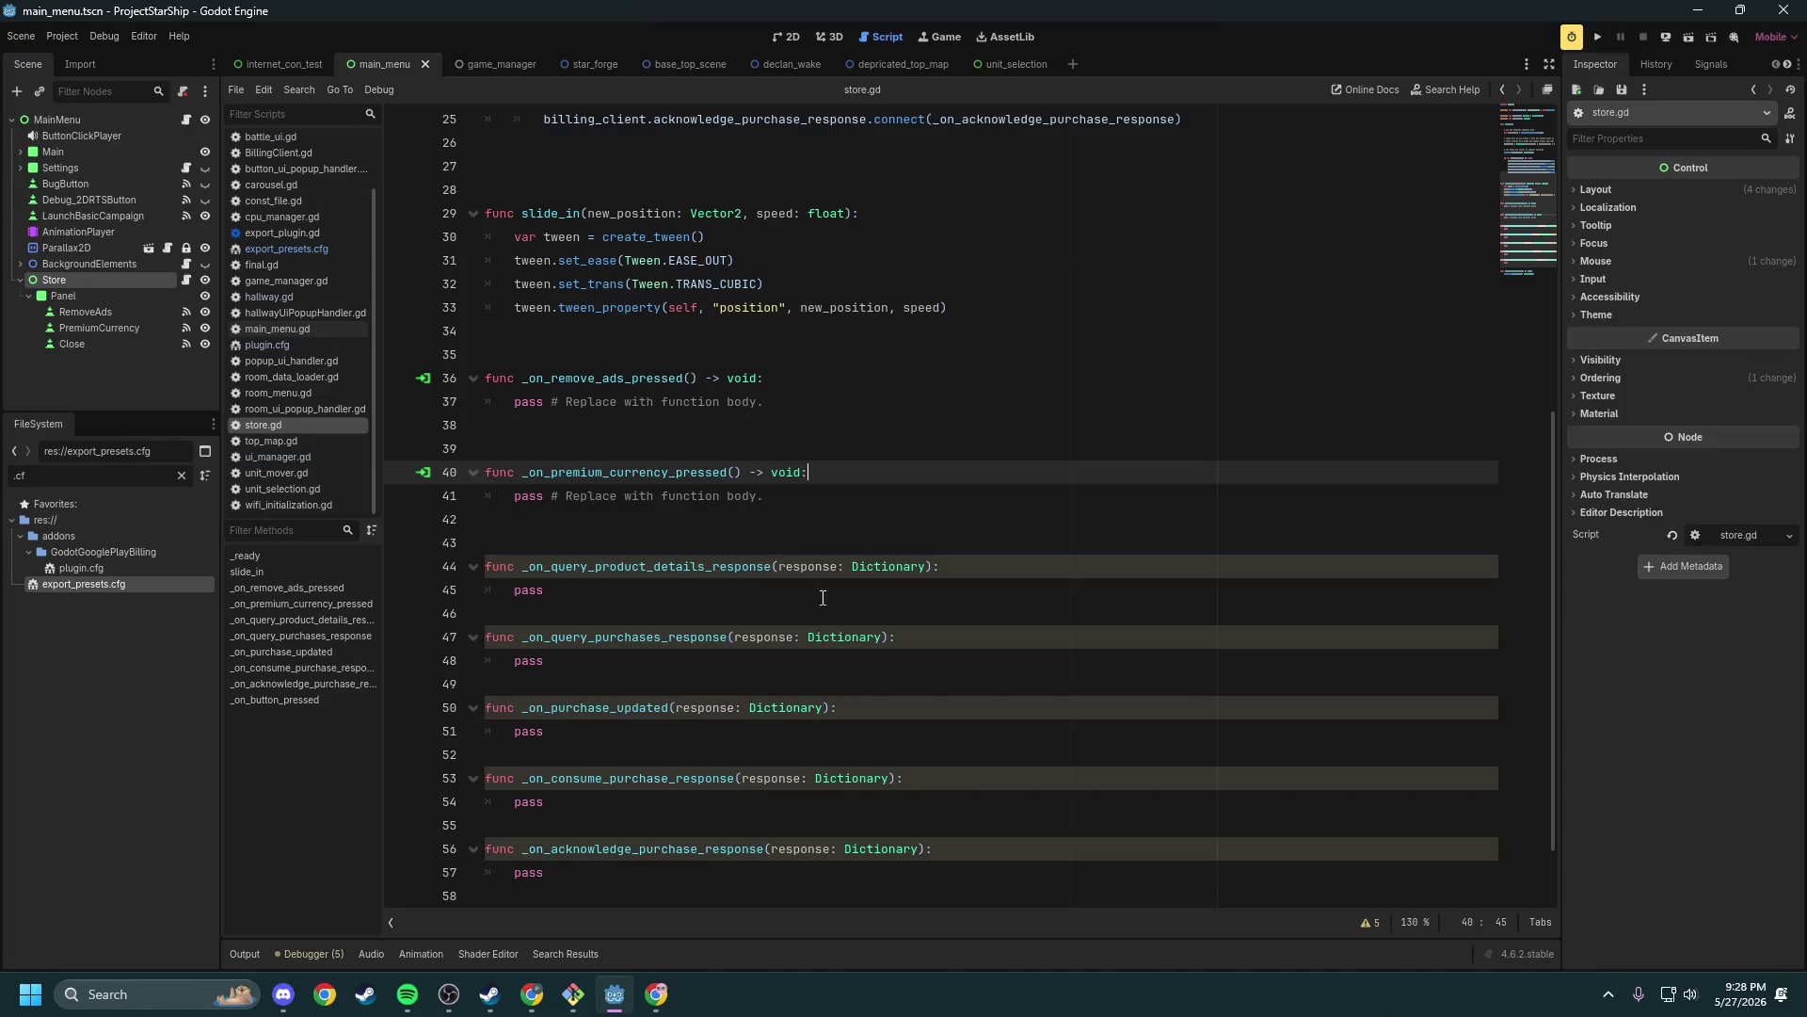
# Launch Steam from the Windows search
pyautogui.click(193, 991)
pyautogui.write('steam')
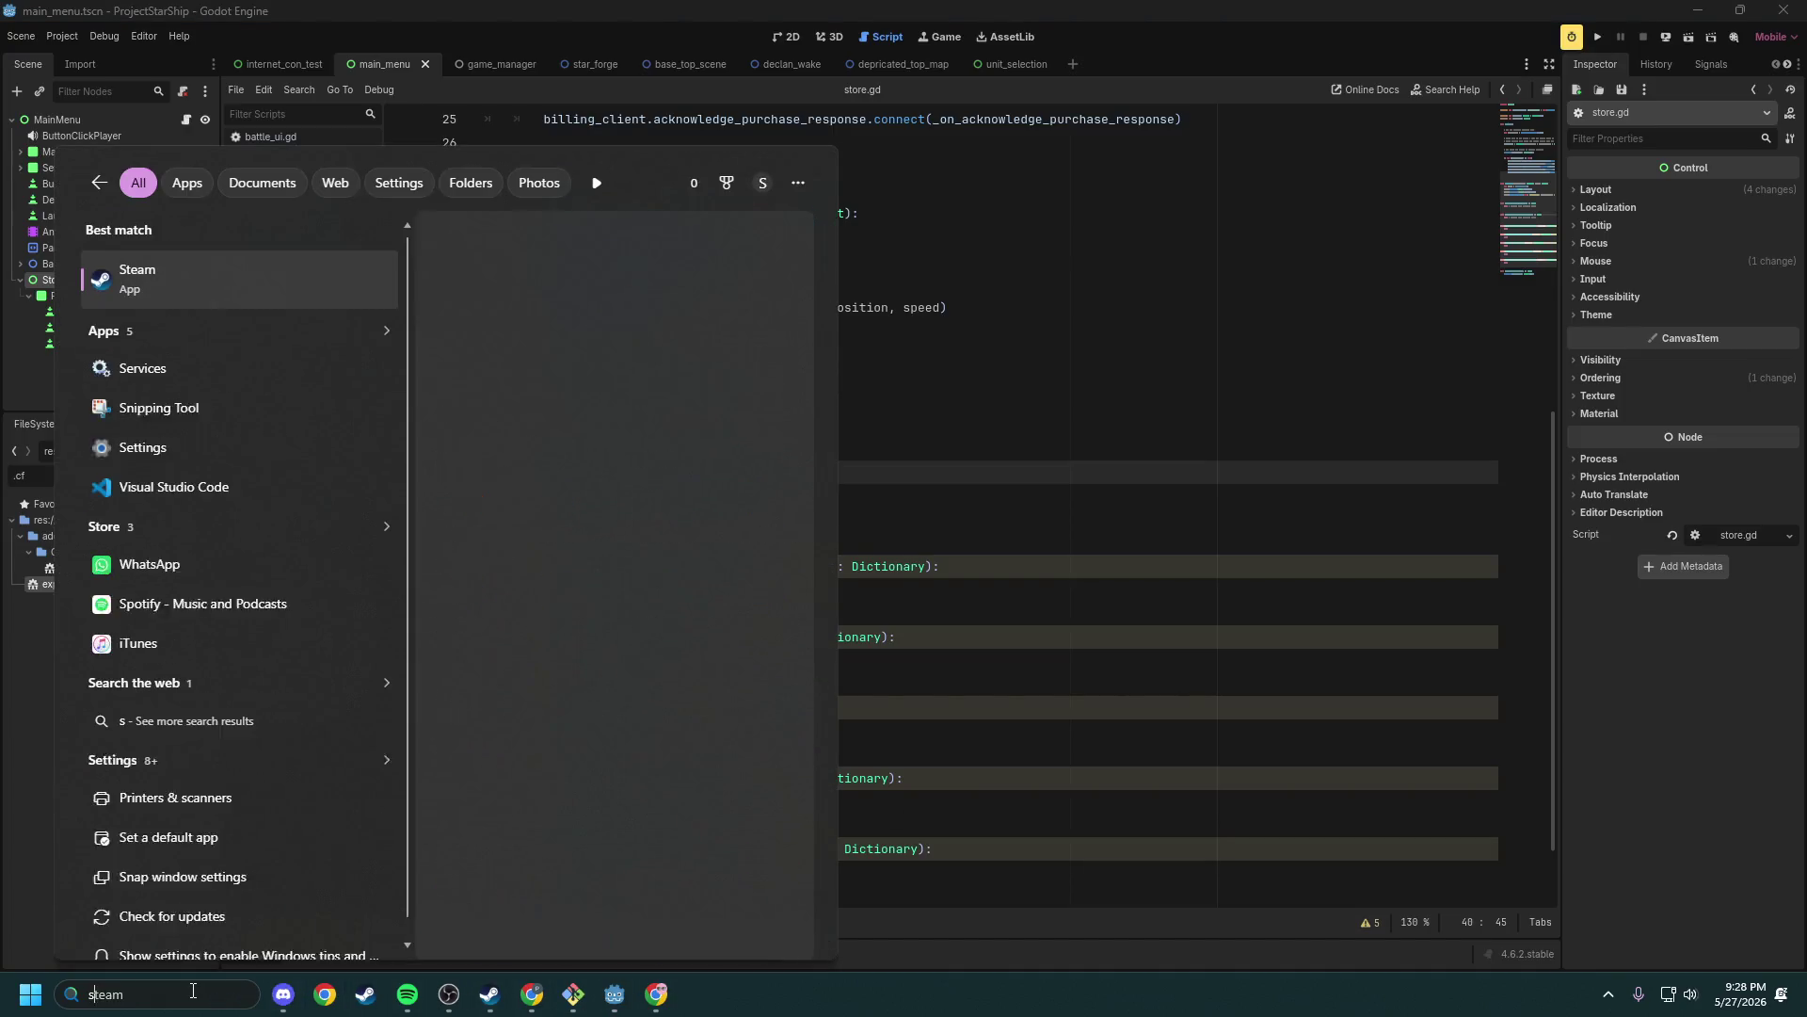
pyautogui.press('Return')
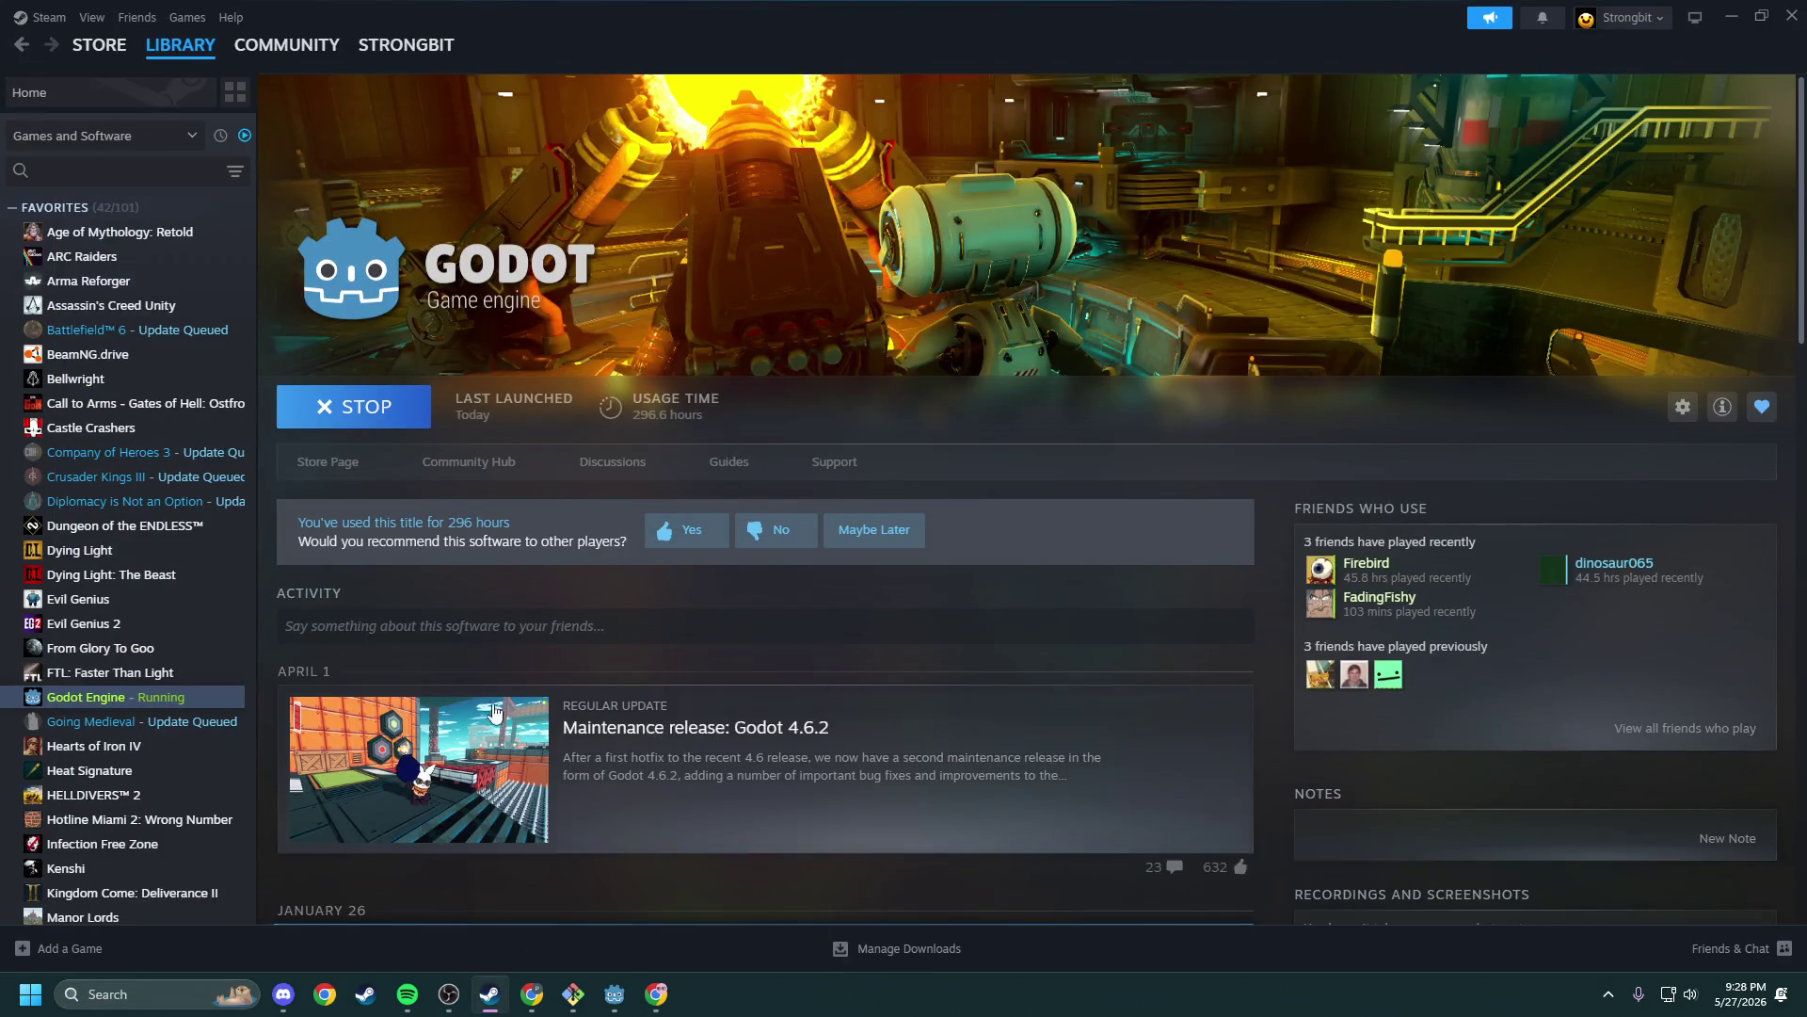
# Browse Godot Engine's local files from Steam and run godot.windows.opt.tools.64.exe
pyautogui.click(1683, 407)
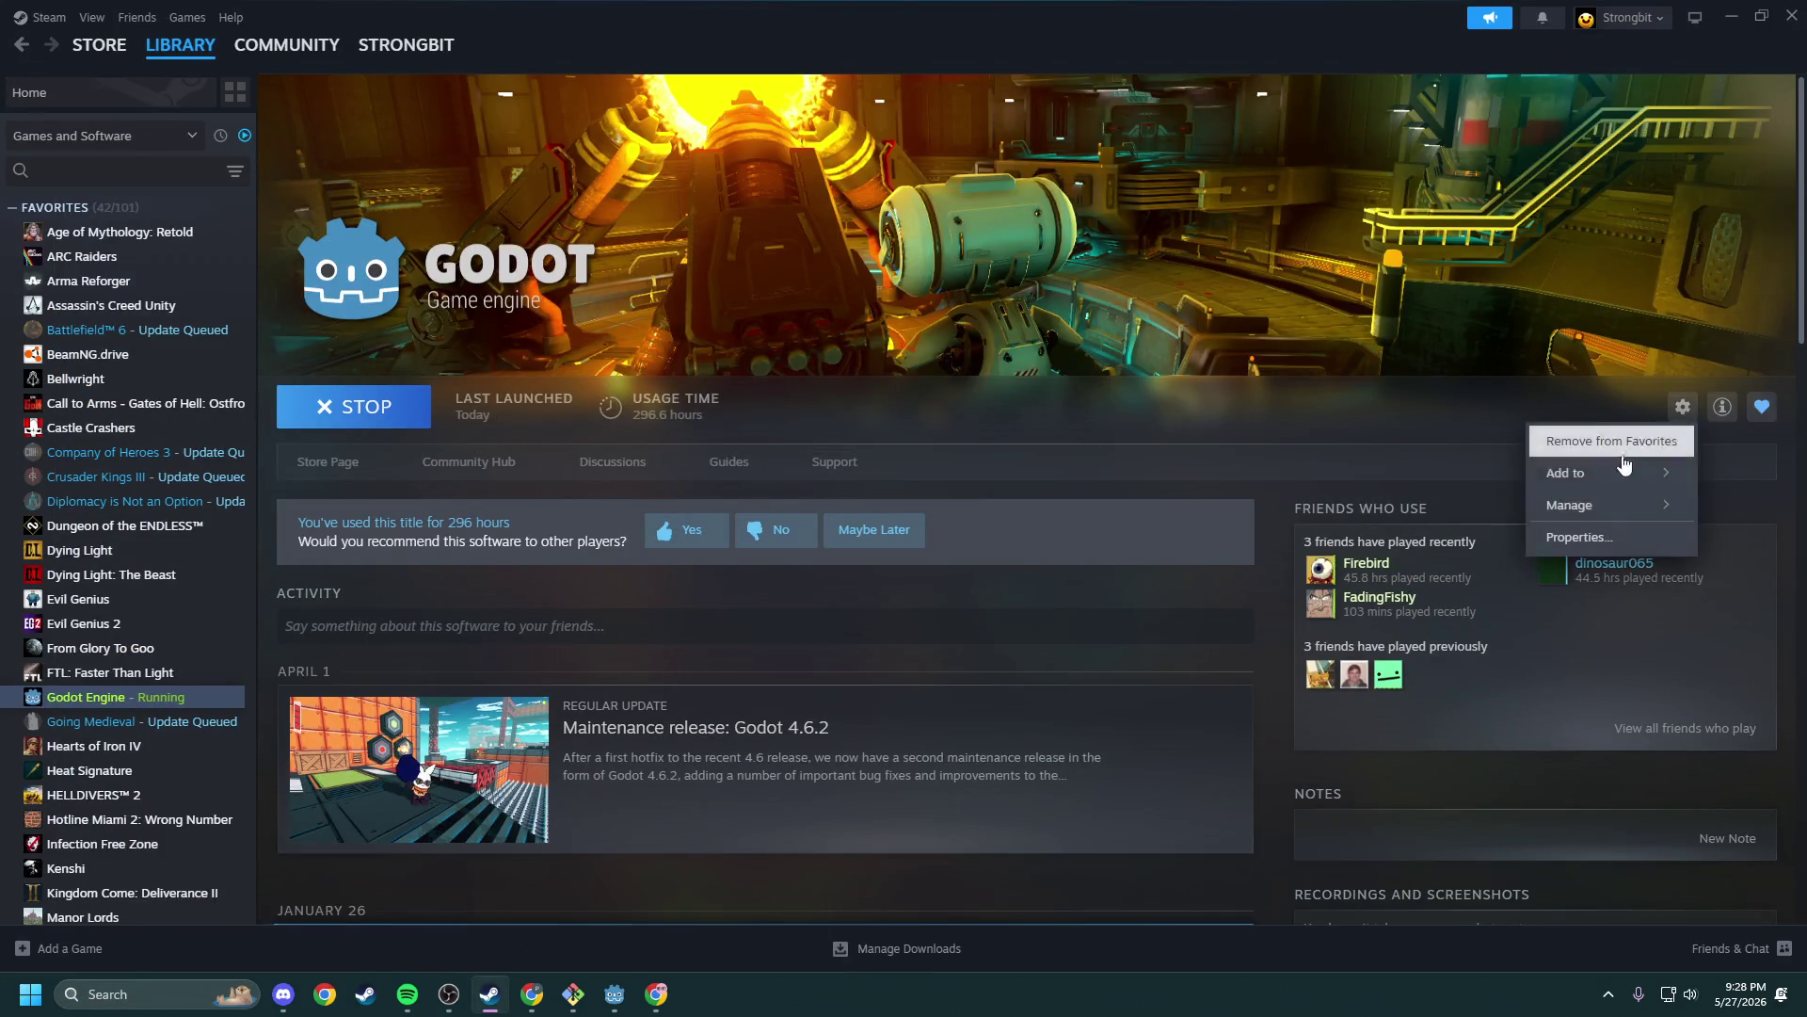
pyautogui.moveTo(1592, 509)
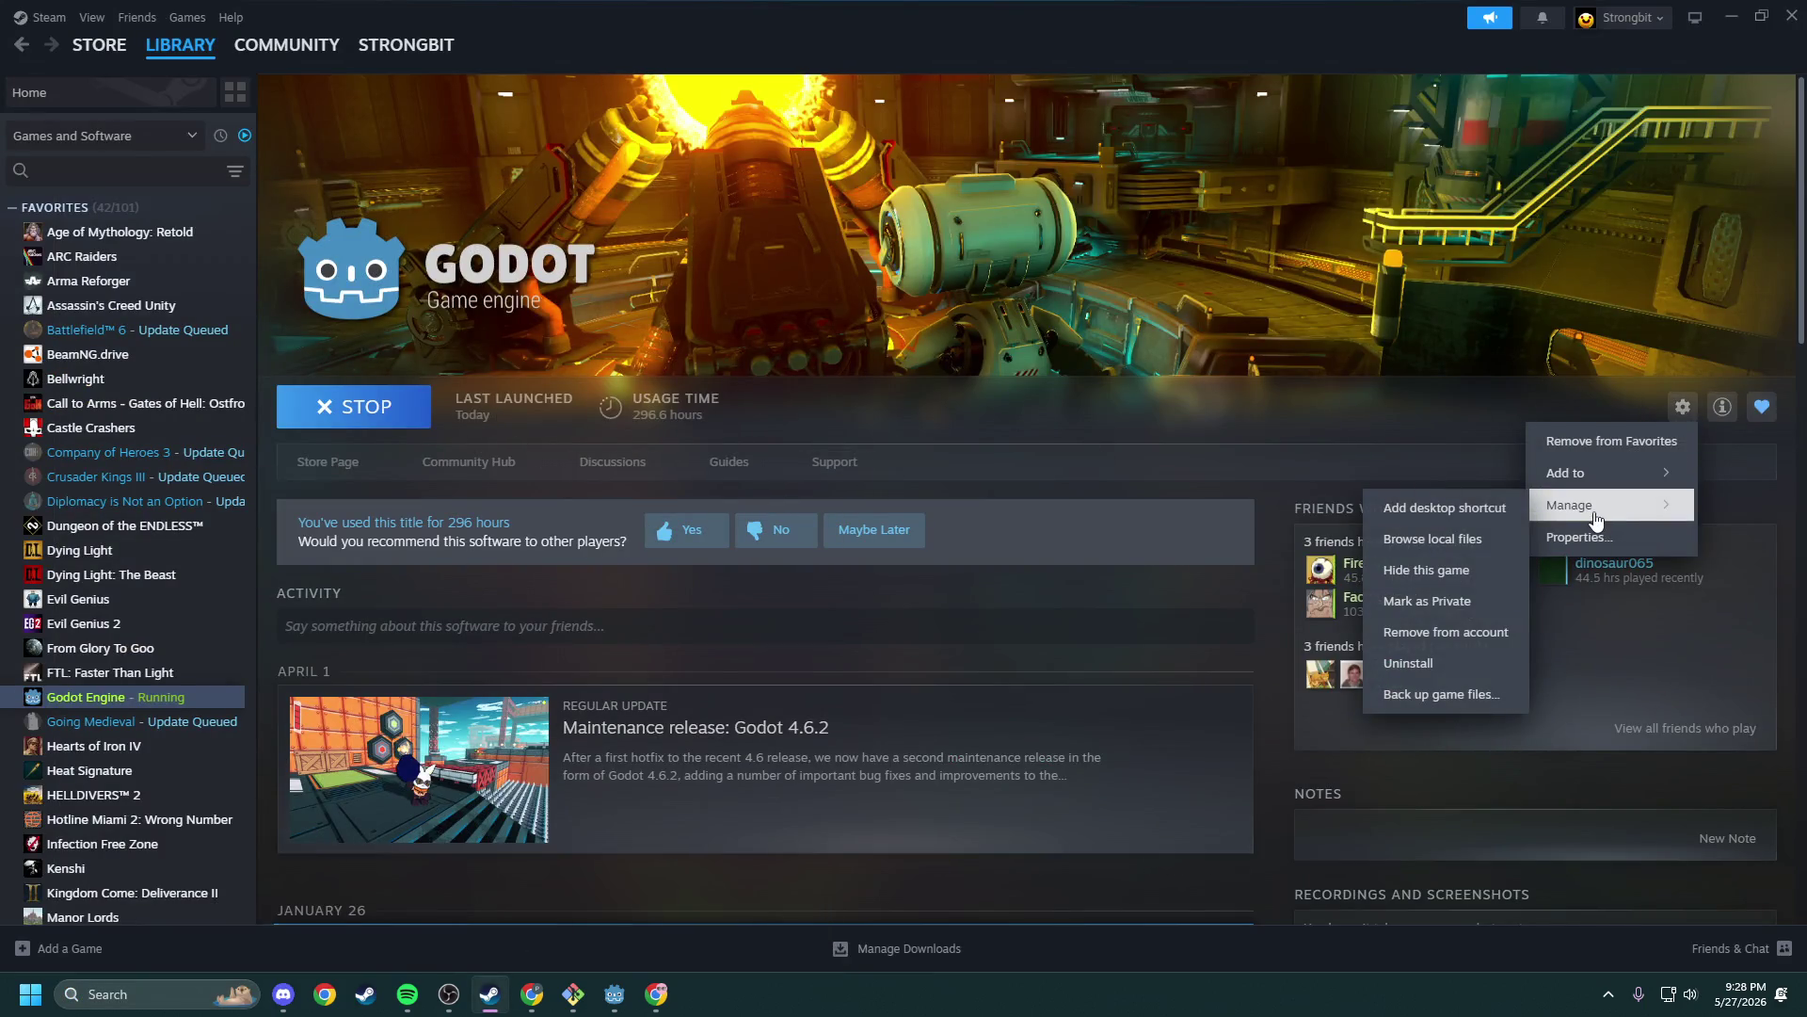
pyautogui.click(1433, 538)
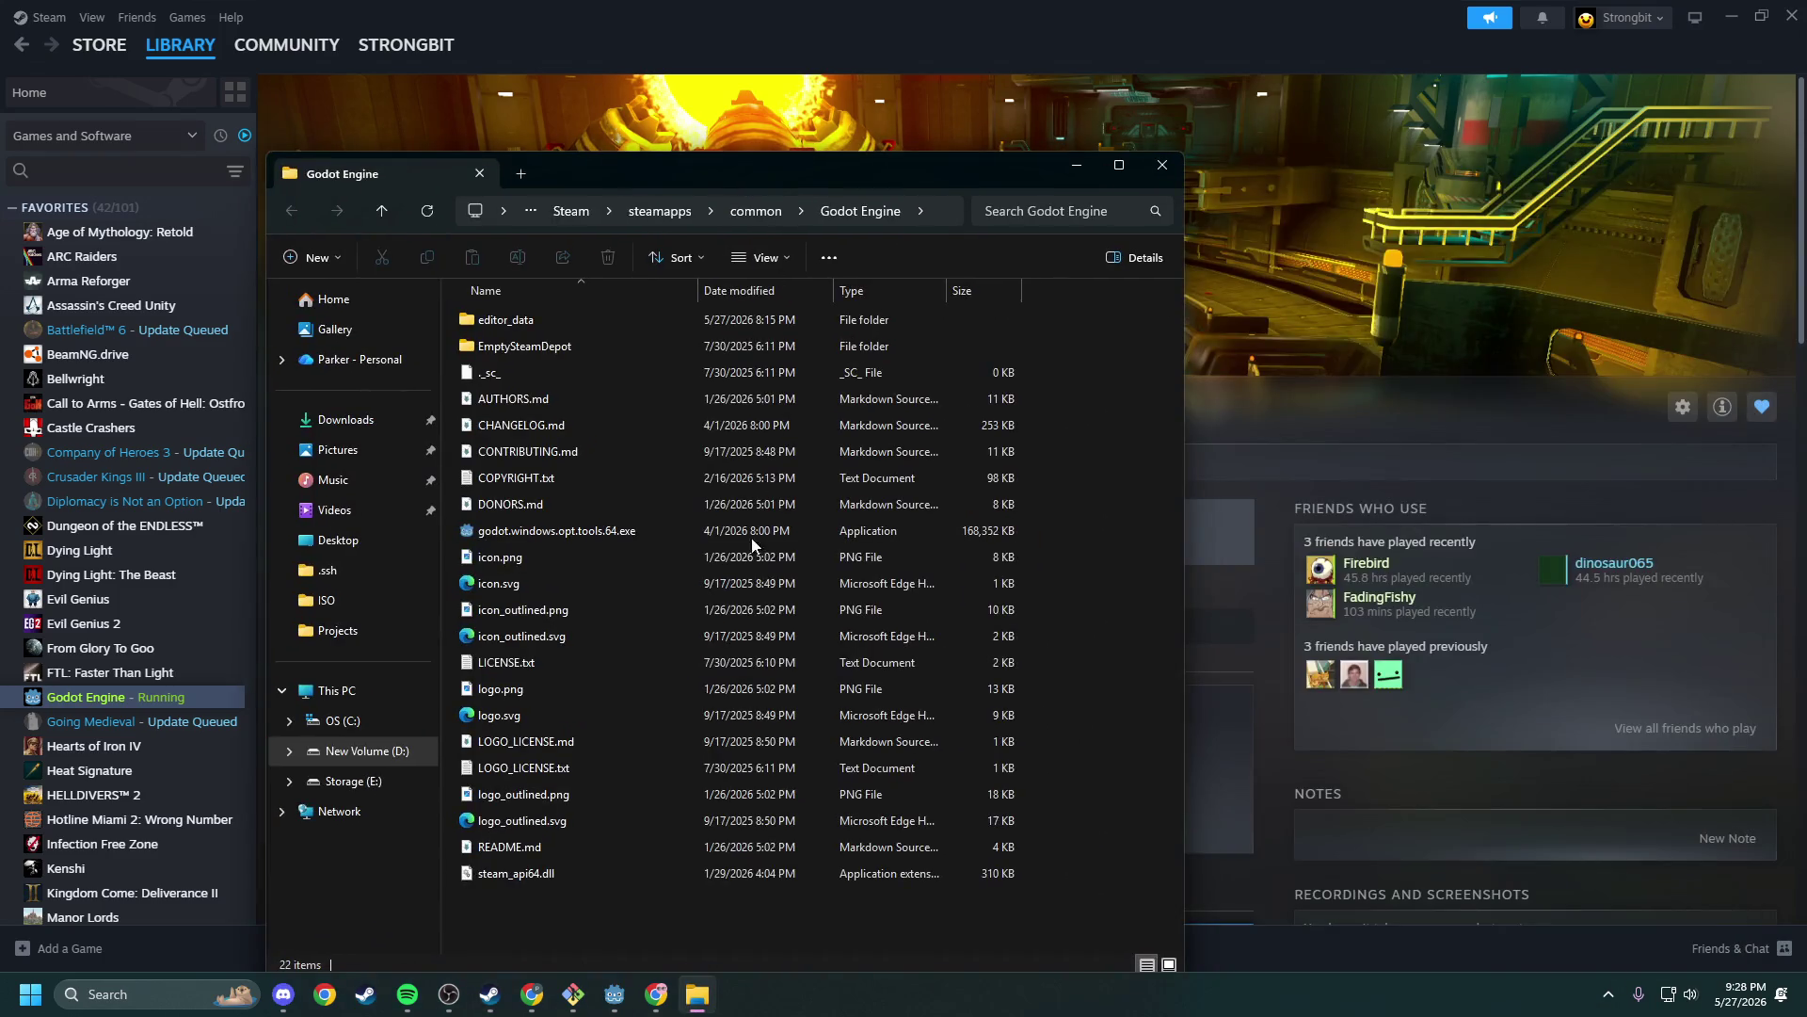
pyautogui.doubleClick(543, 535)
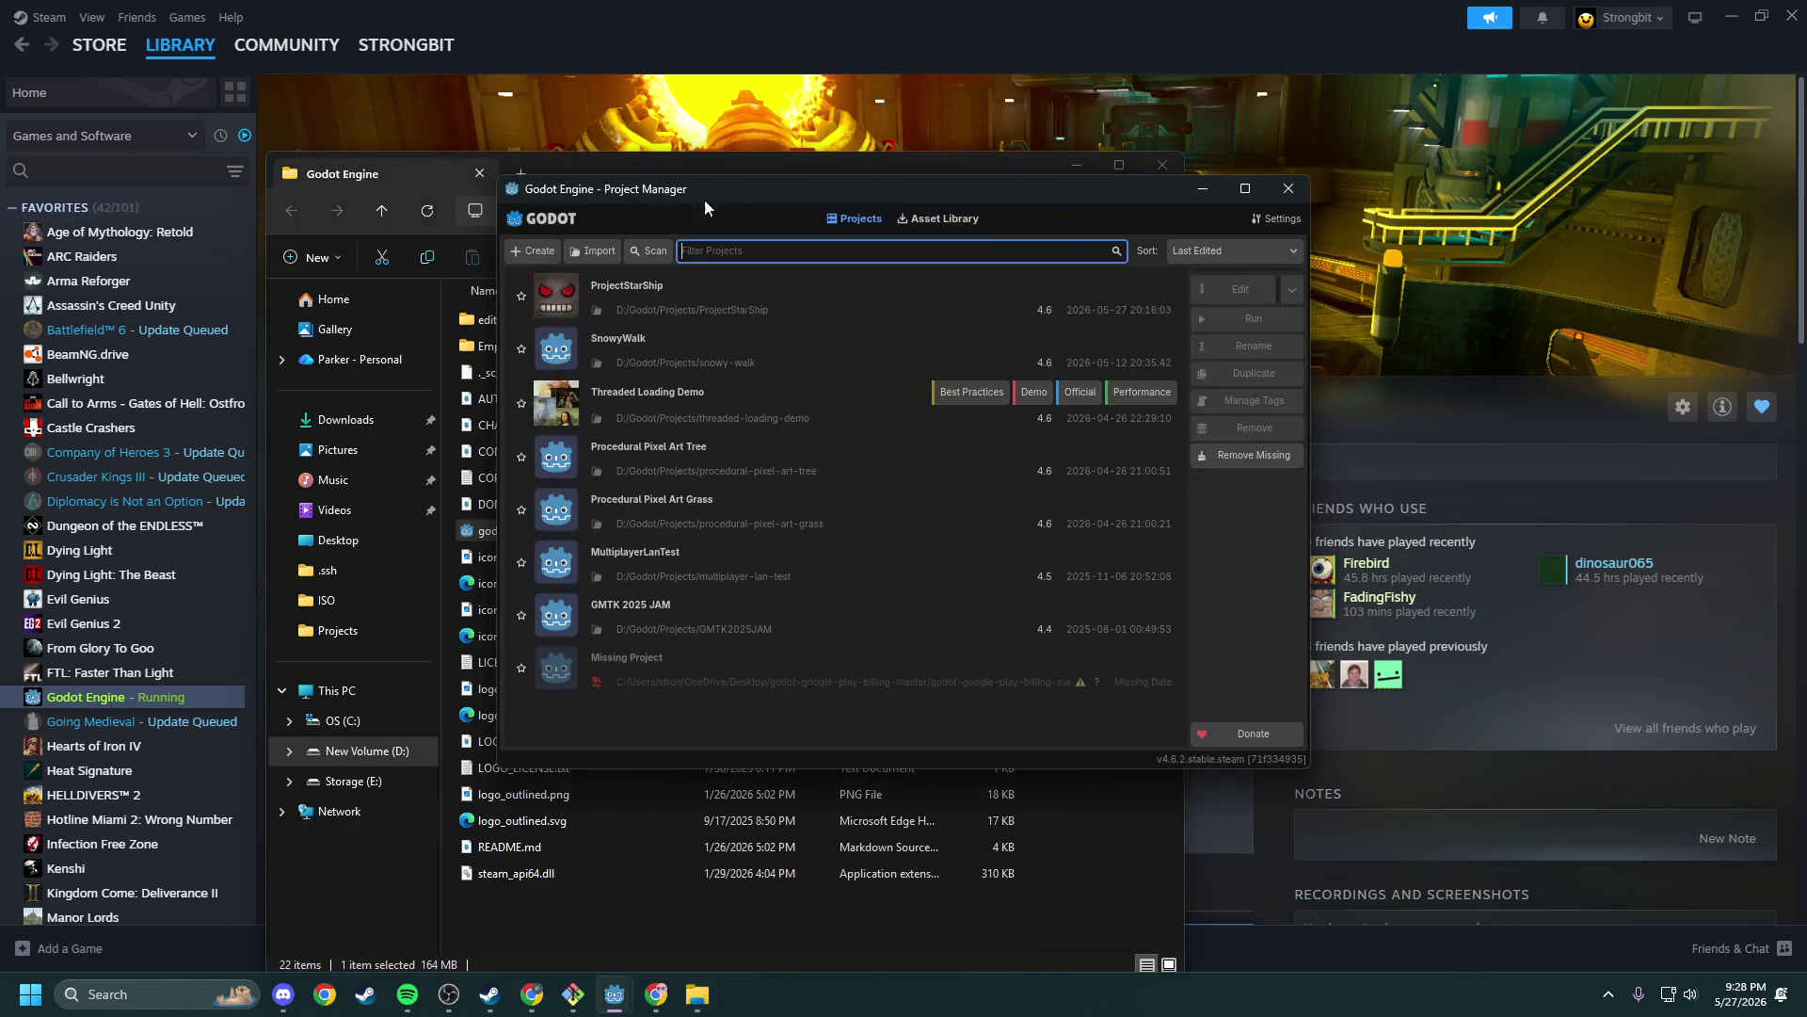
# Close File Explorer and remove the Missing Project entry from the Project Manager list
pyautogui.click(567, 166)
pyautogui.click(1164, 173)
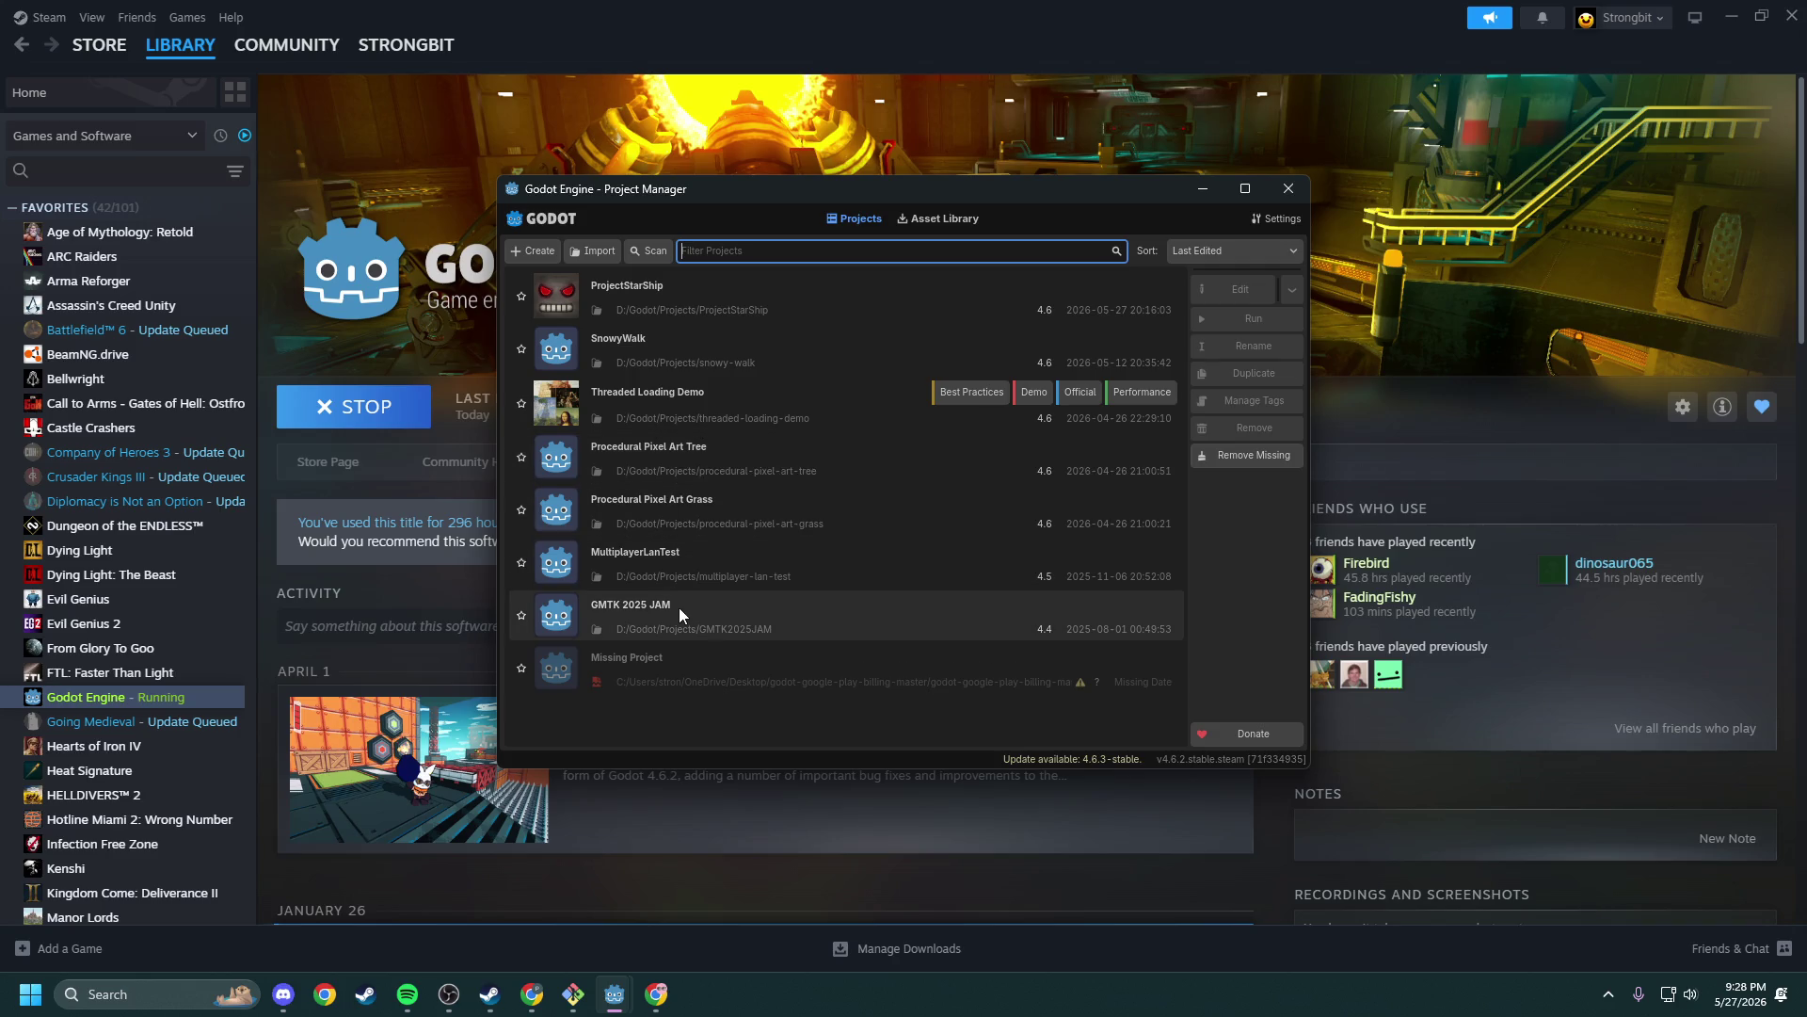
pyautogui.click(703, 657)
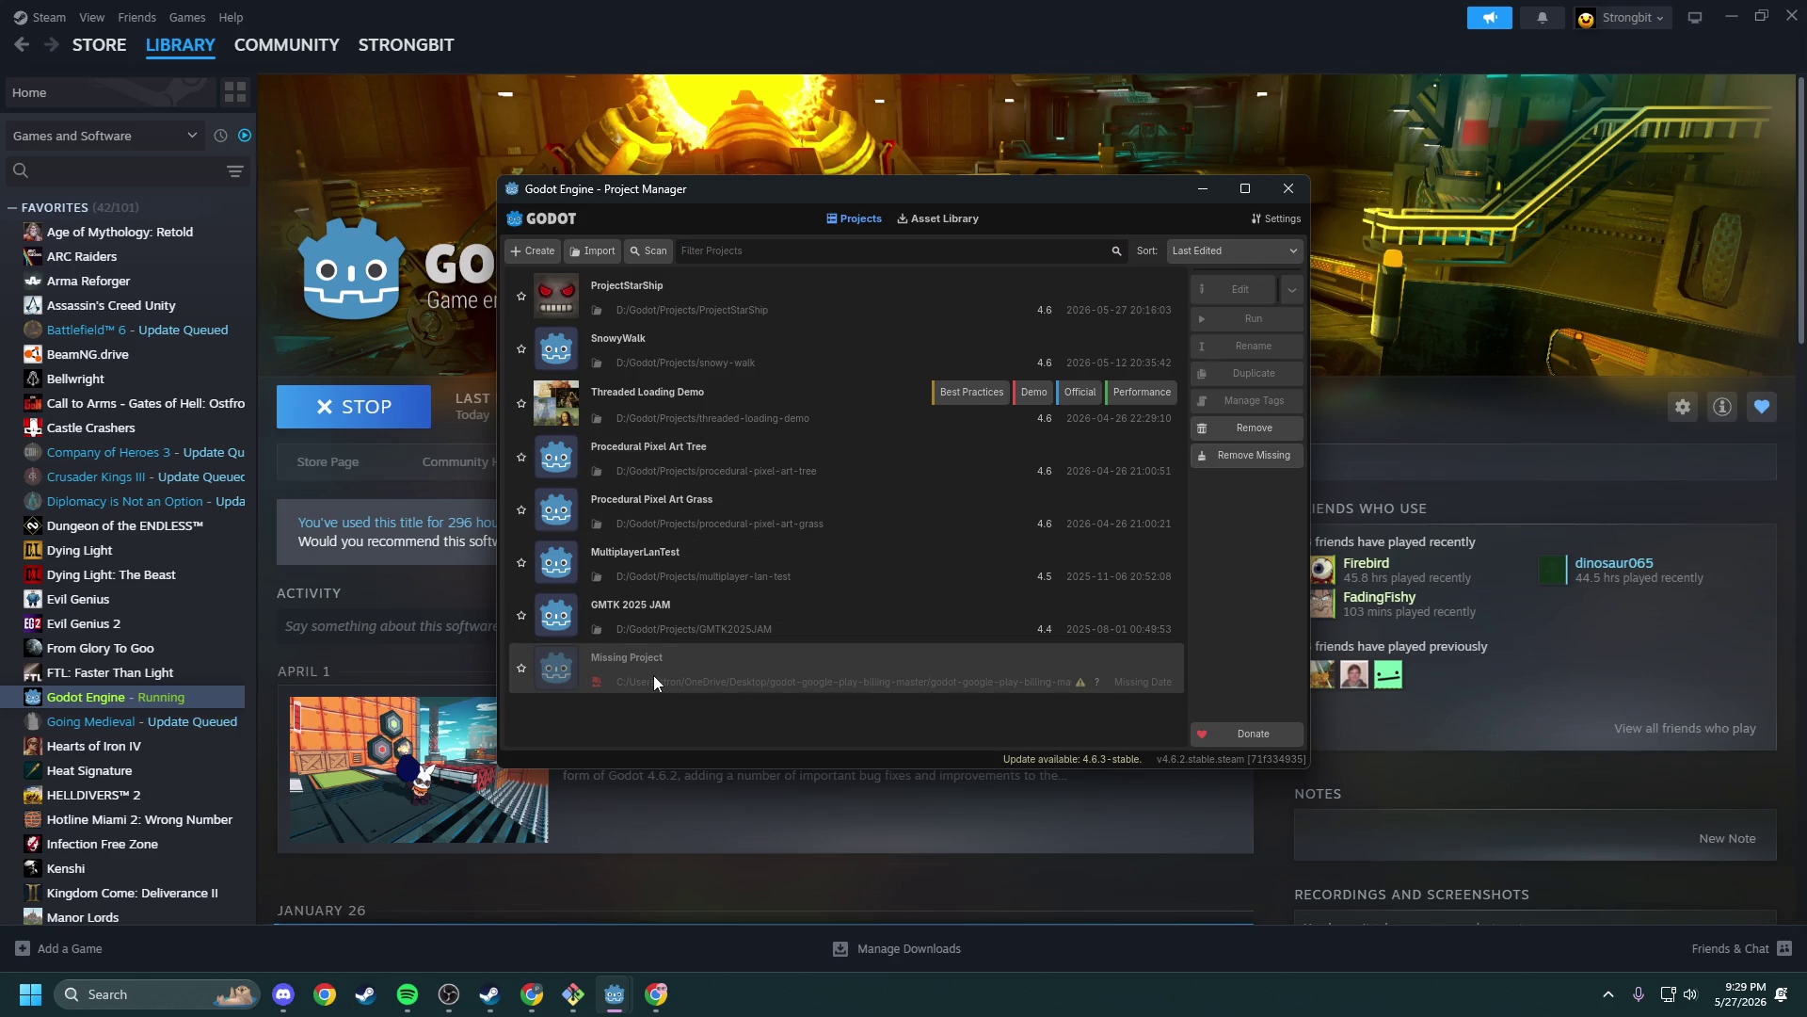
pyautogui.rightClick(732, 669)
pyautogui.click(657, 698)
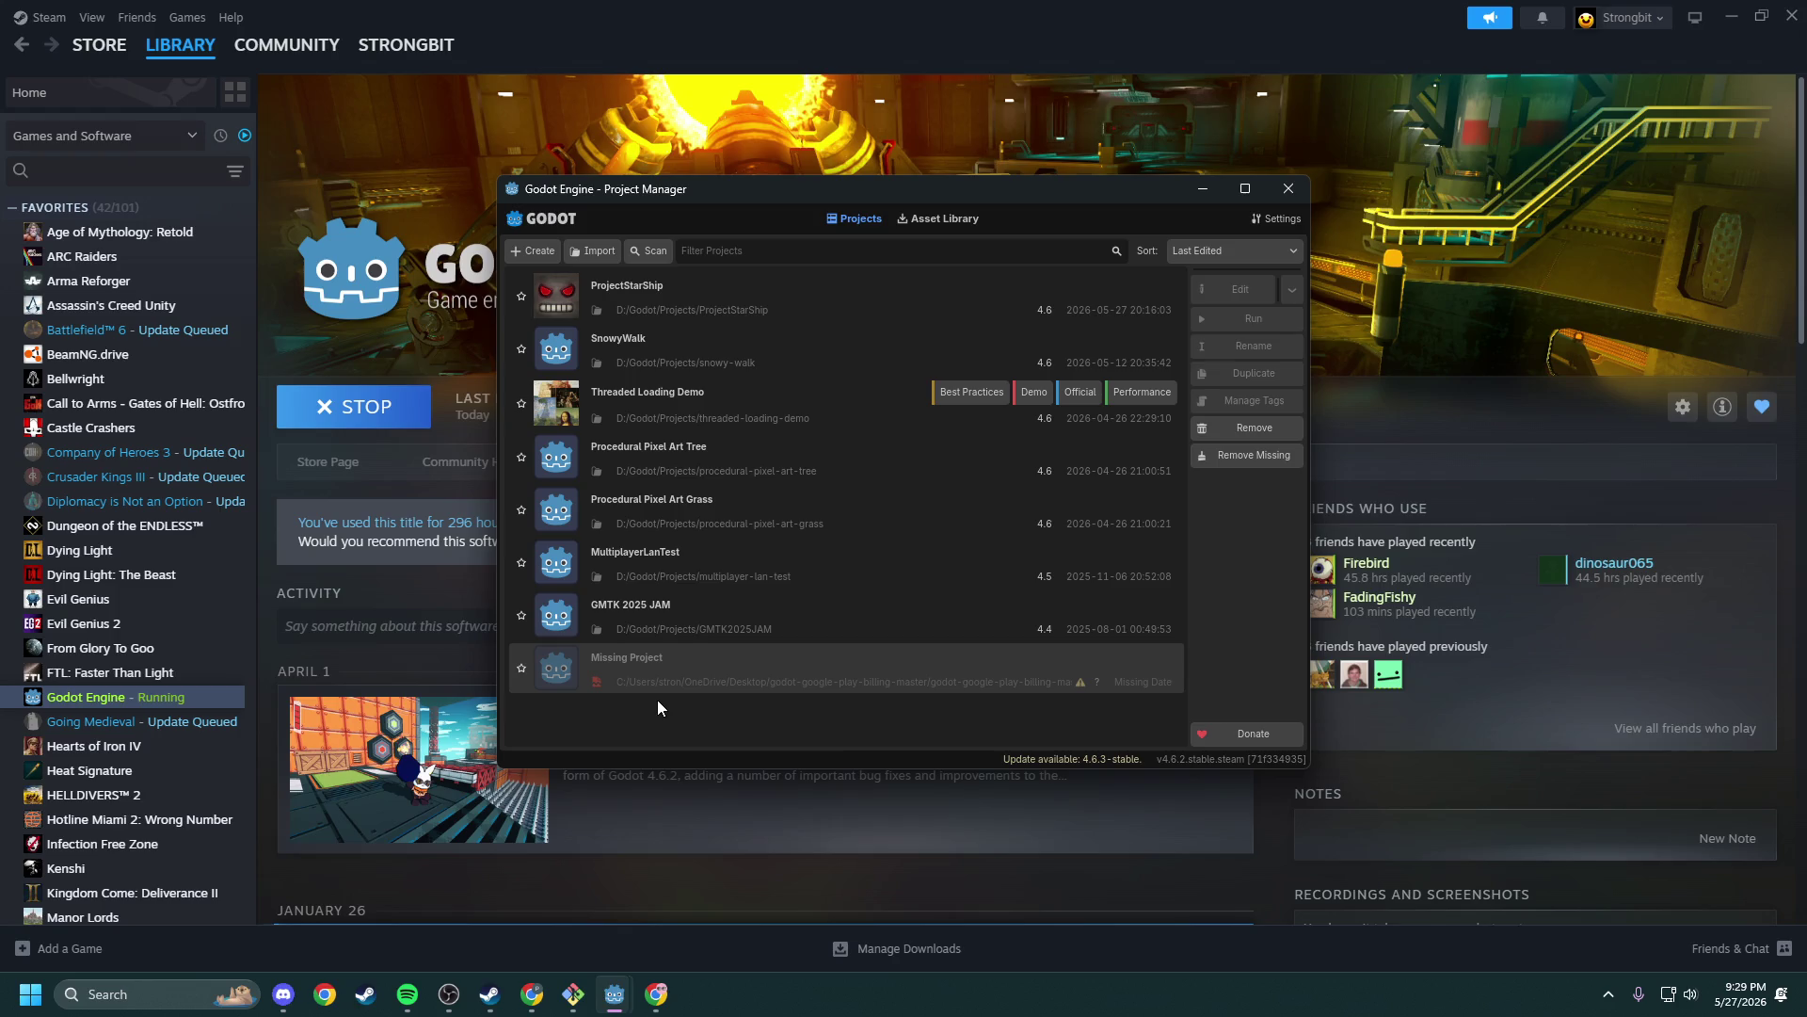
pyautogui.rightClick(707, 692)
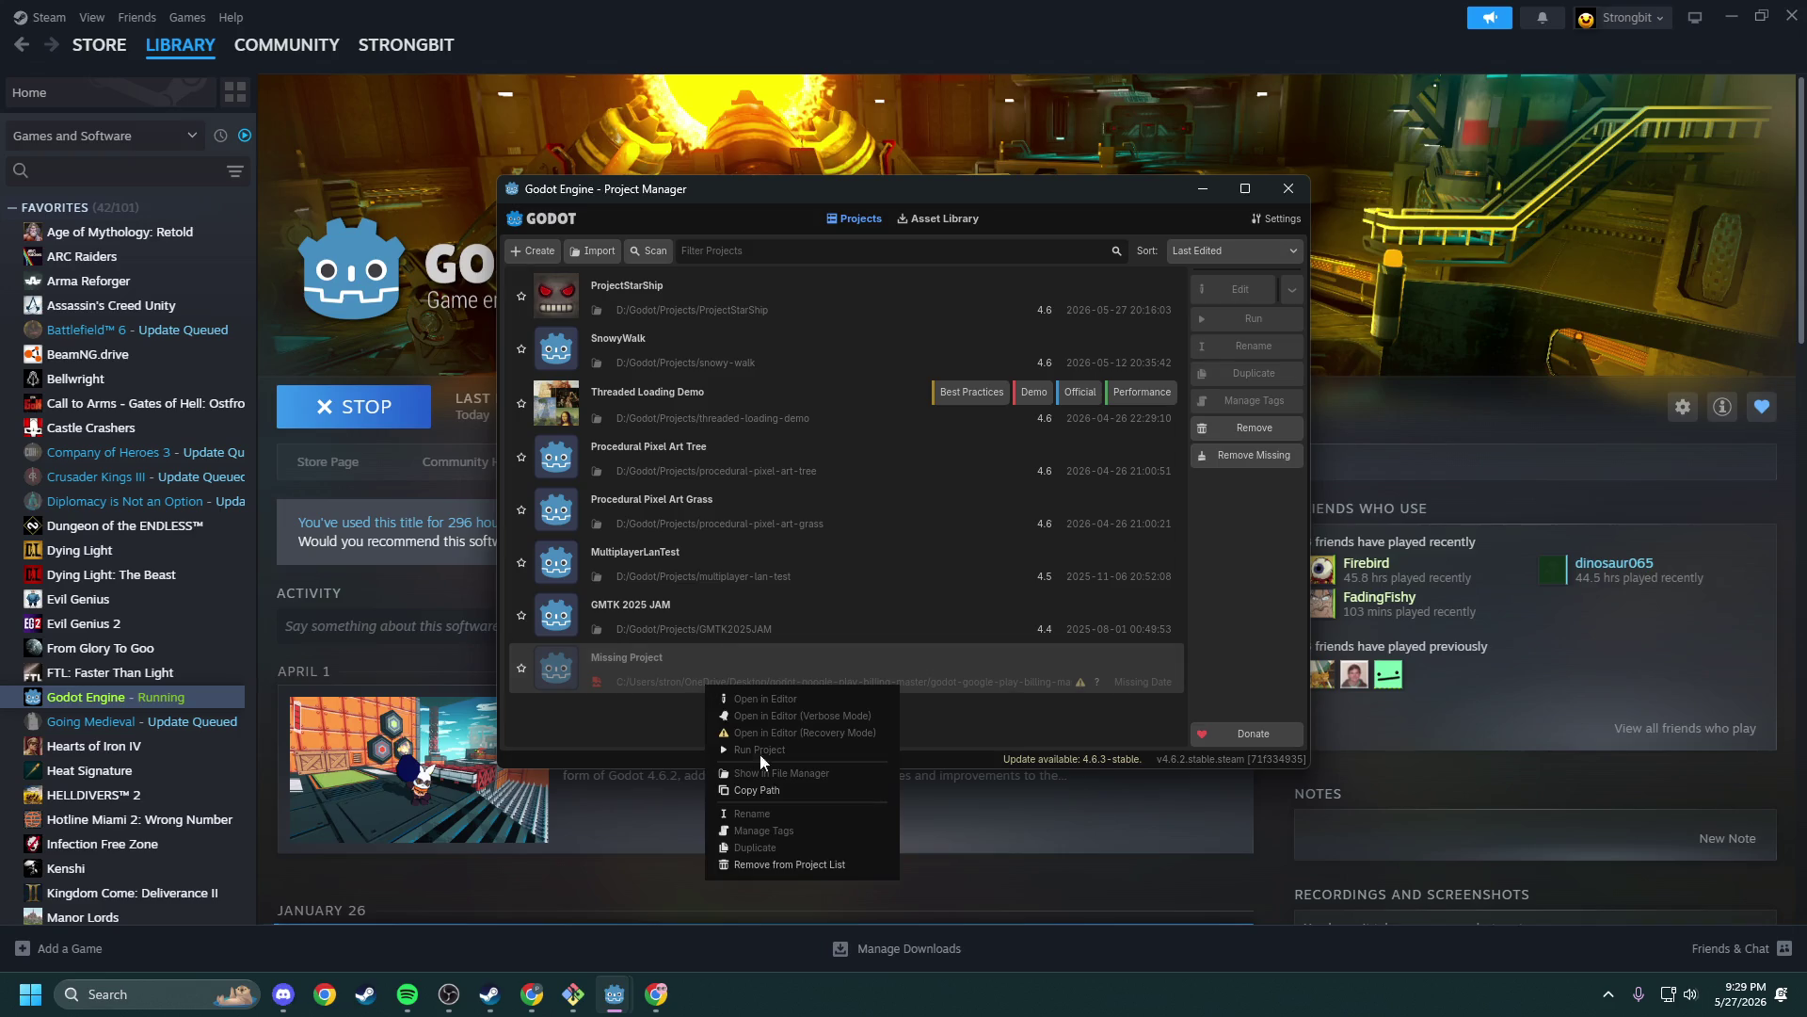
pyautogui.click(785, 861)
pyautogui.click(878, 531)
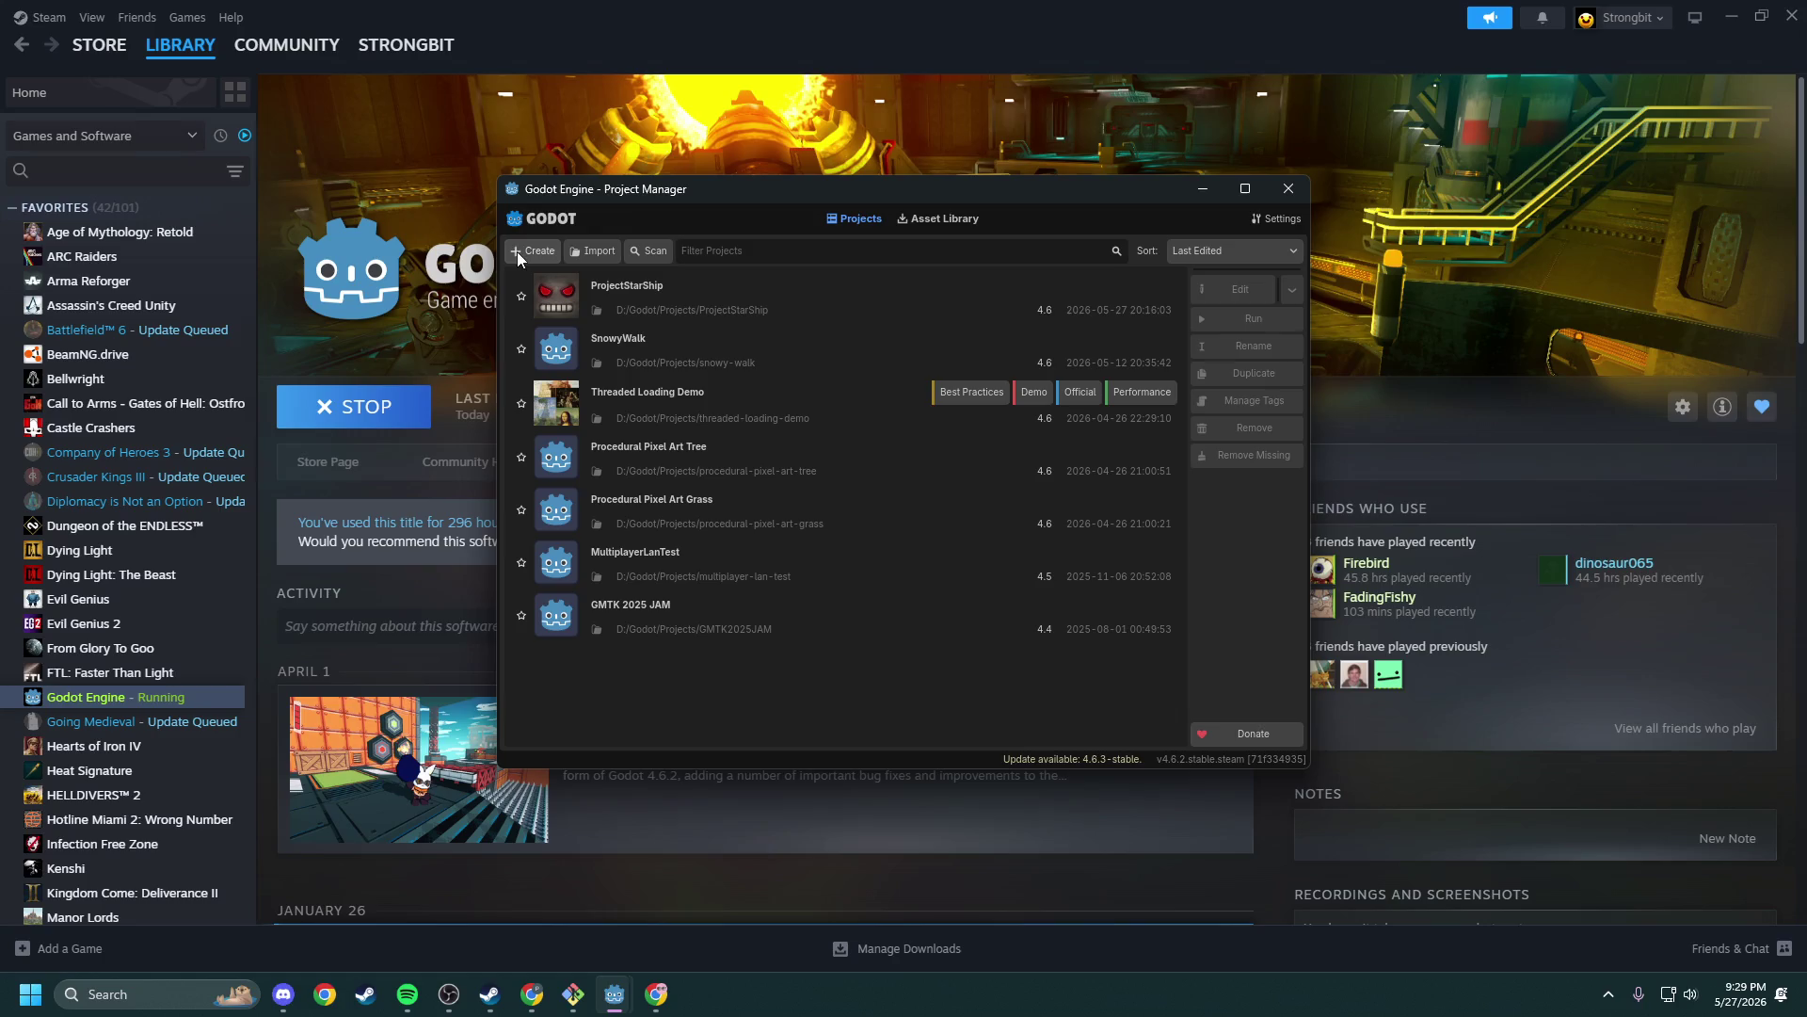
# Browse to D:/Godot/Projects in the Import Project dialog, then cancel the import
pyautogui.click(584, 250)
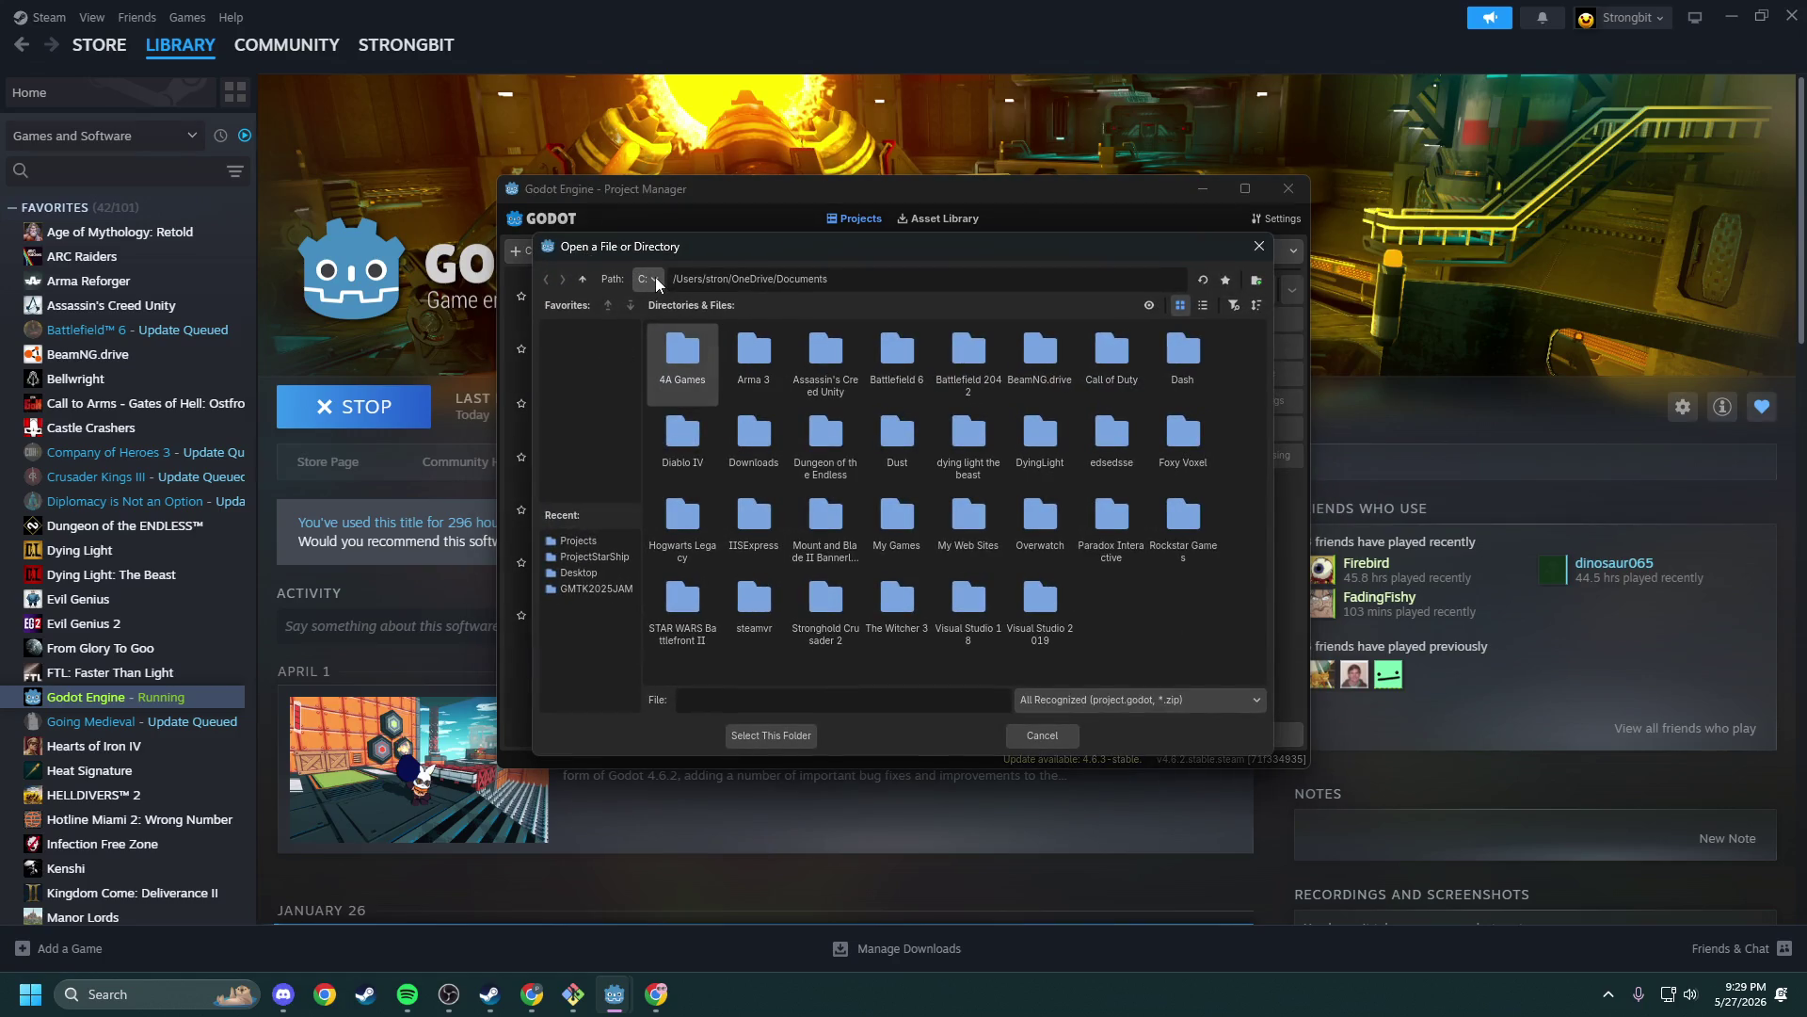
pyautogui.click(595, 541)
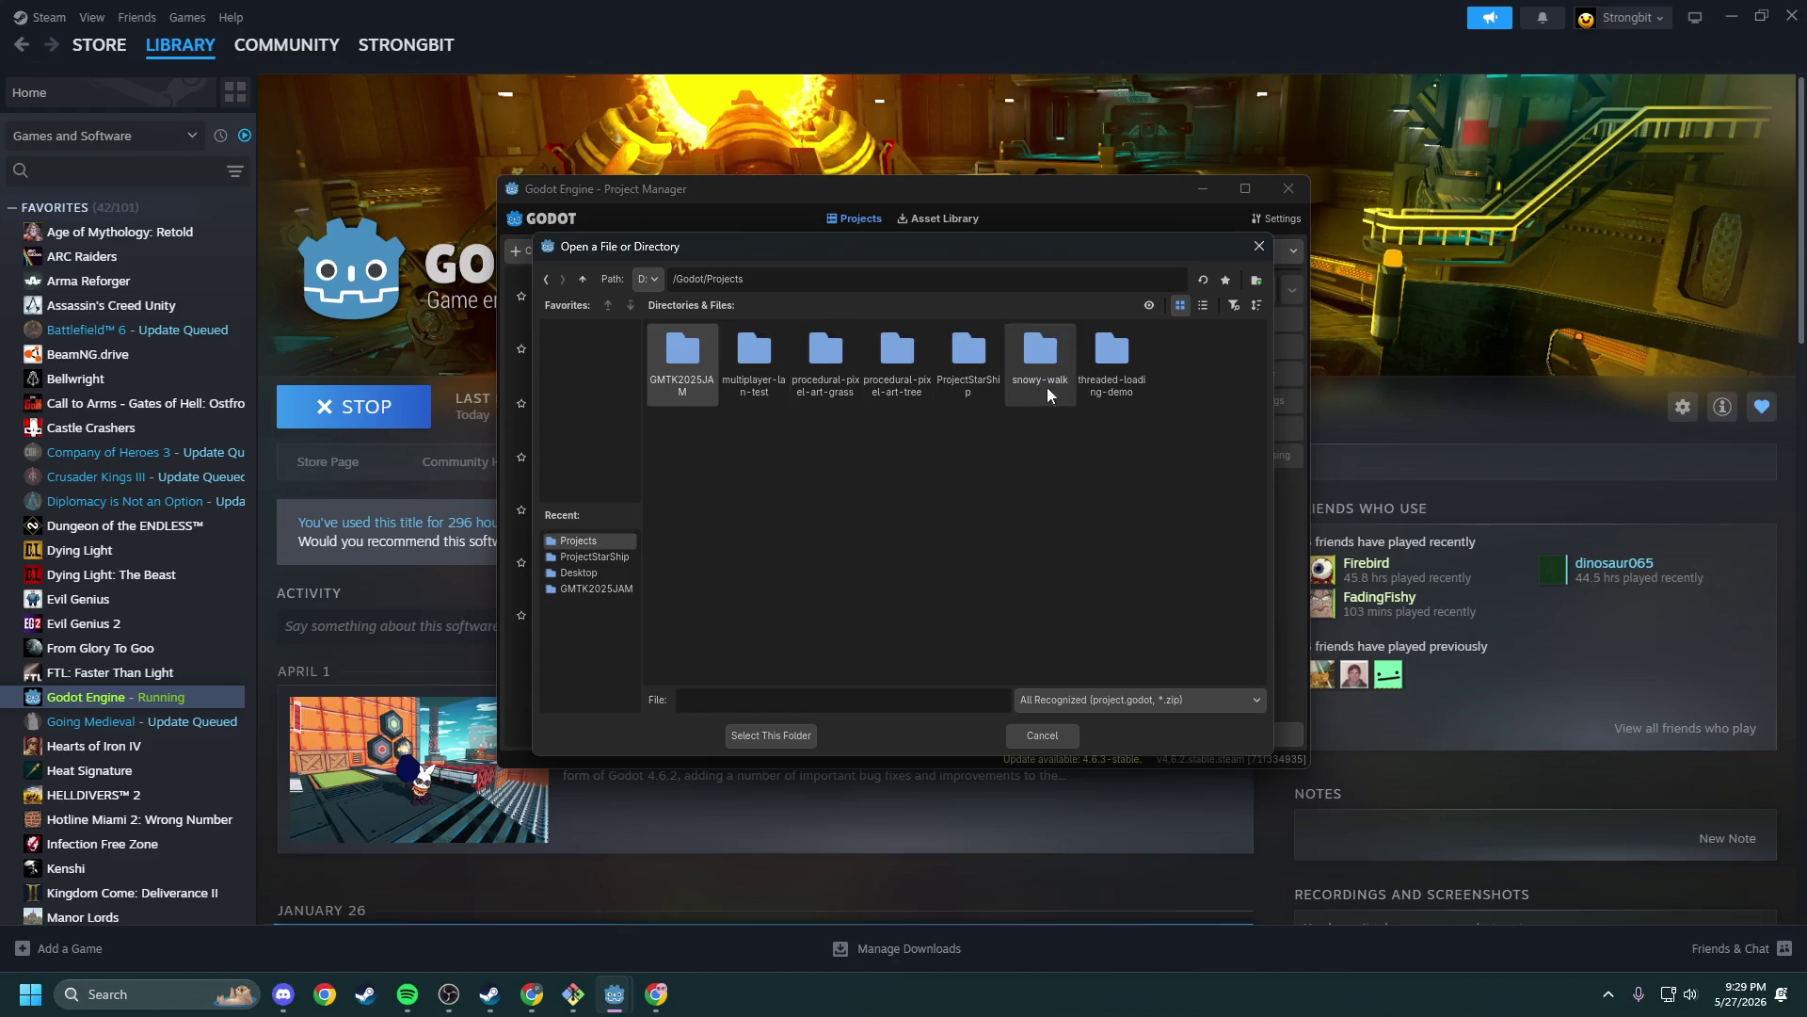
pyautogui.click(583, 277)
pyautogui.doubleClick(683, 372)
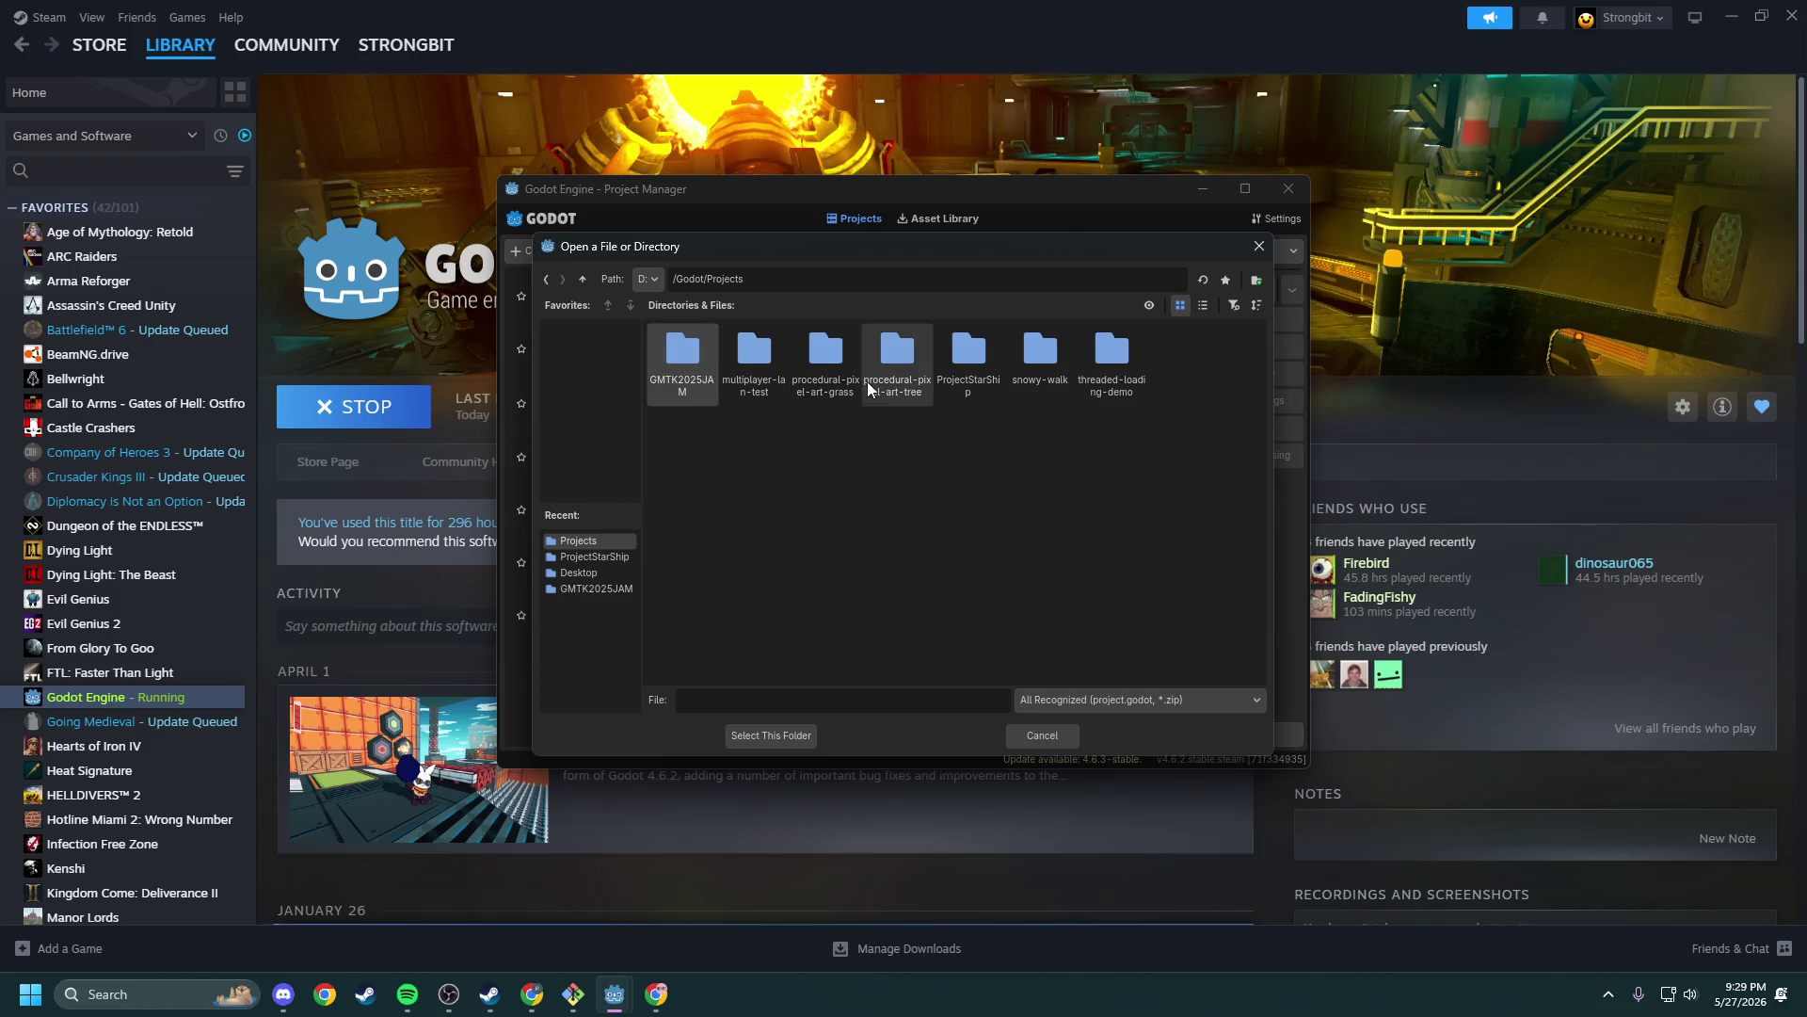
pyautogui.click(1042, 734)
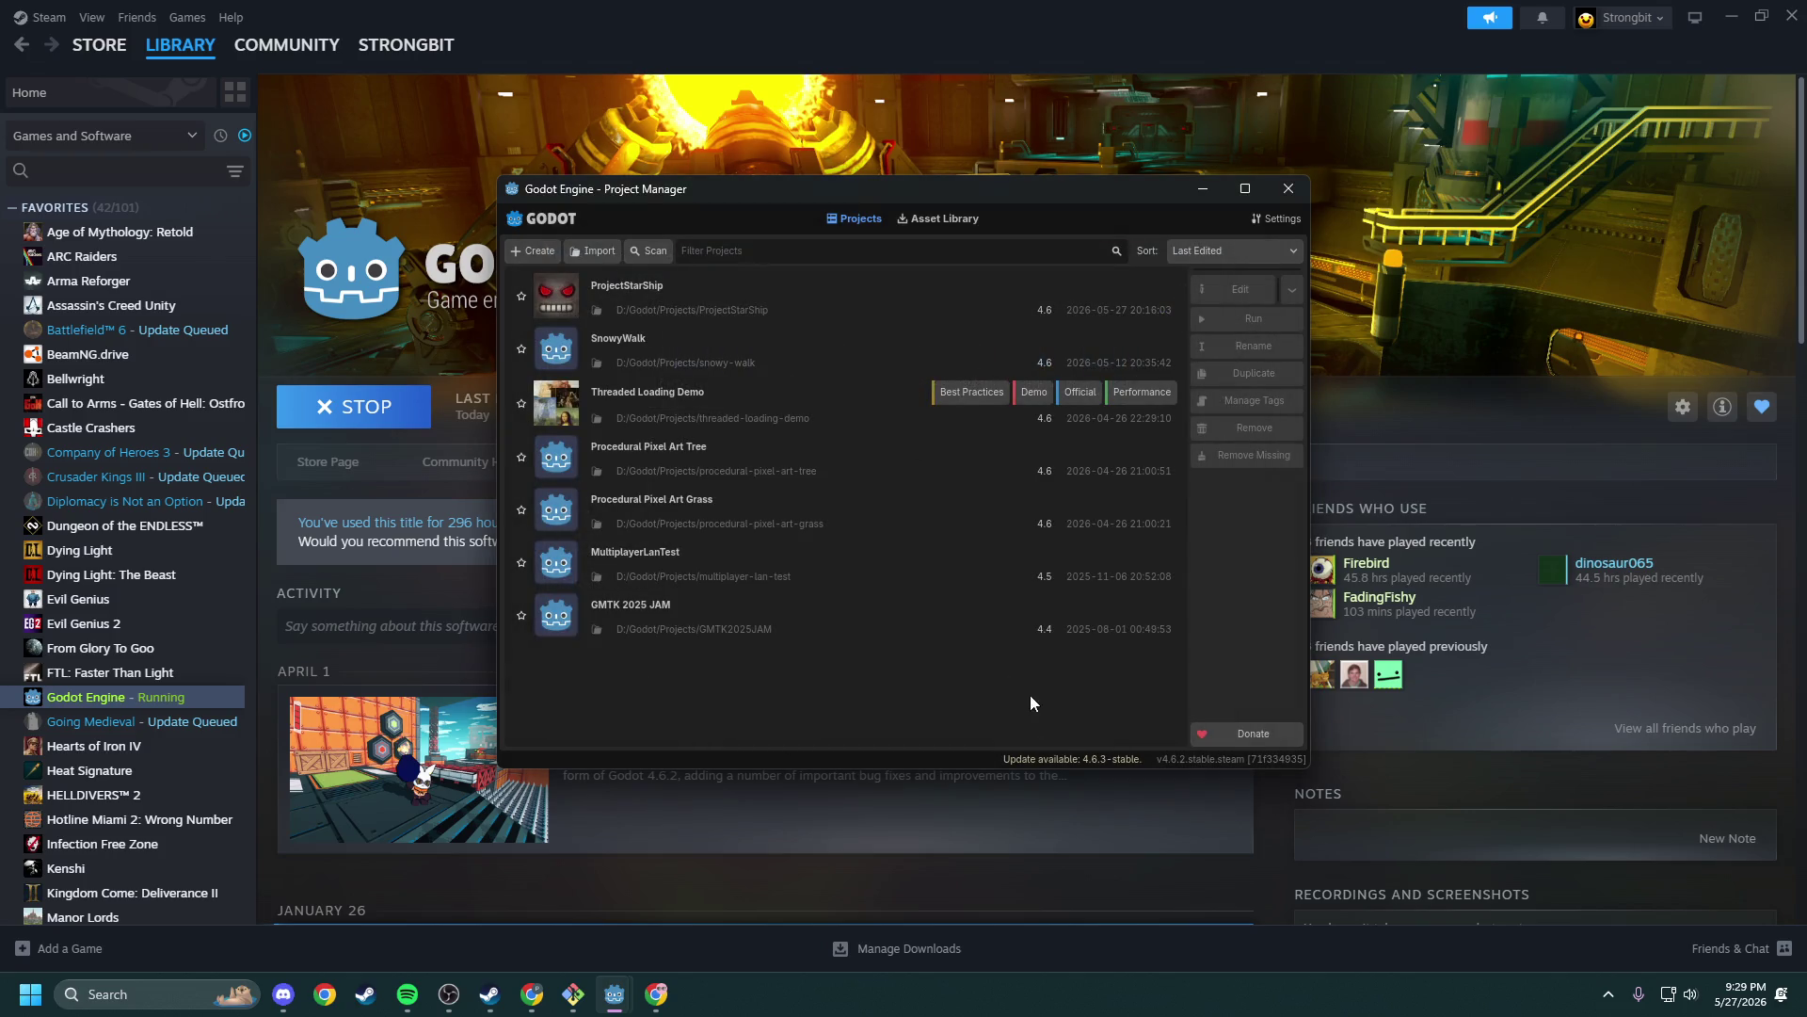
# Close the Project Manager and bring the Play Console browser window forward
pyautogui.click(1285, 195)
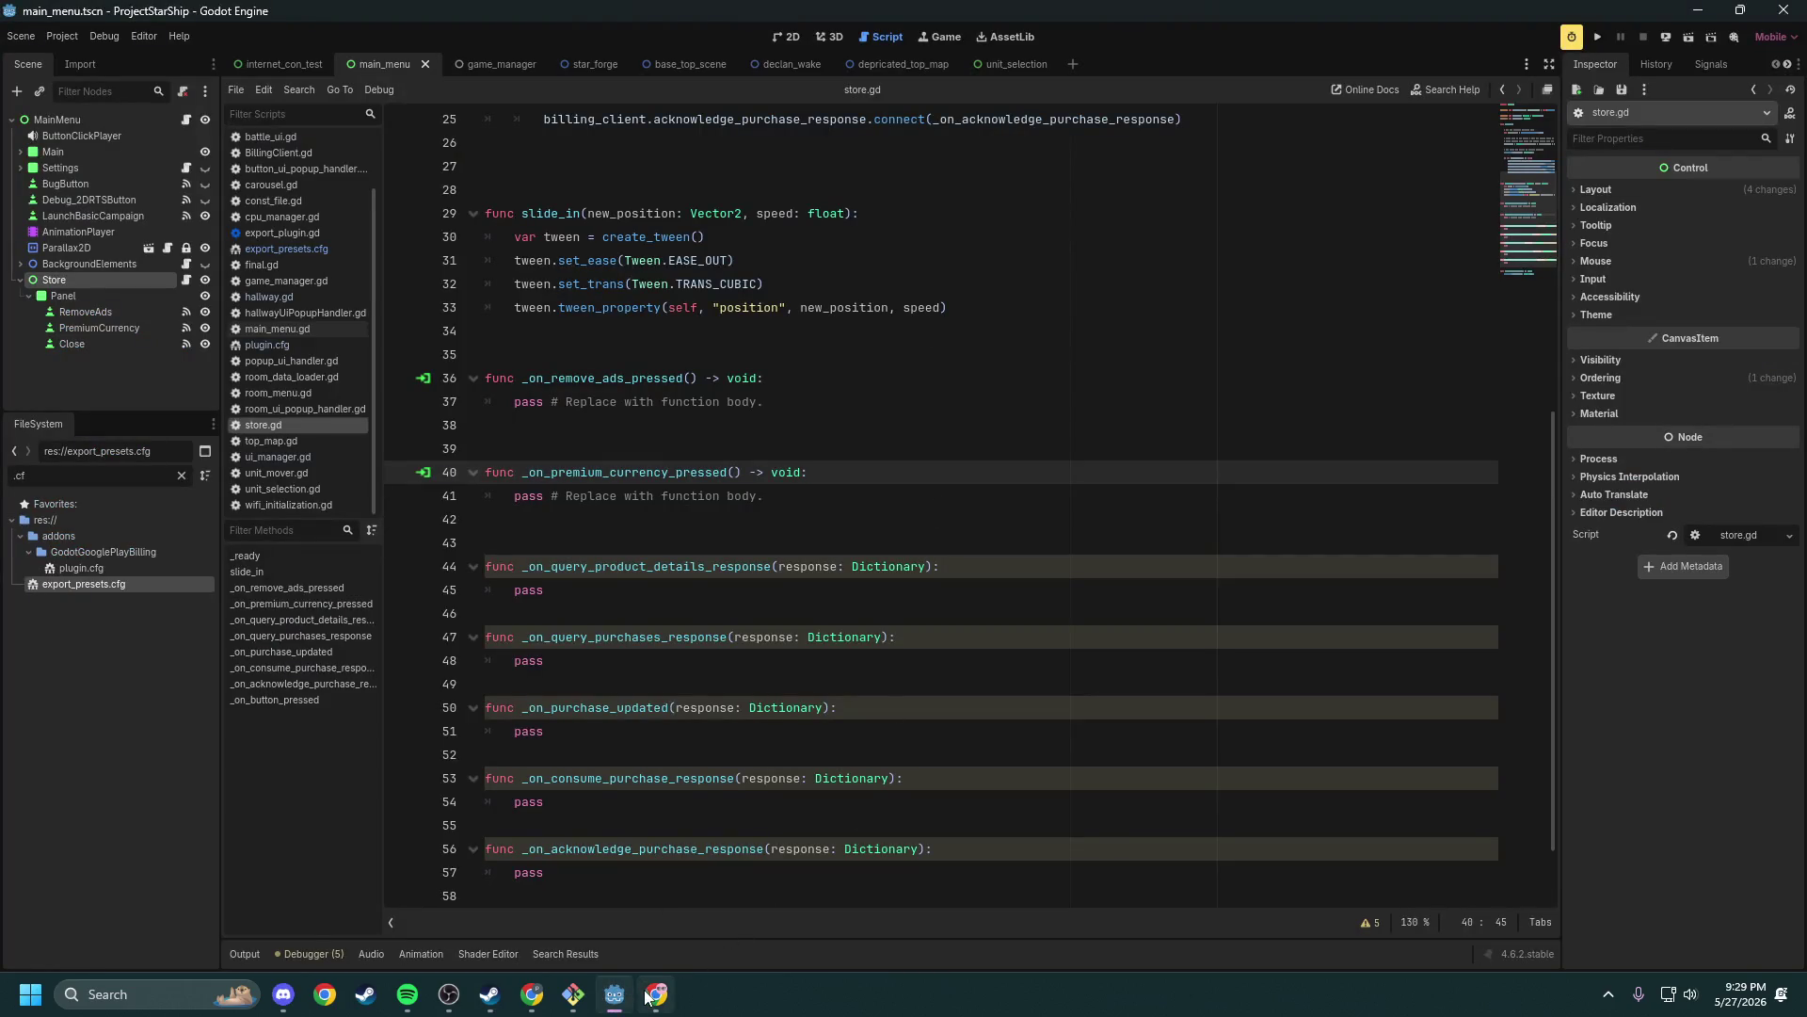
pyautogui.moveTo(613, 994)
pyautogui.click(656, 994)
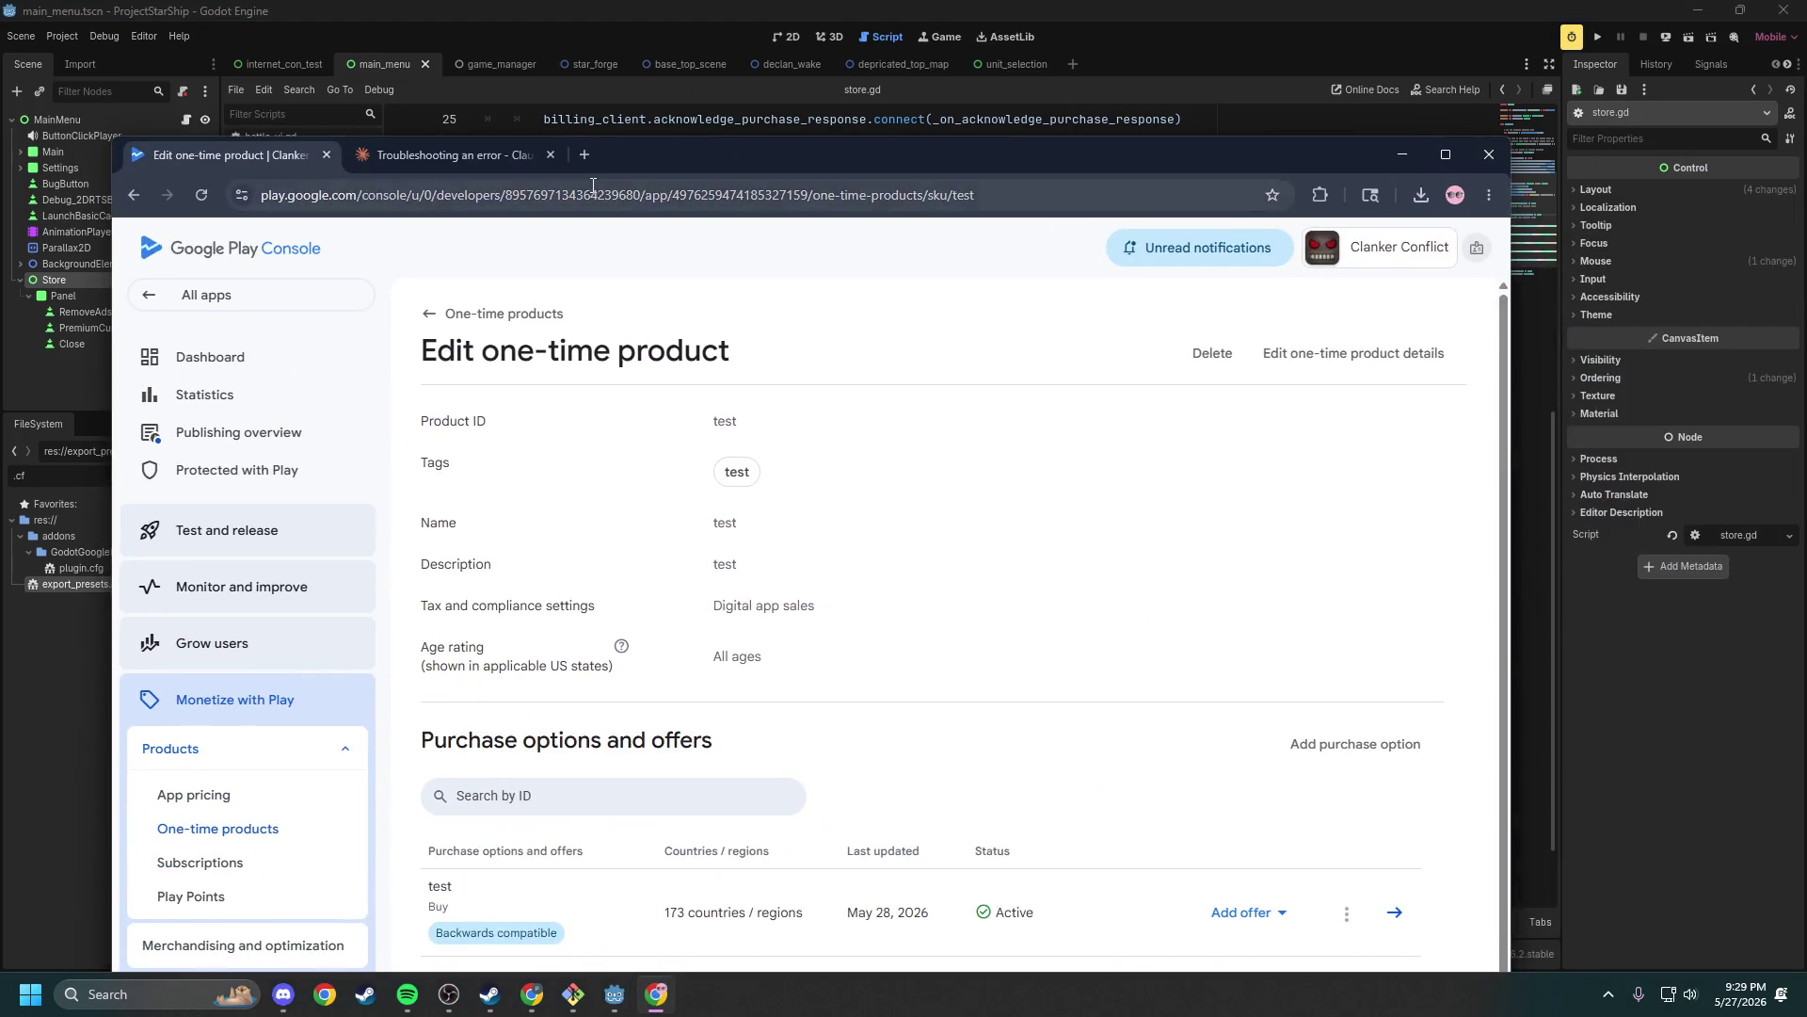
# Search Google for 'Google play Plugin for Godot' in a new tab
pyautogui.hotkey('ctrl', 't')
pyautogui.write('G')
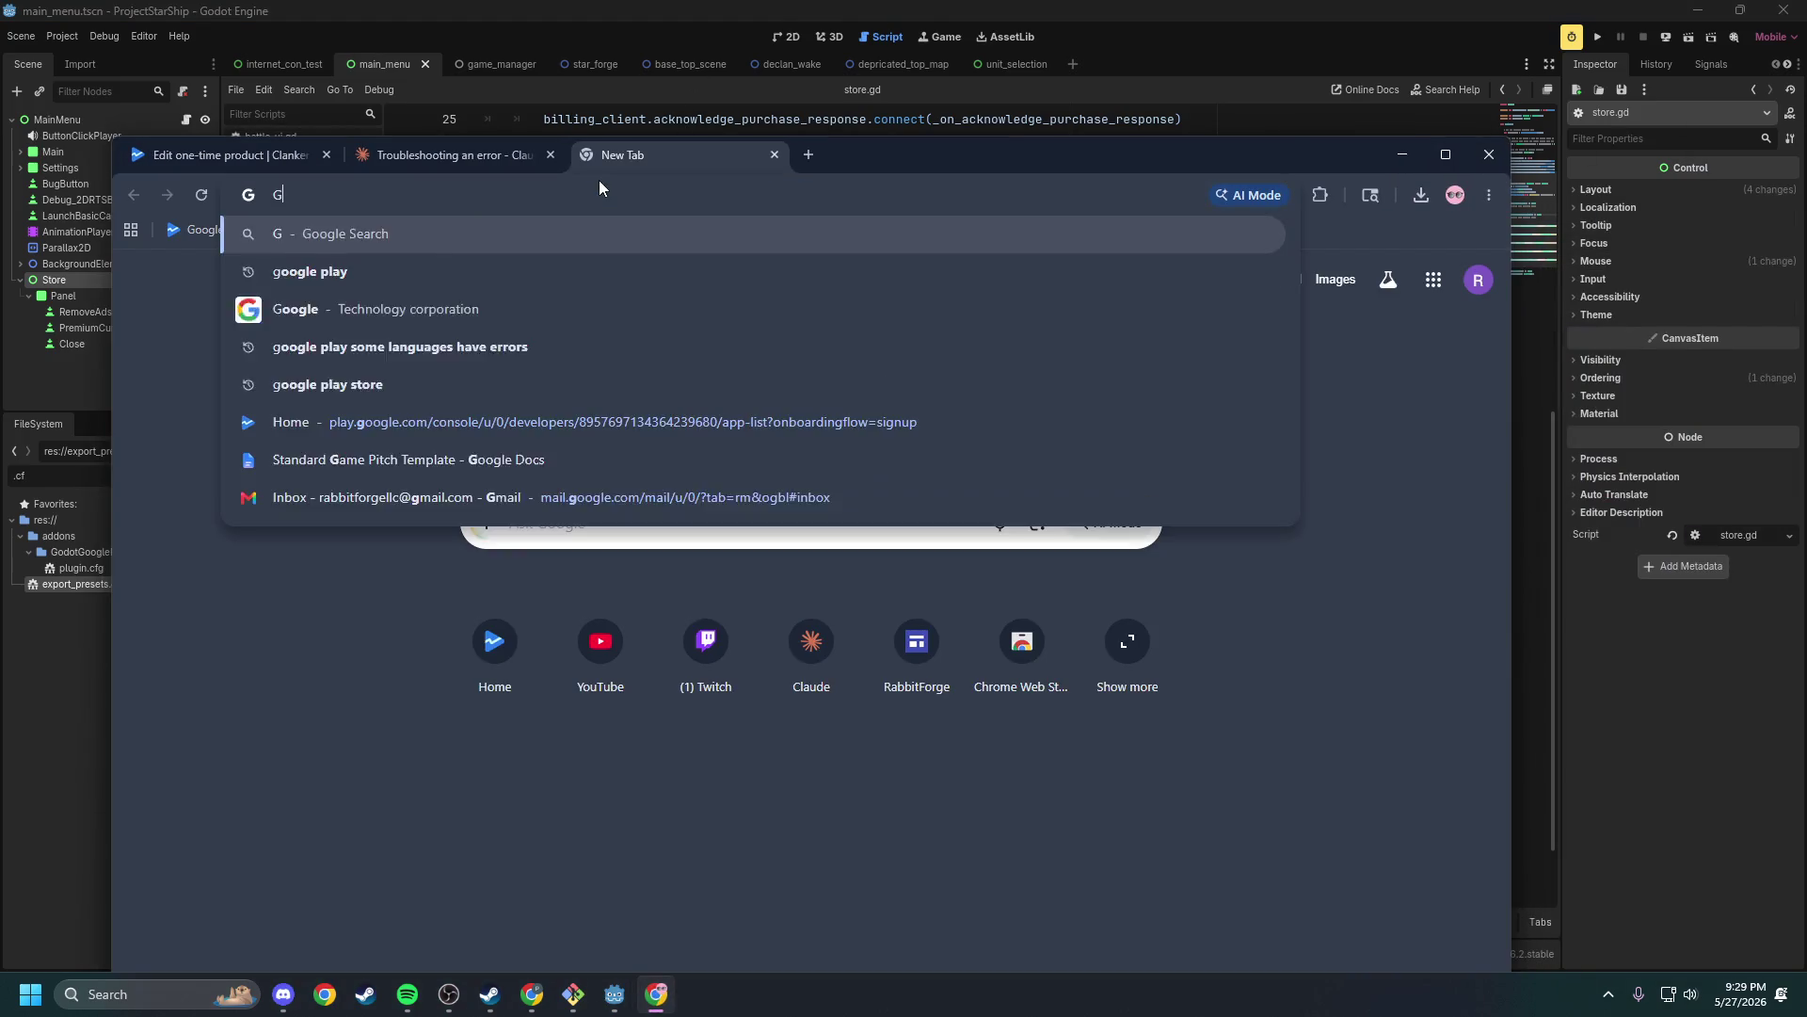
pyautogui.write('oogle play Plugin for')
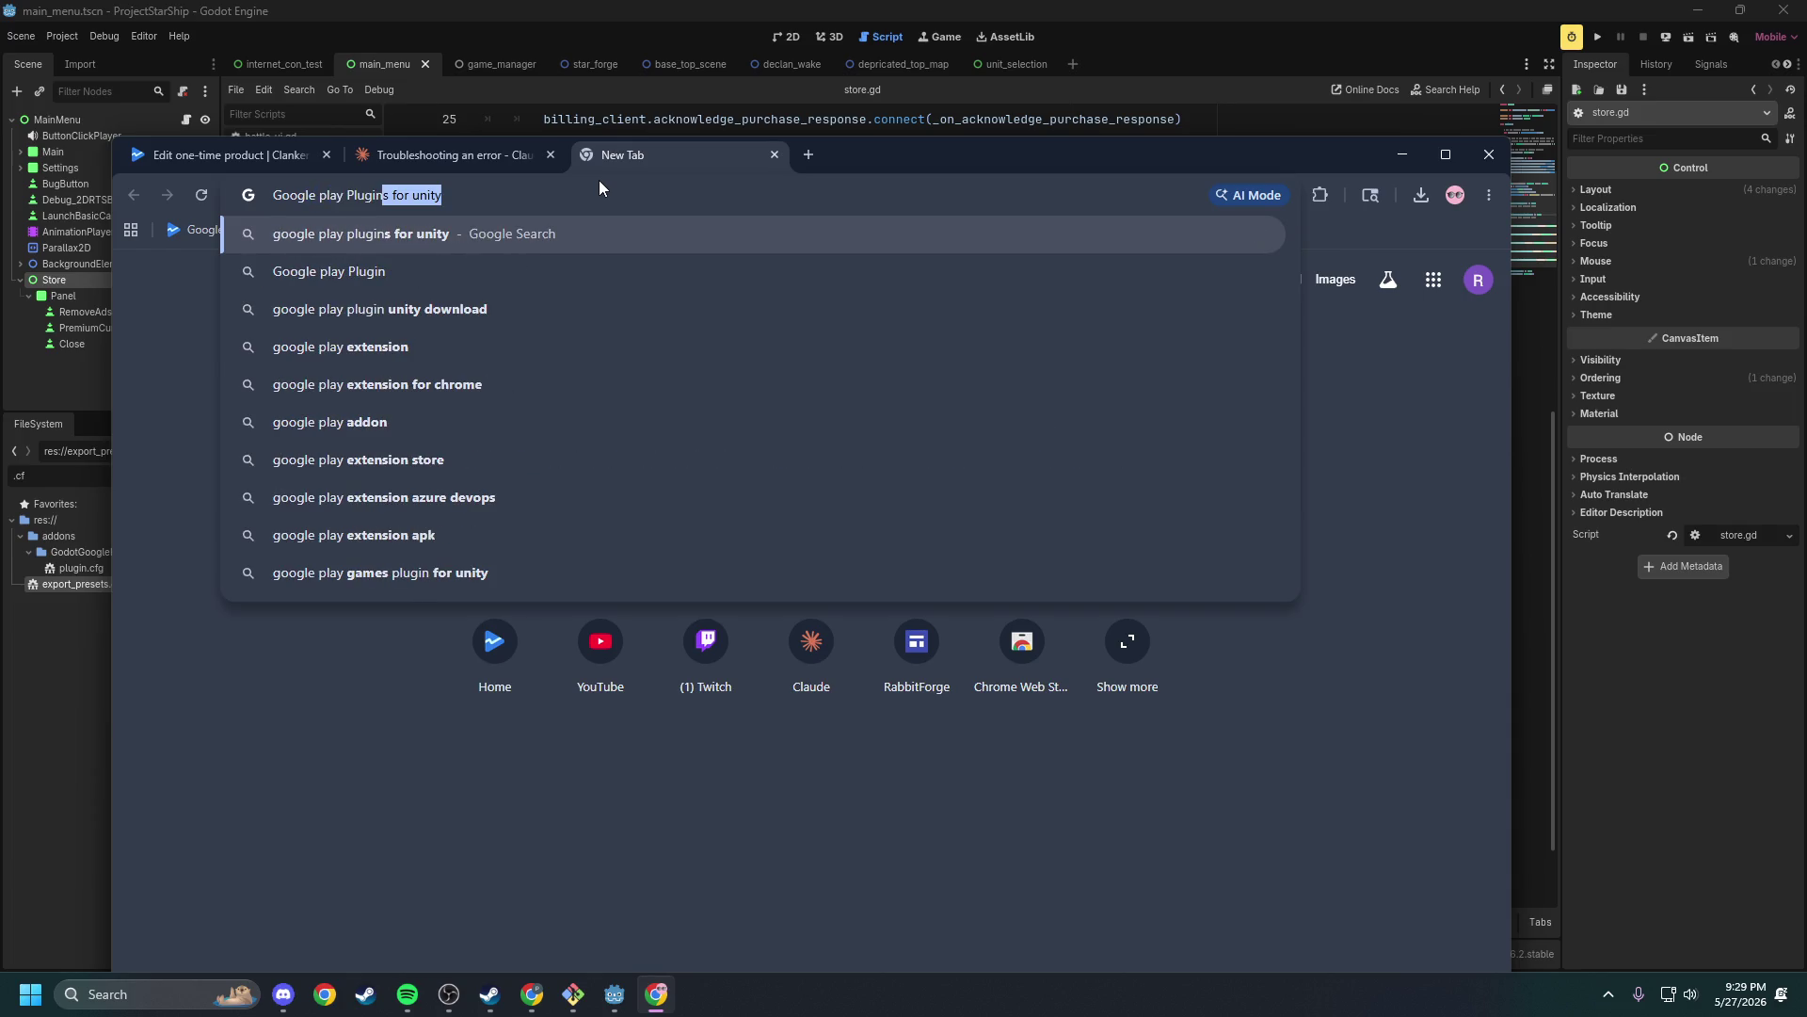
pyautogui.write(' Godot')
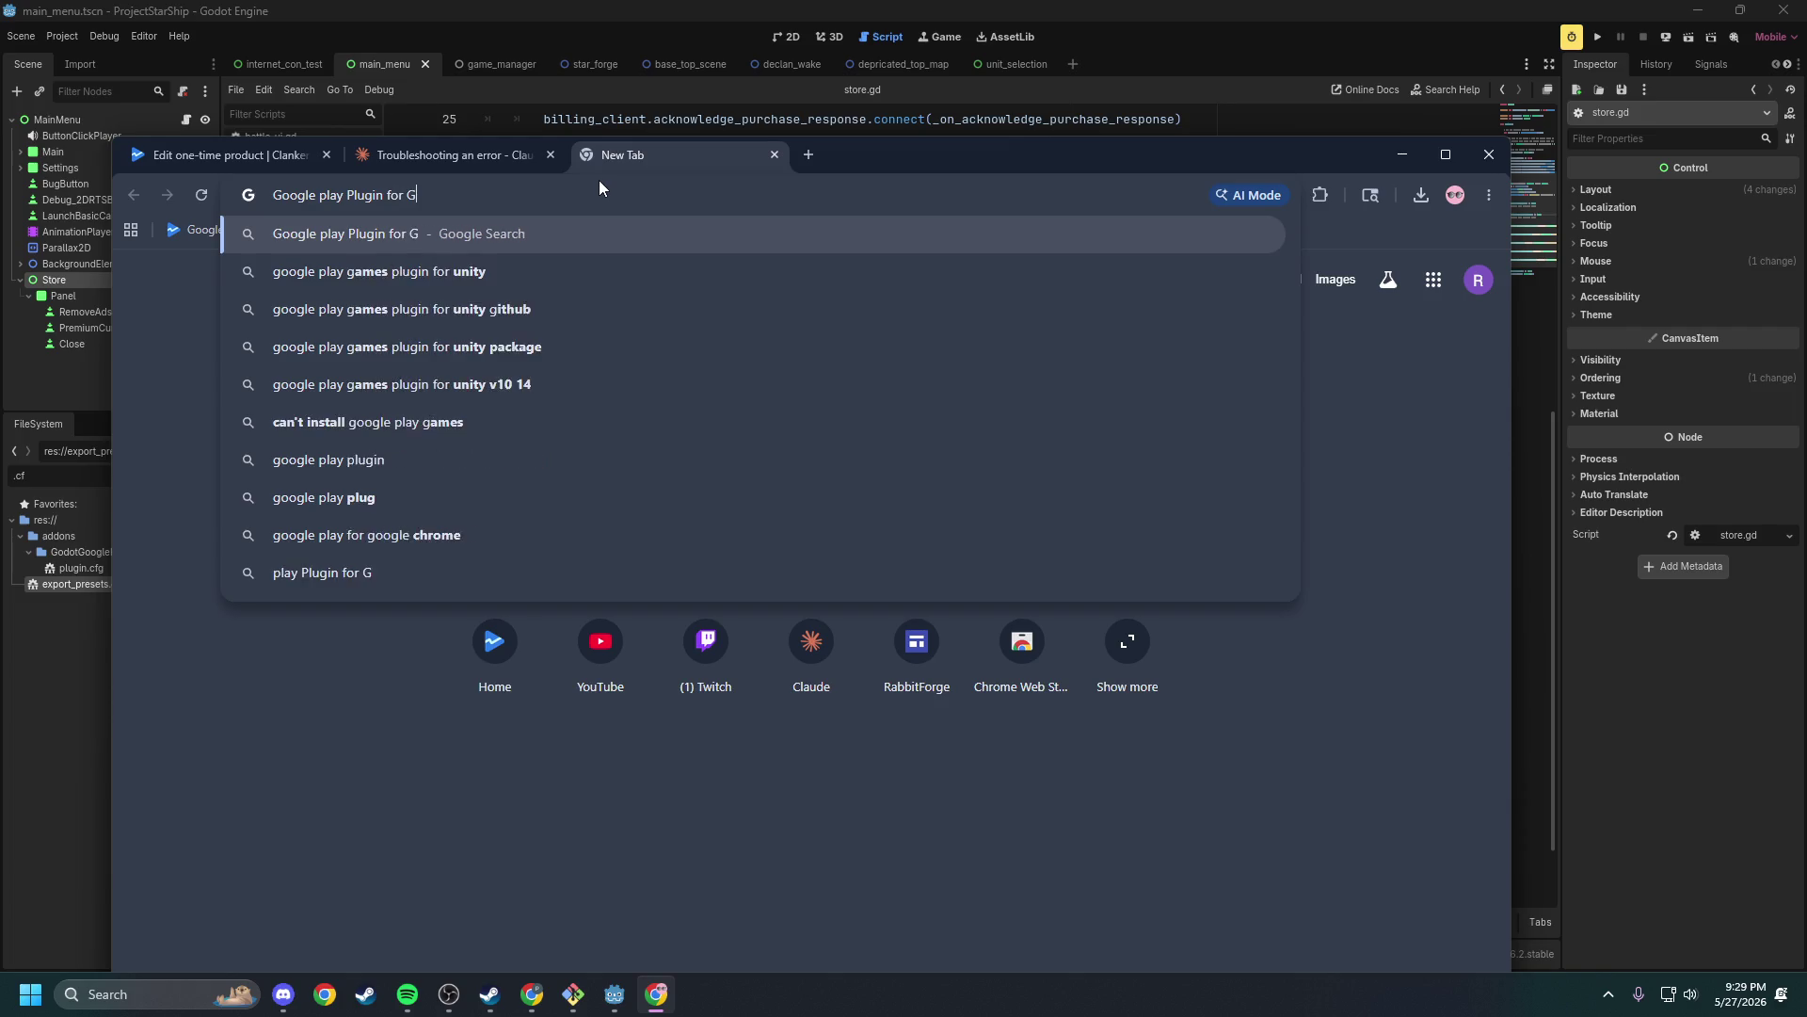
pyautogui.press('Return')
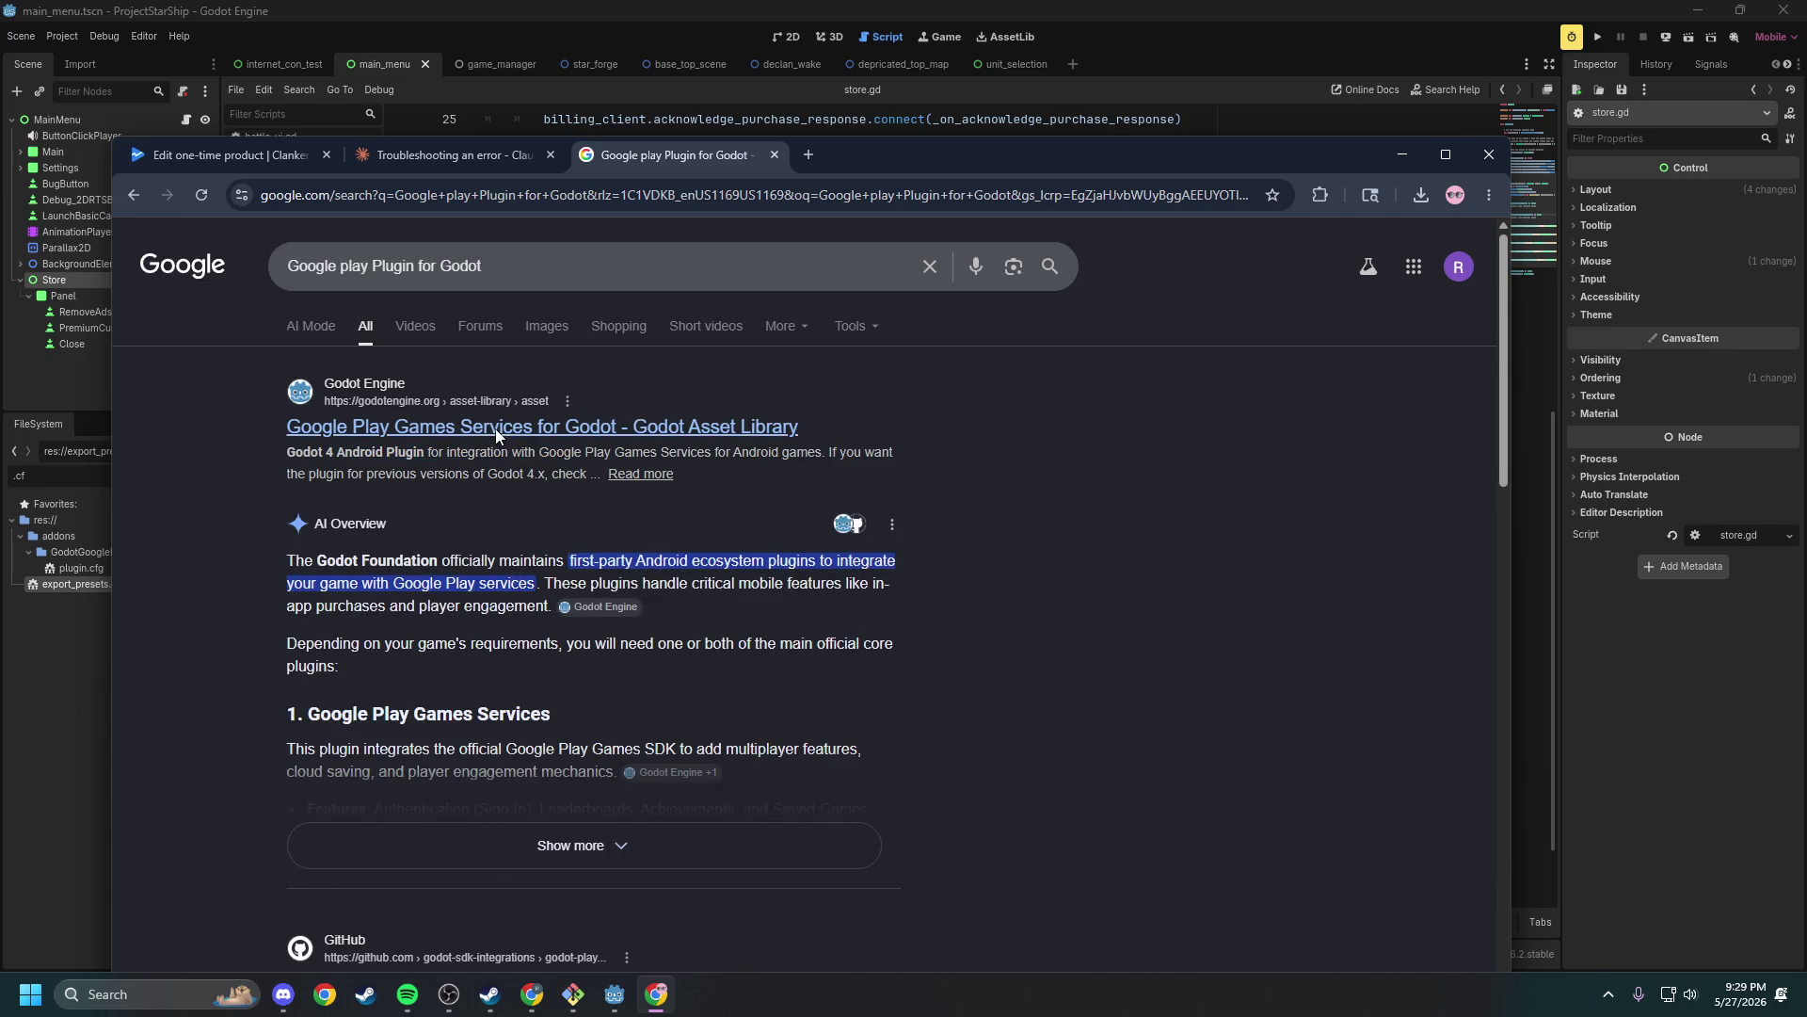
# Look at the Google Play Games Services asset page's features, then return to the results
pyautogui.click(565, 428)
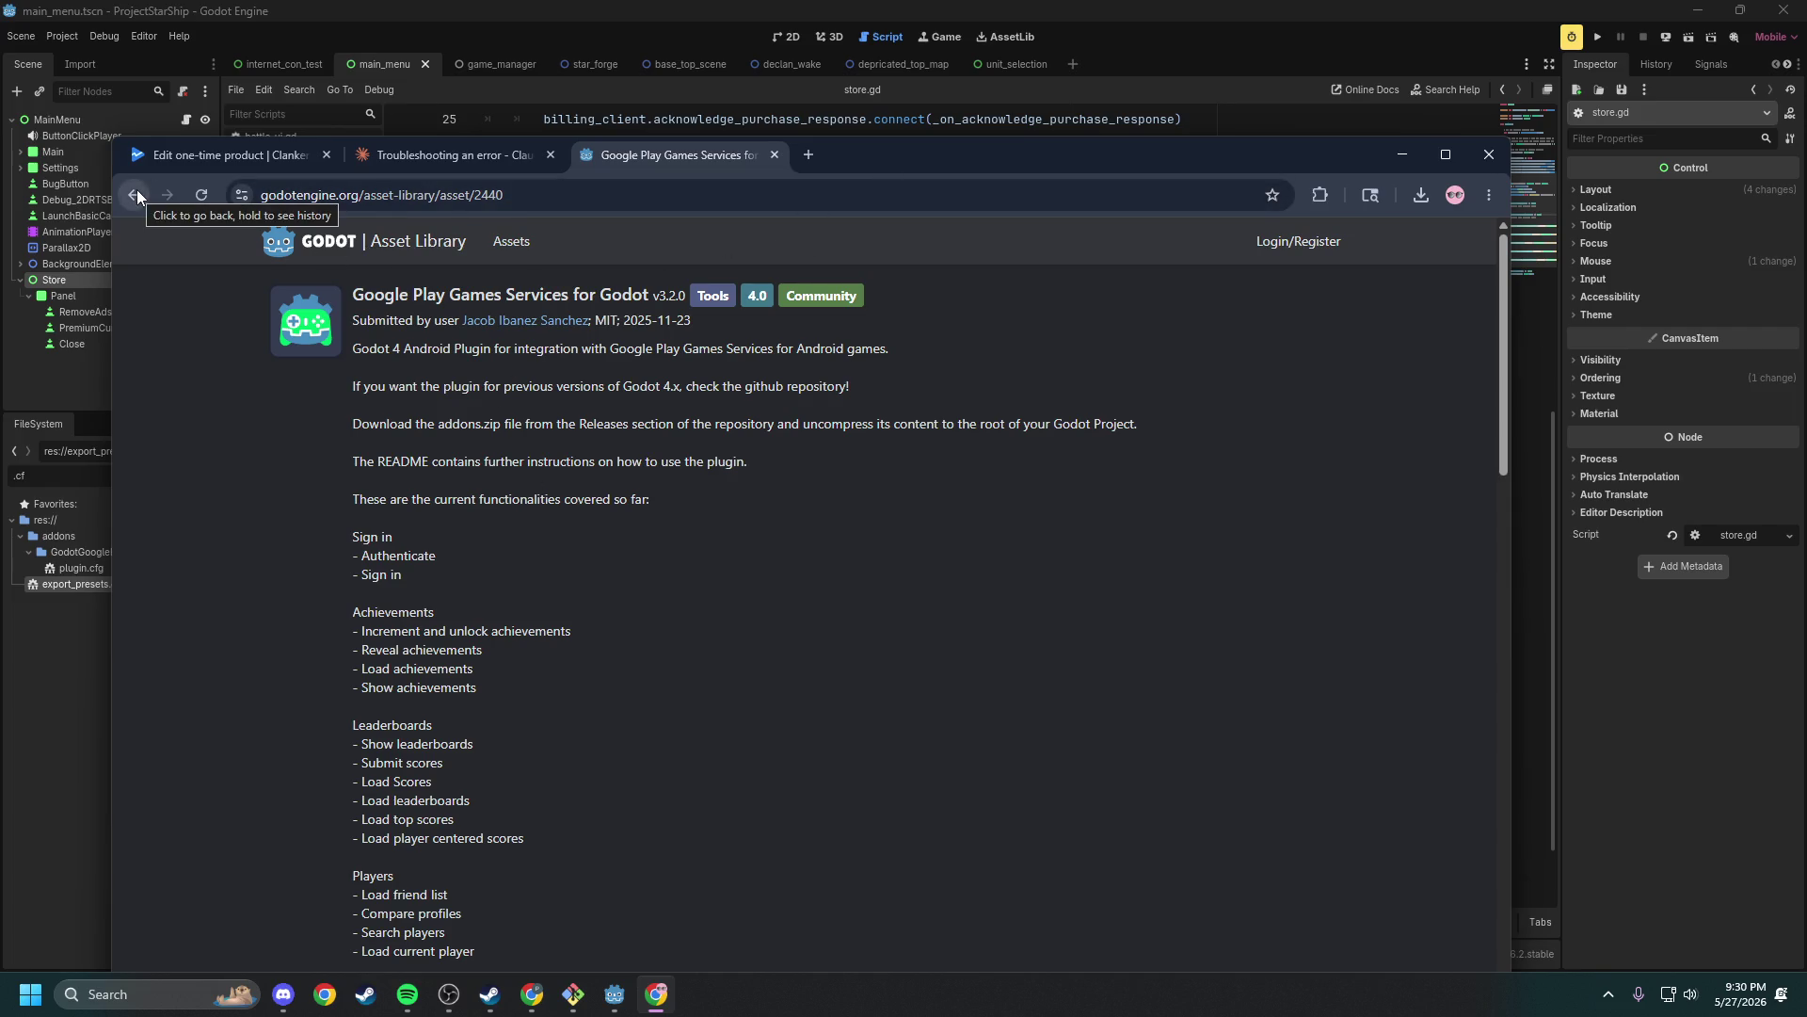
pyautogui.moveTo(351, 535)
pyautogui.mouseDown()
pyautogui.moveTo(494, 687)
pyautogui.moveTo(518, 817)
pyautogui.moveTo(490, 523)
pyautogui.mouseUp()
pyautogui.scroll(-4, 505, 740)
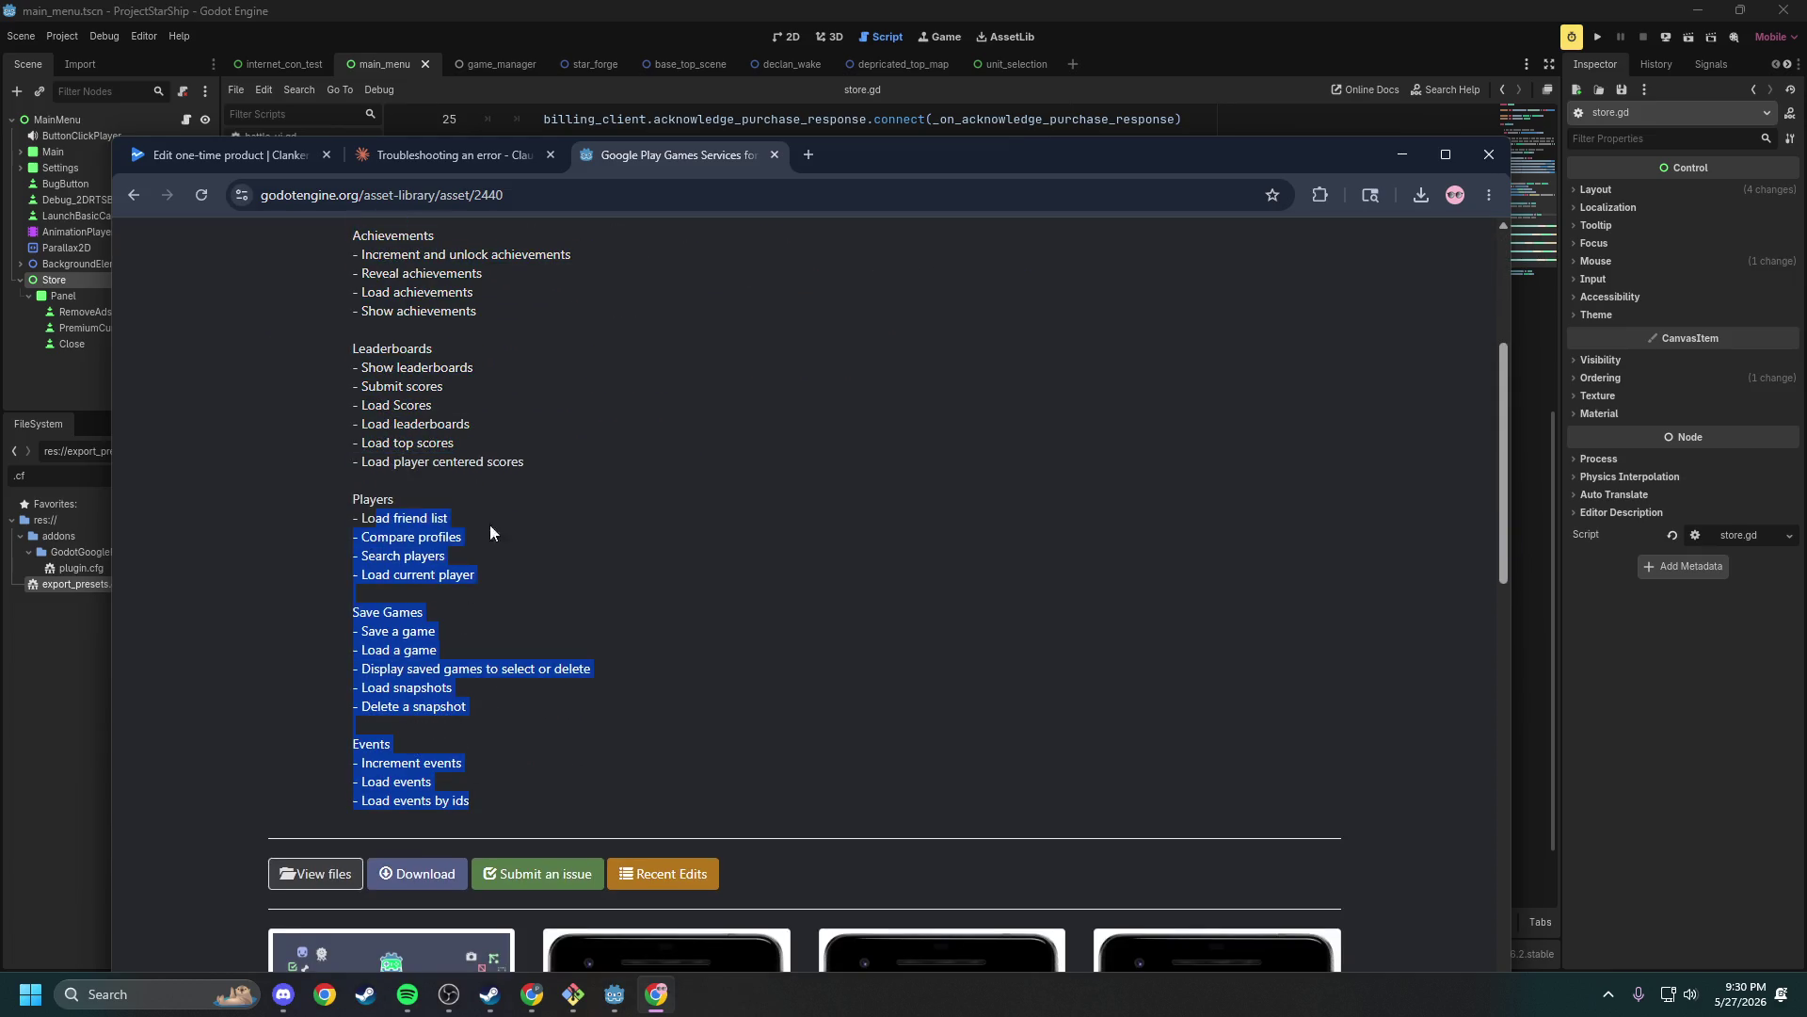
pyautogui.click(513, 520)
pyautogui.scroll(4, 525, 518)
pyautogui.click(136, 197)
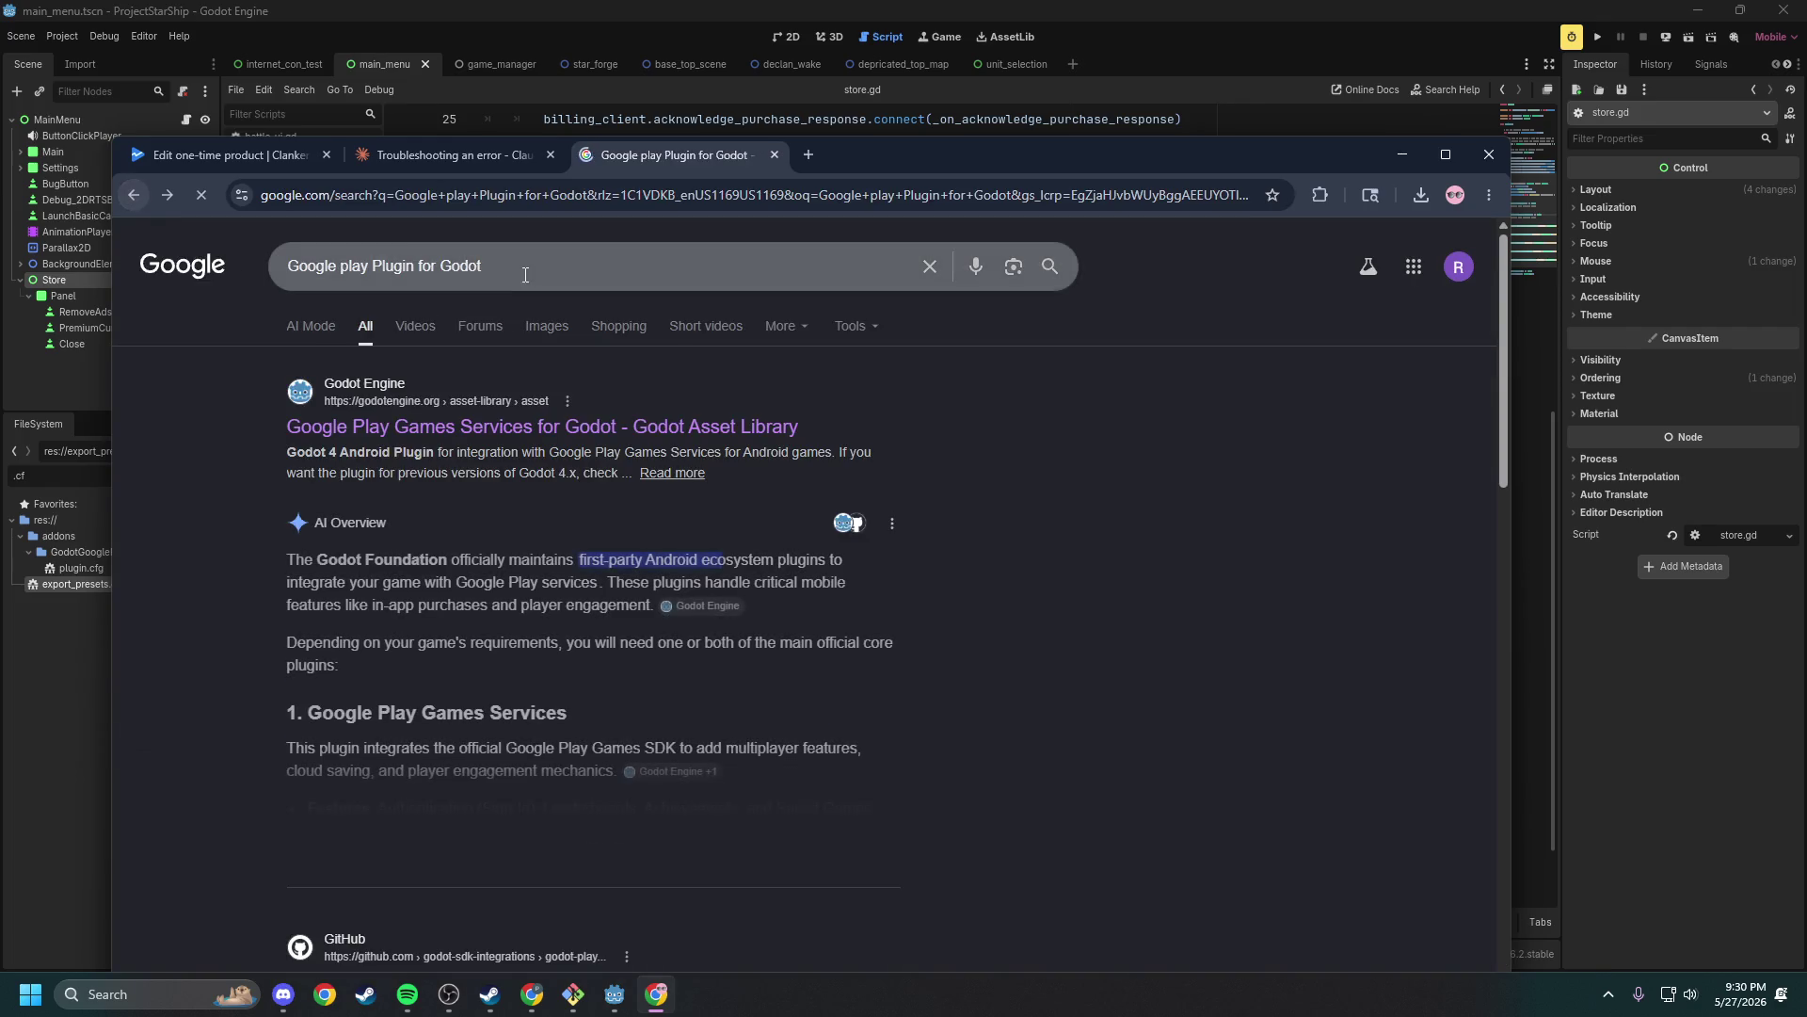
# Scroll through the Godot Google Play plugin search results and back up
pyautogui.scroll(-2, 477, 701)
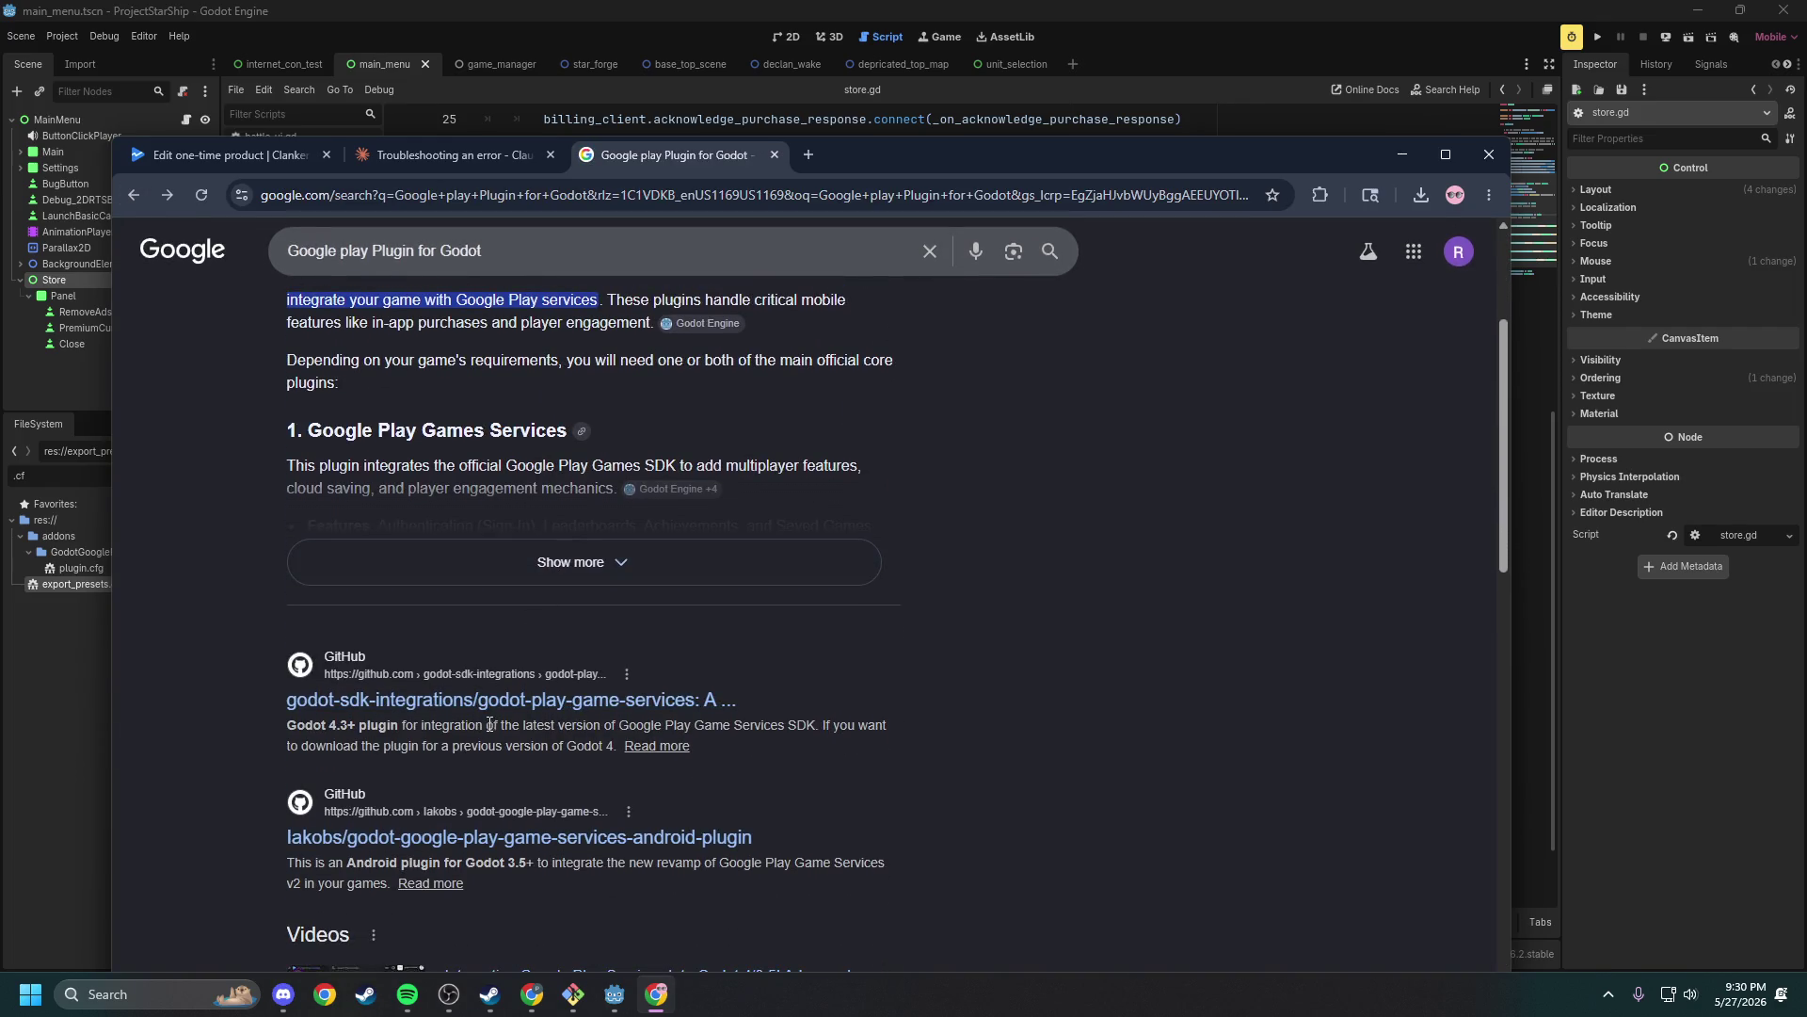
pyautogui.scroll(-5, 478, 701)
pyautogui.scroll(-4, 478, 678)
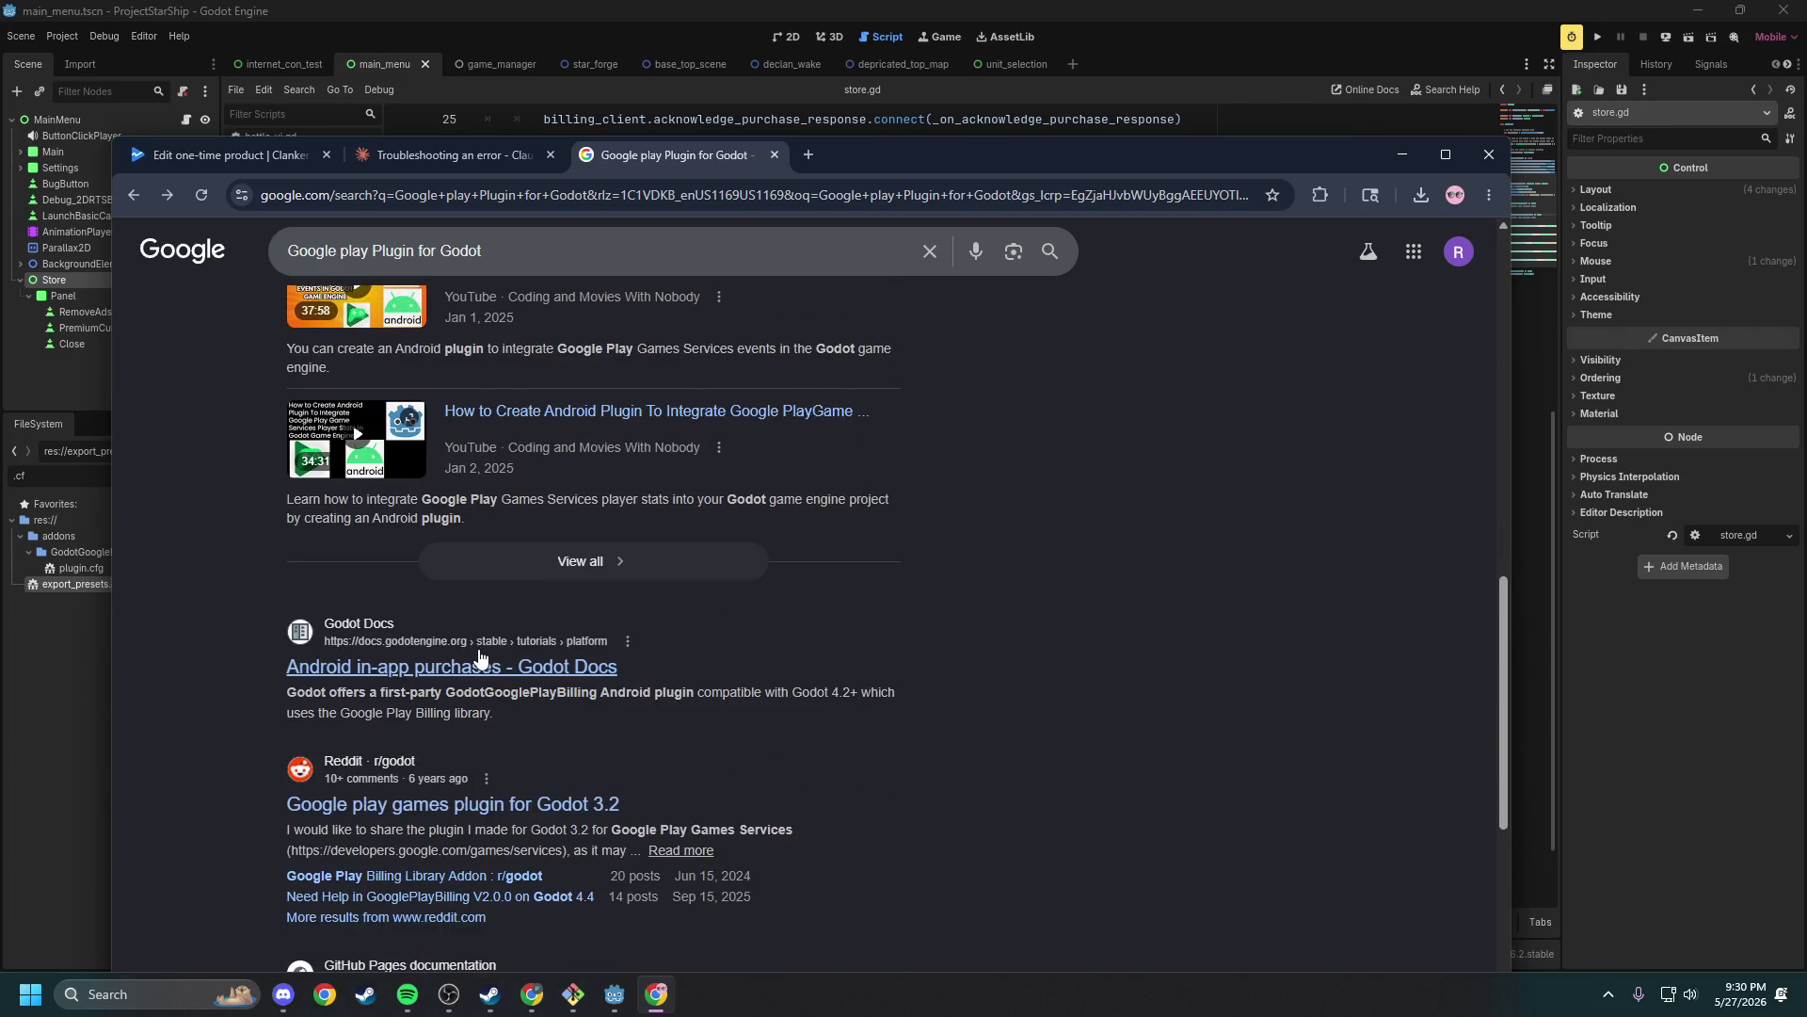
pyautogui.scroll(-2, 473, 681)
pyautogui.scroll(-4, 473, 682)
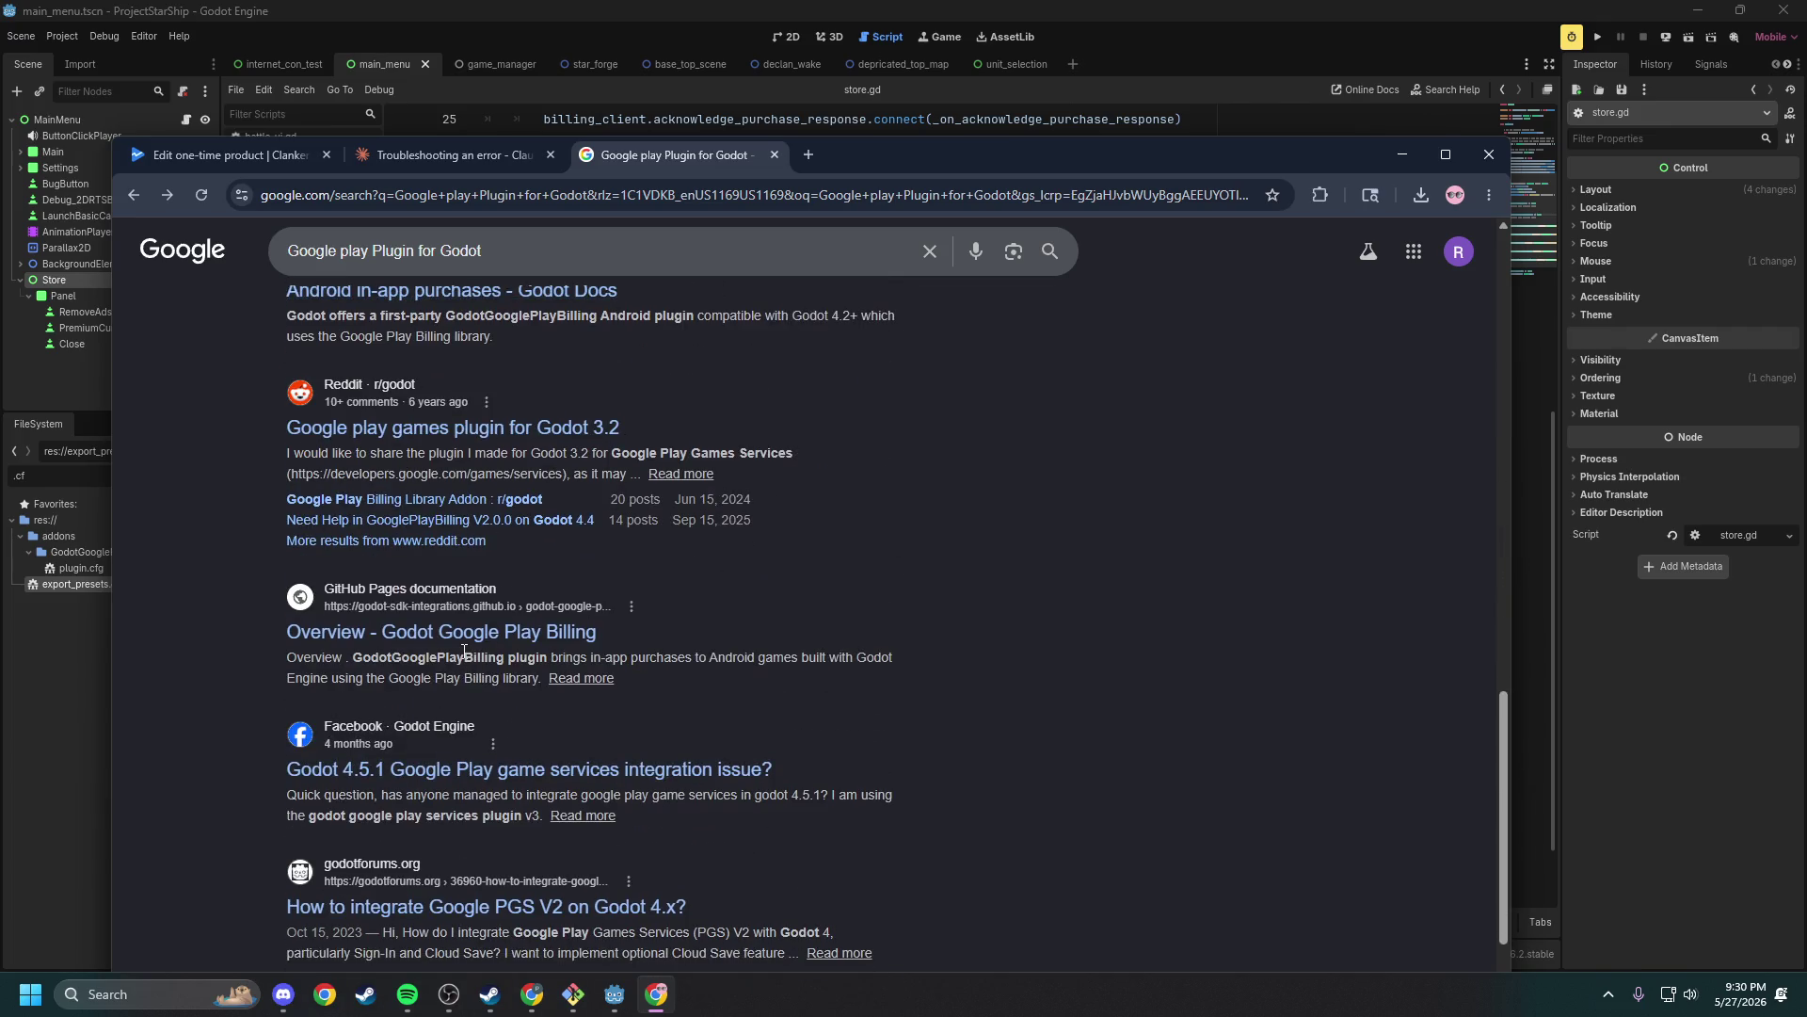
pyautogui.scroll(-1, 467, 702)
pyautogui.scroll(-1, 468, 705)
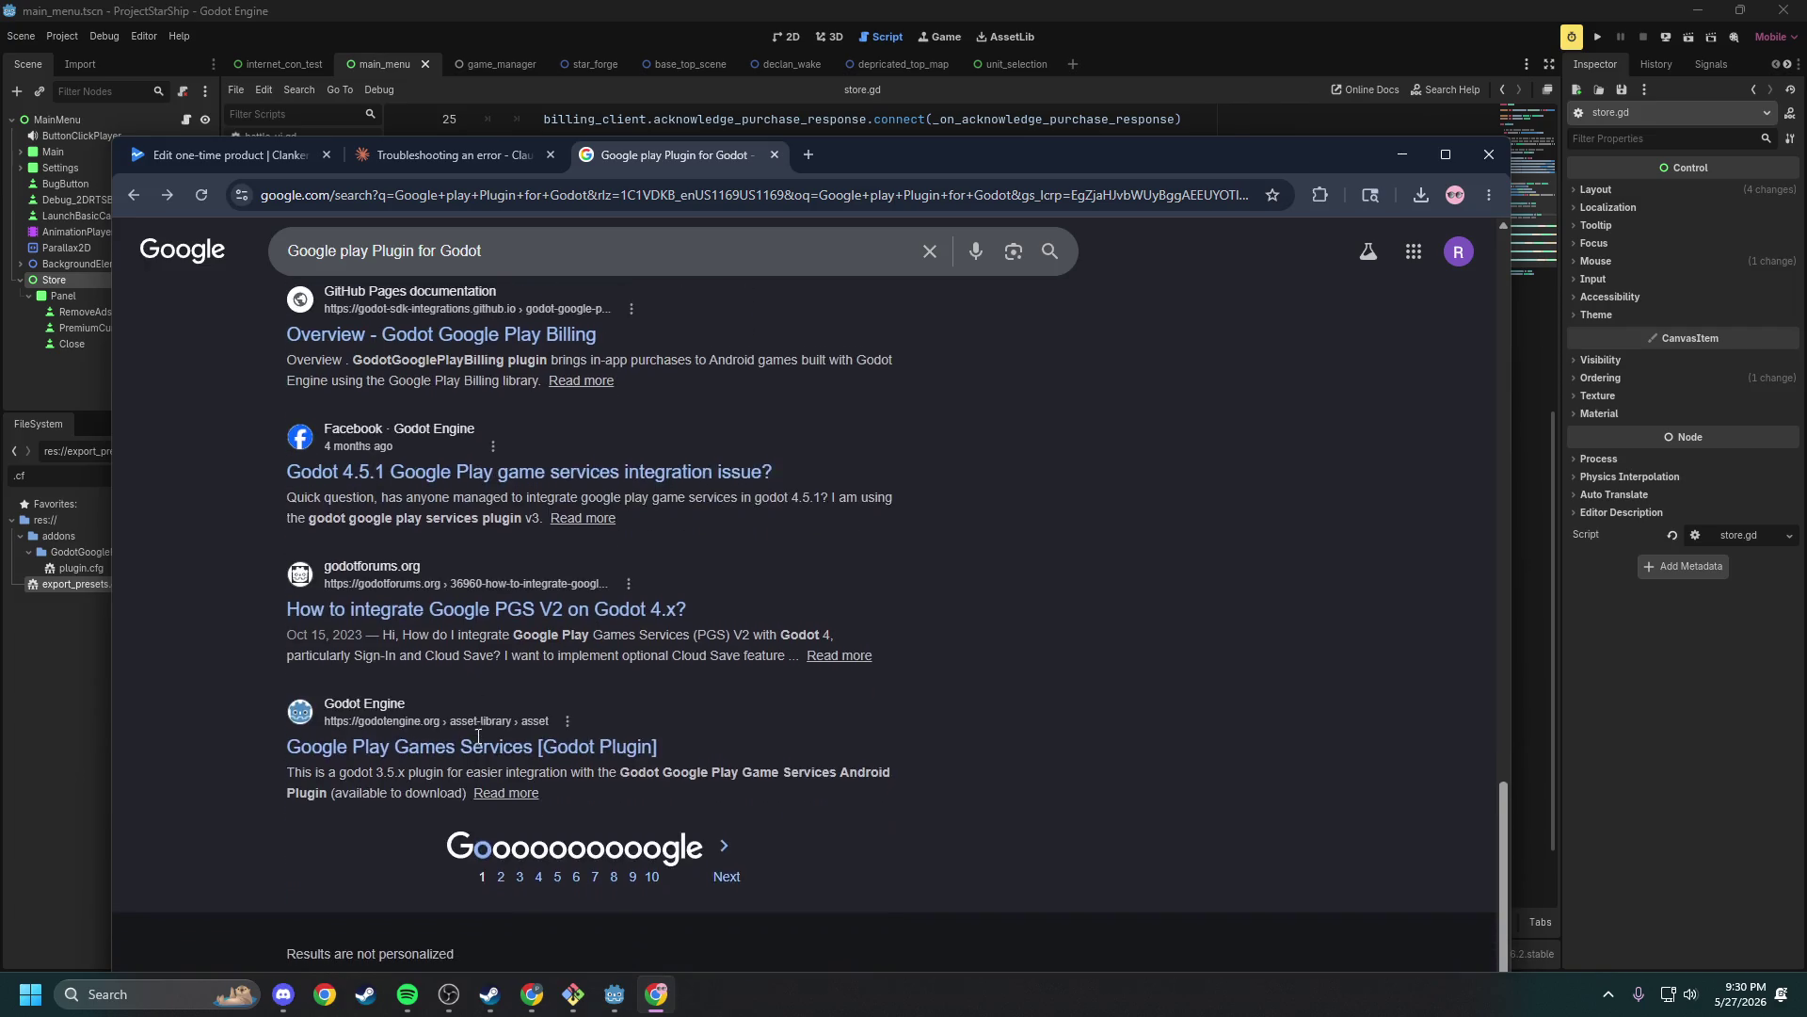
pyautogui.scroll(10, 499, 659)
pyautogui.scroll(10, 523, 590)
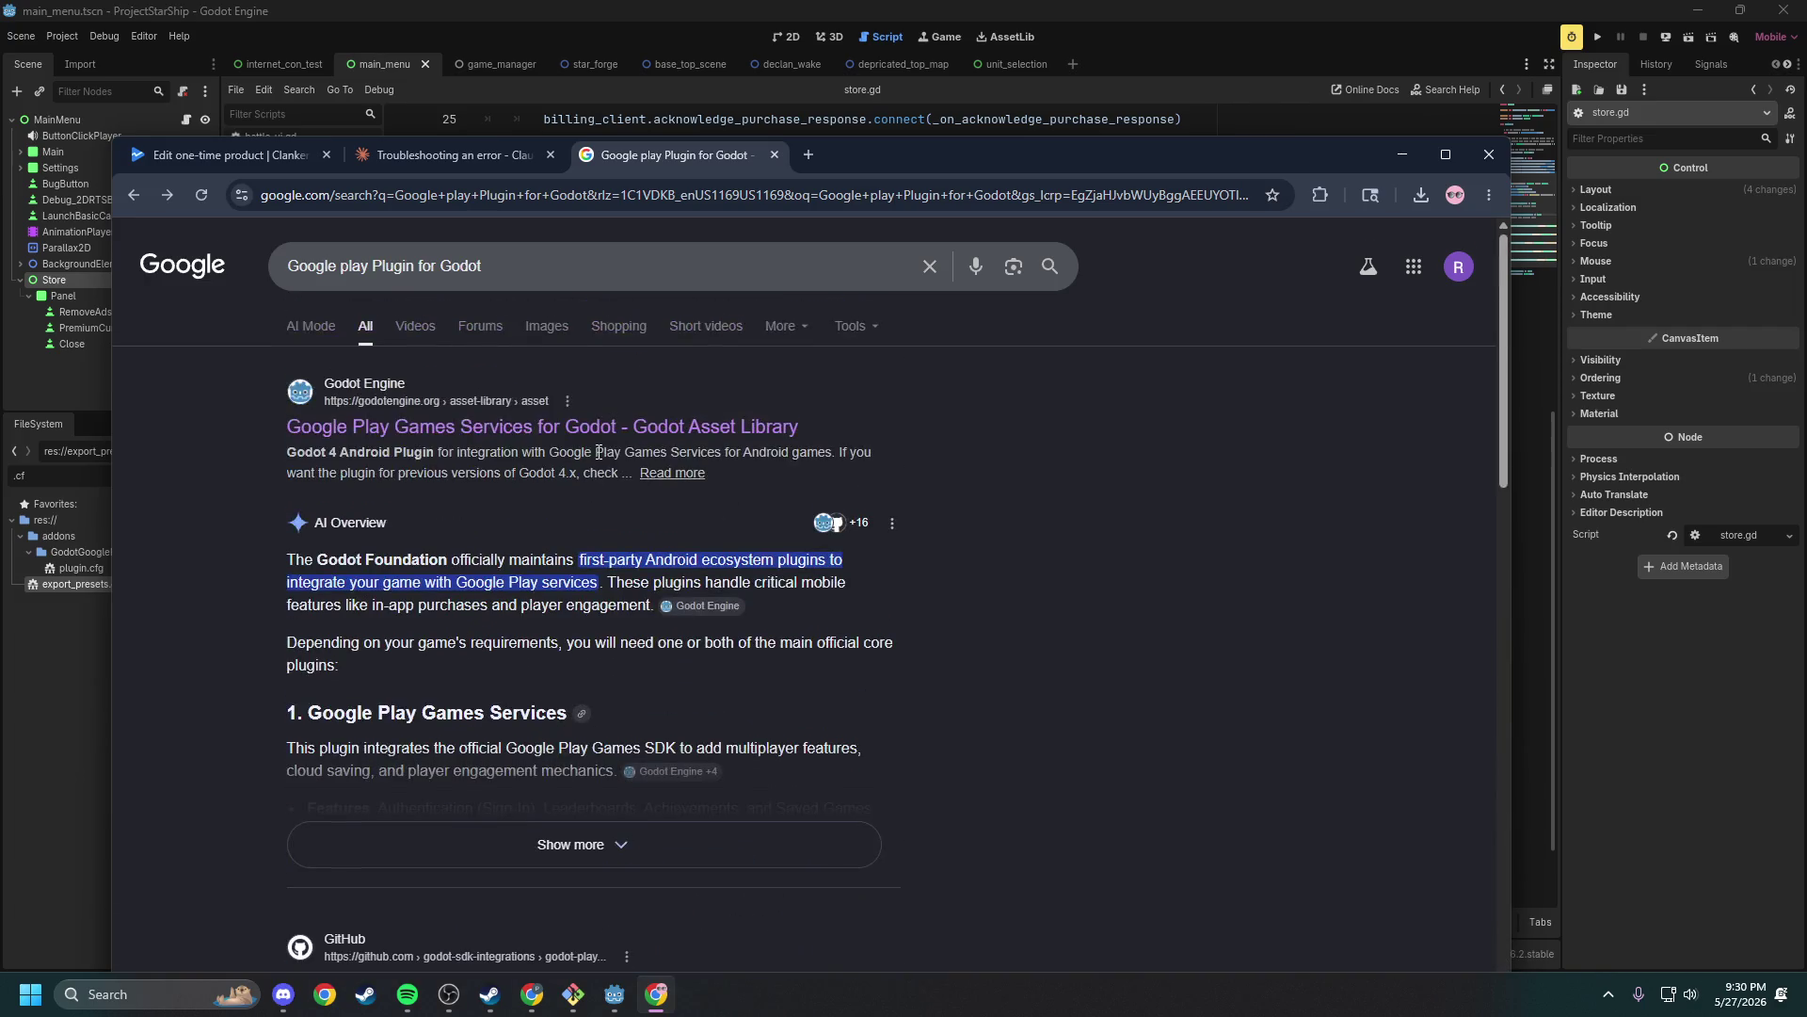
# Search the Godot Asset Library for 'google play' in a maximized browser
pyautogui.click(603, 426)
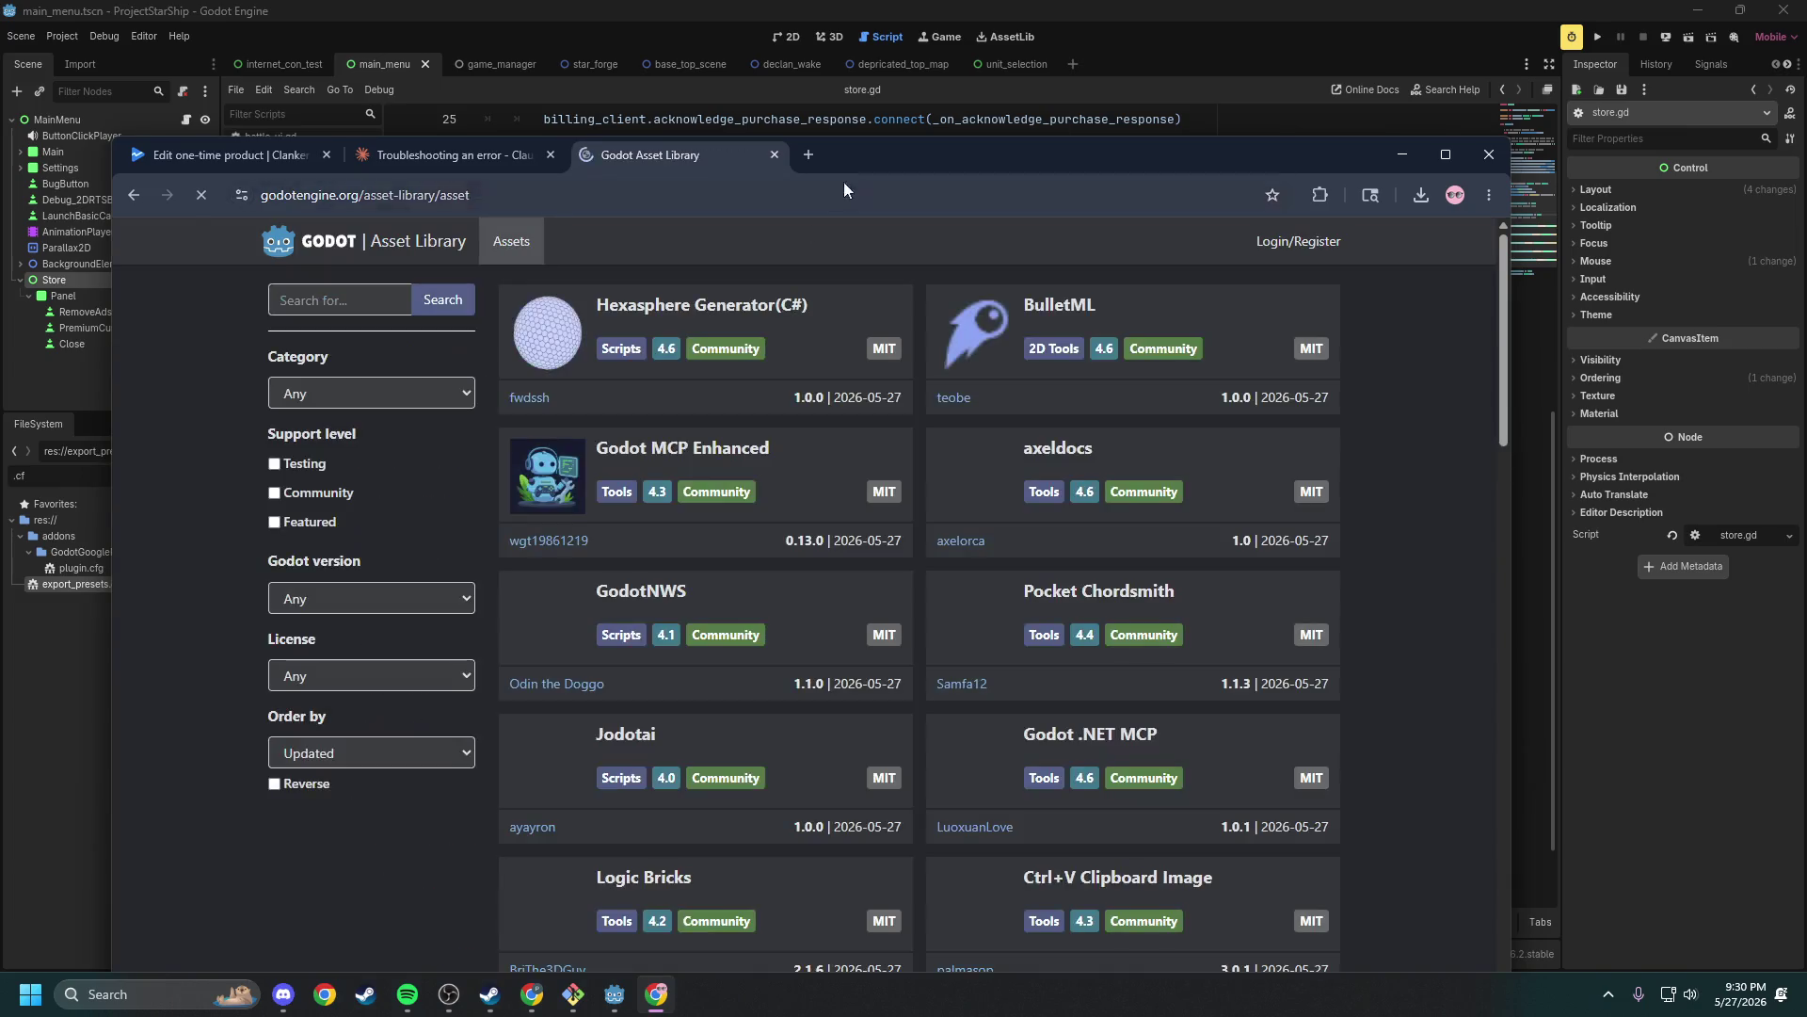
pyautogui.doubleClick(843, 154)
pyautogui.click(464, 167)
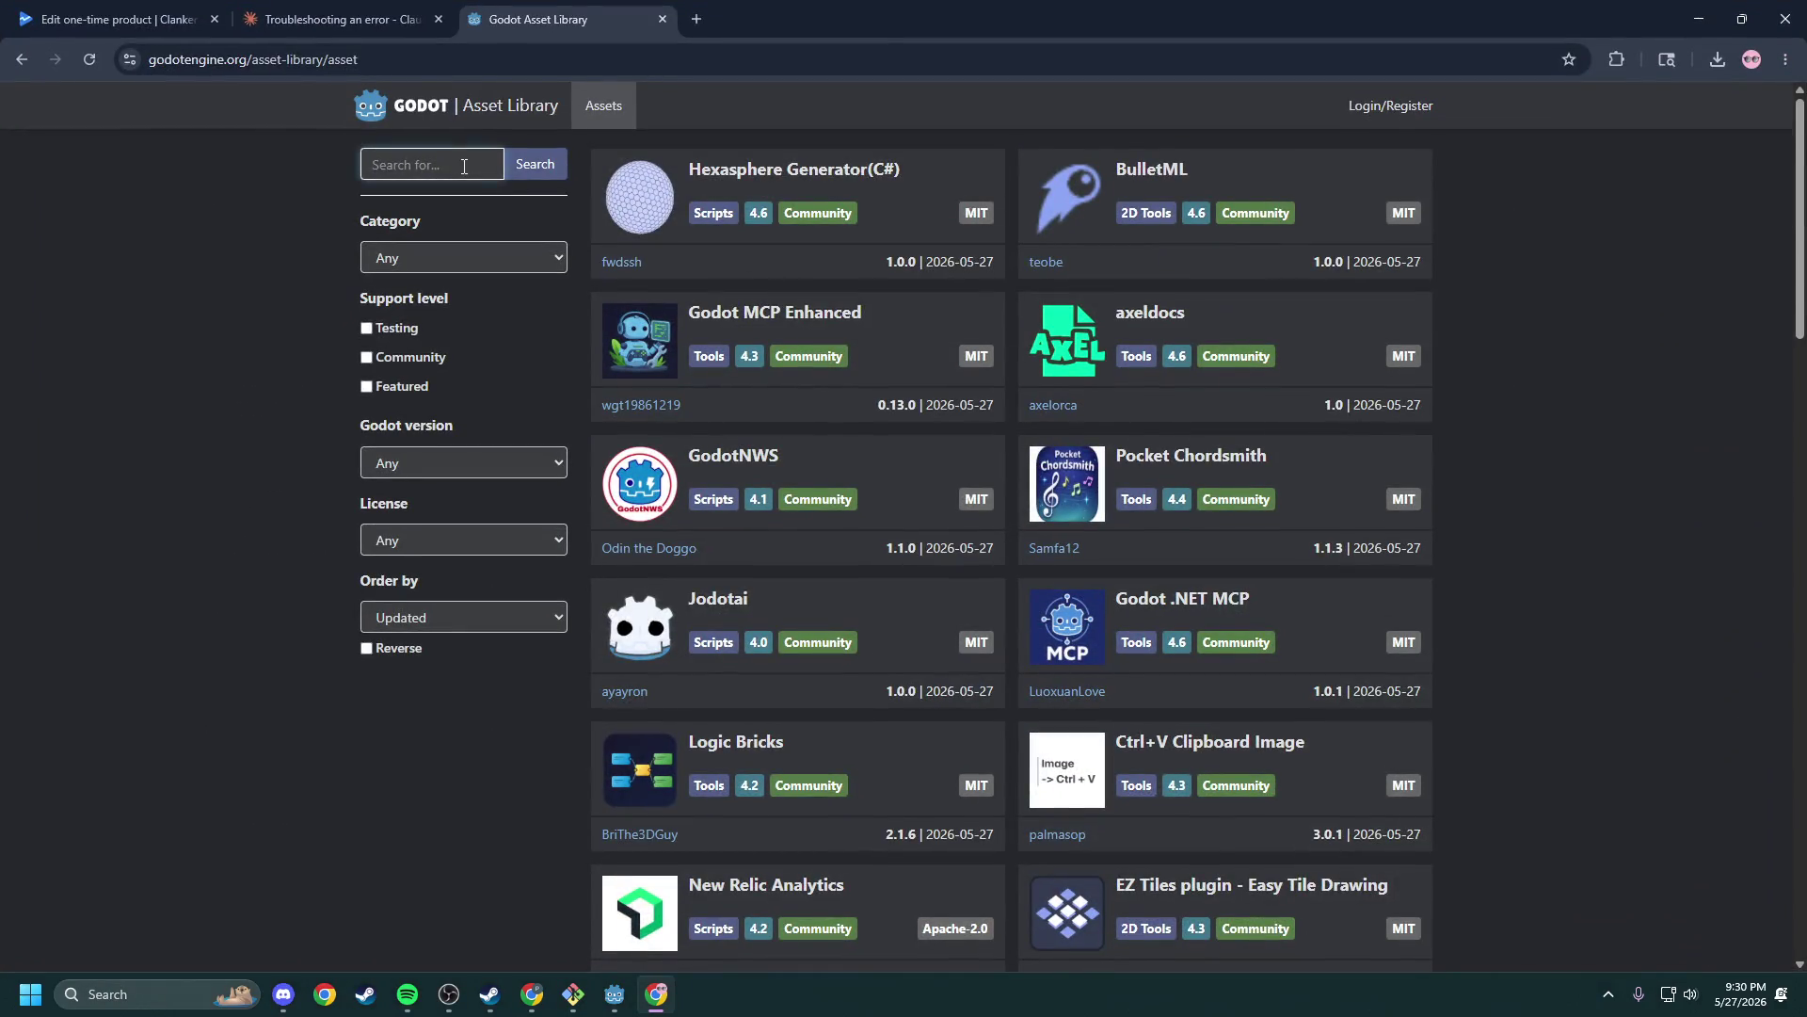
pyautogui.write('google playi')
pyautogui.press('Return')
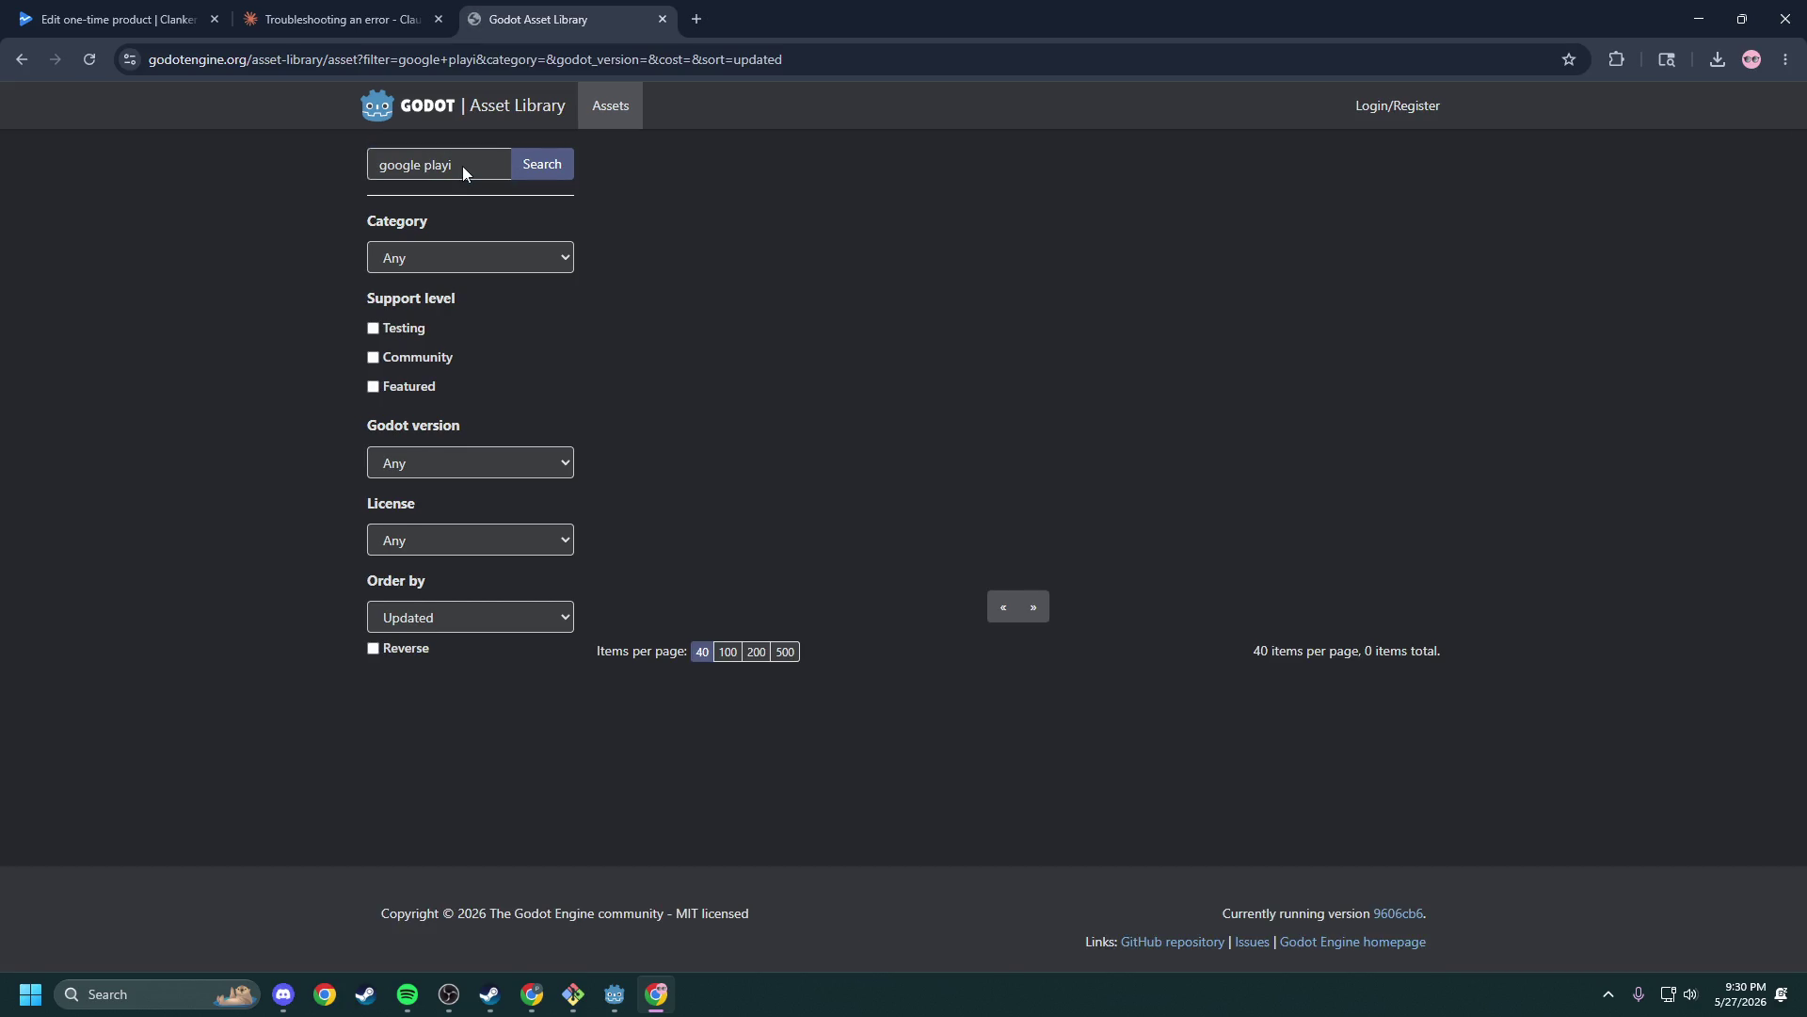
pyautogui.press('BackSpace')
pyautogui.press('Return')
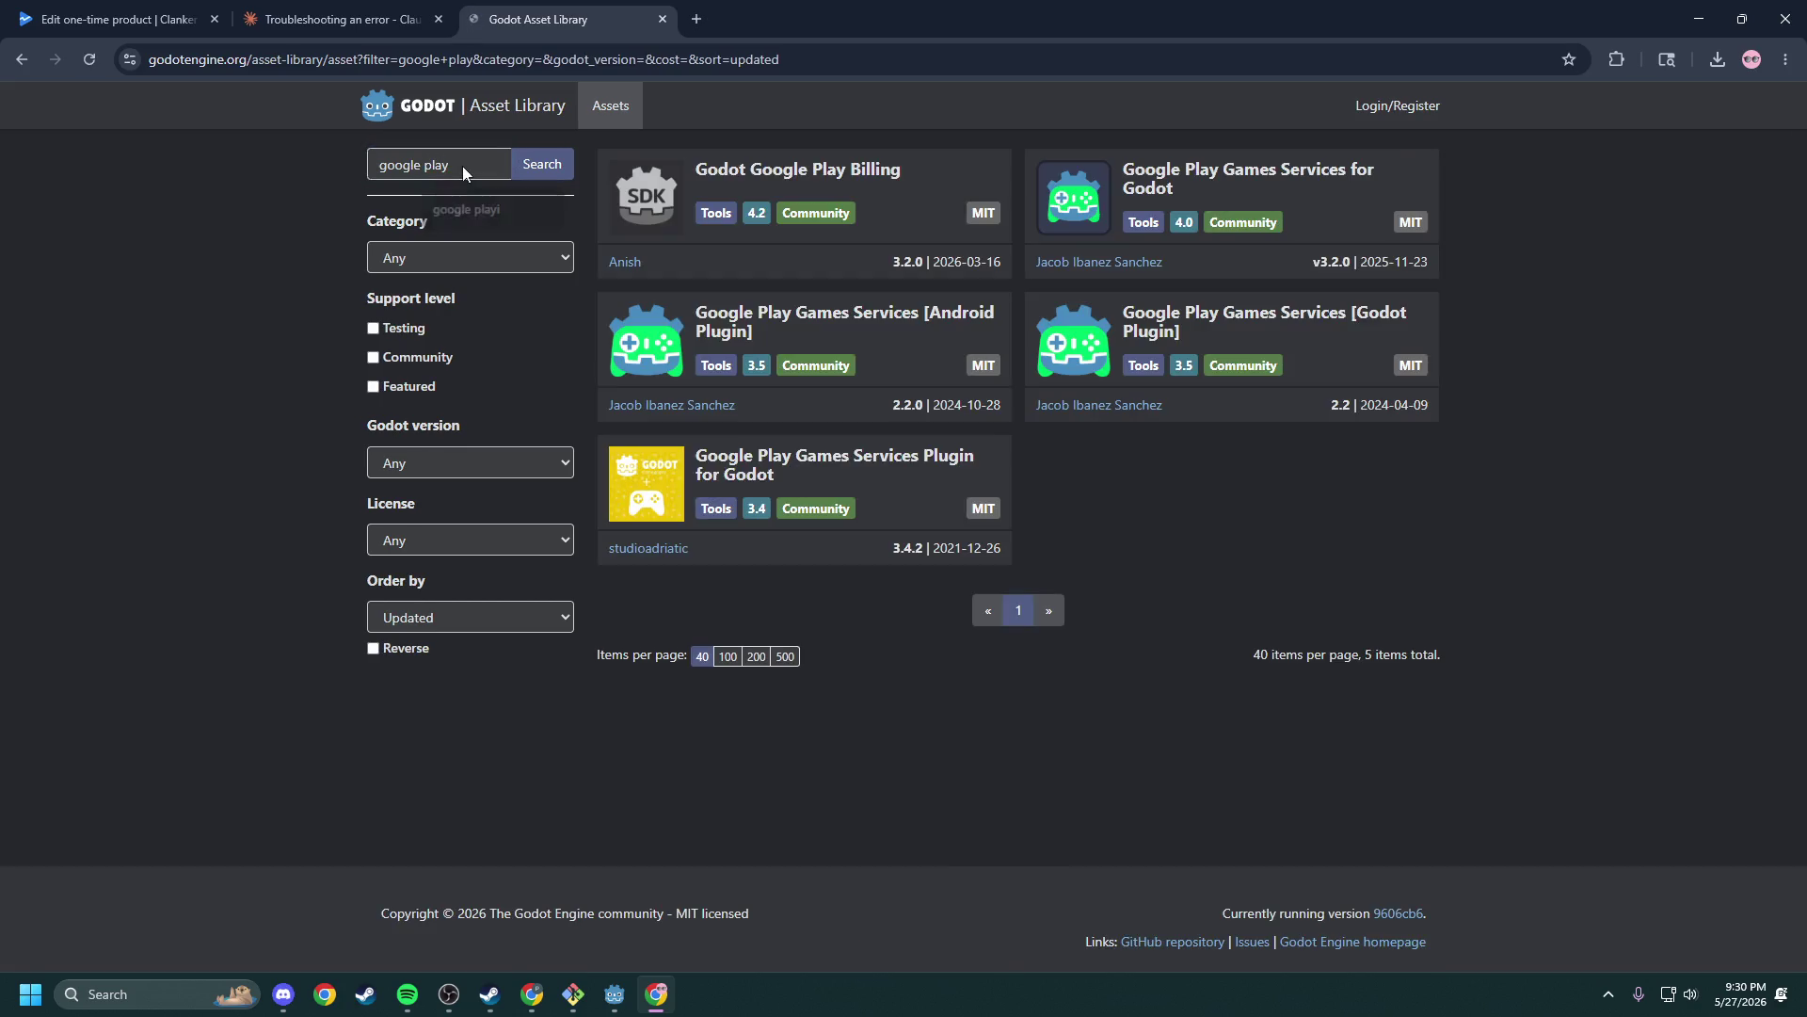
# Open the Godot Google Play Billing asset and its documentation URL in a new tab
pyautogui.click(779, 190)
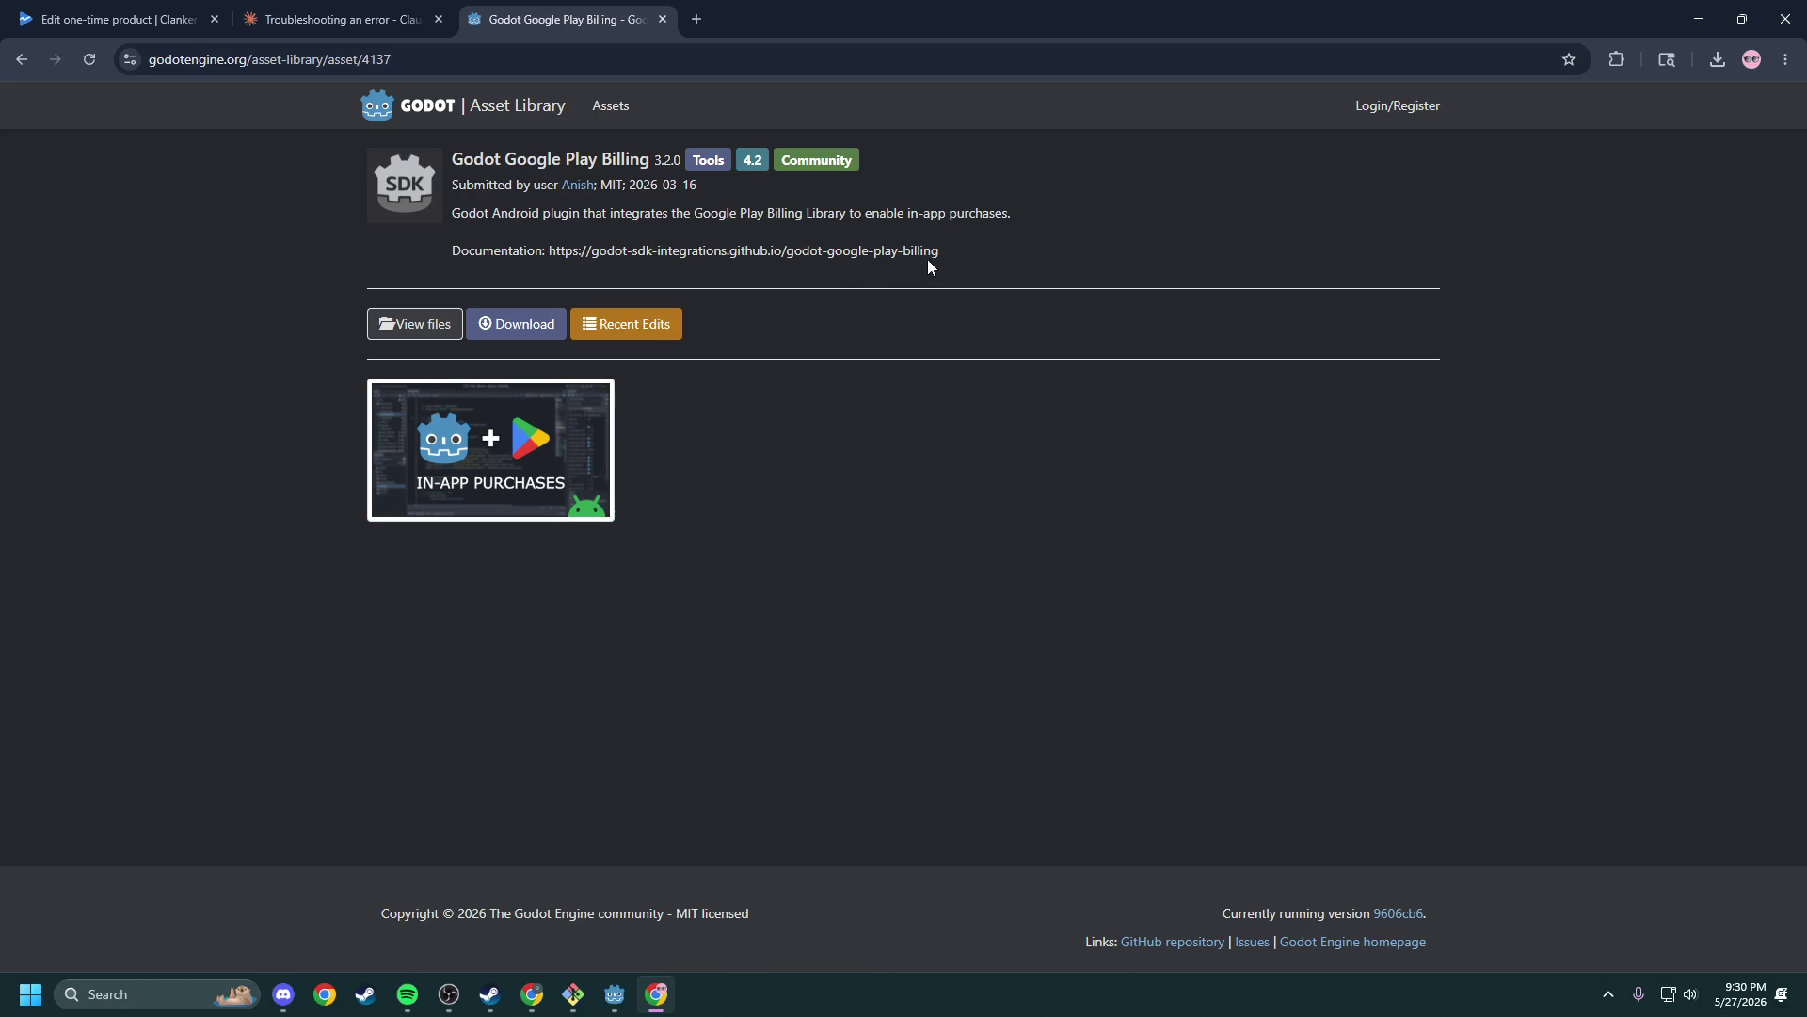
pyautogui.moveTo(939, 252); pyautogui.dragTo(549, 256)
pyautogui.rightClick(567, 255)
pyautogui.click(612, 303)
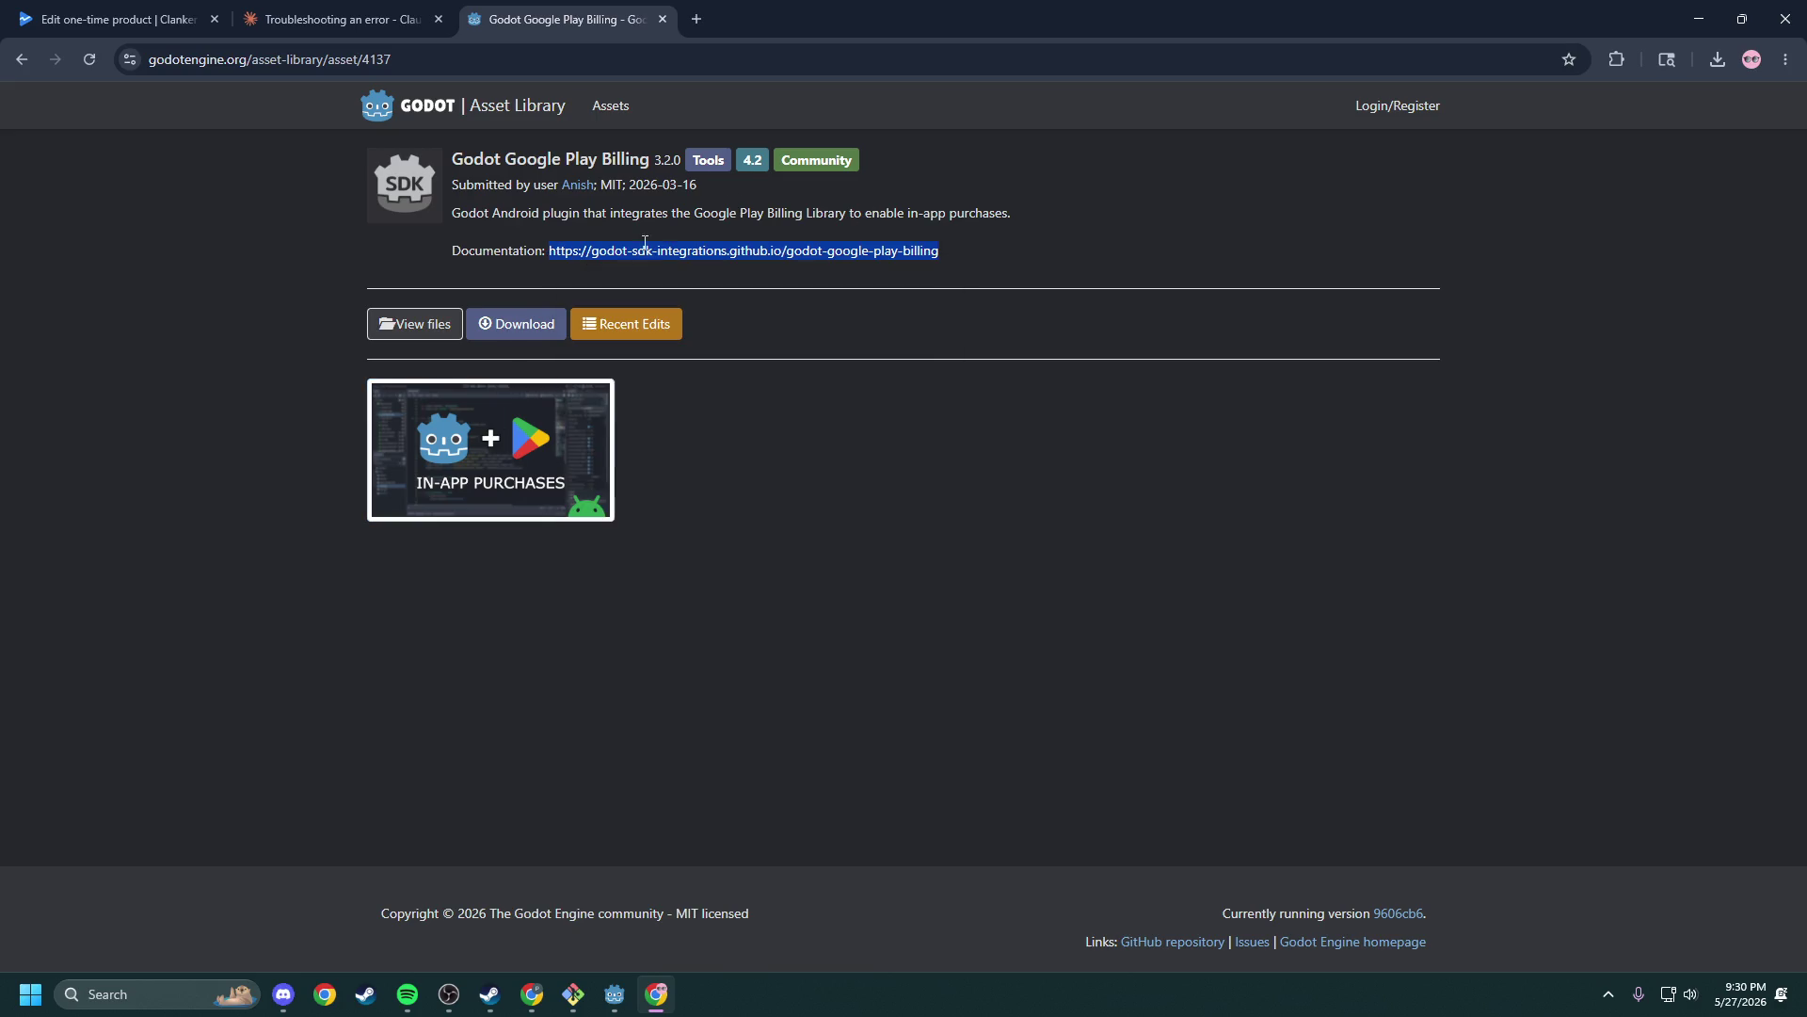
pyautogui.click(715, 31)
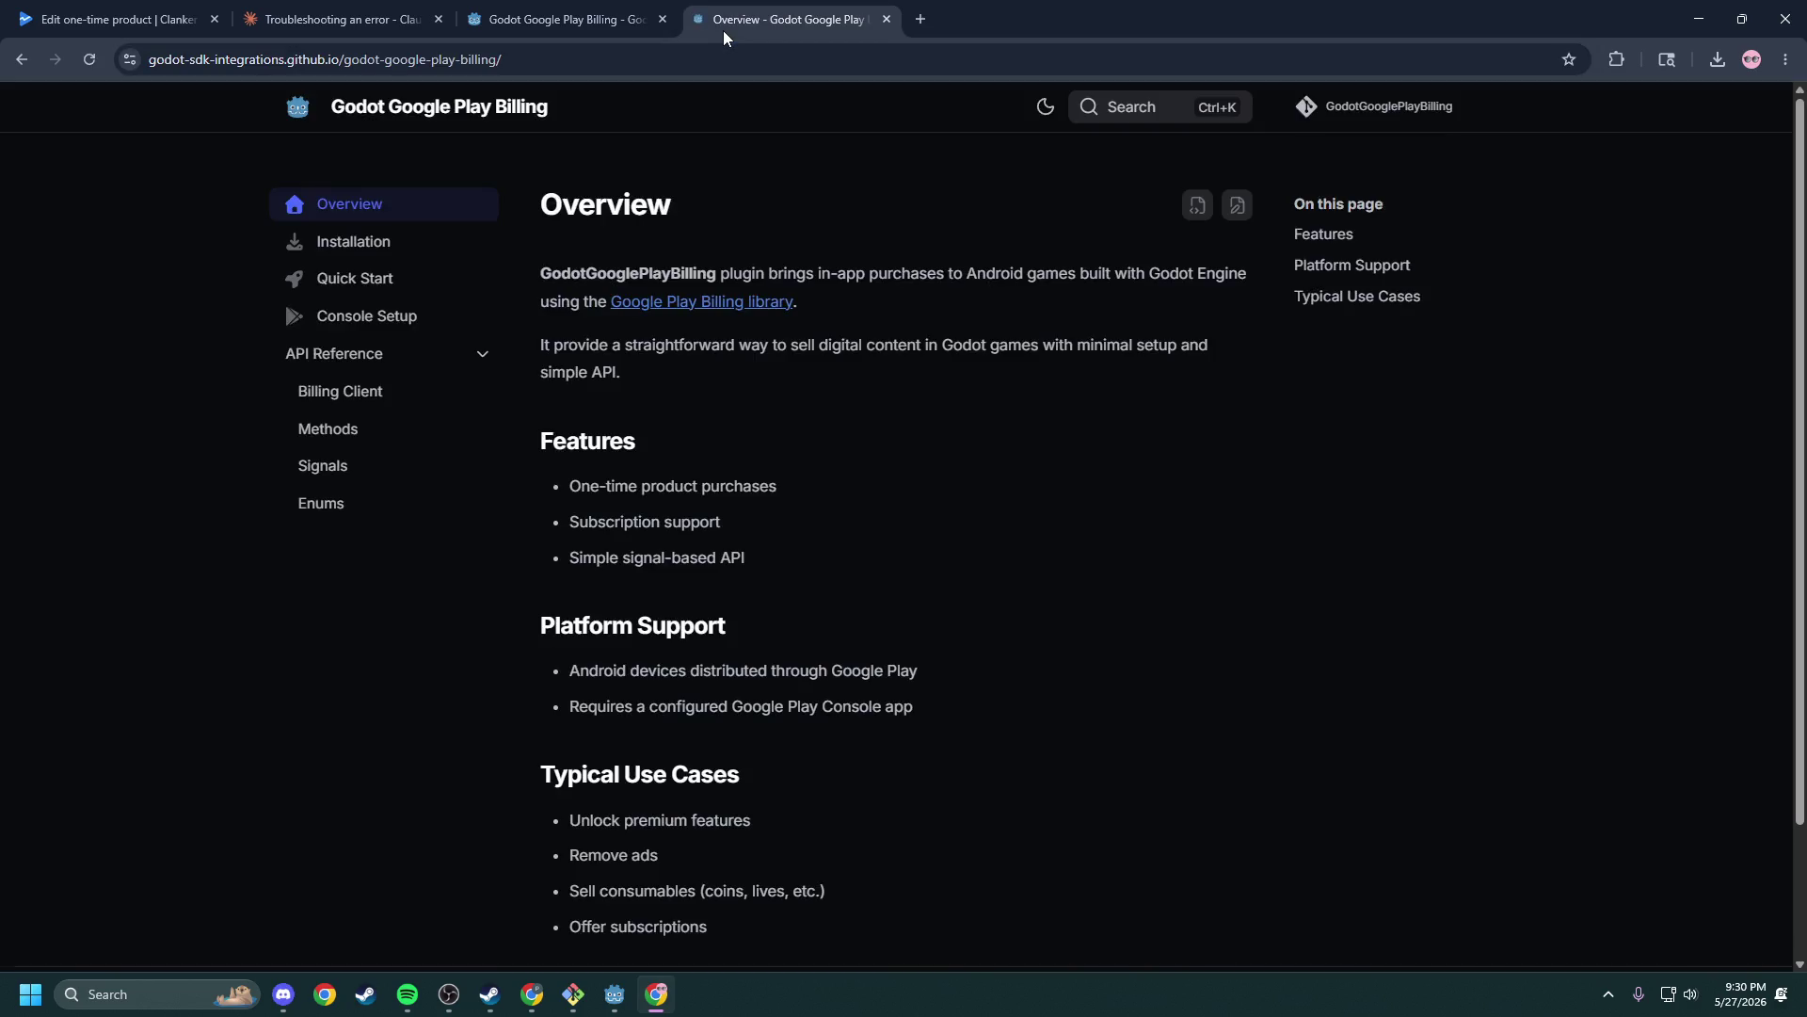
# Close the asset tab and read the Features list in the docs Overview
pyautogui.click(649, 19)
pyautogui.click(663, 19)
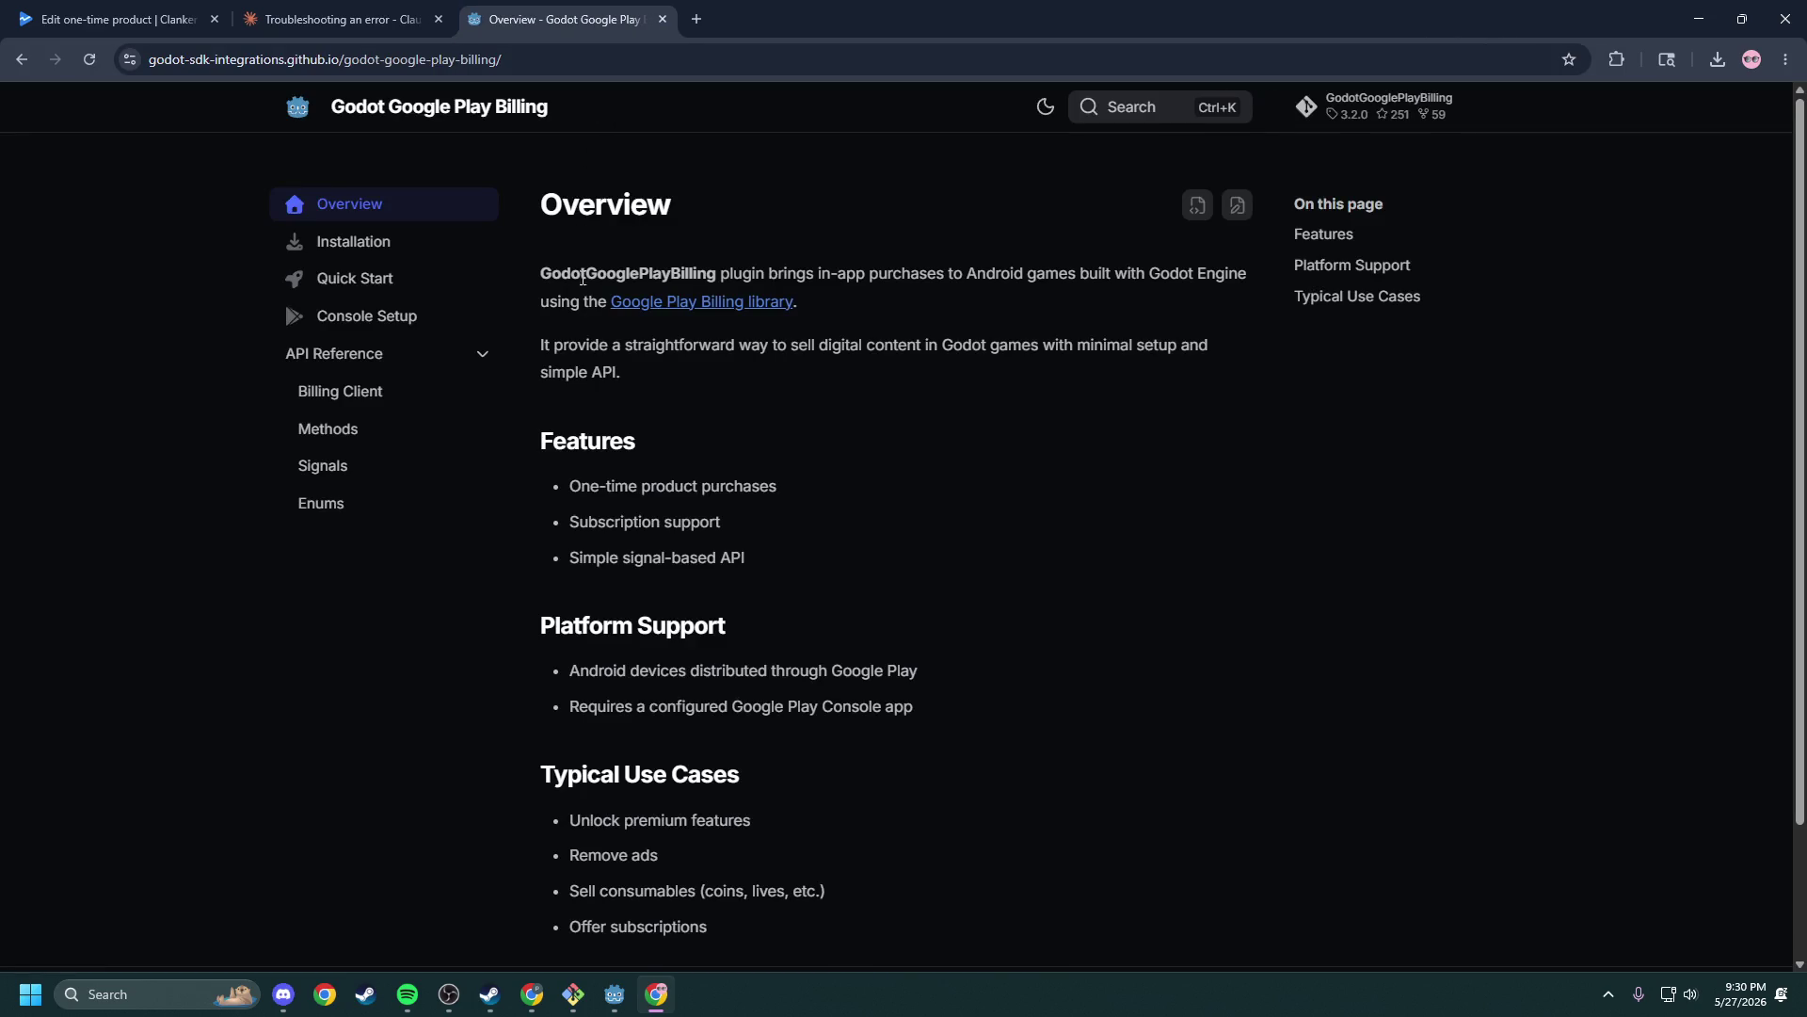
pyautogui.moveTo(609, 495); pyautogui.dragTo(725, 553)
pyautogui.click(684, 524)
pyautogui.moveTo(612, 558); pyautogui.dragTo(789, 555)
pyautogui.click(716, 614)
# Read the platform support and use cases: Remove ads, Sell consumables, Offer subscriptions
pyautogui.scroll(-2, 597, 502)
pyautogui.moveTo(581, 511)
pyautogui.mouseDown()
pyautogui.moveTo(863, 548)
pyautogui.moveTo(760, 650)
pyautogui.moveTo(653, 671)
pyautogui.moveTo(749, 660)
pyautogui.mouseUp()
pyautogui.click(706, 658)
pyautogui.moveTo(571, 696); pyautogui.dragTo(680, 696)
pyautogui.moveTo(570, 733); pyautogui.dragTo(842, 732)
pyautogui.moveTo(608, 767); pyautogui.dragTo(693, 774)
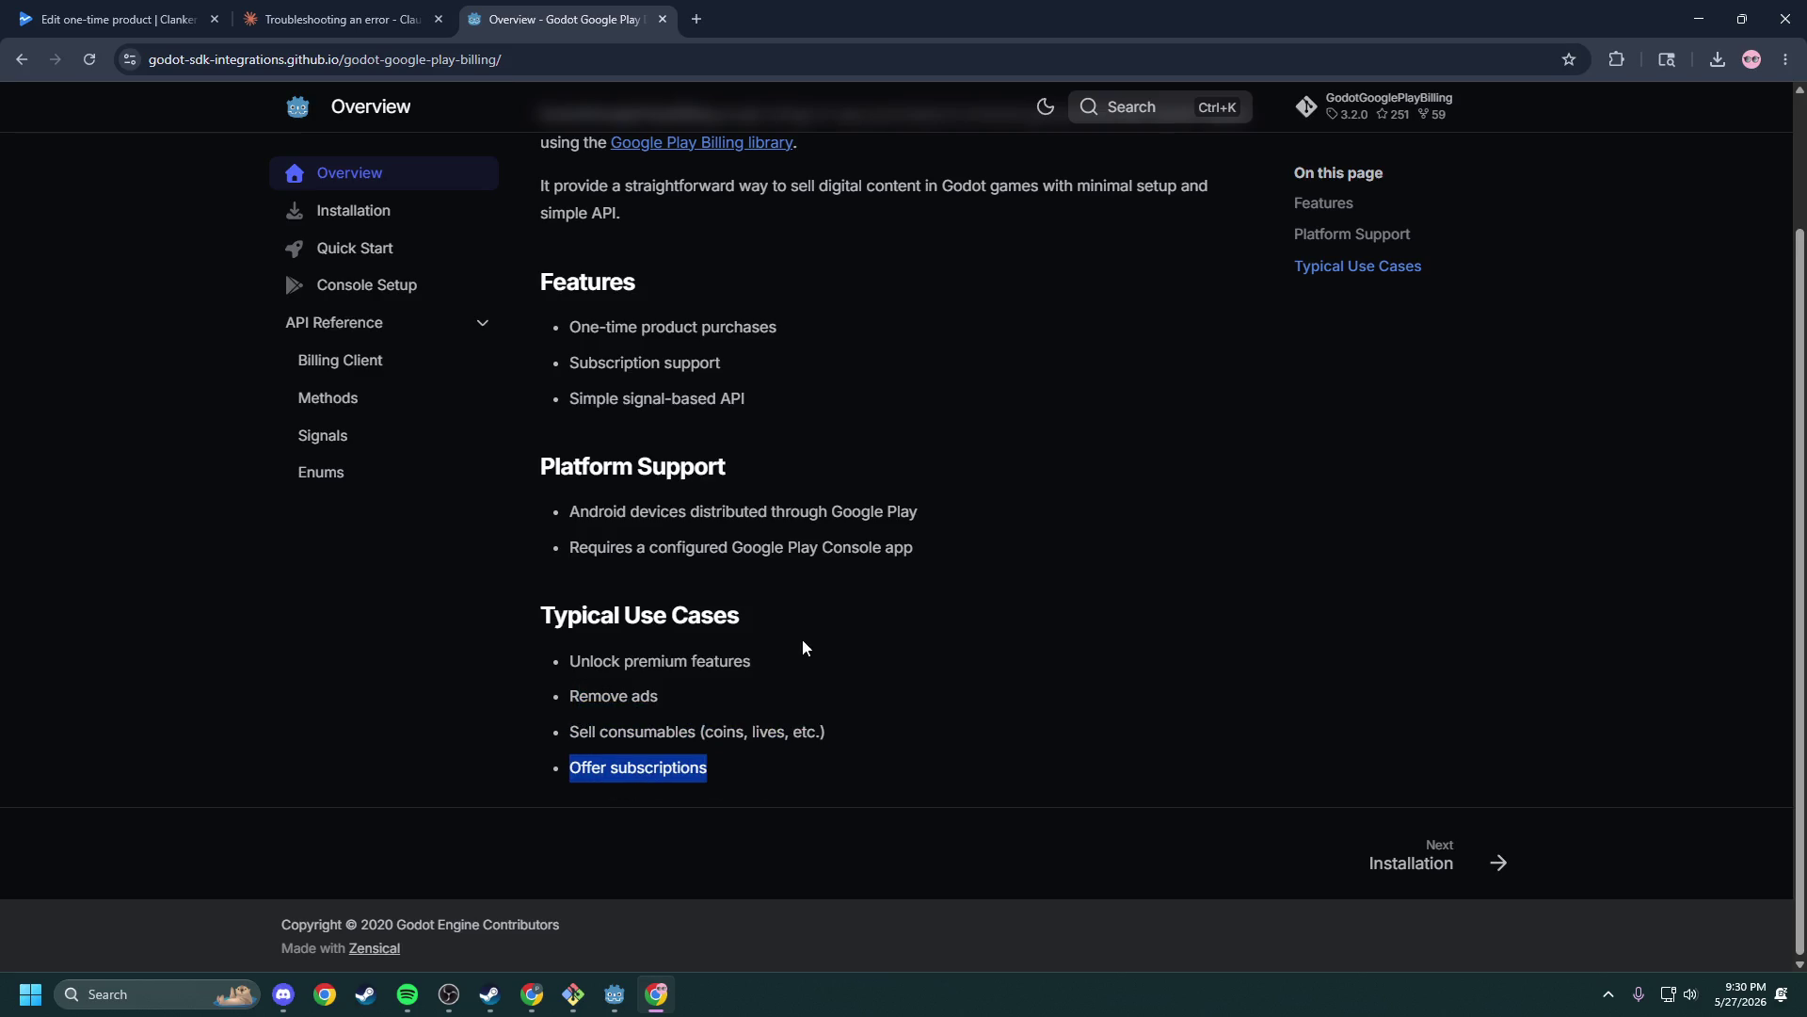
pyautogui.click(641, 758)
pyautogui.moveTo(565, 733); pyautogui.dragTo(829, 735)
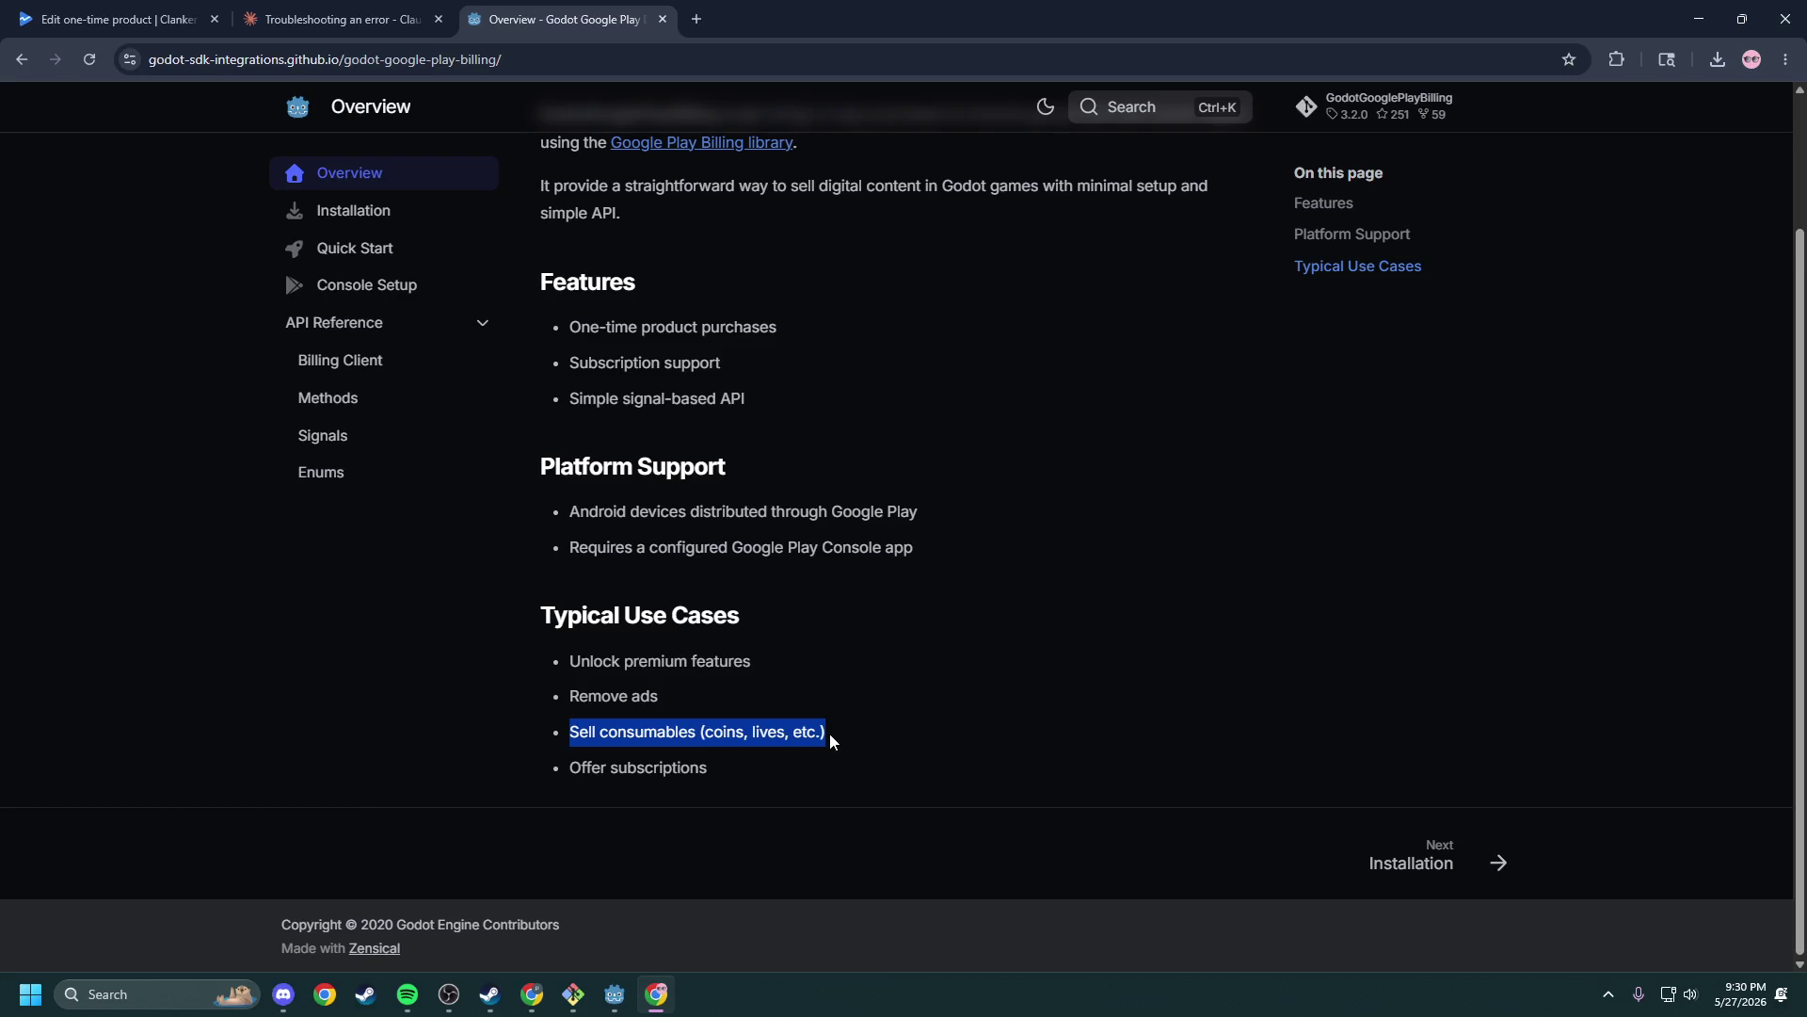
pyautogui.moveTo(659, 697); pyautogui.dragTo(570, 697)
pyautogui.click(940, 623)
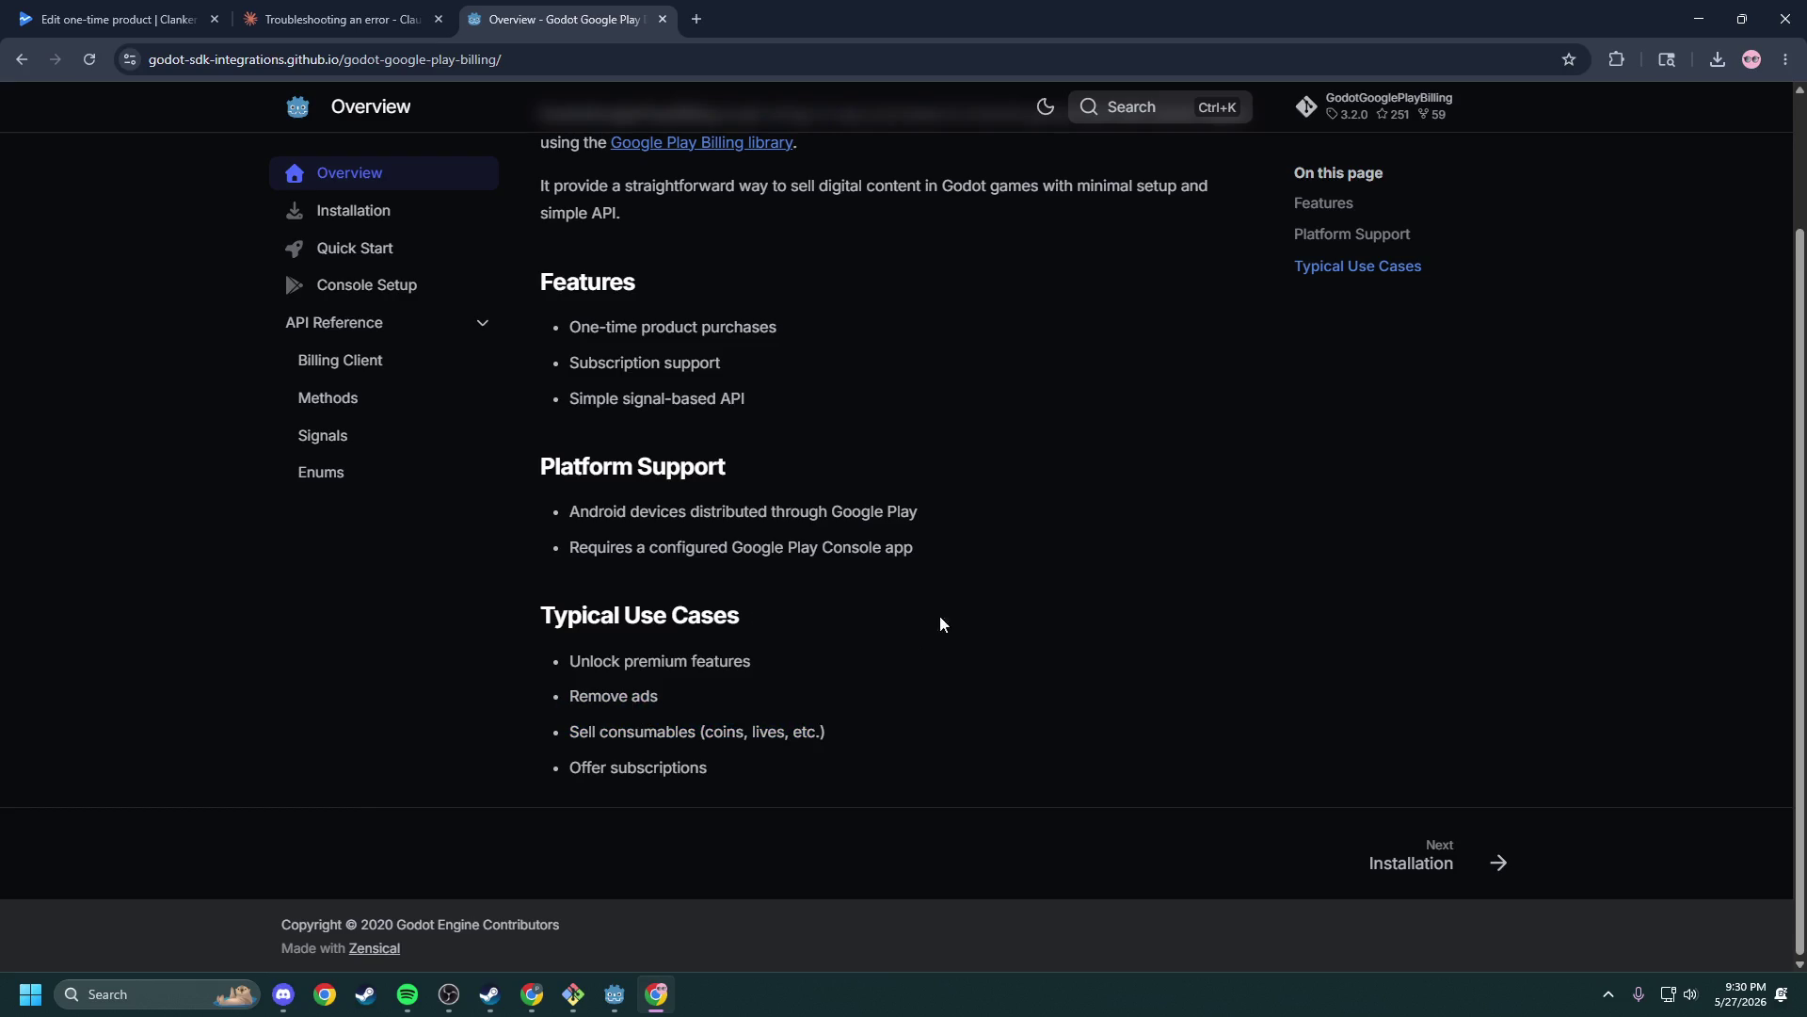
pyautogui.tripleClick(617, 695)
pyautogui.click(616, 695)
pyautogui.scroll(2, 617, 694)
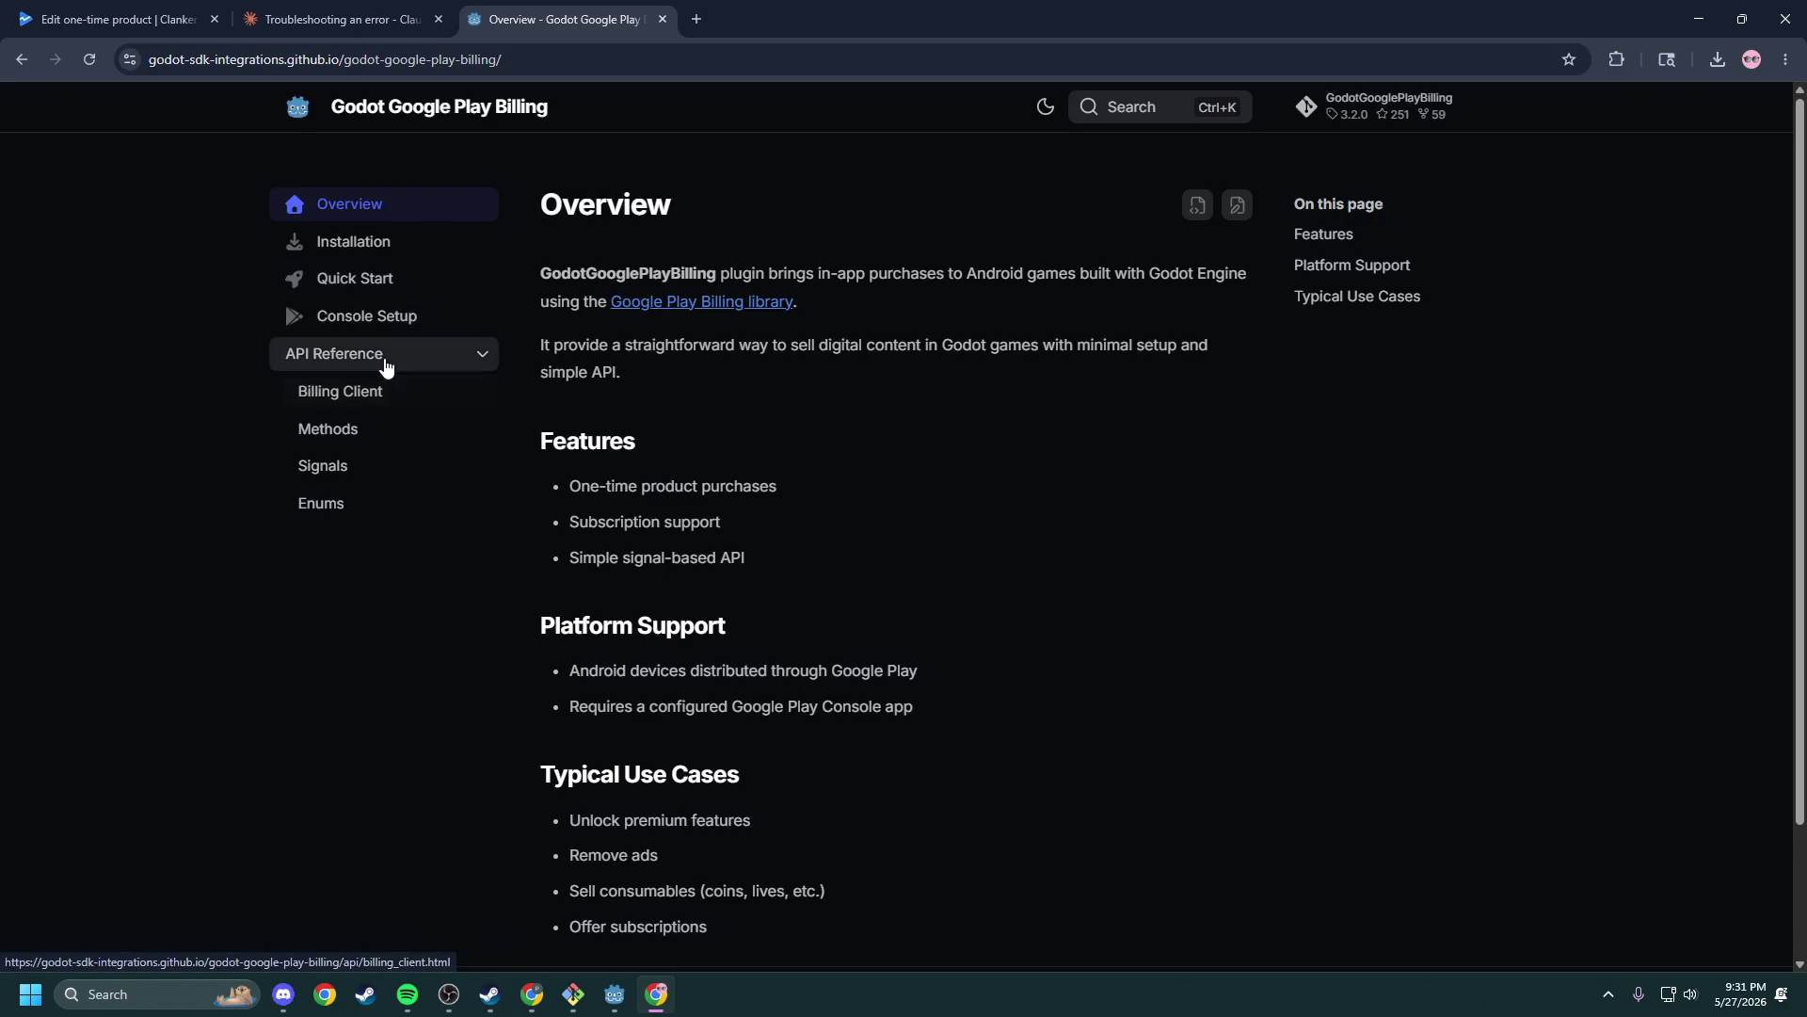
# Read the Billing Client page's typical flow: connect signals, start_connection(), query products
pyautogui.click(371, 398)
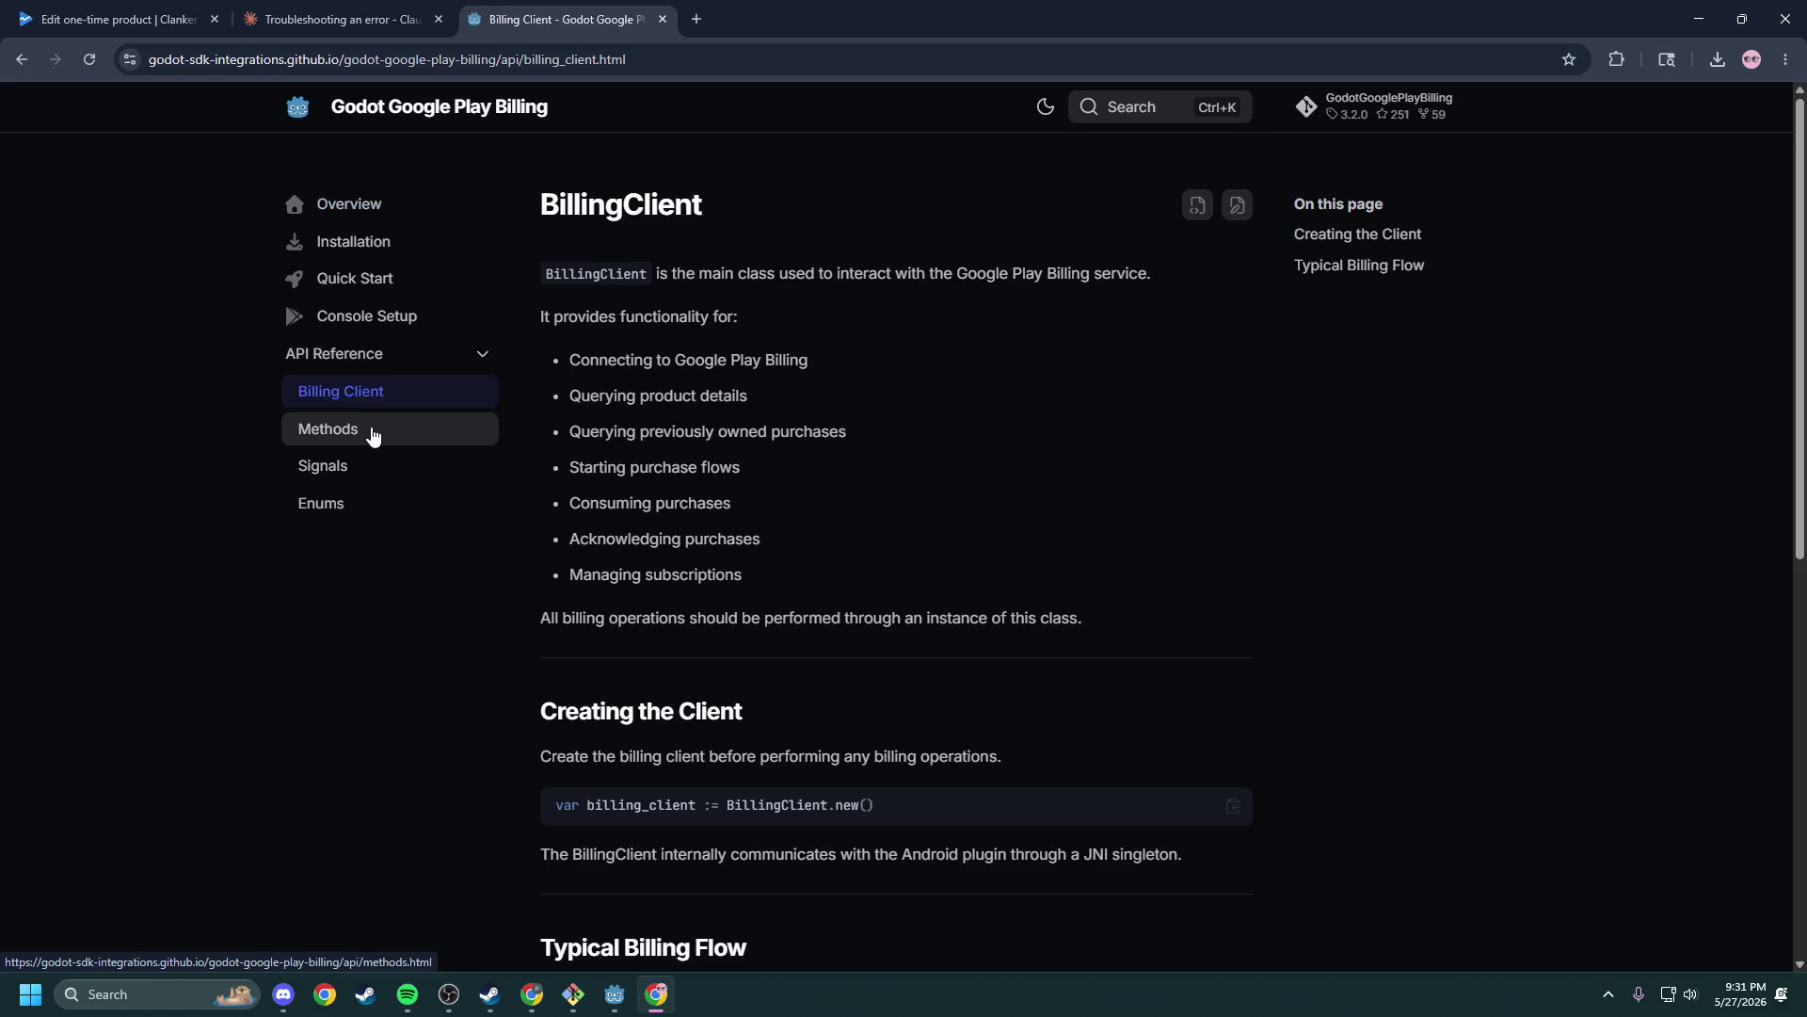
pyautogui.scroll(-2, 516, 534)
pyautogui.moveTo(516, 534); pyautogui.dragTo(748, 568)
pyautogui.scroll(-1, 607, 548)
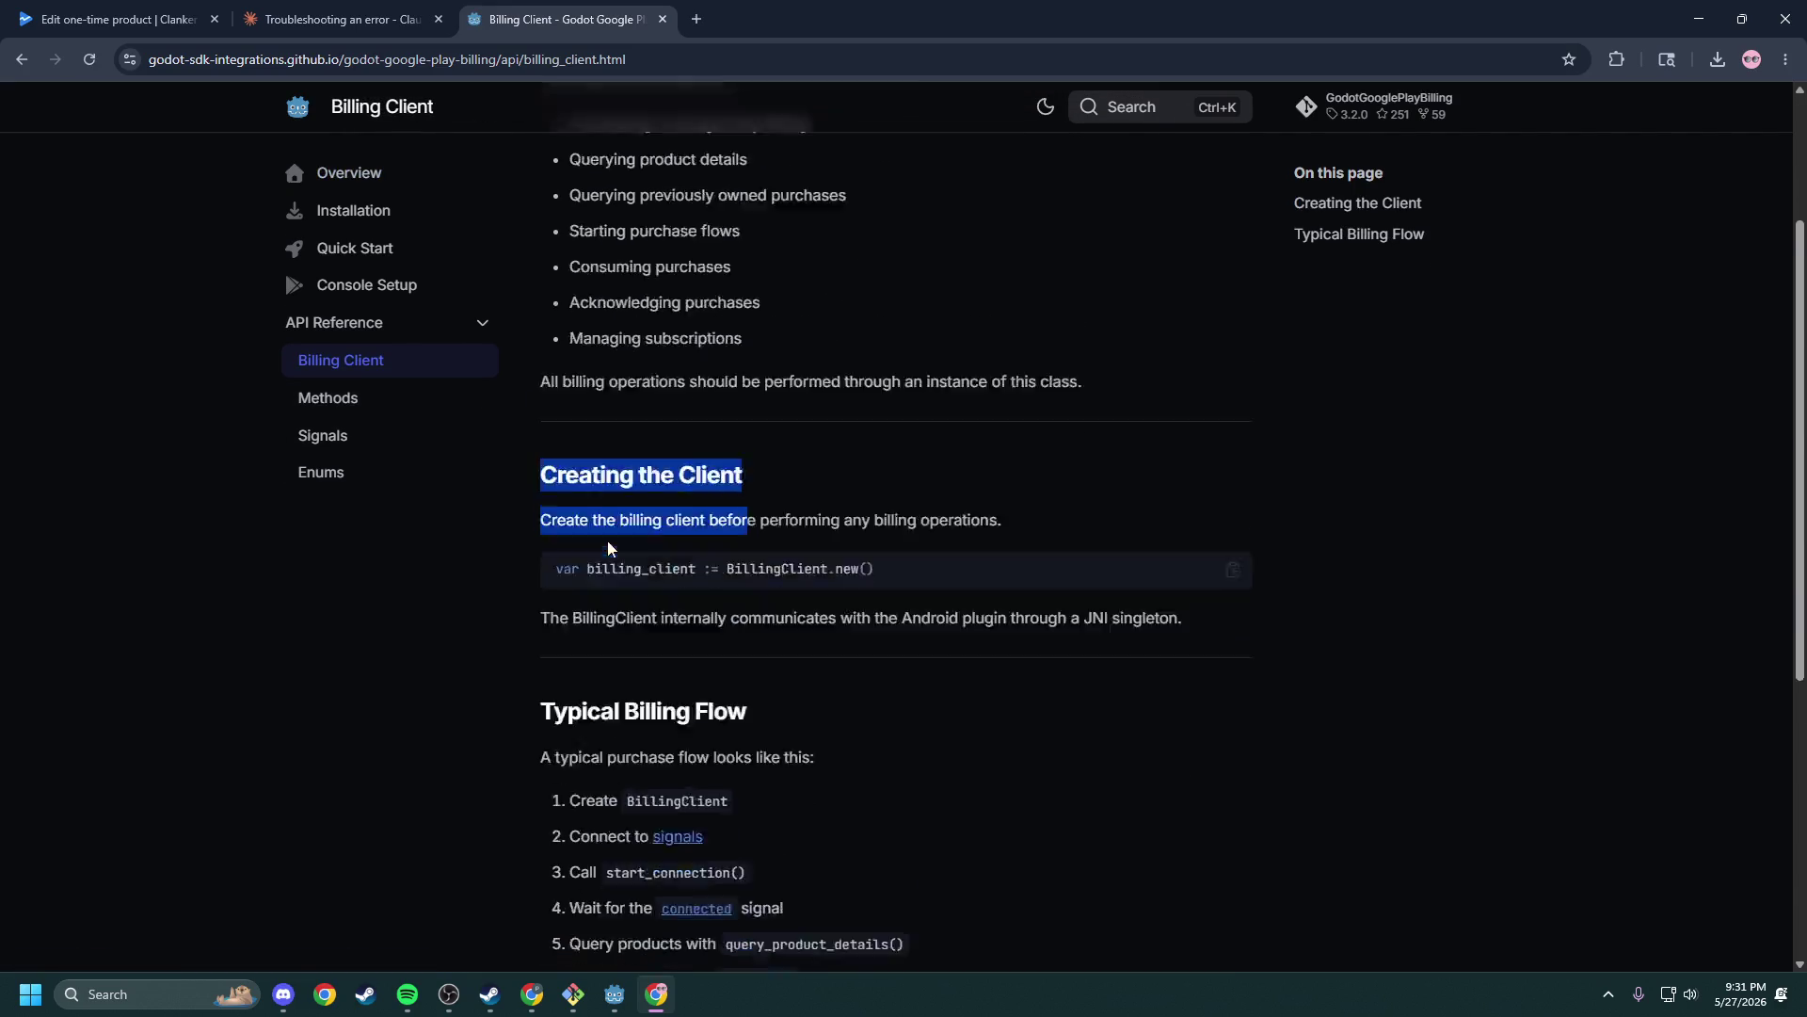
pyautogui.scroll(-4, 607, 544)
pyautogui.moveTo(624, 288); pyautogui.dragTo(602, 395)
pyautogui.moveTo(568, 335); pyautogui.dragTo(796, 335)
pyautogui.click(799, 370)
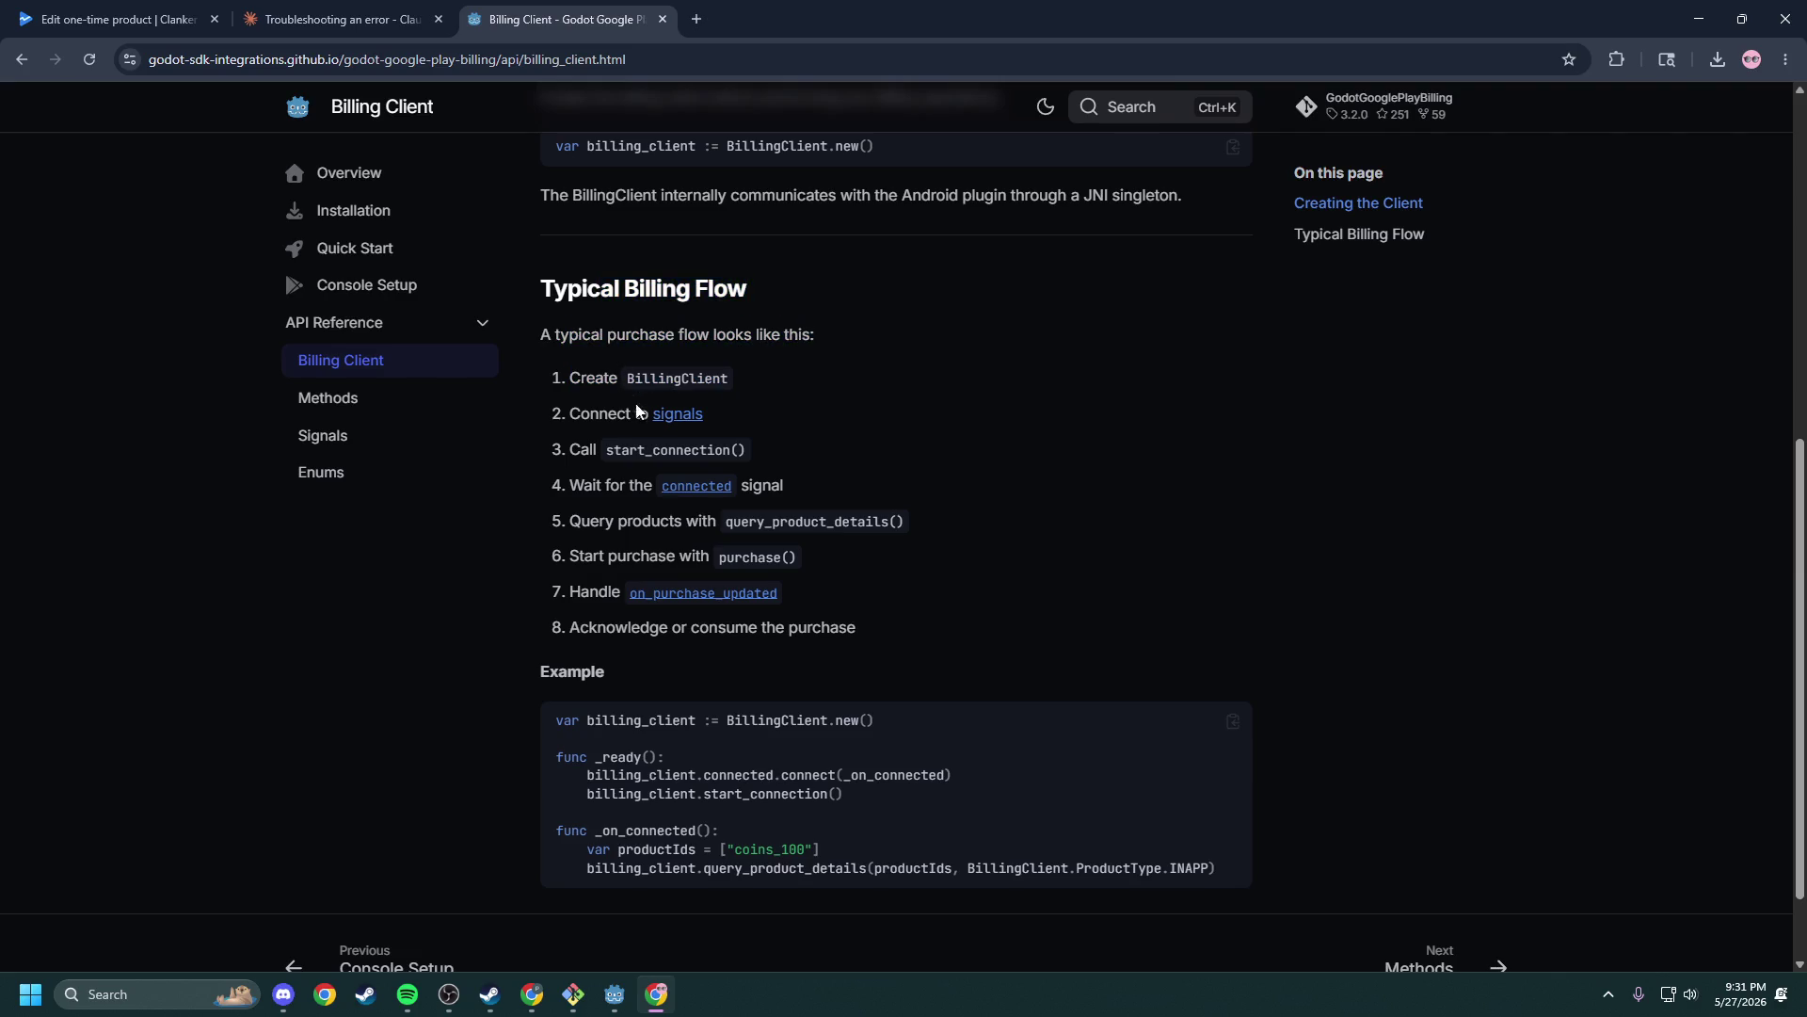
pyautogui.moveTo(635, 412); pyautogui.dragTo(701, 419)
pyautogui.click(617, 441)
pyautogui.moveTo(577, 458); pyautogui.dragTo(768, 466)
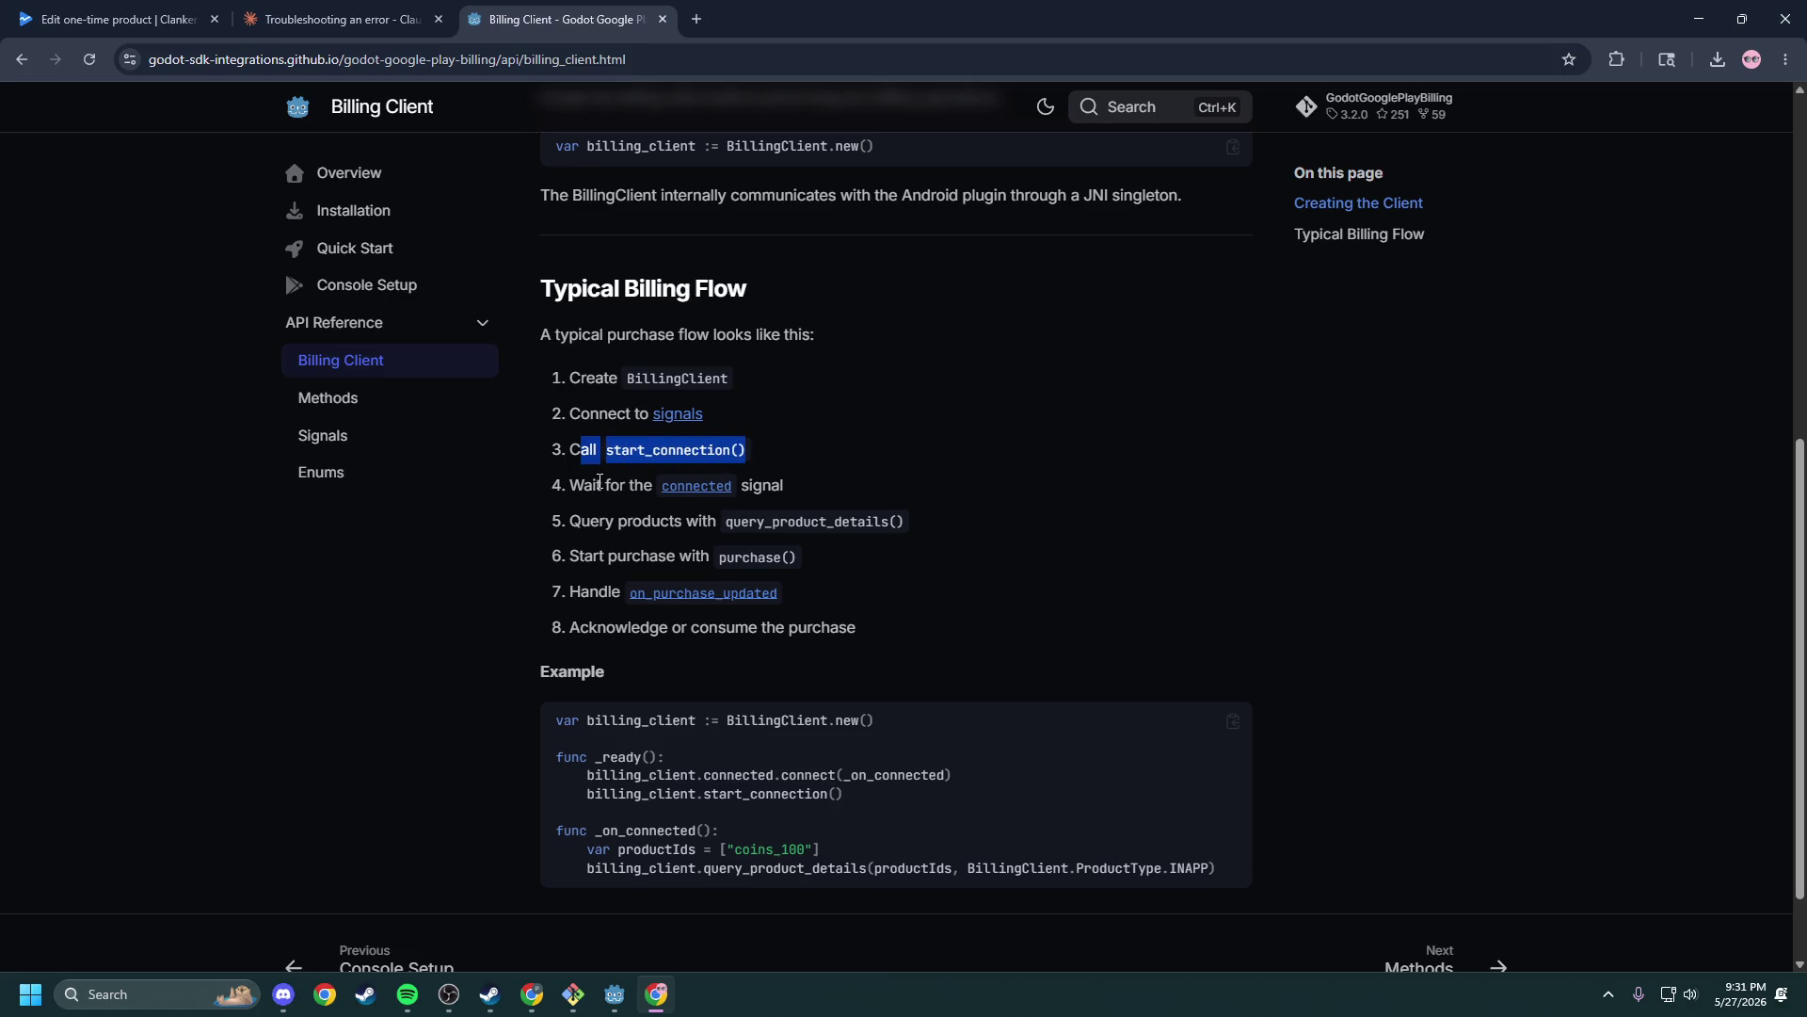
pyautogui.moveTo(581, 522); pyautogui.dragTo(904, 524)
pyautogui.click(862, 526)
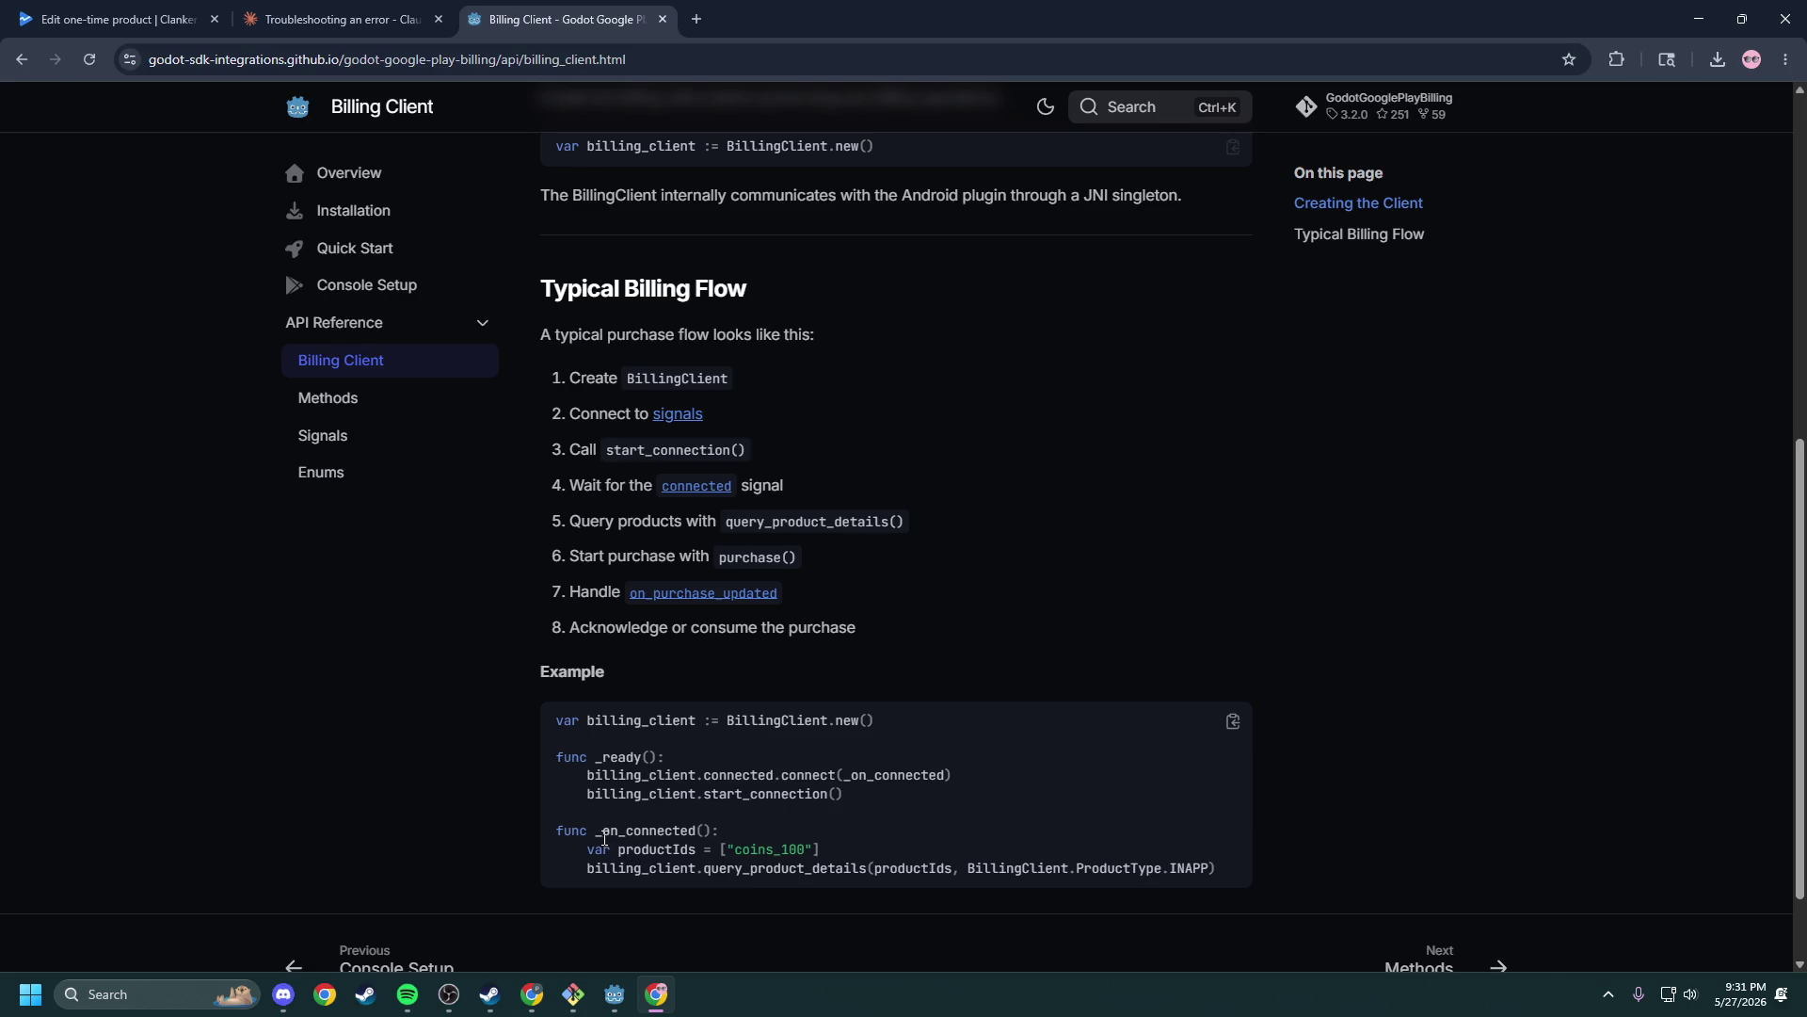
# Copy the example's query_product_details line from the _on_connected sample
pyautogui.moveTo(589, 849); pyautogui.dragTo(822, 844)
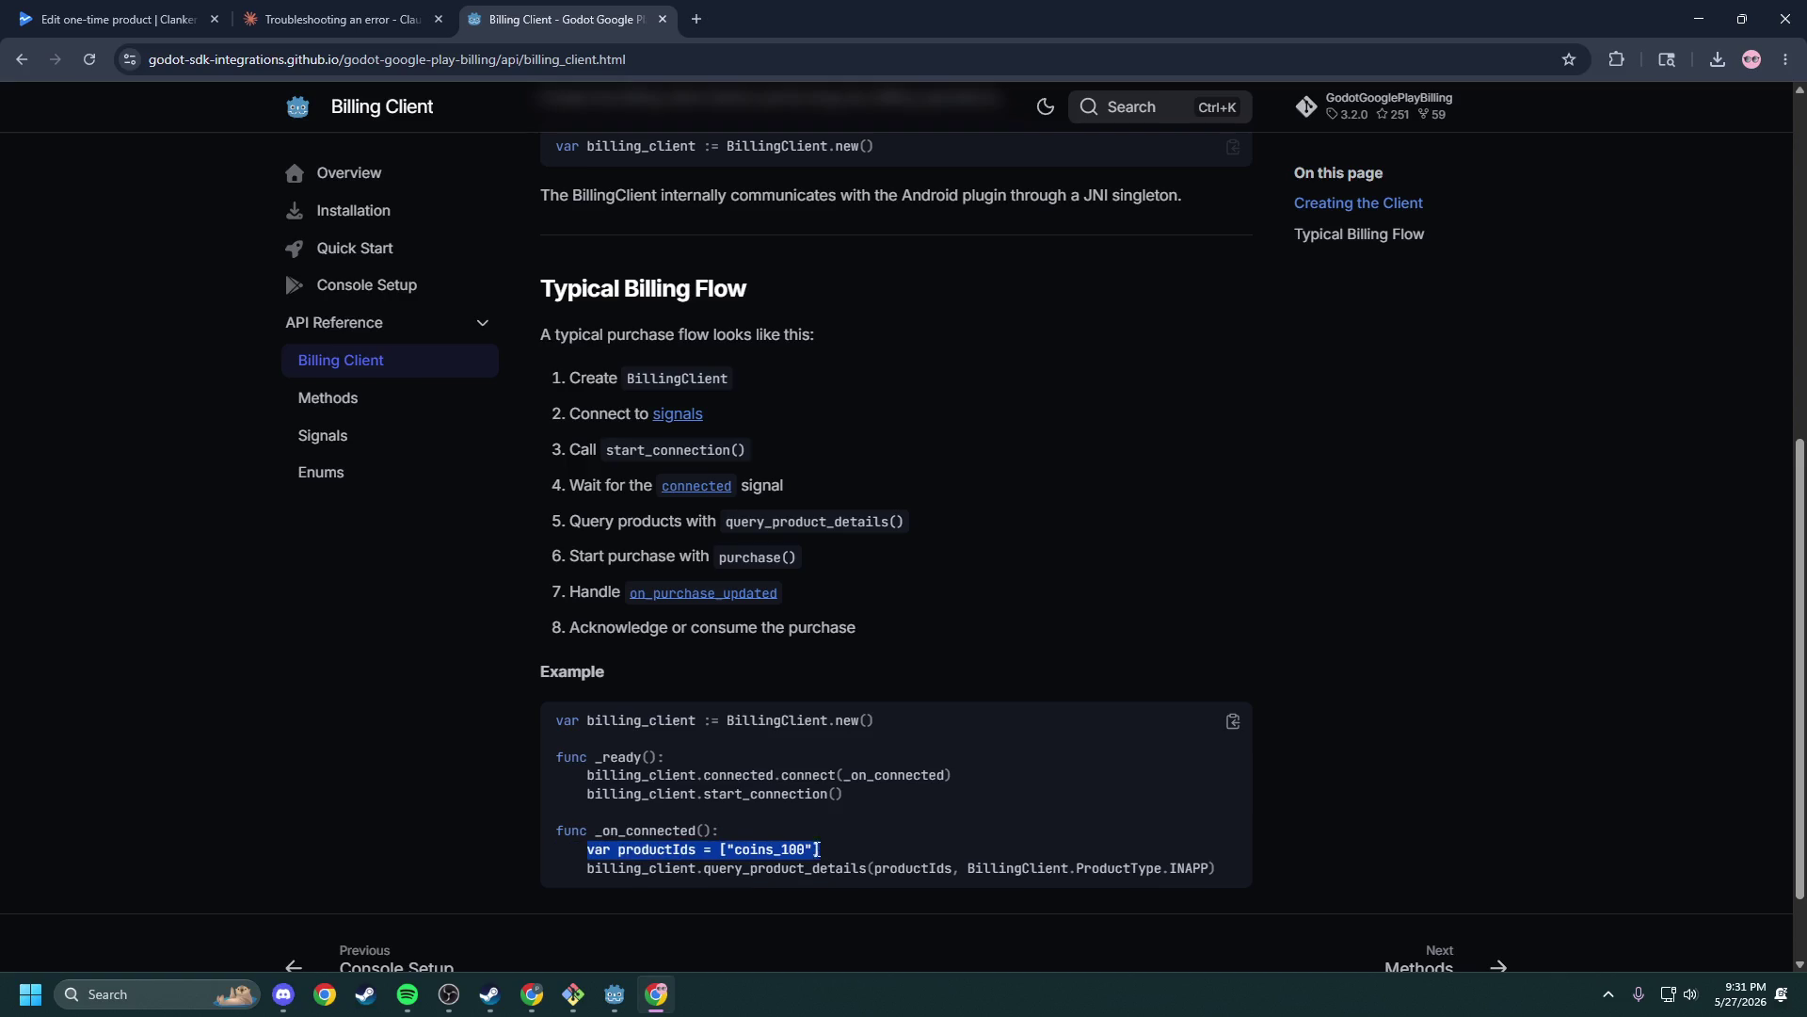
pyautogui.moveTo(589, 868); pyautogui.dragTo(1216, 866)
pyautogui.rightClick(1216, 866)
pyautogui.click(1218, 583)
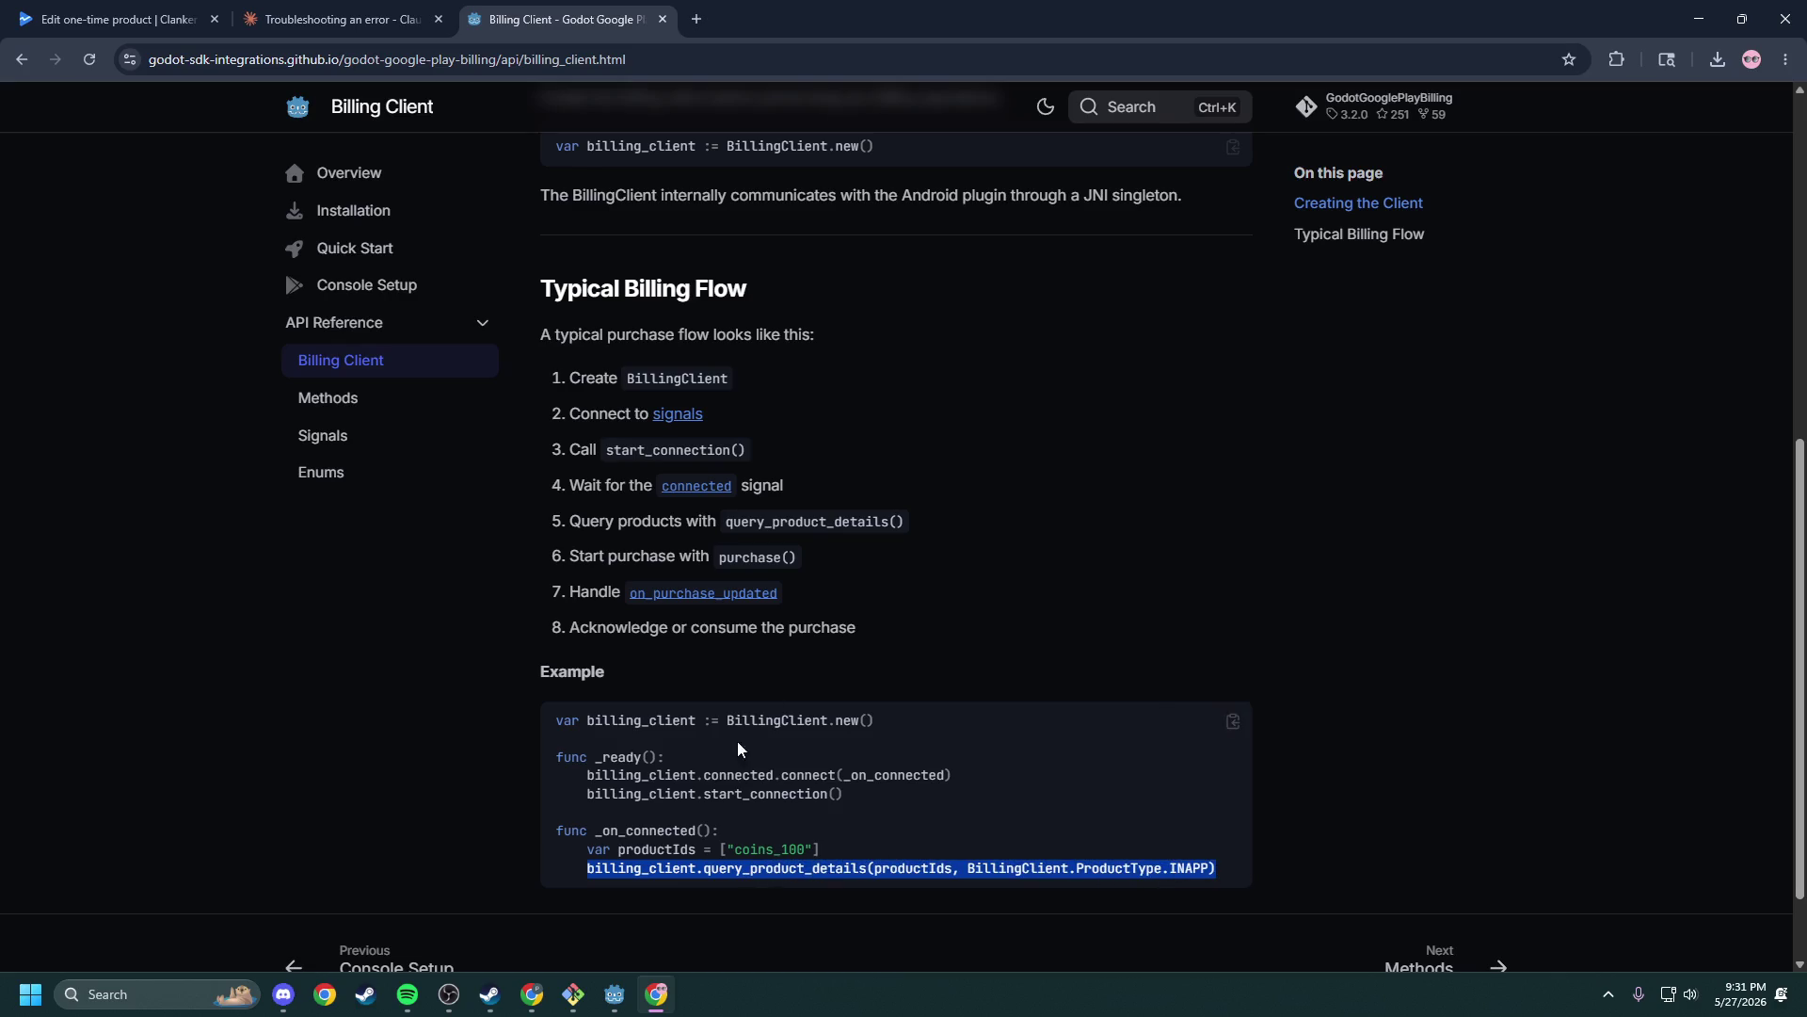
pyautogui.hotkey('alt', 'Tab')
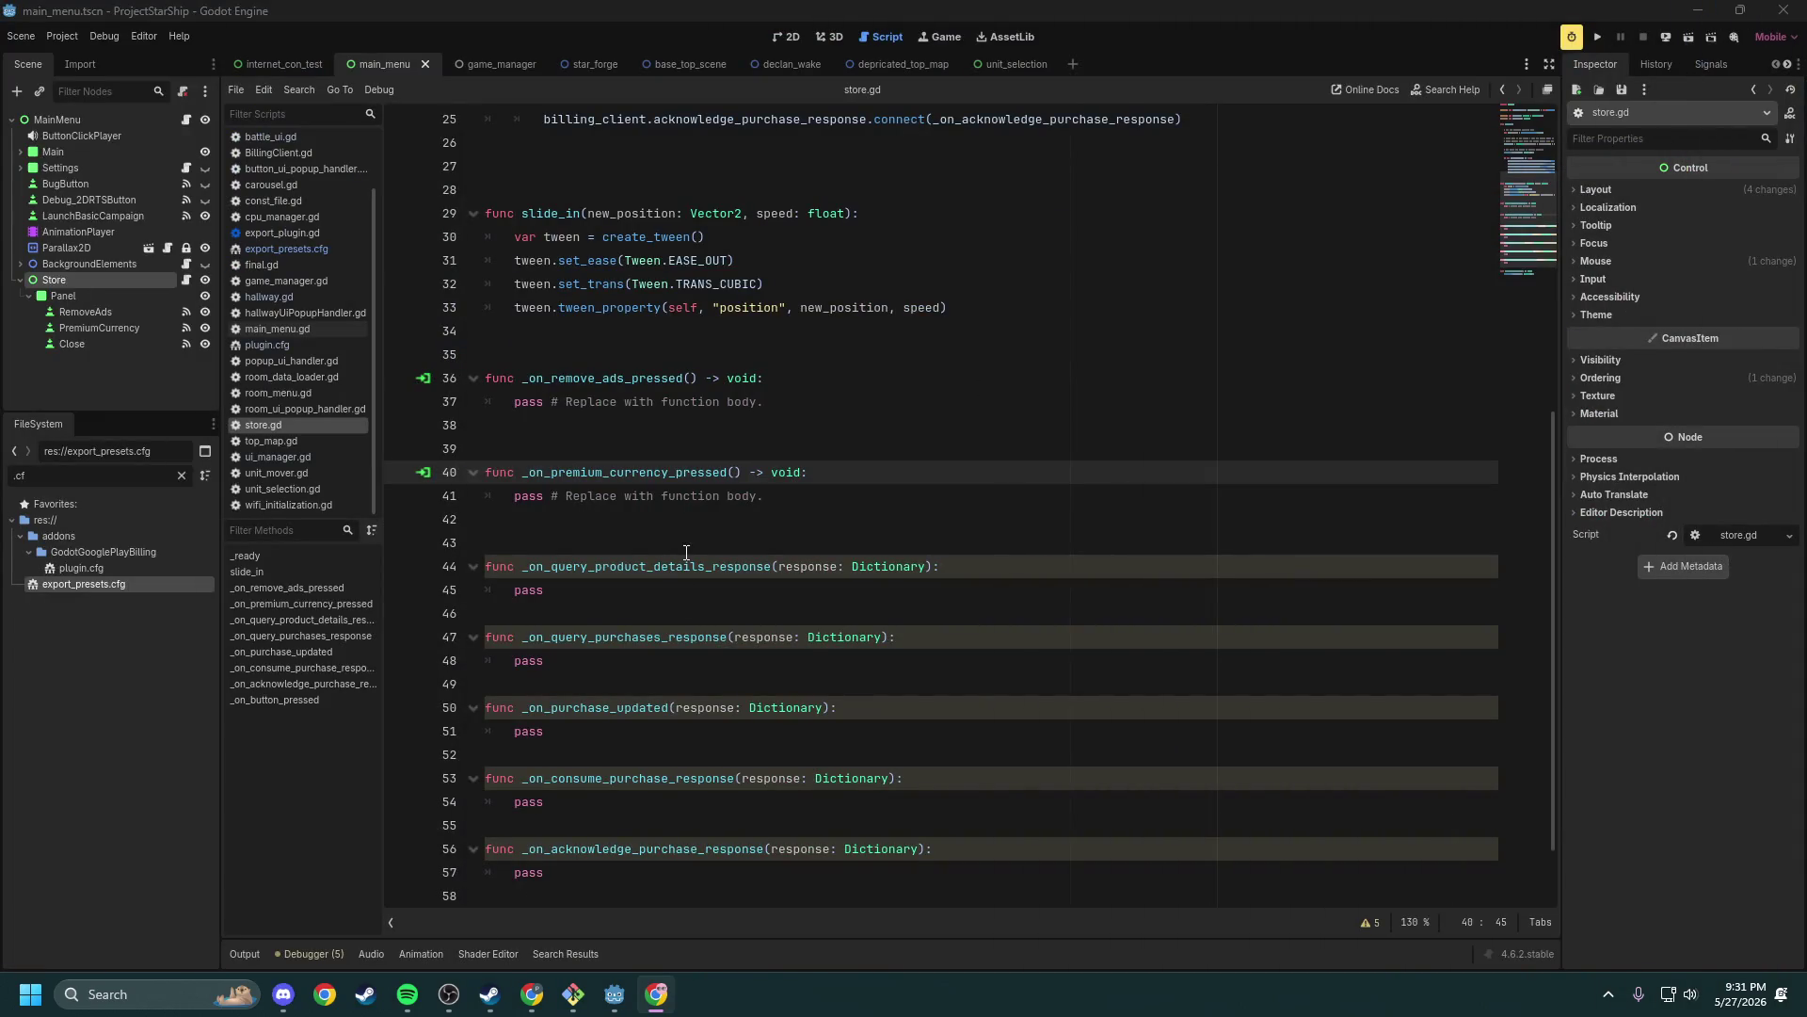
# Paste the query_product_details call on a new line 26 after the signal connections
pyautogui.click(773, 499)
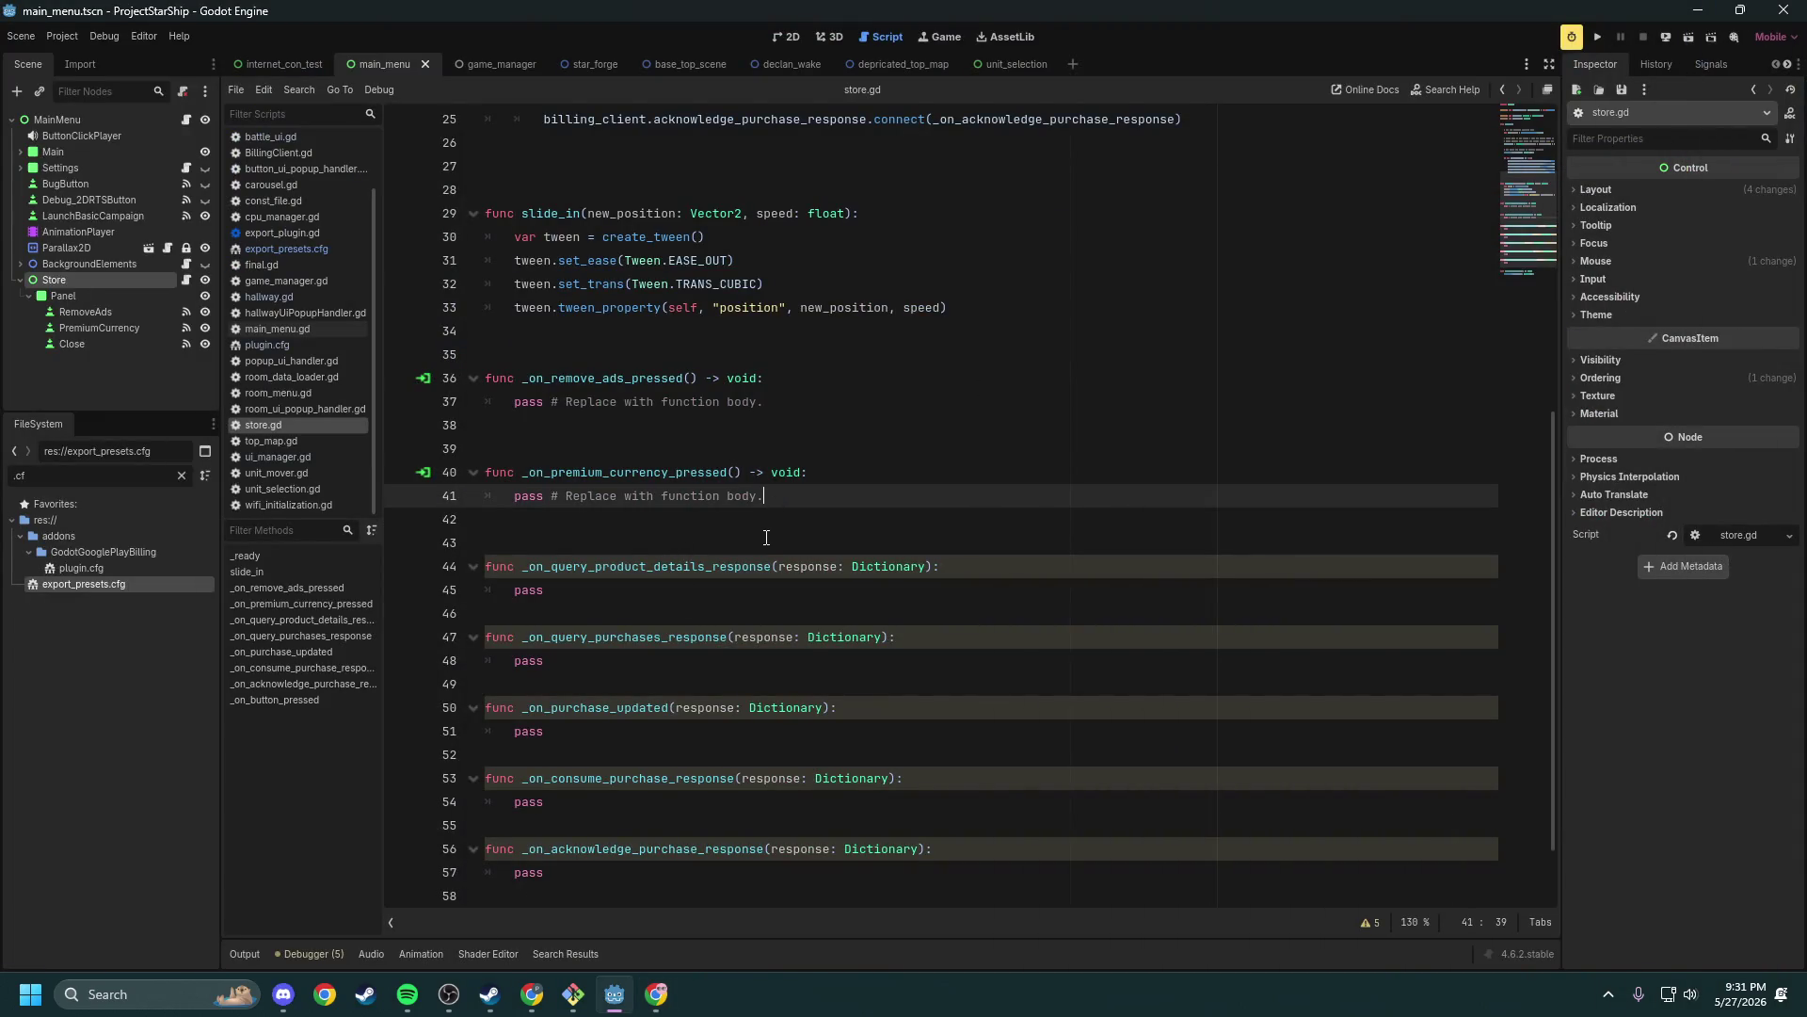
pyautogui.scroll(8, 767, 538)
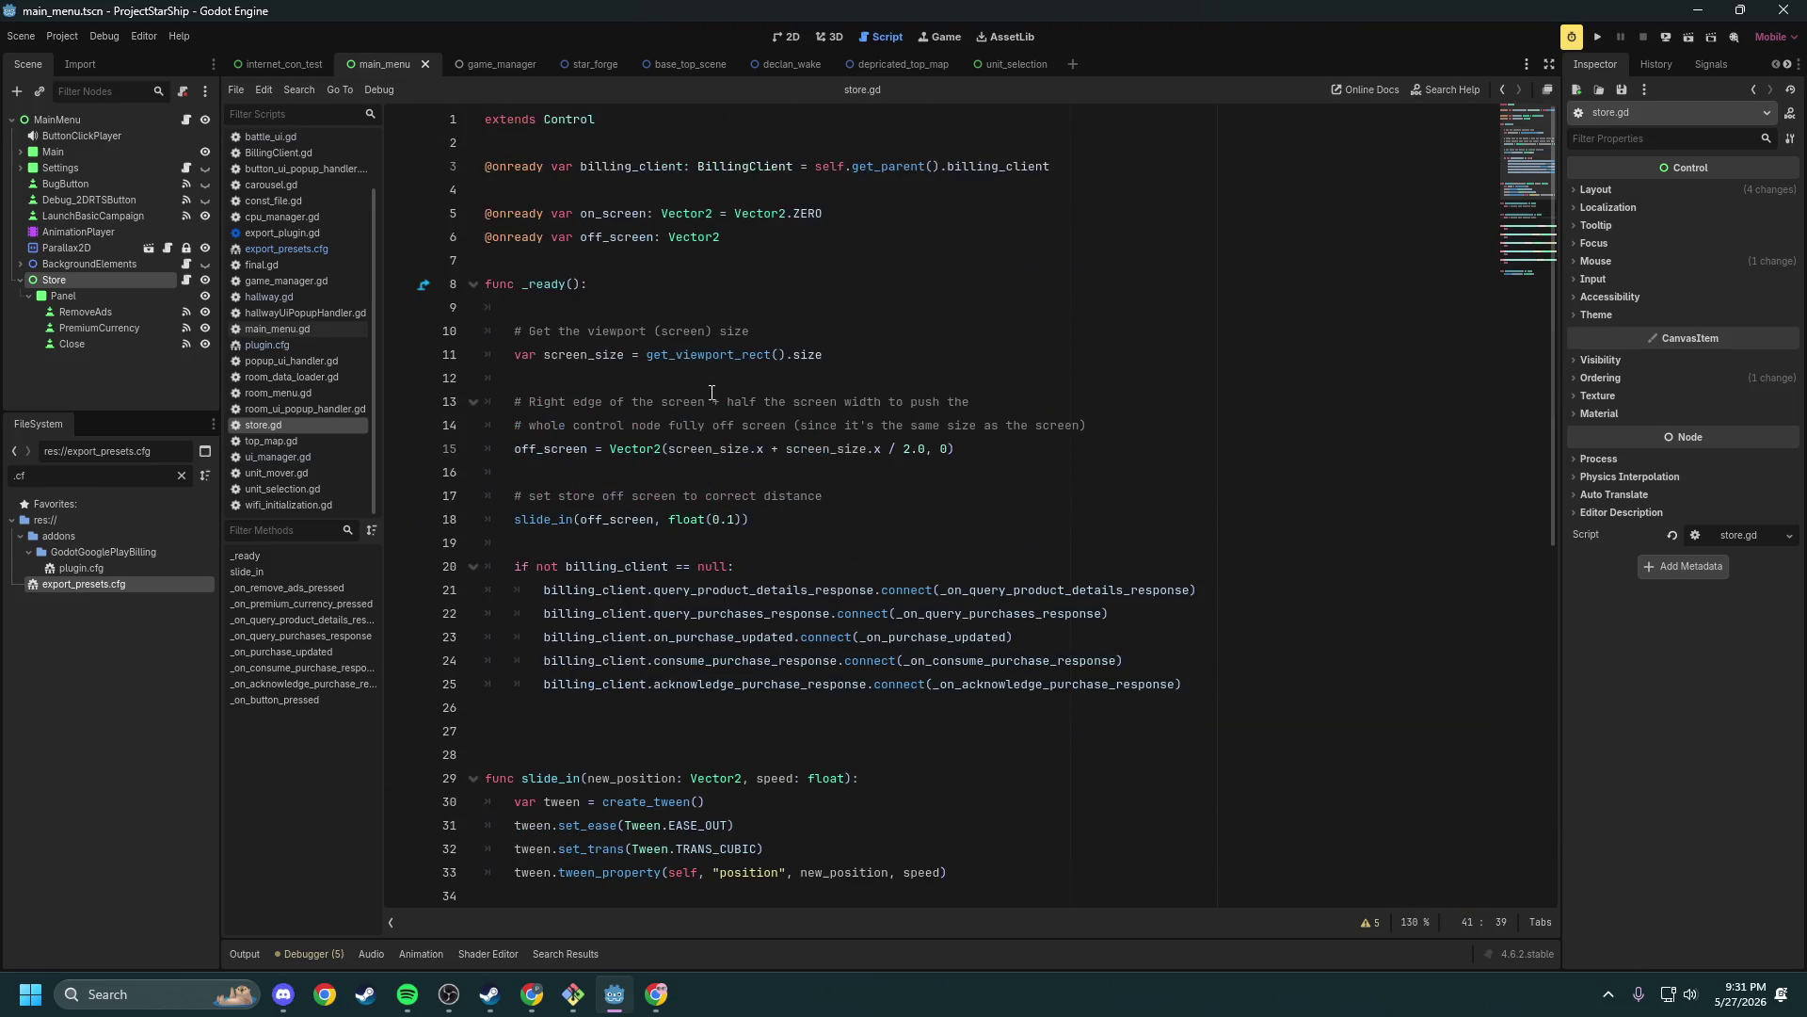
pyautogui.click(1194, 681)
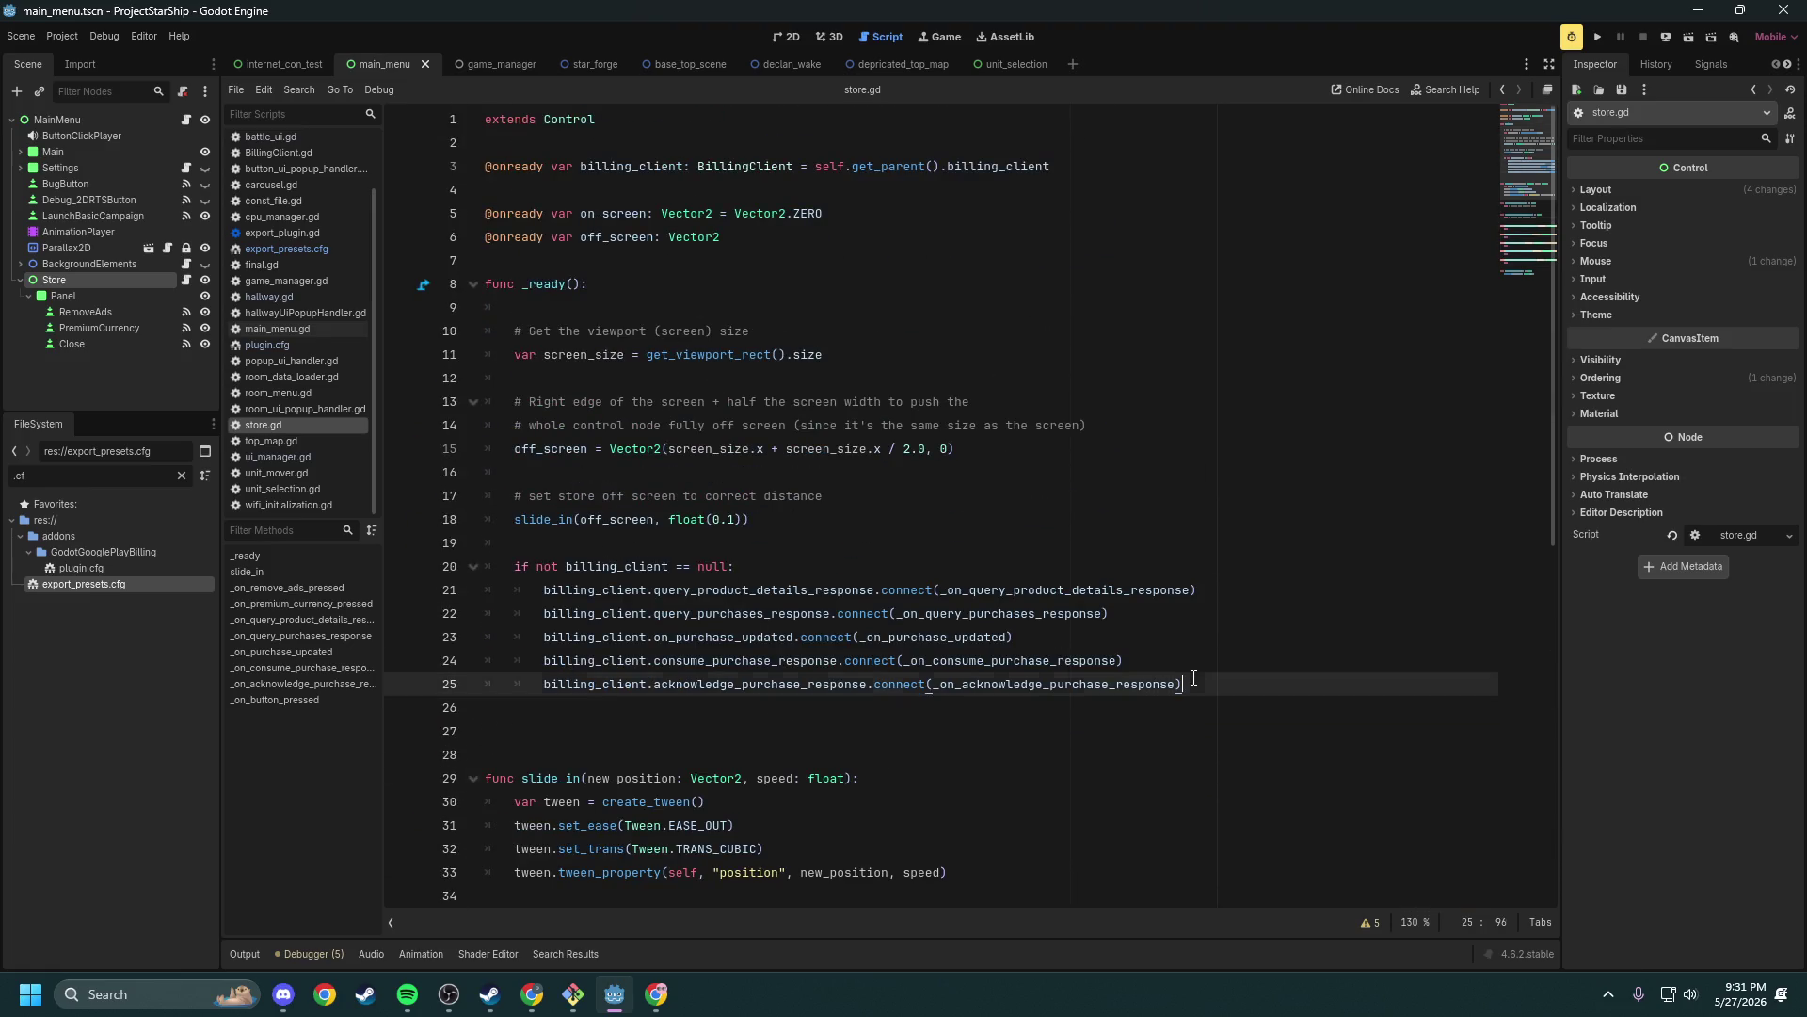
pyautogui.press('Return')
pyautogui.hotkey('ctrl', 'v')
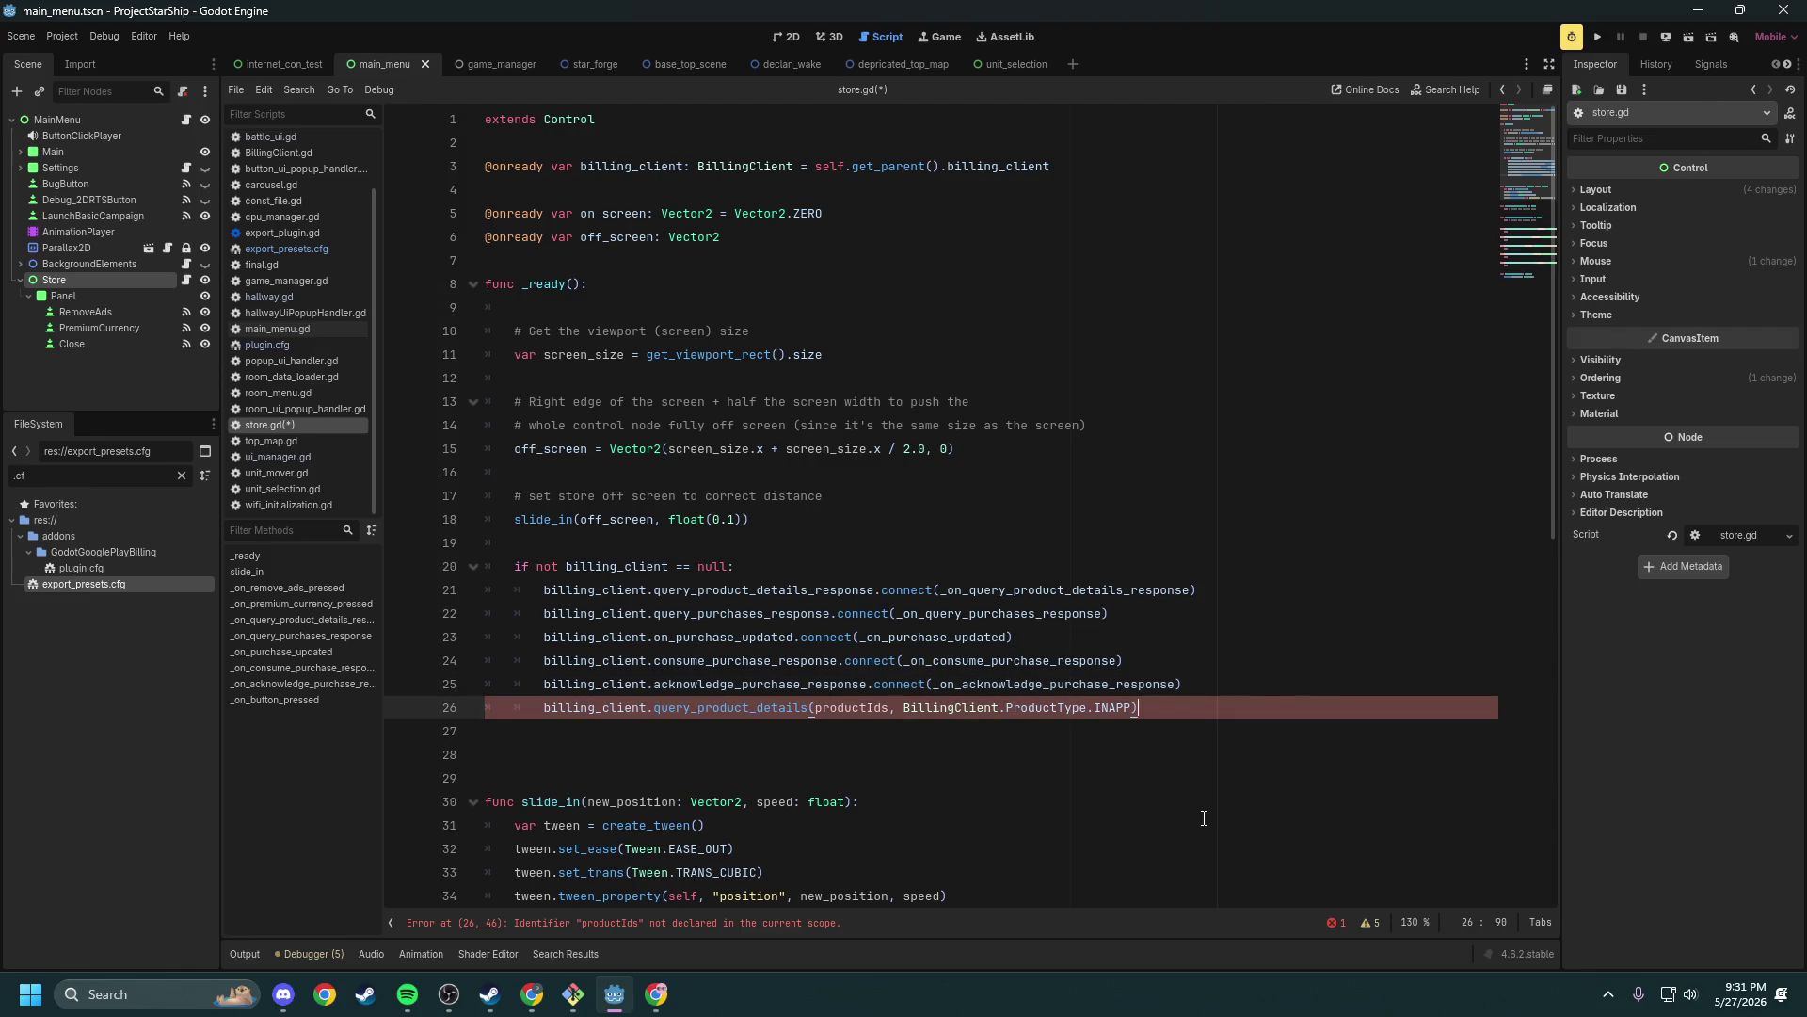
# Replace productIds with ["test"] so the call queries the INAPP product "test"
pyautogui.press('Left')
pyautogui.hotkey('ctrl', 'shift', 'Left')
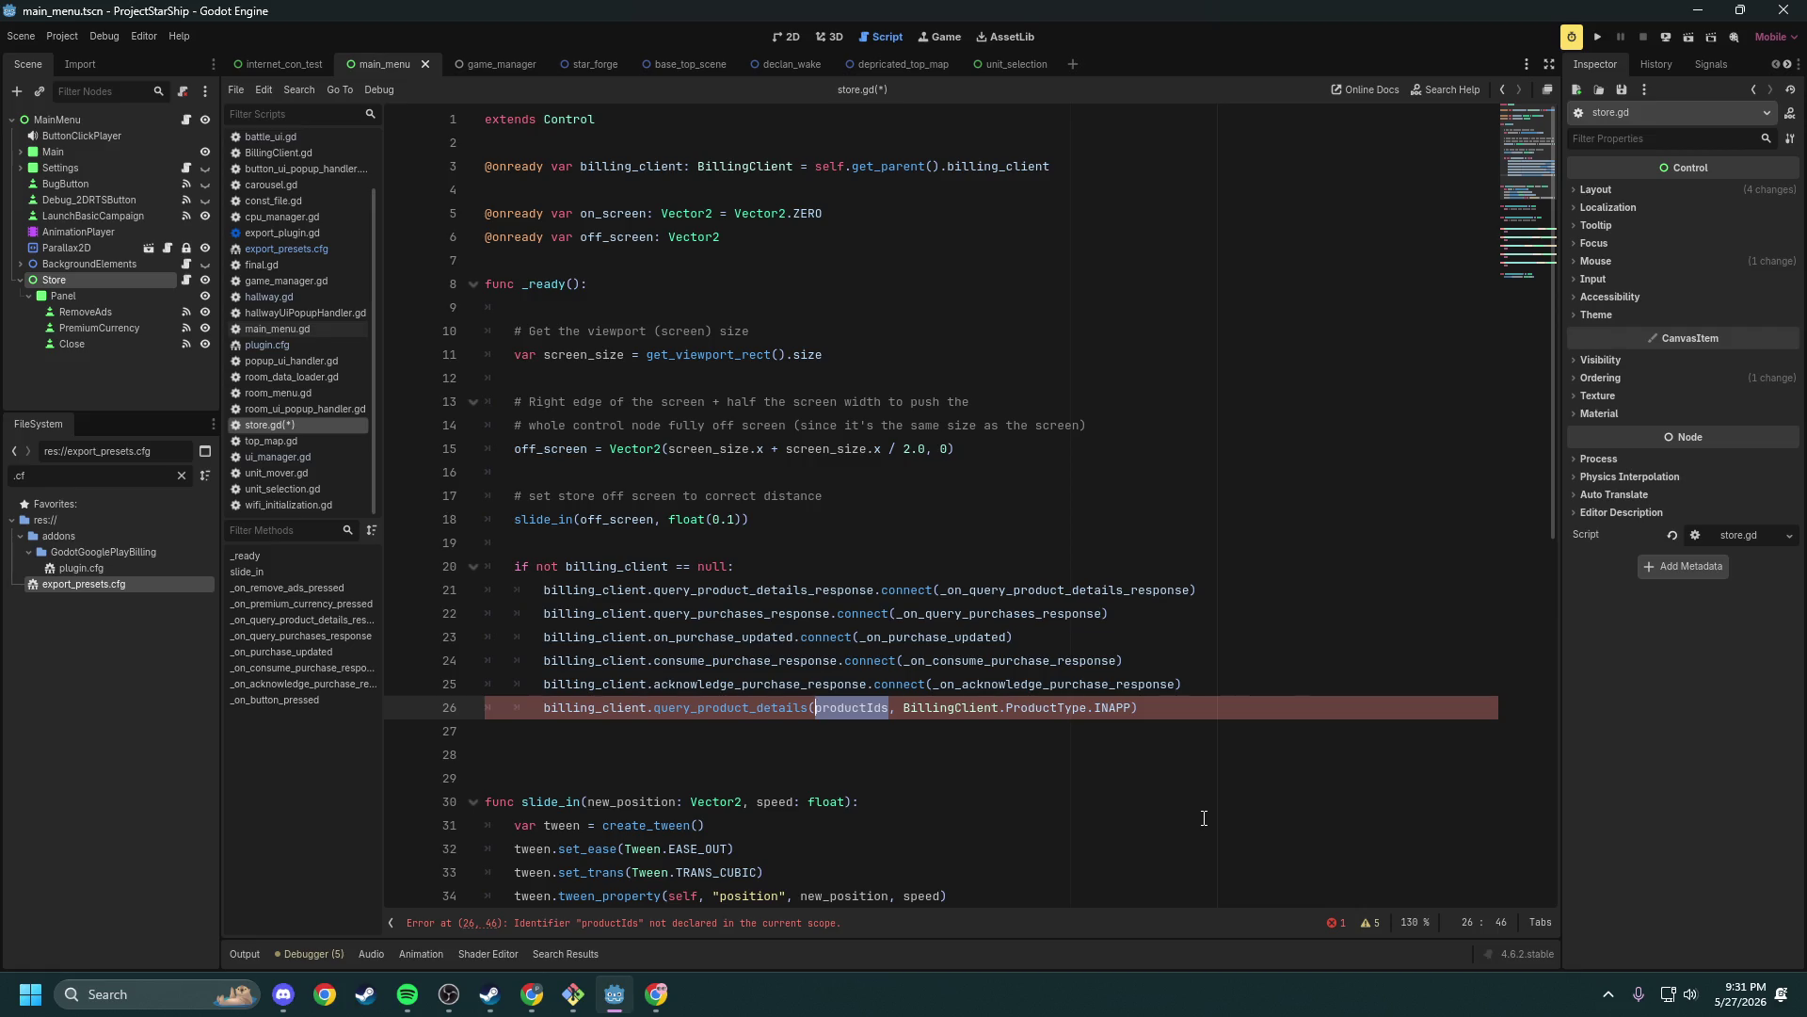
pyautogui.write('[')
pyautogui.press('Left')
pyautogui.hotkey('ctrl', 'shift', 'Left')
pyautogui.write('"')
pyautogui.hotkey('ctrl', 'shift', 'Left')
pyautogui.write('test')
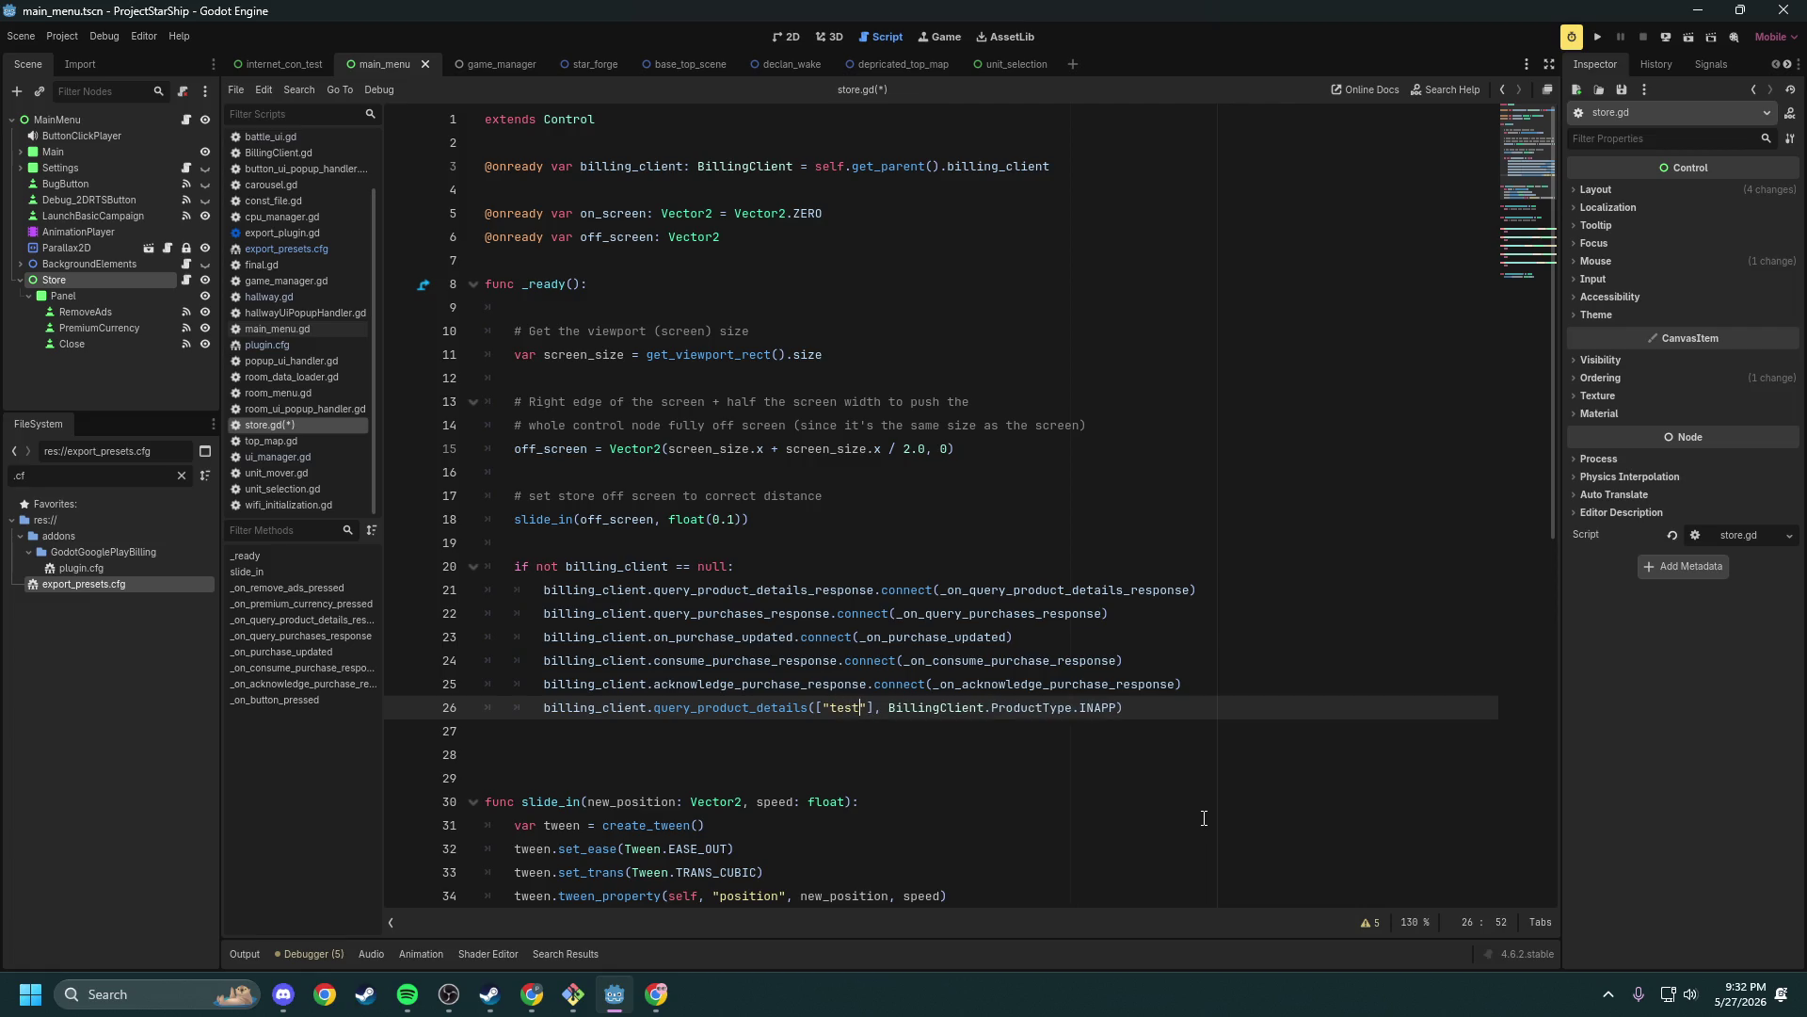
pyautogui.hotkey('alt', 'Tab')
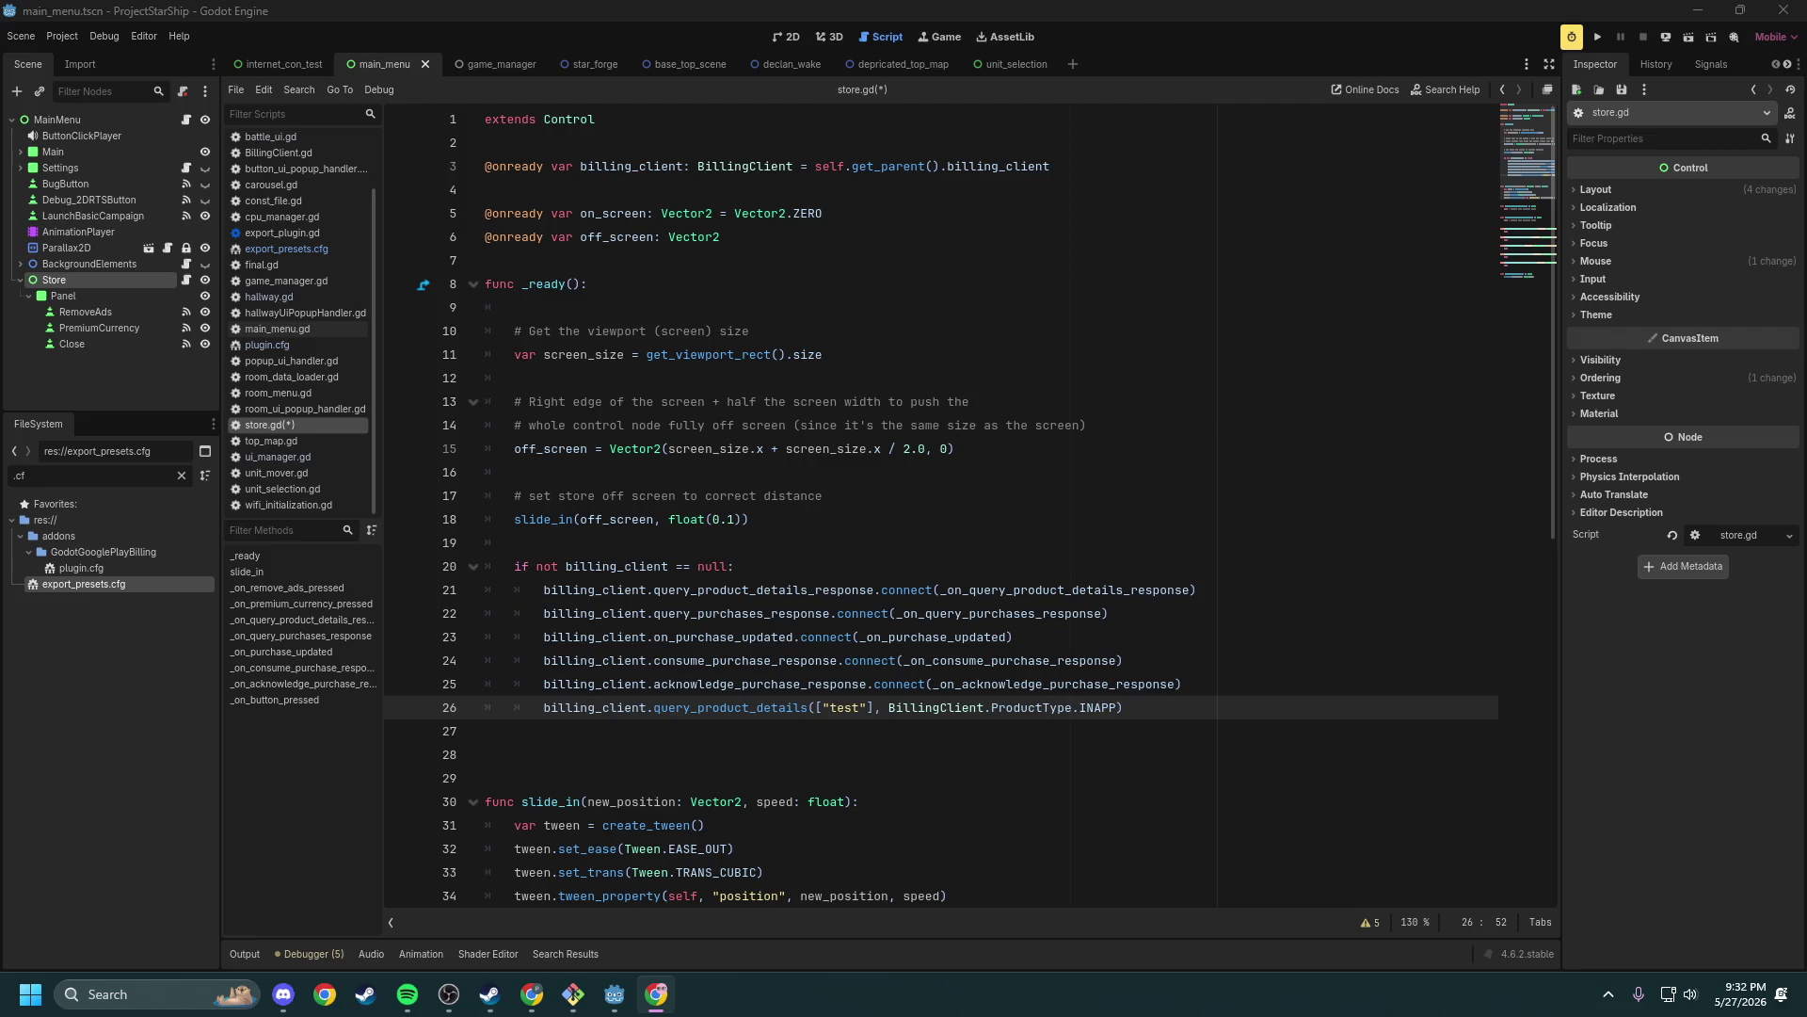
pyautogui.click(984, 709)
pyautogui.doubleClick(734, 707)
pyautogui.click(904, 716)
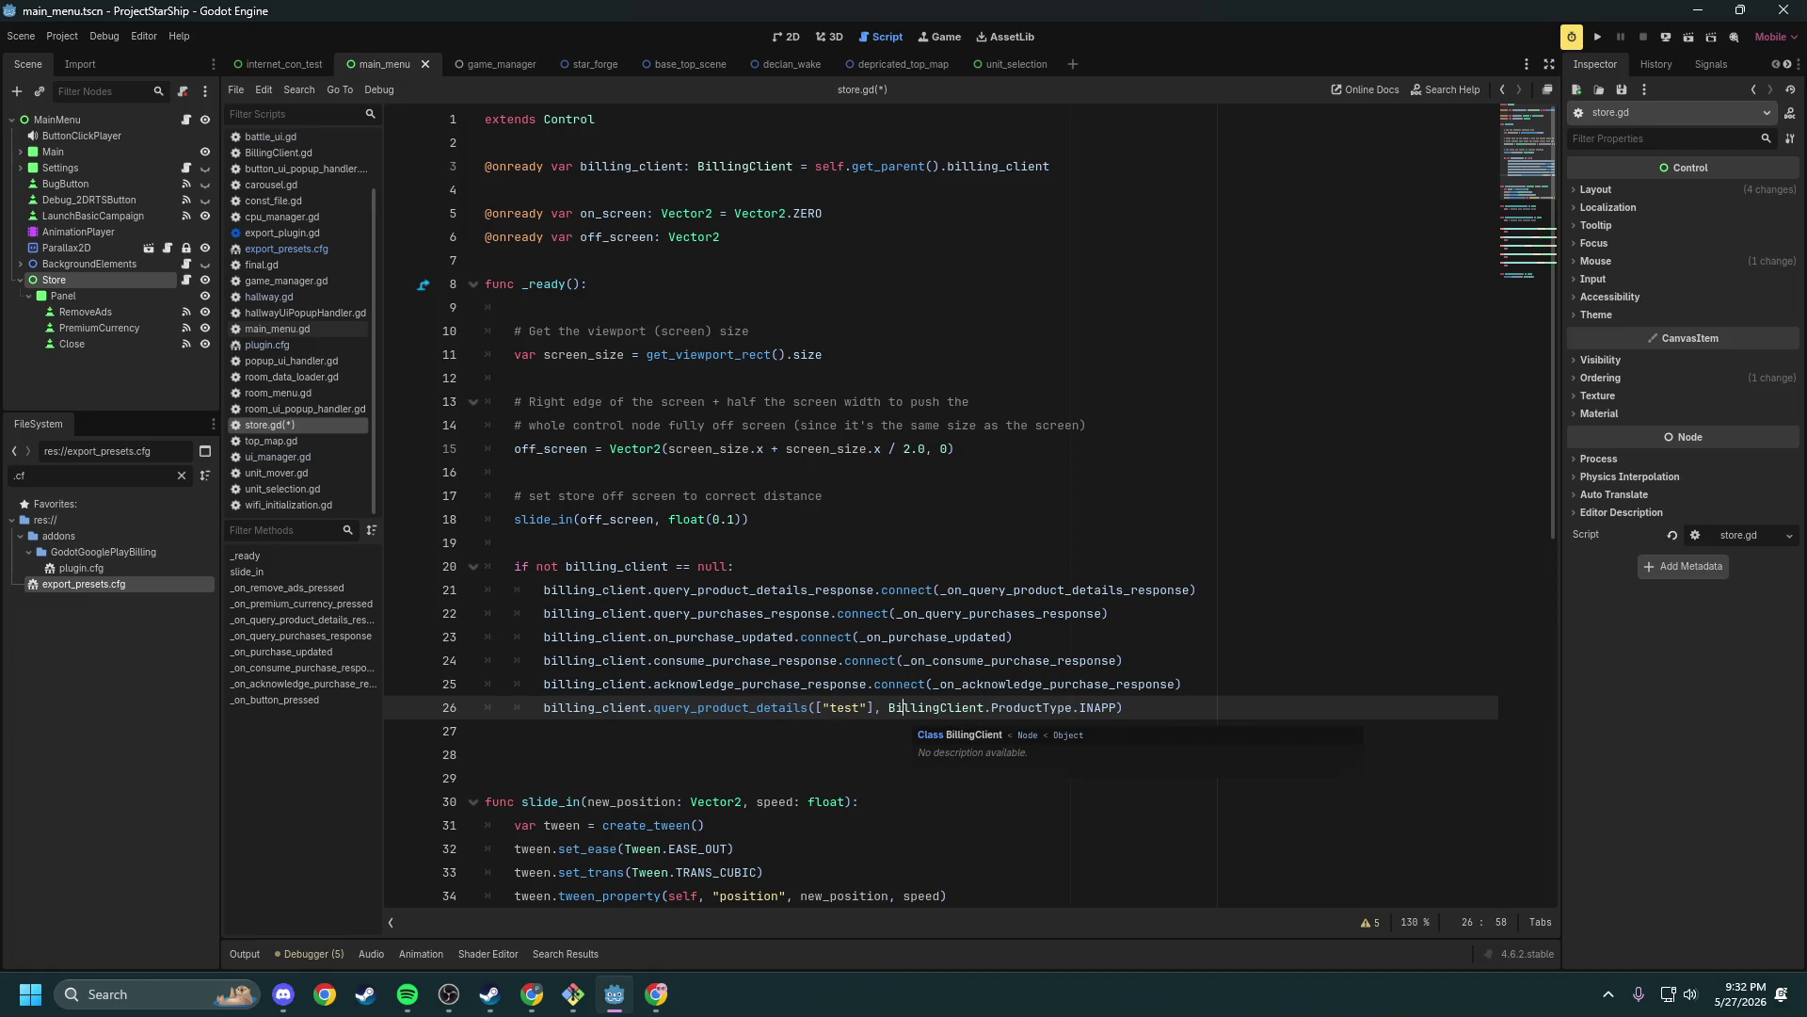
pyautogui.hotkey('alt', 'Tab')
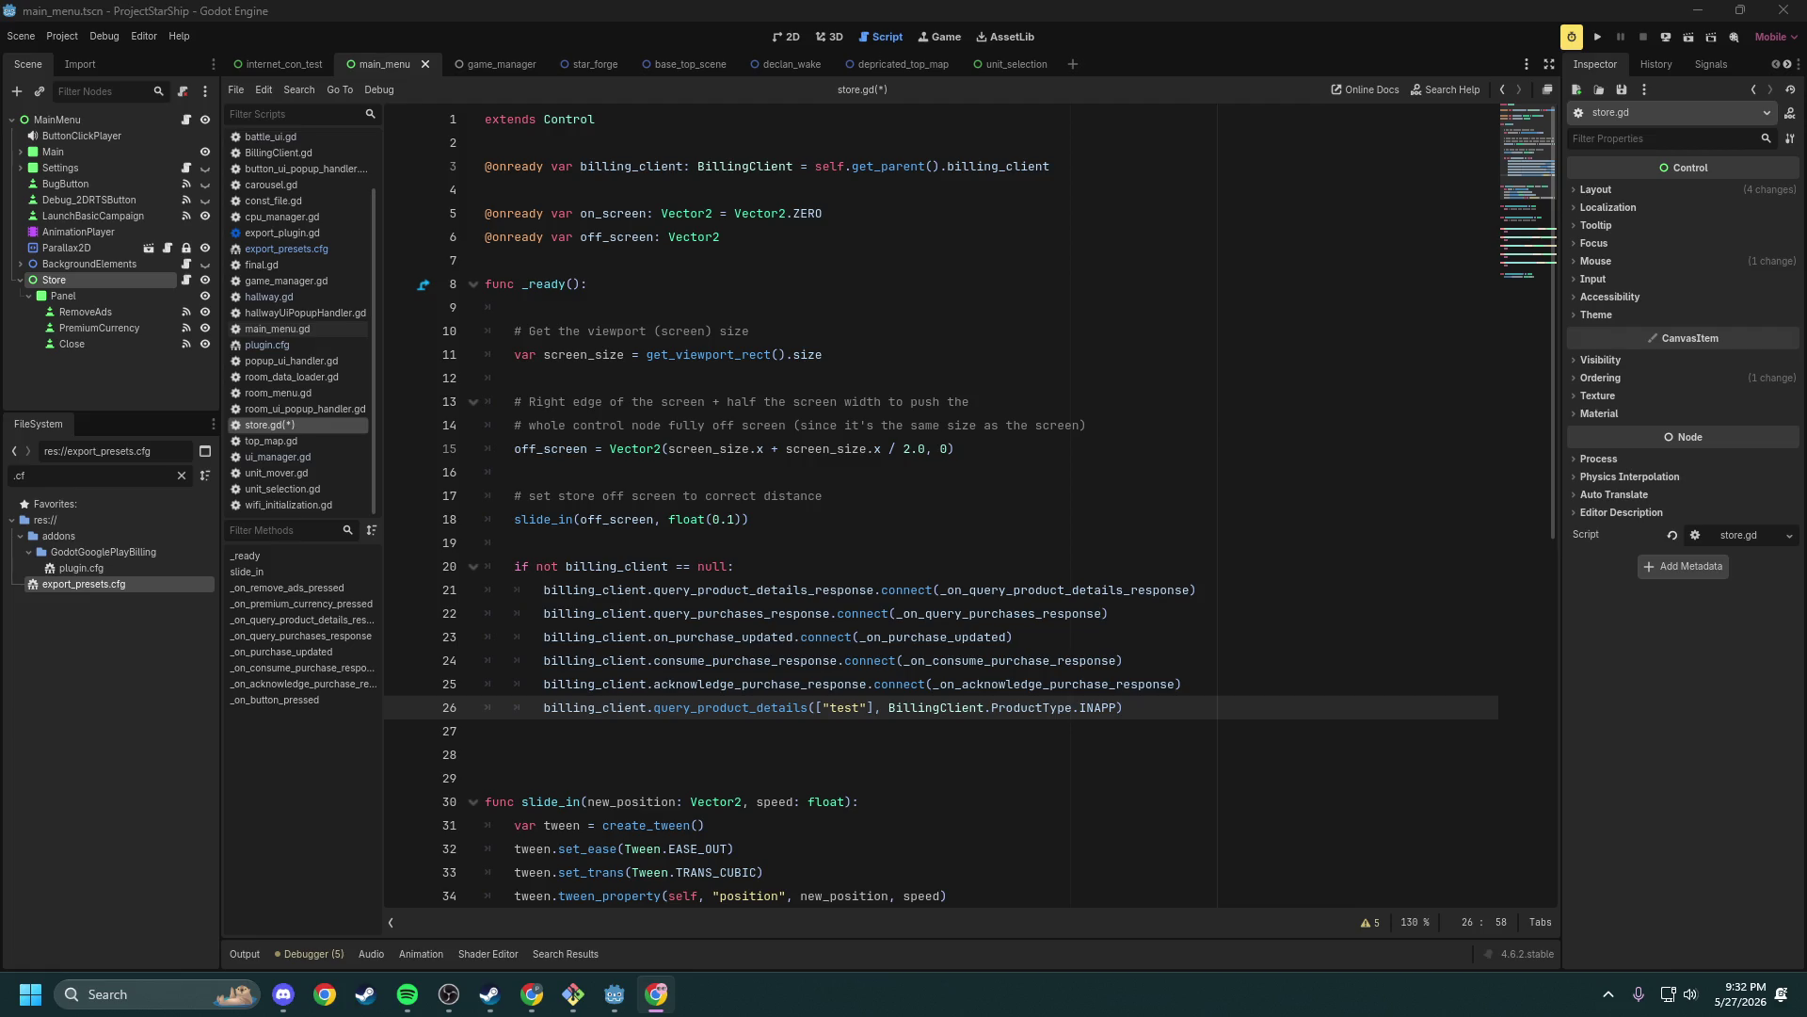
pyautogui.doubleClick(720, 707)
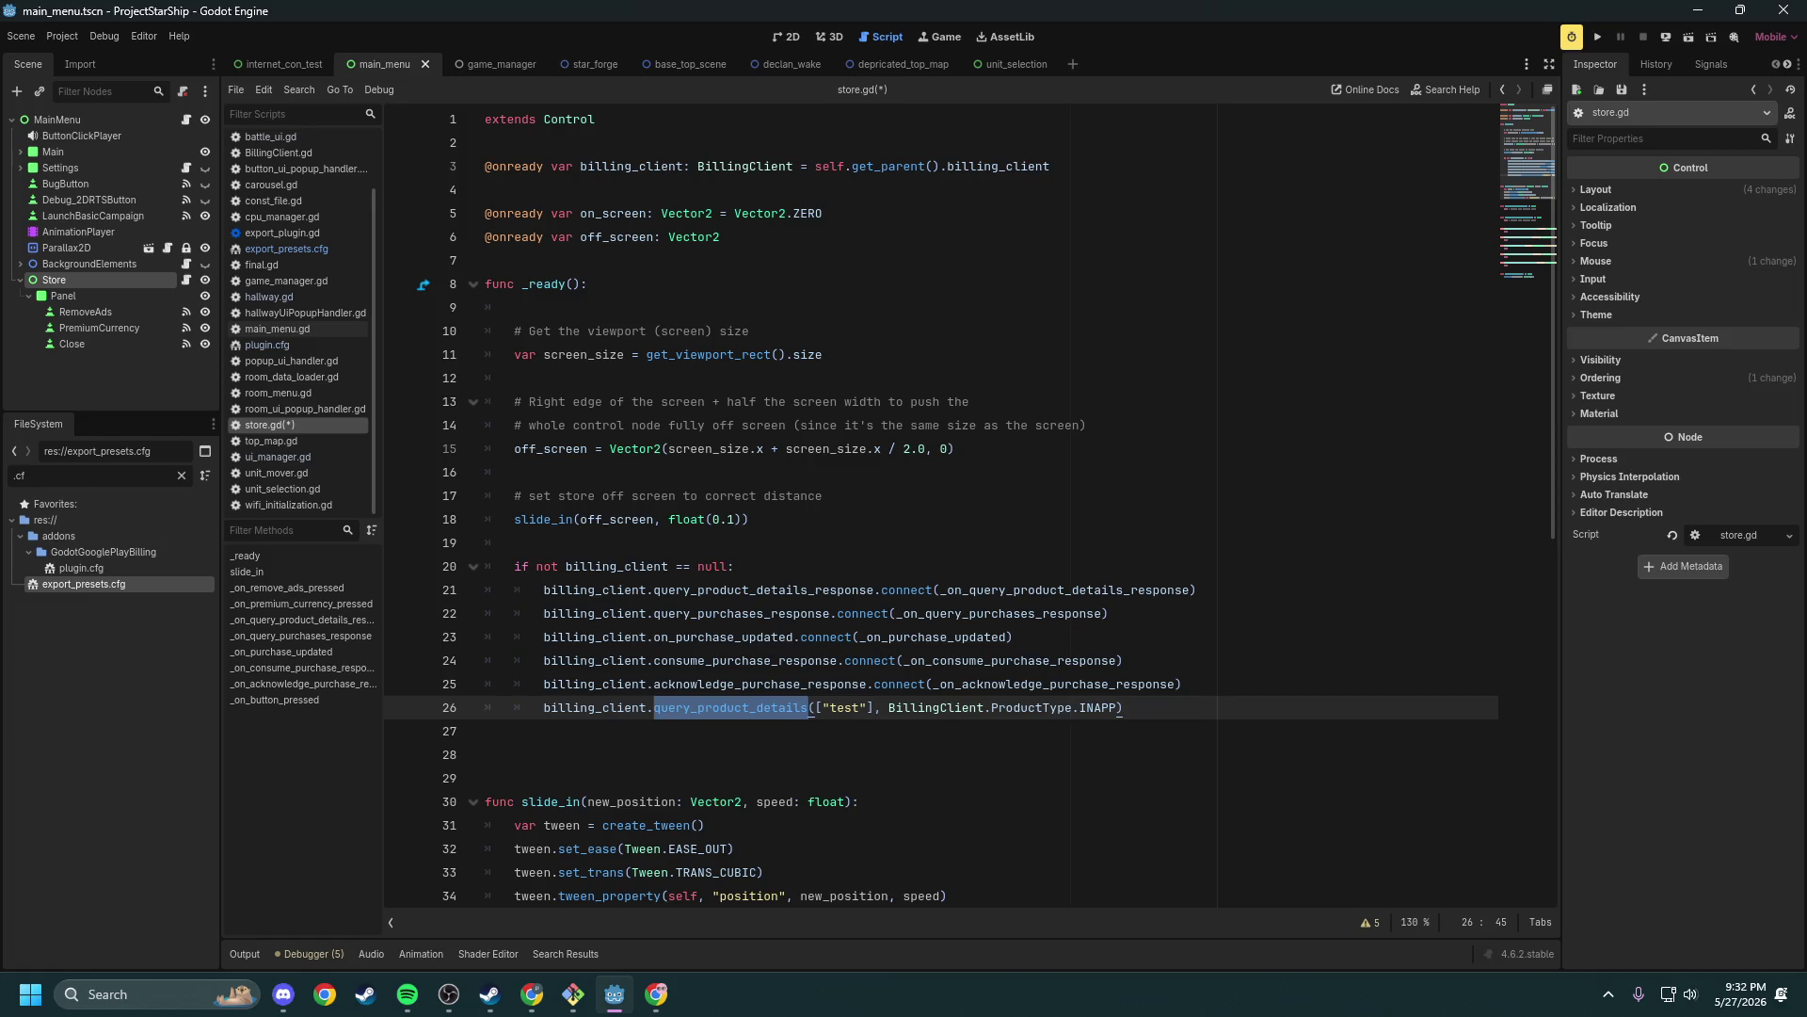
pyautogui.hotkey('alt', 'Tab')
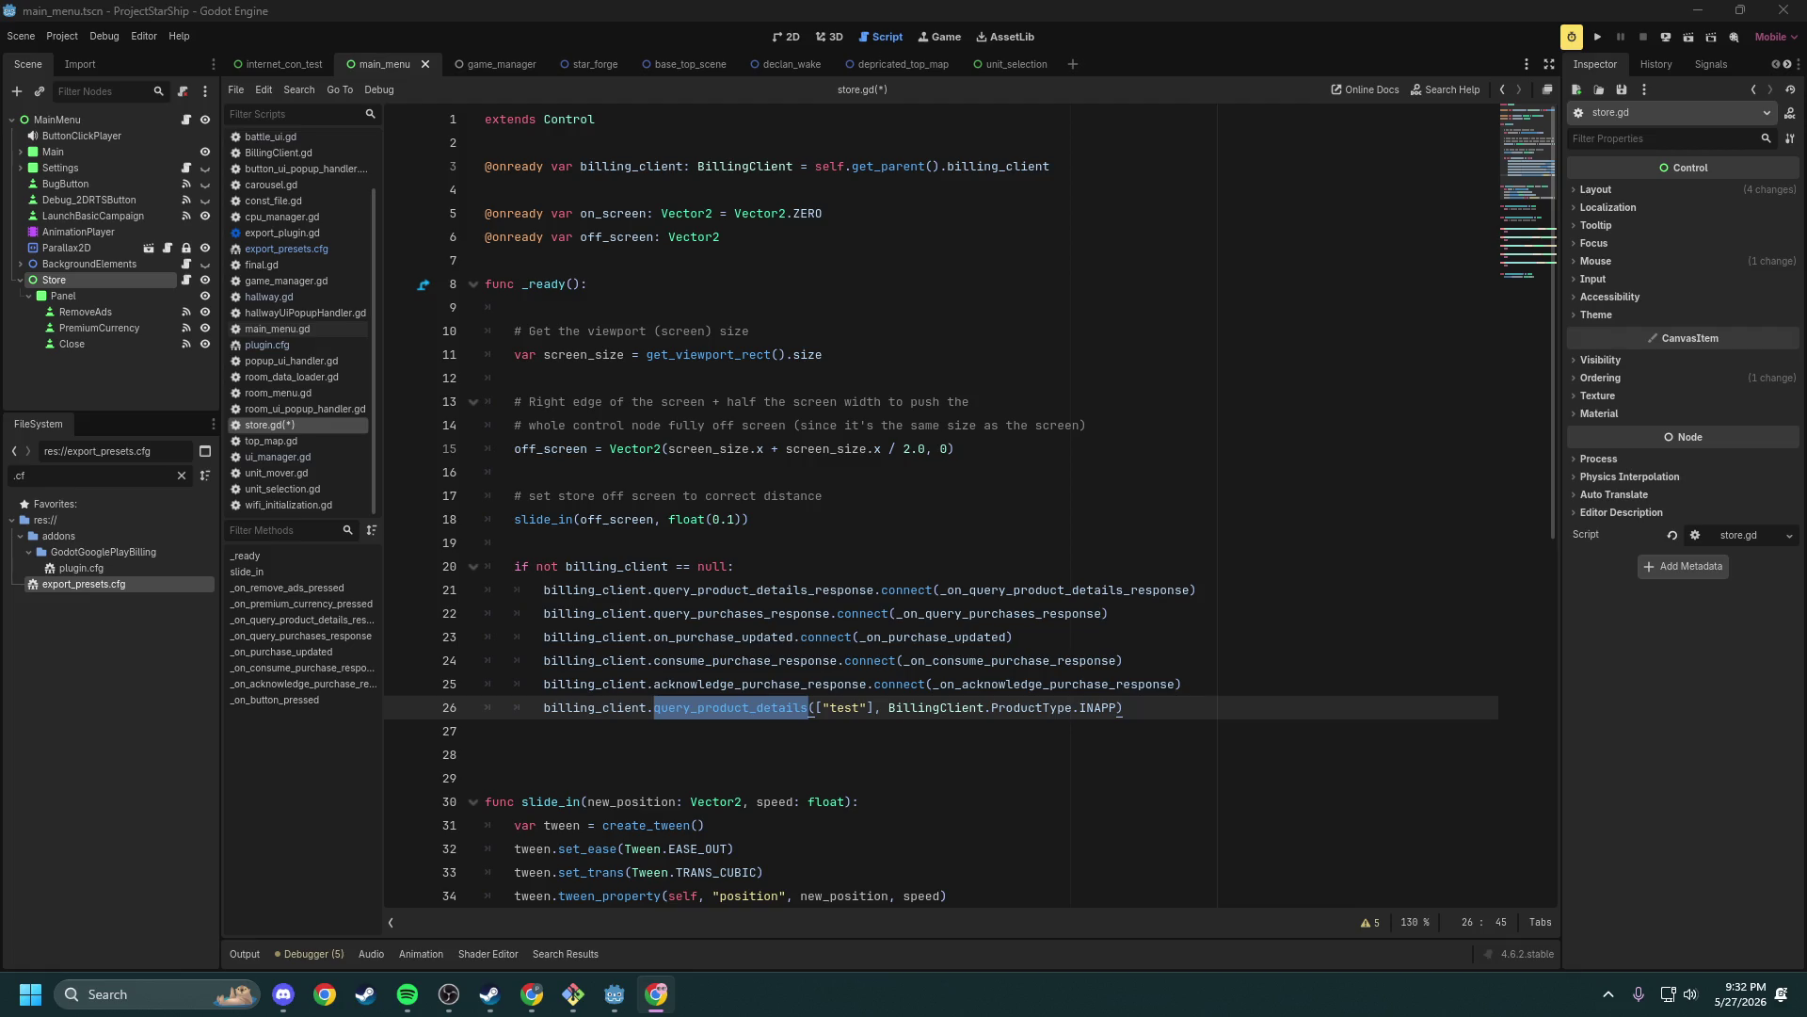
pyautogui.doubleClick(702, 614)
pyautogui.doubleClick(705, 590)
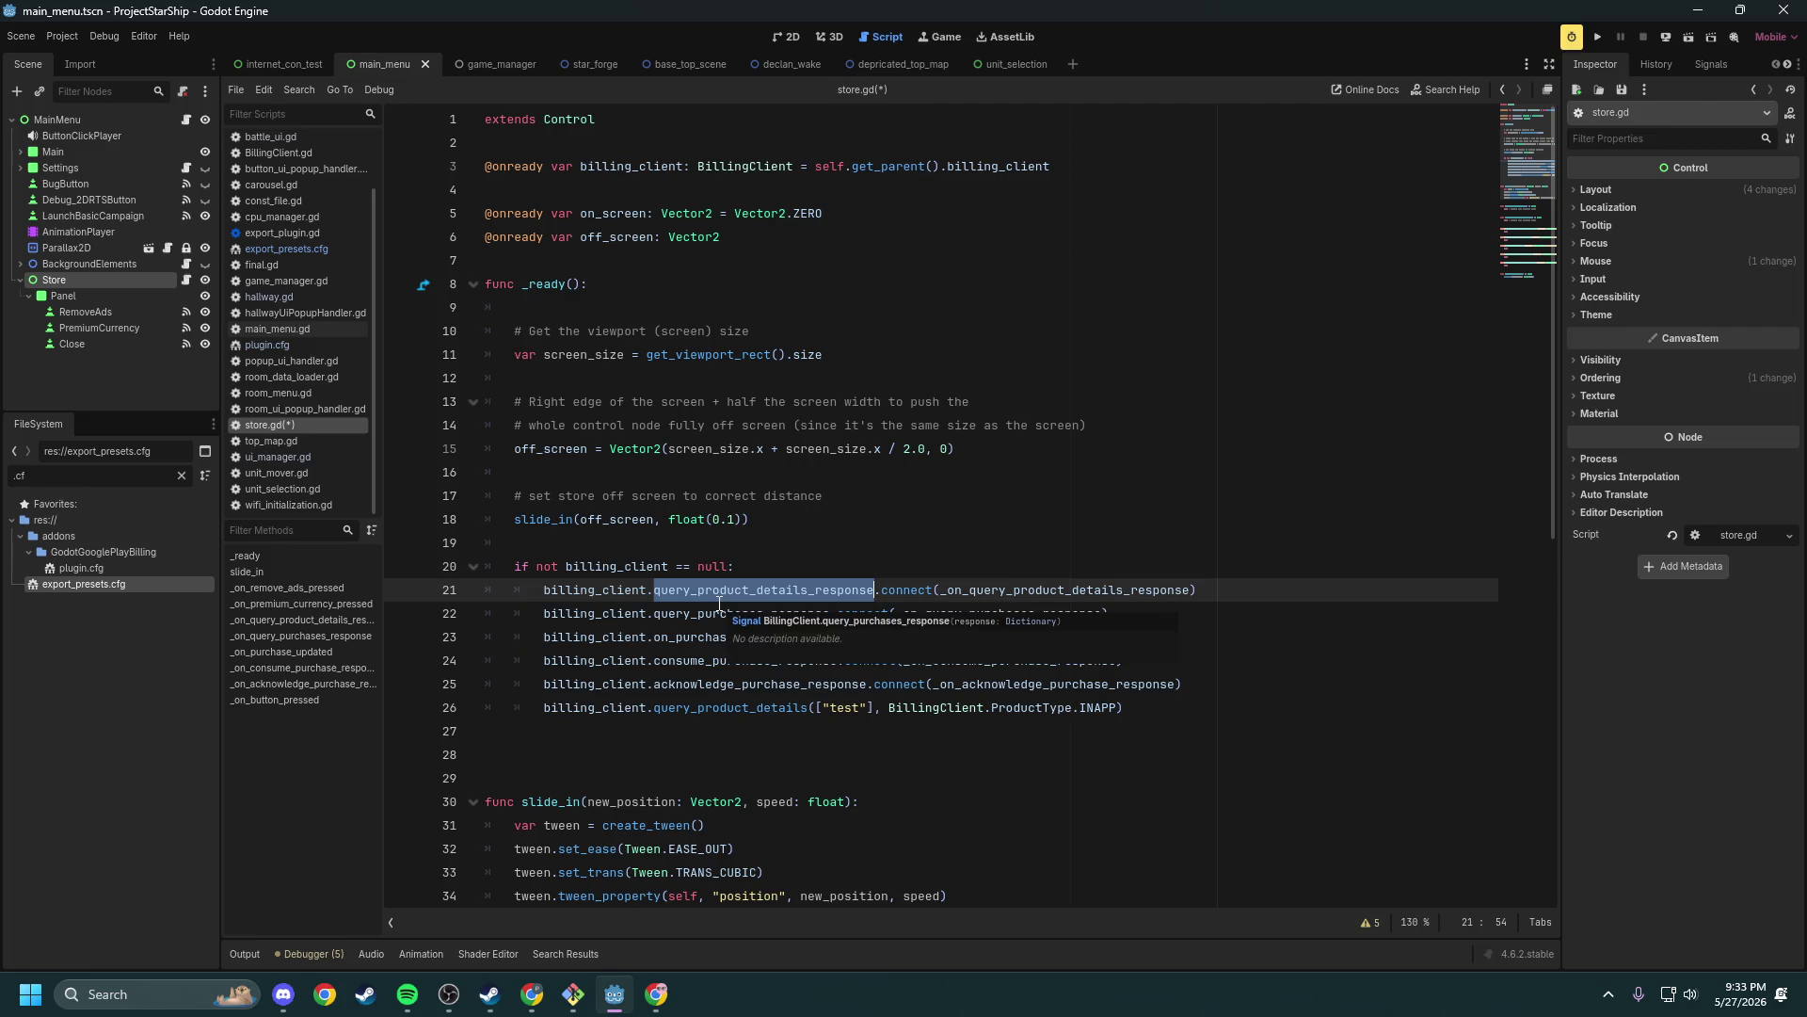
pyautogui.scroll(-5, 725, 622)
pyautogui.scroll(-3, 725, 621)
# Replace the pass in the product details handler on line 46 with print(response)
pyautogui.click(844, 611)
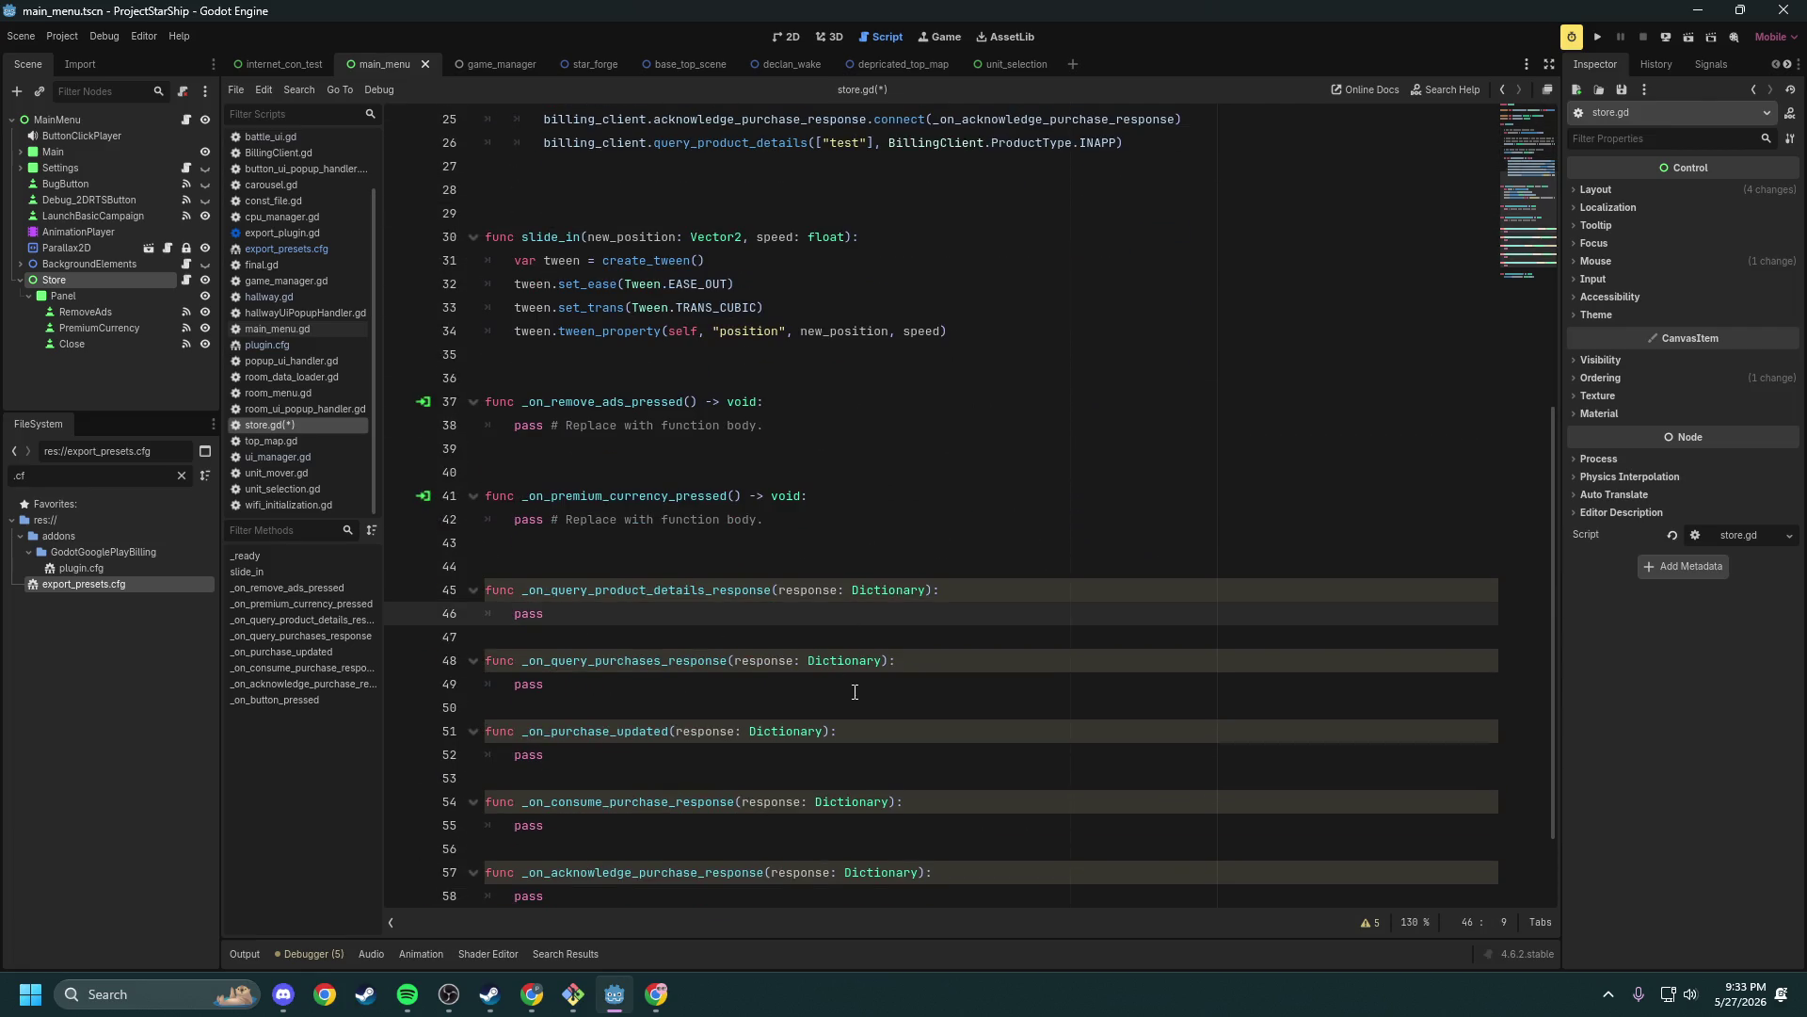
pyautogui.hotkey('shift', 'Home')
pyautogui.write('print(')
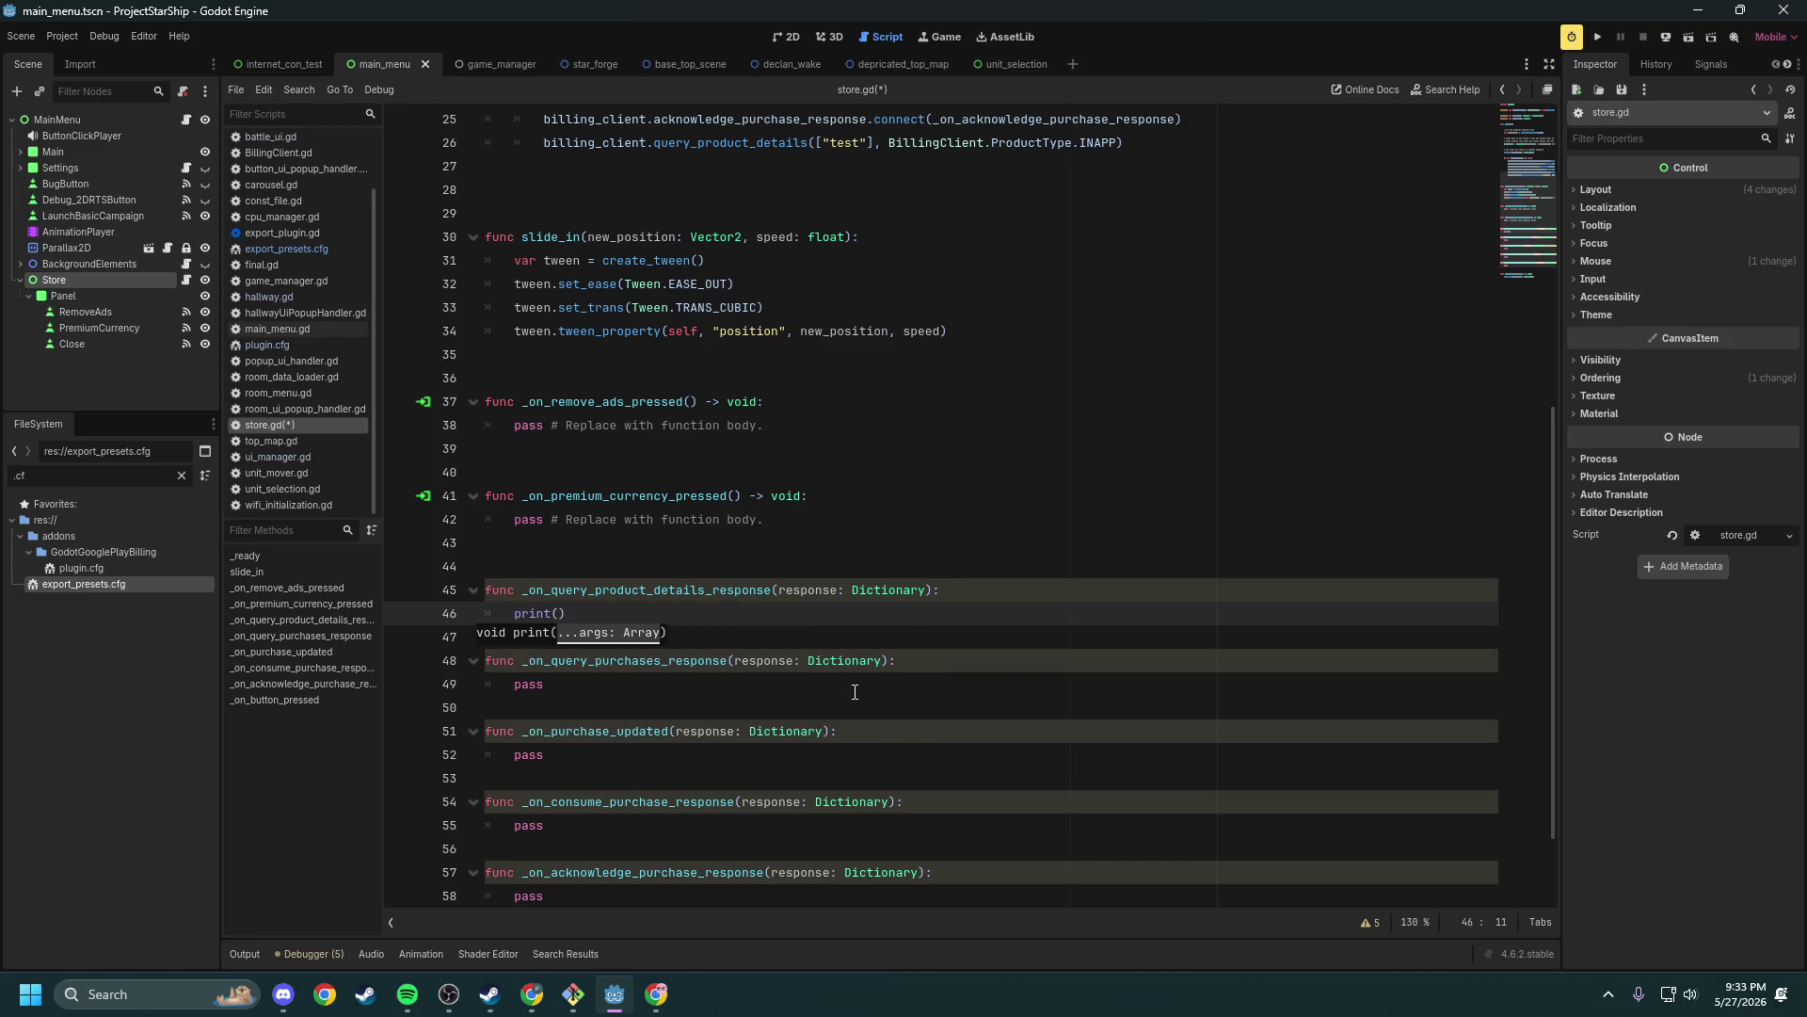
pyautogui.press('Up')
pyautogui.hotkey('ctrl', 'Right')
pyautogui.hotkey('ctrl', 'shift', 'Left')
pyautogui.hotkey('ctrl', 'c')
pyautogui.press('Down')
pyautogui.press('Left')
pyautogui.hotkey('ctrl', 'v')
# Paste print(response) over the pass in the handlers on lines 49, 52, 55 and 58
pyautogui.press('End')
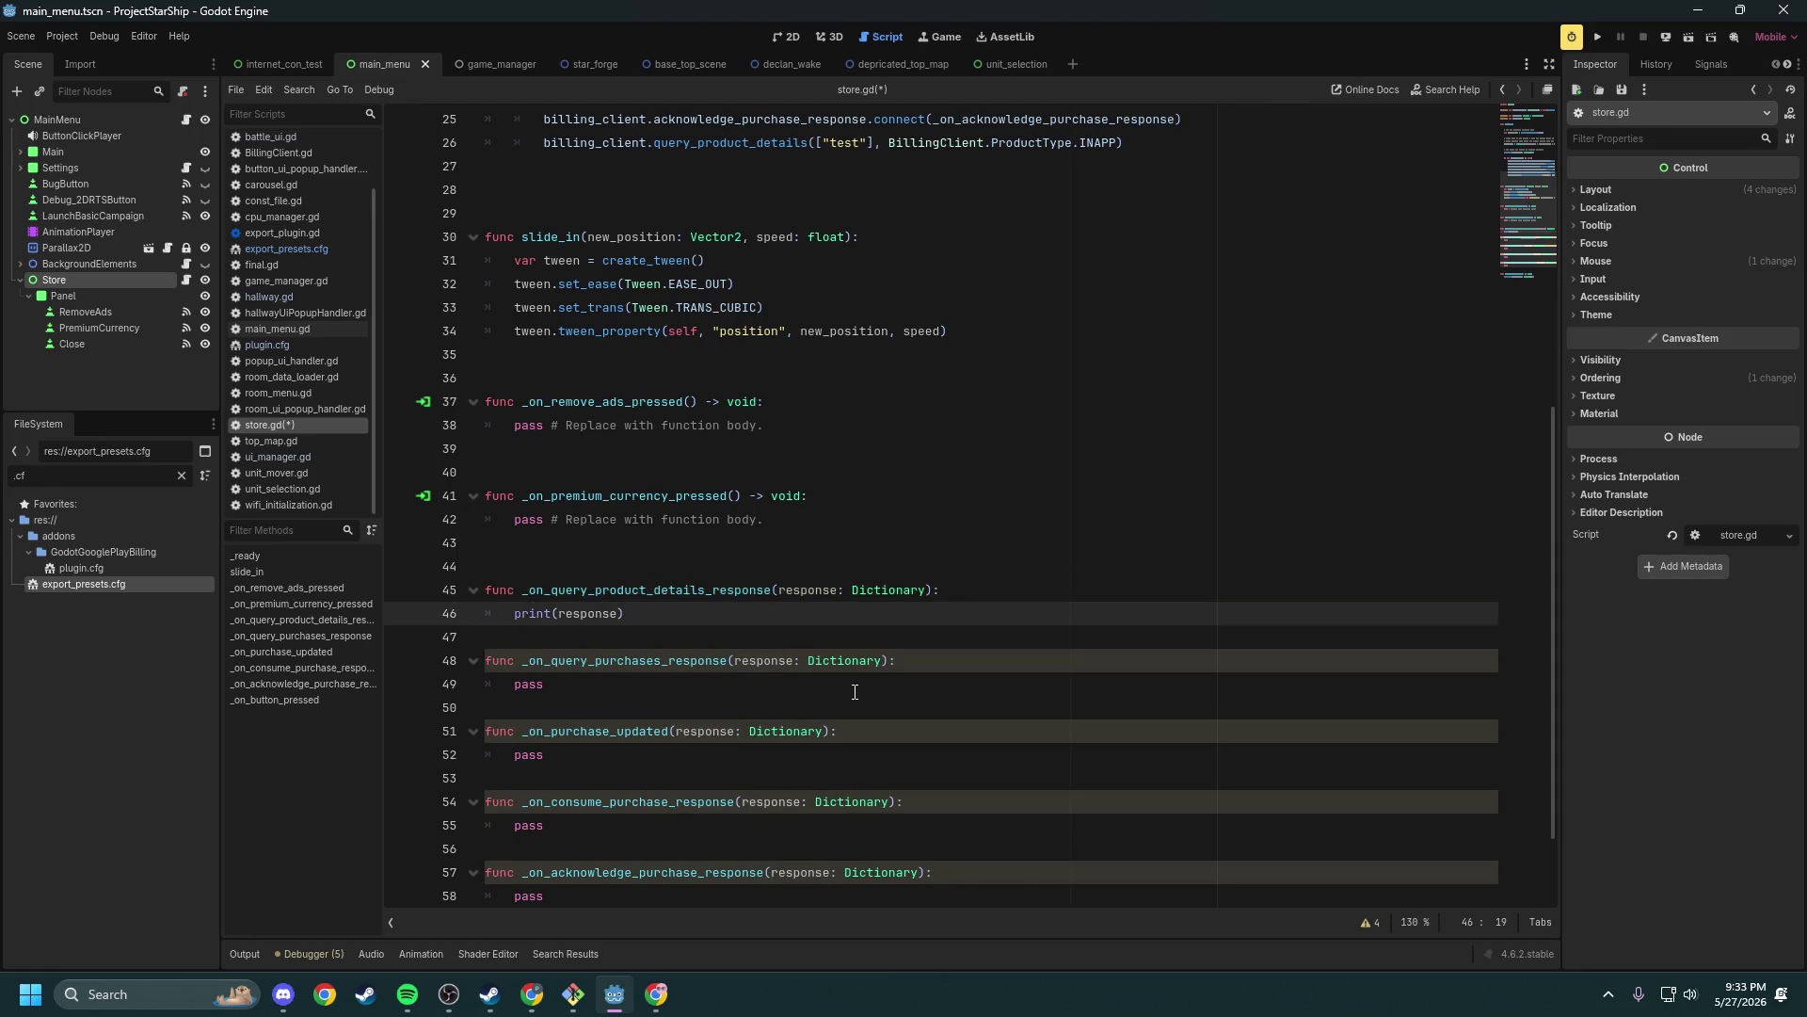
pyautogui.hotkey('ctrl', 'shift', 'Left')
pyautogui.hotkey('ctrl', 'shift', 'Left')
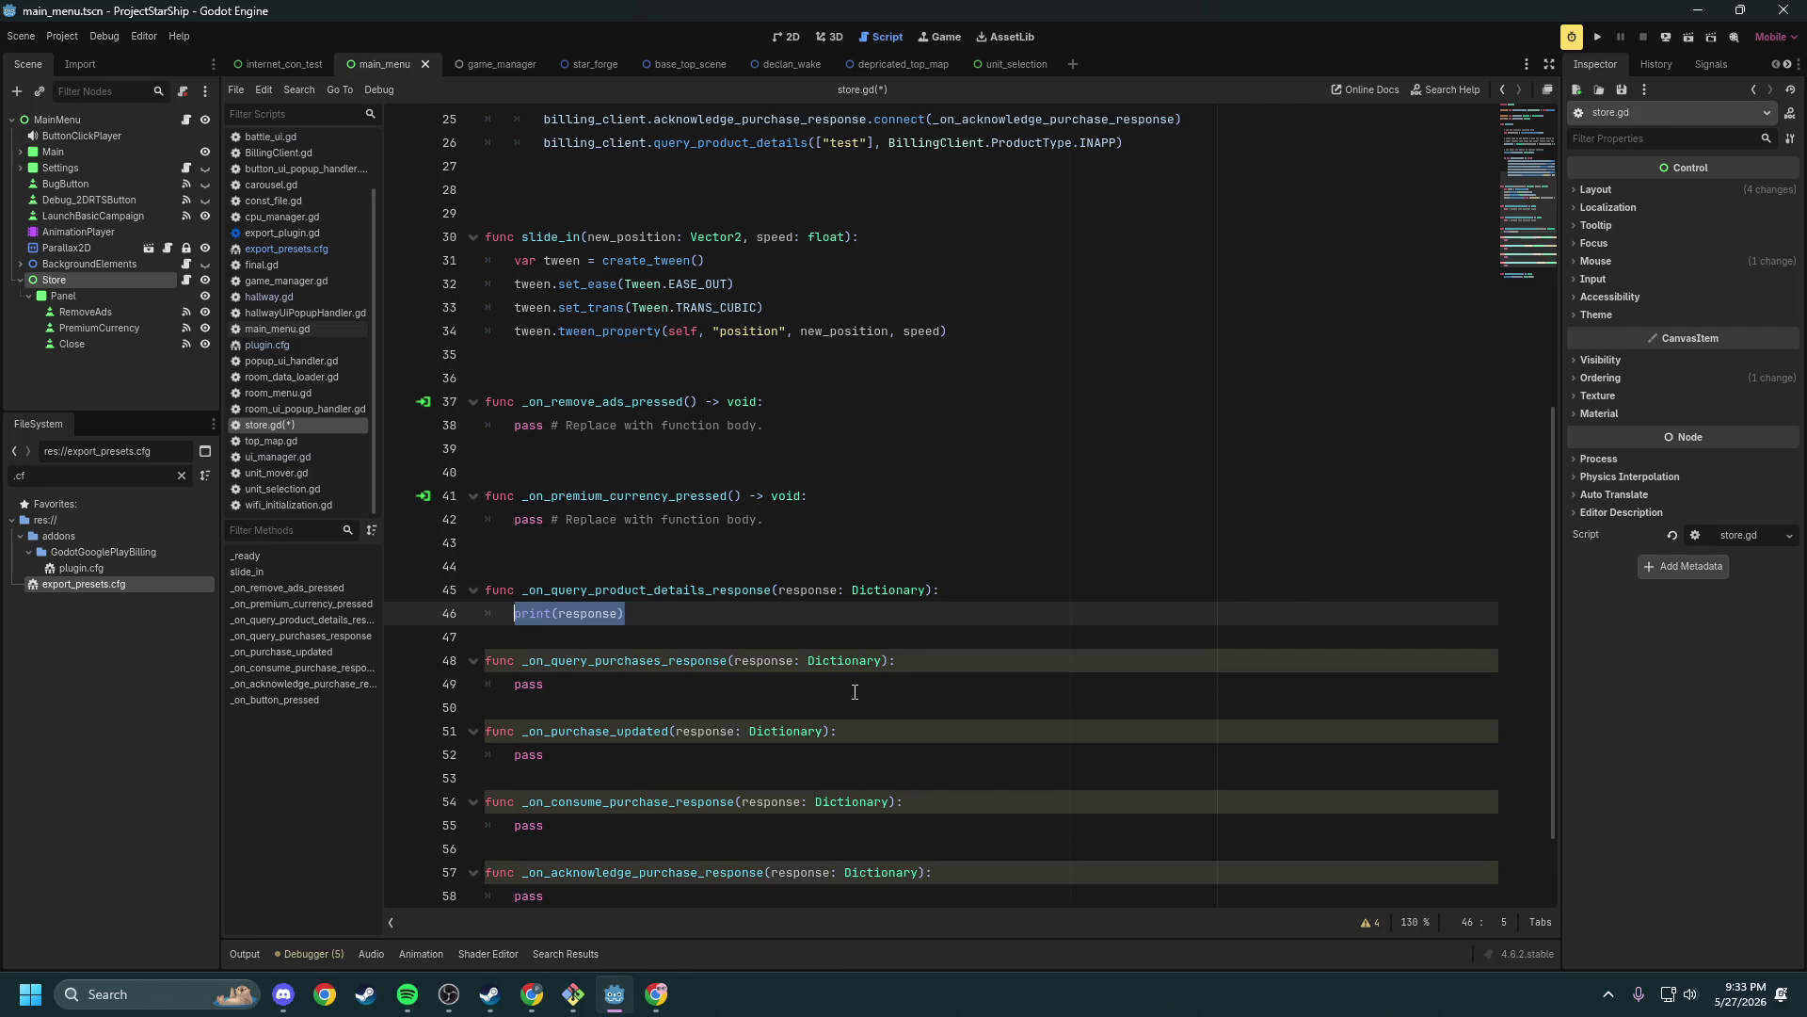
pyautogui.hotkey('ctrl', 'c')
pyautogui.press('Down')
pyautogui.press('Down')
pyautogui.press('Down')
pyautogui.hotkey('ctrl', 'shift', 'Right')
pyautogui.hotkey('ctrl', 'v')
pyautogui.press('Down')
pyautogui.press('Down')
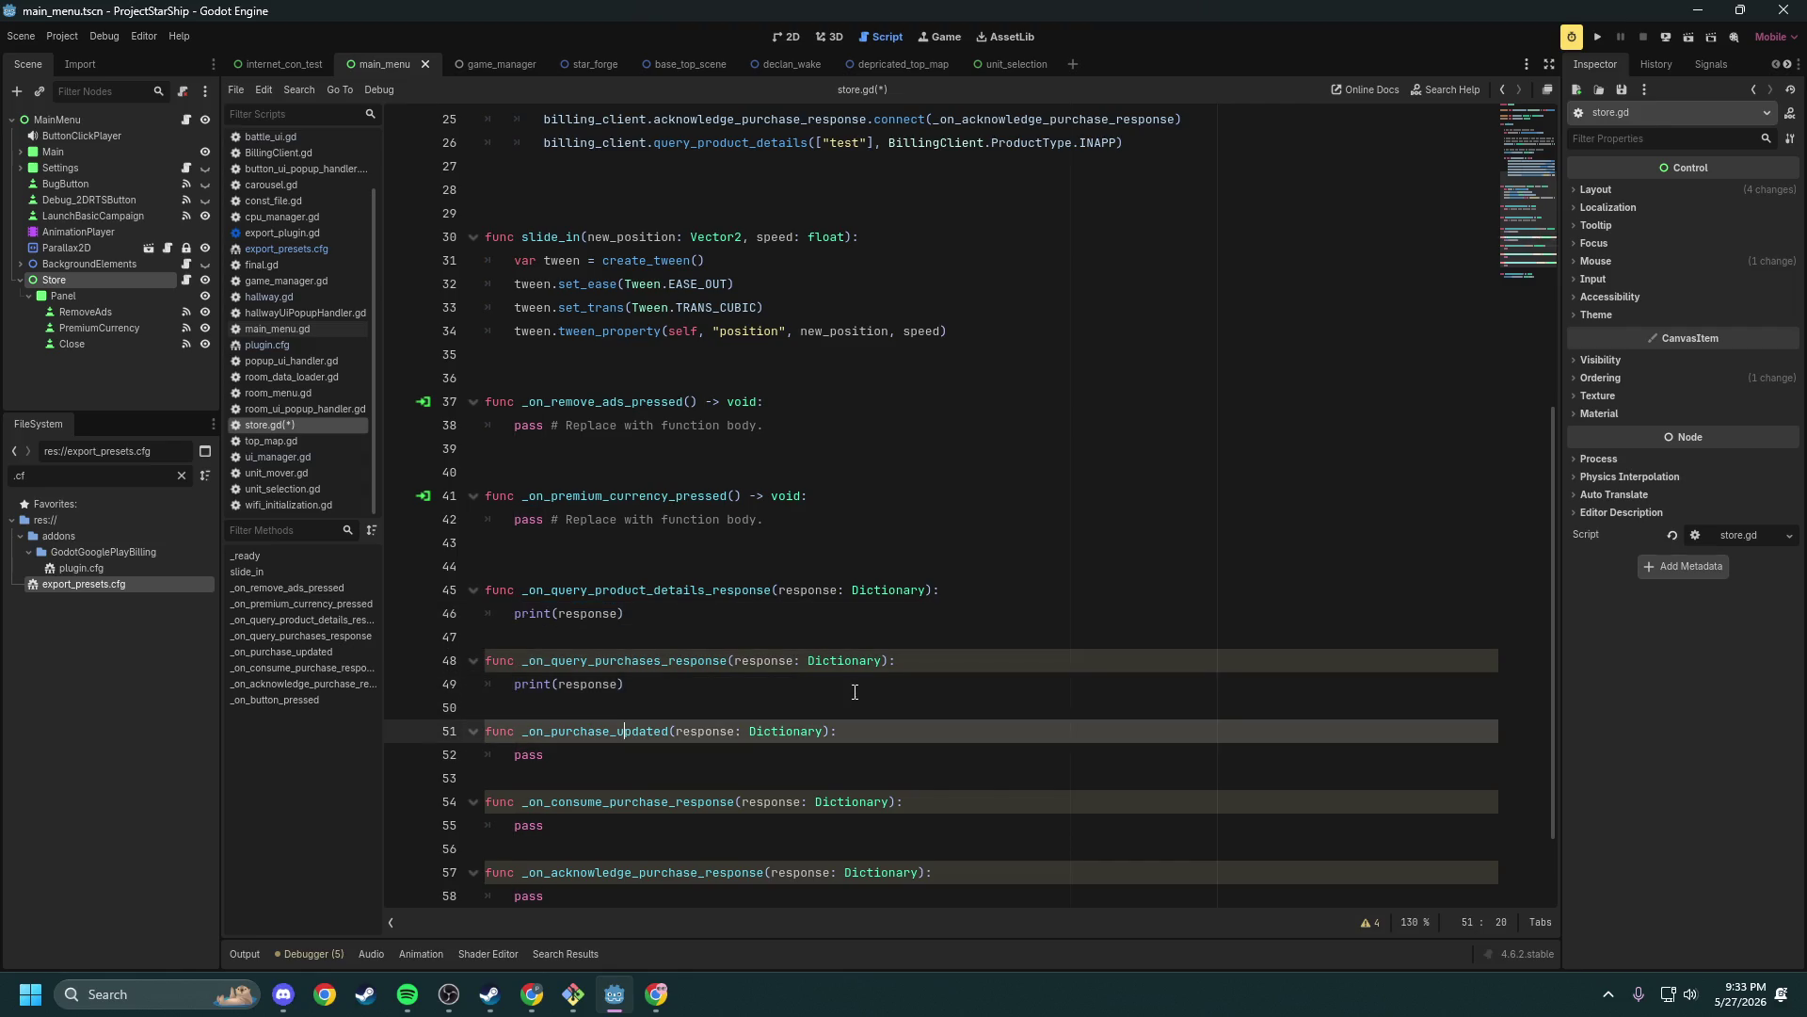
pyautogui.press('Down')
pyautogui.hotkey('ctrl', 'shift', 'Left')
pyautogui.hotkey('ctrl', 'v')
pyautogui.press('Down')
pyautogui.press('Down')
pyautogui.press('Down')
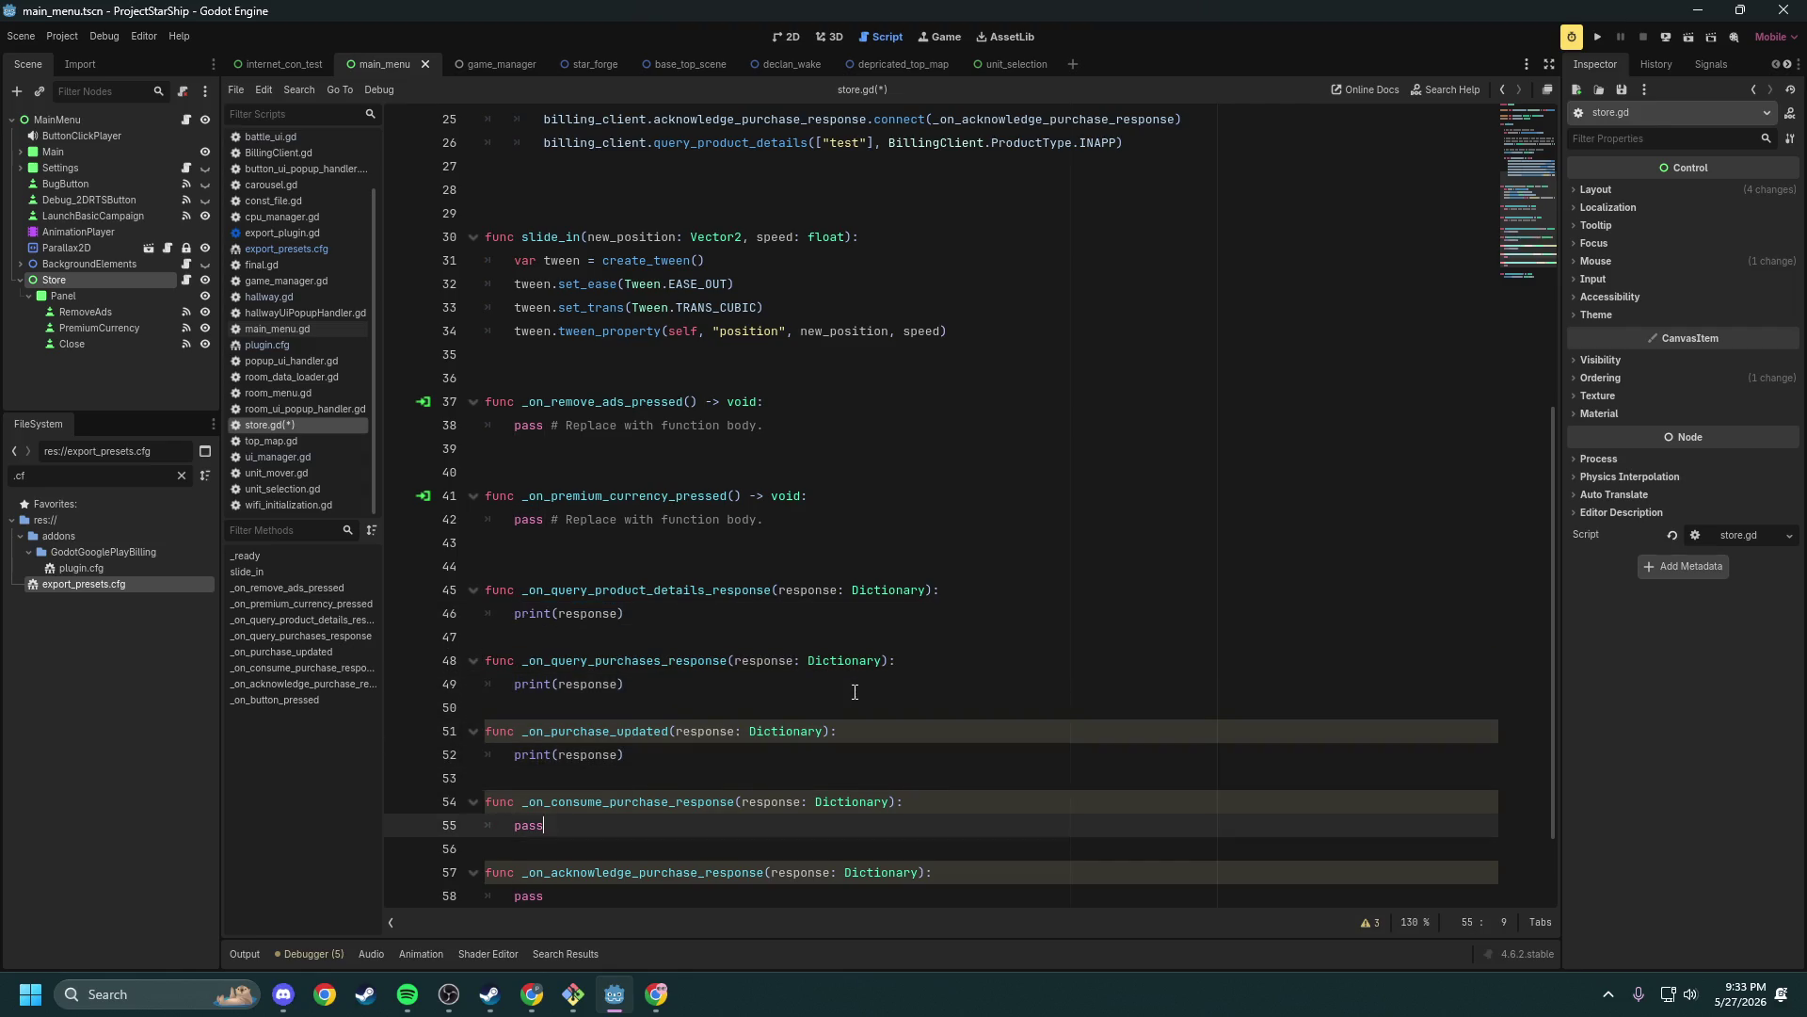
pyautogui.hotkey('ctrl', 'shift', 'Left')
pyautogui.hotkey('ctrl', 'v')
pyautogui.press('Down')
pyautogui.press('Down')
pyautogui.press('Down')
pyautogui.hotkey('ctrl', 'shift', 'Left')
pyautogui.hotkey('ctrl', 'v')
pyautogui.press('Down')
pyautogui.press('Down')
pyautogui.press('Down')
pyautogui.press('Down')
# Save store.gd and scroll back up to review the signal connect lines
pyautogui.hotkey('ctrl', 's')
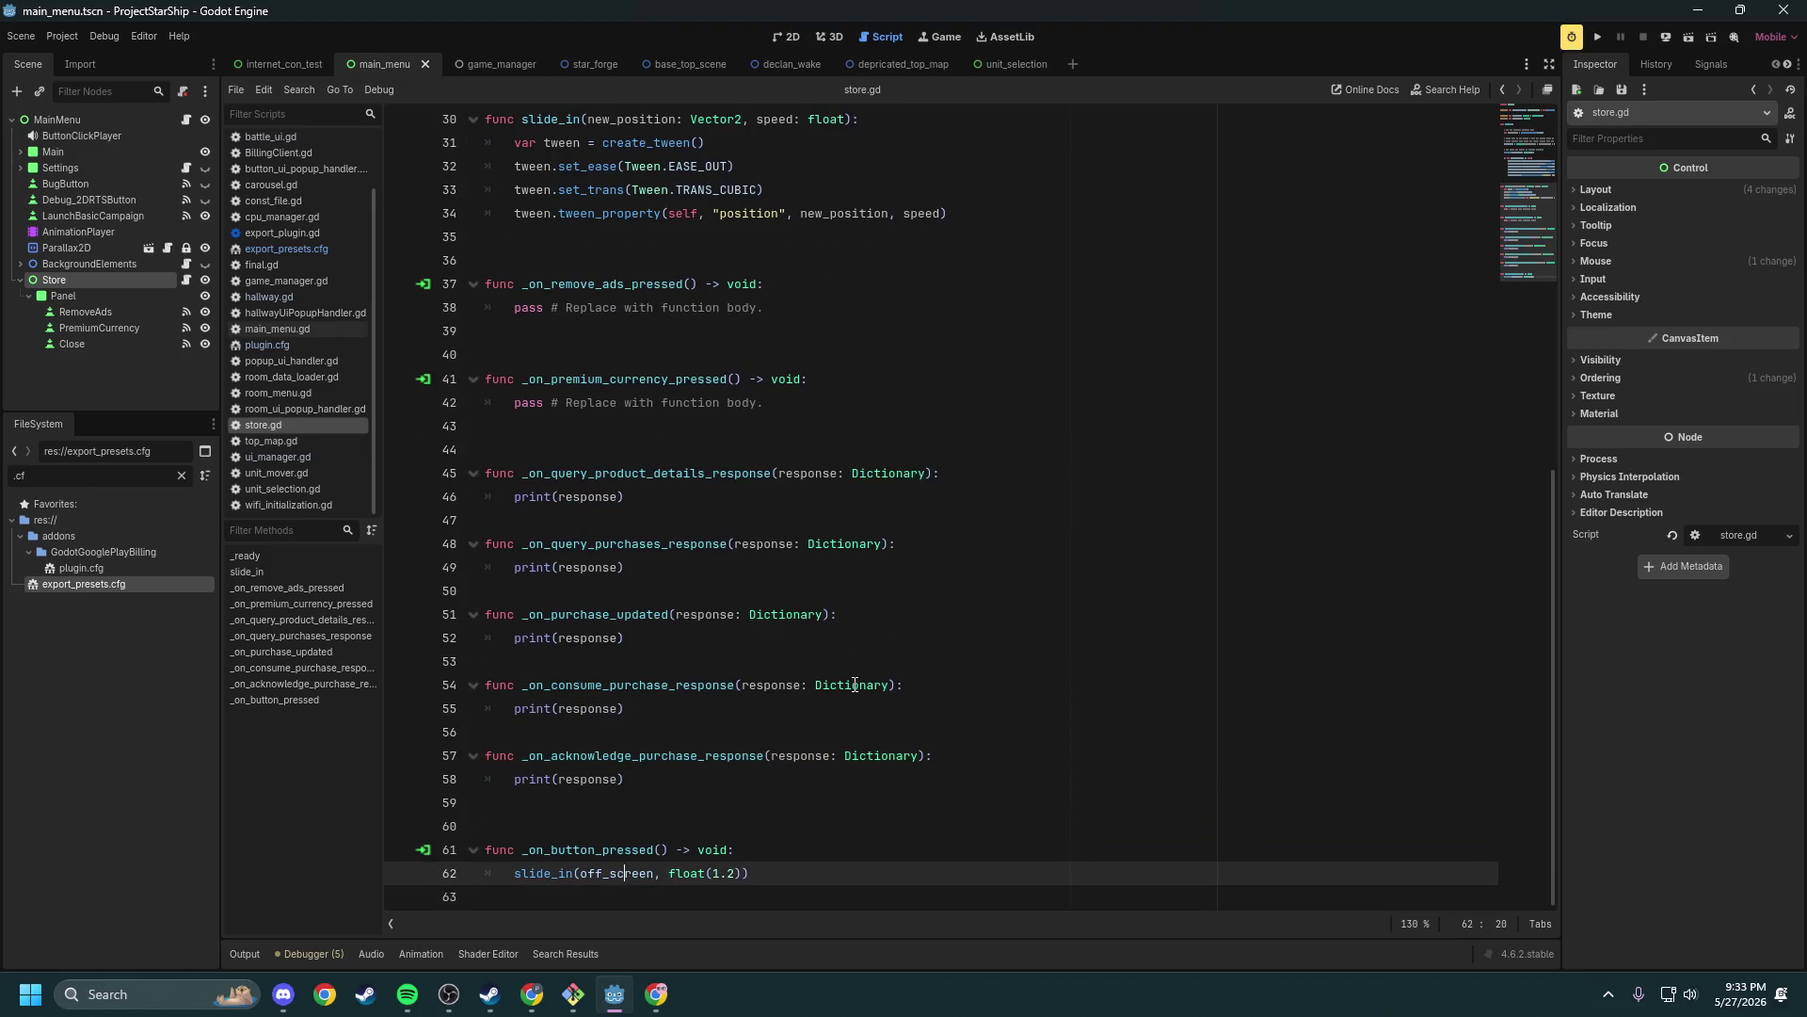
pyautogui.scroll(3, 801, 527)
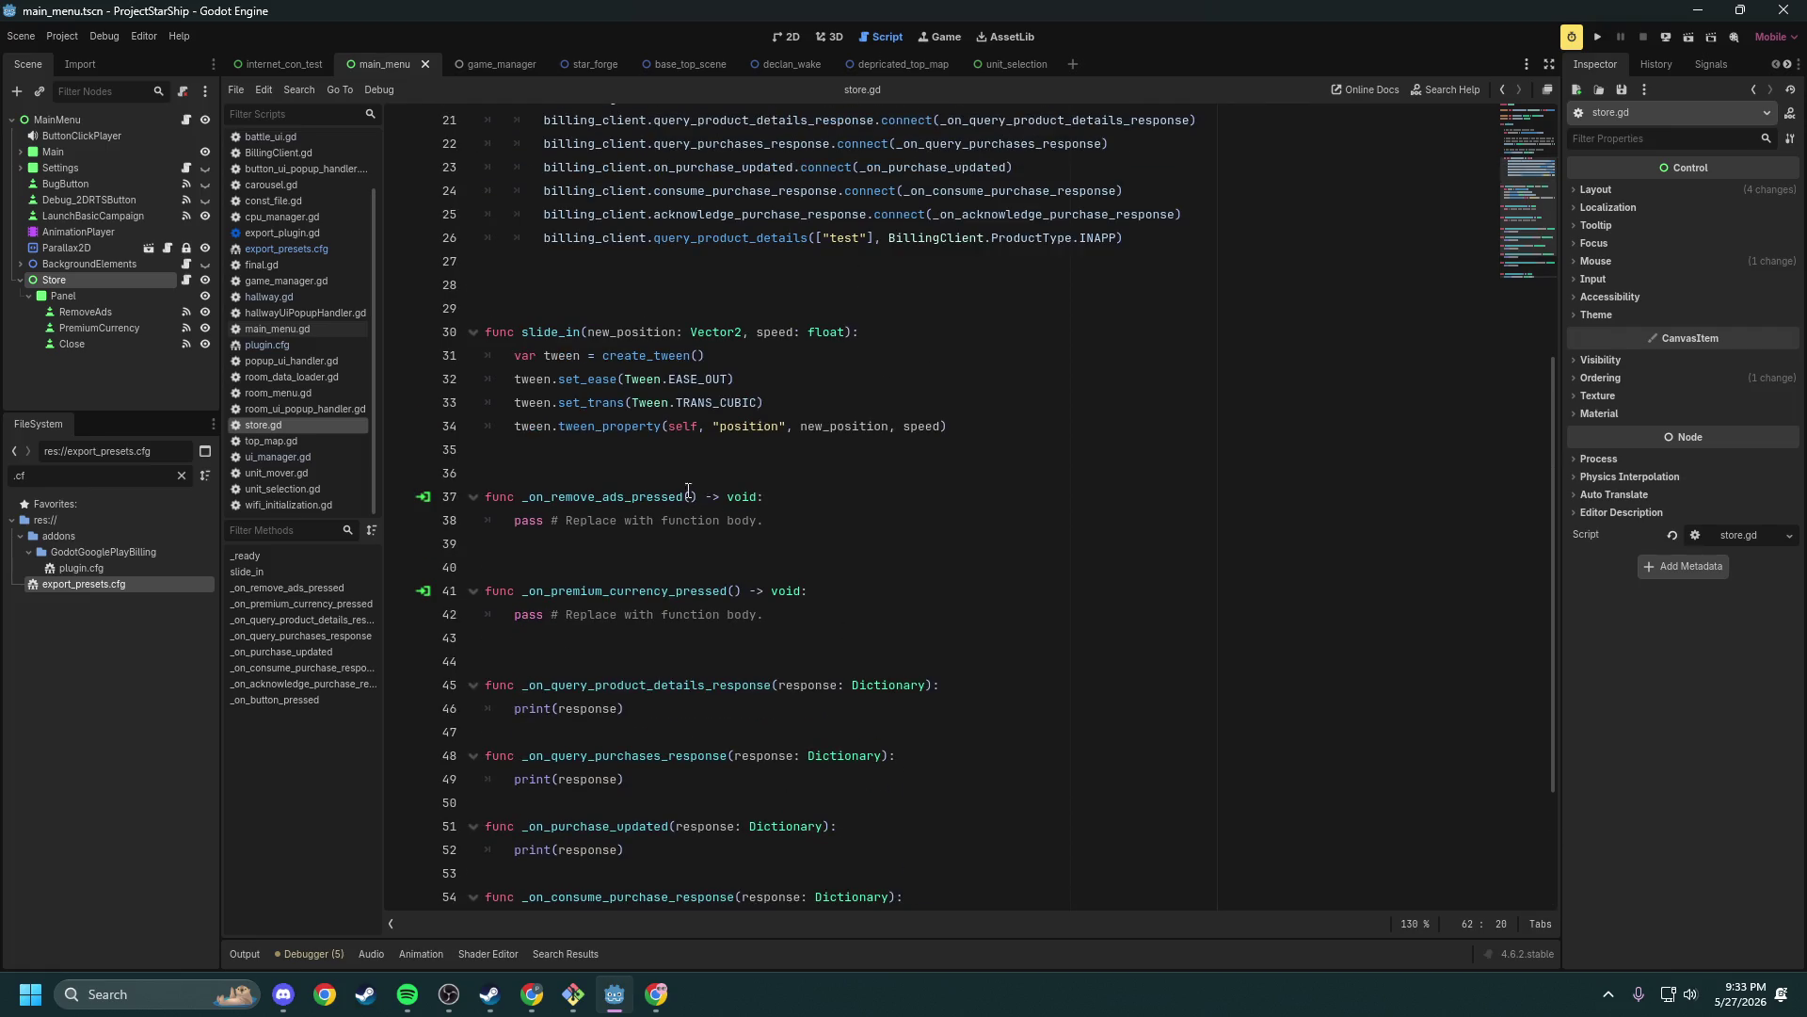
pyautogui.scroll(1, 785, 506)
pyautogui.moveTo(489, 331)
pyautogui.mouseDown()
pyautogui.moveTo(909, 237)
pyautogui.moveTo(484, 190)
pyautogui.mouseUp()
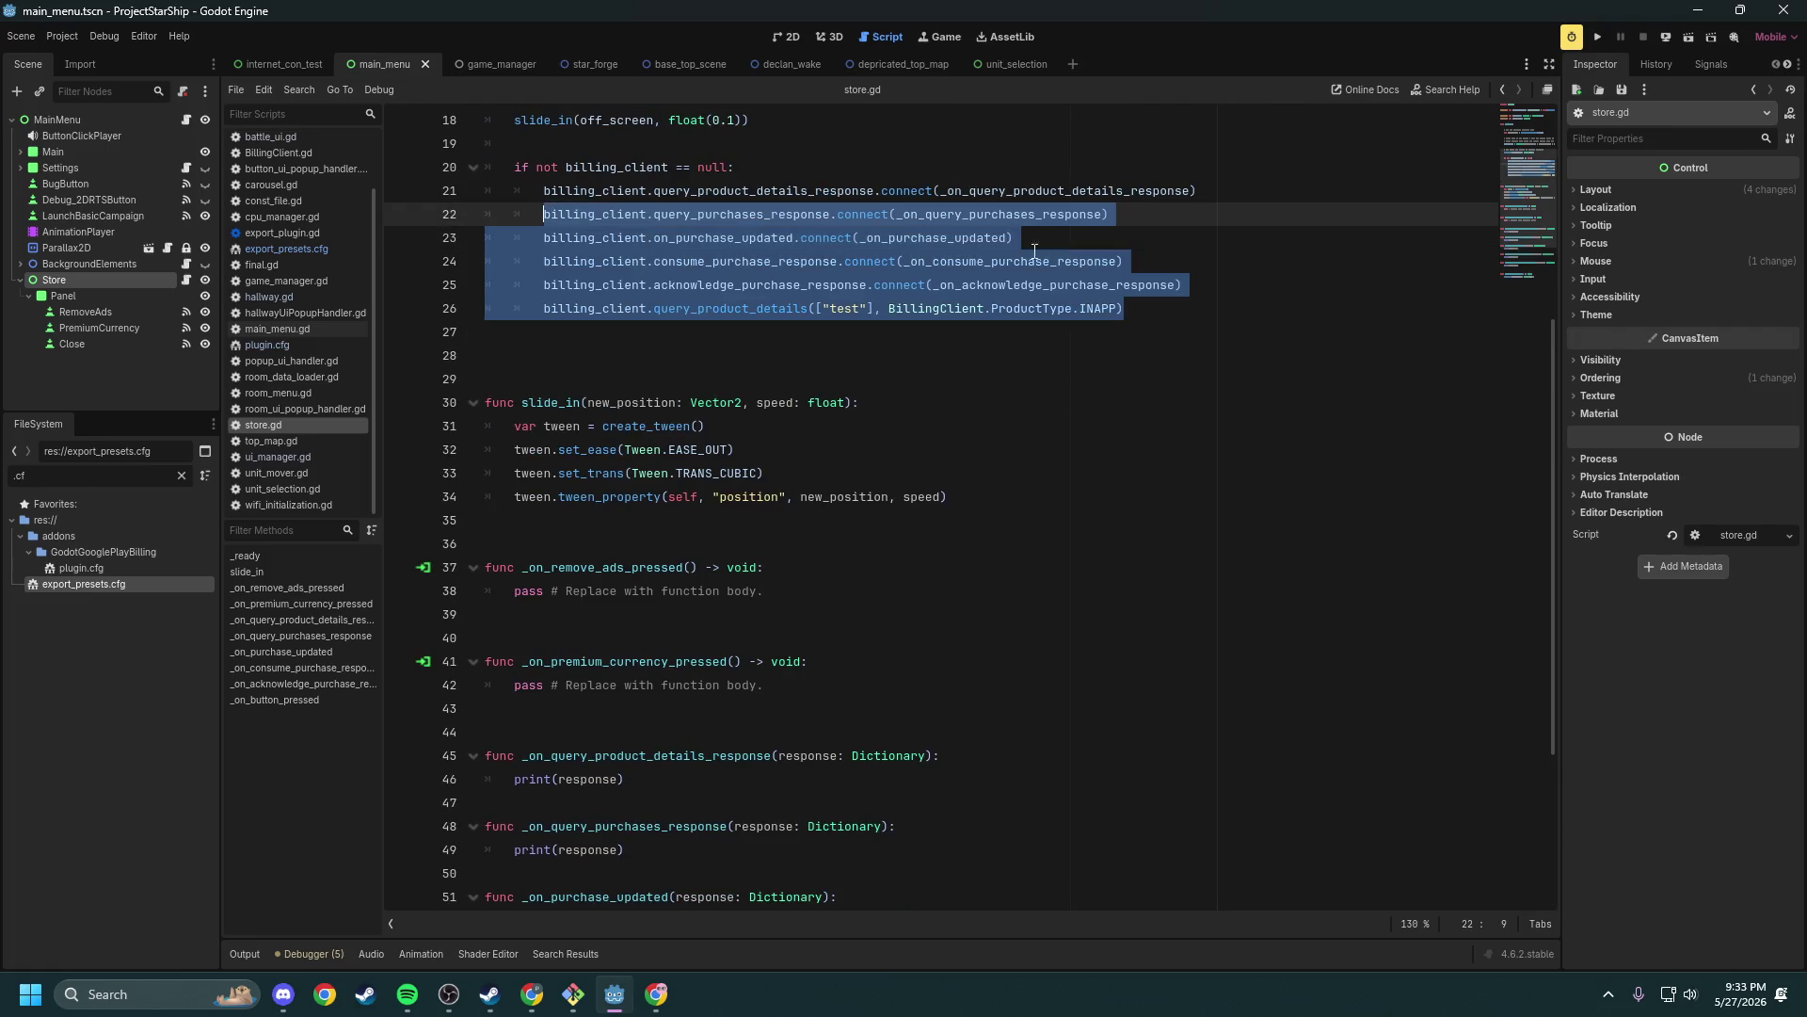
pyautogui.click(564, 355)
pyautogui.click(1672, 36)
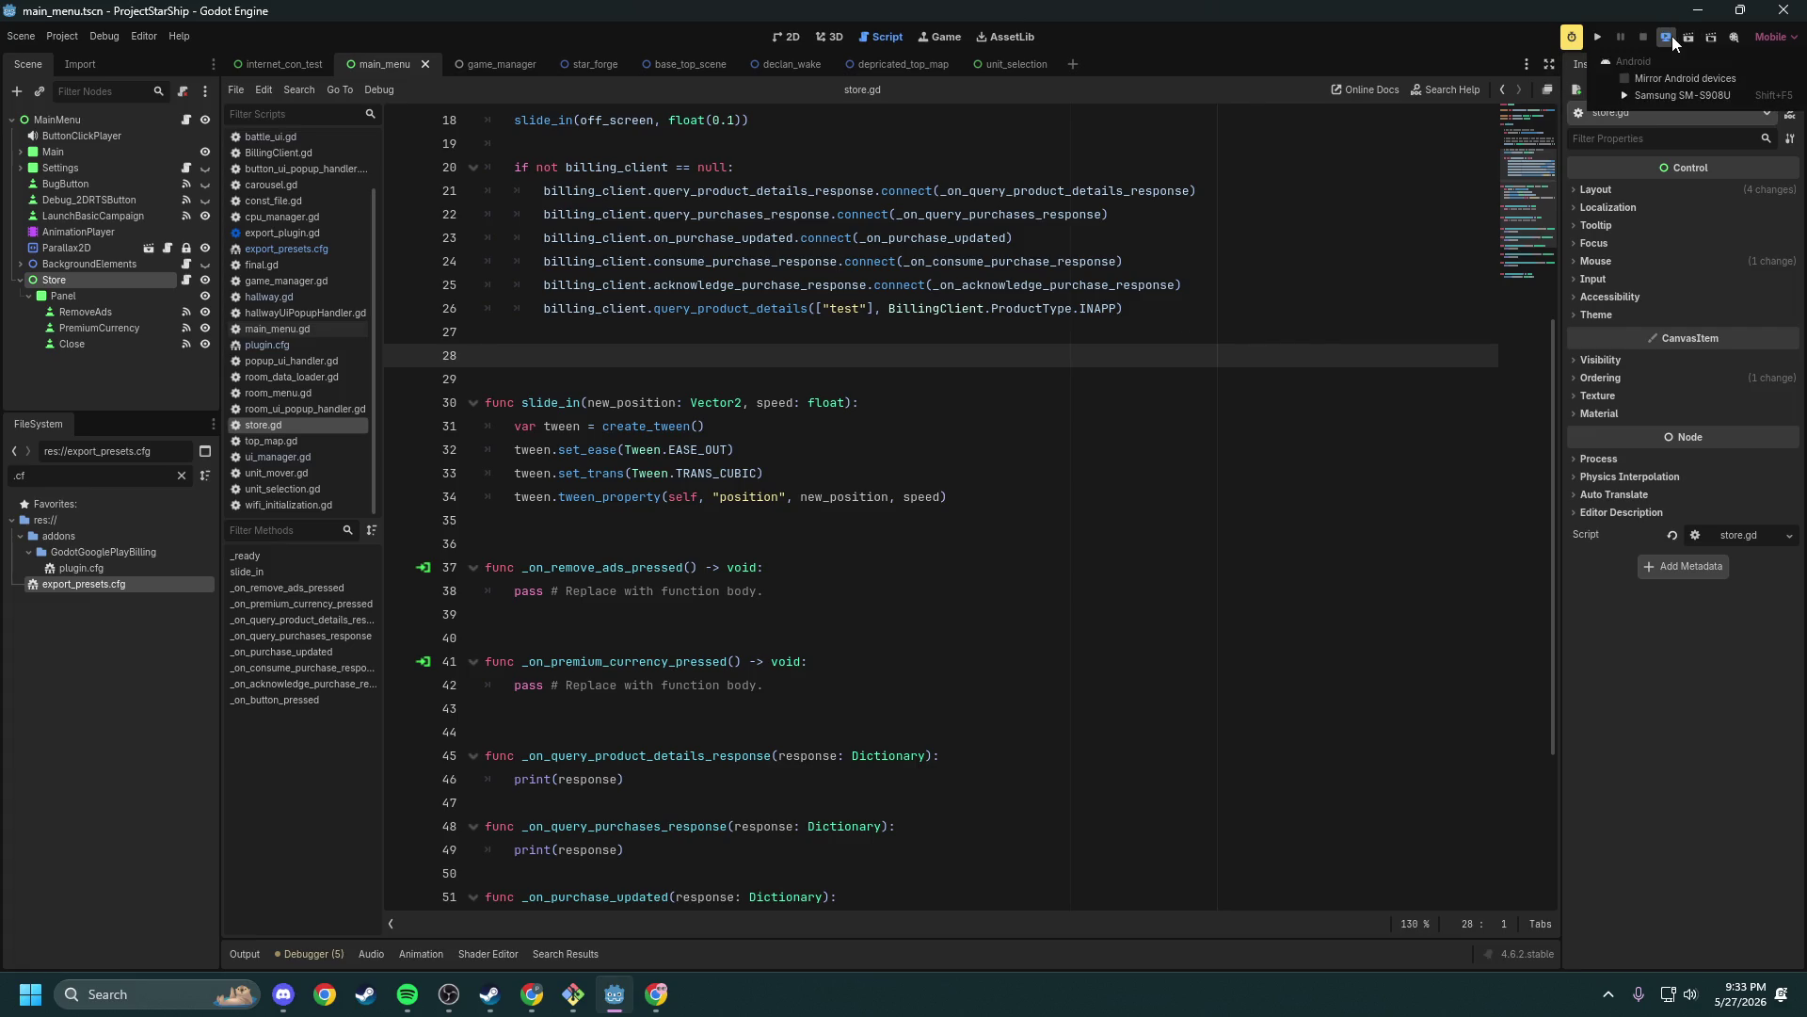
# Run the game on the Samsung SM-S908U and inspect the billing dictionary in the output log
pyautogui.click(1625, 94)
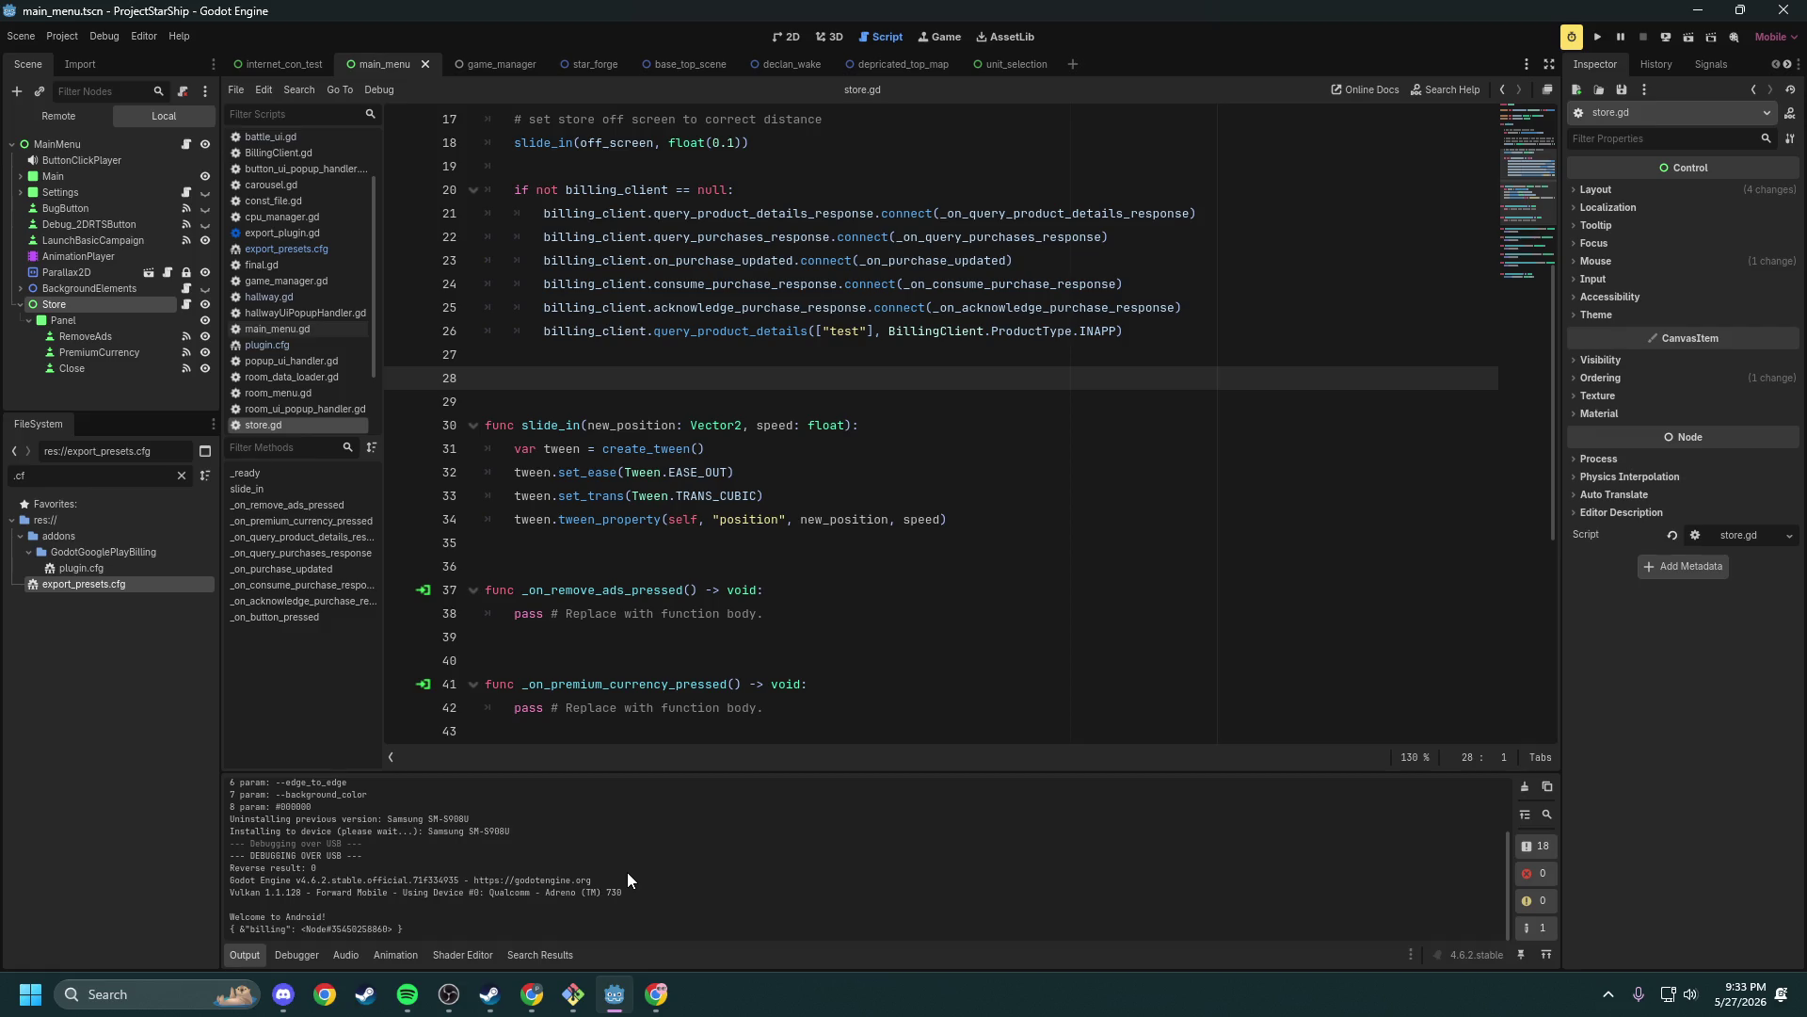
pyautogui.moveTo(424, 919); pyautogui.dragTo(230, 925)
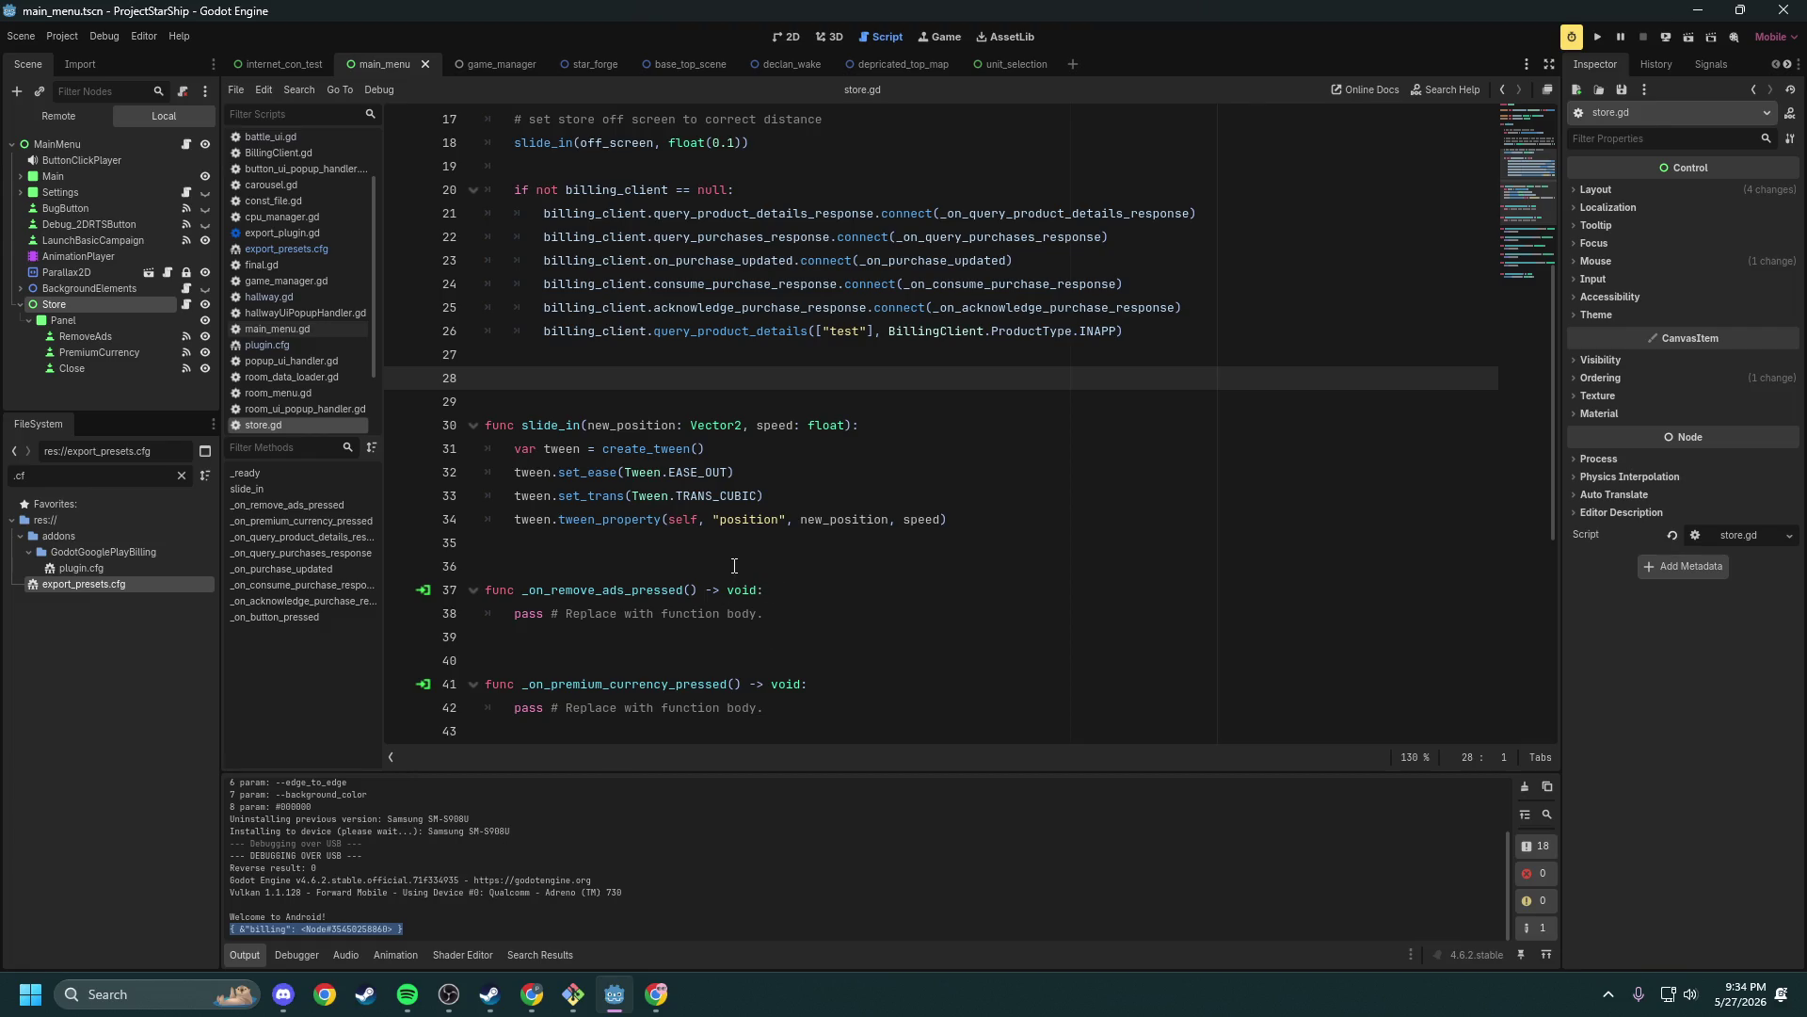
pyautogui.scroll(-4, 734, 566)
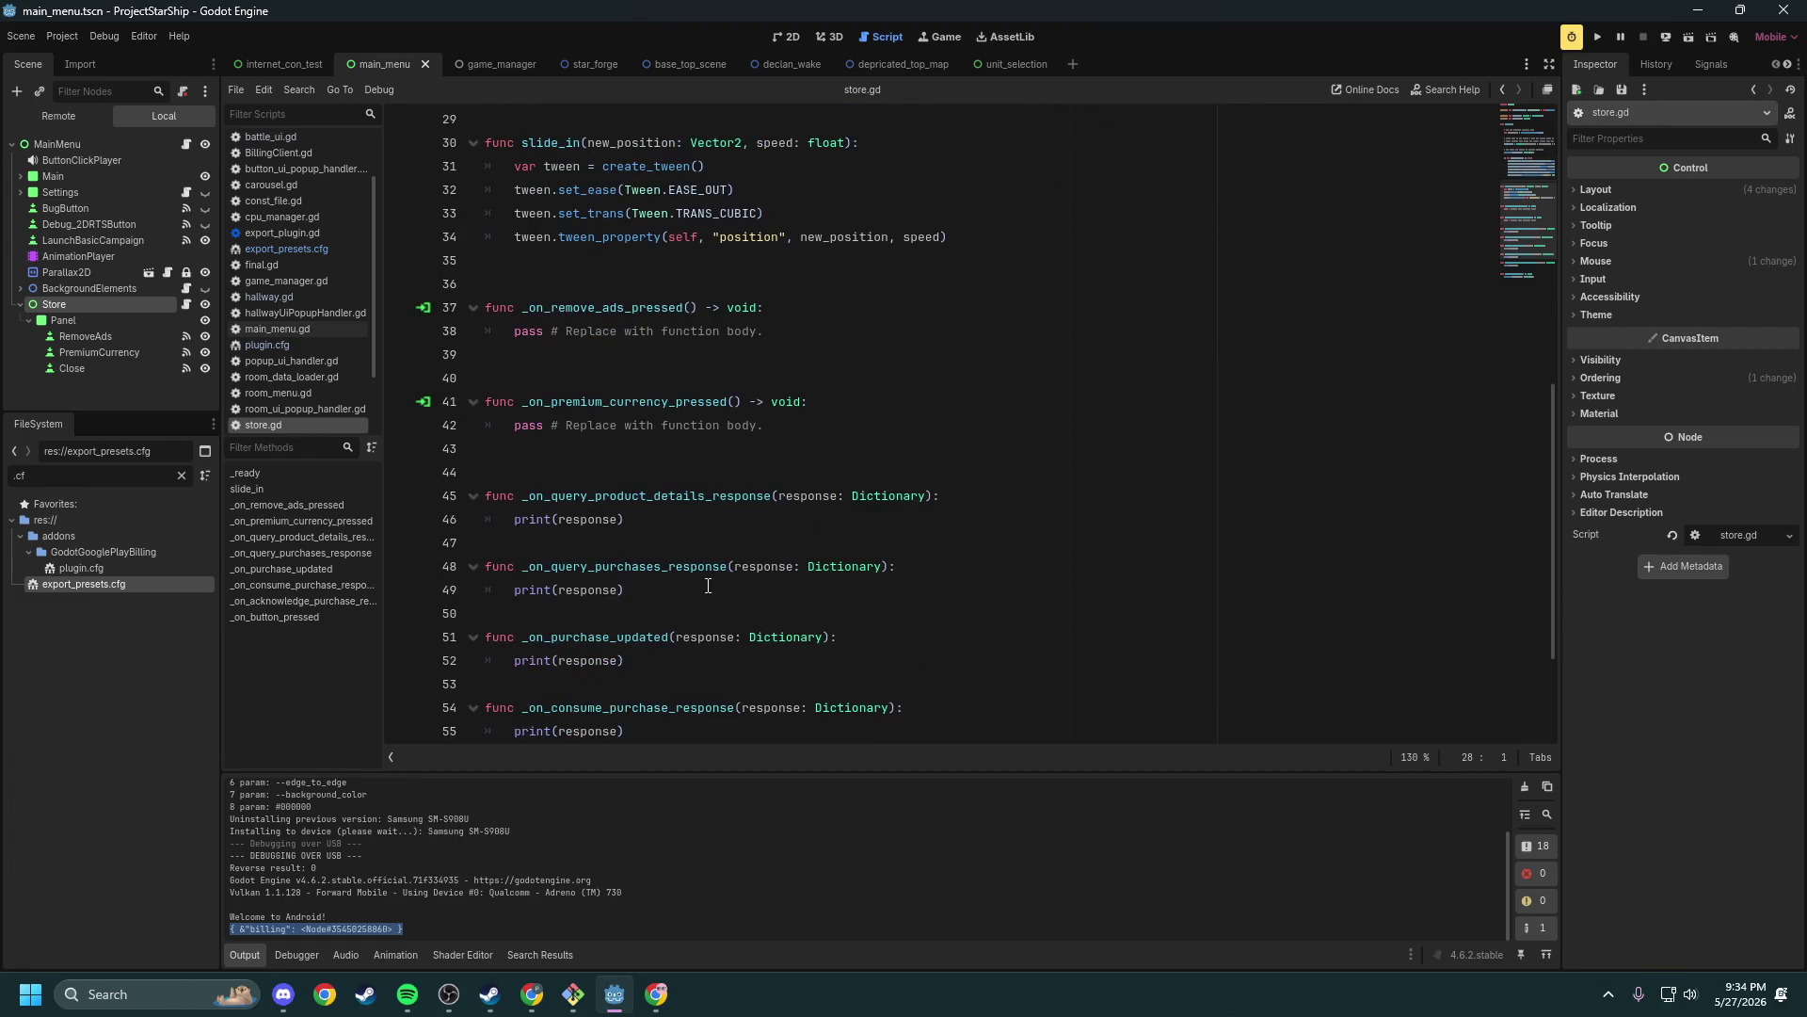
pyautogui.doubleClick(602, 521)
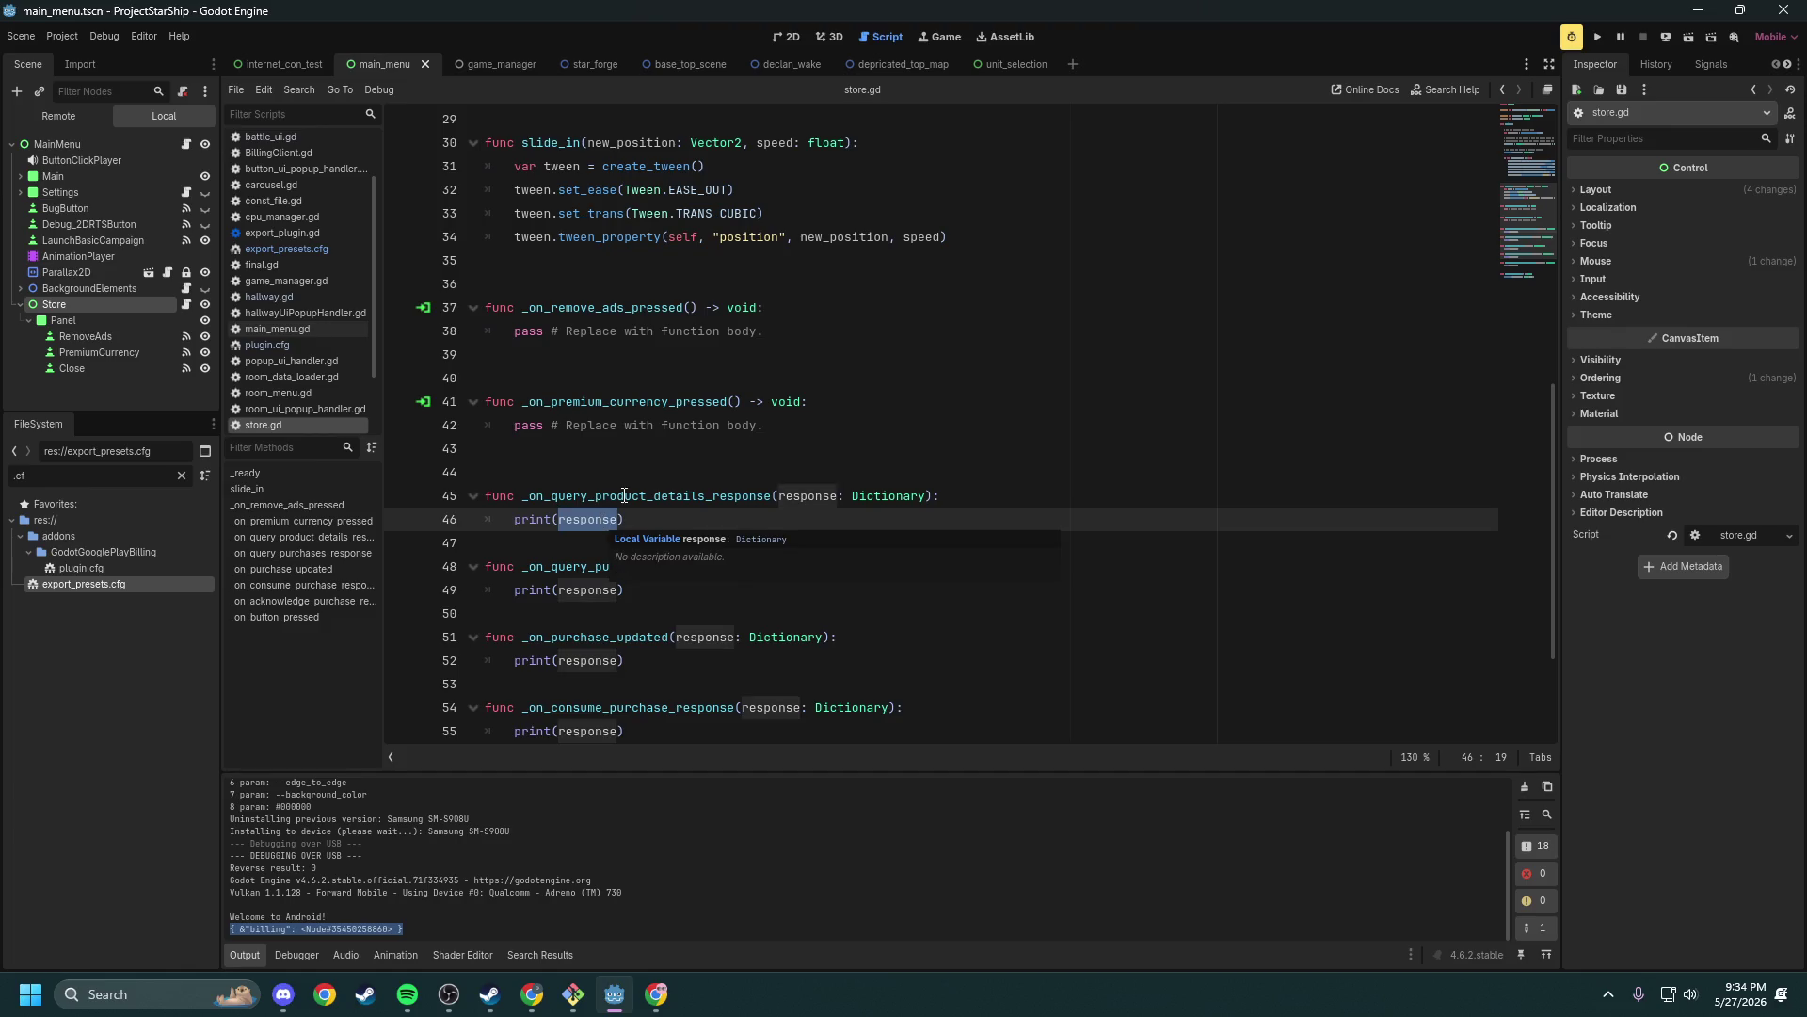
# Scroll back up in store.gd, then switch to the internet_con_test scene
pyautogui.scroll(5, 809, 493)
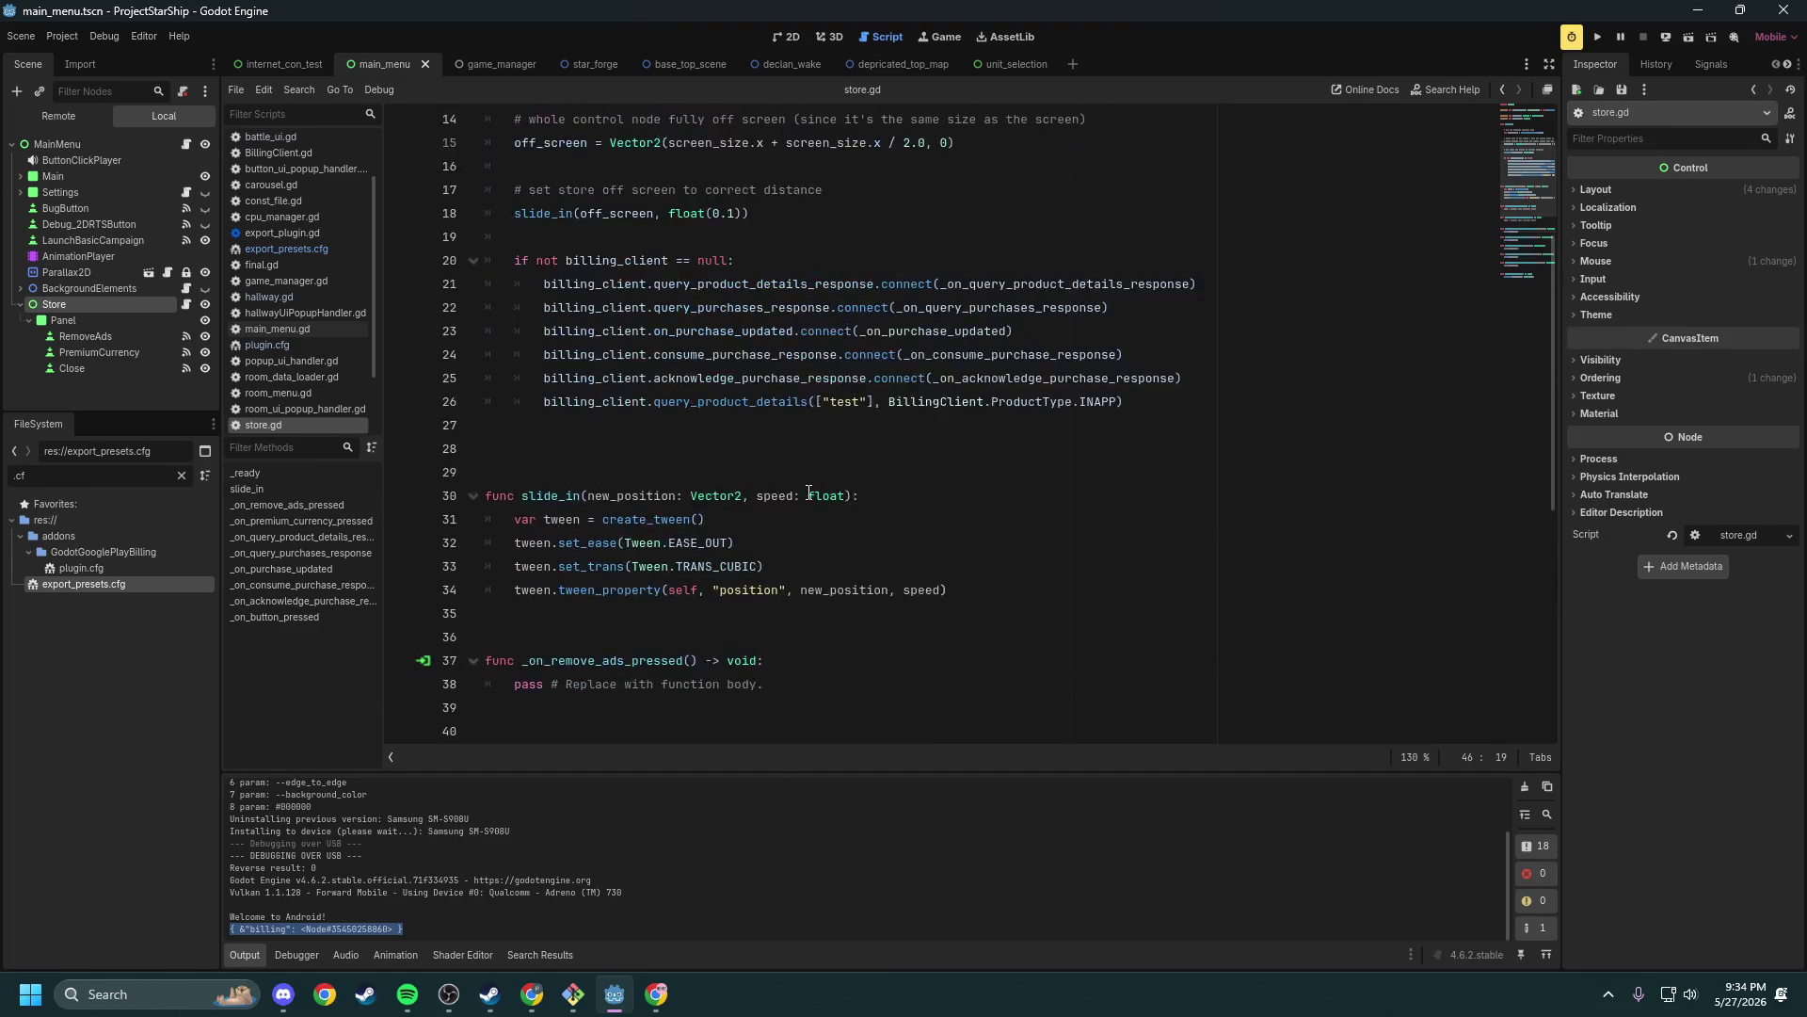
pyautogui.scroll(5, 808, 493)
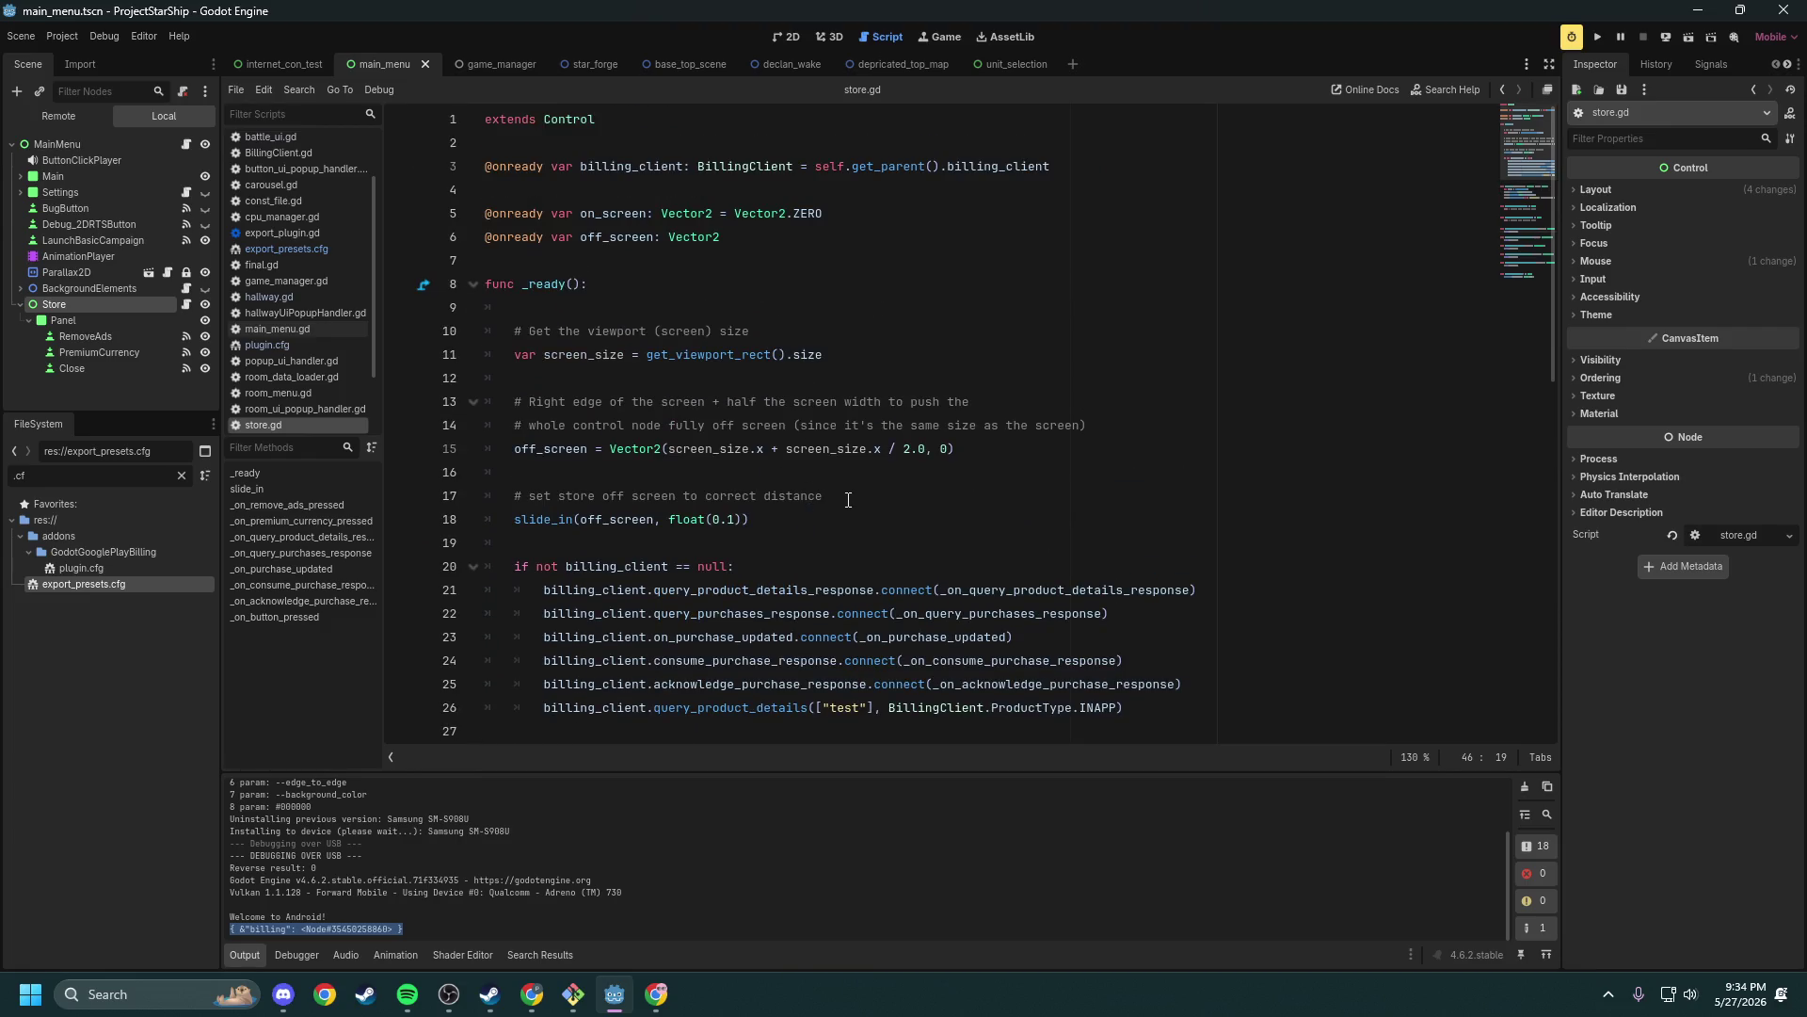
pyautogui.click(852, 496)
pyautogui.click(282, 64)
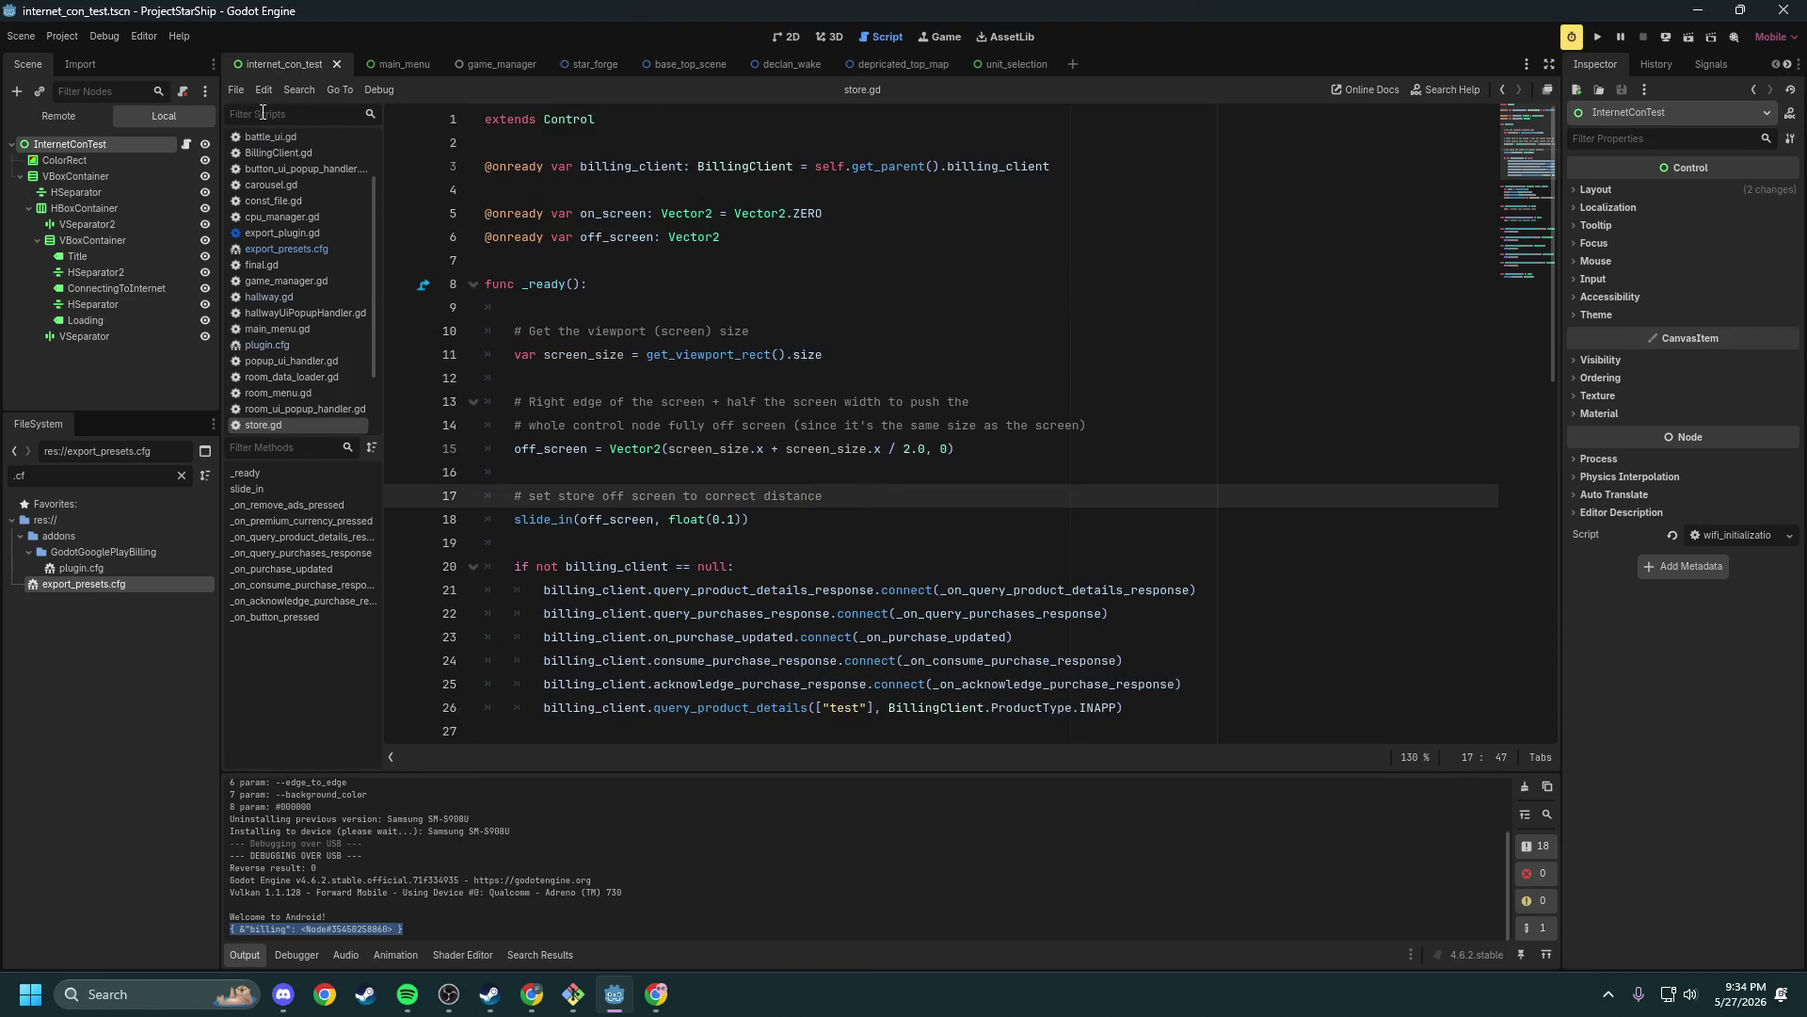
pyautogui.click(186, 146)
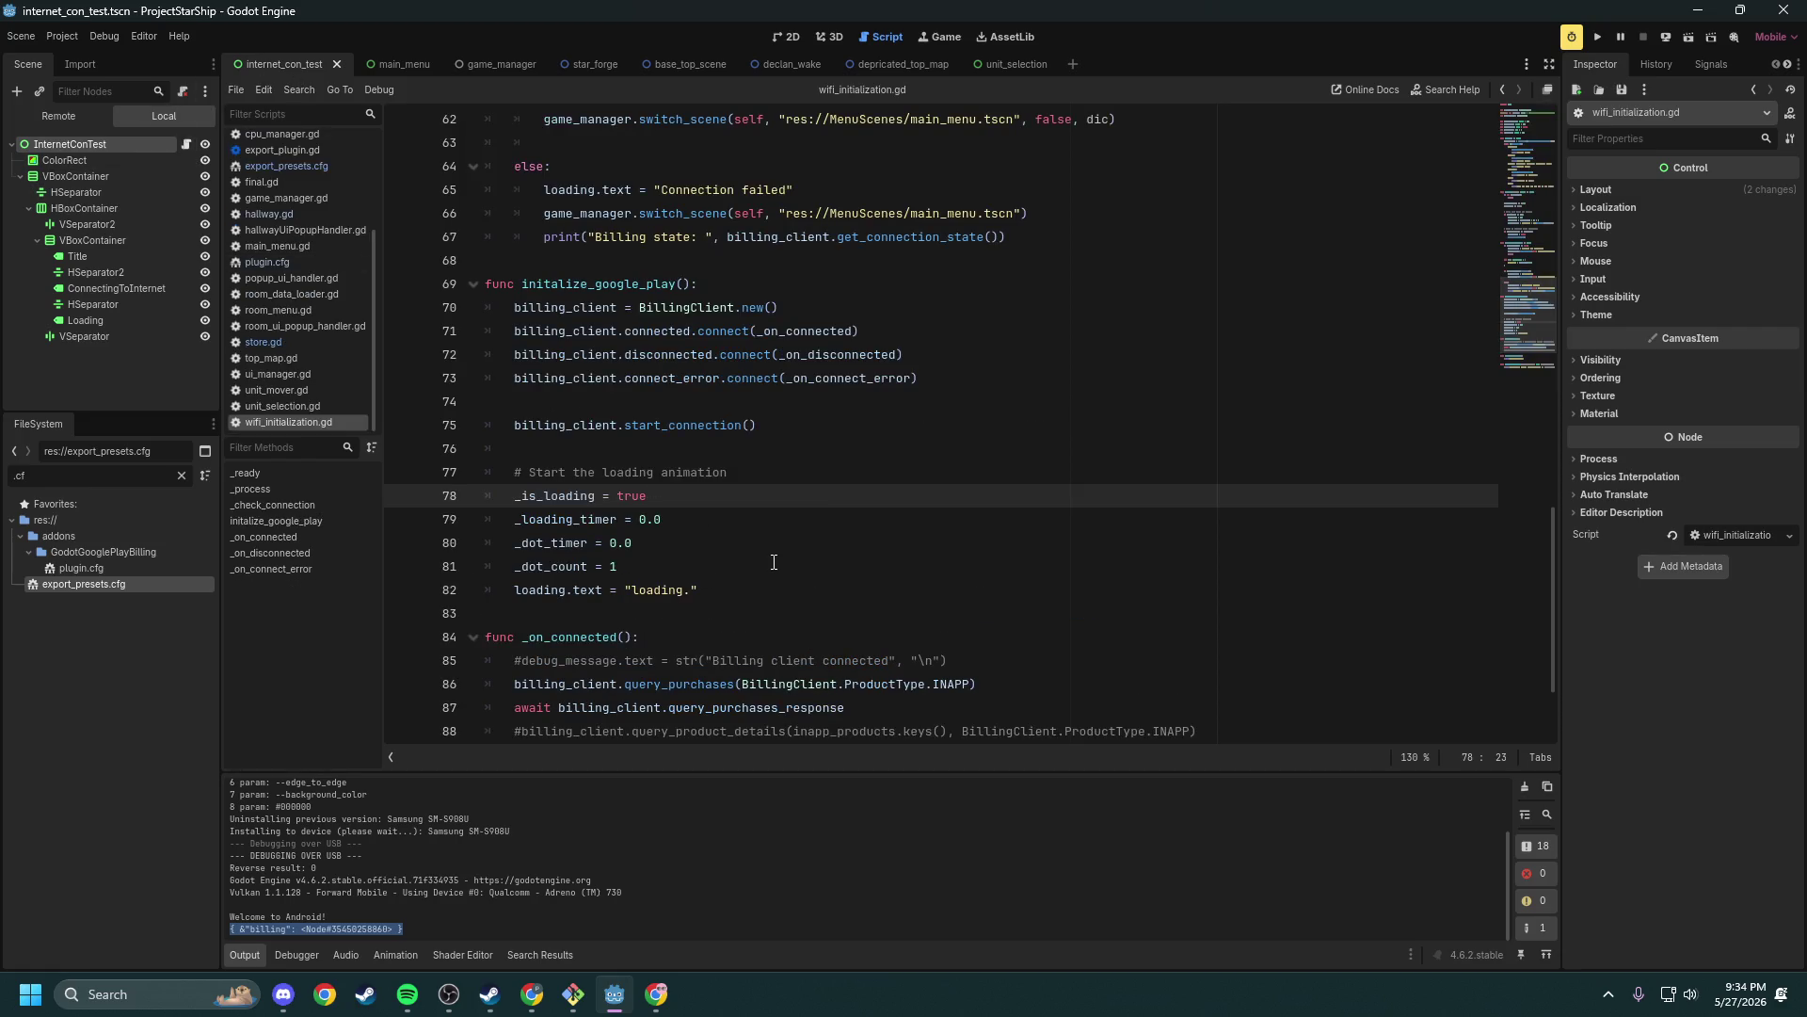
pyautogui.scroll(3, 774, 562)
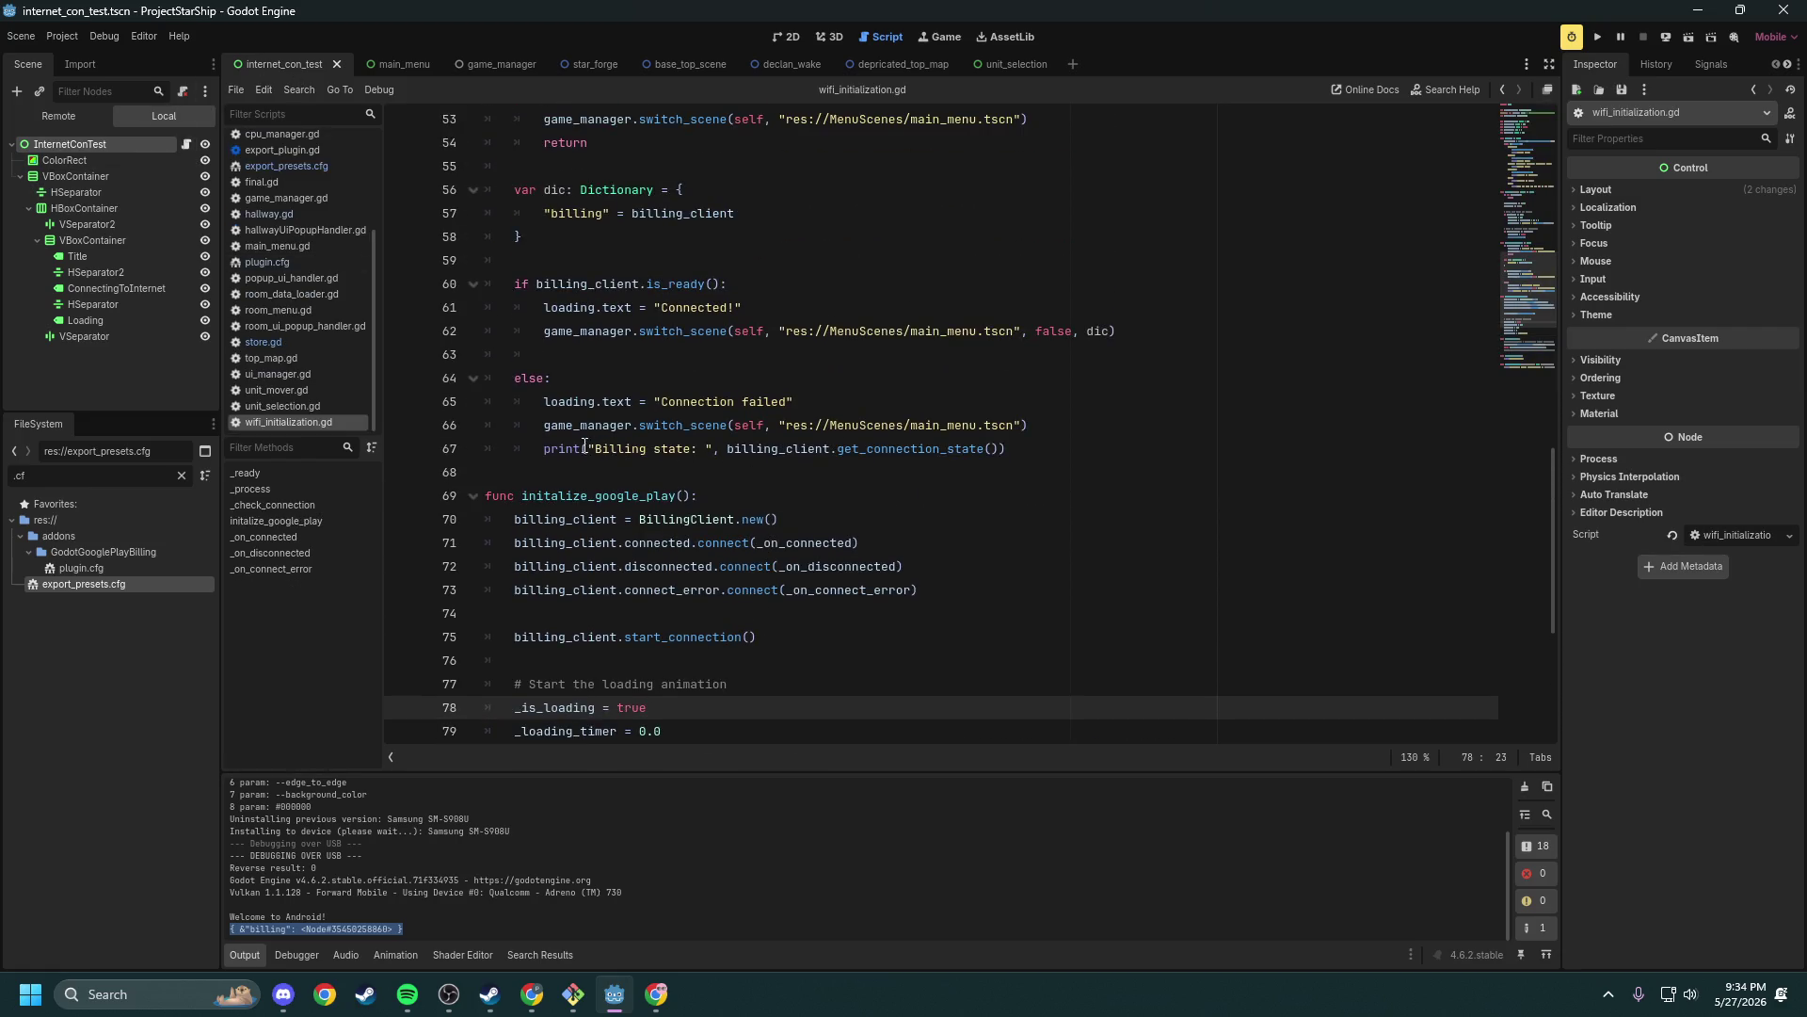
pyautogui.doubleClick(574, 448)
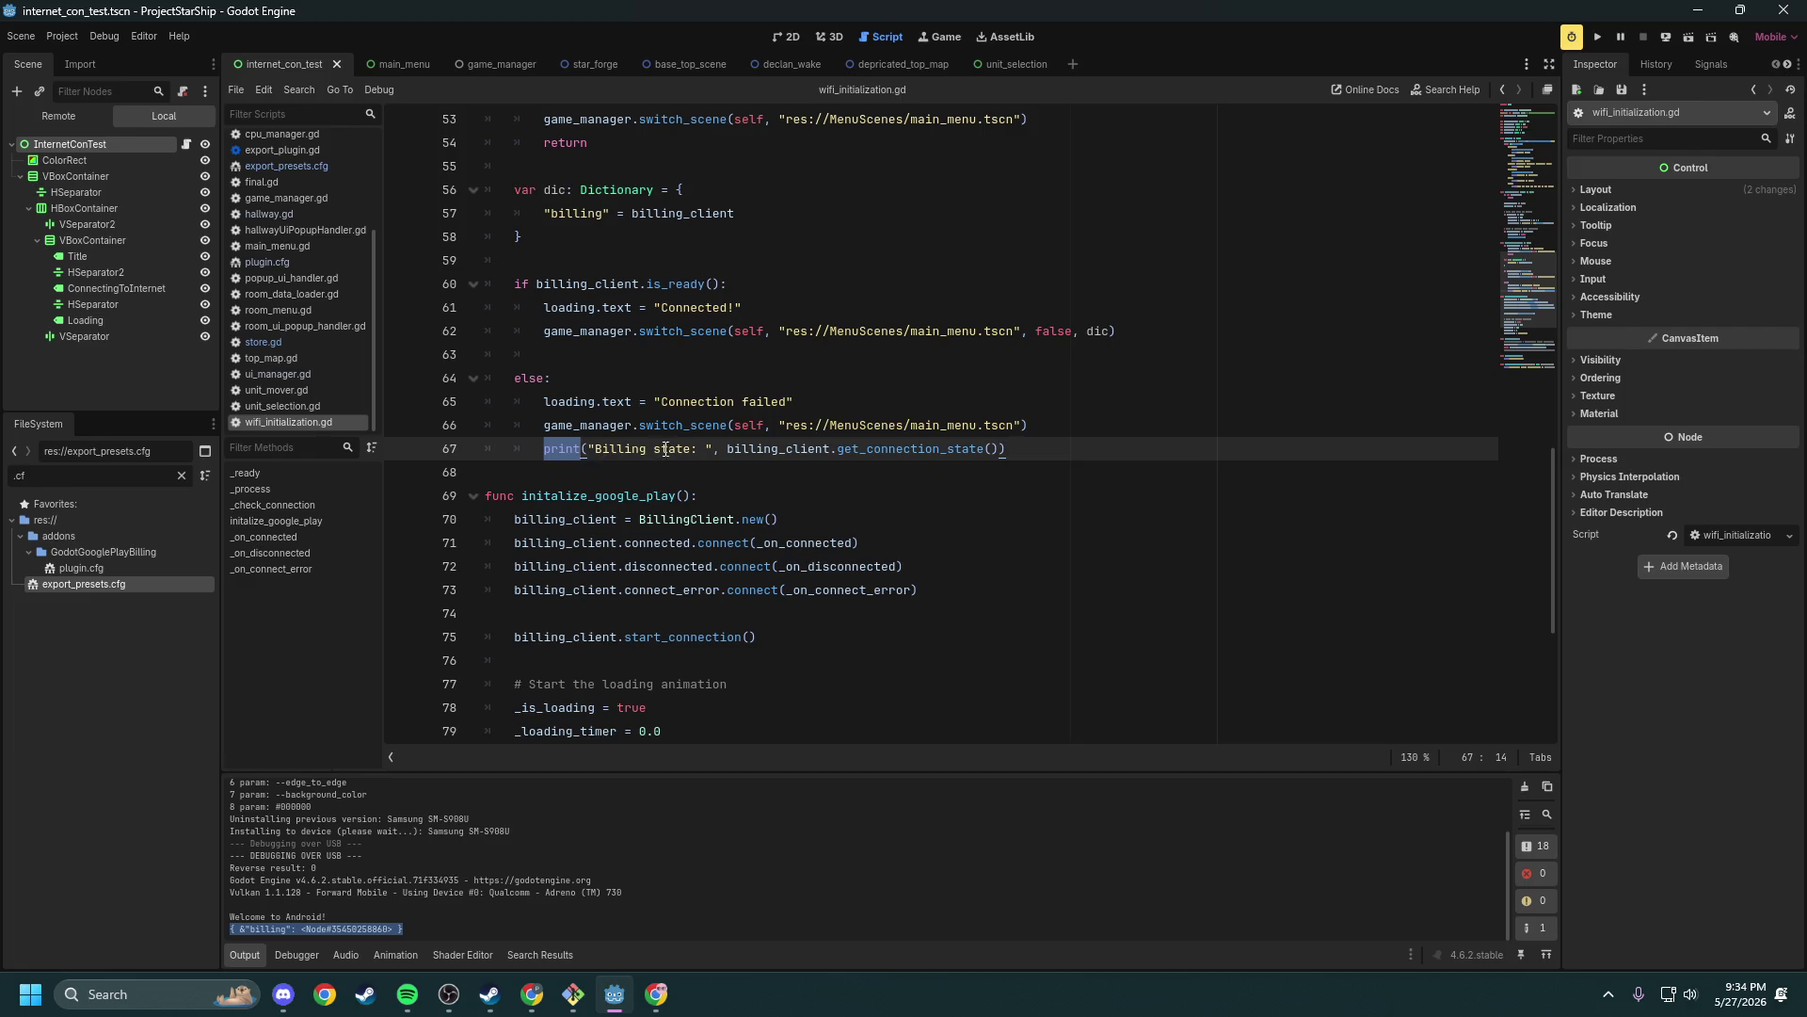
pyautogui.doubleClick(906, 449)
pyautogui.doubleClick(767, 449)
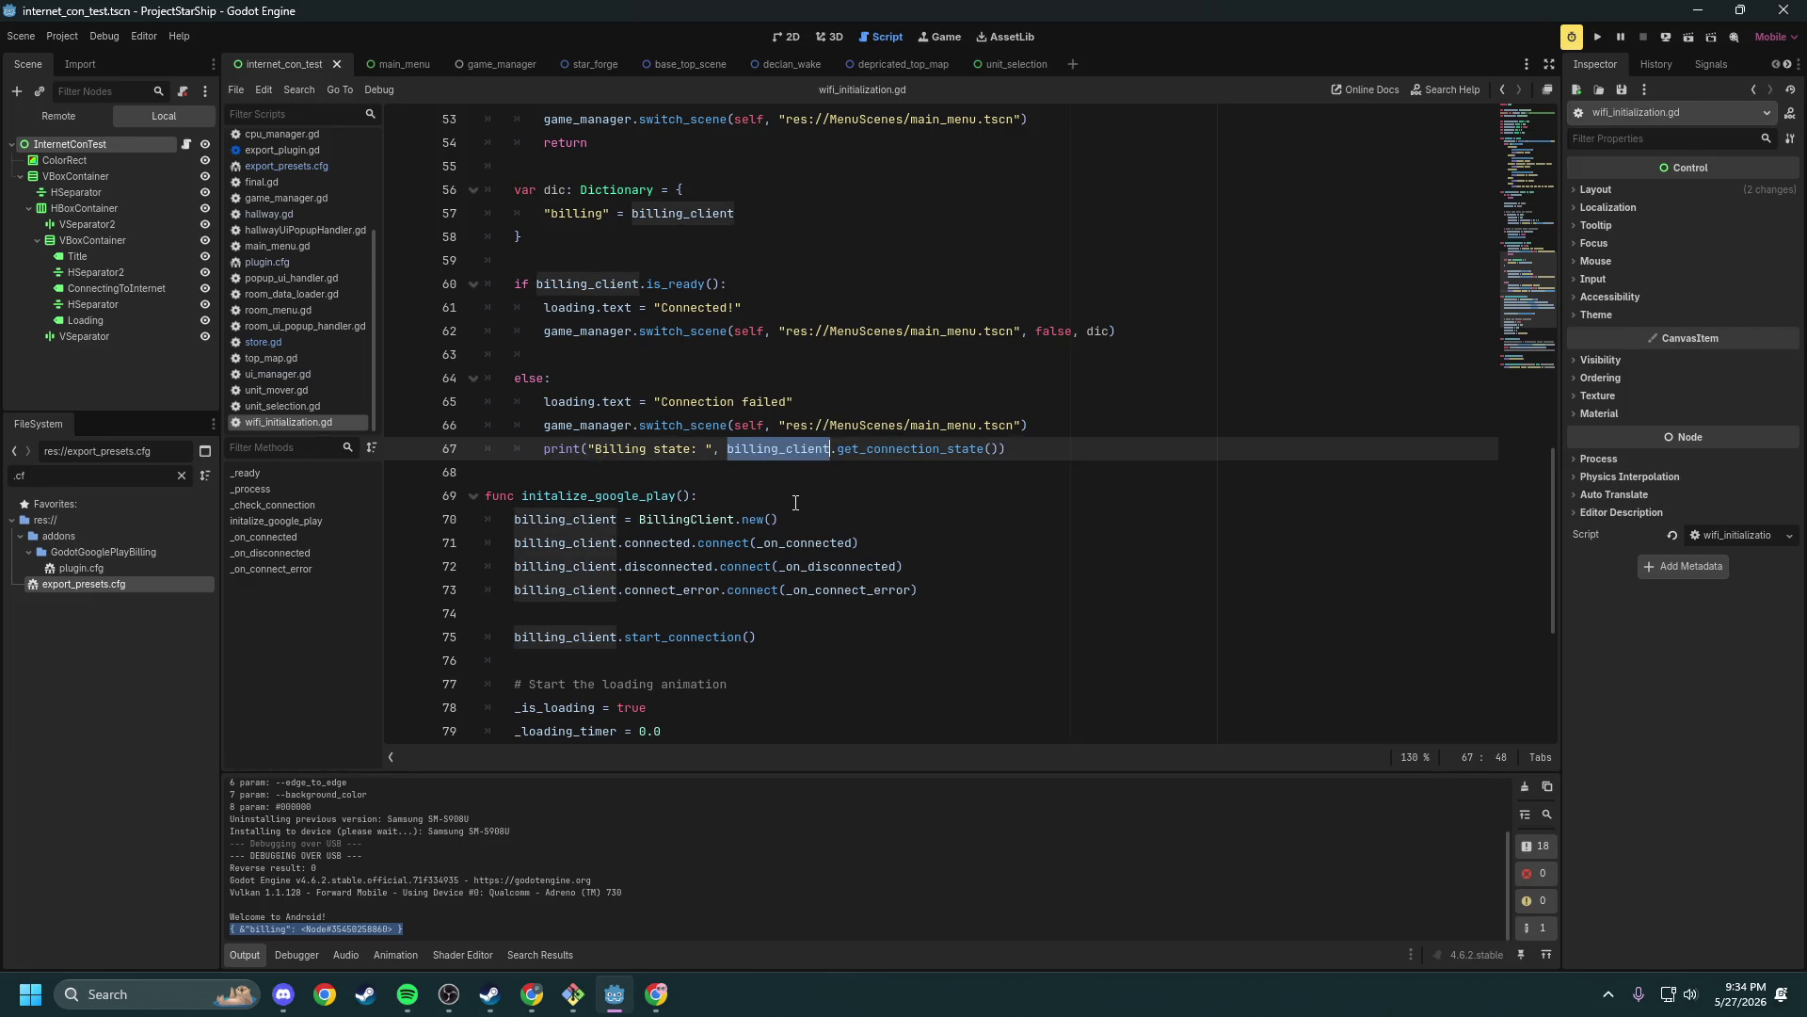
pyautogui.scroll(-2, 662, 482)
pyautogui.doubleClick(603, 354)
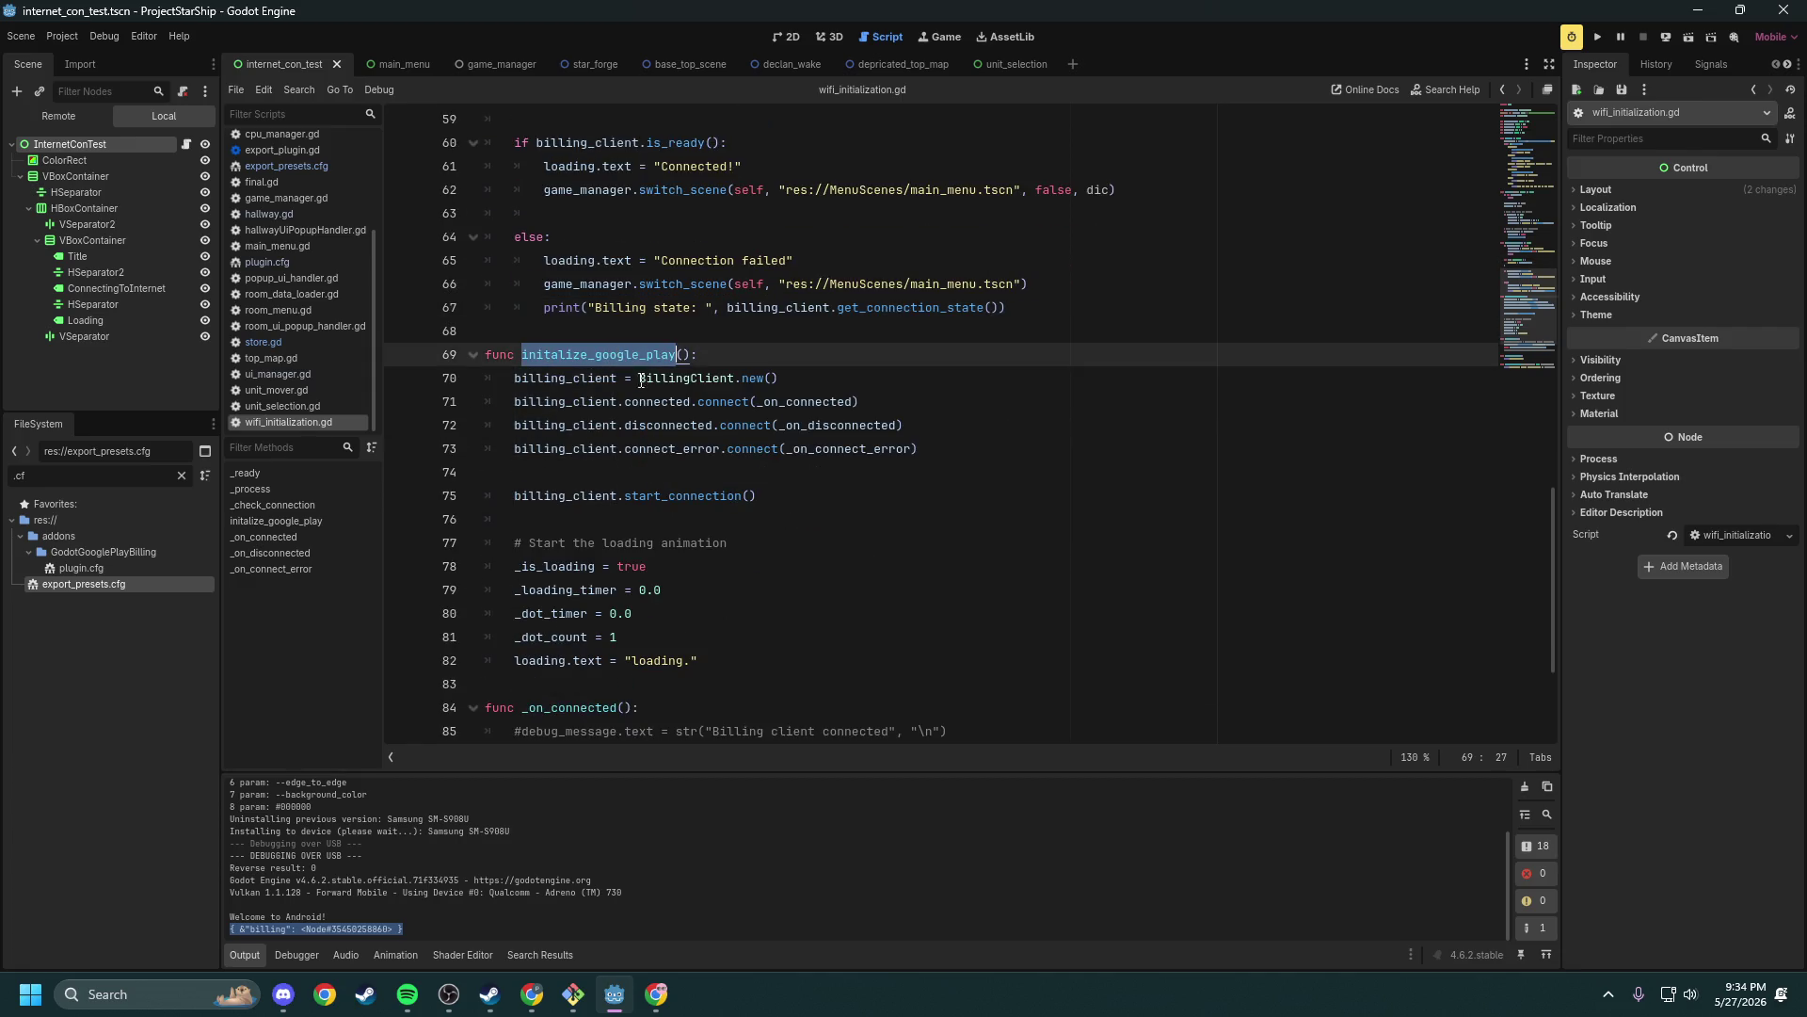
pyautogui.scroll(-3, 603, 355)
pyautogui.doubleClick(683, 283)
pyautogui.scroll(-1, 592, 292)
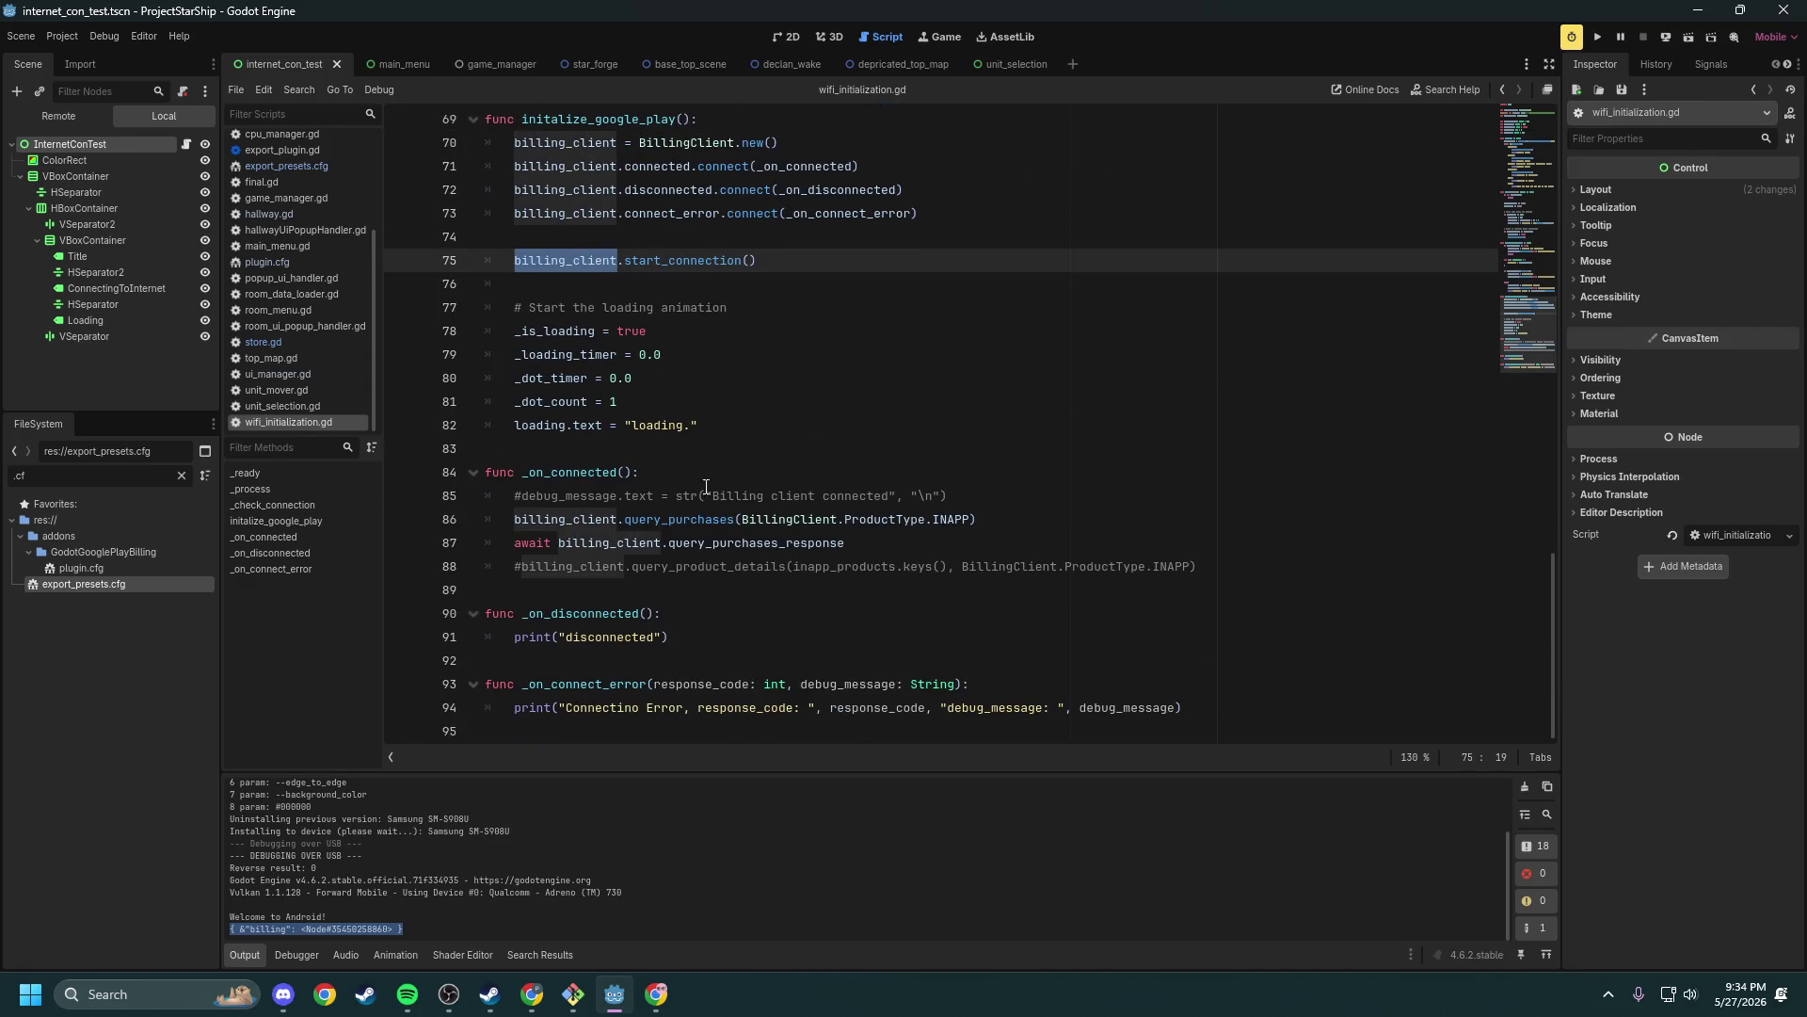
pyautogui.click(720, 445)
pyautogui.hotkey('shift', 'Up')
pyautogui.hotkey('shift', 'Up')
pyautogui.hotkey('shift', 'Up')
pyautogui.doubleClick(605, 473)
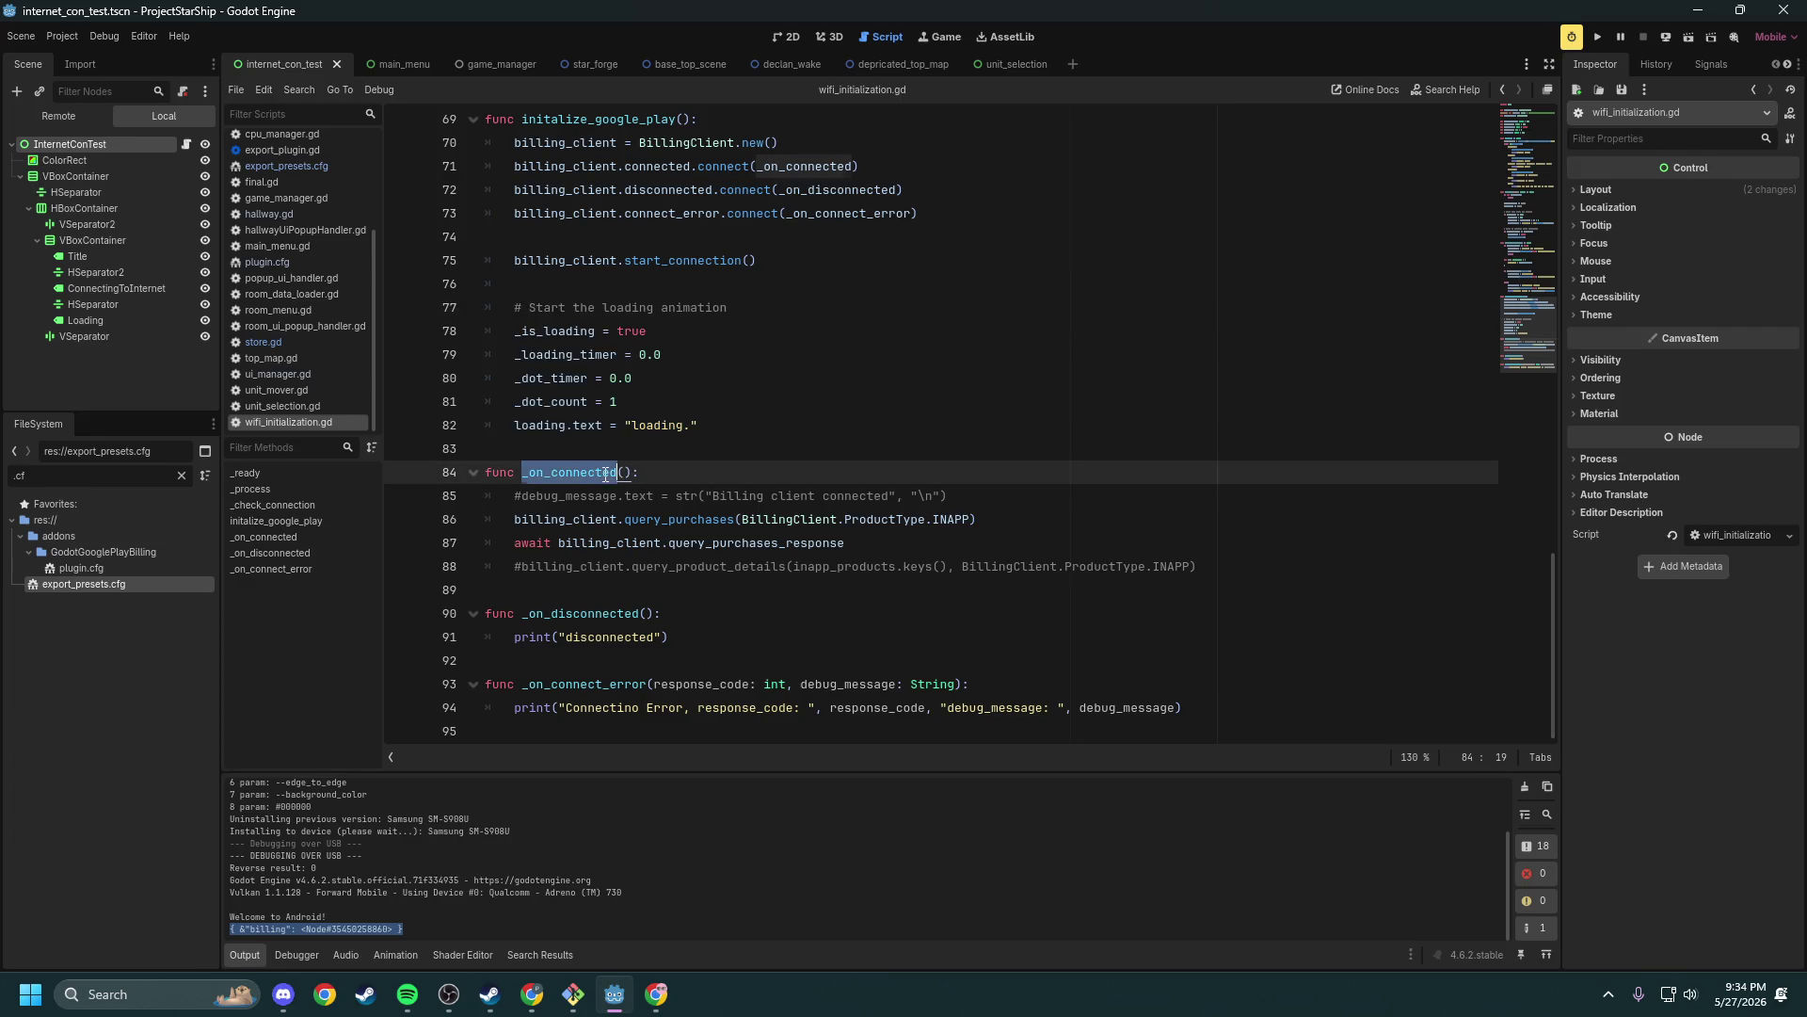
pyautogui.moveTo(844, 543); pyautogui.dragTo(565, 537)
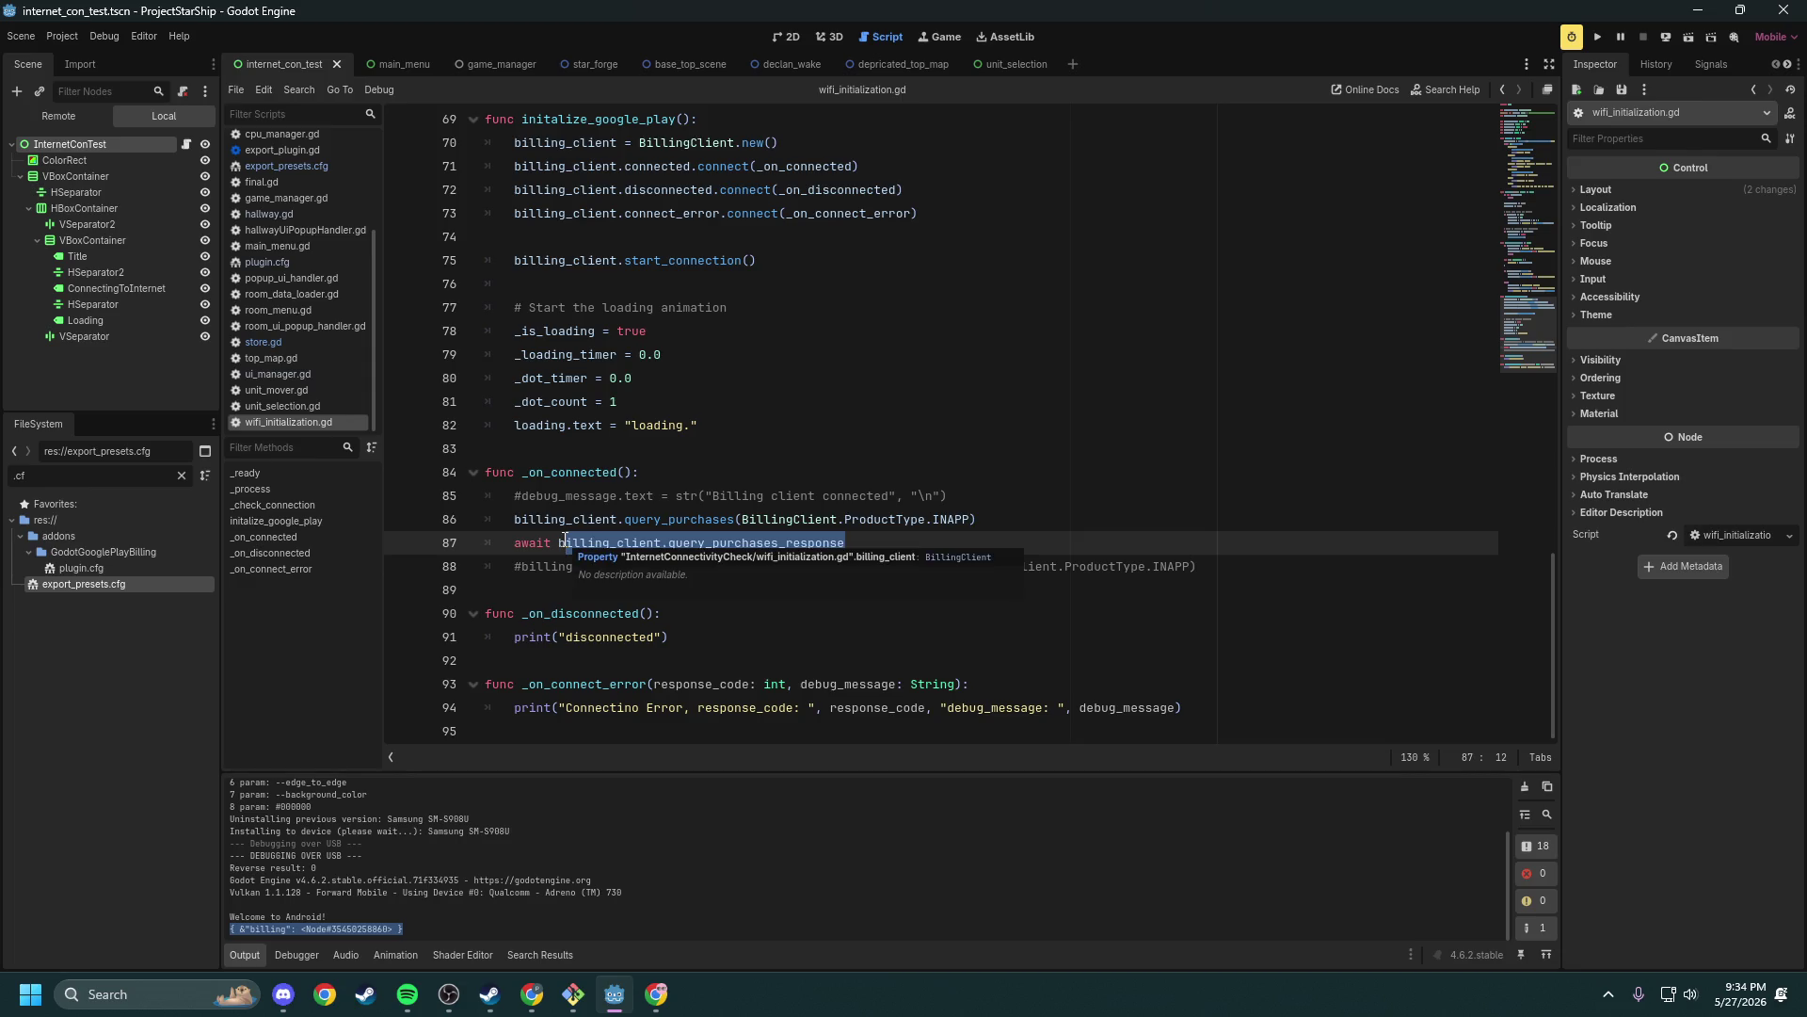
pyautogui.click(681, 525)
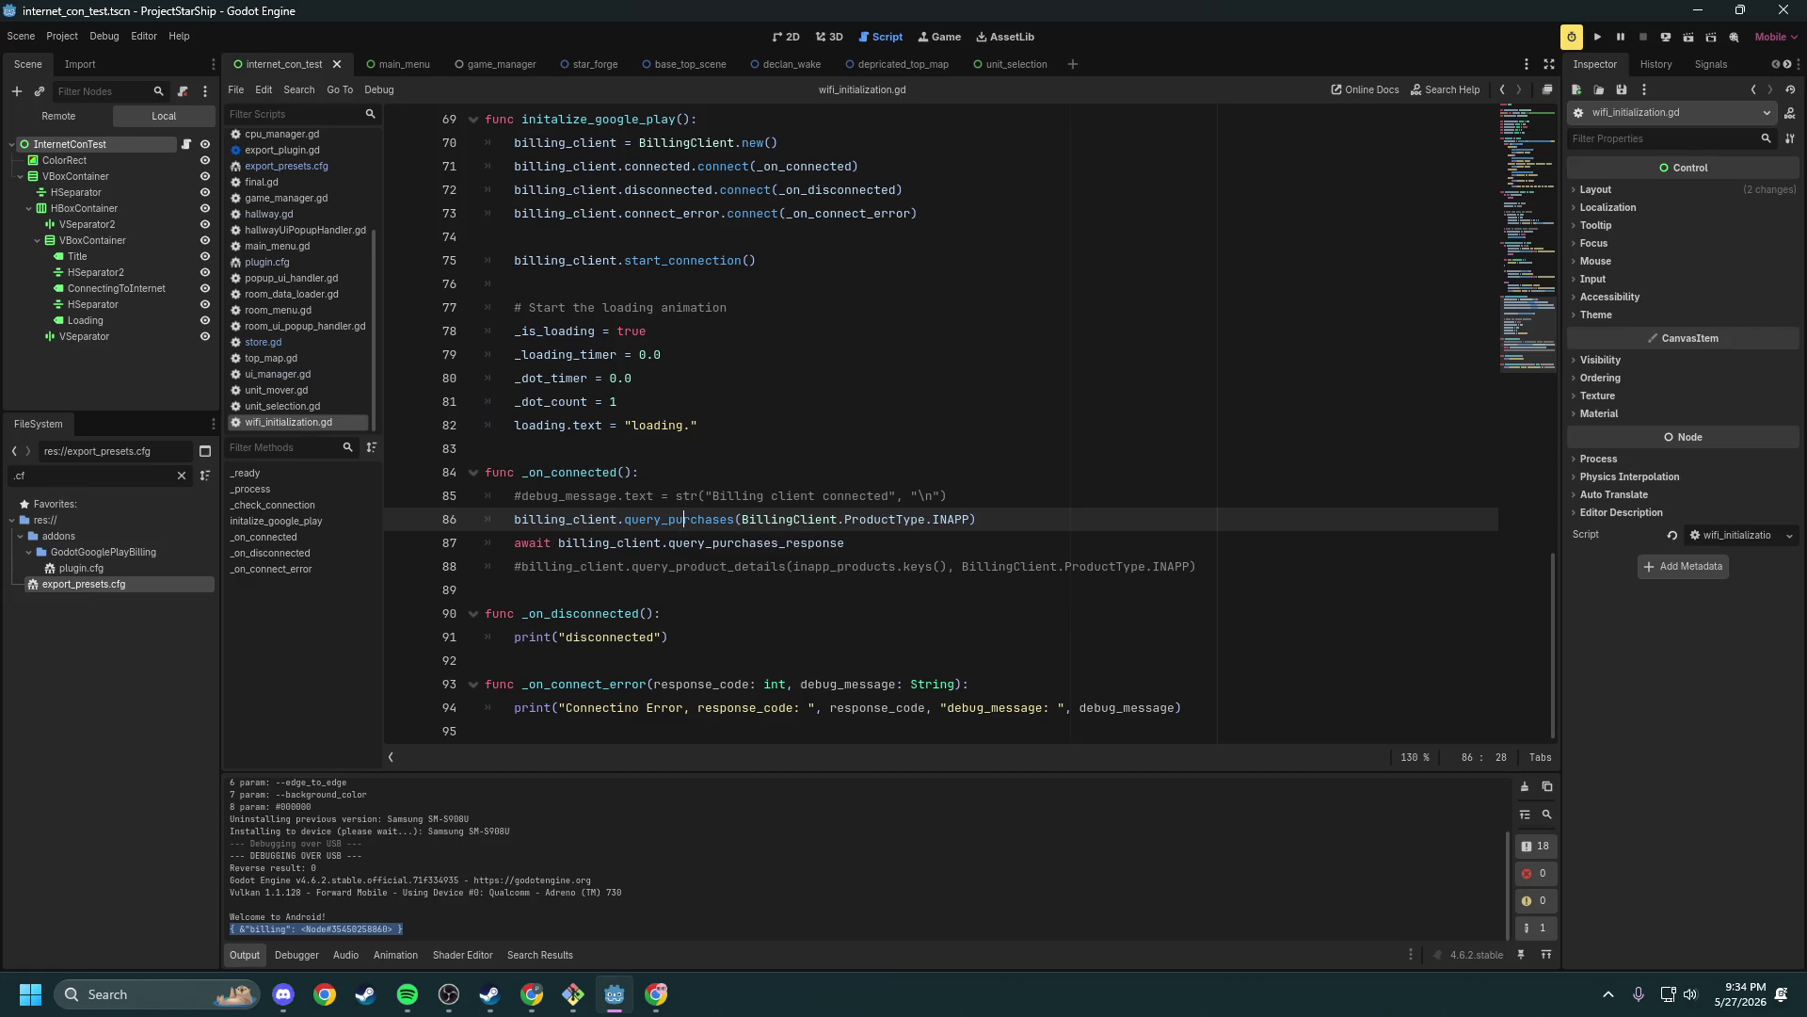
pyautogui.hotkey('alt', 'Tab')
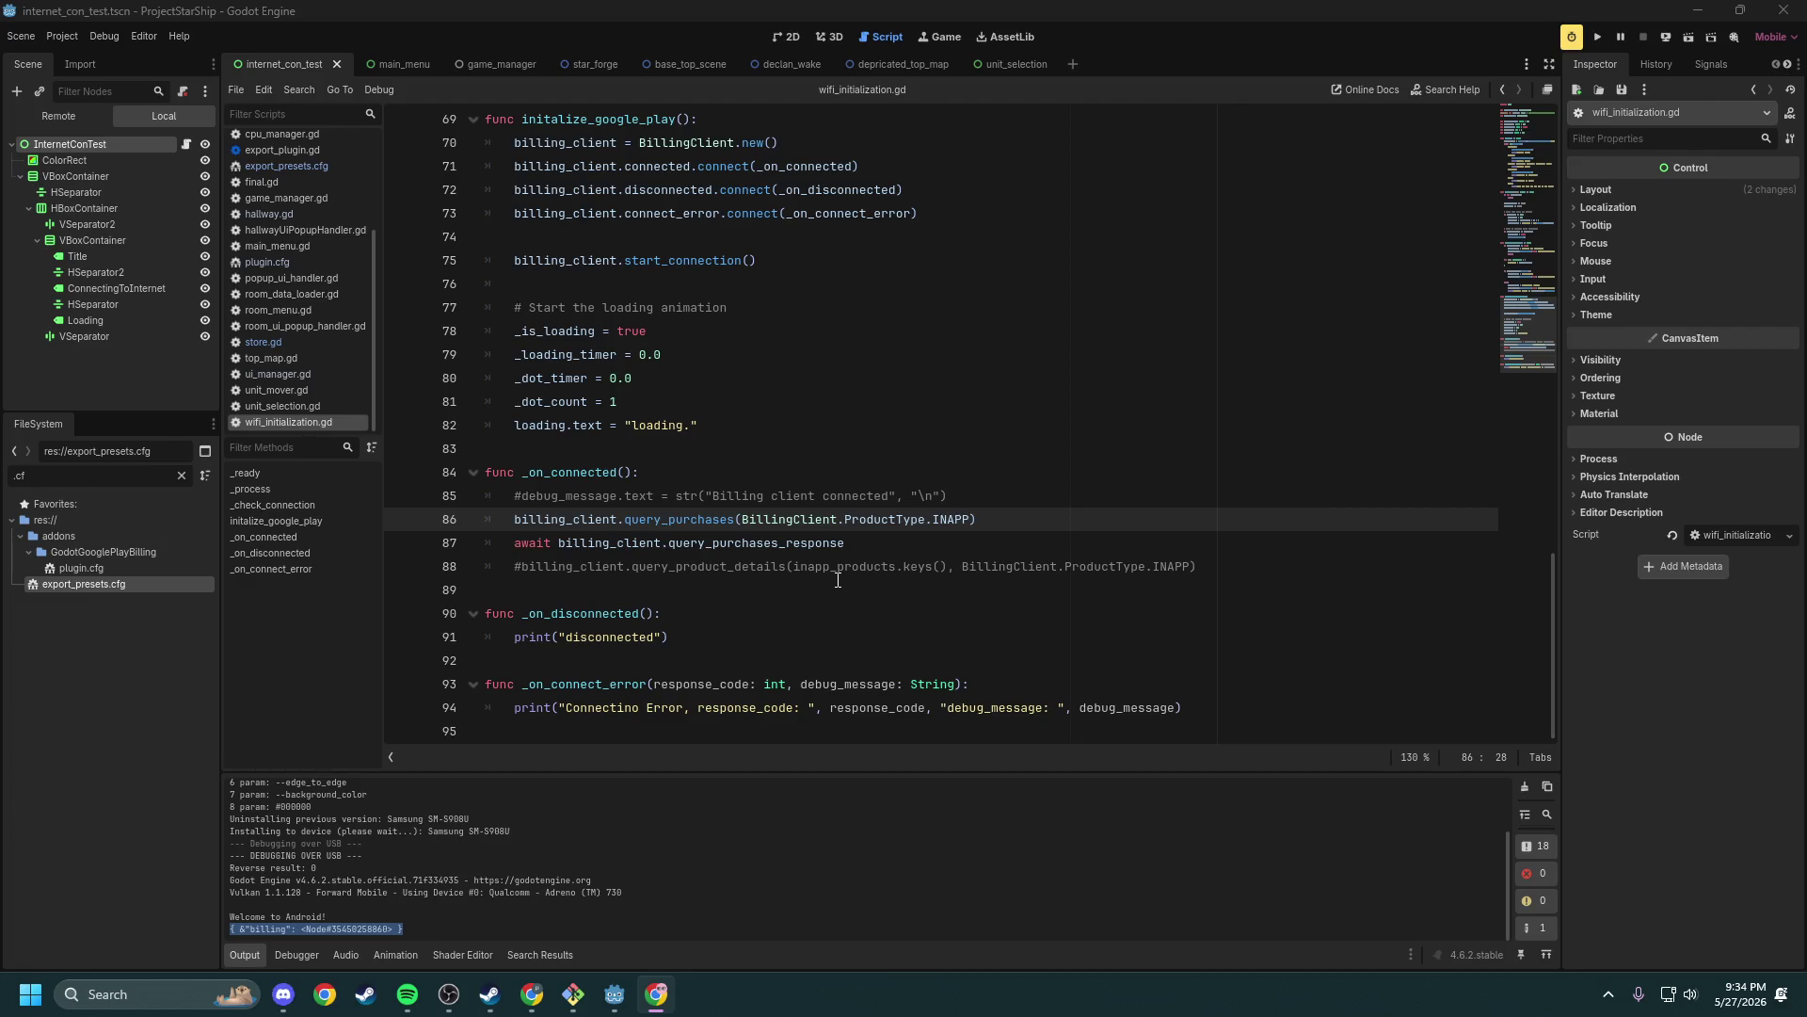
pyautogui.moveTo(932, 567); pyautogui.dragTo(721, 567)
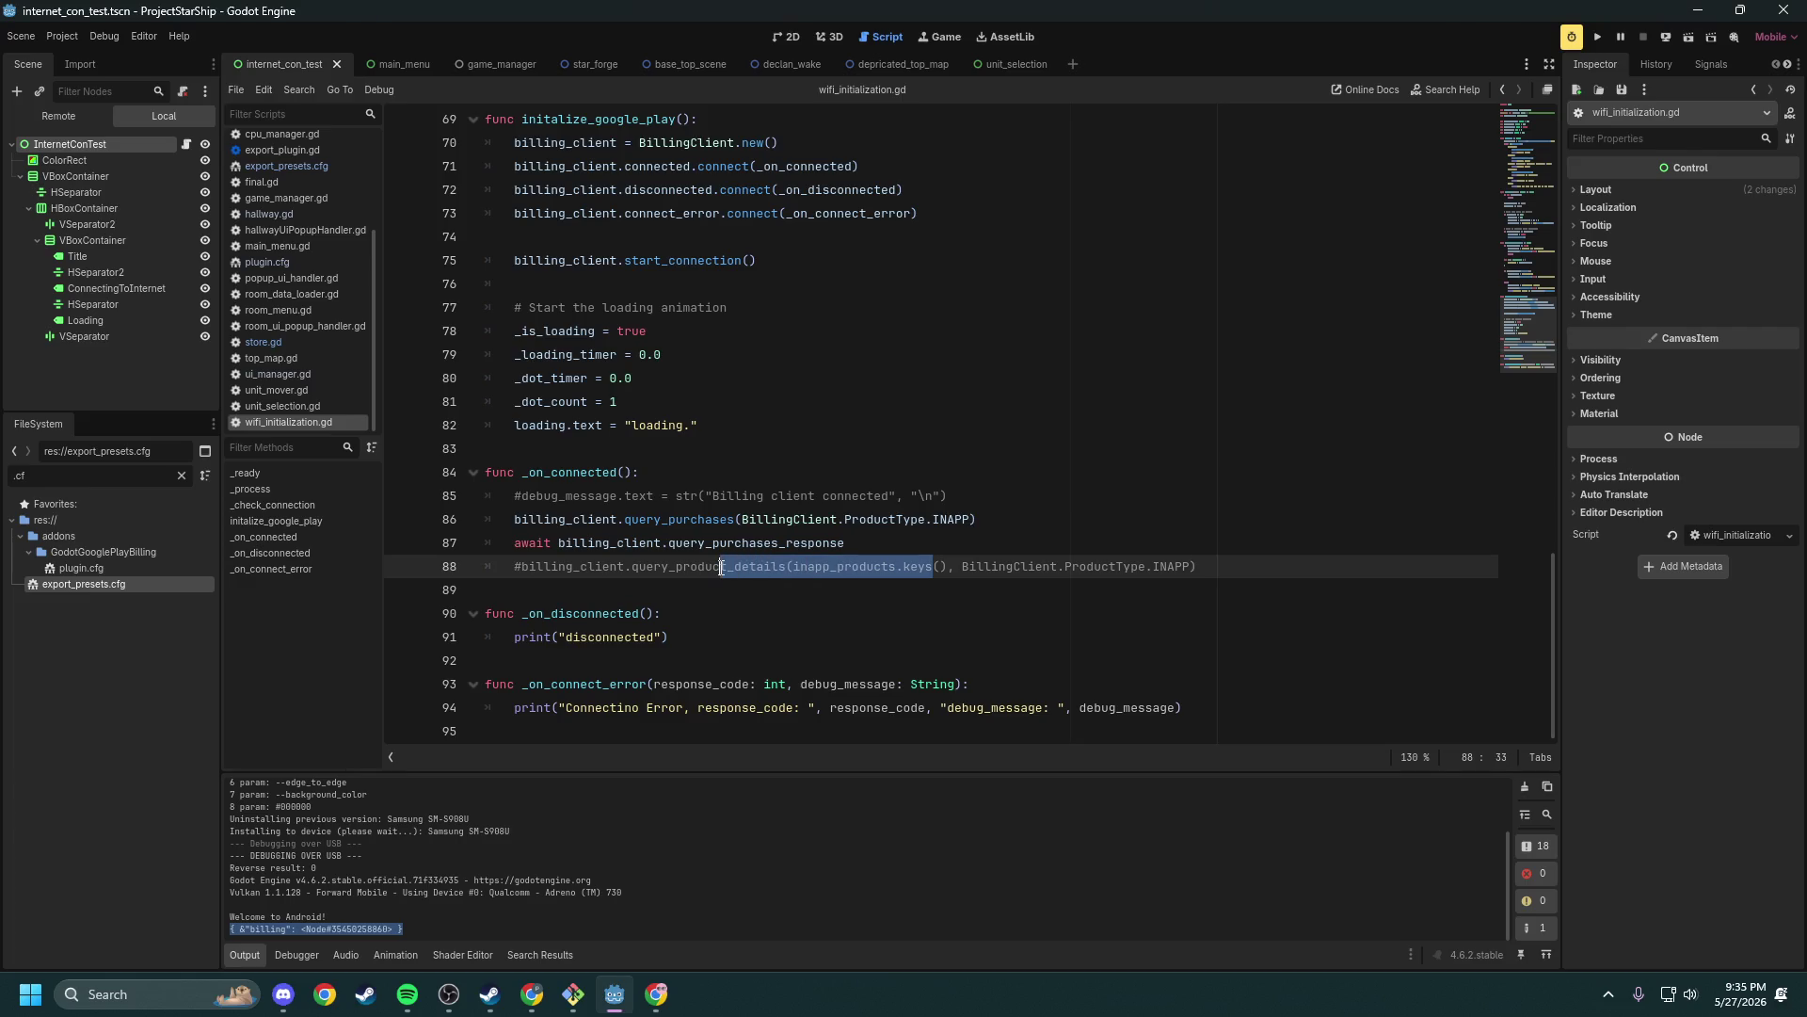
# Add a 'TODO:fix this shit##' comment above the commented query line and save wifi_initialization.gd
pyautogui.click(524, 568)
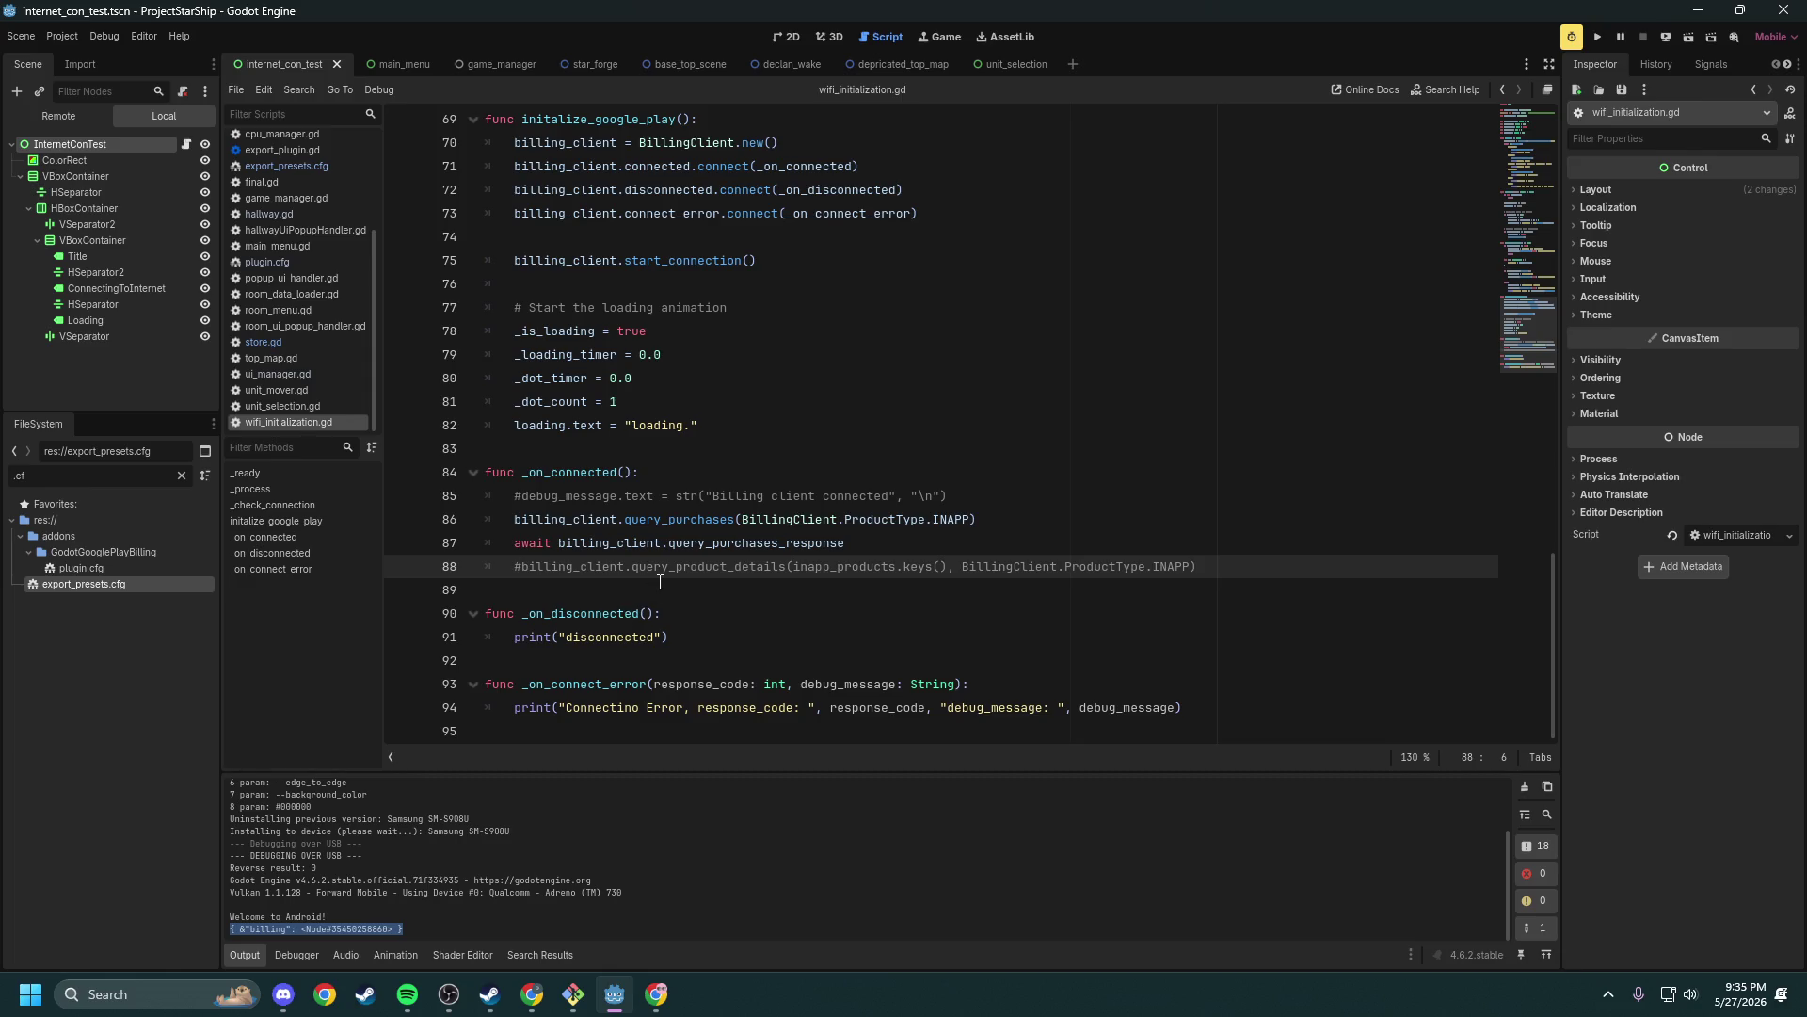
pyautogui.scroll(6, 662, 585)
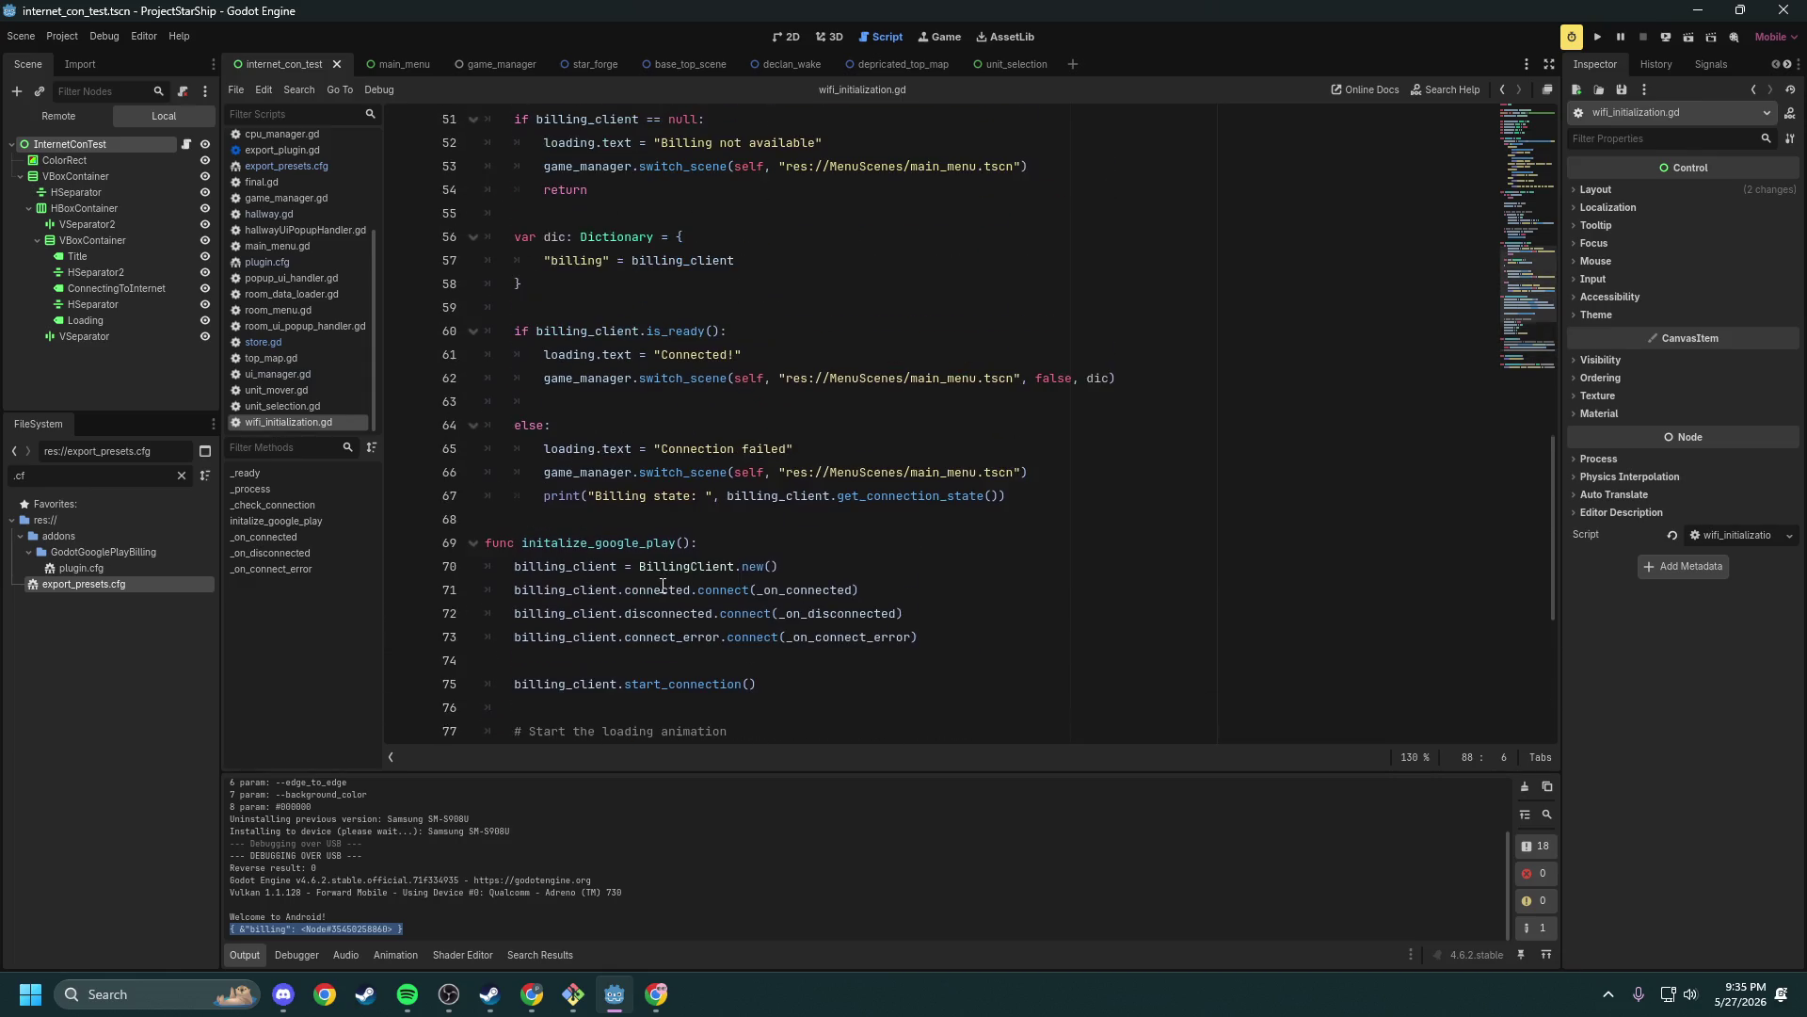
pyautogui.scroll(6, 663, 585)
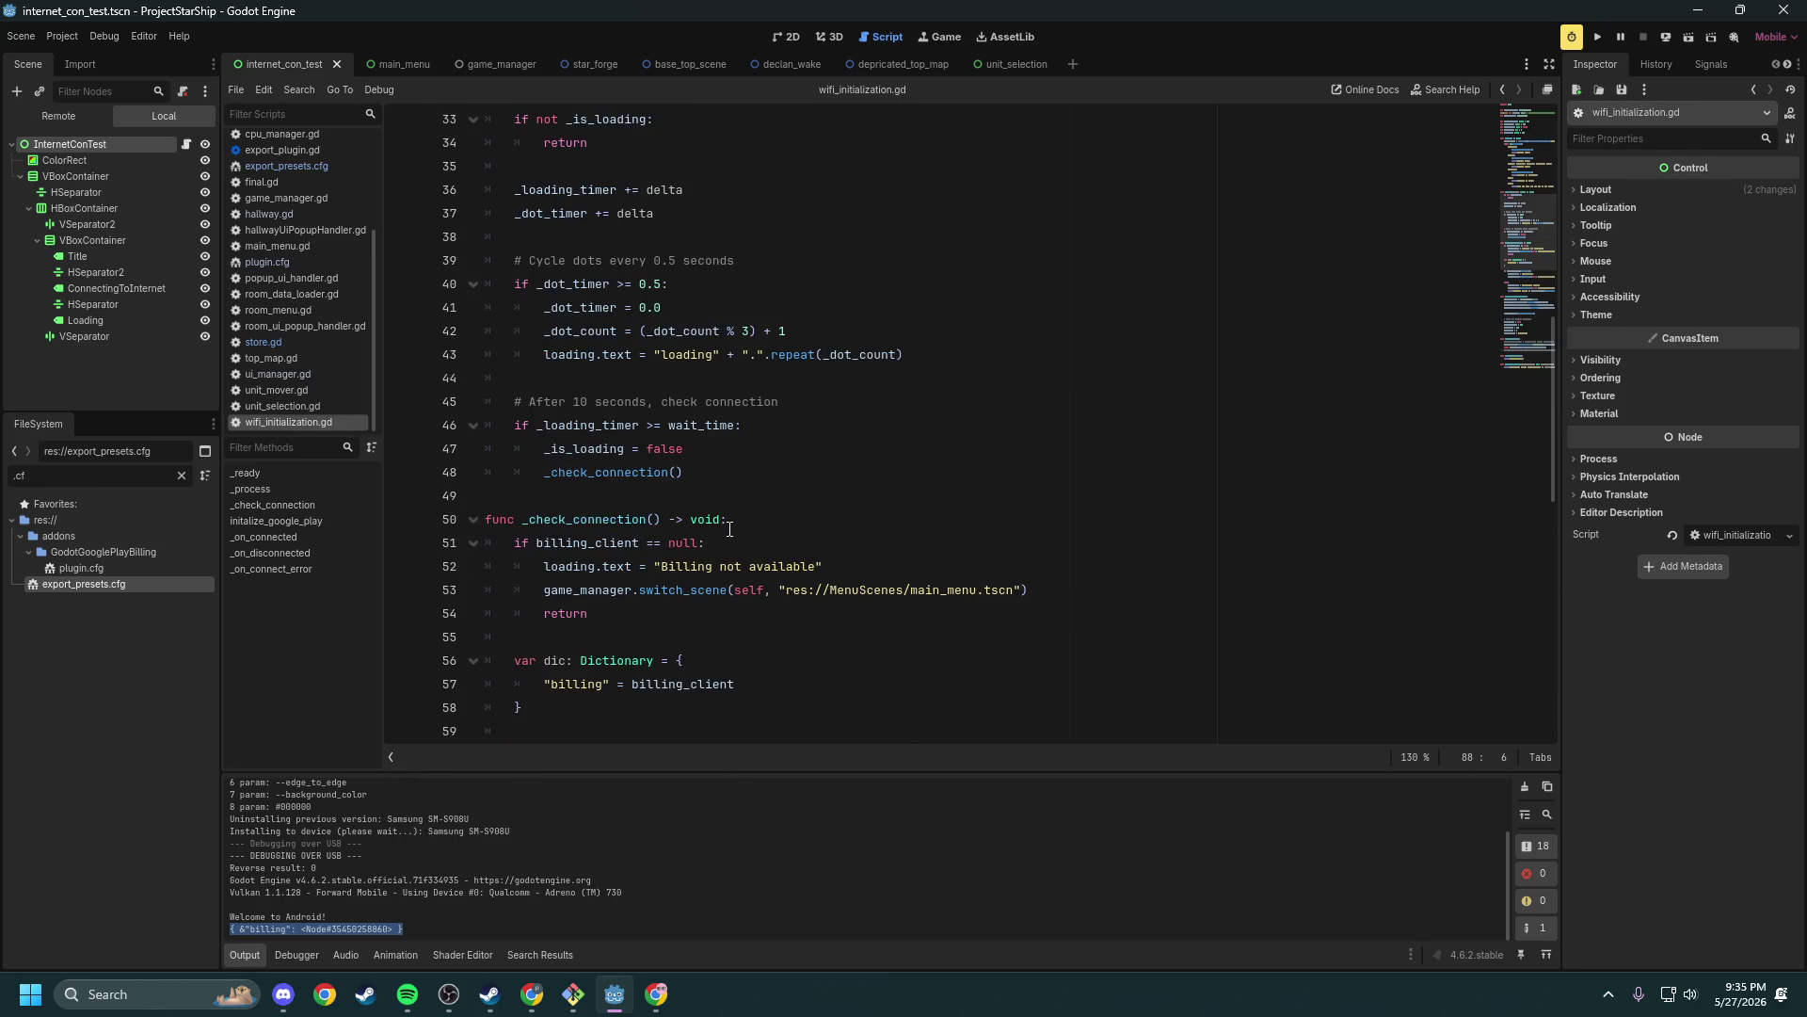
pyautogui.scroll(7, 729, 529)
pyautogui.scroll(-19, 721, 546)
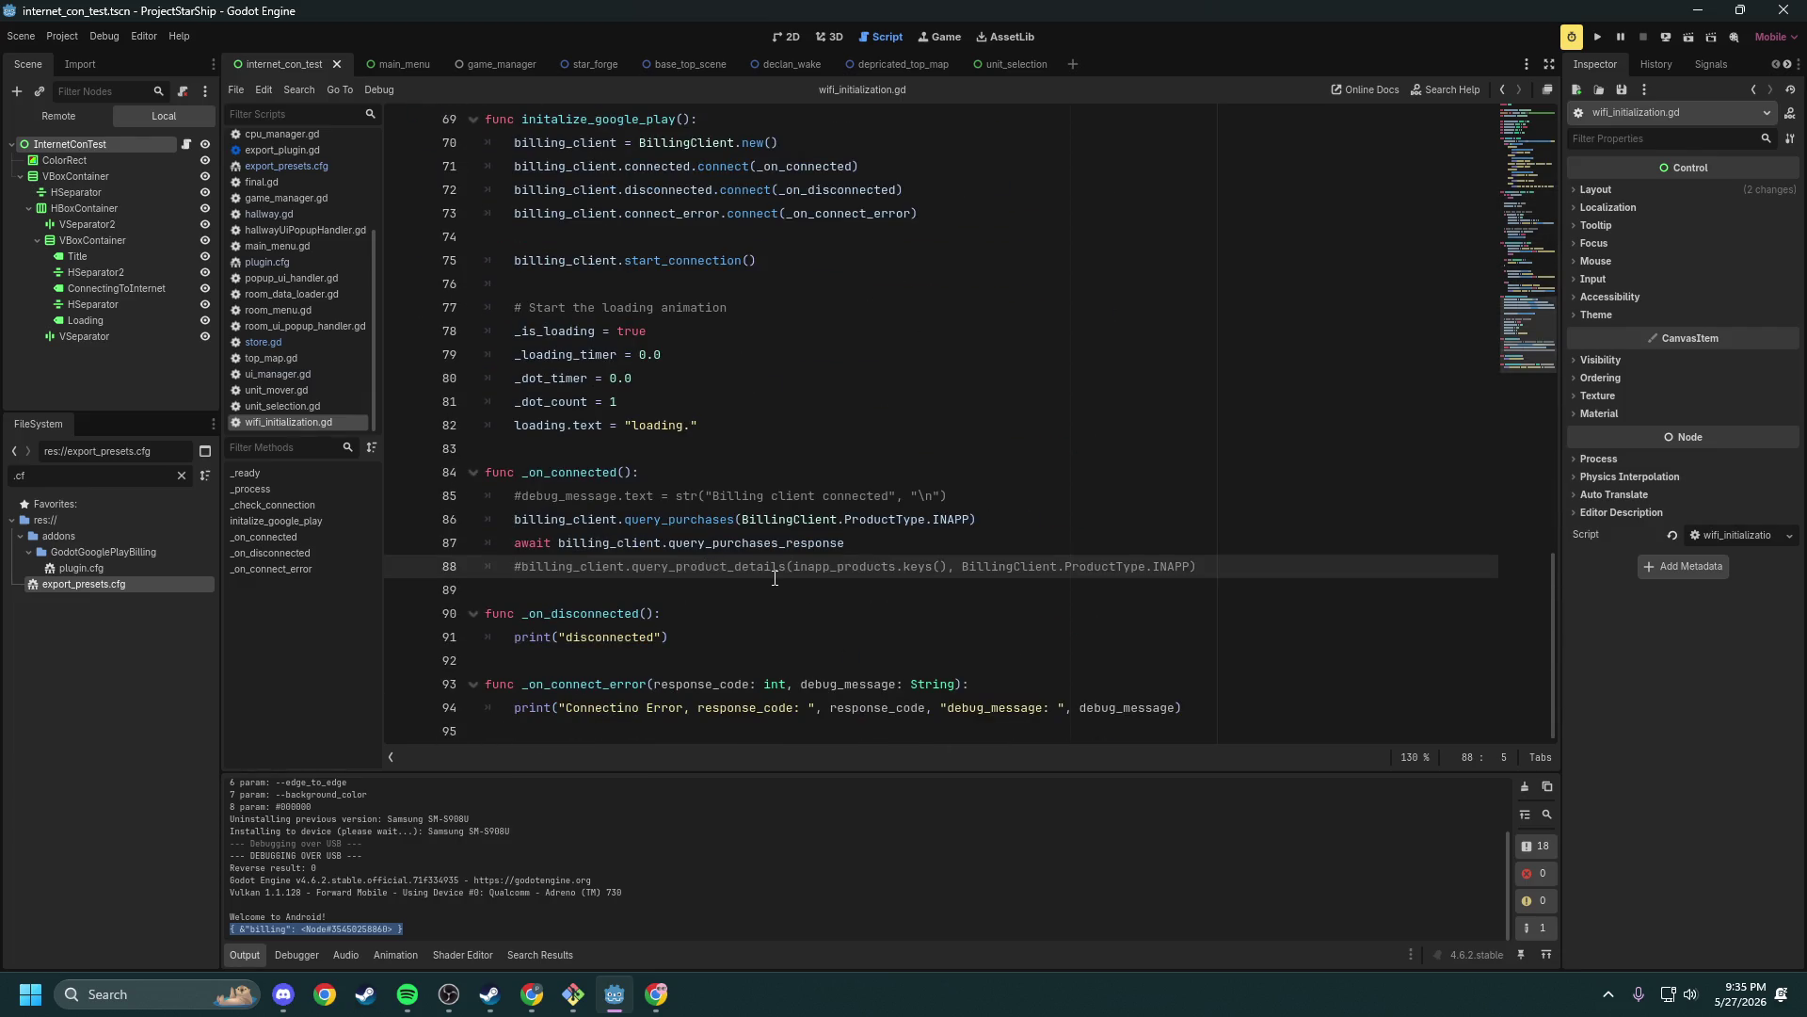
pyautogui.press('Return')
pyautogui.write('TO')
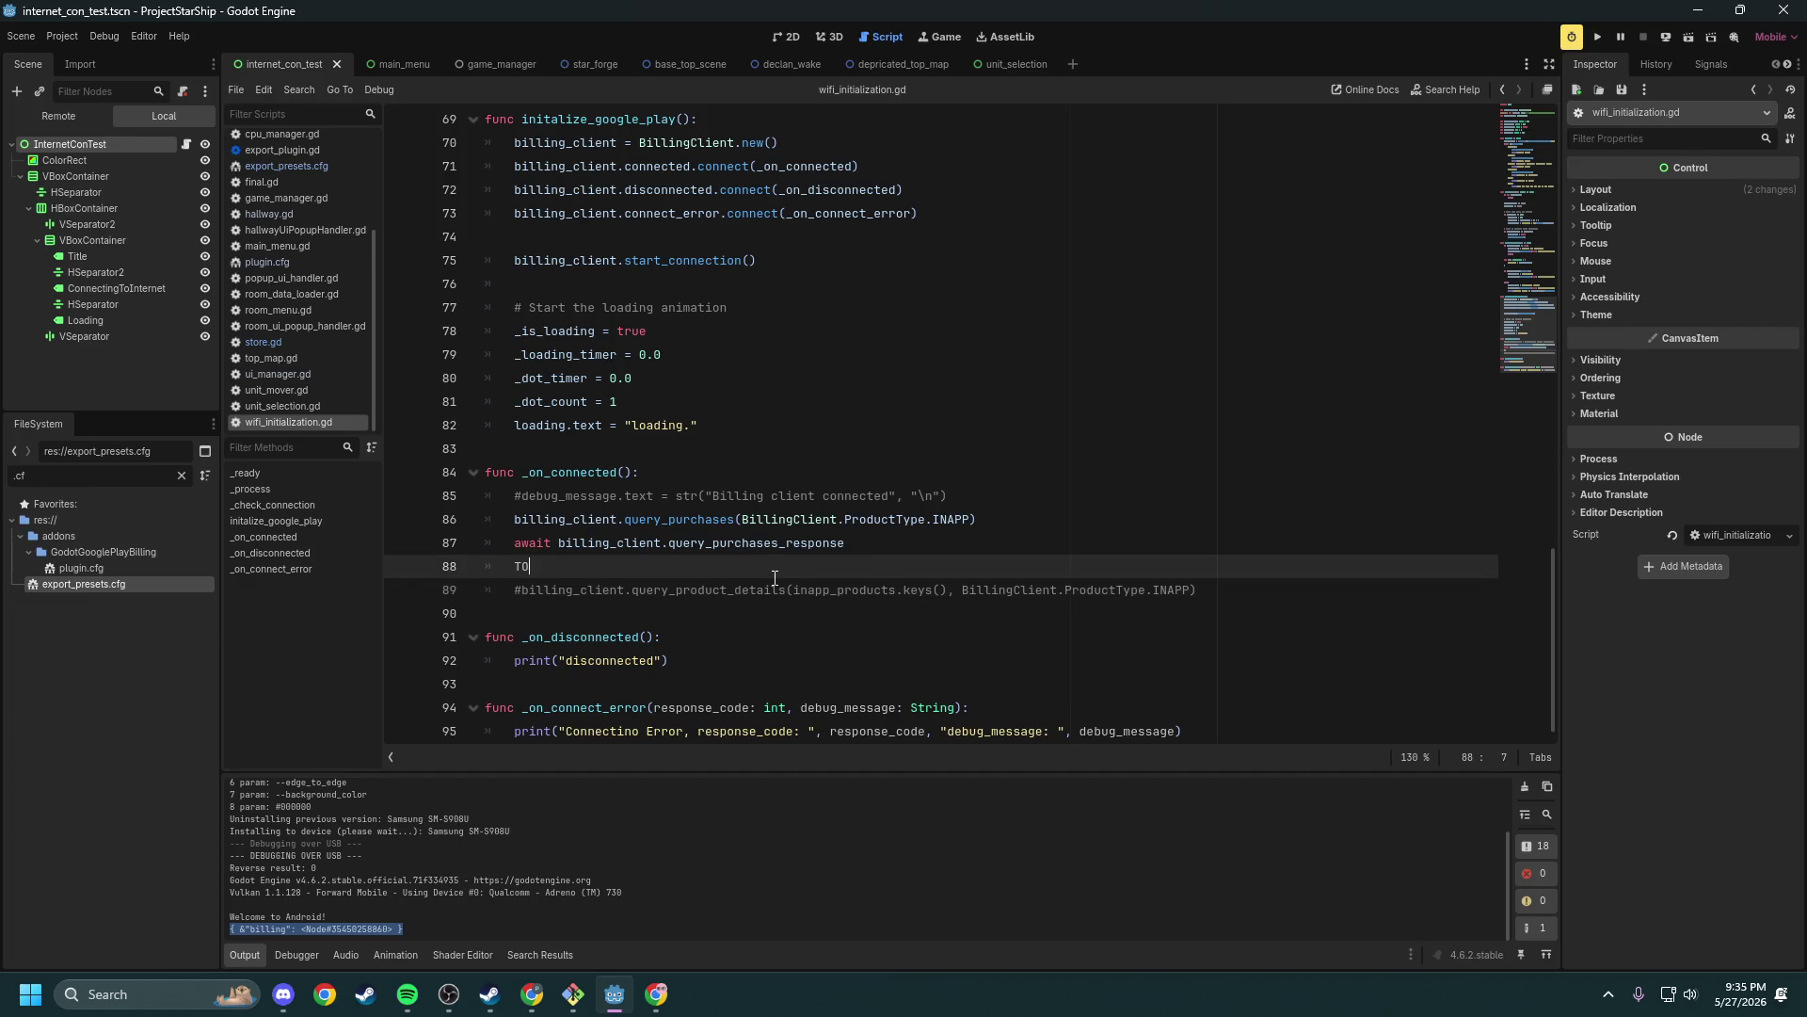
pyautogui.write('DO:fix this shi')
pyautogui.write('t')
pyautogui.write('##')
pyautogui.hotkey('ctrl', 's')
# Reword the TODO comment's ending to 'If i buy something save that shit'
pyautogui.click(723, 569)
pyautogui.hotkey('ctrl', 'shift', 'Left')
pyautogui.hotkey('ctrl', 'shift', 'Left')
pyautogui.hotkey('ctrl', 'shift', 'Left')
pyautogui.write('If i buy someth')
pyautogui.write('ing save that sh')
pyautogui.write('it')
pyautogui.click(882, 519)
pyautogui.click(718, 448)
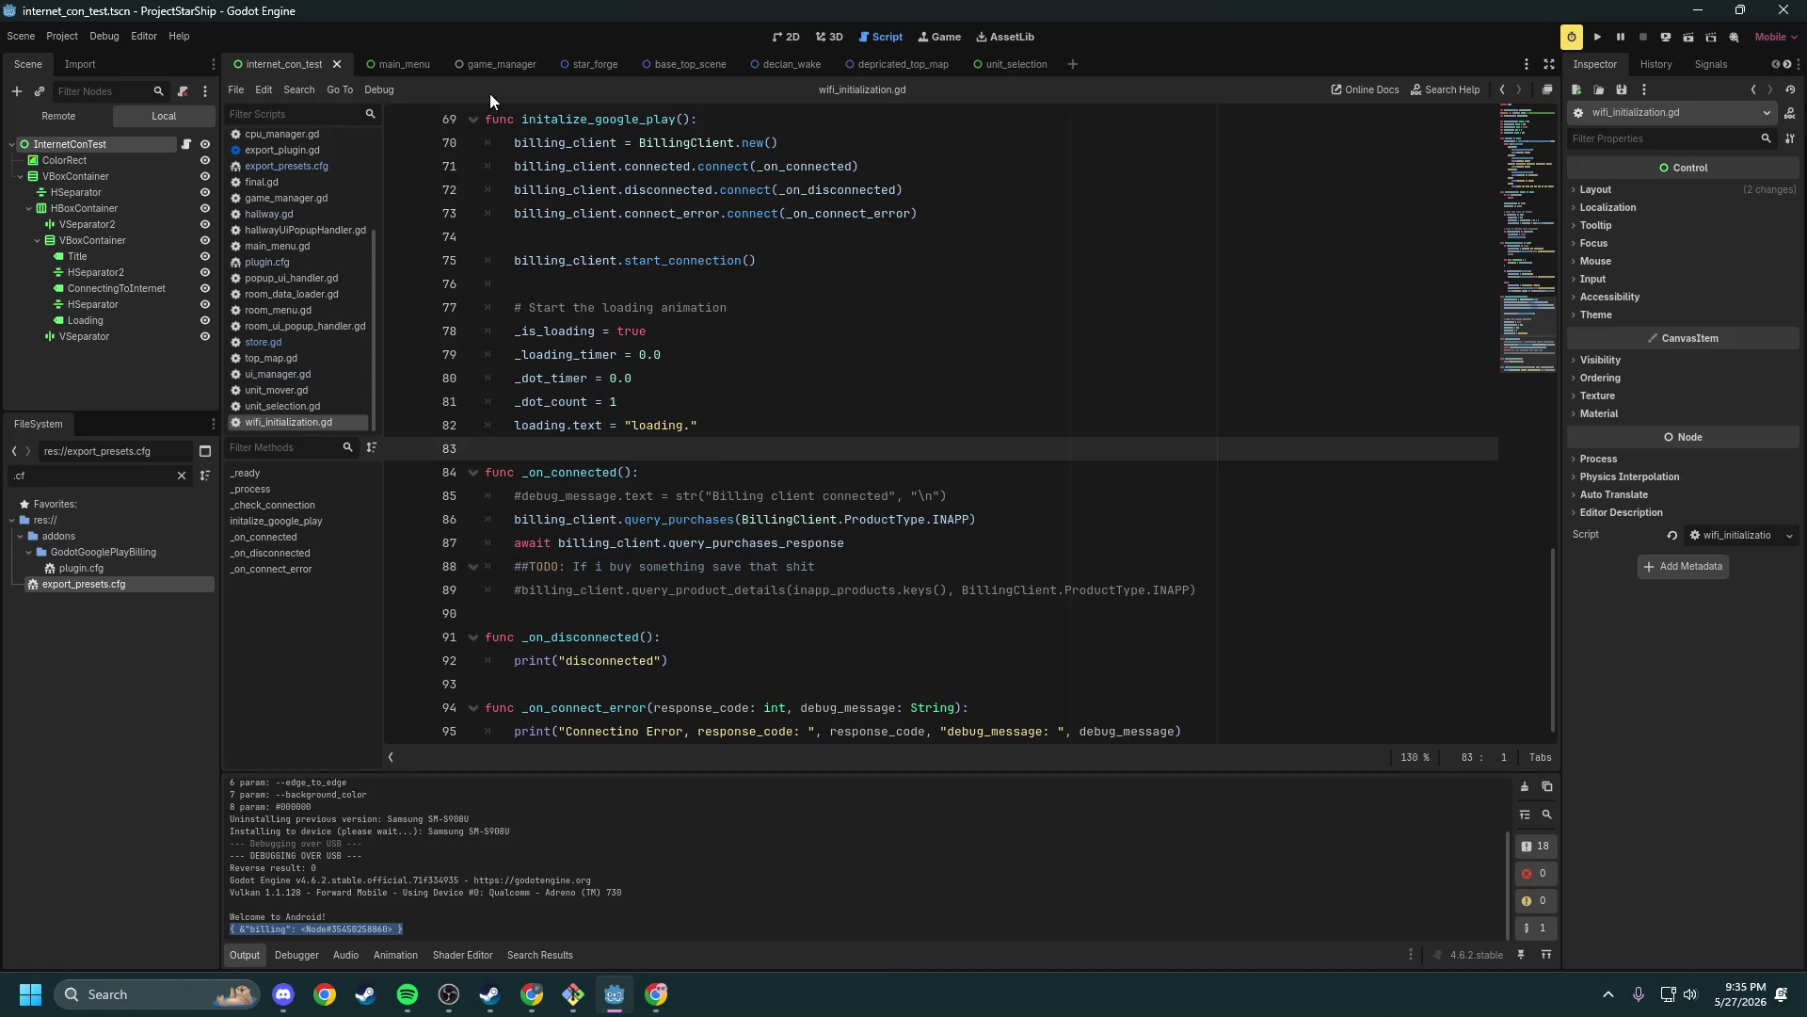
# Scroll up to the billing client setup and highlight the _check_connection function name
pyautogui.scroll(4, 790, 523)
pyautogui.moveTo(927, 496); pyautogui.dragTo(486, 354)
pyautogui.click(993, 449)
pyautogui.scroll(7, 993, 449)
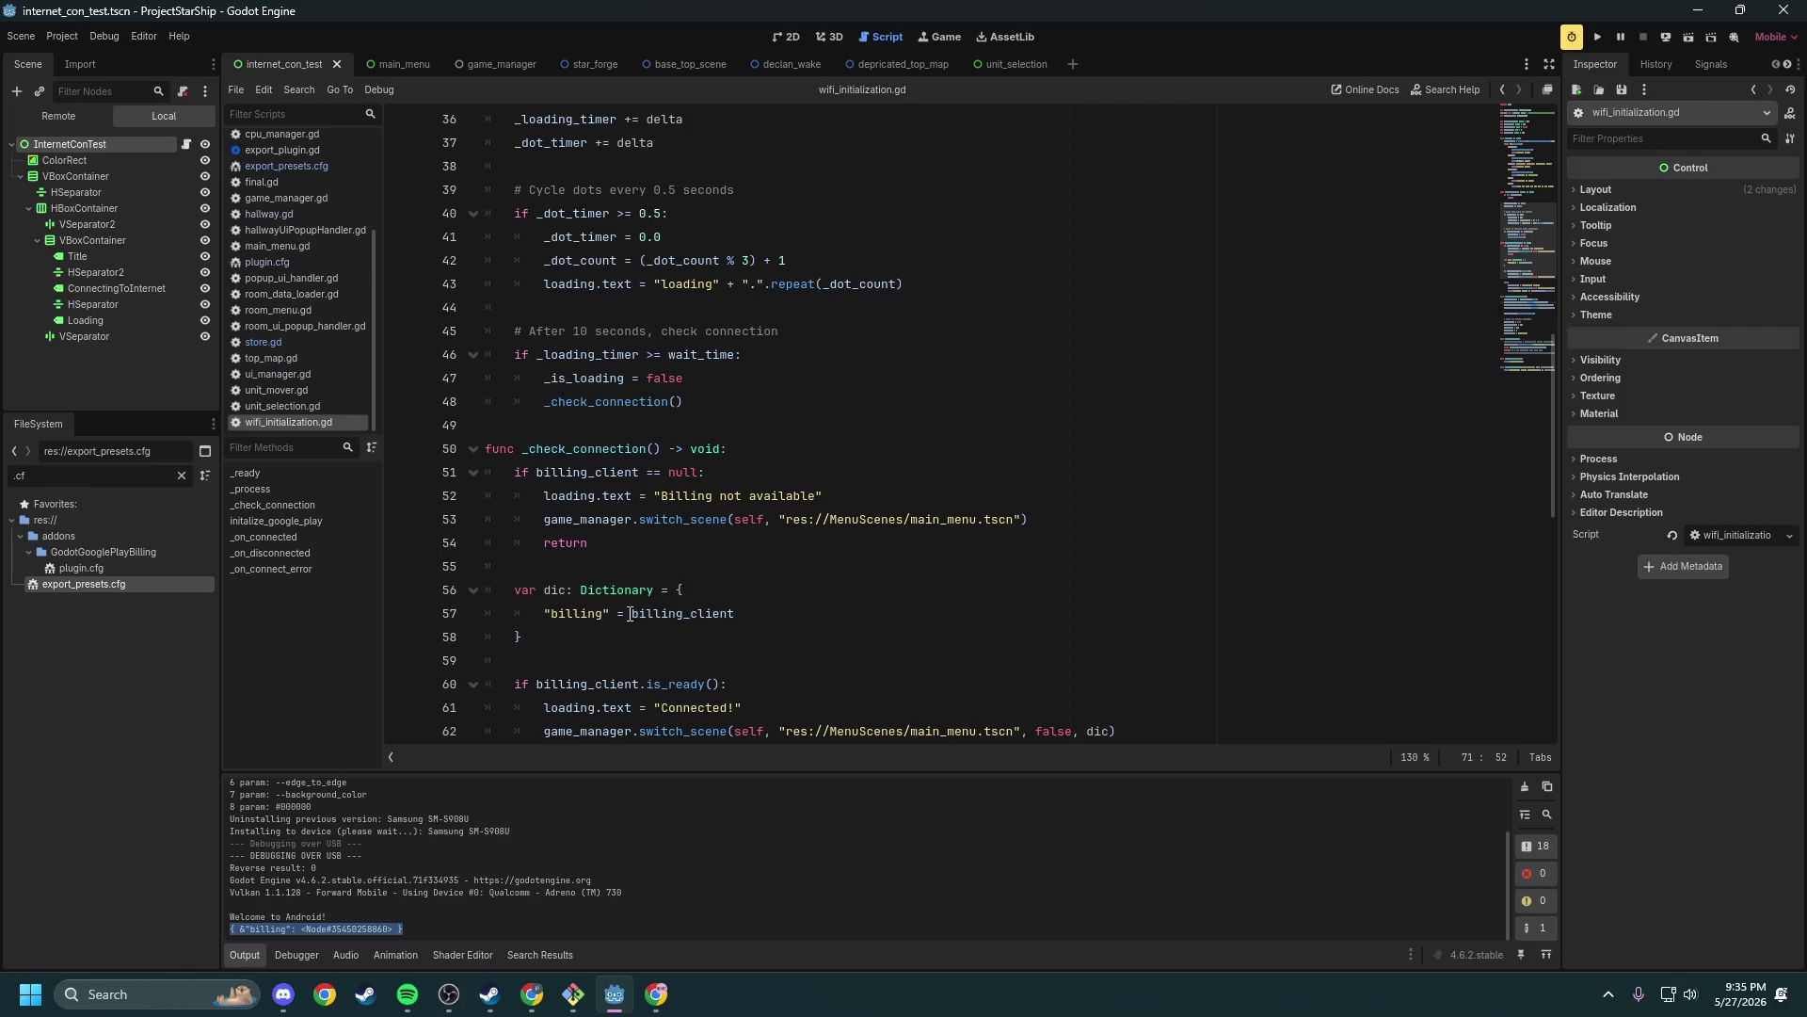
pyautogui.click(554, 589)
pyautogui.doubleClick(584, 449)
# Inspect billing_client and the dic dictionary, then open the main_menu scene
pyautogui.scroll(-3, 636, 483)
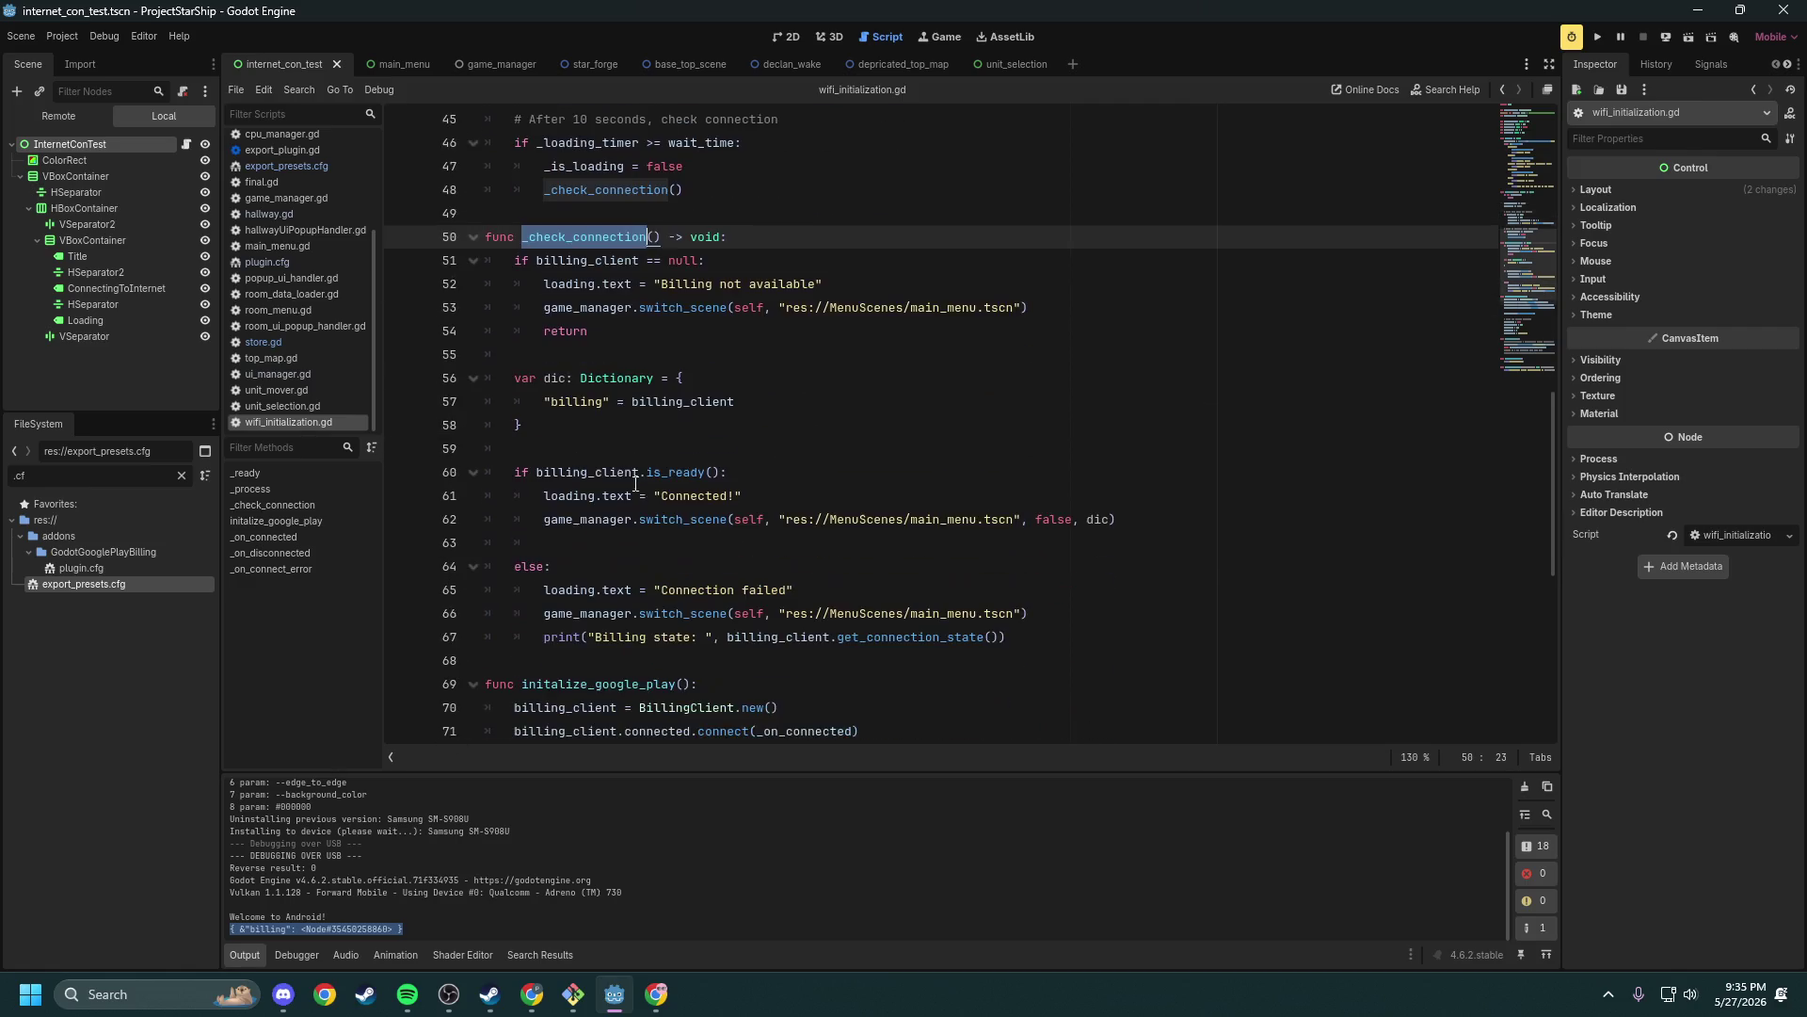
pyautogui.doubleClick(687, 401)
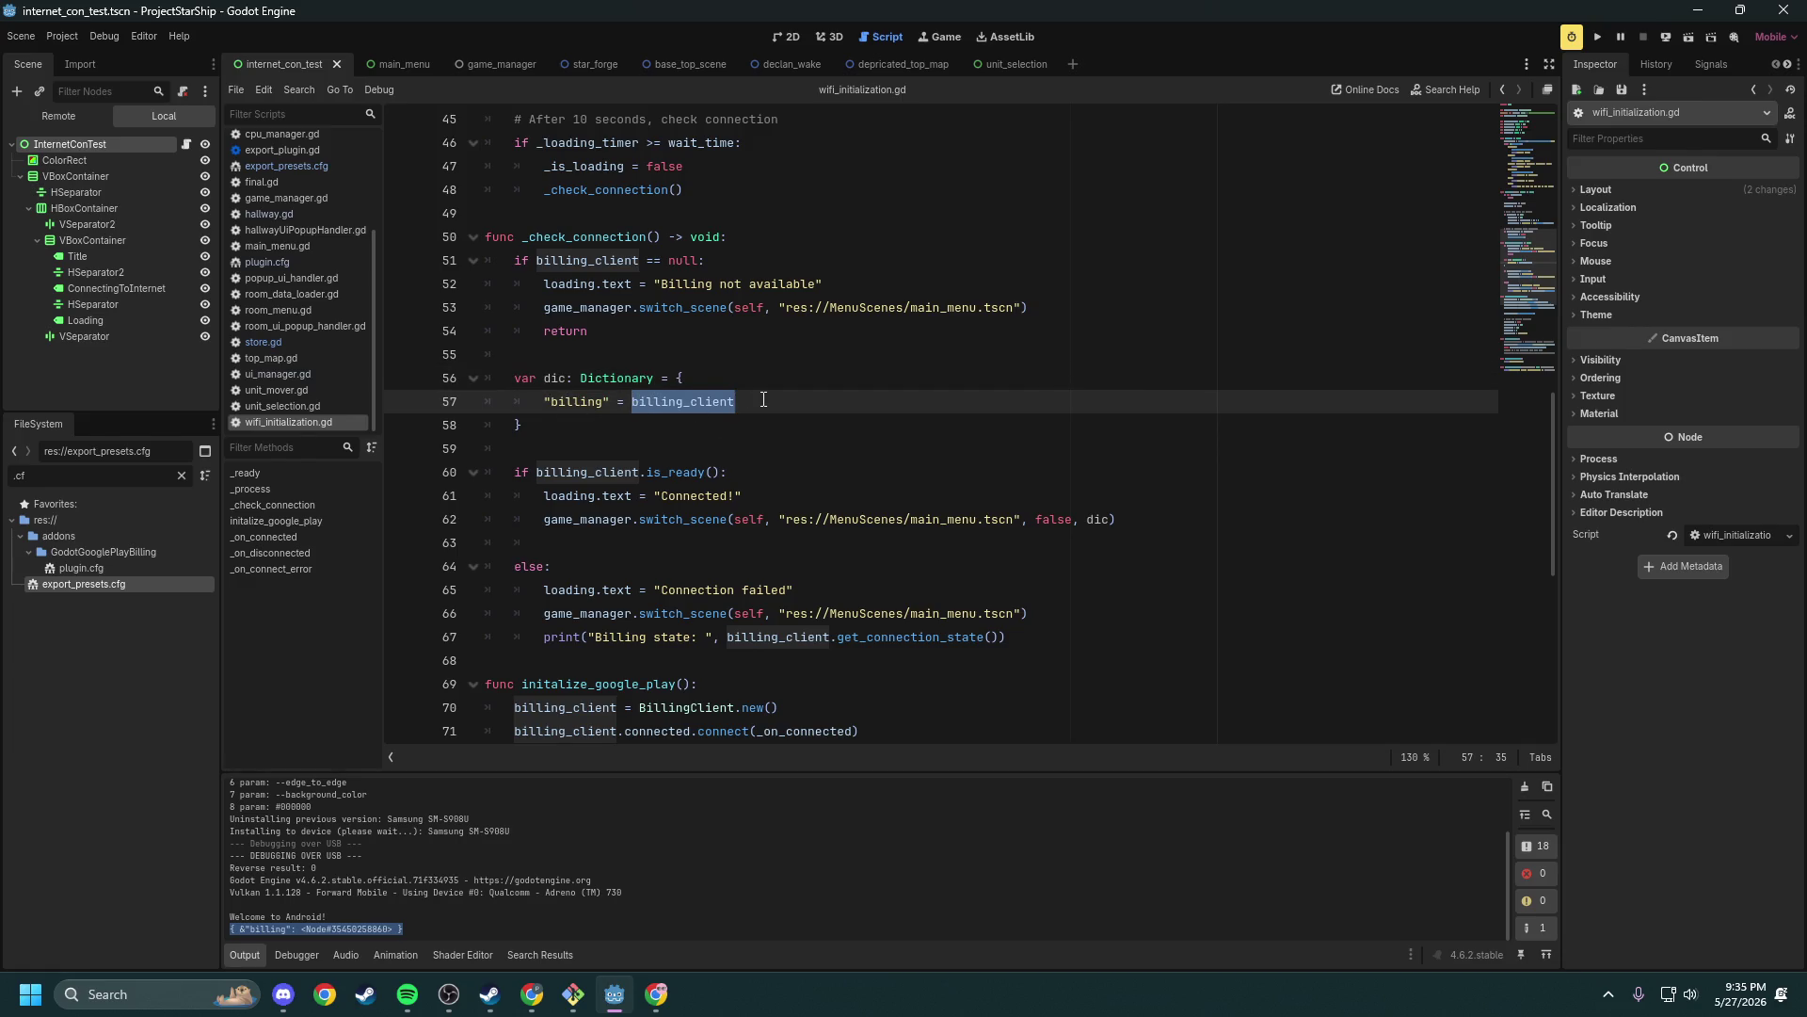
pyautogui.doubleClick(555, 378)
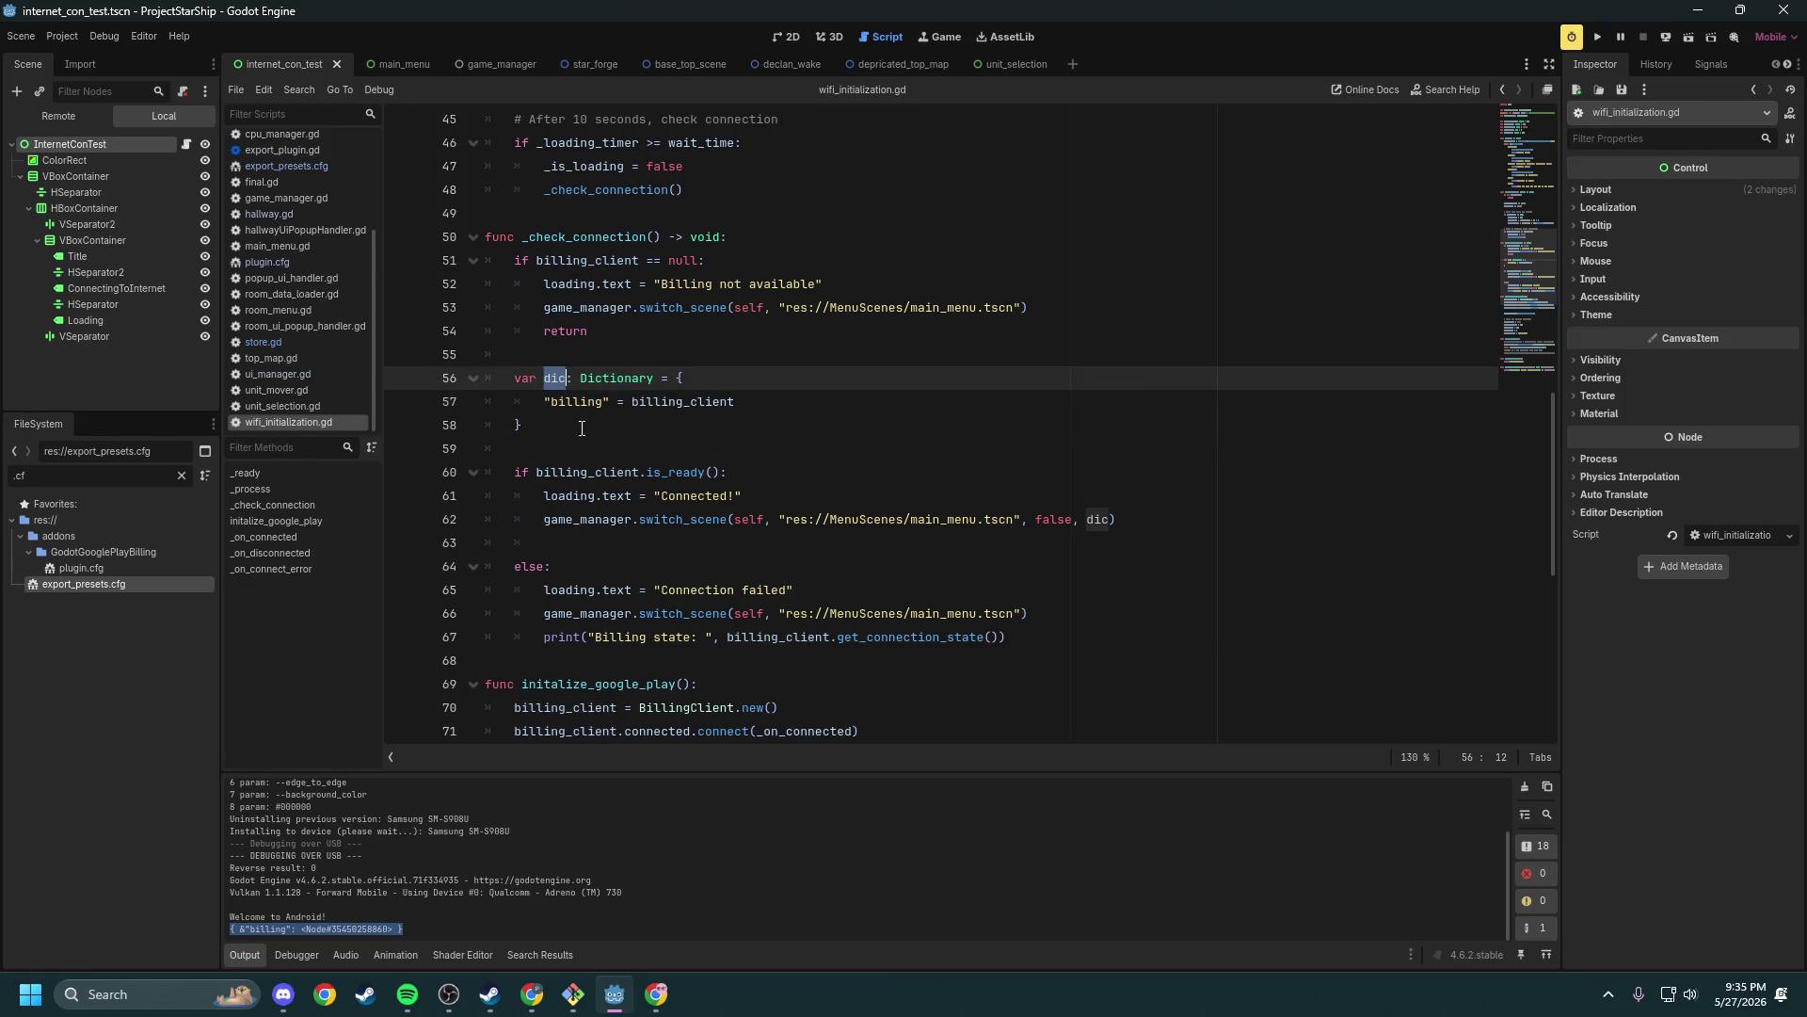
pyautogui.scroll(-1, 708, 525)
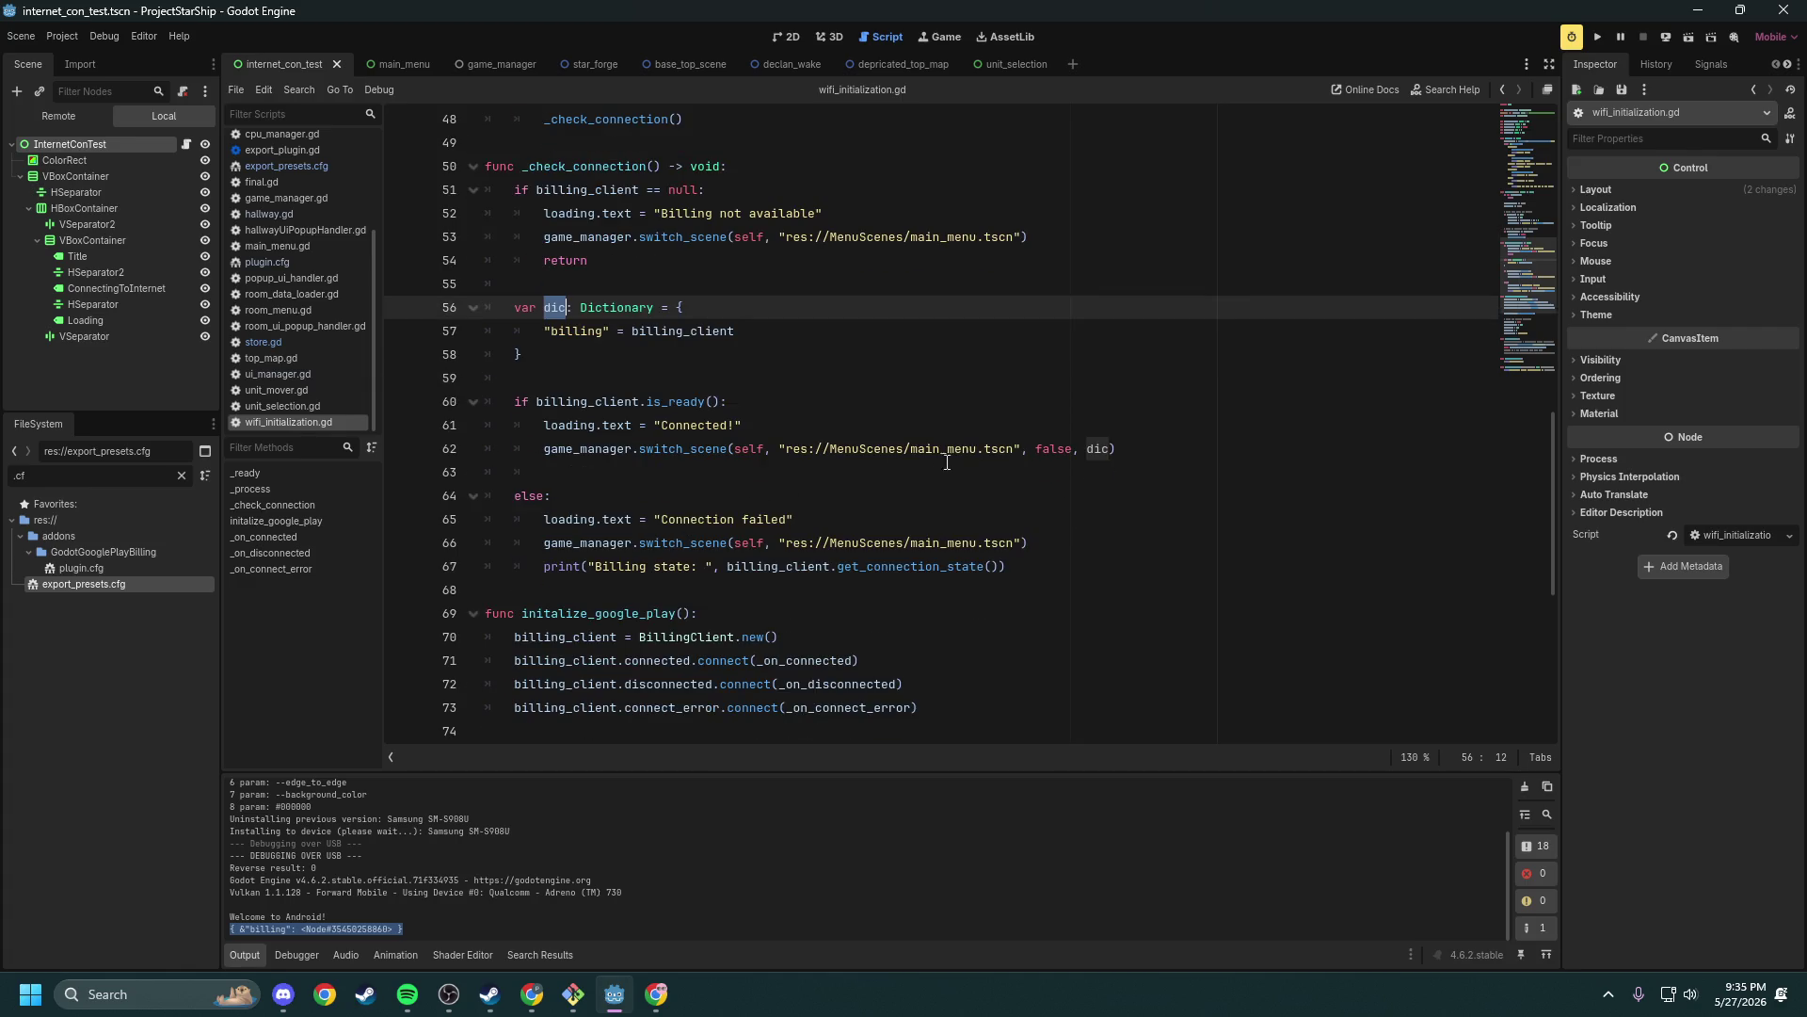
pyautogui.click(388, 64)
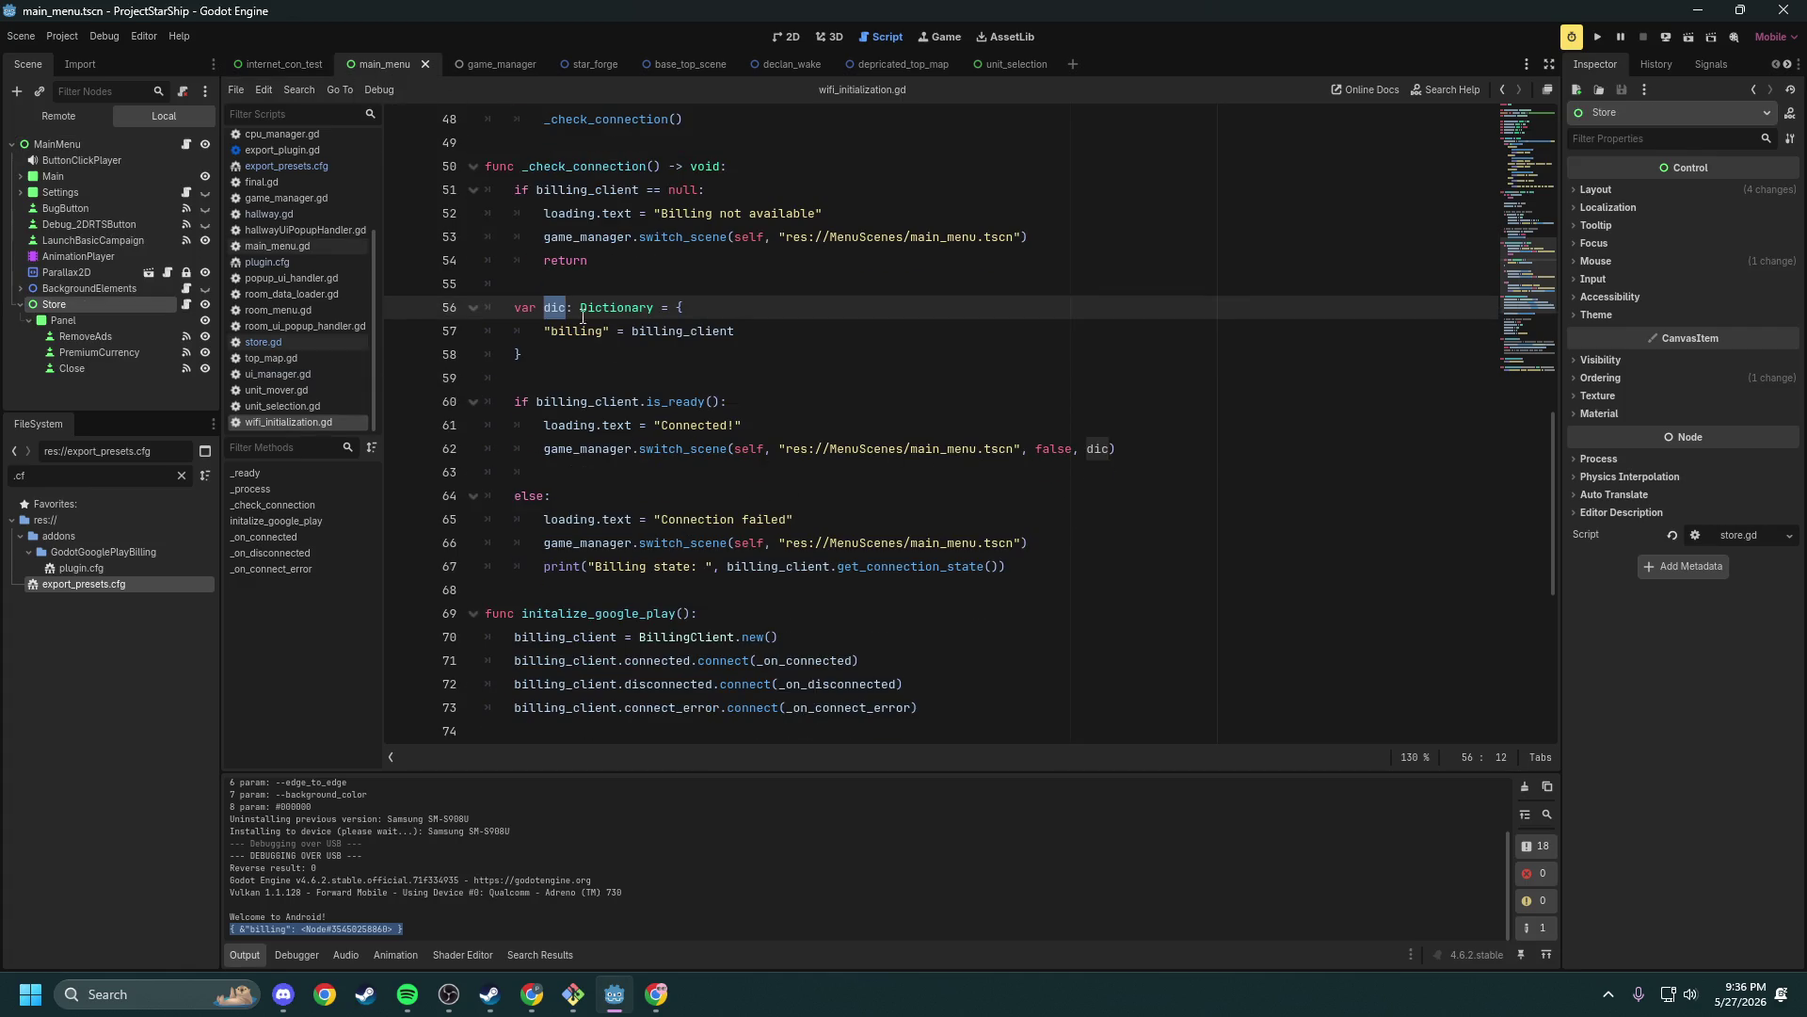
# Open main_menu.gd and scroll to the load_game_state function
pyautogui.click(277, 246)
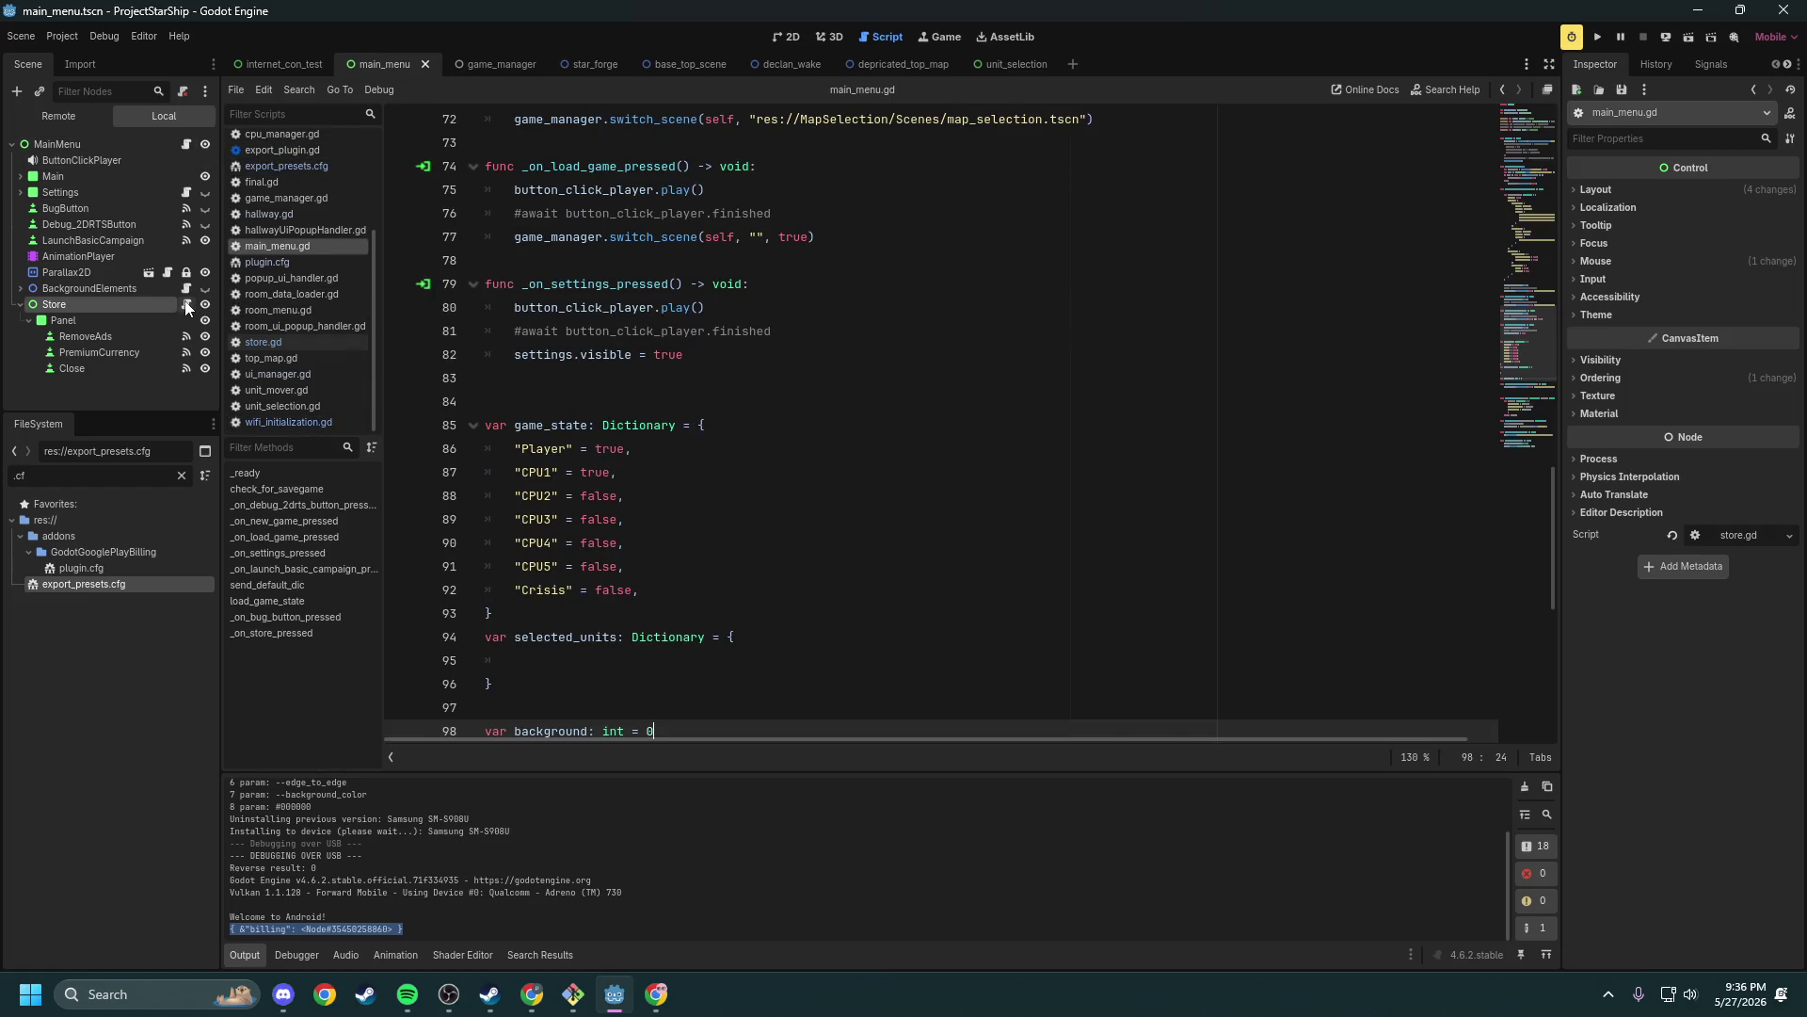
pyautogui.scroll(2, 699, 467)
pyautogui.scroll(15, 699, 468)
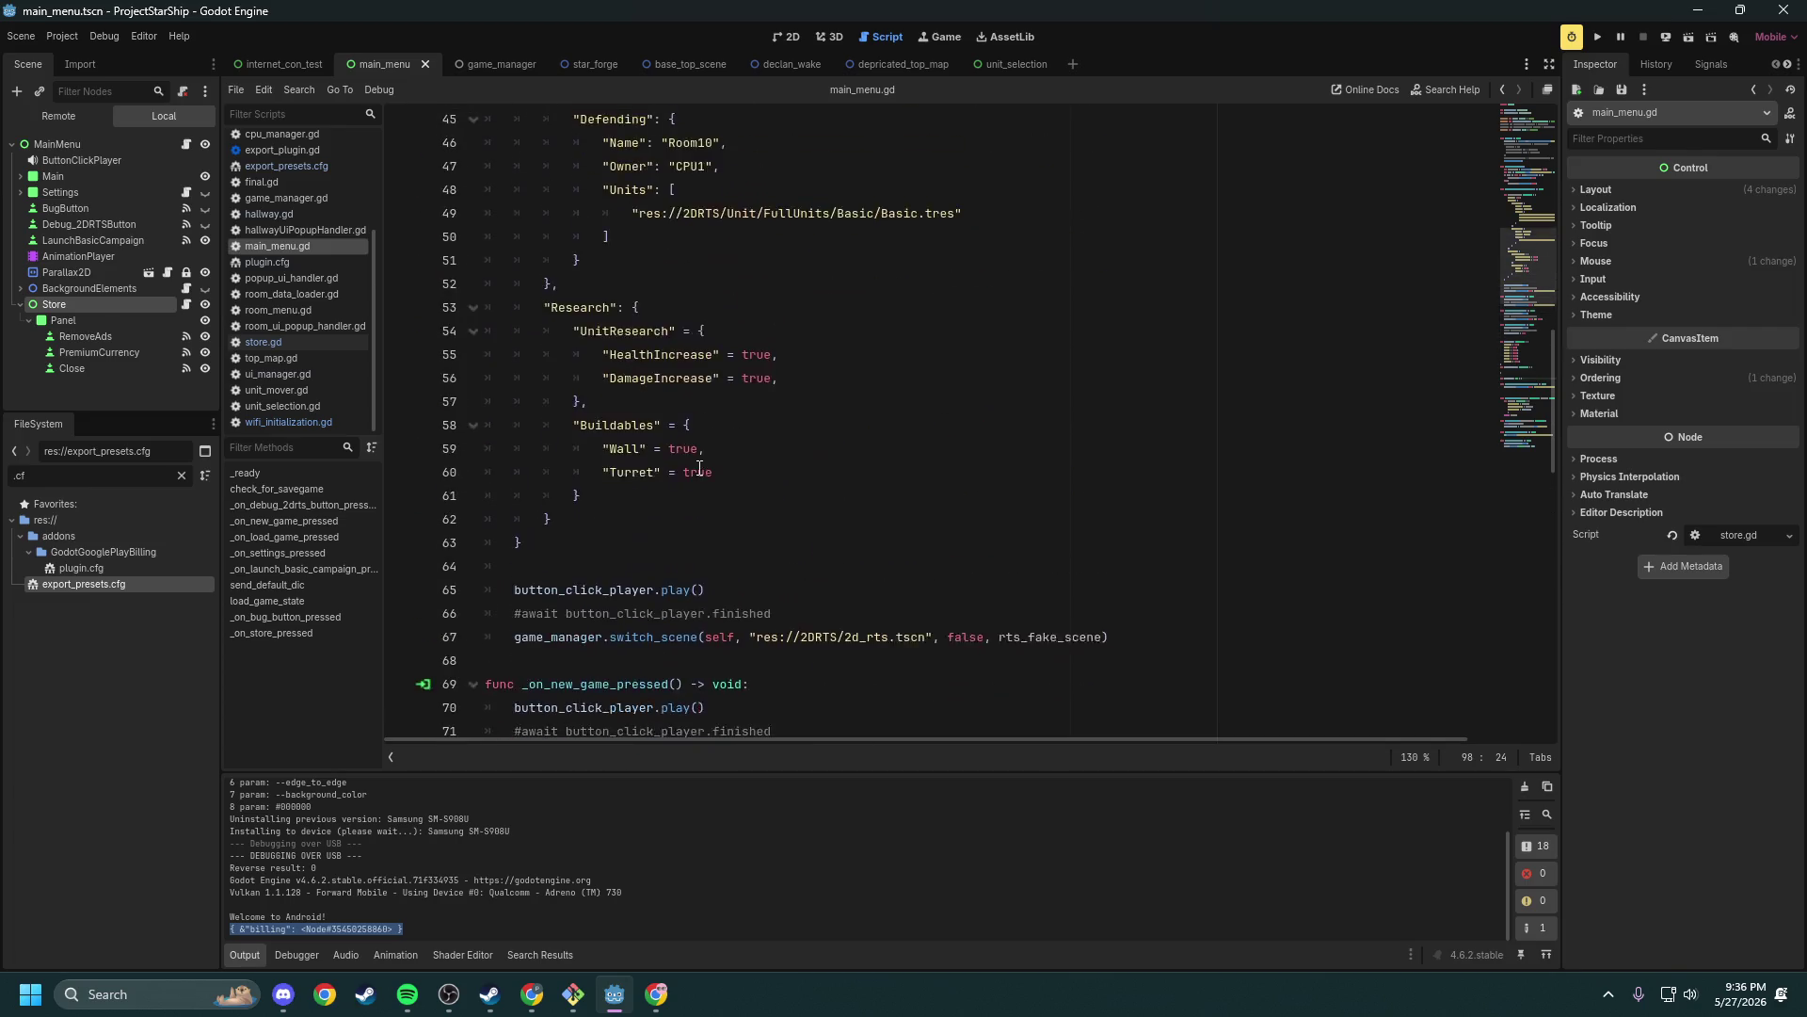
pyautogui.scroll(2, 699, 468)
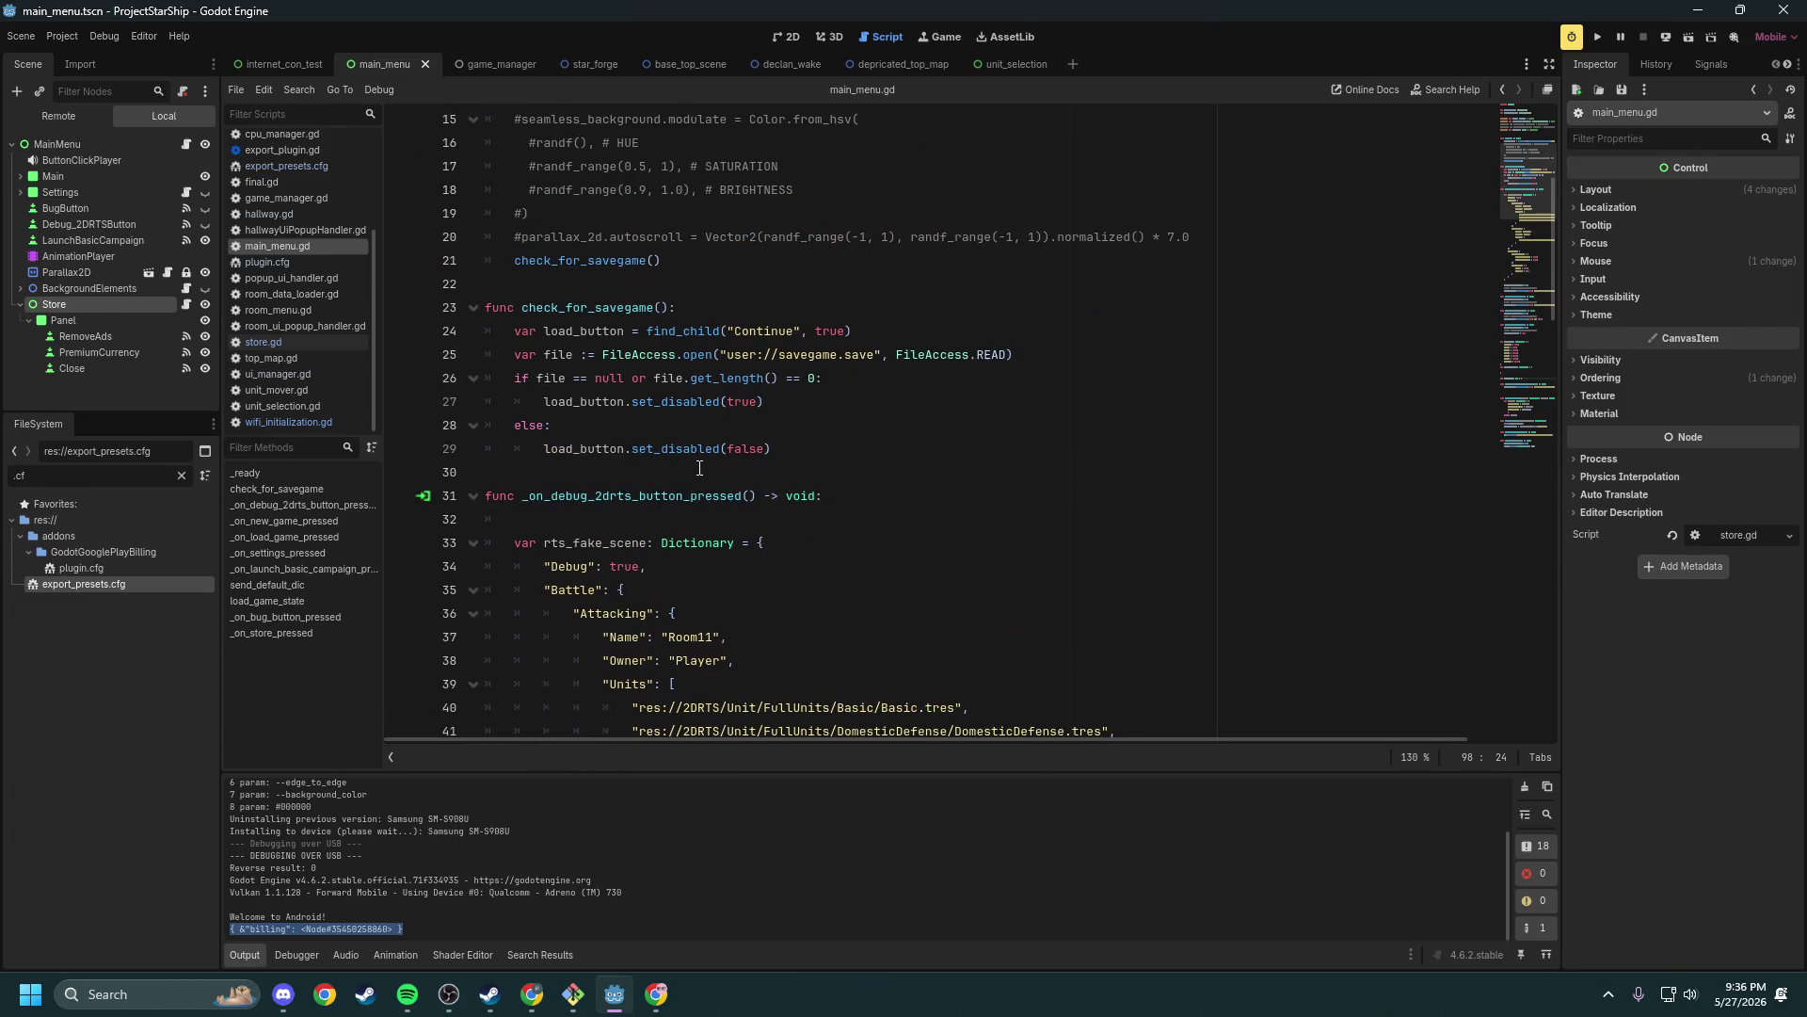
pyautogui.scroll(4, 700, 468)
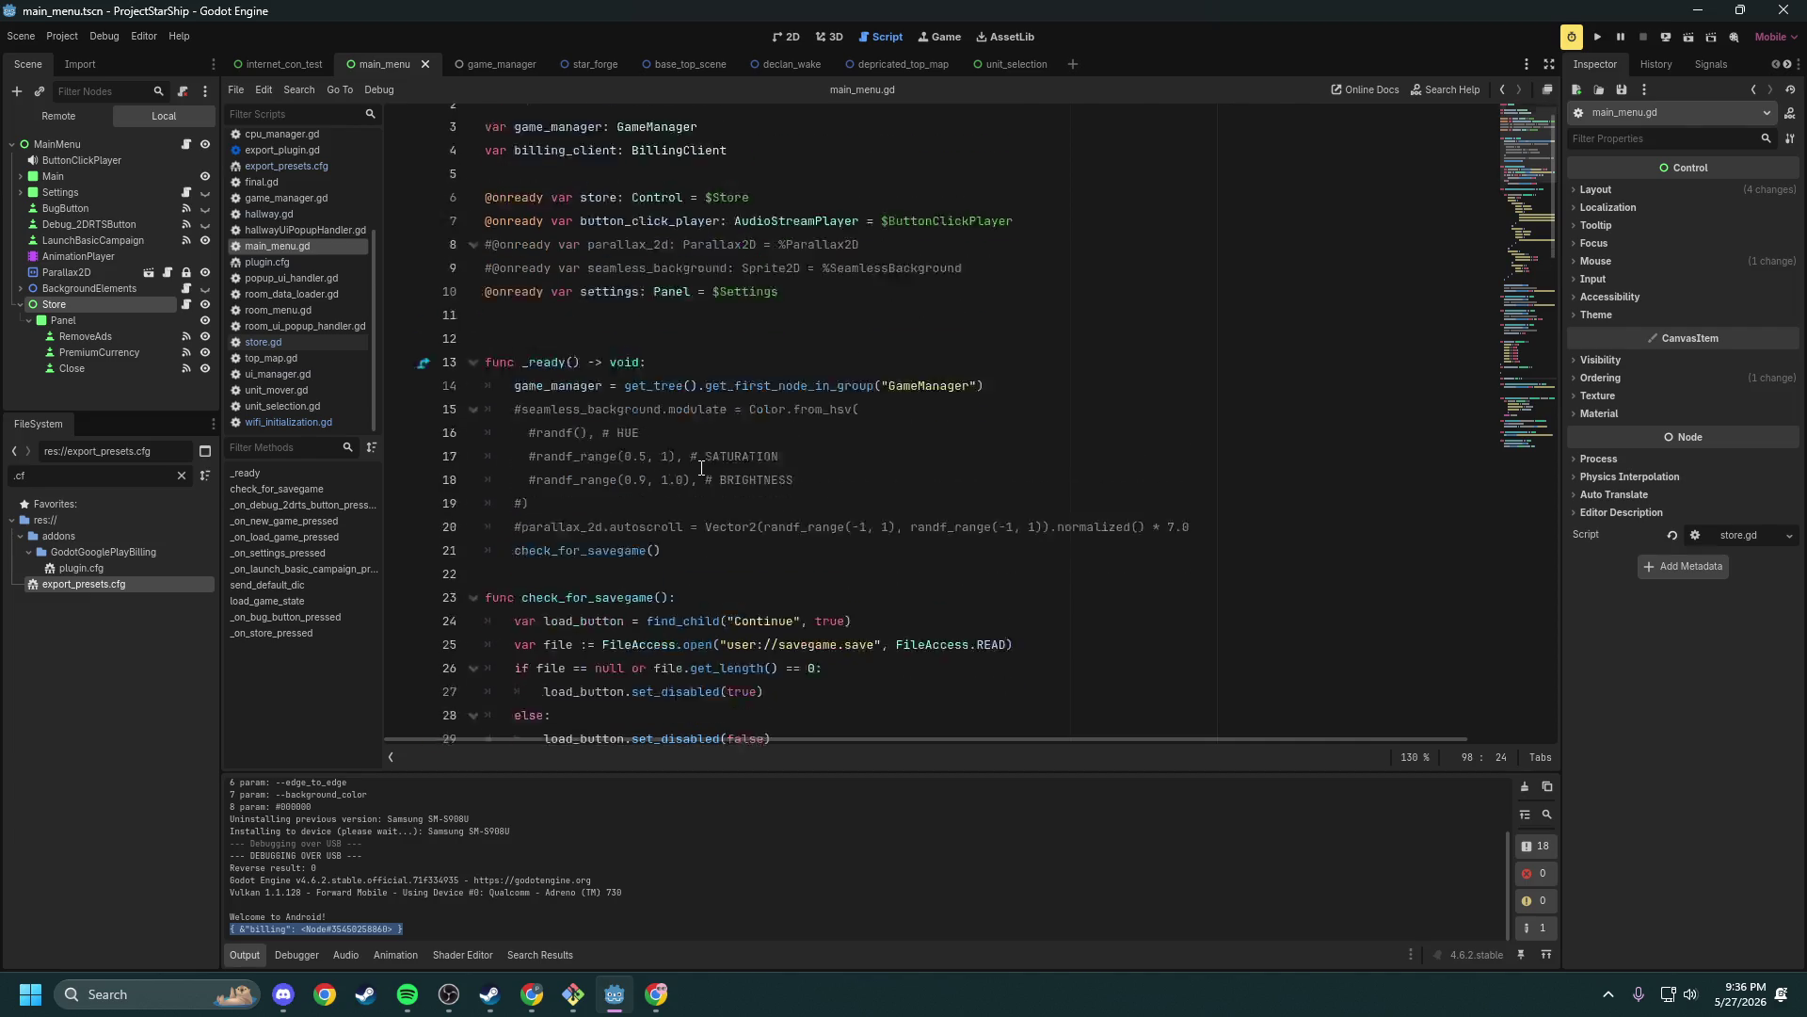
pyautogui.scroll(-20, 701, 468)
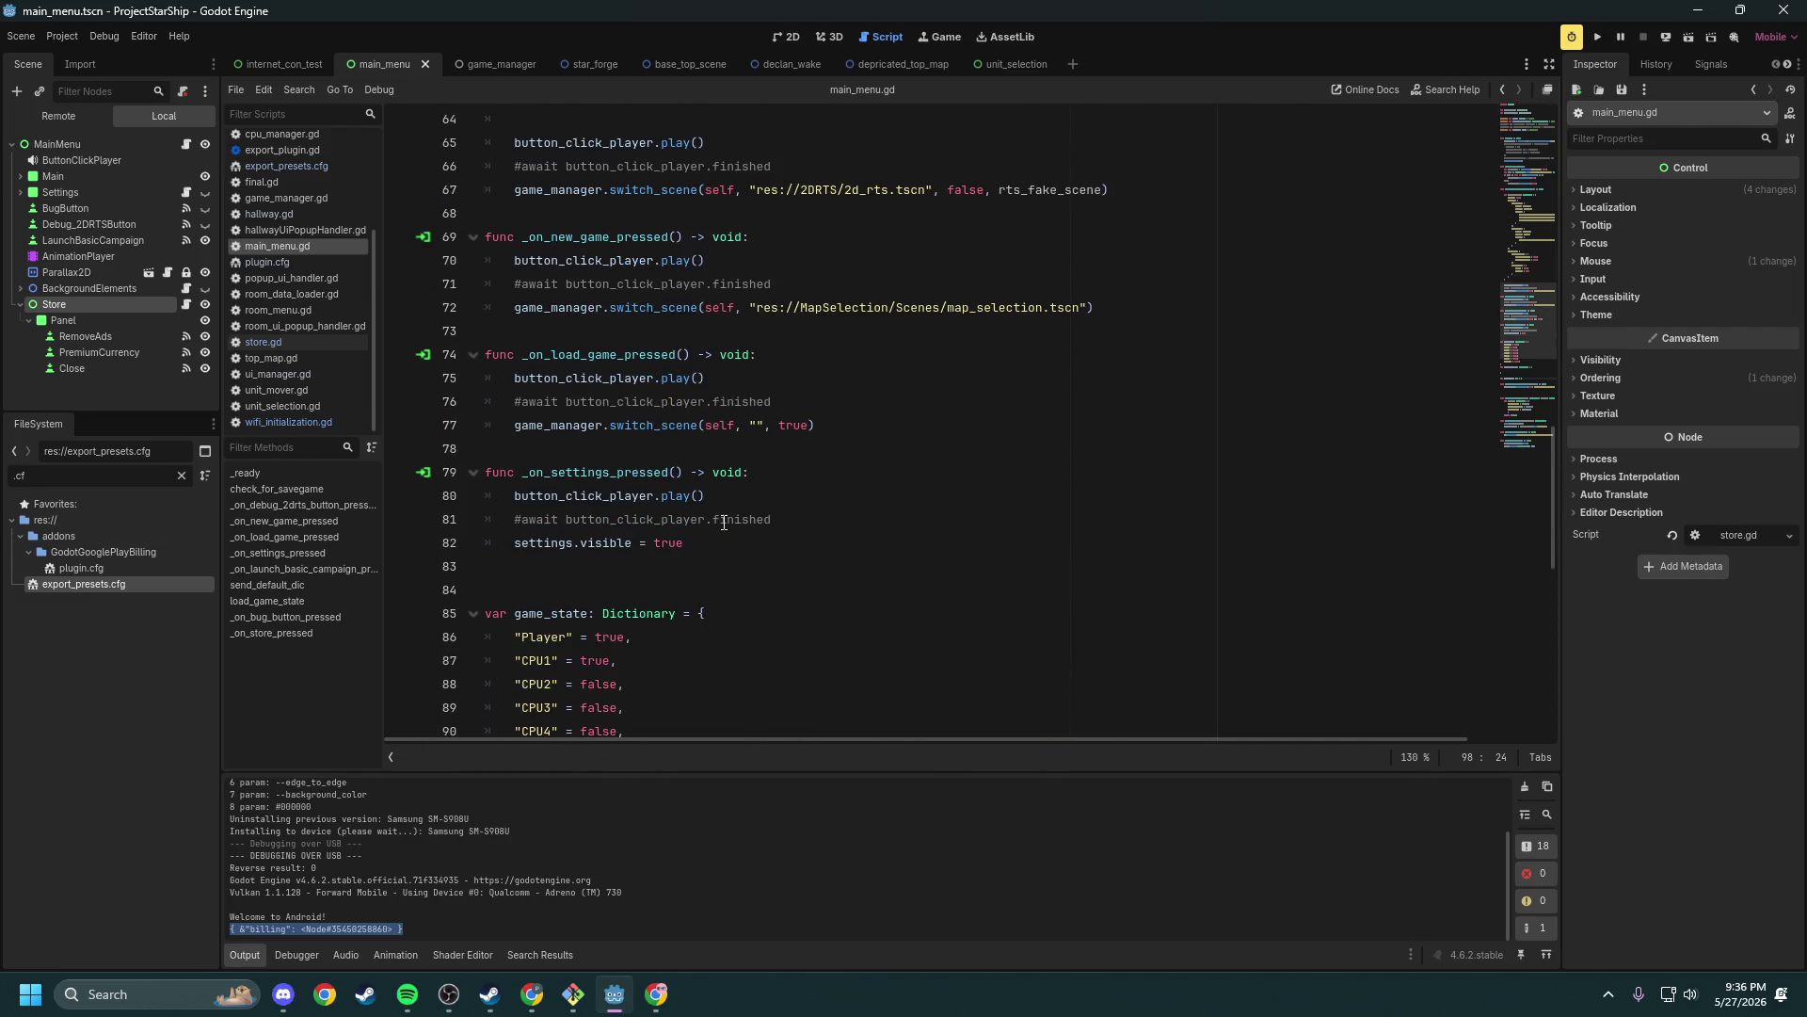
pyautogui.scroll(-2, 724, 524)
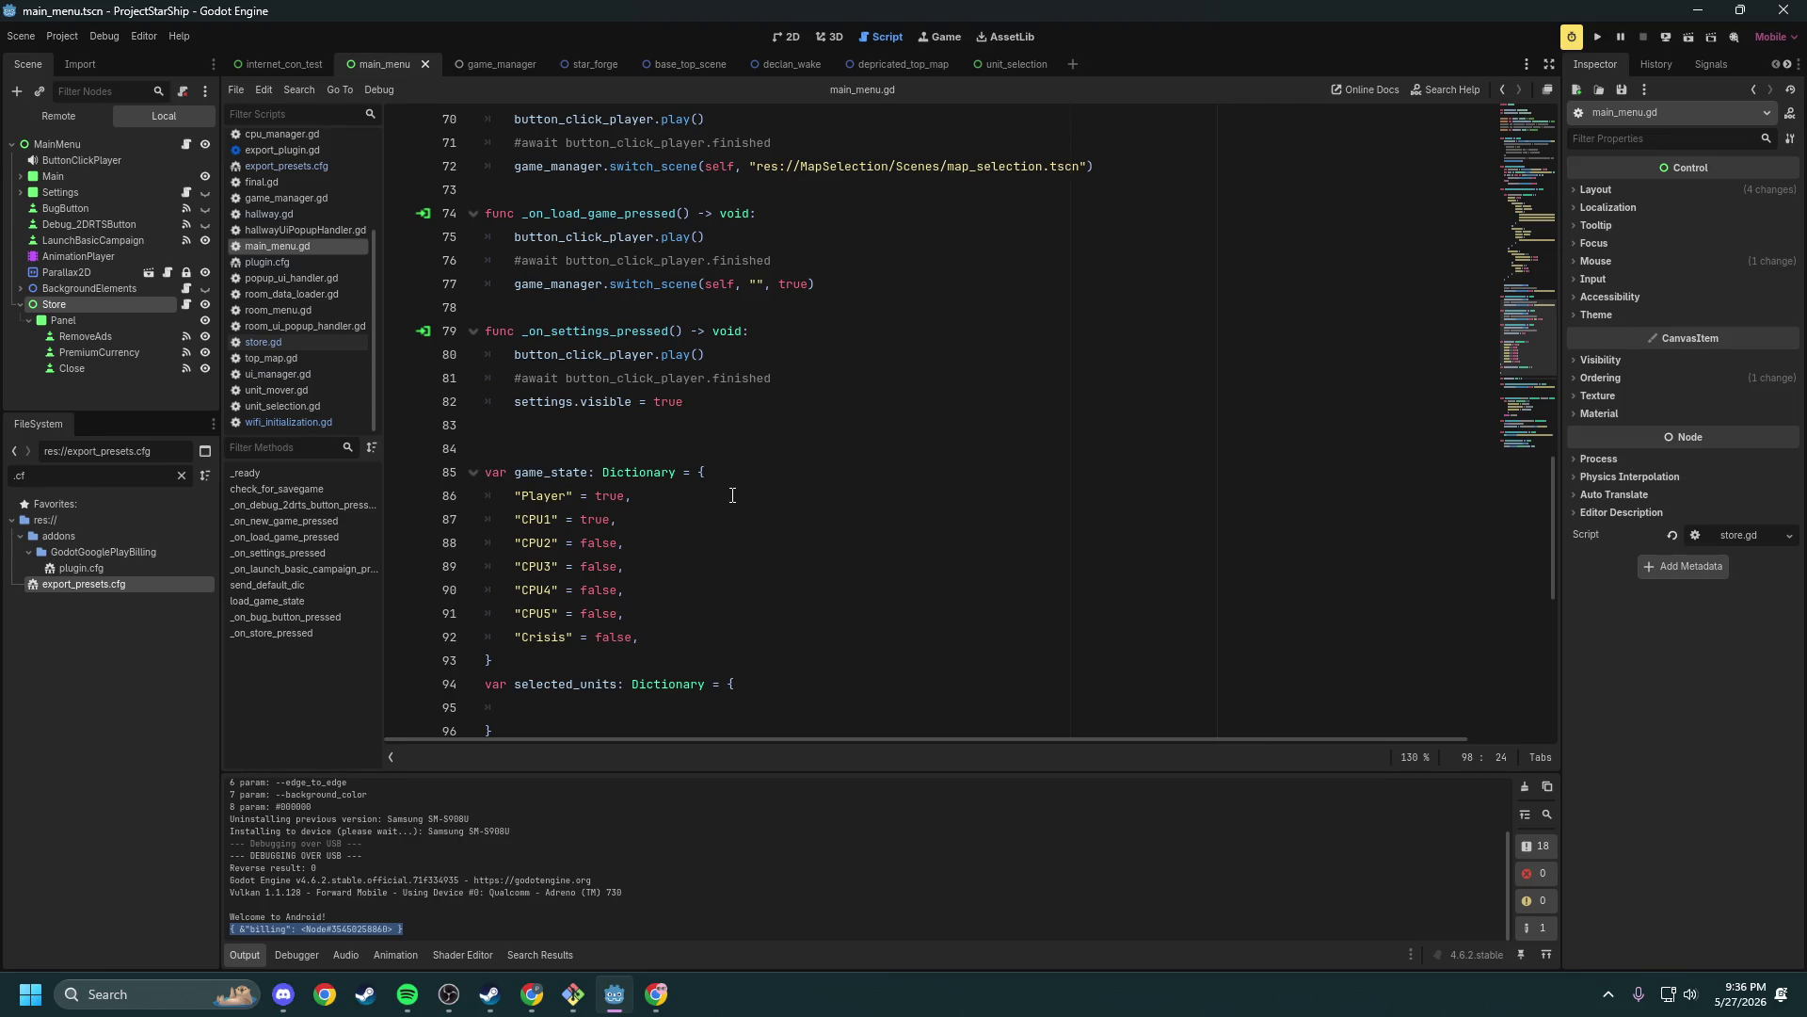
pyautogui.scroll(3, 732, 495)
pyautogui.scroll(-11, 732, 495)
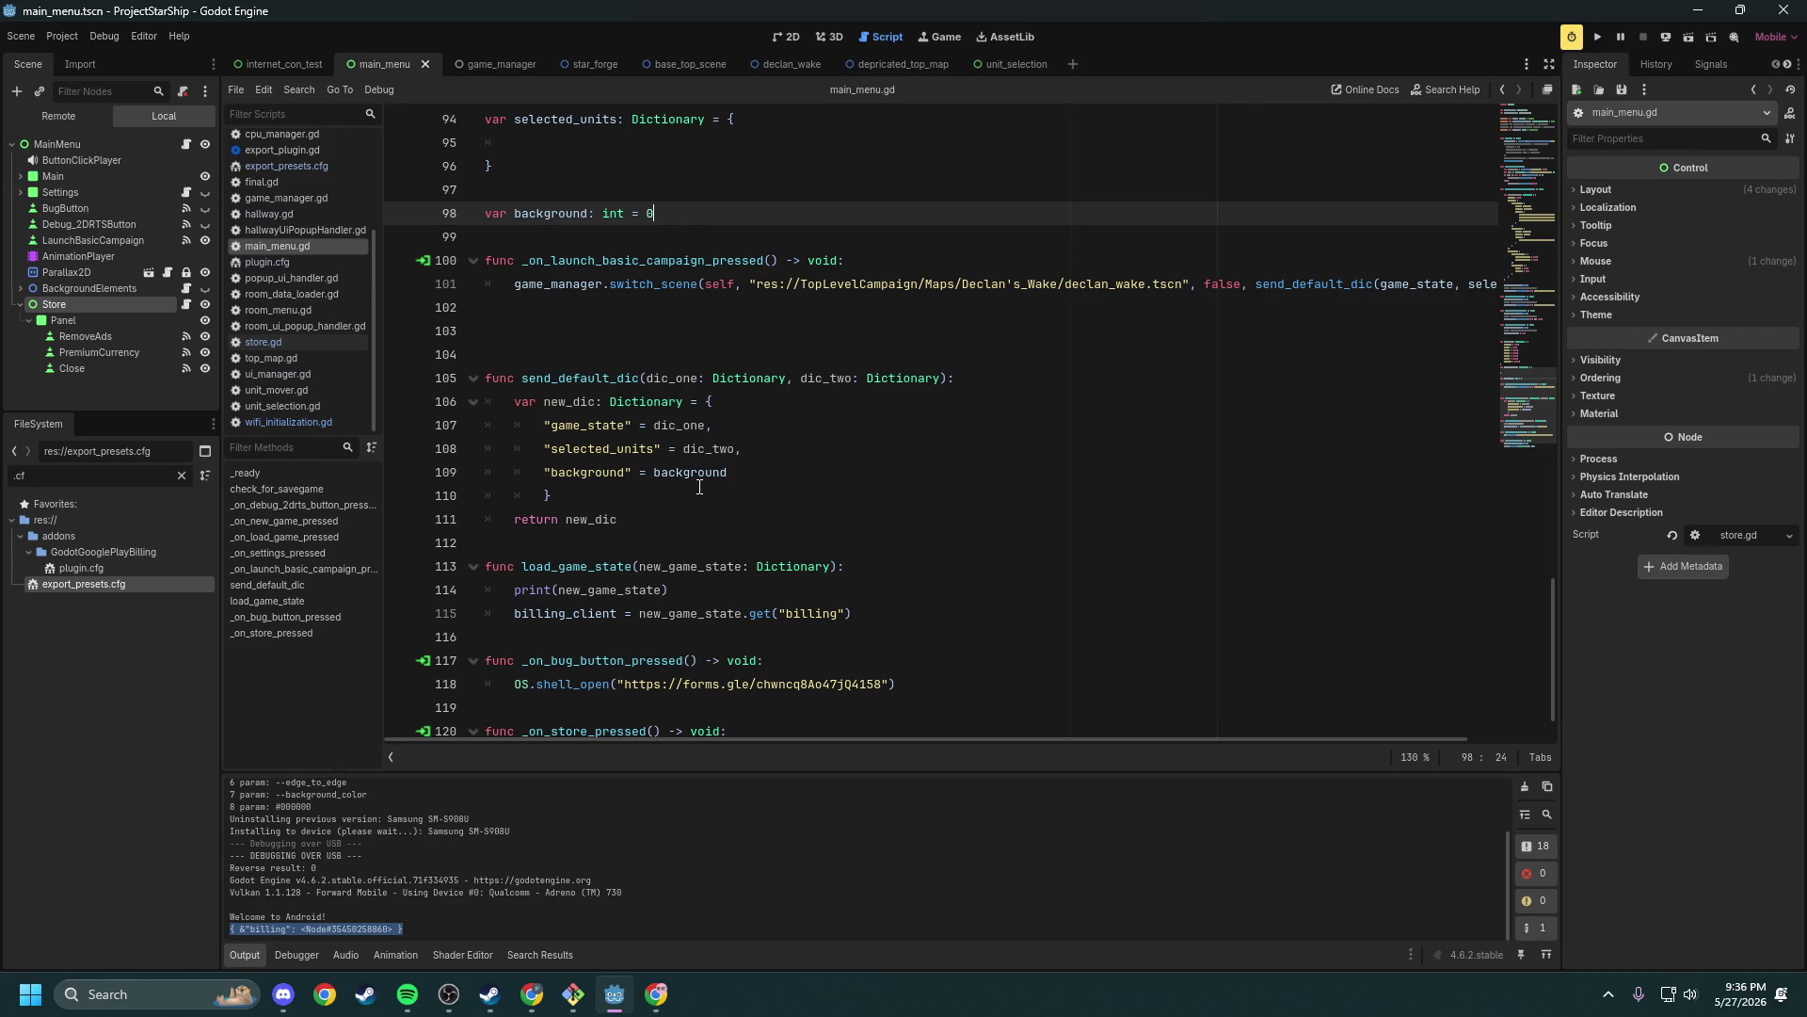
pyautogui.scroll(-1, 699, 486)
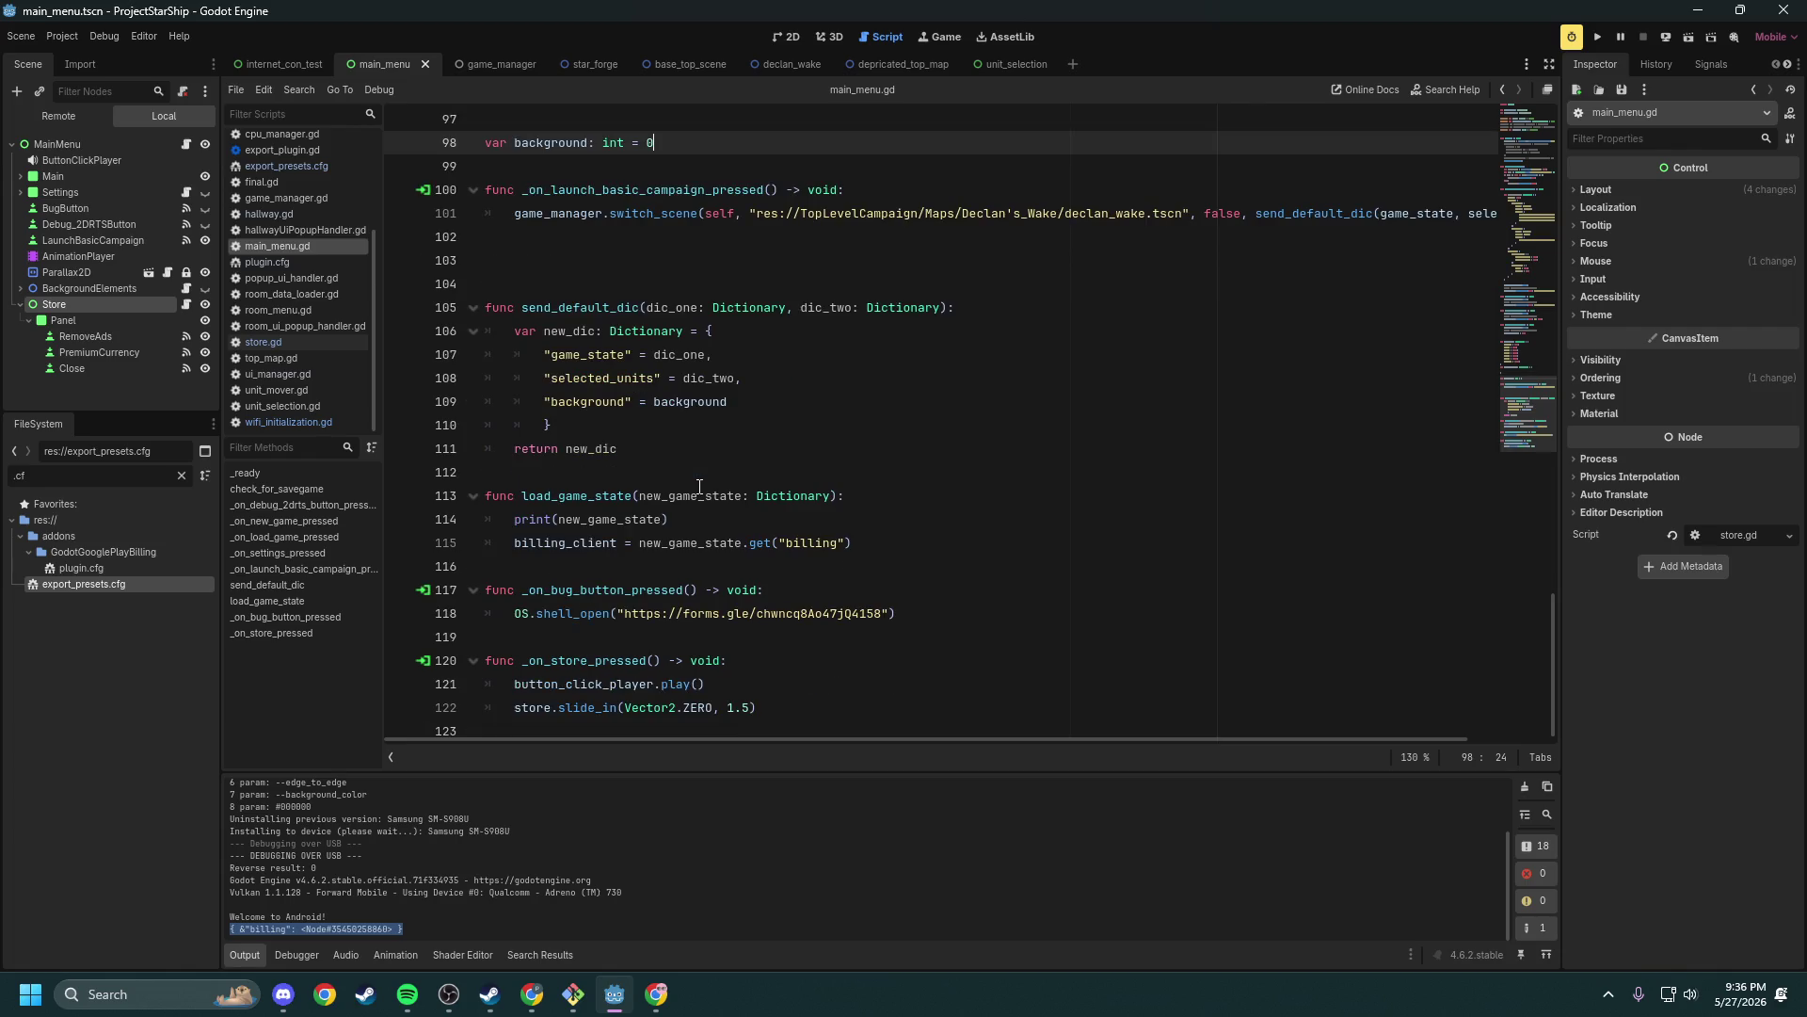
# Delete the print(new_game_state) line and return to the internet_con_test scene
pyautogui.moveTo(681, 519)
pyautogui.mouseDown()
pyautogui.moveTo(524, 496)
pyautogui.moveTo(514, 519)
pyautogui.mouseUp()
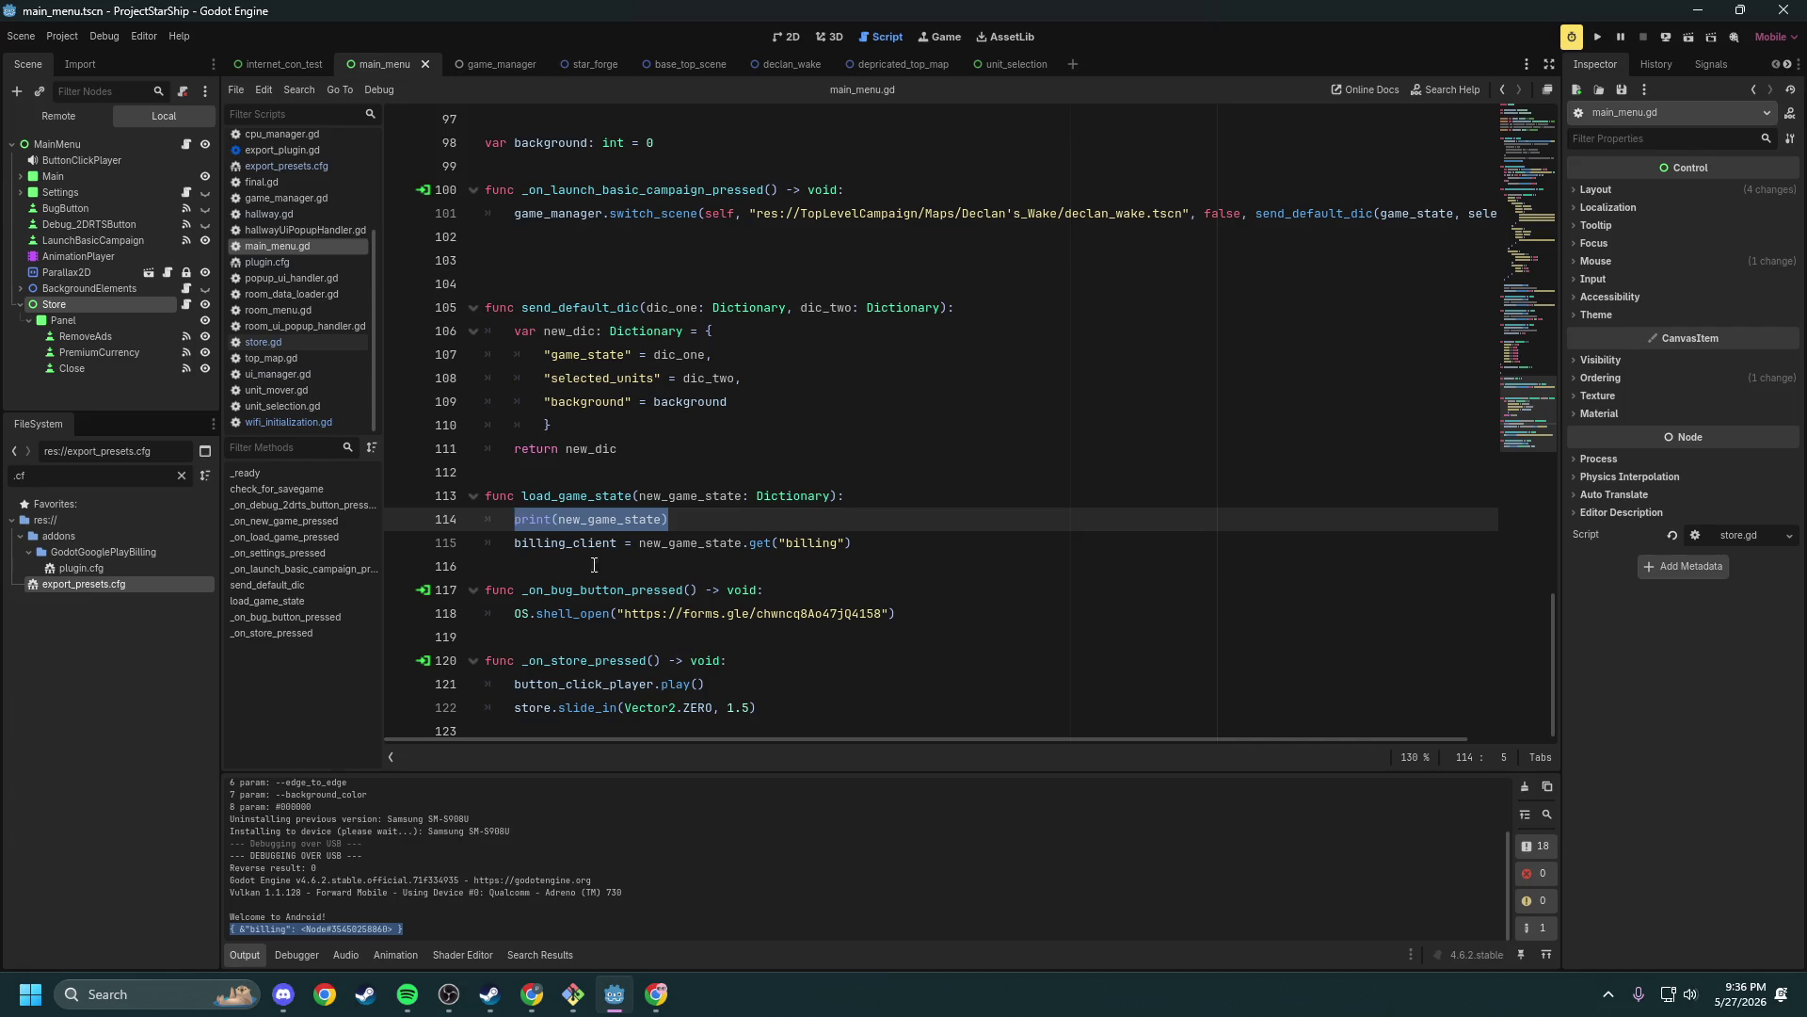
pyautogui.press('BackSpace')
pyautogui.press('BackSpace')
pyautogui.press('BackSpace')
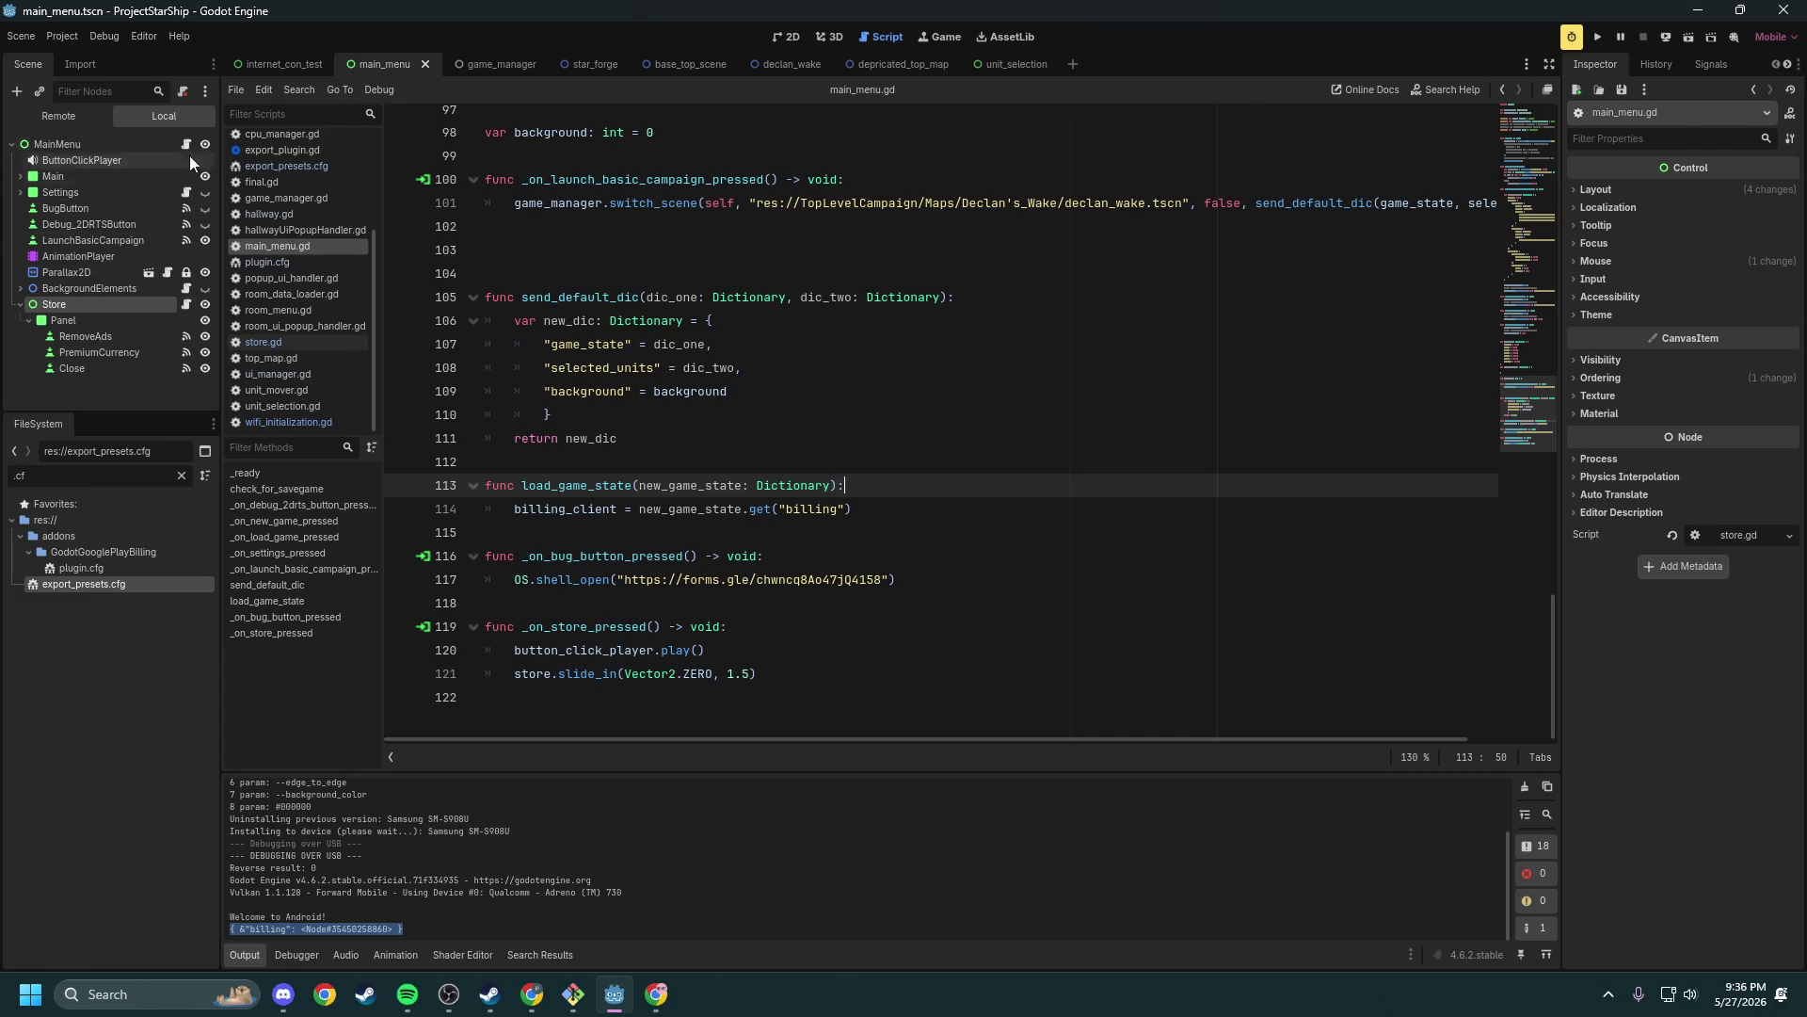
pyautogui.click(269, 64)
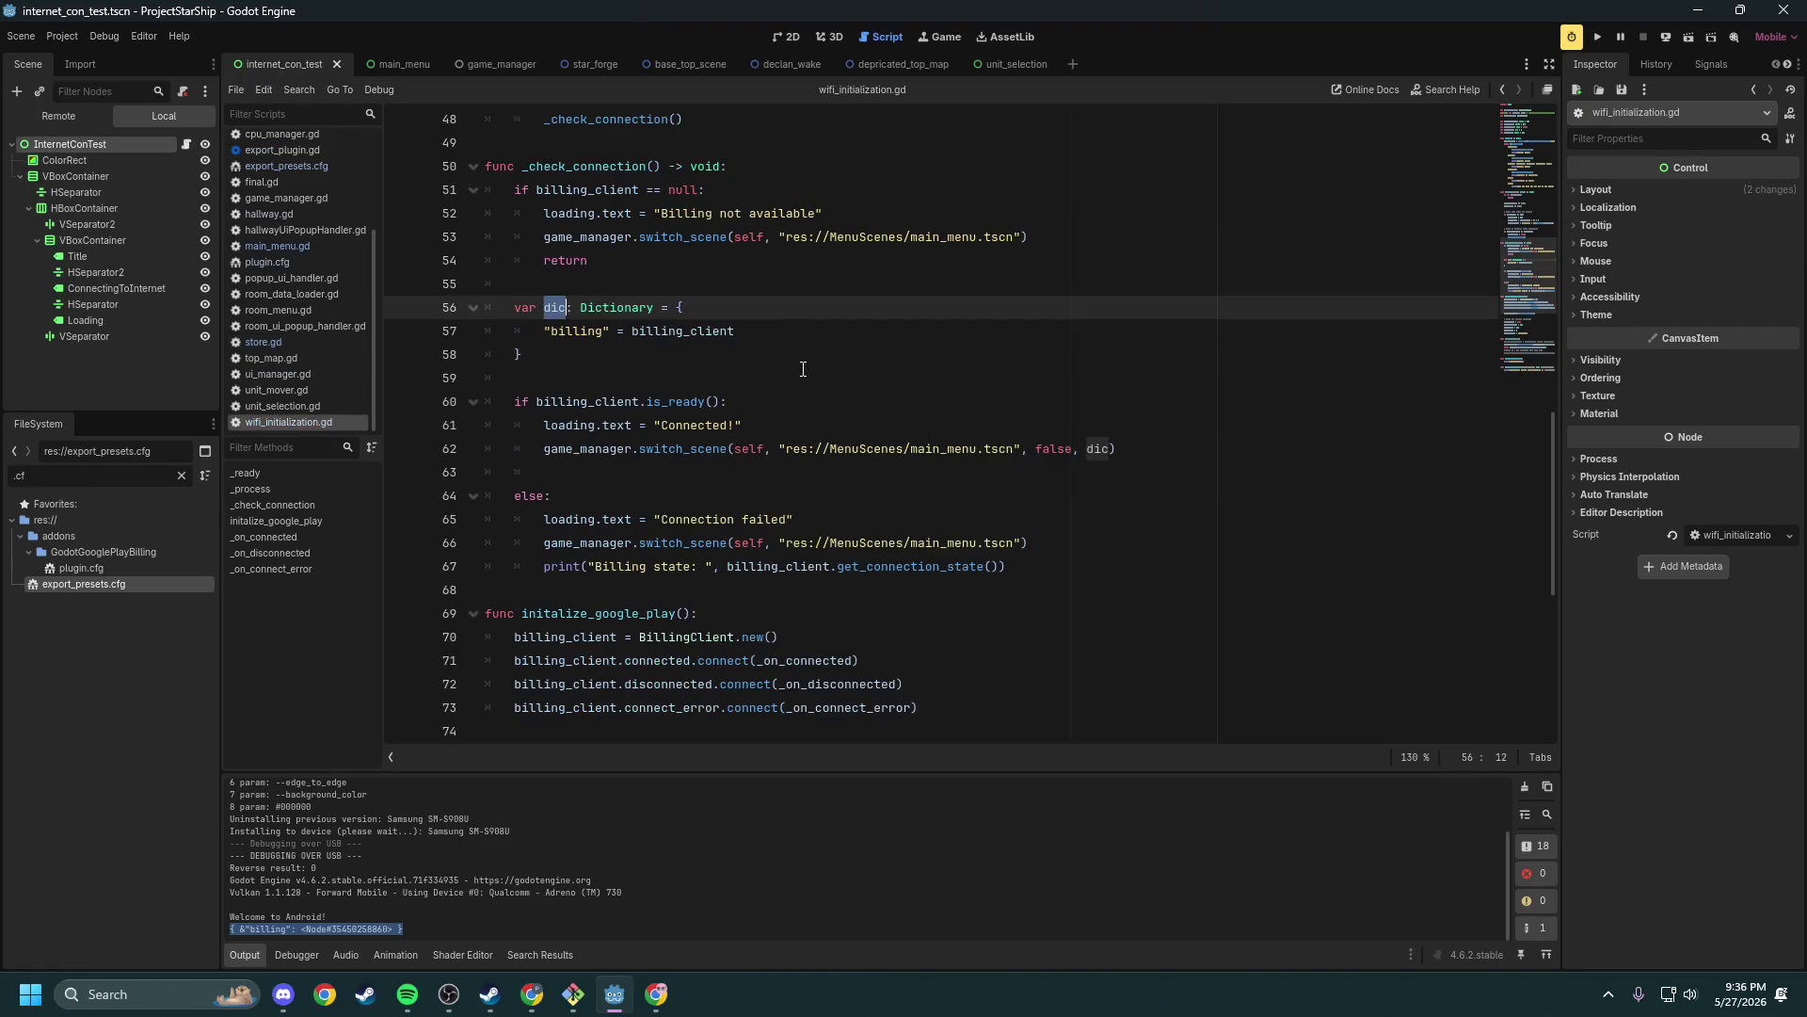
pyautogui.scroll(-4, 754, 419)
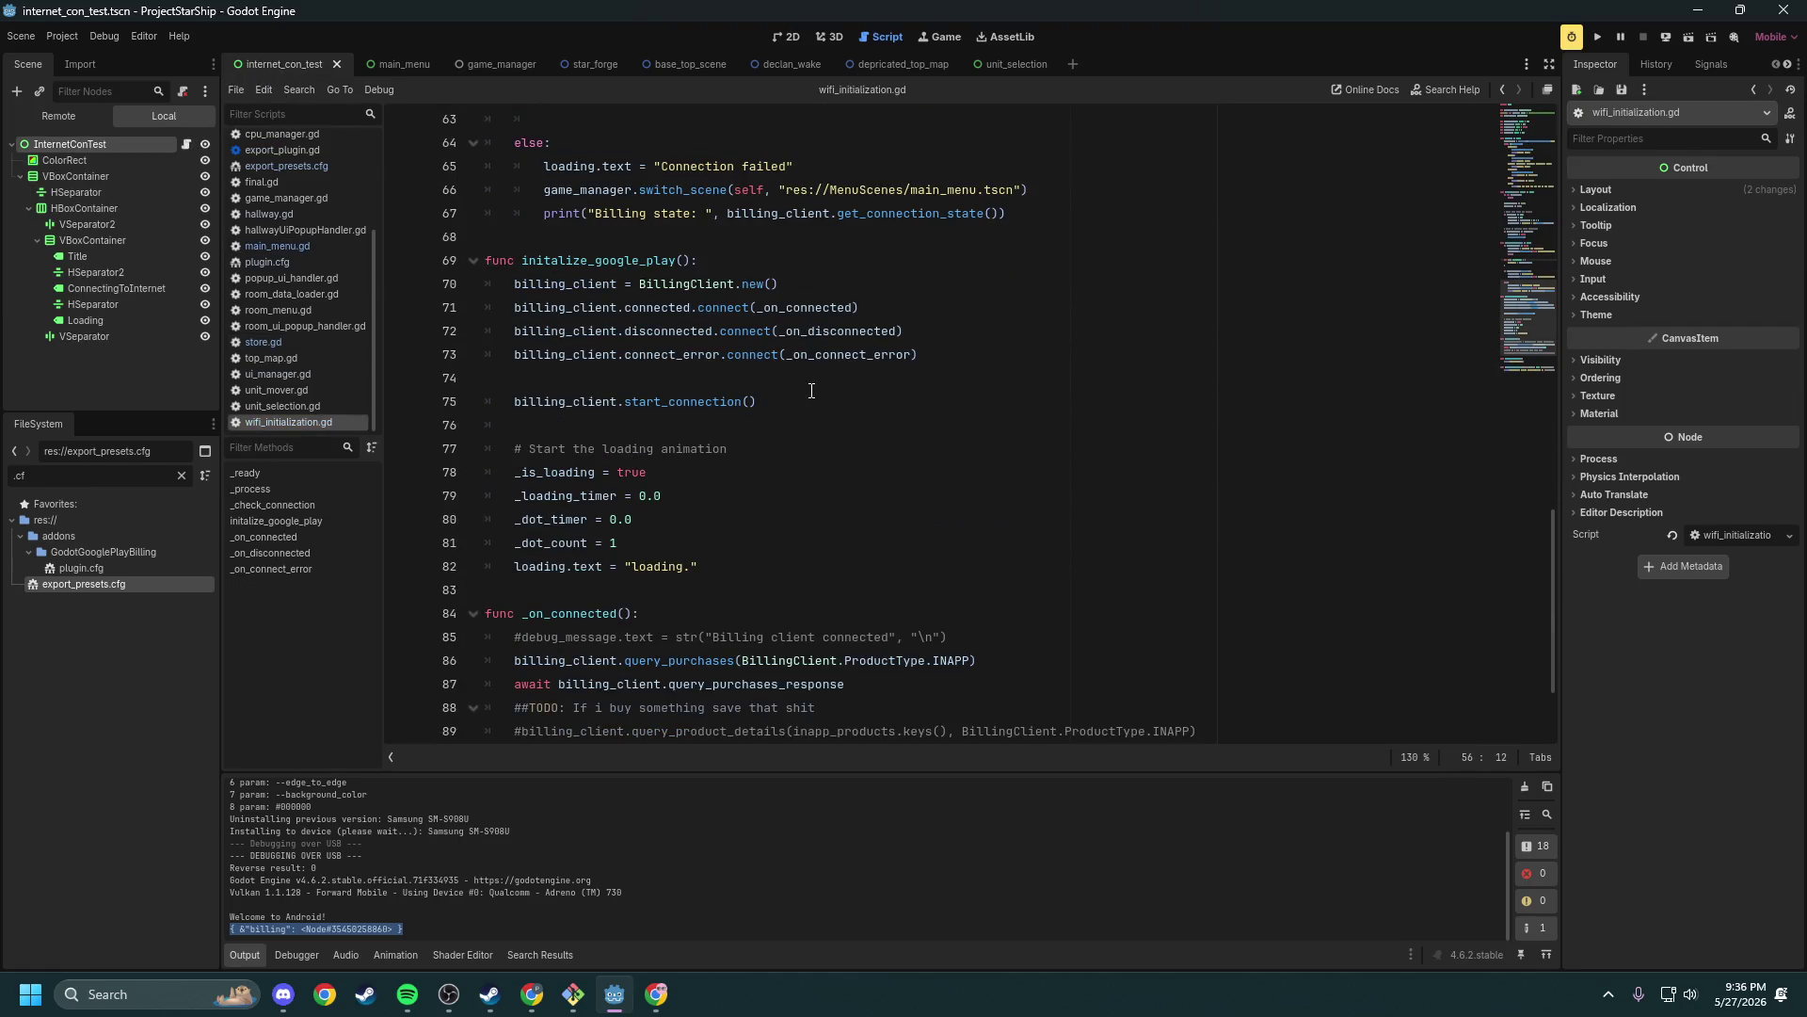
pyautogui.scroll(-3, 684, 394)
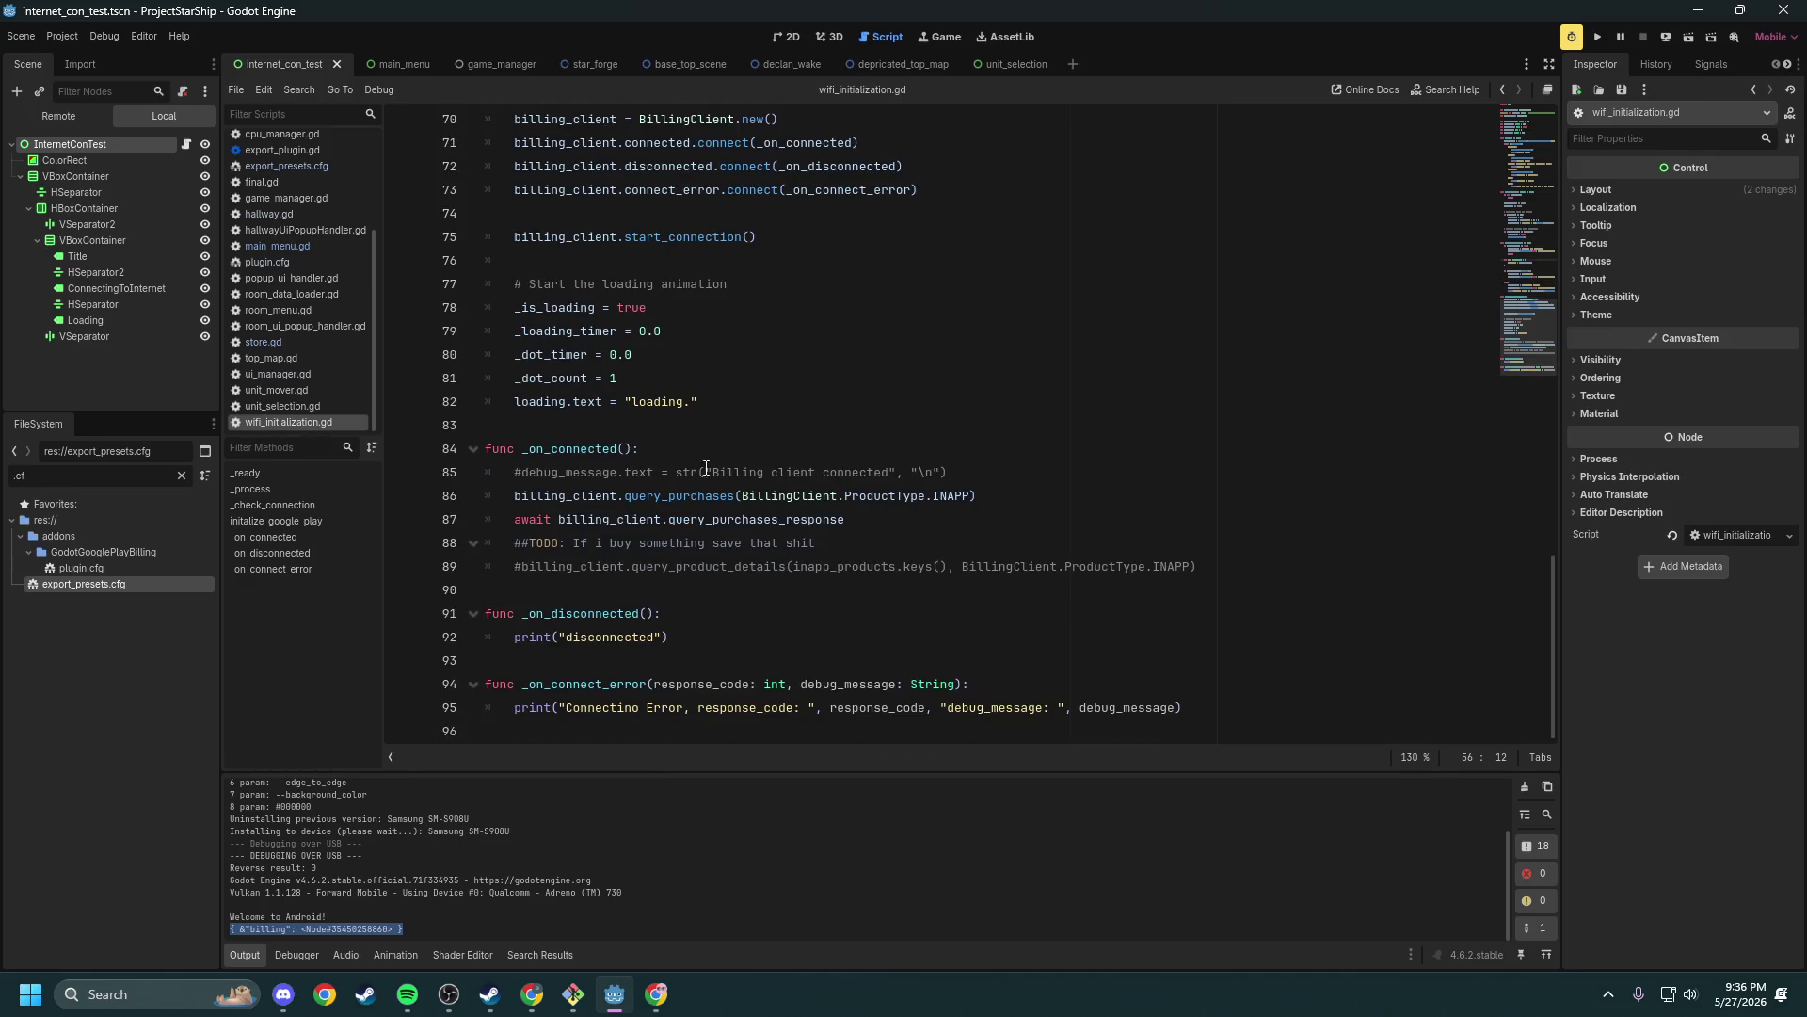
pyautogui.doubleClick(574, 449)
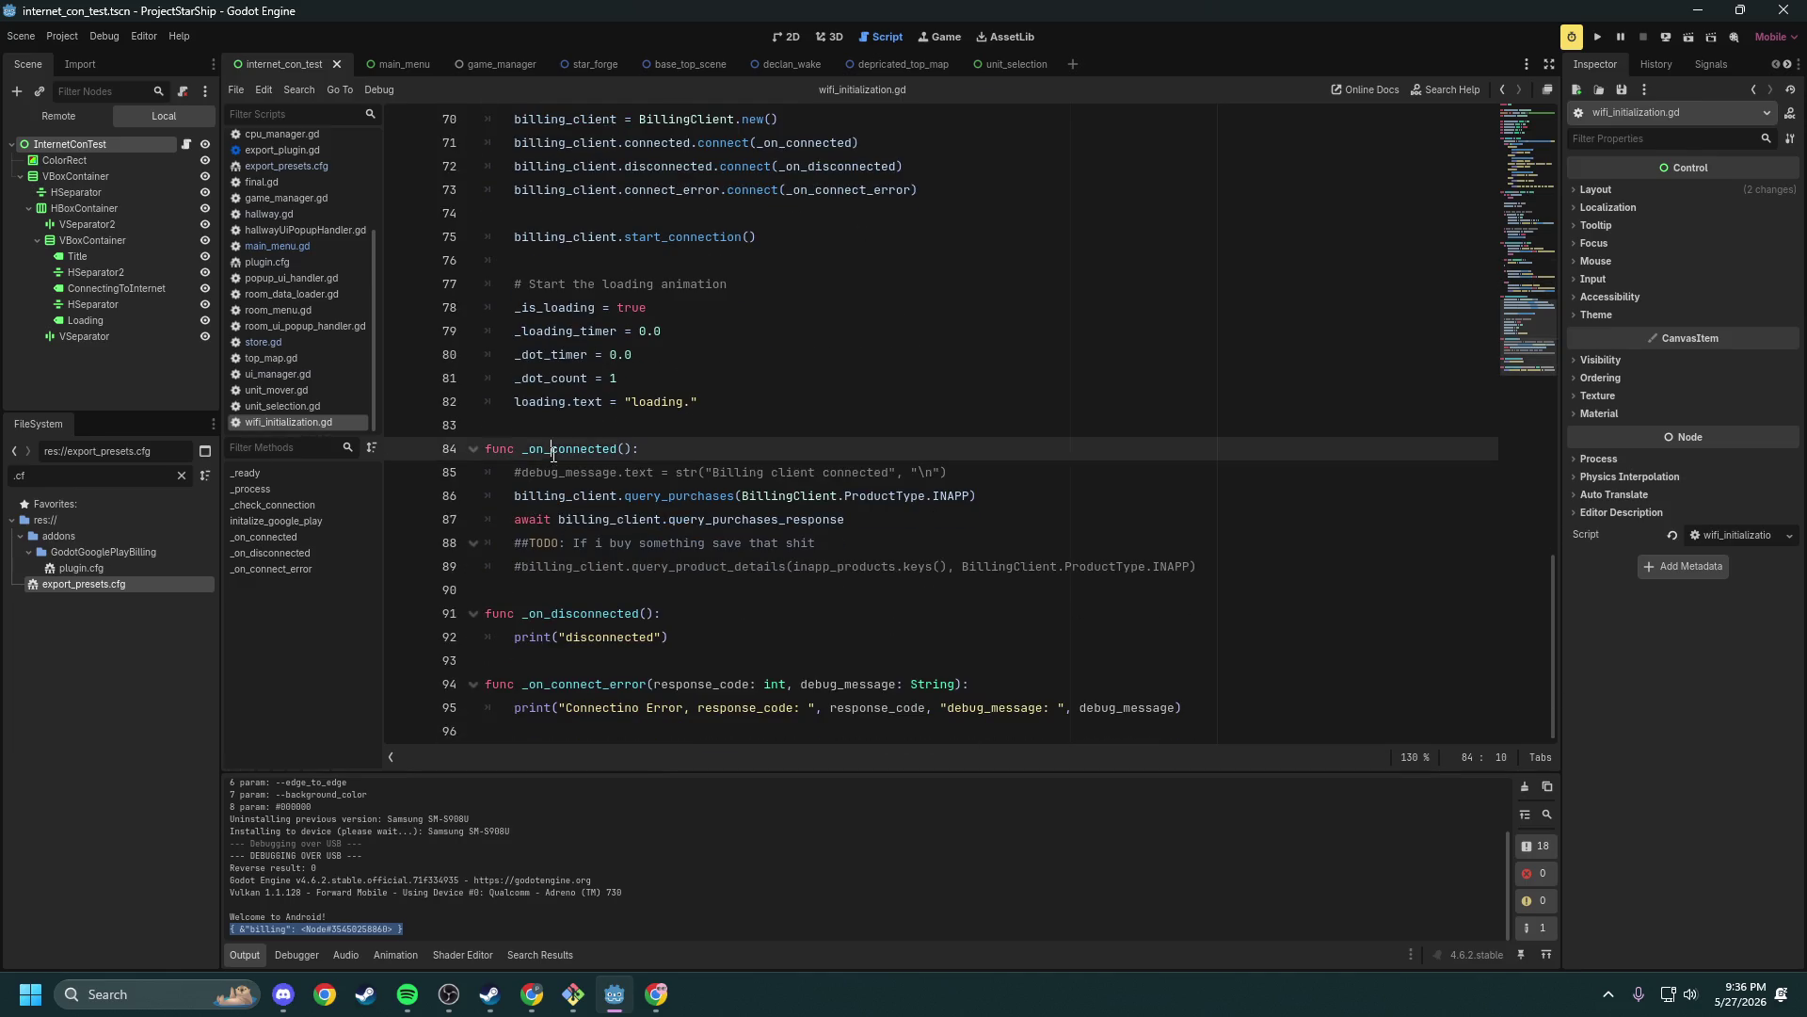
pyautogui.click(589, 519)
pyautogui.doubleClick(589, 519)
pyautogui.moveTo(844, 519); pyautogui.dragTo(513, 514)
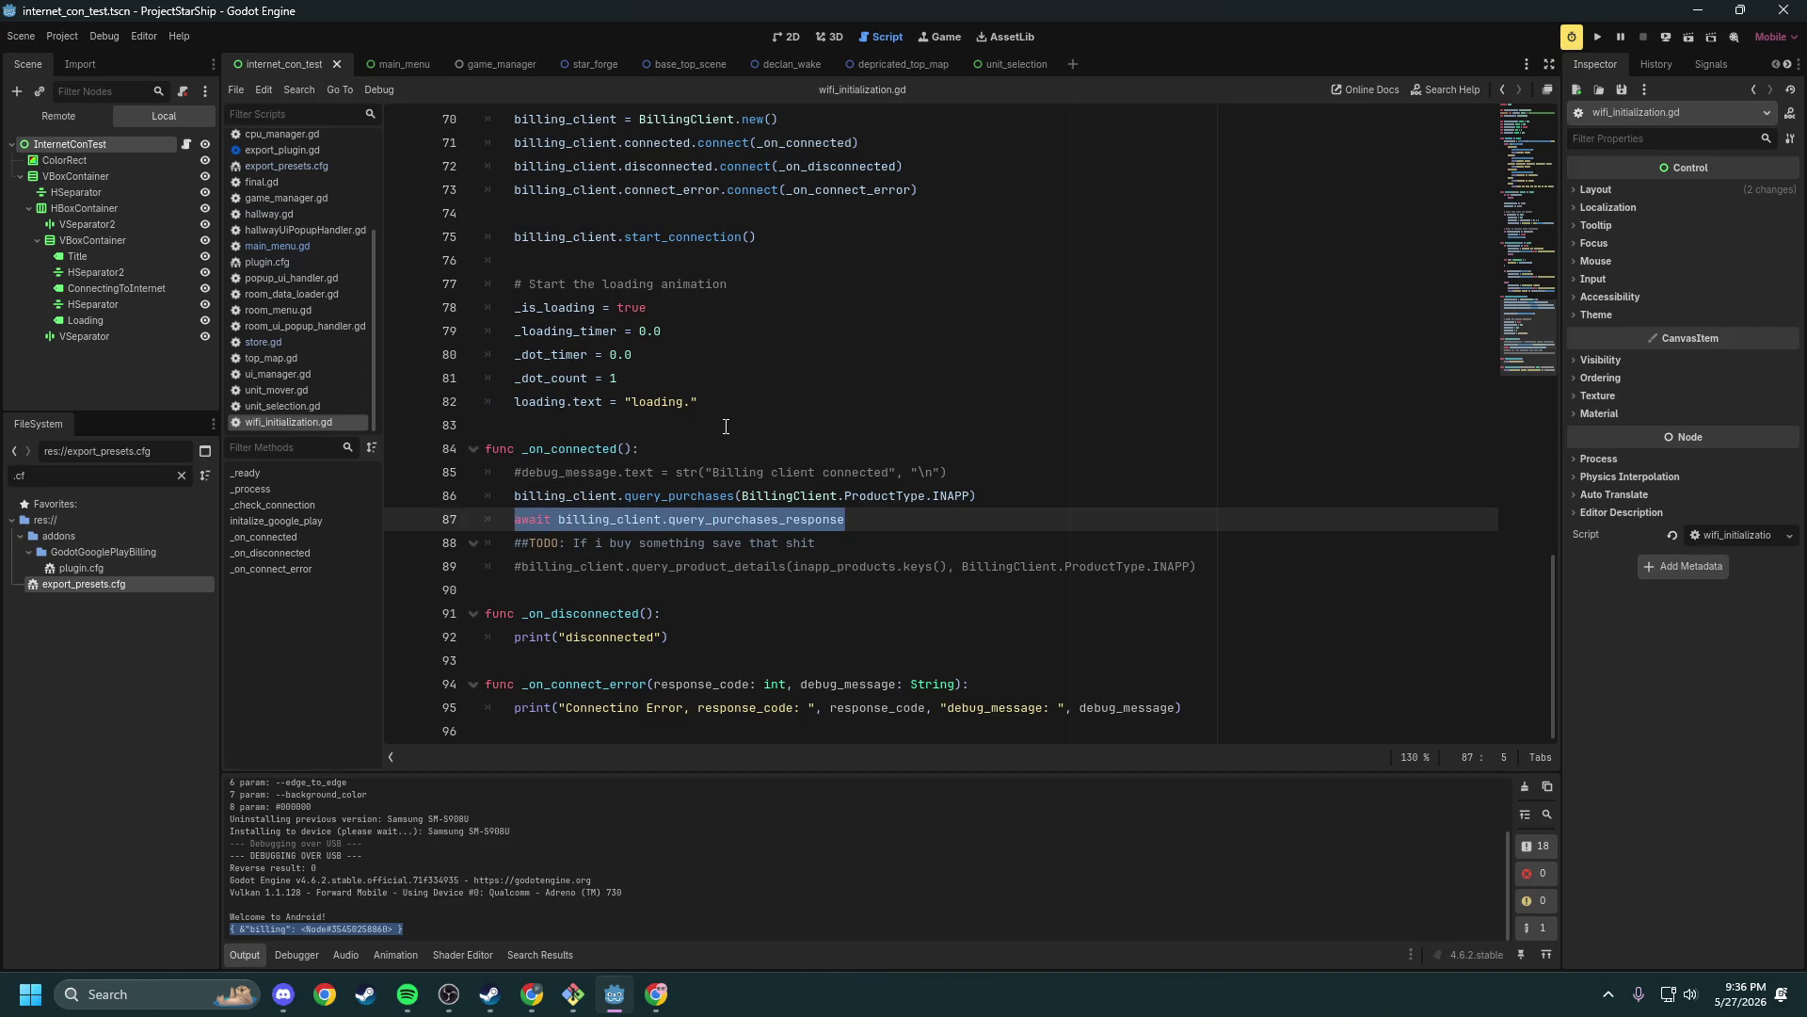
pyautogui.doubleClick(570, 449)
pyautogui.scroll(2, 729, 413)
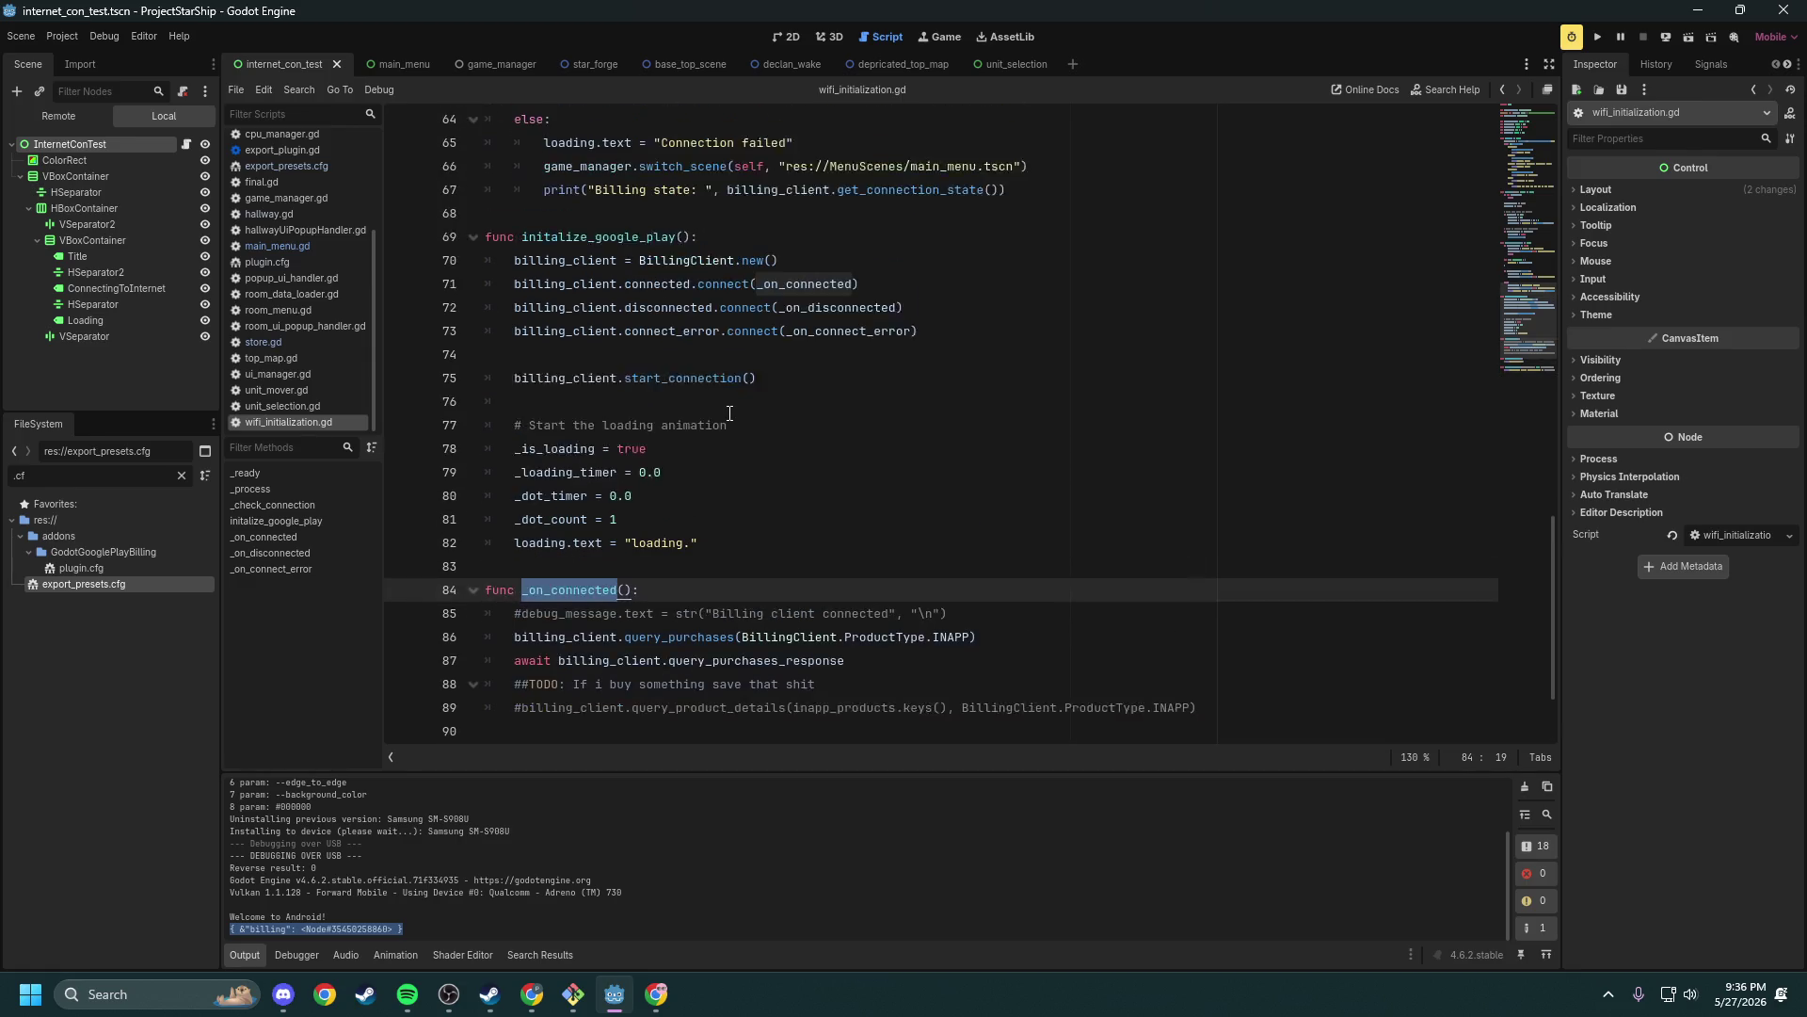
pyautogui.doubleClick(672, 380)
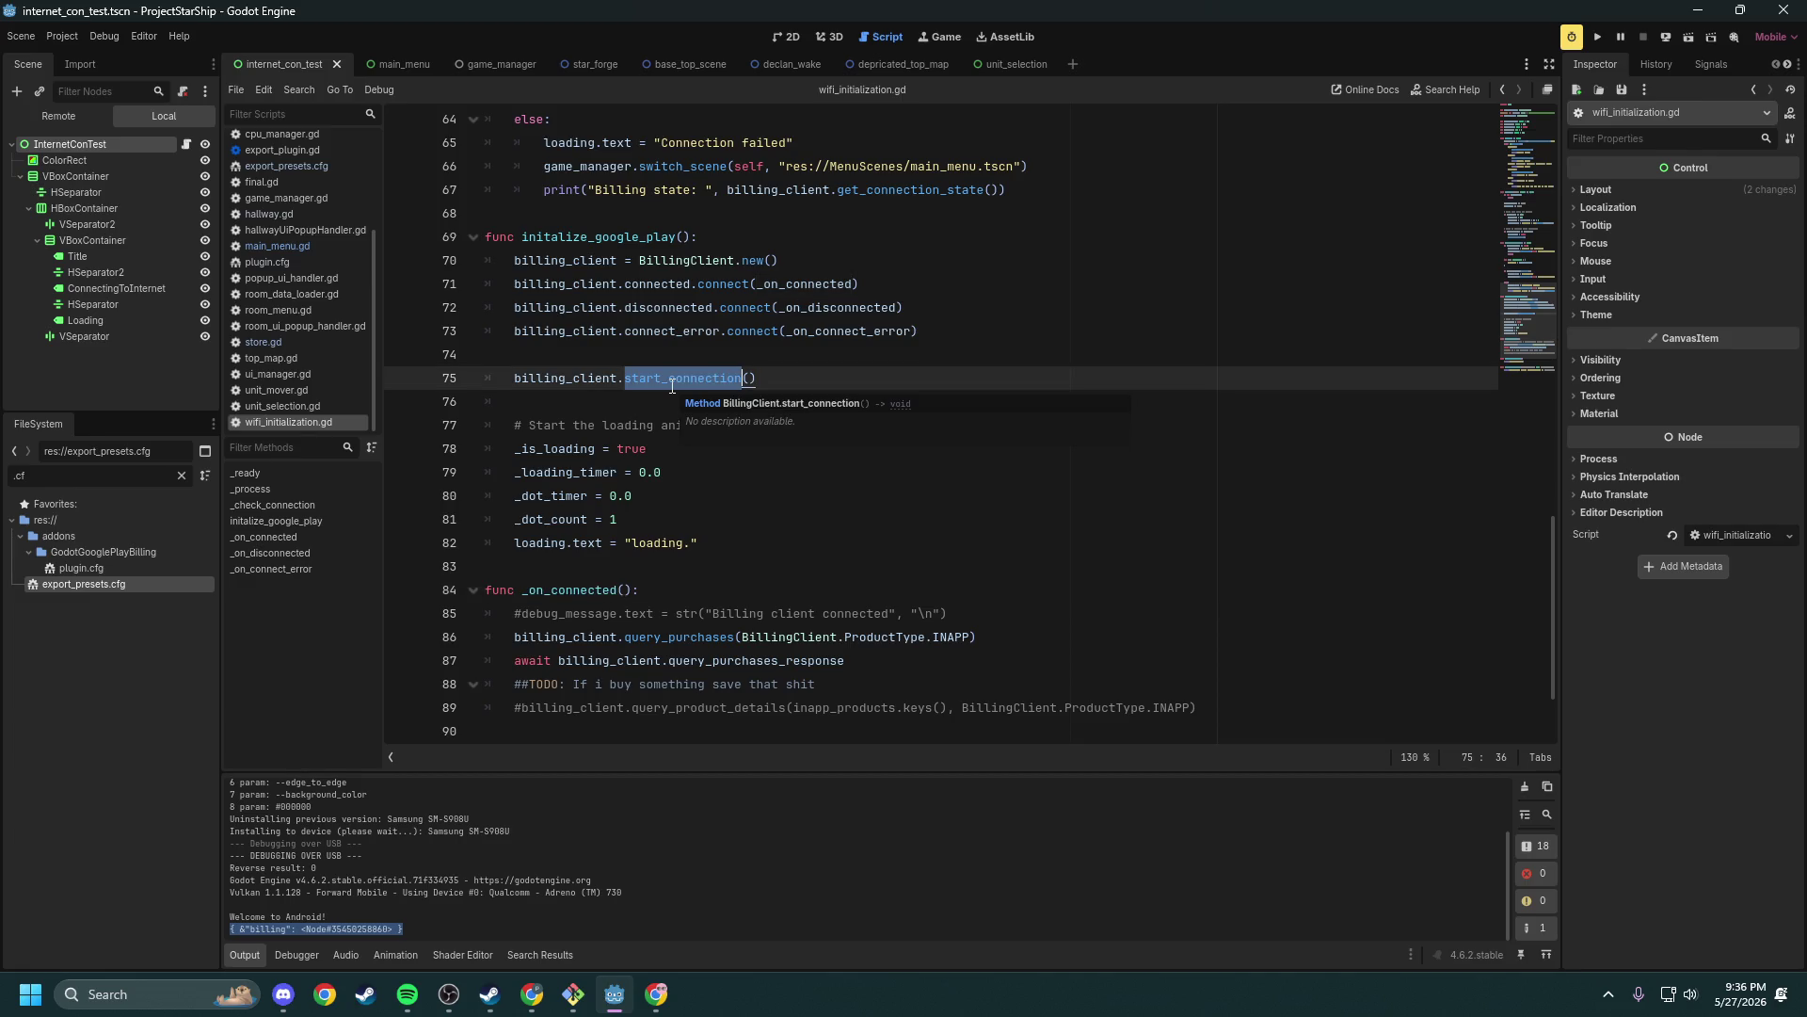
pyautogui.scroll(-2, 672, 385)
pyautogui.moveTo(845, 519); pyautogui.dragTo(516, 519)
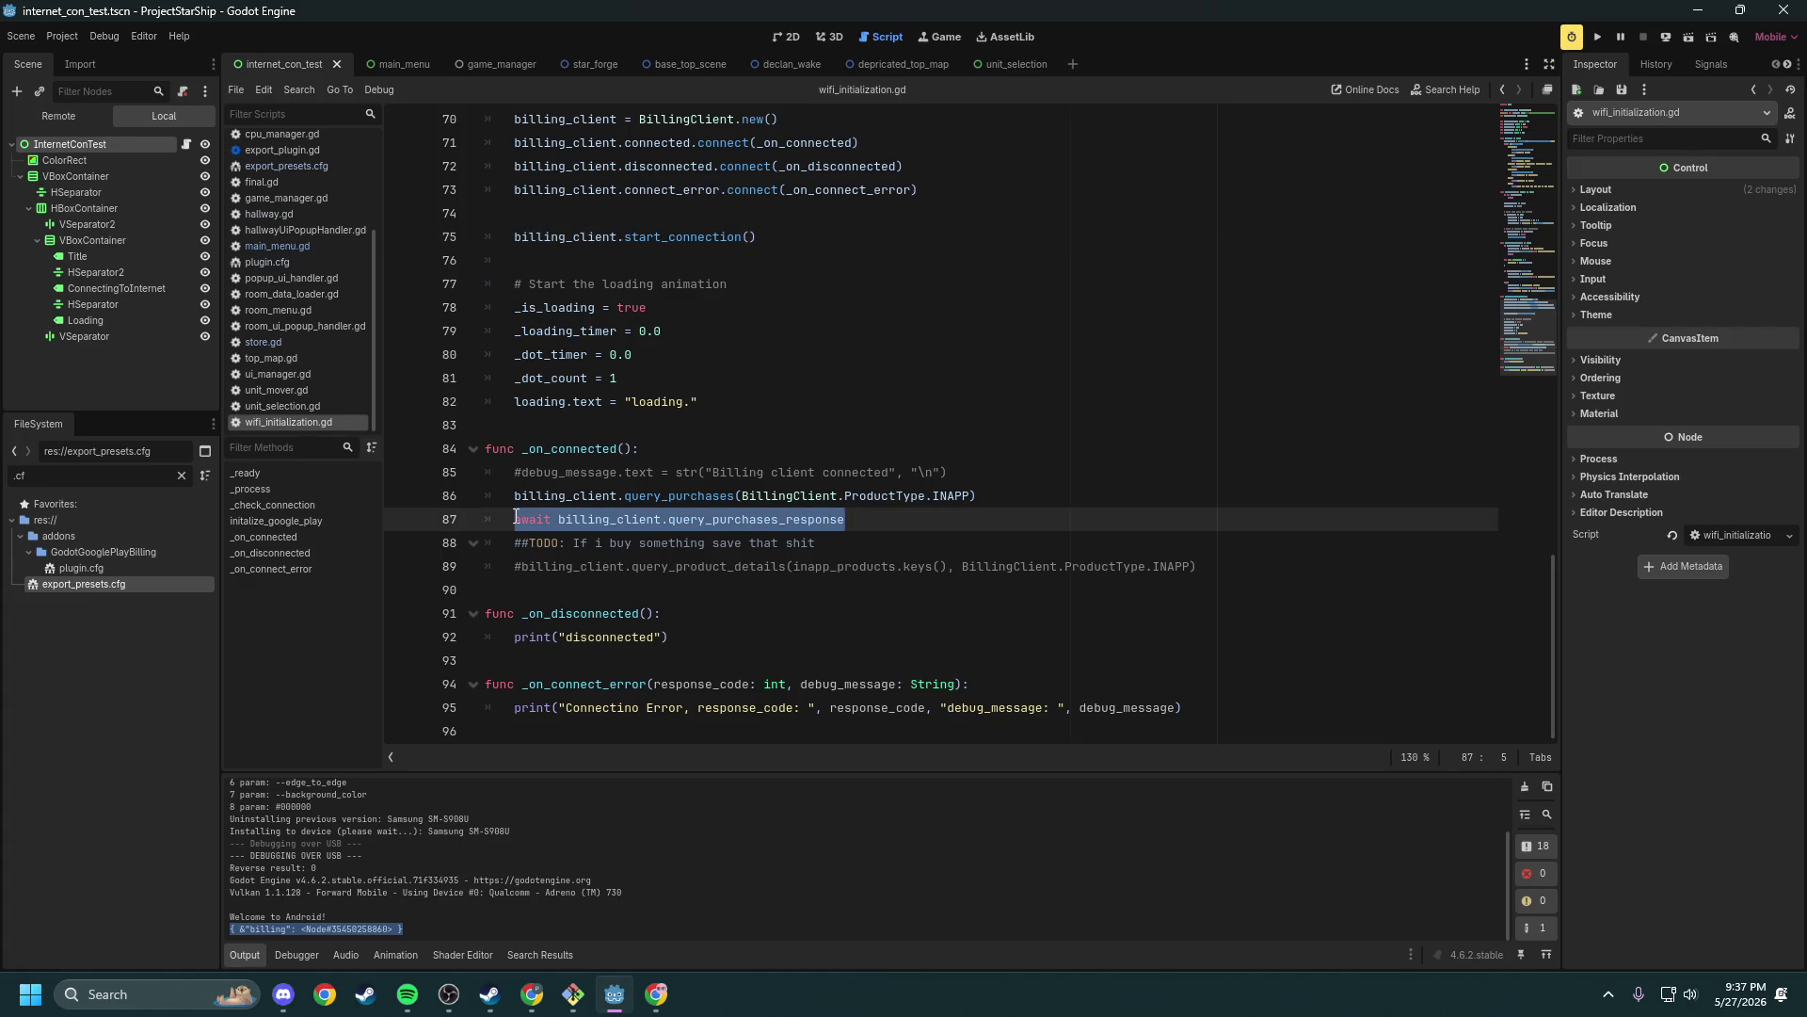
pyautogui.scroll(10, 616, 517)
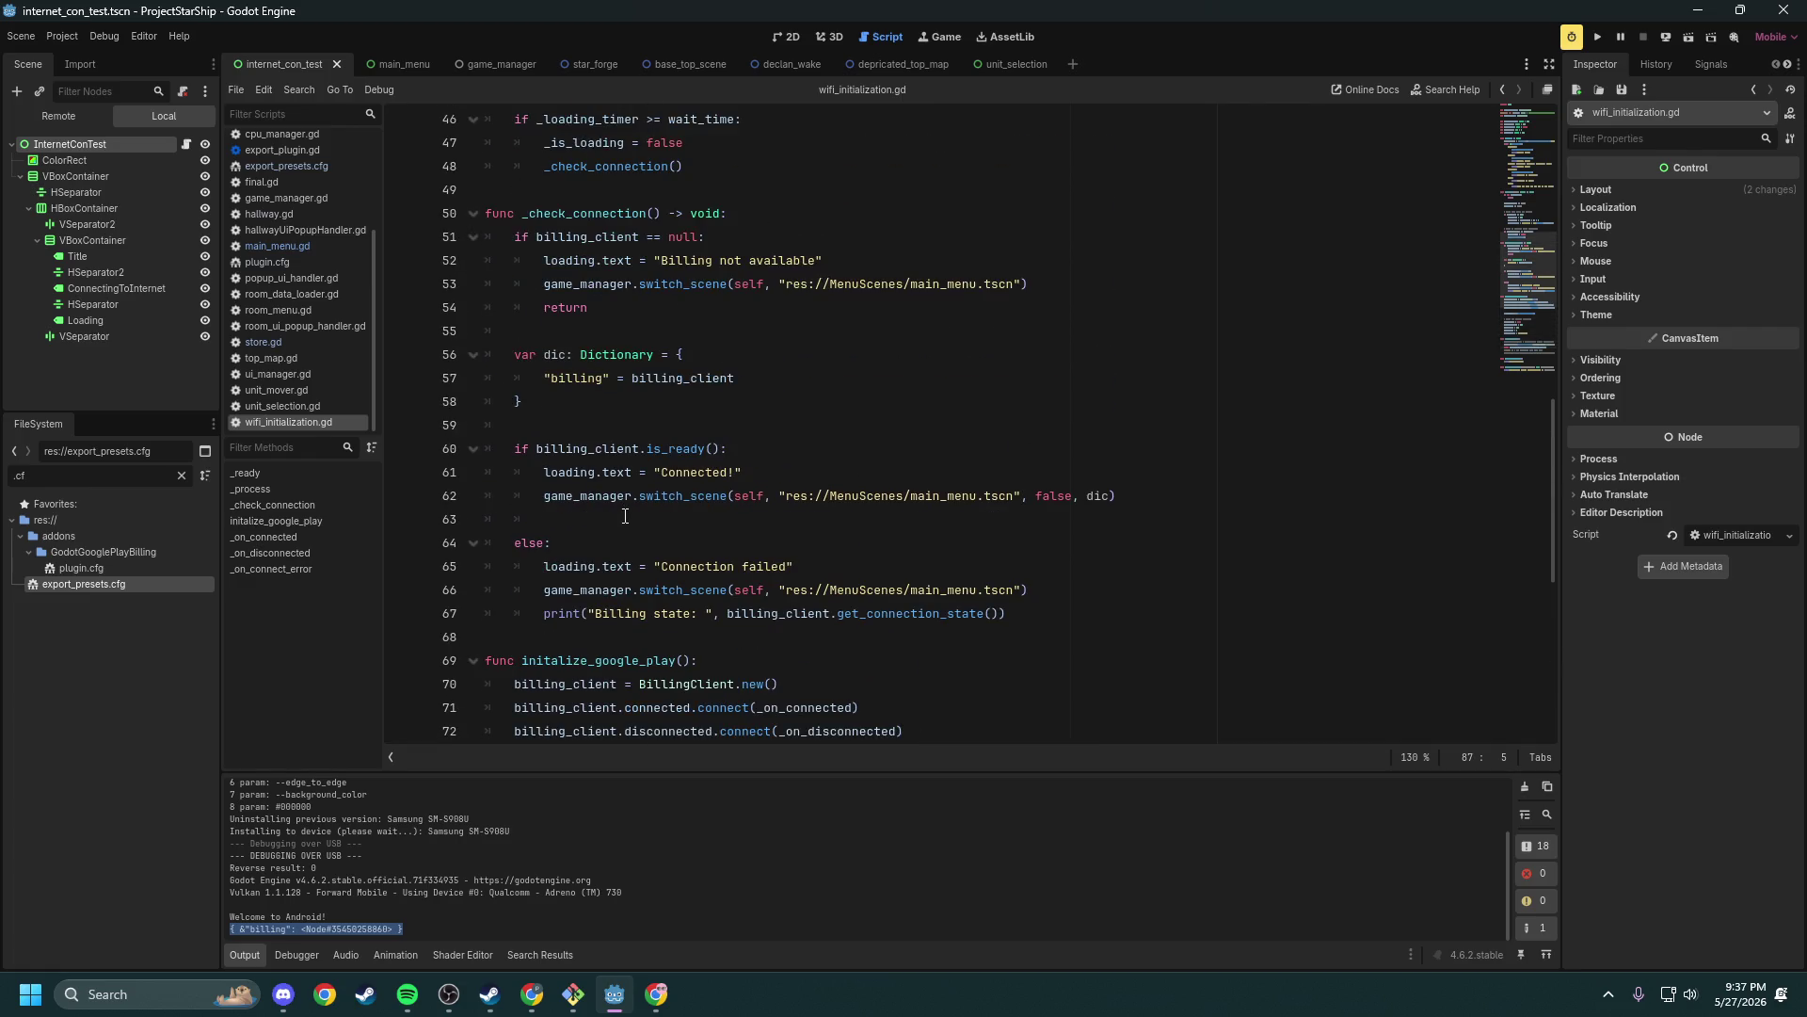
pyautogui.scroll(1, 625, 517)
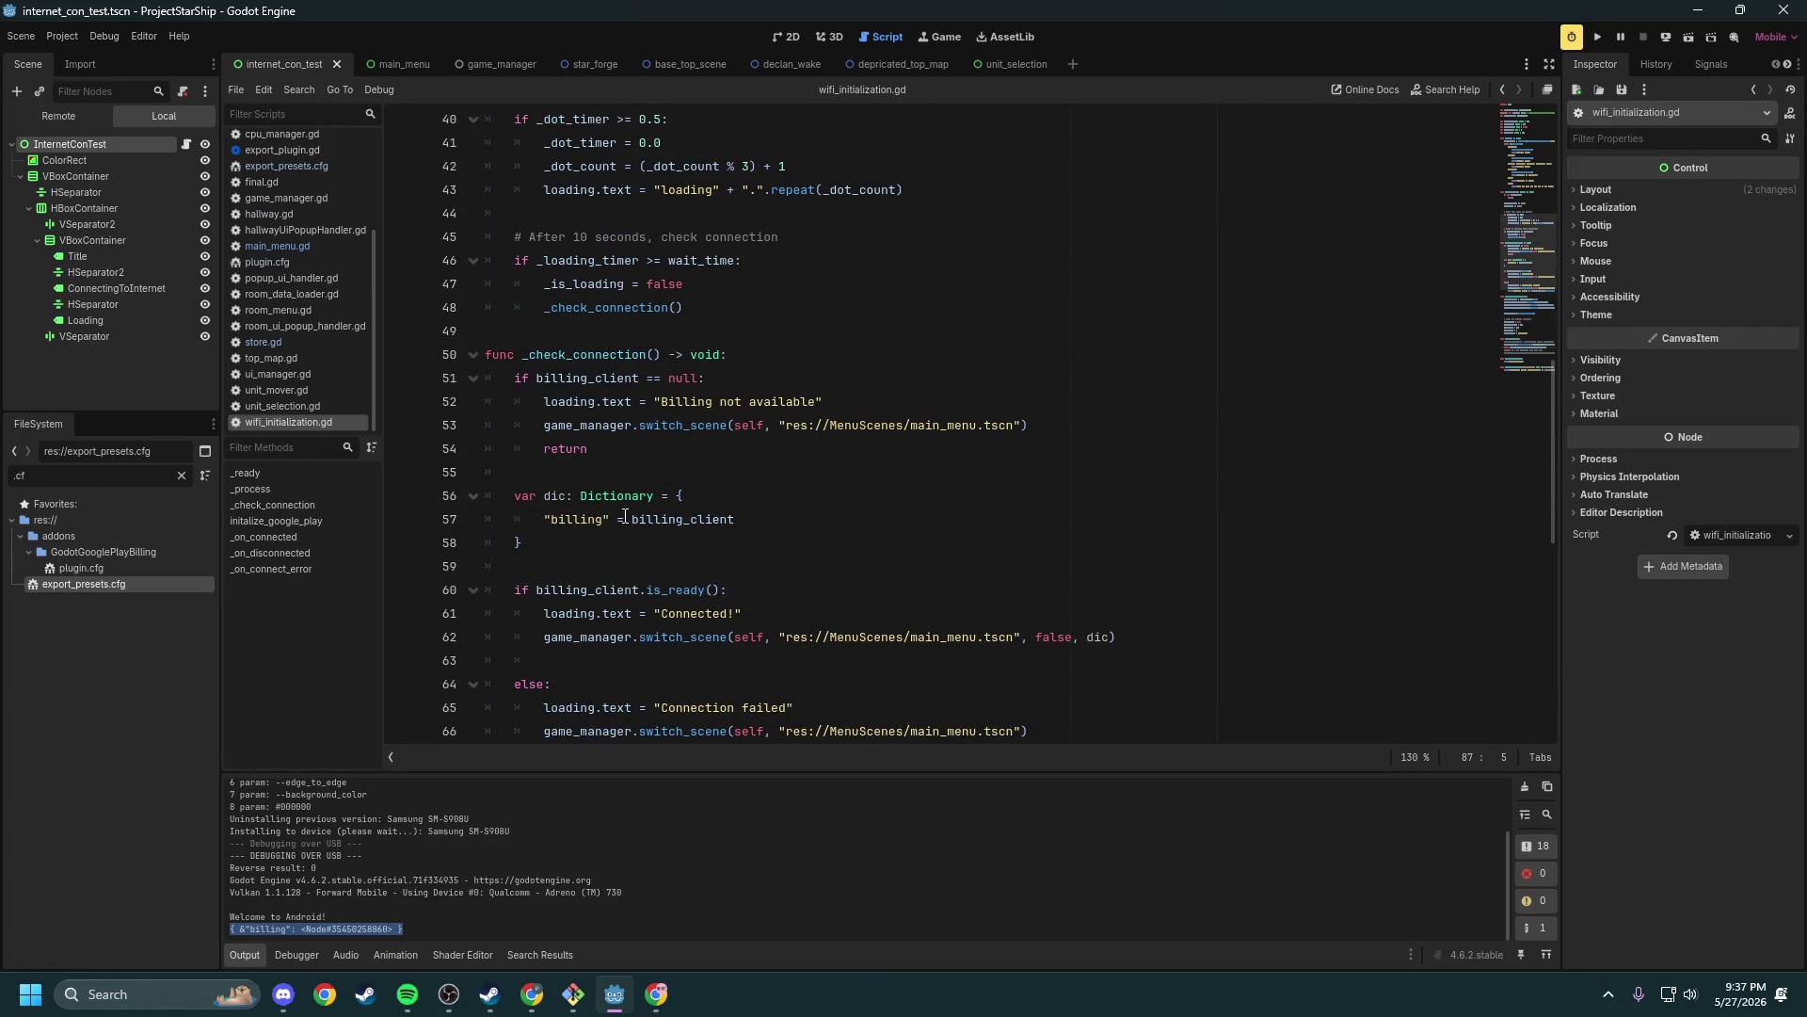
pyautogui.scroll(5, 725, 498)
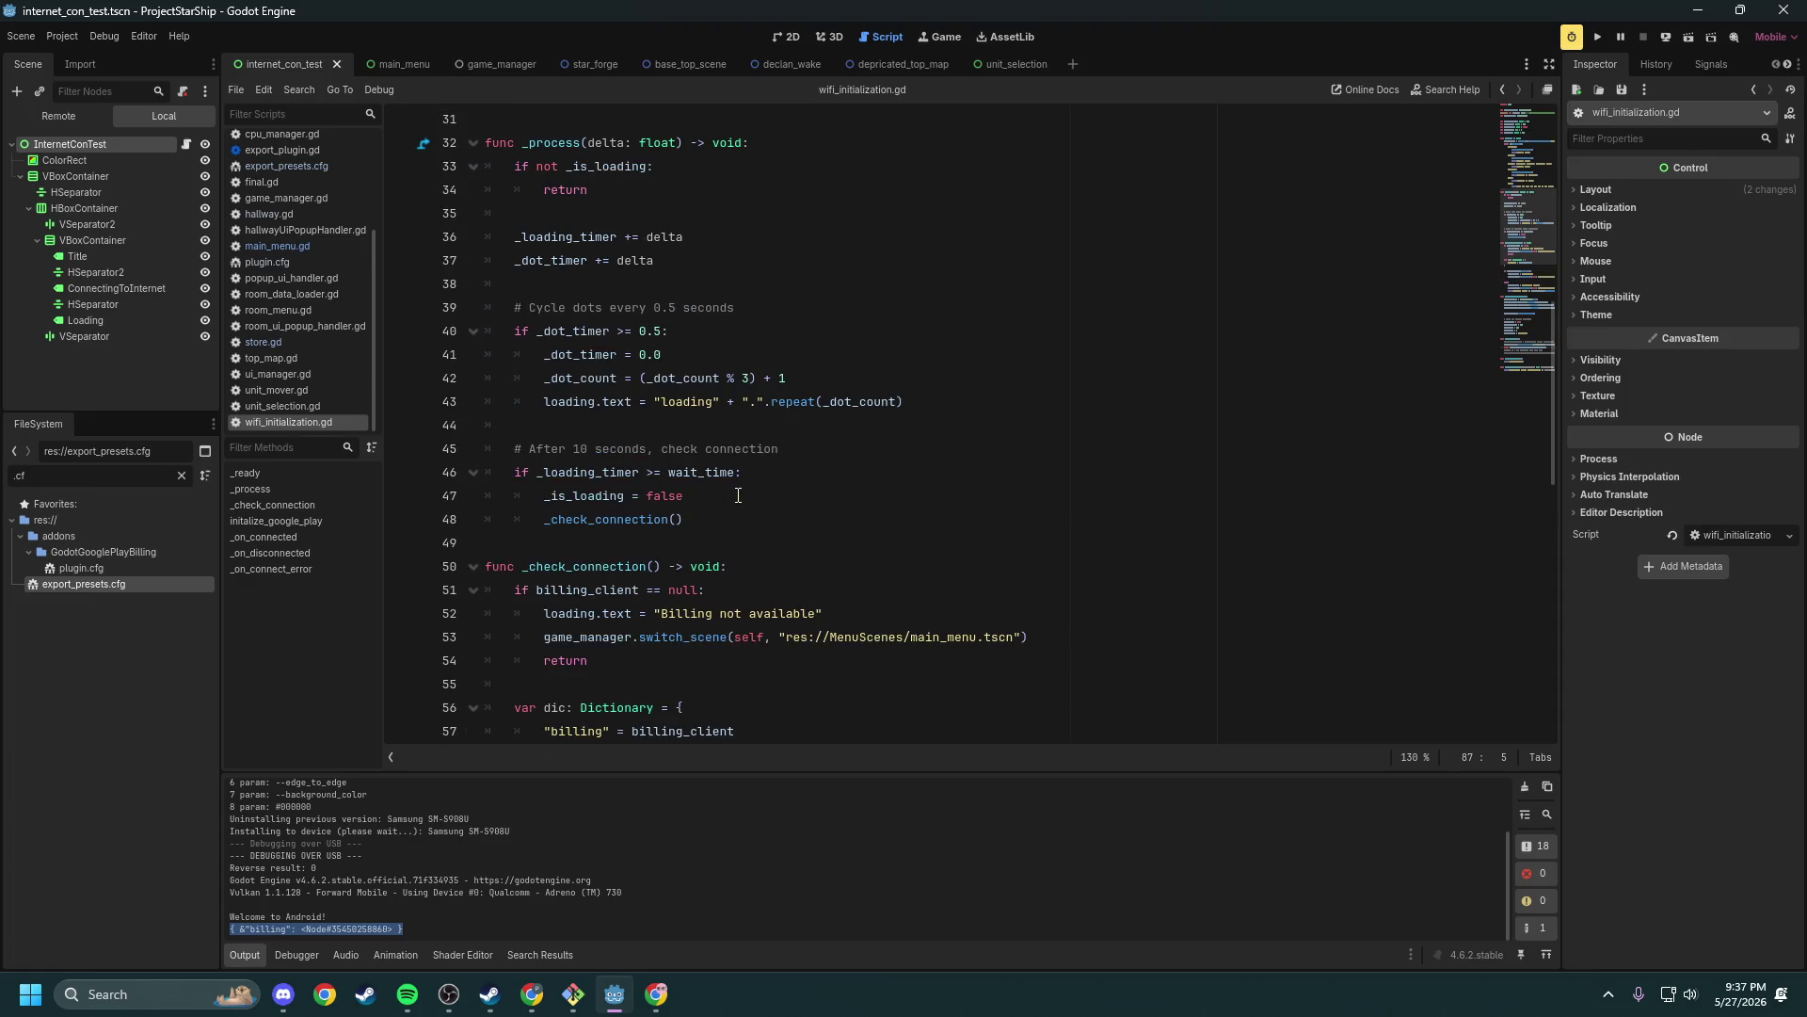
pyautogui.scroll(1, 738, 495)
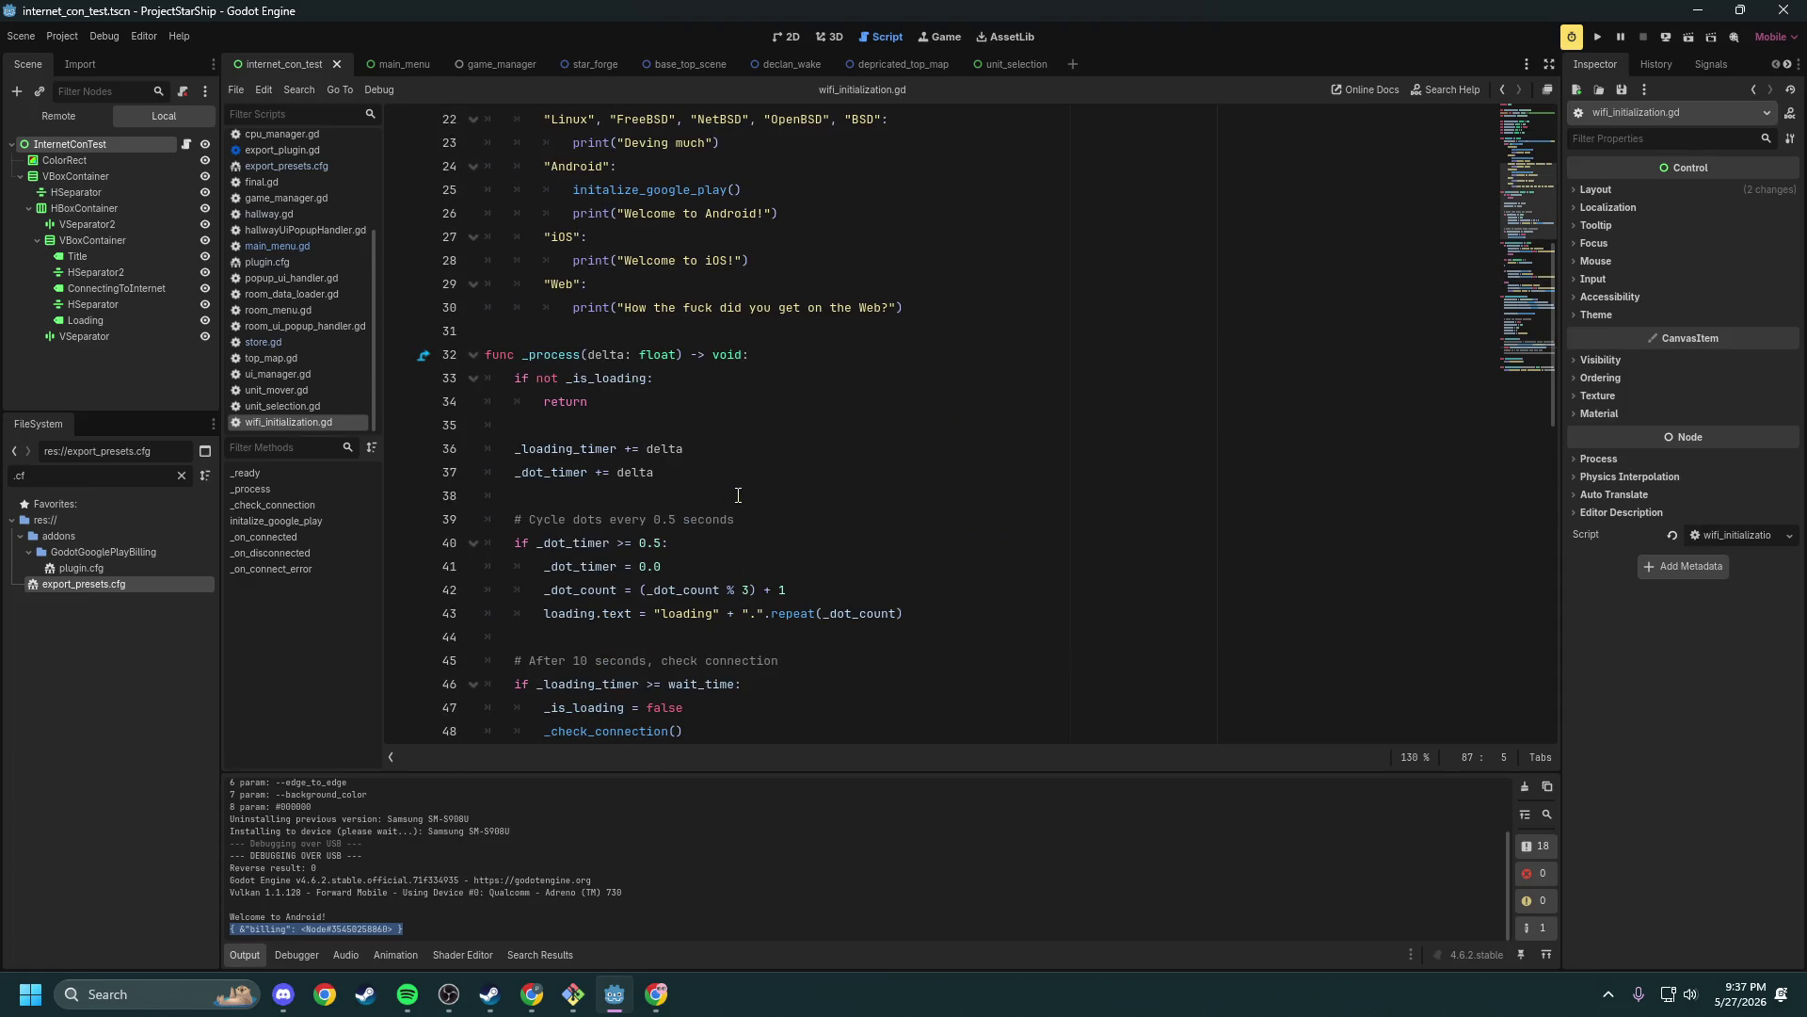
pyautogui.scroll(3, 737, 495)
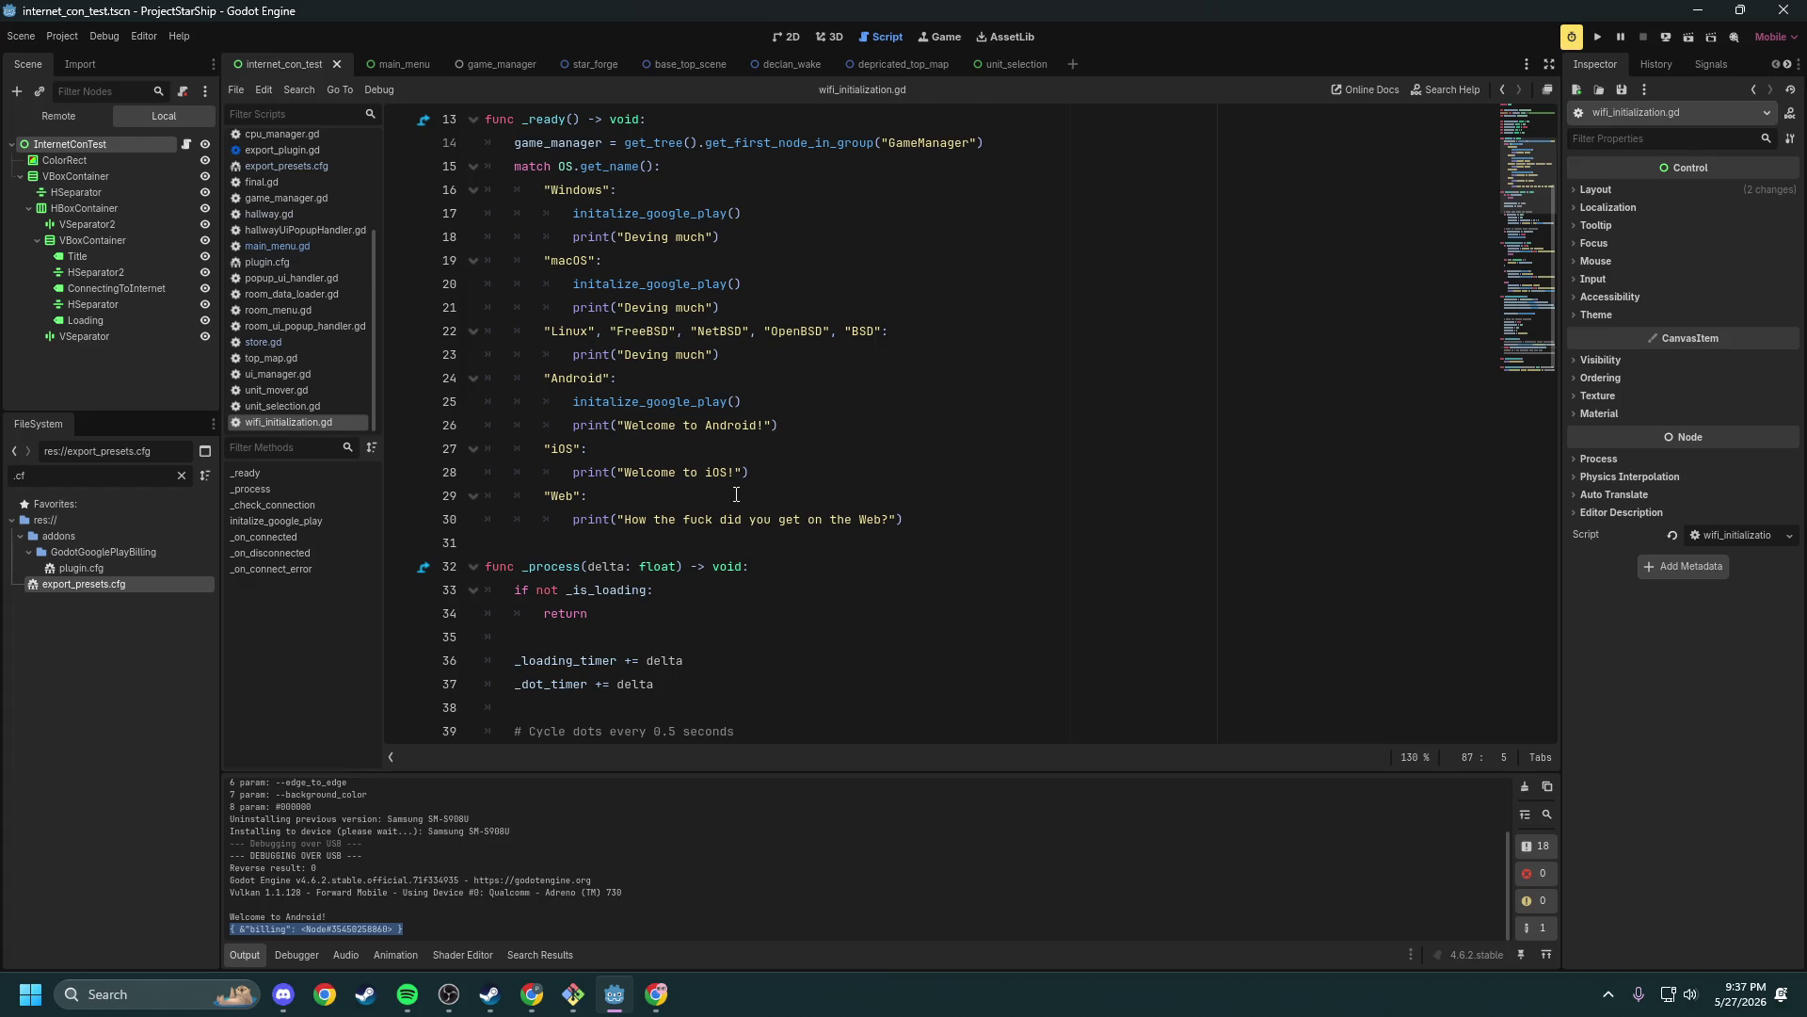
pyautogui.scroll(2, 738, 494)
pyautogui.click(735, 379)
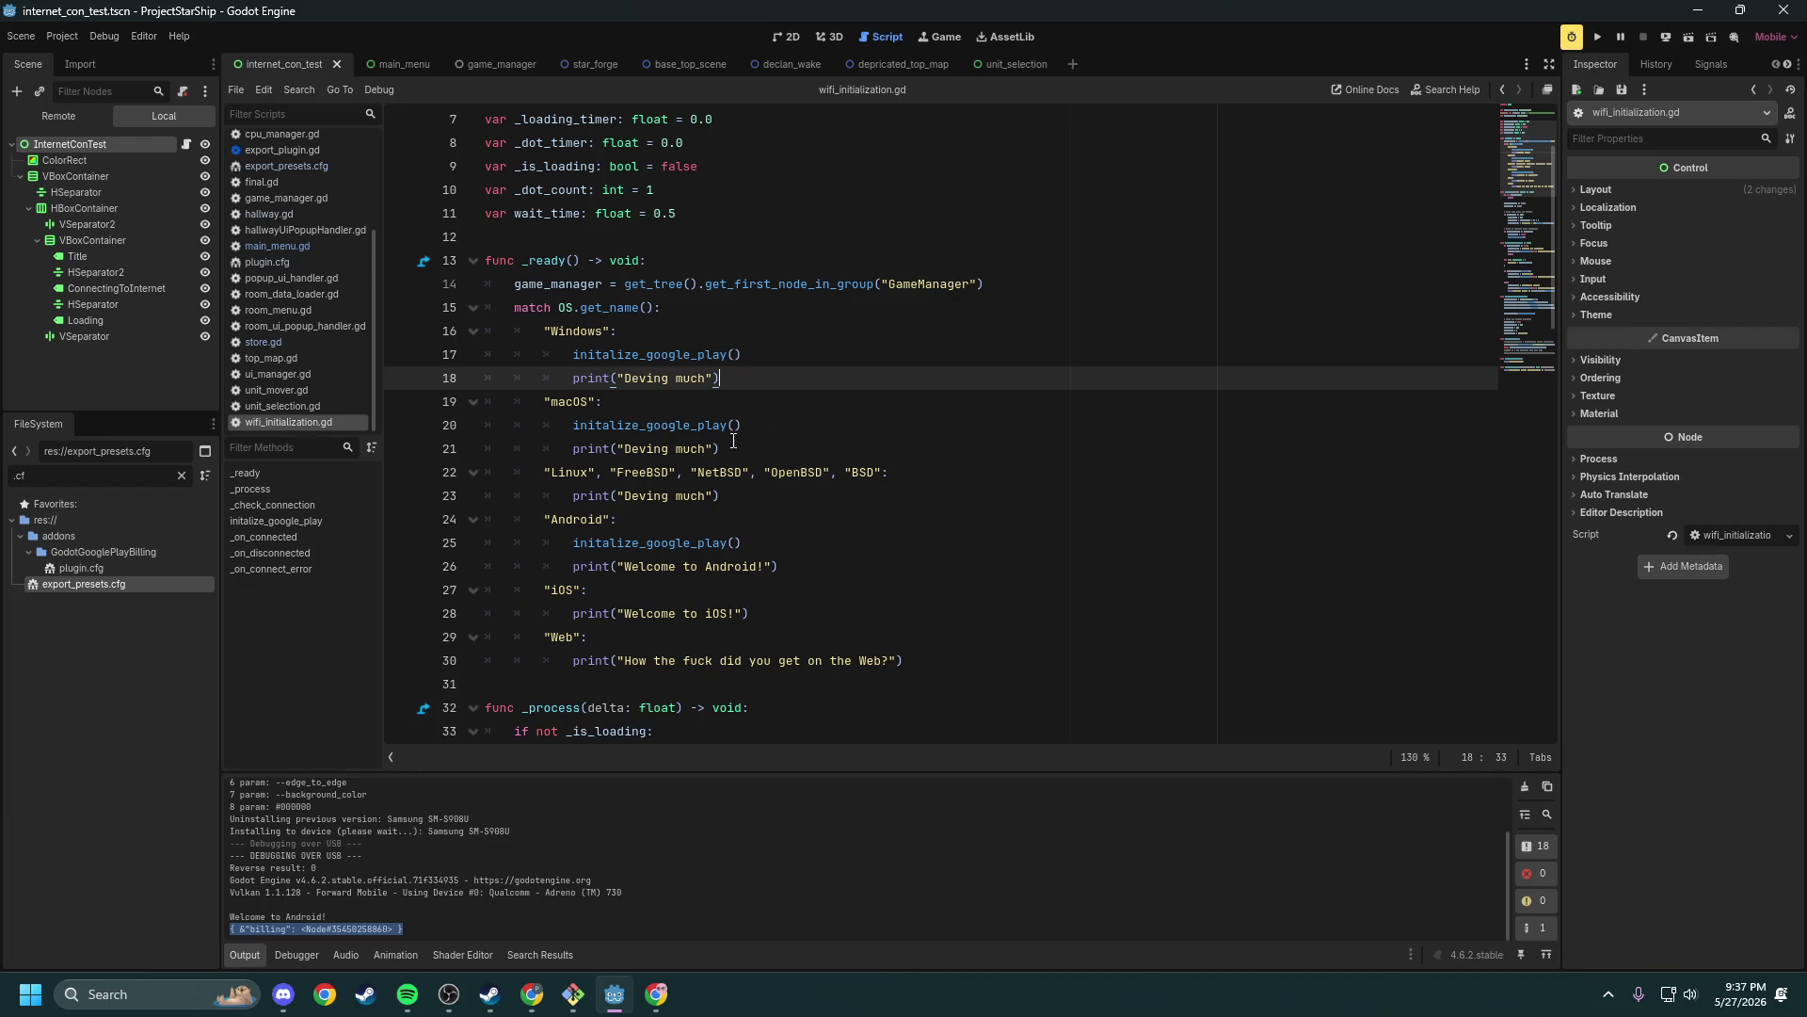
pyautogui.doubleClick(655, 355)
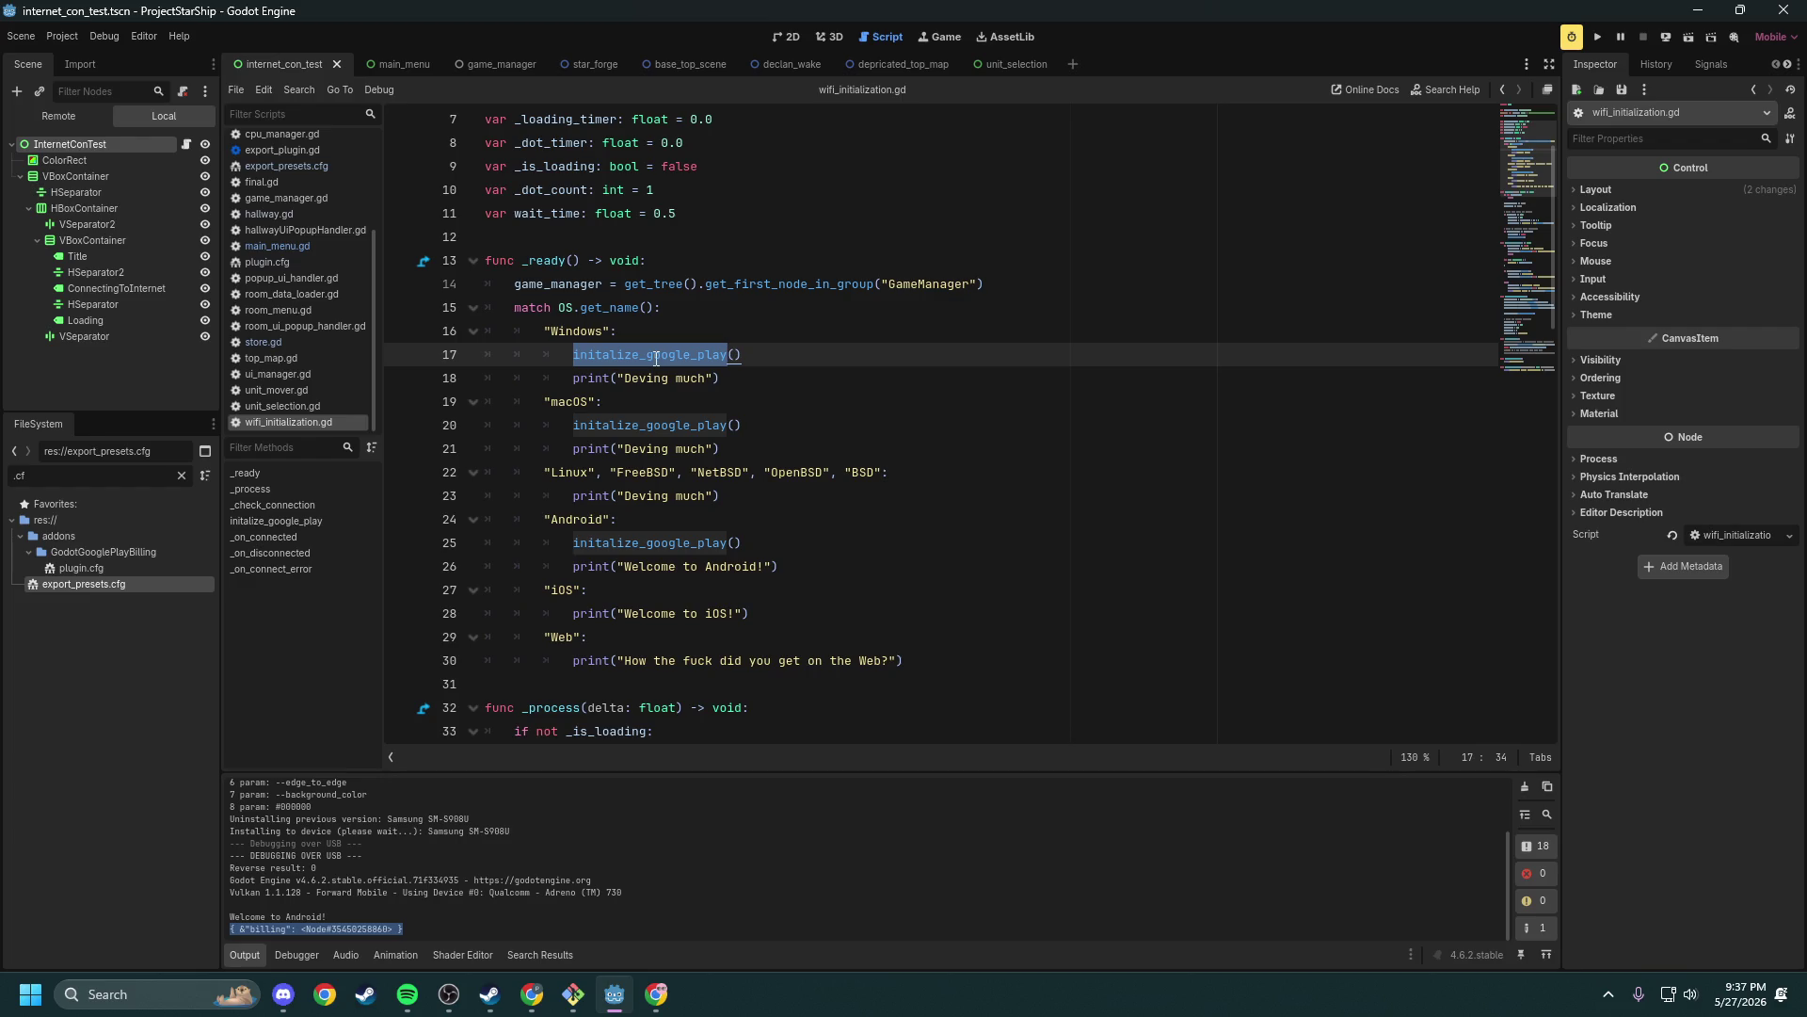
pyautogui.scroll(2, 654, 321)
pyautogui.scroll(-11, 655, 325)
pyautogui.scroll(4, 656, 333)
pyautogui.scroll(7, 655, 325)
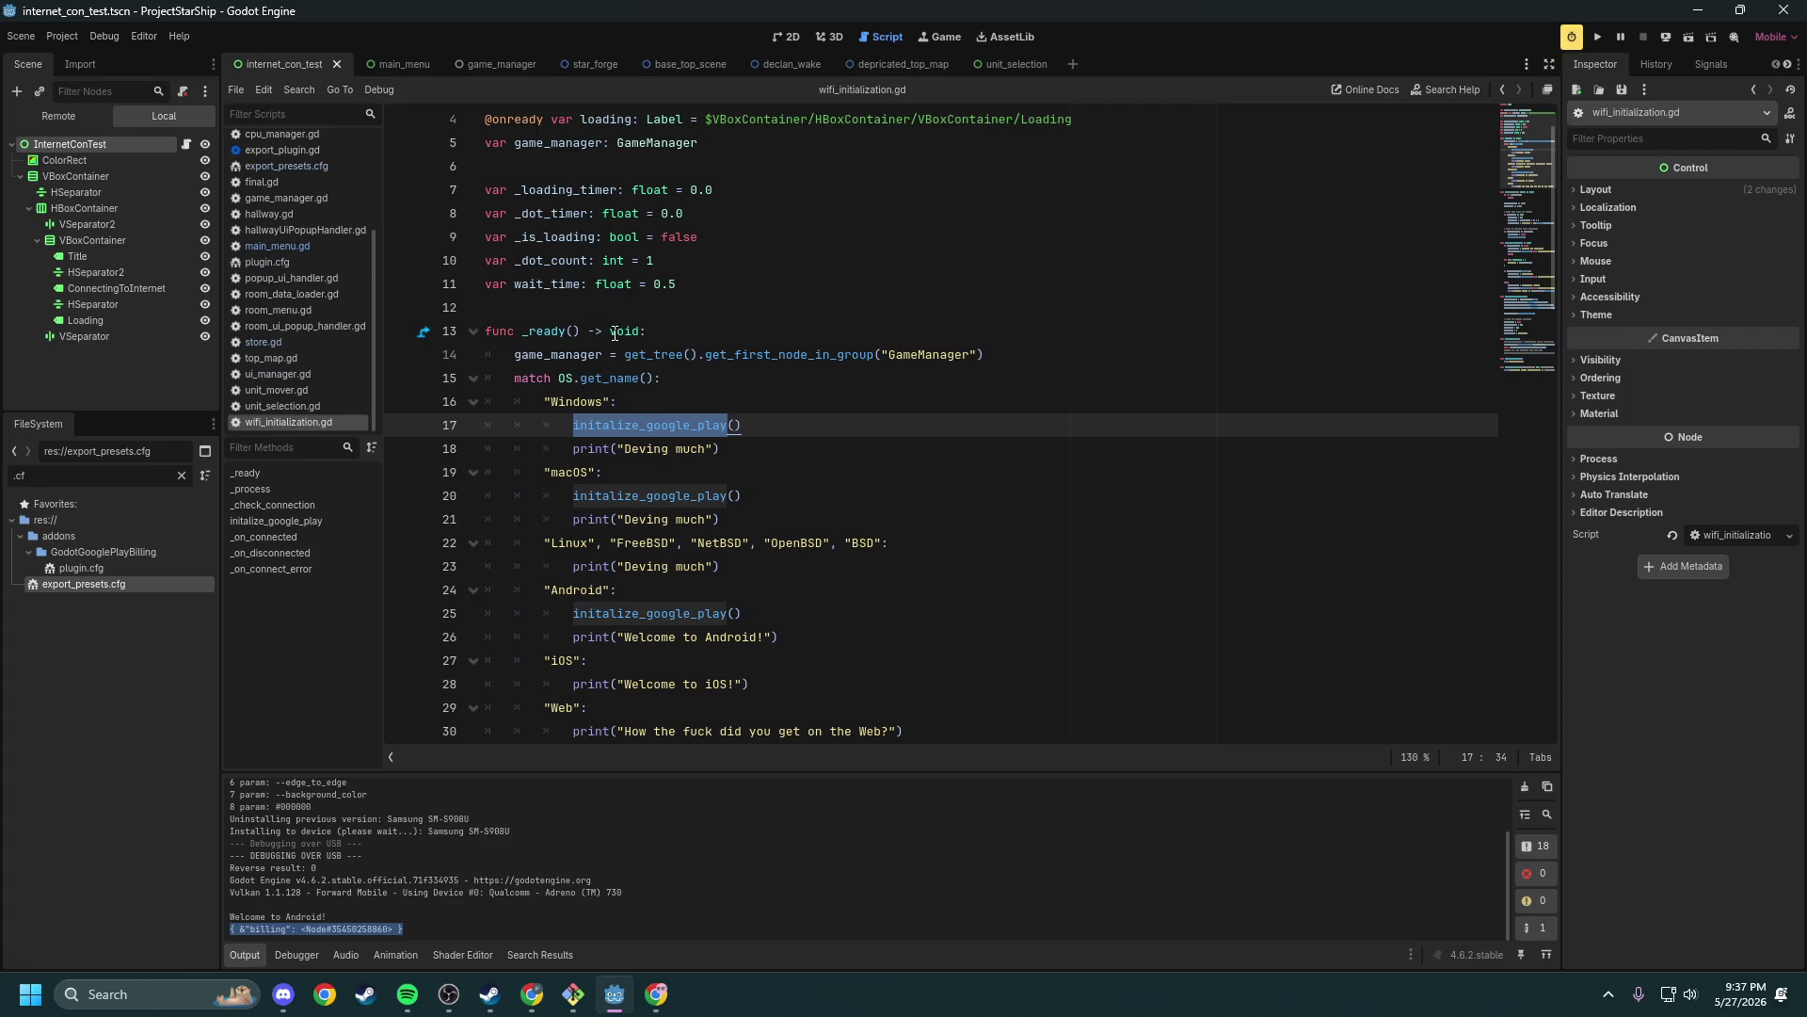
pyautogui.scroll(1, 699, 334)
pyautogui.scroll(-19, 701, 334)
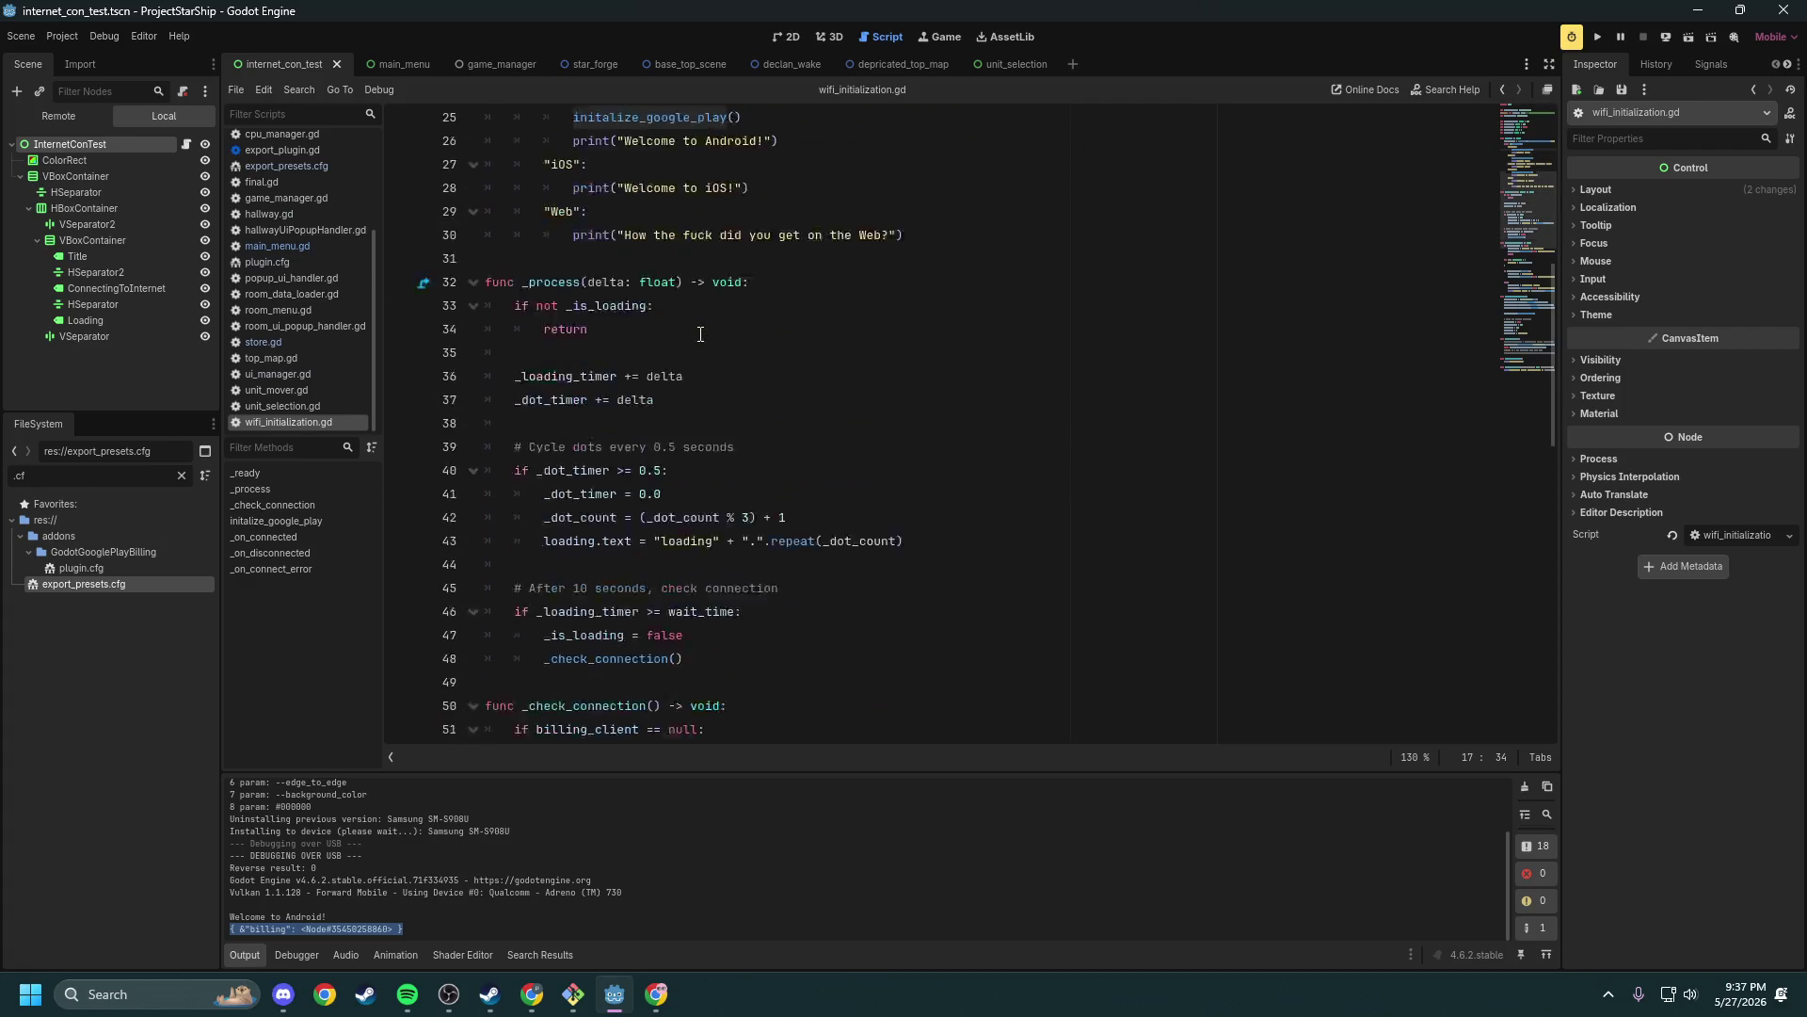
pyautogui.scroll(-1, 701, 357)
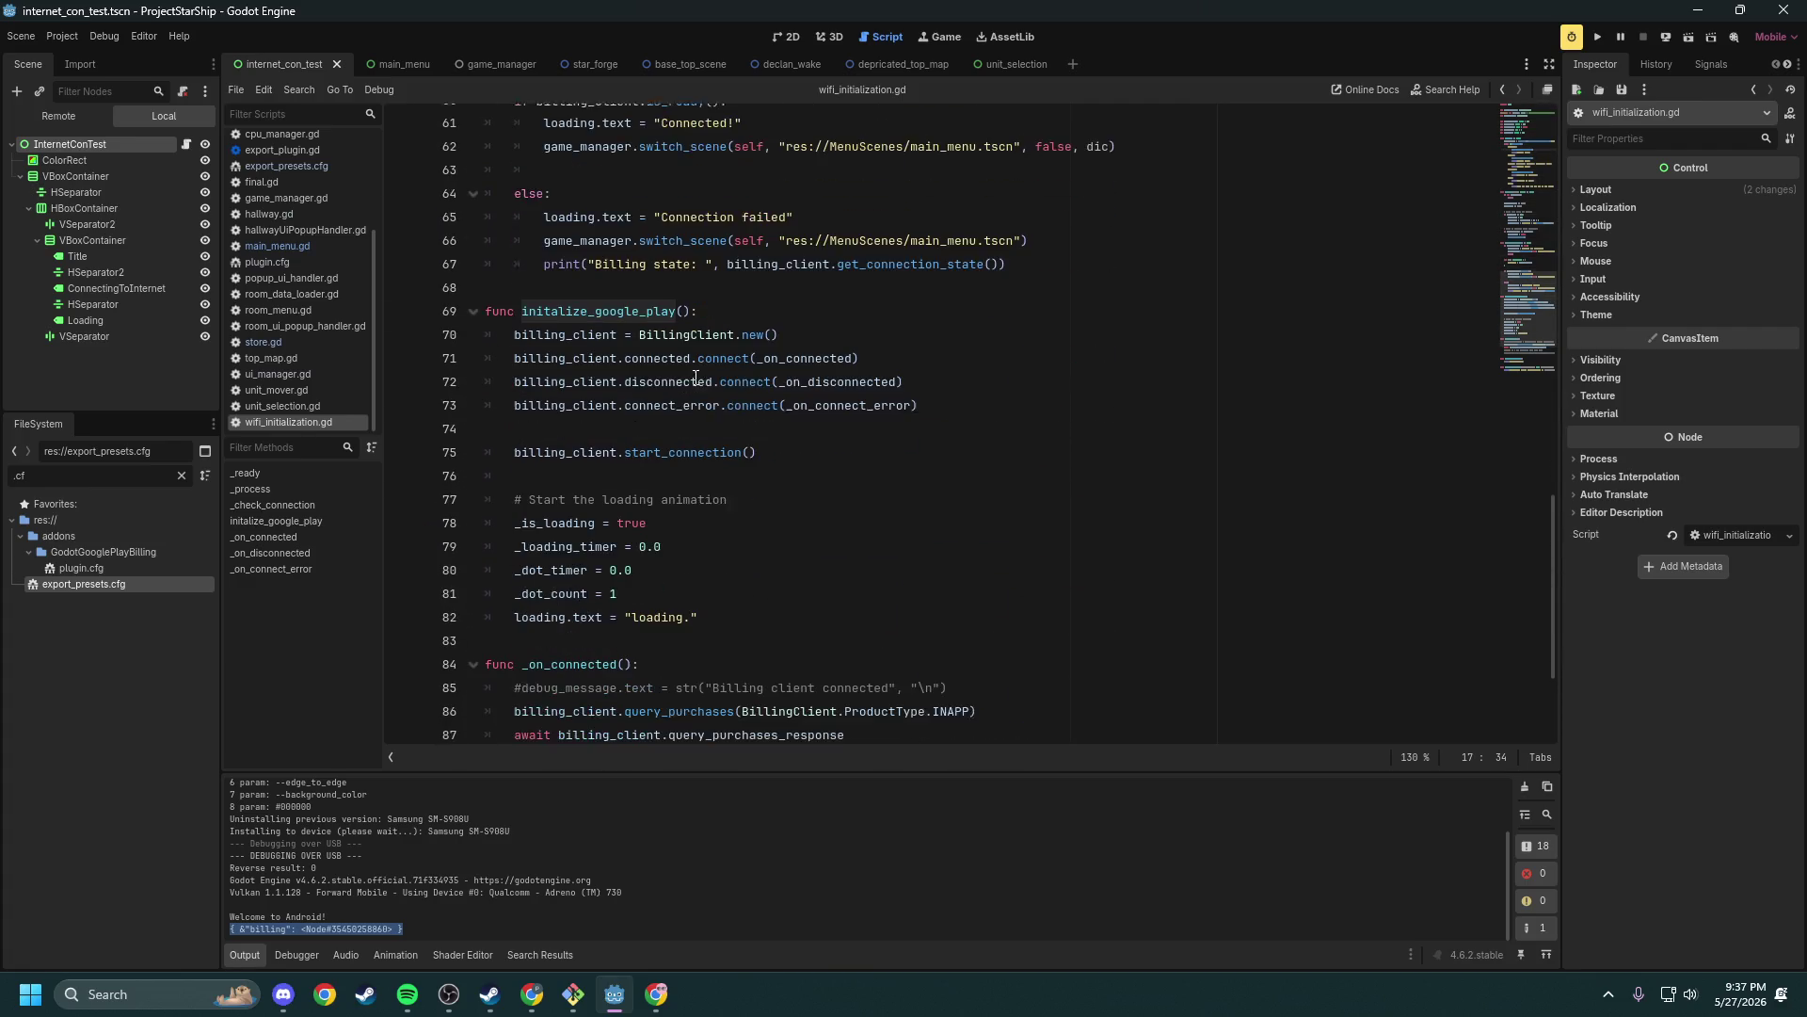
pyautogui.click(451, 329)
pyautogui.moveTo(882, 354); pyautogui.dragTo(513, 349)
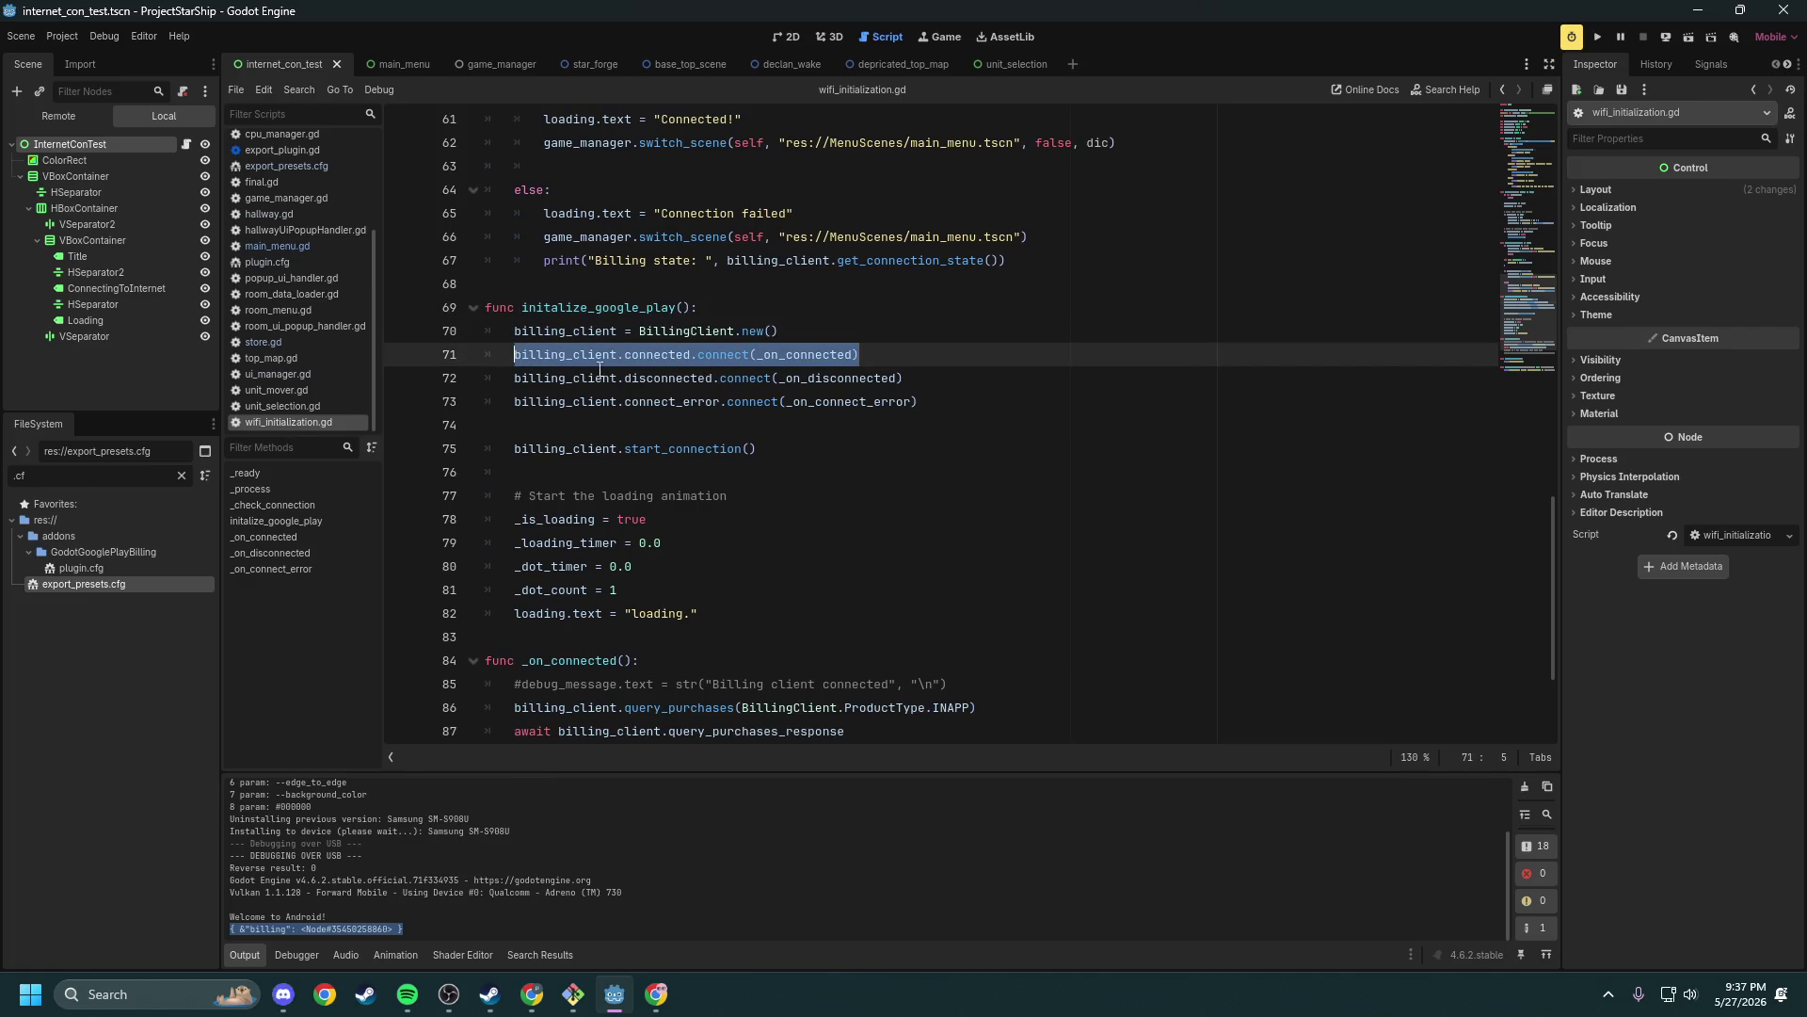
pyautogui.doubleClick(677, 363)
pyautogui.doubleClick(789, 356)
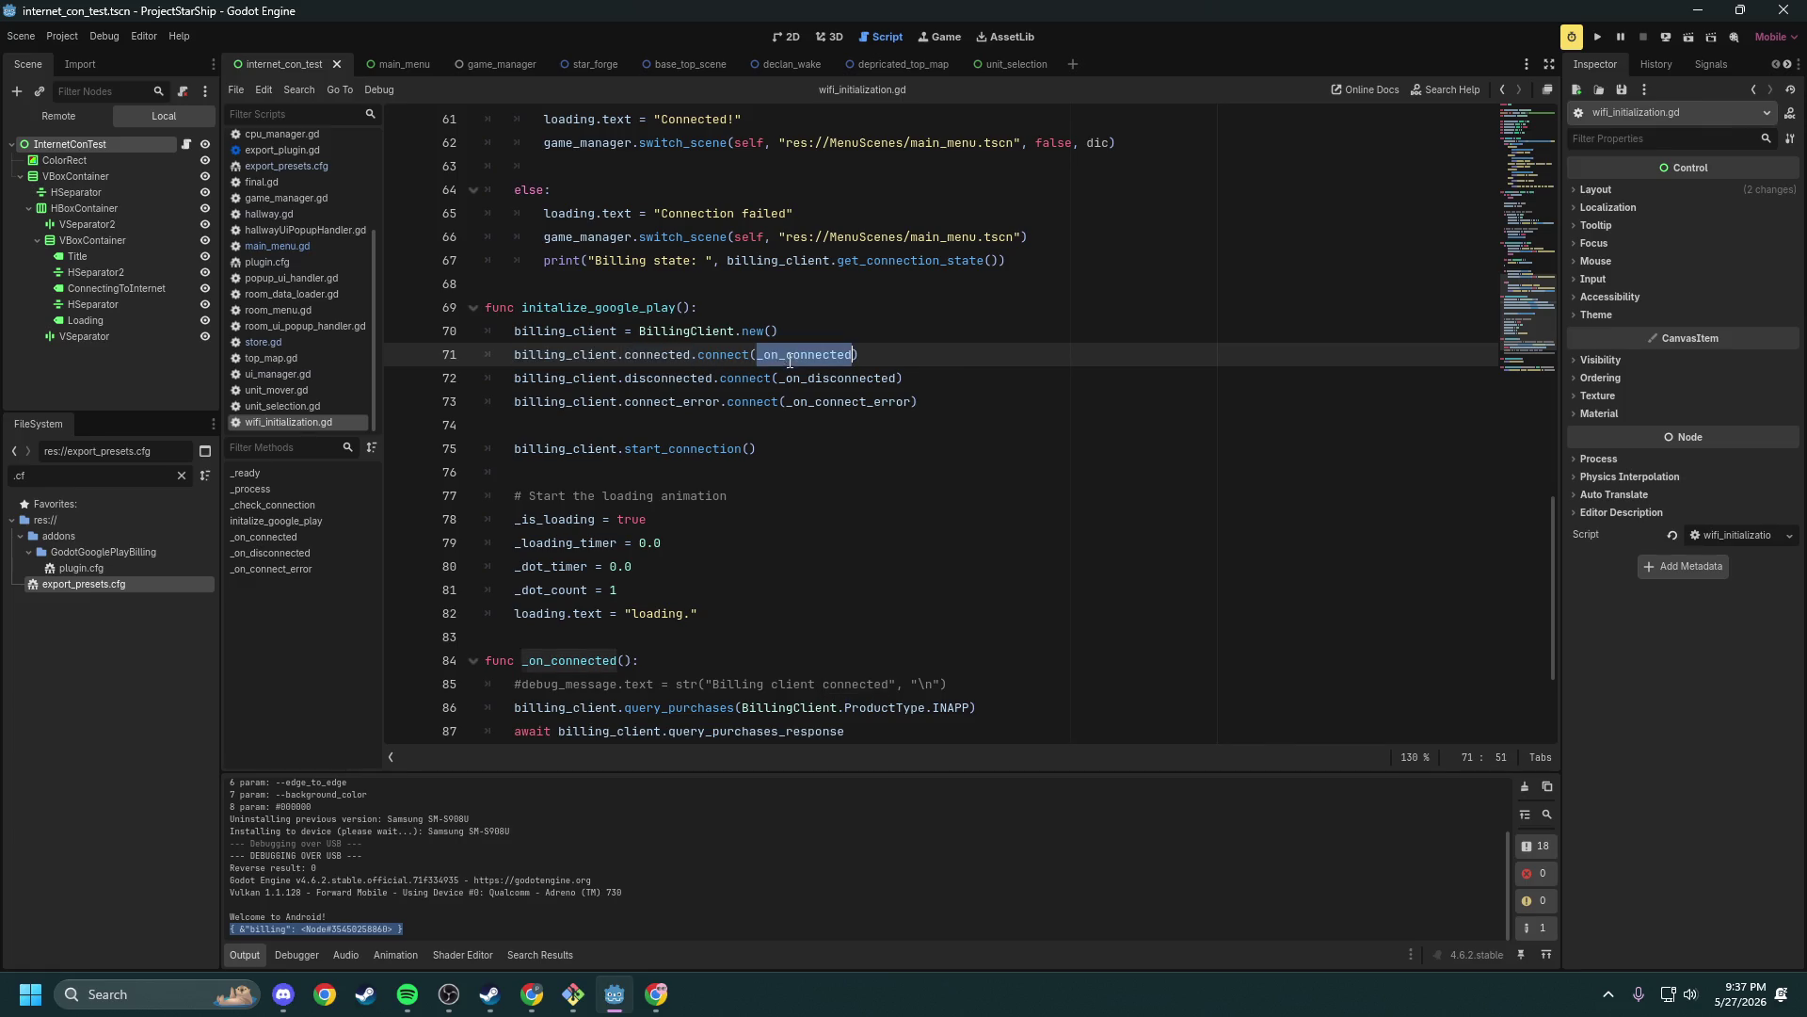
pyautogui.moveTo(803, 348)
pyautogui.scroll(-2, 733, 551)
pyautogui.tripleClick(669, 521)
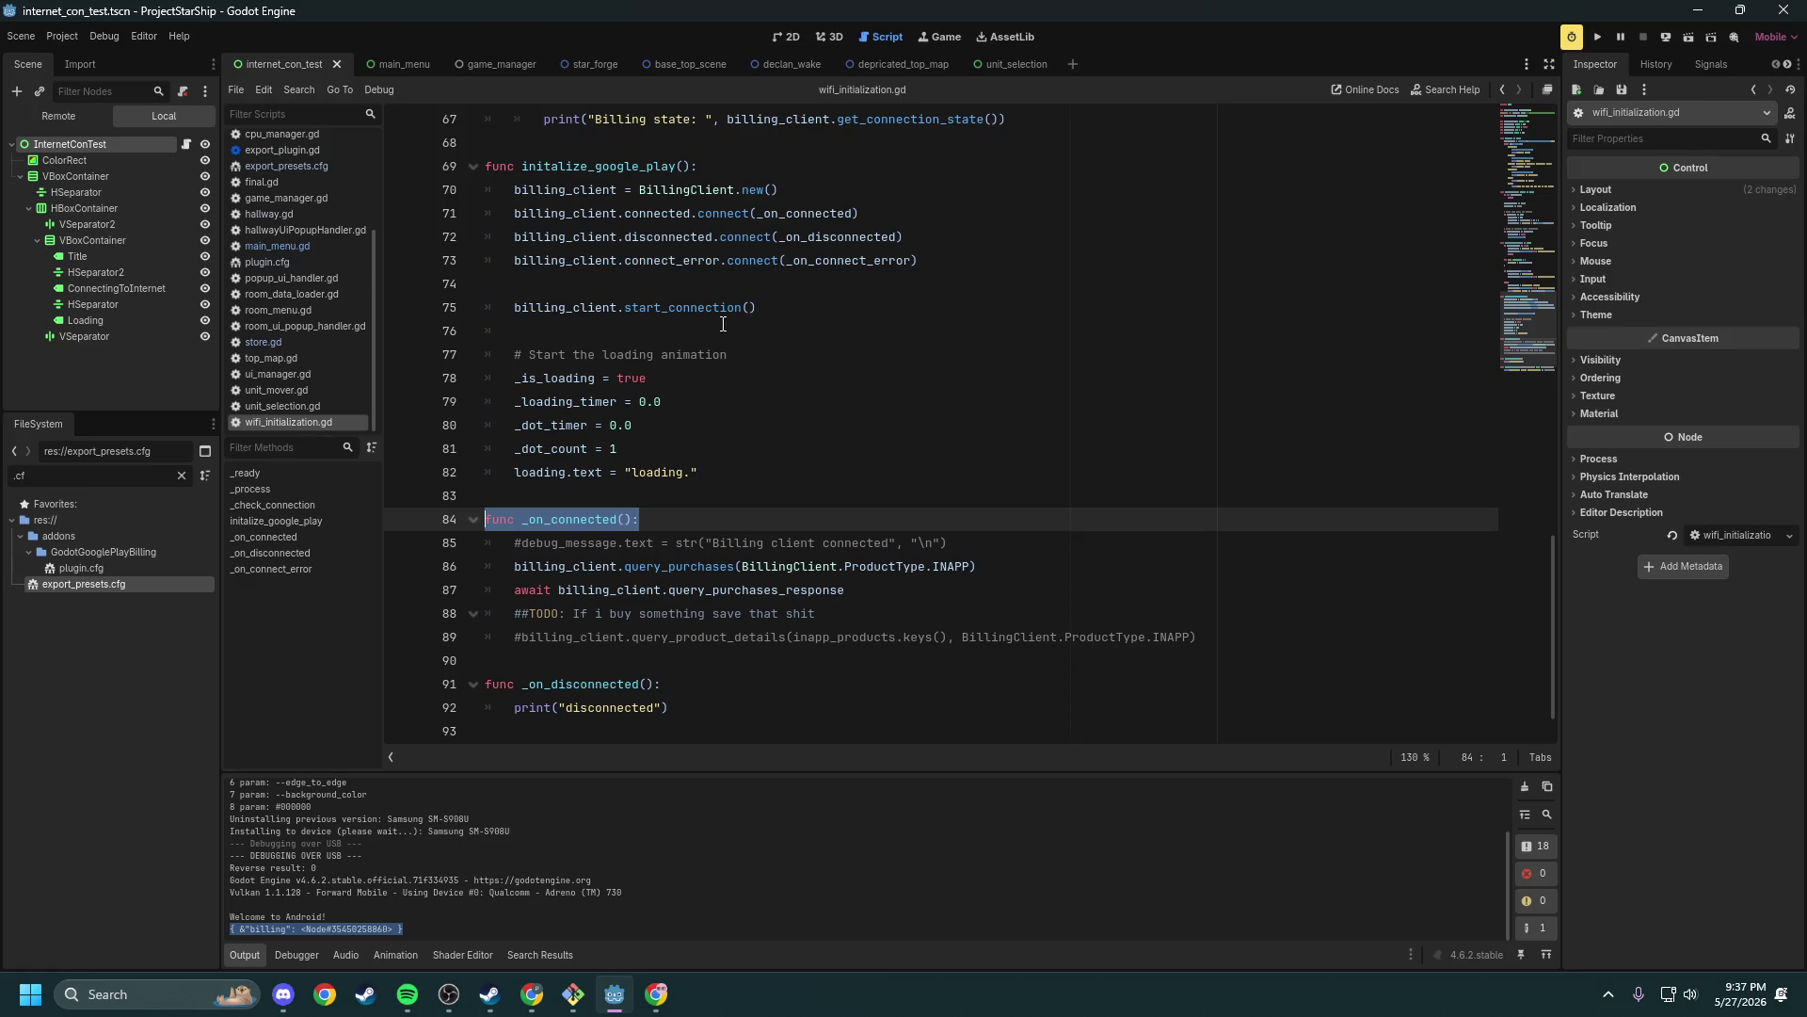
pyautogui.doubleClick(685, 316)
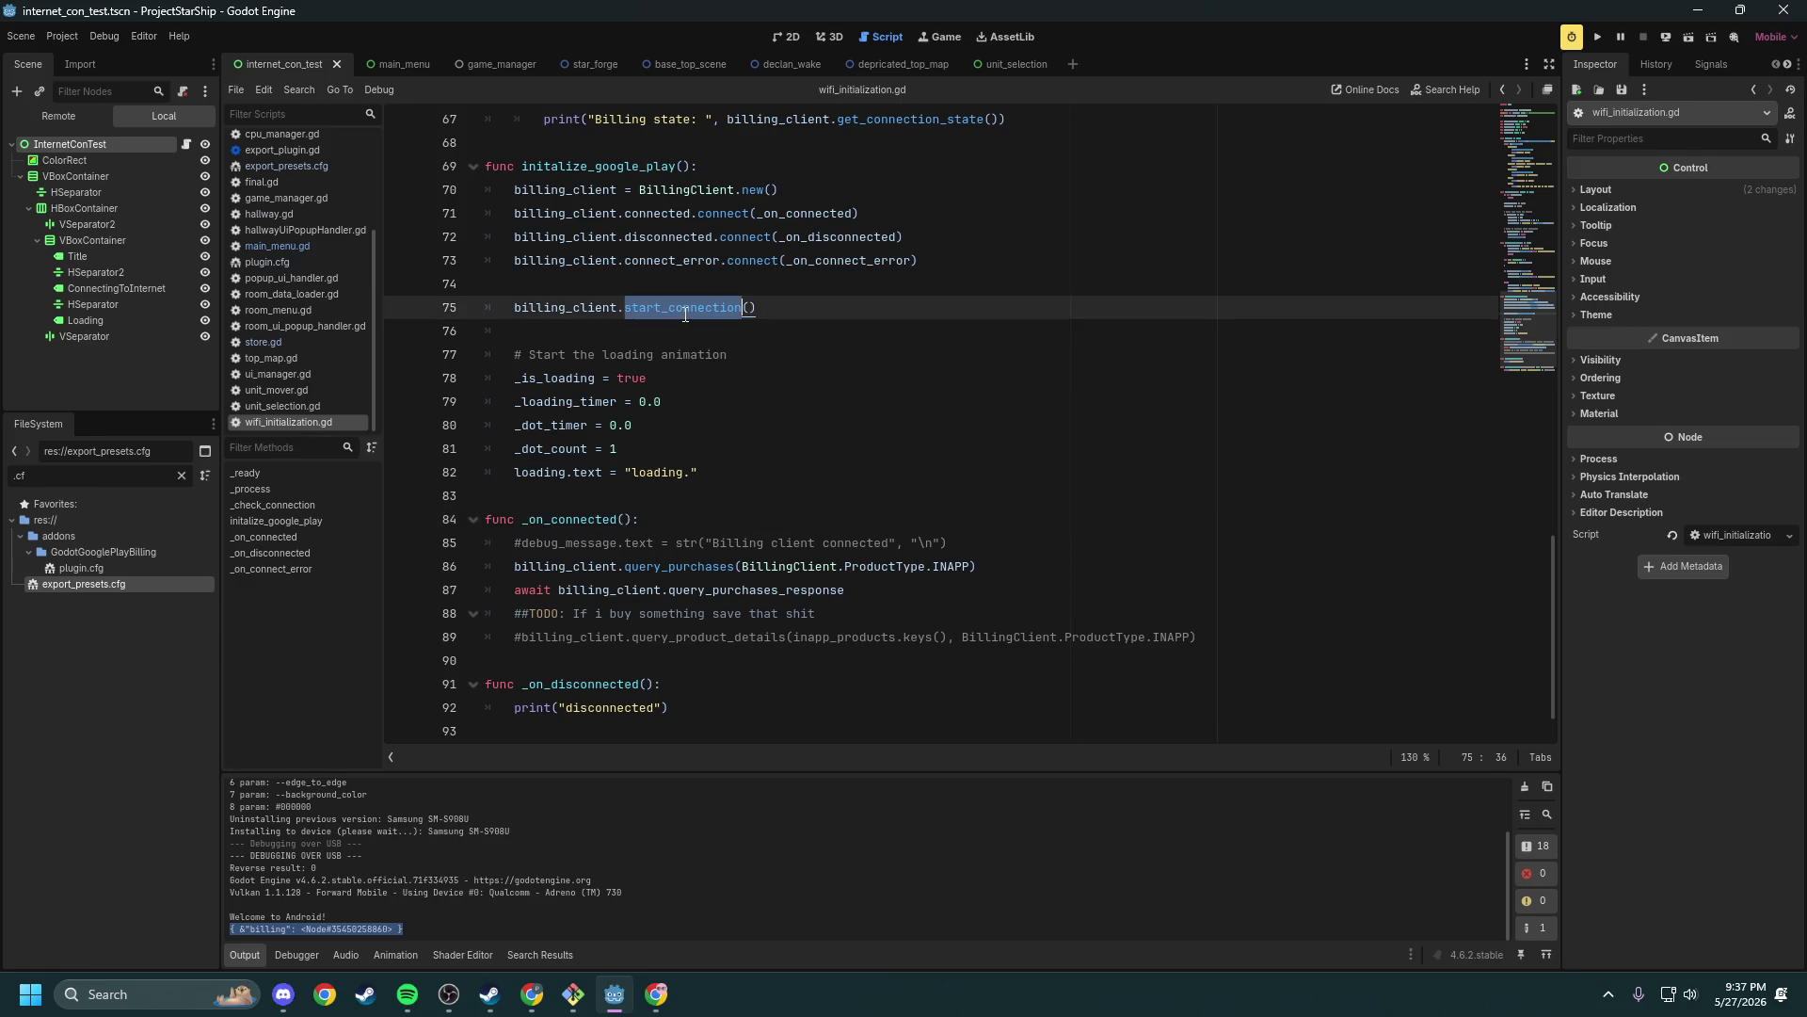
pyautogui.hotkey('alt', 'Tab')
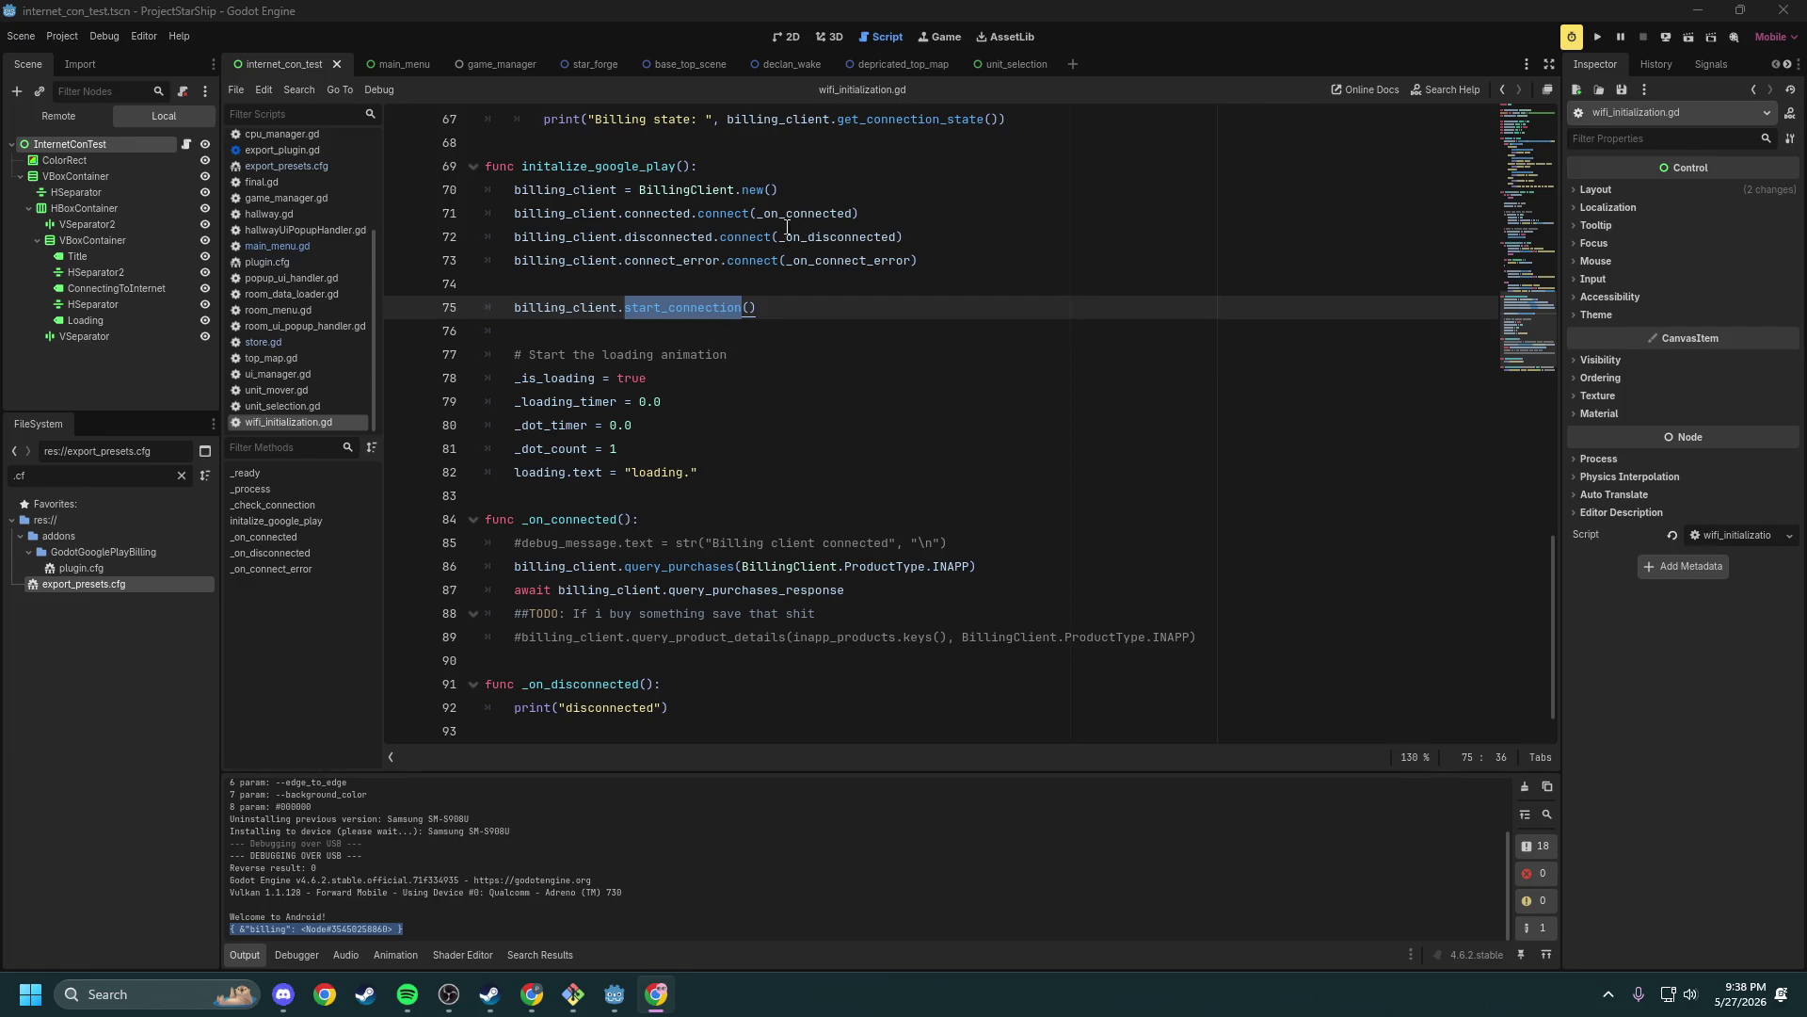
pyautogui.doubleClick(675, 214)
pyautogui.hotkey('alt', 'Tab')
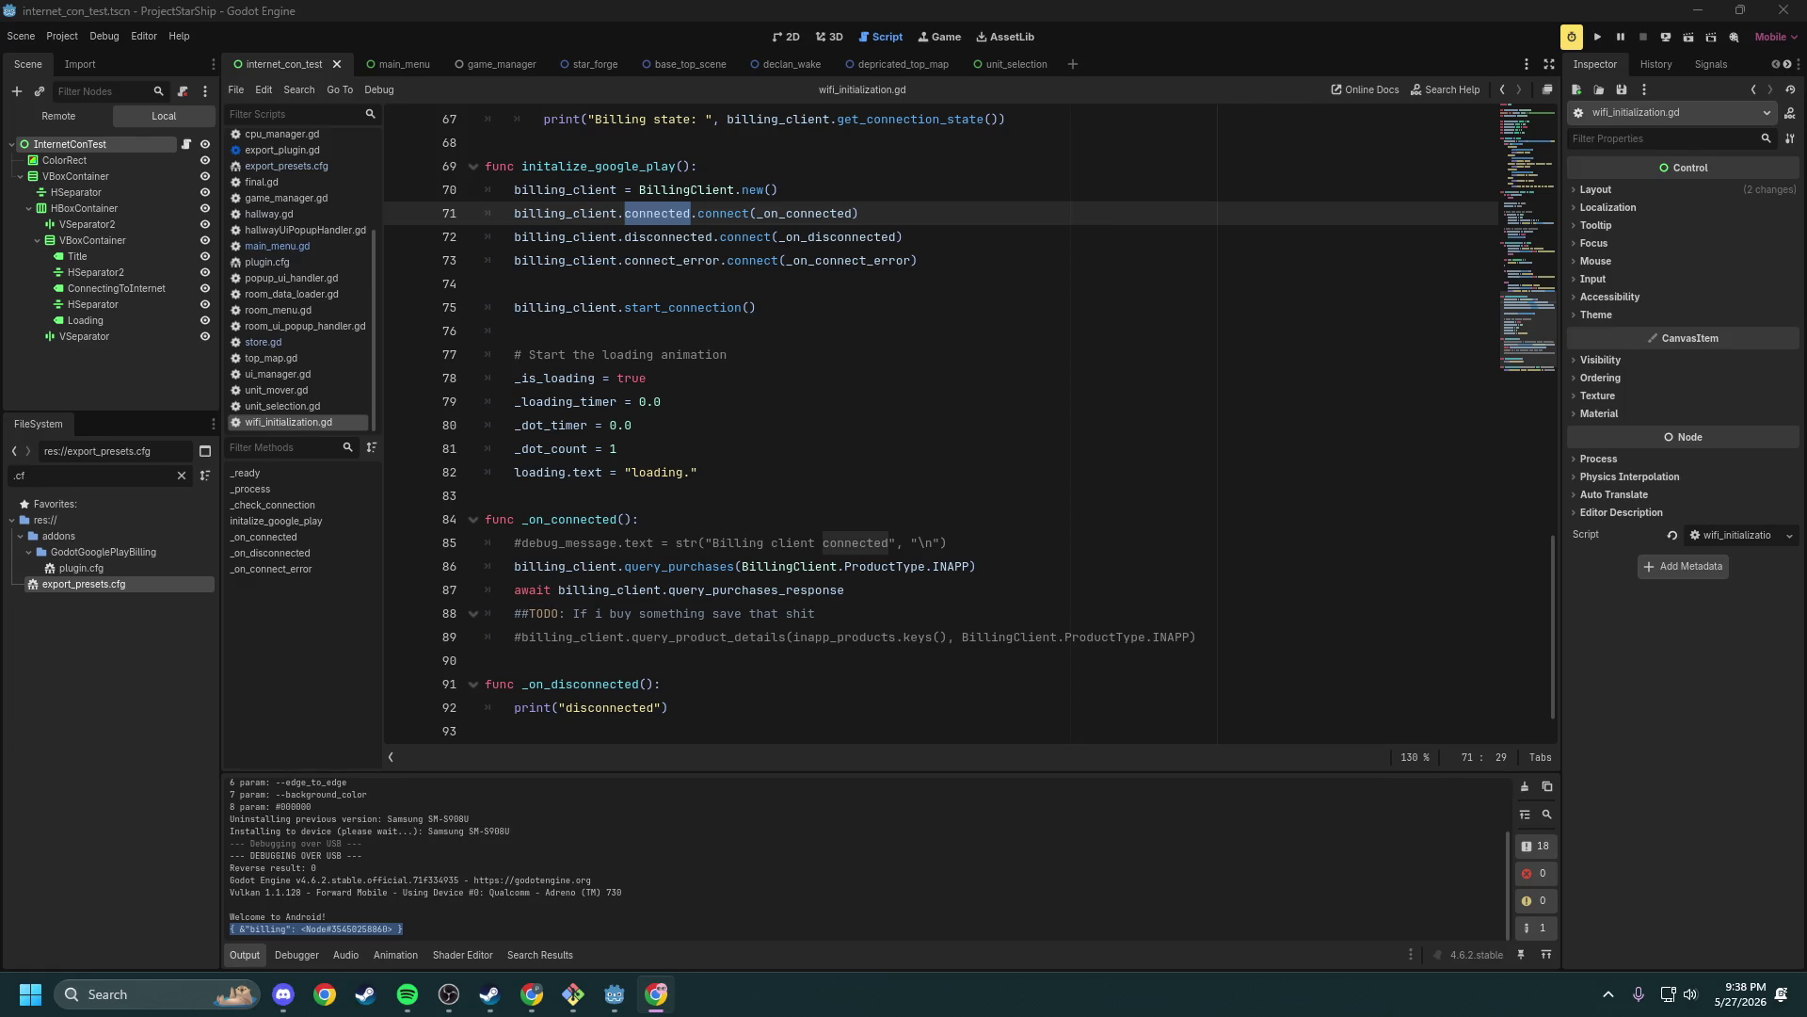
pyautogui.doubleClick(588, 211)
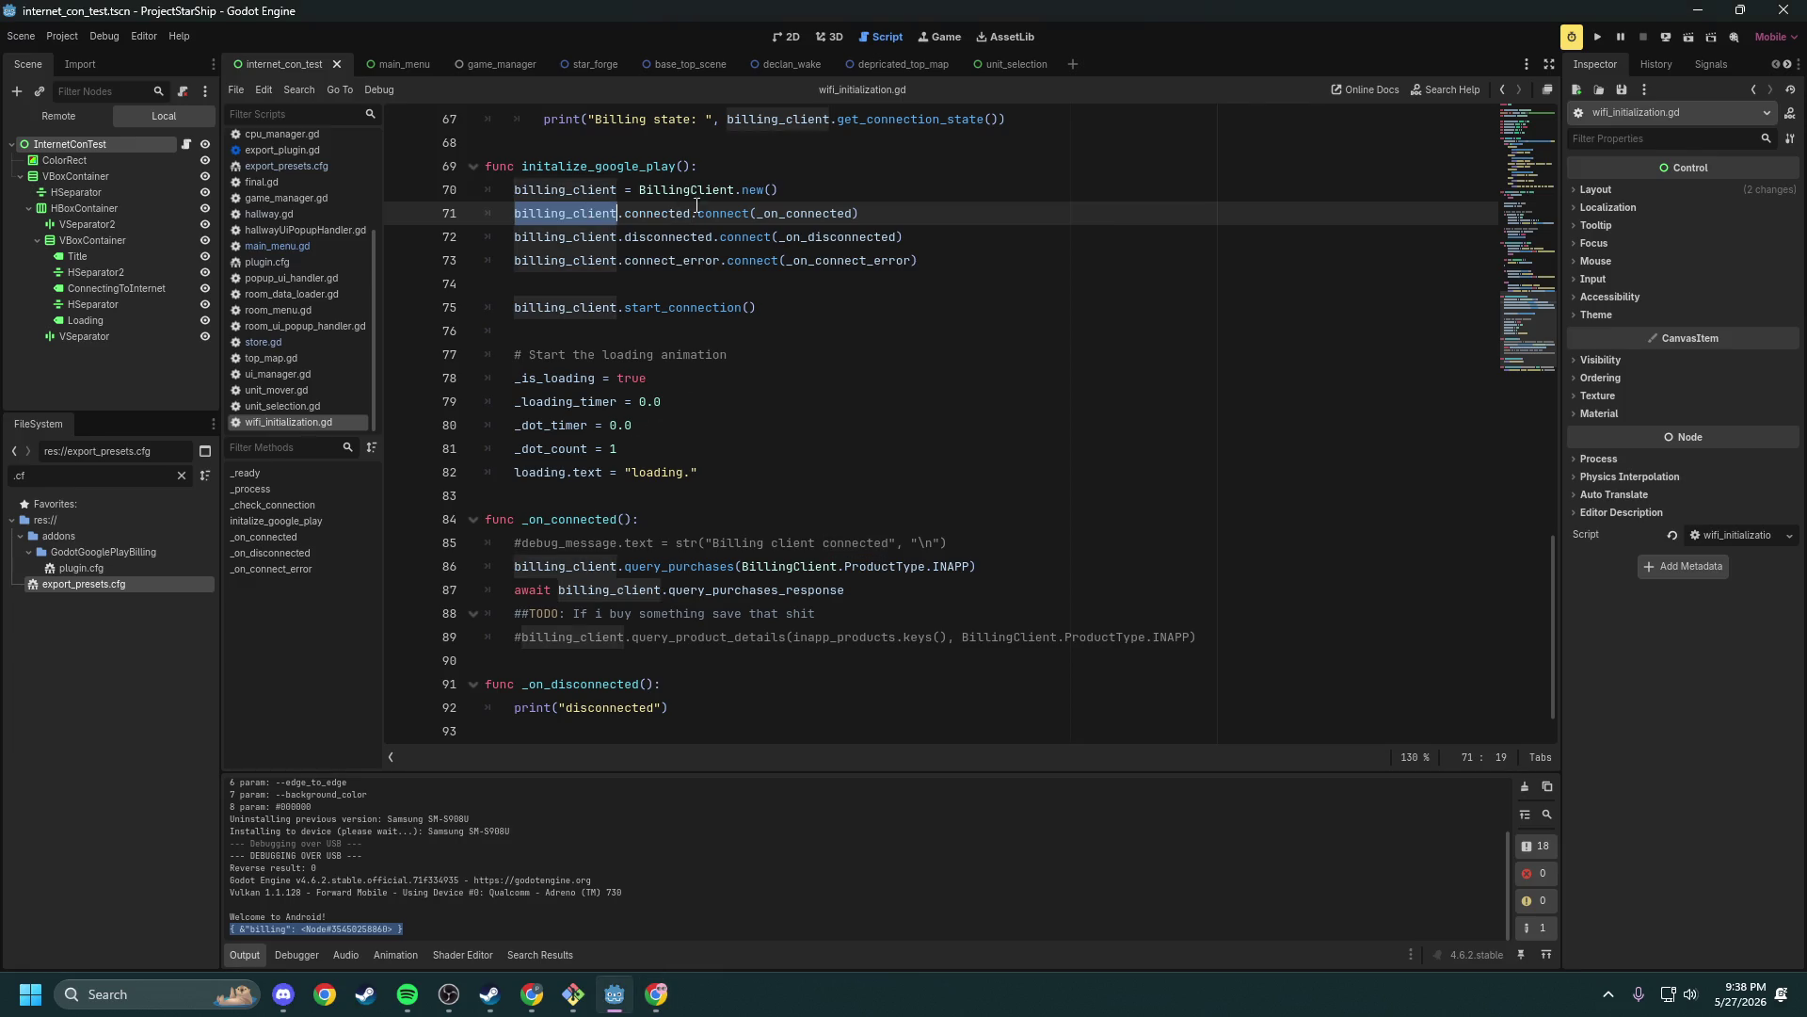
pyautogui.doubleClick(752, 214)
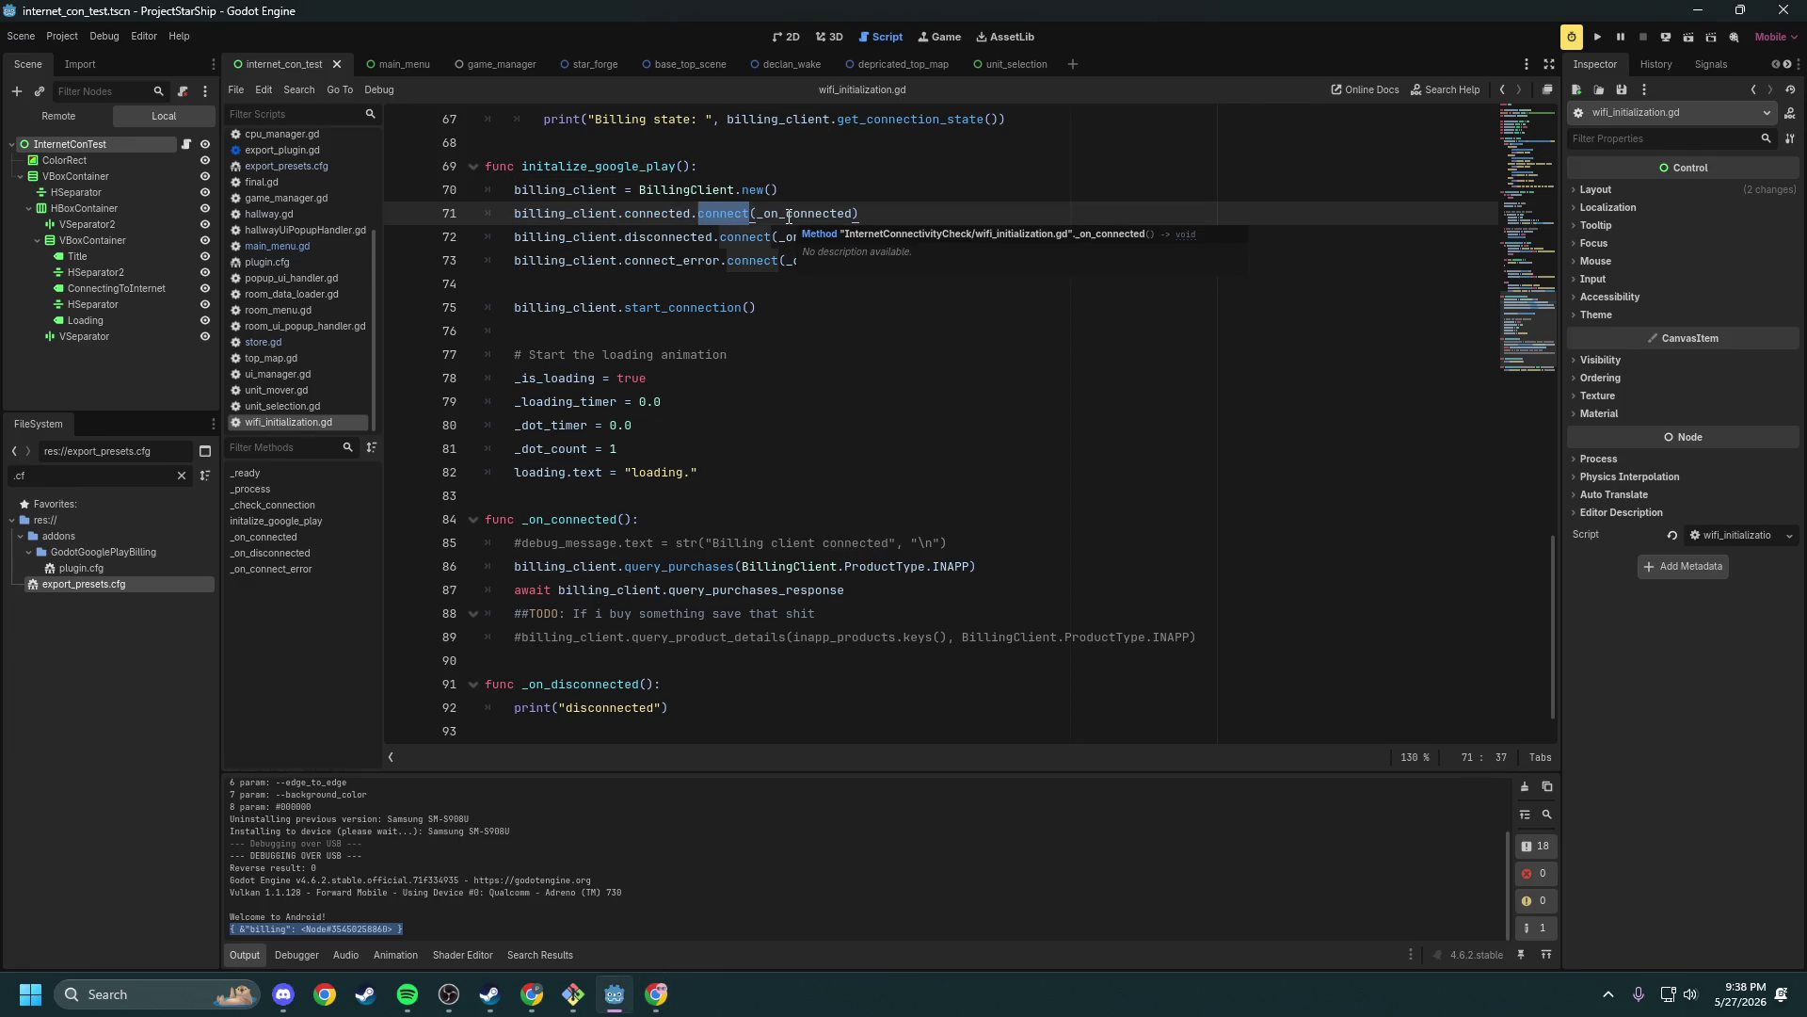
pyautogui.click(789, 216)
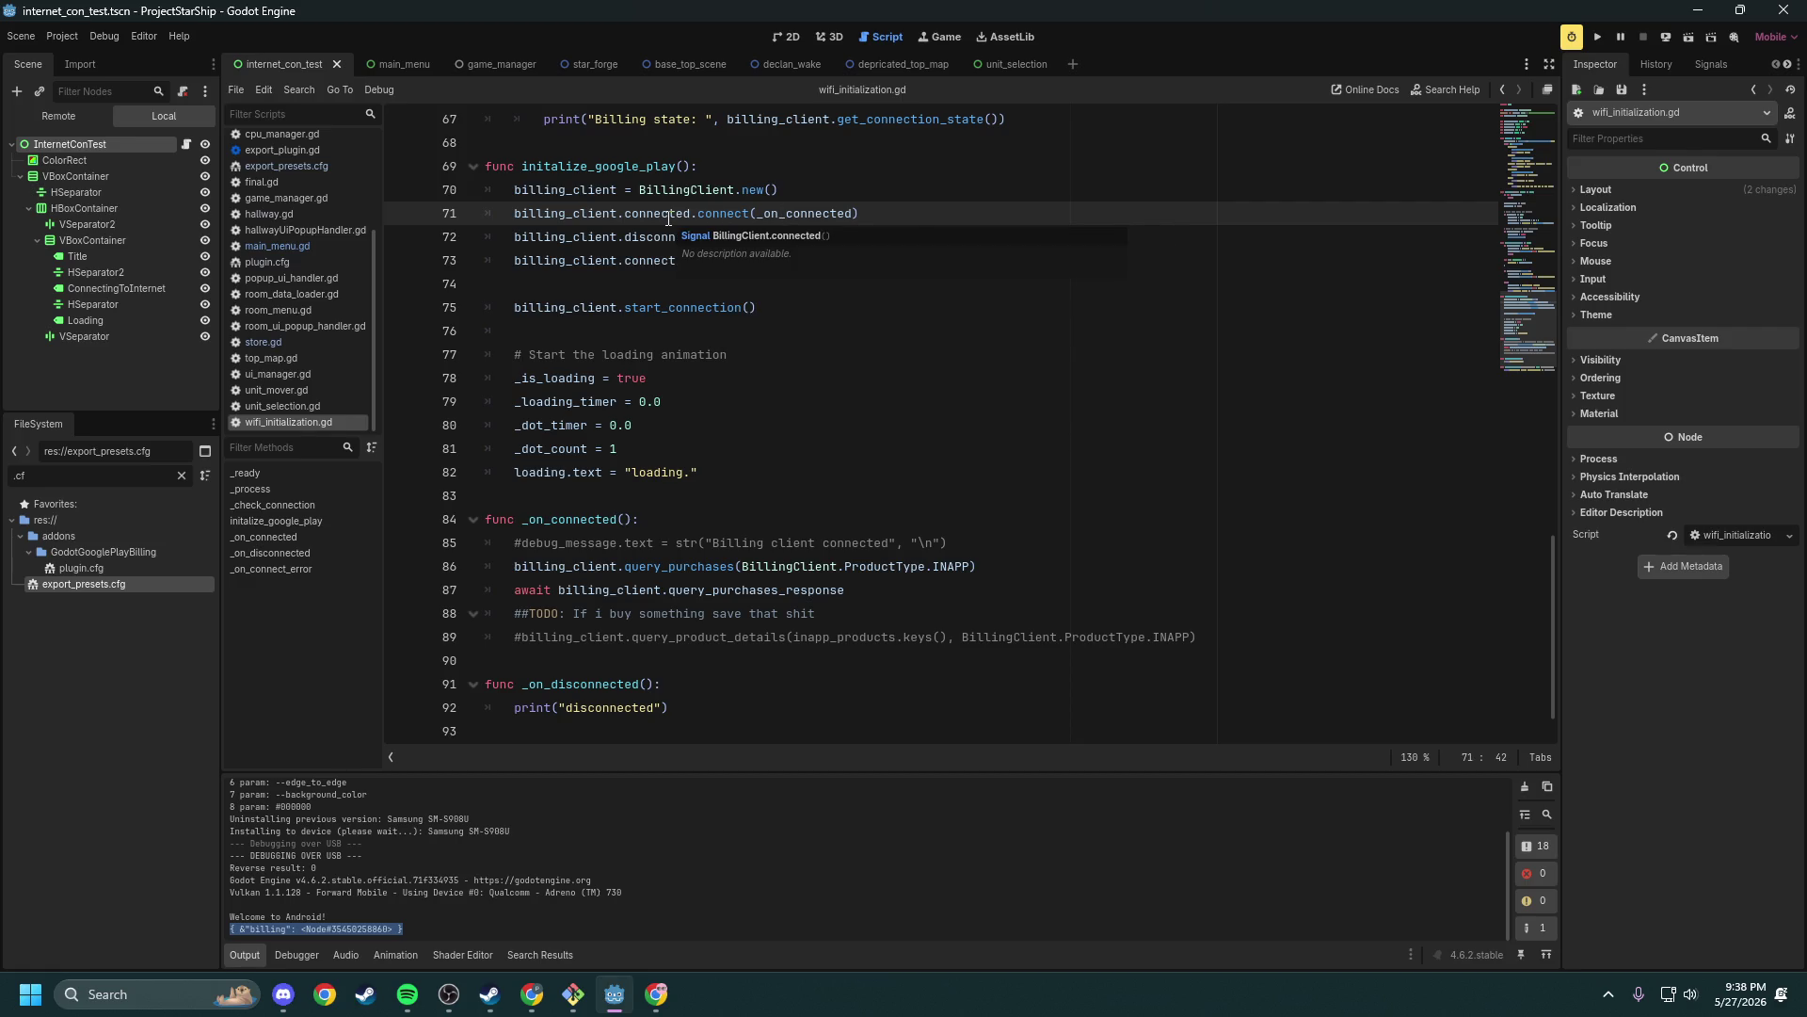
pyautogui.doubleClick(668, 215)
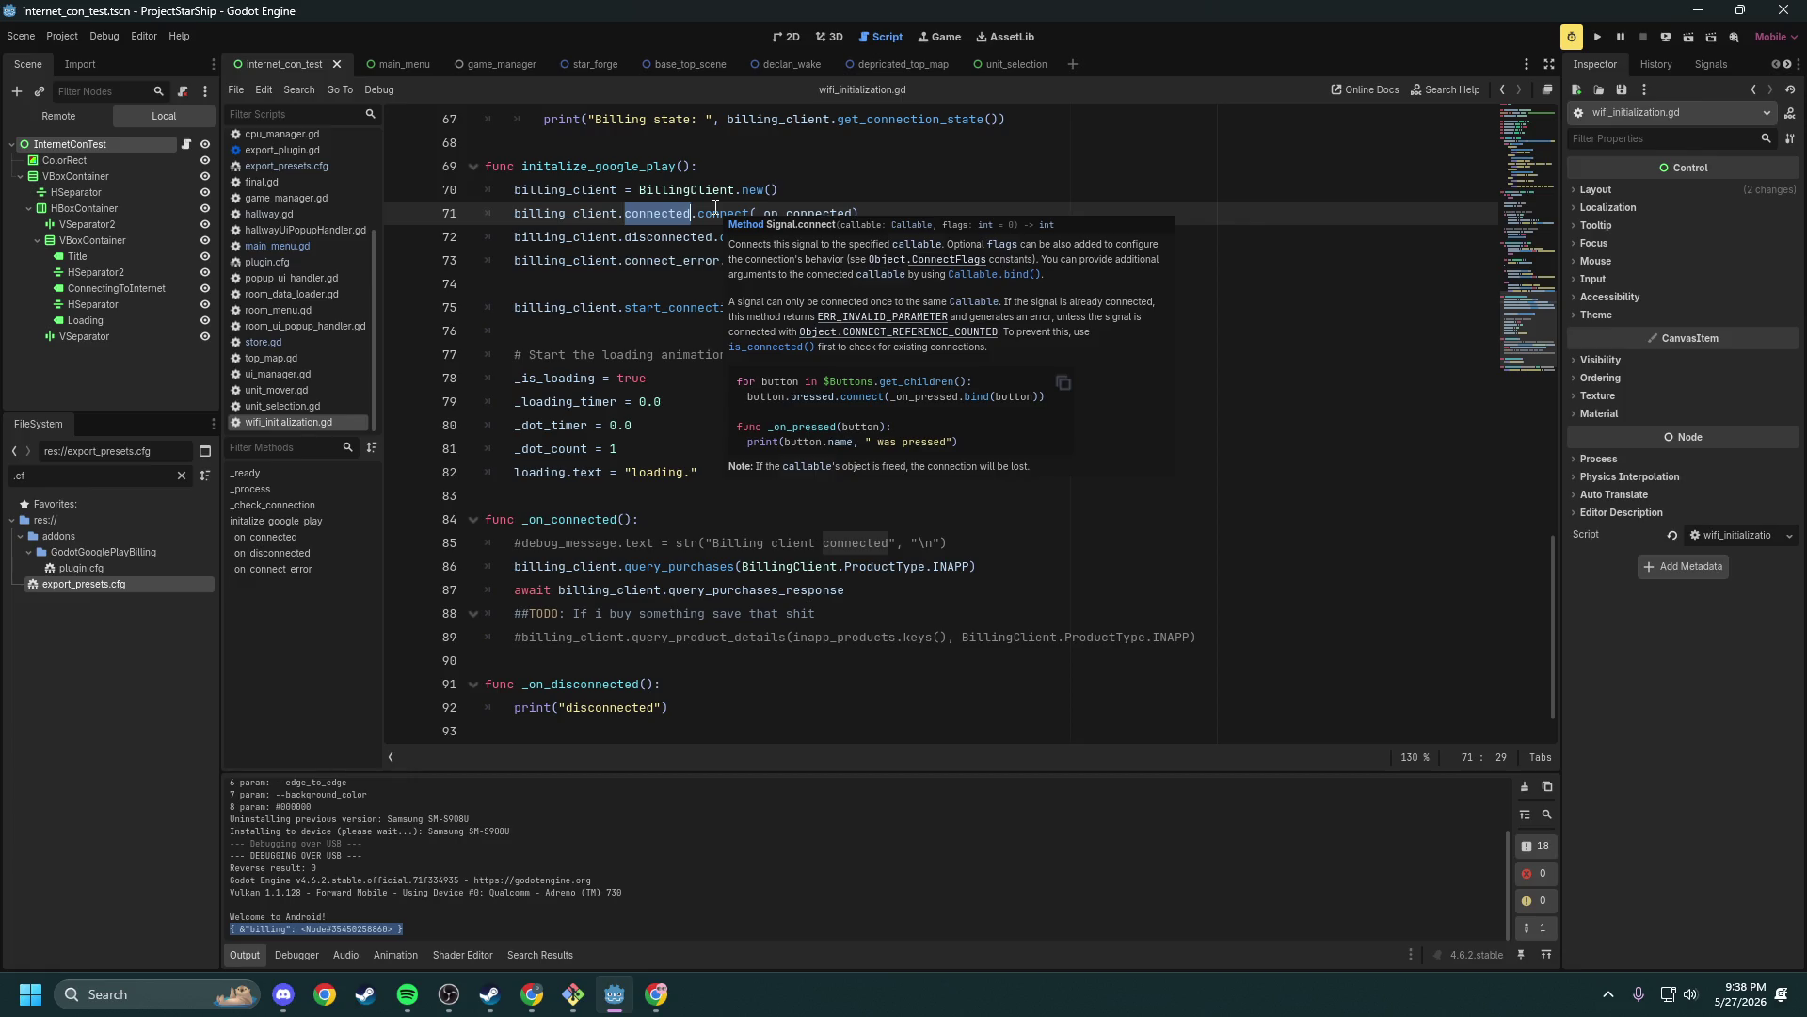
pyautogui.click(807, 213)
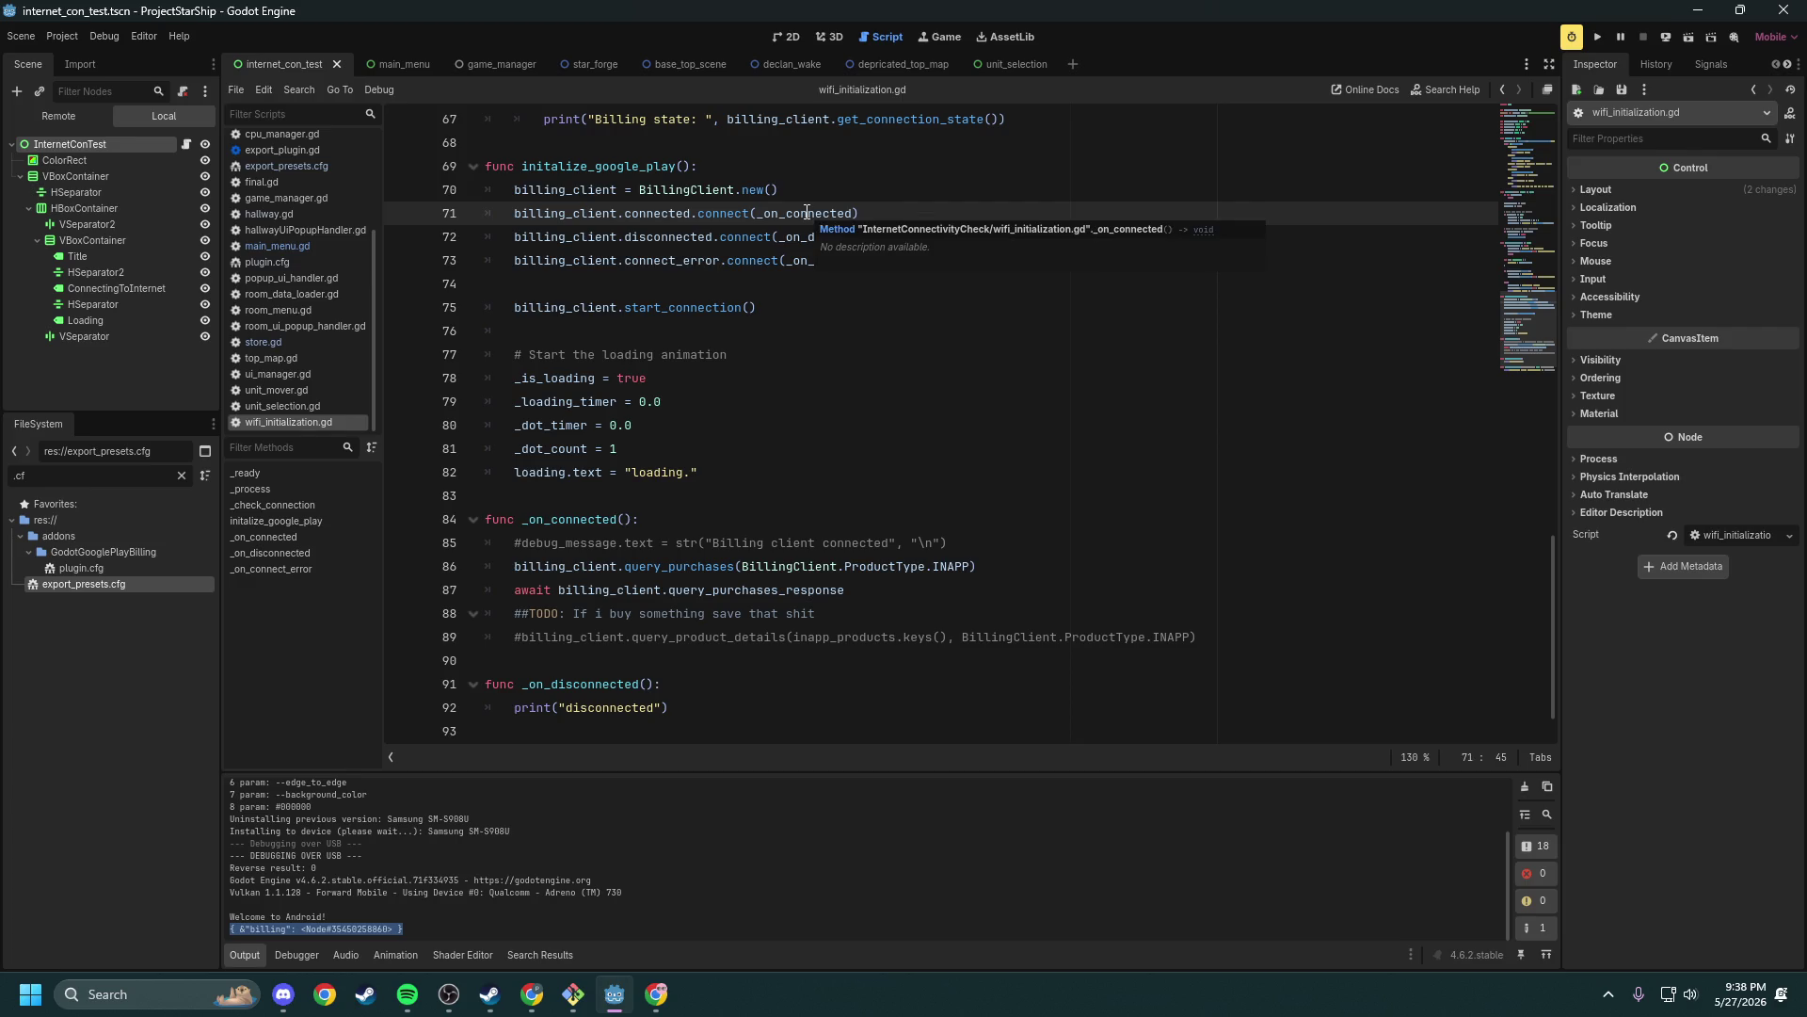
pyautogui.click(721, 219)
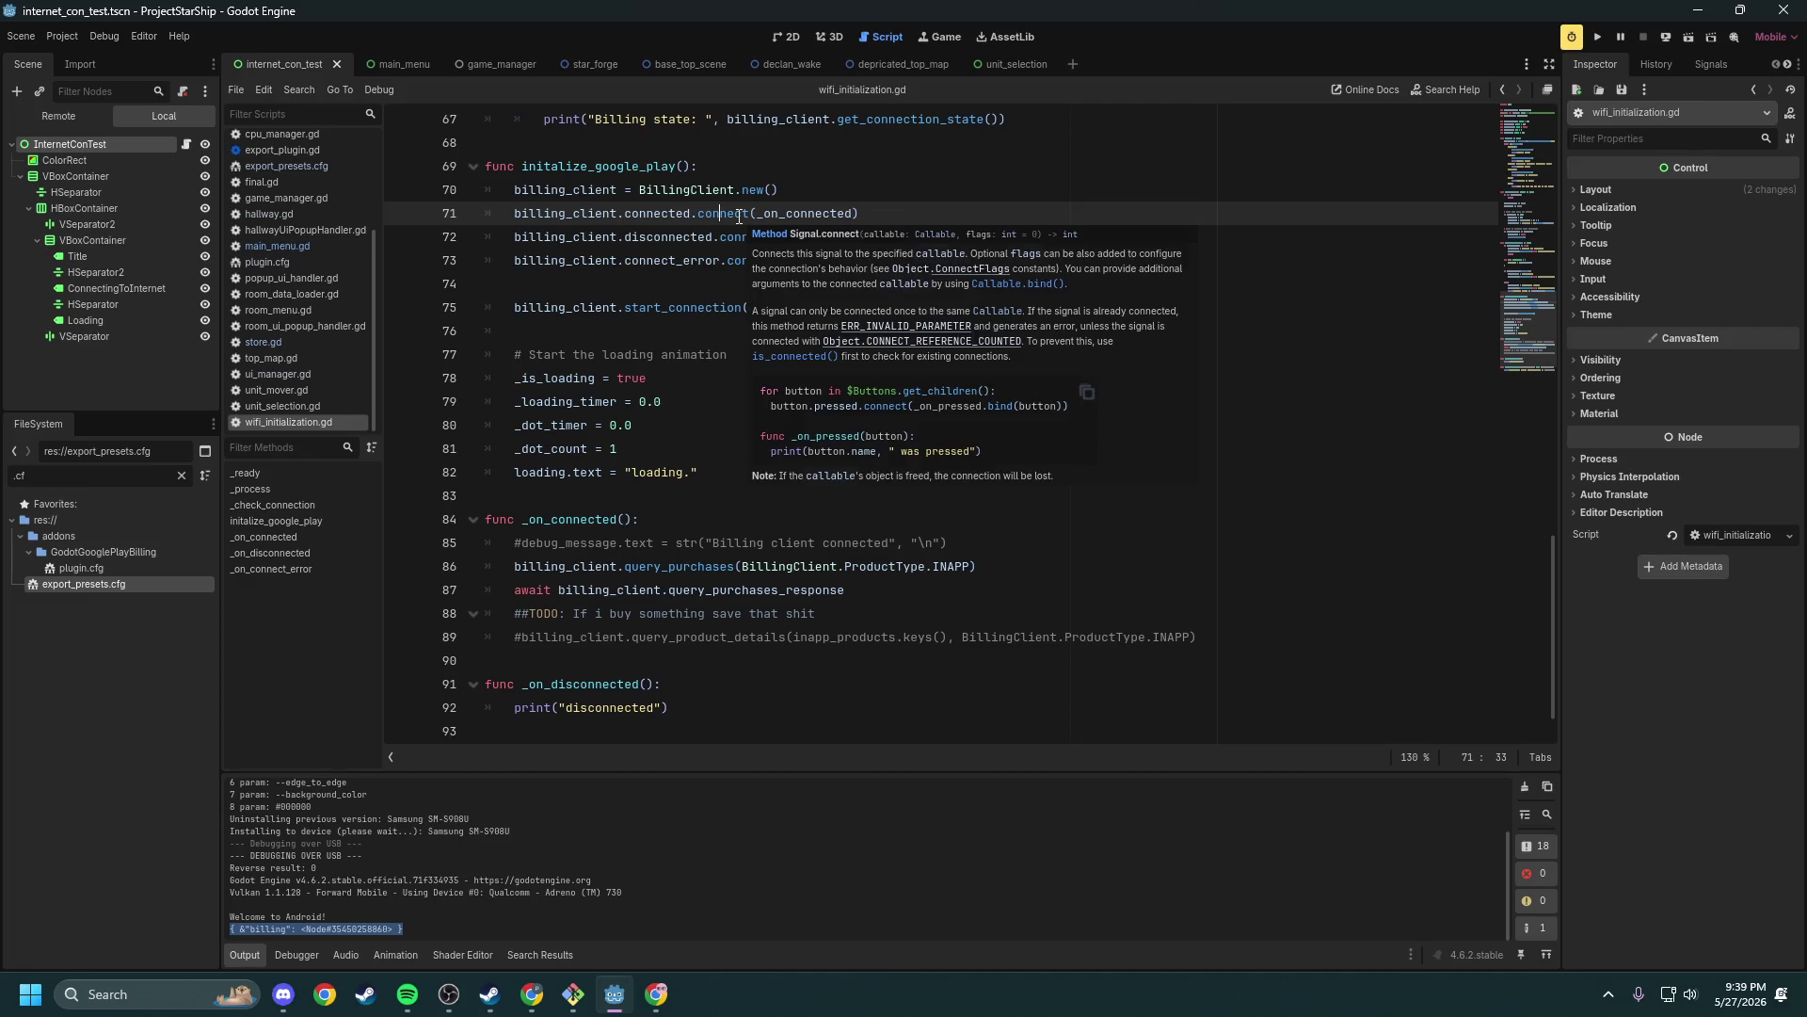
pyautogui.click(739, 217)
pyautogui.click(725, 406)
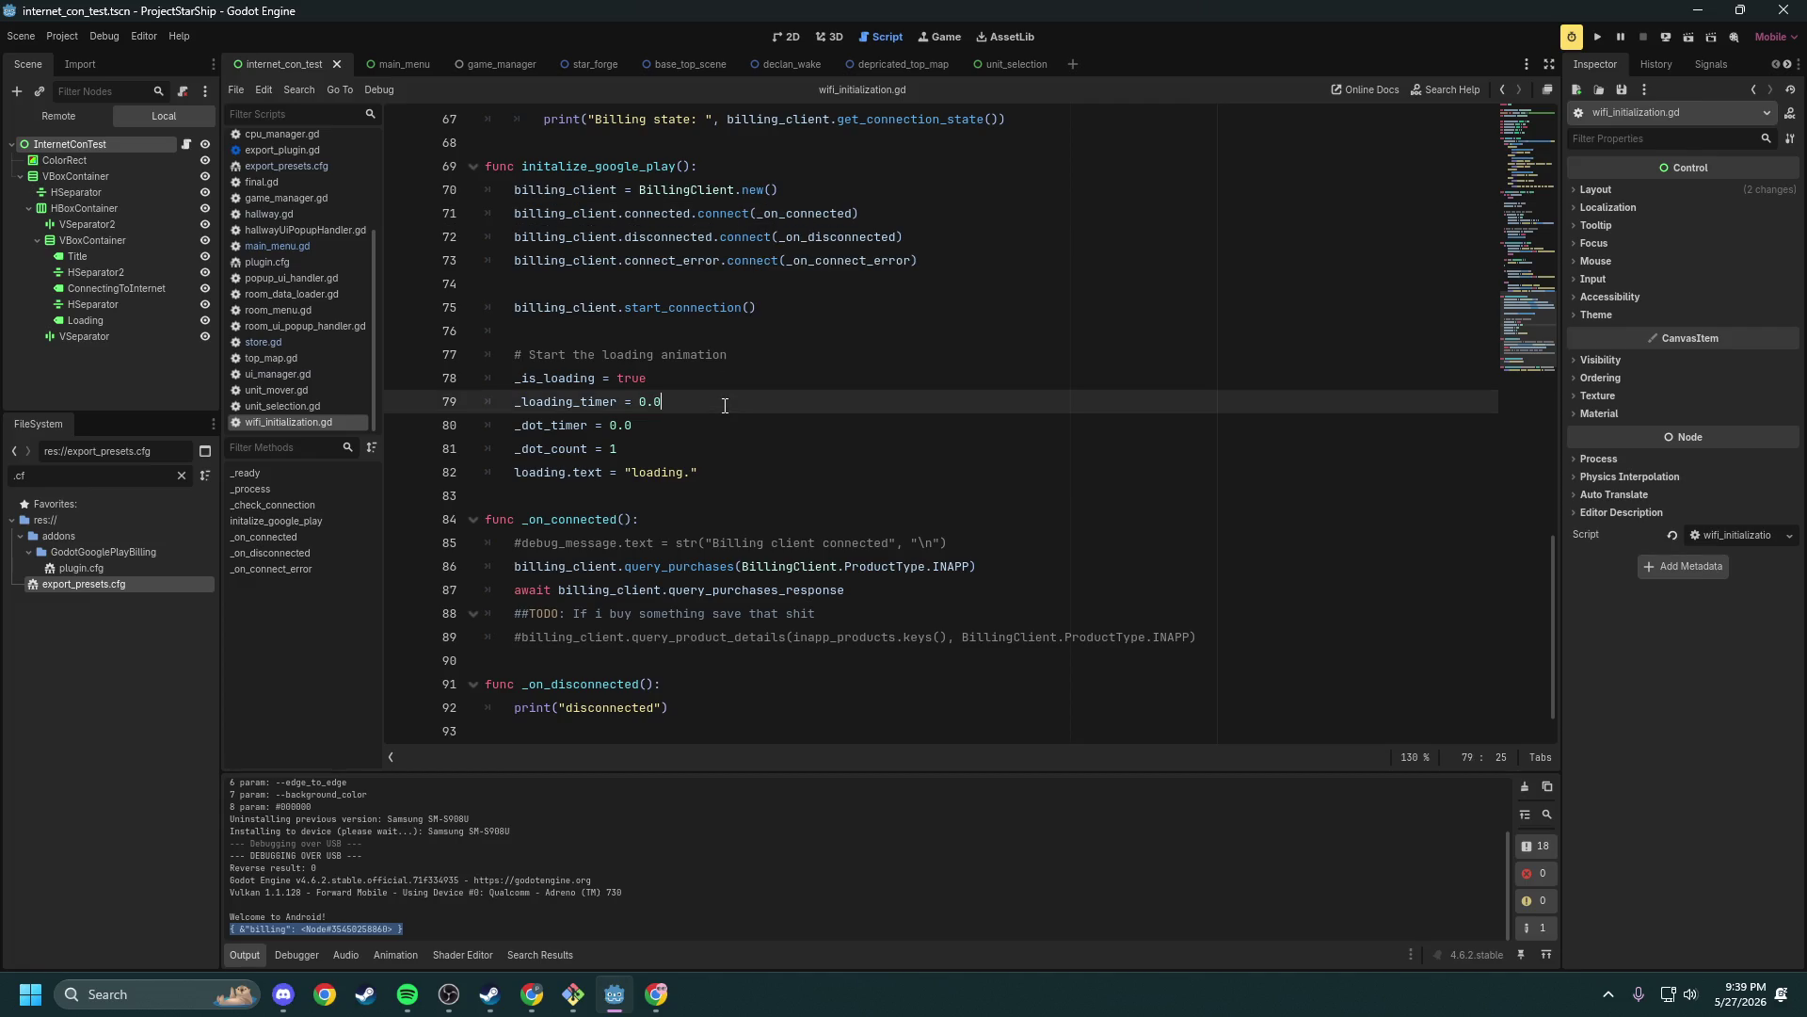
pyautogui.moveTo(883, 211)
pyautogui.mouseDown()
pyautogui.moveTo(513, 191)
pyautogui.moveTo(509, 208)
pyautogui.mouseUp()
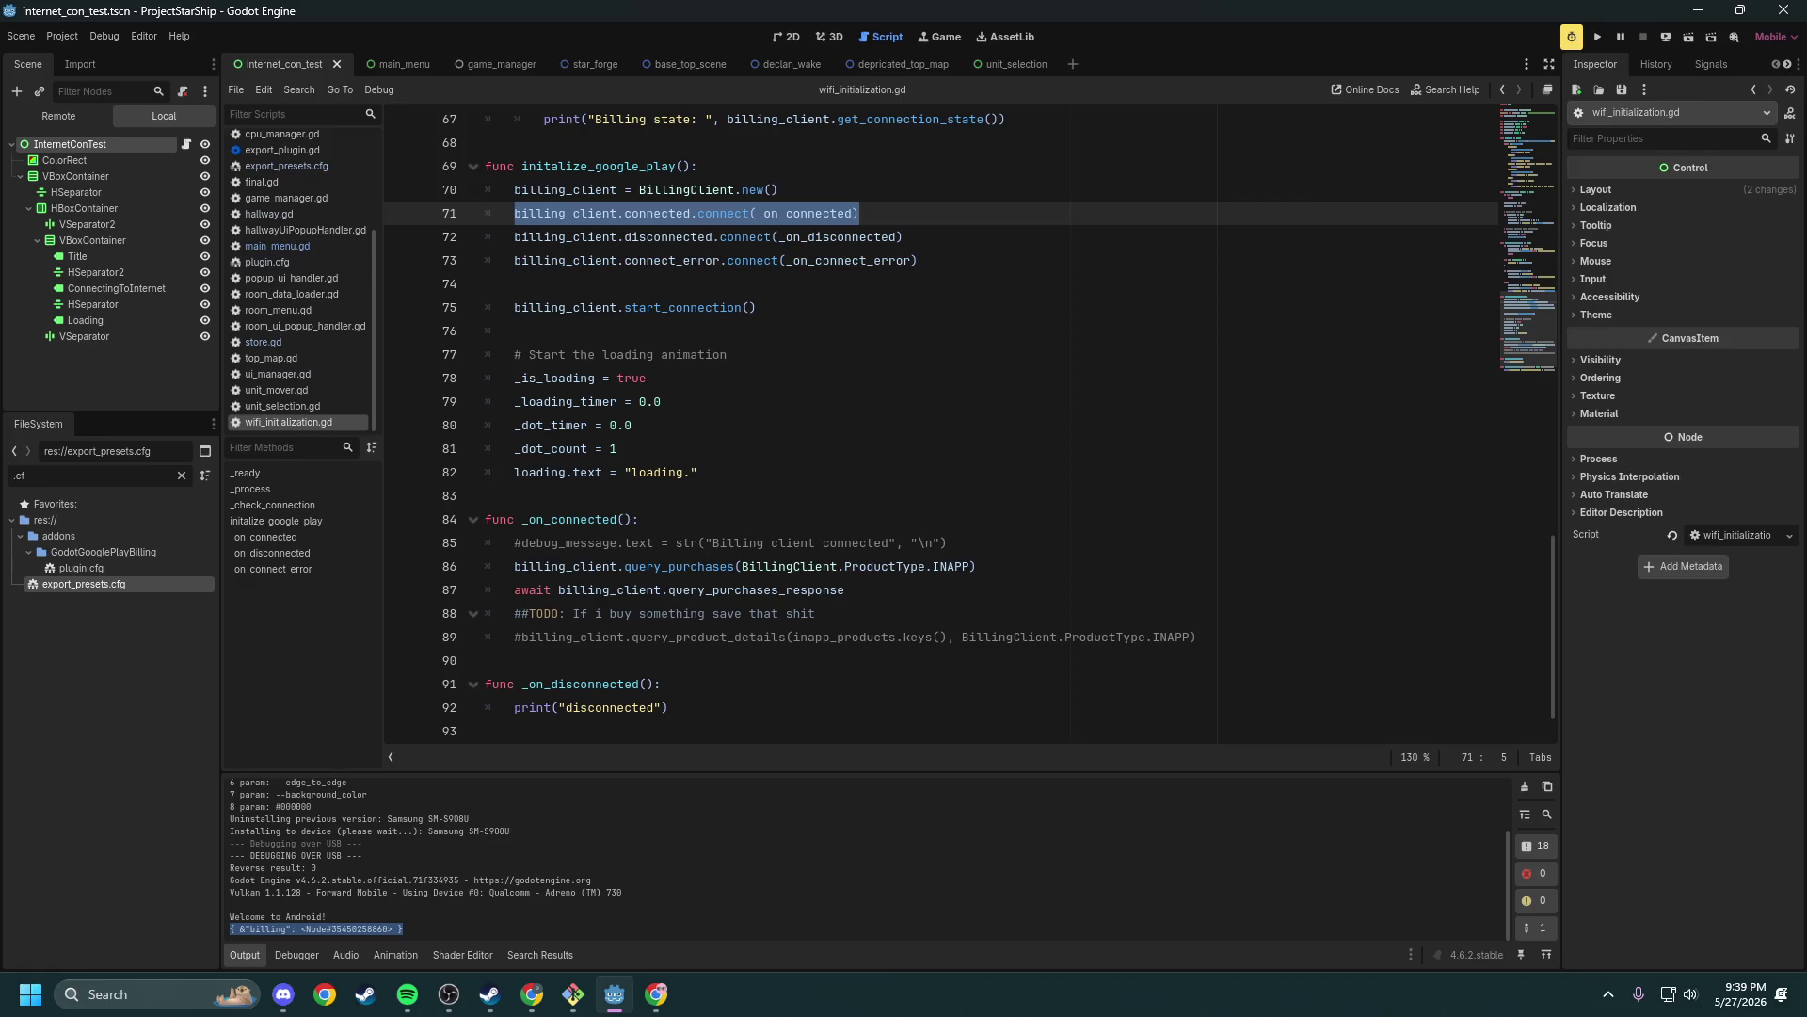
pyautogui.hotkey('alt', 'Tab')
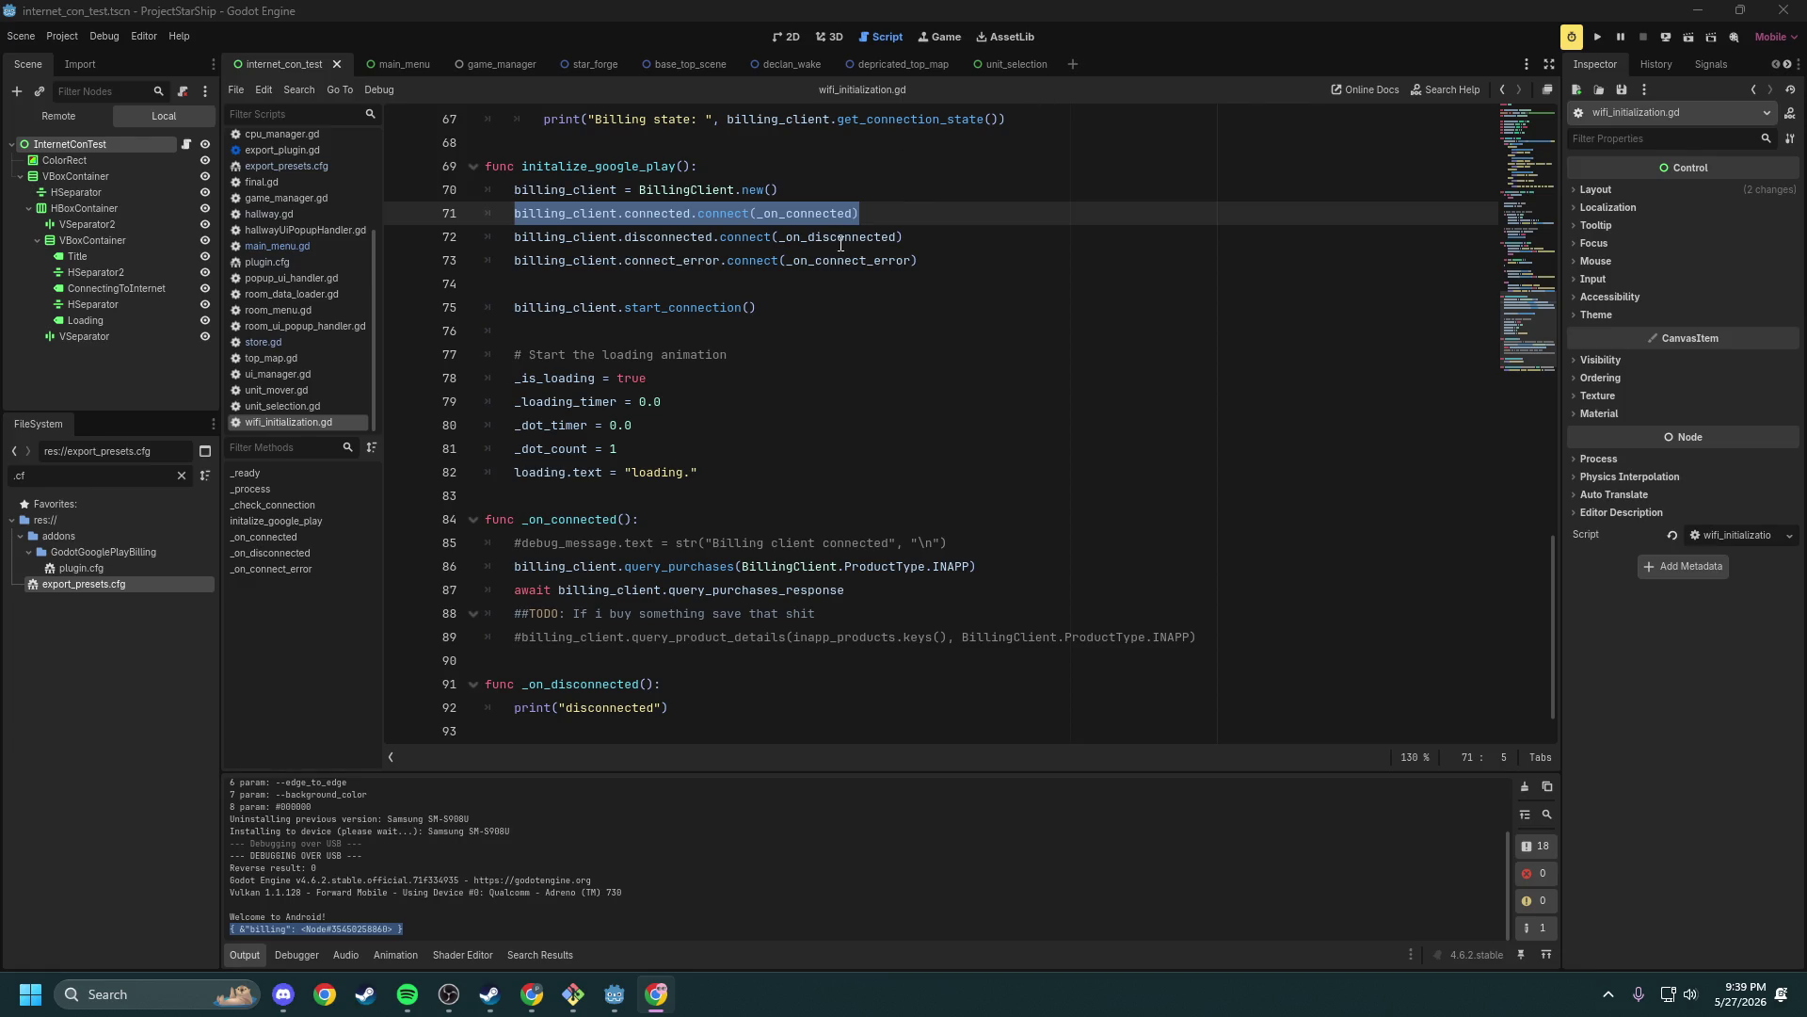
pyautogui.keyDown('ctrl'); pyautogui.click(745, 212); pyautogui.keyUp('ctrl')
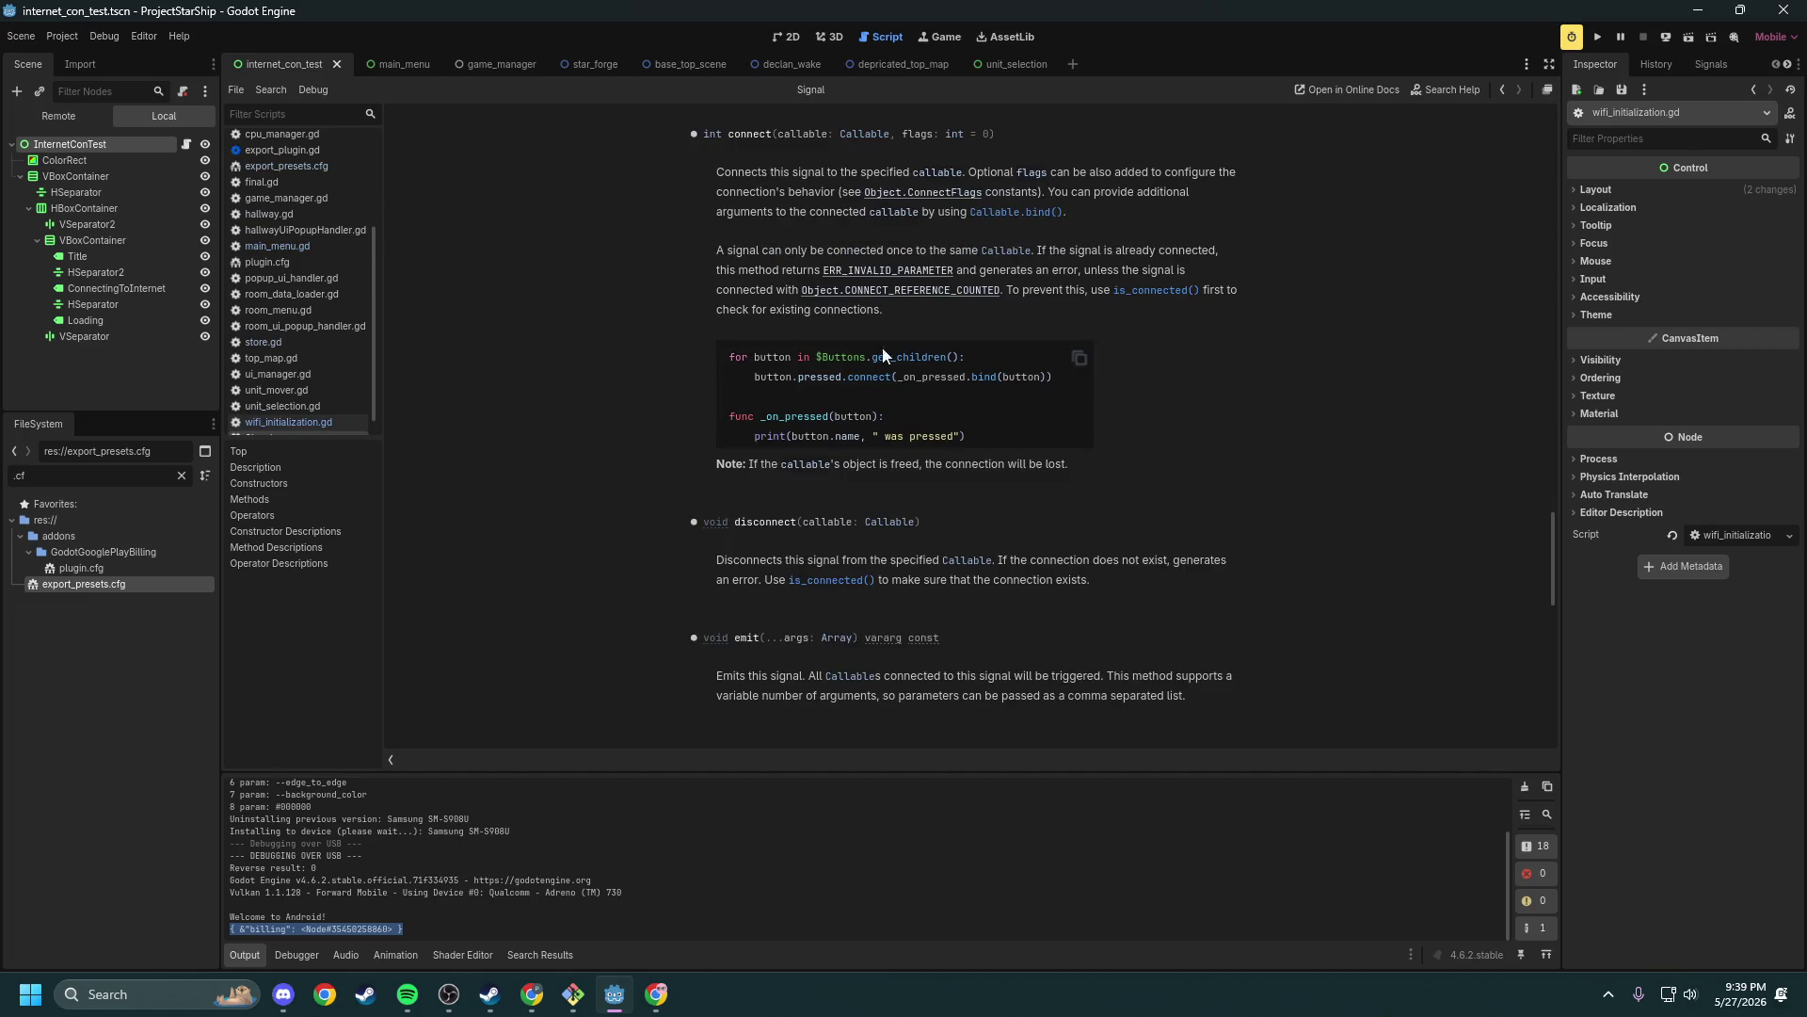
# Read the Signal.connect notes on one-time connections and bind, then return to wifi_initialization.gd
pyautogui.moveTo(736, 252); pyautogui.dragTo(1115, 252)
pyautogui.click(901, 375)
pyautogui.moveTo(899, 380); pyautogui.dragTo(1050, 380)
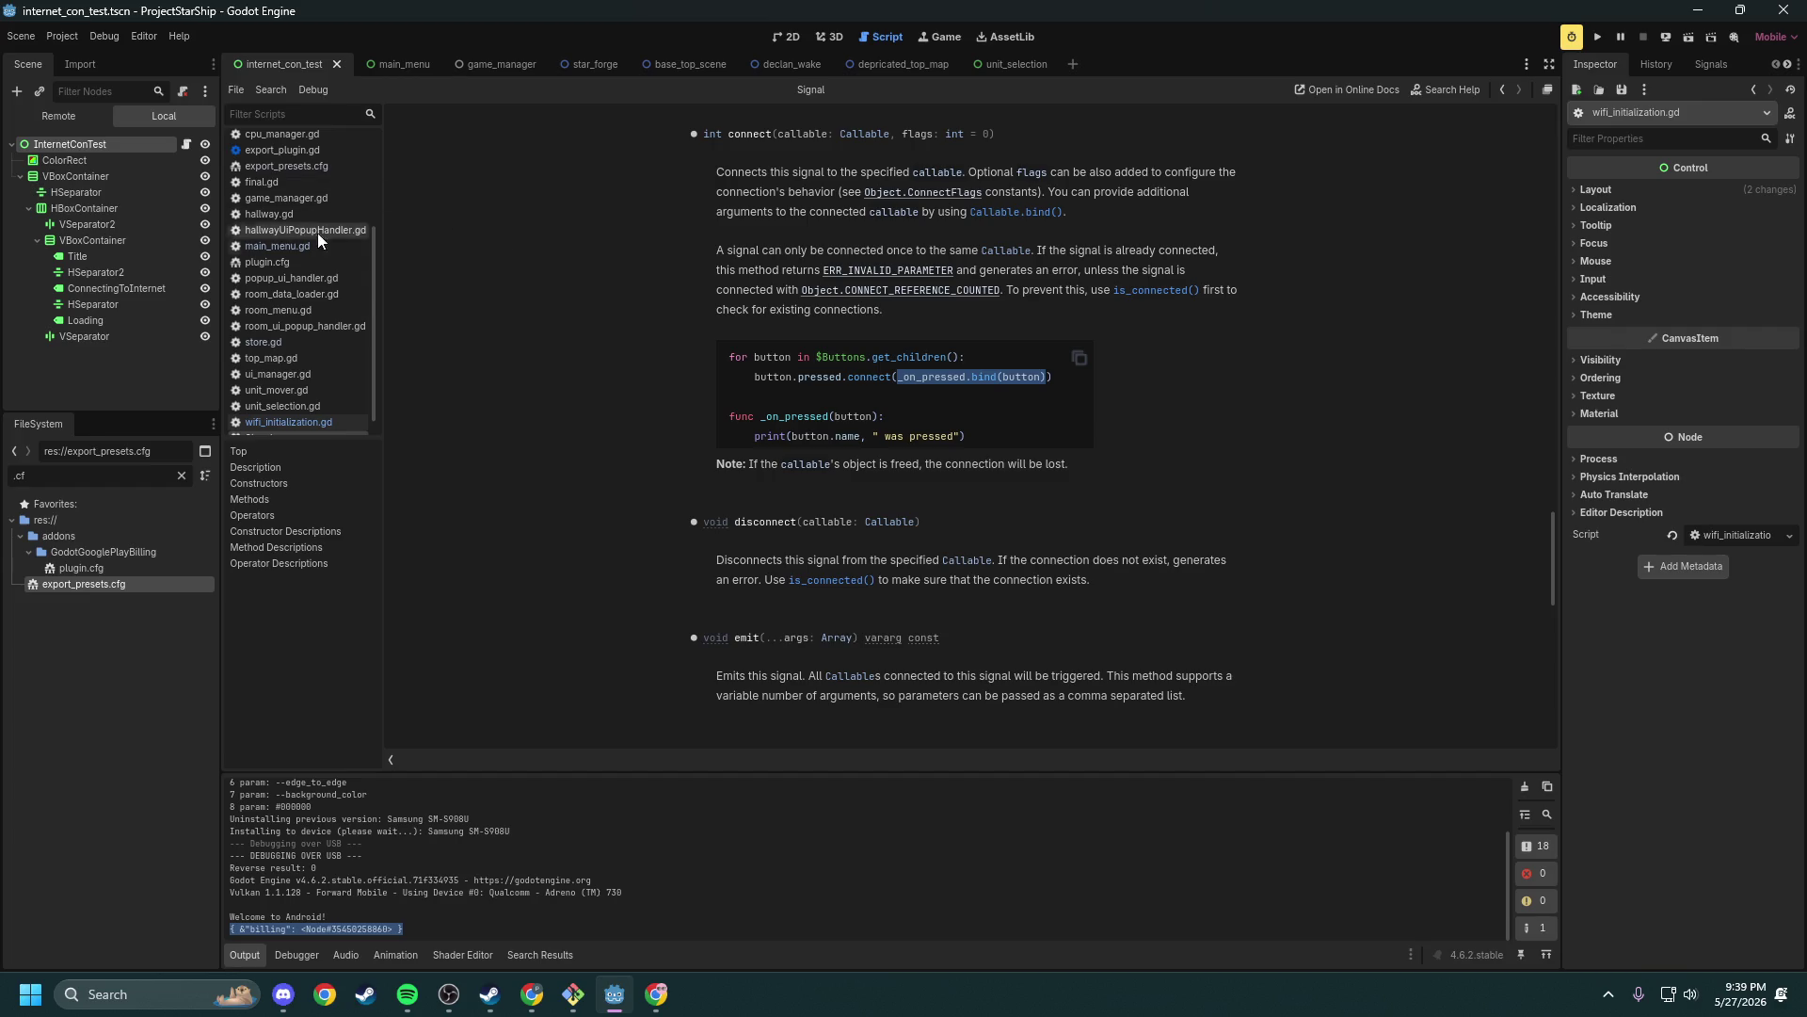
pyautogui.click(187, 143)
# Append .bind(self) to line 71's connect call, run on the phone, and view the Errors tab
pyautogui.click(856, 213)
pyautogui.write('.bind')
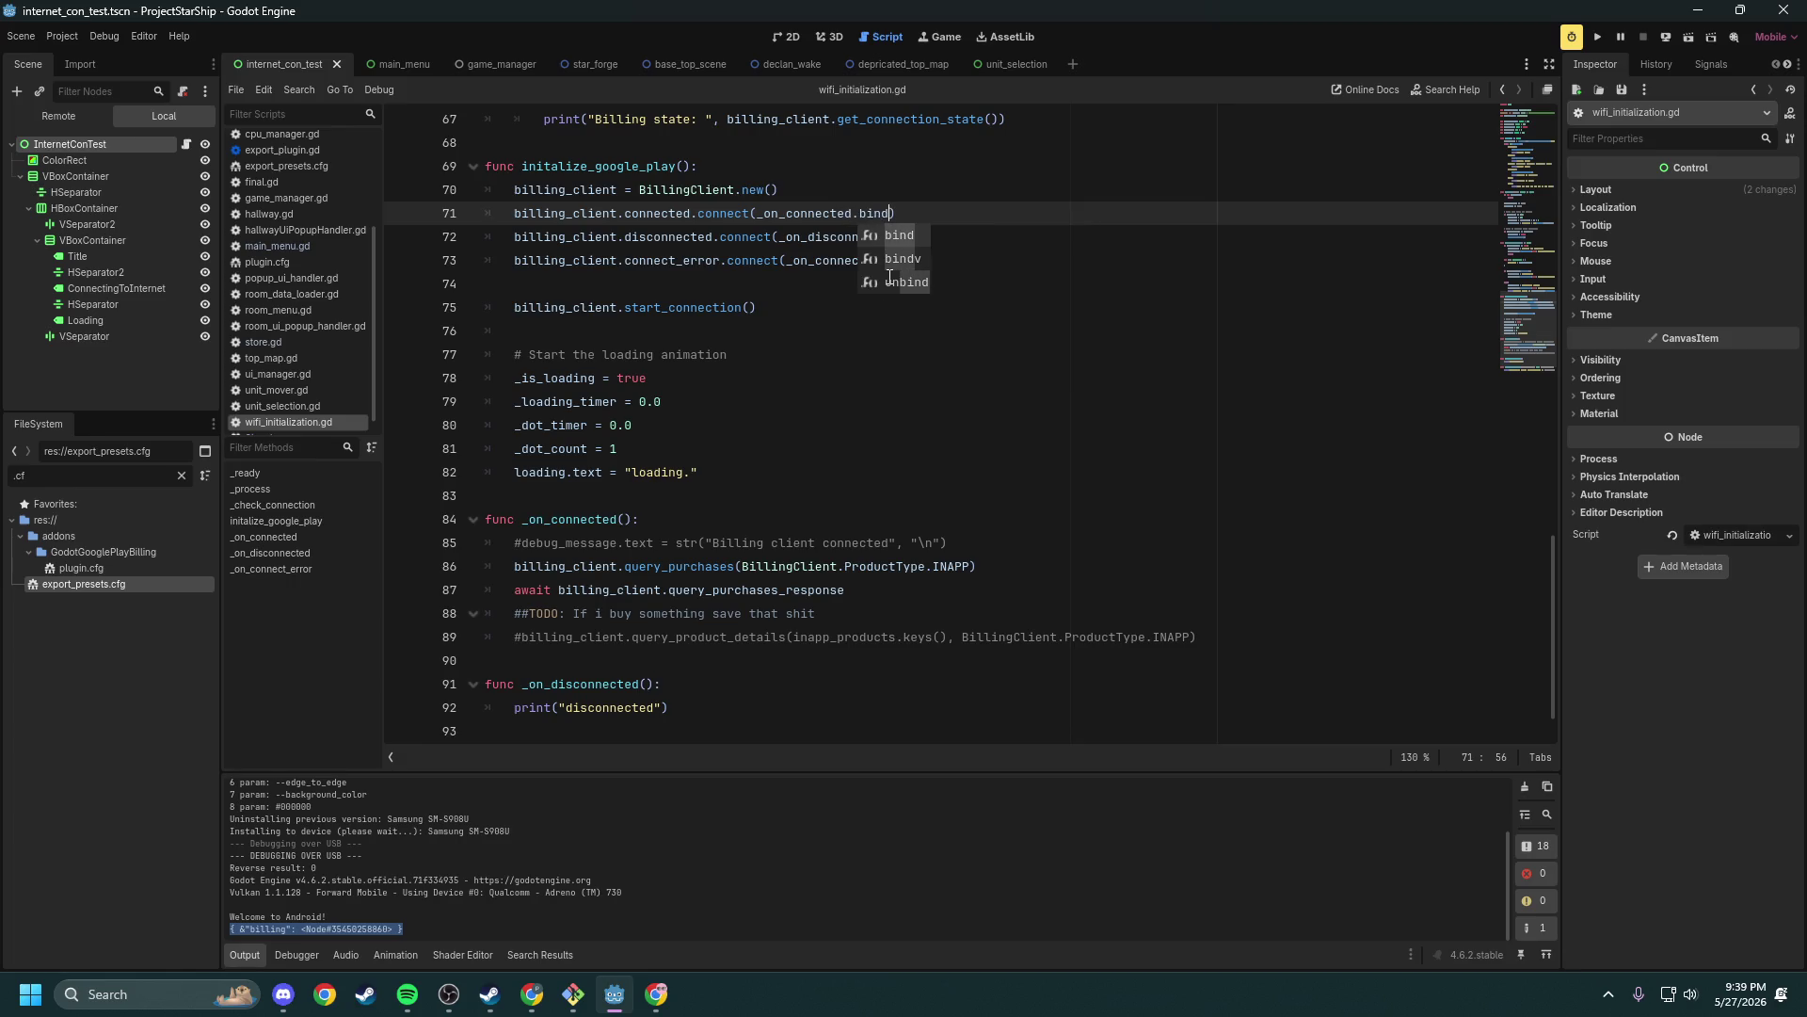
pyautogui.write('(self')
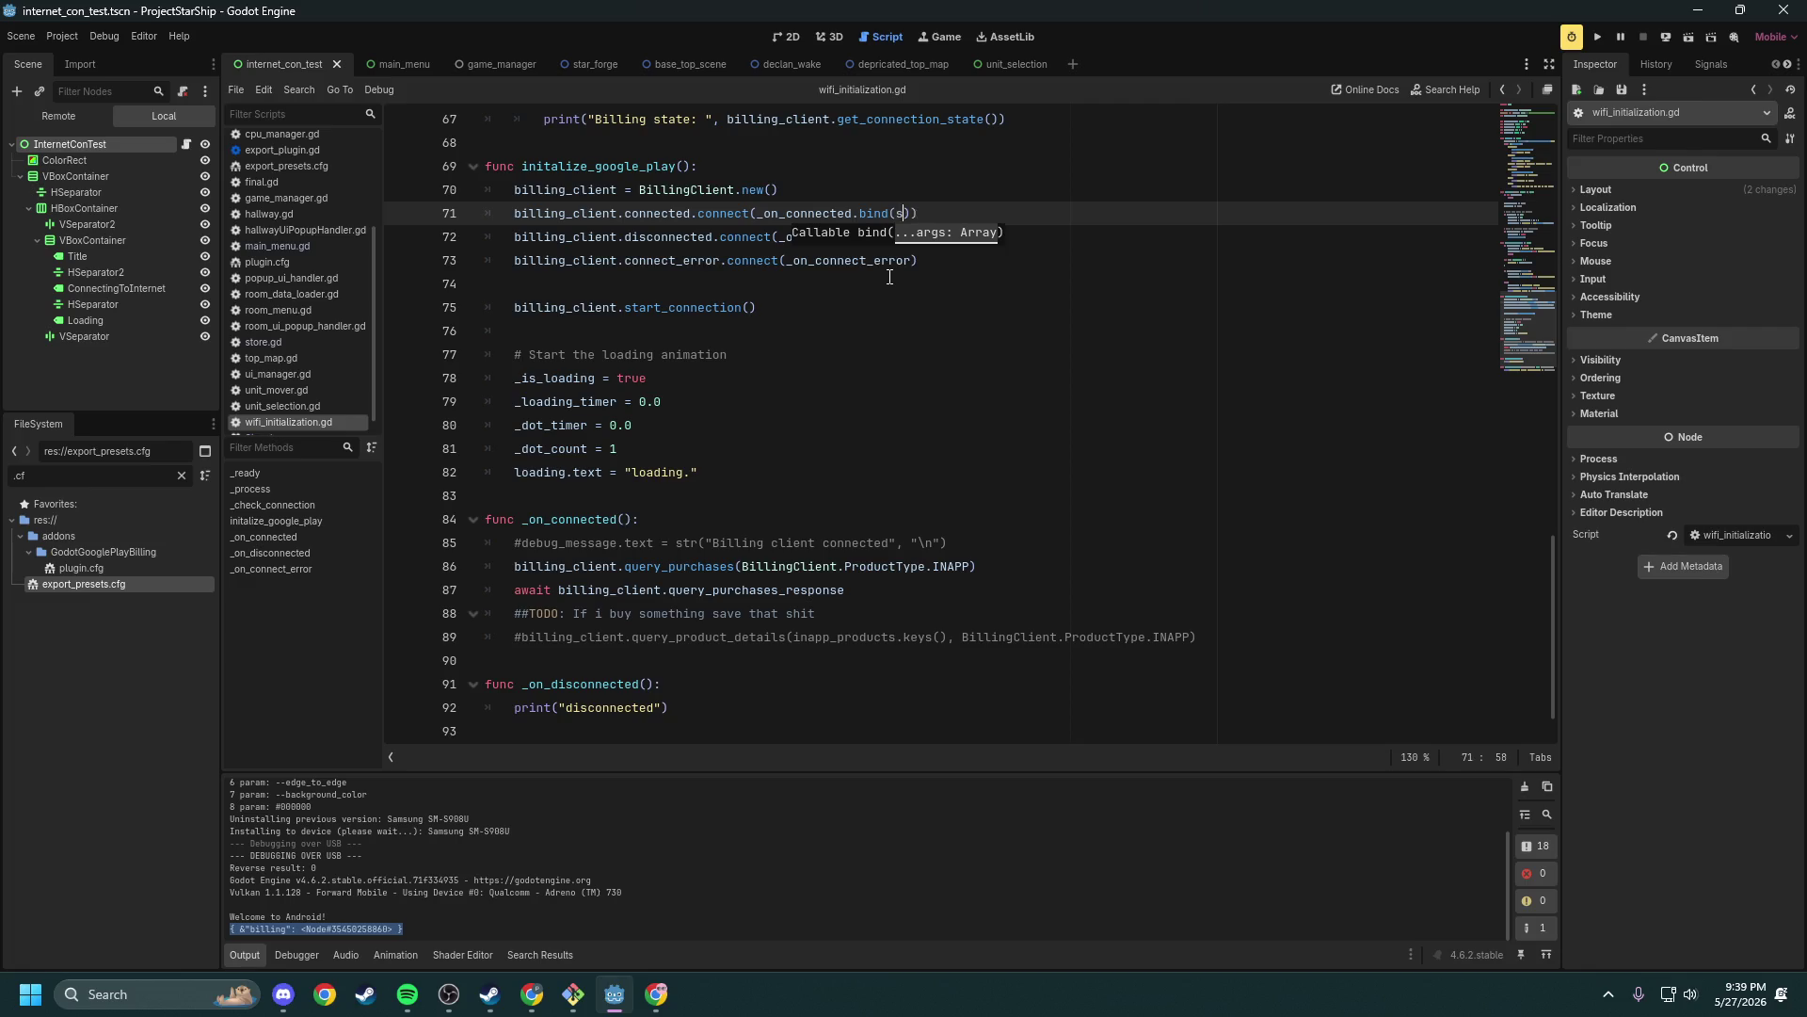
pyautogui.write(')')
pyautogui.click(1679, 42)
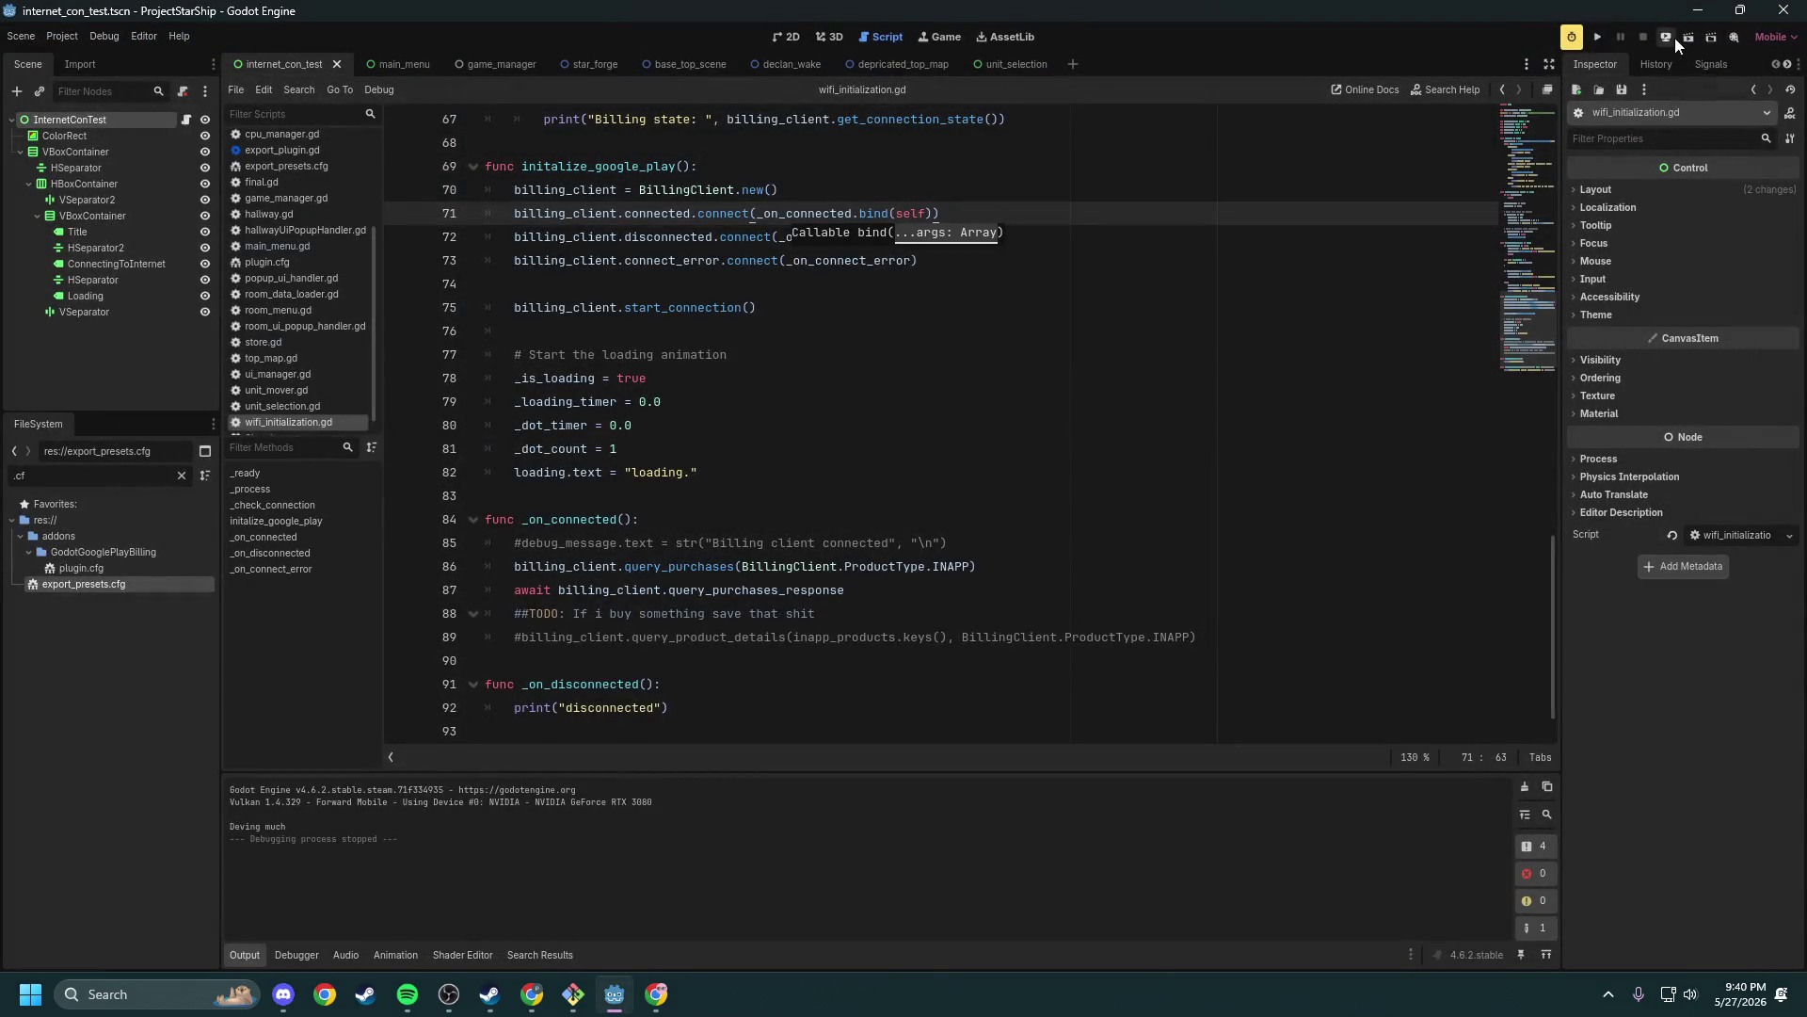
pyautogui.click(1670, 38)
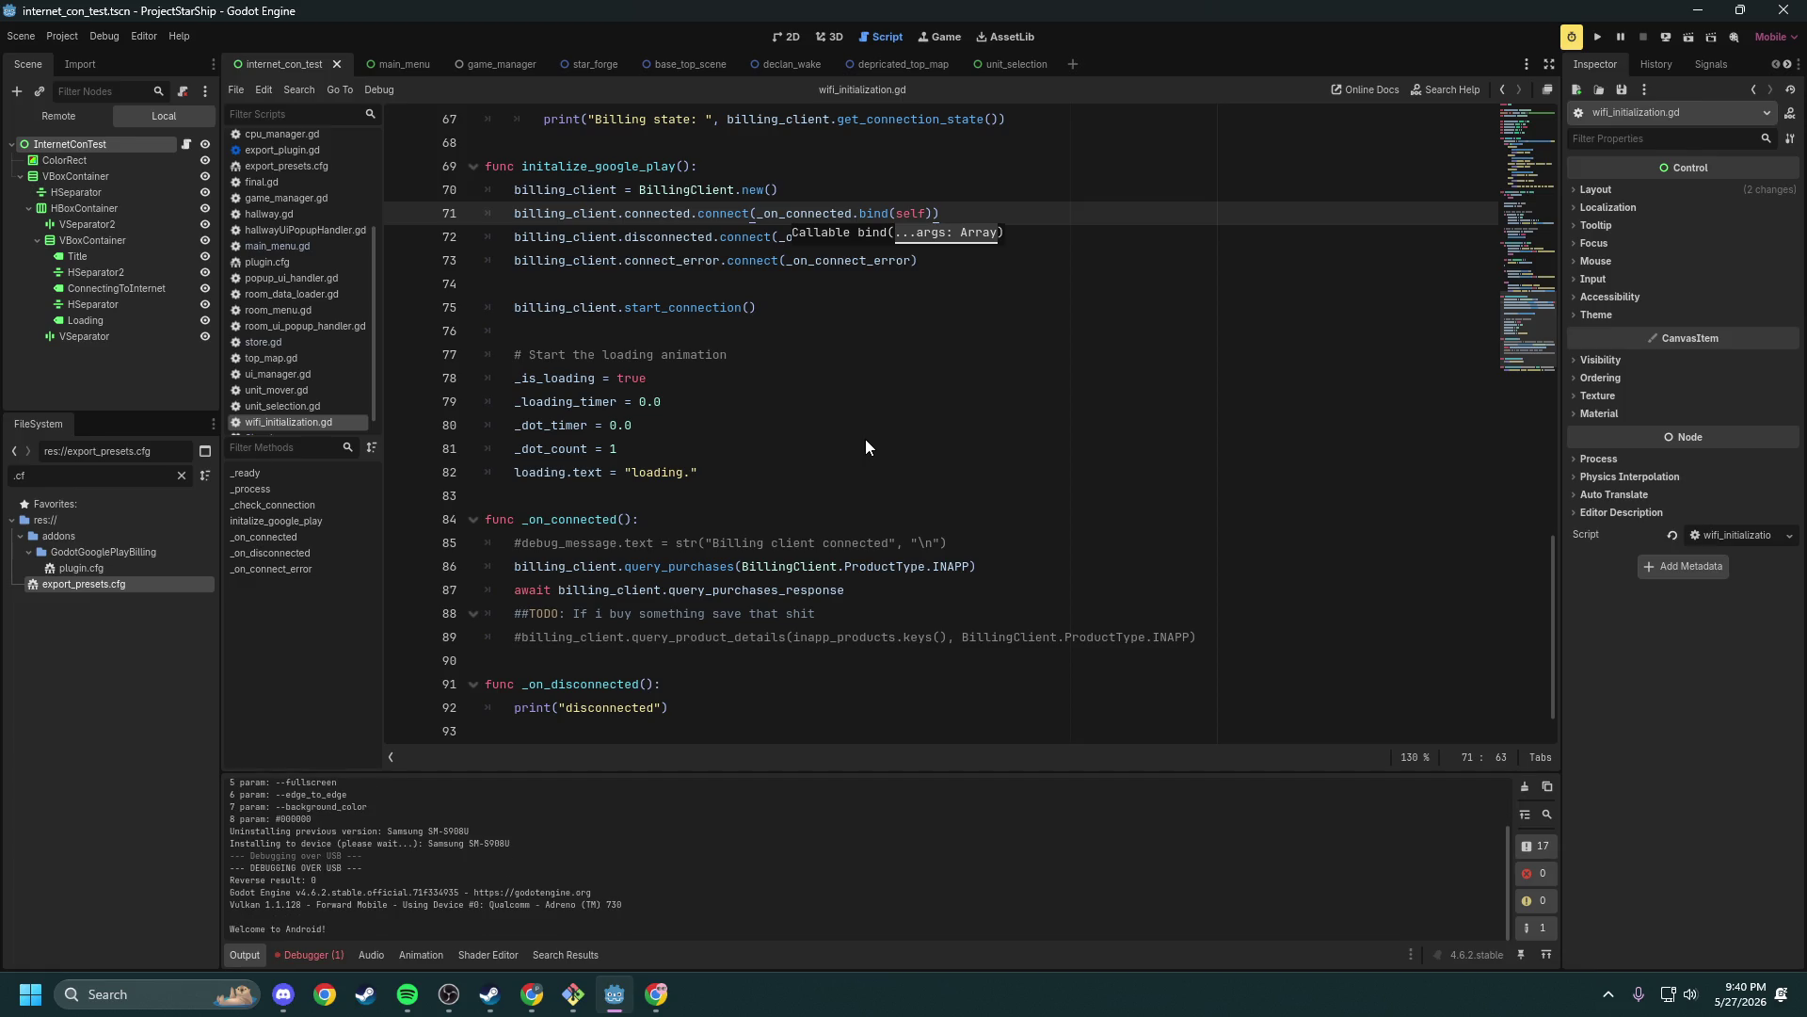
pyautogui.click(307, 954)
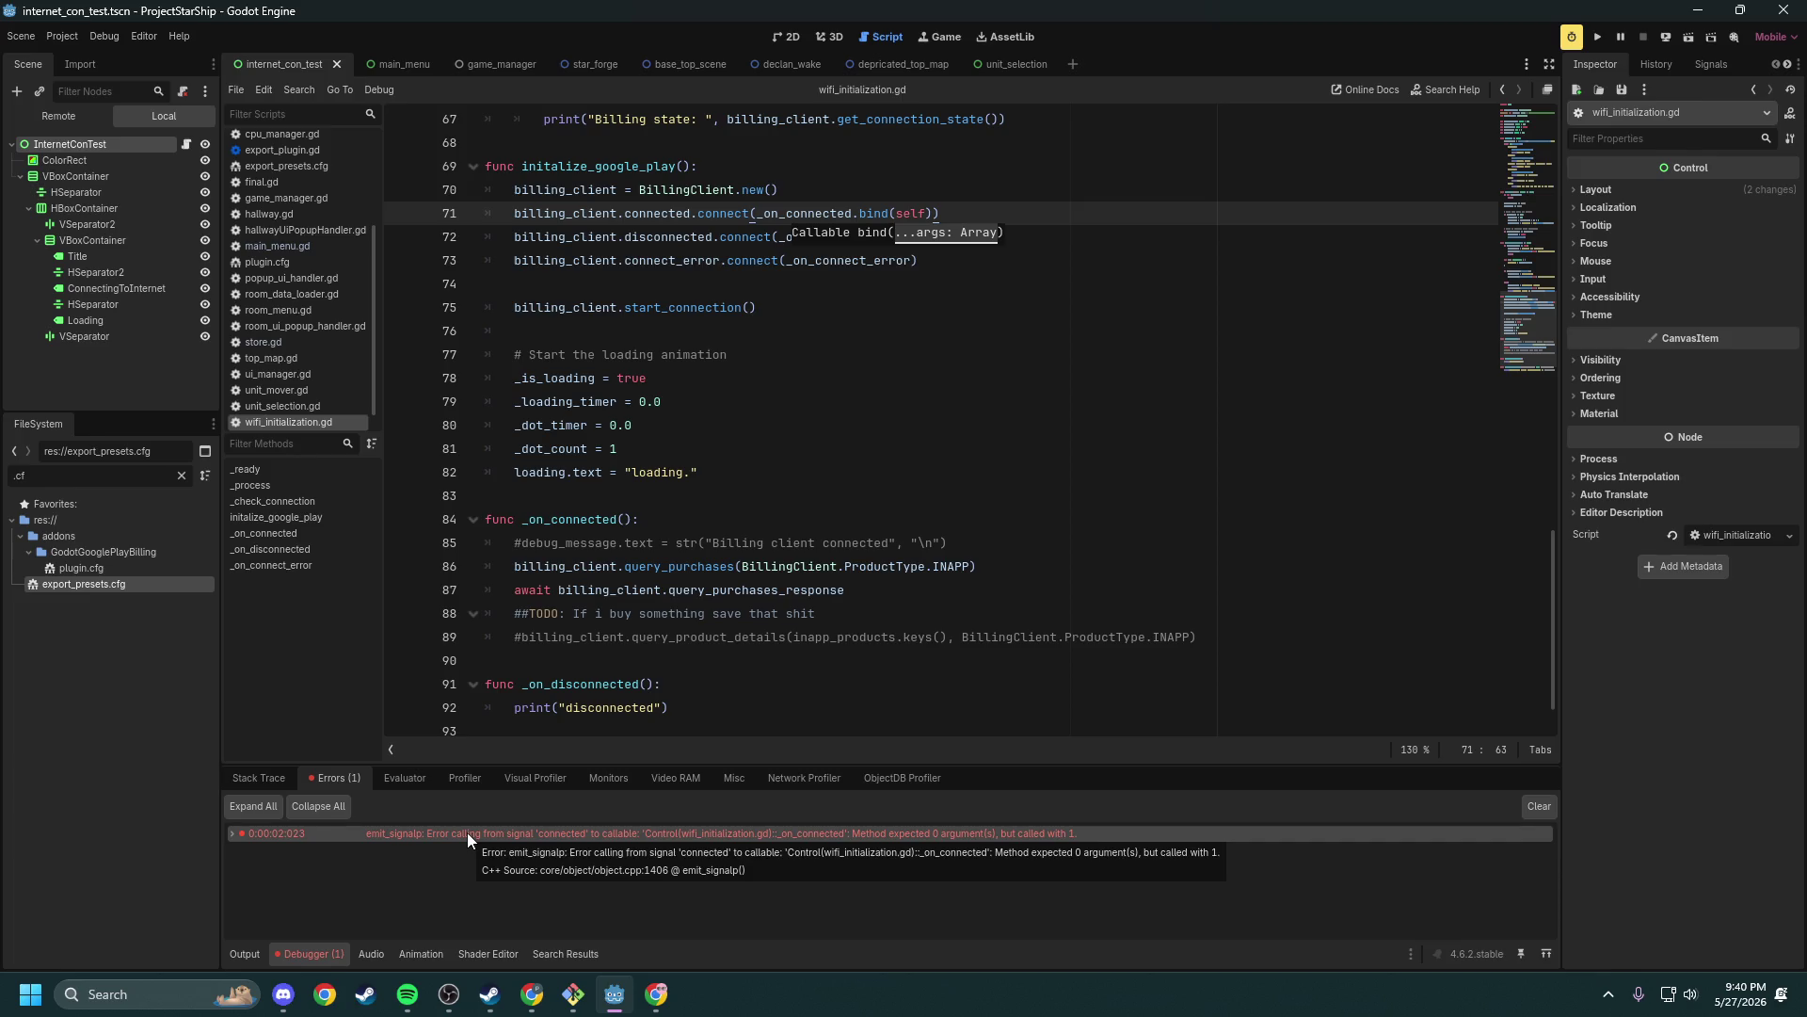
pyautogui.doubleClick(577, 519)
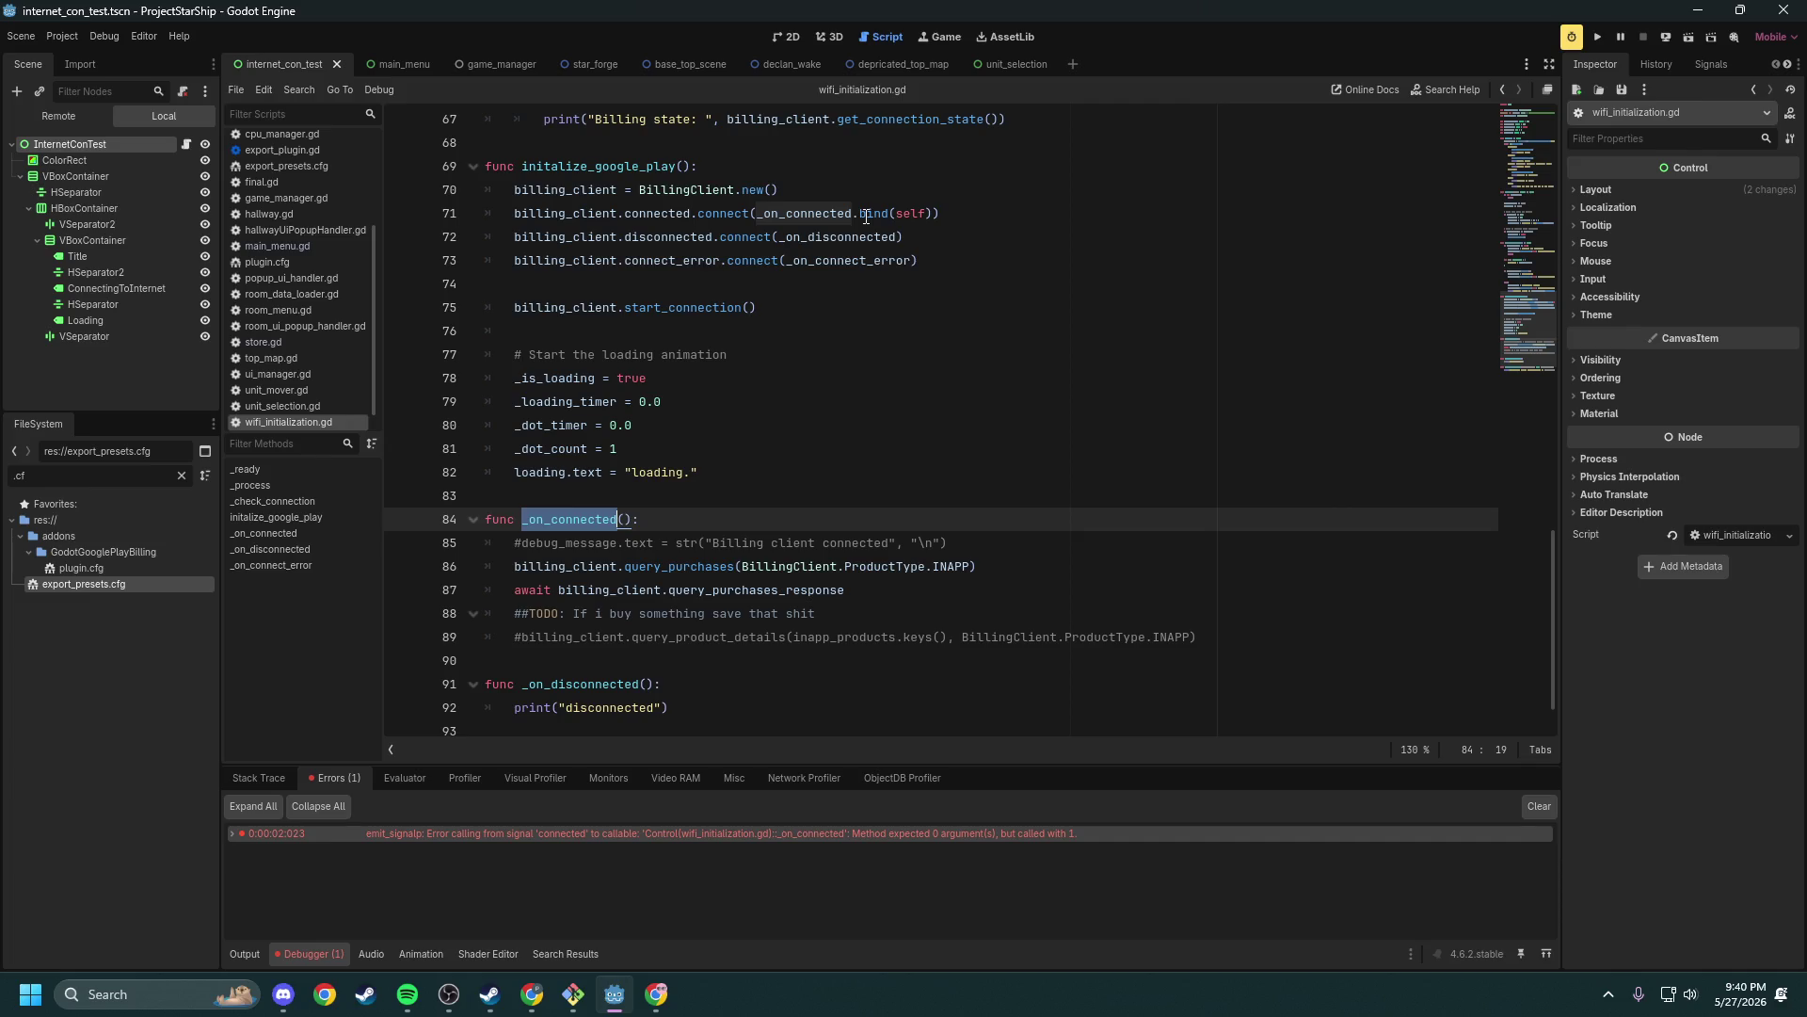
pyautogui.moveTo(867, 216)
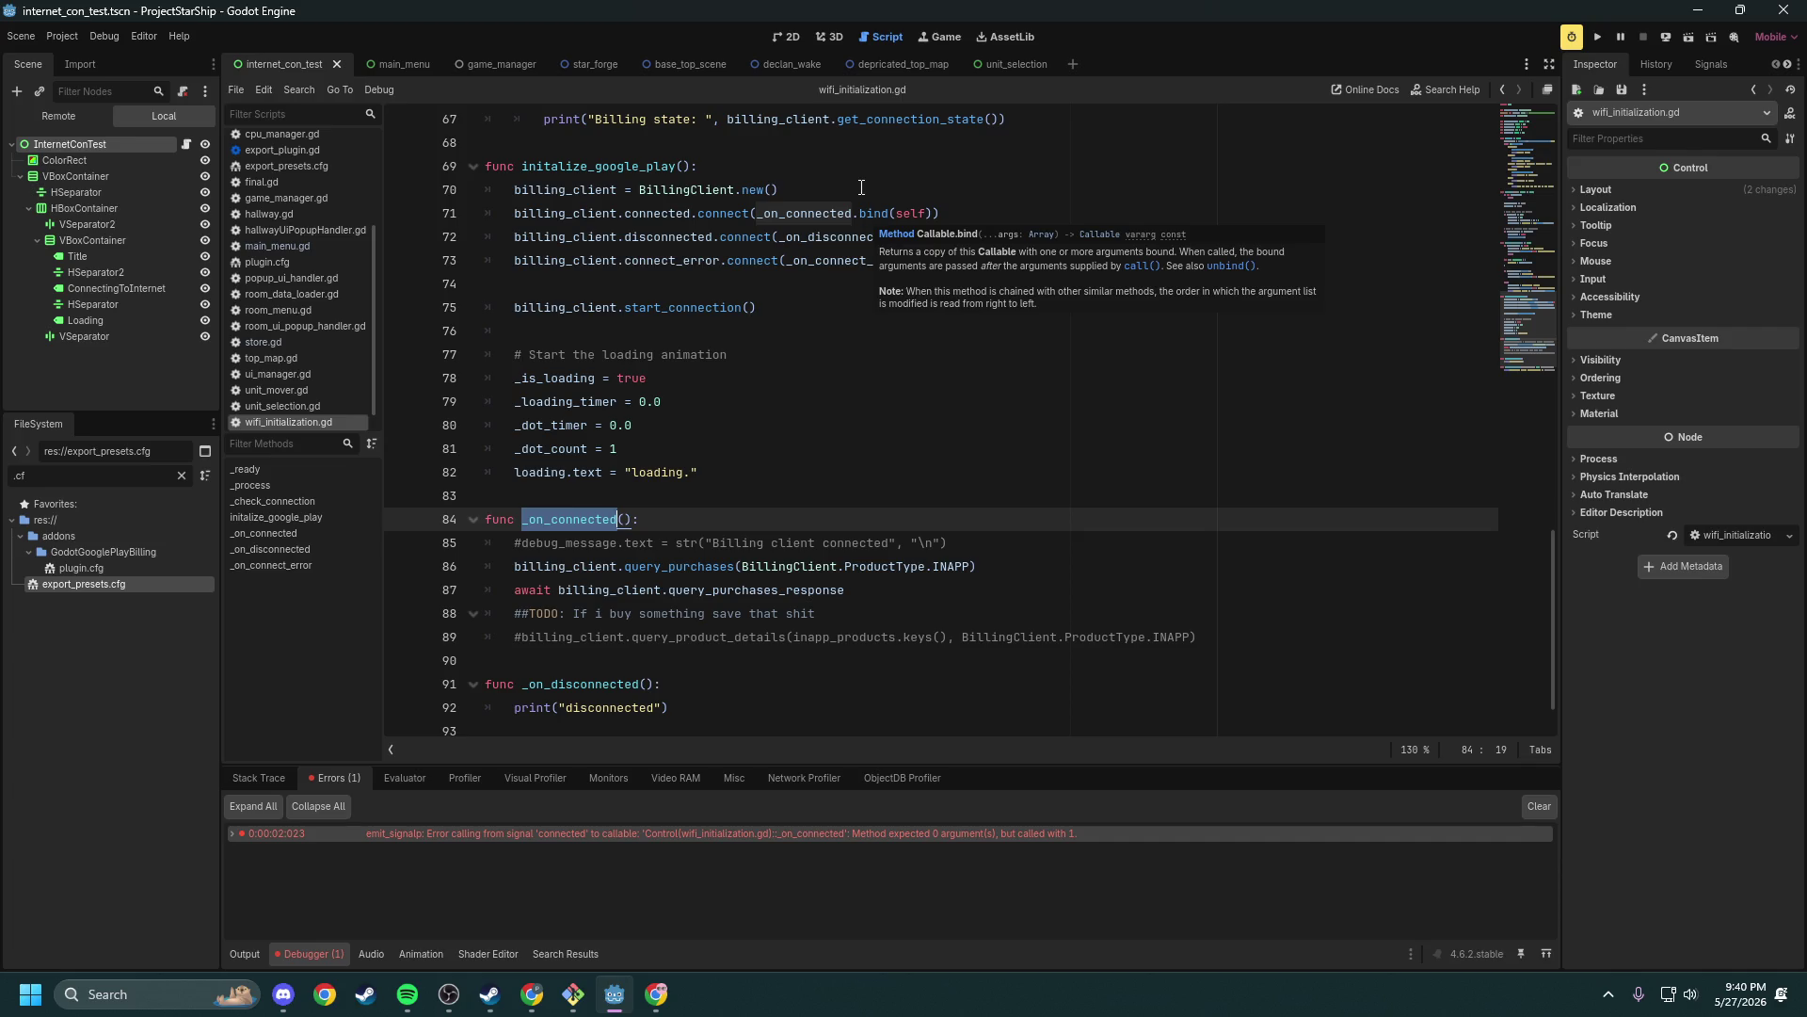
pyautogui.press('Home')
pyautogui.scroll(-3, 821, 218)
pyautogui.scroll(2, 821, 218)
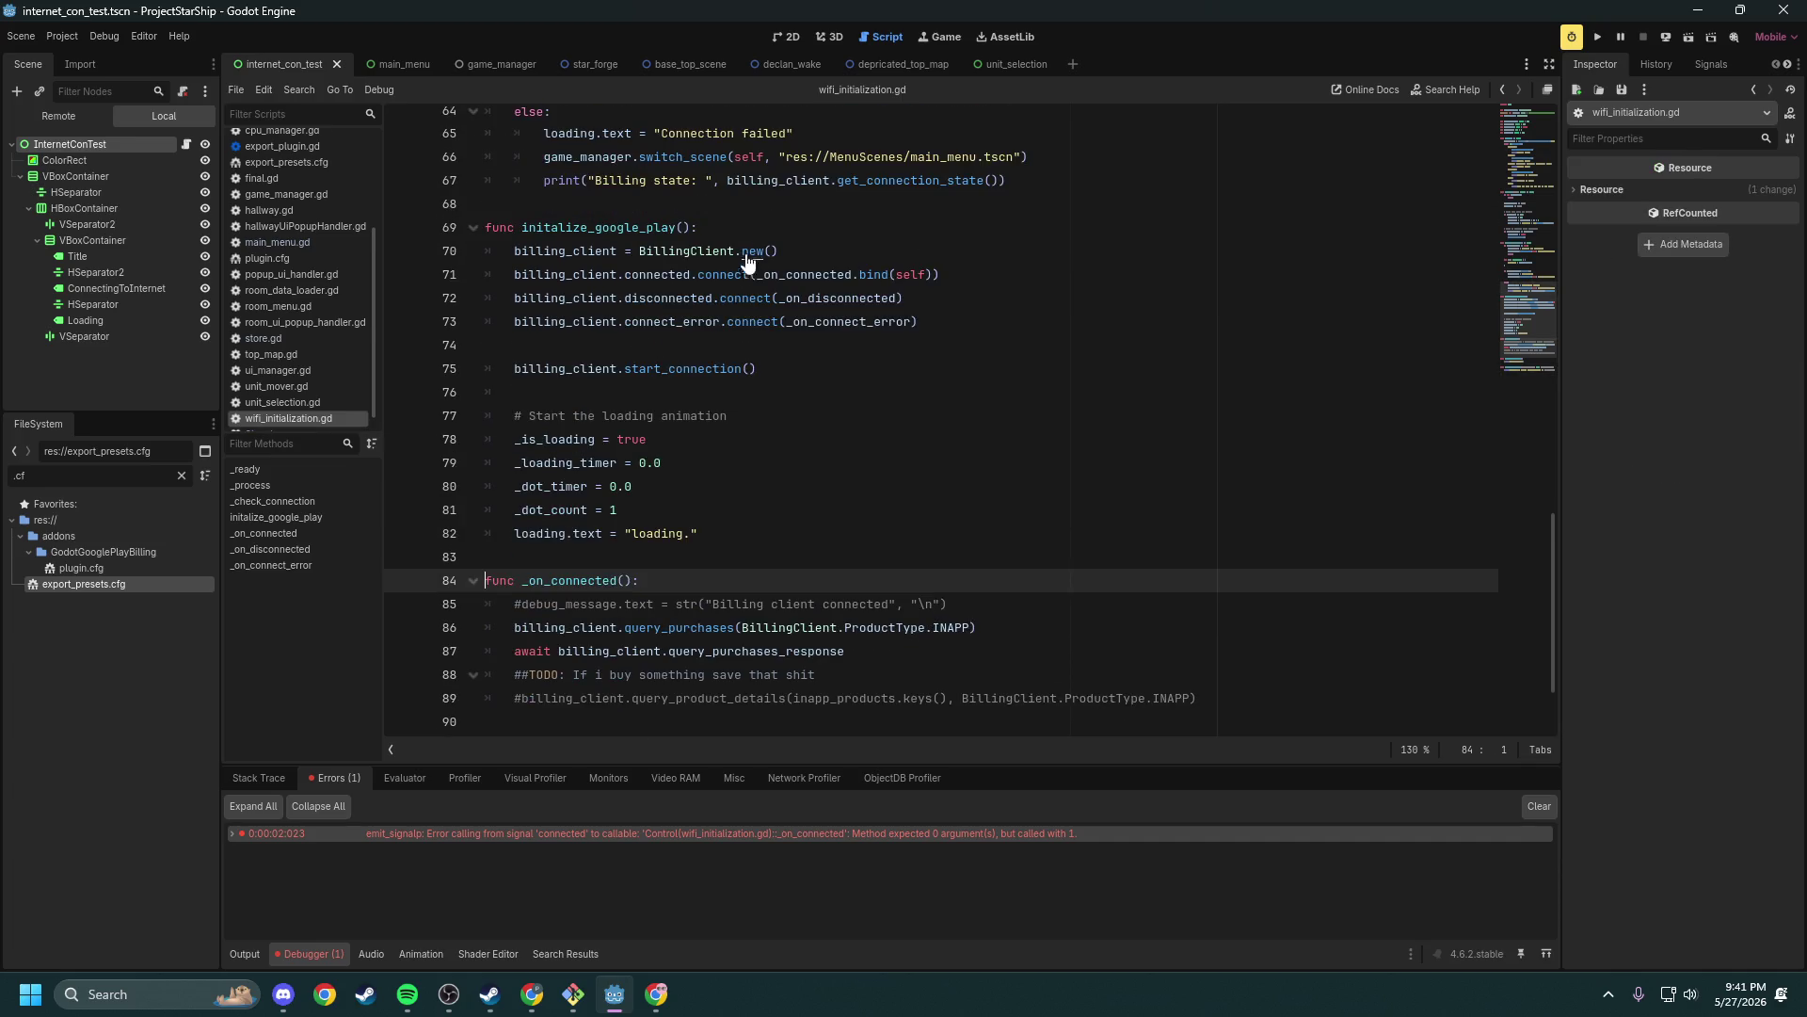
pyautogui.keyDown('ctrl'); pyautogui.click(732, 273); pyautogui.keyUp('ctrl')
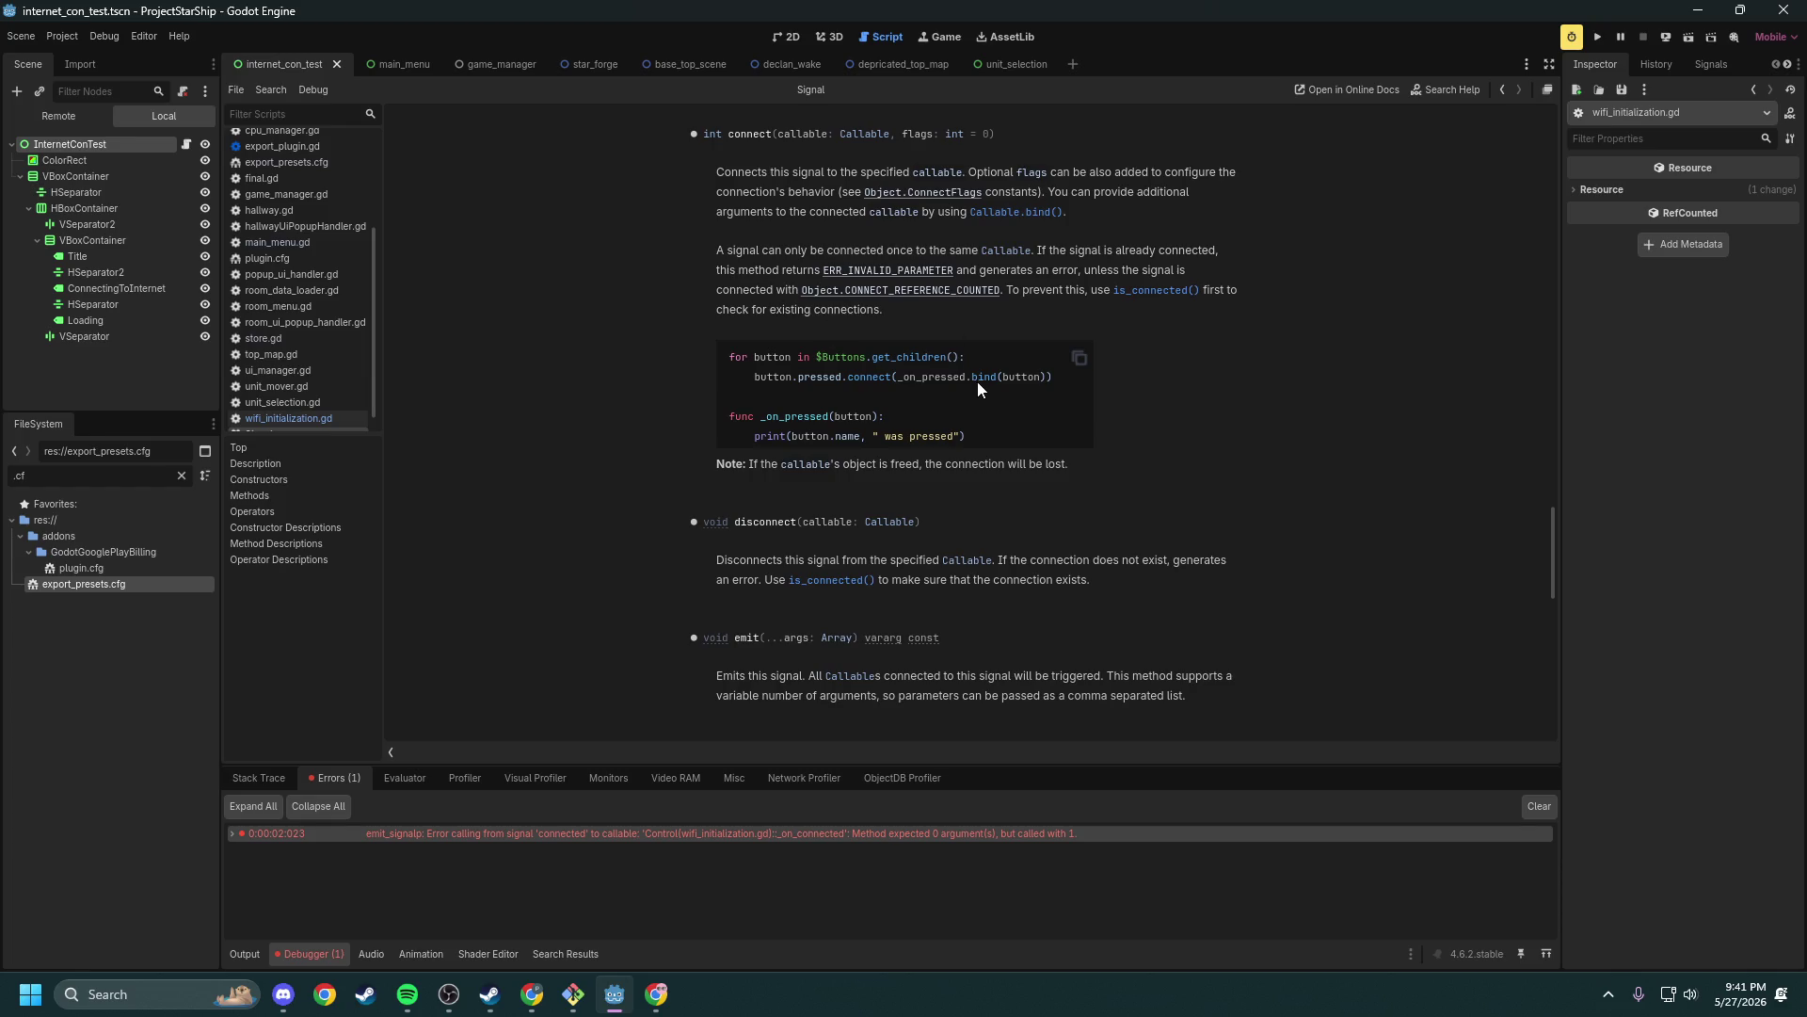
pyautogui.moveTo(973, 379); pyautogui.dragTo(1032, 381)
pyautogui.click(855, 417)
pyautogui.moveTo(904, 374); pyautogui.dragTo(1054, 377)
pyautogui.click(928, 376)
pyautogui.click(185, 144)
pyautogui.moveTo(934, 274); pyautogui.dragTo(858, 273)
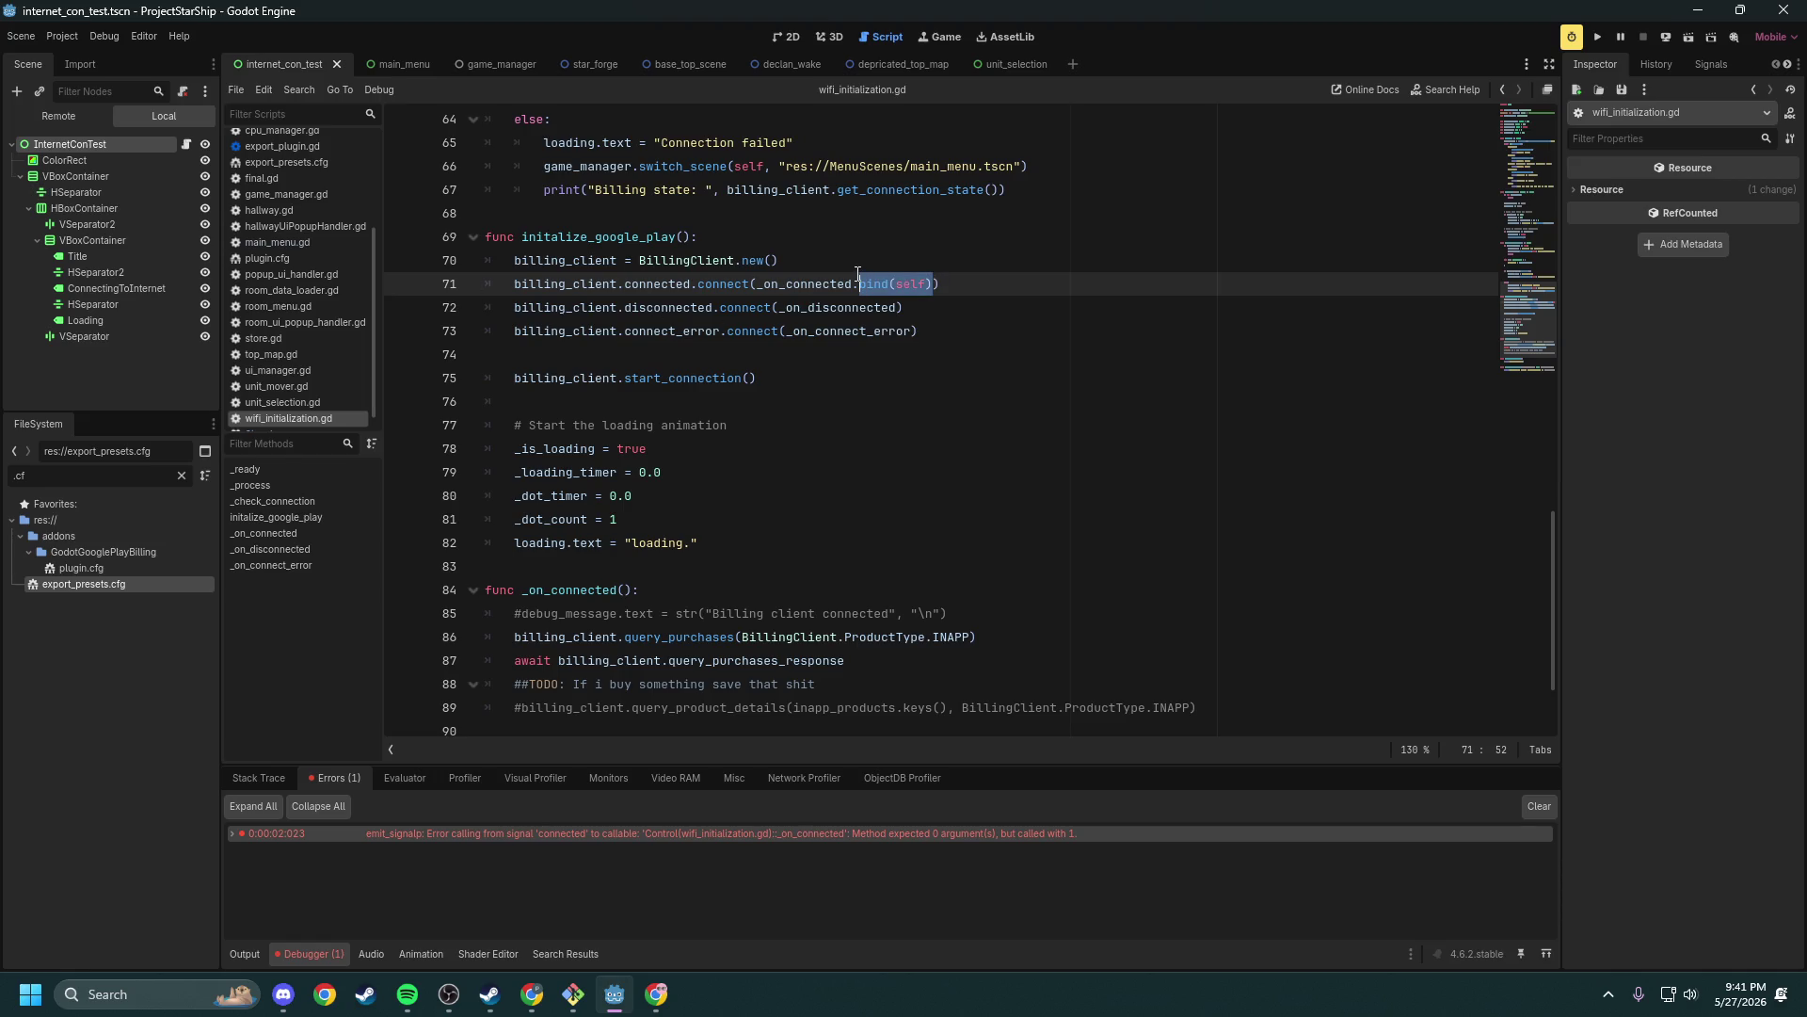
pyautogui.press('BackSpace')
# Move the three signal connect lines below the start_connection call
pyautogui.moveTo(723, 379)
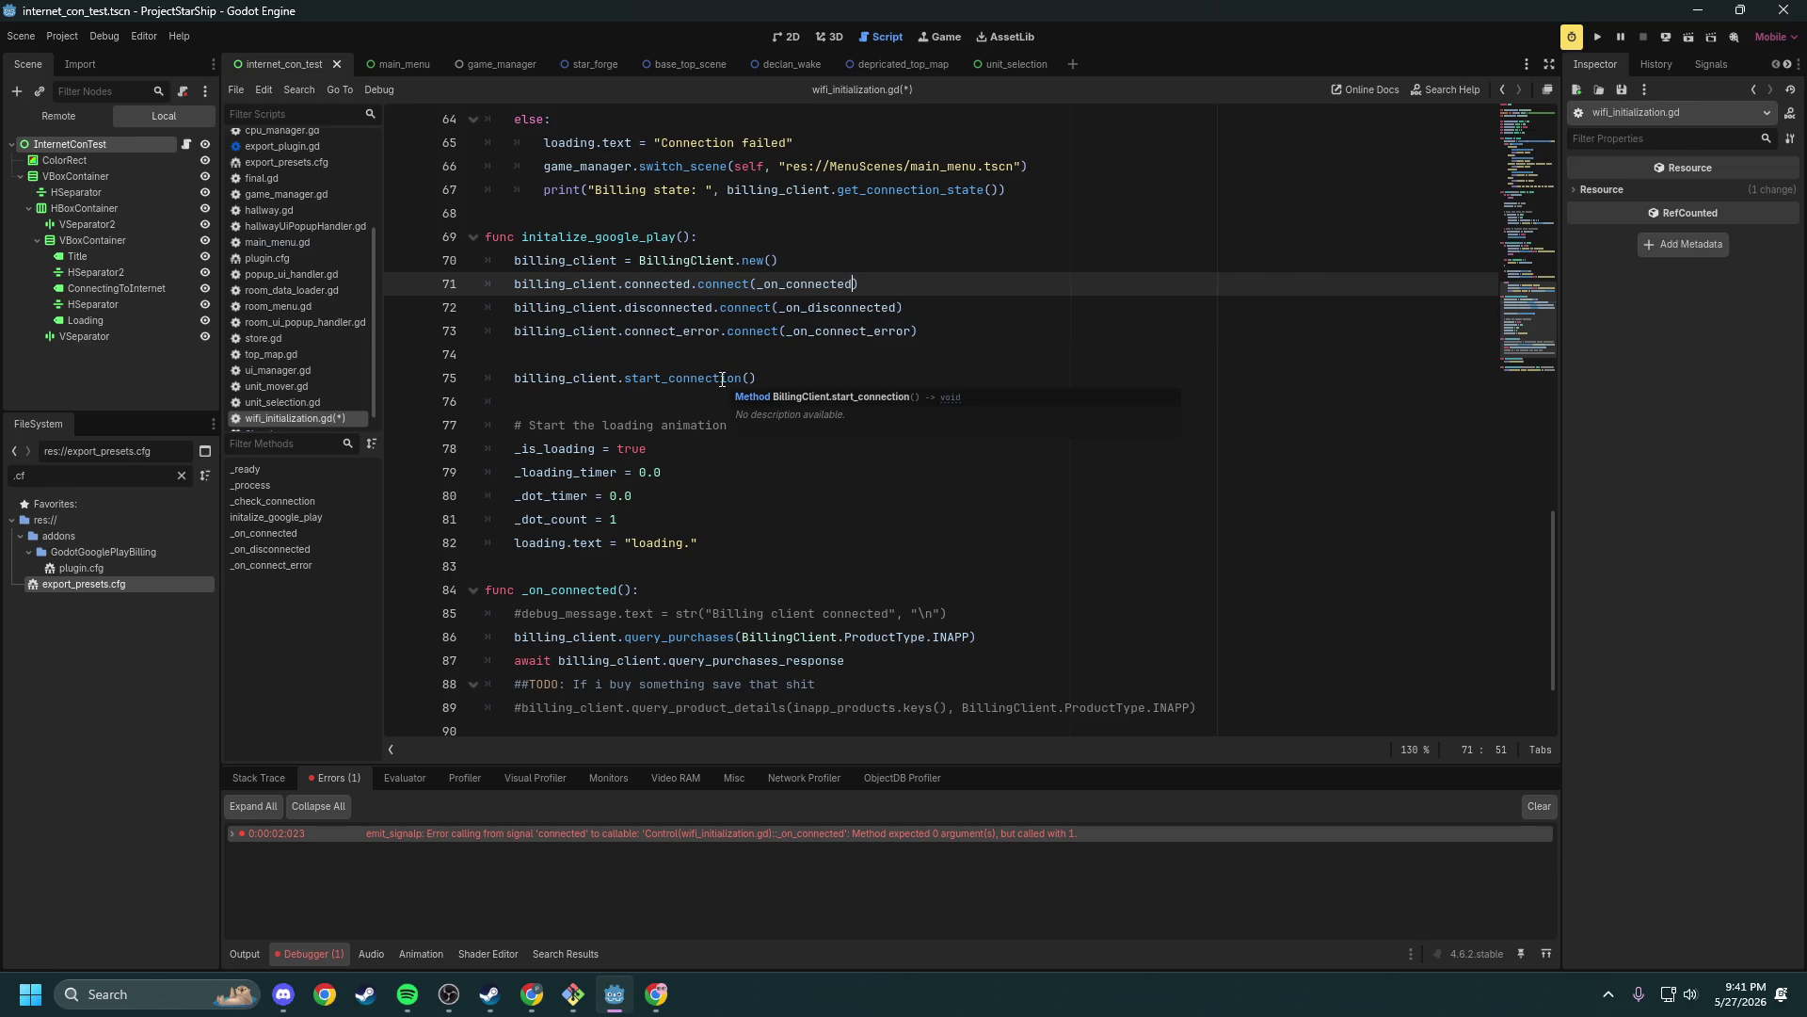
pyautogui.moveTo(936, 335); pyautogui.dragTo(479, 297)
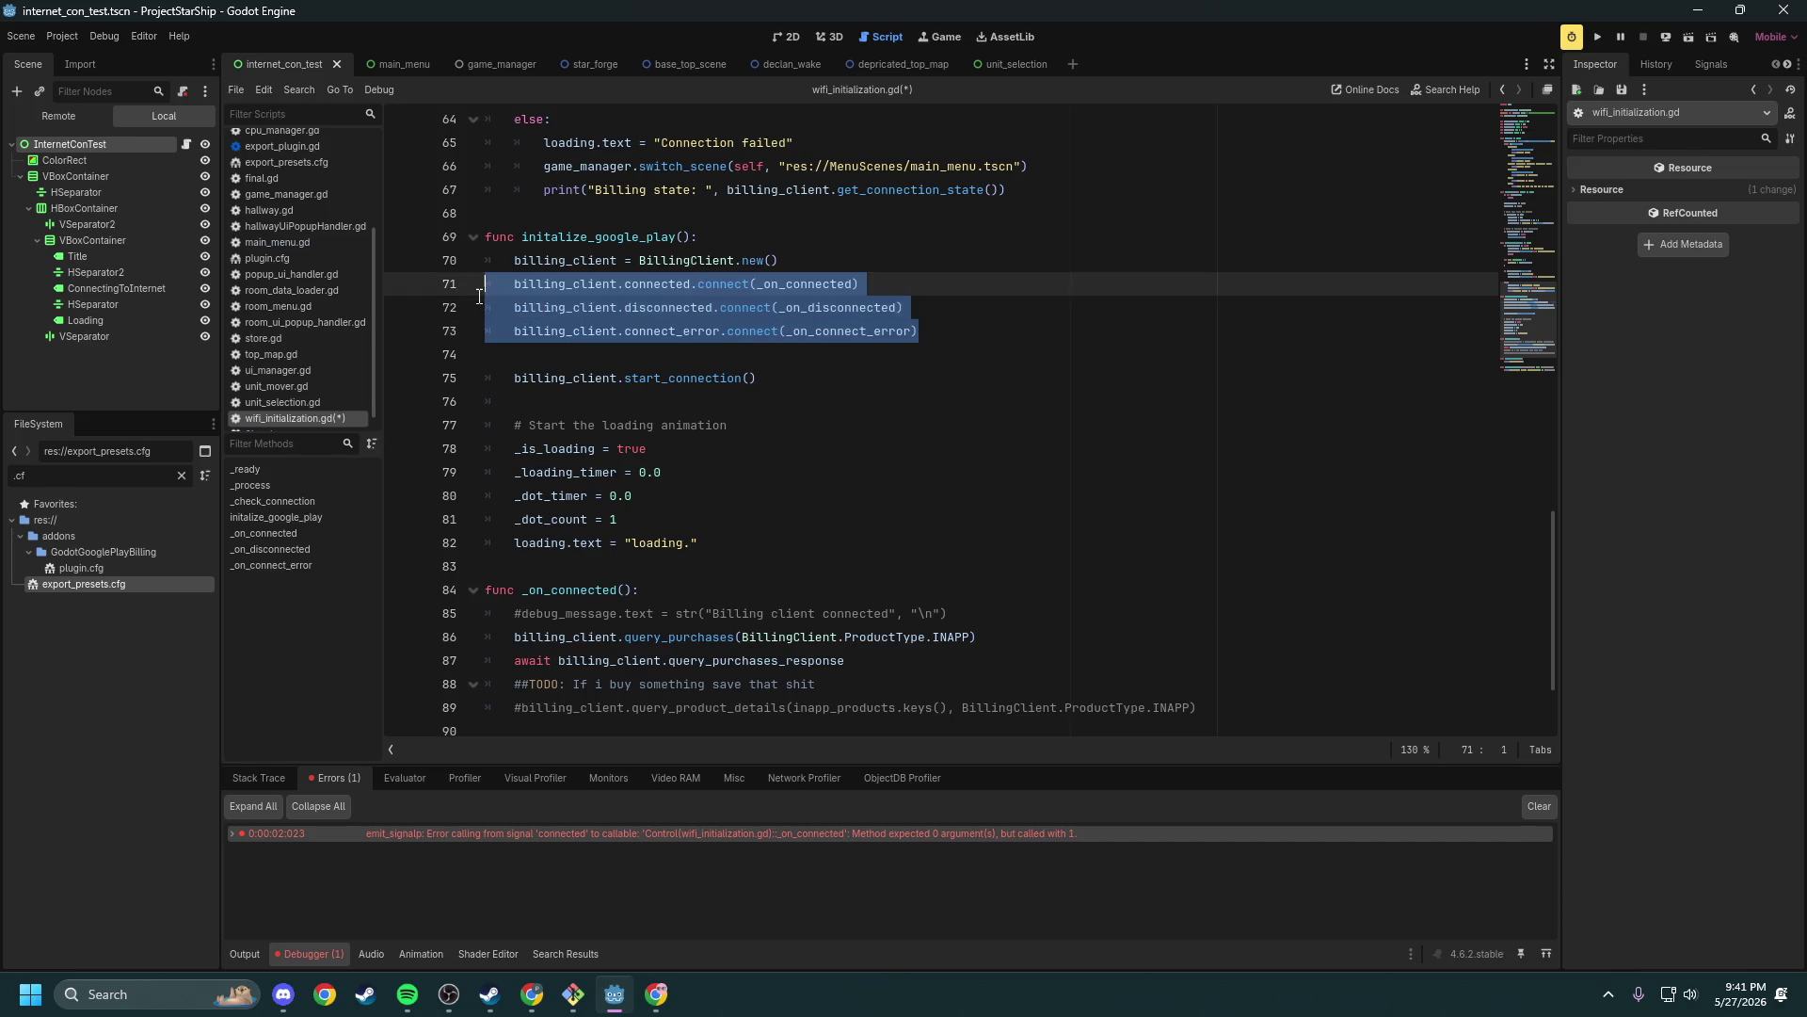
pyautogui.hotkey('alt', 'Down')
pyautogui.hotkey('alt', 'Down')
pyautogui.hotkey('alt', 'Down')
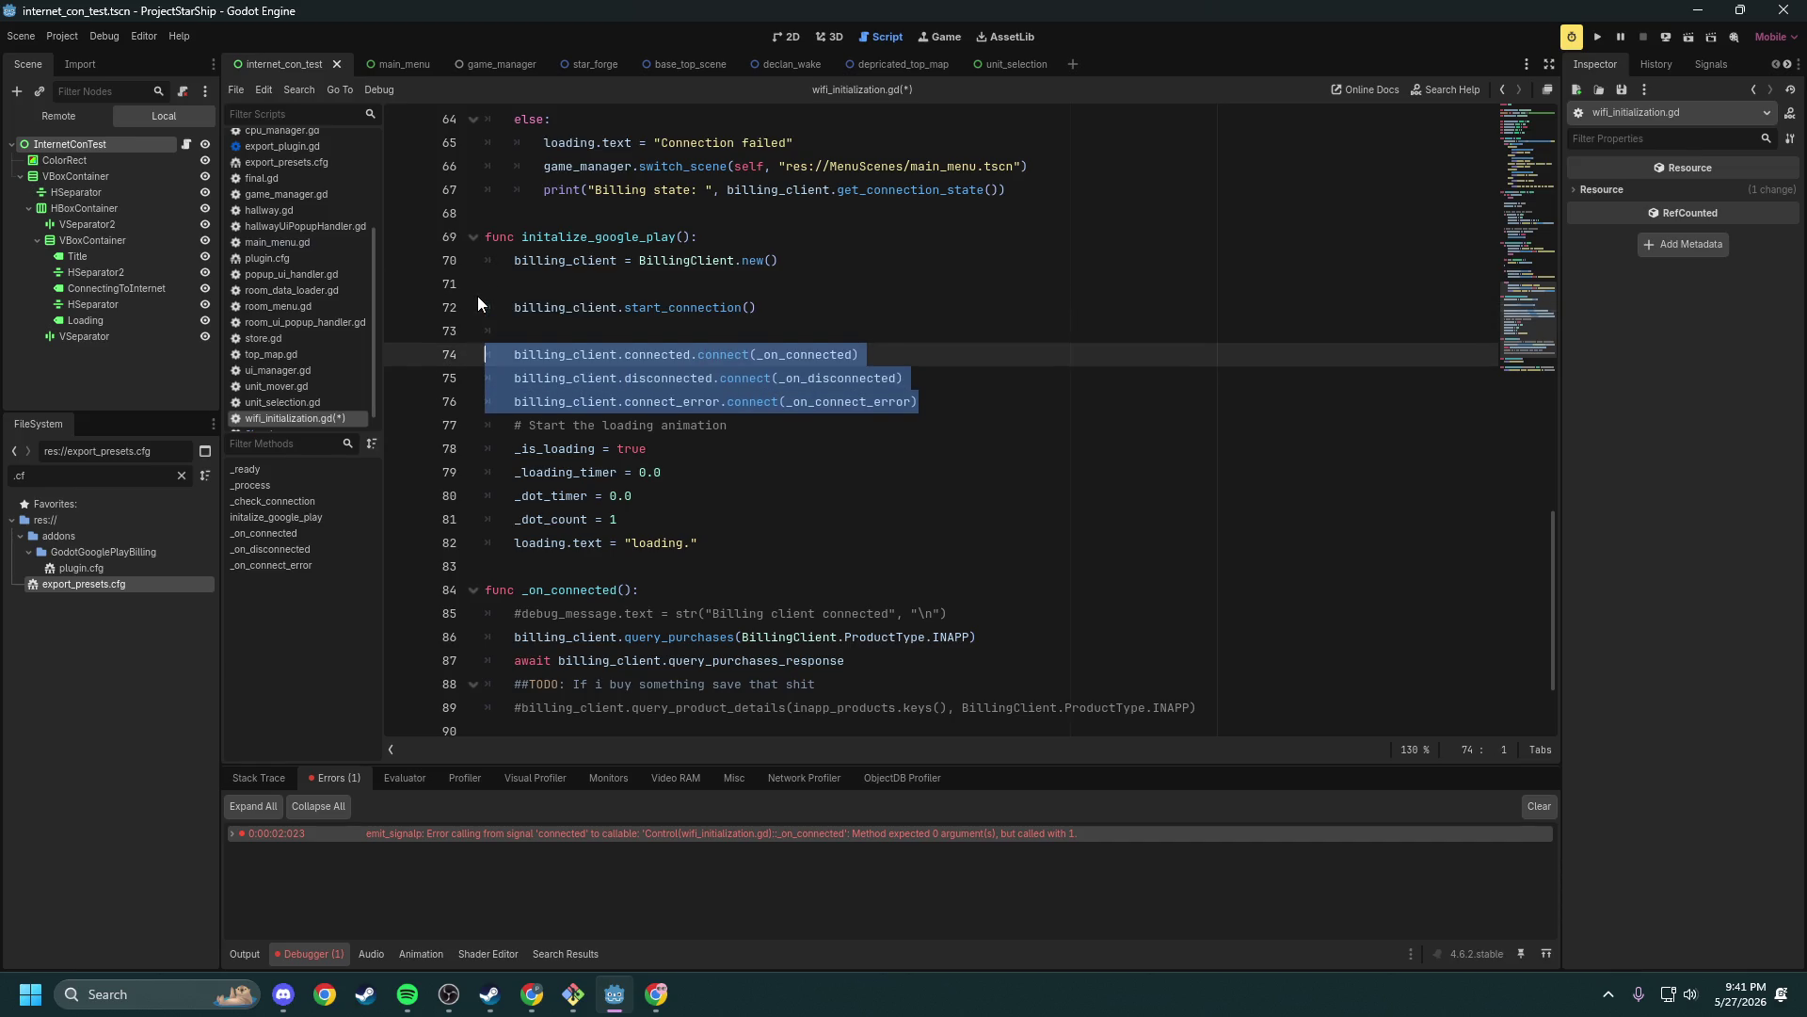
pyautogui.hotkey('alt', 'Up')
pyautogui.click(477, 295)
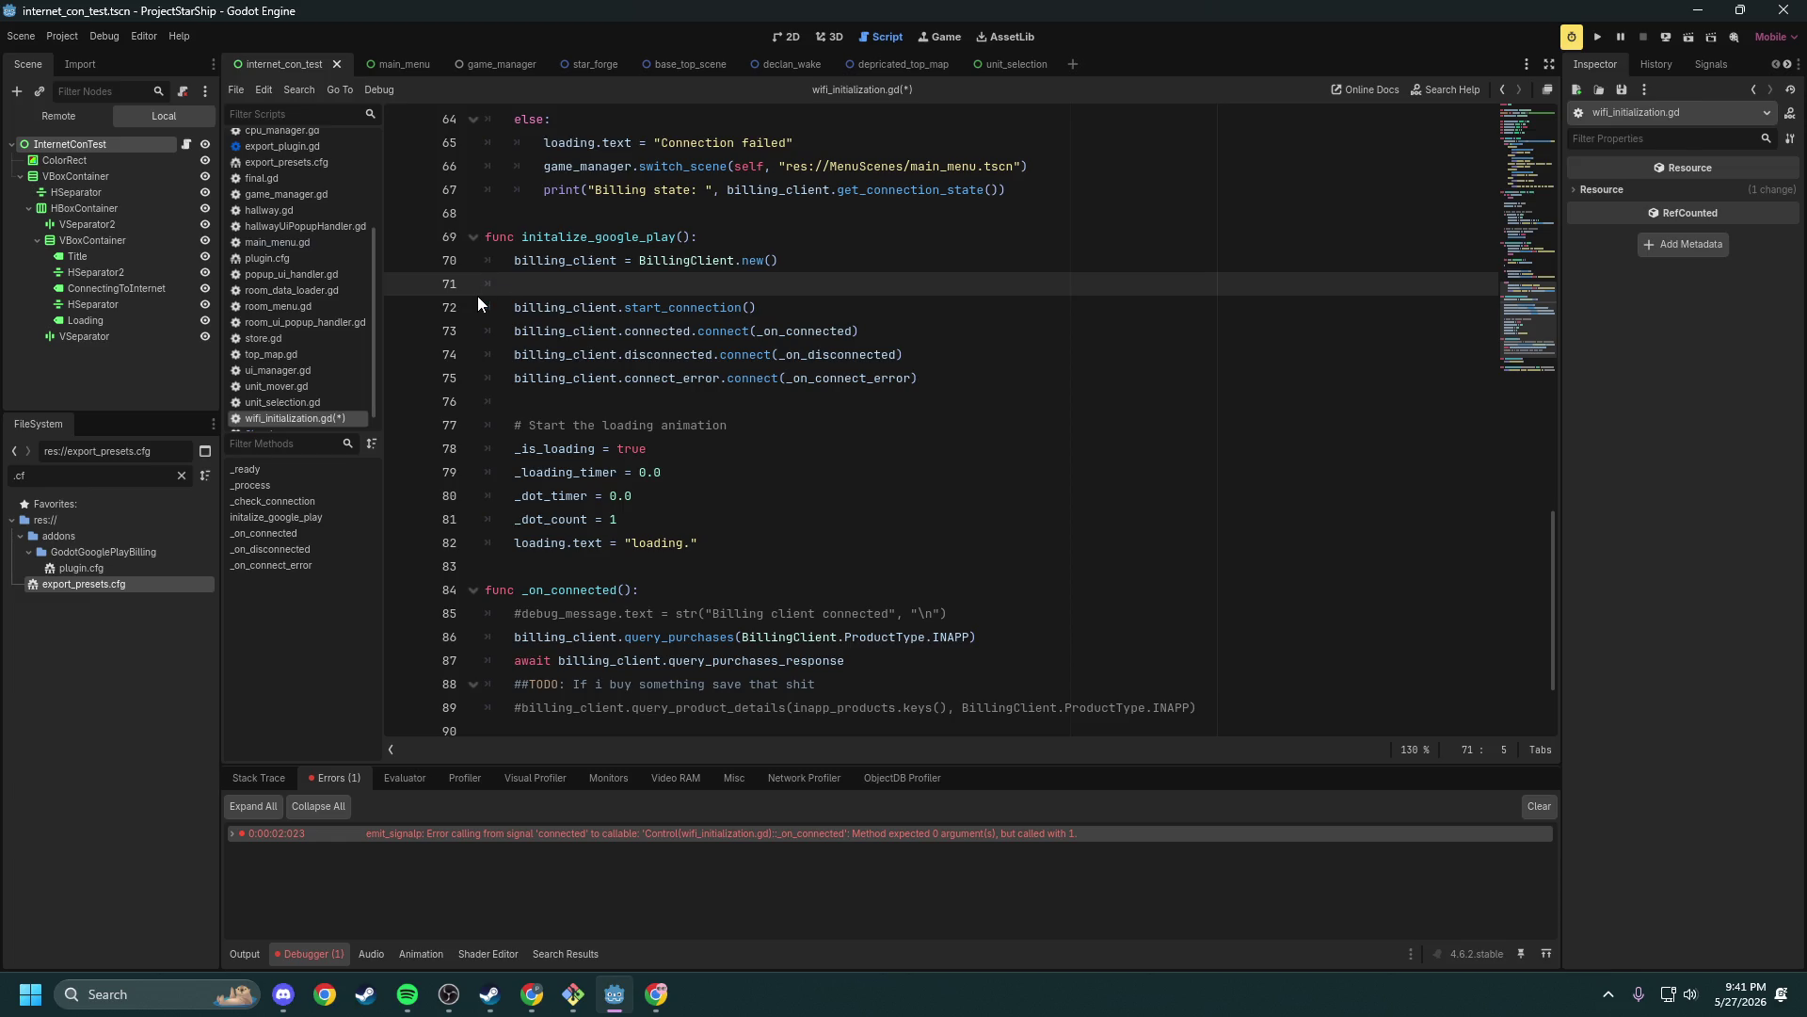
pyautogui.moveTo(707, 312)
pyautogui.click(735, 448)
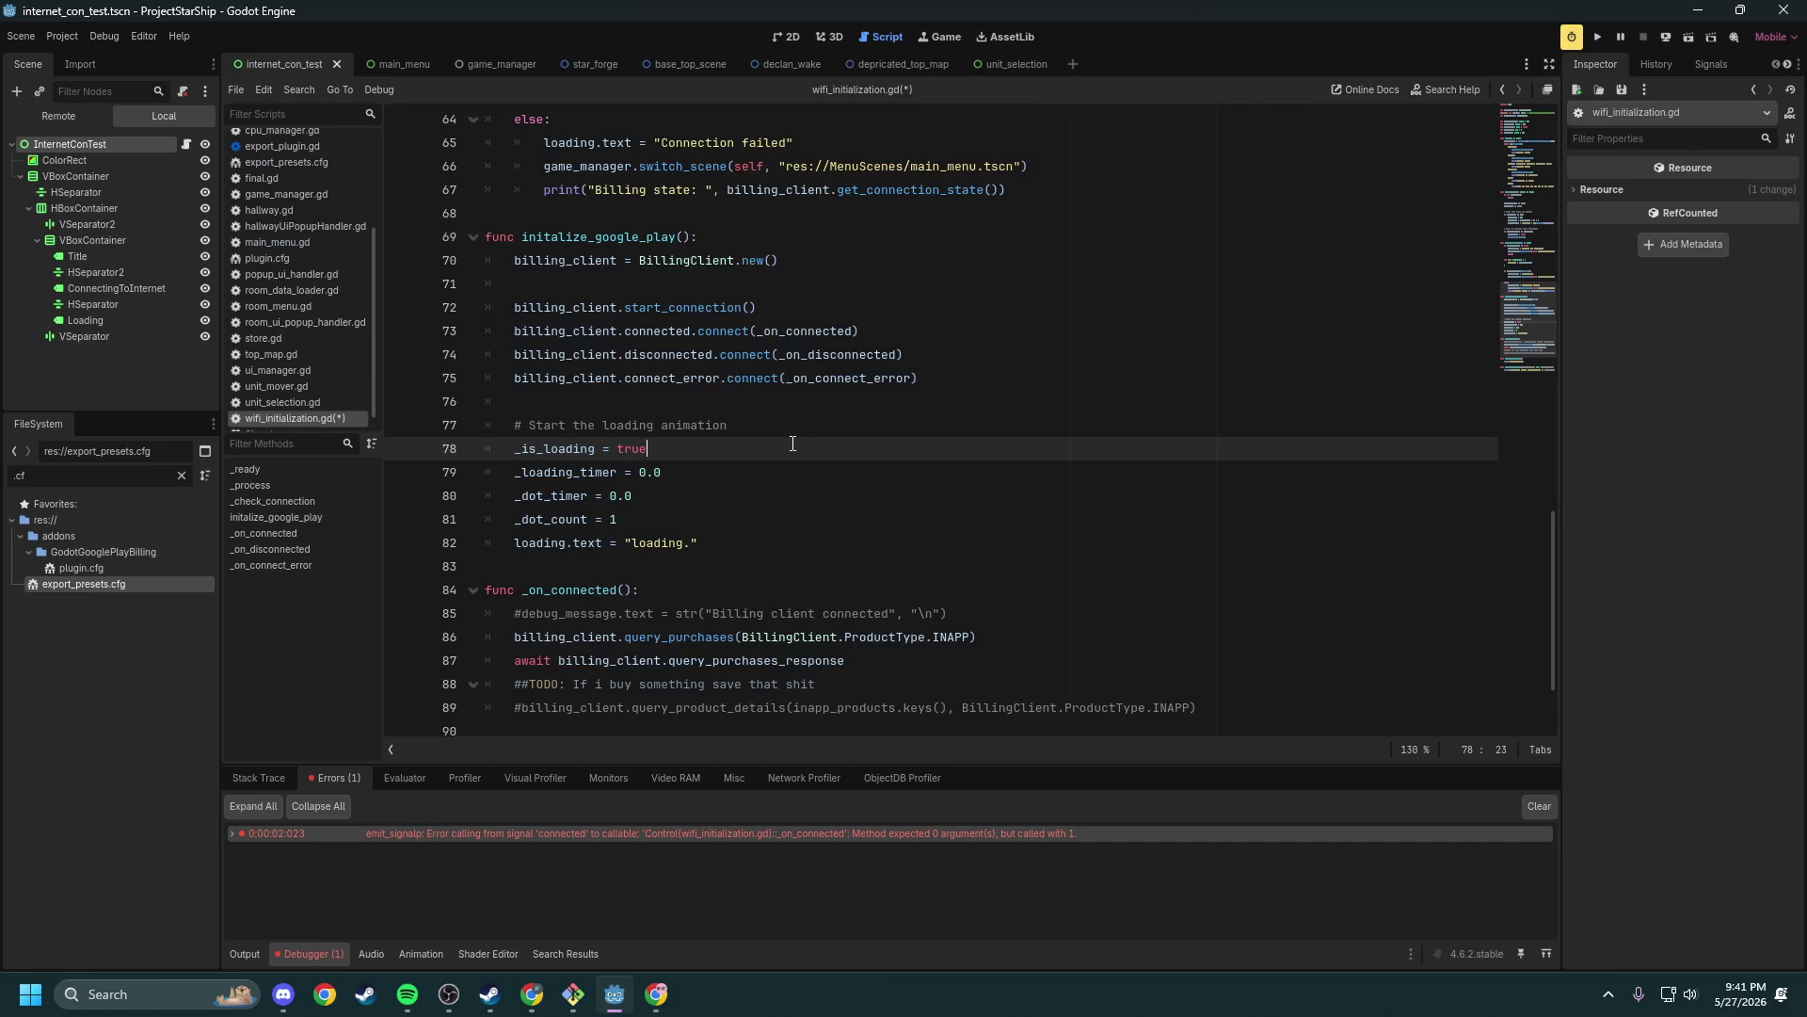
pyautogui.scroll(-2, 735, 483)
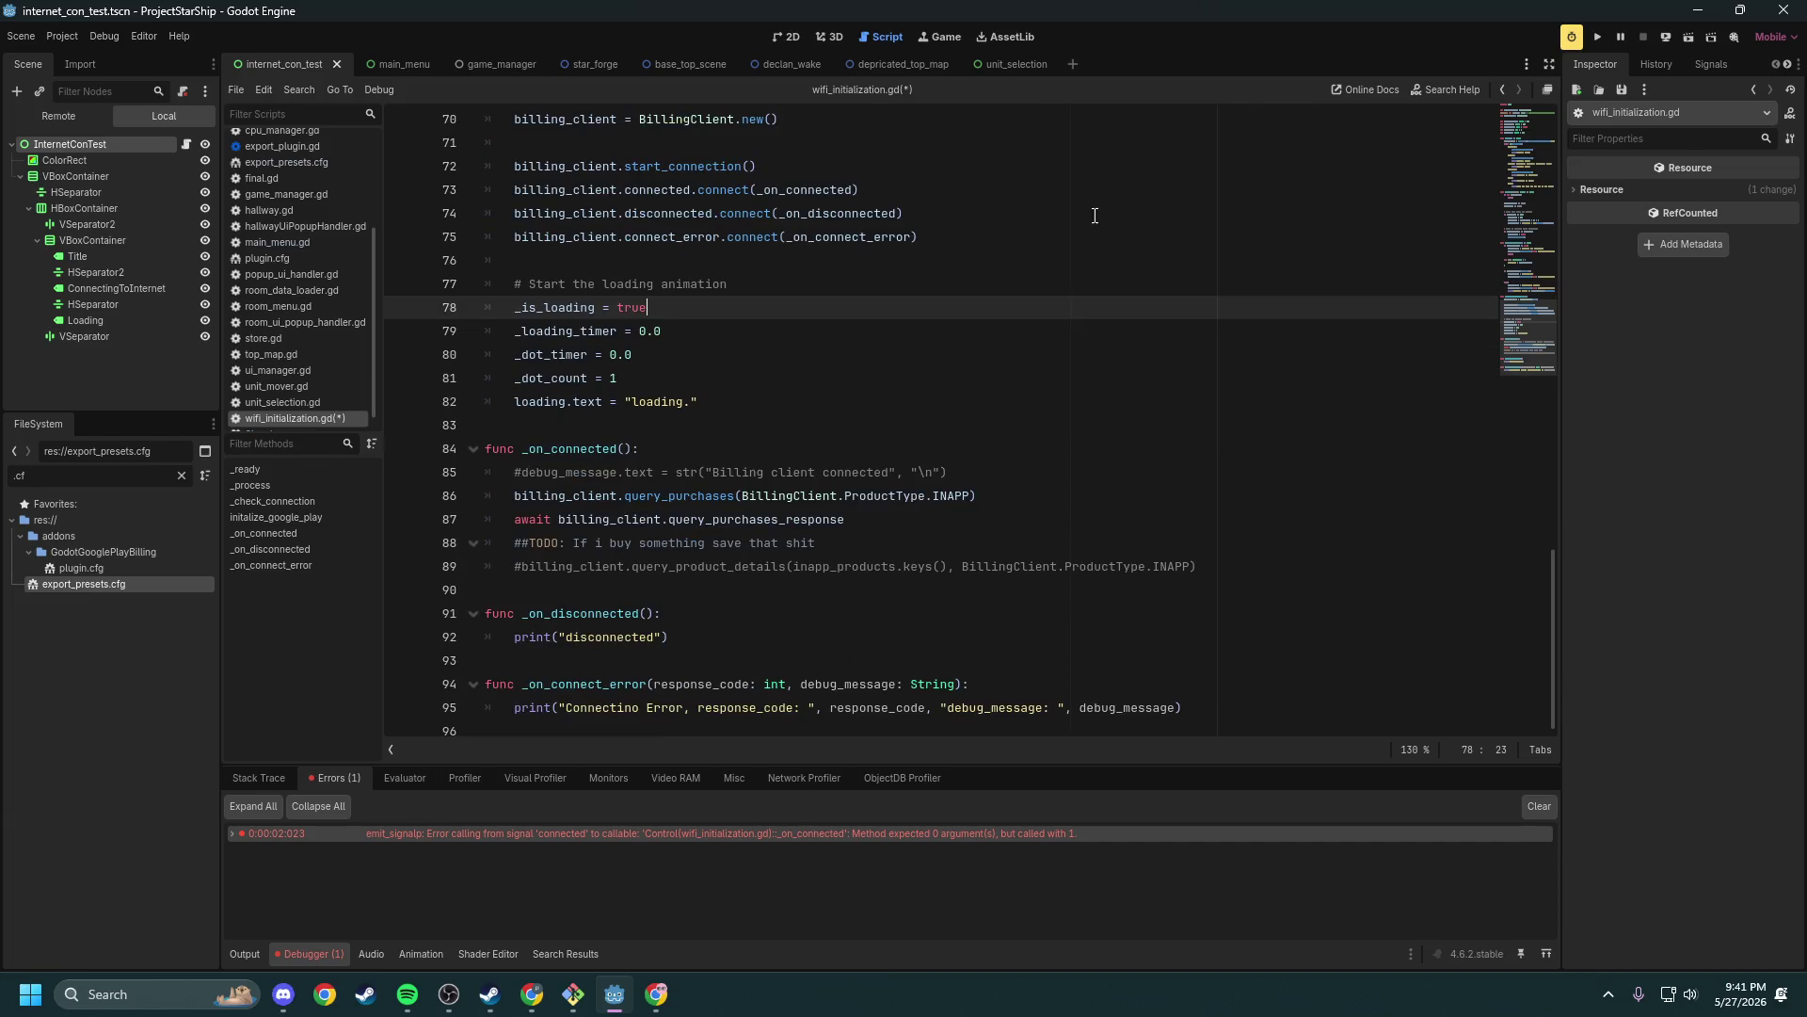
# Deploy the game to the Samsung SM-S908U phone and check Chrome while it installs
pyautogui.click(1665, 37)
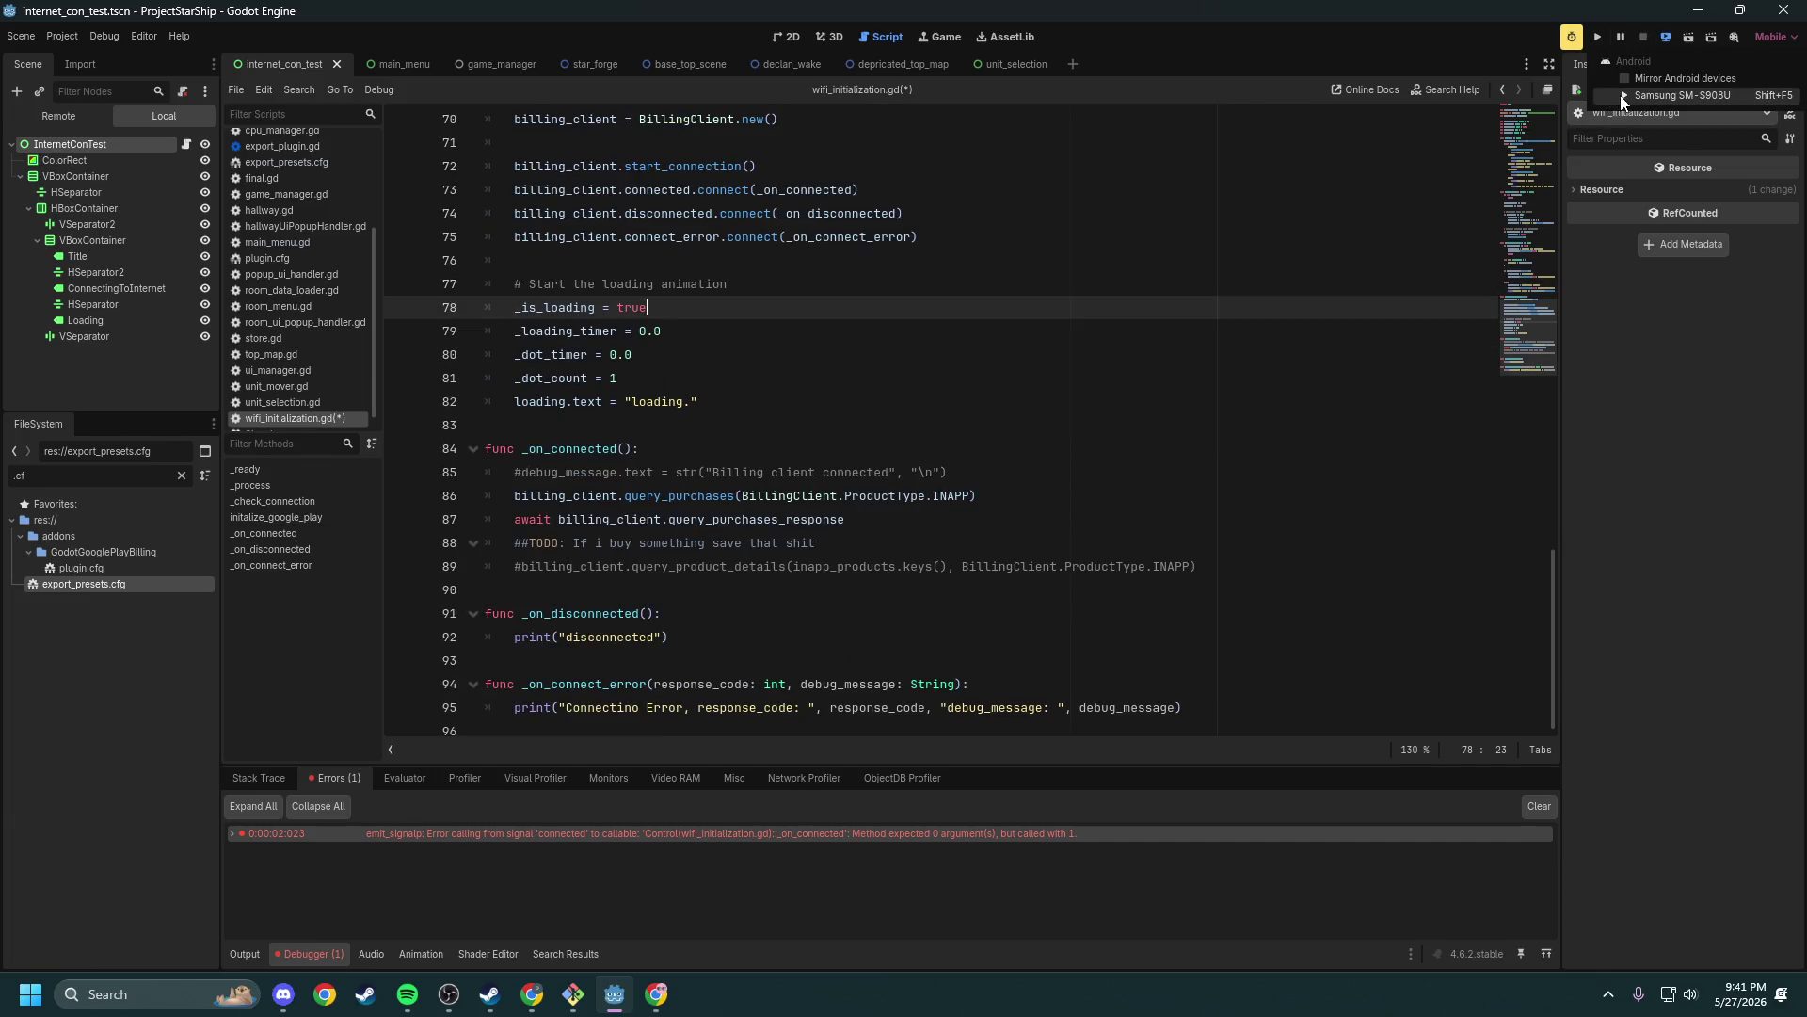
pyautogui.click(1619, 95)
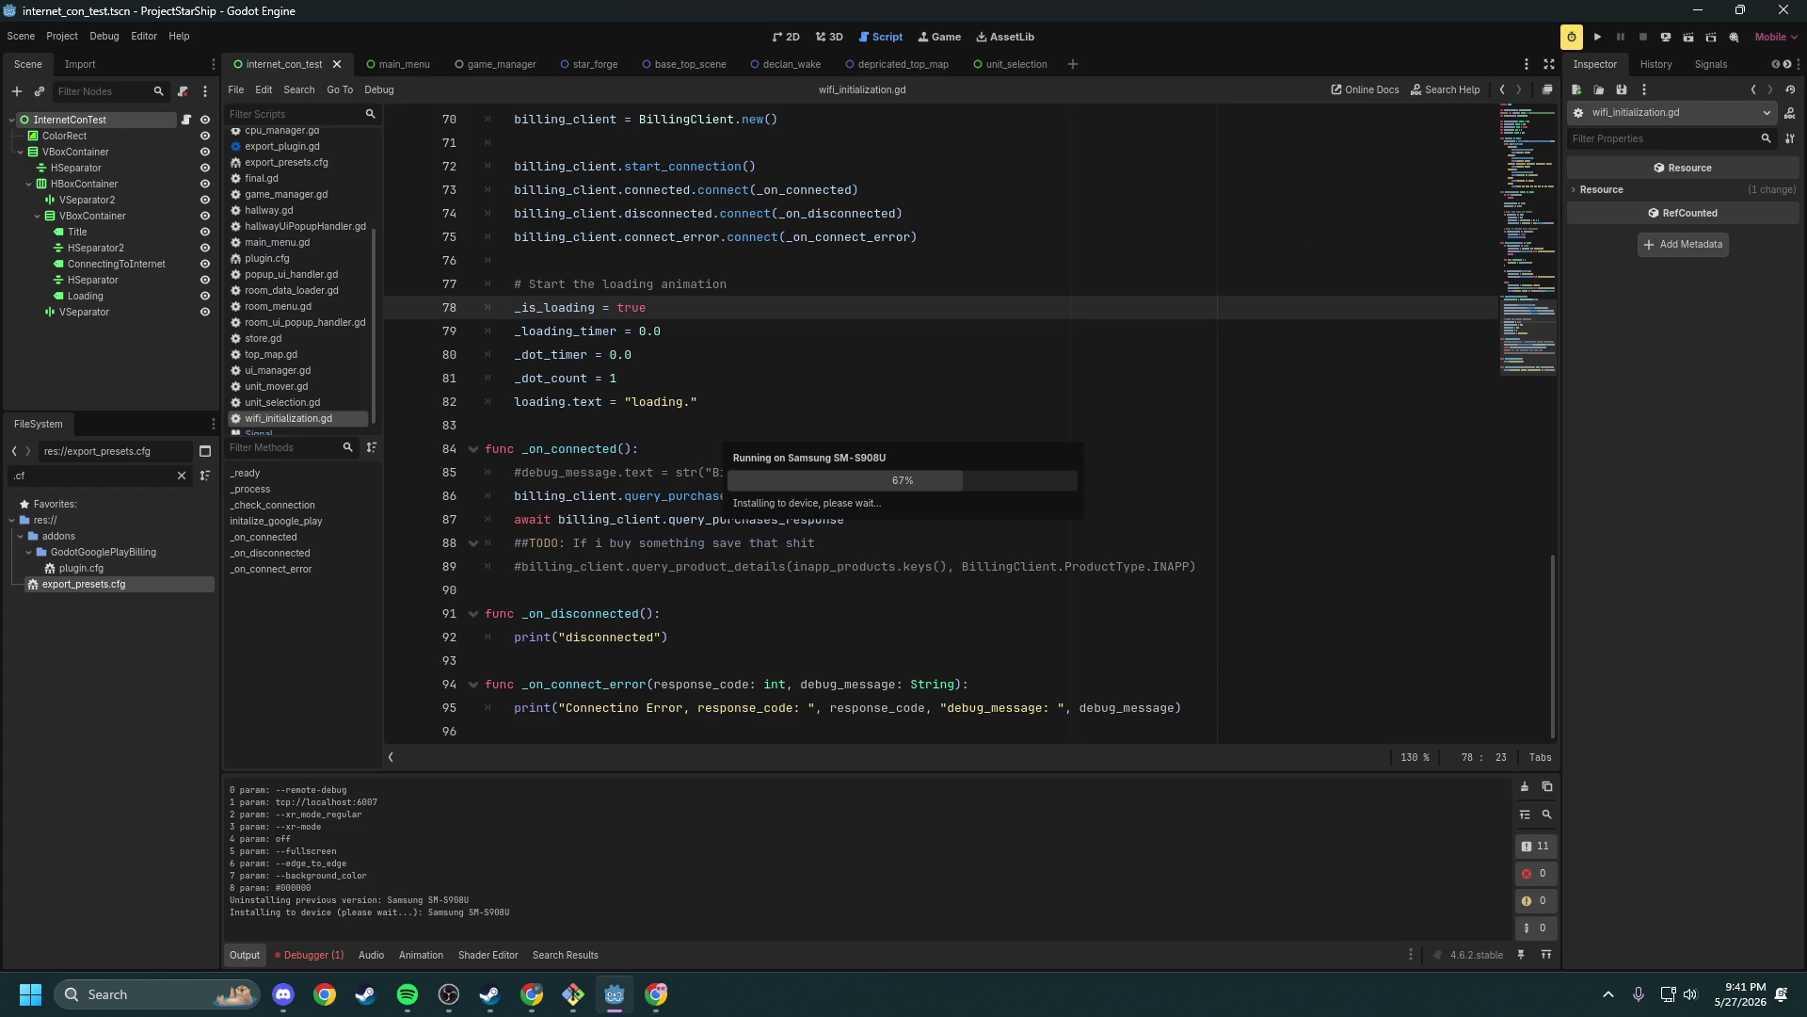
pyautogui.hotkey('alt', 'Tab')
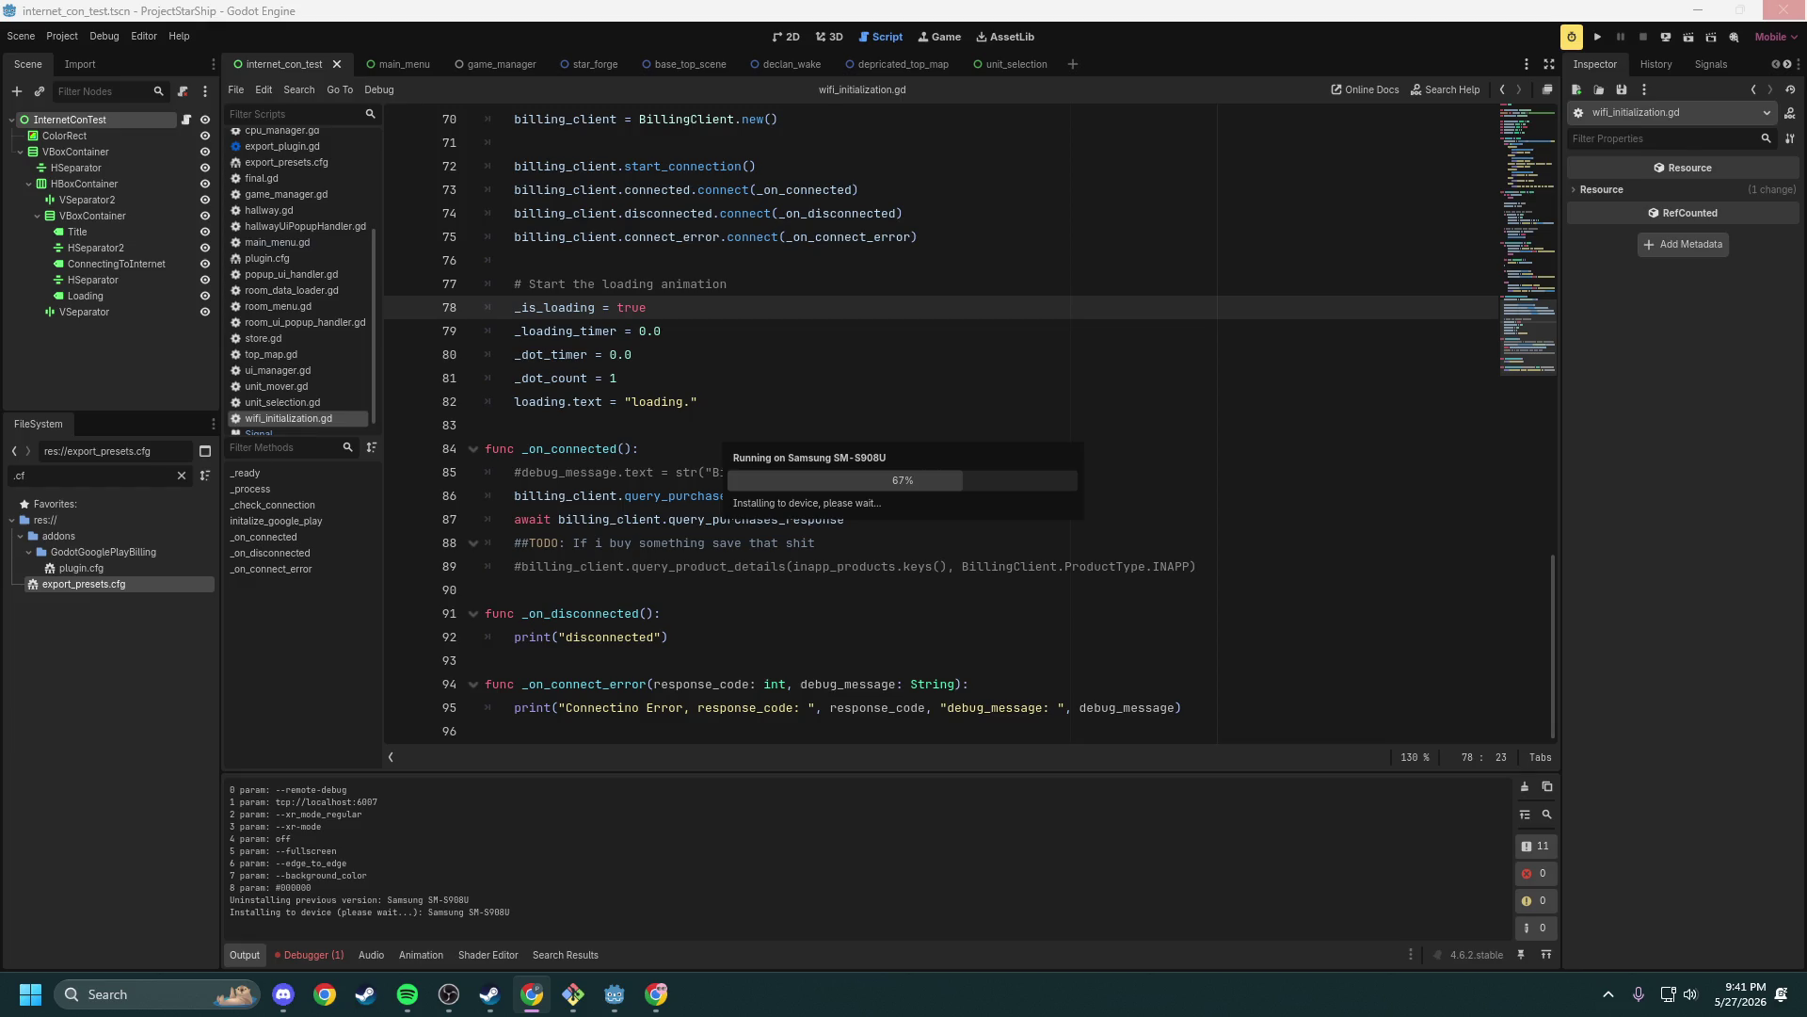
pyautogui.hotkey('alt', 'Tab')
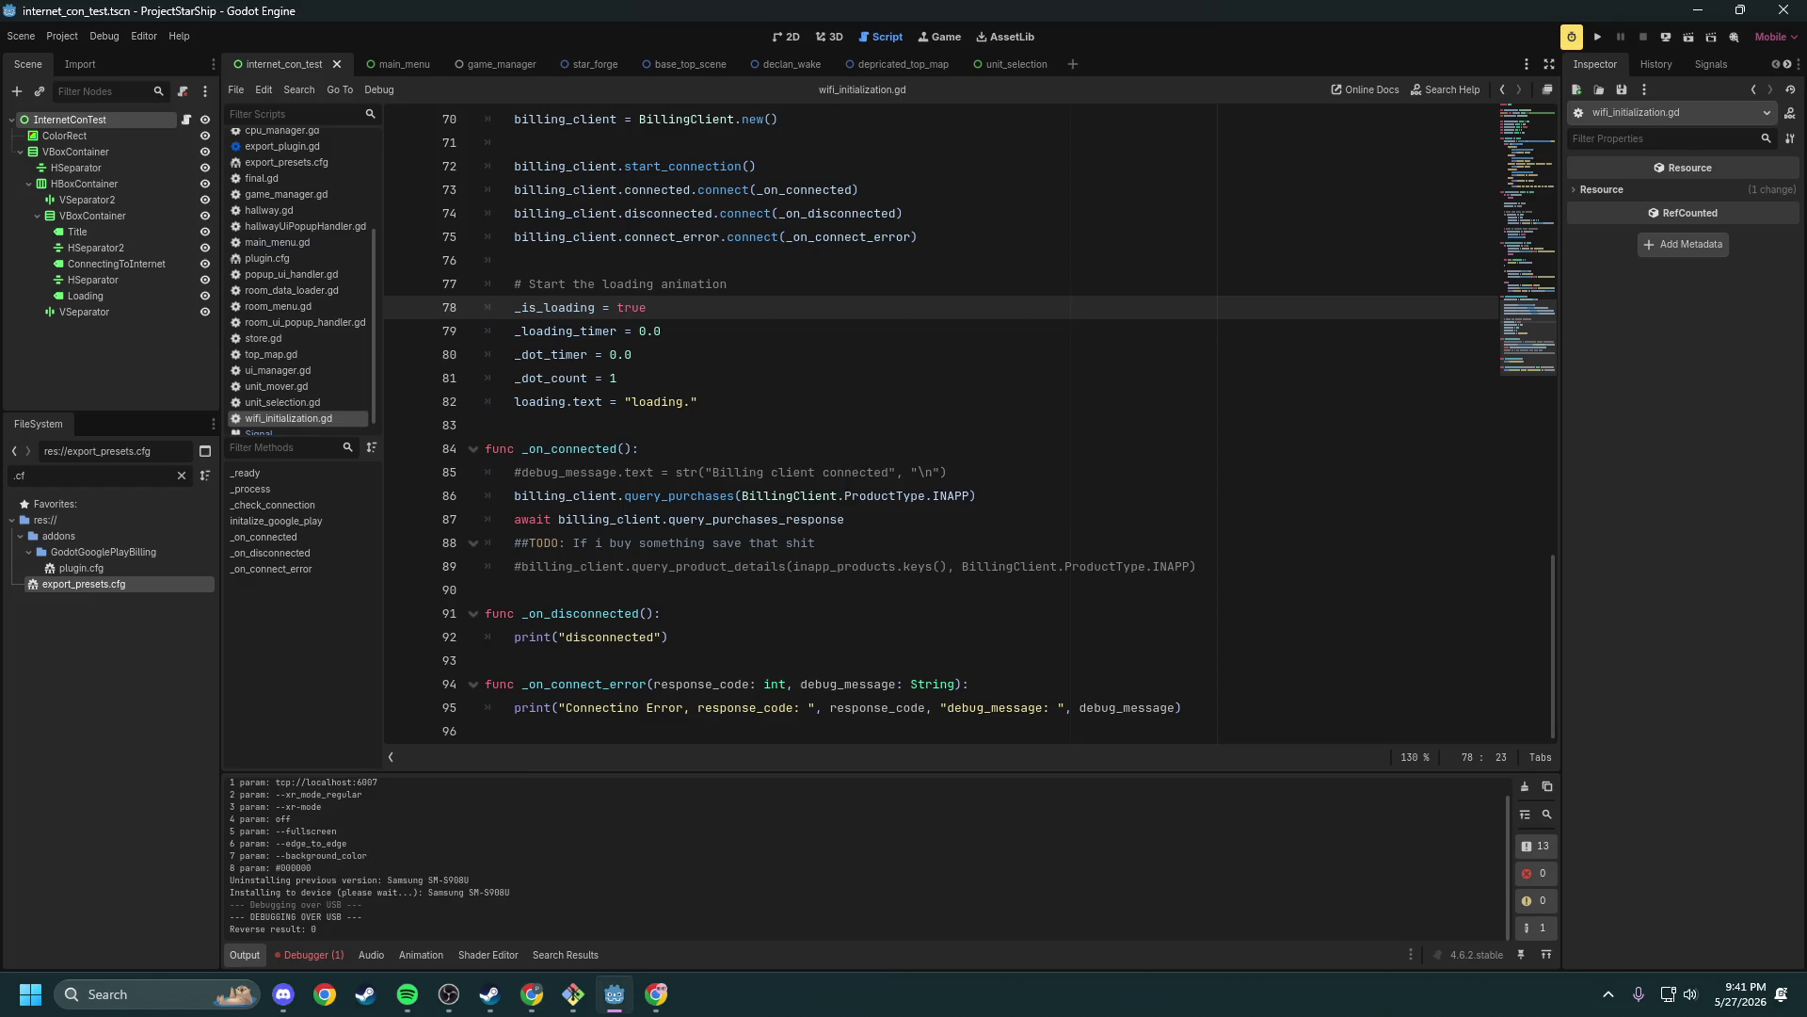
pyautogui.hotkey('alt', 'Tab')
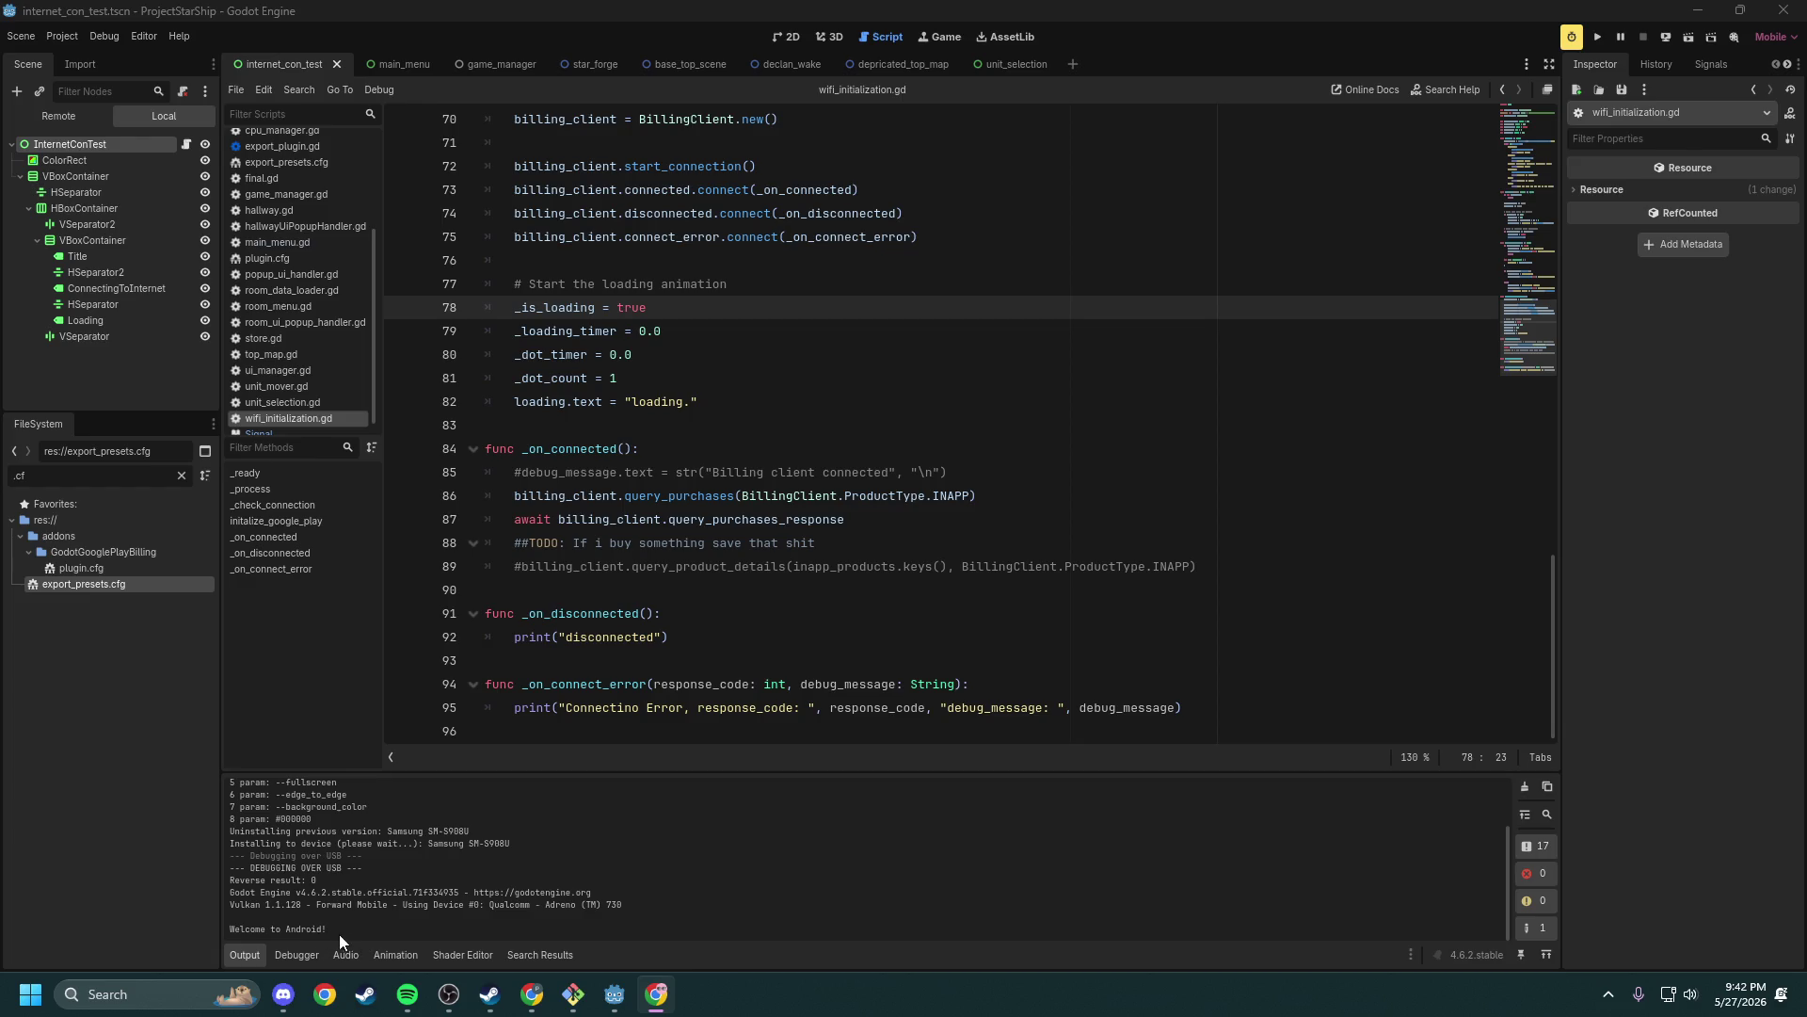
# Uncomment line 85 and turn its debug_message.text assignment into a print call
pyautogui.click(837, 456)
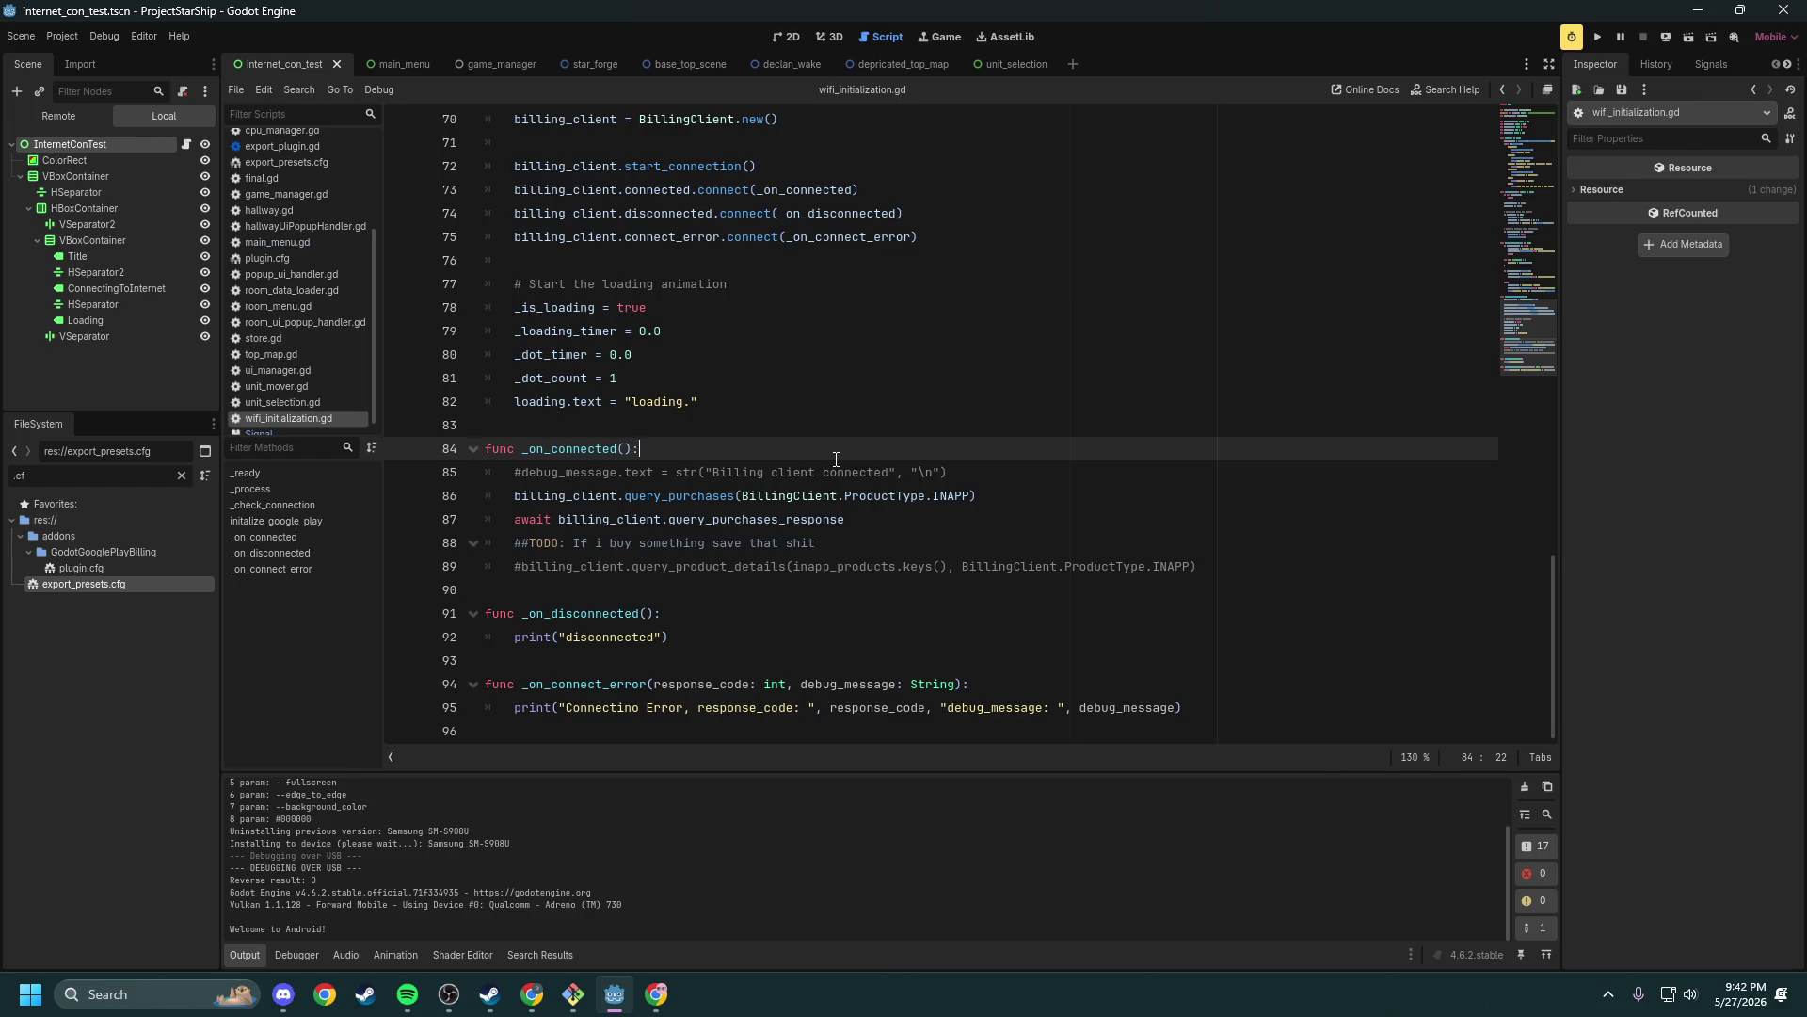
pyautogui.press('Down')
pyautogui.press('BackSpace')
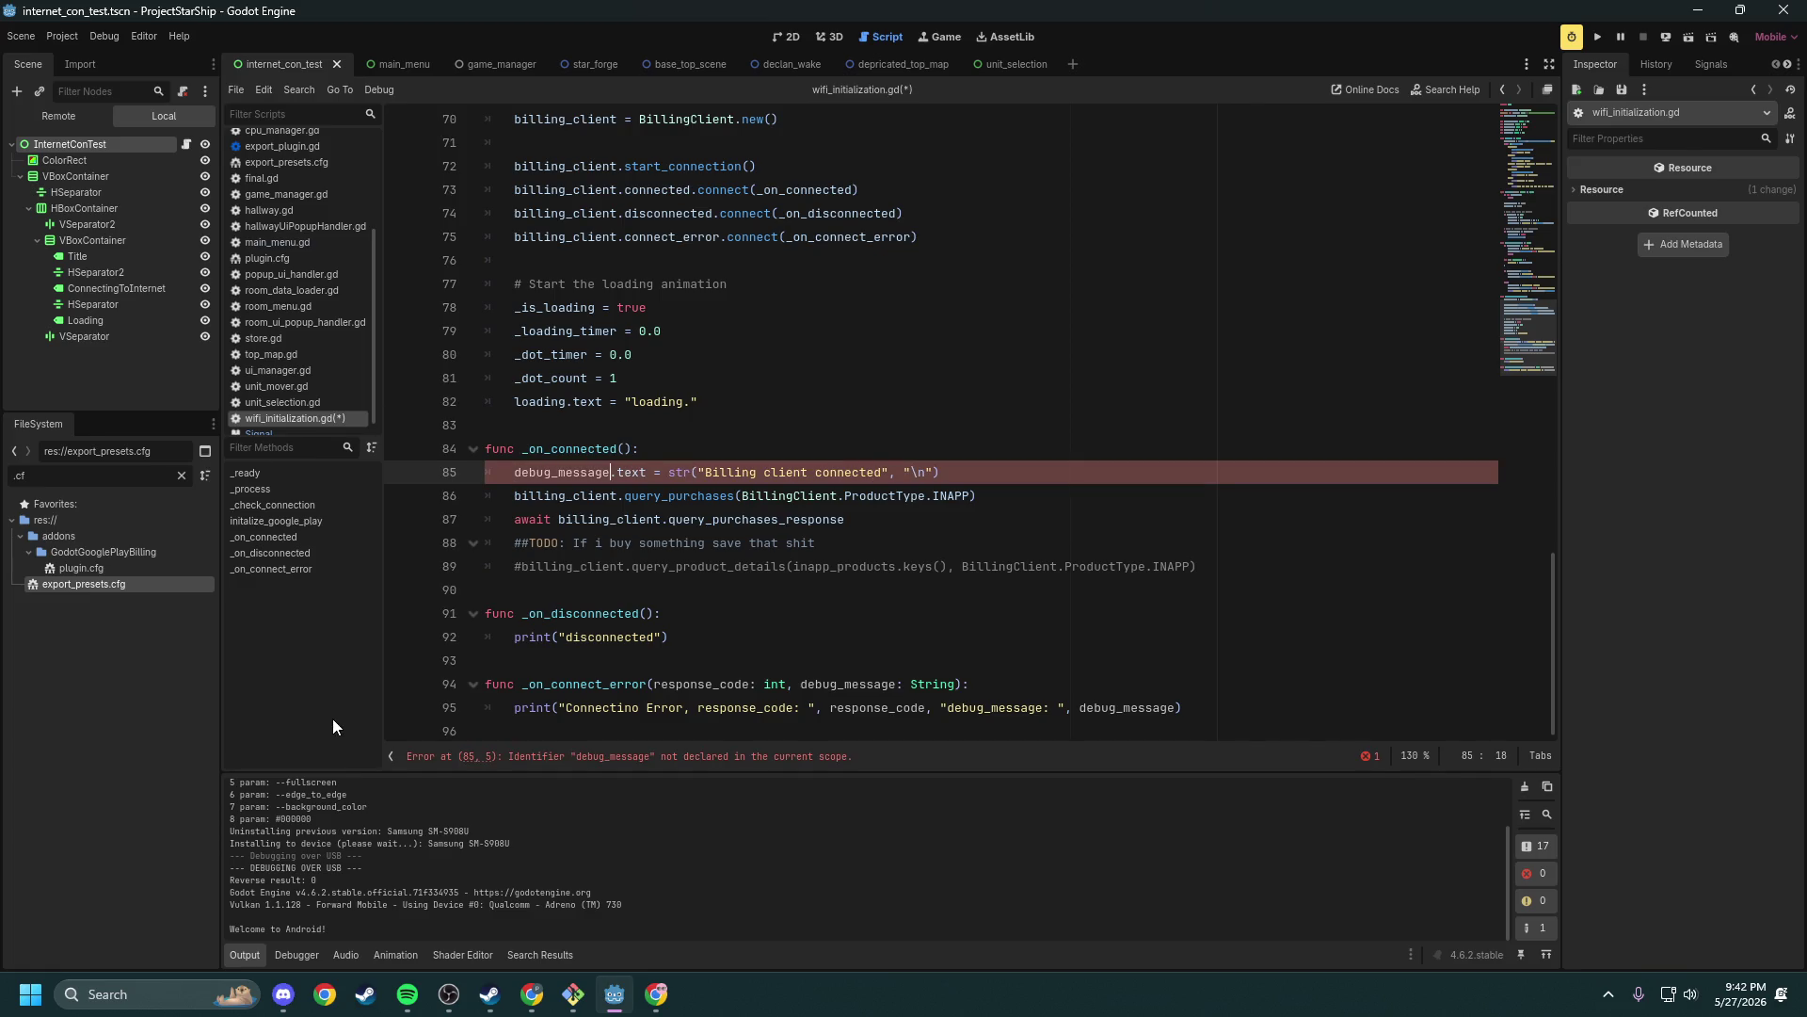
pyautogui.hotkey('ctrl', 'shift', 'Left')
pyautogui.hotkey('ctrl', 'shift', 'Left')
pyautogui.hotkey('ctrl', 'shift', 'Left')
pyautogui.write('print')
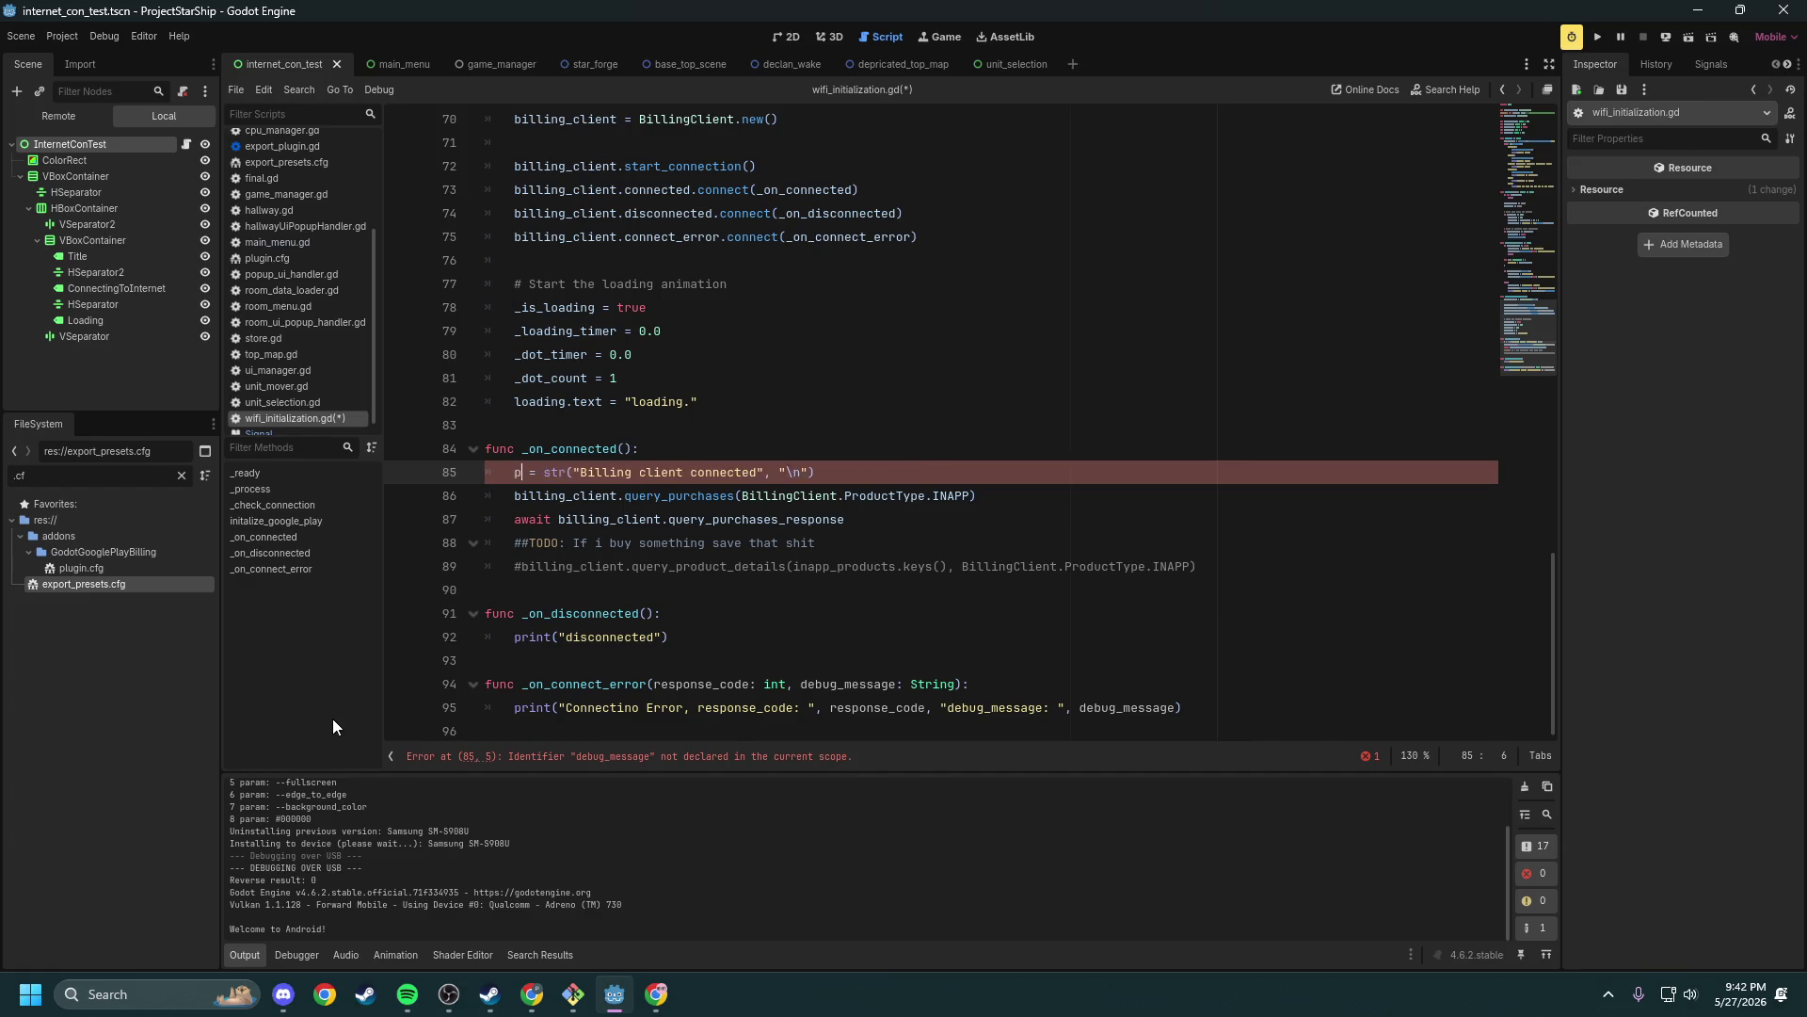
pyautogui.press('Right')
pyautogui.press('Right')
pyautogui.press('Right')
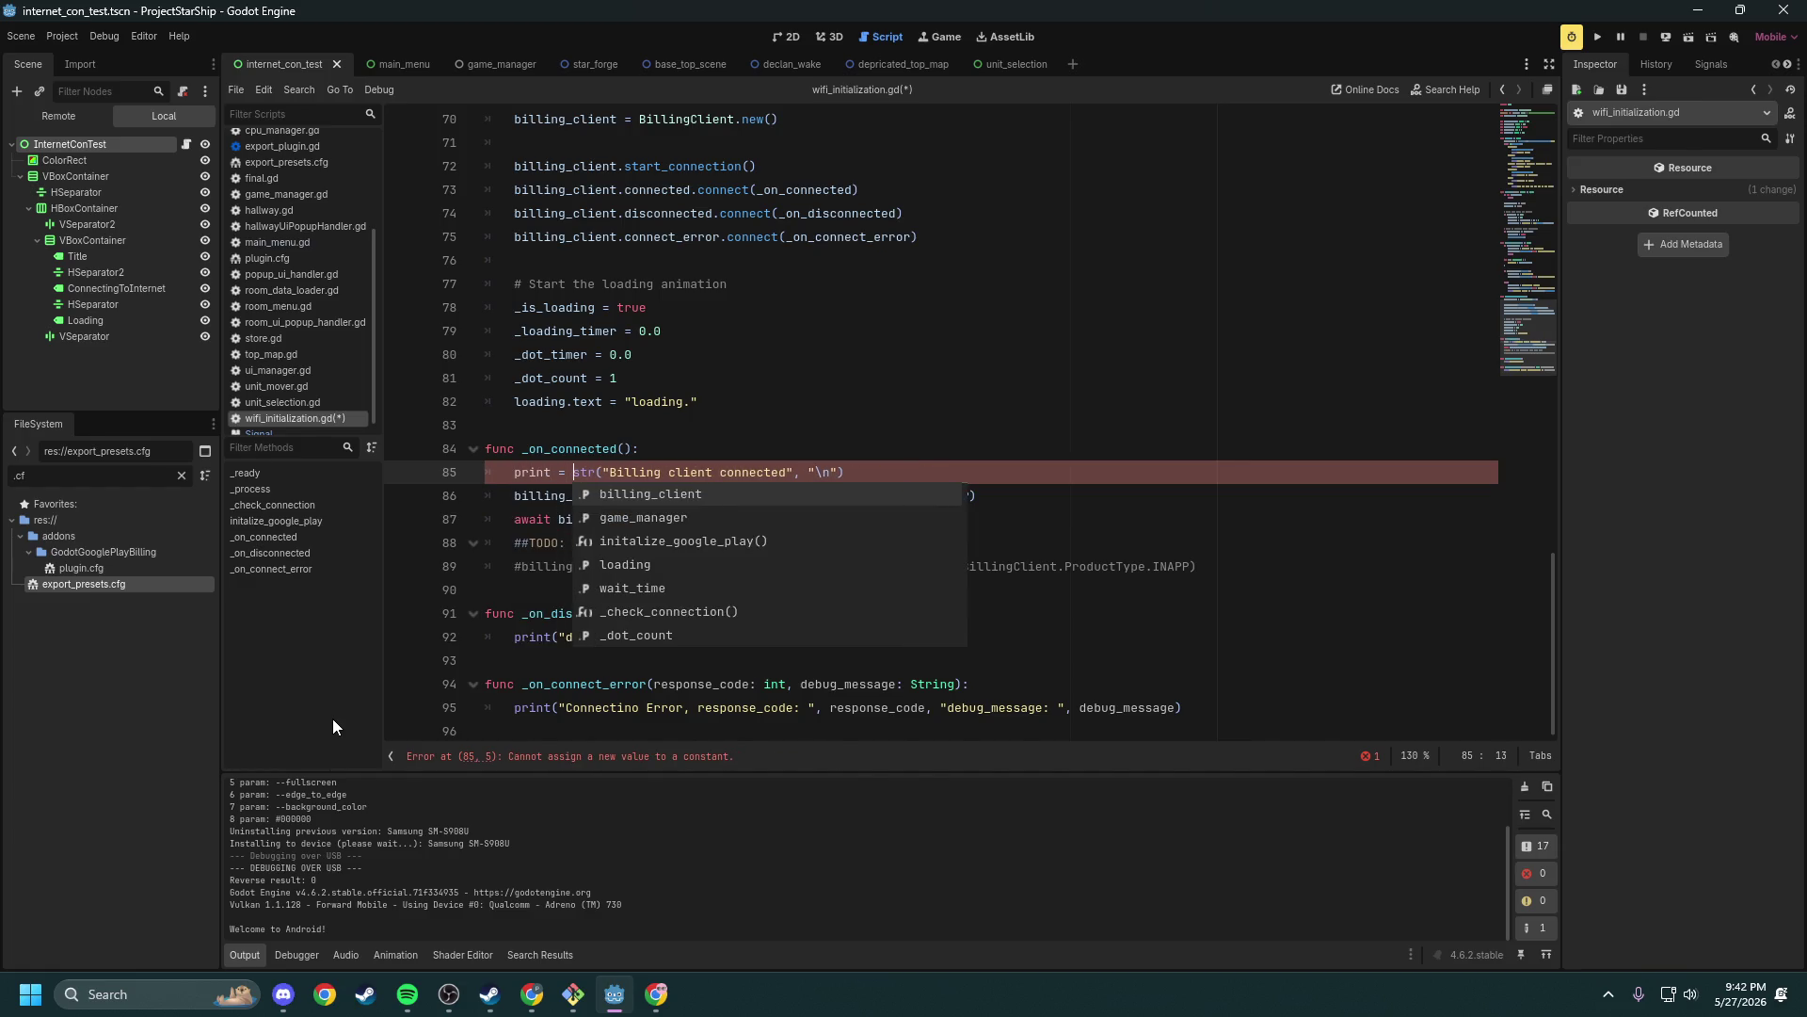
pyautogui.hotkey('ctrl', 'shift', 'Left')
pyautogui.hotkey('ctrl', 'shift', 'Left')
pyautogui.hotkey('ctrl', 'shift', 'Right')
pyautogui.write('(')
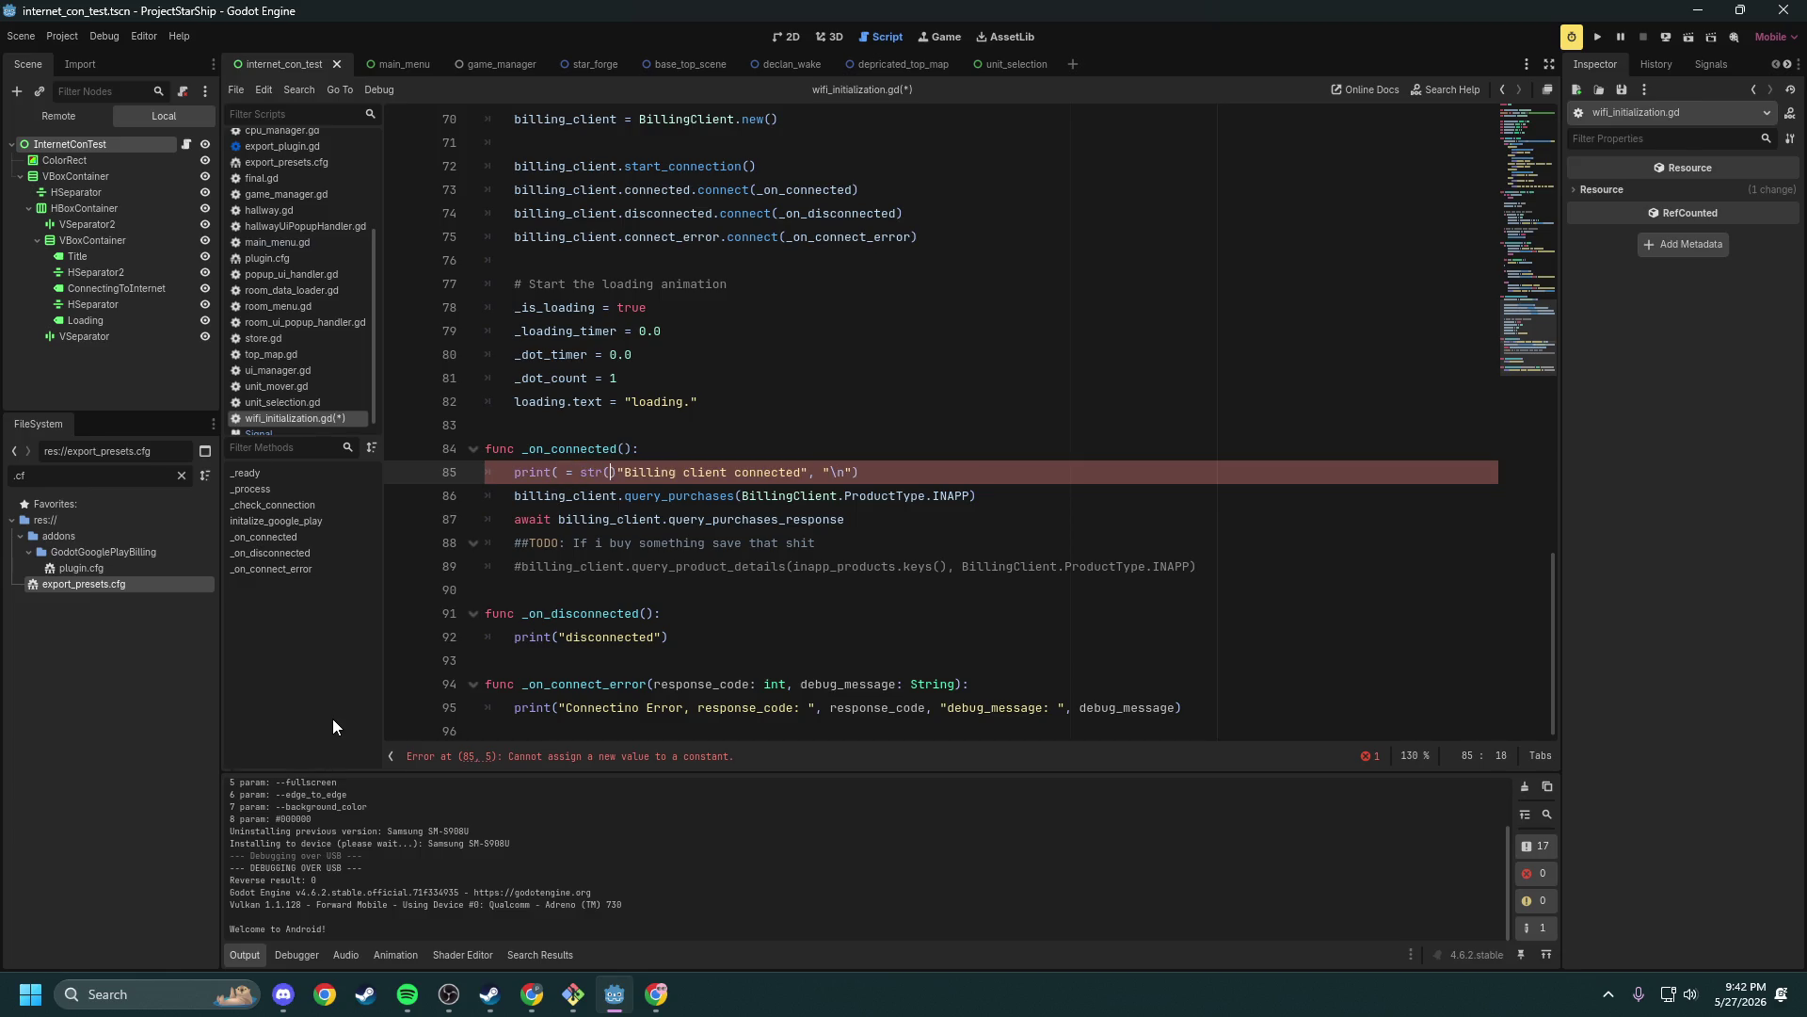
# Strip the leftover str() and newline argument from the print call and save
pyautogui.hotkey('shift', 'Left')
pyautogui.hotkey('ctrl', 'shift', 'Left')
pyautogui.hotkey('ctrl', 'shift', 'Left')
pyautogui.hotkey('ctrl', 'shift', 'Right')
pyautogui.hotkey('shift', 'Right')
pyautogui.press('BackSpace')
pyautogui.hotkey('ctrl', 'Right')
pyautogui.hotkey('ctrl', 'Right')
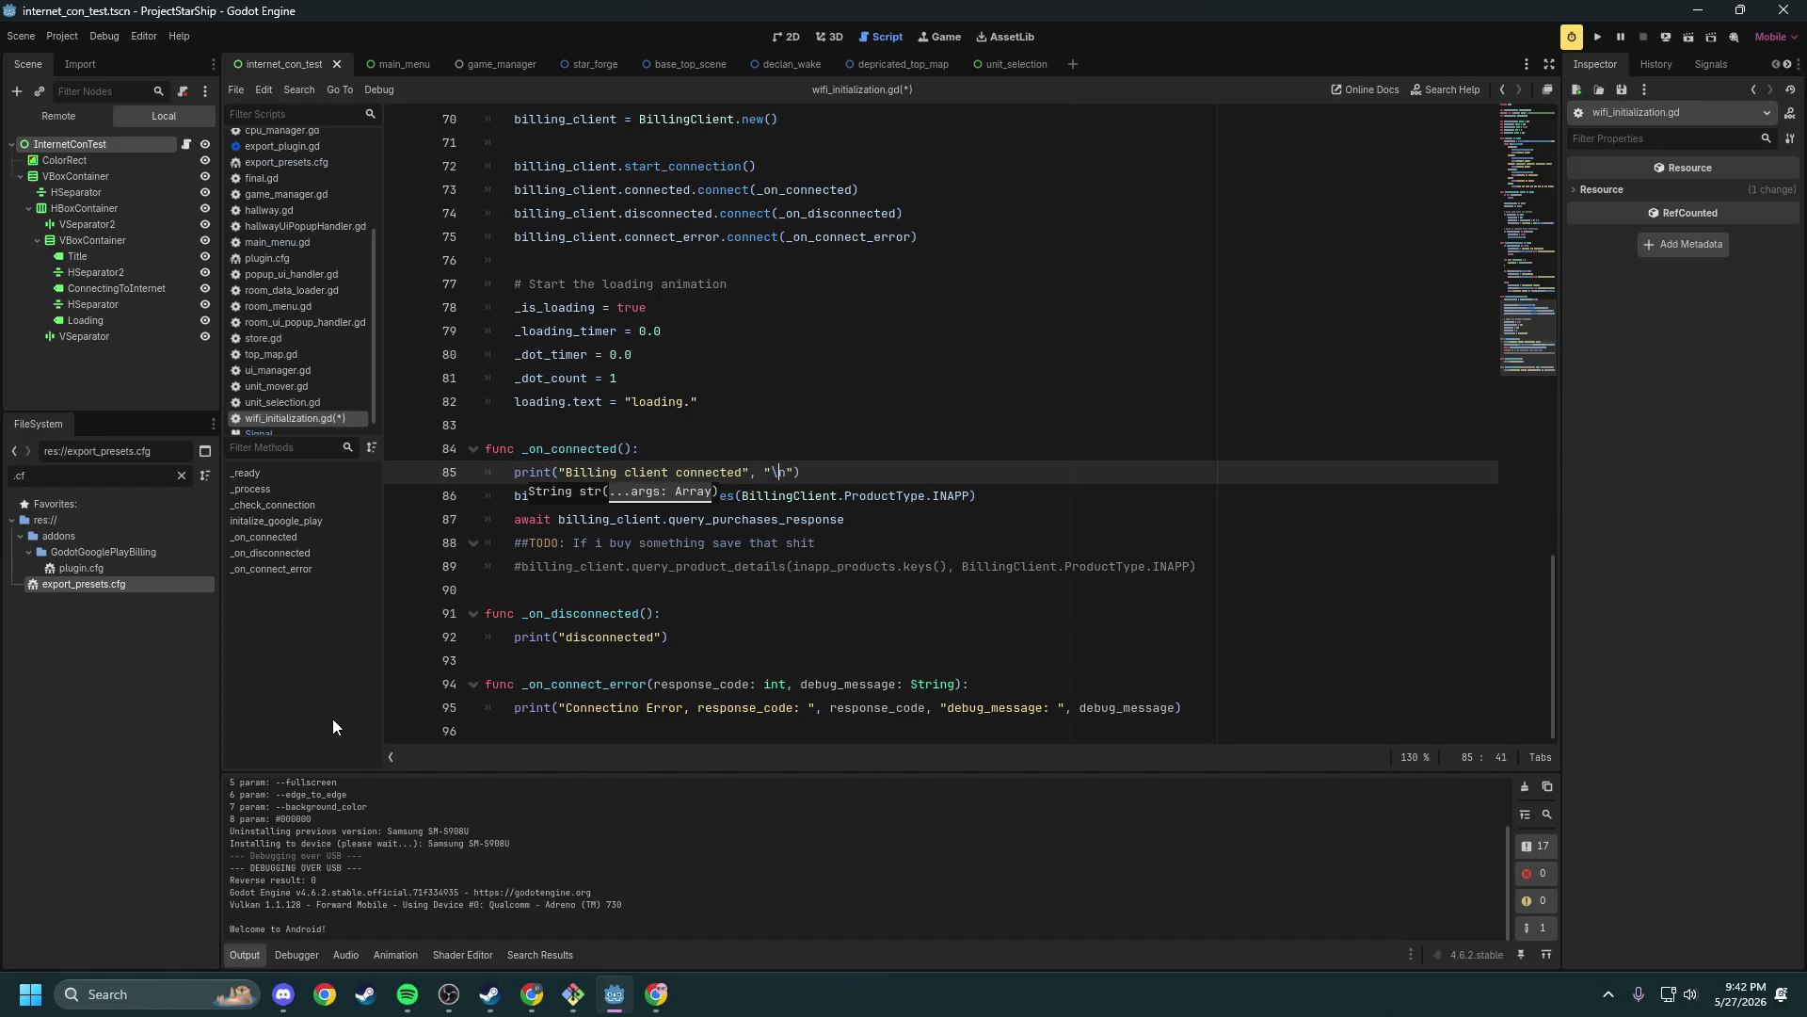
pyautogui.hotkey('ctrl', 'shift', 'Right')
pyautogui.press('BackSpace')
pyautogui.hotkey('ctrl', 's')
# Run the game on the Samsung SM-S908U and check the _on_connected print line
pyautogui.click(952, 358)
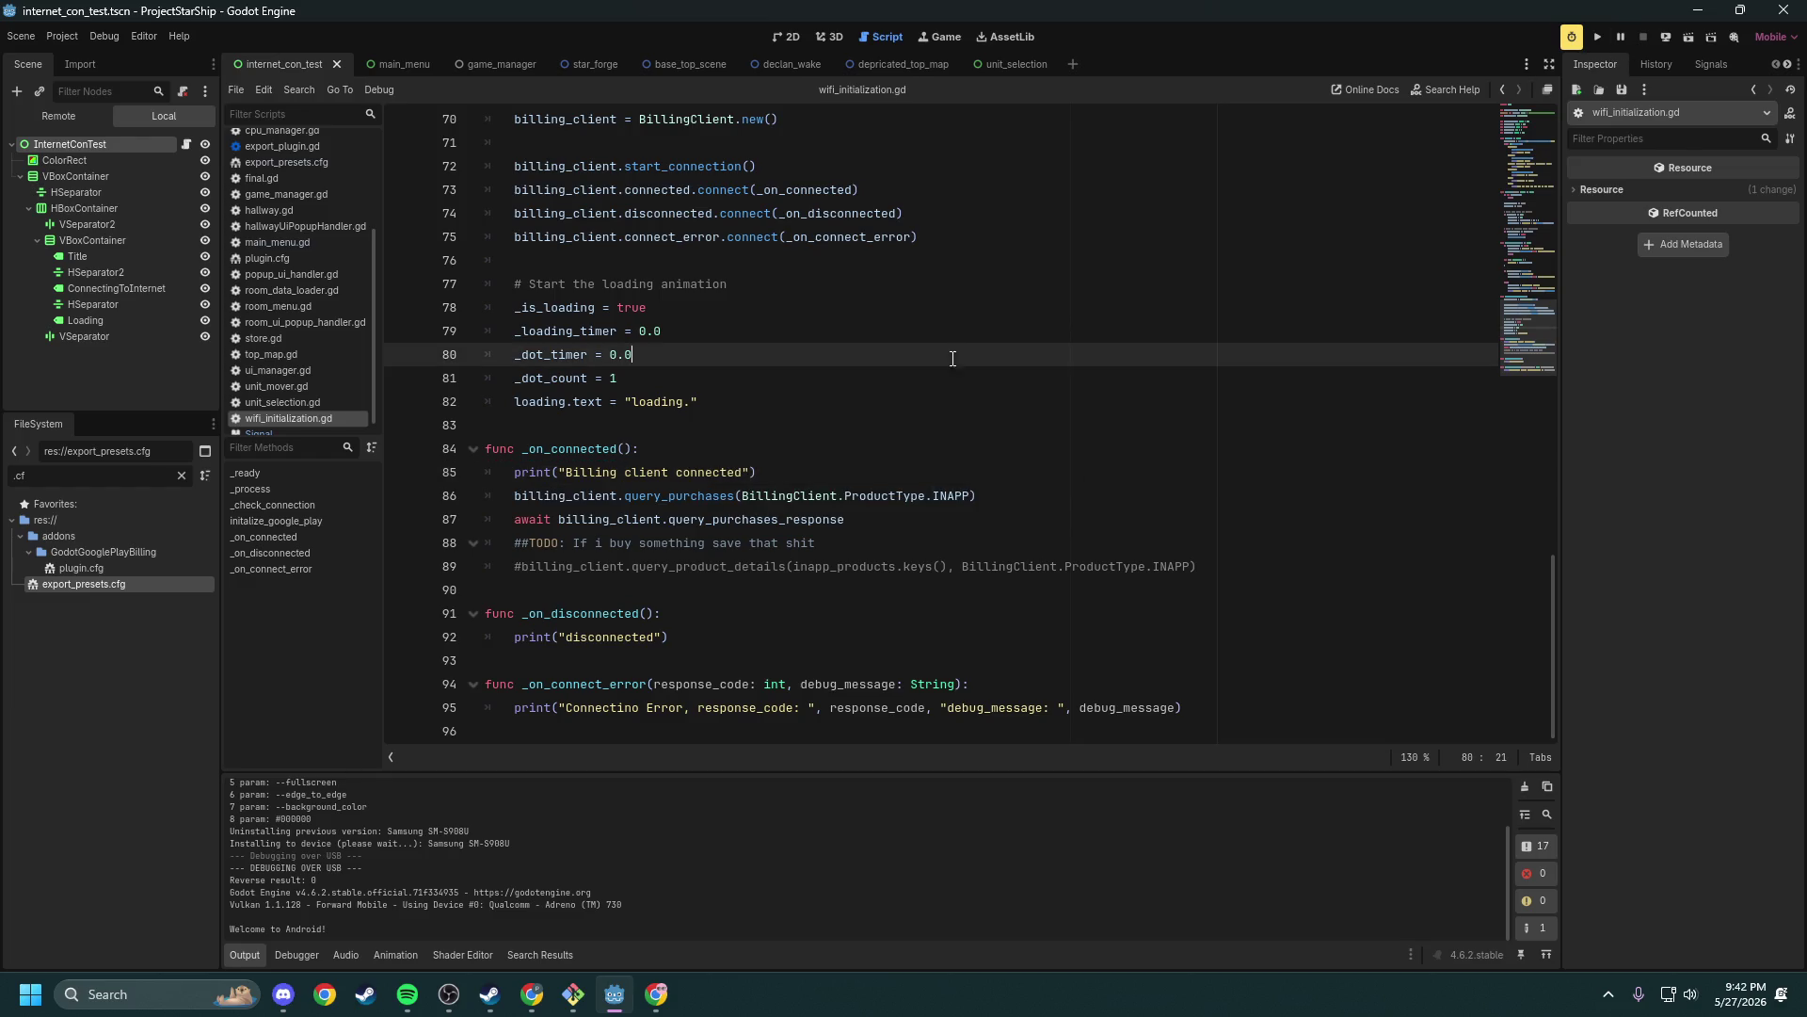
pyautogui.click(1666, 37)
pyautogui.click(1627, 96)
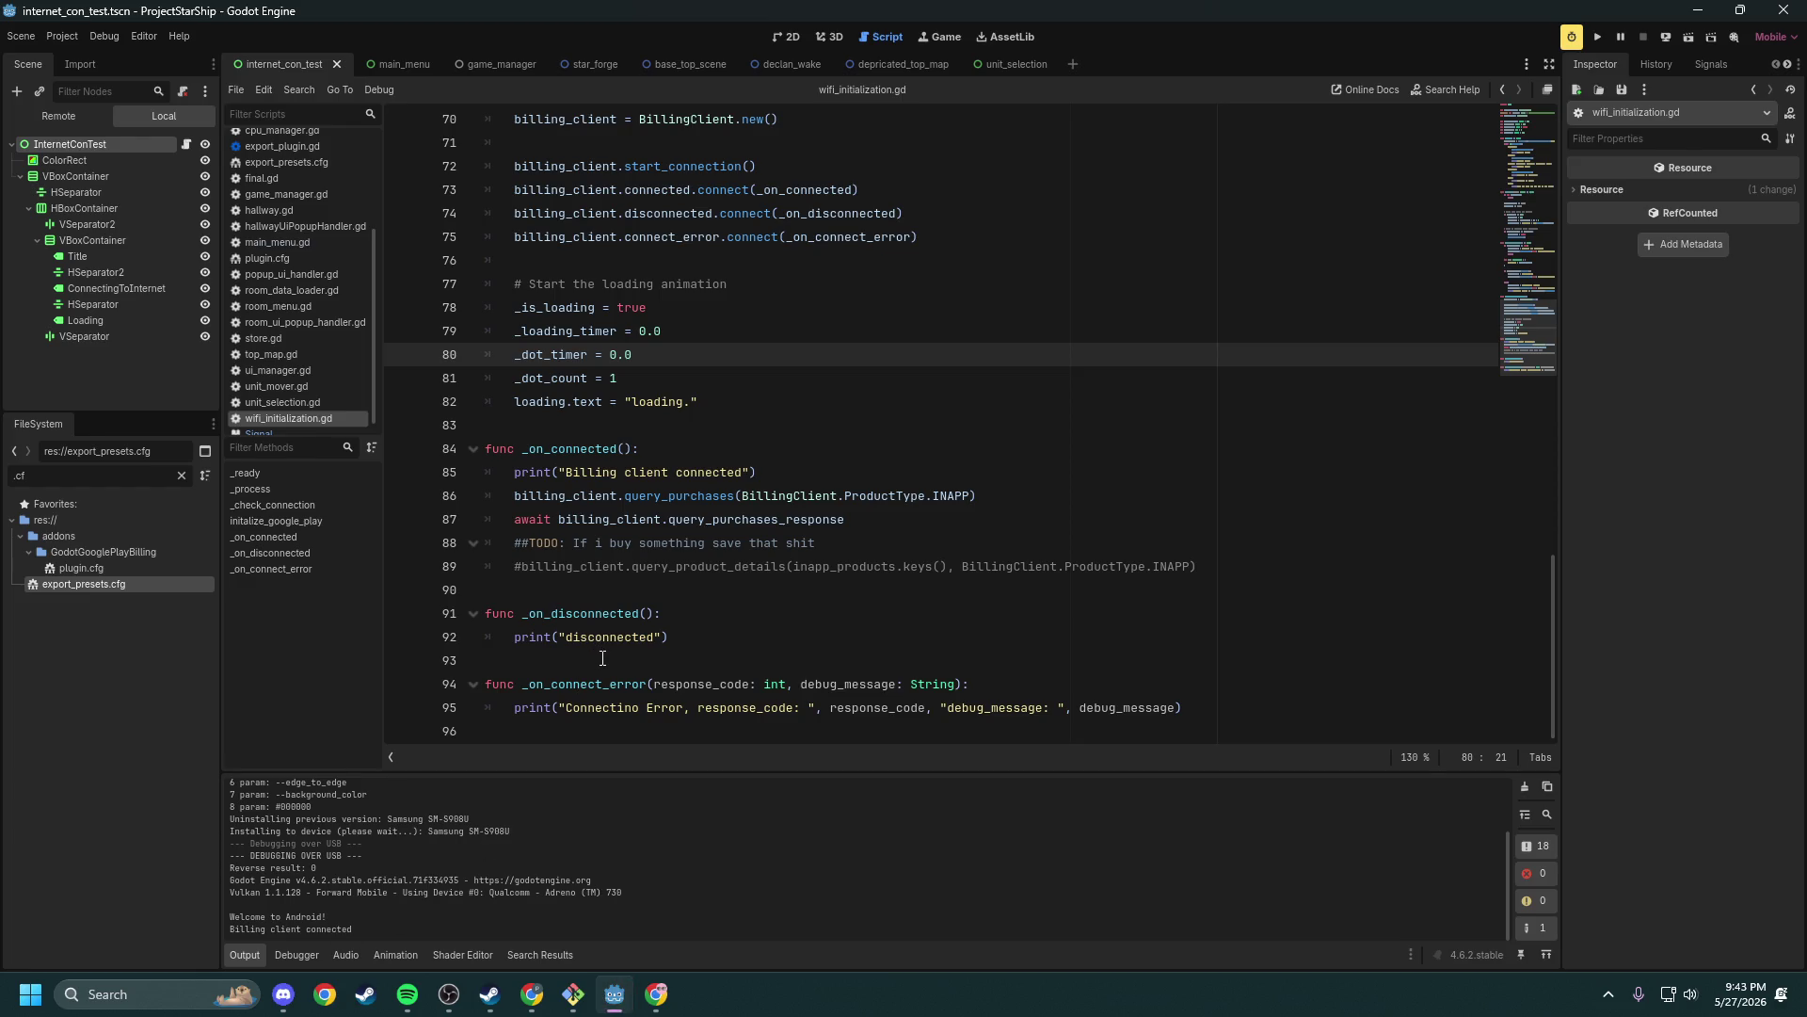
pyautogui.moveTo(811, 471)
pyautogui.mouseDown()
pyautogui.moveTo(490, 472)
pyautogui.moveTo(515, 471)
pyautogui.mouseUp()
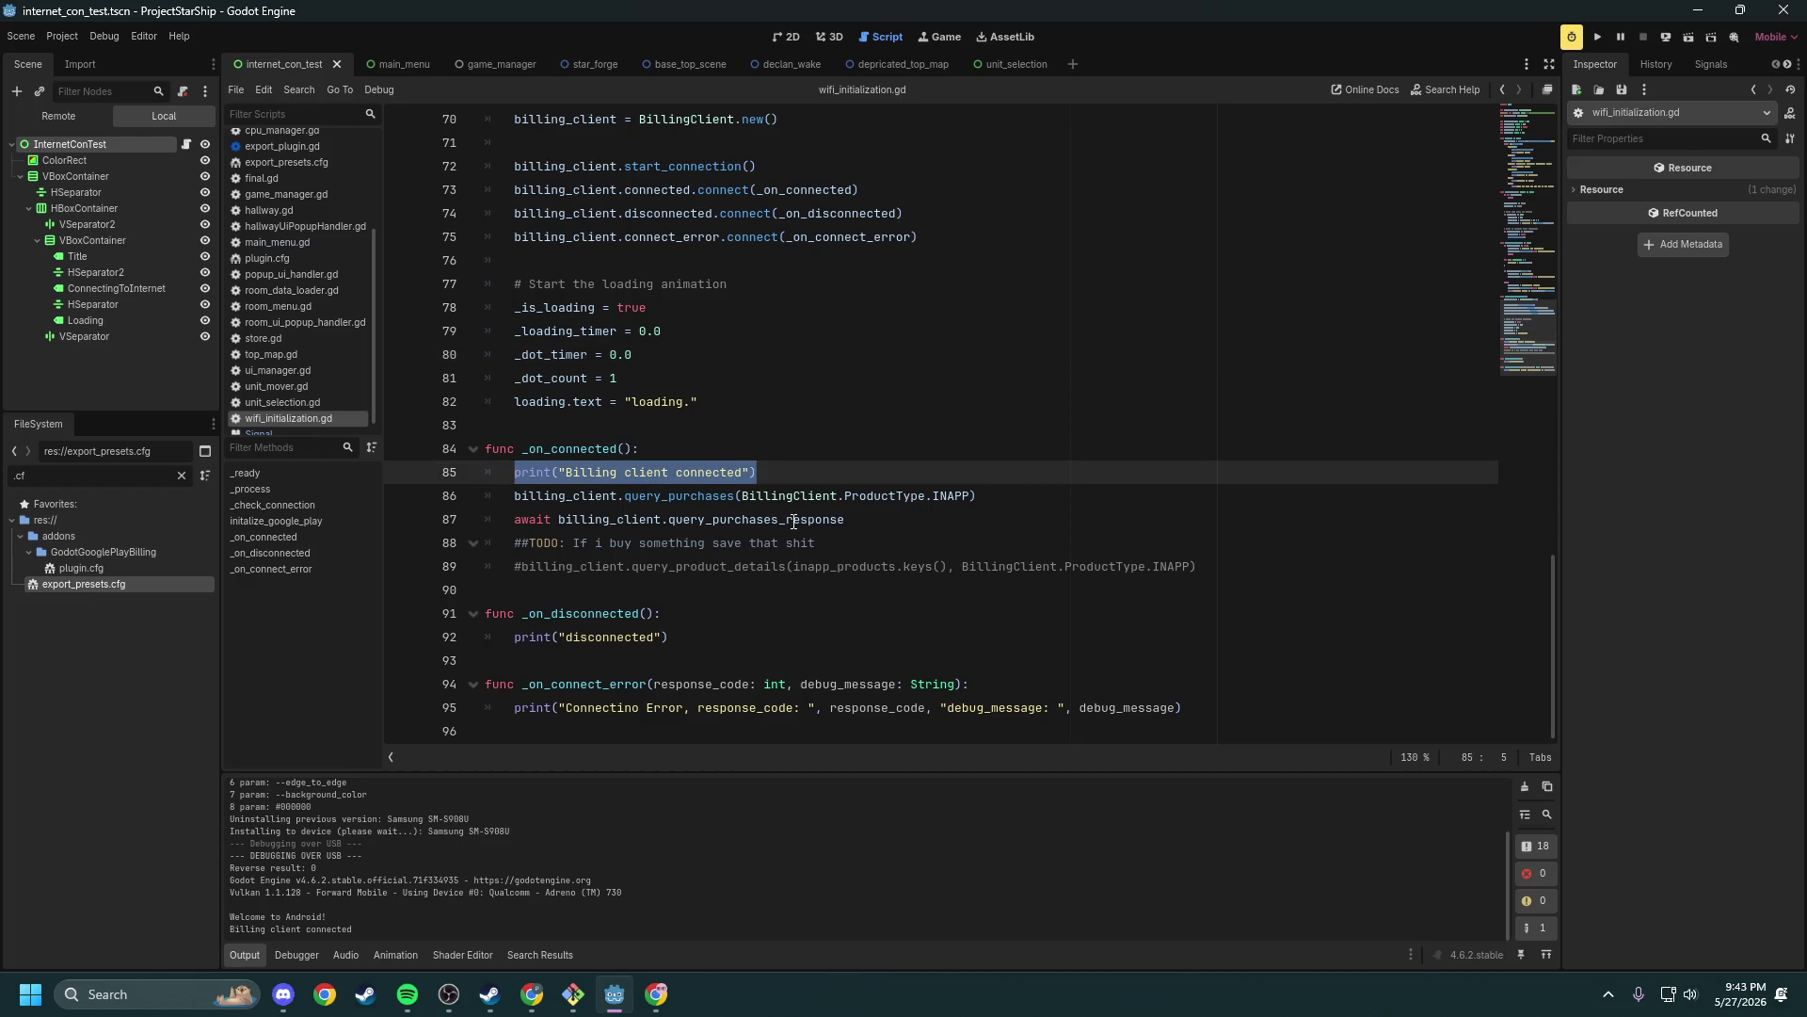
# Inspect query_purchases_response and query_purchases, then switch to the main_menu scene
pyautogui.doubleClick(679, 518)
pyautogui.moveTo(696, 527)
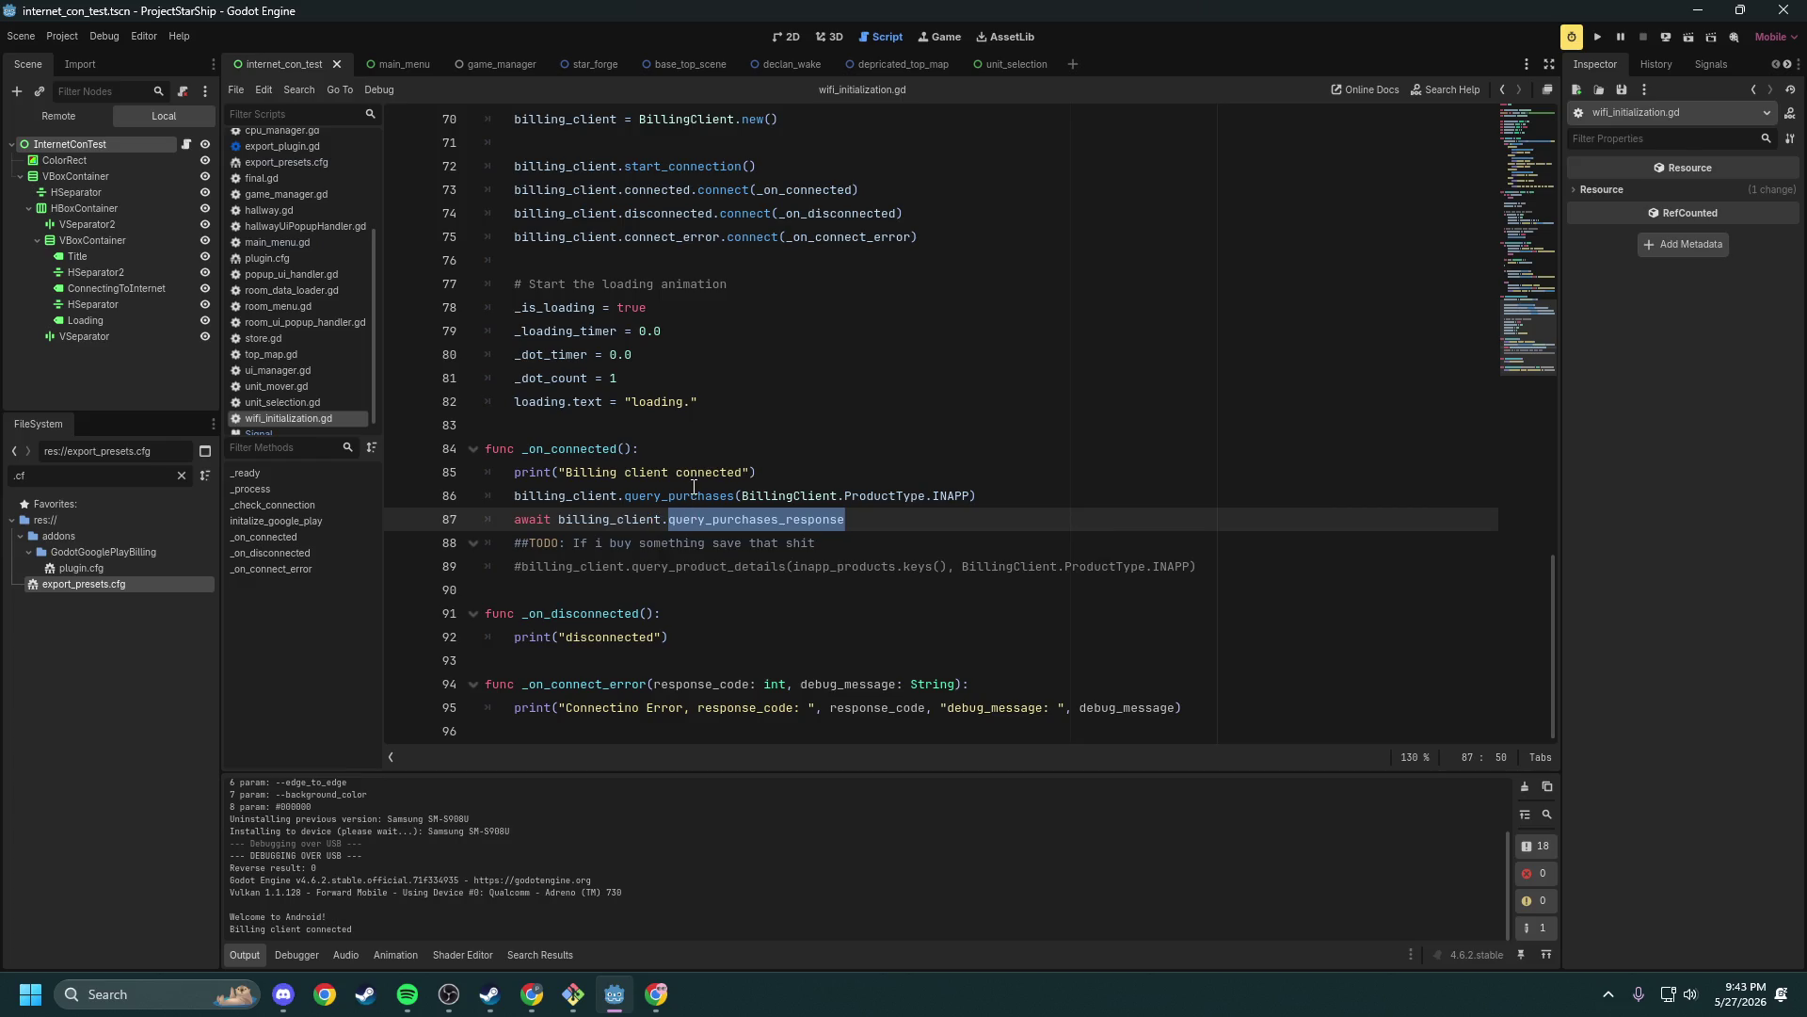
pyautogui.doubleClick(692, 496)
pyautogui.moveTo(692, 496)
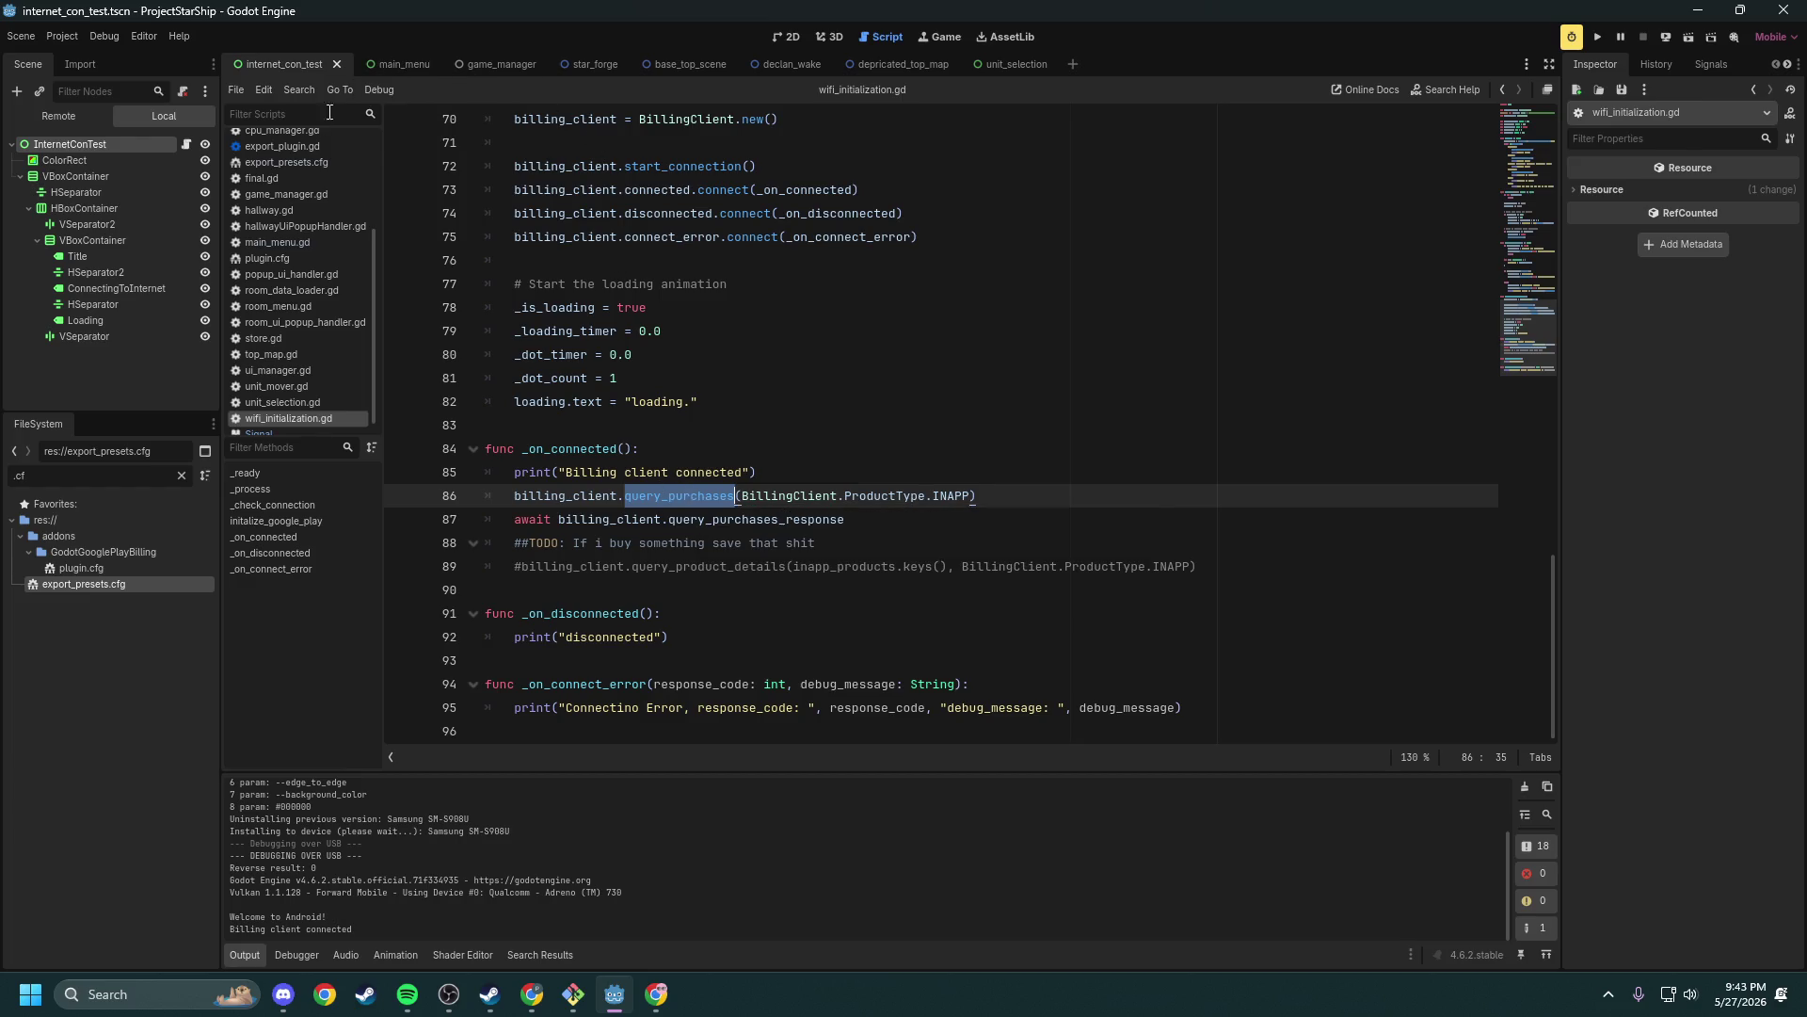
pyautogui.click(851, 521)
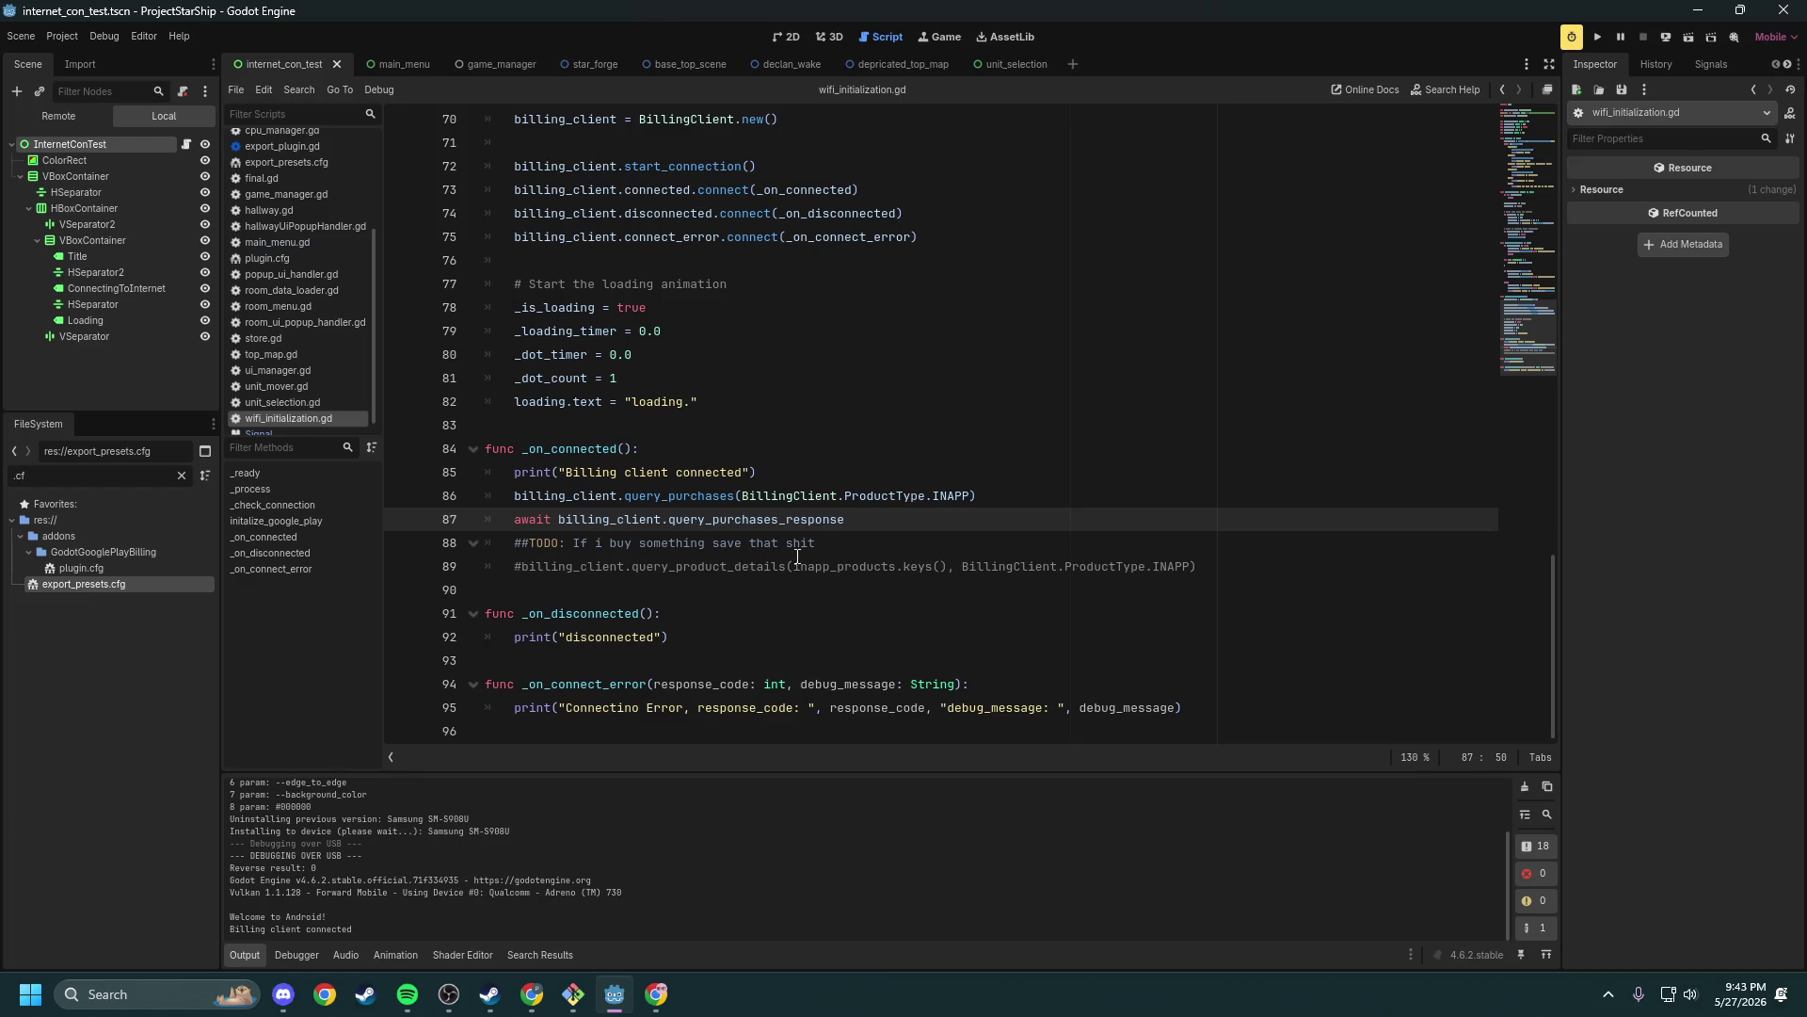
pyautogui.click(394, 63)
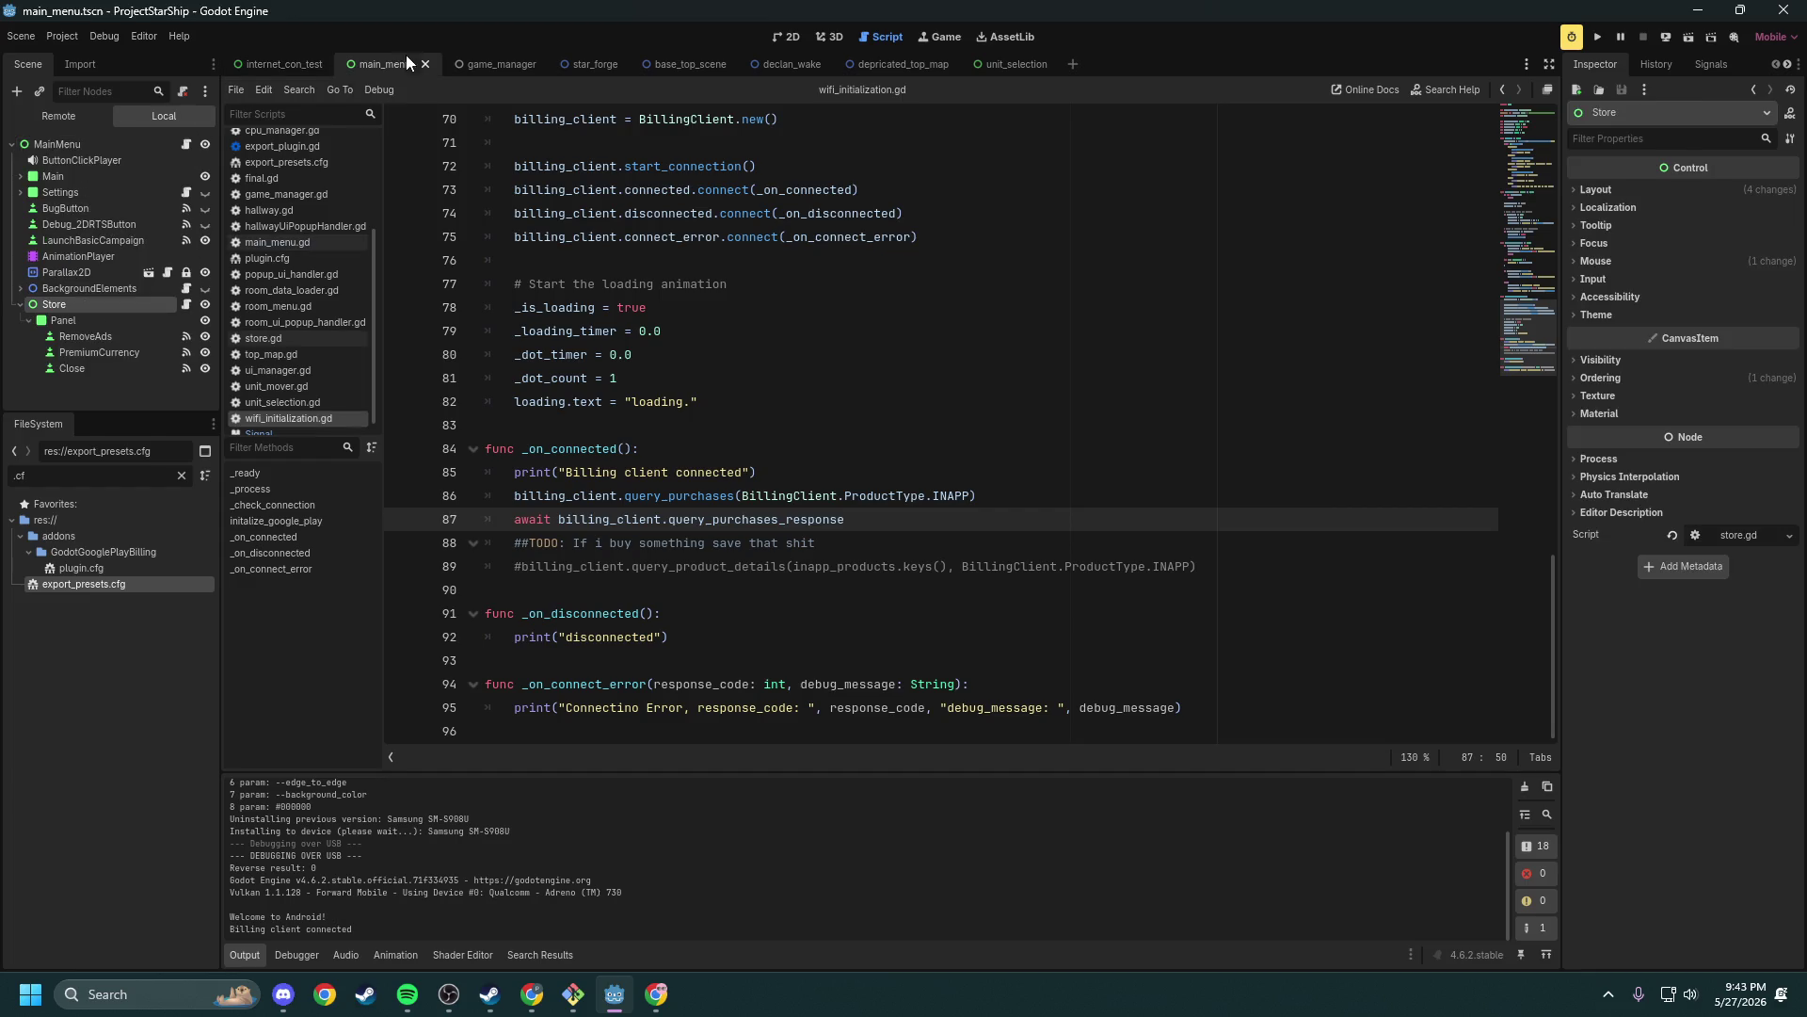
# Open main_menu.gd and store.gd, then close the open scripts one by one with Ctrl+W
pyautogui.click(185, 148)
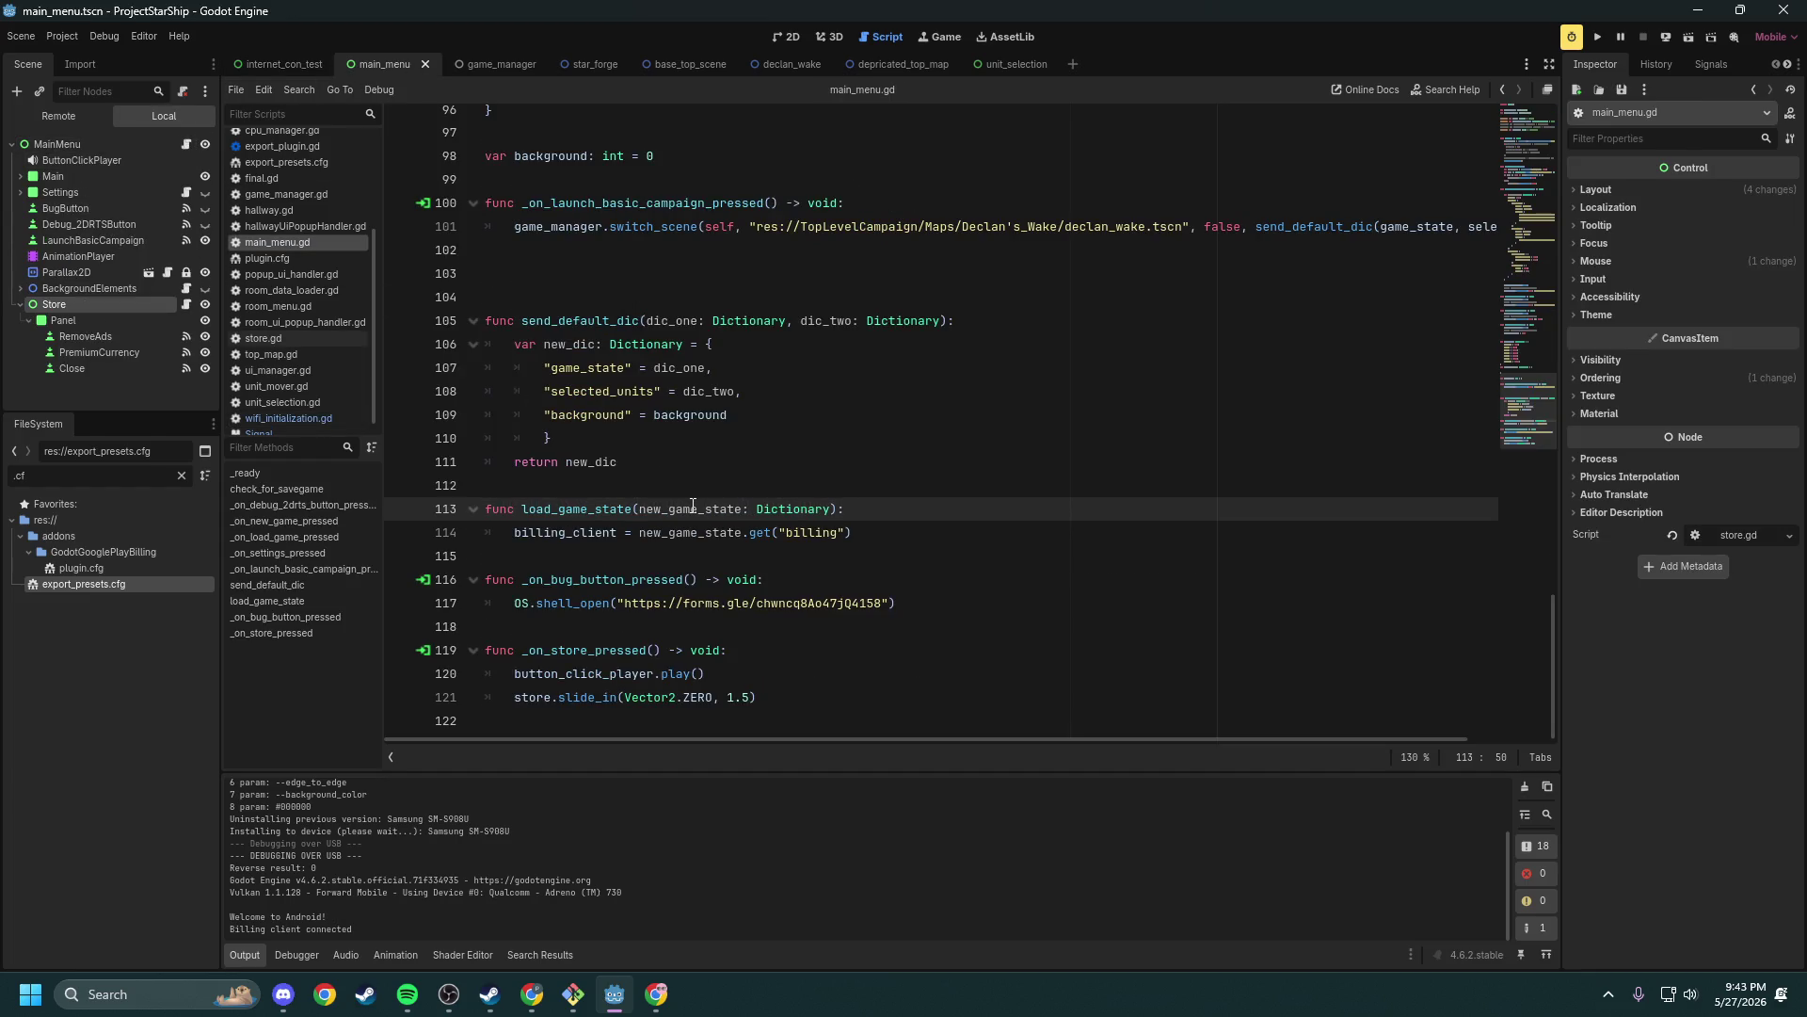
pyautogui.scroll(10, 695, 481)
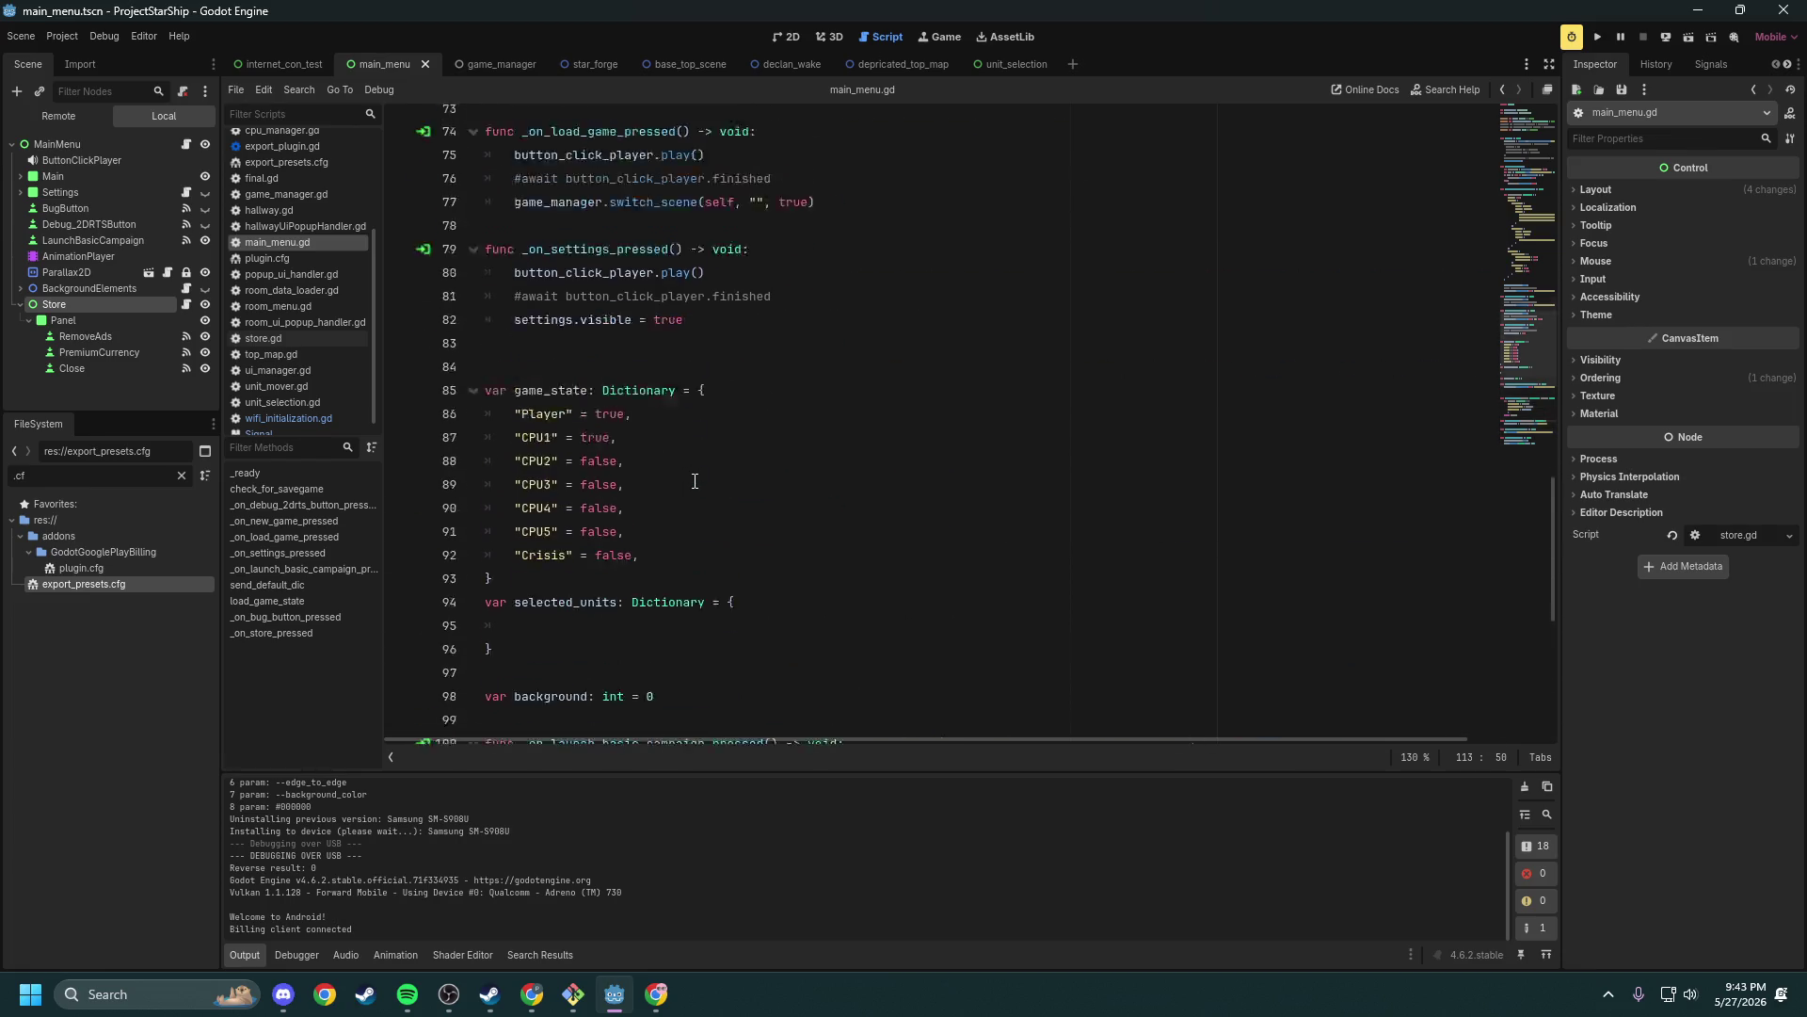
pyautogui.click(186, 304)
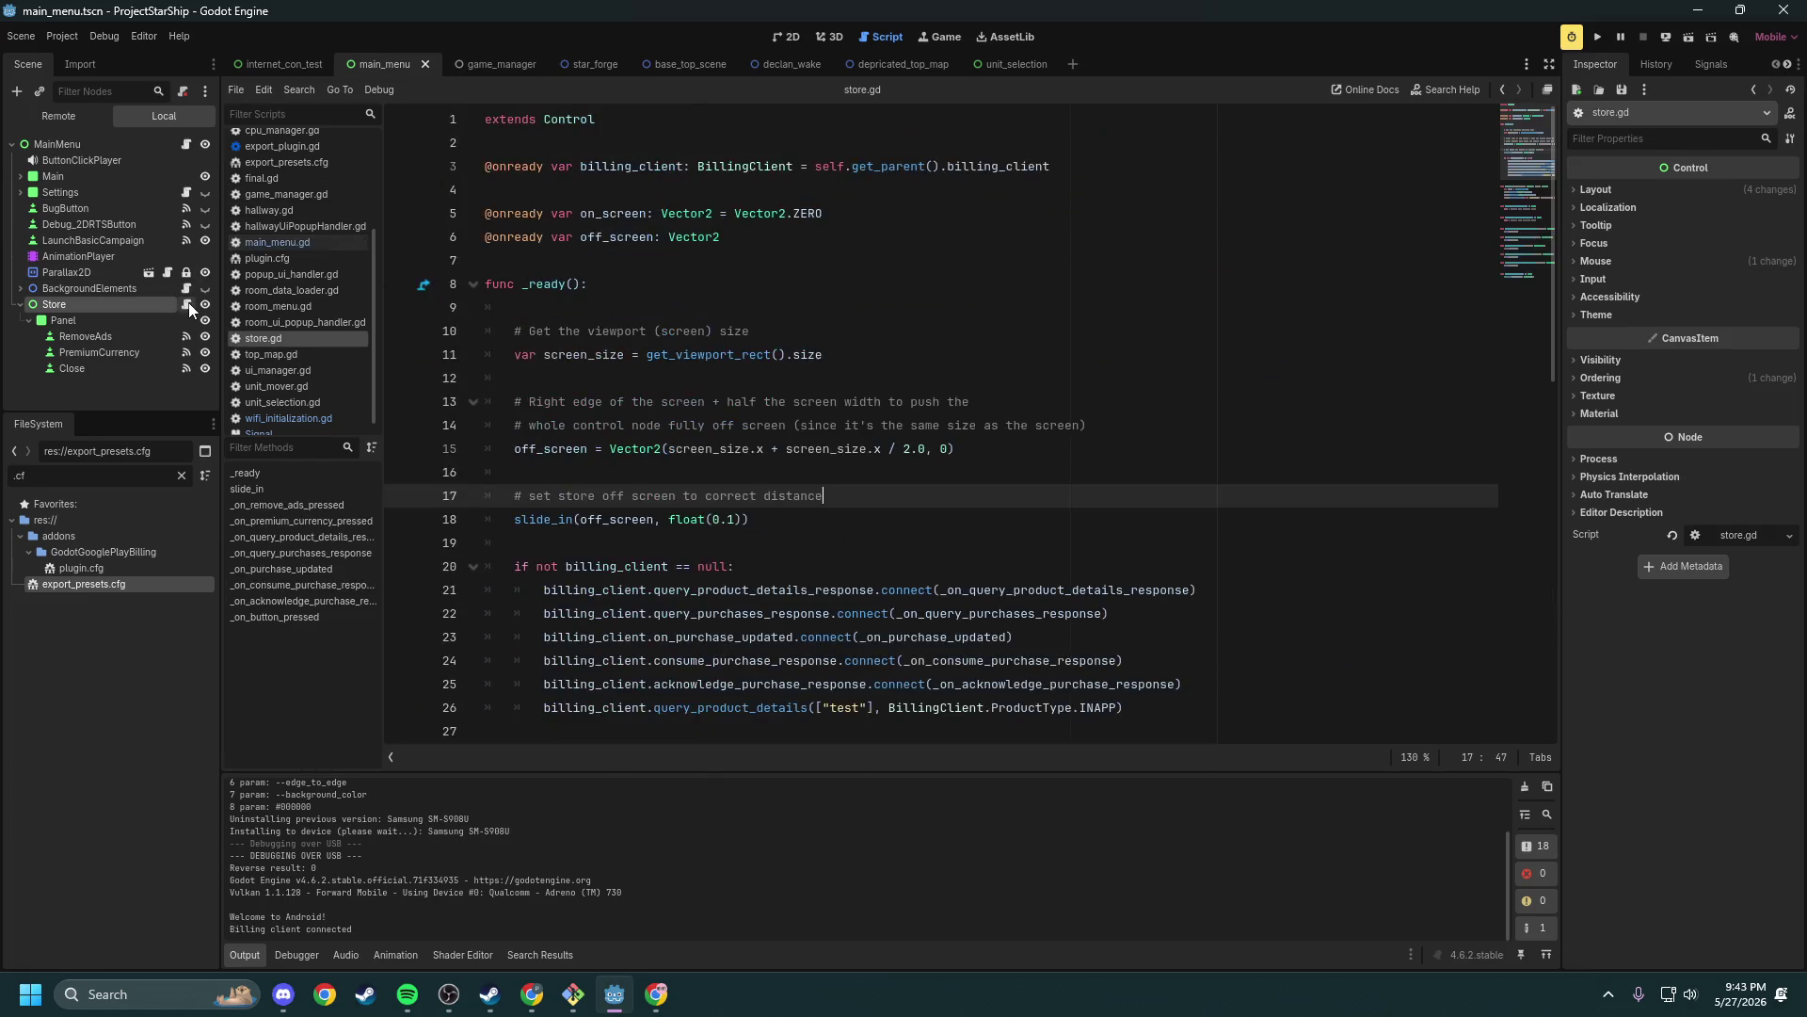
pyautogui.click(296, 261)
pyautogui.hotkey('ctrl', 'w')
pyautogui.hotkey('ctrl', 'w')
pyautogui.hotkey('ctrl', 'w')
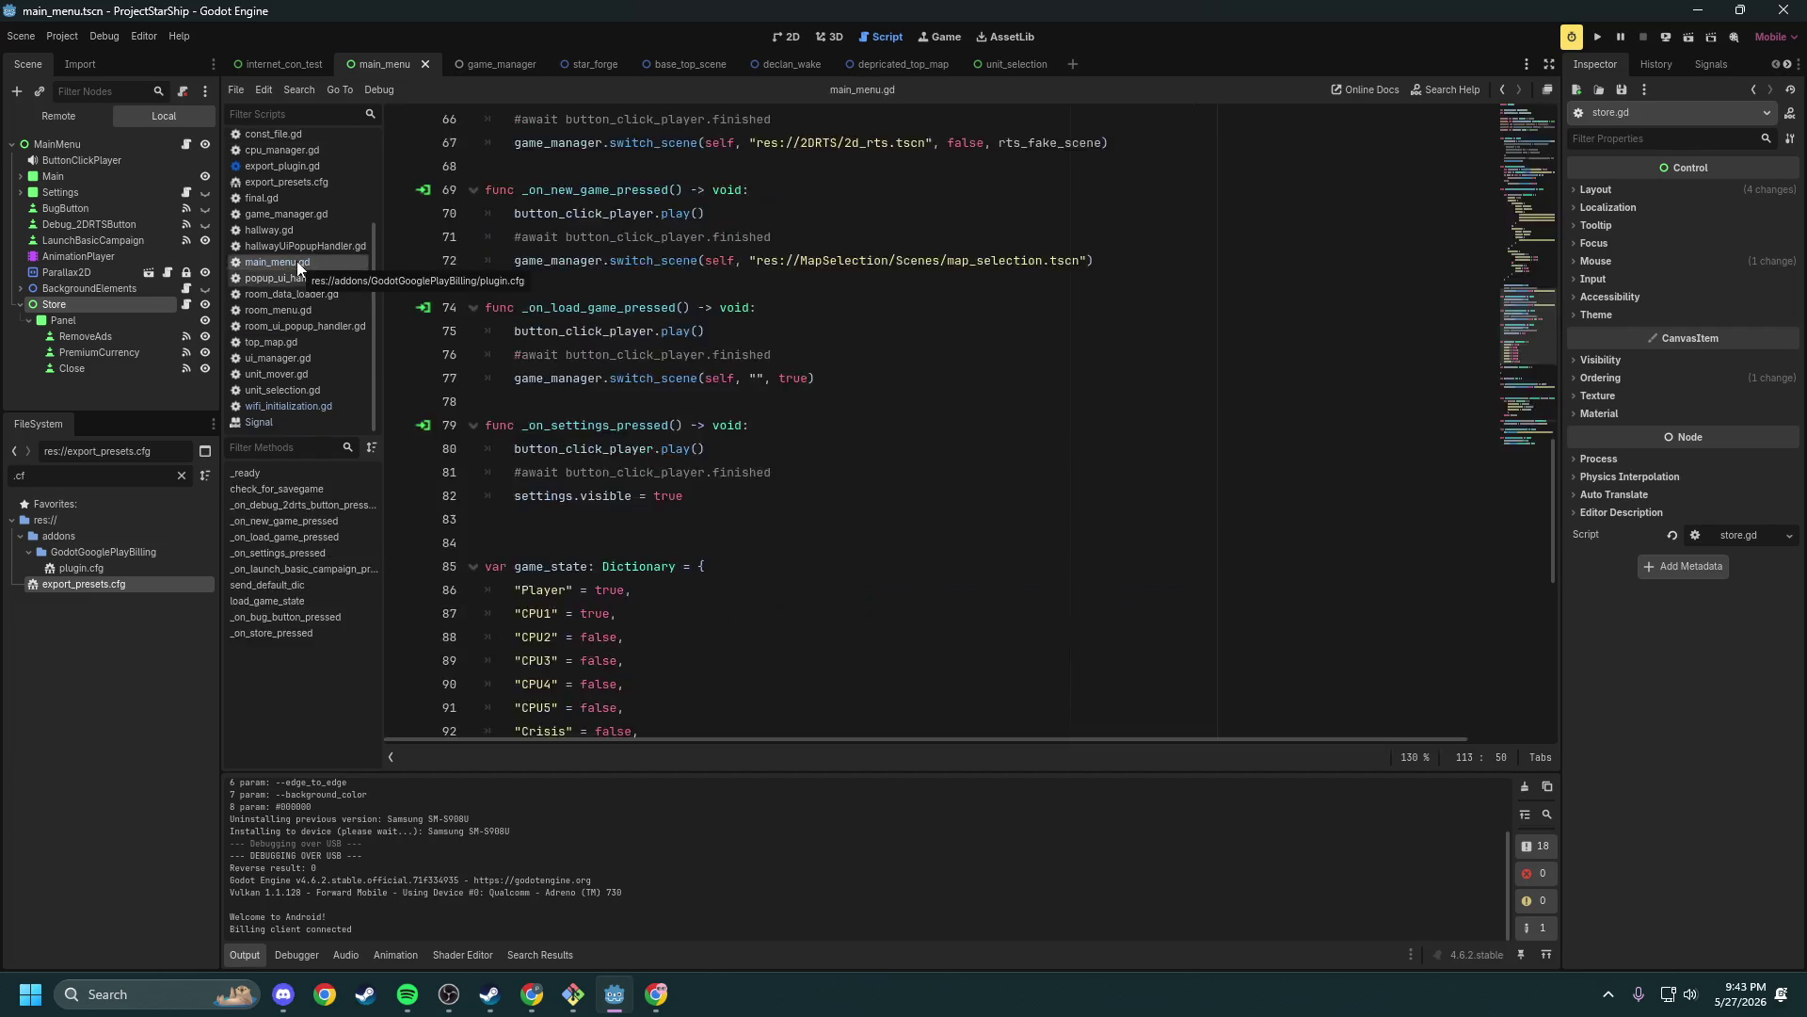
pyautogui.hotkey('ctrl', 'w')
pyautogui.hotkey('ctrl', 'w')
pyautogui.hotkey('ctrl', 'w')
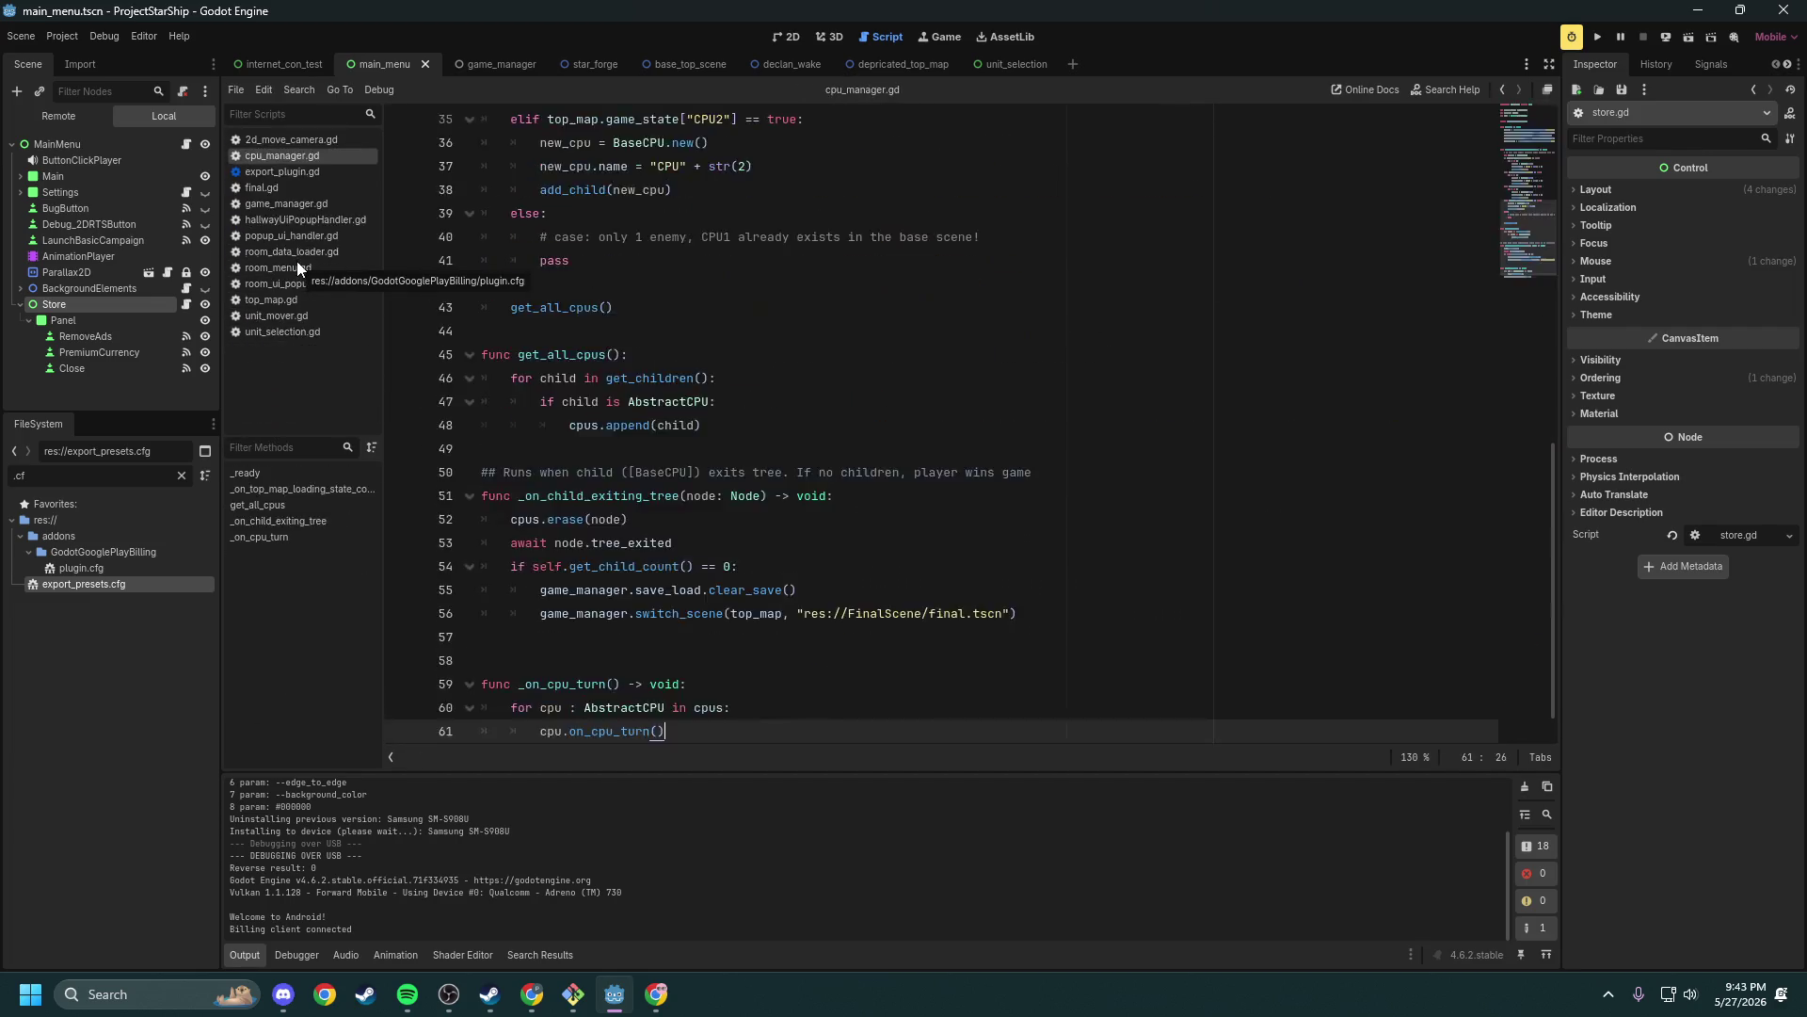
pyautogui.hotkey('ctrl', 'w')
pyautogui.hotkey('ctrl', 'w')
pyautogui.hotkey('ctrl', 'w')
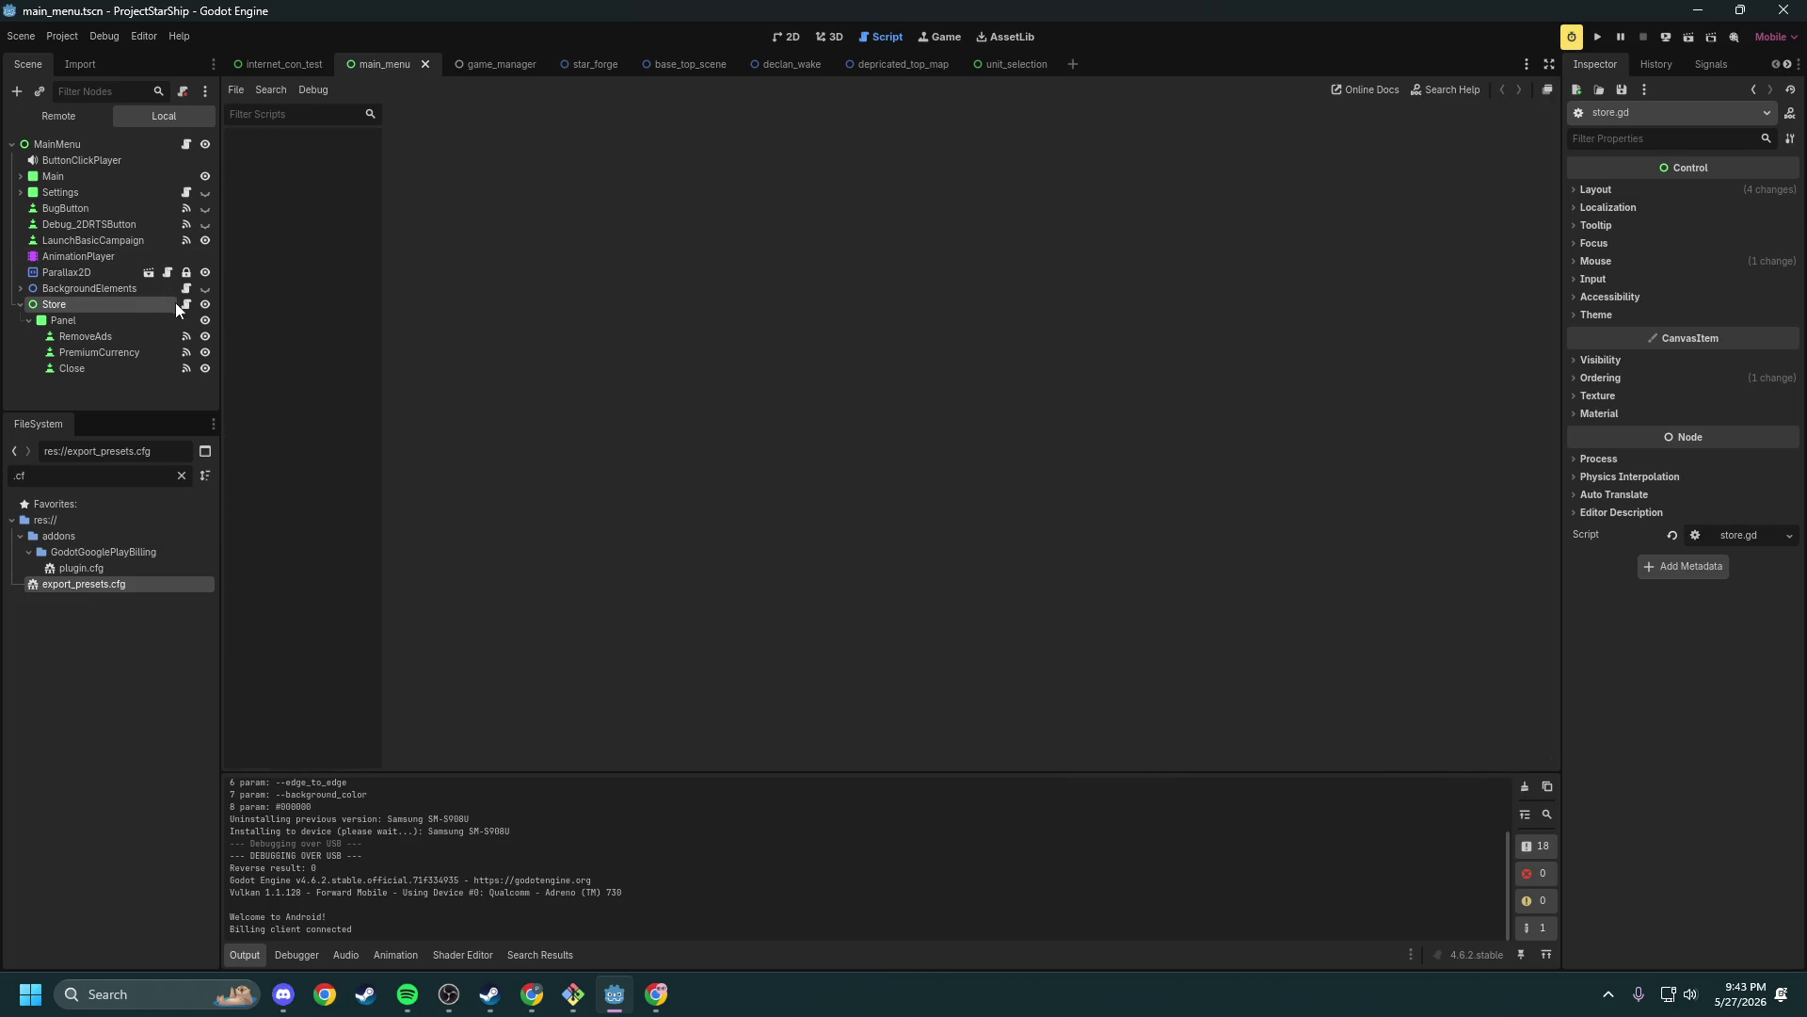
# Reopen store.gd and inspect its query_product_details_response signal connections on lines 21–26
pyautogui.click(185, 305)
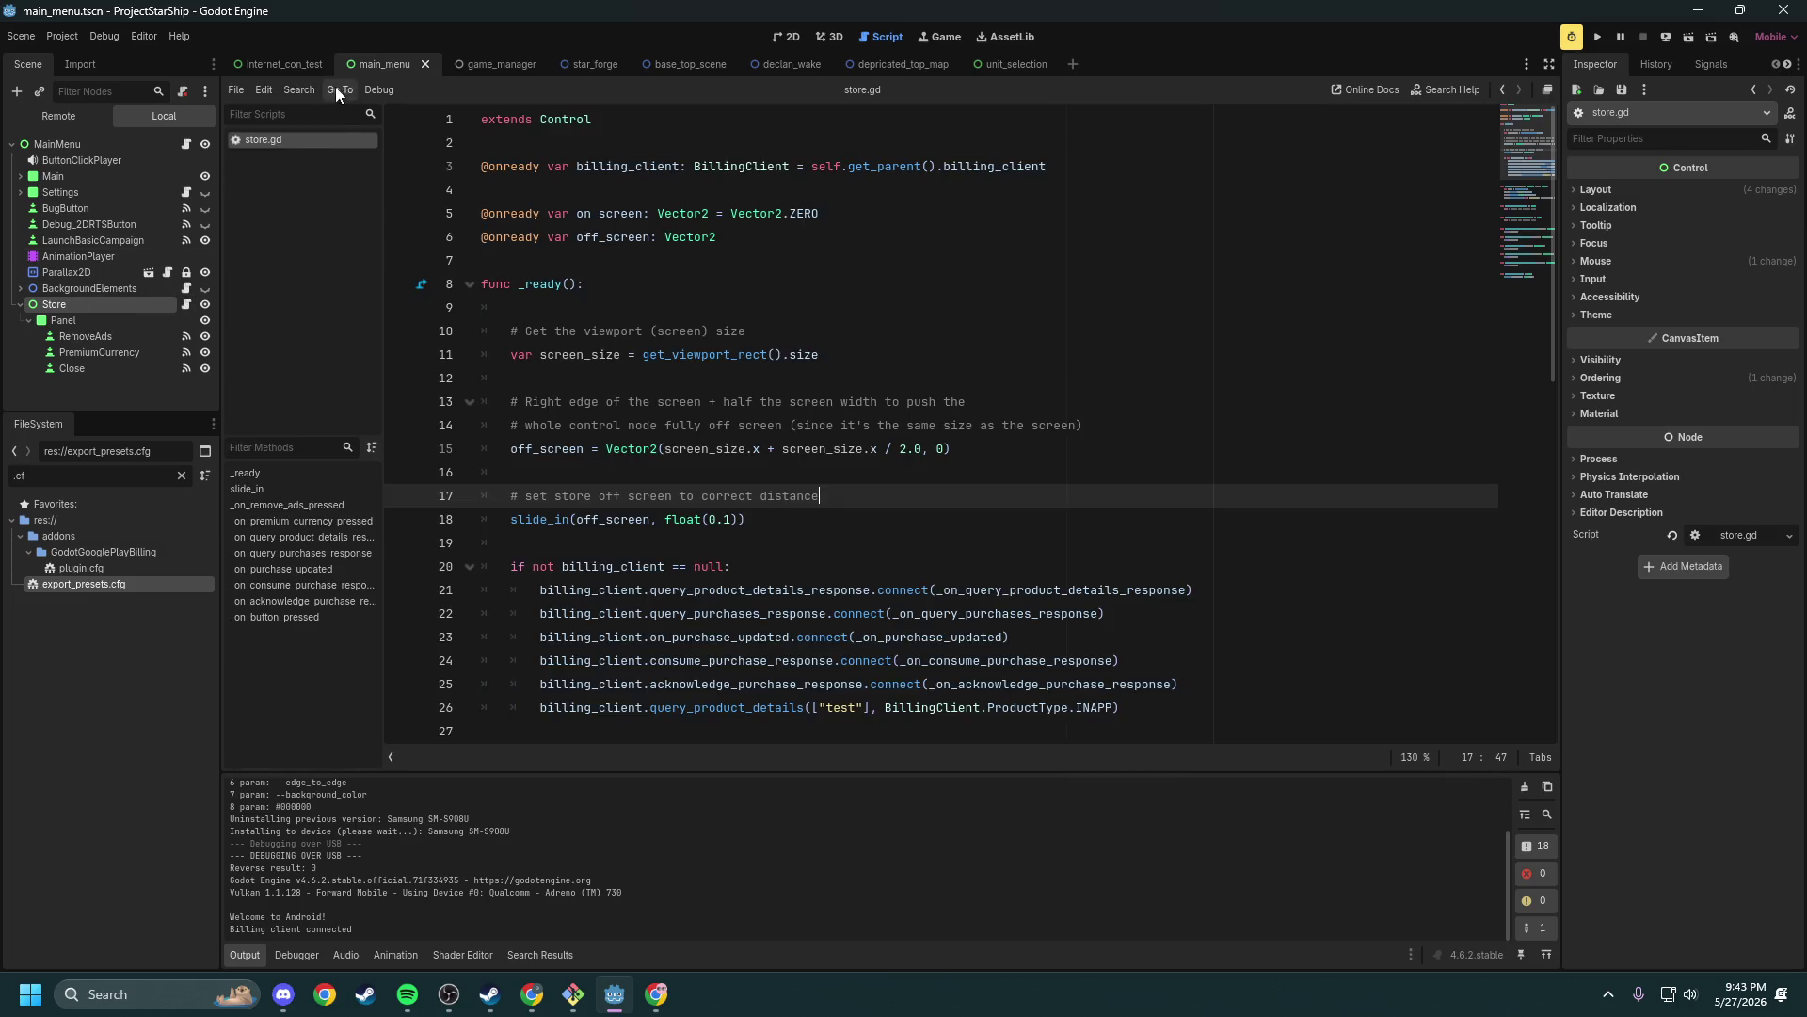
pyautogui.click(252, 64)
pyautogui.click(384, 62)
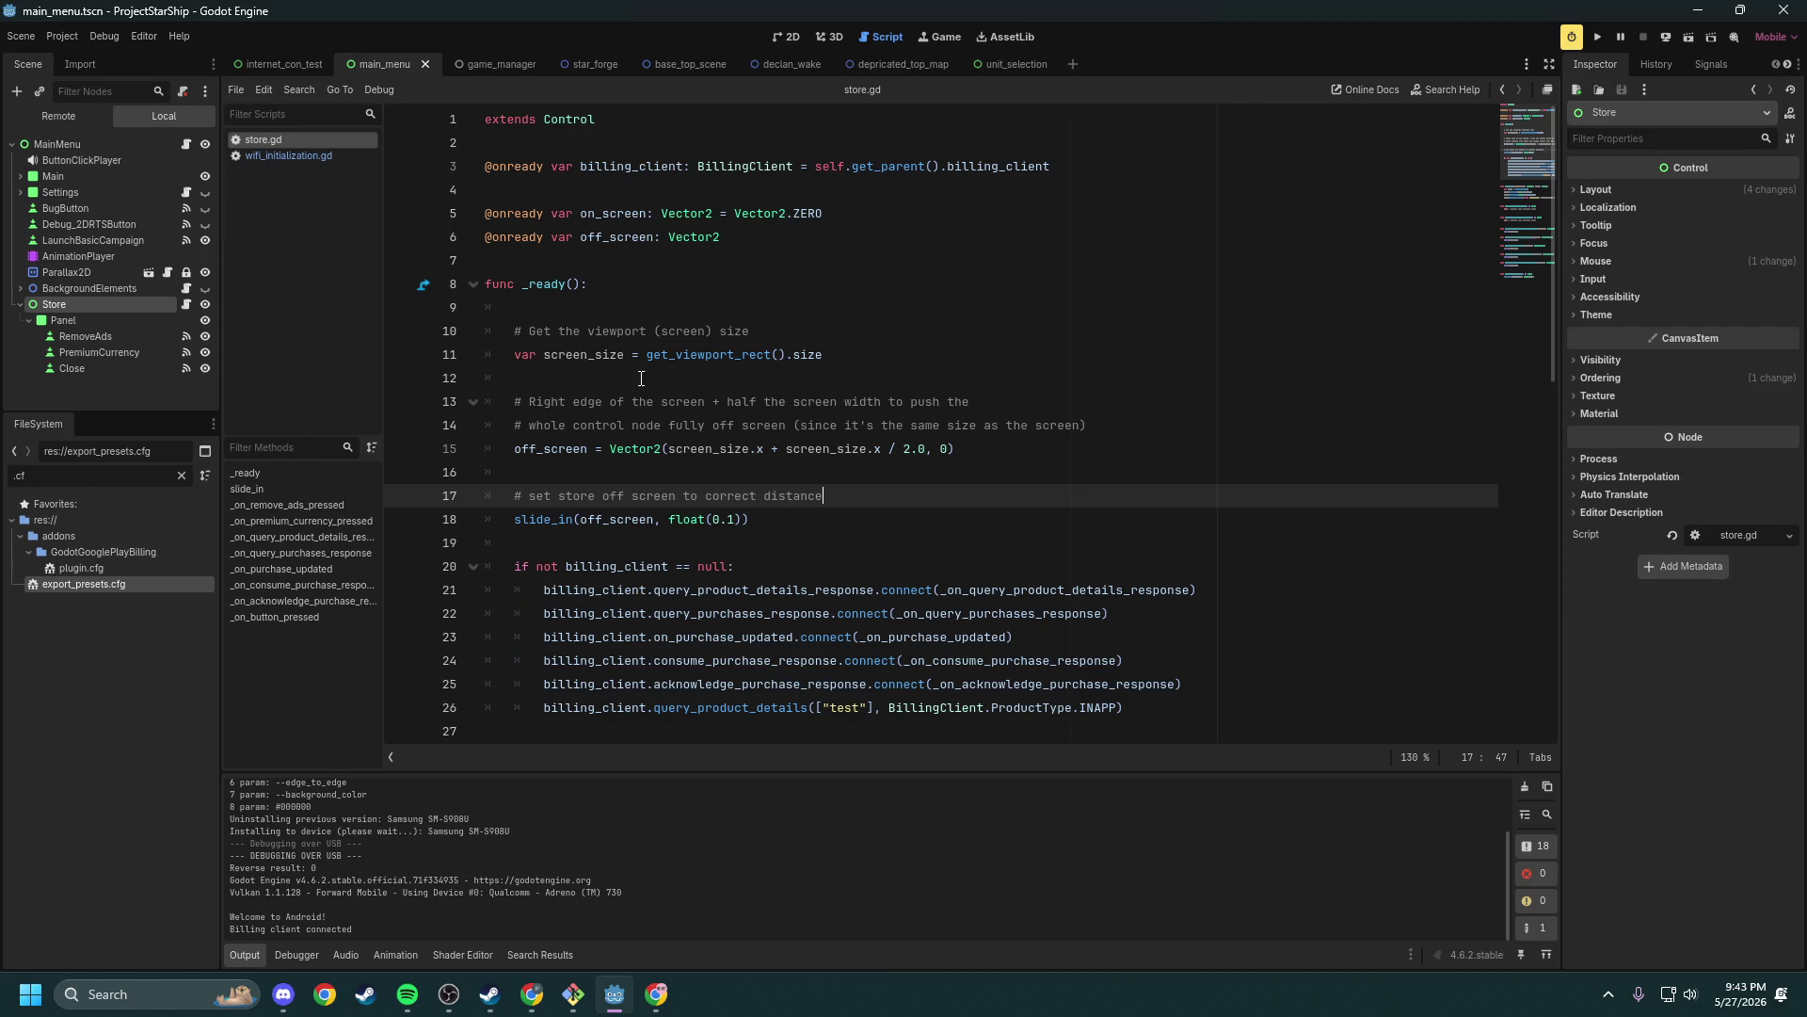
pyautogui.scroll(-3, 687, 445)
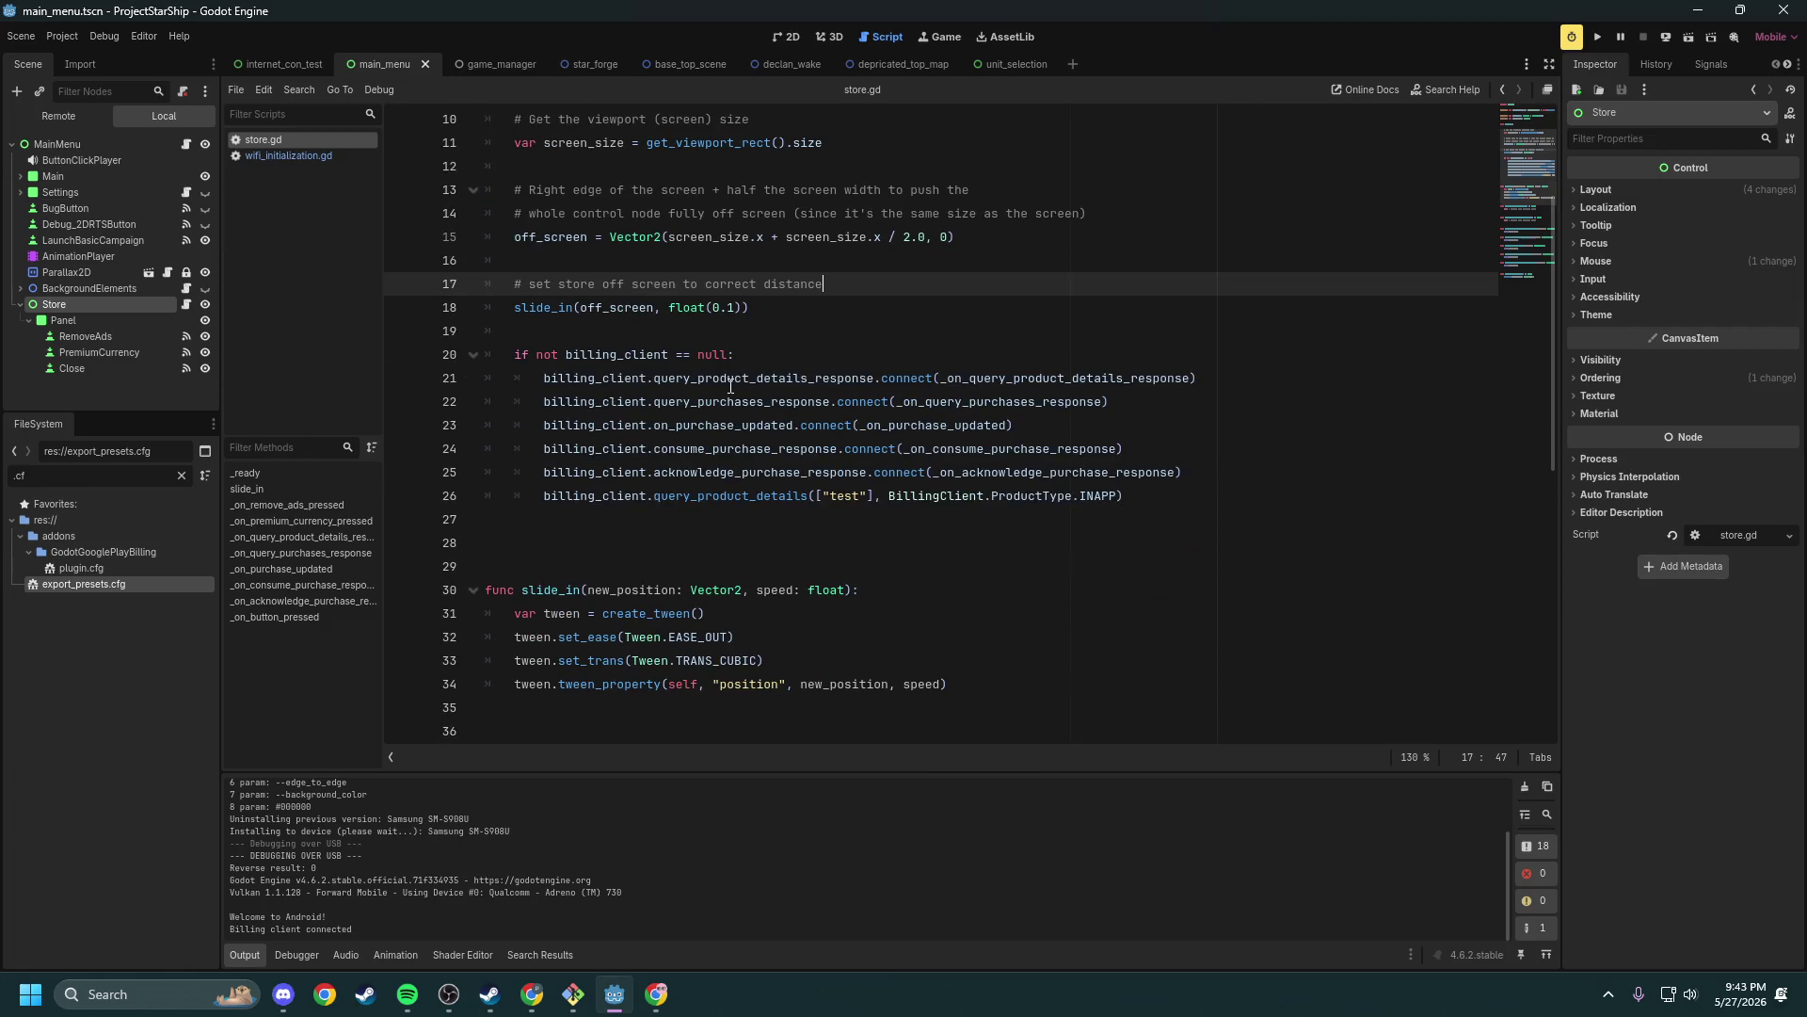
pyautogui.doubleClick(786, 380)
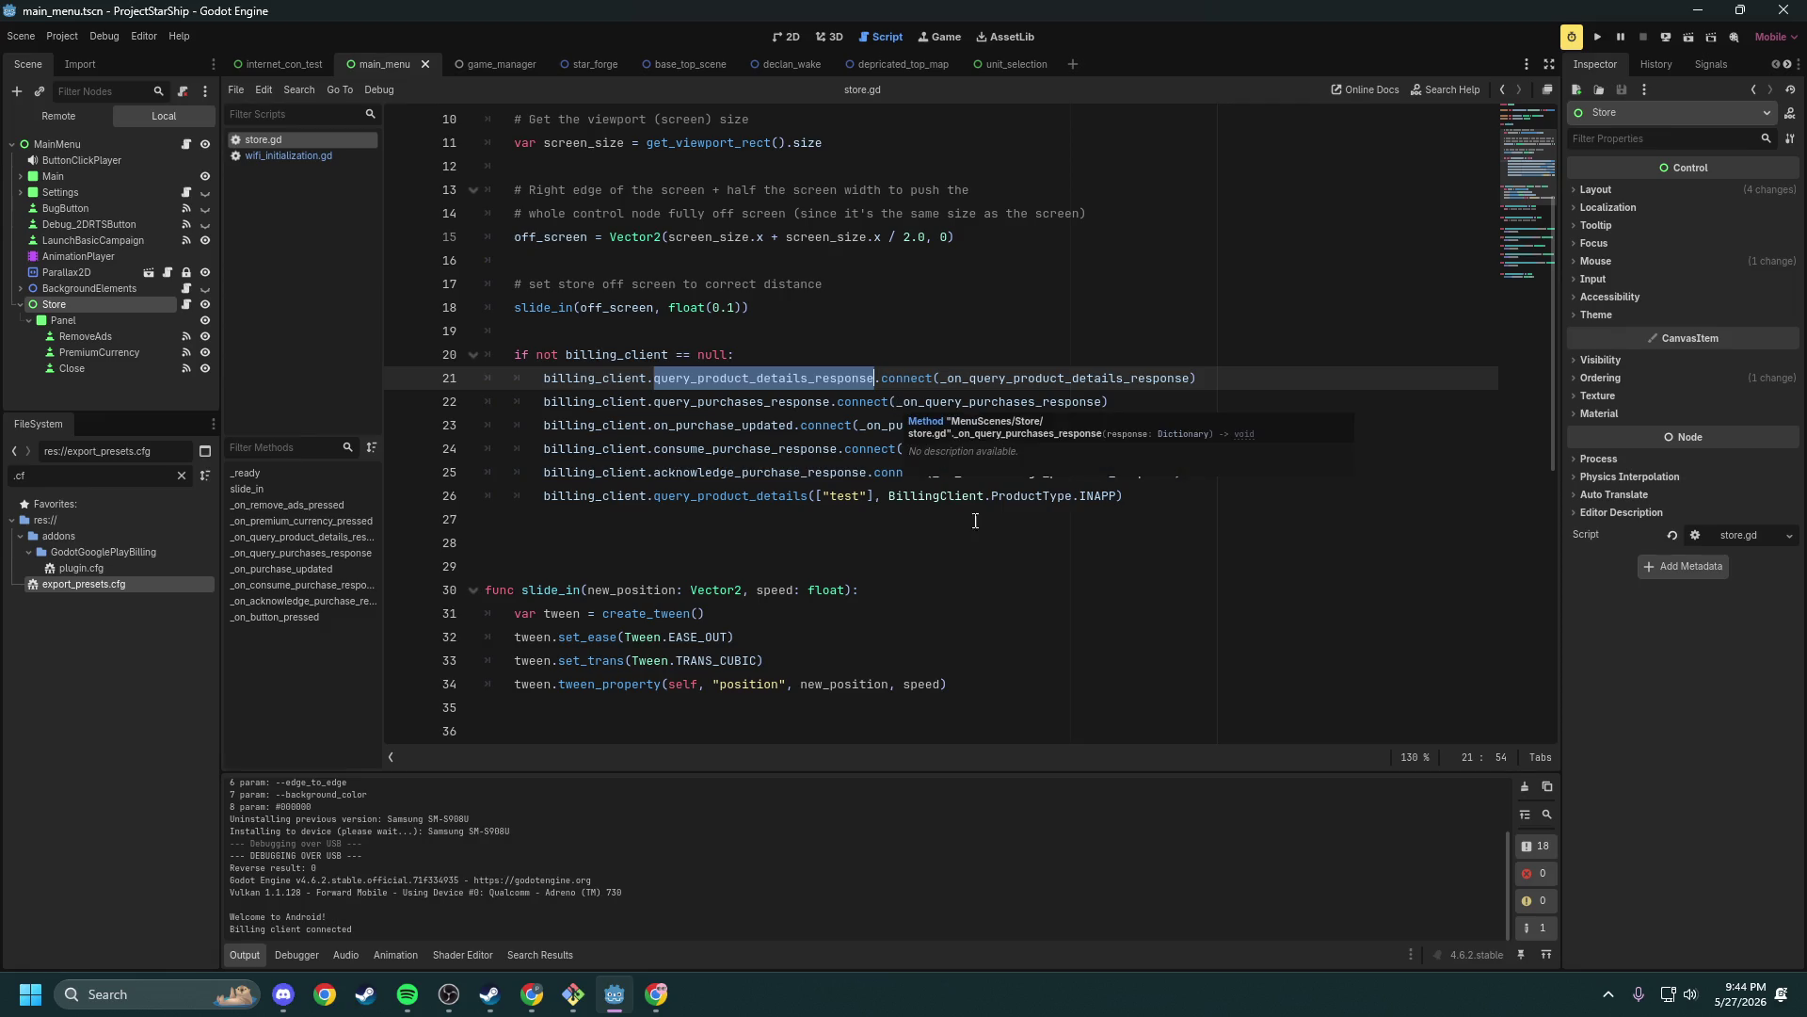
pyautogui.moveTo(1208, 497); pyautogui.dragTo(451, 373)
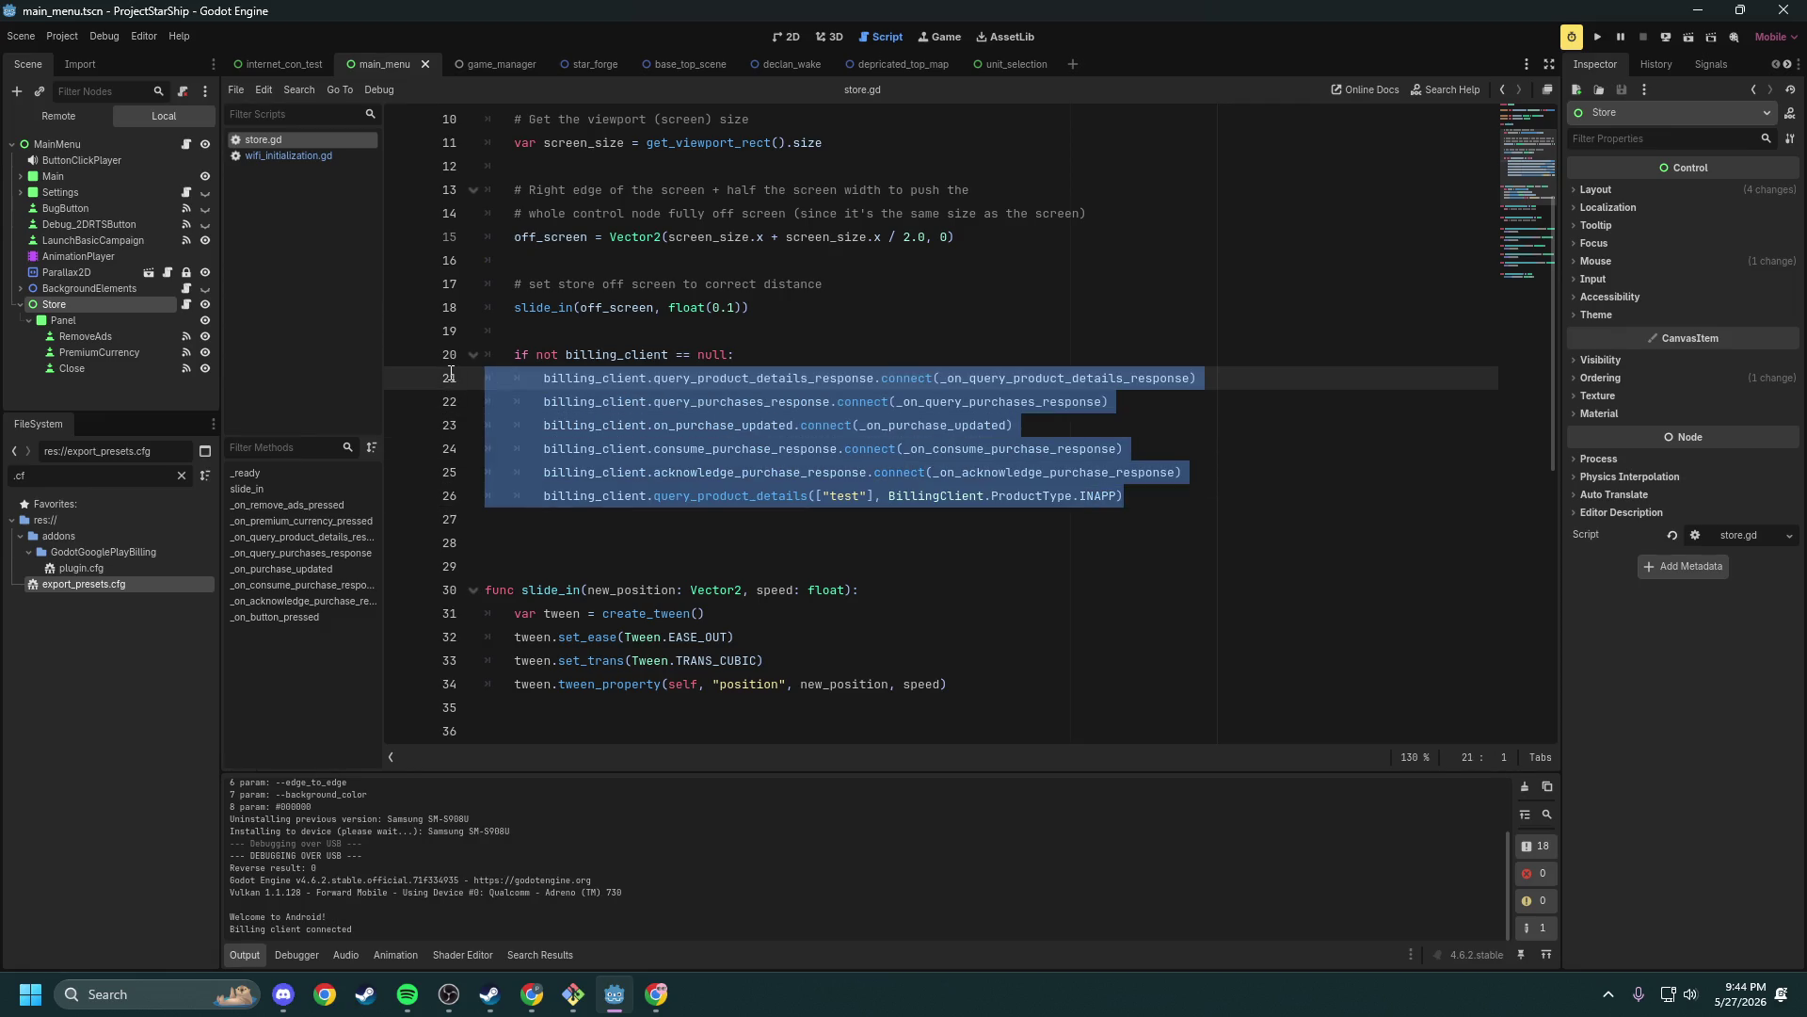
pyautogui.click(869, 336)
# Look over the rest of store.gd, then bring wifi_initialization.gd back into view
pyautogui.scroll(3, 862, 349)
pyautogui.scroll(-9, 862, 350)
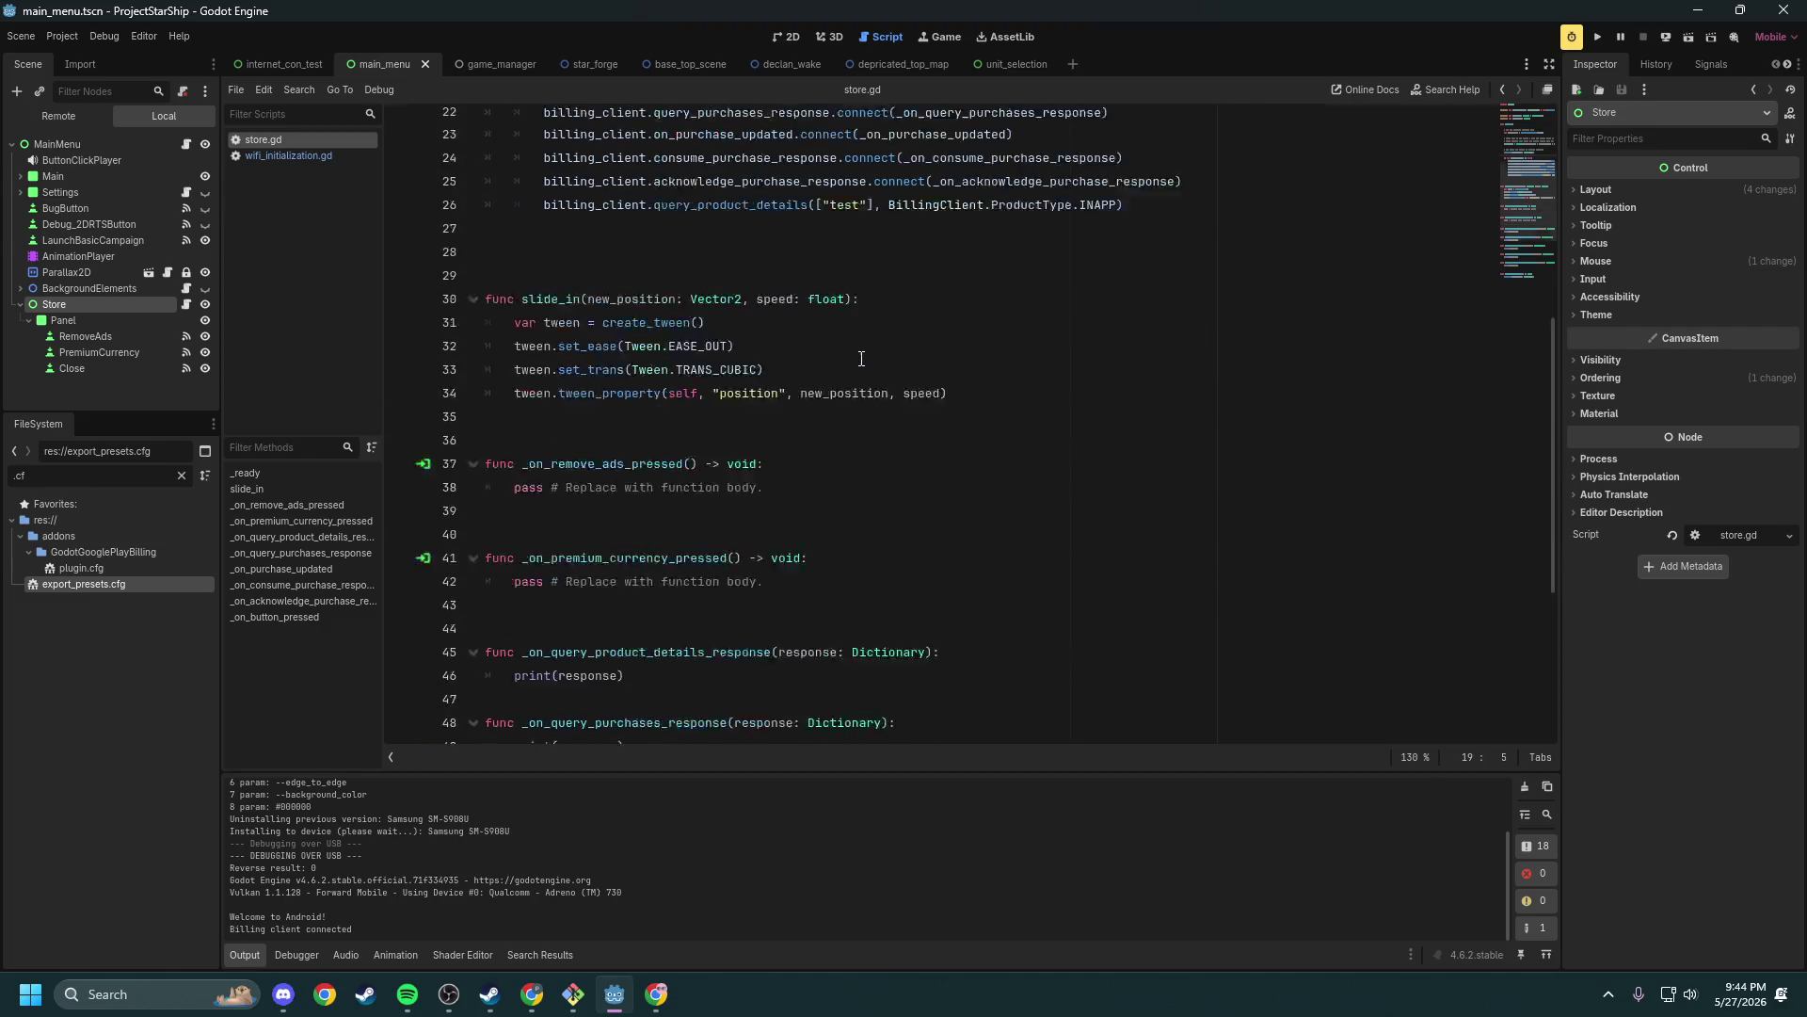
pyautogui.scroll(-2, 858, 359)
pyautogui.moveTo(937, 662); pyautogui.dragTo(462, 374)
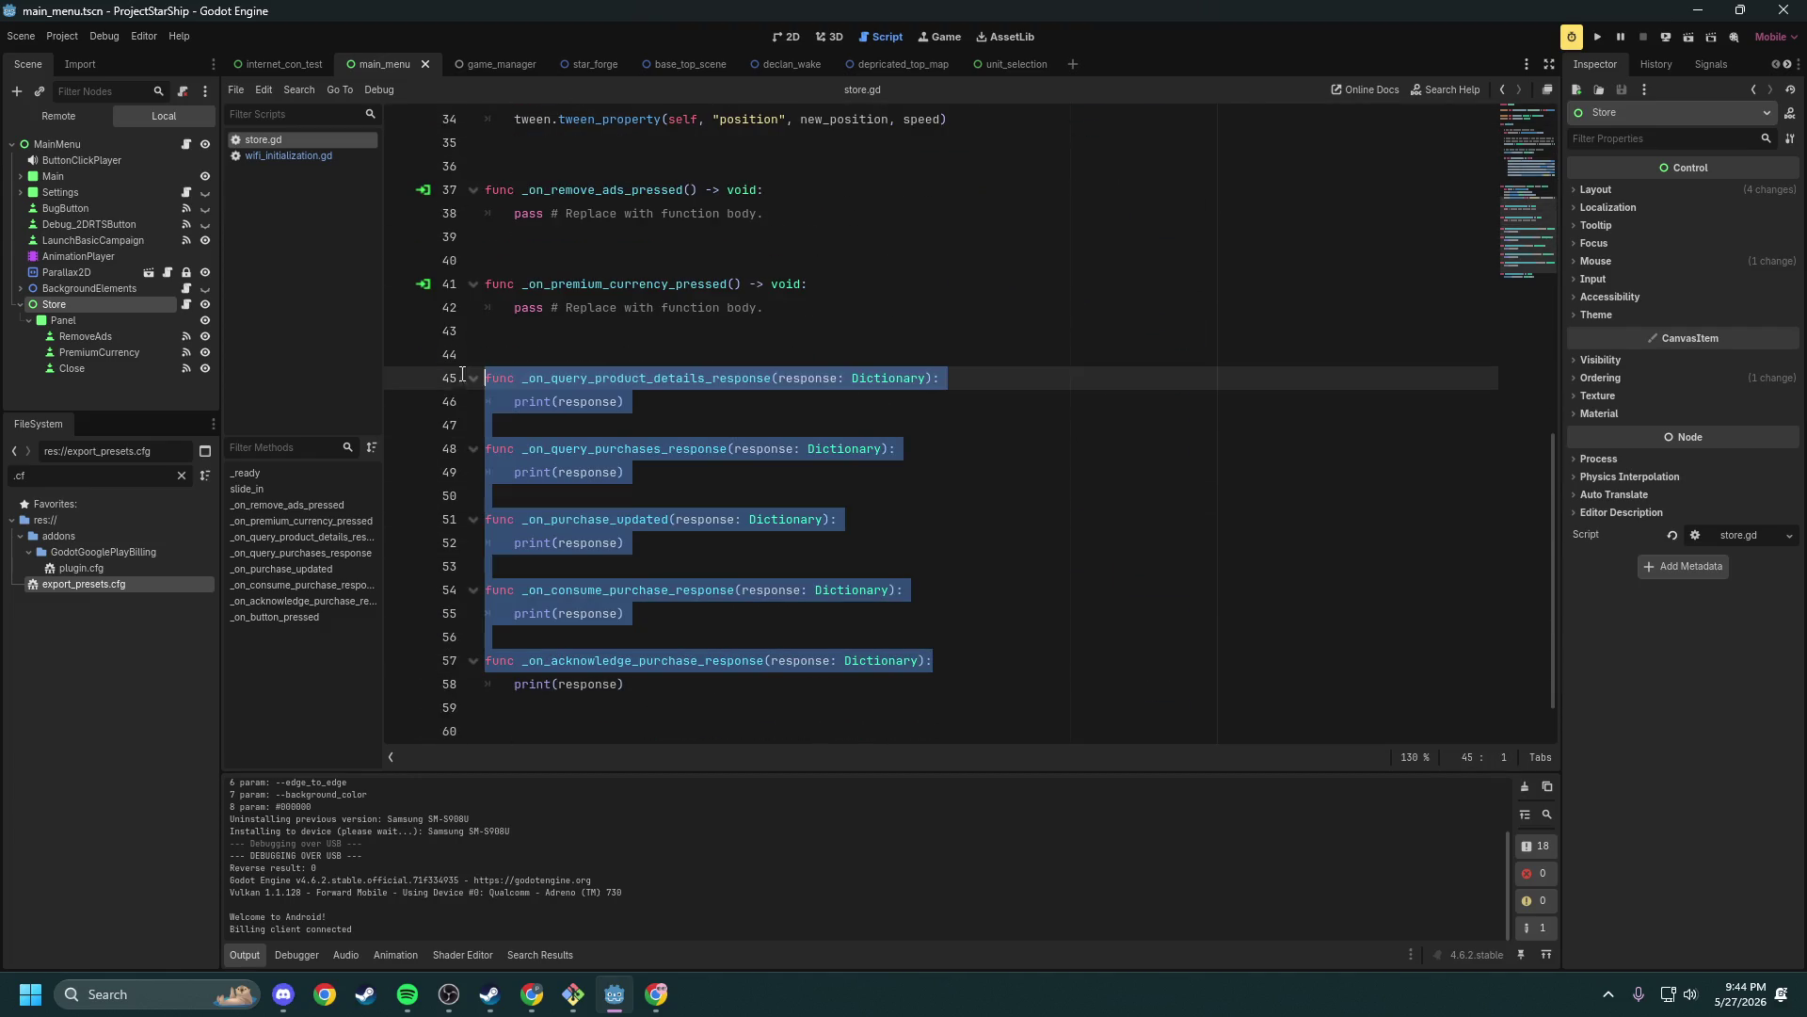
pyautogui.scroll(3, 690, 425)
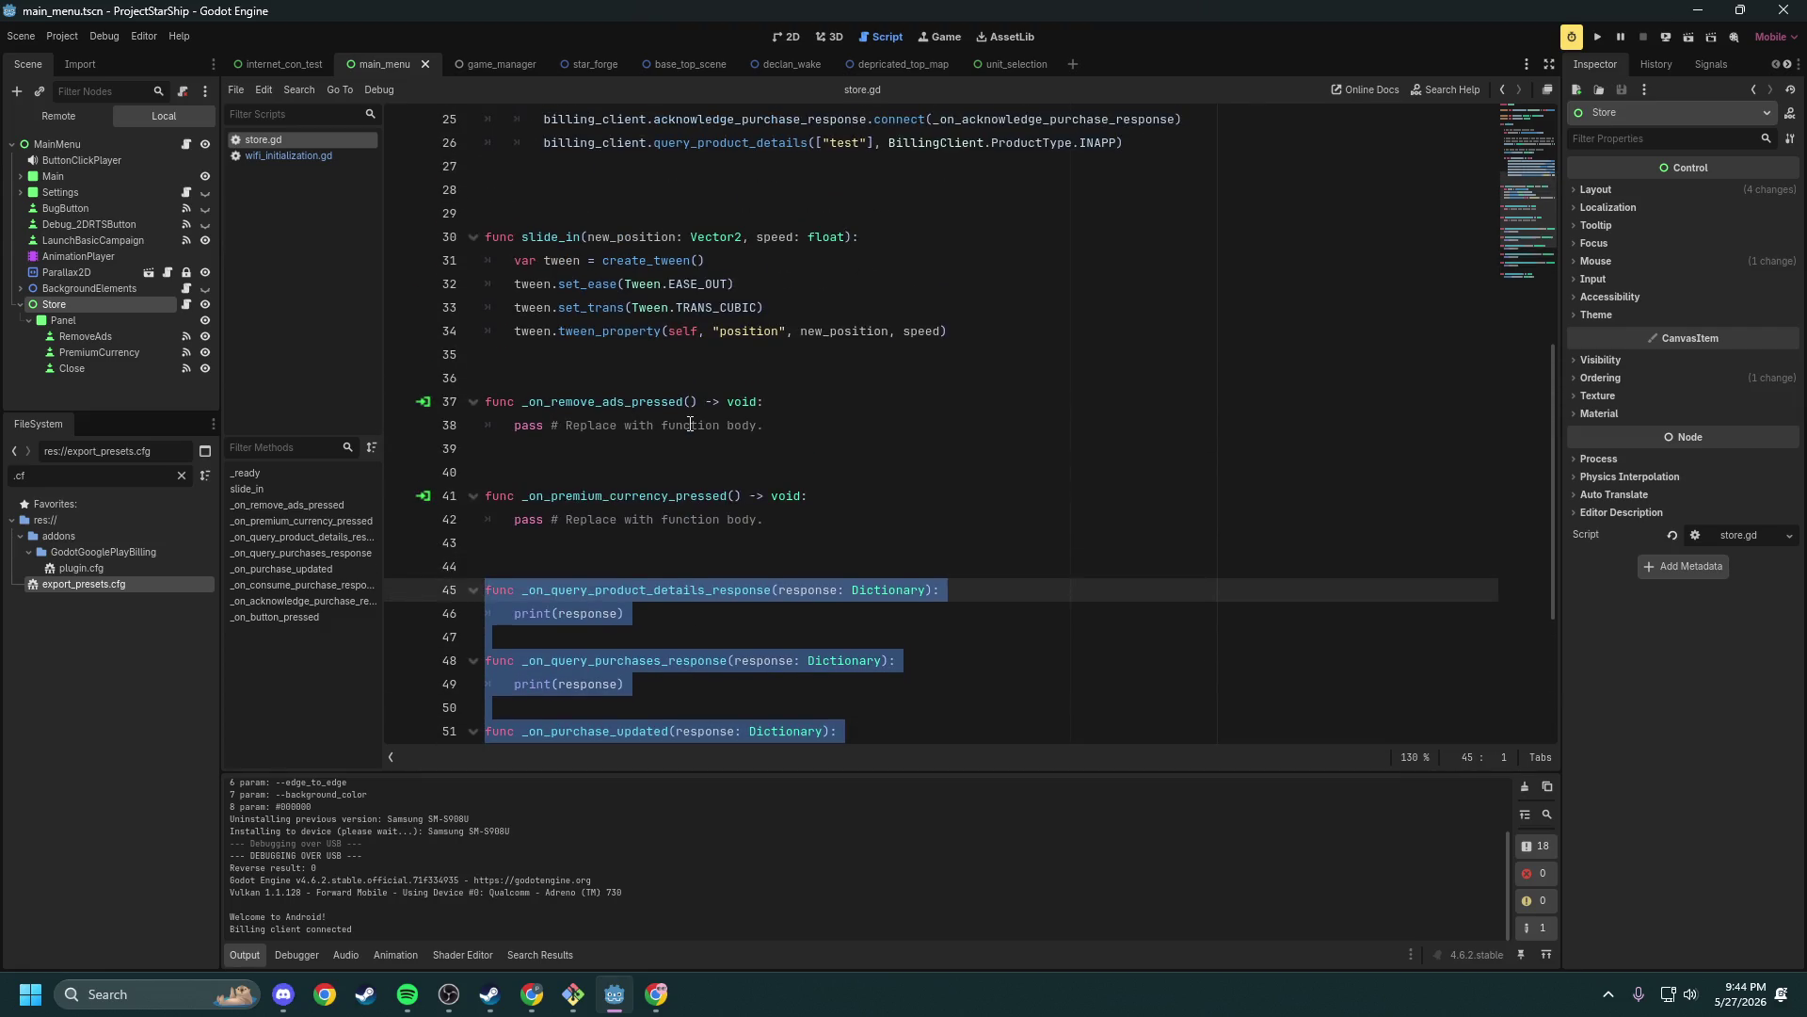
pyautogui.click(288, 155)
pyautogui.scroll(-5, 653, 213)
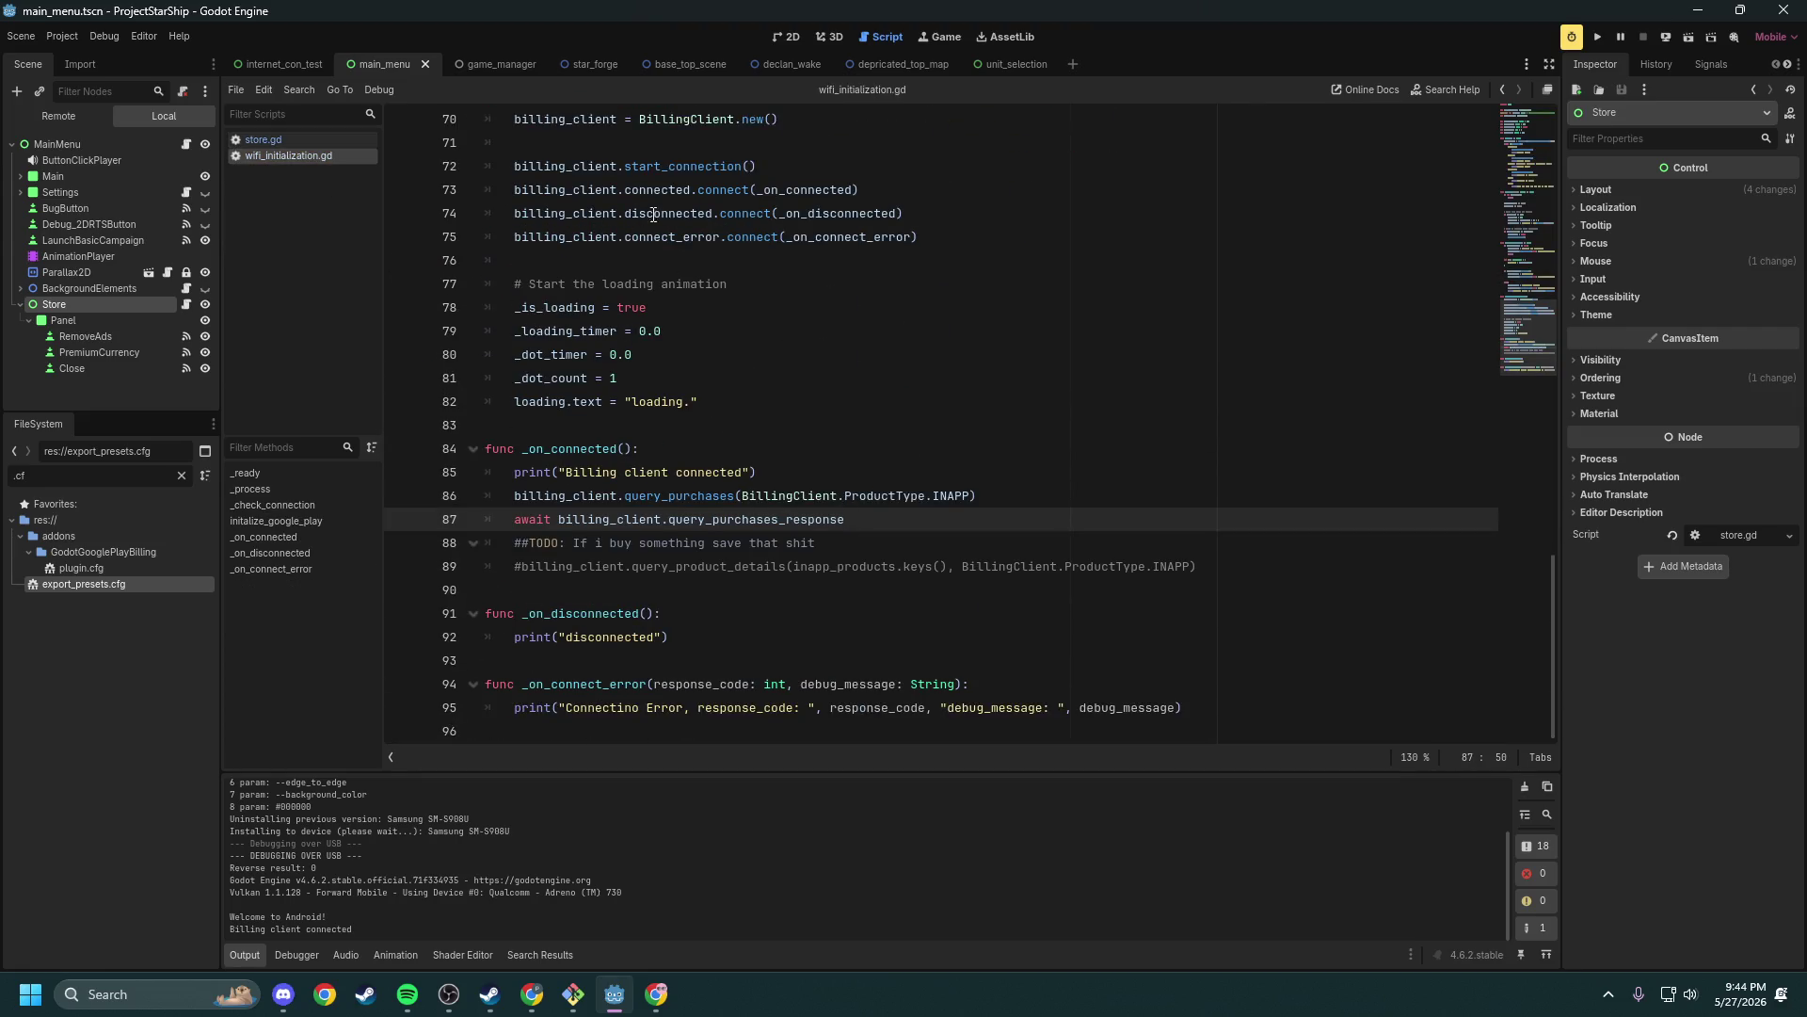
# Review _on_connected's await line, the _check_connection function and the connected signal on line 73
pyautogui.moveTo(896, 525)
pyautogui.mouseDown()
pyautogui.moveTo(470, 497)
pyautogui.moveTo(458, 517)
pyautogui.moveTo(502, 525)
pyautogui.mouseUp()
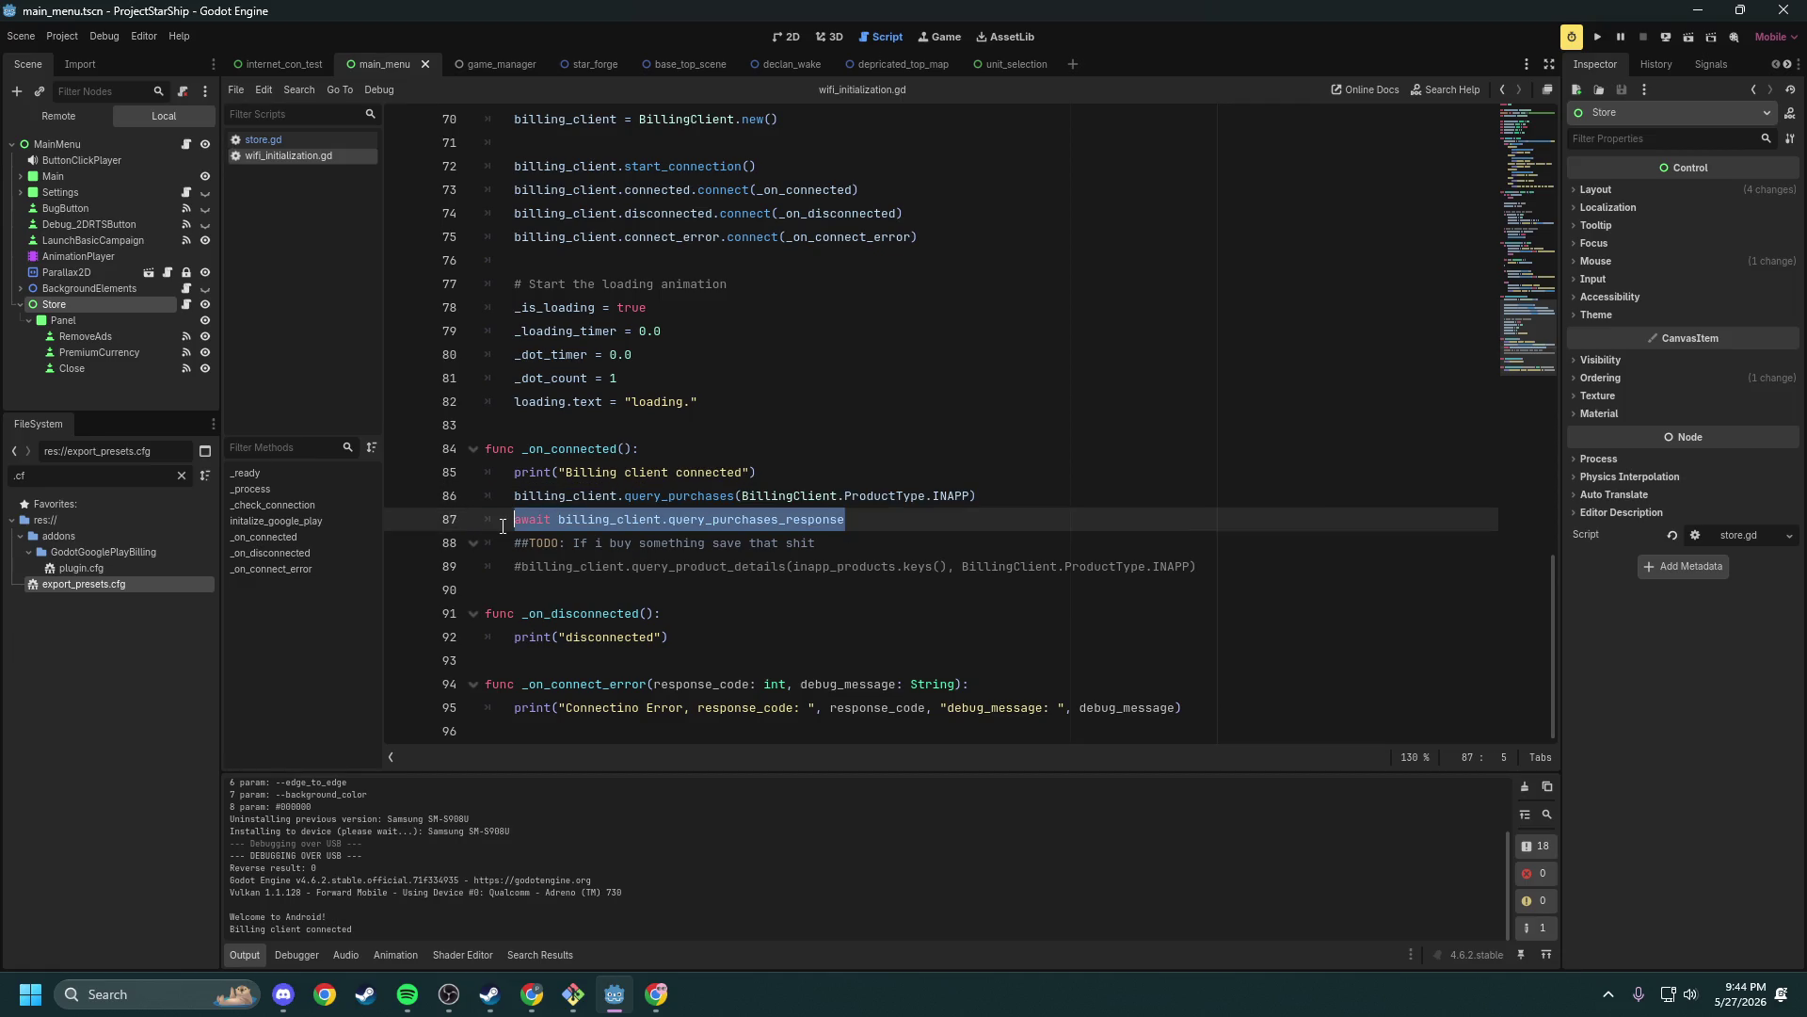
pyautogui.click(864, 516)
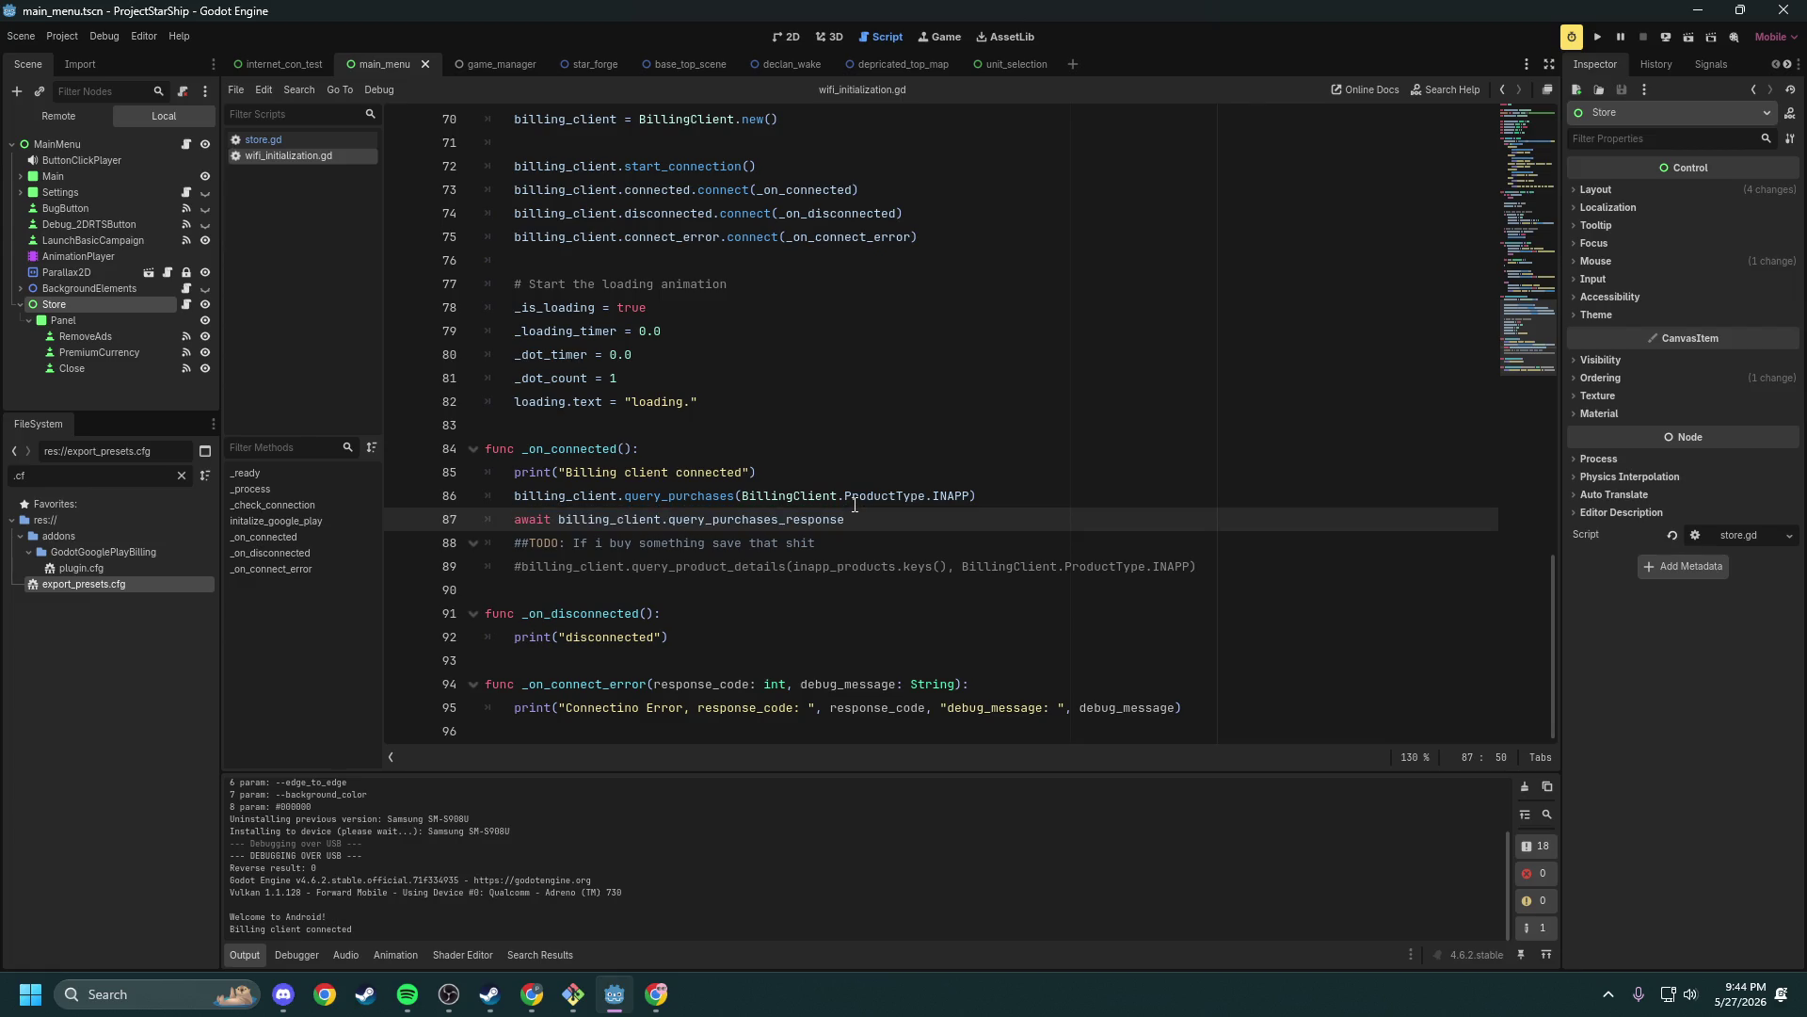
pyautogui.moveTo(855, 504)
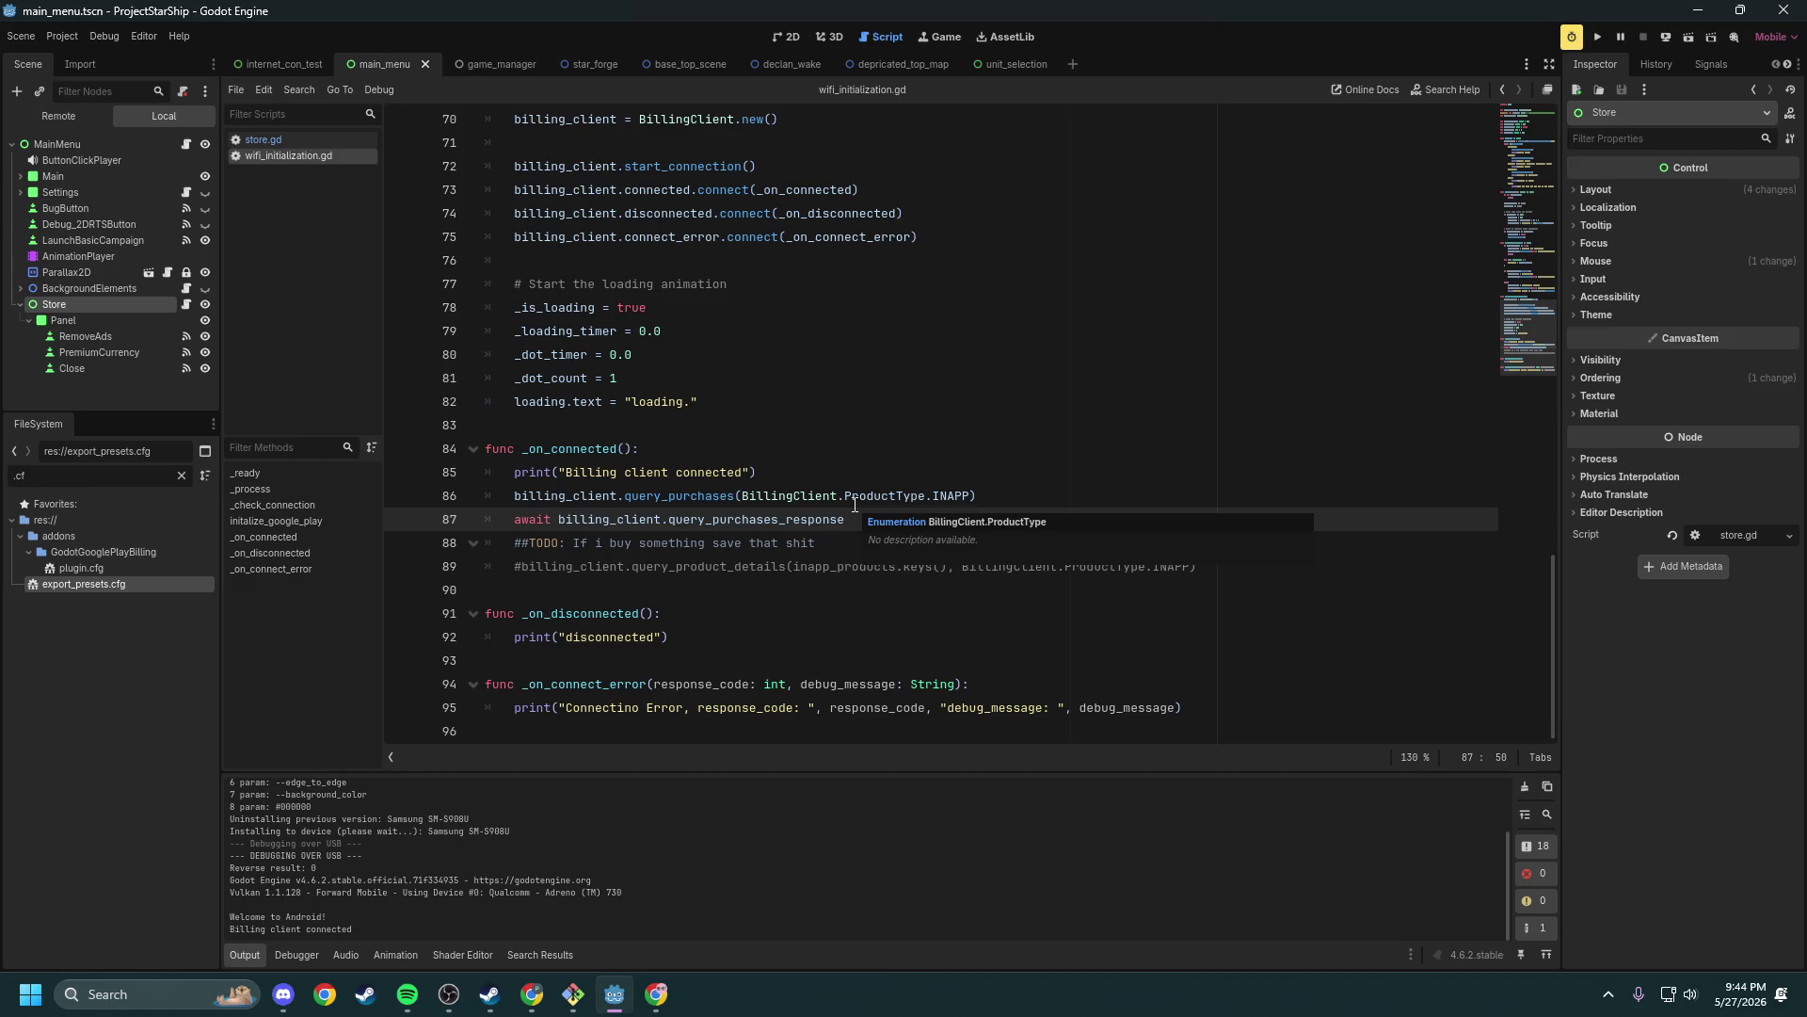
pyautogui.scroll(7, 855, 505)
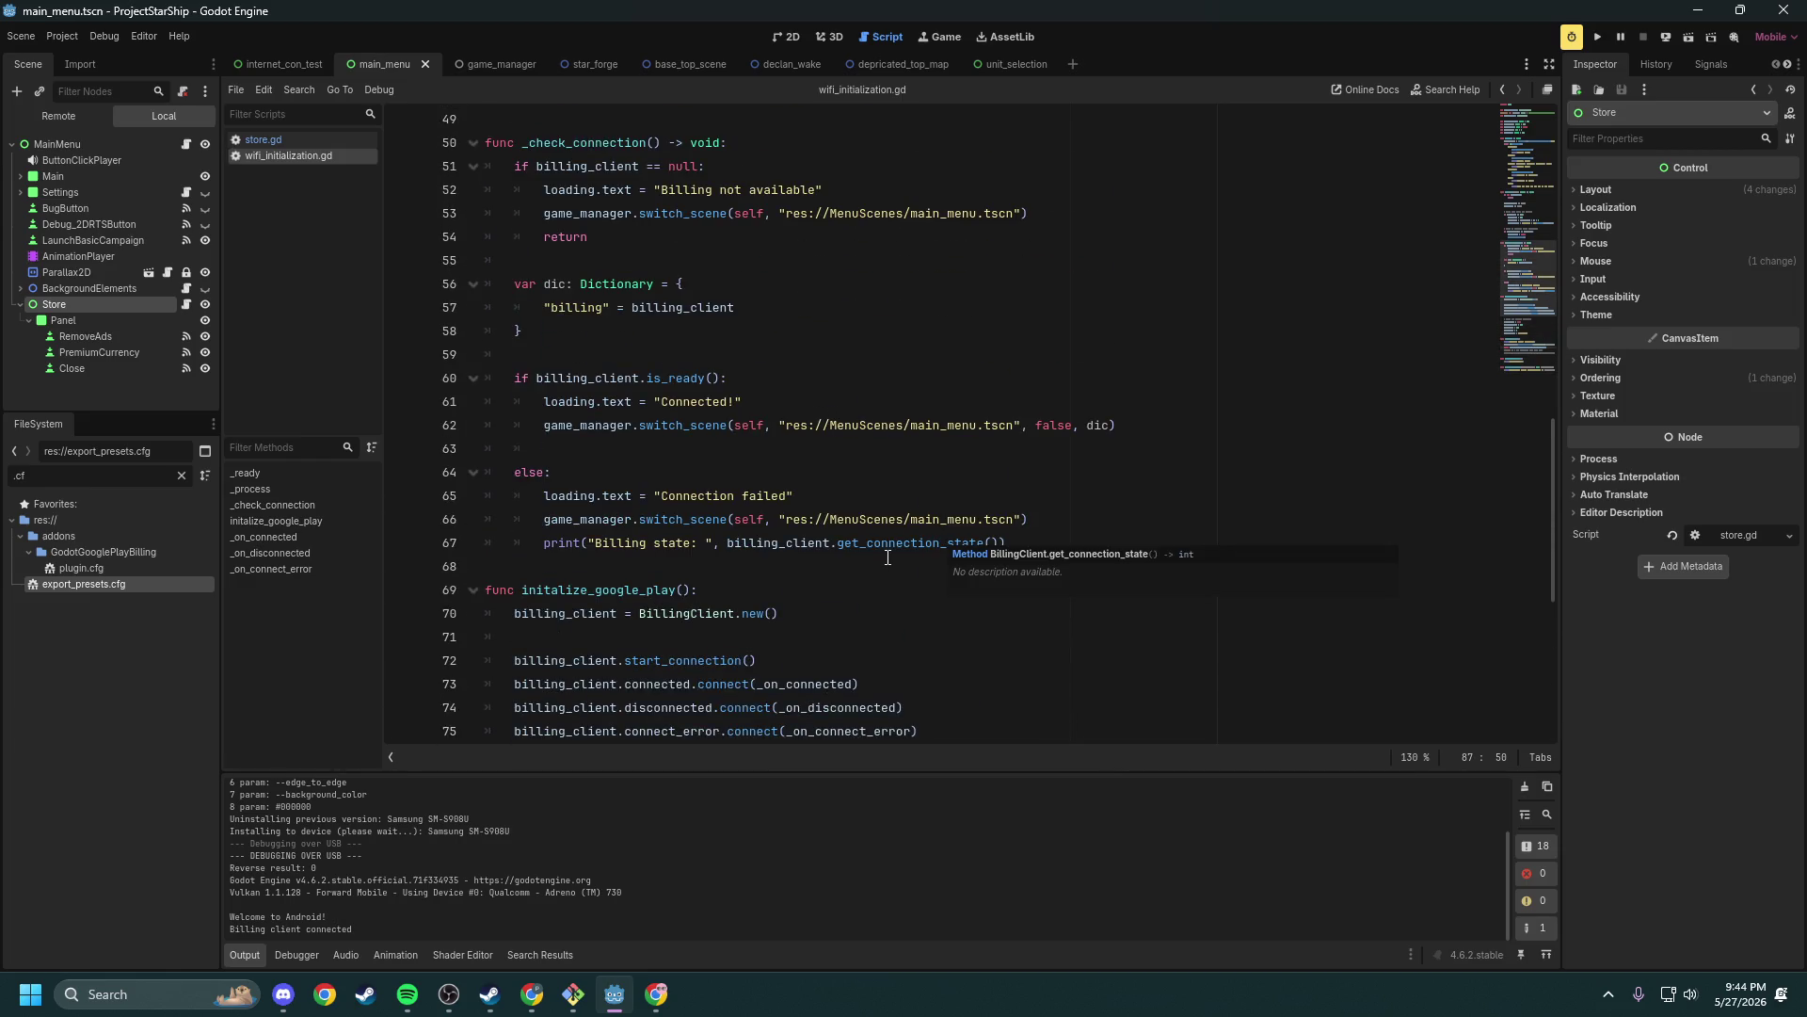
pyautogui.scroll(1, 795, 436)
pyautogui.doubleClick(582, 209)
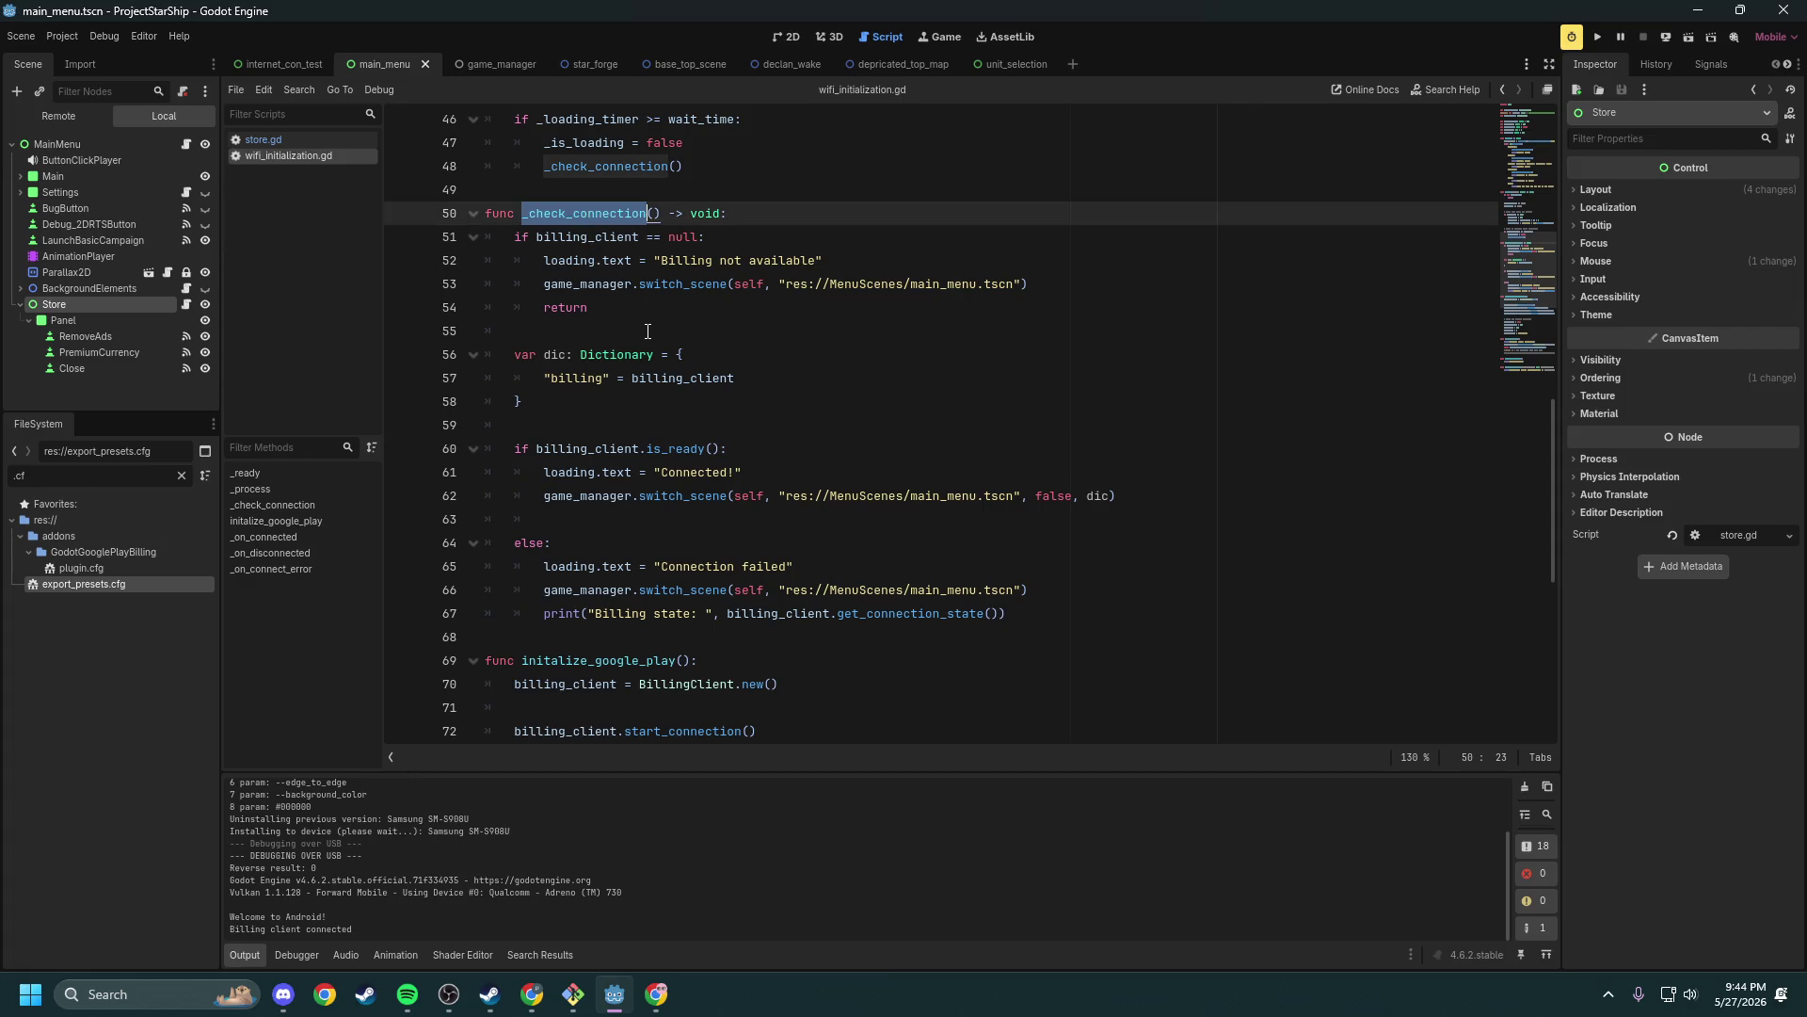
pyautogui.scroll(2, 648, 331)
pyautogui.scroll(2, 647, 332)
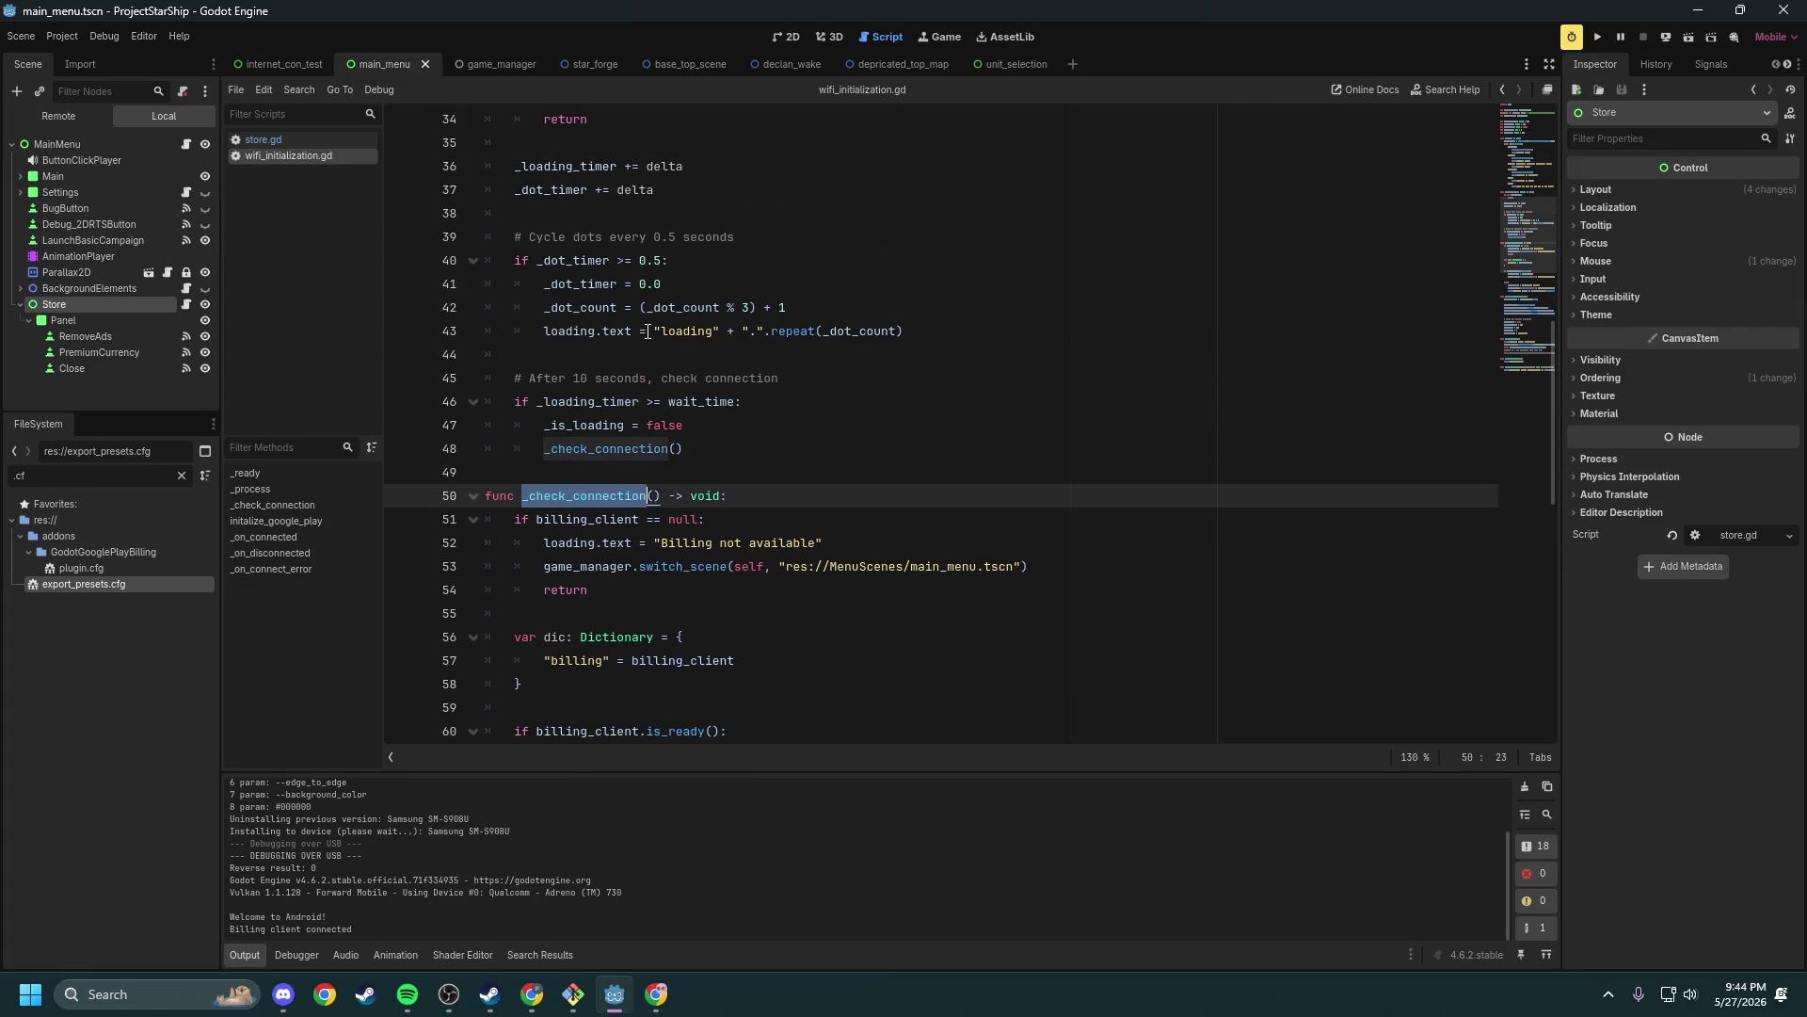
pyautogui.scroll(-11, 648, 332)
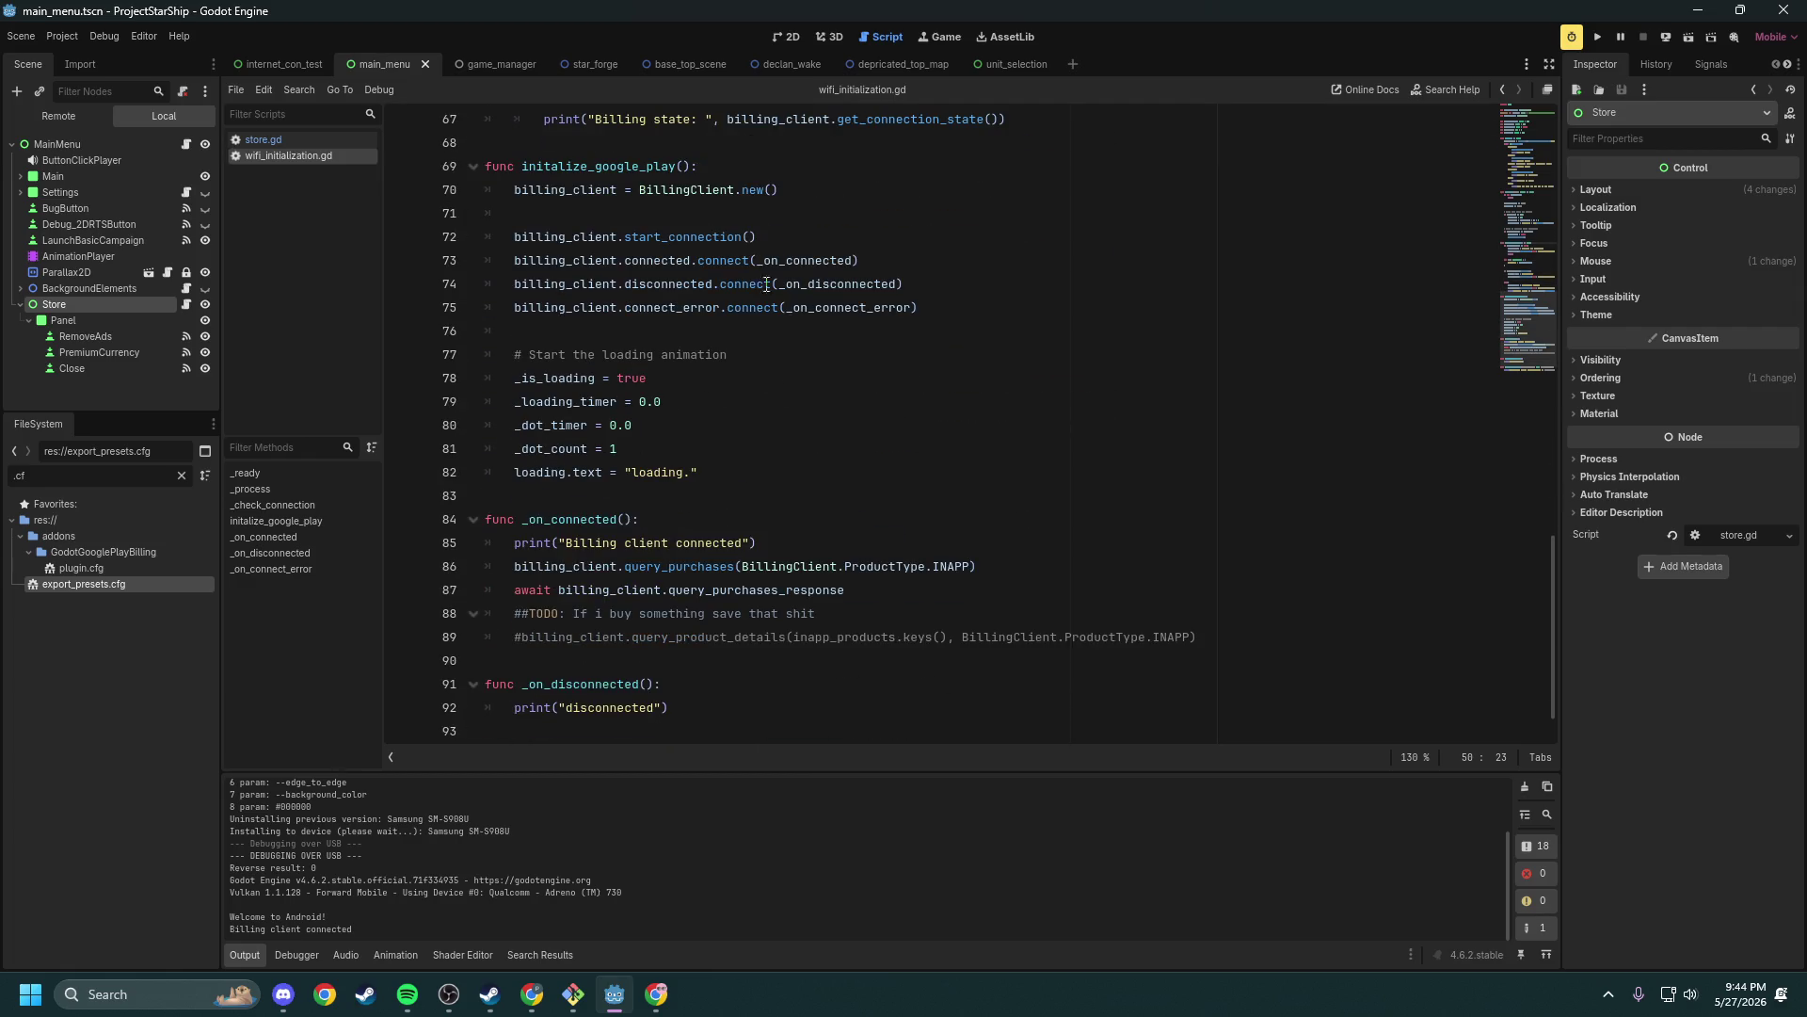
pyautogui.doubleClick(671, 262)
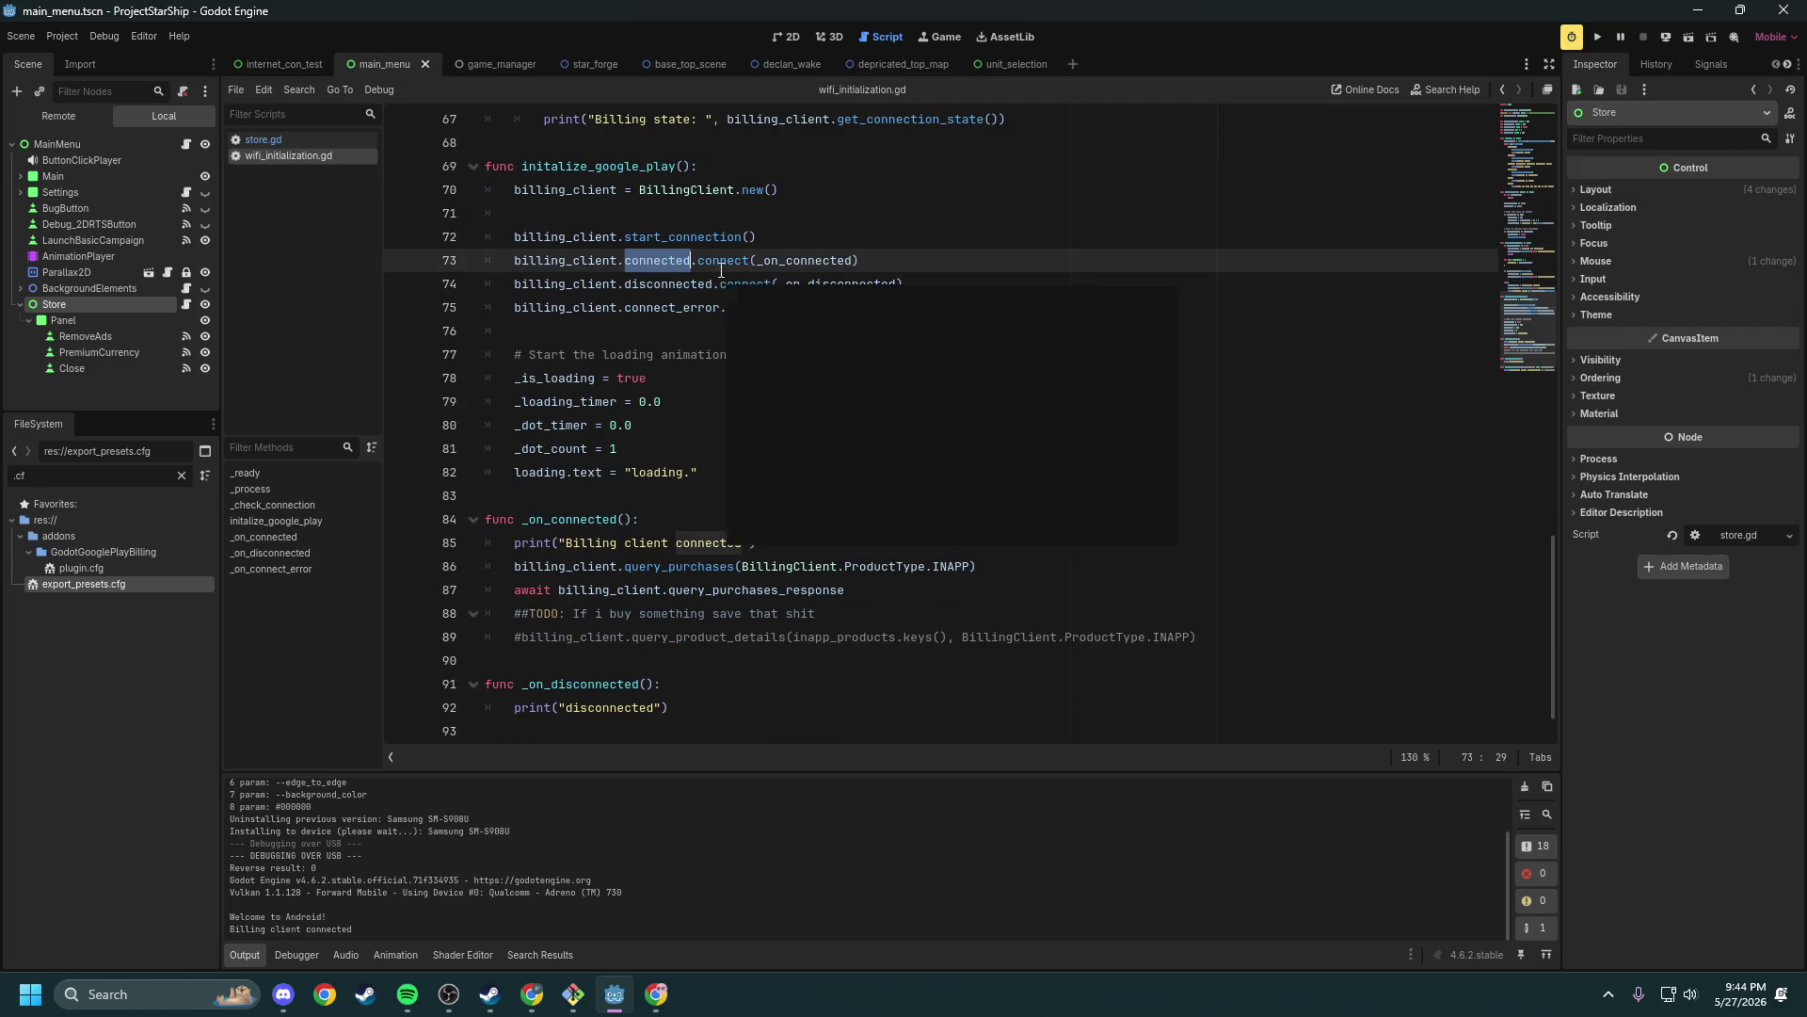
pyautogui.scroll(4, 719, 276)
pyautogui.scroll(-5, 726, 341)
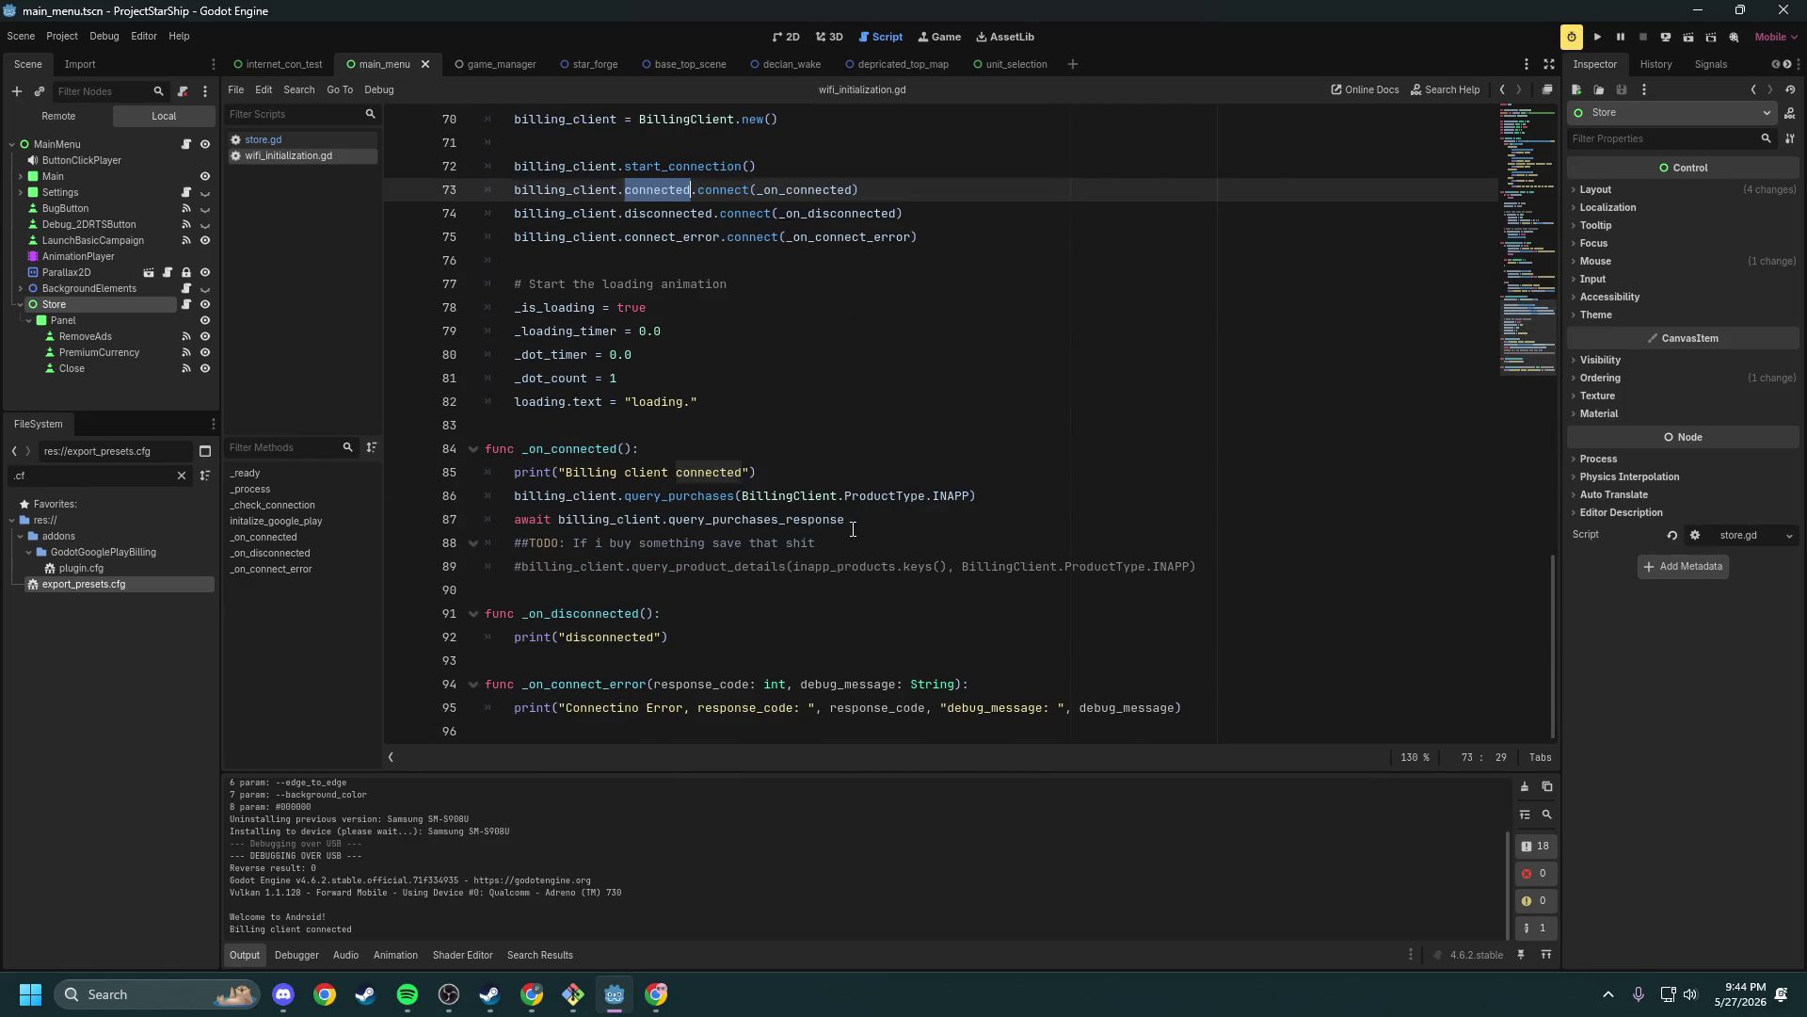
# Delete the query_purchases call and its await line from _on_connected
pyautogui.click(857, 519)
pyautogui.scroll(1, 871, 582)
pyautogui.moveTo(870, 581)
pyautogui.mouseDown()
pyautogui.moveTo(593, 589)
pyautogui.moveTo(517, 568)
pyautogui.mouseUp()
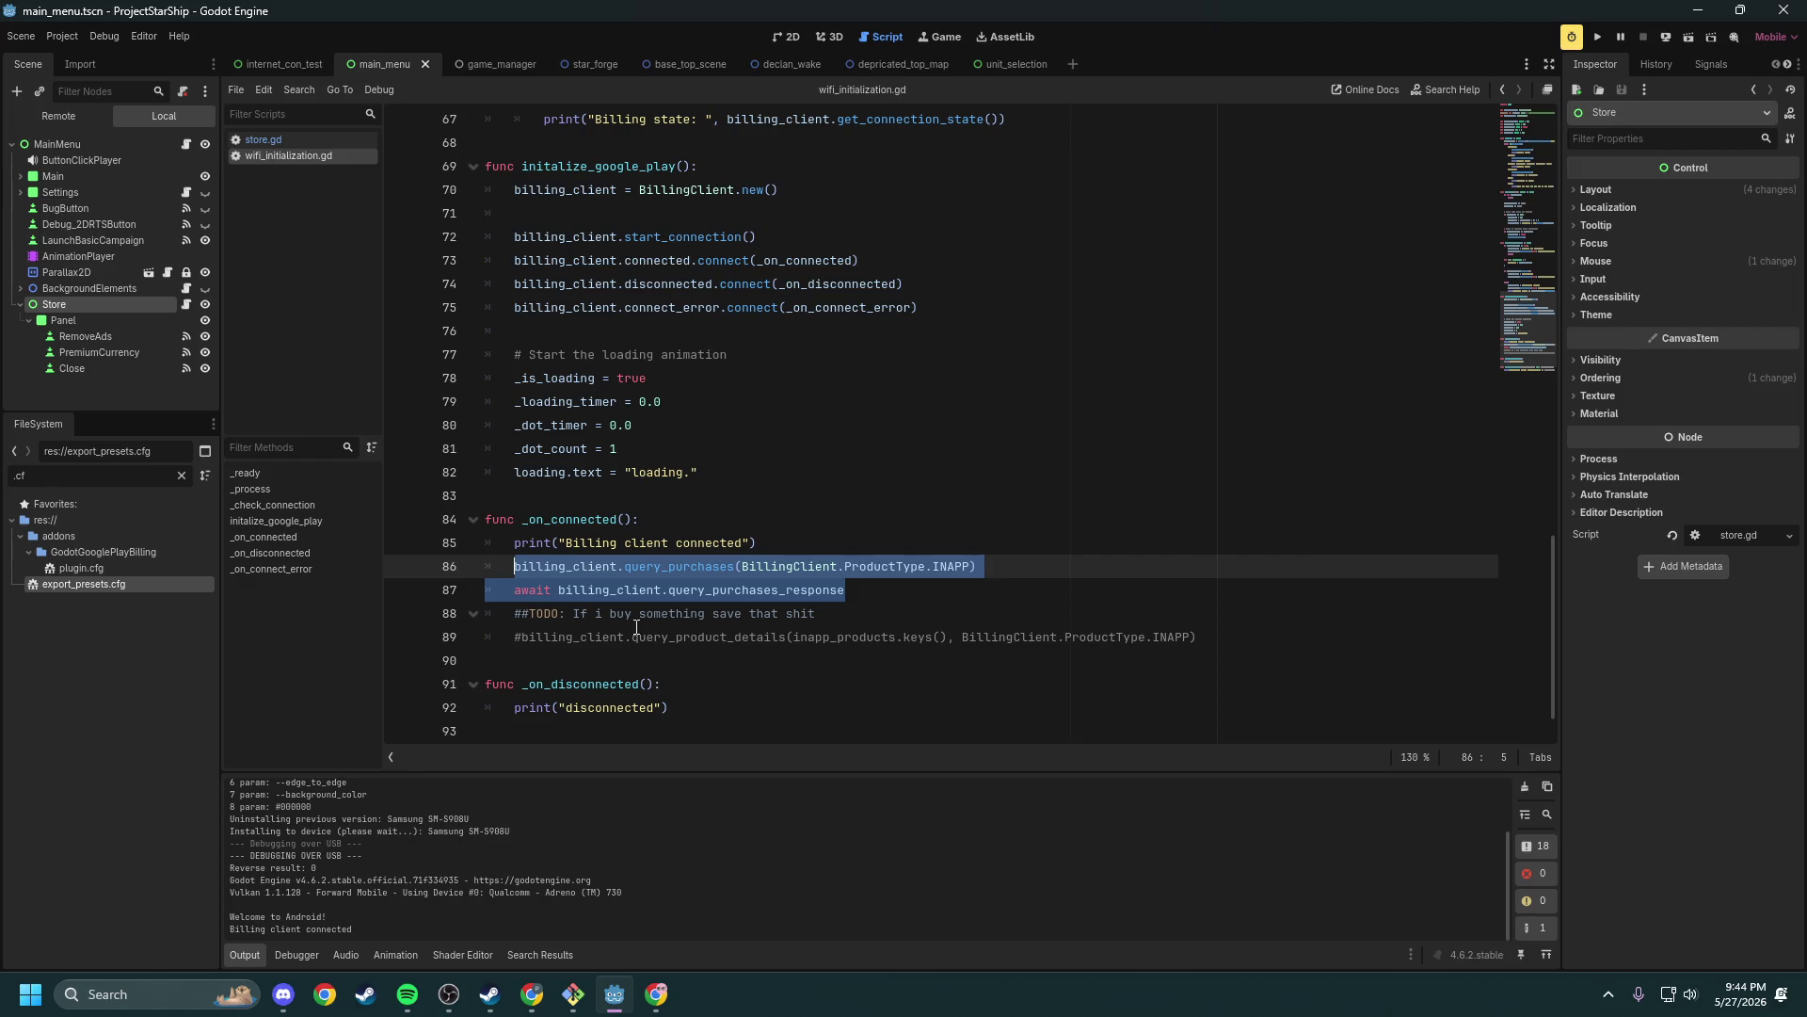
pyautogui.press('BackSpace')
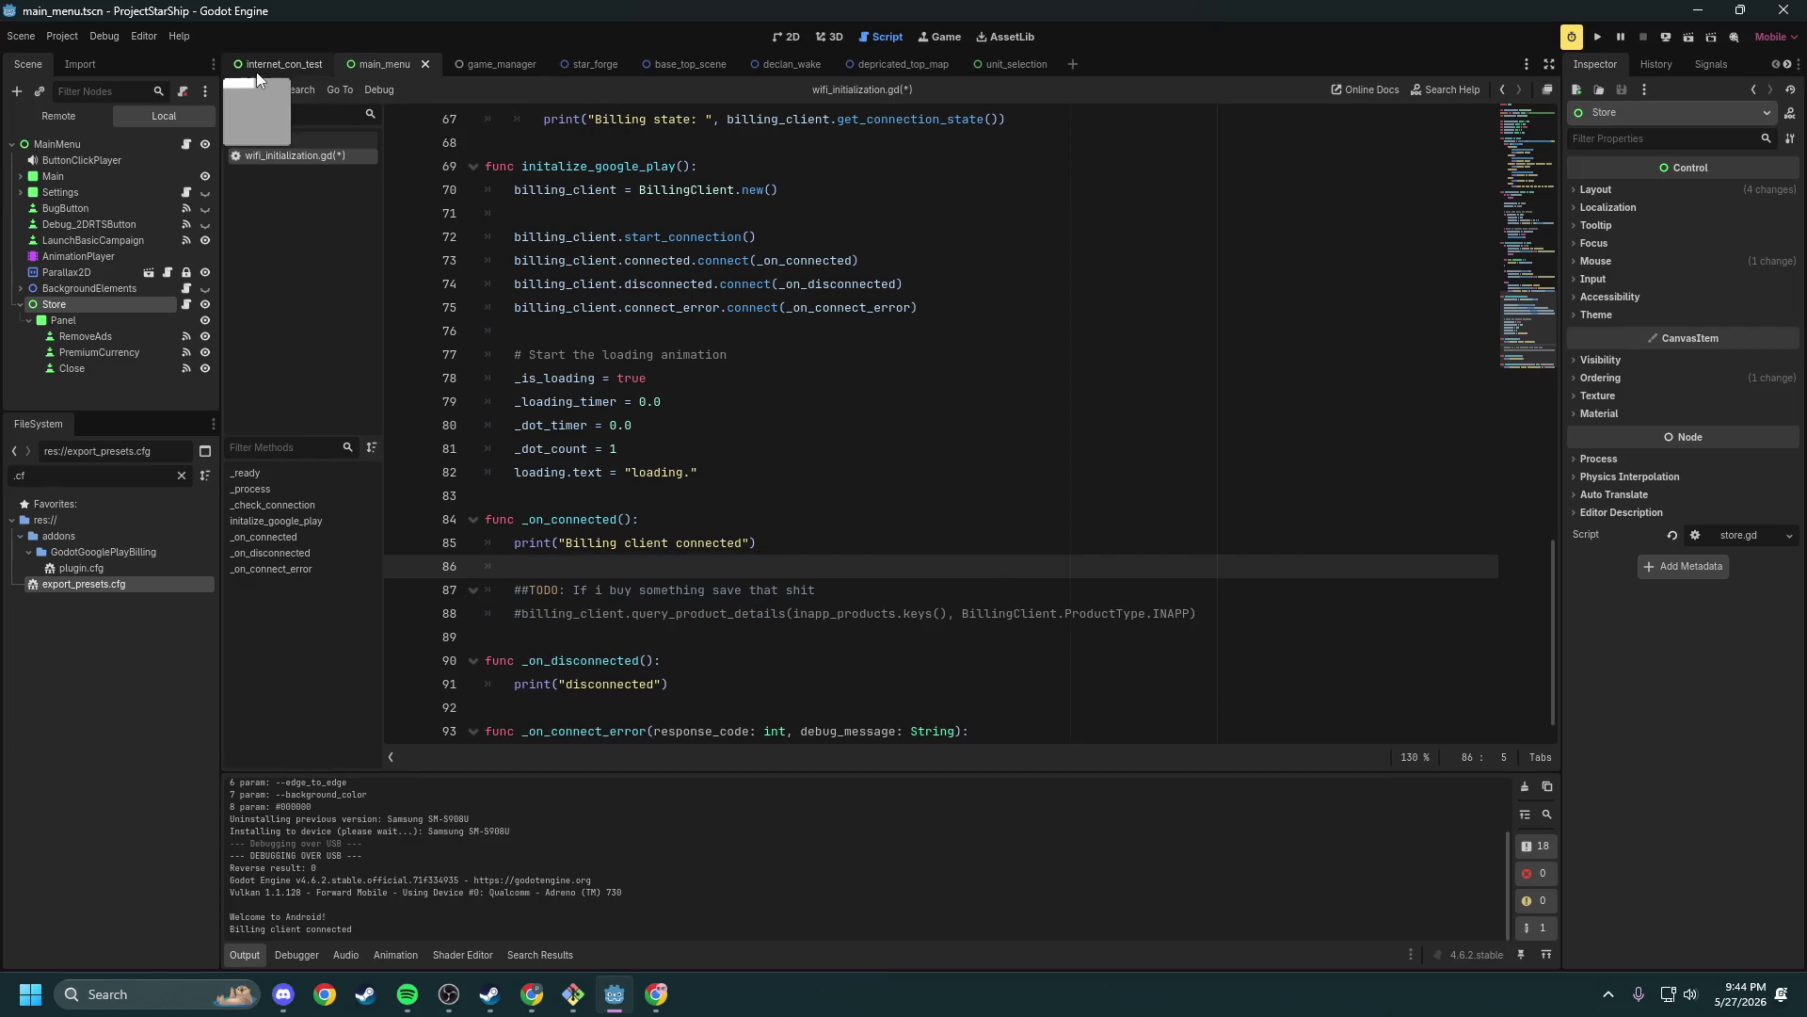
# In store.gd, paste the query_purchases call and its await above the product details query, indented into the if block
pyautogui.click(260, 68)
pyautogui.click(308, 139)
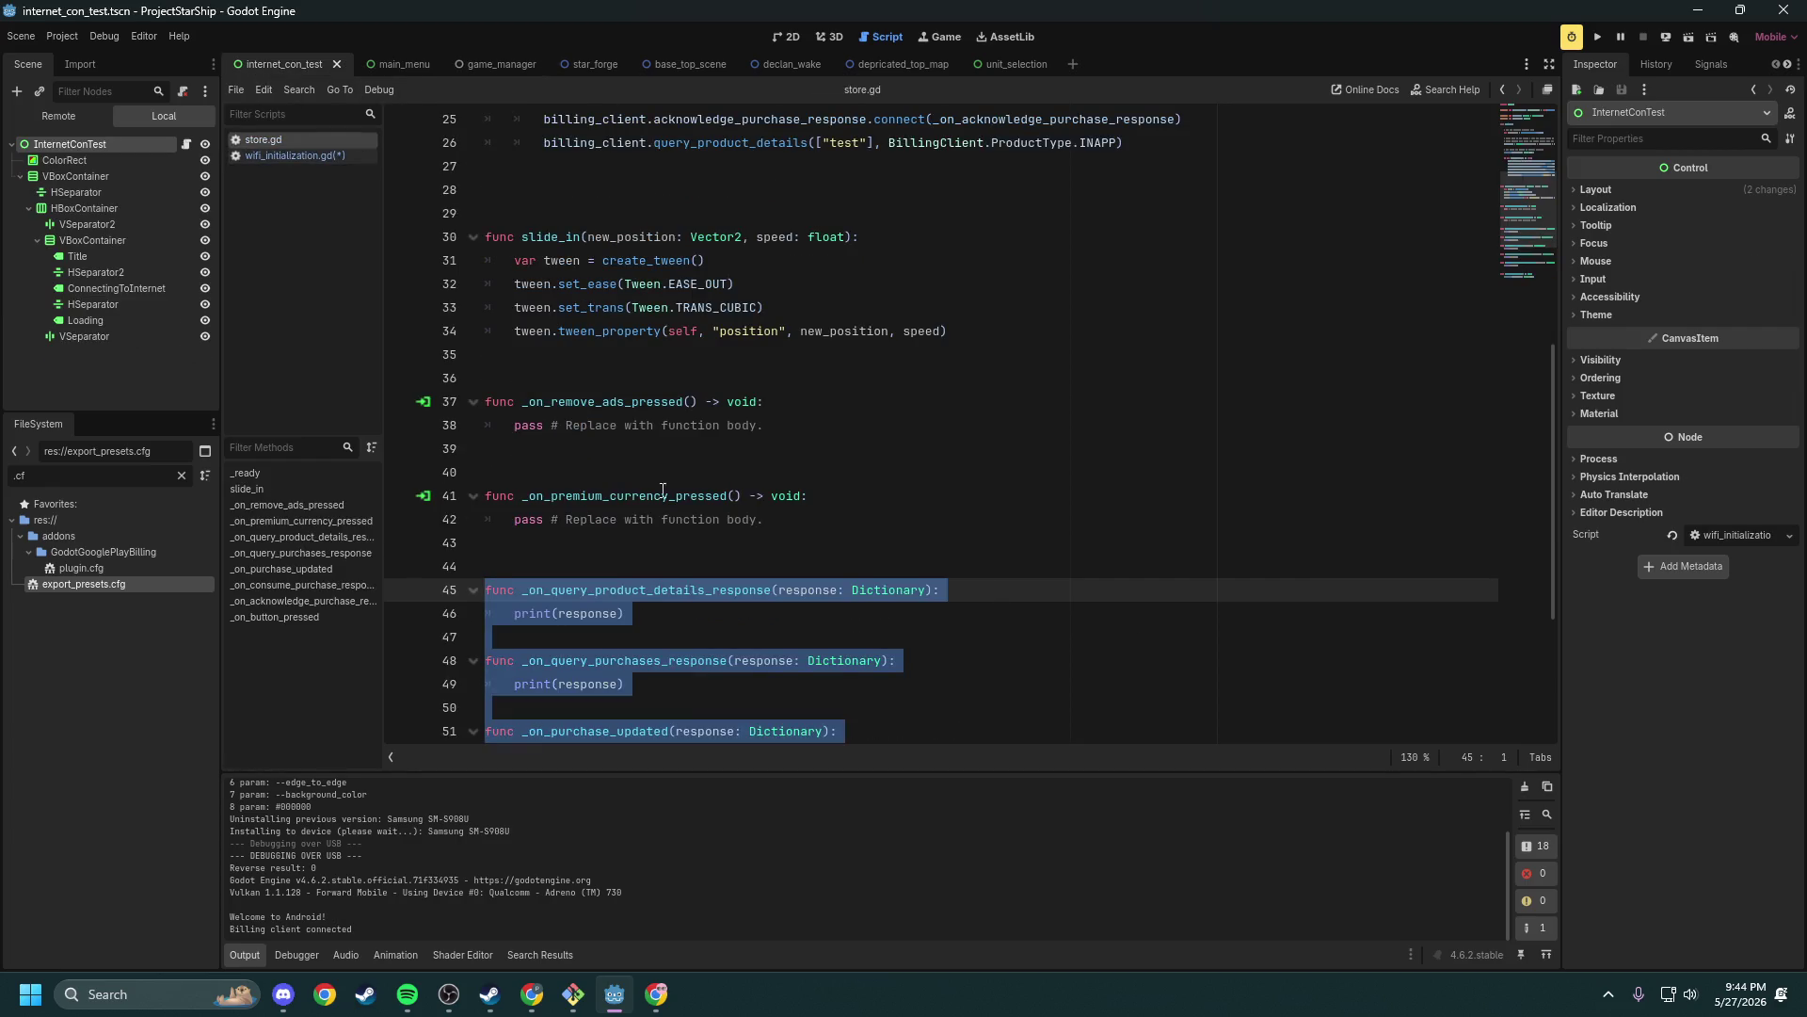
pyautogui.click(684, 571)
pyautogui.scroll(6, 798, 451)
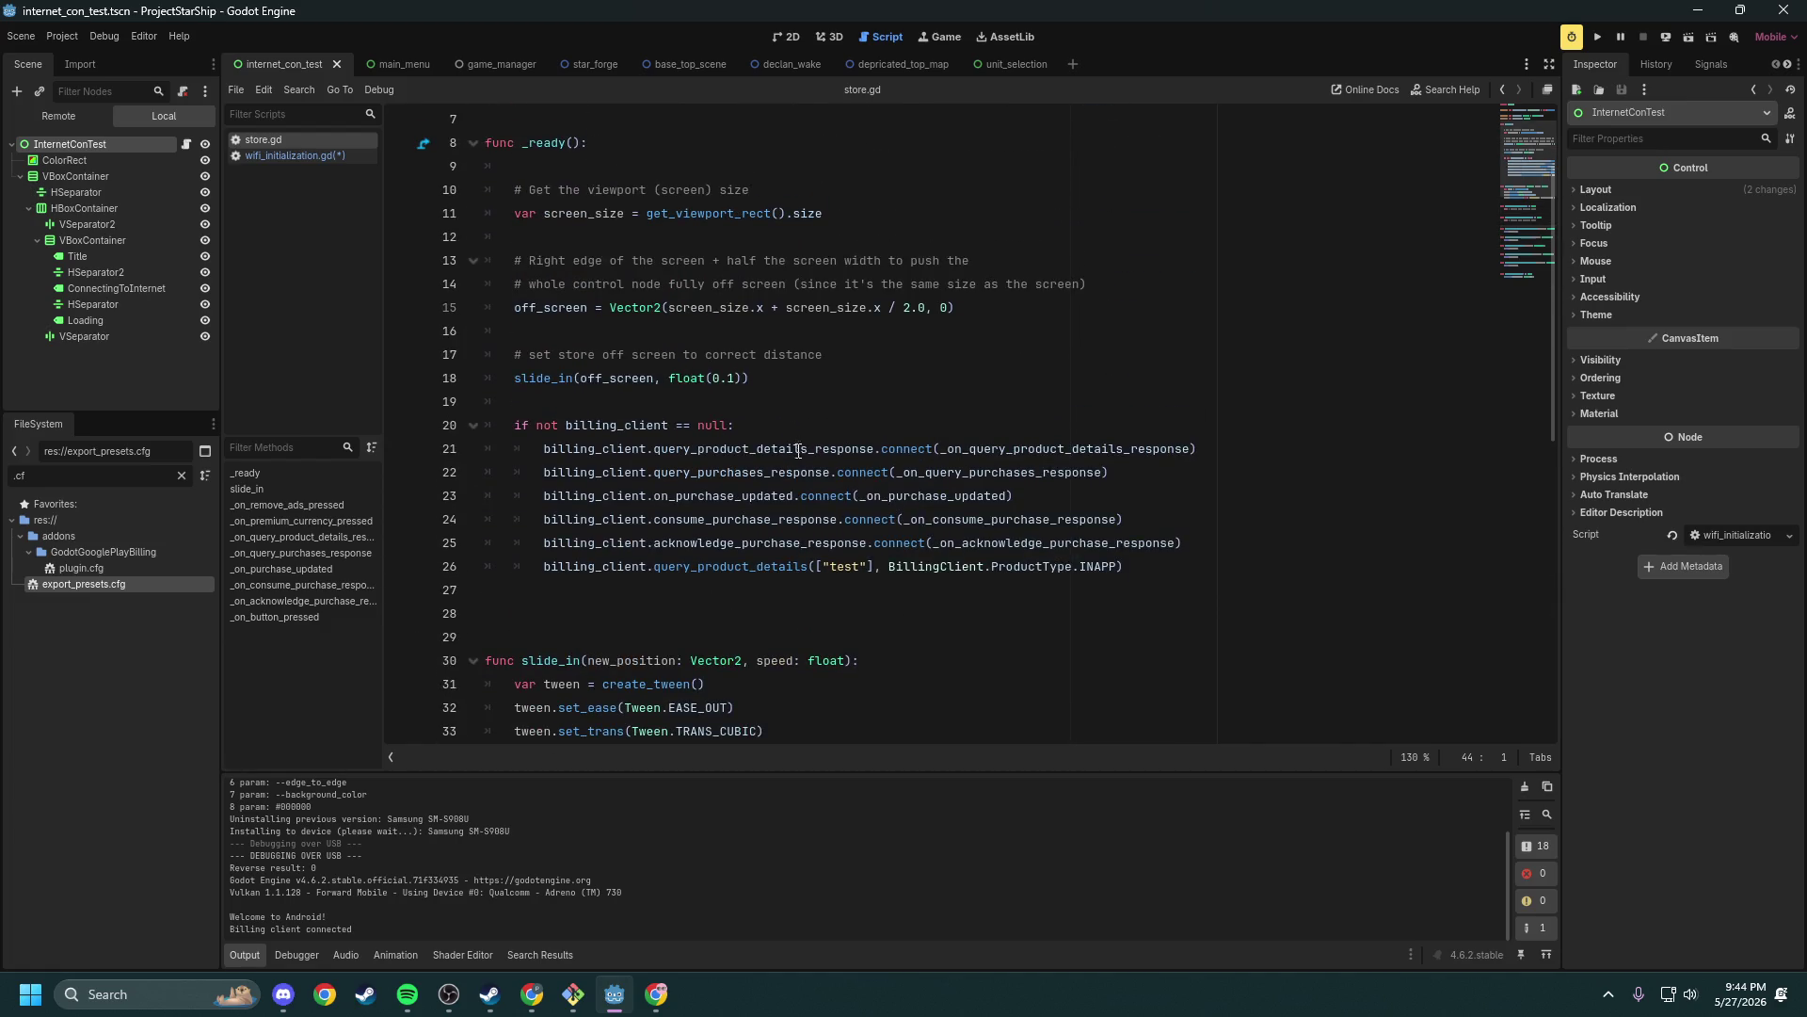
pyautogui.click(1167, 546)
pyautogui.click(1231, 538)
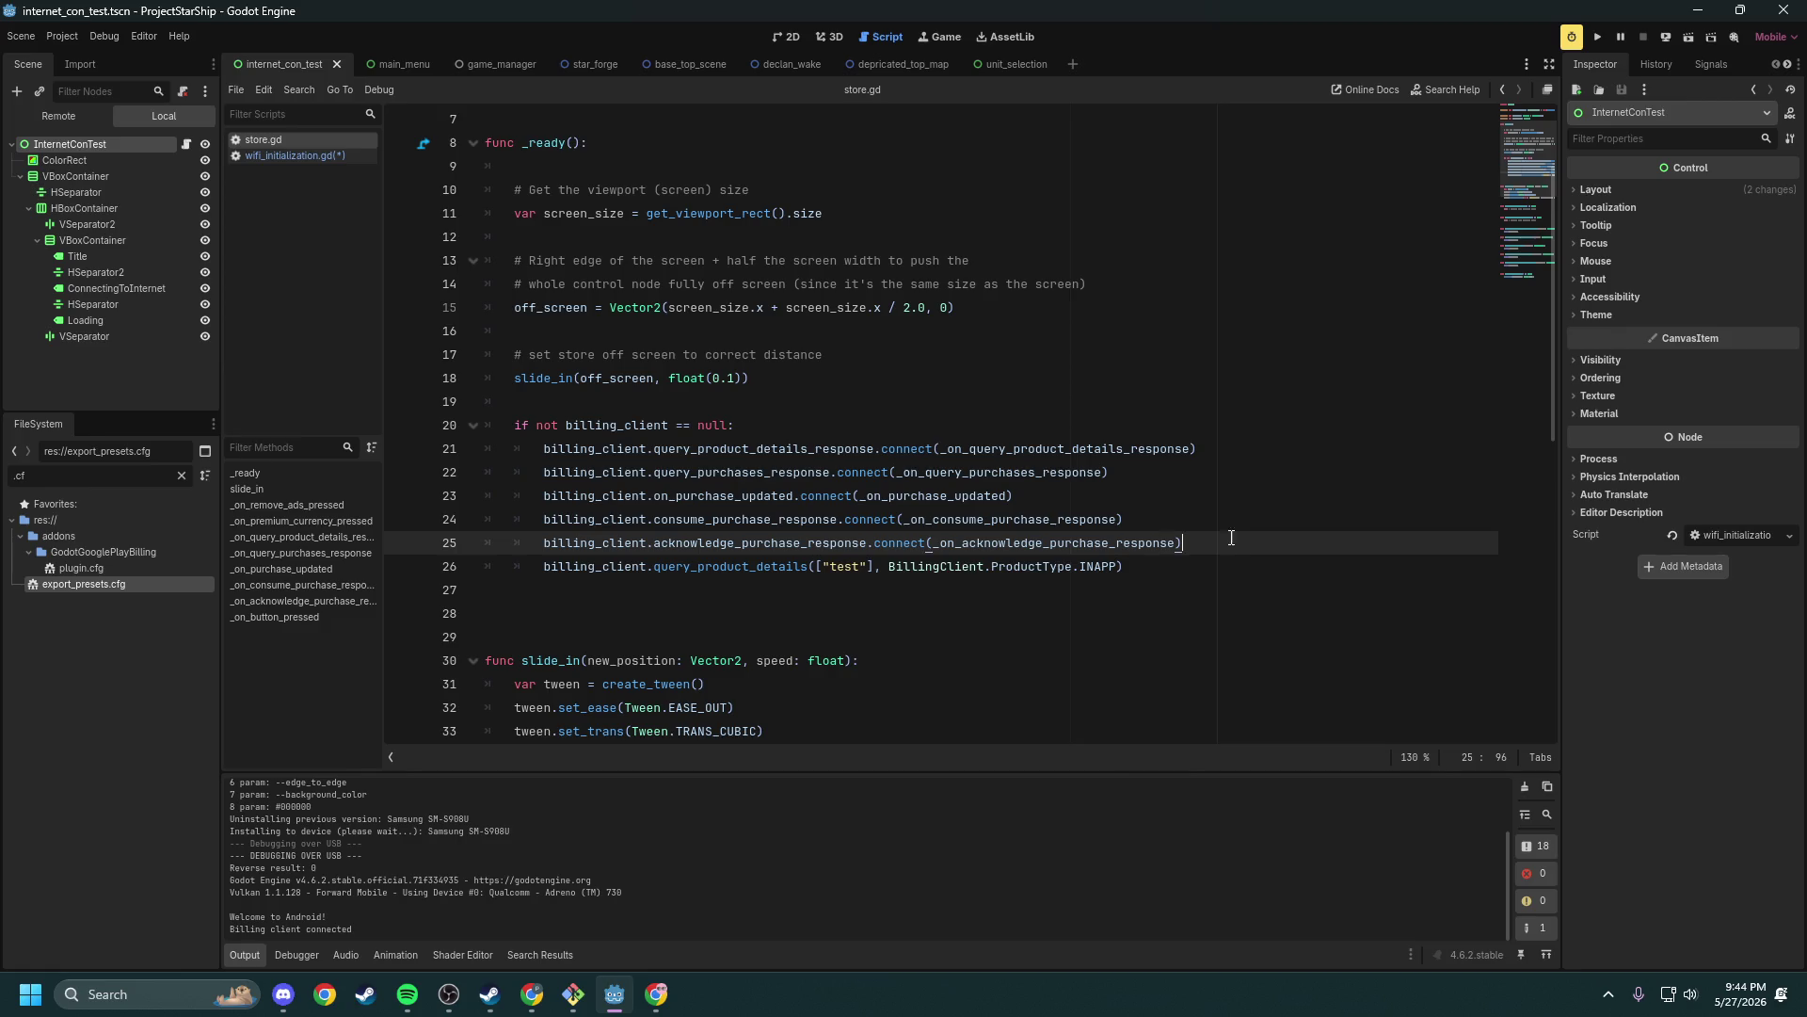
pyautogui.click(1169, 433)
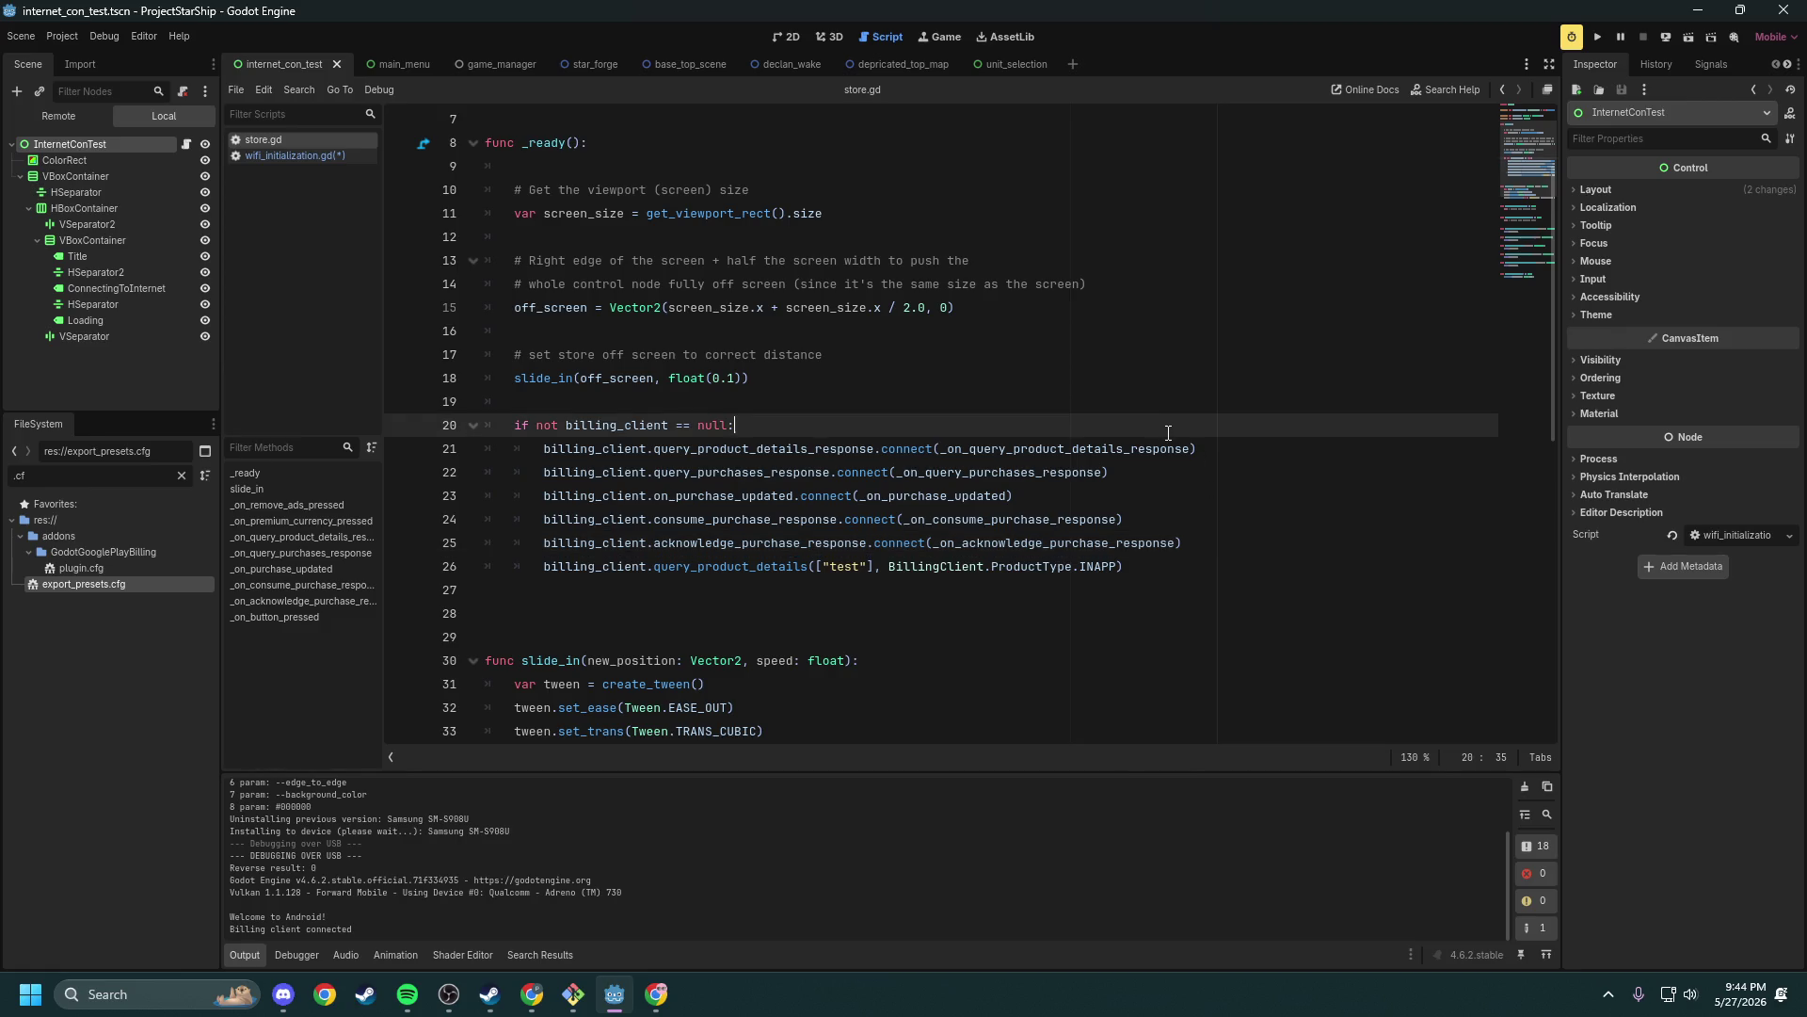
pyautogui.press('Down')
pyautogui.press('Down')
pyautogui.press('Down')
pyautogui.press('Home')
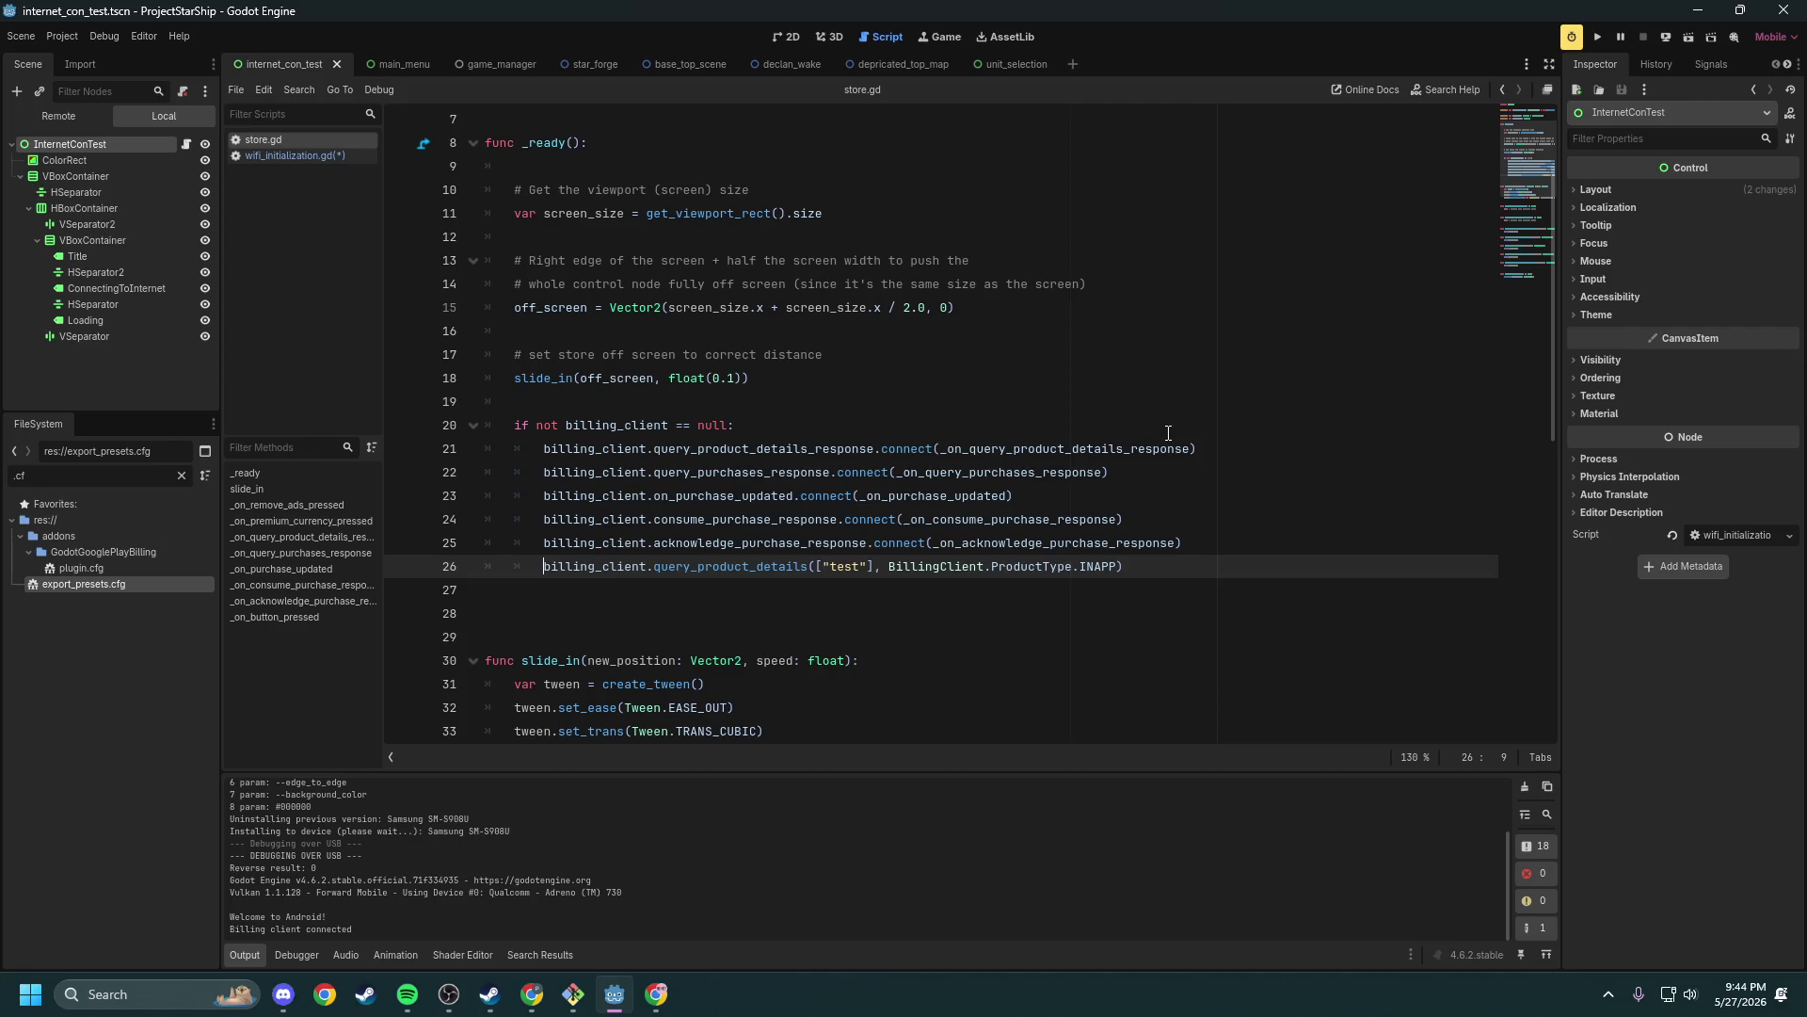
pyautogui.press('Return')
pyautogui.press('Return')
pyautogui.press('Up')
pyautogui.press('Up')
pyautogui.press('Down')
pyautogui.write('billing_client.query_purchases(BillingClient.ProductType.INAPP) \tawait billing_client.query_purchases_response')
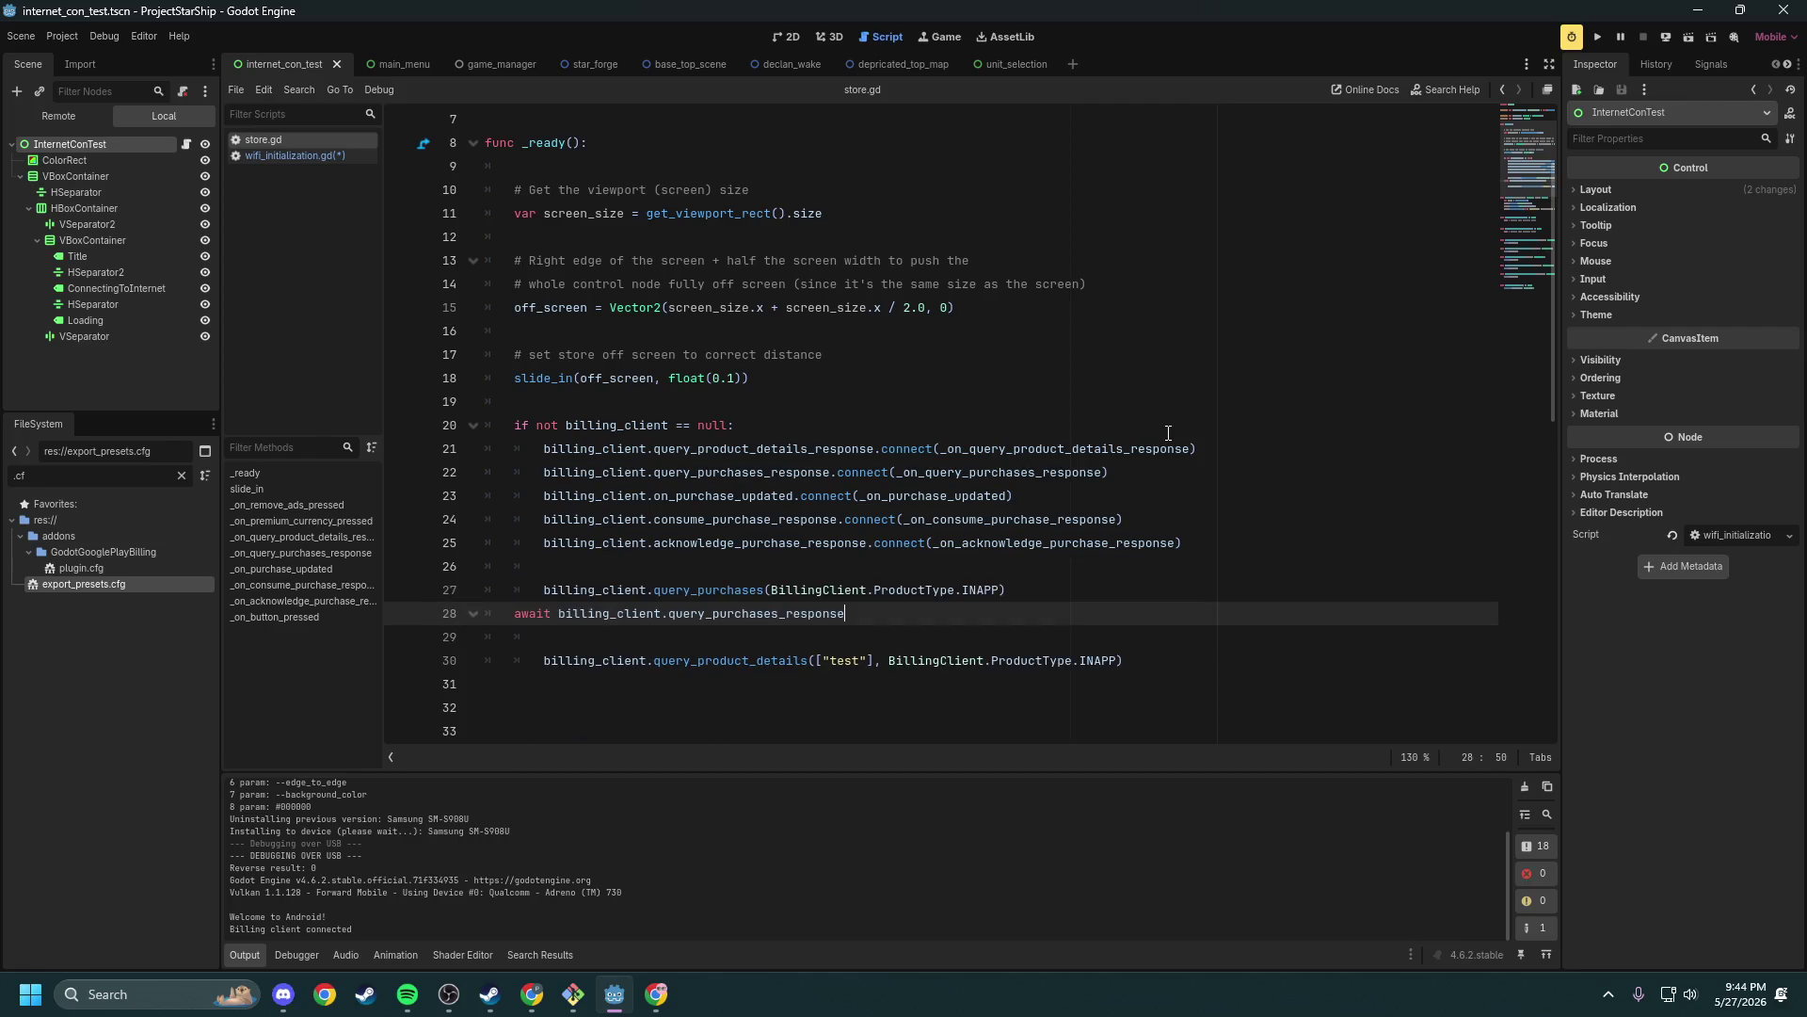
pyautogui.press('Tab')
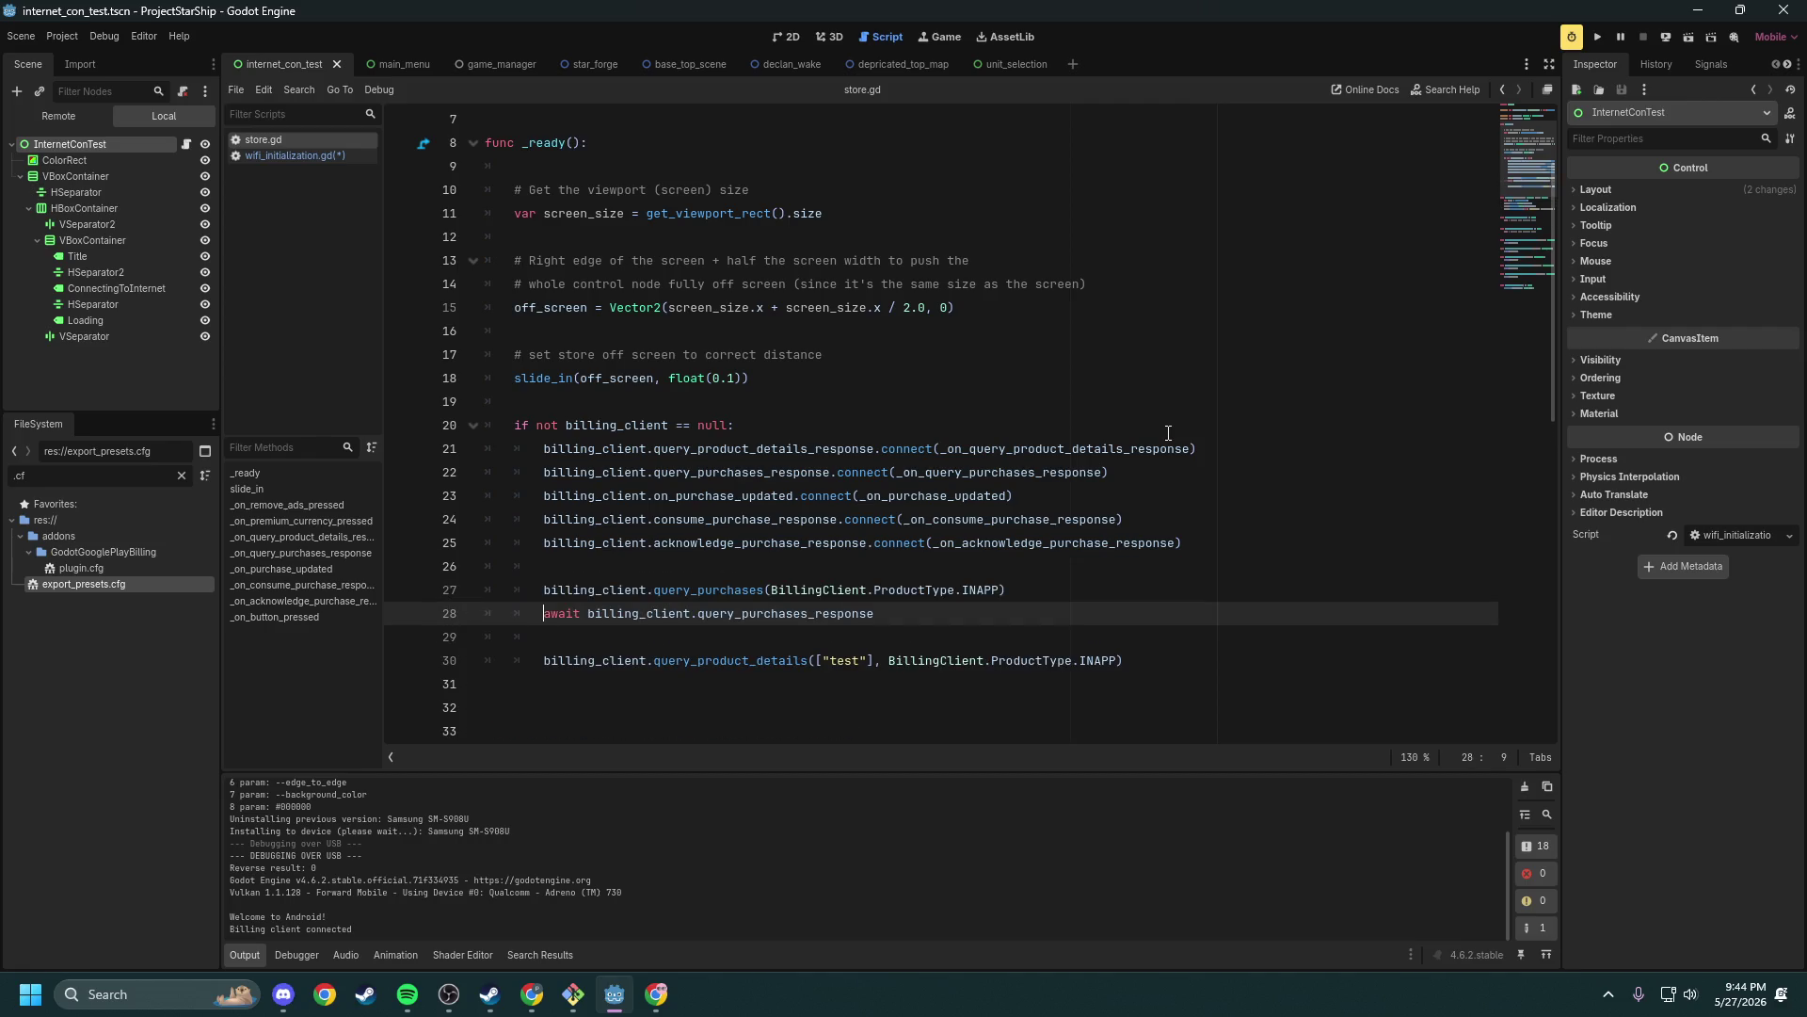
# Check the query_purchases_response await on line 28 and the query_product_details call on line 30
pyautogui.doubleClick(711, 591)
pyautogui.click(650, 614)
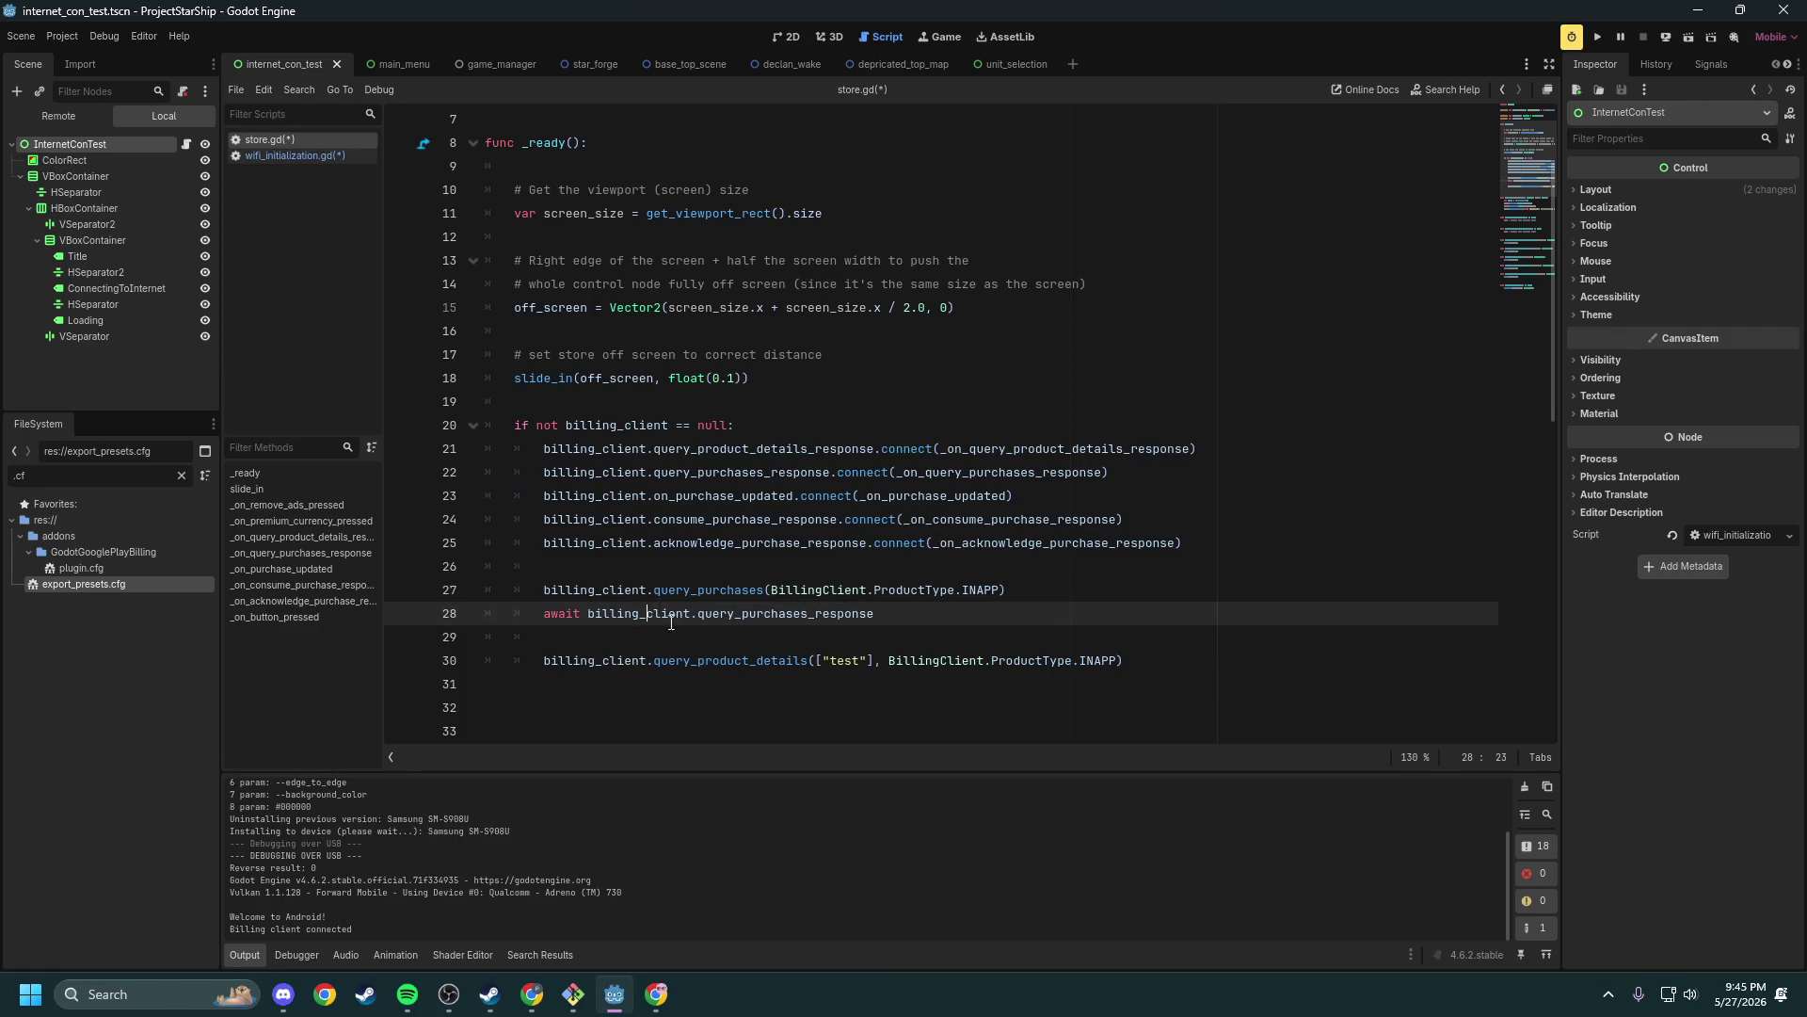
pyautogui.doubleClick(763, 614)
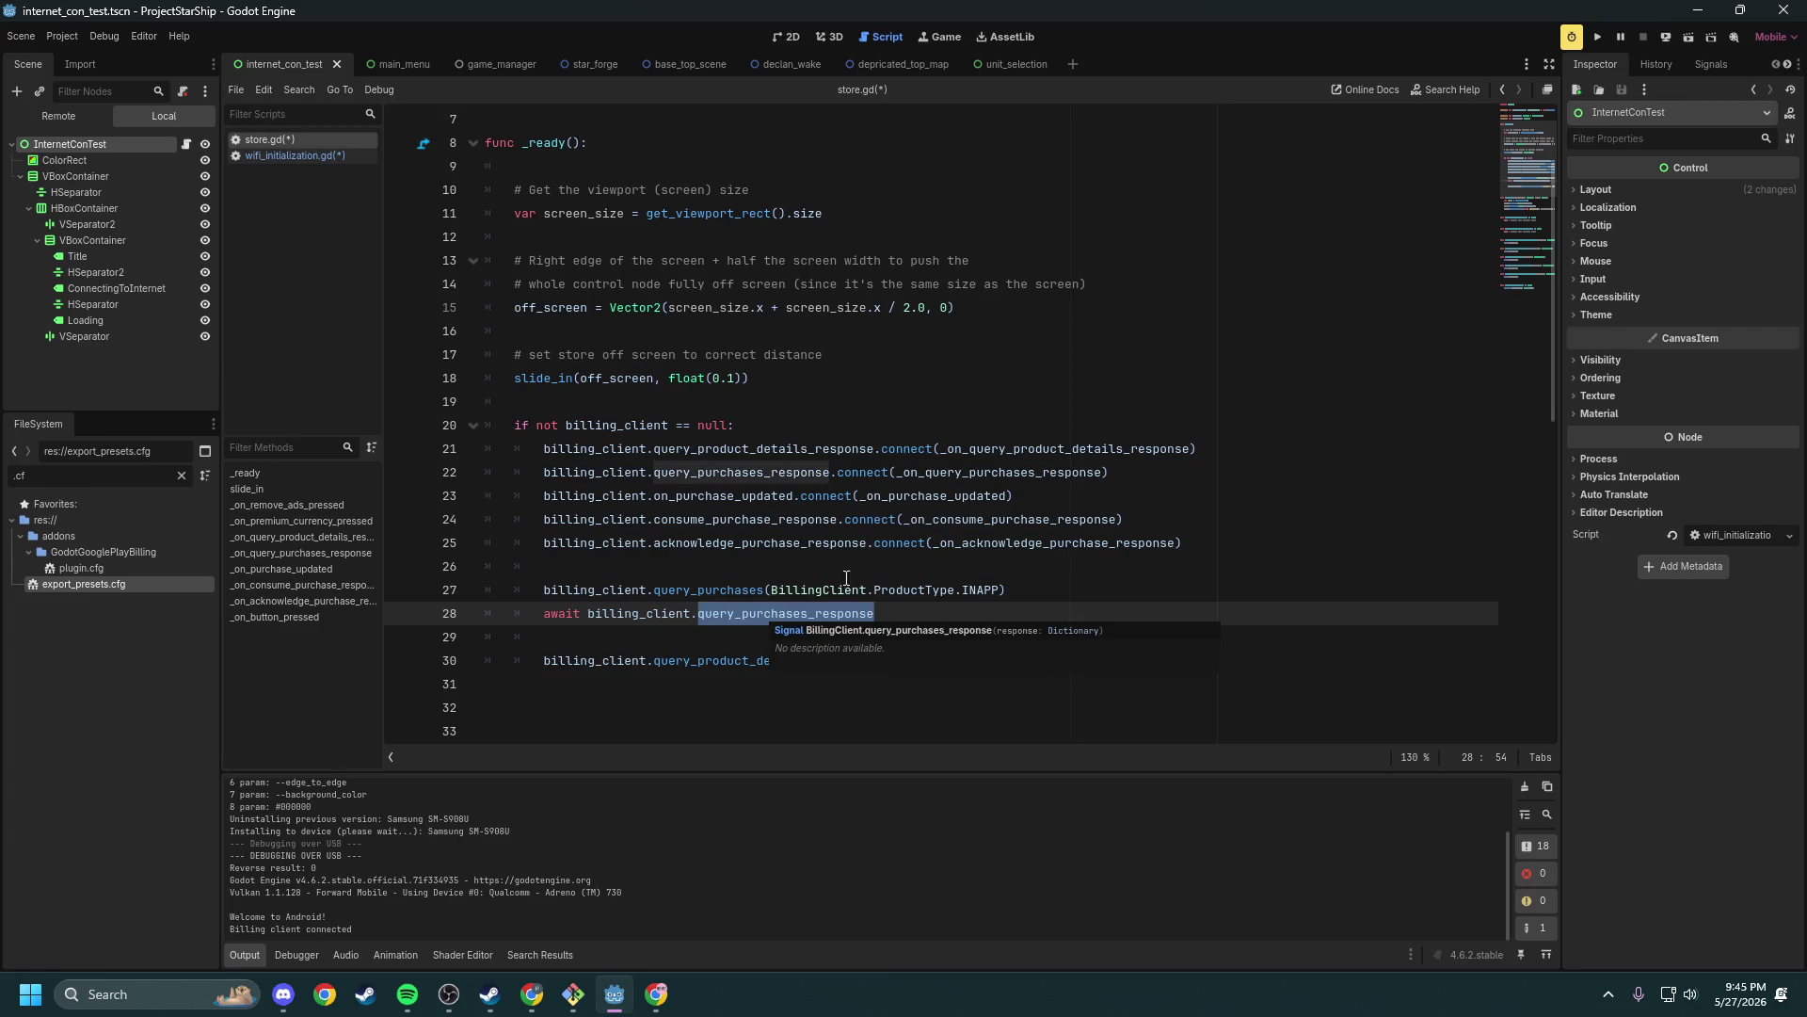
pyautogui.doubleClick(718, 660)
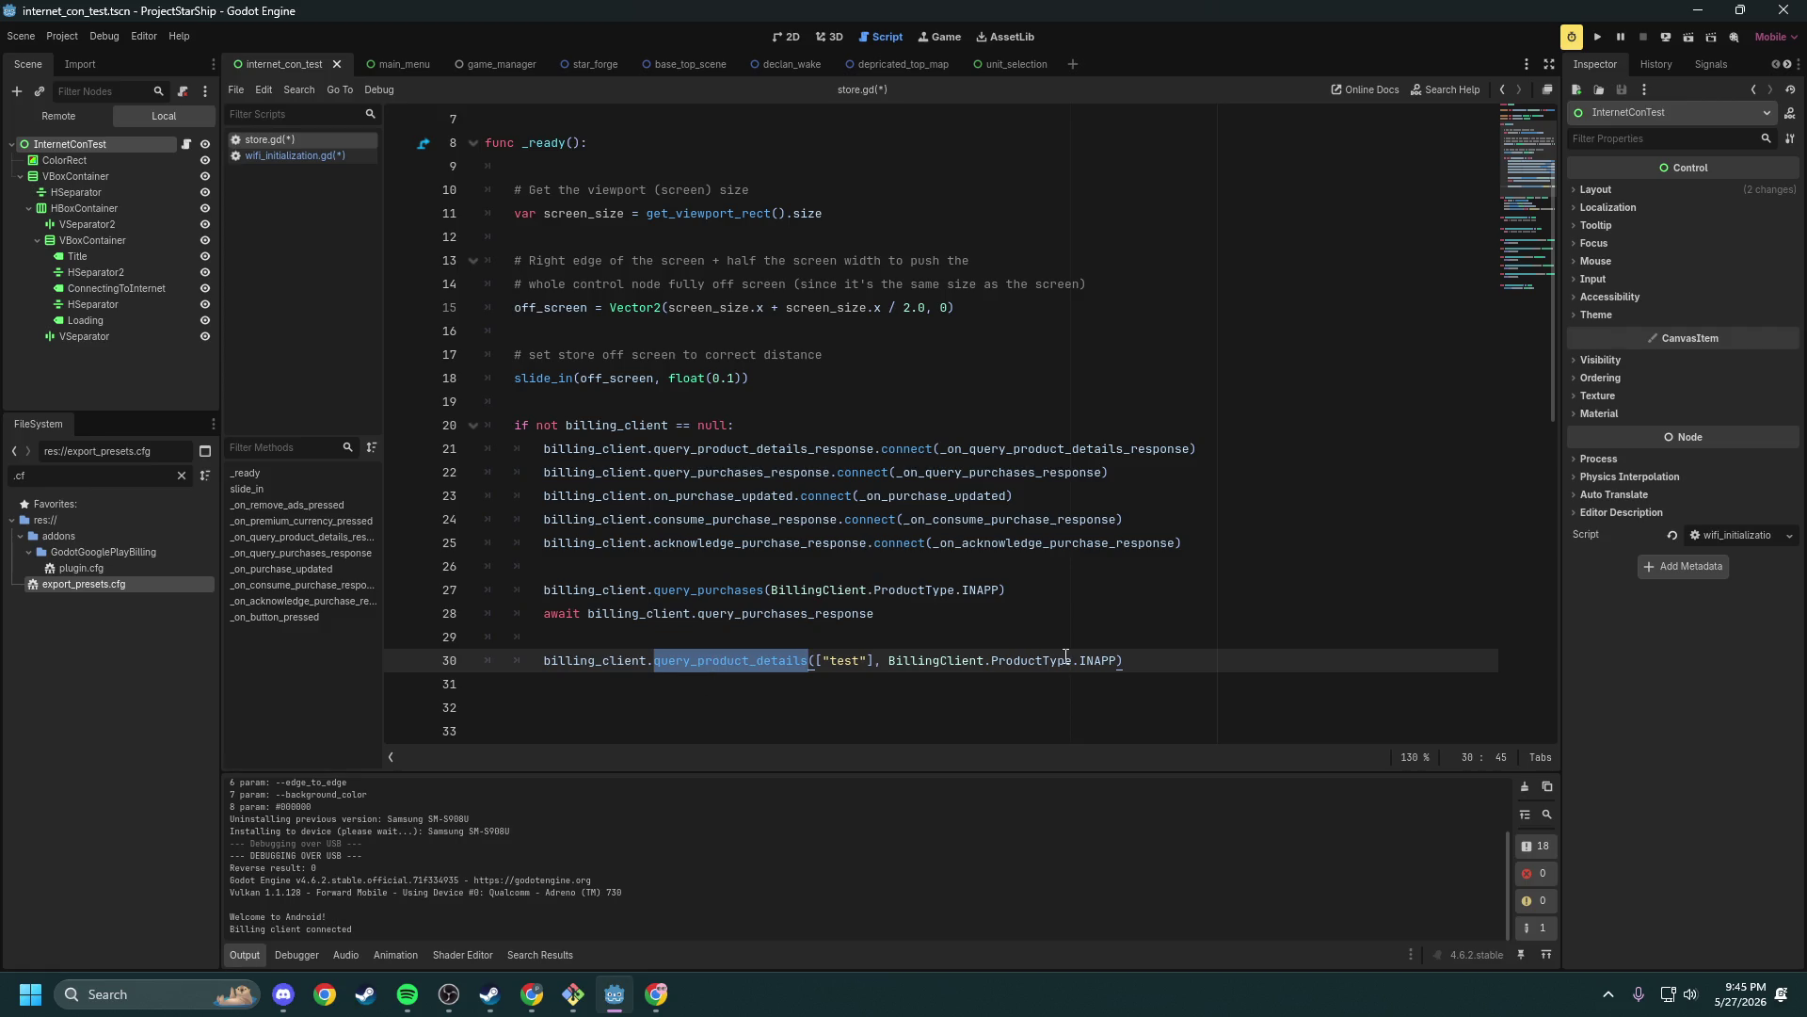
pyautogui.moveTo(875, 614); pyautogui.dragTo(541, 622)
pyautogui.hotkey('ctrl', 'c')
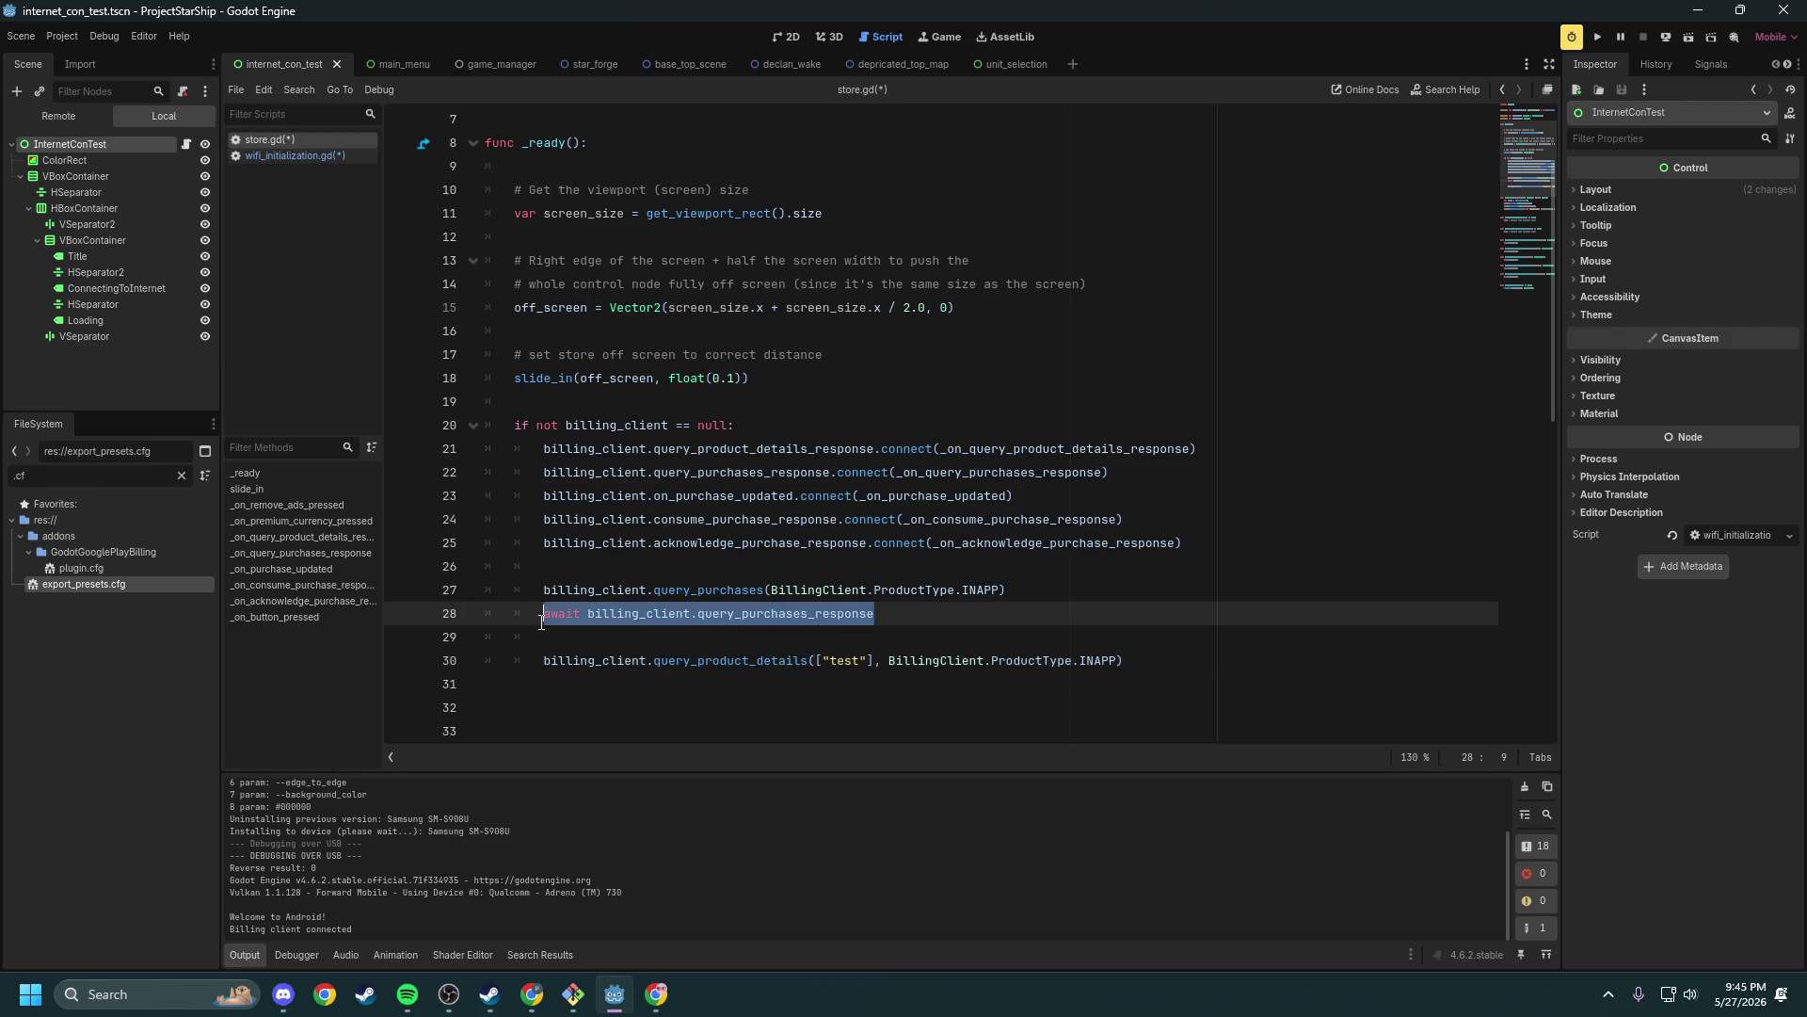
pyautogui.click(624, 666)
# Add a copied await line after query_product_details, rename its signal to query_product_details, and save
pyautogui.press('End')
pyautogui.press('Return')
pyautogui.hotkey('ctrl', 'v')
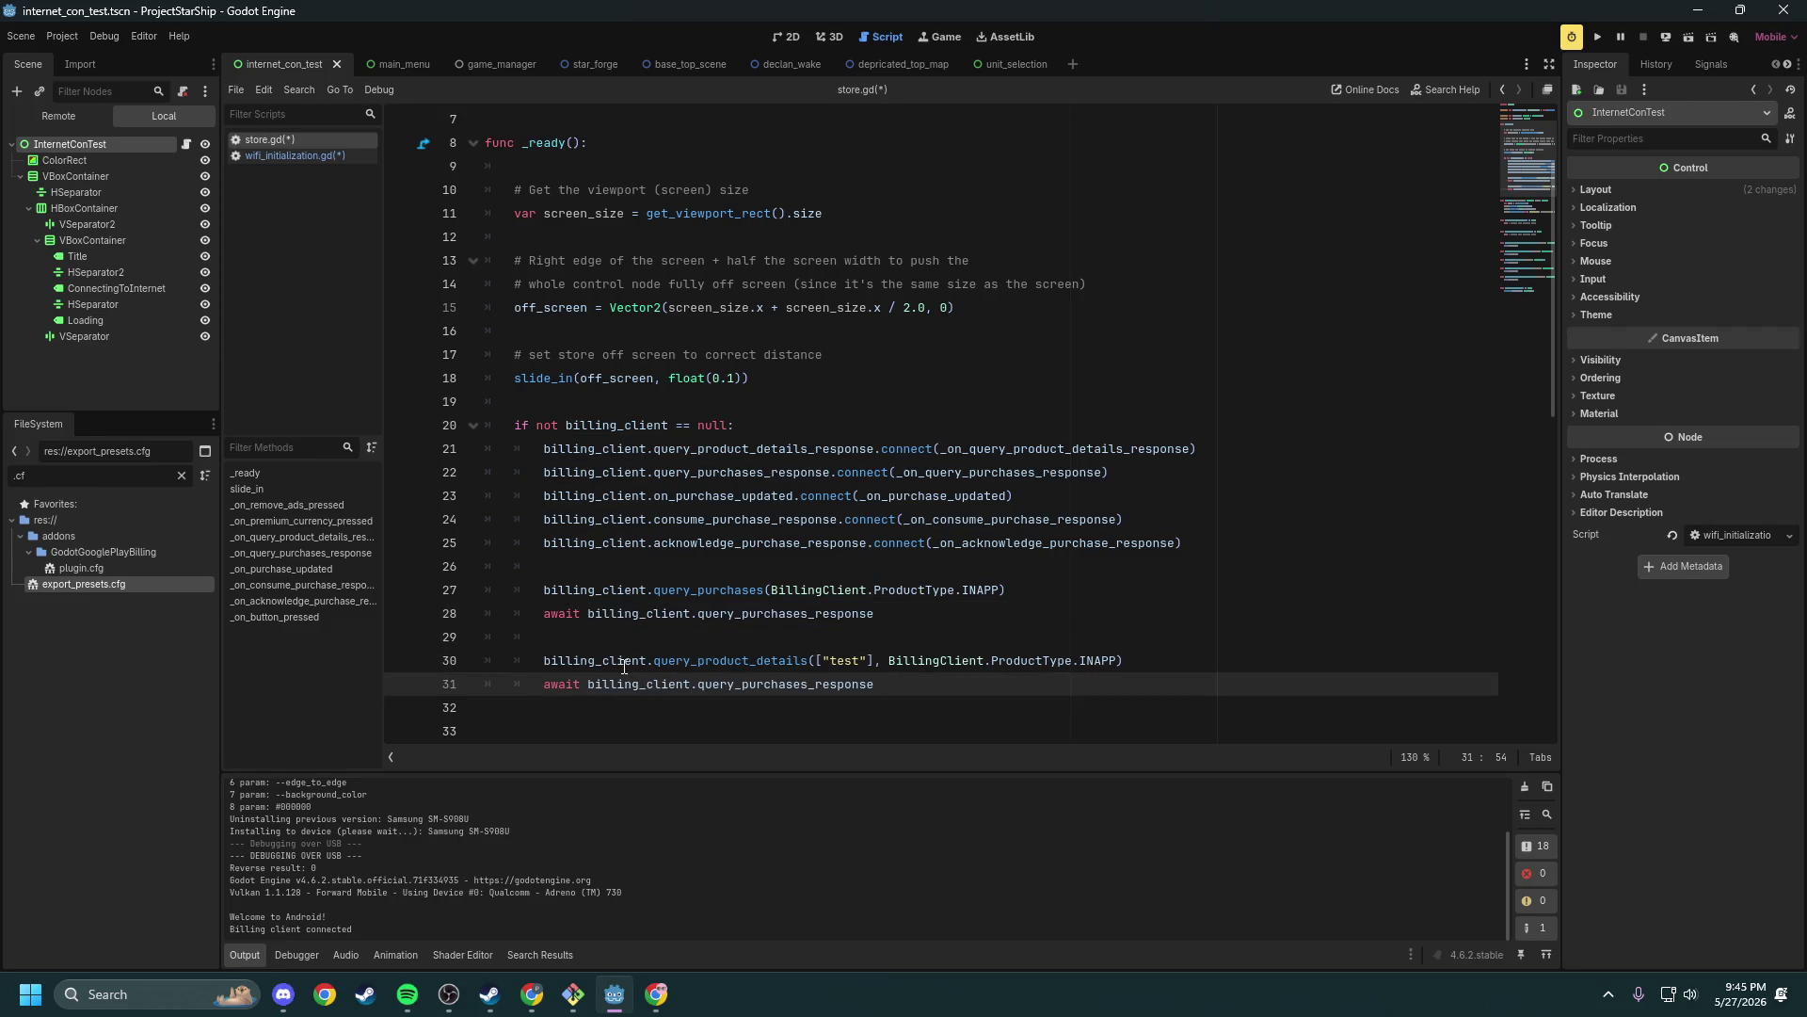
pyautogui.click(625, 665)
pyautogui.hotkey('ctrl', 'Right')
pyautogui.hotkey('ctrl', 'Right')
pyautogui.hotkey('ctrl', 'shift', 'Left')
pyautogui.hotkey('ctrl', 'c')
pyautogui.press('Down')
pyautogui.press('End')
pyautogui.hotkey('ctrl', 'shift', 'Left')
pyautogui.hotkey('ctrl', 'v')
pyautogui.hotkey('ctrl', 's')
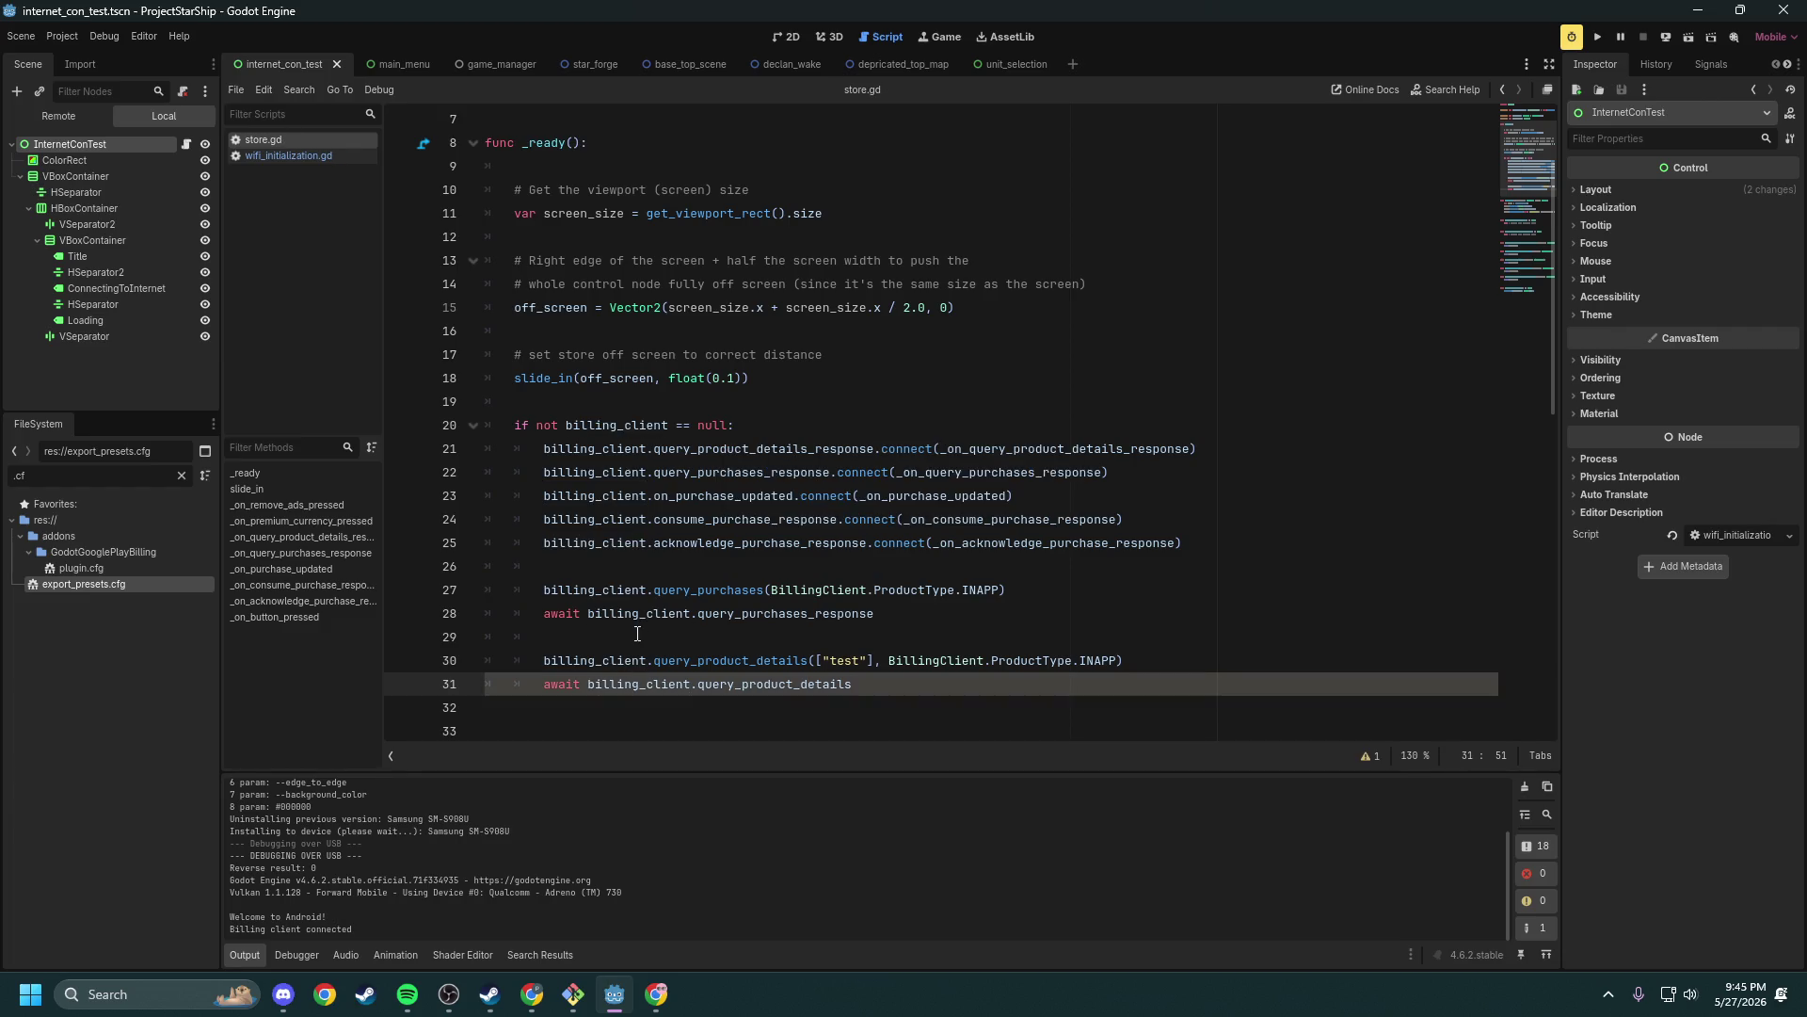
# Remove the stray backslash on line 31 and read the REDUNDANT_AWAIT script warning
pyautogui.write('\\')
pyautogui.press('BackSpace')
pyautogui.press('Return')
pyautogui.moveTo(707, 608)
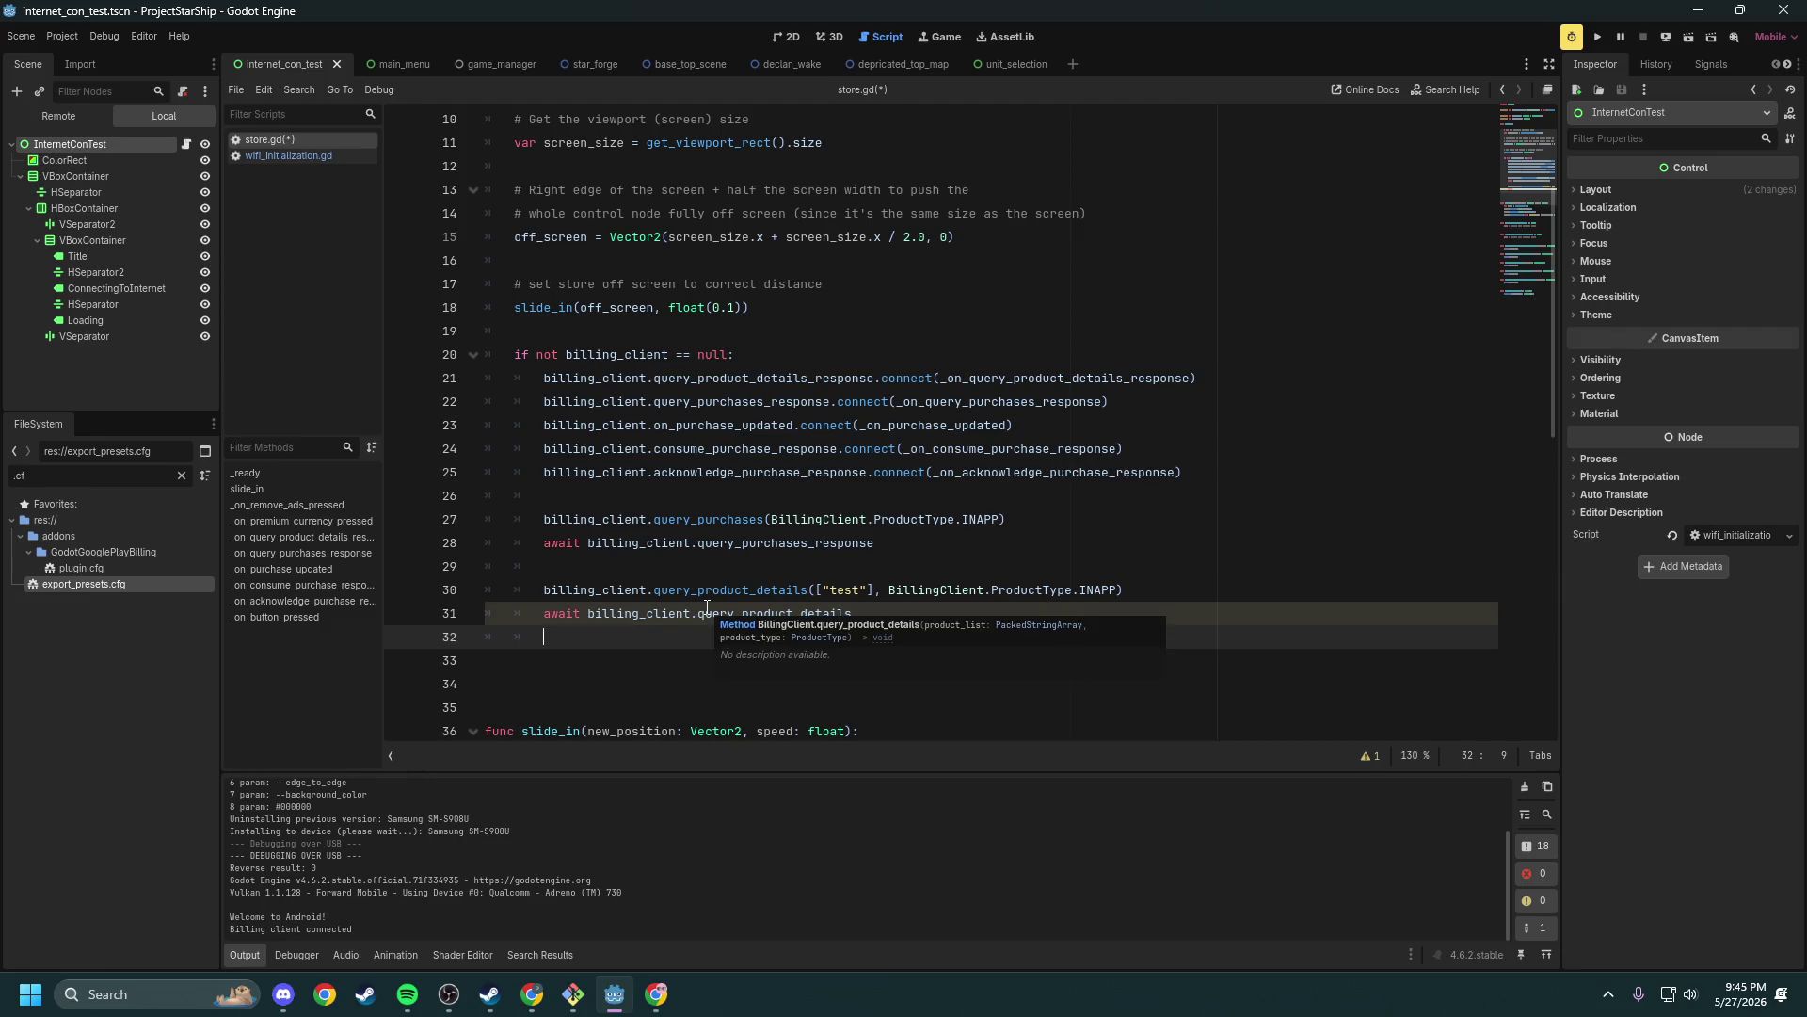
pyautogui.click(1369, 755)
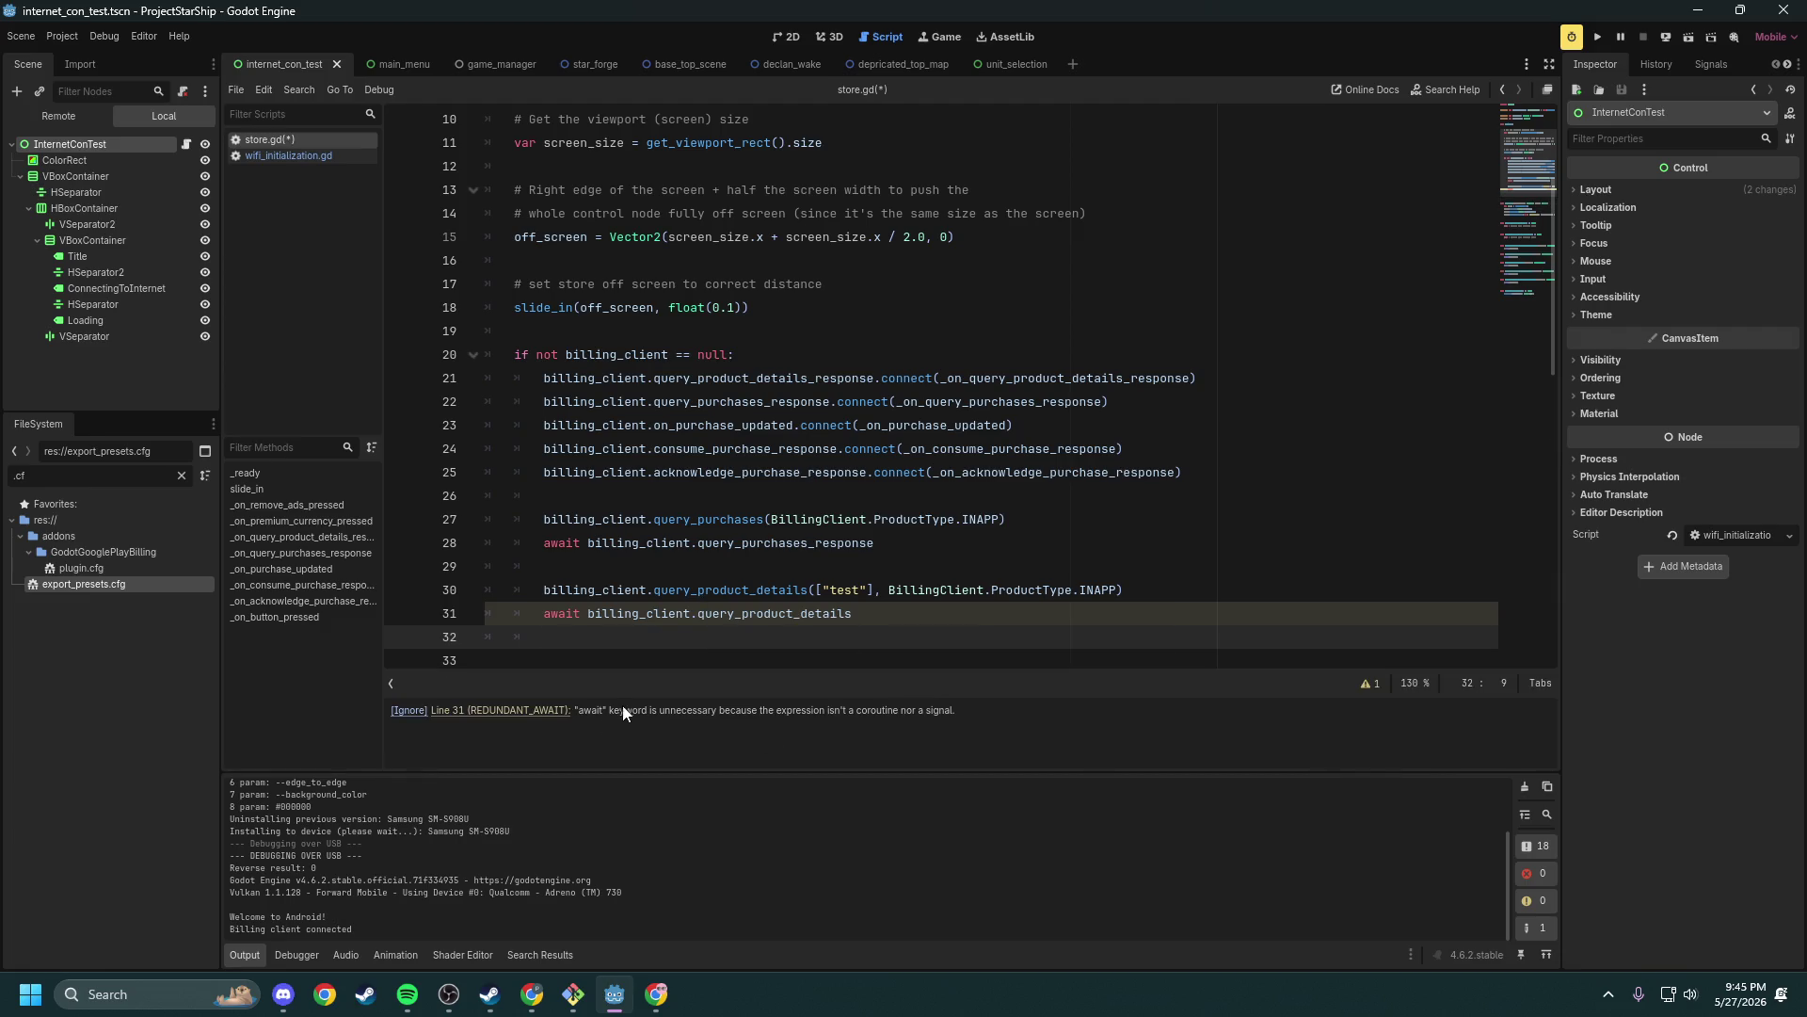
pyautogui.moveTo(603, 710); pyautogui.dragTo(952, 710)
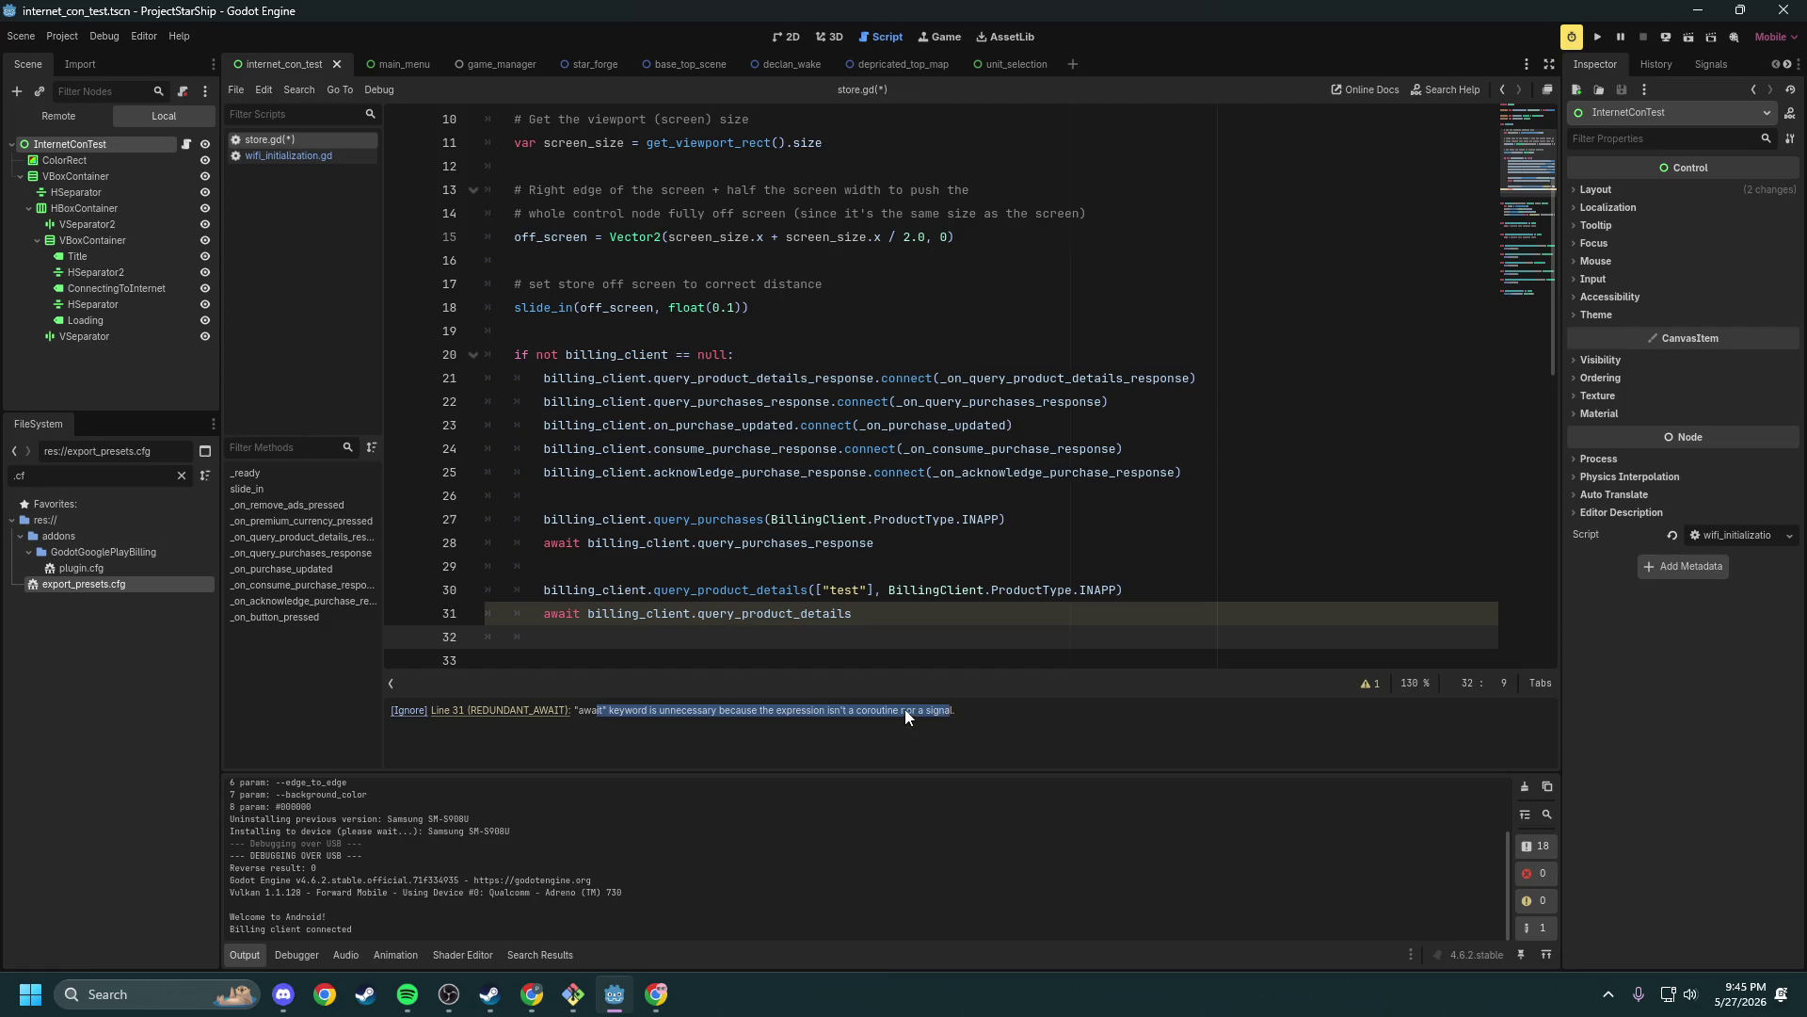
pyautogui.click(906, 711)
pyautogui.scroll(-2, 858, 497)
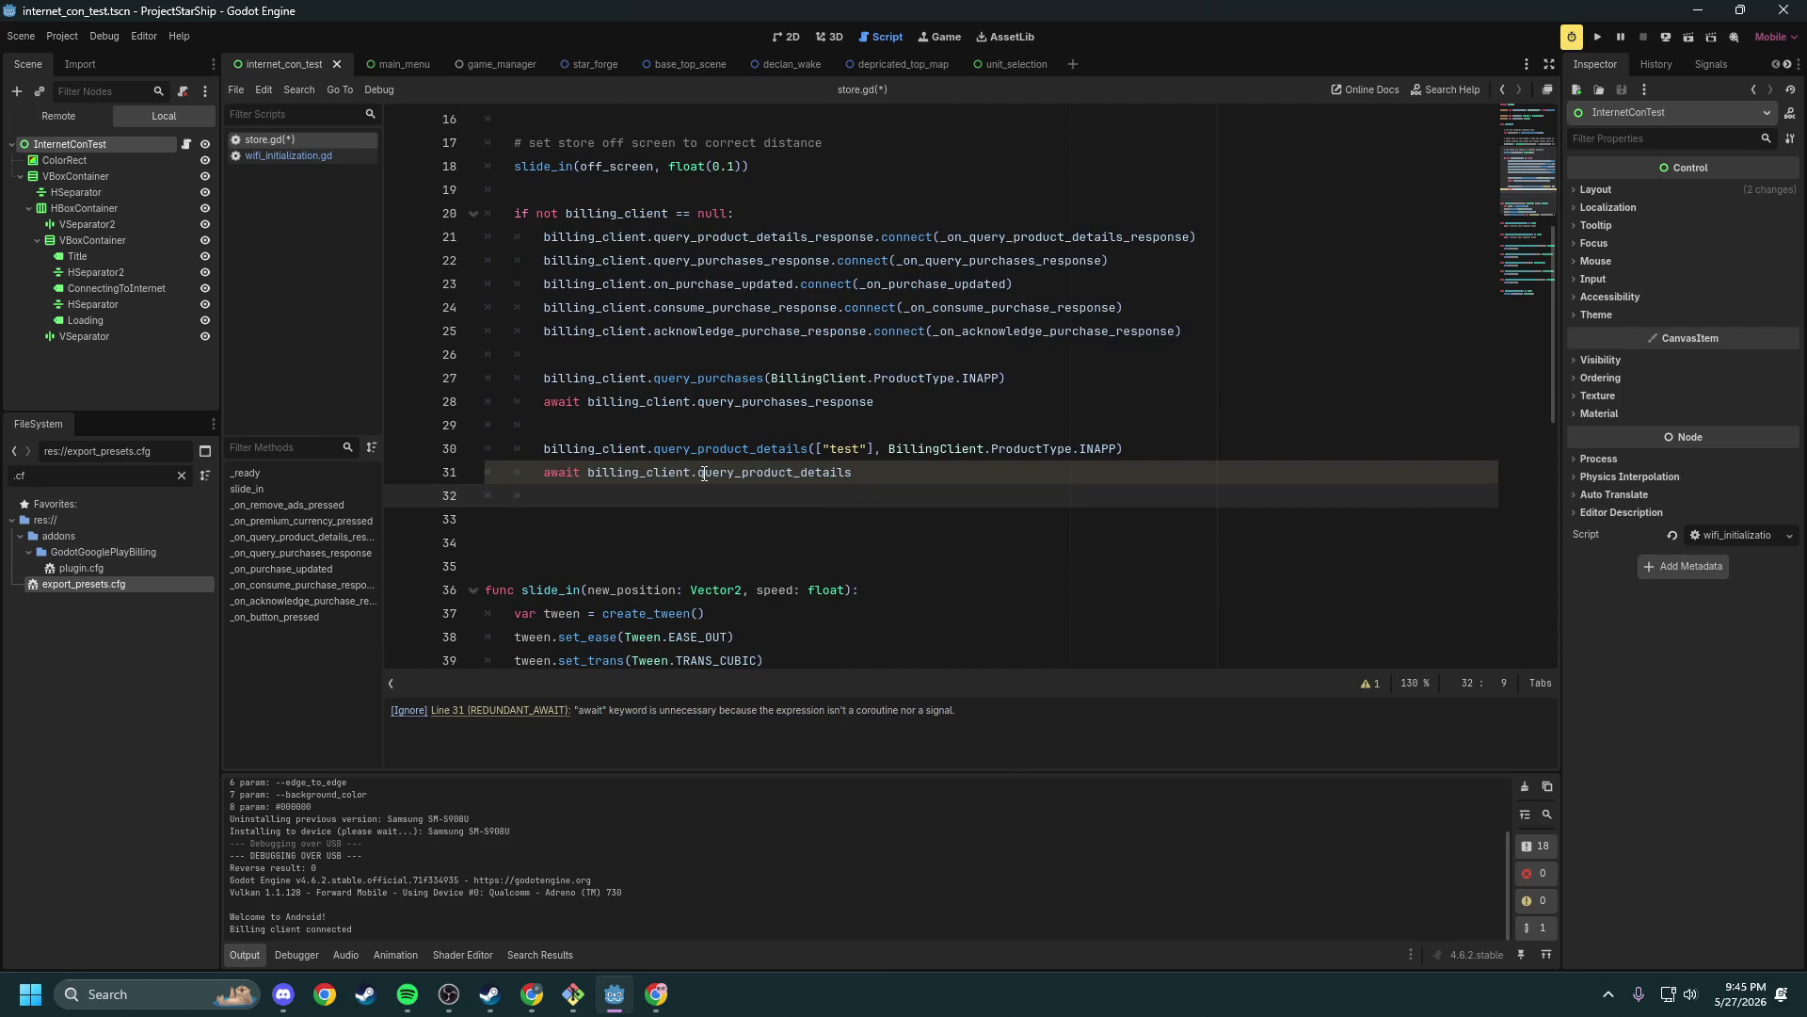
pyautogui.moveTo(705, 474)
pyautogui.hotkey('alt', 'Tab')
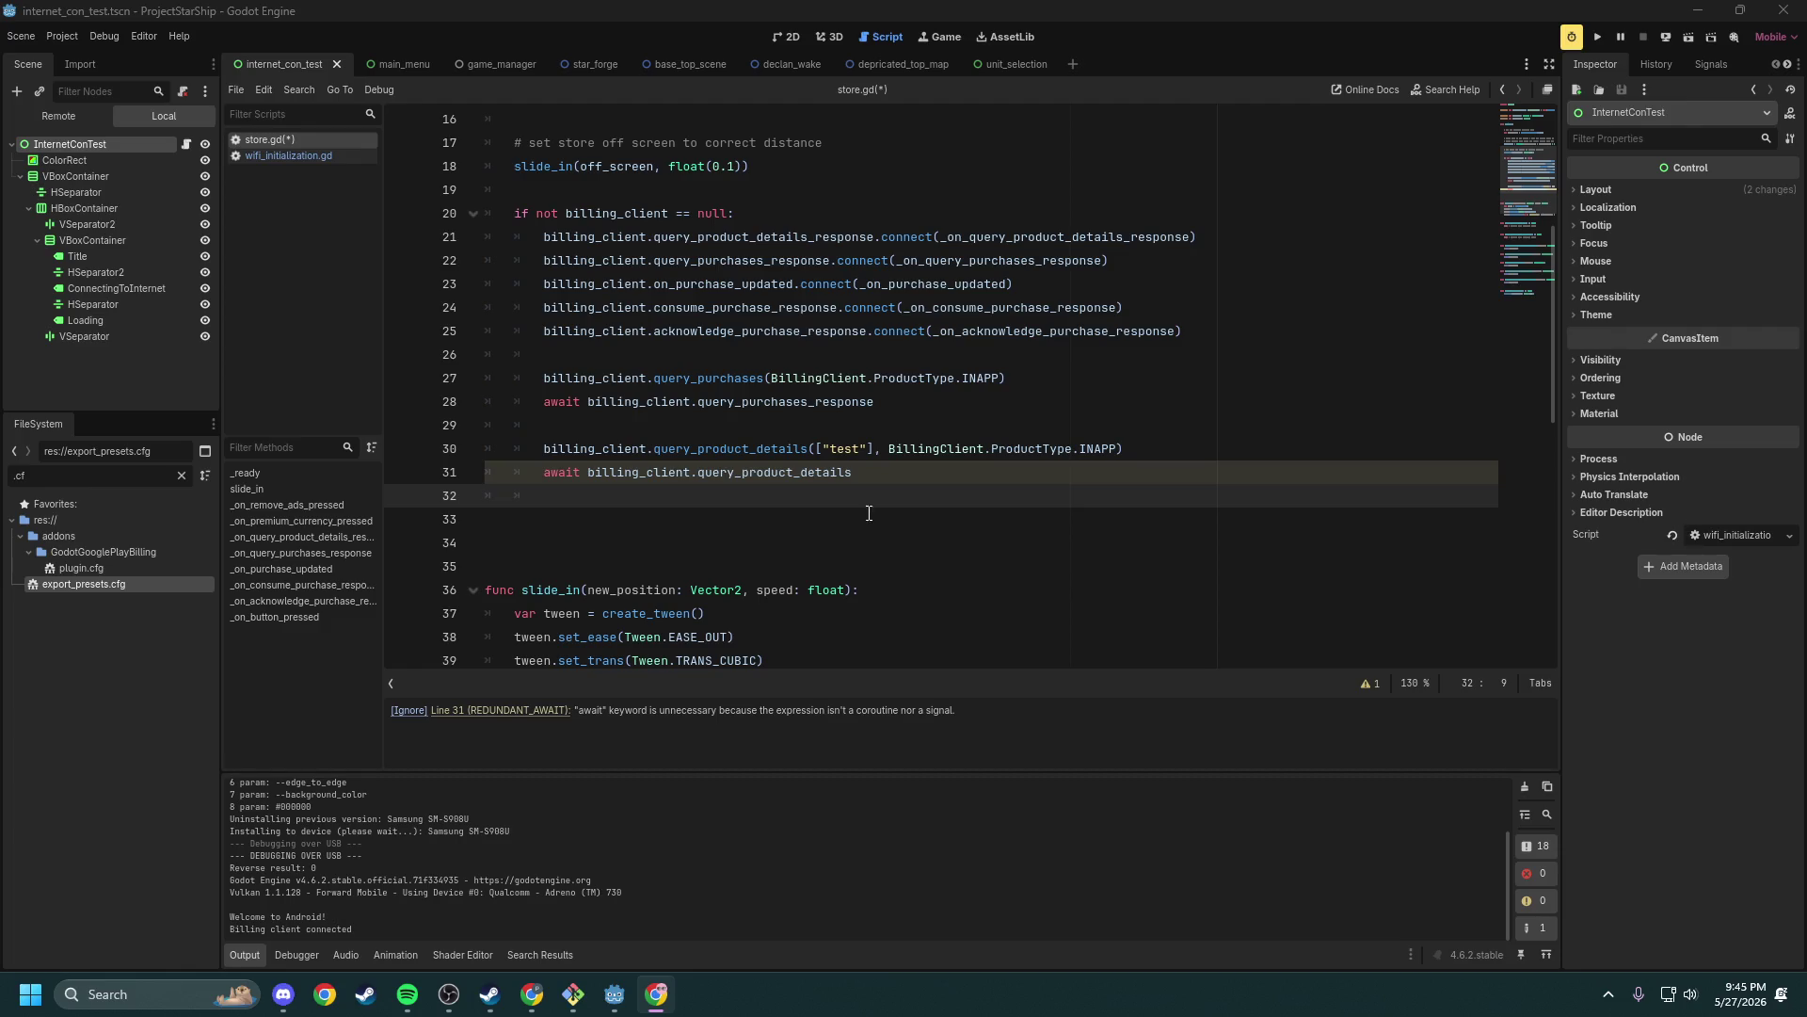
# Append _response so line 31 awaits query_product_details_response, and save store.gd
pyautogui.click(884, 480)
pyautogui.click(885, 411)
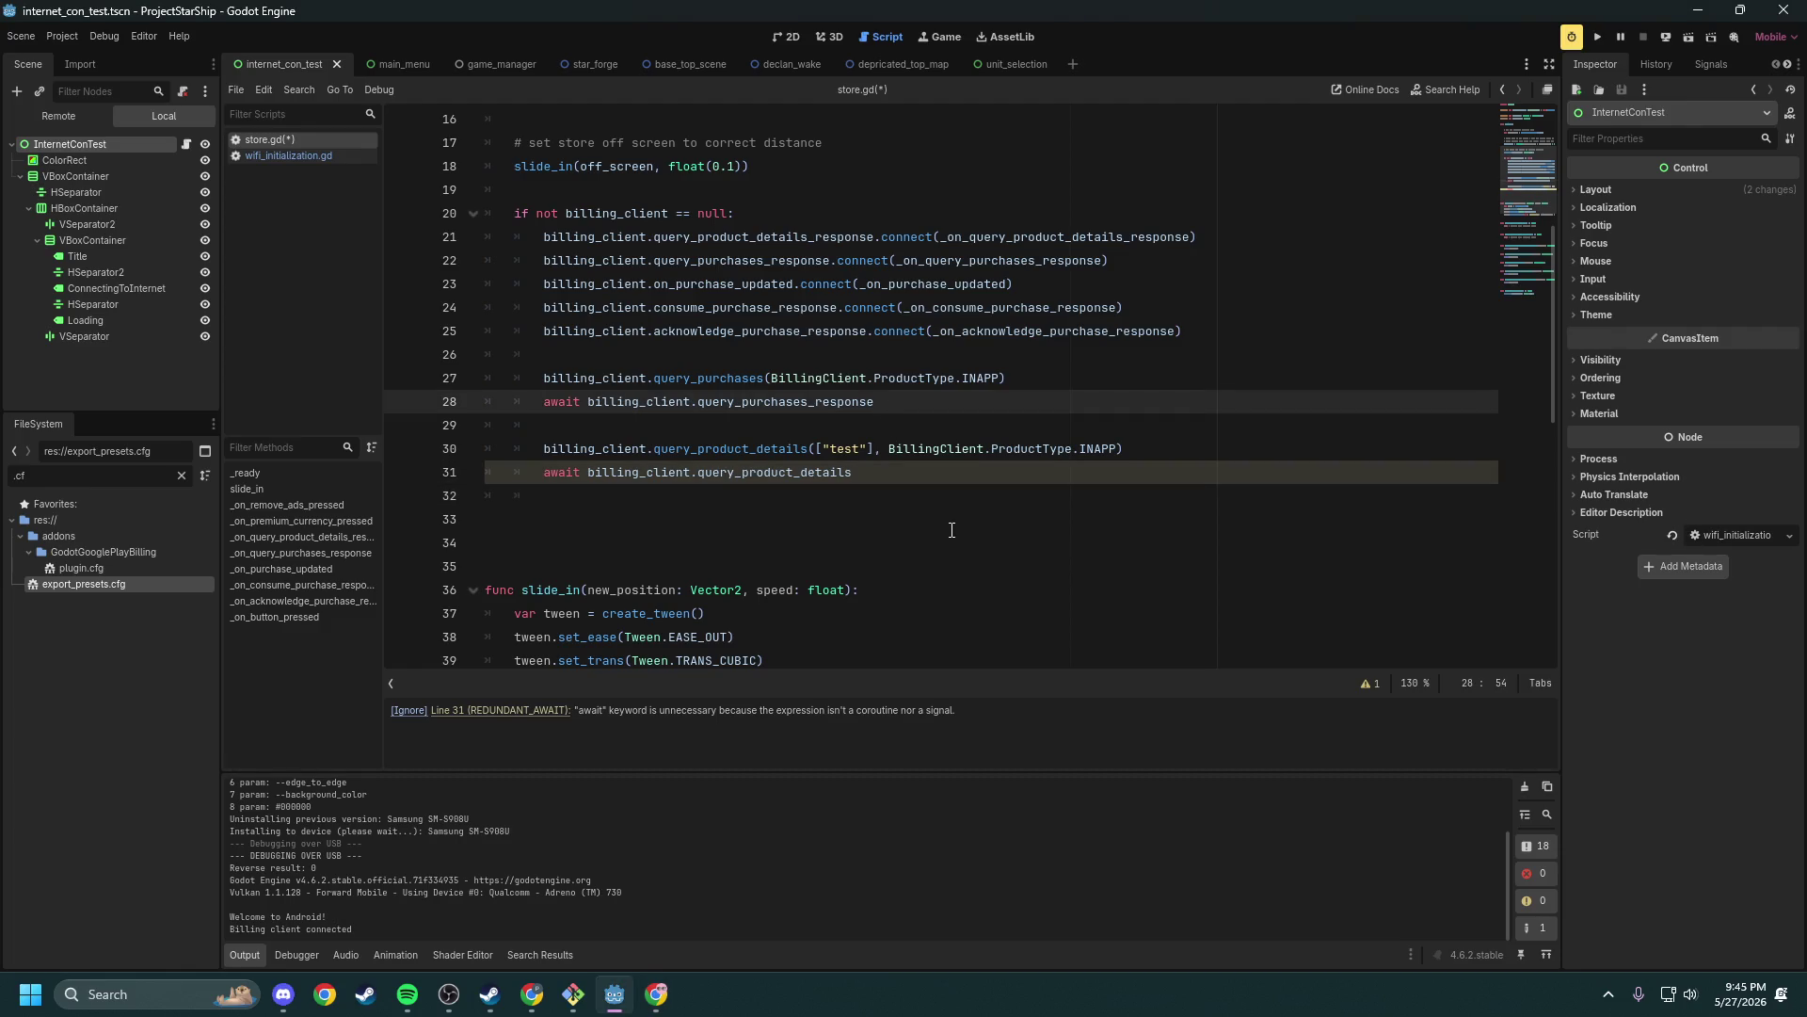
pyautogui.hotkey('shift', 'Left')
pyautogui.hotkey('shift', 'Left')
pyautogui.hotkey('shift', 'Left')
pyautogui.press('Down')
pyautogui.press('Down')
pyautogui.press('Down')
pyautogui.write('_response')
pyautogui.hotkey('ctrl', 's')
# Deploy the project to the Samsung SM-S908U and review _ready's two query-and-await blocks
pyautogui.click(1666, 38)
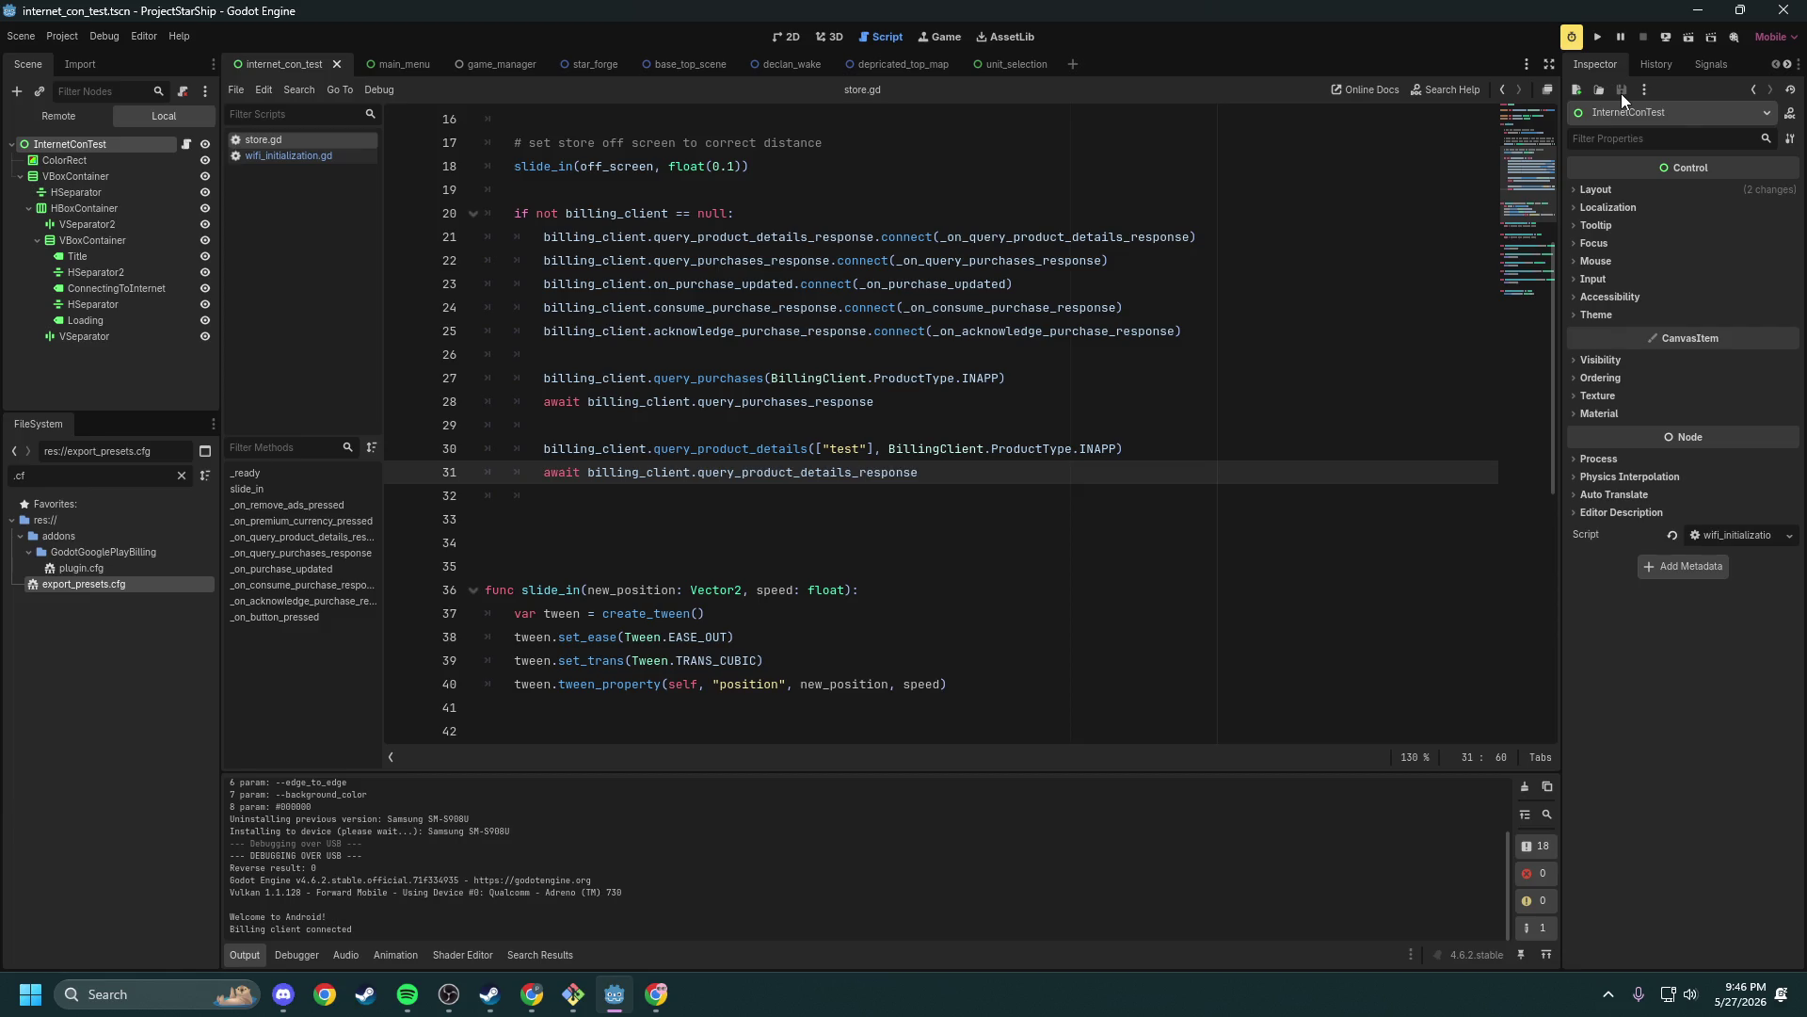
pyautogui.click(789, 425)
pyautogui.press('Down')
pyautogui.press('Down')
pyautogui.press('Down')
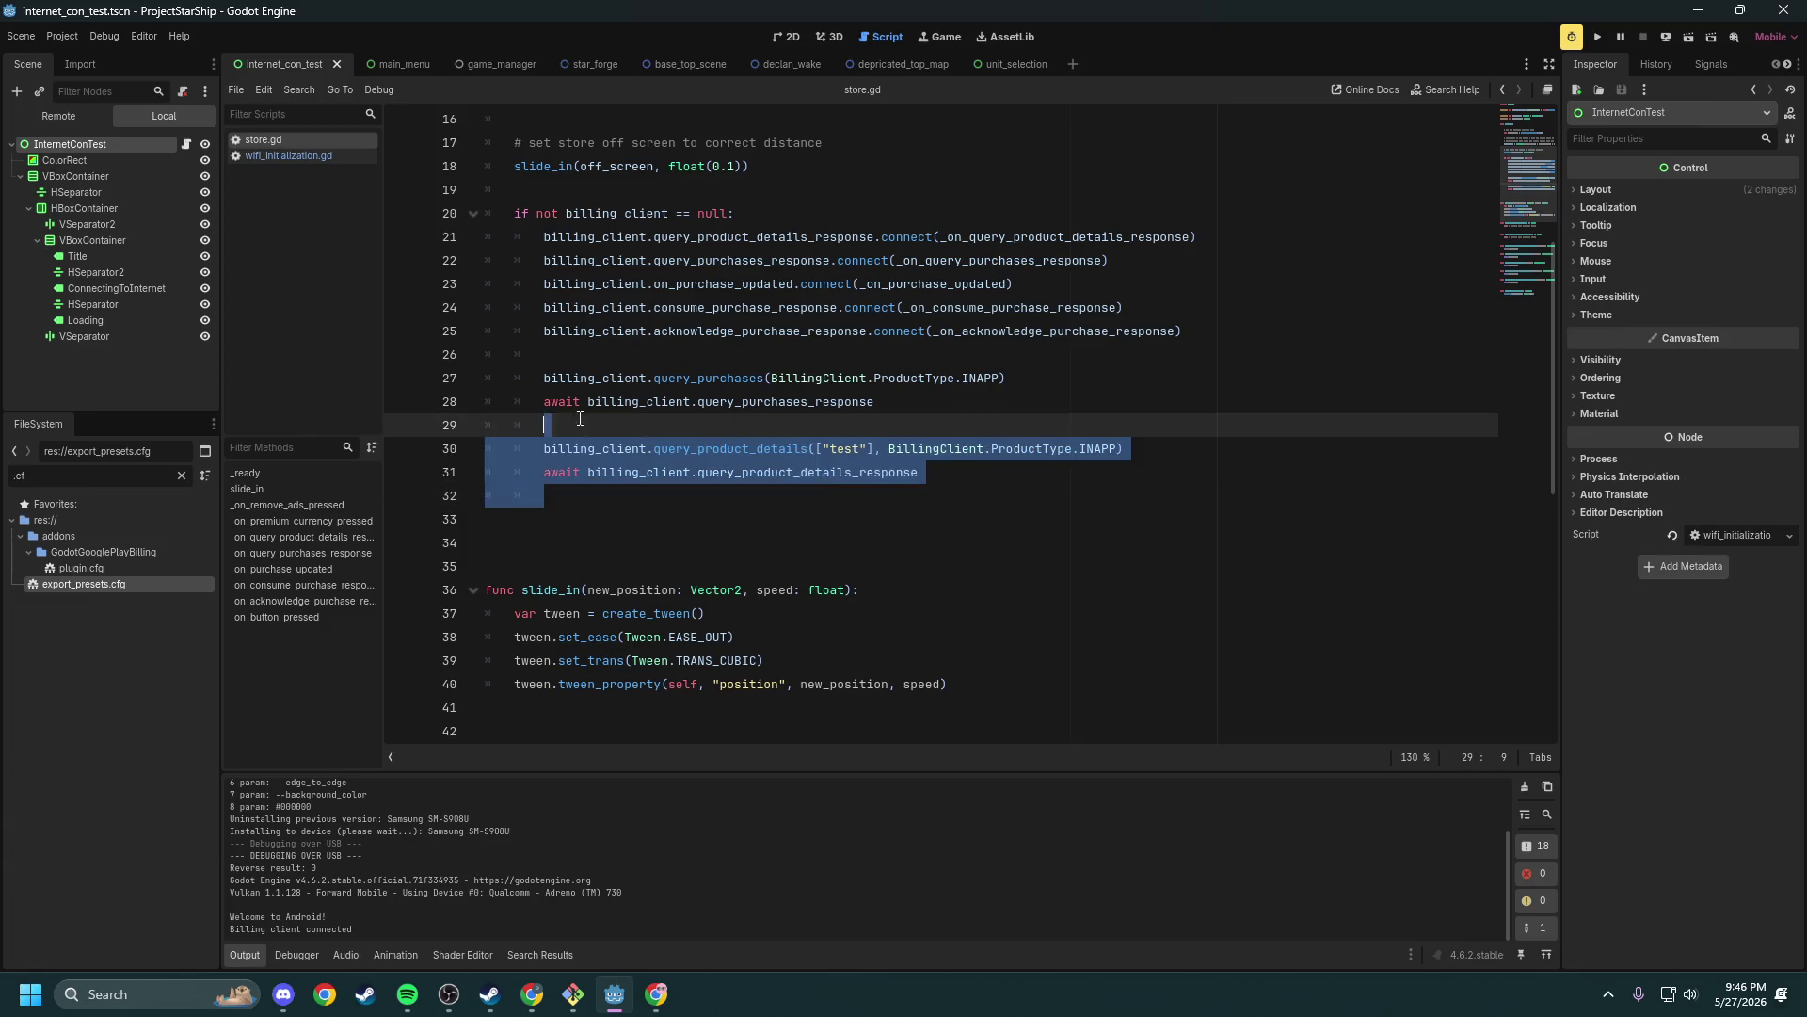
pyautogui.hotkey('shift', 'Up')
pyautogui.hotkey('shift', 'Up')
pyautogui.hotkey('shift', 'Up')
pyautogui.click(789, 425)
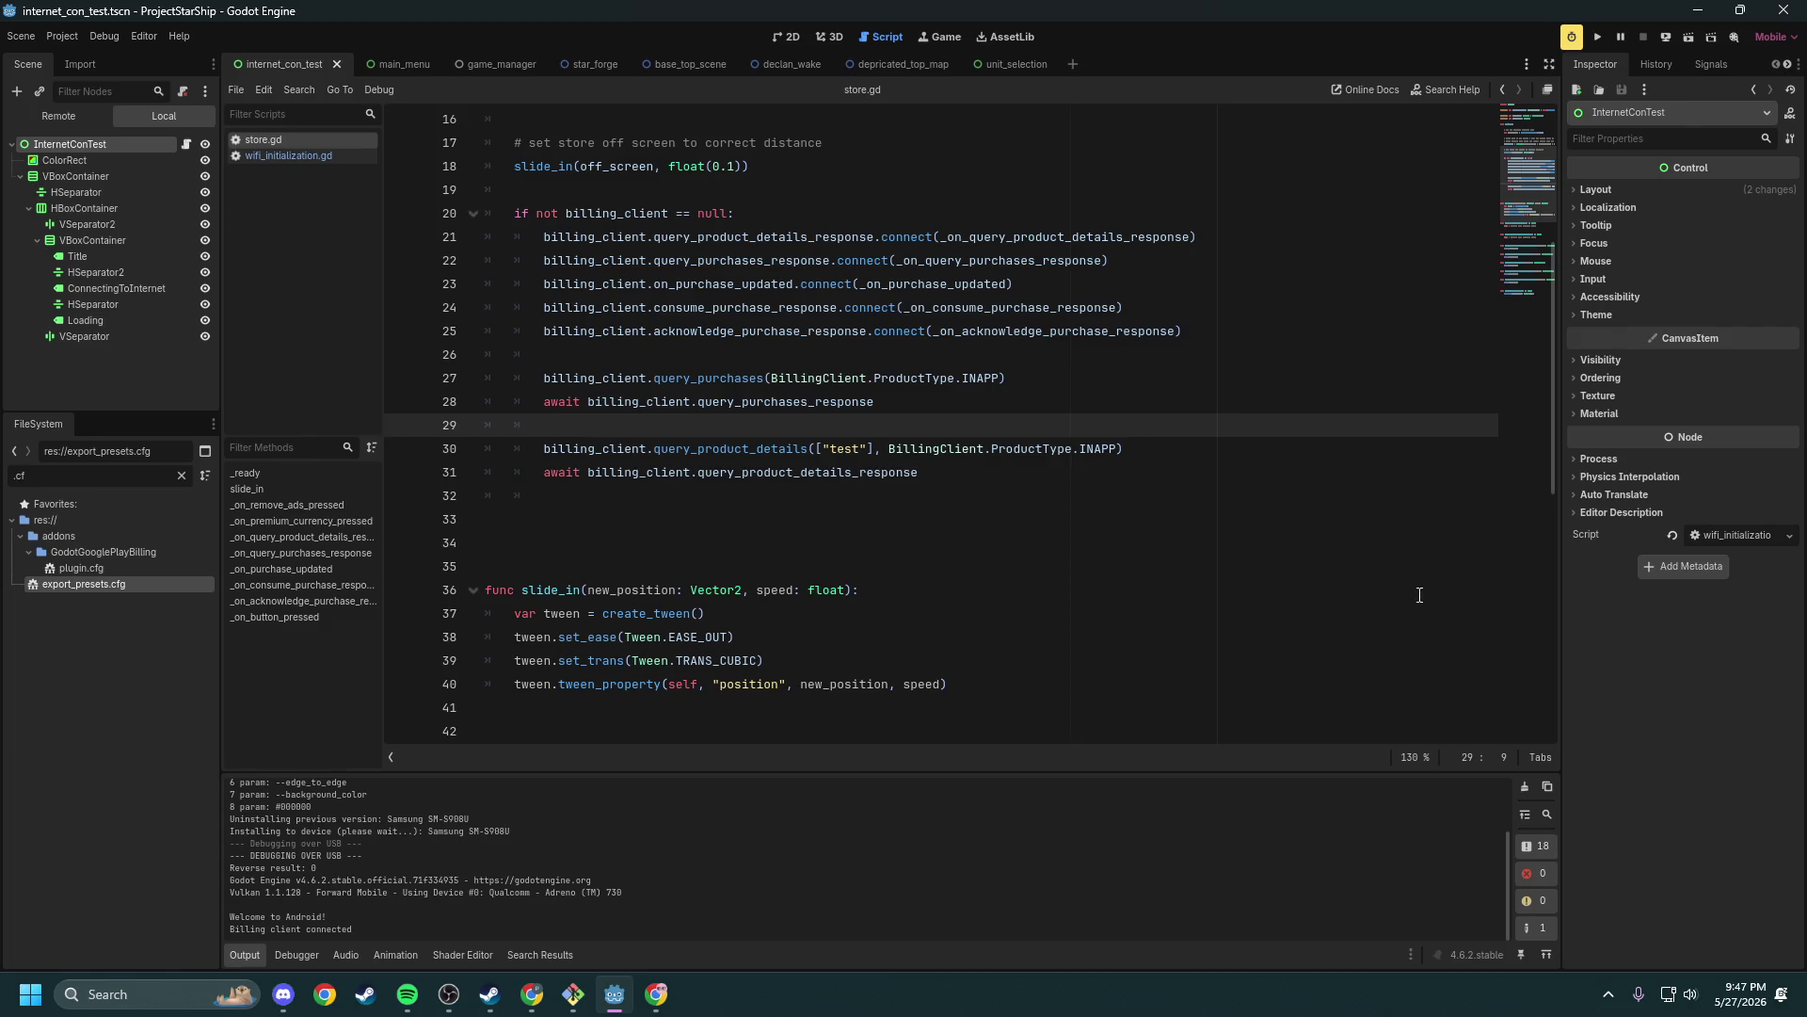
pyautogui.moveTo(748, 405)
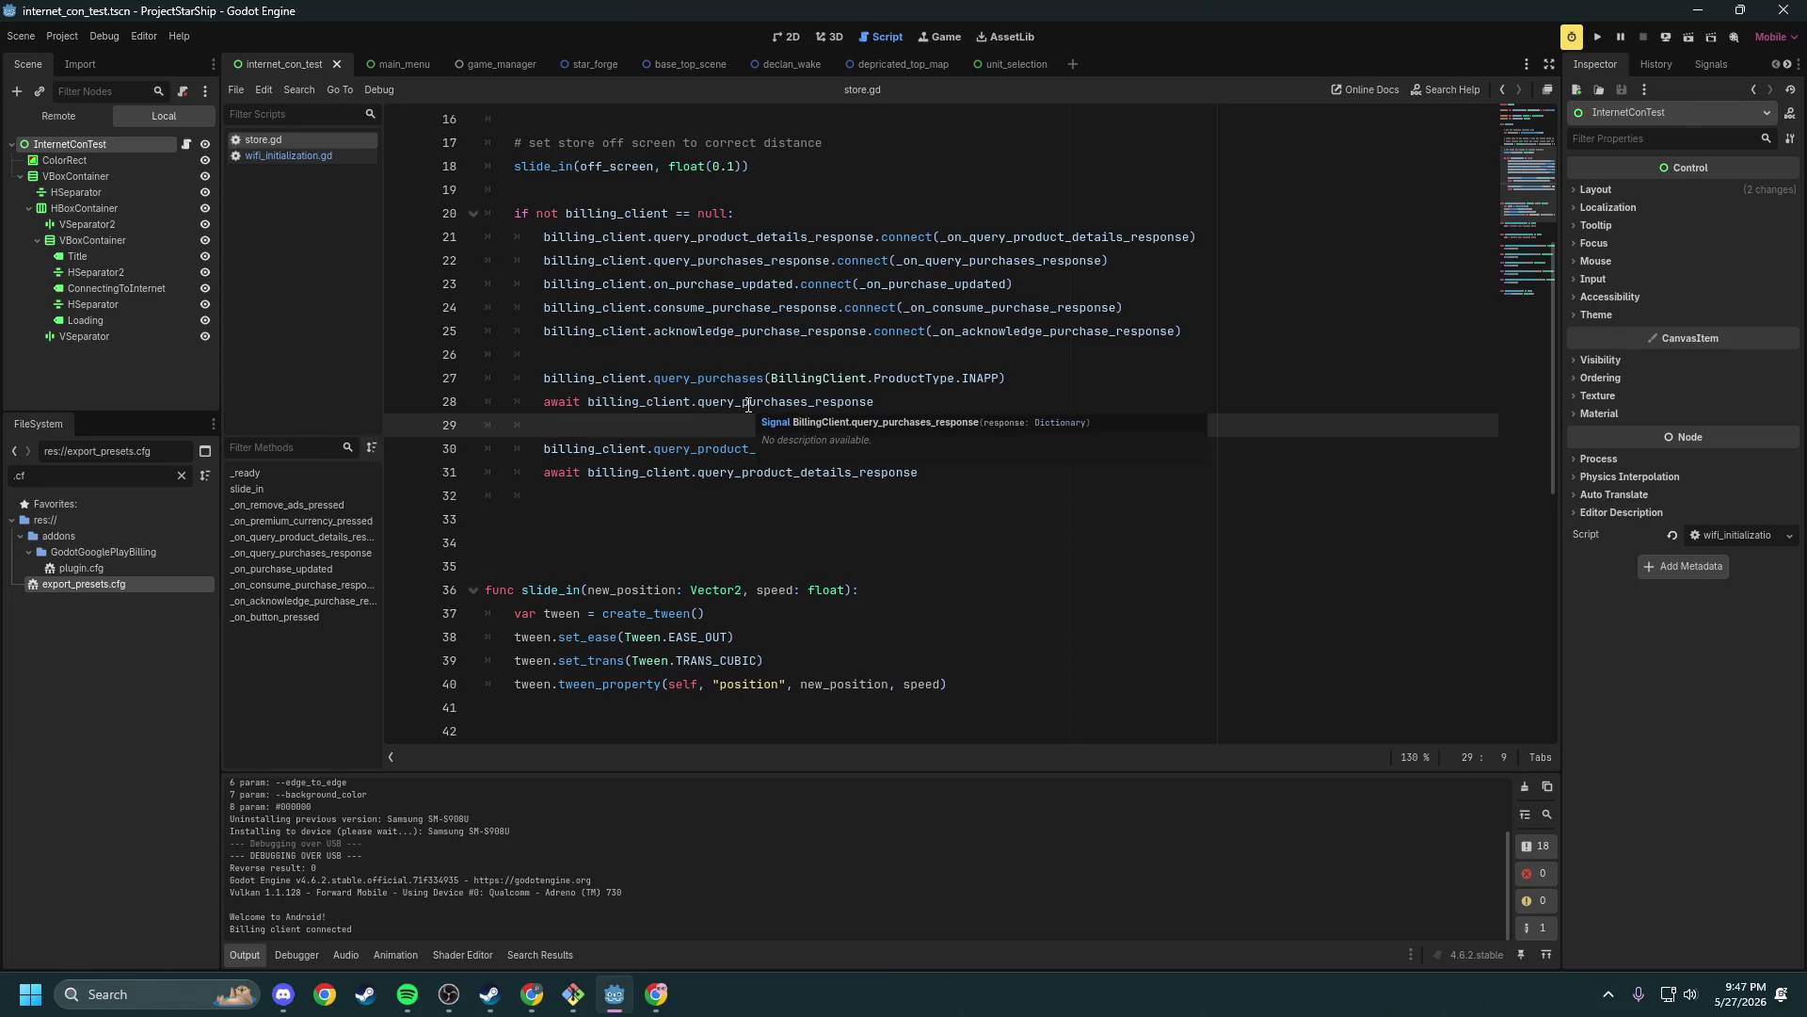